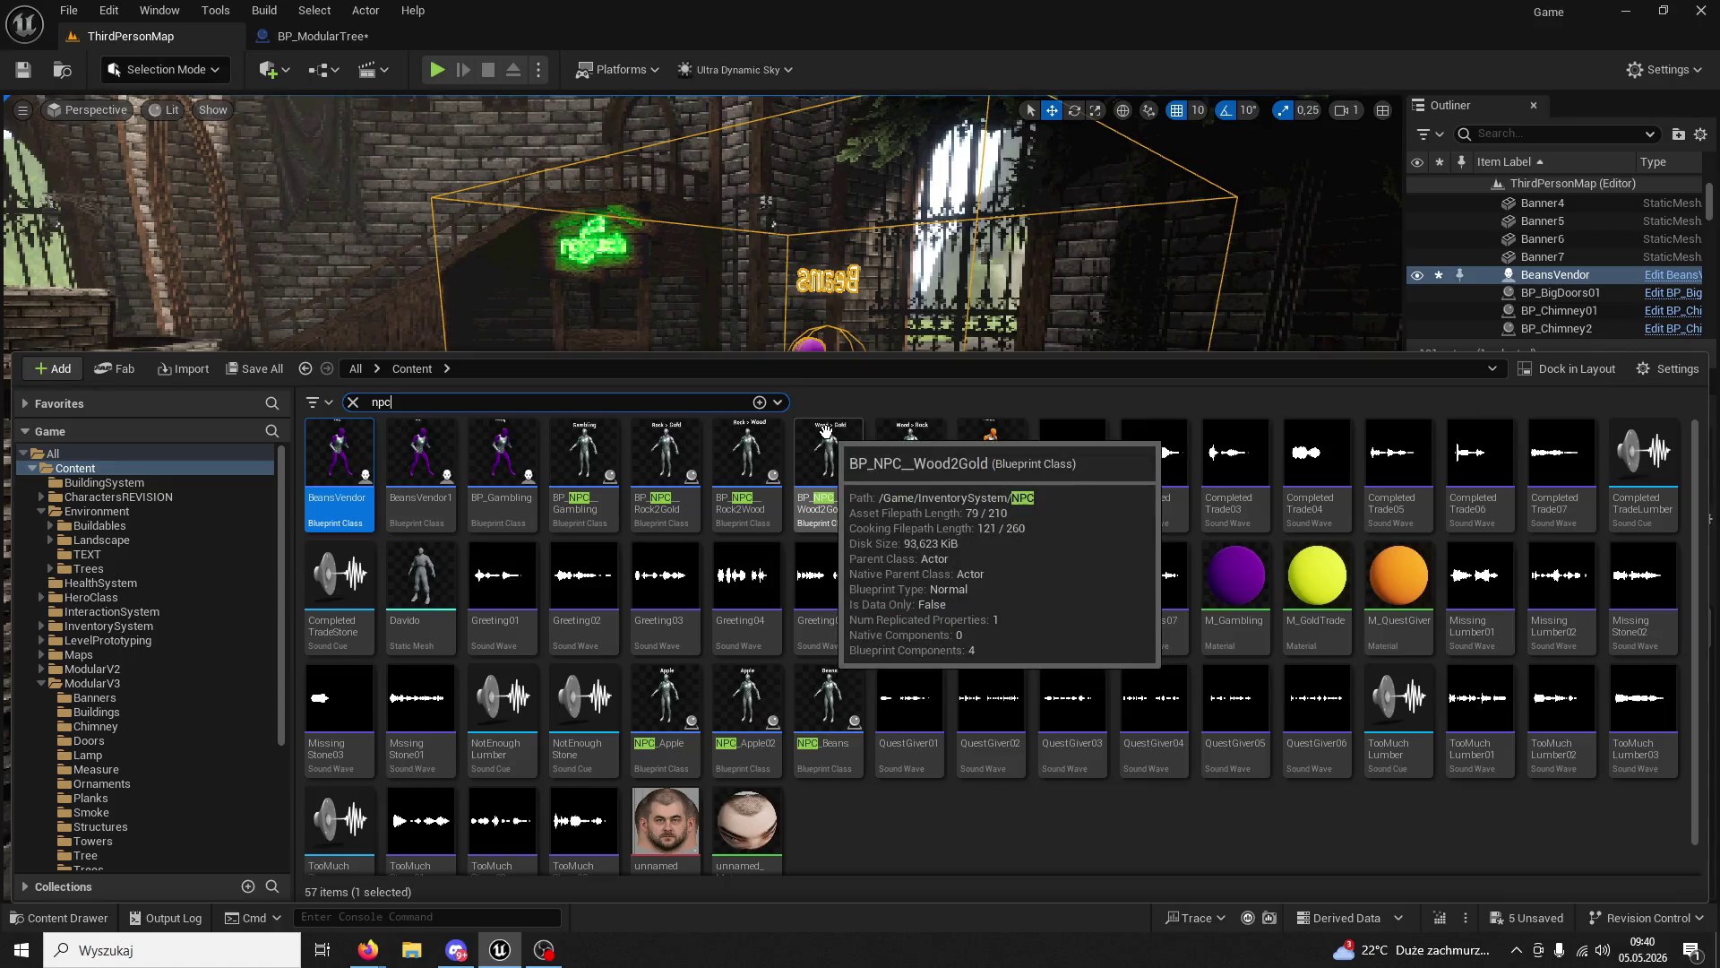
# - Place the Beans NPC in the level, delete the purple BeansVendor, and start Play
pyautogui.moveTo(829, 708)
pyautogui.mouseDown()
pyautogui.moveTo(940, 582)
pyautogui.moveTo(1044, 538)
pyautogui.mouseUp()
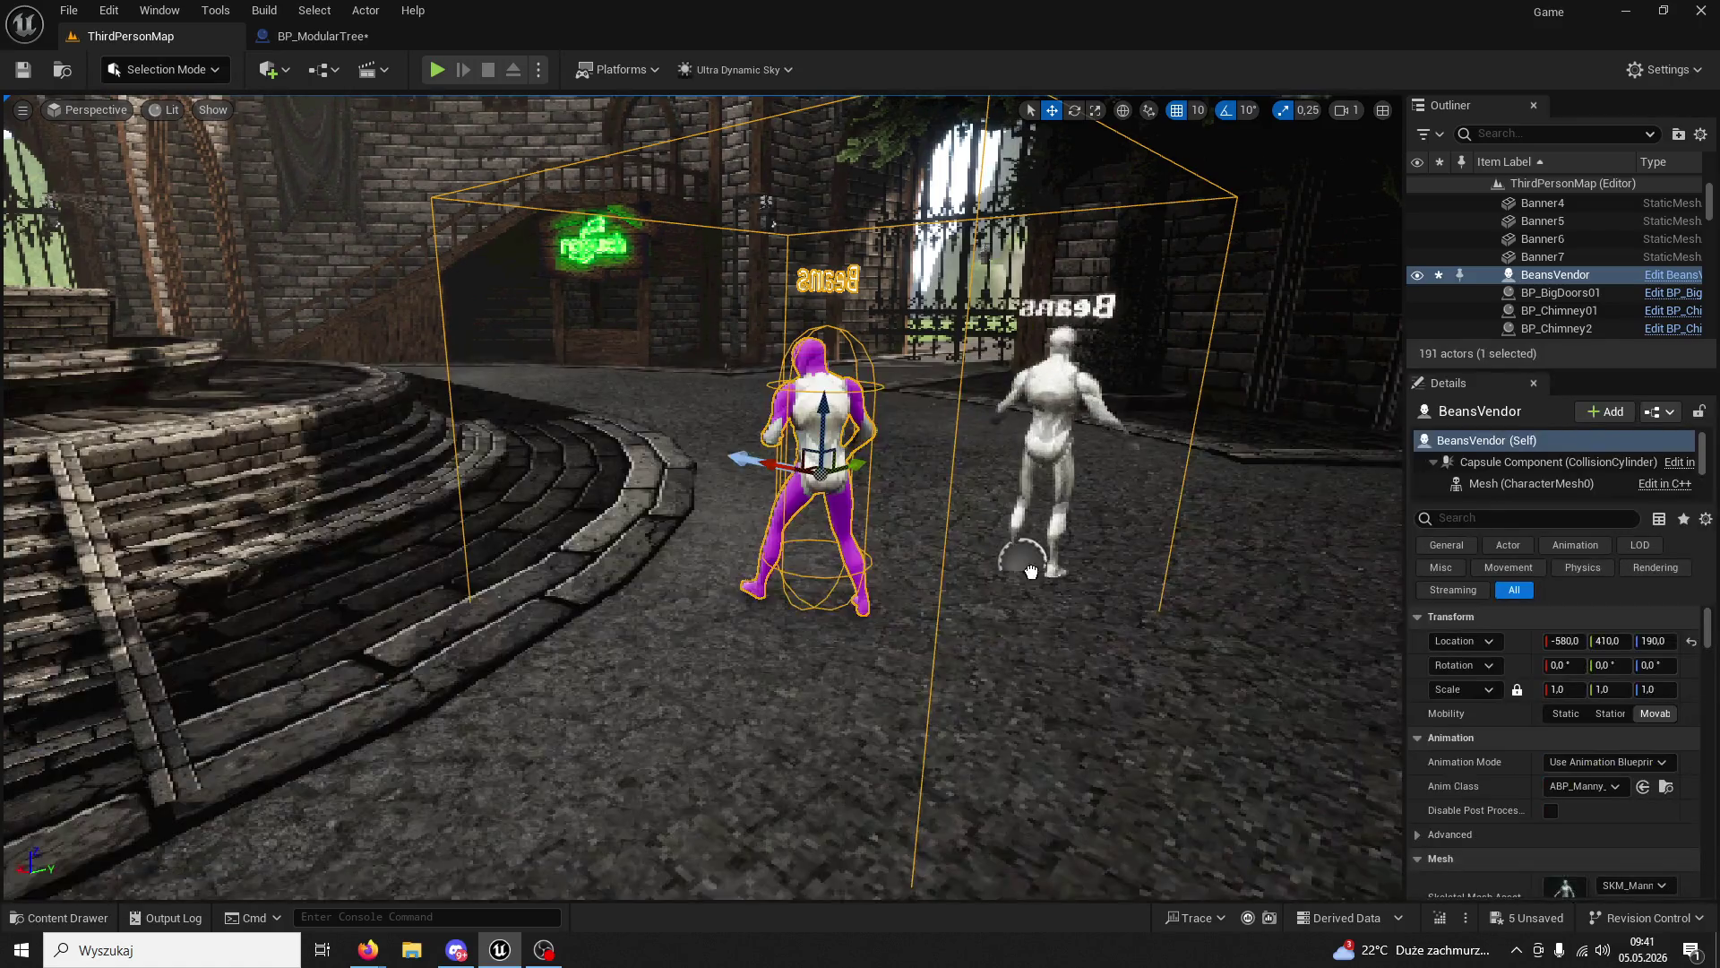
pyautogui.click(809, 421)
pyautogui.press('Delete')
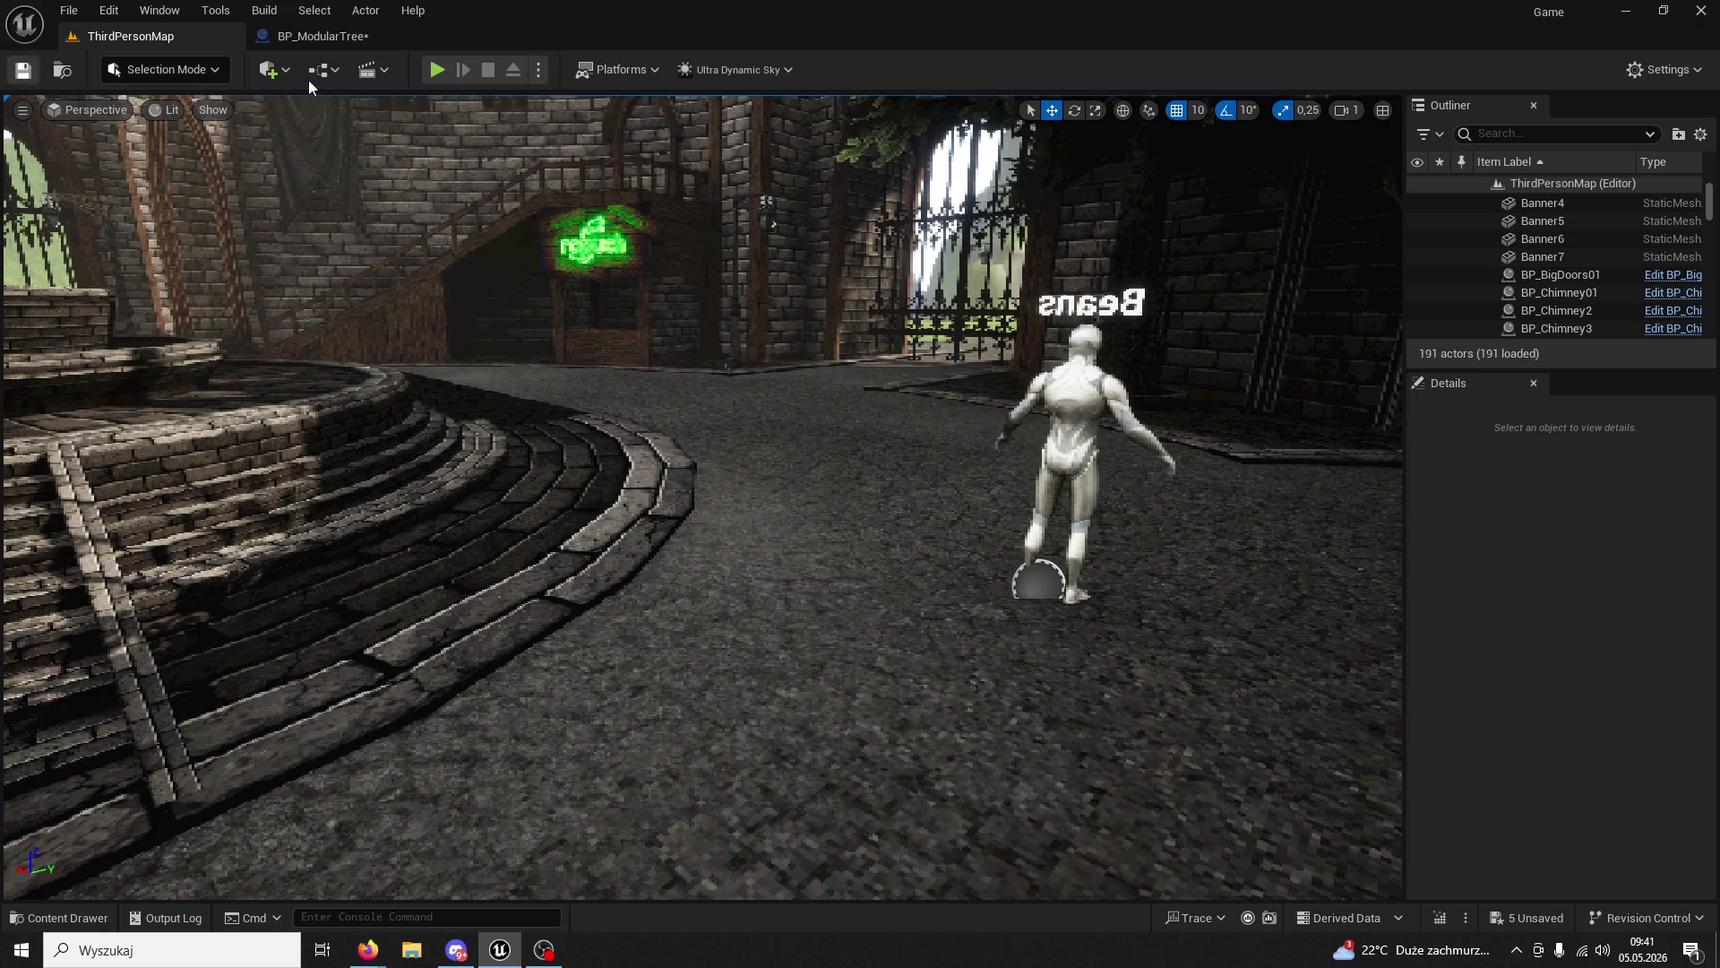
pyautogui.click(435, 69)
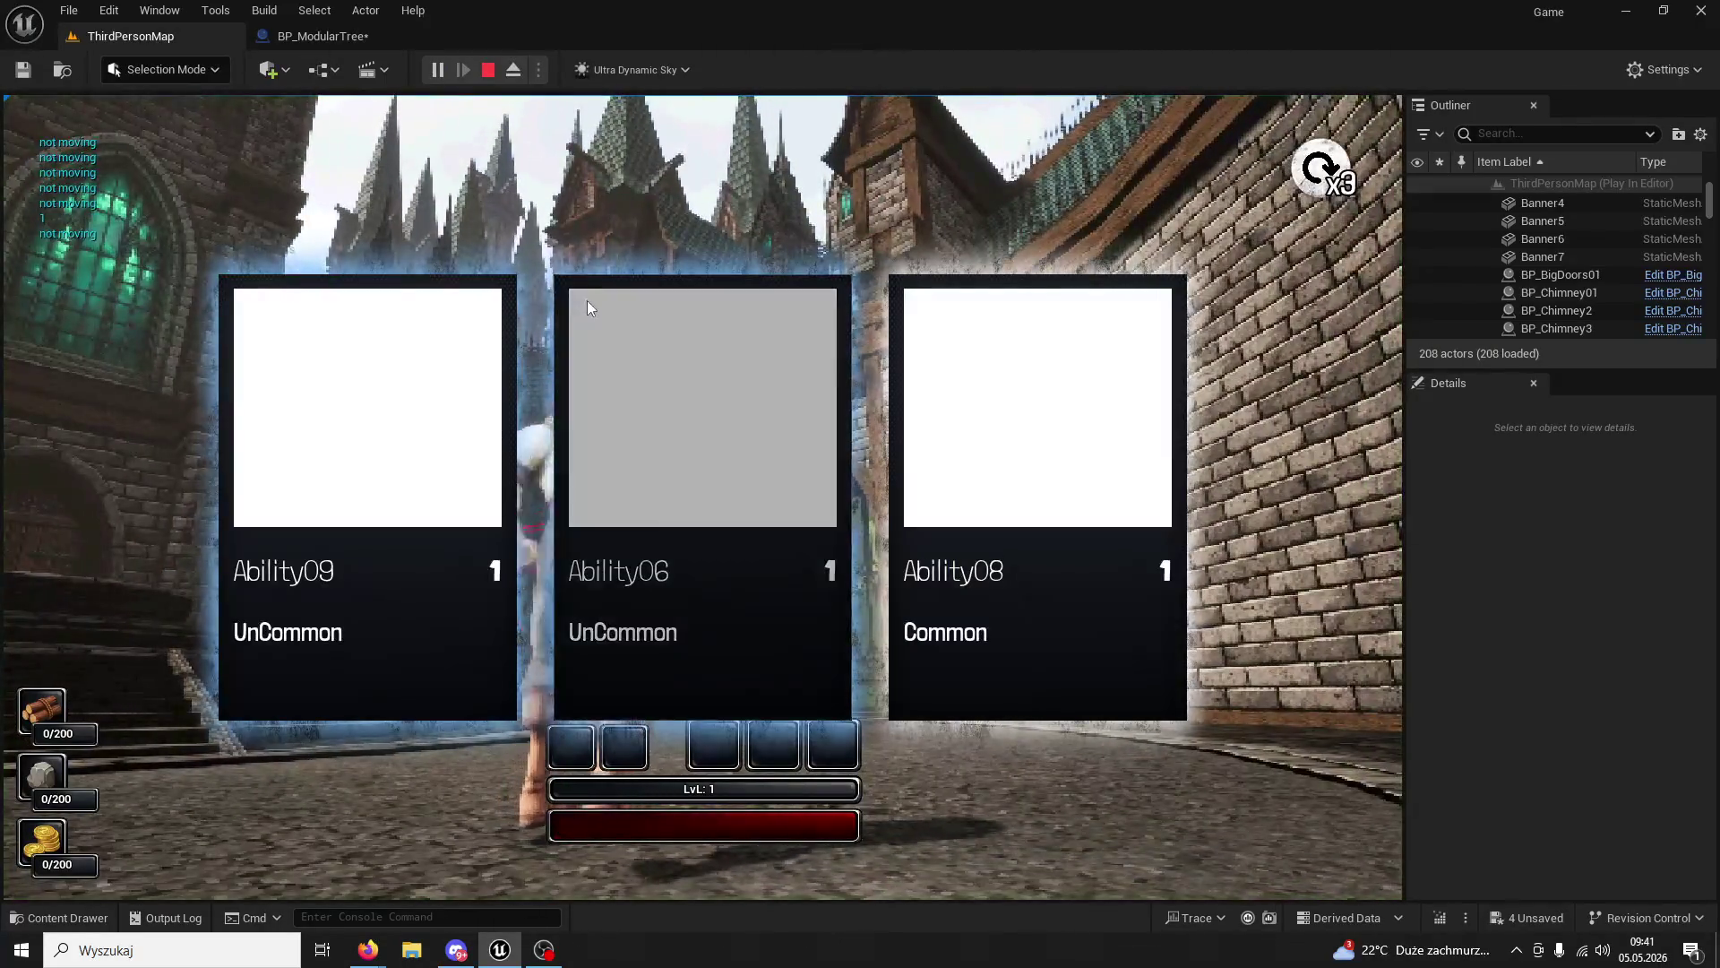
# - Pick the middle ability card, buy beans from the Beans NPC, and use skill 1
pyautogui.click(588, 305)
pyautogui.press('w')
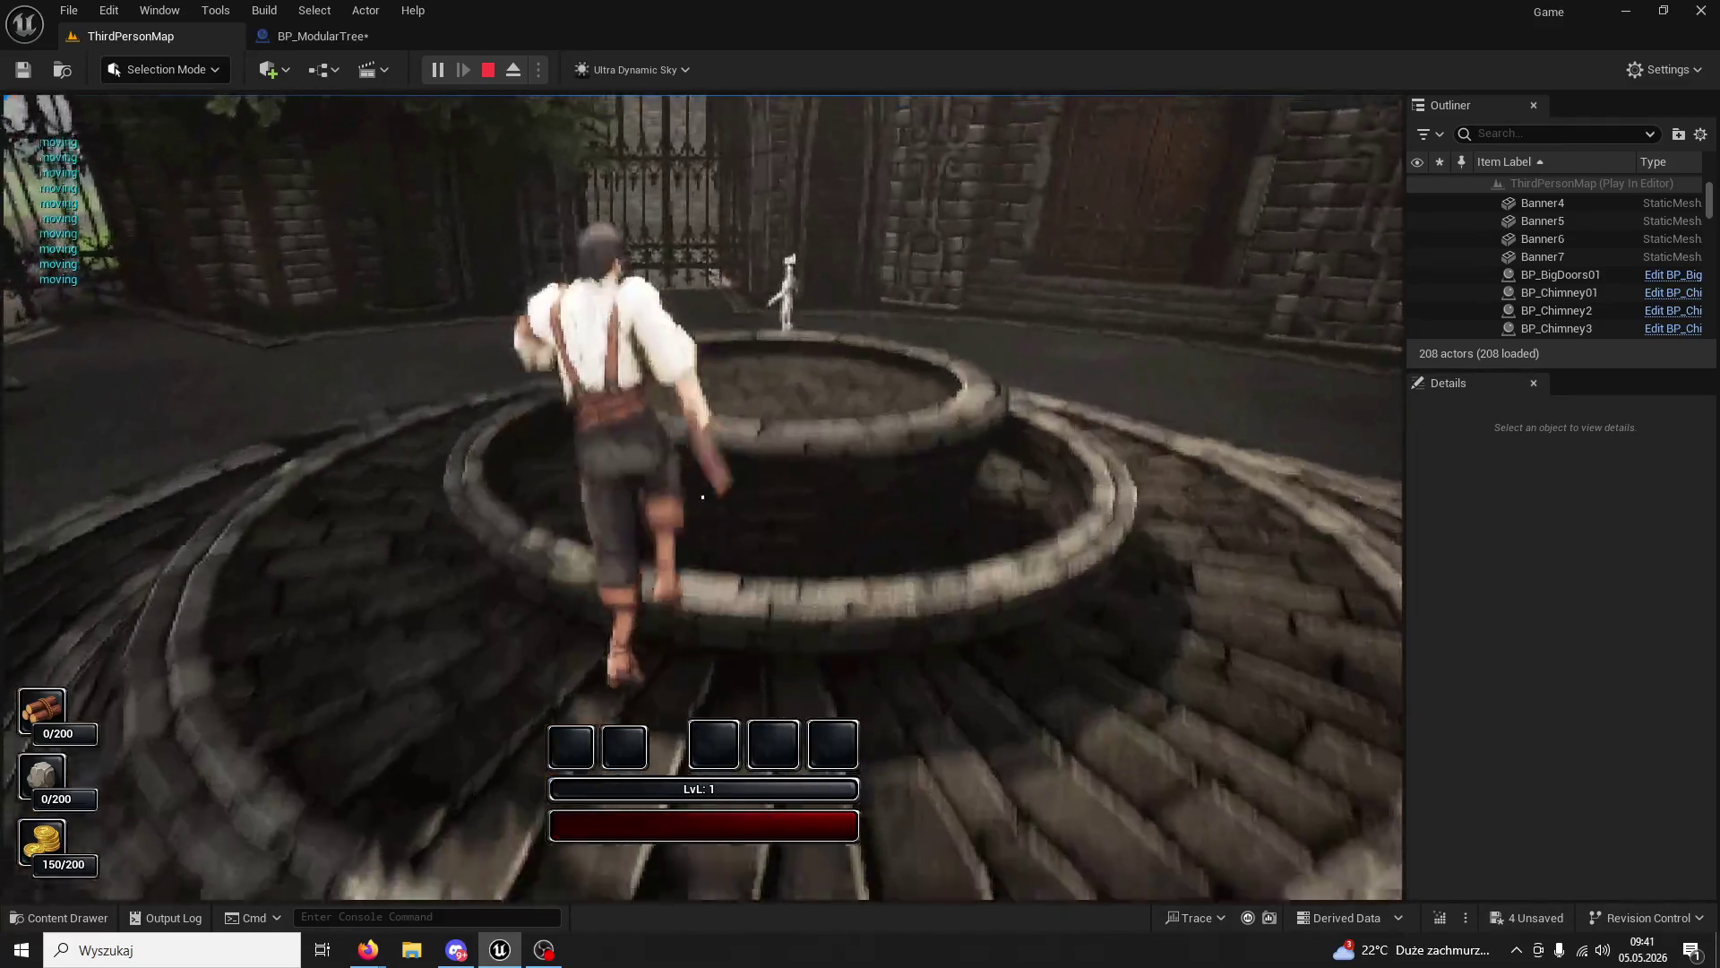
pyautogui.press('space')
pyautogui.press('w')
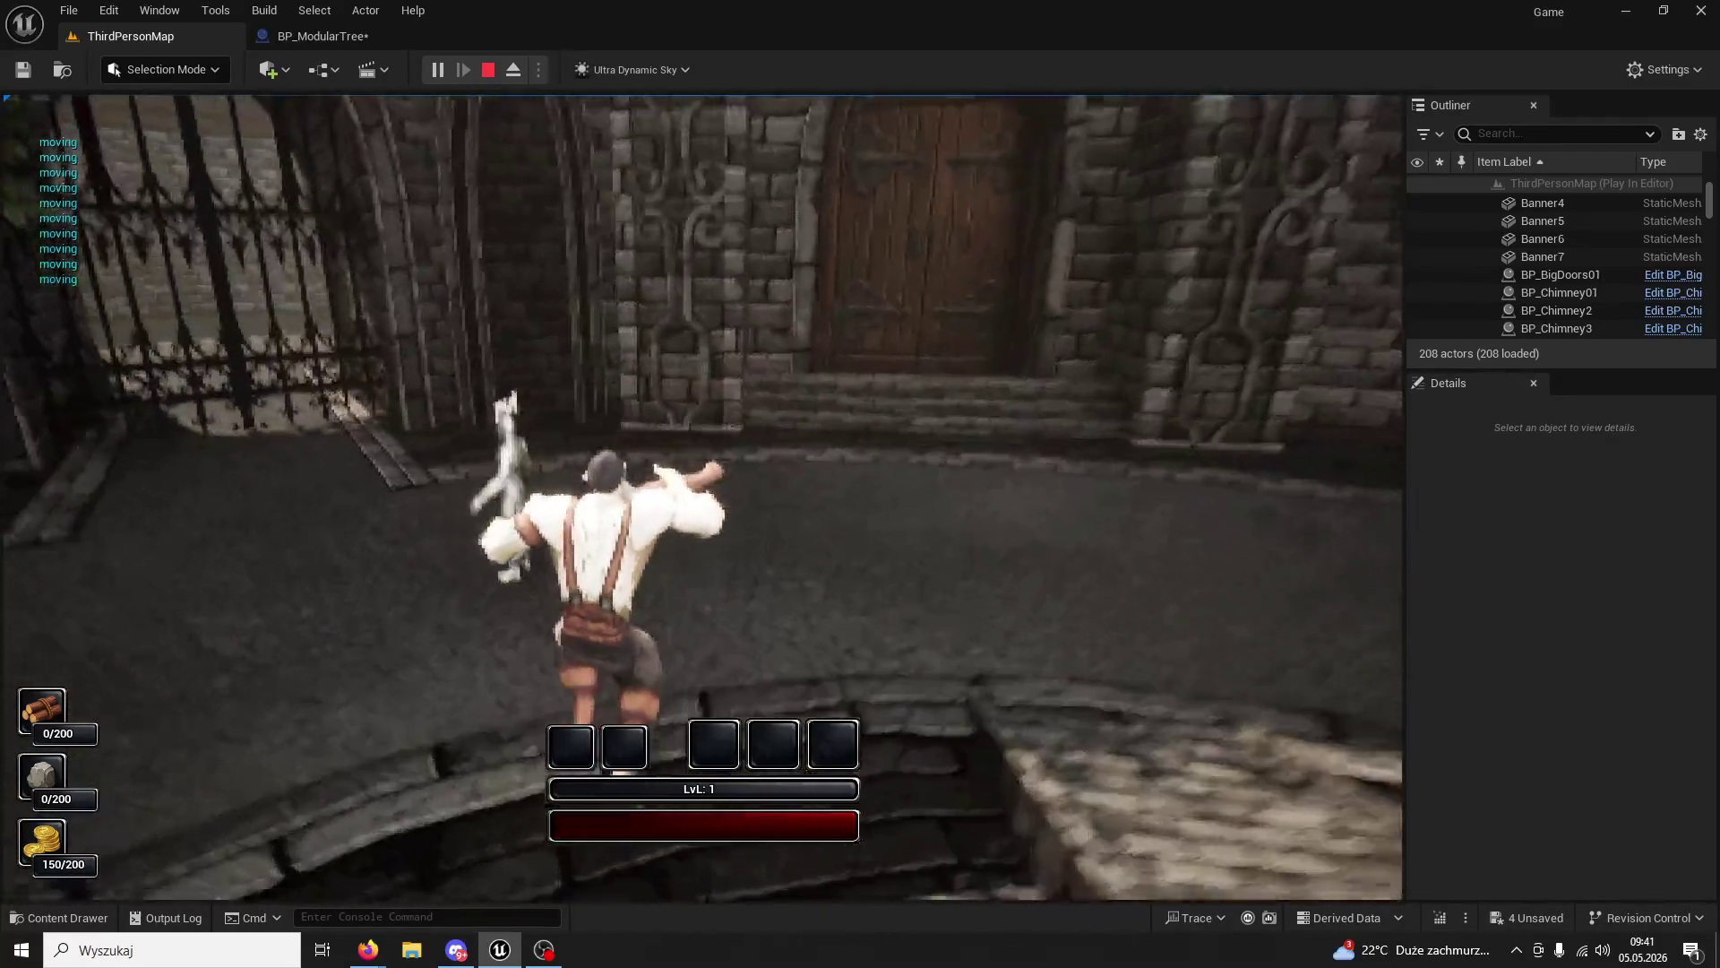
pyautogui.press('e')
pyautogui.press('w')
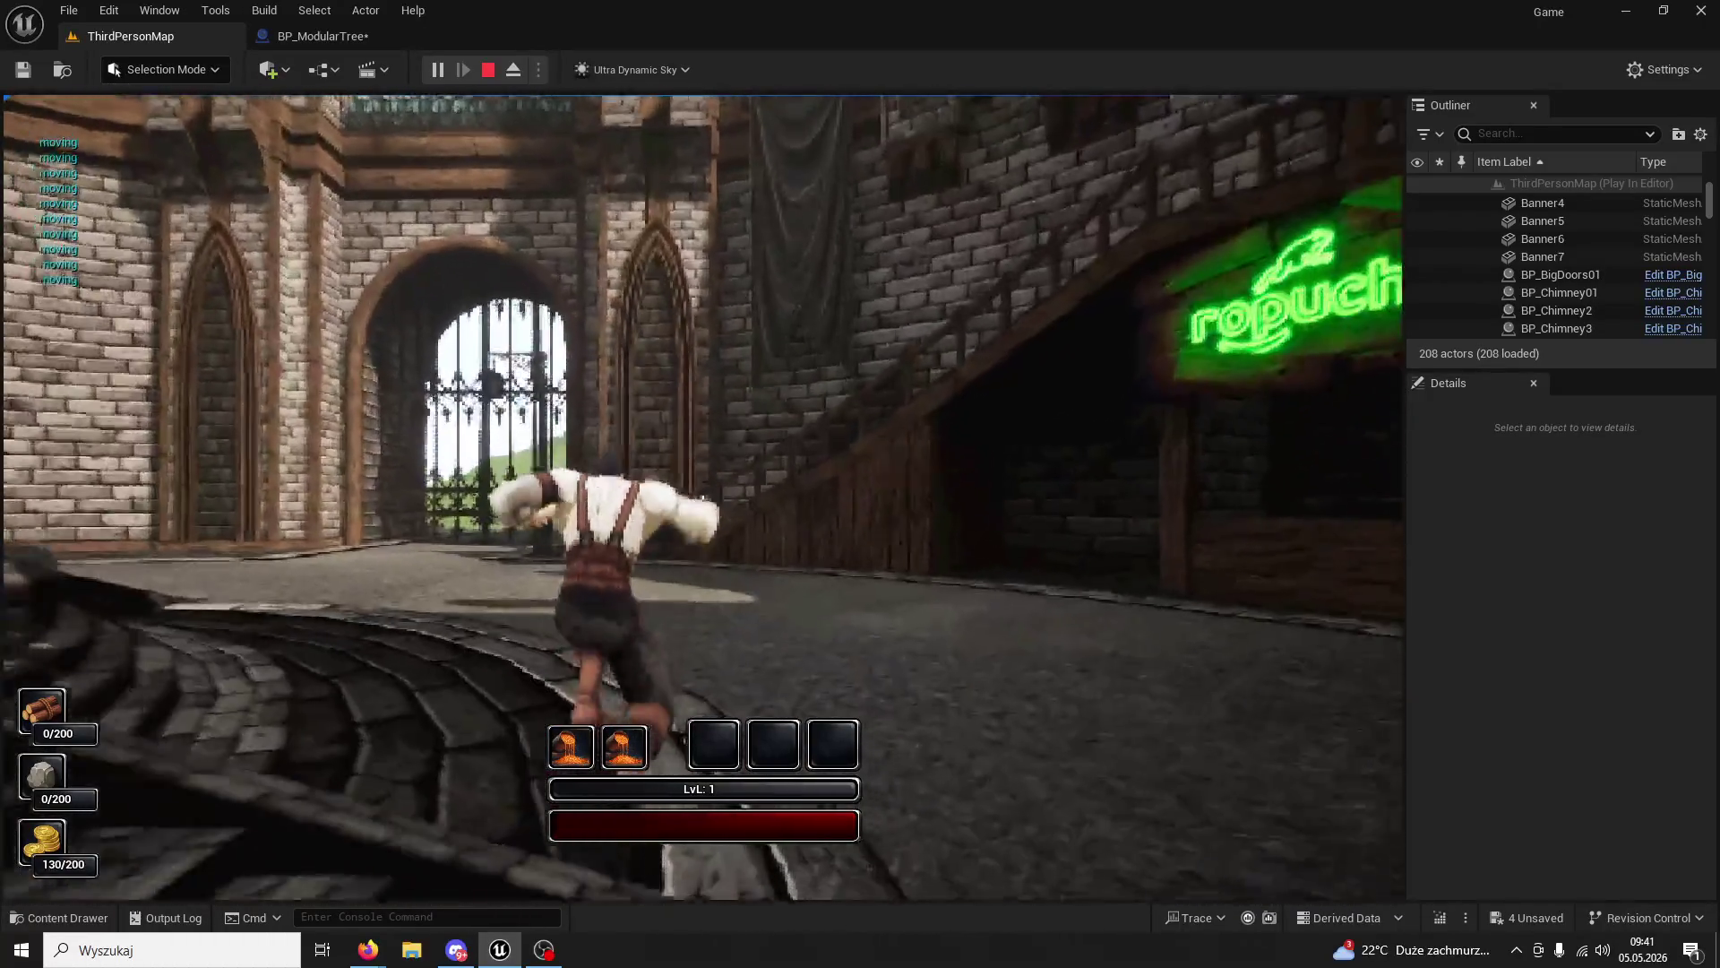
pyautogui.press('1')
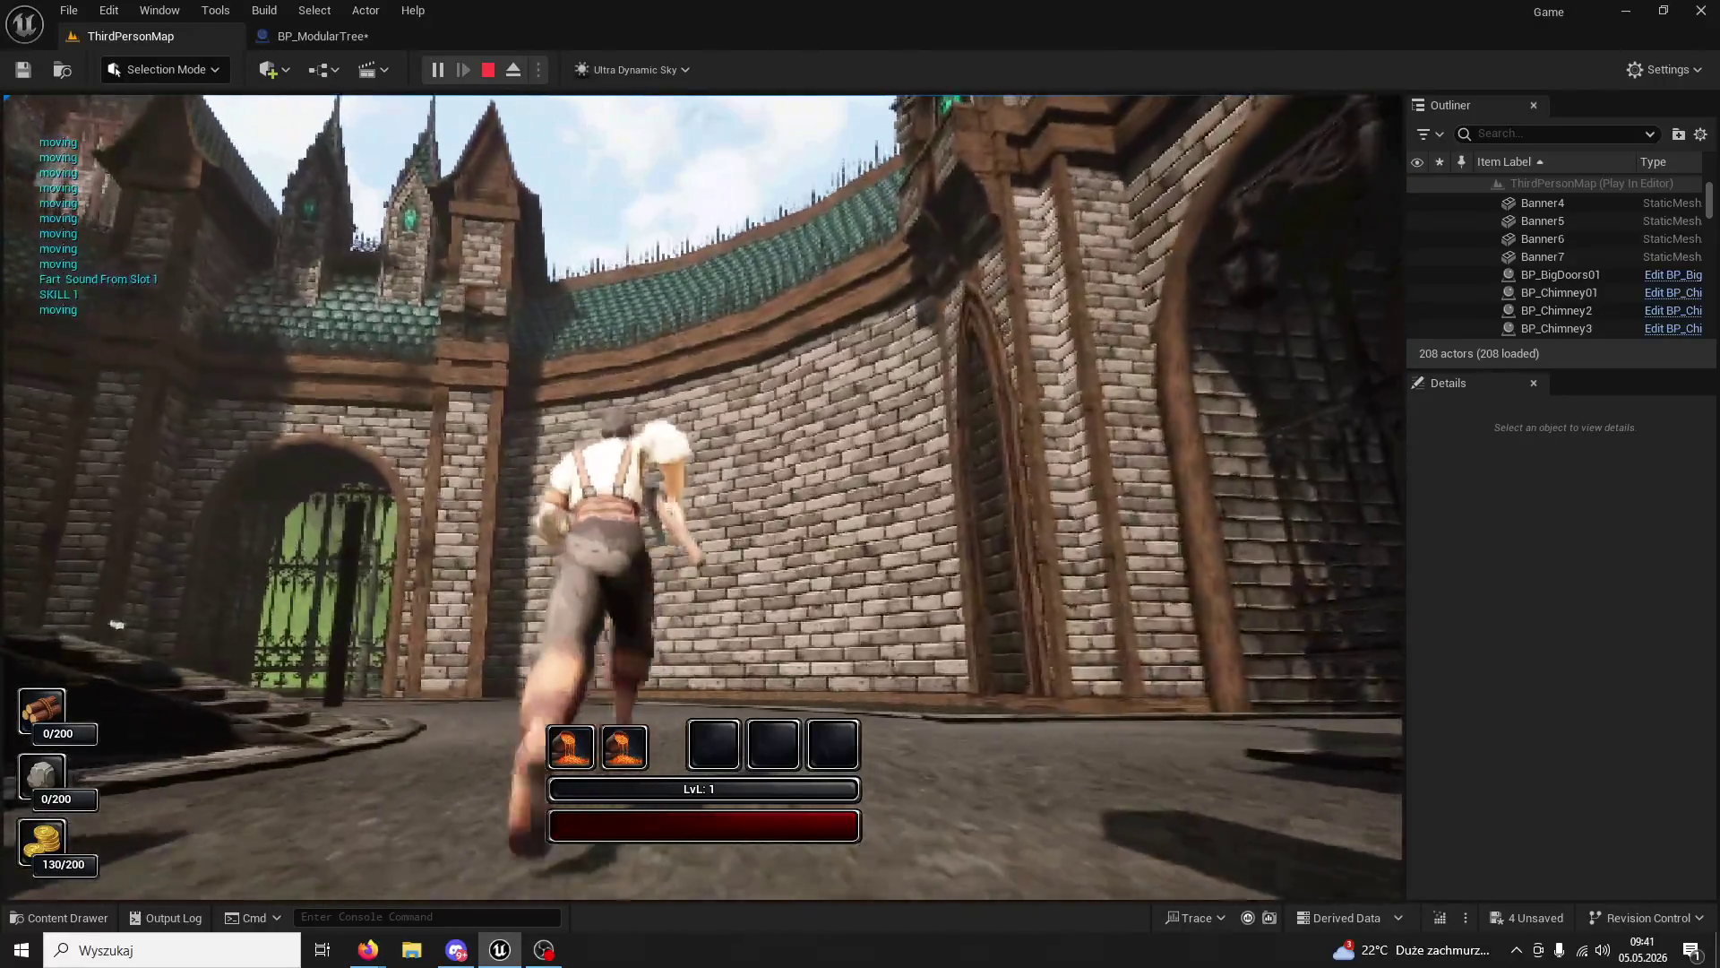
# - Repeatedly use the slot 1 bean skill to fly up the castle wall above the trees
pyautogui.press('space')
pyautogui.press('1')
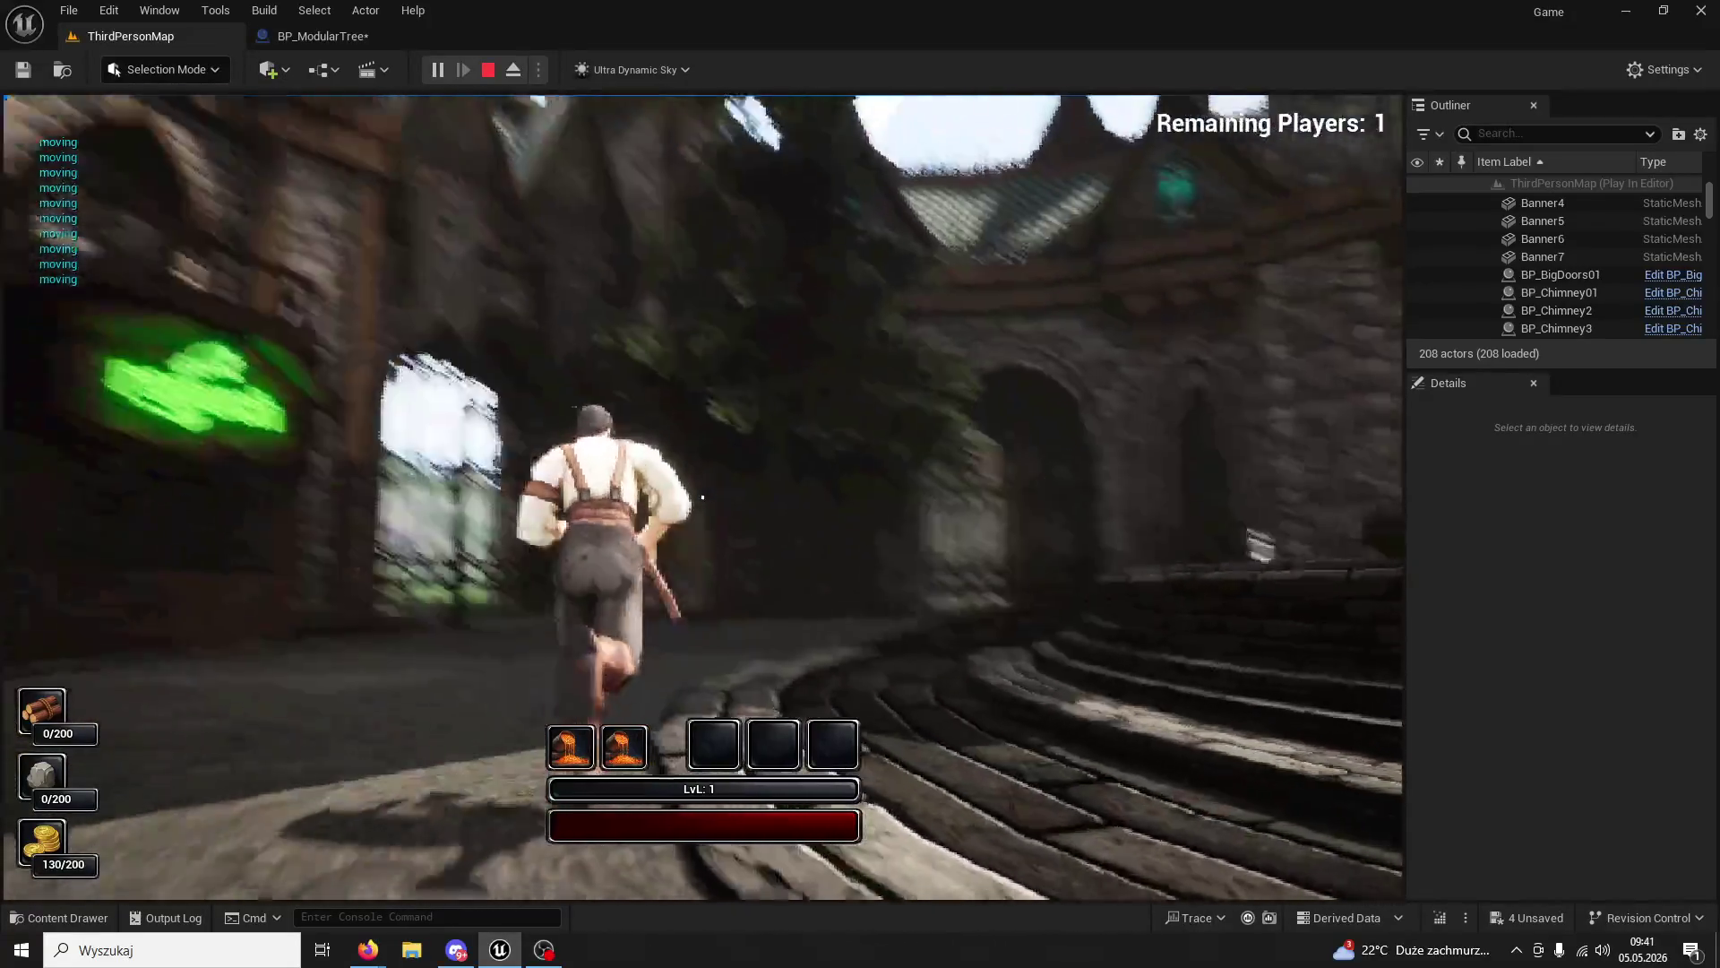
pyautogui.press('1')
pyautogui.press('1')
pyautogui.press('1')
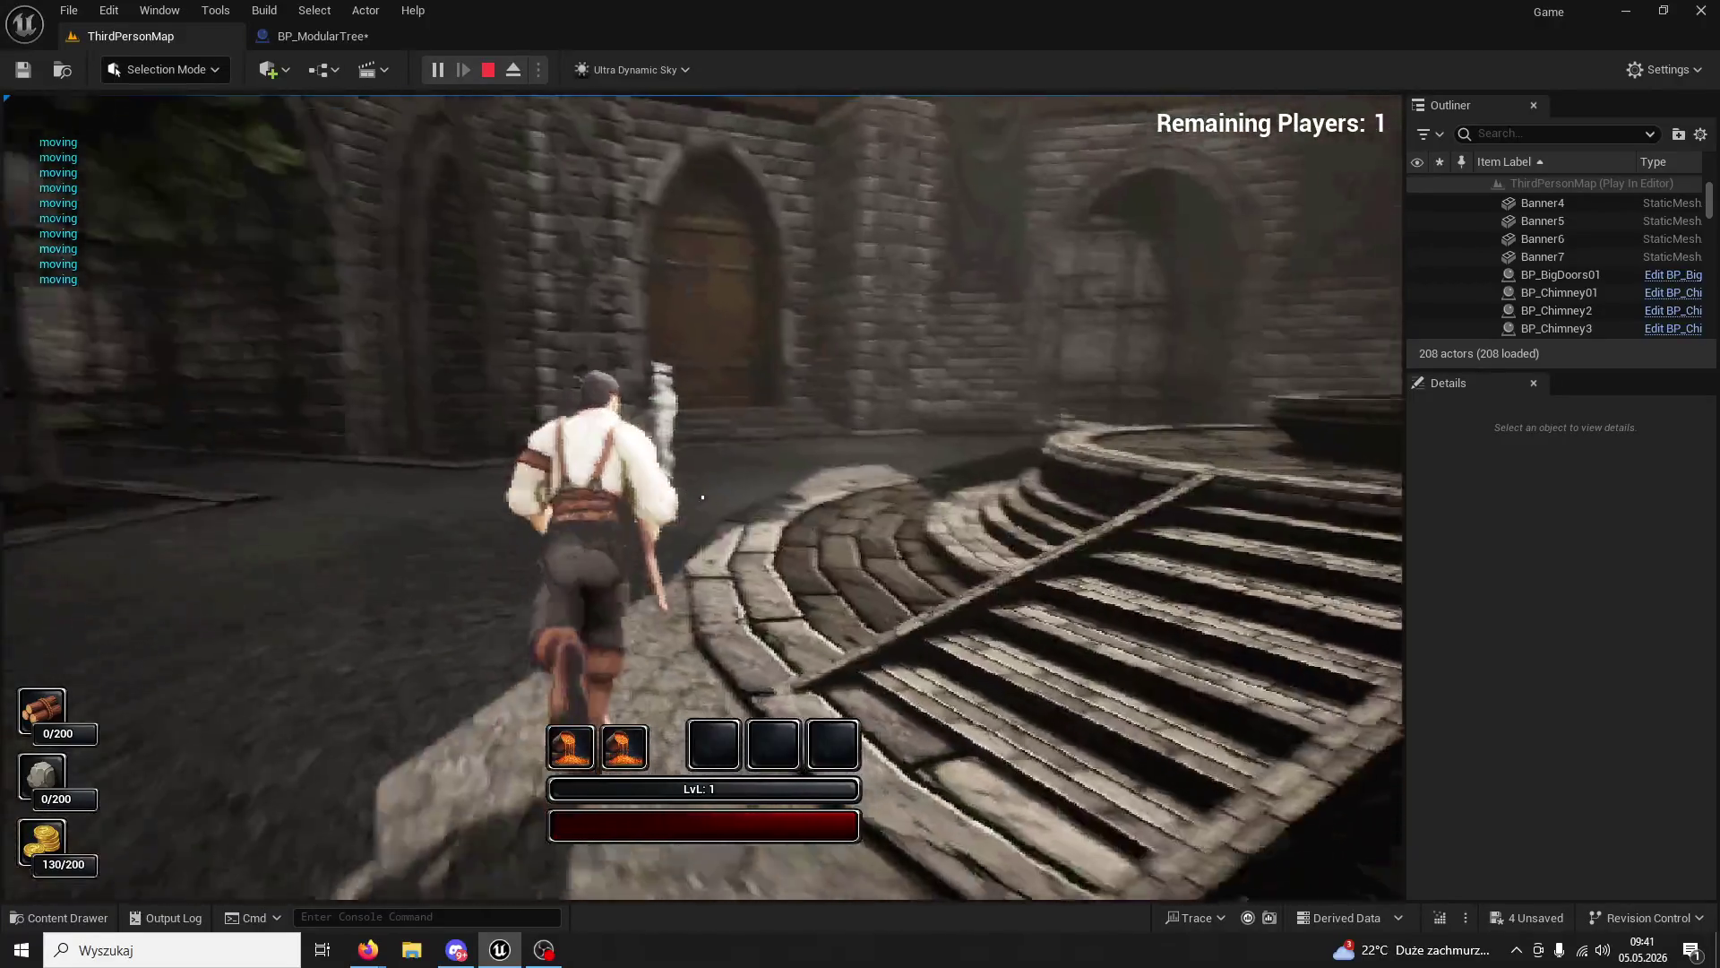
pyautogui.press('1')
pyautogui.press('1')
pyautogui.press('1')
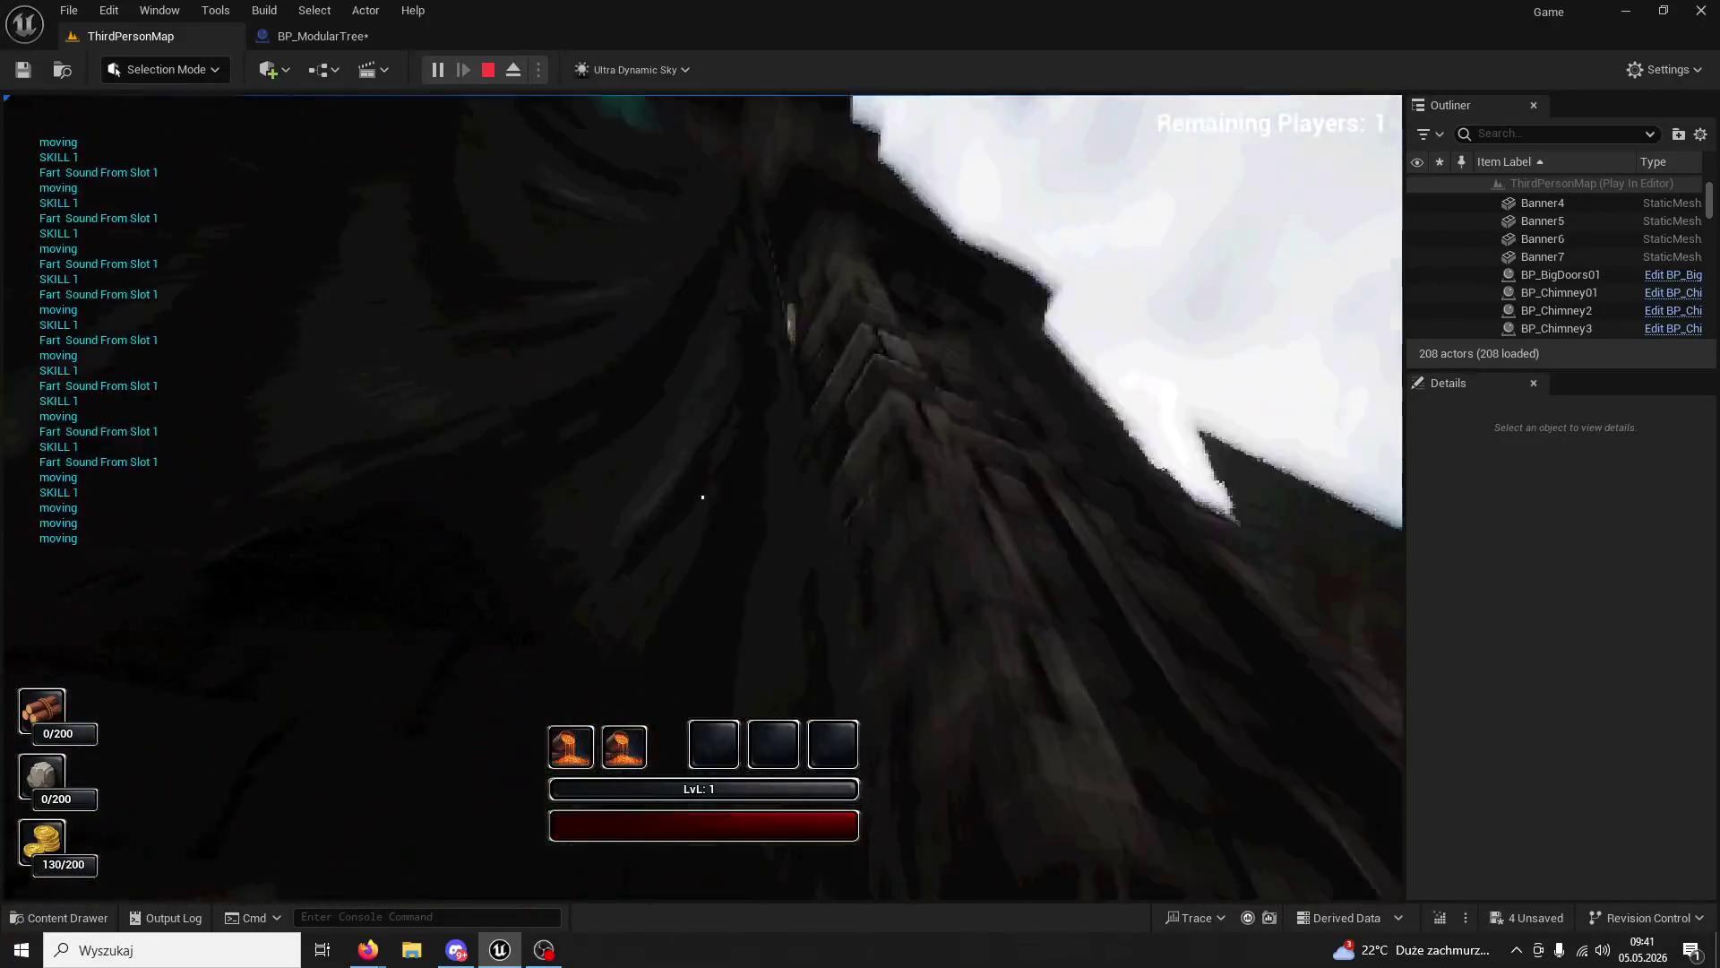
pyautogui.press('1')
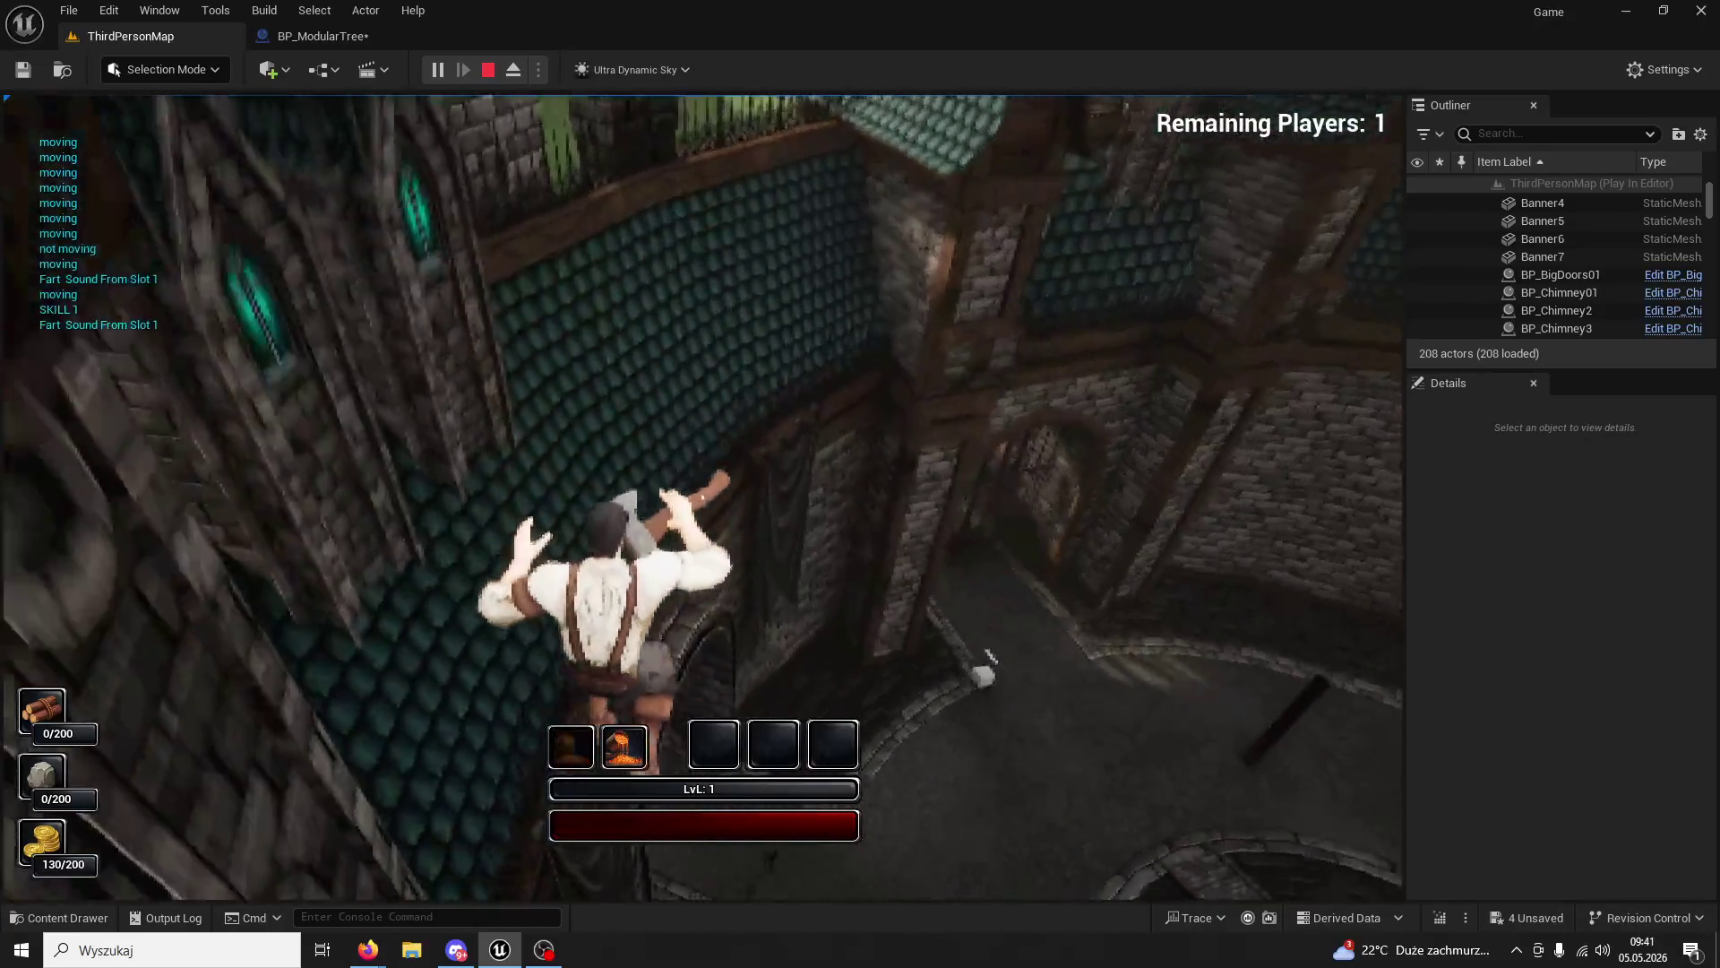
pyautogui.press('1')
pyautogui.press('1')
pyautogui.press('1')
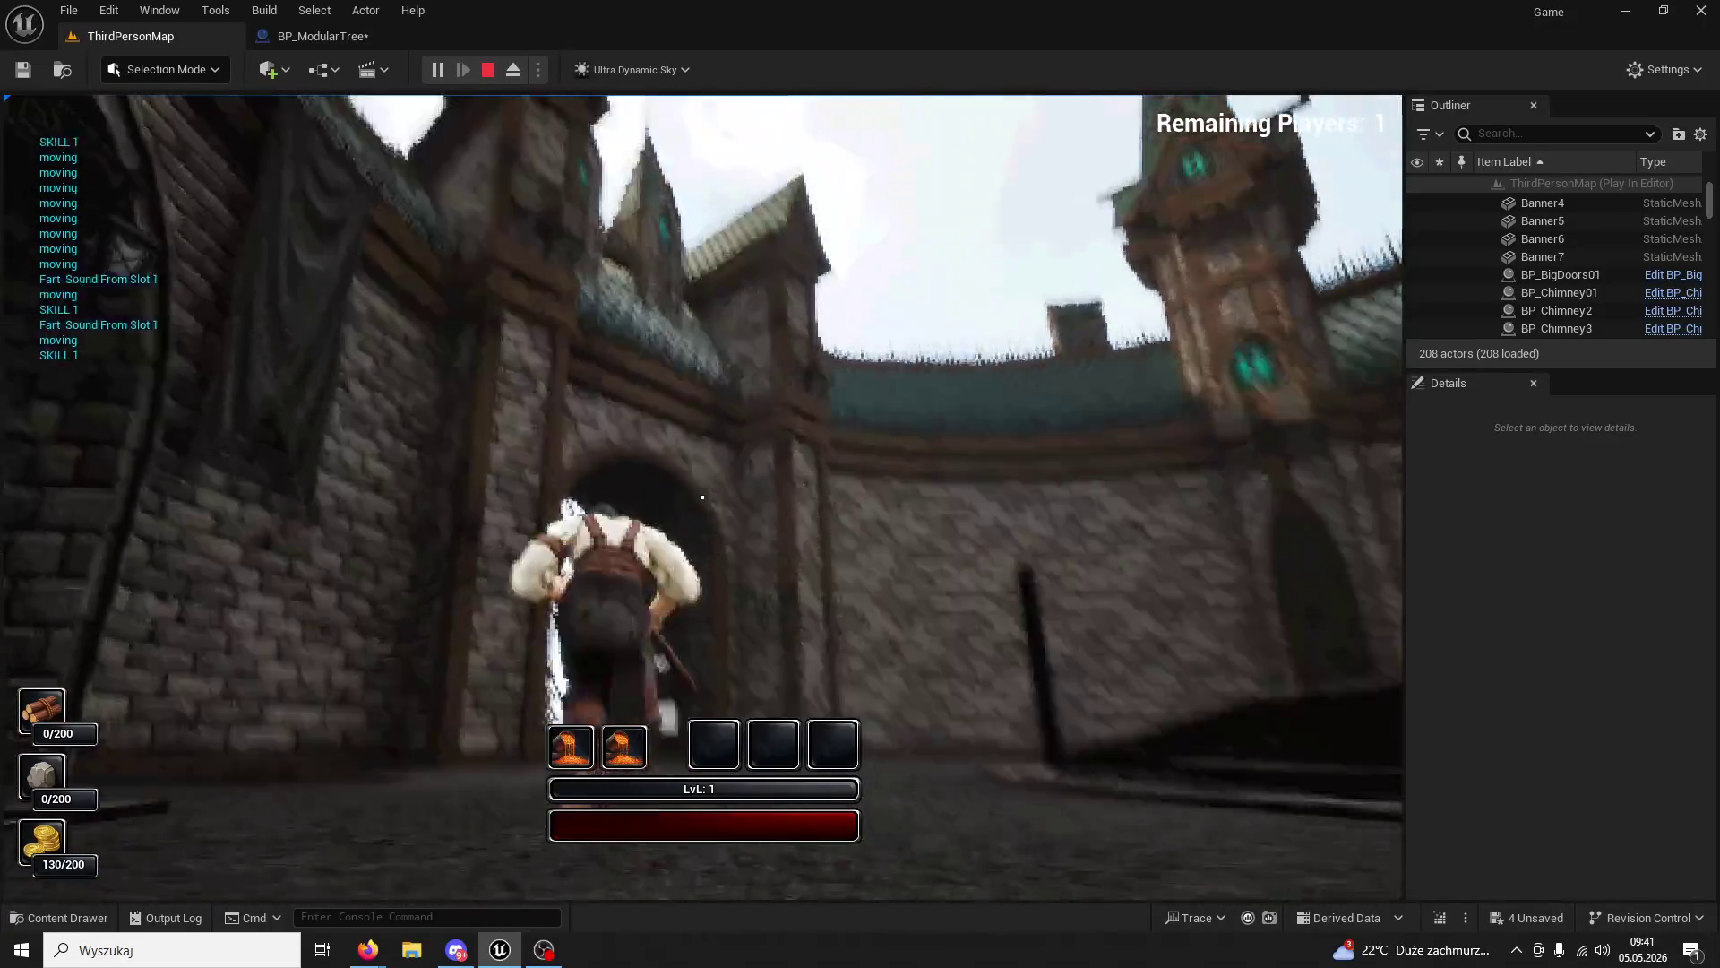
pyautogui.press('1')
pyautogui.press('1')
pyautogui.press('1')
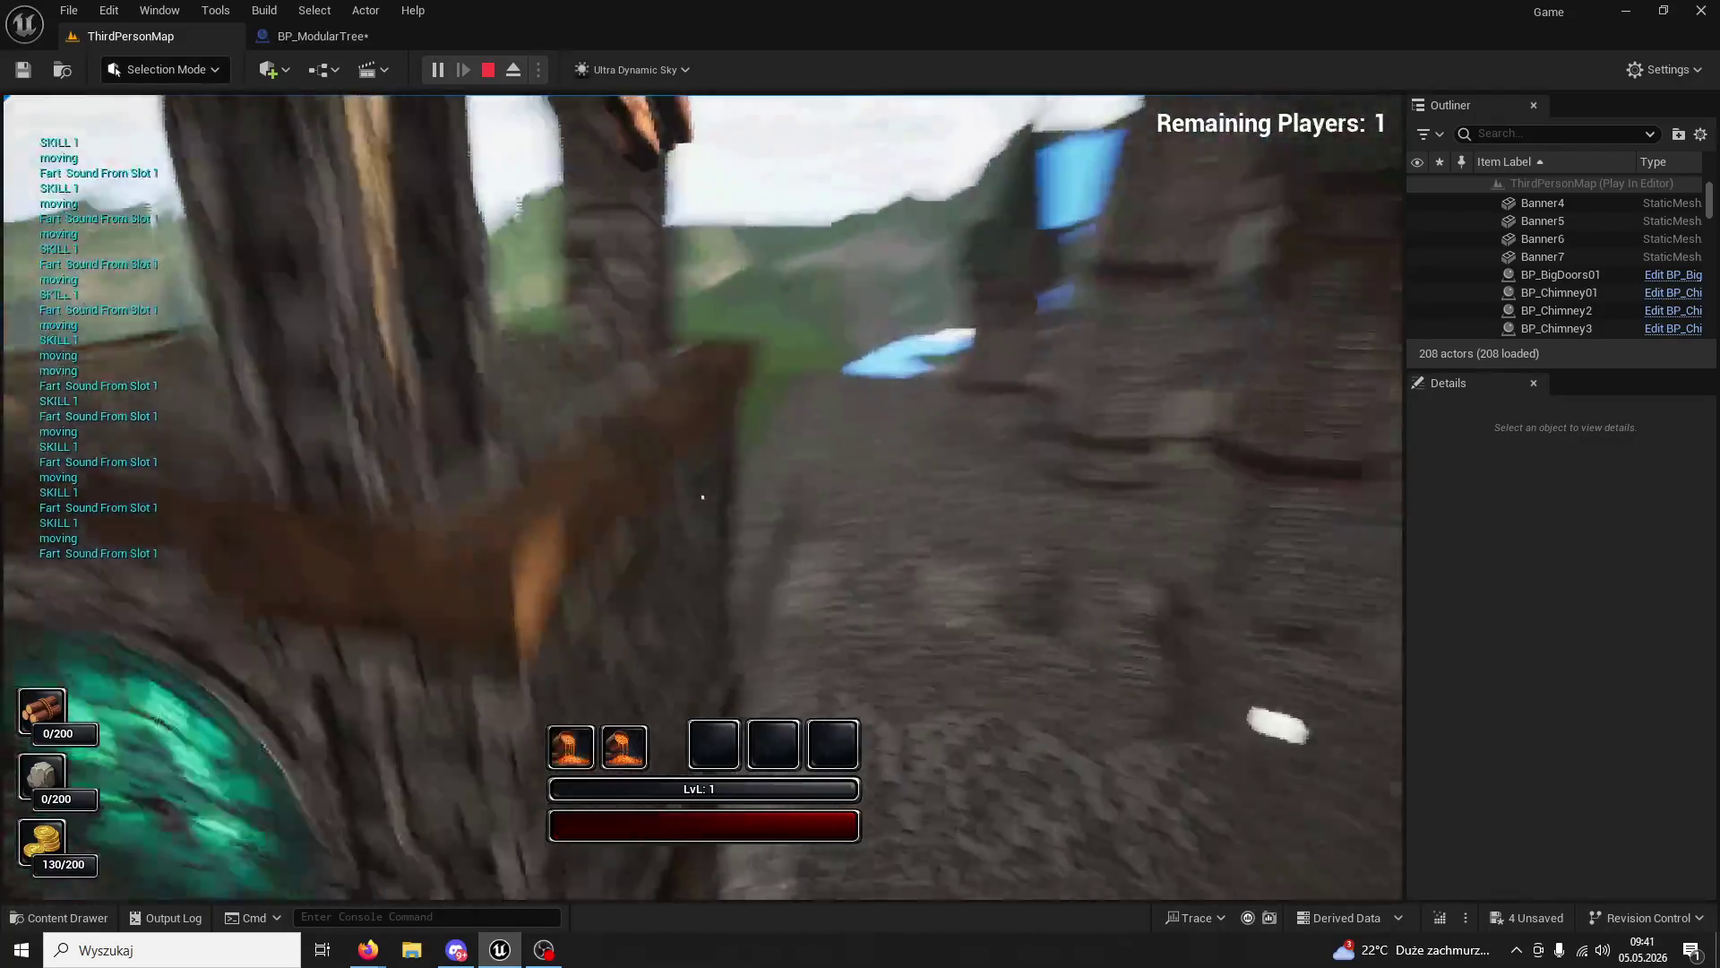
pyautogui.press('1')
pyautogui.press('1')
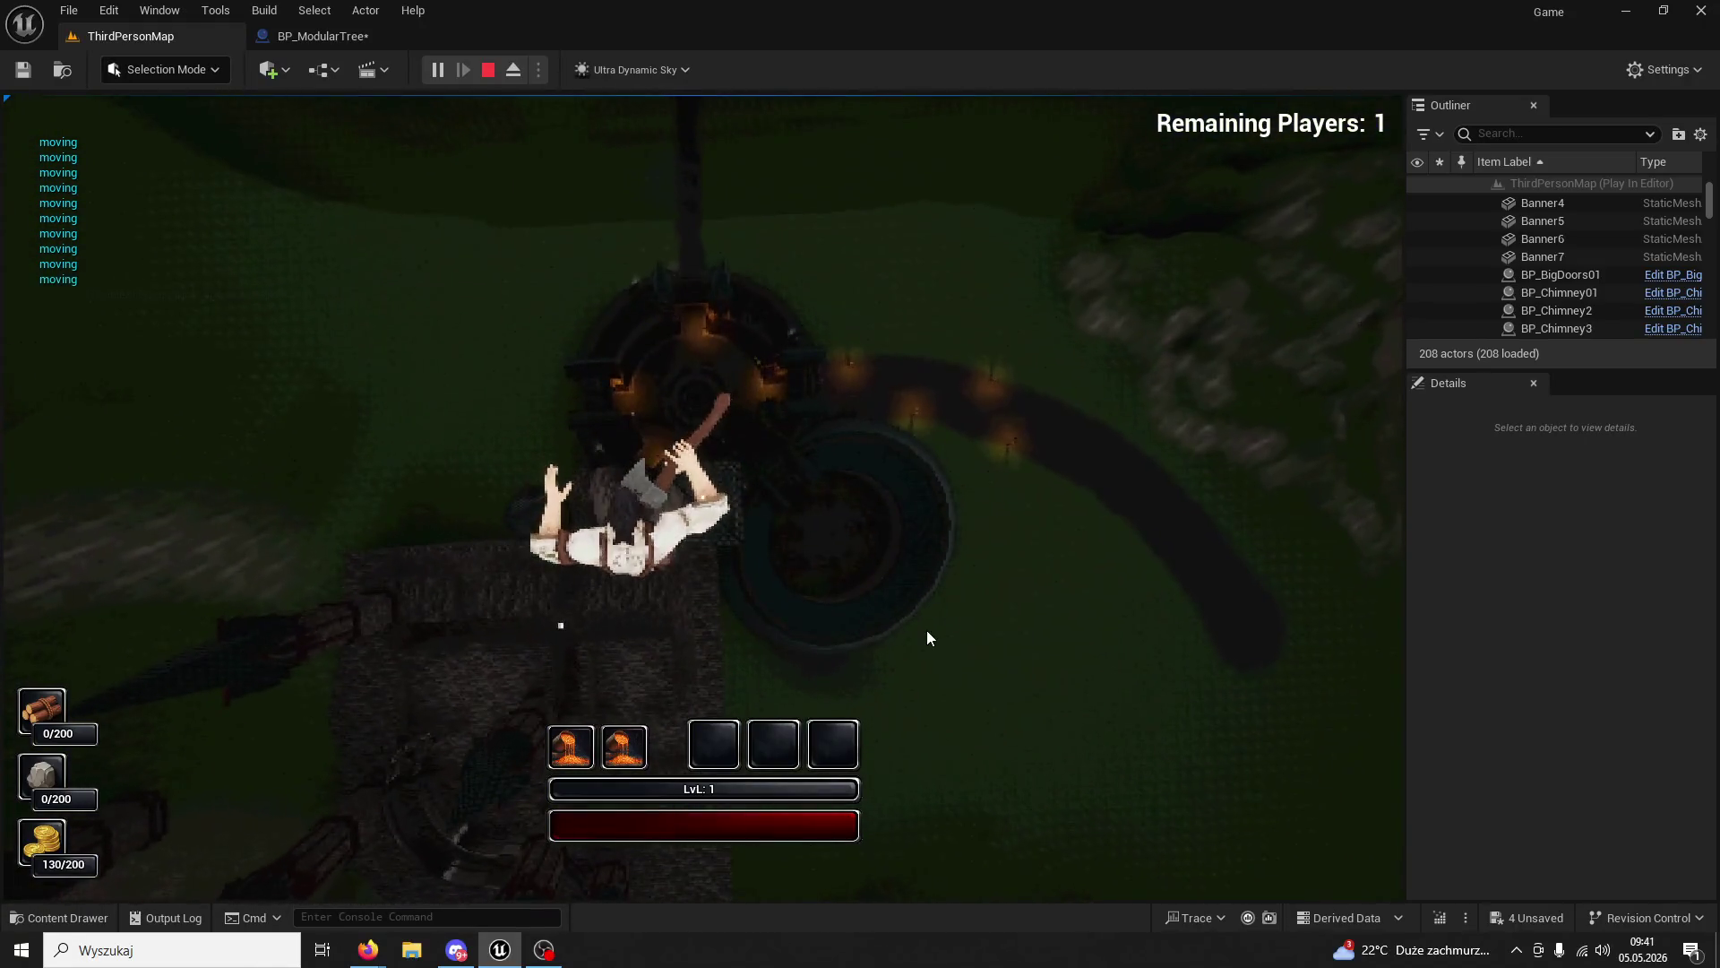
# - Stop the session, close the runtime error log, replay briefly, then go to BP_ModularTree
pyautogui.press('Escape')
pyautogui.click(202, 15)
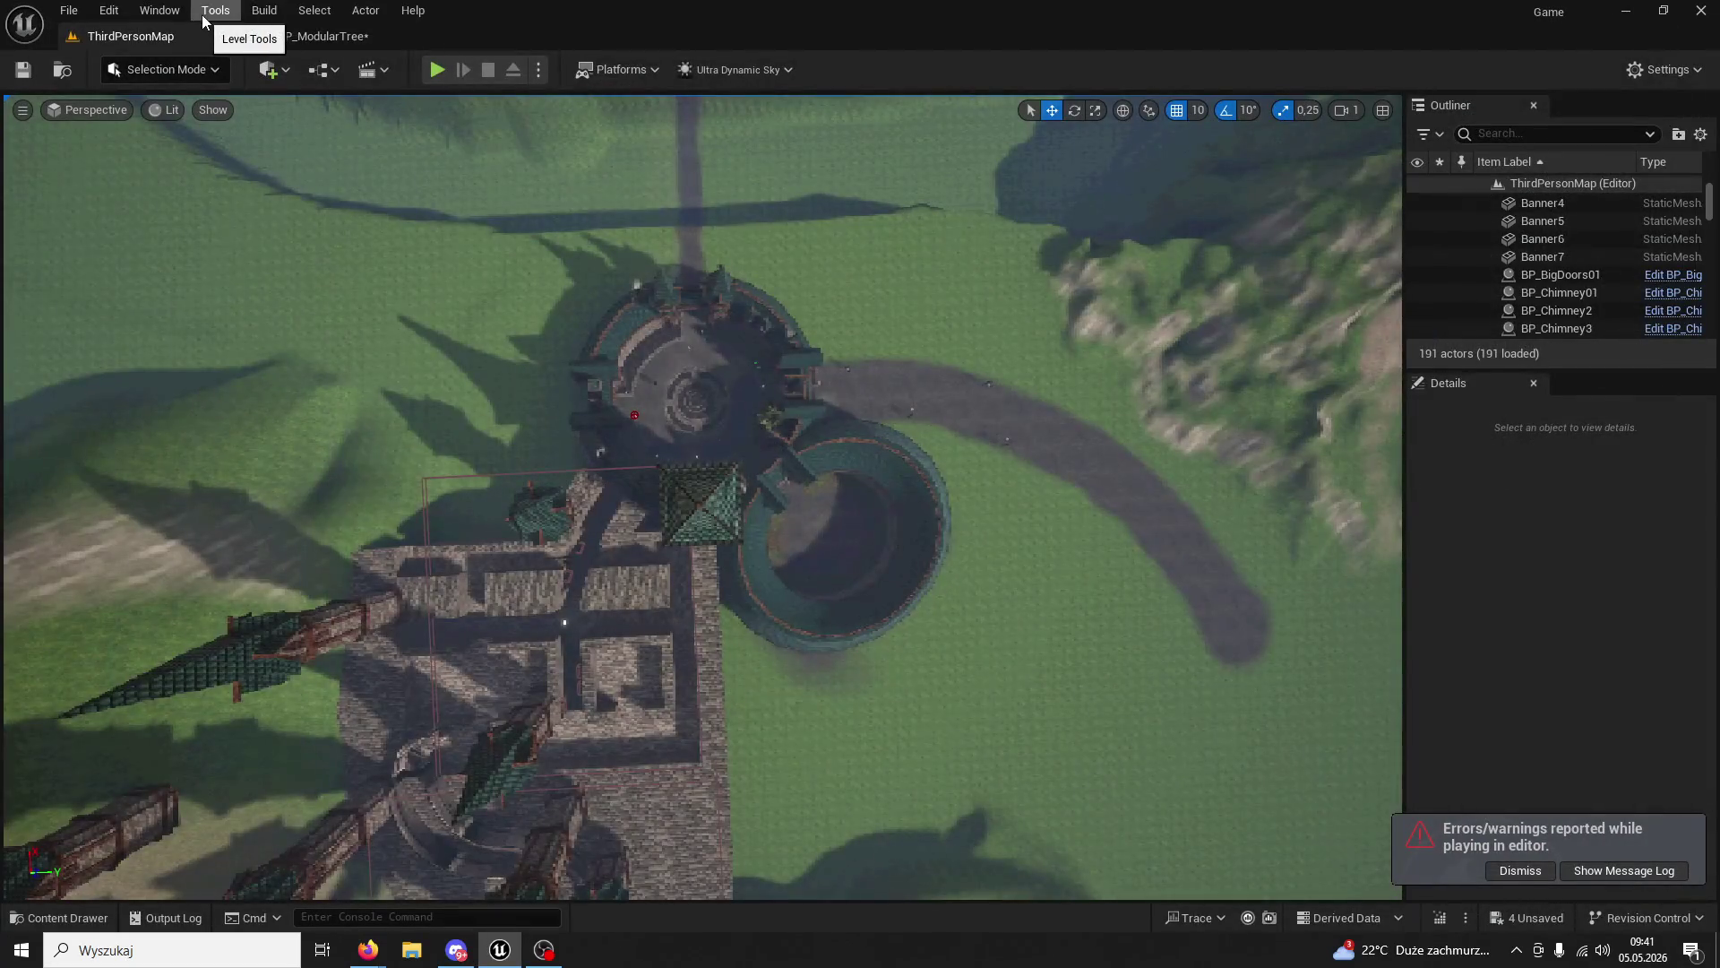
pyautogui.click(437, 69)
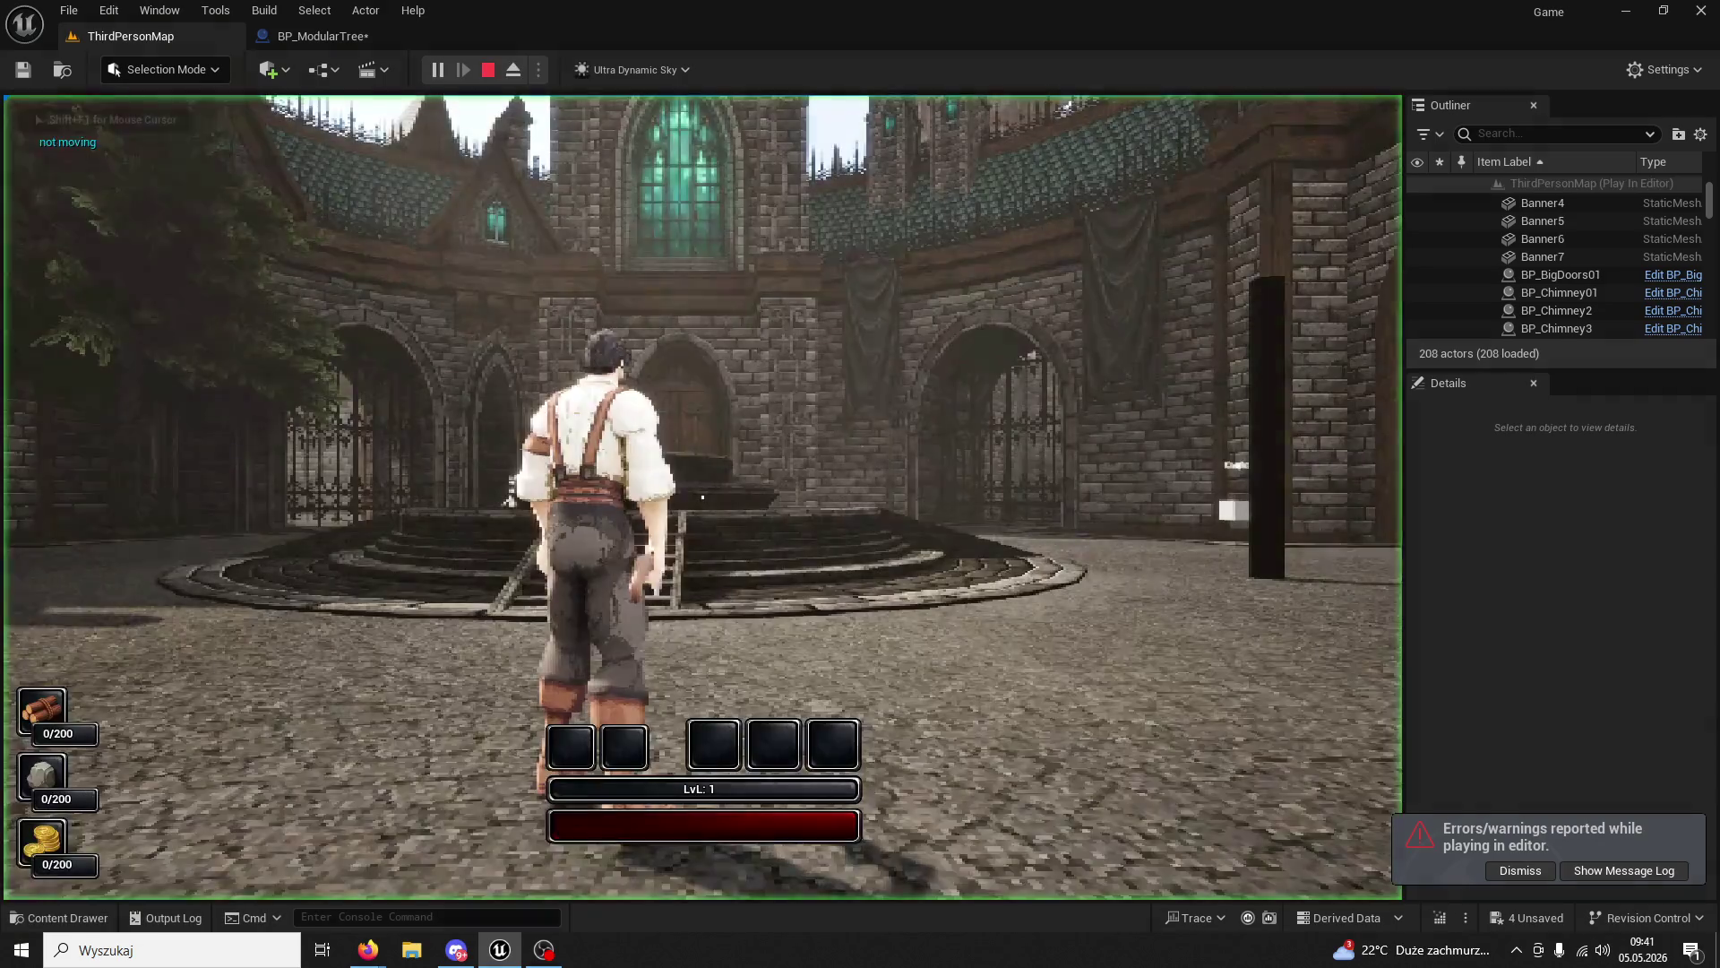
pyautogui.press('Escape')
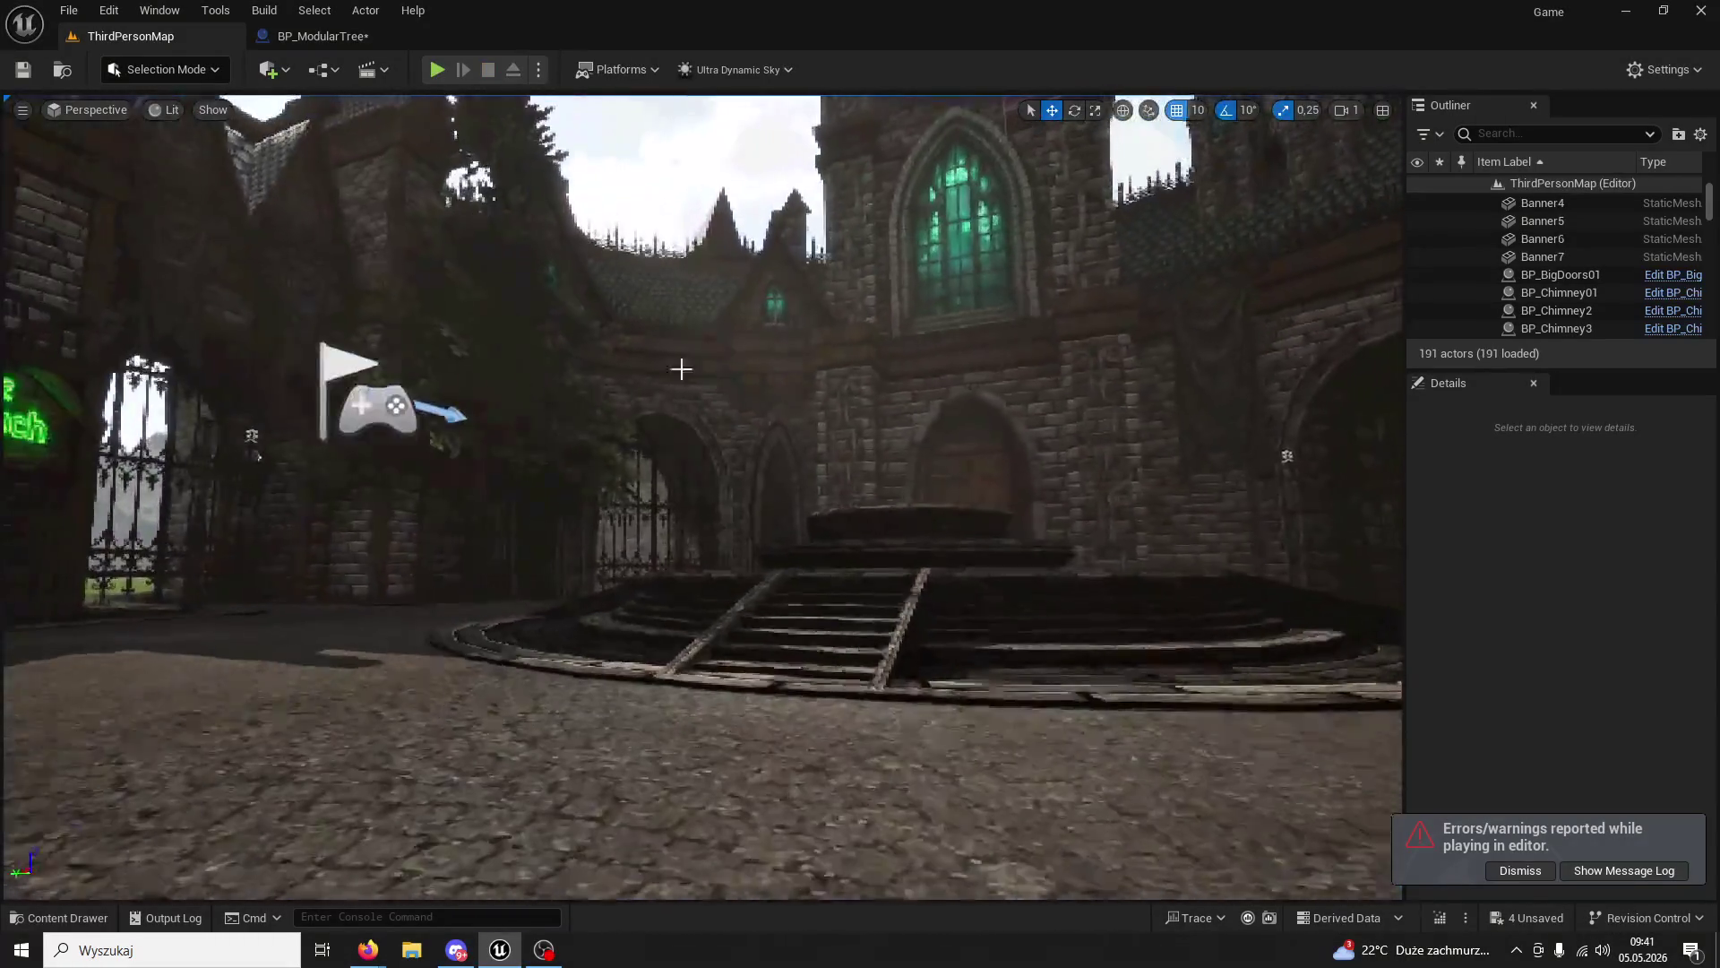
pyautogui.click(274, 37)
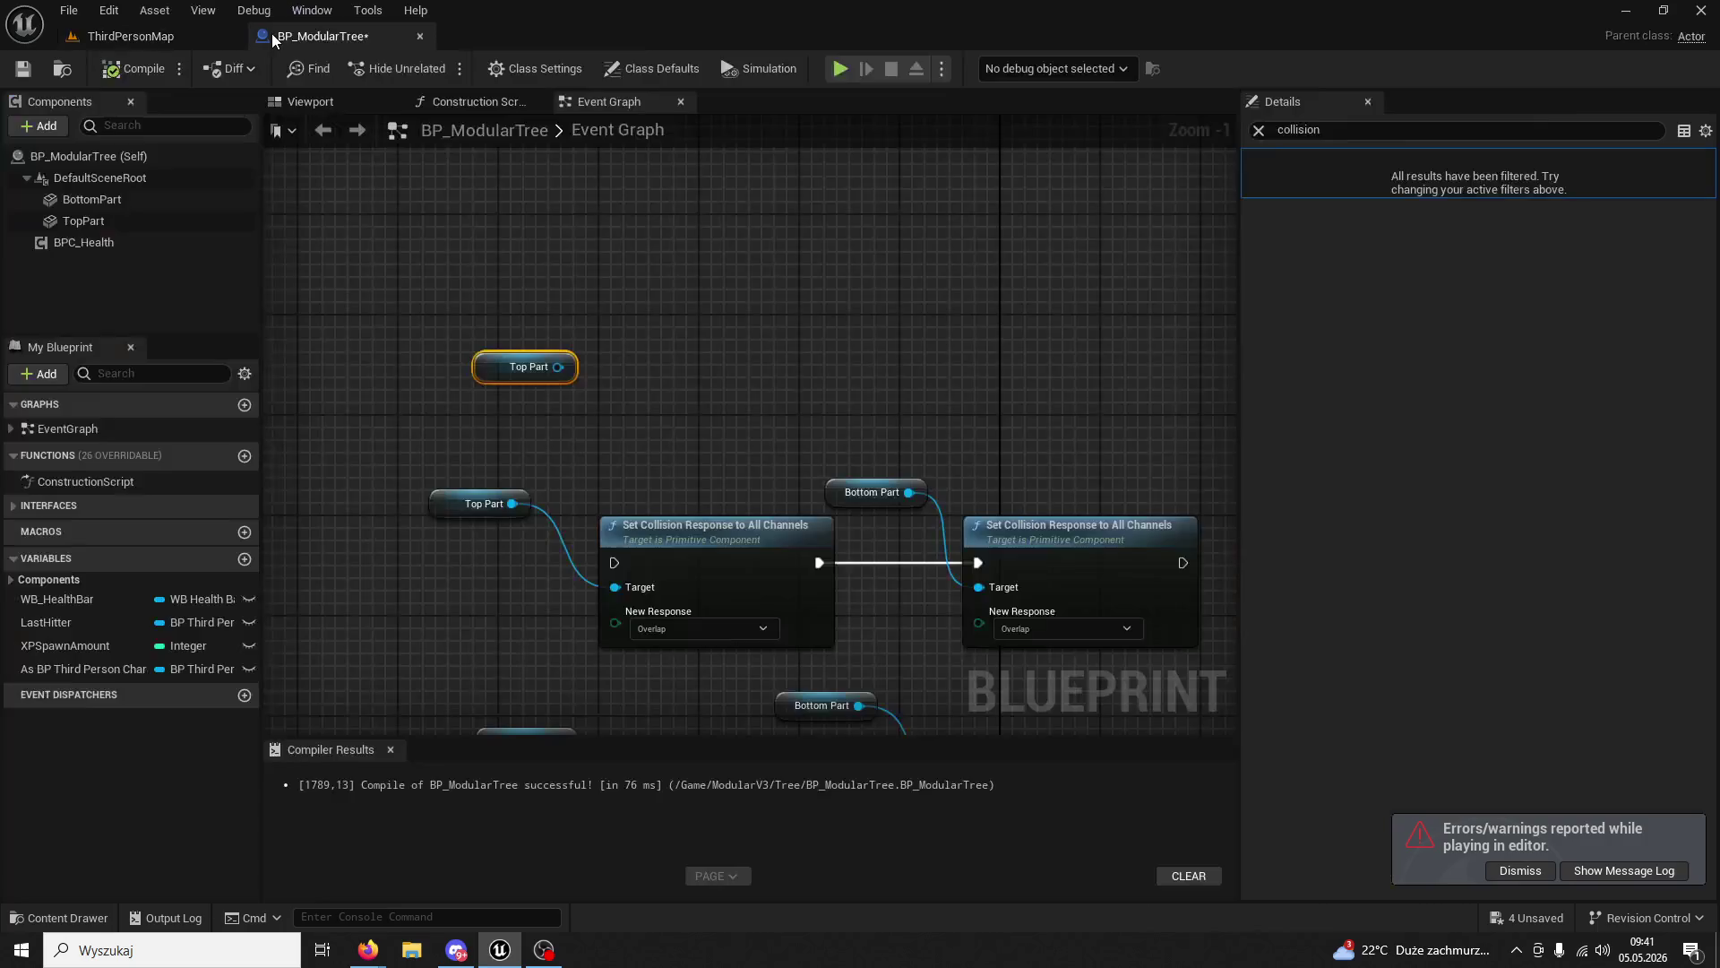
# - Add a Get Collision Response to Channel node from Top Part, keeping WorldStatic
pyautogui.moveTo(557, 367); pyautogui.dragTo(663, 299)
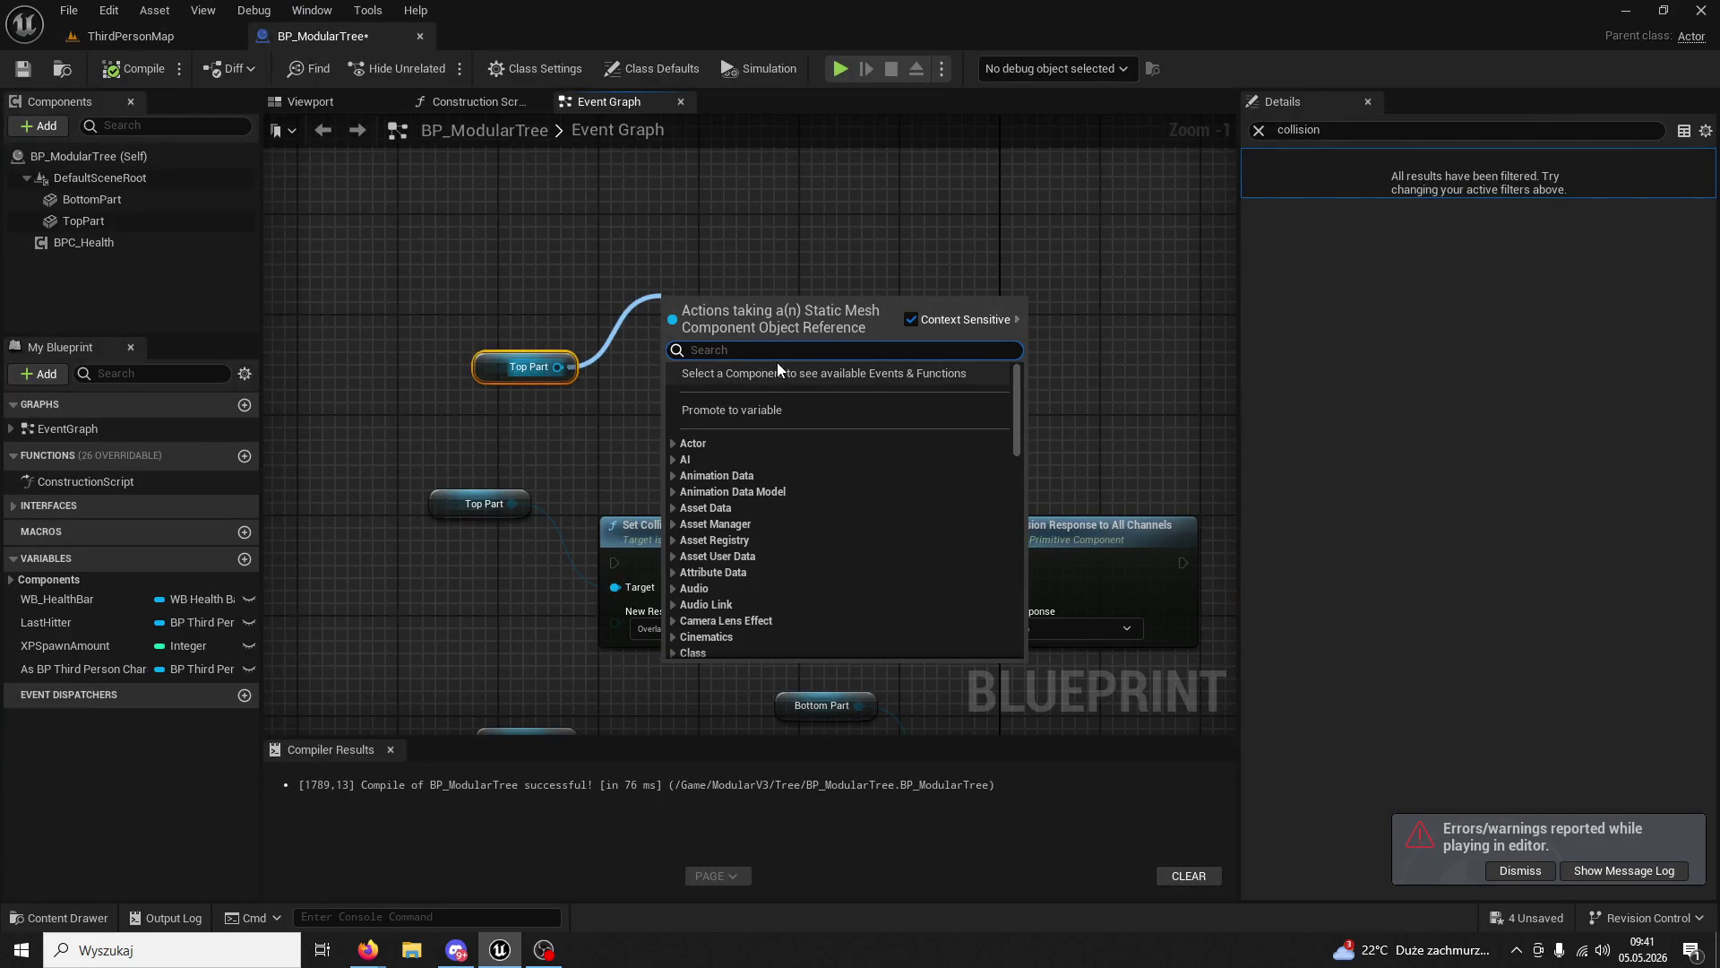
pyautogui.write('co')
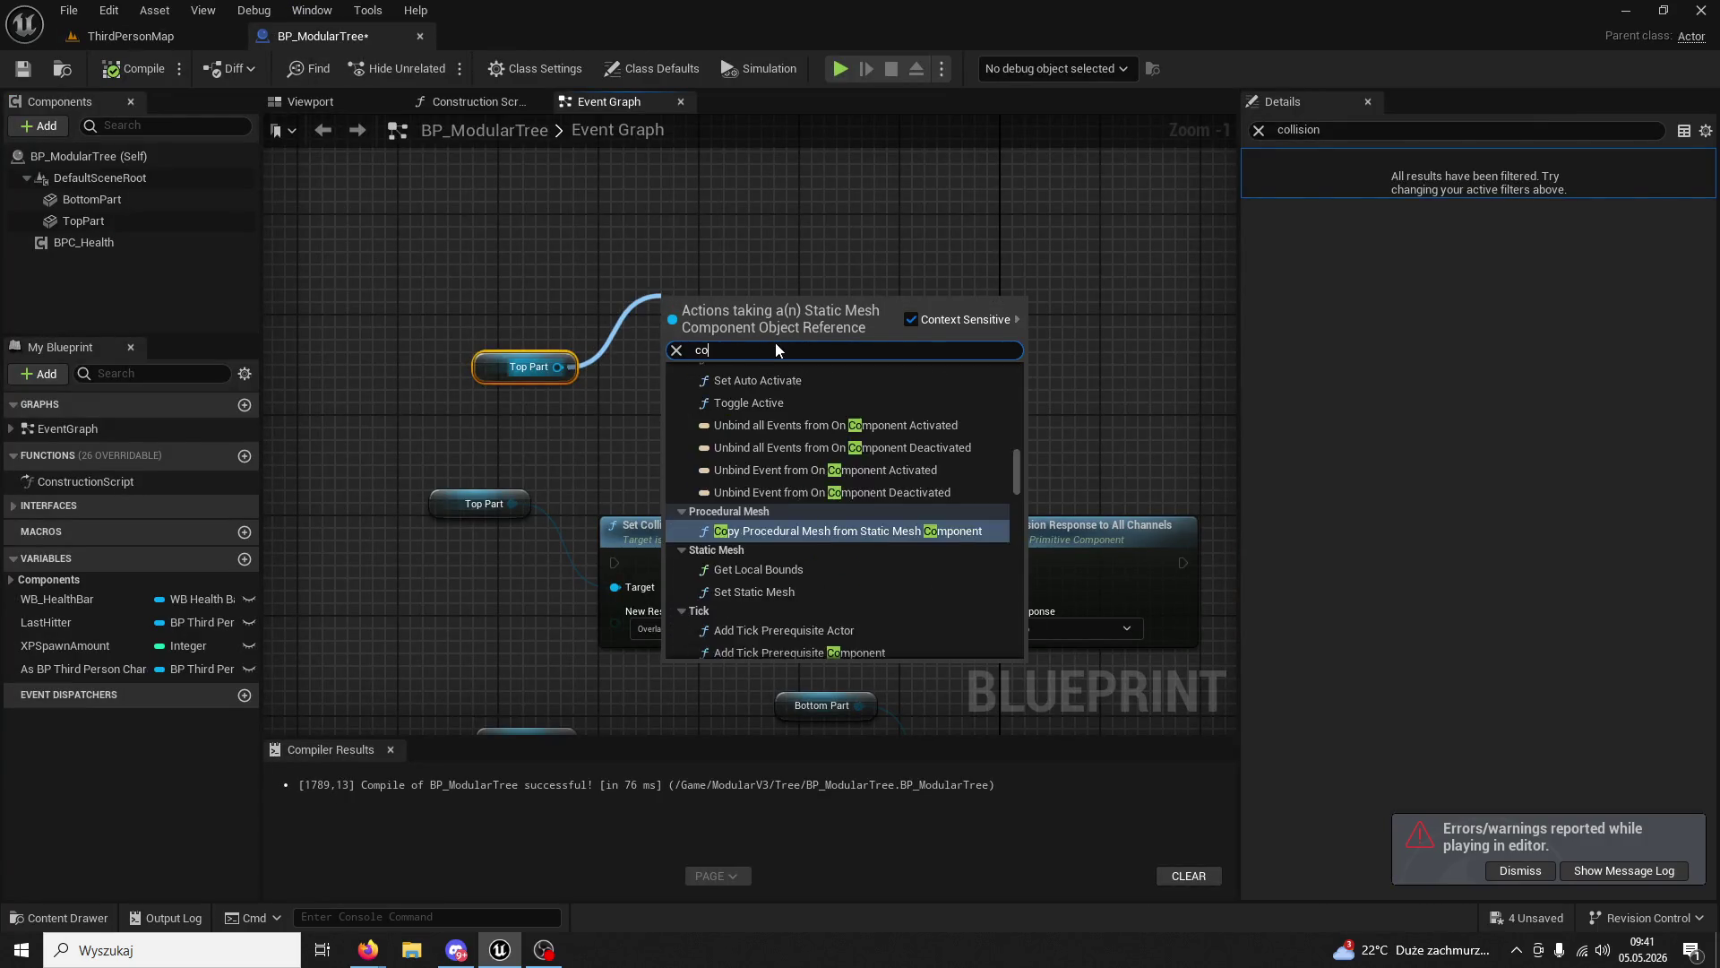
pyautogui.write('llision channel')
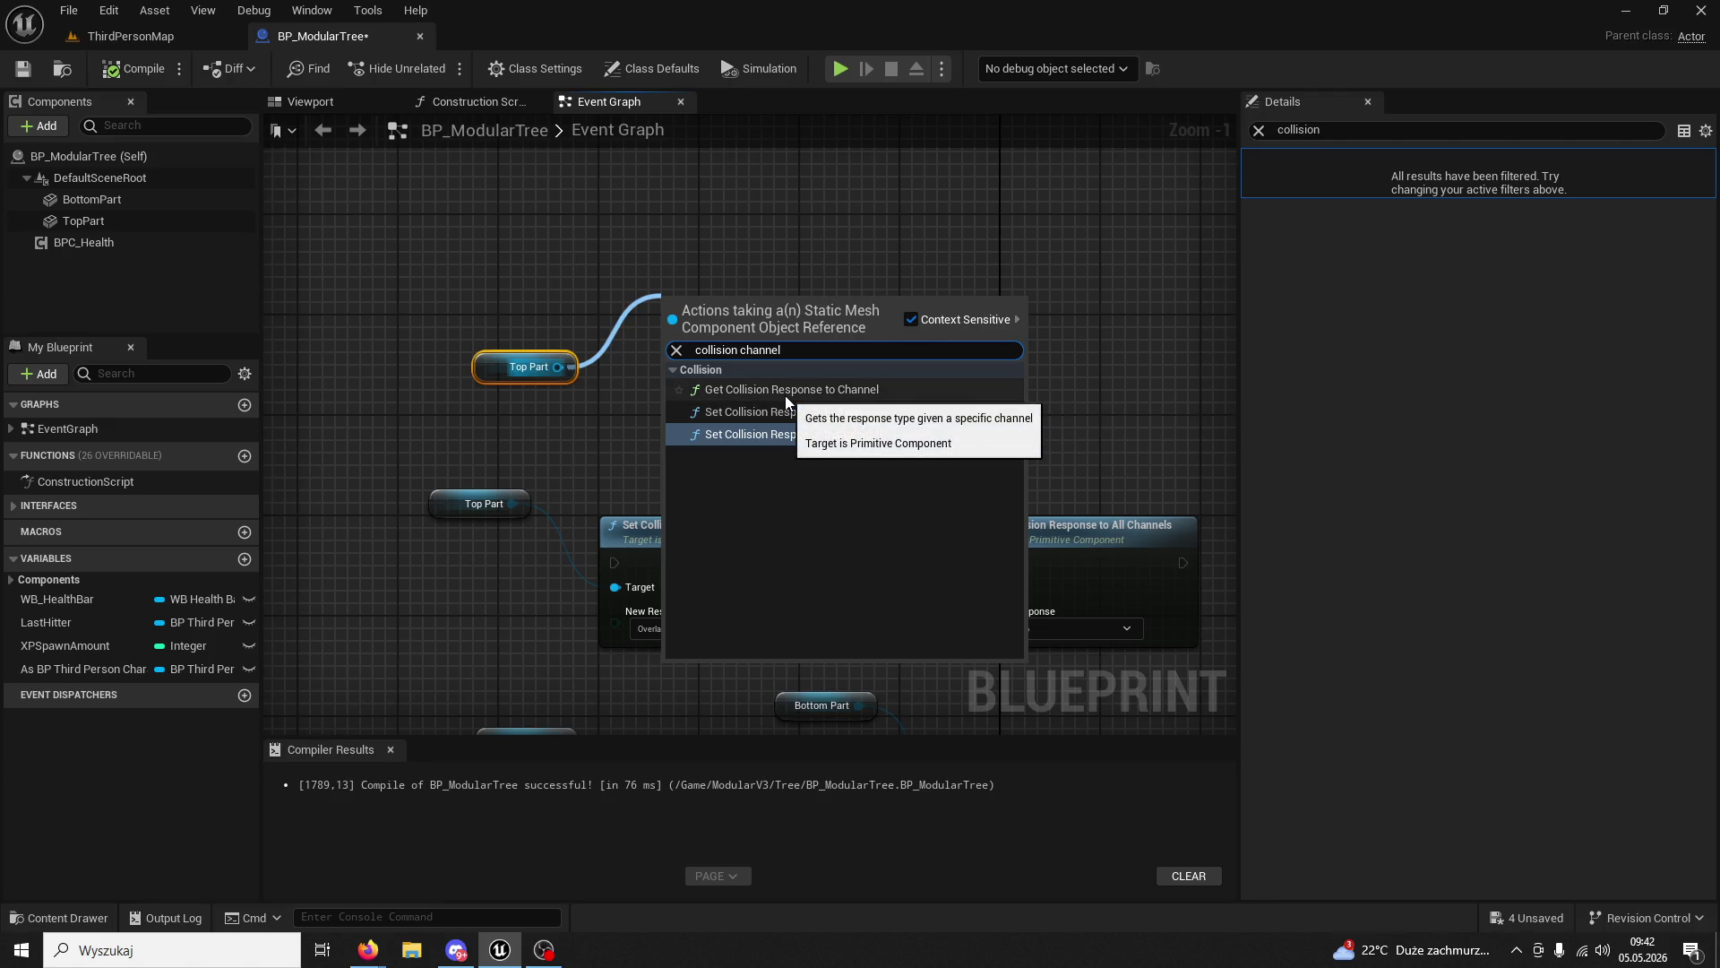
pyautogui.click(785, 394)
pyautogui.click(785, 395)
pyautogui.click(763, 377)
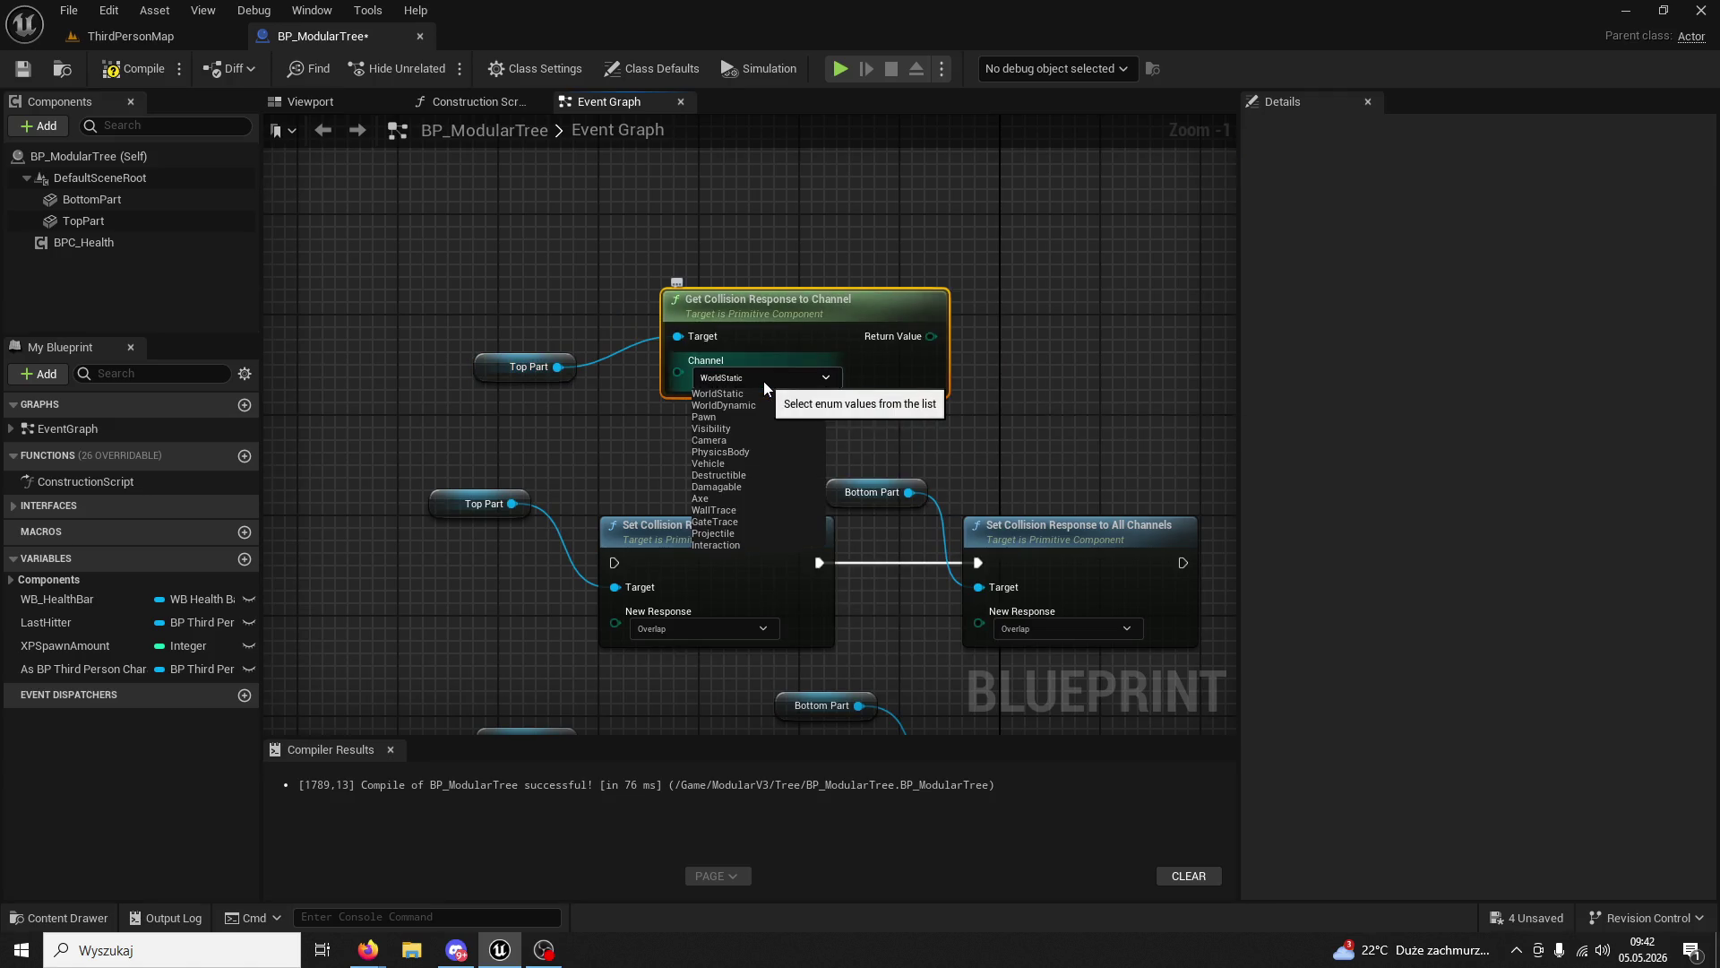
pyautogui.click(611, 419)
pyautogui.click(611, 421)
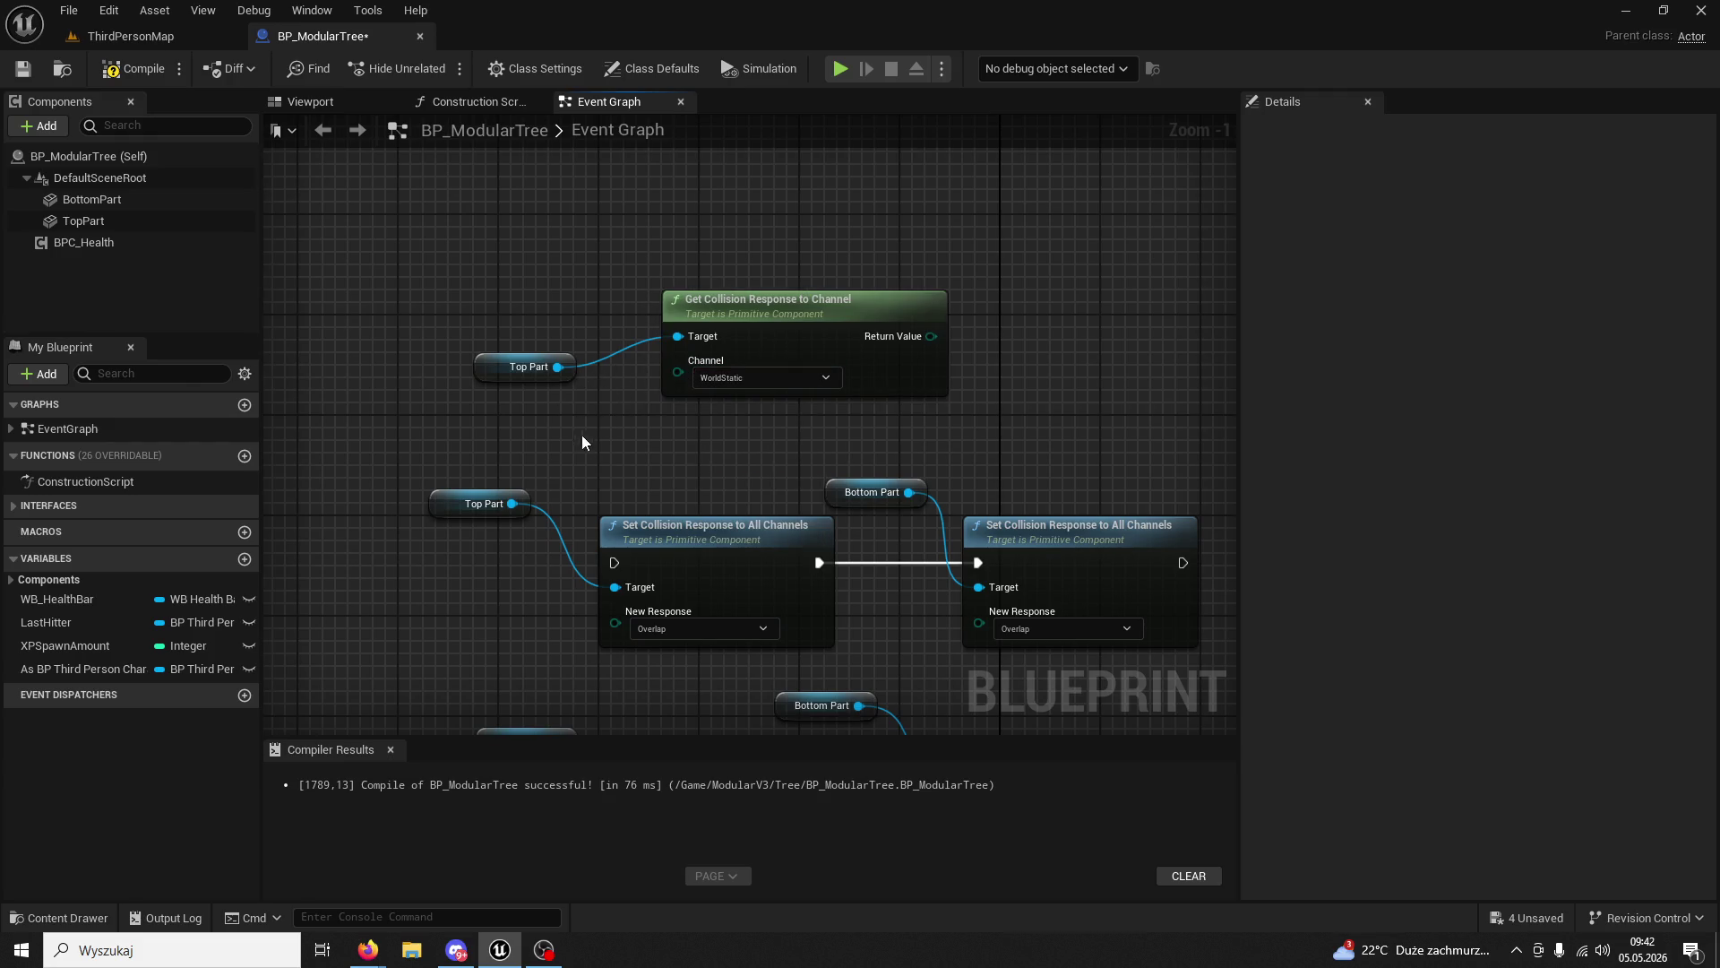
# - Delete the trial Top Part and collision response nodes from the Event Graph
pyautogui.moveTo(513, 219); pyautogui.dragTo(653, 336)
pyautogui.click(542, 330)
pyautogui.press('Delete')
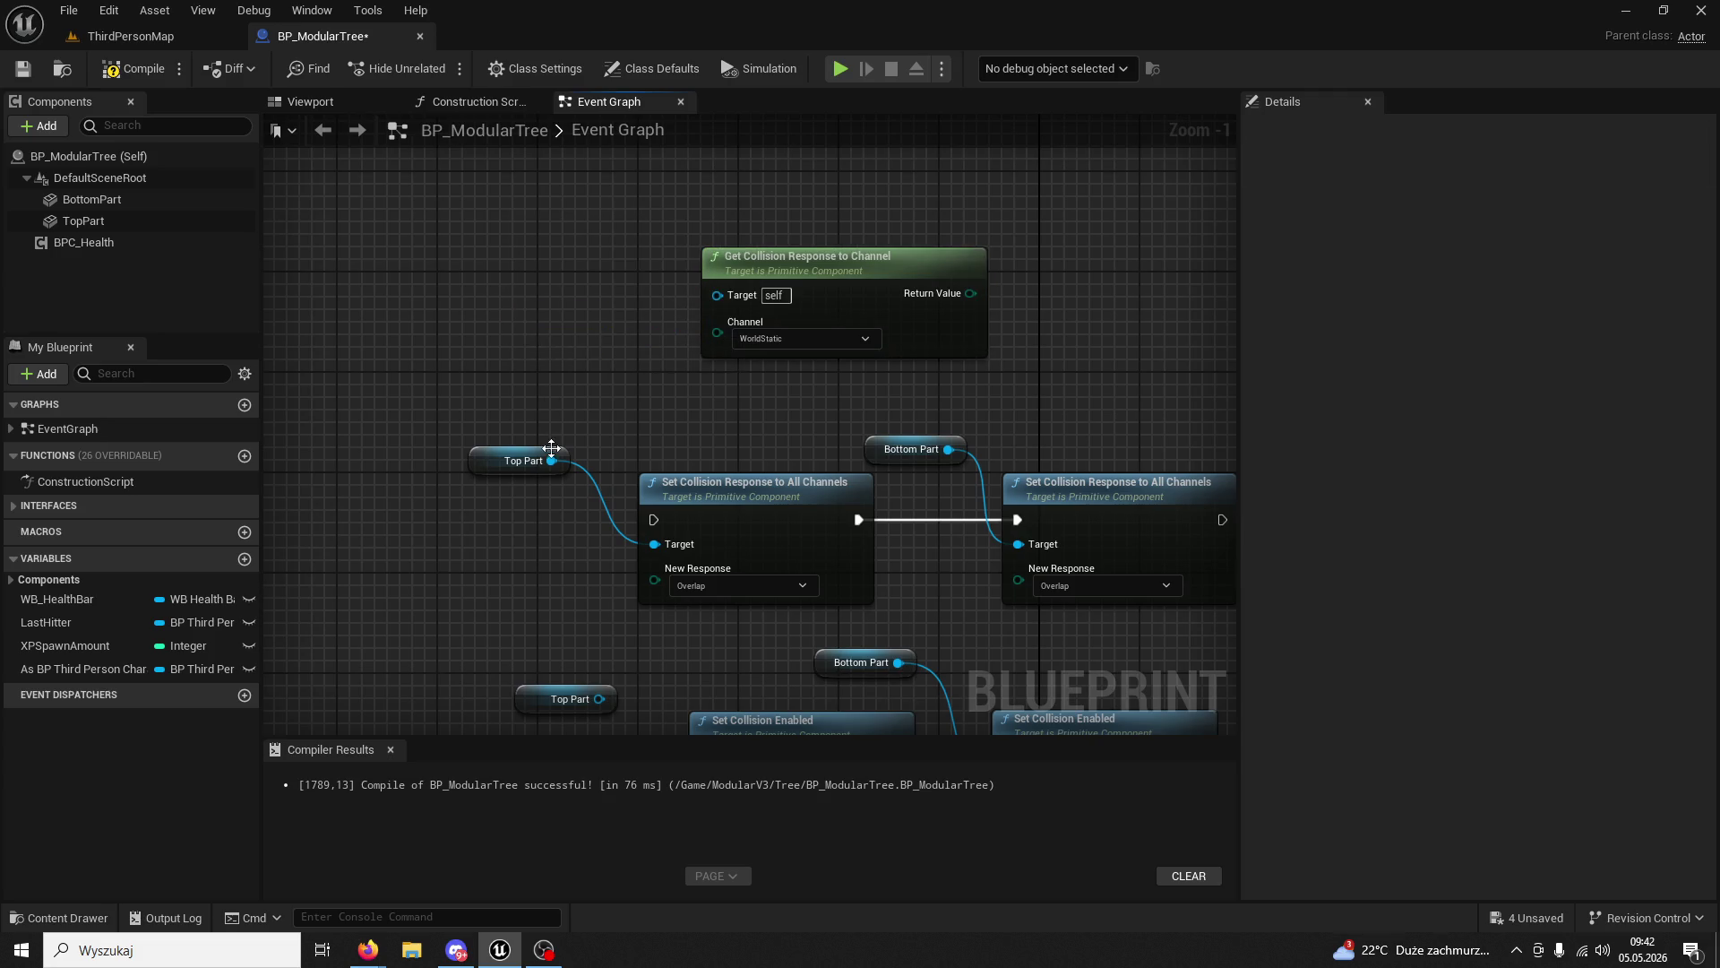
pyautogui.moveTo(462, 399); pyautogui.dragTo(680, 555)
pyautogui.click(843, 260)
pyautogui.press('Delete')
pyautogui.click(286, 961)
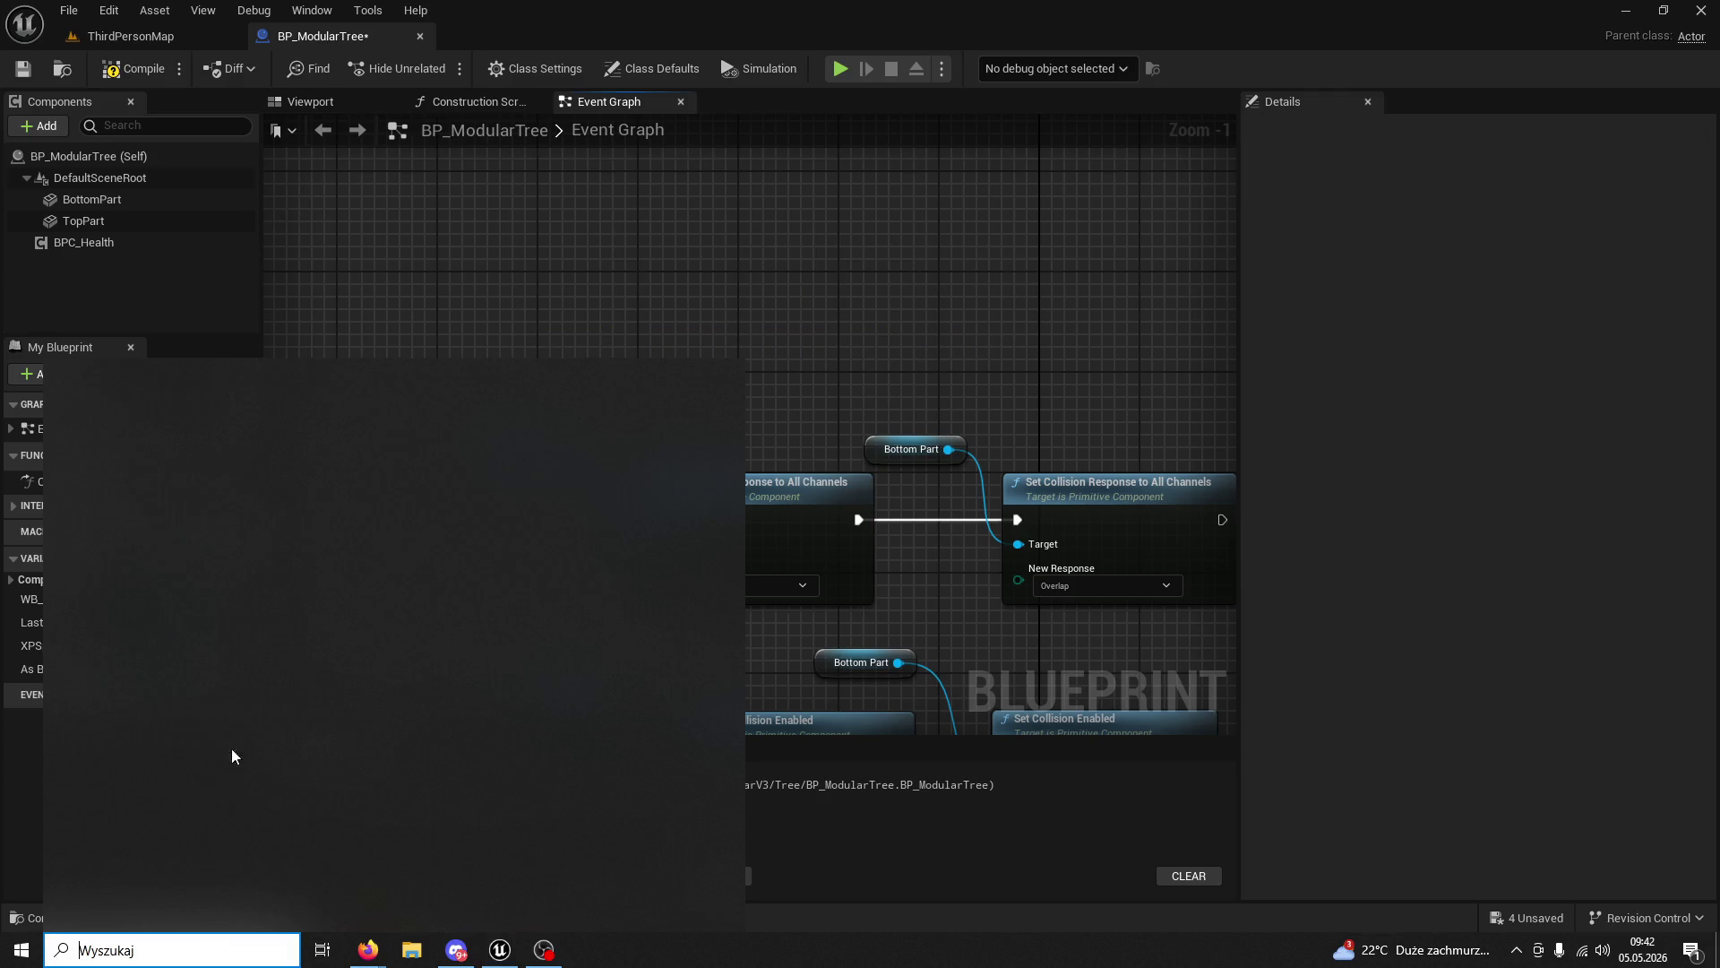
# - Launch Paint, enlarge the canvas to about 1498 × 831 px, and sketch the first tree
pyautogui.click(174, 603)
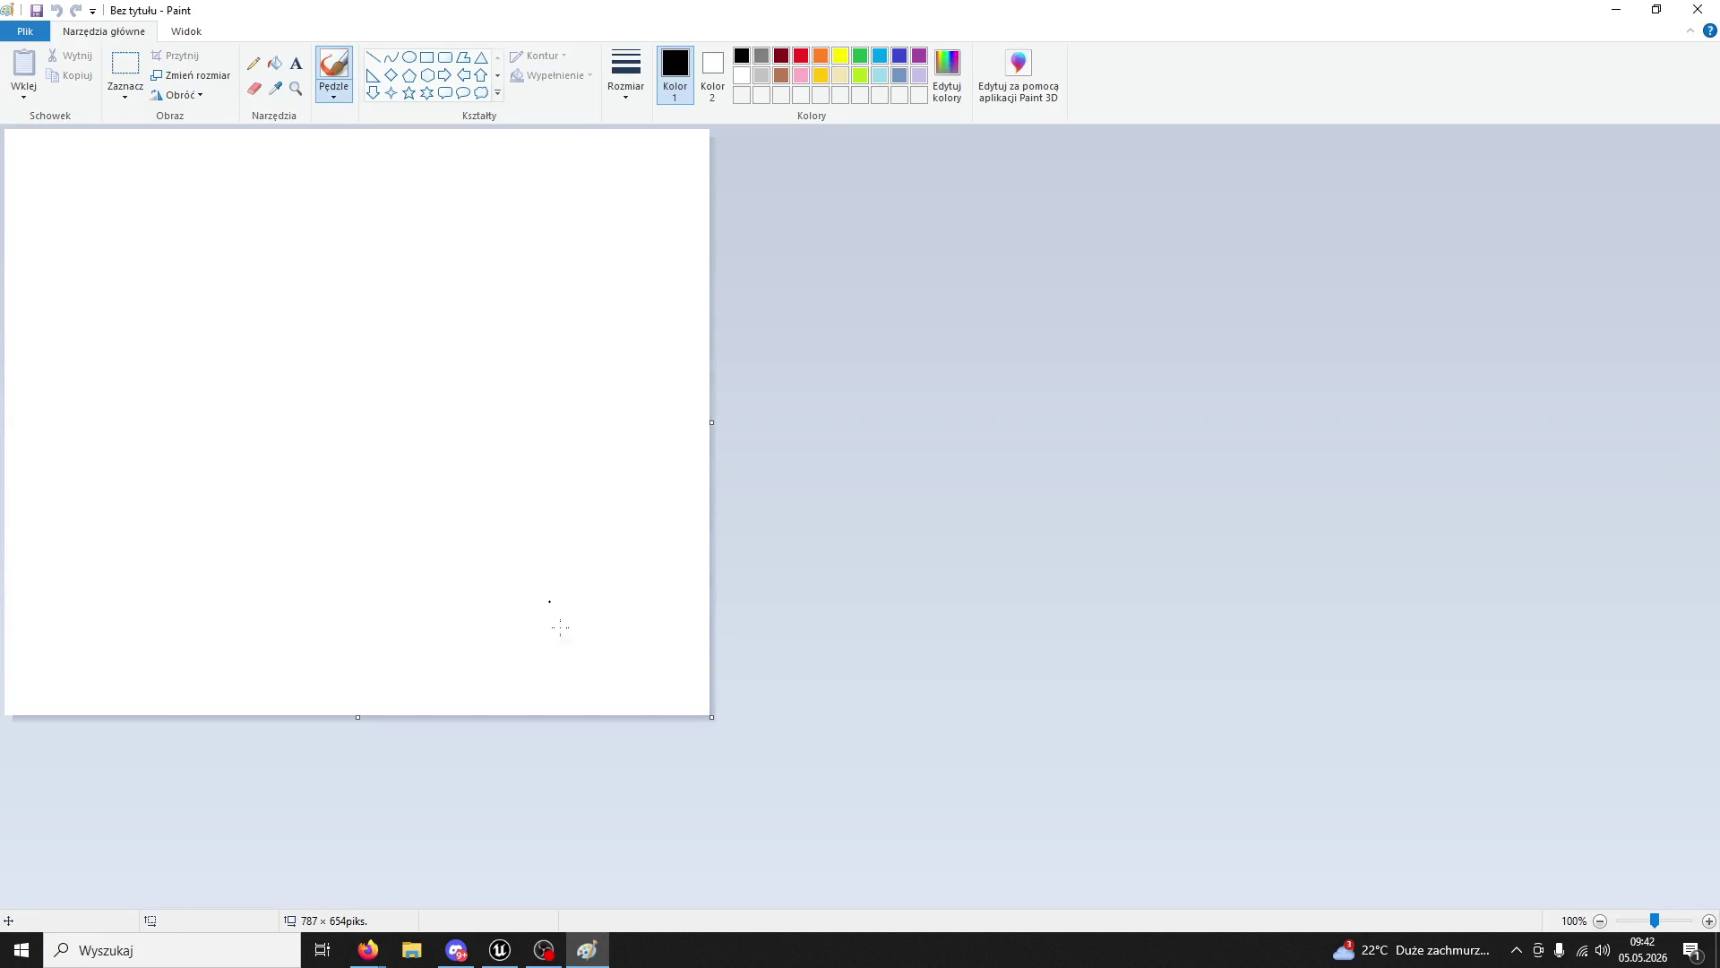
pyautogui.moveTo(712, 717)
pyautogui.mouseDown()
pyautogui.moveTo(887, 825)
pyautogui.moveTo(1347, 874)
pyautogui.mouseUp()
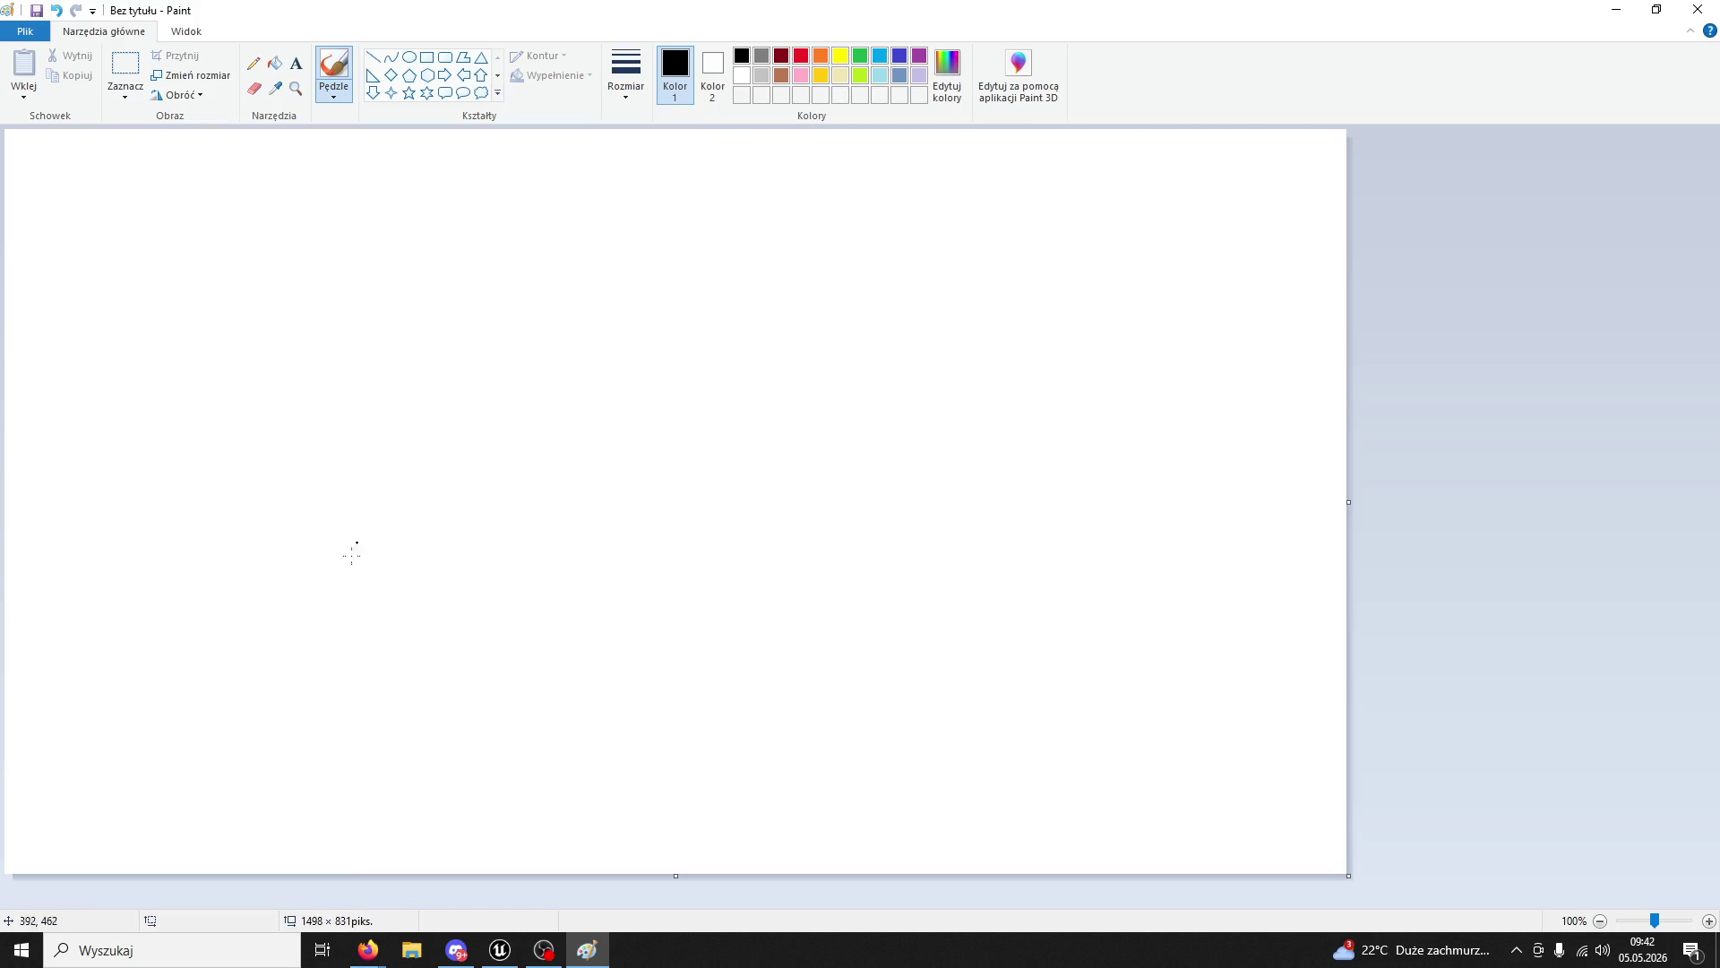
pyautogui.moveTo(142, 763)
pyautogui.mouseDown()
pyautogui.moveTo(135, 643)
pyautogui.moveTo(204, 763)
pyautogui.moveTo(164, 766)
pyautogui.mouseUp()
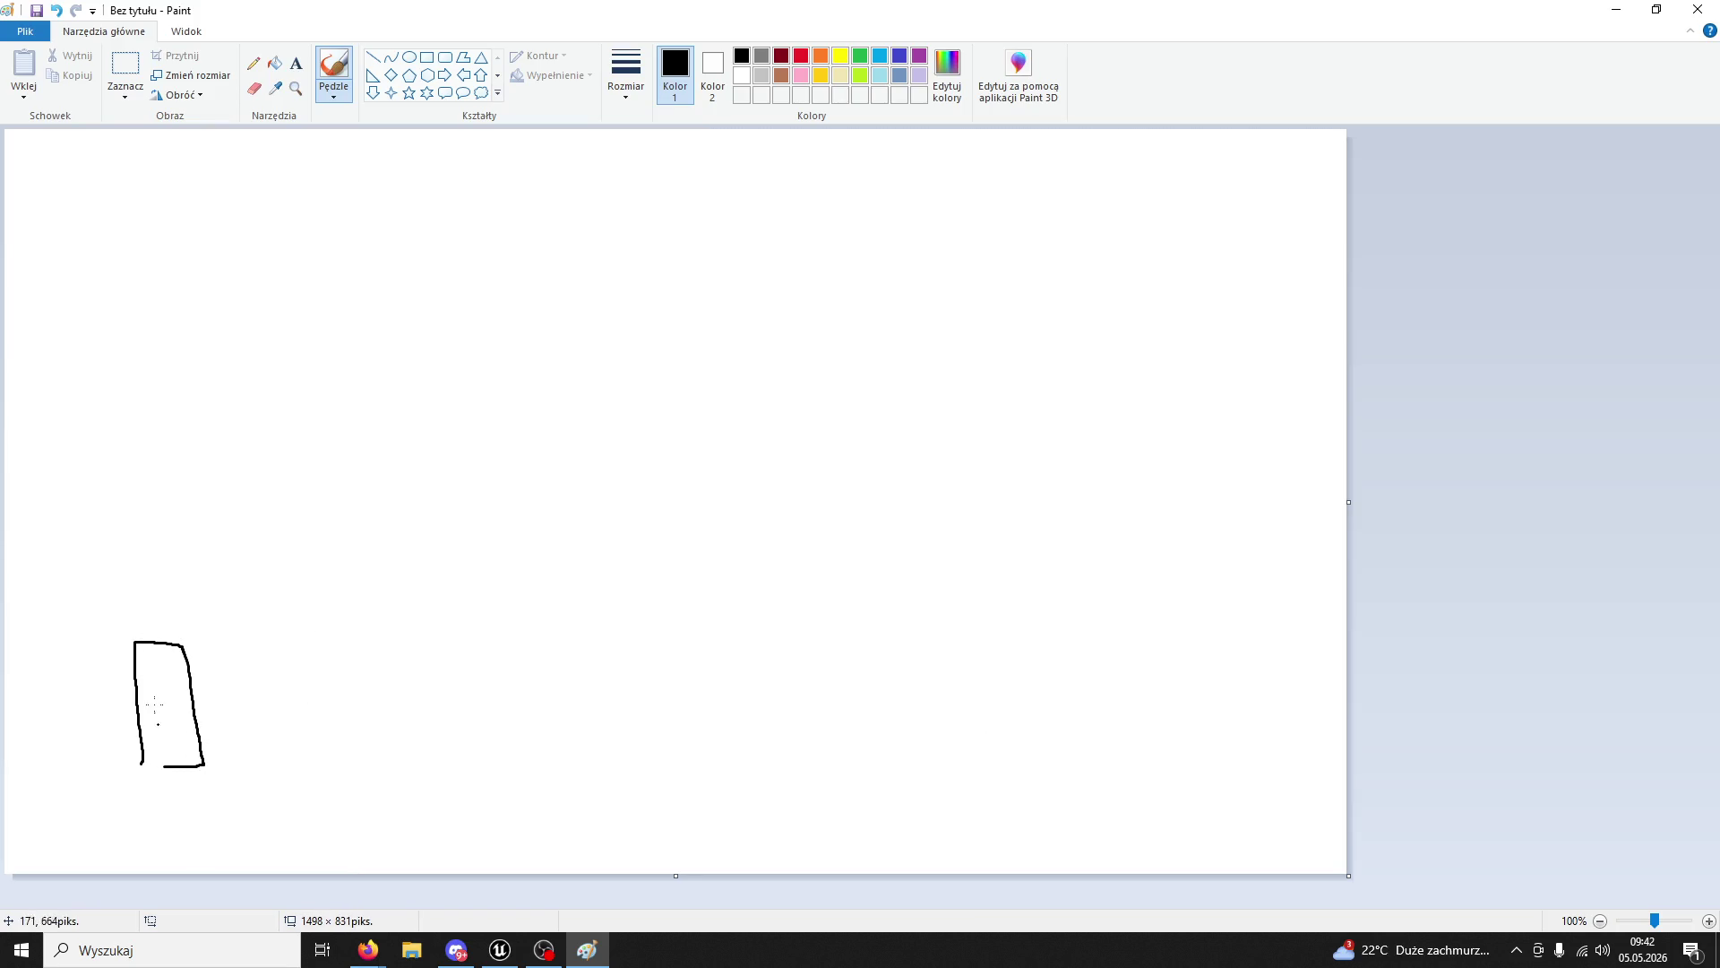
pyautogui.moveTo(138, 609)
pyautogui.mouseDown()
pyautogui.moveTo(123, 485)
pyautogui.moveTo(162, 183)
pyautogui.moveTo(184, 600)
pyautogui.moveTo(99, 602)
pyautogui.mouseUp()
pyautogui.moveTo(76, 588); pyautogui.dragTo(70, 638)
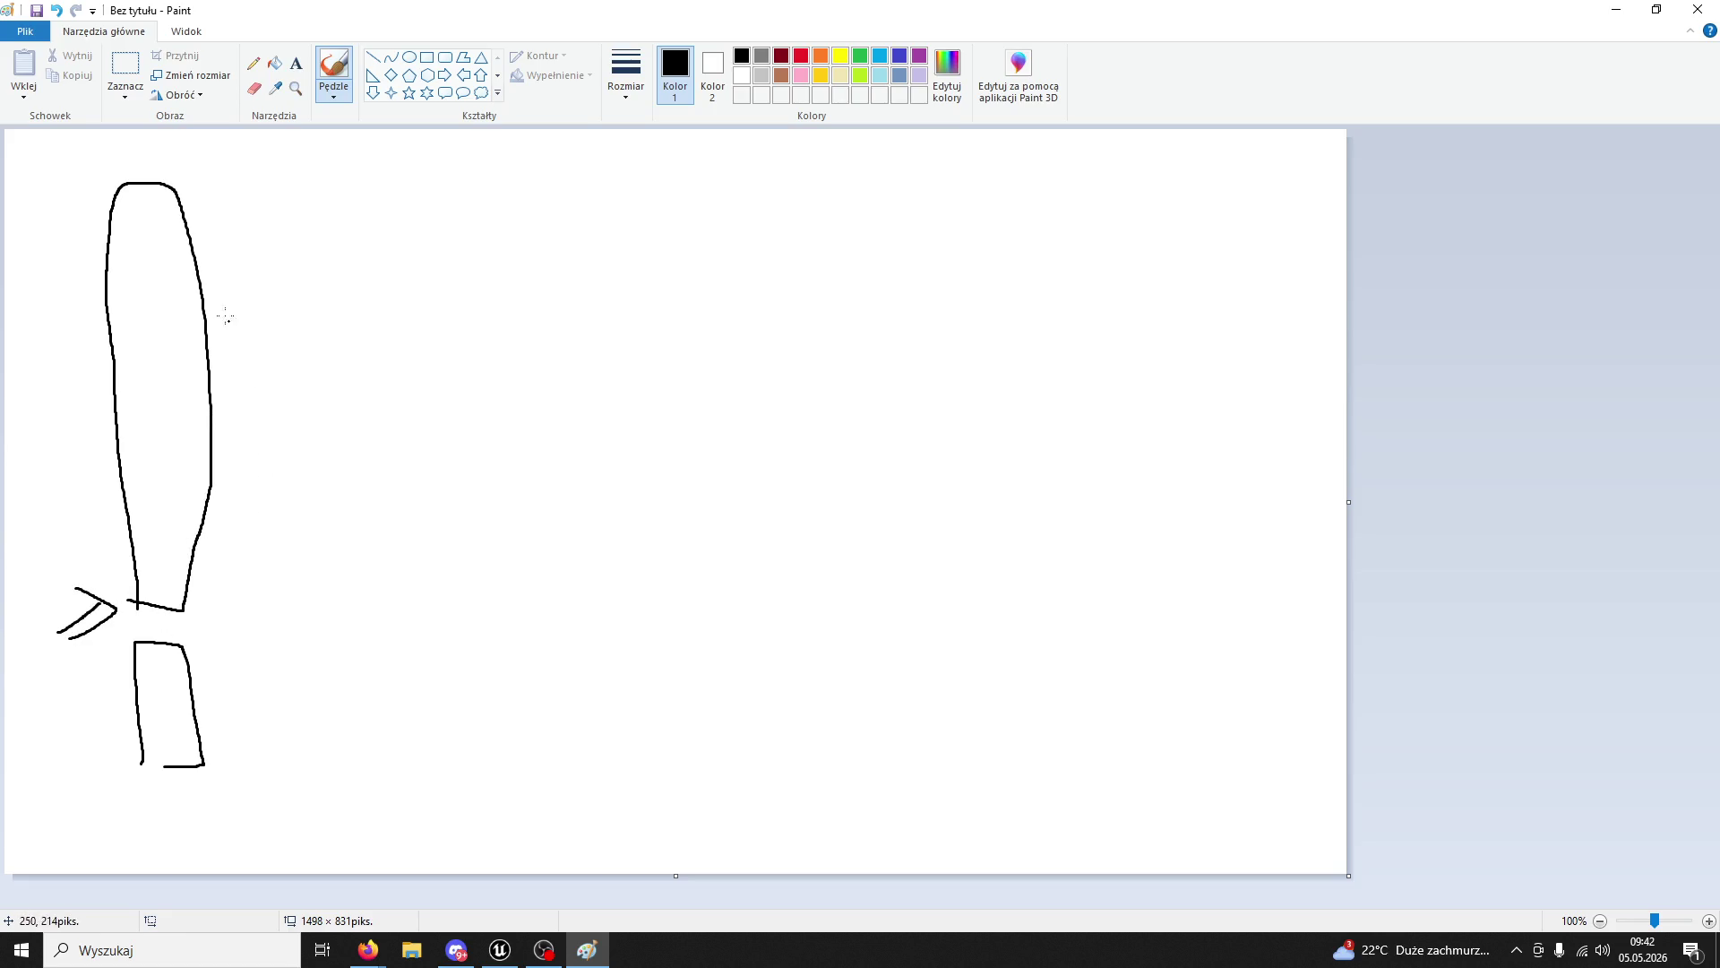
# - Sketch the second tree's stump and separate tall top to the right of the first
pyautogui.moveTo(192, 276)
pyautogui.mouseDown()
pyautogui.moveTo(492, 495)
pyautogui.moveTo(538, 385)
pyautogui.mouseUp()
pyautogui.hotkey('ctrl', 'z')
pyautogui.hotkey('ctrl', 'z')
pyautogui.moveTo(443, 753)
pyautogui.mouseDown()
pyautogui.moveTo(499, 771)
pyautogui.moveTo(453, 758)
pyautogui.mouseUp()
pyautogui.moveTo(435, 563)
pyautogui.mouseDown()
pyautogui.moveTo(437, 430)
pyautogui.moveTo(495, 176)
pyautogui.moveTo(529, 543)
pyautogui.moveTo(430, 548)
pyautogui.mouseUp()
pyautogui.click(296, 62)
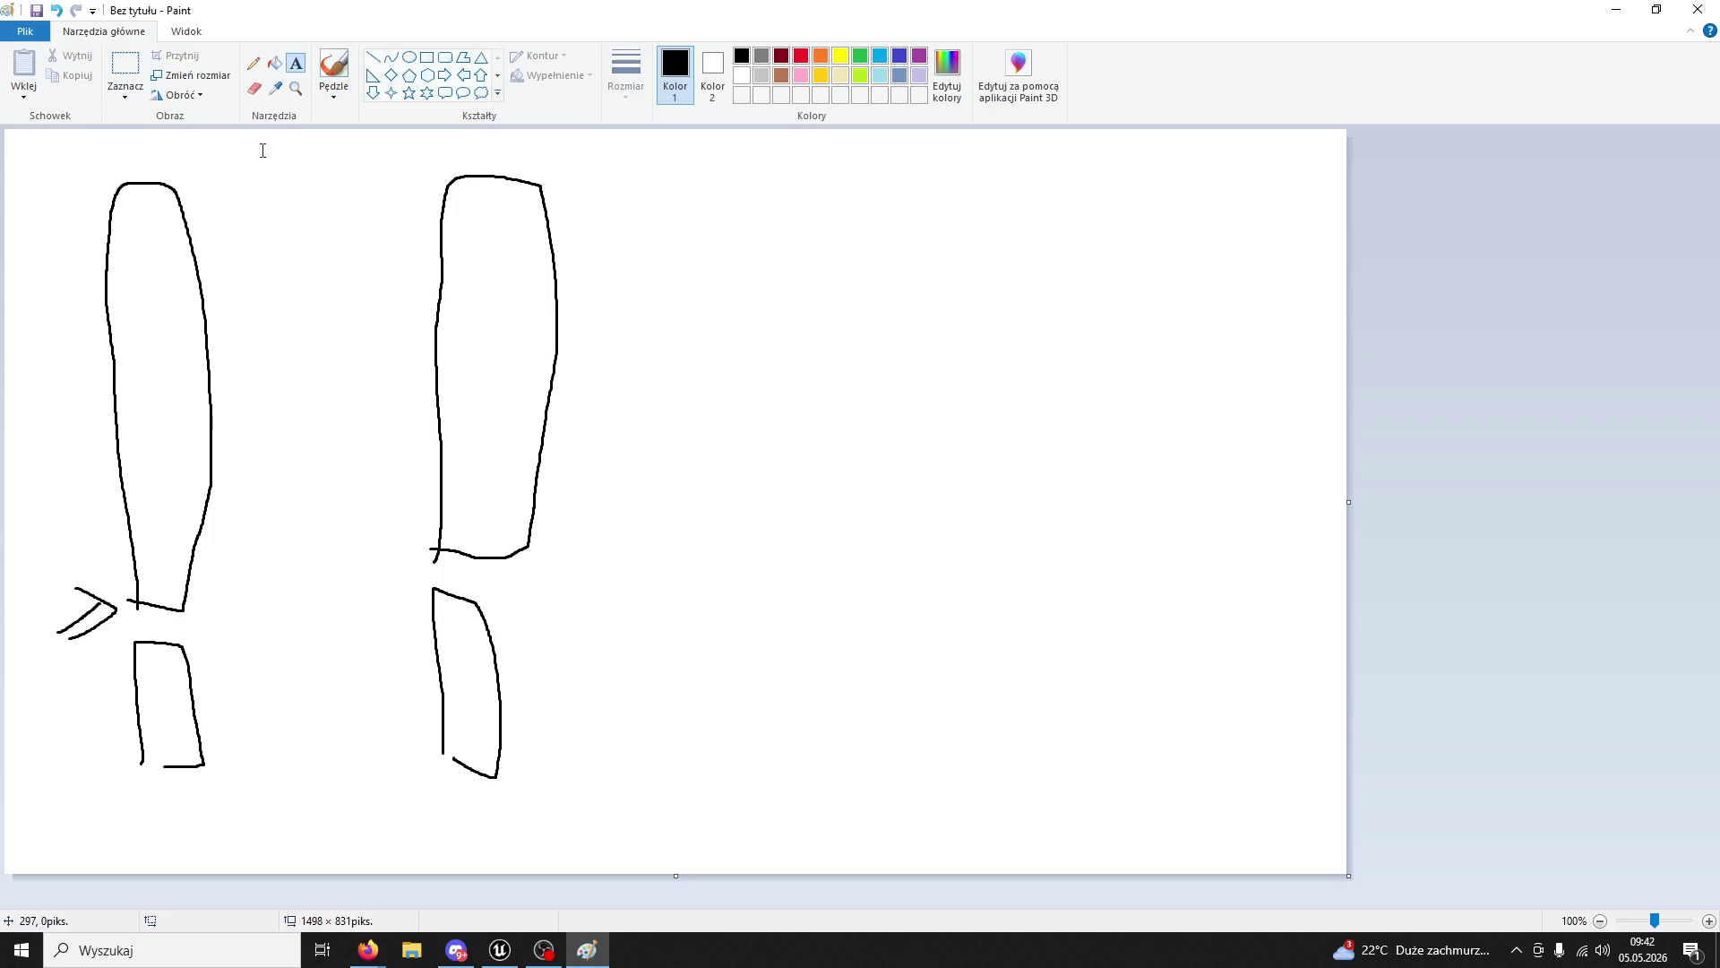
# - Label the left tree 'JEDNO WIZUALNE', correcting the mistyped text
pyautogui.click(228, 235)
pyautogui.write('JEDNOP WIZUALNE')
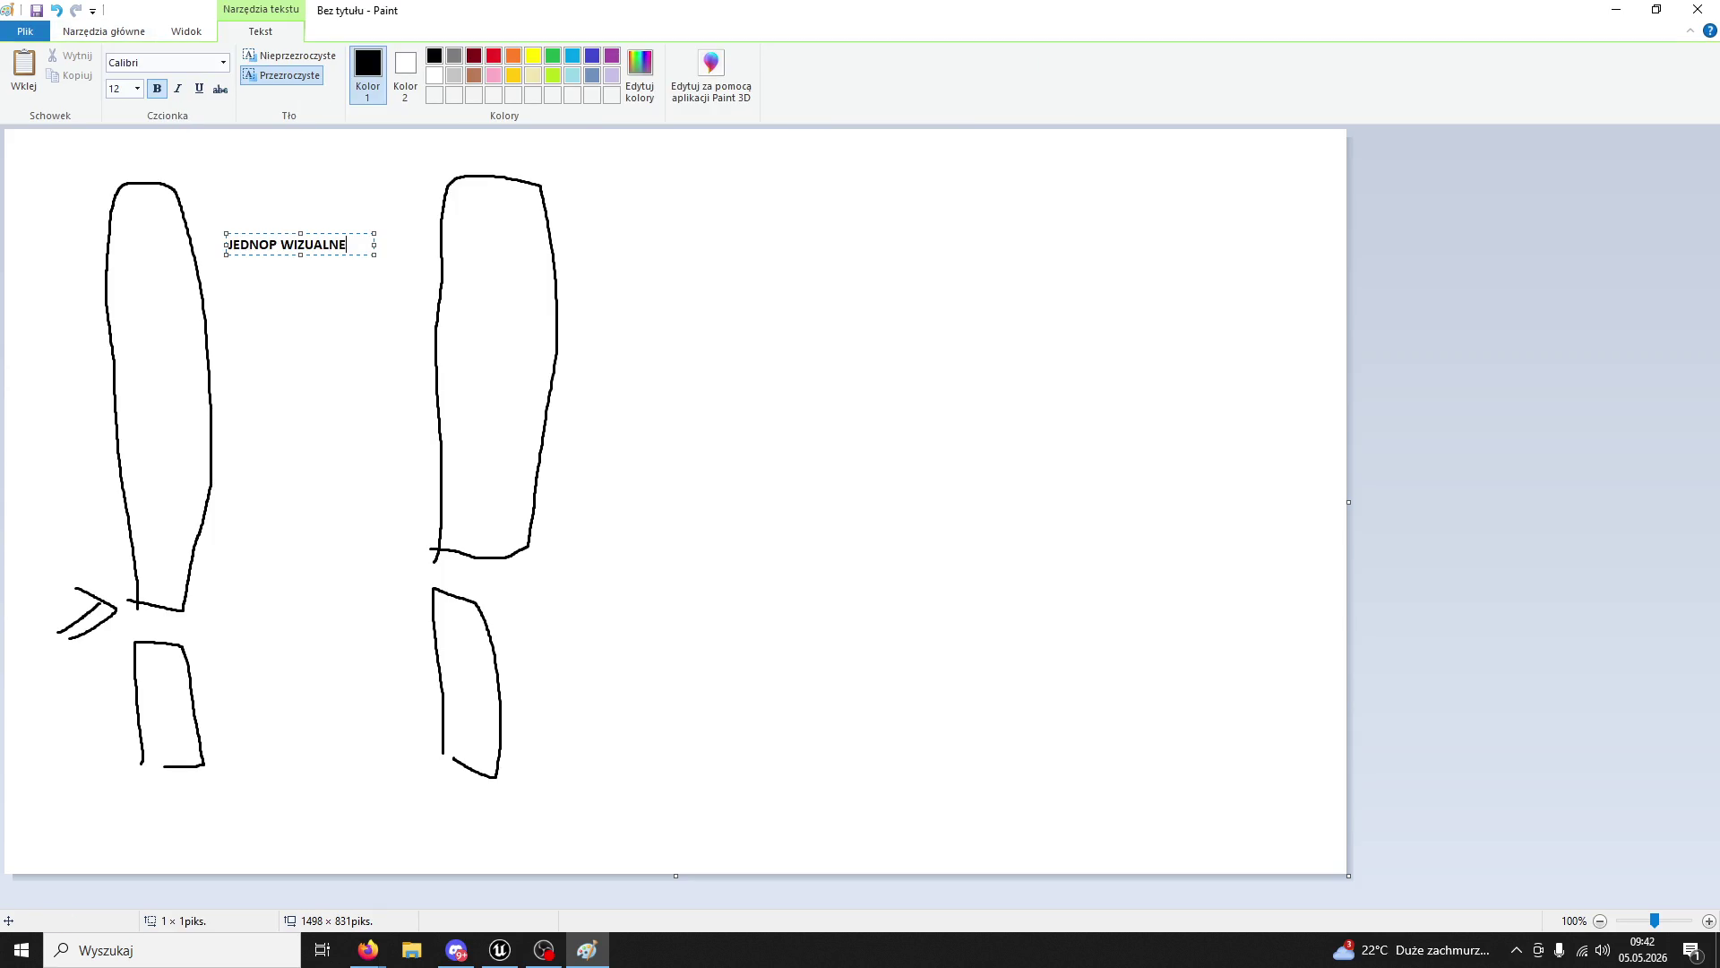
pyautogui.hotkey('ctrl', 'a')
pyautogui.press('BackSpace')
pyautogui.write('JEDNO')
# - Label the right tree 'DRUGIE EFEKCIARSKIE'
pyautogui.click(582, 288)
pyautogui.write('DRUGIE')
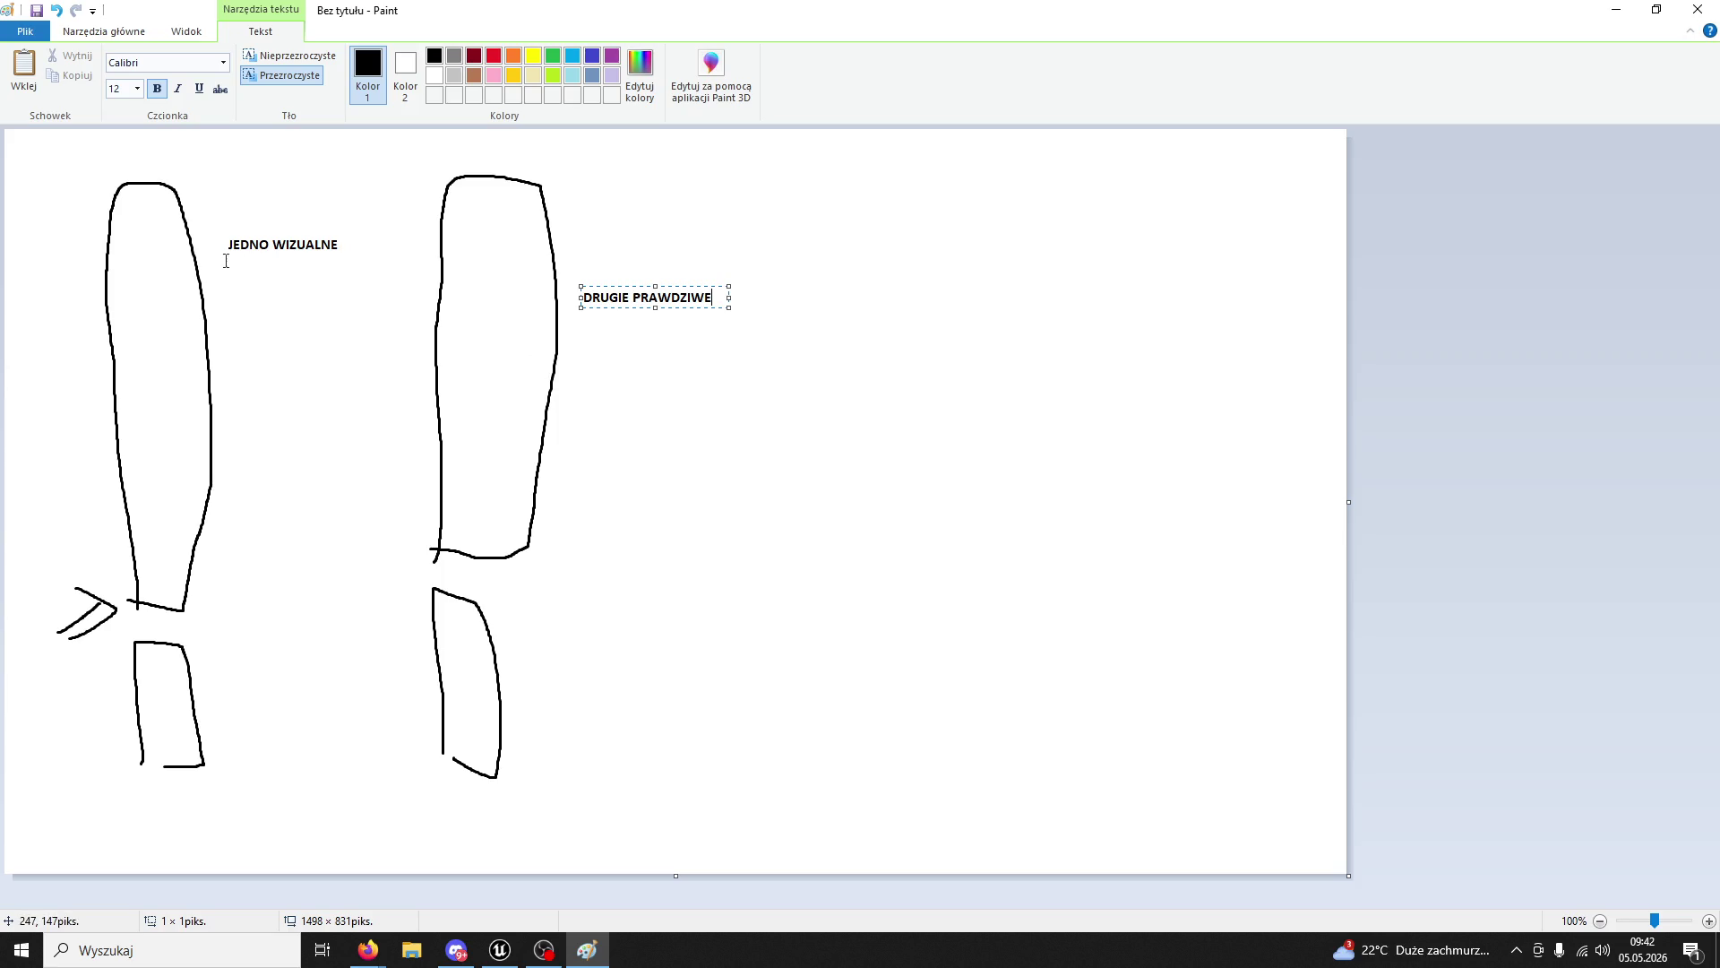
pyautogui.hotkey('ctrl', 'a')
pyautogui.write('DRU')
pyautogui.write('GIE EFEKCIA')
pyautogui.write('RSKI')
pyautogui.click(226, 269)
# - Add notes under both labels, including 'TE MOŻNA UDERZAC' and 'POD KONIEC DNIA TE ZNIKA I POJAWIA SIE NA NOWO'
pyautogui.click(226, 271)
pyautogui.write('MOŻ')
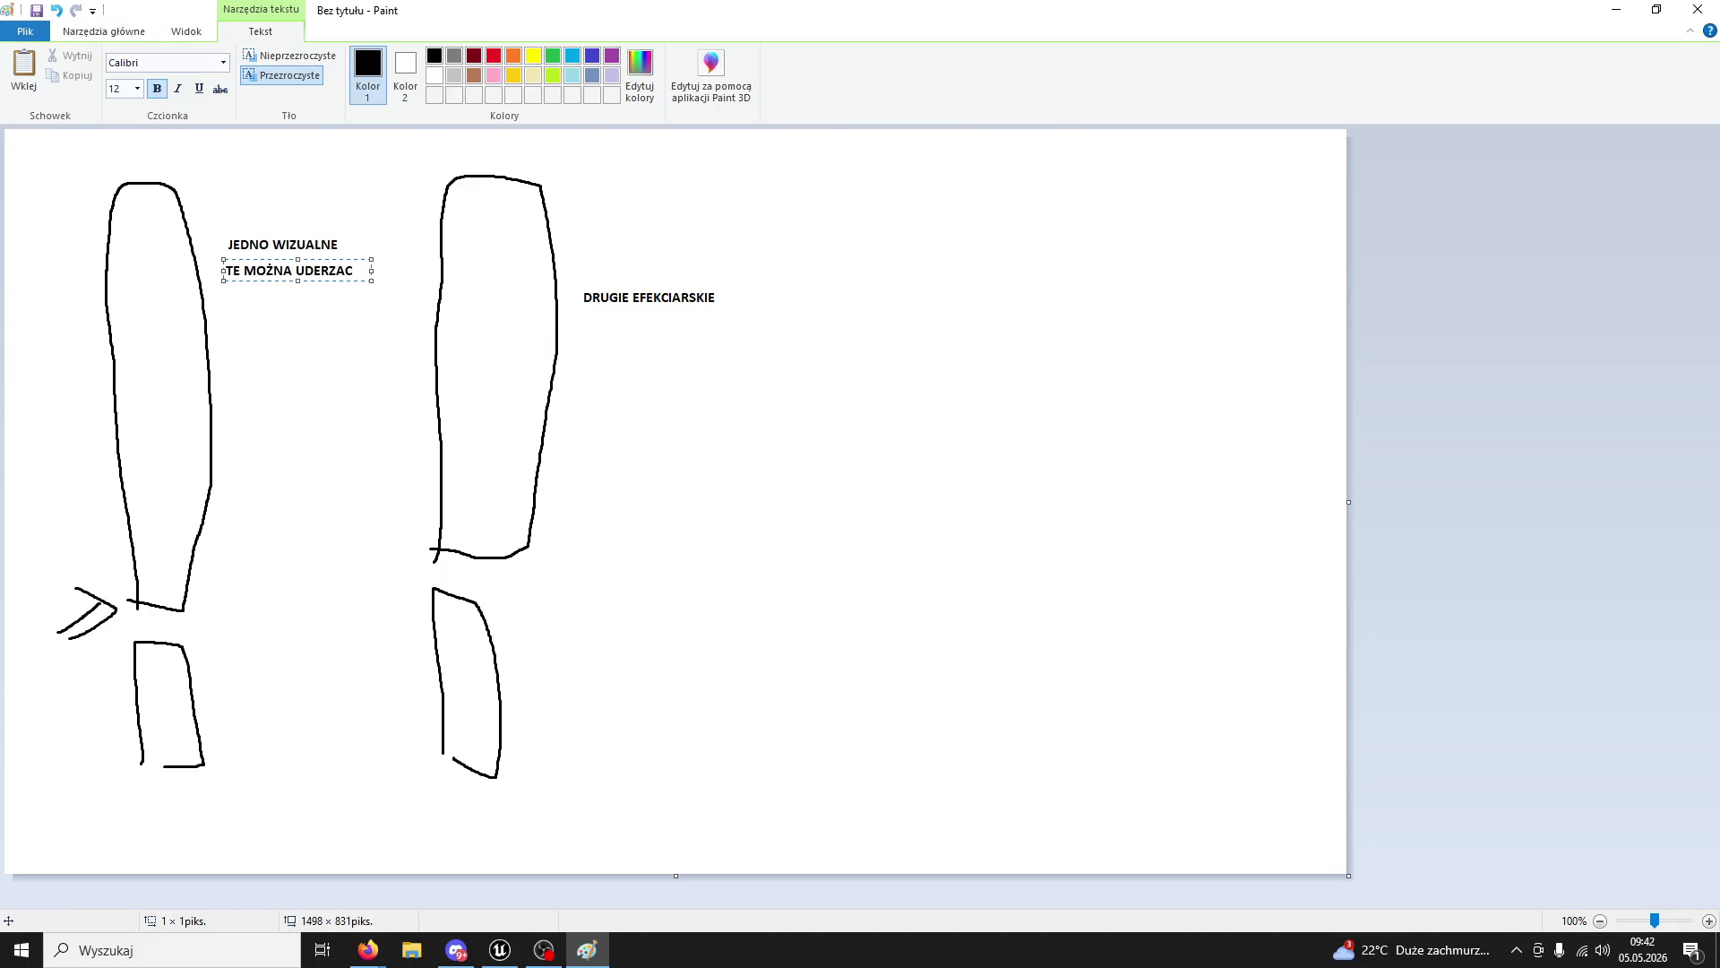
pyautogui.click(589, 327)
pyautogui.click(589, 329)
pyautogui.write('AGUJE PO SCIECIU')
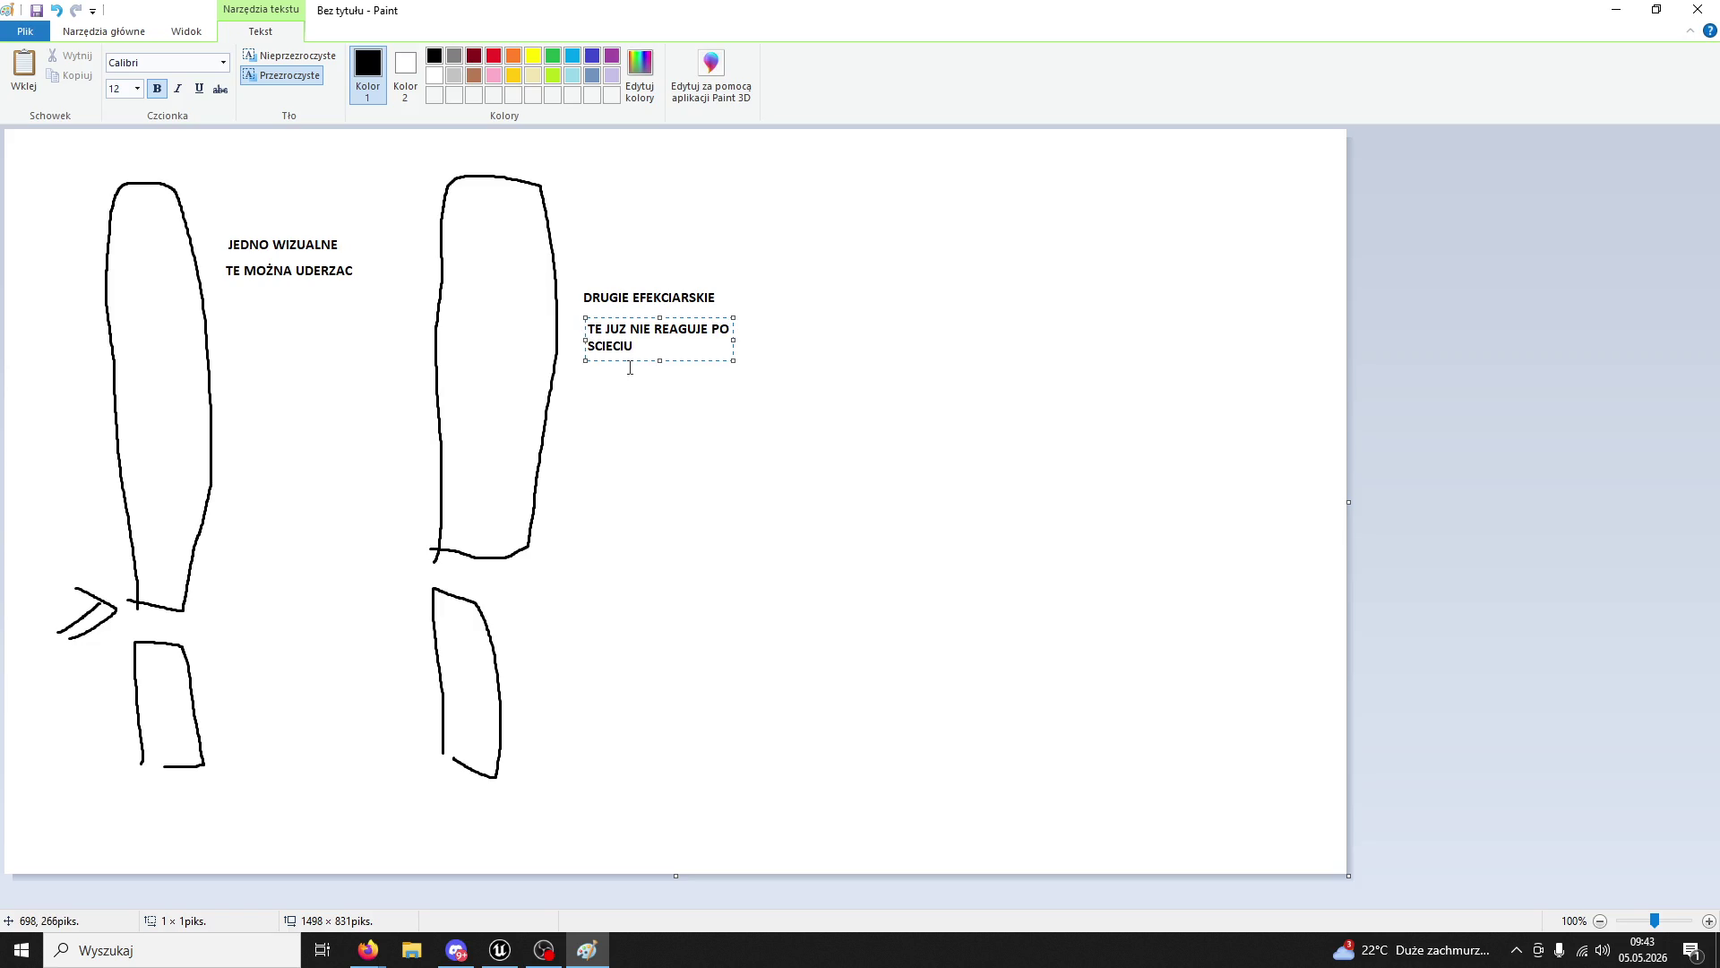
pyautogui.click(588, 401)
pyautogui.click(589, 401)
pyautogui.write('POD ')
pyautogui.write('KONIEC DNIA TE ')
pyautogui.write('ZNIKA ')
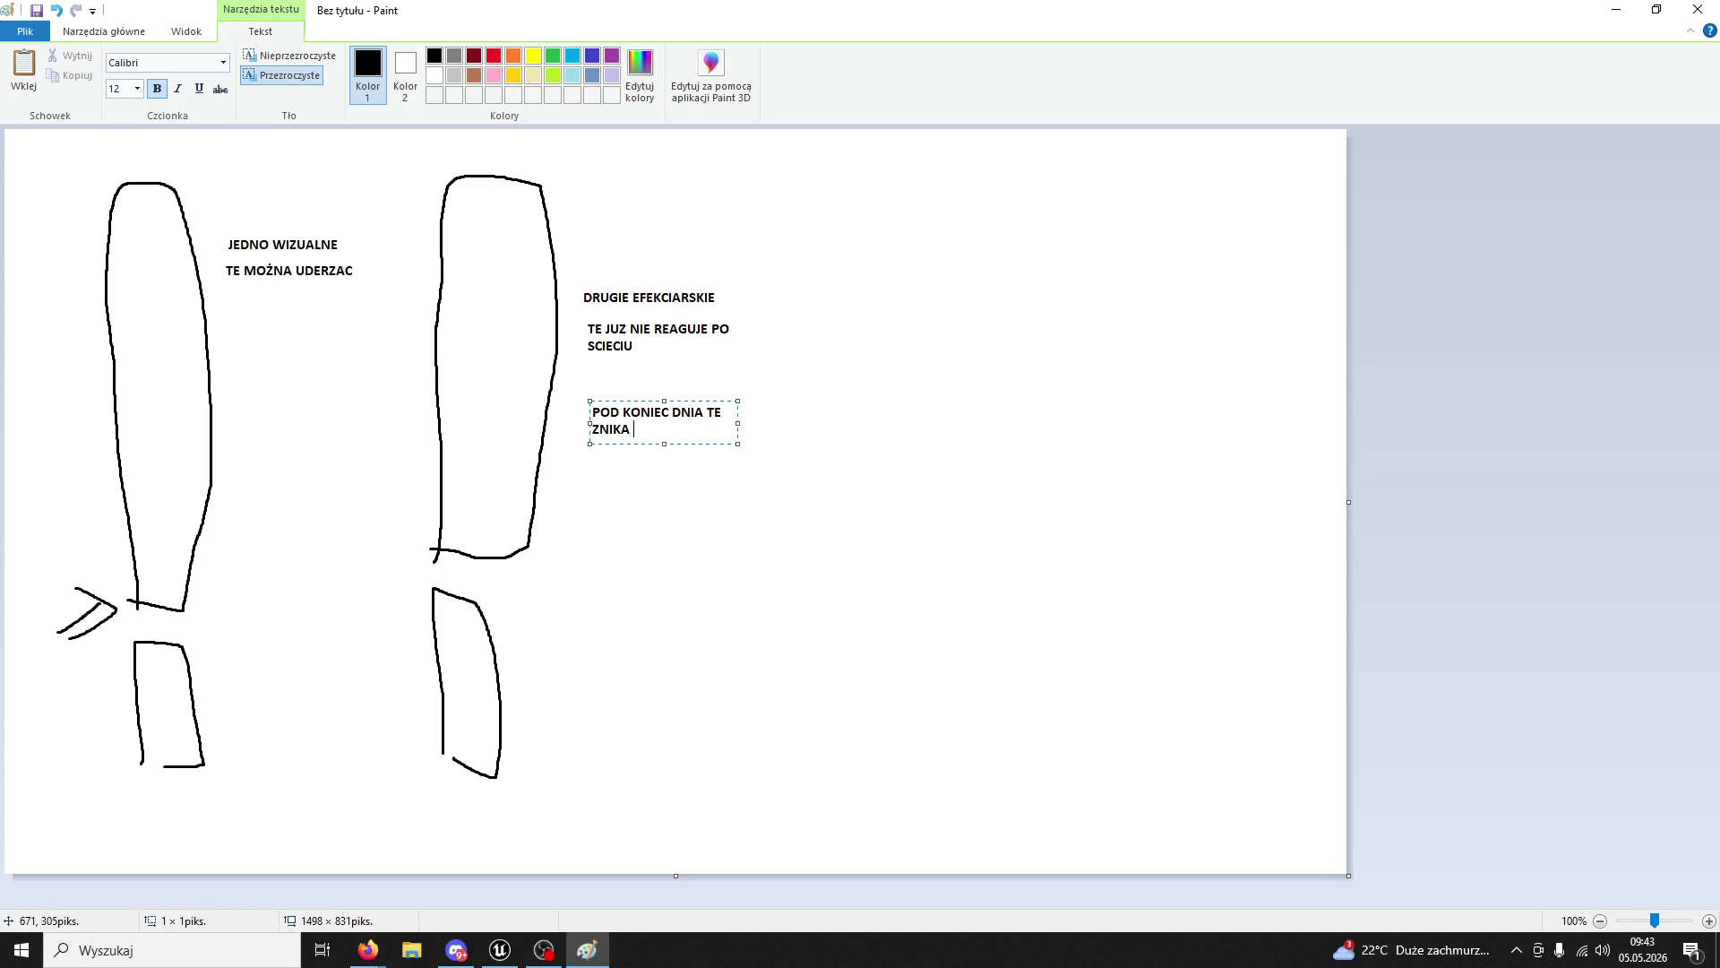
pyautogui.write('I POJAWIA SIE N')
pyautogui.write('A NOWO WIZUALNE')
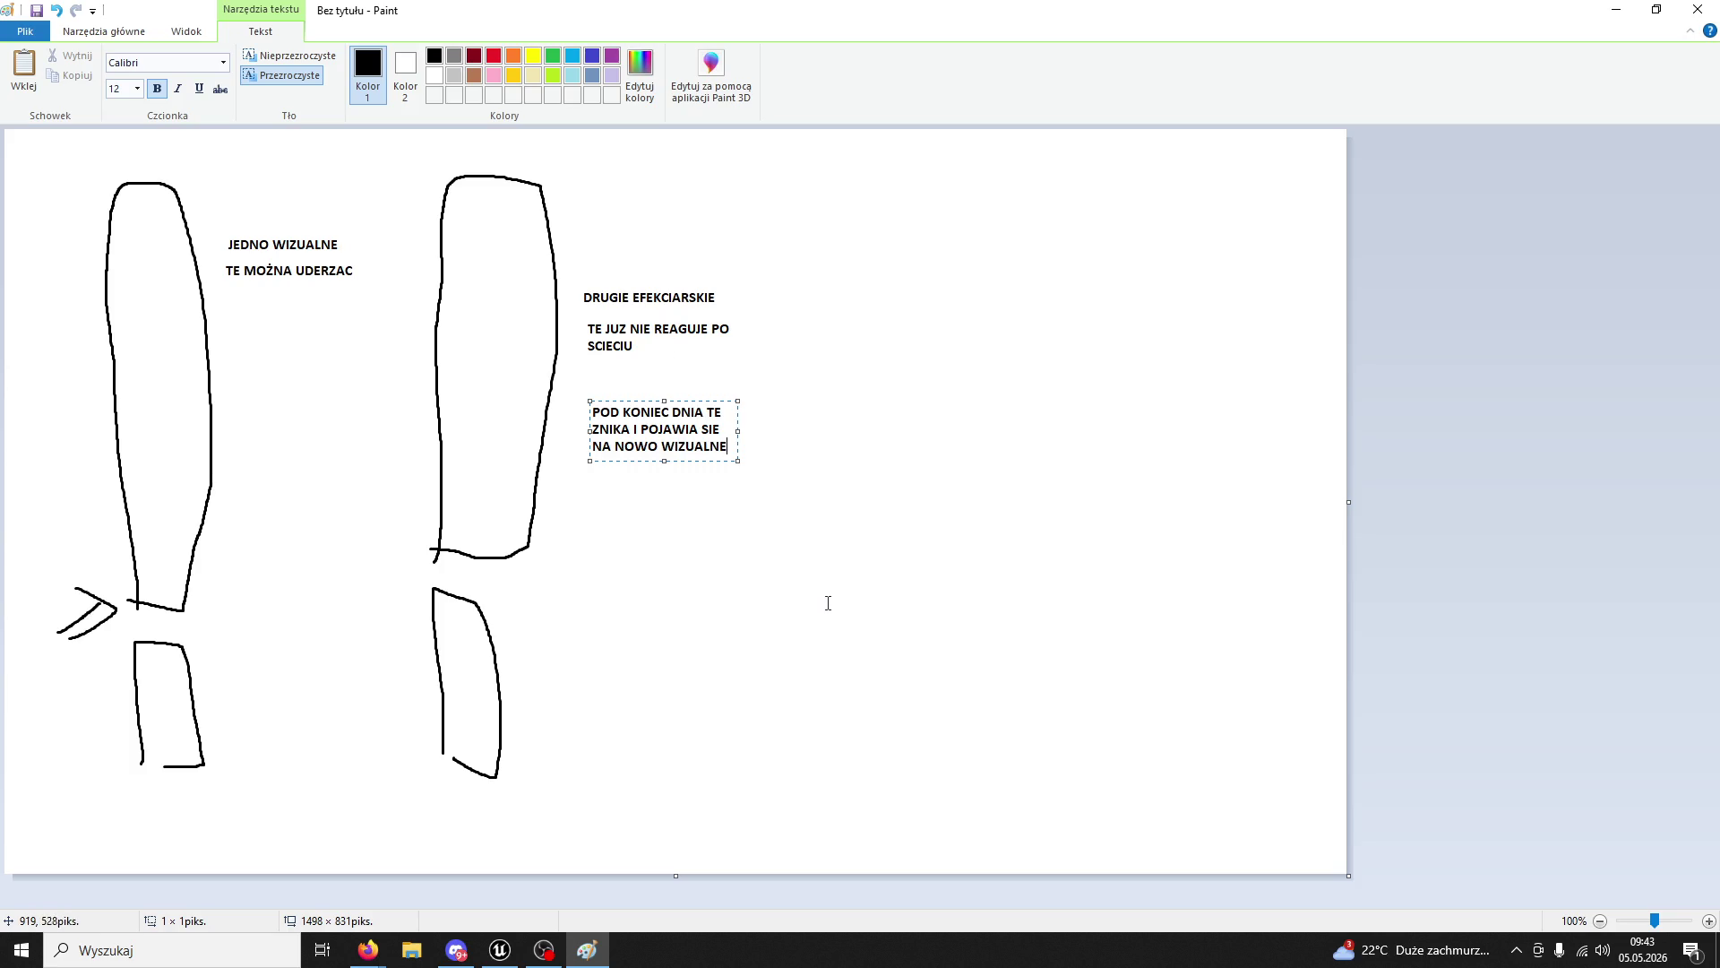
pyautogui.click(825, 607)
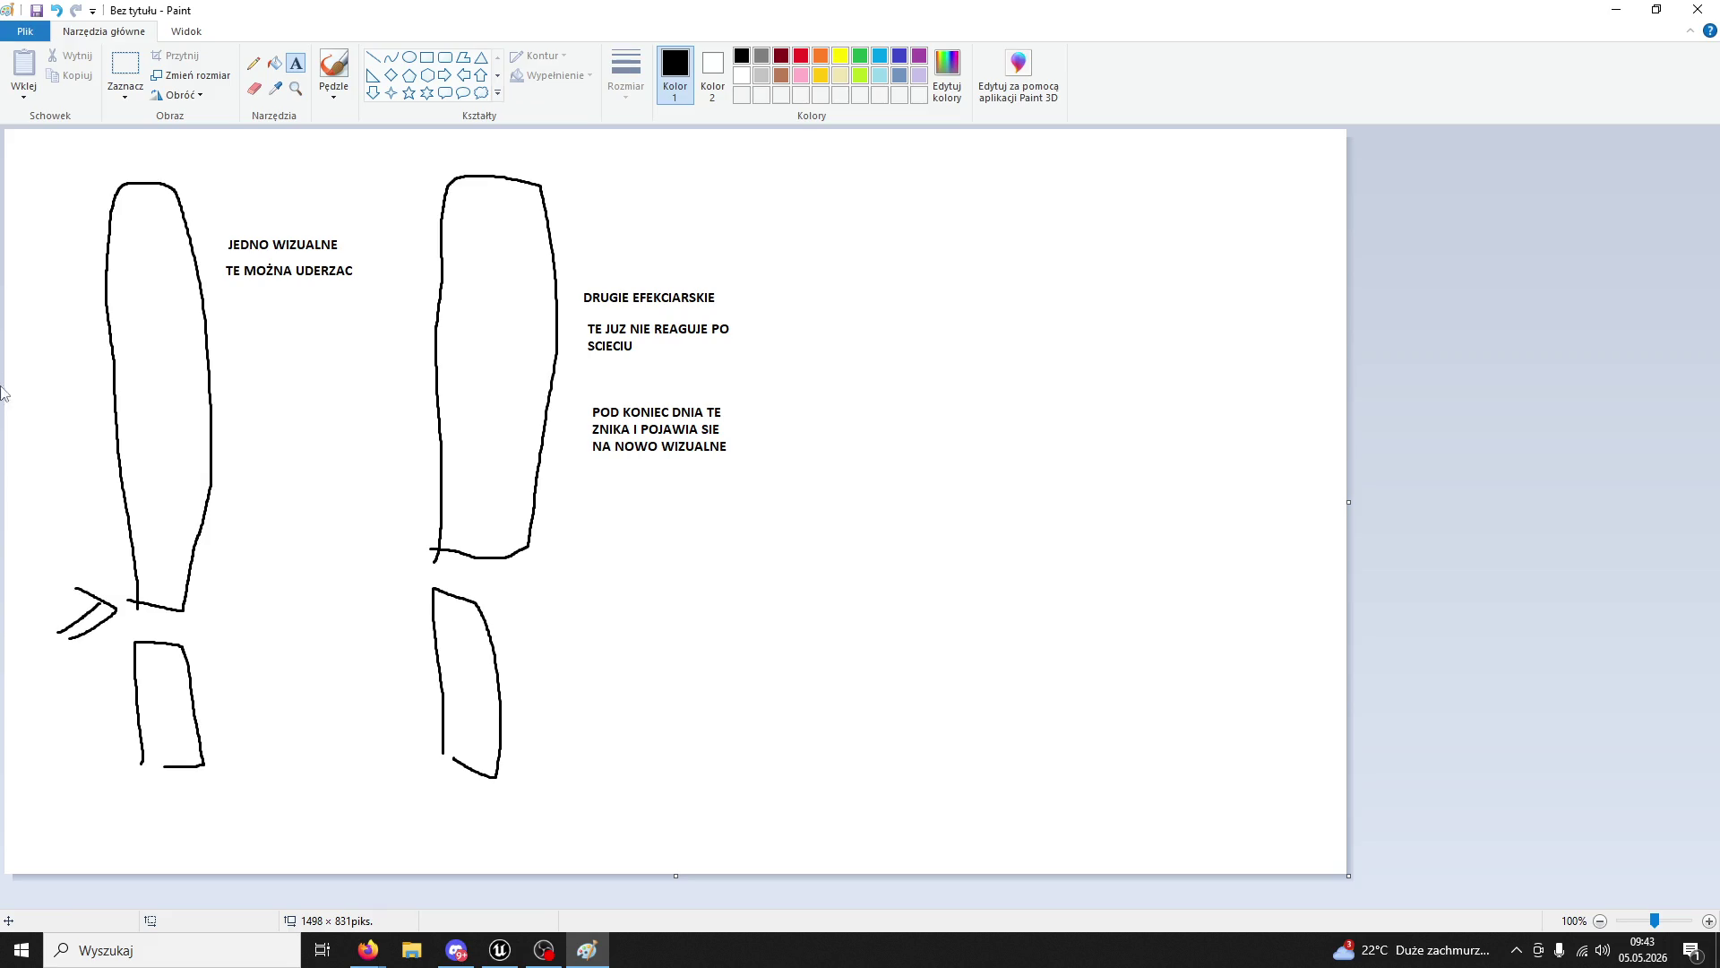
# - Draw a brush arrow pointing at the second tree, undoing stray strokes
pyautogui.click(333, 70)
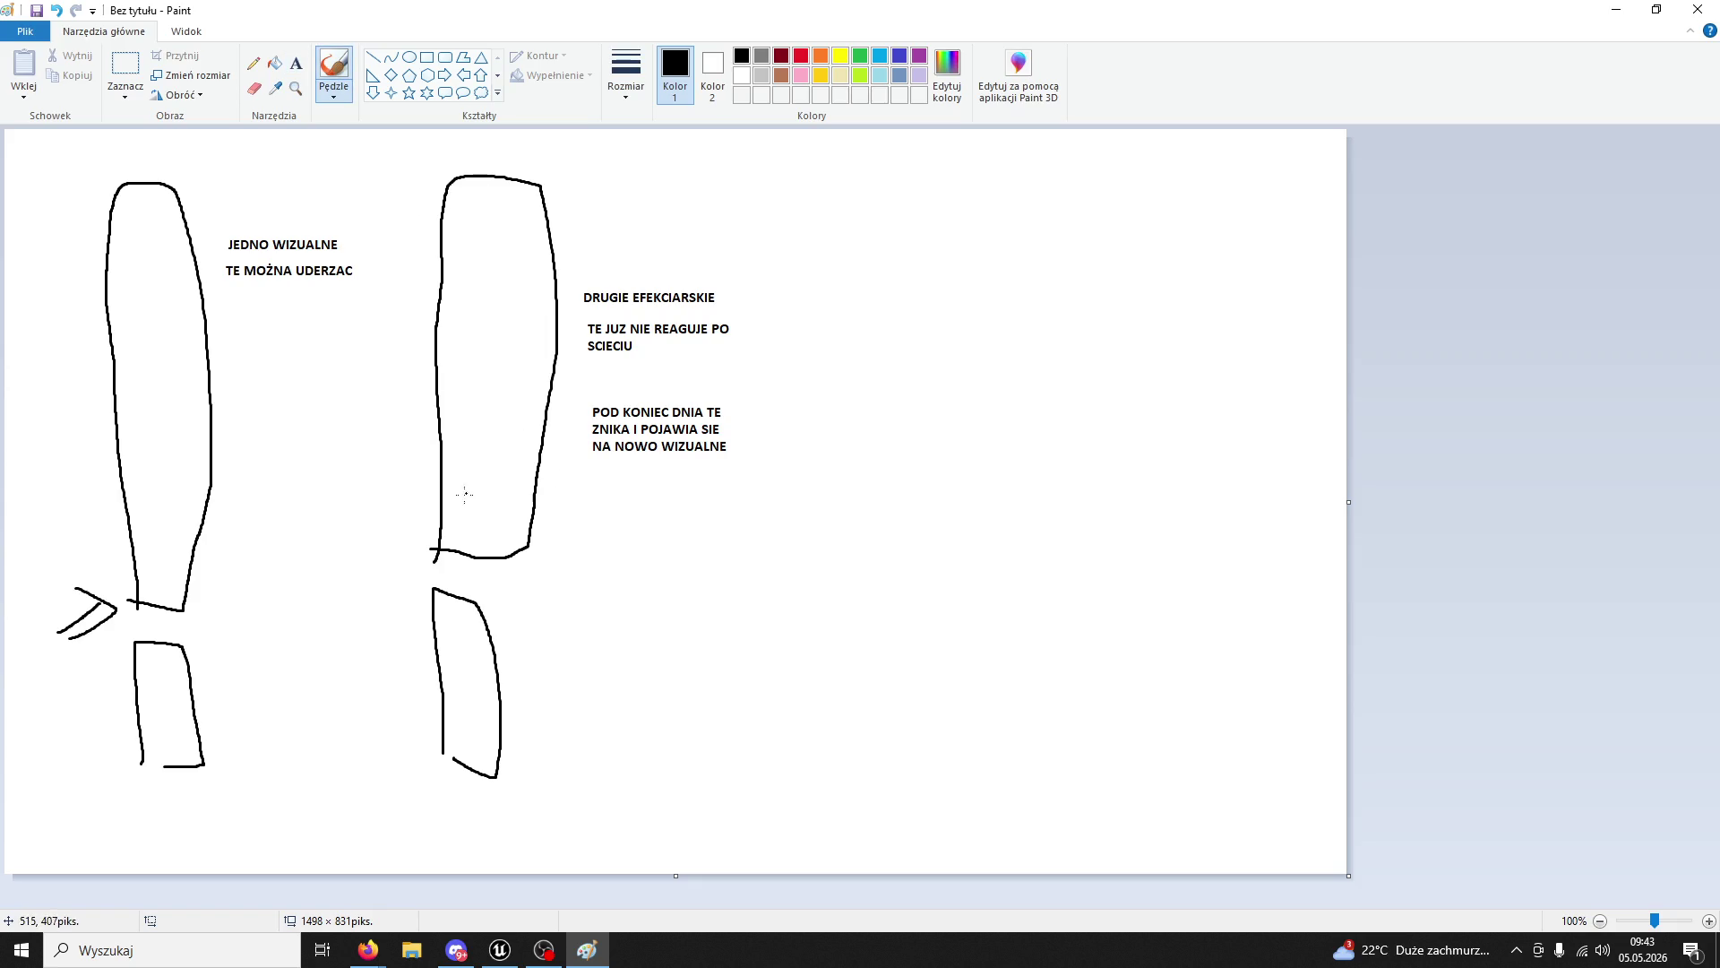
pyautogui.moveTo(654, 608)
pyautogui.mouseDown()
pyautogui.moveTo(477, 518)
pyautogui.moveTo(498, 548)
pyautogui.mouseUp()
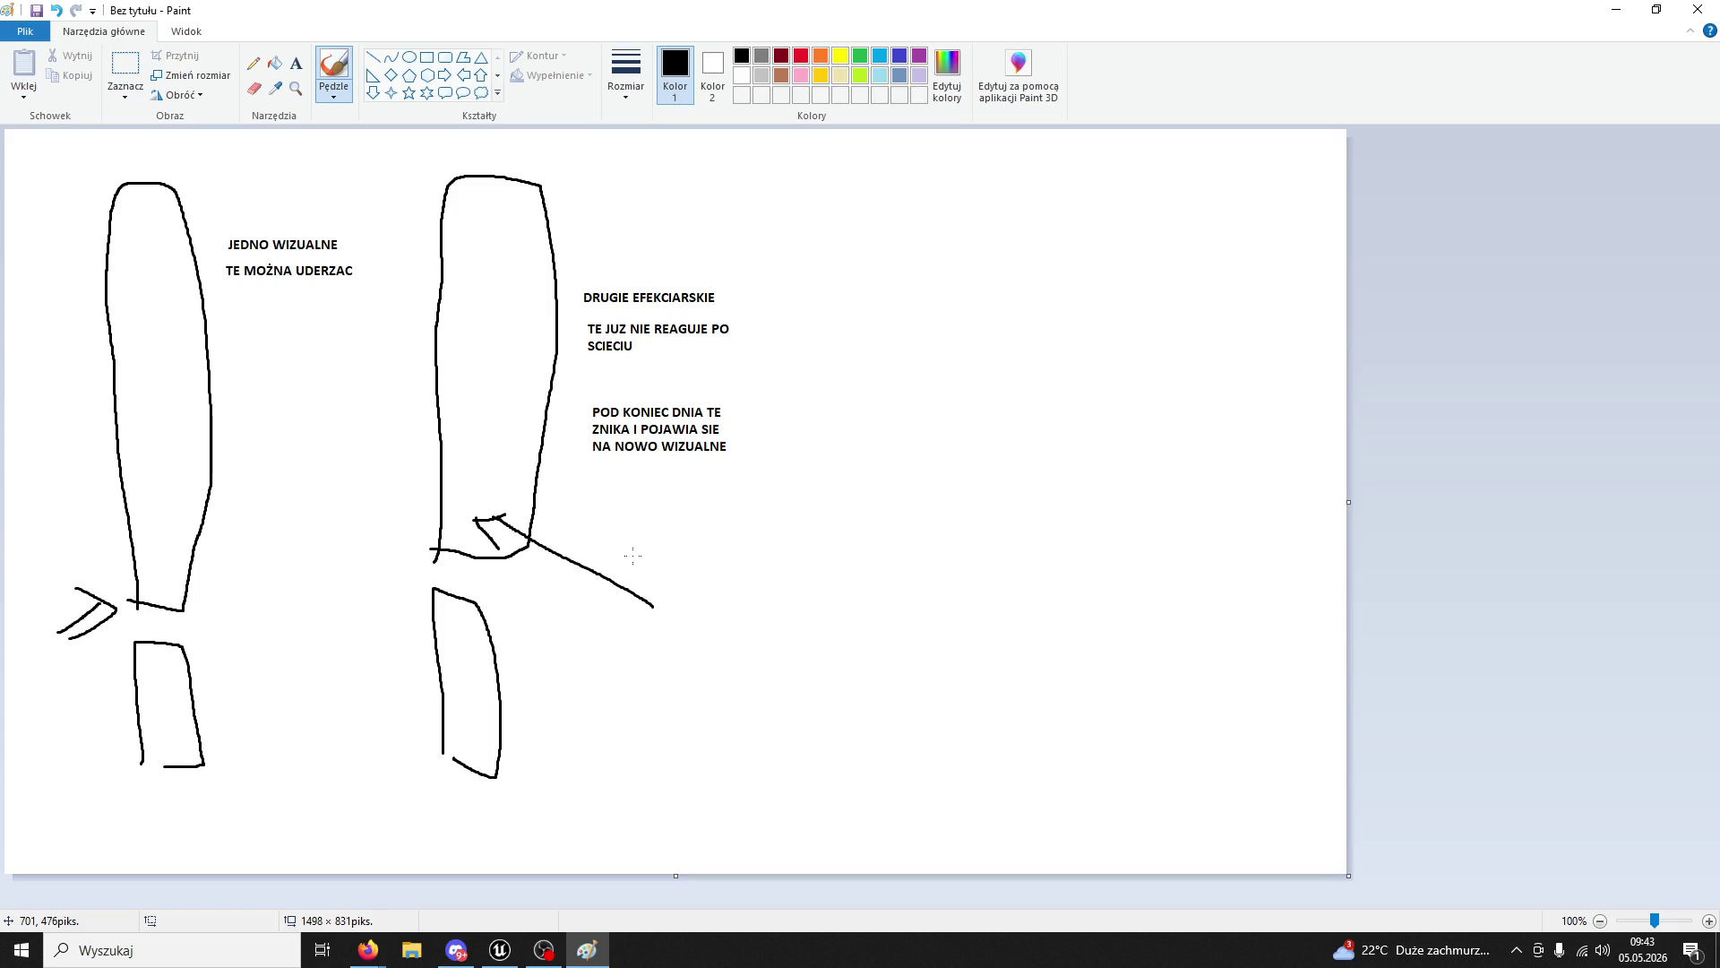
pyautogui.hotkey('ctrl', 'z')
pyautogui.hotkey('ctrl', 'z')
pyautogui.moveTo(618, 557)
pyautogui.mouseDown()
pyautogui.moveTo(492, 491)
pyautogui.moveTo(514, 480)
pyautogui.moveTo(507, 514)
pyautogui.mouseUp()
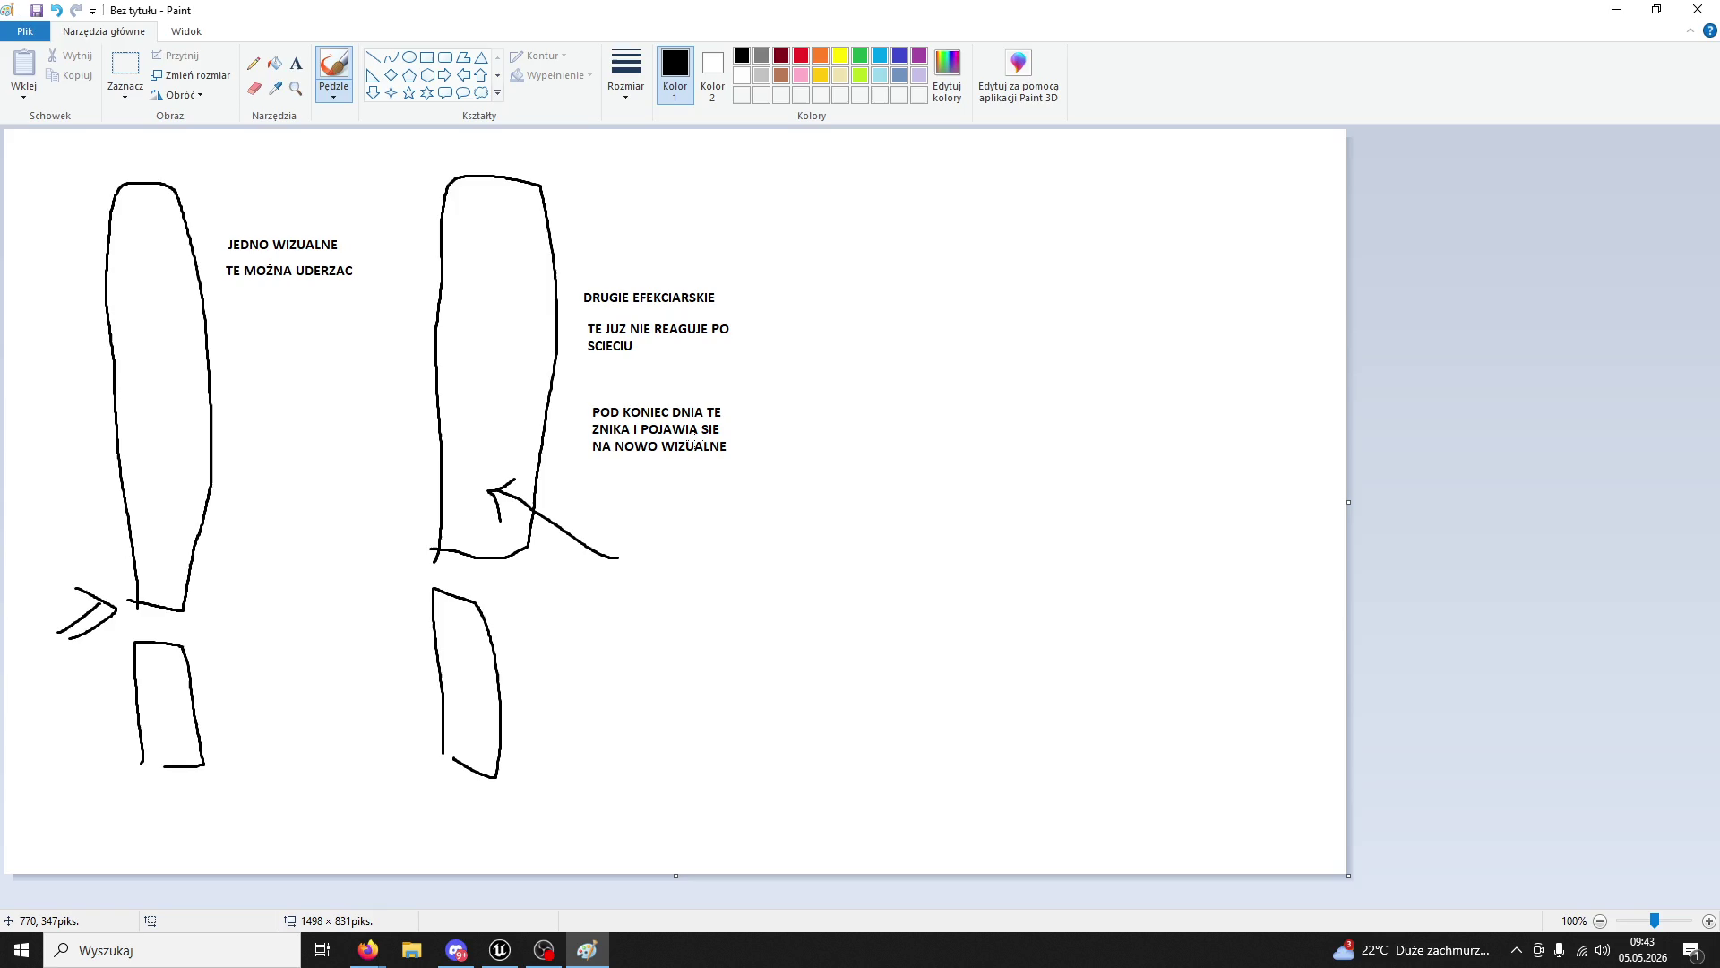
pyautogui.moveTo(311, 330)
pyautogui.mouseDown()
pyautogui.moveTo(201, 365)
pyautogui.moveTo(218, 384)
pyautogui.mouseUp()
pyautogui.hotkey('ctrl', 'z')
pyautogui.hotkey('ctrl', 'z')
# - Back in Unreal, recompile BP_ModularTree and check TopPart's collision settings
pyautogui.click(500, 949)
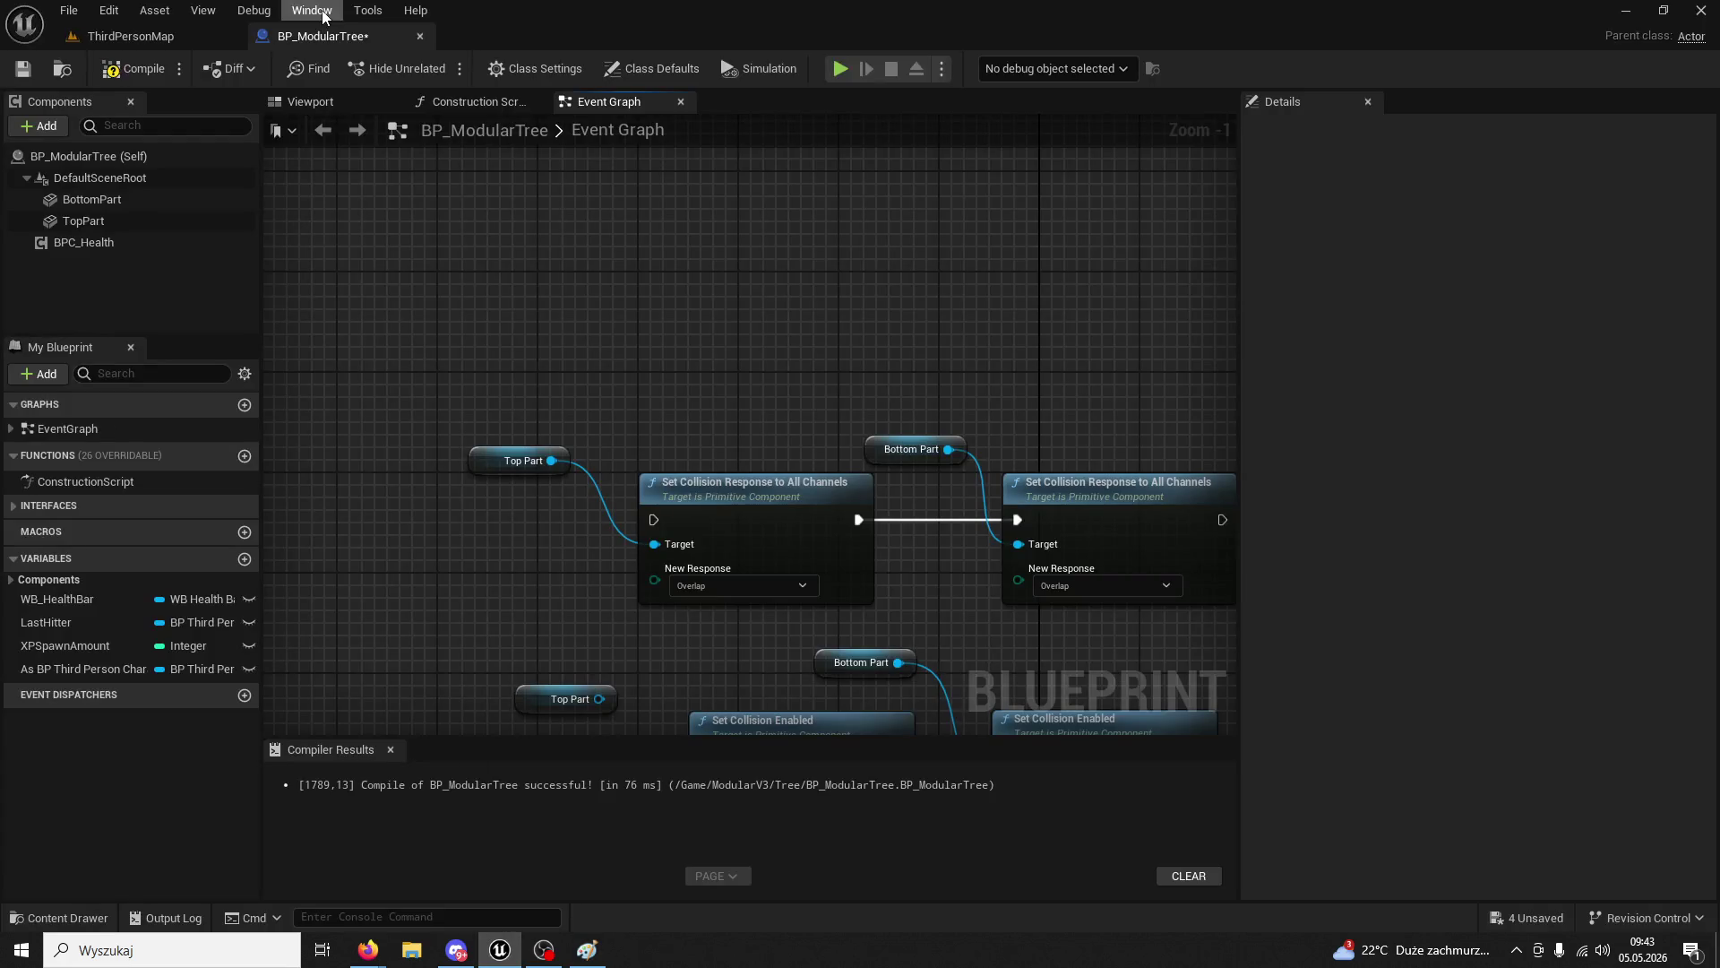
pyautogui.click(105, 74)
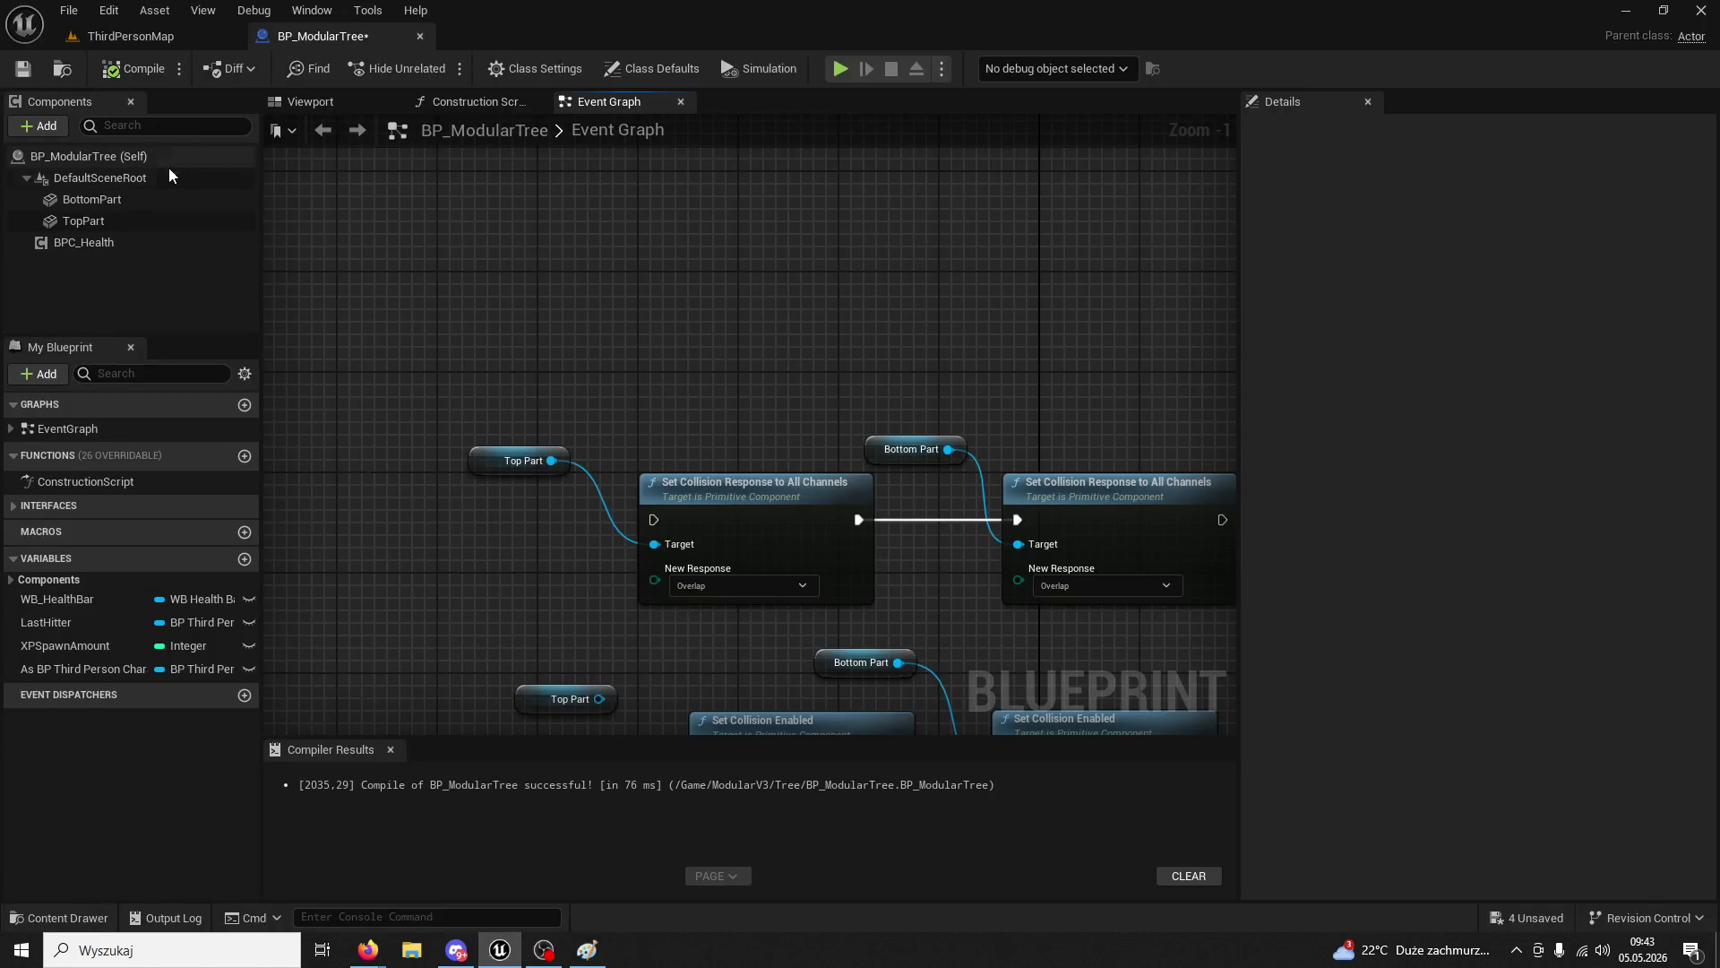
pyautogui.click(99, 220)
pyautogui.moveTo(470, 199); pyautogui.dragTo(485, 177)
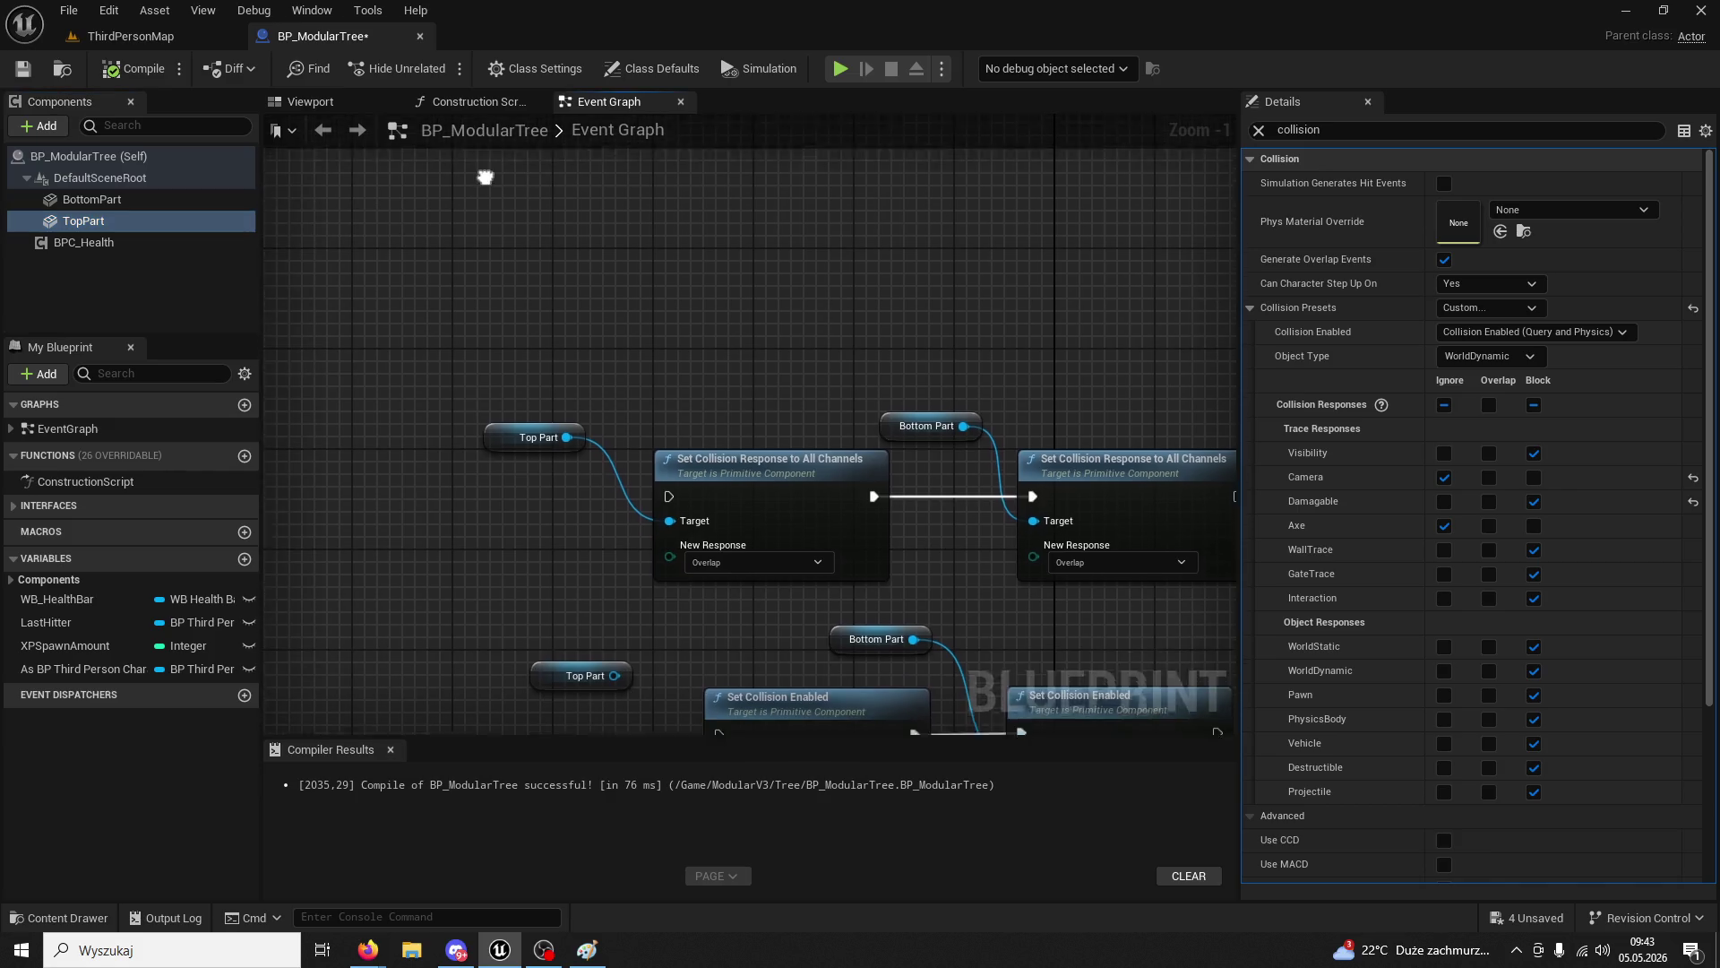
pyautogui.scroll(-4, 605, 261)
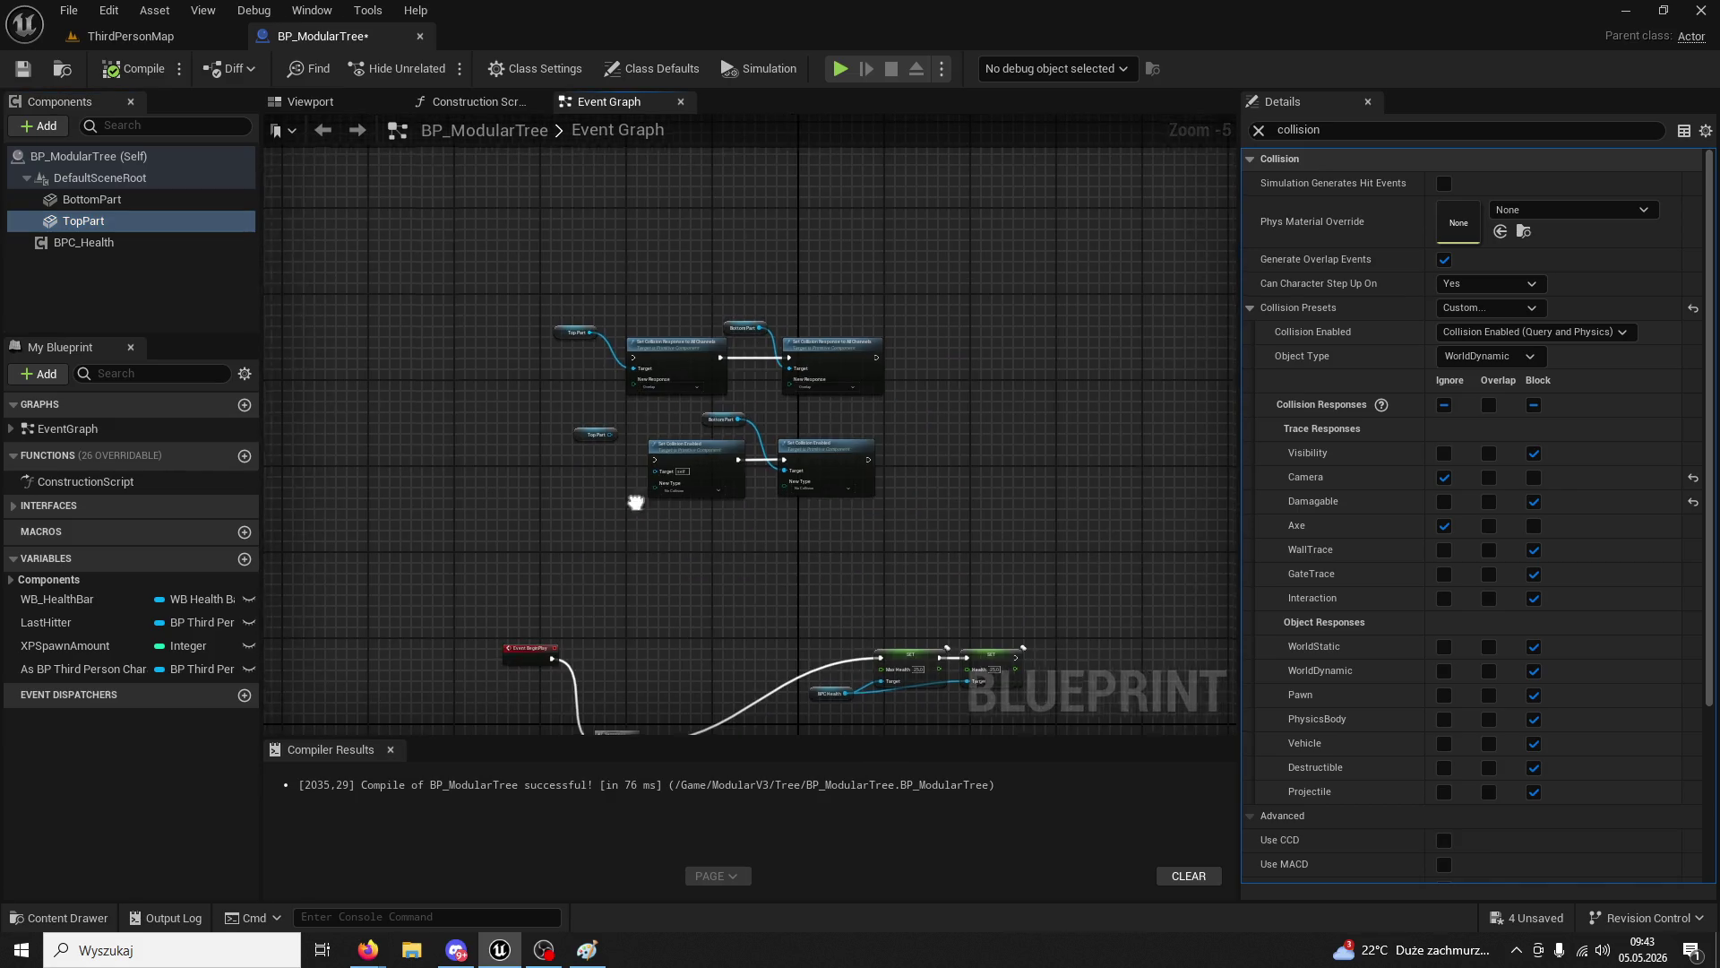
pyautogui.moveTo(635, 502); pyautogui.dragTo(730, 274)
pyautogui.moveTo(609, 430); pyautogui.dragTo(491, 506)
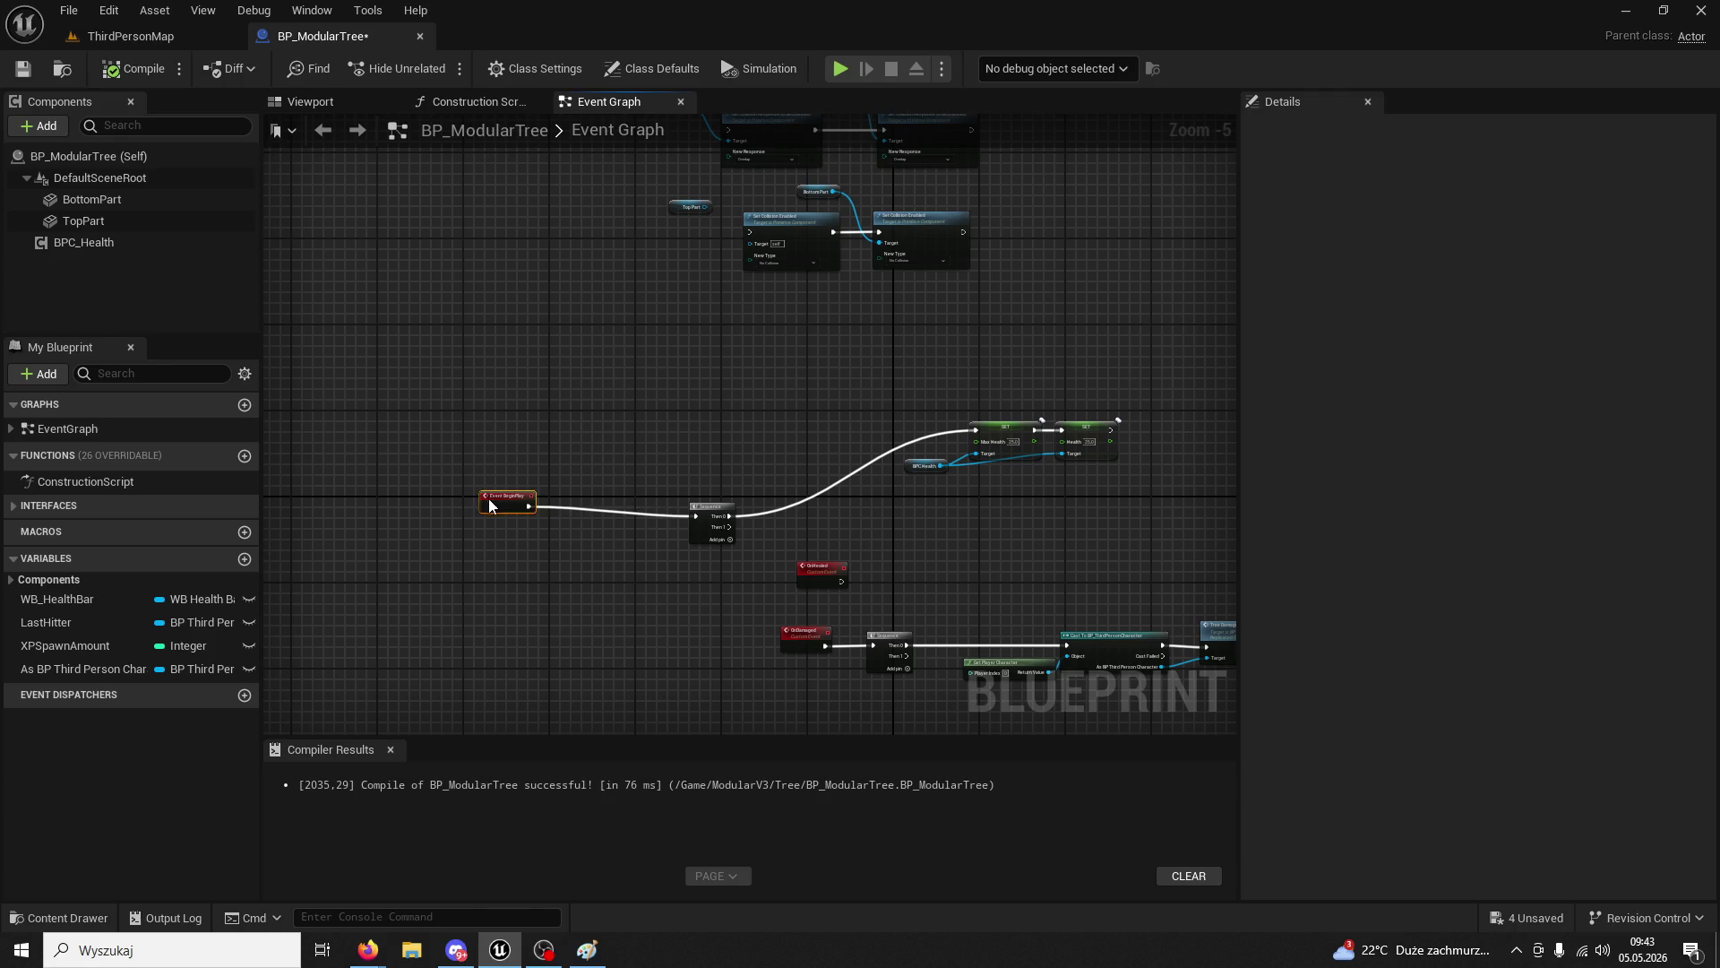
pyautogui.scroll(3, 653, 373)
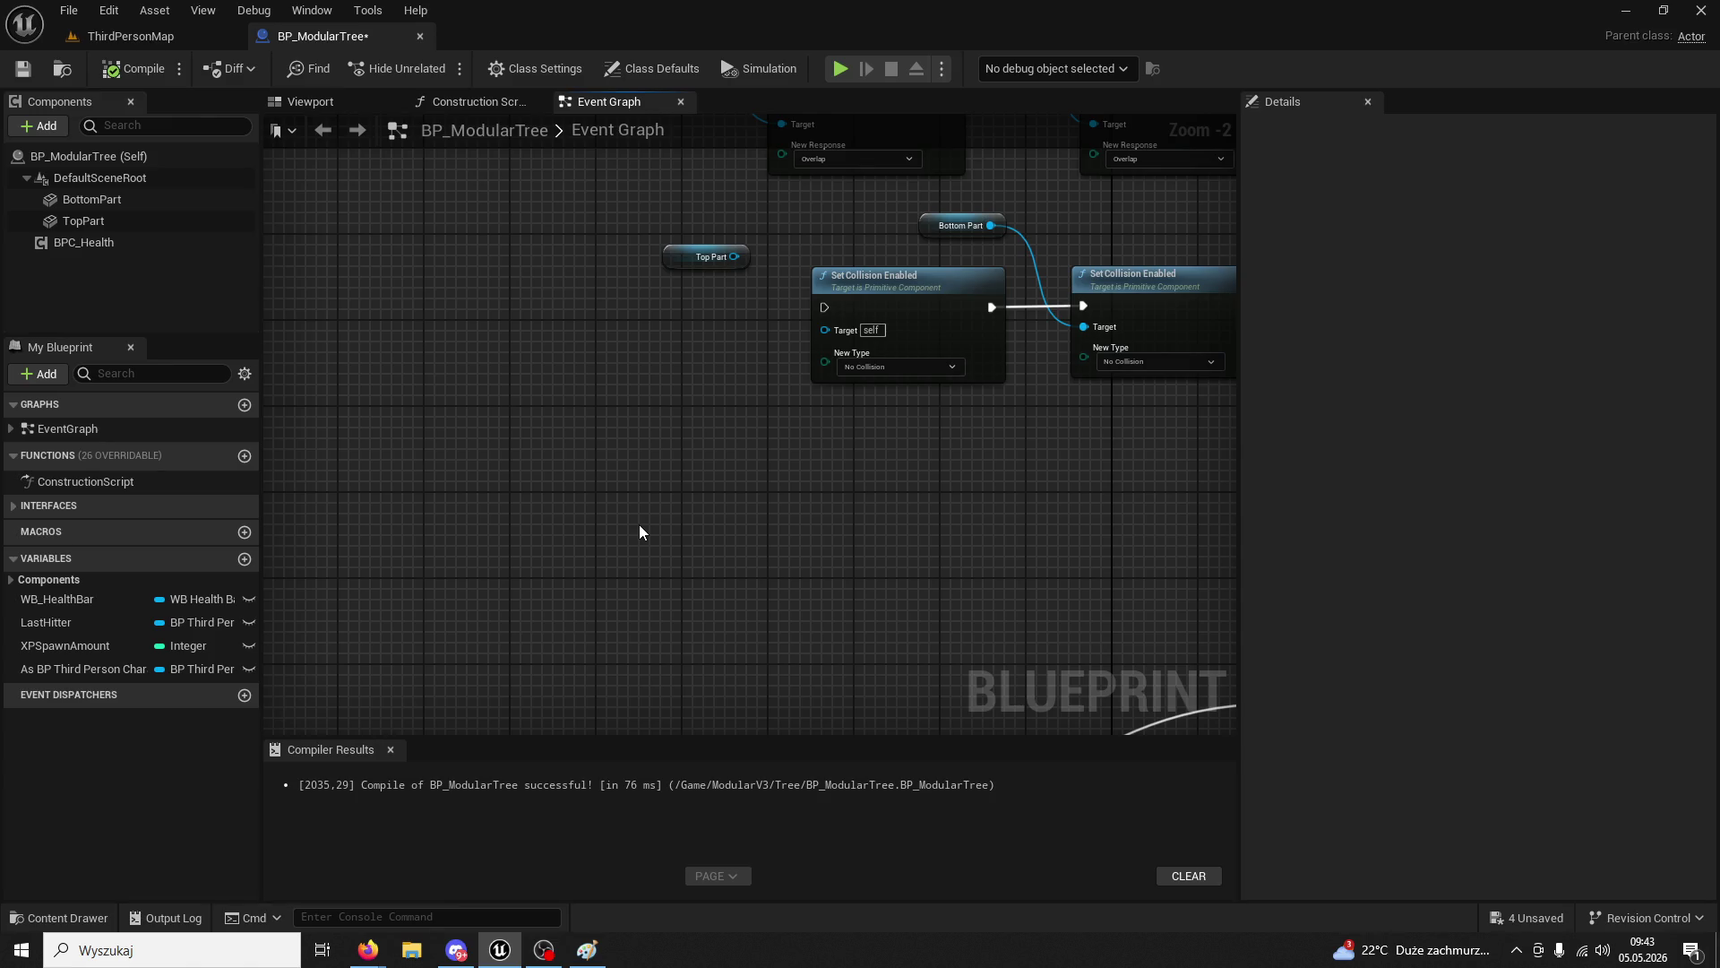
pyautogui.moveTo(638, 524)
pyautogui.mouseDown()
pyautogui.moveTo(574, 565)
pyautogui.moveTo(540, 665)
pyautogui.moveTo(530, 631)
pyautogui.mouseUp()
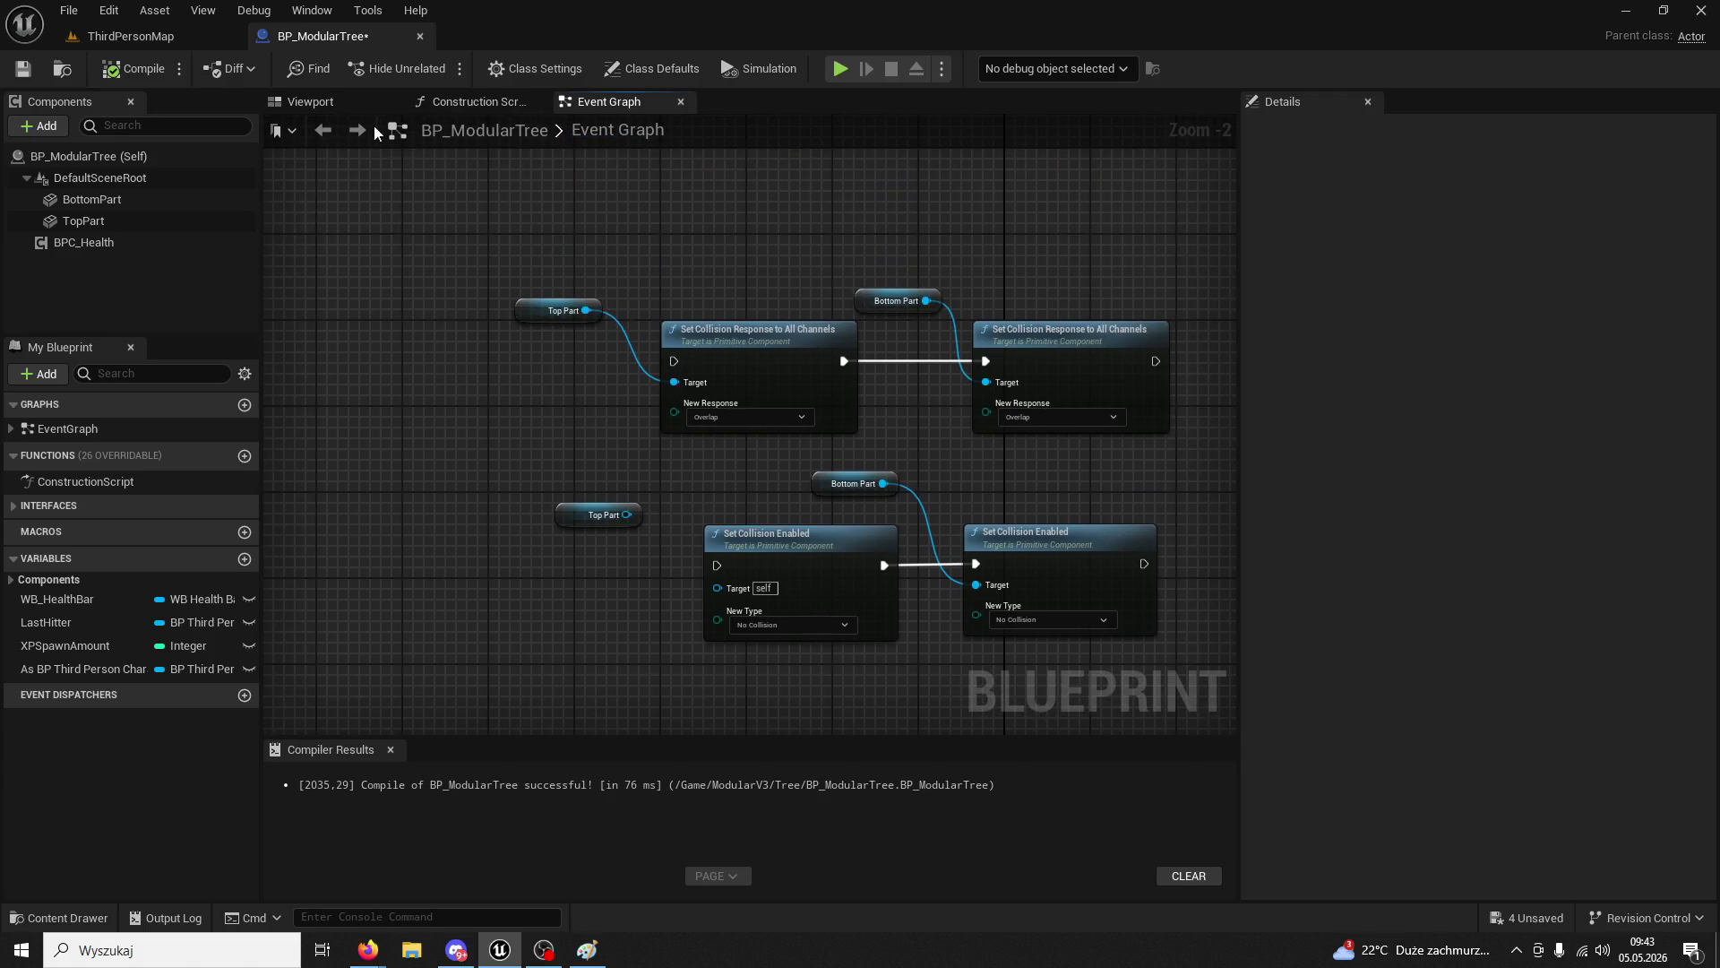
# - In the Viewport, select the tree's top and bottom parts and clear the Details filter
pyautogui.click(358, 108)
pyautogui.click(756, 561)
pyautogui.click(754, 588)
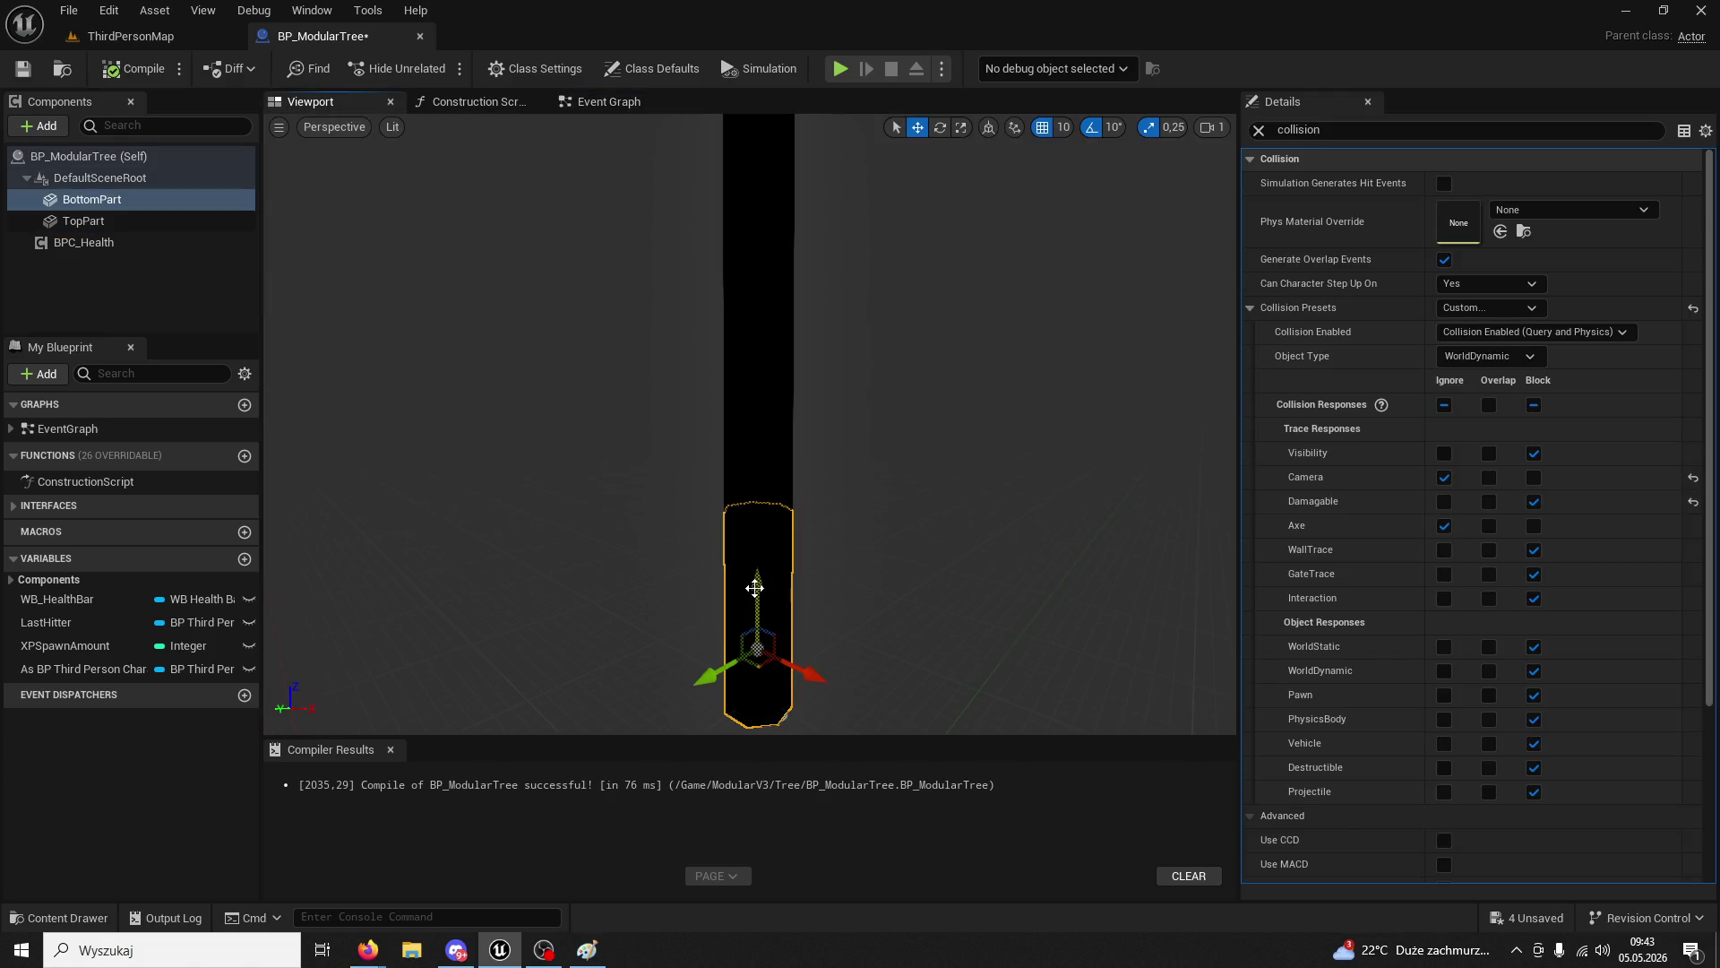
pyautogui.click(750, 434)
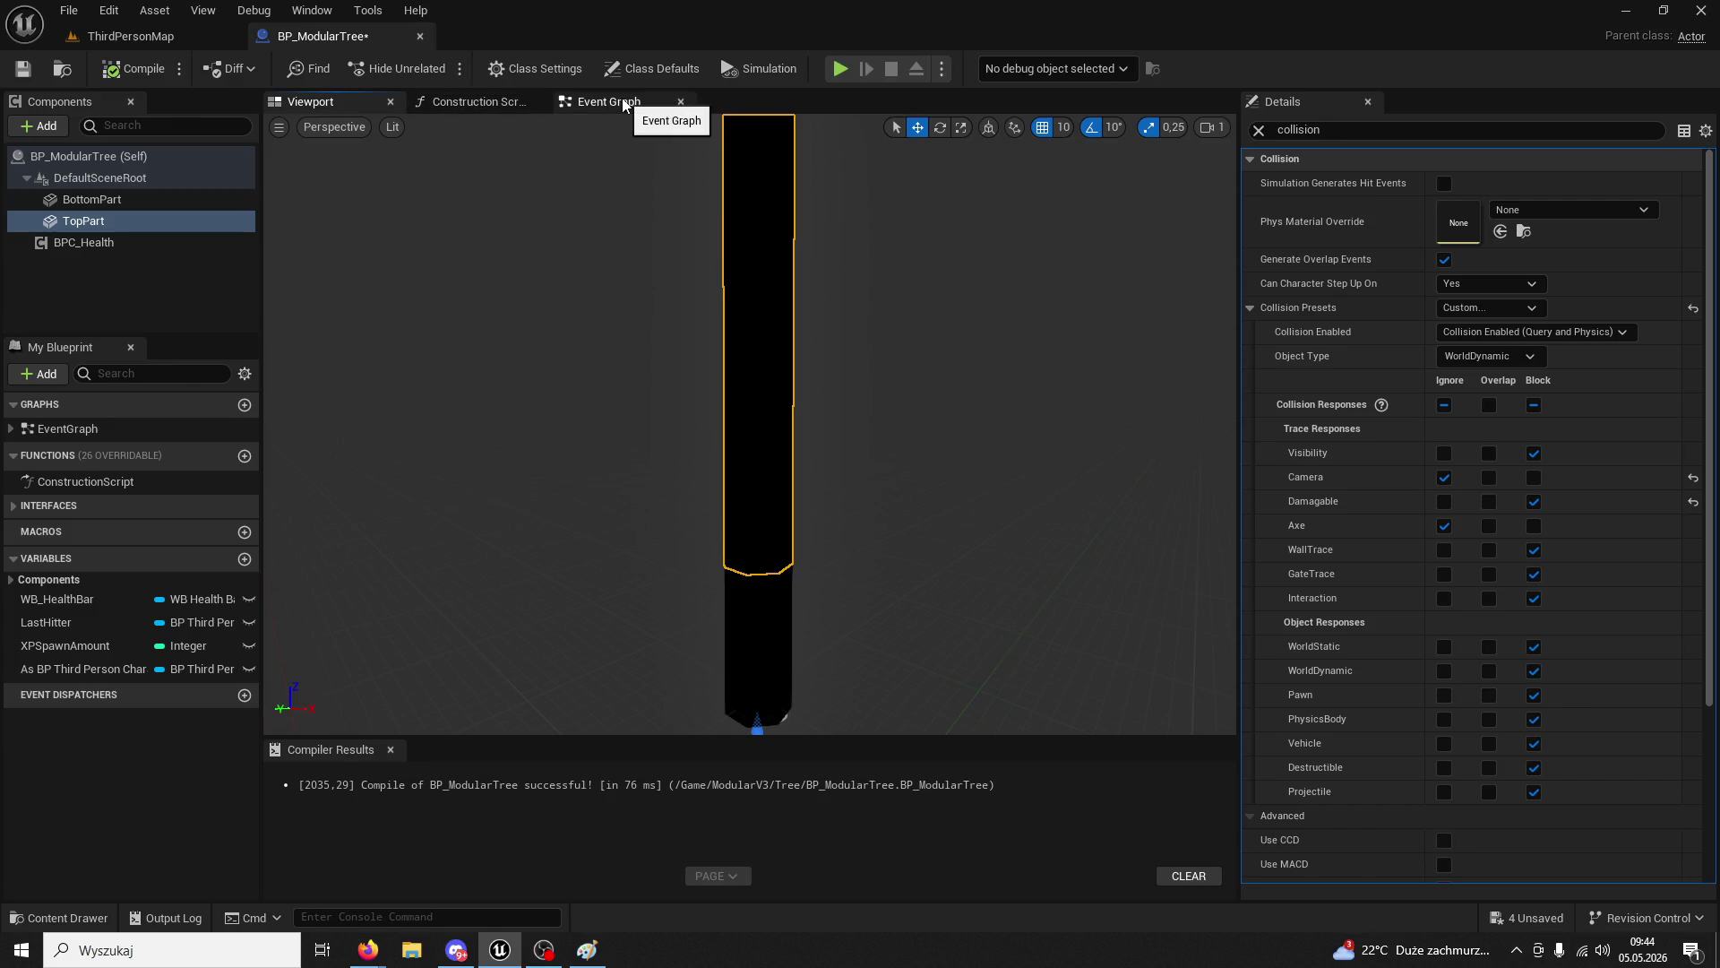
pyautogui.click(1258, 130)
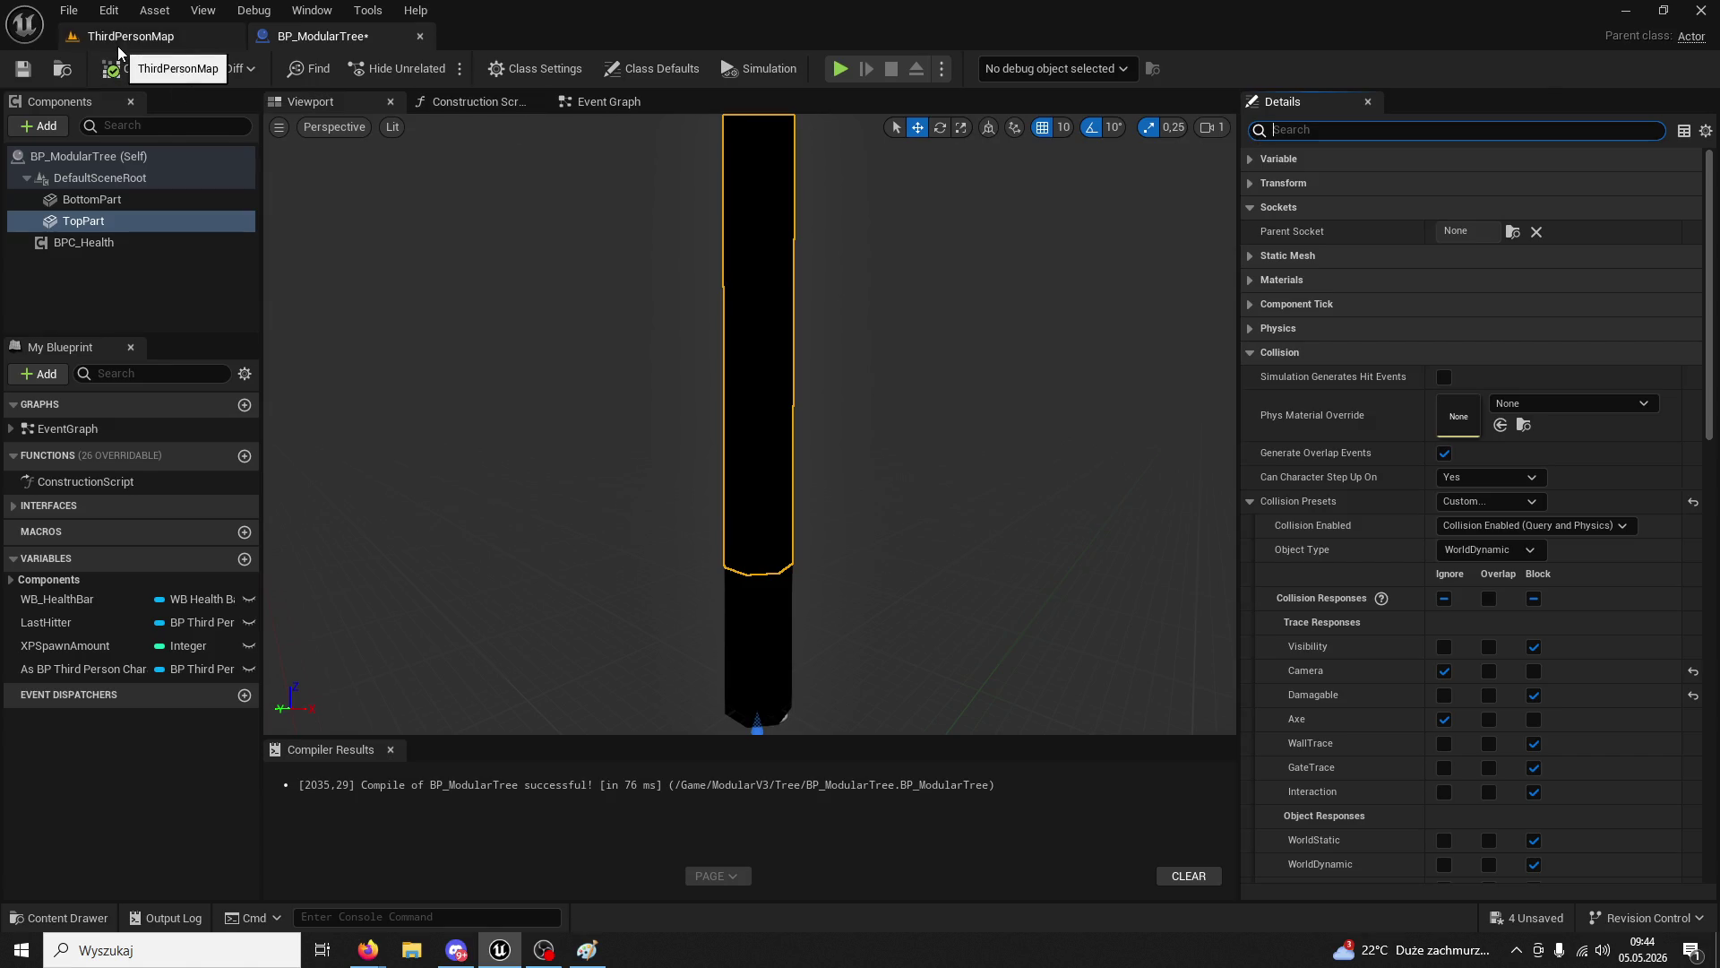
# - Glance at ThirdPersonMap and the Content Drawer, then reselect TopPart in BP_ModularTree
pyautogui.click(120, 36)
pyautogui.click(287, 36)
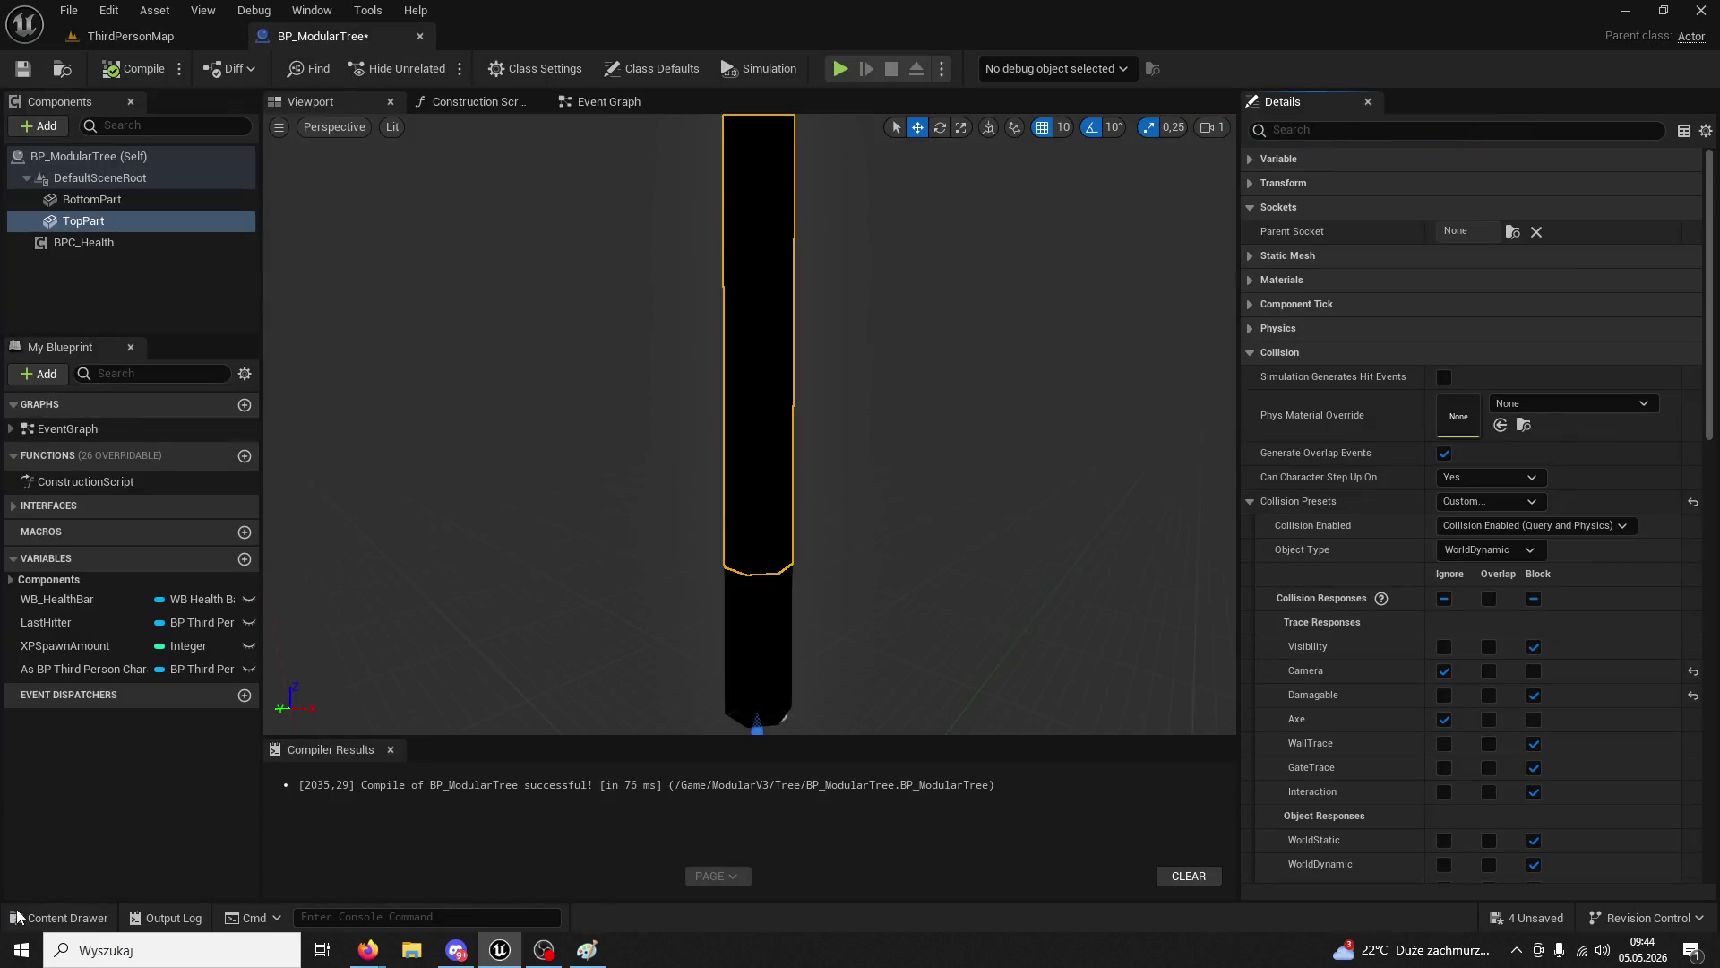
pyautogui.click(17, 915)
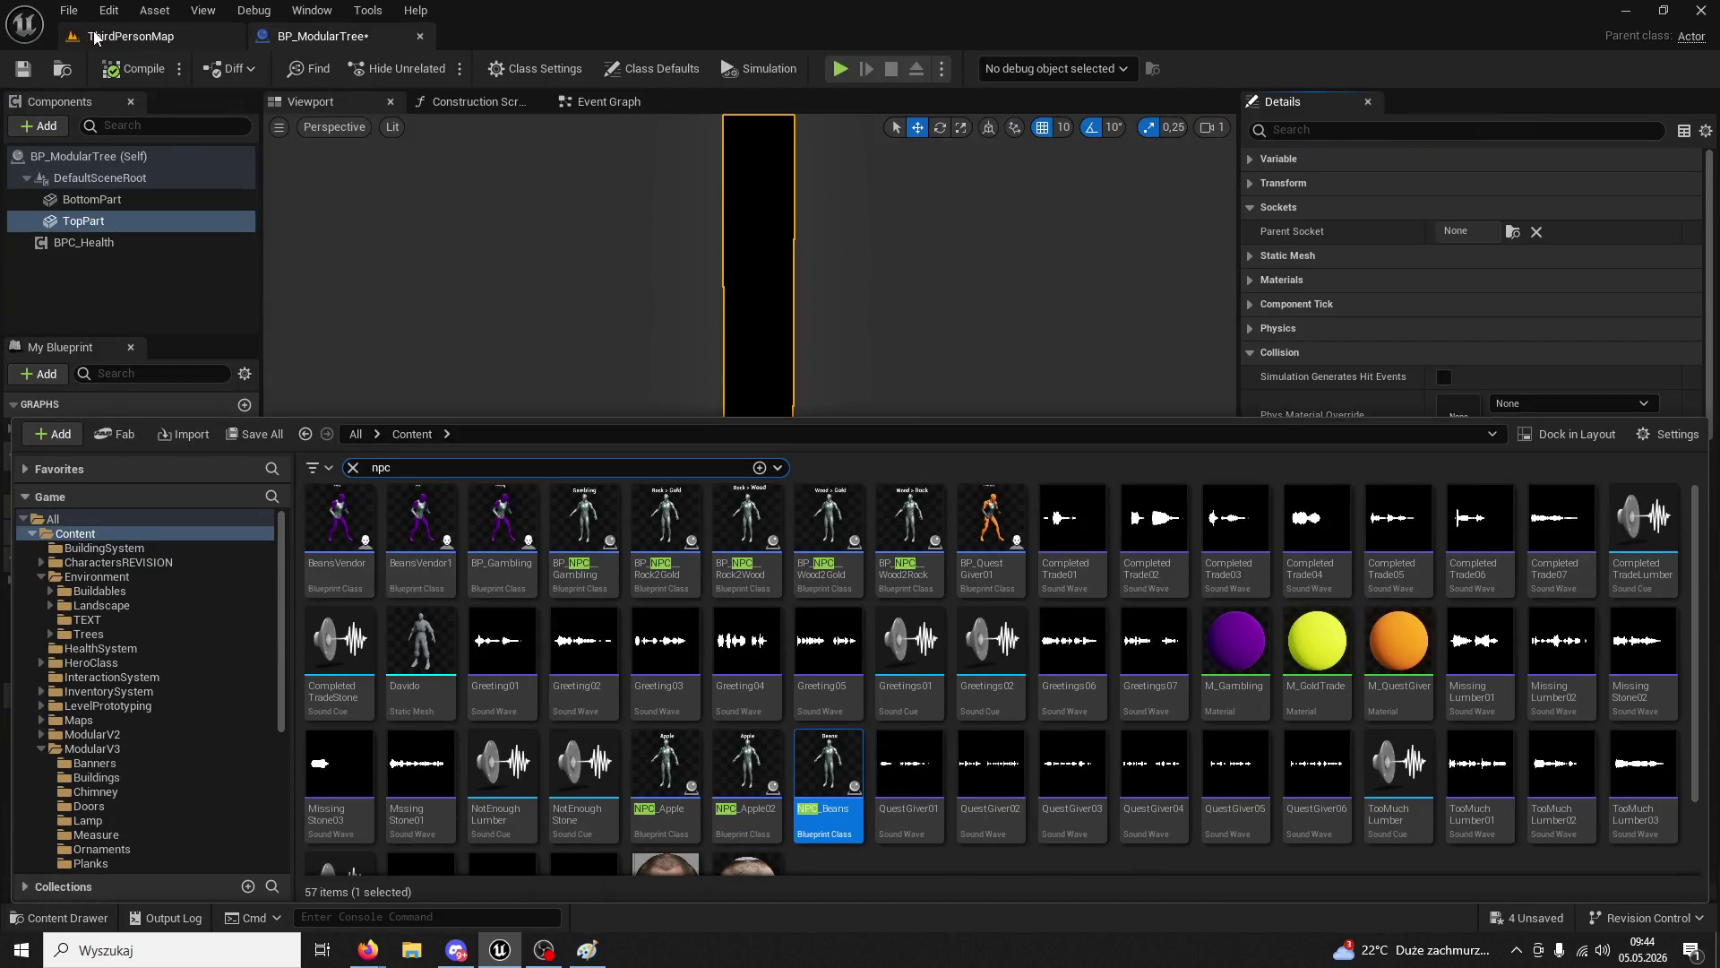
pyautogui.click(94, 36)
pyautogui.click(335, 38)
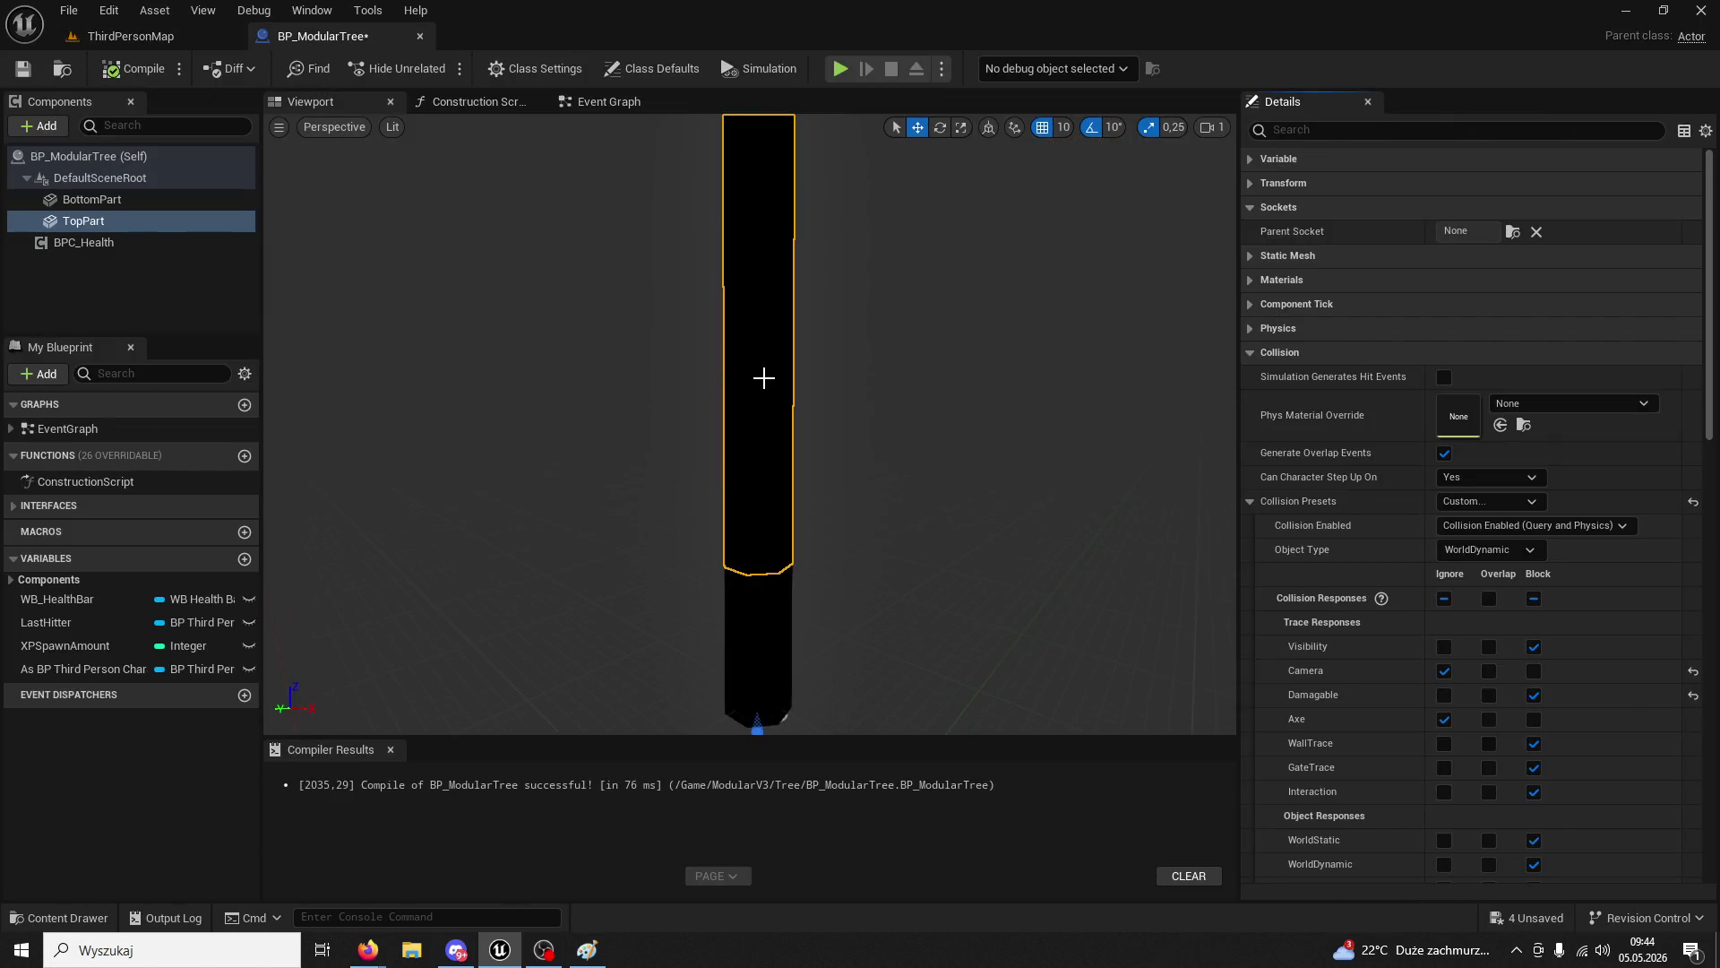
pyautogui.click(100, 224)
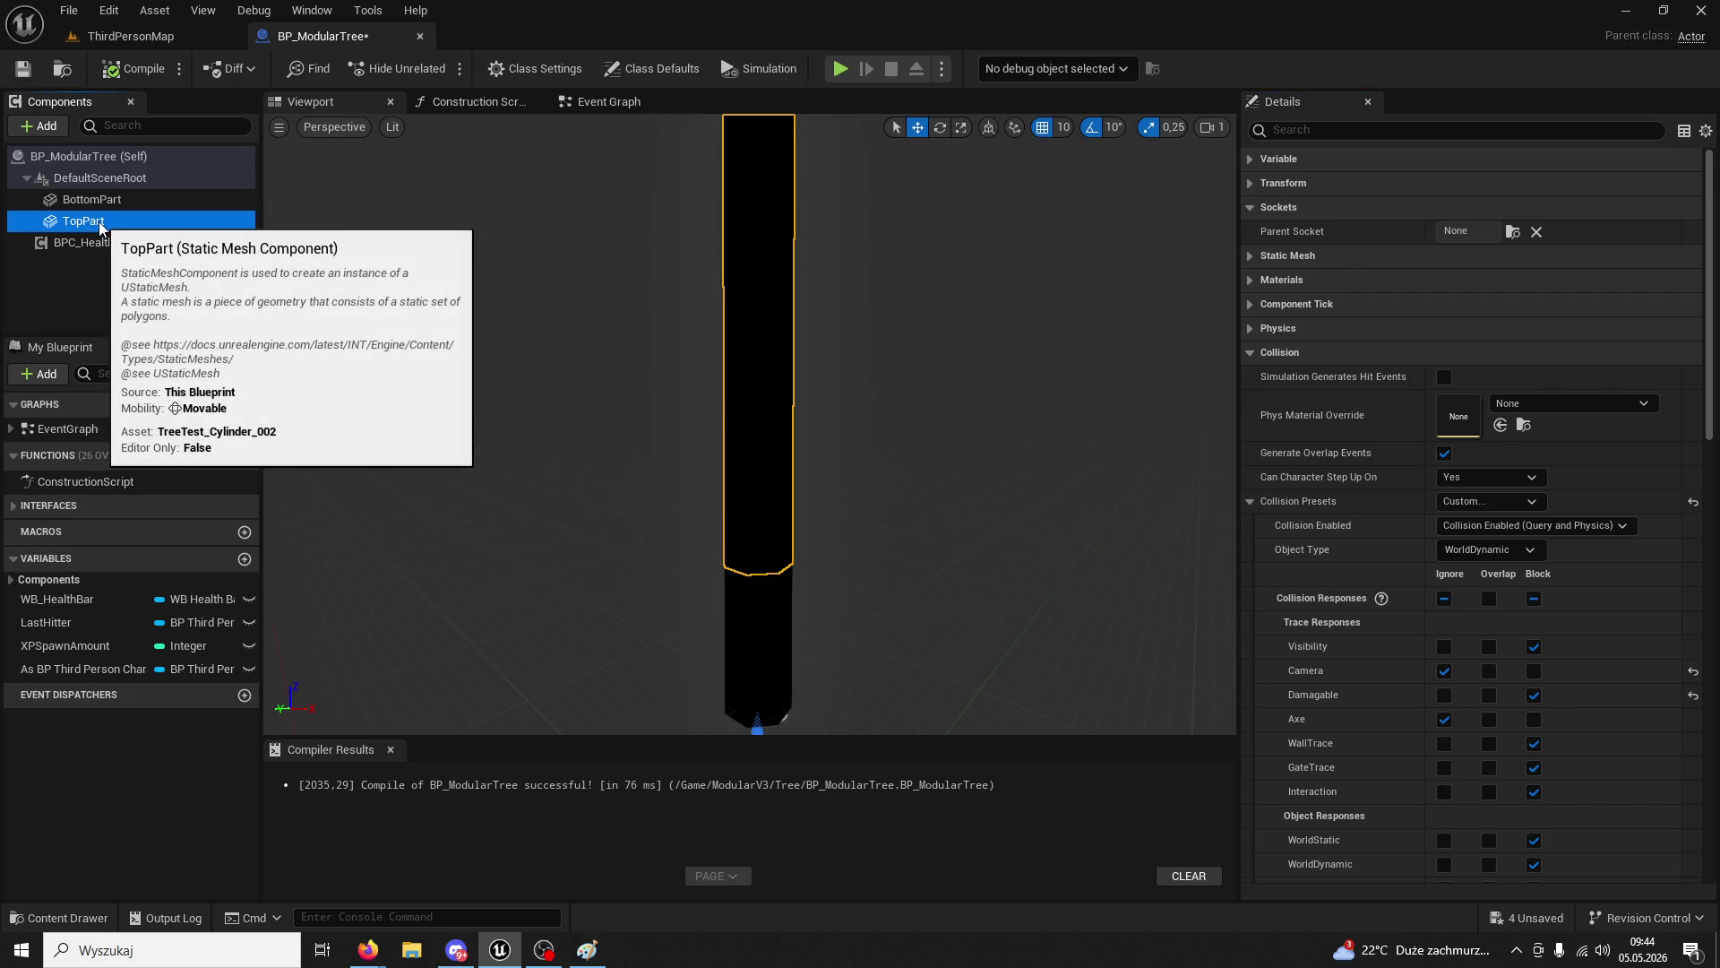
# - Duplicate TopPart and rename the copy TopPart1 to FullTree
pyautogui.hotkey('ctrl', 'd')
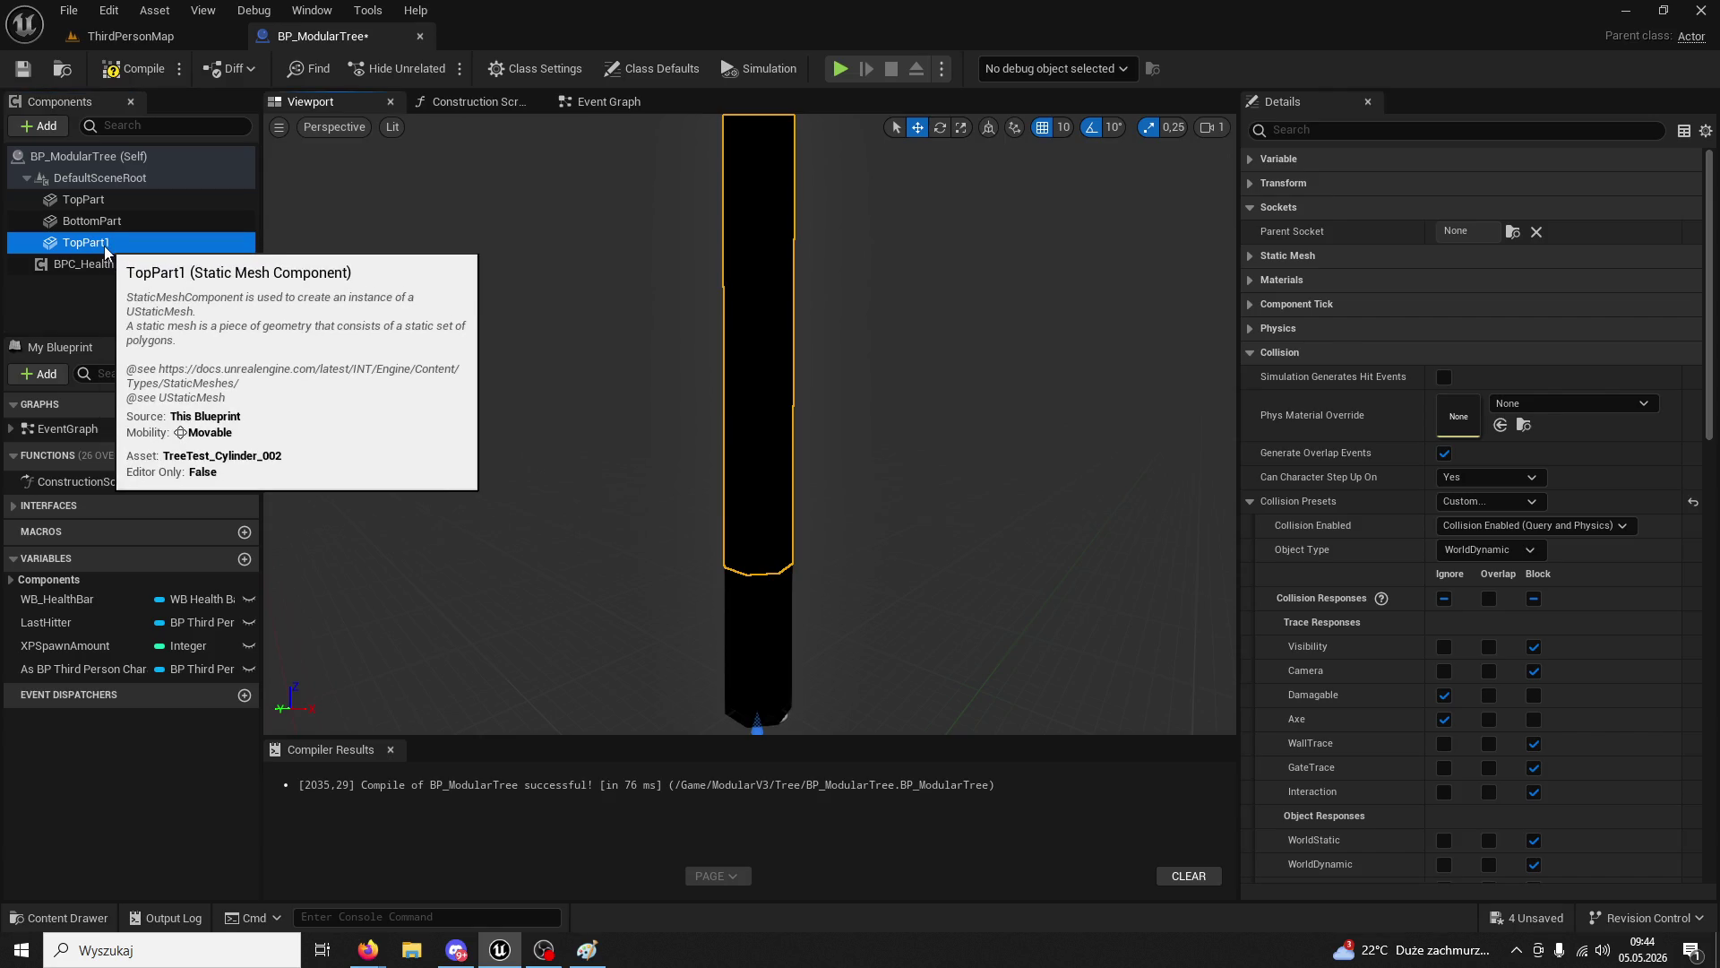
pyautogui.rightClick(92, 250)
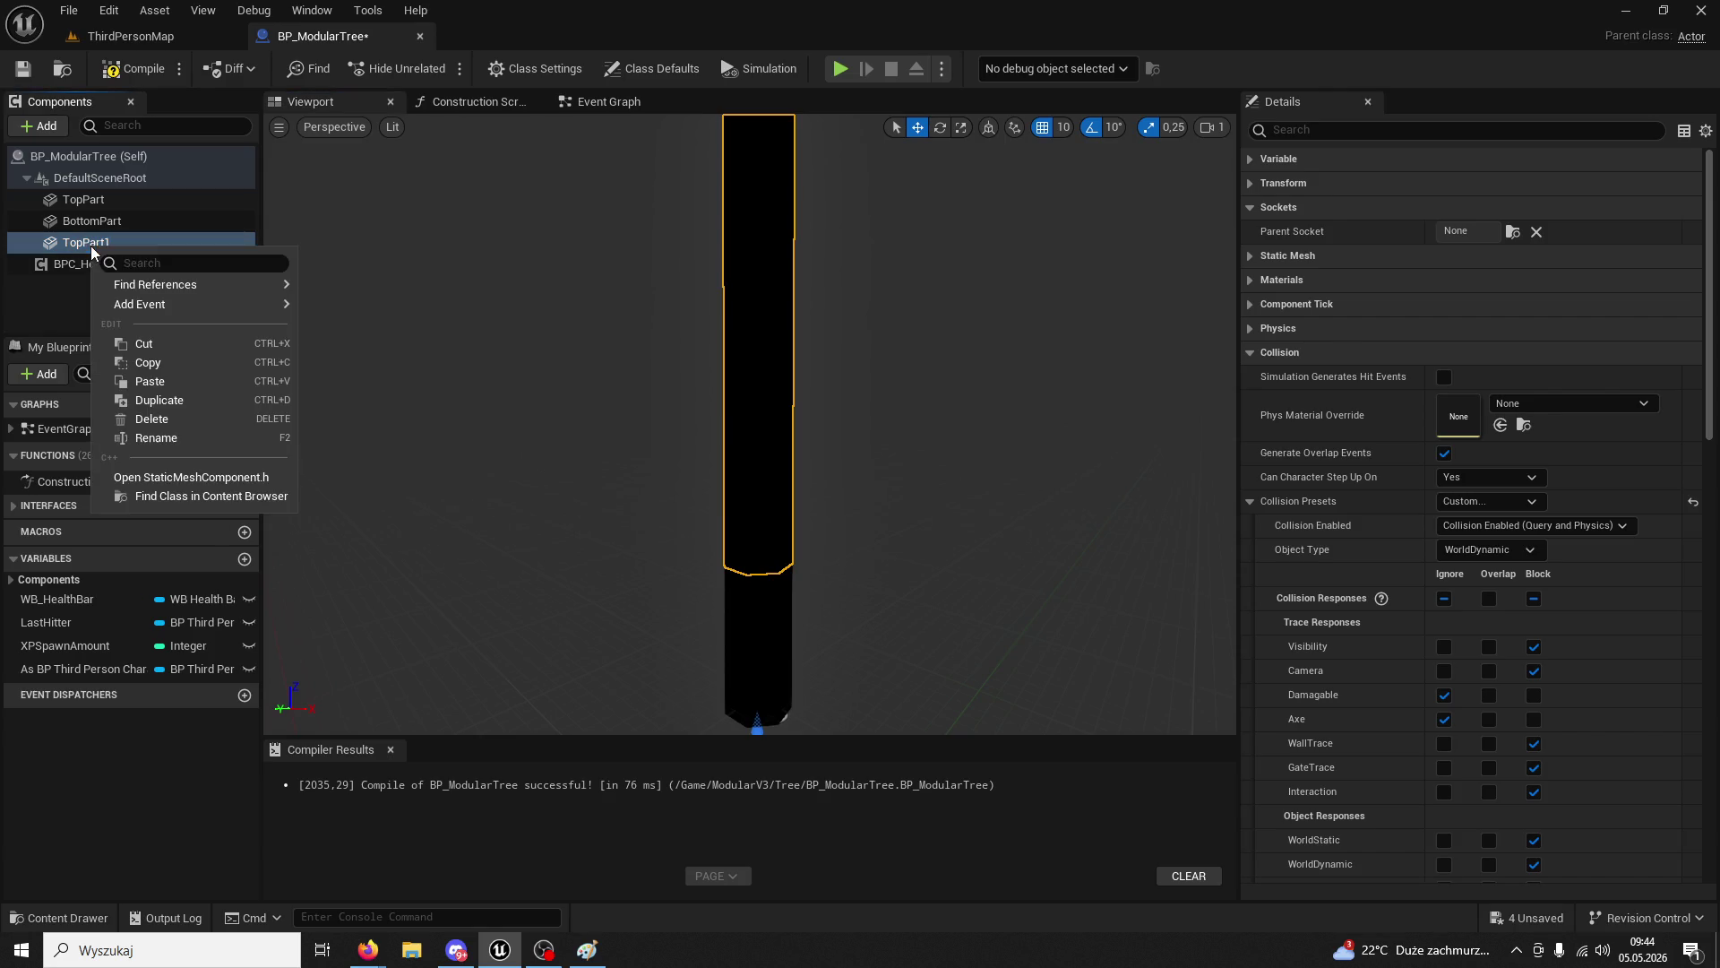
pyautogui.moveTo(121, 282)
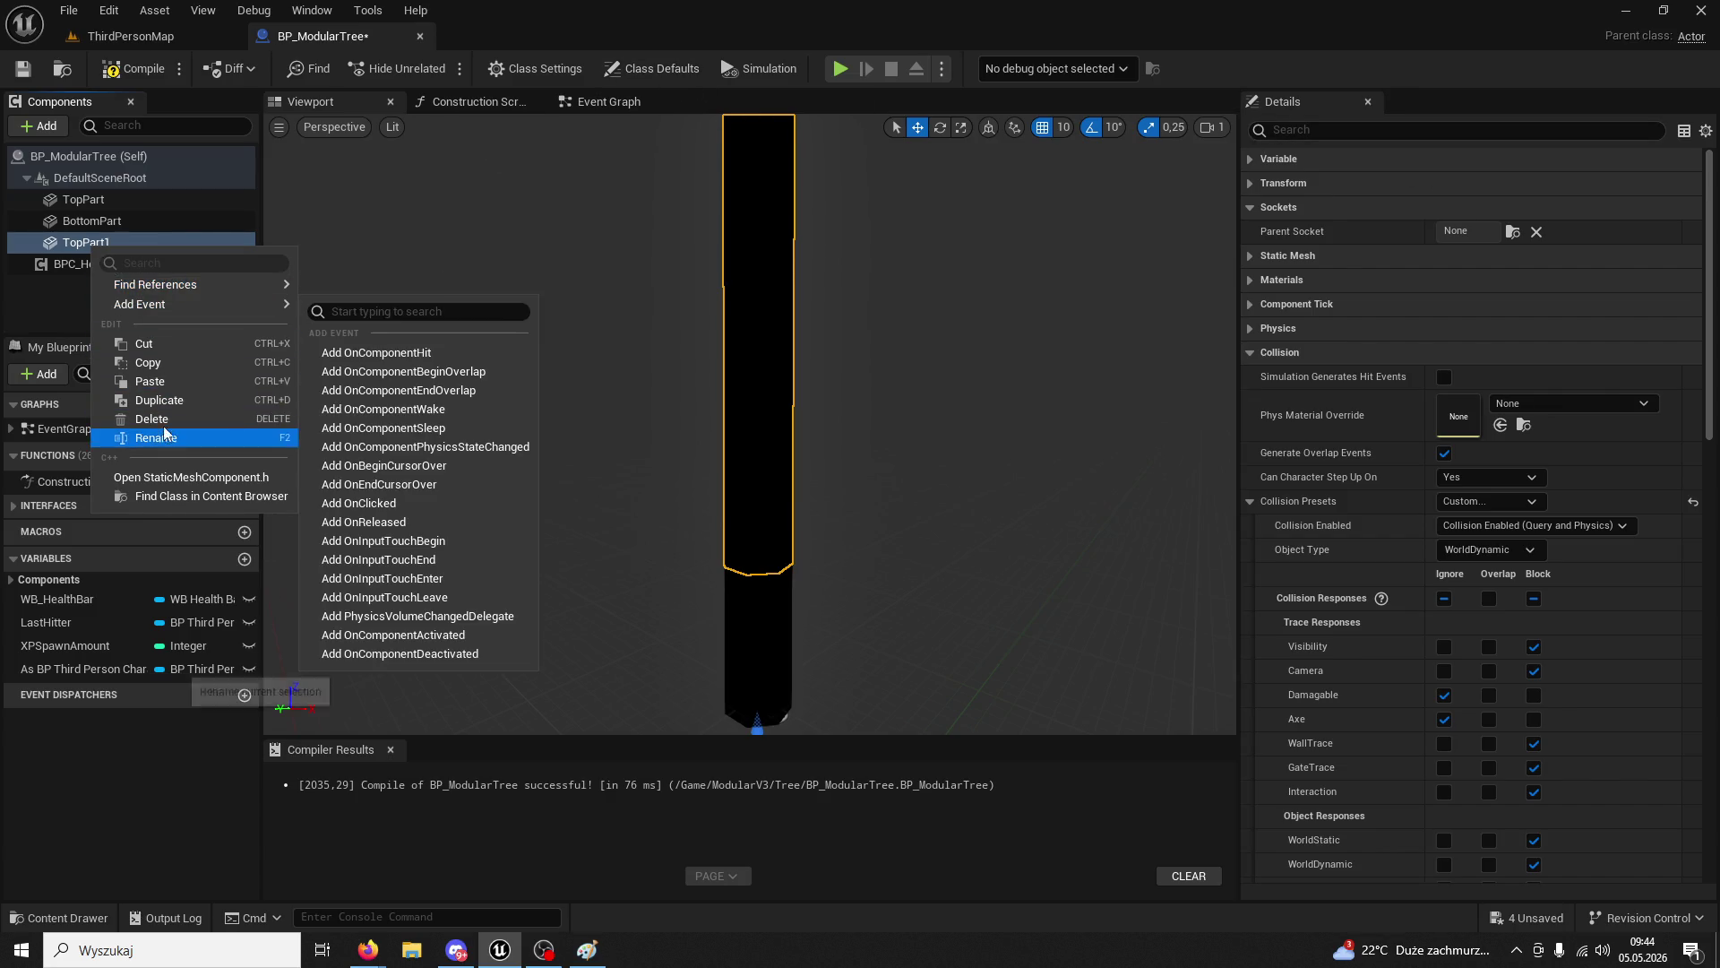
pyautogui.click(63, 245)
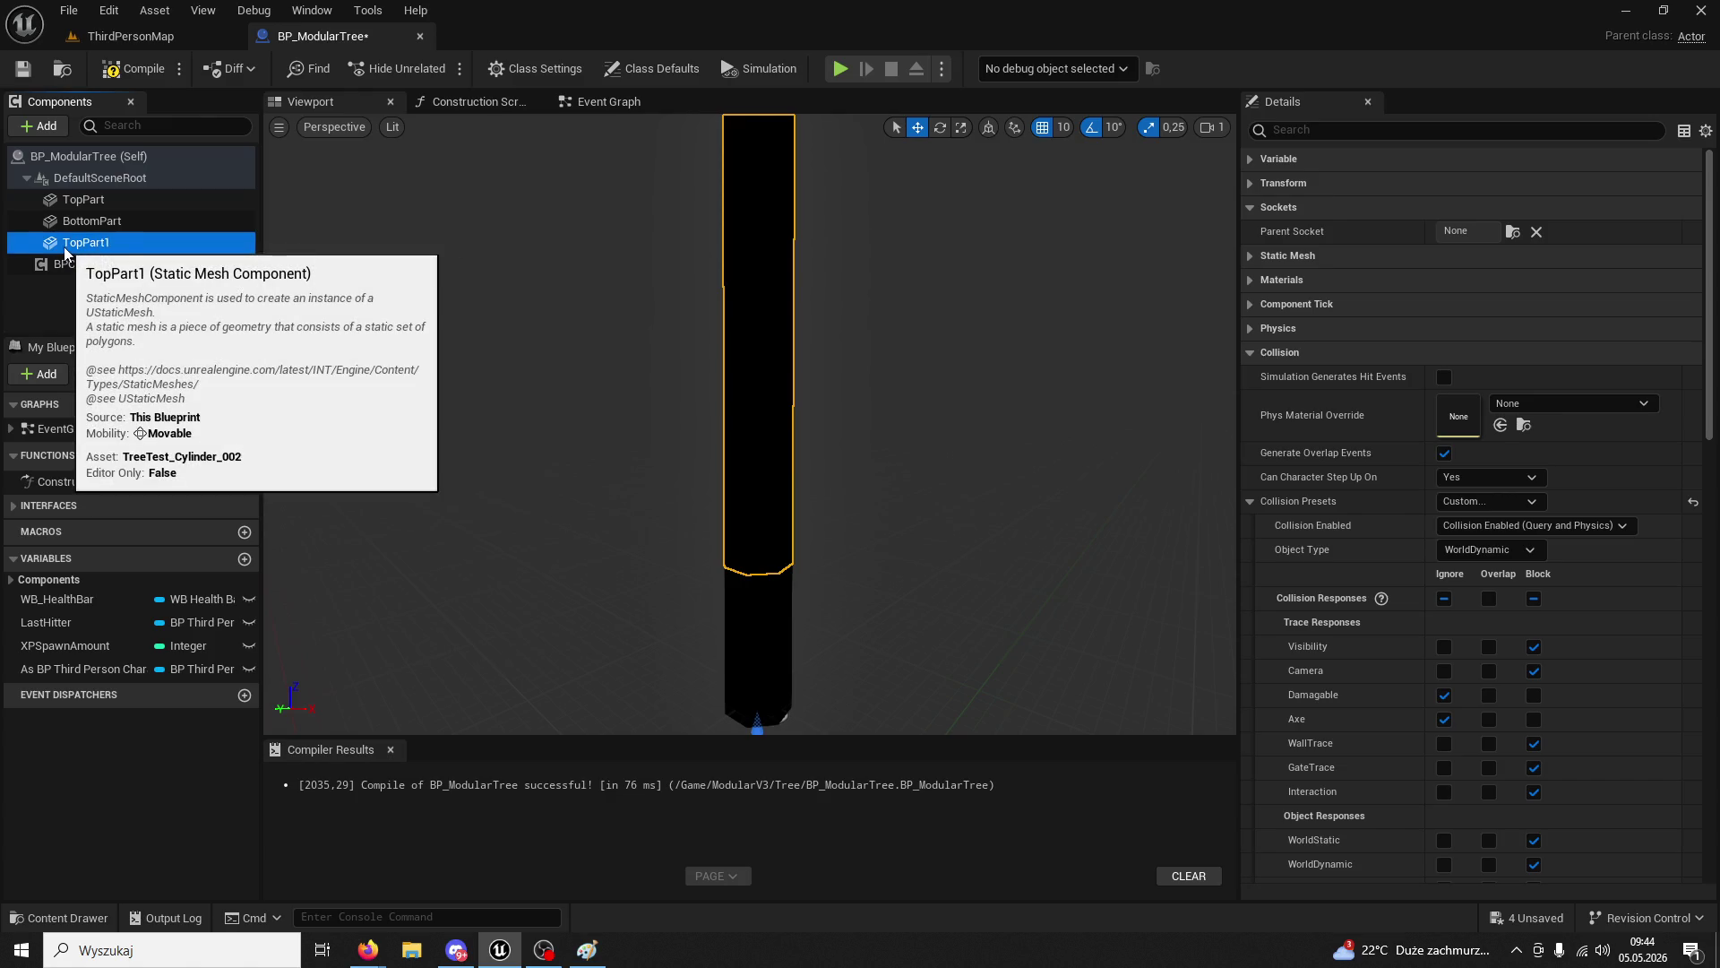
pyautogui.click(74, 246)
pyautogui.write('FullTr')
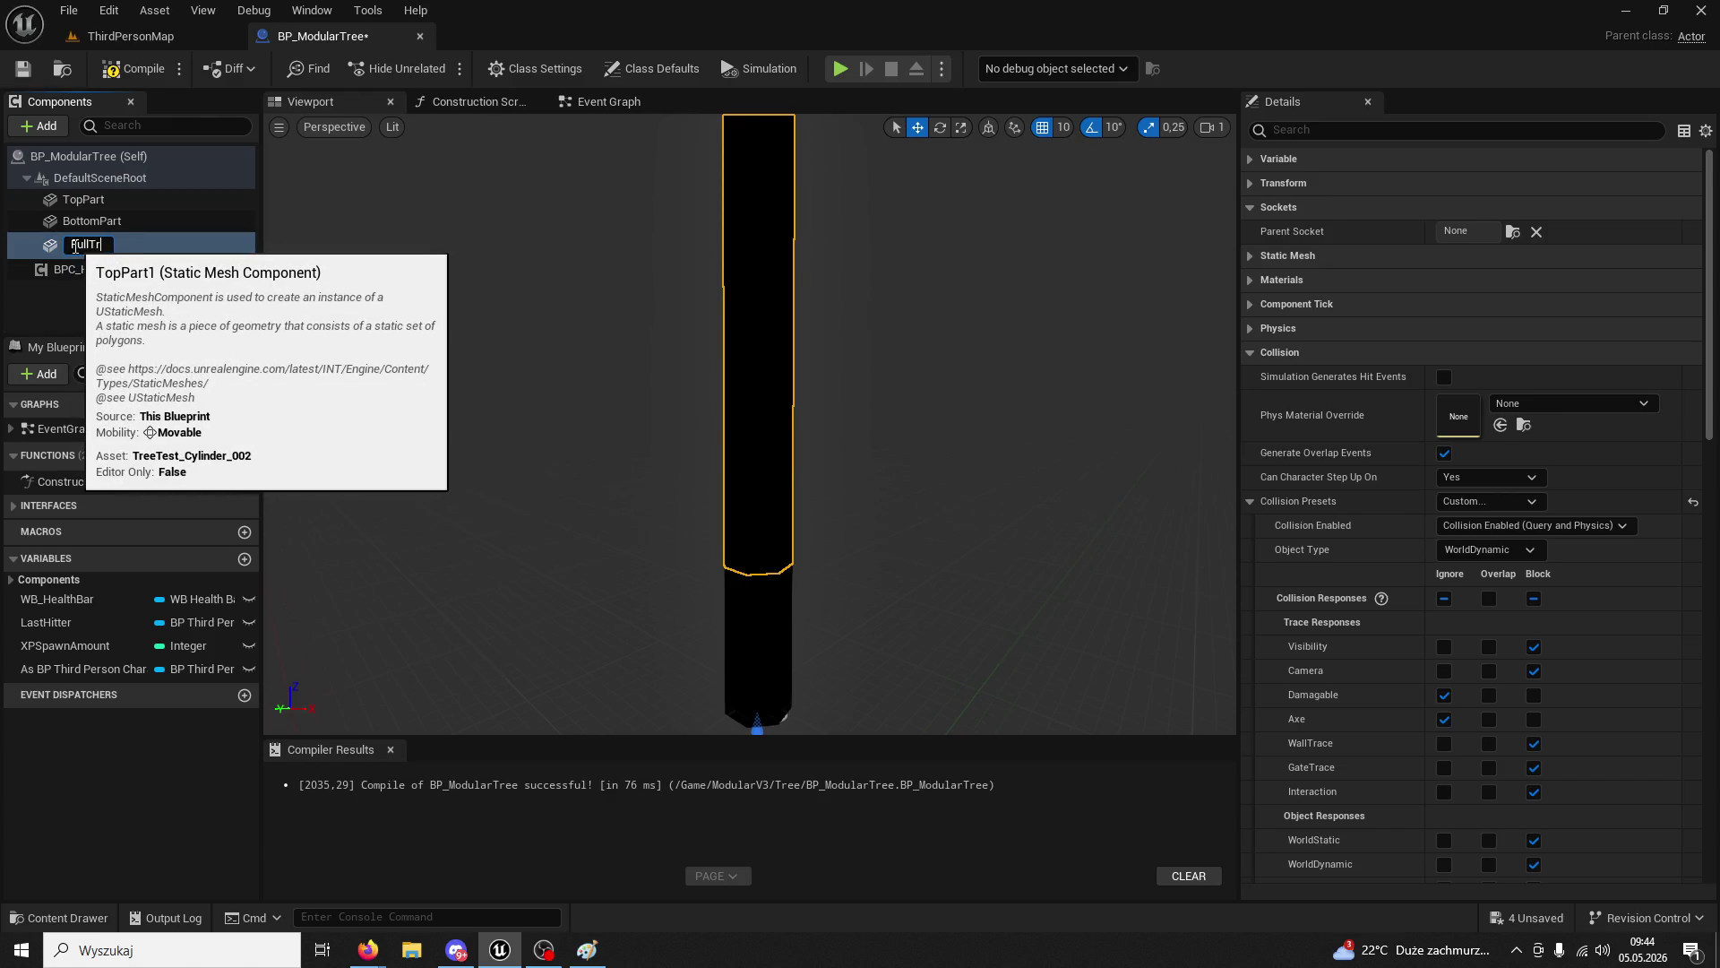
pyautogui.write('ee')
pyautogui.press('Return')
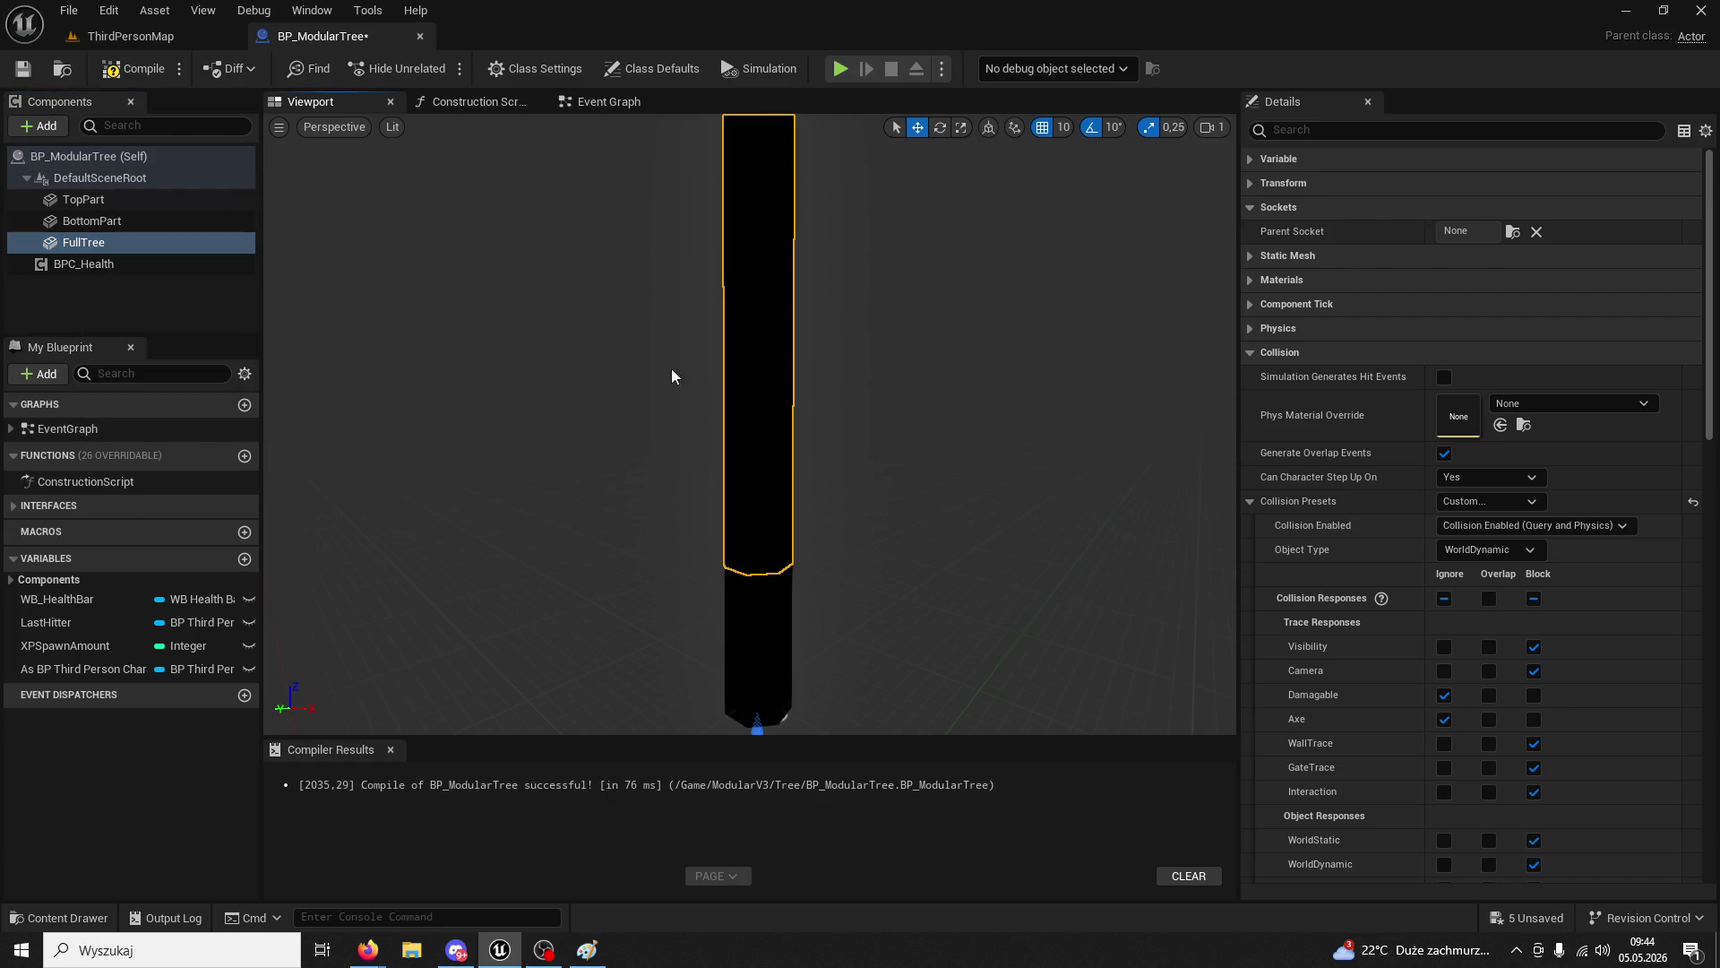
pyautogui.scroll(-2, 797, 631)
# - Undo the accidental tree move and drag a FullTree reference node into the Event Graph
pyautogui.moveTo(785, 726); pyautogui.dragTo(920, 726)
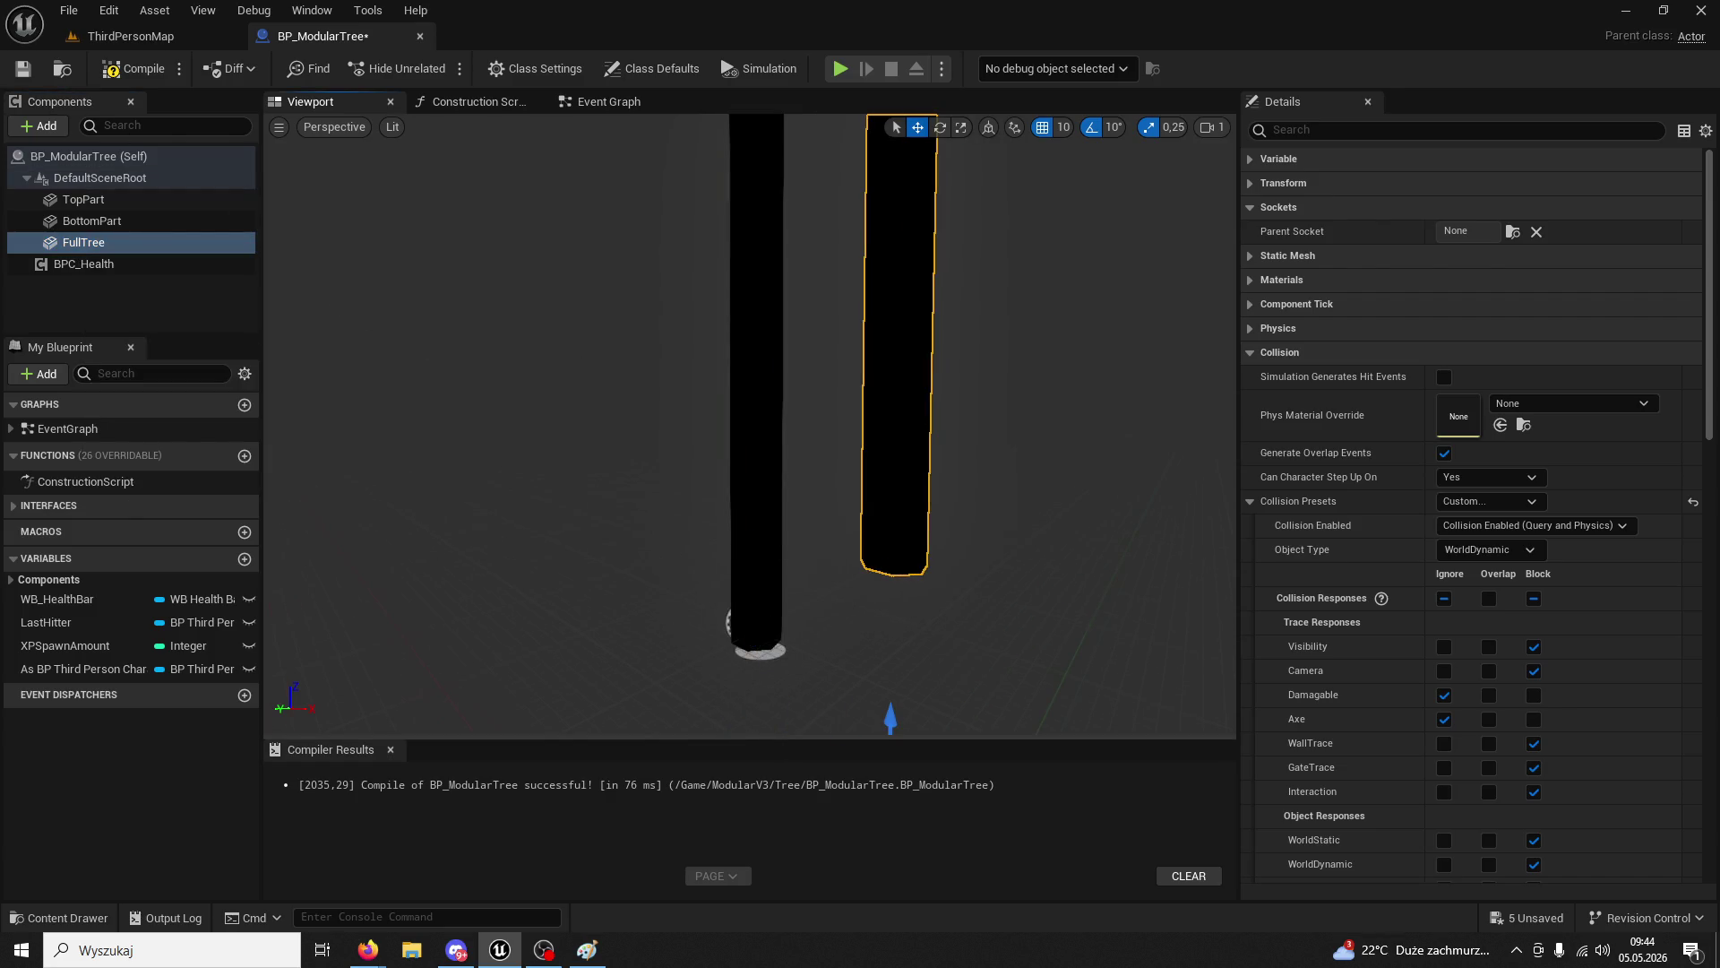
pyautogui.hotkey('ctrl', 'z')
pyautogui.click(604, 101)
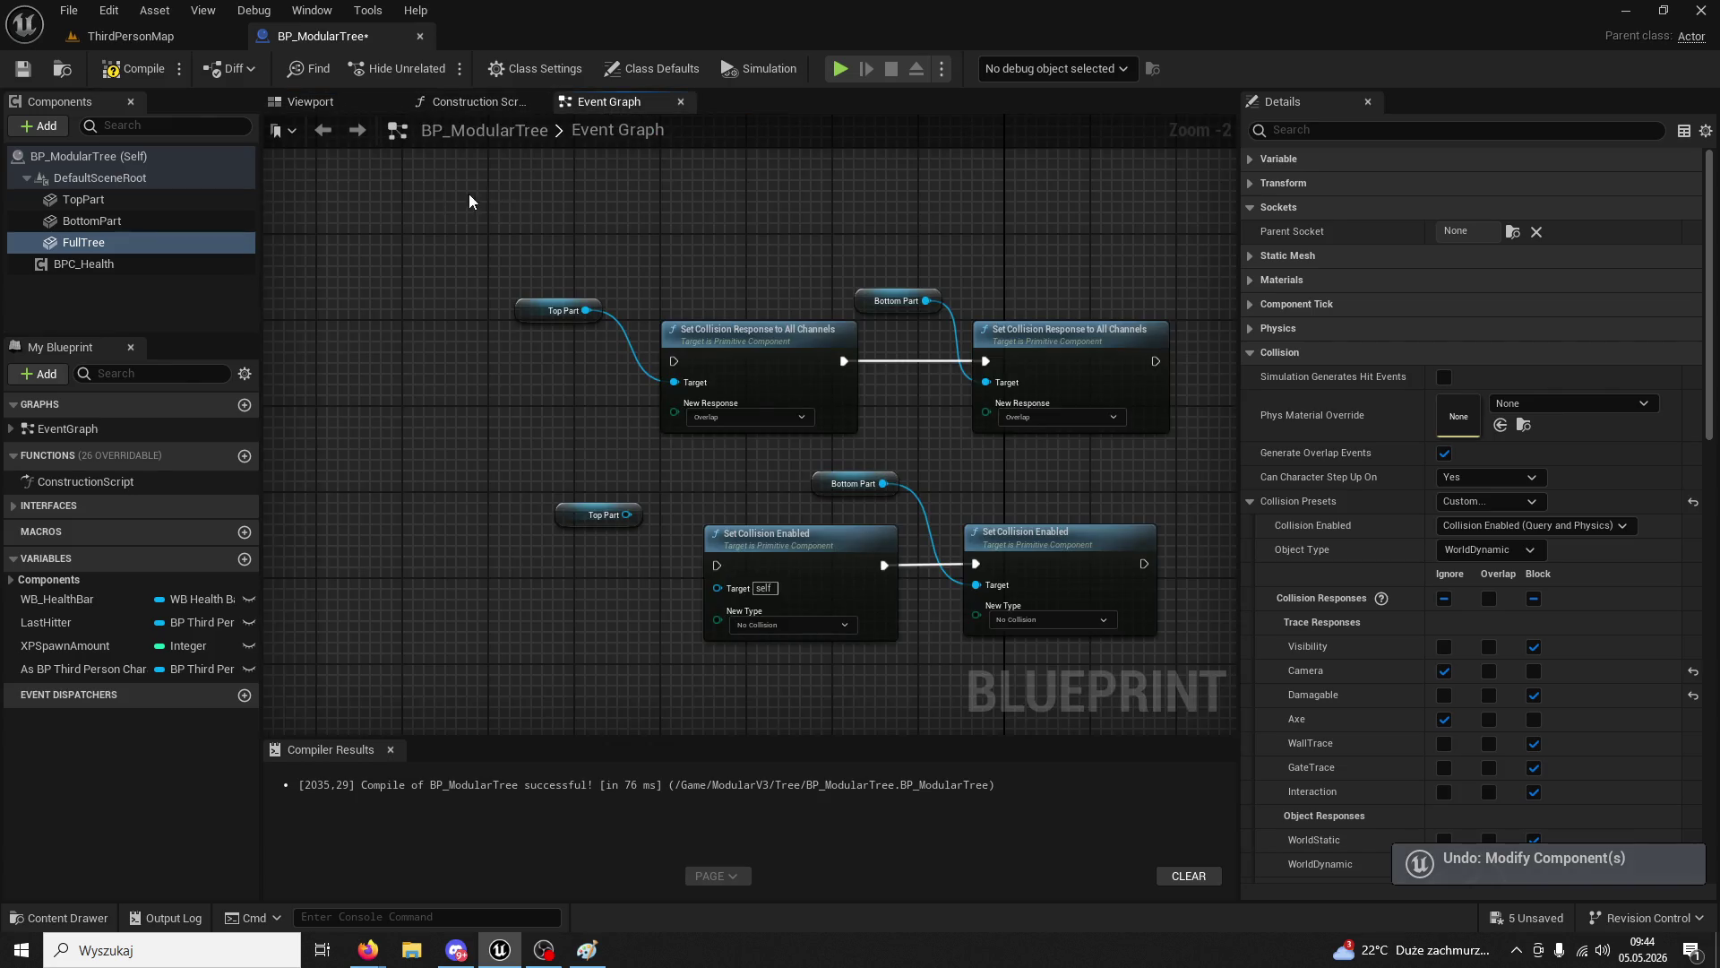
pyautogui.moveTo(109, 246)
pyautogui.mouseDown()
pyautogui.moveTo(611, 217)
pyautogui.moveTo(652, 236)
pyautogui.mouseUp()
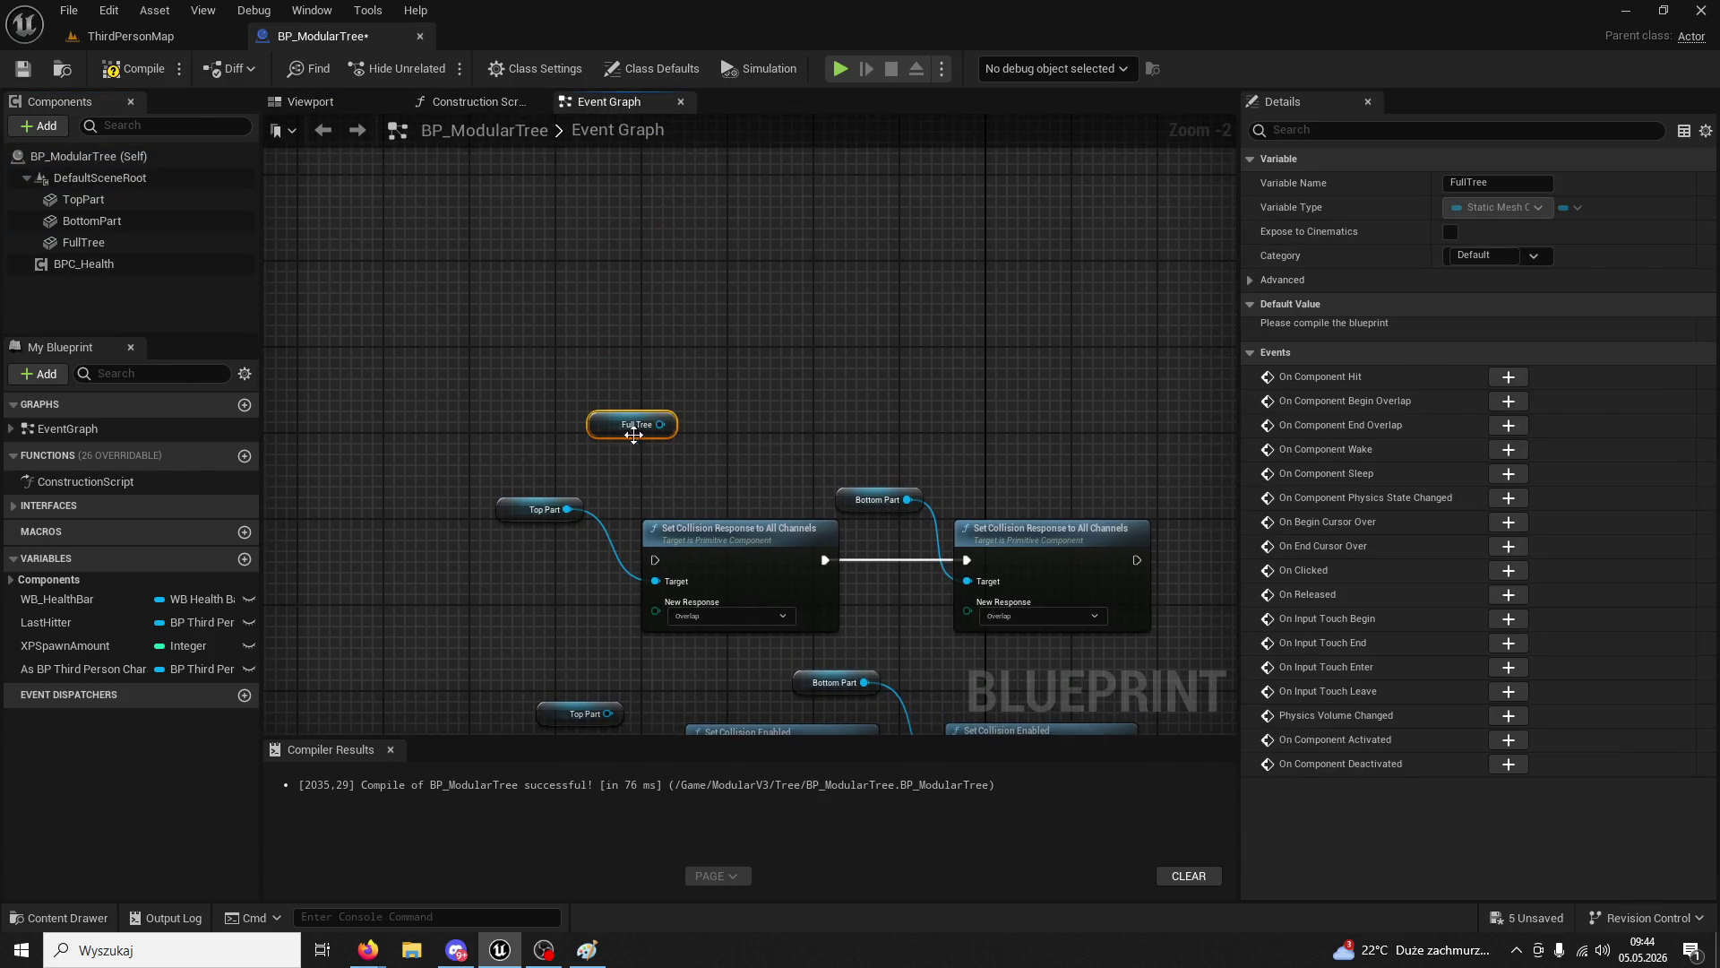
pyautogui.moveTo(603, 427); pyautogui.dragTo(591, 309)
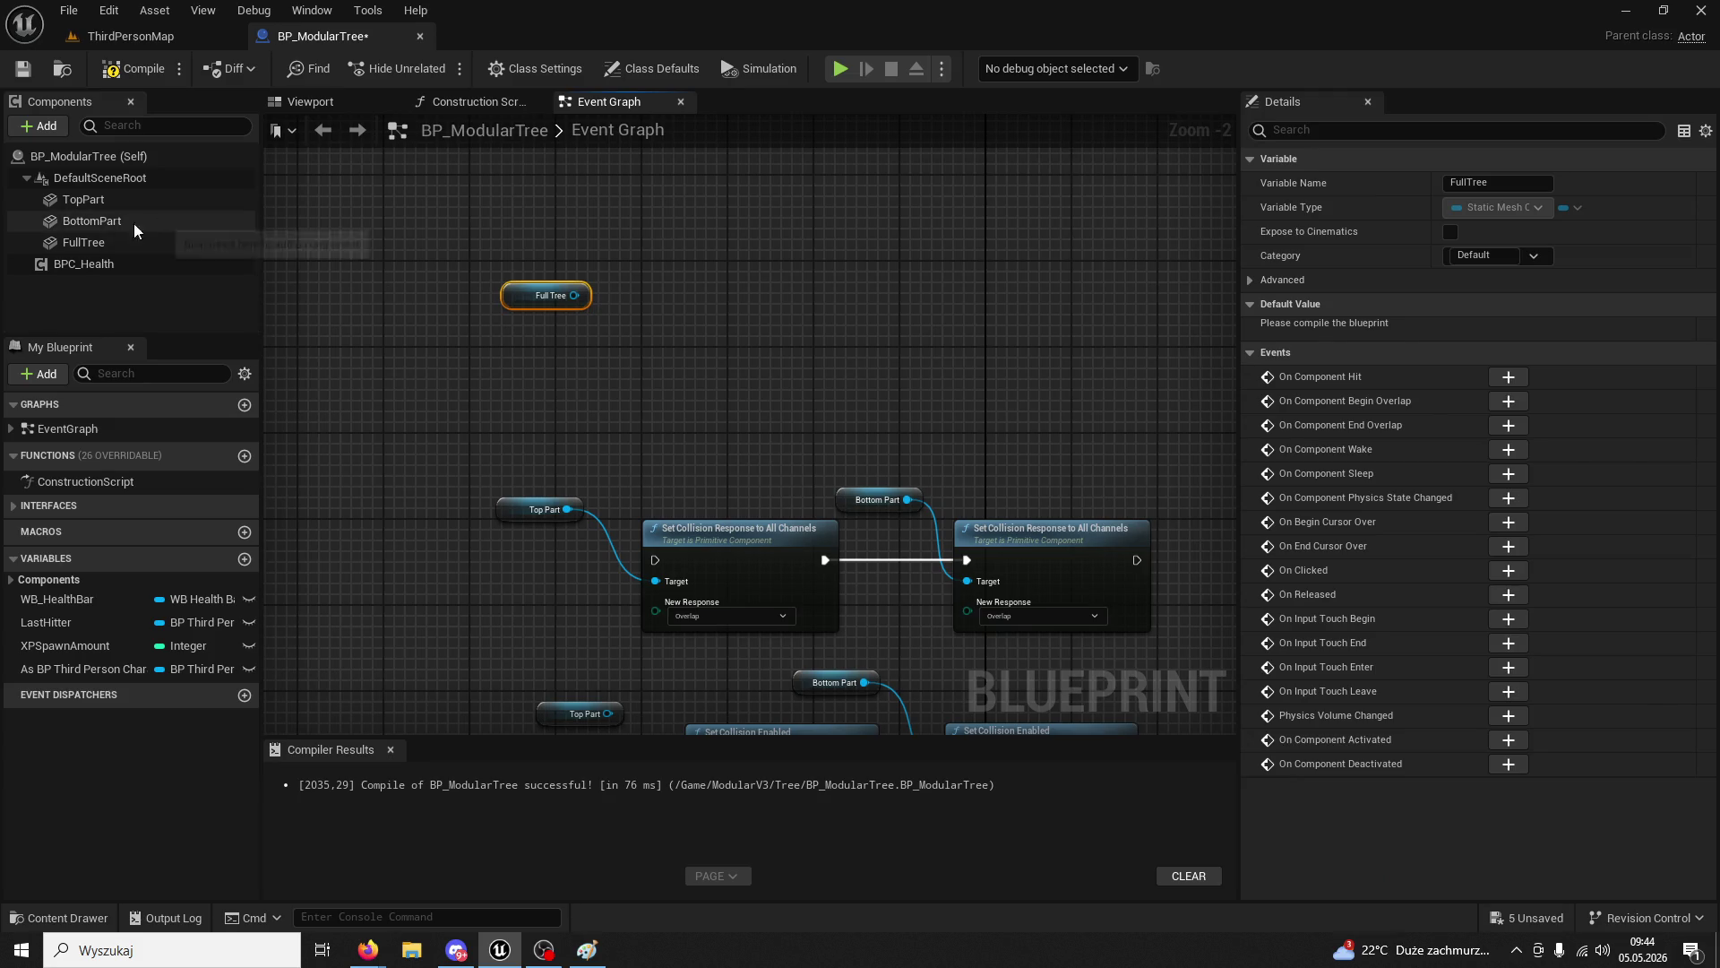
pyautogui.click(100, 242)
pyautogui.rightClick(665, 375)
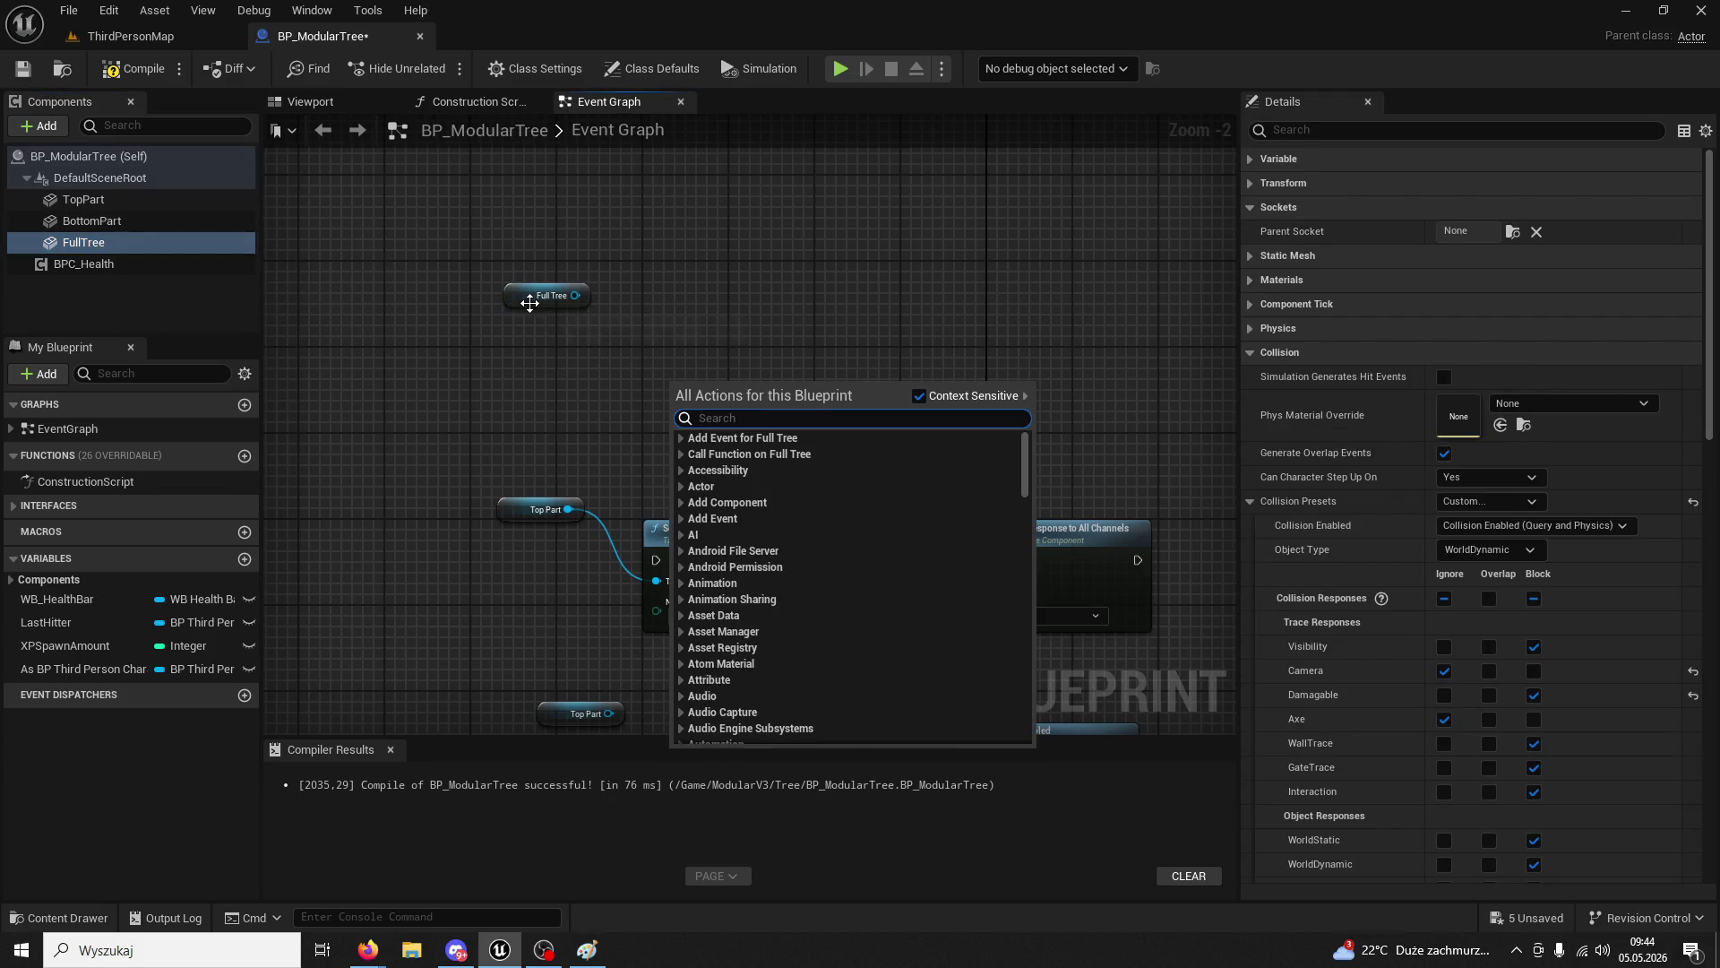
pyautogui.press('Escape')
# - Move the SET and BPC Health nodes up and place FullTree above the Sequence node
pyautogui.scroll(-4, 580, 392)
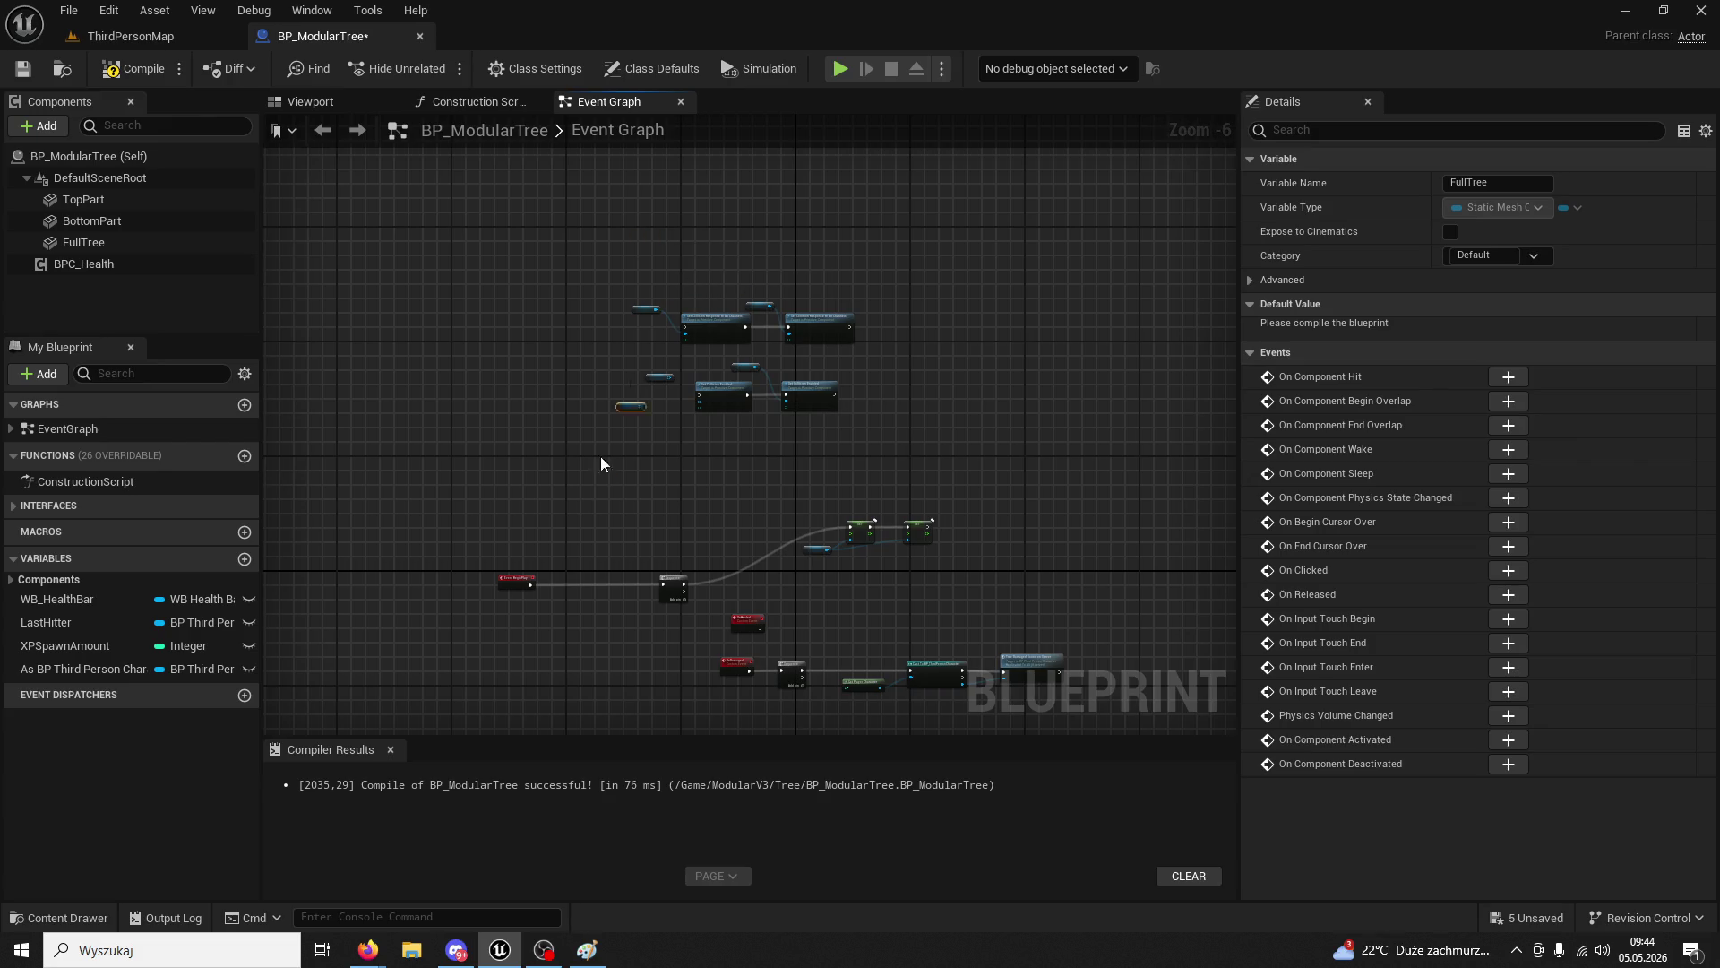
pyautogui.scroll(8, 619, 520)
pyautogui.click(998, 400)
pyautogui.scroll(-4, 998, 400)
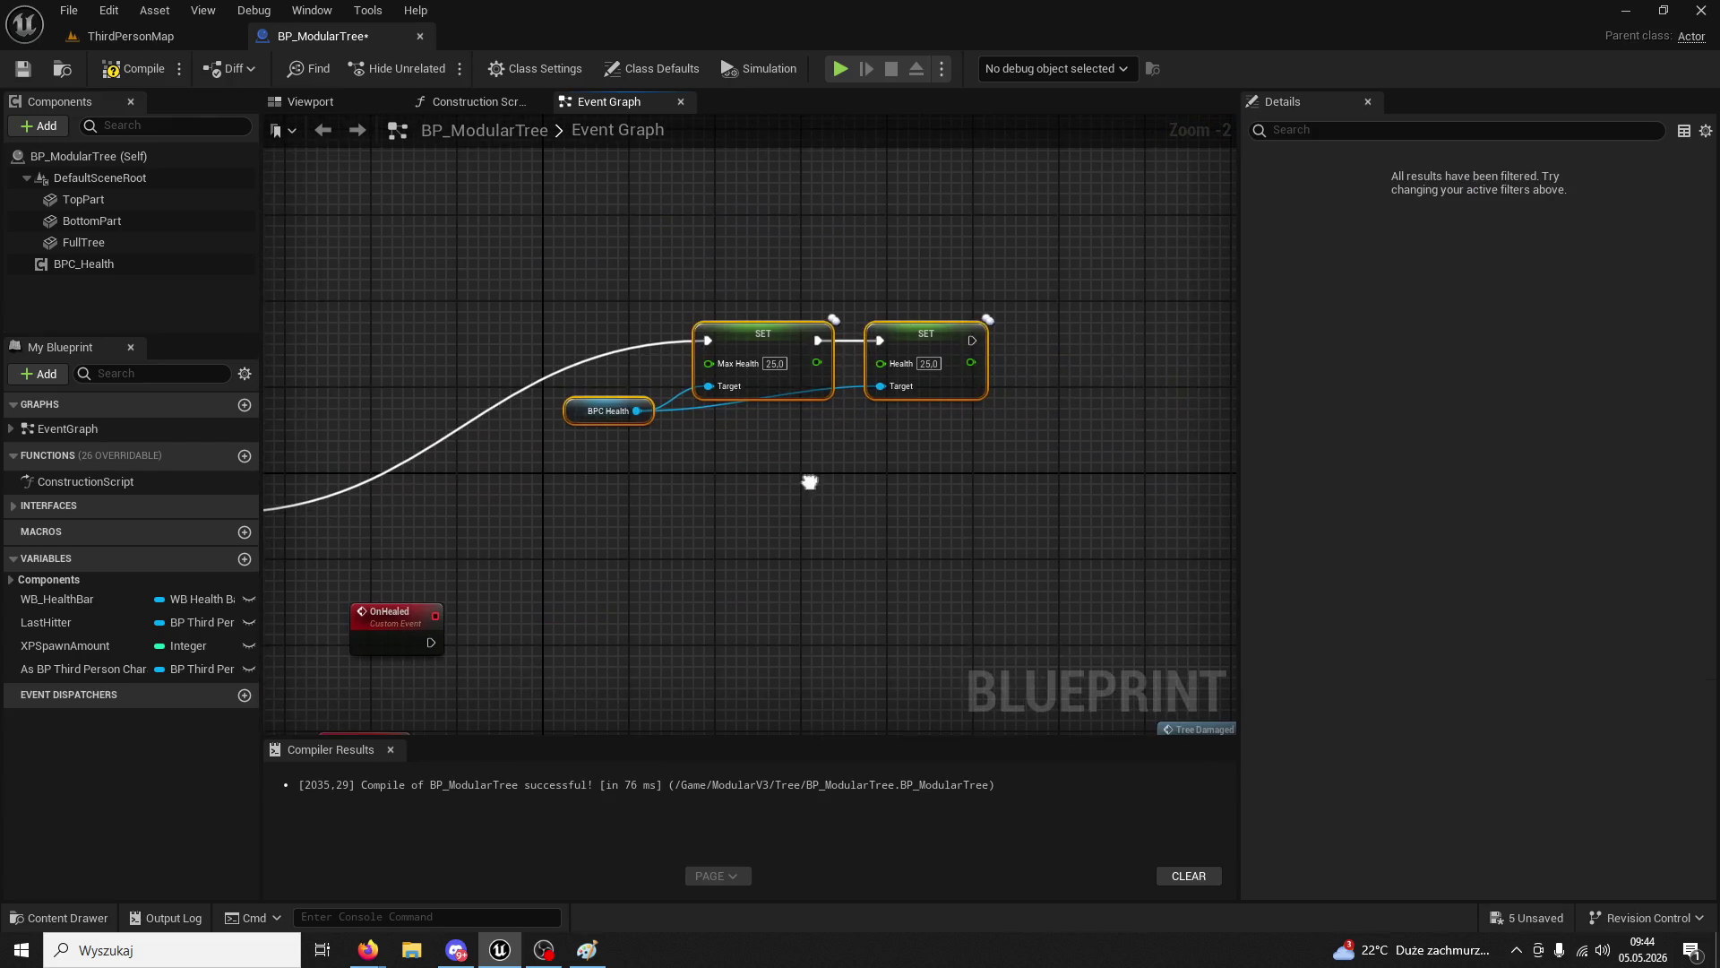
pyautogui.moveTo(903, 418); pyautogui.dragTo(595, 307)
pyautogui.moveTo(976, 488); pyautogui.dragTo(914, 278)
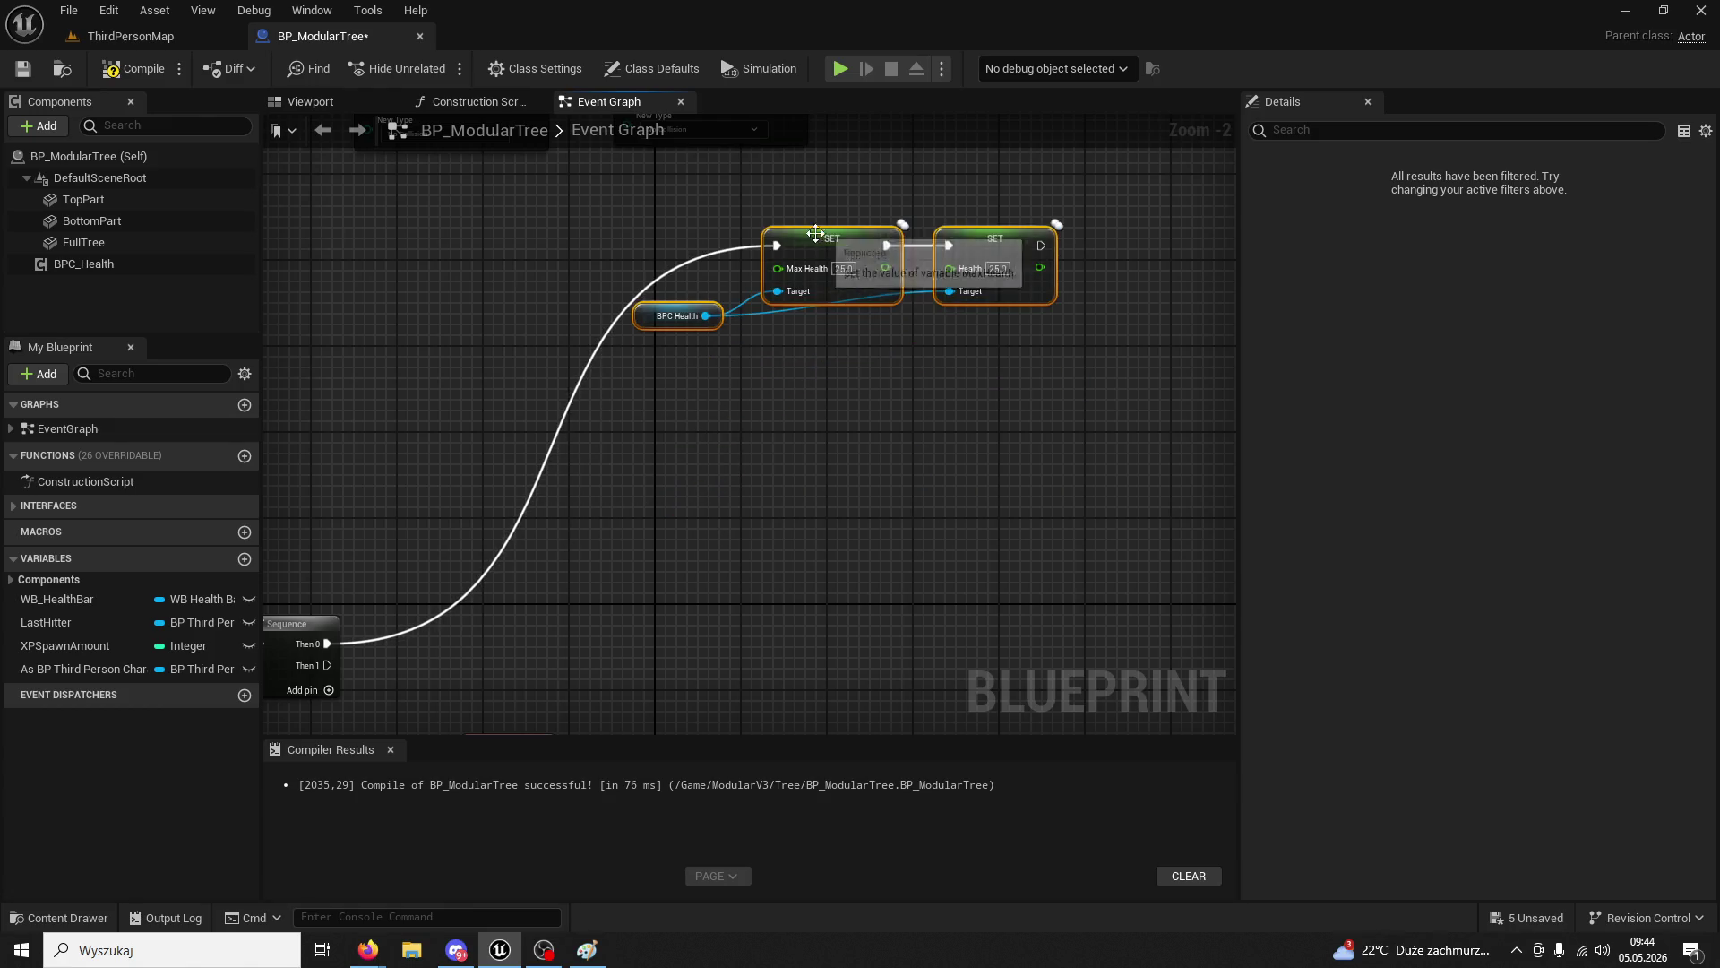
pyautogui.moveTo(1109, 340); pyautogui.dragTo(961, 261)
pyautogui.moveTo(508, 215); pyautogui.dragTo(970, 390)
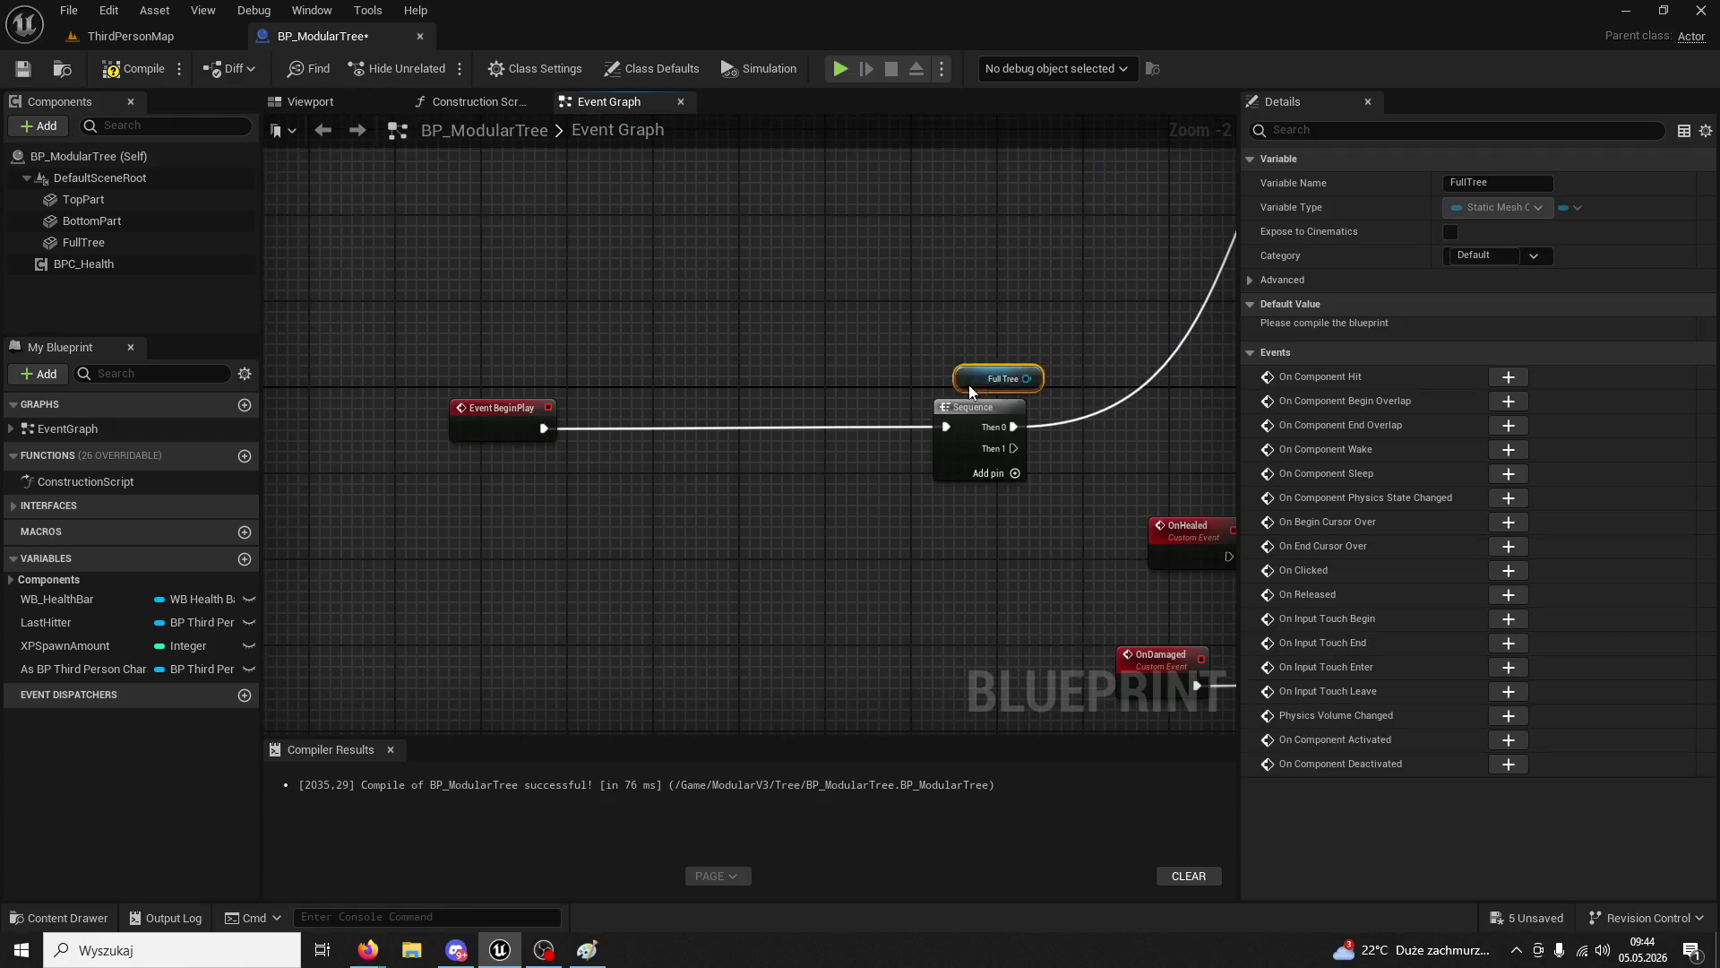
pyautogui.moveTo(1190, 385)
pyautogui.mouseDown()
pyautogui.moveTo(838, 372)
pyautogui.moveTo(982, 319)
pyautogui.mouseUp()
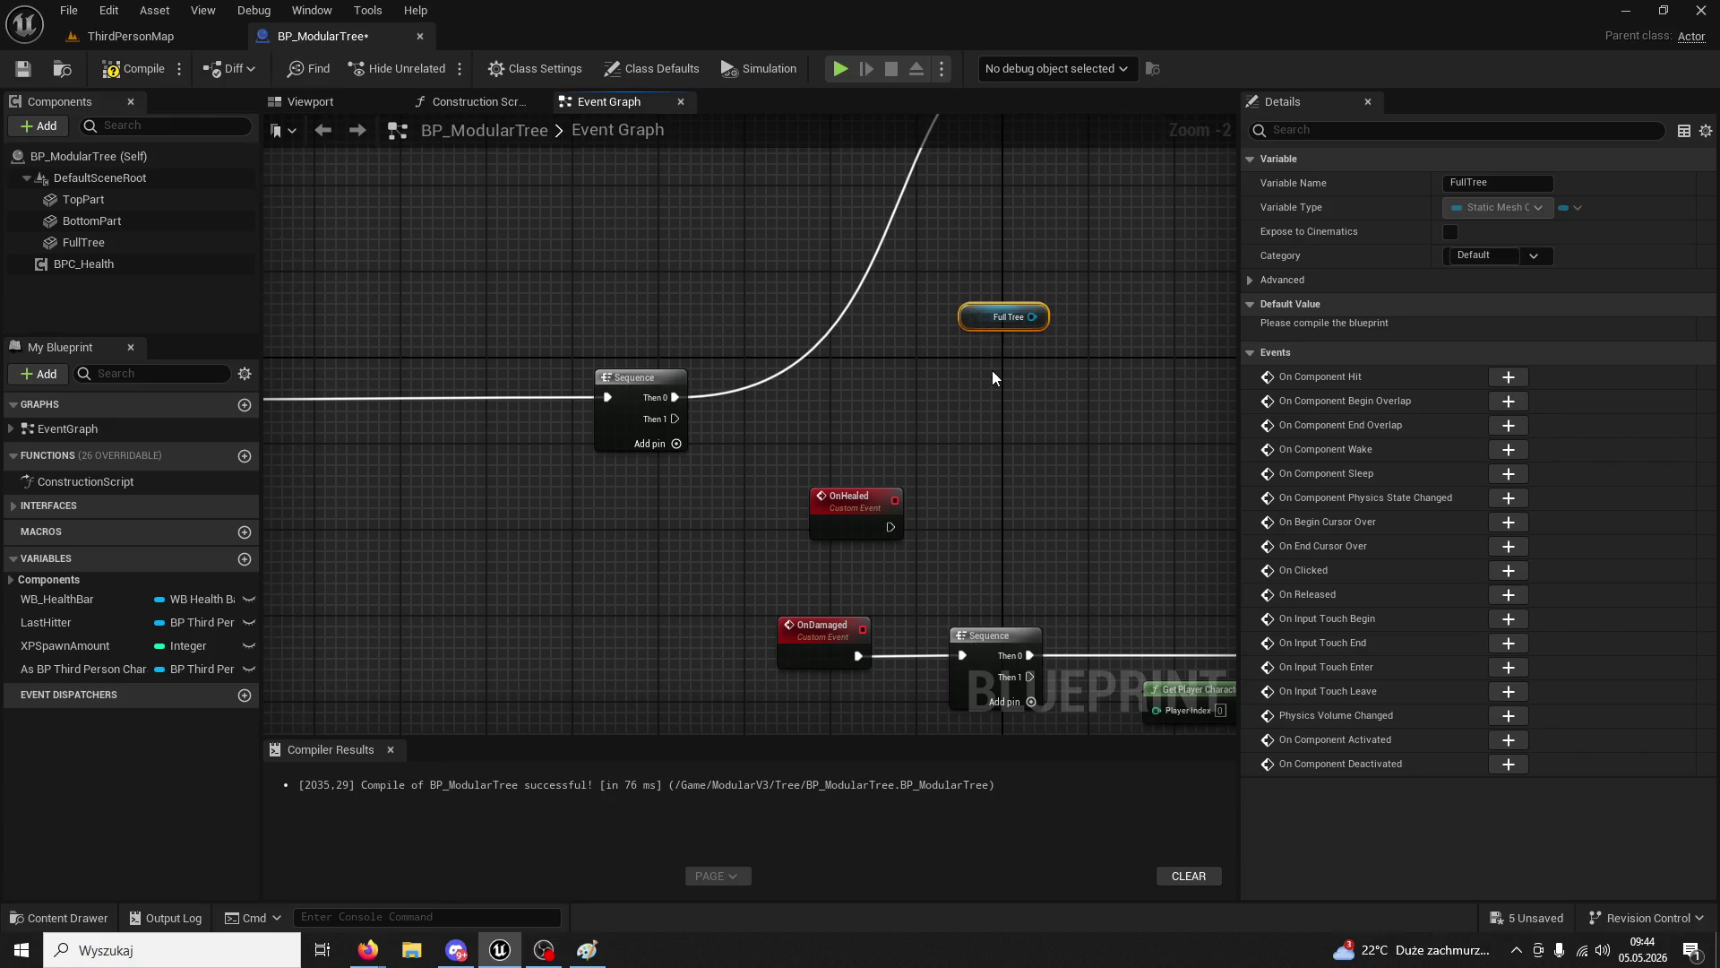
pyautogui.click(993, 376)
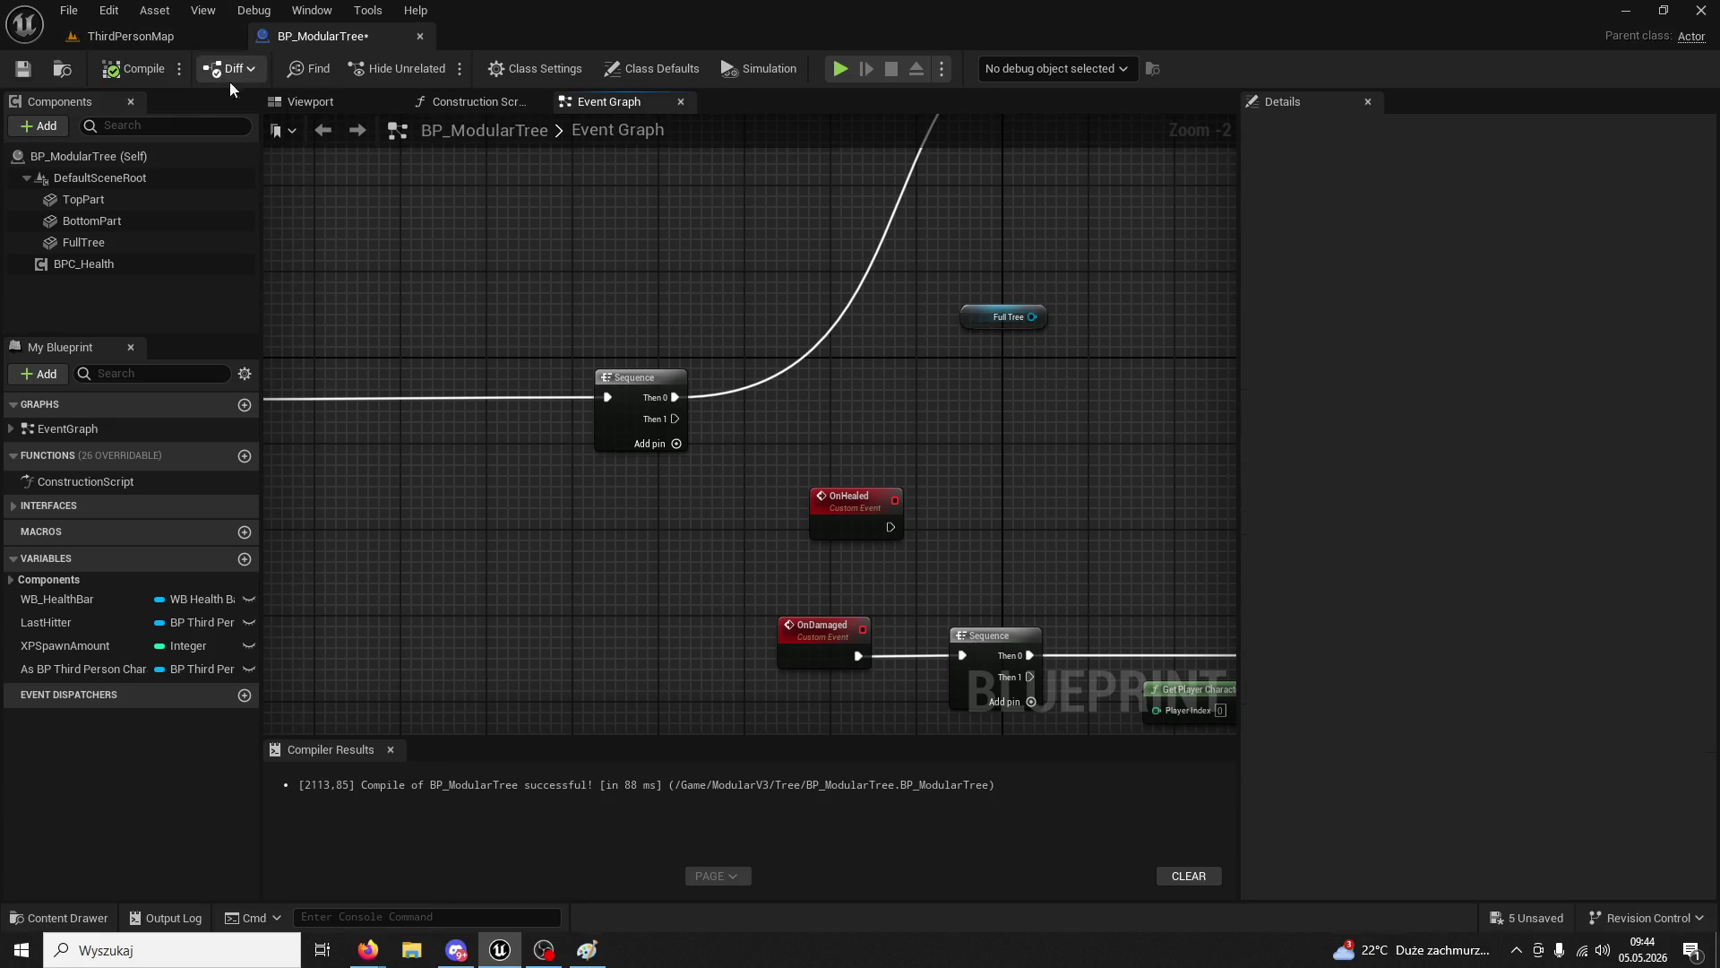
# - Filter Details by 'visible', untick Visible on BottomPart, select TopPart, and recompile
pyautogui.click(101, 197)
pyautogui.click(99, 218)
pyautogui.write('visi')
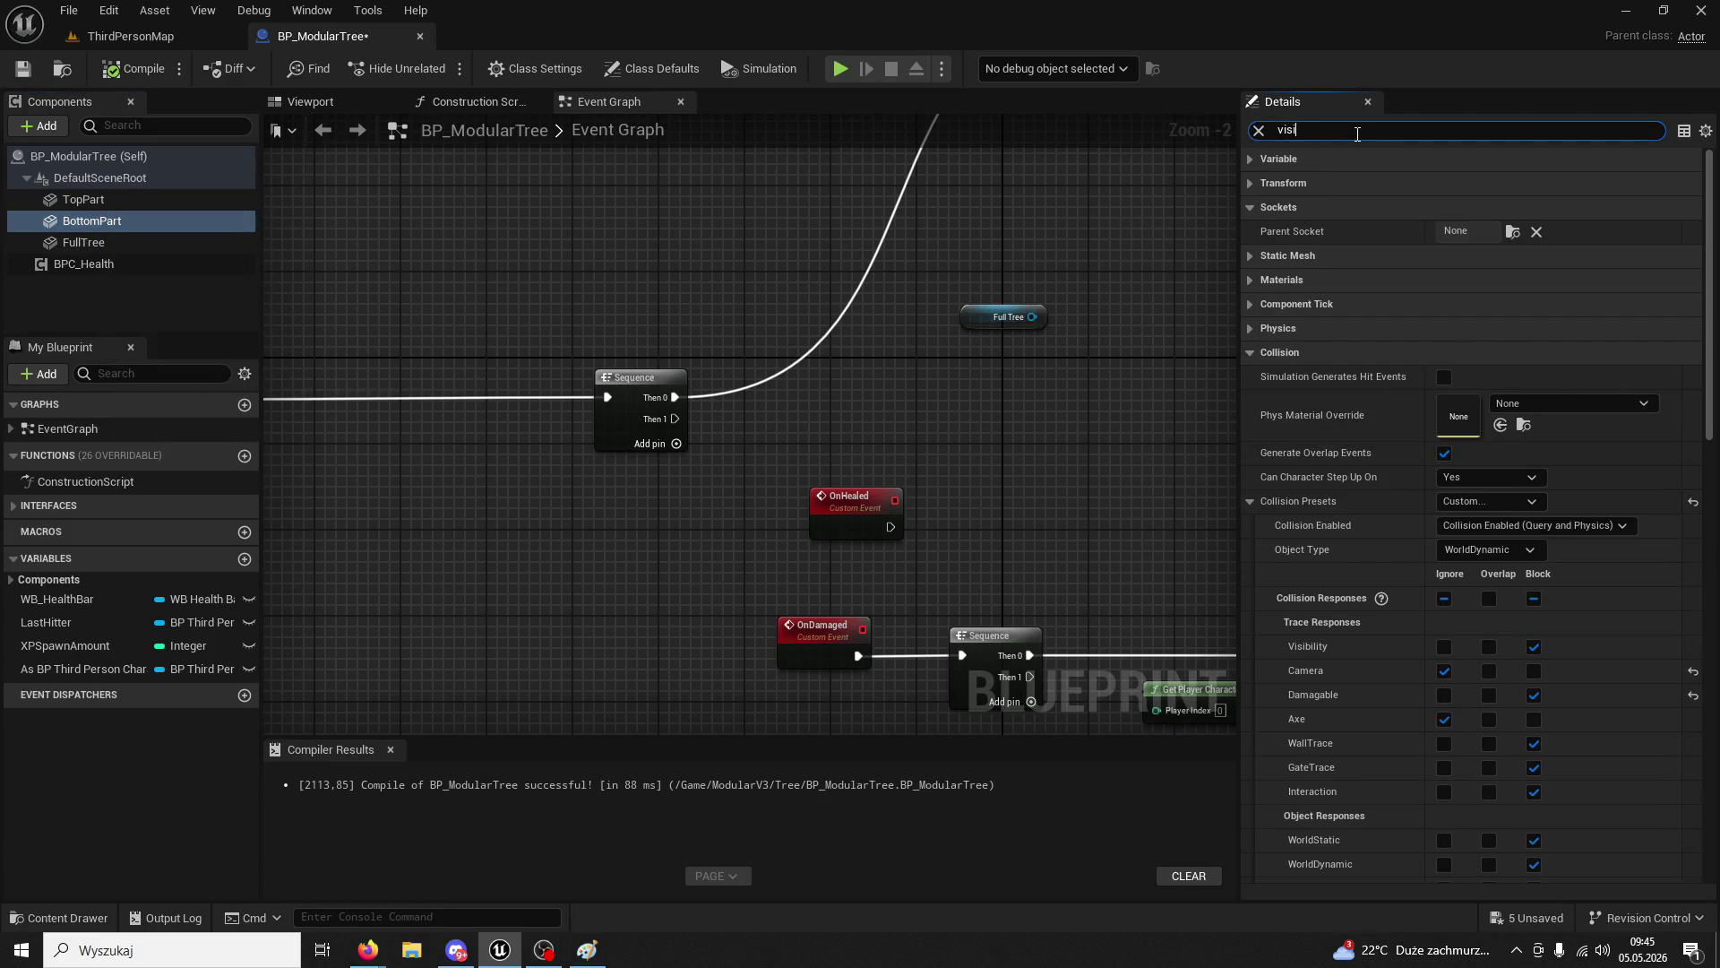
pyautogui.write('ble')
pyautogui.click(1448, 183)
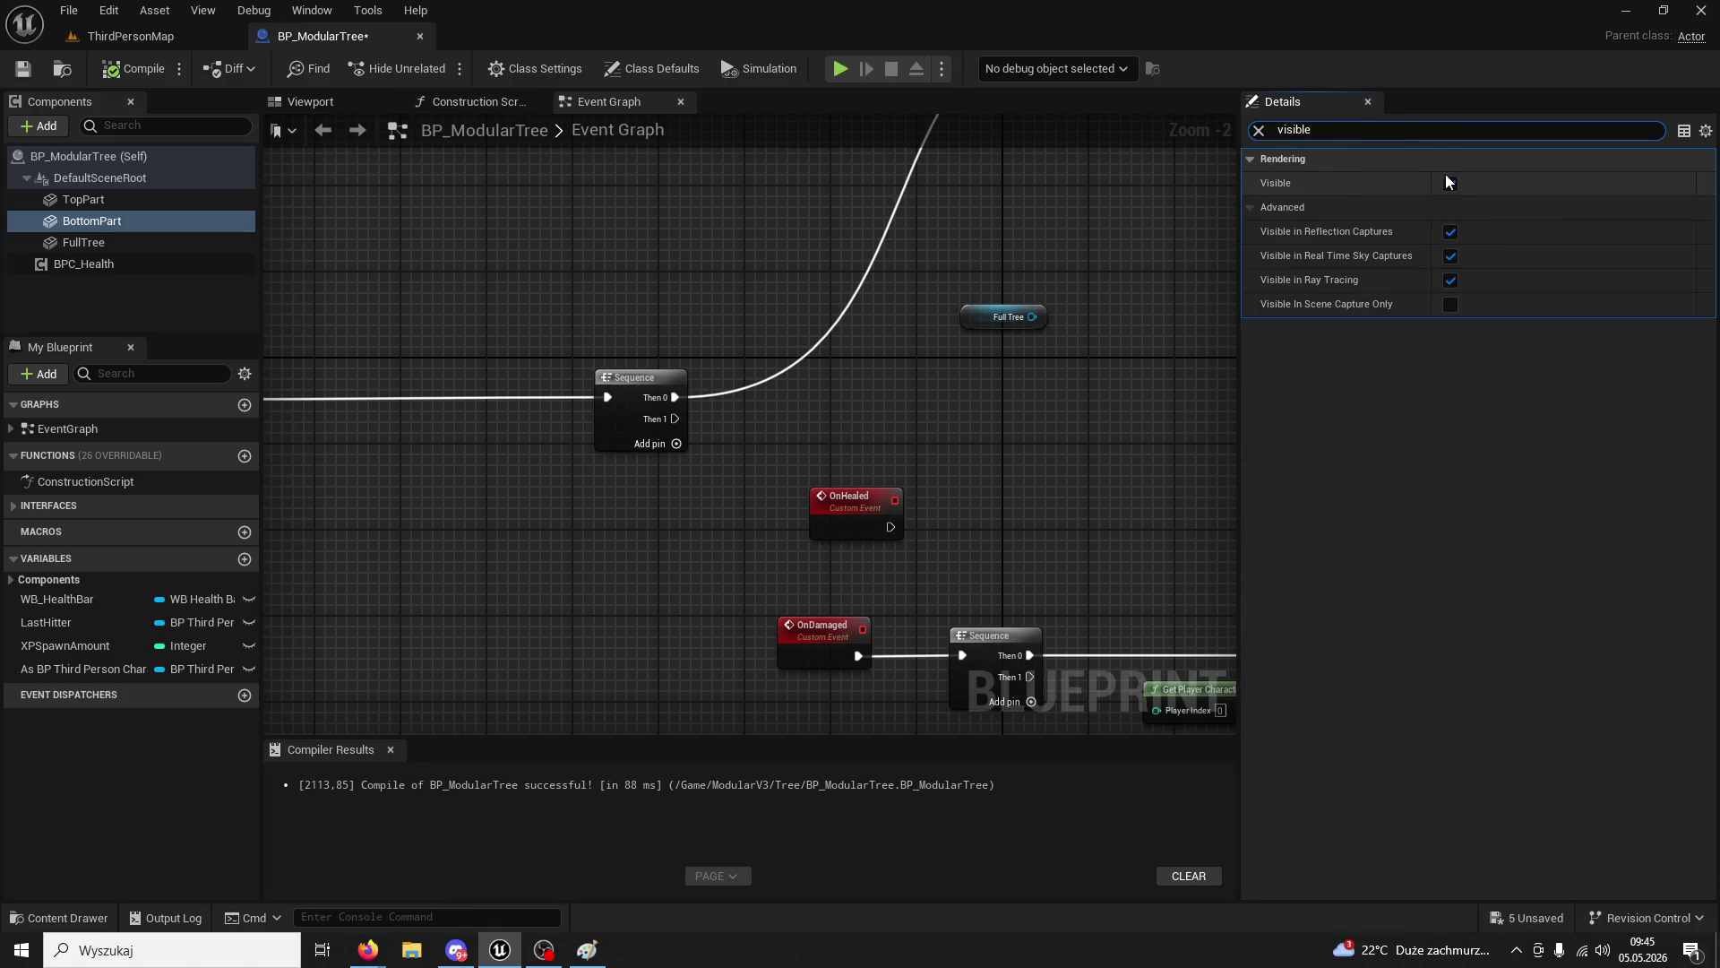
pyautogui.click(84, 199)
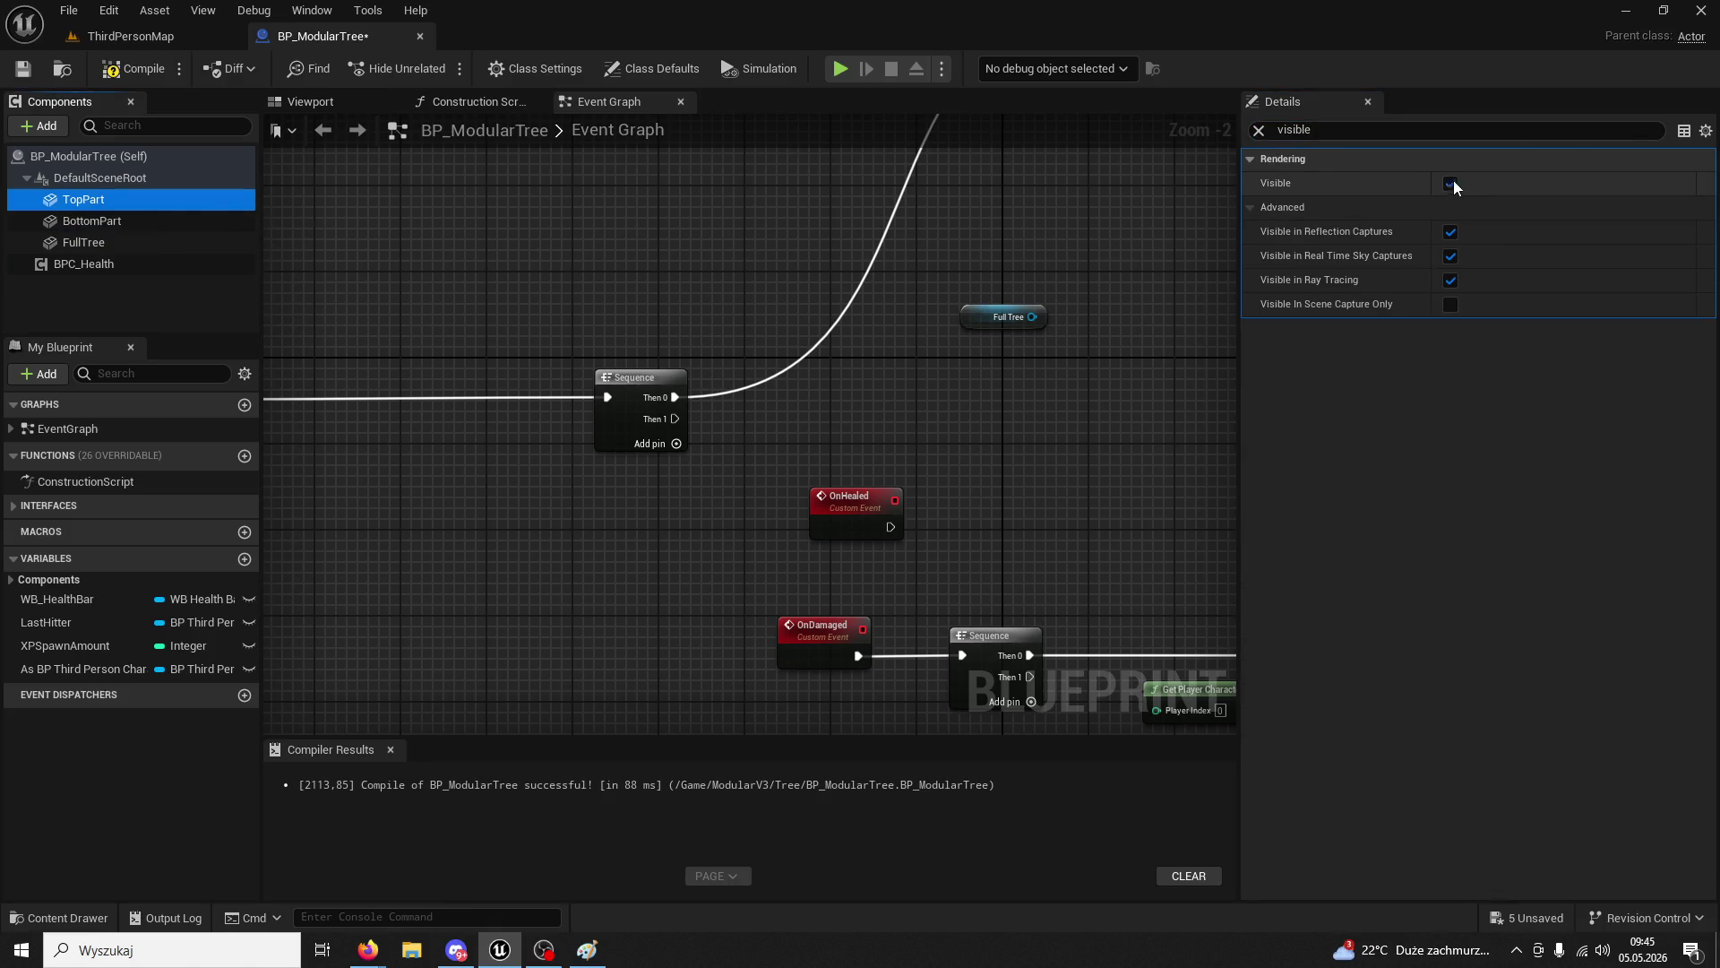
pyautogui.click(139, 72)
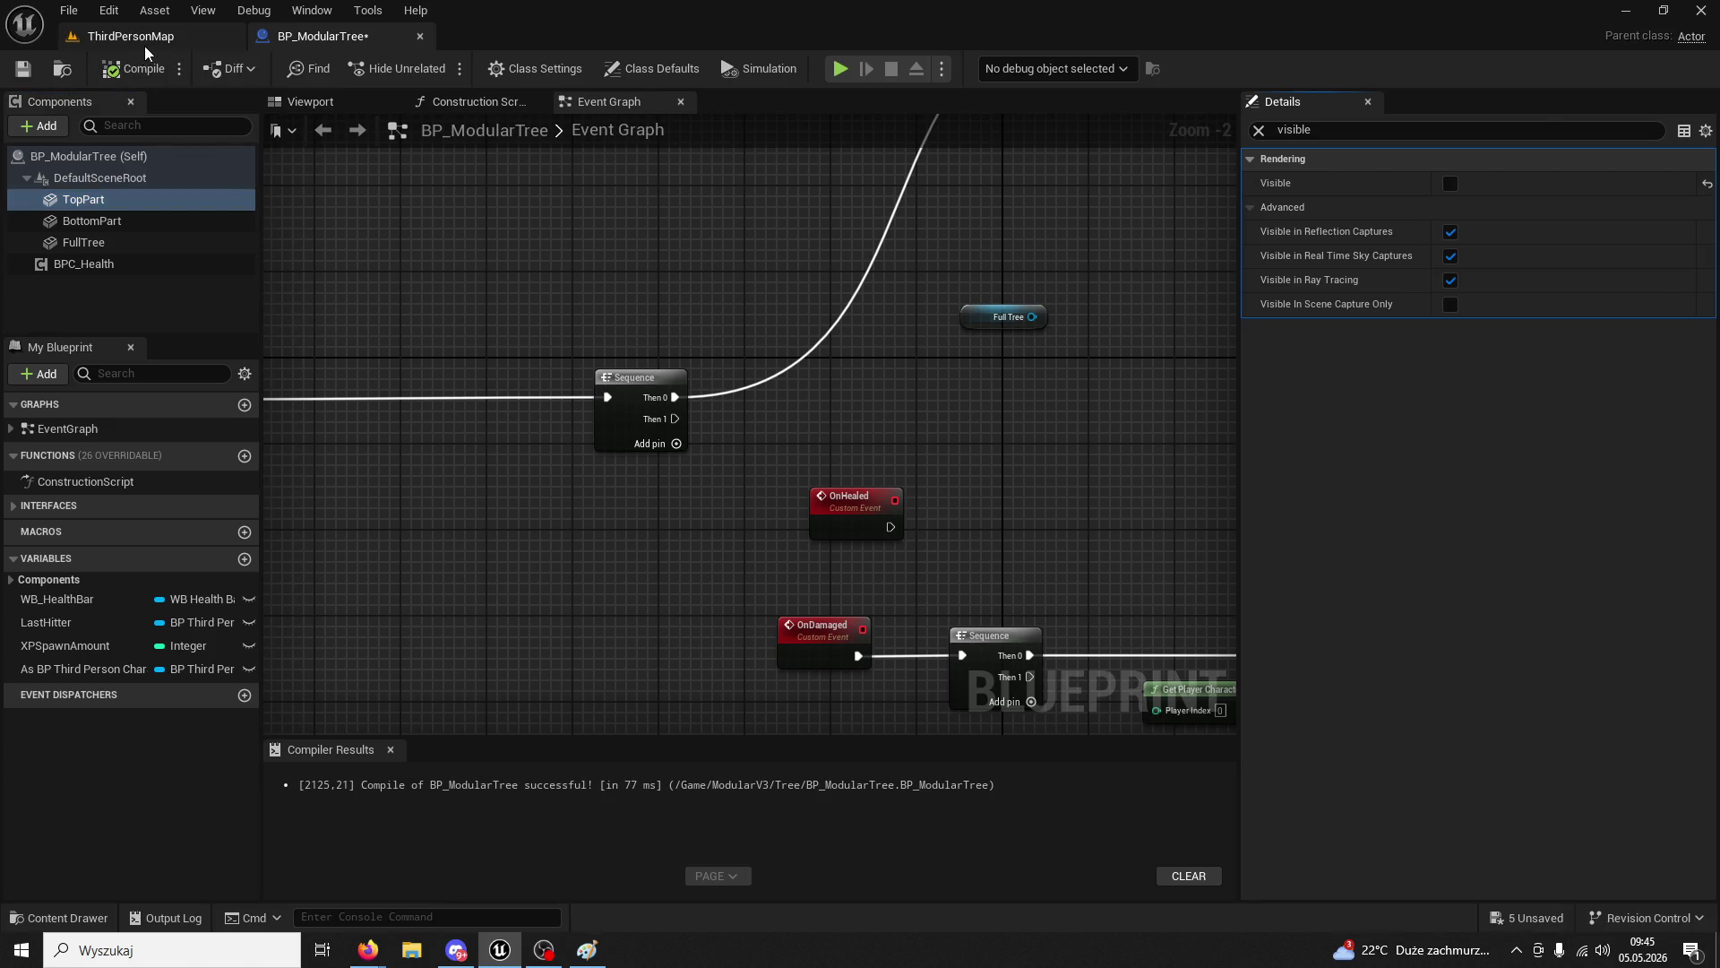
pyautogui.click(142, 37)
# - Play the level, chop the tree four times with the axe, then stop the session
pyautogui.click(436, 70)
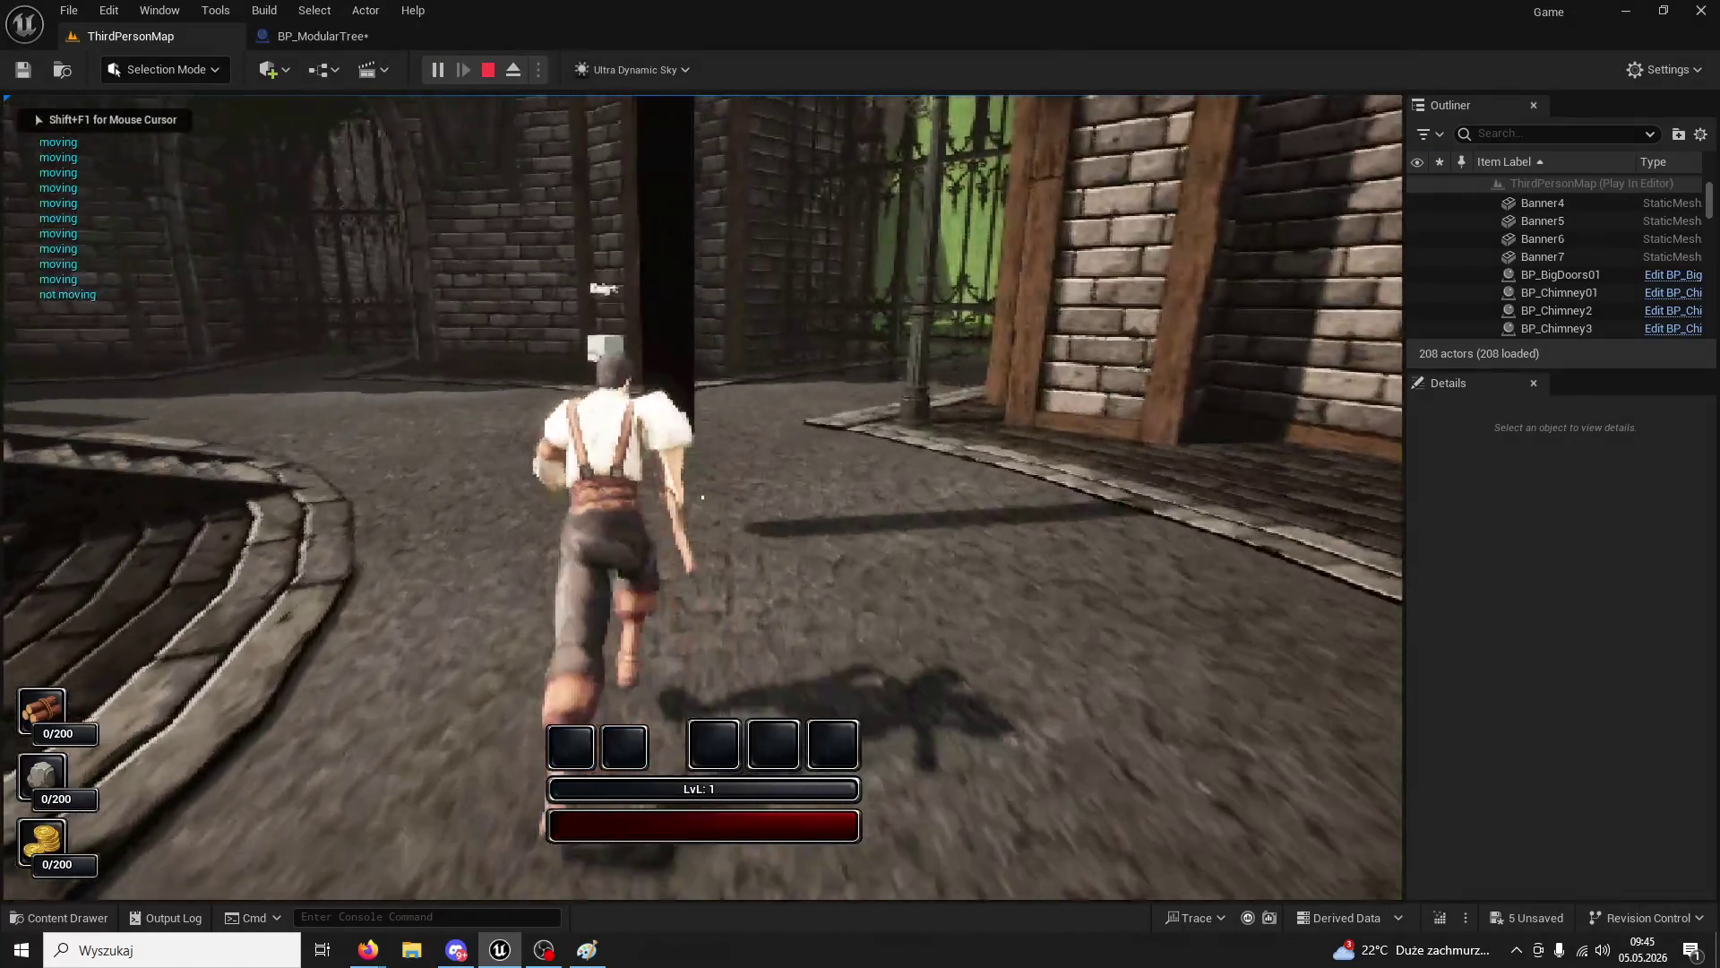
pyautogui.click(703, 496)
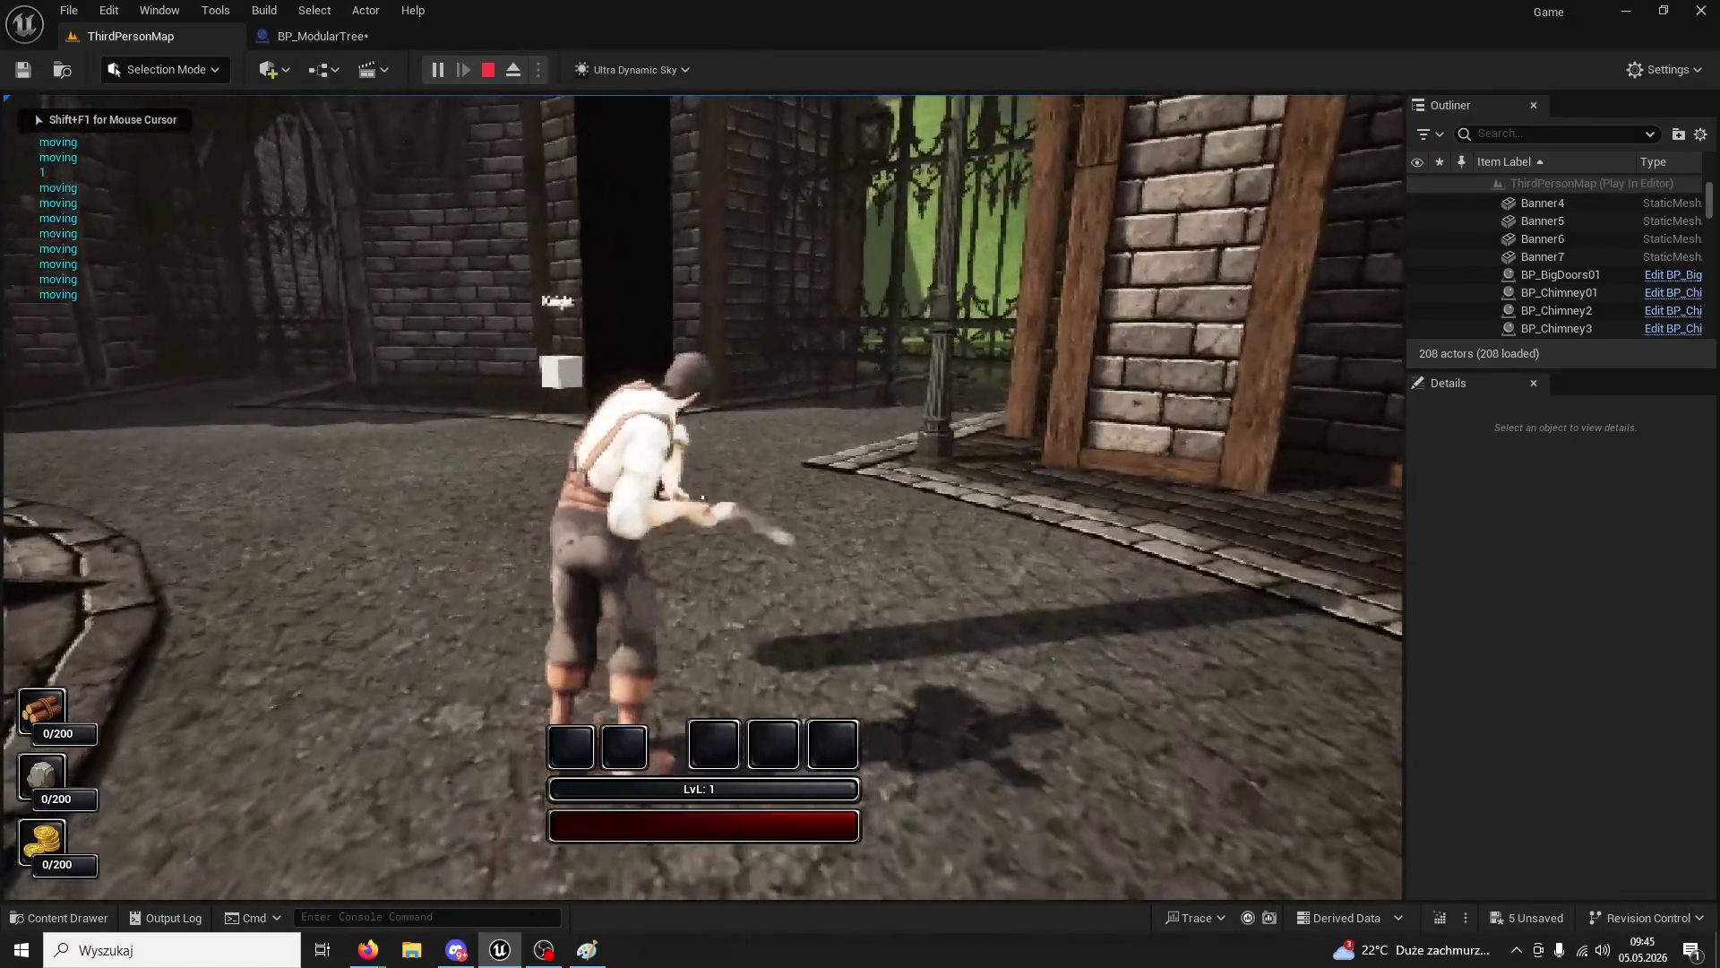
pyautogui.click(703, 496)
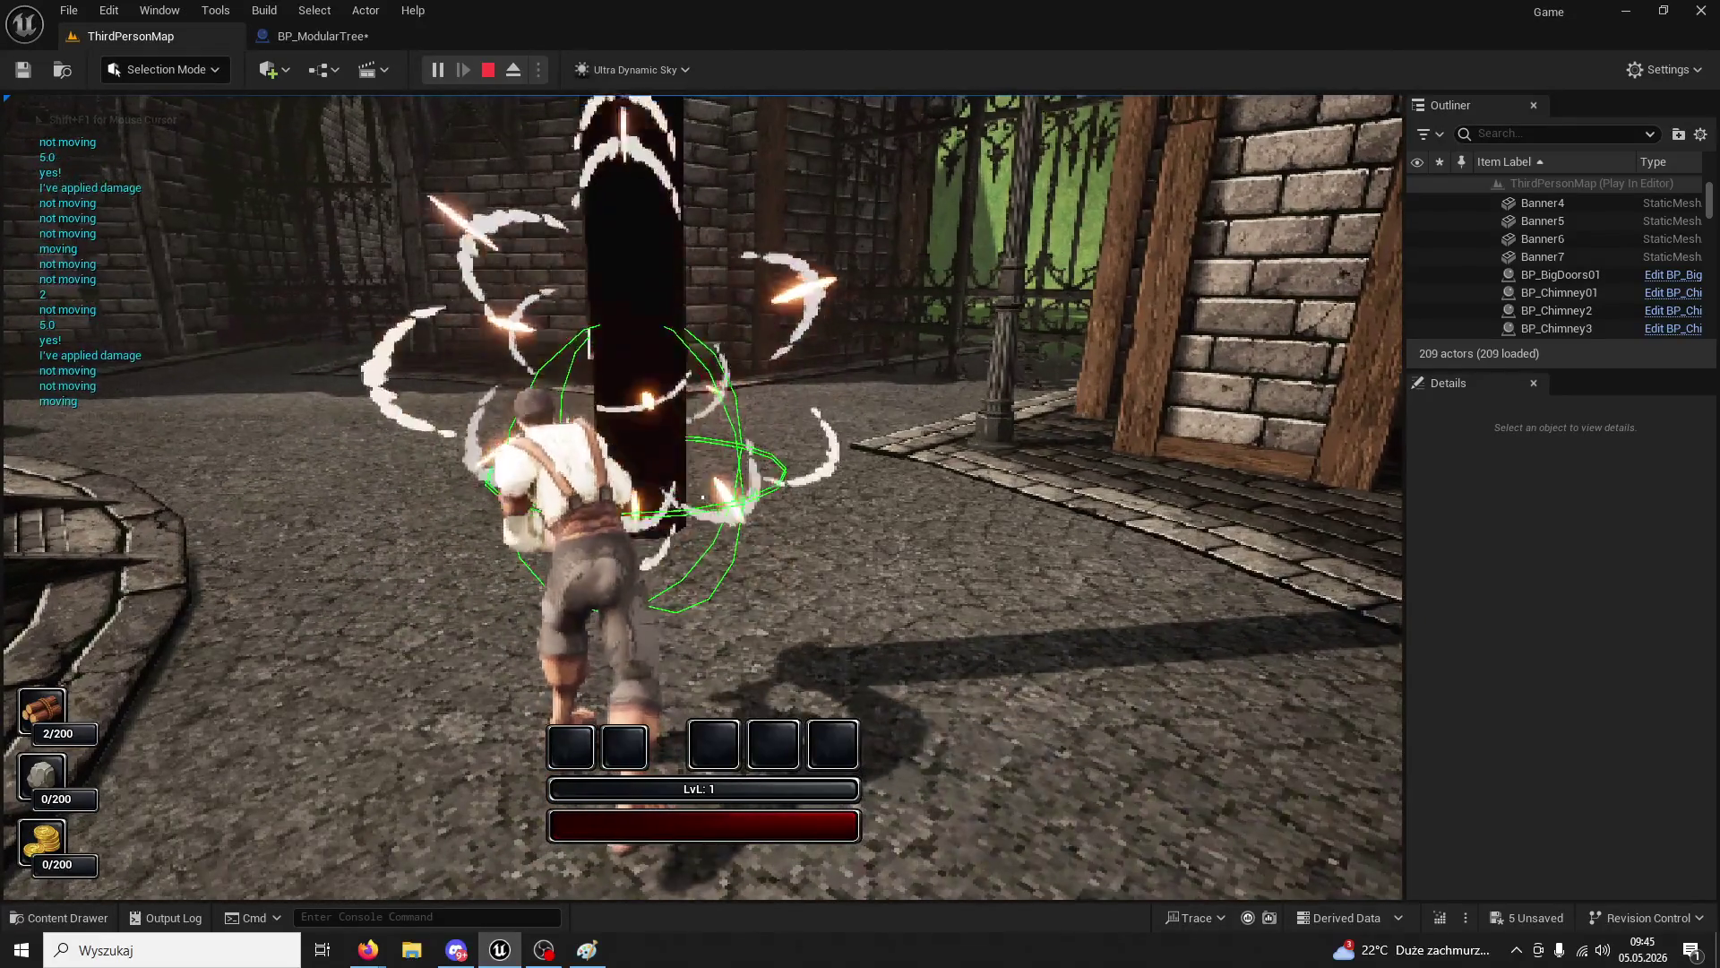
pyautogui.click(702, 496)
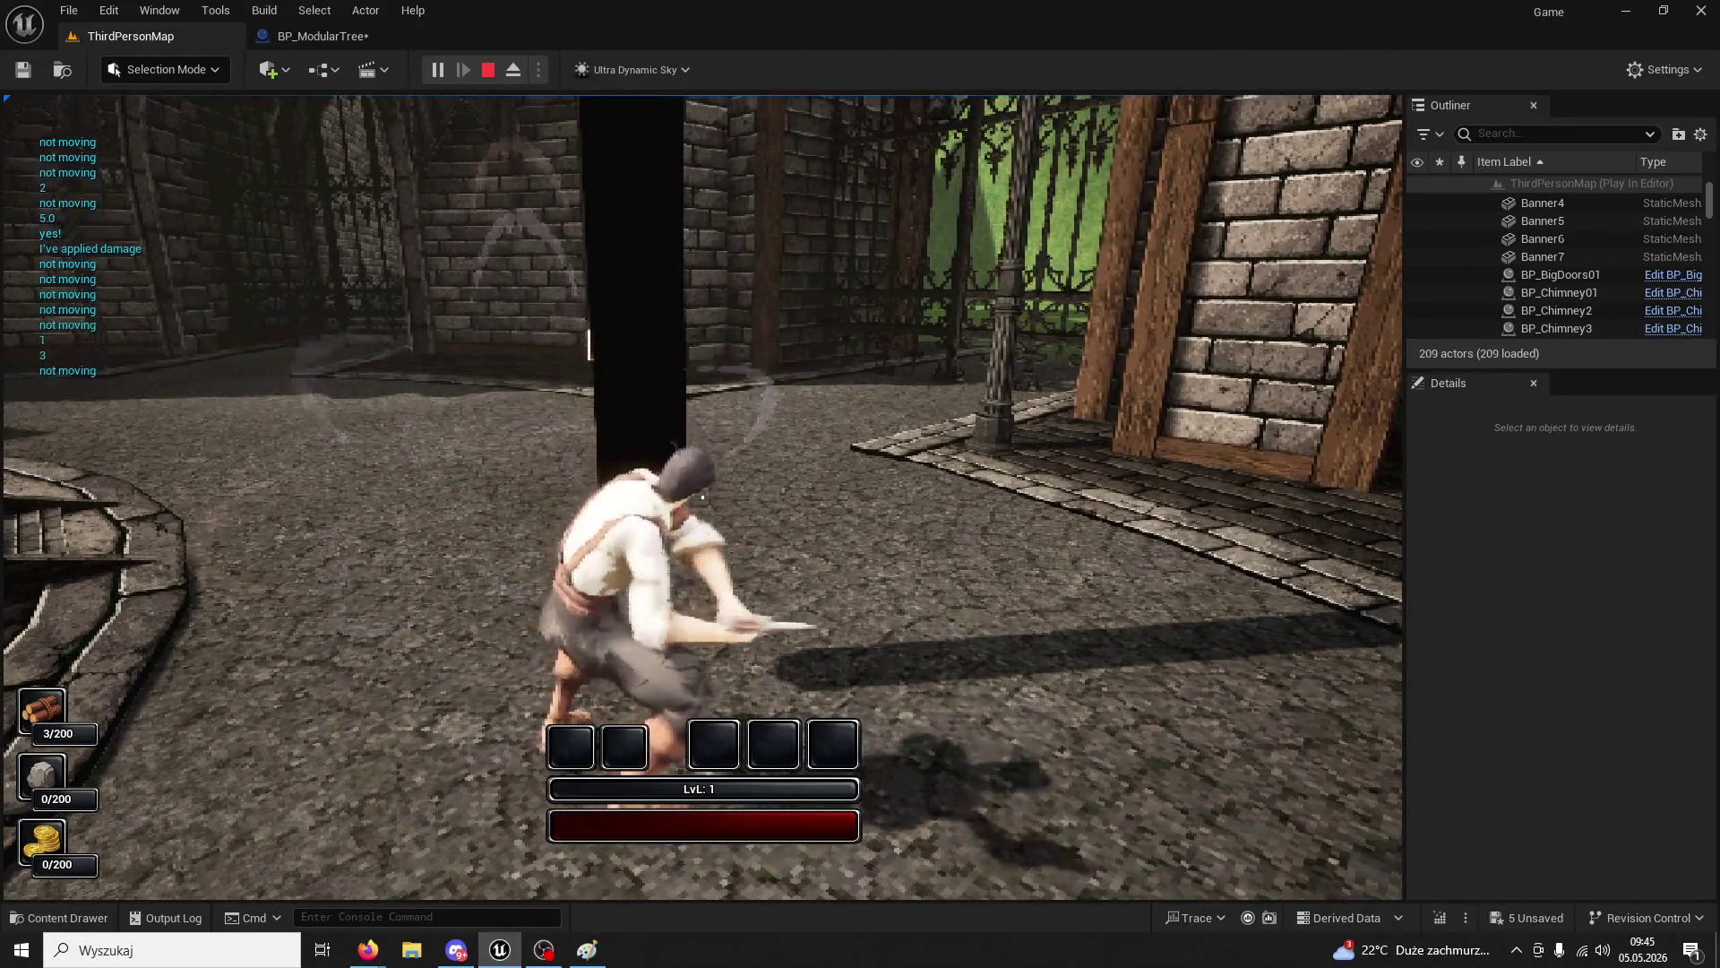
pyautogui.click(703, 497)
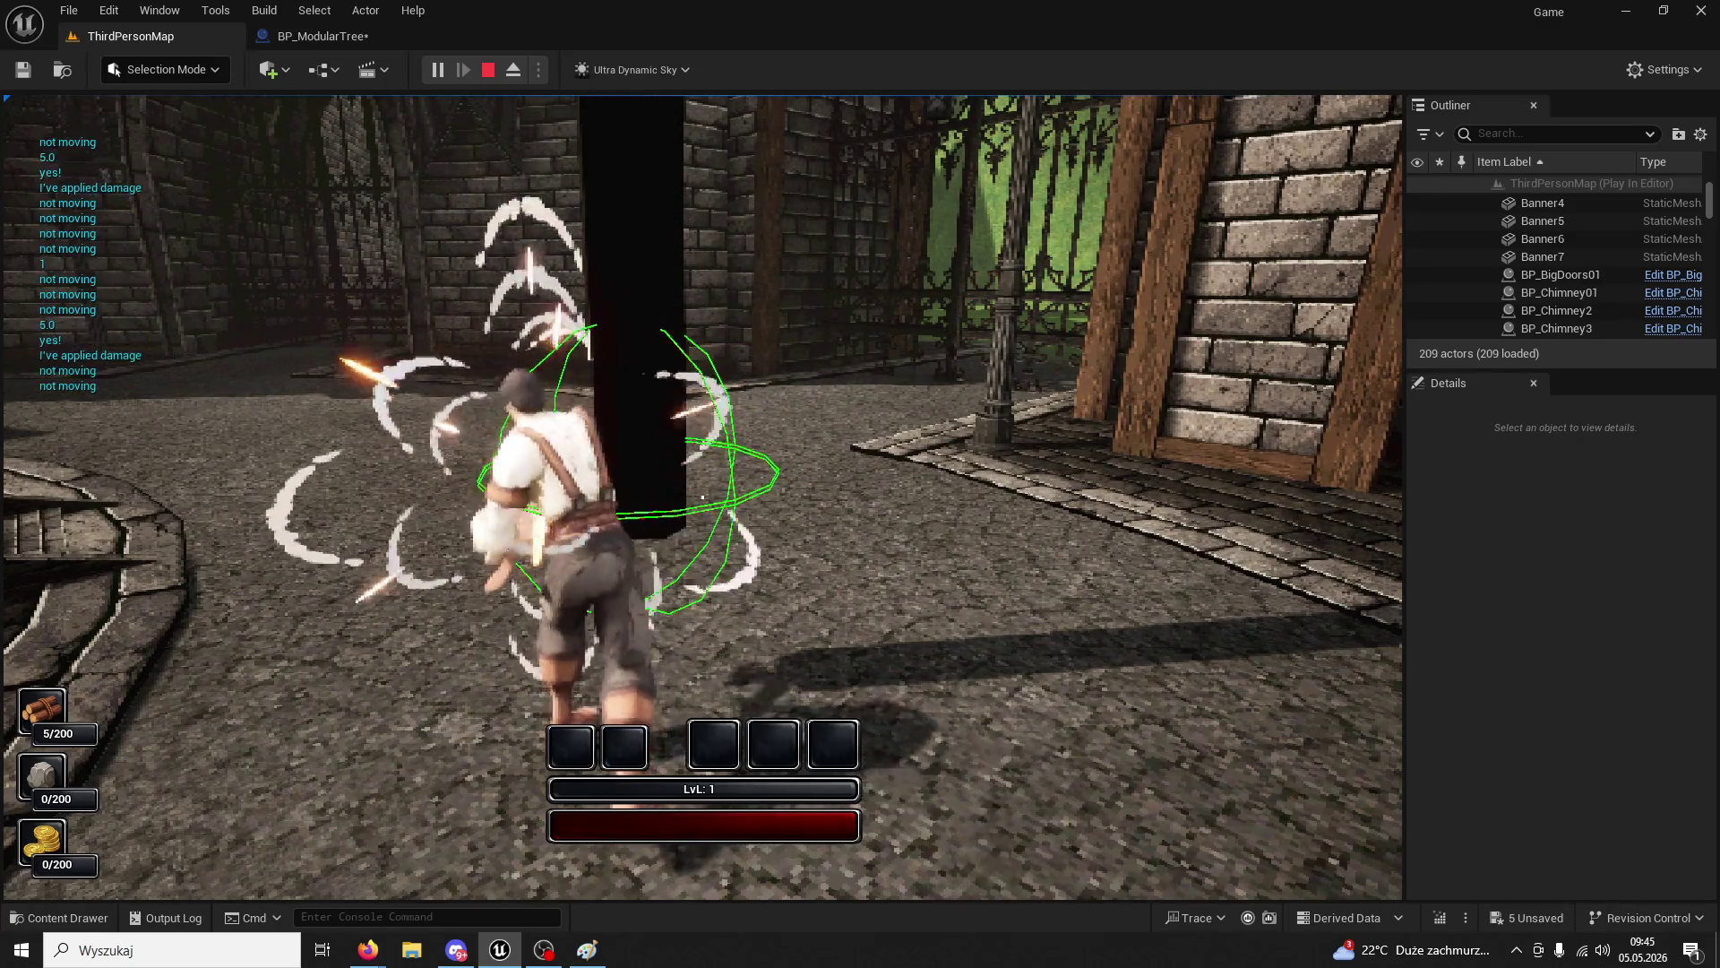
pyautogui.press('w')
pyautogui.press('Escape')
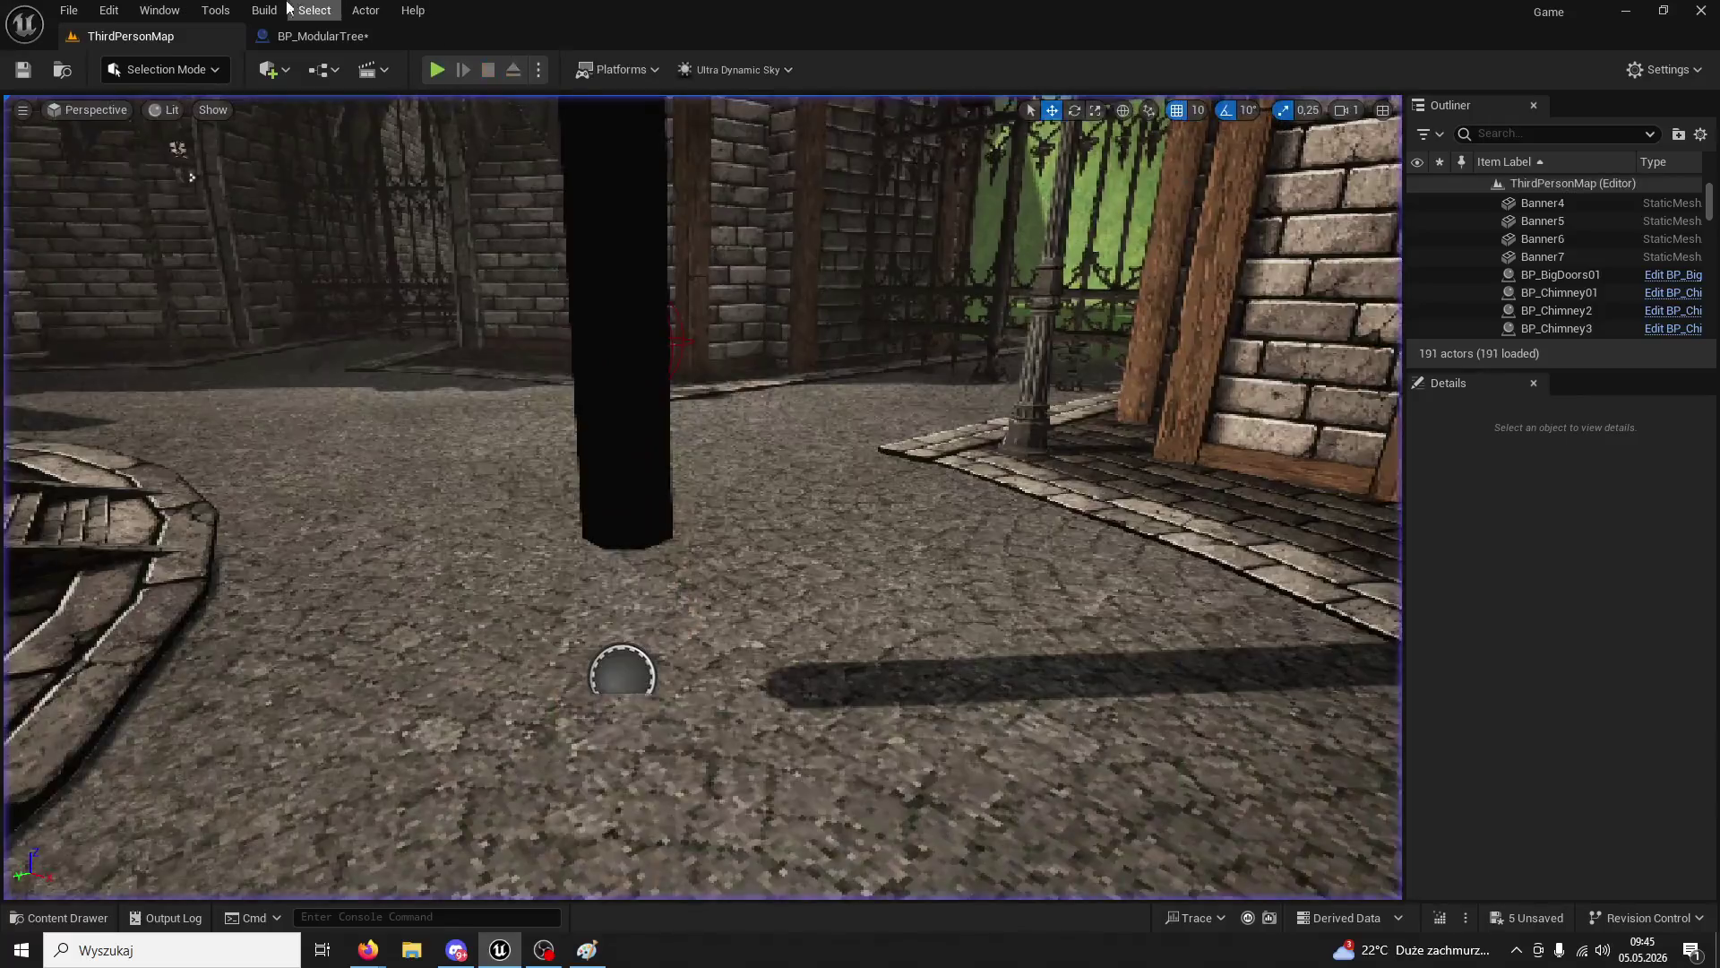
pyautogui.click(315, 36)
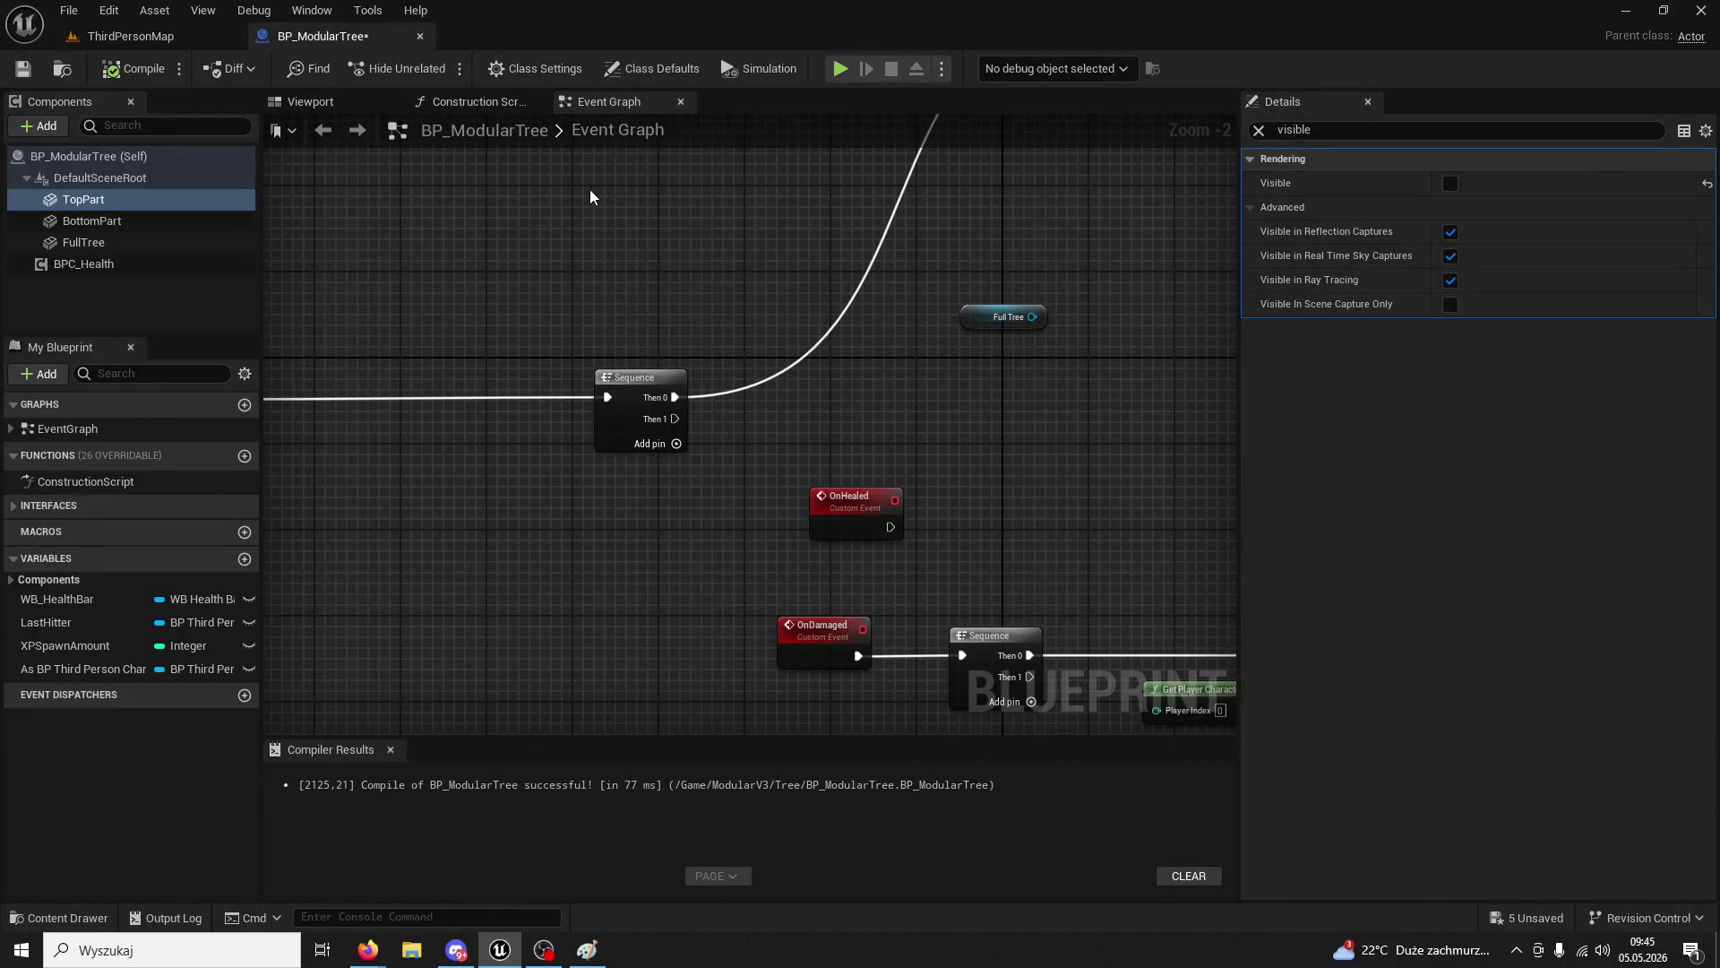
# - Select the FullTree component and clear the Details panel search filter
pyautogui.click(990, 320)
pyautogui.moveTo(929, 357); pyautogui.dragTo(813, 410)
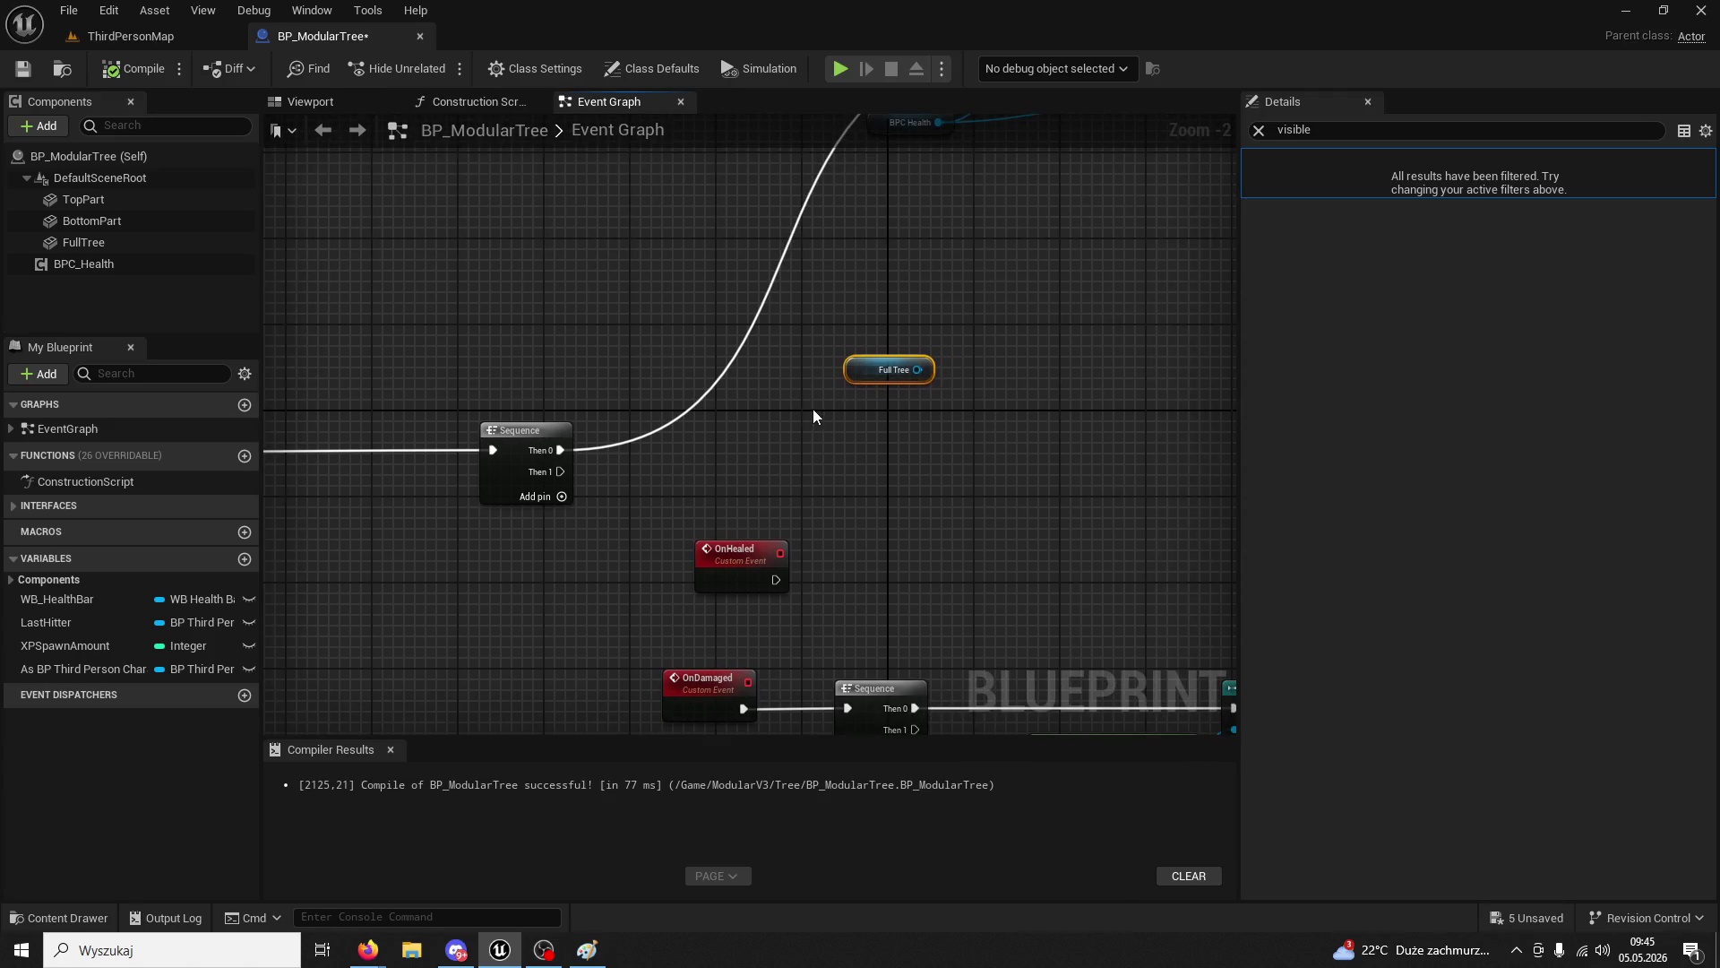
pyautogui.click(1259, 131)
pyautogui.scroll(-2, 909, 422)
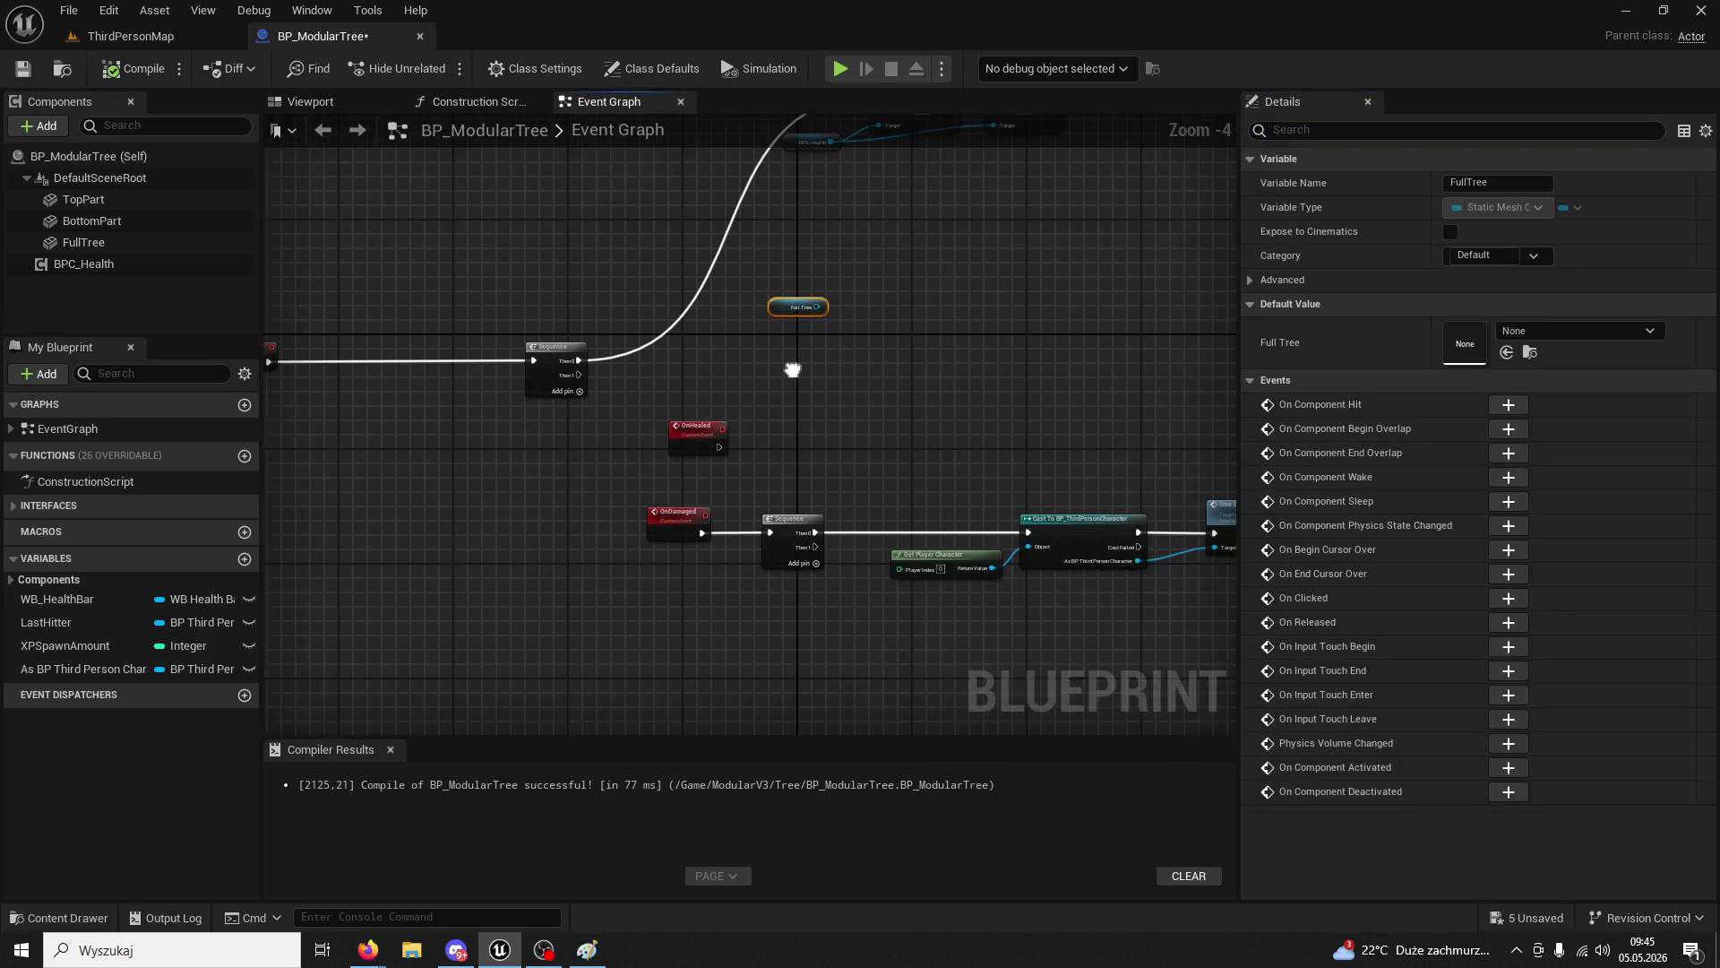
pyautogui.click(74, 243)
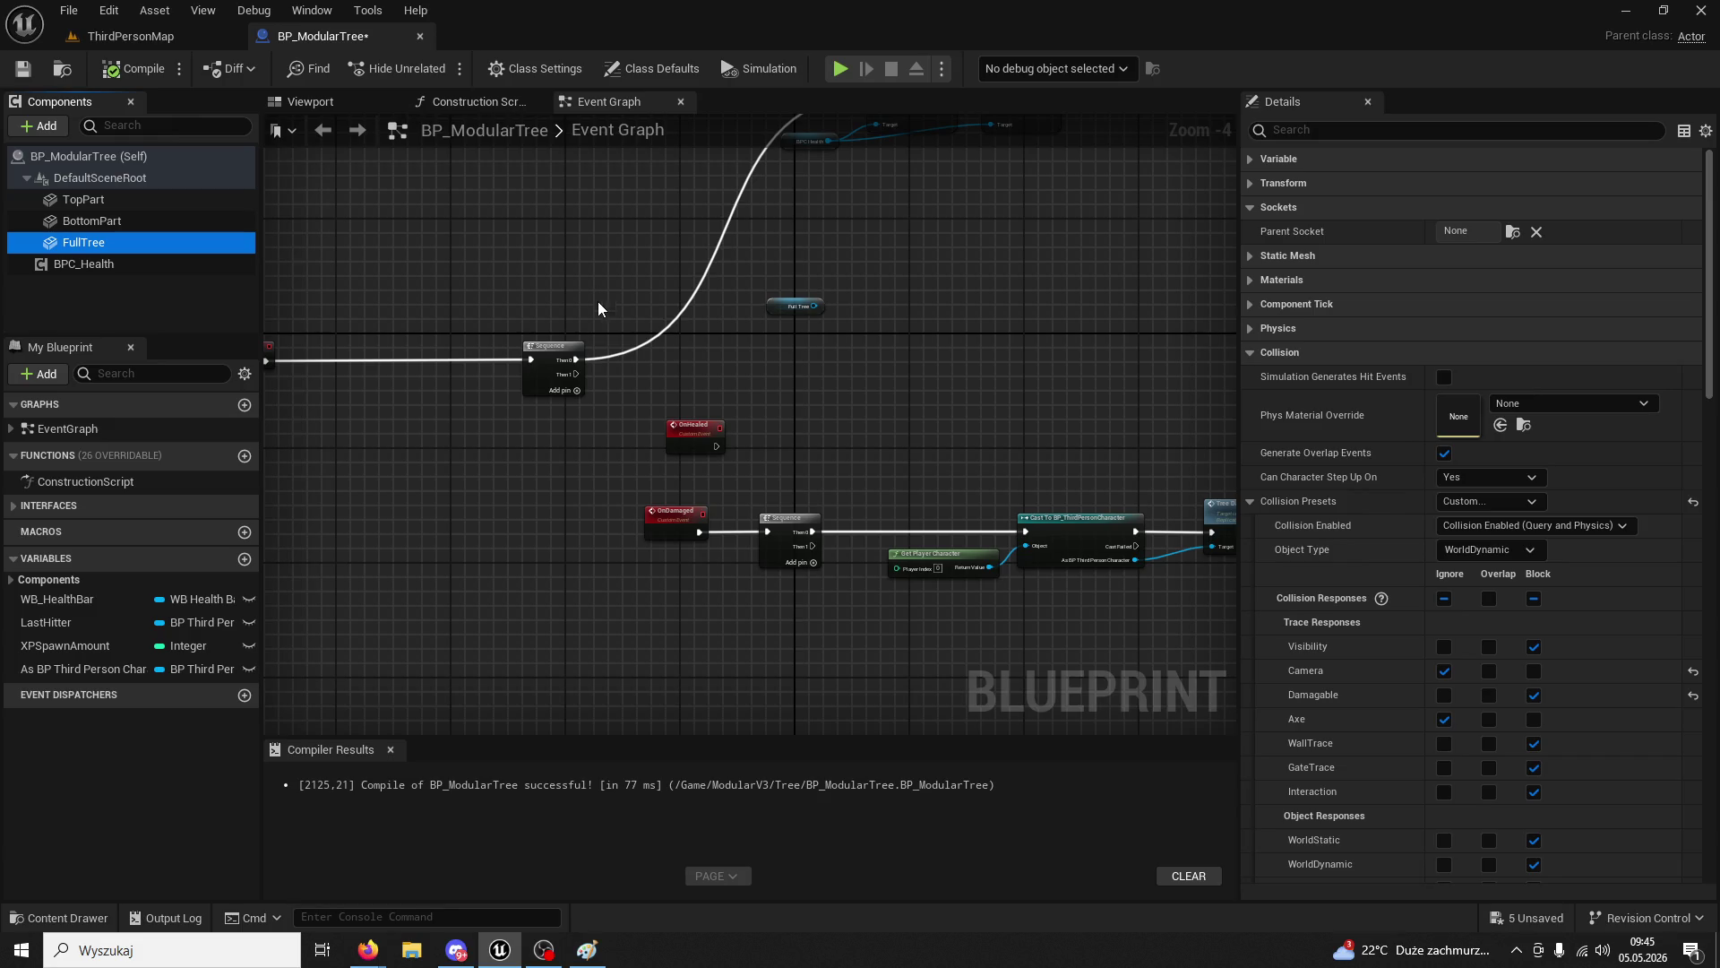
pyautogui.click(796, 306)
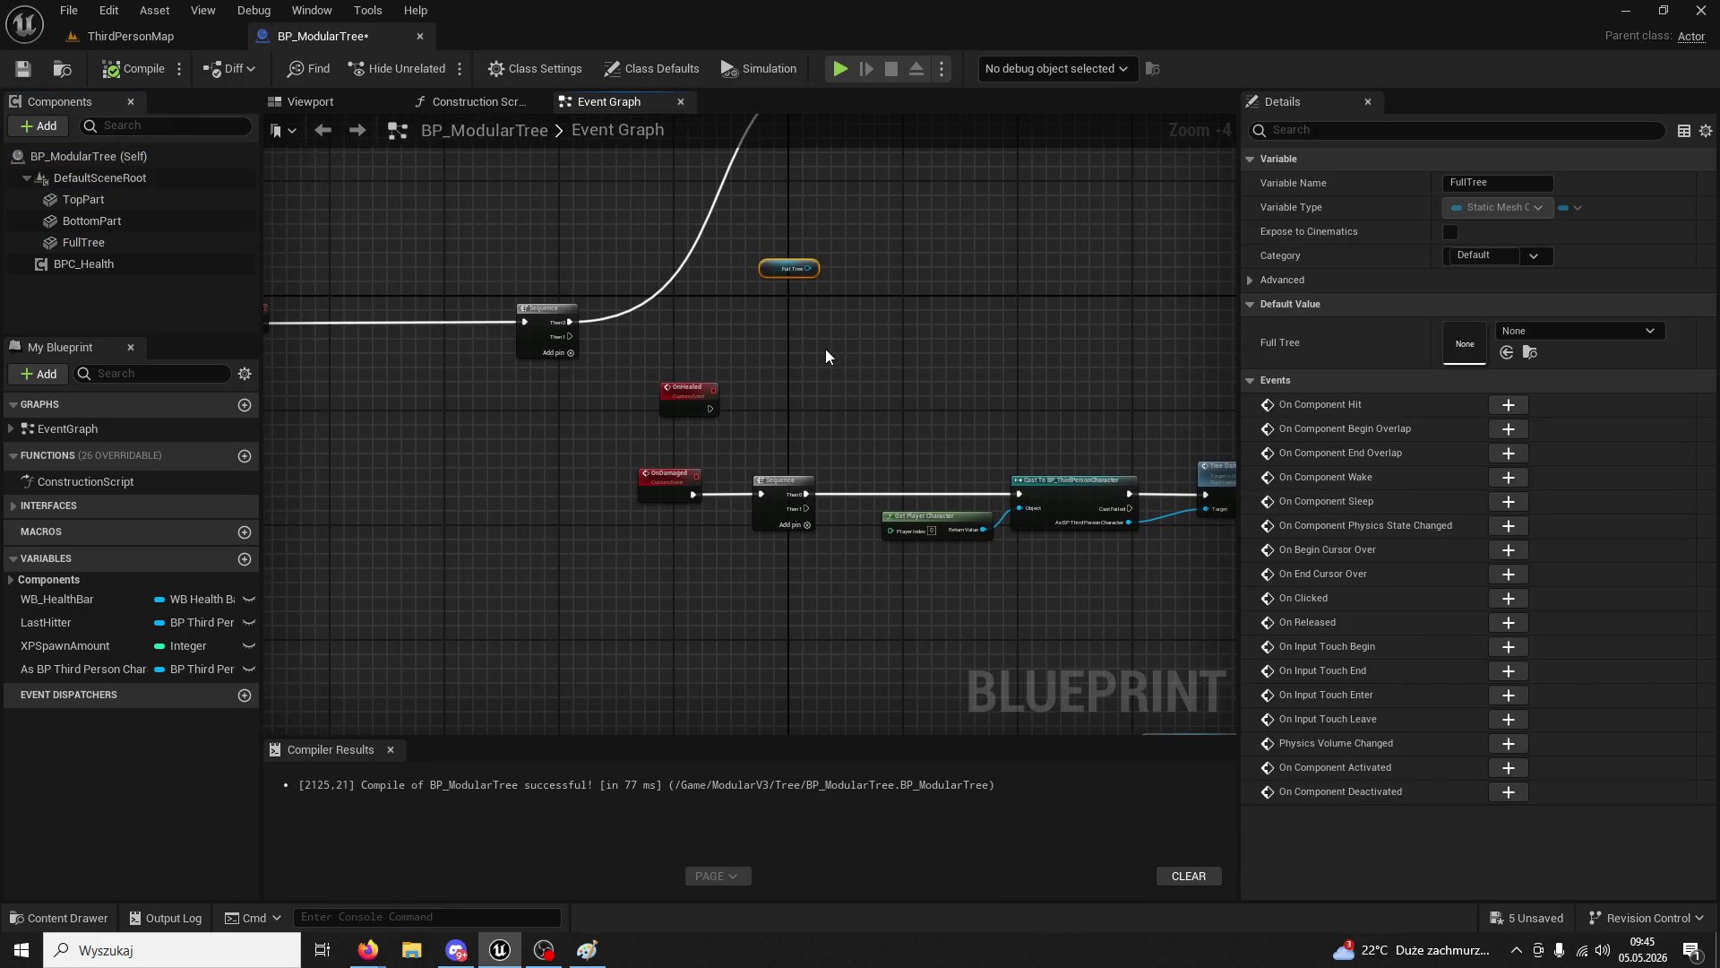
pyautogui.scroll(2, 713, 437)
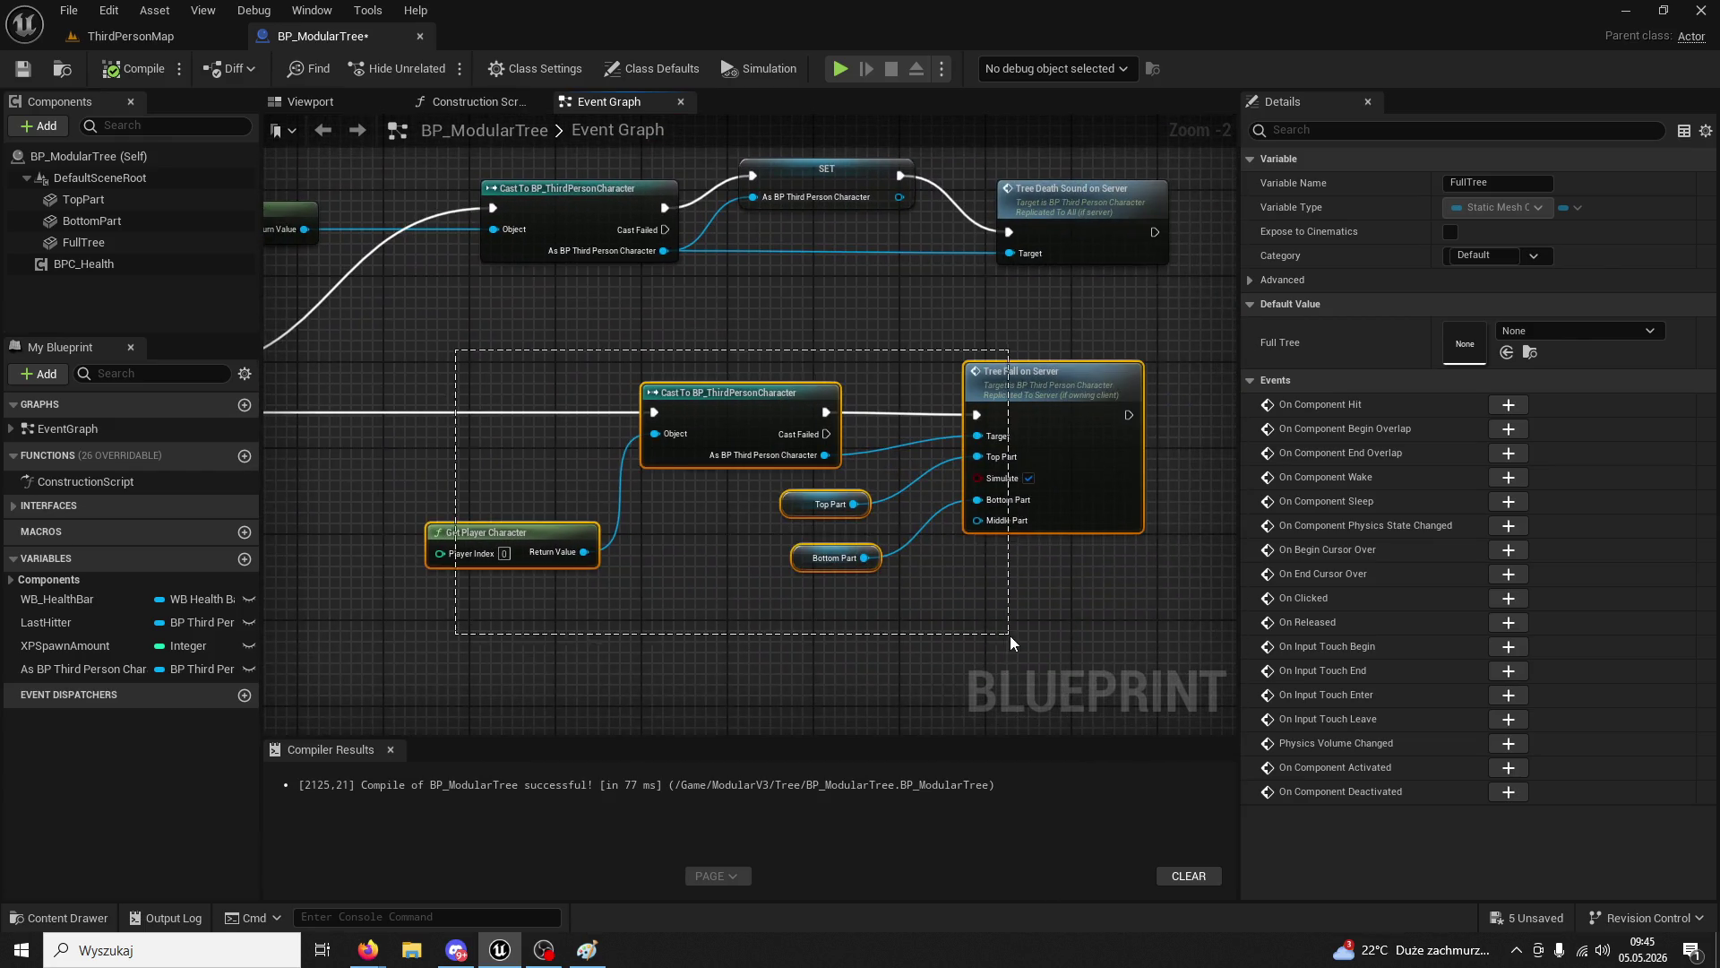
# - Connect the Sequence's Then 1 to the Cast To node and break the Then 2 link
pyautogui.moveTo(482, 363)
pyautogui.mouseDown()
pyautogui.moveTo(794, 652)
pyautogui.moveTo(1030, 587)
pyautogui.mouseUp()
pyautogui.moveTo(410, 347)
pyautogui.mouseDown()
pyautogui.moveTo(841, 325)
pyautogui.moveTo(743, 338)
pyautogui.mouseUp()
pyautogui.press('Escape')
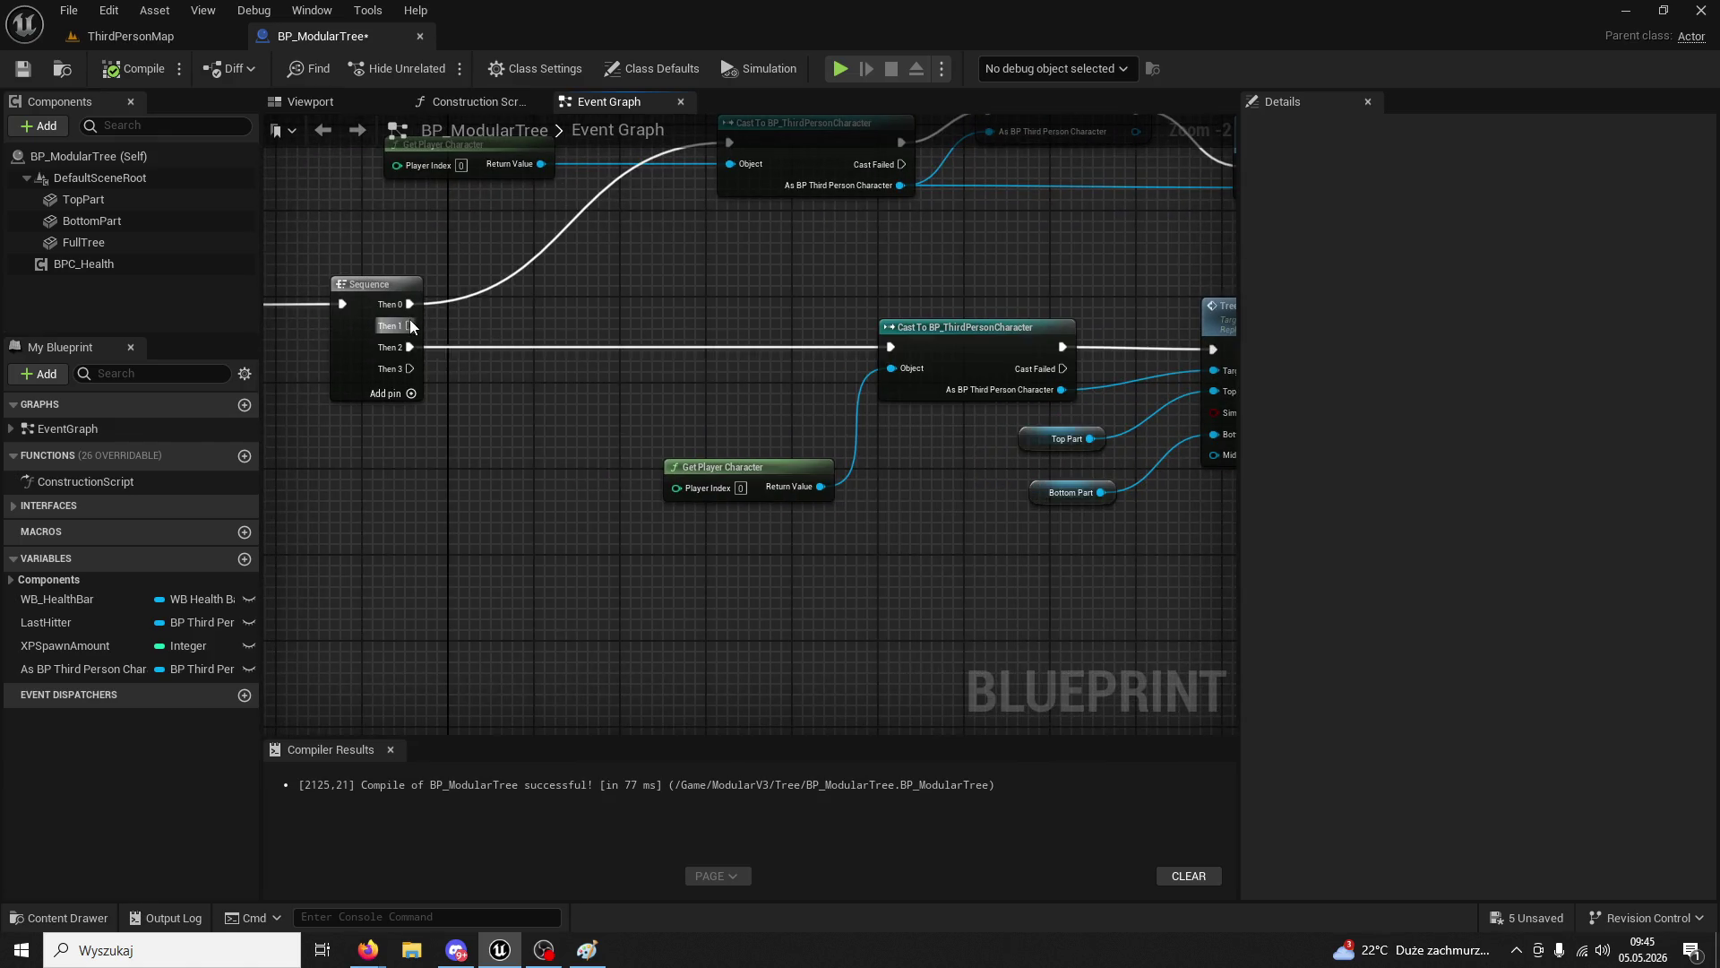
pyautogui.moveTo(411, 325); pyautogui.dragTo(894, 346)
pyautogui.rightClick(410, 348)
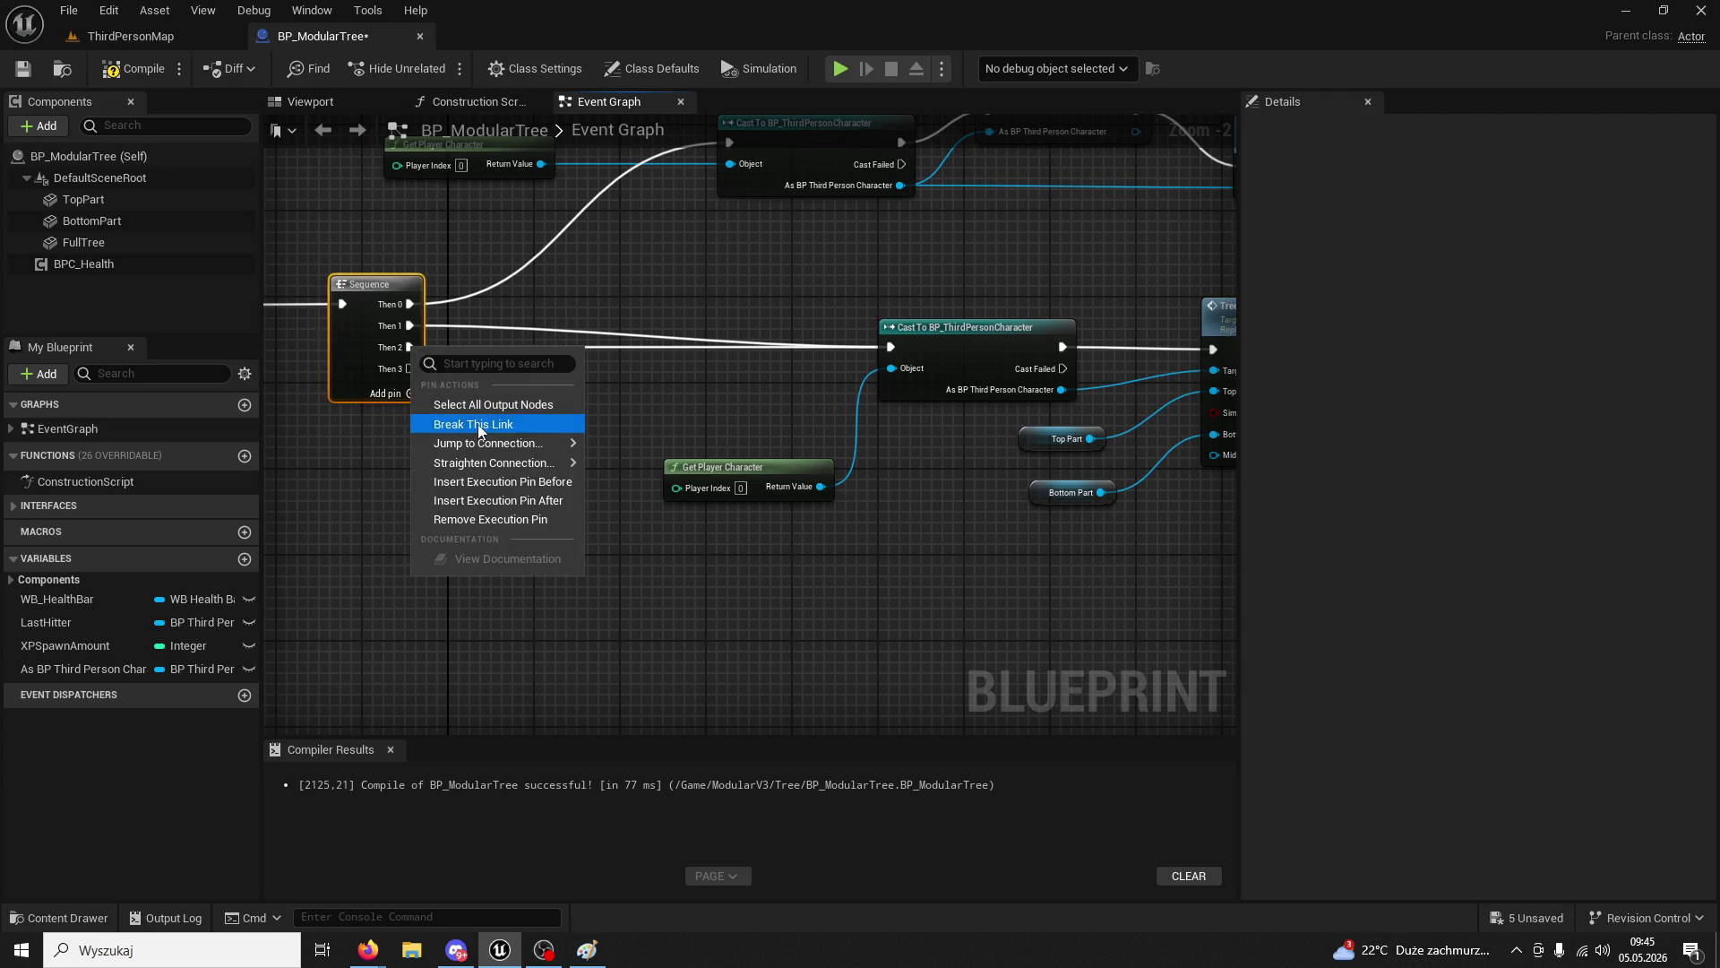
pyautogui.click(479, 425)
# - Shift the Cast To and Tree Fall on Server nodes further right
pyautogui.scroll(-3, 648, 366)
pyautogui.moveTo(589, 310); pyautogui.dragTo(932, 403)
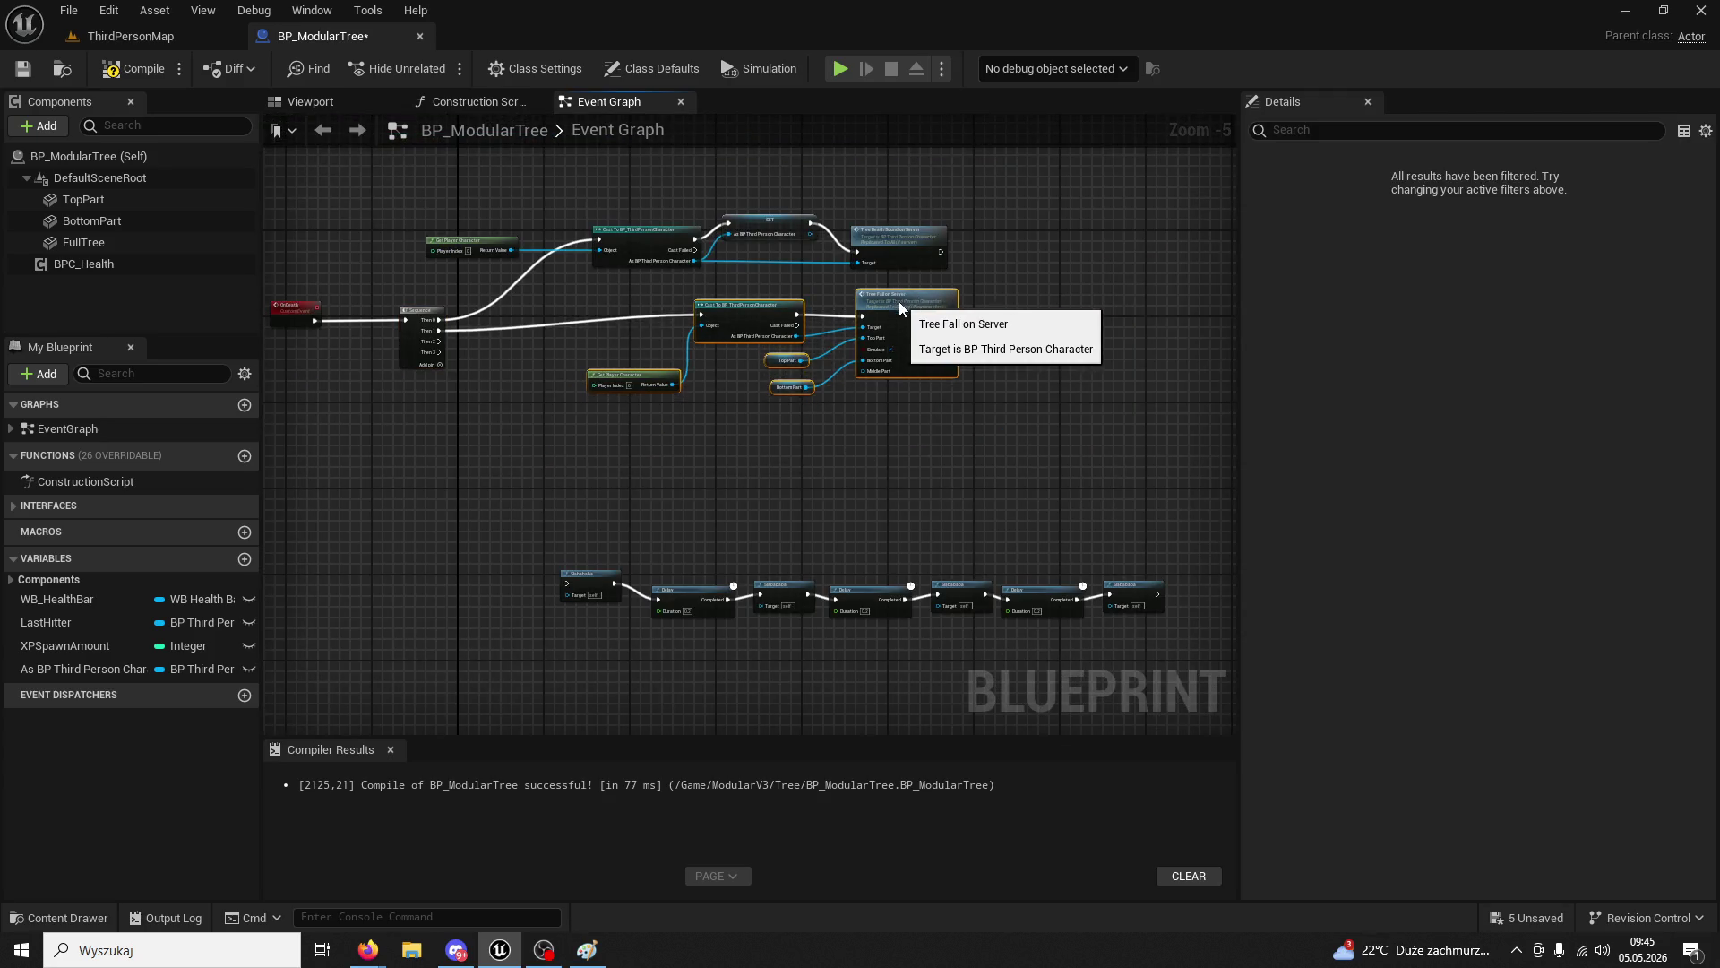
pyautogui.moveTo(900, 301); pyautogui.dragTo(1039, 316)
pyautogui.scroll(-2, 973, 405)
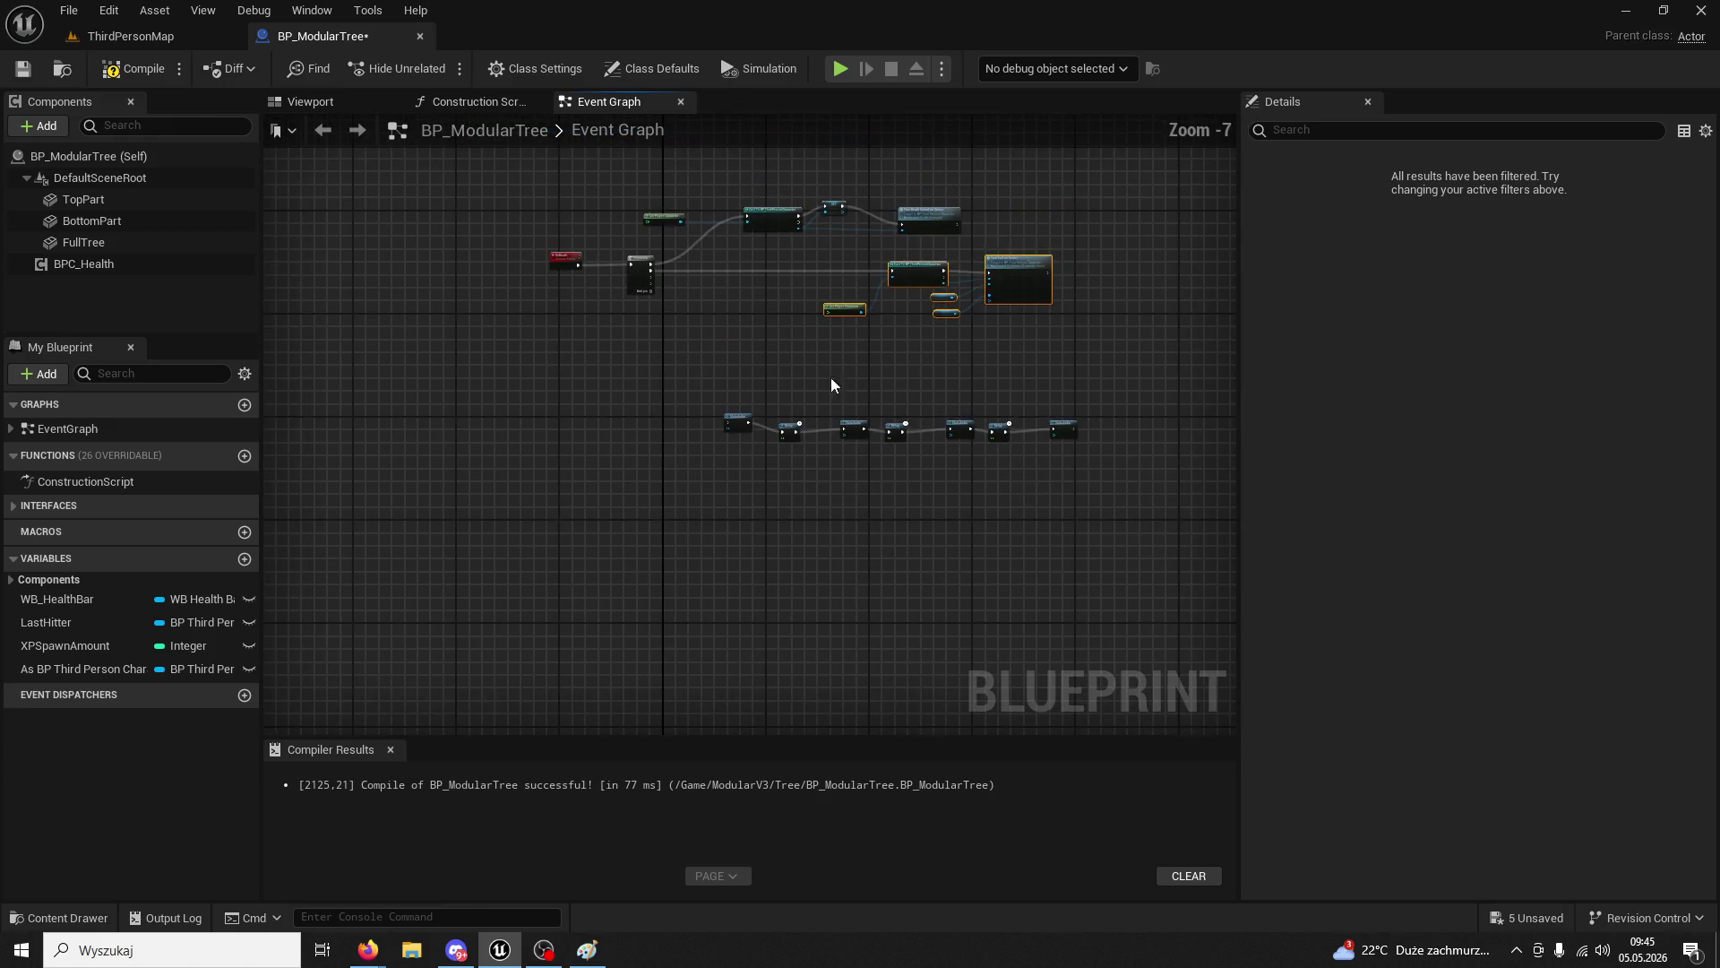
pyautogui.moveTo(1163, 541); pyautogui.dragTo(1163, 541)
pyautogui.scroll(4, 1059, 523)
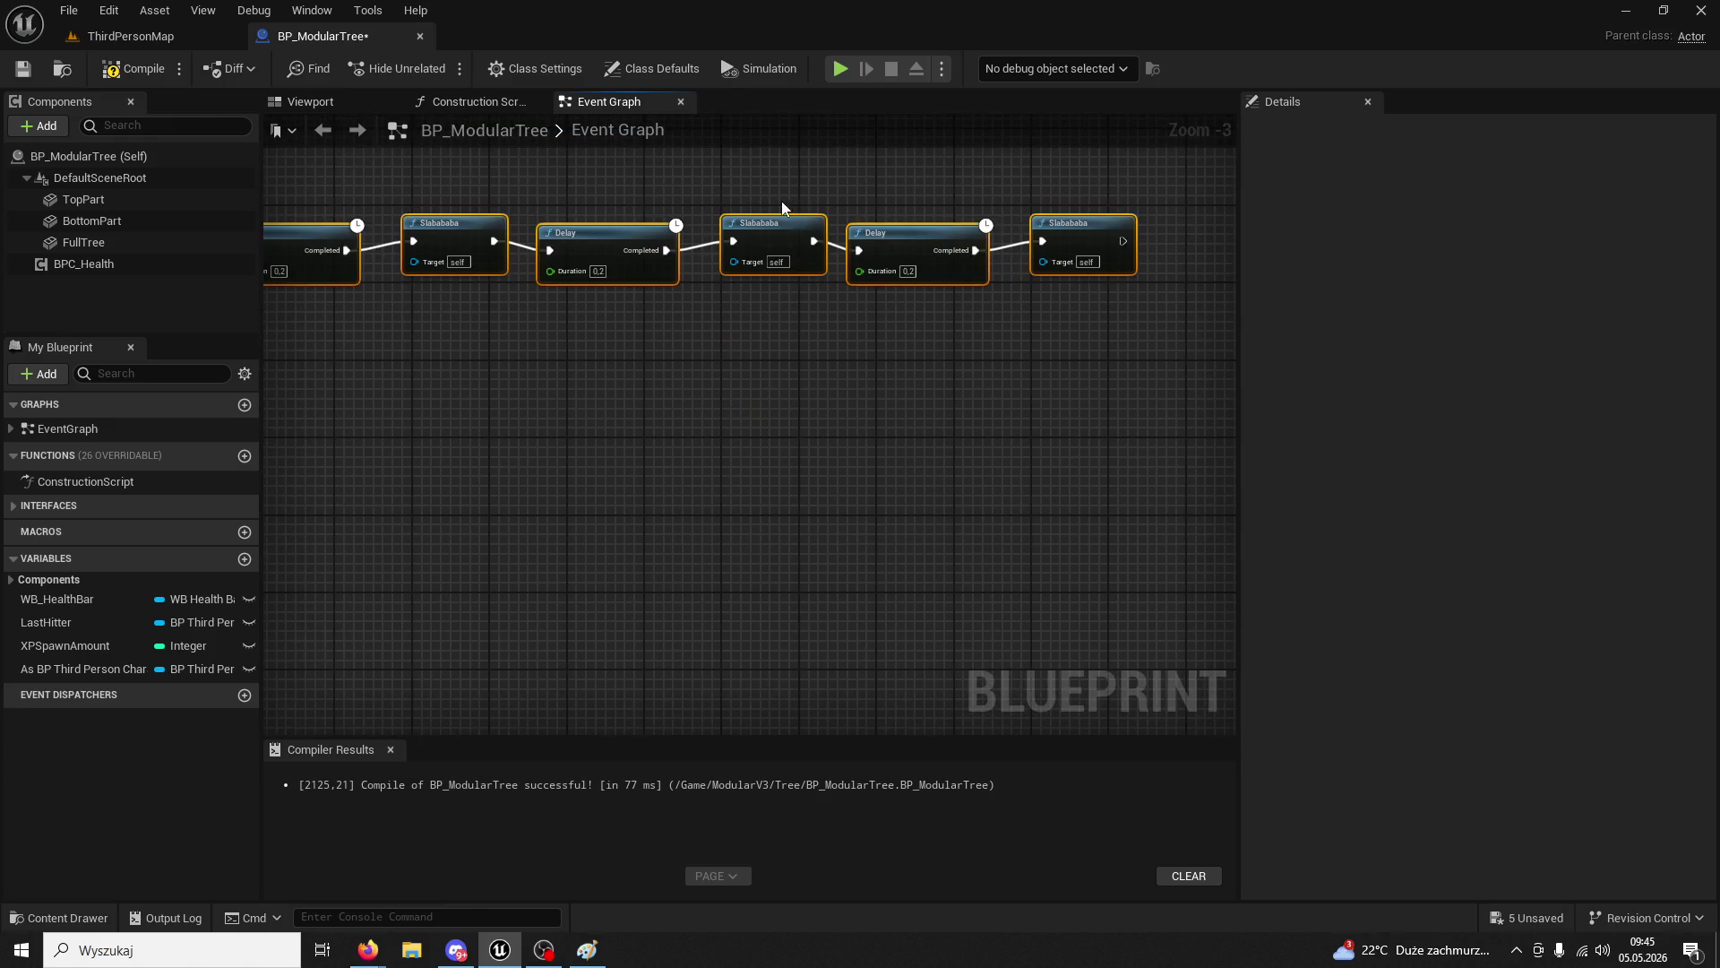
# - Drag a Full Tree reference from Components into the graph below the chain
pyautogui.moveTo(781, 208)
pyautogui.mouseDown()
pyautogui.moveTo(749, 499)
pyautogui.moveTo(878, 378)
pyautogui.mouseUp()
pyautogui.scroll(2, 674, 572)
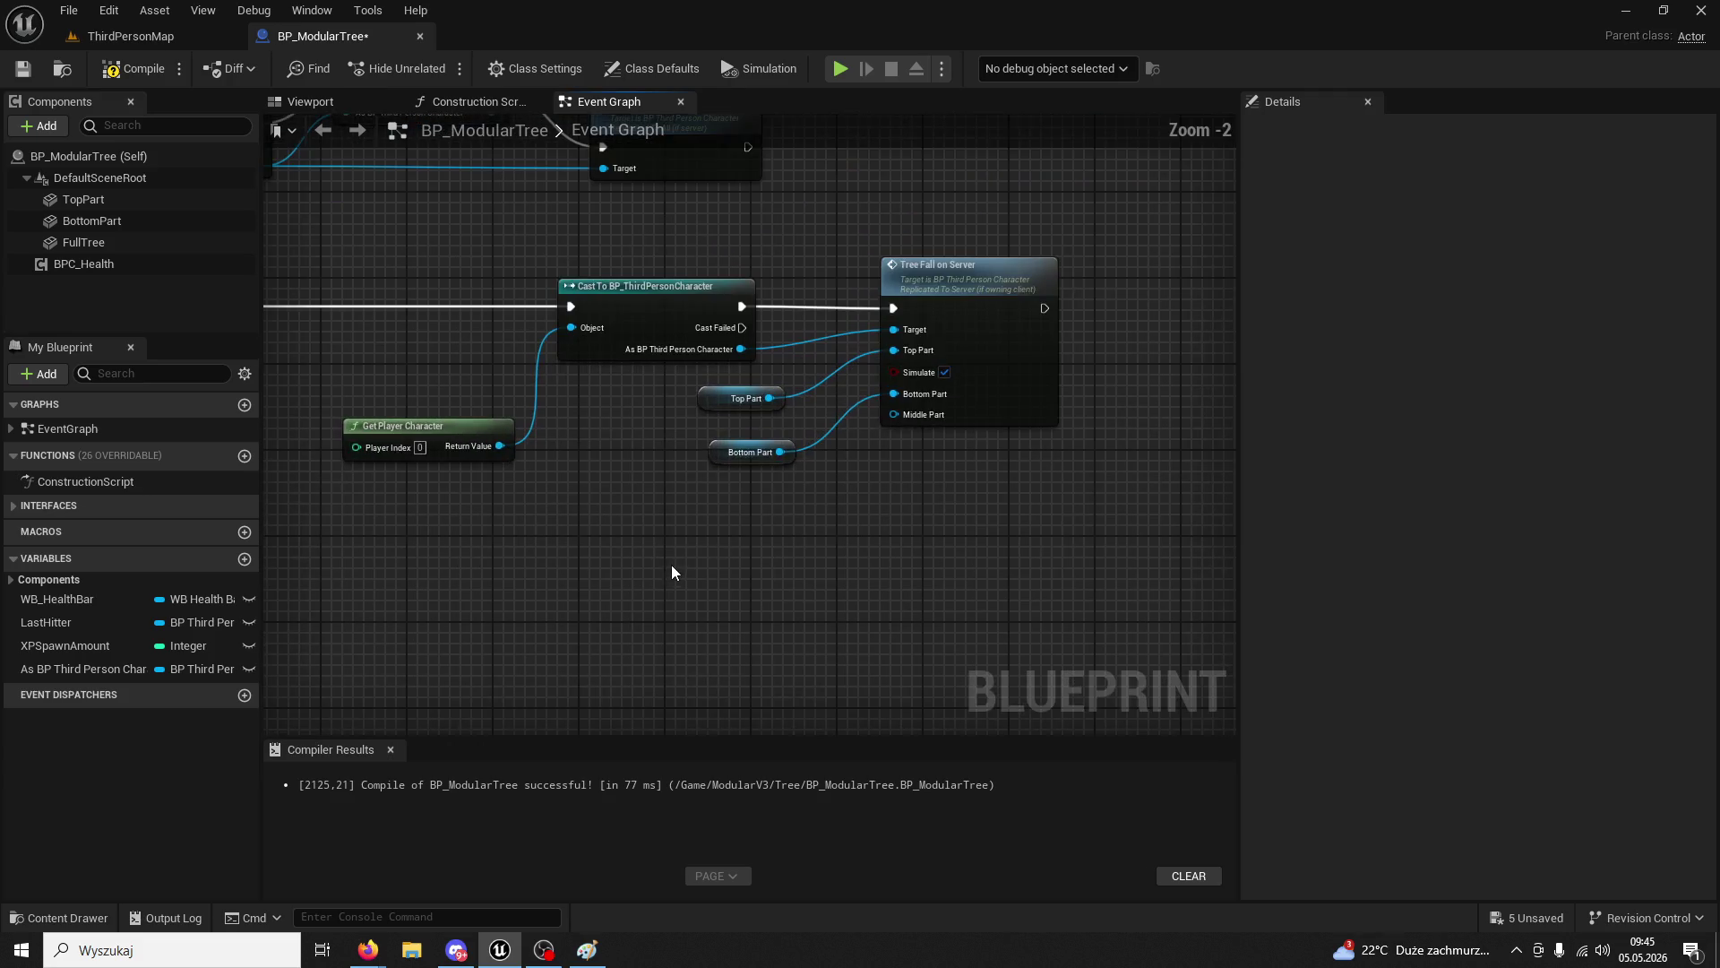
pyautogui.moveTo(84, 242)
pyautogui.mouseDown()
pyautogui.moveTo(268, 255)
pyautogui.moveTo(520, 652)
pyautogui.moveTo(537, 654)
pyautogui.mouseUp()
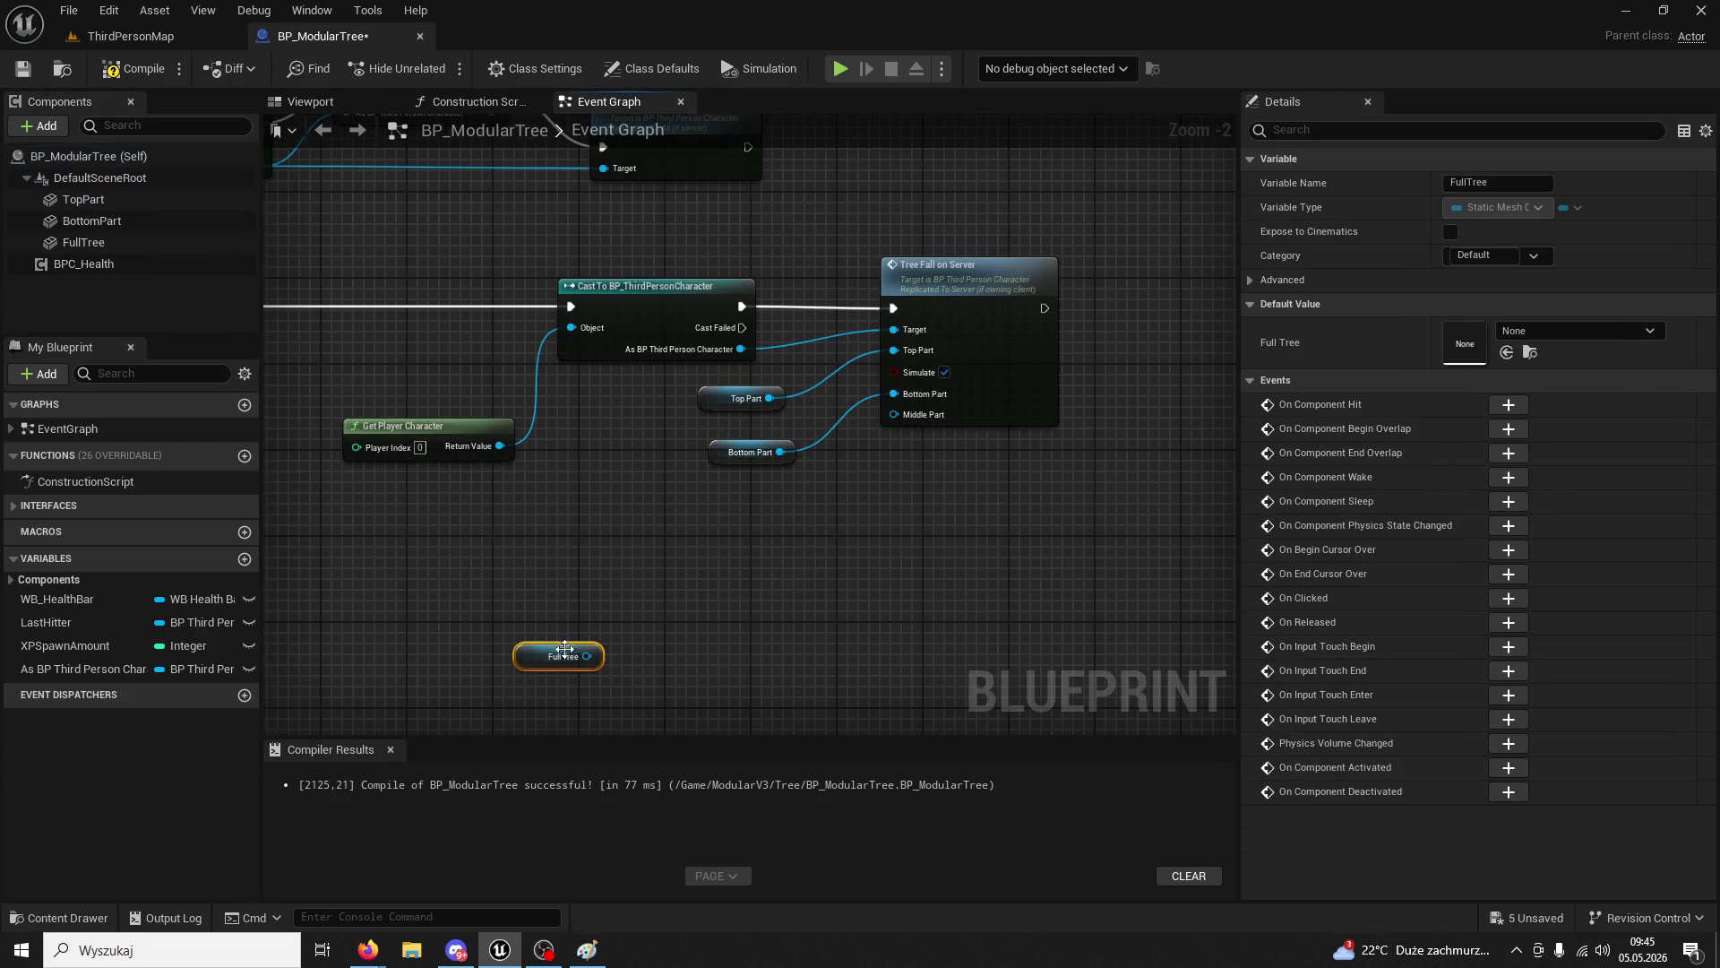
pyautogui.moveTo(486, 594)
pyautogui.mouseDown()
pyautogui.moveTo(856, 544)
pyautogui.moveTo(551, 517)
pyautogui.mouseUp()
pyautogui.scroll(-2, 794, 542)
# - Add a Set Visibility node for FullTree after Then 2, then go to ThirdPersonMap
pyautogui.moveTo(451, 320); pyautogui.dragTo(578, 423)
pyautogui.write('set visibility')
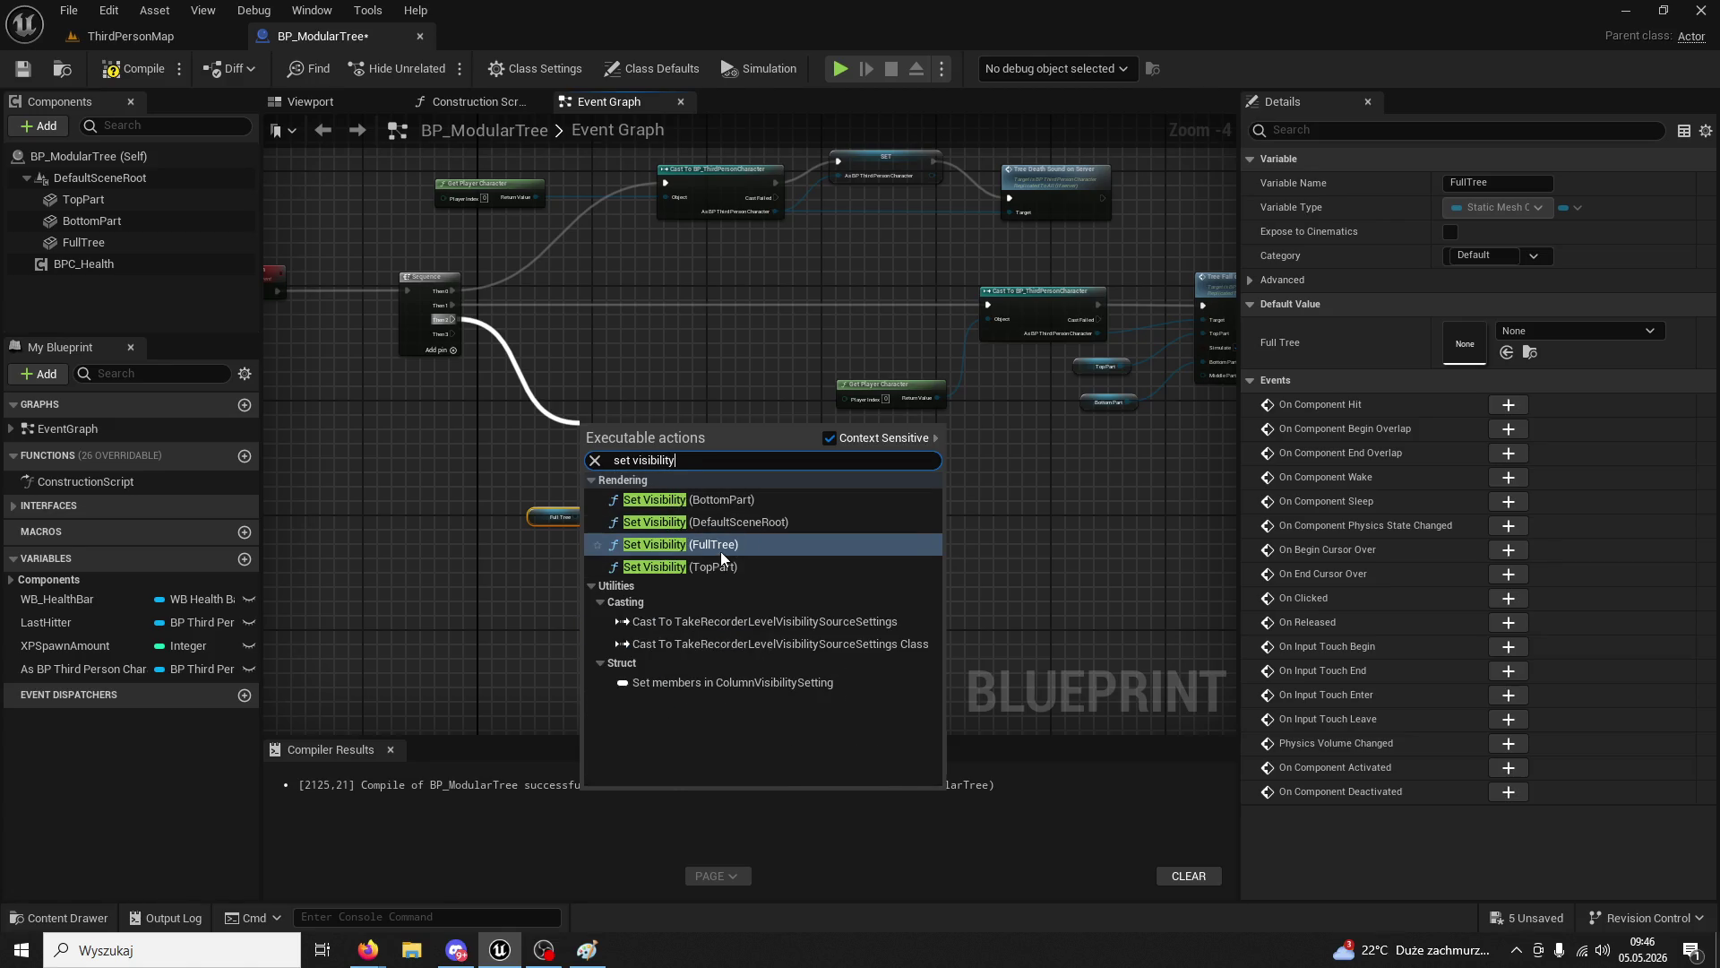
pyautogui.click(720, 551)
pyautogui.click(556, 519)
pyautogui.moveTo(556, 520)
pyautogui.mouseDown()
pyautogui.moveTo(504, 417)
pyautogui.moveTo(482, 472)
pyautogui.mouseUp()
pyautogui.scroll(4, 518, 497)
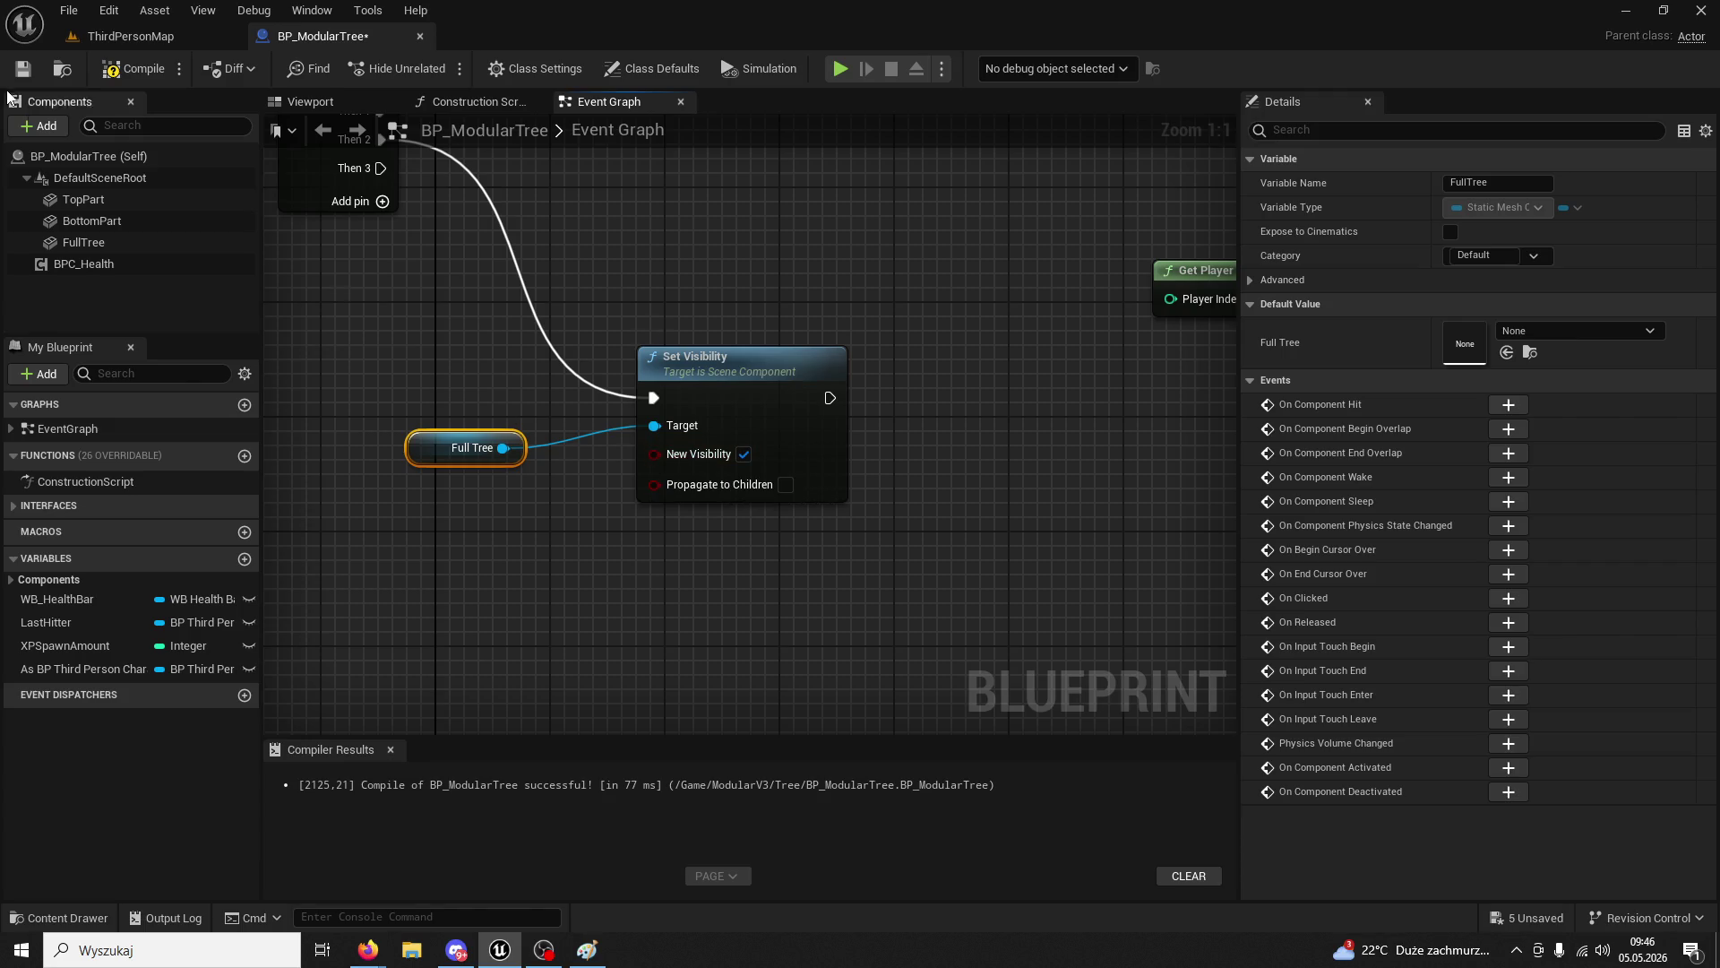
pyautogui.click(136, 42)
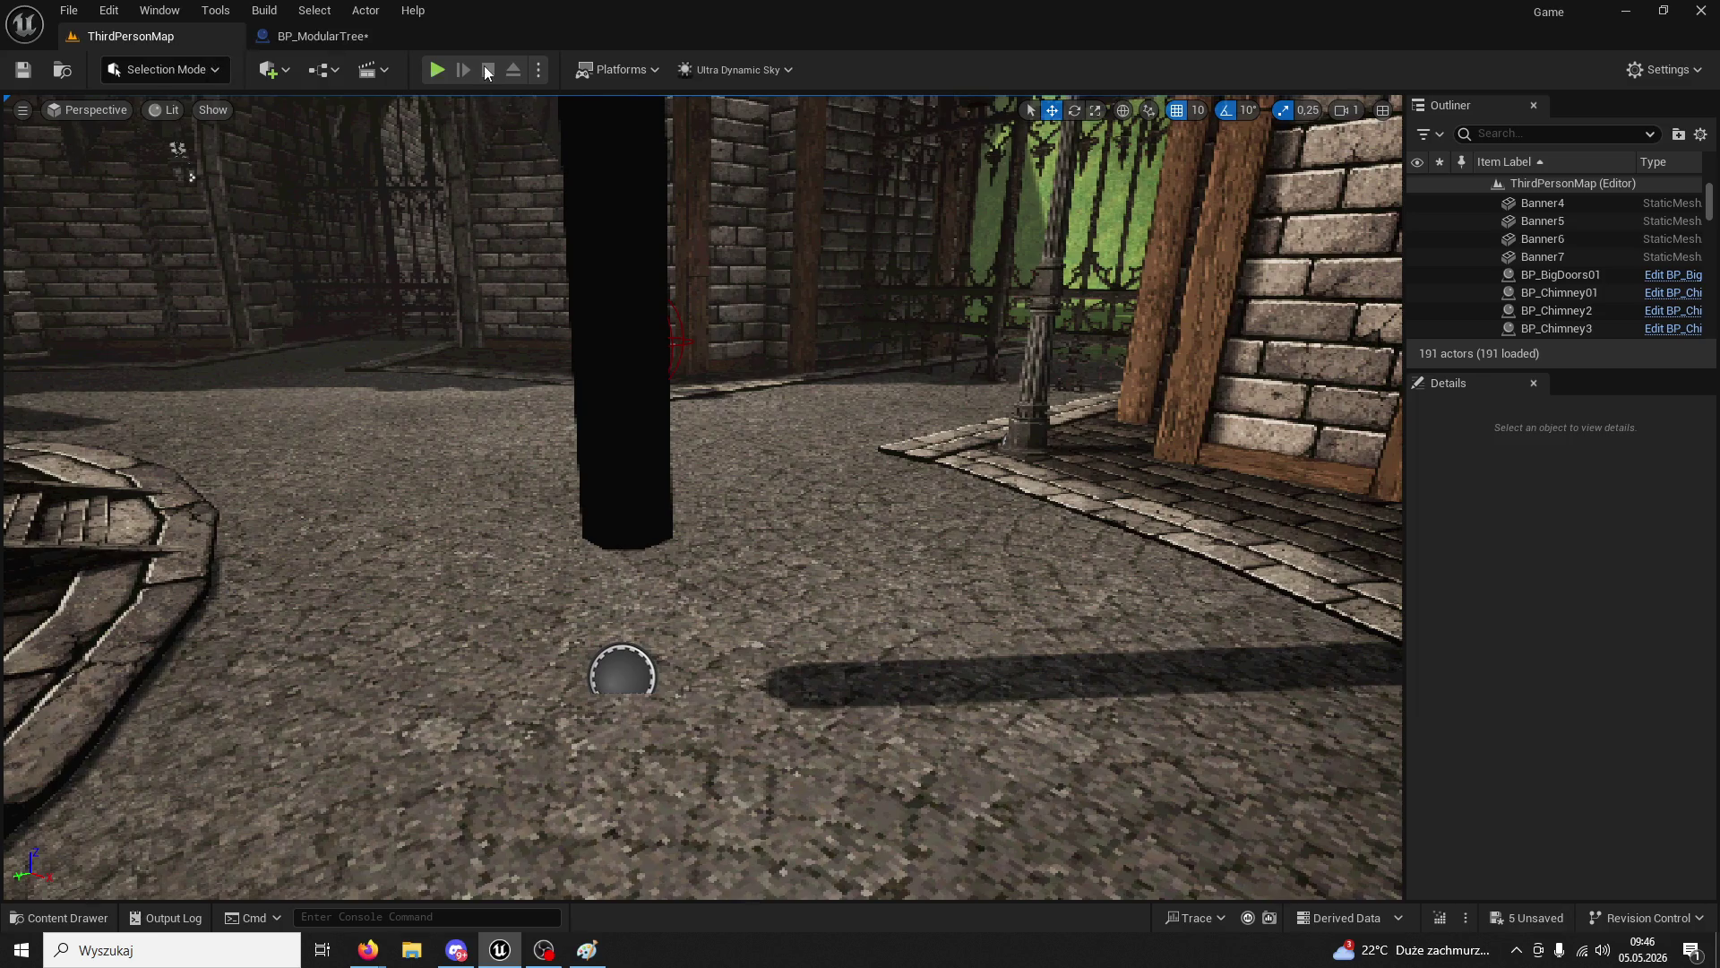
# - Play the level, run to the tree and chop it four times, then return to BP_ModularTree
pyautogui.click(438, 71)
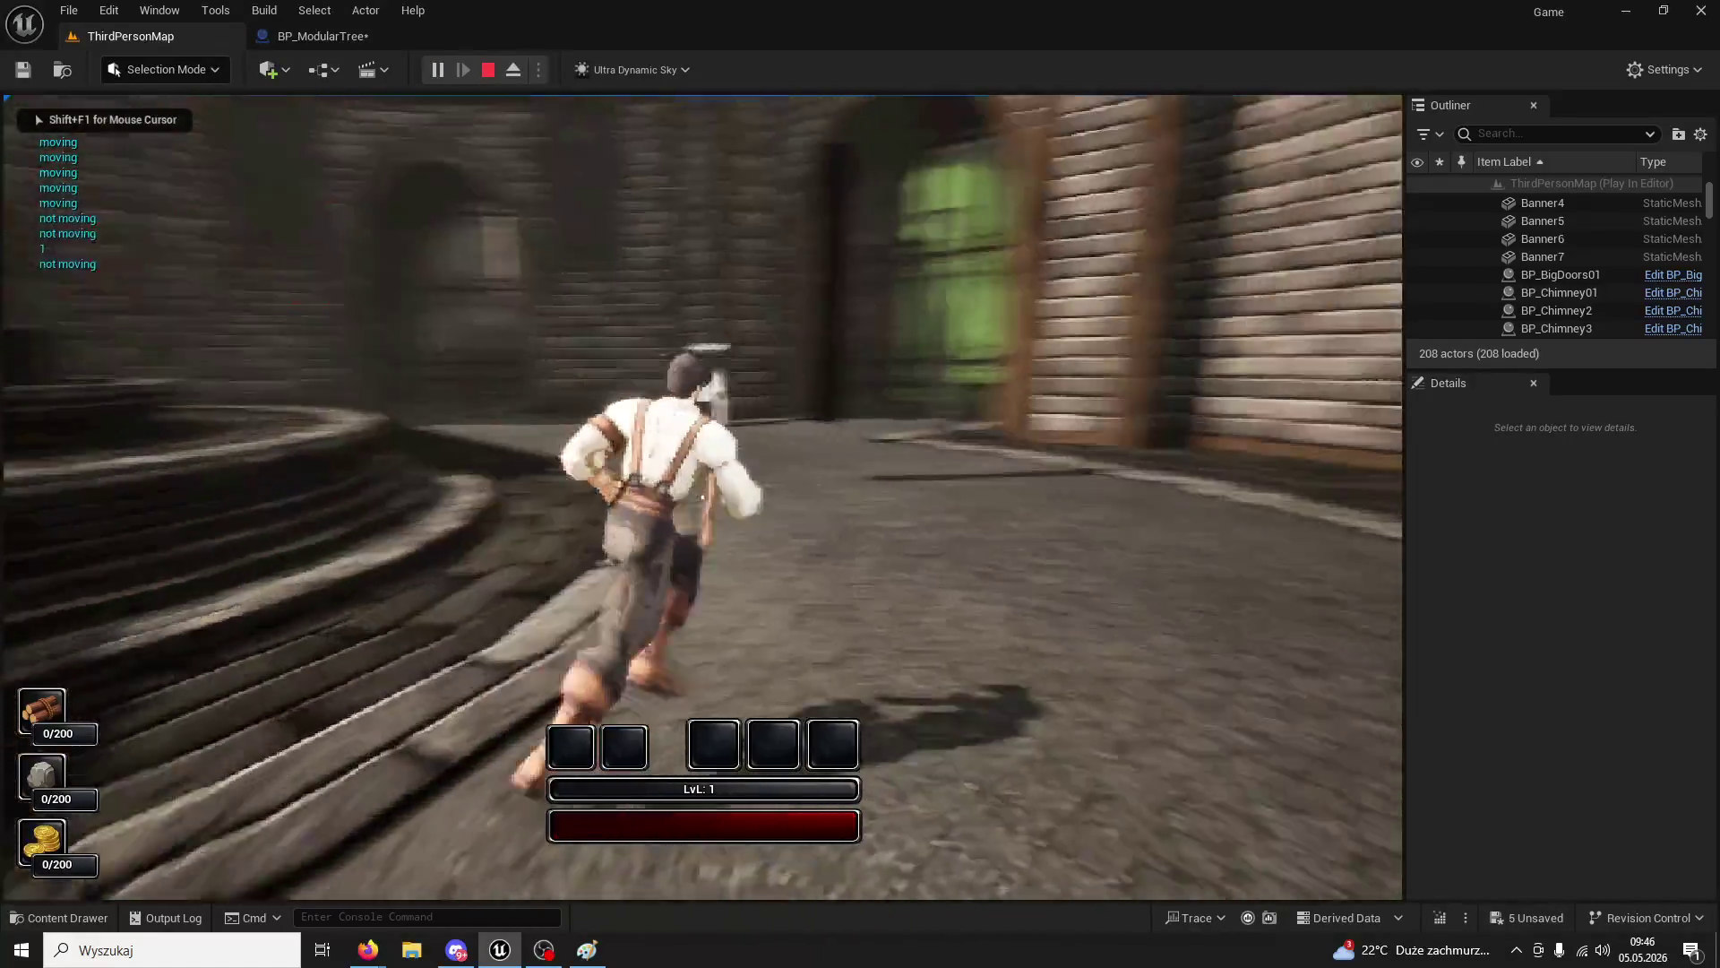
pyautogui.press('w')
pyautogui.click(702, 496)
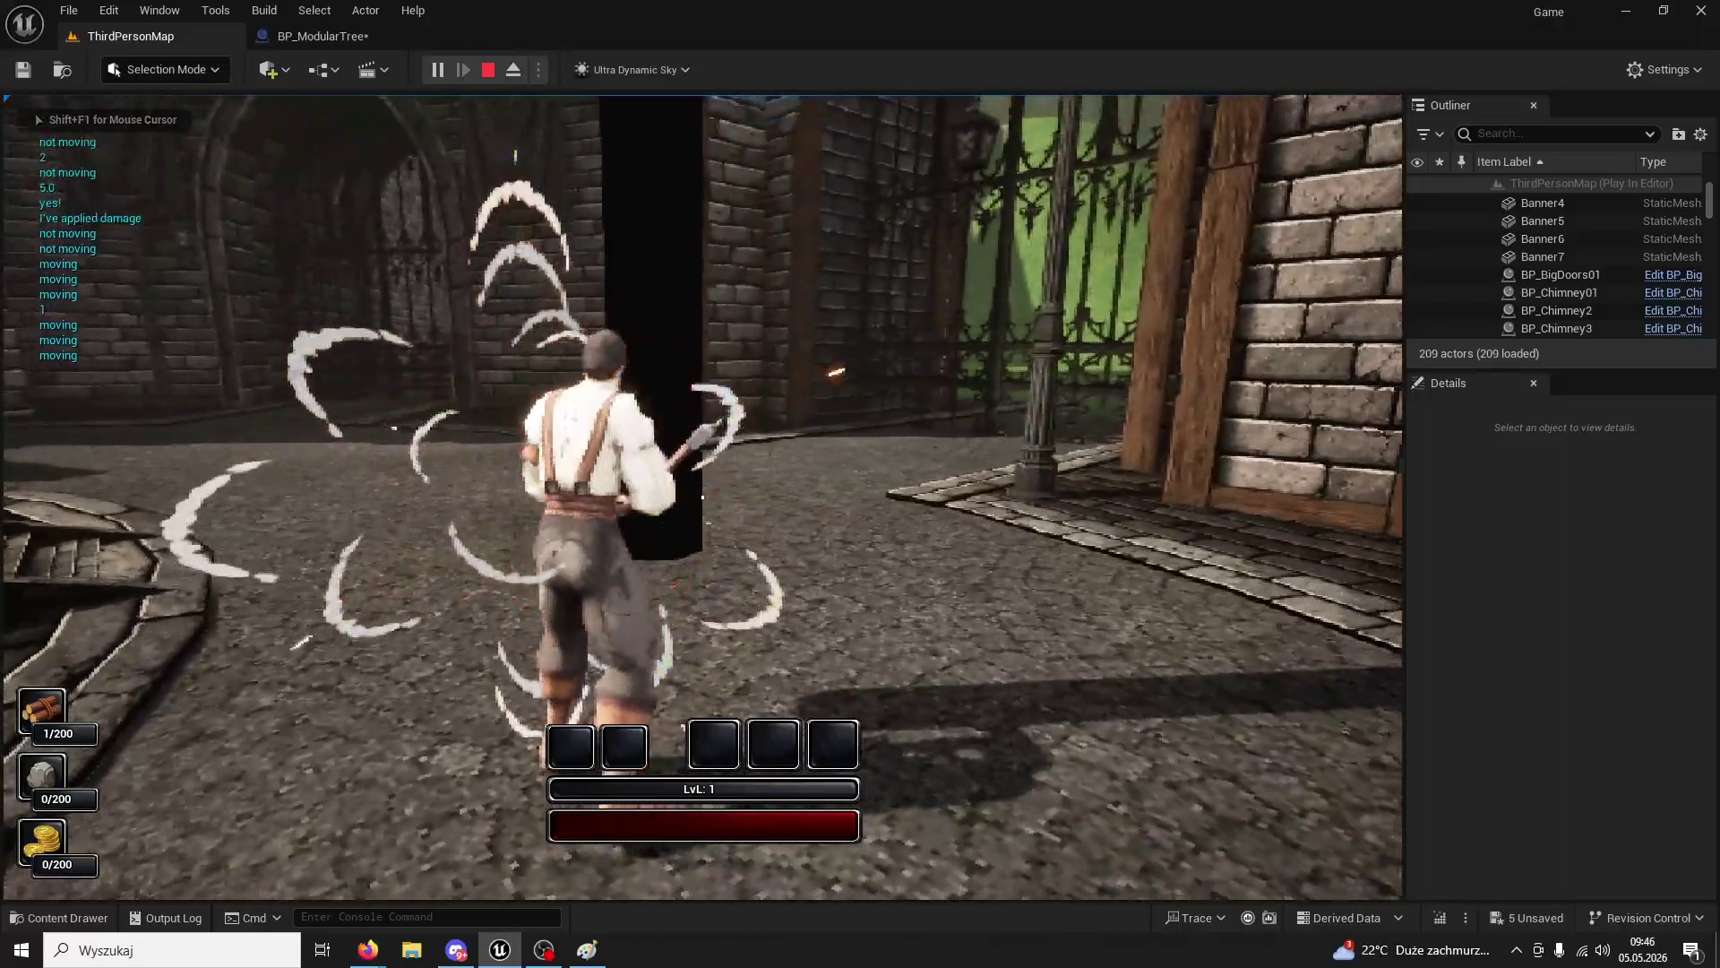
pyautogui.click(702, 496)
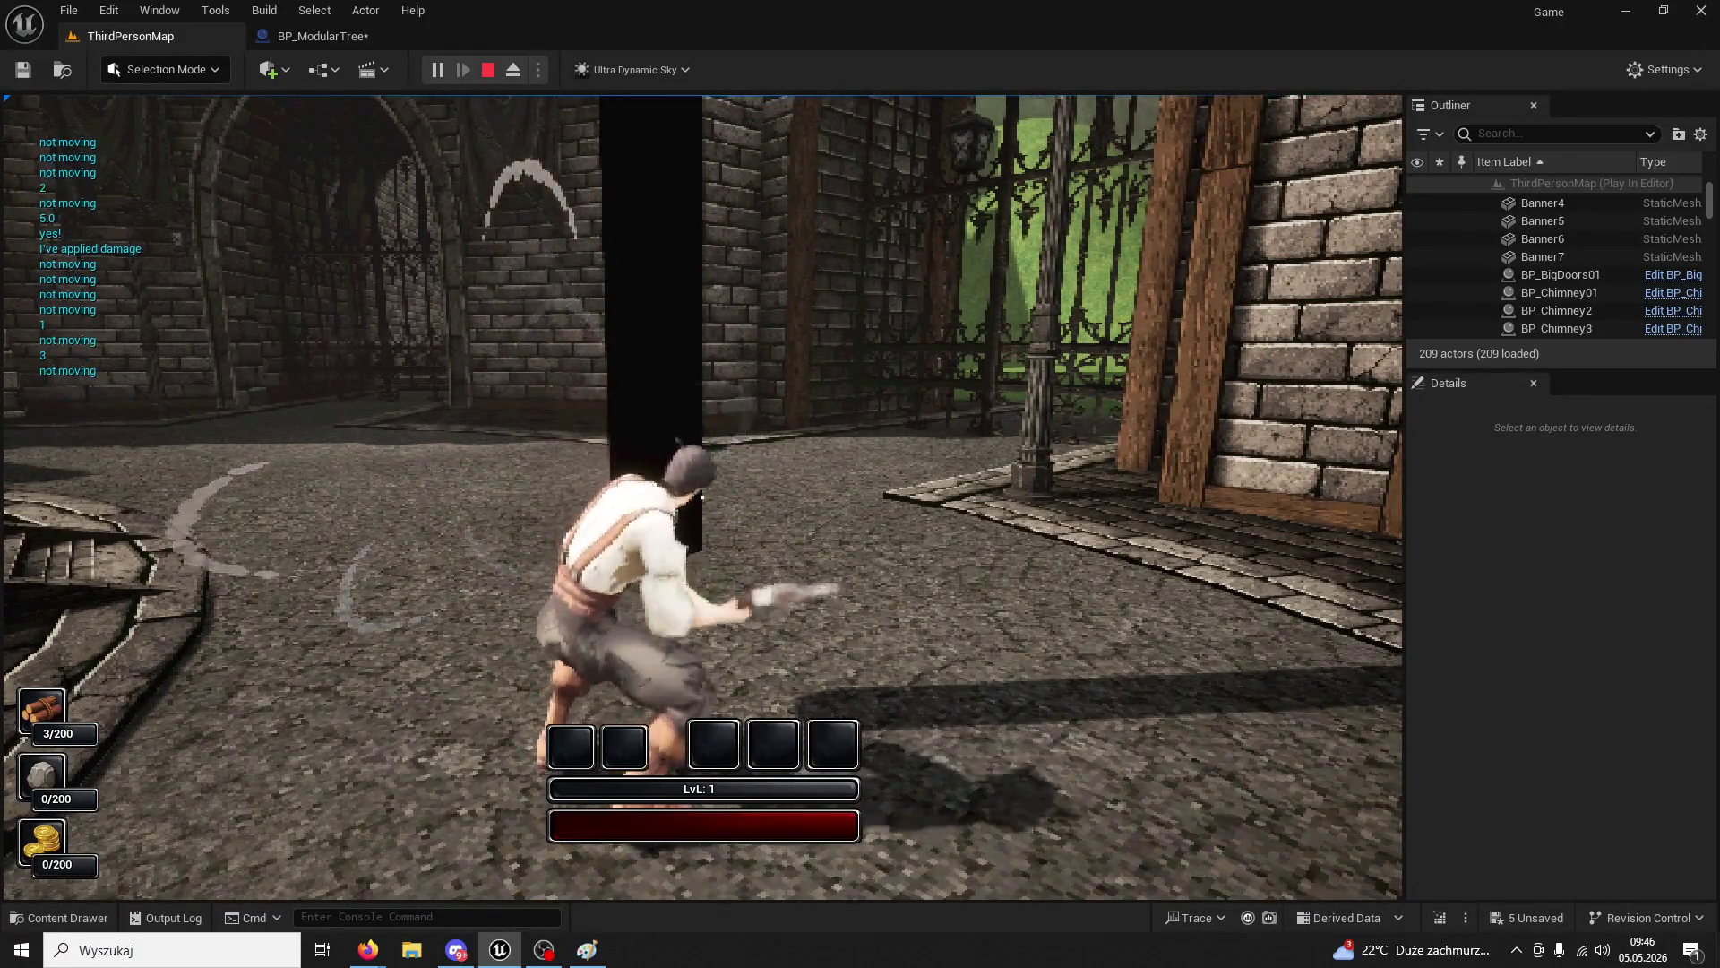
pyautogui.click(703, 496)
pyautogui.click(702, 497)
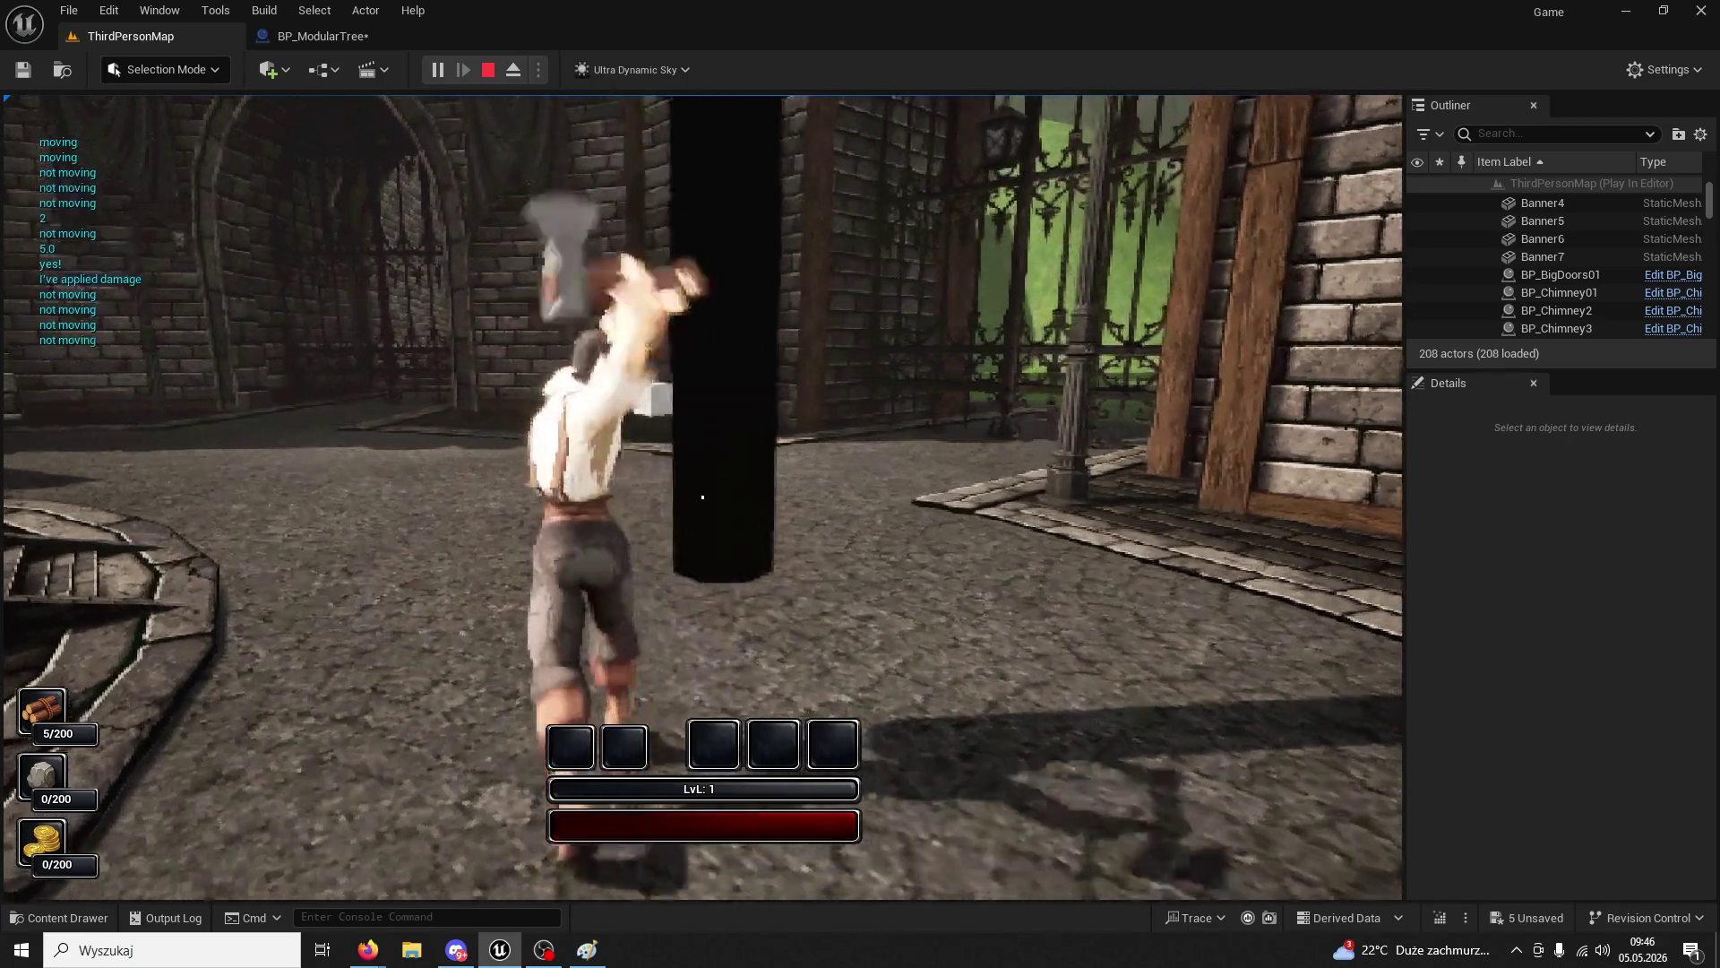
pyautogui.press('Escape')
pyautogui.click(343, 34)
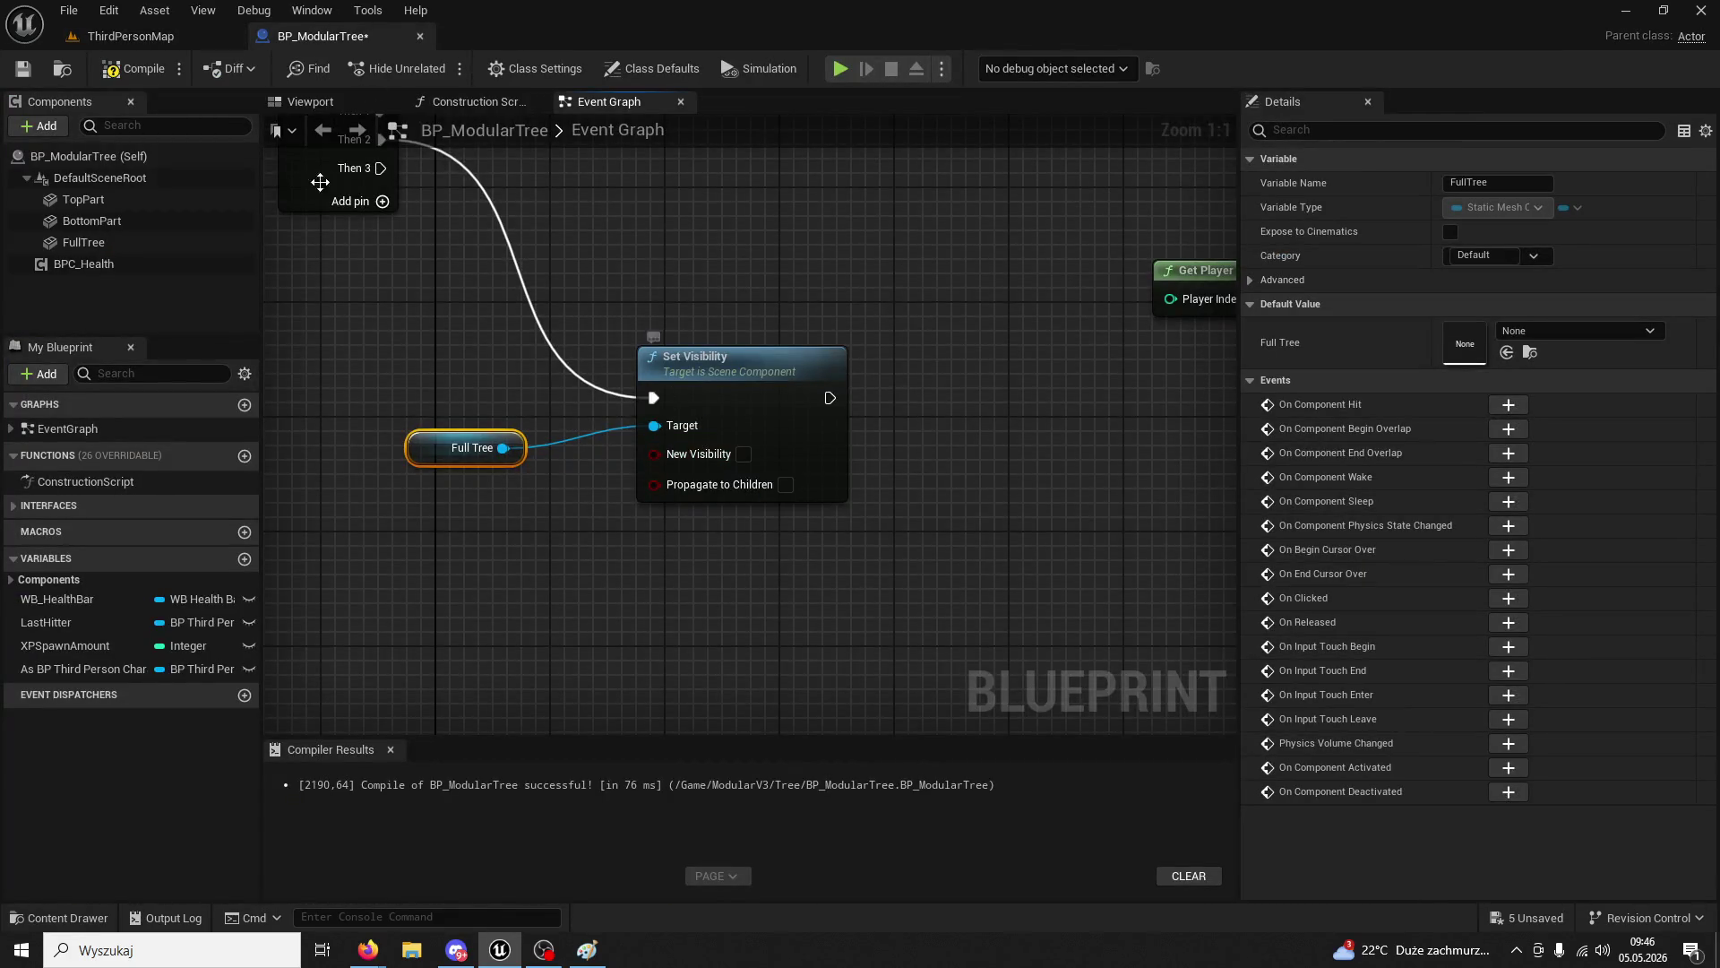
pyautogui.click(140, 38)
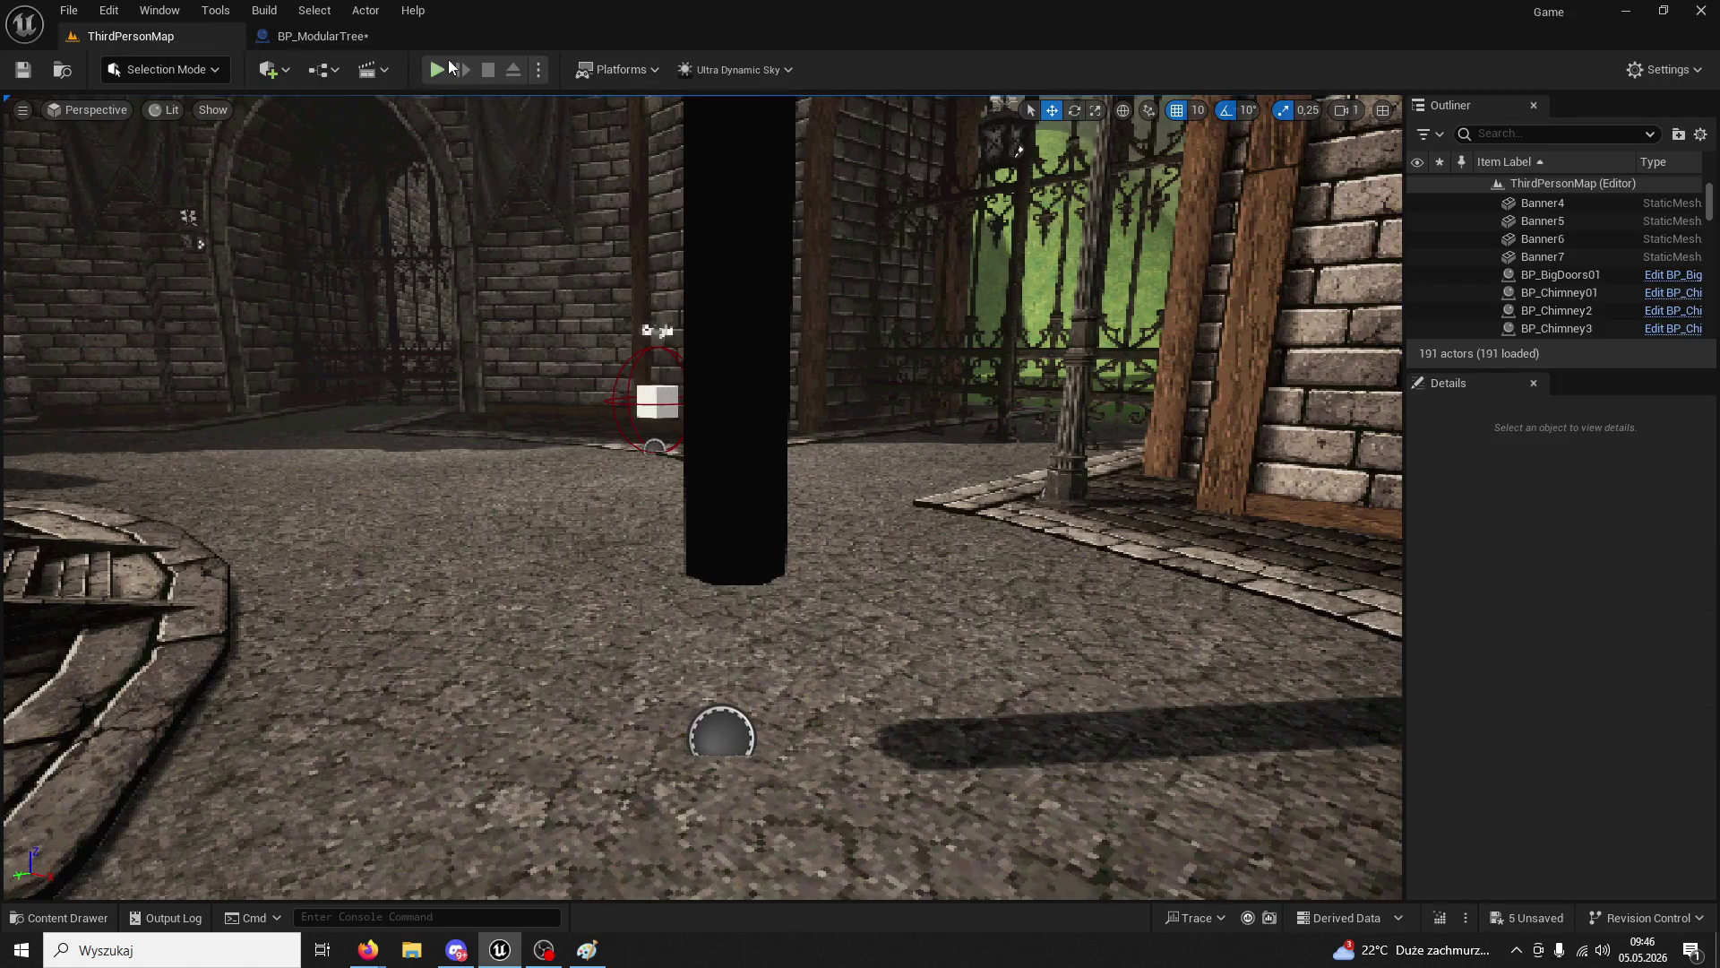
pyautogui.click(437, 69)
pyautogui.press('w')
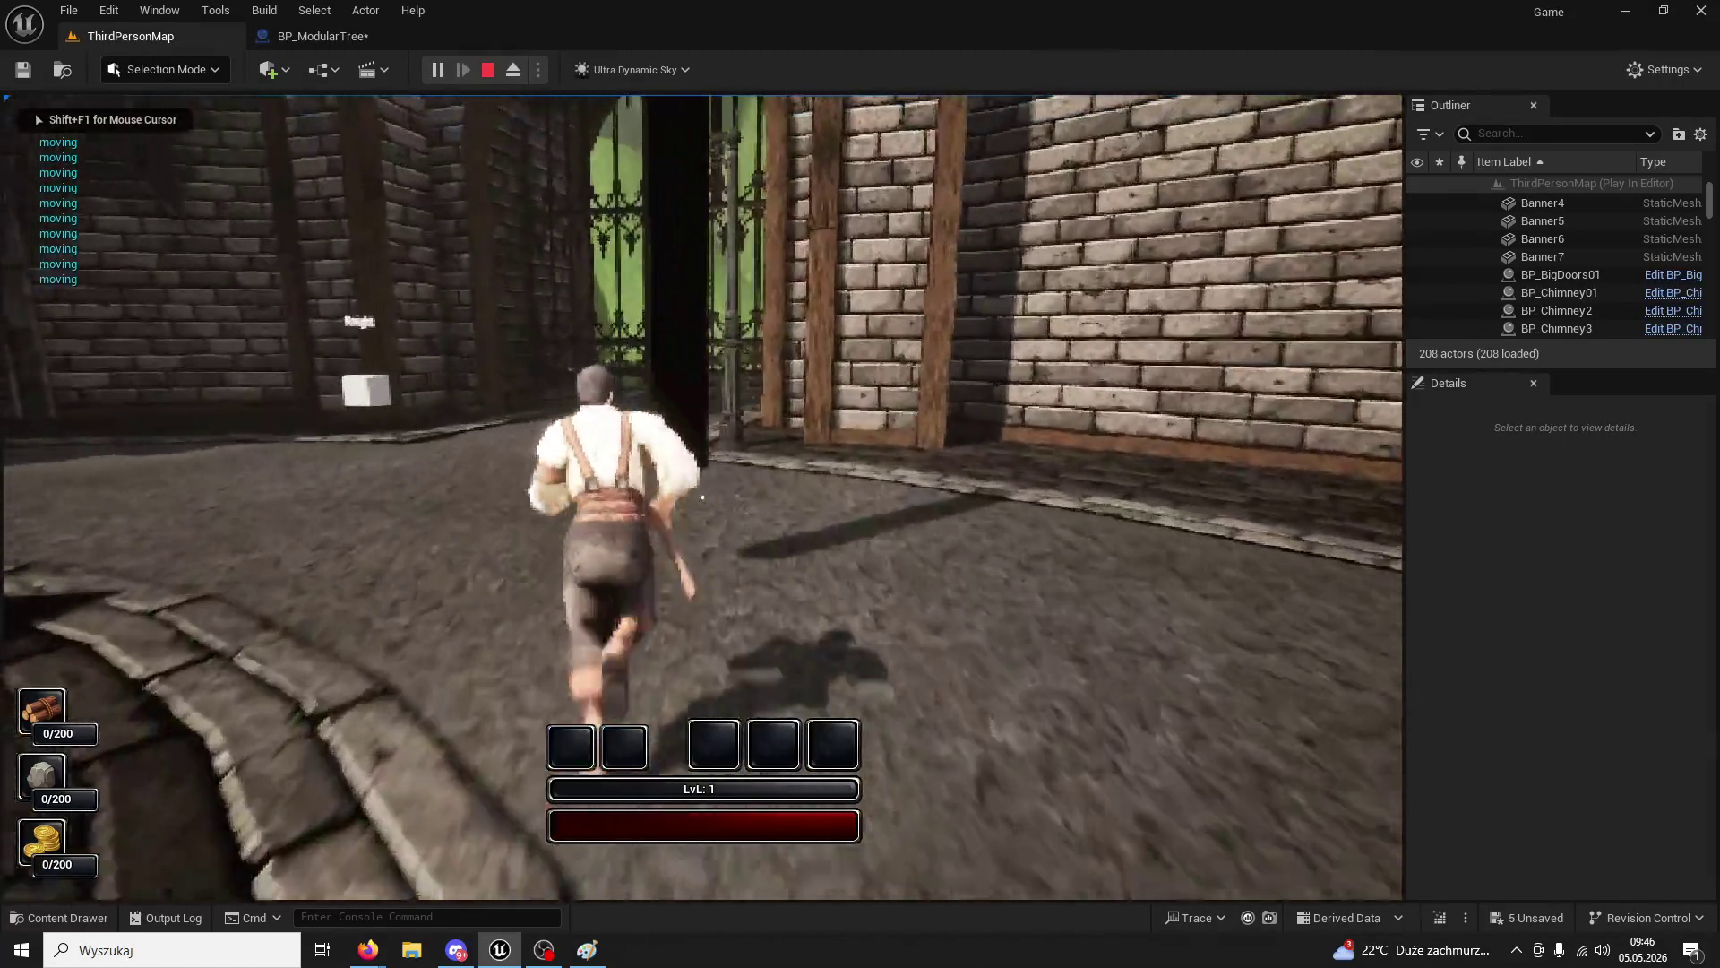
pyautogui.click(703, 496)
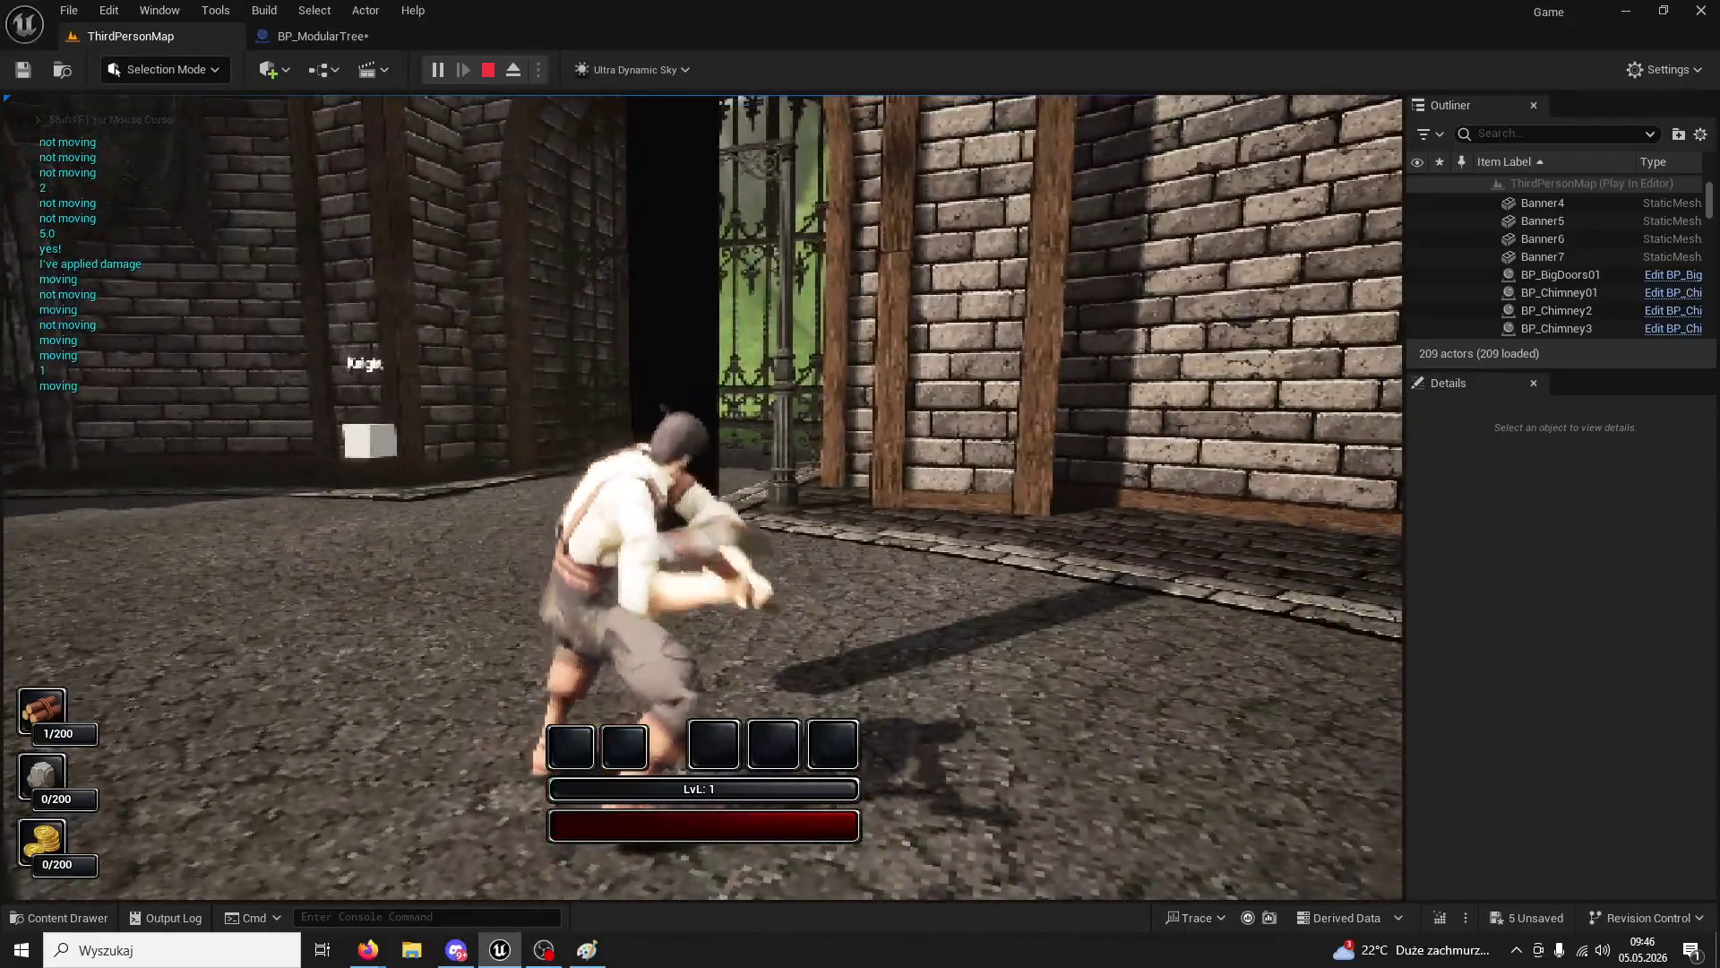
pyautogui.click(702, 497)
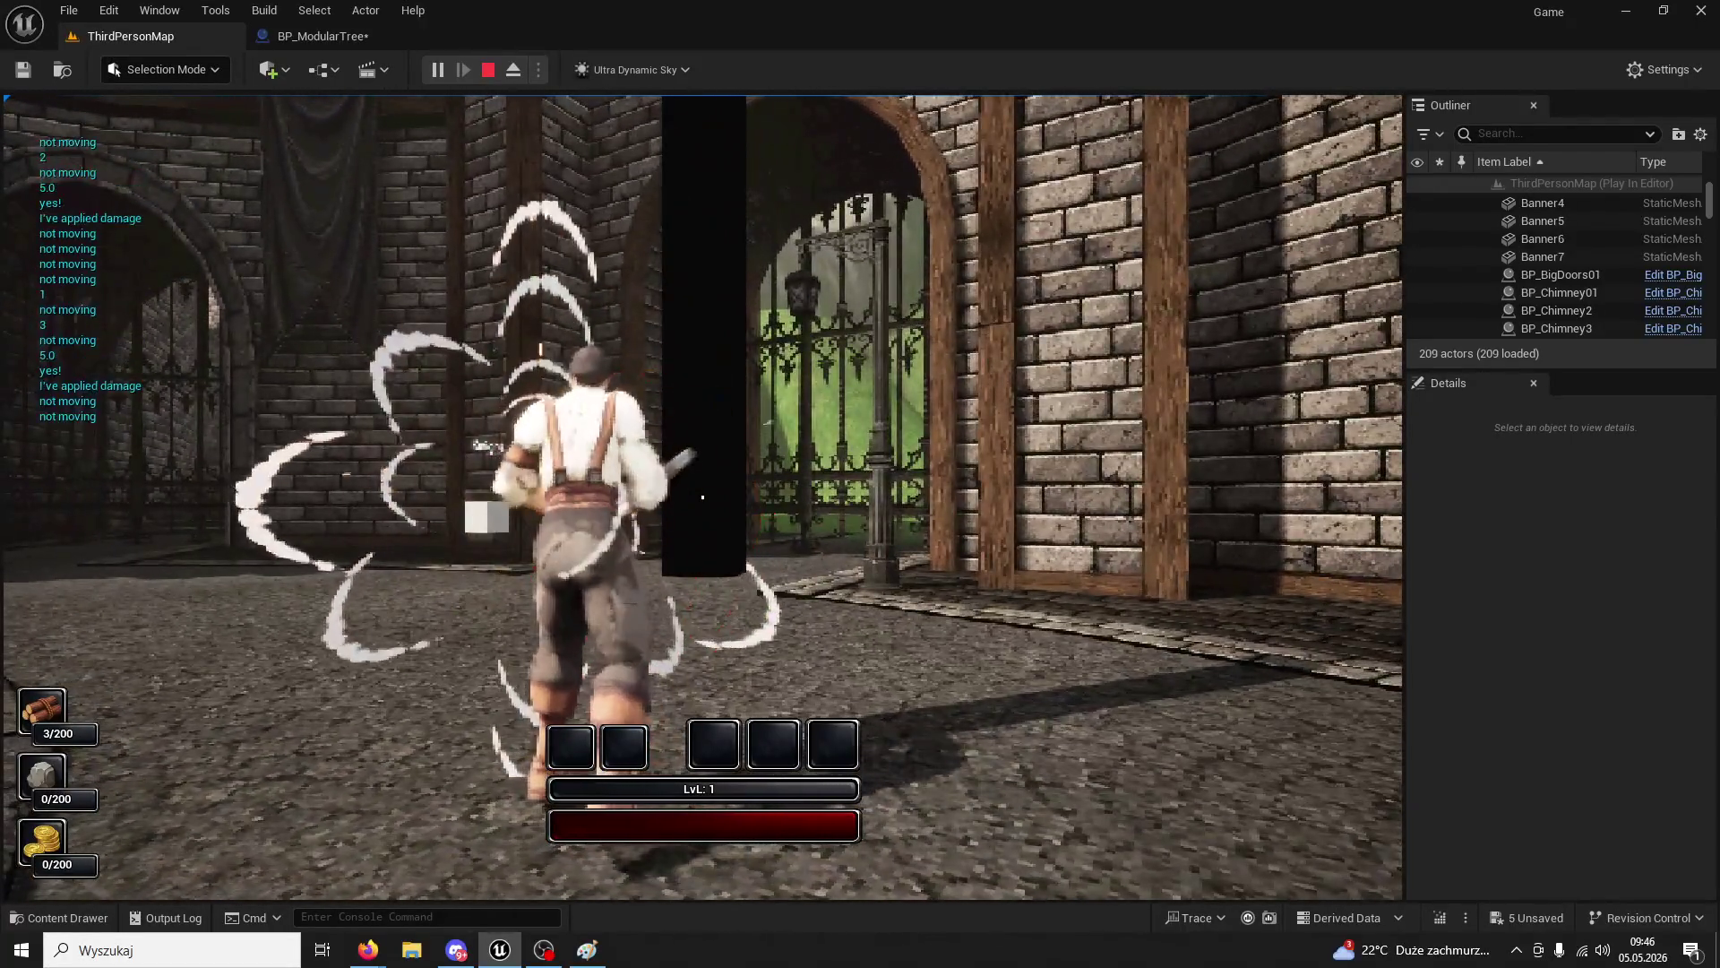
pyautogui.click(702, 496)
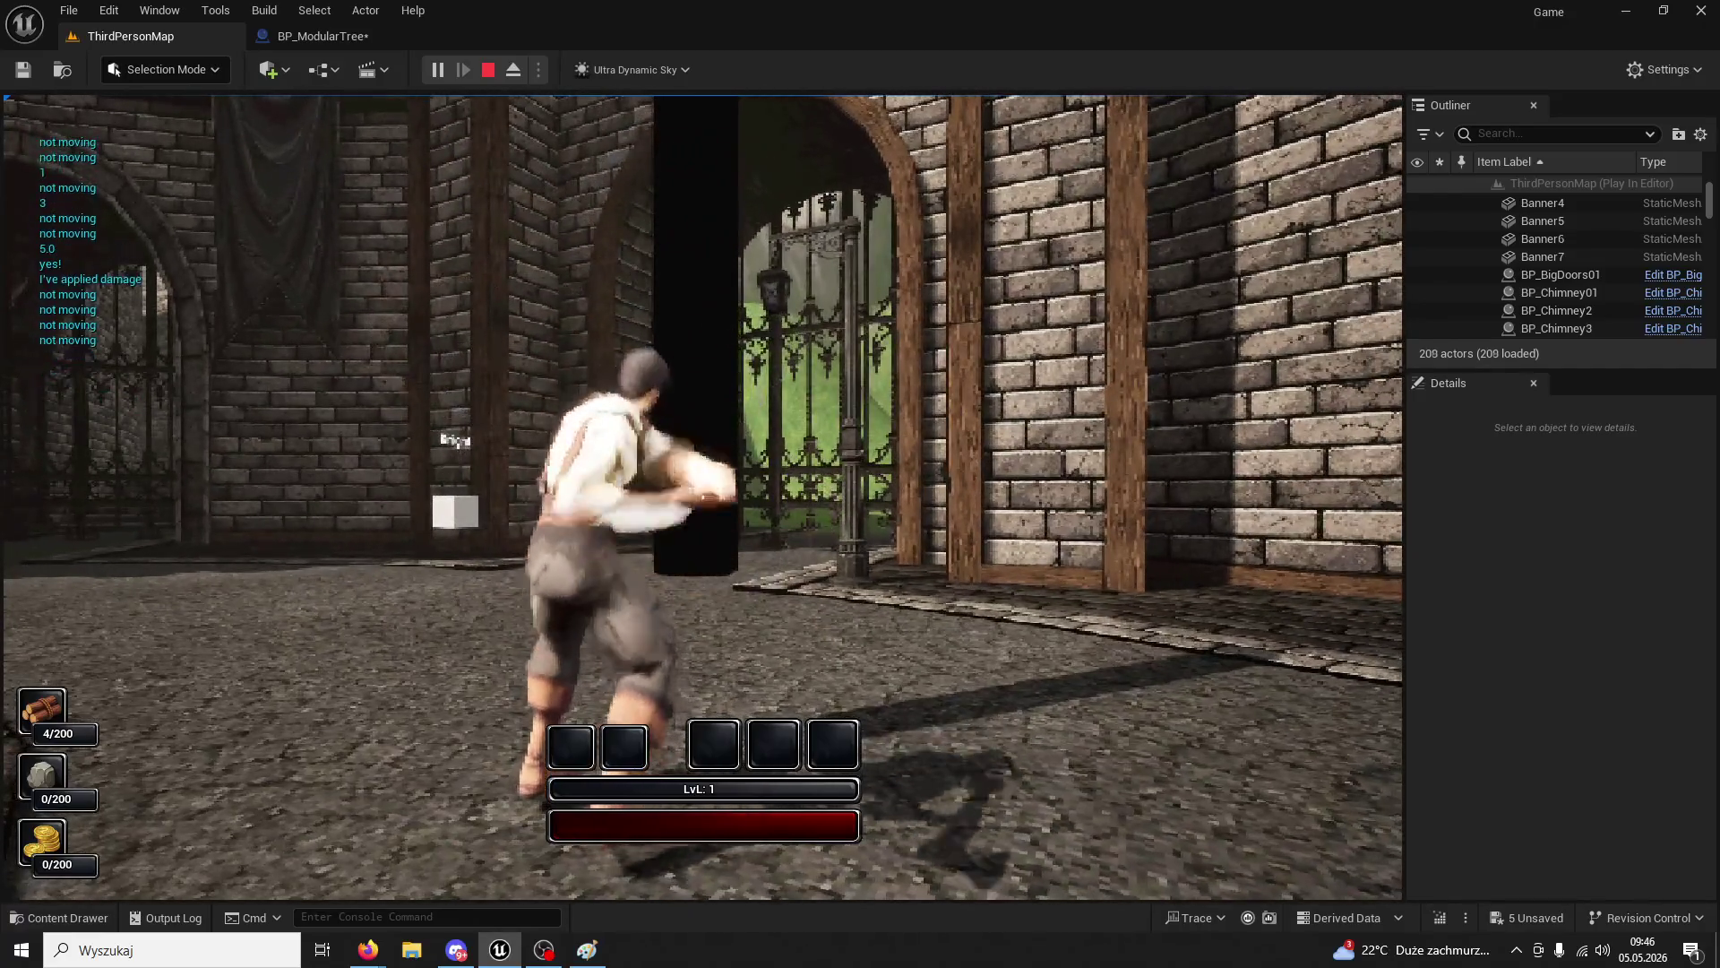
pyautogui.click(702, 497)
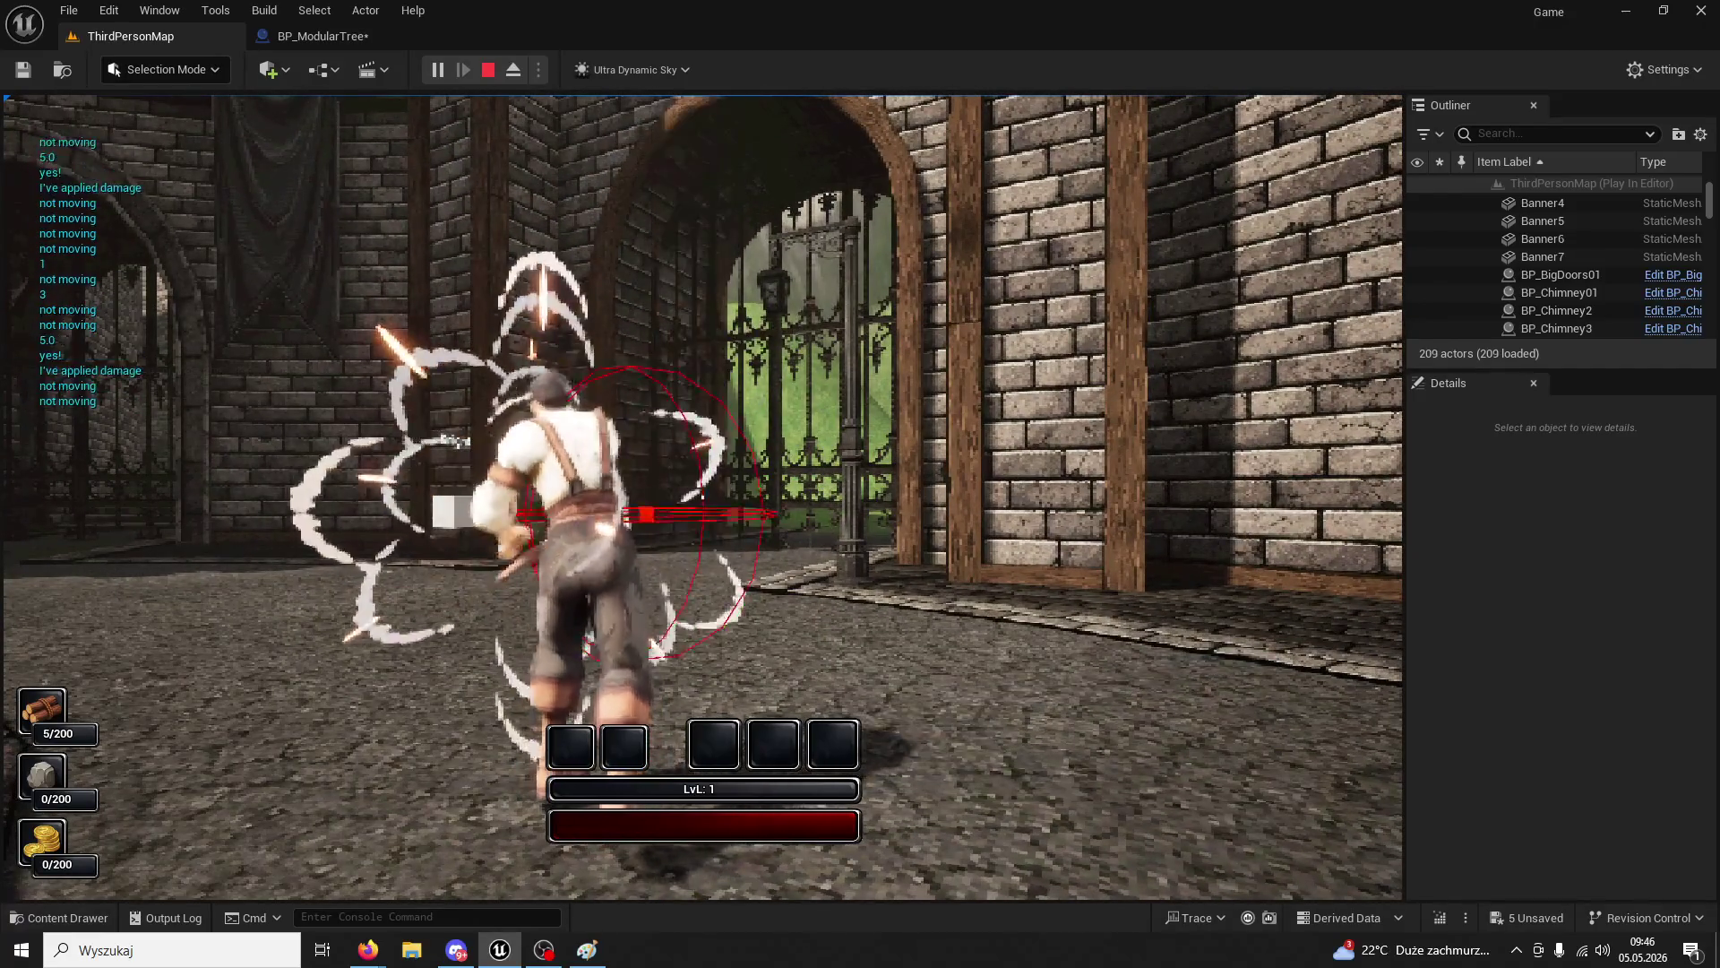
pyautogui.press('a')
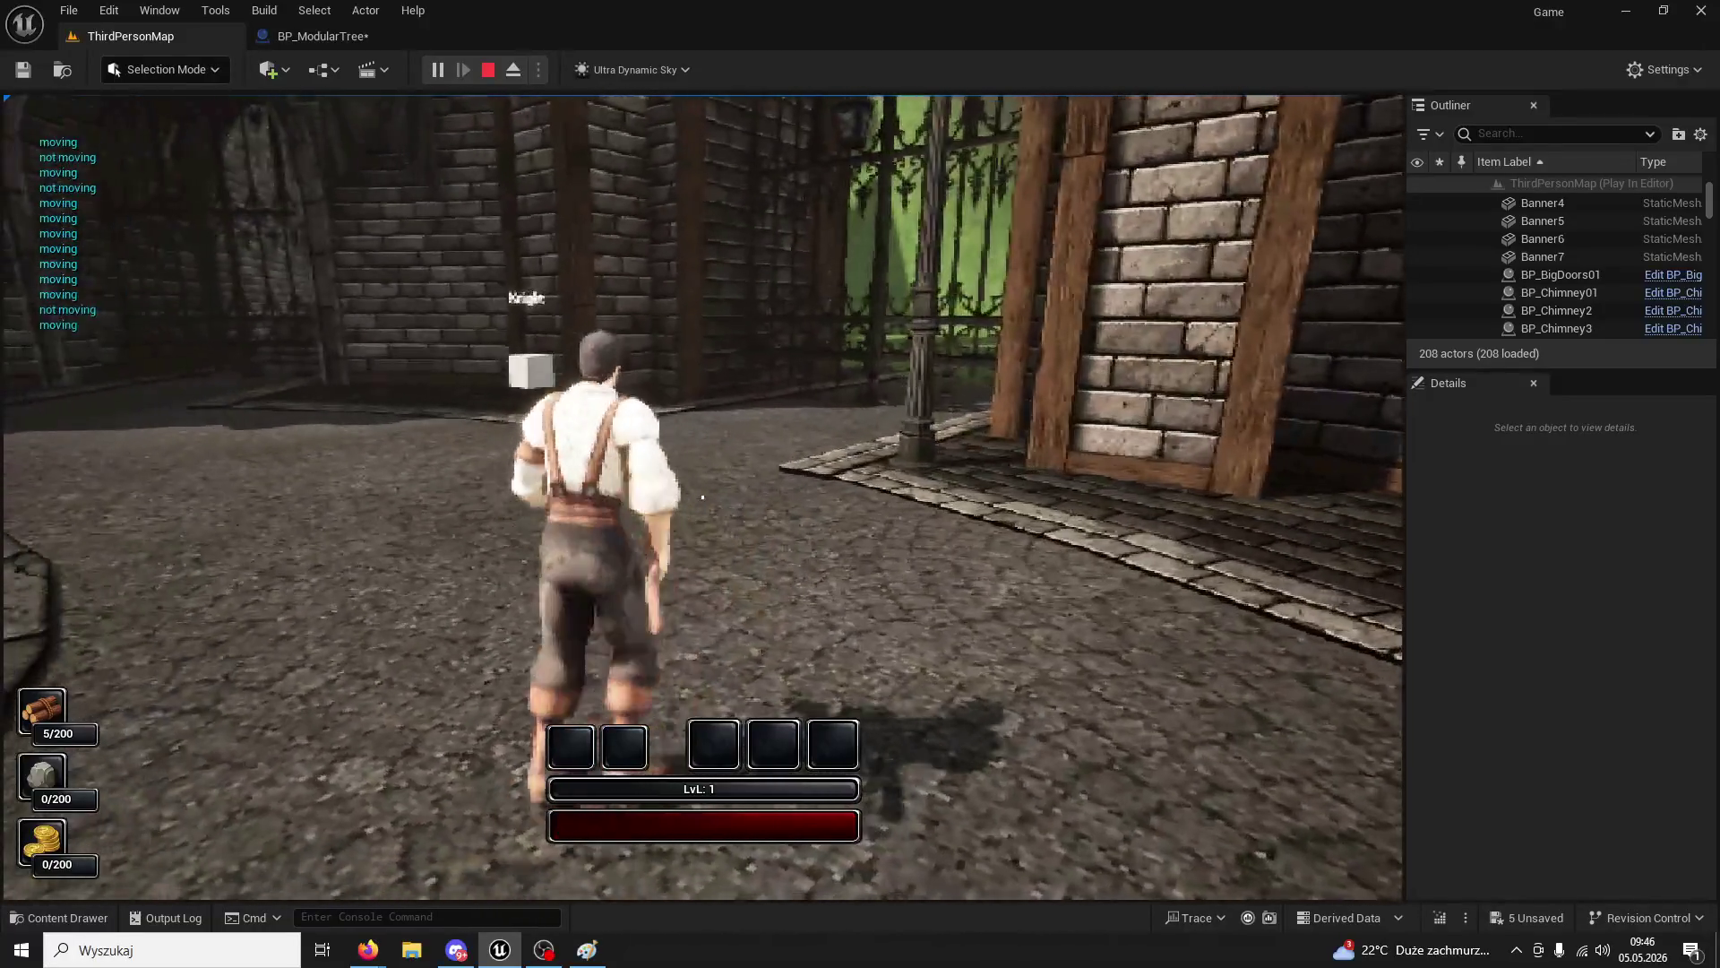
pyautogui.press('a')
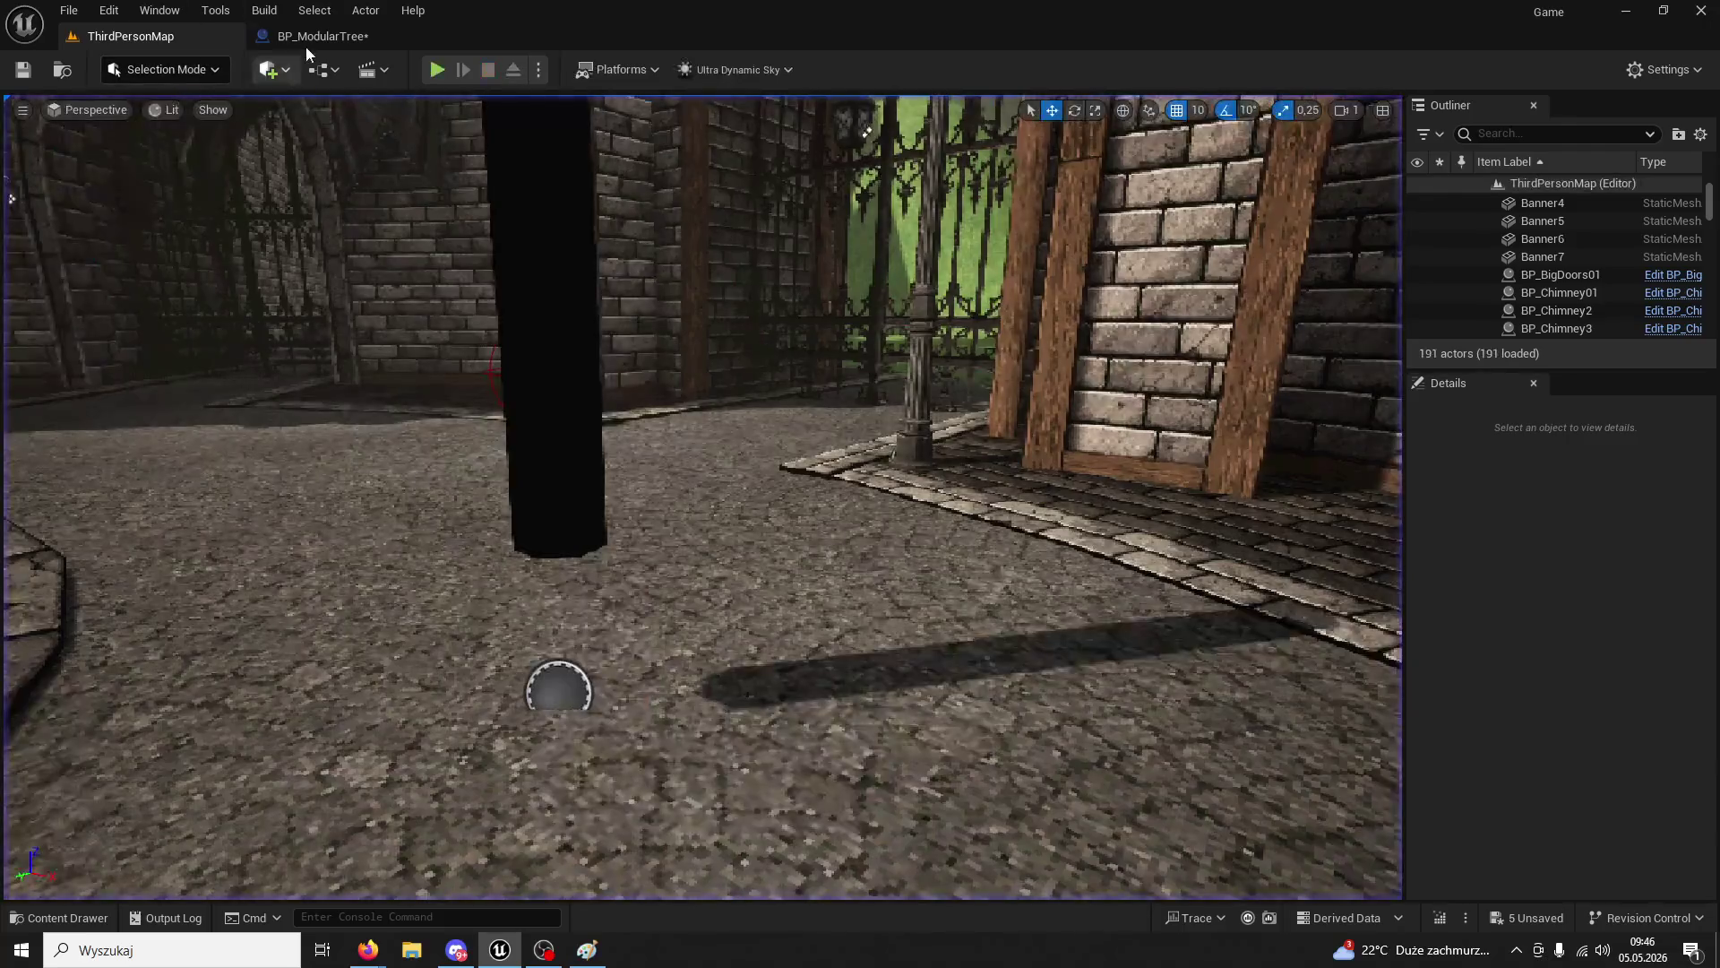
pyautogui.click(309, 37)
pyautogui.scroll(-4, 742, 400)
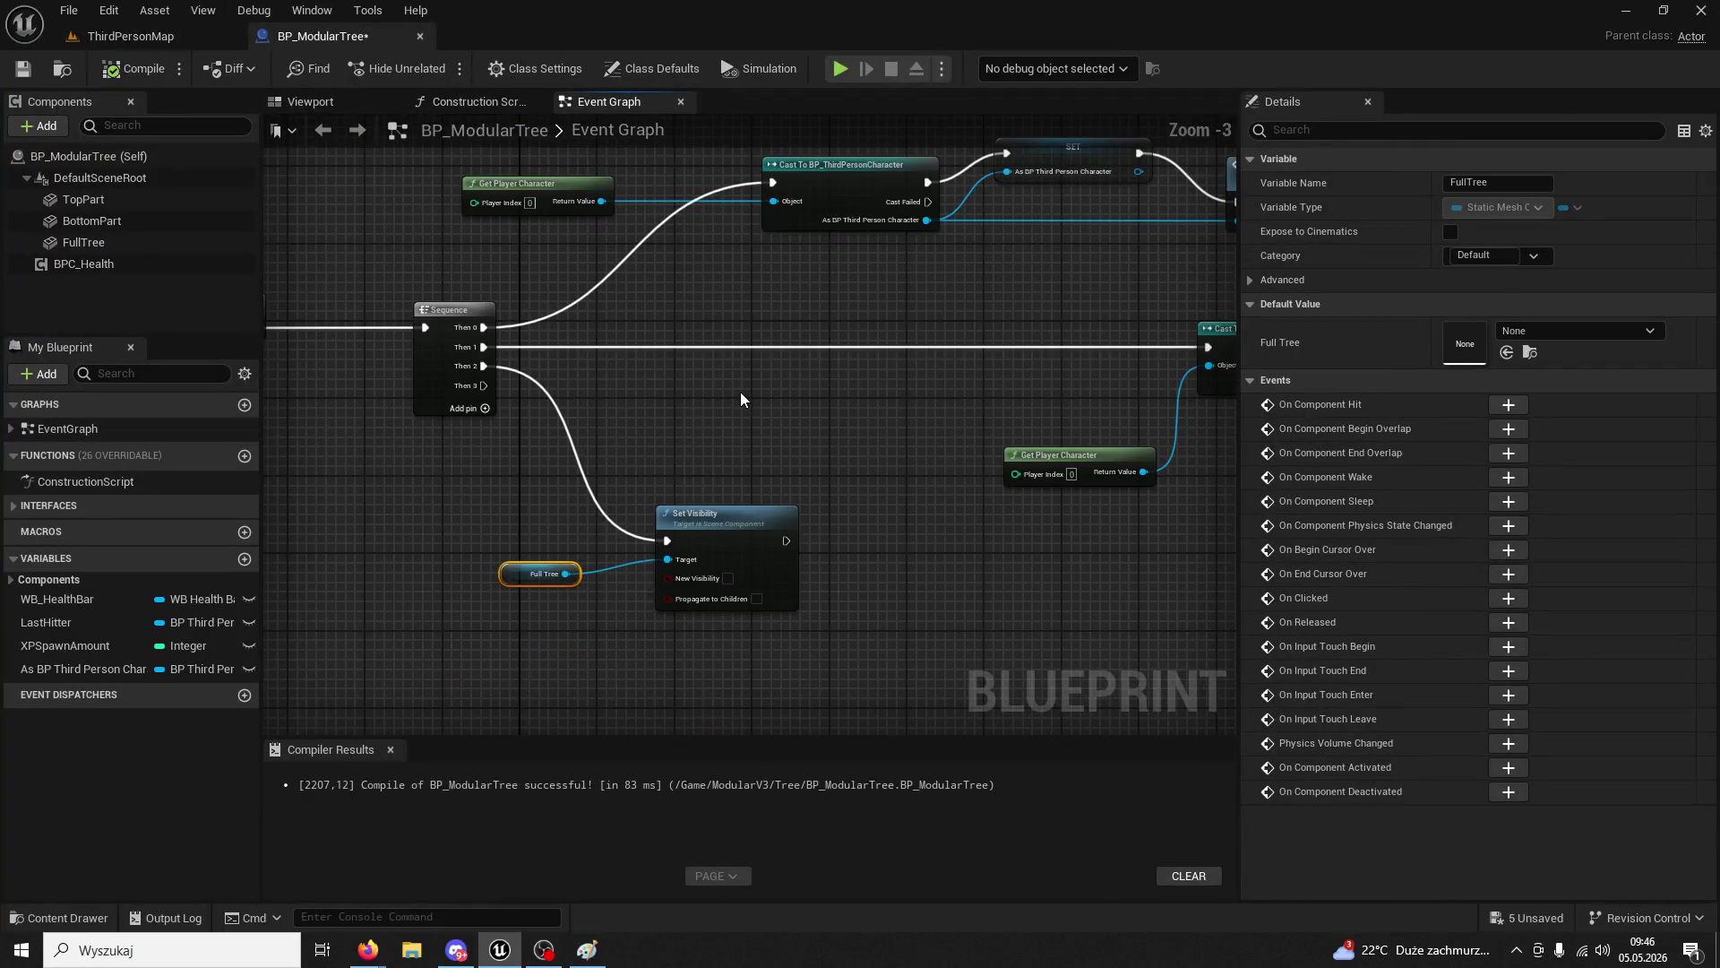
# - Add a Get Collision Response to Channel node fed by the second Top Part reference
pyautogui.scroll(-4, 740, 390)
pyautogui.scroll(6, 731, 461)
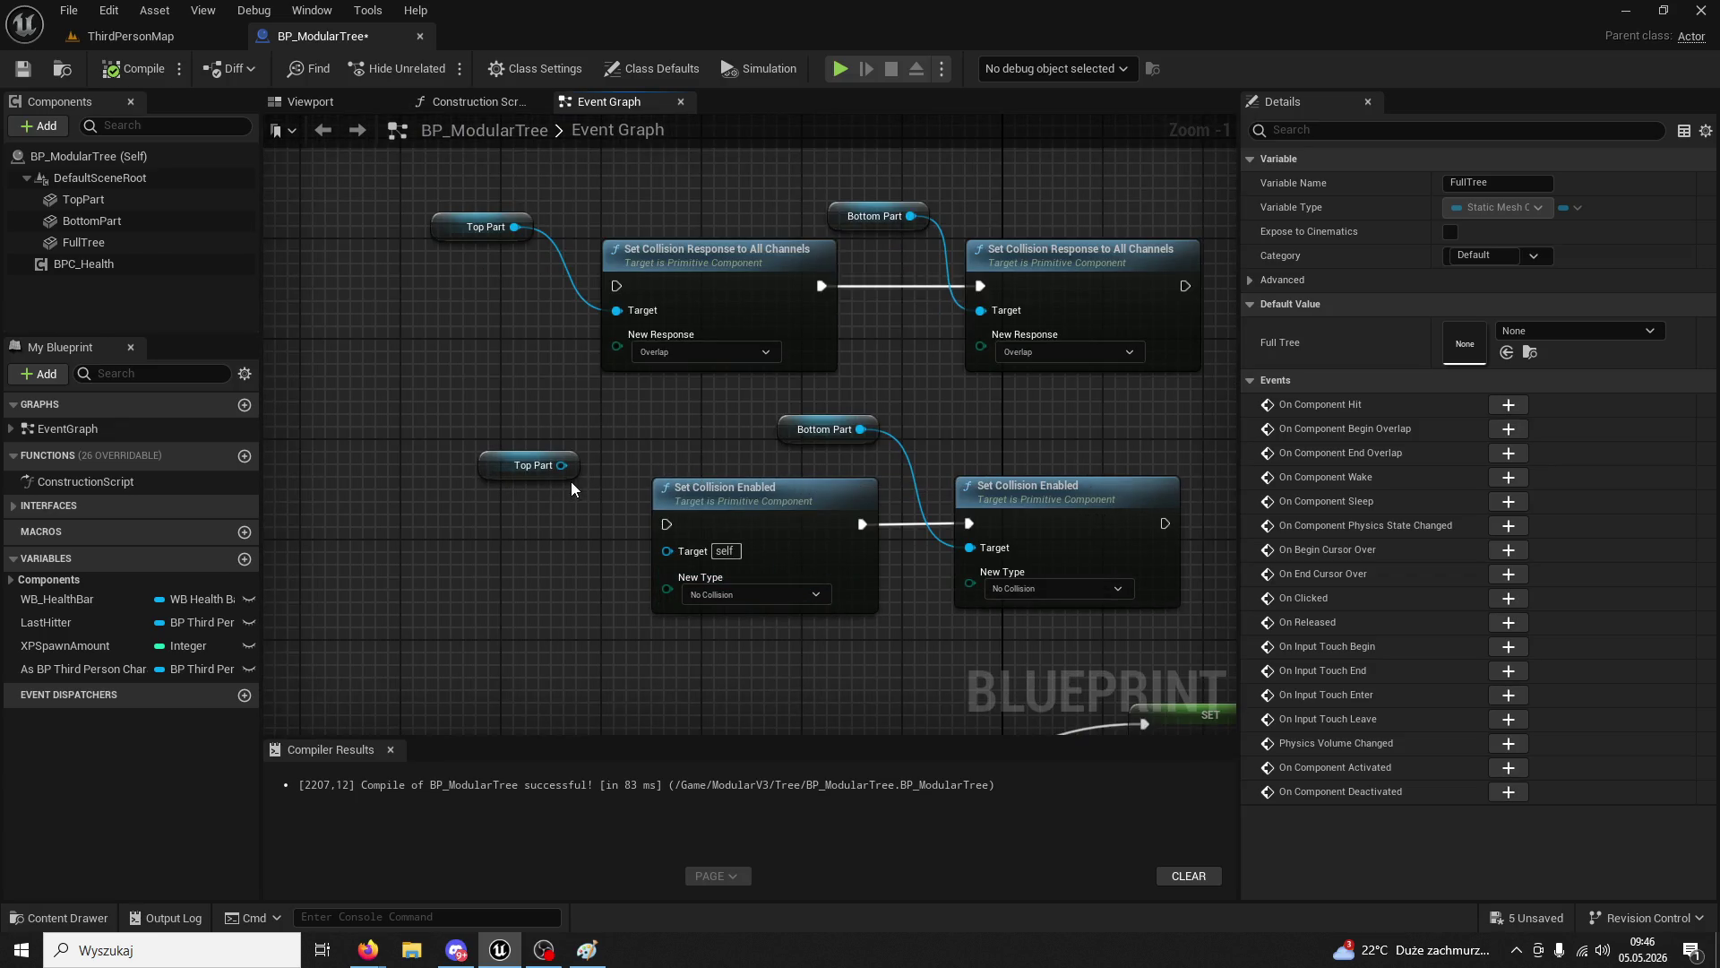
pyautogui.click(662, 258)
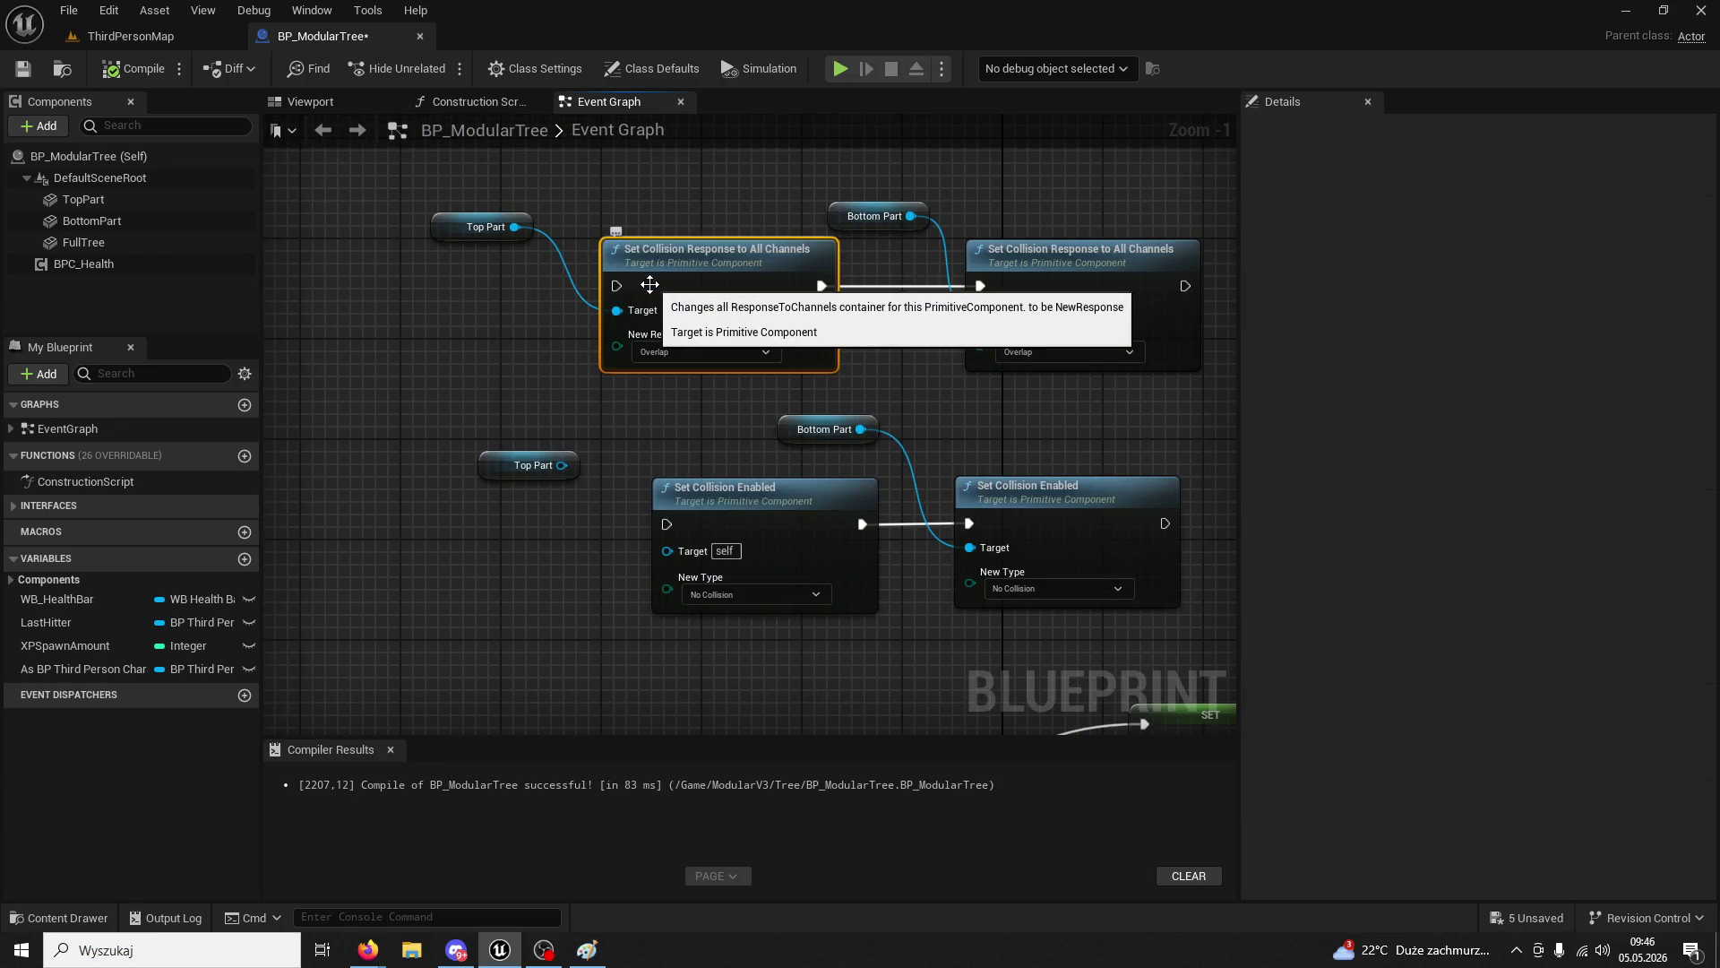
pyautogui.click(680, 352)
pyautogui.click(459, 369)
pyautogui.scroll(-3, 660, 352)
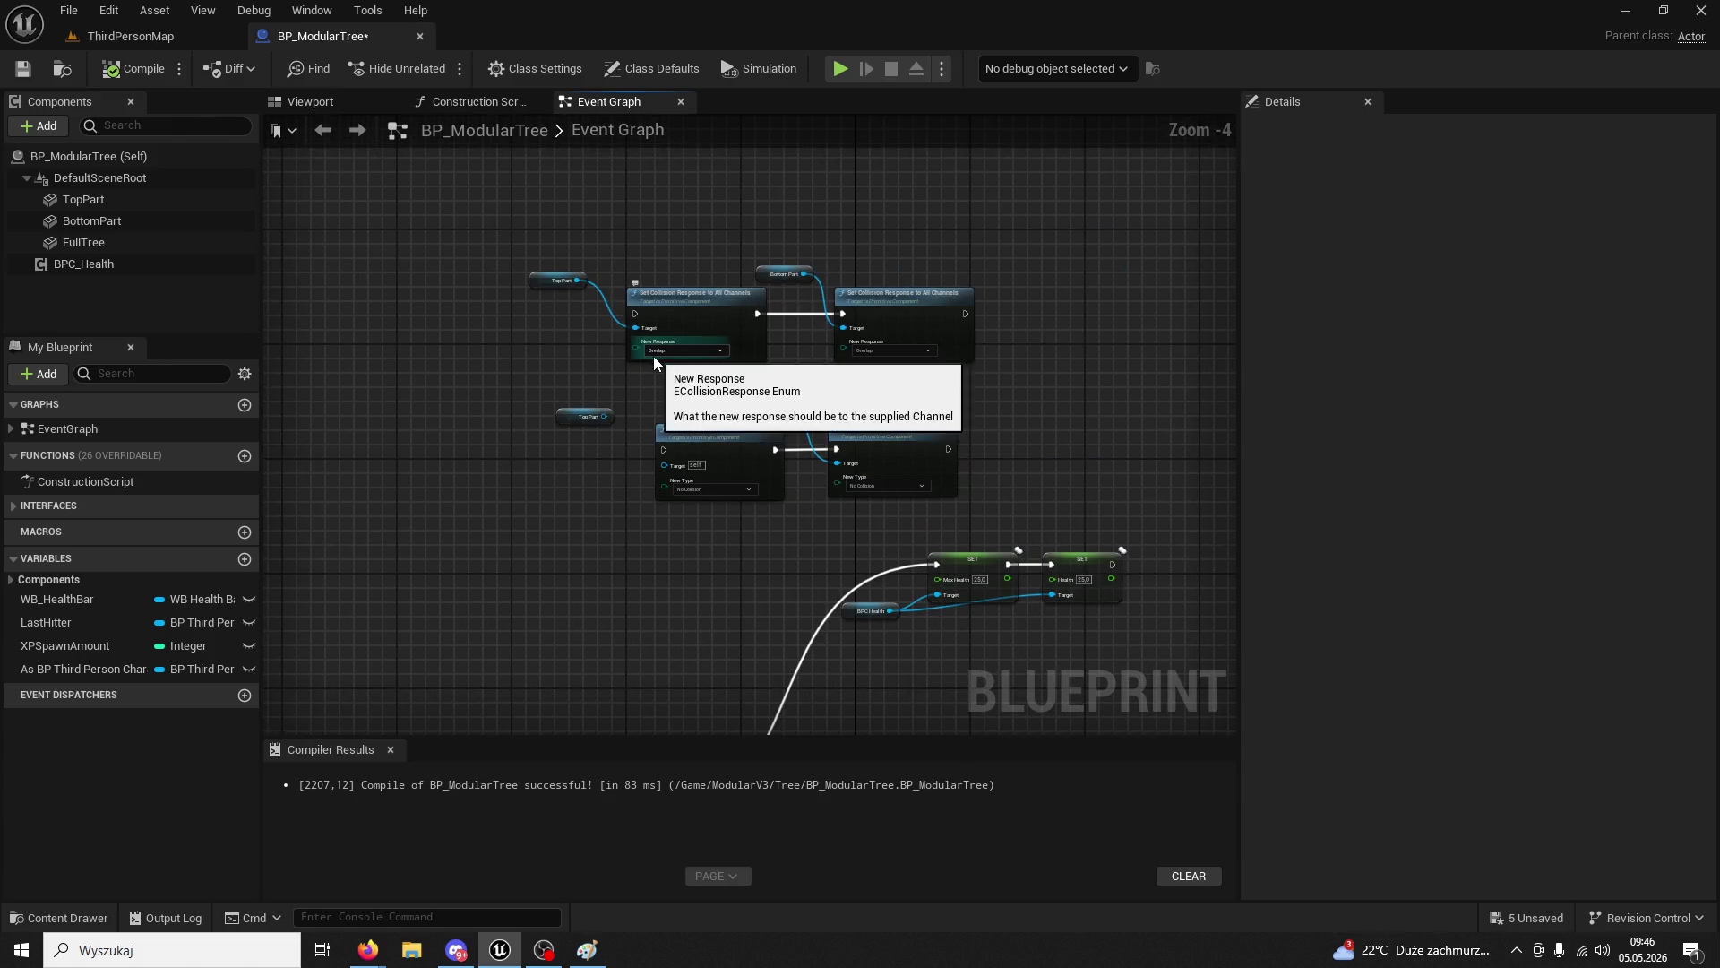
pyautogui.scroll(-5, 782, 591)
pyautogui.scroll(9, 782, 589)
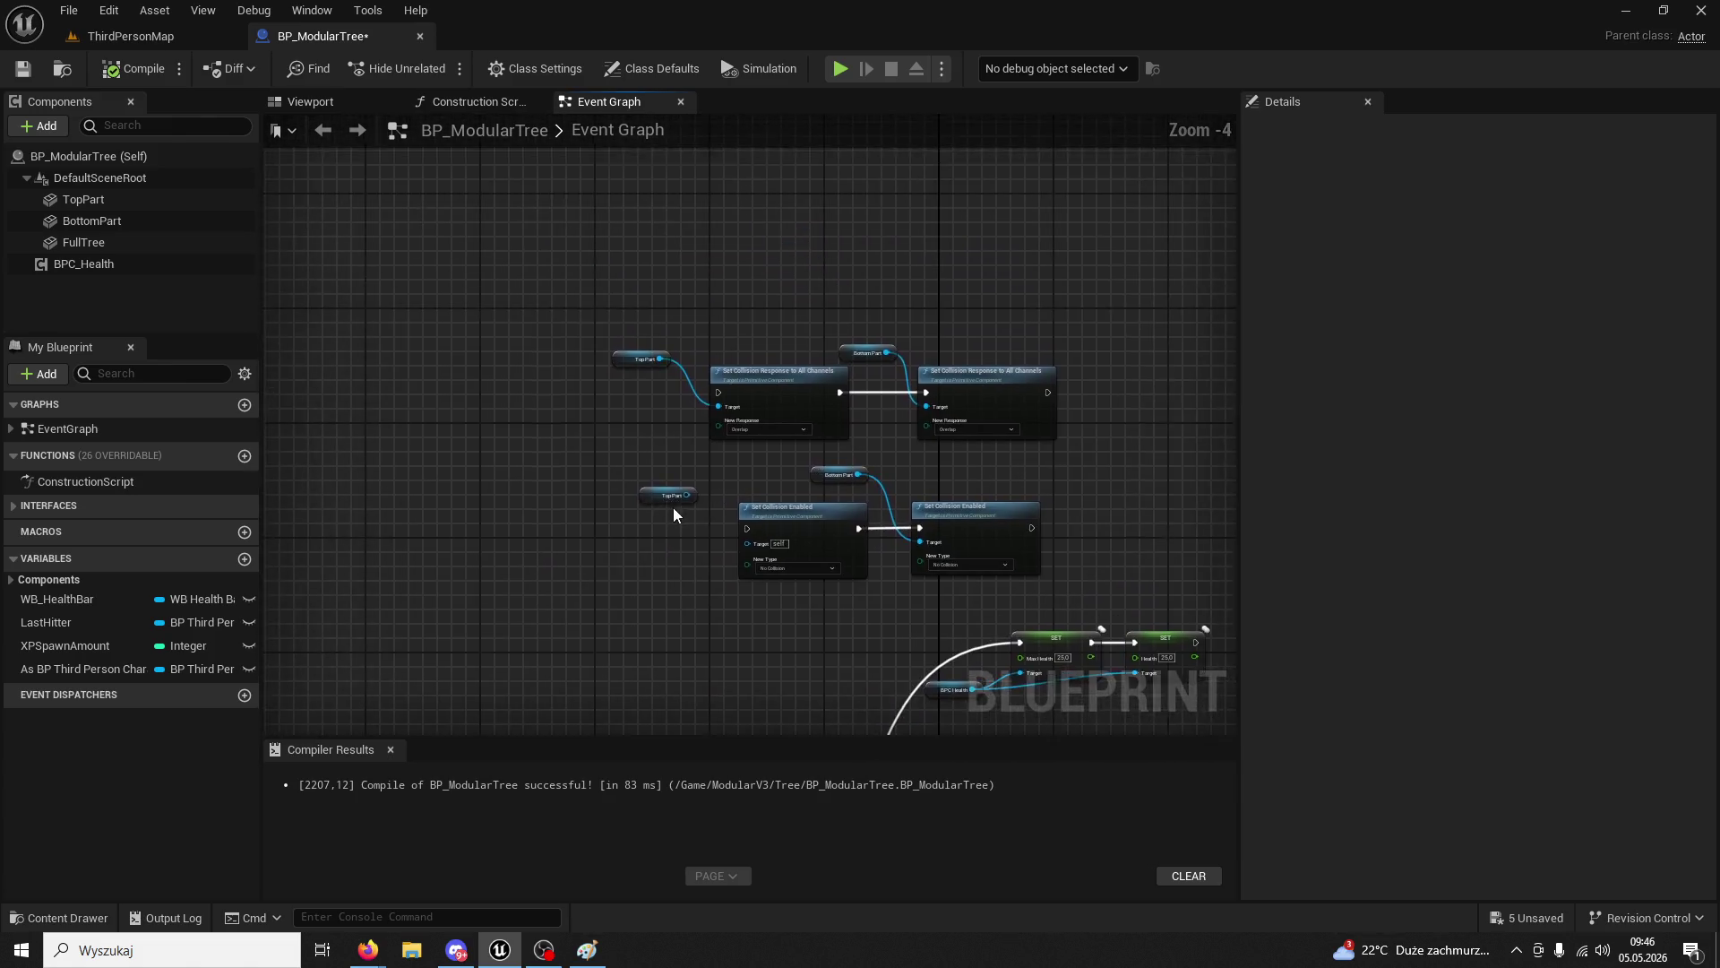
pyautogui.moveTo(646, 484)
pyautogui.mouseDown()
pyautogui.moveTo(285, 511)
pyautogui.moveTo(436, 465)
pyautogui.mouseUp()
pyautogui.write('set co')
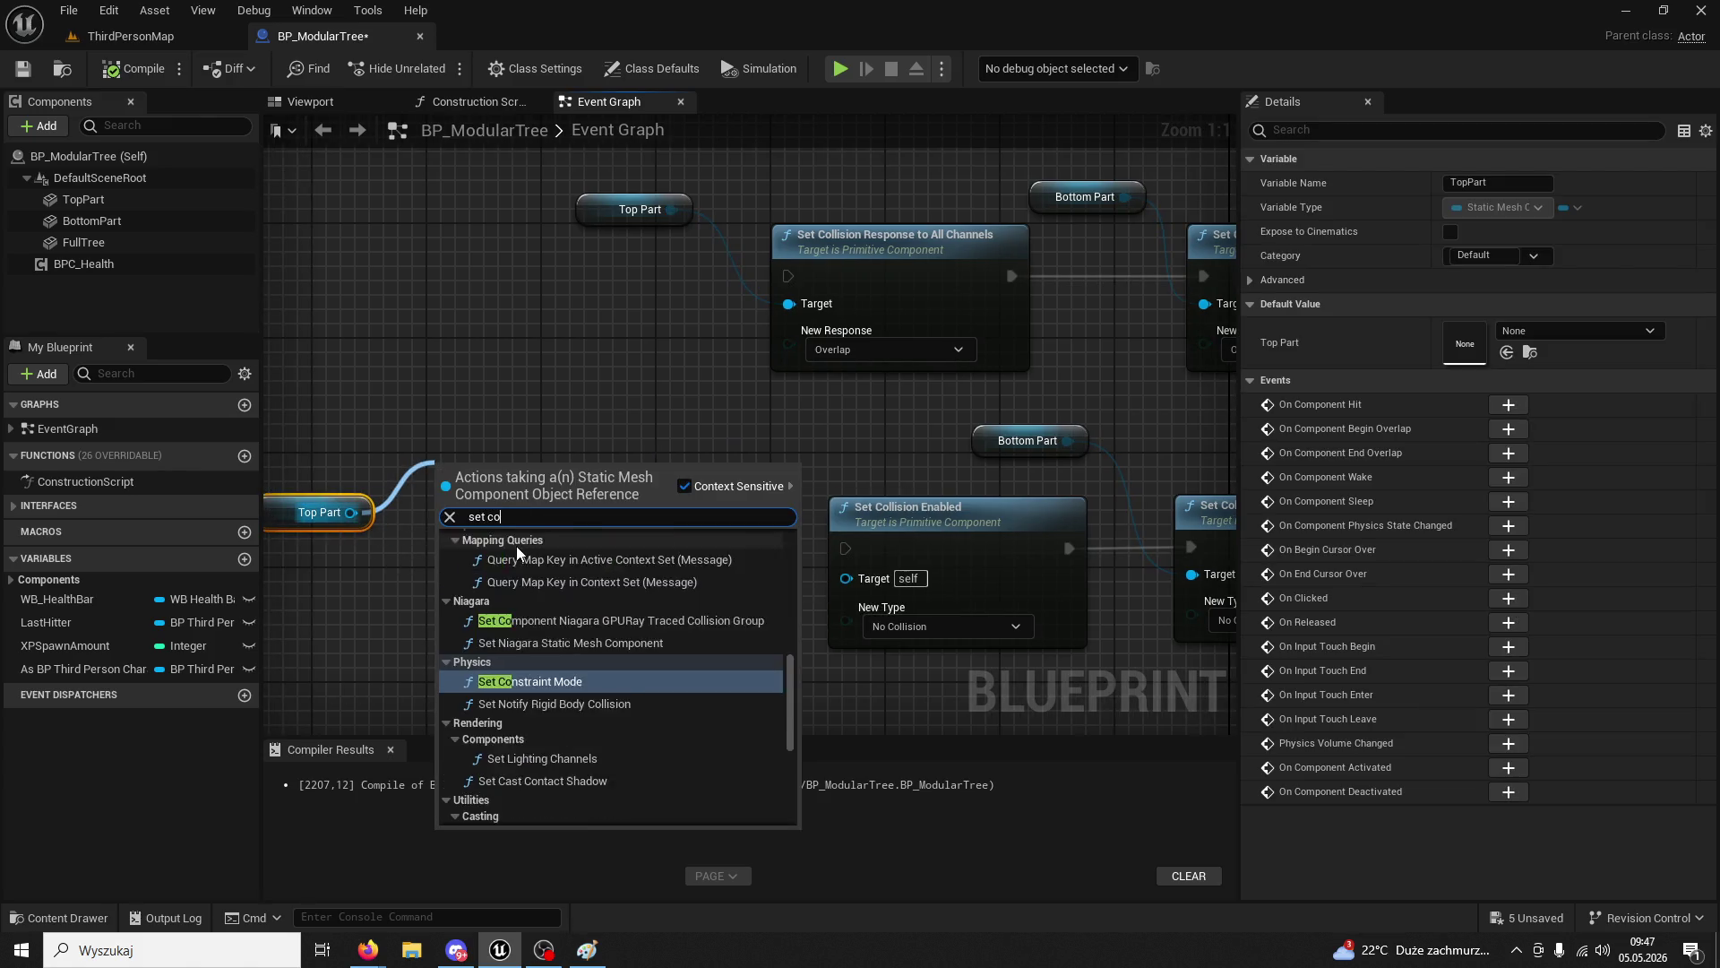
pyautogui.write('llision')
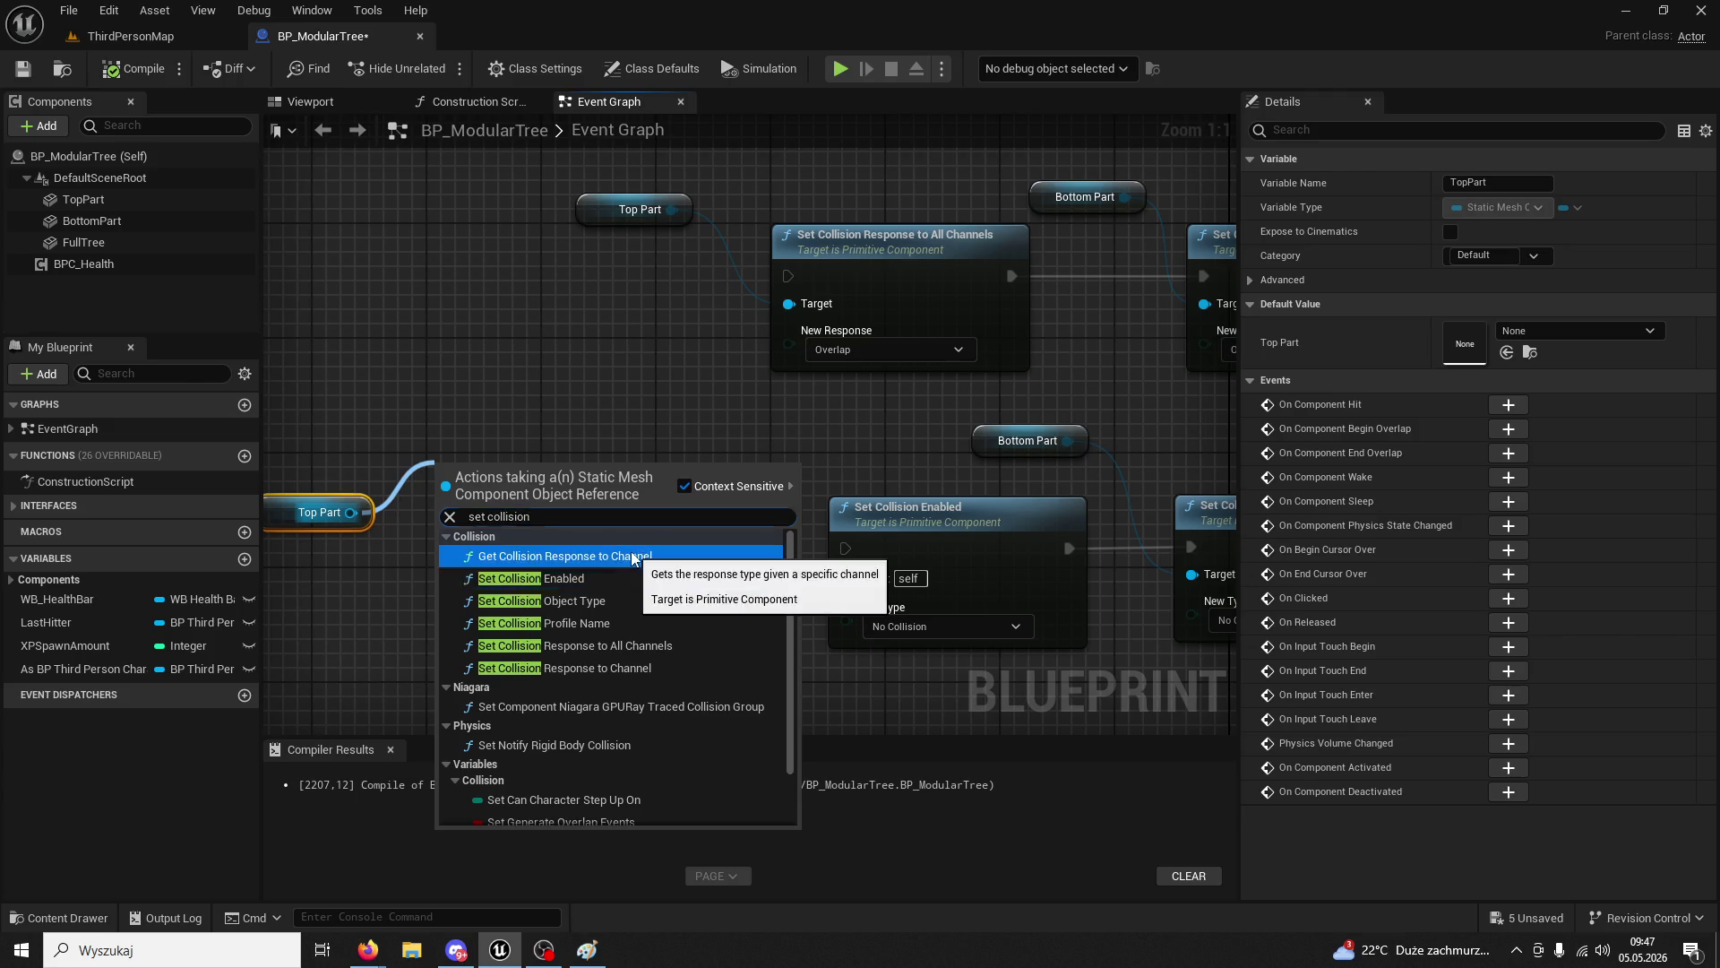
pyautogui.click(633, 557)
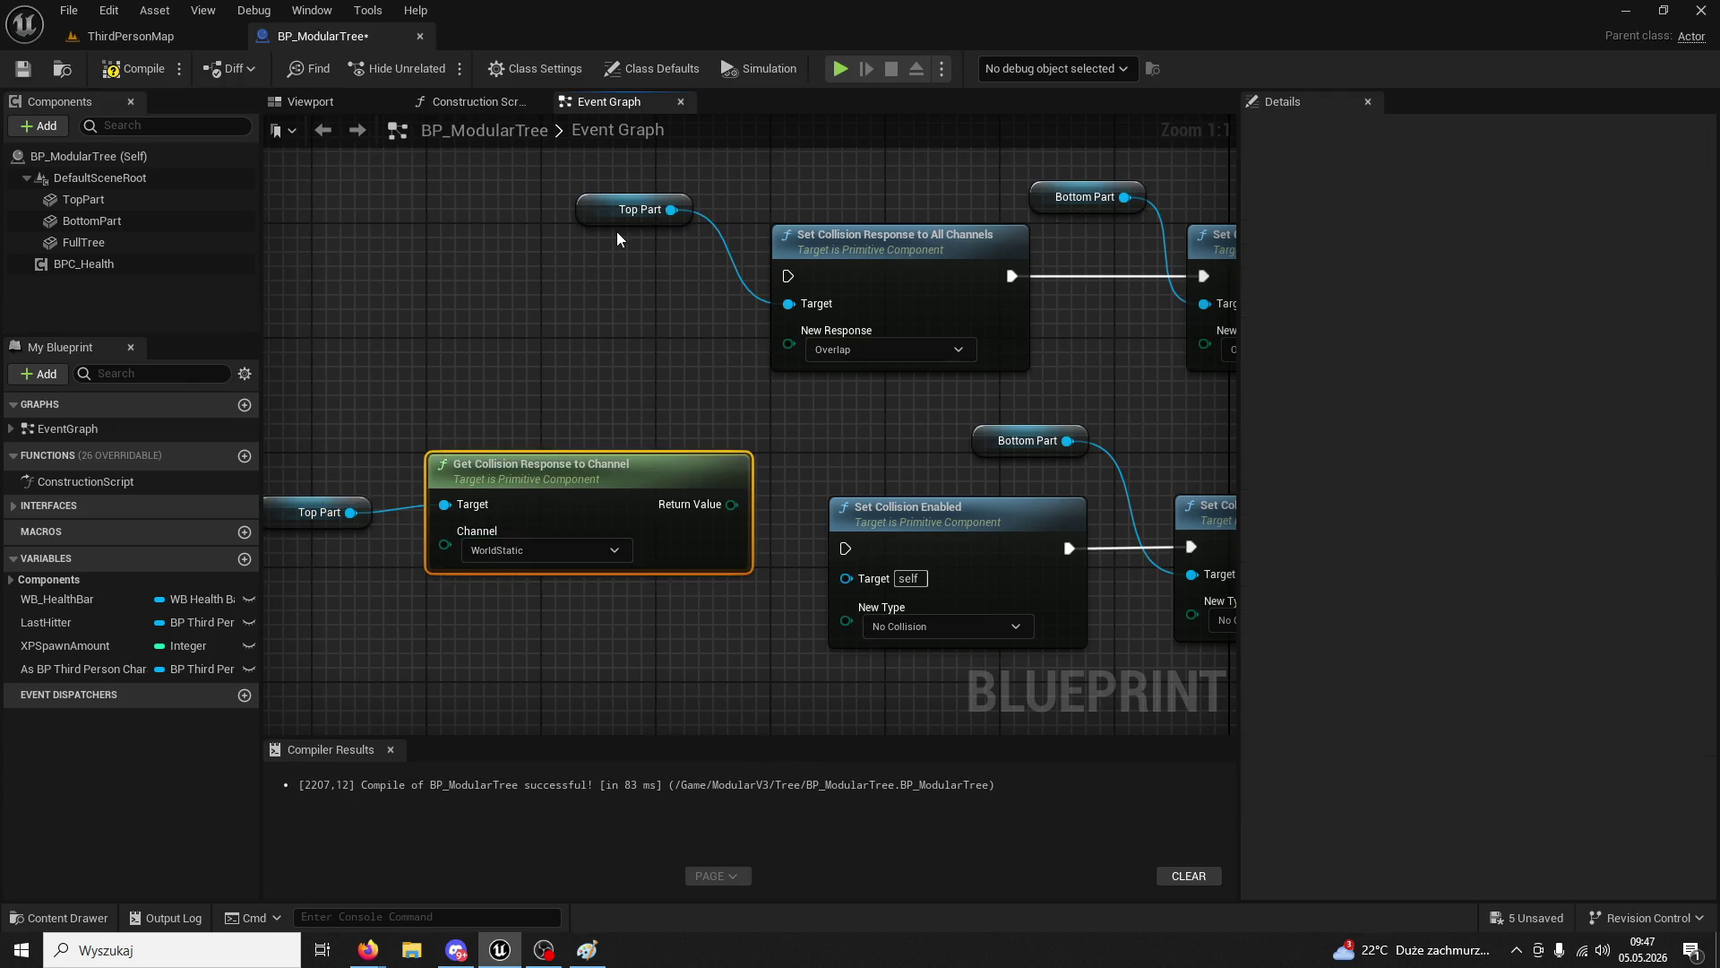
# - Duplicate Top Part with its Set Collision Response to All Channels node beside Set Visibility
pyautogui.click(918, 249)
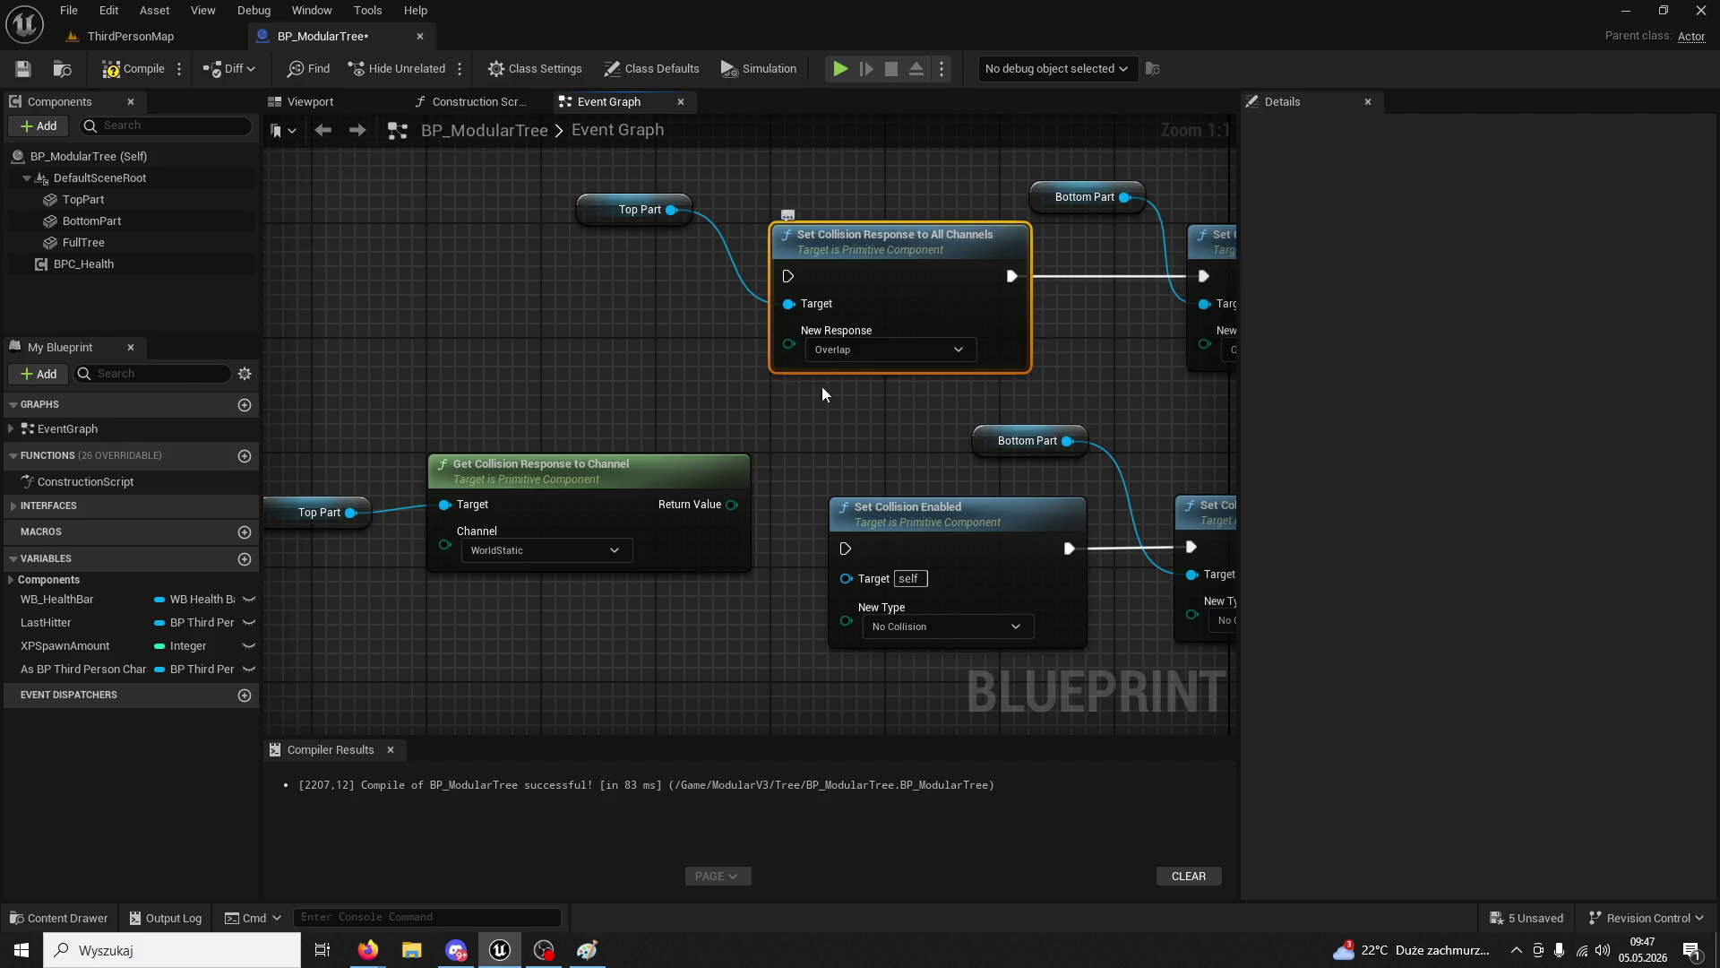
pyautogui.click(879, 349)
pyautogui.click(881, 353)
pyautogui.keyDown('ctrl'); pyautogui.click(636, 209); pyautogui.keyUp('ctrl')
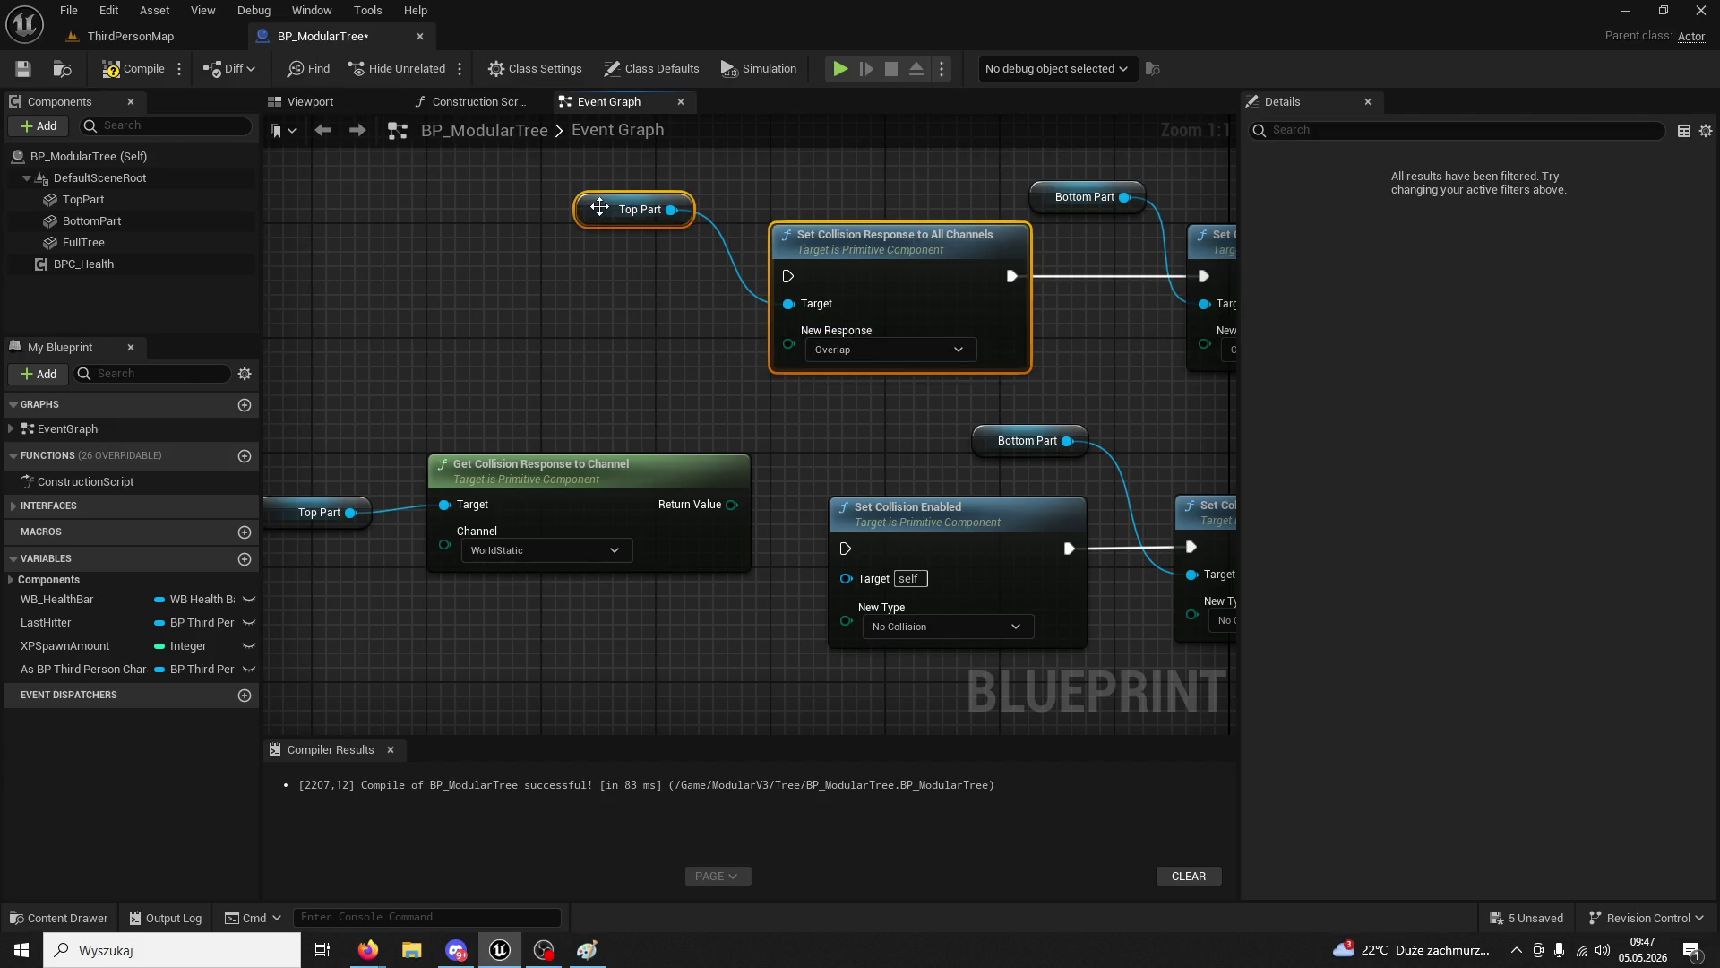
pyautogui.scroll(-3, 661, 362)
pyautogui.scroll(-1, 778, 519)
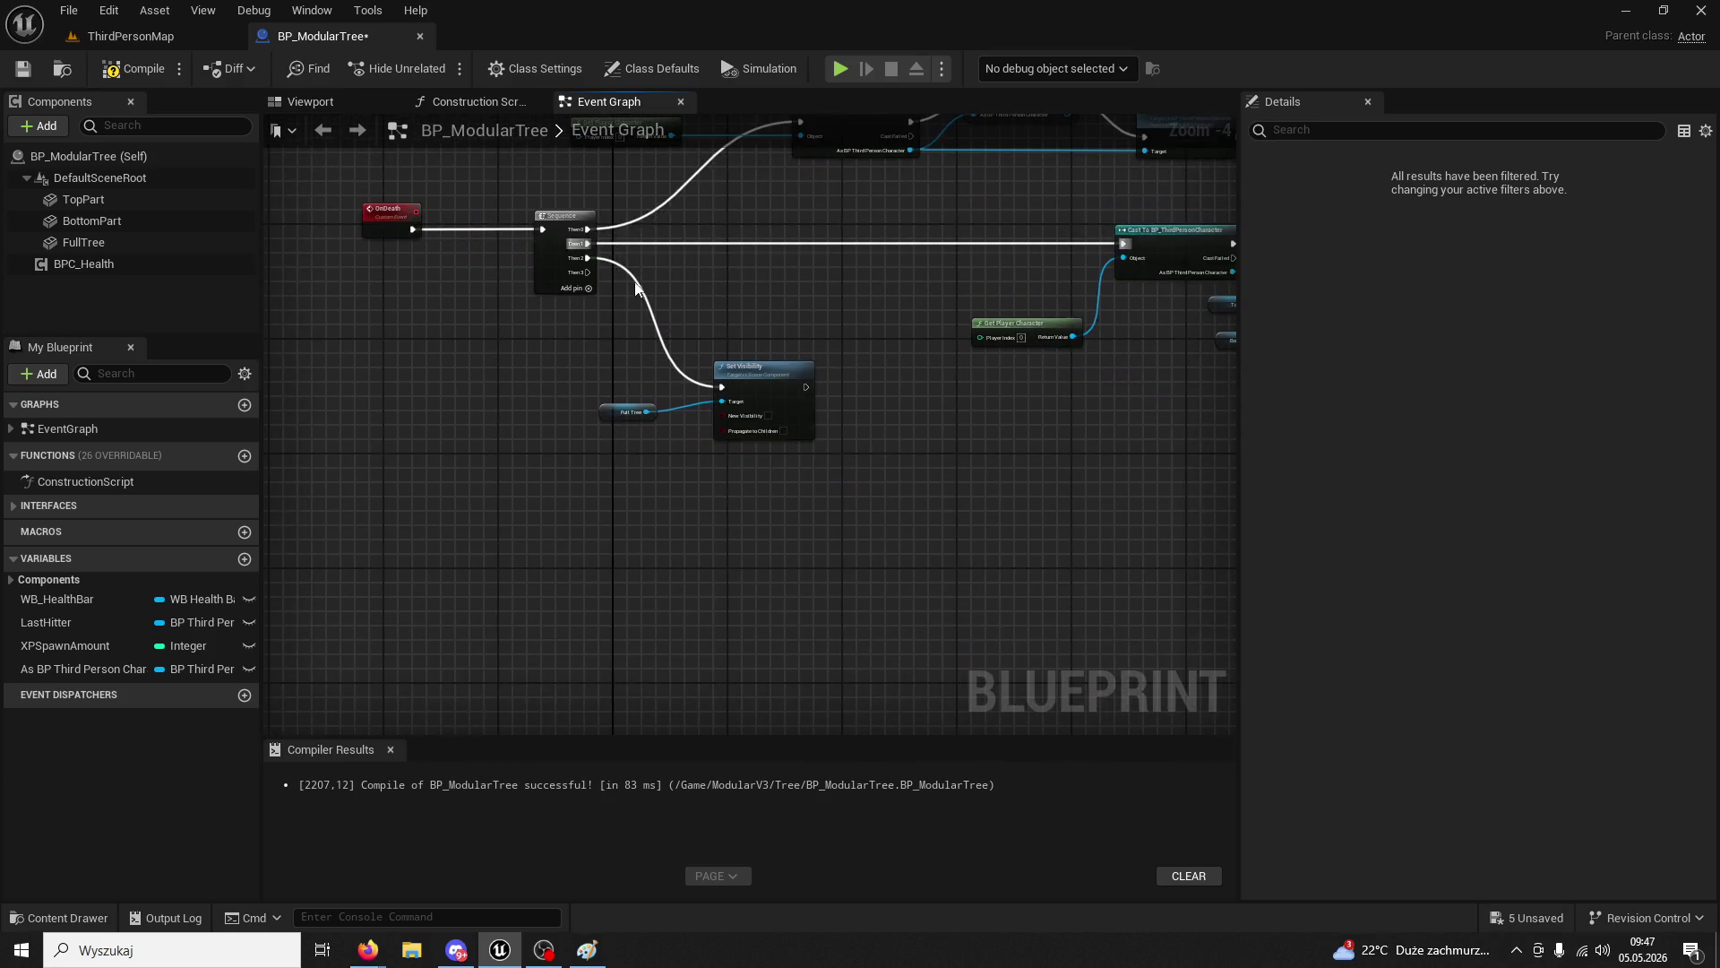
pyautogui.click(826, 437)
pyautogui.scroll(2, 826, 442)
pyautogui.hotkey('ctrl', 'z')
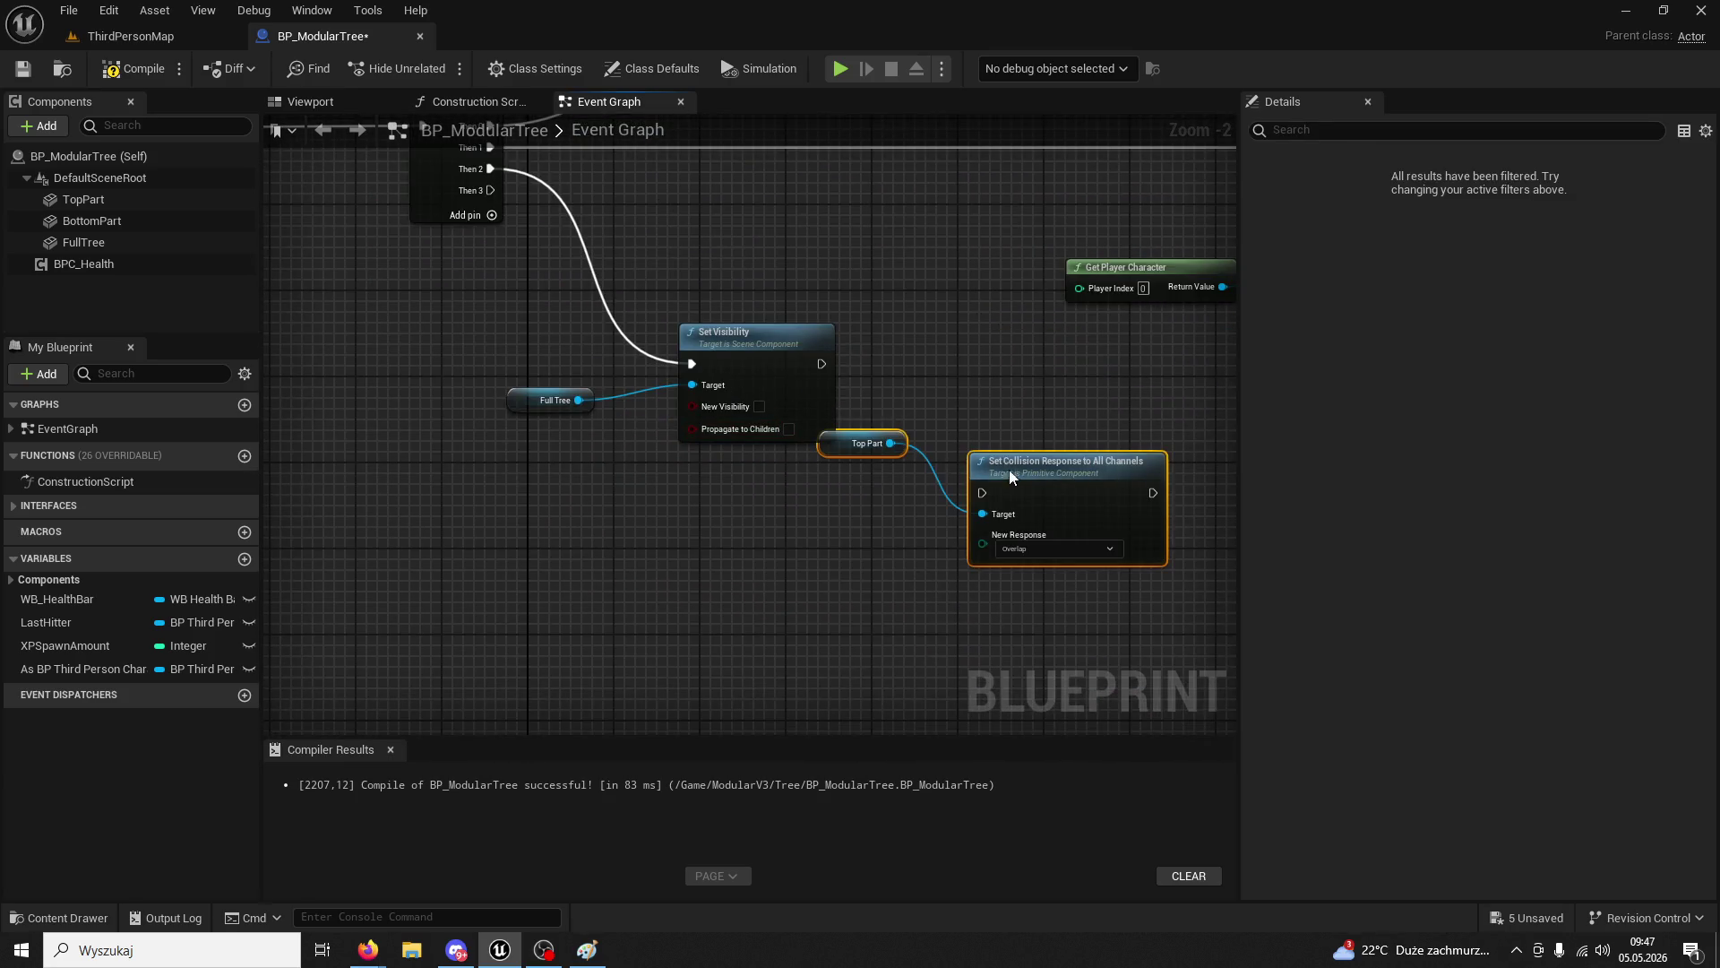
# - Chain the pasted all-channels node after Set Visibility and retarget it to Full Tree, keeping Overlap
pyautogui.moveTo(1009, 475); pyautogui.dragTo(998, 349)
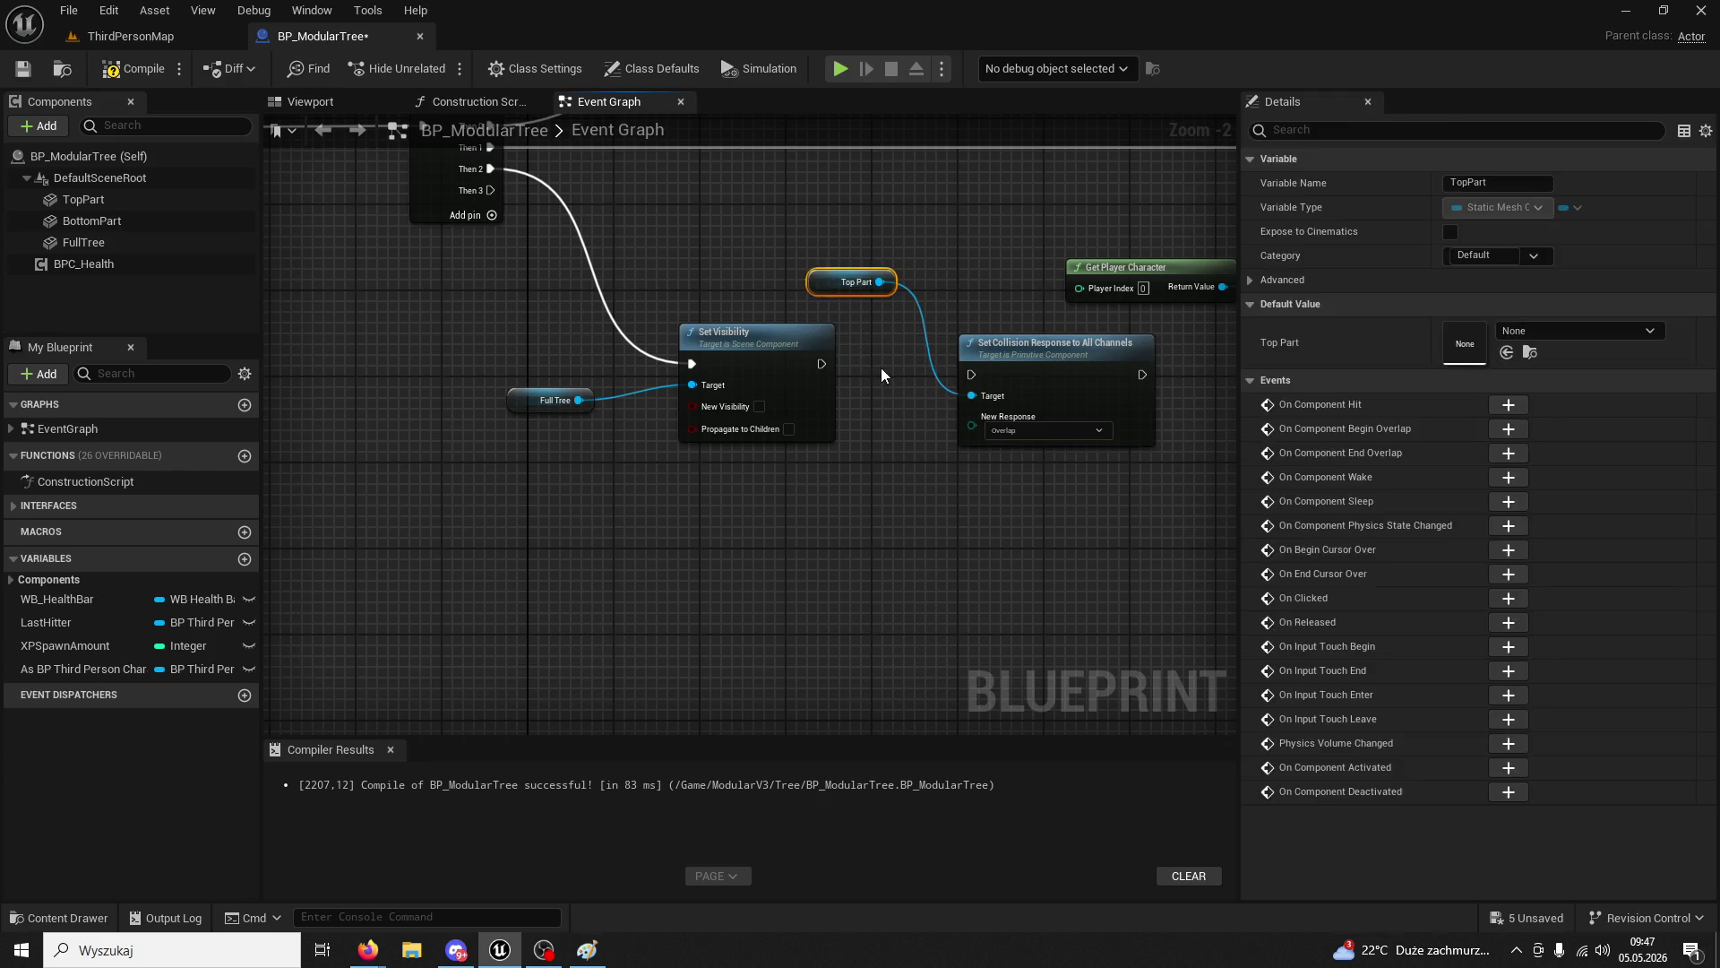
pyautogui.click(881, 371)
pyautogui.scroll(2, 881, 371)
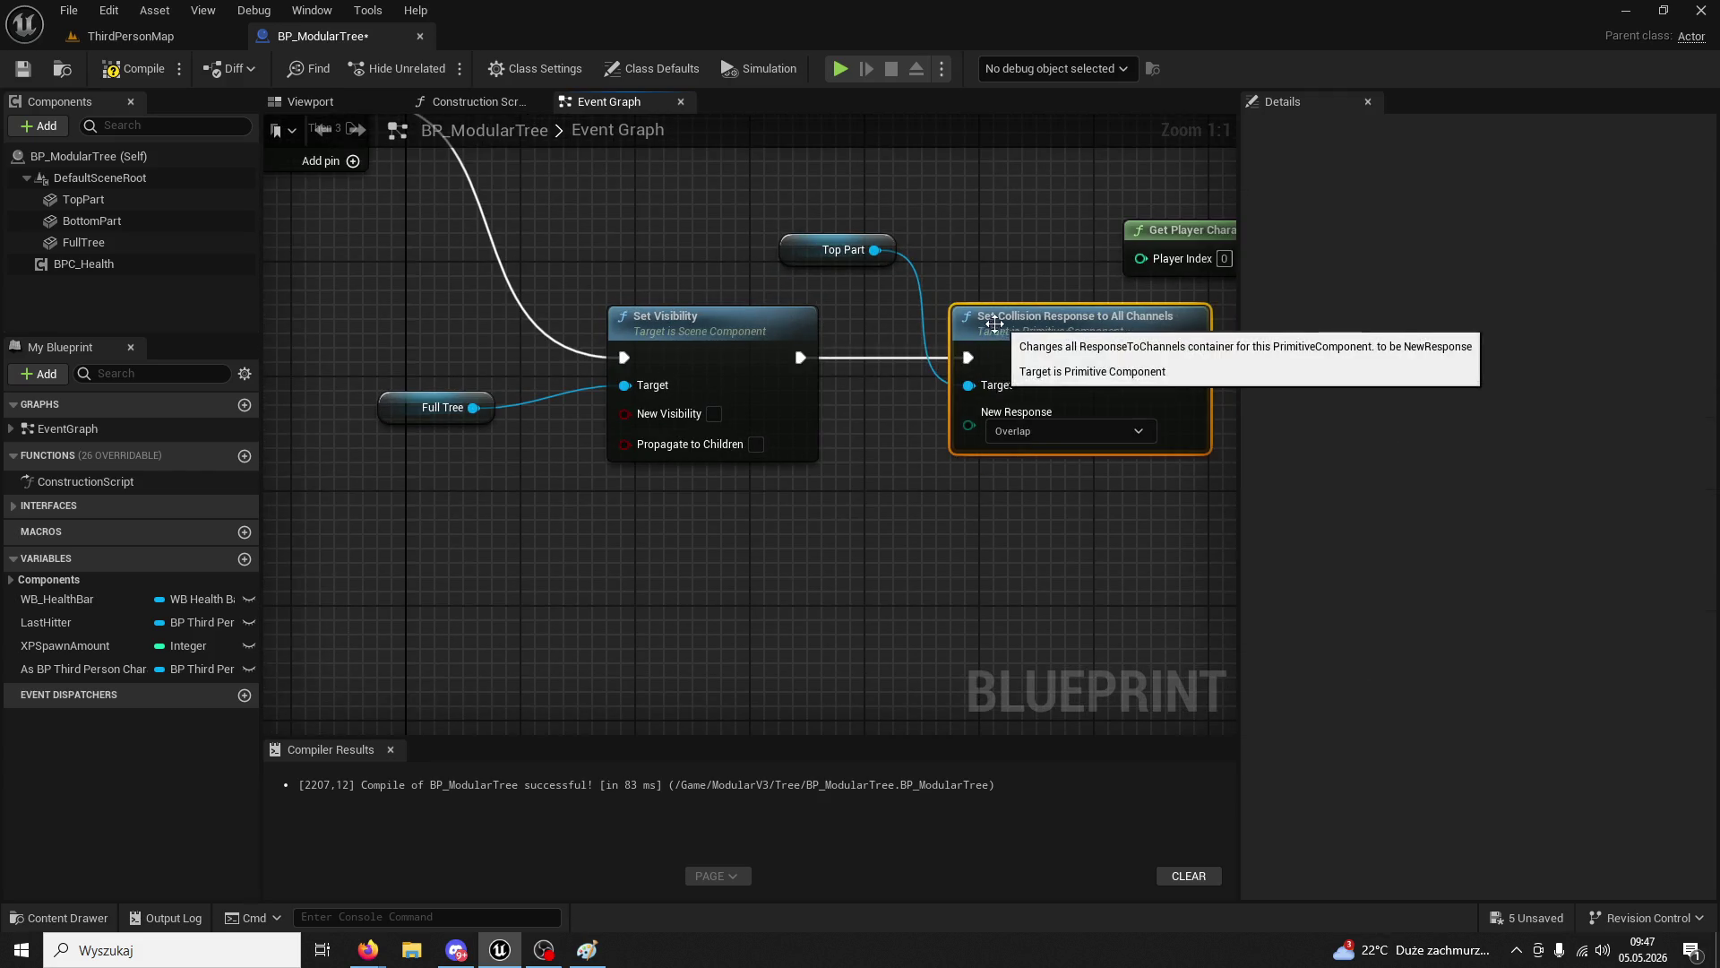
pyautogui.moveTo(1025, 347)
pyautogui.mouseDown()
pyautogui.moveTo(968, 277)
pyautogui.moveTo(925, 310)
pyautogui.moveTo(928, 220)
pyautogui.moveTo(947, 210)
pyautogui.mouseUp()
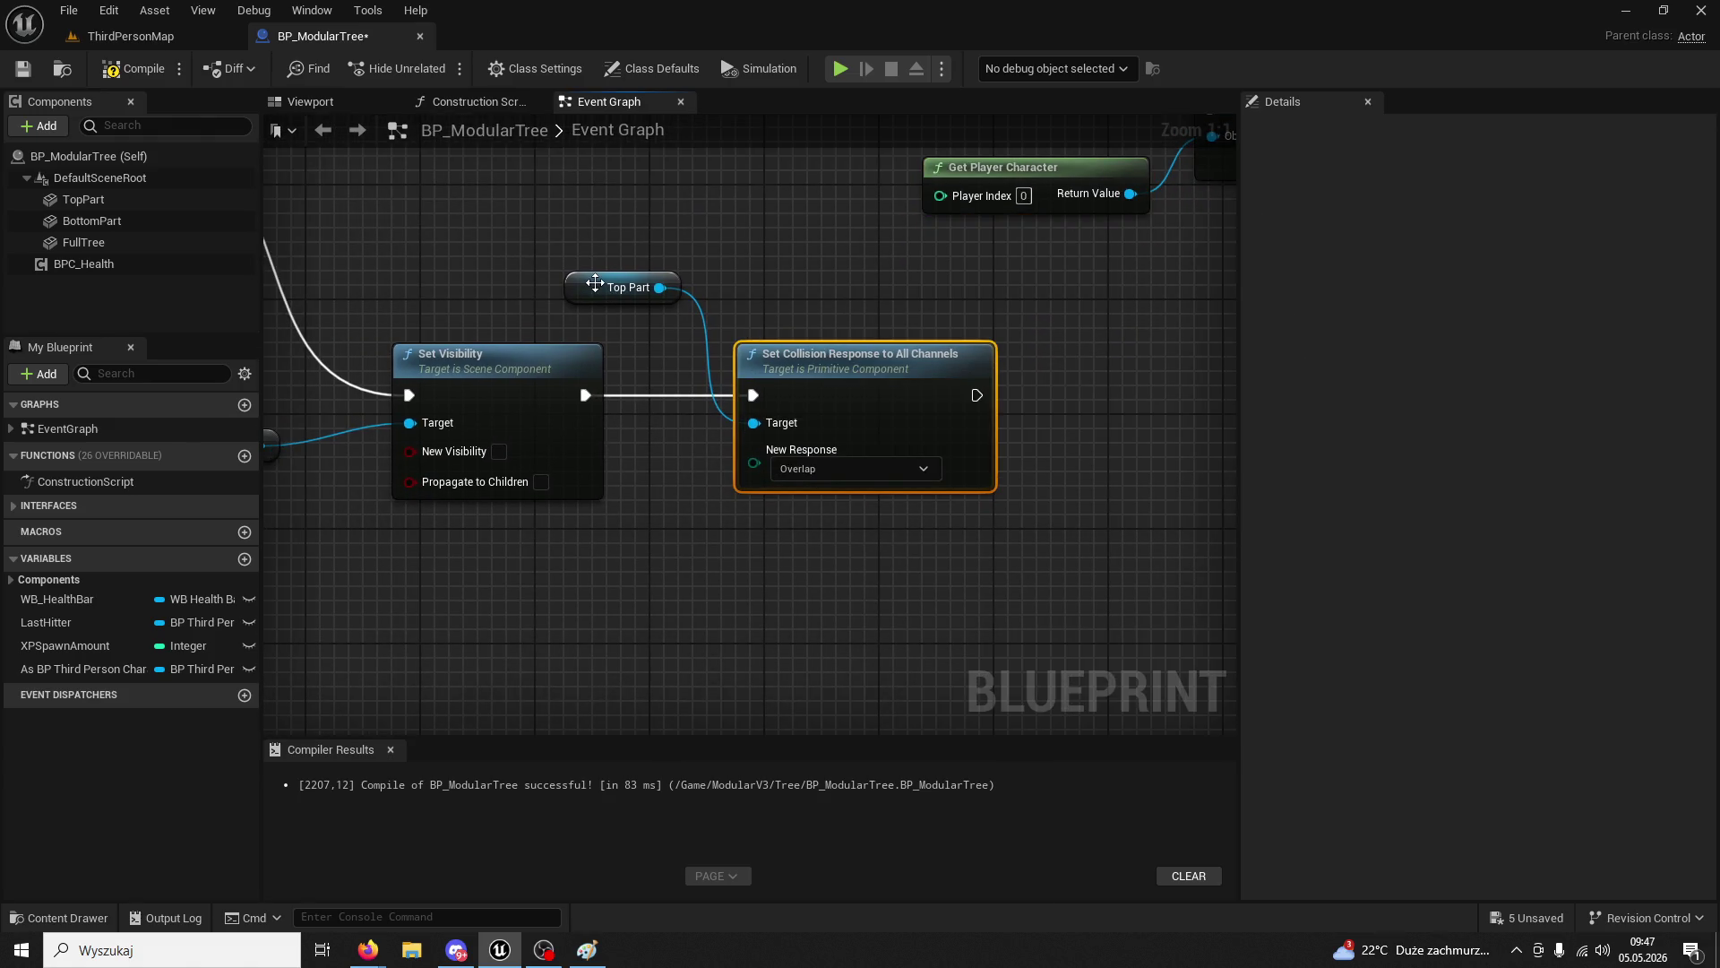
pyautogui.click(627, 286)
pyautogui.press('Delete')
pyautogui.moveTo(57, 243)
pyautogui.mouseDown()
pyautogui.moveTo(525, 273)
pyautogui.moveTo(632, 310)
pyautogui.mouseUp()
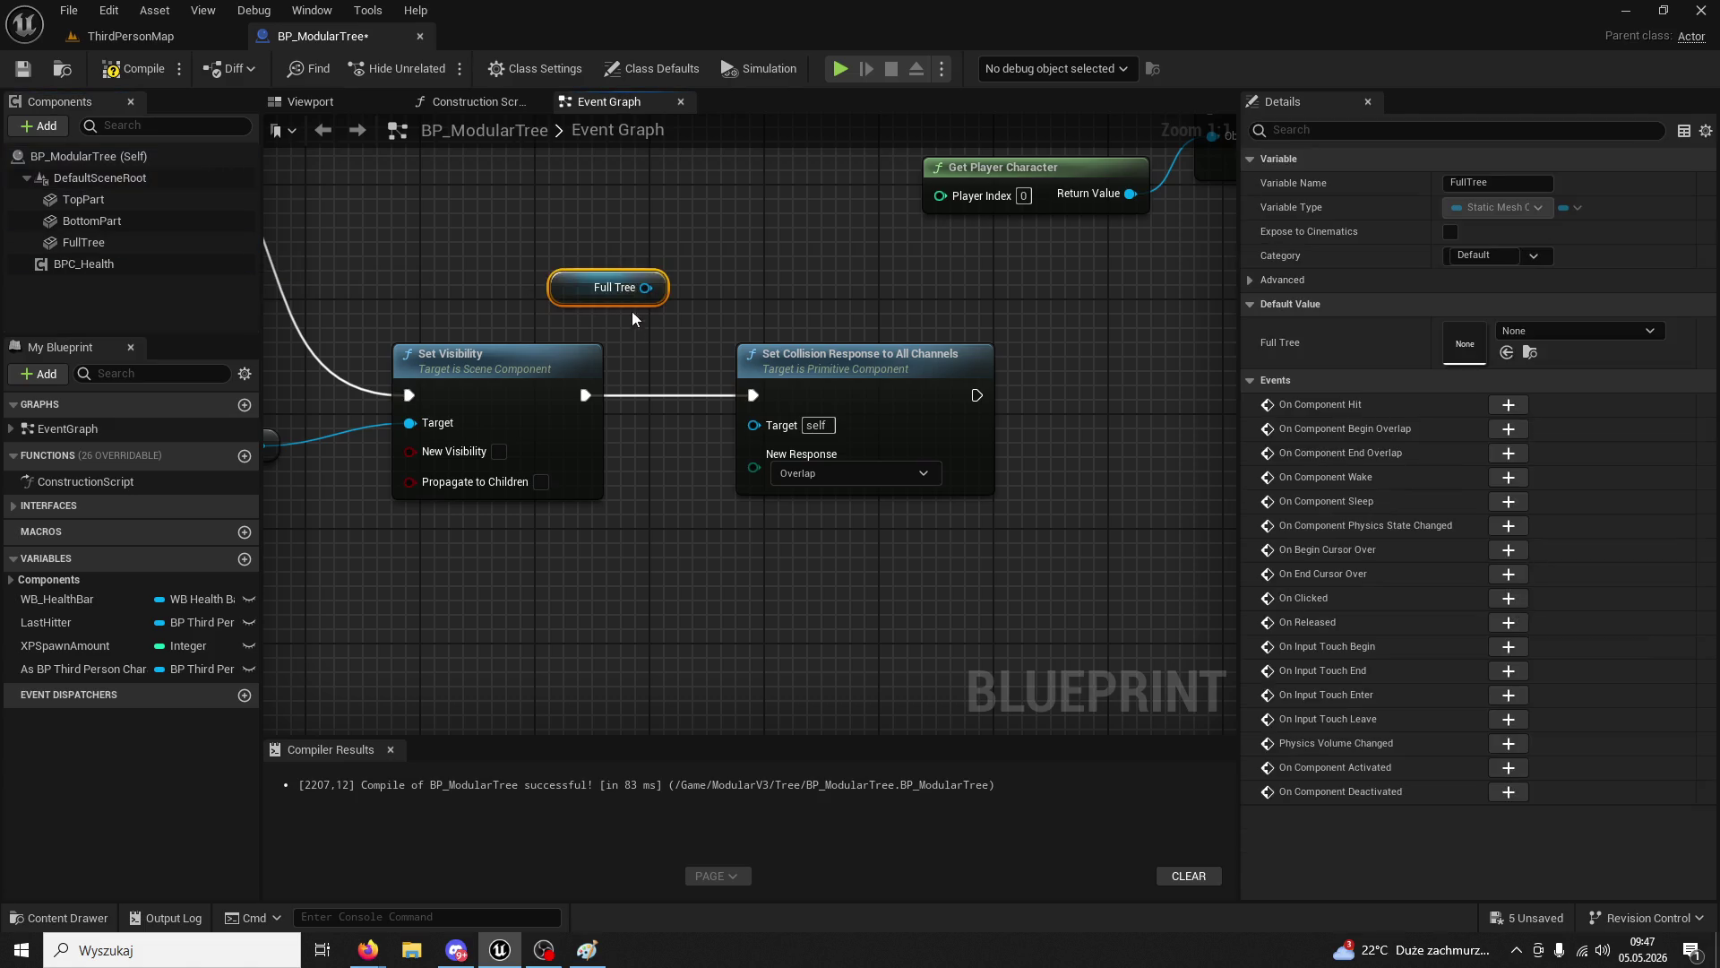
pyautogui.moveTo(738, 401); pyautogui.dragTo(753, 425)
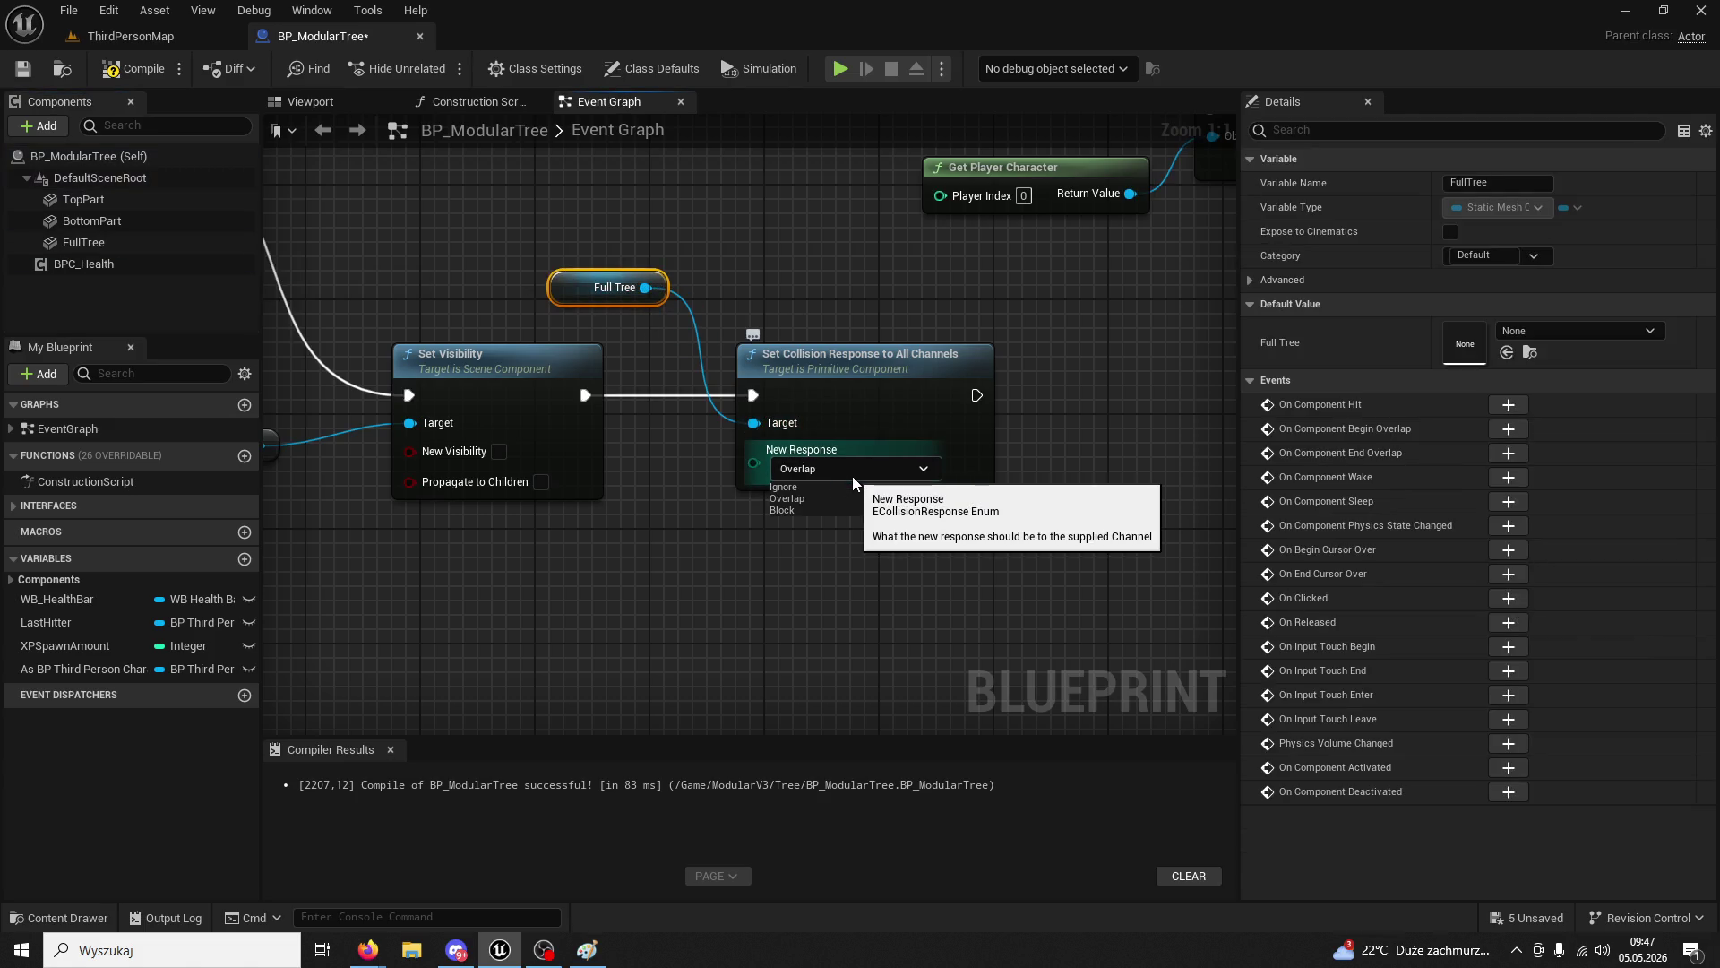
pyautogui.click(809, 493)
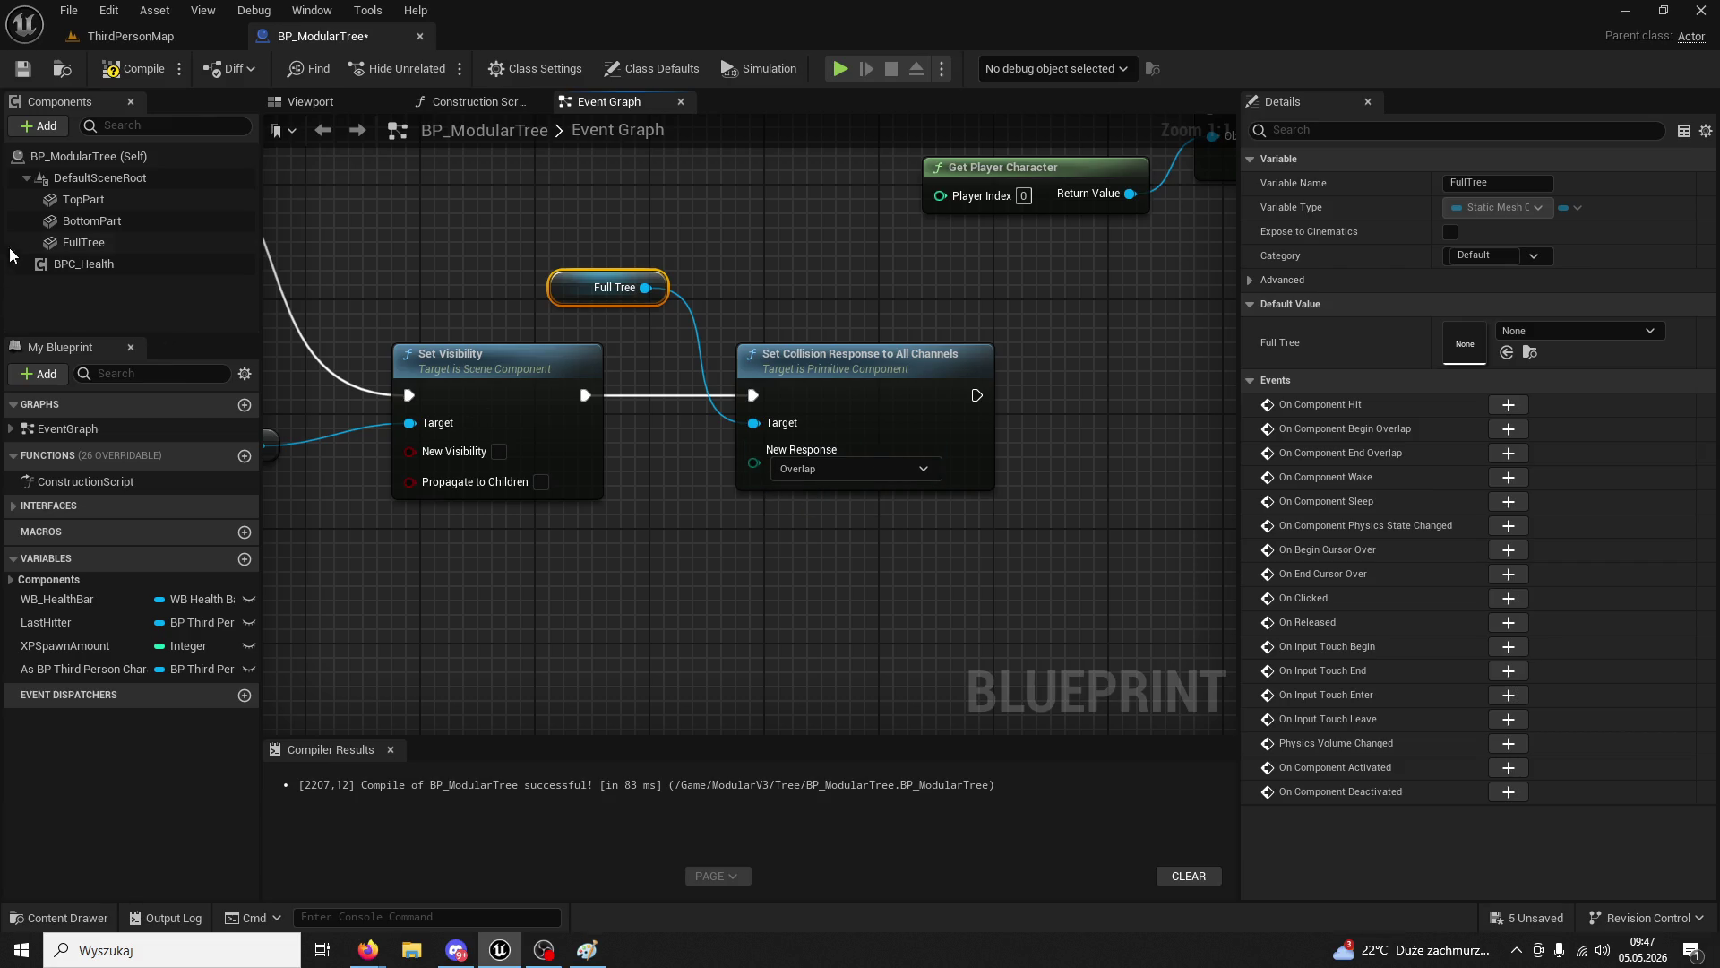
# - Select FullTree and scroll Details to Collision Responses, where Damagable is set to Block
pyautogui.click(95, 250)
pyautogui.scroll(-1, 1459, 504)
pyautogui.scroll(-3, 1459, 501)
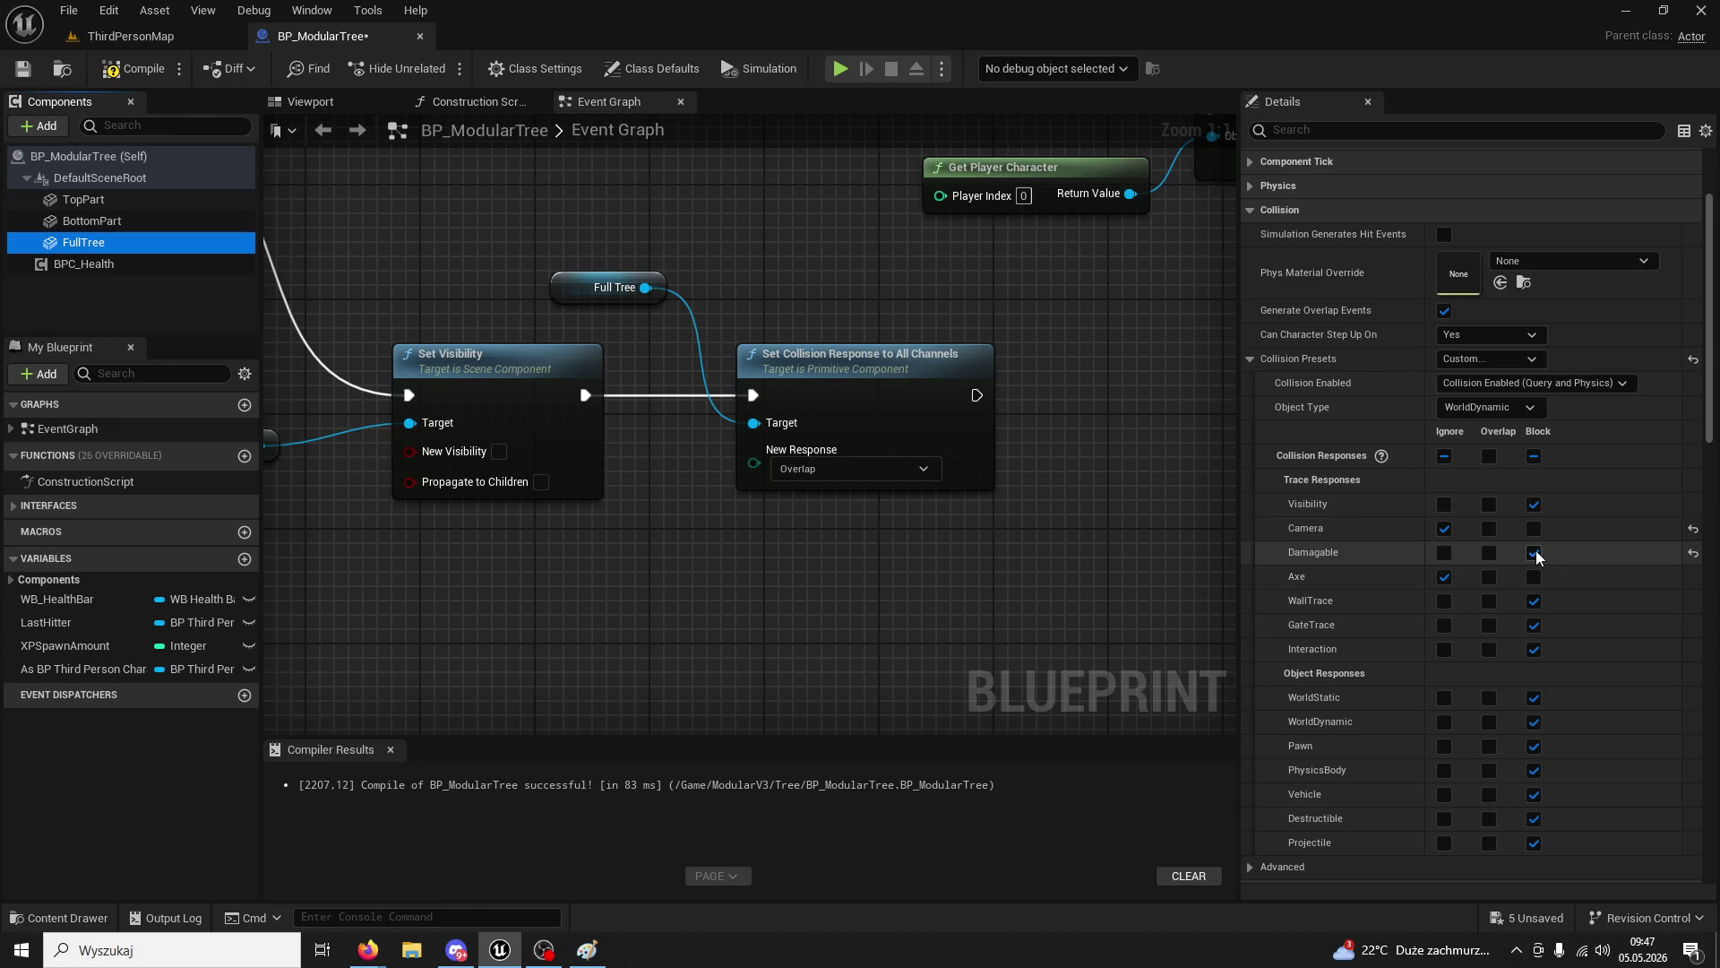
pyautogui.scroll(-6, 623, 443)
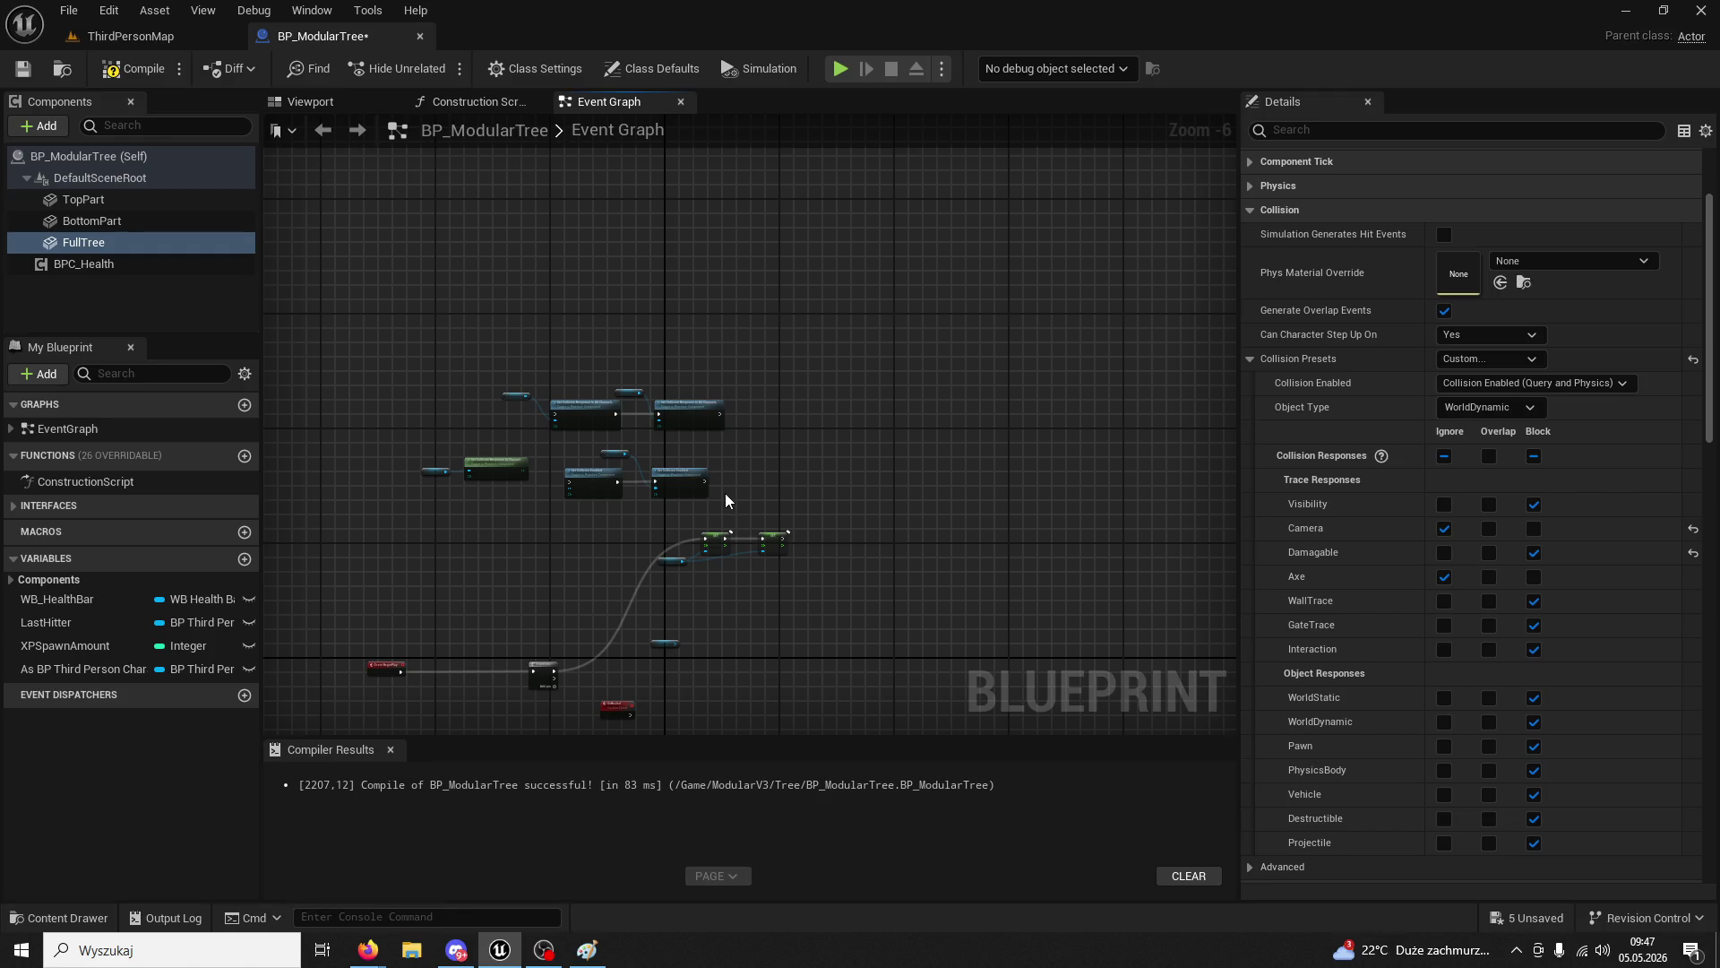
# - Marquee-select the Top Part and Get Collision Response to Channel nodes together
pyautogui.scroll(4, 582, 510)
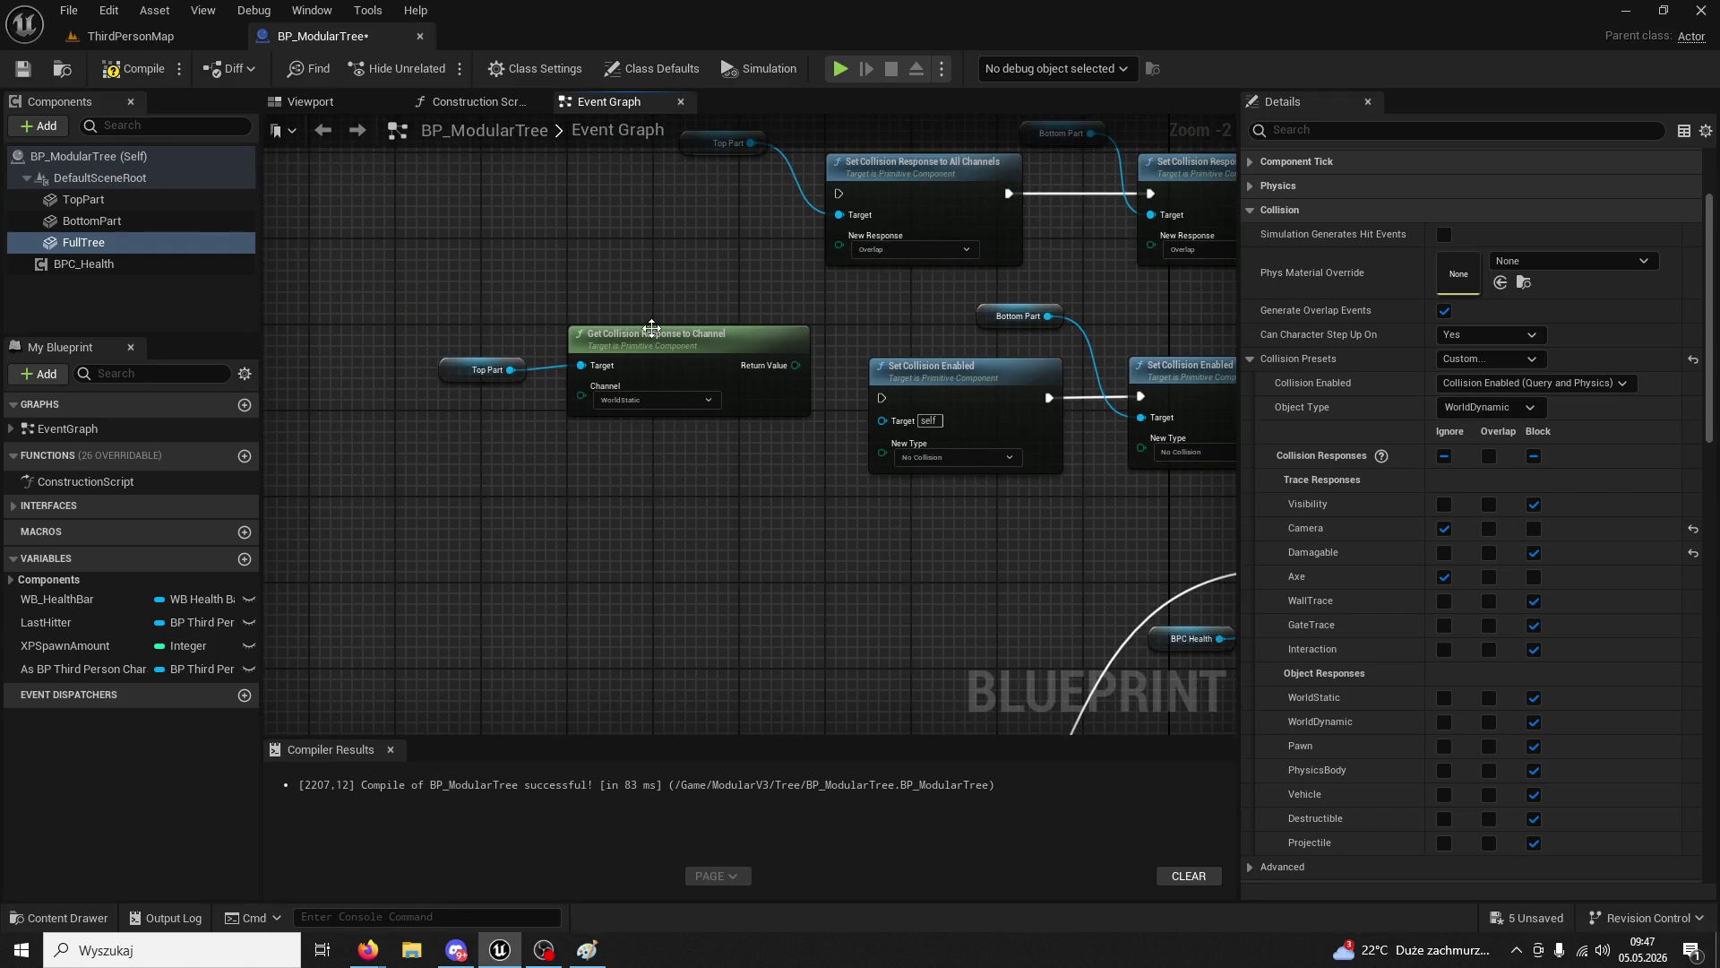
pyautogui.click(651, 328)
pyautogui.moveTo(727, 528)
pyautogui.mouseDown()
pyautogui.moveTo(711, 455)
pyautogui.moveTo(426, 285)
pyautogui.mouseUp()
pyautogui.scroll(2, 637, 464)
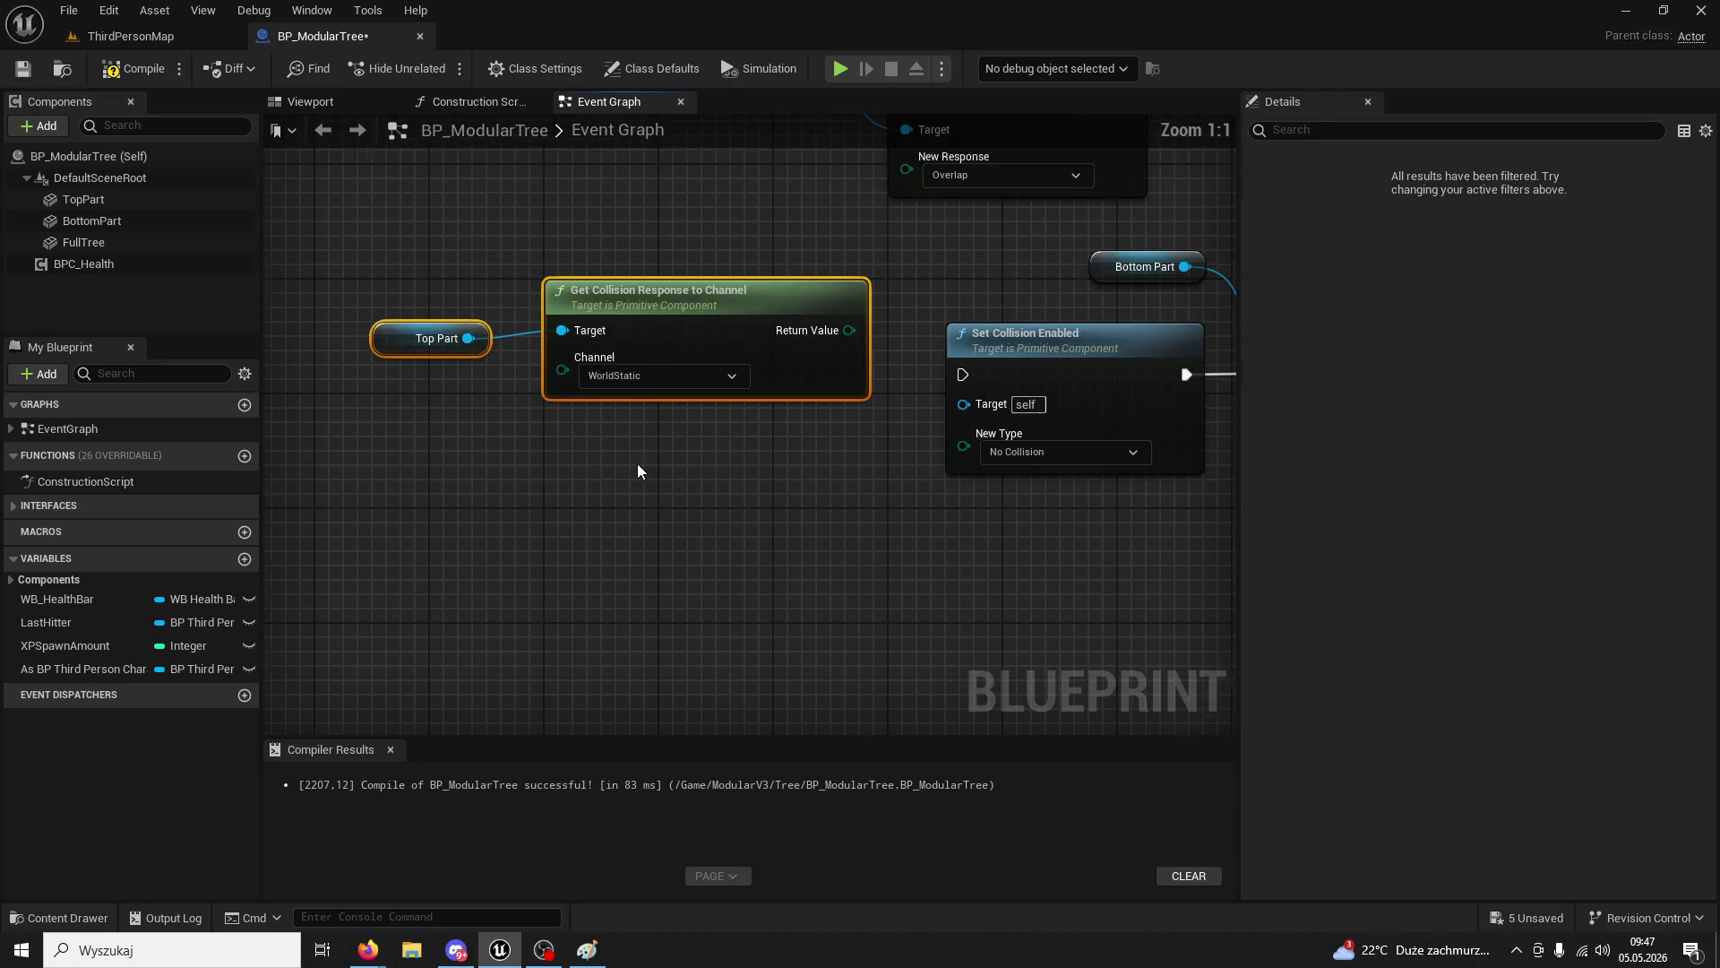
pyautogui.click(678, 464)
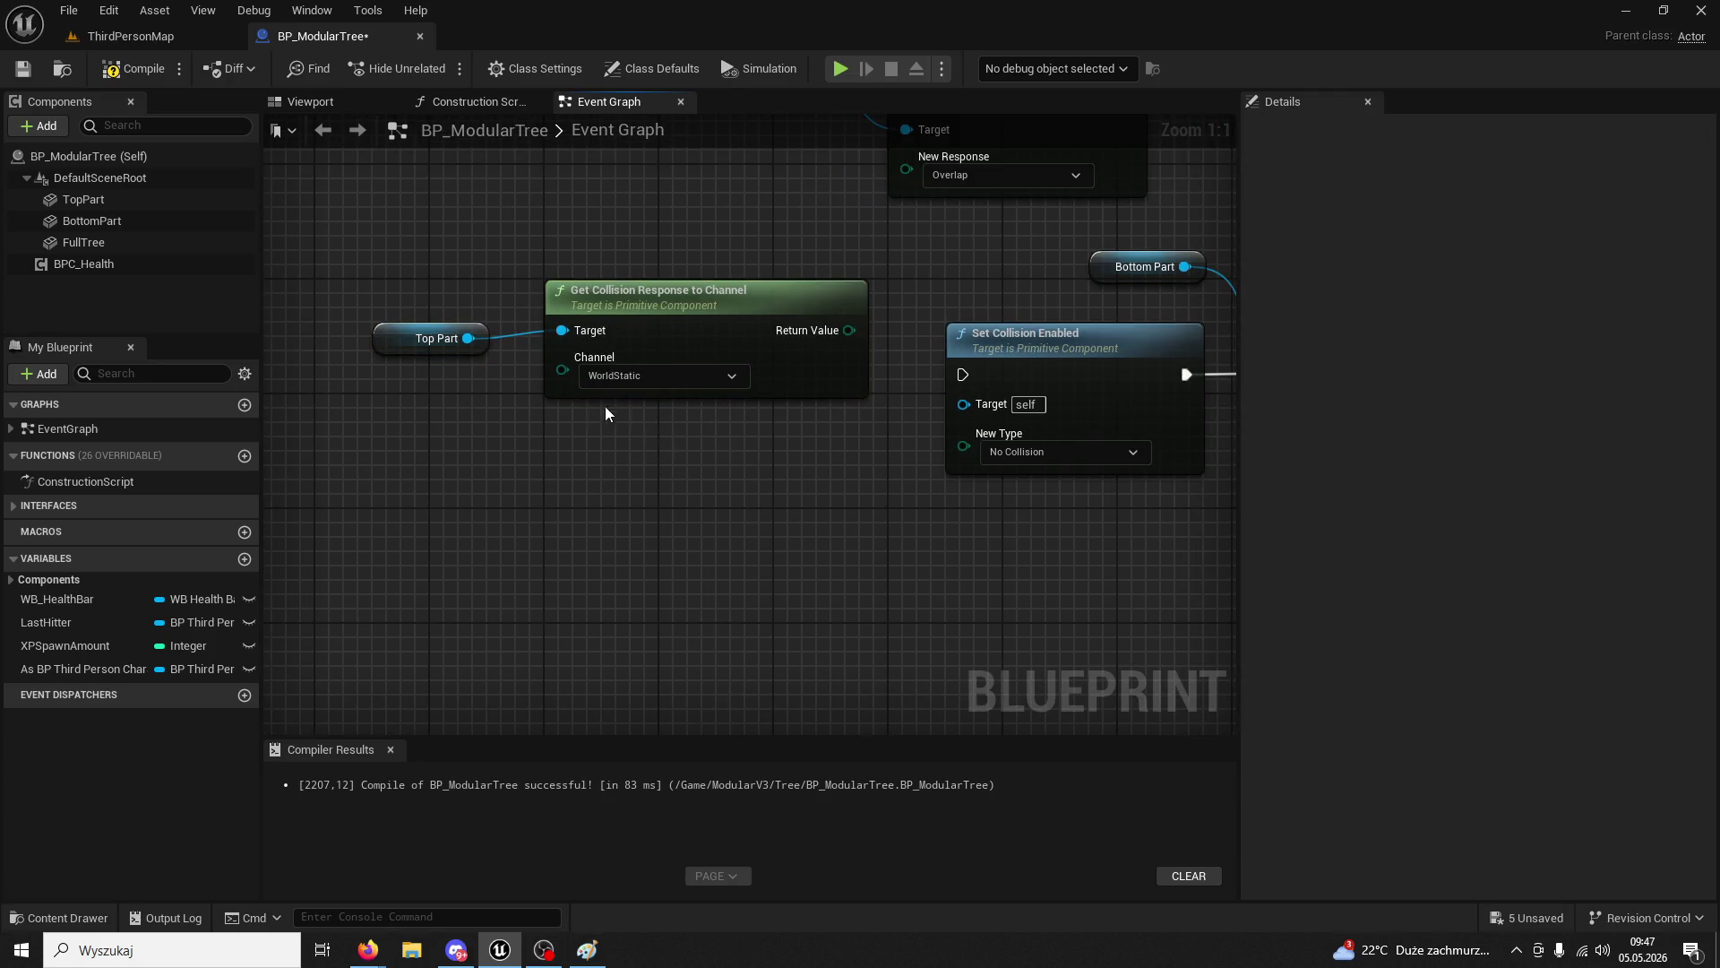
pyautogui.click(627, 332)
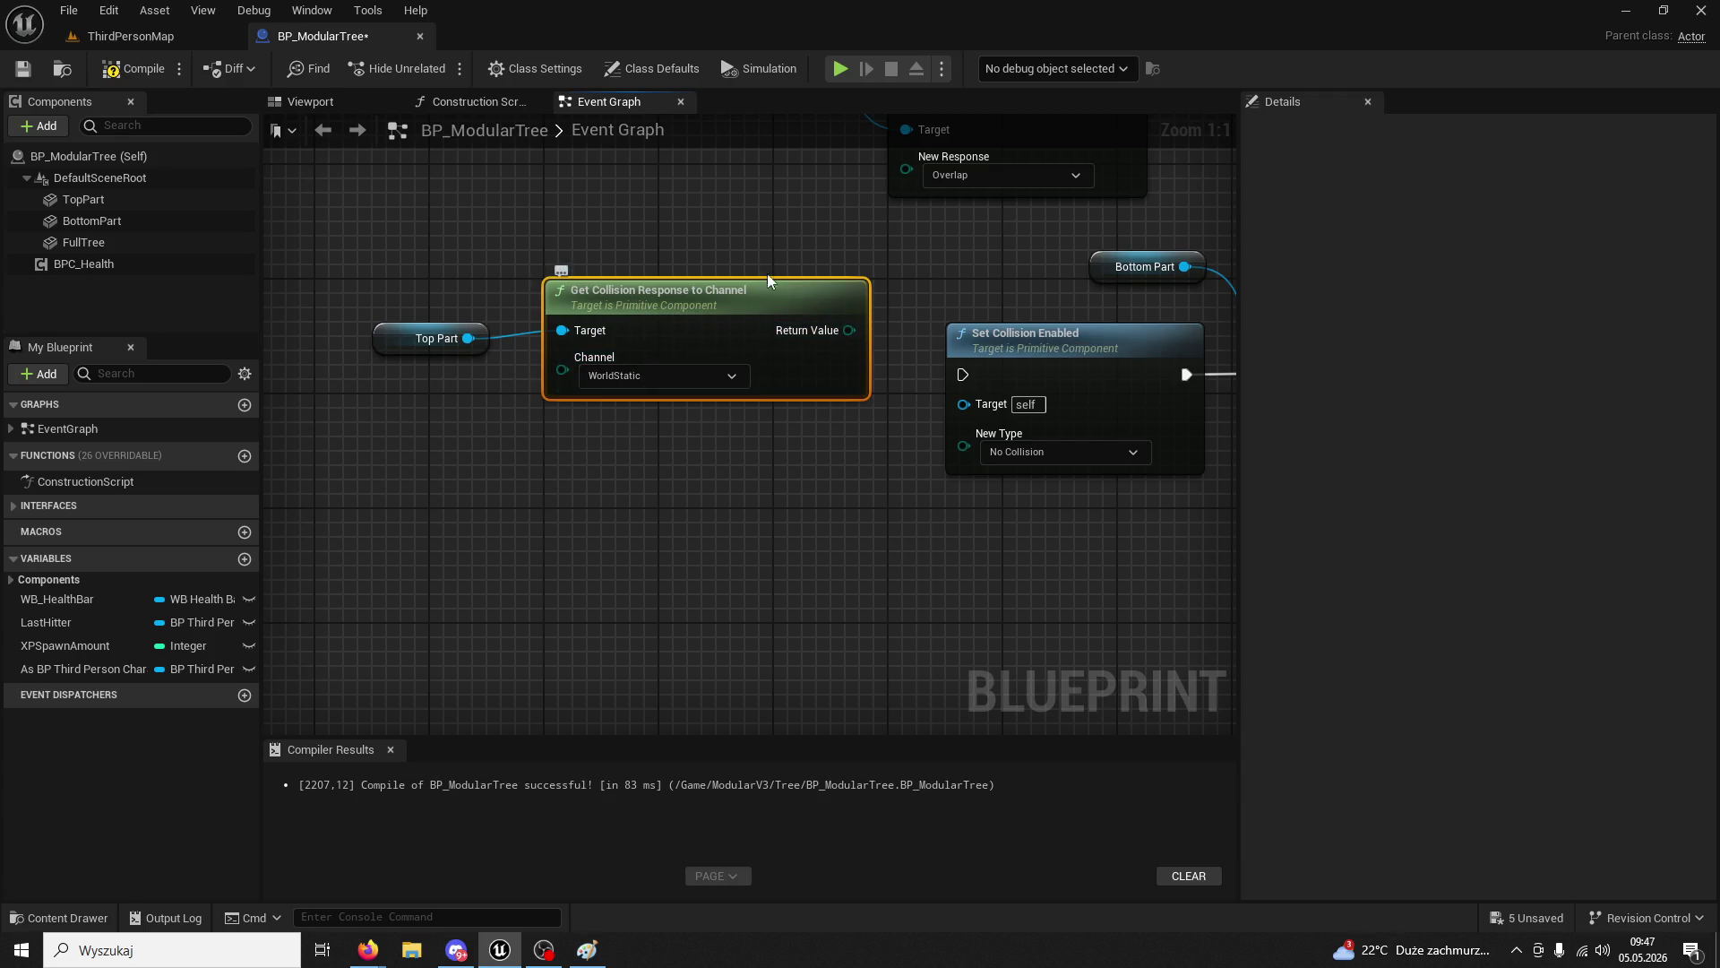
pyautogui.moveTo(762, 262)
pyautogui.mouseDown()
pyautogui.moveTo(445, 449)
pyautogui.moveTo(486, 462)
pyautogui.mouseUp()
pyautogui.click(587, 513)
# - Paste the Top Part and Get node pair below the Full Tree collision step
pyautogui.scroll(-2, 588, 513)
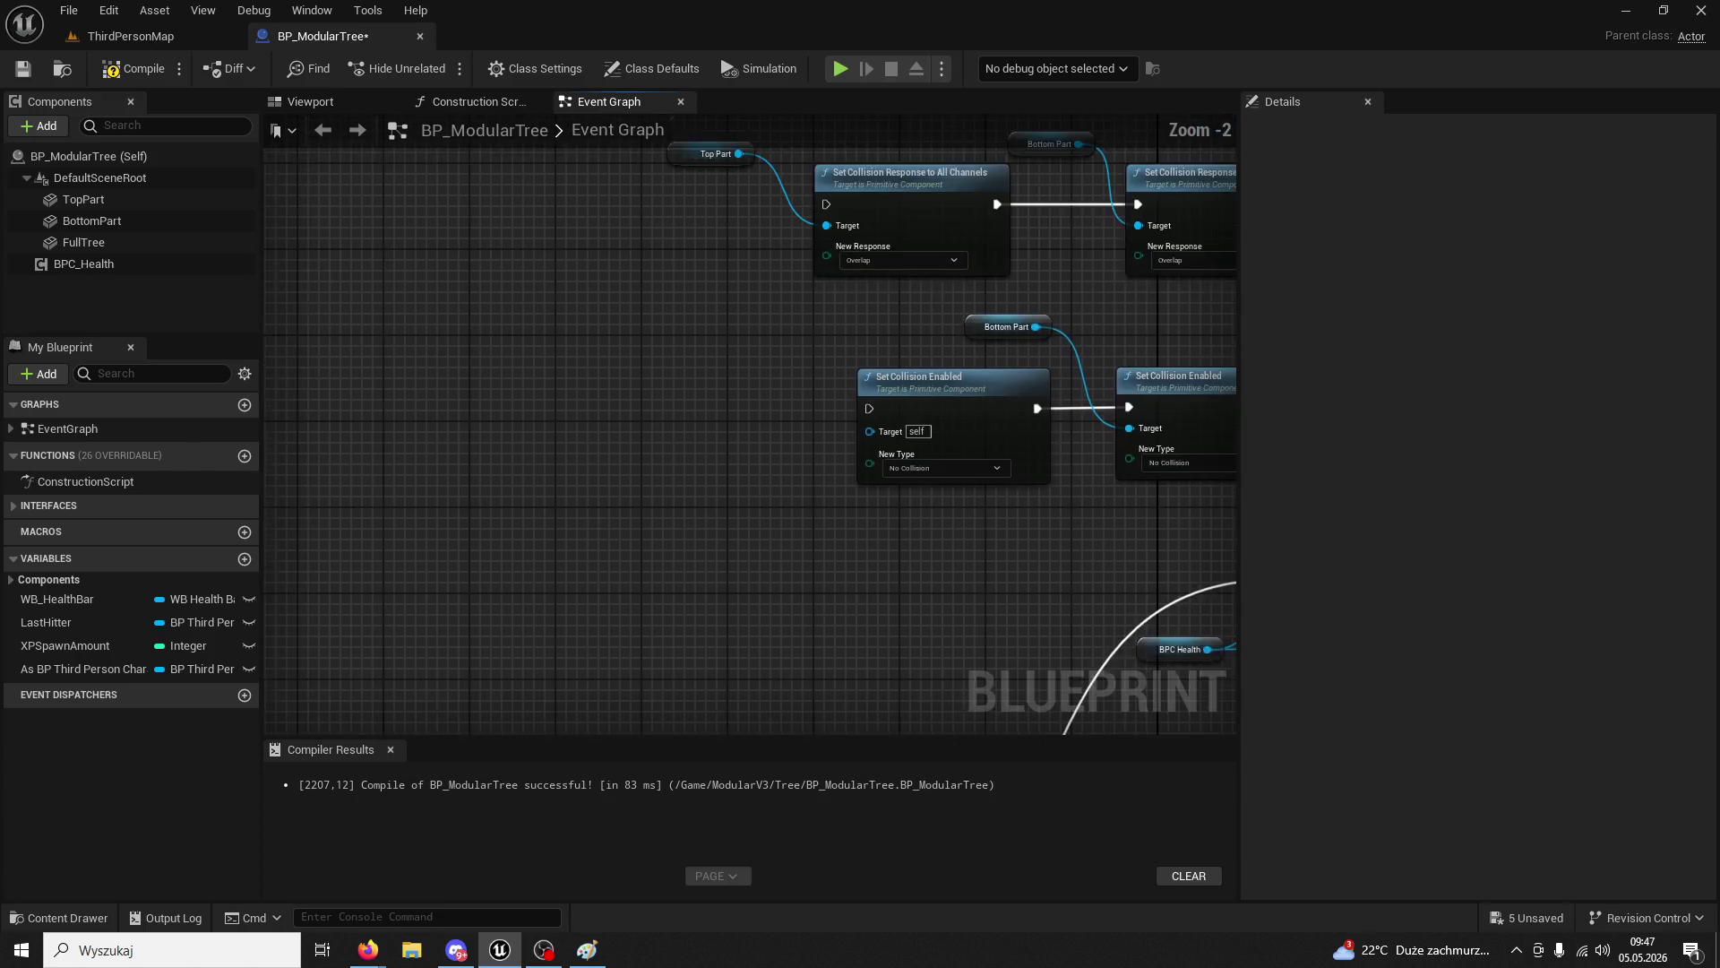
pyautogui.moveTo(711, 419)
pyautogui.mouseDown()
pyautogui.moveTo(658, 279)
pyautogui.moveTo(660, 178)
pyautogui.moveTo(852, 507)
pyautogui.moveTo(600, 501)
pyautogui.mouseUp()
pyautogui.hotkey('ctrl', 'v')
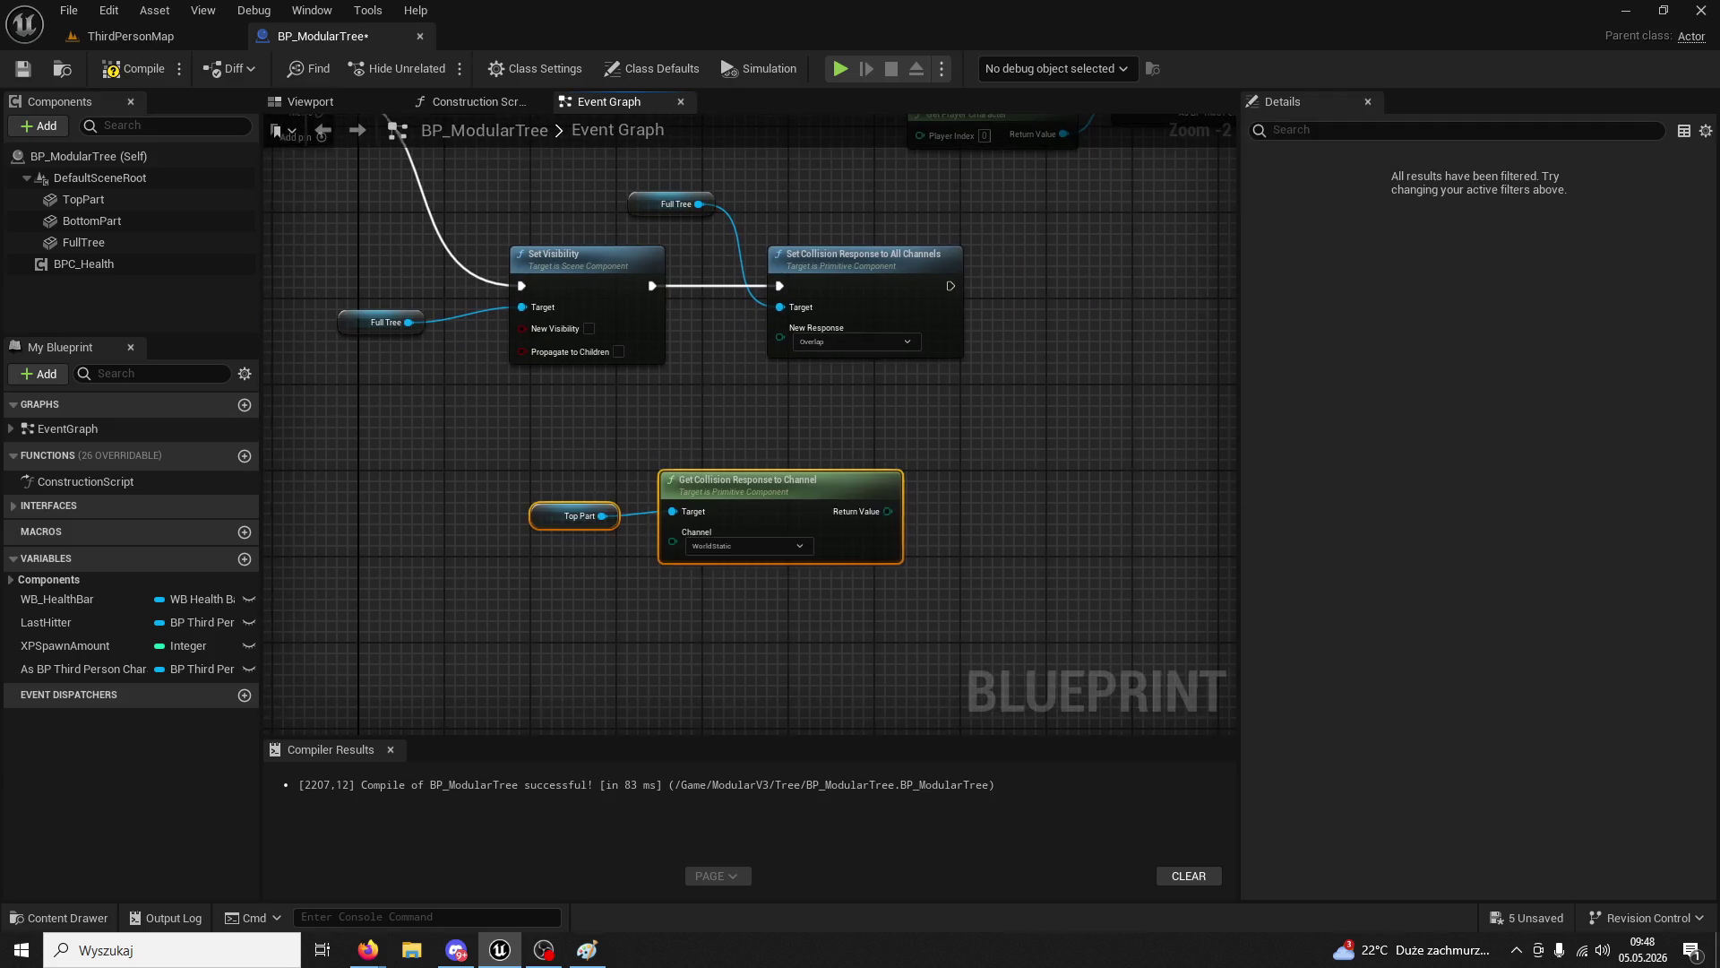
pyautogui.moveTo(728, 387)
pyautogui.mouseDown()
pyautogui.moveTo(582, 379)
pyautogui.moveTo(641, 388)
pyautogui.mouseUp()
pyautogui.click(583, 380)
pyautogui.scroll(1, 657, 401)
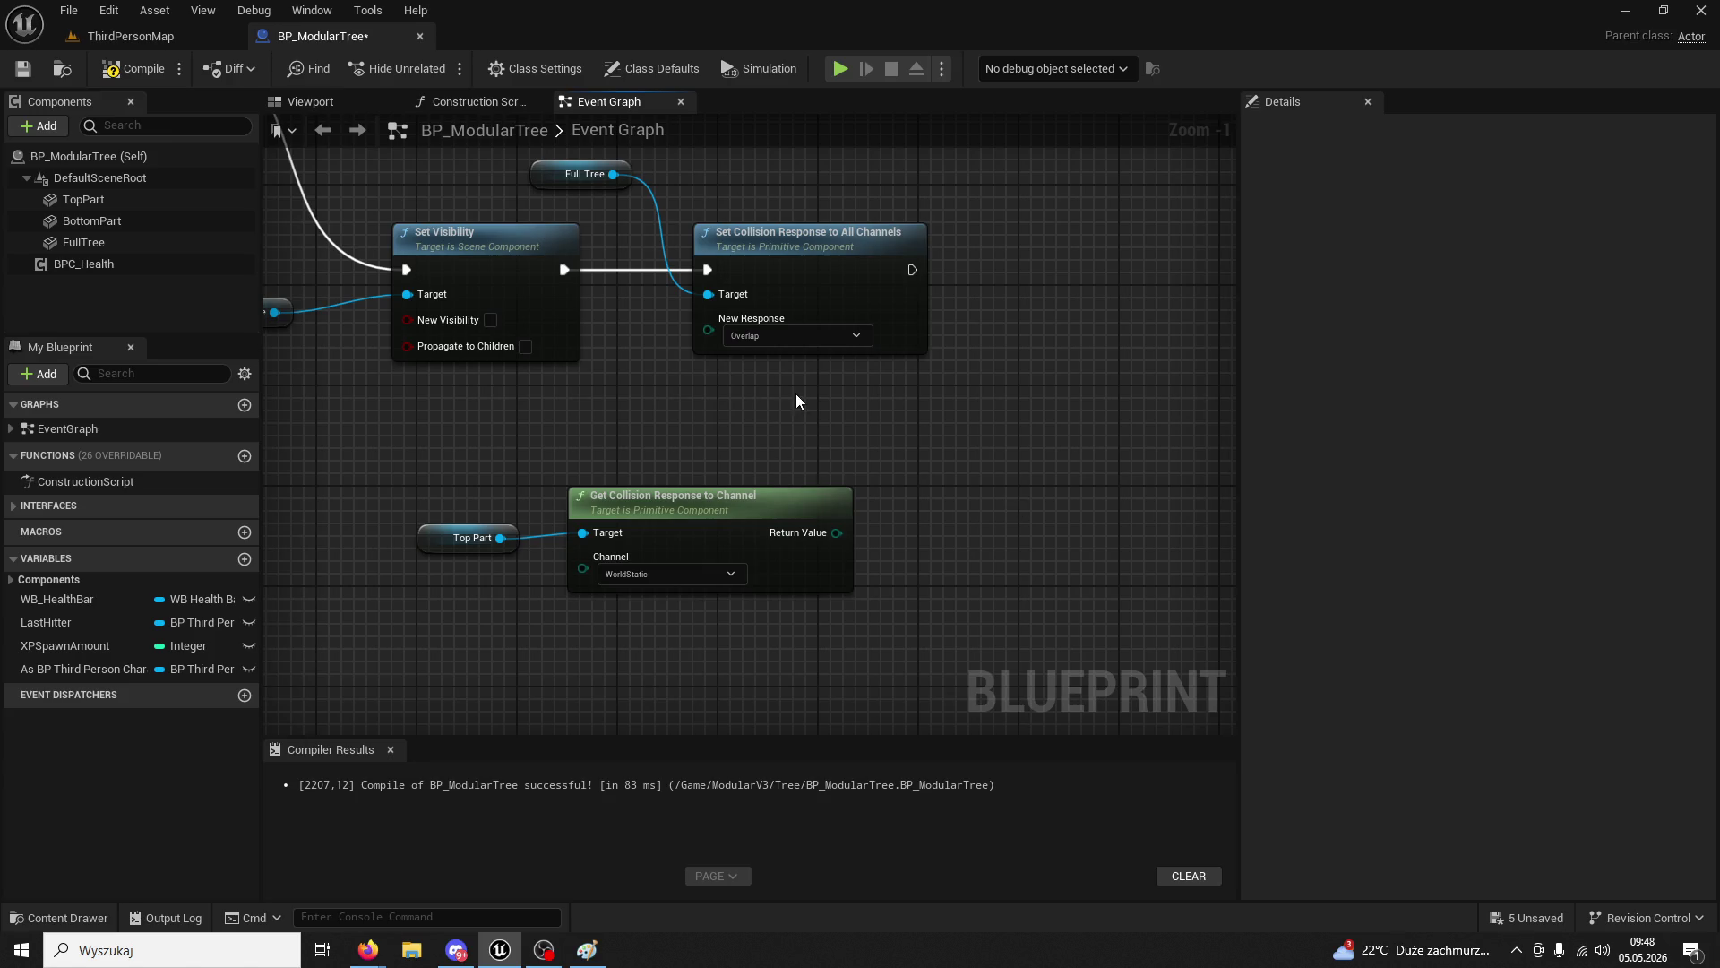
pyautogui.moveTo(913, 269); pyautogui.dragTo(1040, 272)
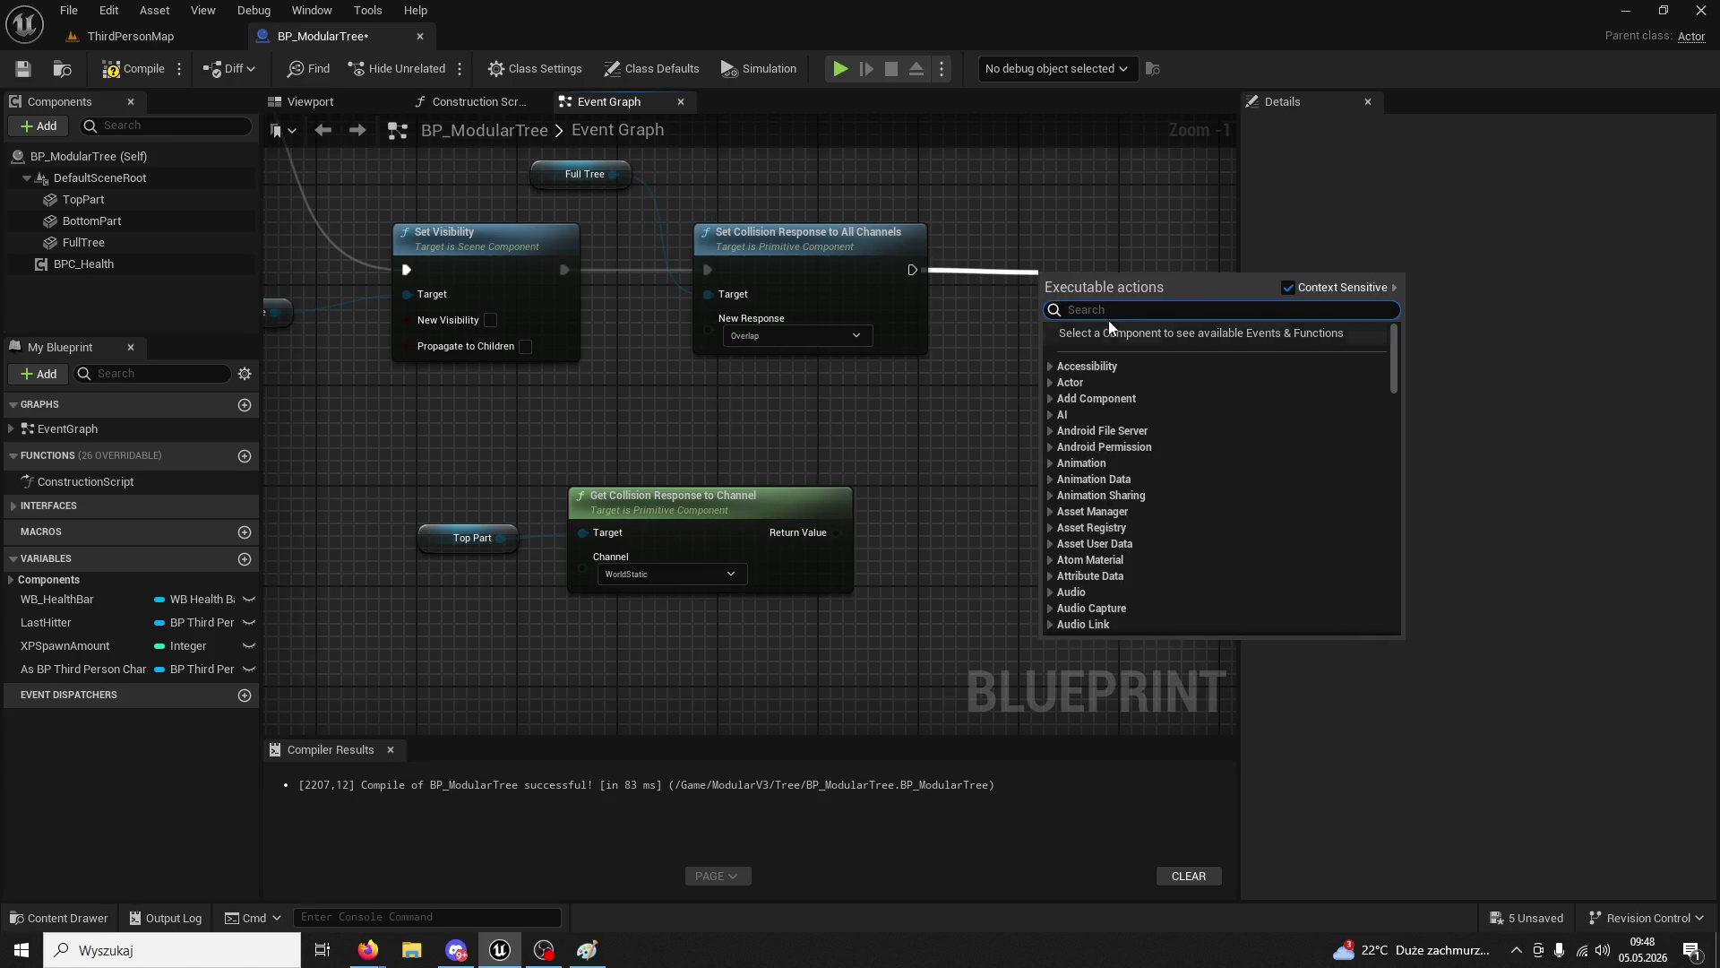
# - Add a Set Collision Response to Channel node and delete the all-channels collision node
pyautogui.write('set collision')
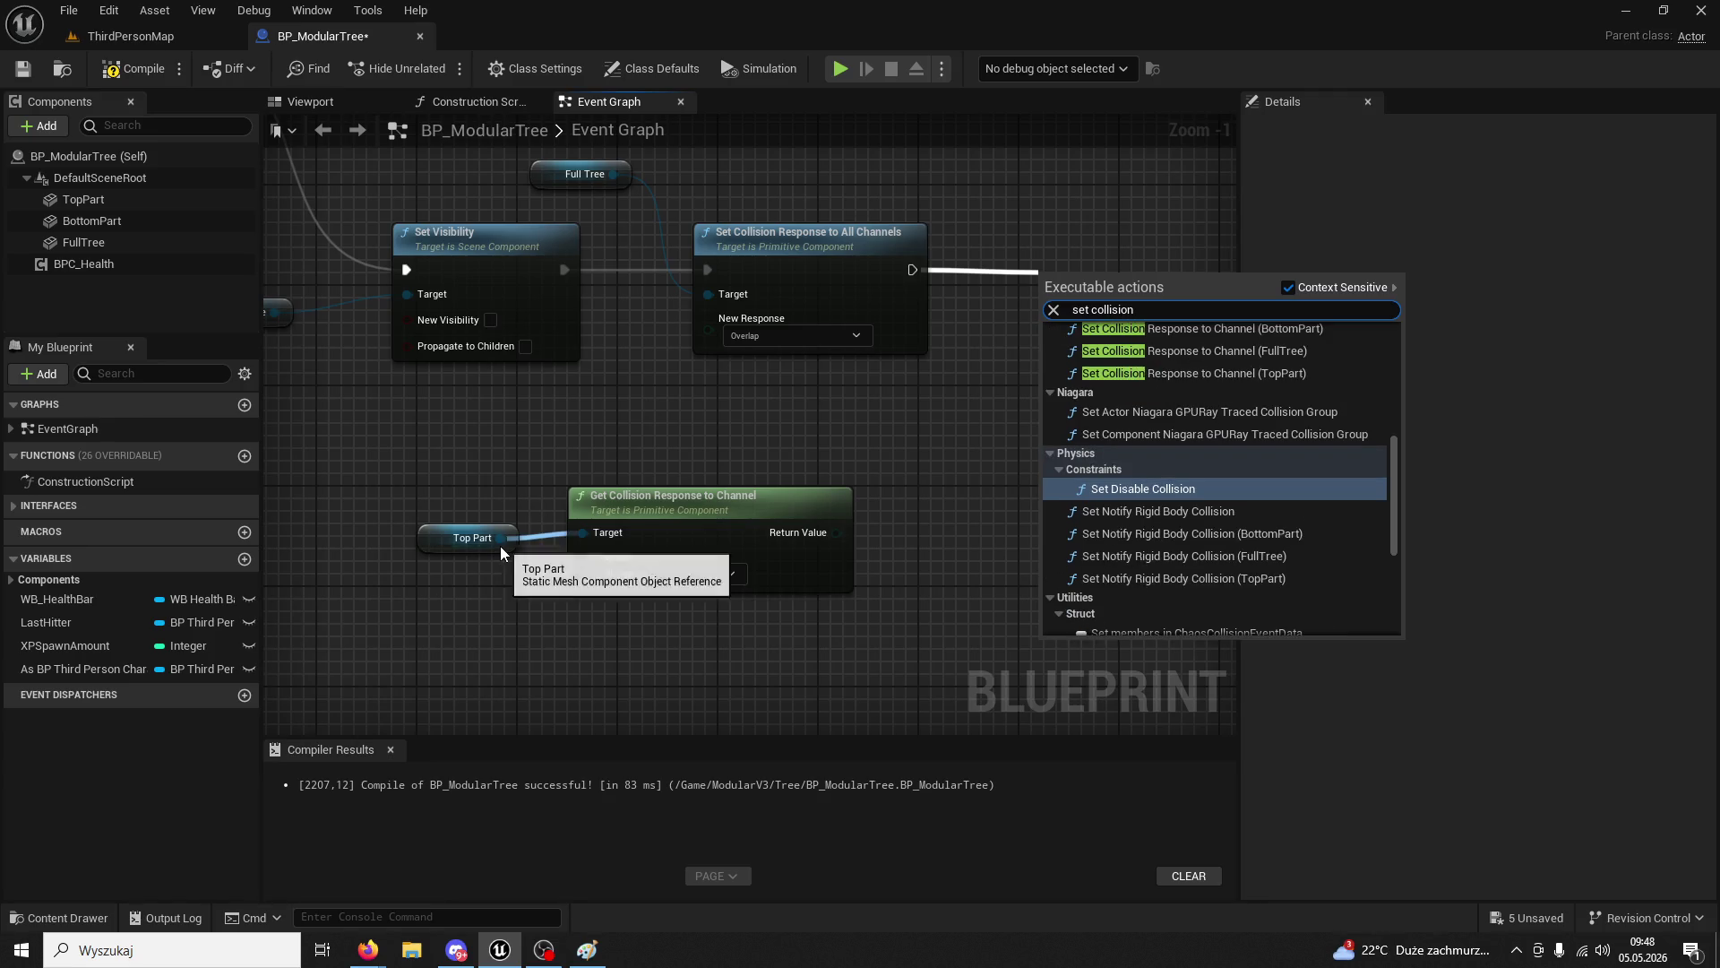
pyautogui.moveTo(500, 538); pyautogui.dragTo(591, 419)
pyautogui.write('set collision')
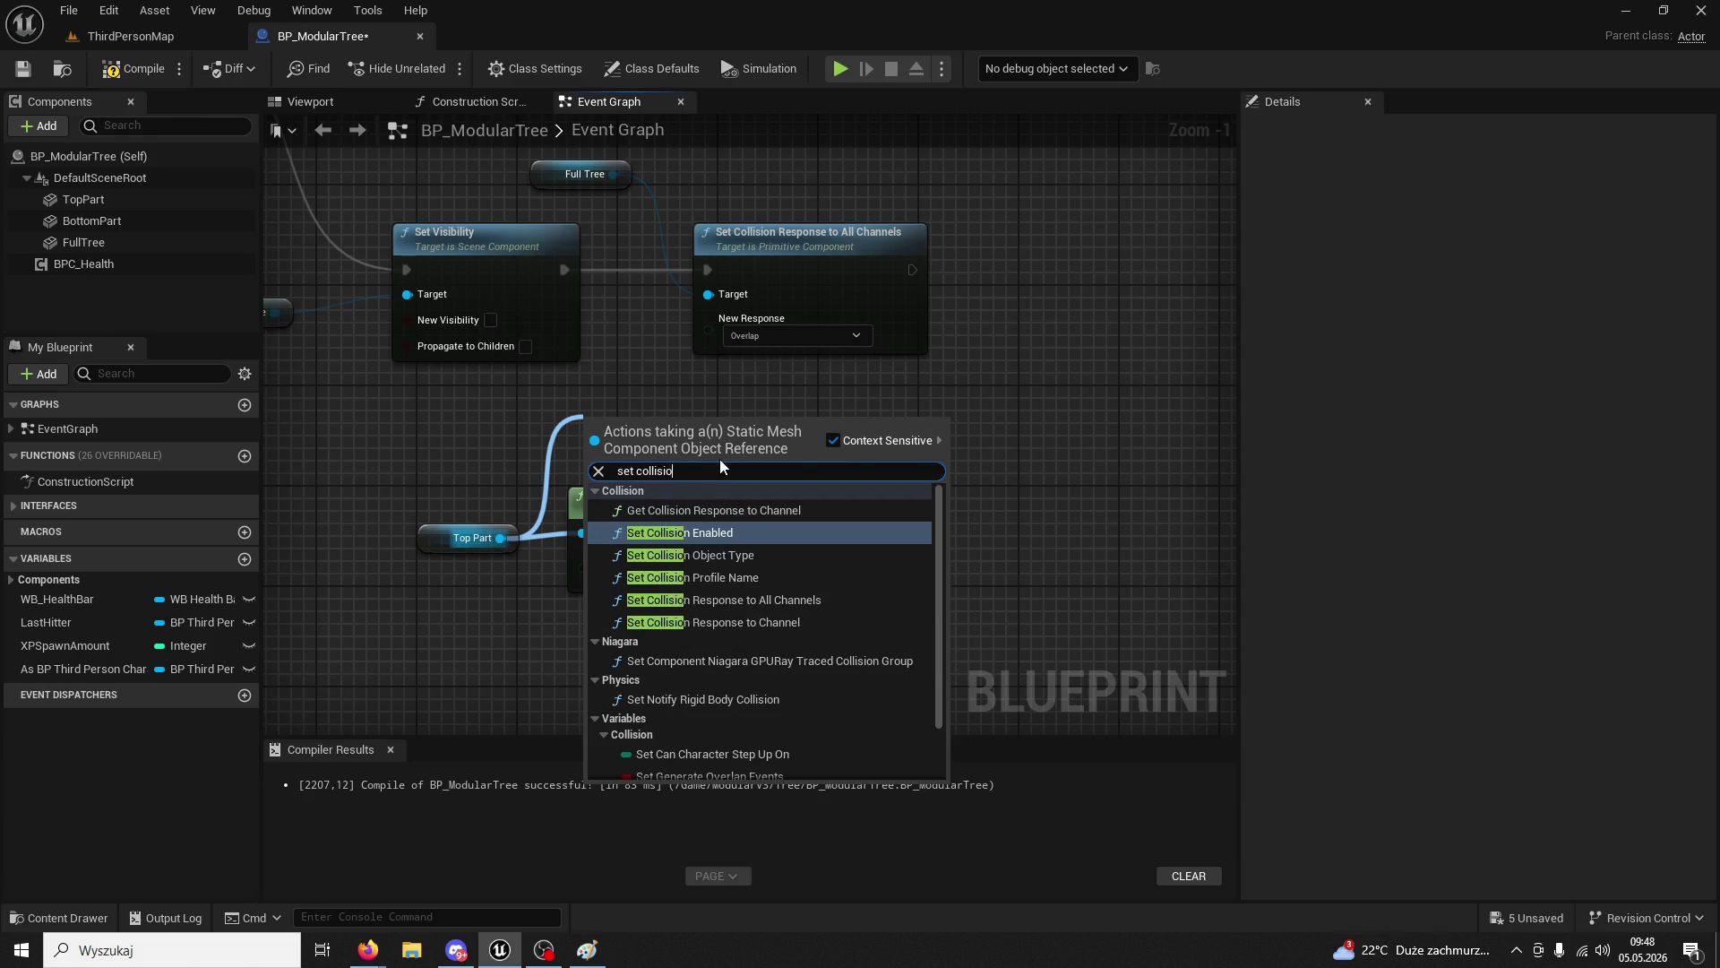
pyautogui.click(762, 620)
pyautogui.moveTo(842, 590)
pyautogui.mouseDown()
pyautogui.moveTo(959, 412)
pyautogui.moveTo(1188, 315)
pyautogui.mouseUp()
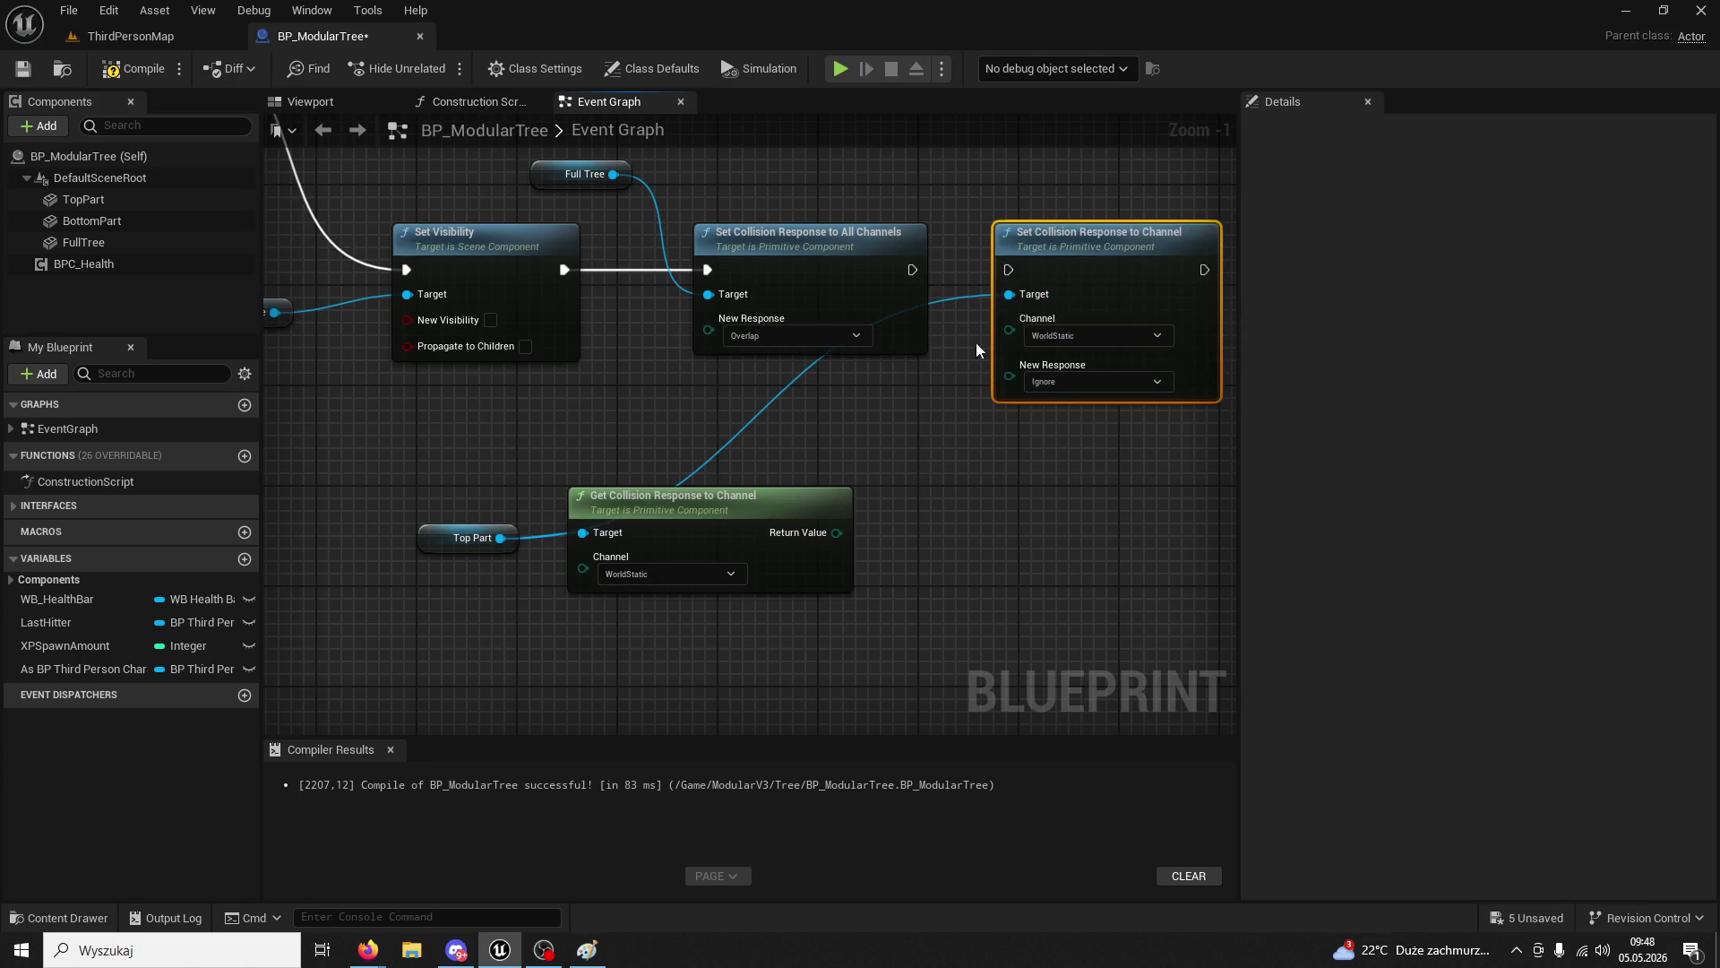
pyautogui.click(798, 239)
pyautogui.press('Delete')
# - Wire Full Tree and Set Visibility's exec into the new node and break all Top Part links
pyautogui.moveTo(613, 174); pyautogui.dragTo(1010, 294)
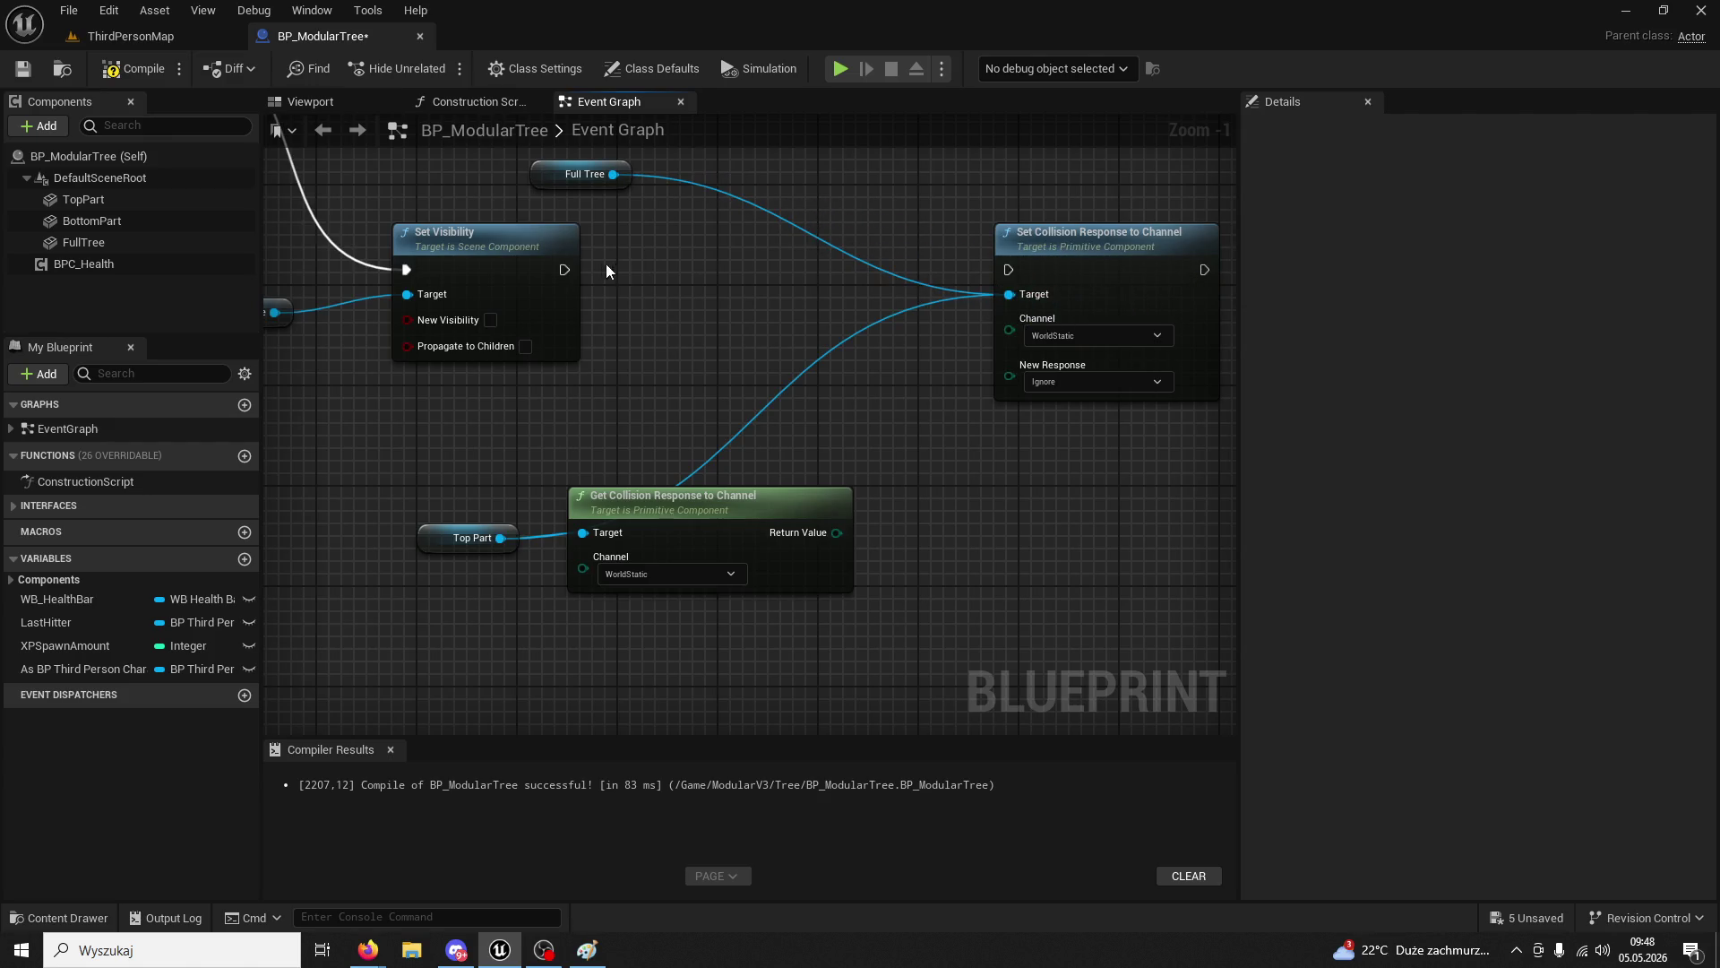
pyautogui.moveTo(564, 269)
pyautogui.mouseDown()
pyautogui.moveTo(917, 260)
pyautogui.moveTo(990, 277)
pyautogui.mouseUp()
pyautogui.moveTo(628, 509)
pyautogui.mouseDown()
pyautogui.moveTo(761, 579)
pyautogui.moveTo(677, 623)
pyautogui.mouseUp()
pyautogui.rightClick(502, 539)
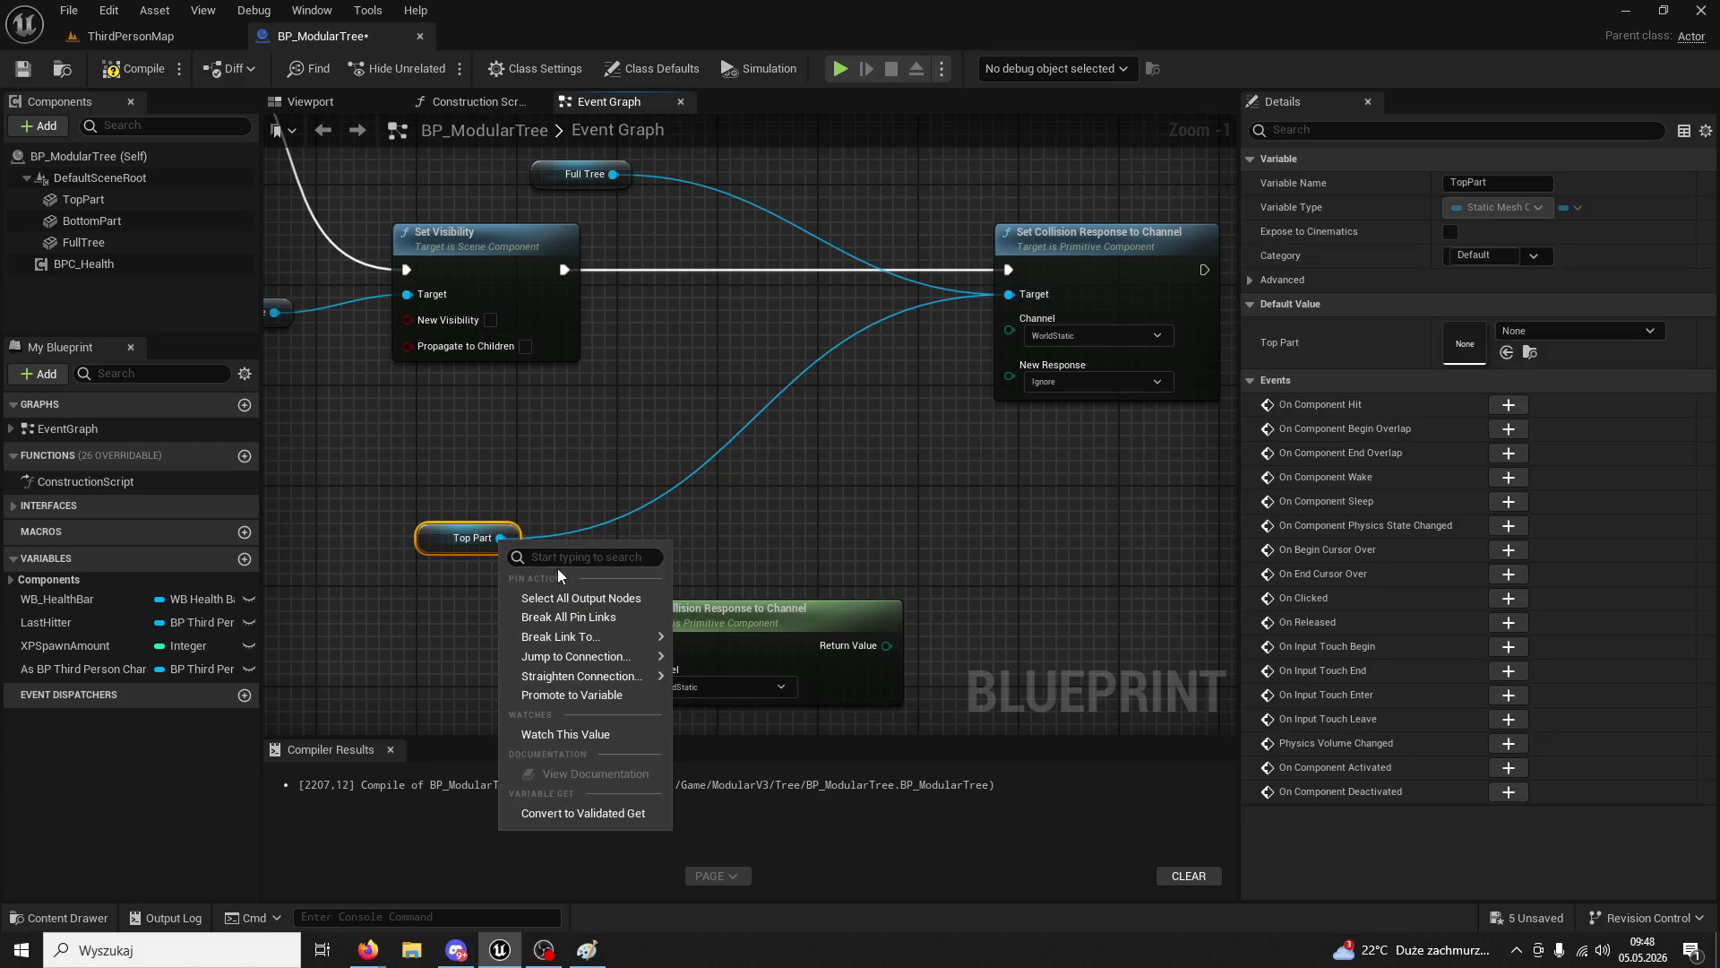
pyautogui.click(573, 615)
pyautogui.moveTo(805, 461); pyautogui.dragTo(576, 535)
pyautogui.moveTo(852, 338)
pyautogui.mouseDown()
pyautogui.moveTo(535, 333)
pyautogui.moveTo(748, 342)
pyautogui.mouseUp()
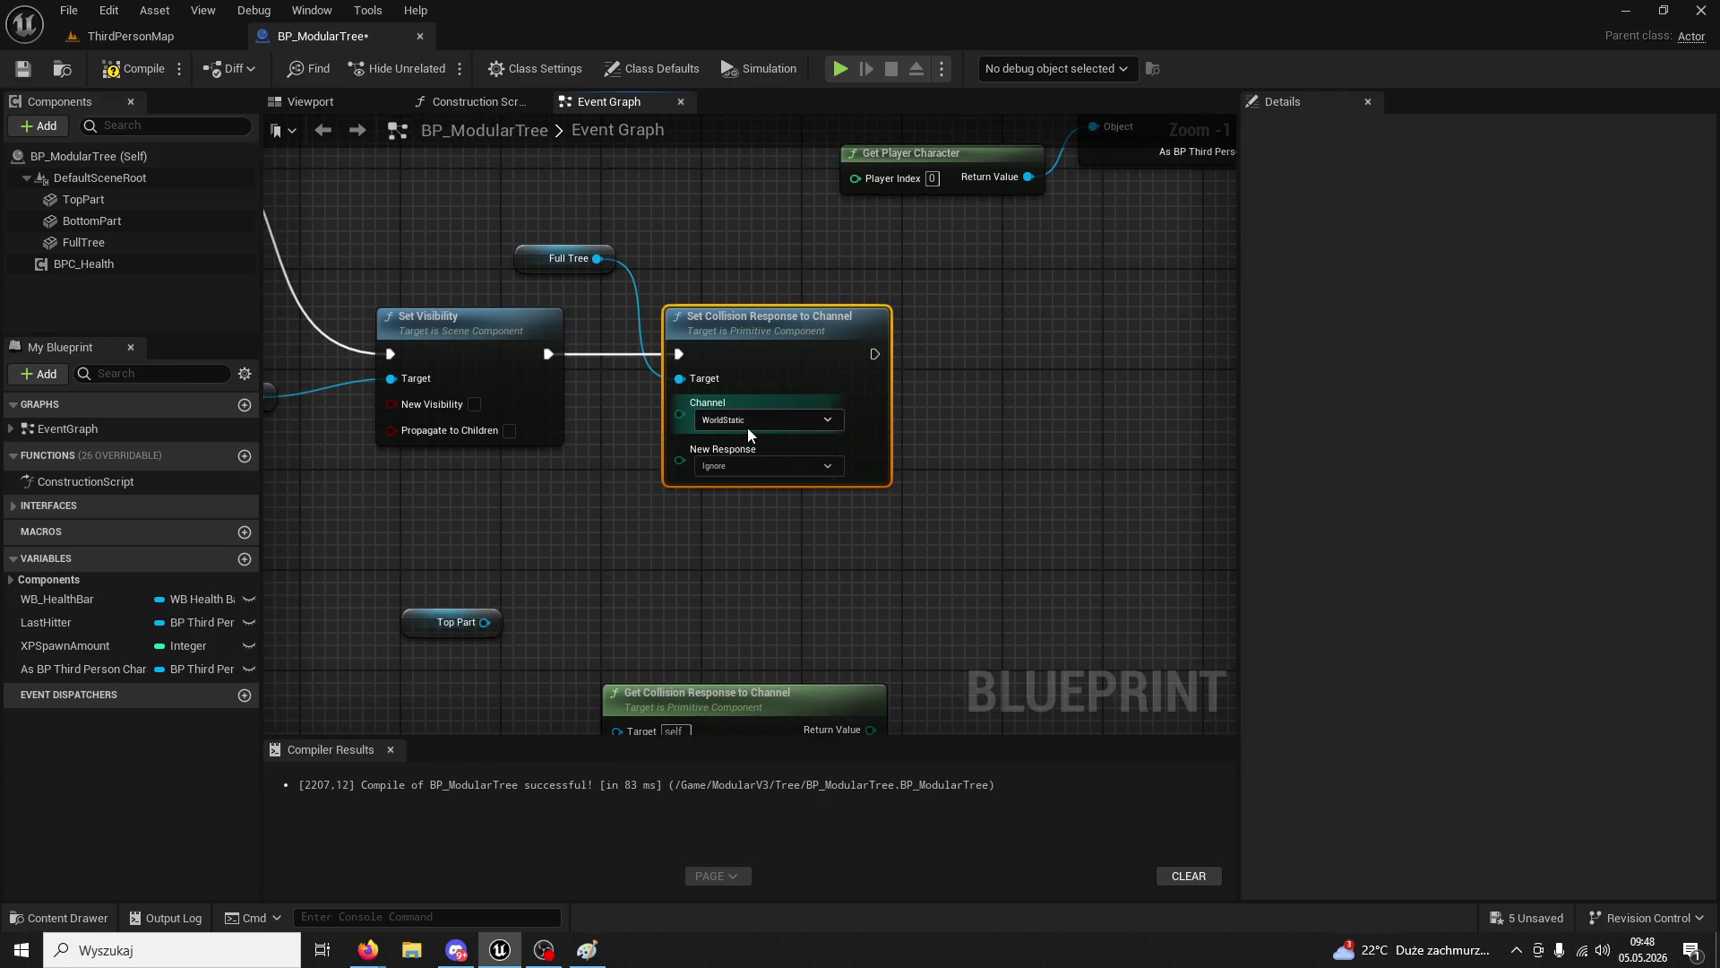
# - Set the Full Tree collision node's channel to Destructible and its new response to Overlap
pyautogui.click(750, 423)
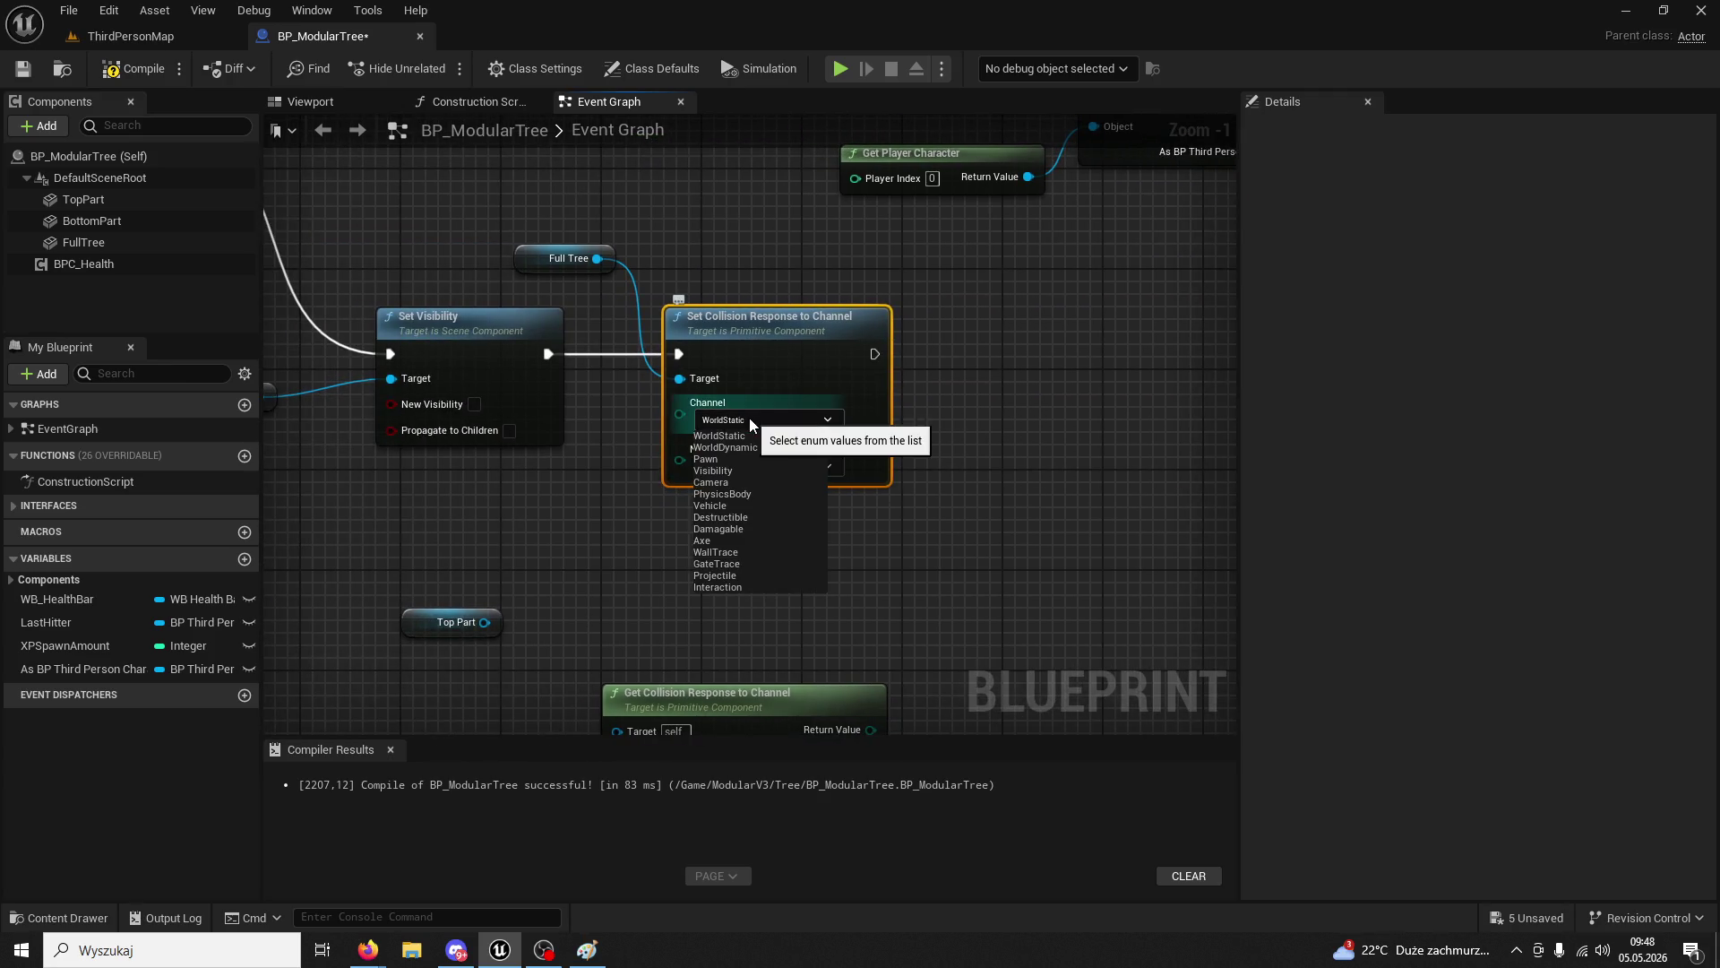
pyautogui.moveTo(663, 334); pyautogui.dragTo(727, 337)
pyautogui.click(627, 259)
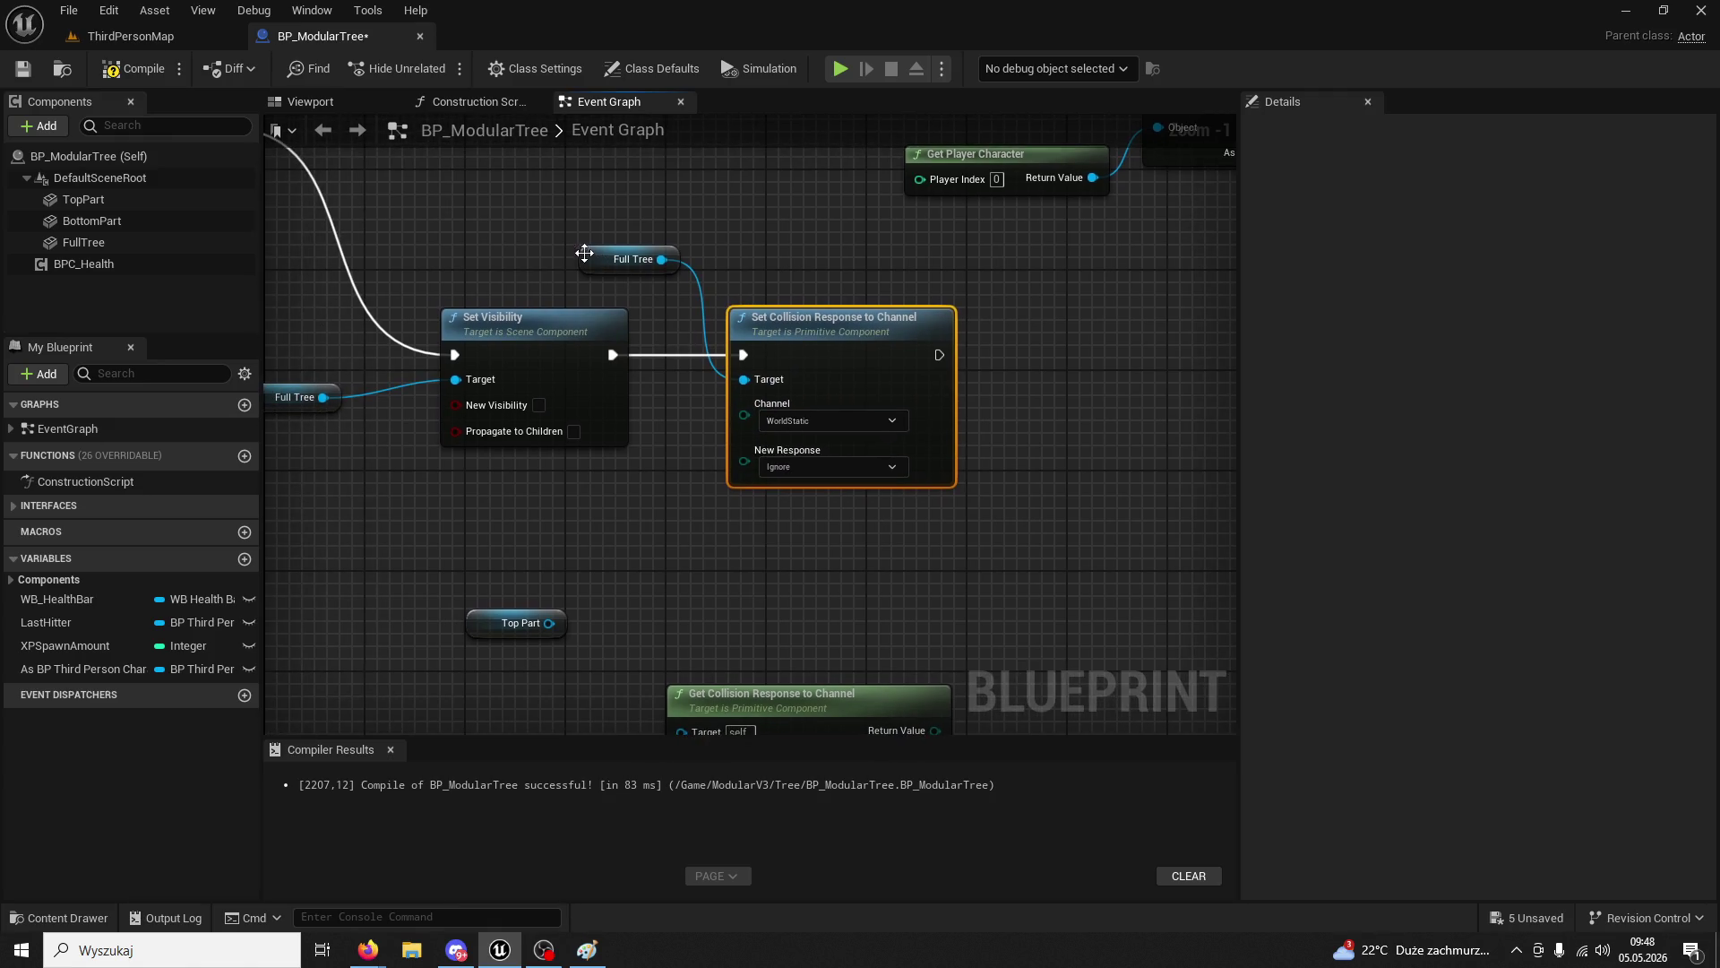
pyautogui.click(831, 335)
pyautogui.click(819, 427)
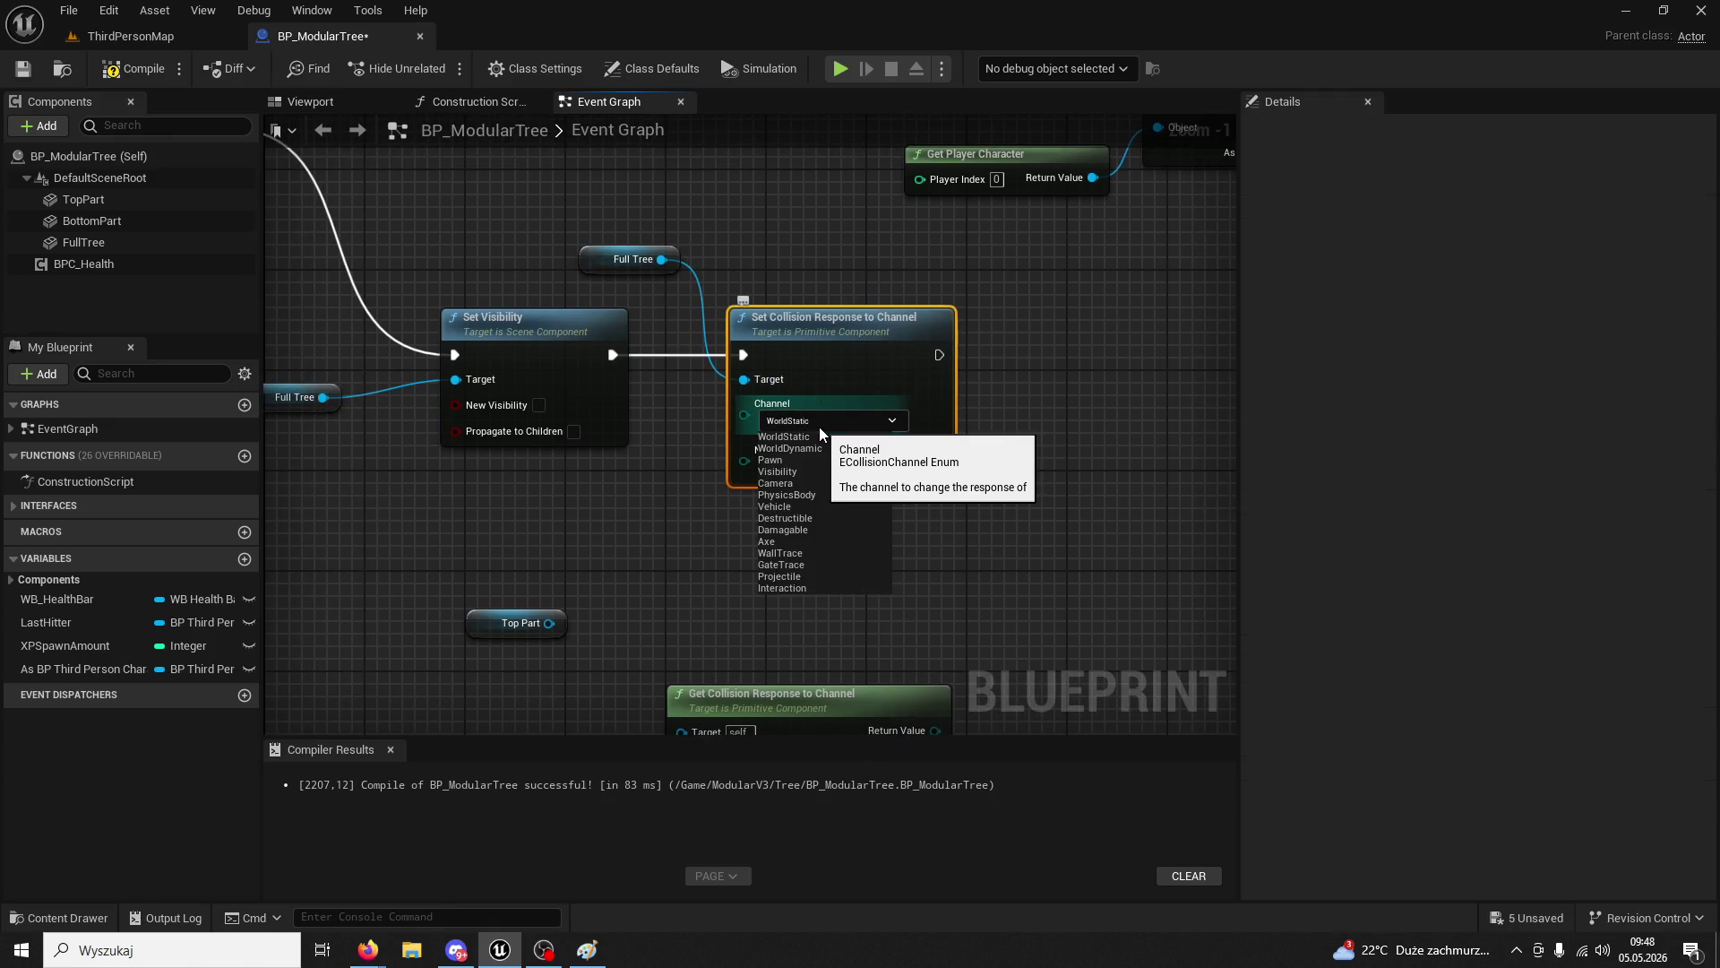
pyautogui.click(684, 540)
pyautogui.click(831, 469)
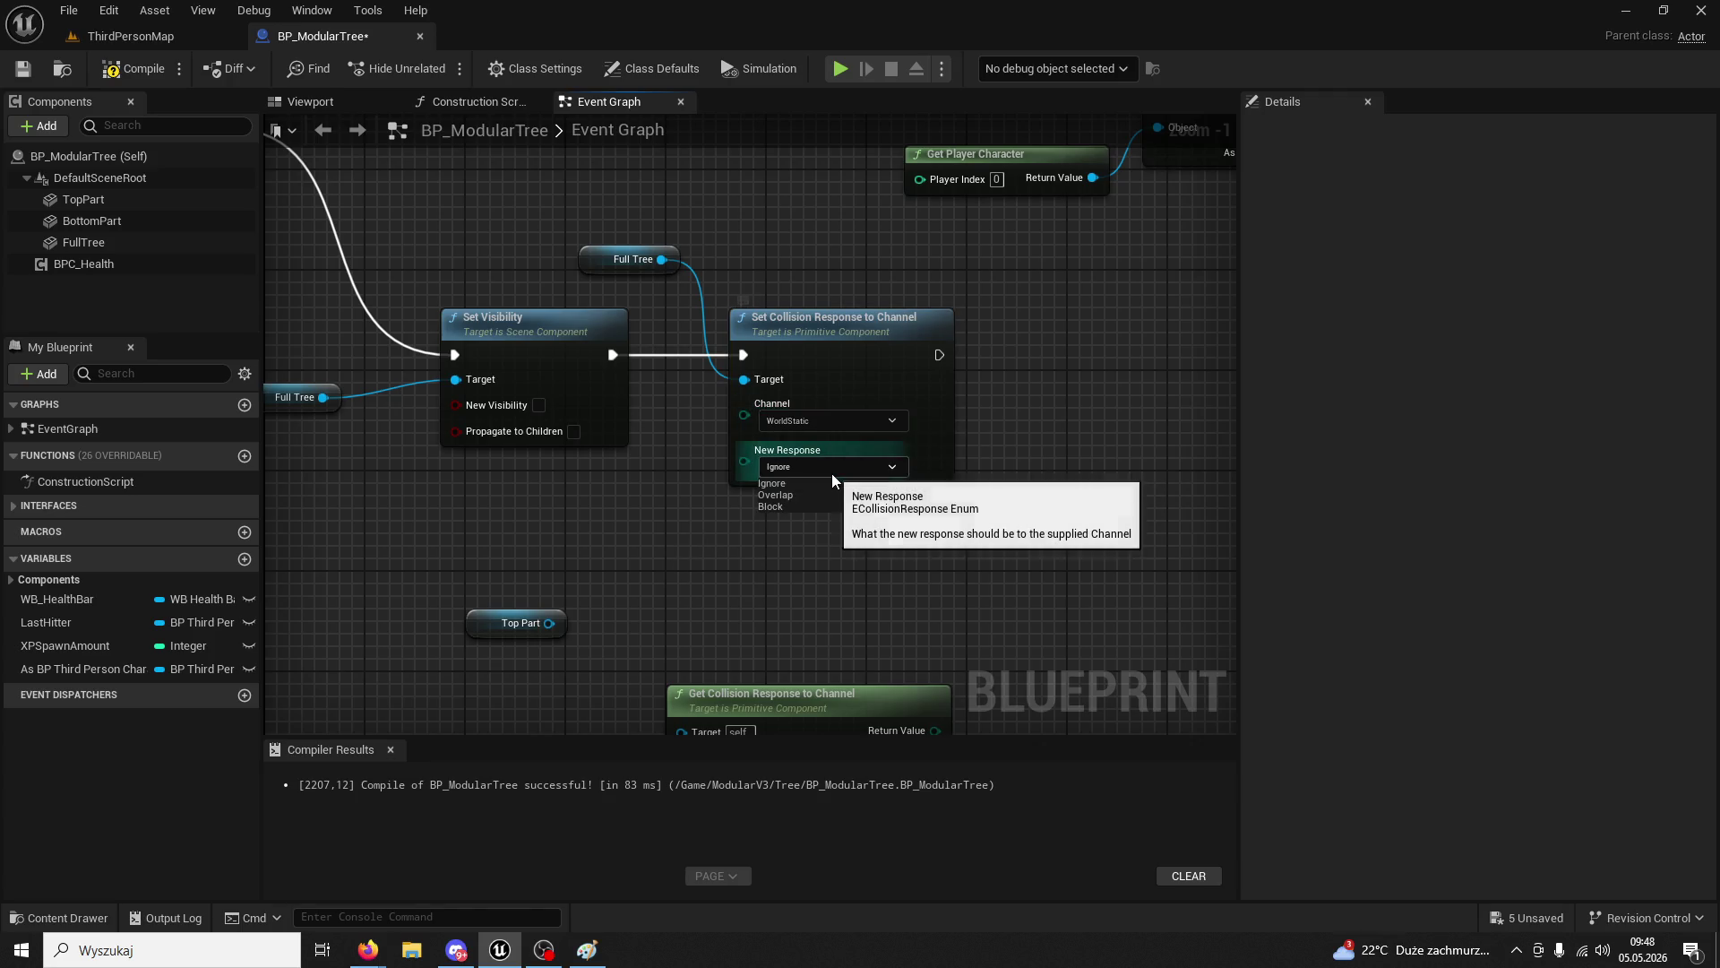
pyautogui.click(815, 415)
pyautogui.click(815, 415)
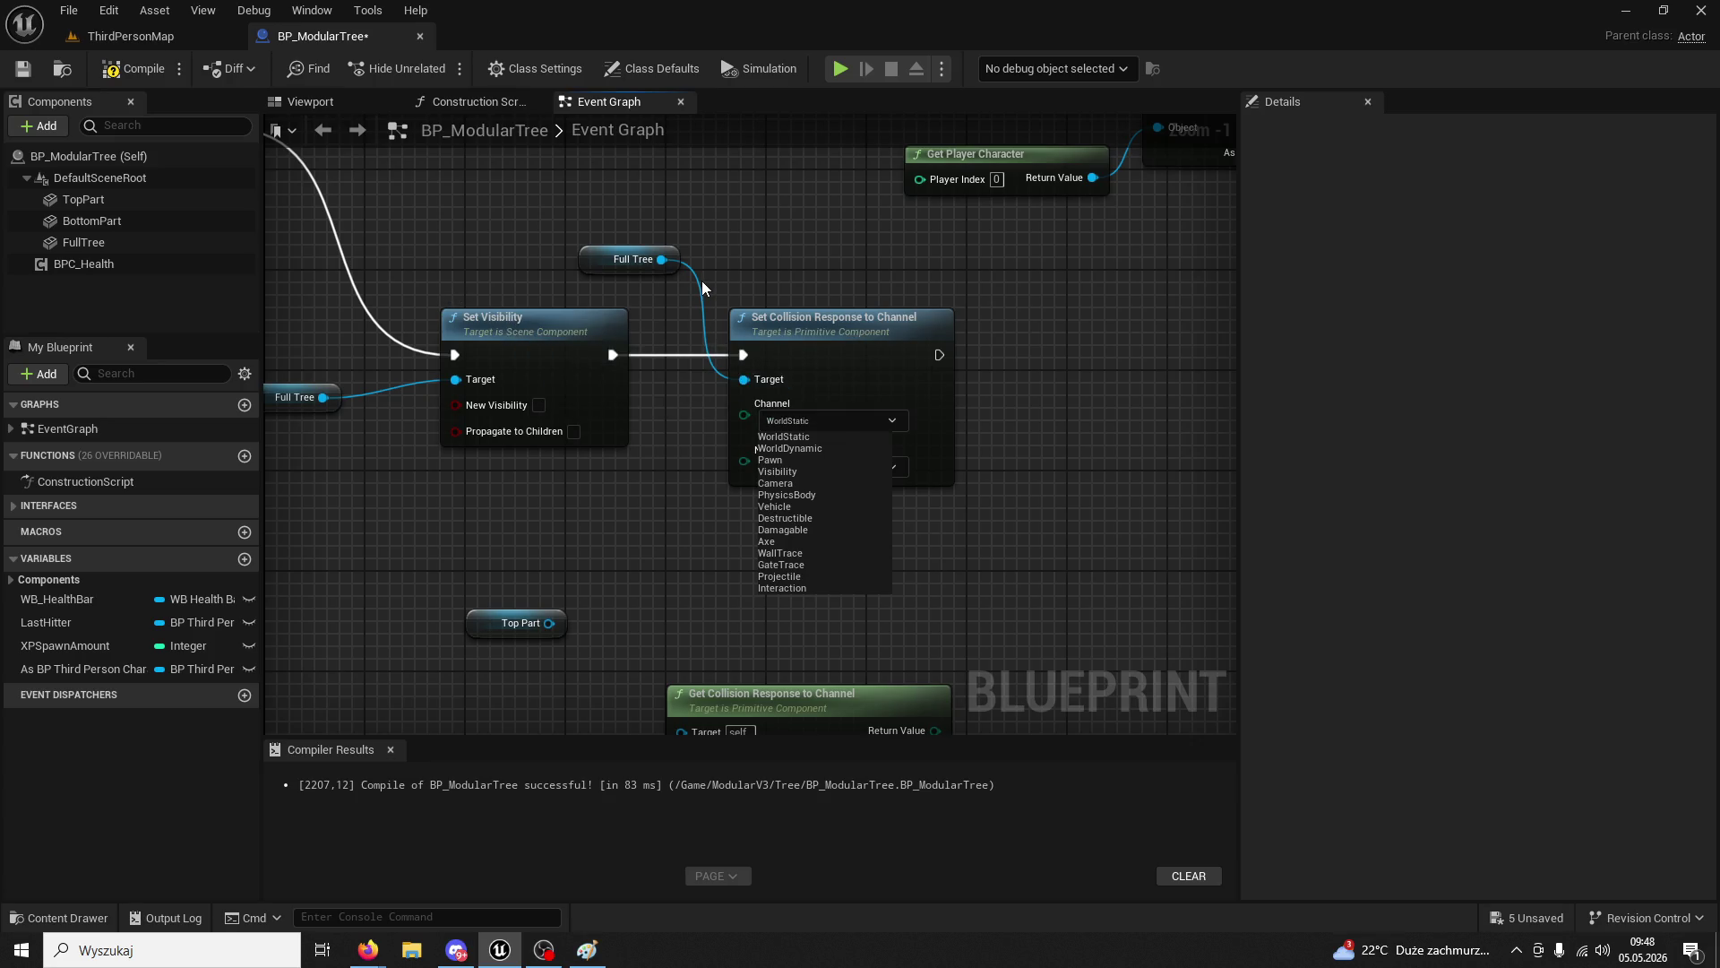
pyautogui.click(761, 516)
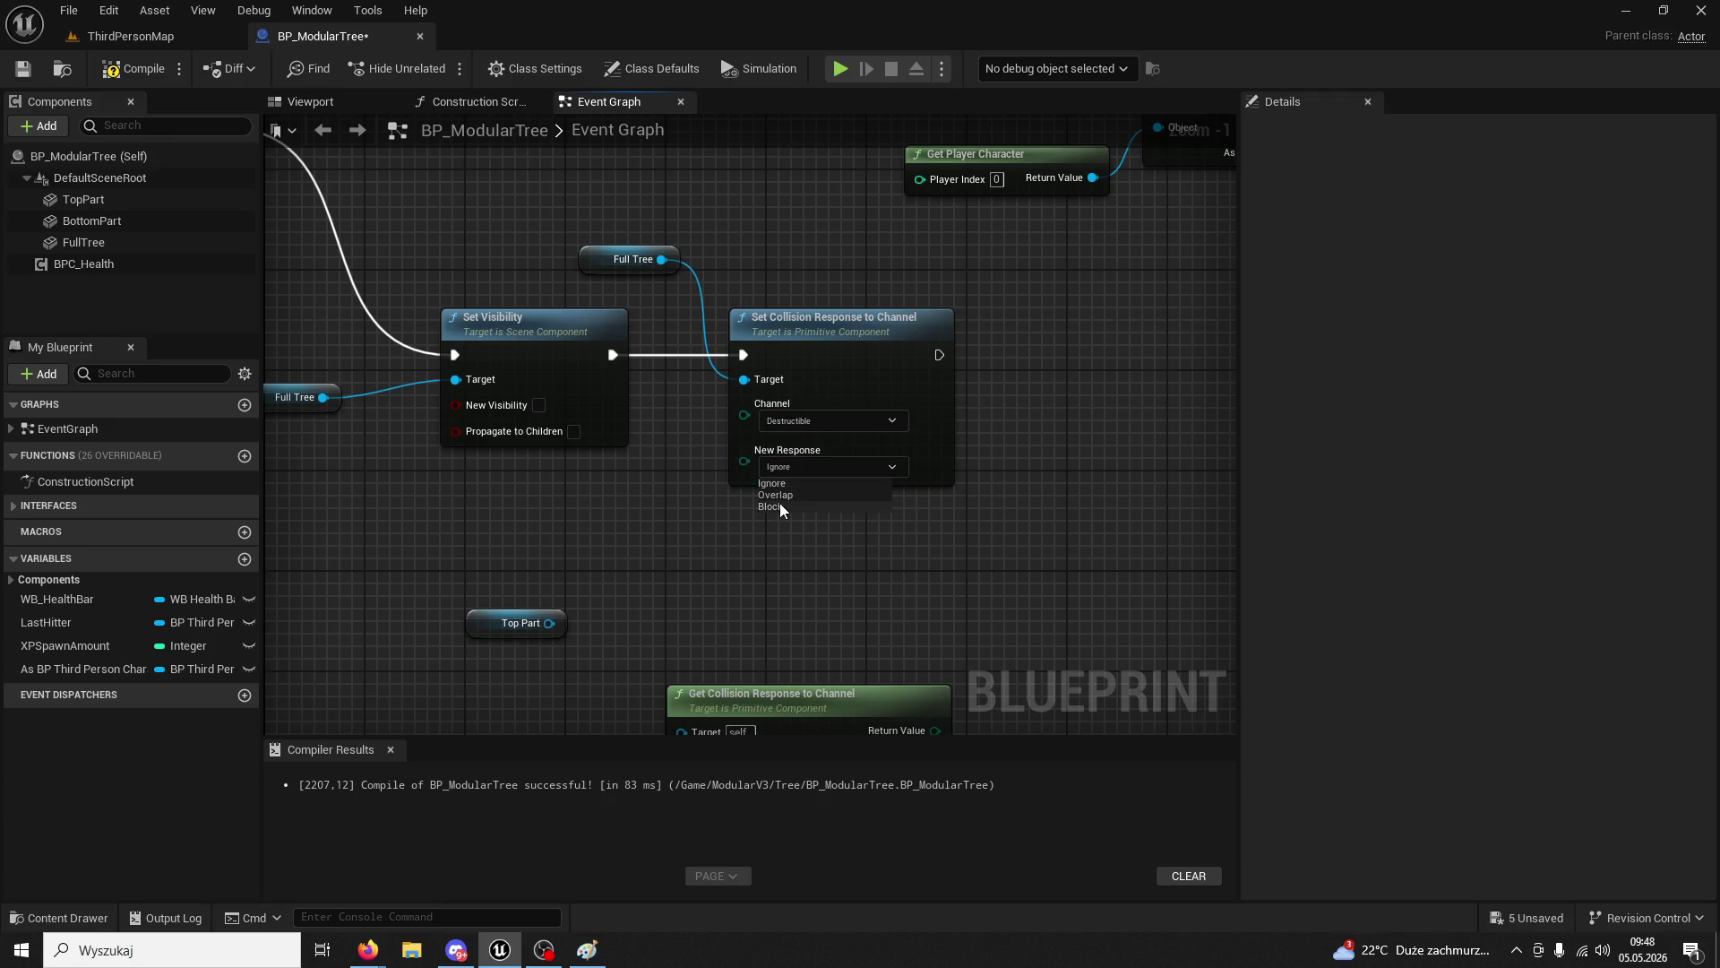
pyautogui.click(767, 496)
pyautogui.scroll(-3, 722, 433)
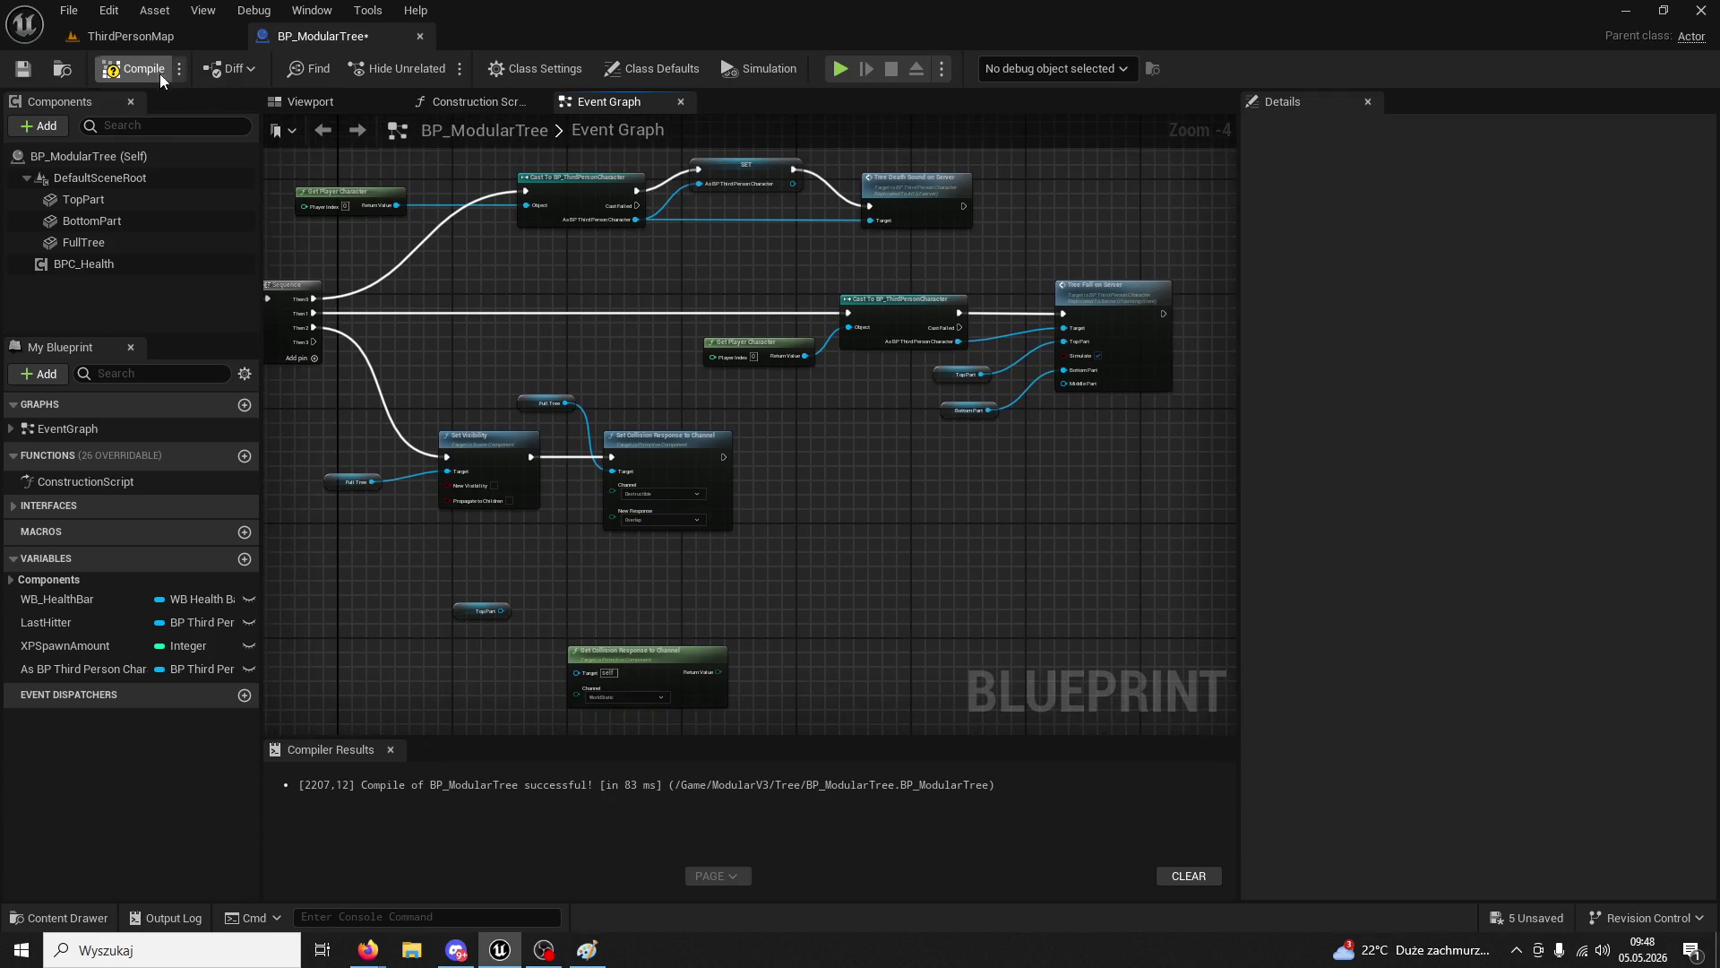
pyautogui.click(147, 42)
# - Play ThirdPersonMap, chop the tree six times for wood, then stop and return to BP_ModularTree
pyautogui.click(437, 70)
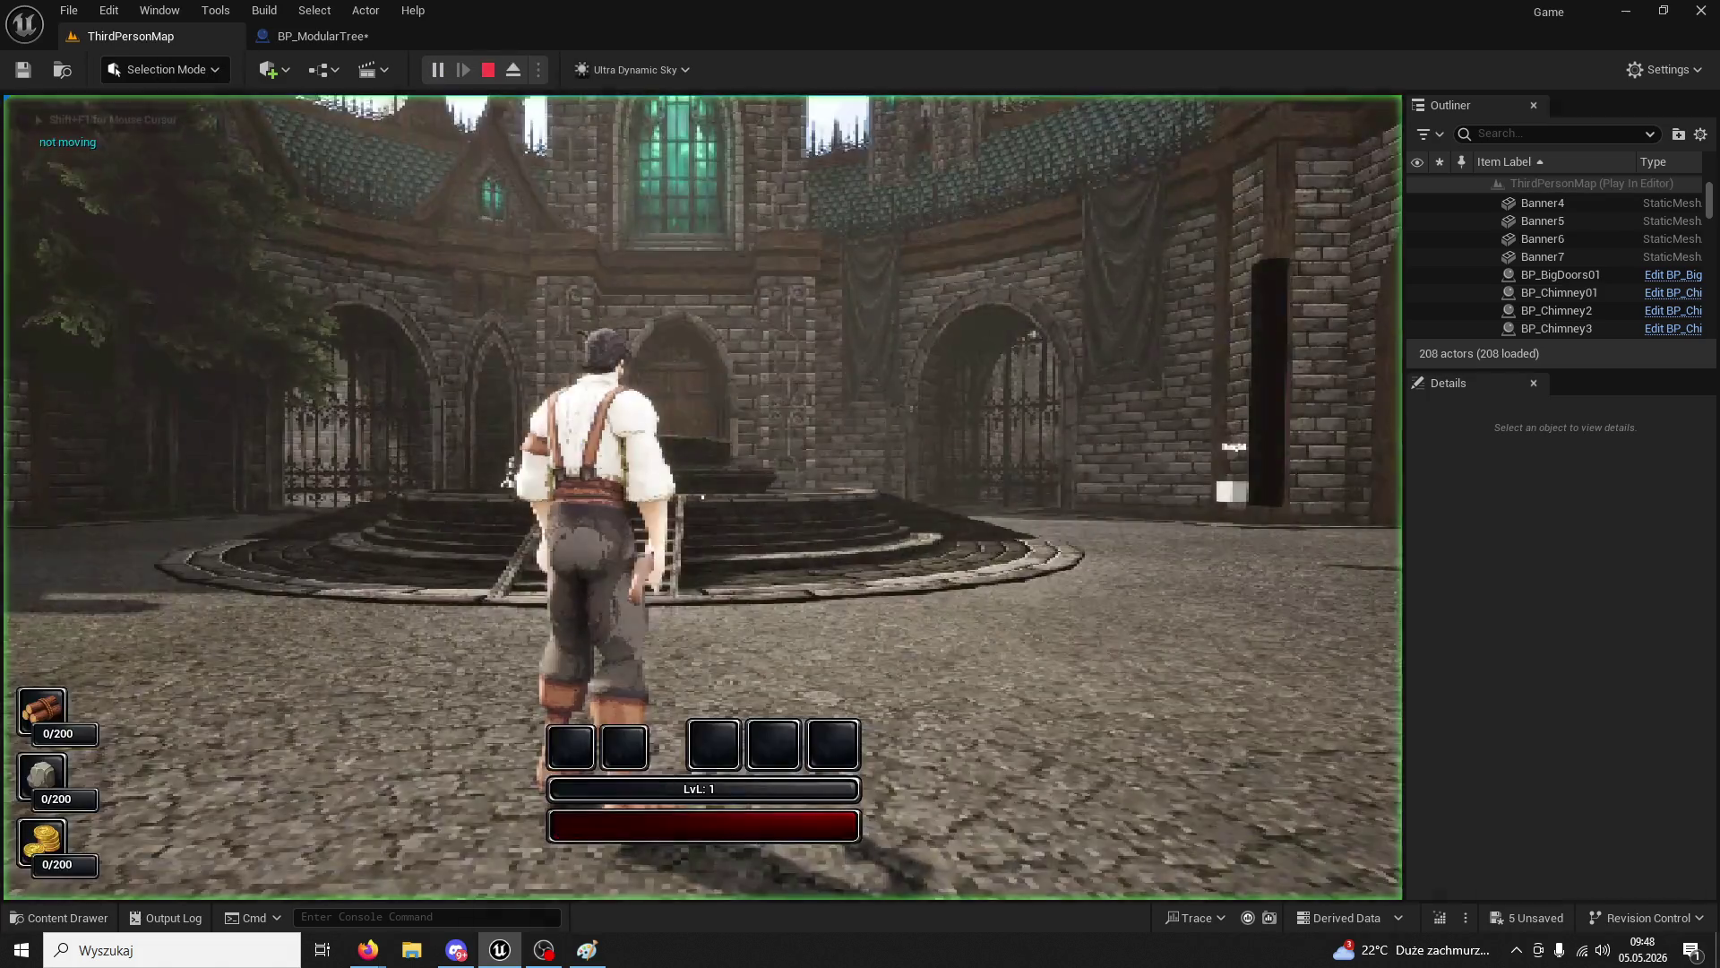
pyautogui.press('w')
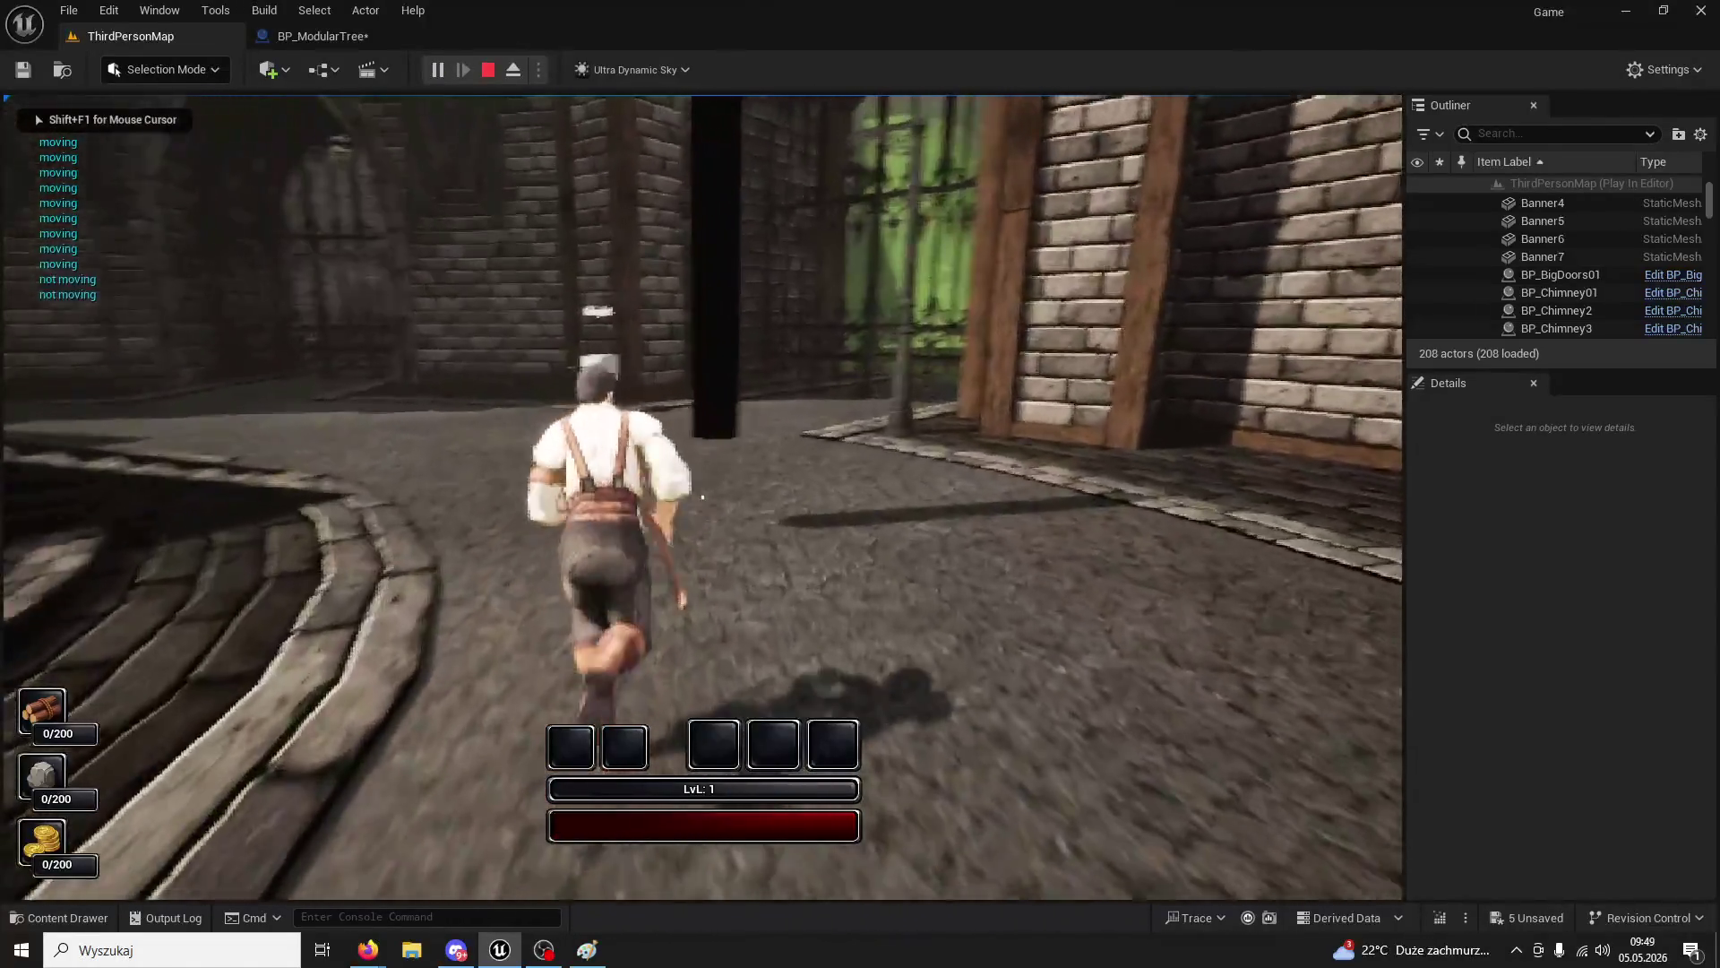
pyautogui.click(702, 497)
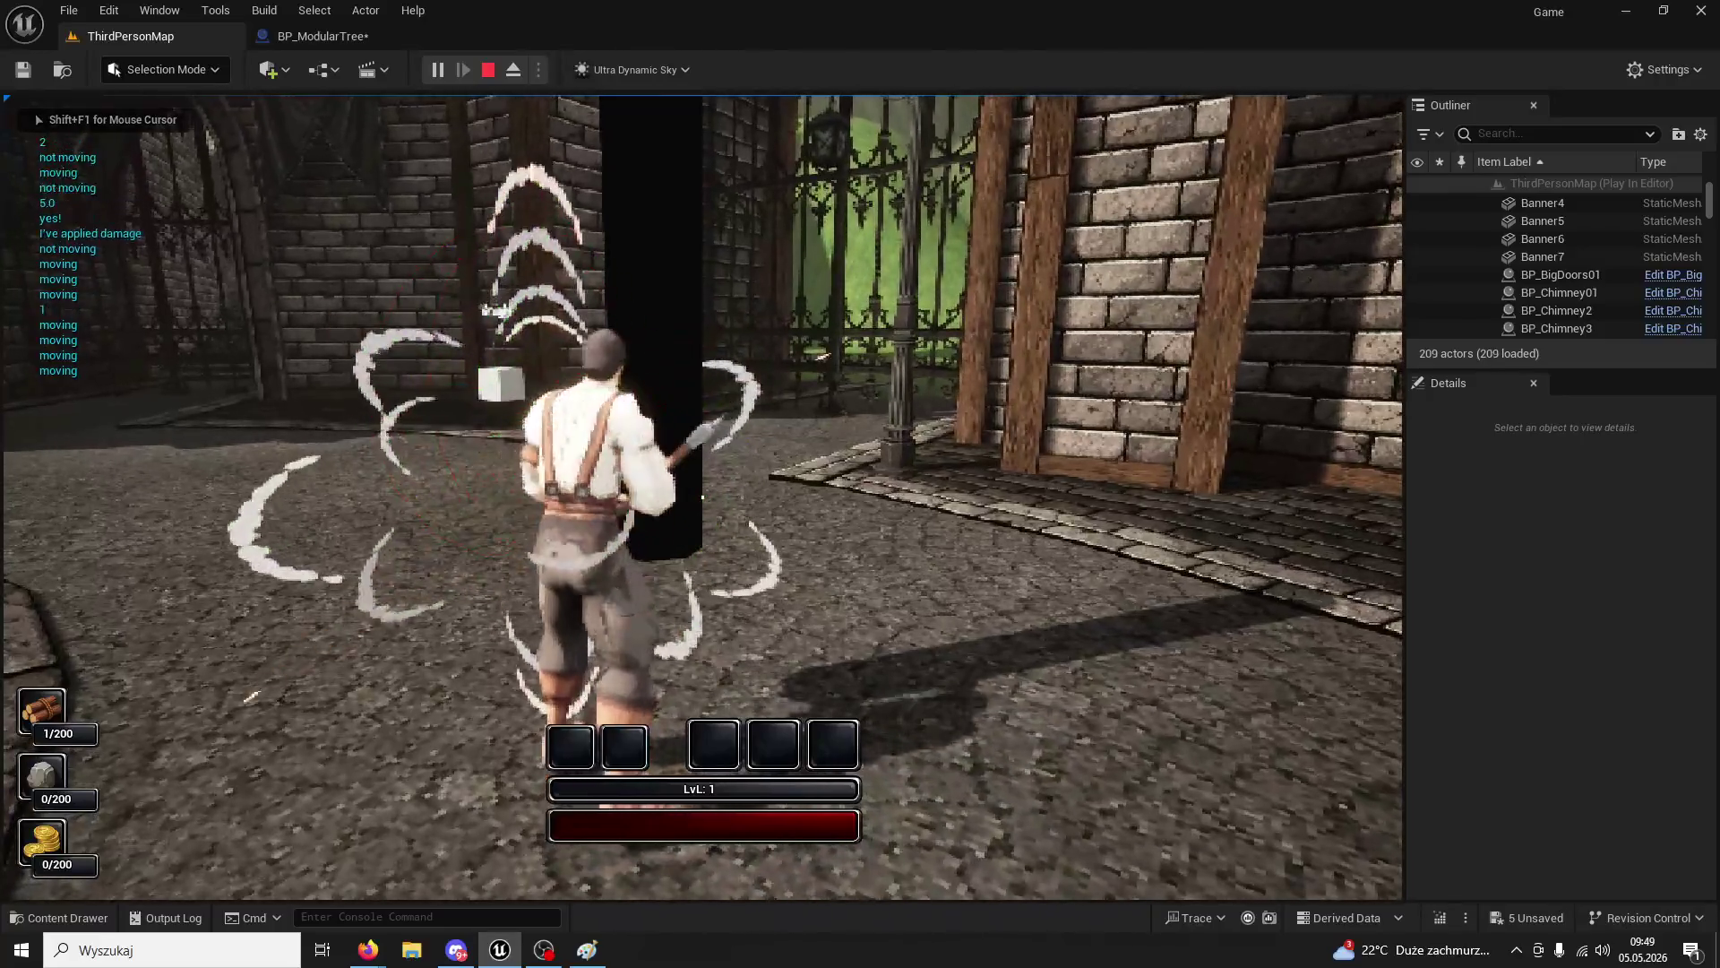
pyautogui.click(702, 496)
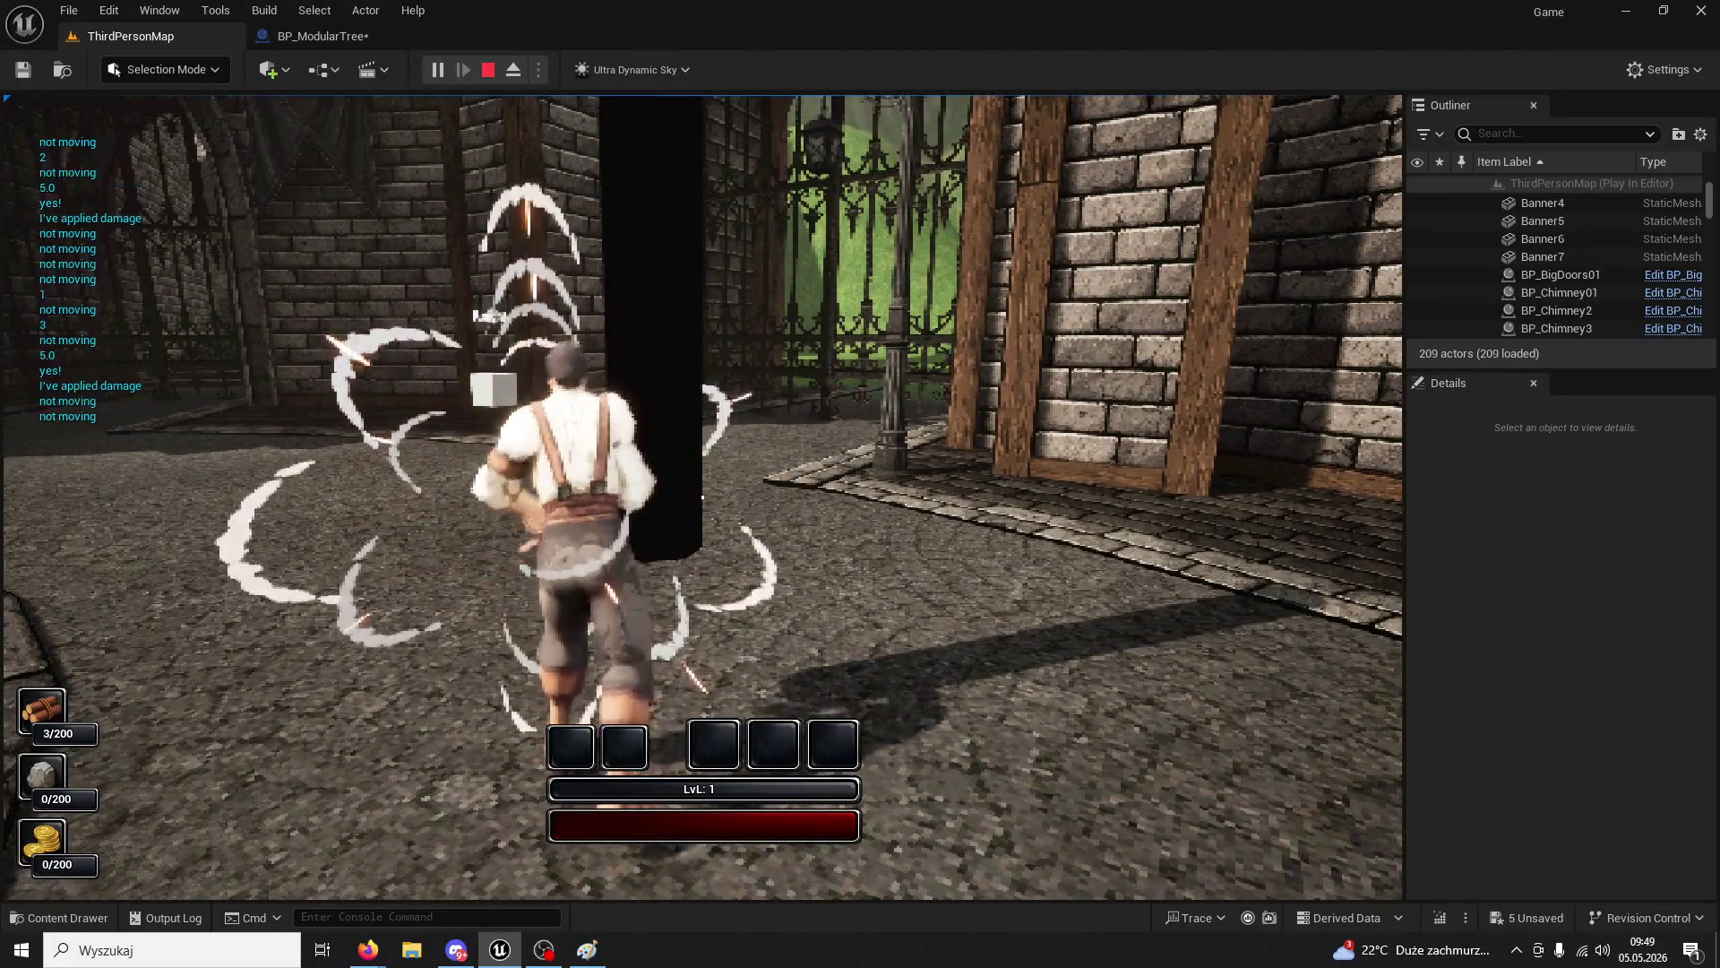
pyautogui.click(703, 496)
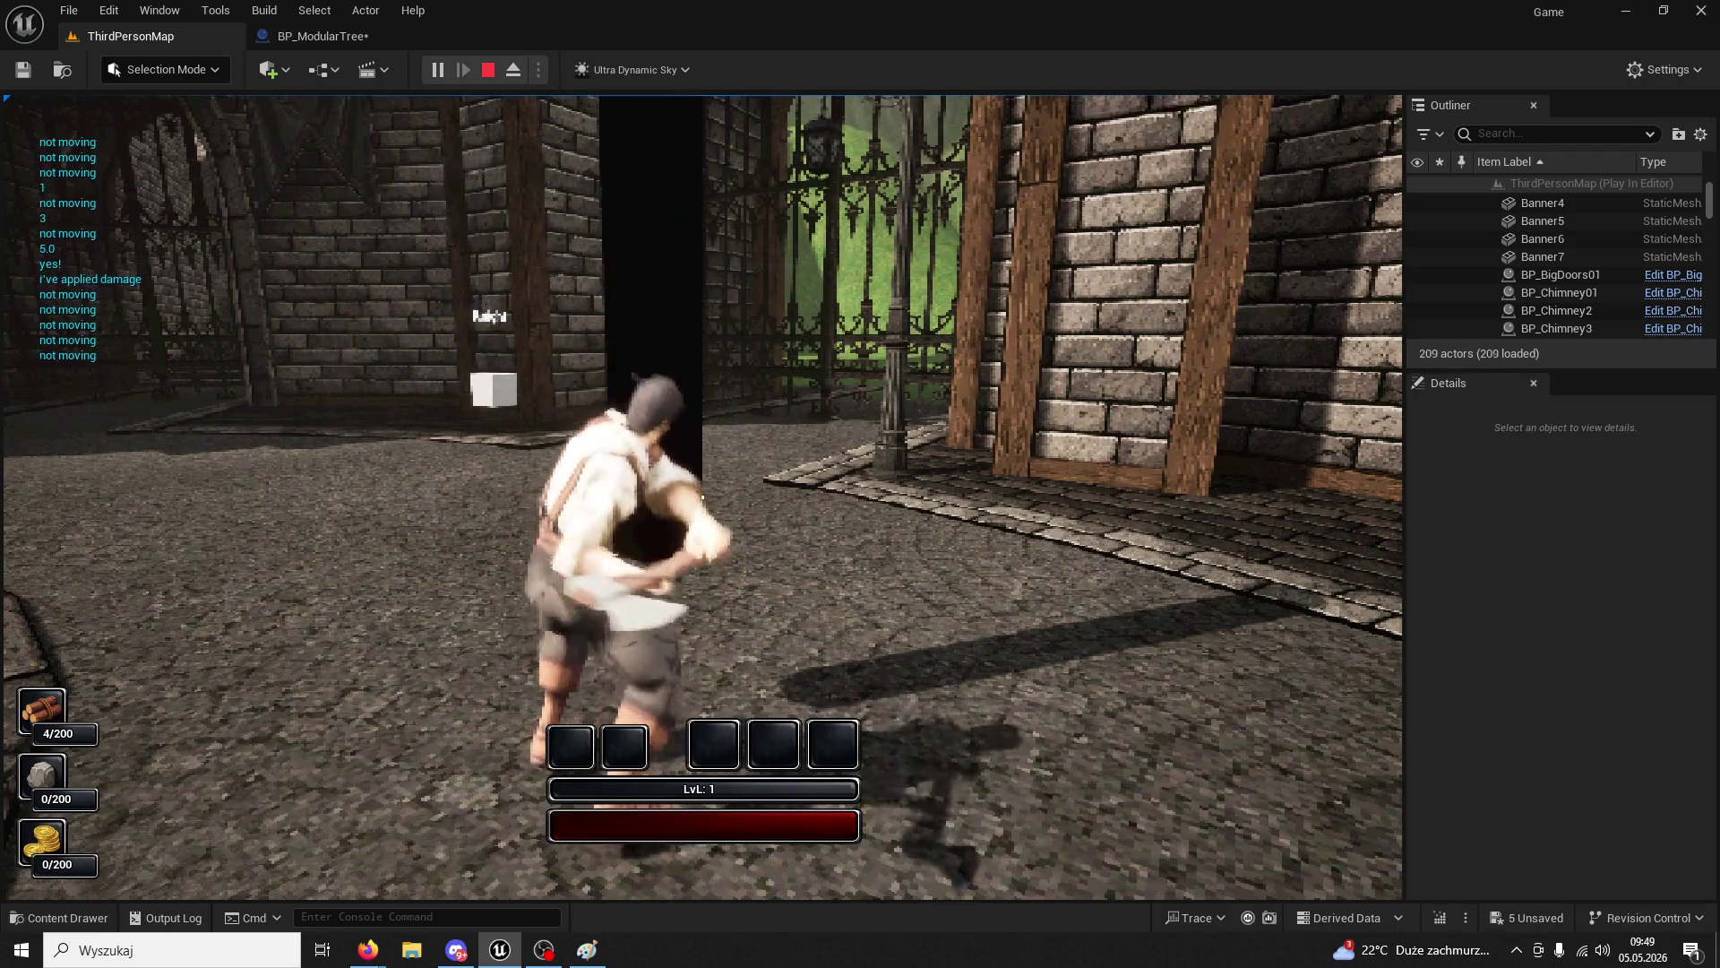
pyautogui.click(702, 496)
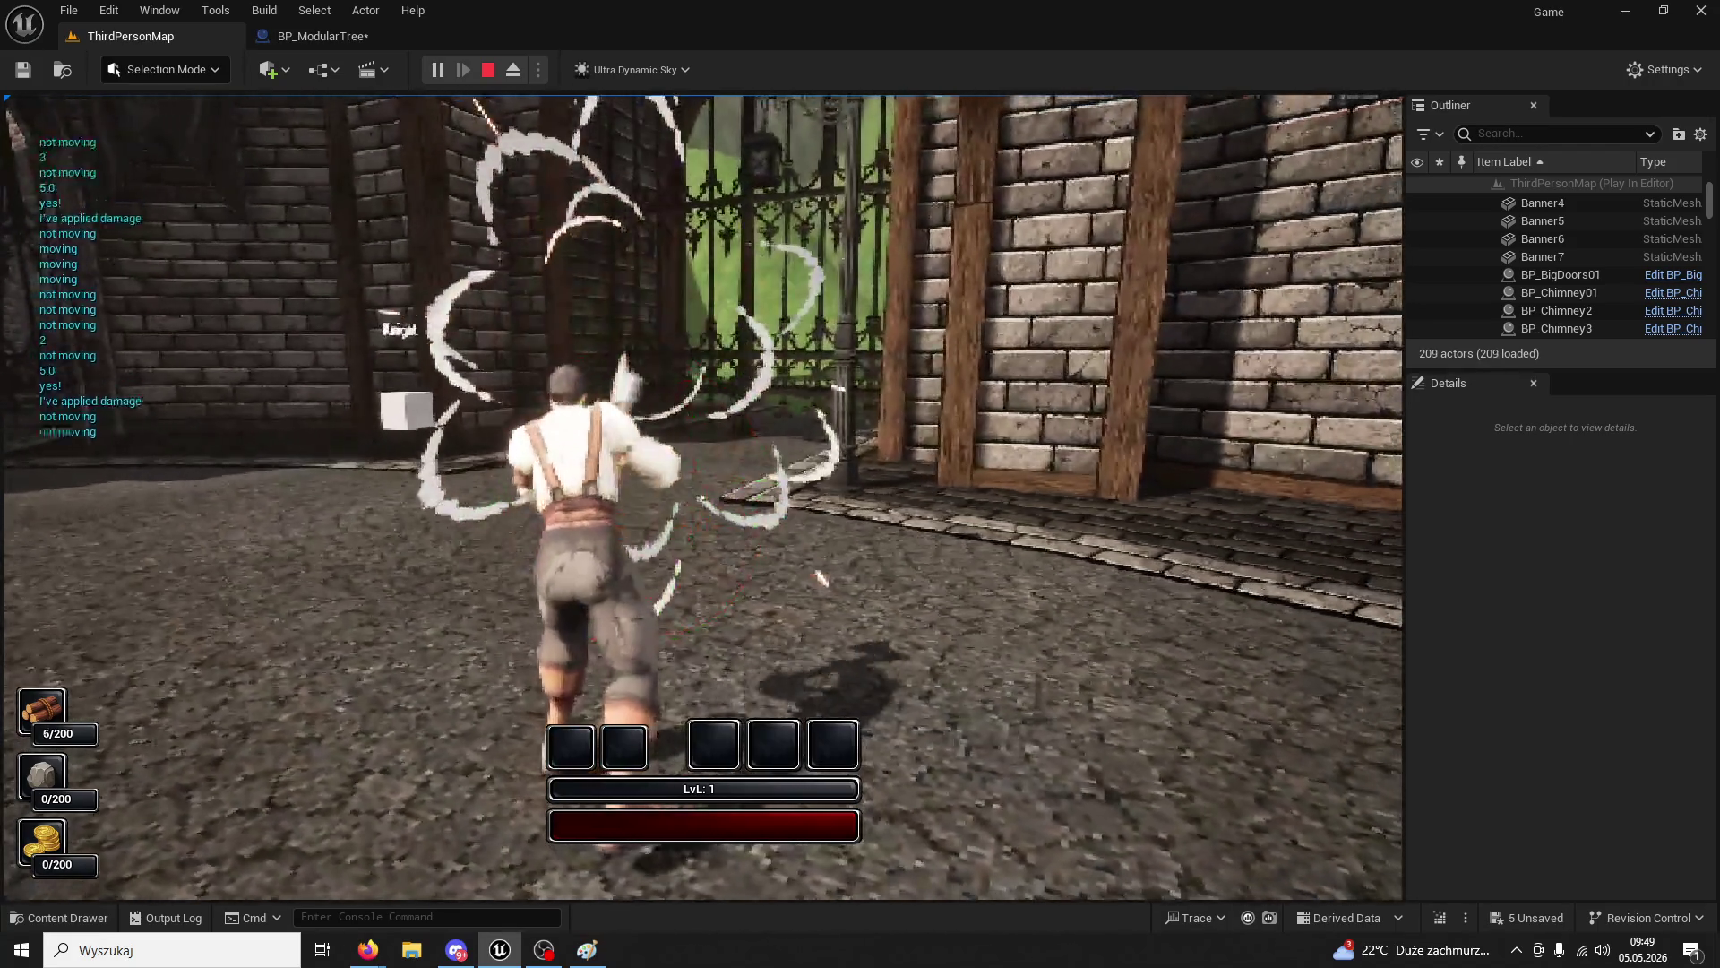
pyautogui.click(702, 496)
pyautogui.click(702, 496)
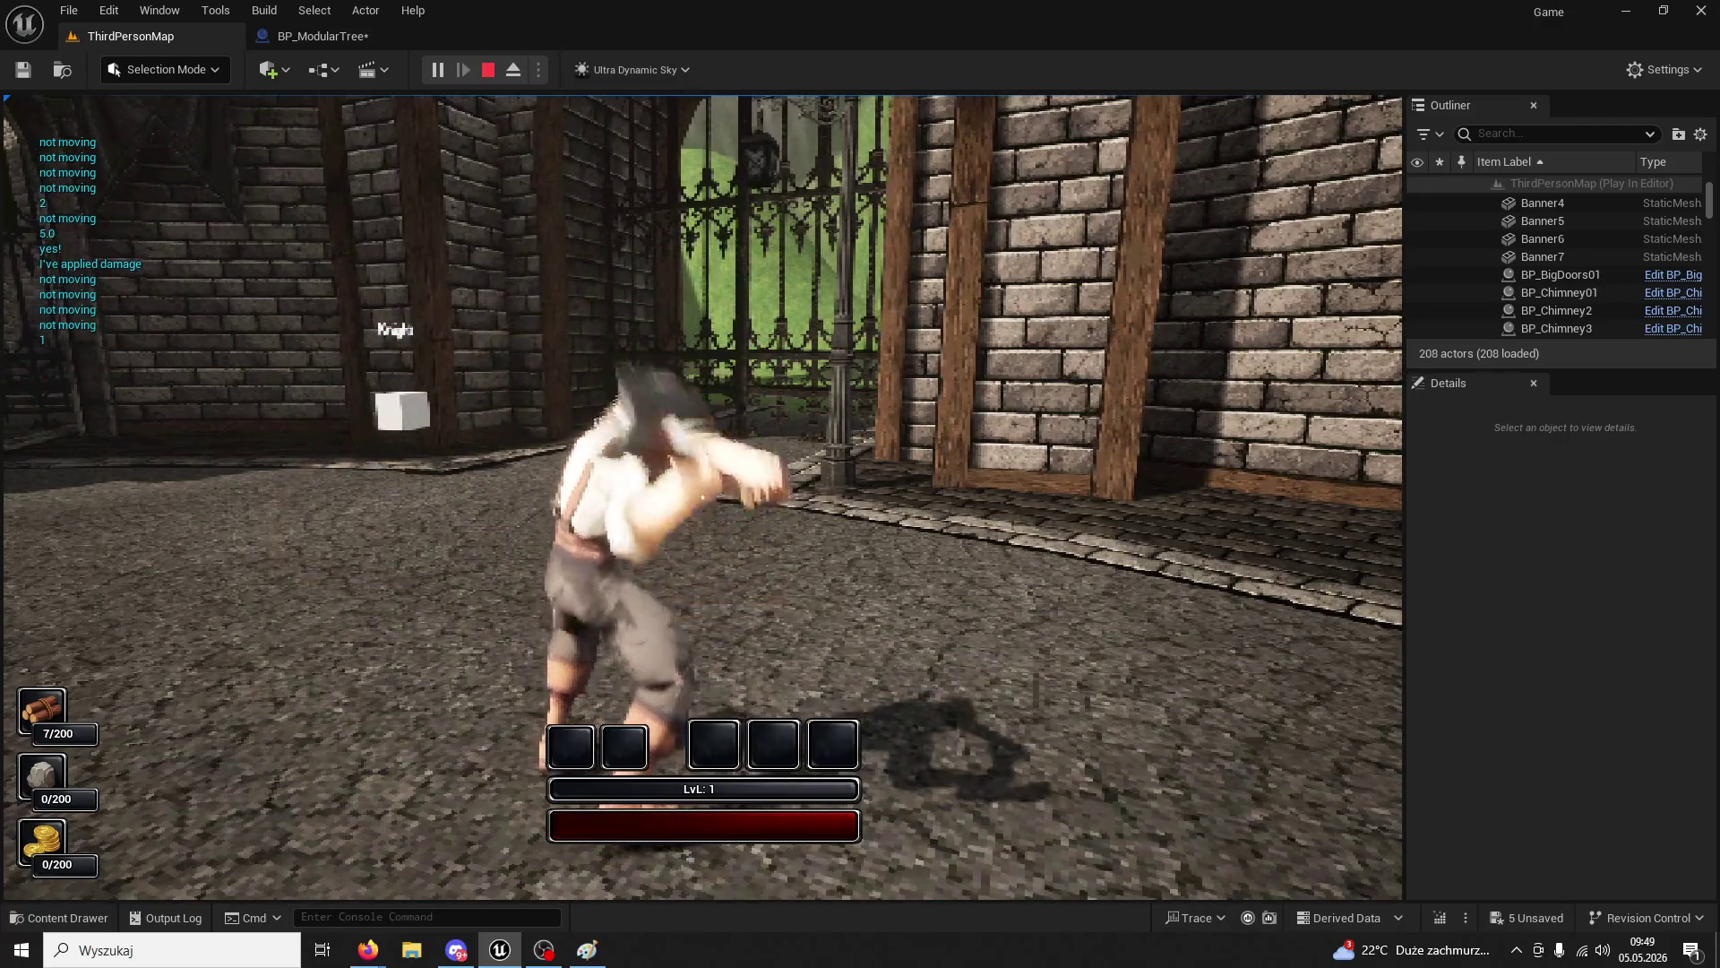
pyautogui.press('Escape')
pyautogui.click(336, 36)
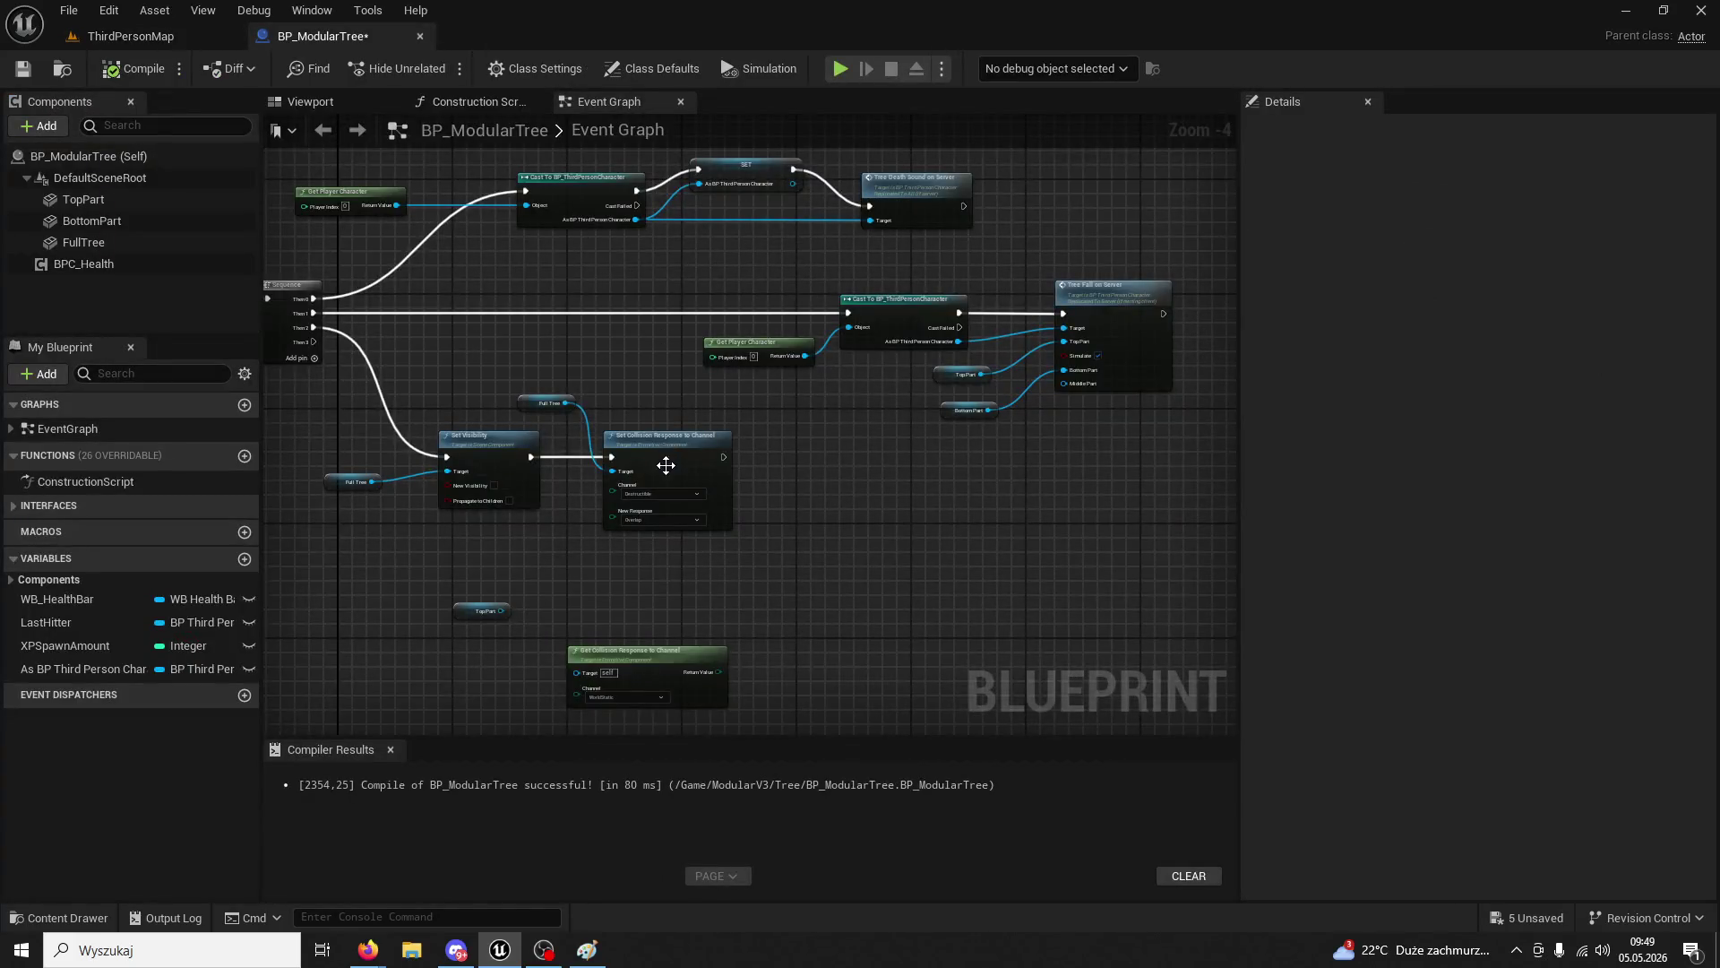
# - Set the Destructible collision response back to Ignore and recompile the blueprint
pyautogui.scroll(3, 664, 469)
pyautogui.click(654, 561)
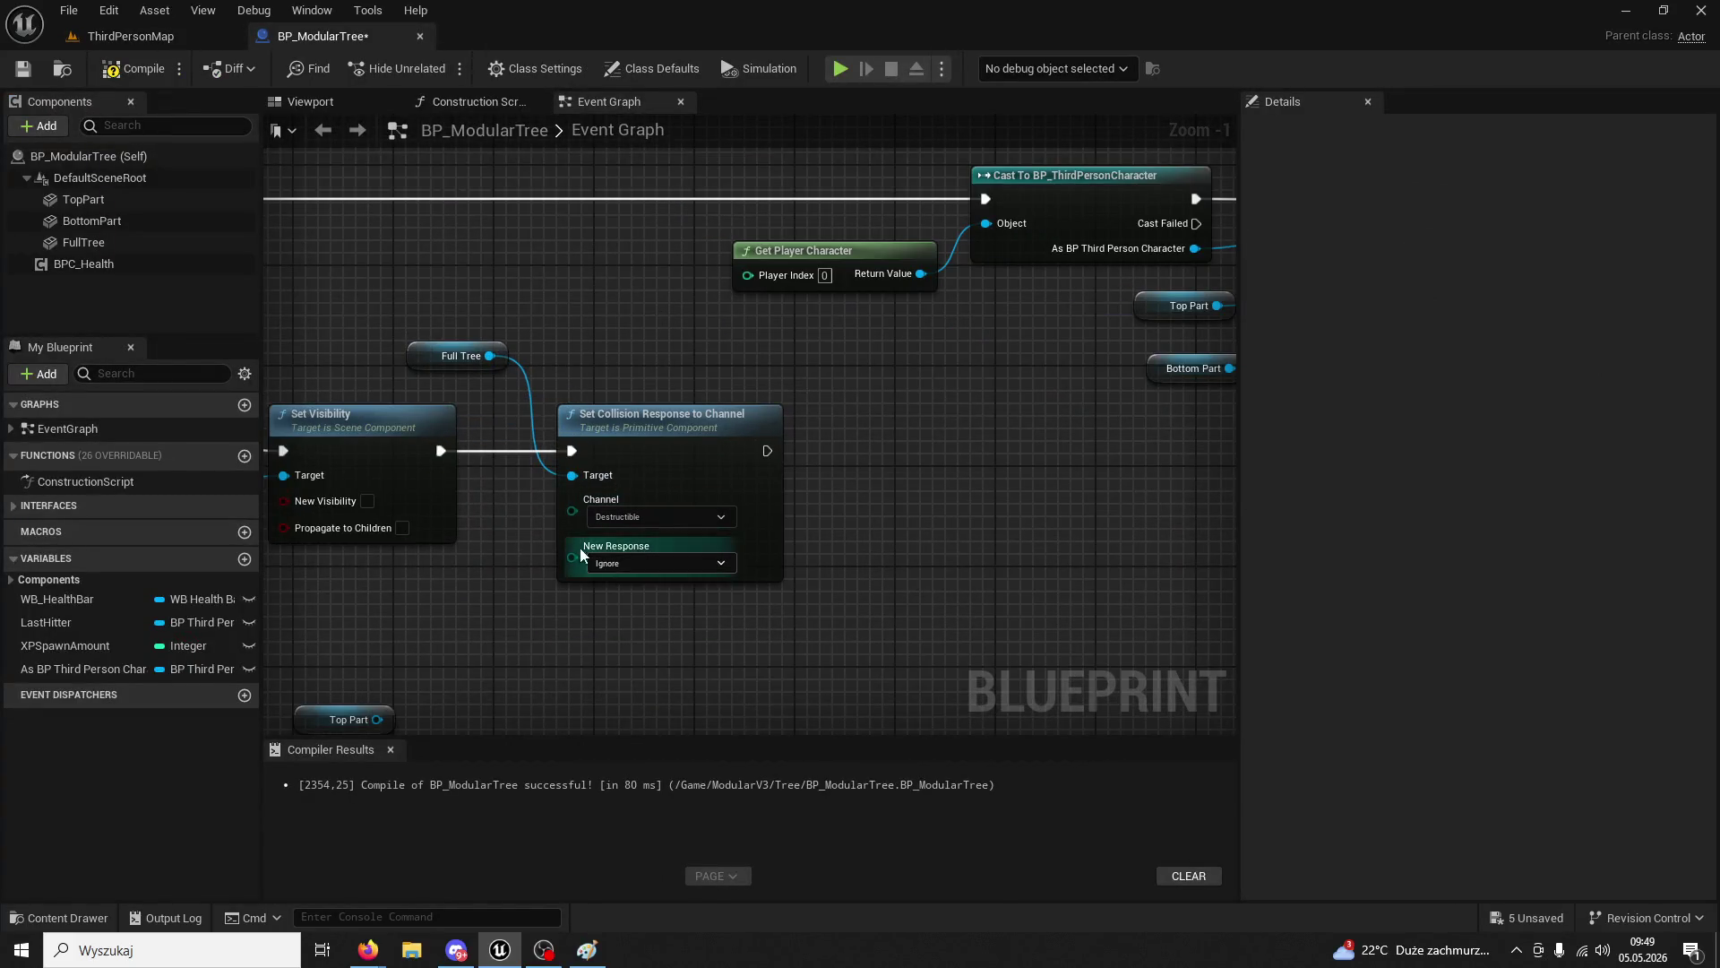
pyautogui.click(606, 578)
pyautogui.click(122, 68)
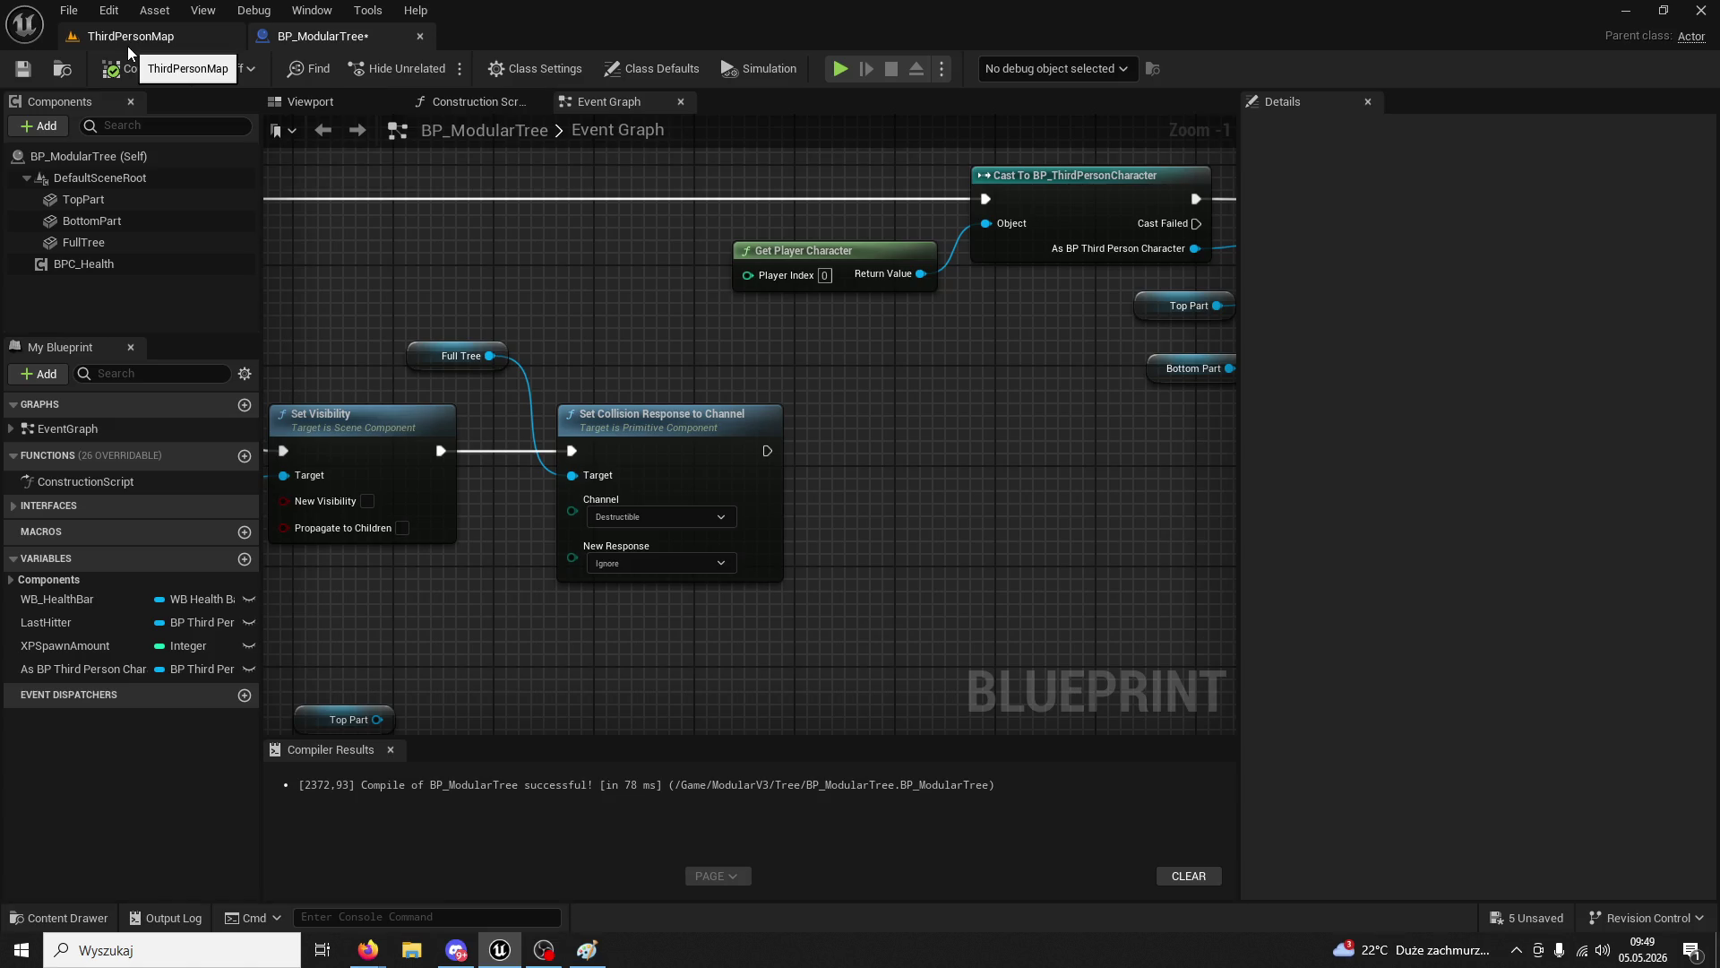
# - Playtest ThirdPersonMap, chopping the tree to 9/200 wood, then return to BP_ModularTree
pyautogui.click(128, 46)
pyautogui.click(438, 69)
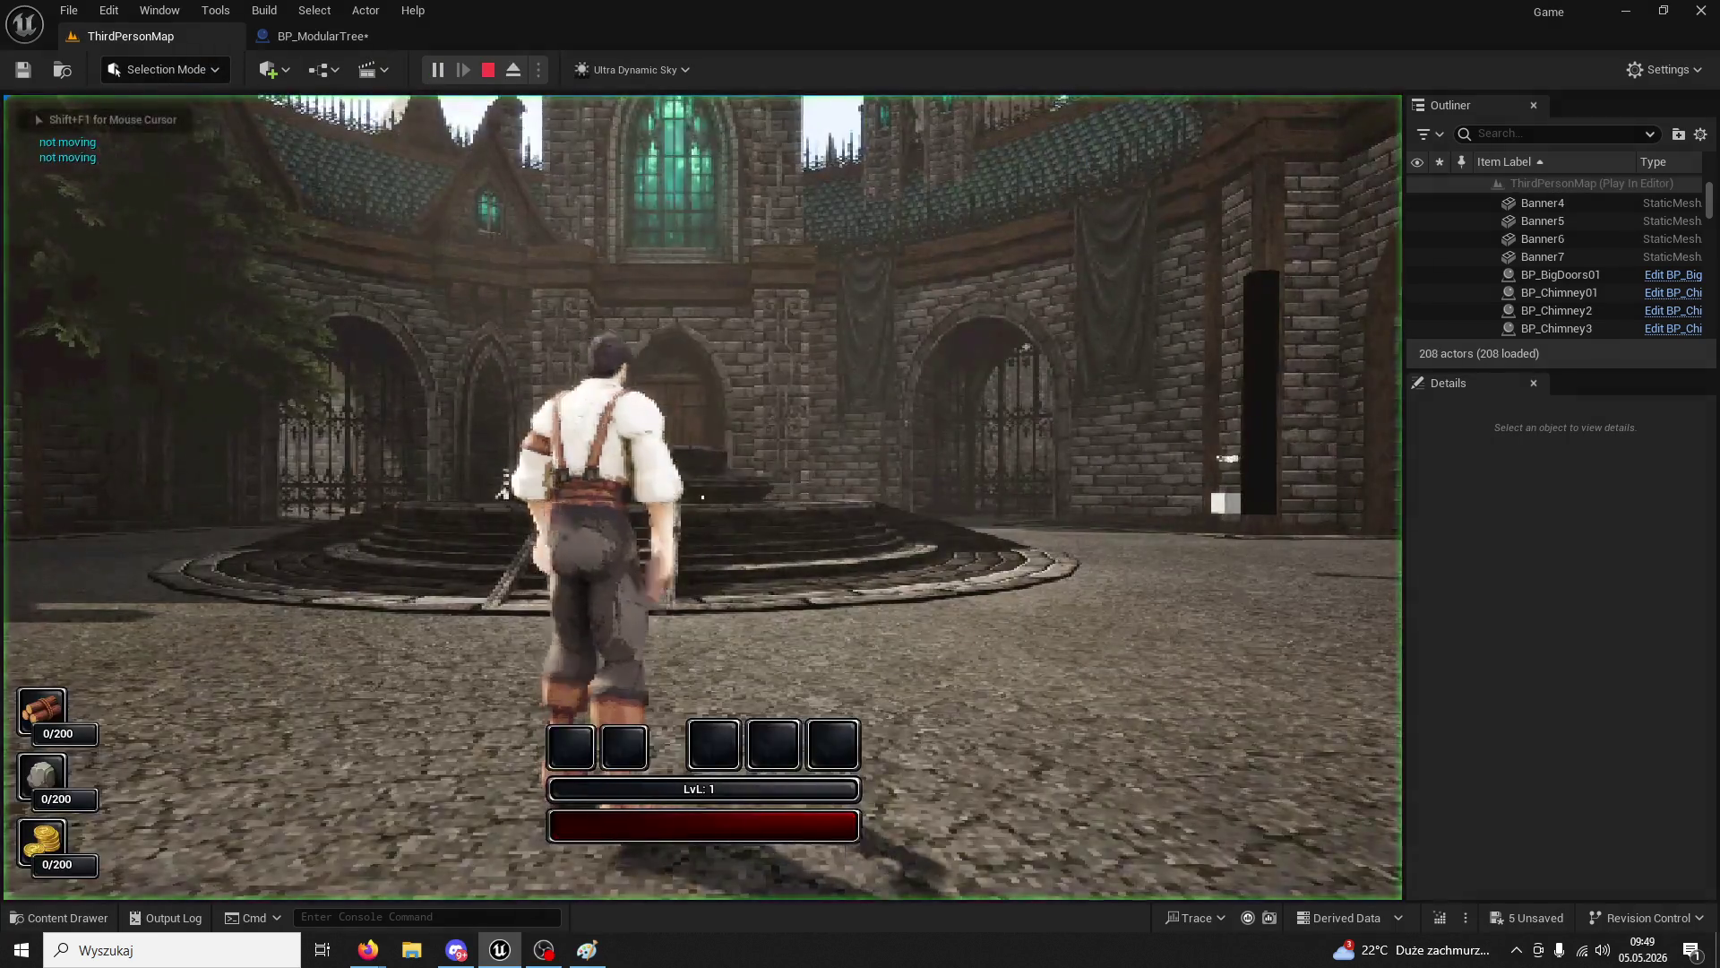
pyautogui.press('w')
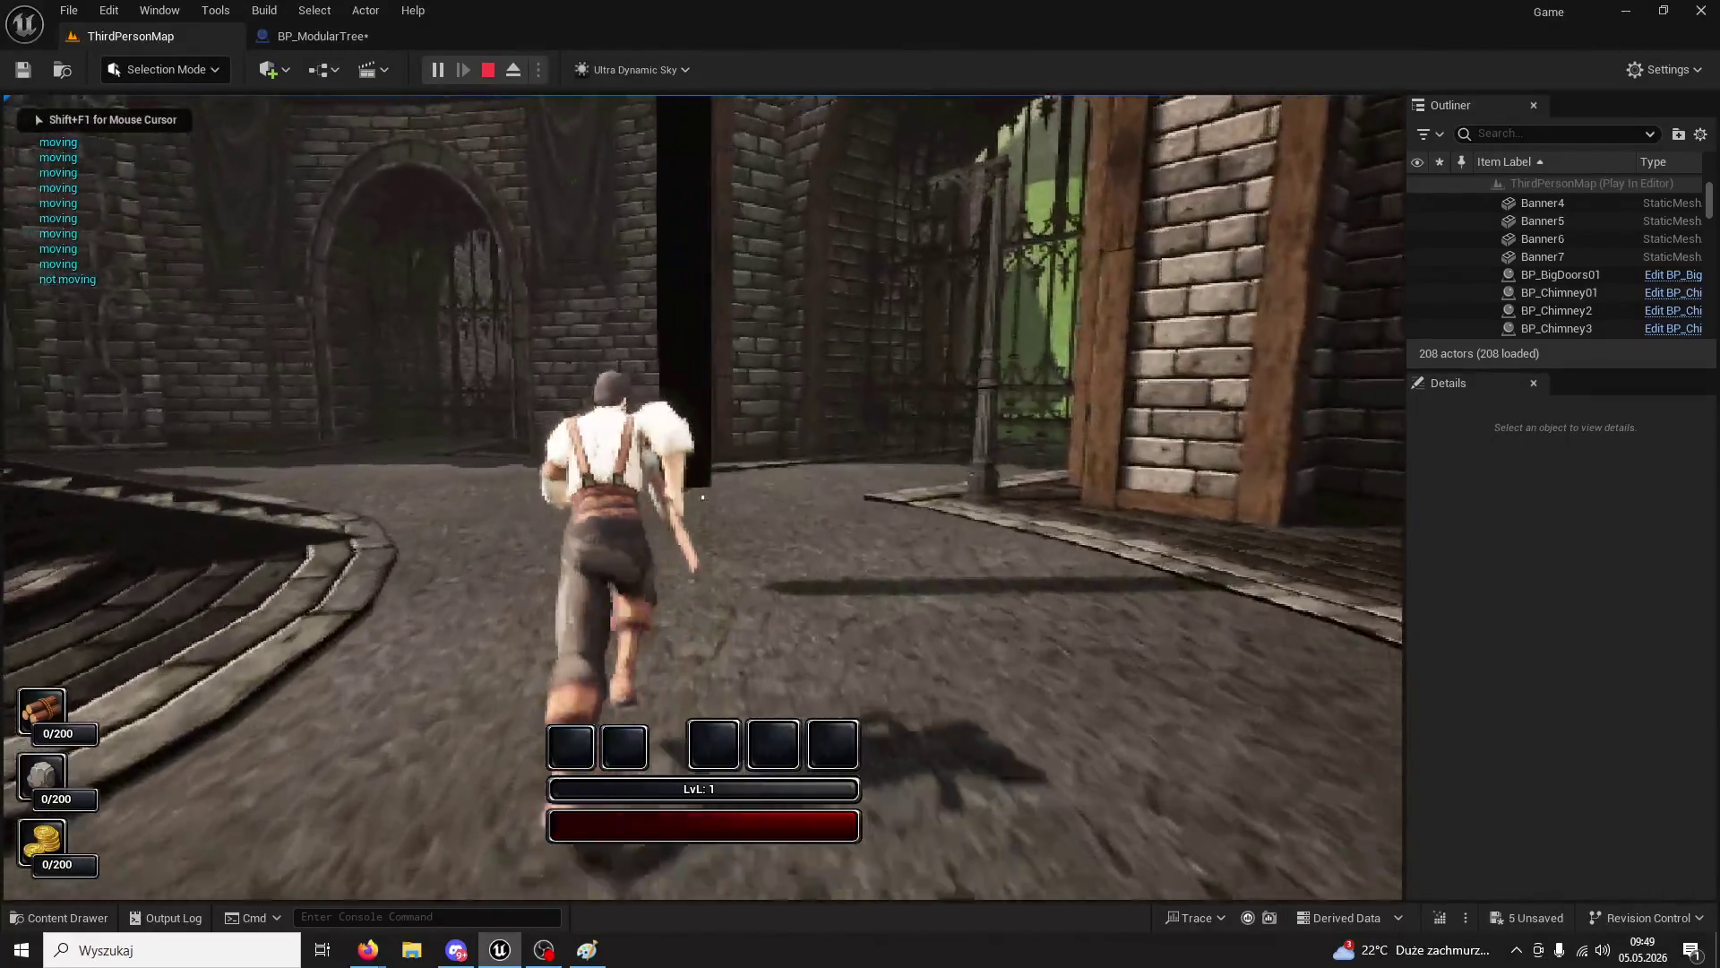
pyautogui.click(703, 496)
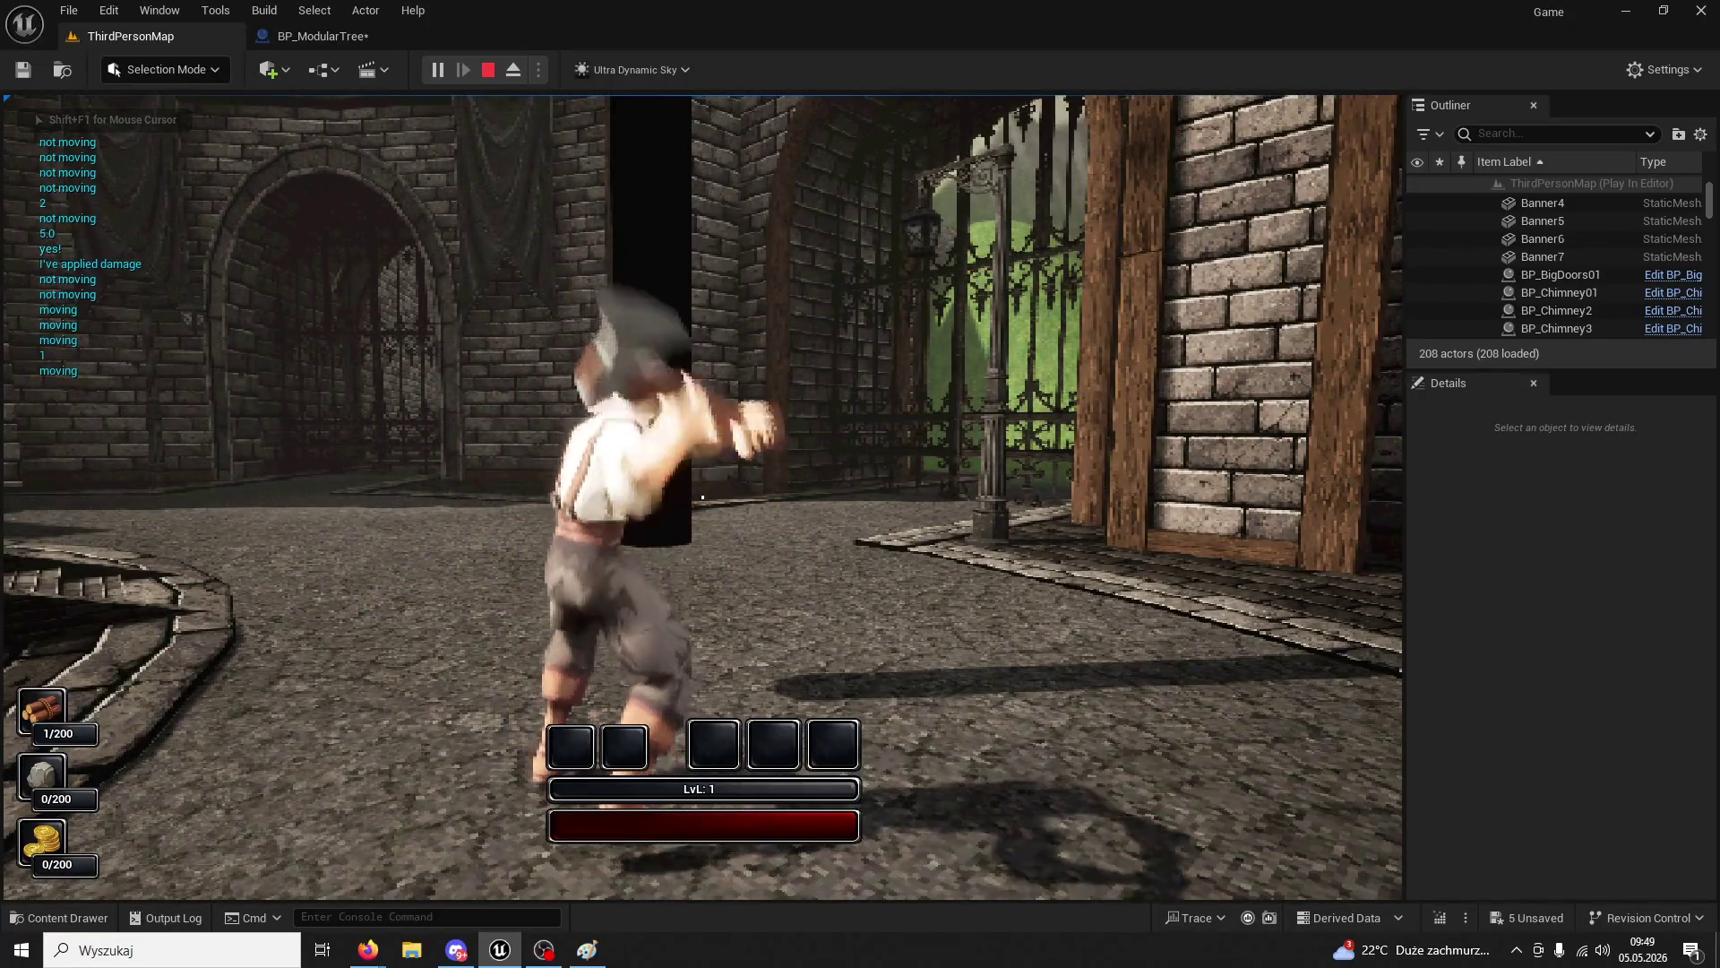
pyautogui.click(702, 497)
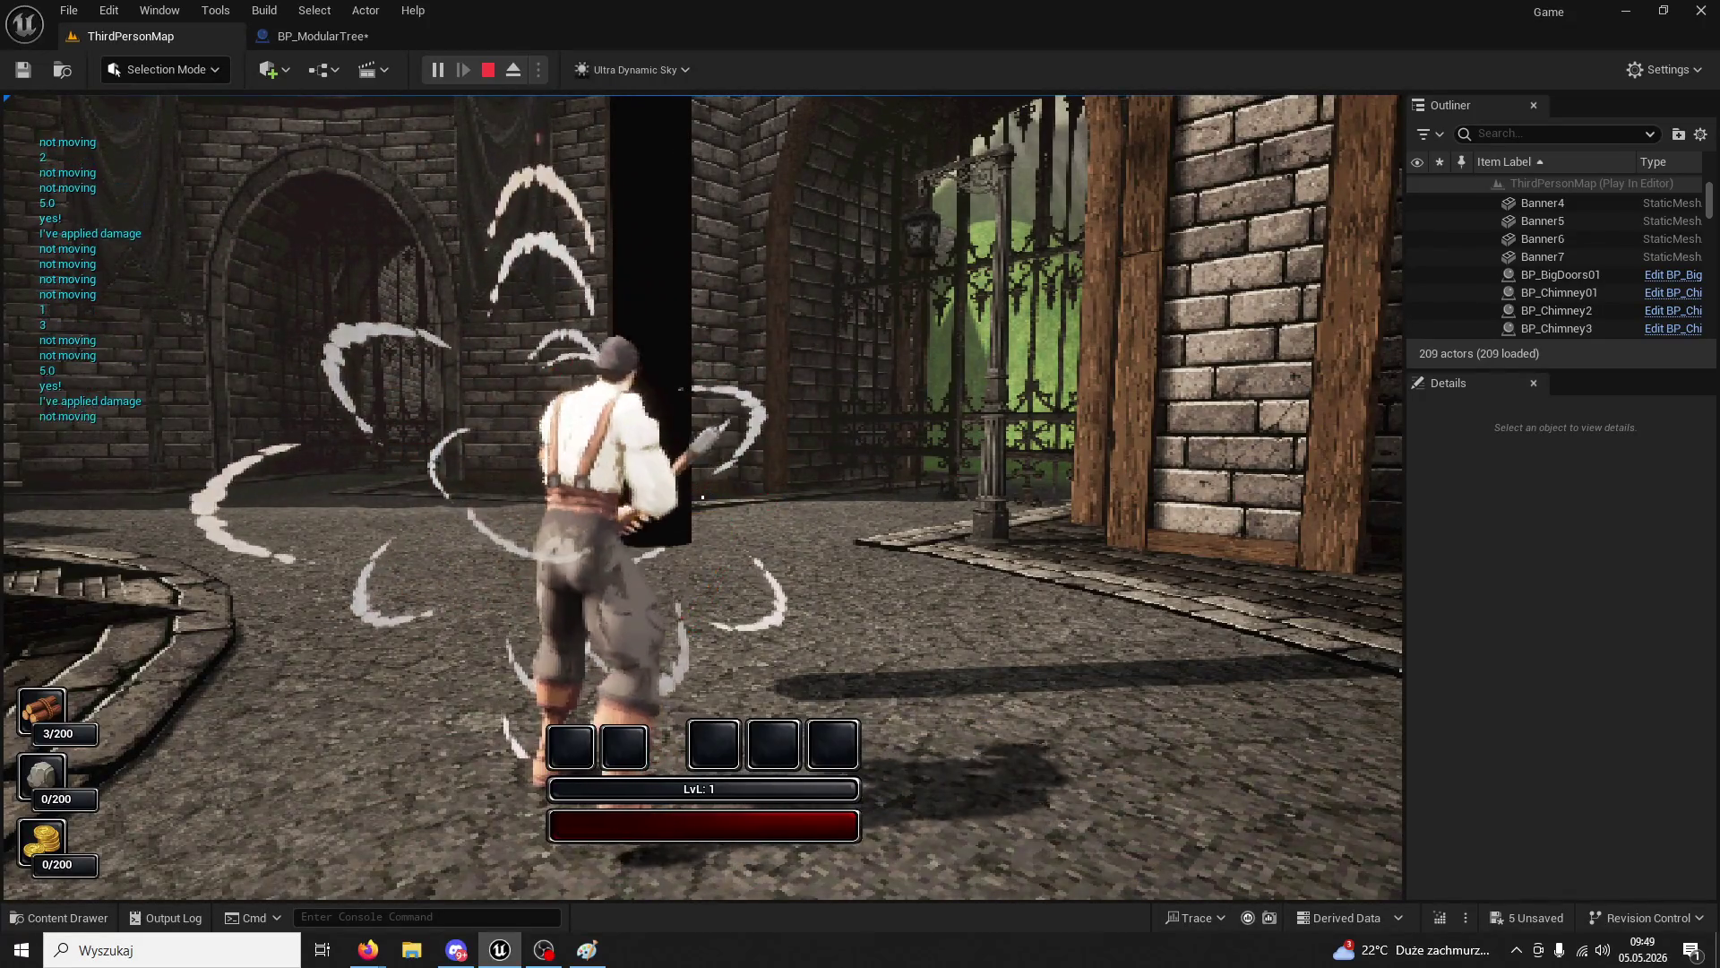
pyautogui.click(703, 496)
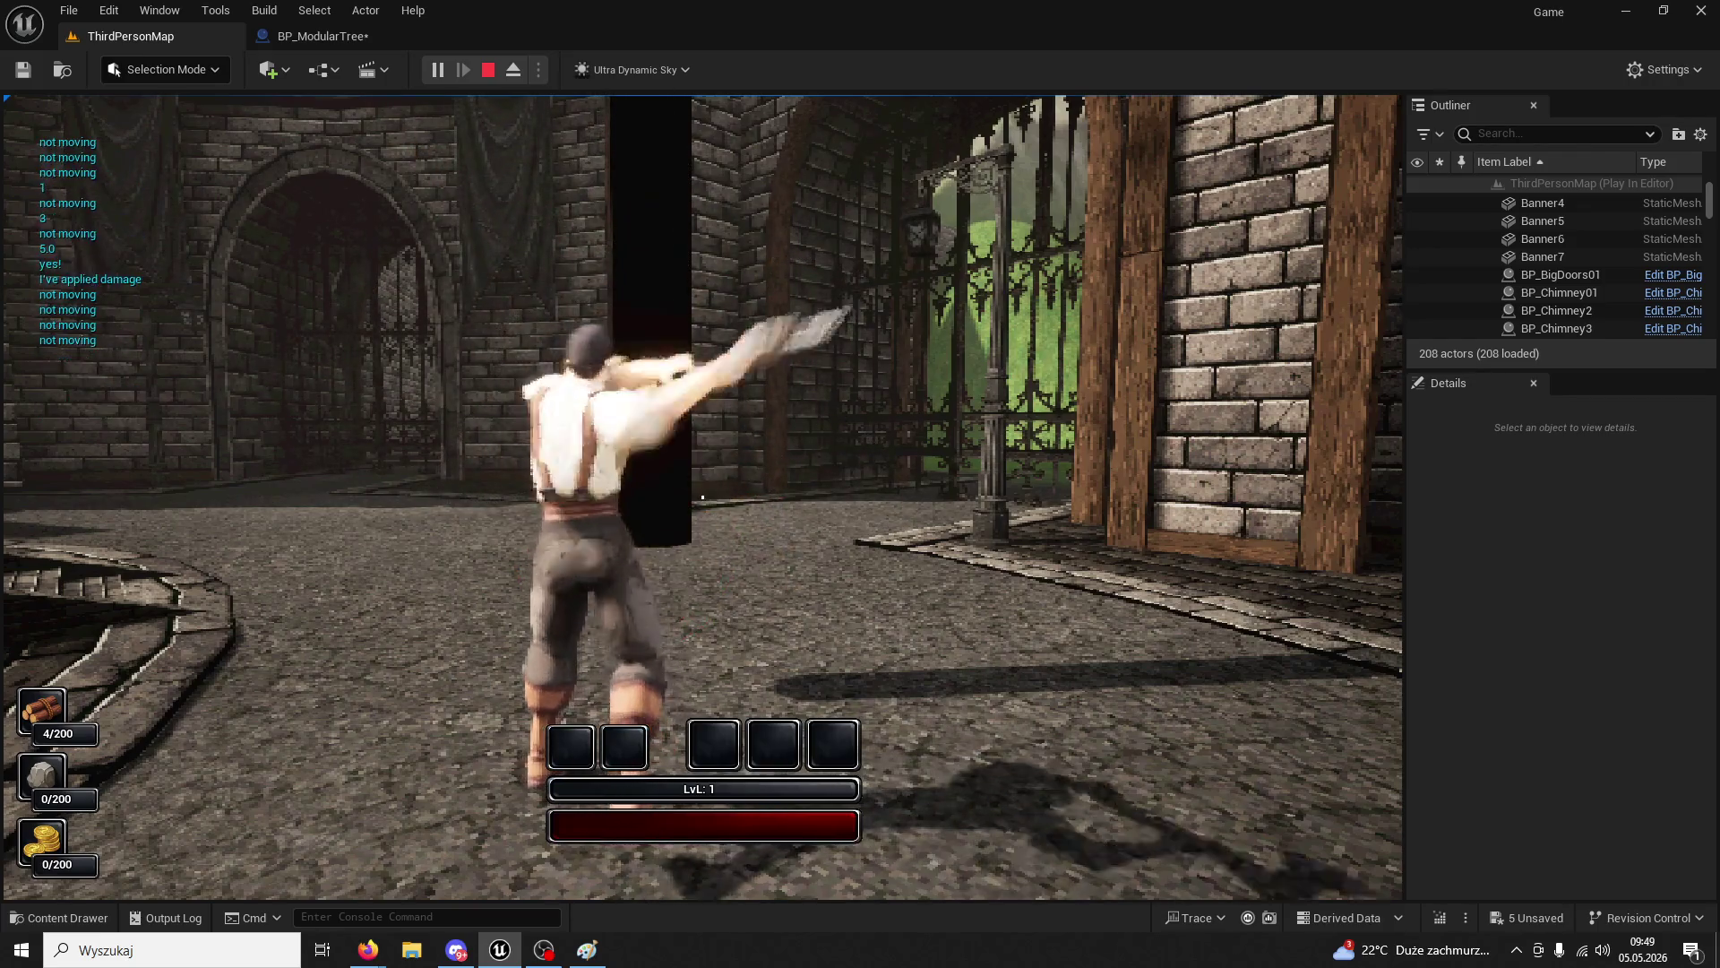
pyautogui.click(702, 496)
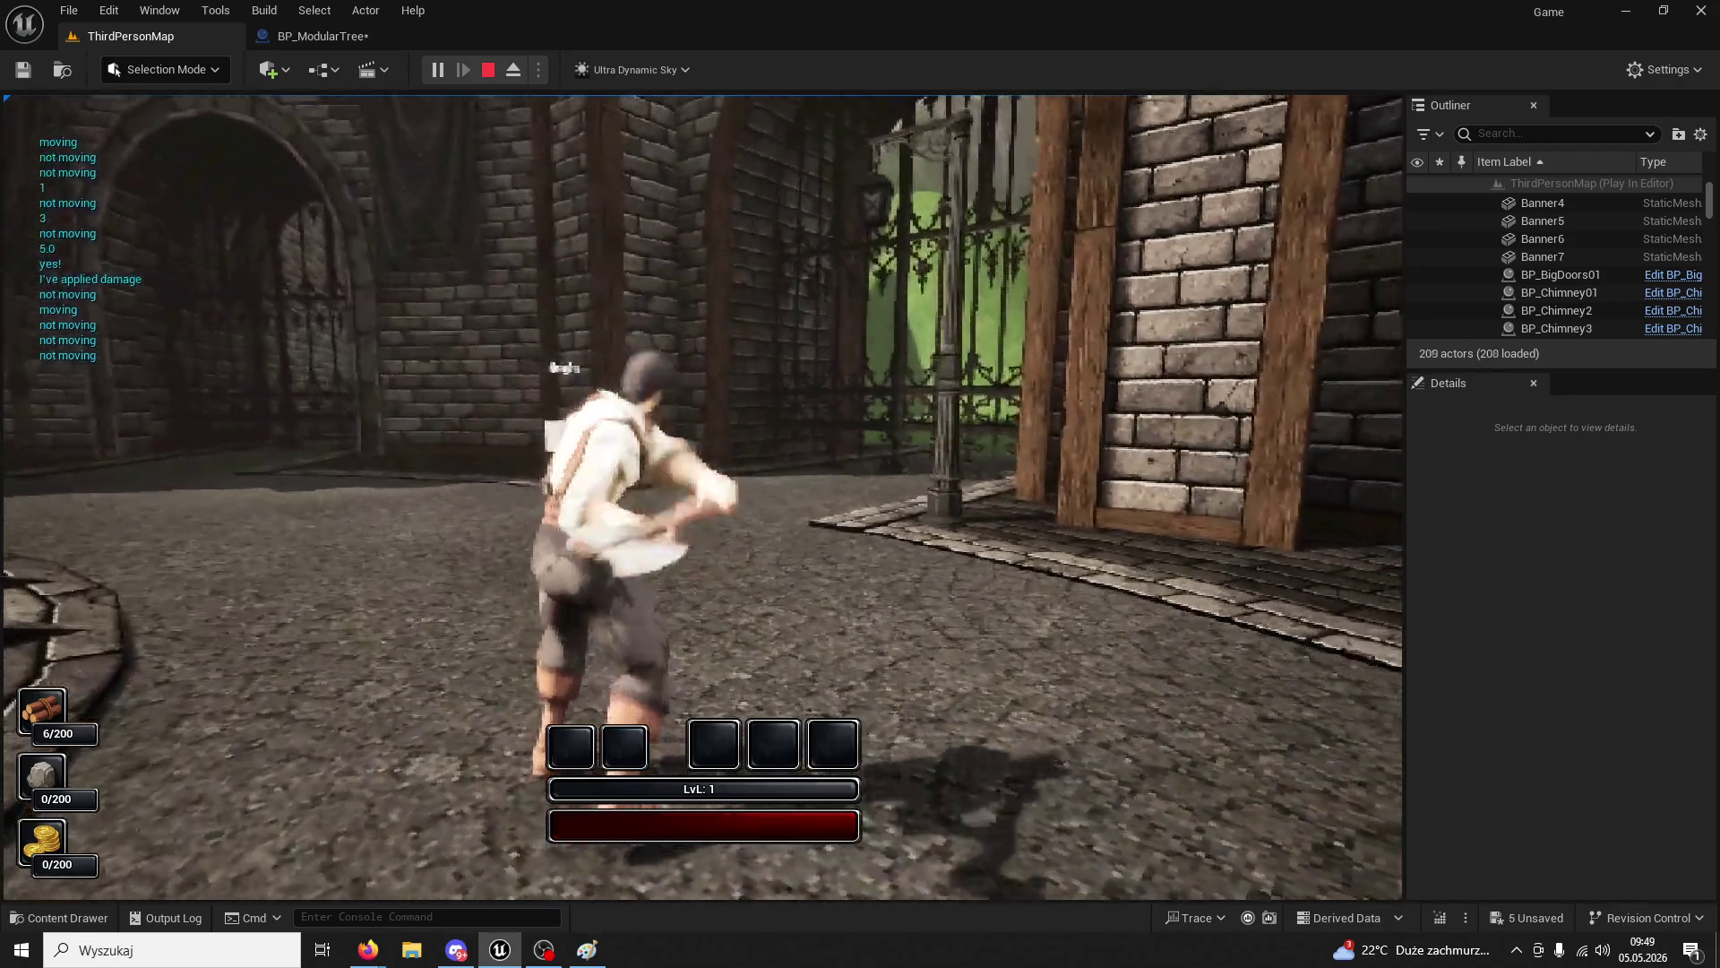
pyautogui.click(702, 496)
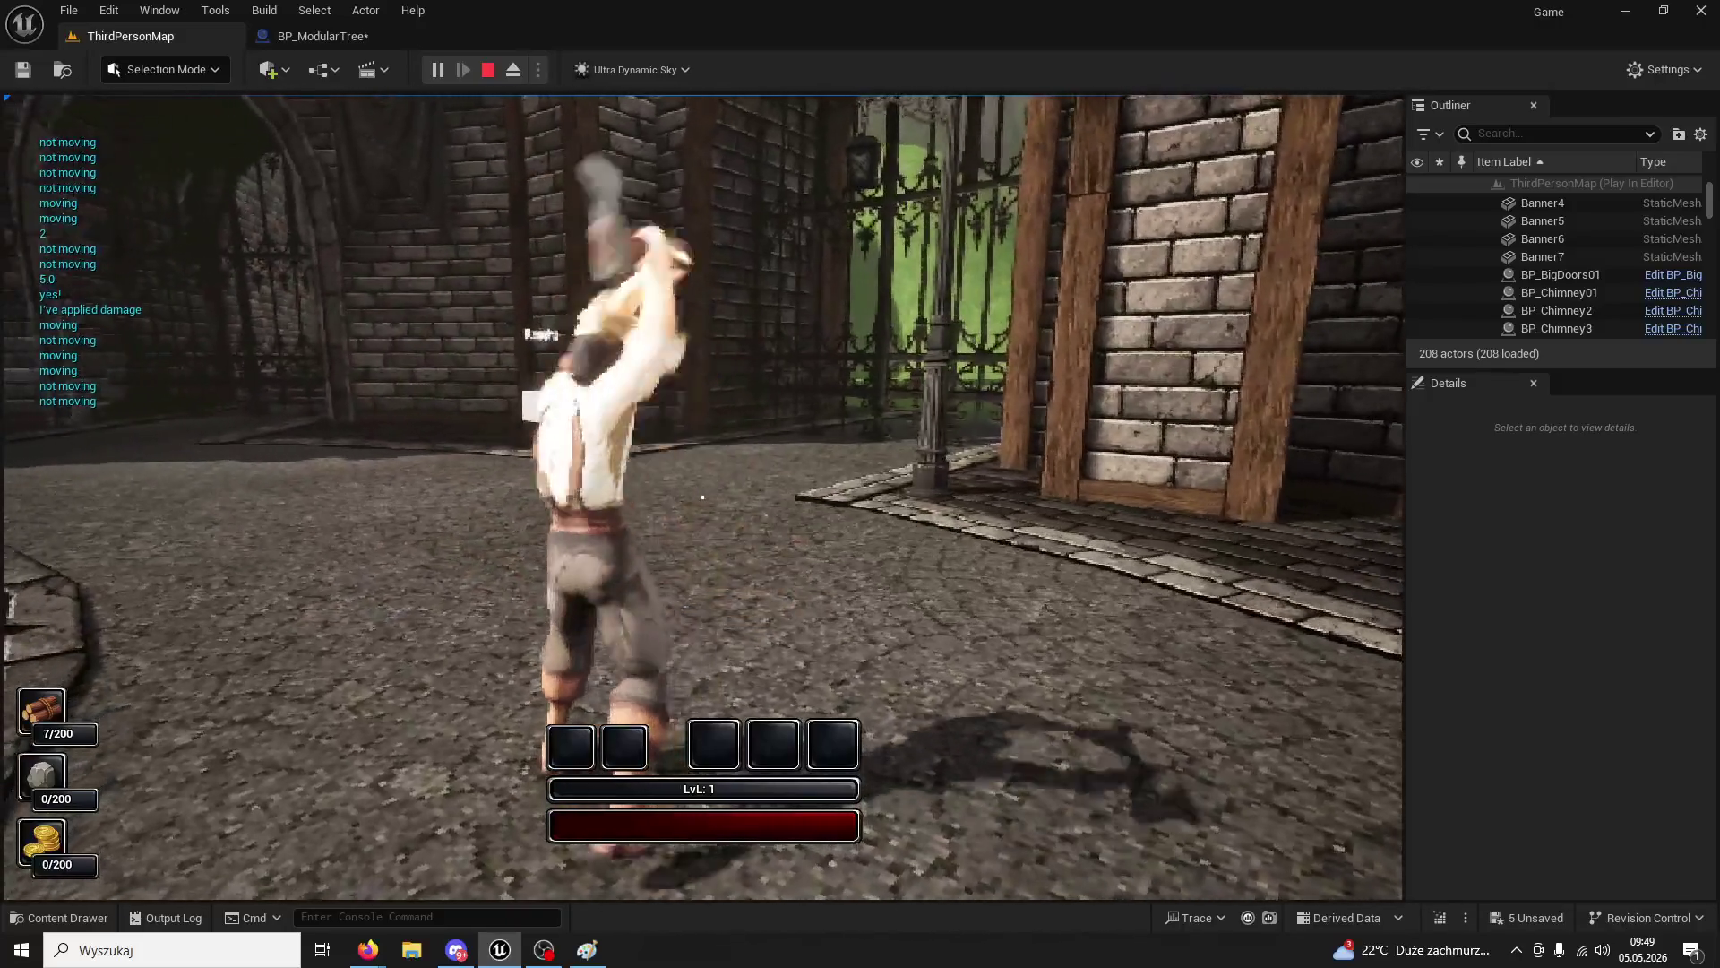
pyautogui.click(703, 497)
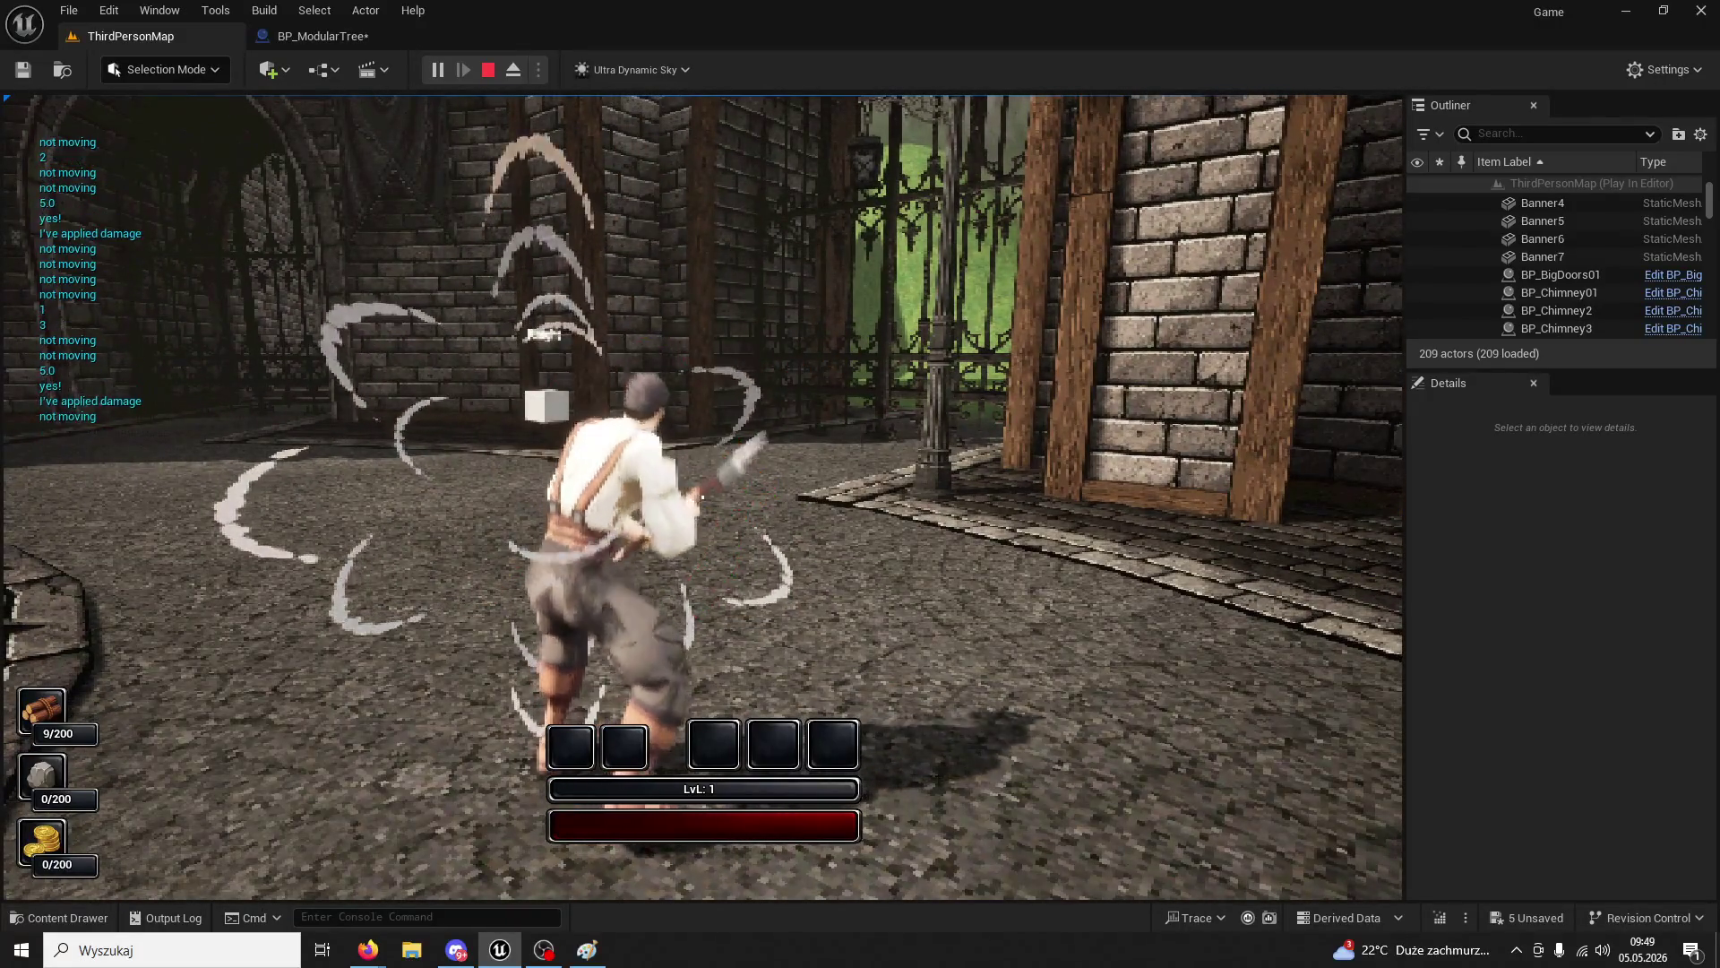
pyautogui.click(702, 496)
pyautogui.press('Escape')
pyautogui.click(315, 10)
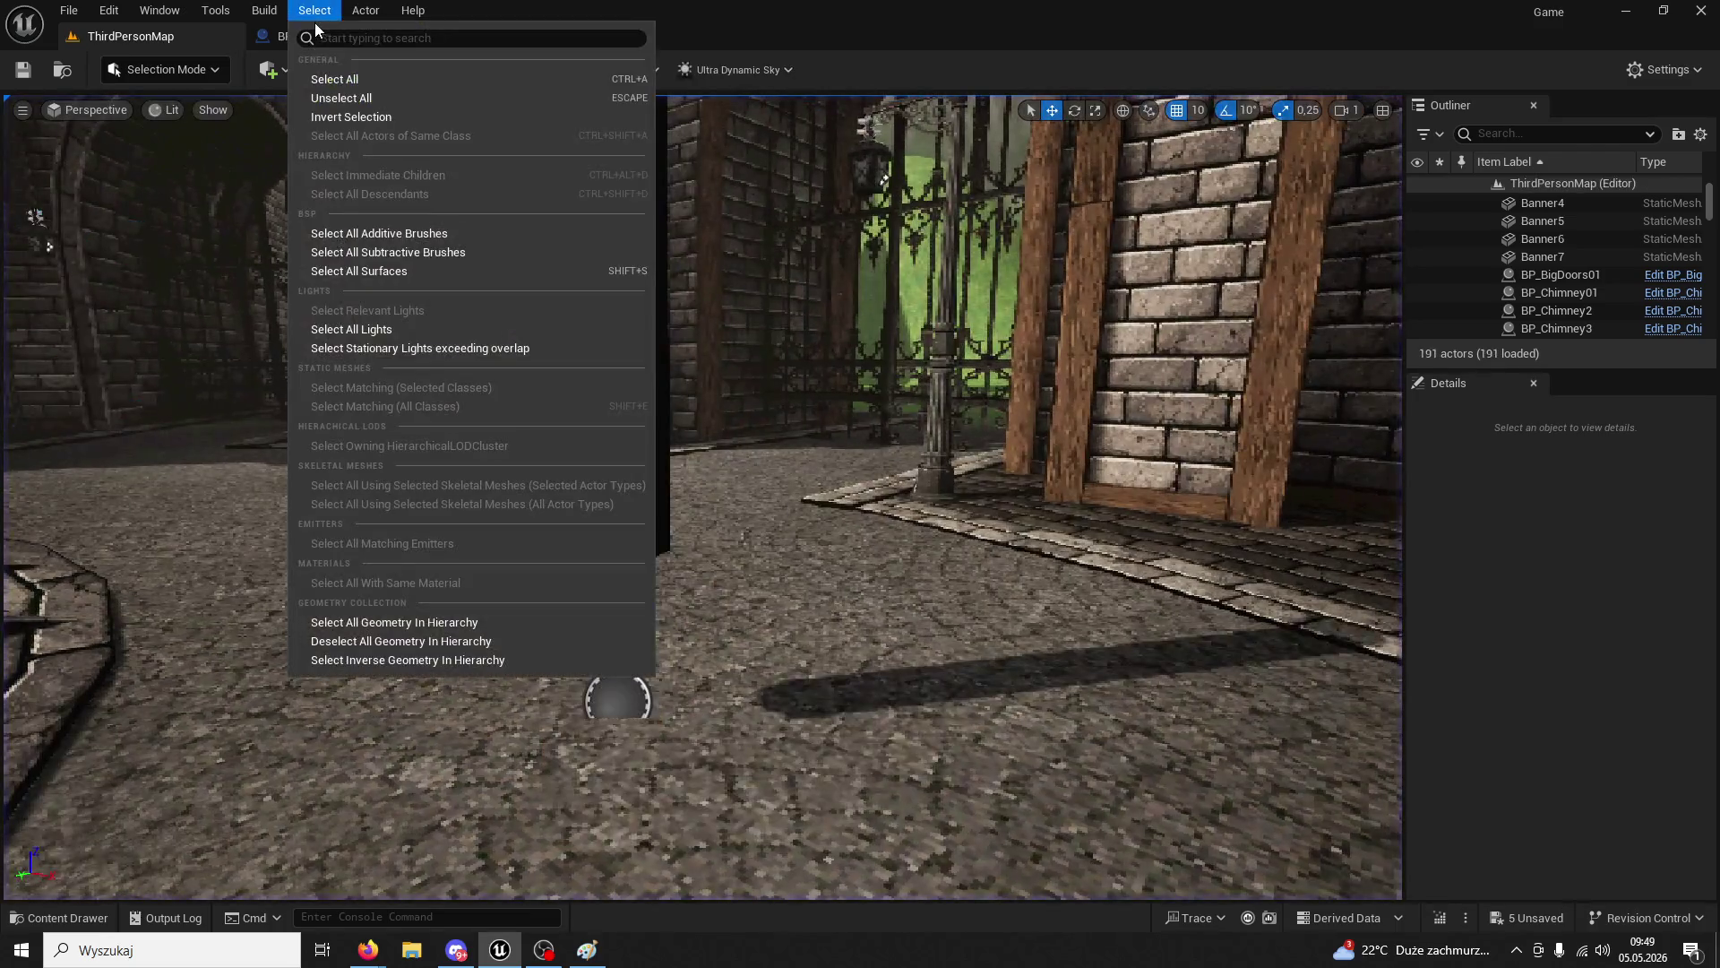
pyautogui.click(277, 36)
# - Change the Full Tree collision node's channel to Damagable and compile
pyautogui.moveTo(627, 206)
pyautogui.mouseDown()
pyautogui.moveTo(873, 255)
pyautogui.moveTo(941, 376)
pyautogui.moveTo(592, 324)
pyautogui.moveTo(647, 321)
pyautogui.mouseUp()
pyautogui.scroll(1, 646, 321)
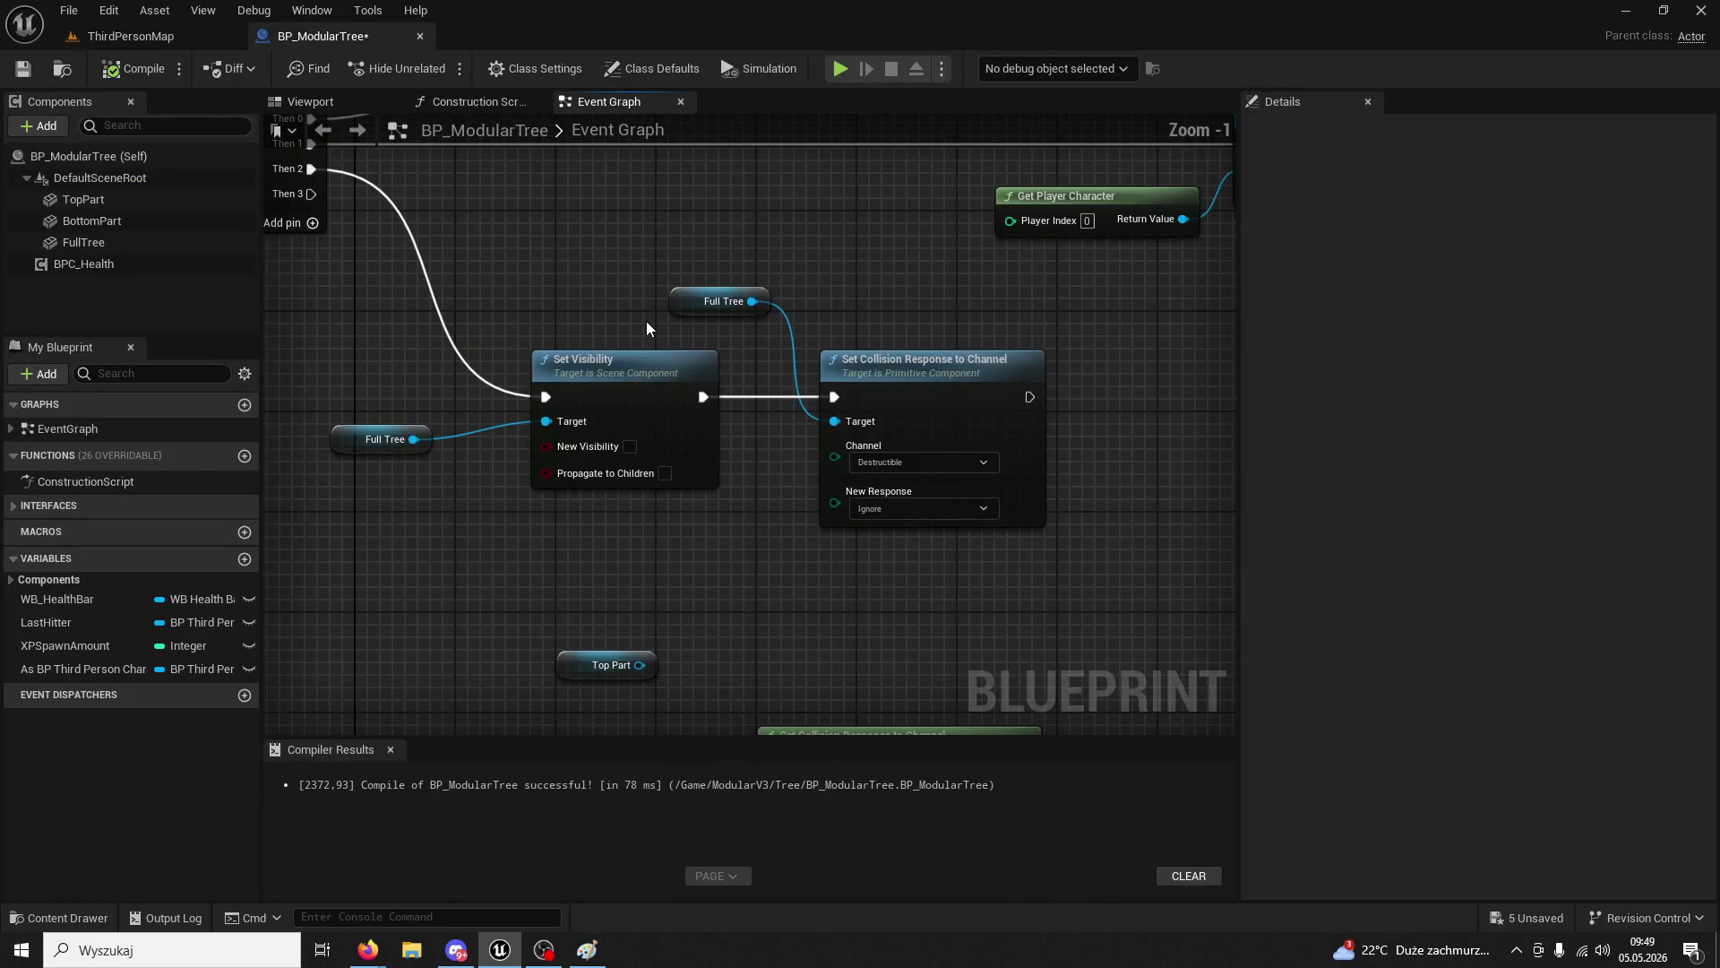
pyautogui.click(876, 366)
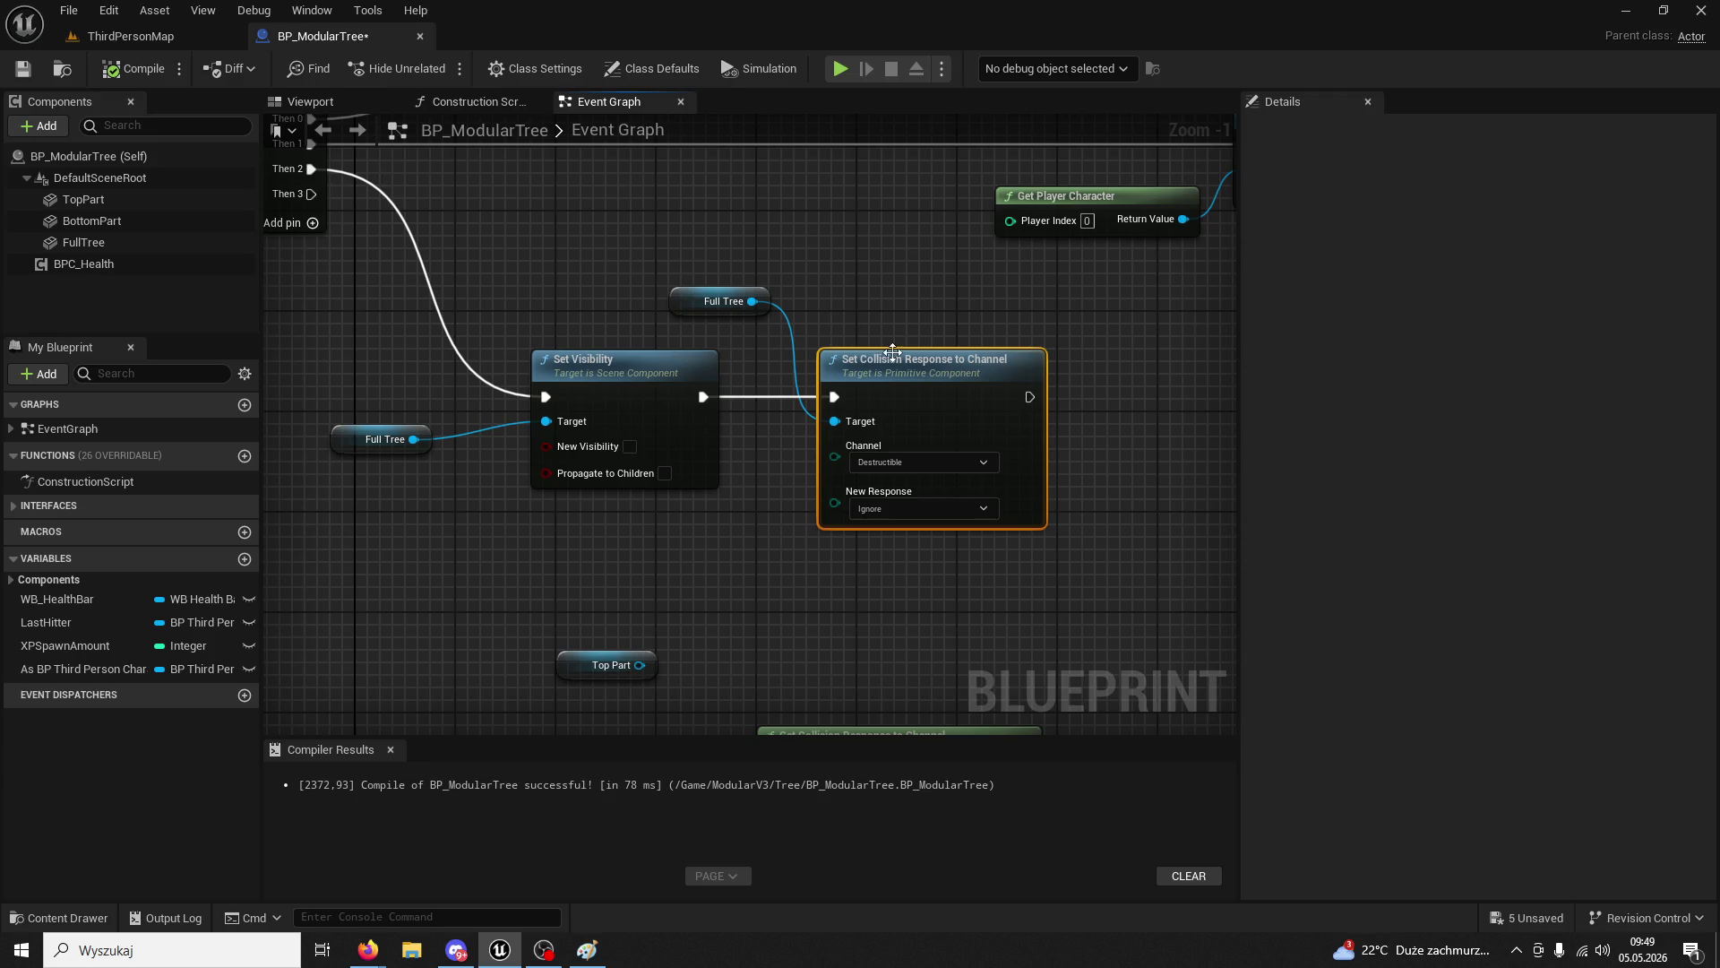
pyautogui.moveTo(876, 366); pyautogui.dragTo(754, 286)
pyautogui.scroll(1, 754, 286)
pyautogui.click(808, 400)
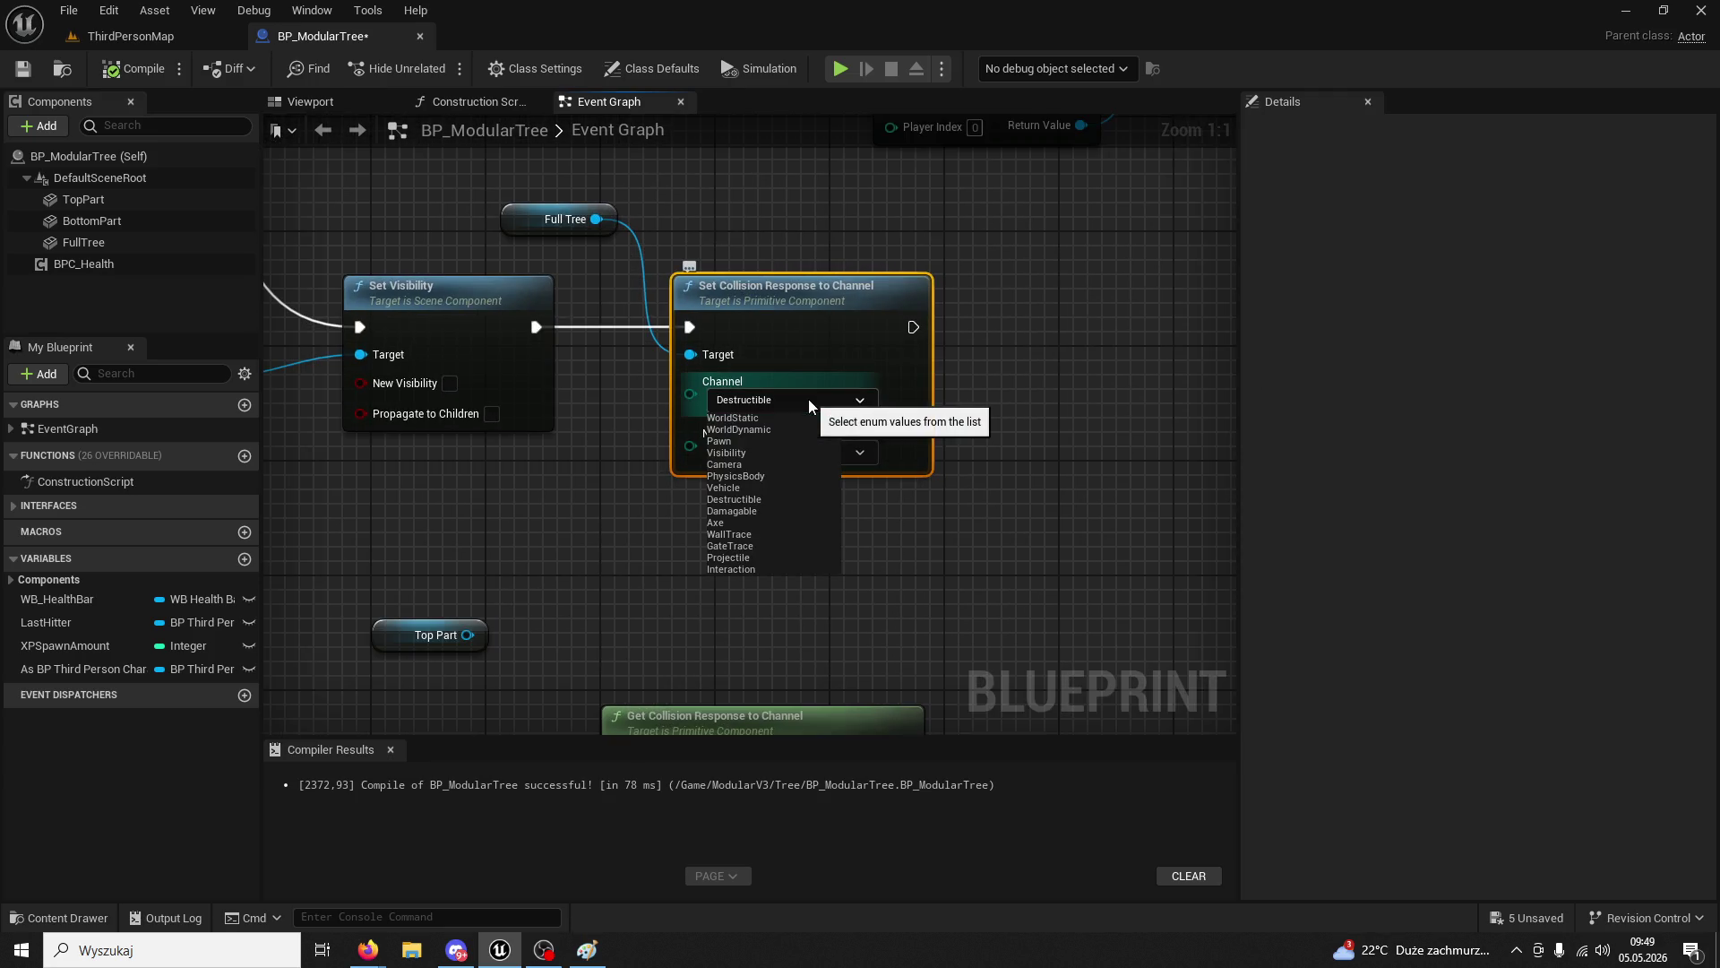
pyautogui.click(766, 510)
pyautogui.click(170, 77)
# - Playtest by felling the tree for 5/200 wood, then return to the BP_ModularTree graph
pyautogui.hotkey('alt', 'p')
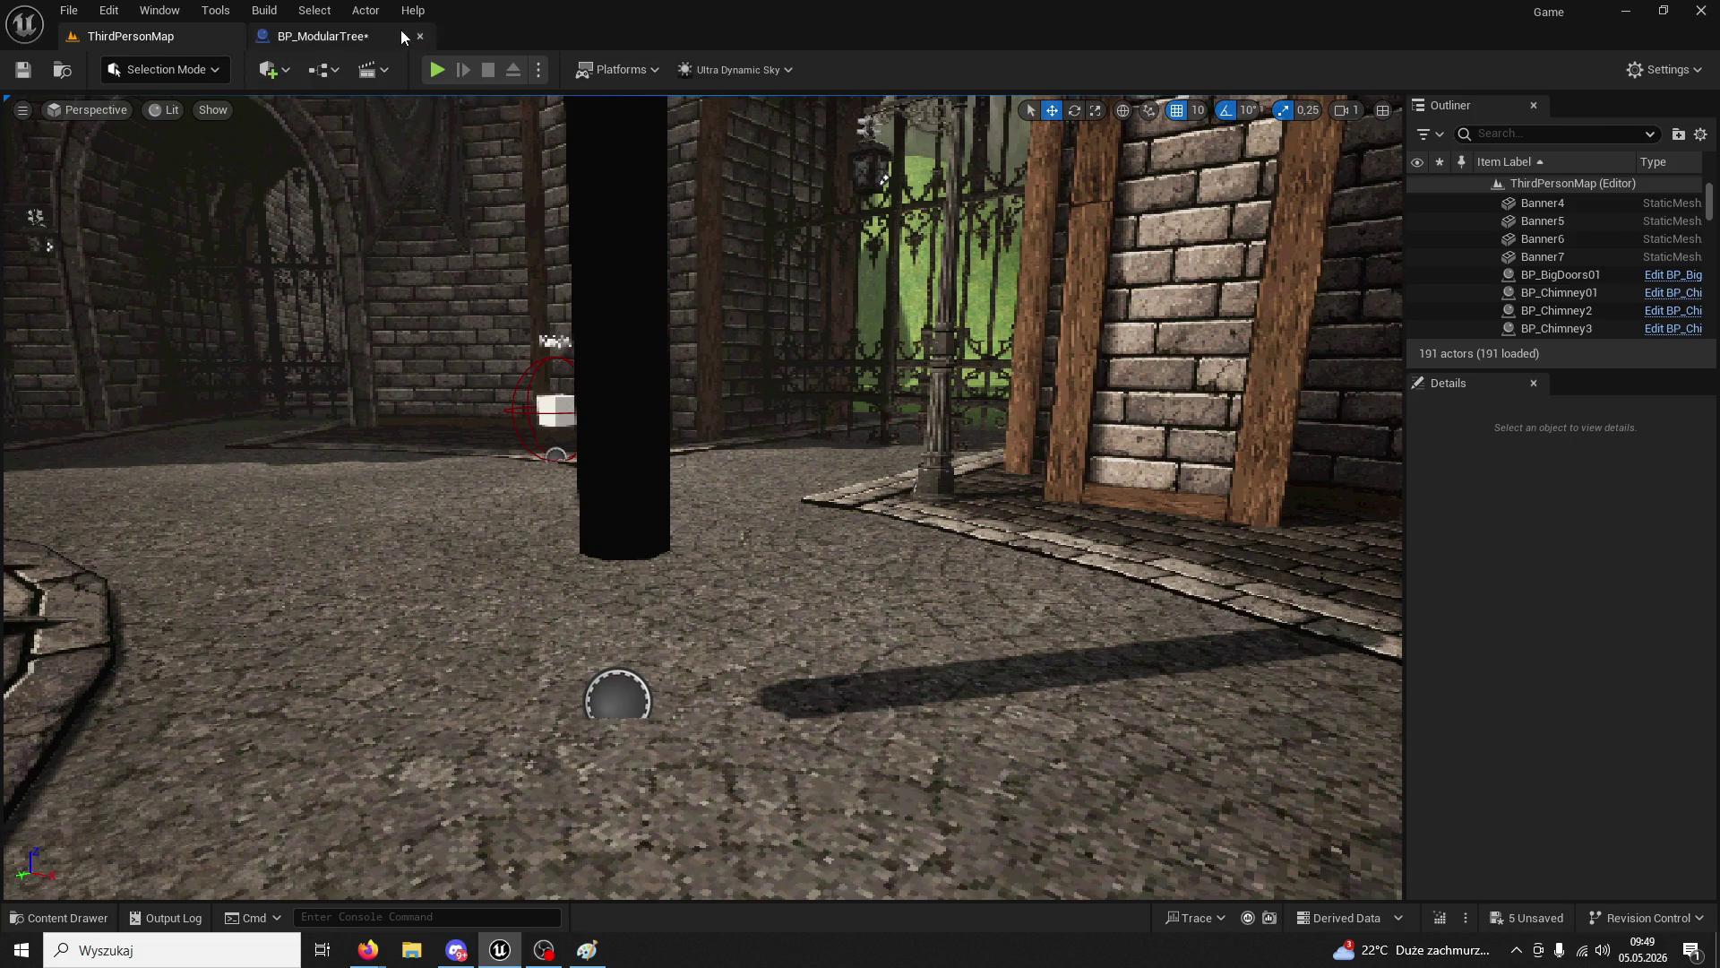
pyautogui.press('w')
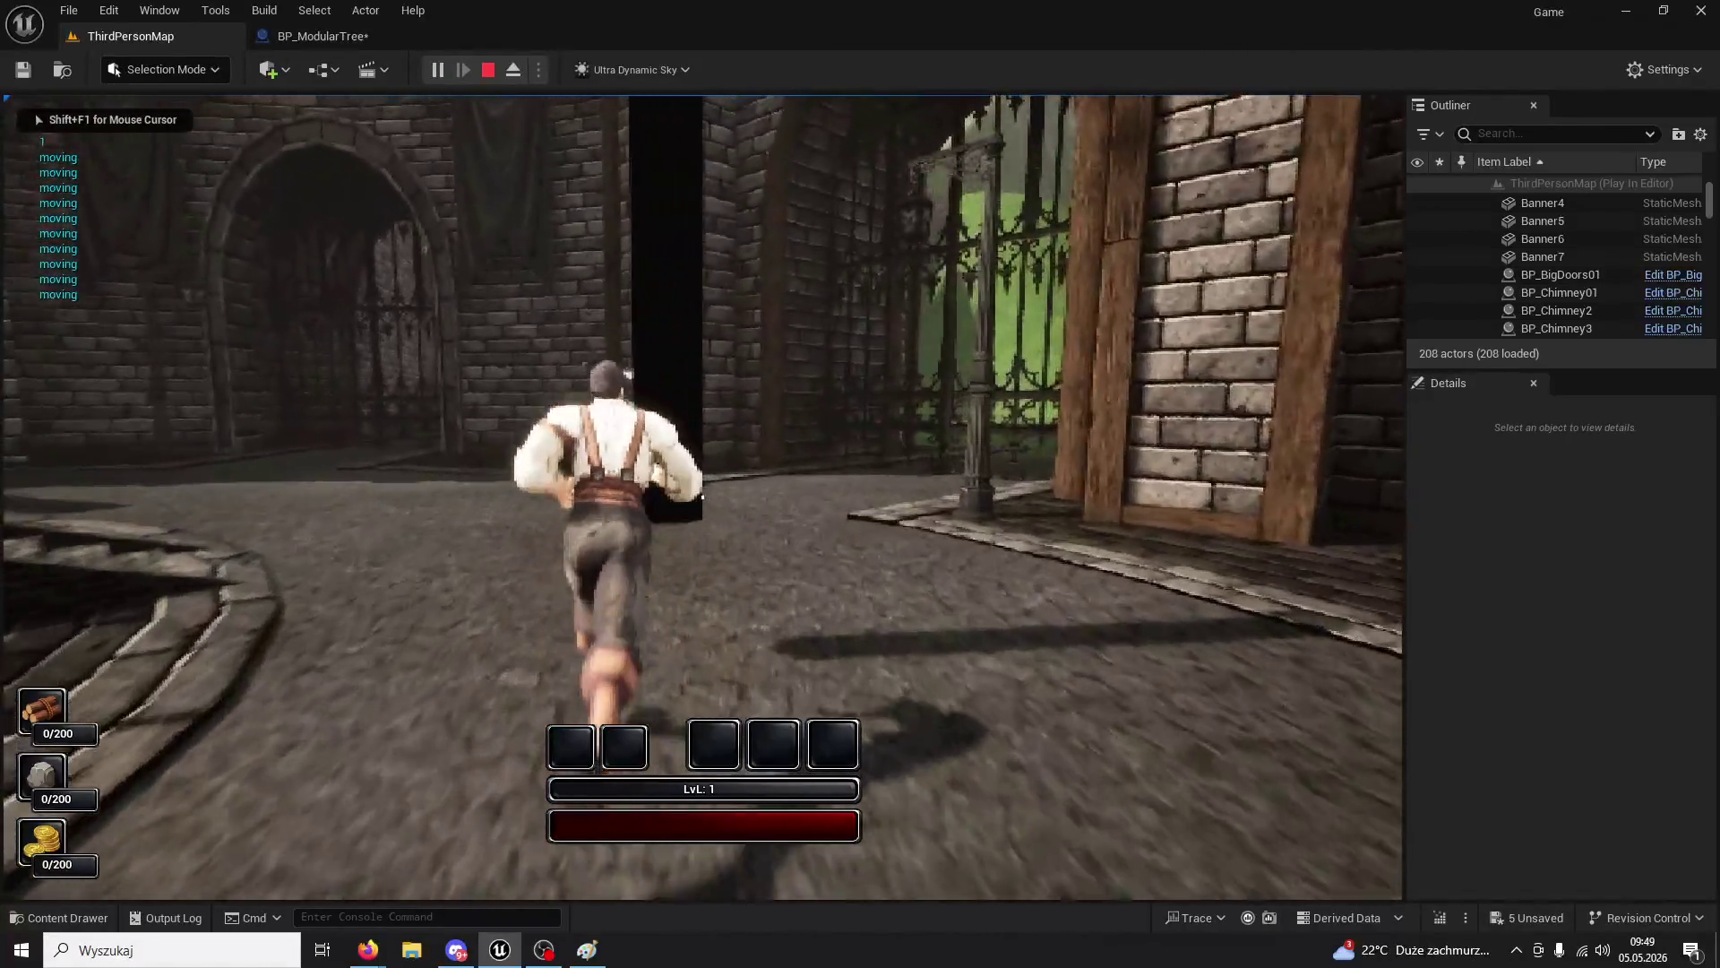
pyautogui.click(703, 497)
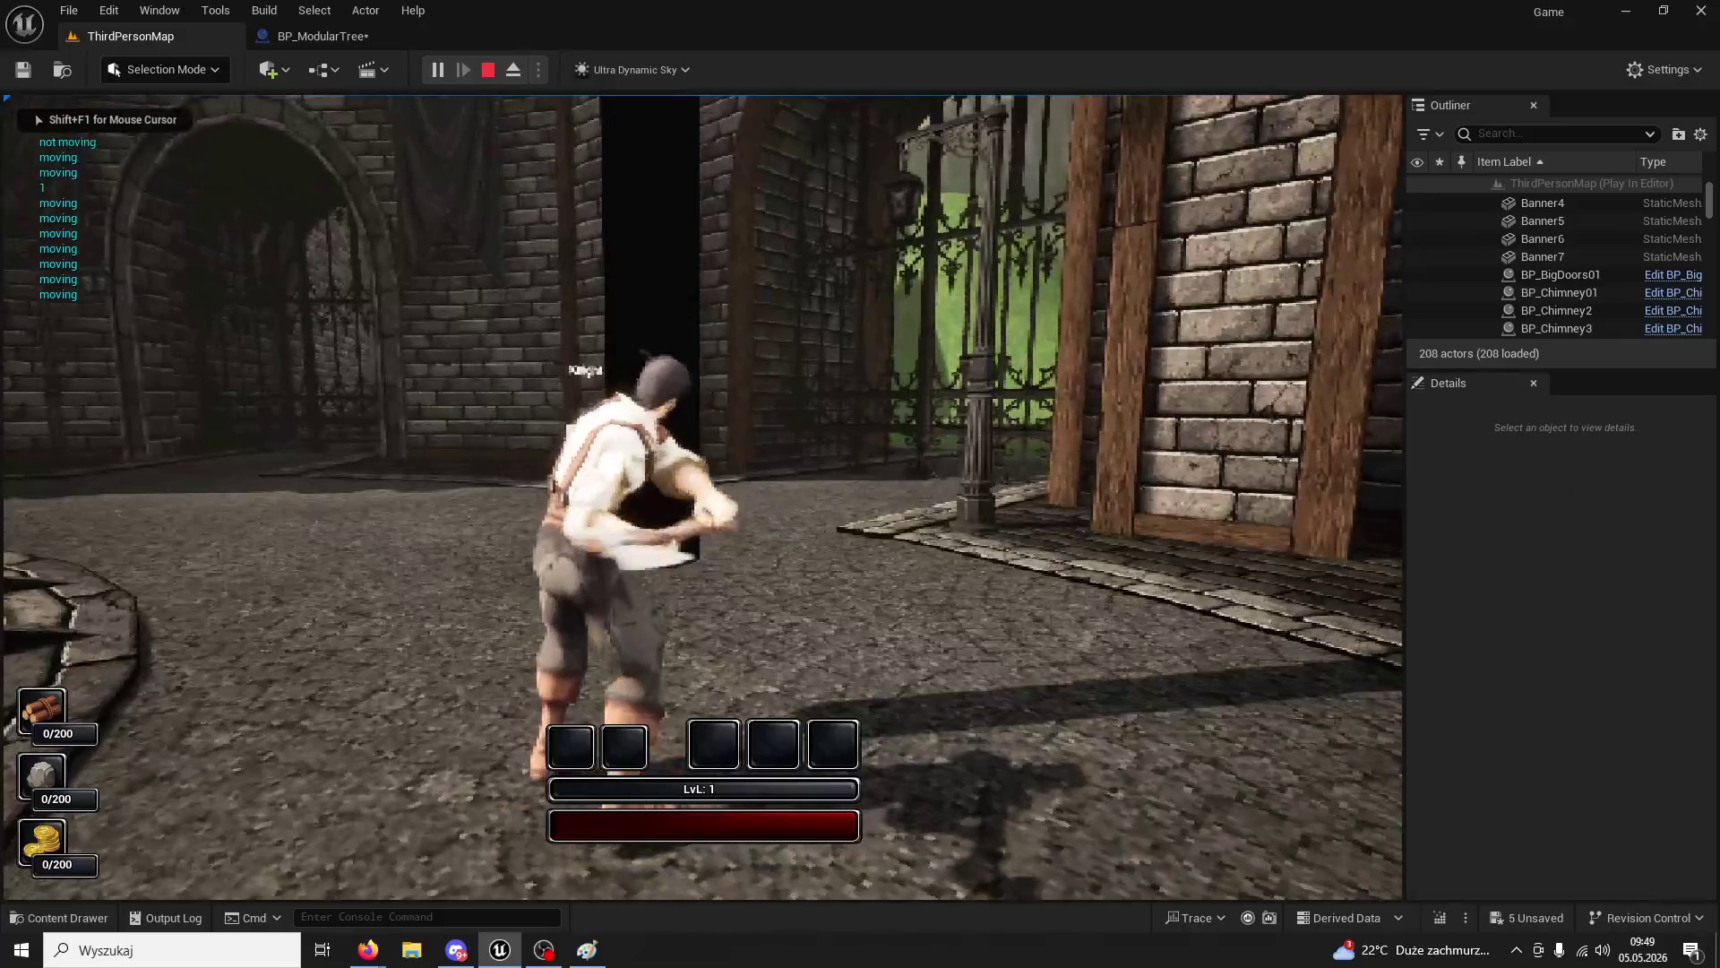
pyautogui.click(702, 496)
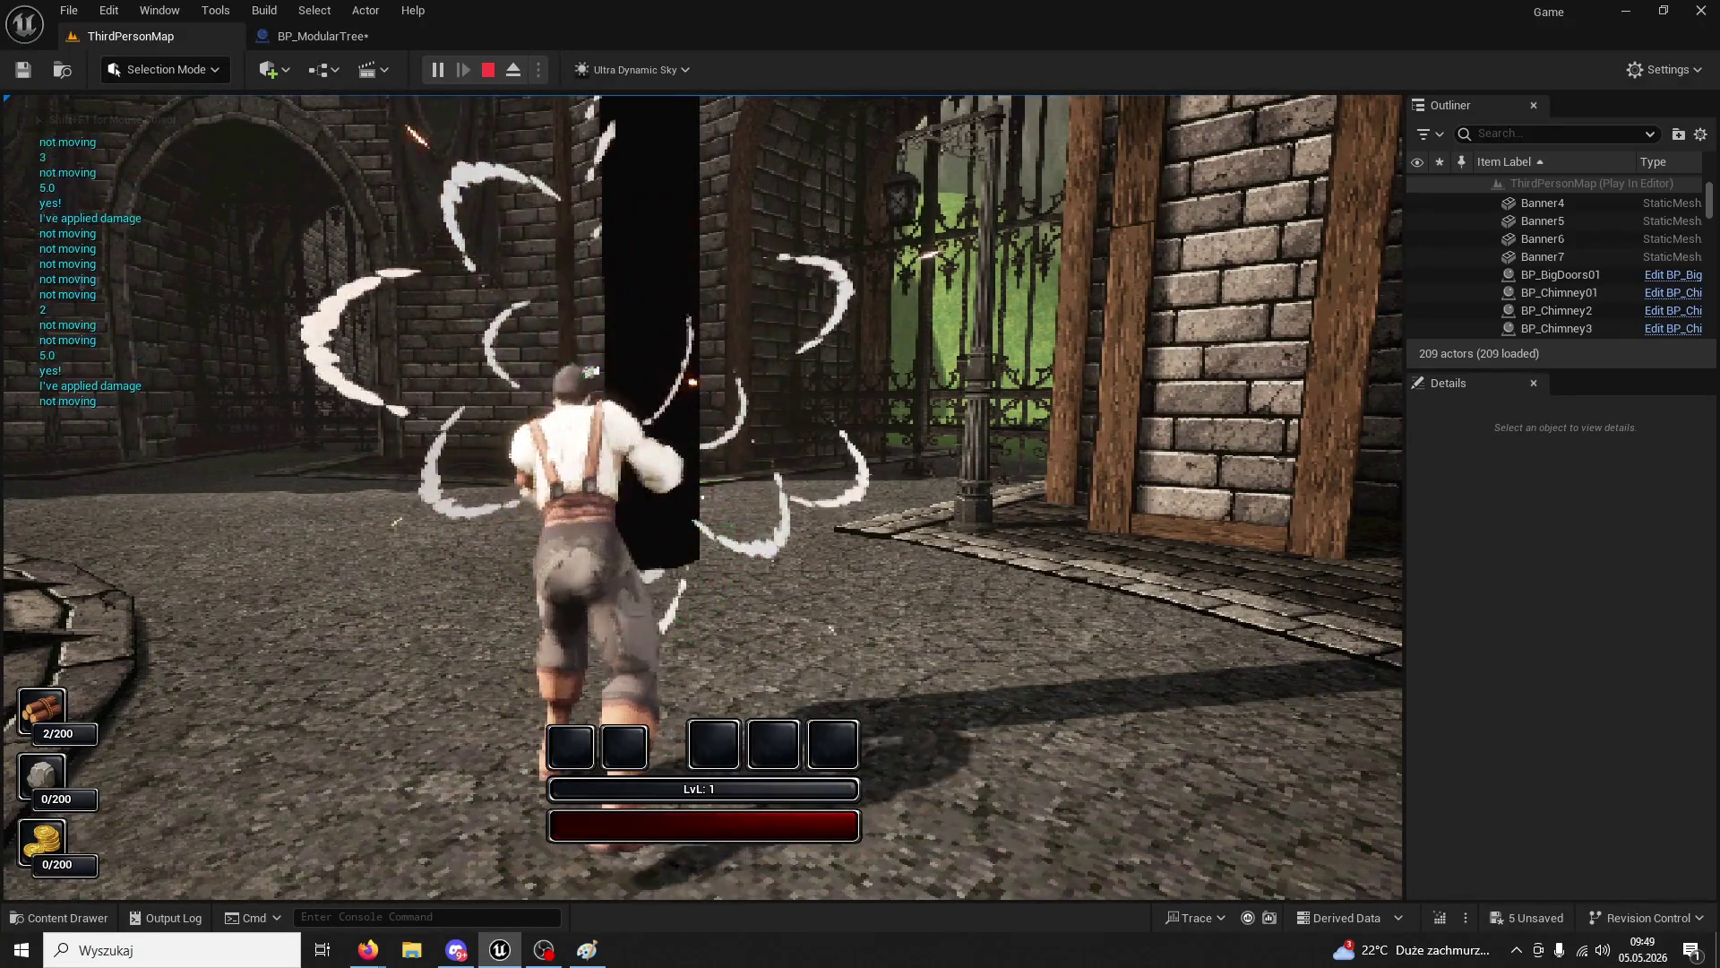
pyautogui.click(703, 496)
pyautogui.click(702, 497)
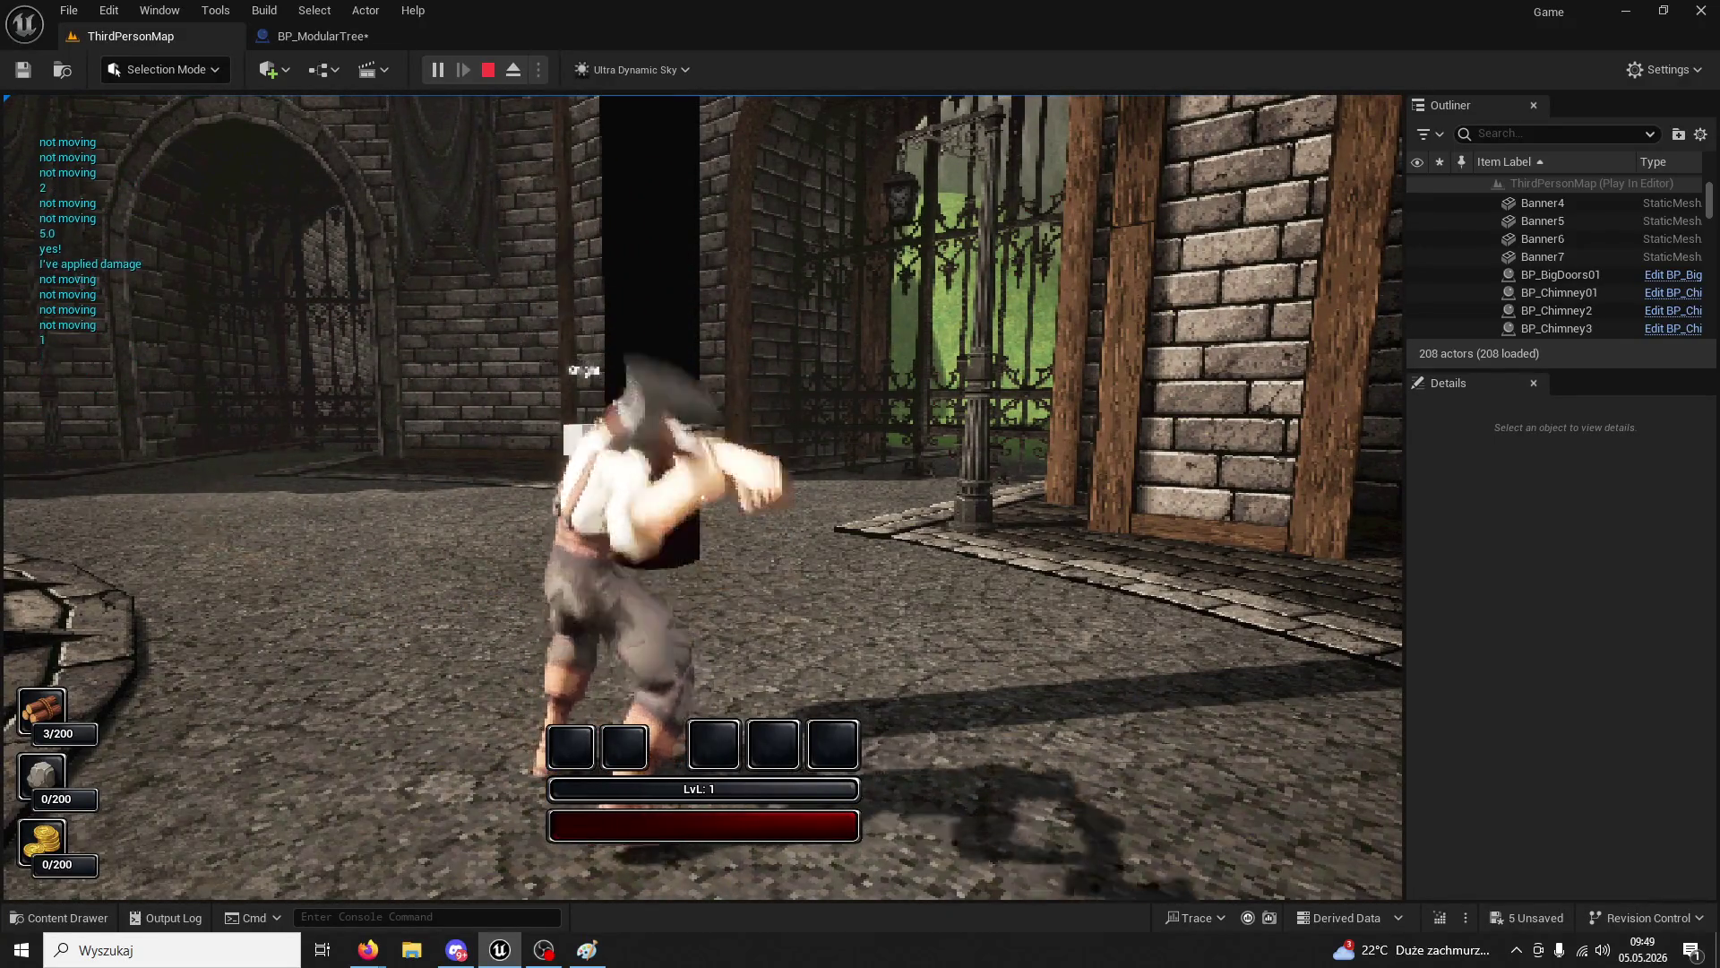
pyautogui.click(703, 496)
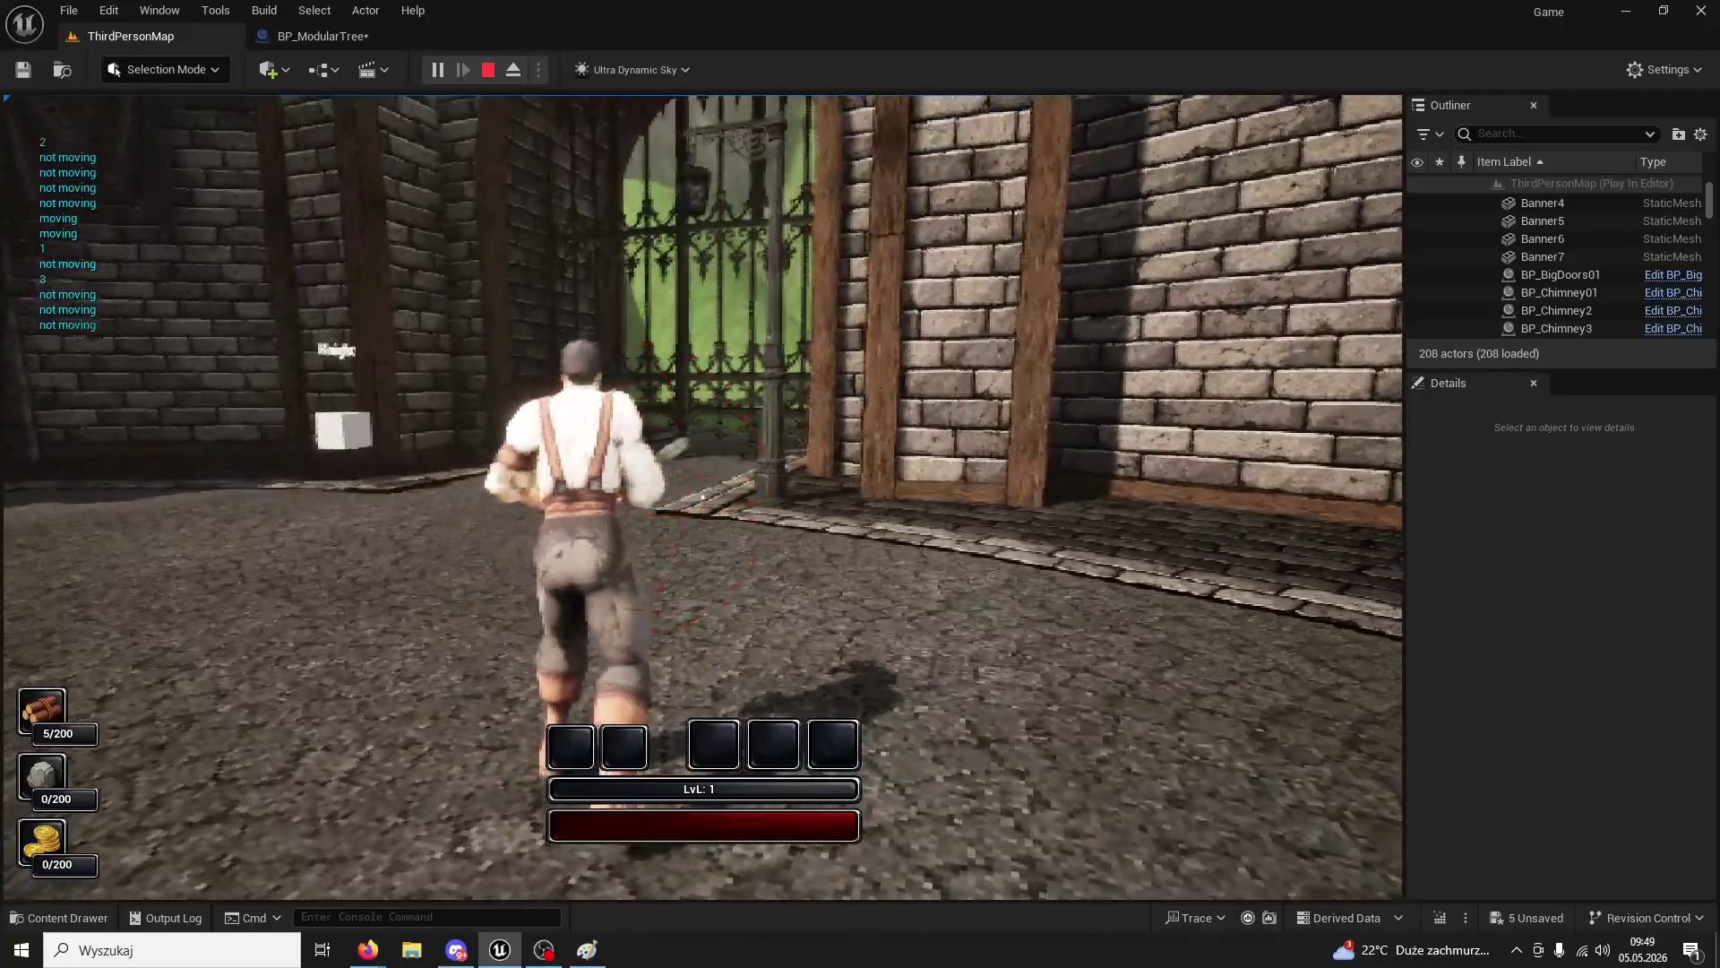
pyautogui.press('Escape')
pyautogui.click(314, 34)
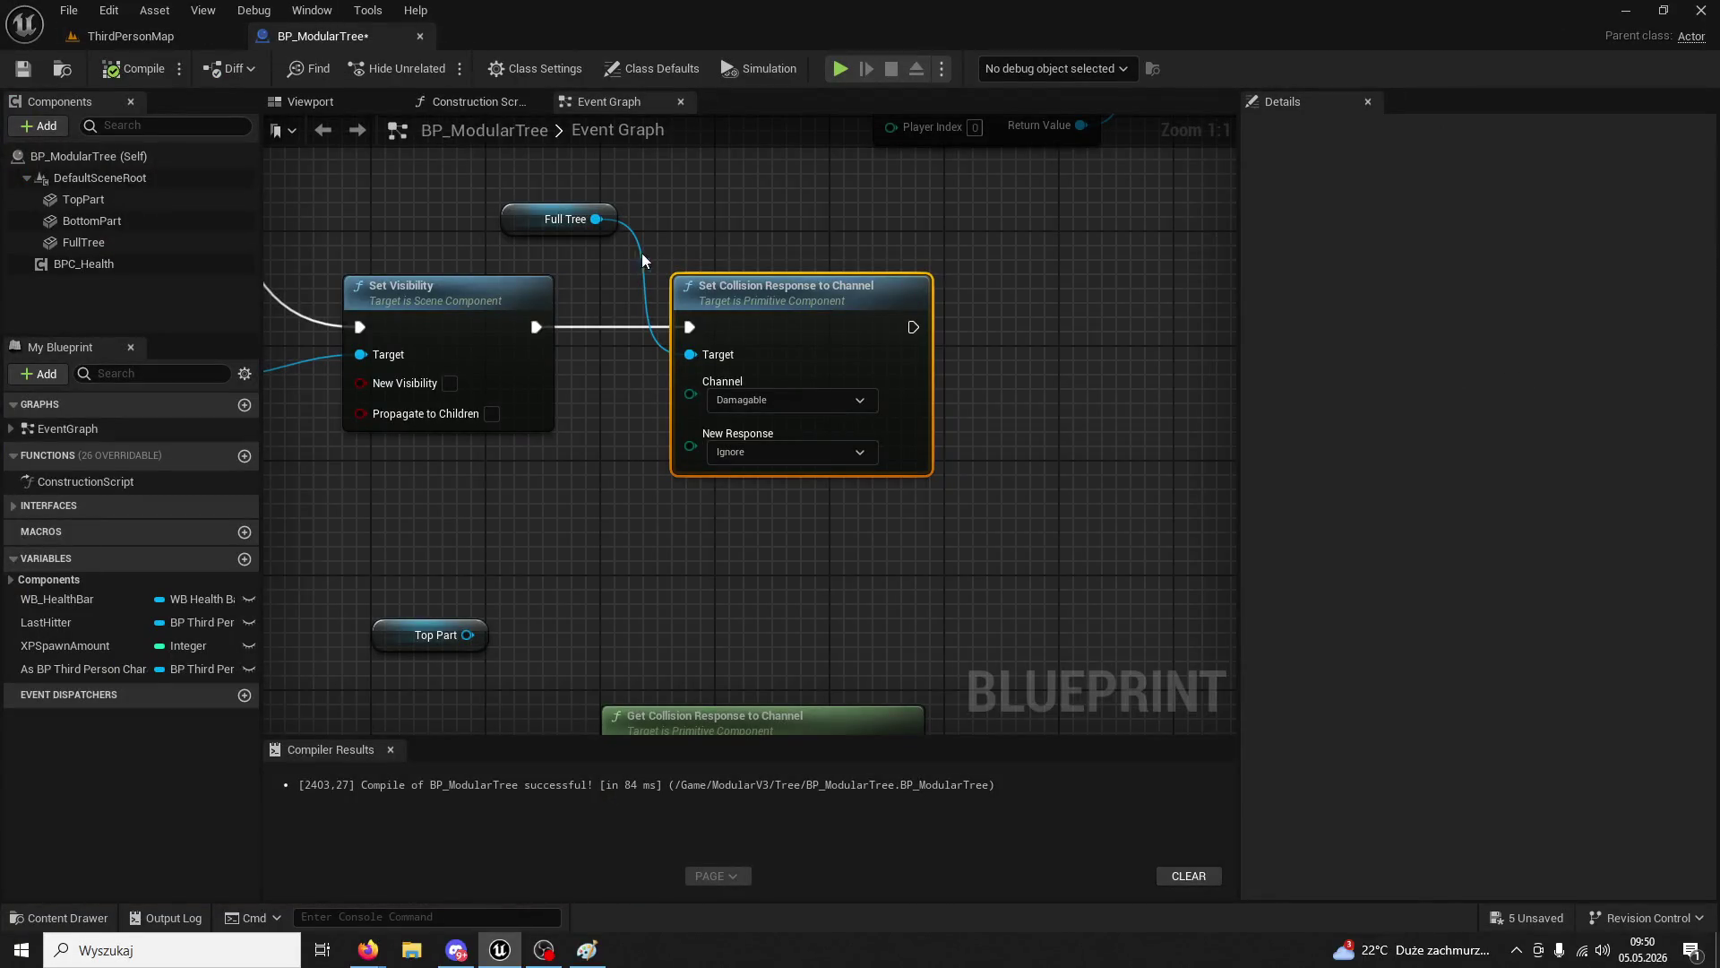
# - After reviewing FullTree's collision, set the node to channel WorldStatic with response Overlap
pyautogui.click(84, 243)
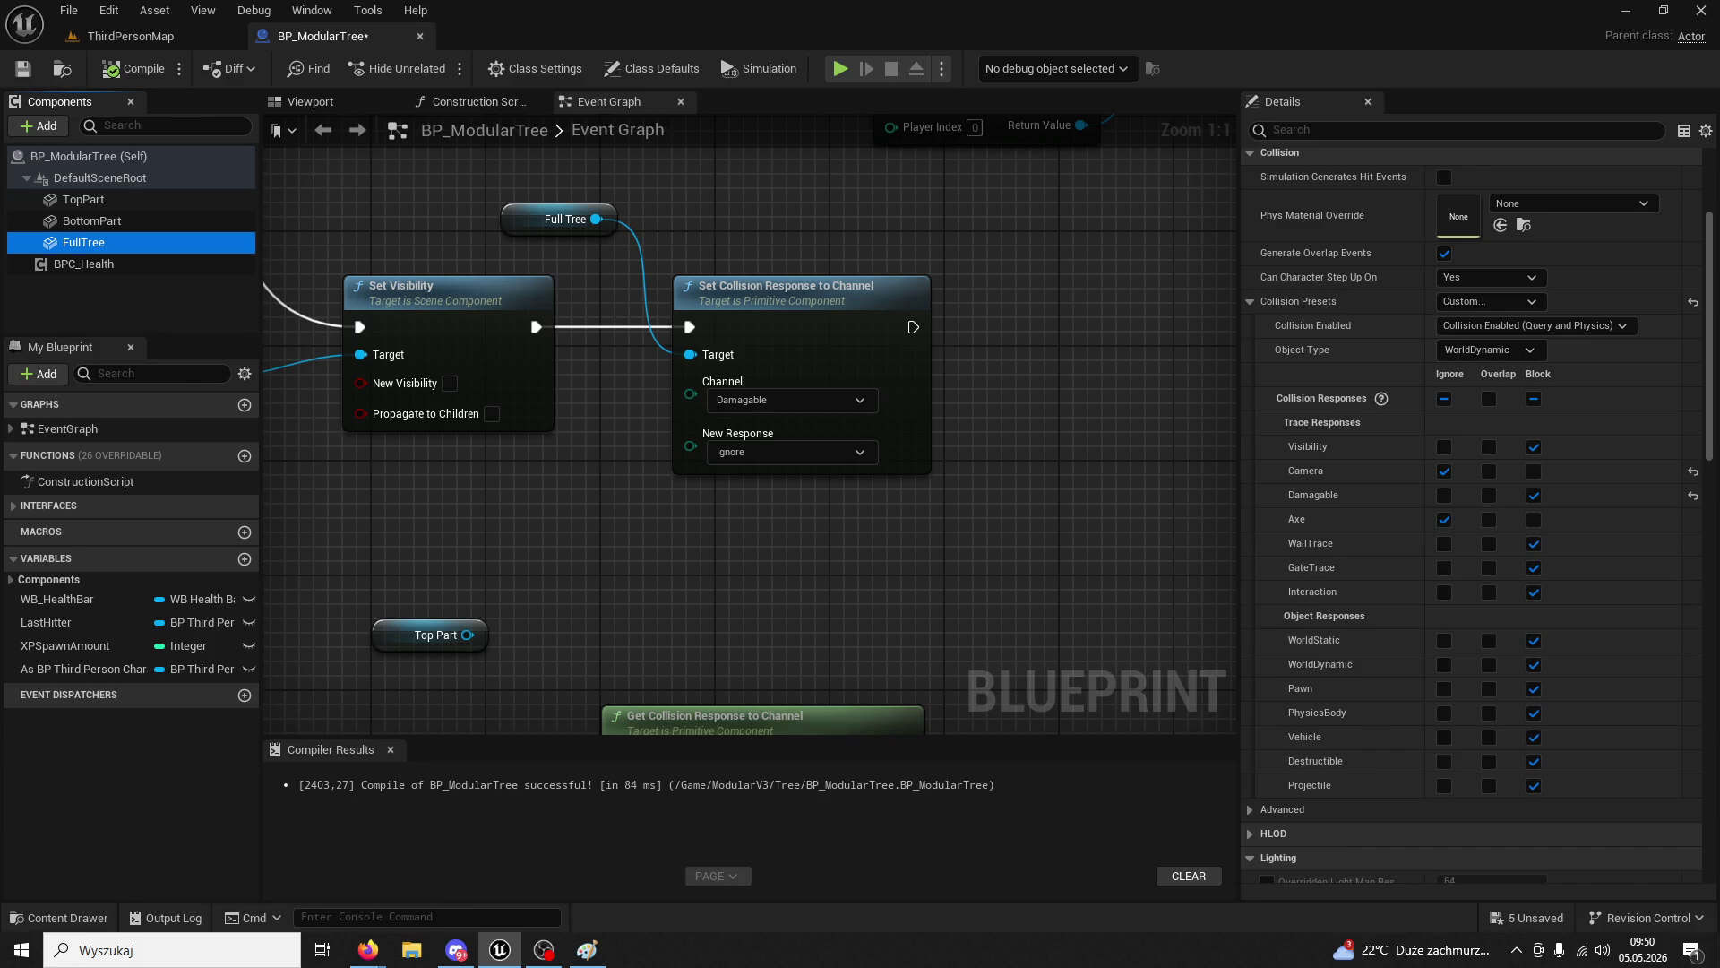
pyautogui.click(368, 950)
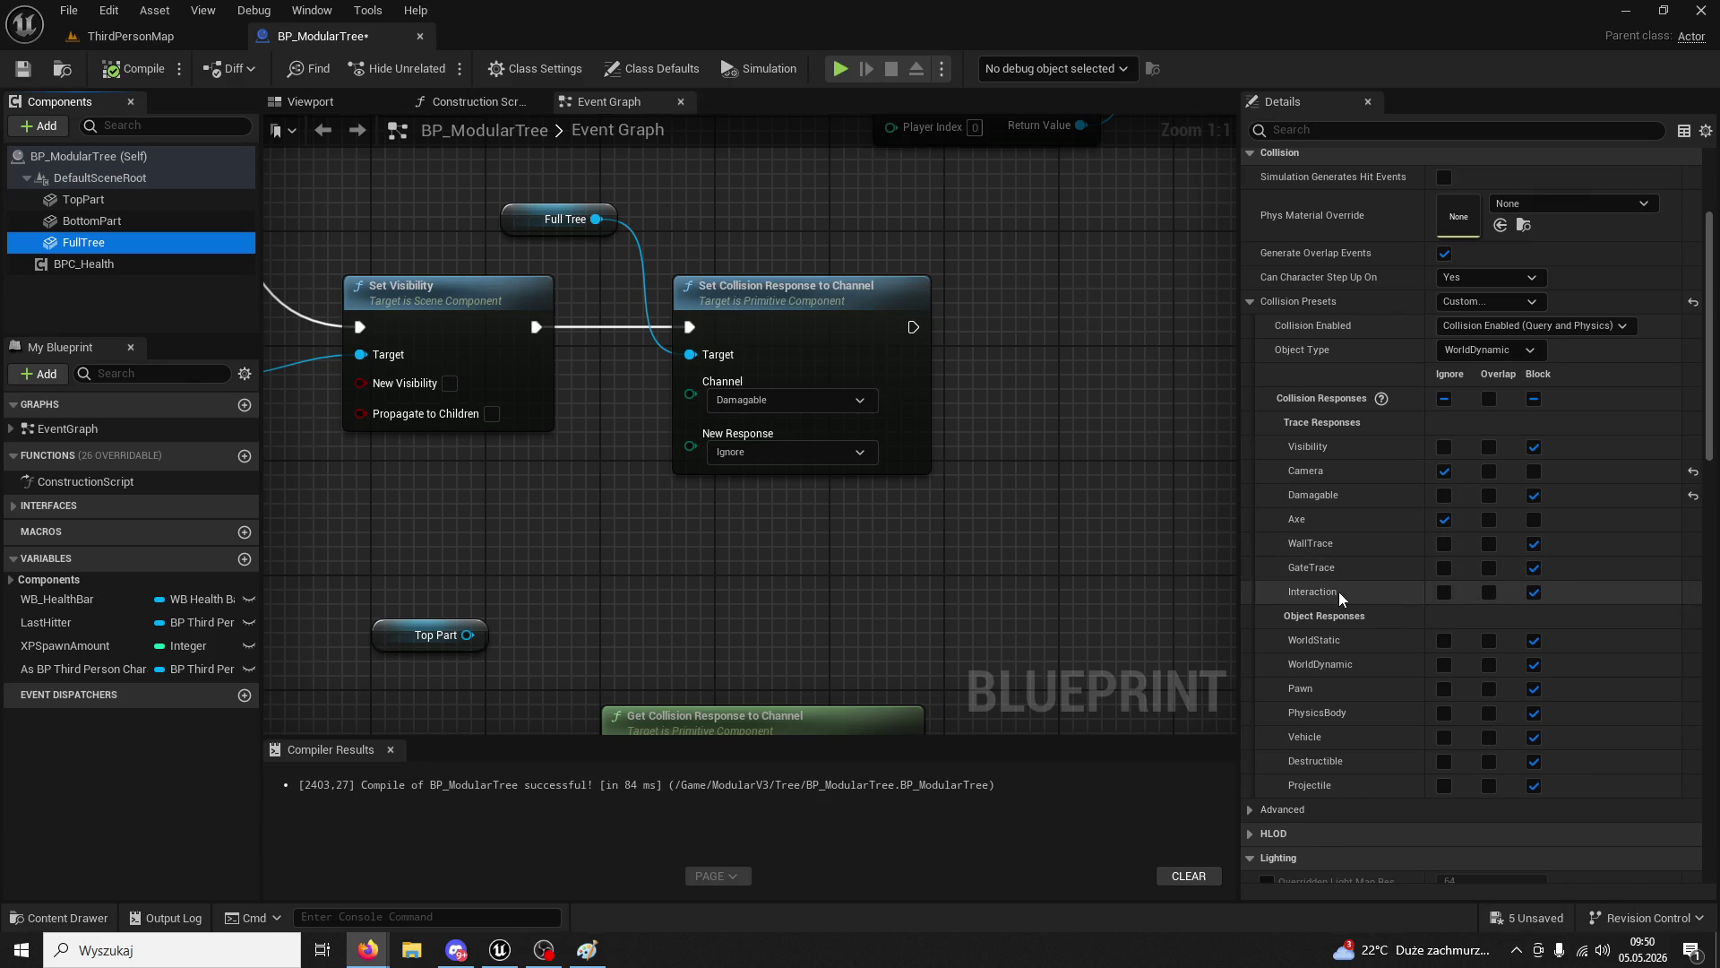
pyautogui.click(790, 400)
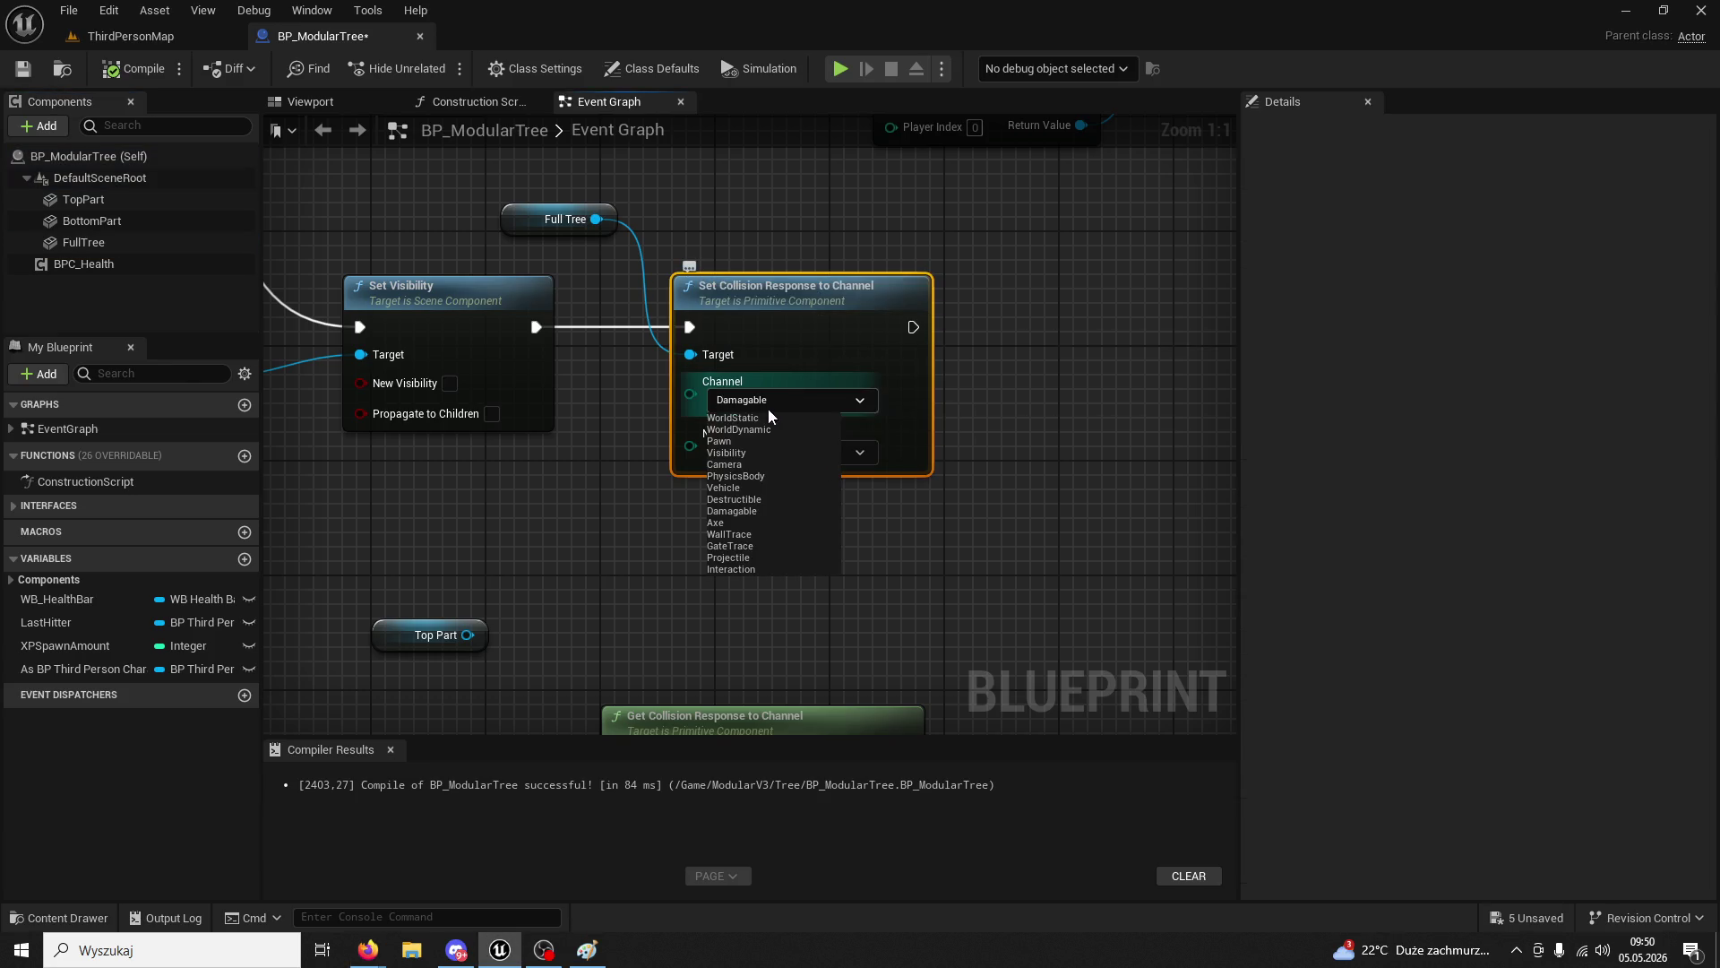
pyautogui.click(769, 418)
pyautogui.click(759, 448)
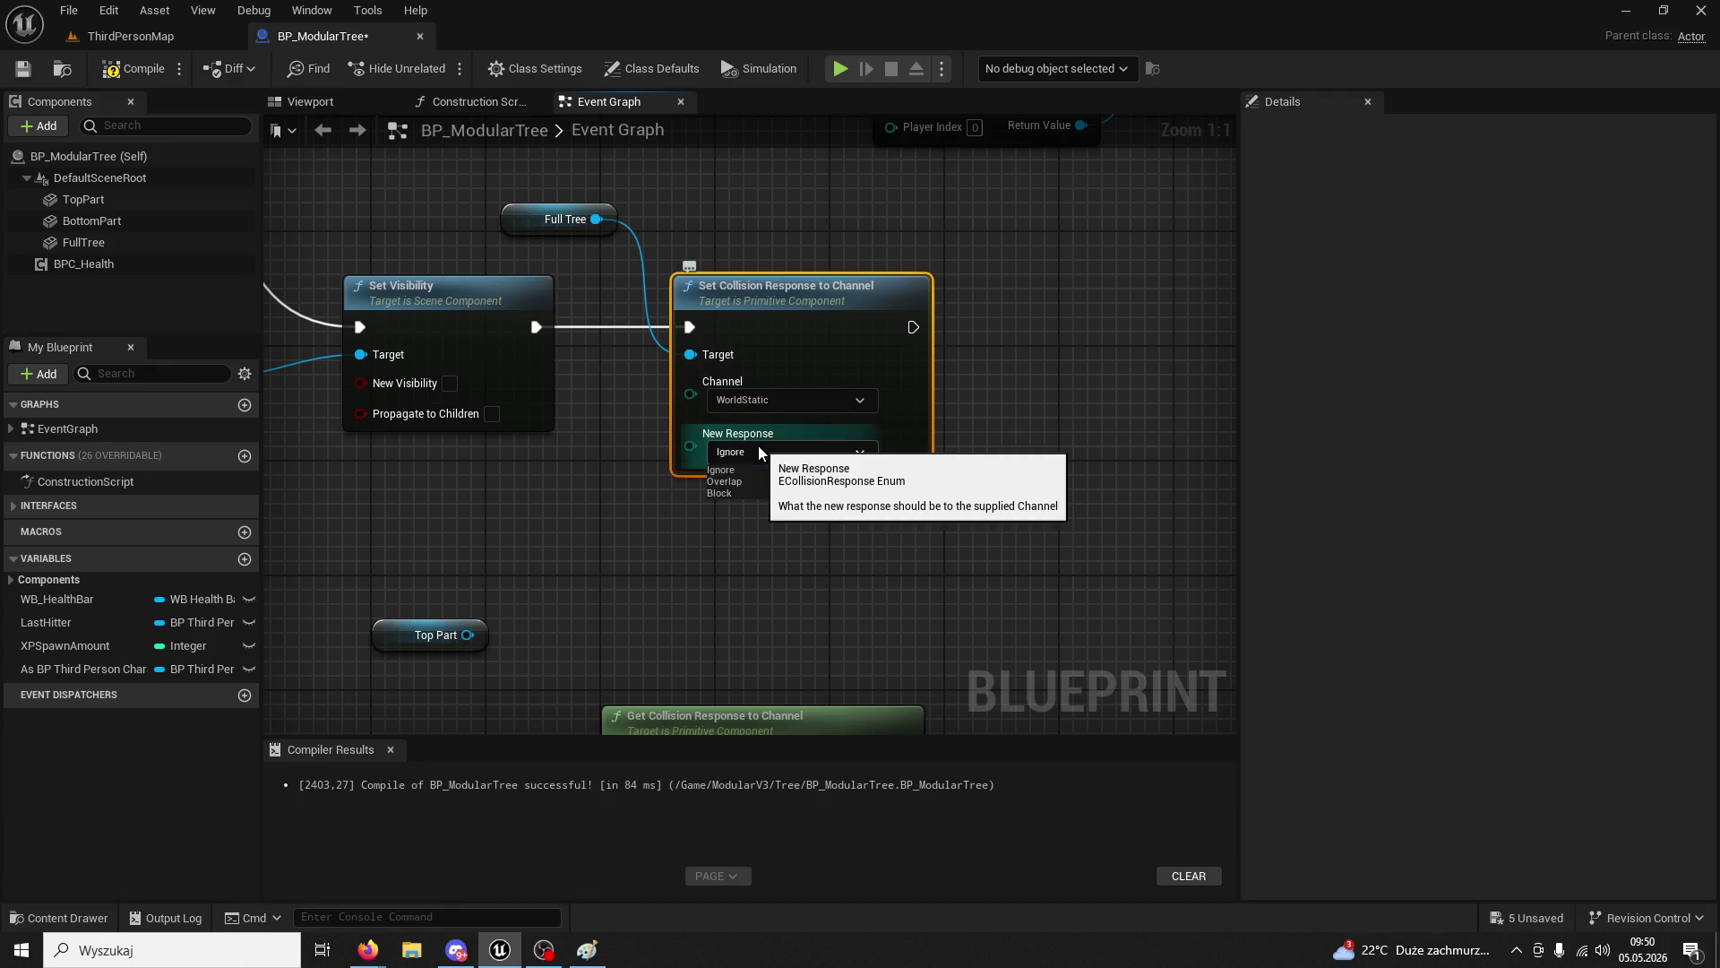
pyautogui.click(724, 481)
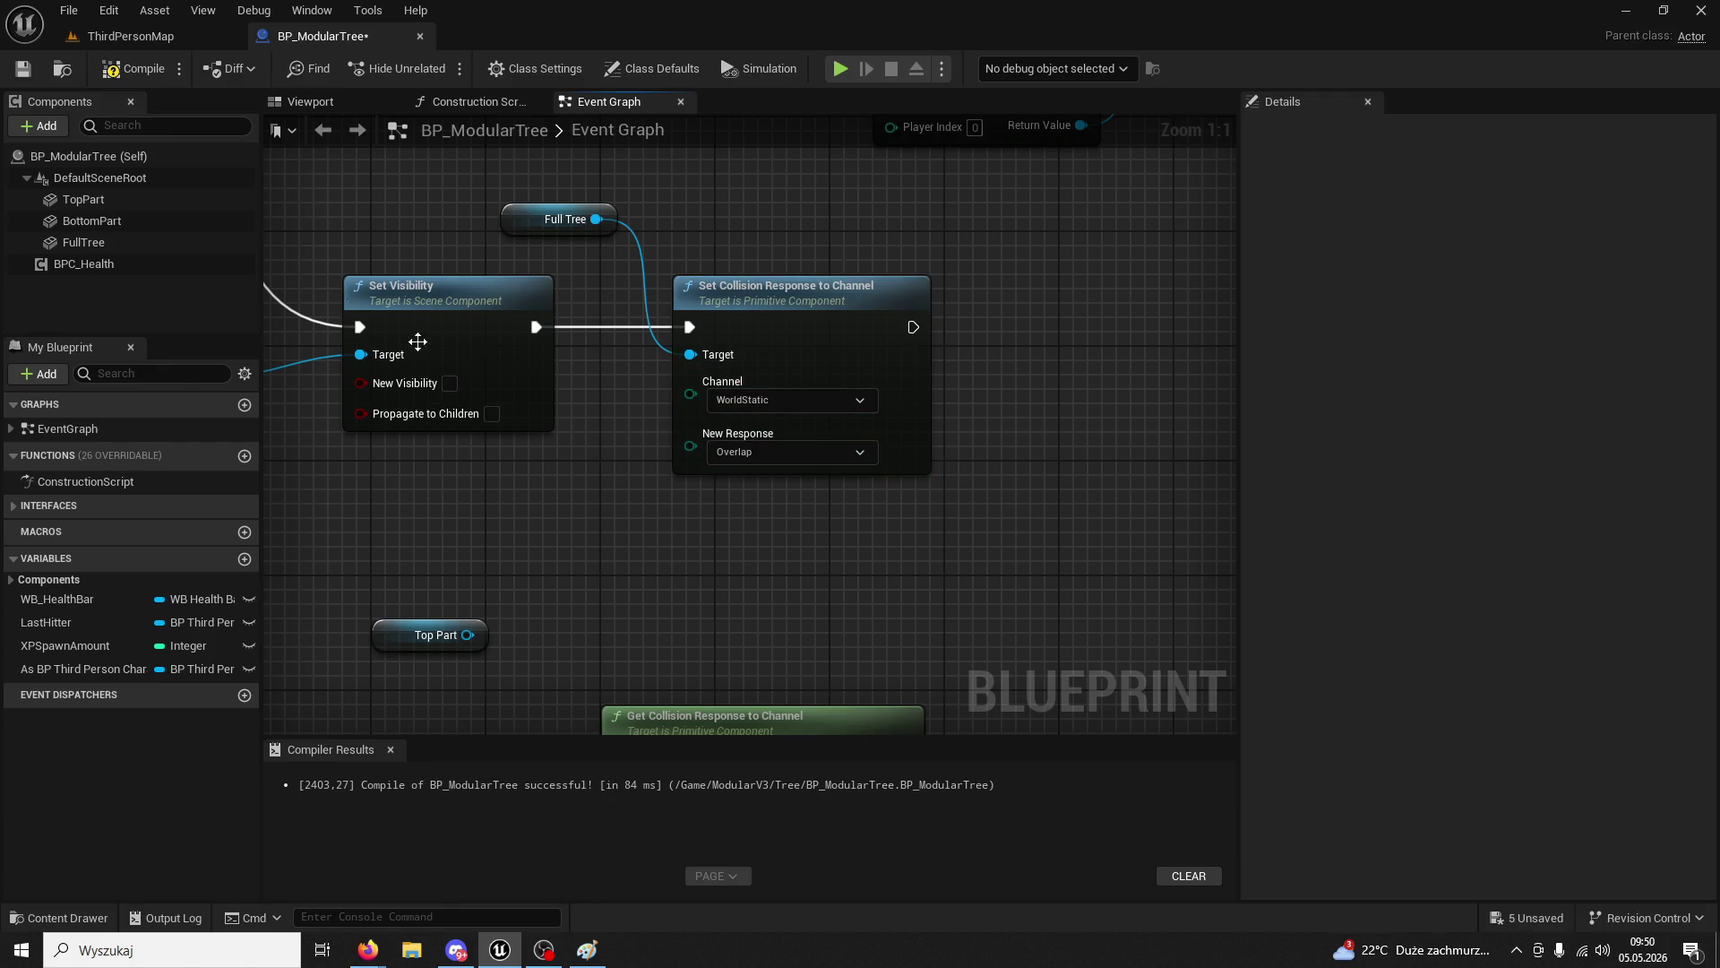
# - Compile and playtest, chopping the tree up to 7/200 wood before stopping
pyautogui.click(133, 63)
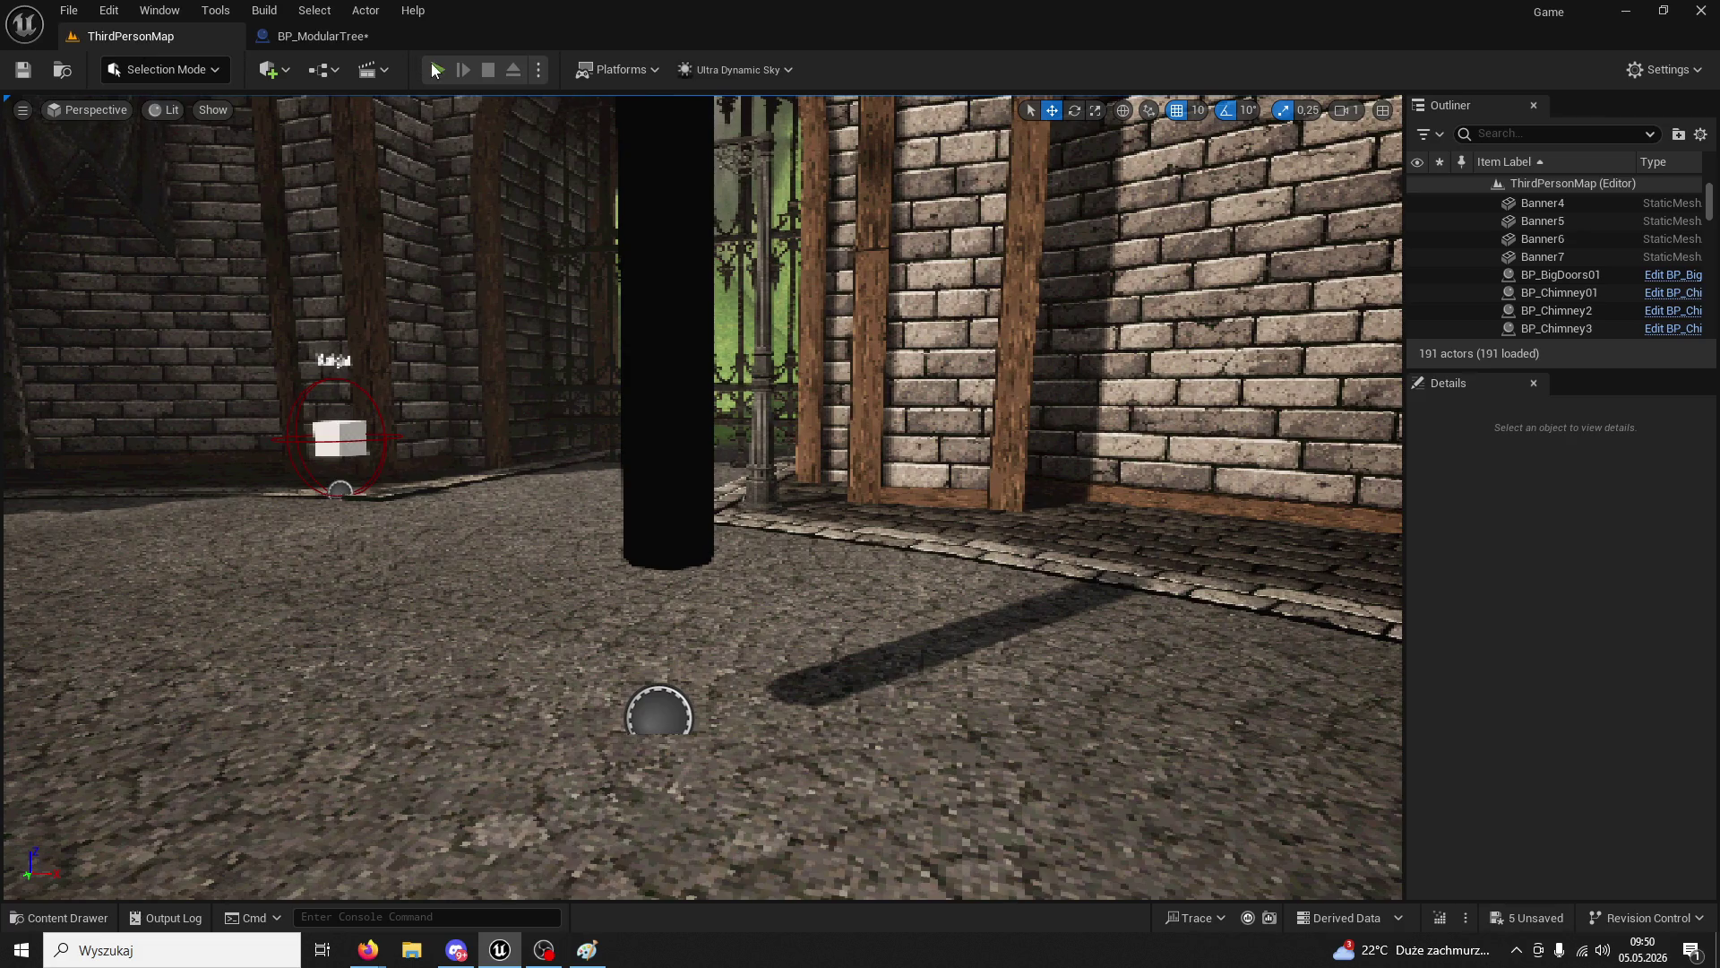
pyautogui.click(436, 70)
pyautogui.press('w')
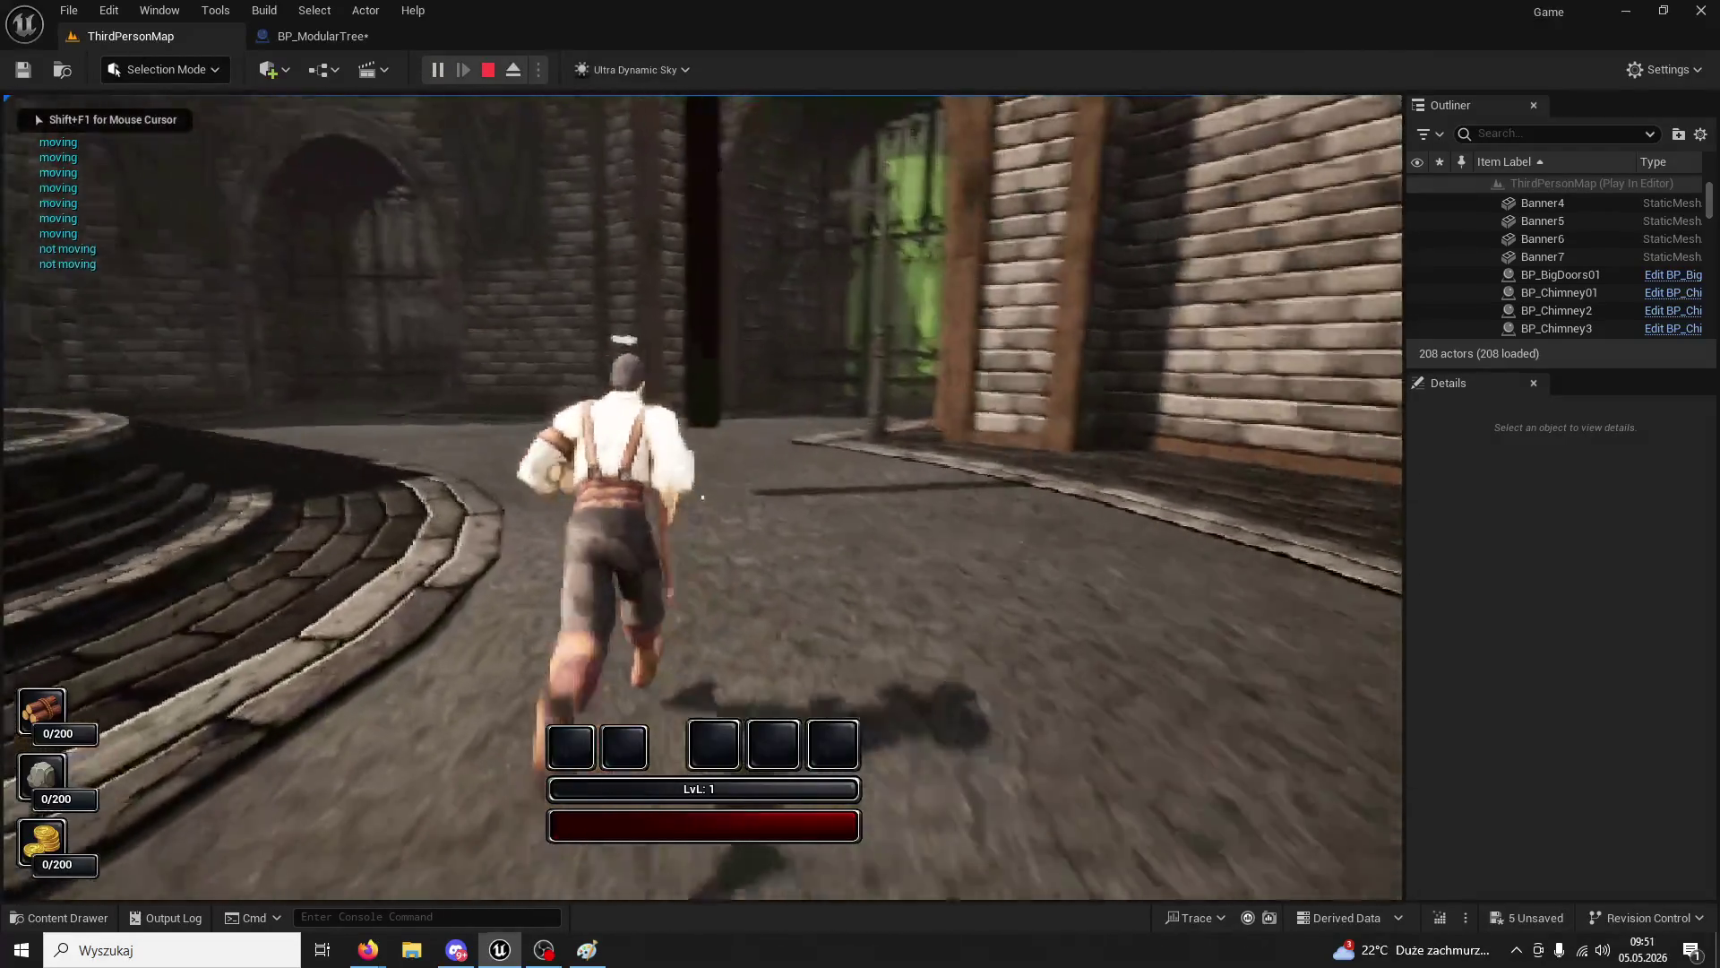
pyautogui.click(702, 497)
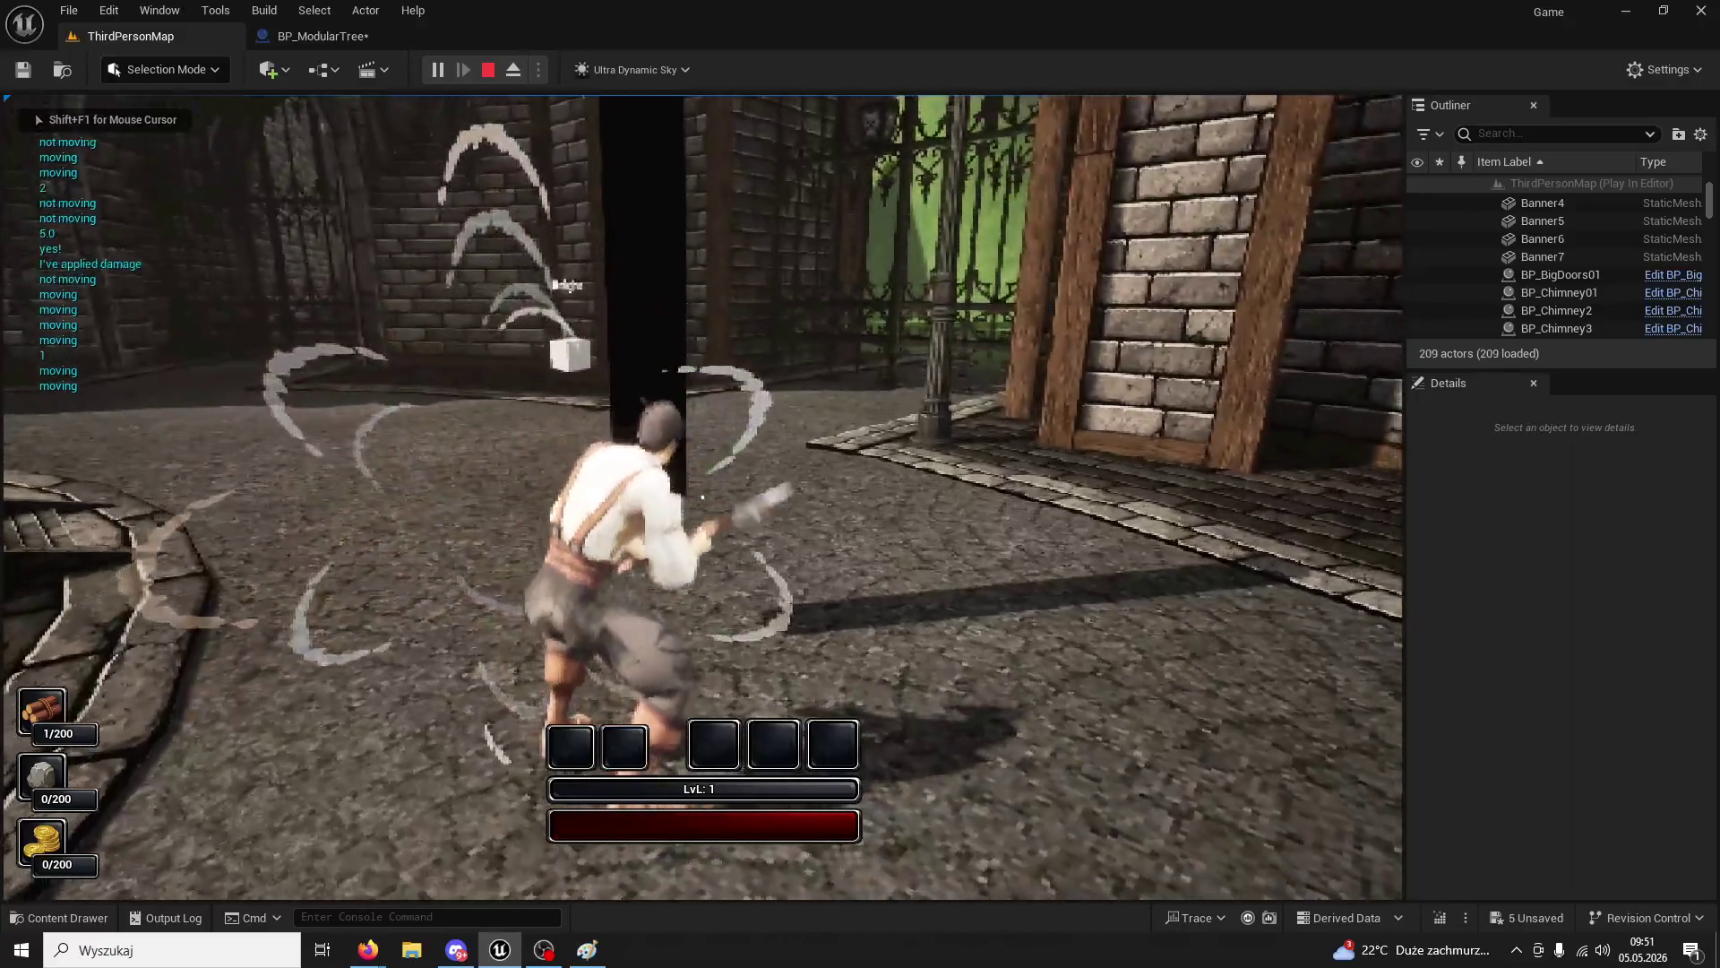
pyautogui.click(702, 497)
pyautogui.click(702, 497)
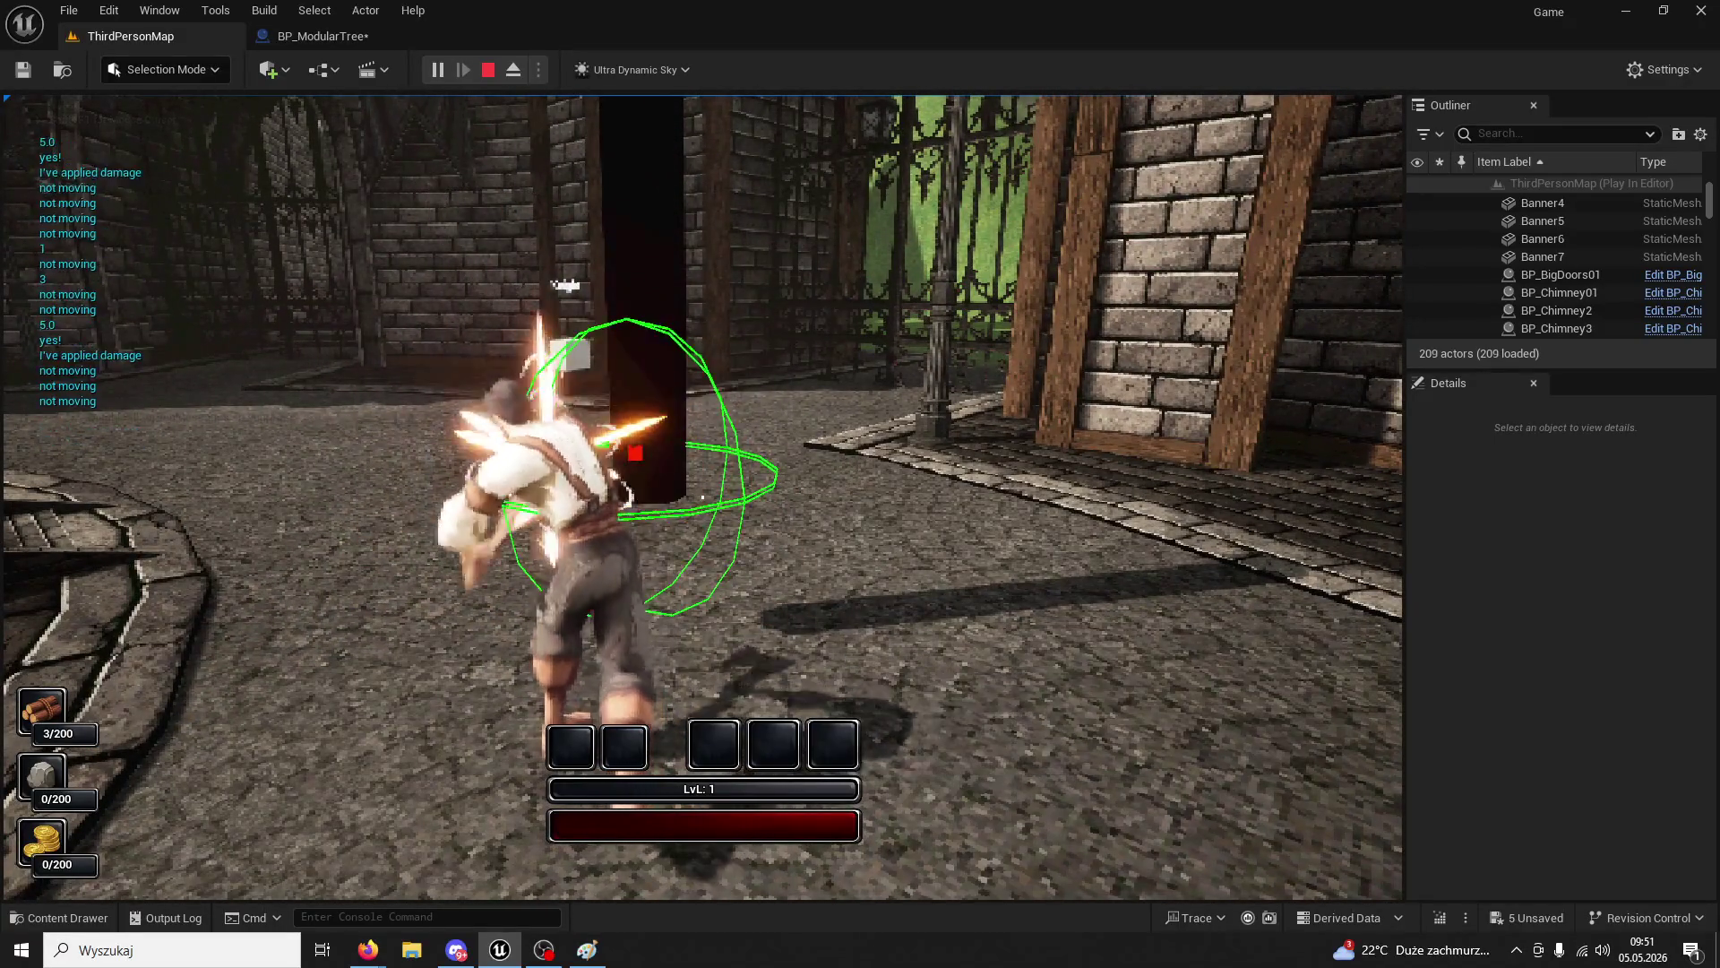
pyautogui.click(702, 497)
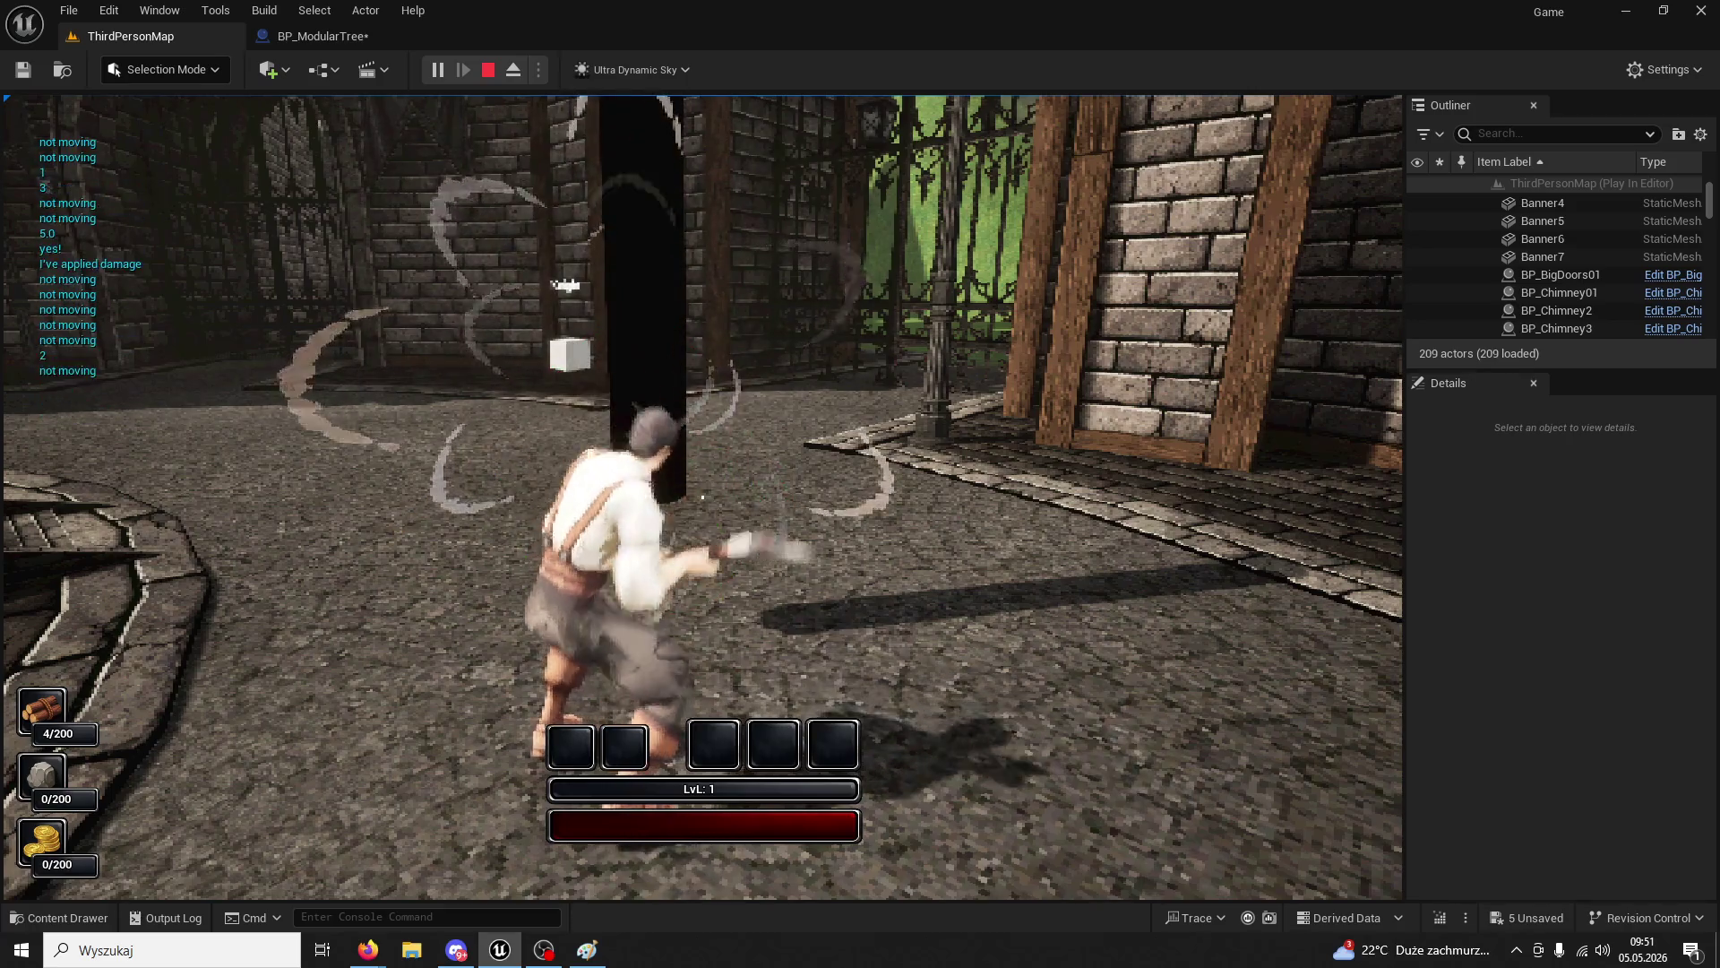
pyautogui.click(702, 497)
pyautogui.click(702, 498)
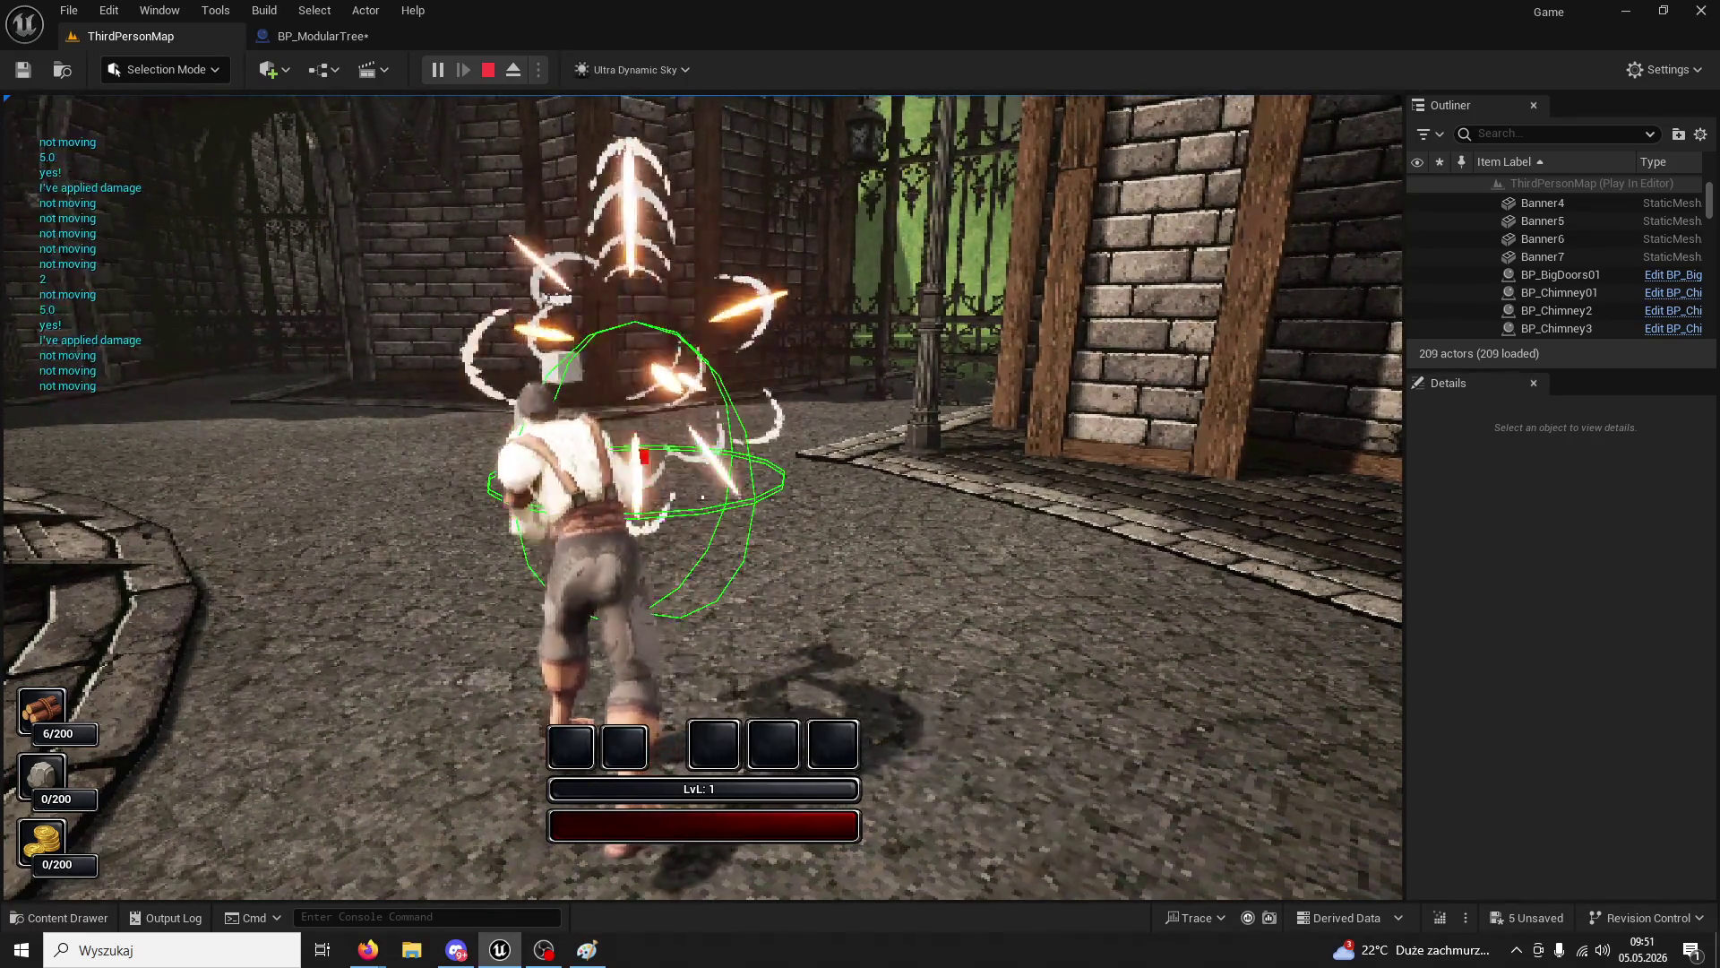
pyautogui.press('w')
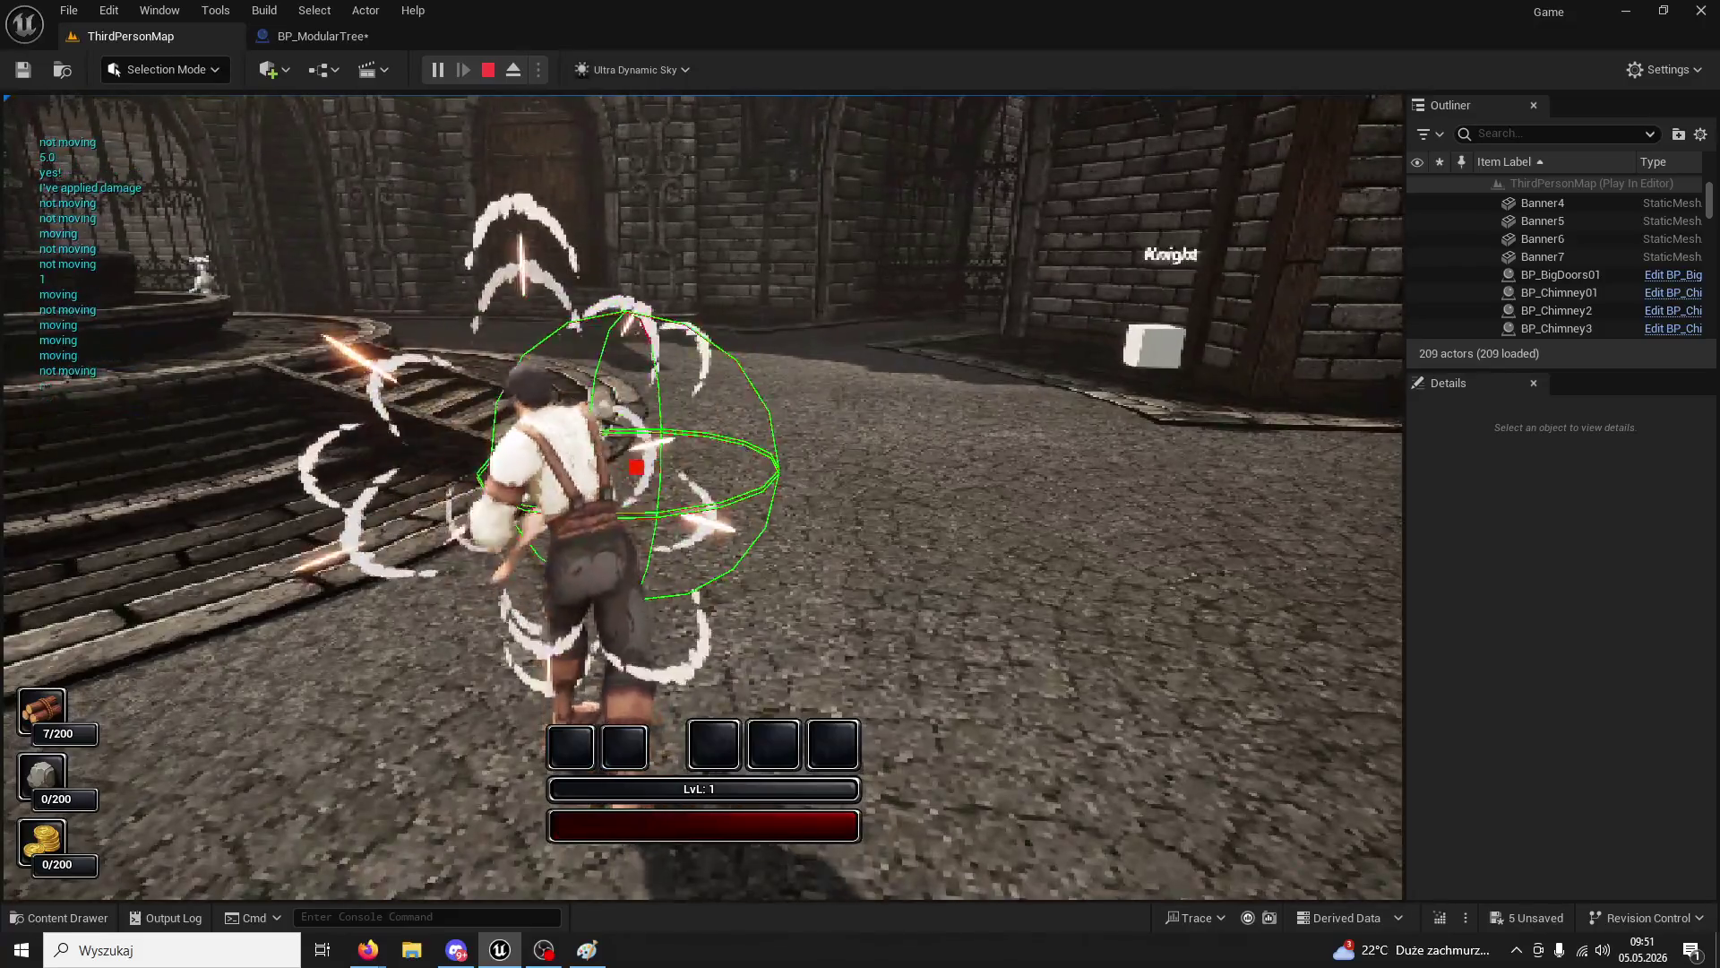
pyautogui.press('Escape')
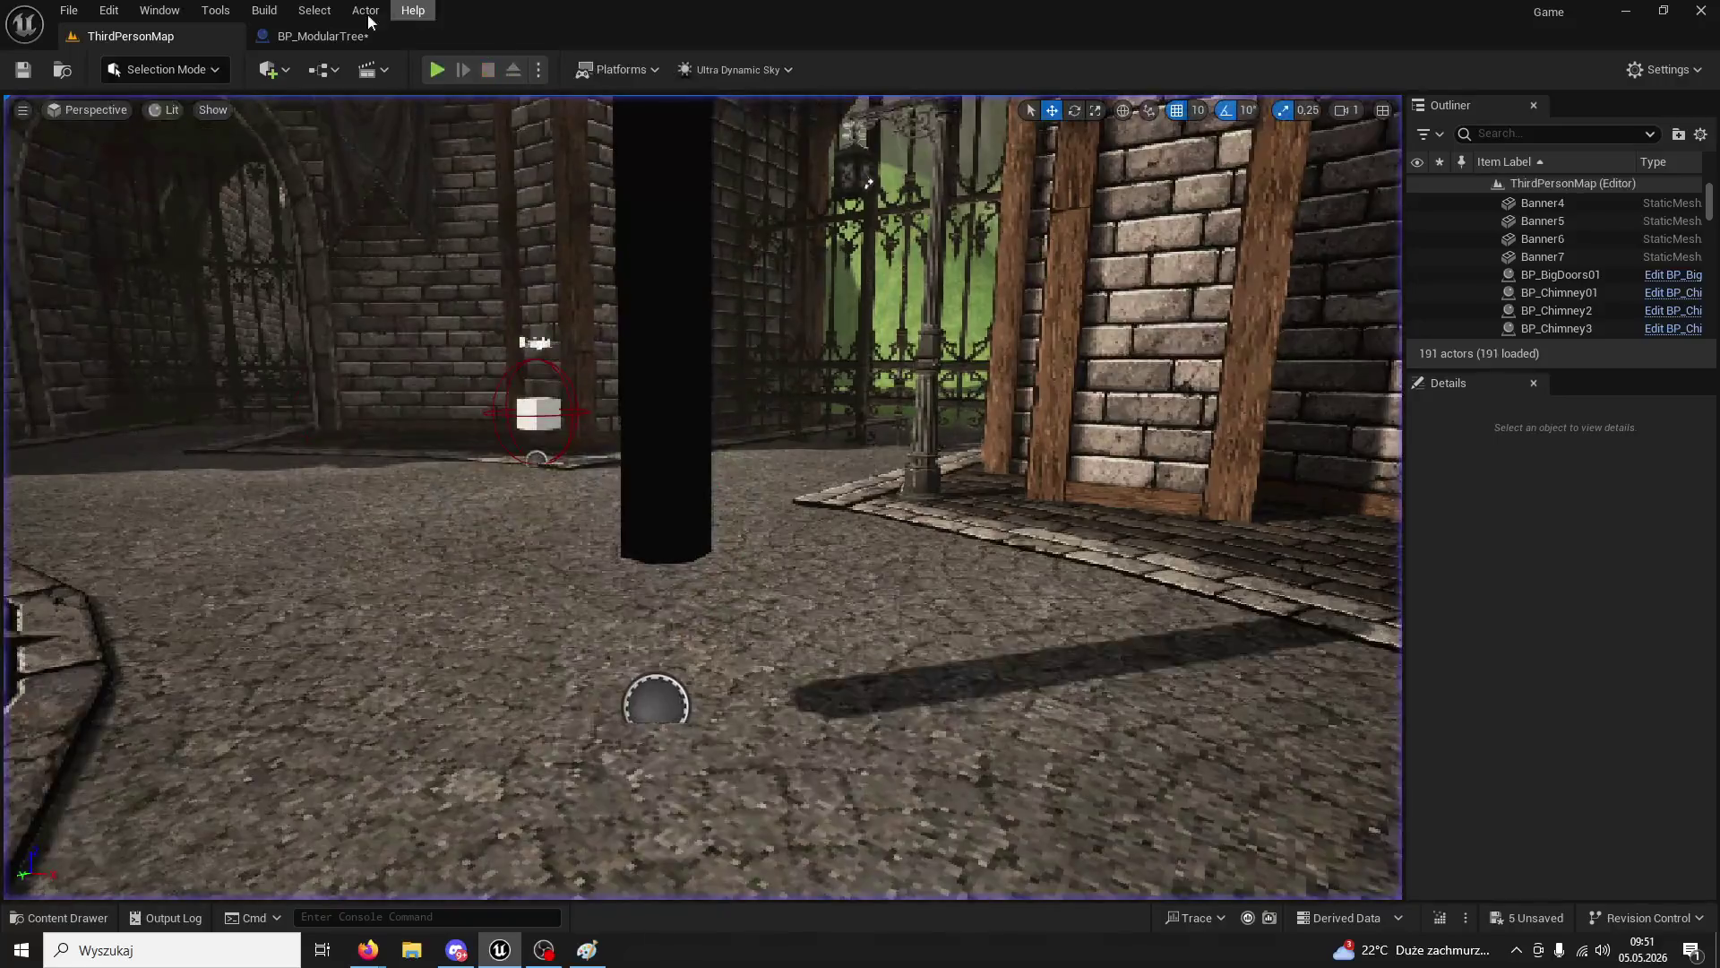
# - Revert the Full Tree collision node to Damagable with response Ignore
pyautogui.click(371, 36)
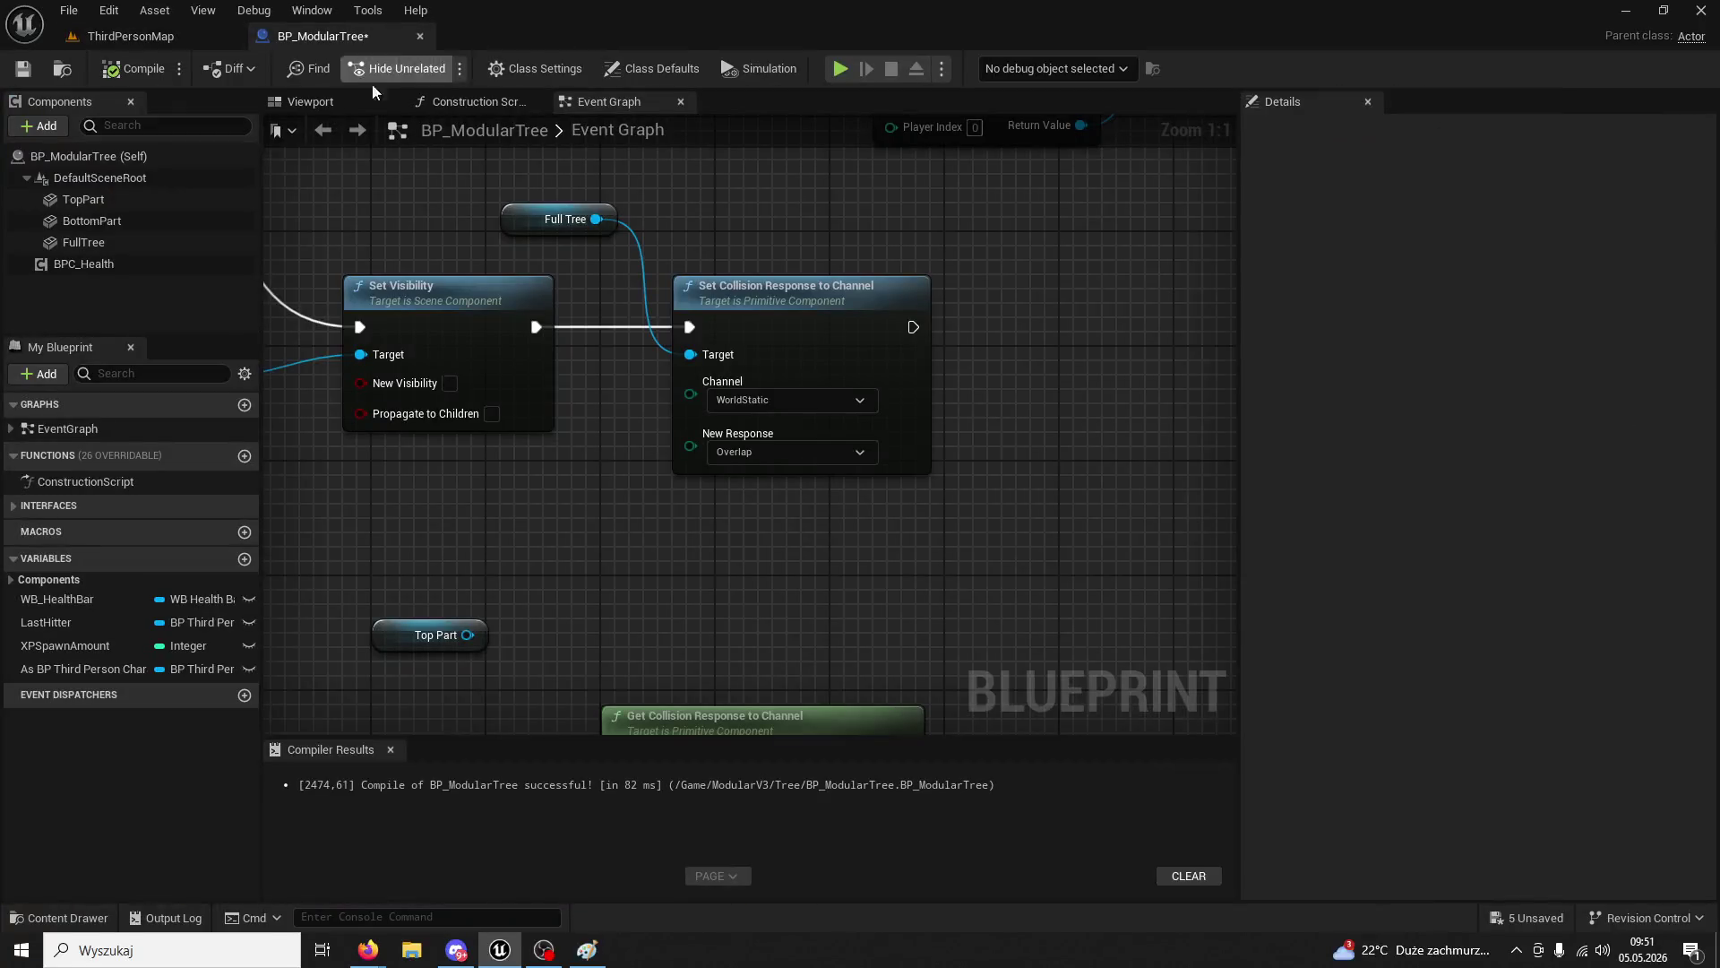
pyautogui.click(794, 453)
pyautogui.click(739, 467)
pyautogui.scroll(-2, 809, 457)
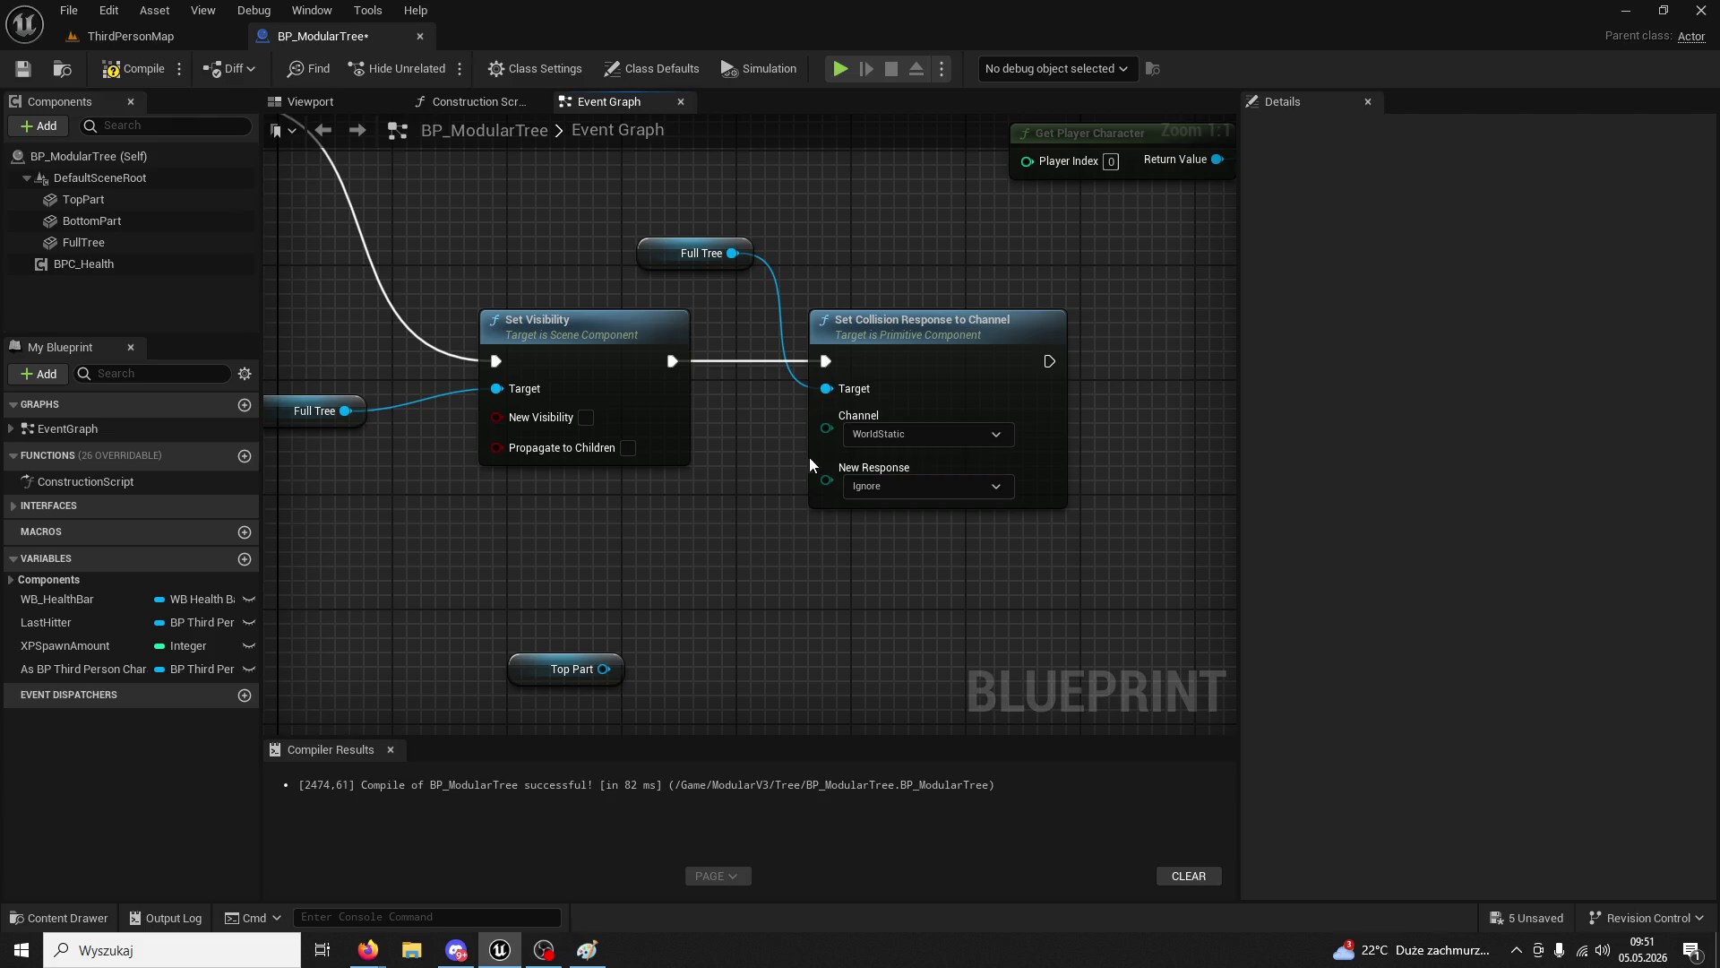
pyautogui.scroll(-1, 749, 486)
pyautogui.hotkey('ctrl', 'z')
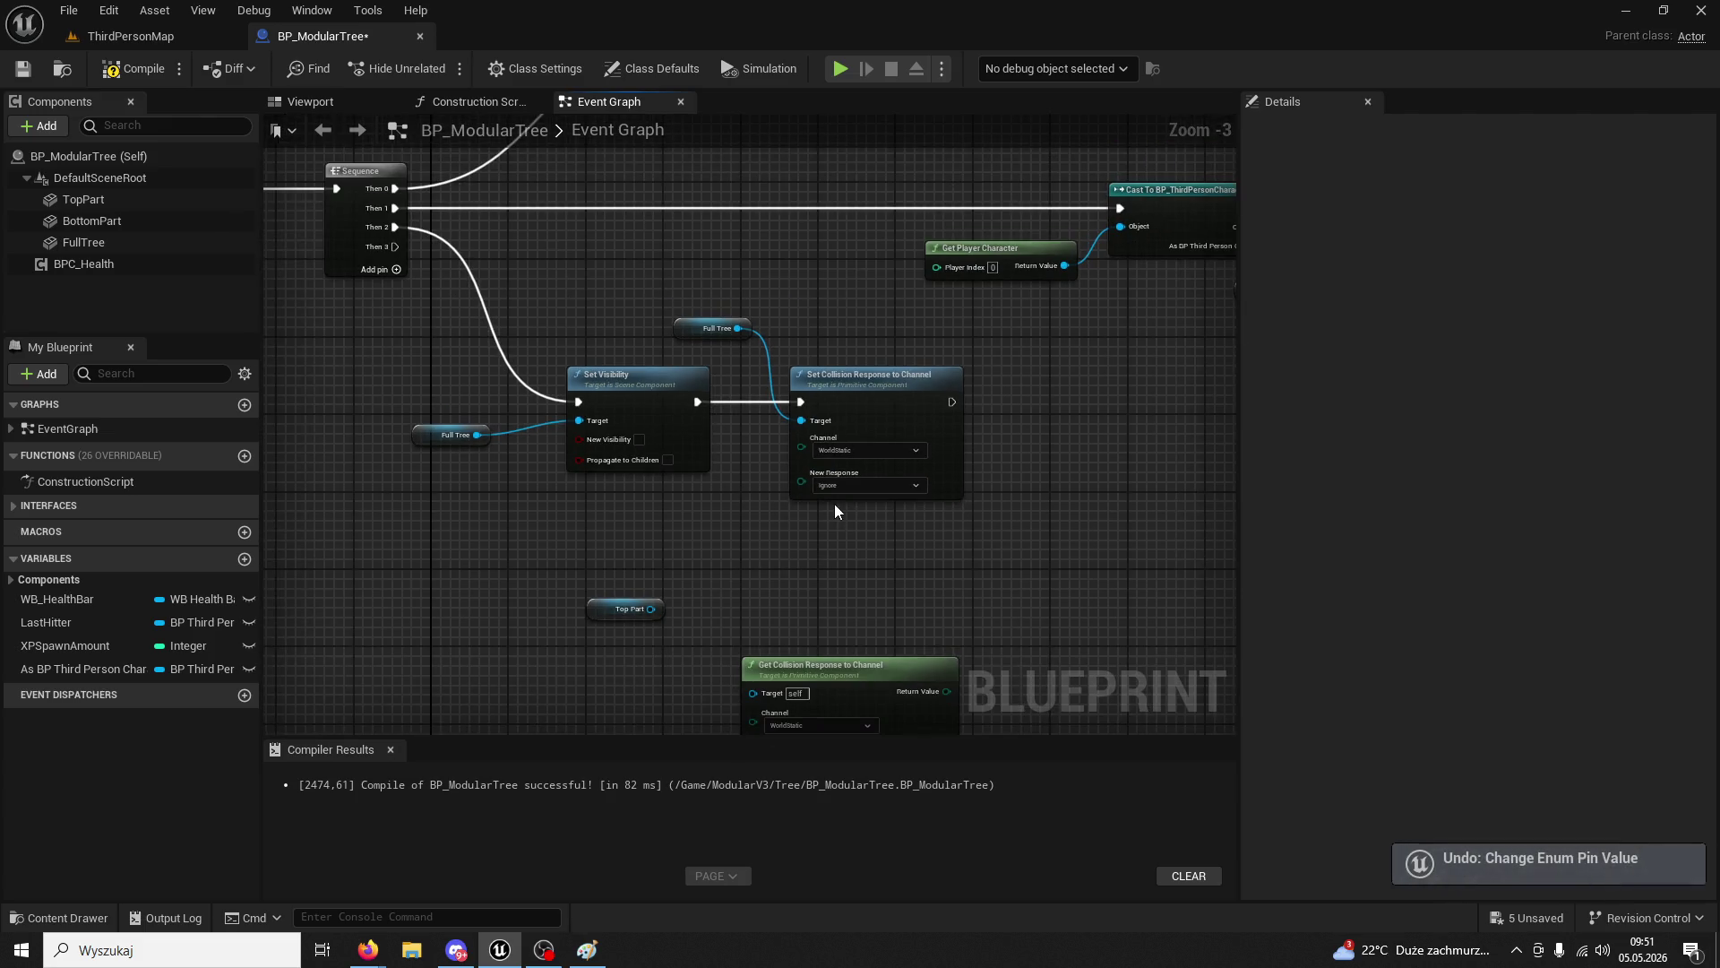
pyautogui.scroll(1, 835, 503)
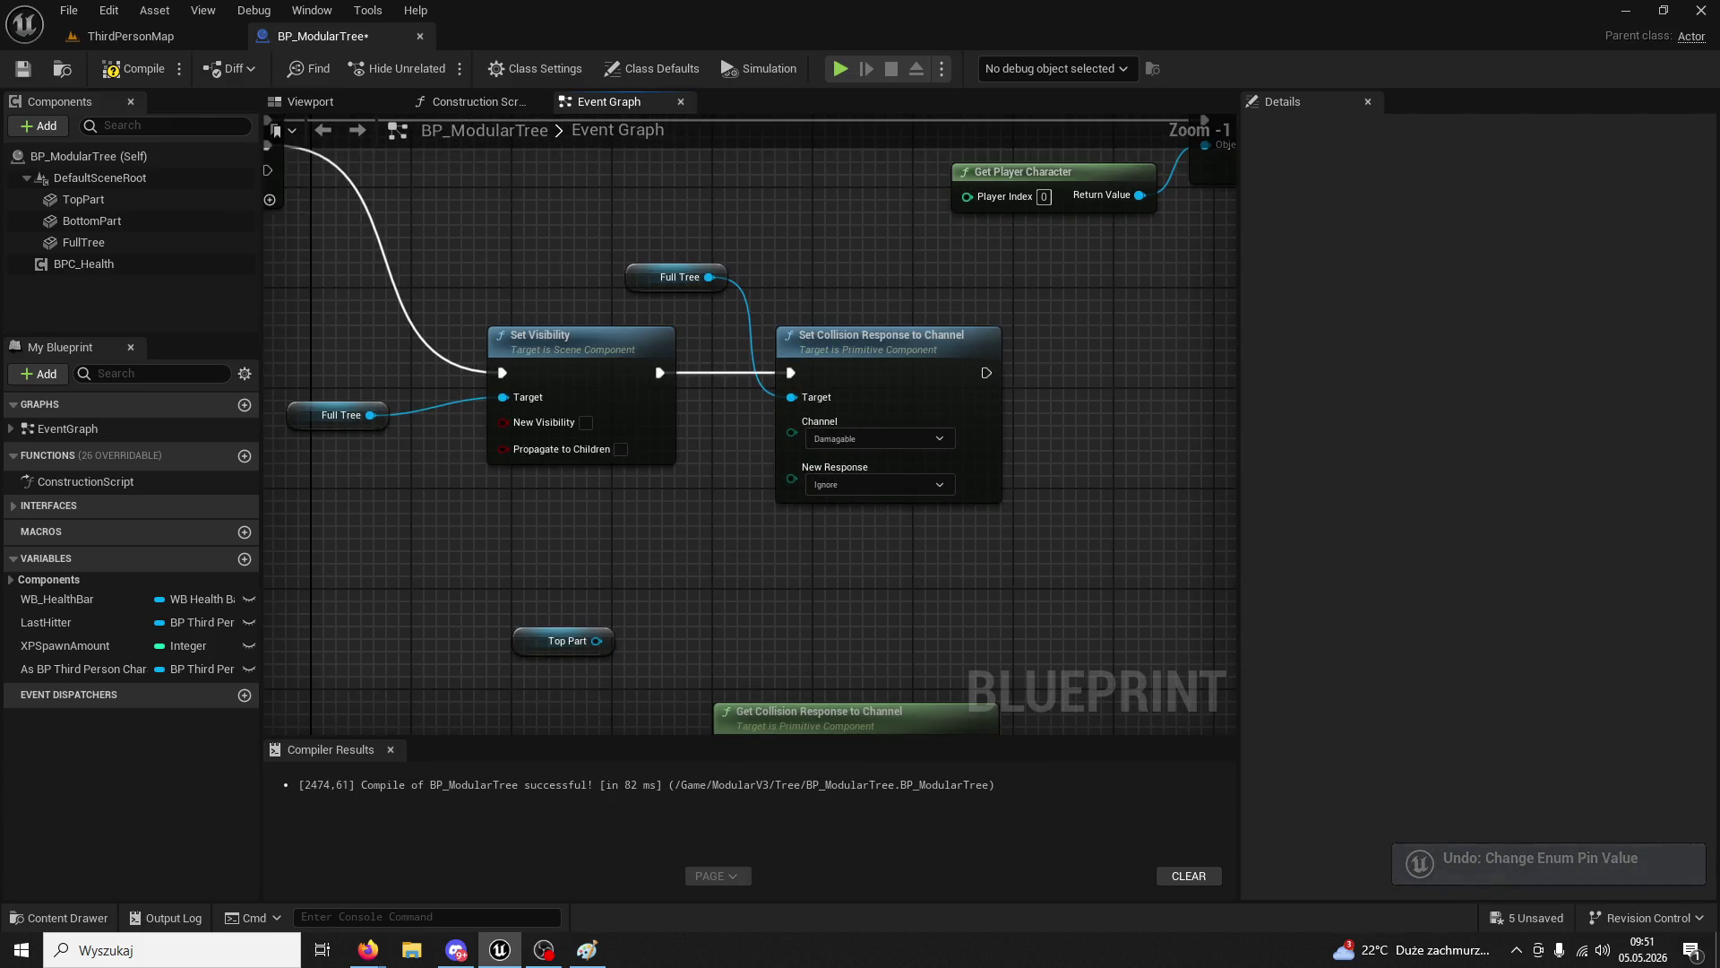
pyautogui.scroll(1, 631, 370)
# - Duplicate the node with Full Tree, set the copy to WorldStatic/Overlap, and chain it after the first
pyautogui.keyDown('ctrl'); pyautogui.click(432, 266); pyautogui.keyUp('ctrl')
pyautogui.hotkey('ctrl', 'c')
pyautogui.click(846, 357)
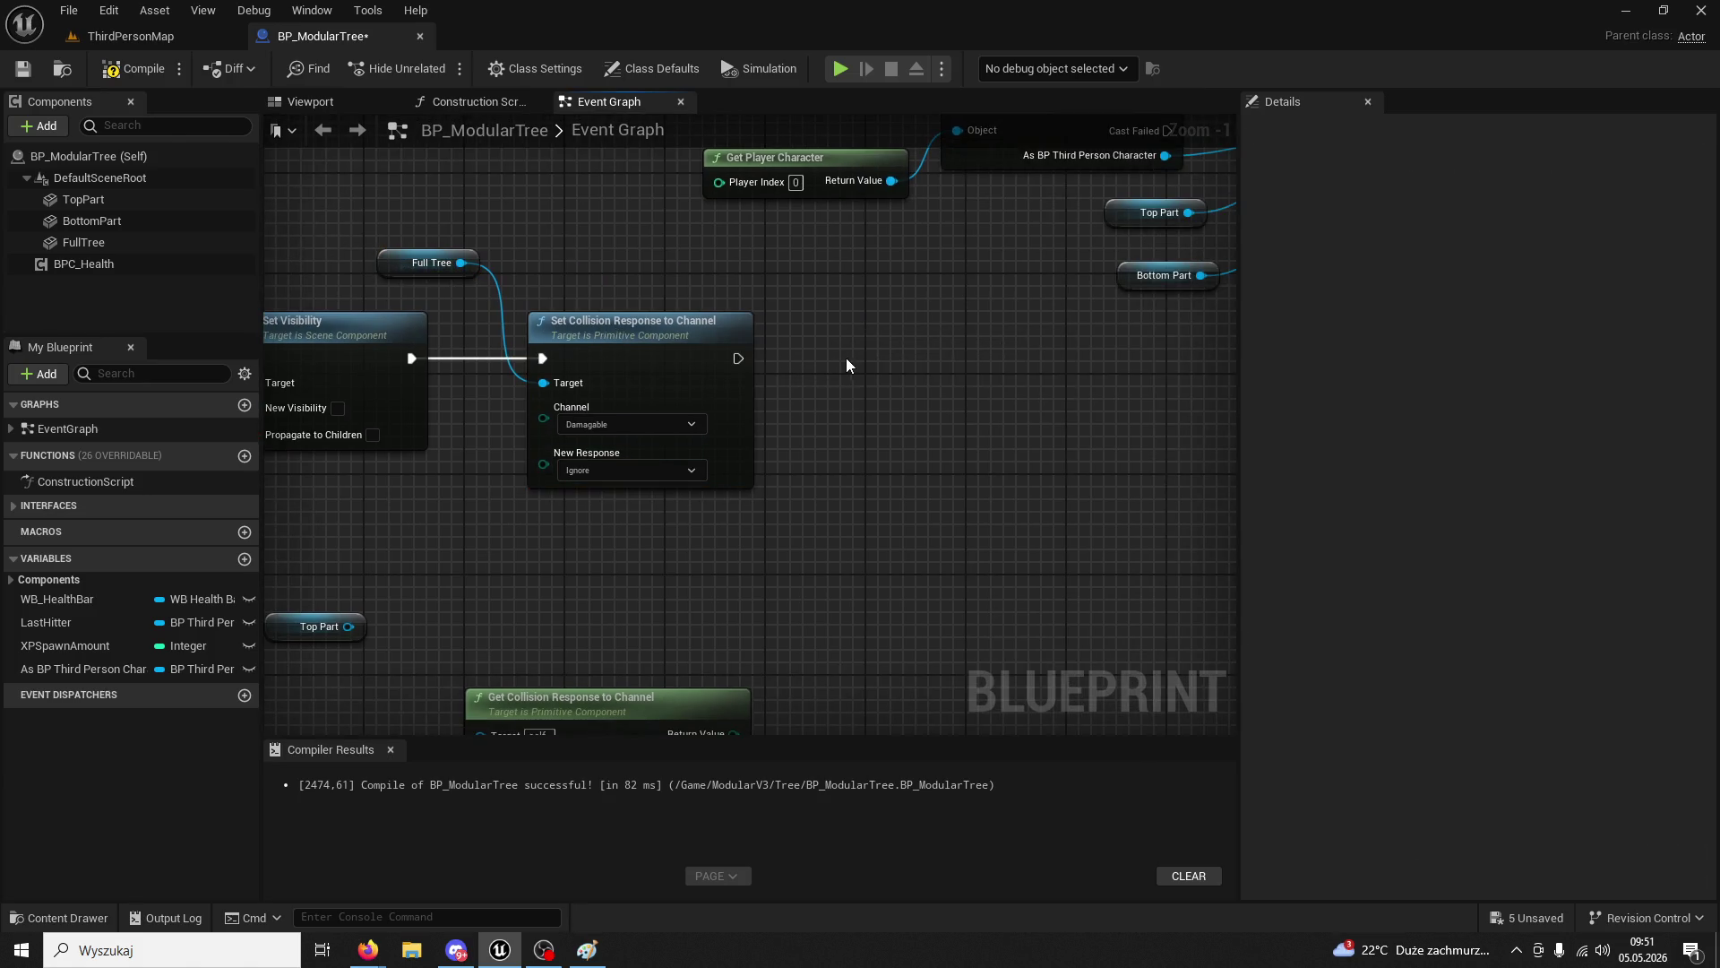
pyautogui.hotkey('ctrl', 'v')
pyautogui.click(971, 499)
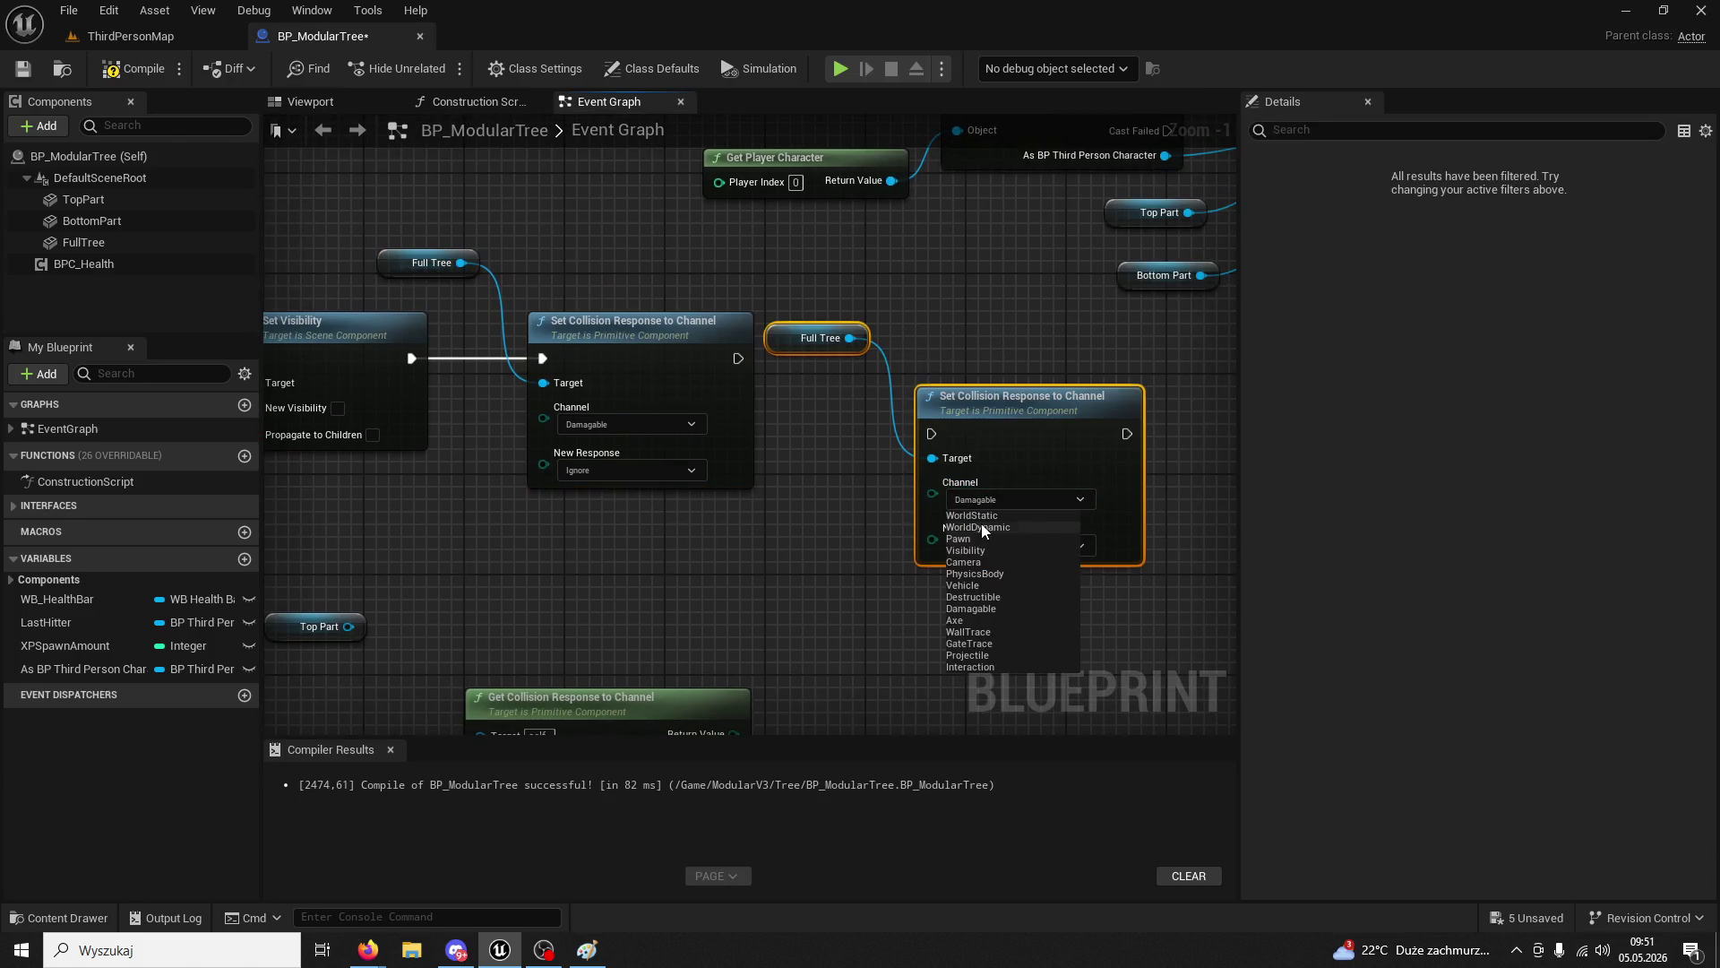
pyautogui.click(996, 515)
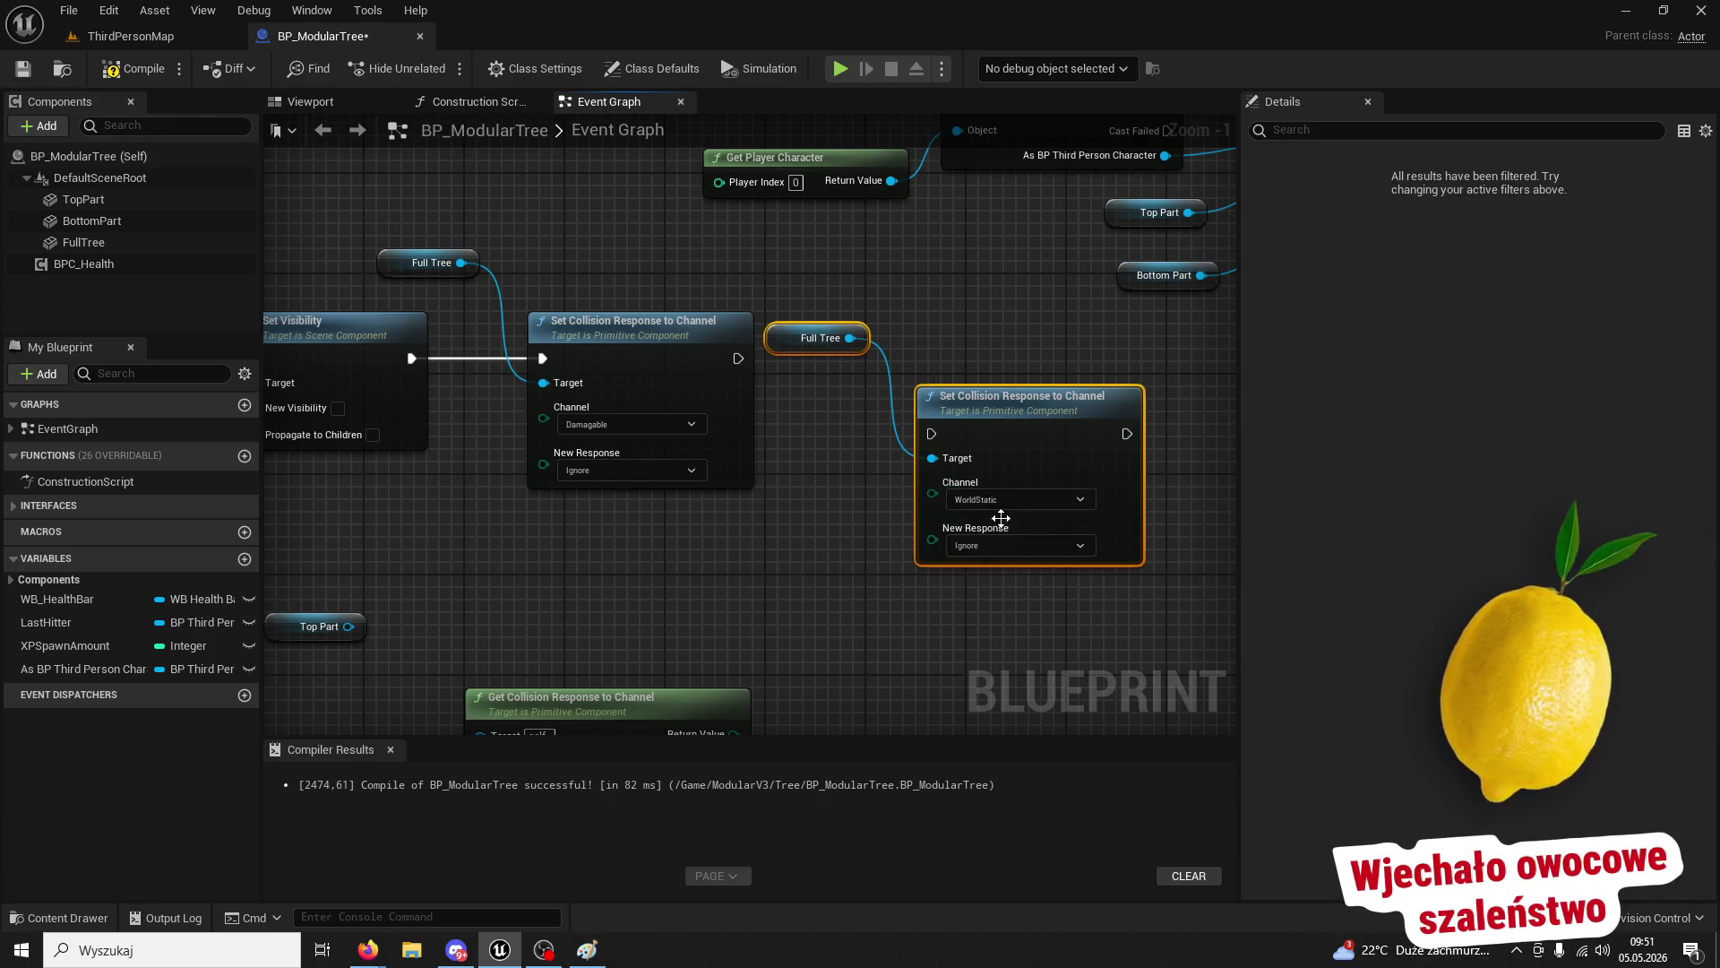
pyautogui.moveTo(738, 358); pyautogui.dragTo(928, 436)
pyautogui.click(979, 547)
pyautogui.click(986, 572)
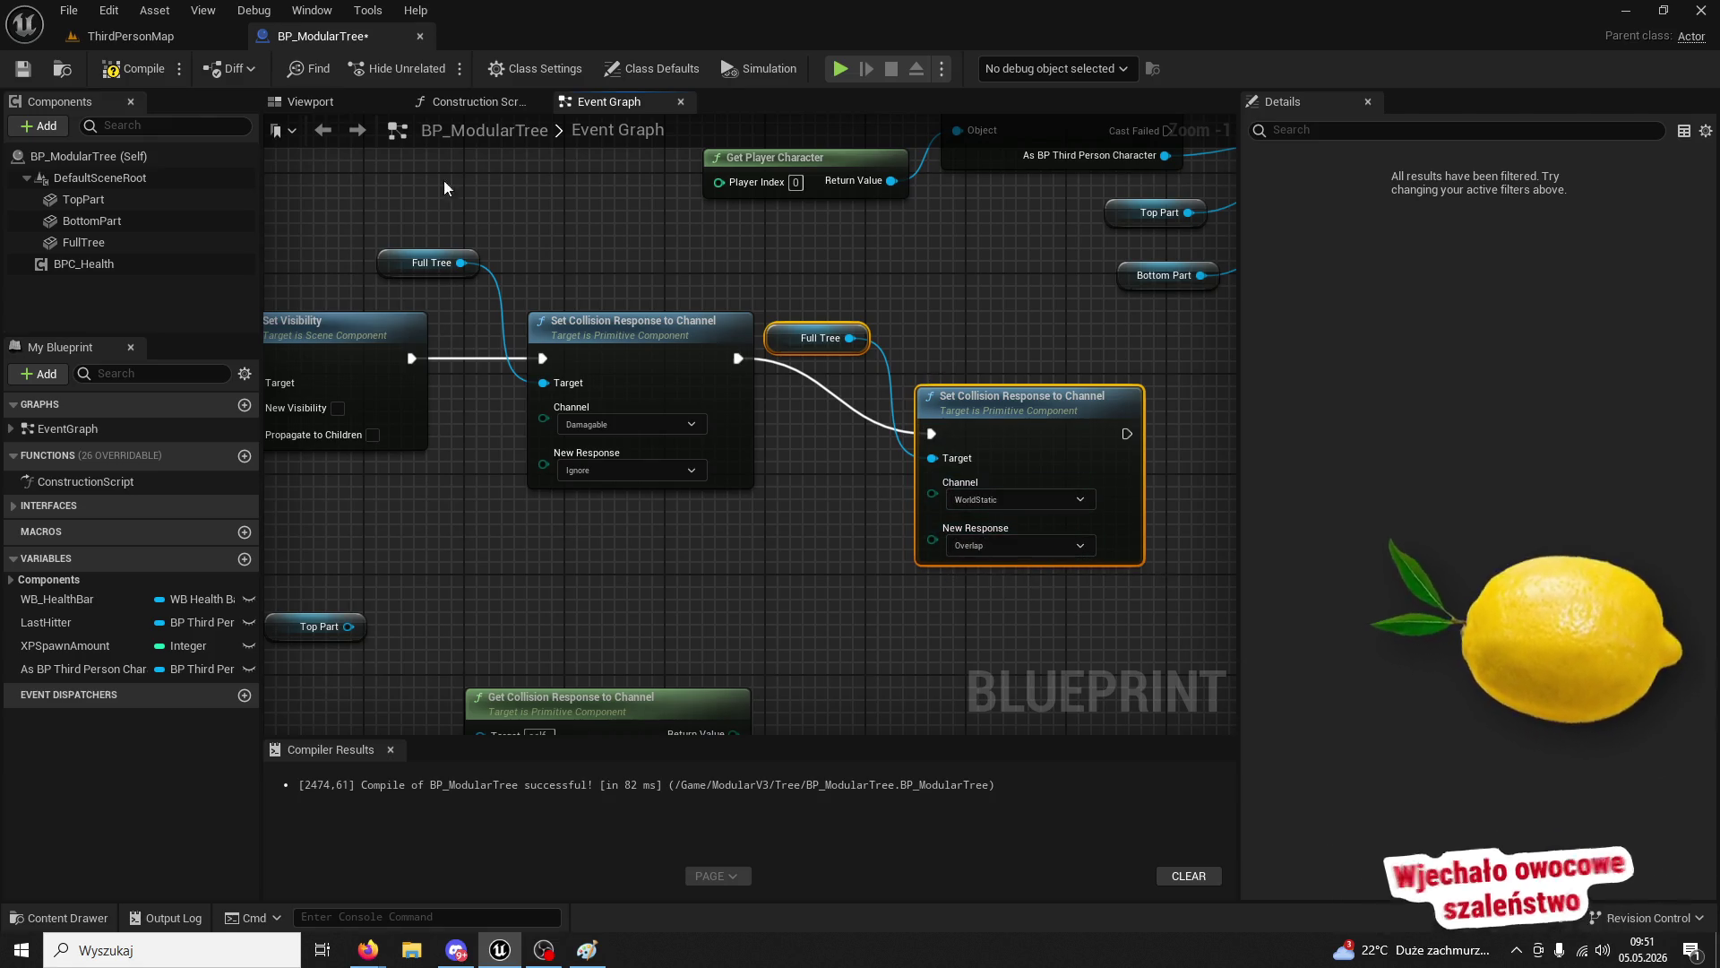
pyautogui.click(143, 36)
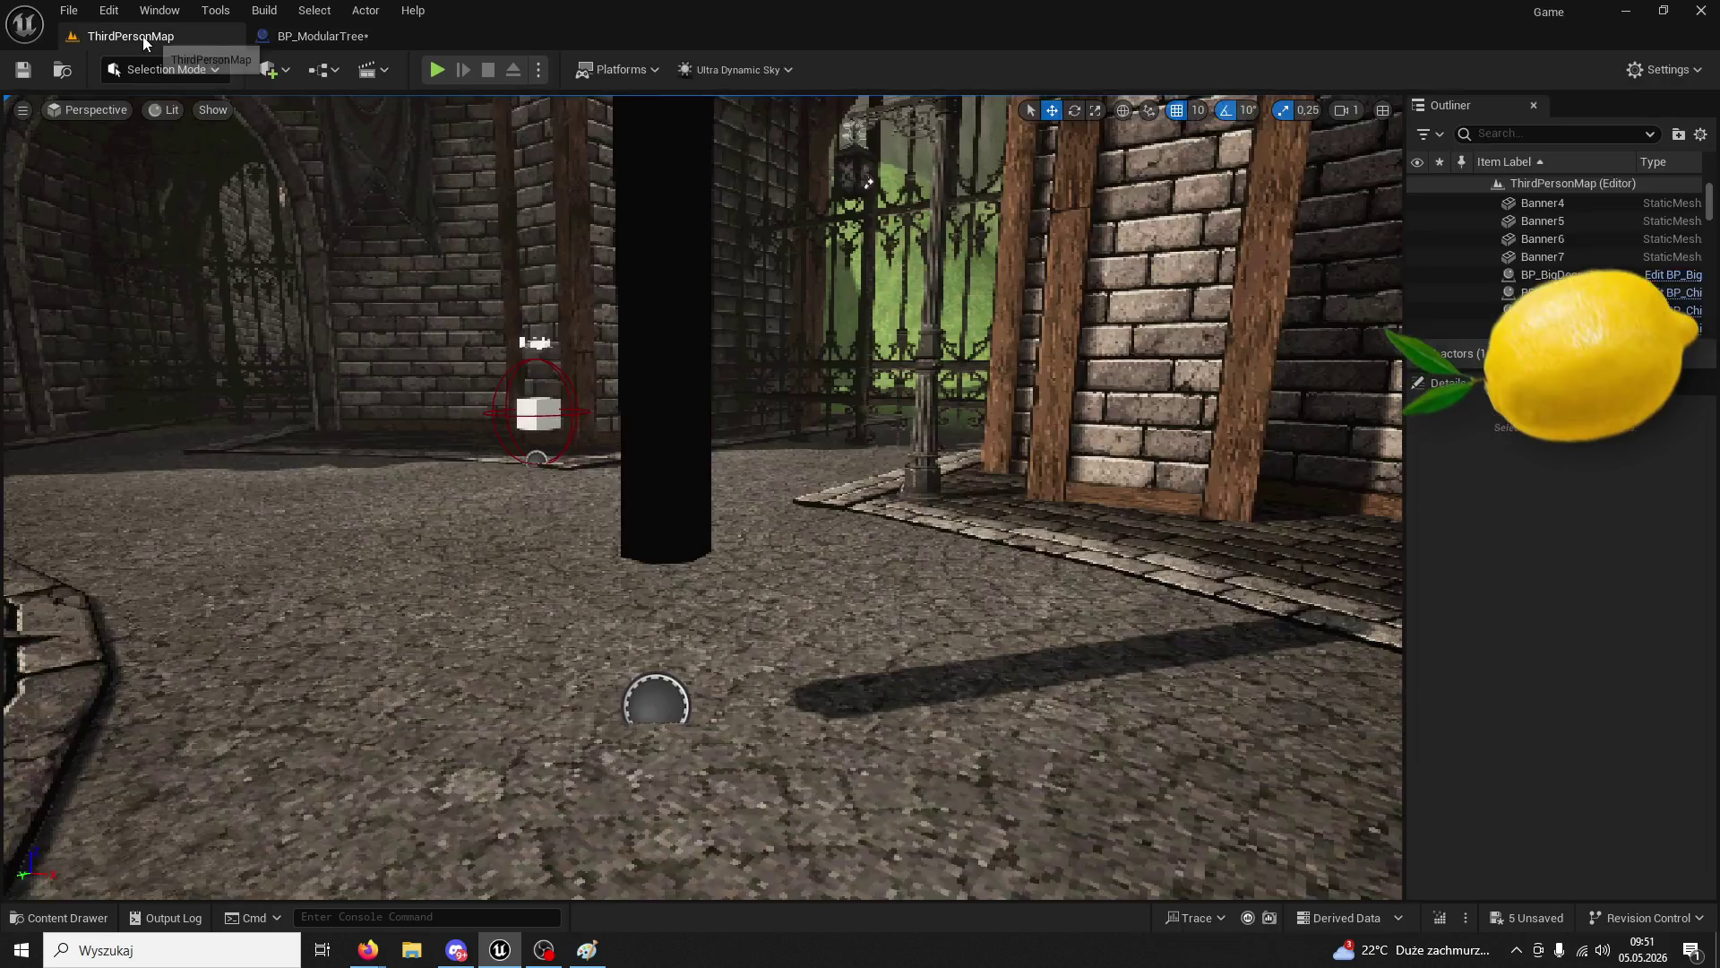
# - Playtest with both collision nodes, chopping wood to 5/200, then return to BP_ModularTree
pyautogui.click(437, 70)
pyautogui.press('w')
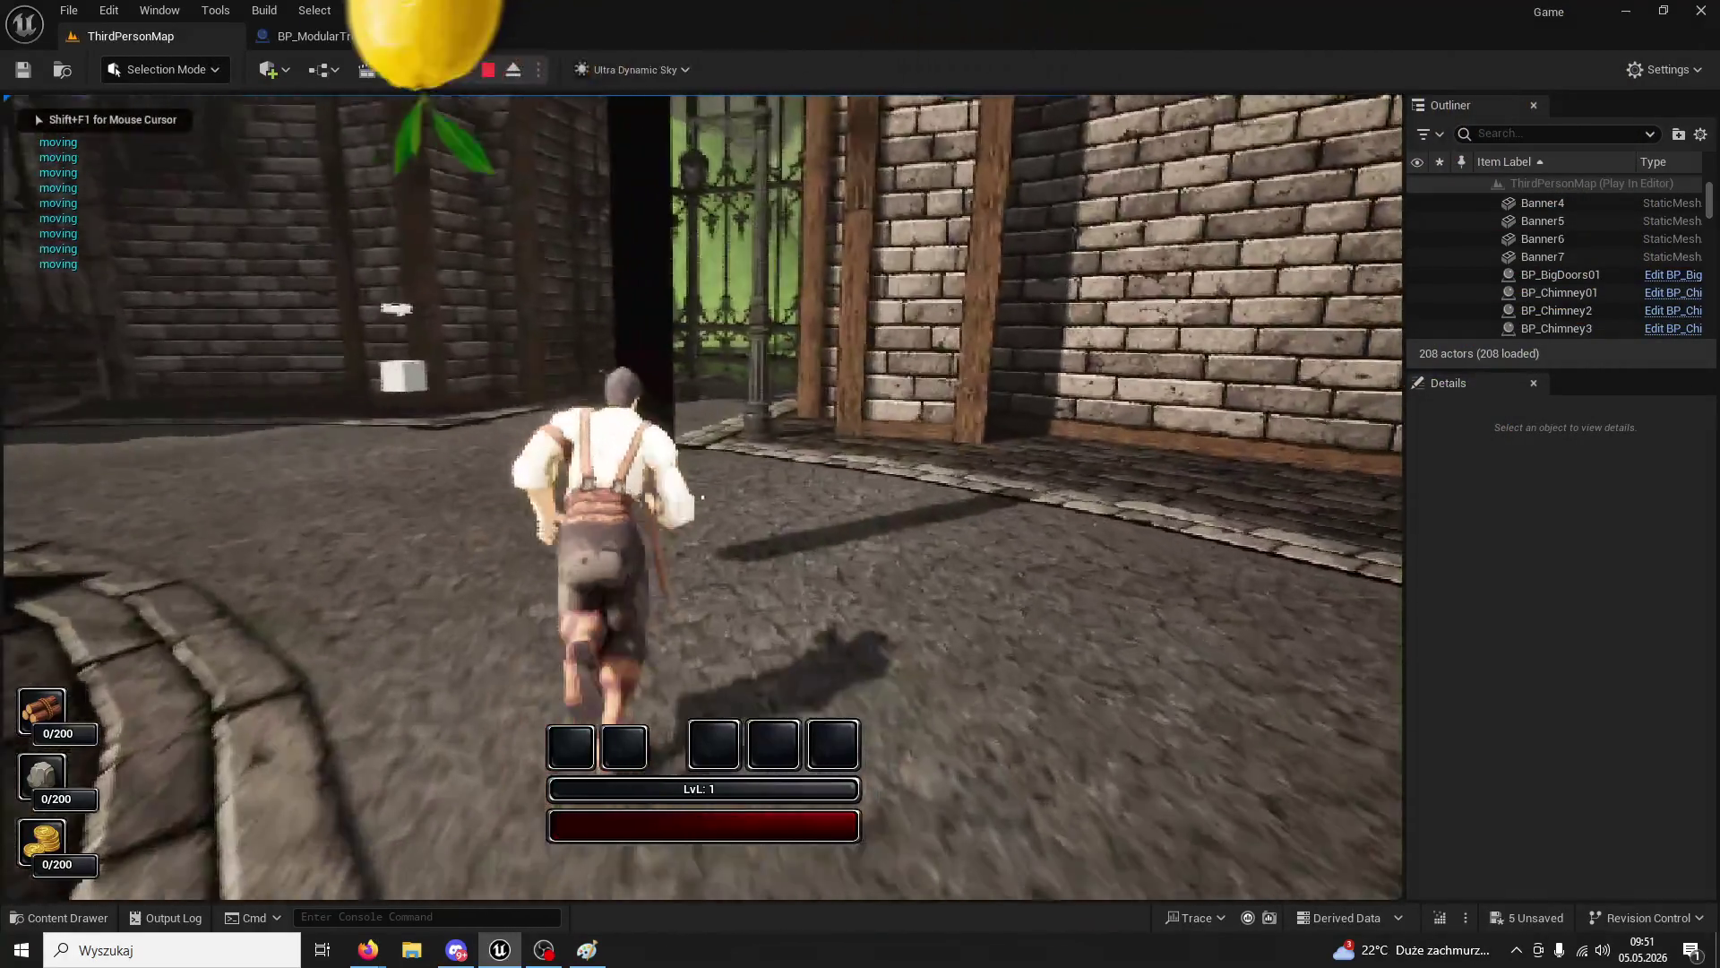
pyautogui.click(702, 496)
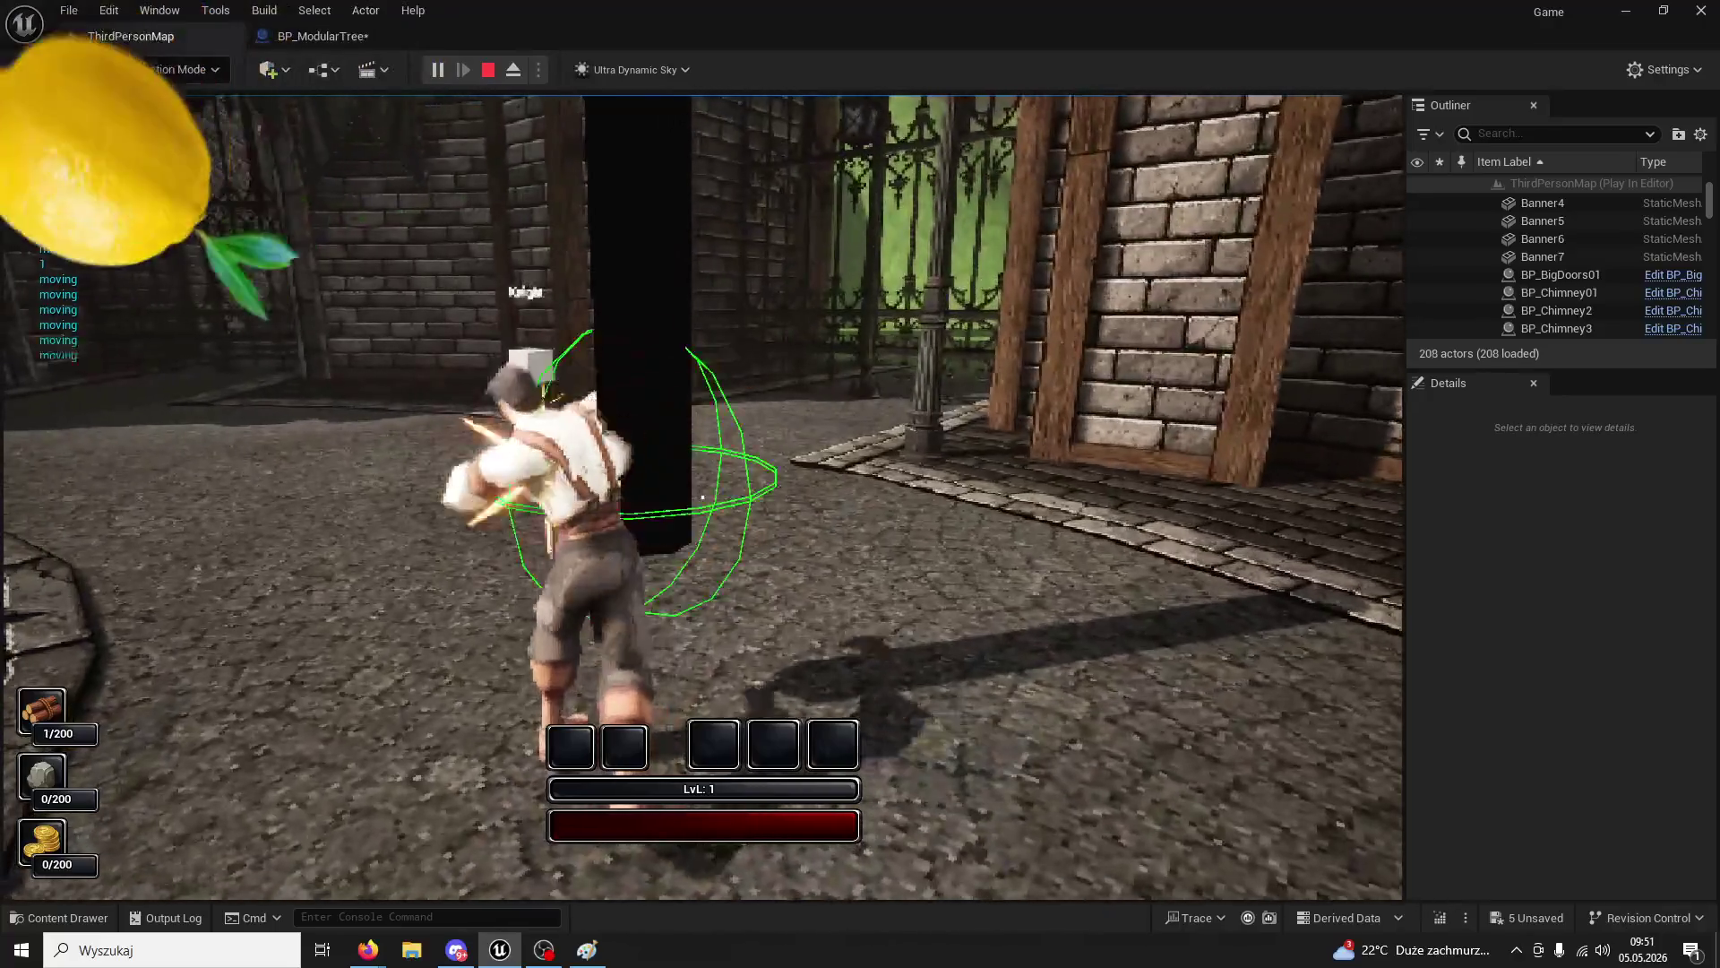
pyautogui.click(702, 496)
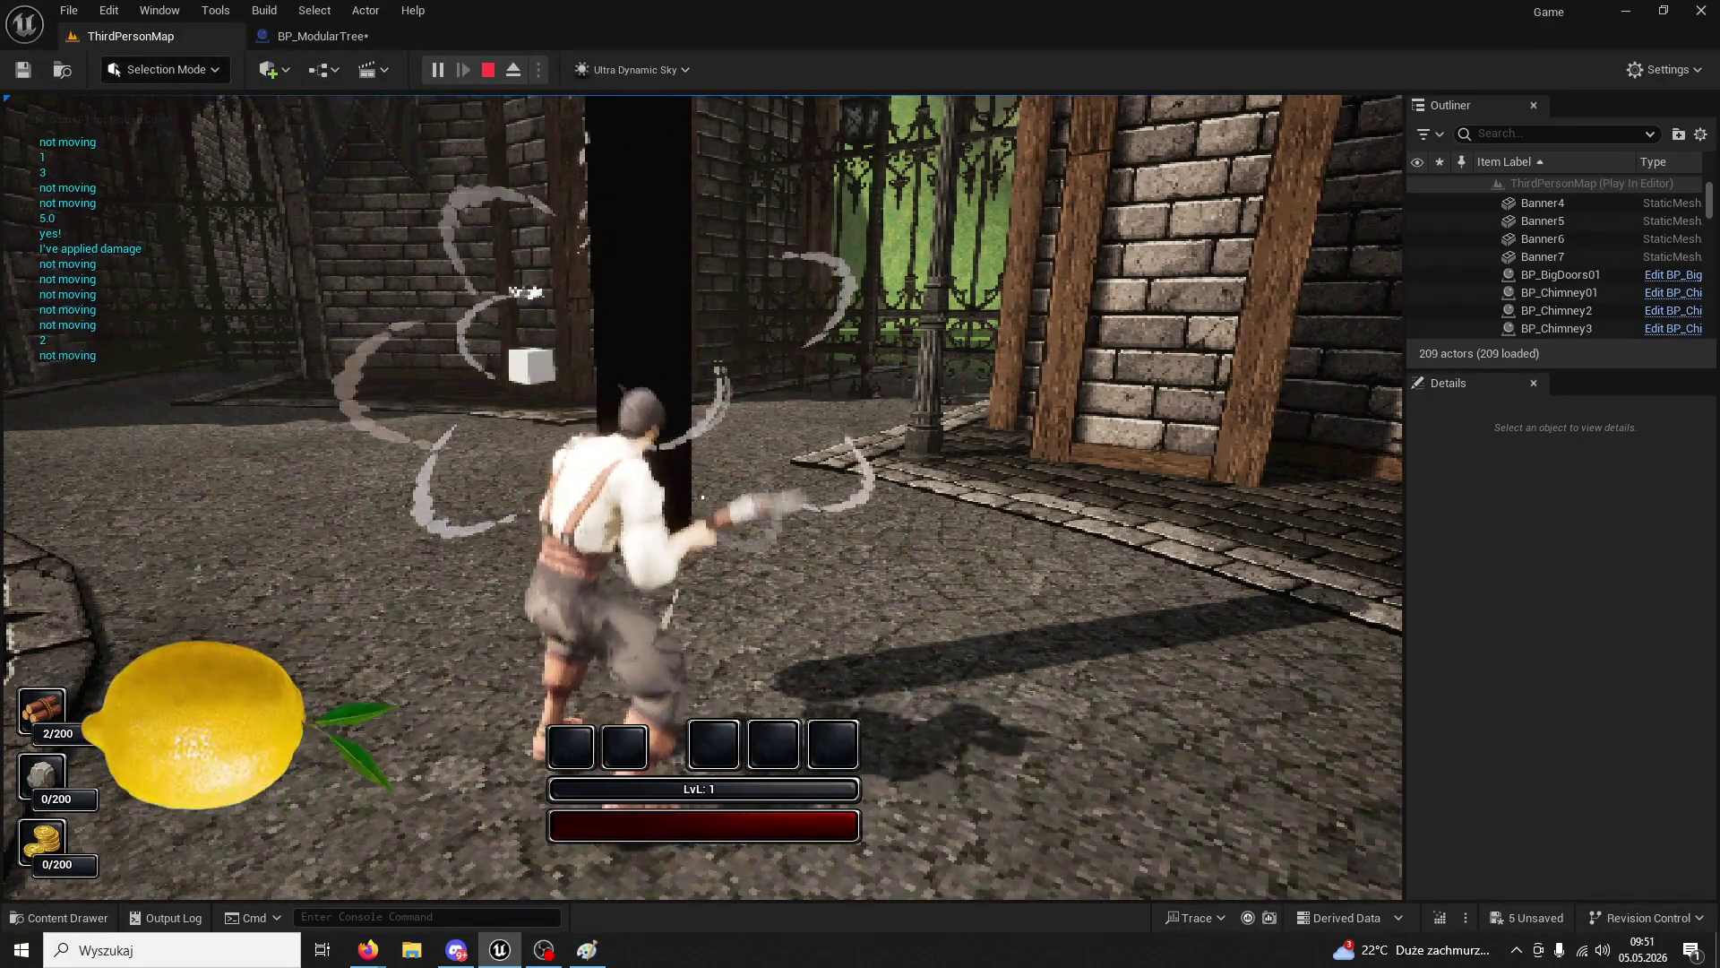
pyautogui.click(703, 496)
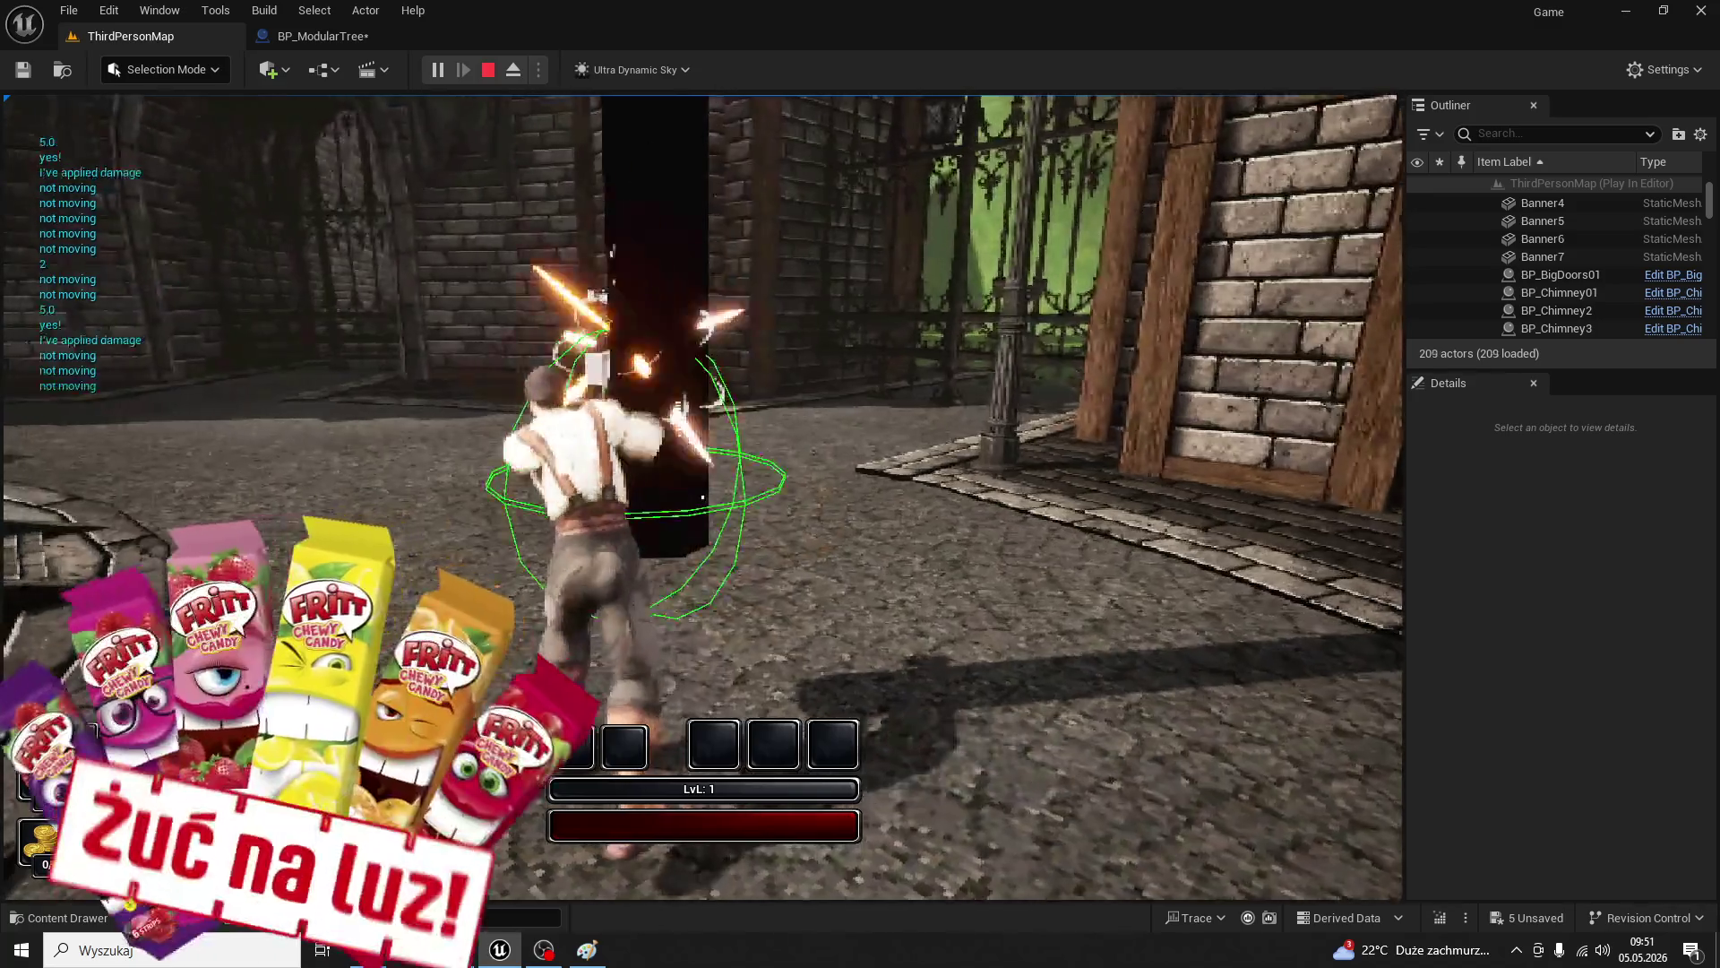
pyautogui.click(702, 497)
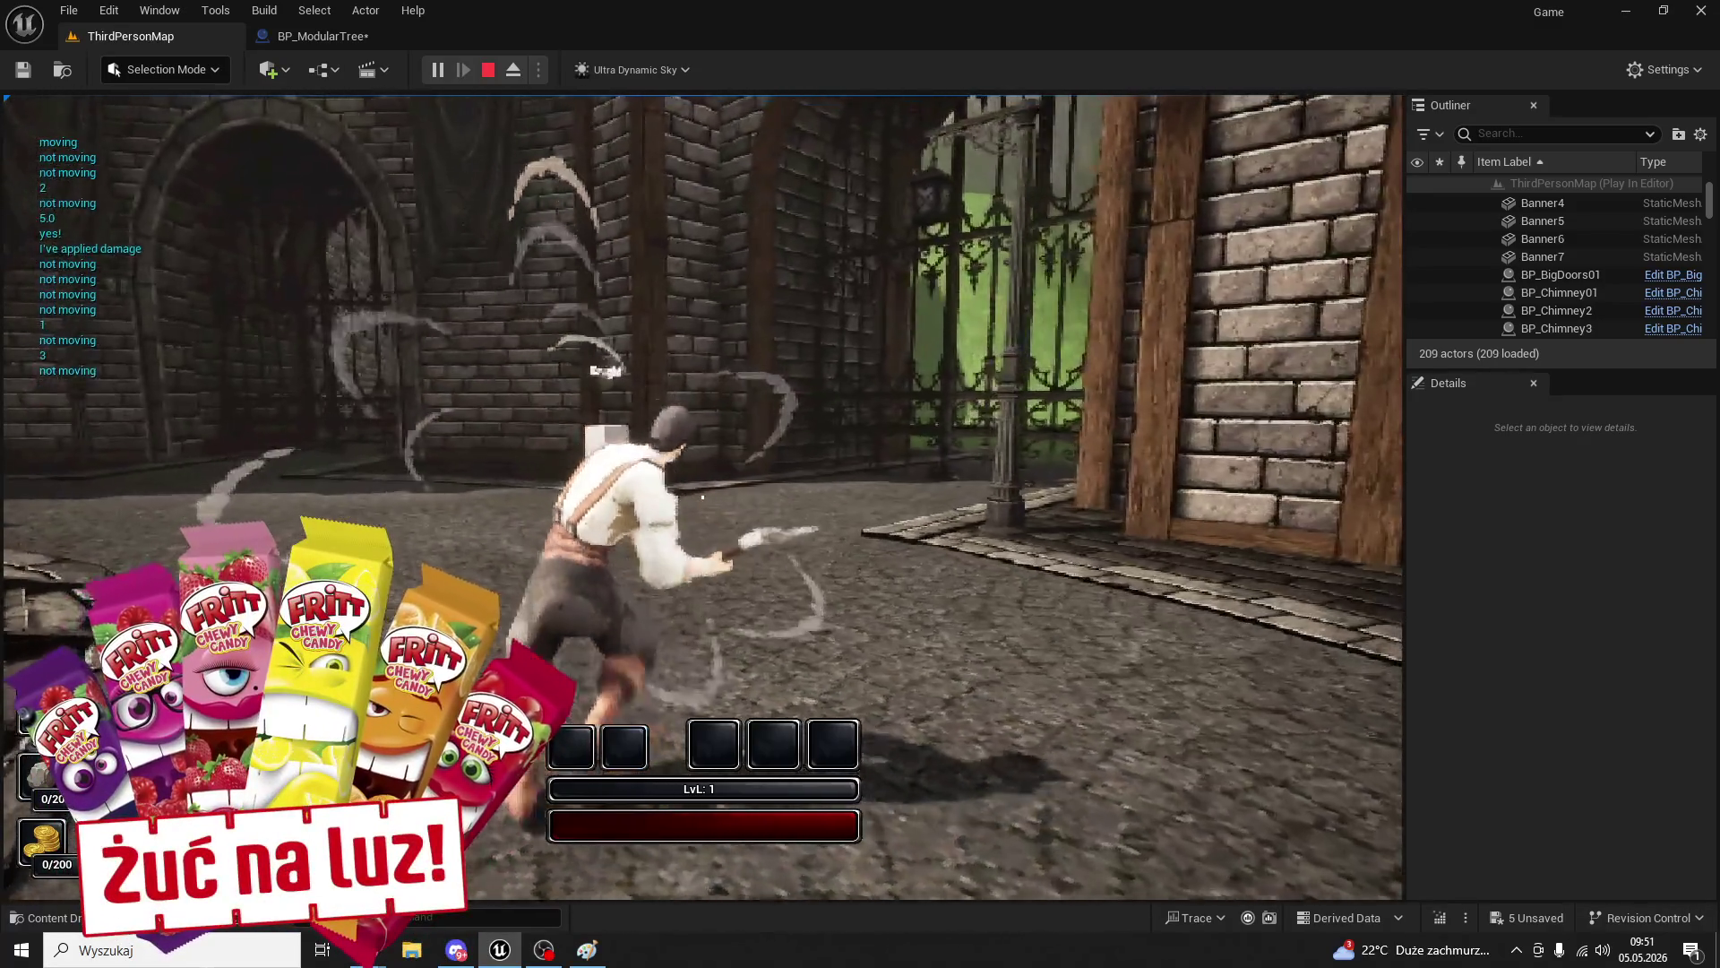
pyautogui.press('w')
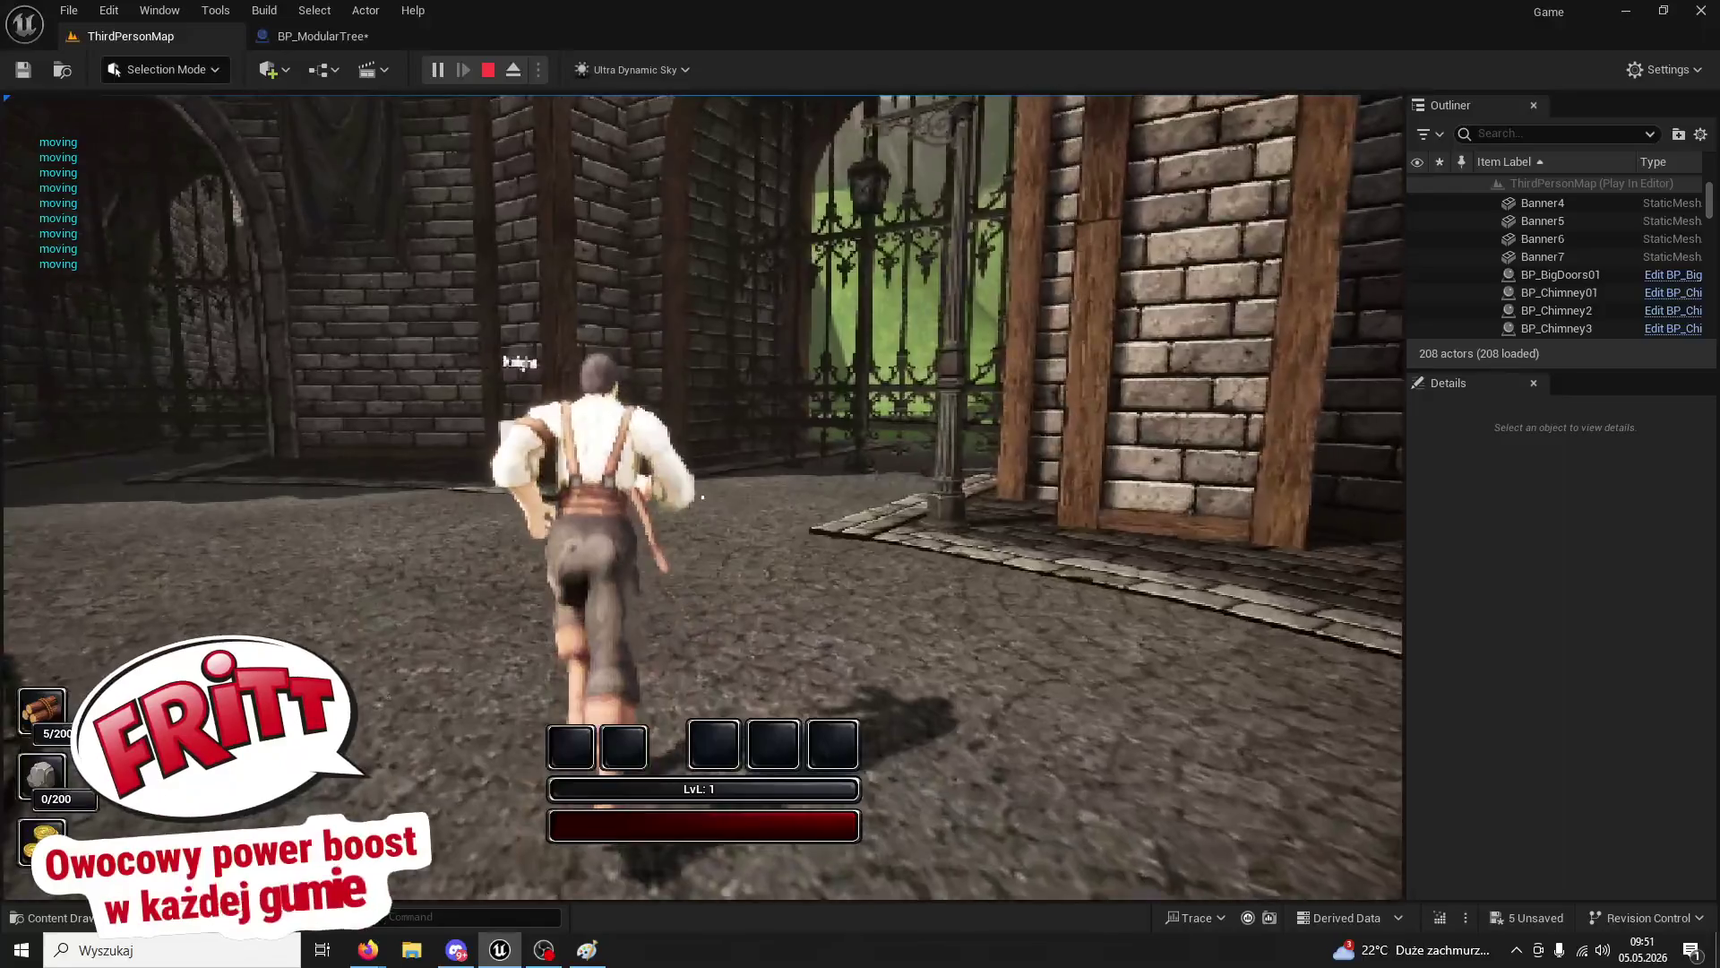
pyautogui.click(702, 496)
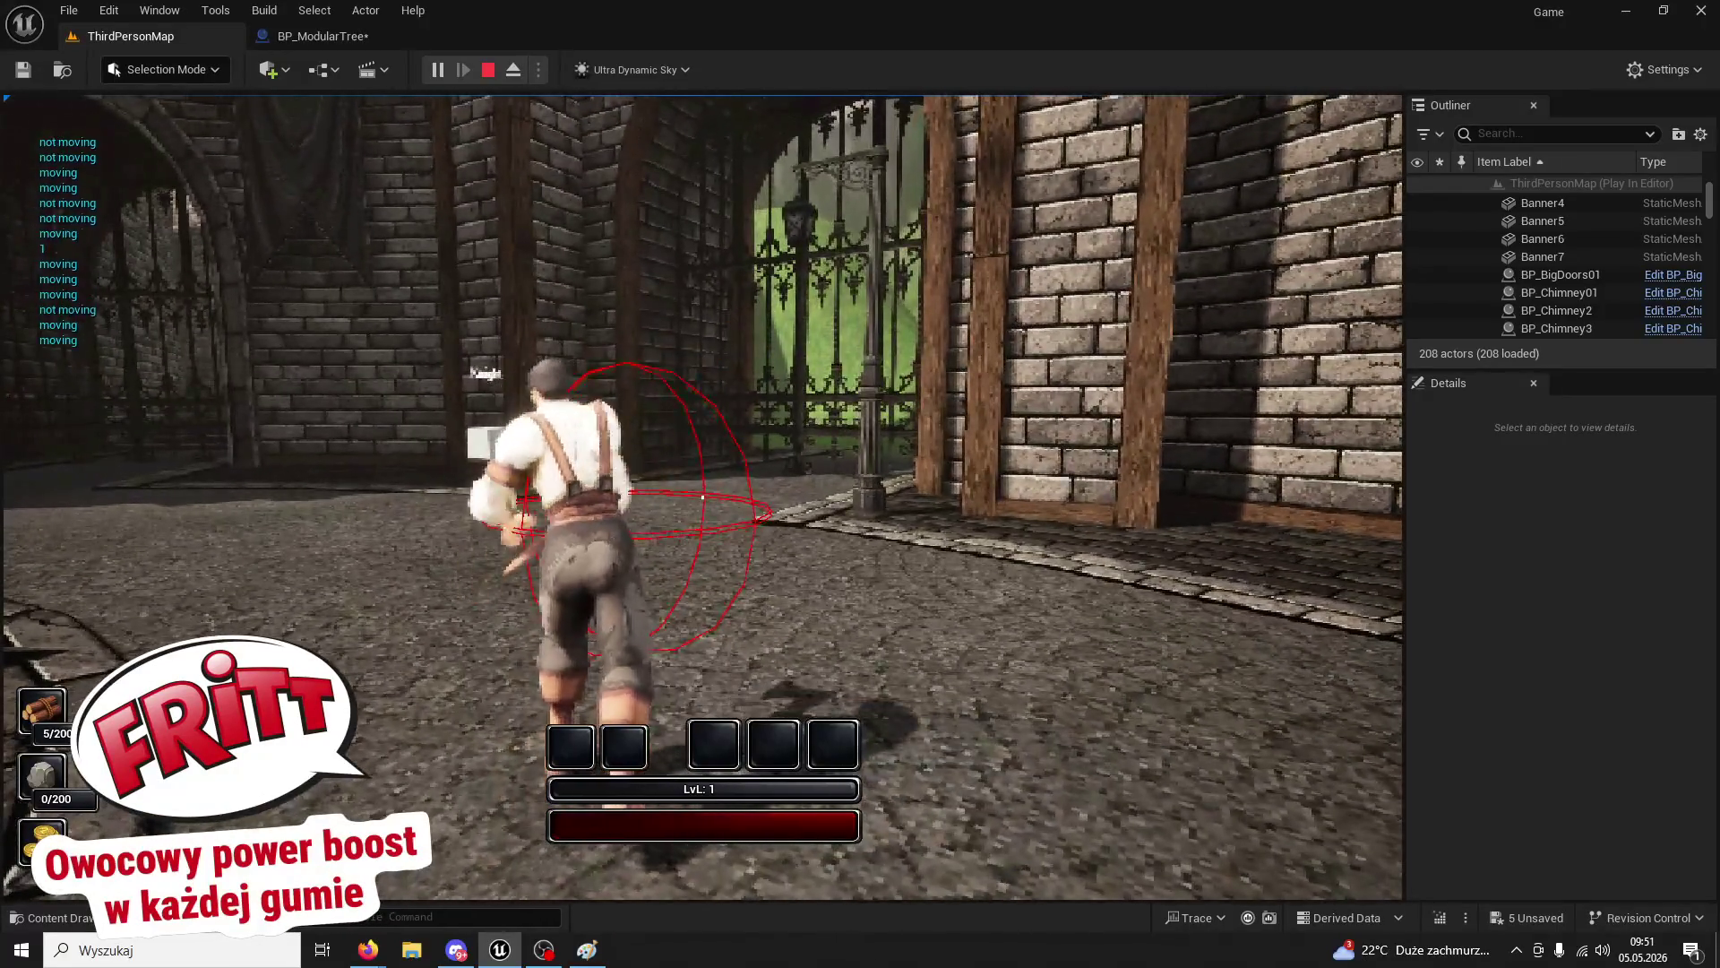
pyautogui.press('Escape')
pyautogui.click(315, 10)
pyautogui.click(265, 37)
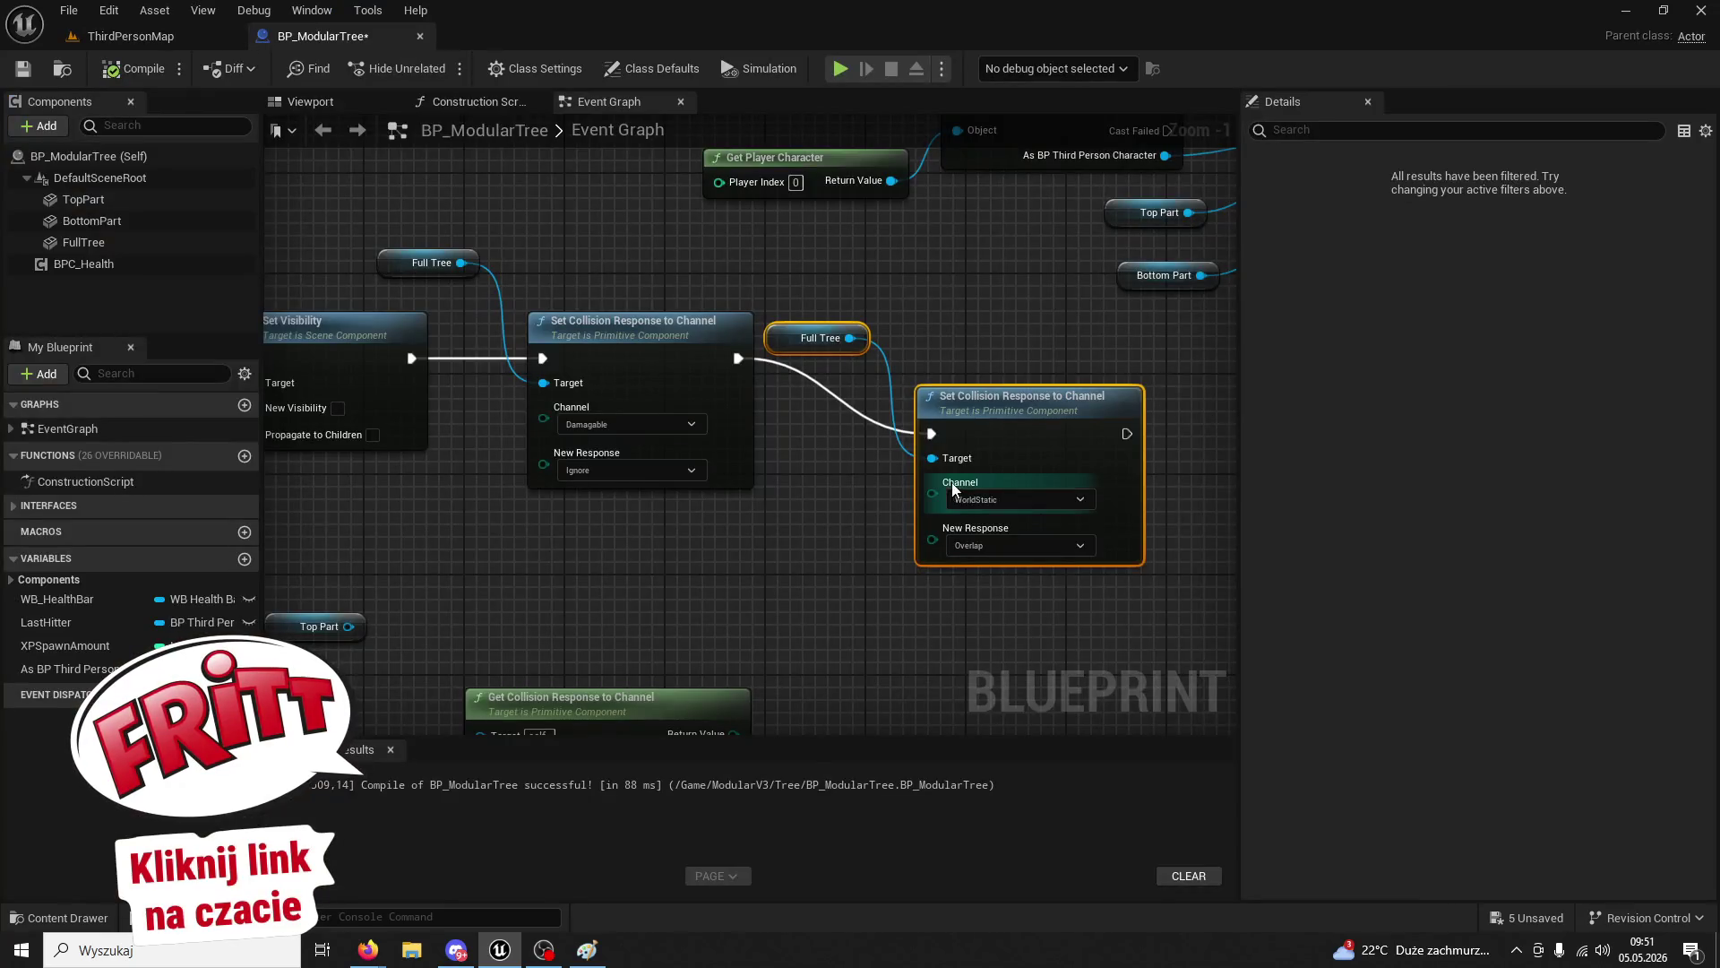
# - Change the second collision node's channel to WorldDynamic
pyautogui.click(988, 504)
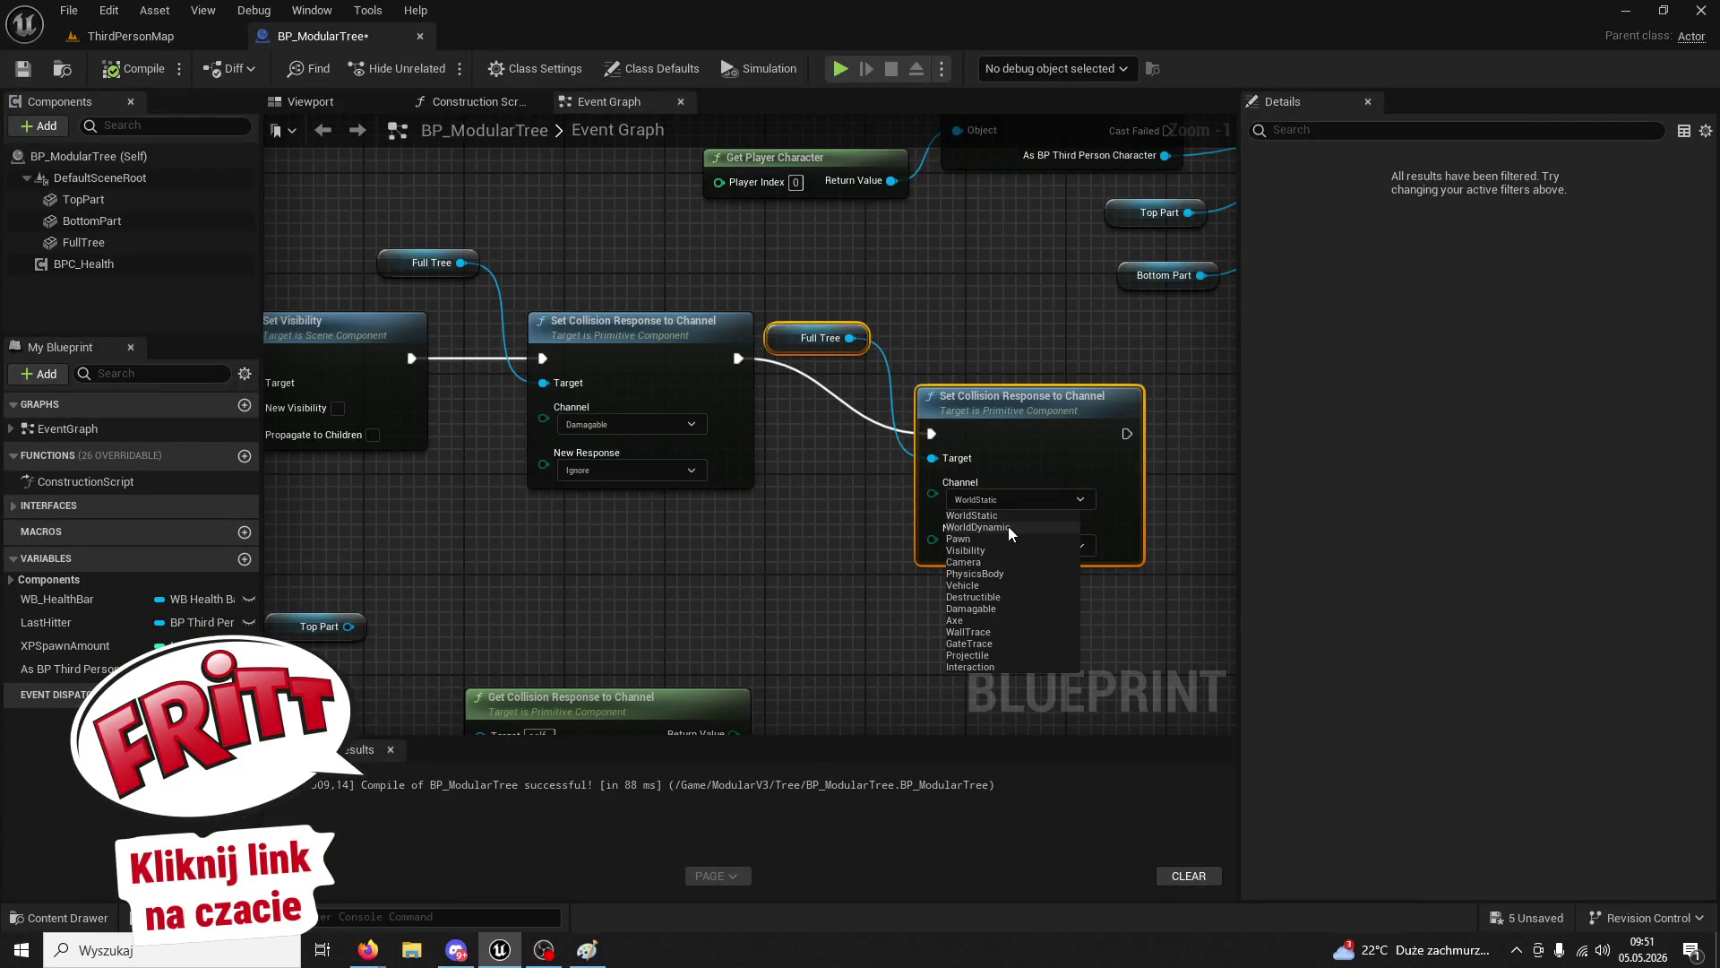
pyautogui.click(1008, 526)
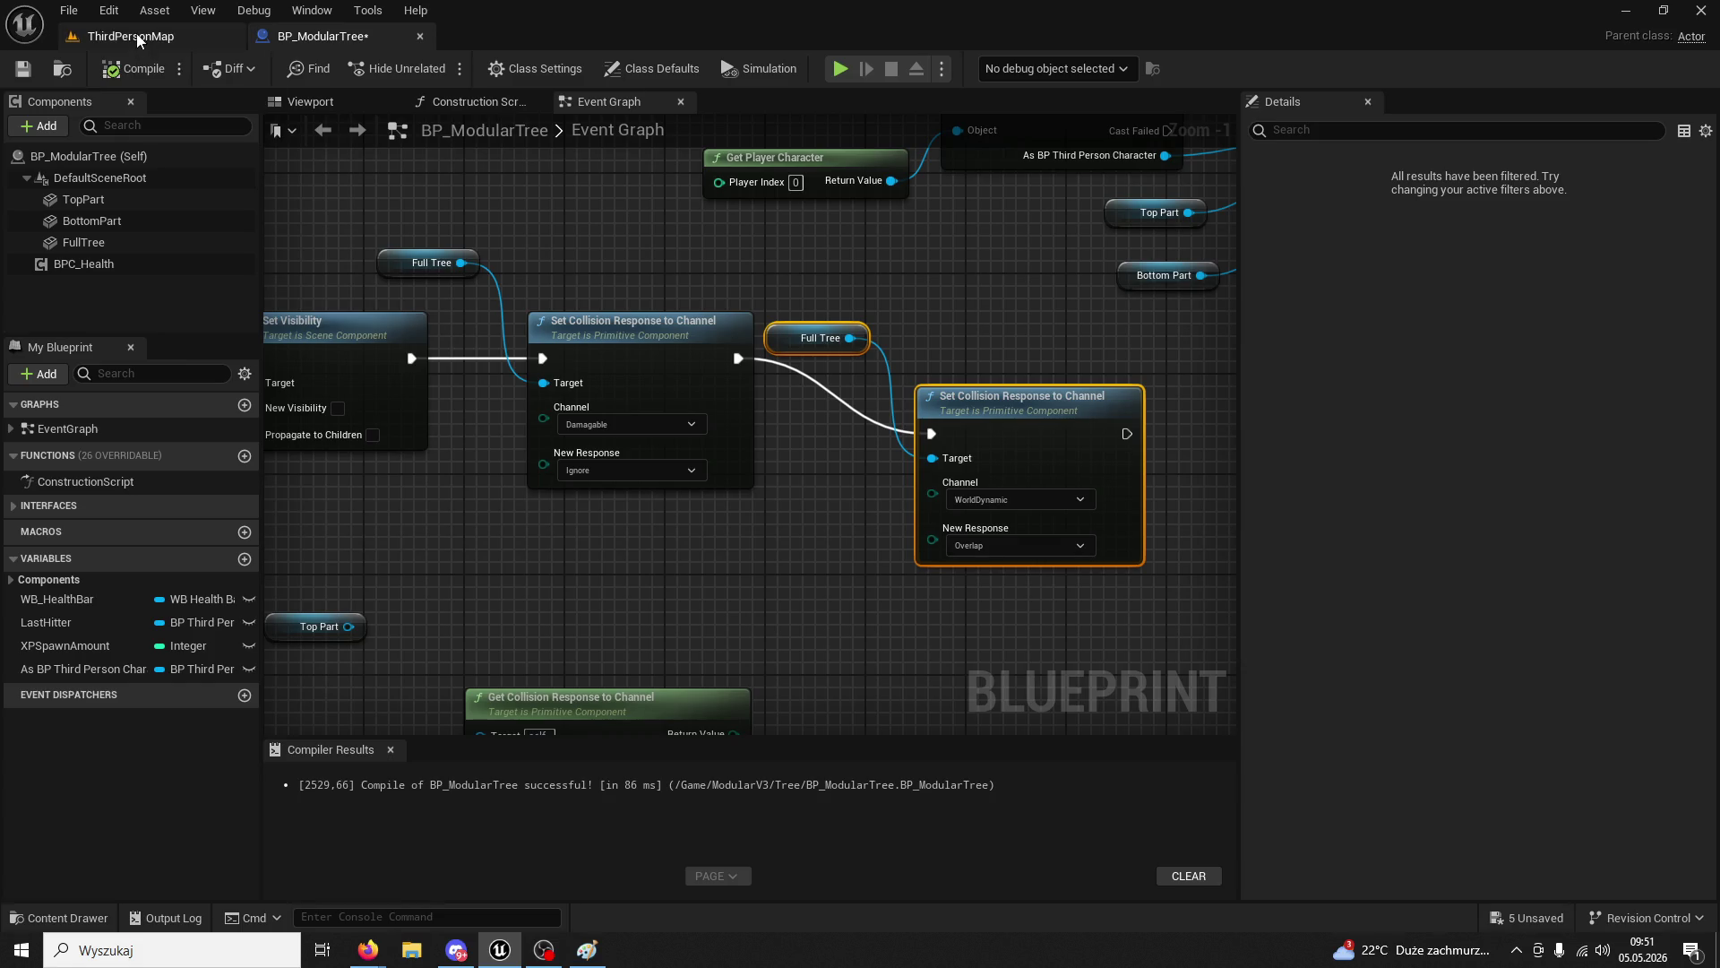
pyautogui.click(215, 36)
# - Playtest the level, chopping the tree until wood reaches 5/200
pyautogui.click(436, 70)
pyautogui.press('w')
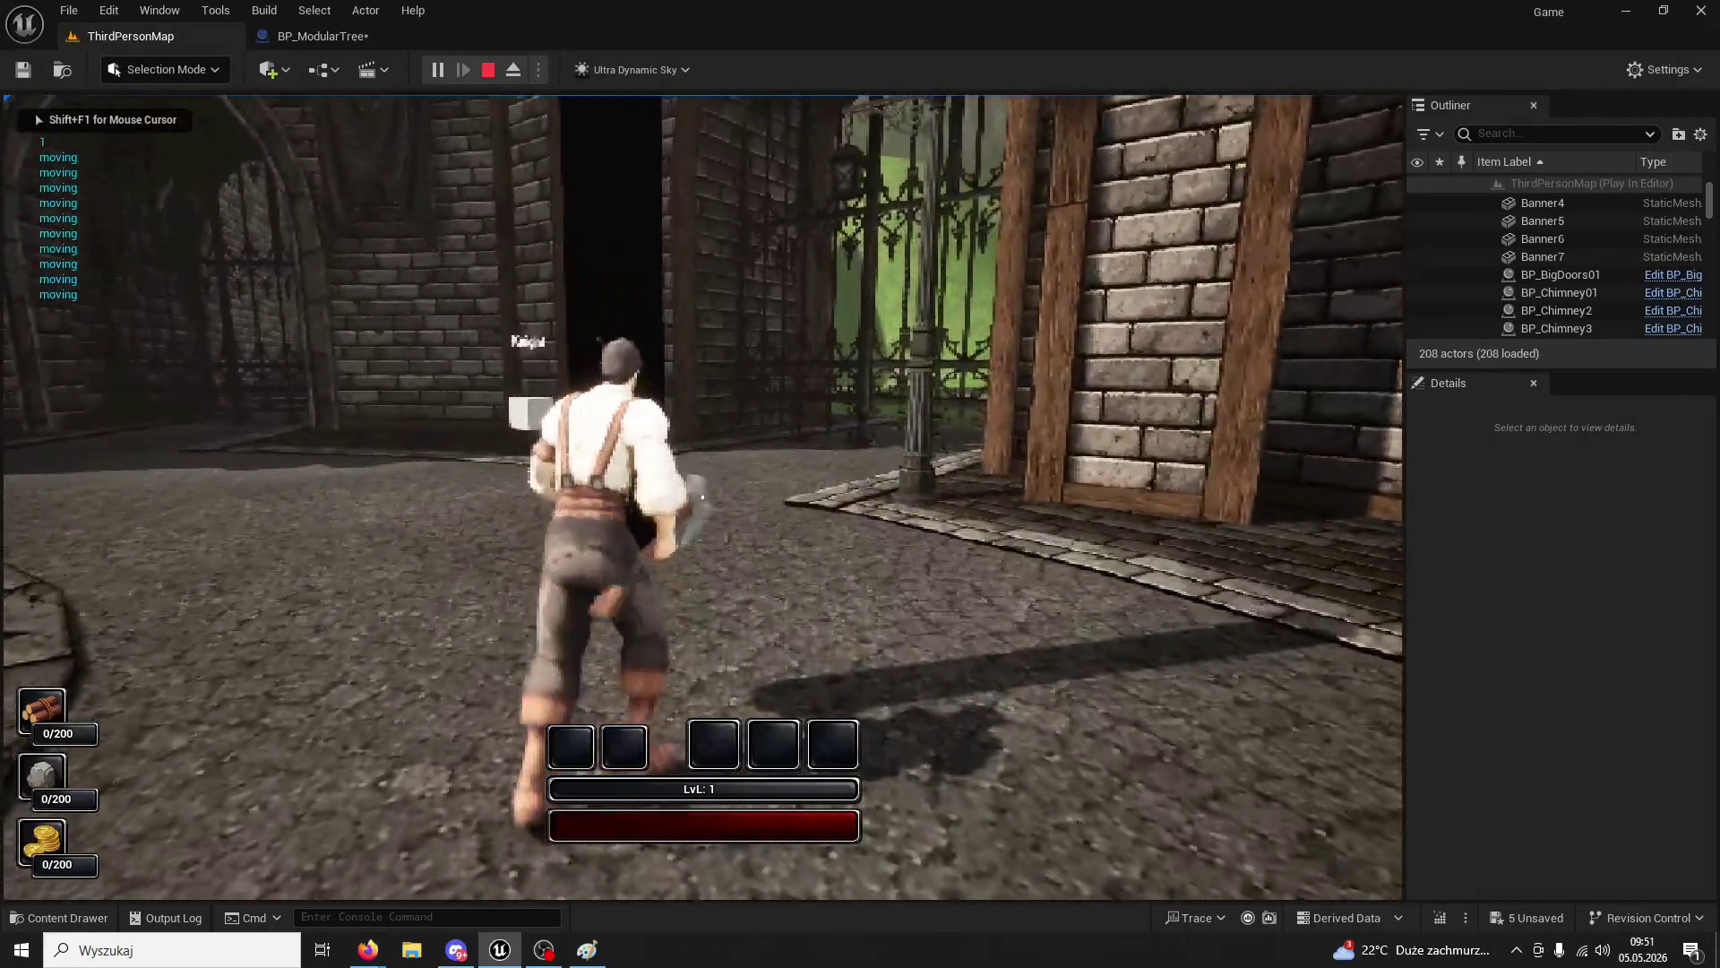
pyautogui.click(703, 498)
pyautogui.click(702, 497)
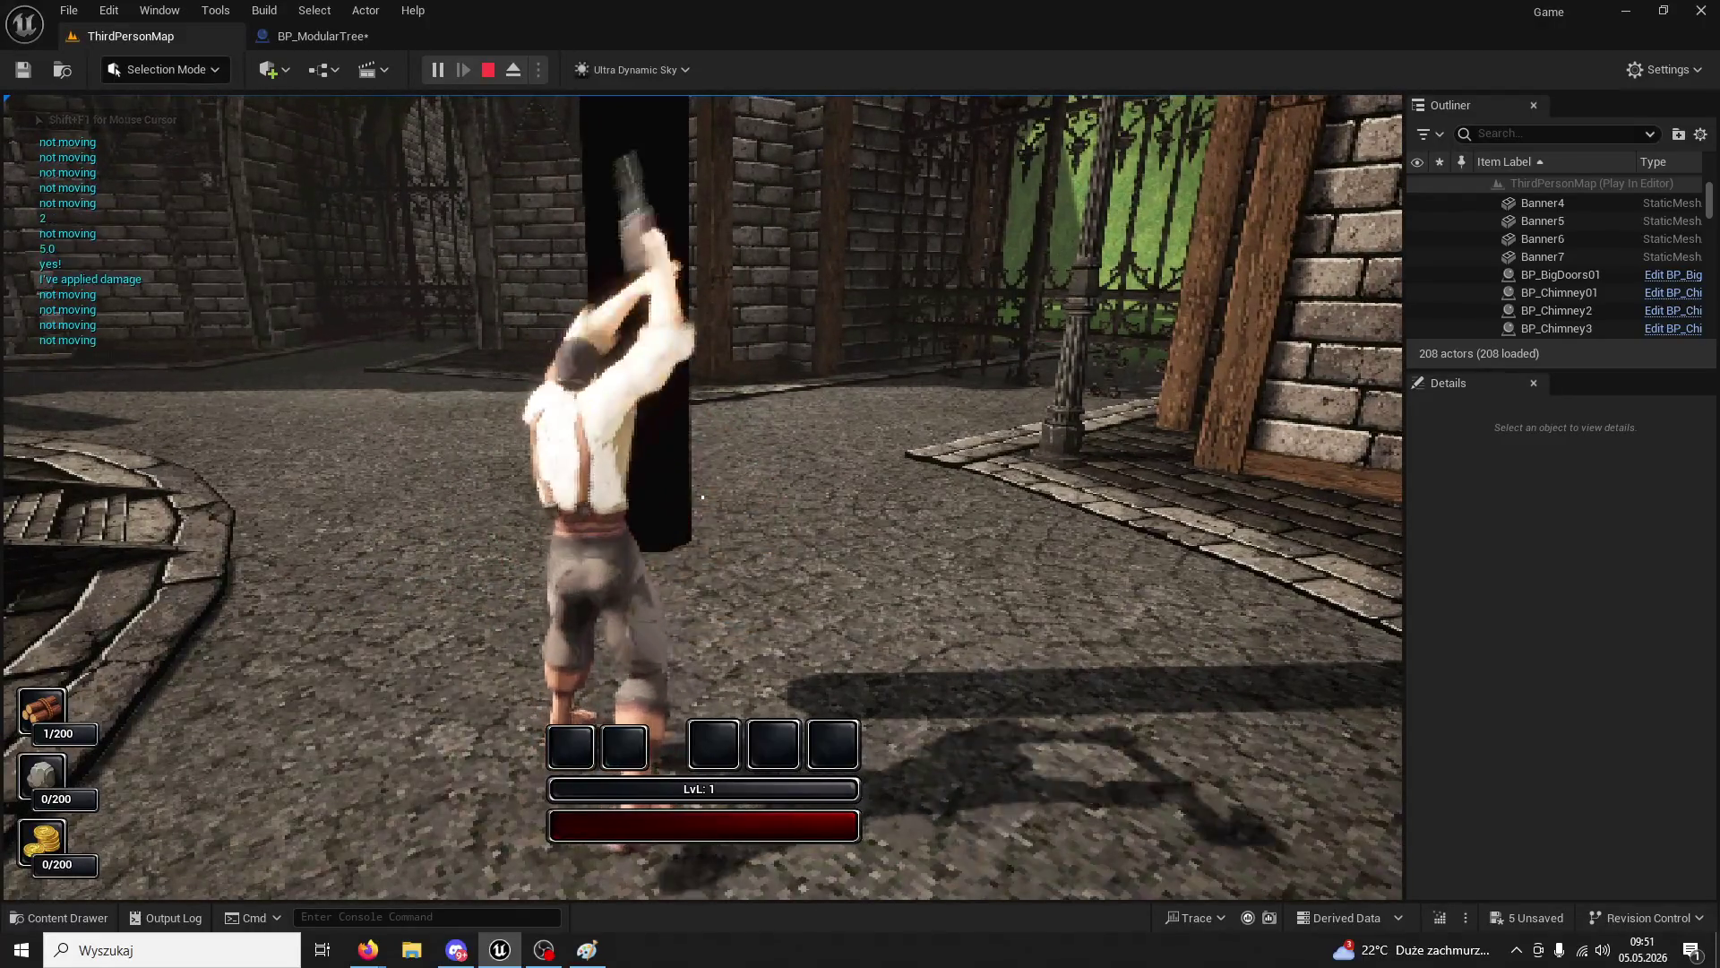
pyautogui.click(703, 497)
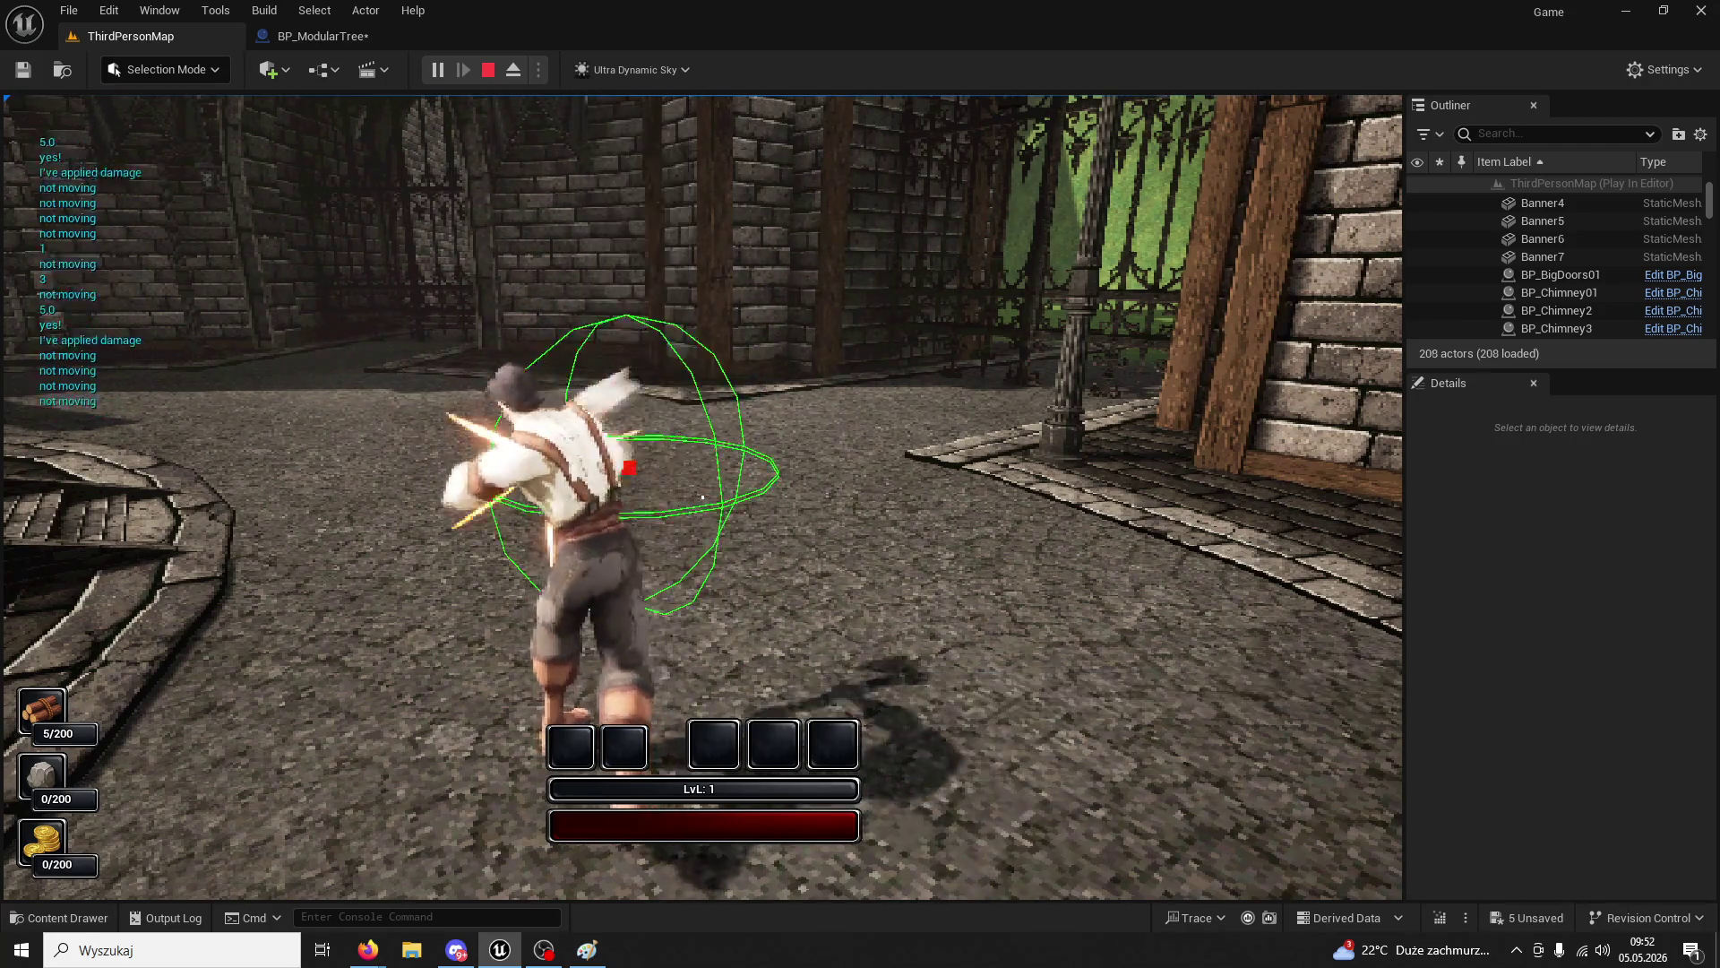
pyautogui.click(702, 497)
pyautogui.press('Escape')
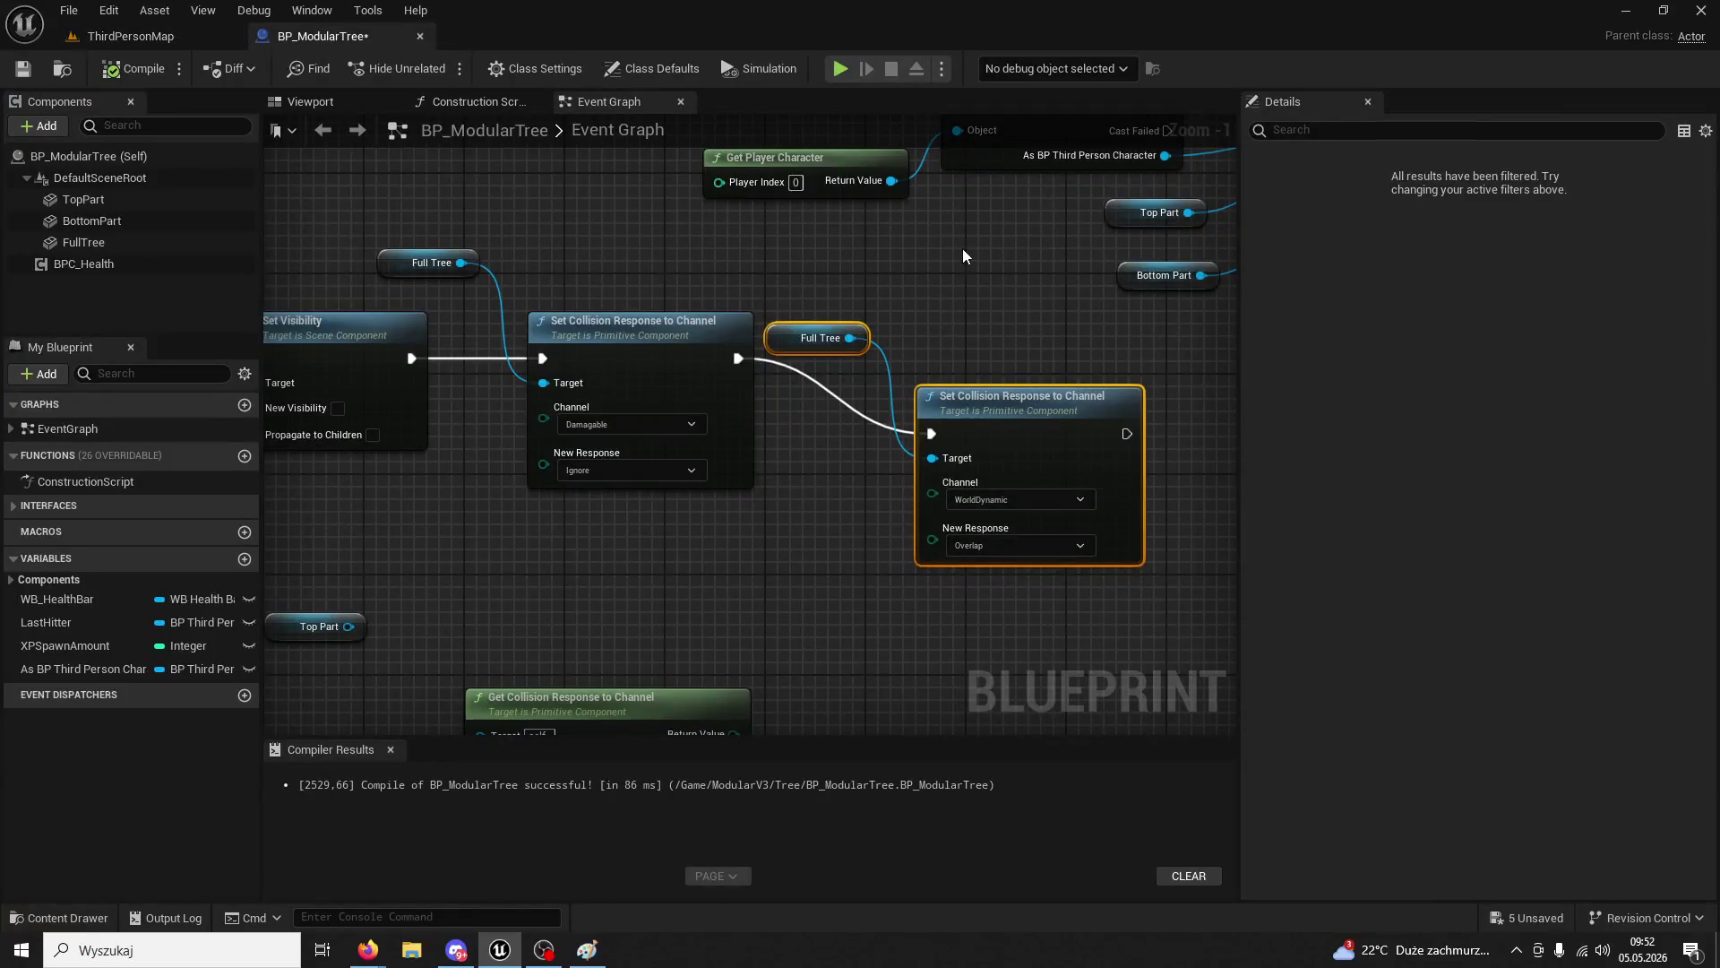
# - Inspect FullTree's Collision Responses and switch the second node's channel to PhysicsBody
pyautogui.click(98, 240)
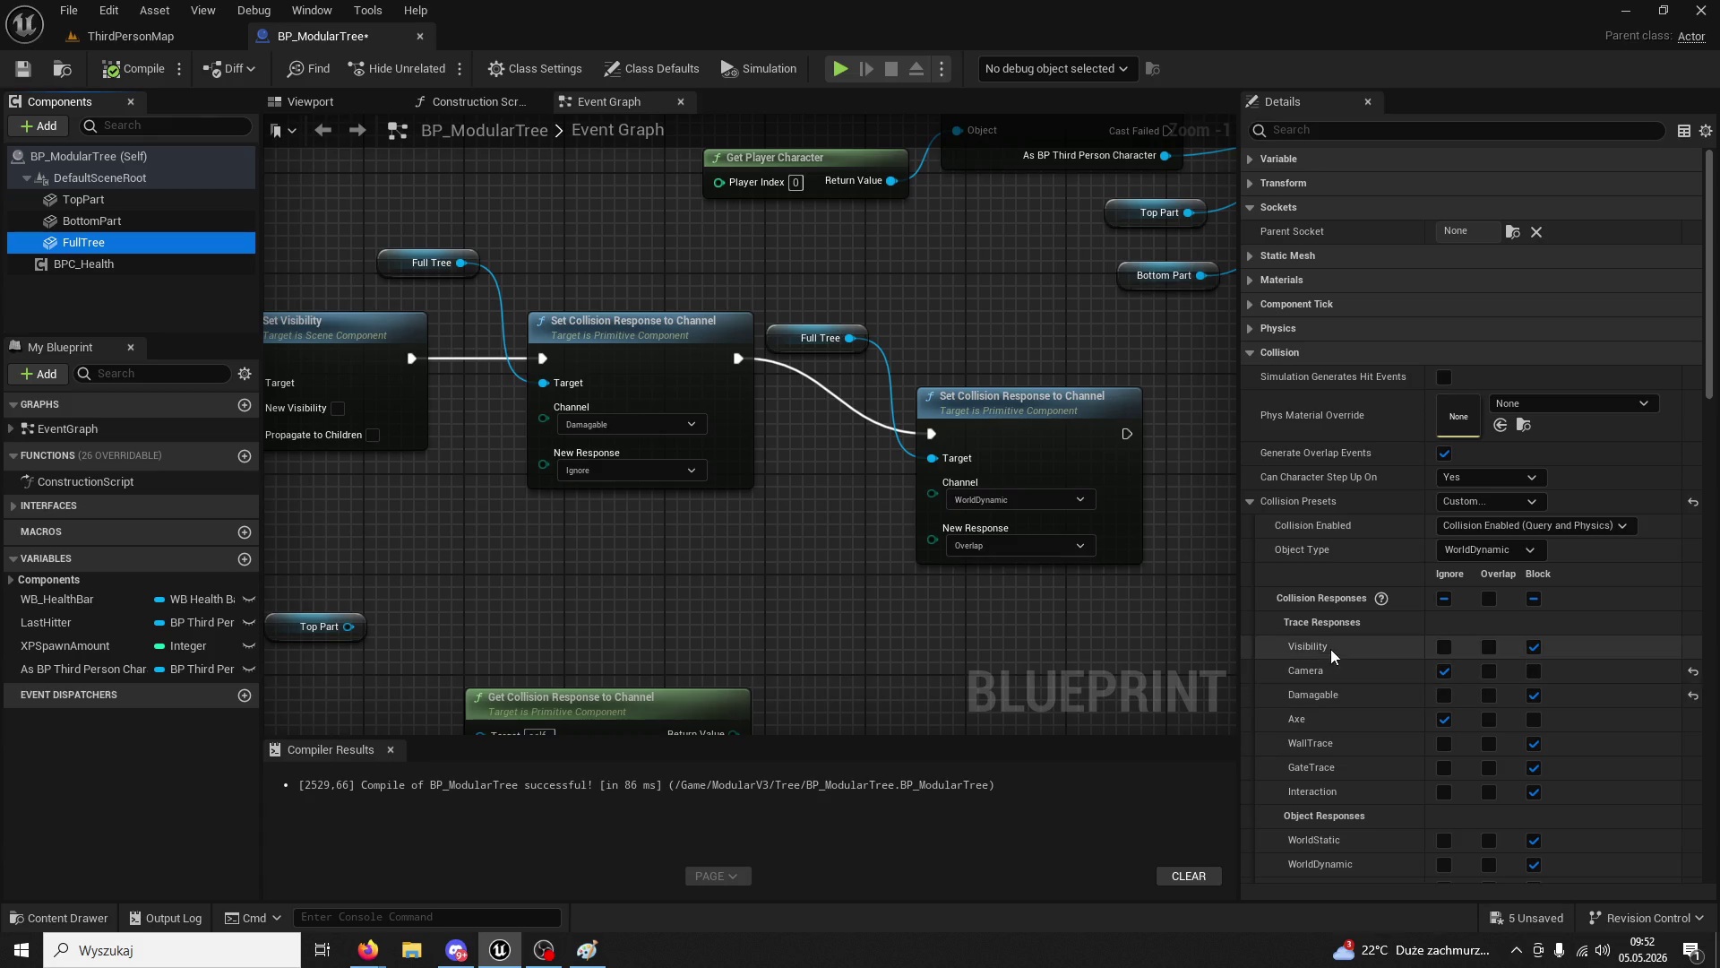
pyautogui.scroll(-1, 1381, 713)
pyautogui.scroll(-1, 1381, 713)
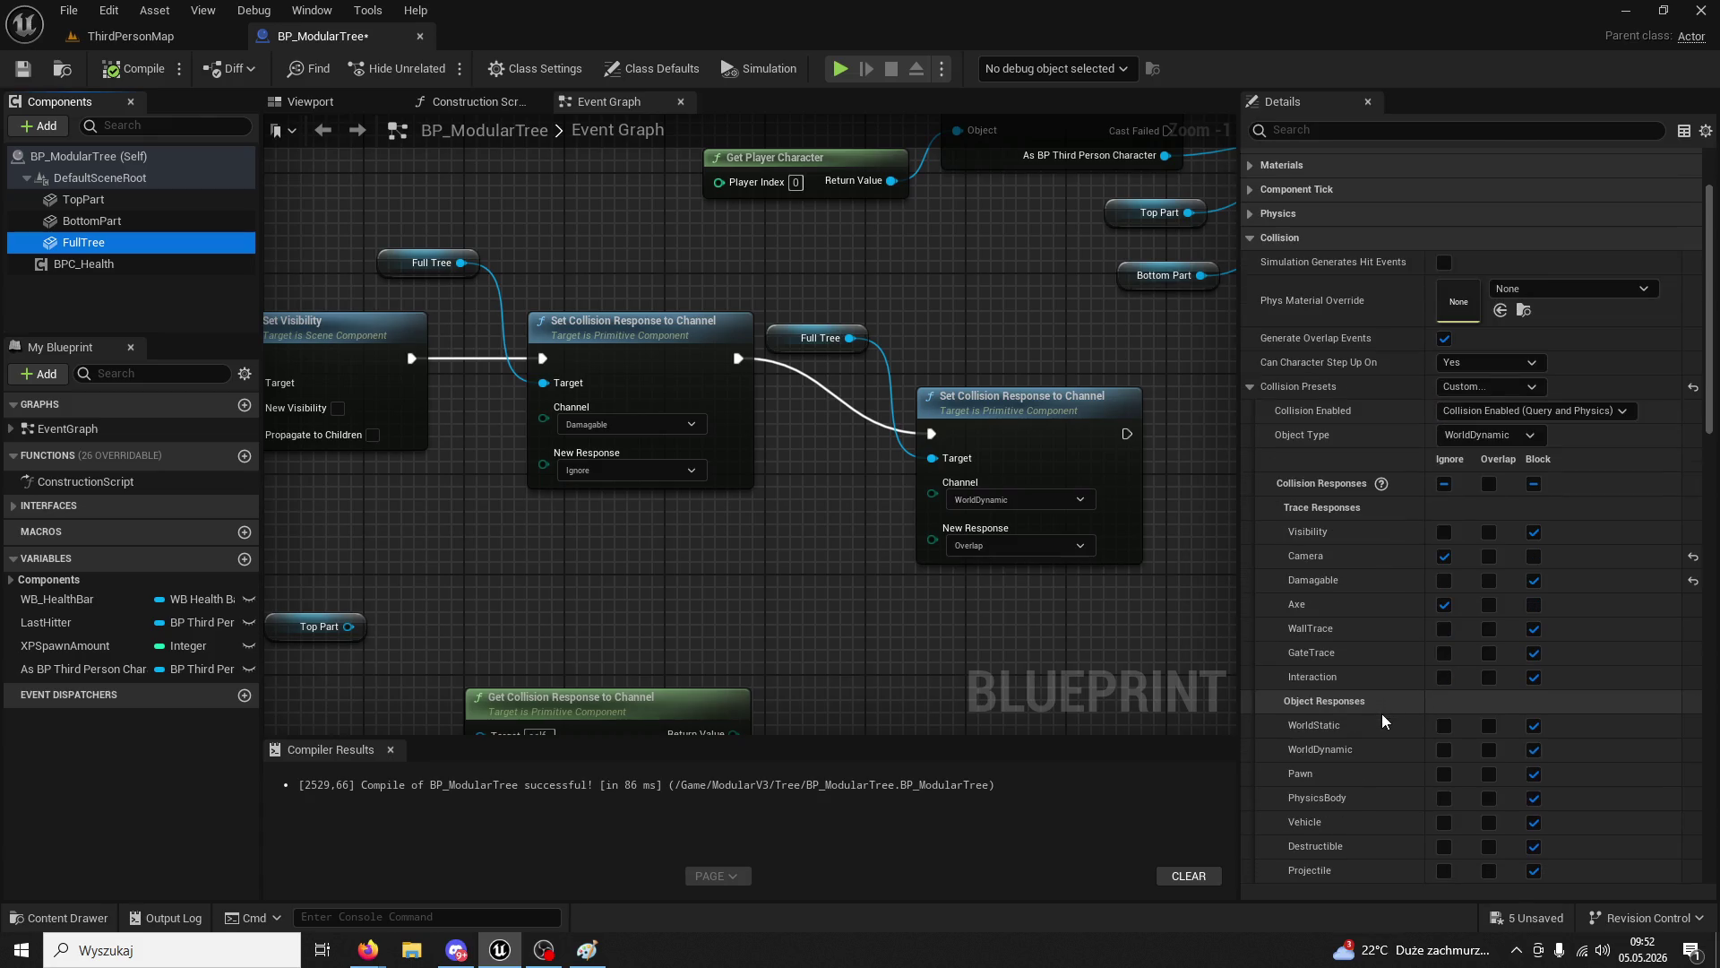
pyautogui.scroll(-1, 1494, 808)
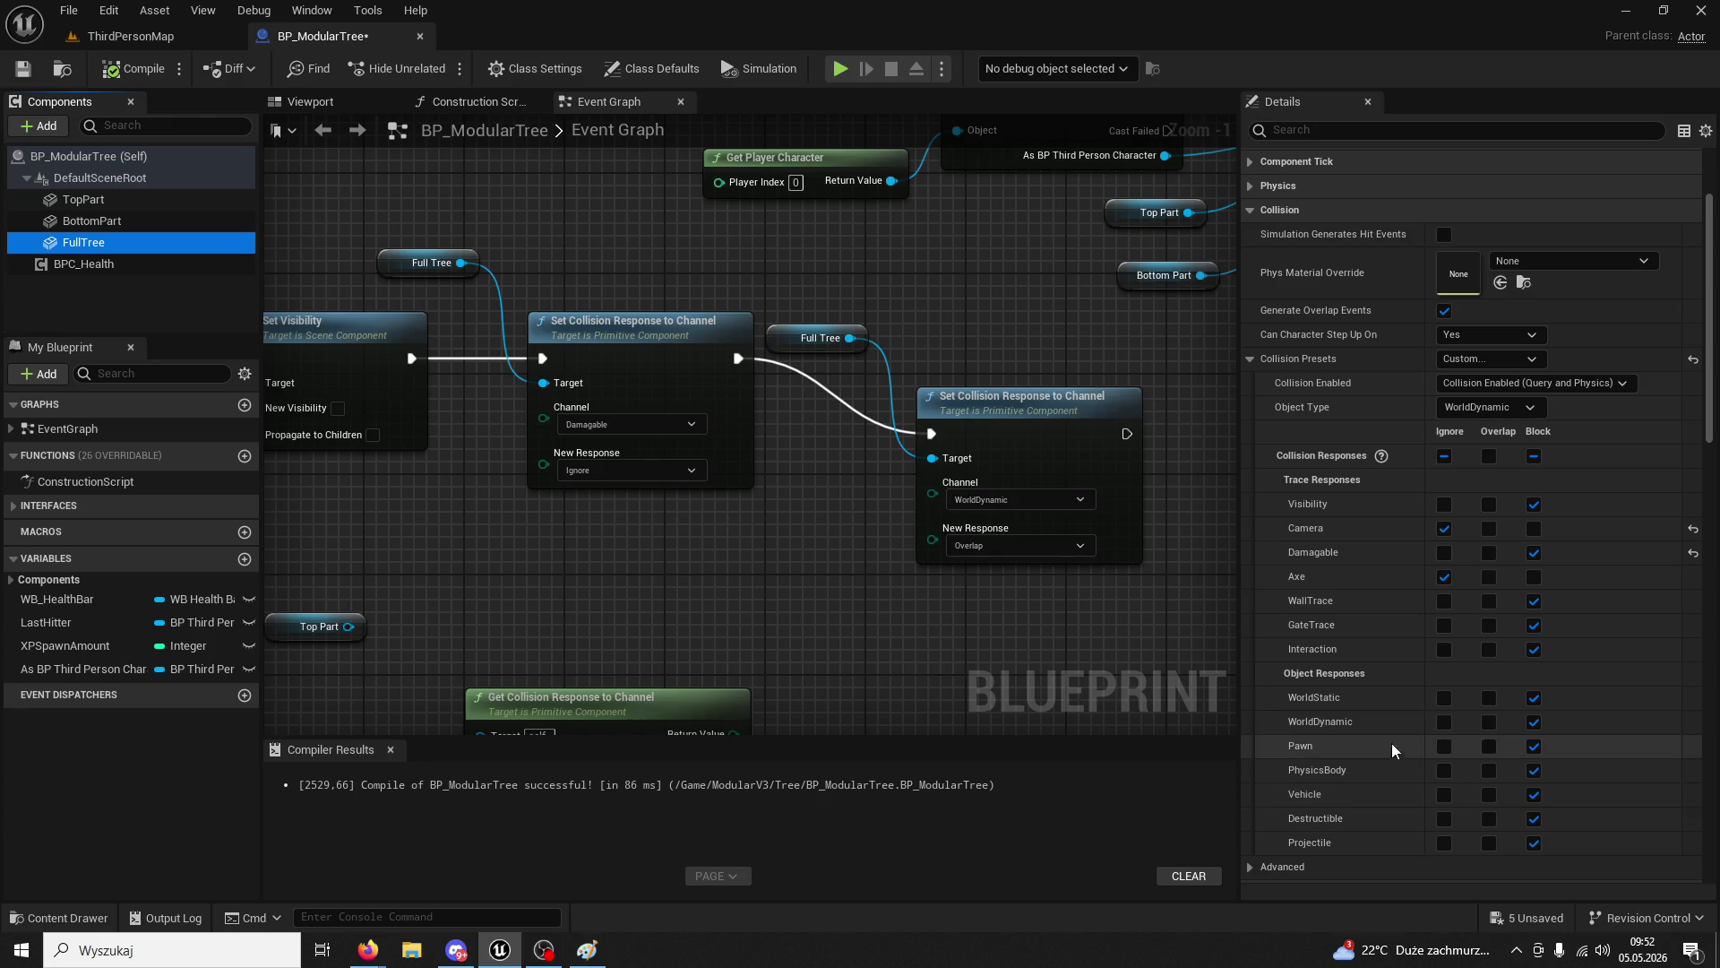
pyautogui.click(991, 503)
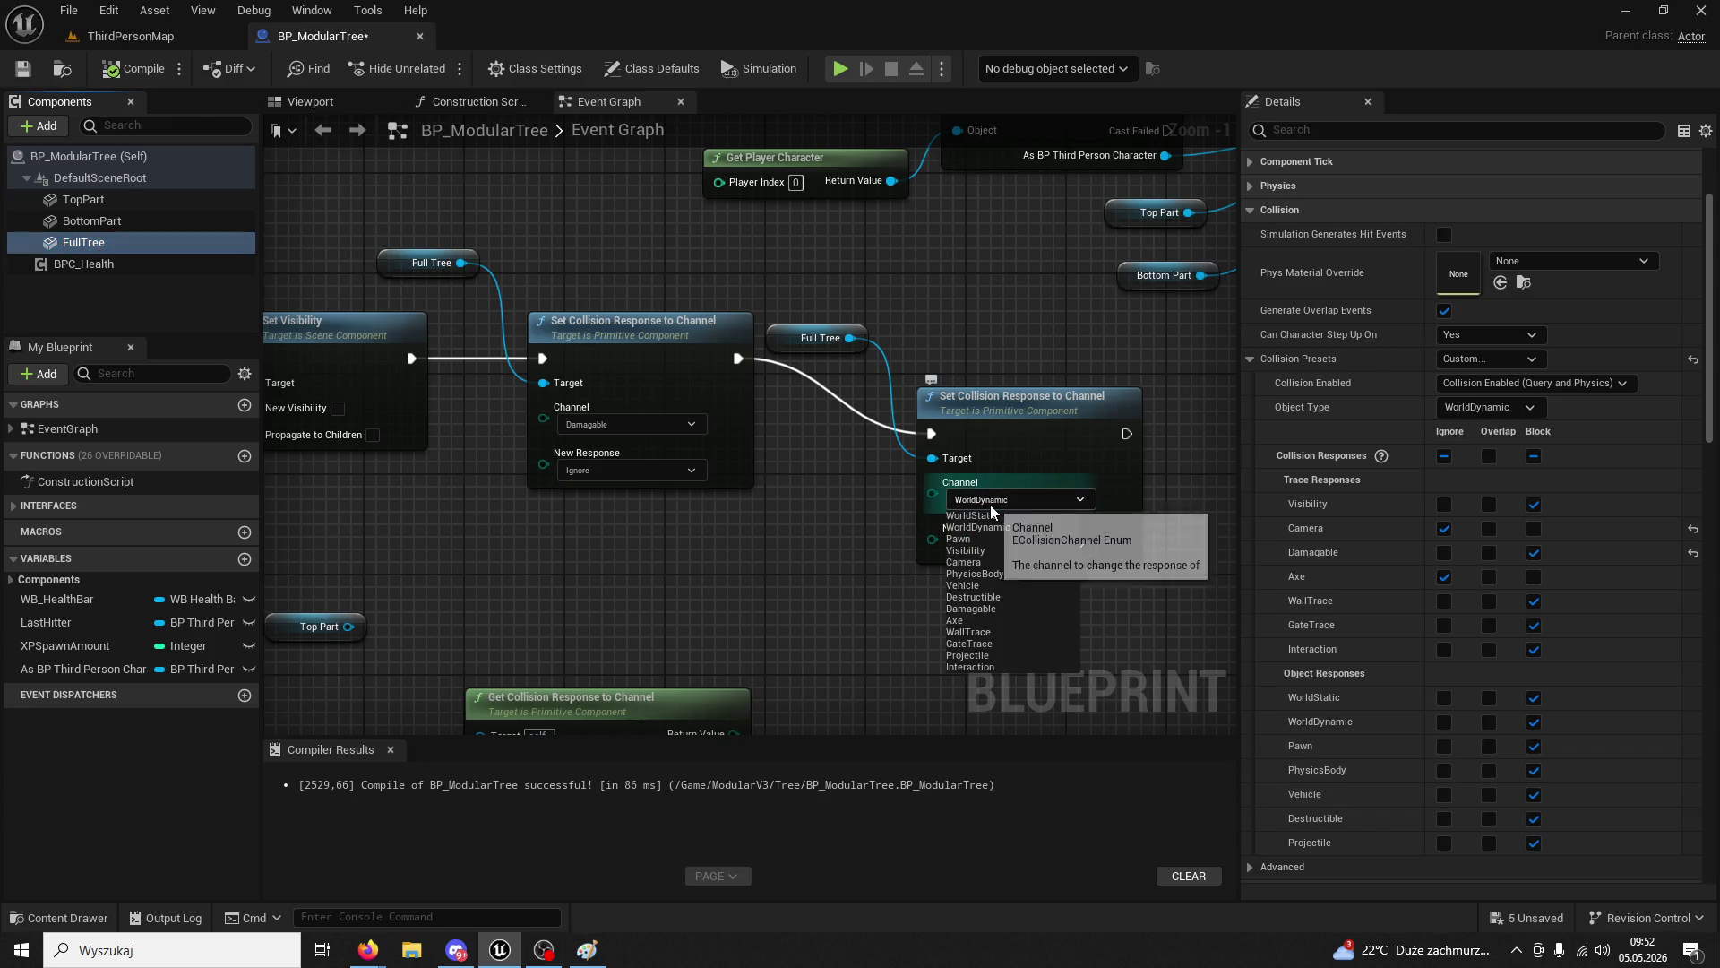
pyautogui.click(987, 578)
pyautogui.click(144, 35)
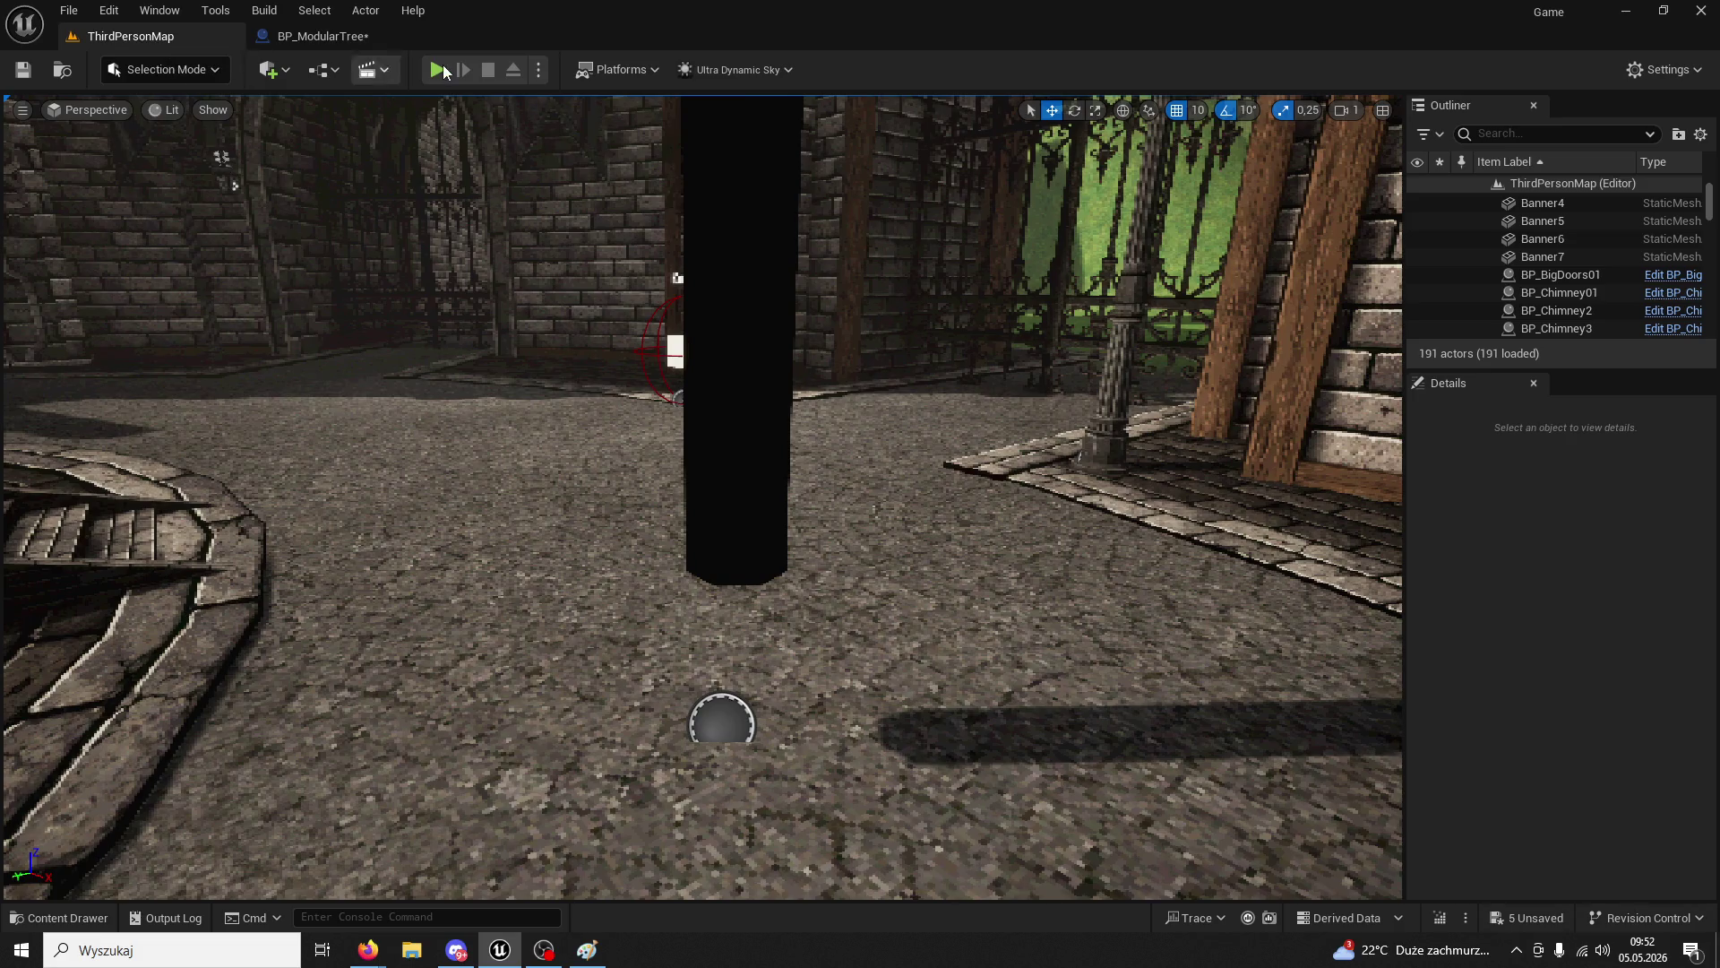
# - Playtest the PhysicsBody setup, chopping the tree to raise wood to 5/200
pyautogui.click(448, 70)
pyautogui.press('w')
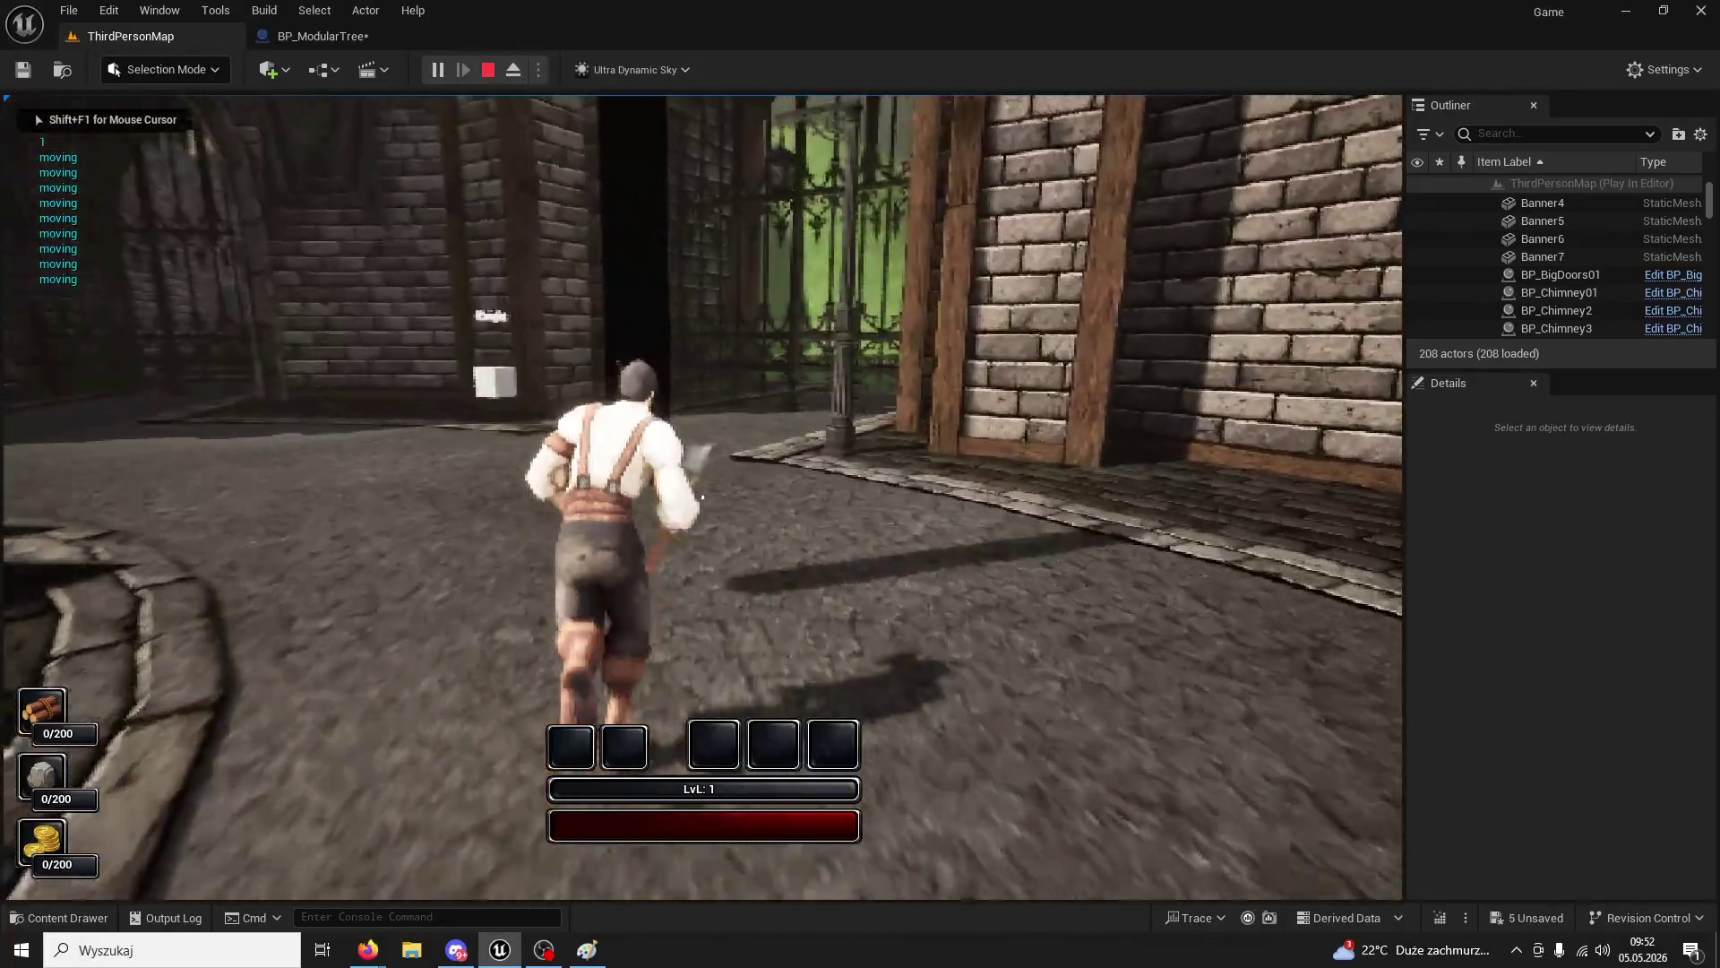
pyautogui.click(702, 496)
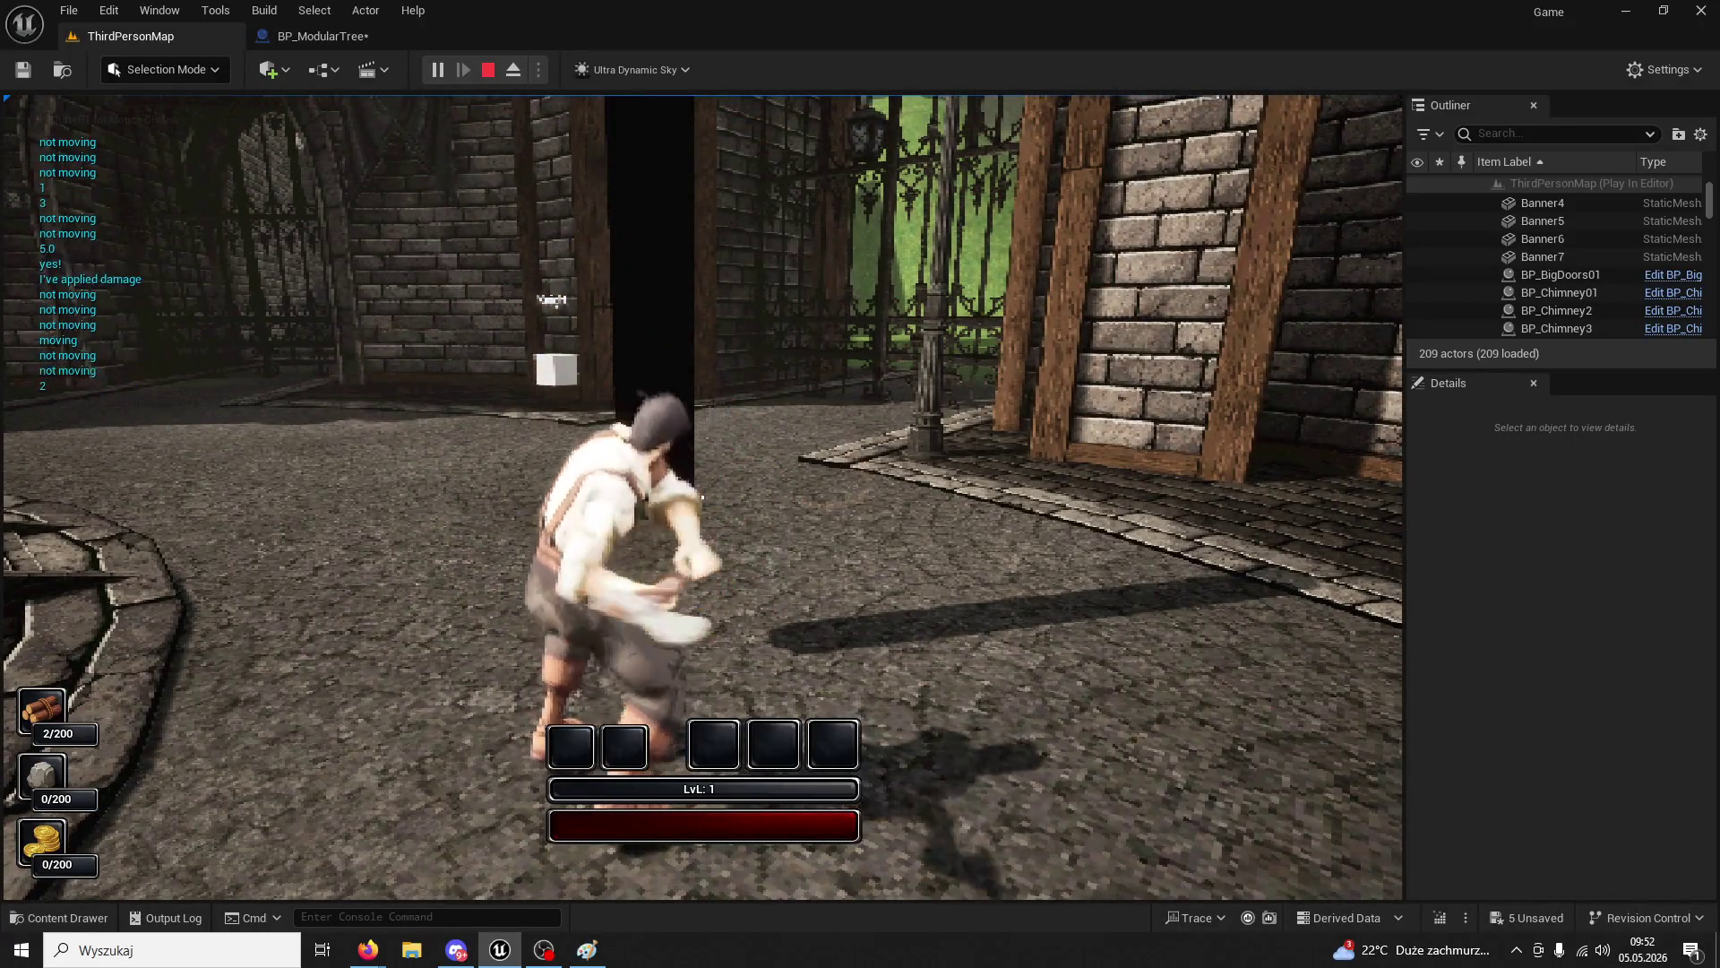
pyautogui.click(702, 496)
pyautogui.click(703, 497)
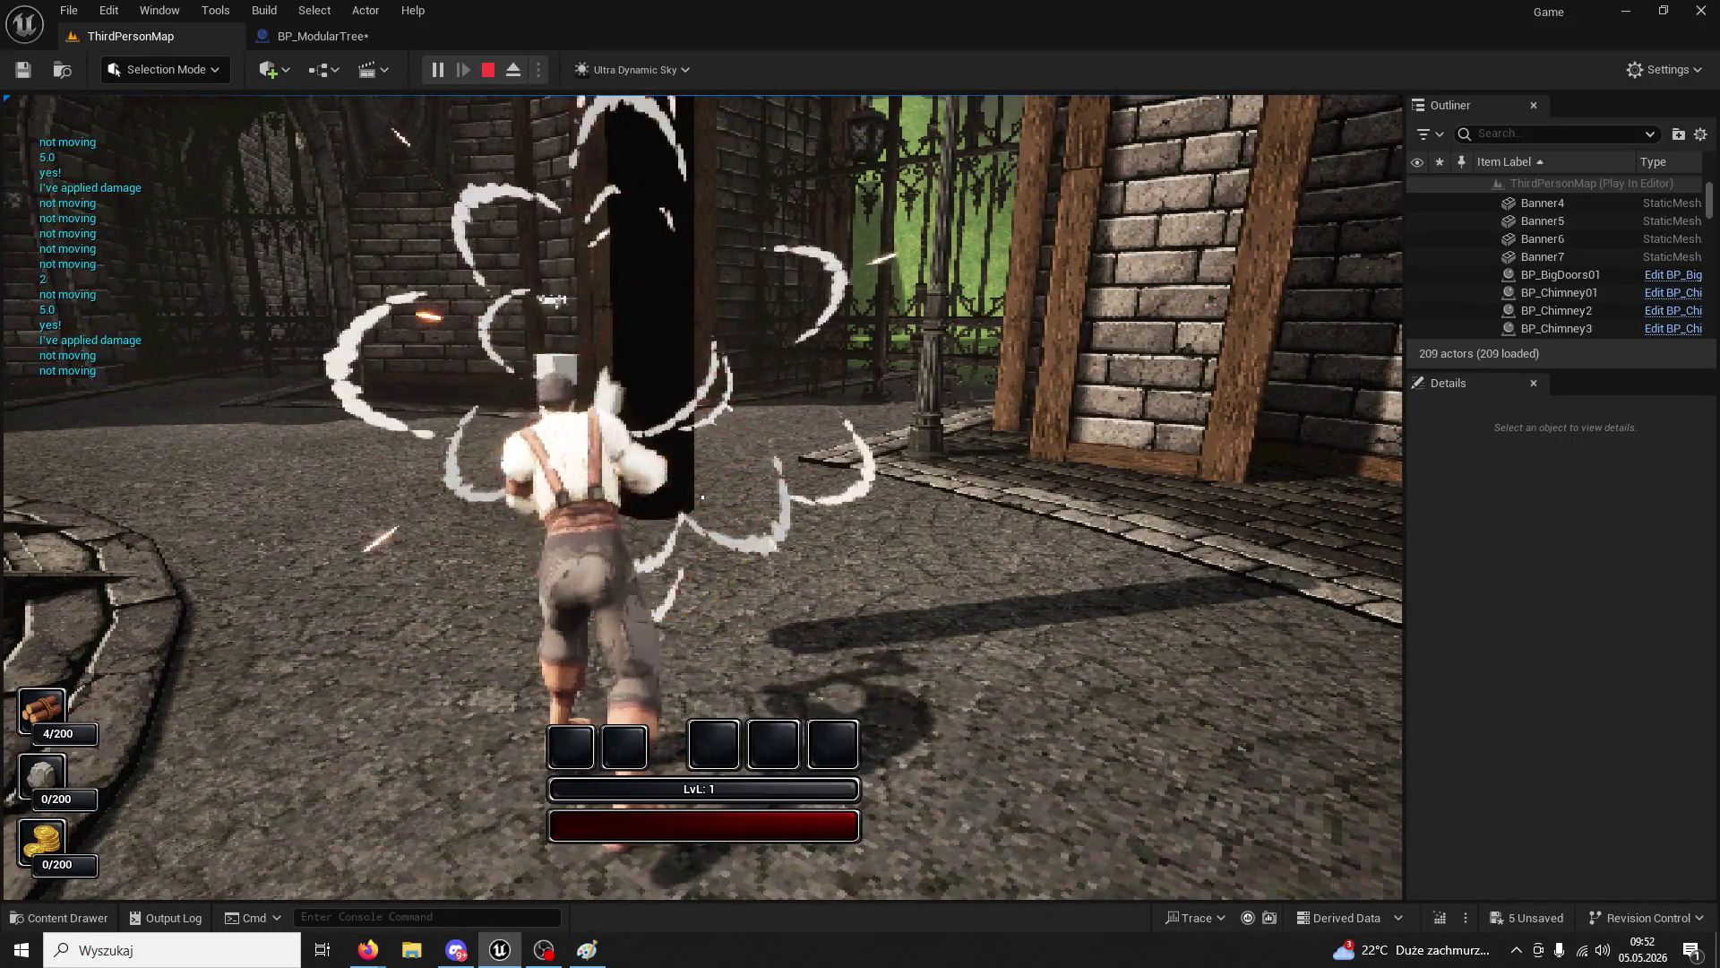
pyautogui.click(702, 496)
pyautogui.press('w')
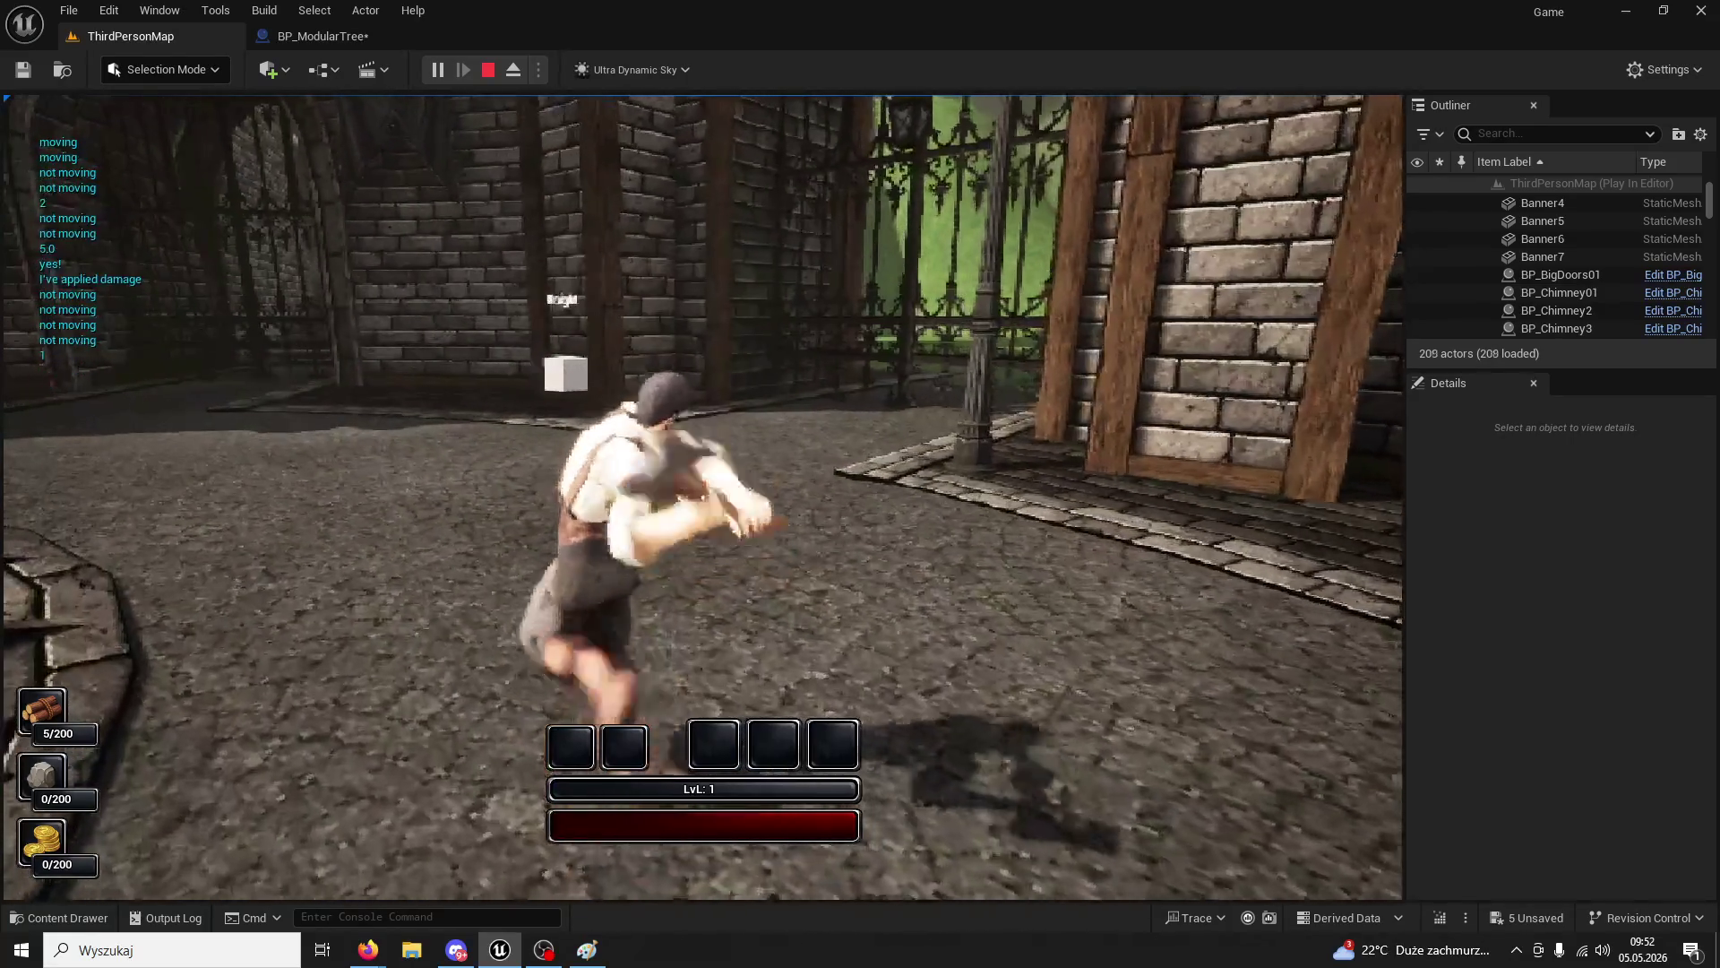
pyautogui.click(702, 497)
pyautogui.press('w')
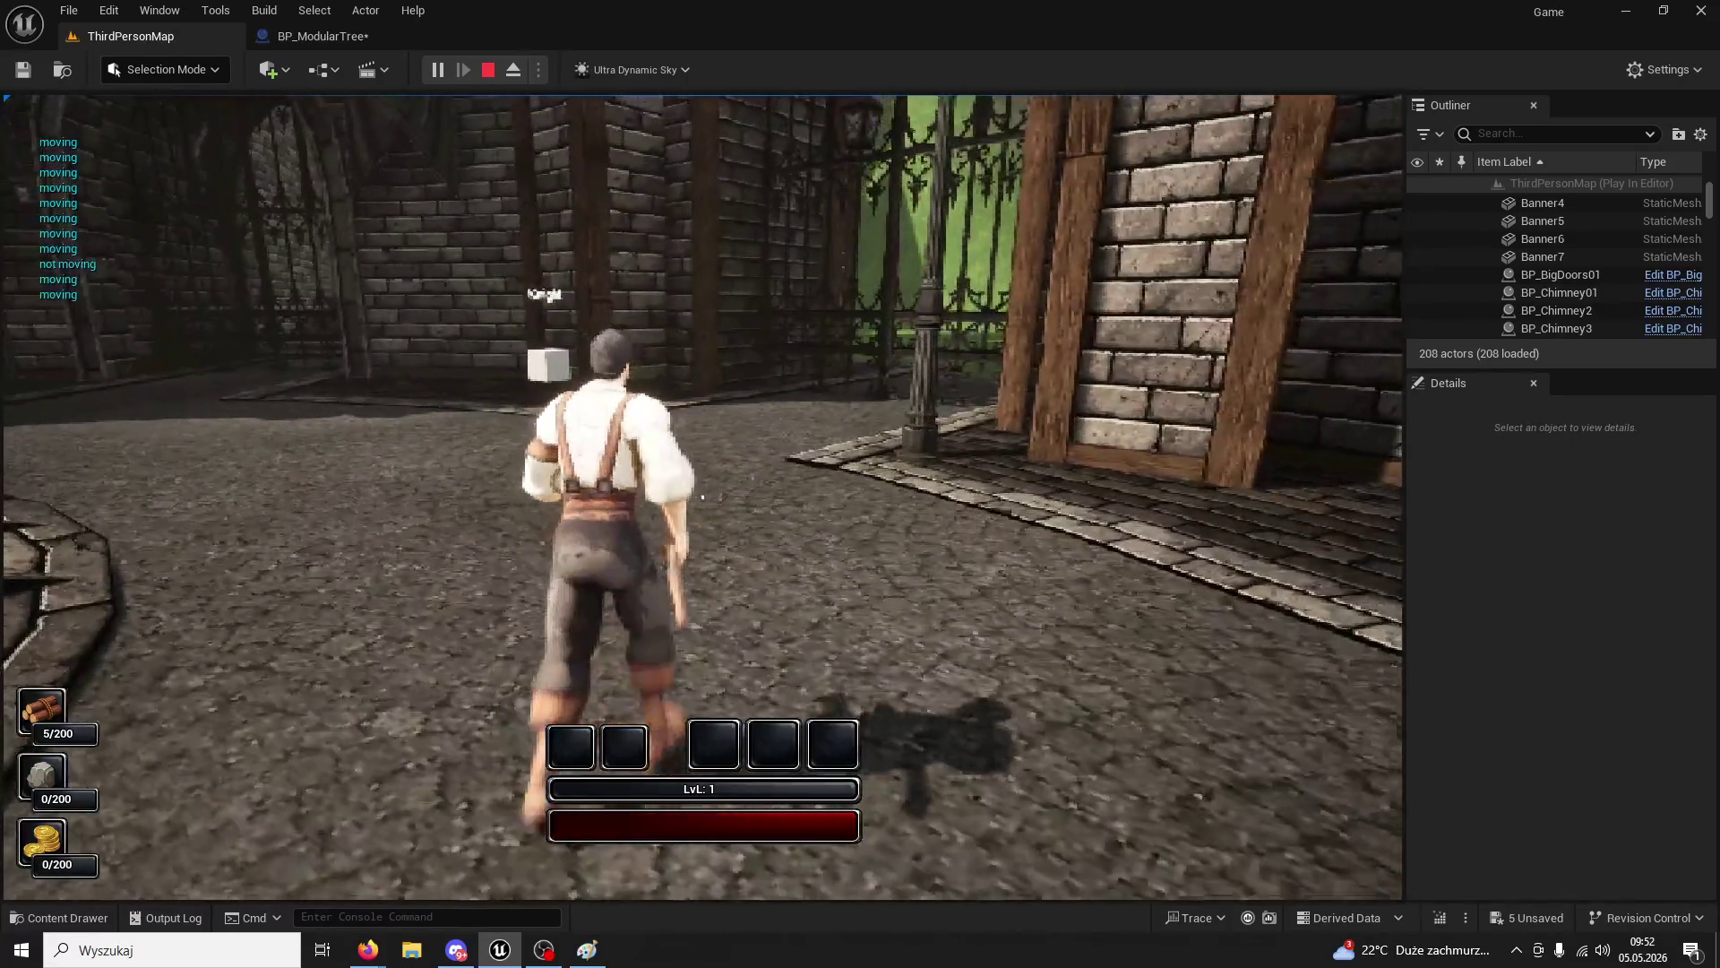
pyautogui.press('super')
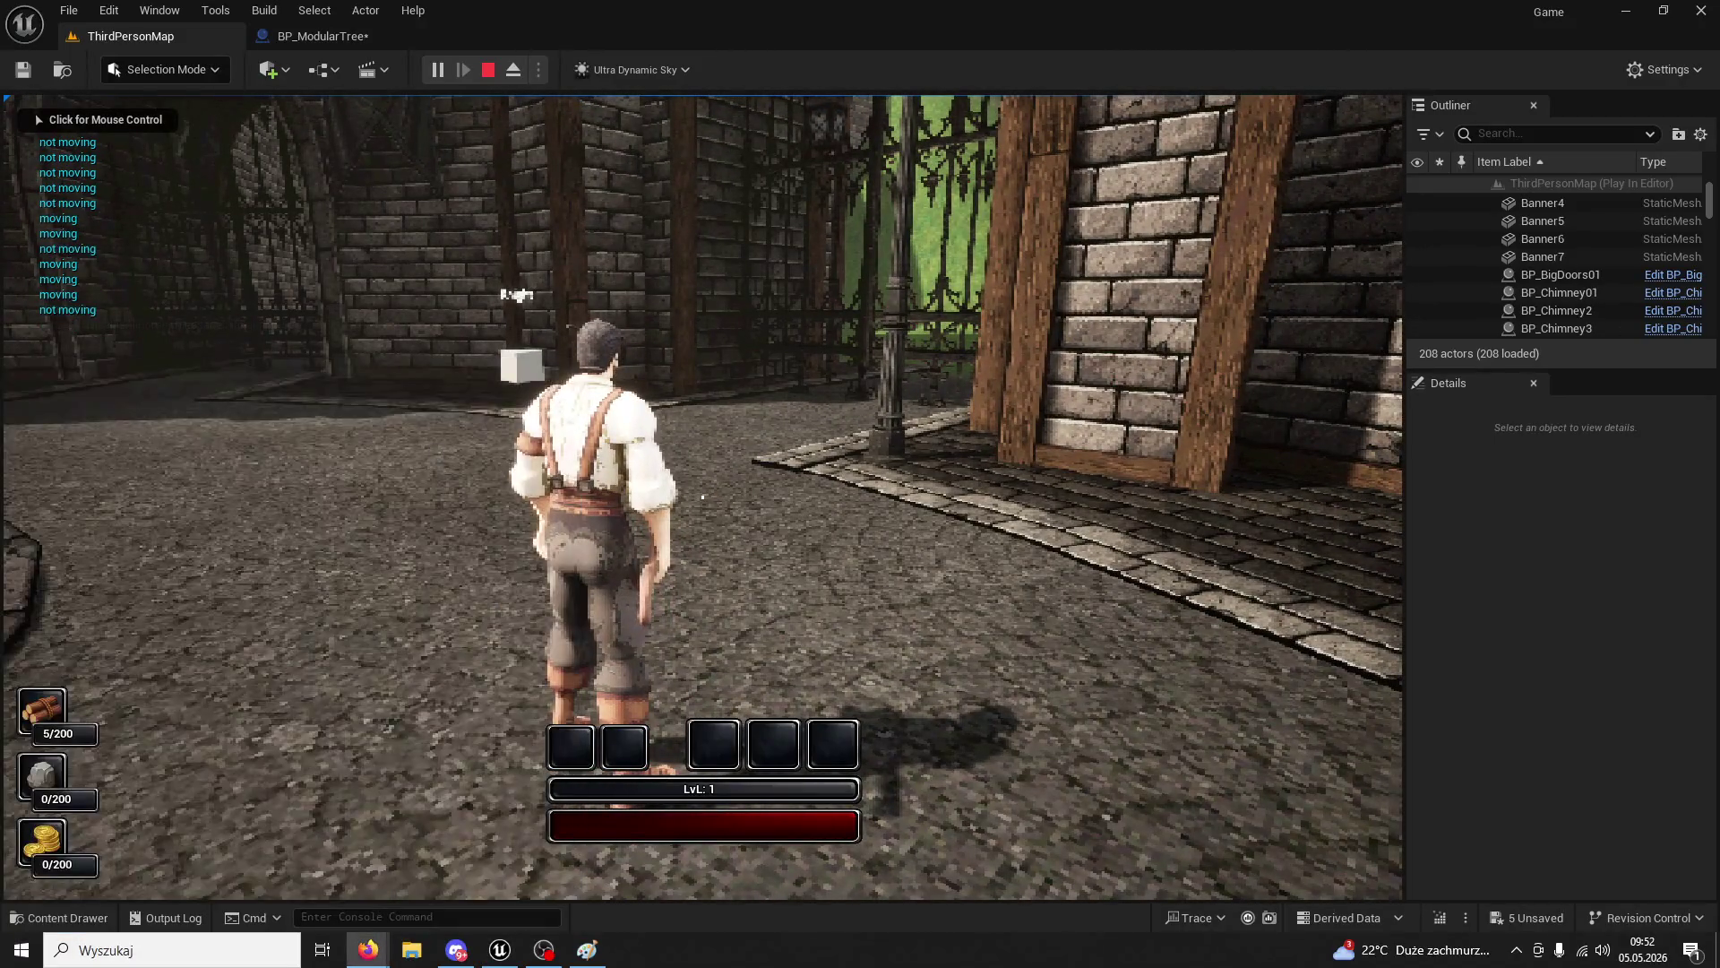
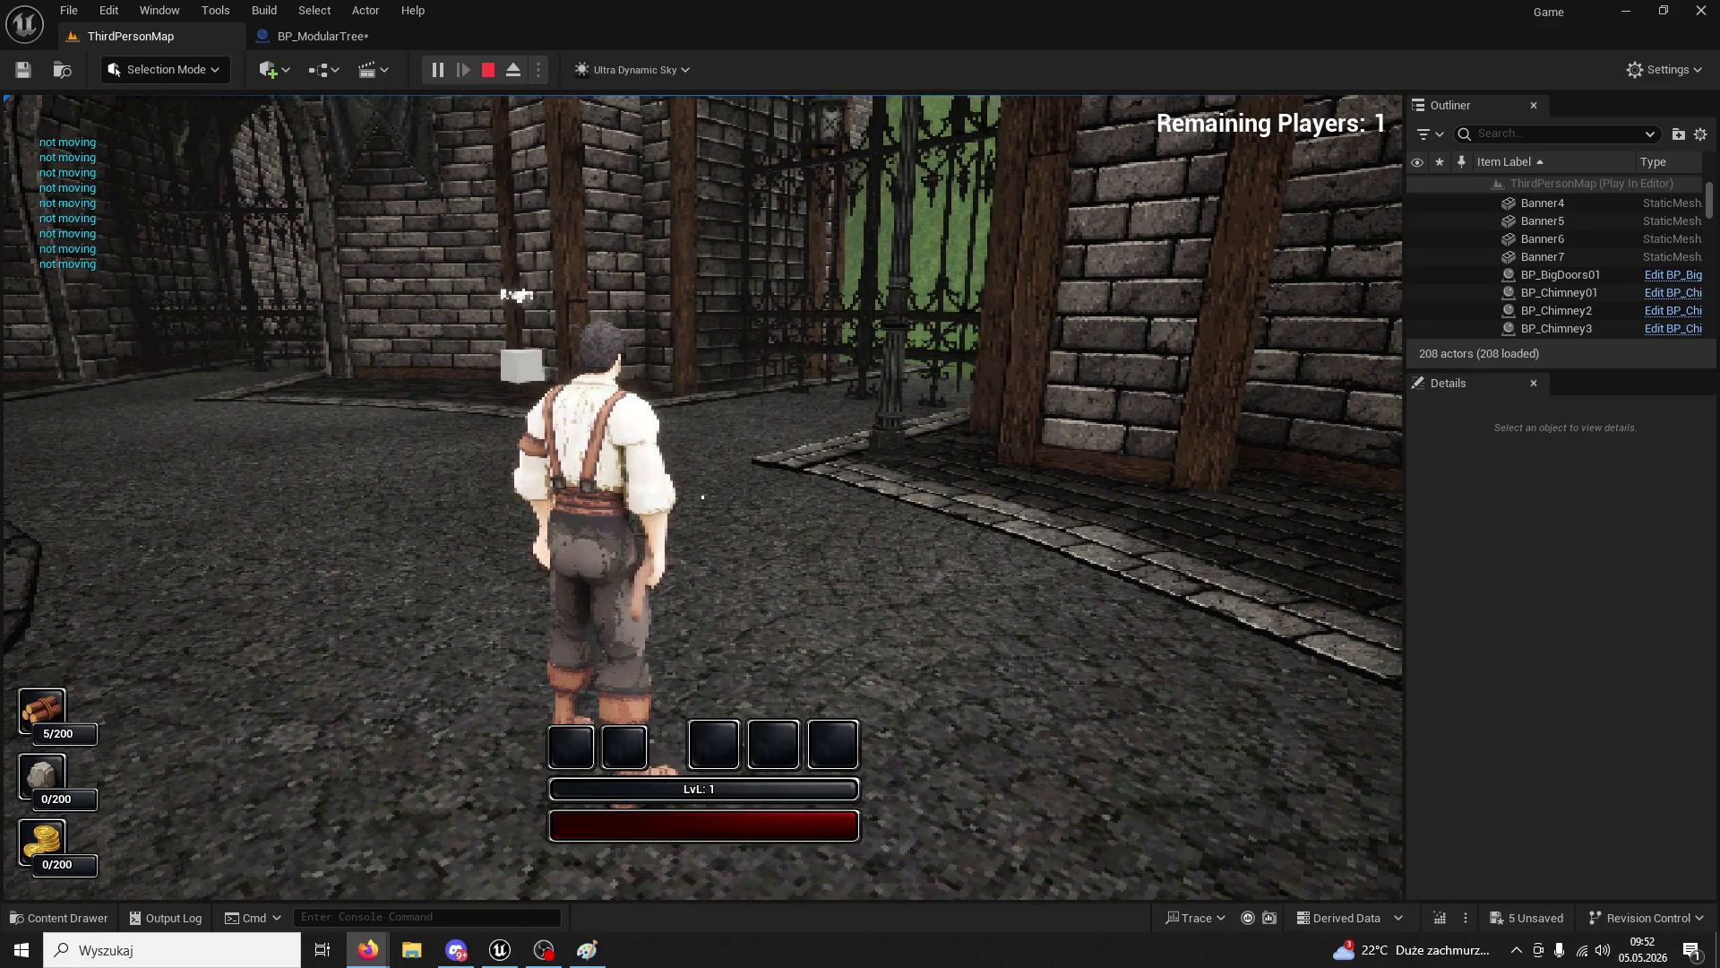
# - Bring up the BP_ModularTree tab and stop the Play In Editor session with Esc
pyautogui.click(326, 40)
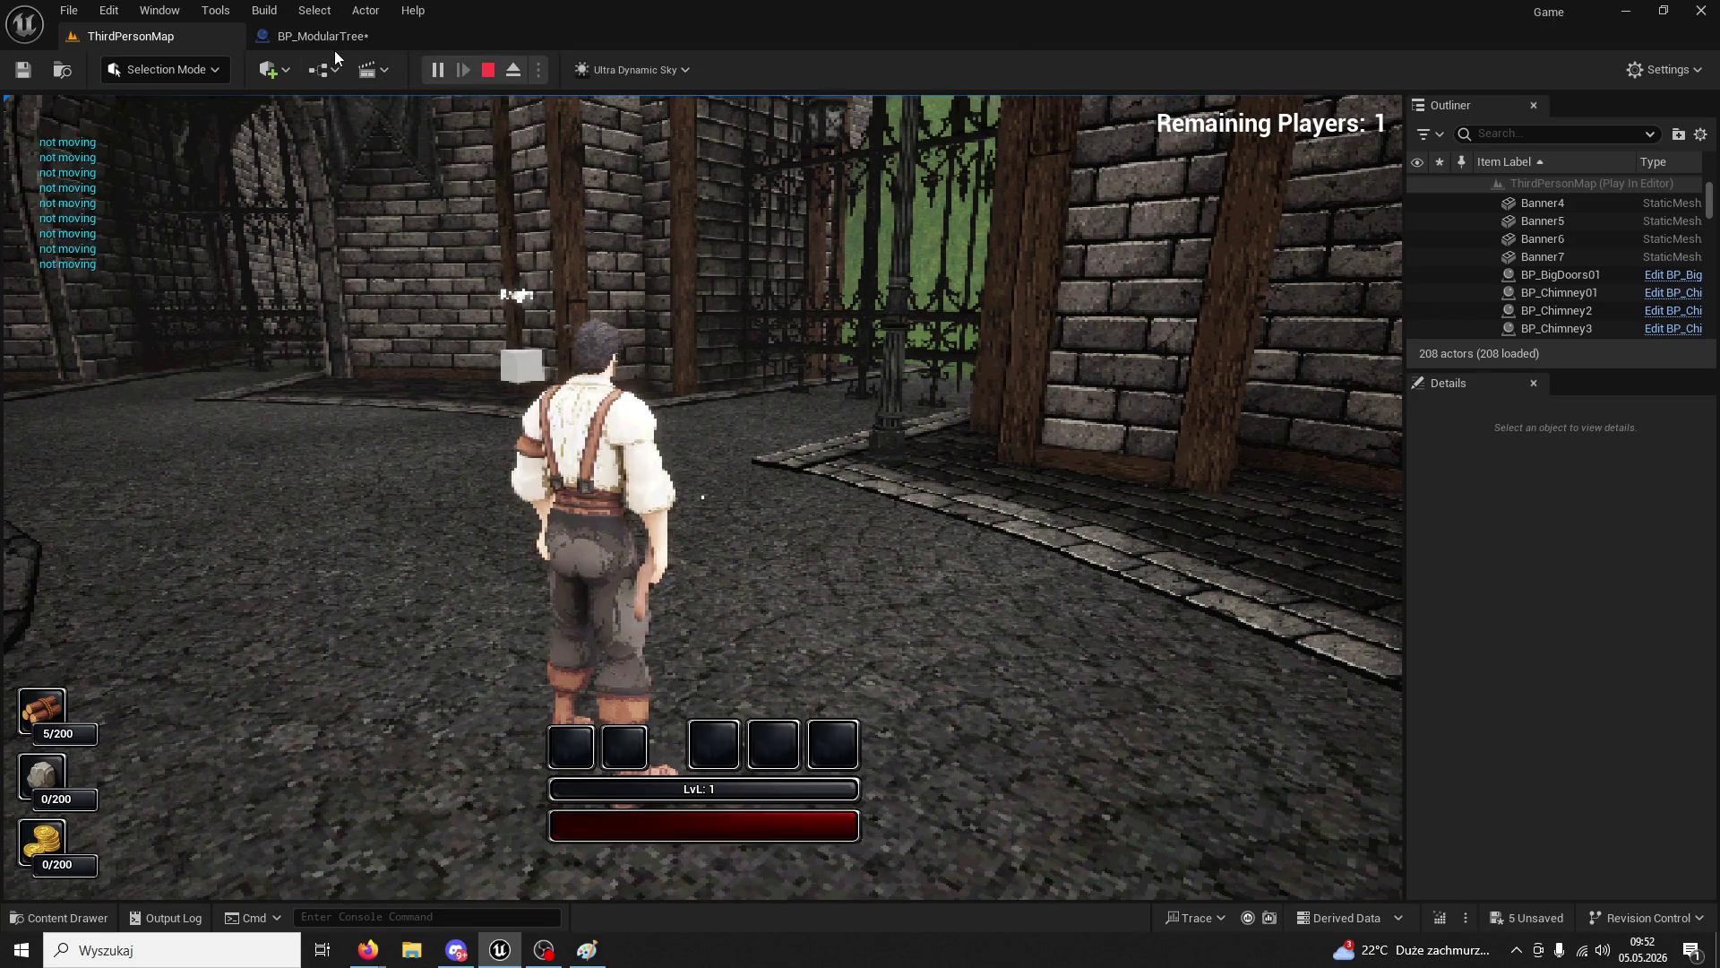
pyautogui.press('Escape')
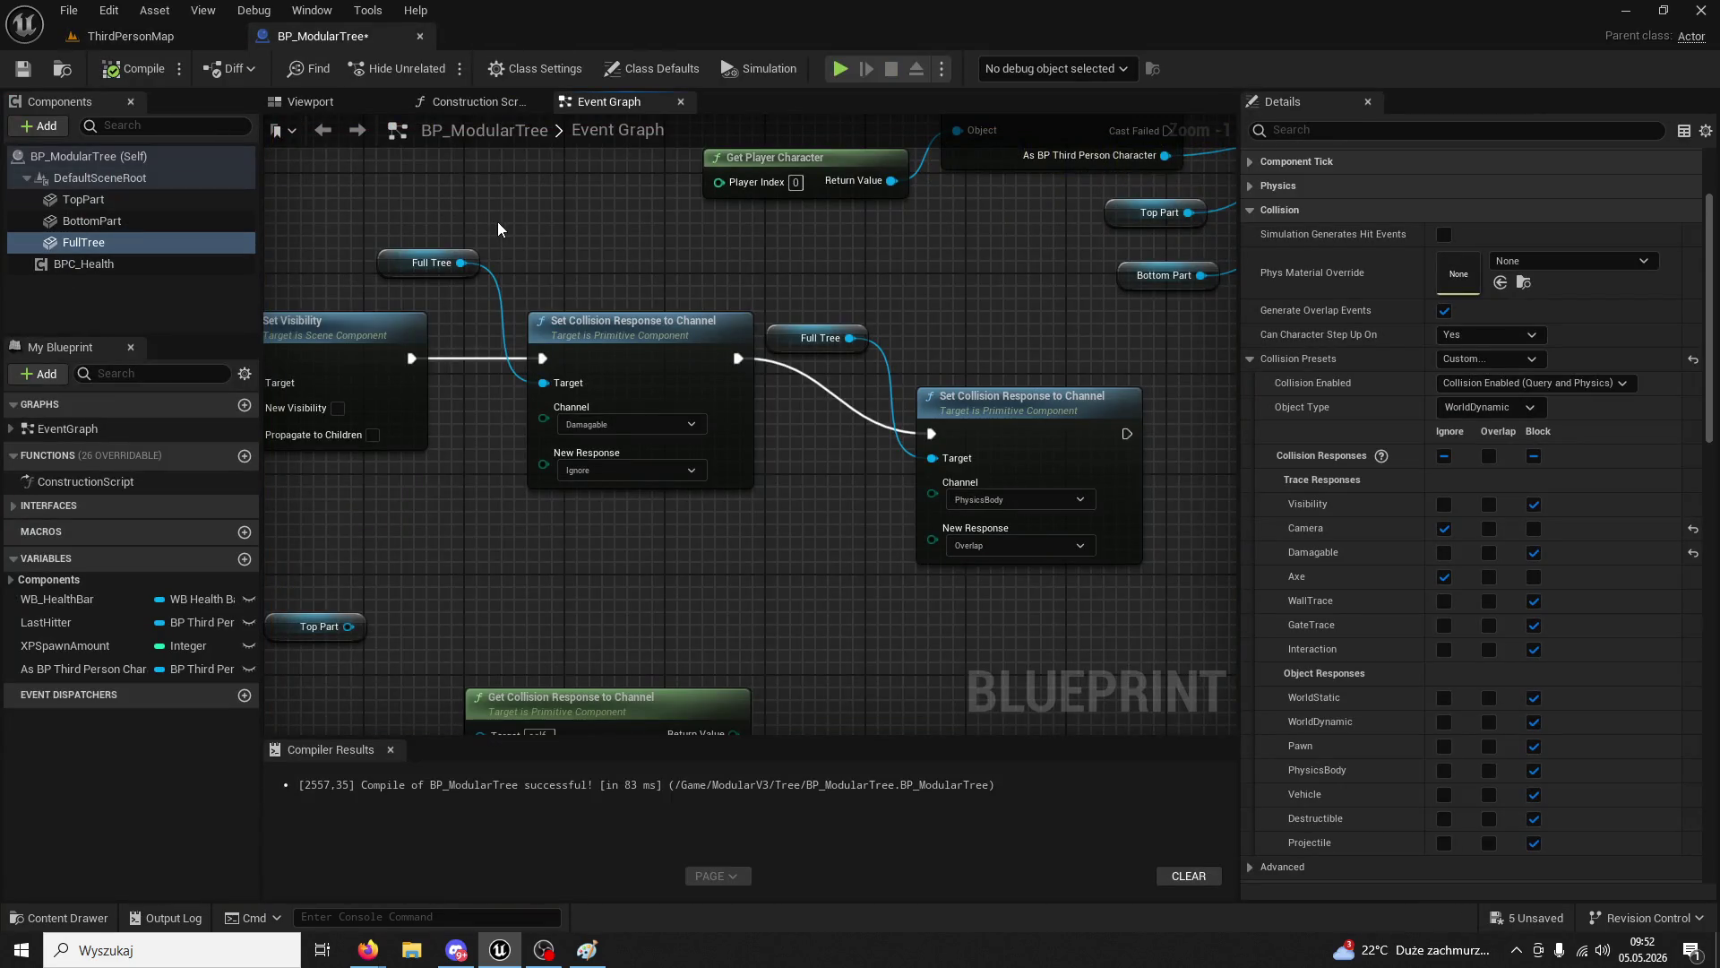
# - Set BottomPart's WorldStatic and WorldDynamic collision responses to Overlap and recompile
pyautogui.click(120, 224)
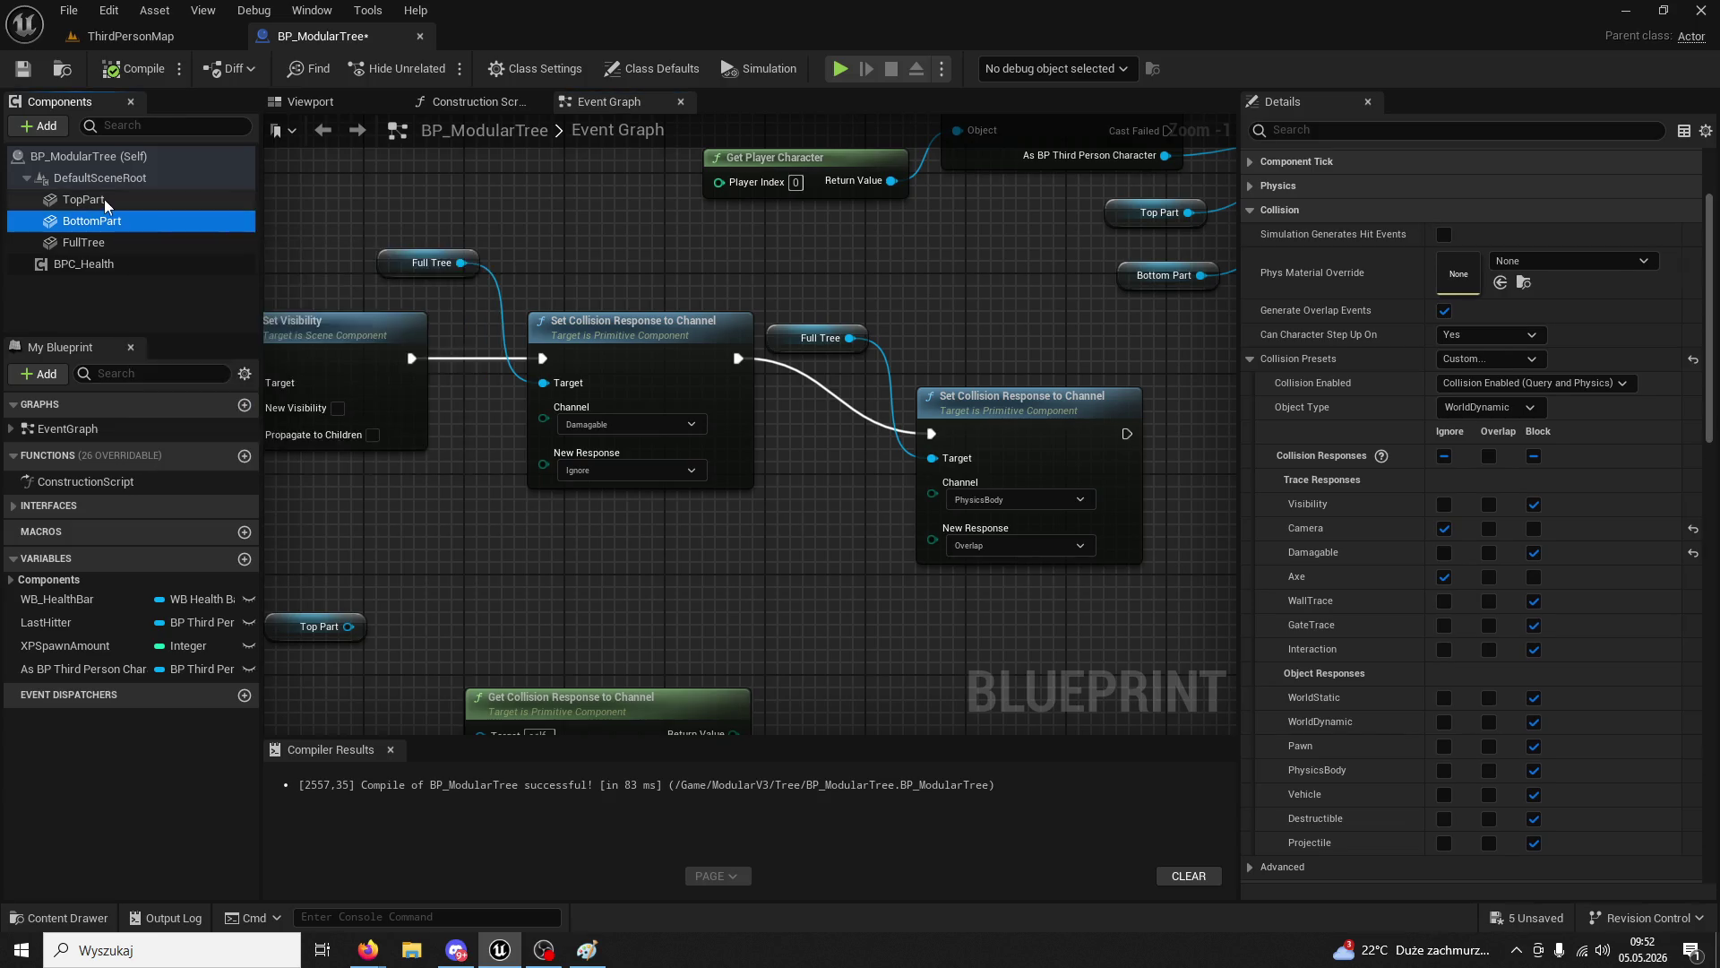
pyautogui.keyDown('shift'); pyautogui.click(105, 199); pyautogui.keyUp('shift')
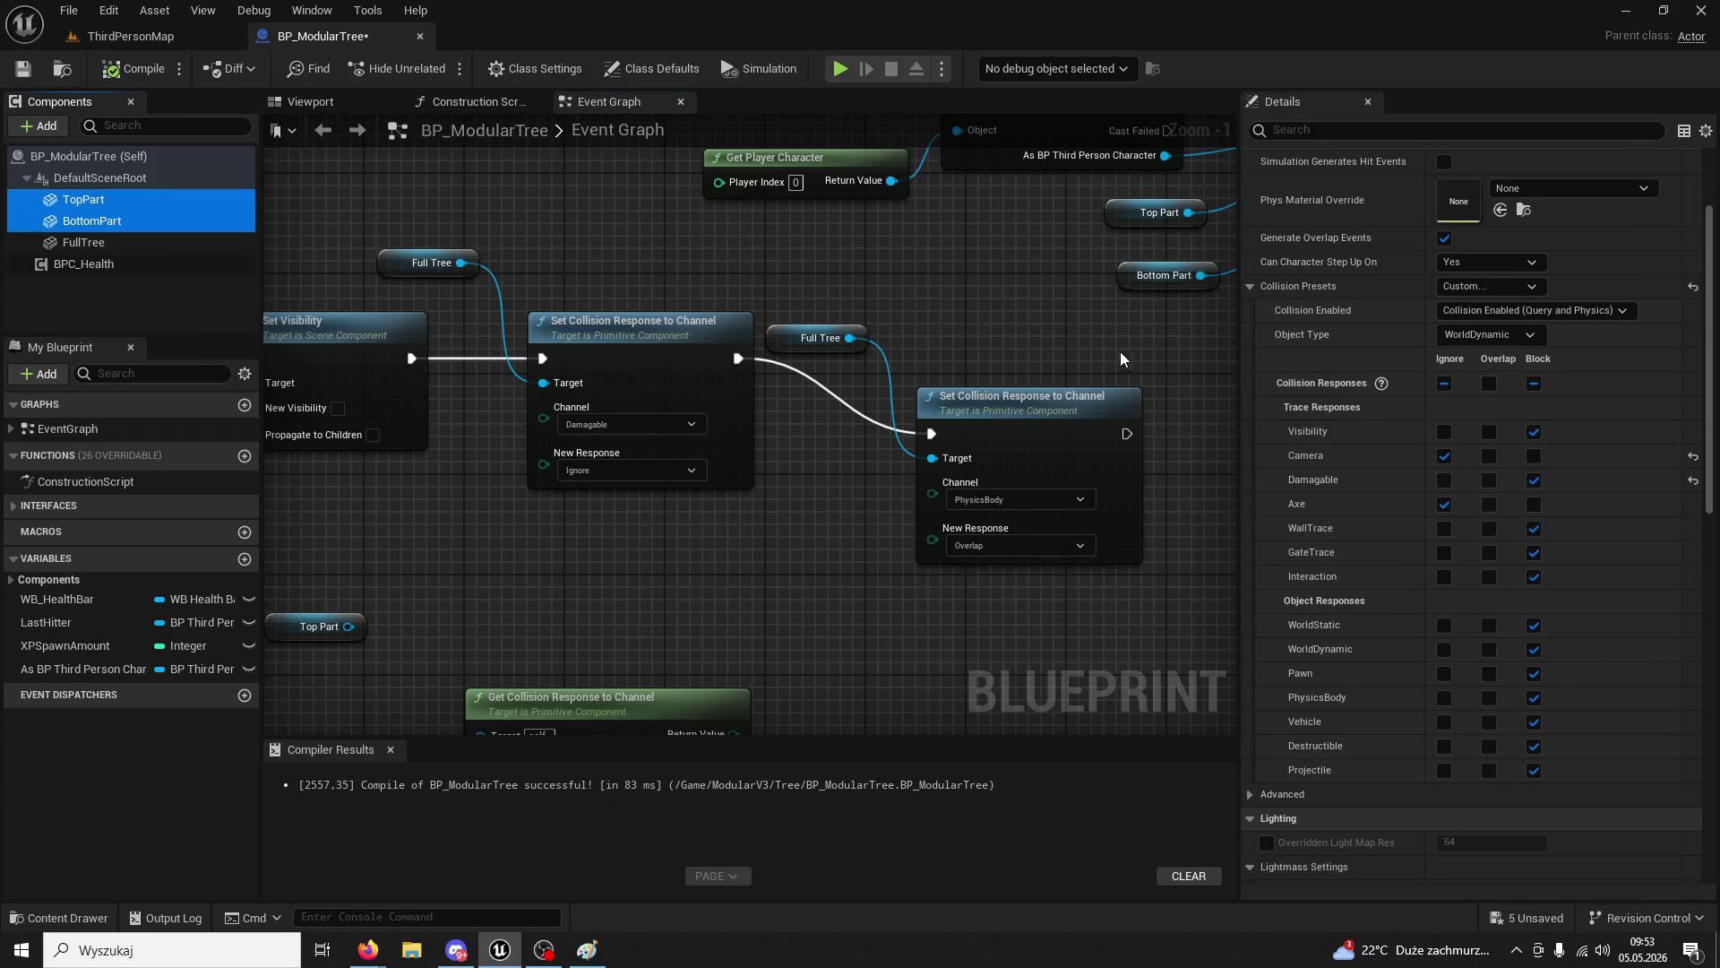
pyautogui.keyDown('ctrl'); pyautogui.click(84, 201); pyautogui.keyUp('ctrl')
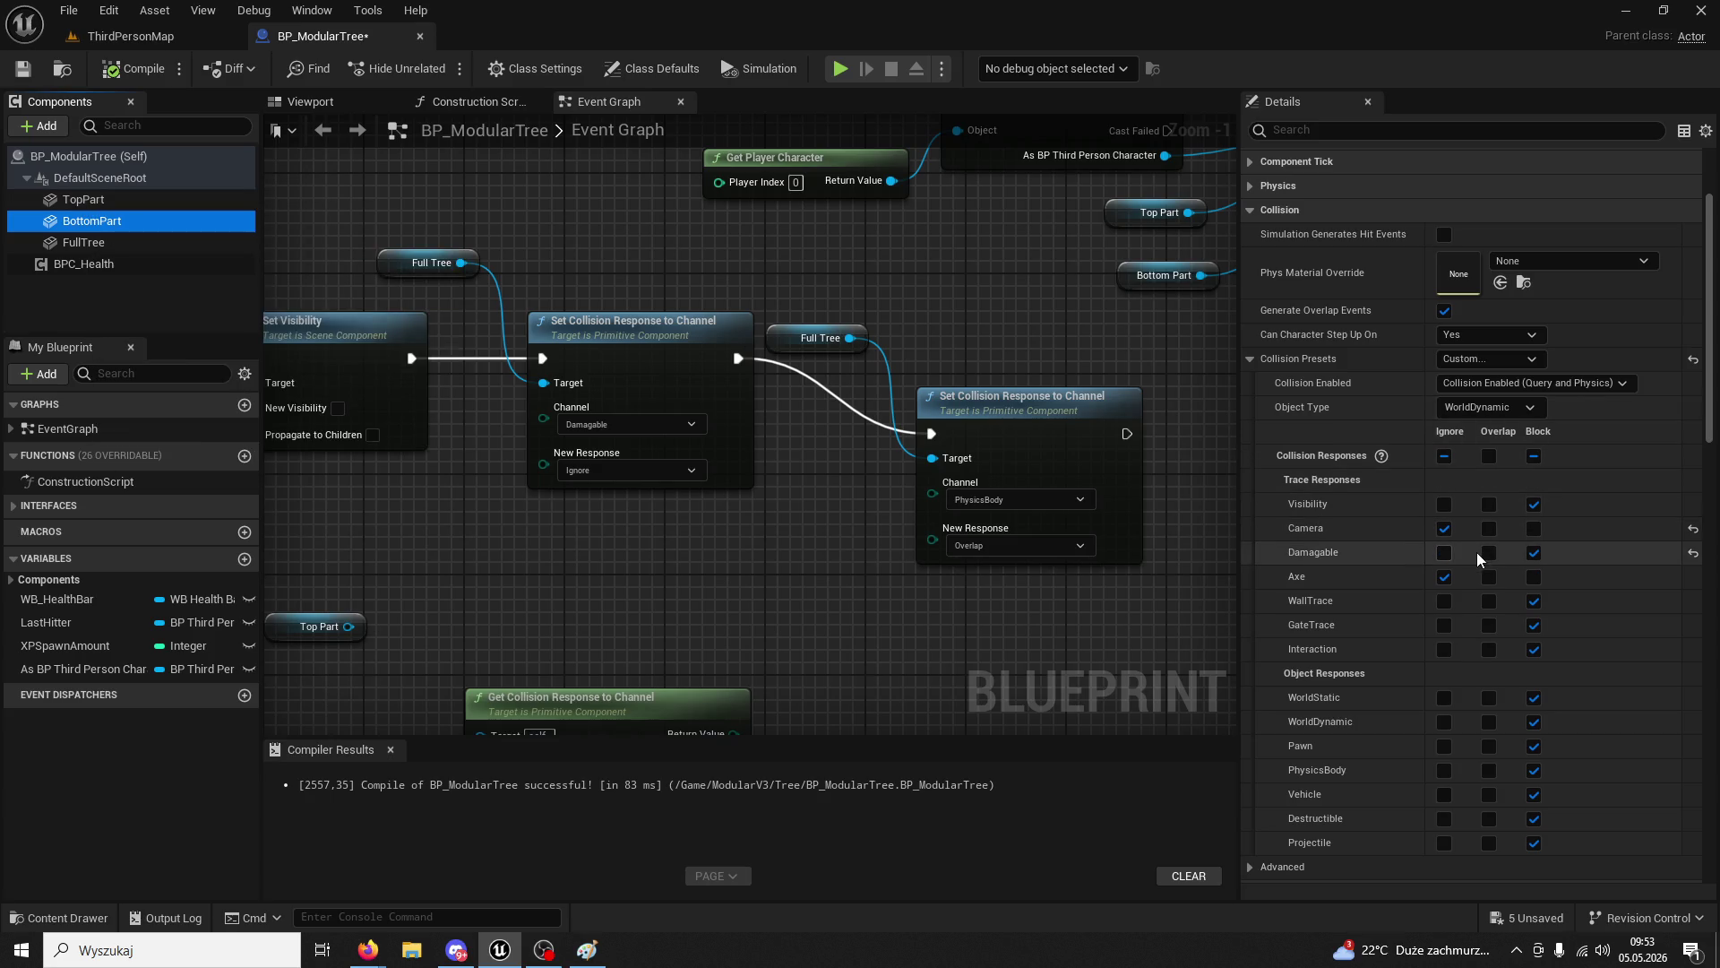
pyautogui.click(1488, 699)
pyautogui.click(1489, 722)
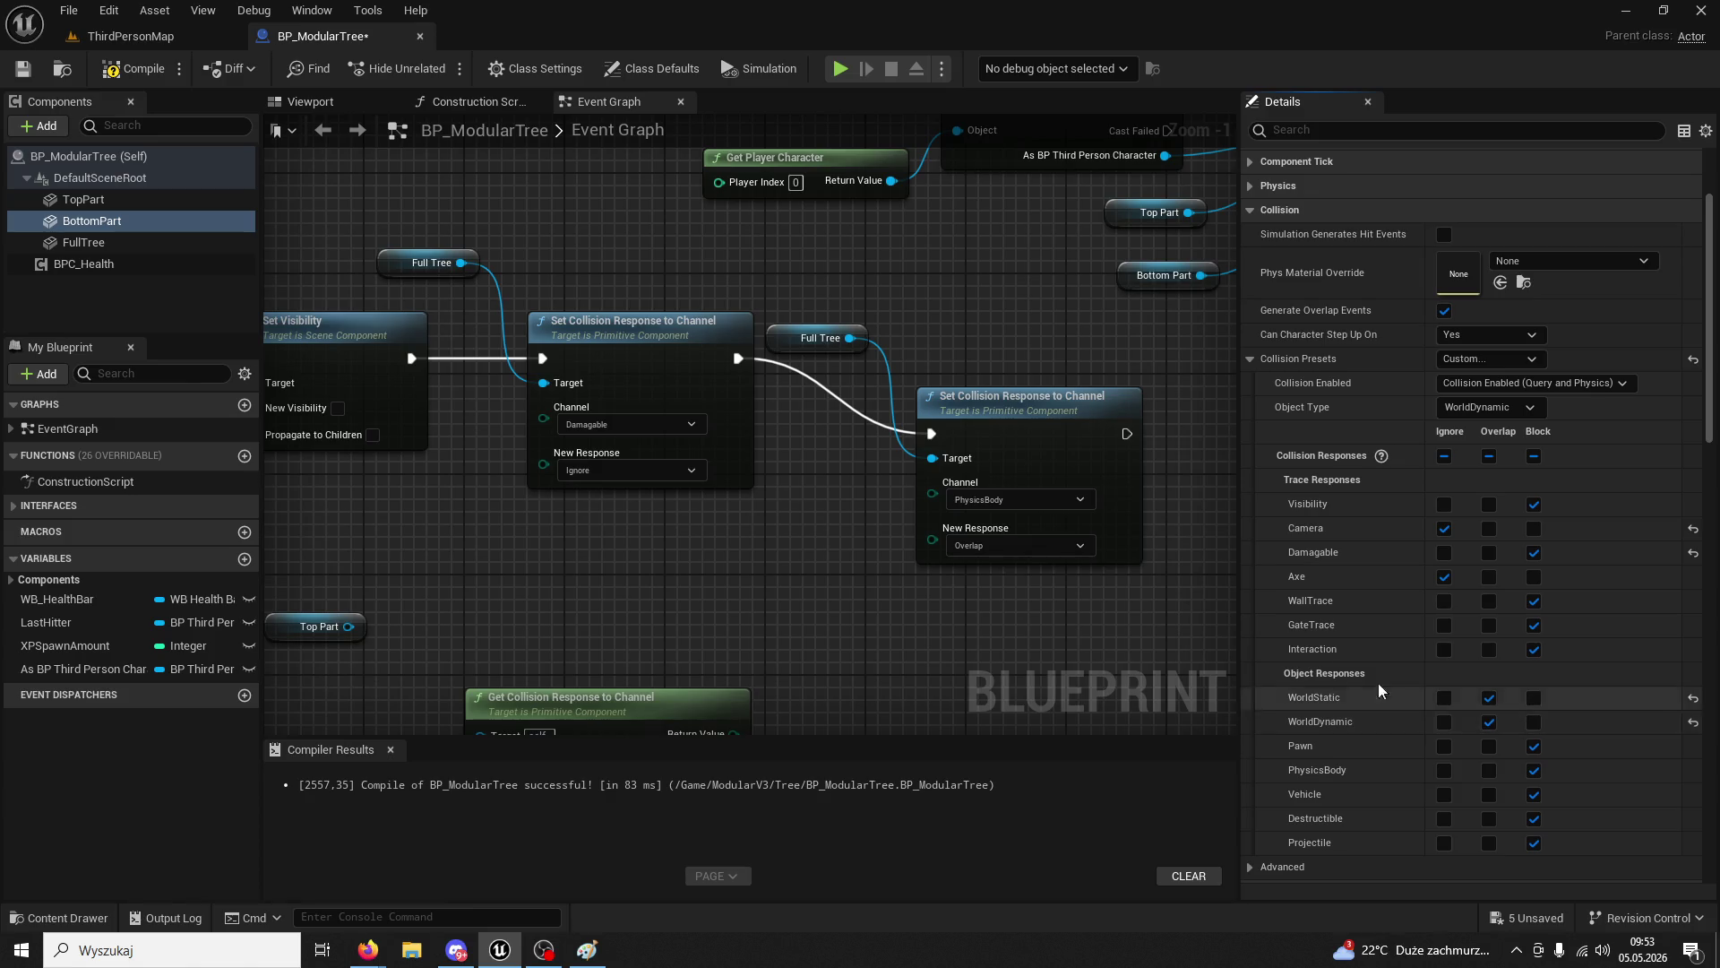
pyautogui.click(115, 79)
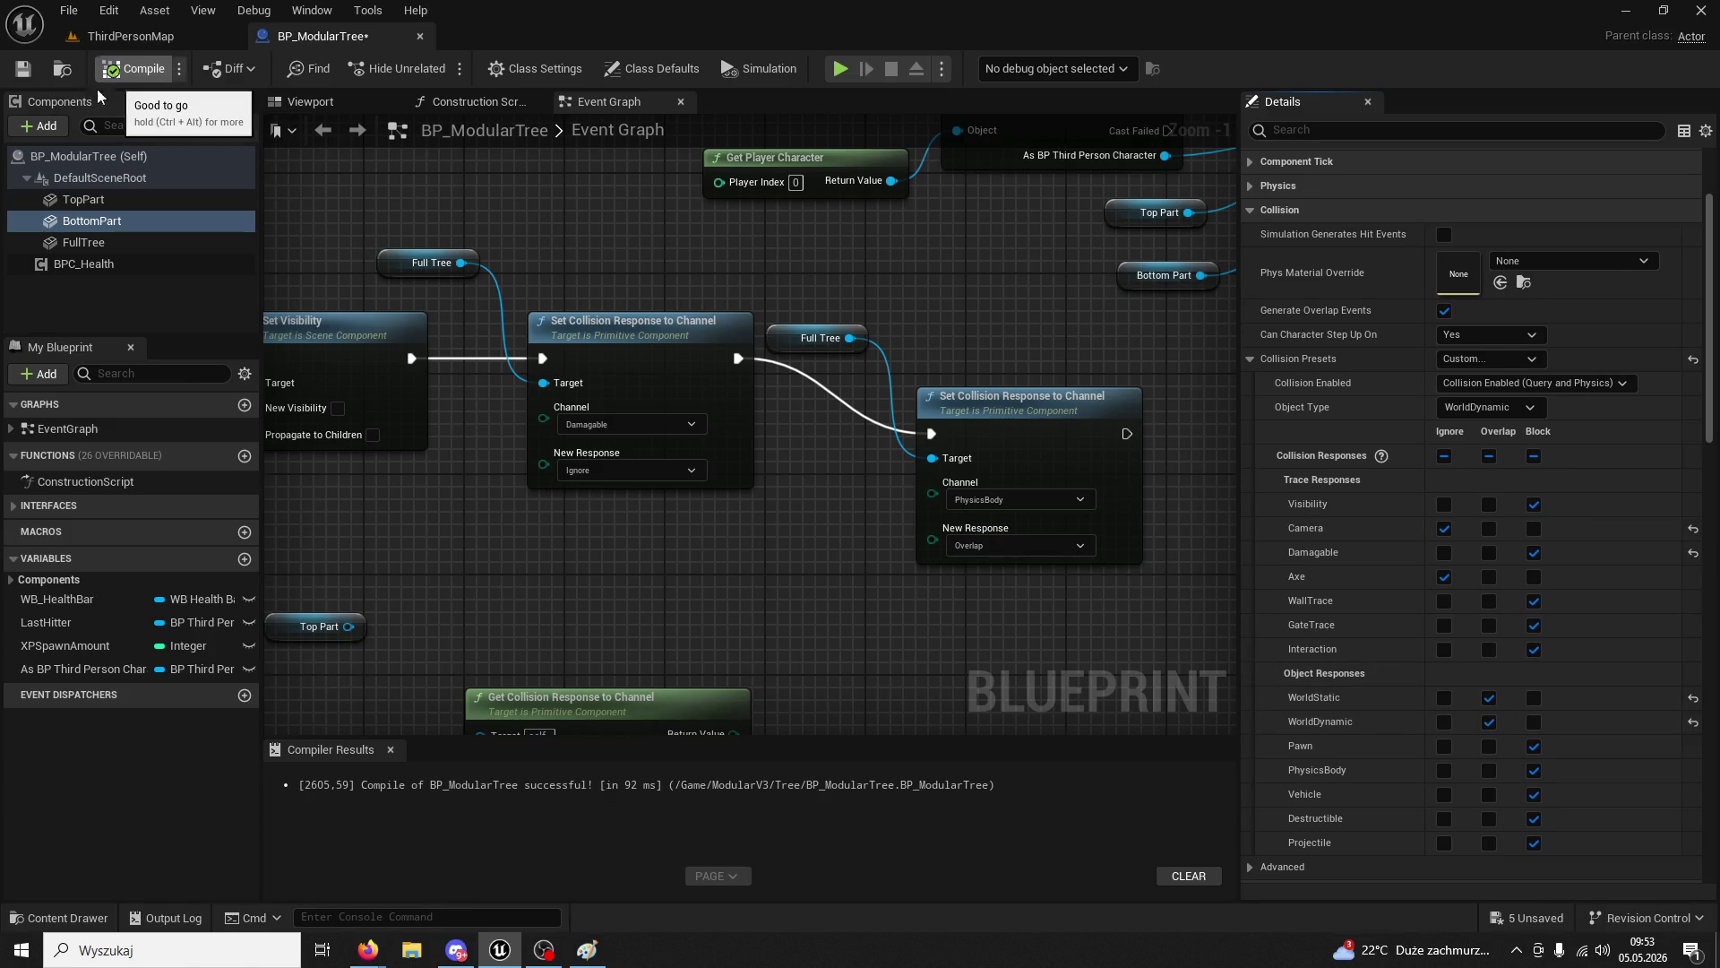
# - Review BottomPart's and FullTree's collision settings, then go back to ThirdPersonMap
pyautogui.click(90, 224)
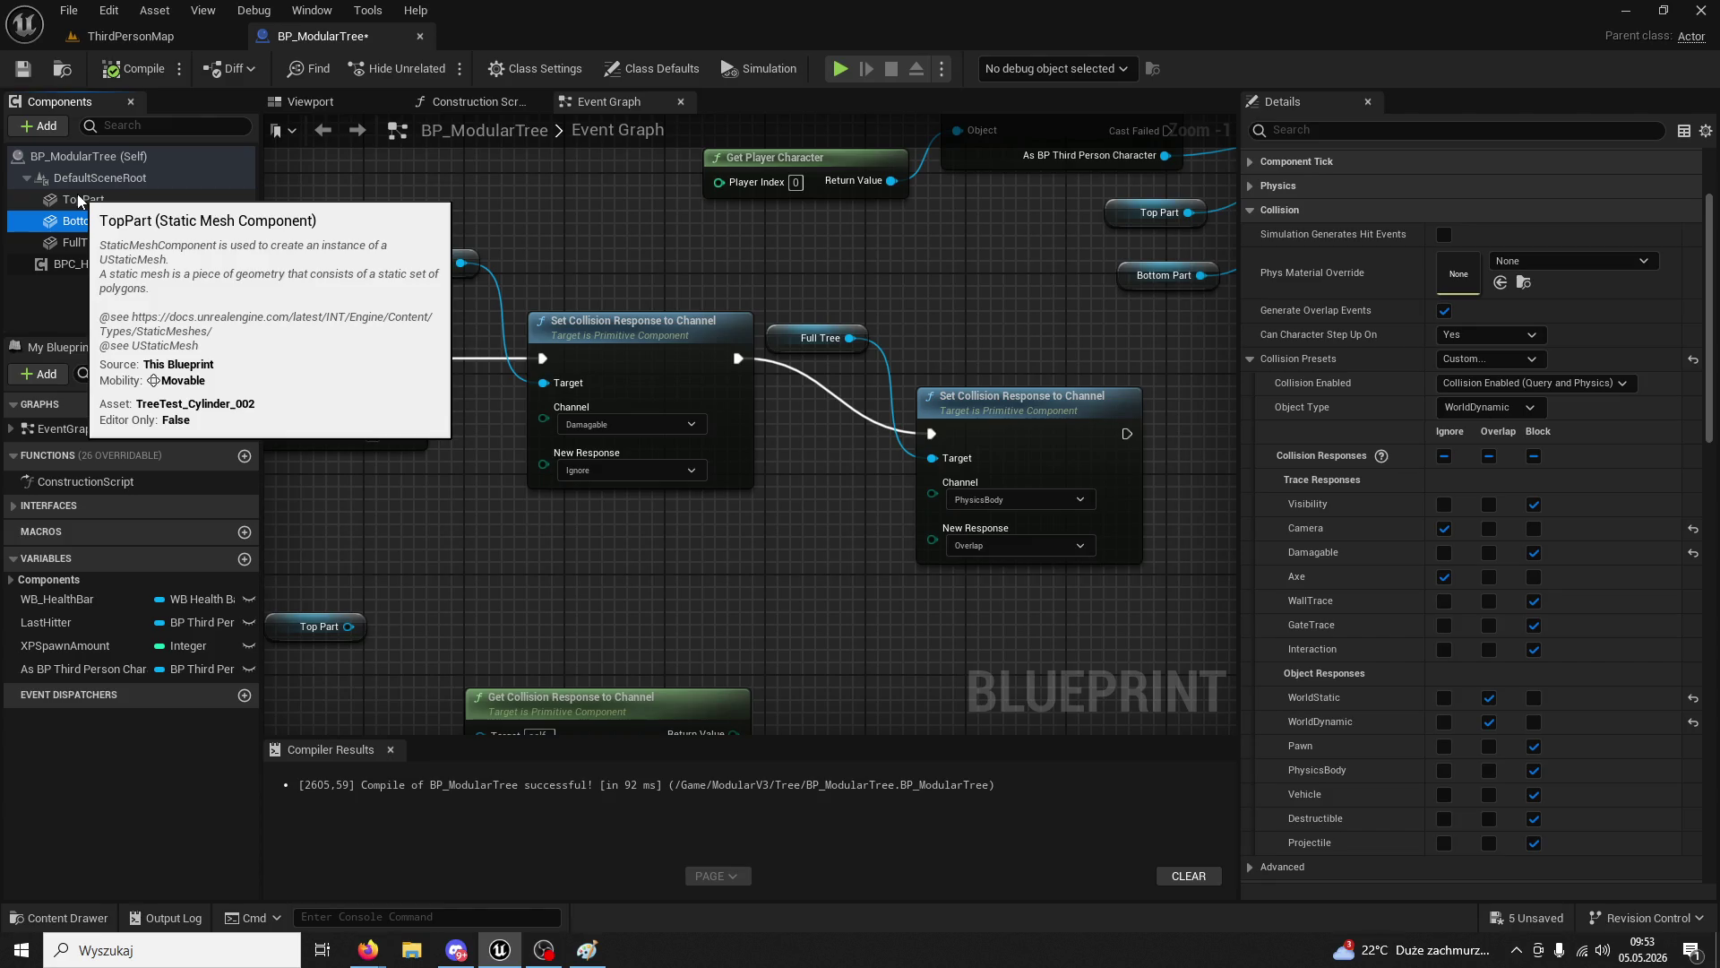
pyautogui.click(92, 240)
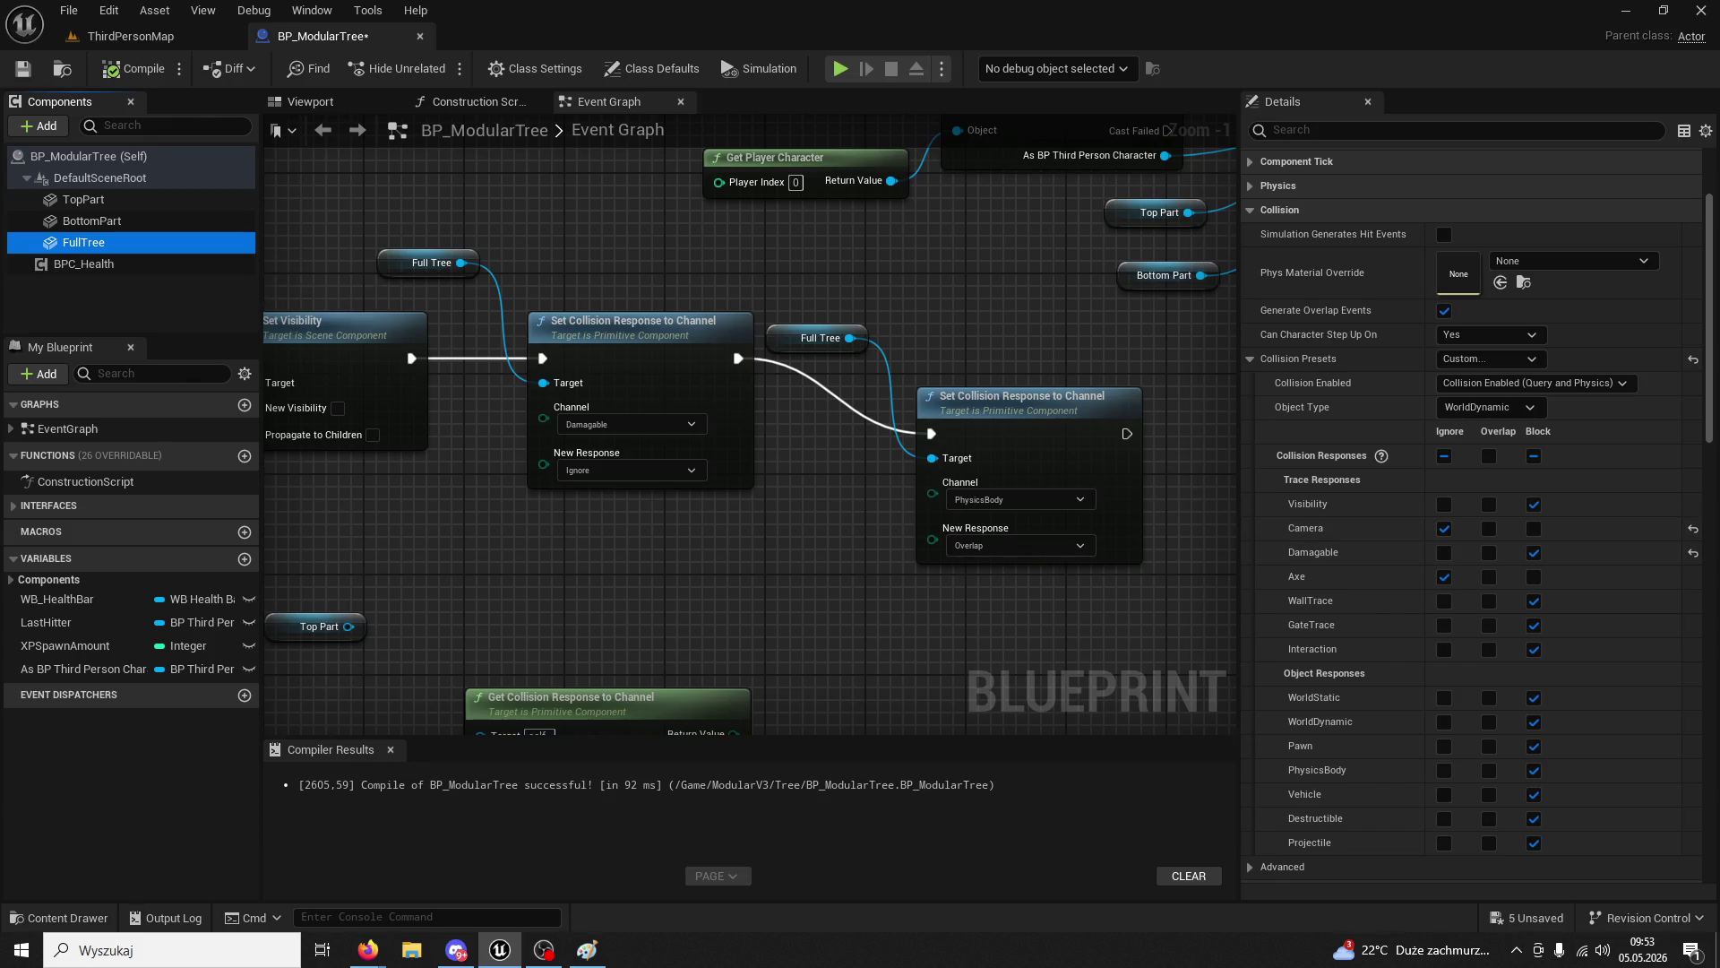
pyautogui.click(123, 40)
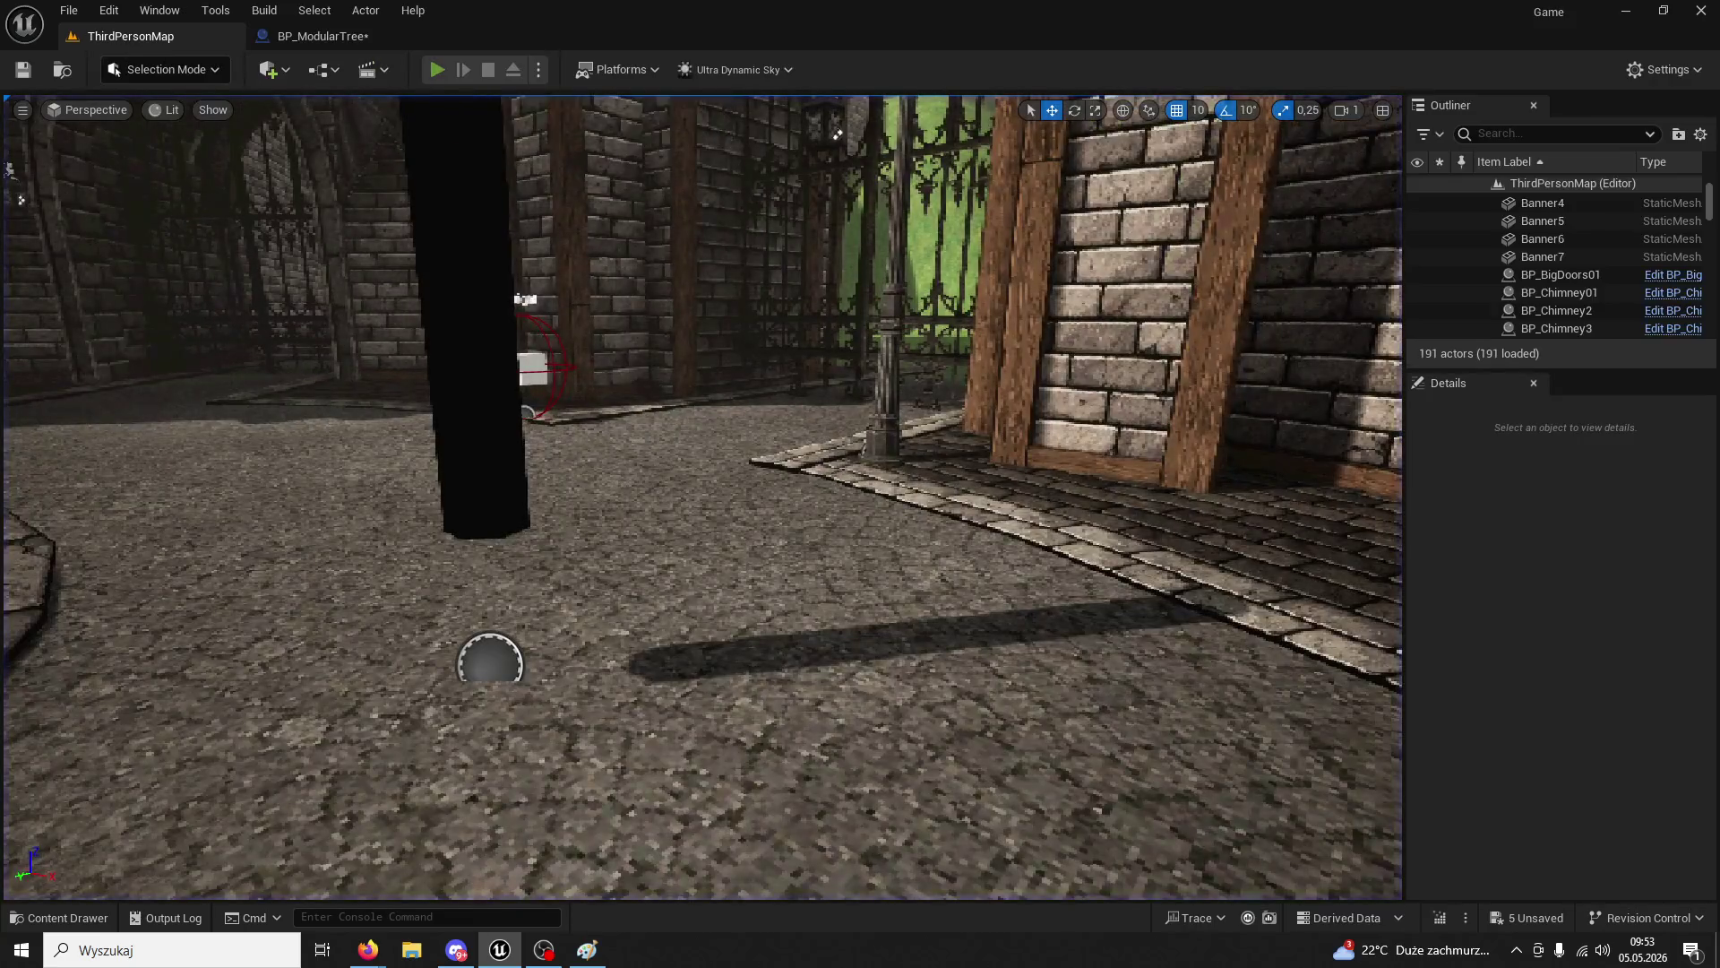
# - Play the level, chop the tree down for 5 wood, stop, and reopen BP_ModularTree
pyautogui.hotkey('alt', 'p')
pyautogui.press('w')
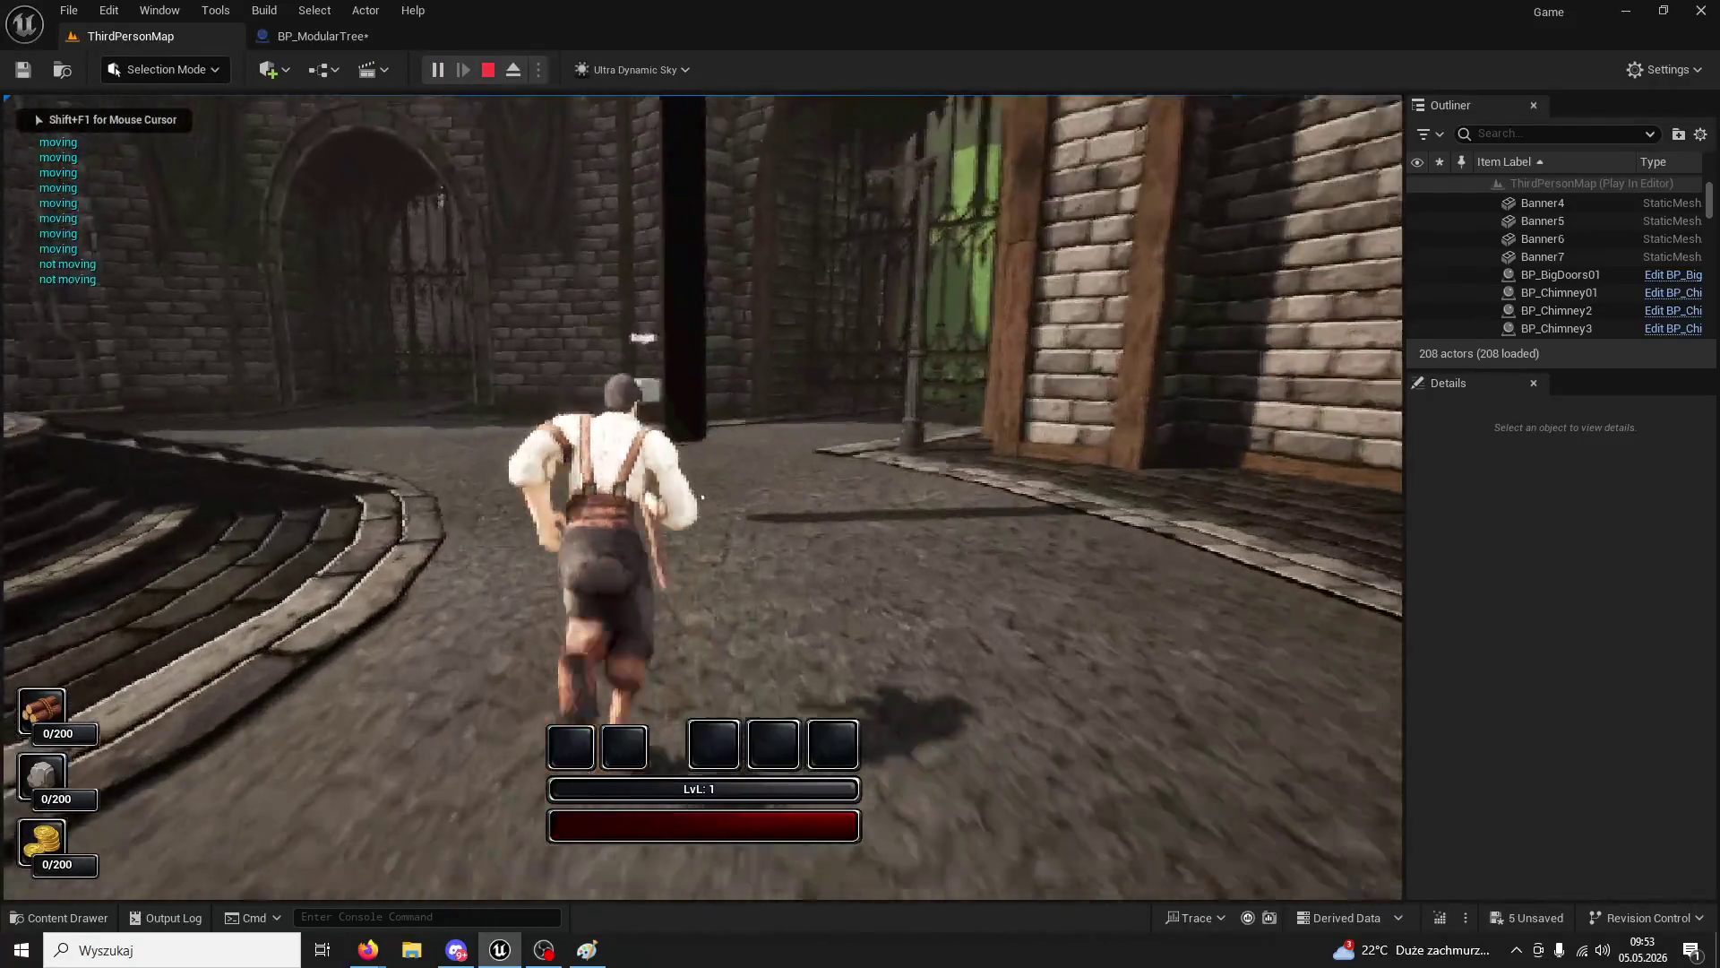
pyautogui.click(702, 498)
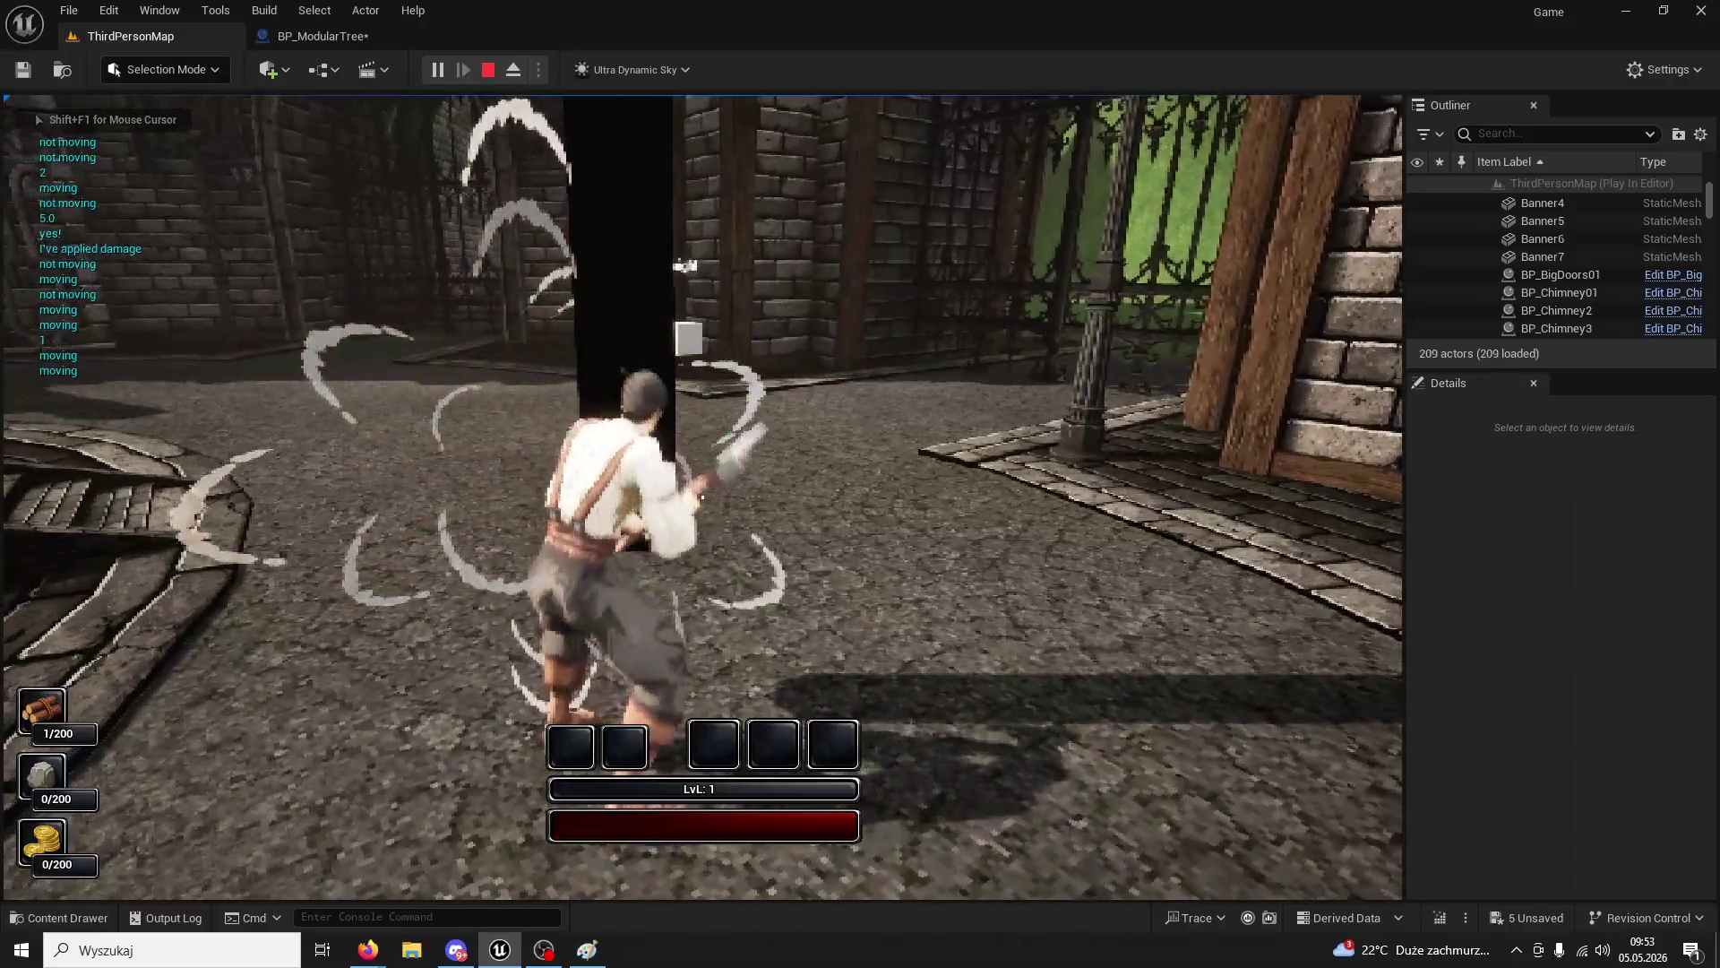
pyautogui.click(702, 498)
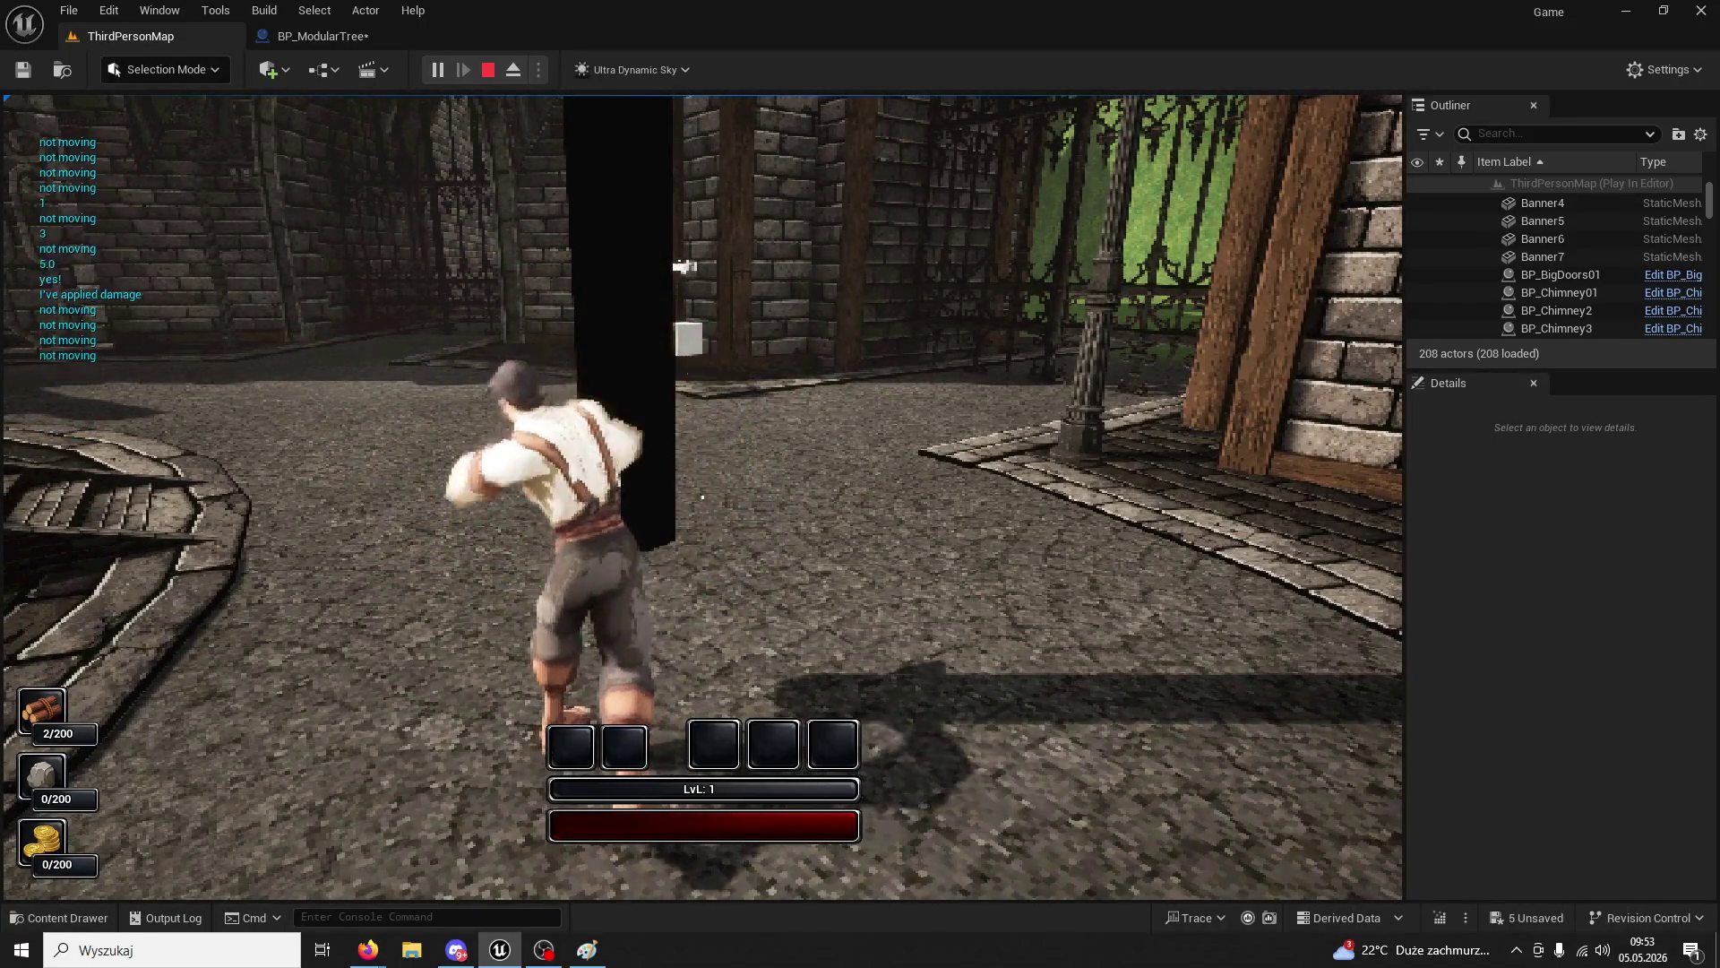
pyautogui.click(702, 498)
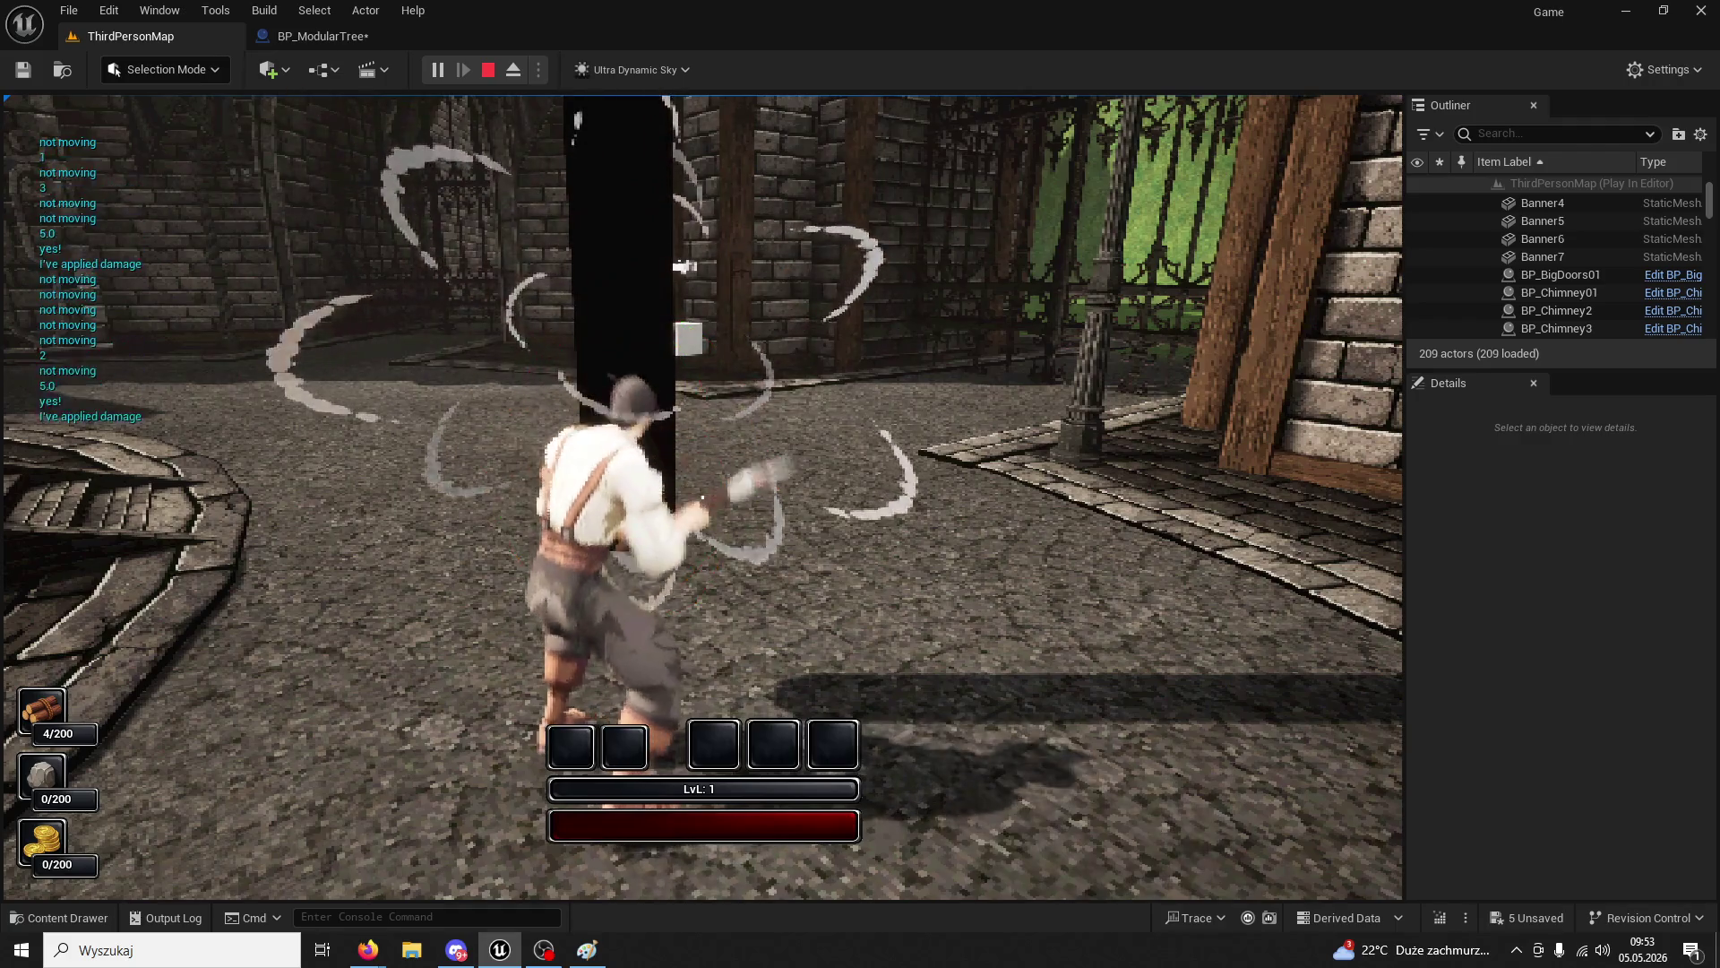
pyautogui.click(702, 498)
pyautogui.press('w')
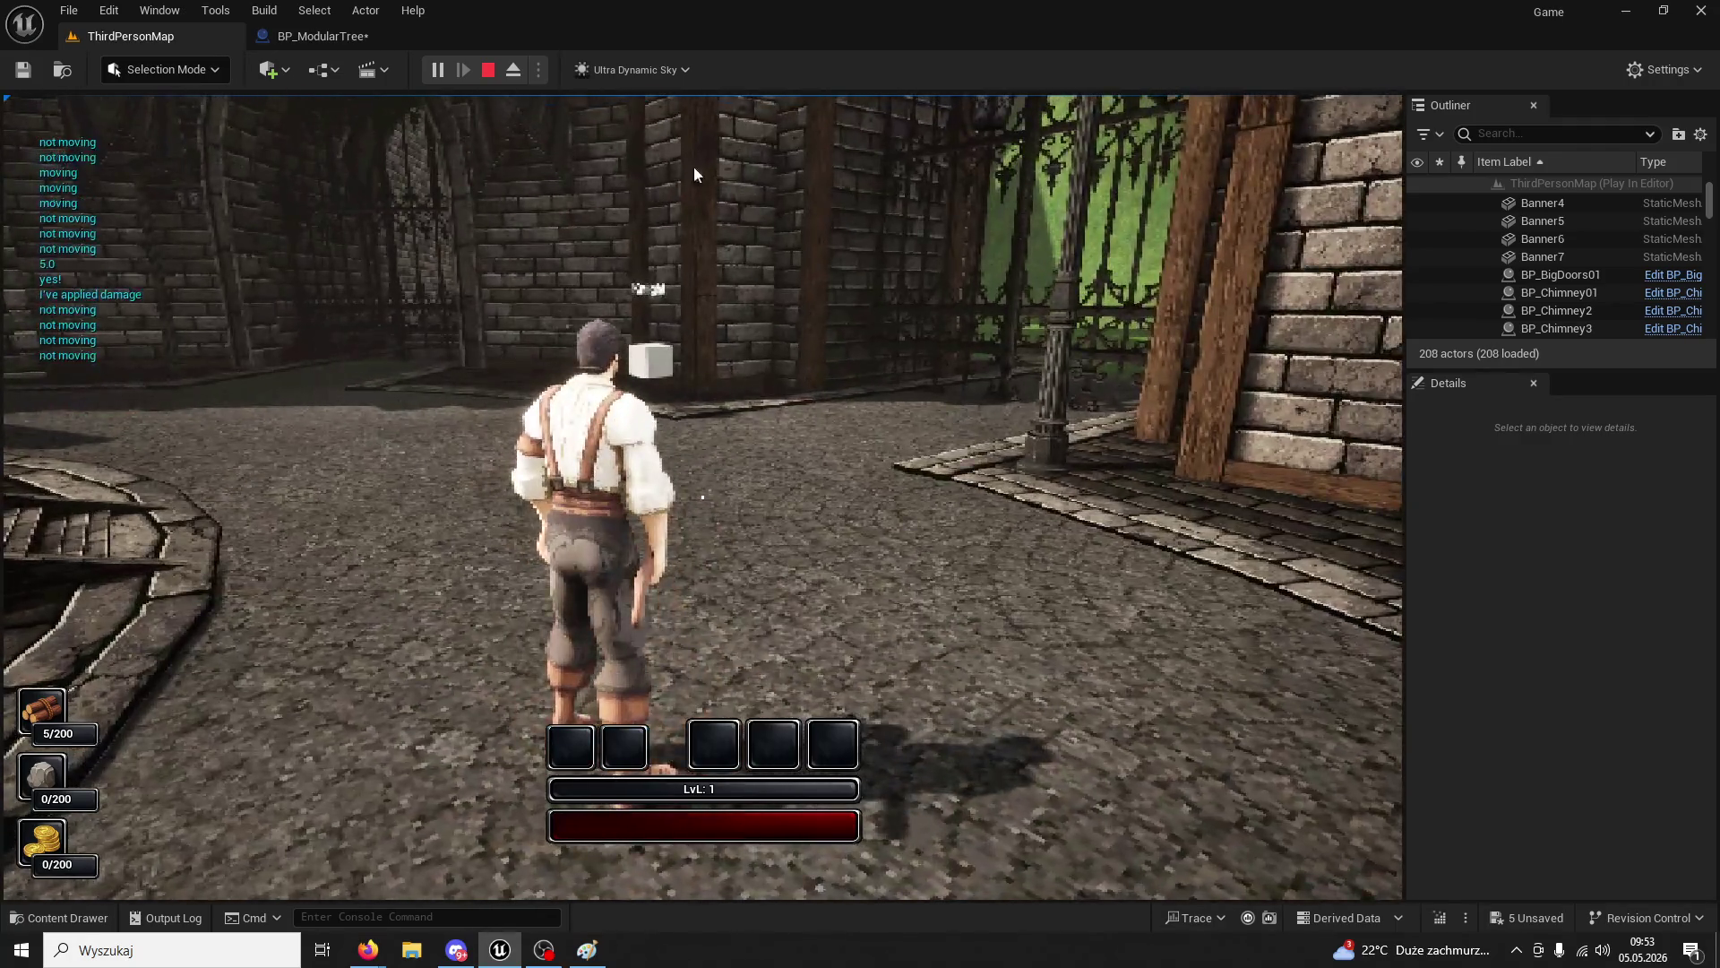
pyautogui.press('Escape')
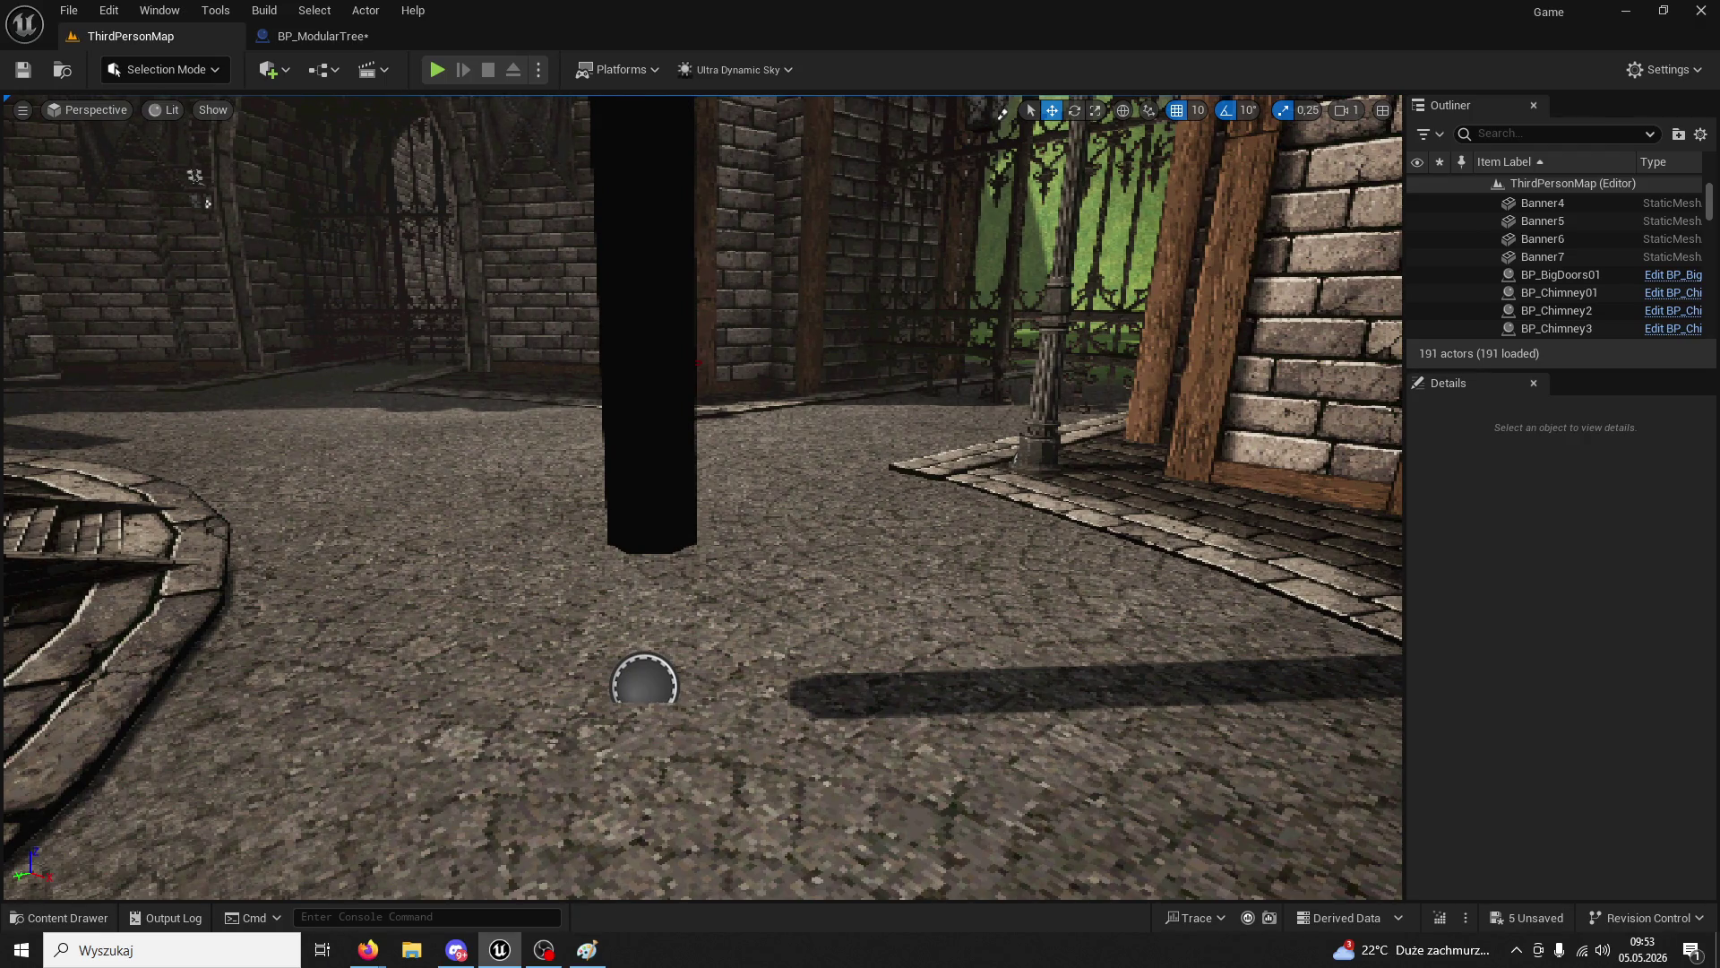
pyautogui.click(353, 40)
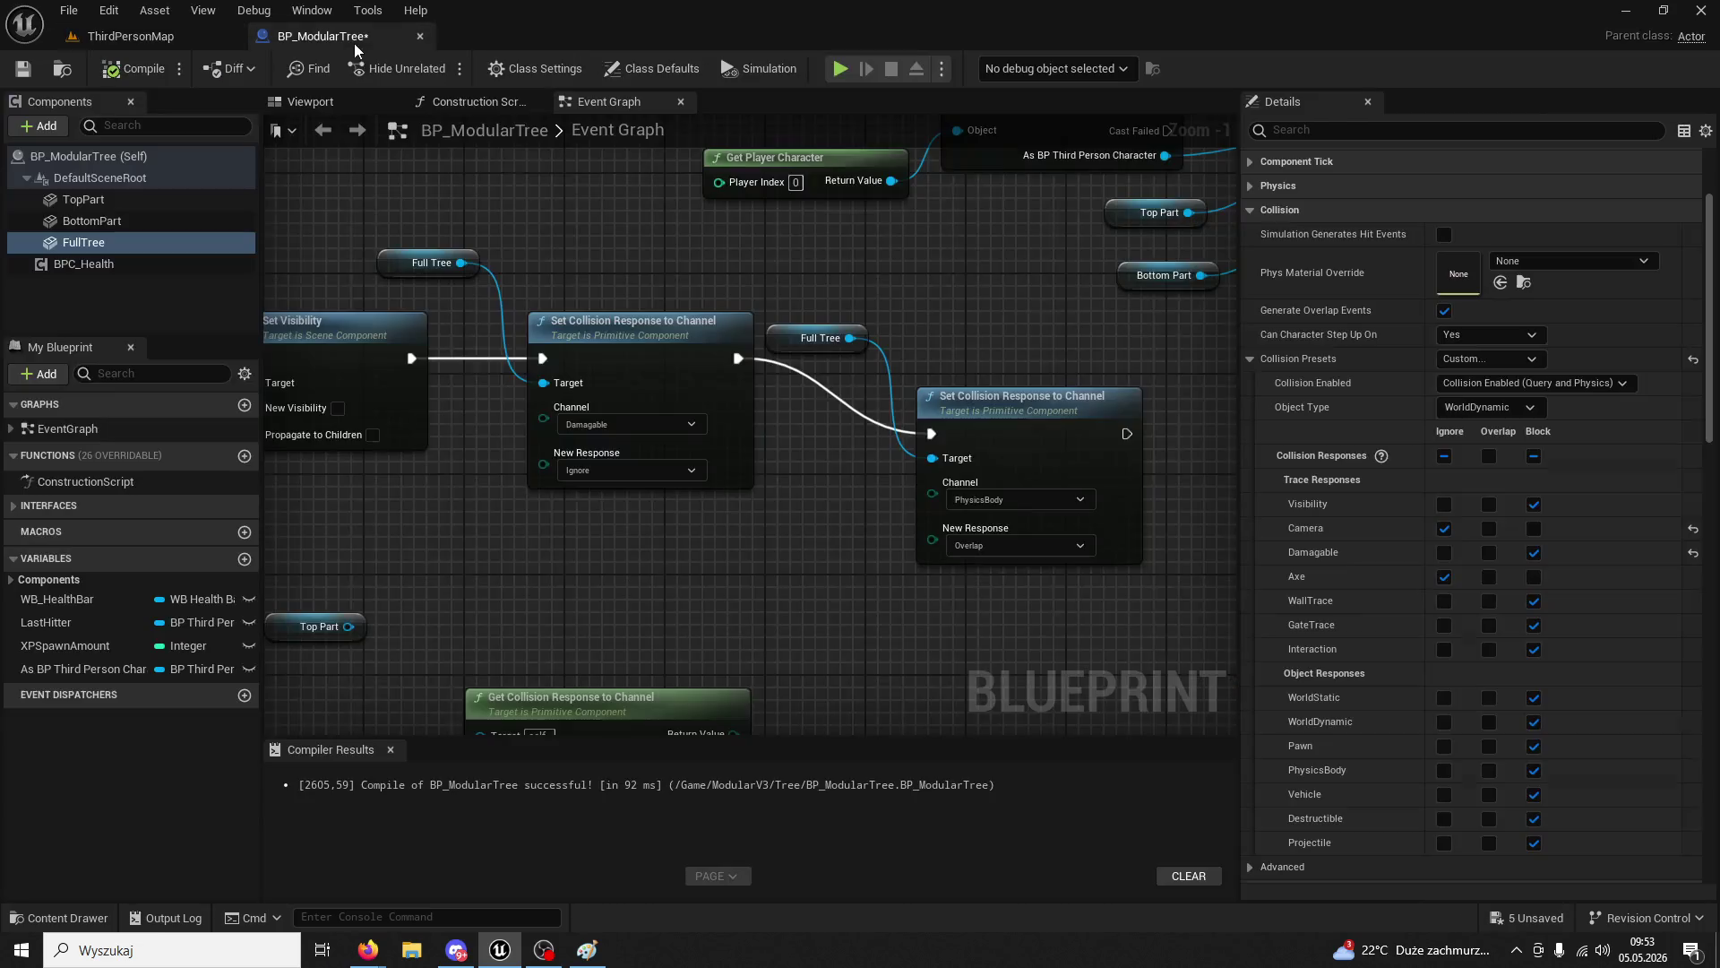
# - Set the second Set Collision Response to Channel node's channel to WorldDynamic
pyautogui.click(1039, 543)
pyautogui.click(977, 560)
pyautogui.click(83, 199)
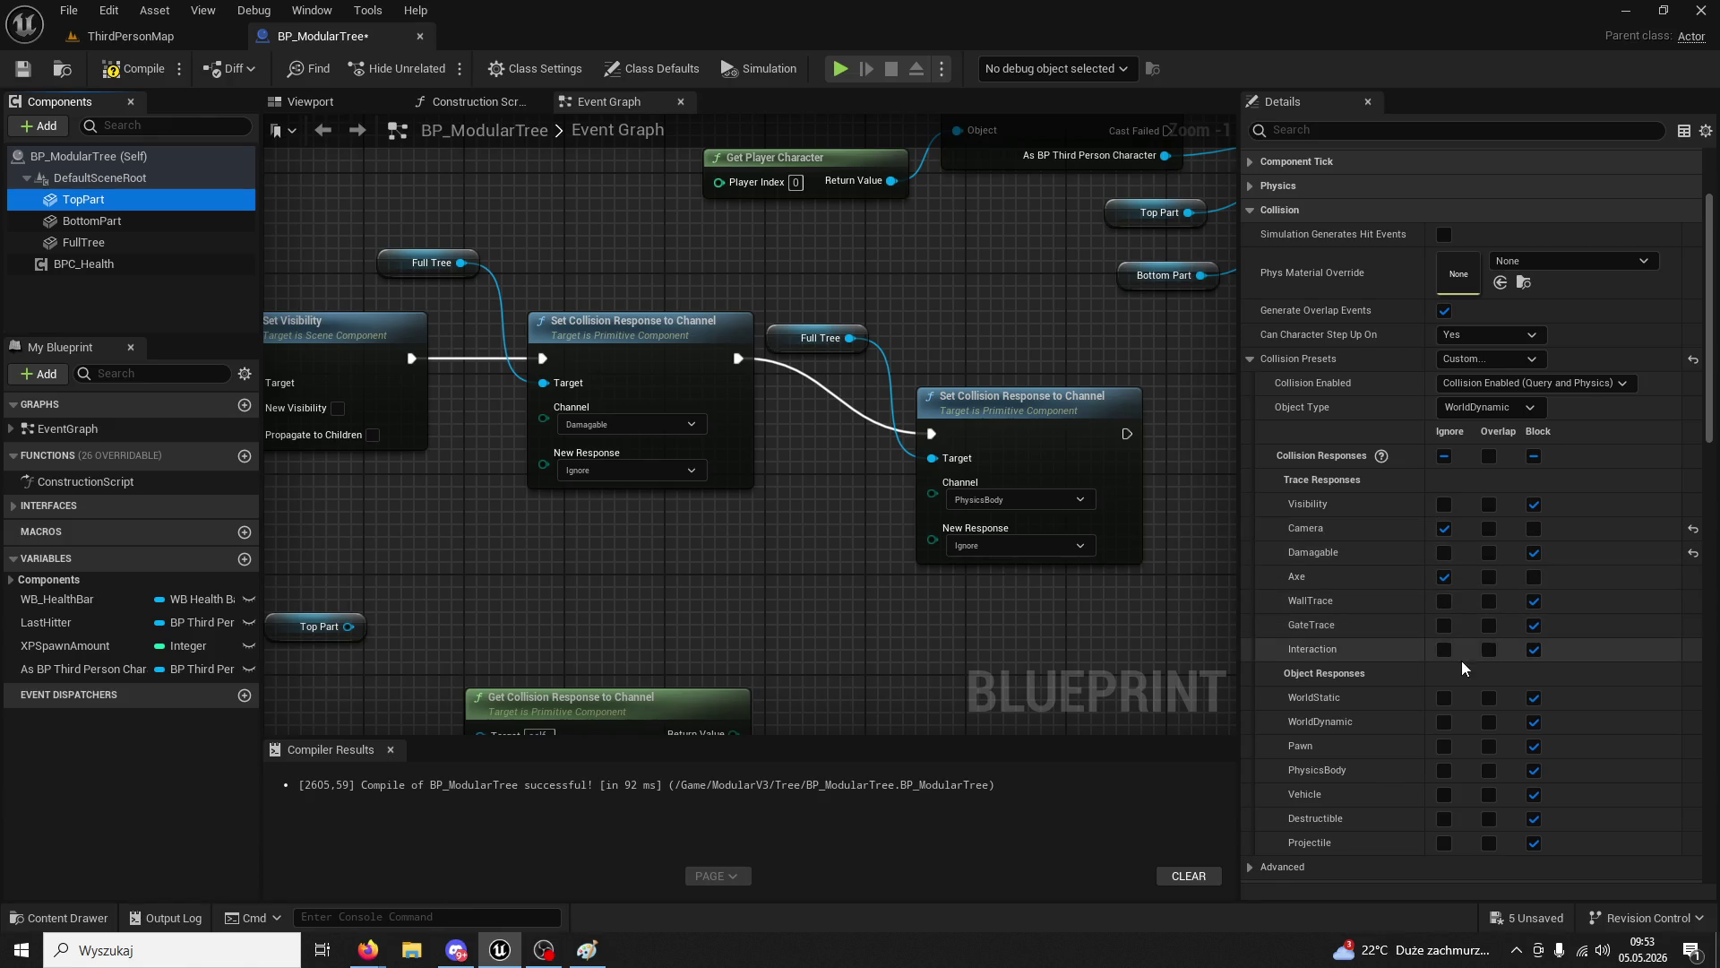
pyautogui.click(997, 500)
pyautogui.click(1001, 523)
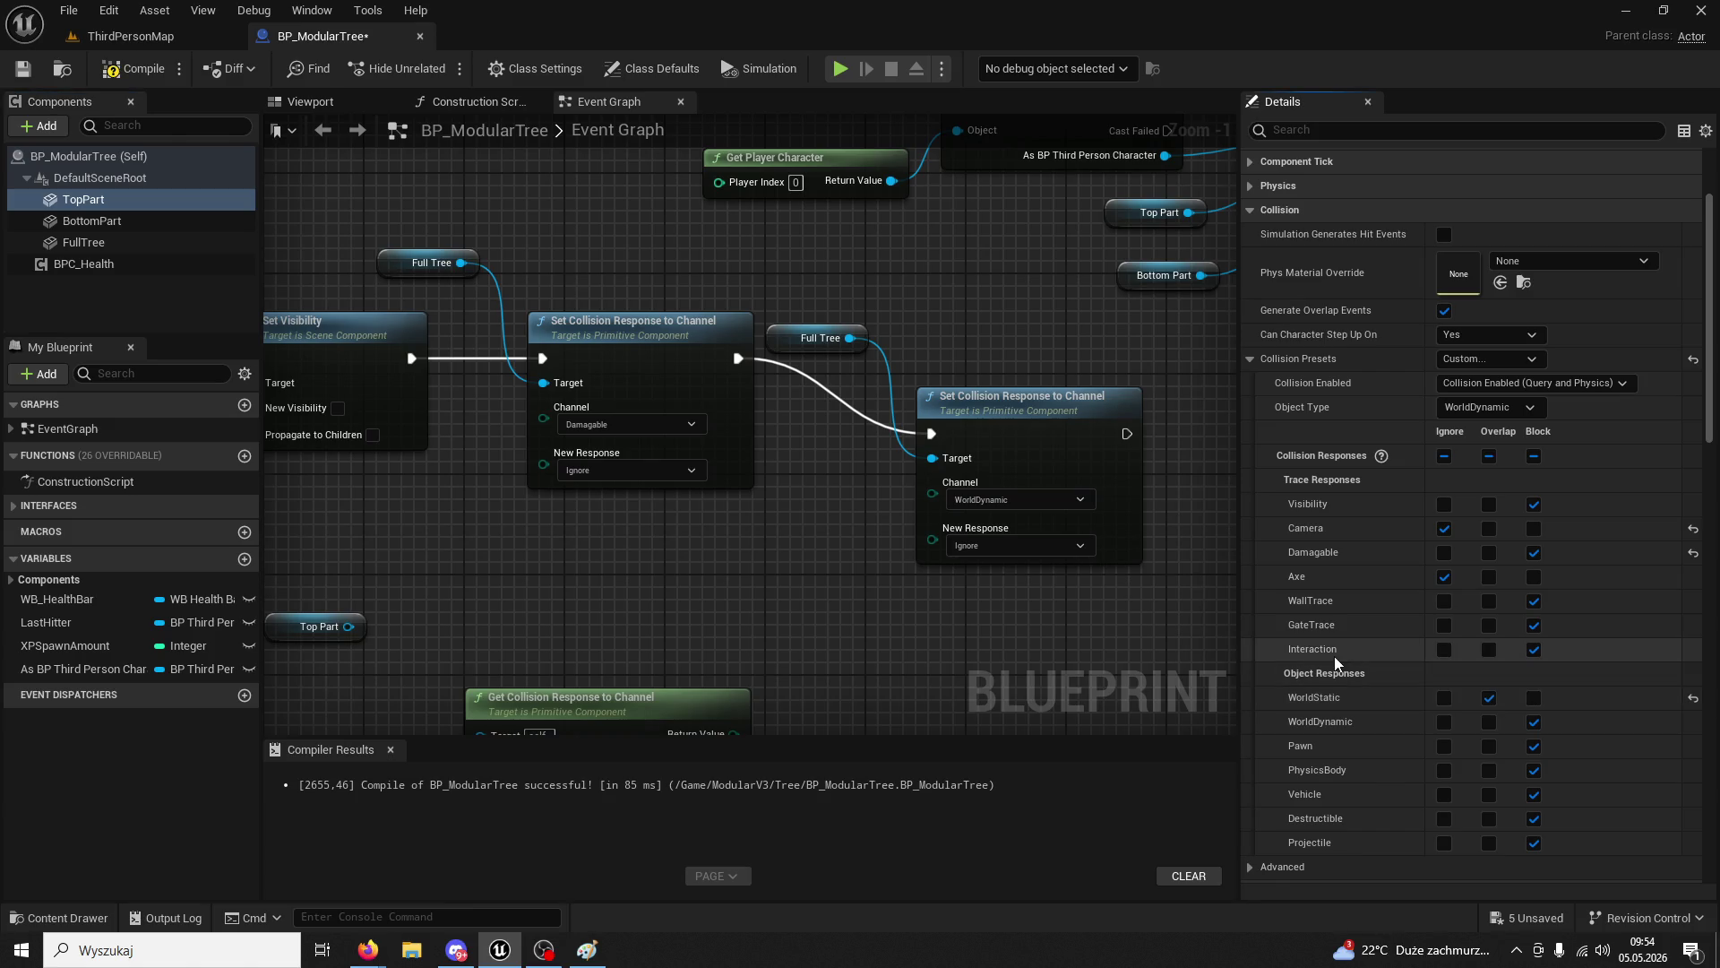
# - Recompile, set that node's New Response to Overlap, and play ThirdPersonMap
pyautogui.click(186, 224)
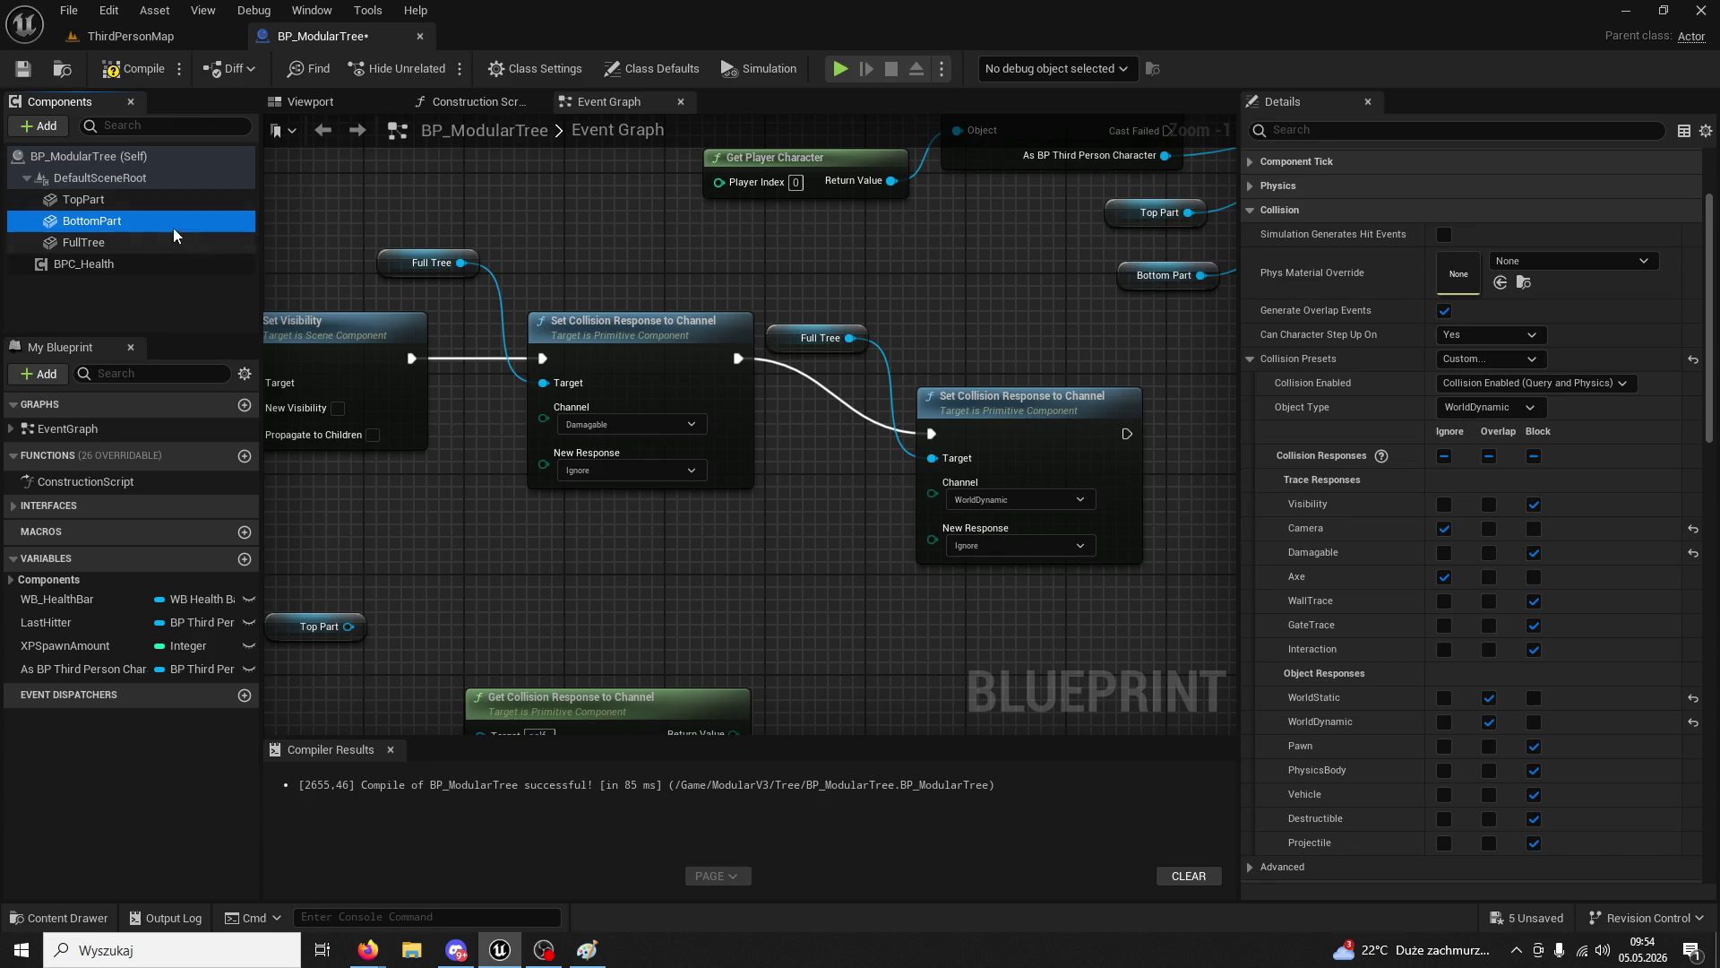
pyautogui.click(113, 202)
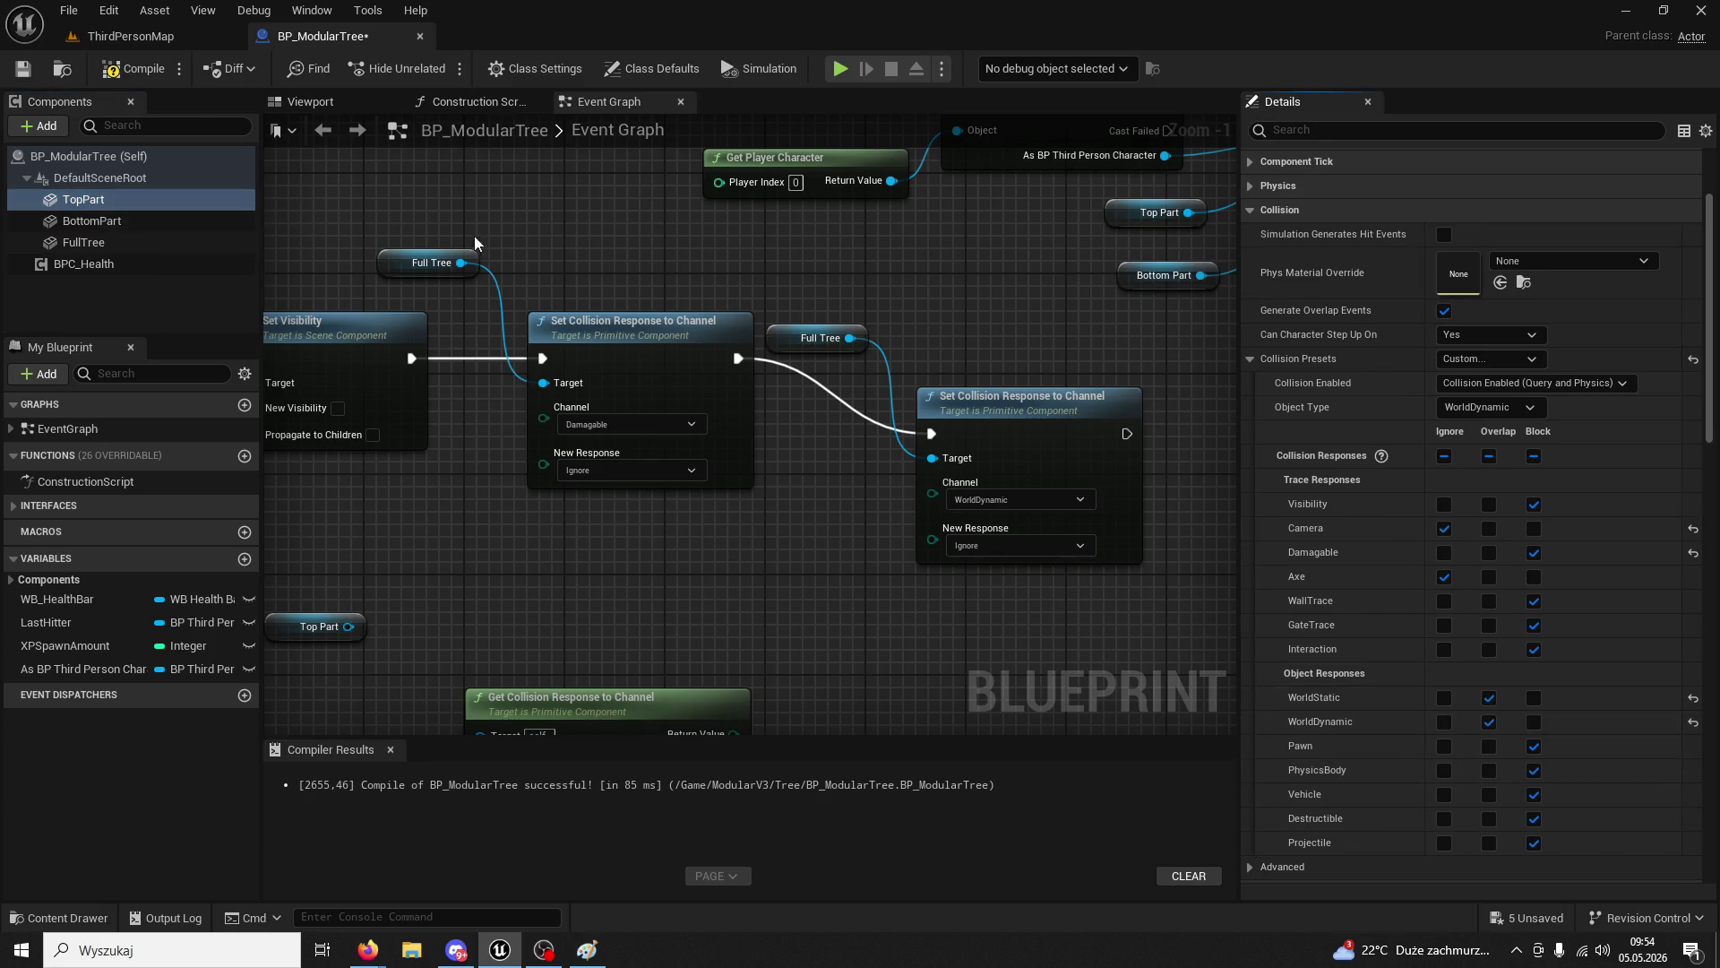
pyautogui.click(113, 69)
pyautogui.click(966, 395)
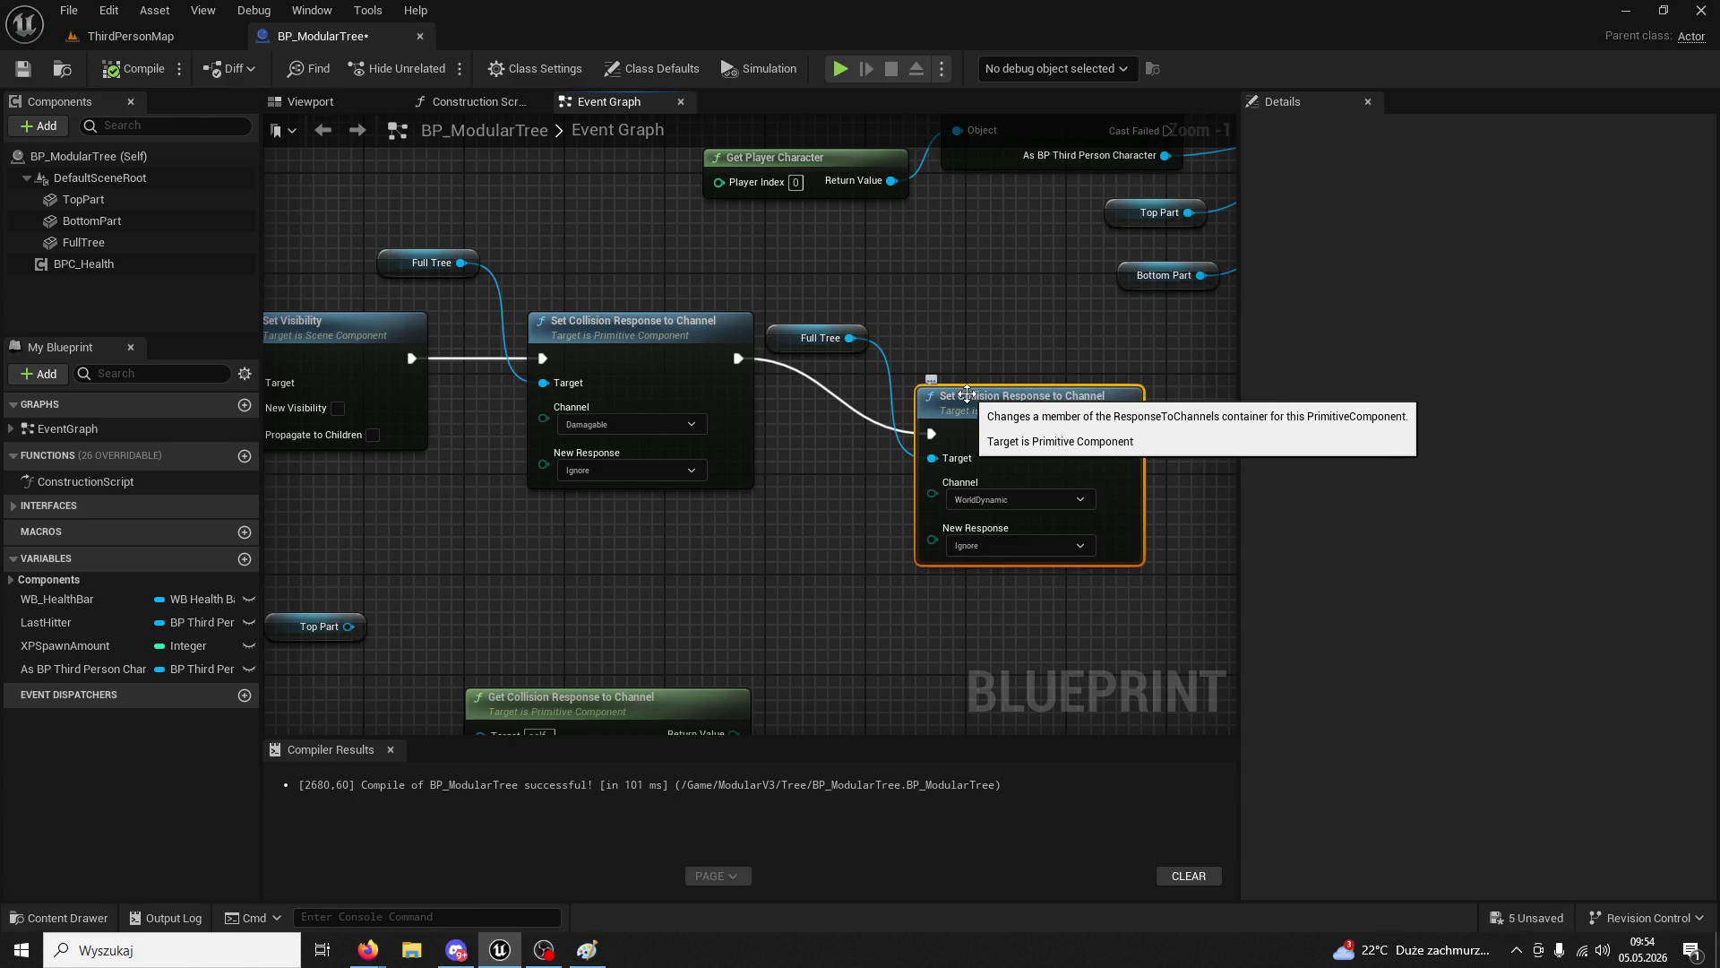
pyautogui.click(1007, 549)
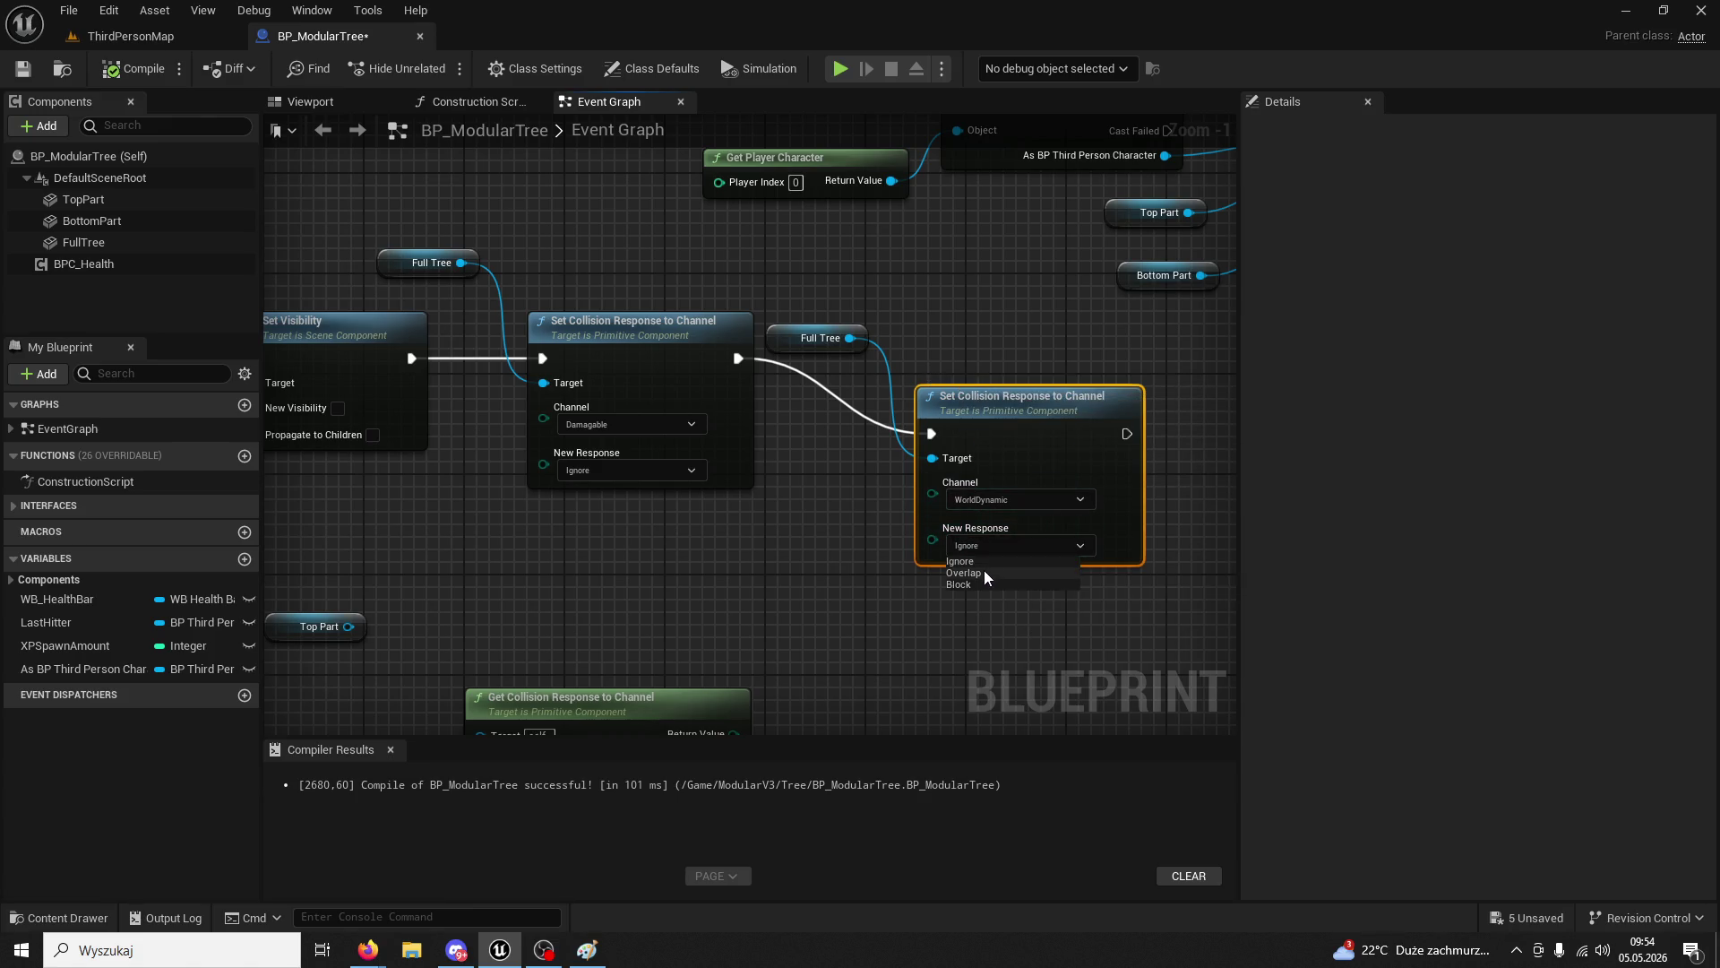
pyautogui.click(964, 573)
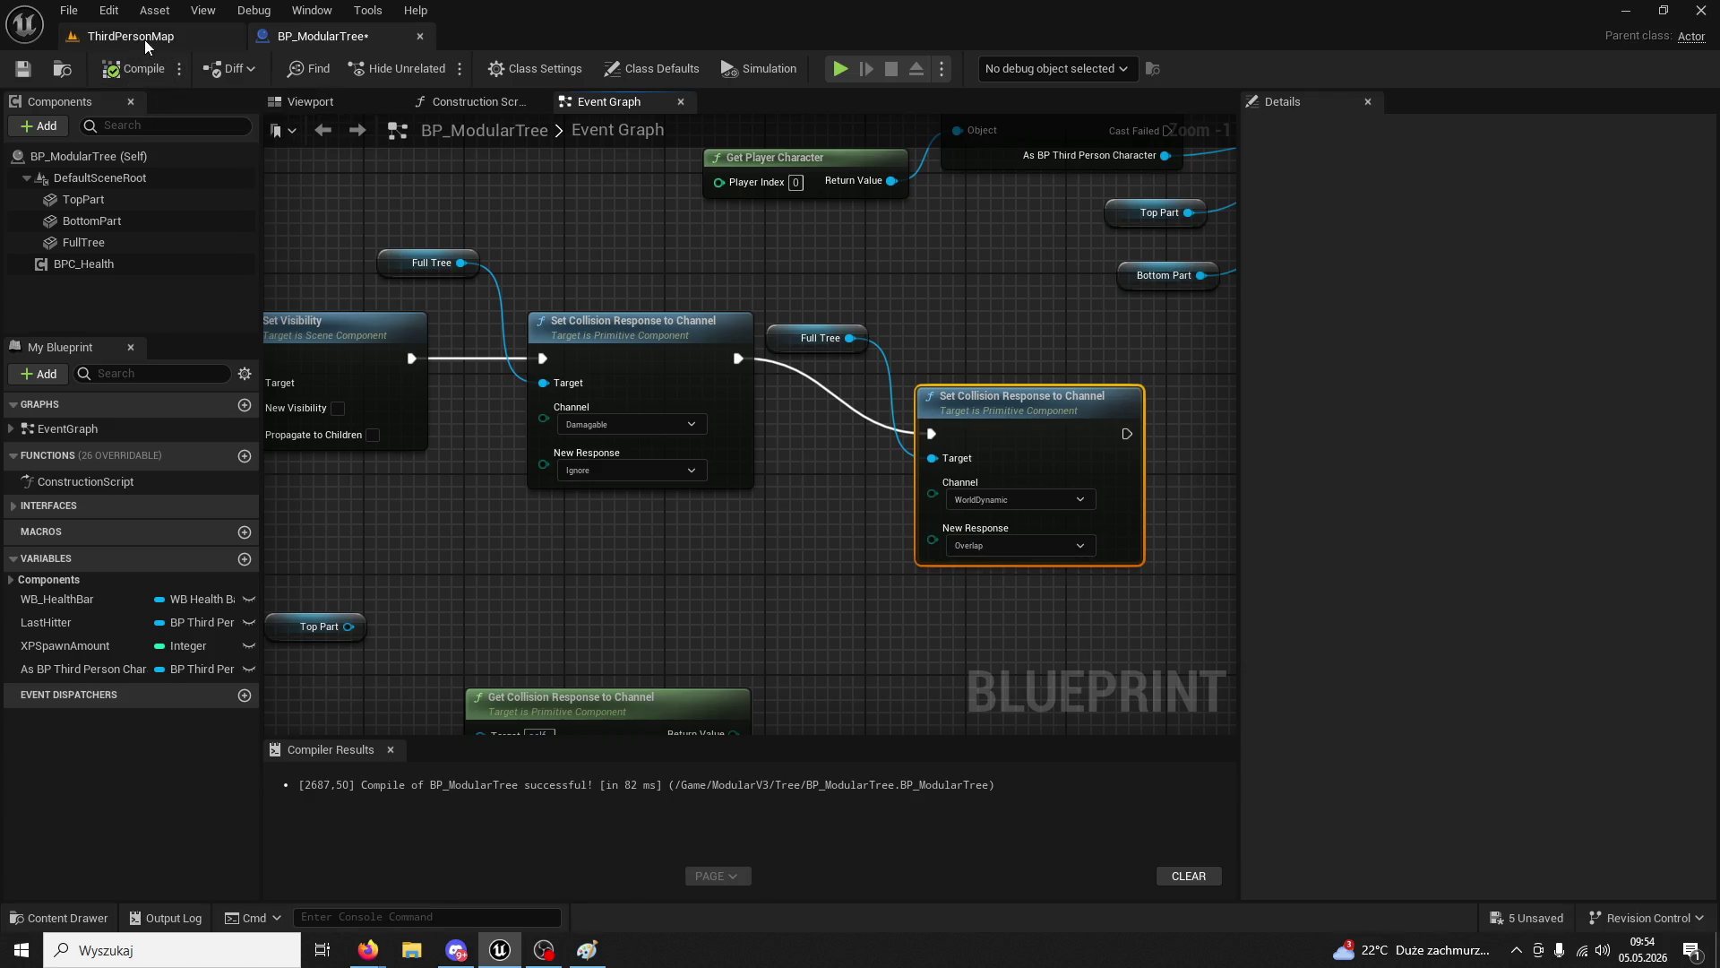
pyautogui.click(143, 38)
pyautogui.click(437, 67)
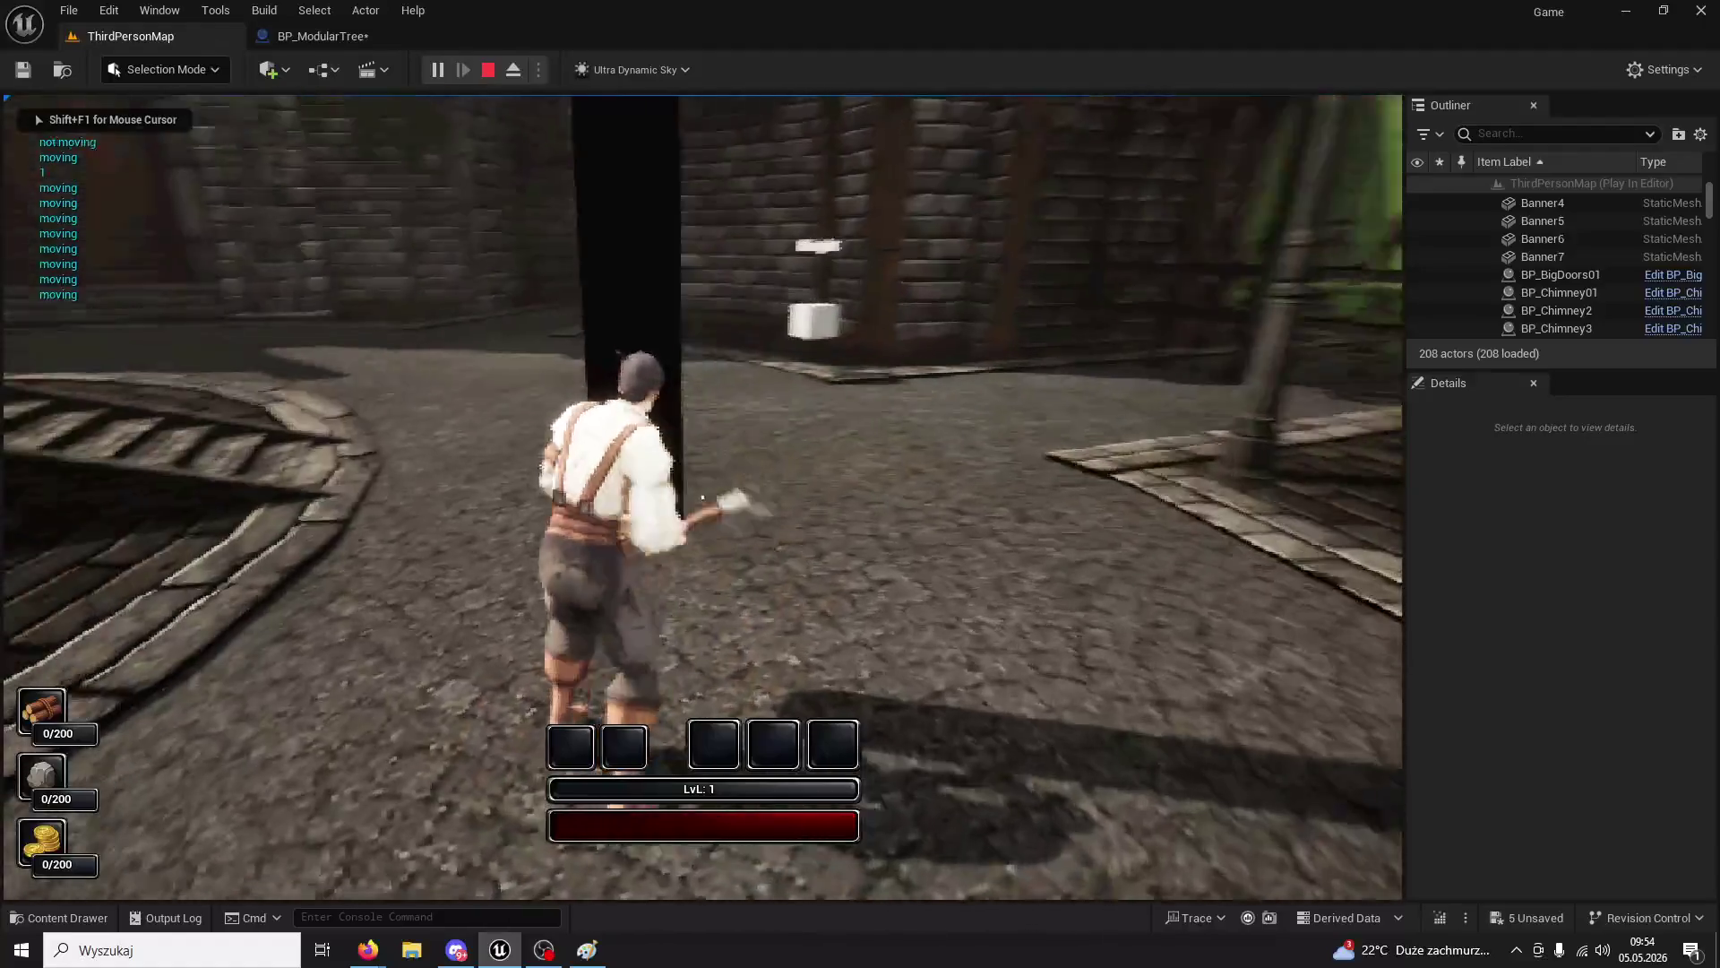
# - Run to the tree and chop it repeatedly with the axe for 5/200 wood
pyautogui.click(702, 496)
pyautogui.click(702, 496)
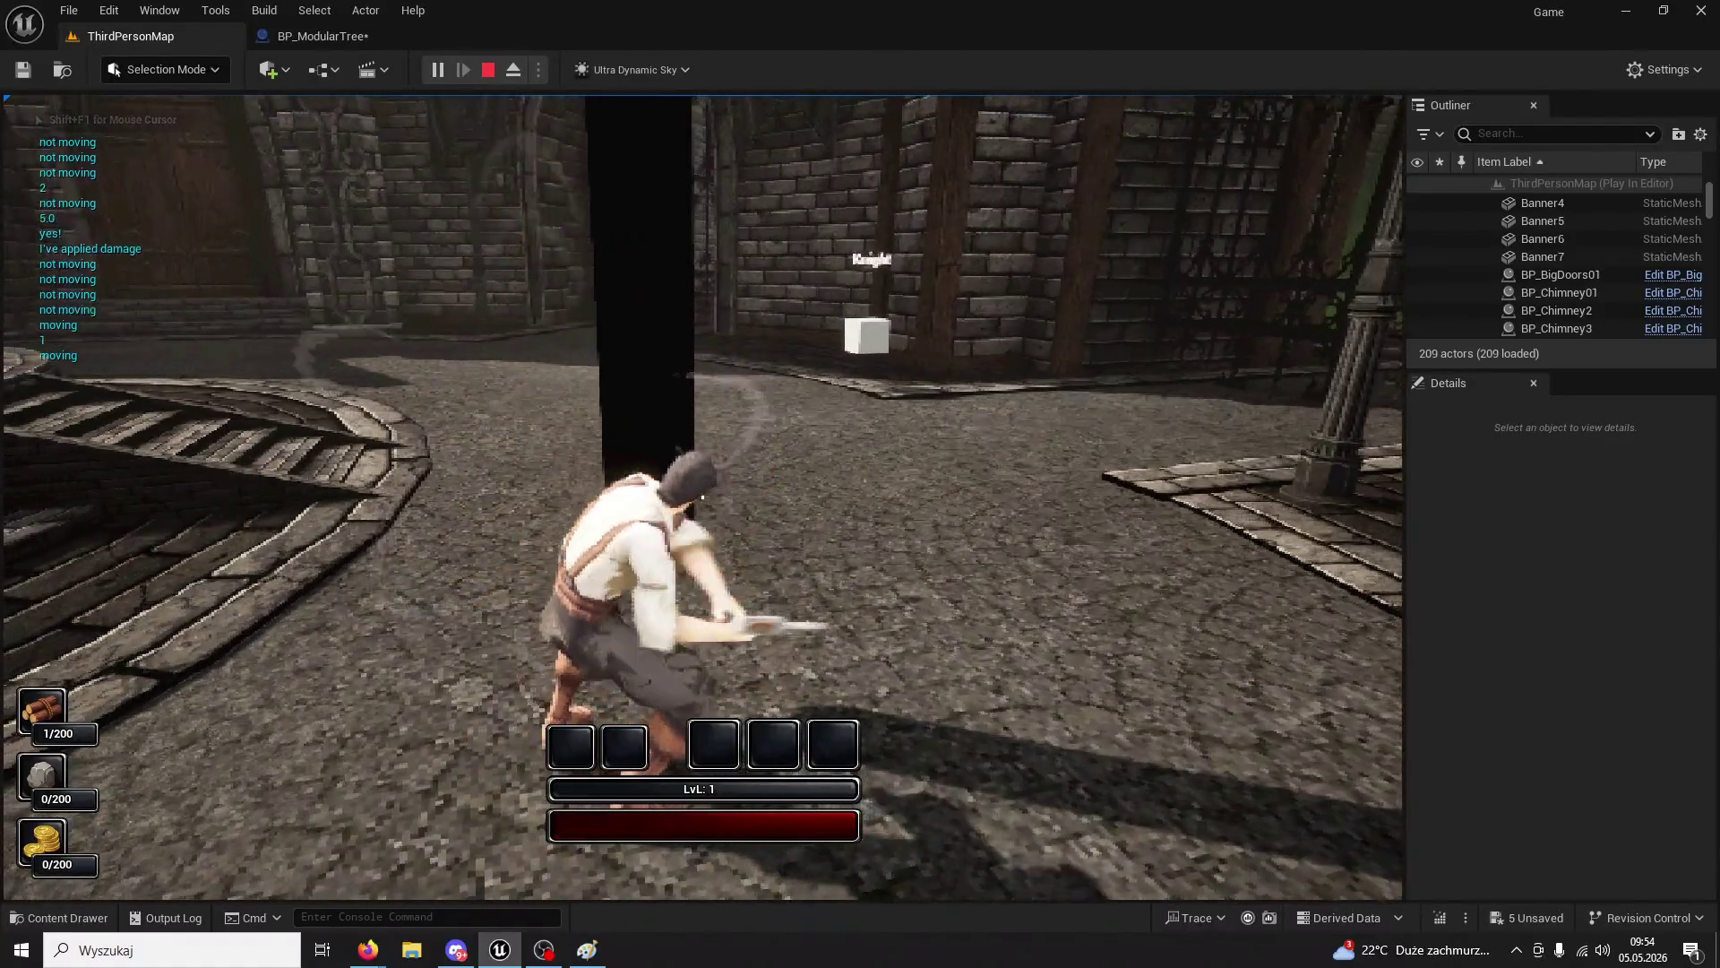
pyautogui.click(702, 497)
pyautogui.click(702, 496)
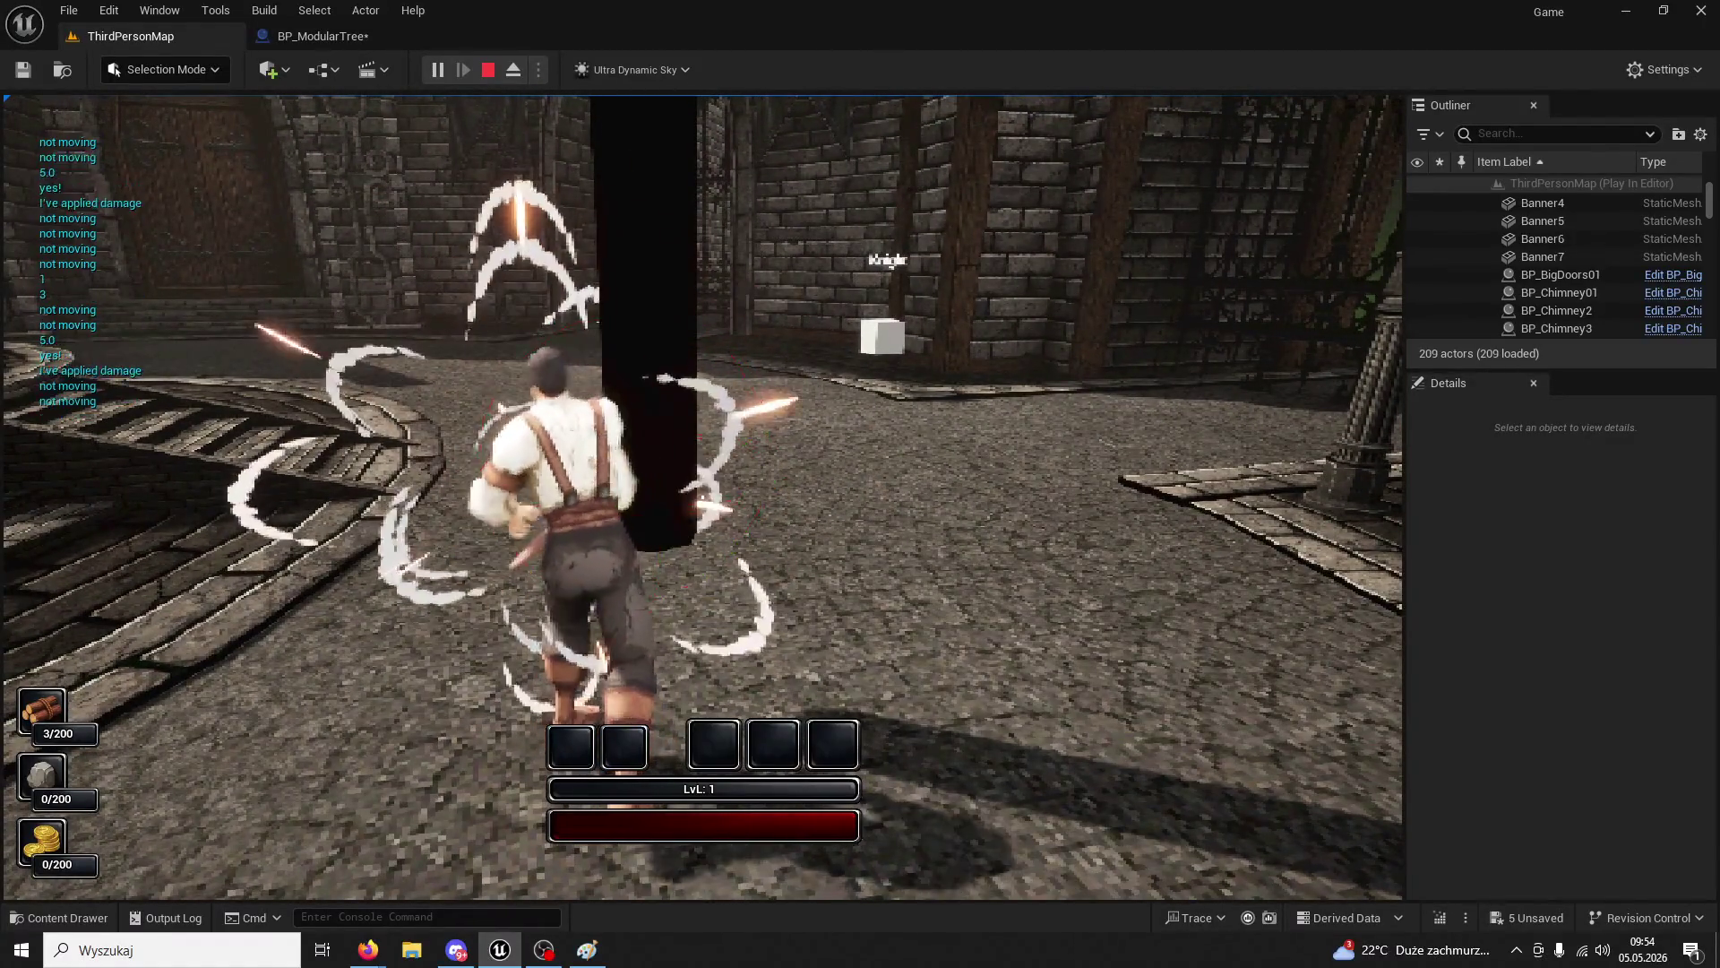
pyautogui.click(703, 496)
pyautogui.click(703, 496)
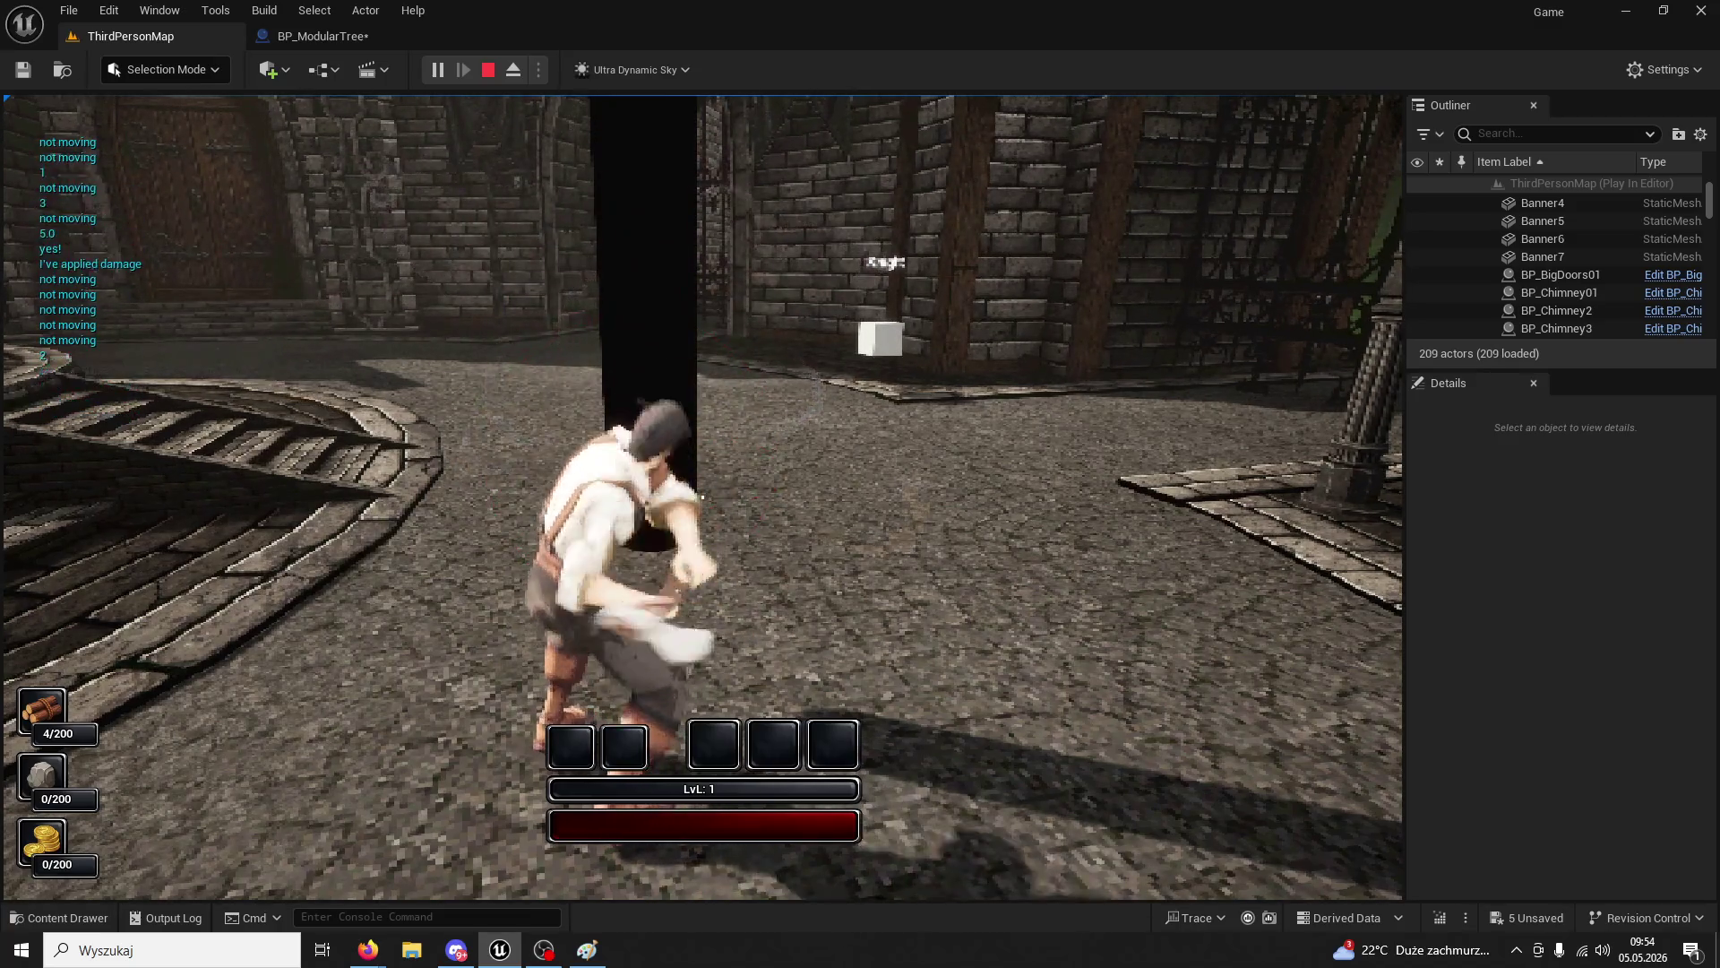
pyautogui.click(702, 496)
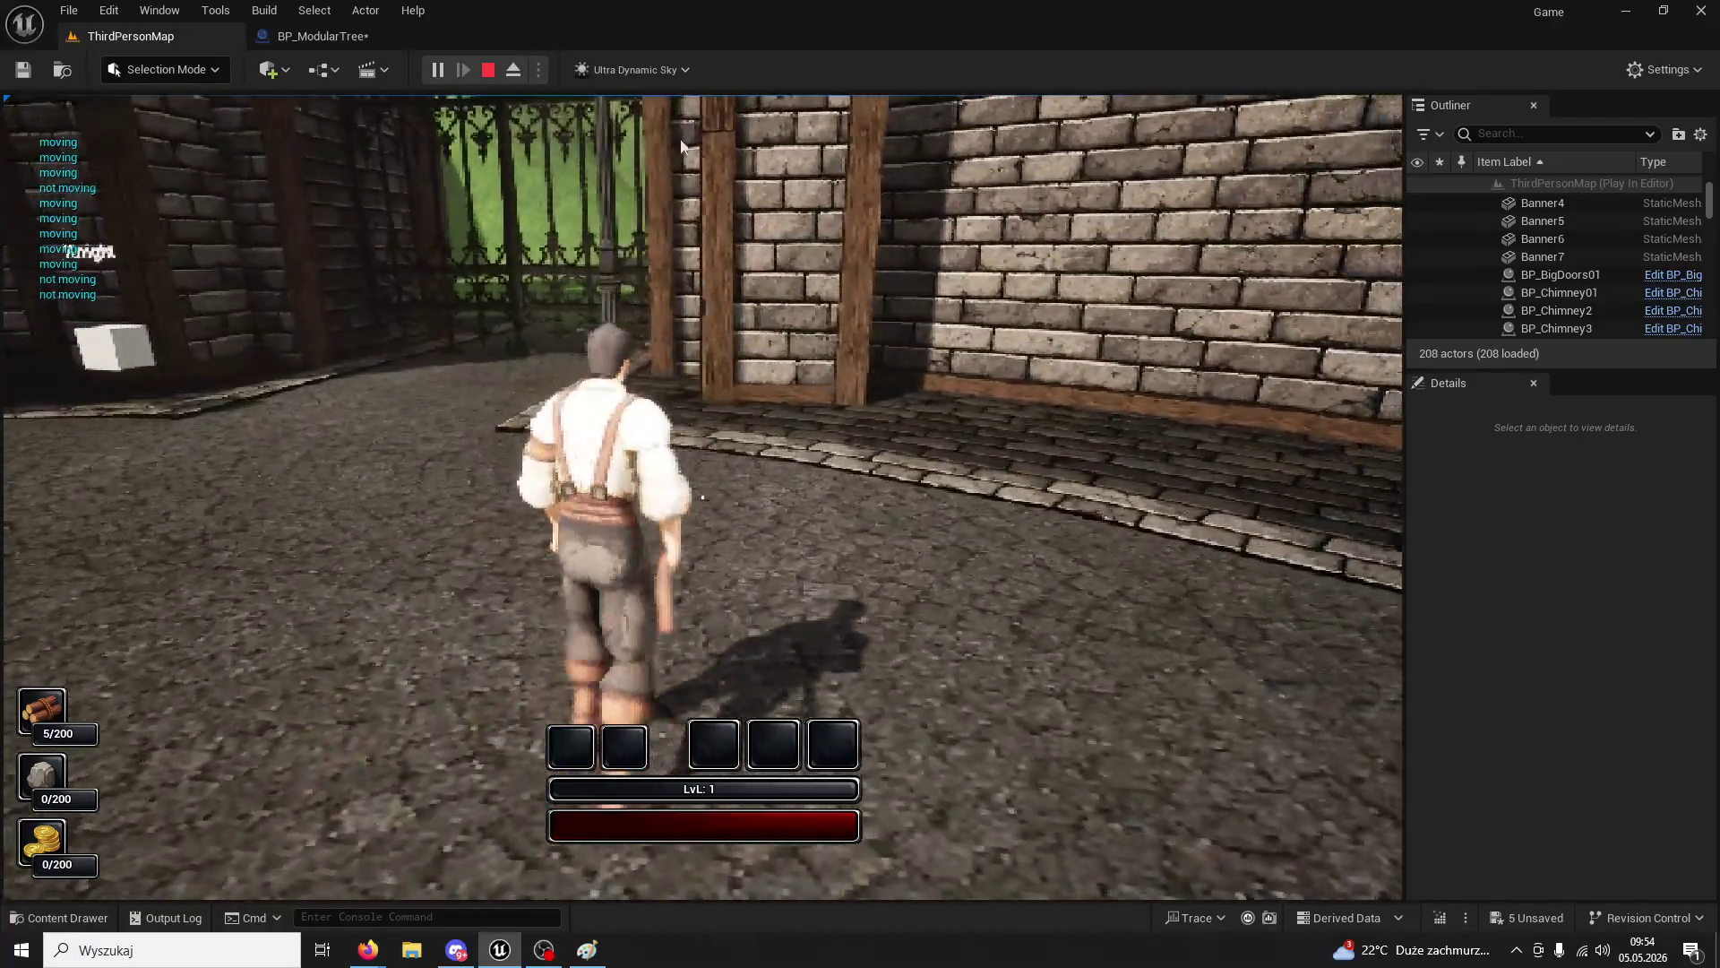
# - Stop the play test and select TopPart in BP_ModularTree's Components
pyautogui.press('Escape')
pyautogui.click(314, 35)
pyautogui.click(83, 199)
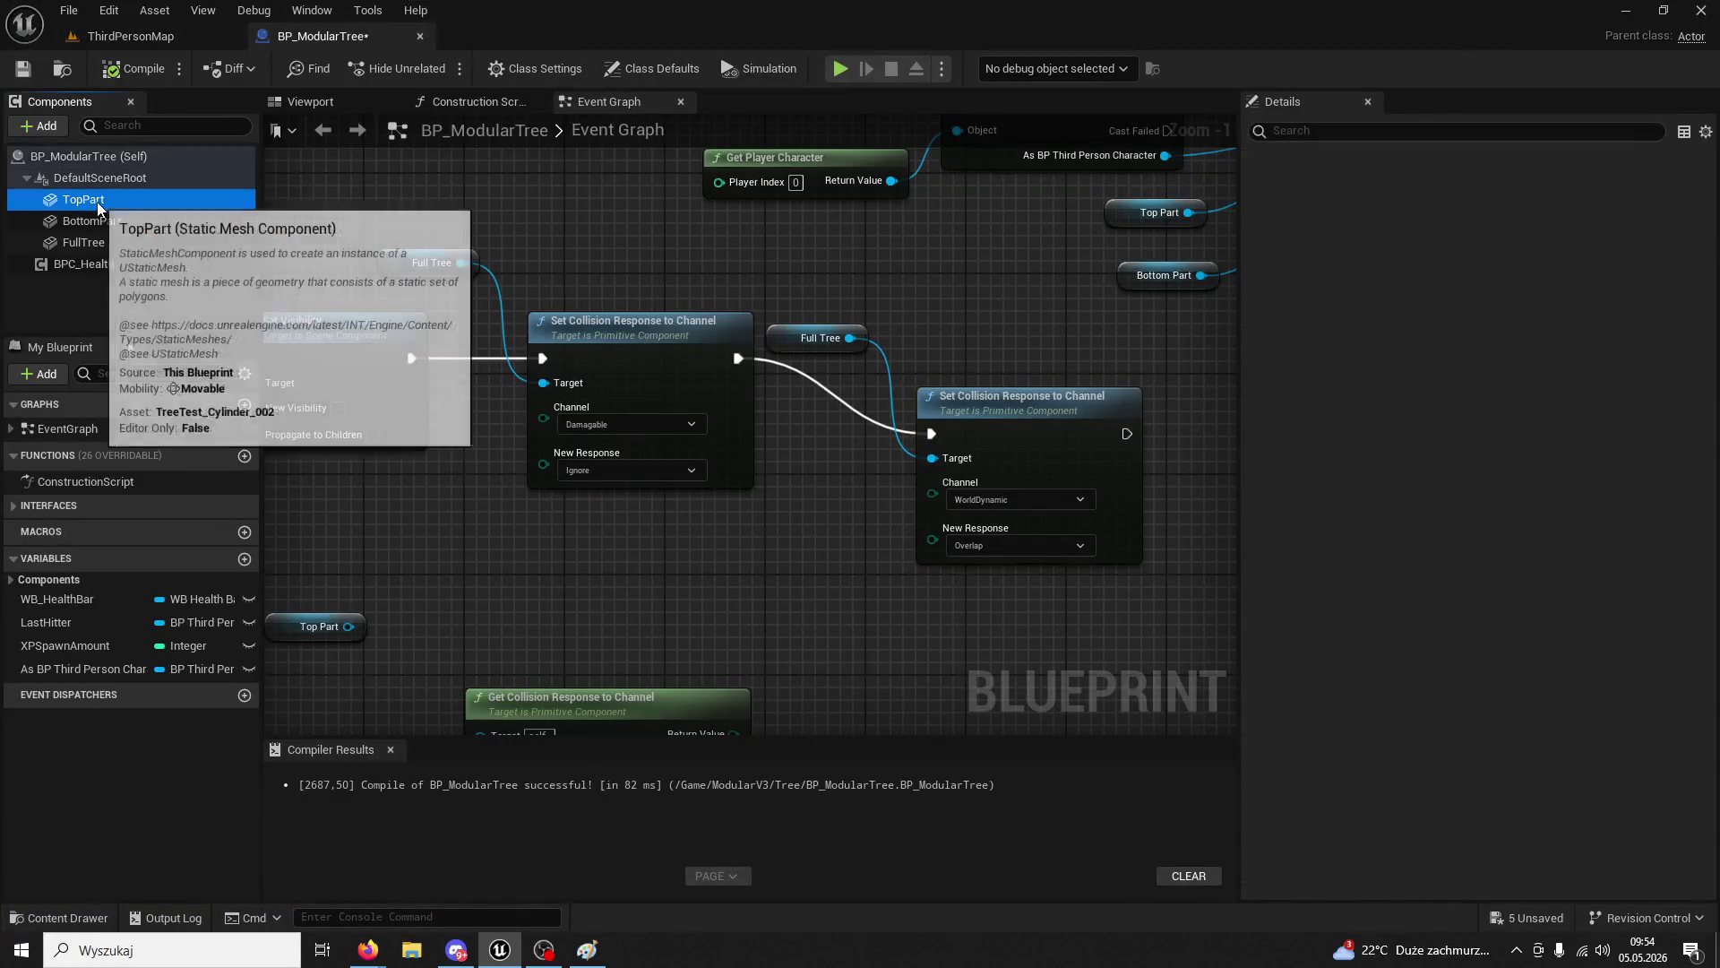
# - Break all pin links on the Cast node's execution pin to unhook the tree-fall cast
pyautogui.scroll(-3, 1055, 493)
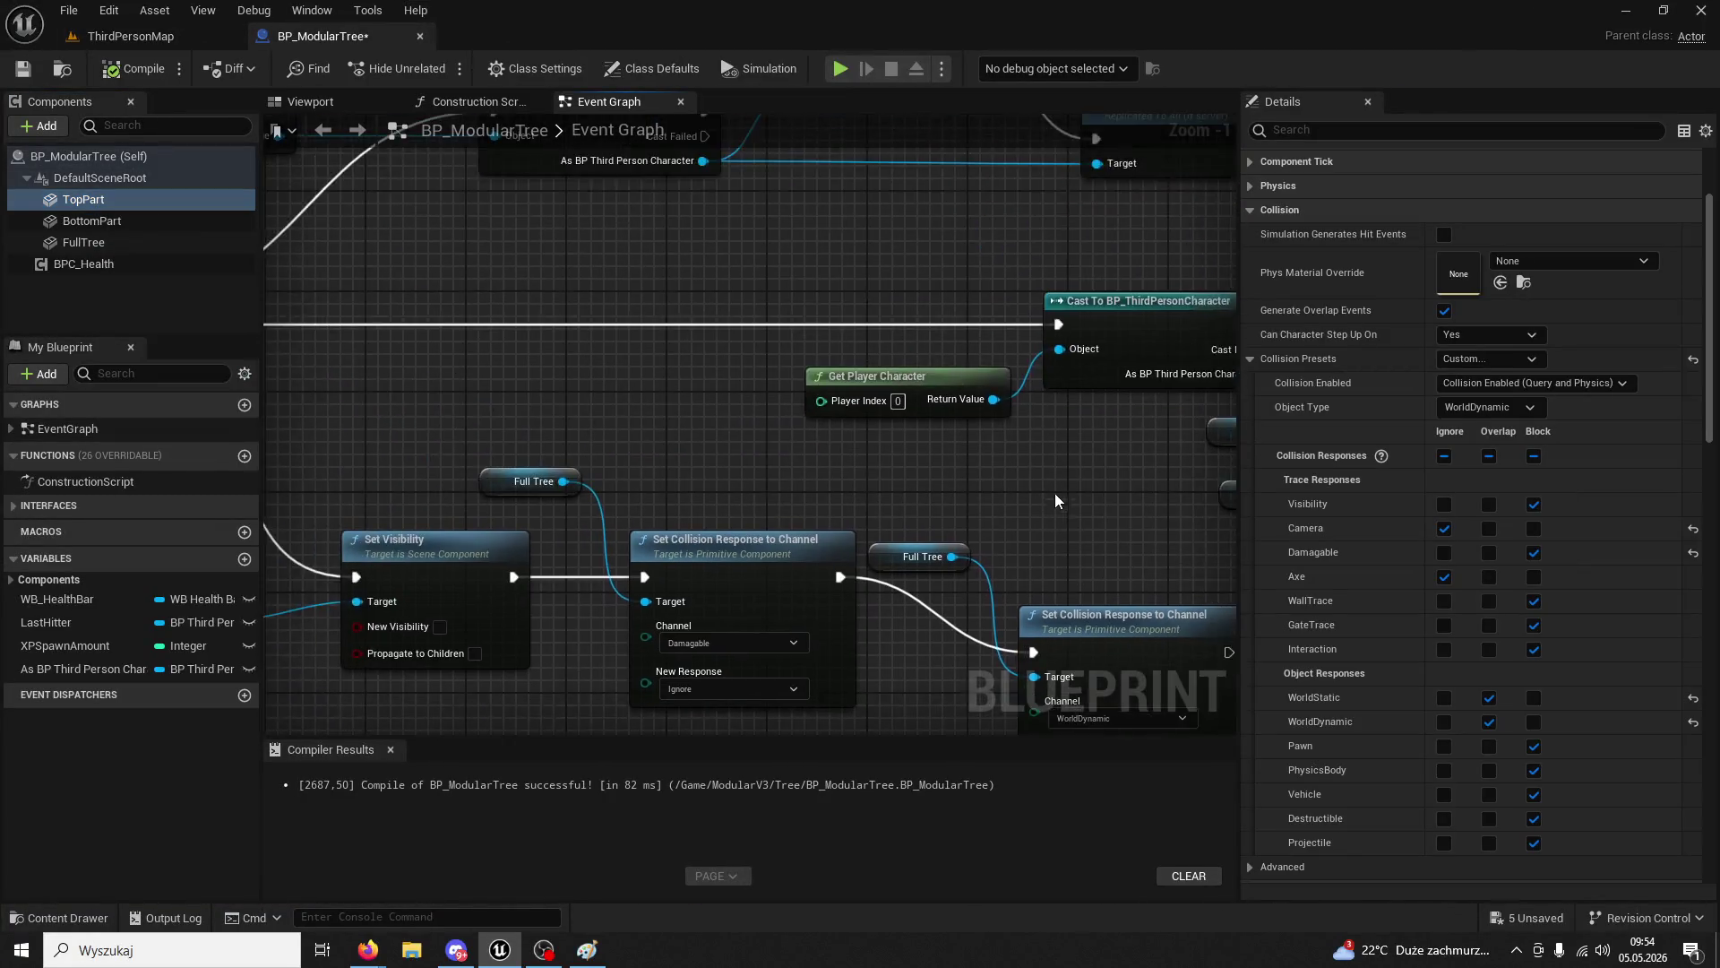
pyautogui.scroll(2, 821, 470)
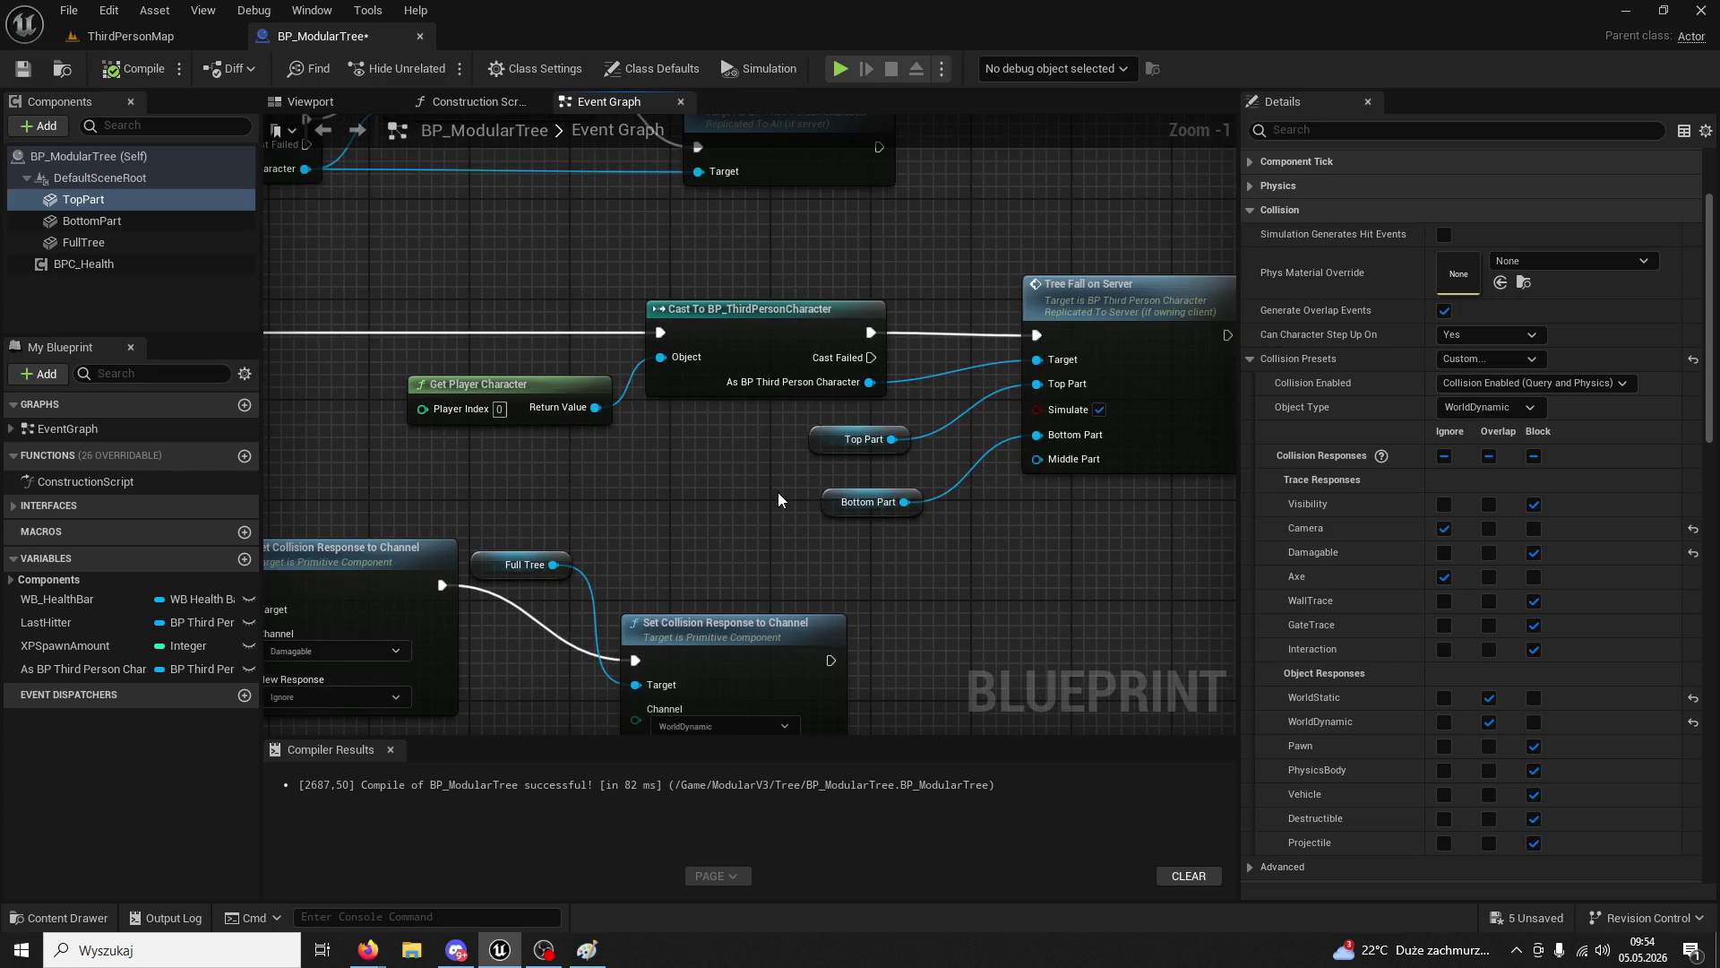
pyautogui.scroll(-2, 777, 491)
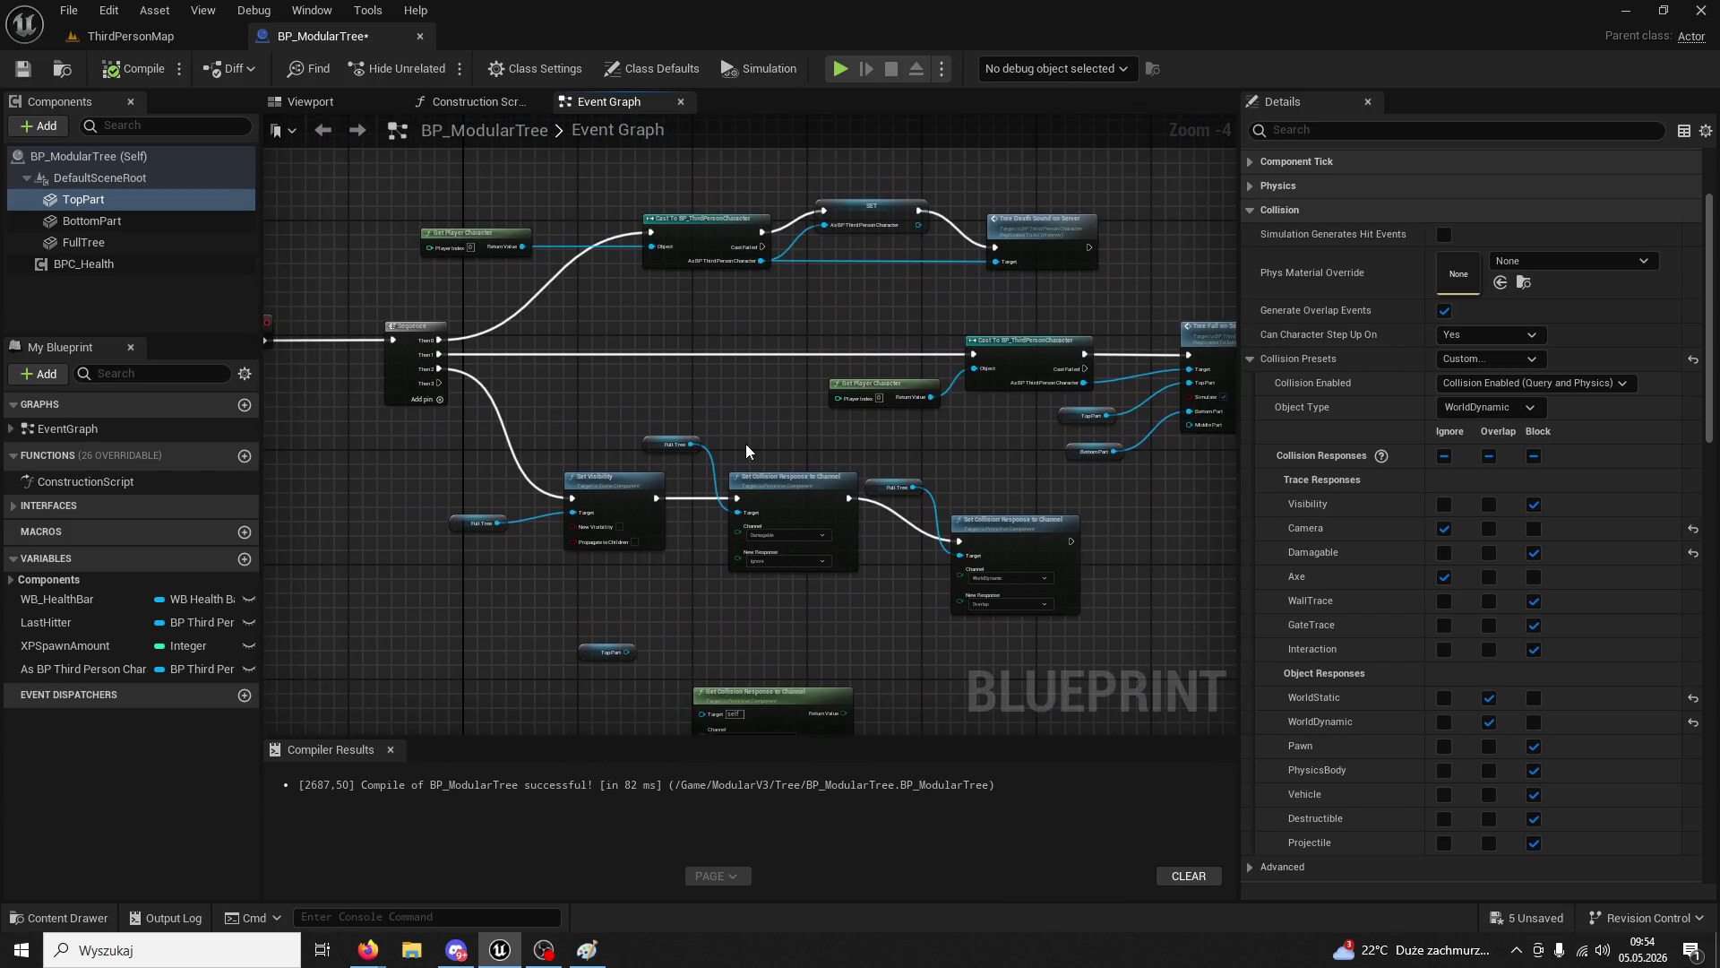
pyautogui.rightClick(898, 484)
pyautogui.click(840, 470)
pyautogui.scroll(3, 820, 475)
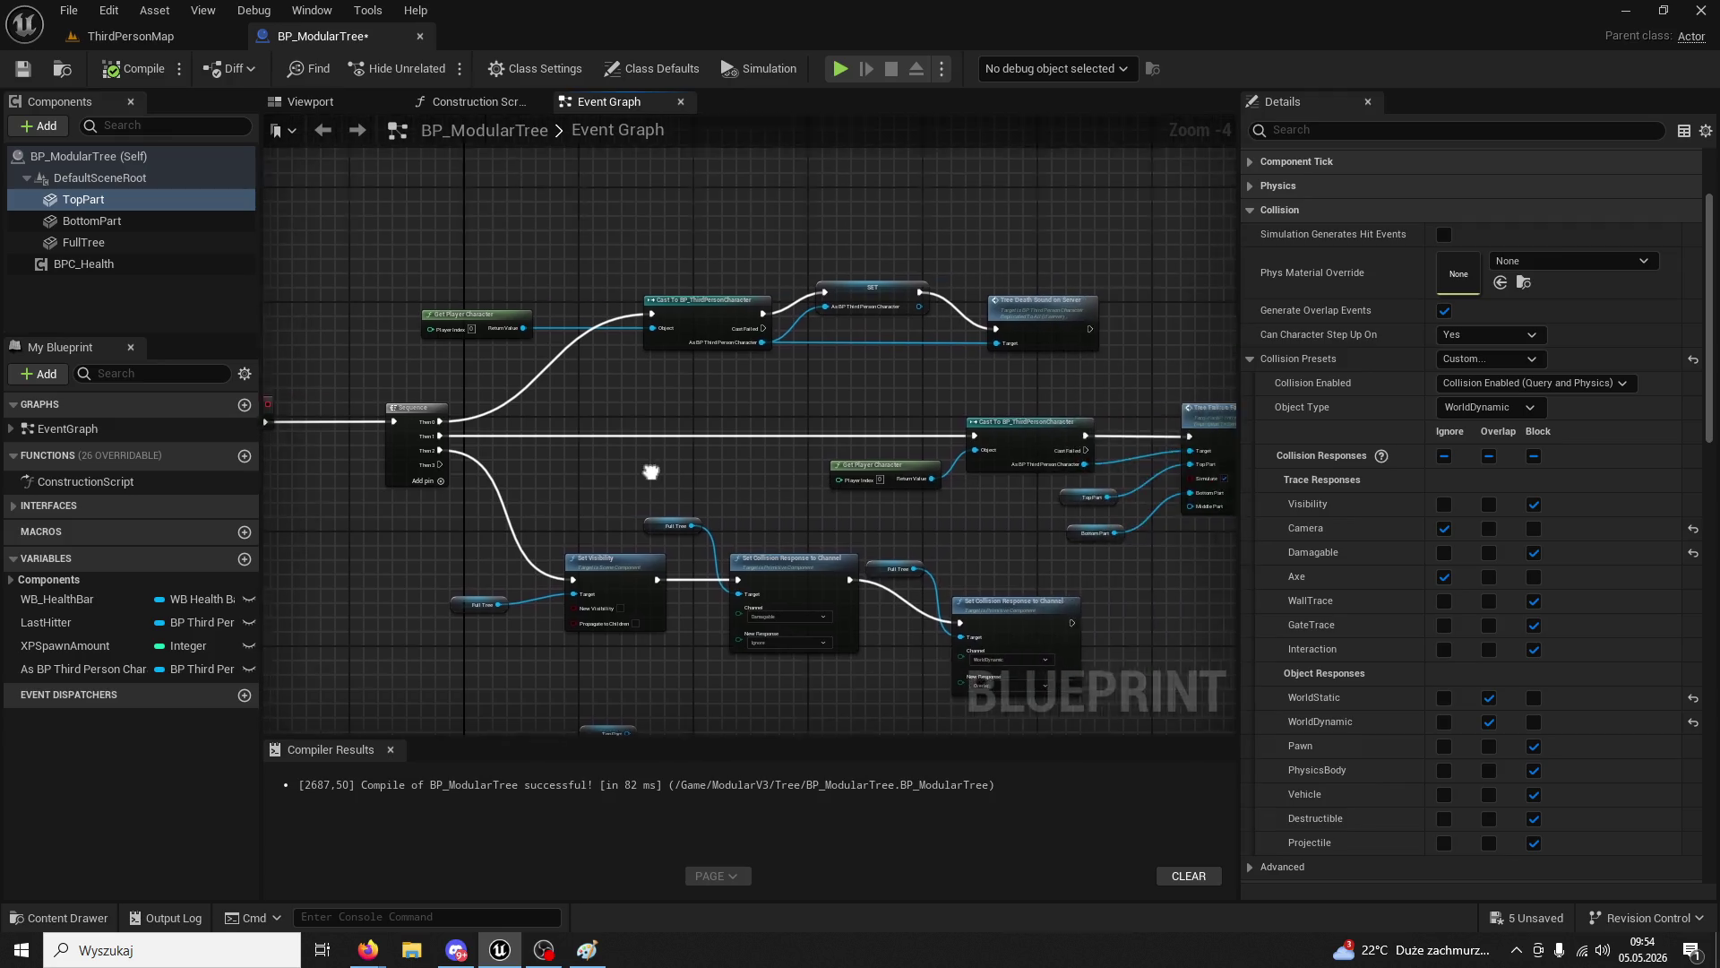
pyautogui.rightClick(1050, 405)
pyautogui.click(1084, 451)
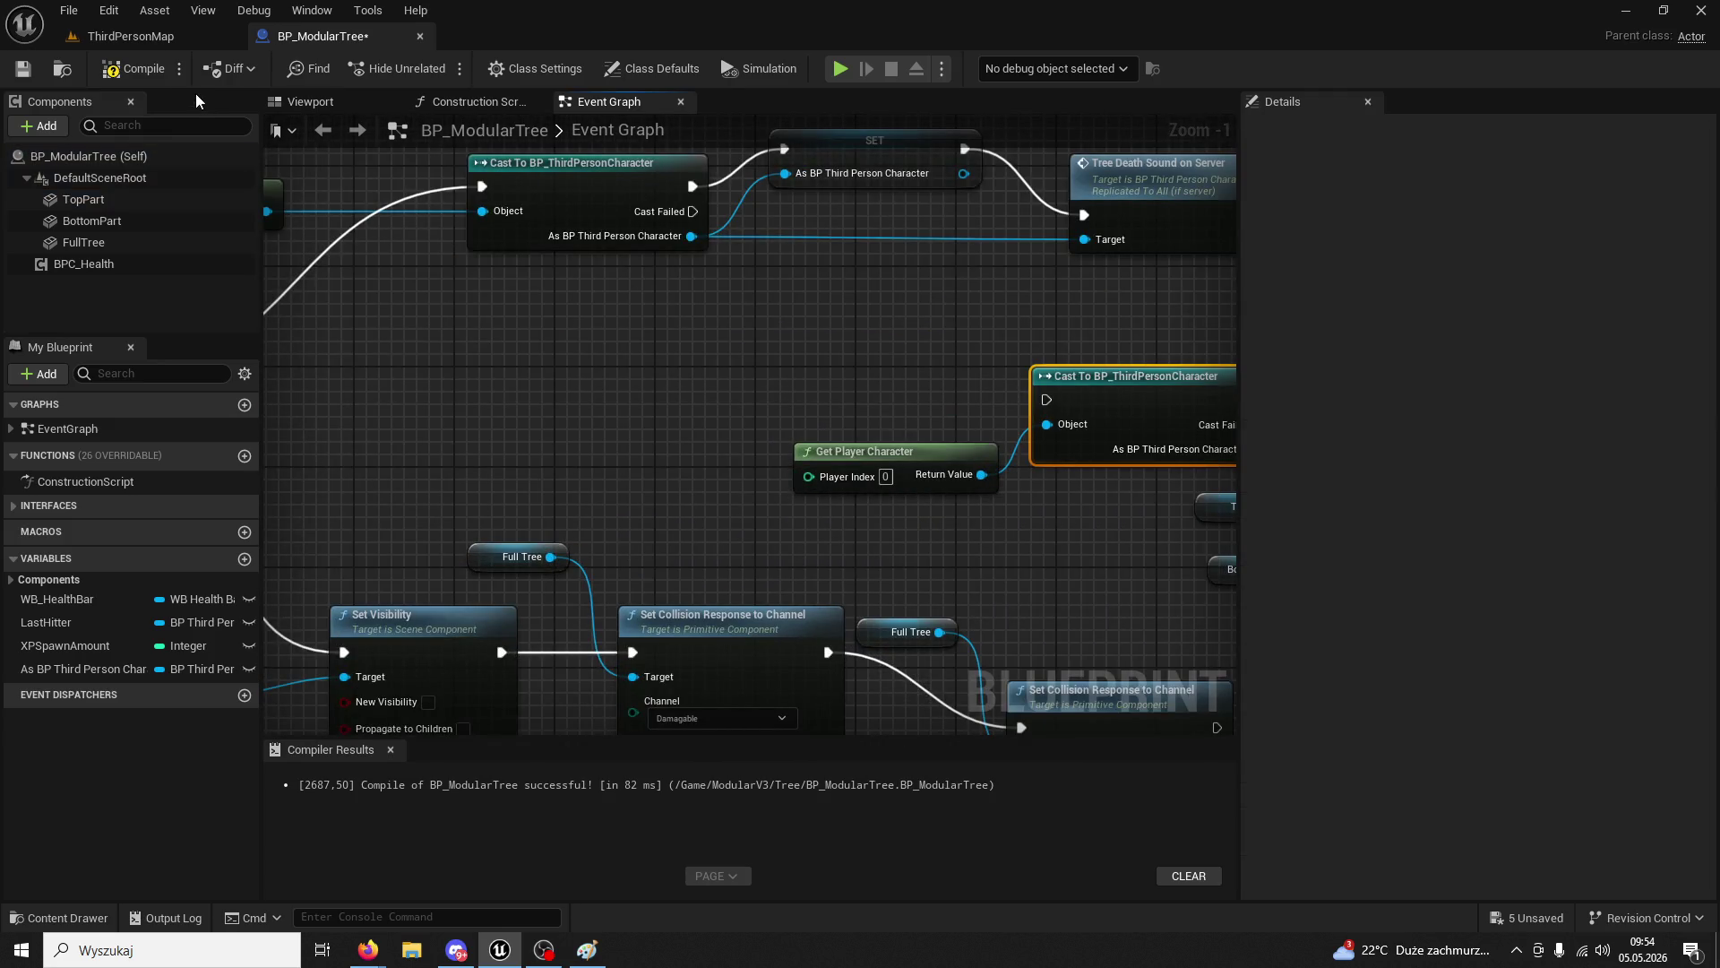
# - Review the Set Visibility and Set Collision Response nodes alongside FullTree's collision settings
pyautogui.moveTo(575, 358)
pyautogui.mouseDown()
pyautogui.moveTo(595, 507)
pyautogui.moveTo(468, 554)
pyautogui.mouseUp()
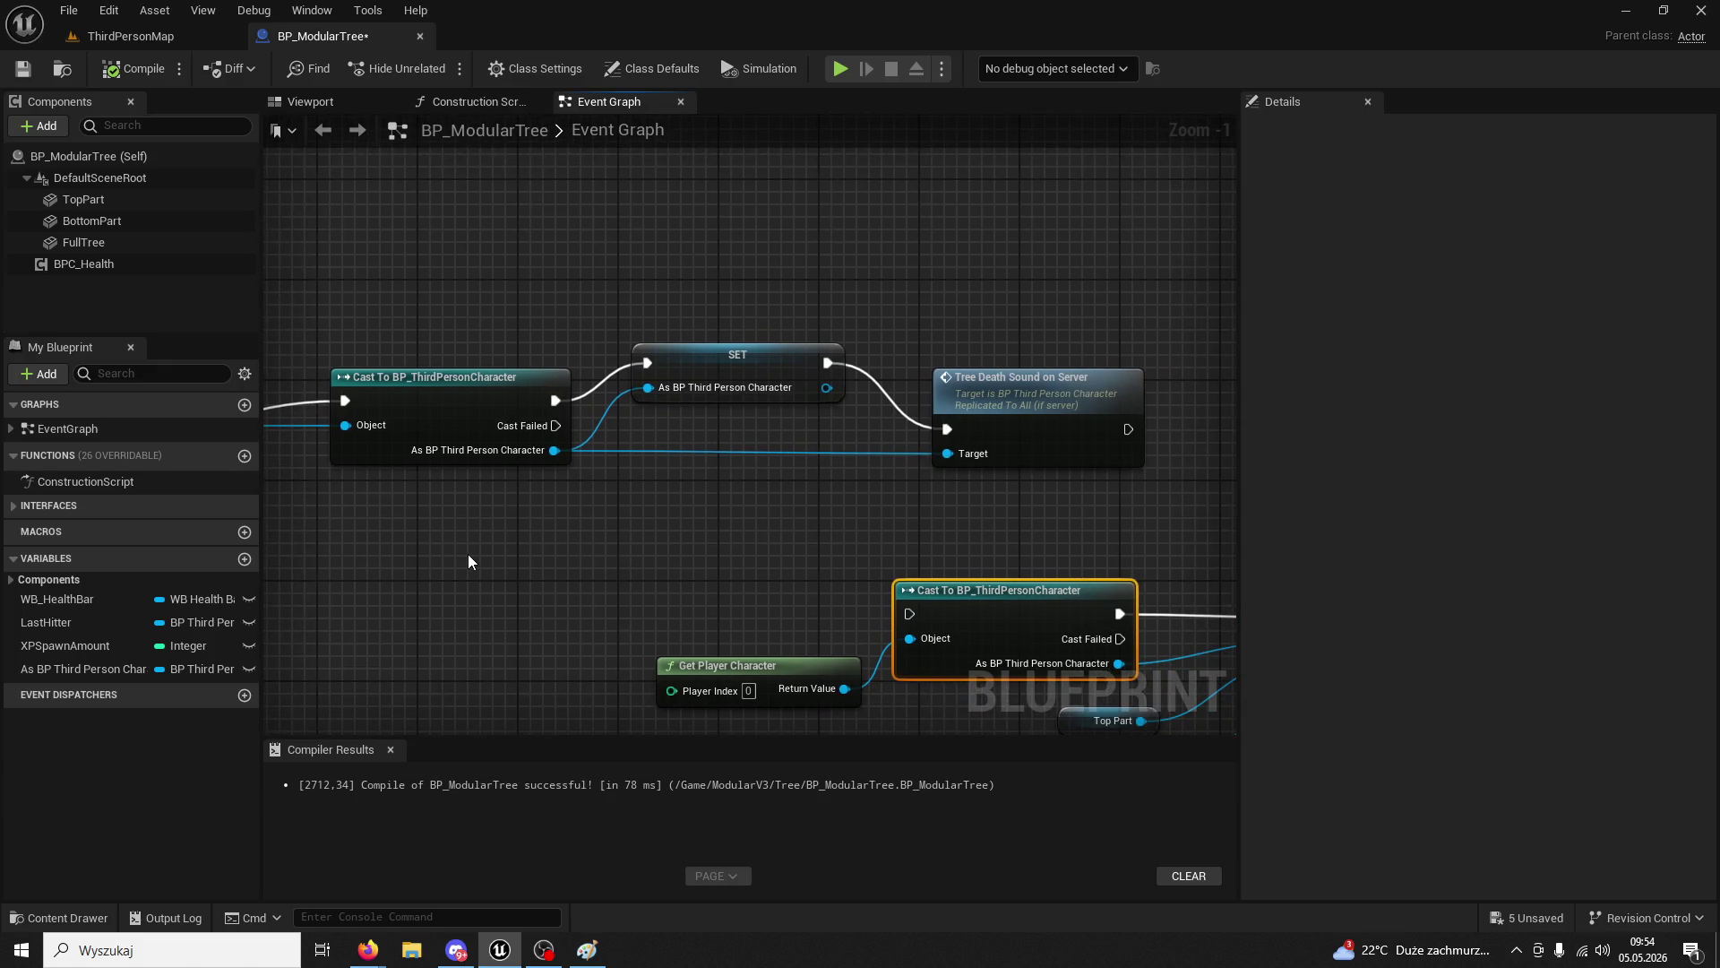
pyautogui.scroll(-5, 648, 206)
pyautogui.scroll(5, 648, 206)
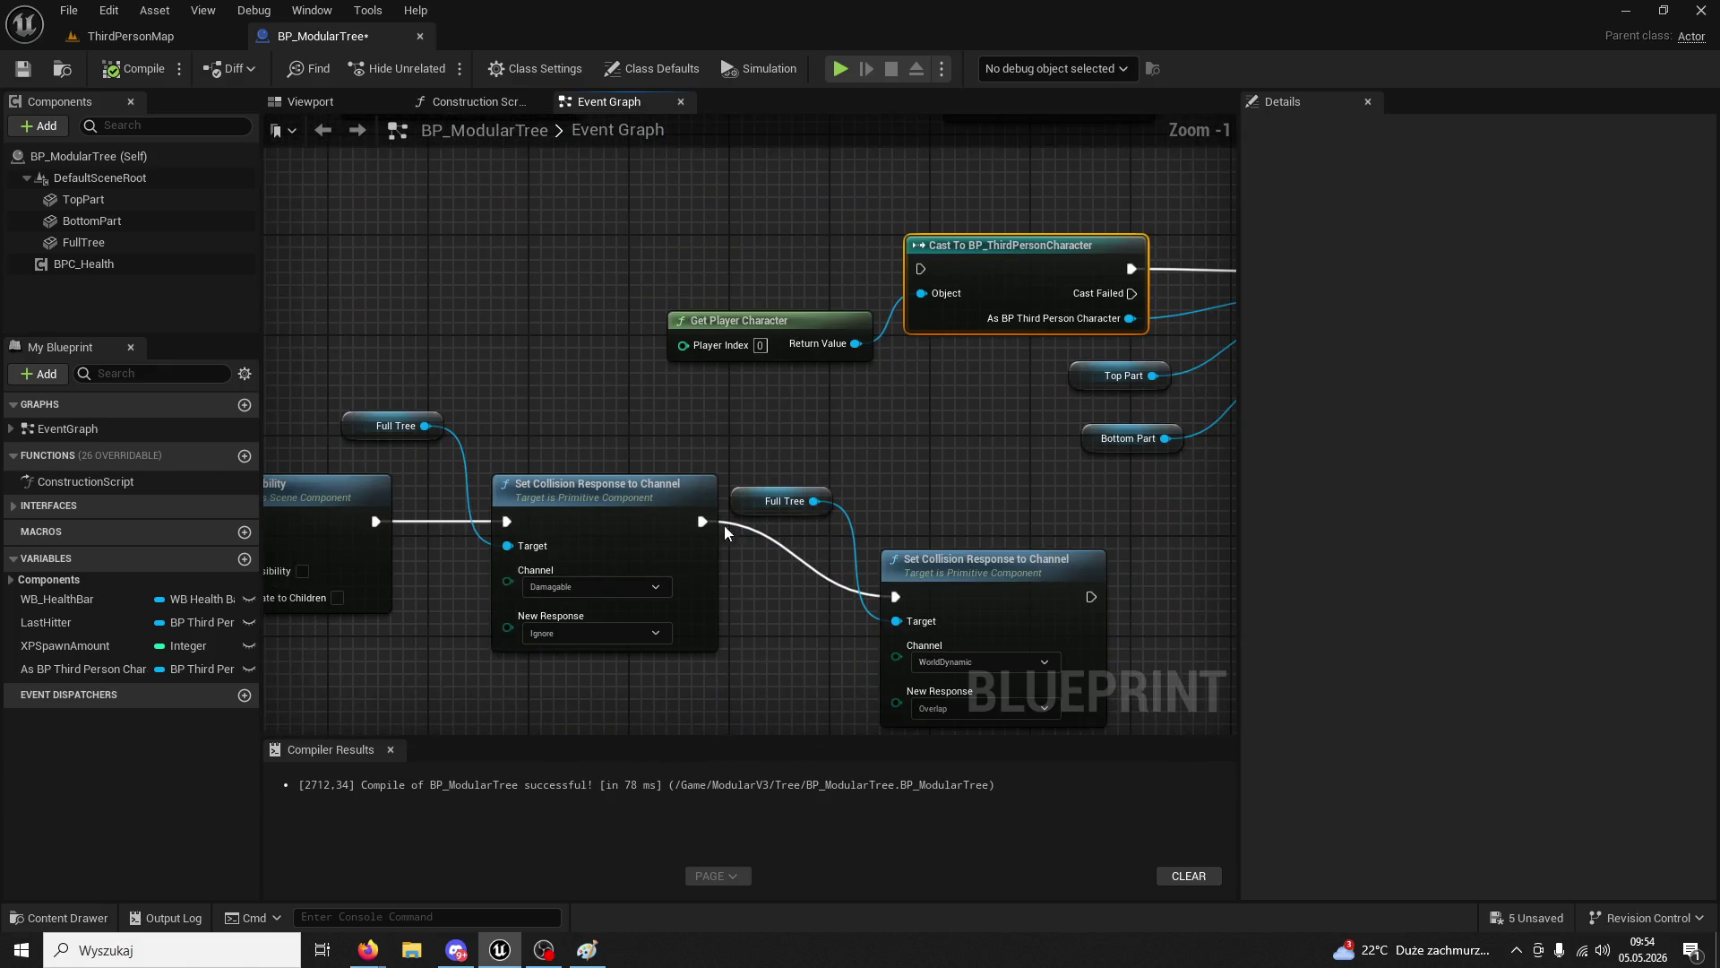
pyautogui.moveTo(724, 524); pyautogui.dragTo(821, 322)
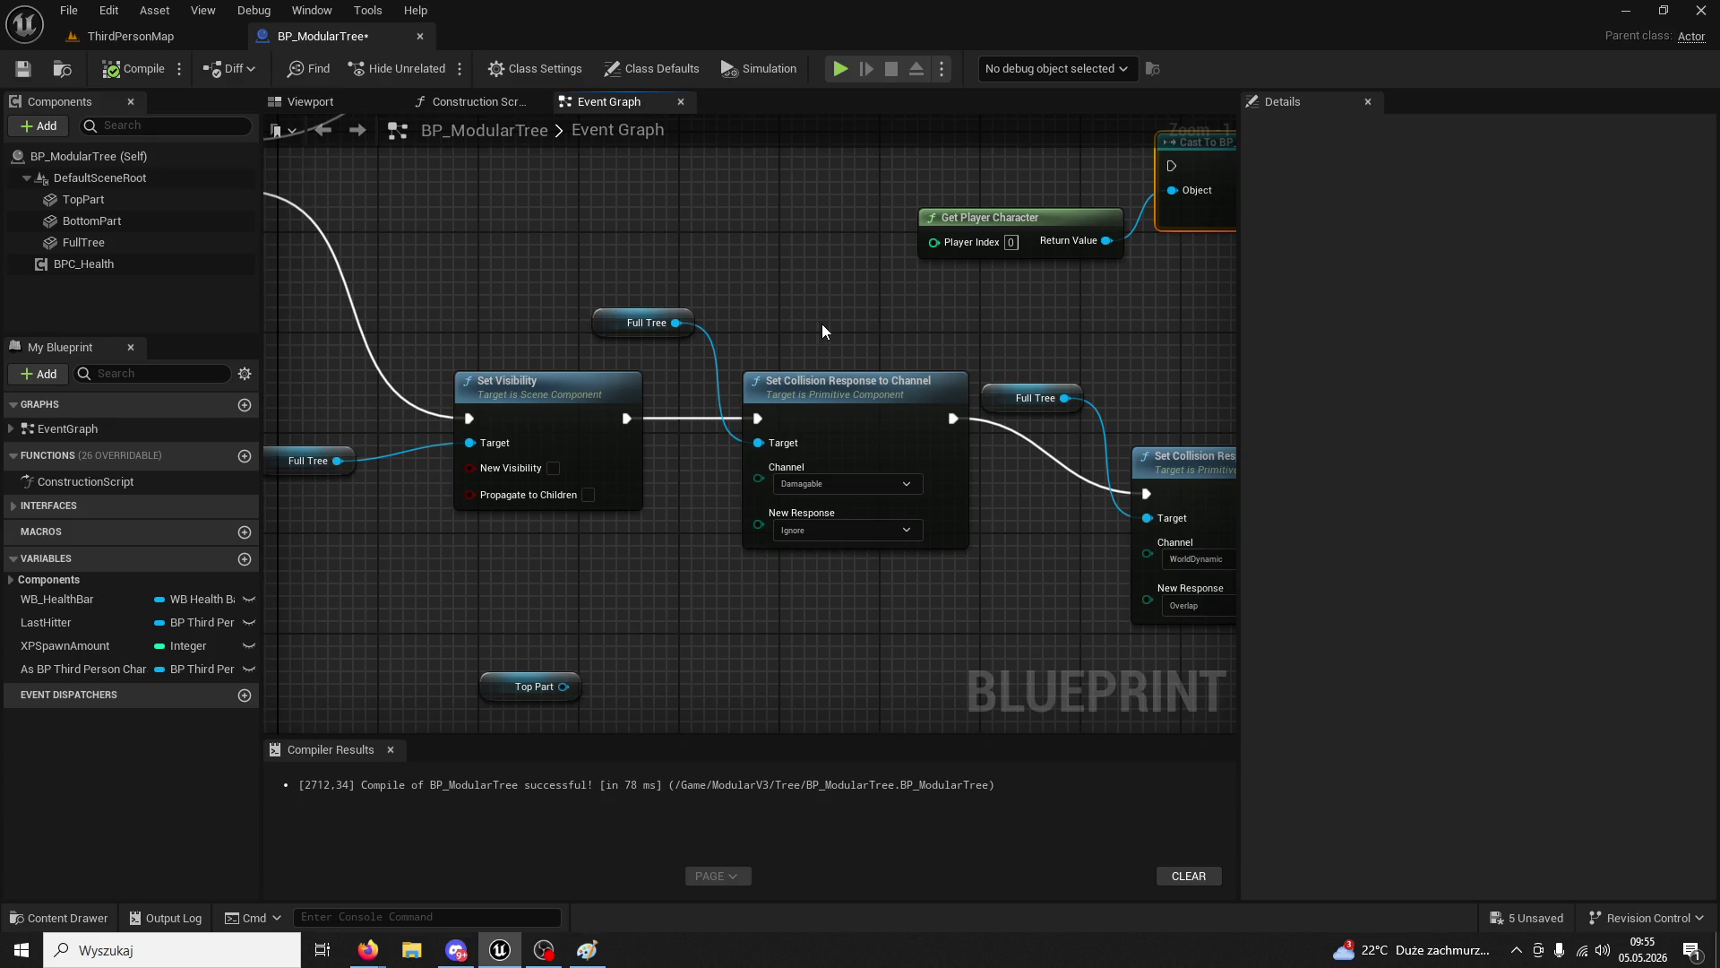
pyautogui.moveTo(959, 503); pyautogui.dragTo(736, 473)
pyautogui.click(88, 240)
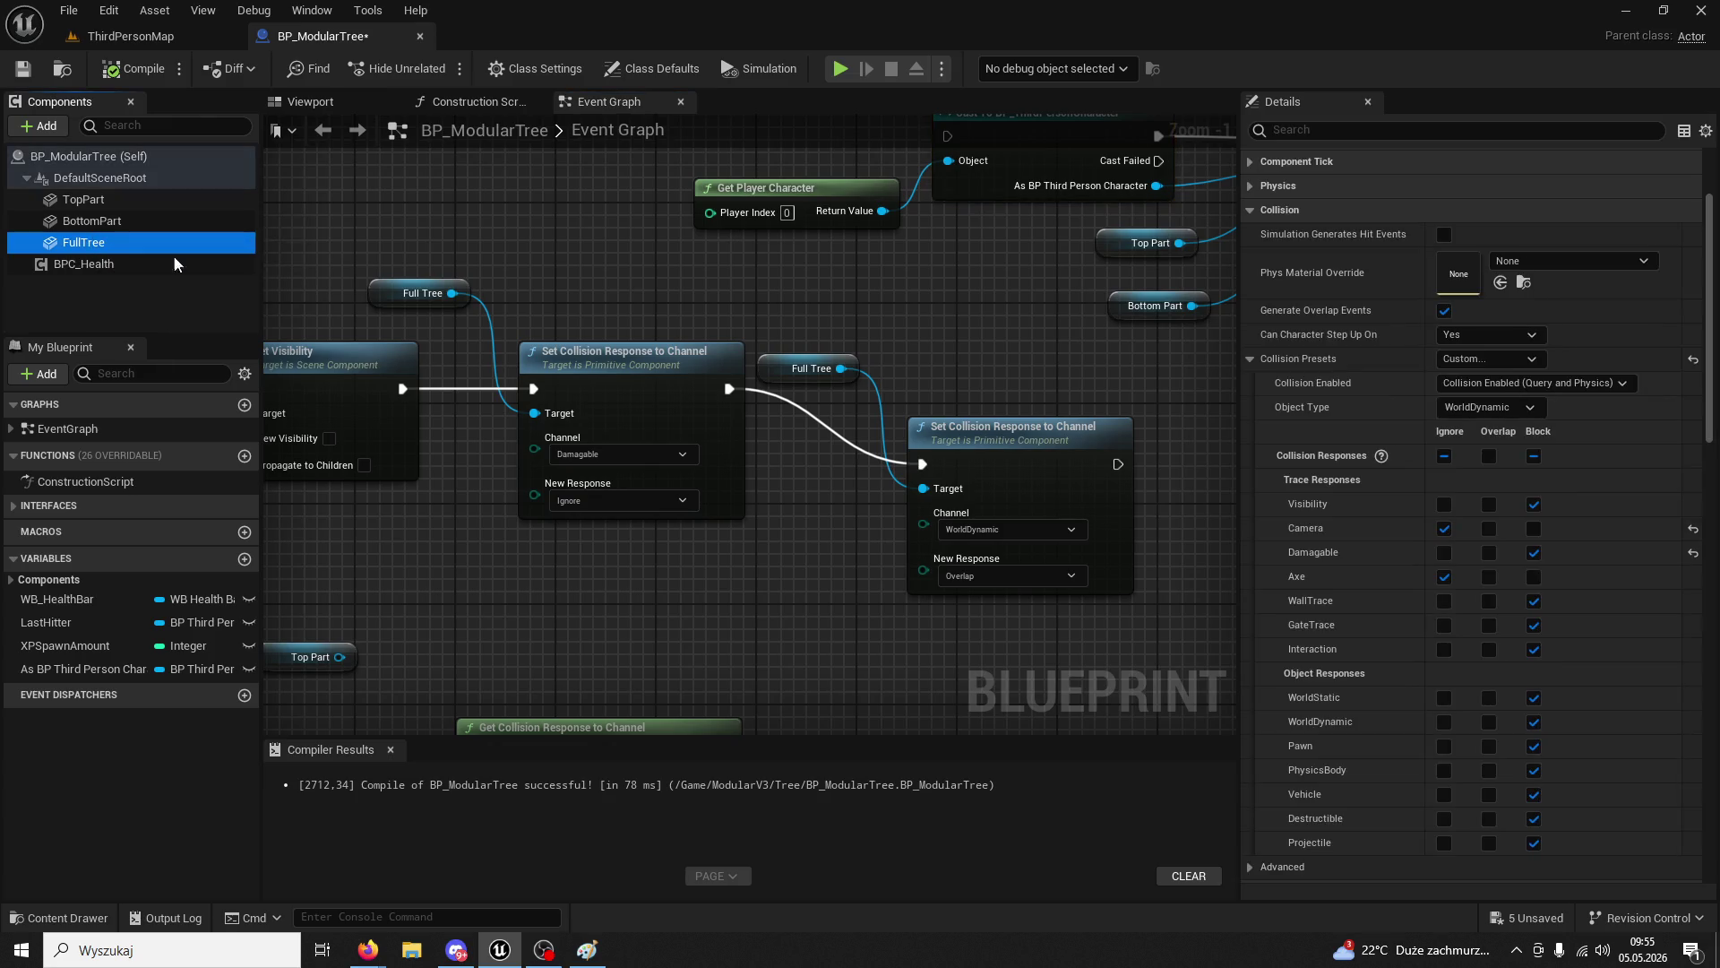
pyautogui.click(1011, 432)
pyautogui.moveTo(1010, 438); pyautogui.dragTo(964, 417)
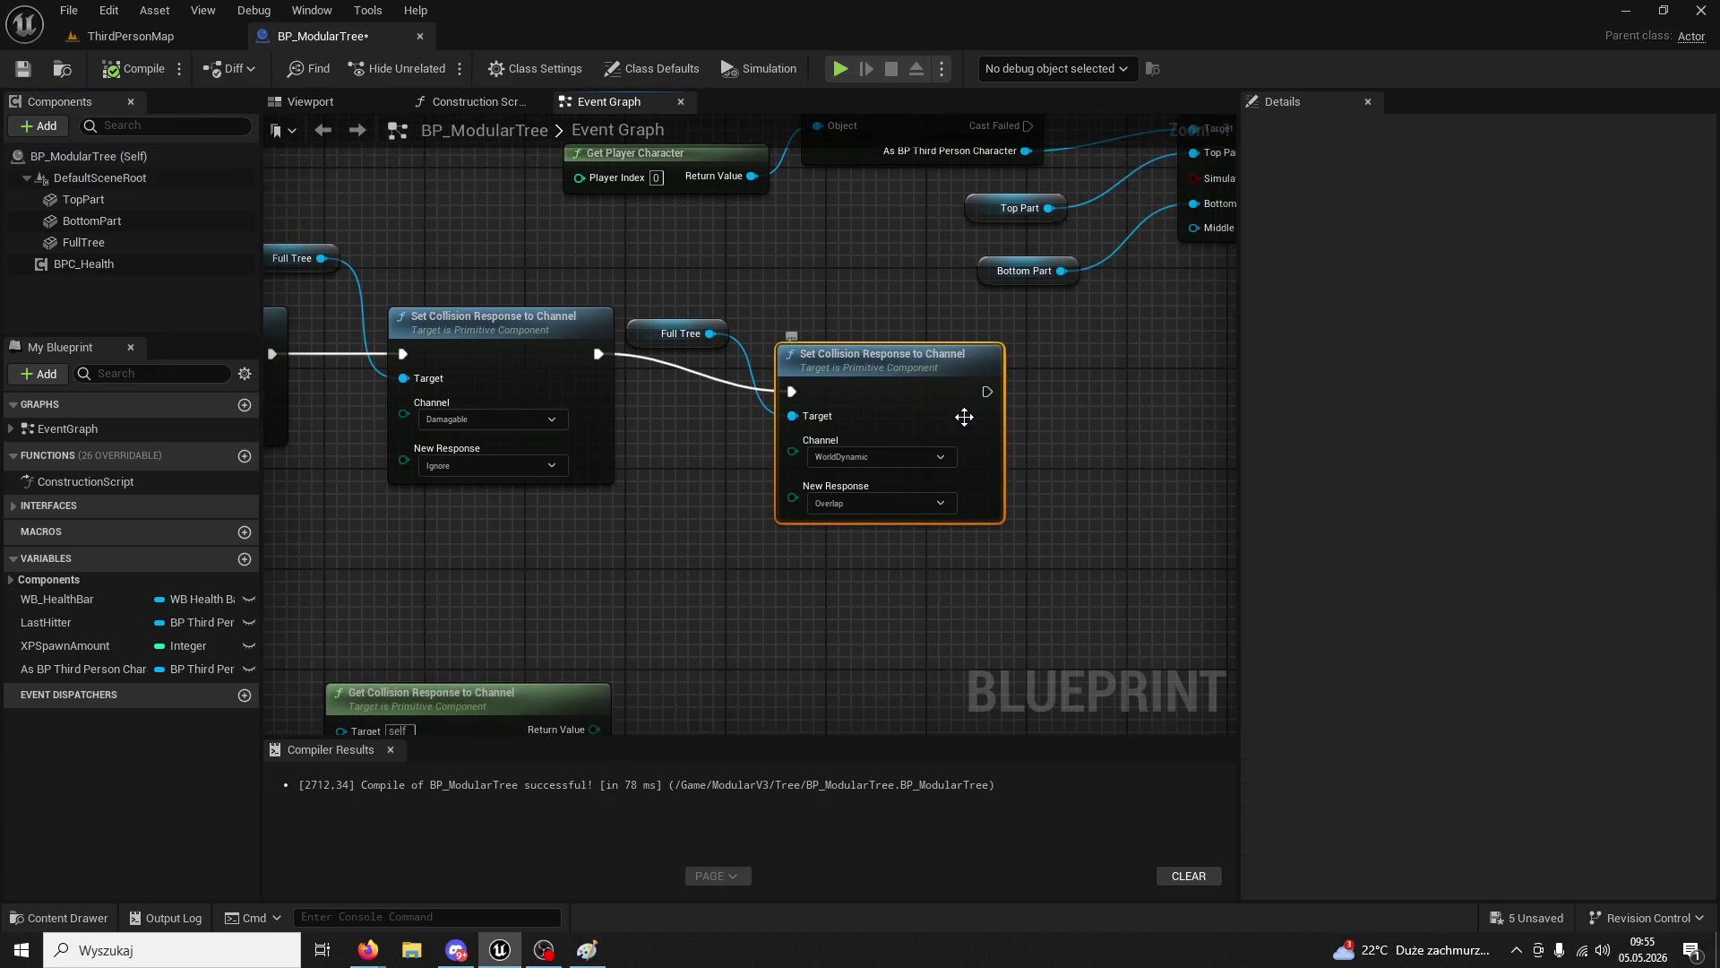
pyautogui.click(77, 244)
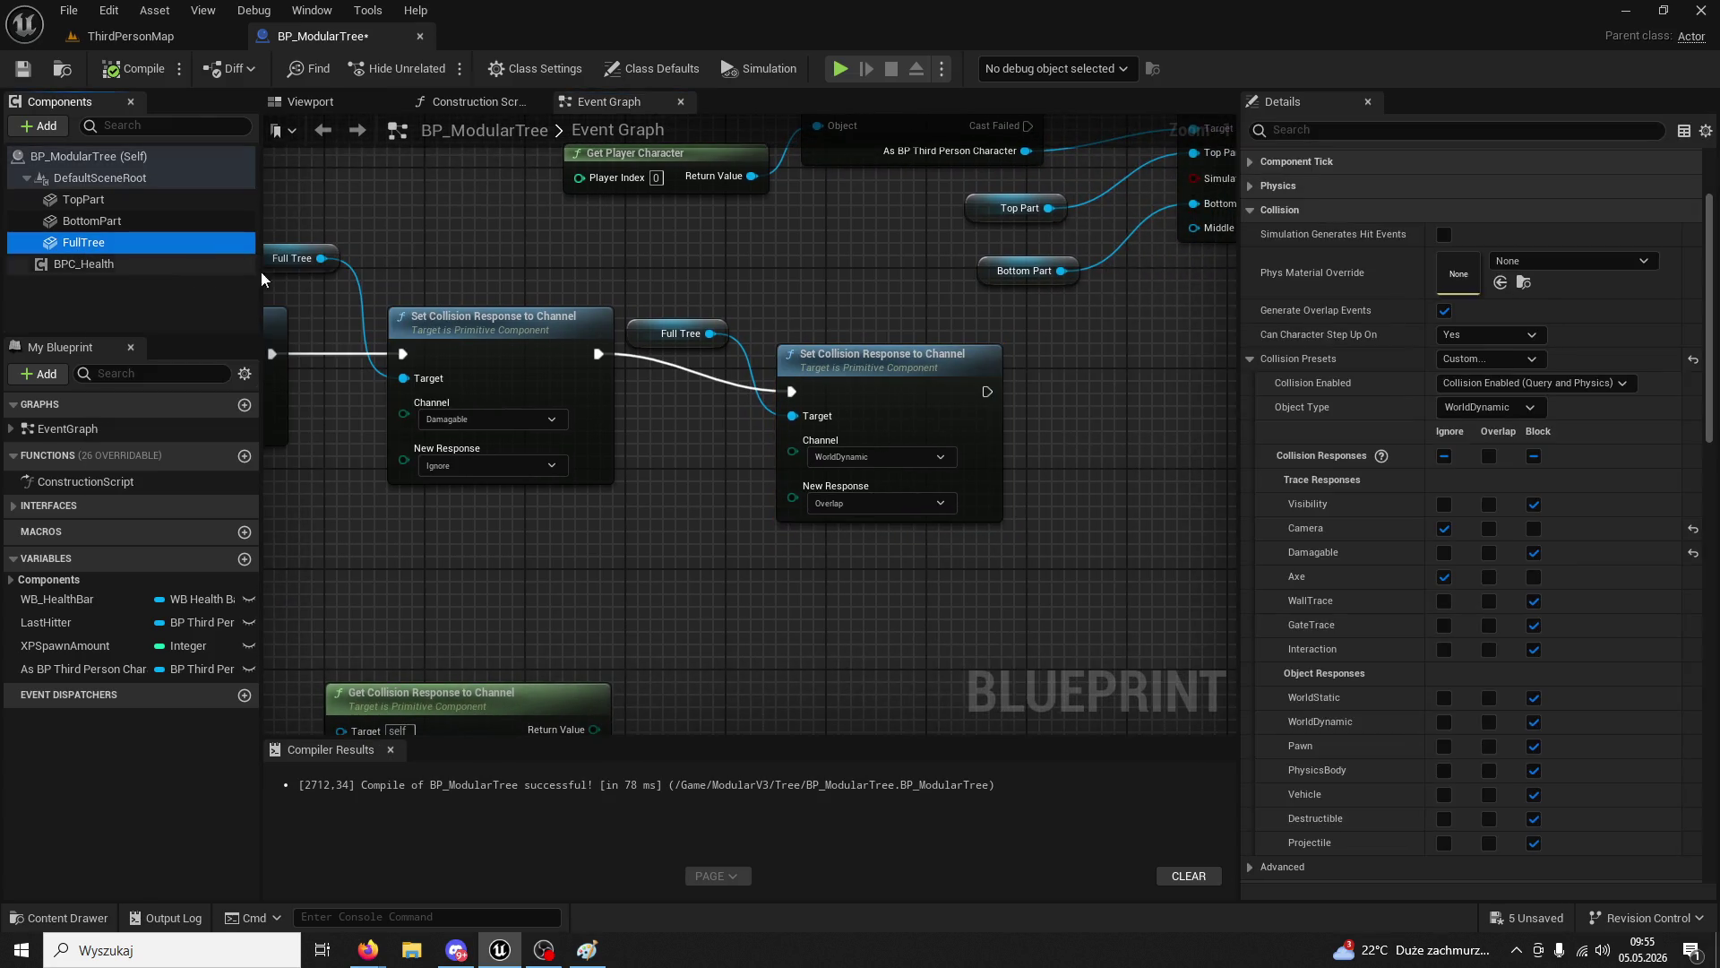
pyautogui.click(894, 367)
pyautogui.rightClick(1088, 391)
pyautogui.hotkey('ctrl', 'v')
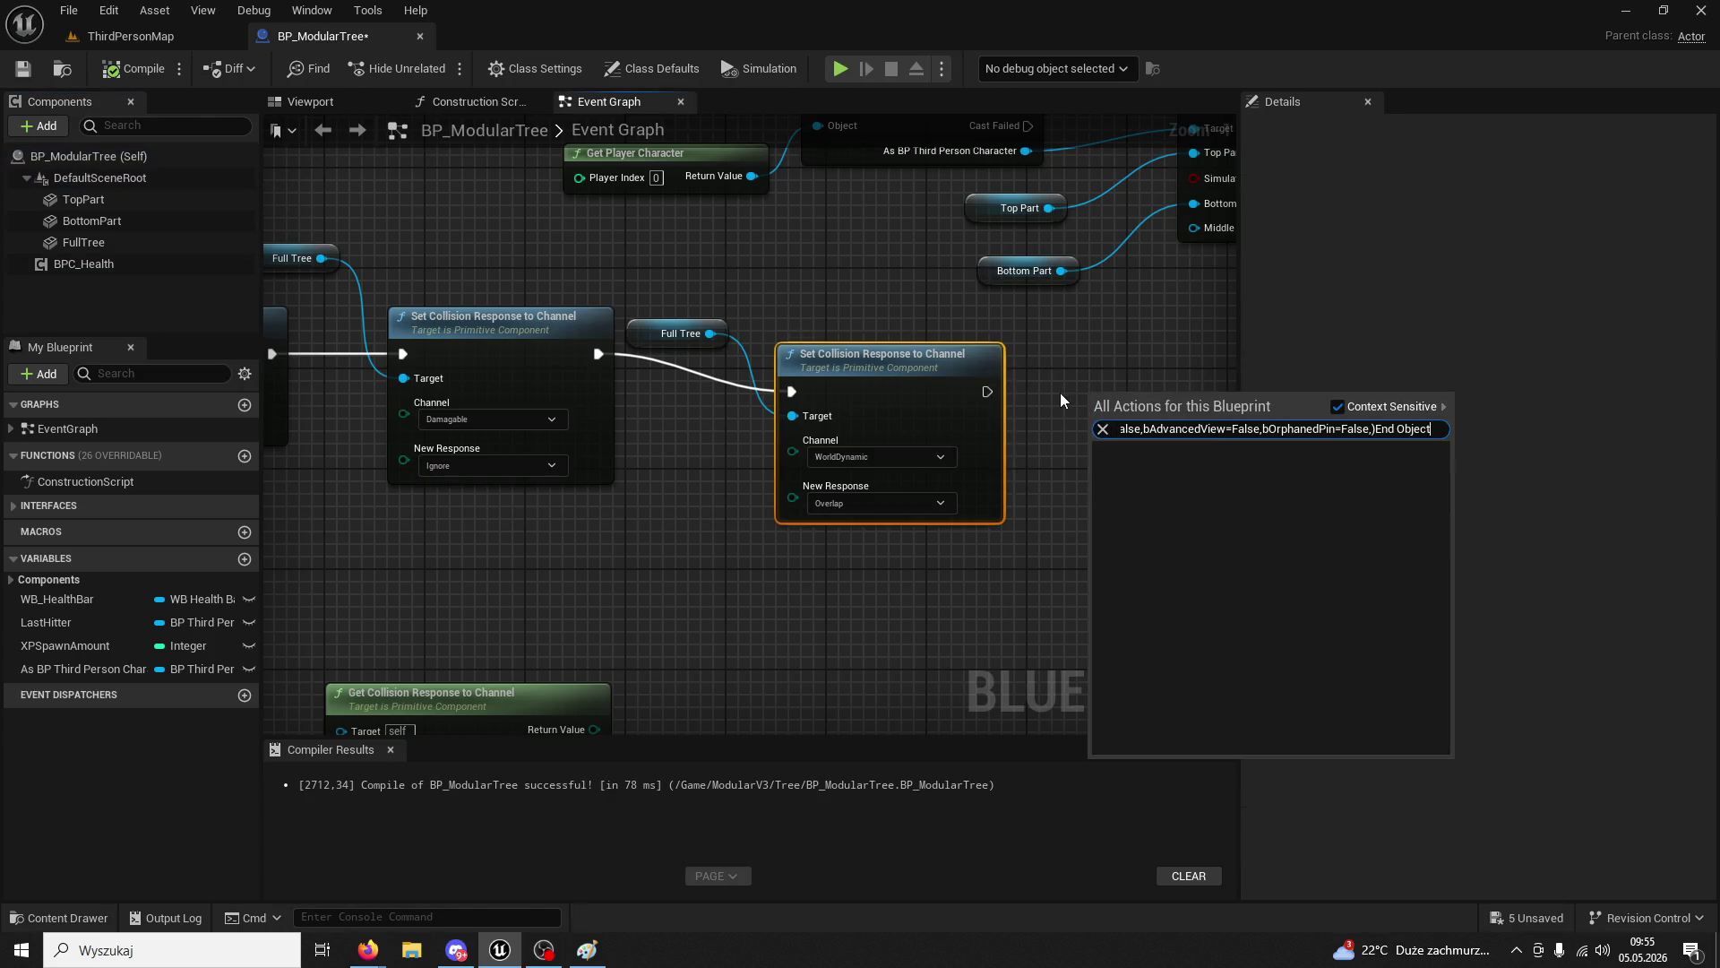
pyautogui.click(1057, 383)
# - Delete the BottomPart and FullTree components and recompile BP_ModularTree
pyautogui.click(100, 221)
pyautogui.press('Delete')
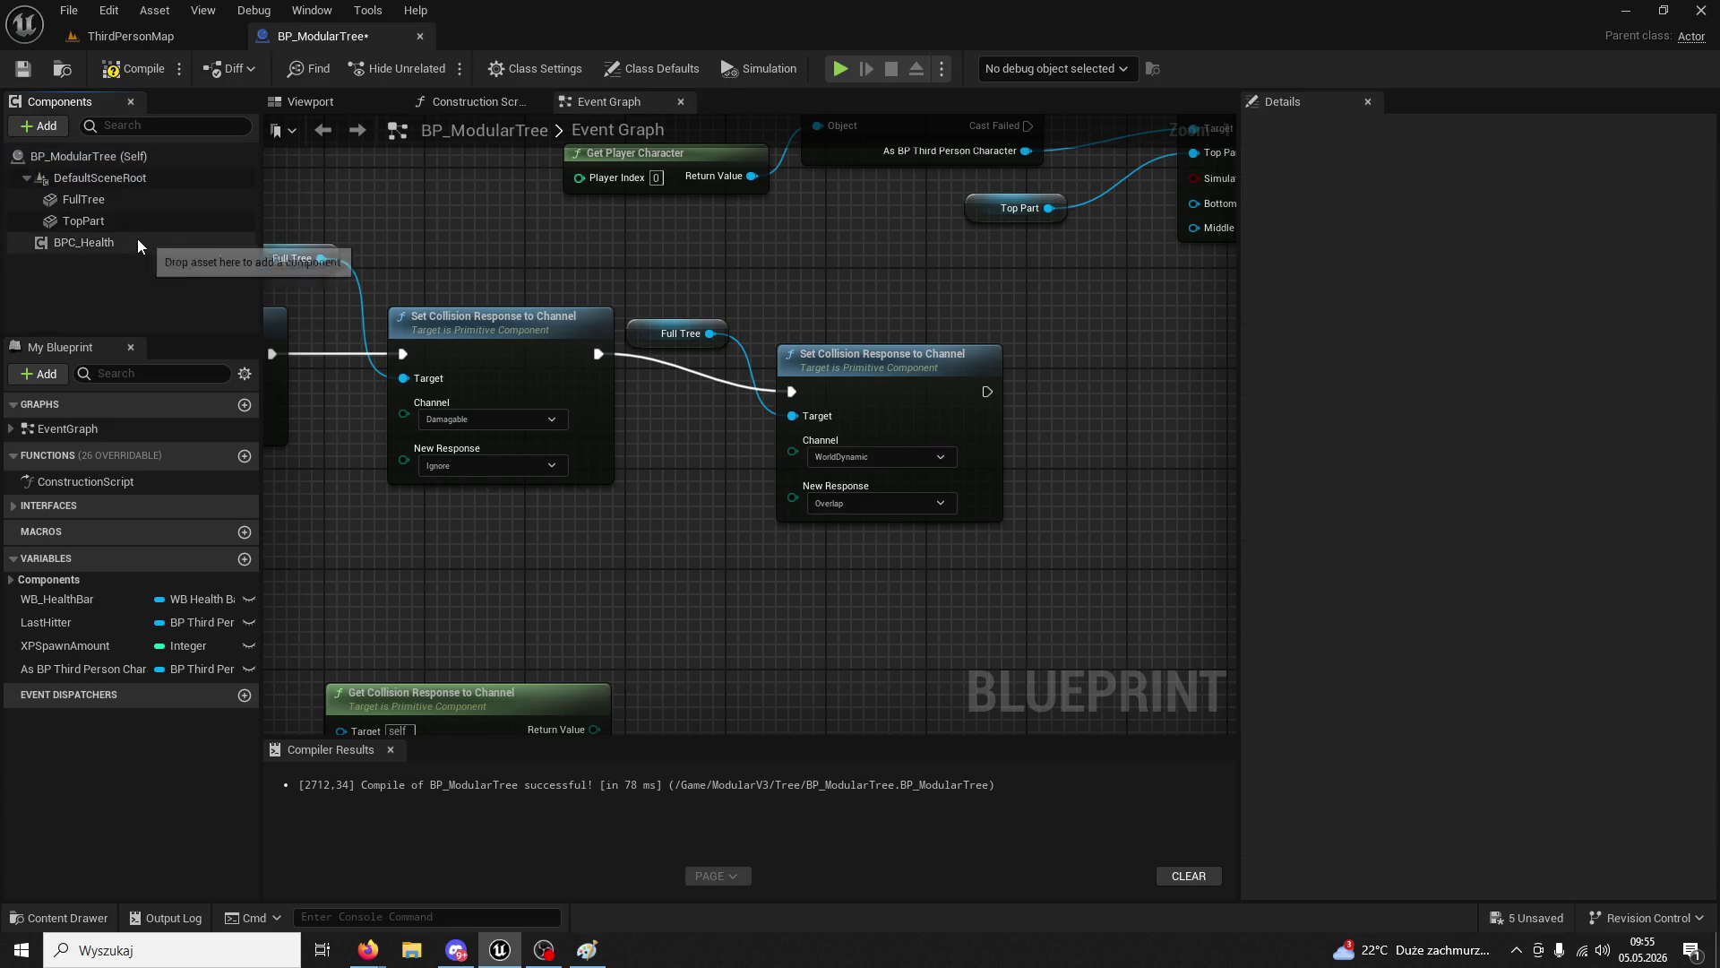
pyautogui.click(84, 199)
pyautogui.press('Delete')
pyautogui.click(141, 70)
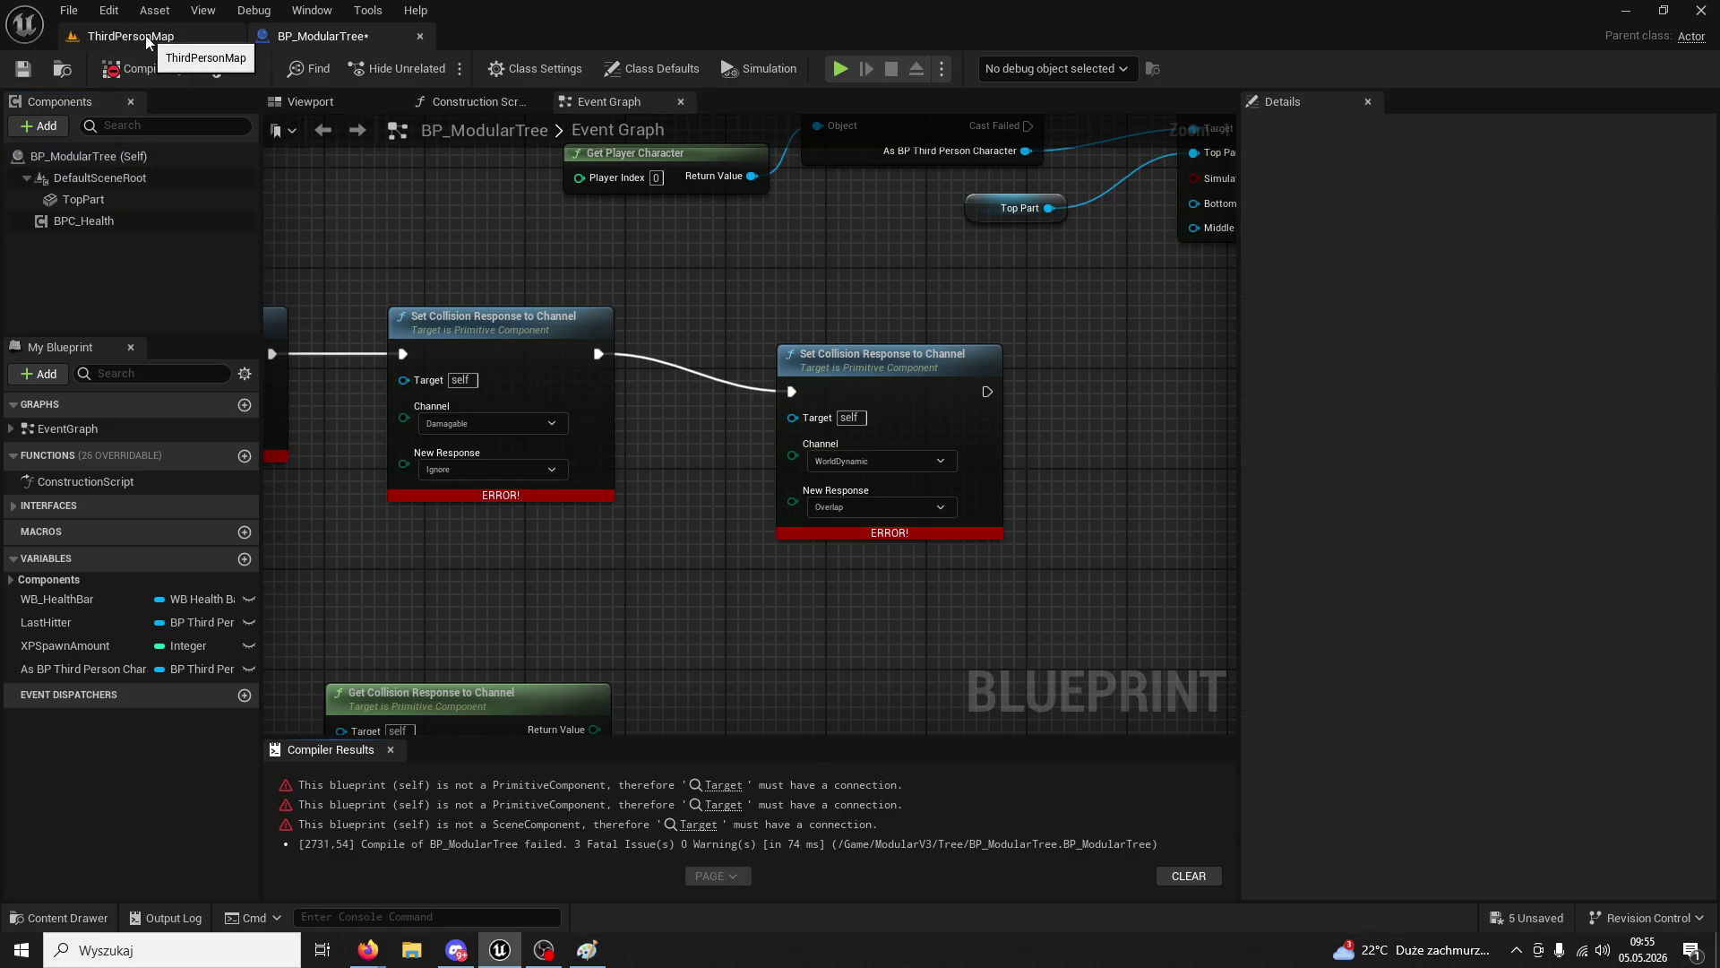
# - Undo both component deletions, recompile, and return to ThirdPersonMap
pyautogui.hotkey('ctrl', 'z')
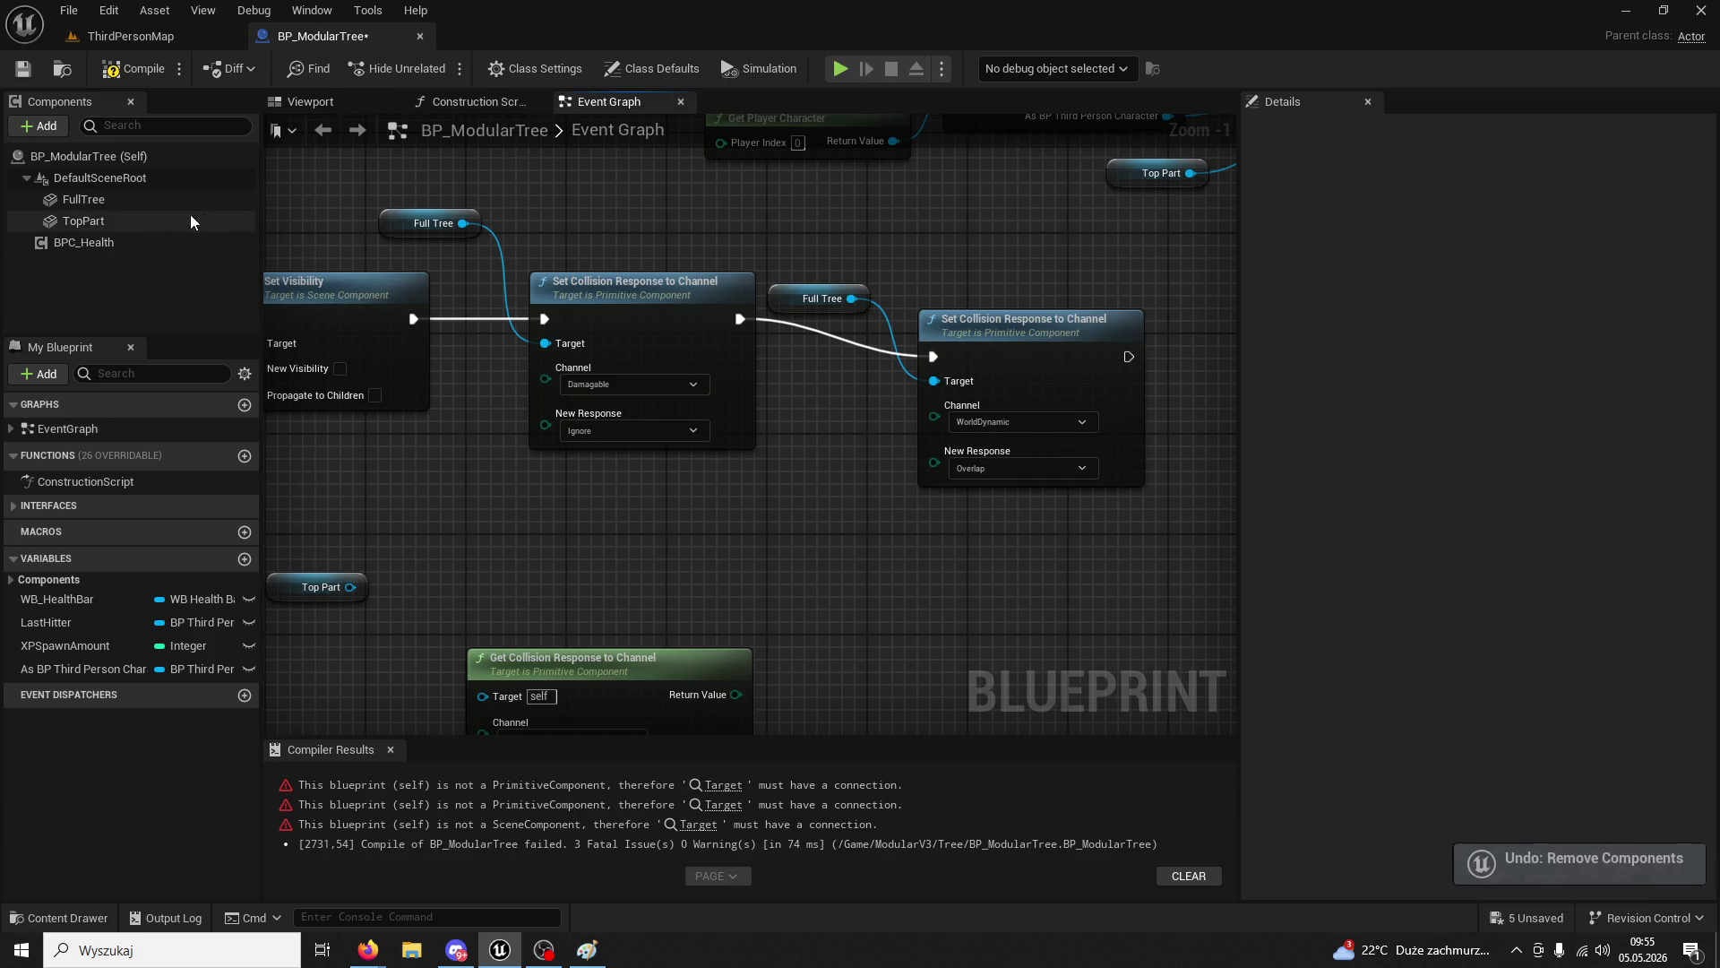
pyautogui.click(96, 219)
pyautogui.hotkey('ctrl', 'z')
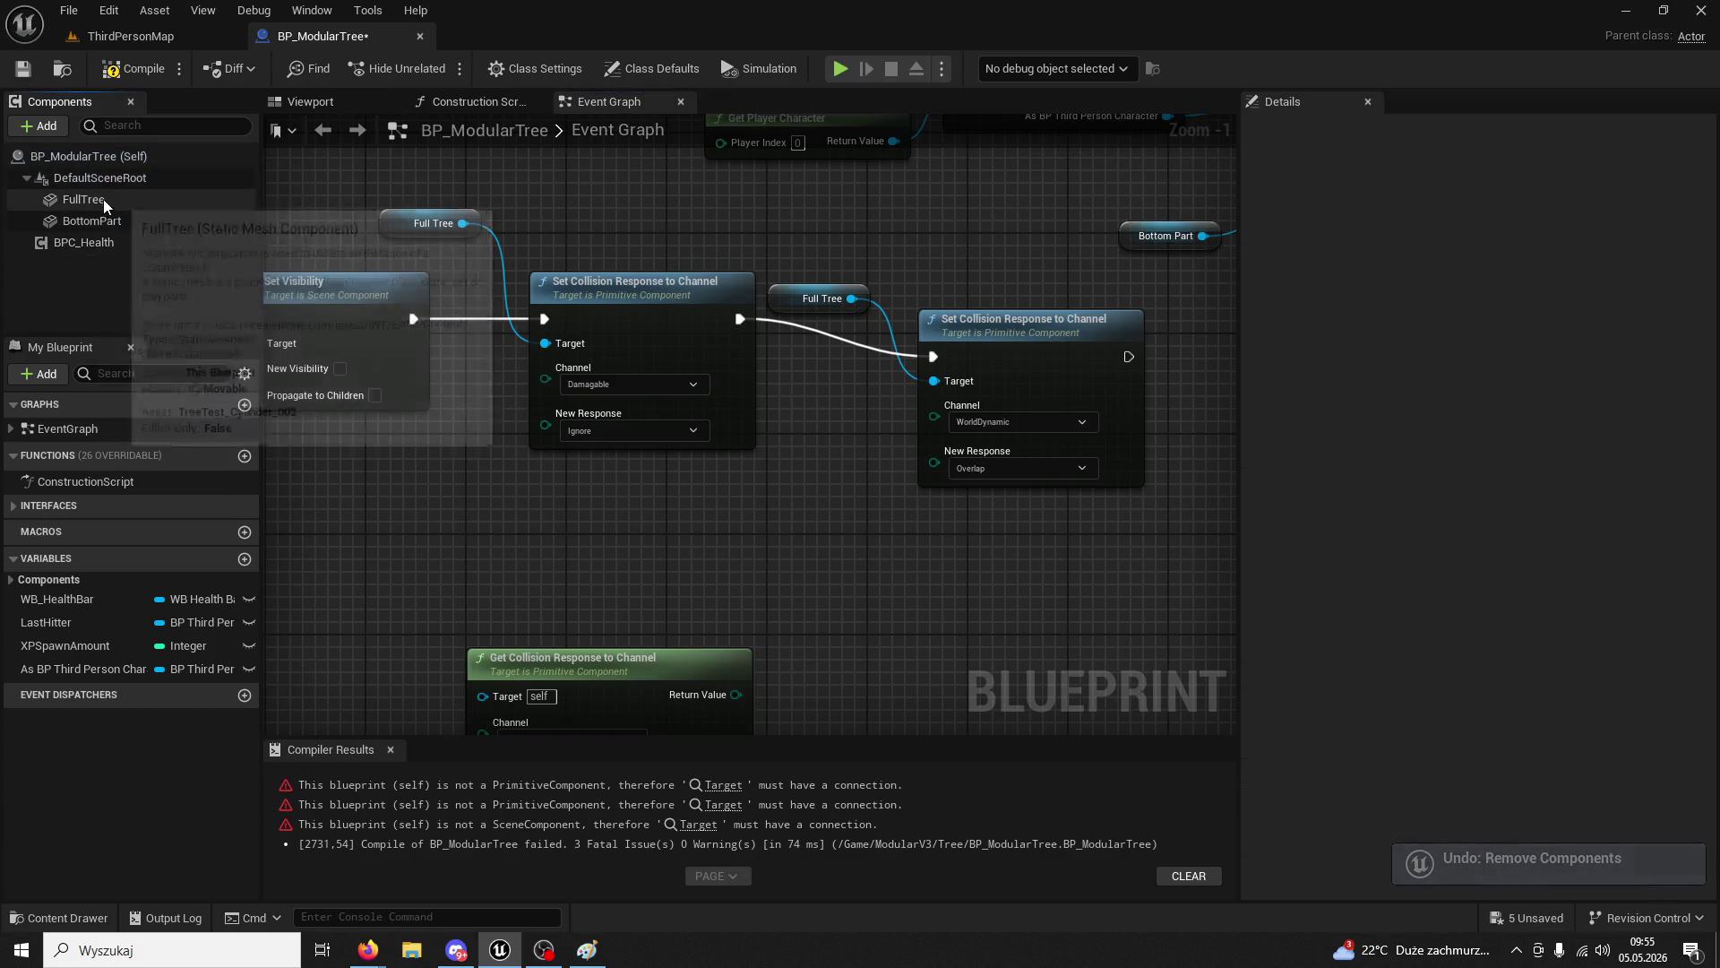
pyautogui.click(91, 221)
pyautogui.click(132, 70)
pyautogui.click(145, 40)
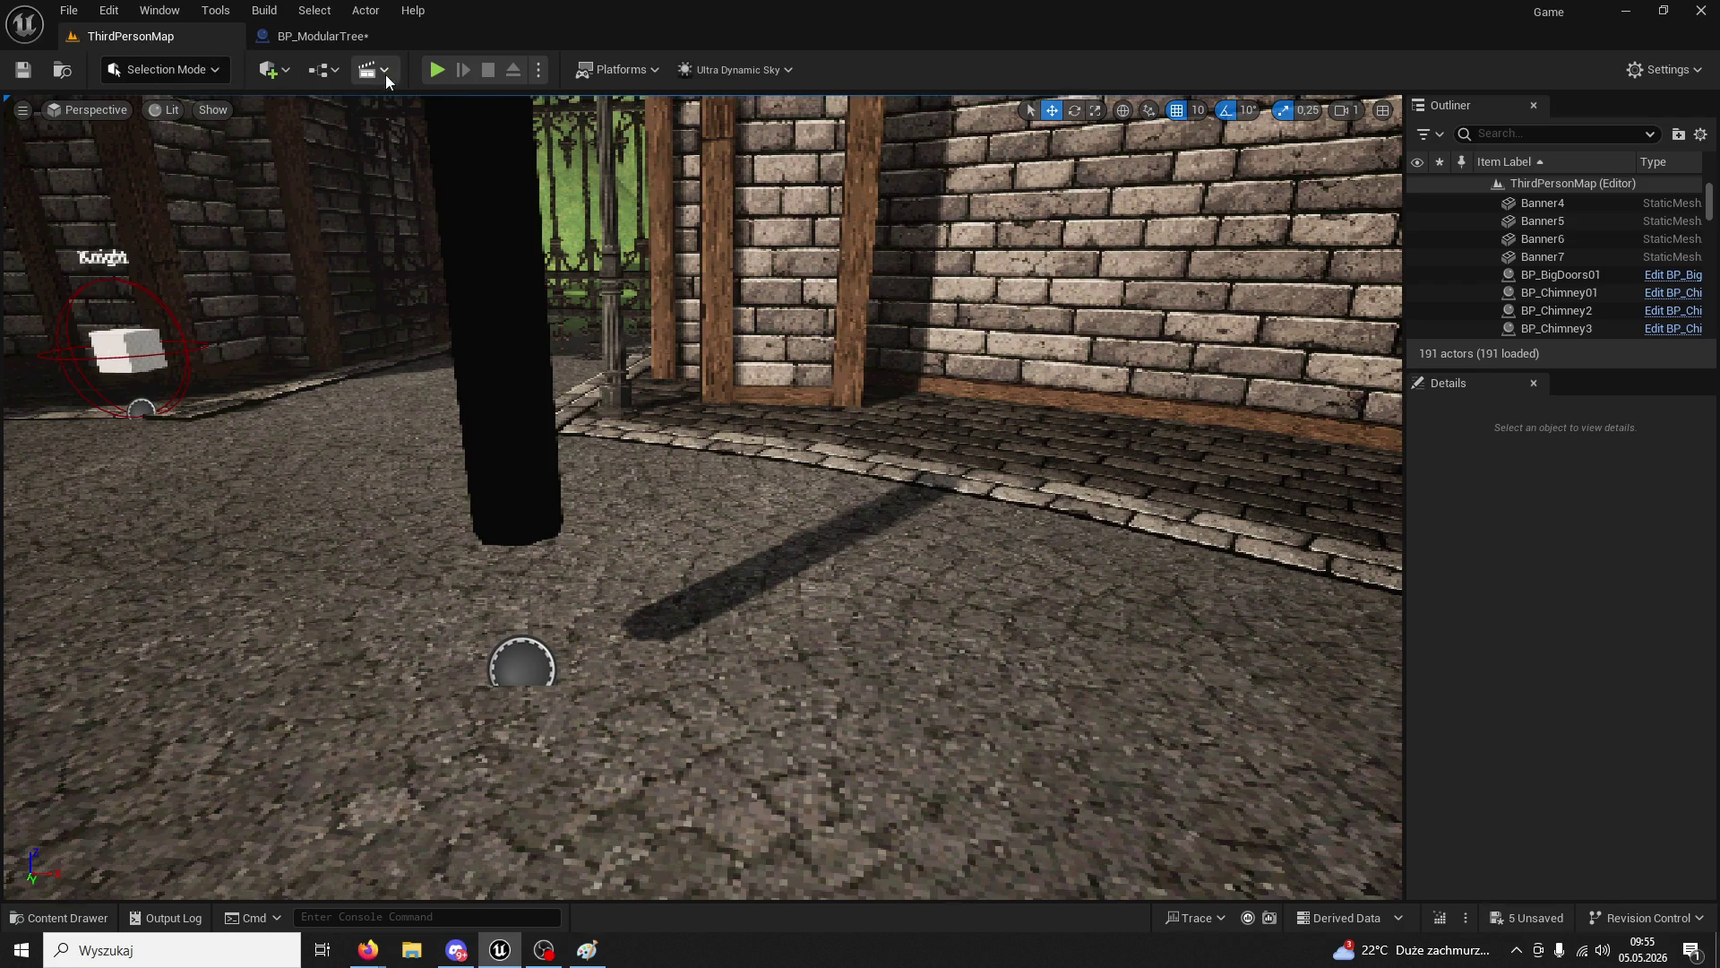
# - Play ThirdPersonMap, chop the tree until it breaks for 5/200 wood, then reopen BP_ModularTree
pyautogui.click(436, 69)
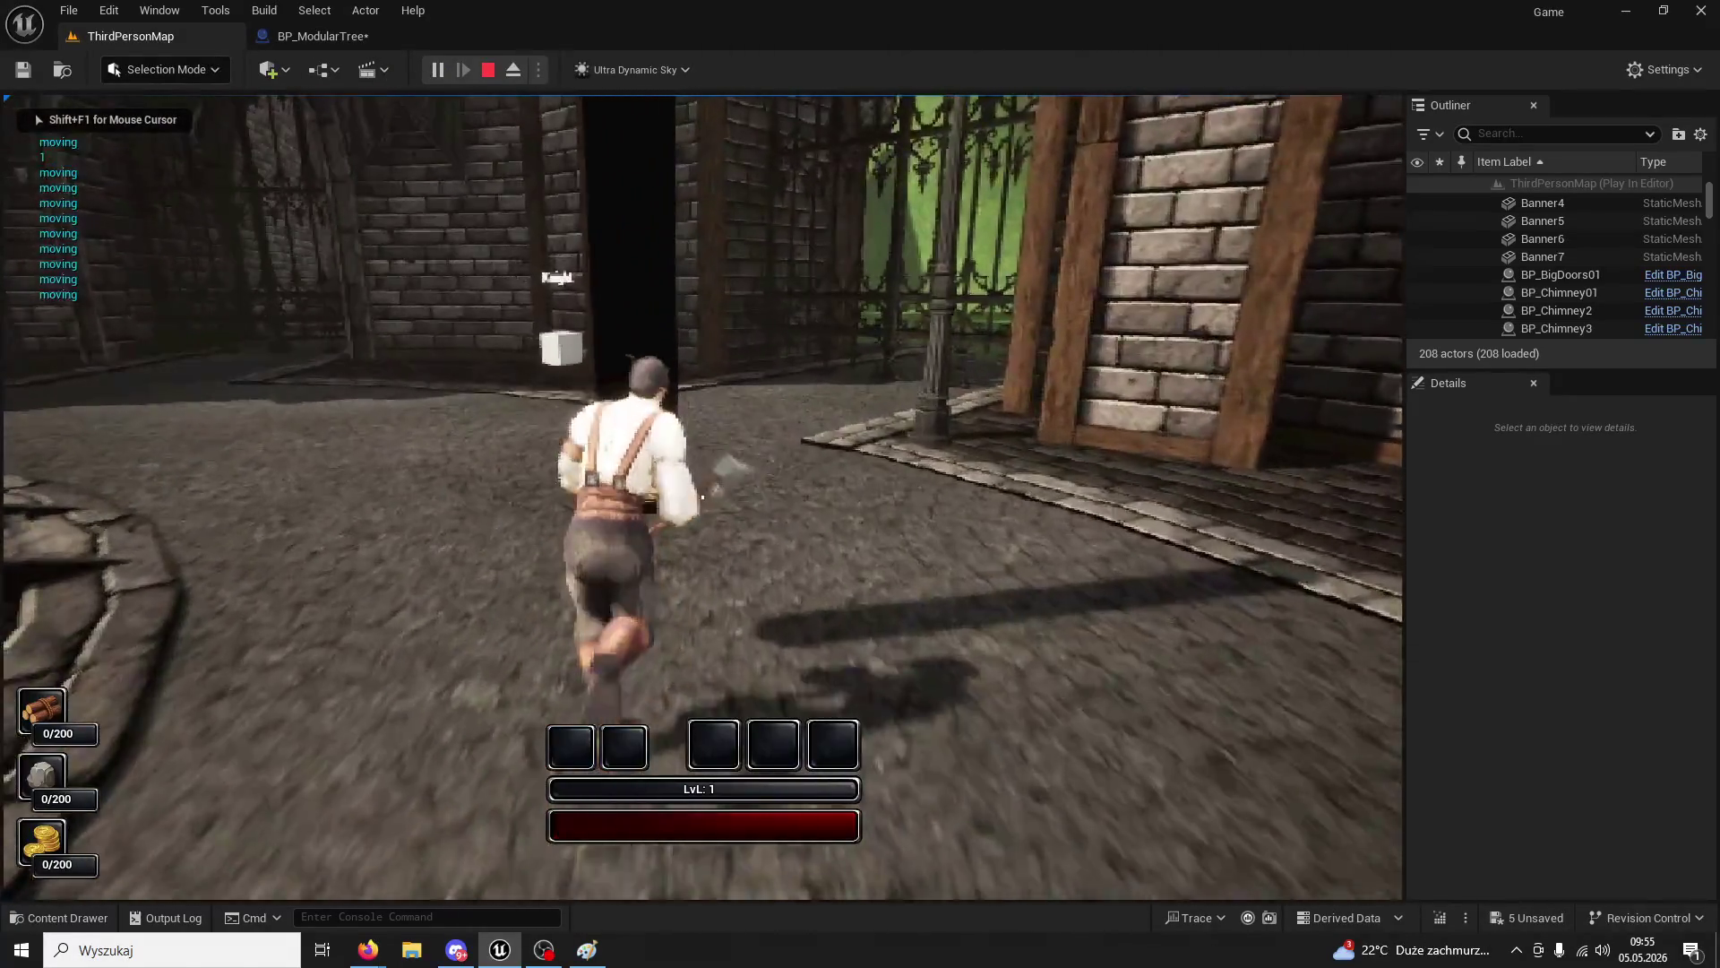
pyautogui.click(703, 498)
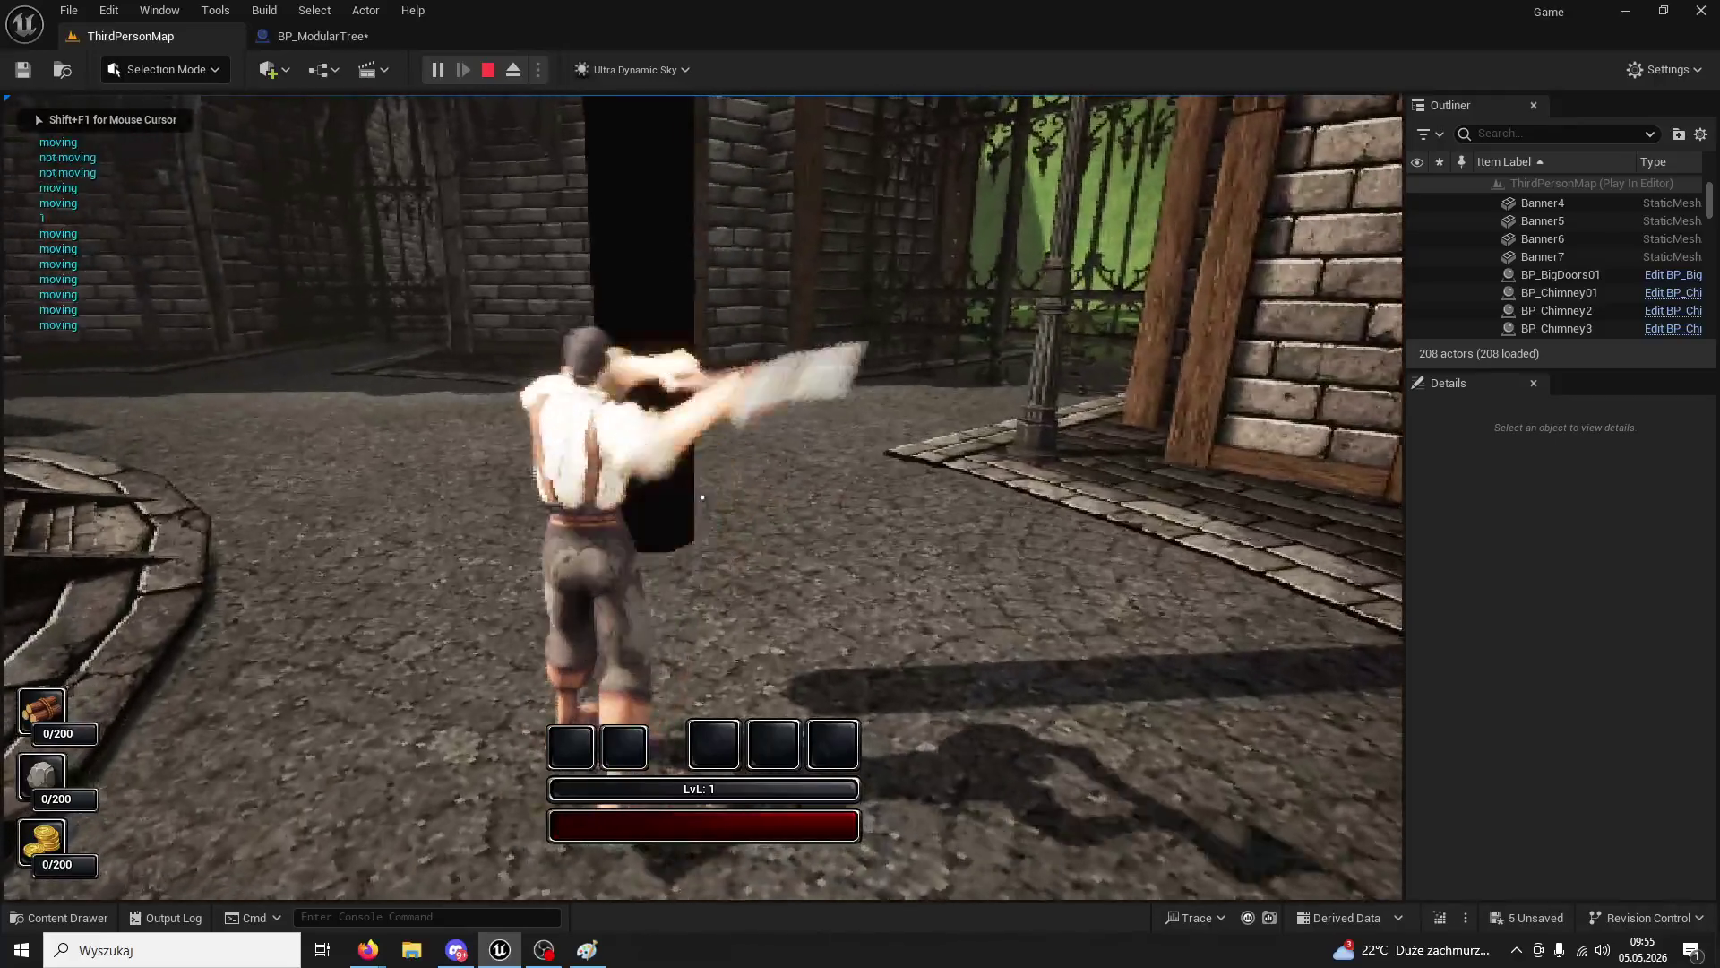
pyautogui.click(702, 498)
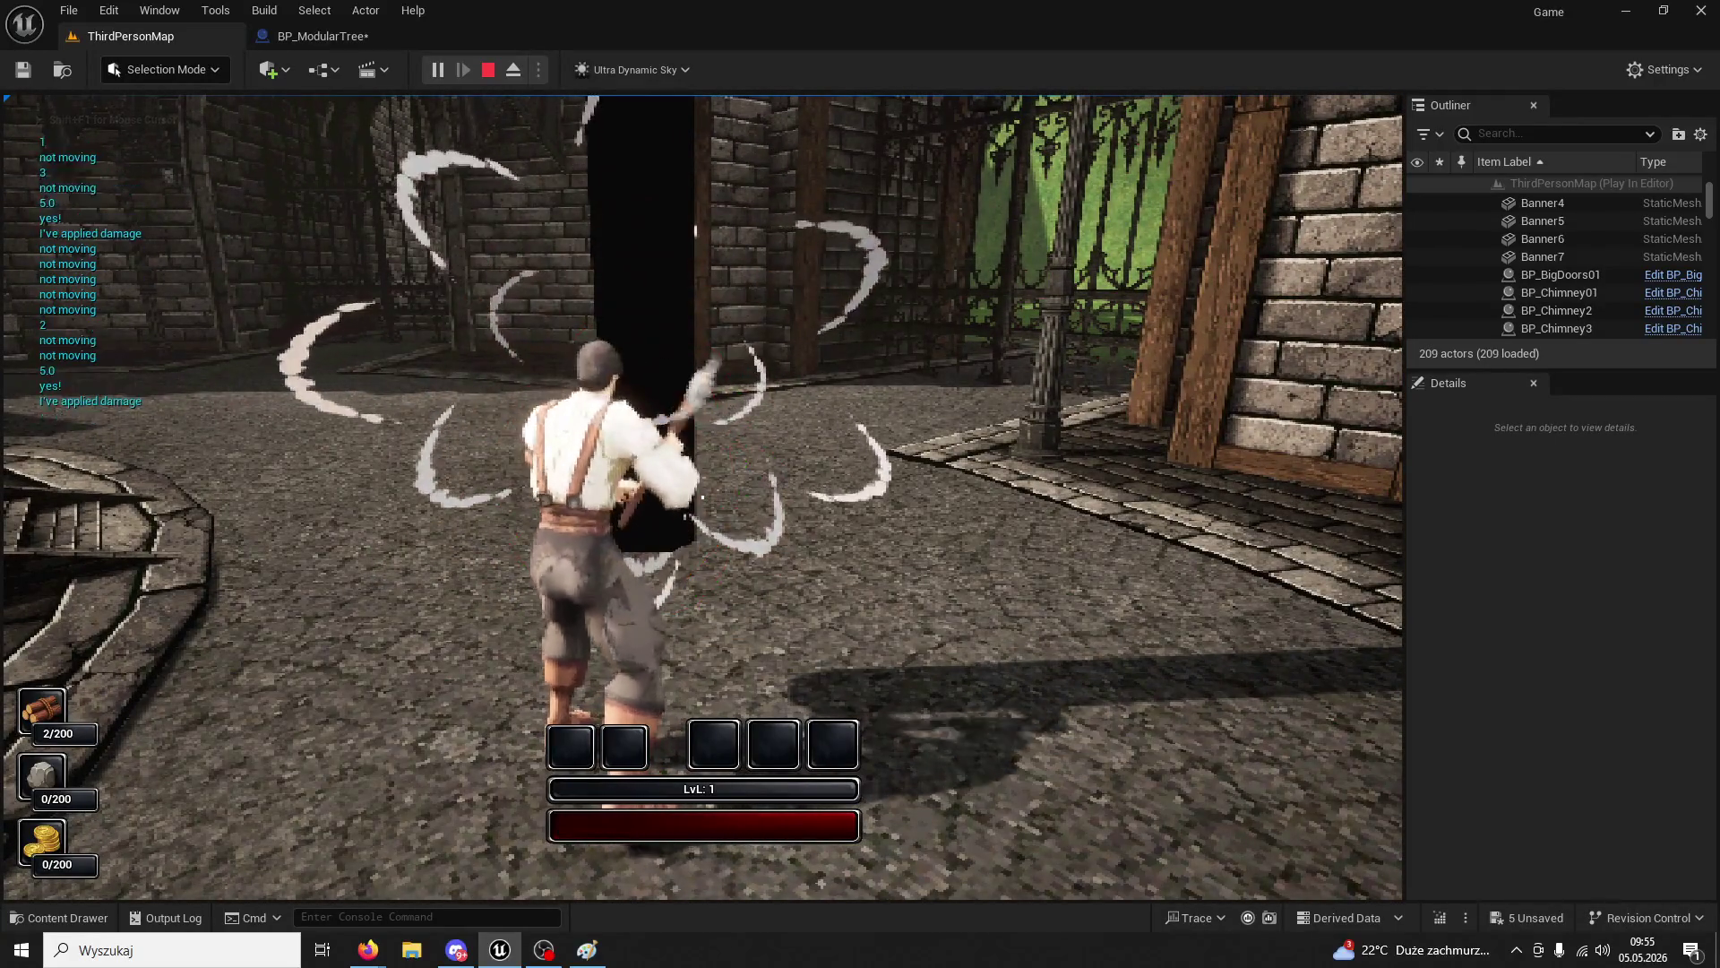
pyautogui.click(702, 497)
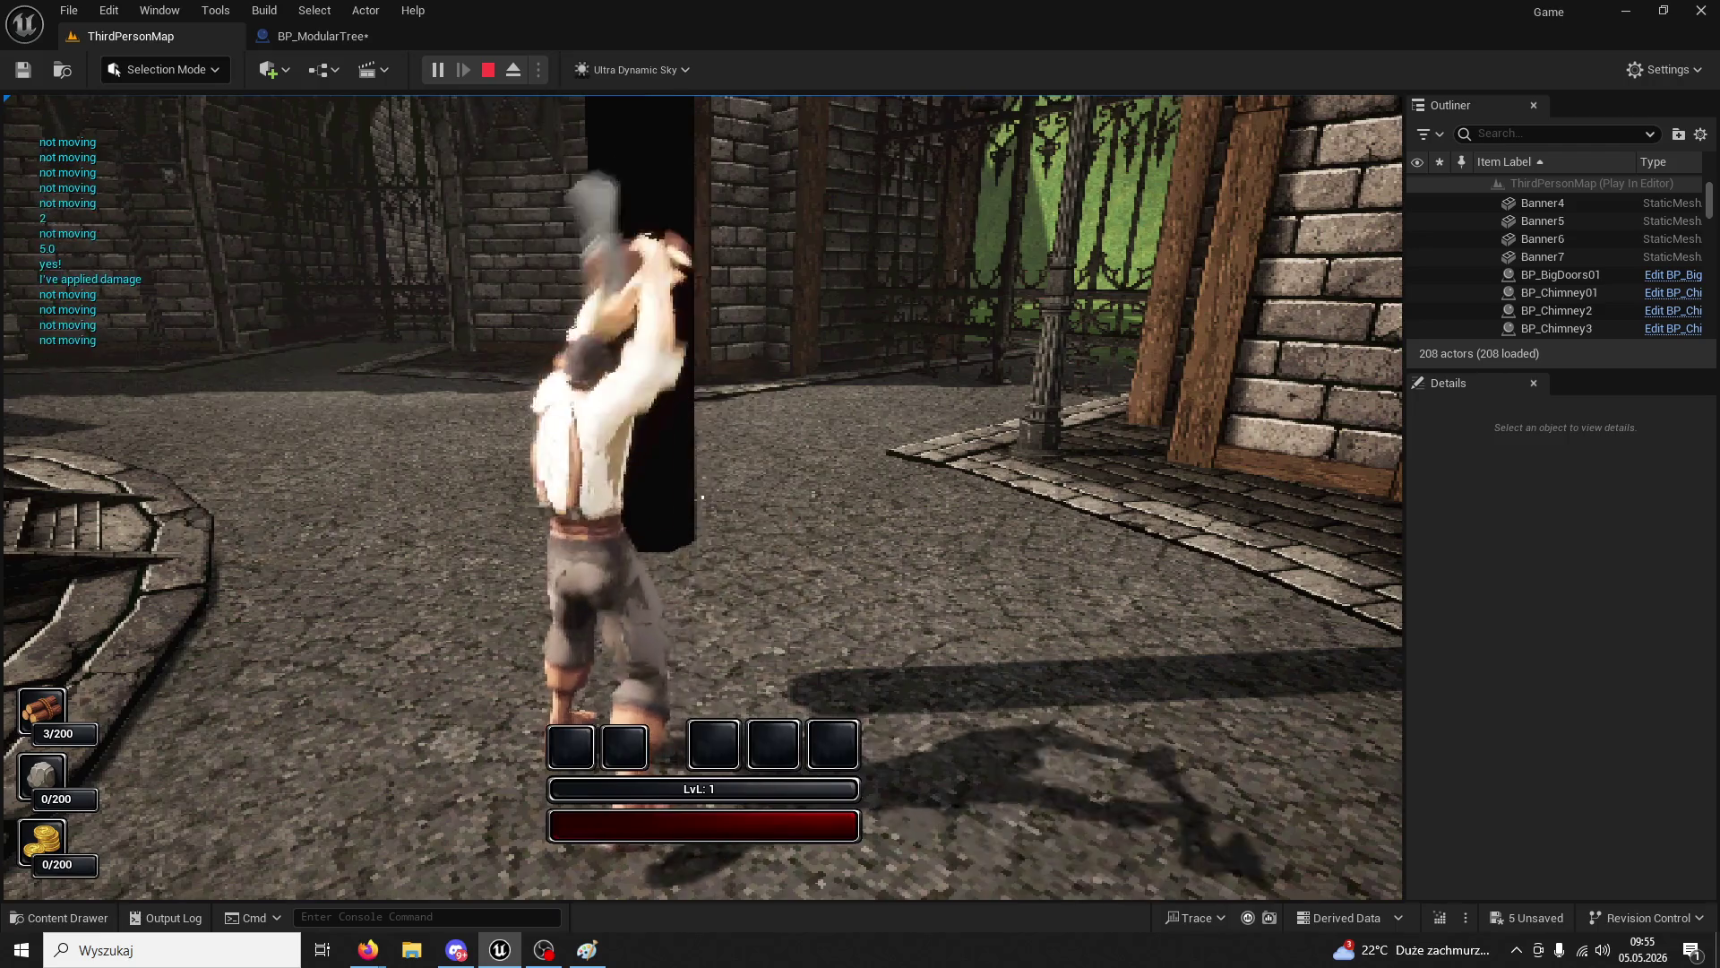
pyautogui.click(703, 497)
pyautogui.press('w')
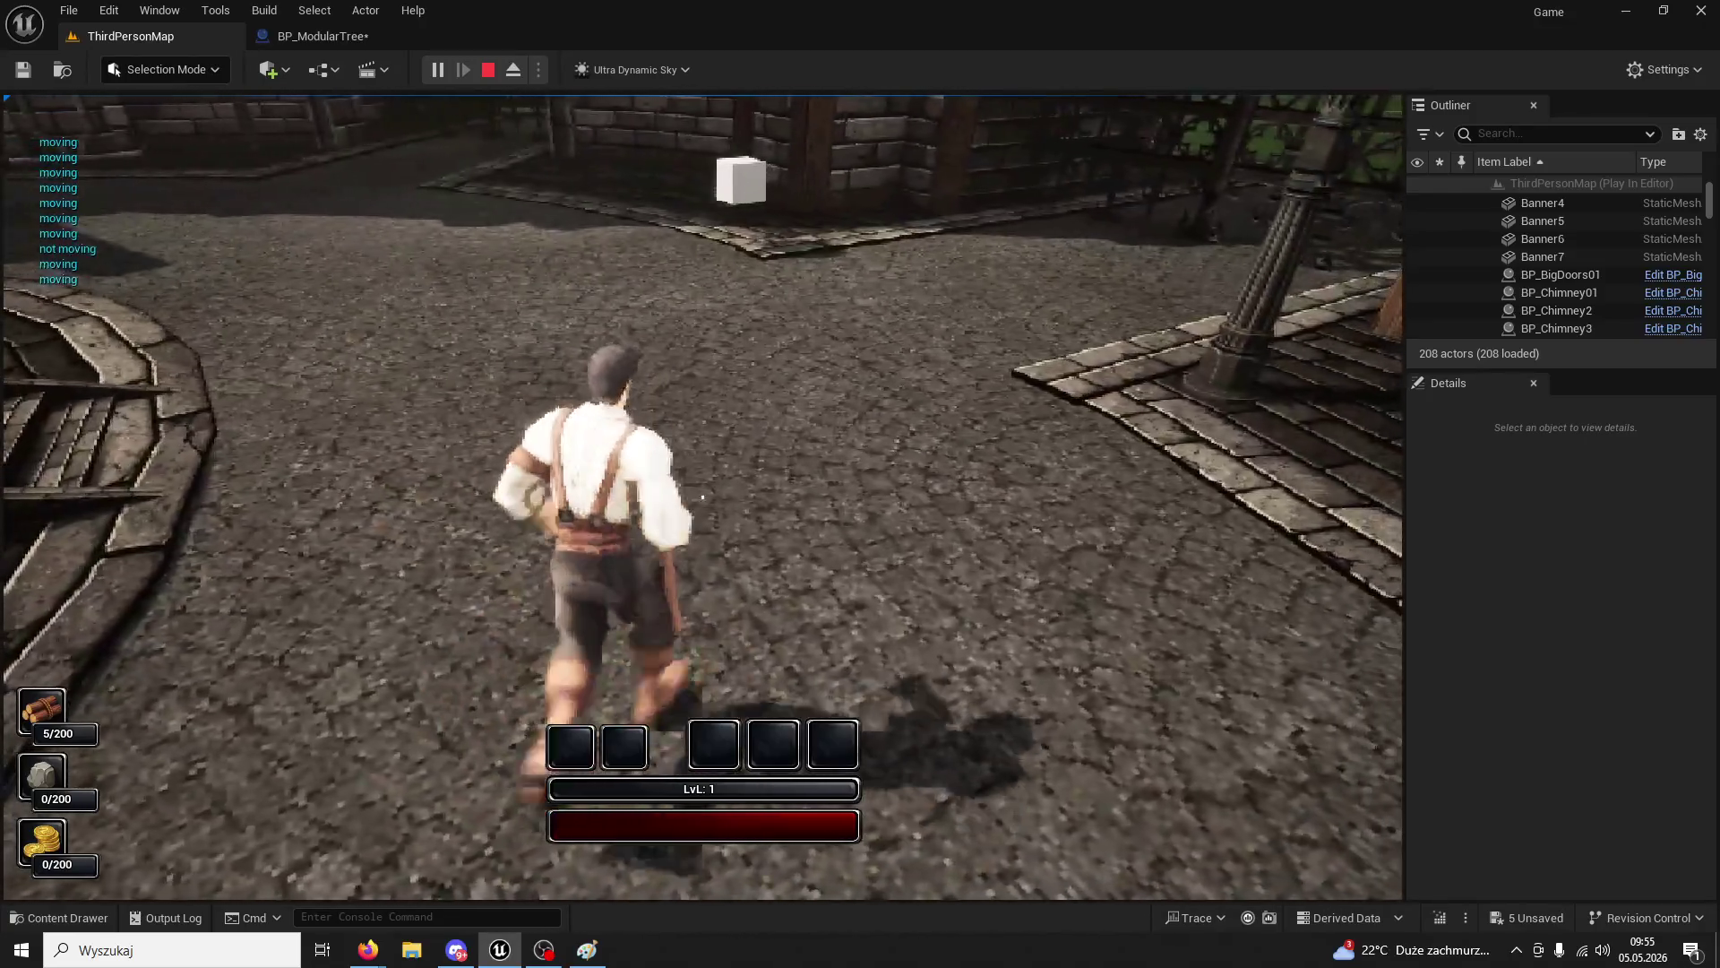
pyautogui.press('Escape')
pyautogui.click(316, 36)
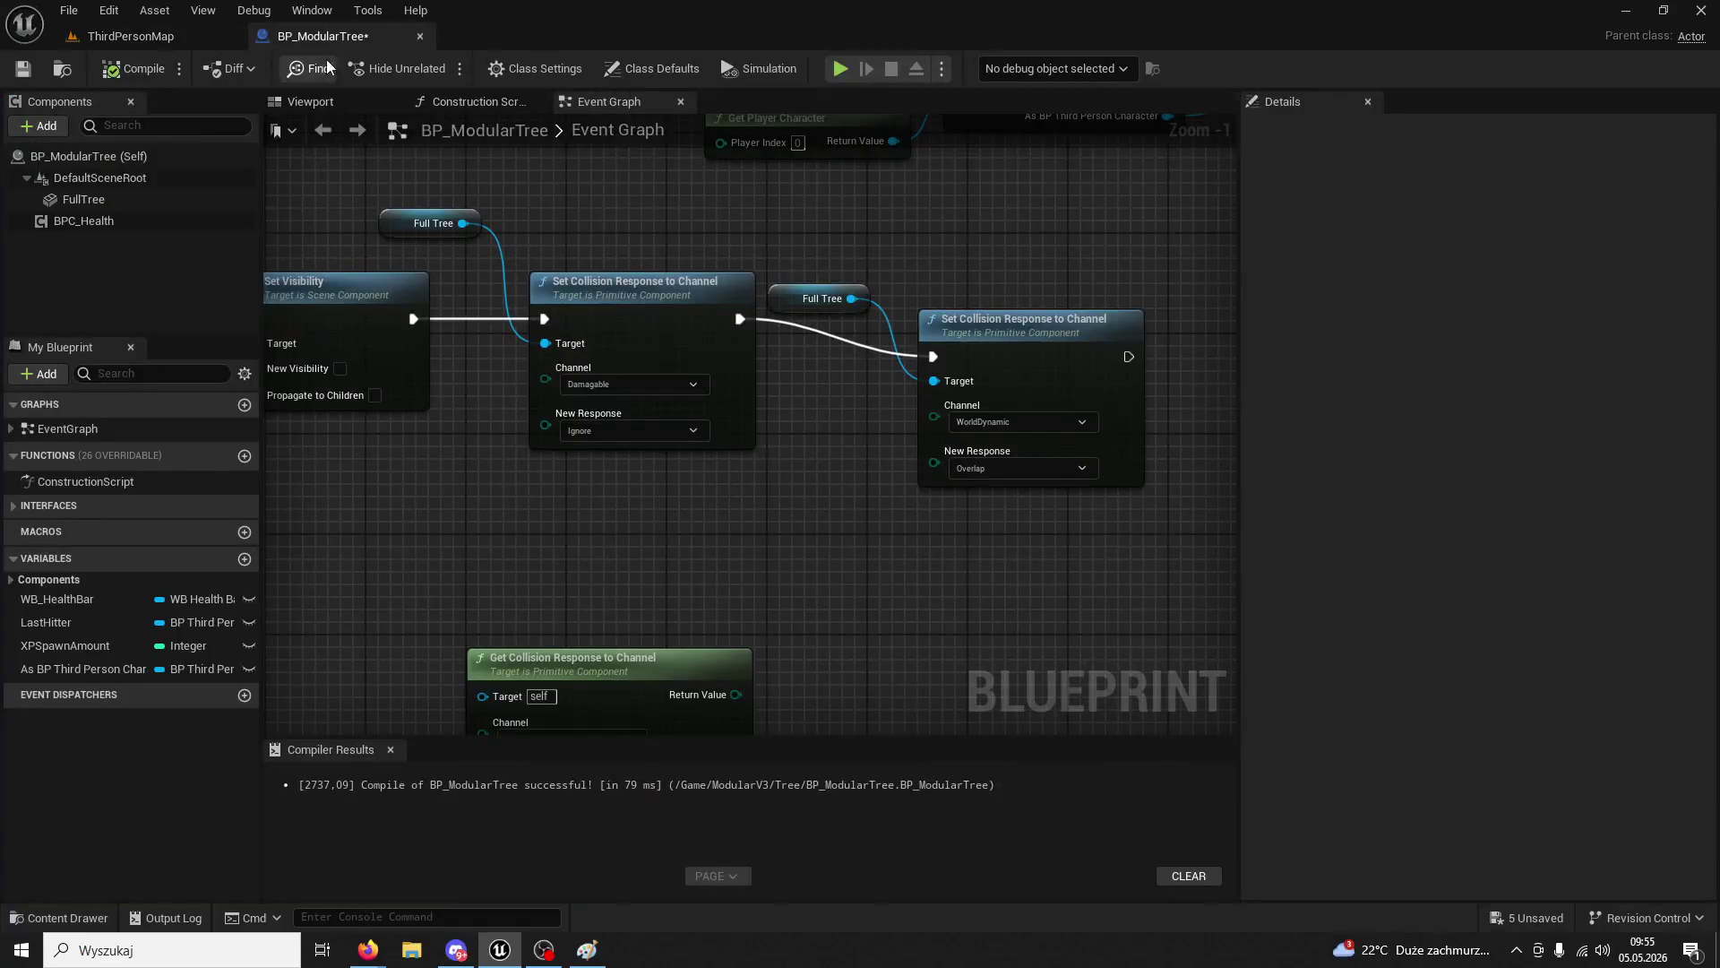
# - Recompile, duplicate the Full Tree getter and Set Collision Response node, and wire the copy after the original
pyautogui.click(143, 69)
pyautogui.click(1088, 276)
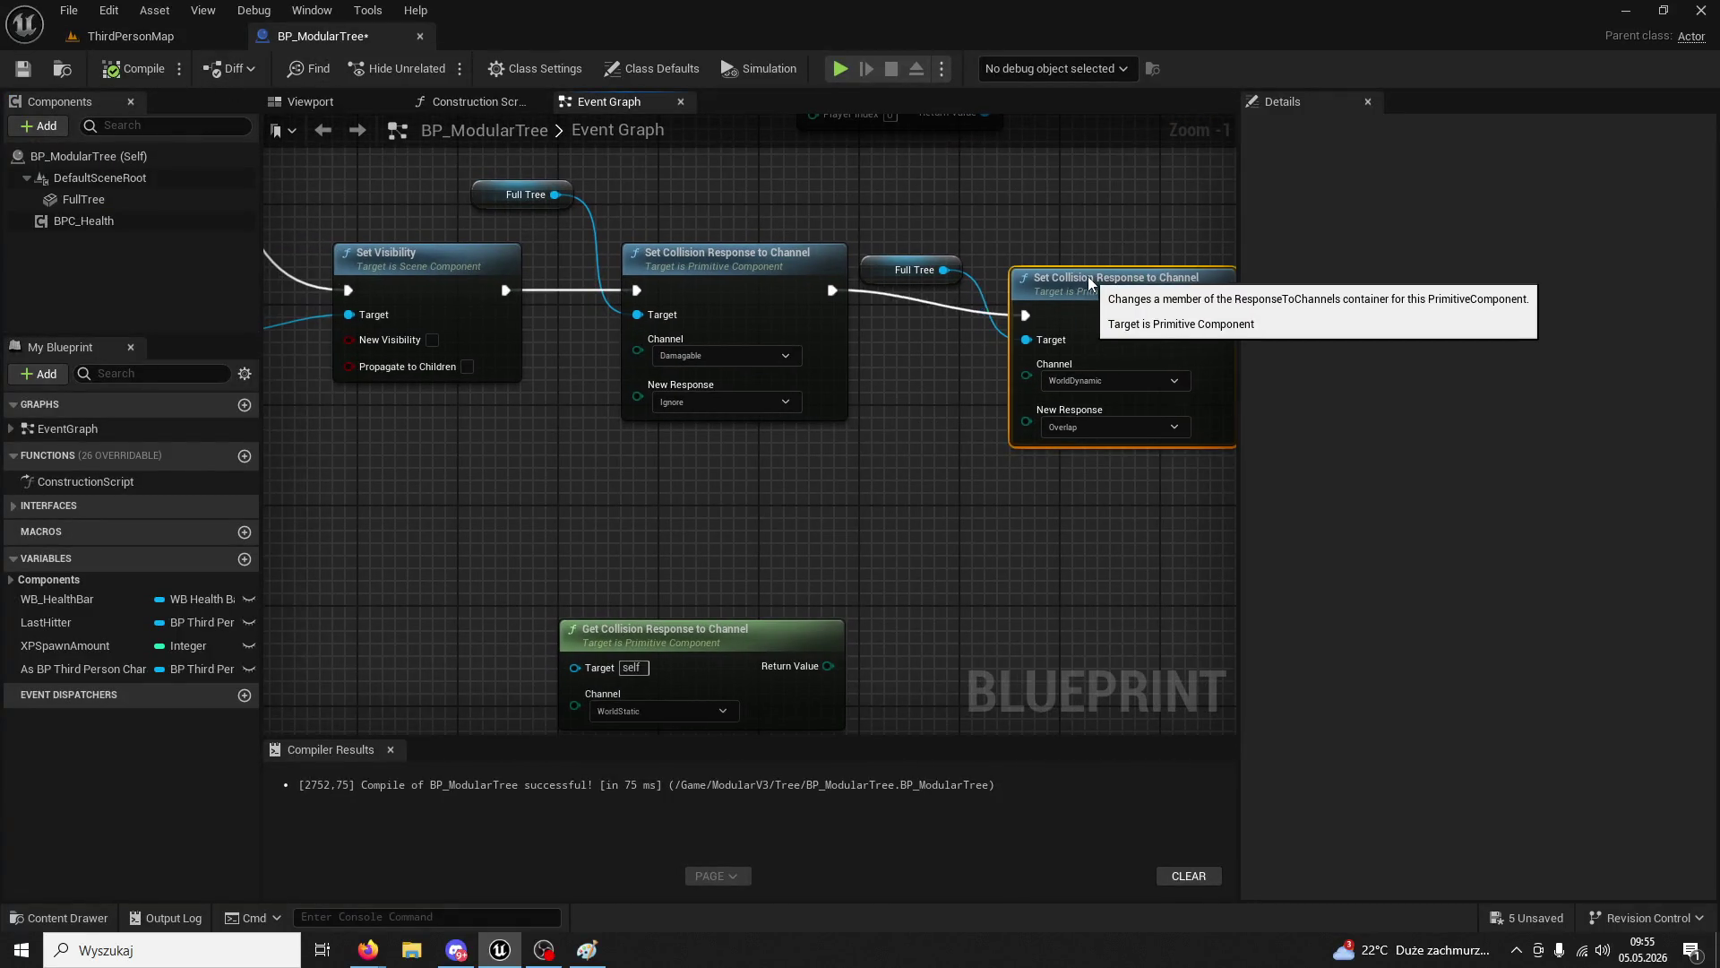
pyautogui.click(900, 413)
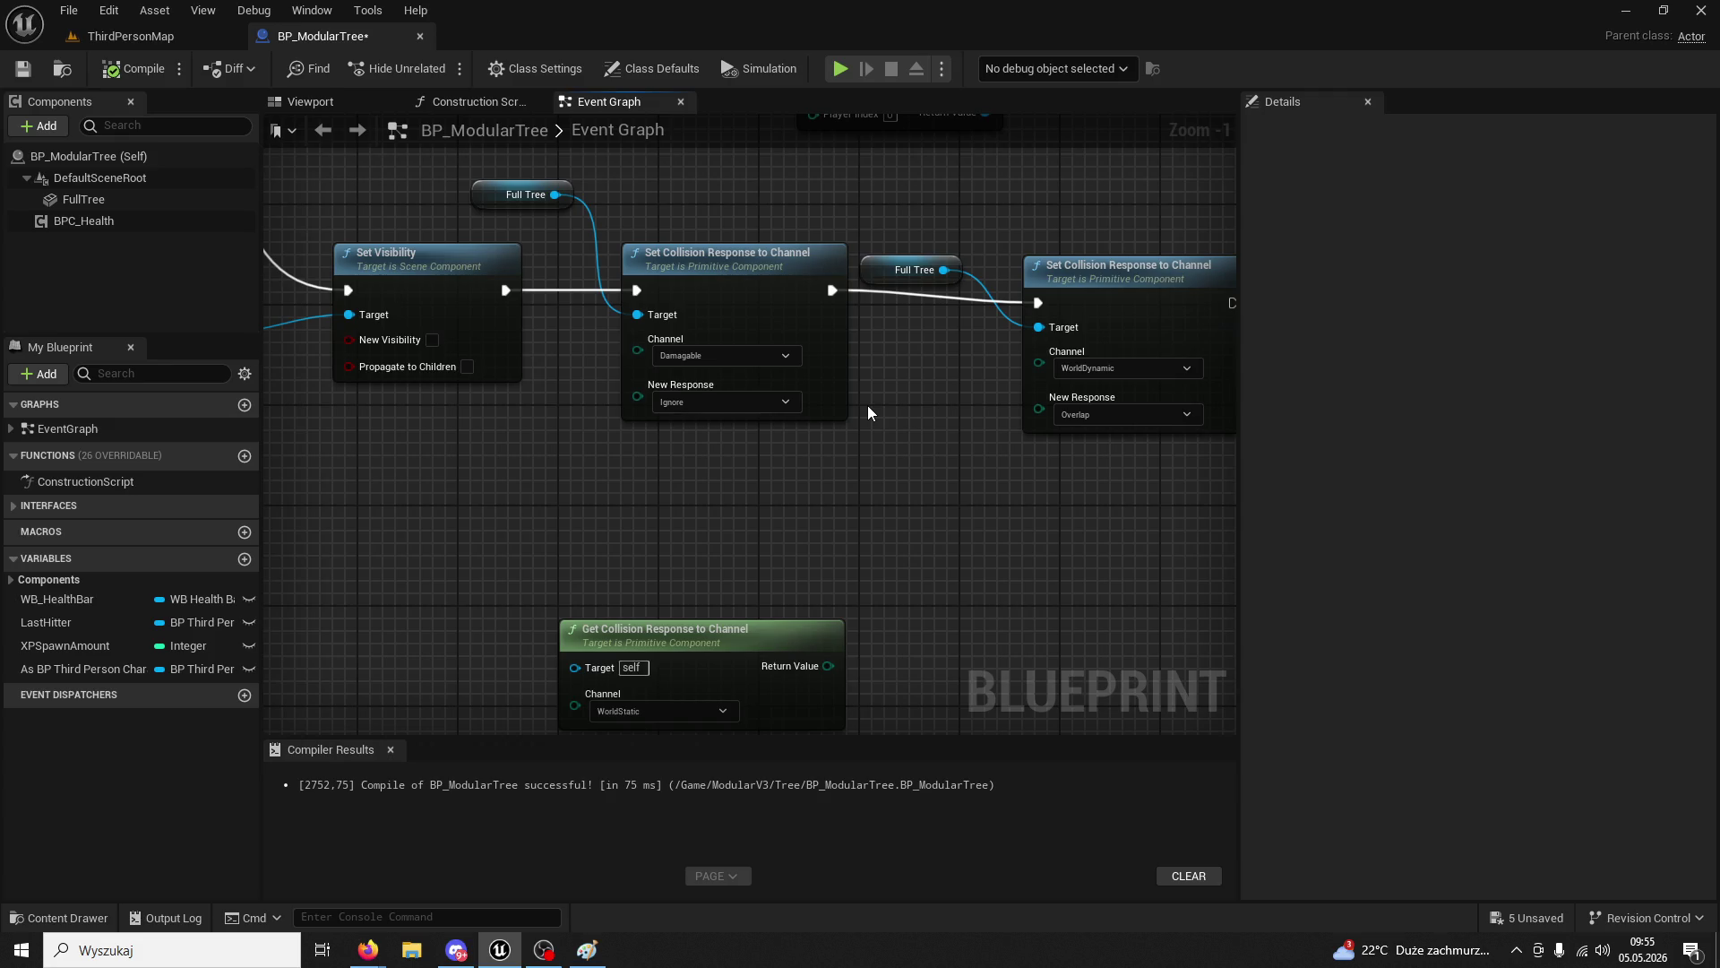
pyautogui.click(781, 259)
pyautogui.keyDown('ctrl'); pyautogui.click(985, 252); pyautogui.keyUp('ctrl')
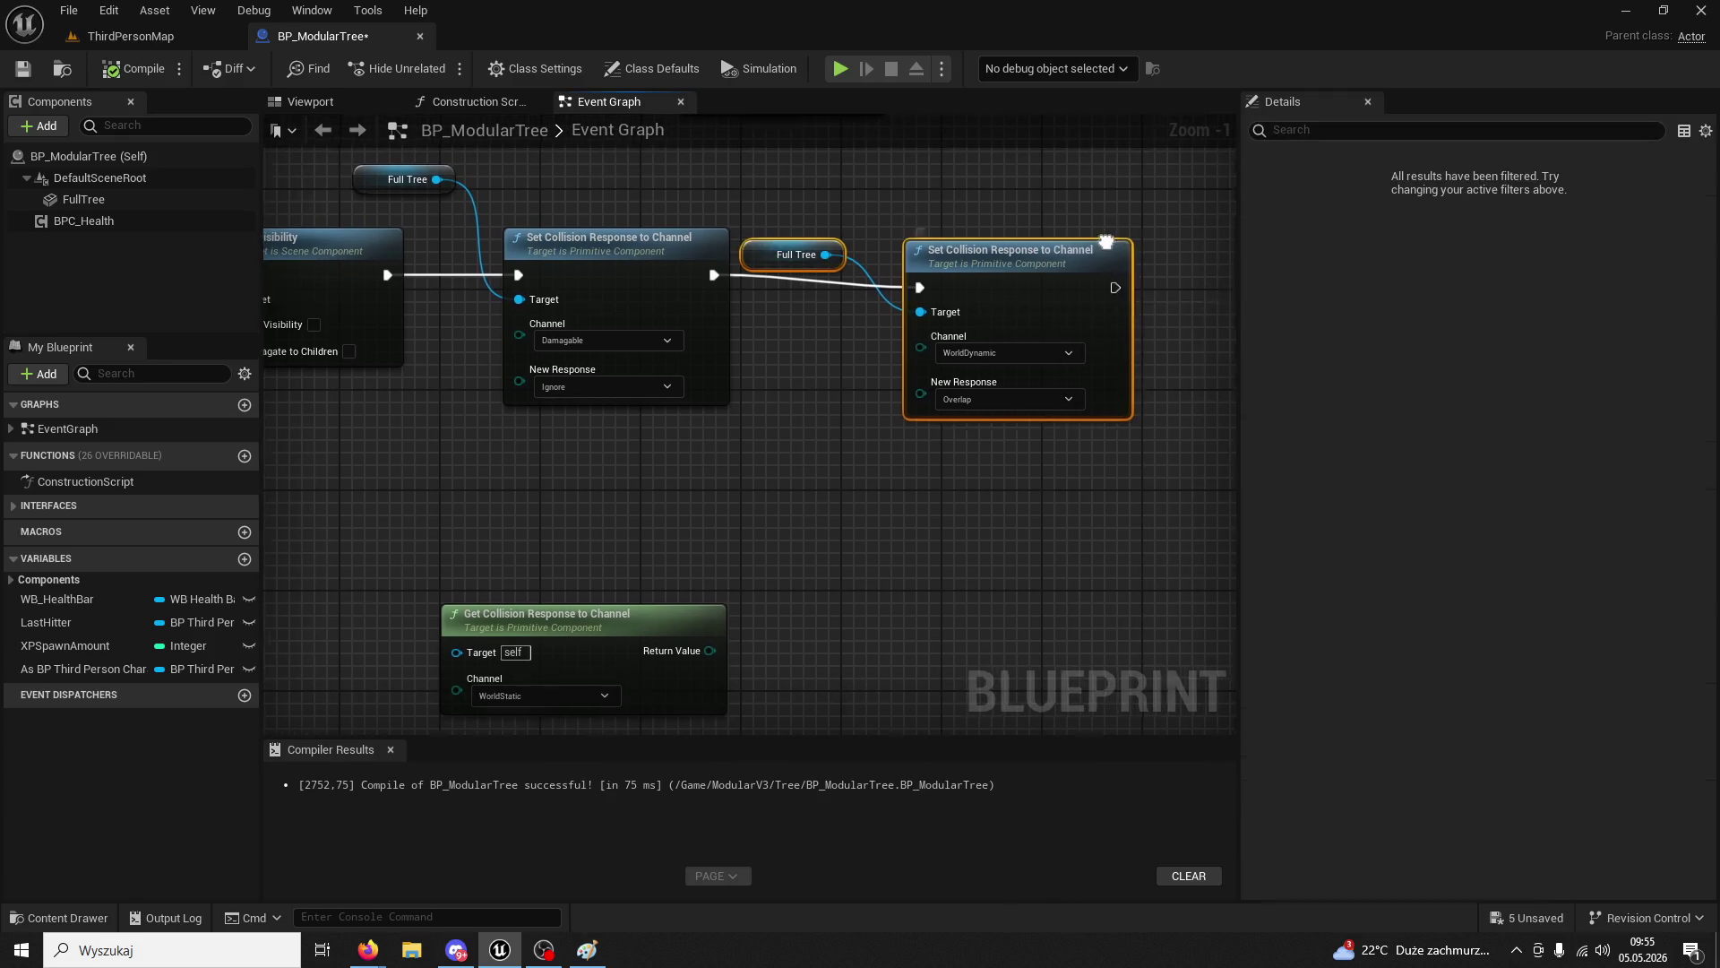
pyautogui.hotkey('ctrl', 'c')
pyautogui.hotkey('ctrl', 'v')
pyautogui.moveTo(732, 338)
pyautogui.mouseDown()
pyautogui.moveTo(900, 374)
pyautogui.moveTo(950, 363)
pyautogui.mouseUp()
# - Set the copied node's channel to WorldStatic, then go back to ThirdPersonMap
pyautogui.click(1030, 430)
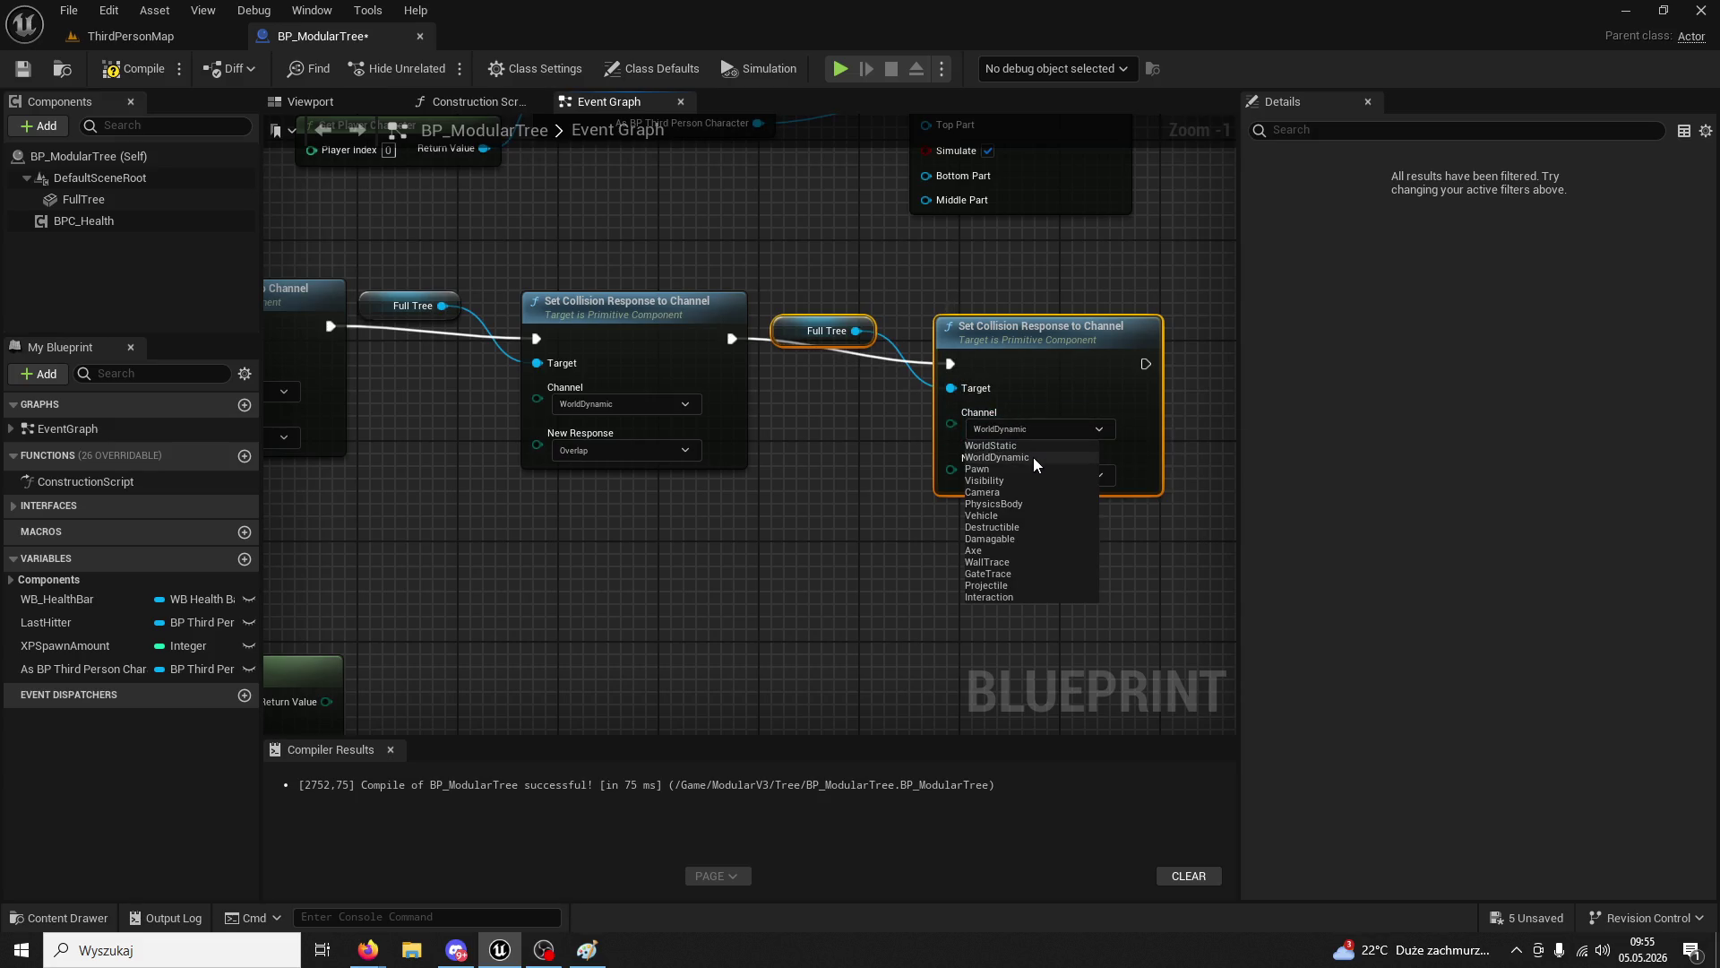
pyautogui.click(1034, 457)
pyautogui.click(1012, 430)
pyautogui.click(998, 441)
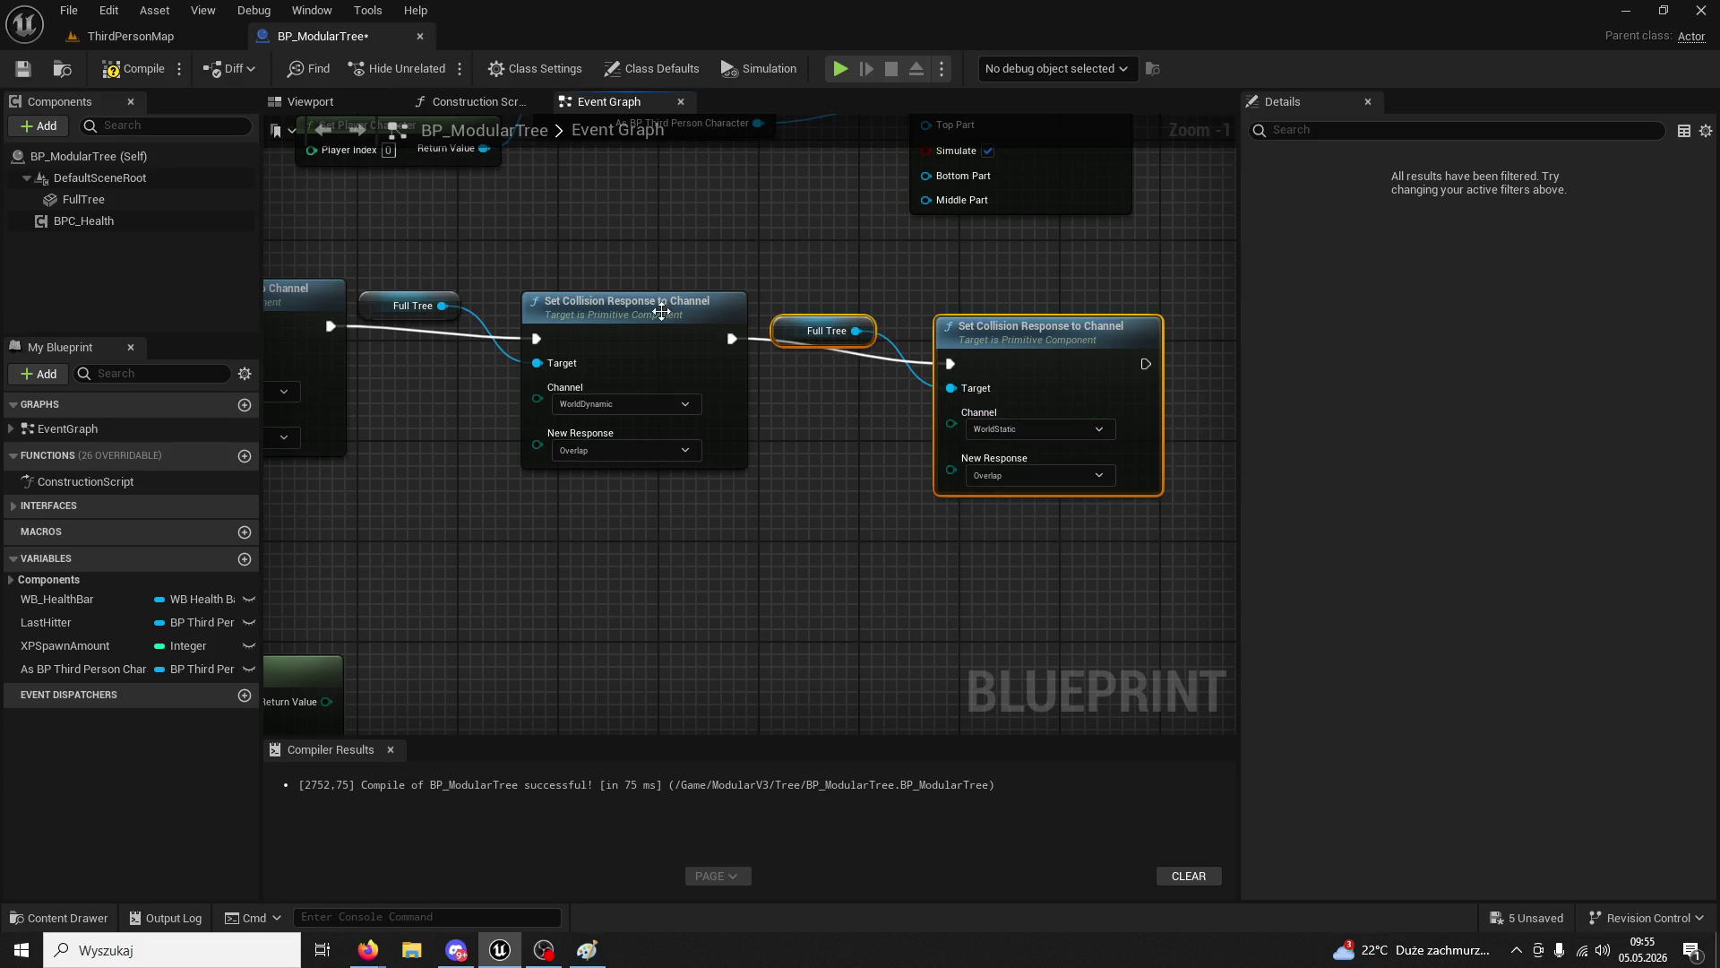
pyautogui.click(138, 40)
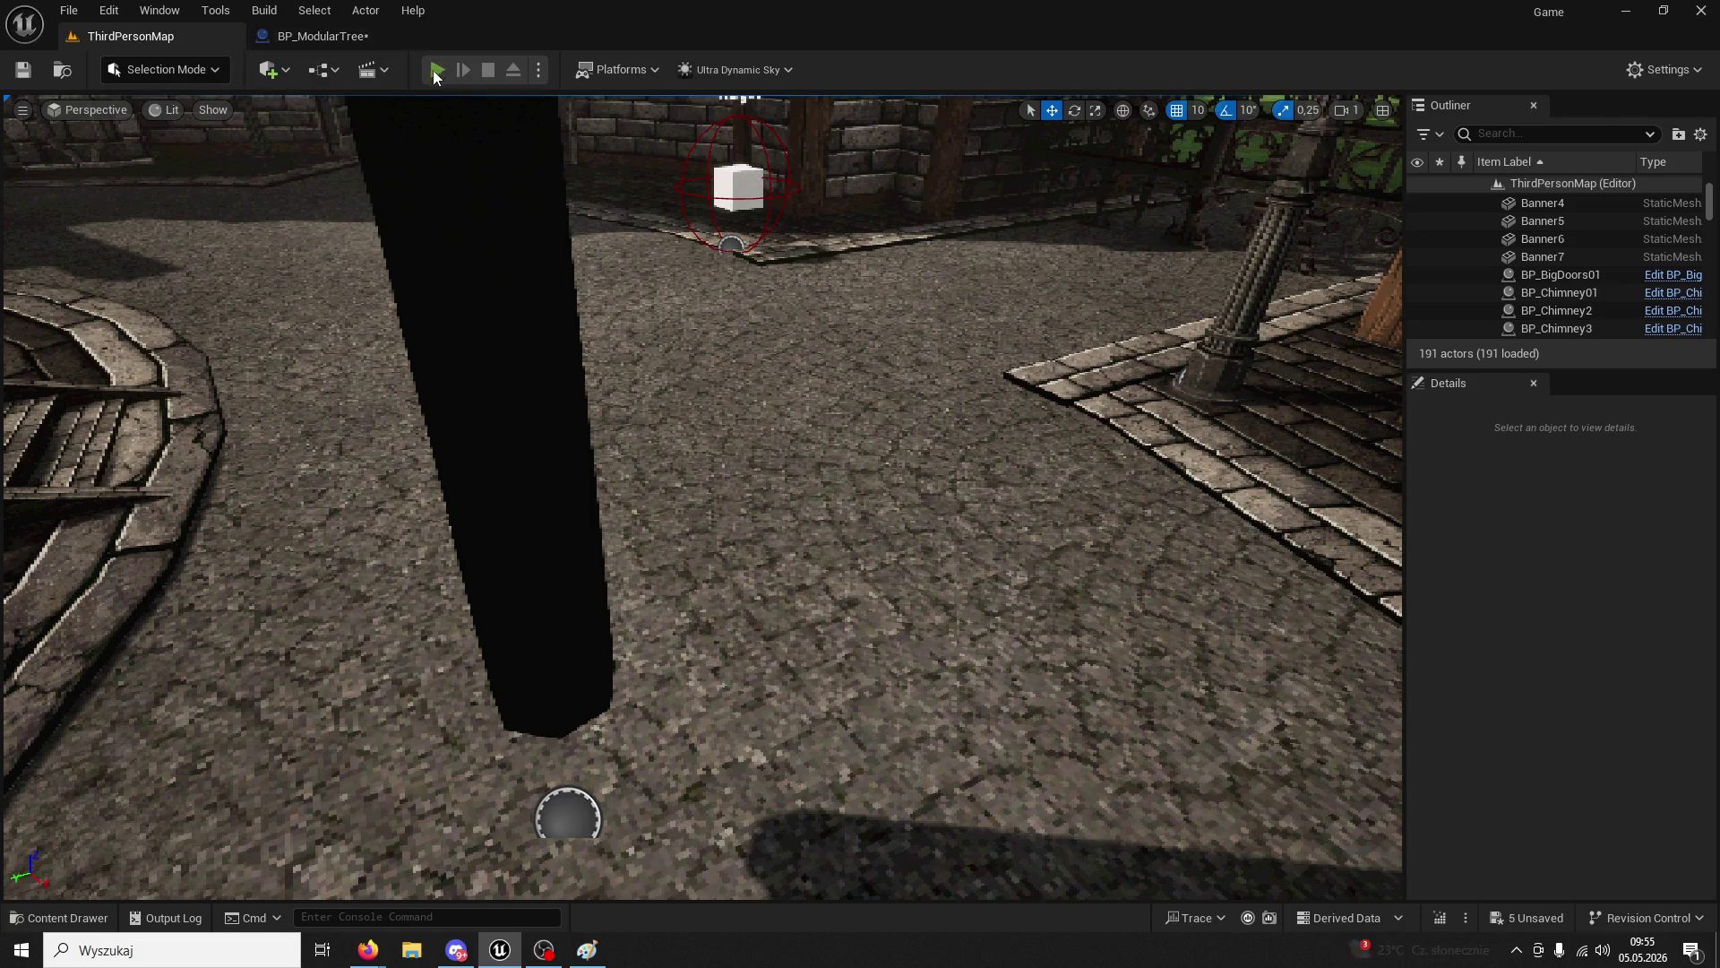
# - Play the level, chop the dark tree trunk four times for 5/200 wood, then reopen BP_ModularTree
pyautogui.click(432, 70)
pyautogui.press('w')
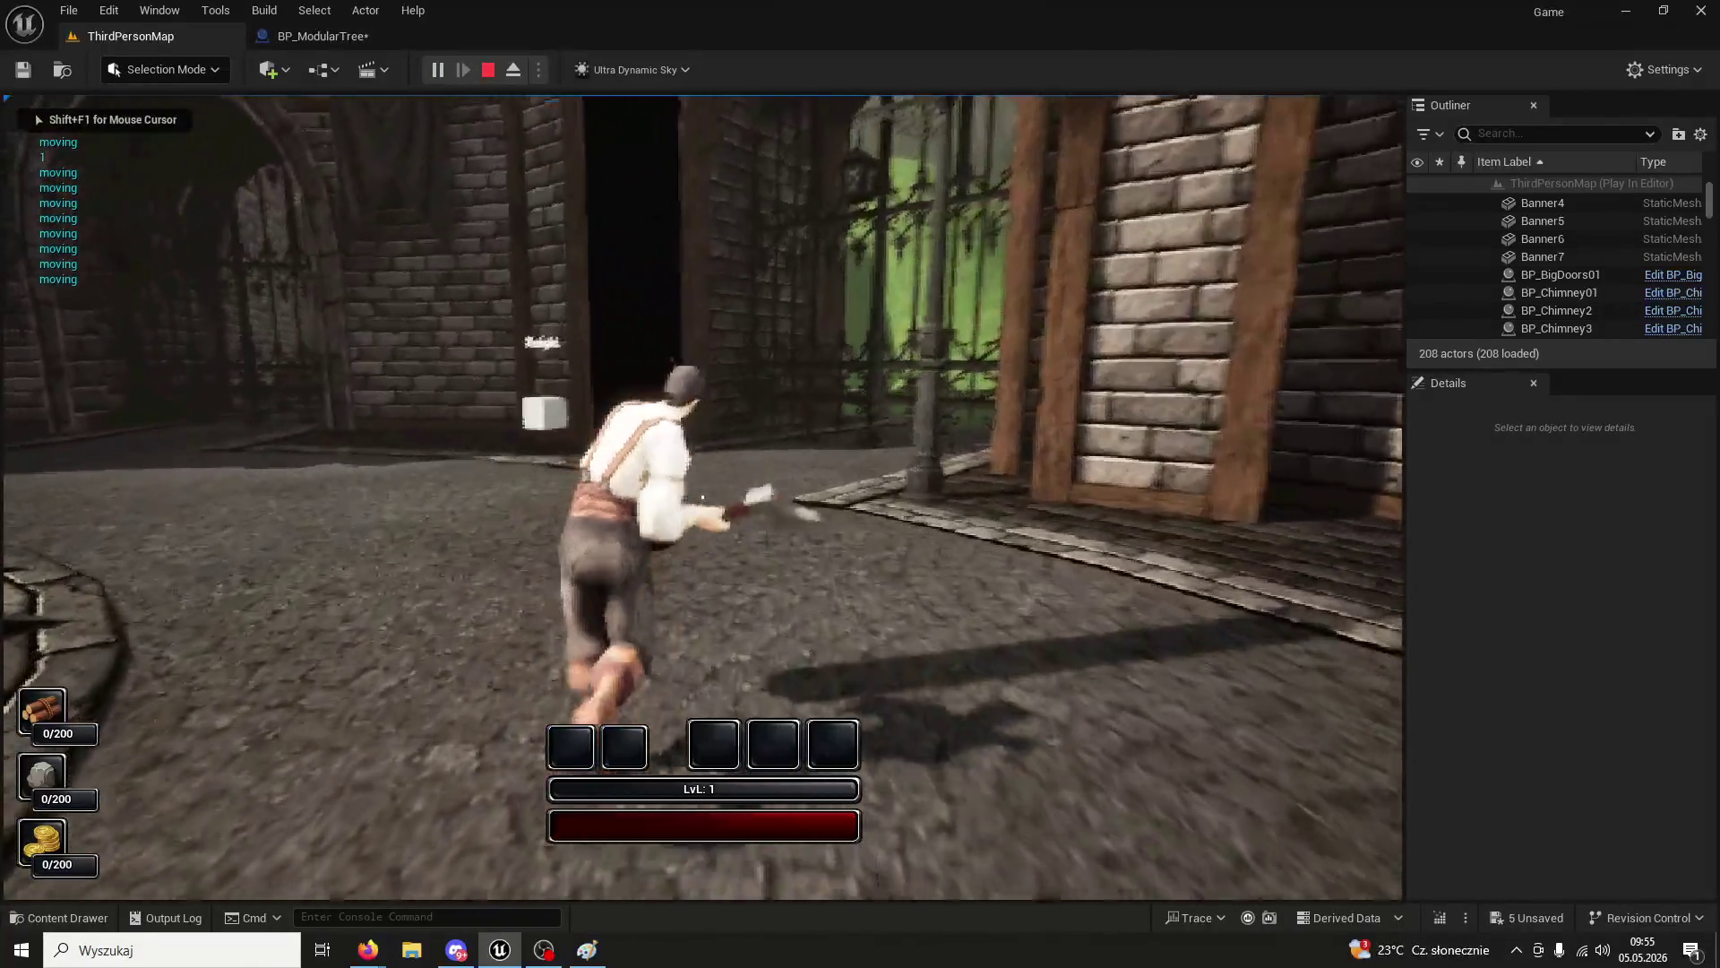
pyautogui.click(702, 497)
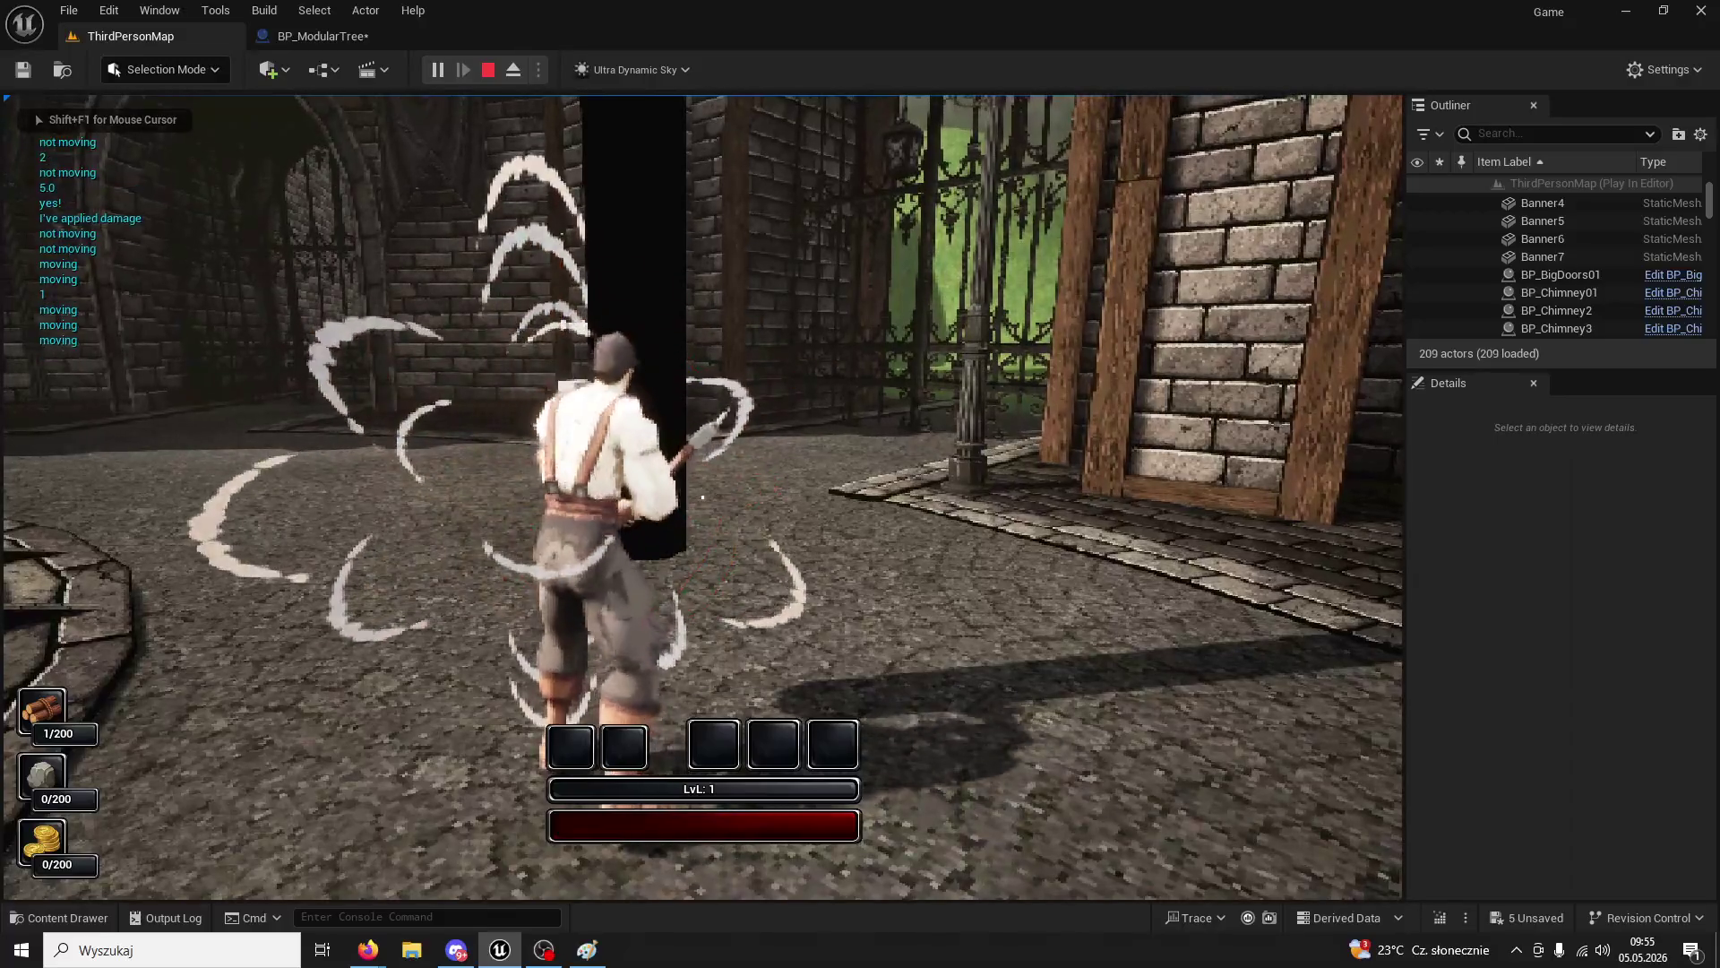
pyautogui.click(702, 497)
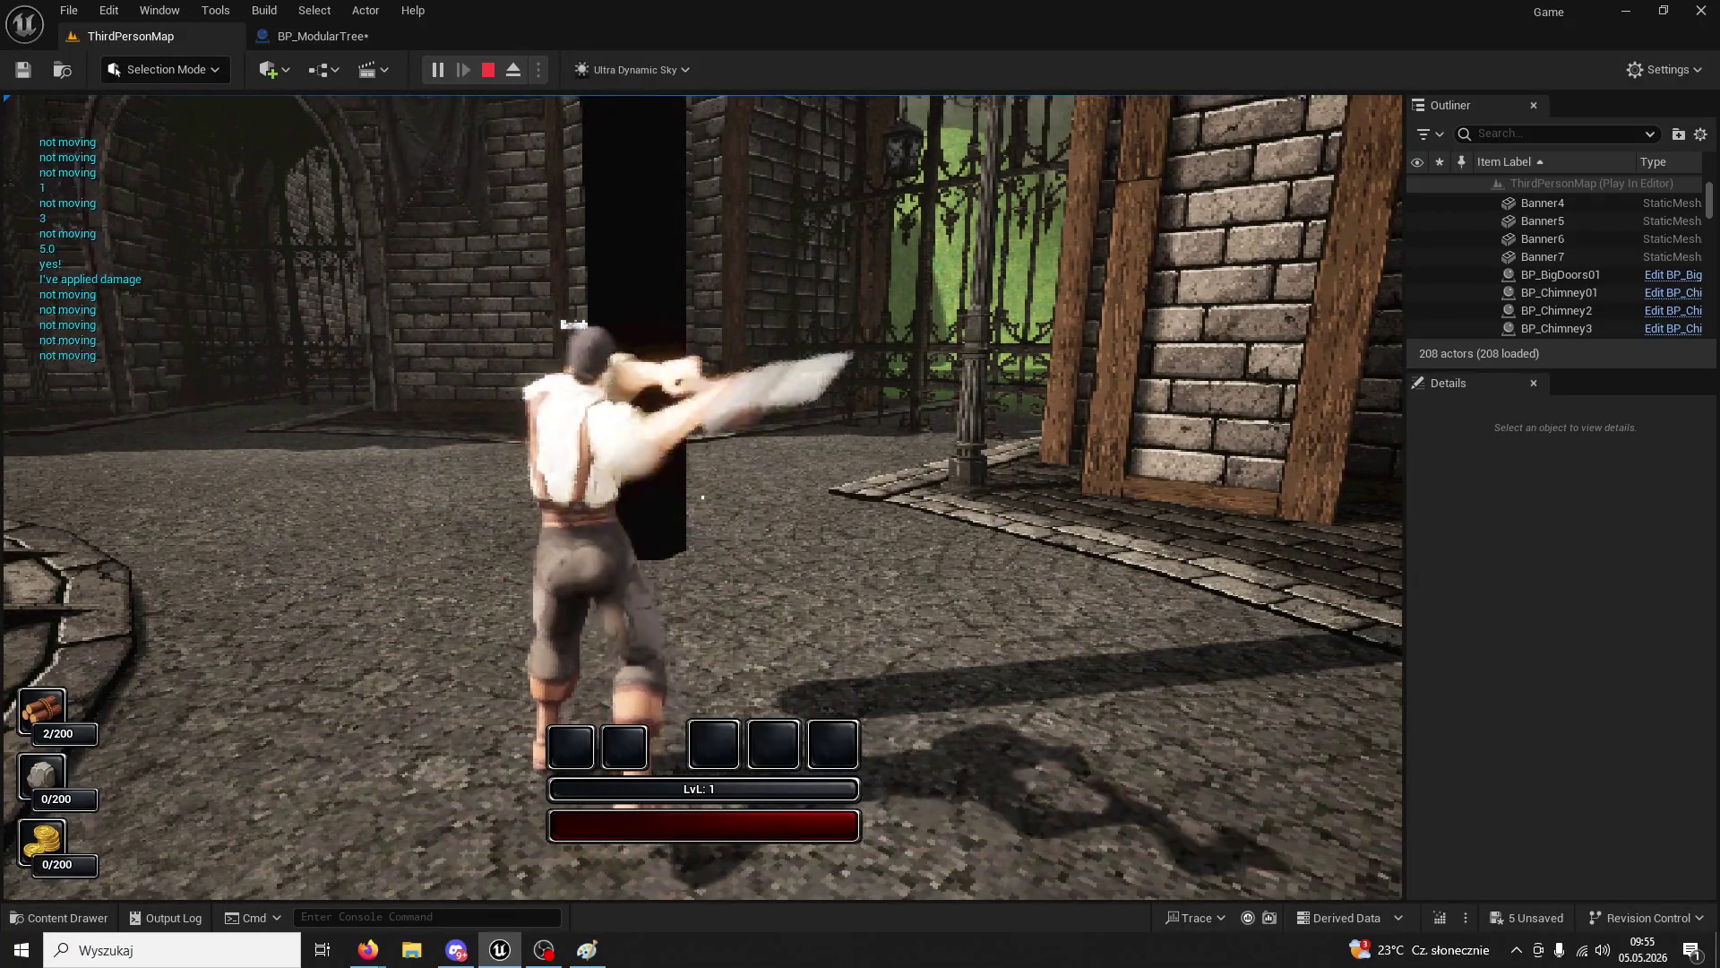
pyautogui.click(702, 497)
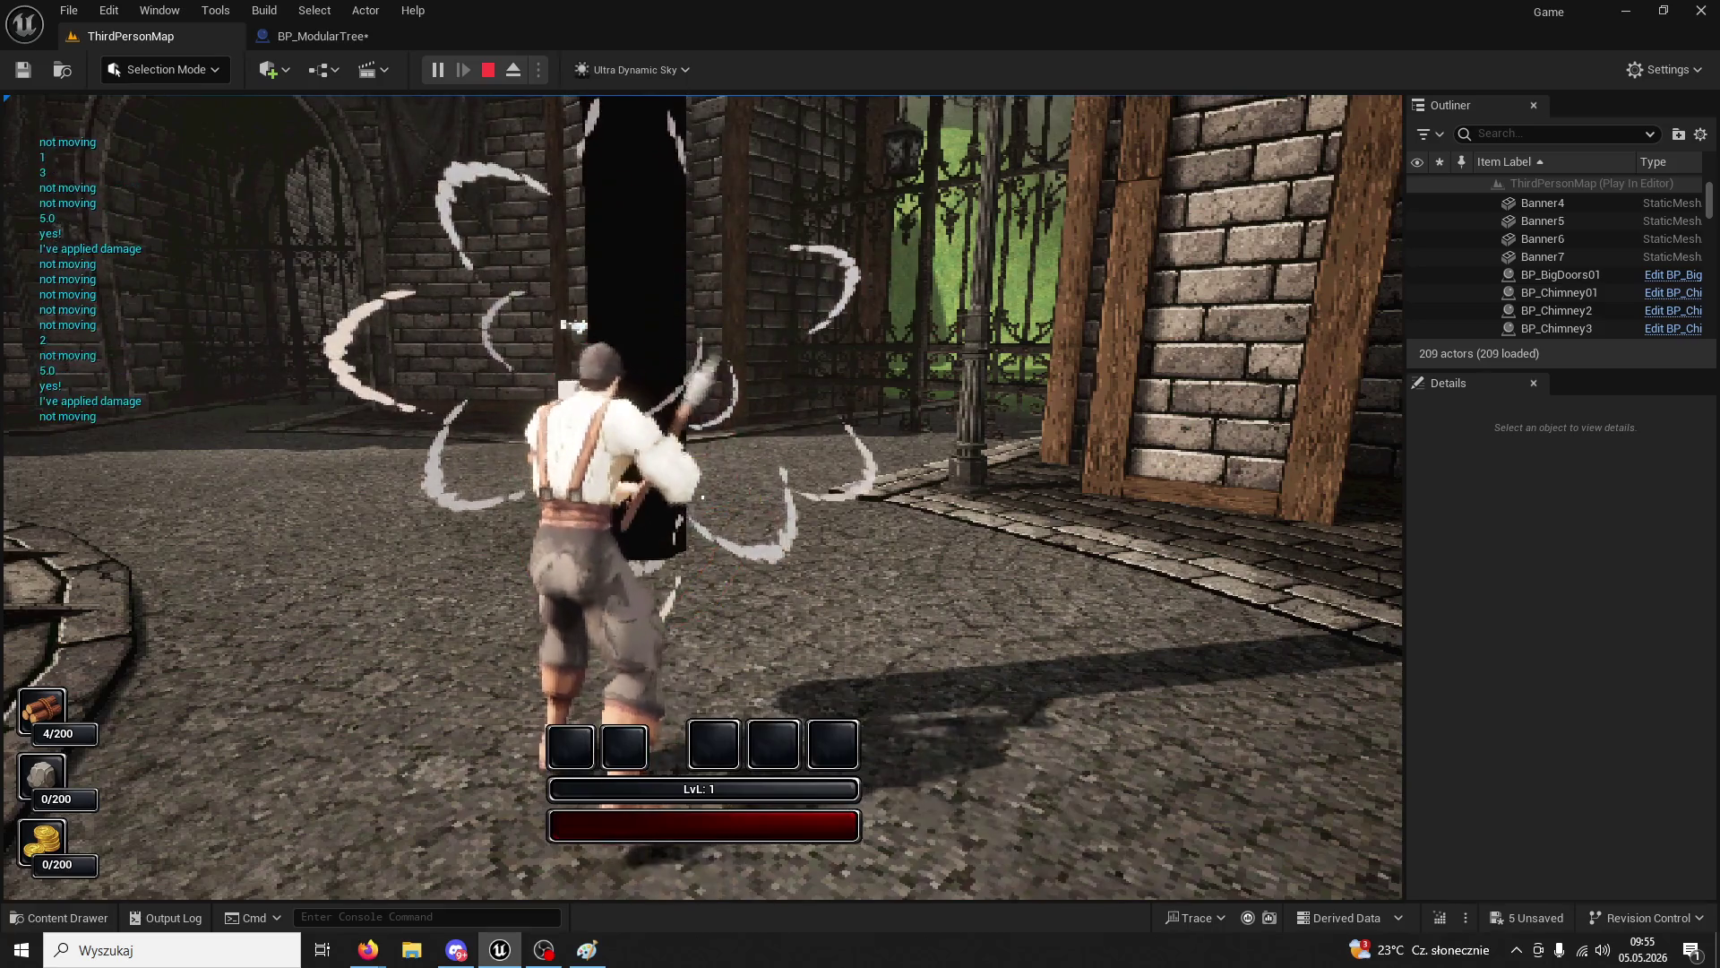
pyautogui.click(703, 497)
pyautogui.press('w')
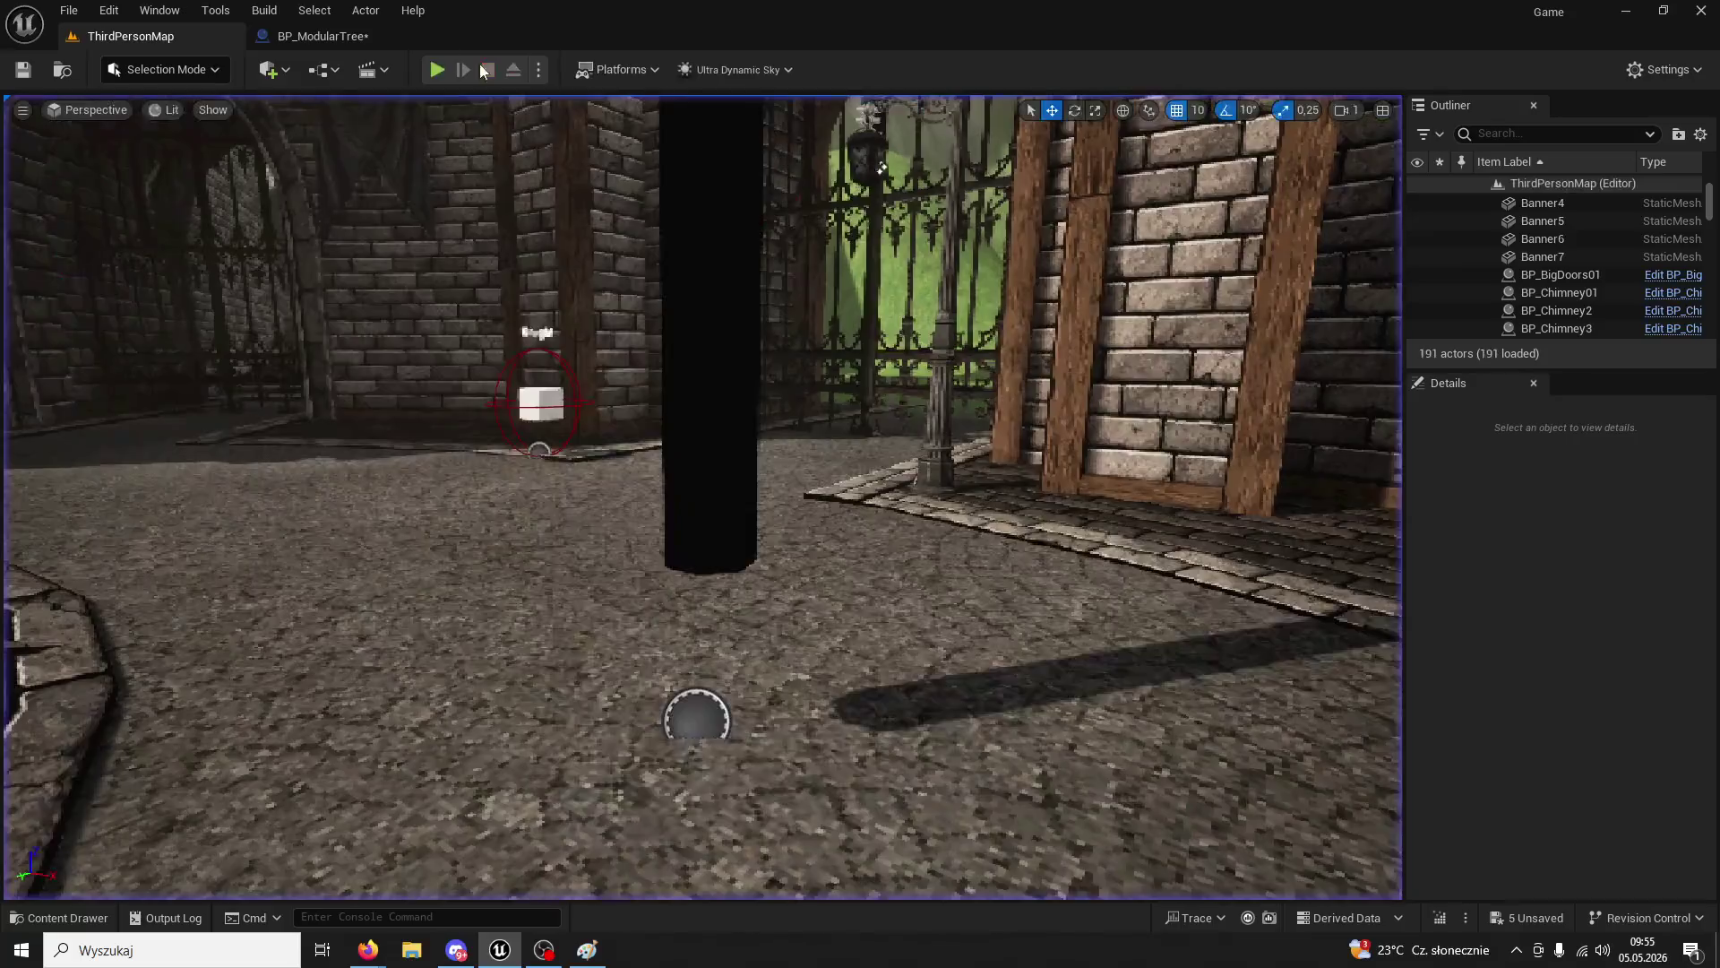
pyautogui.click(357, 39)
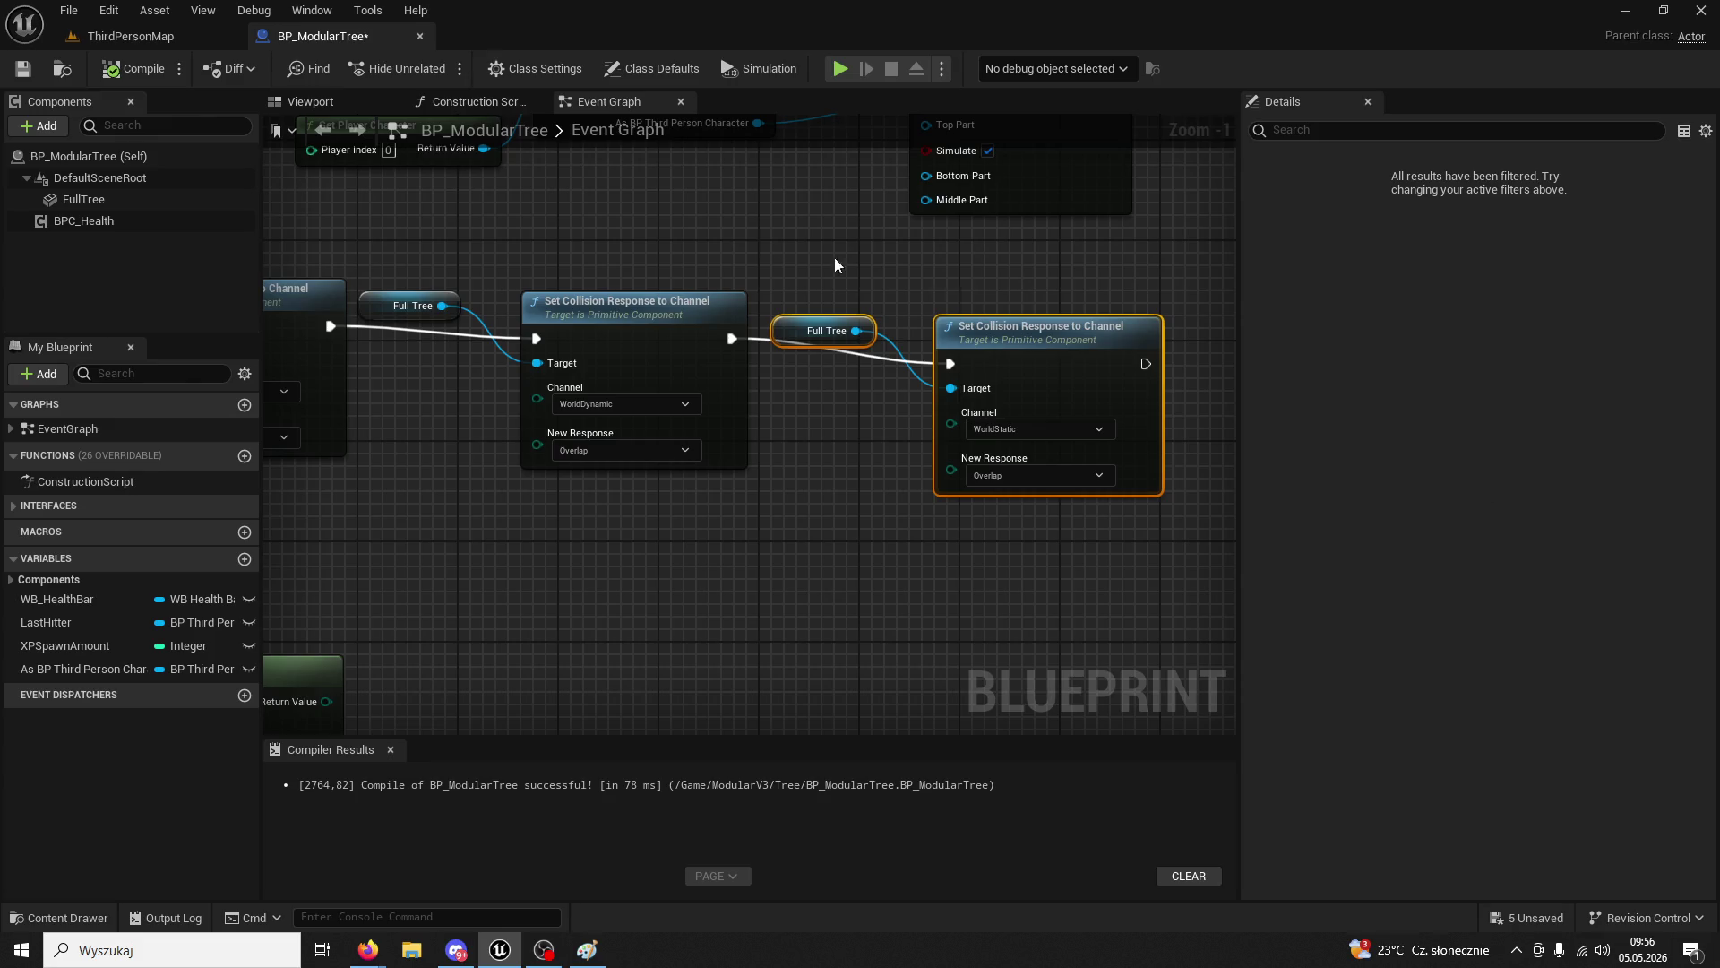
# - Set New Response to Ignore on both WorldStatic and WorldDynamic nodes, then play ThirdPersonMap
pyautogui.click(1034, 476)
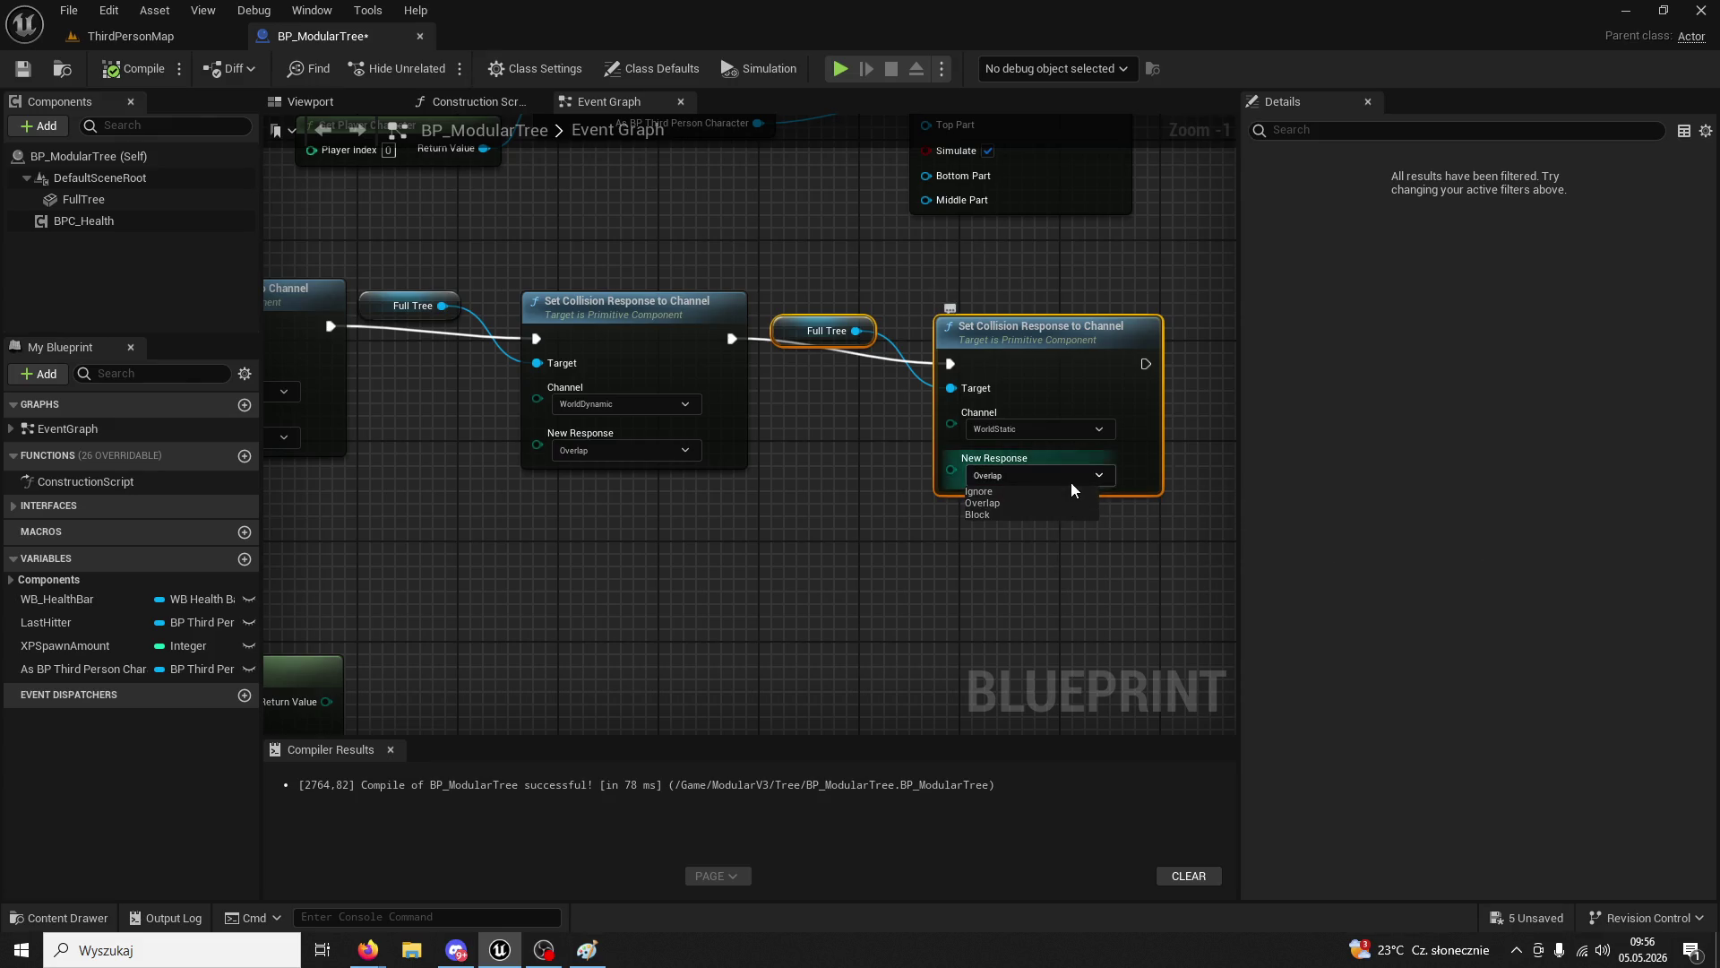
pyautogui.click(991, 489)
pyautogui.click(663, 450)
pyautogui.click(584, 465)
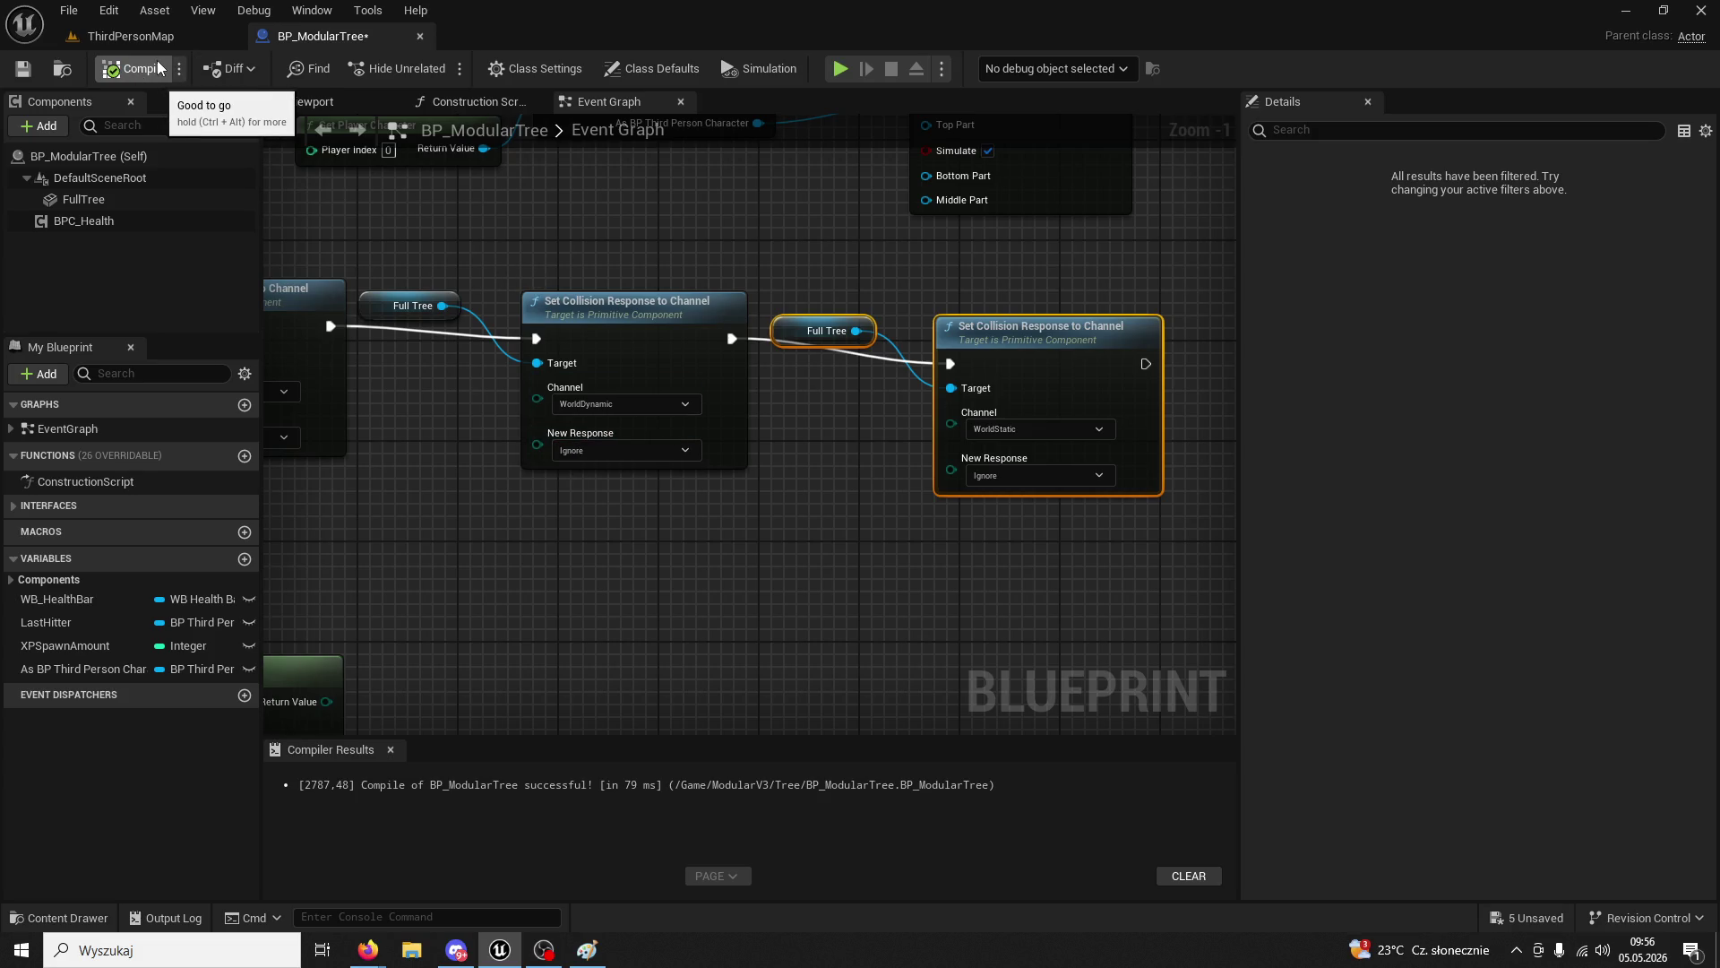
pyautogui.click(135, 35)
pyautogui.click(437, 72)
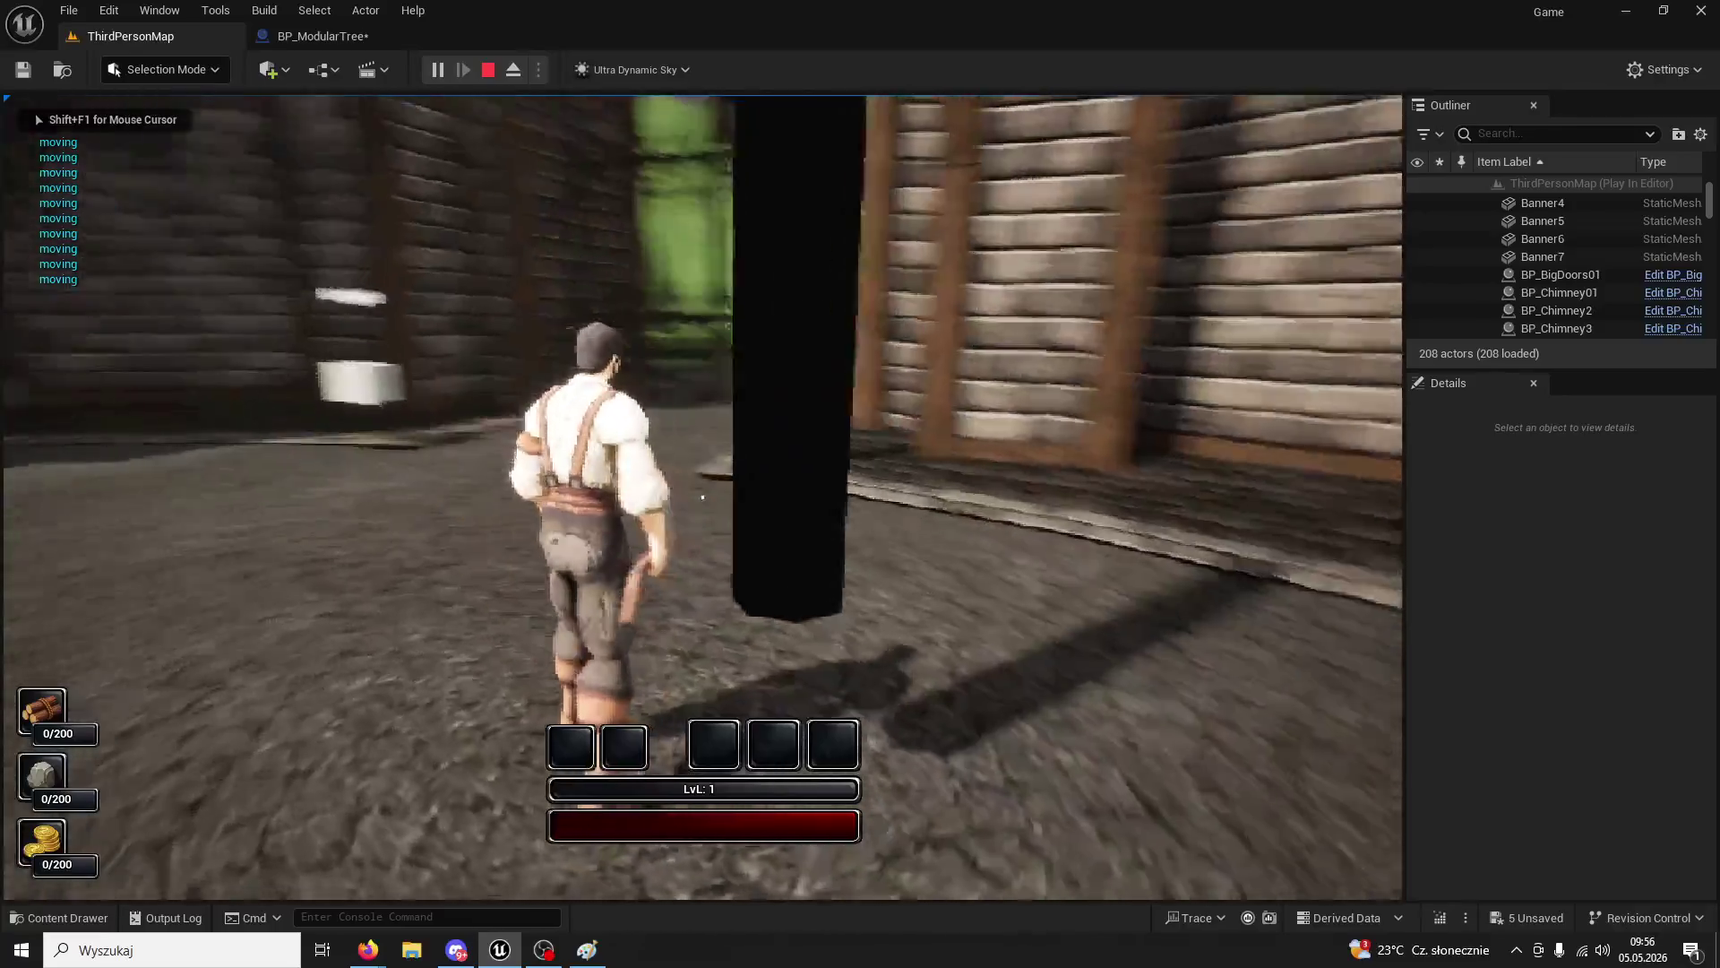
# - Chop the tree repeatedly with the character until the wood counter reads 5/200
pyautogui.click(702, 497)
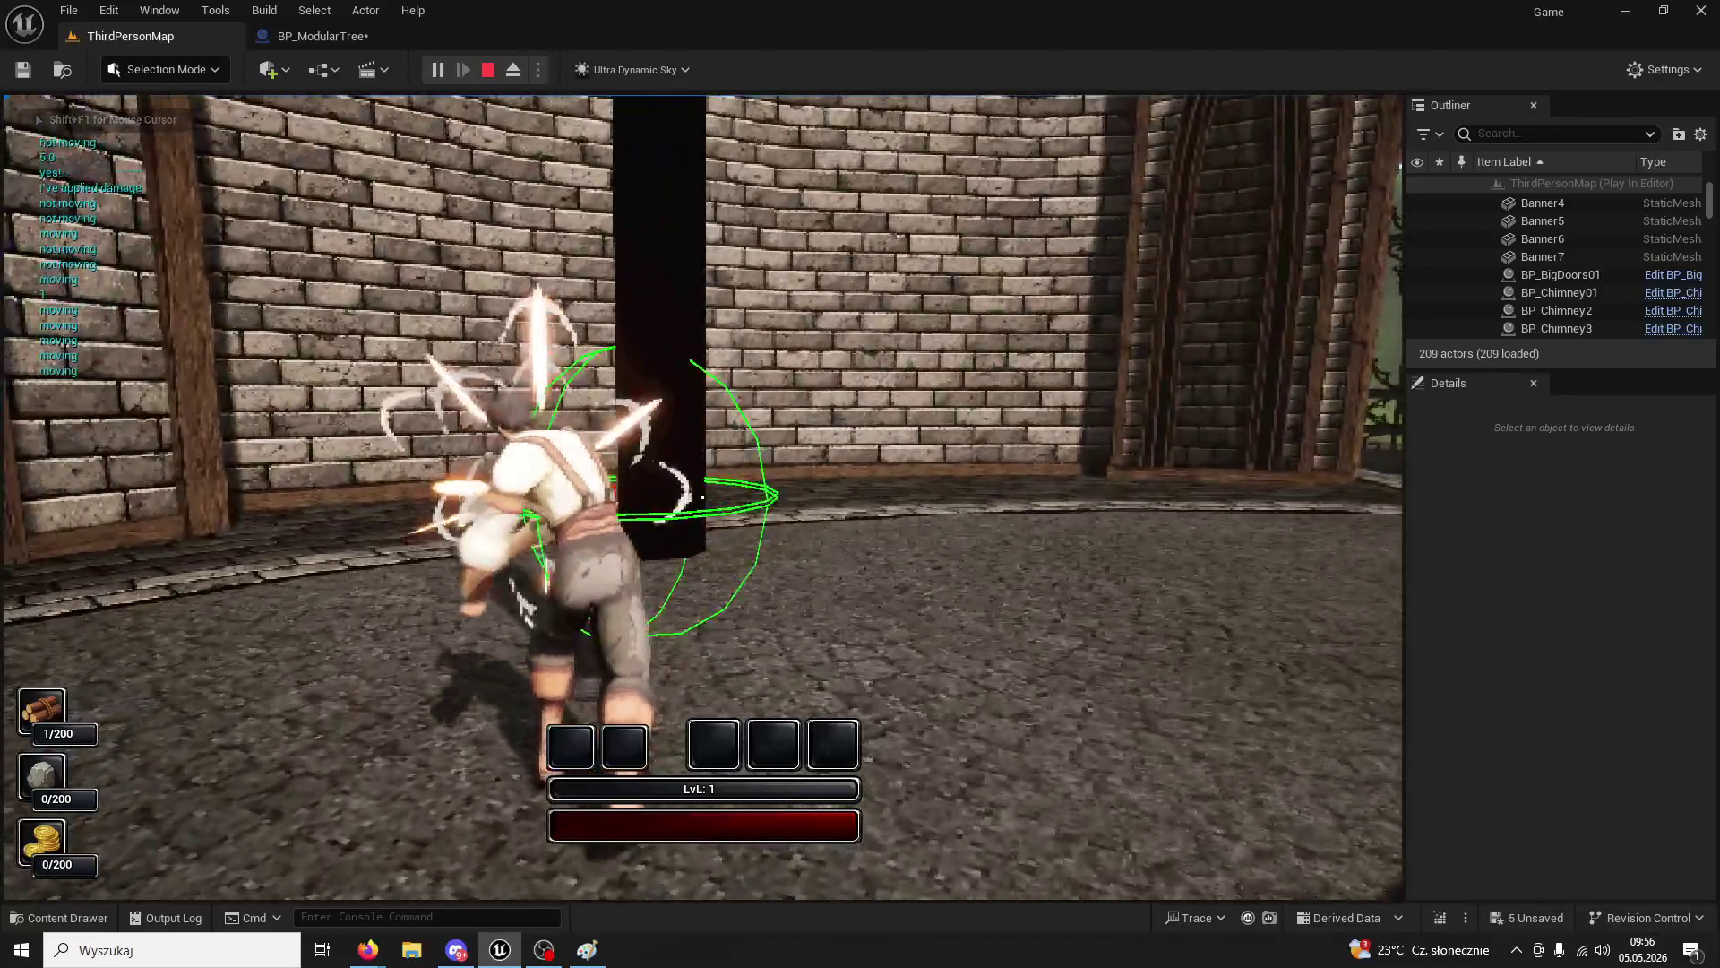
pyautogui.click(702, 497)
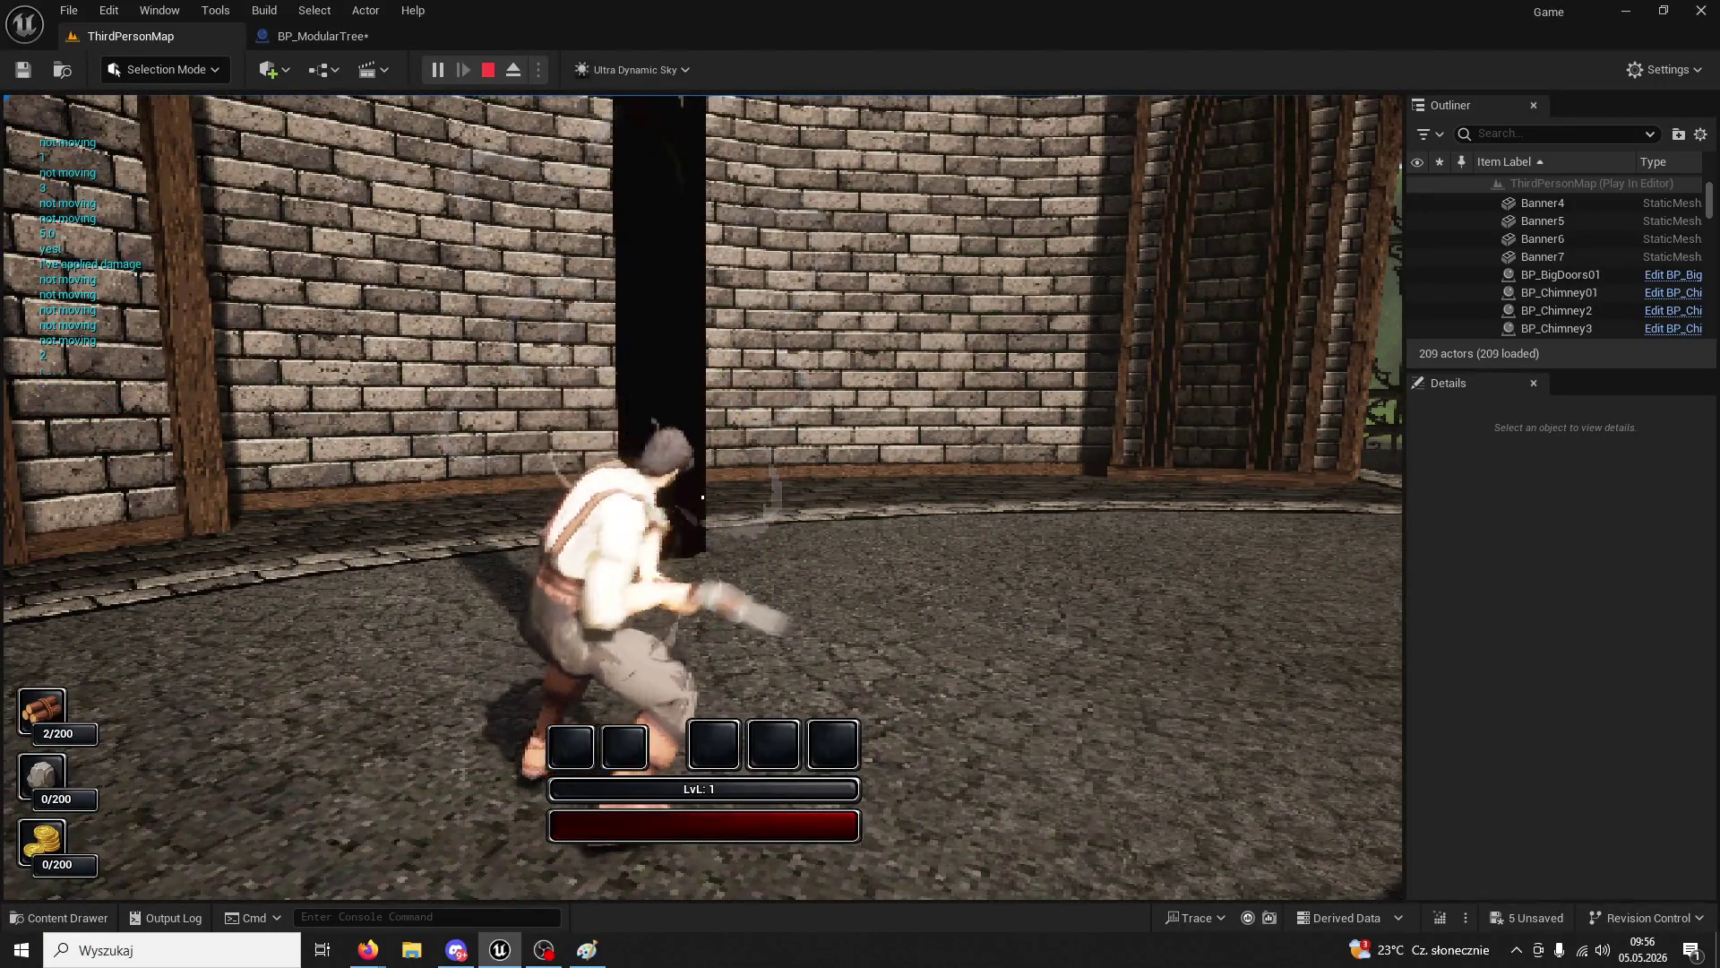
pyautogui.click(702, 496)
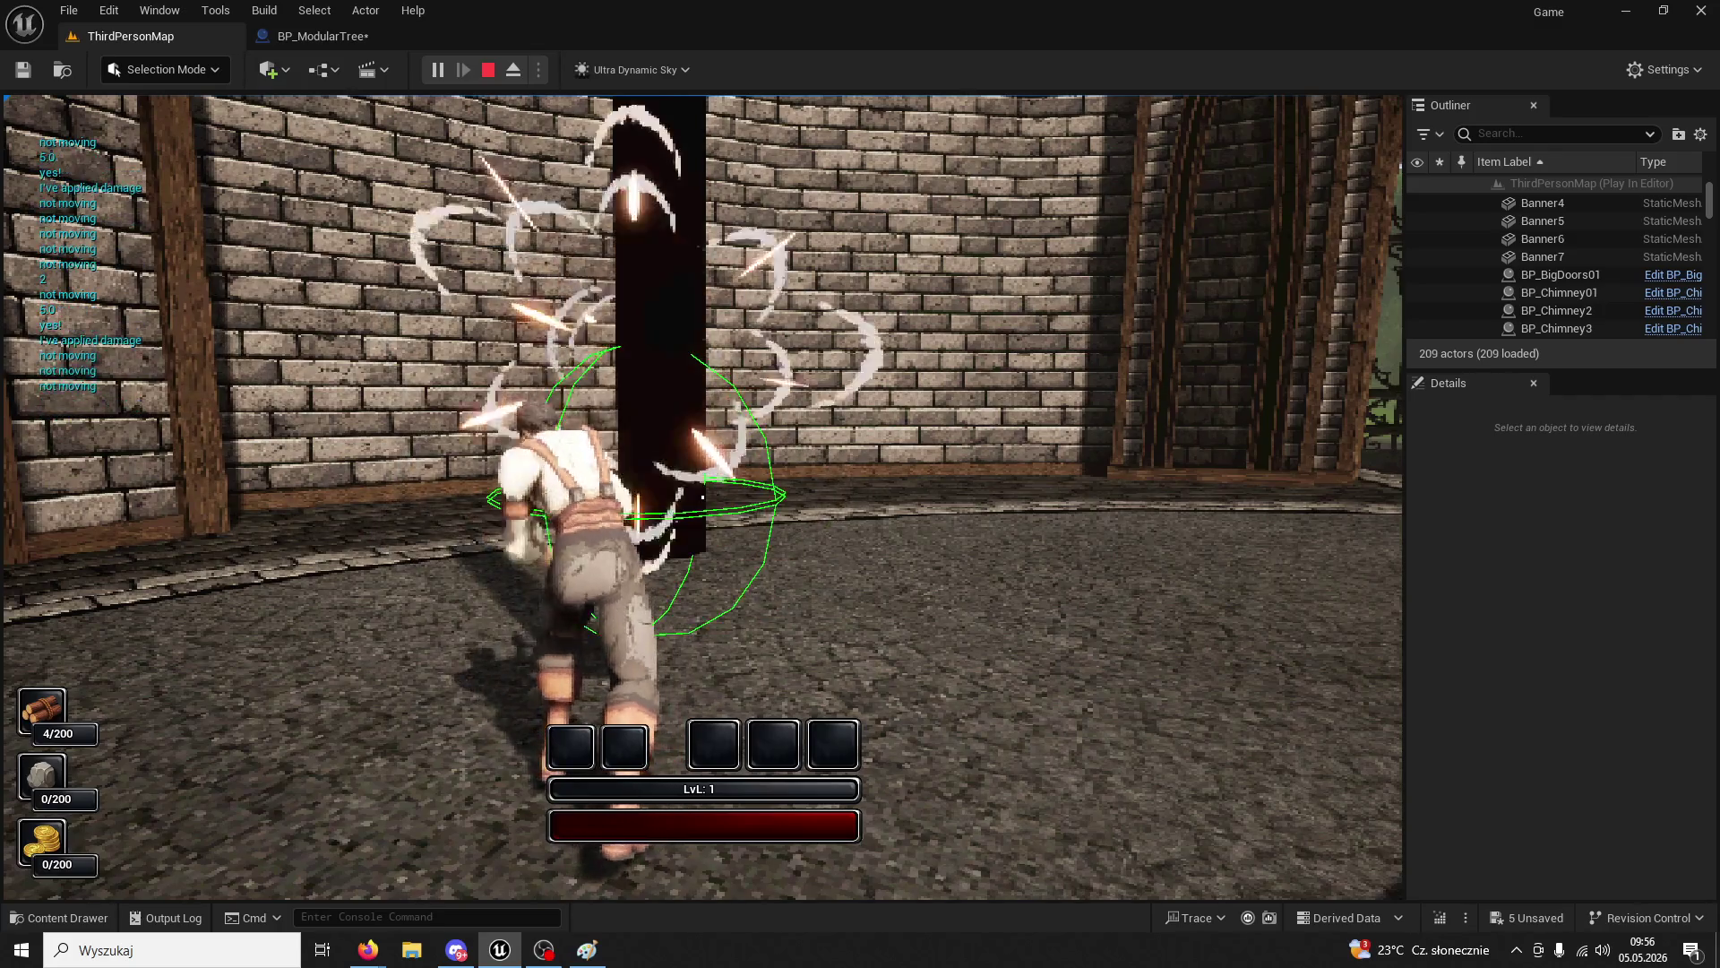
pyautogui.click(702, 497)
# - Run away from the tree, end the play session and dismiss the open menu
pyautogui.press('w')
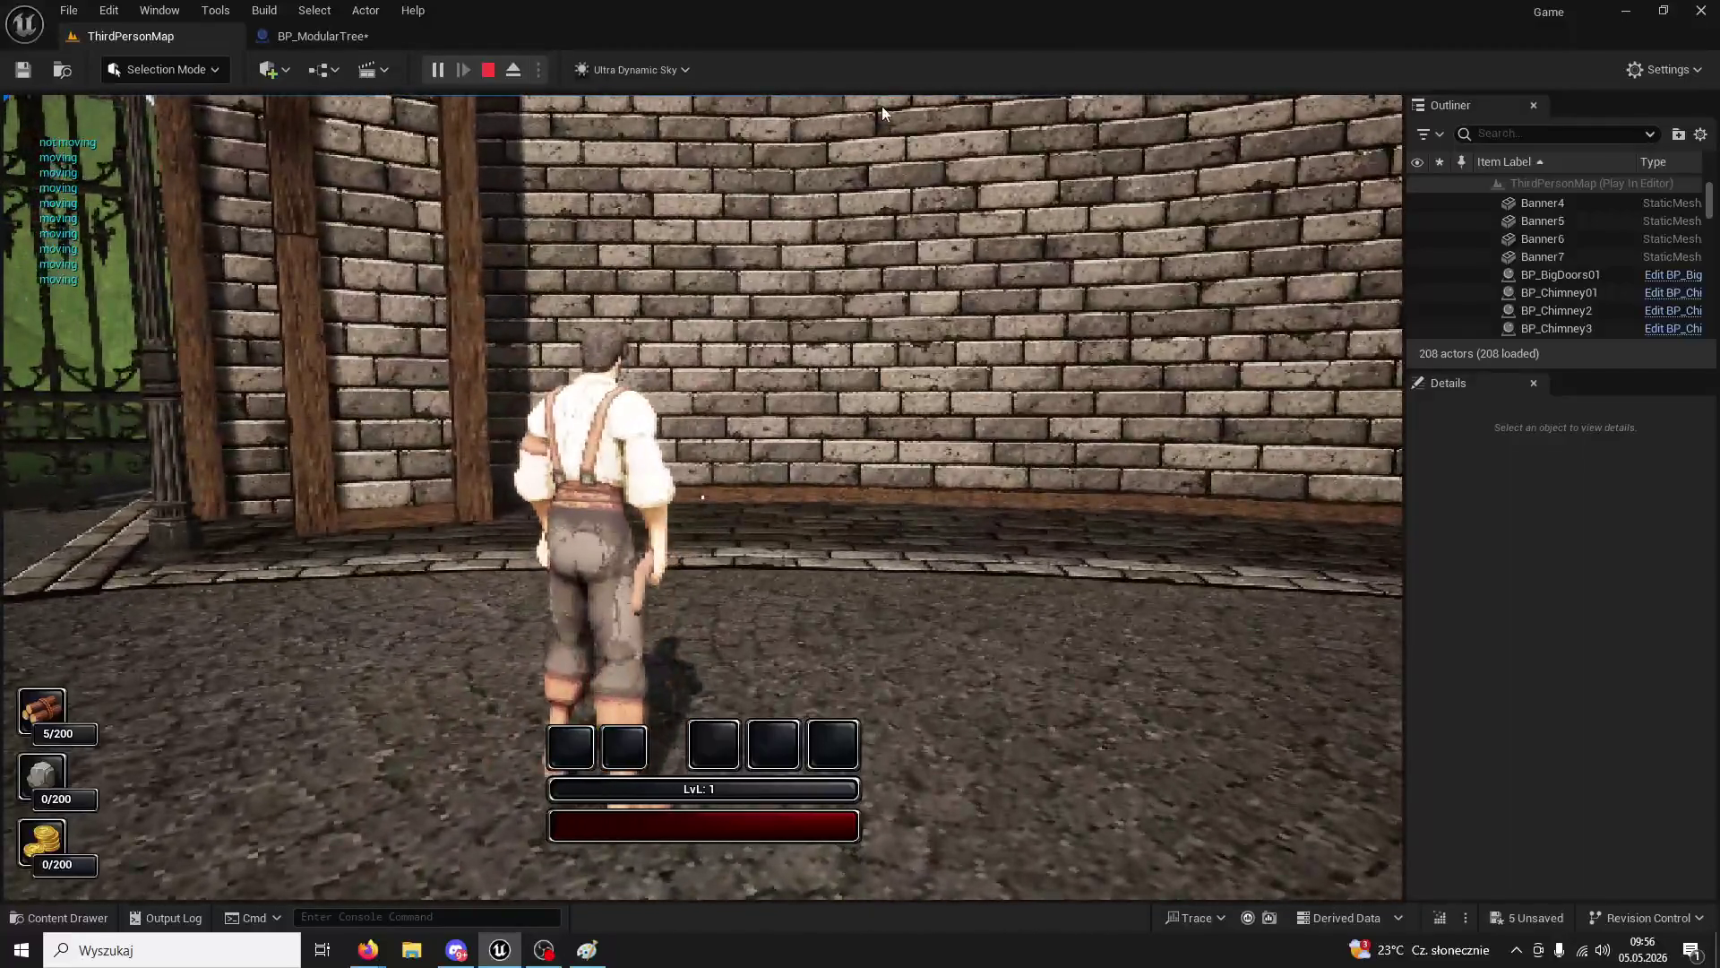
pyautogui.press('Escape')
pyautogui.click(264, 9)
pyautogui.click(198, 37)
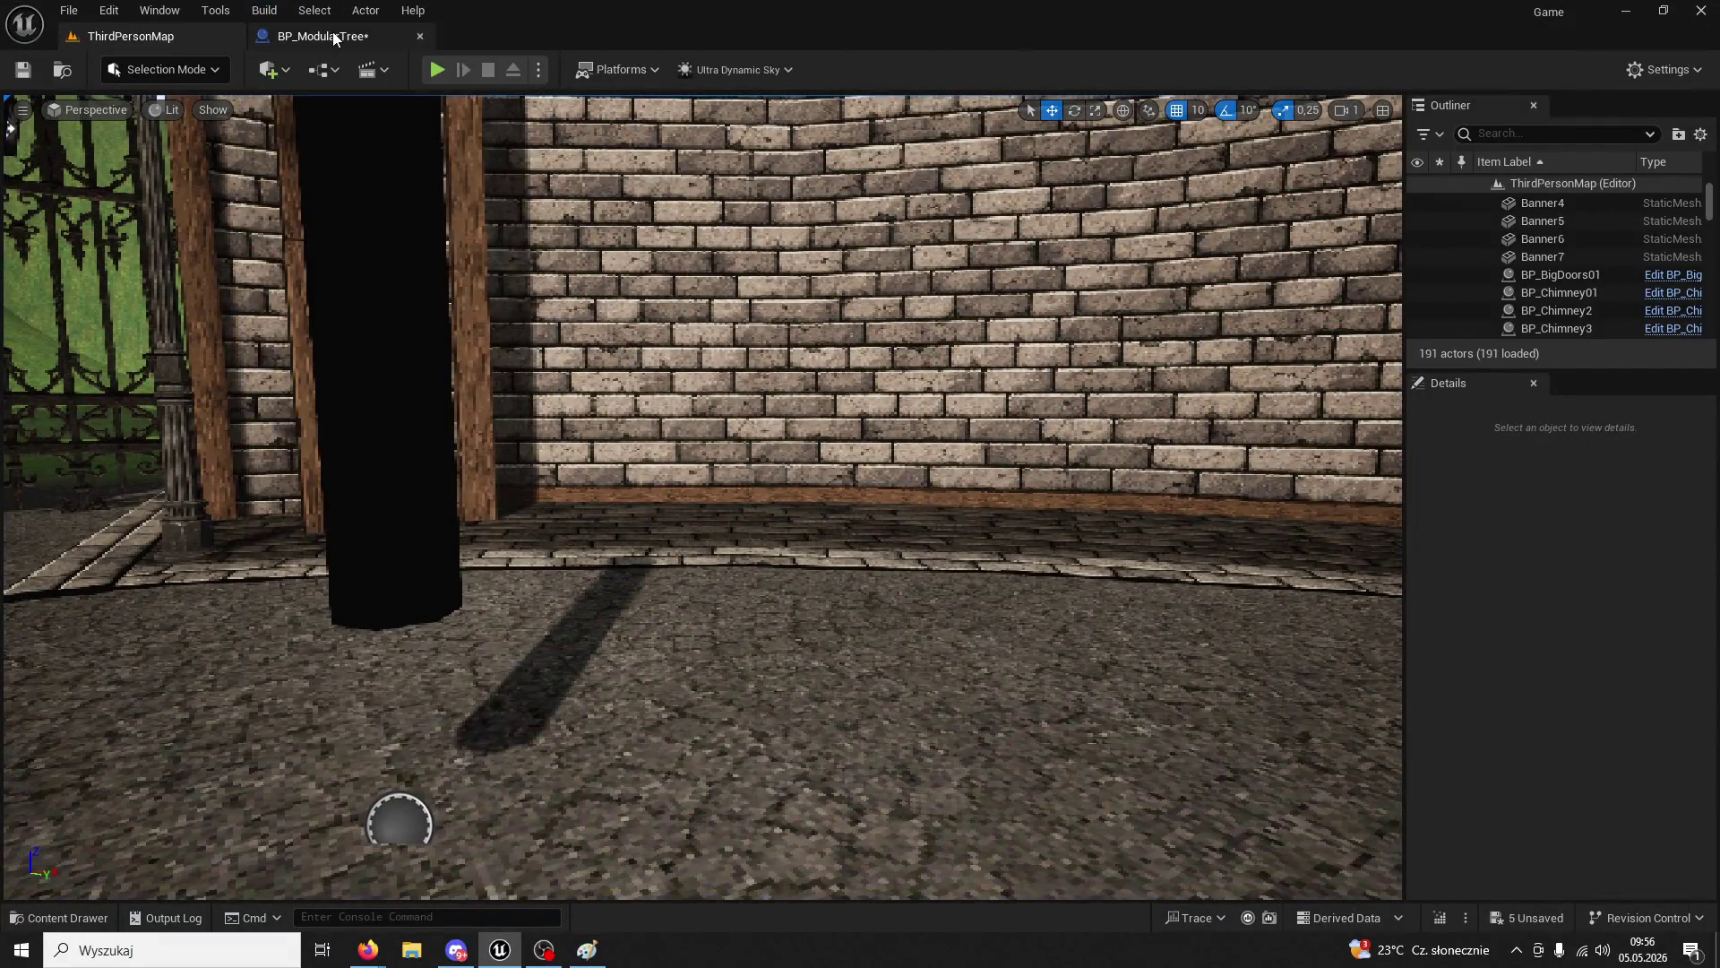
# - Reopen BP_ModularTree's graph, keep the WorldDynamic node's channel, and survey the Set Collision Response chain
pyautogui.click(337, 33)
pyautogui.hotkey('alt', 'Tab')
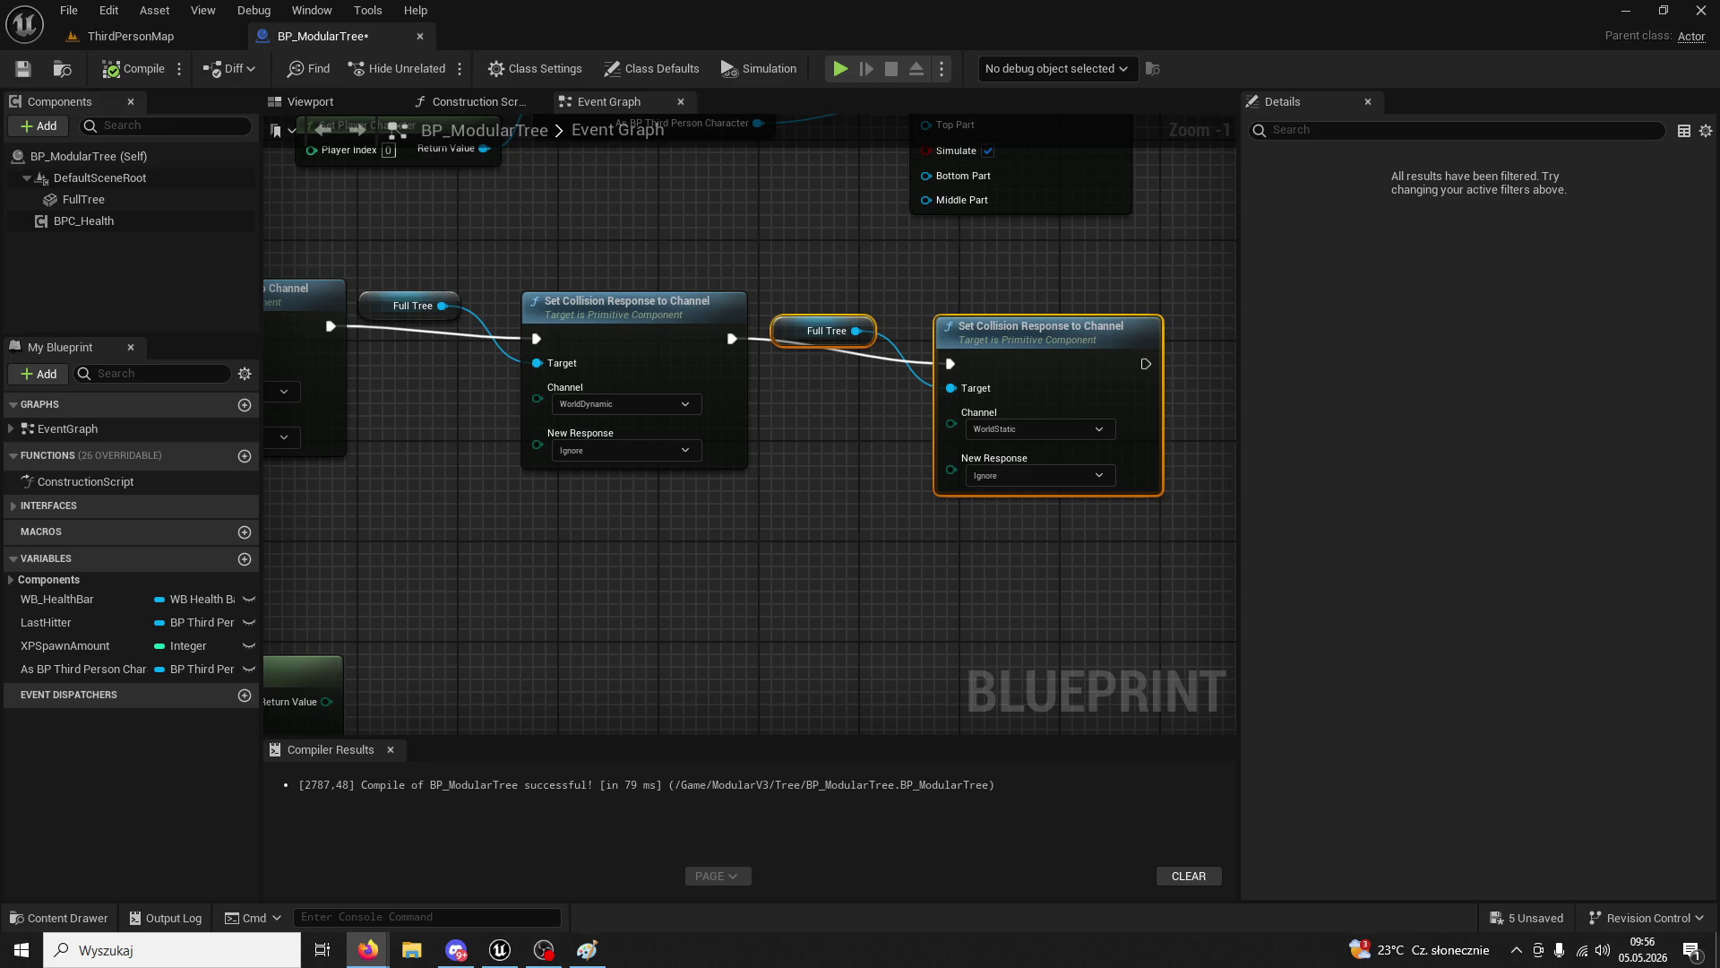
pyautogui.click(596, 309)
pyautogui.press('Home')
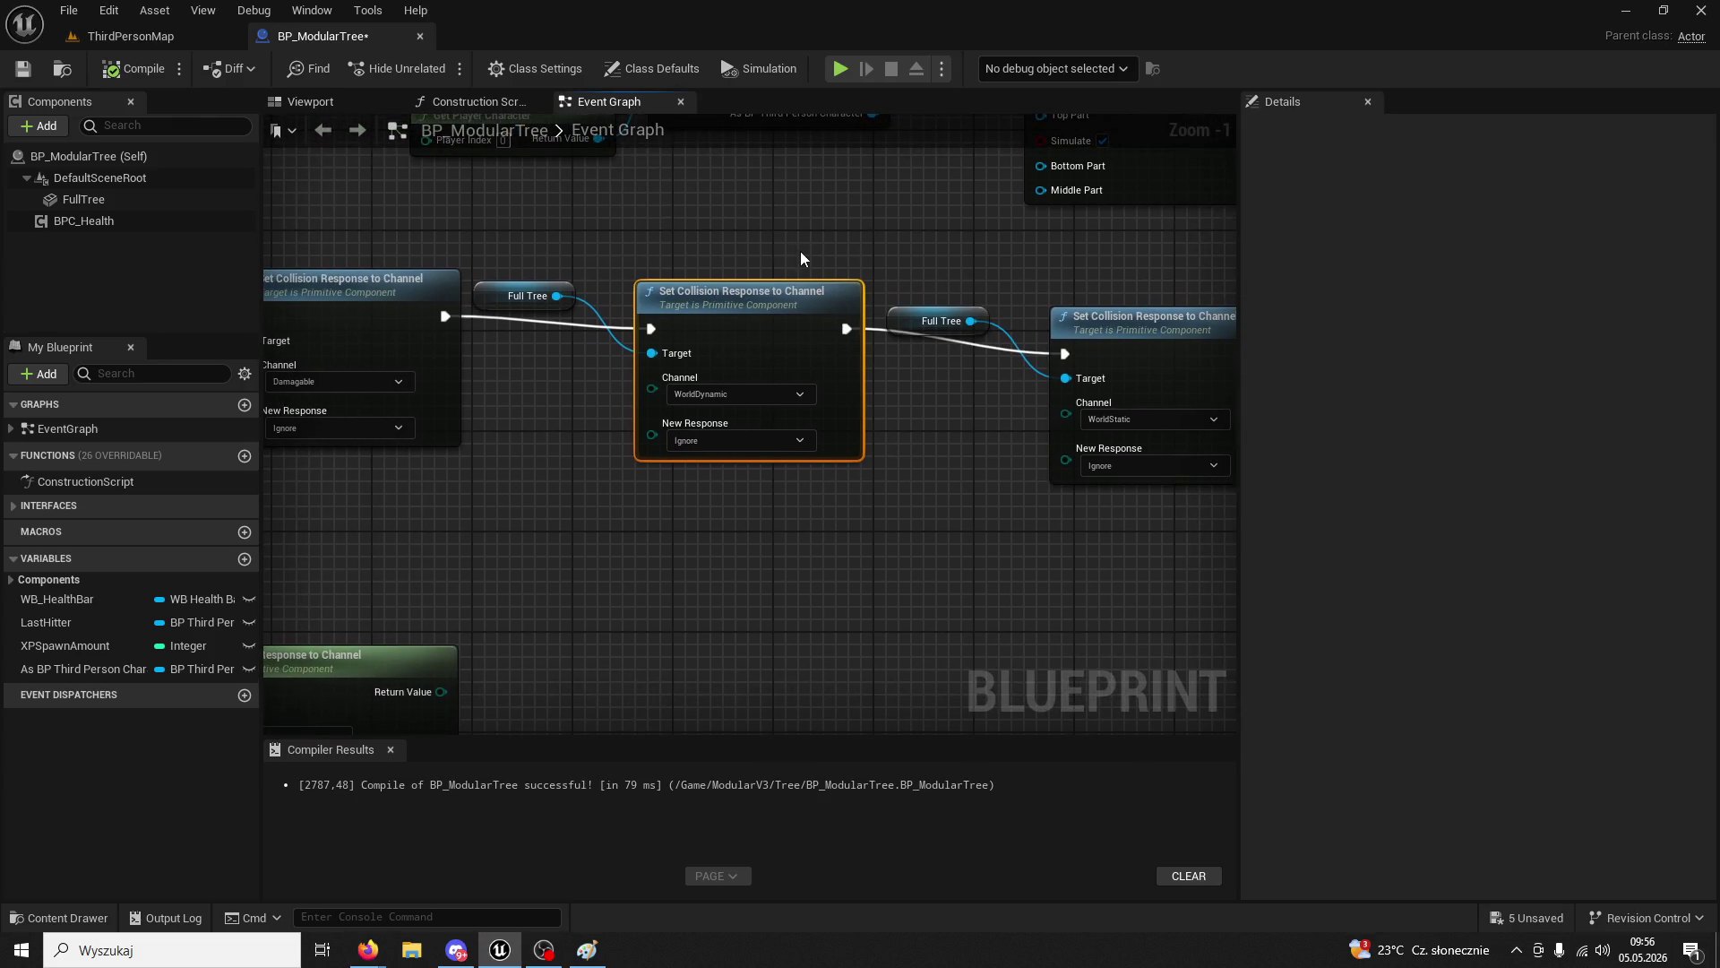
pyautogui.click(800, 394)
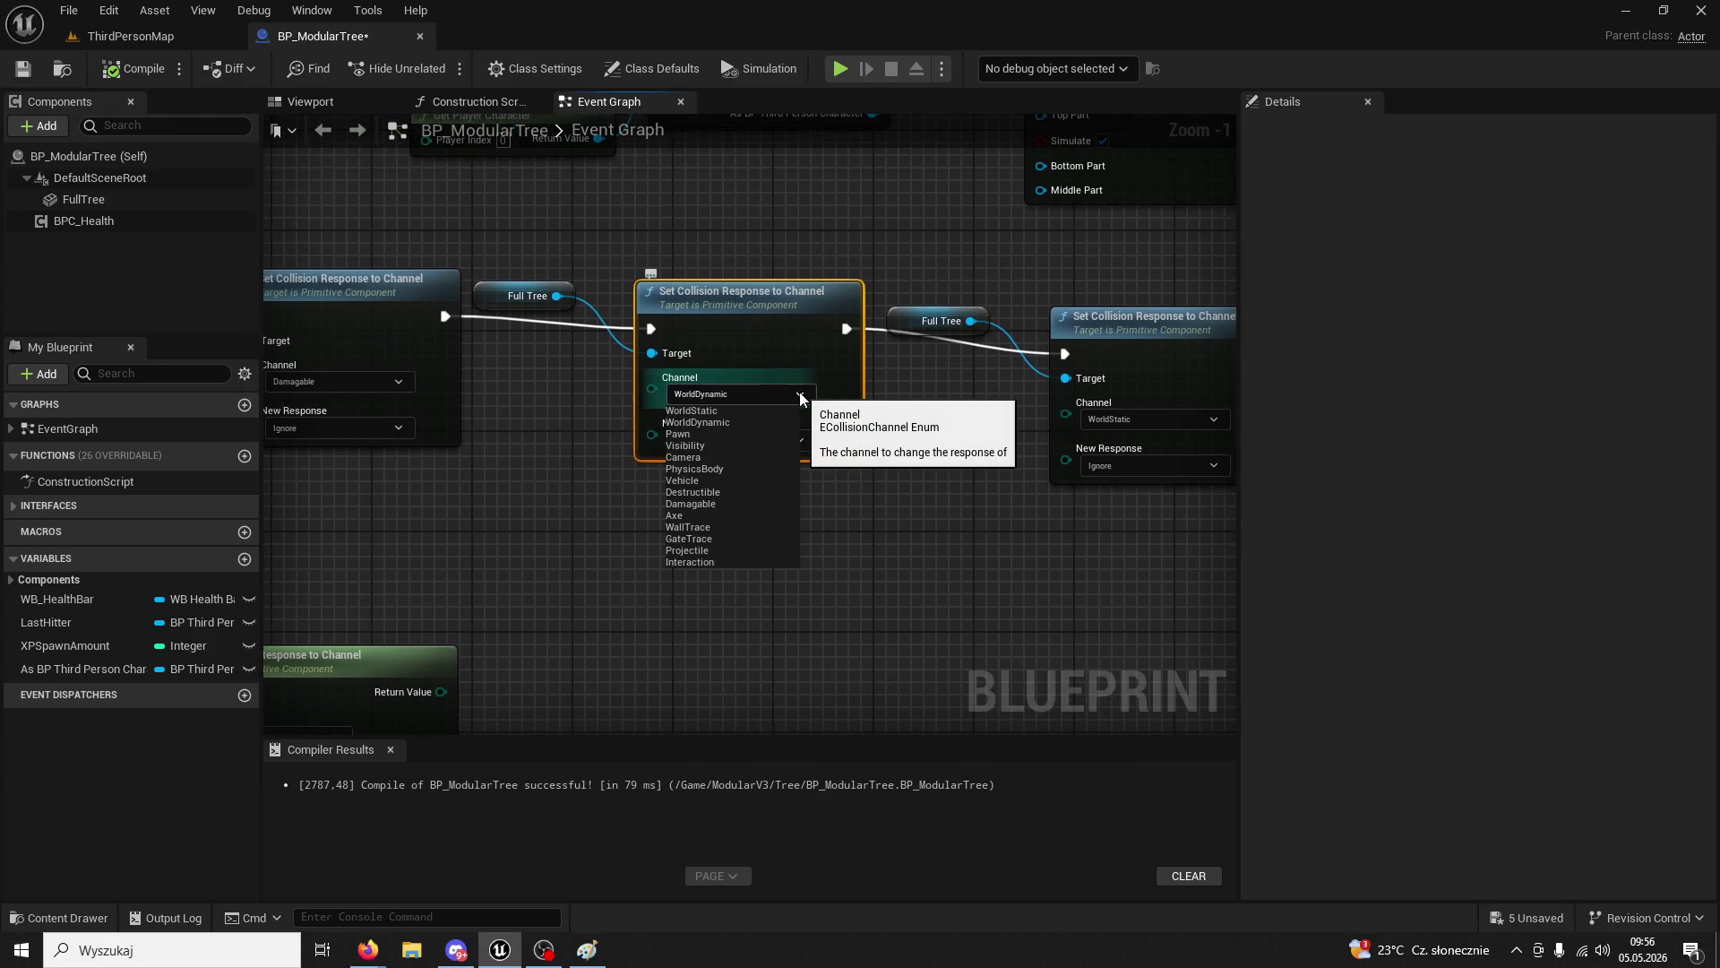
pyautogui.click(885, 465)
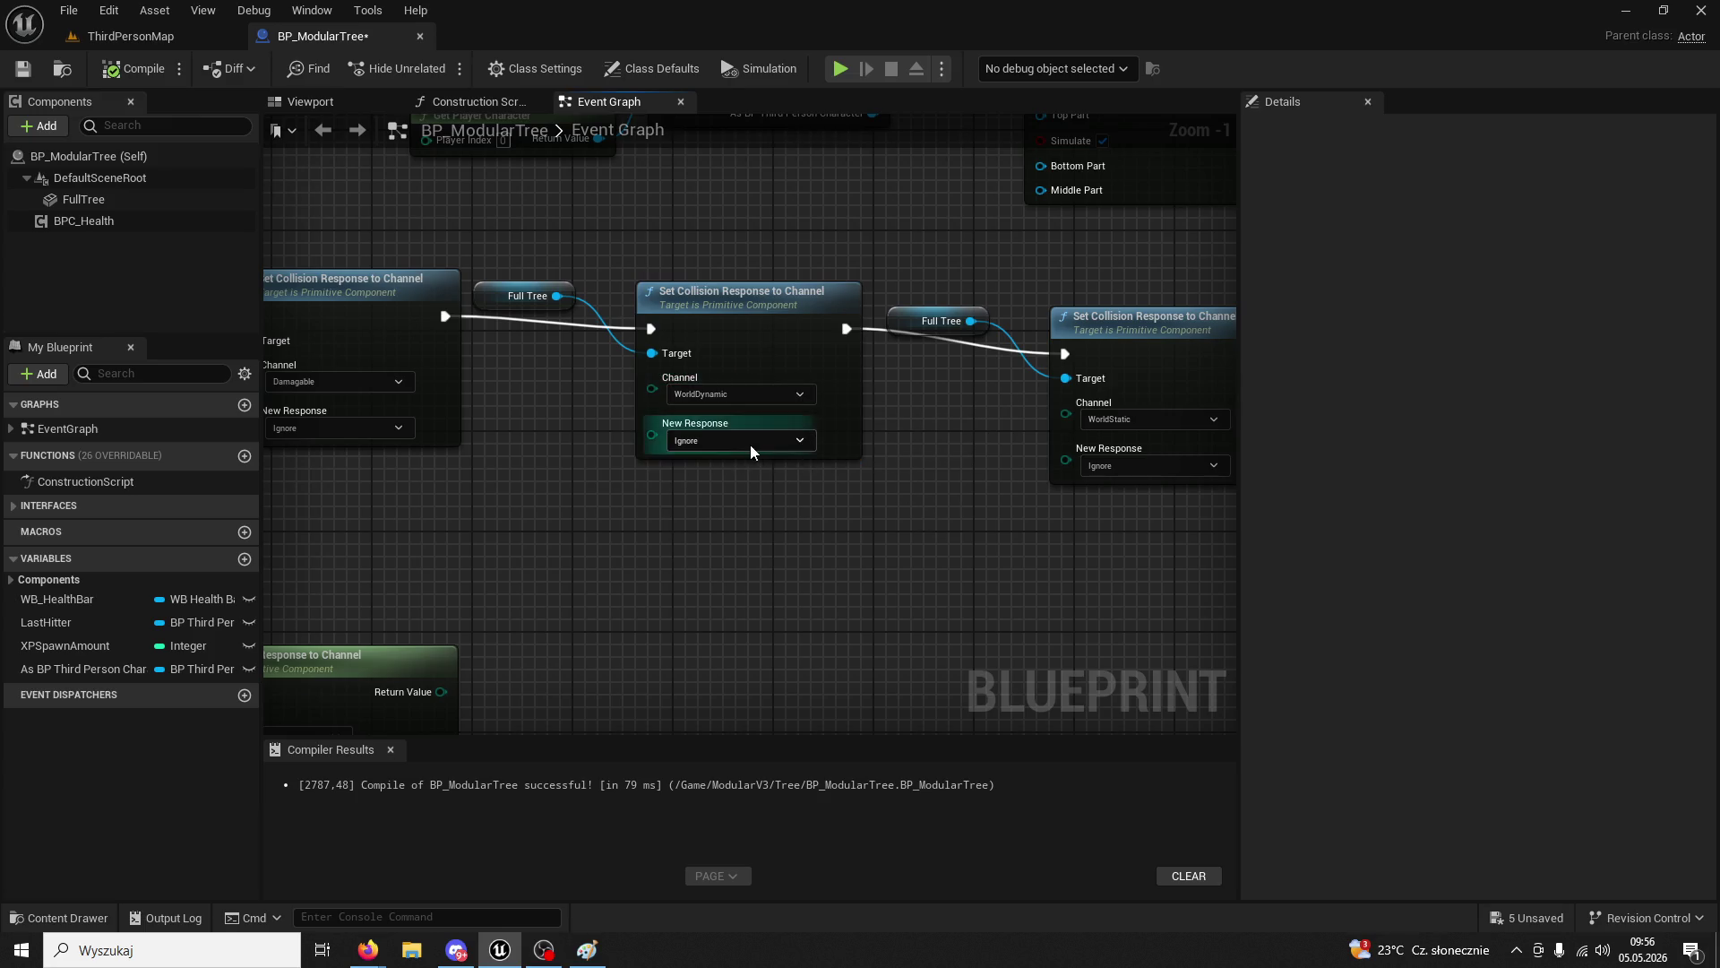
pyautogui.scroll(-2, 681, 460)
pyautogui.moveTo(681, 460)
pyautogui.mouseDown()
pyautogui.moveTo(849, 509)
pyautogui.moveTo(840, 659)
pyautogui.moveTo(823, 659)
pyautogui.moveTo(634, 545)
pyautogui.moveTo(624, 448)
pyautogui.moveTo(798, 609)
pyautogui.mouseUp()
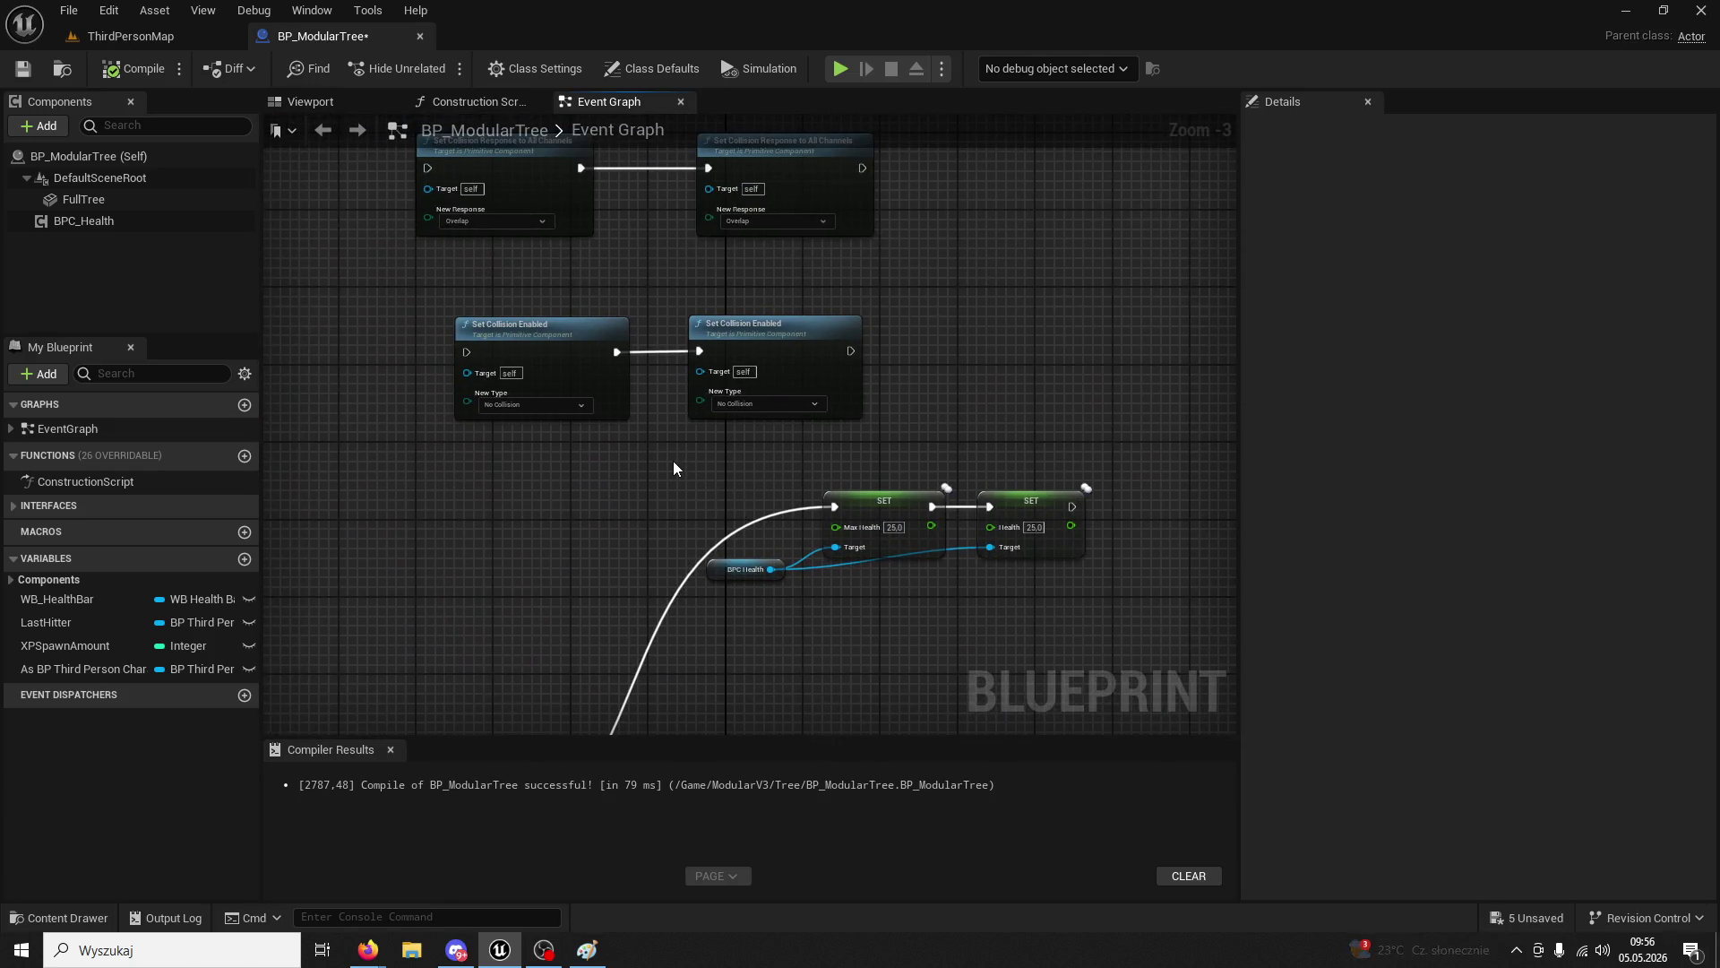
pyautogui.moveTo(674, 461)
pyautogui.mouseDown()
pyautogui.moveTo(710, 663)
pyautogui.moveTo(741, 568)
pyautogui.moveTo(611, 618)
pyautogui.moveTo(701, 346)
pyautogui.mouseUp()
pyautogui.scroll(1, 681, 295)
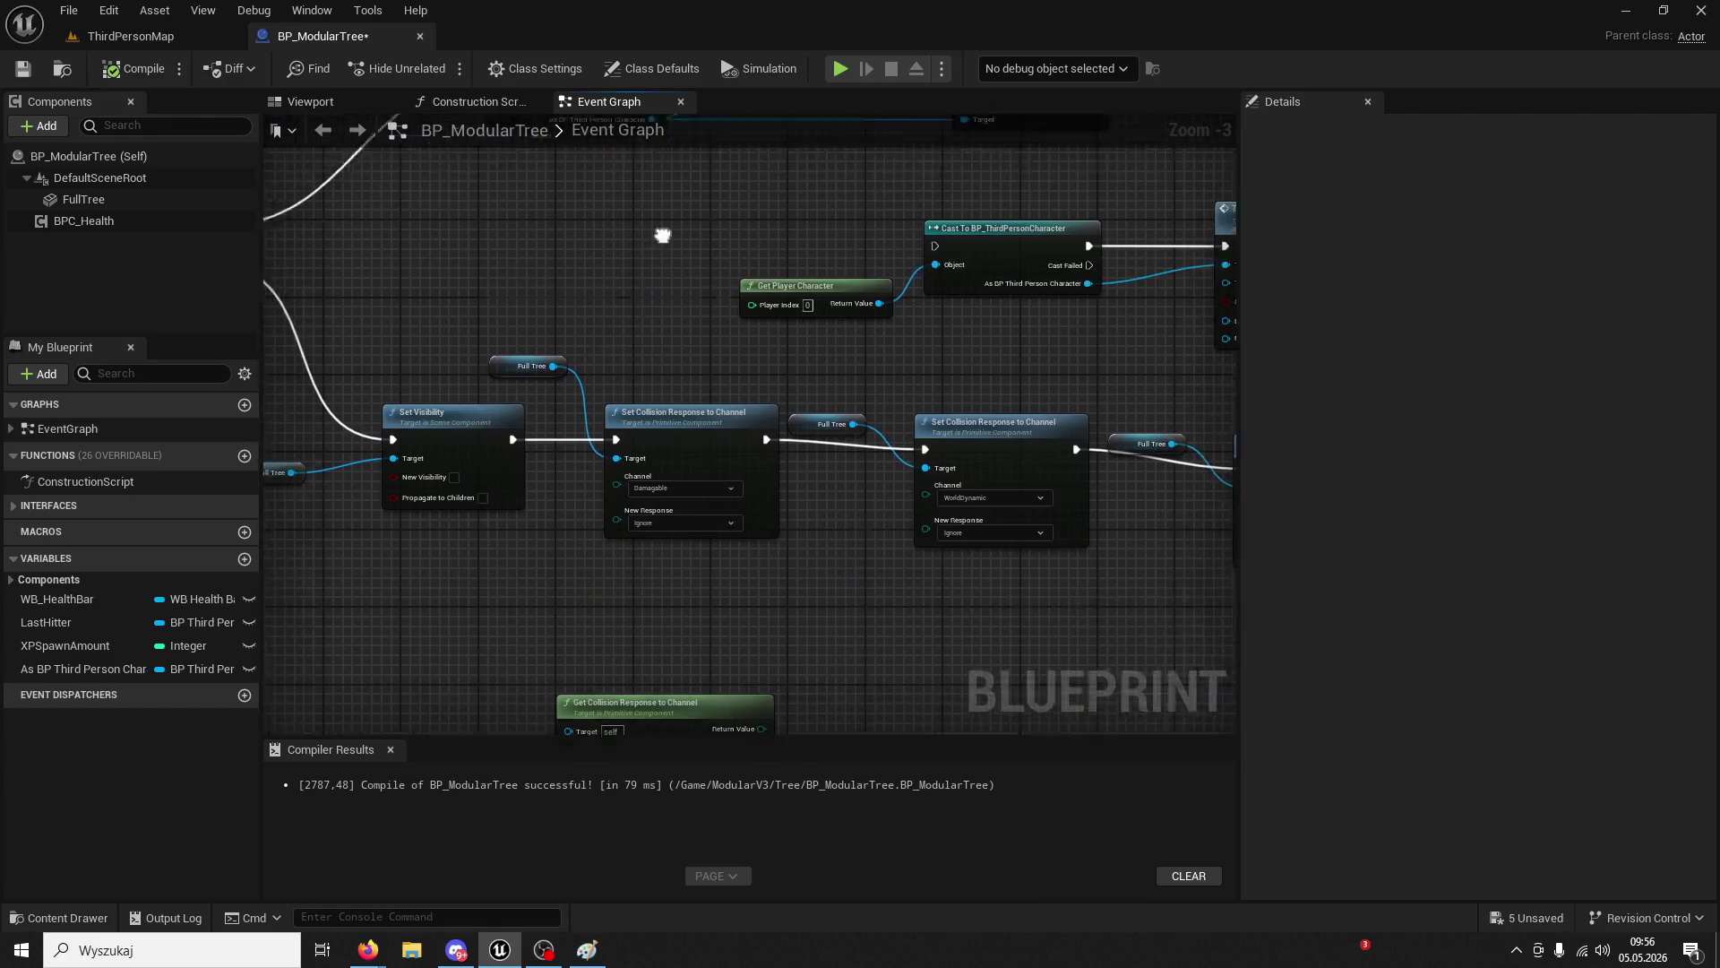
pyautogui.scroll(1, 758, 564)
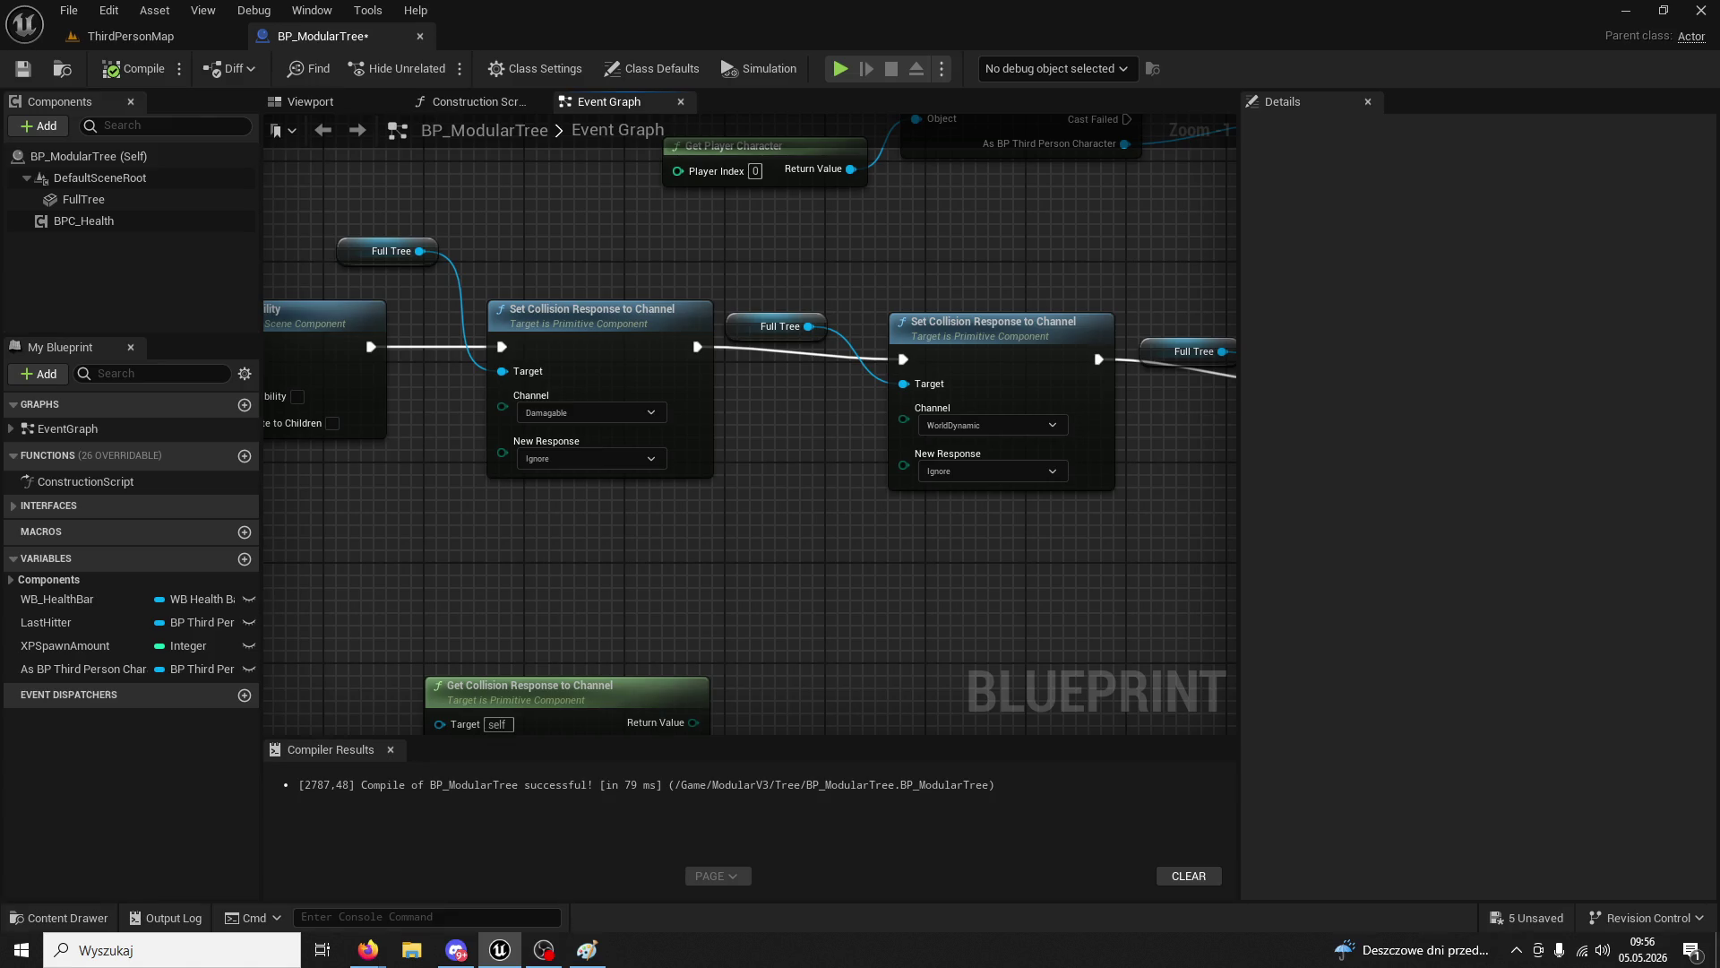
pyautogui.hotkey('alt', 'Tab')
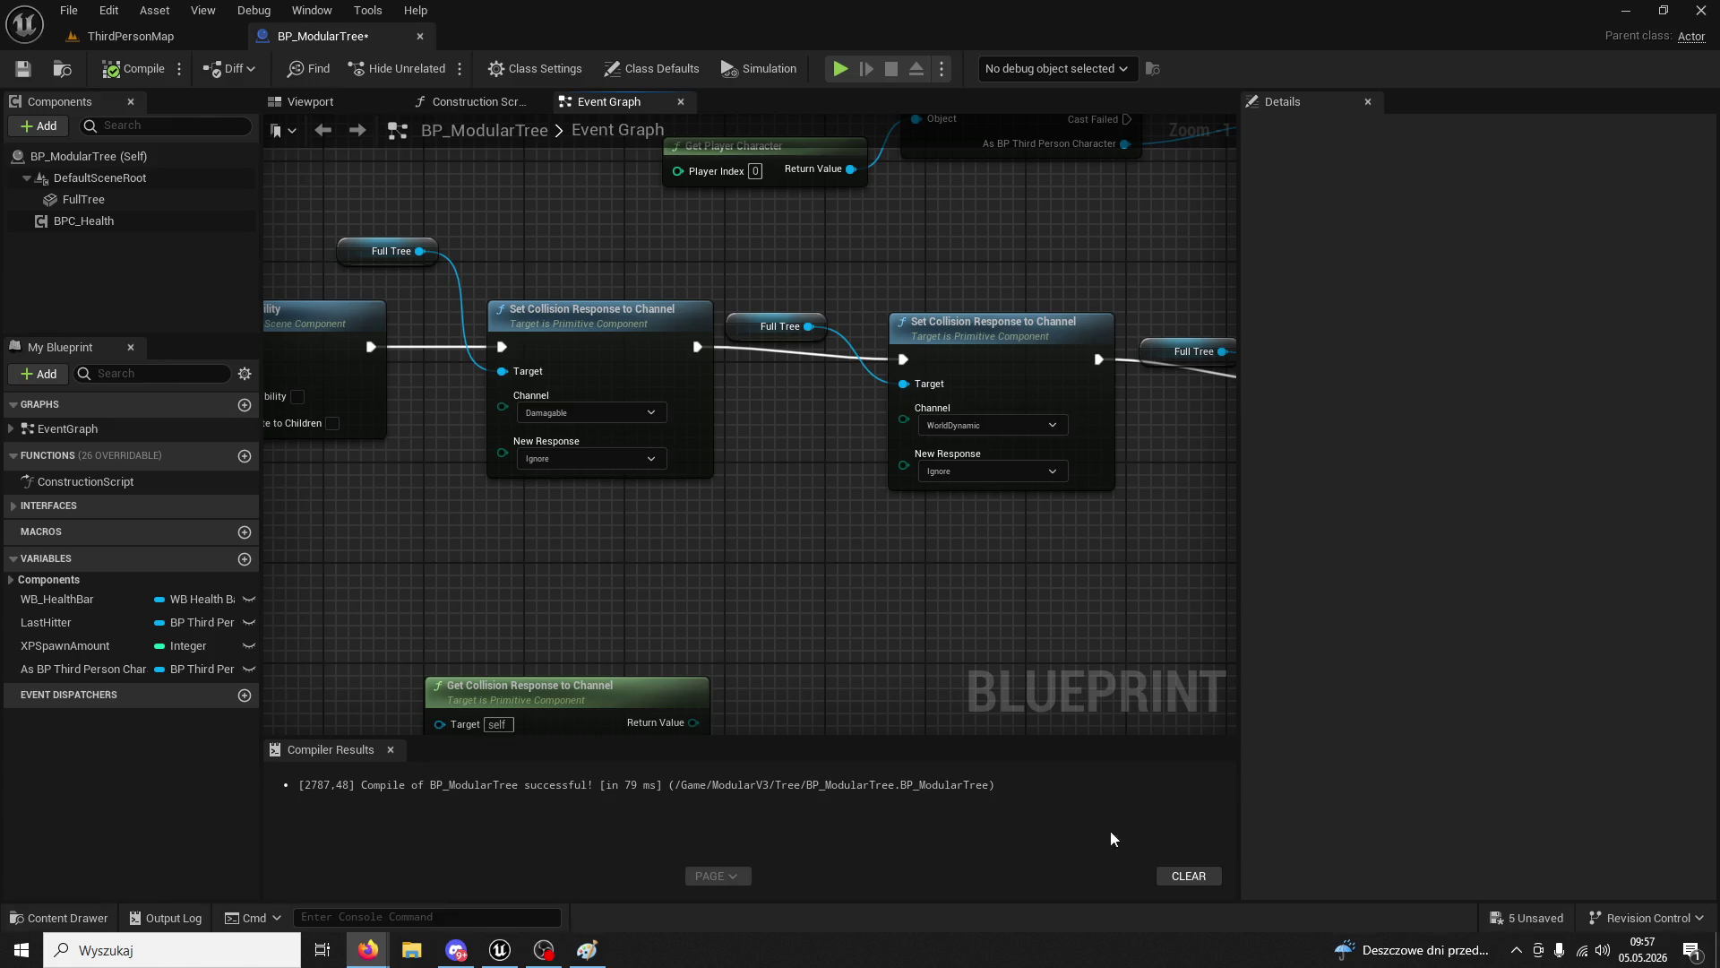
pyautogui.moveTo(1111, 838)
pyautogui.mouseDown()
pyautogui.moveTo(818, 530)
pyautogui.moveTo(895, 441)
pyautogui.mouseUp()
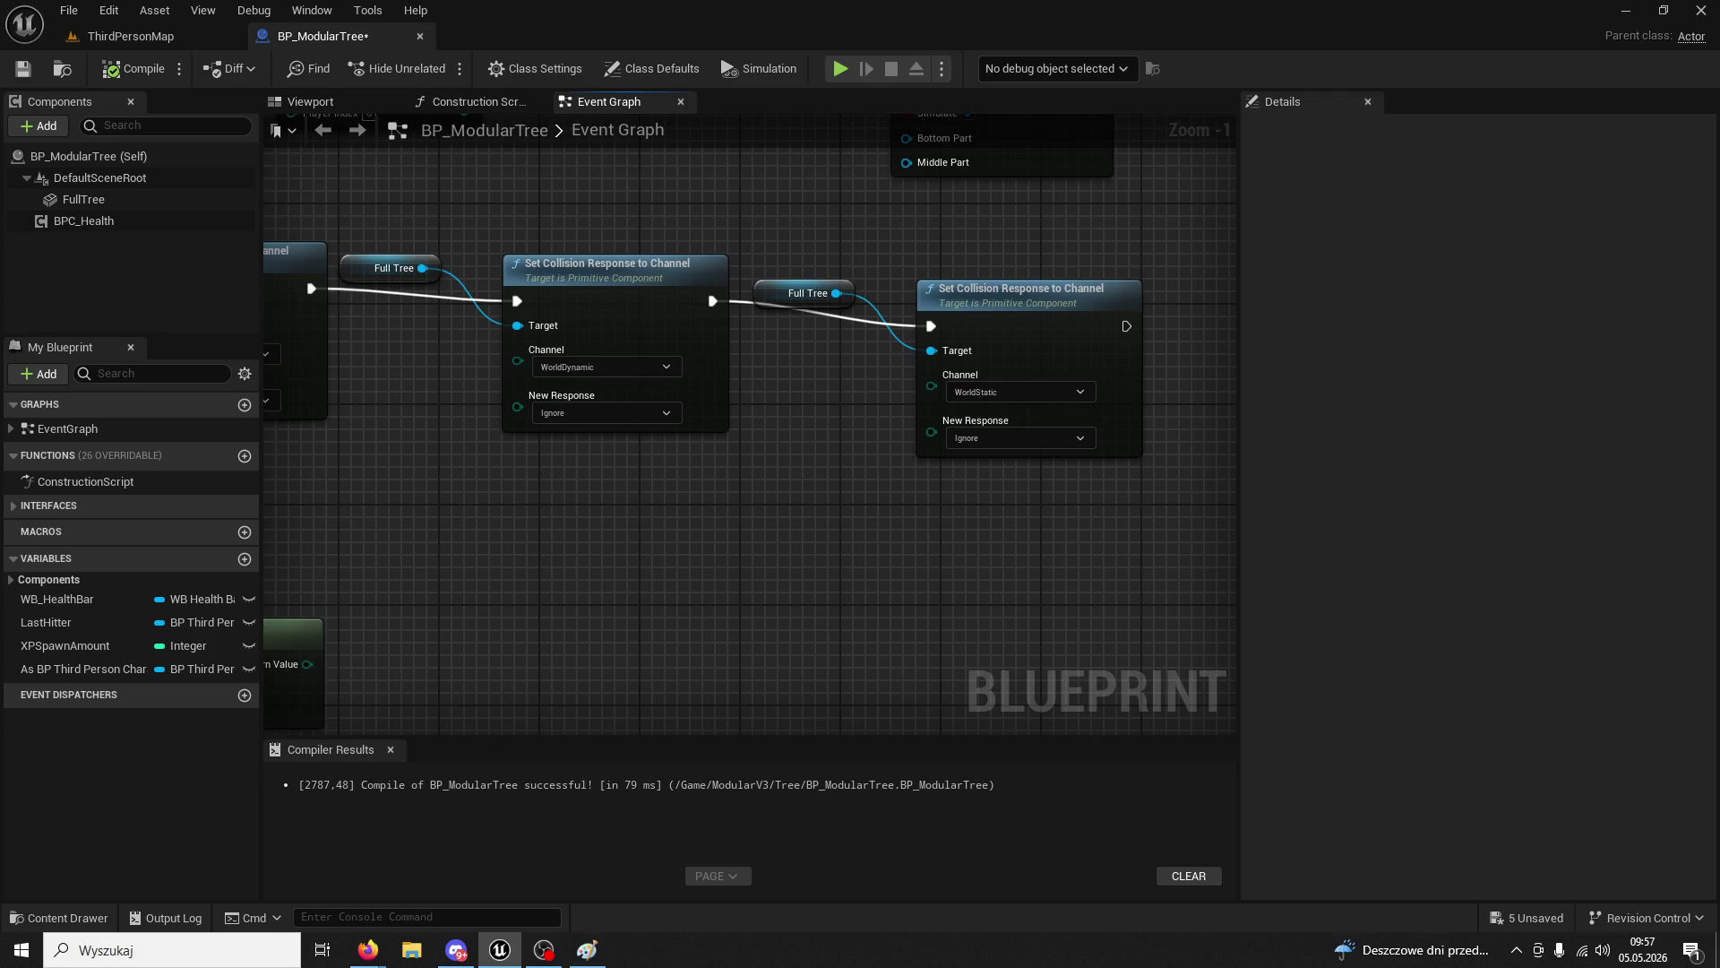
pyautogui.click(369, 950)
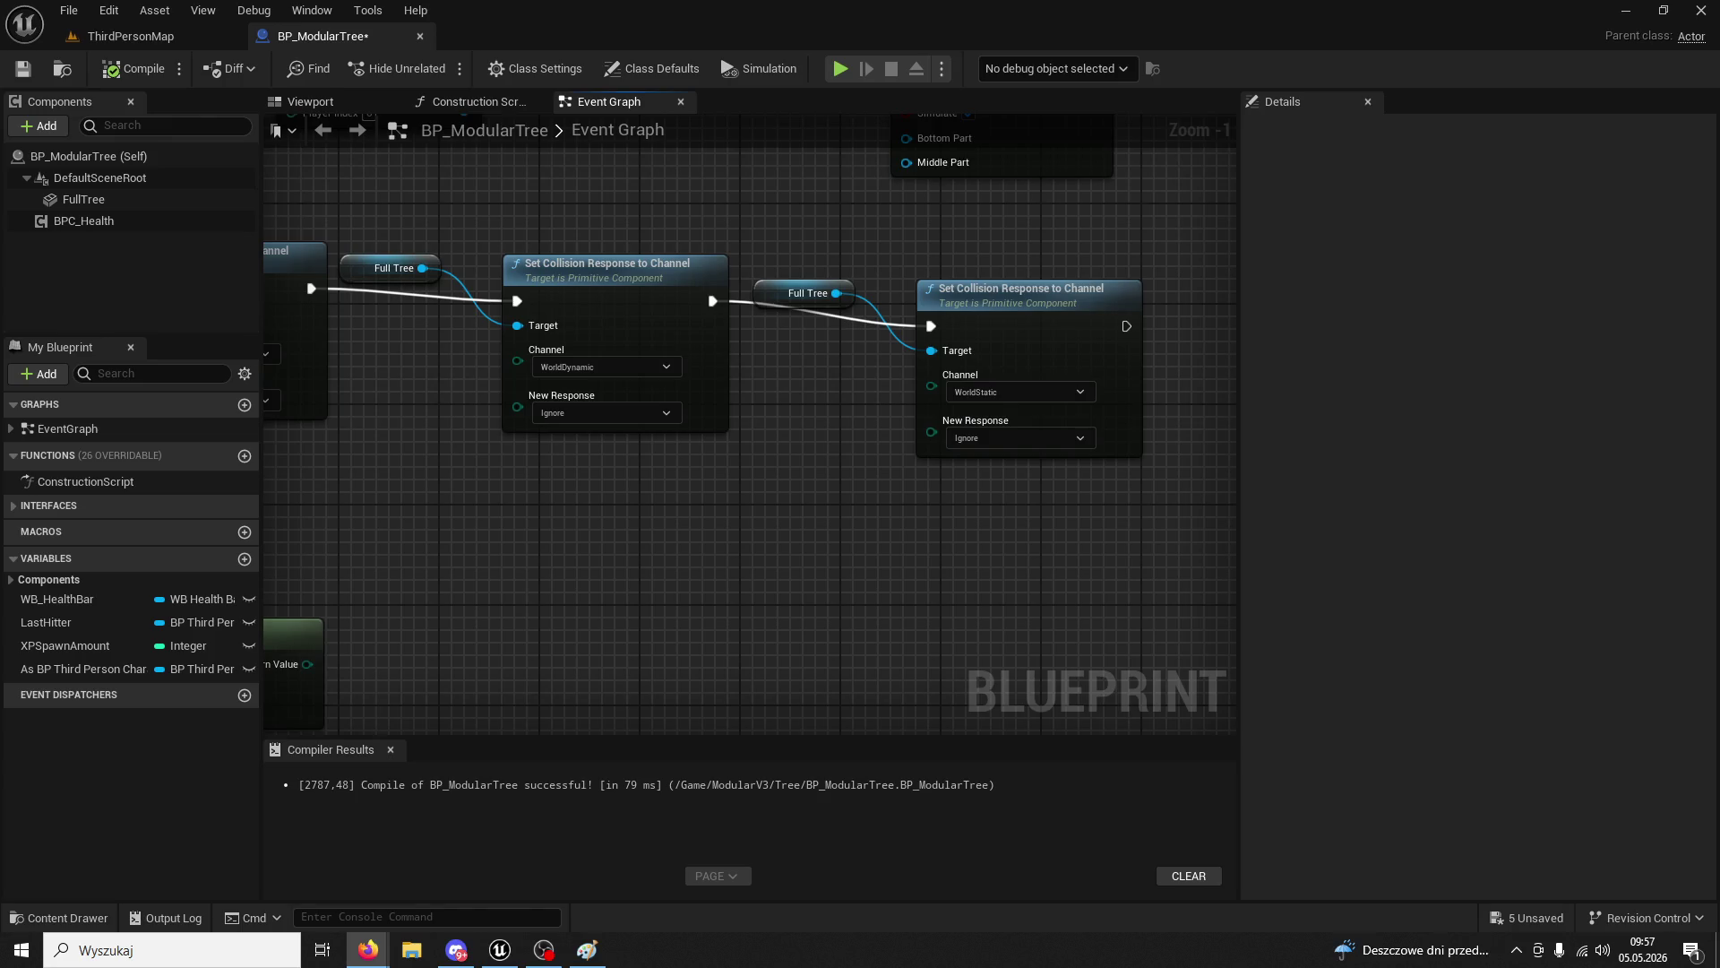
pyautogui.click(974, 296)
# - Duplicate the WorldStatic Set Collision Response node with its Full Tree input and place it after
pyautogui.keyDown('ctrl'); pyautogui.click(806, 293); pyautogui.keyUp('ctrl')
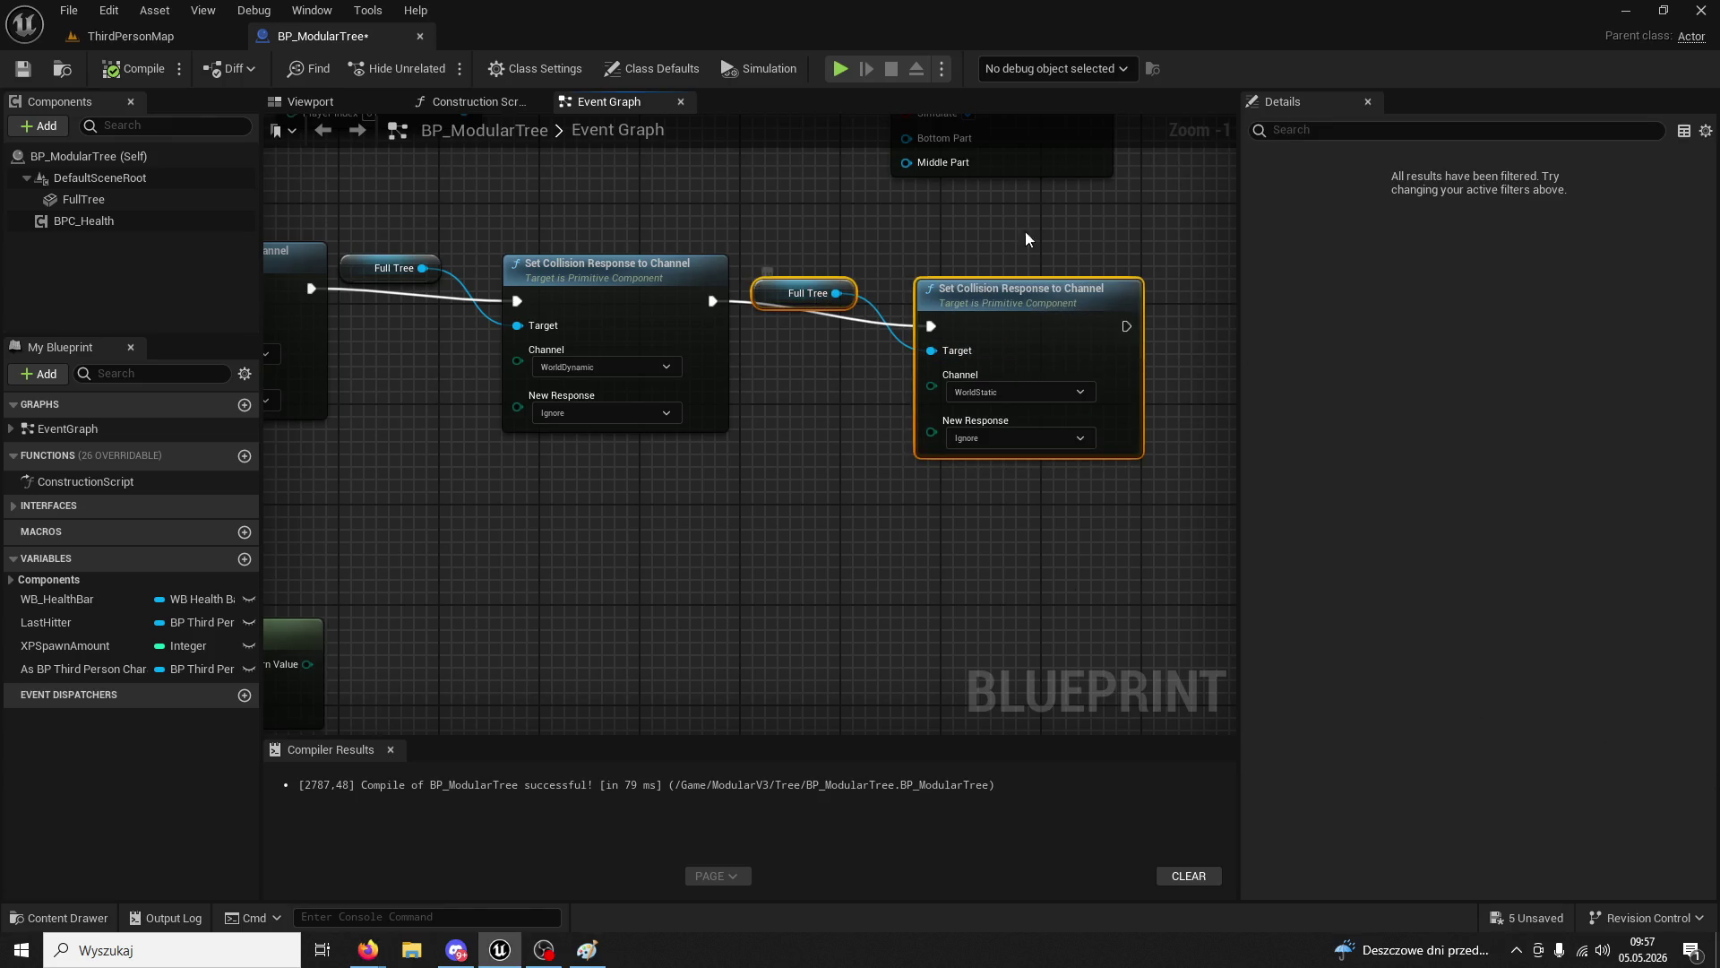
pyautogui.press('Home')
pyautogui.hotkey('ctrl', 'c')
pyautogui.hotkey('ctrl', 'v')
pyautogui.moveTo(831, 358); pyautogui.dragTo(868, 308)
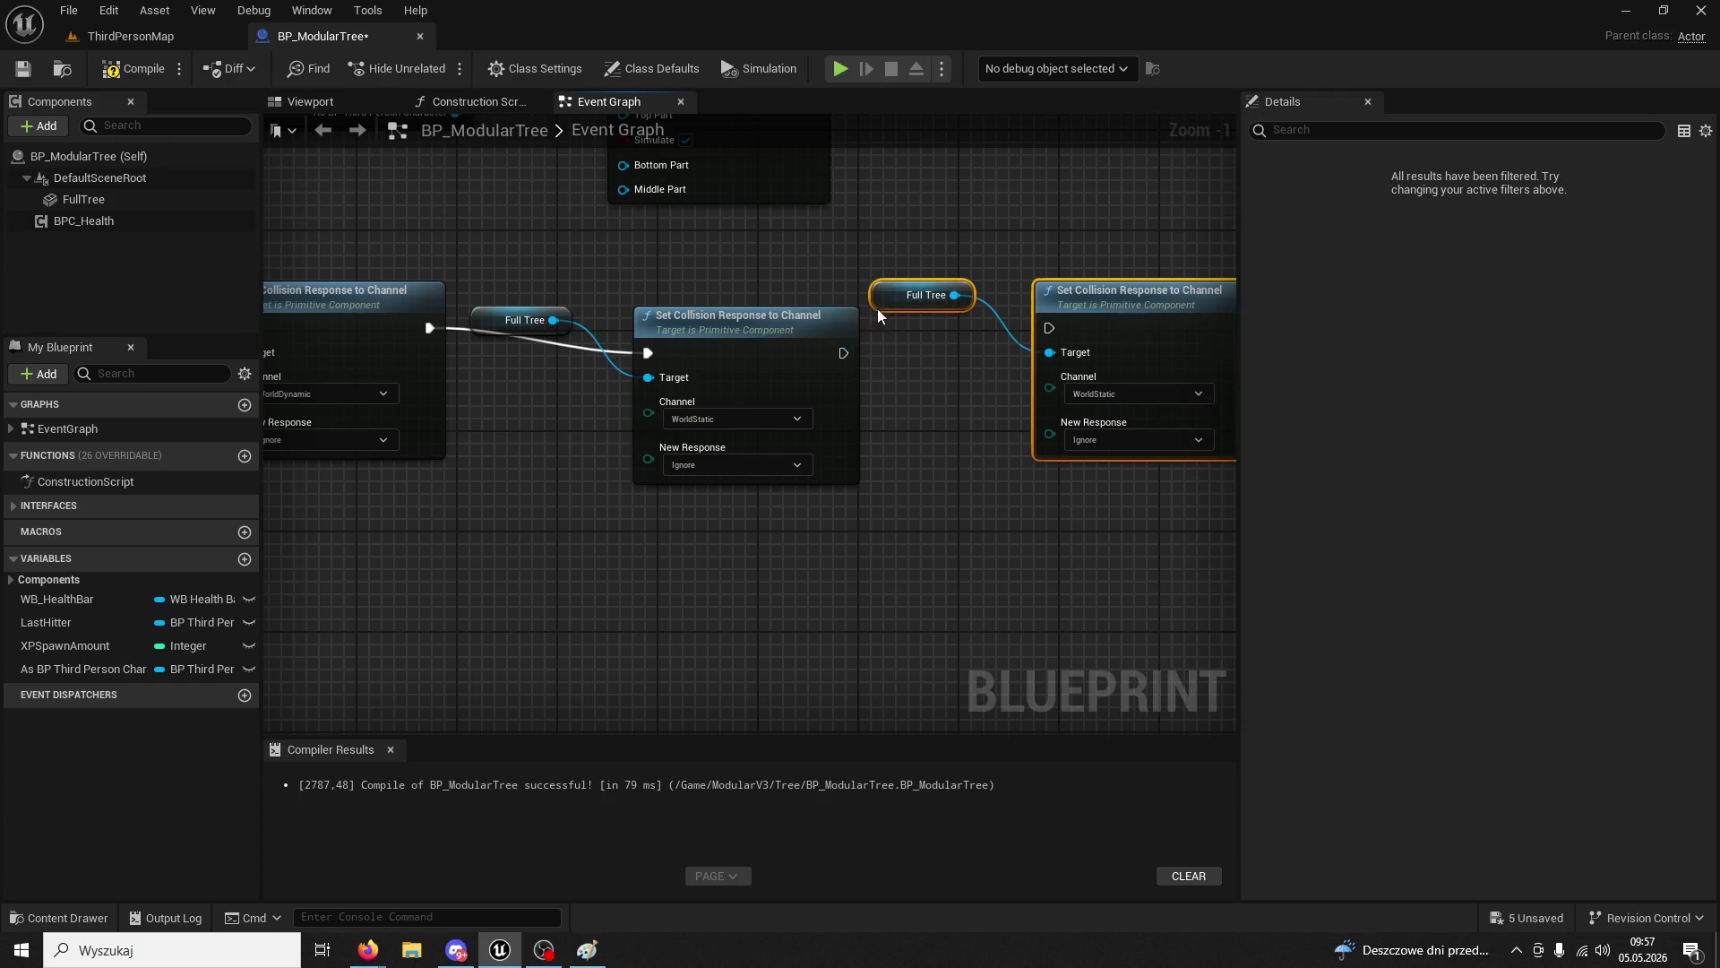
# - Set the new node's channel to Pawn and its response to Overlap, then return to ThirdPersonMap
pyautogui.click(1109, 396)
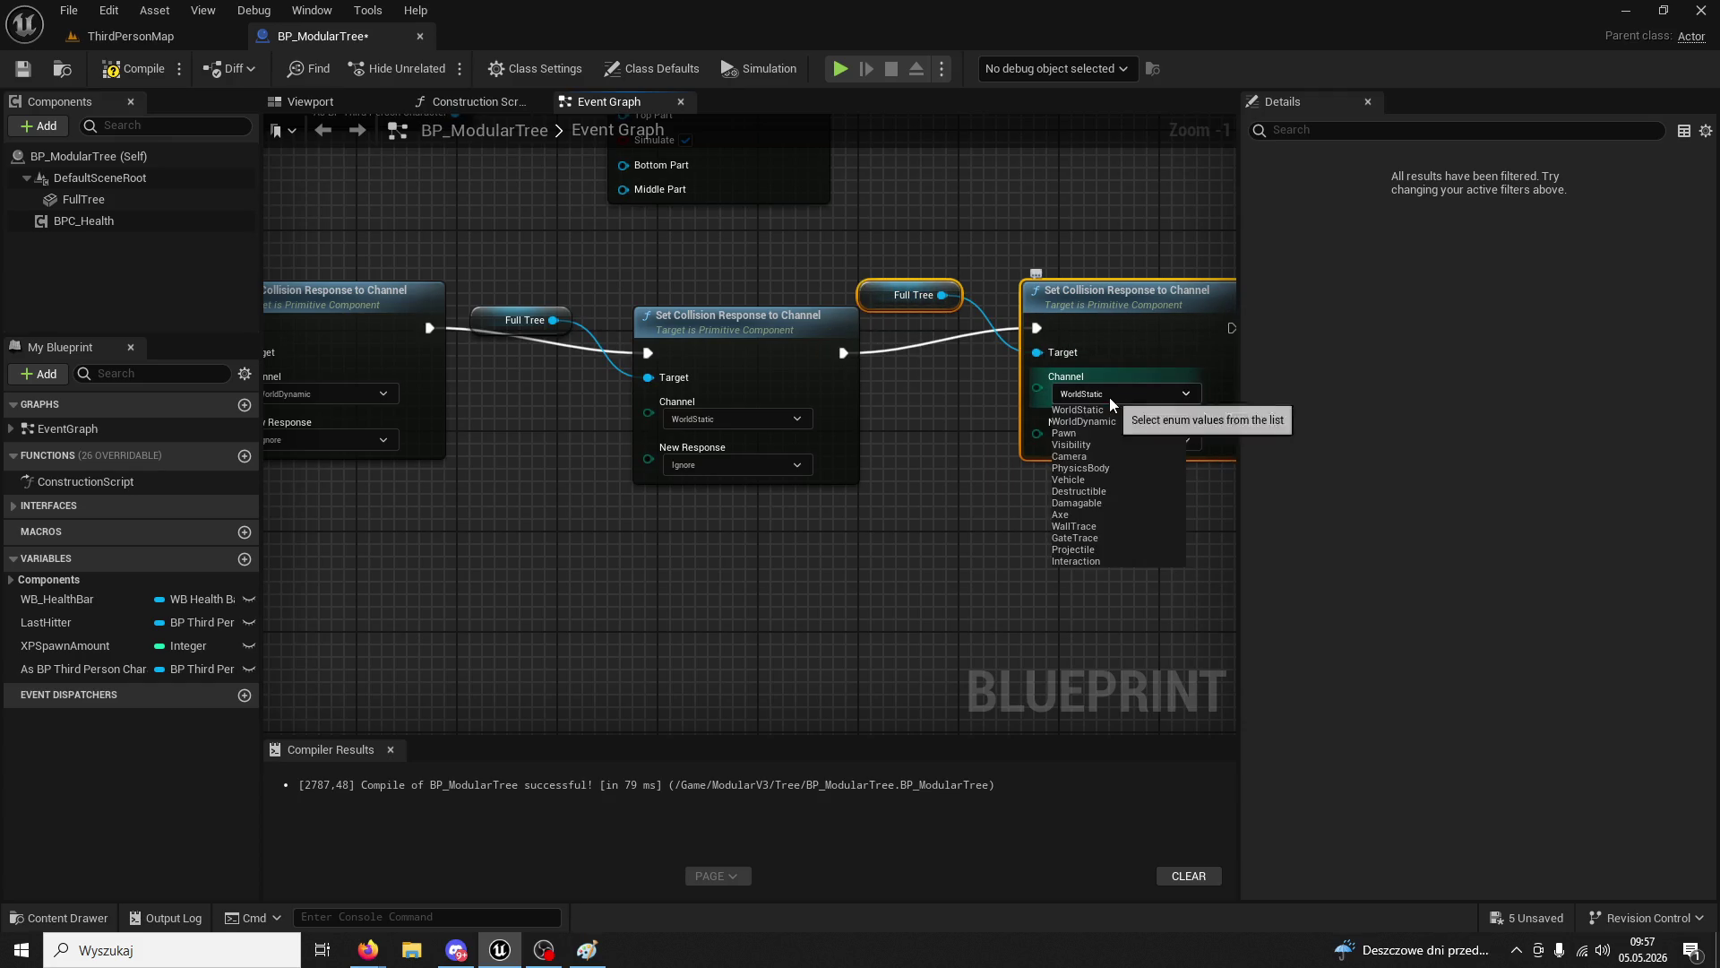
pyautogui.click(1086, 434)
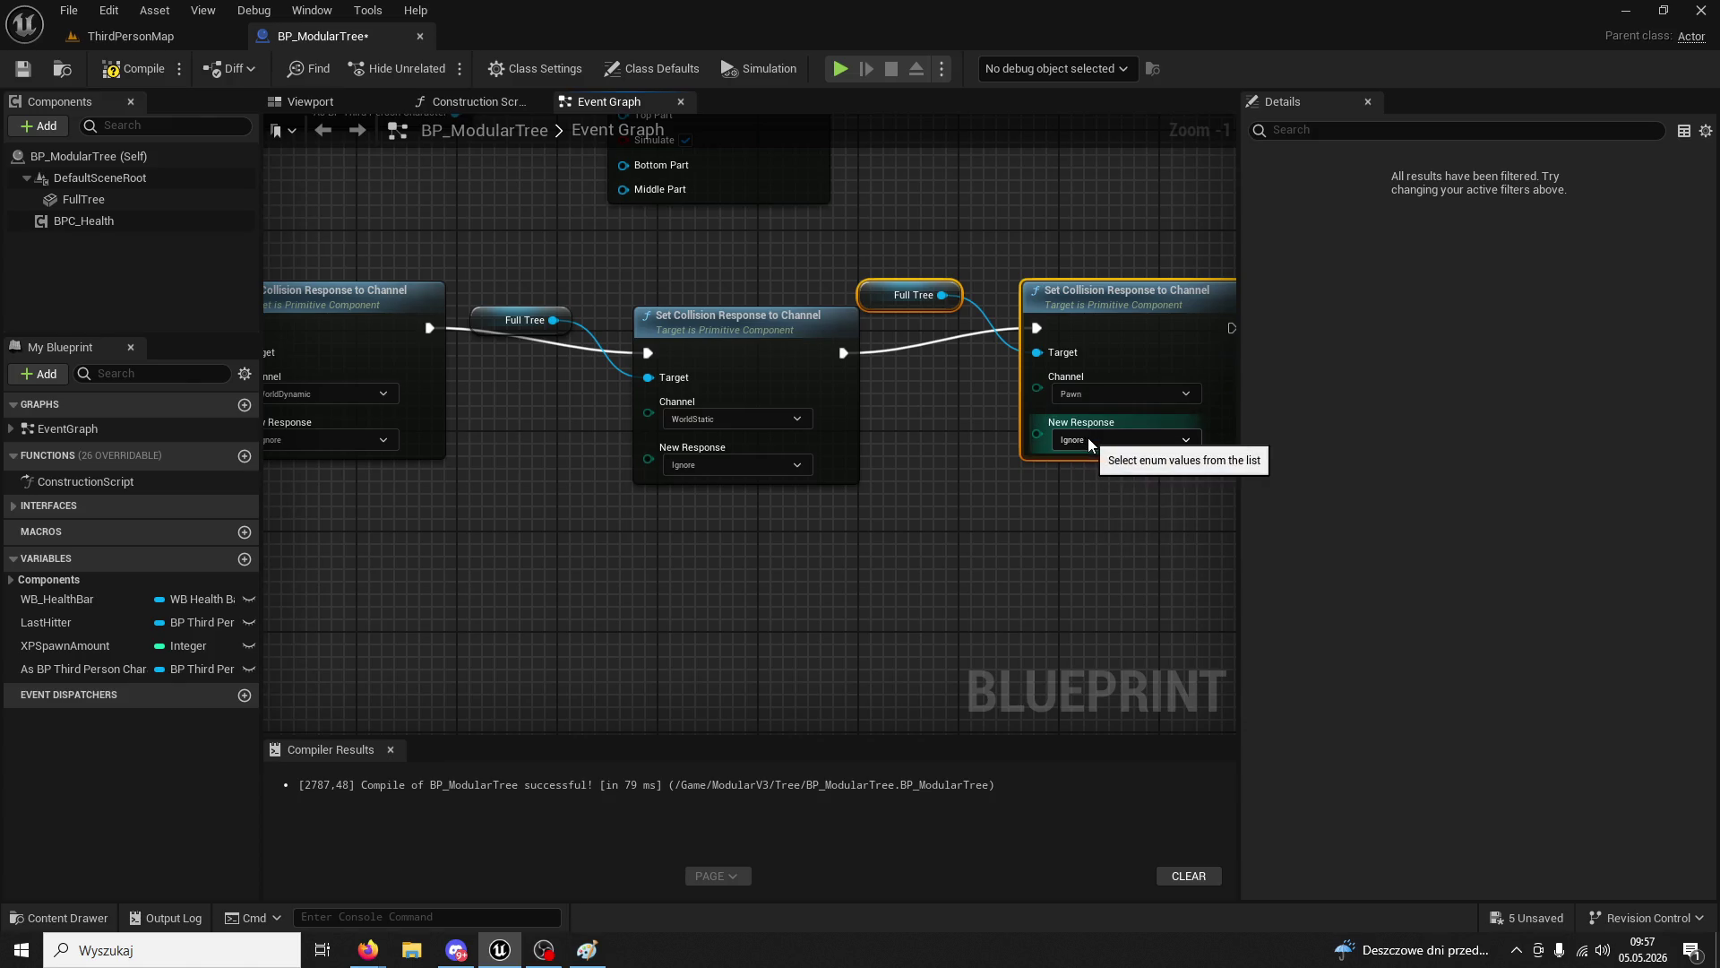
pyautogui.click(1089, 439)
pyautogui.click(1071, 466)
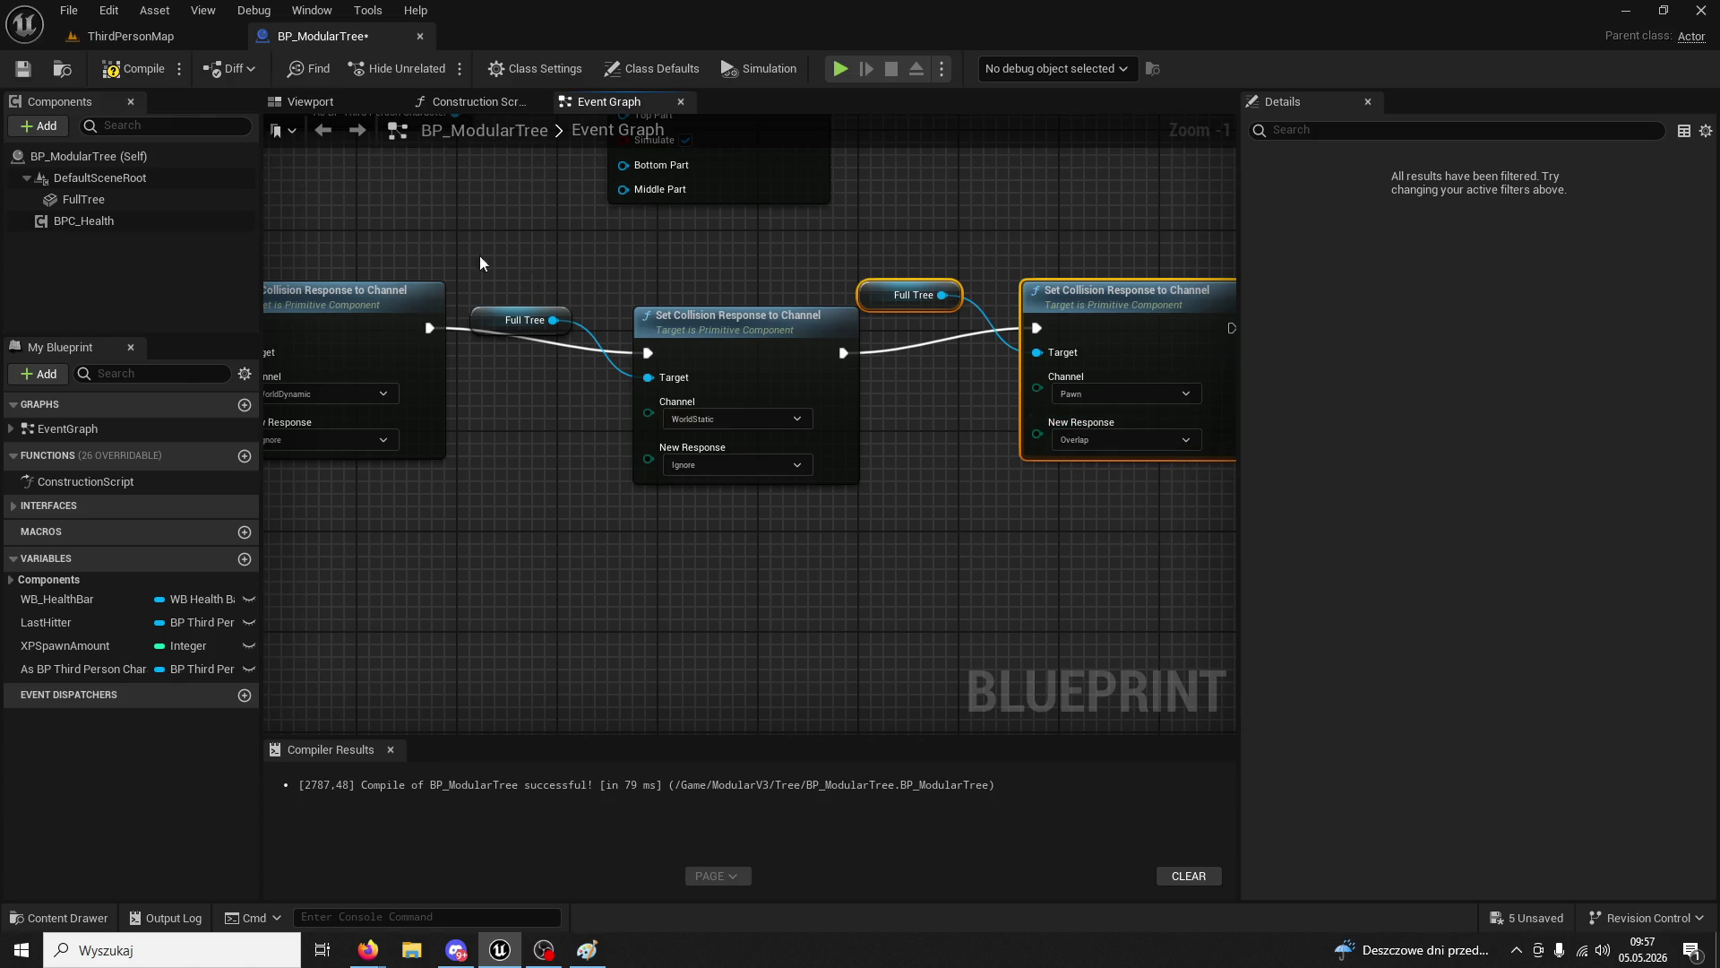
pyautogui.click(130, 36)
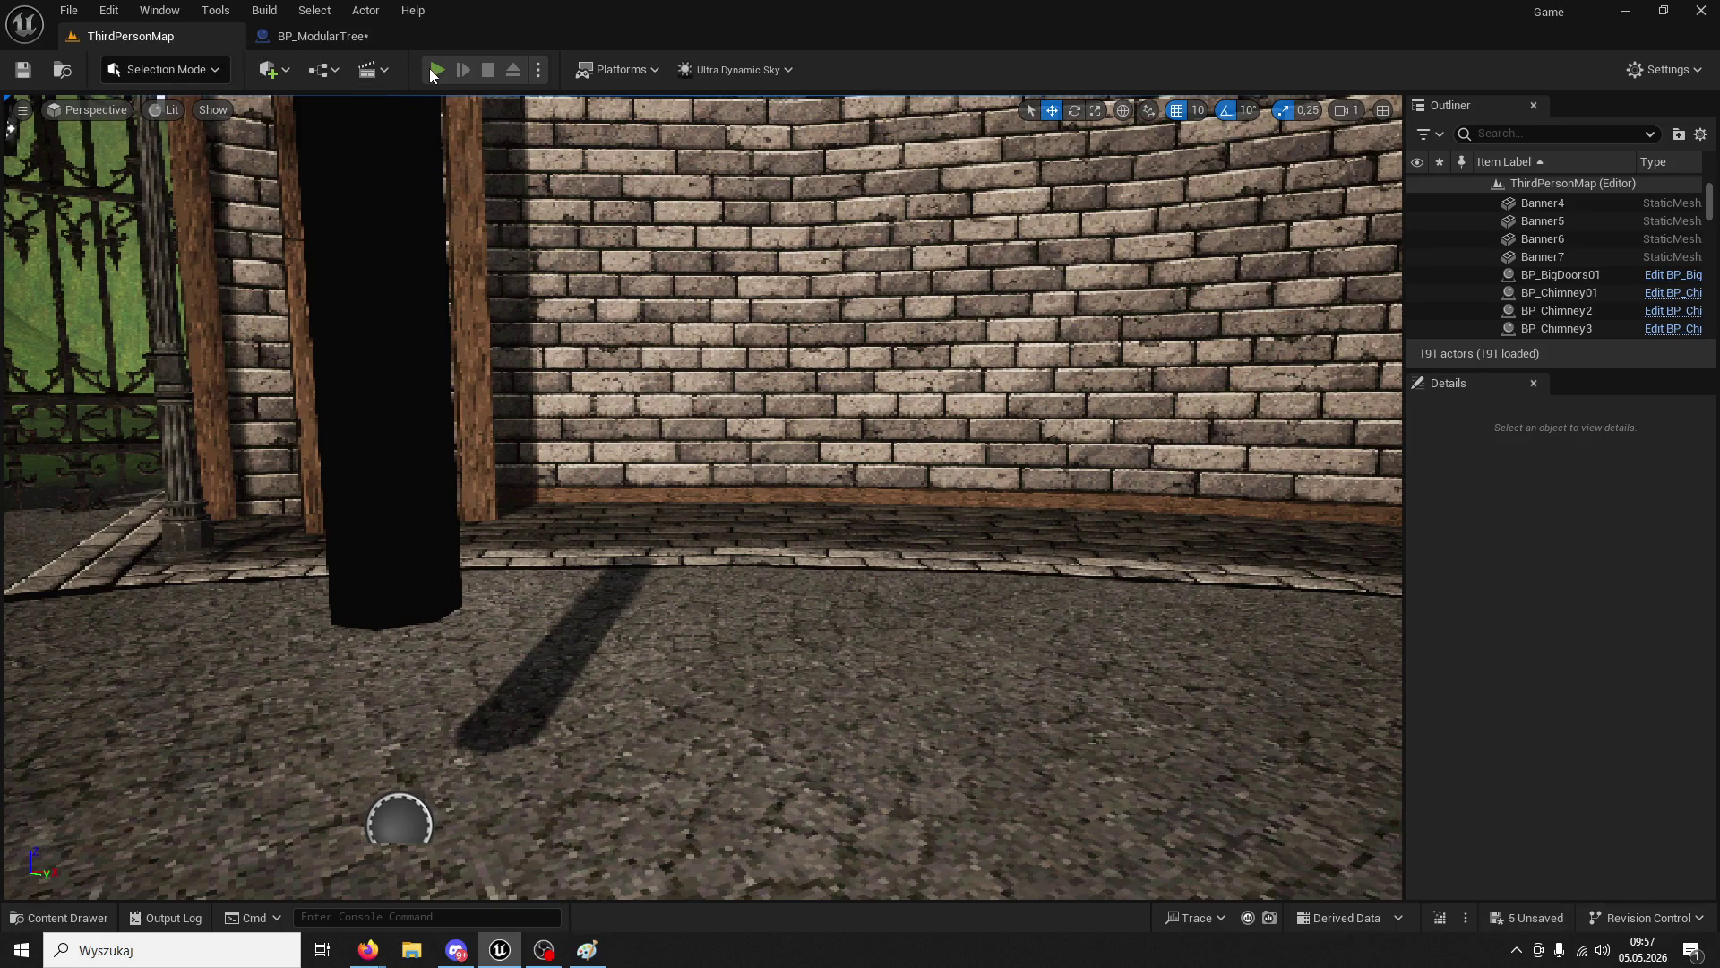
# - Play the level, run to the tree and chop it until it falls
pyautogui.click(436, 69)
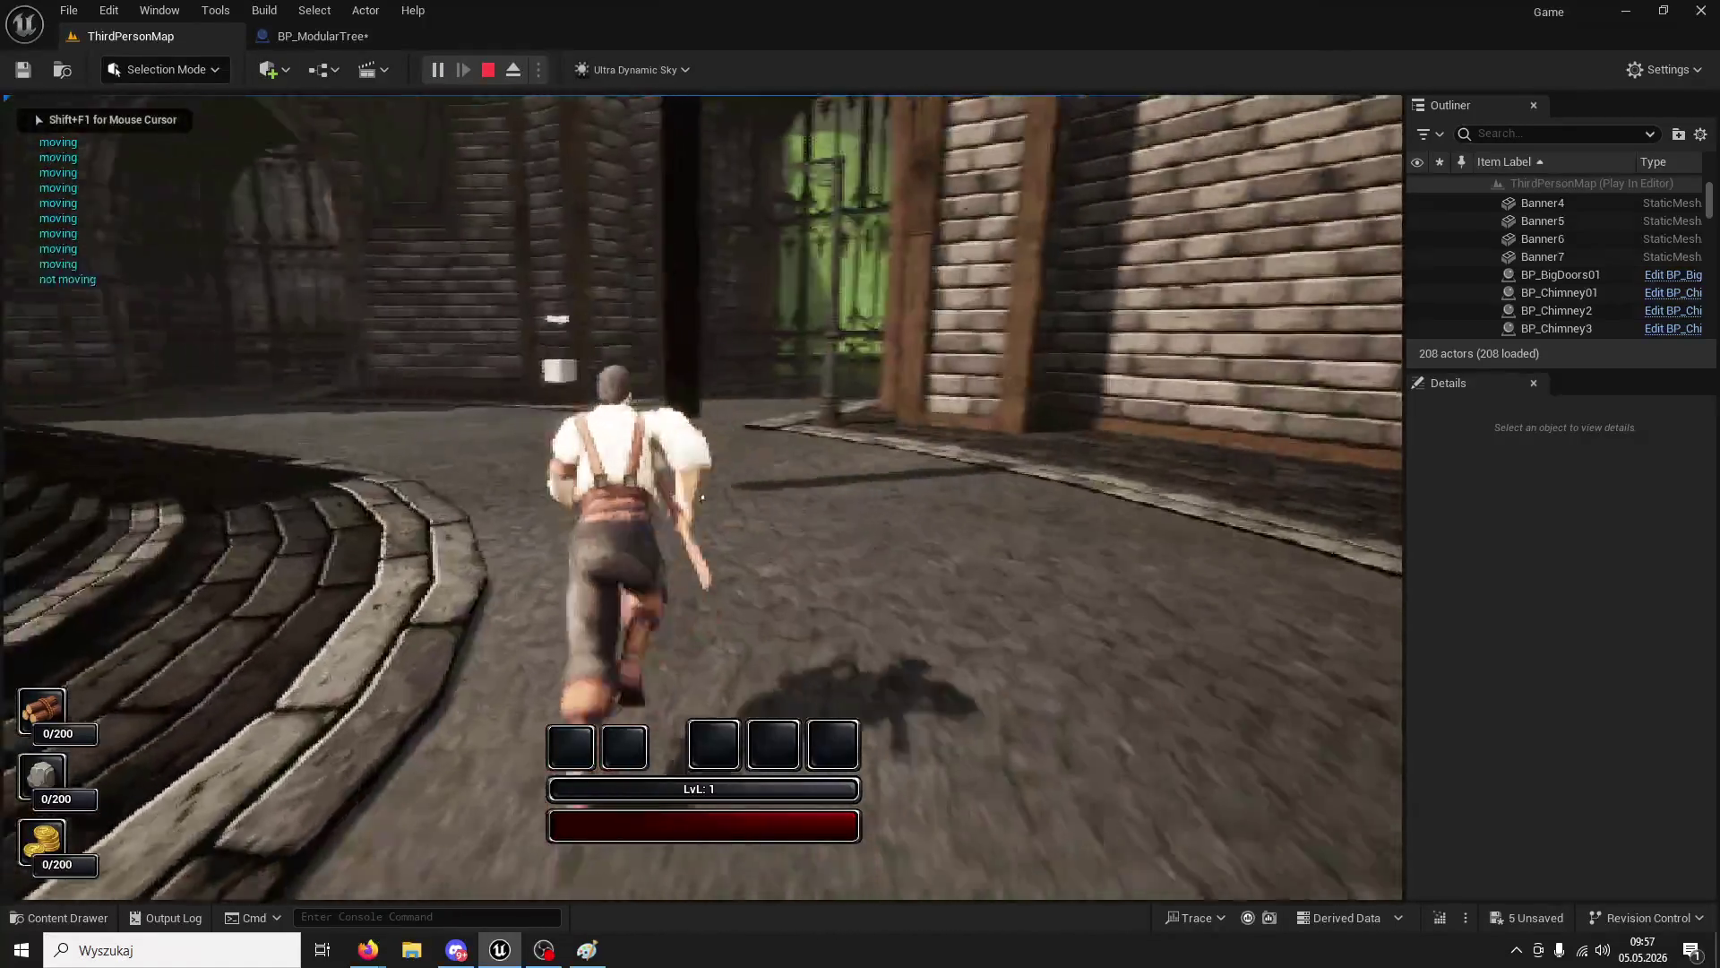
pyautogui.press('w')
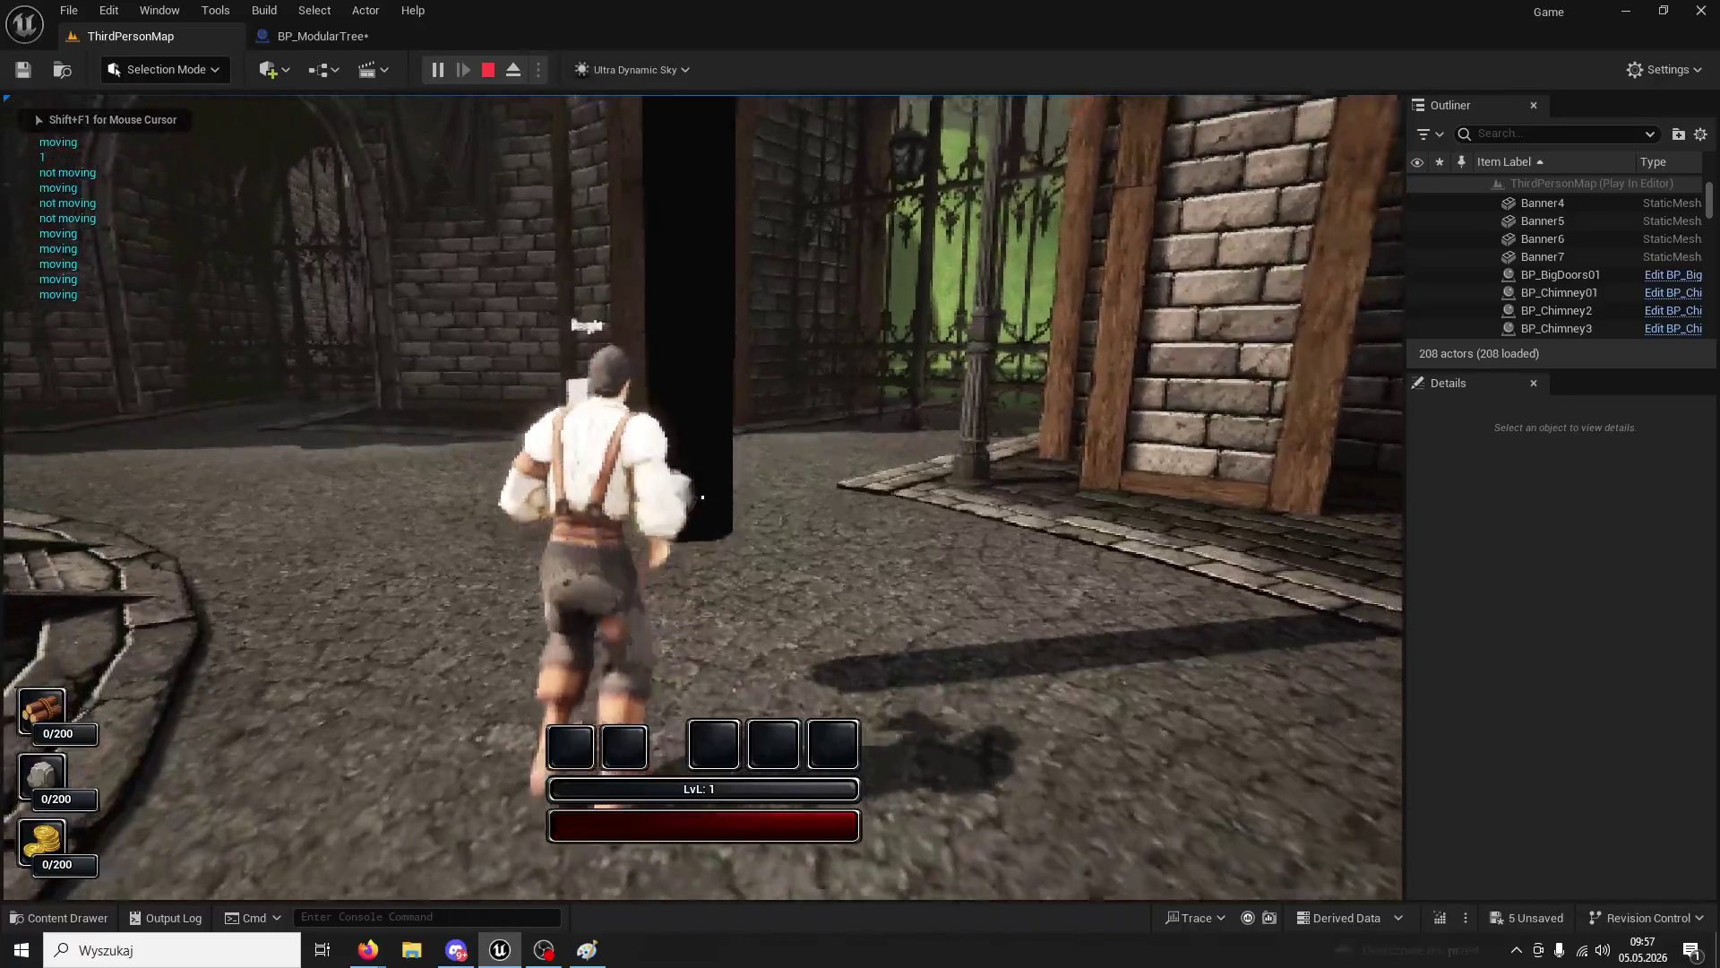
pyautogui.click(702, 498)
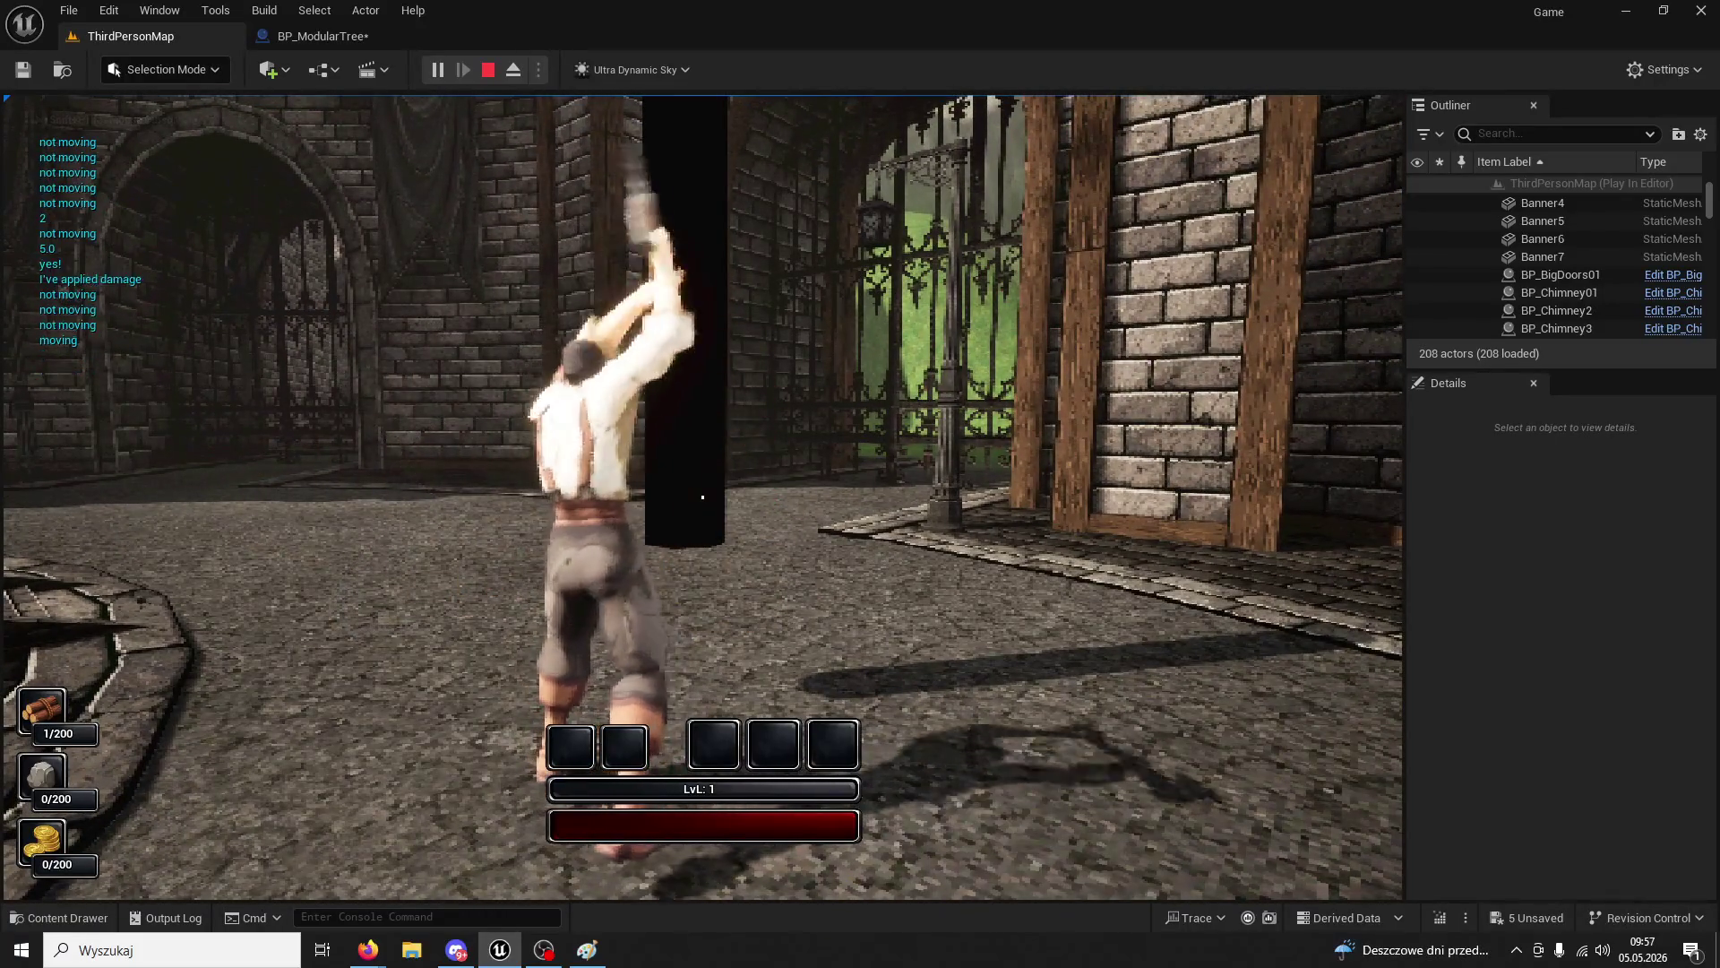
pyautogui.click(702, 498)
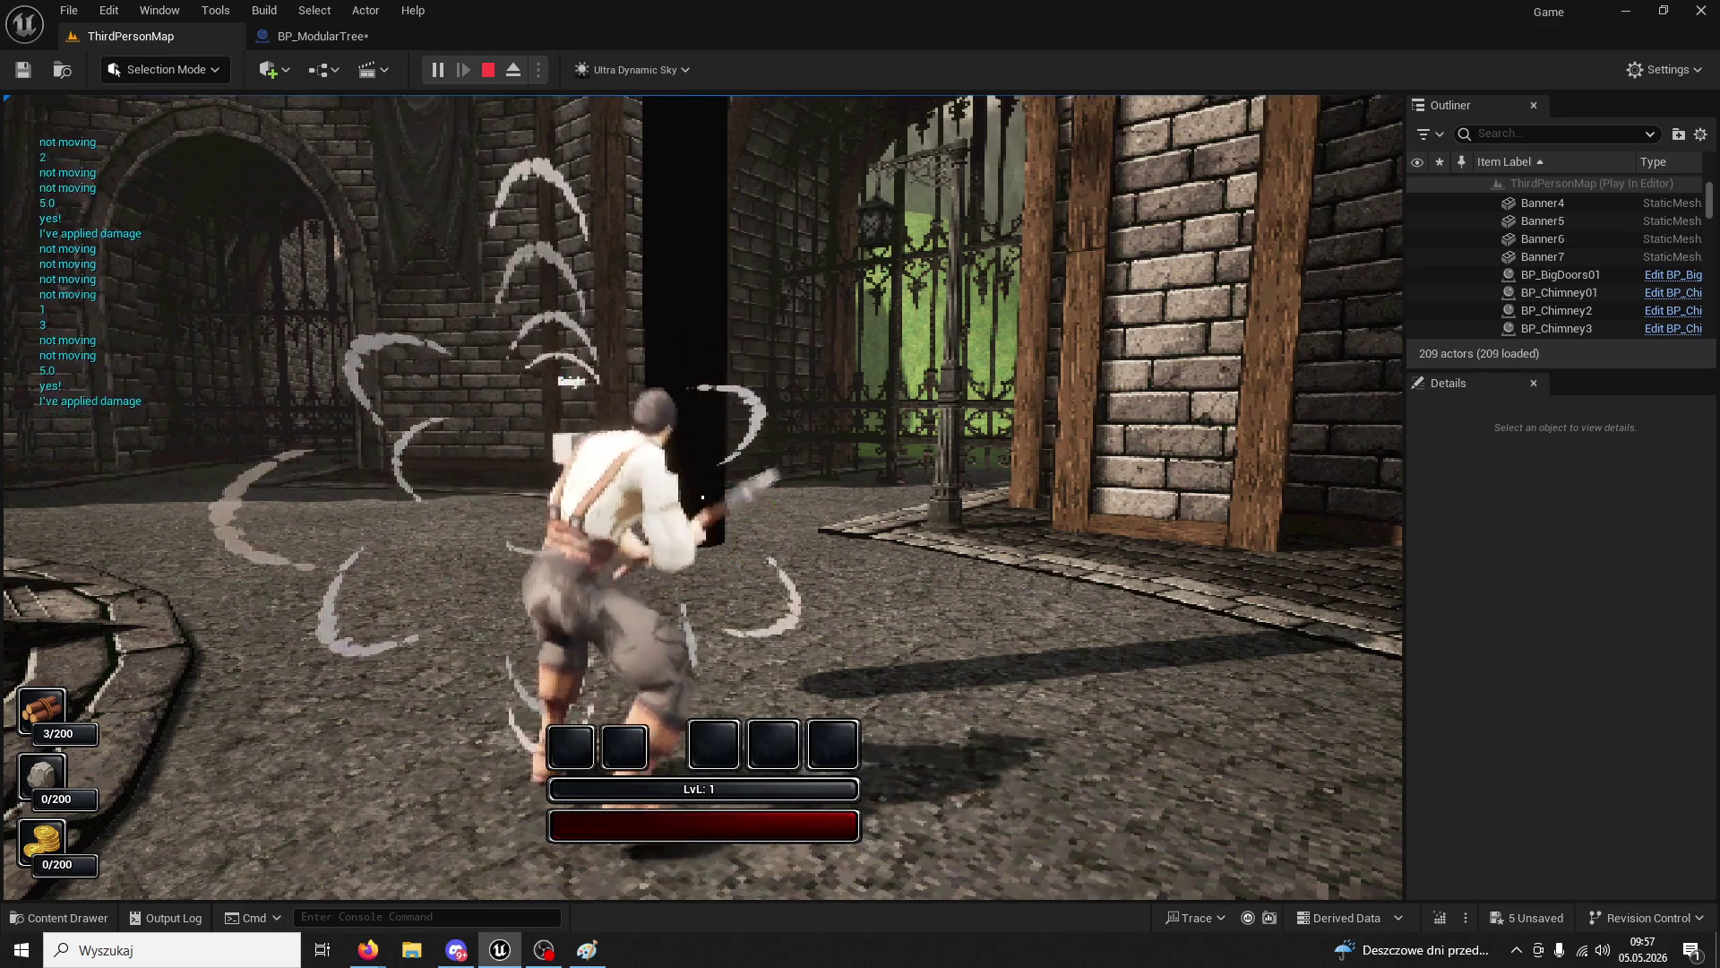
pyautogui.click(703, 497)
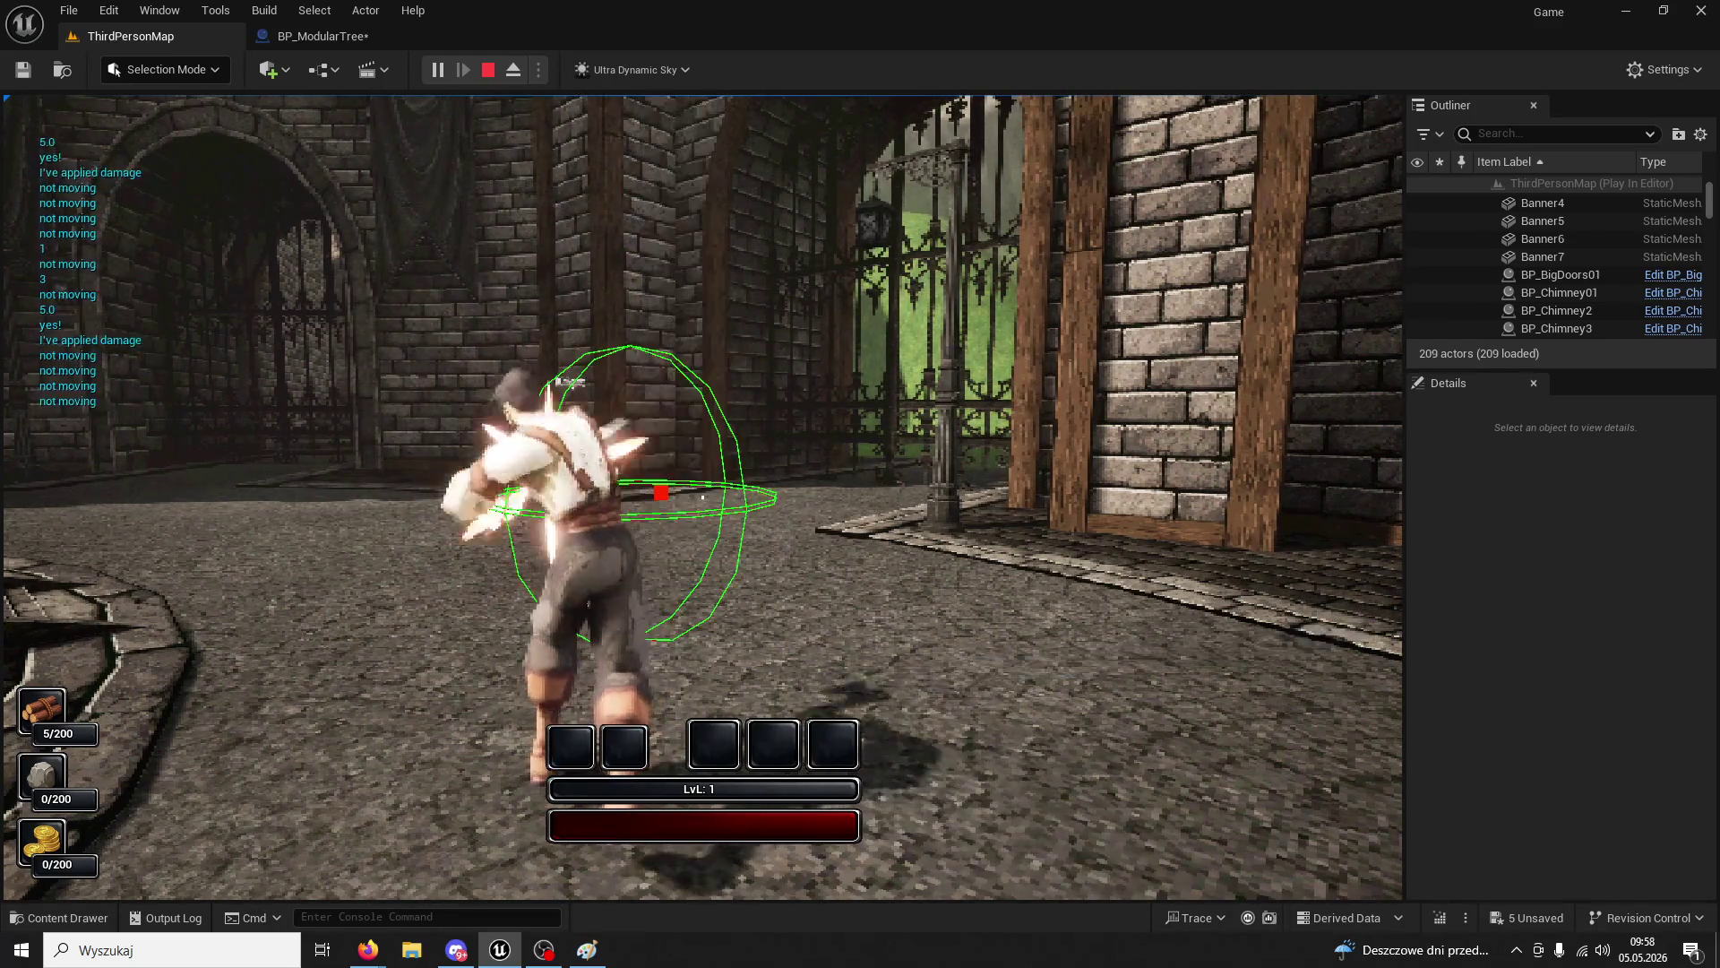
# - Swing once more near the felled tree, stop play and return to BP_ModularTree
pyautogui.press('w')
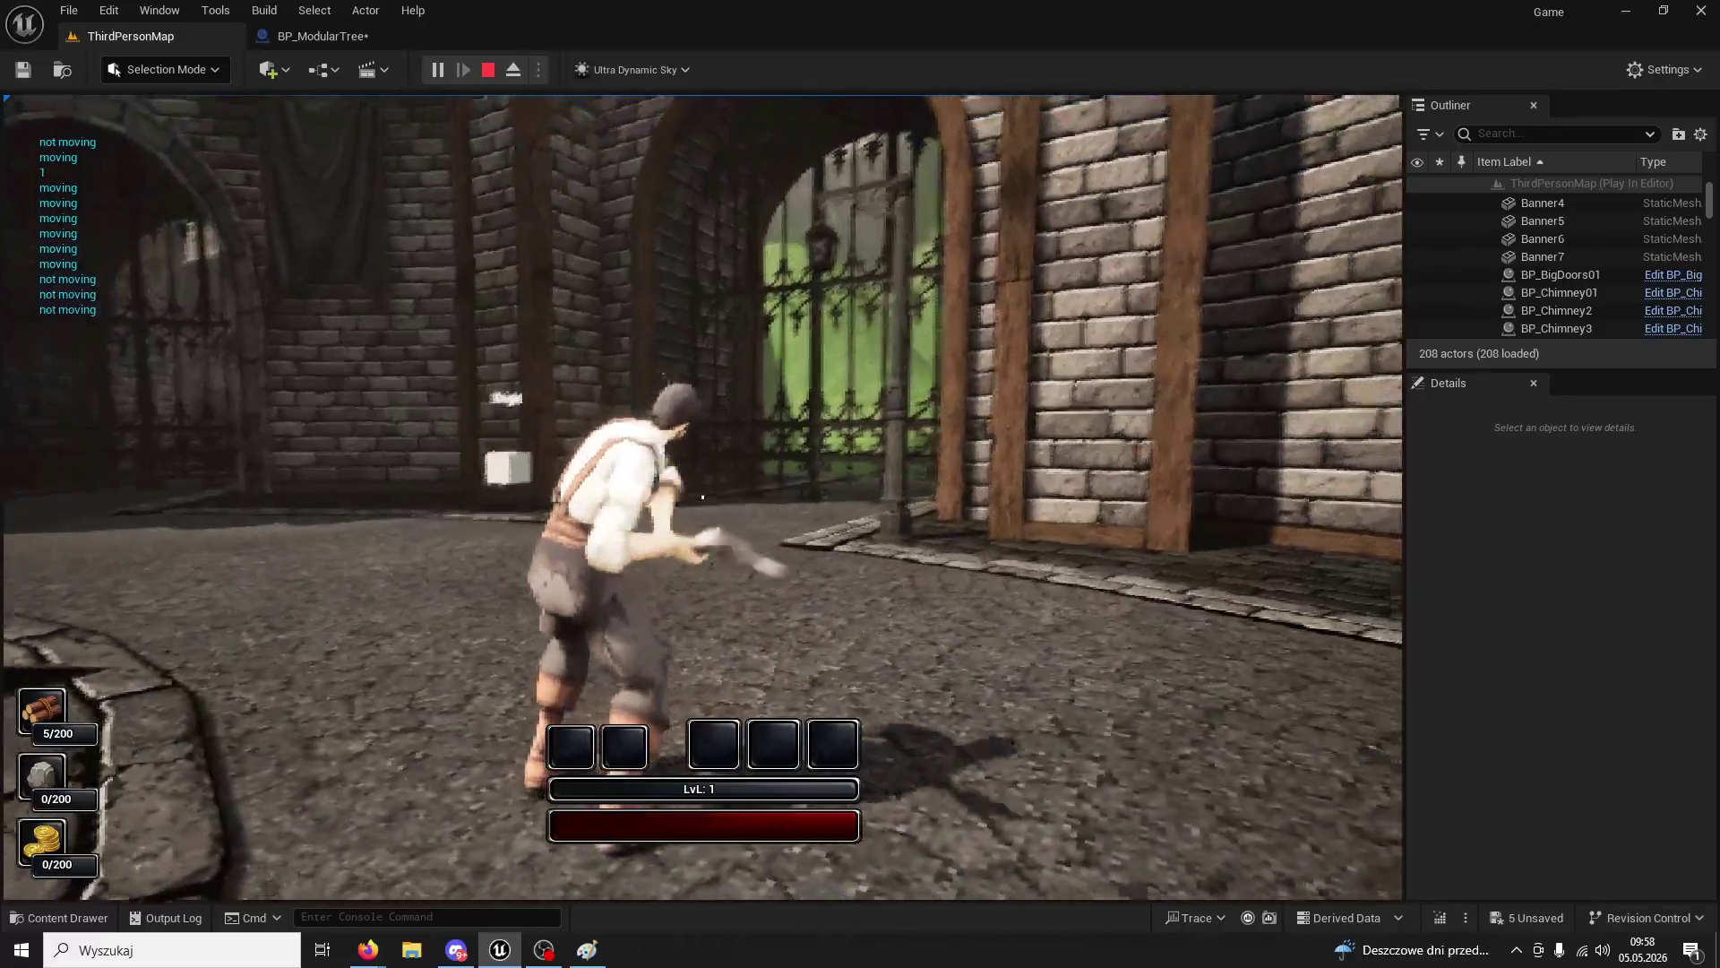
pyautogui.click(703, 498)
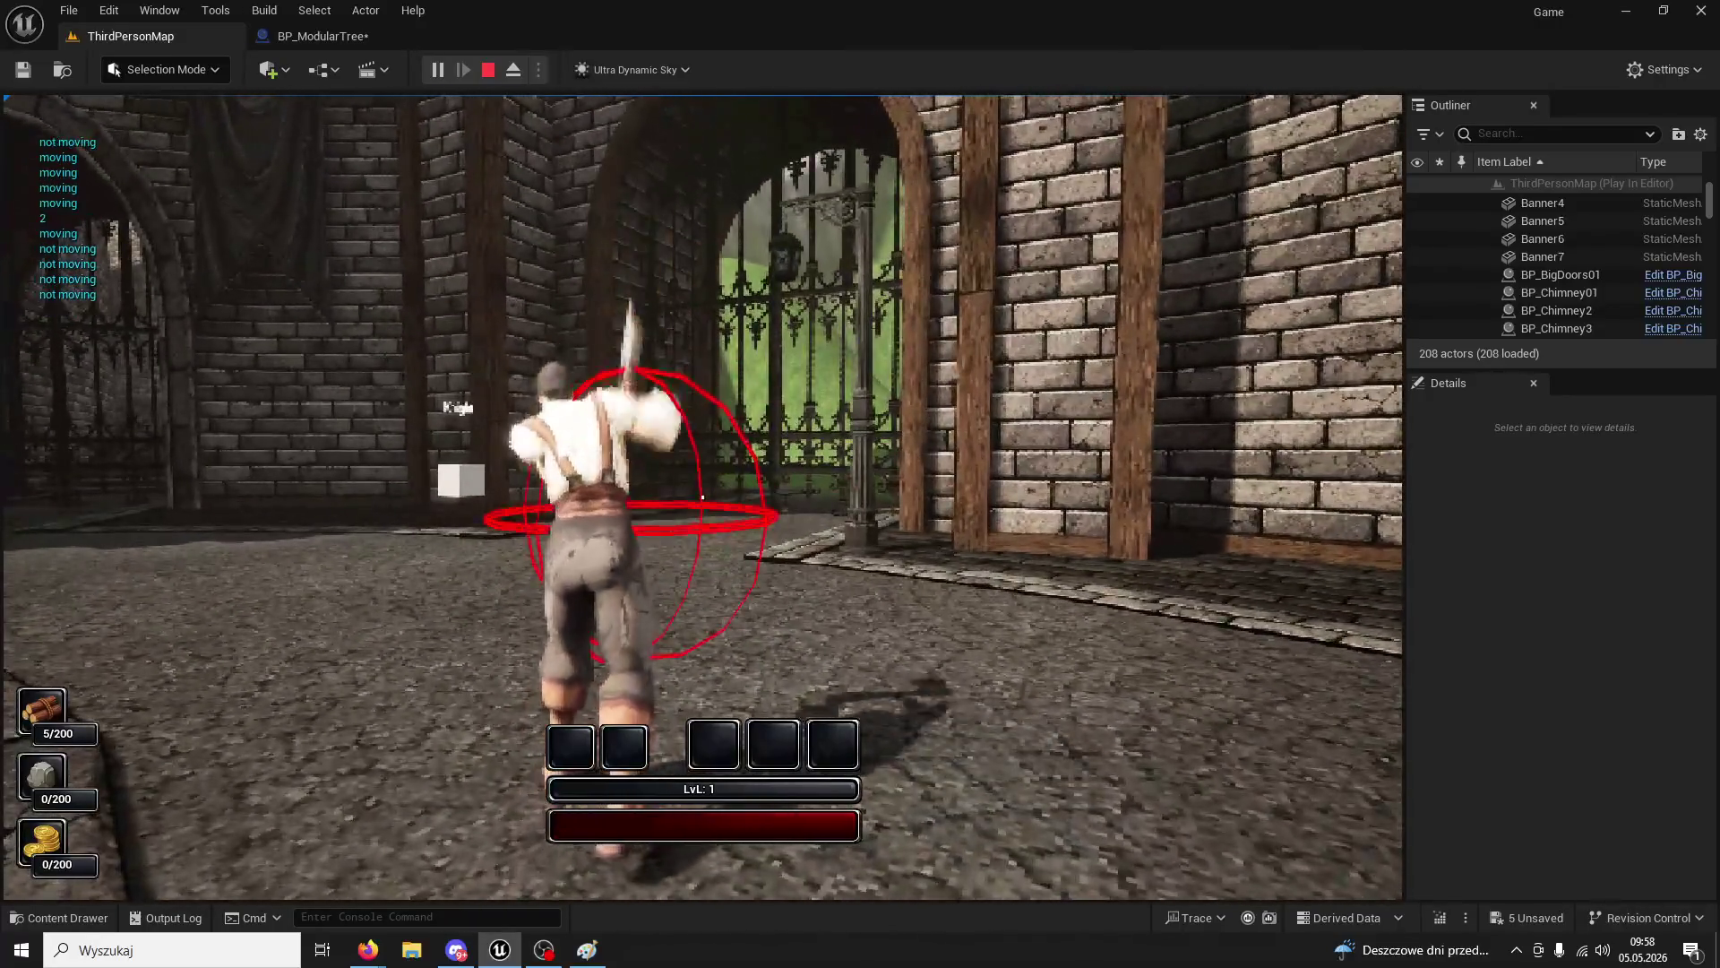
pyautogui.press('Escape')
pyautogui.click(322, 36)
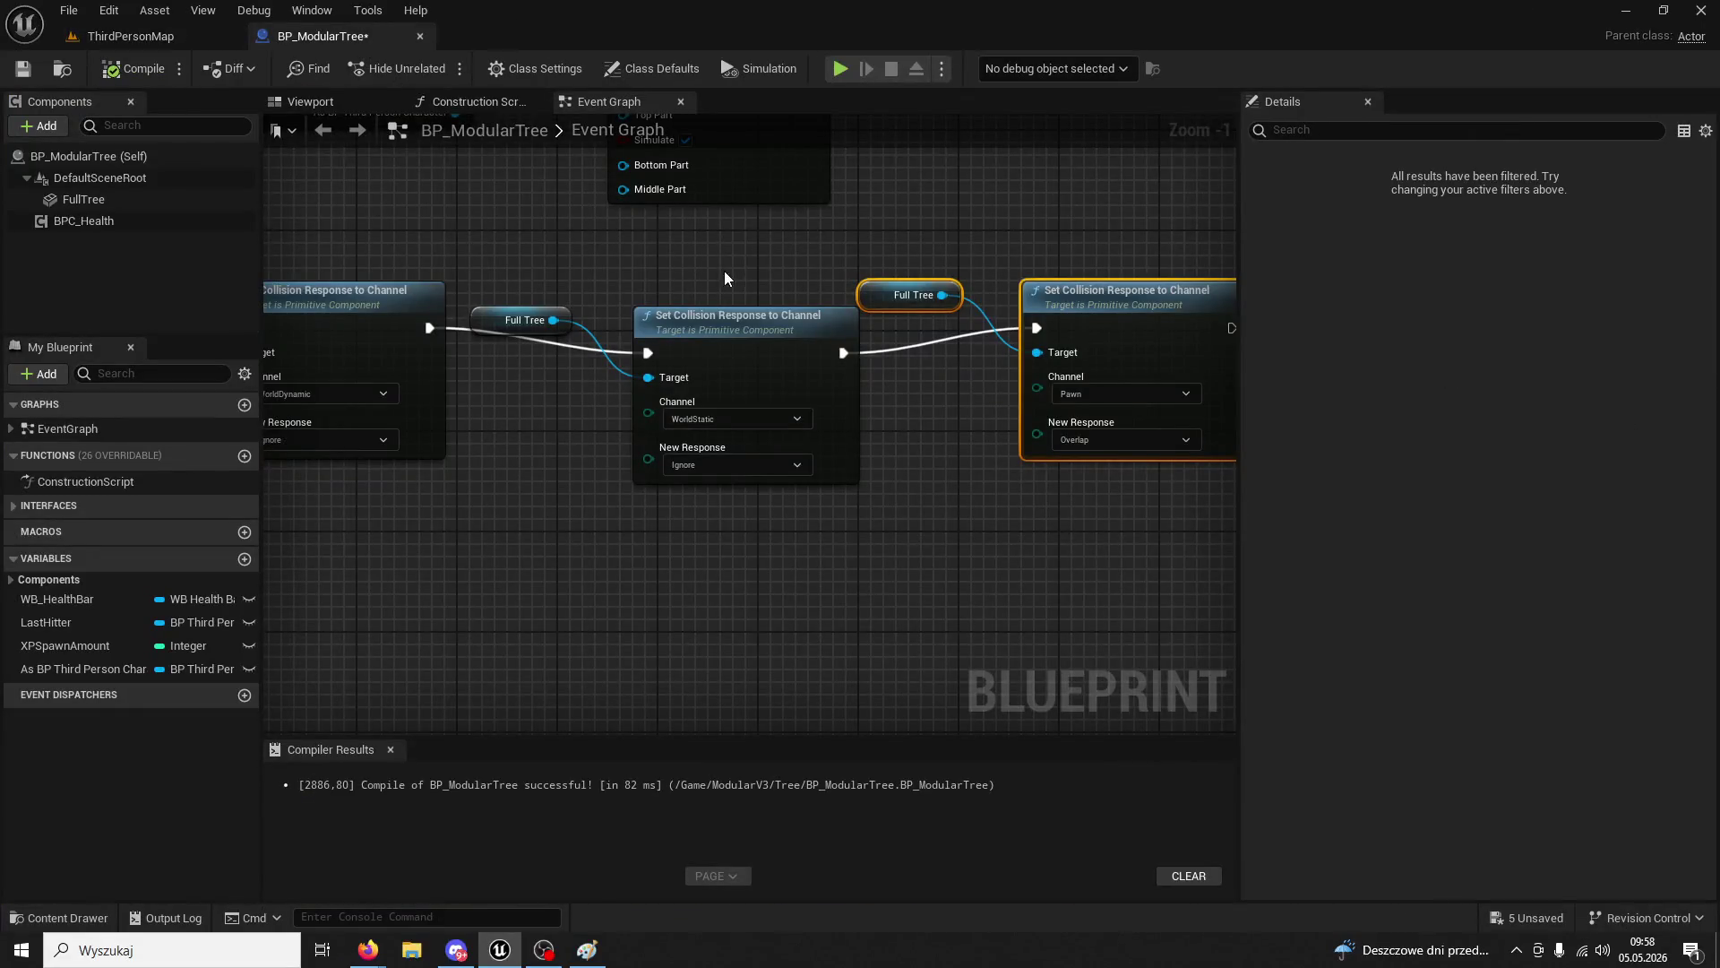
# - Delete the extra Set Collision Response and Full Tree nodes from the tree's death logic
pyautogui.click(752, 360)
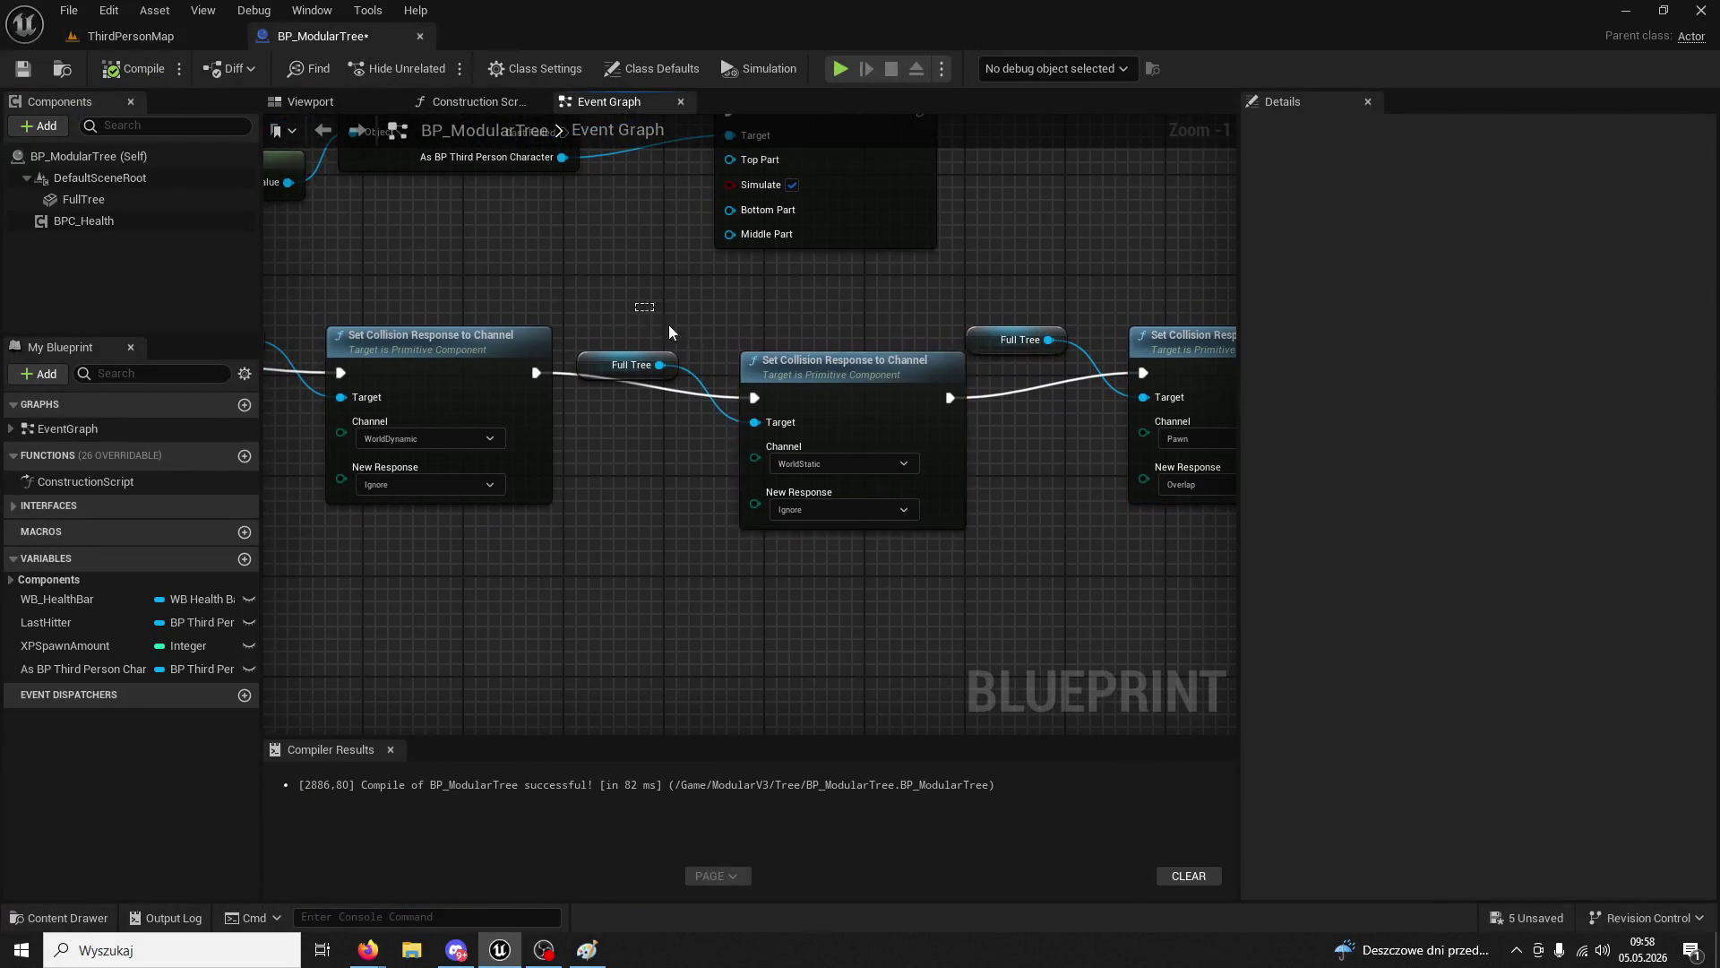
pyautogui.moveTo(669, 325); pyautogui.dragTo(731, 410)
pyautogui.press('Delete')
pyautogui.moveTo(519, 324); pyautogui.dragTo(741, 304)
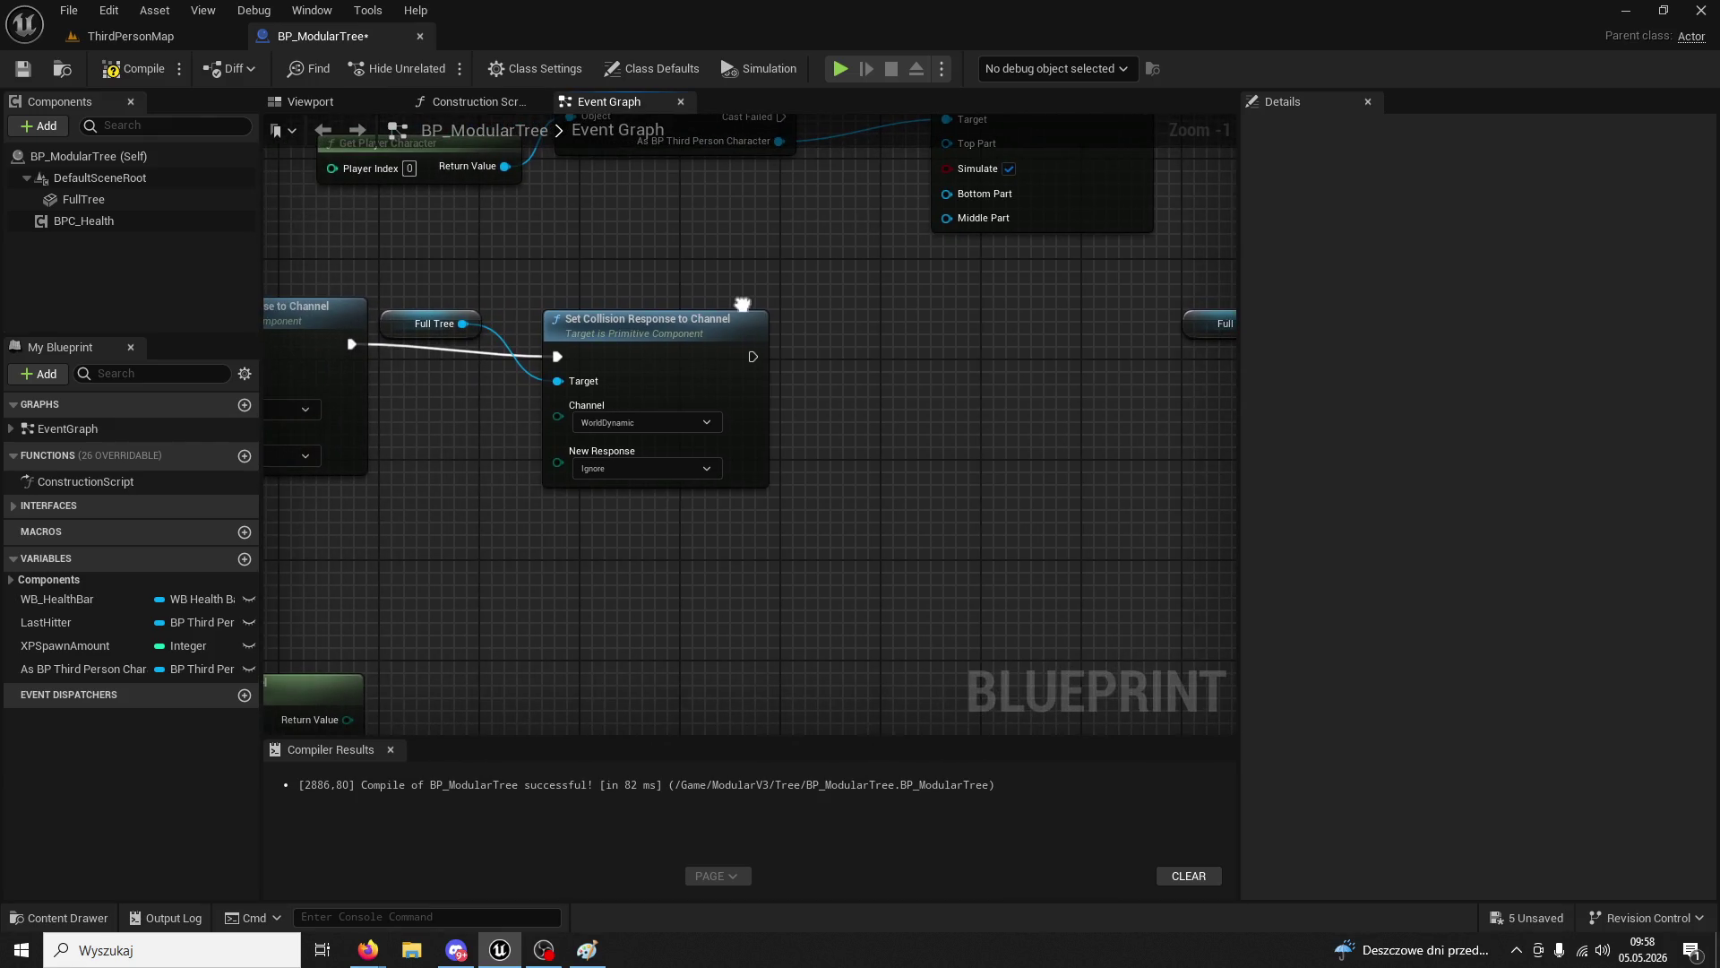
pyautogui.click(600, 326)
pyautogui.press('Delete')
pyautogui.scroll(-2, 922, 308)
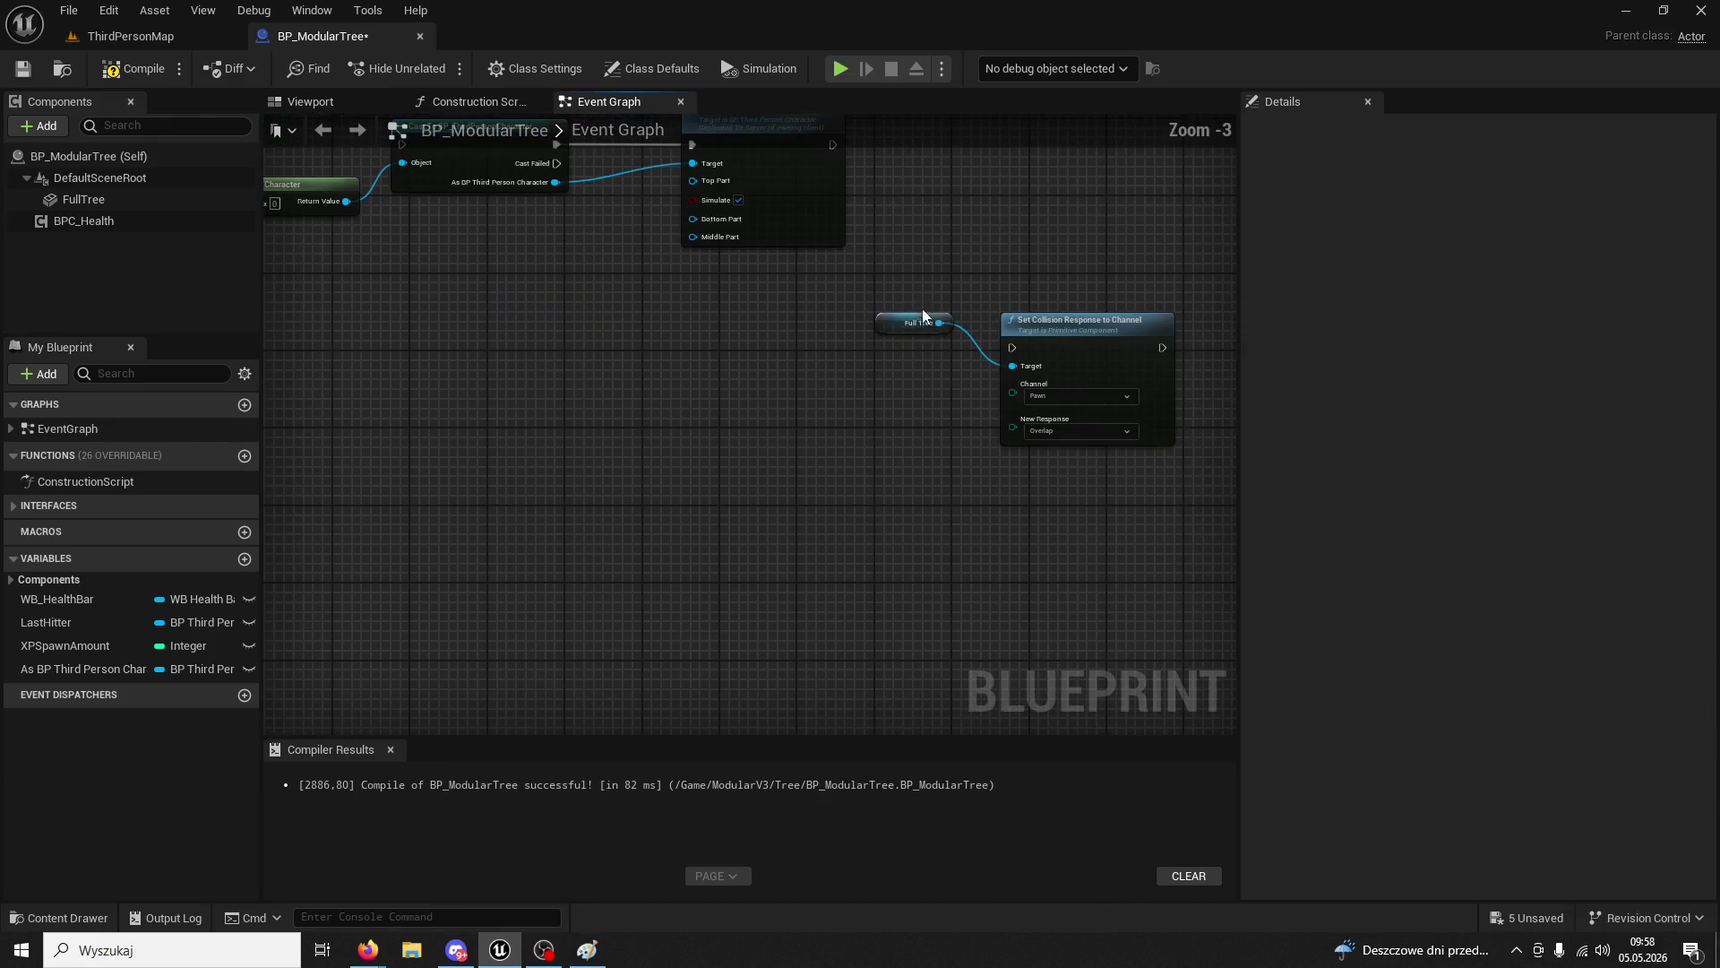
pyautogui.moveTo(922, 308)
pyautogui.mouseDown()
pyautogui.moveTo(1050, 378)
pyautogui.moveTo(518, 348)
pyautogui.mouseUp()
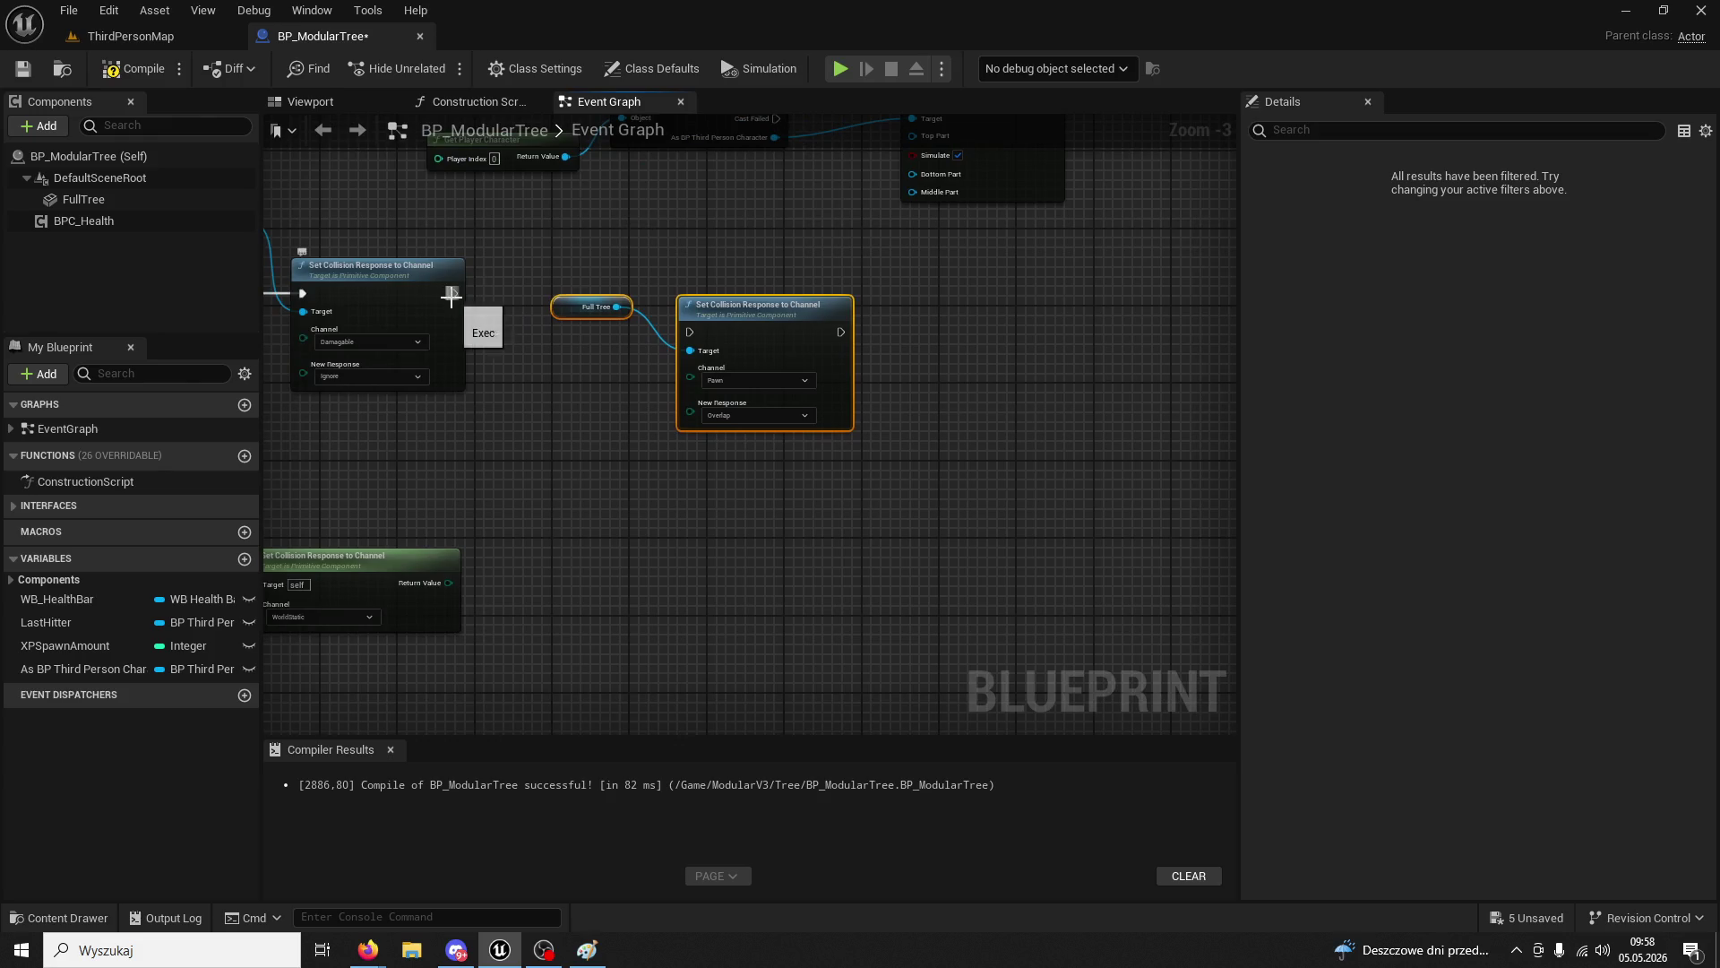
pyautogui.moveTo(451, 296); pyautogui.dragTo(704, 346)
# - Play ThirdPersonMap again and chop the tree to 5/200 wood
pyautogui.click(155, 26)
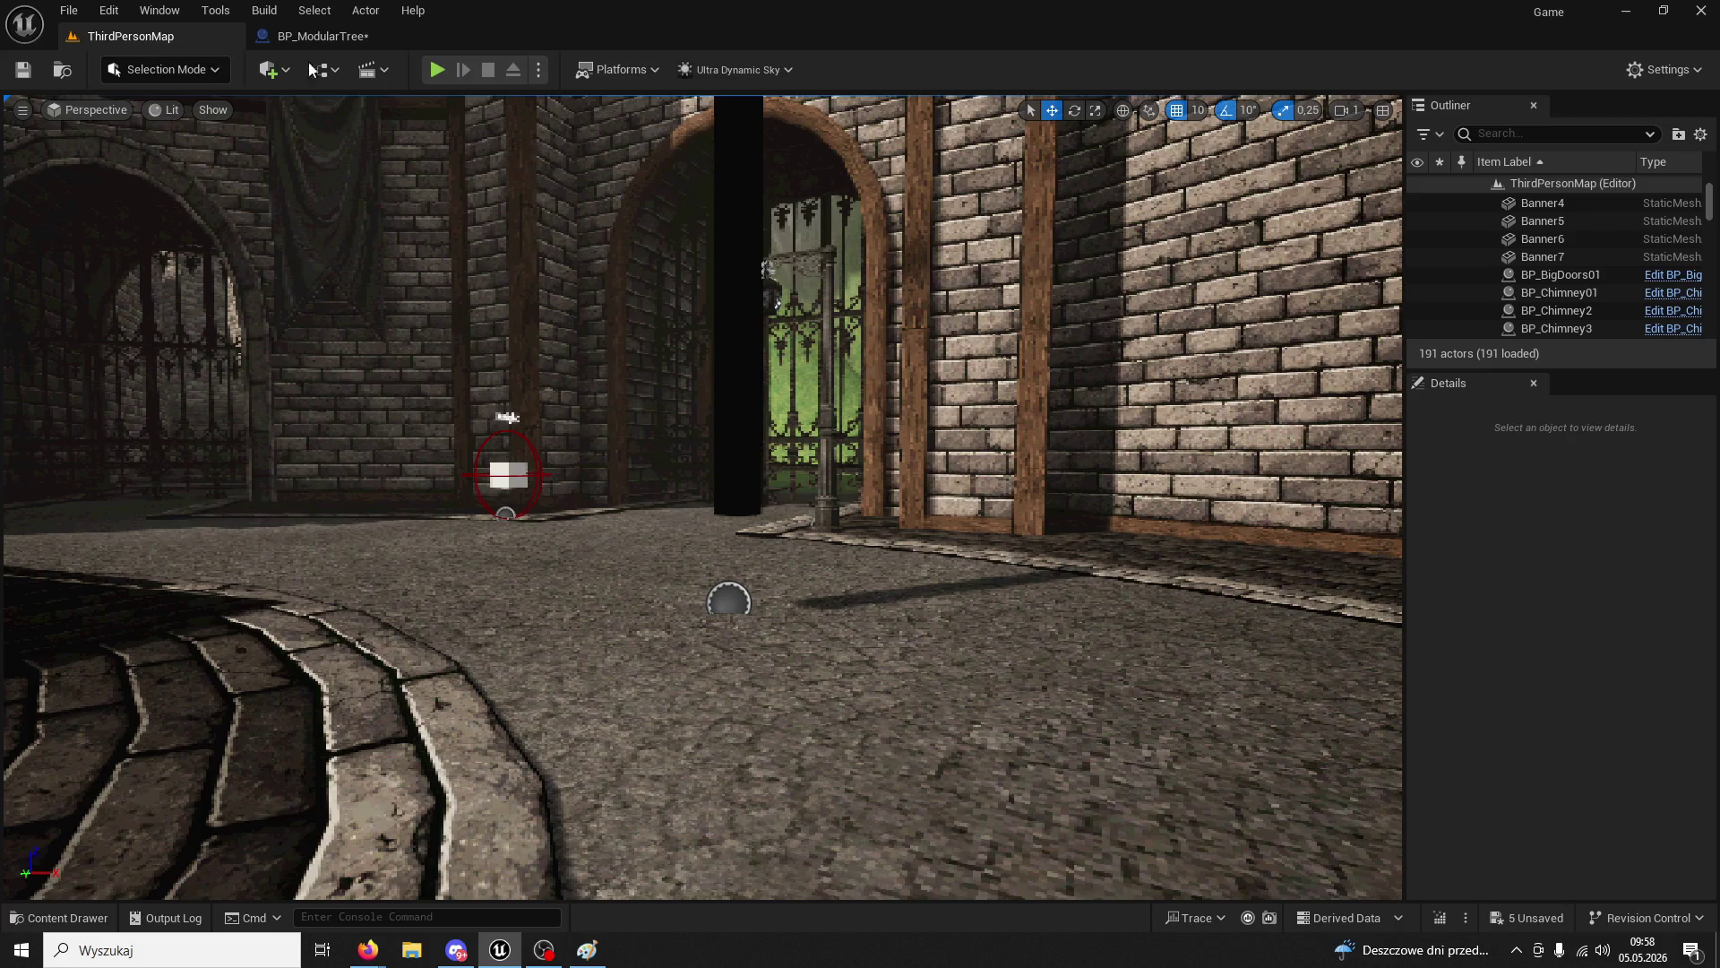
pyautogui.click(442, 69)
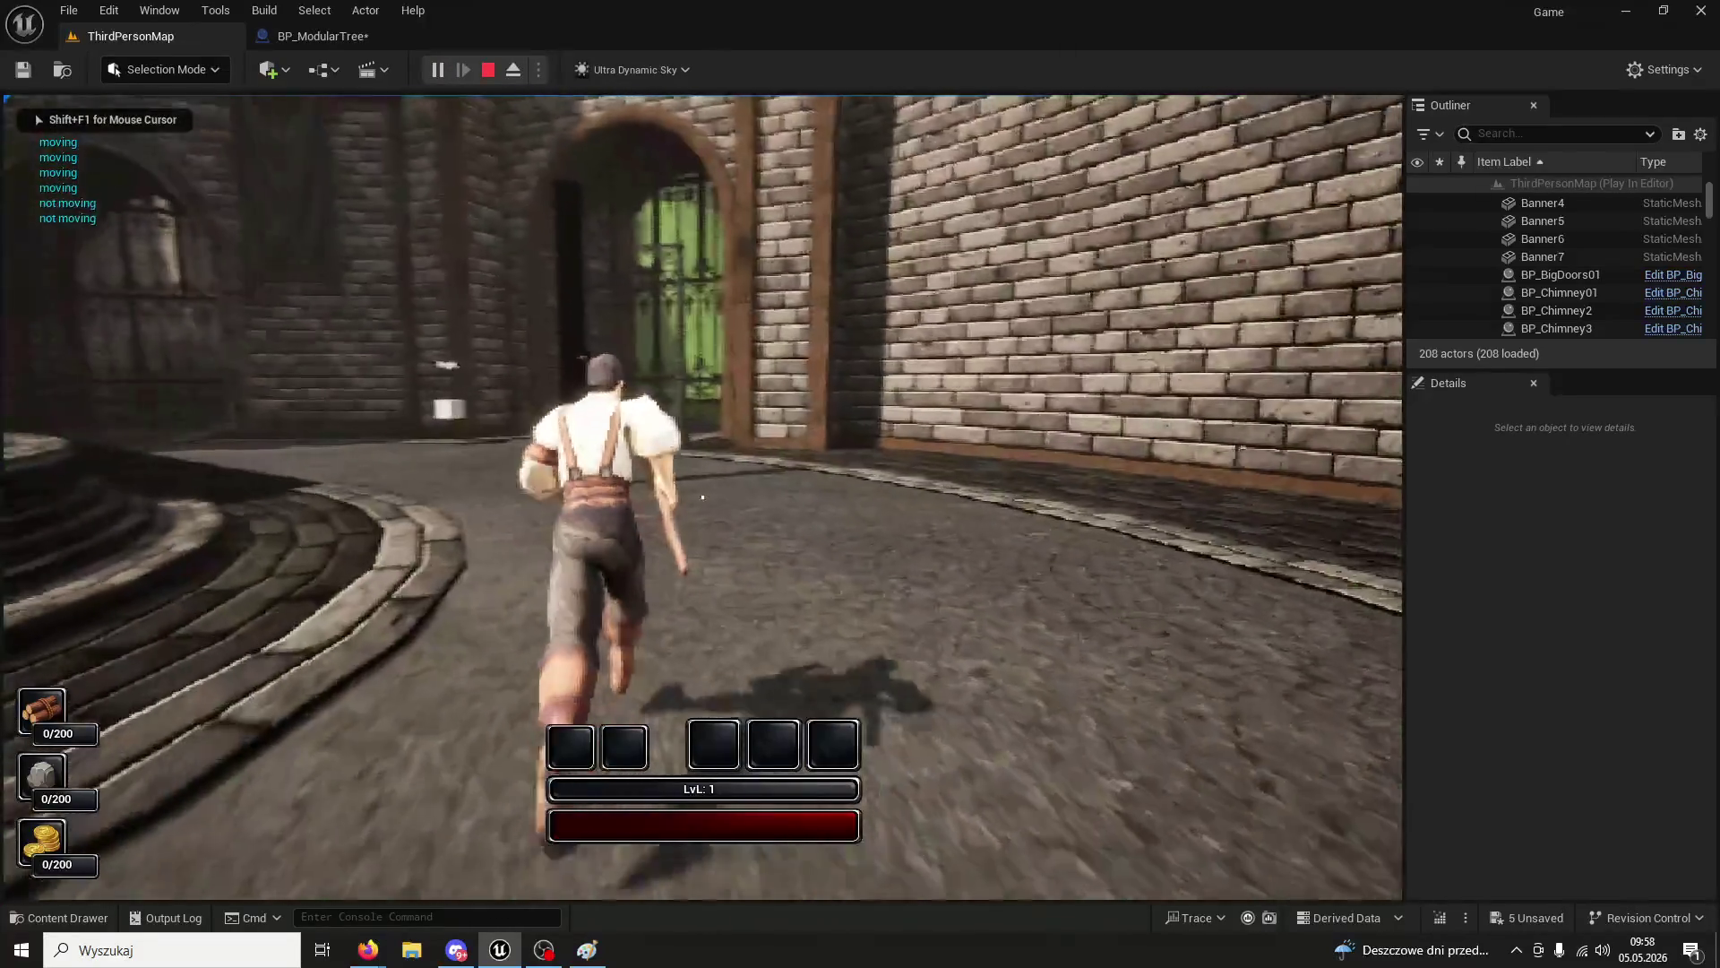
pyautogui.press('1')
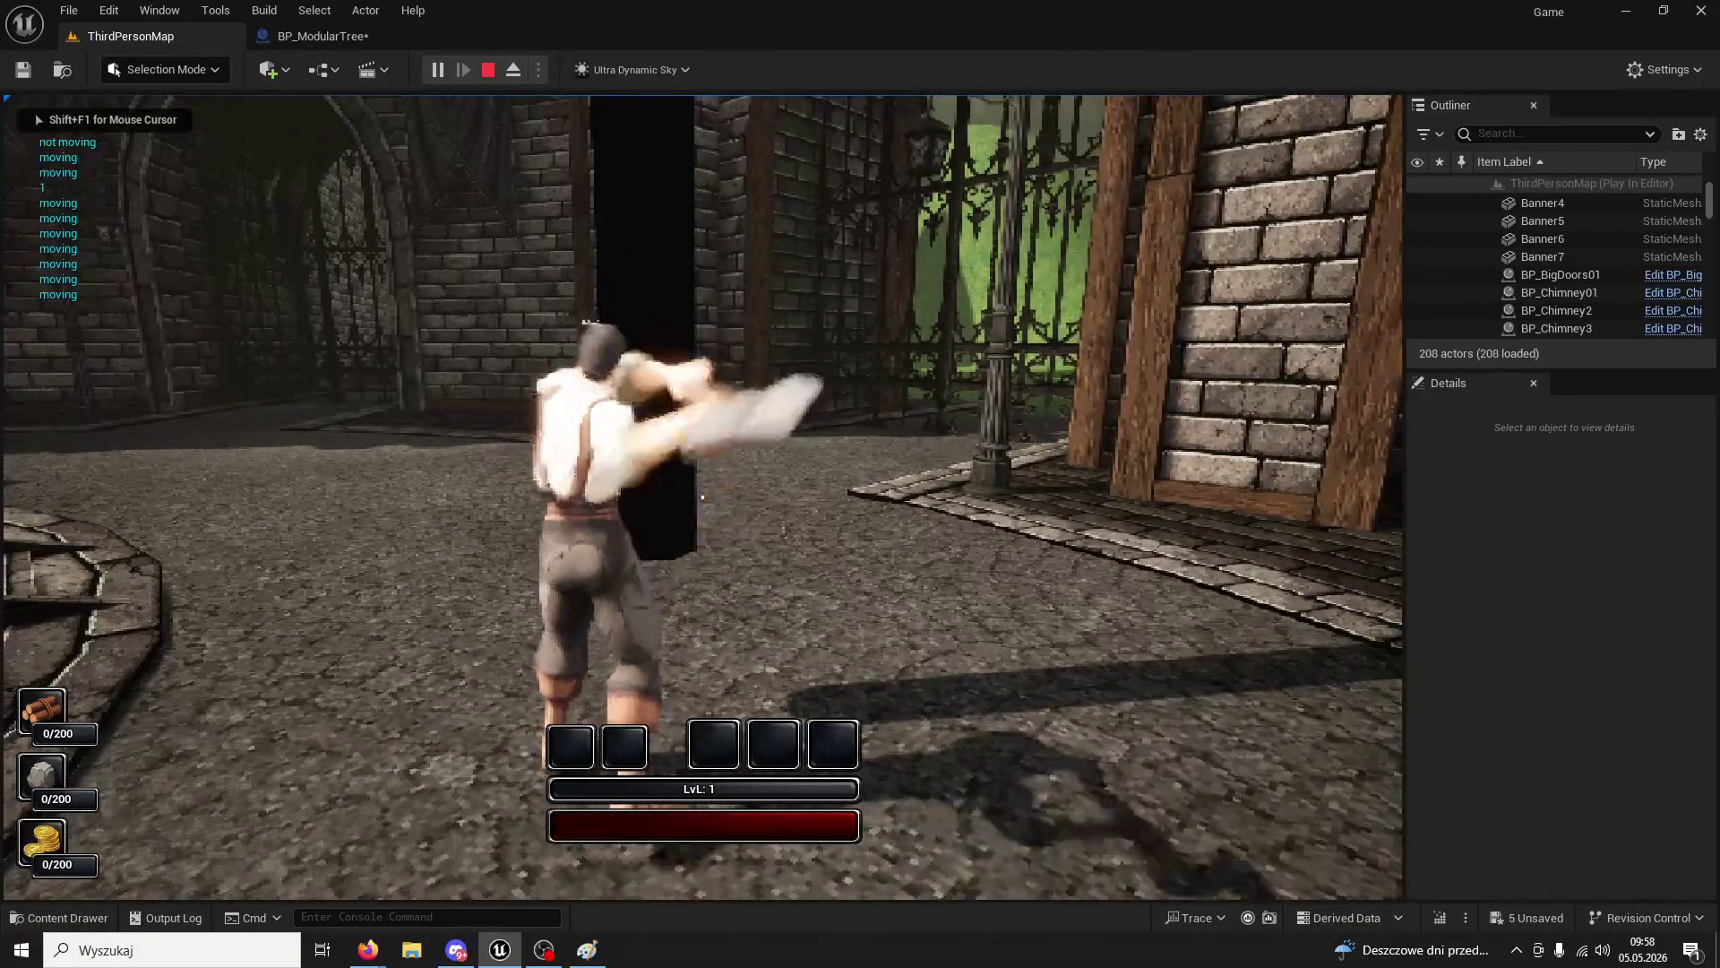
pyautogui.click(703, 497)
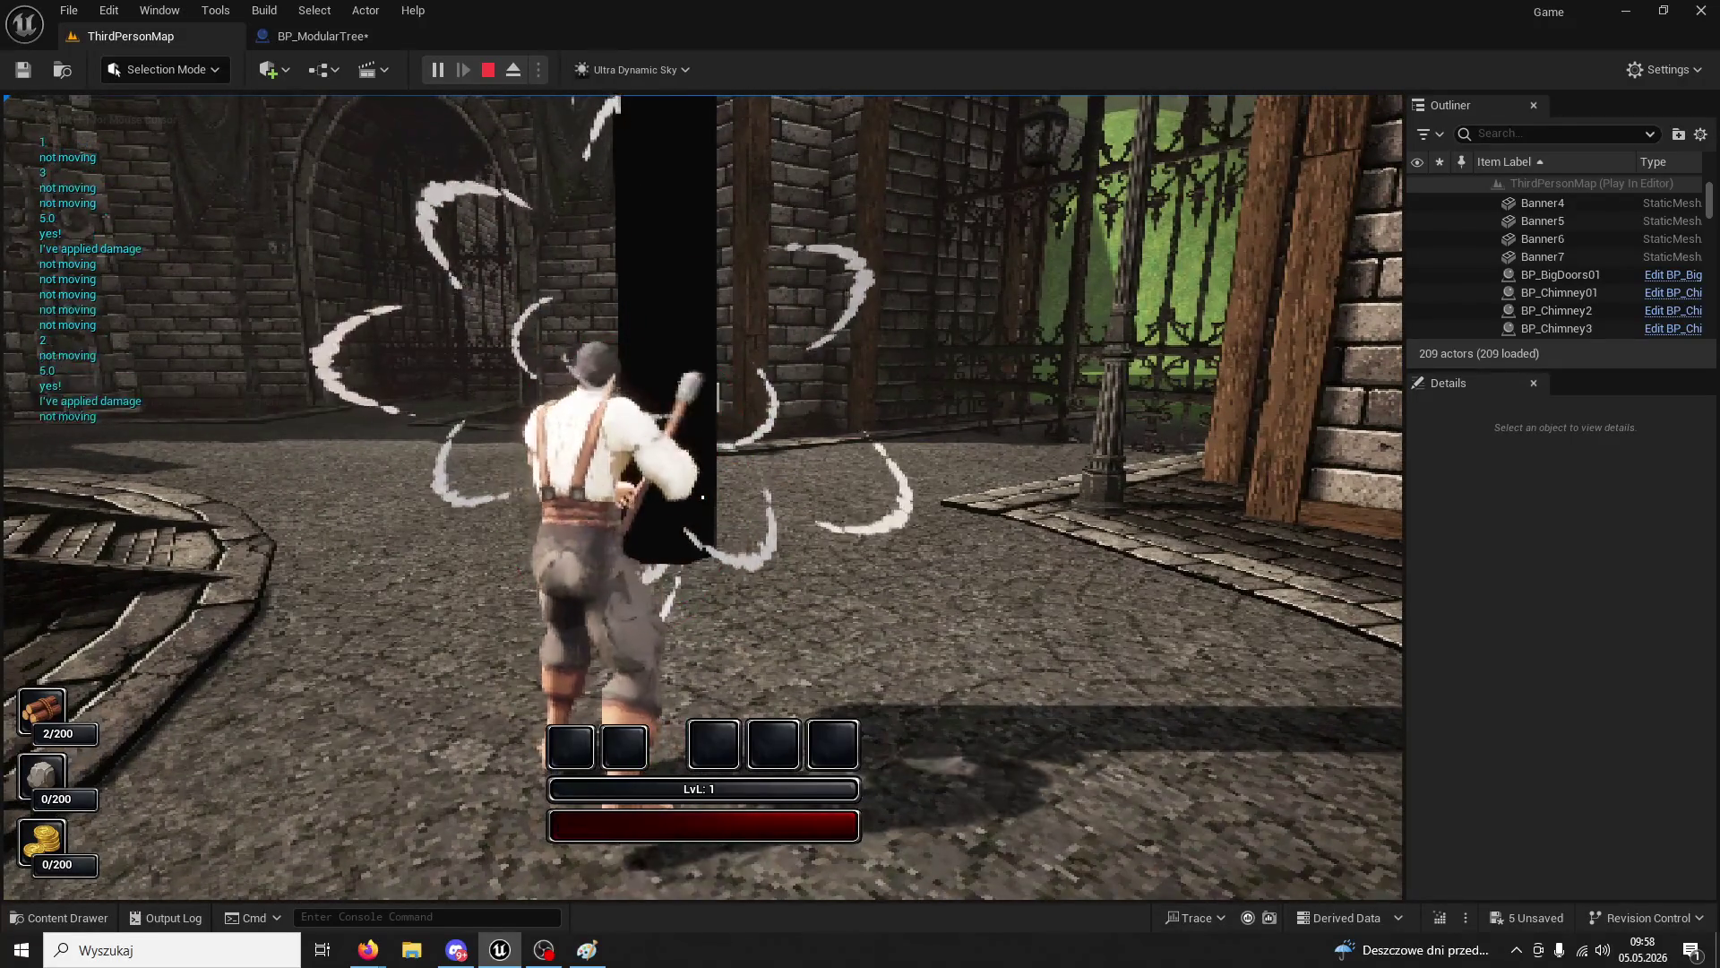
pyautogui.click(702, 497)
pyautogui.click(703, 497)
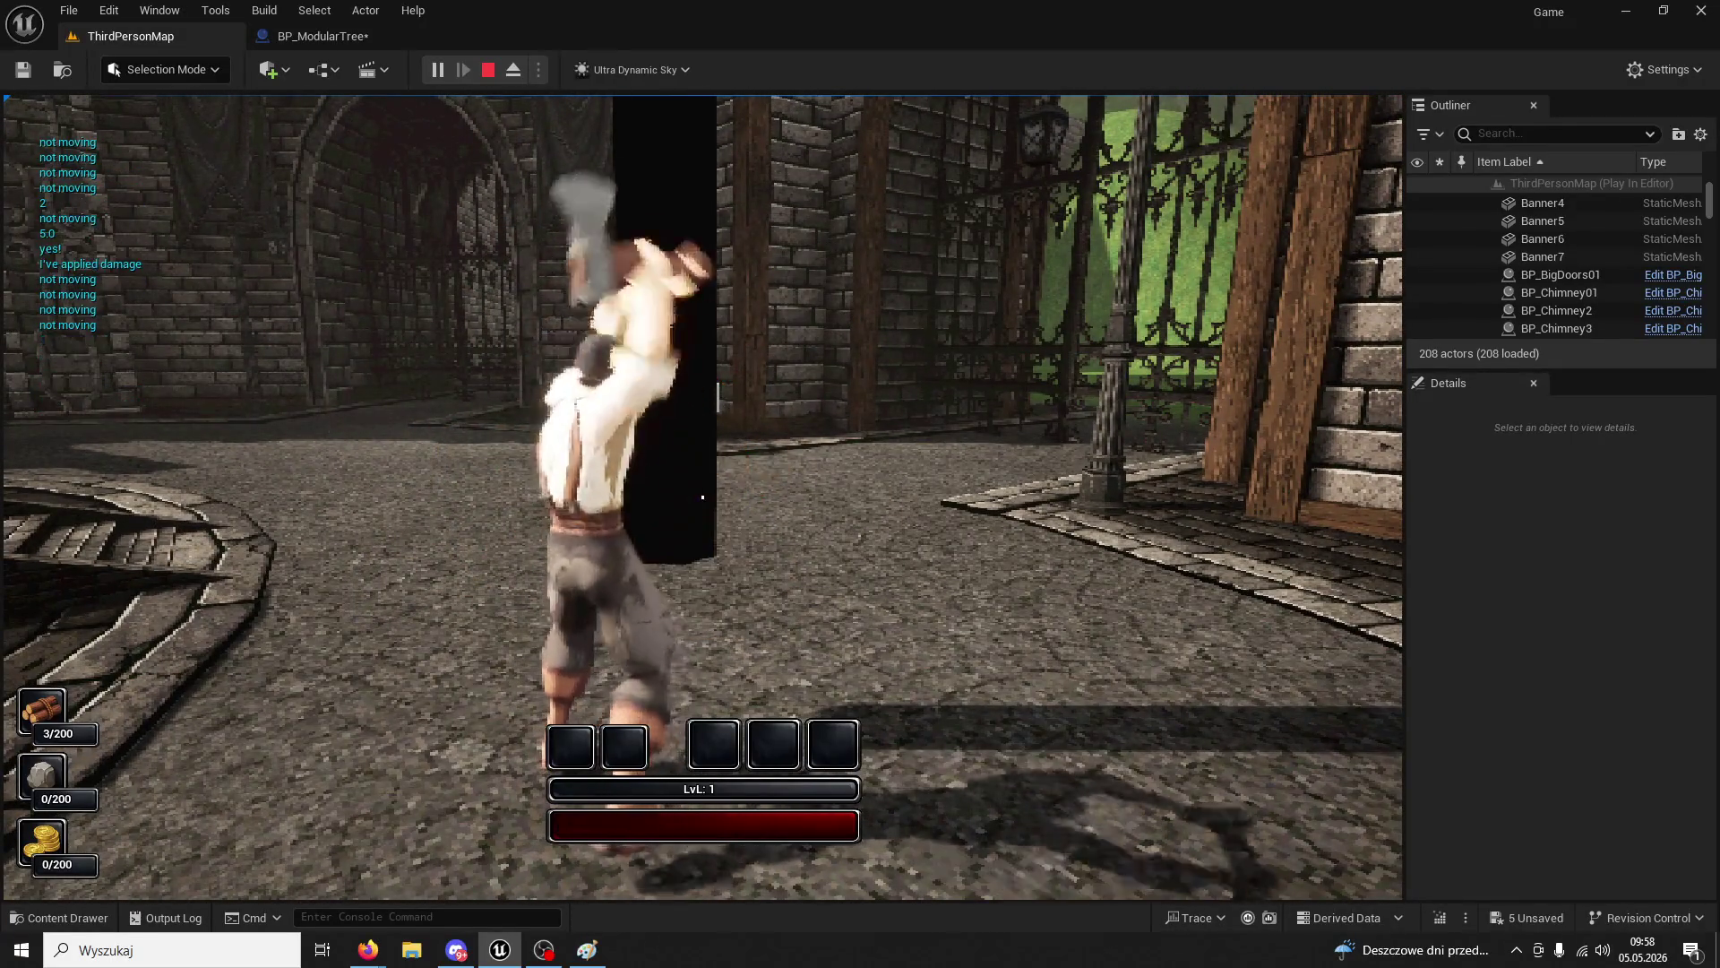
pyautogui.press('w')
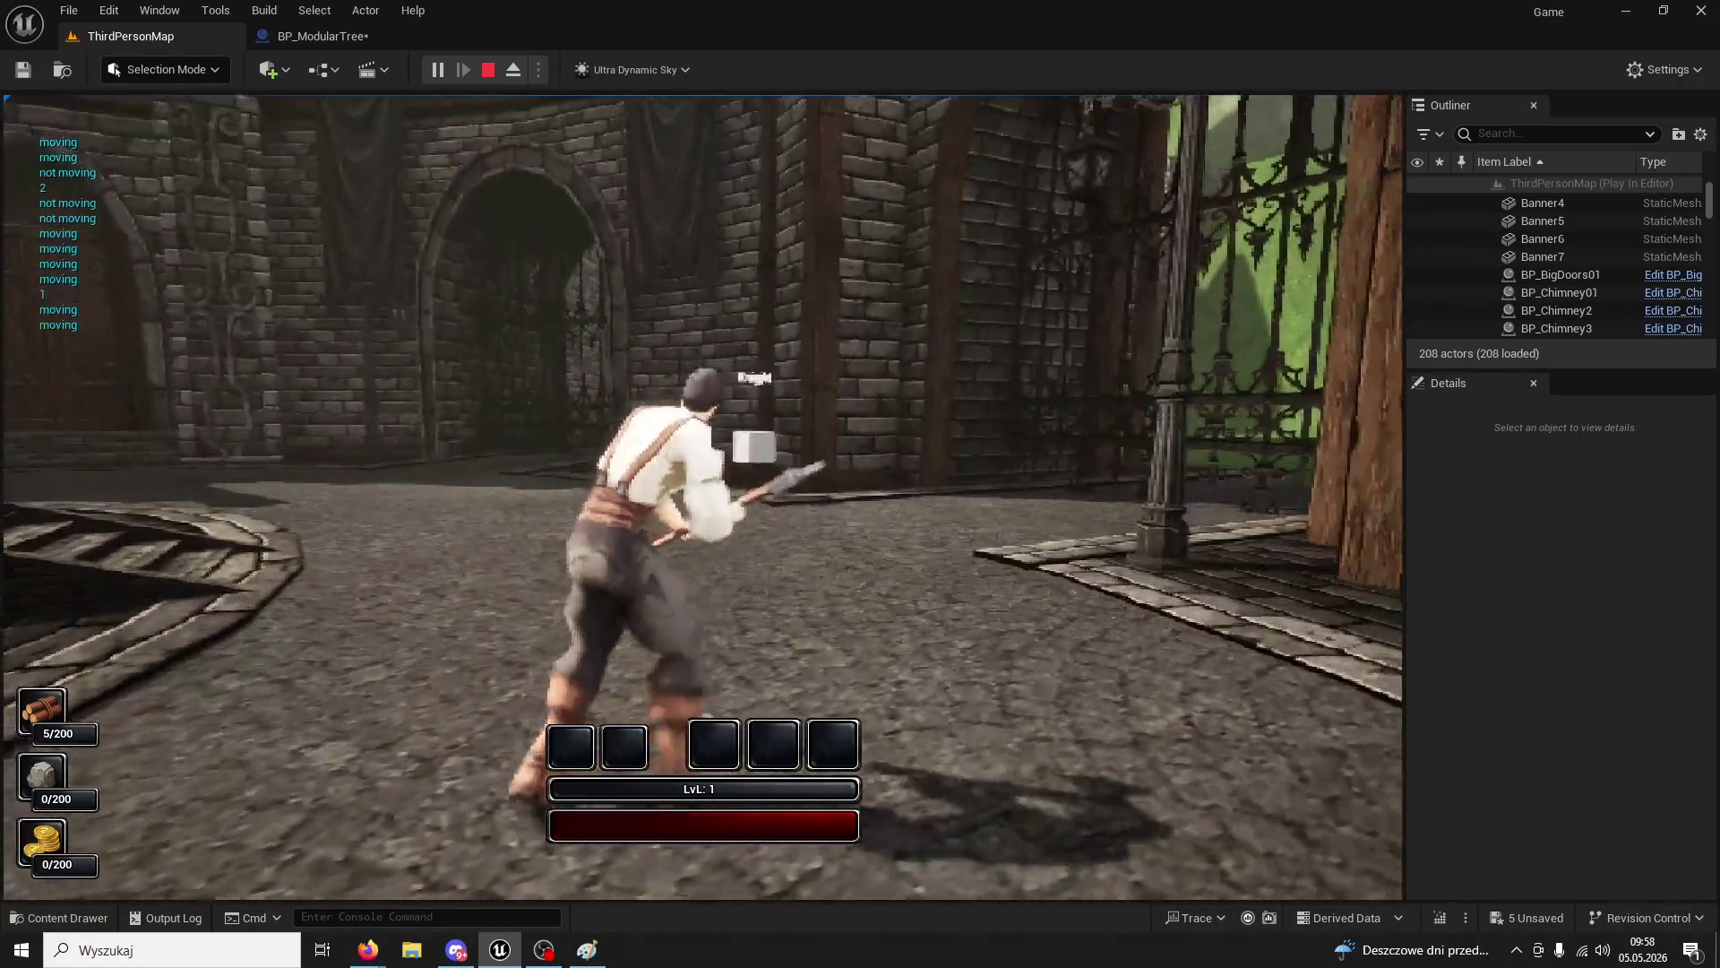
pyautogui.click(702, 497)
pyautogui.press('w')
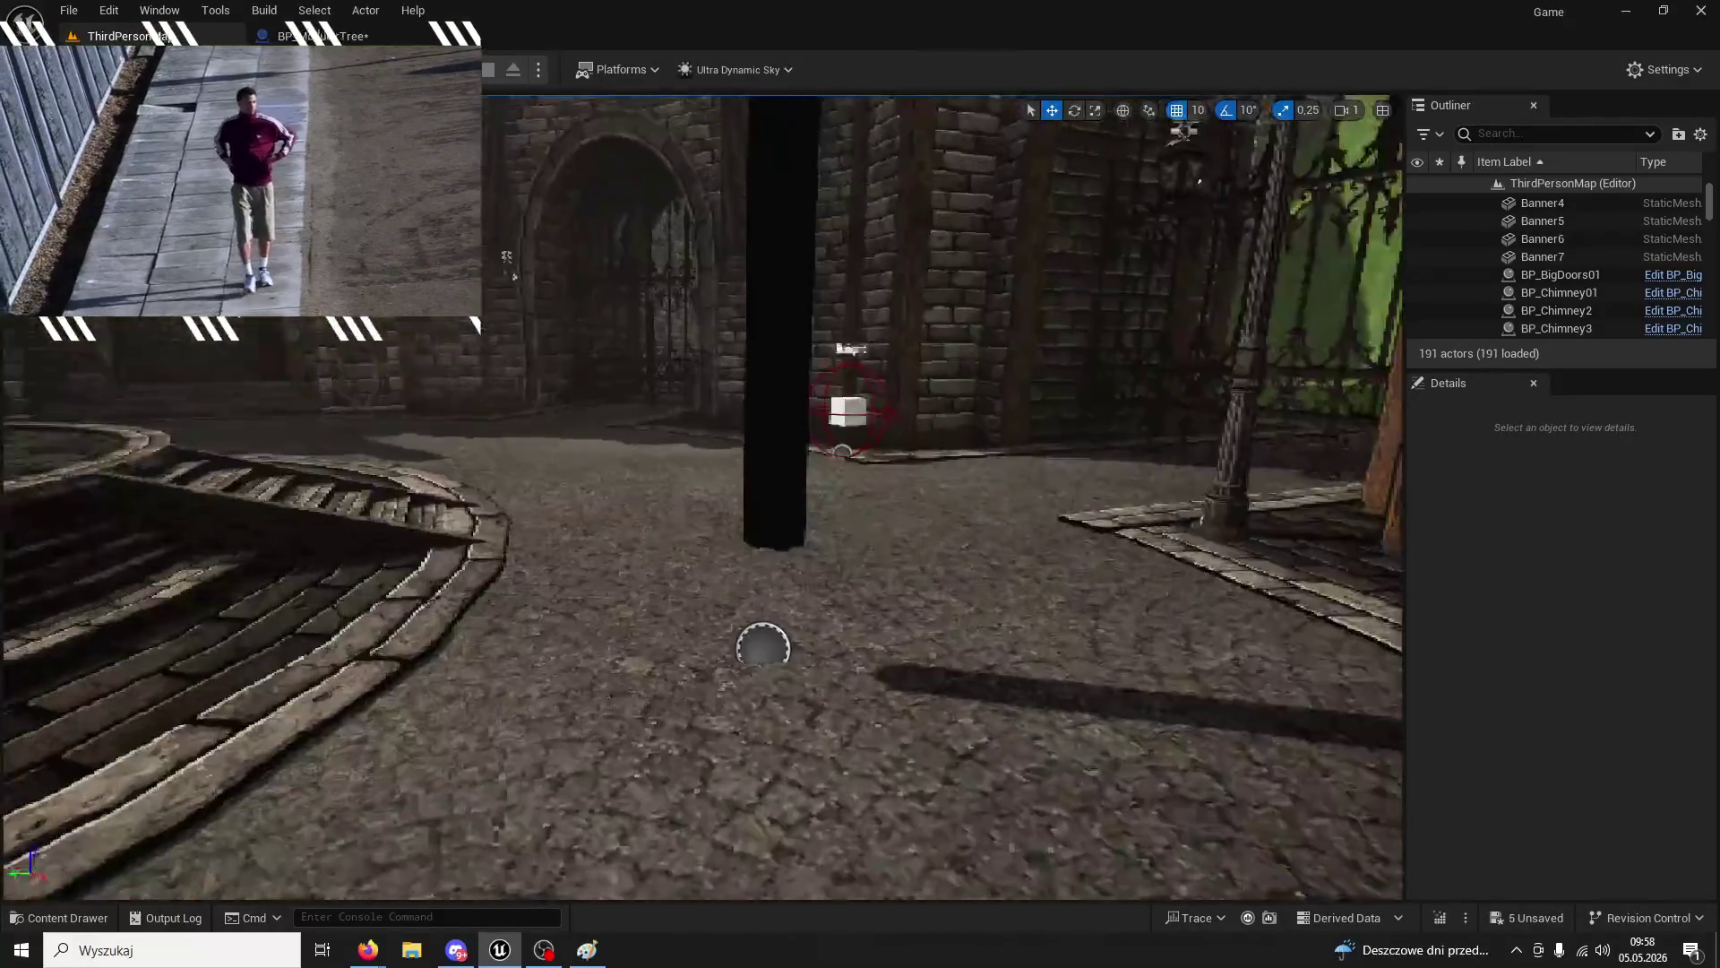
# - Open BP_Lamp from BP_Lamp4, inspect its day/night Branch, then return to BP_ModularTree's OnDeath logic
pyautogui.click(1269, 426)
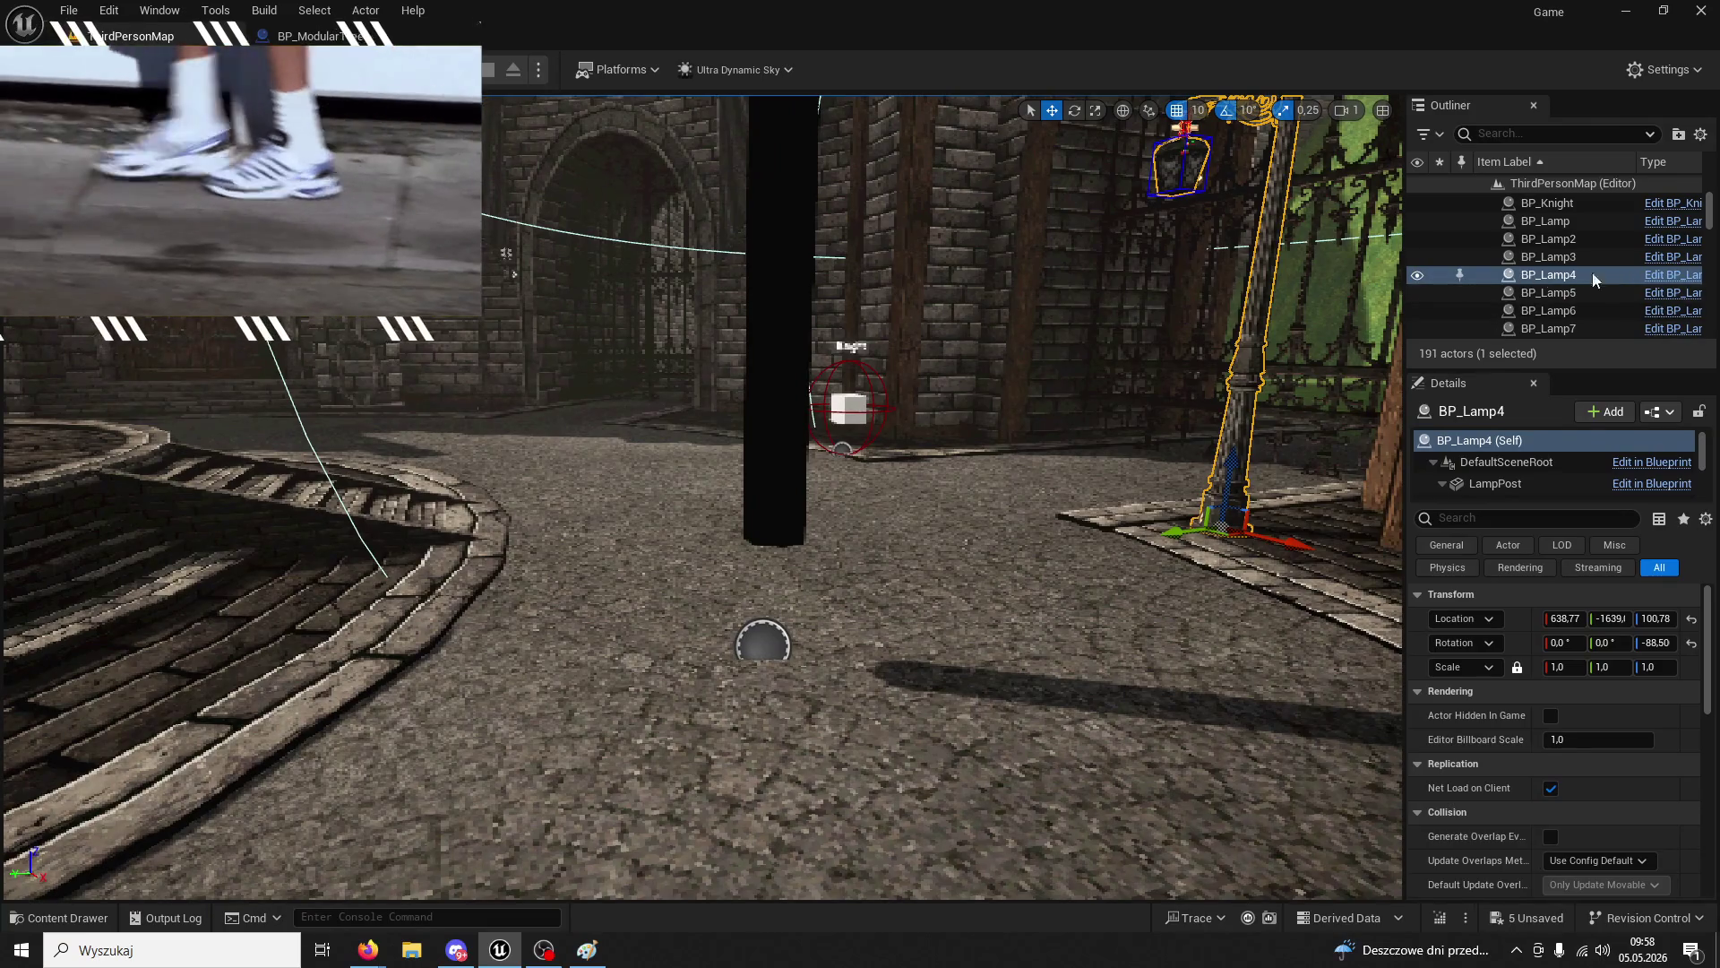
pyautogui.click(1672, 274)
pyautogui.scroll(-4, 605, 336)
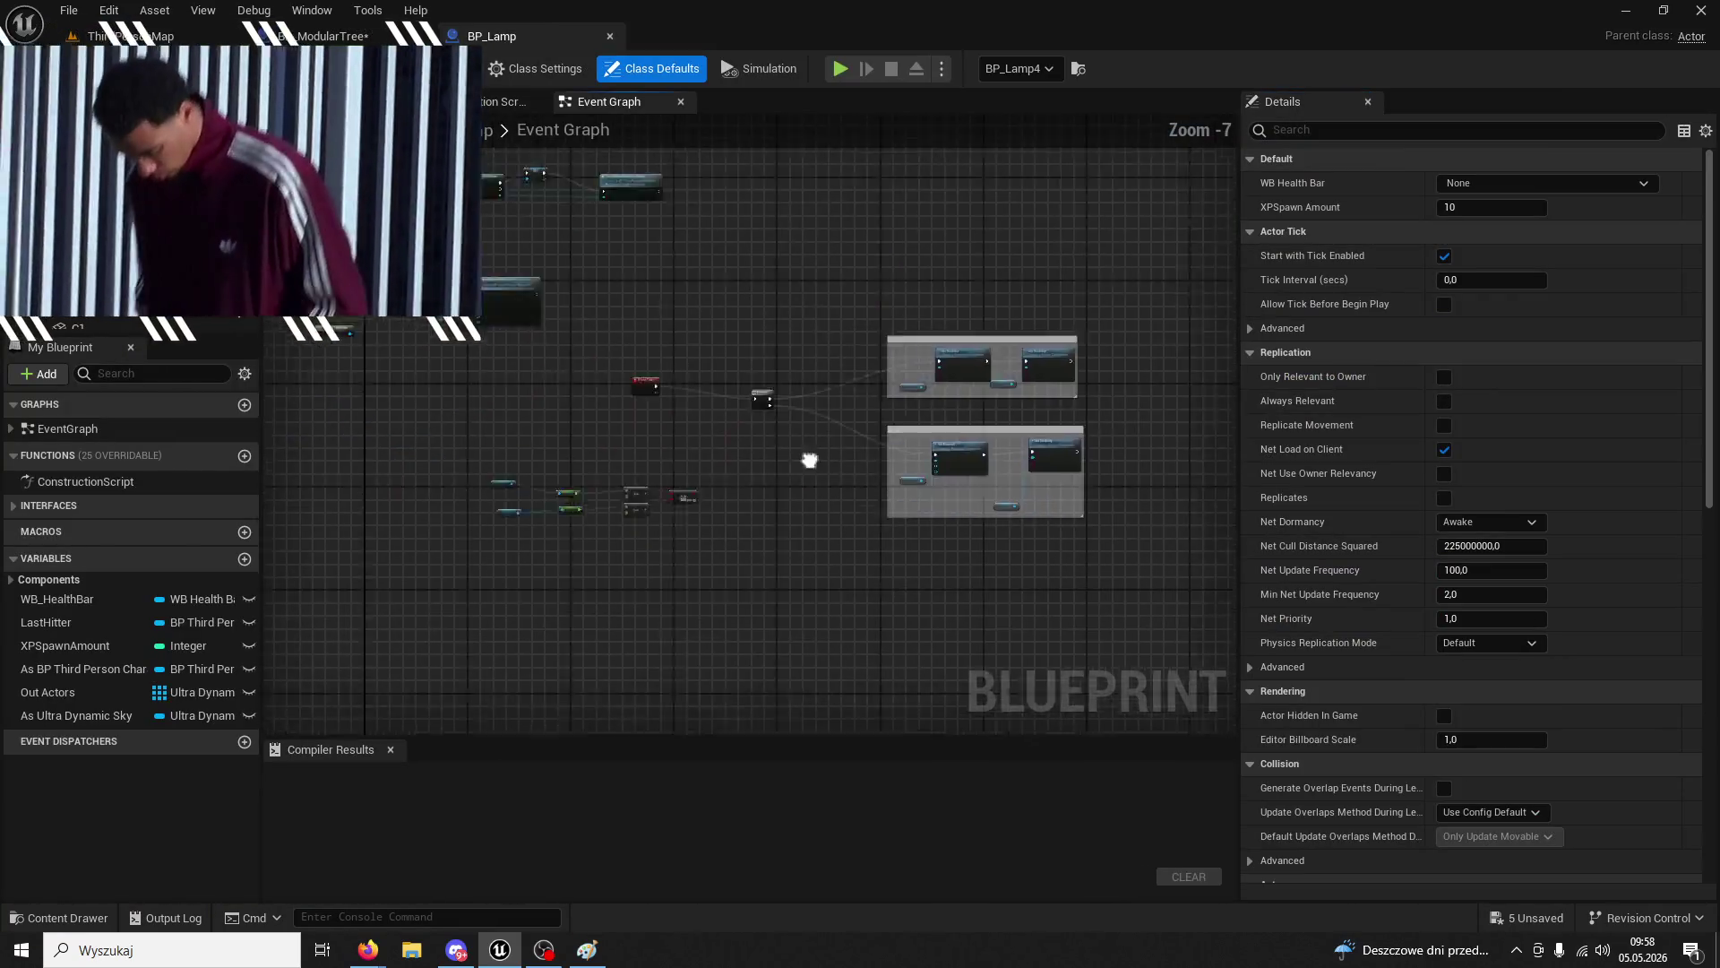
pyautogui.scroll(3, 940, 517)
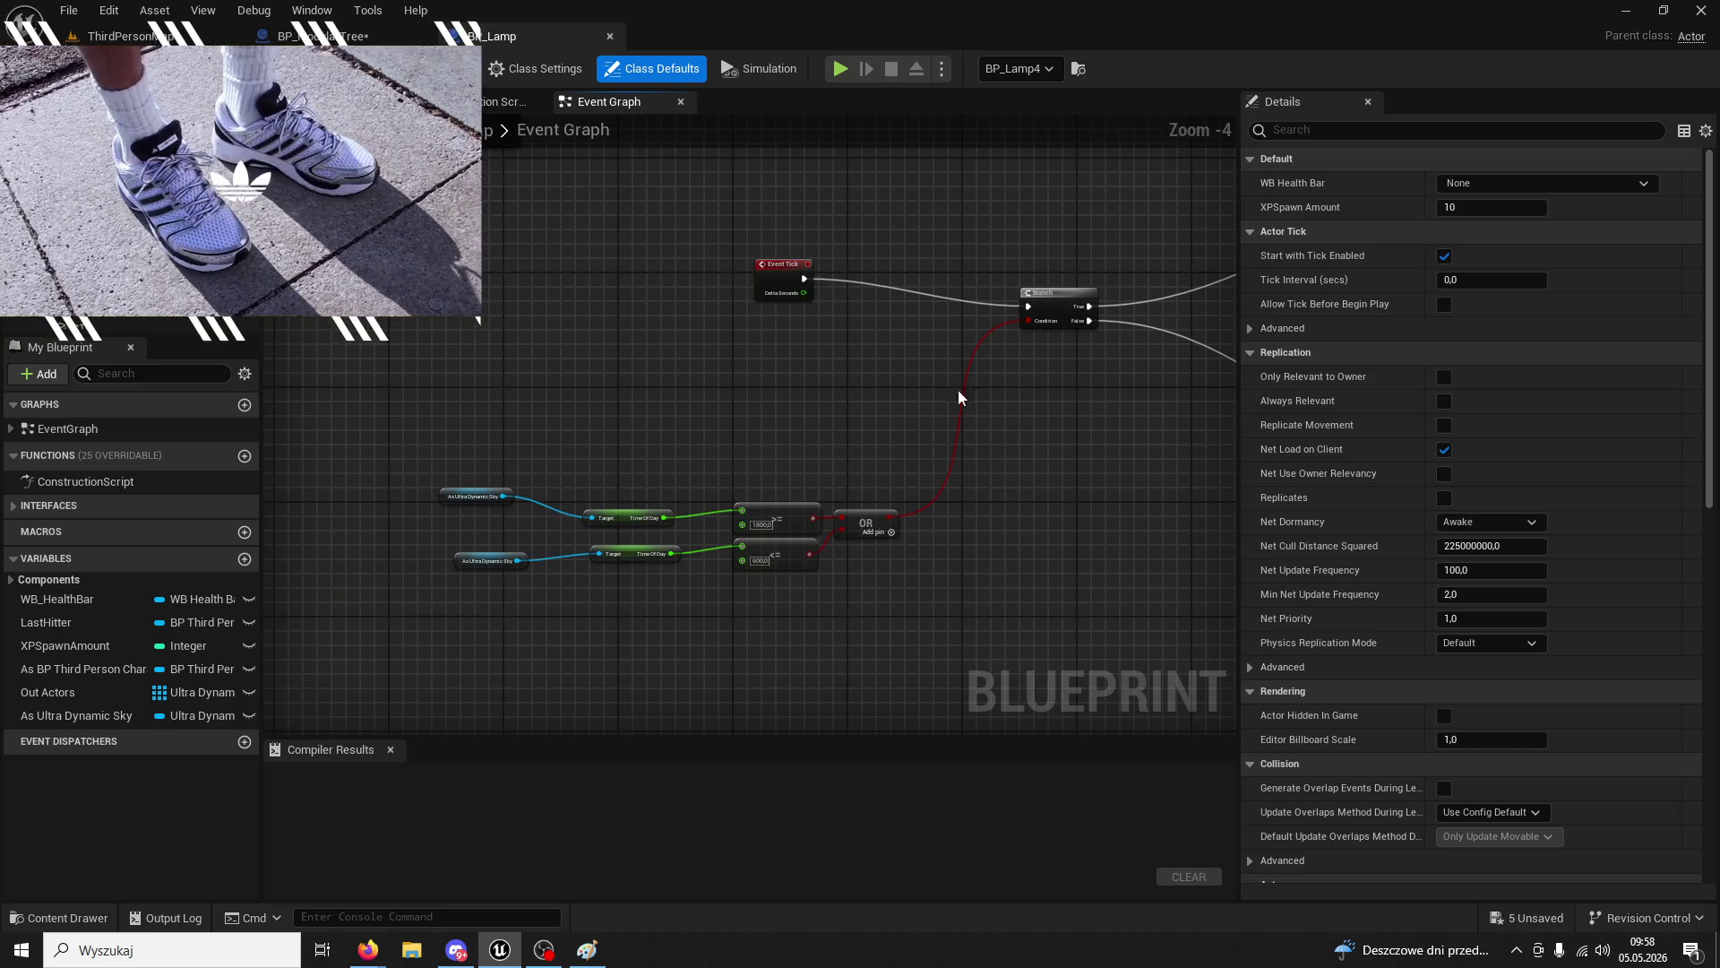
pyautogui.moveTo(1030, 295); pyautogui.dragTo(613, 375)
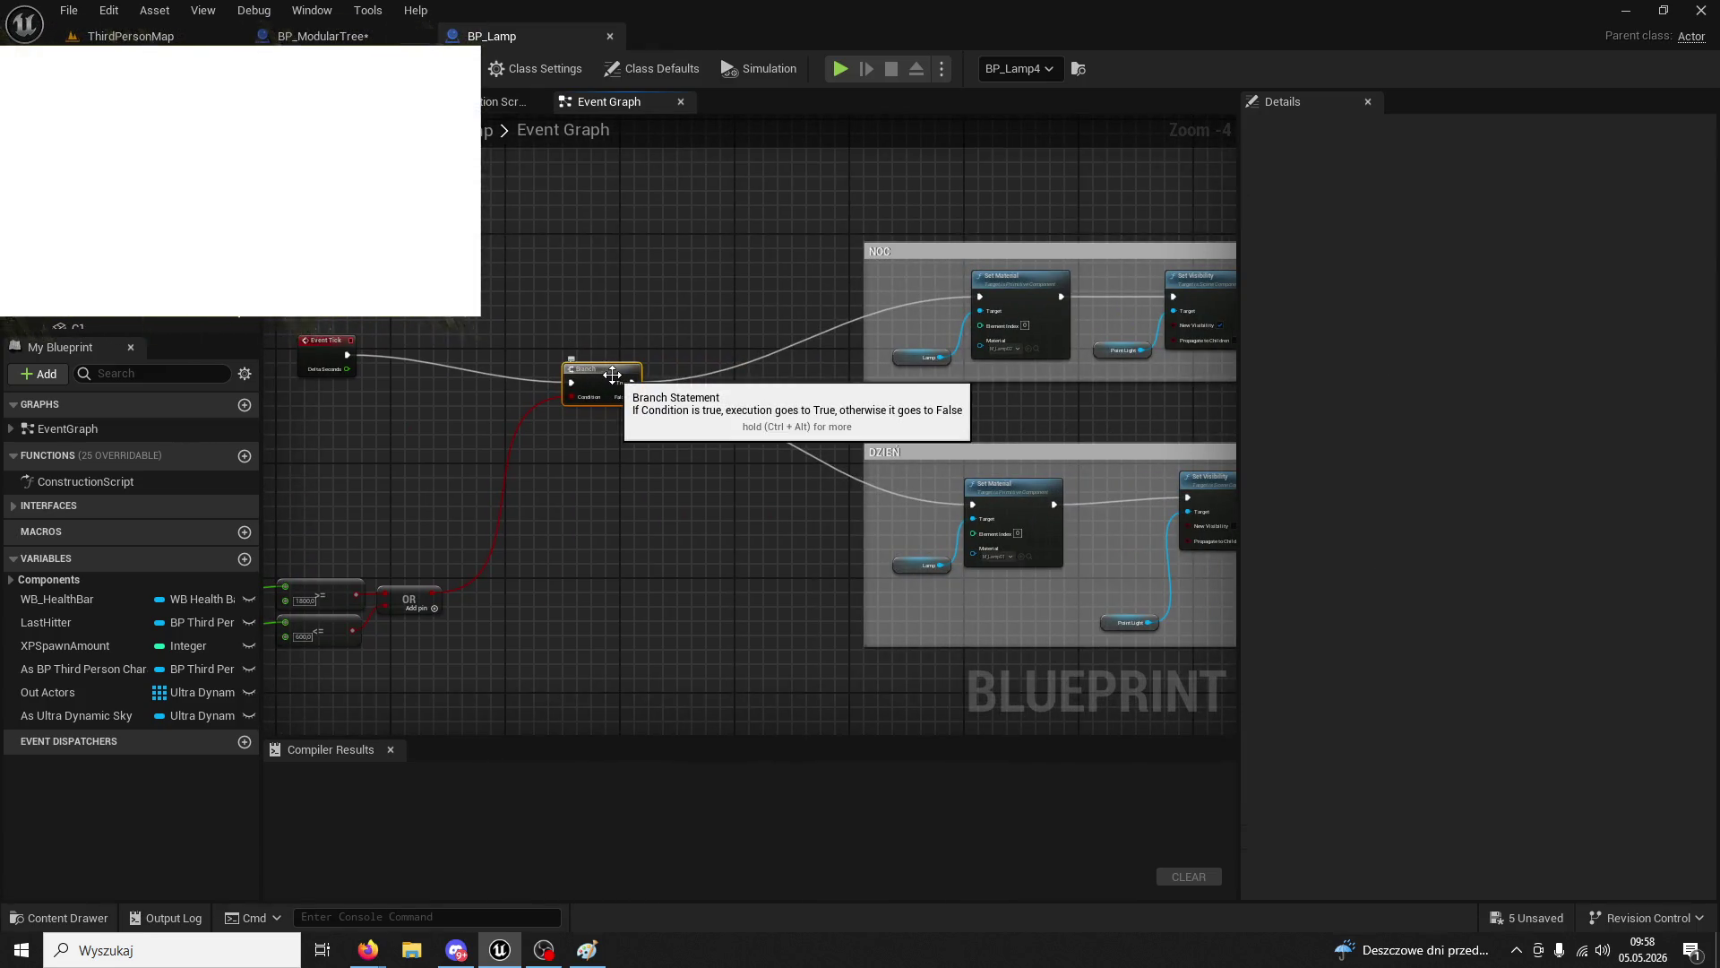
pyautogui.click(365, 38)
pyautogui.moveTo(461, 259)
pyautogui.mouseDown()
pyautogui.moveTo(914, 353)
pyautogui.moveTo(1120, 541)
pyautogui.moveTo(860, 425)
pyautogui.moveTo(717, 396)
pyautogui.moveTo(752, 228)
pyautogui.moveTo(701, 492)
pyautogui.moveTo(829, 461)
pyautogui.mouseUp()
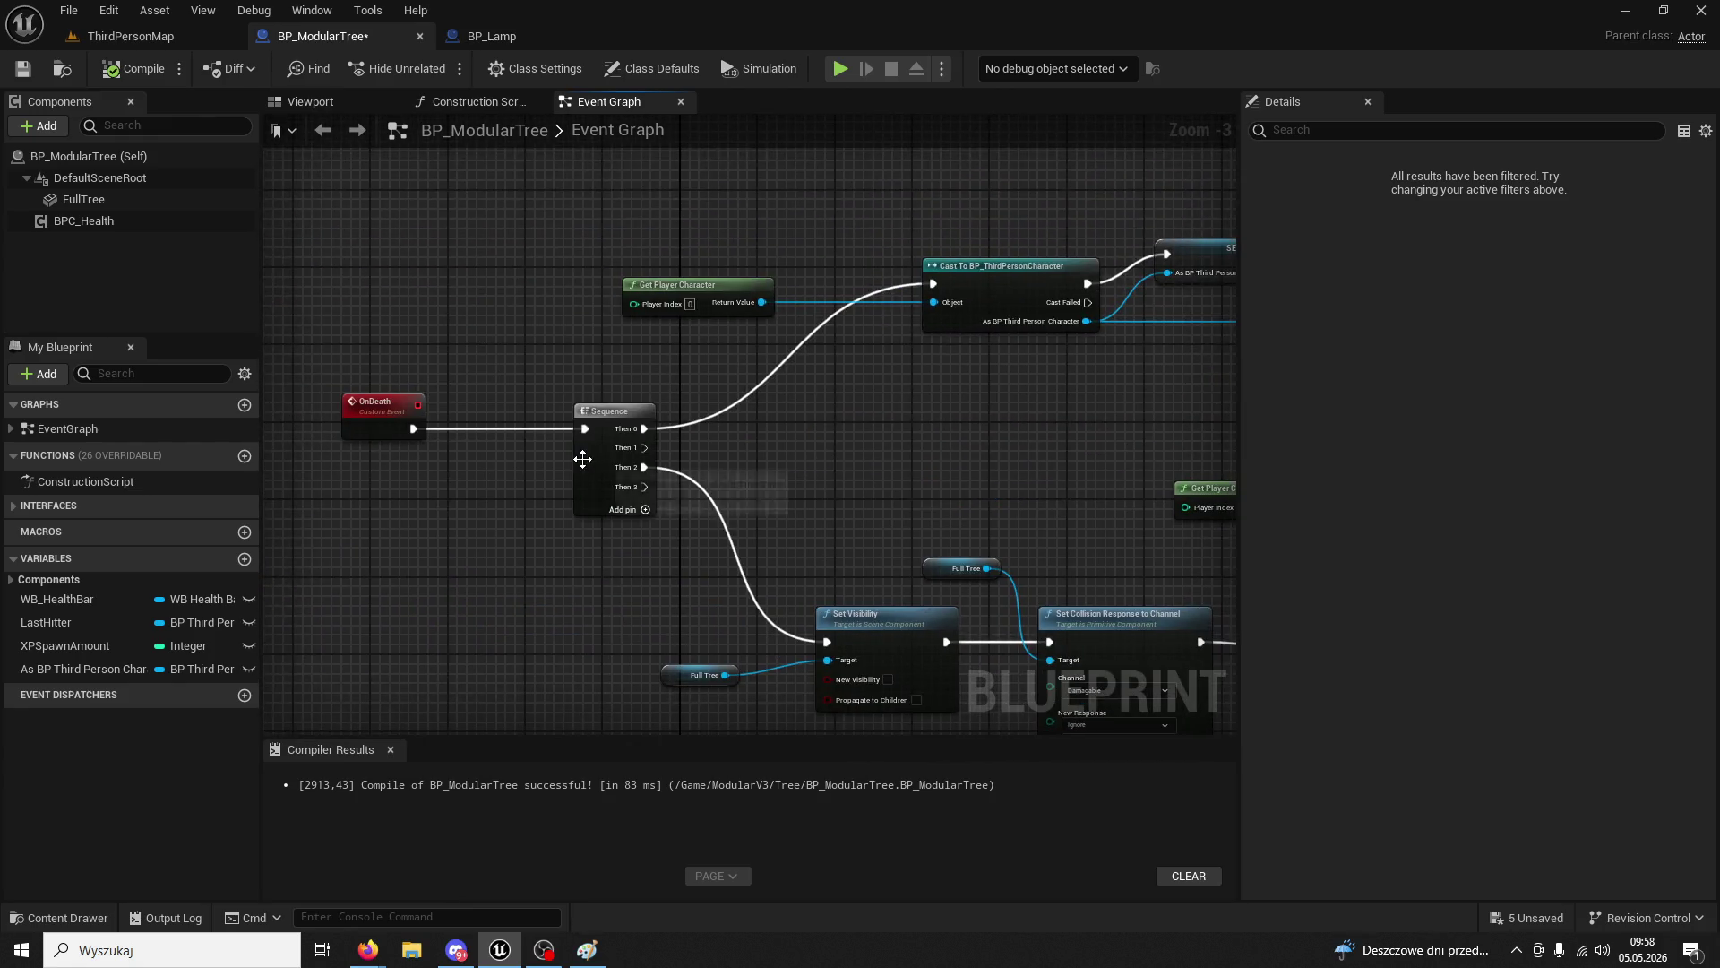
# - Shift the OnDeath event node left to make room in the event graph
pyautogui.moveTo(583, 459); pyautogui.dragTo(734, 421)
pyautogui.moveTo(643, 385); pyautogui.dragTo(471, 388)
pyautogui.click(557, 480)
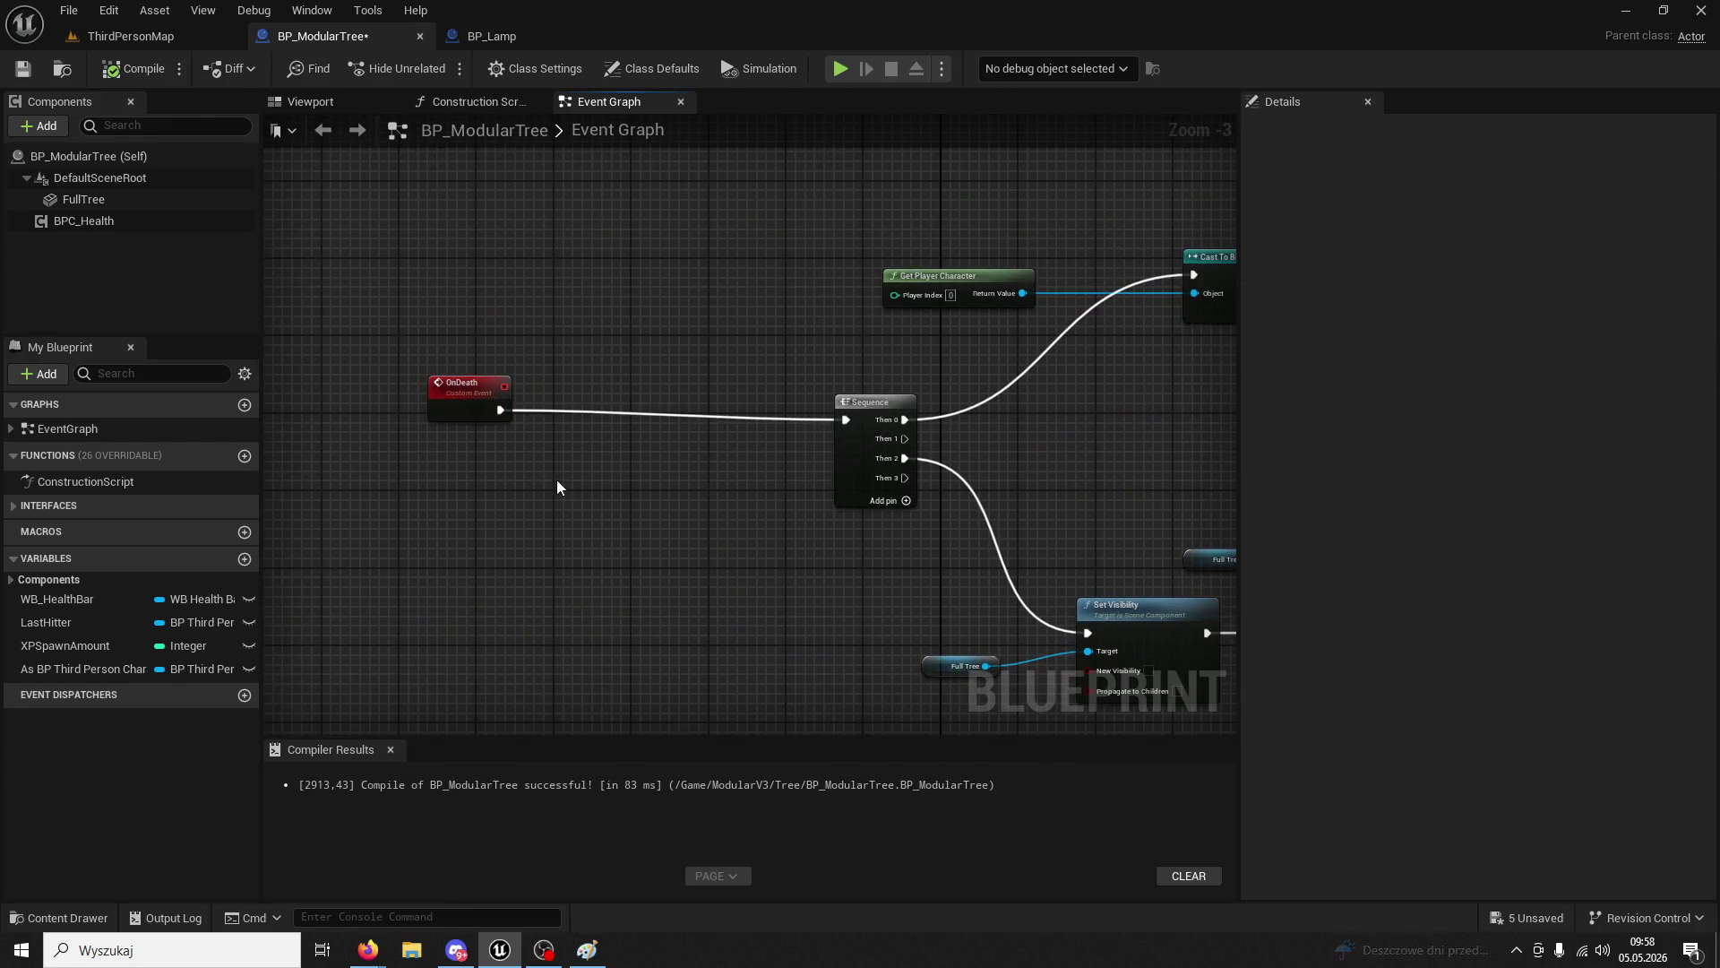
pyautogui.click(473, 407)
pyautogui.click(539, 448)
pyautogui.scroll(3, 556, 452)
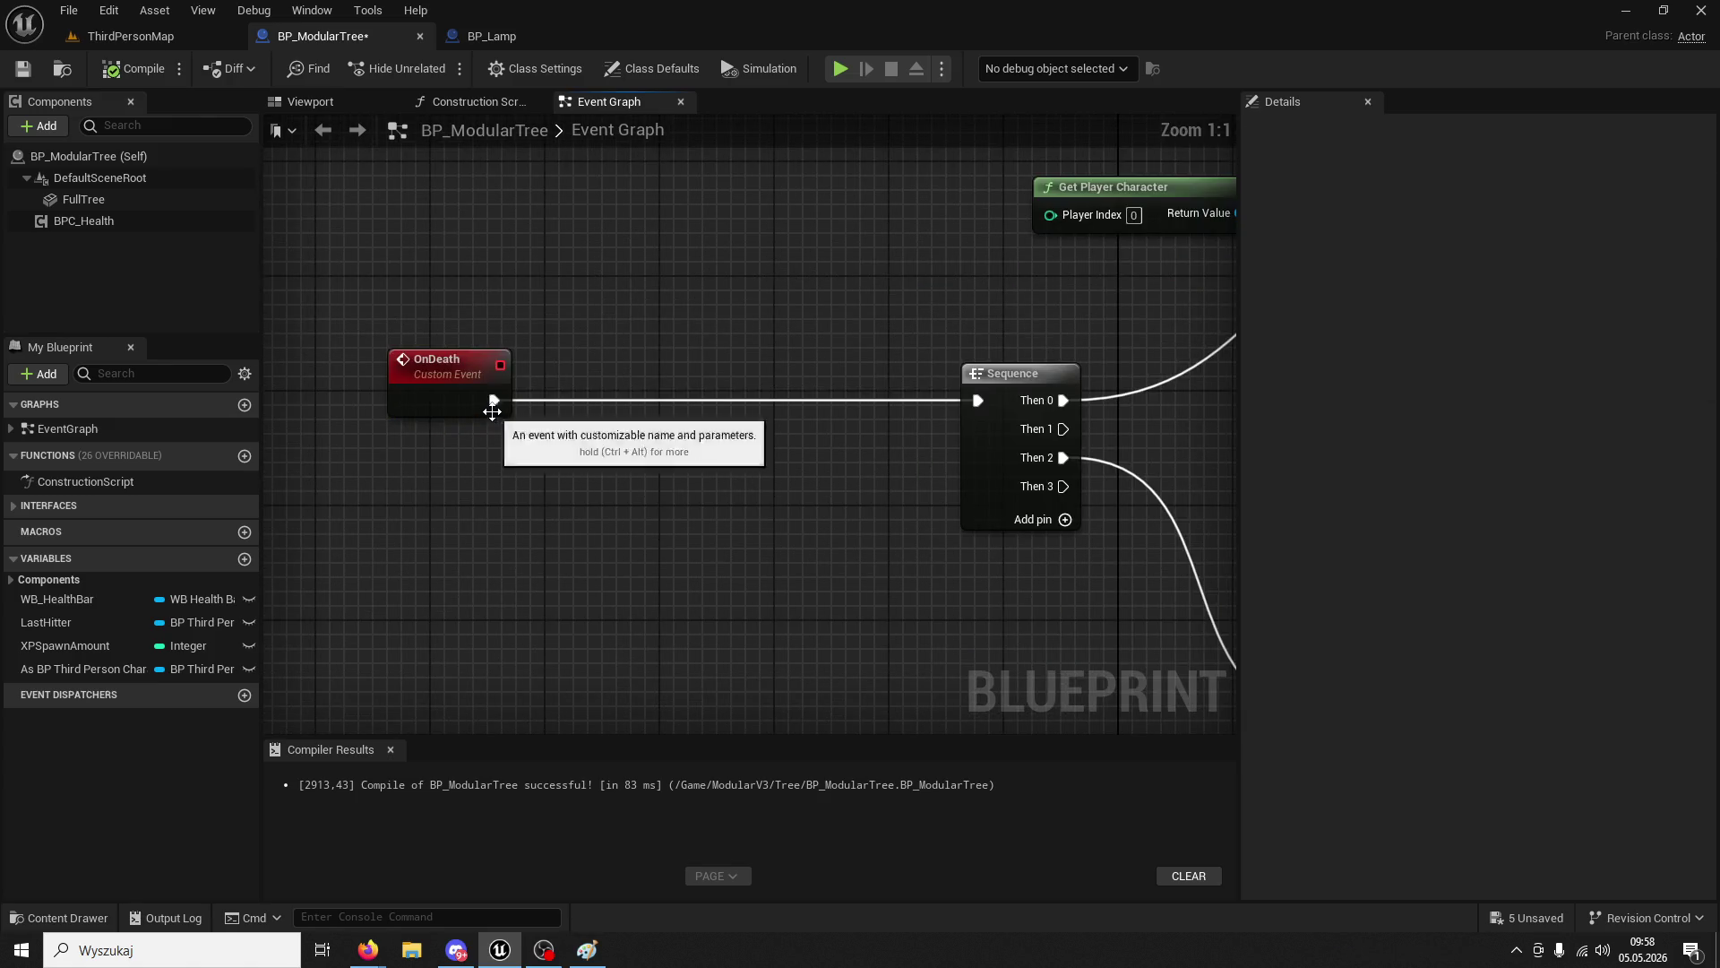
pyautogui.moveTo(492, 412); pyautogui.dragTo(647, 352)
pyautogui.press('Escape')
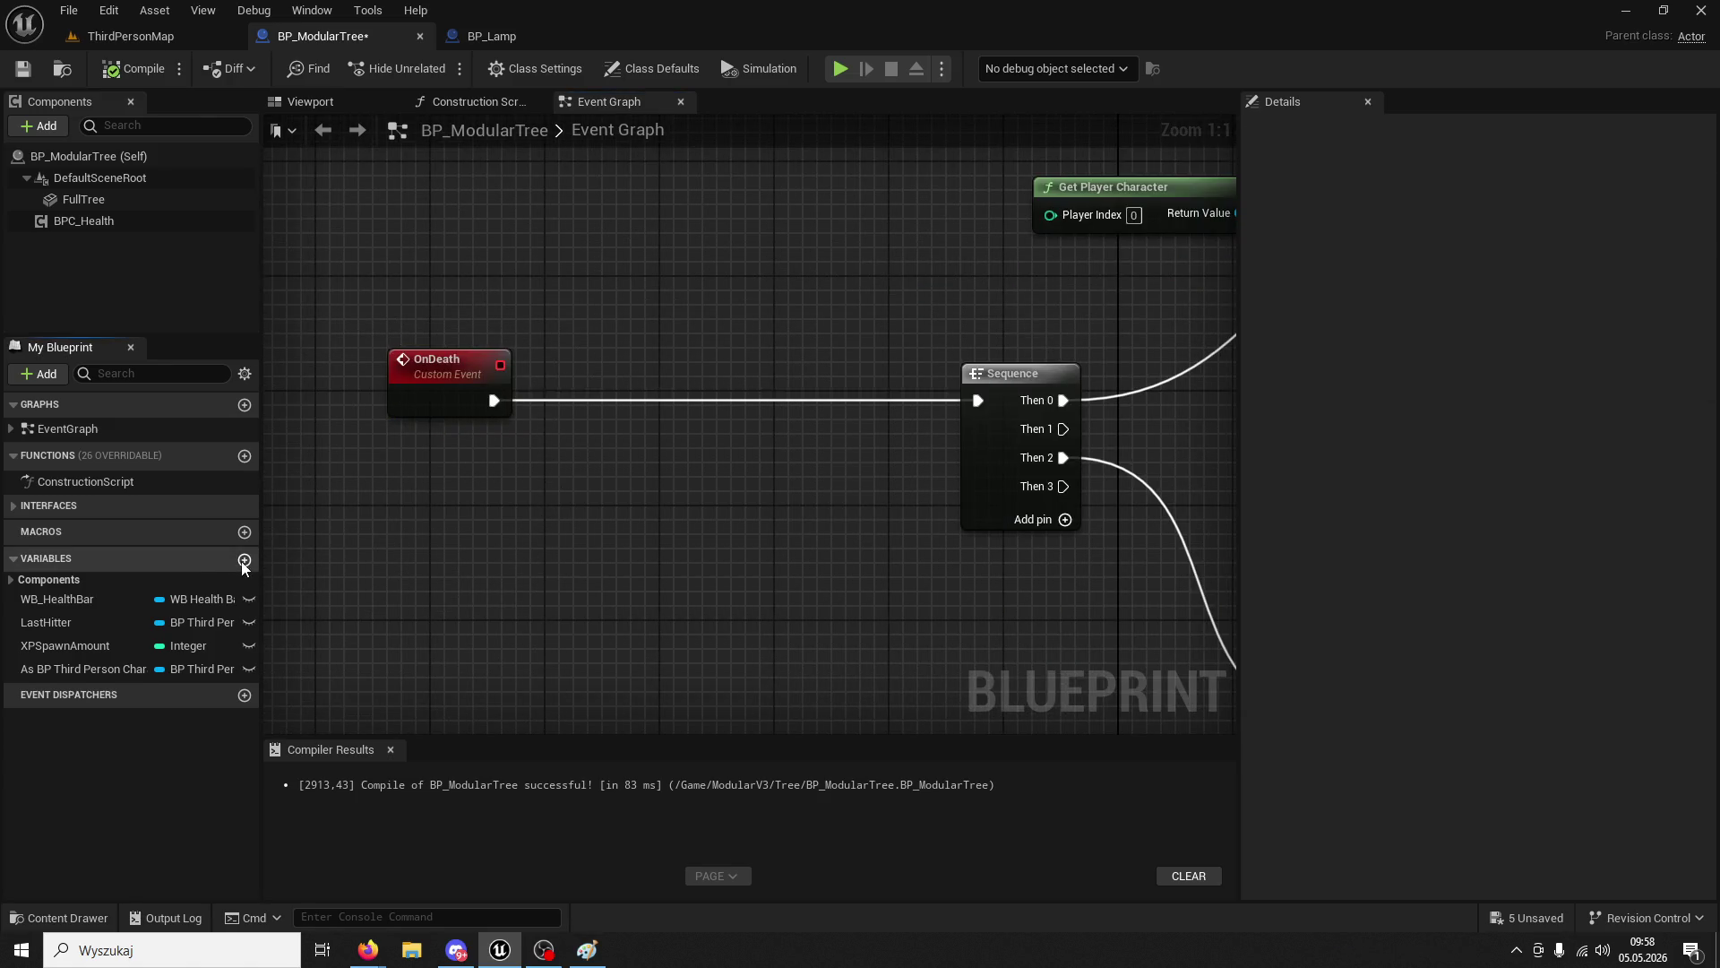
# - Create Boolean IsTreeDead, set it false between Event BeginPlay and Sequence, and compile
pyautogui.click(244, 560)
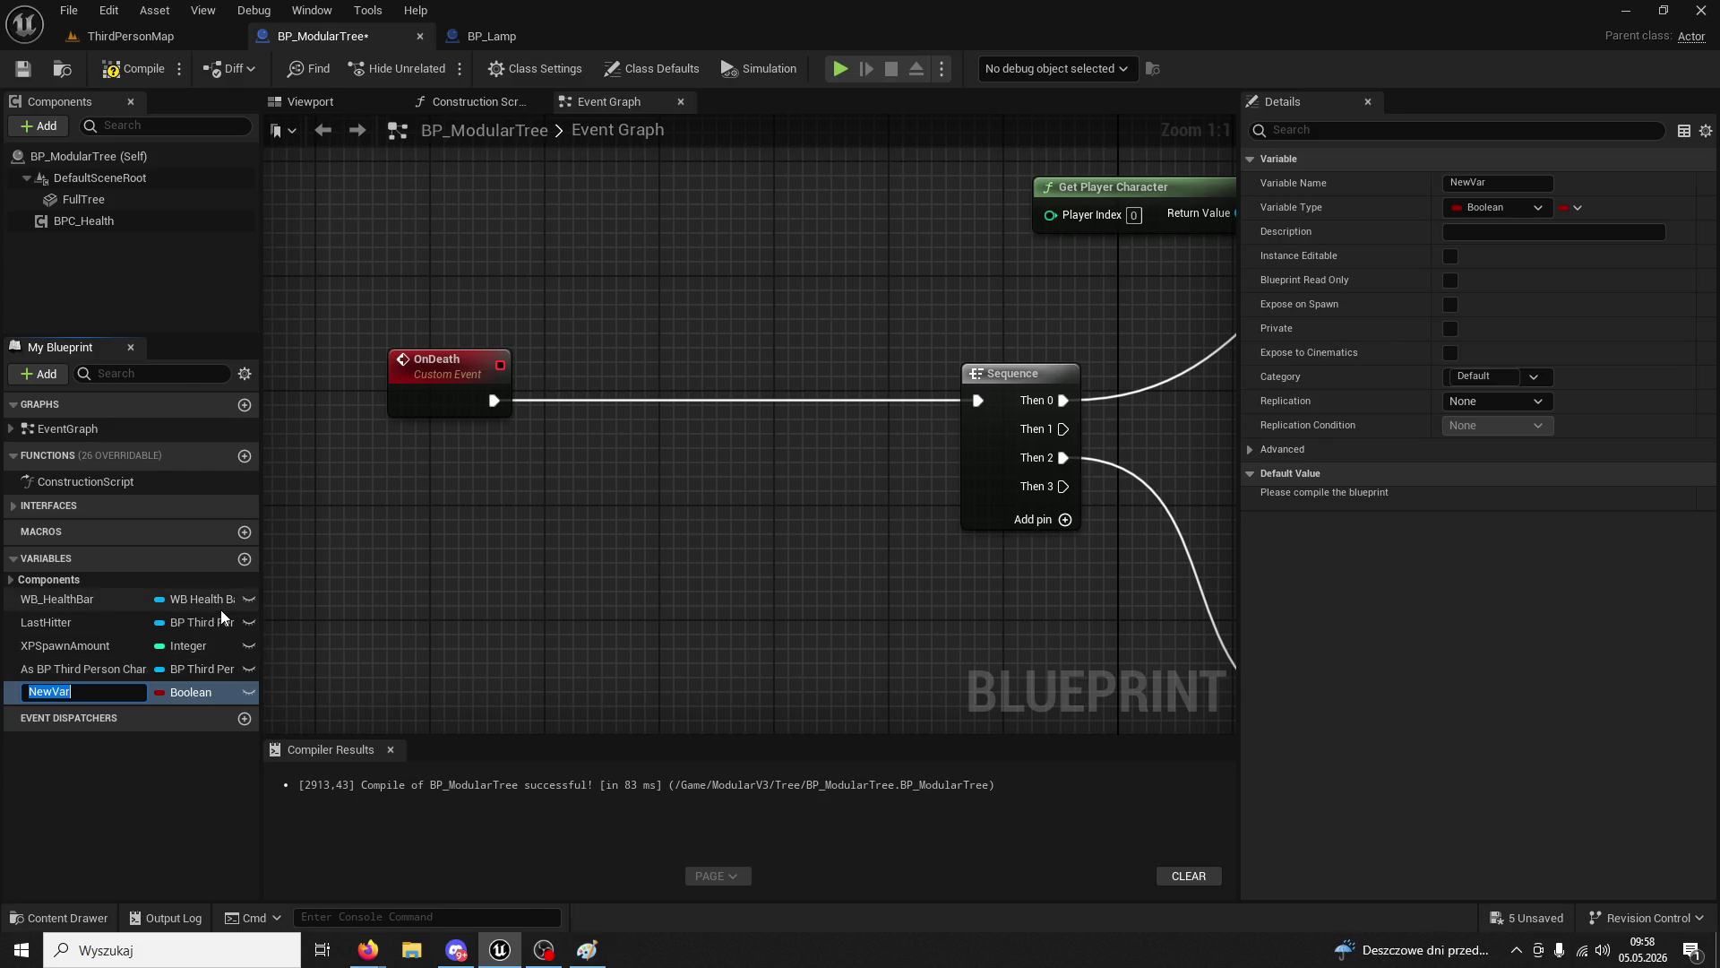
pyautogui.write('IsTreeDead')
pyautogui.press('Return')
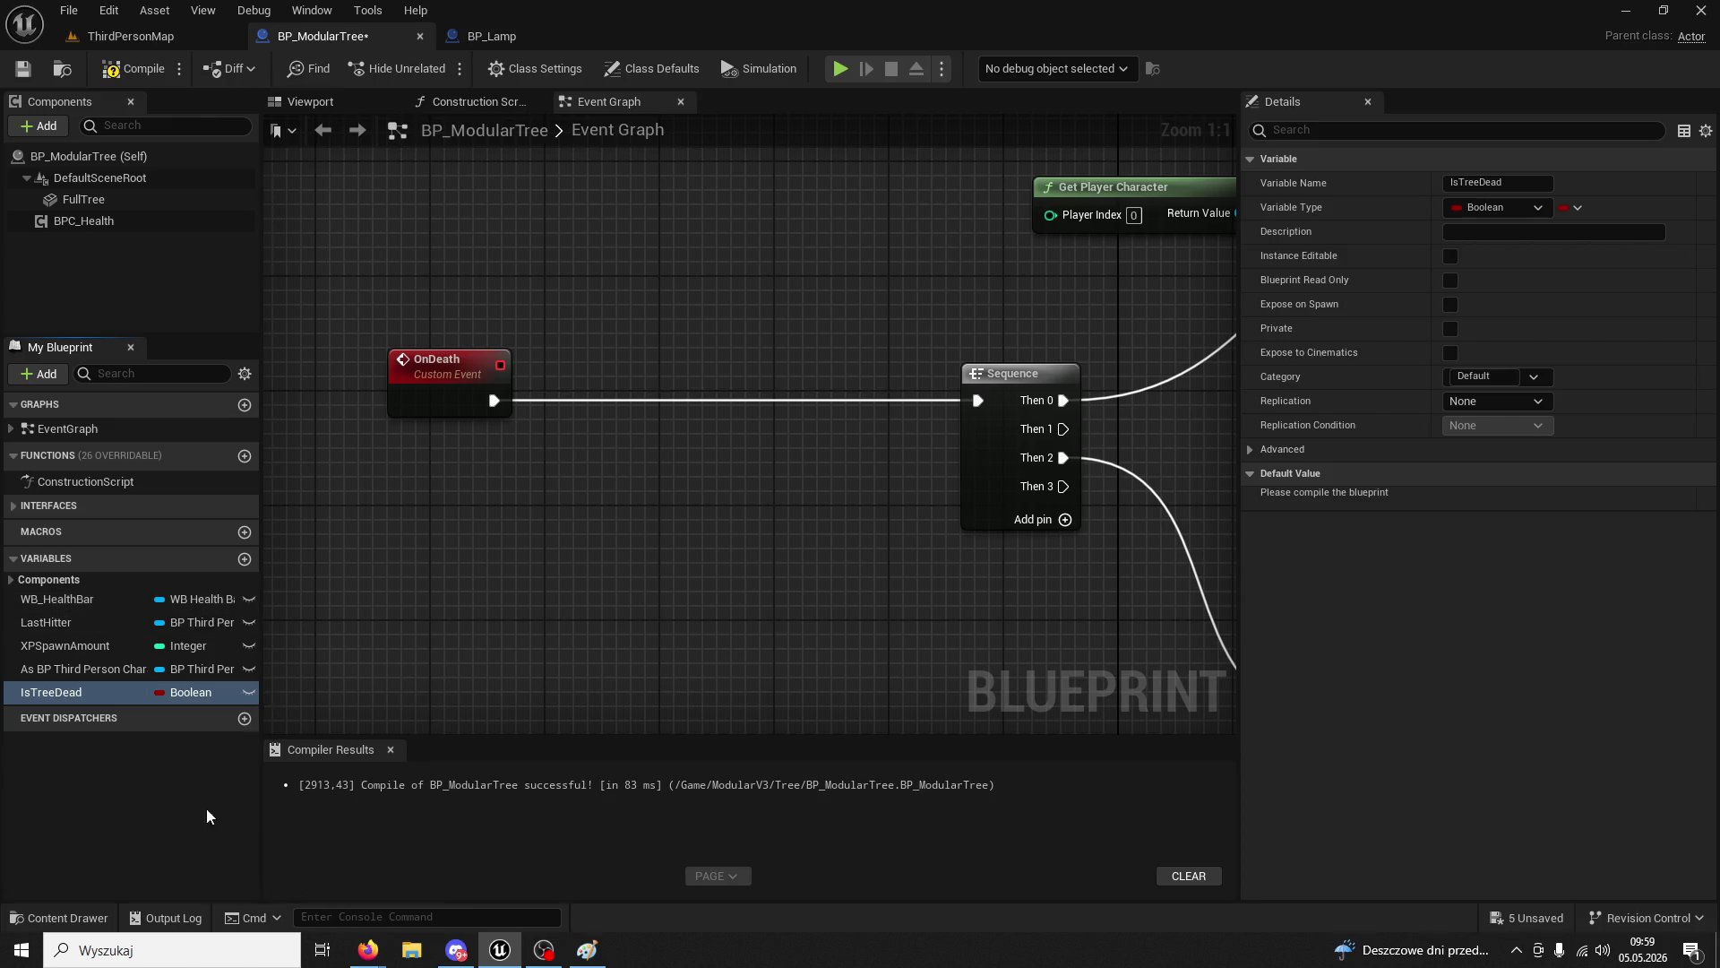
pyautogui.moveTo(61, 692)
pyautogui.mouseDown()
pyautogui.moveTo(648, 416)
pyautogui.moveTo(584, 687)
pyautogui.moveTo(911, 367)
pyautogui.moveTo(922, 286)
pyautogui.mouseUp()
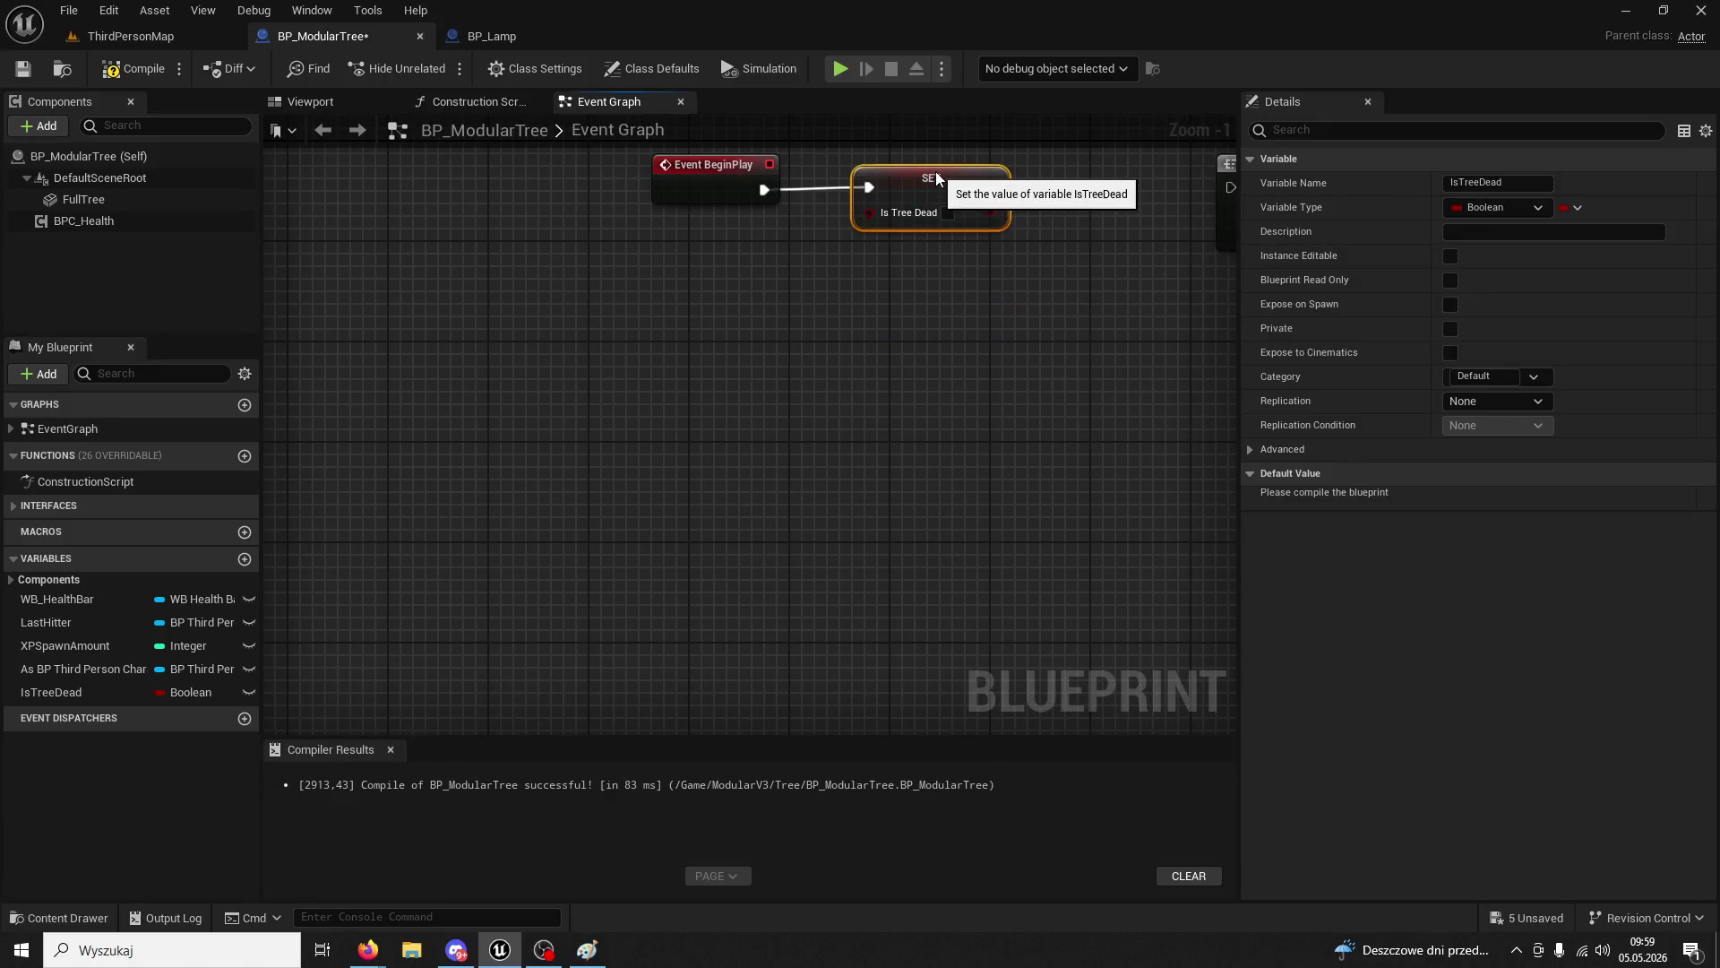
pyautogui.moveTo(935, 170)
pyautogui.mouseDown()
pyautogui.moveTo(1019, 338)
pyautogui.moveTo(987, 380)
pyautogui.mouseUp()
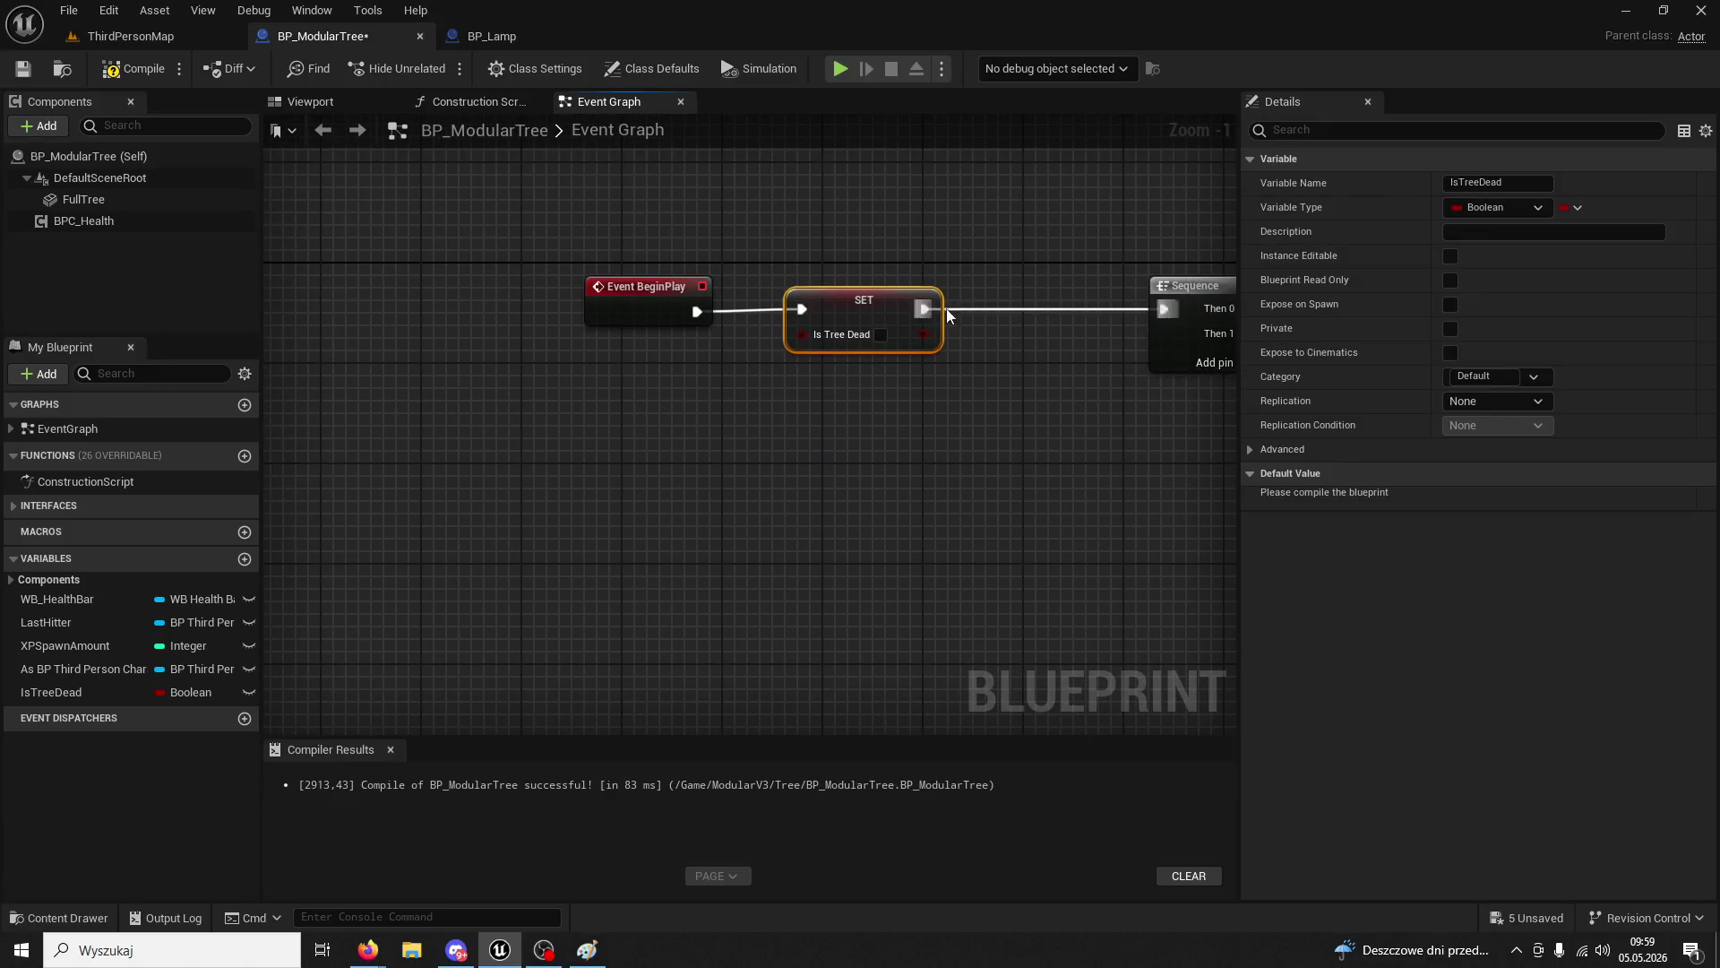
pyautogui.moveTo(898, 299); pyautogui.dragTo(911, 299)
pyautogui.click(166, 68)
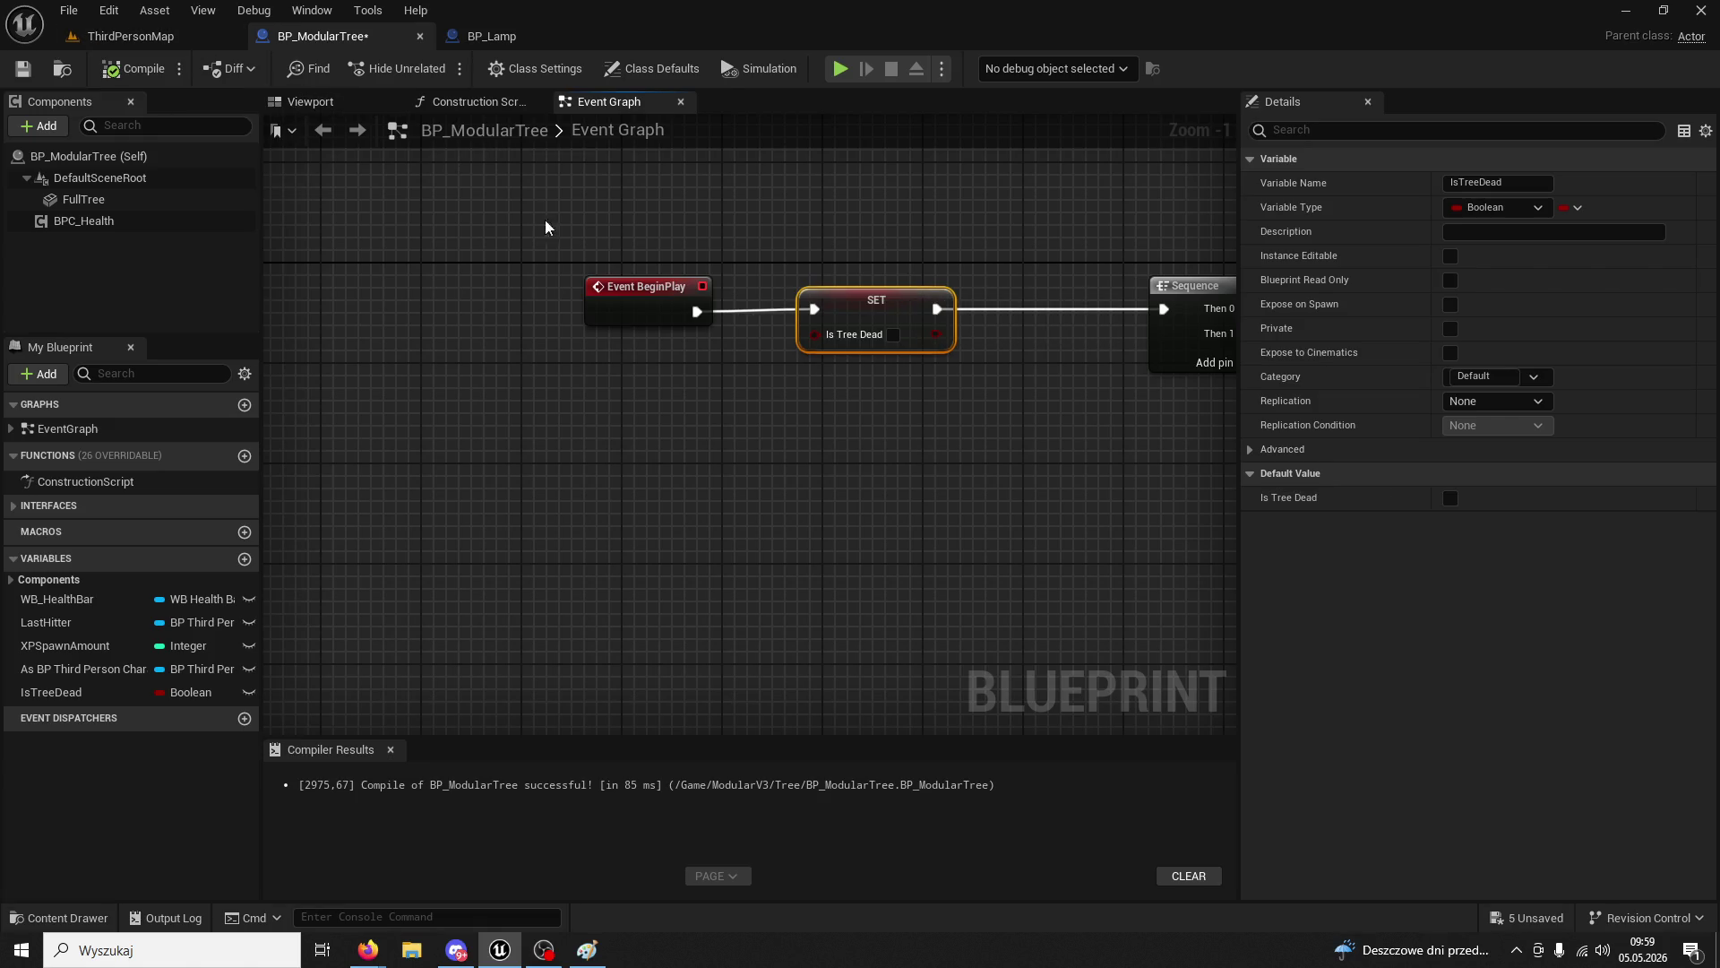
# - Insert a SET IsTreeDead node after OnDeath, discarding an accidental getter
pyautogui.click(745, 372)
pyautogui.scroll(-2, 746, 373)
pyautogui.moveTo(767, 374); pyautogui.dragTo(579, 453)
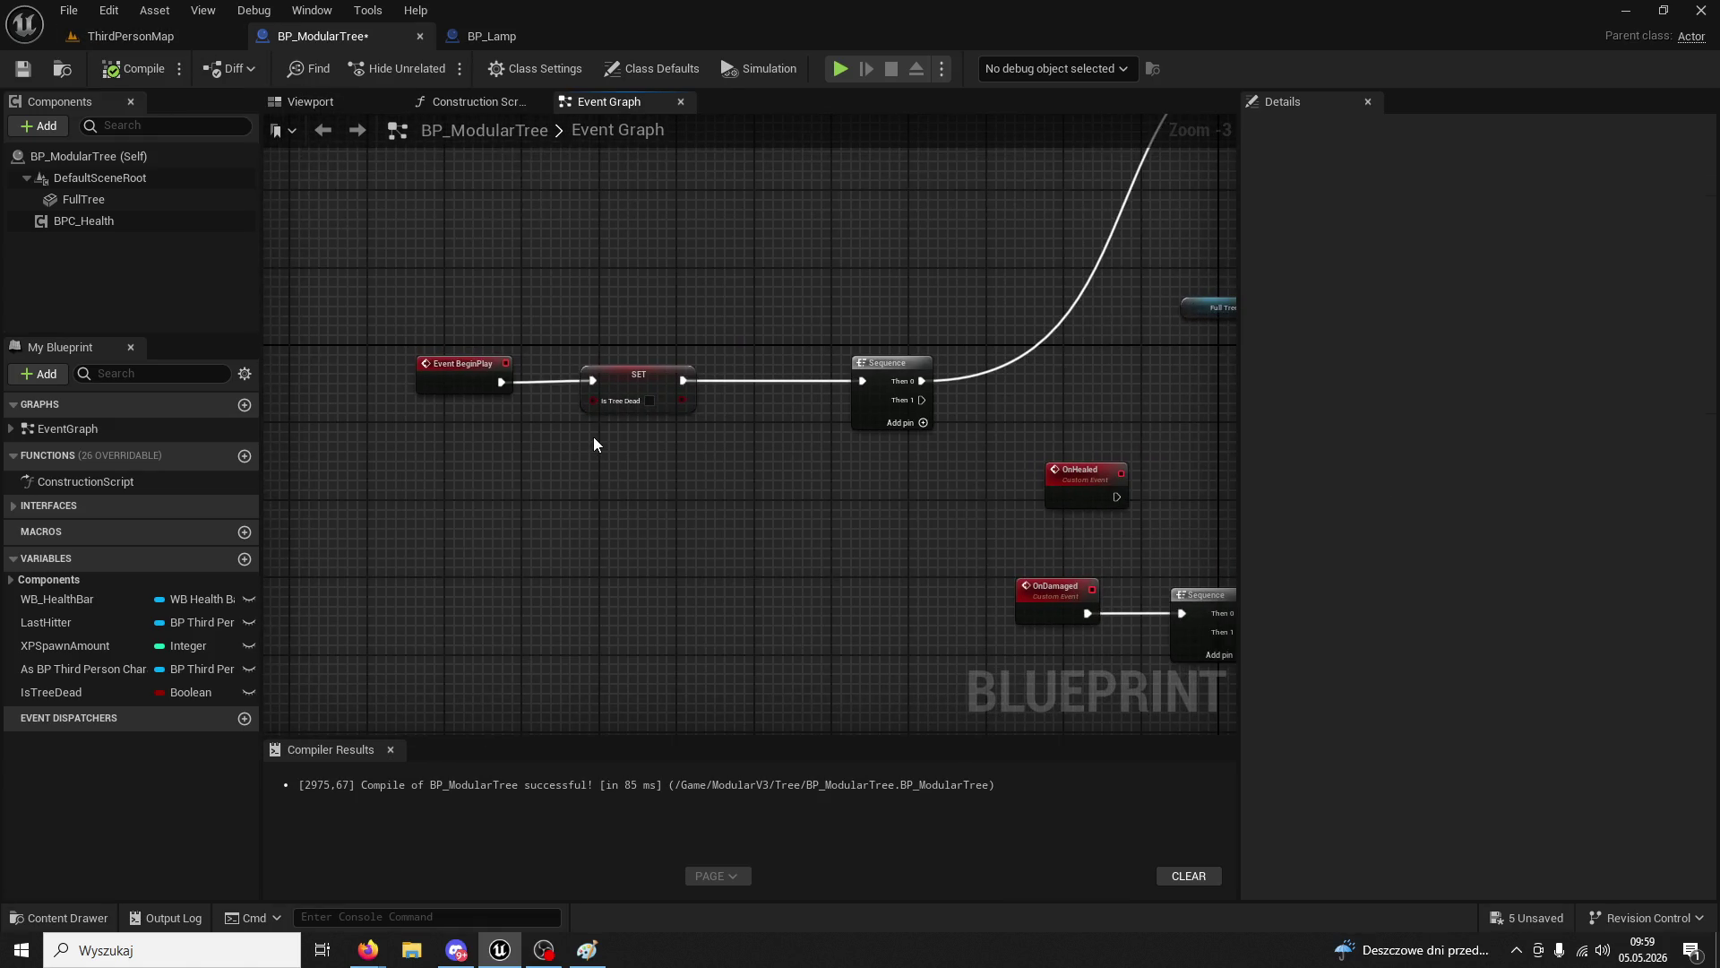
pyautogui.moveTo(852, 489)
pyautogui.mouseDown()
pyautogui.moveTo(753, 469)
pyautogui.moveTo(862, 423)
pyautogui.moveTo(745, 420)
pyautogui.mouseUp()
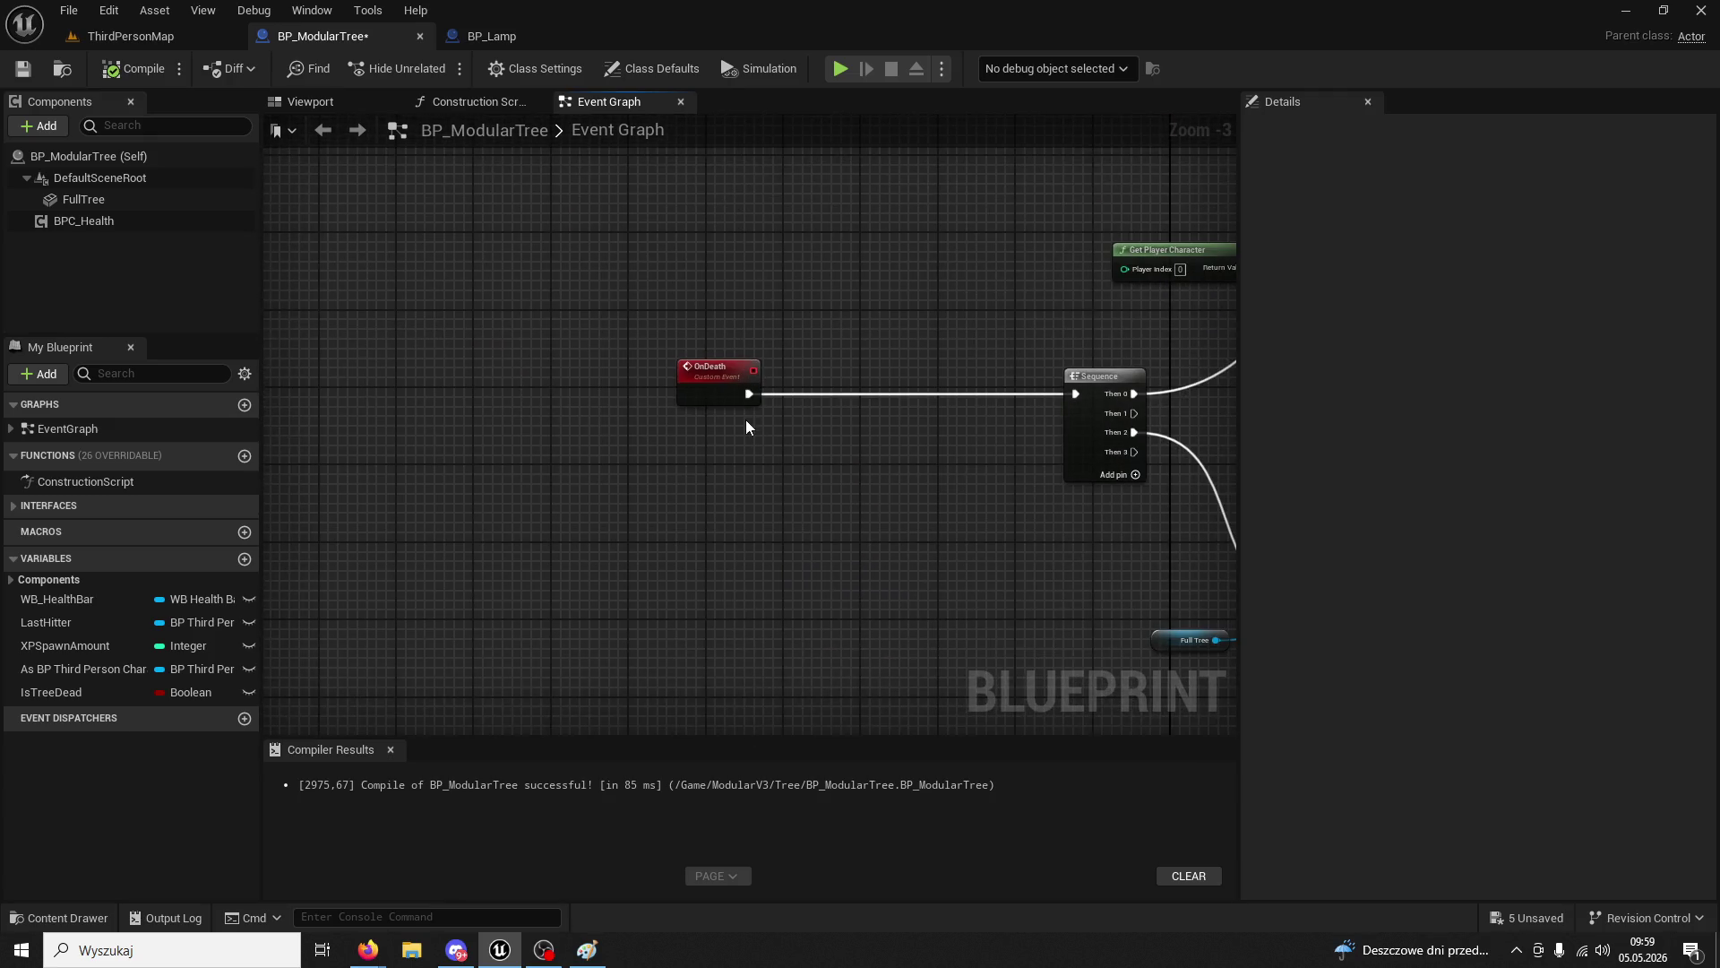
pyautogui.moveTo(75, 690)
pyautogui.mouseDown()
pyautogui.moveTo(749, 455)
pyautogui.moveTo(770, 464)
pyautogui.mouseUp()
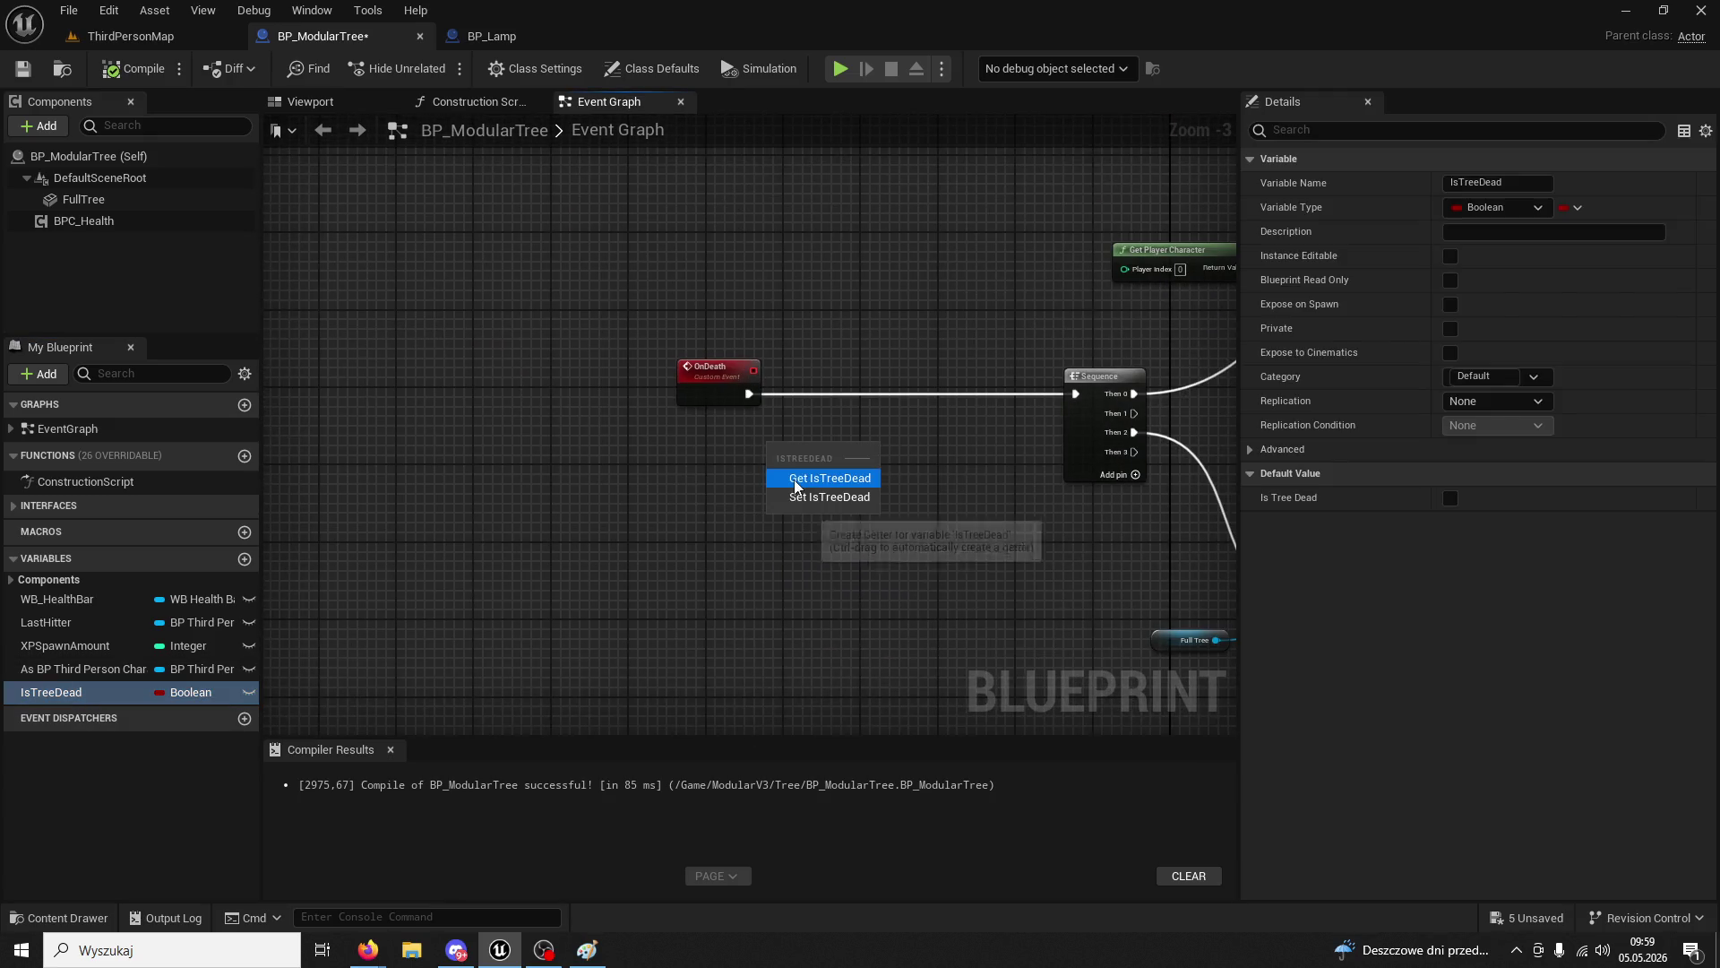
pyautogui.click(794, 482)
pyautogui.press('Delete')
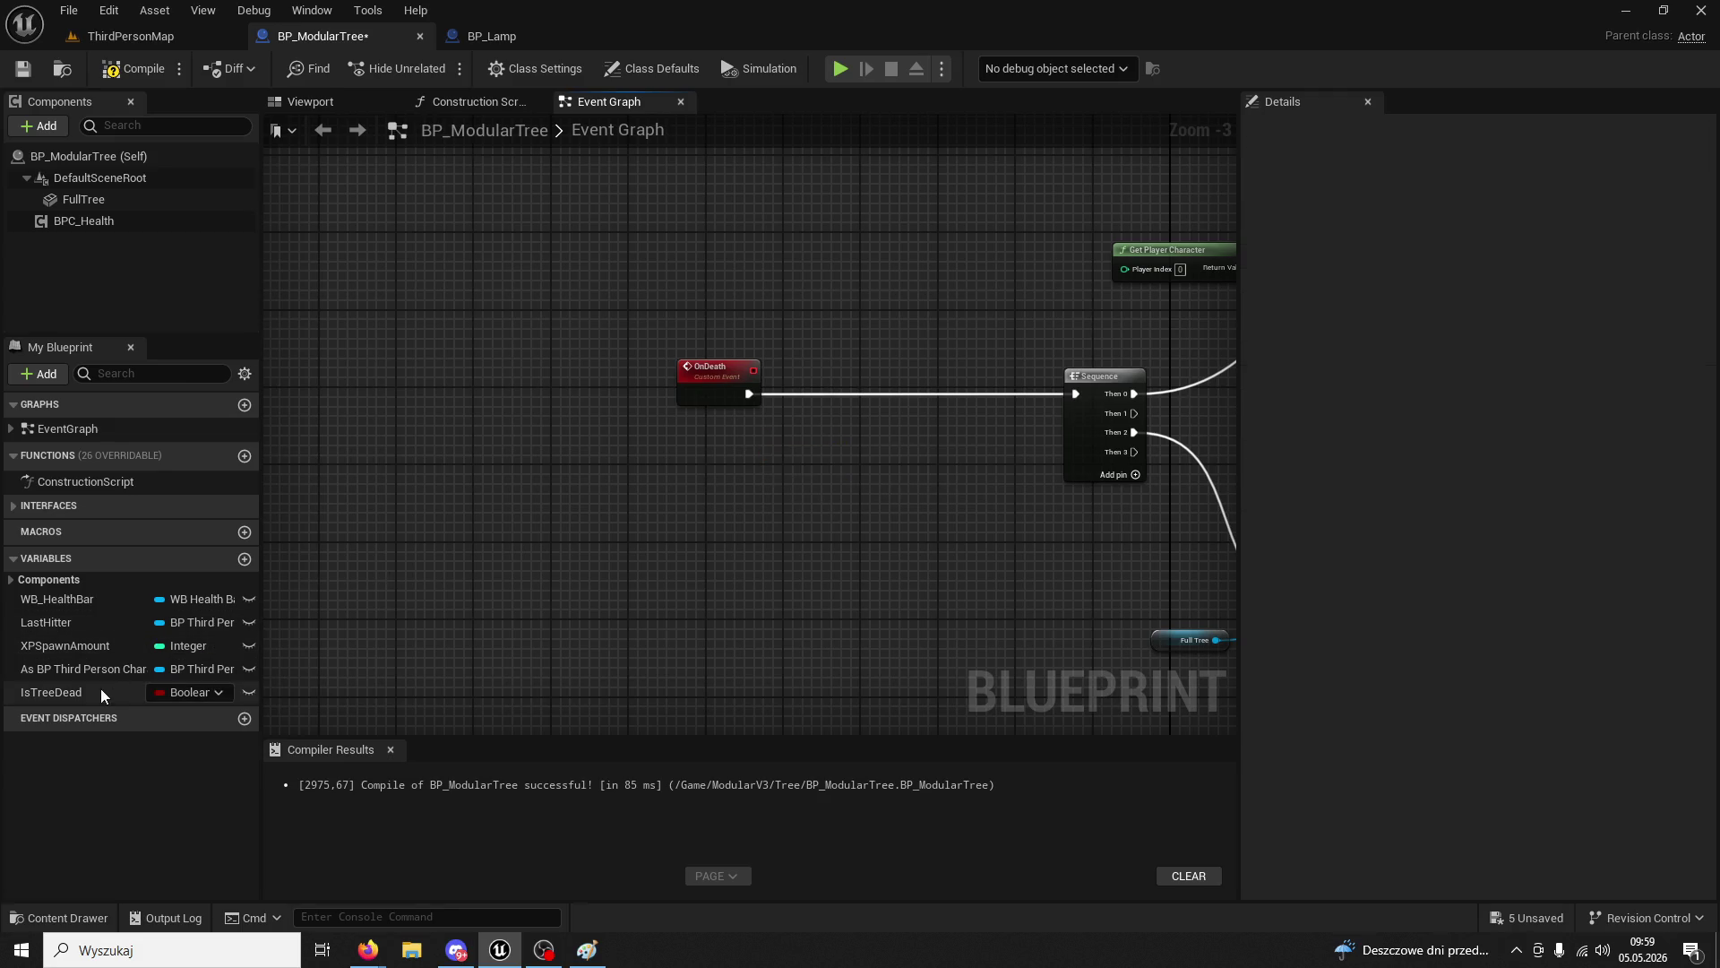
pyautogui.moveTo(101, 696)
pyautogui.mouseDown()
pyautogui.moveTo(905, 394)
pyautogui.moveTo(913, 360)
pyautogui.mouseUp()
pyautogui.click(865, 464)
# - Review the collision and visibility nodes around the new SET IsTreeDead step
pyautogui.scroll(3, 845, 488)
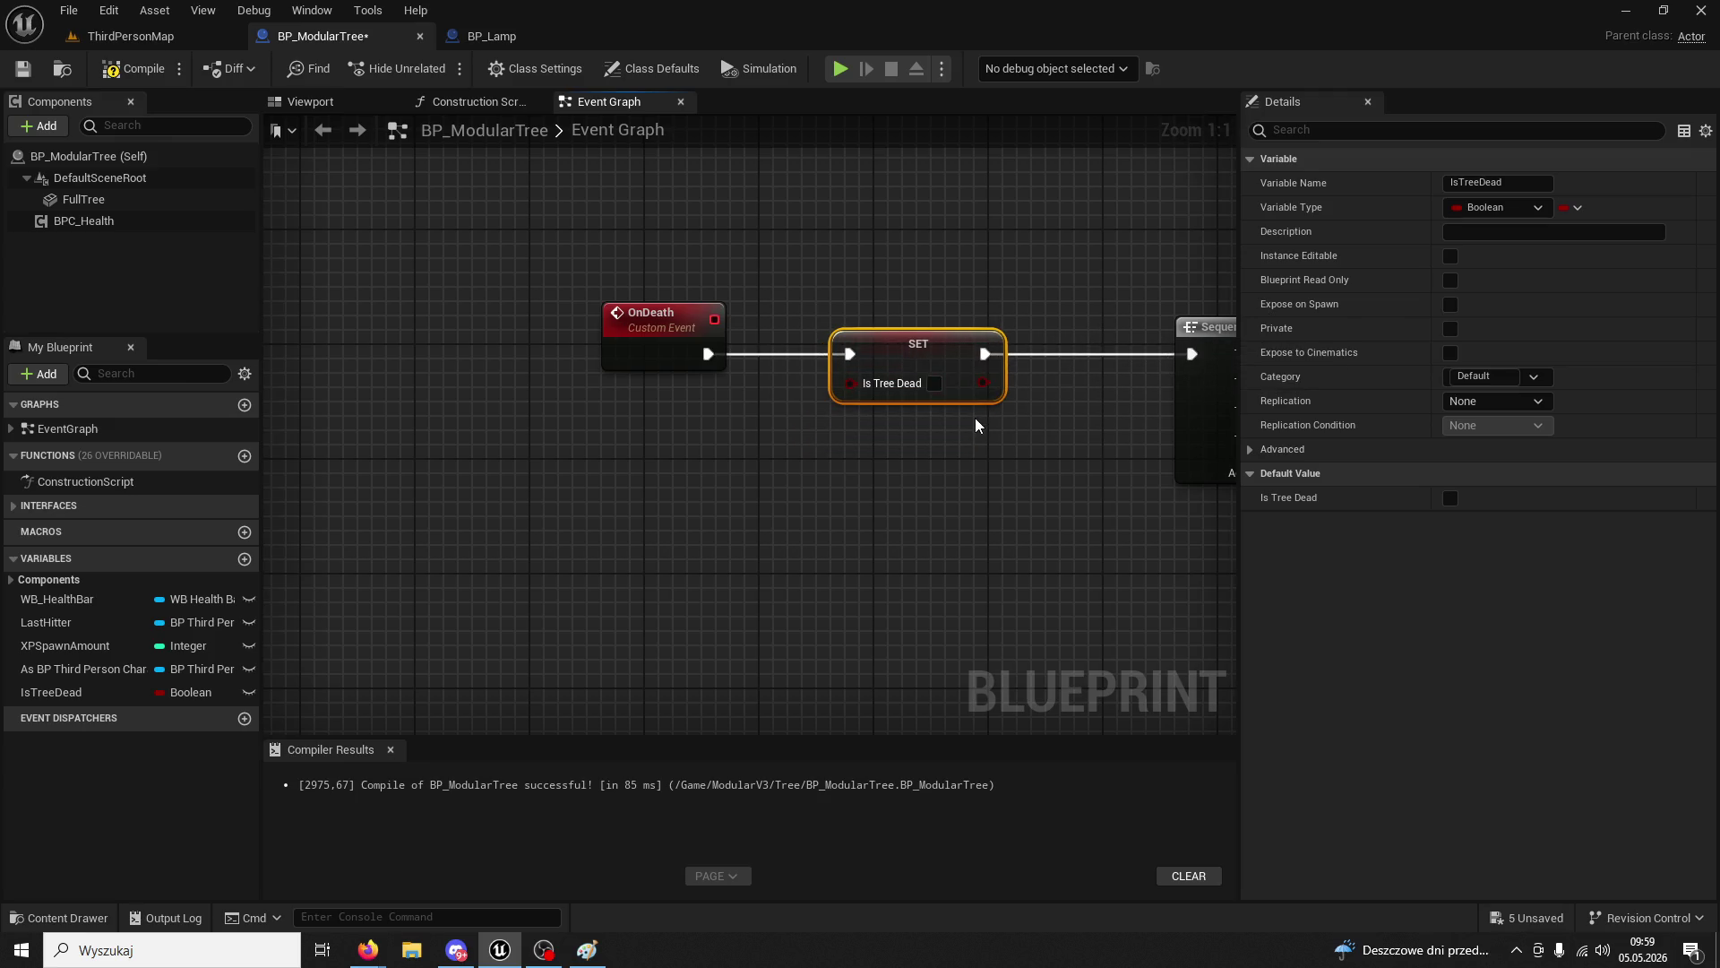
pyautogui.scroll(-4, 856, 465)
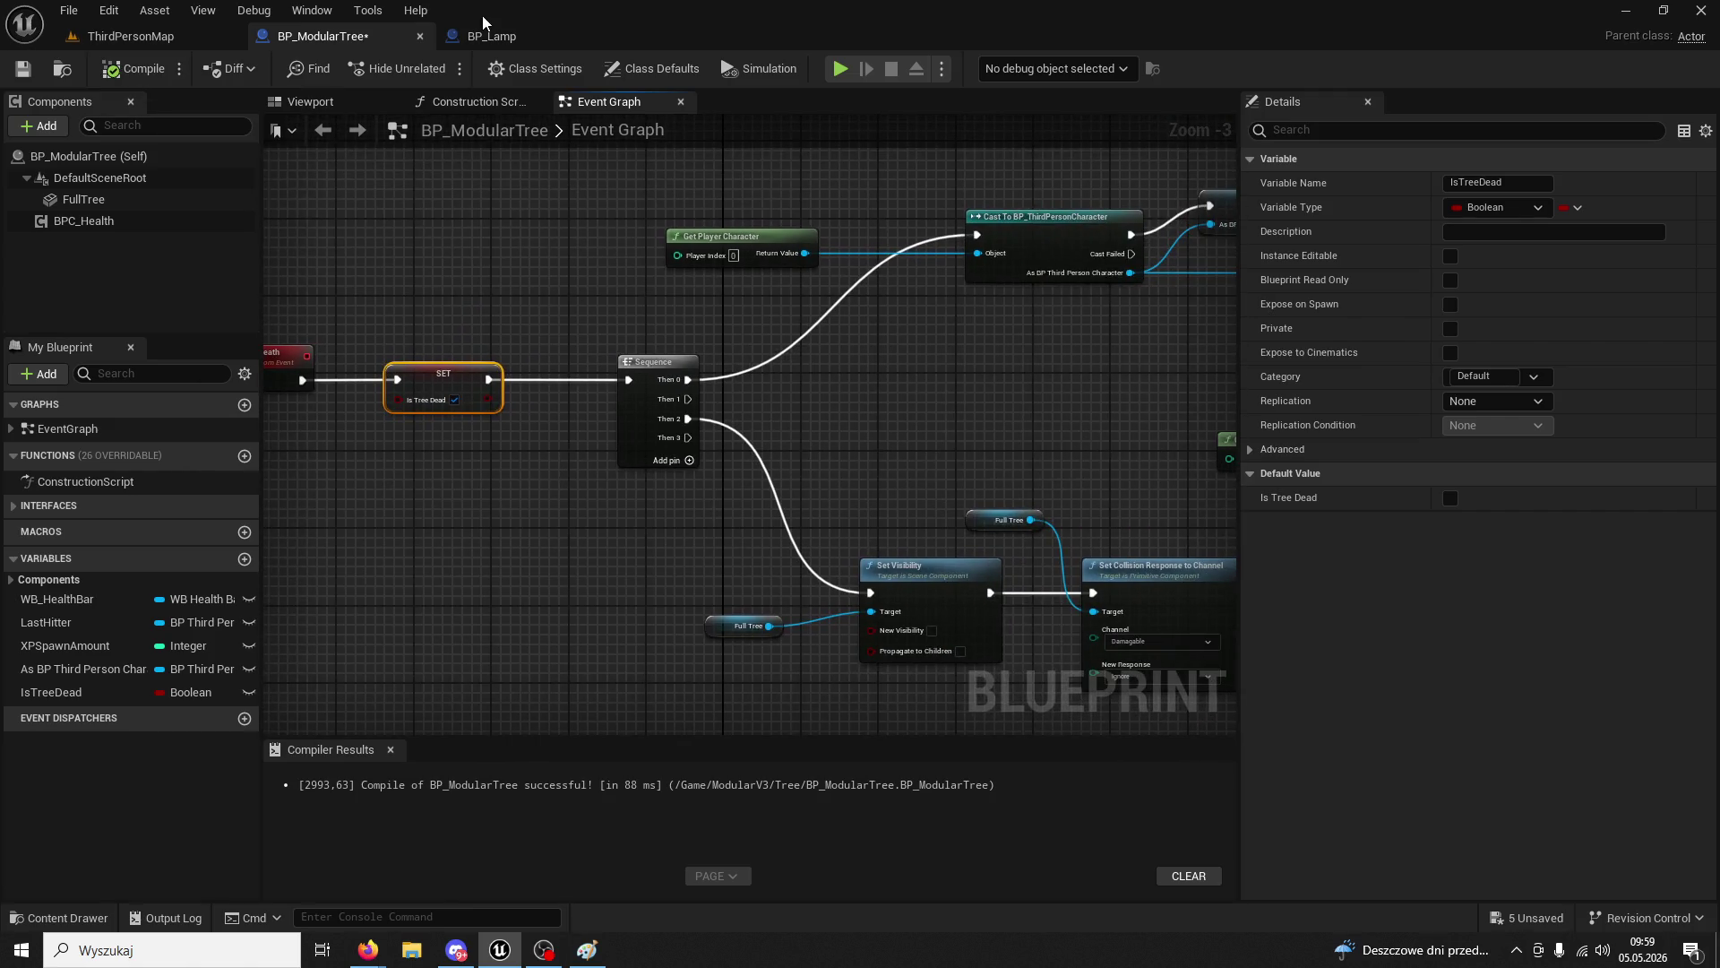
pyautogui.scroll(-2, 502, 219)
pyautogui.scroll(5, 642, 449)
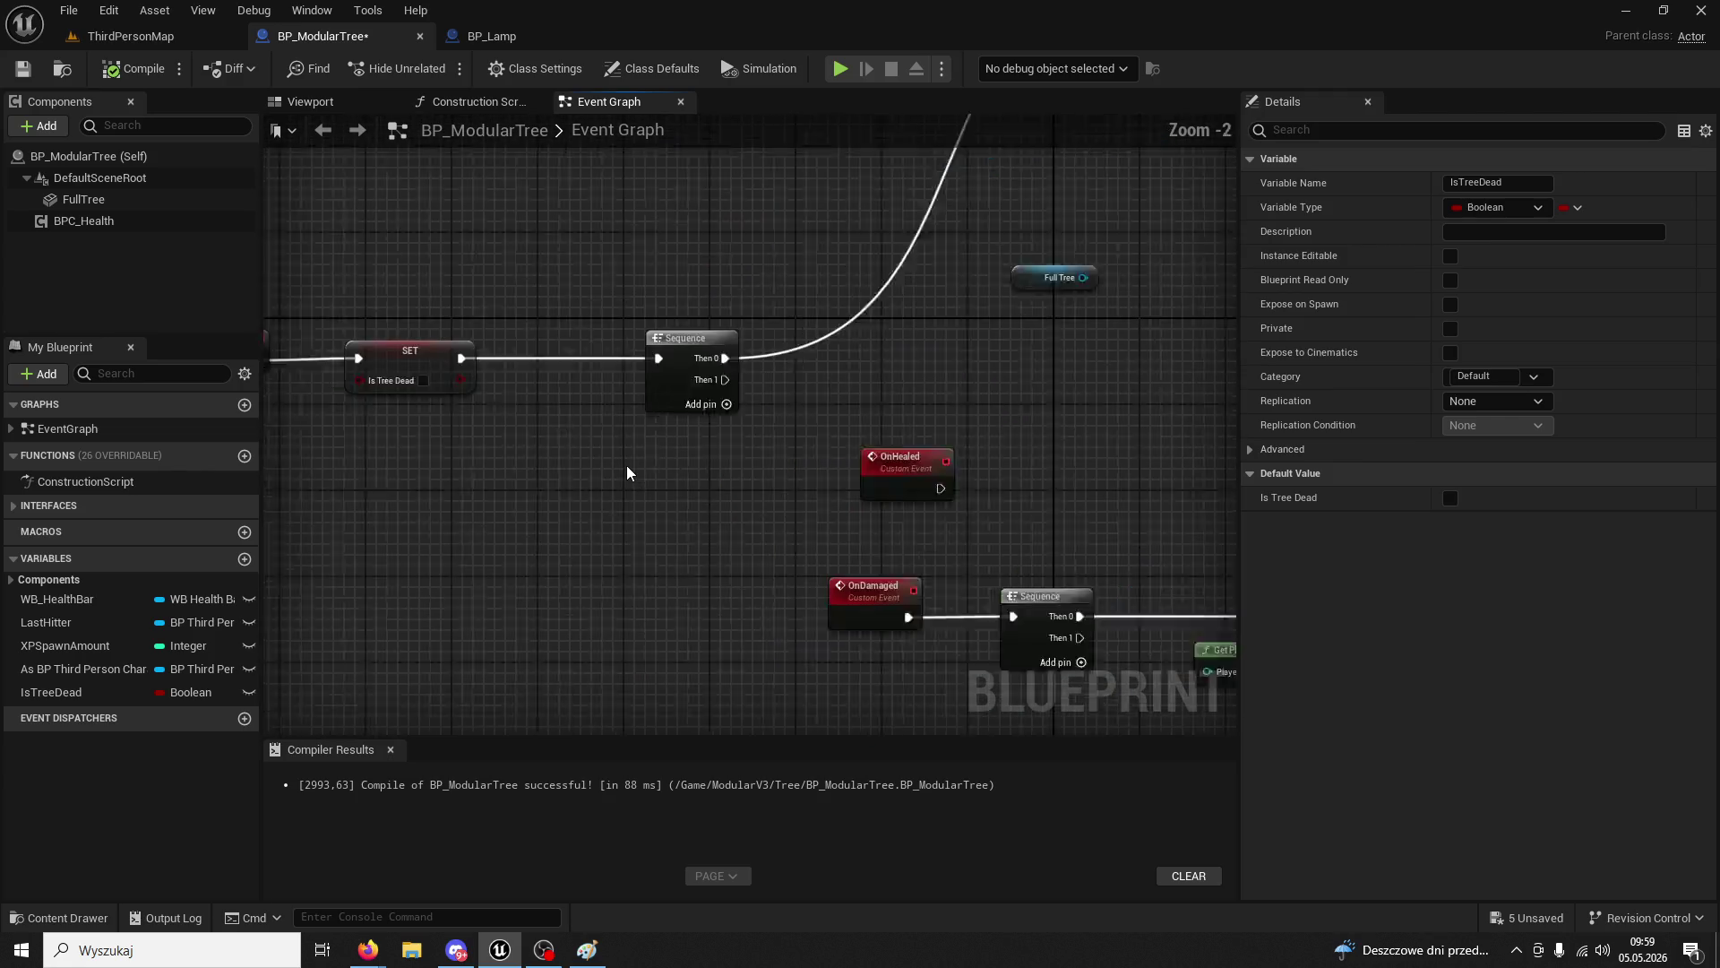
pyautogui.moveTo(609, 468)
pyautogui.mouseDown()
pyautogui.moveTo(703, 542)
pyautogui.moveTo(445, 605)
pyautogui.moveTo(826, 577)
pyautogui.mouseUp()
pyautogui.scroll(-2, 819, 385)
pyautogui.scroll(-3, 802, 527)
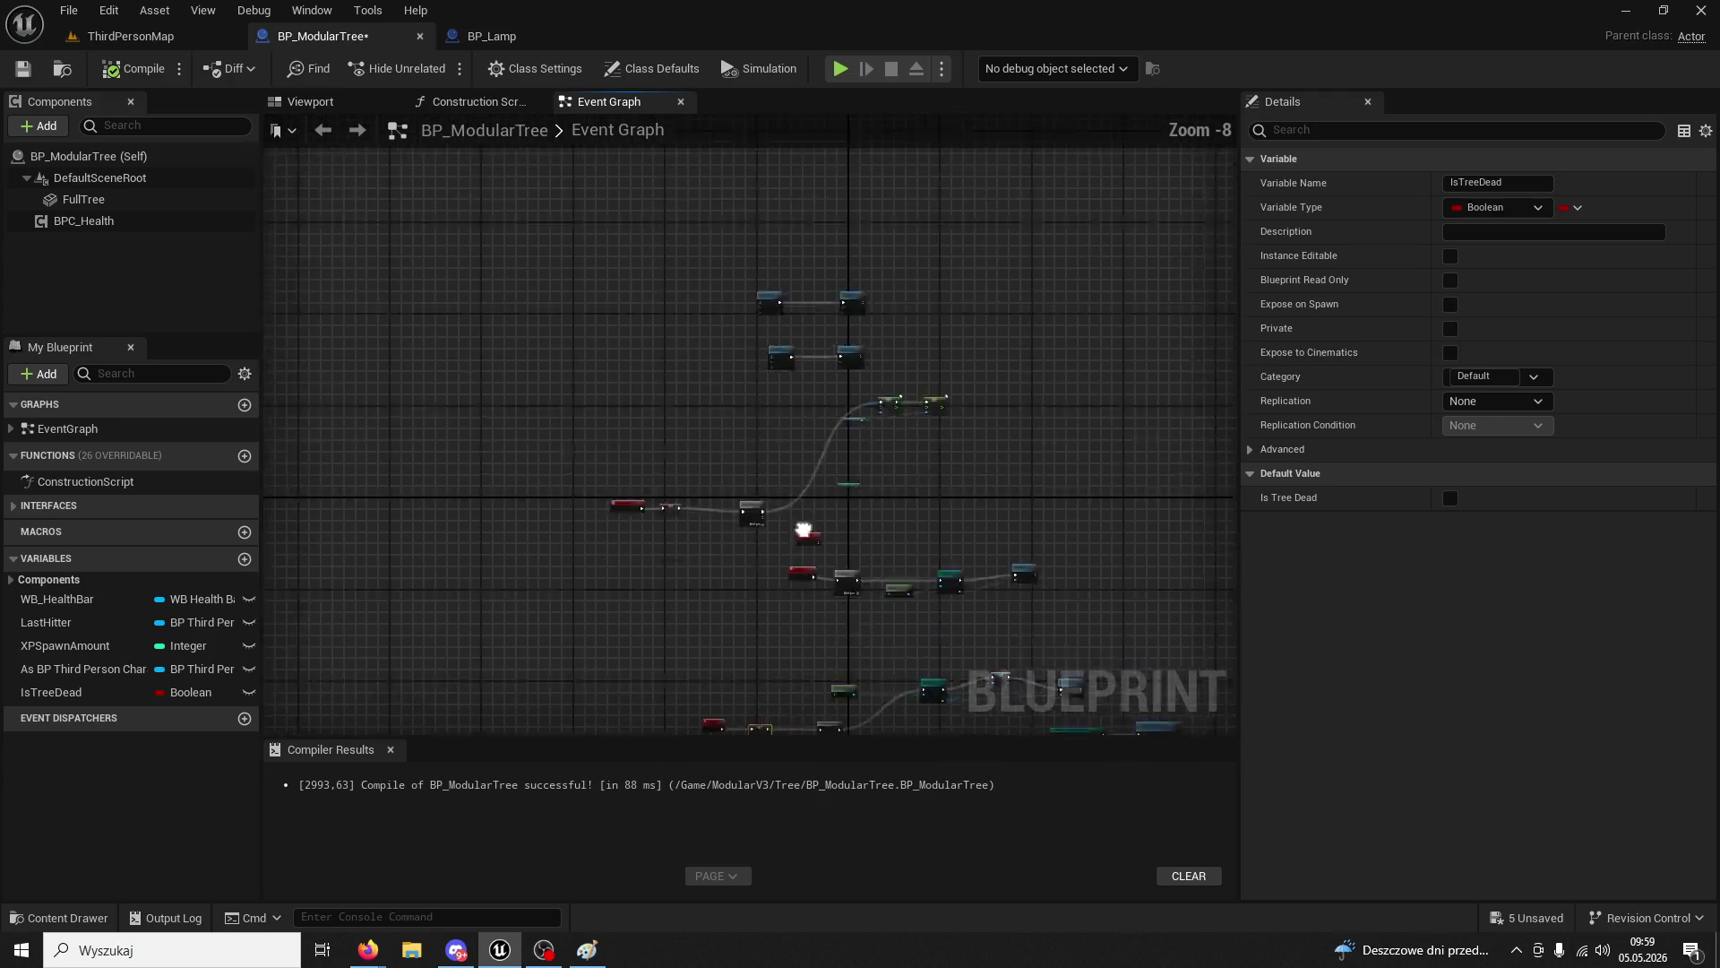
pyautogui.scroll(1, 840, 446)
pyautogui.scroll(2, 840, 446)
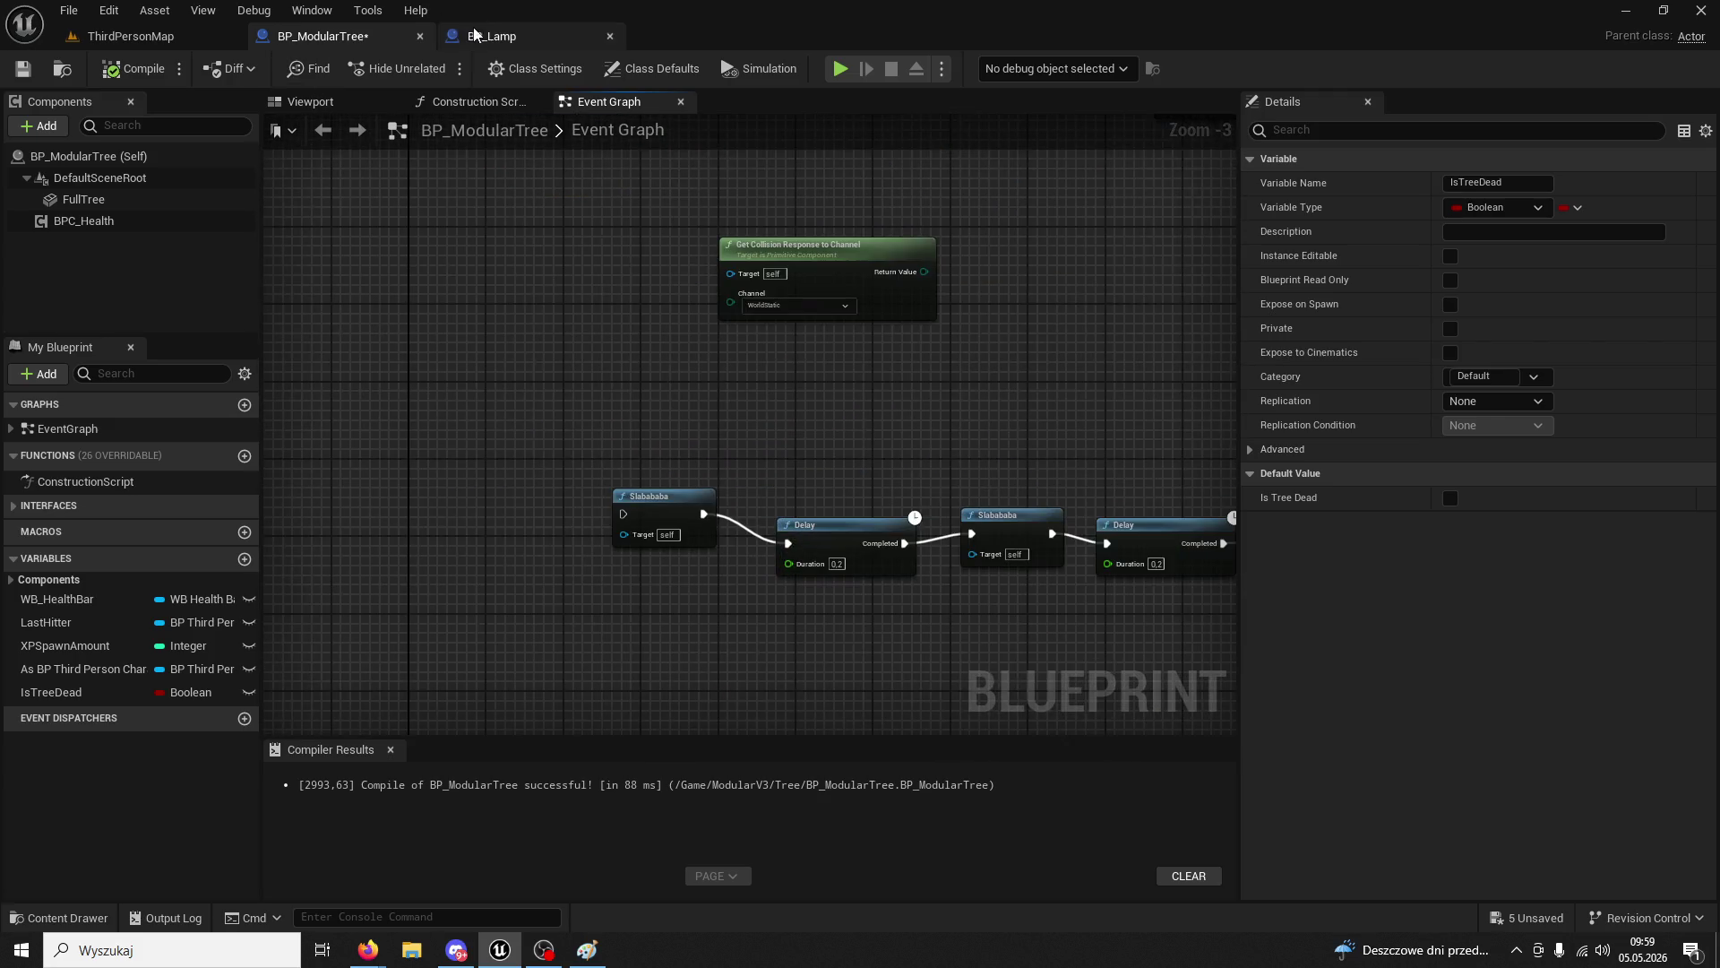
# - In BP_Lamp, select Event Tick, Time Of Day comparisons, OR, Branch and NOC/DZIEŃ groups, then return to BP_ModularTree
pyautogui.click(475, 34)
pyautogui.moveTo(516, 298)
pyautogui.mouseDown()
pyautogui.moveTo(592, 273)
pyautogui.moveTo(679, 335)
pyautogui.moveTo(803, 377)
pyautogui.mouseUp()
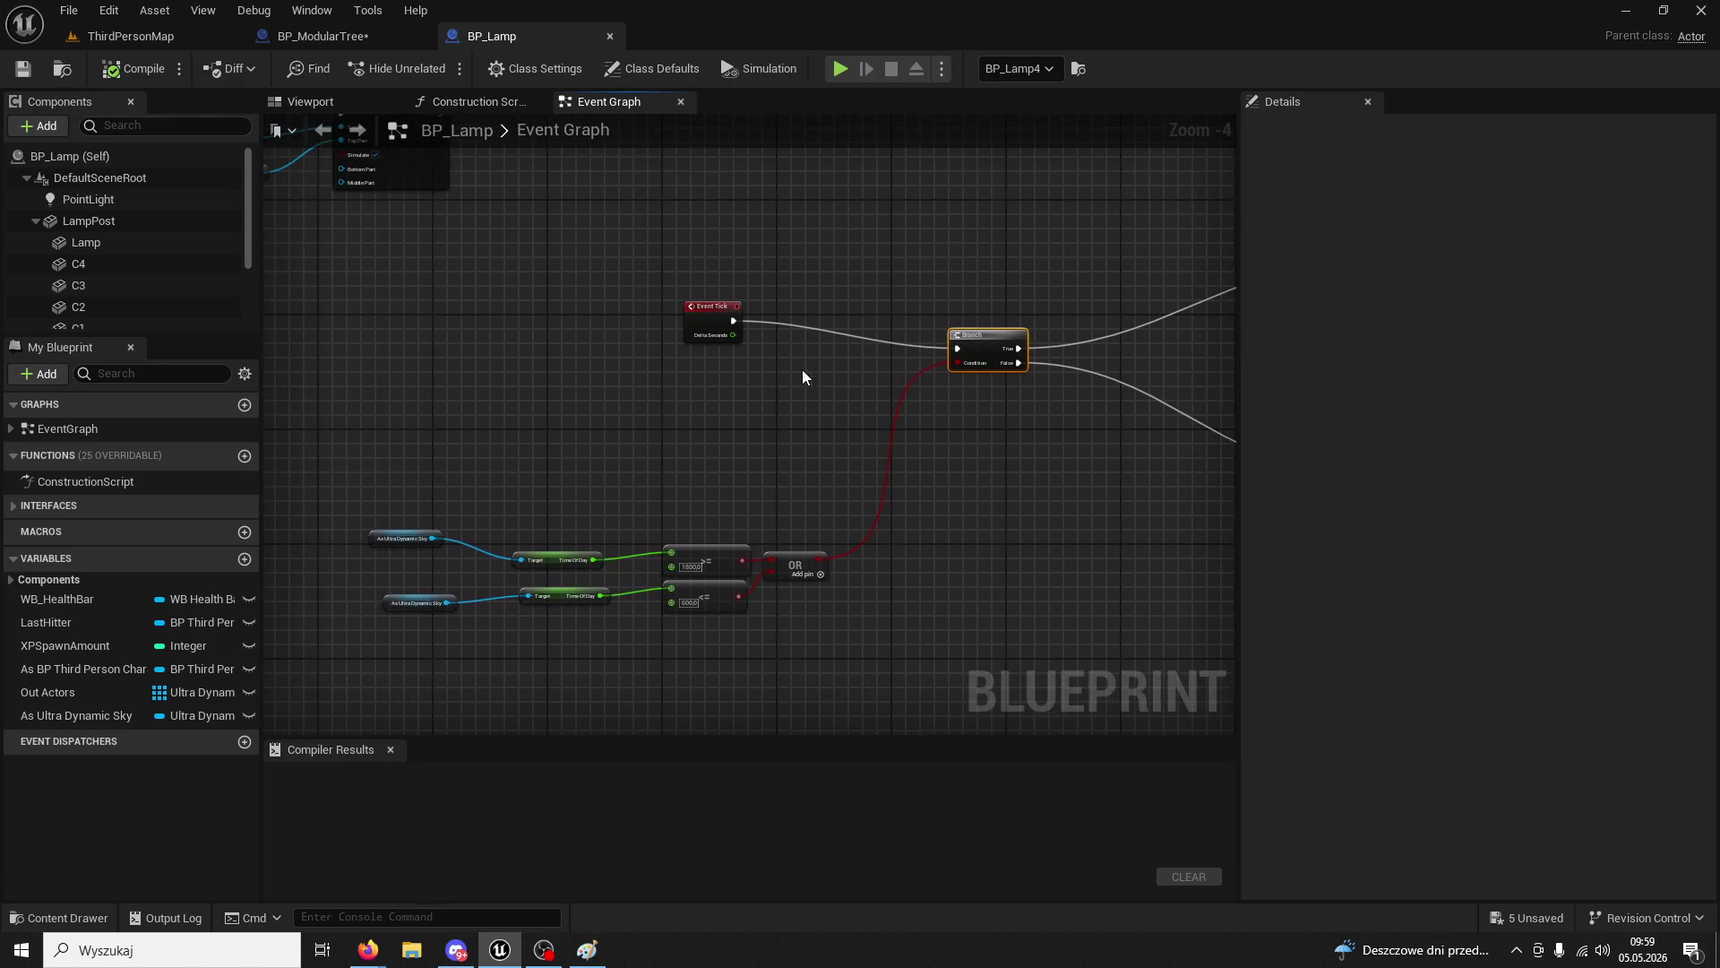
pyautogui.moveTo(998, 383)
pyautogui.mouseDown()
pyautogui.moveTo(864, 426)
pyautogui.moveTo(926, 261)
pyautogui.moveTo(401, 660)
pyautogui.mouseUp()
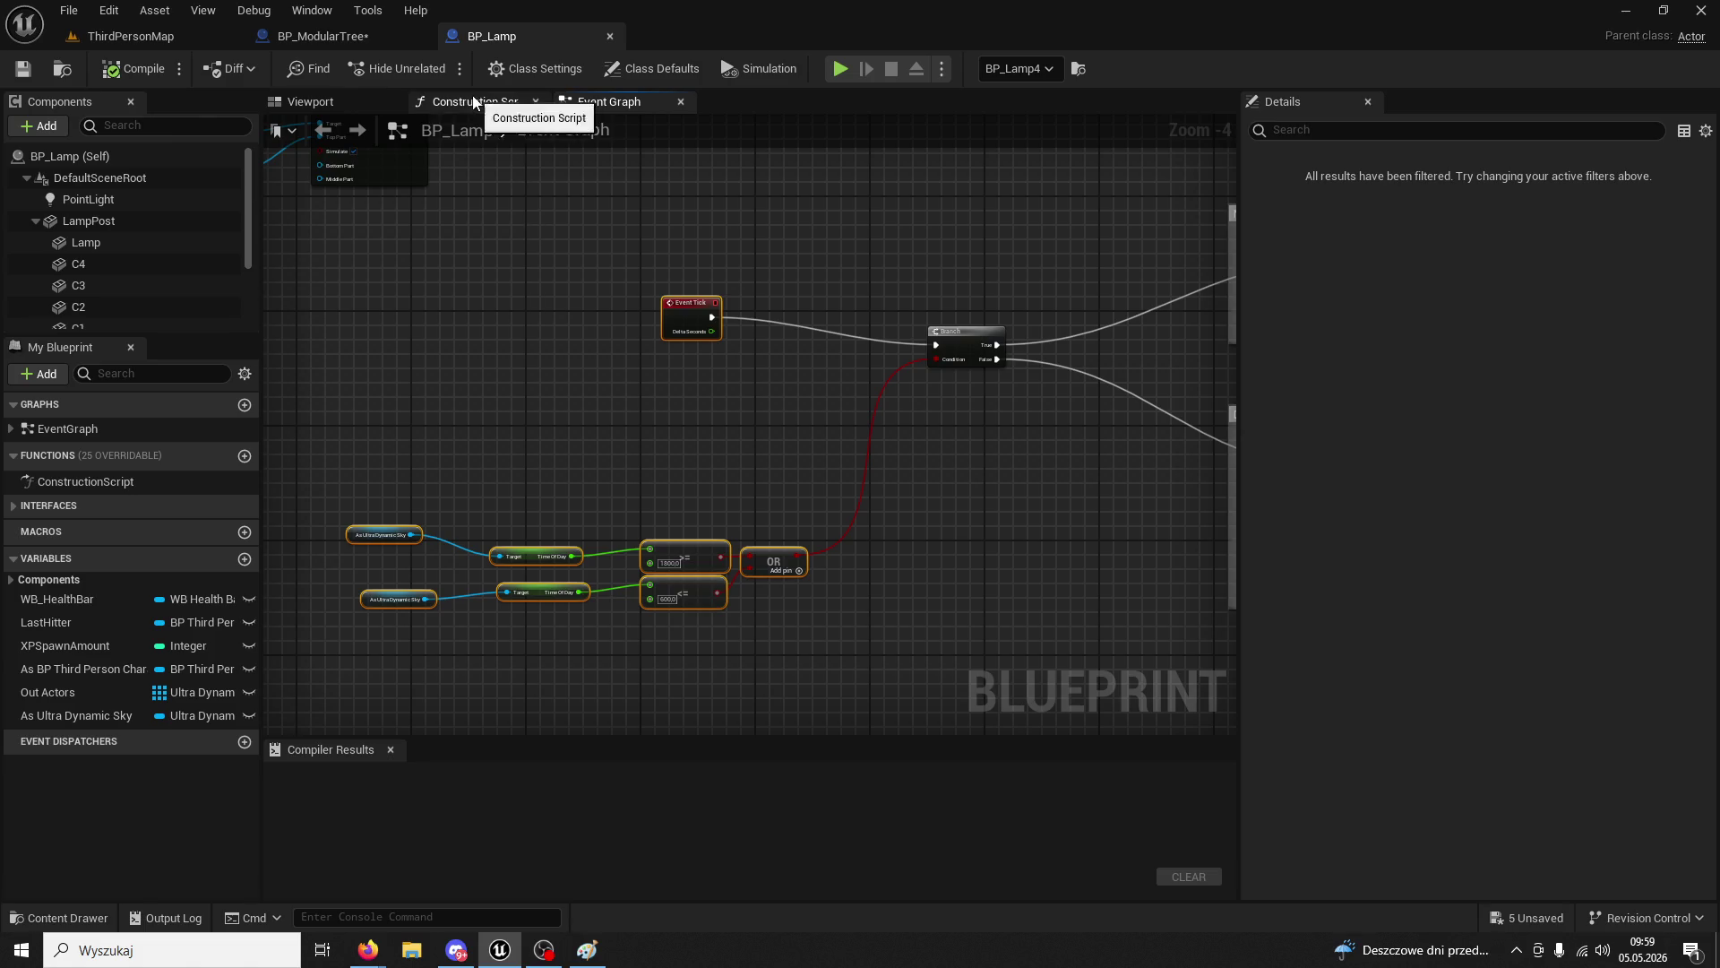
pyautogui.scroll(2, 695, 423)
pyautogui.moveTo(695, 423); pyautogui.dragTo(760, 298)
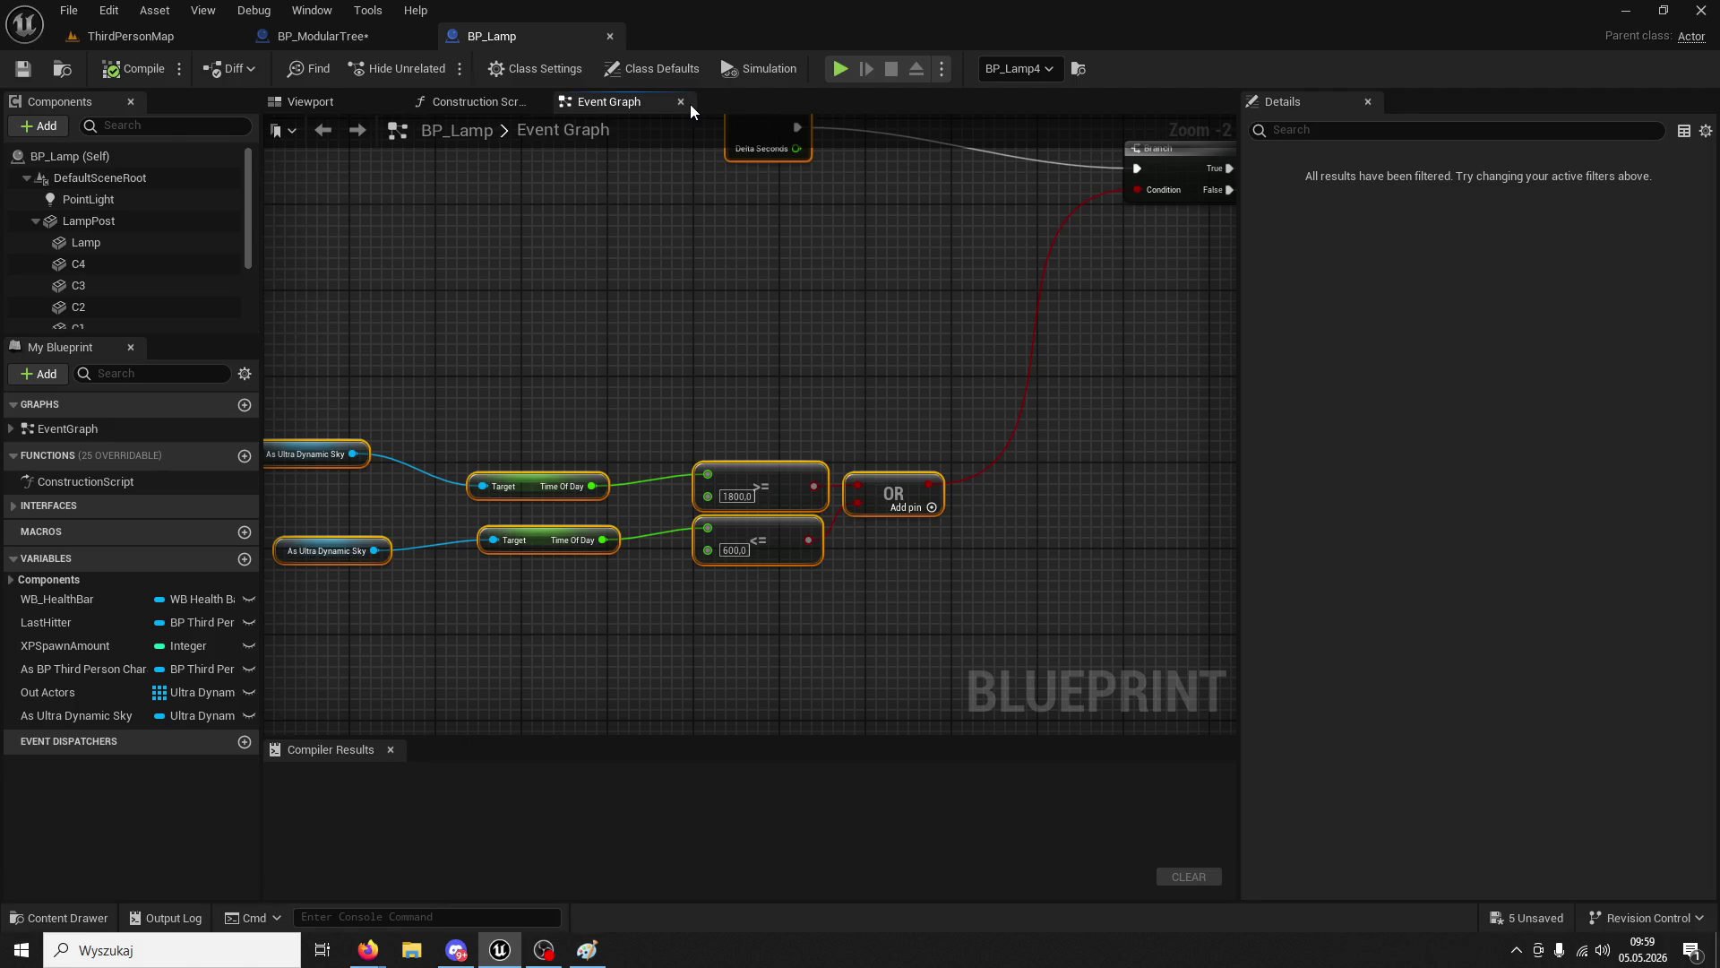
pyautogui.moveTo(826, 222)
pyautogui.mouseDown()
pyautogui.moveTo(519, 365)
pyautogui.moveTo(431, 384)
pyautogui.moveTo(674, 288)
pyautogui.moveTo(945, 299)
pyautogui.moveTo(538, 338)
pyautogui.moveTo(372, 407)
pyautogui.moveTo(772, 376)
pyautogui.moveTo(906, 341)
pyautogui.moveTo(683, 411)
pyautogui.moveTo(521, 544)
pyautogui.moveTo(800, 420)
pyautogui.mouseUp()
pyautogui.scroll(-4, 521, 544)
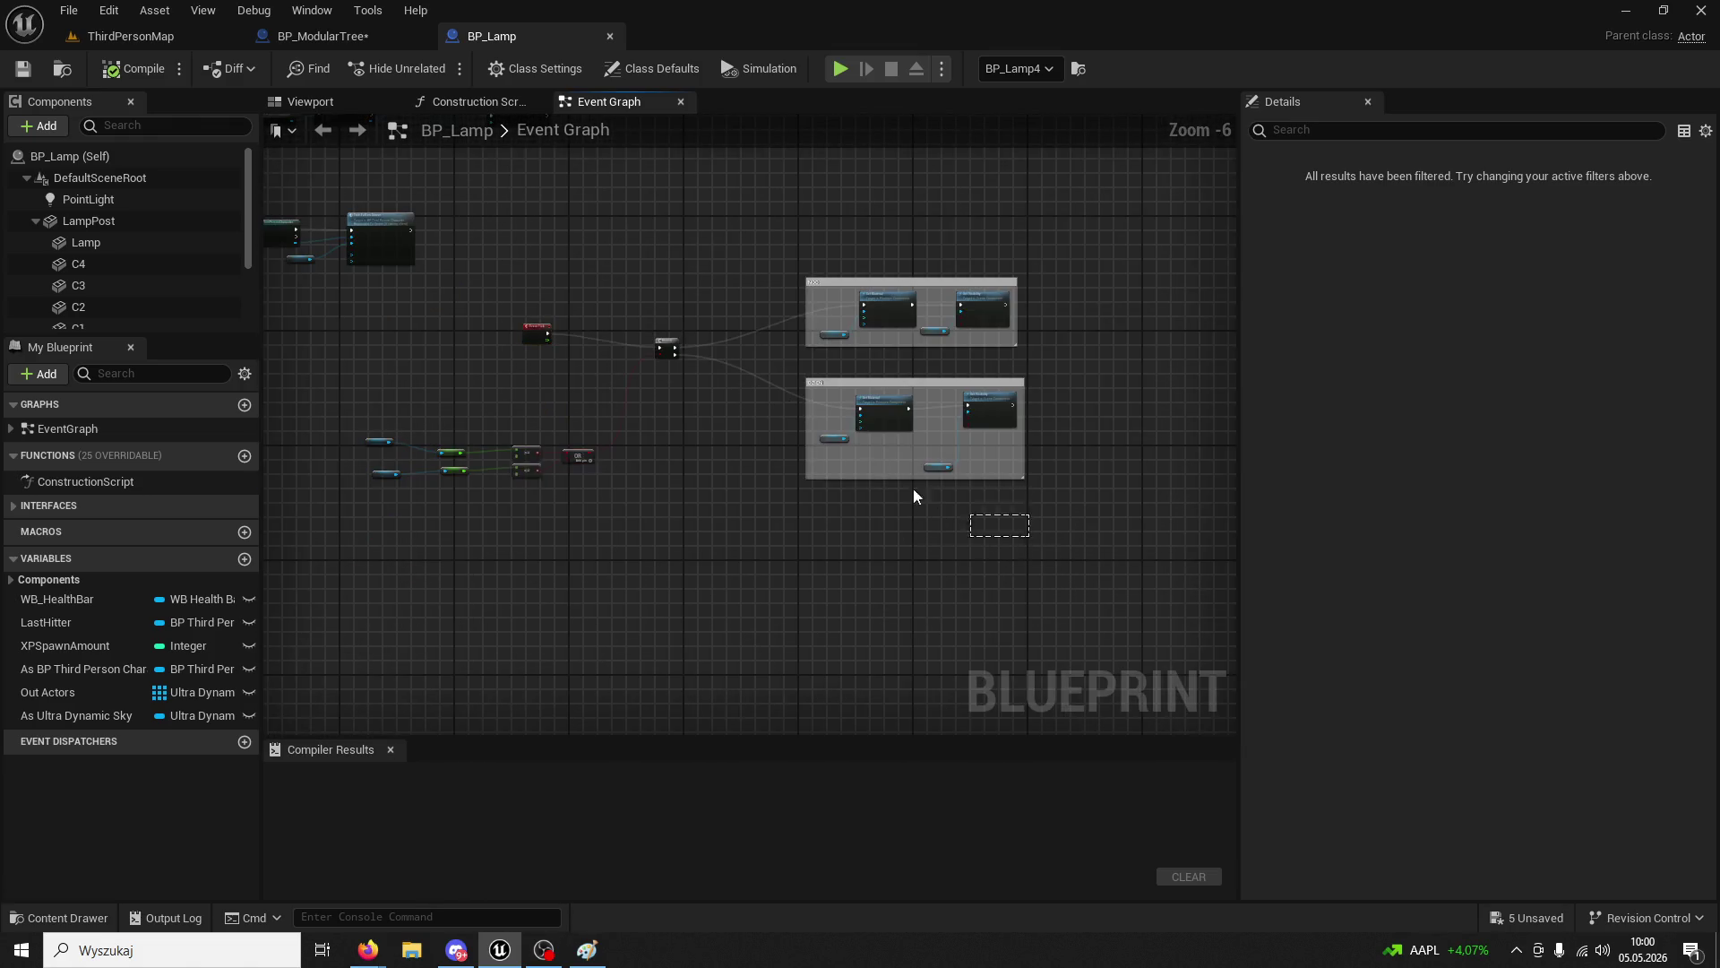
pyautogui.moveTo(914, 495); pyautogui.dragTo(336, 278)
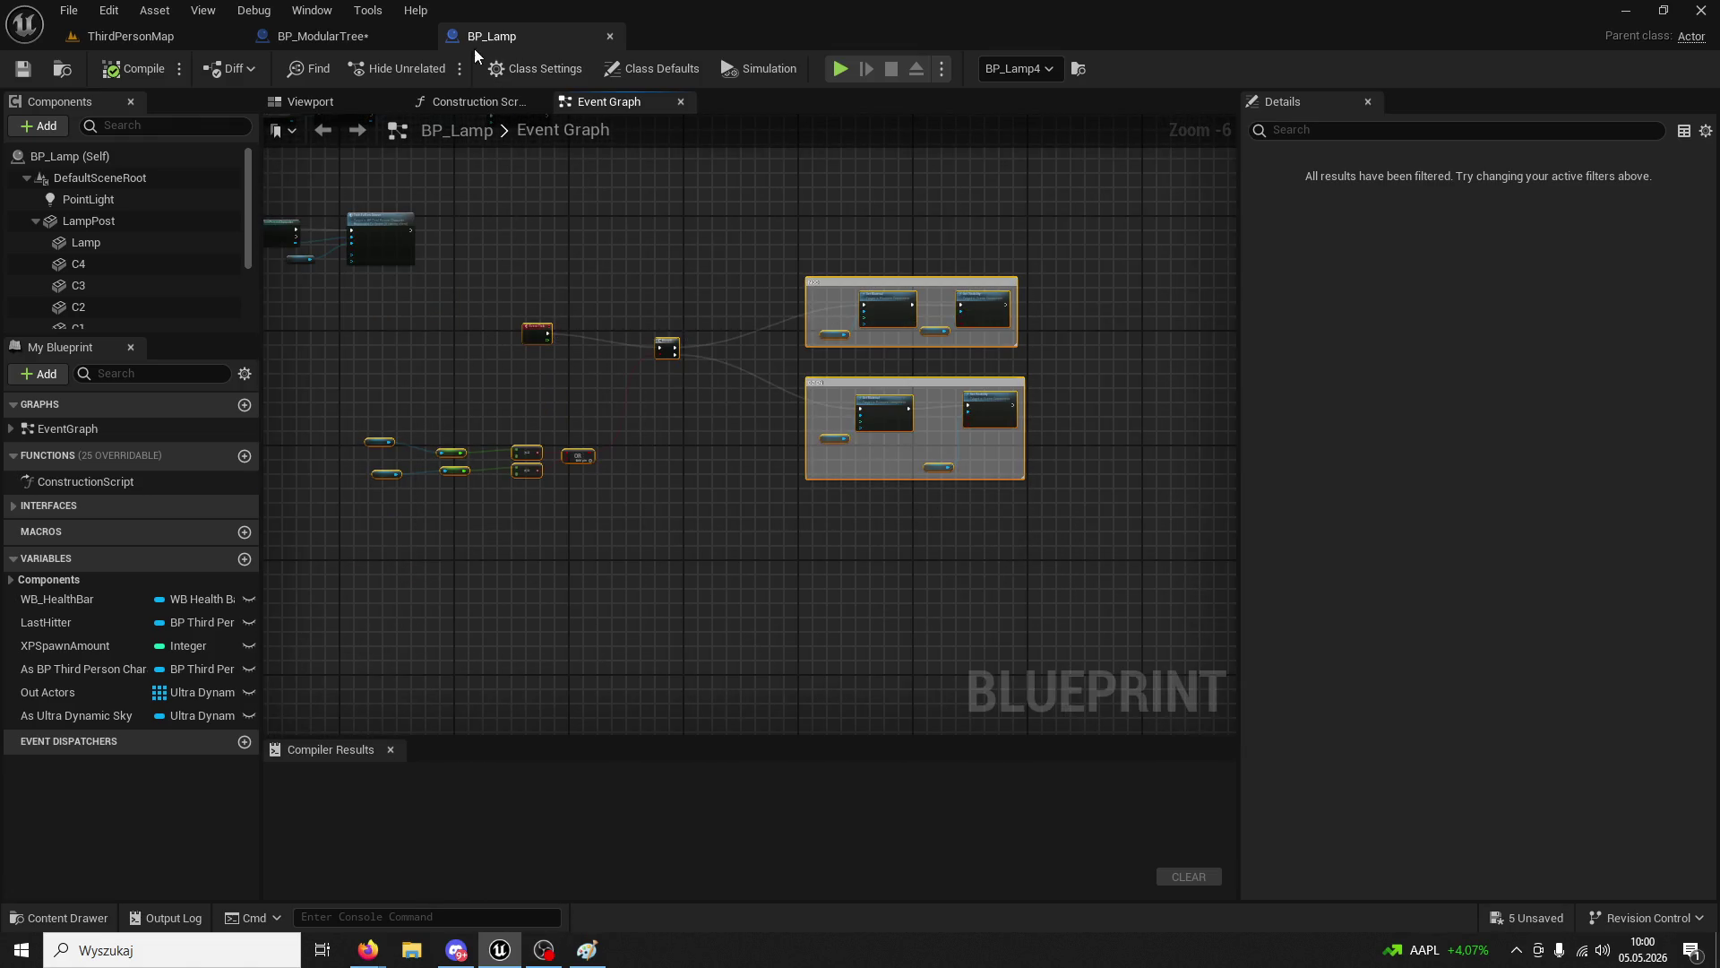
pyautogui.click(369, 39)
pyautogui.scroll(-3, 715, 433)
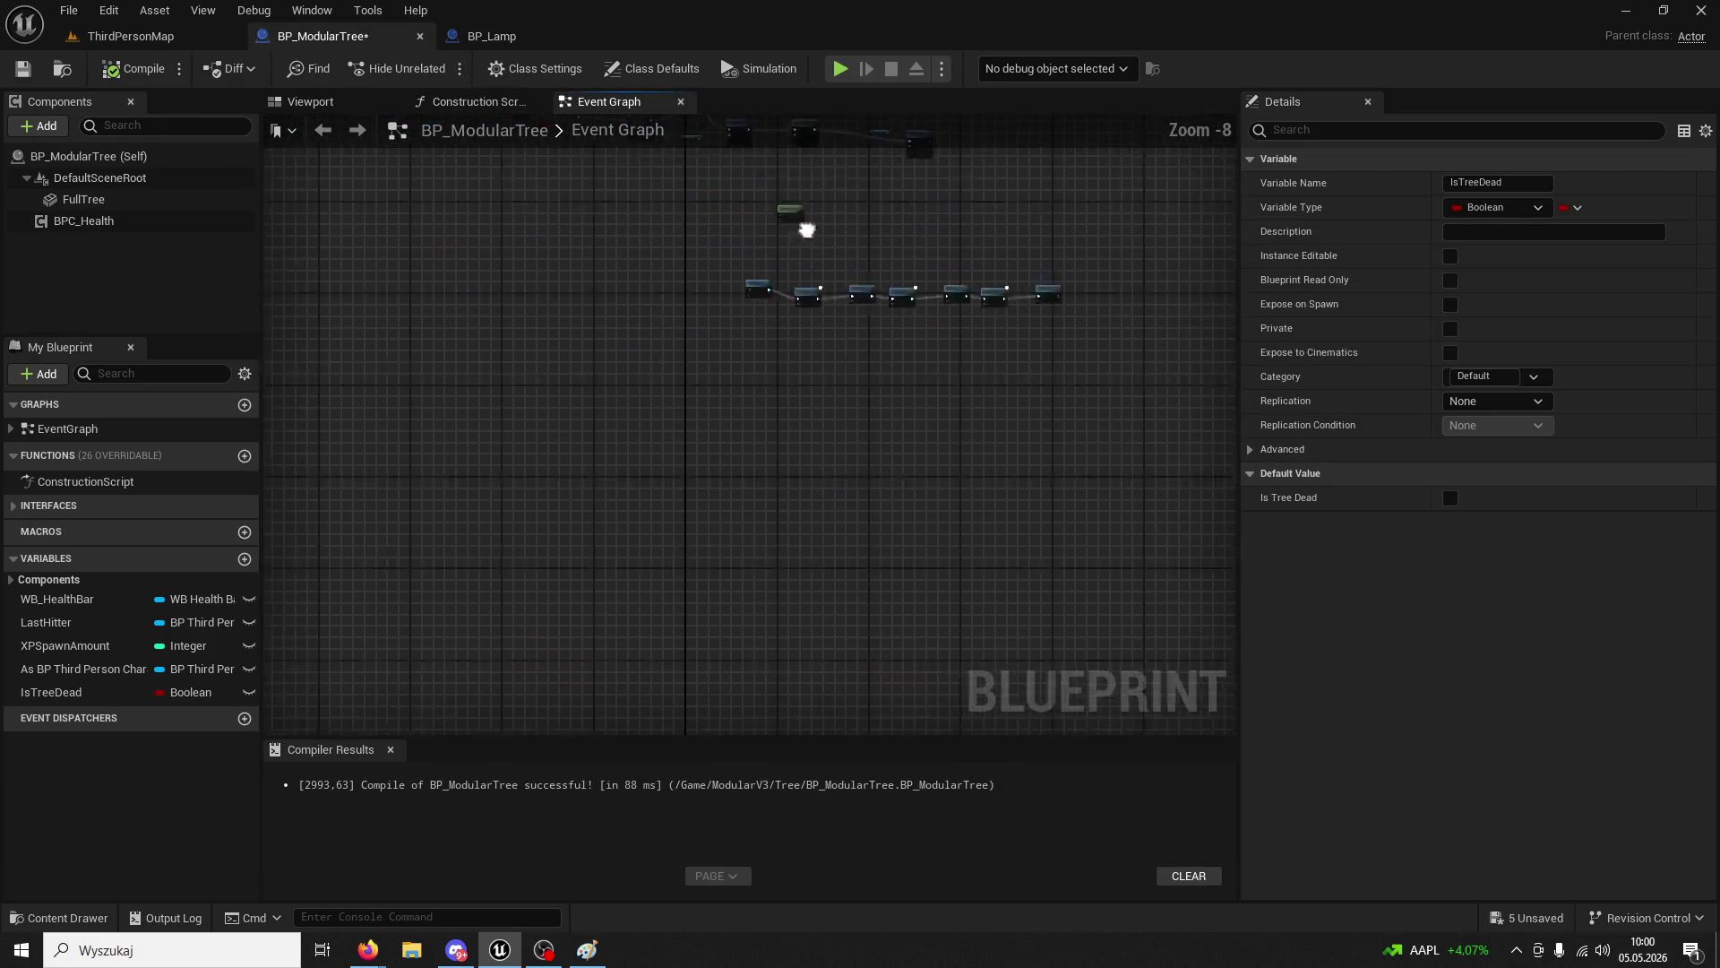
# - Paste the lamp's time-of-day logic into empty space in BP_ModularTree's graph and look it over
pyautogui.moveTo(806, 230)
pyautogui.mouseDown()
pyautogui.moveTo(817, 688)
pyautogui.moveTo(687, 414)
pyautogui.mouseUp()
pyautogui.click(798, 461)
pyautogui.hotkey('ctrl', 'v')
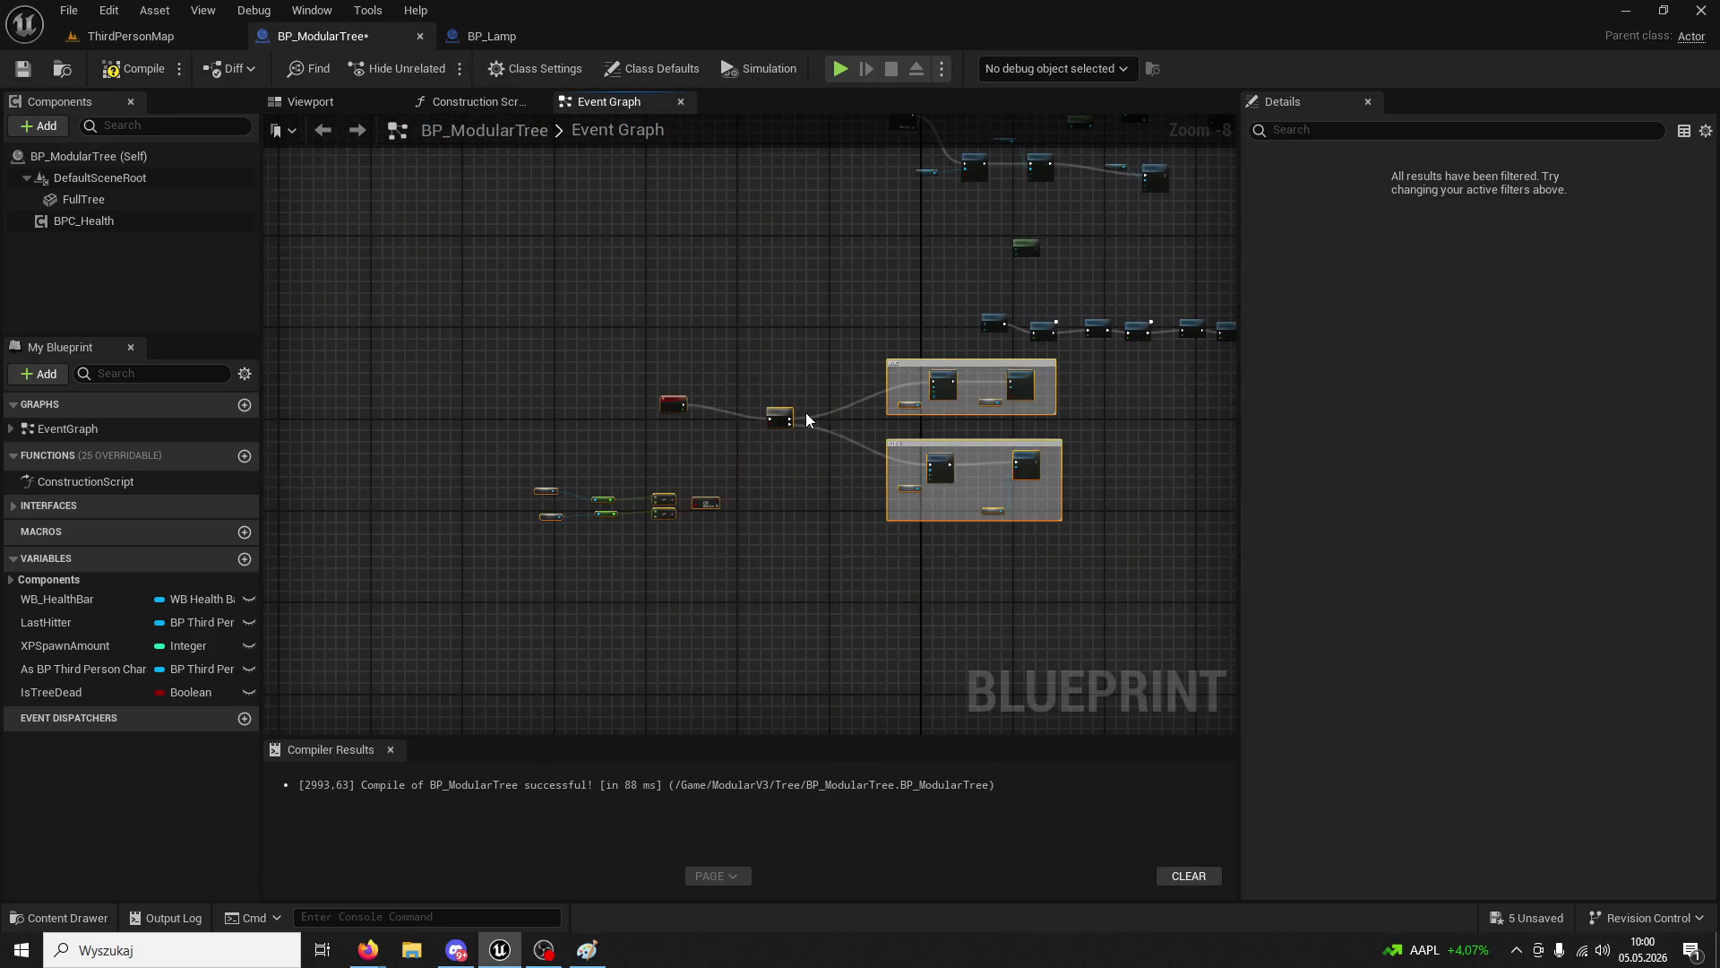
pyautogui.scroll(5, 804, 412)
pyautogui.moveTo(776, 475); pyautogui.dragTo(651, 595)
pyautogui.moveTo(1036, 297); pyautogui.dragTo(949, 434)
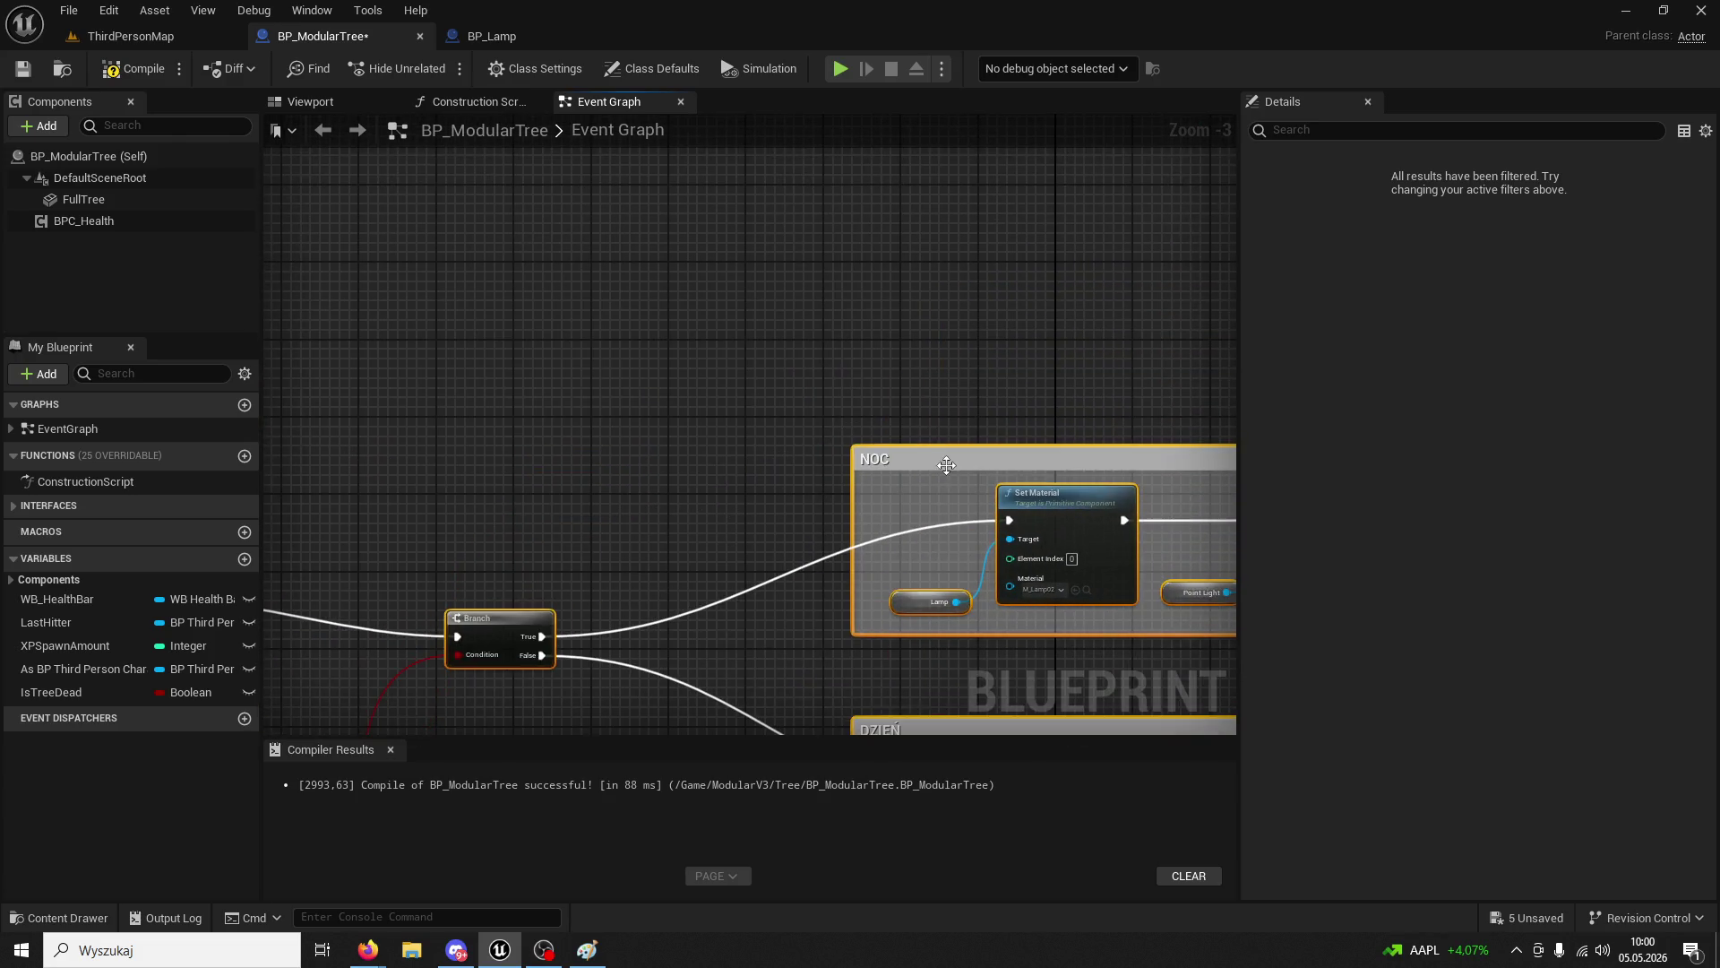
pyautogui.moveTo(583, 476)
pyautogui.mouseDown()
pyautogui.moveTo(906, 261)
pyautogui.moveTo(749, 303)
pyautogui.moveTo(810, 246)
pyautogui.moveTo(511, 435)
pyautogui.mouseUp()
pyautogui.moveTo(800, 607)
pyautogui.mouseDown()
pyautogui.moveTo(763, 406)
pyautogui.moveTo(638, 371)
pyautogui.mouseUp()
# - Nudge the pasted Event Tick node slightly left and clear the selection
pyautogui.click(712, 416)
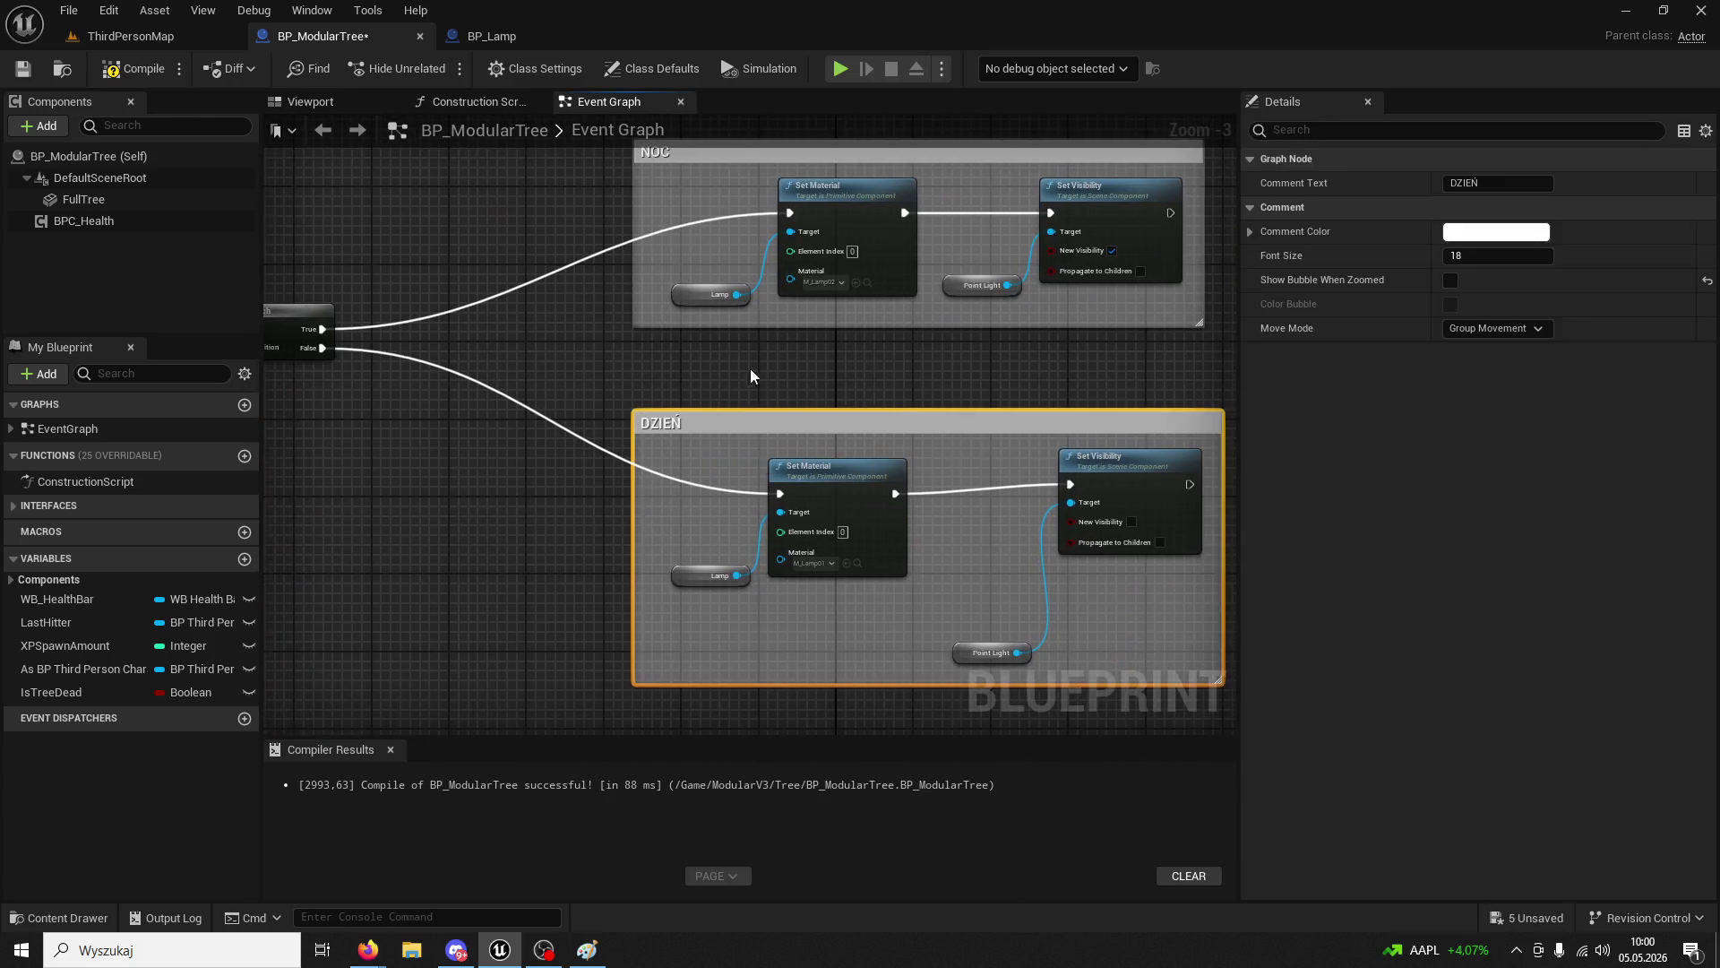
pyautogui.moveTo(750, 369)
pyautogui.mouseDown()
pyautogui.moveTo(675, 290)
pyautogui.moveTo(980, 336)
pyautogui.mouseUp()
pyautogui.moveTo(591, 335); pyautogui.dragTo(1014, 404)
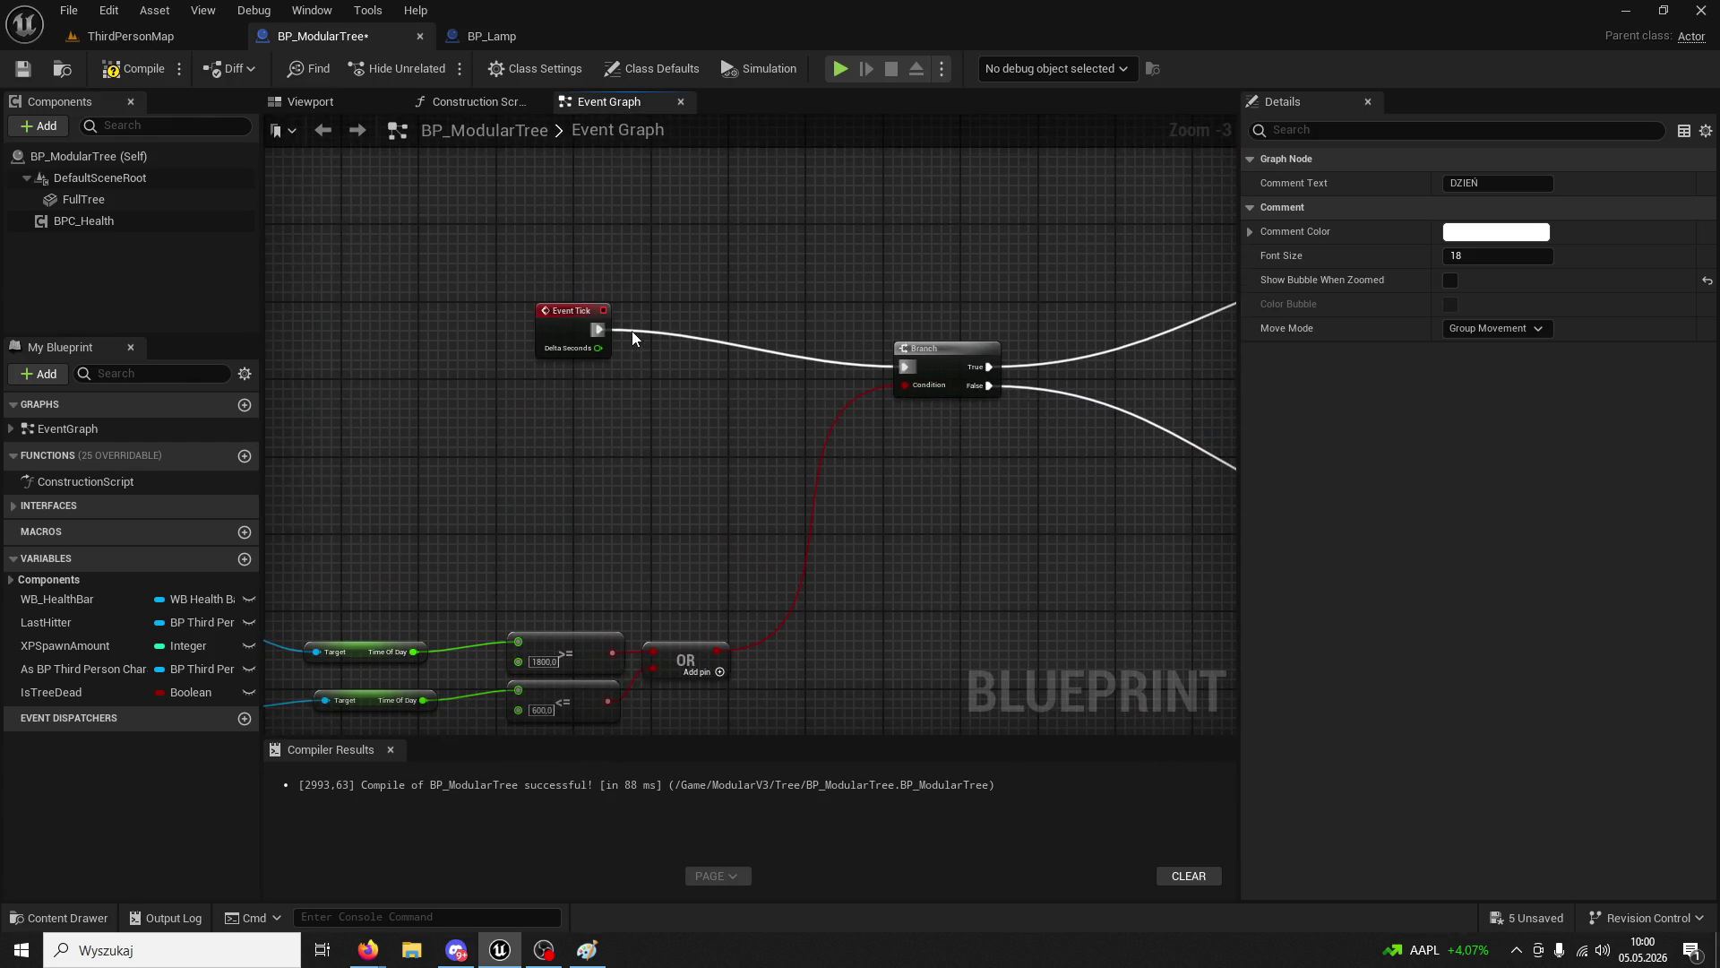
pyautogui.moveTo(575, 319); pyautogui.dragTo(556, 342)
pyautogui.click(629, 442)
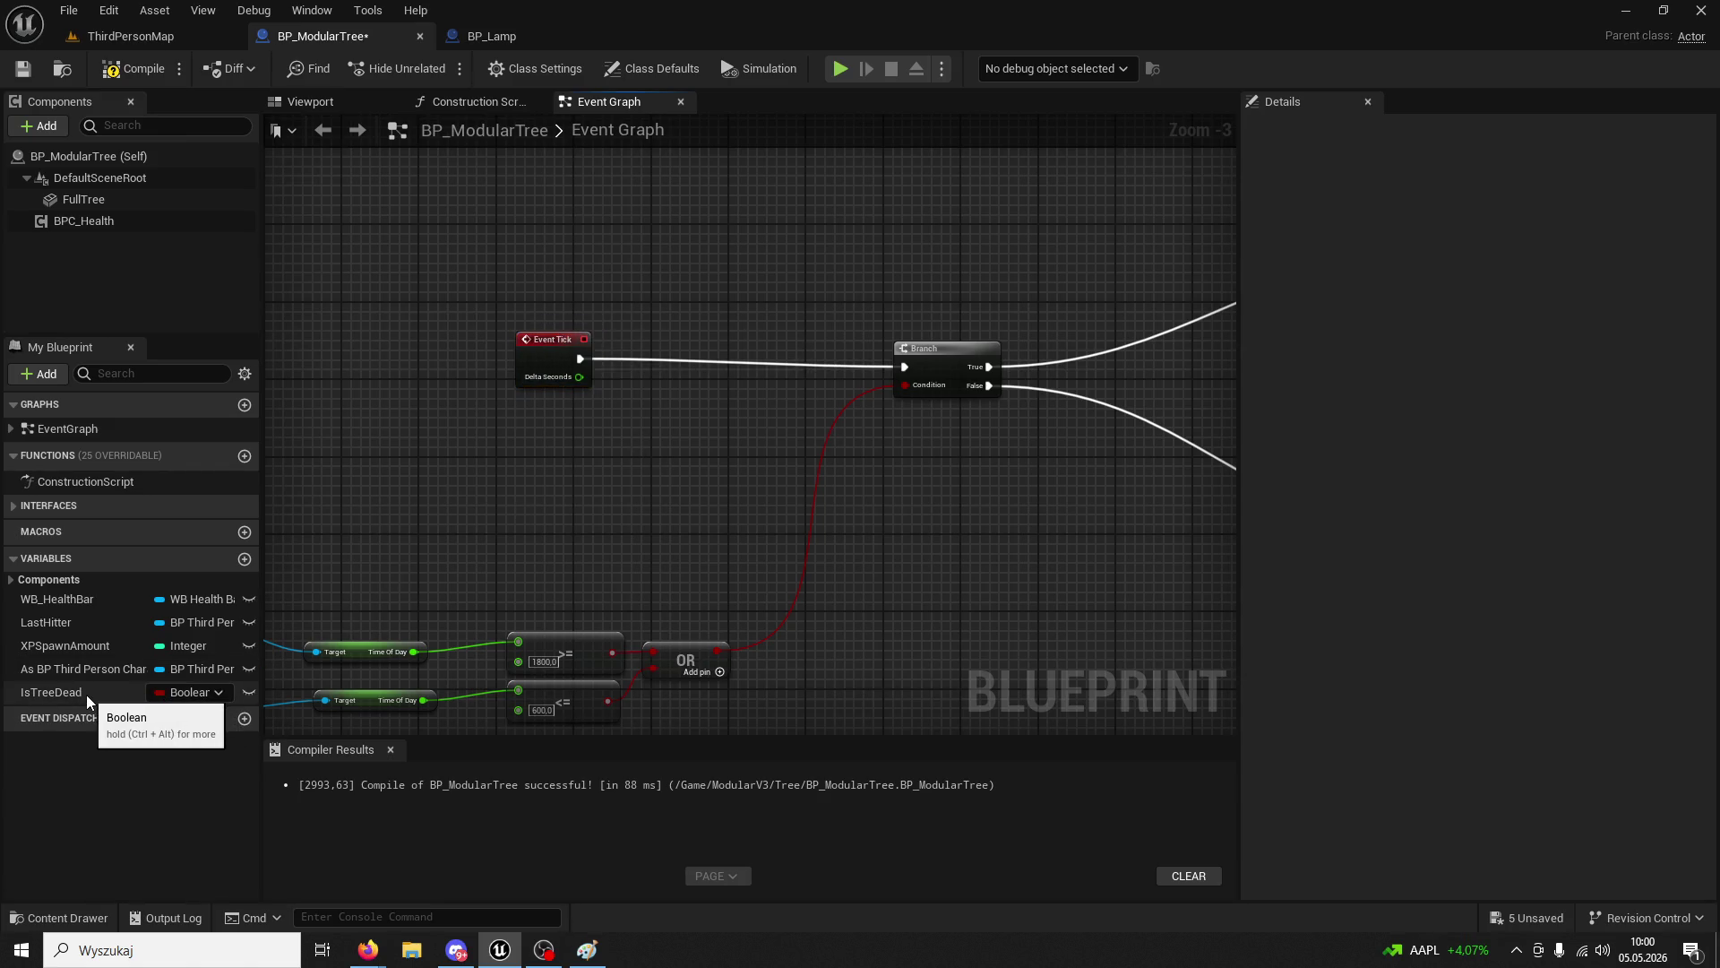
# - Place a new Branch node between Event Tick and the time-of-day Branch
pyautogui.moveTo(86, 696)
pyautogui.mouseDown()
pyautogui.moveTo(605, 454)
pyautogui.moveTo(611, 468)
pyautogui.mouseUp()
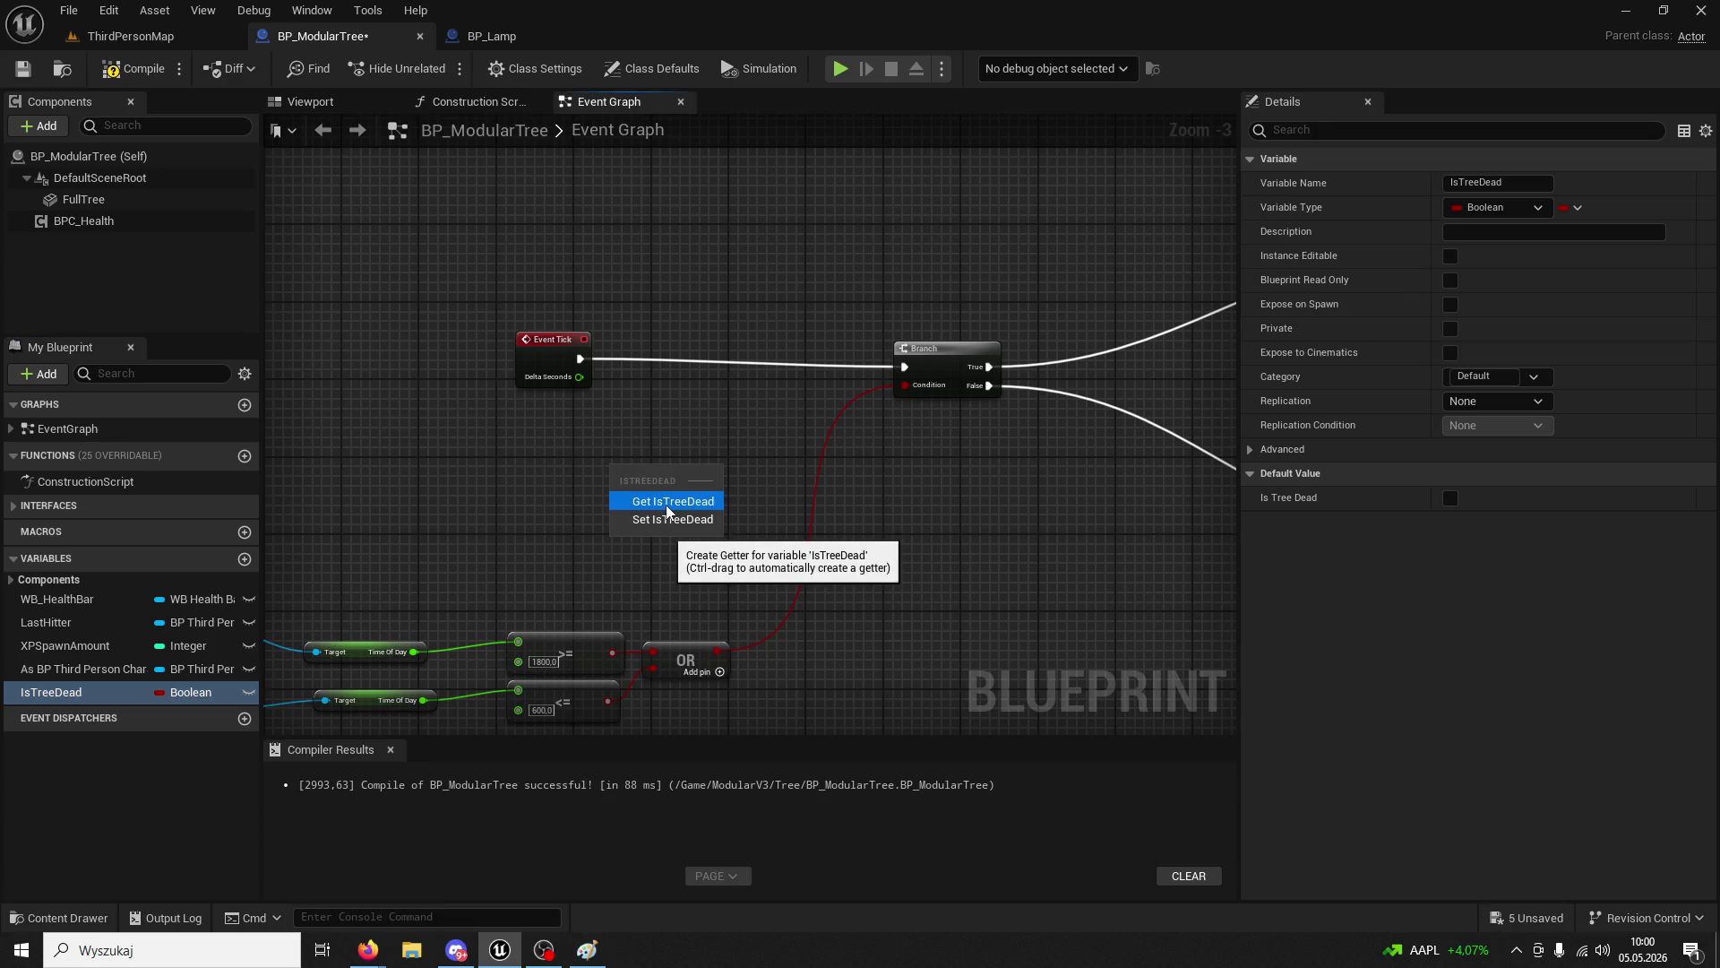
pyautogui.click(638, 500)
pyautogui.press('Delete')
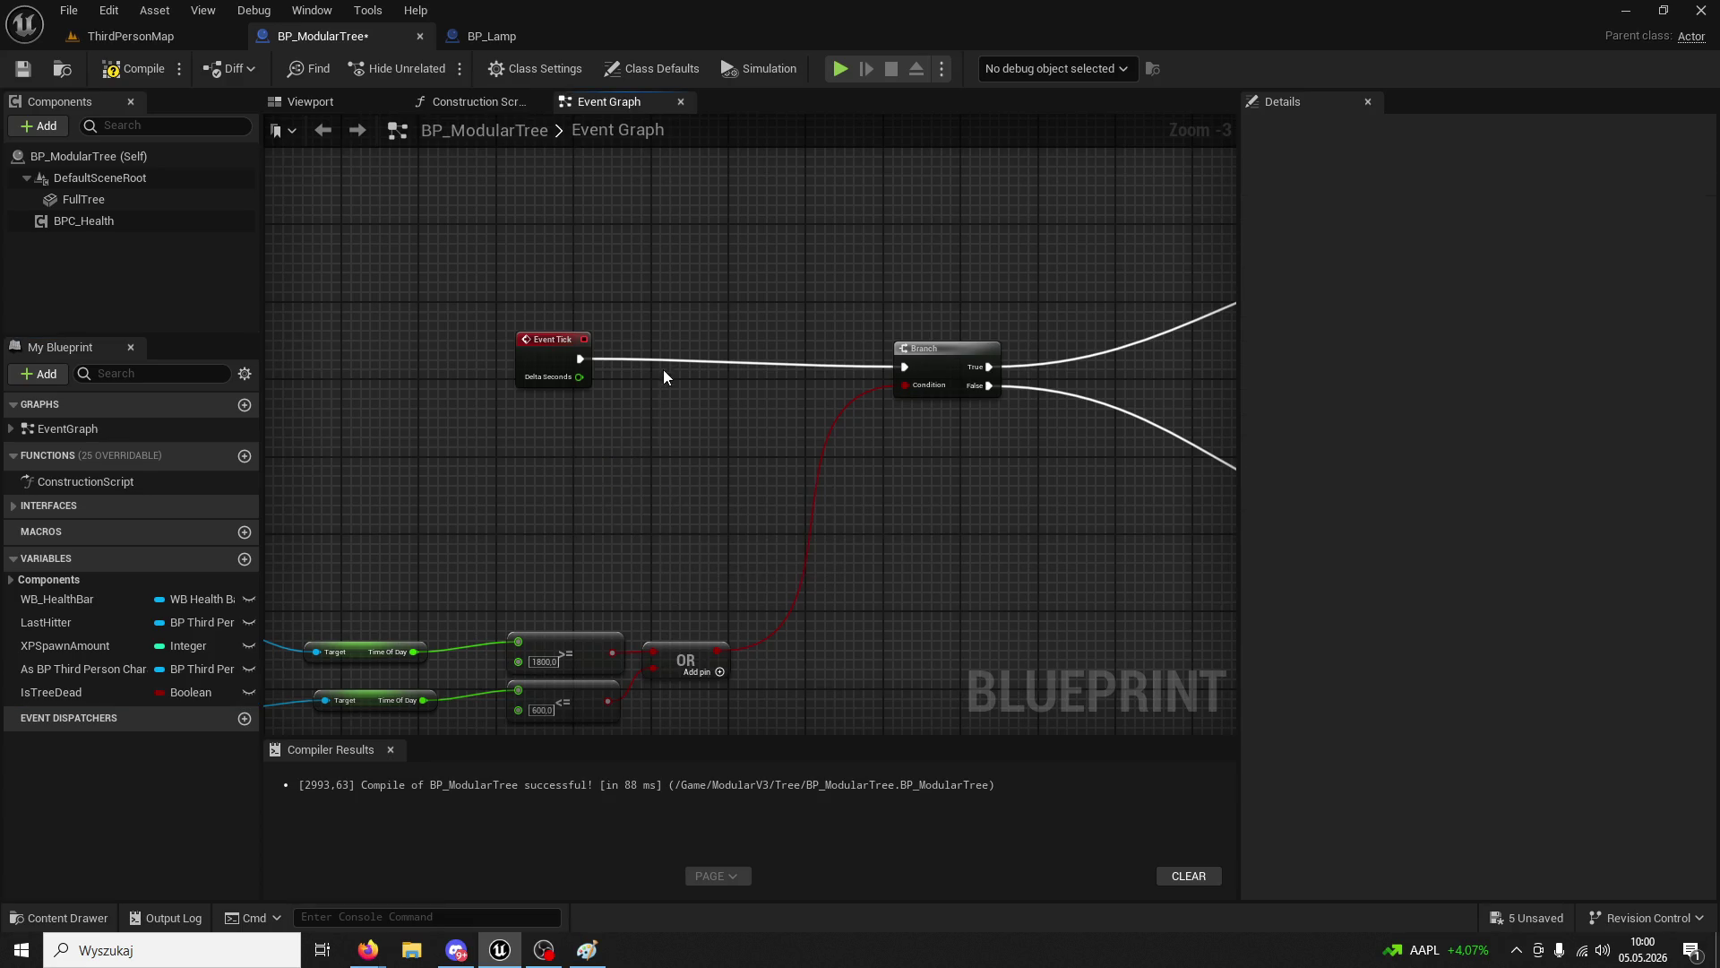
pyautogui.click(618, 409)
pyautogui.moveTo(654, 407); pyautogui.dragTo(606, 401)
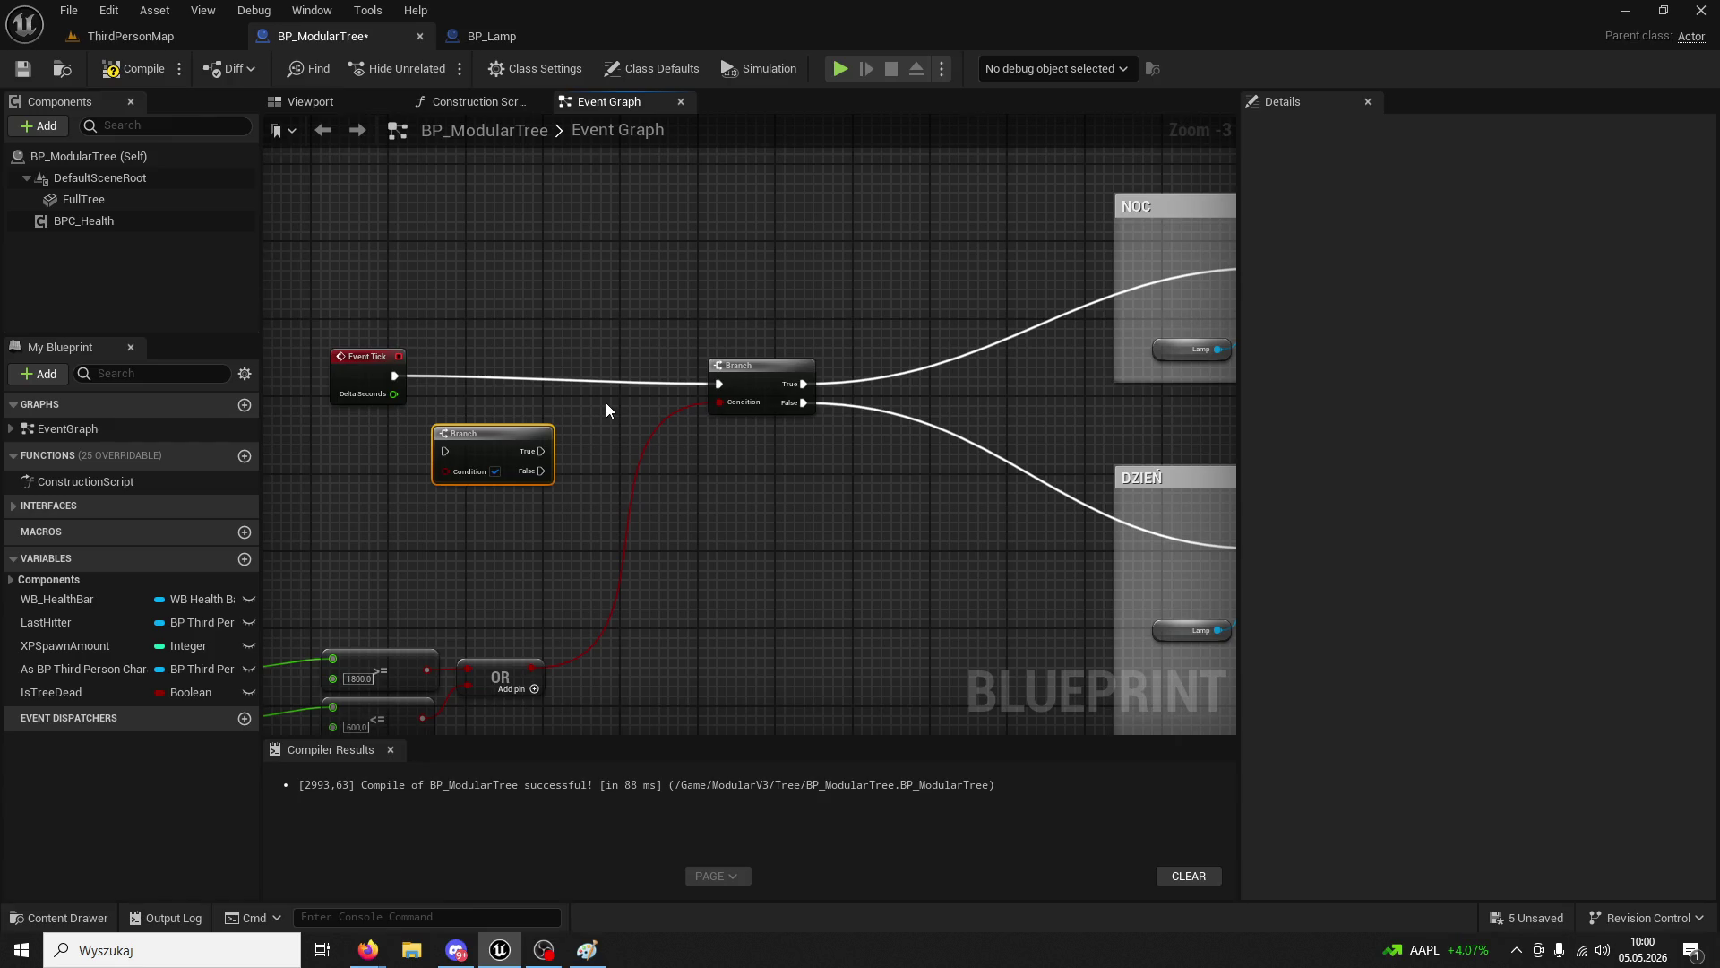
pyautogui.moveTo(503, 433); pyautogui.dragTo(535, 404)
# - Wire Event Tick into the new Branch, True into the time Branch, and IsTreeDead into Condition
pyautogui.moveTo(395, 375); pyautogui.dragTo(487, 418)
pyautogui.moveTo(574, 422); pyautogui.dragTo(722, 389)
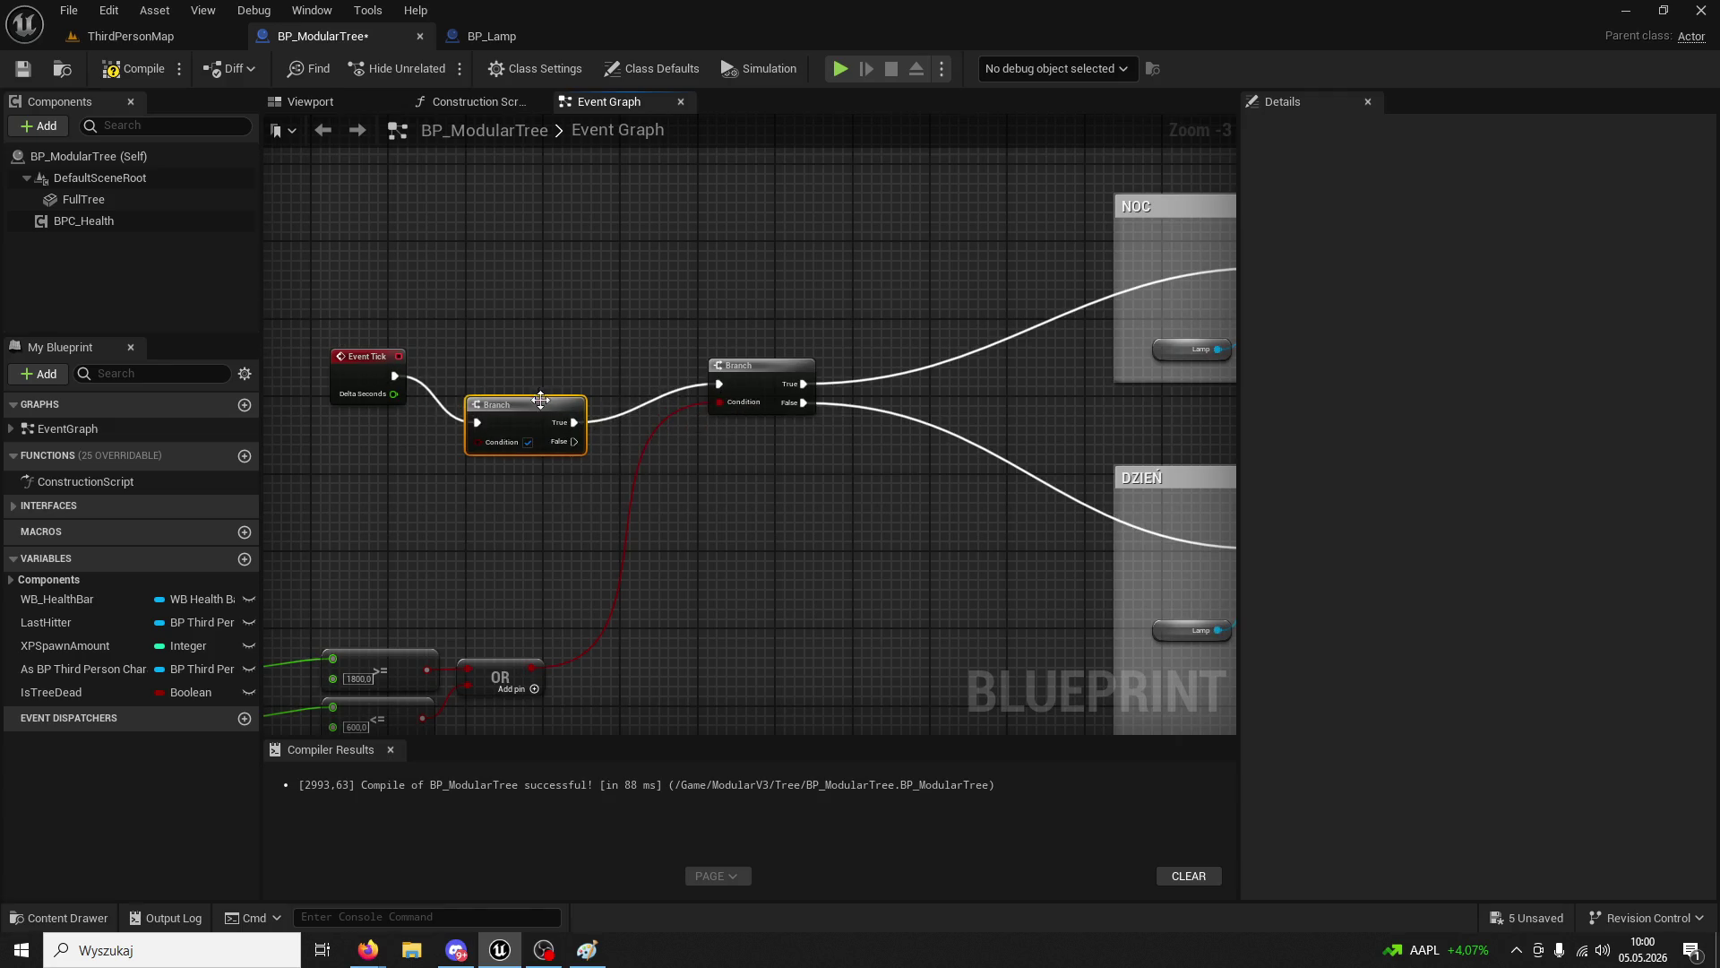
pyautogui.moveTo(541, 400); pyautogui.dragTo(522, 353)
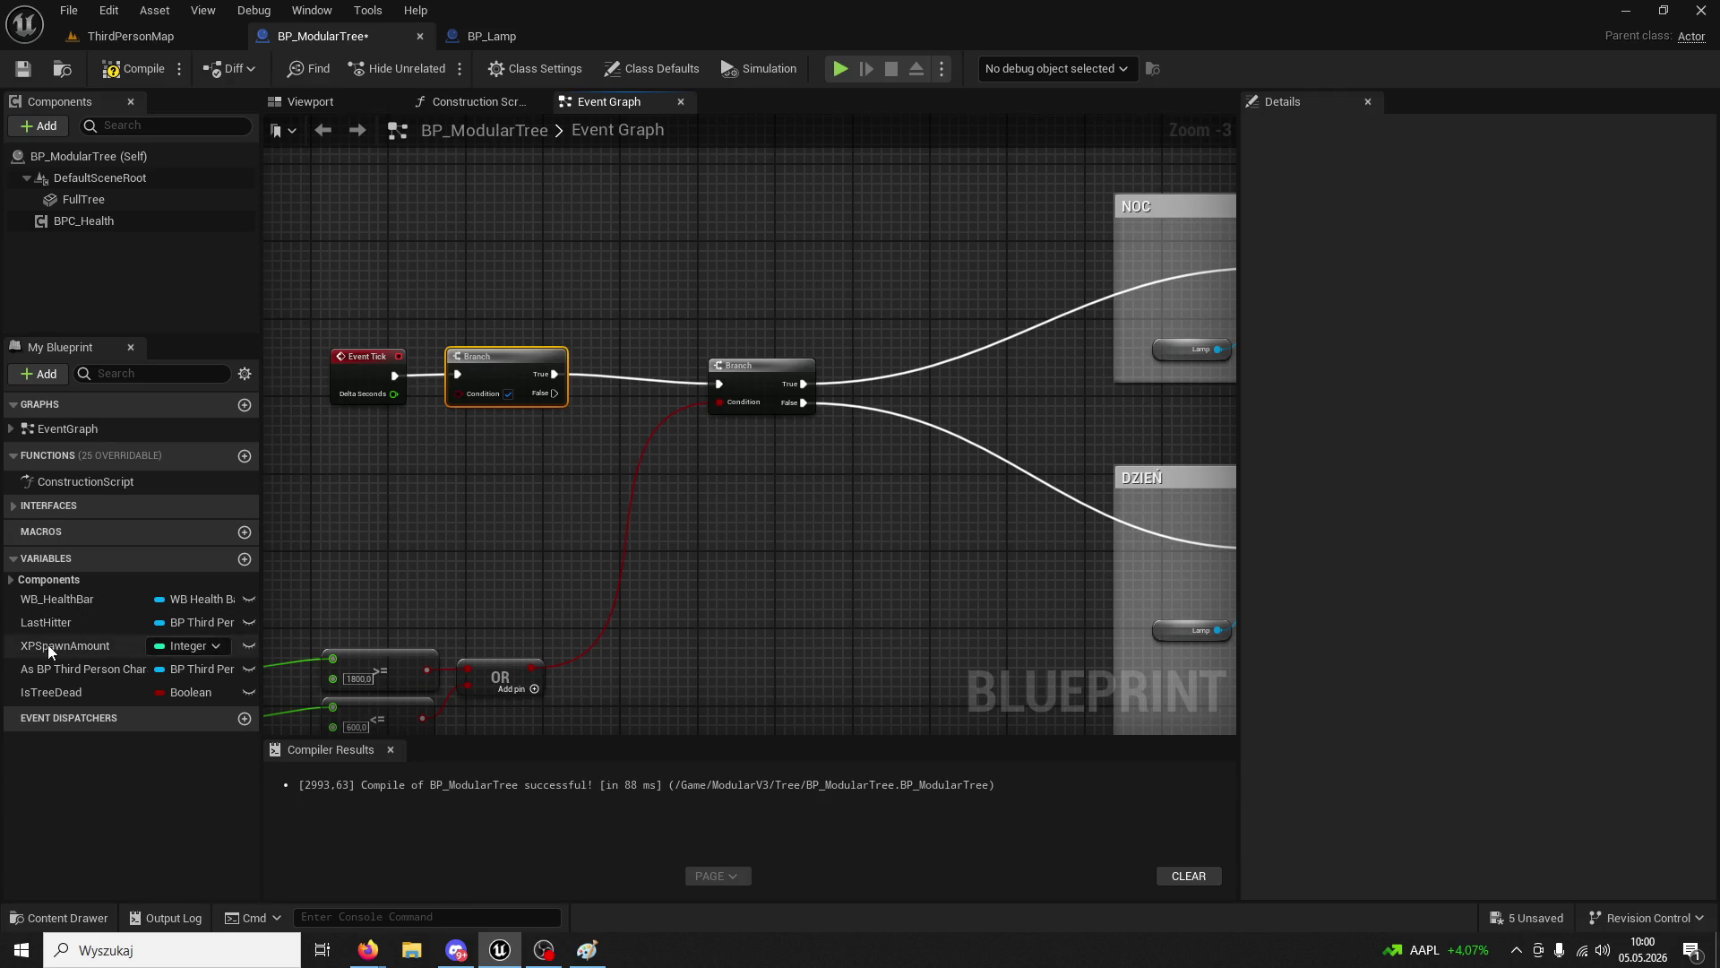
pyautogui.moveTo(57, 692)
pyautogui.mouseDown()
pyautogui.moveTo(434, 437)
pyautogui.moveTo(457, 400)
pyautogui.mouseUp()
pyautogui.click(417, 487)
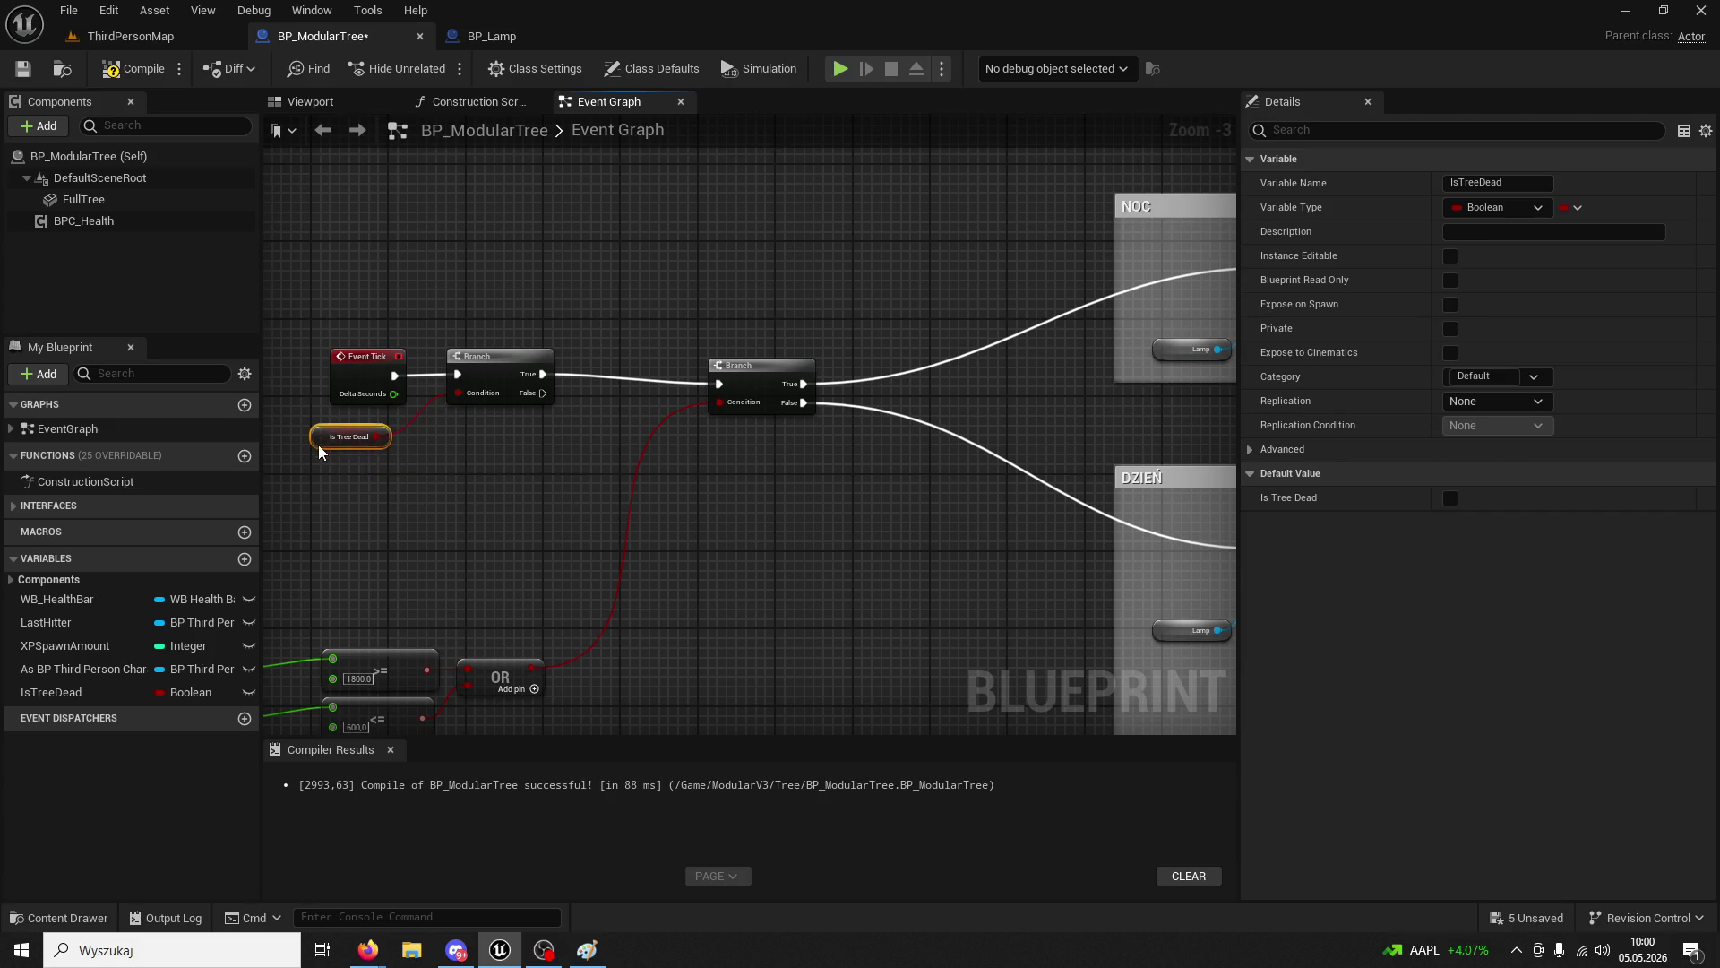
pyautogui.scroll(-4, 490, 427)
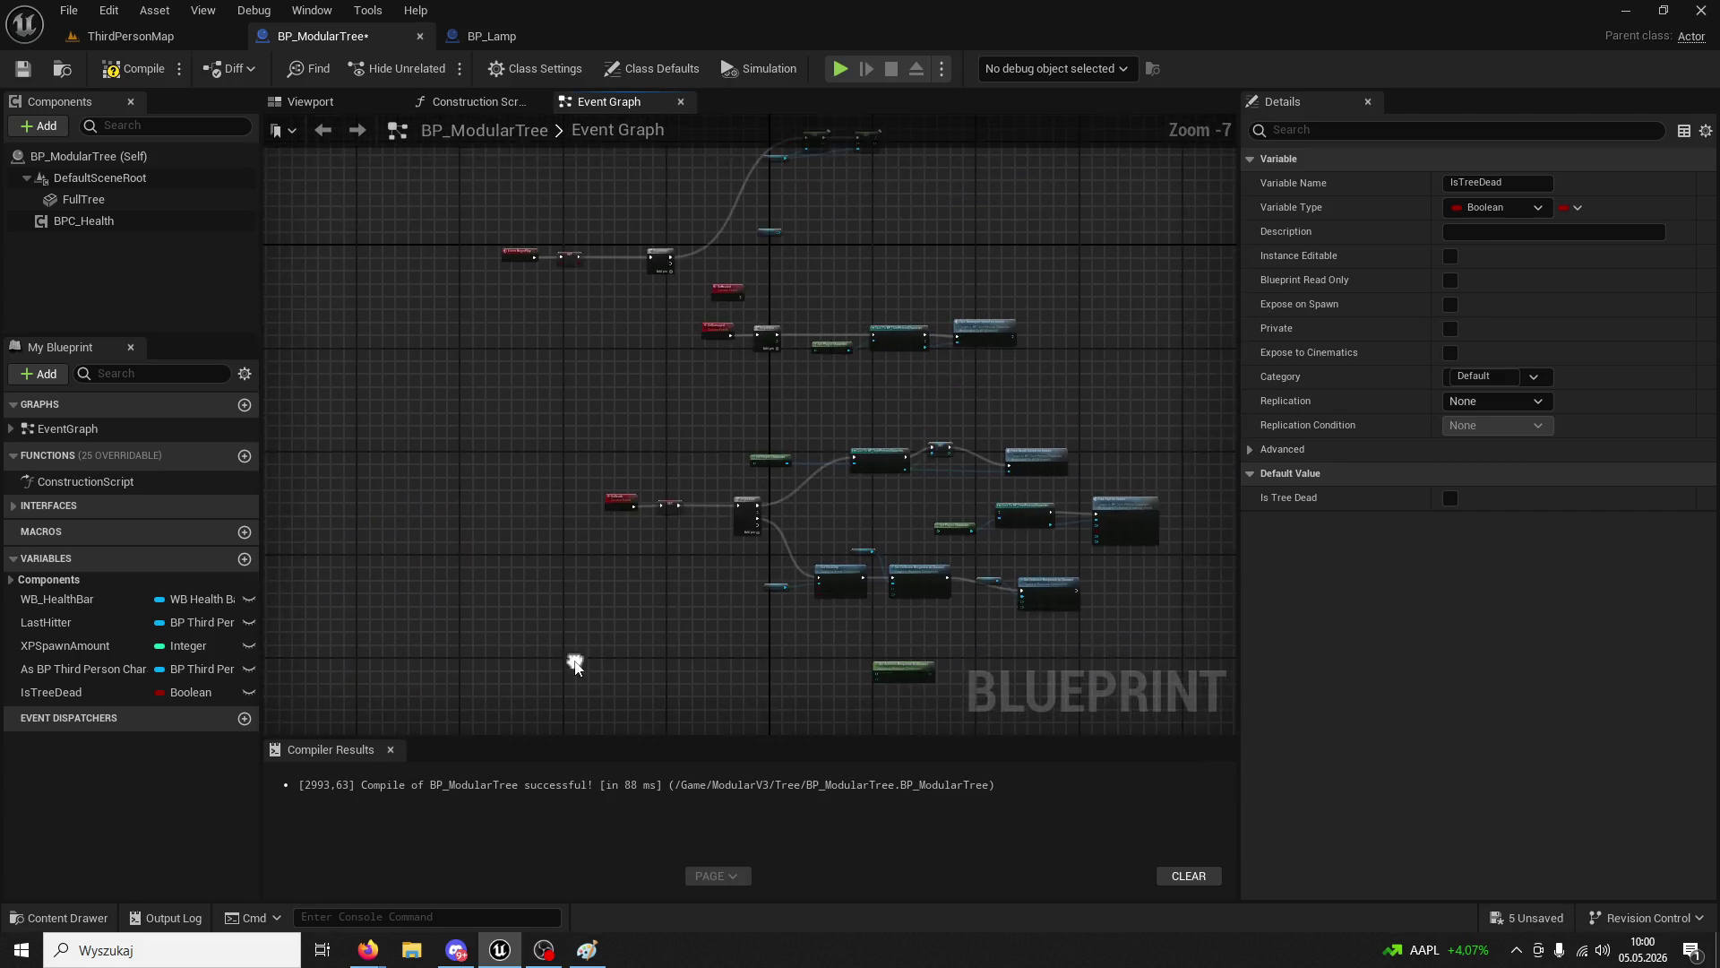
# - Select the Full Tree Set Visibility and Set Collision Response nodes for copying
pyautogui.scroll(4, 572, 664)
pyautogui.scroll(3, 630, 576)
pyautogui.moveTo(630, 576)
pyautogui.mouseDown()
pyautogui.moveTo(732, 534)
pyautogui.moveTo(787, 445)
pyautogui.moveTo(839, 137)
pyautogui.mouseUp()
pyautogui.scroll(-1, 798, 323)
pyautogui.moveTo(798, 323)
pyautogui.mouseDown()
pyautogui.moveTo(913, 277)
pyautogui.moveTo(639, 312)
pyautogui.mouseUp()
pyautogui.moveTo(834, 345); pyautogui.dragTo(752, 289)
pyautogui.scroll(-2, 986, 276)
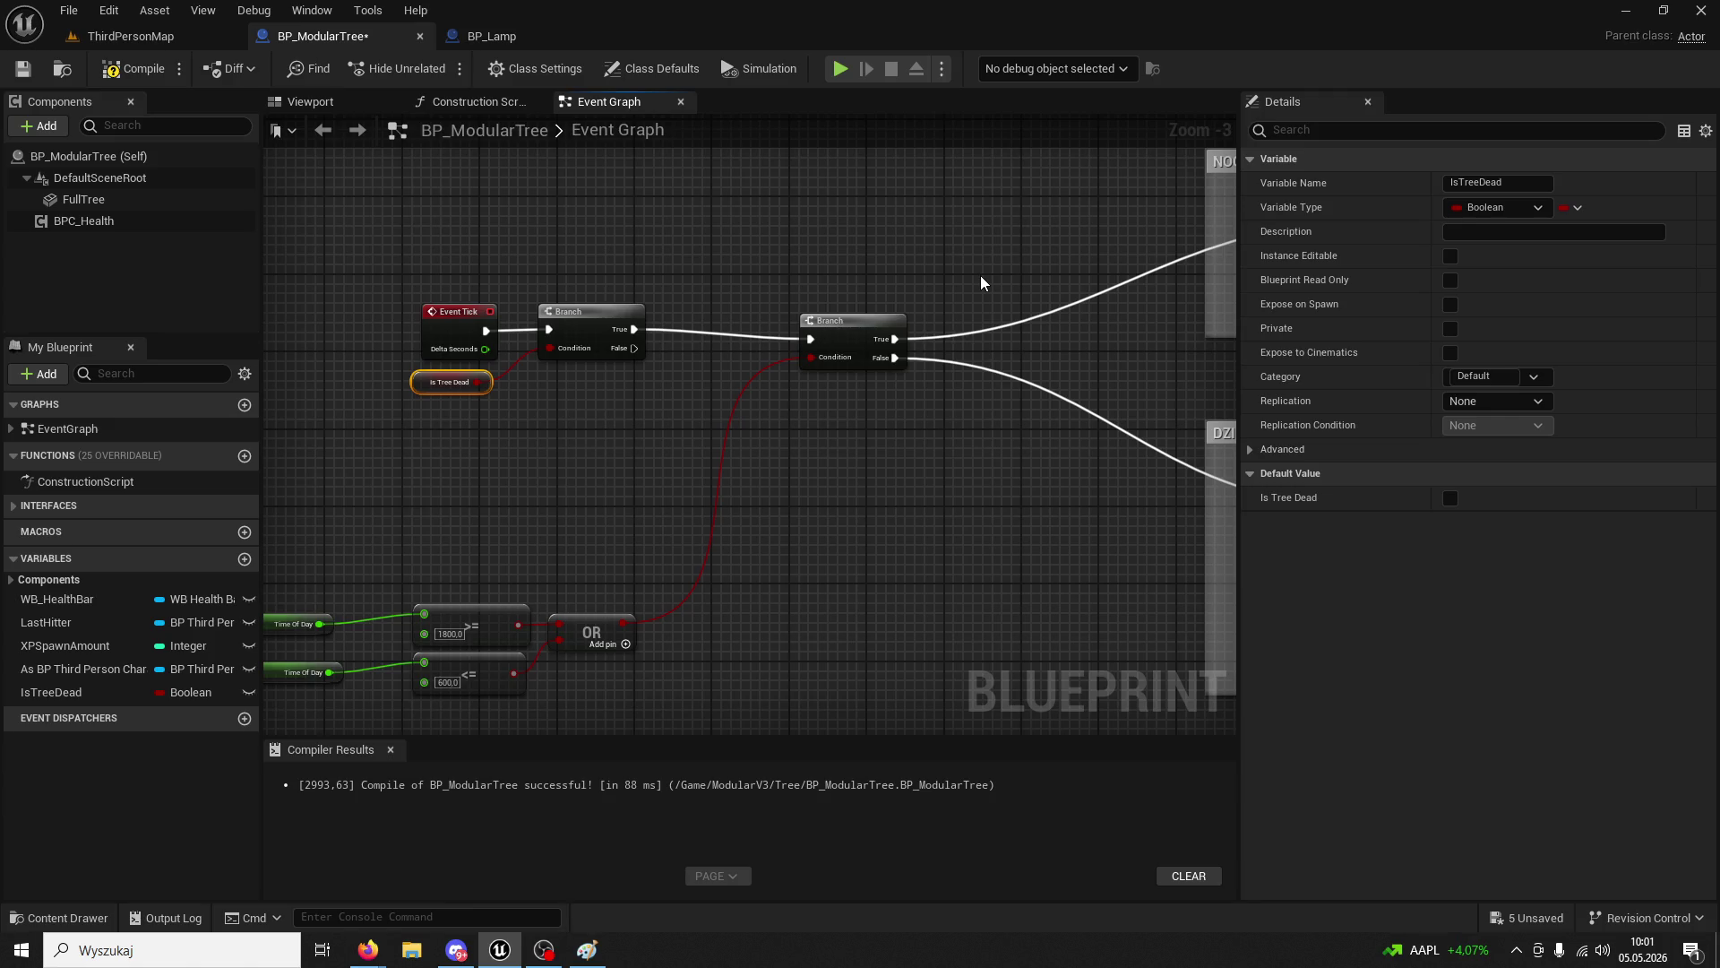
pyautogui.moveTo(981, 276)
pyautogui.mouseDown()
pyautogui.moveTo(833, 272)
pyautogui.moveTo(848, 337)
pyautogui.moveTo(702, 336)
pyautogui.mouseUp()
pyautogui.moveTo(811, 357); pyautogui.dragTo(718, 354)
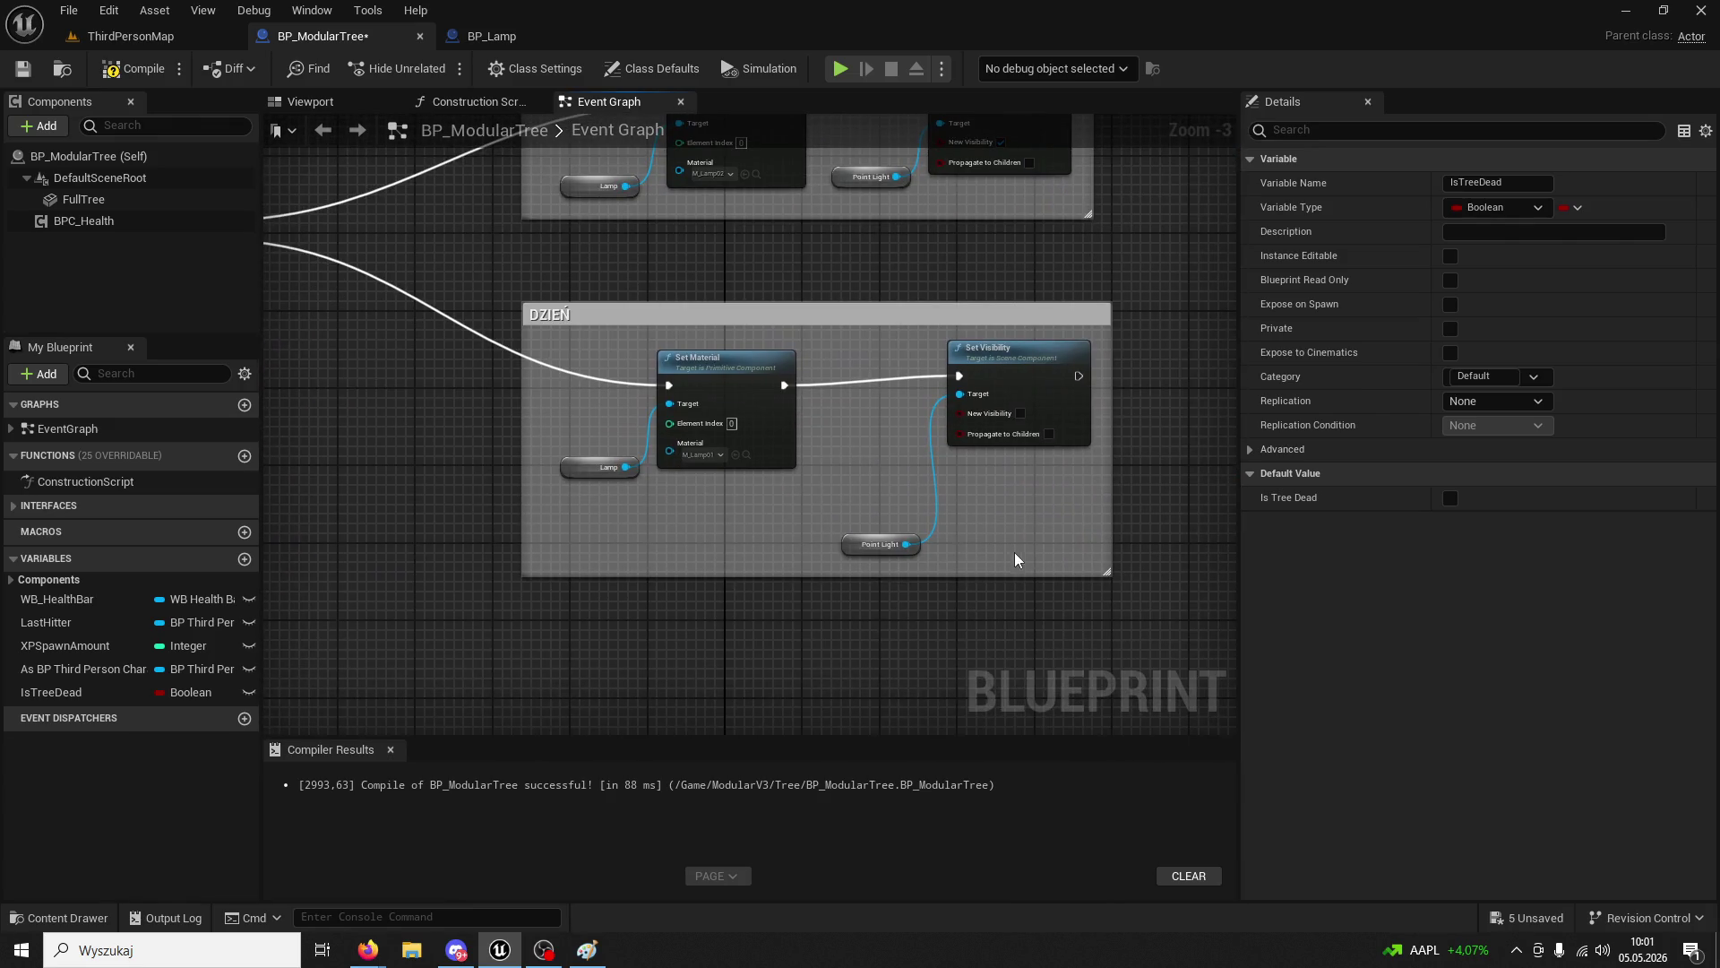
pyautogui.moveTo(606, 358)
pyautogui.mouseDown()
pyautogui.moveTo(902, 422)
pyautogui.moveTo(826, 502)
pyautogui.moveTo(817, 593)
pyautogui.mouseUp()
pyautogui.scroll(1, 817, 593)
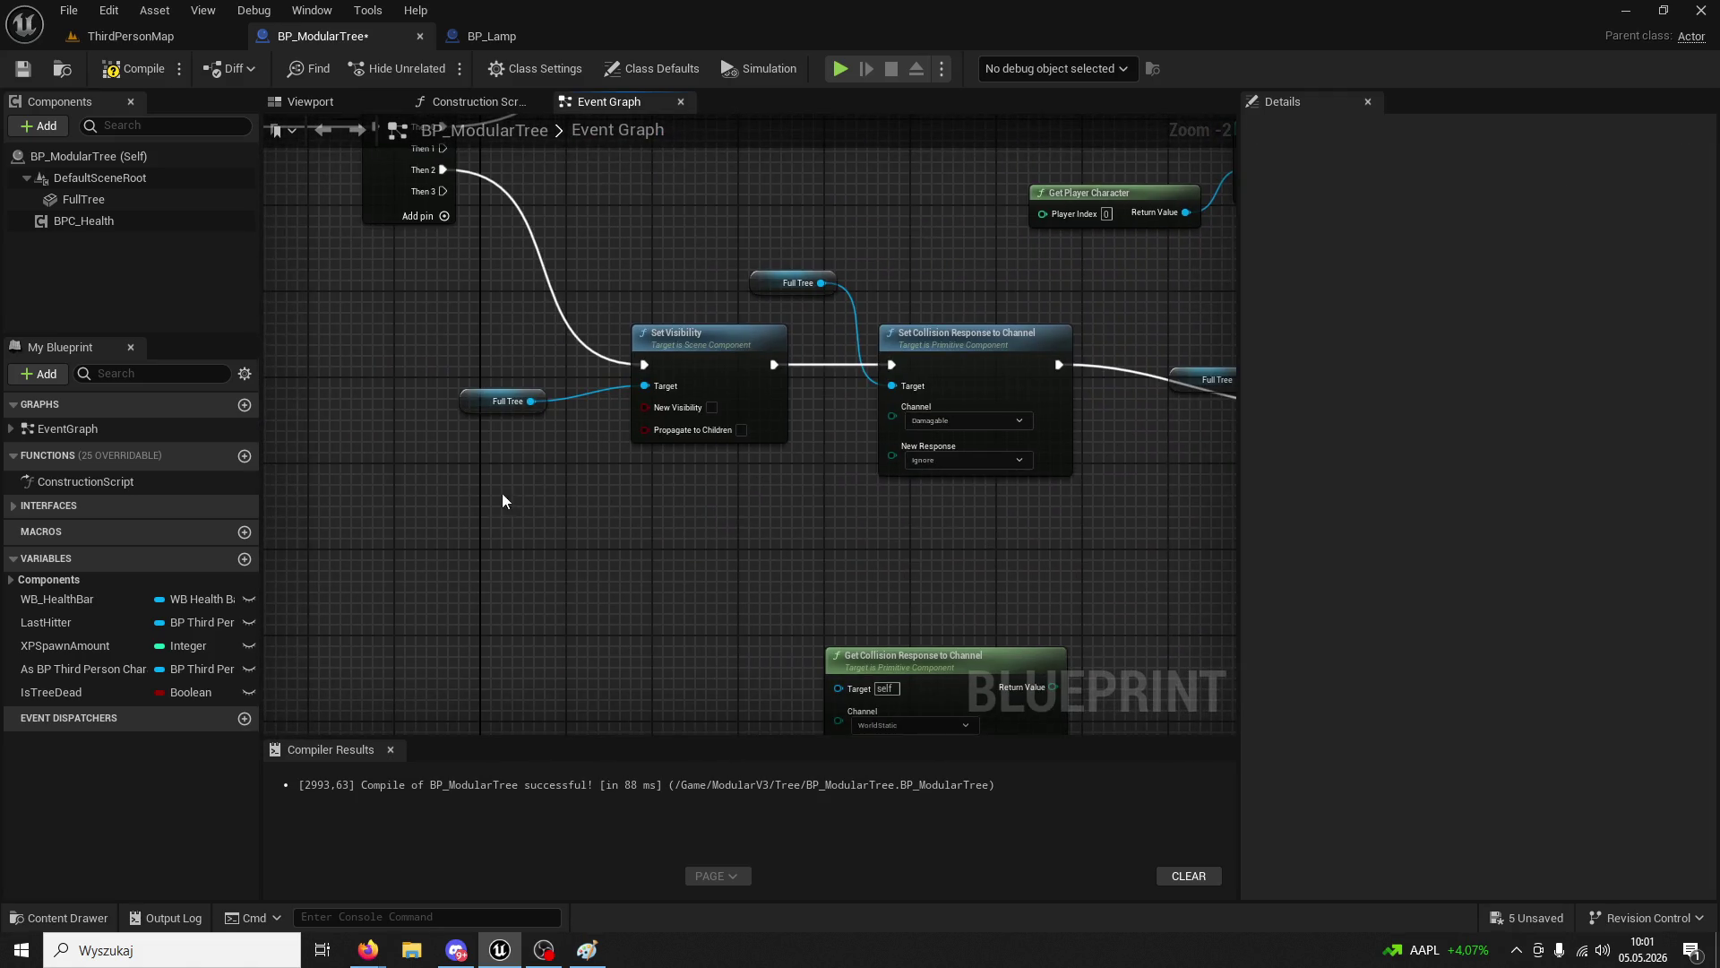
pyautogui.moveTo(706, 271)
pyautogui.mouseDown()
pyautogui.moveTo(981, 240)
pyautogui.moveTo(995, 262)
pyautogui.moveTo(747, 270)
pyautogui.mouseUp()
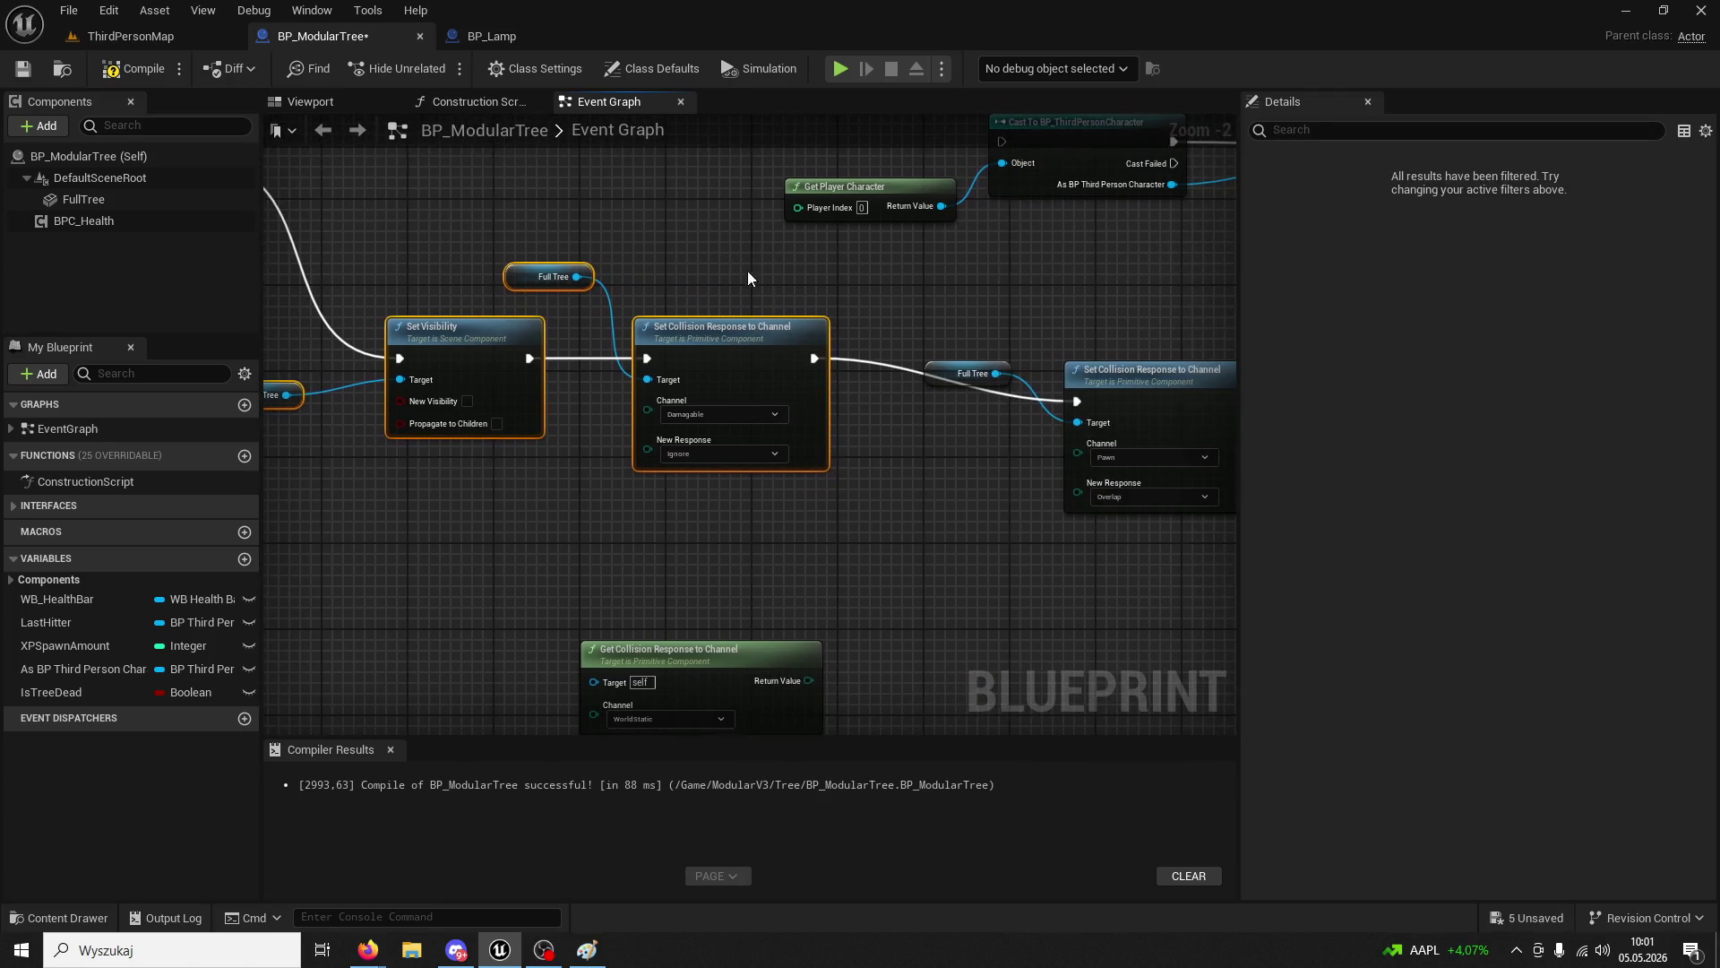
# - Paste the copied nodes into the DZIEŃ box and connect the IsTreeDead Branch's False output
pyautogui.moveTo(792, 599); pyautogui.dragTo(830, 418)
pyautogui.scroll(-2, 816, 520)
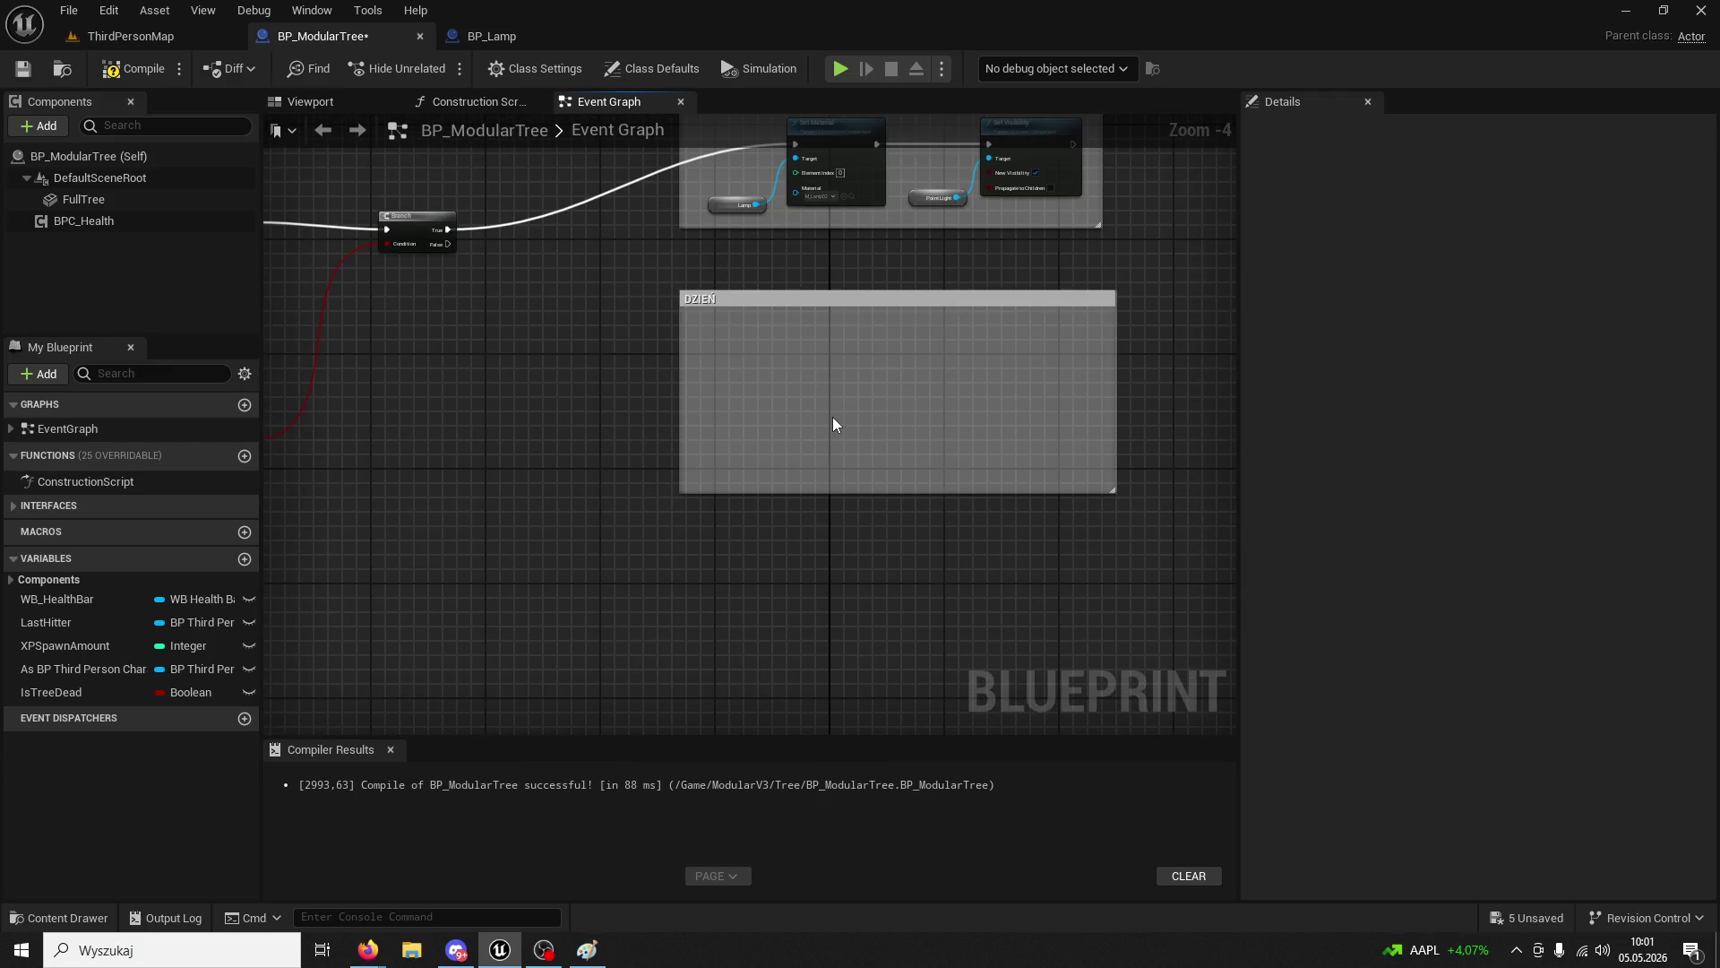
pyautogui.hotkey('ctrl', 'v')
pyautogui.moveTo(450, 244)
pyautogui.mouseDown()
pyautogui.moveTo(700, 435)
pyautogui.moveTo(682, 431)
pyautogui.mouseUp()
pyautogui.scroll(4, 695, 367)
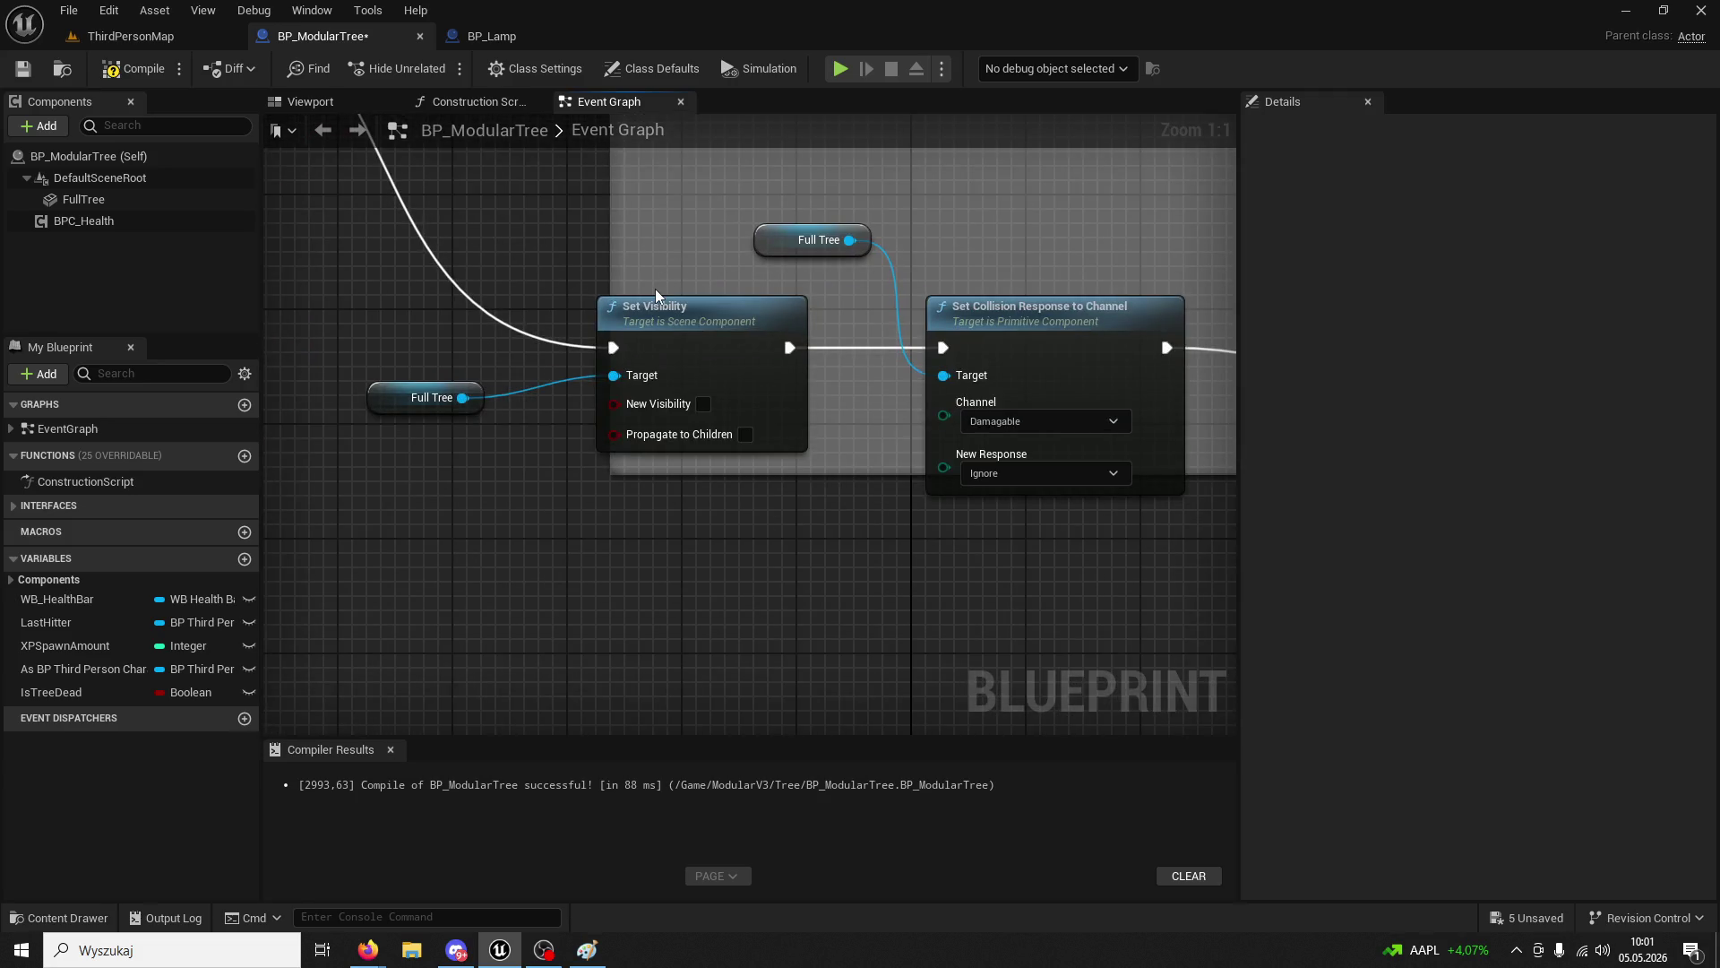
# - Tick New Visibility and set the pasted collision responses to Block
pyautogui.click(703, 404)
pyautogui.moveTo(792, 547); pyautogui.dragTo(595, 534)
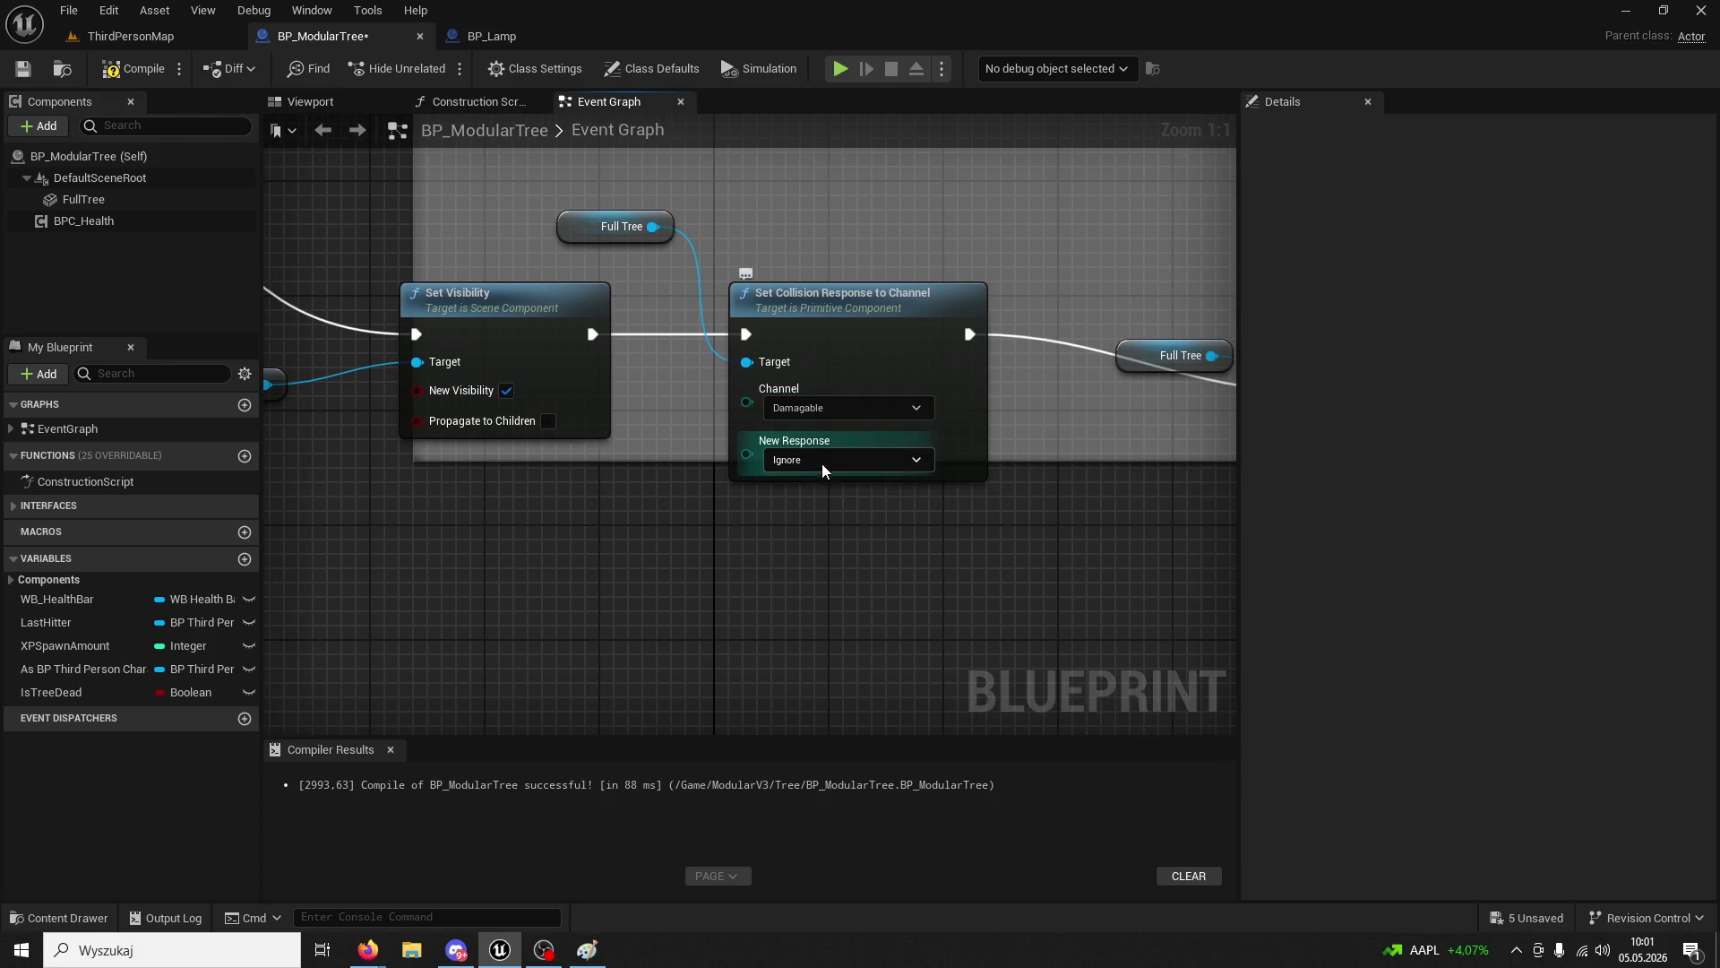
pyautogui.click(822, 461)
pyautogui.click(781, 501)
pyautogui.moveTo(990, 548); pyautogui.dragTo(524, 527)
pyautogui.click(910, 500)
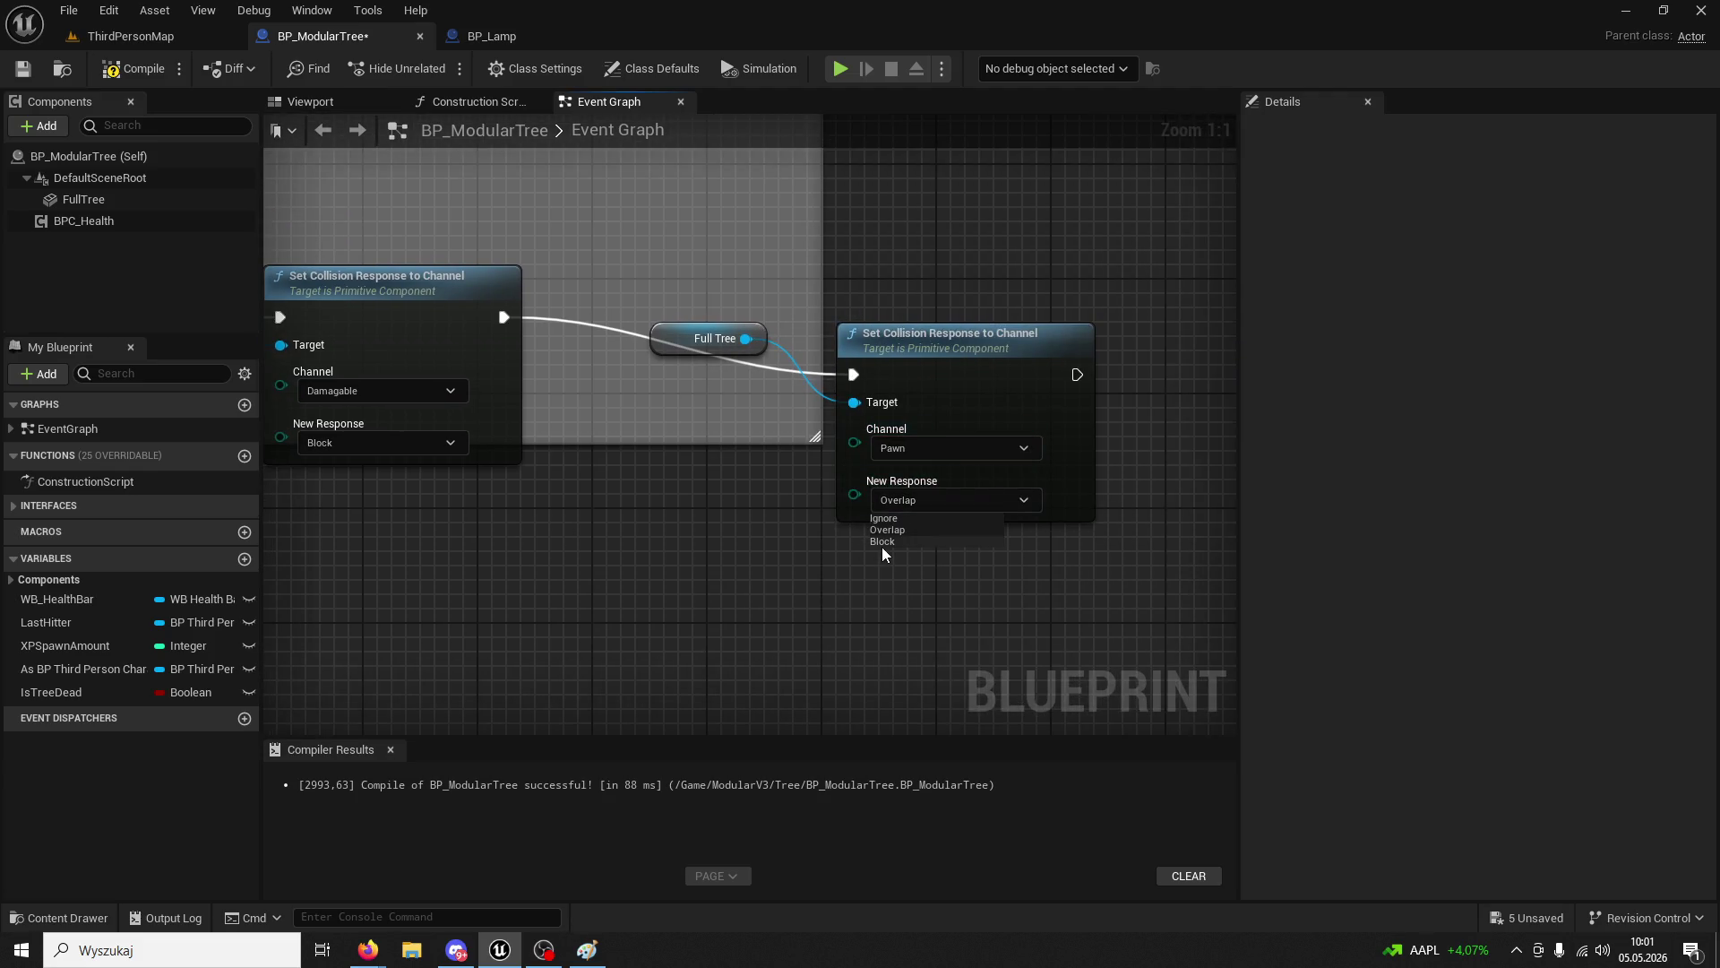
pyautogui.click(143, 36)
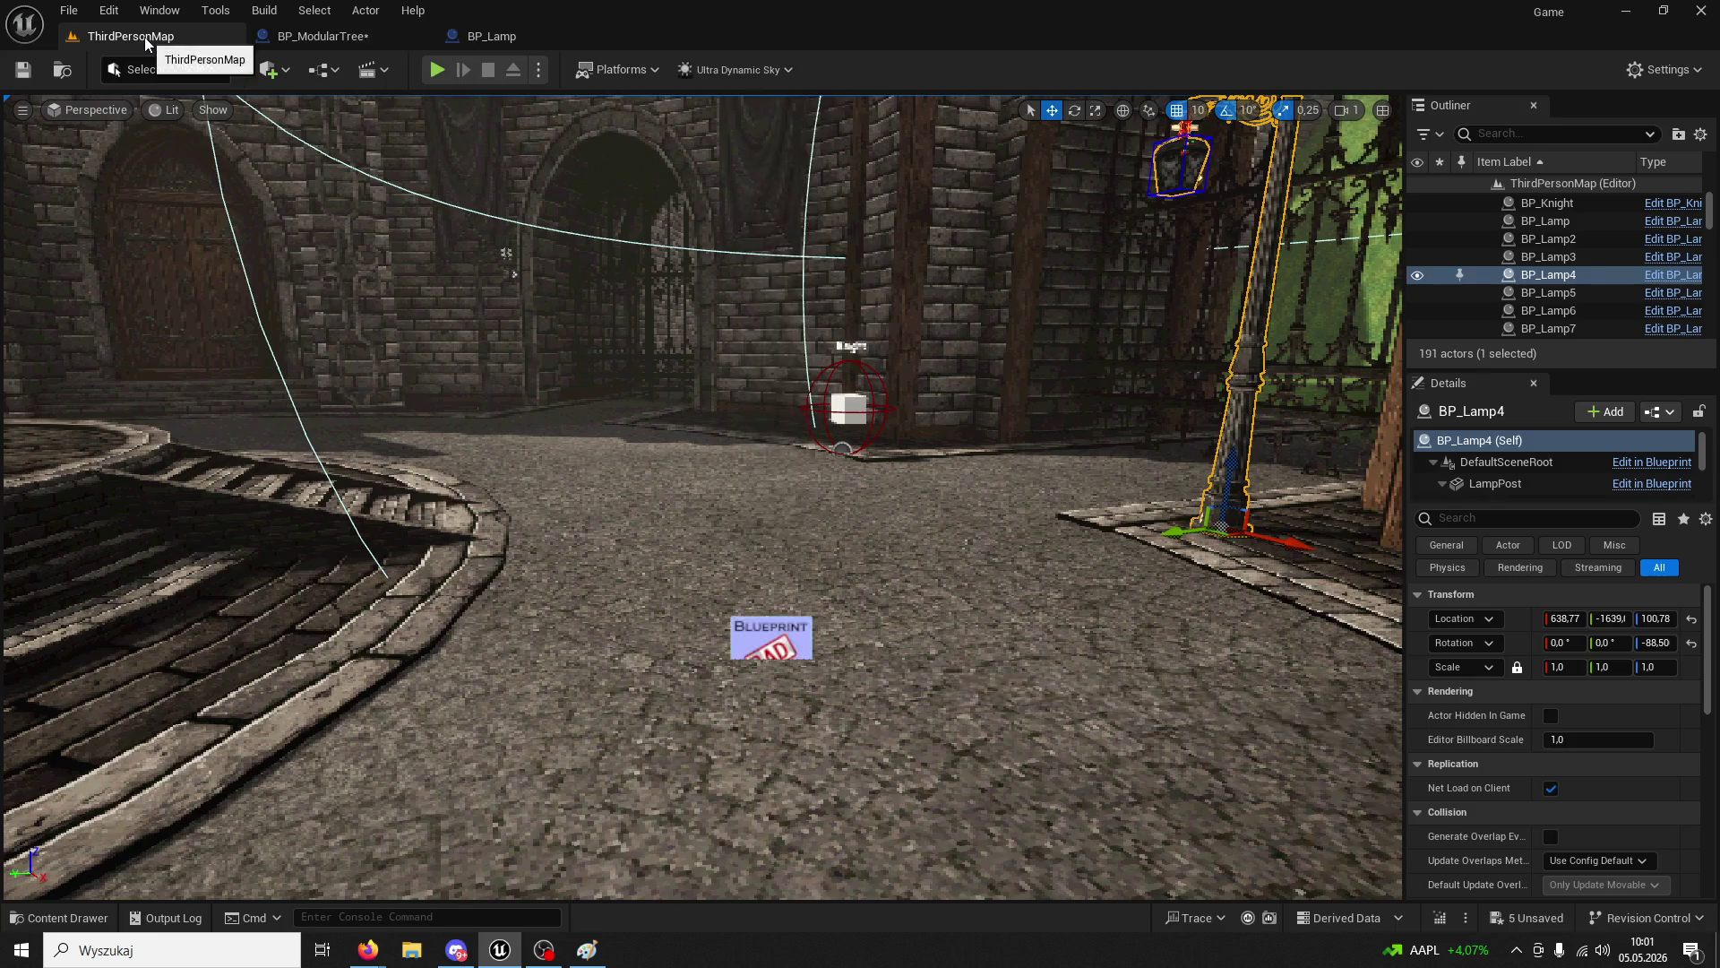
# - Locate the nodes behind BP_ModularTree's compile warning
pyautogui.click(502, 38)
pyautogui.click(323, 36)
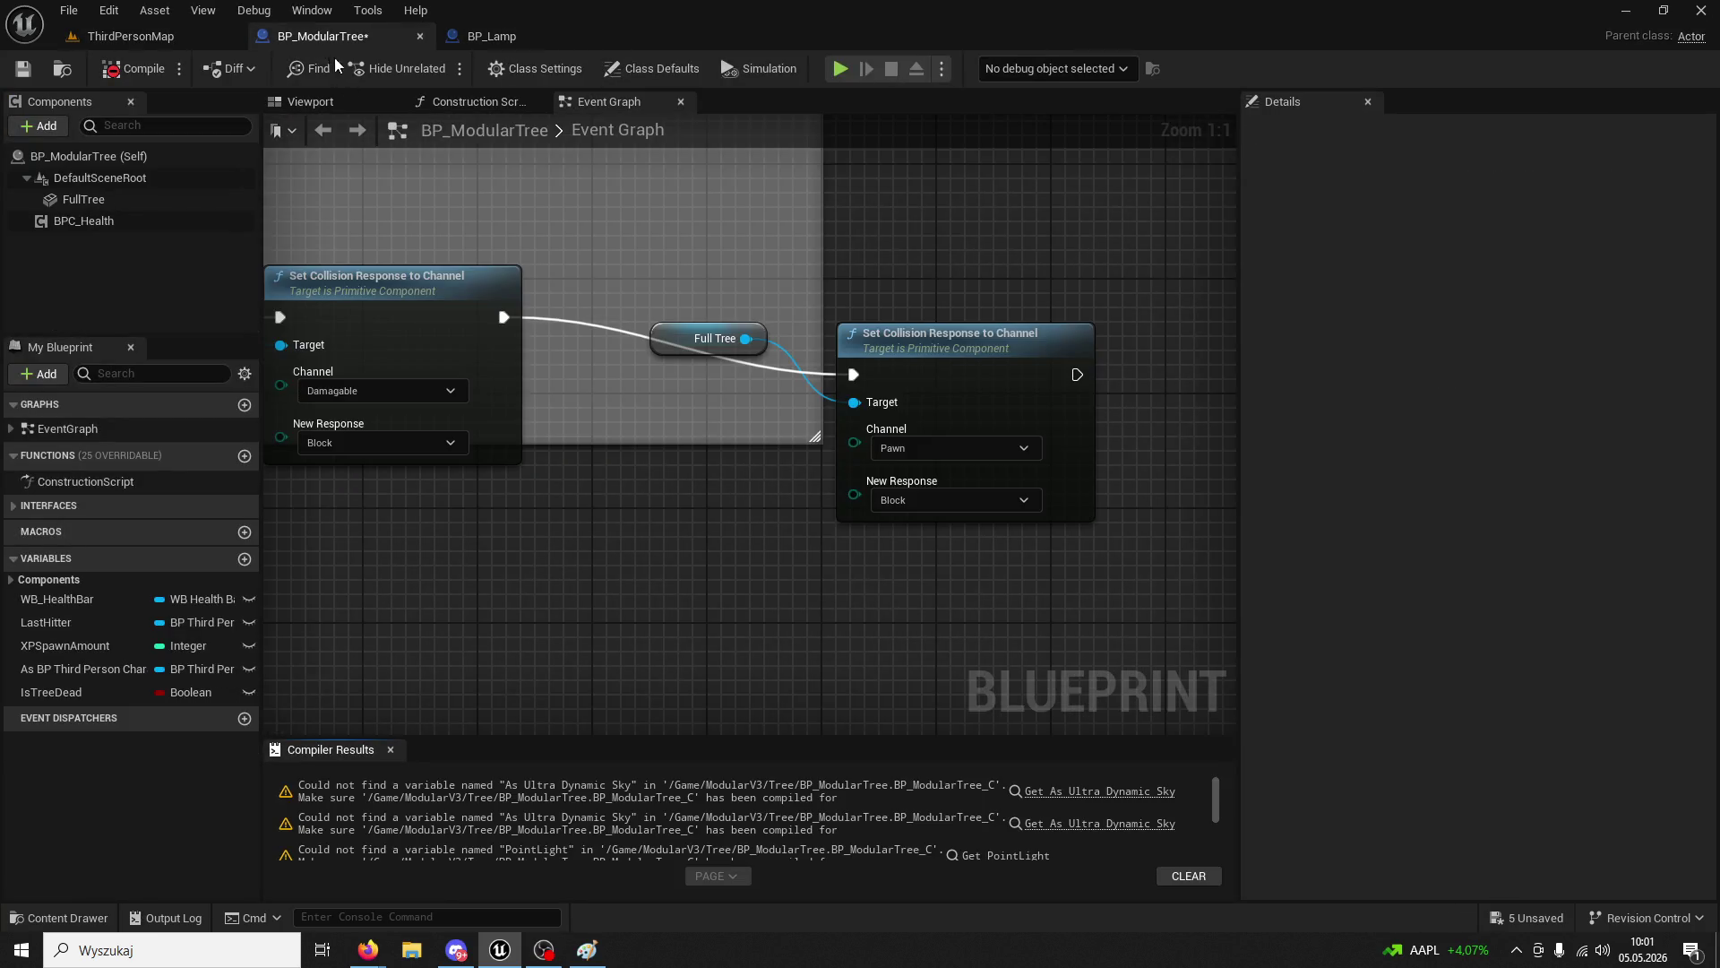
pyautogui.moveTo(318, 708); pyautogui.dragTo(681, 726)
pyautogui.click(1034, 797)
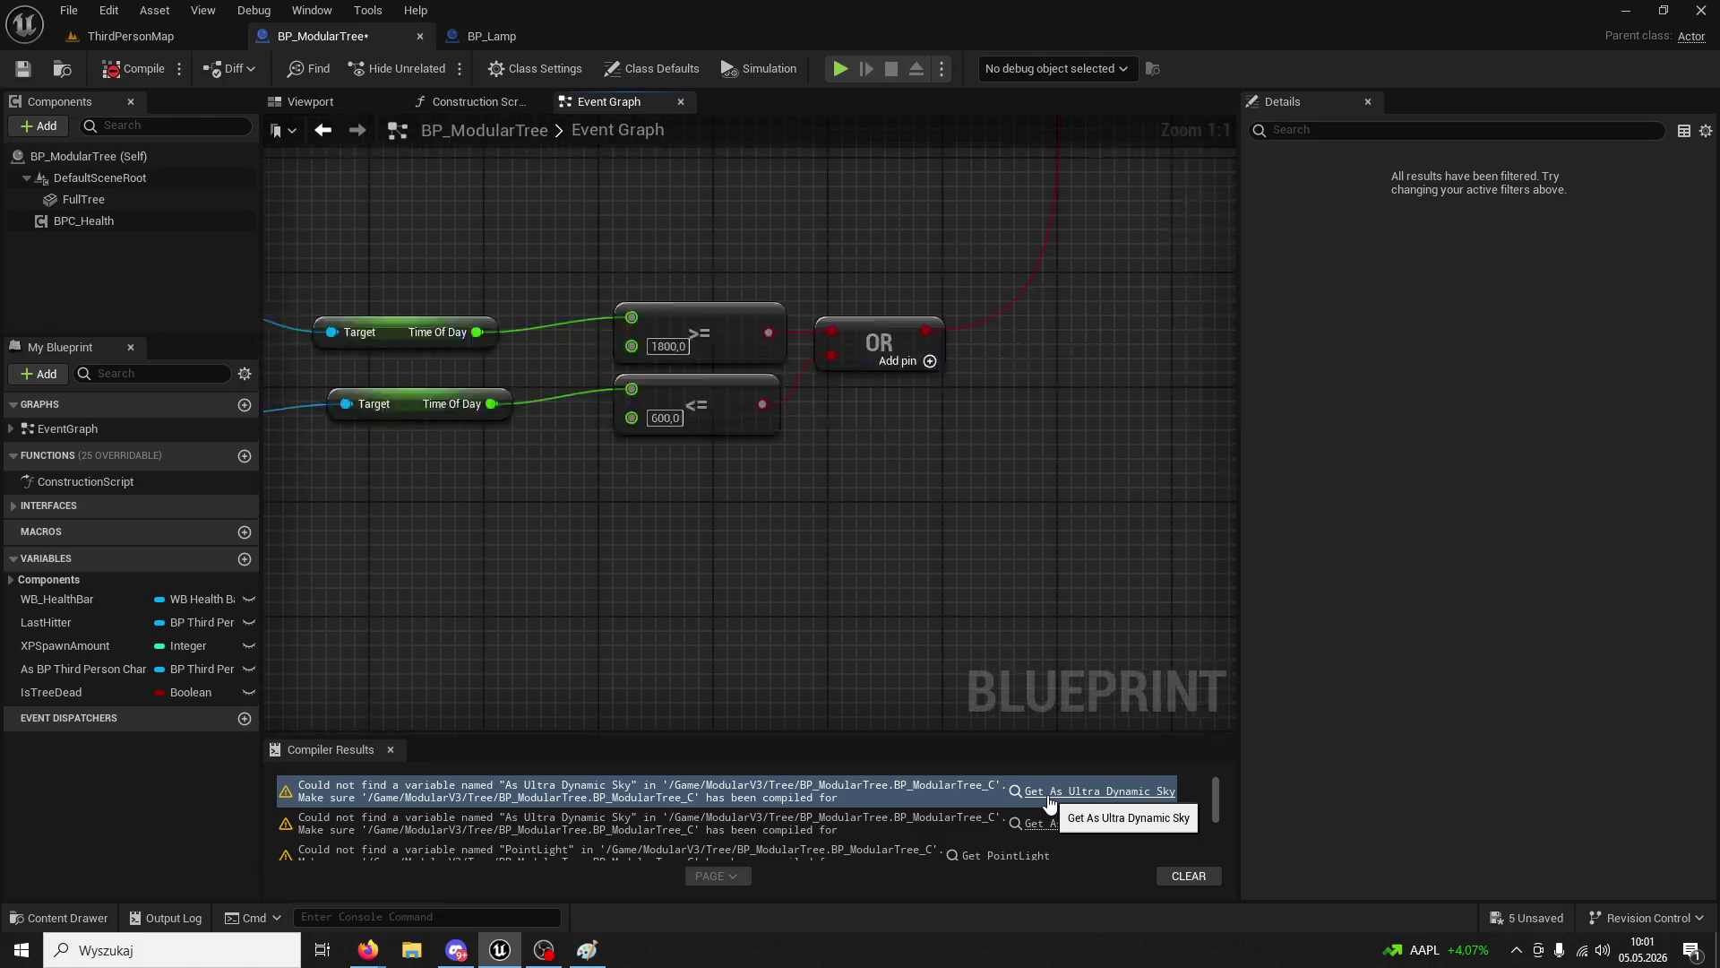
pyautogui.scroll(-4, 839, 622)
pyautogui.moveTo(840, 557); pyautogui.dragTo(618, 583)
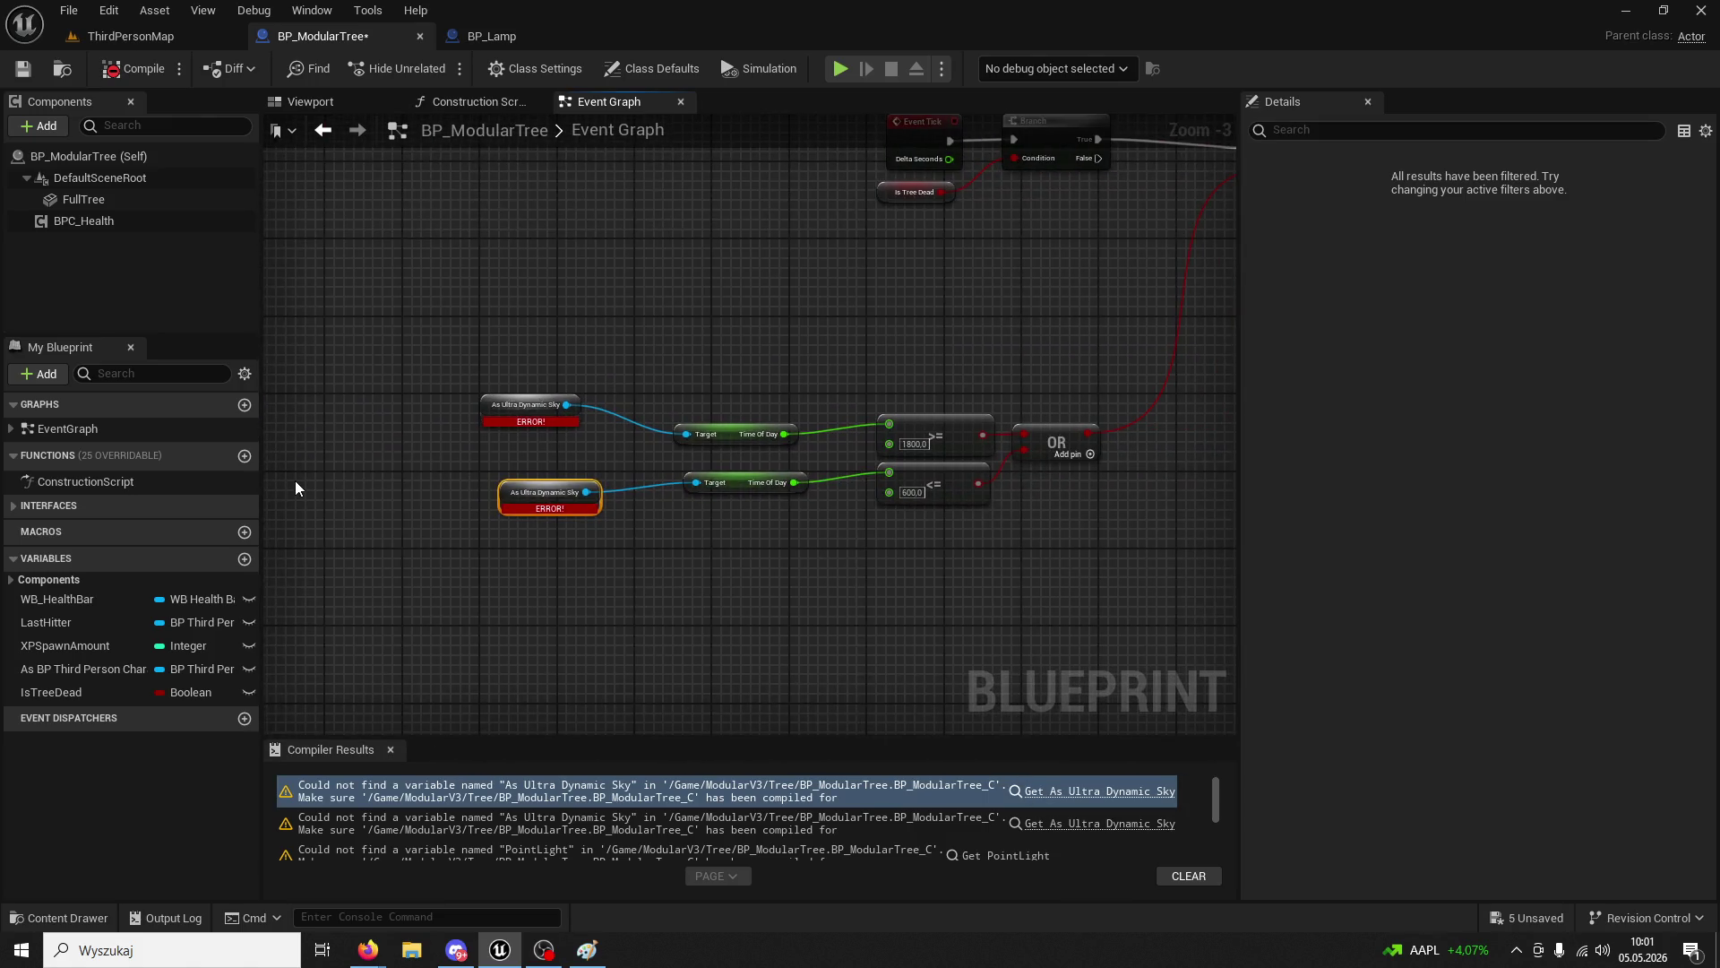
pyautogui.moveTo(574, 381); pyautogui.dragTo(620, 491)
# - Copy BP_Lamp's Get All Actors Of Class and GET nodes back to BP_ModularTree
pyautogui.click(506, 36)
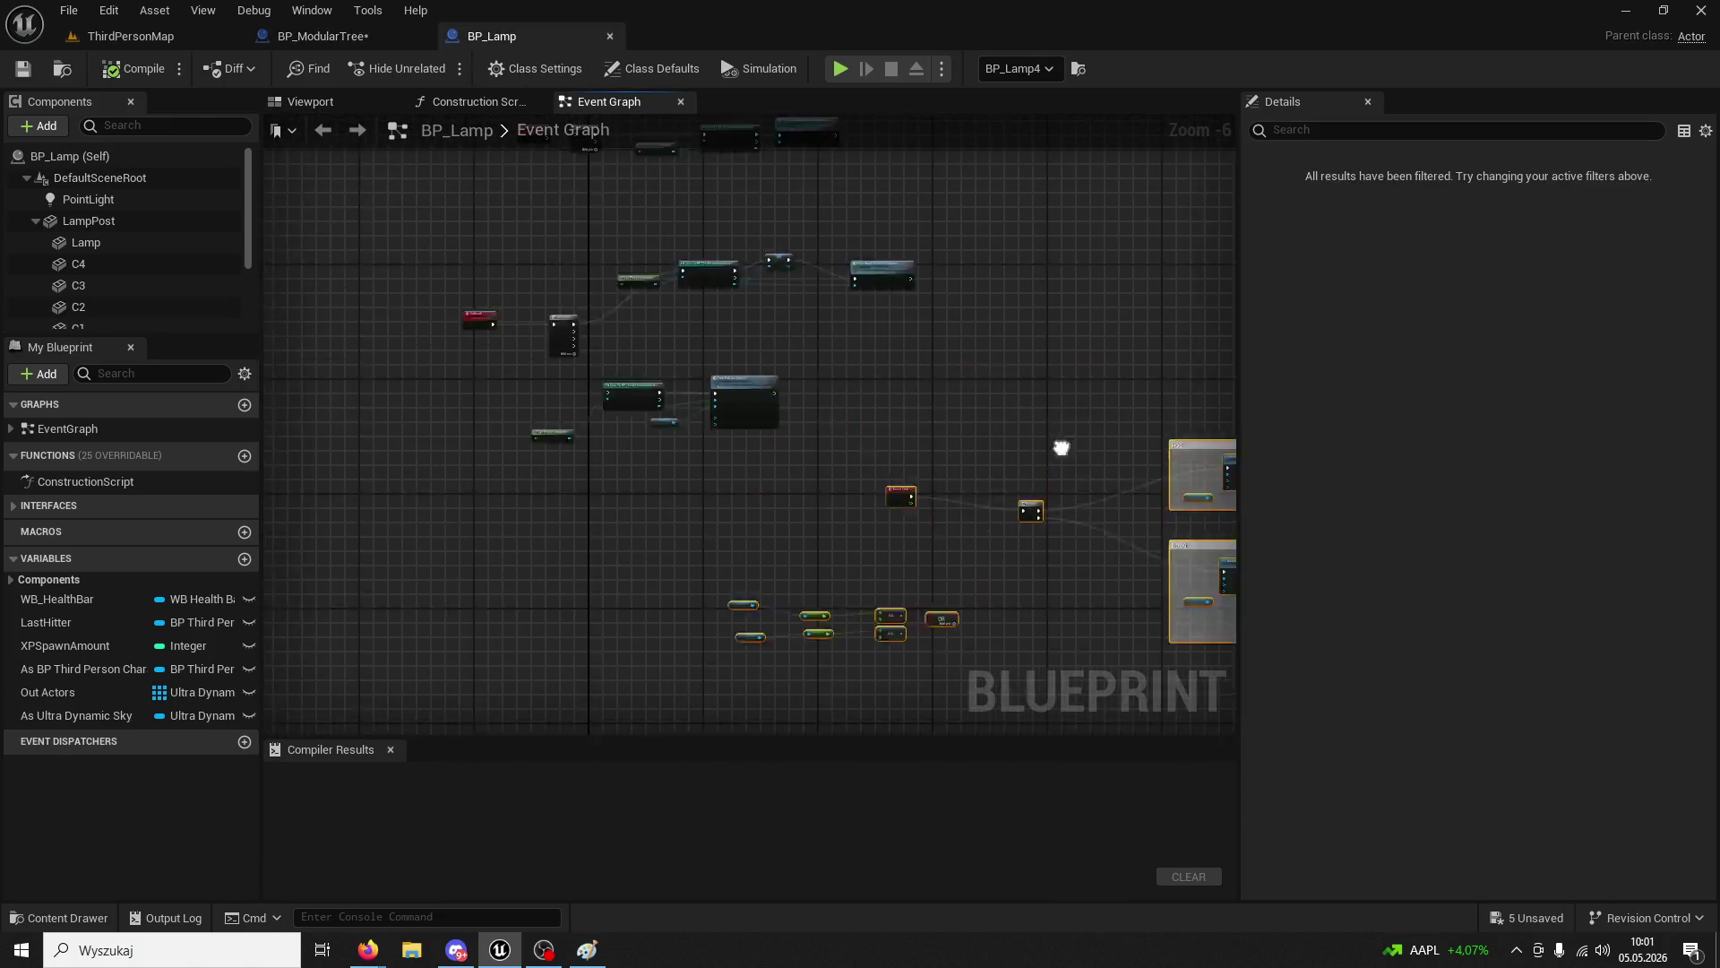
pyautogui.scroll(3, 911, 565)
pyautogui.moveTo(838, 396)
pyautogui.mouseDown()
pyautogui.moveTo(553, 280)
pyautogui.moveTo(832, 694)
pyautogui.mouseUp()
pyautogui.moveTo(519, 468); pyautogui.dragTo(645, 519)
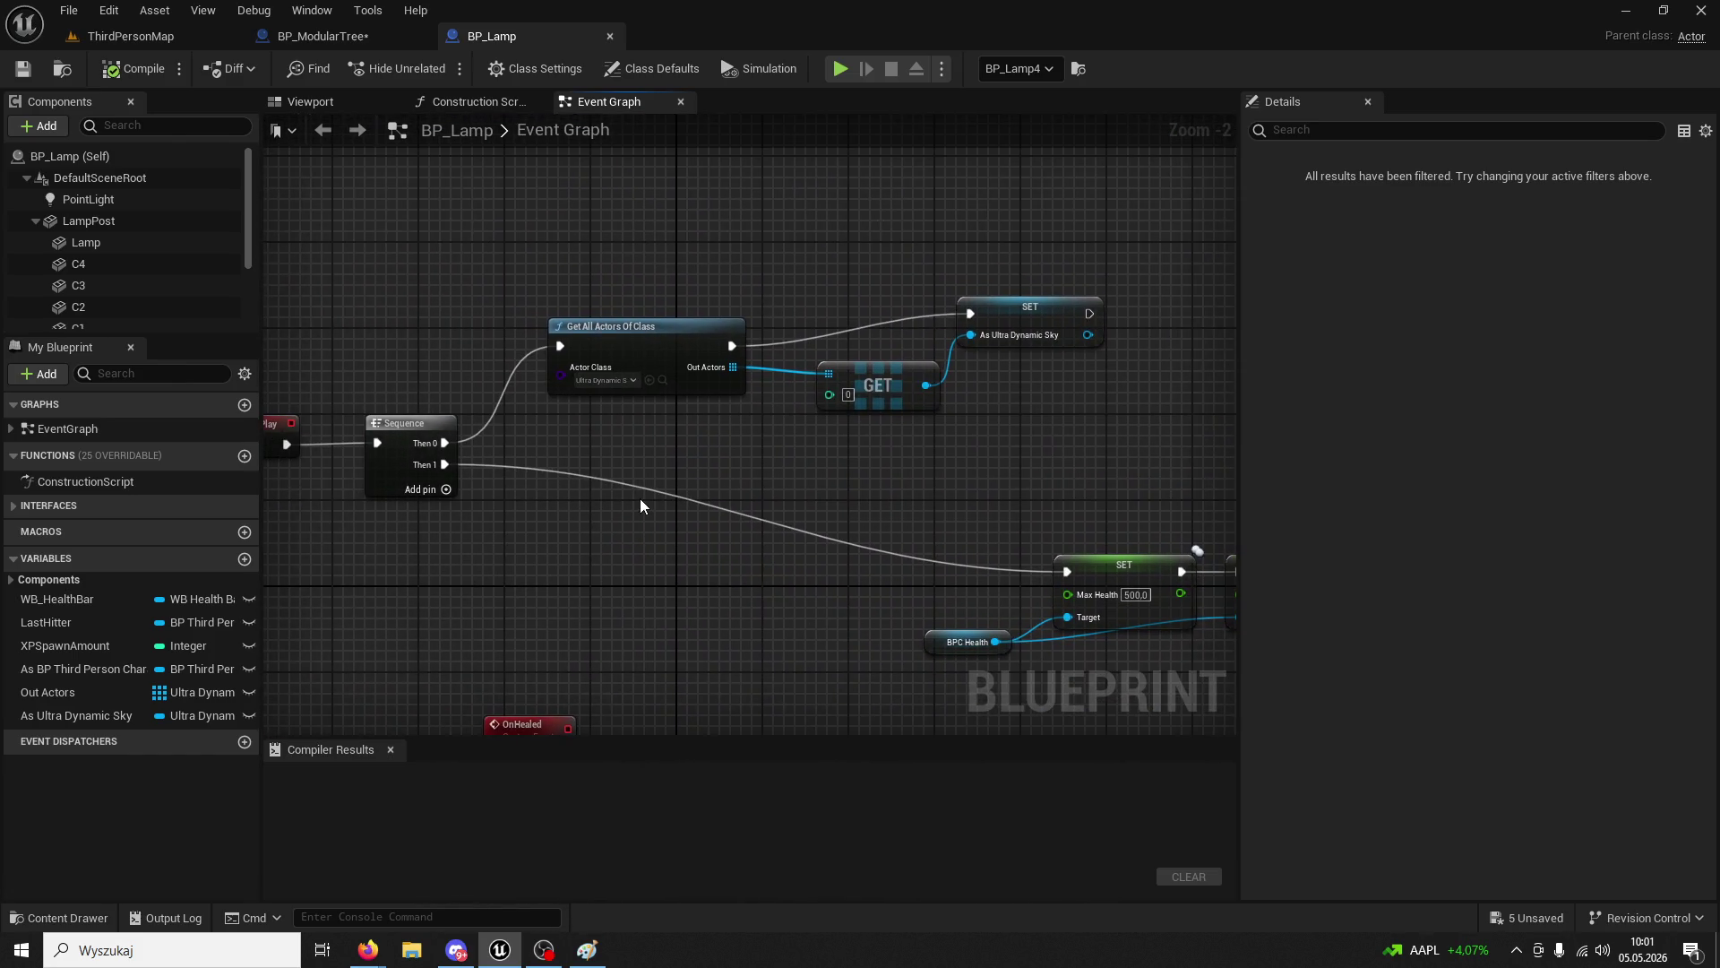
pyautogui.moveTo(804, 323); pyautogui.dragTo(803, 328)
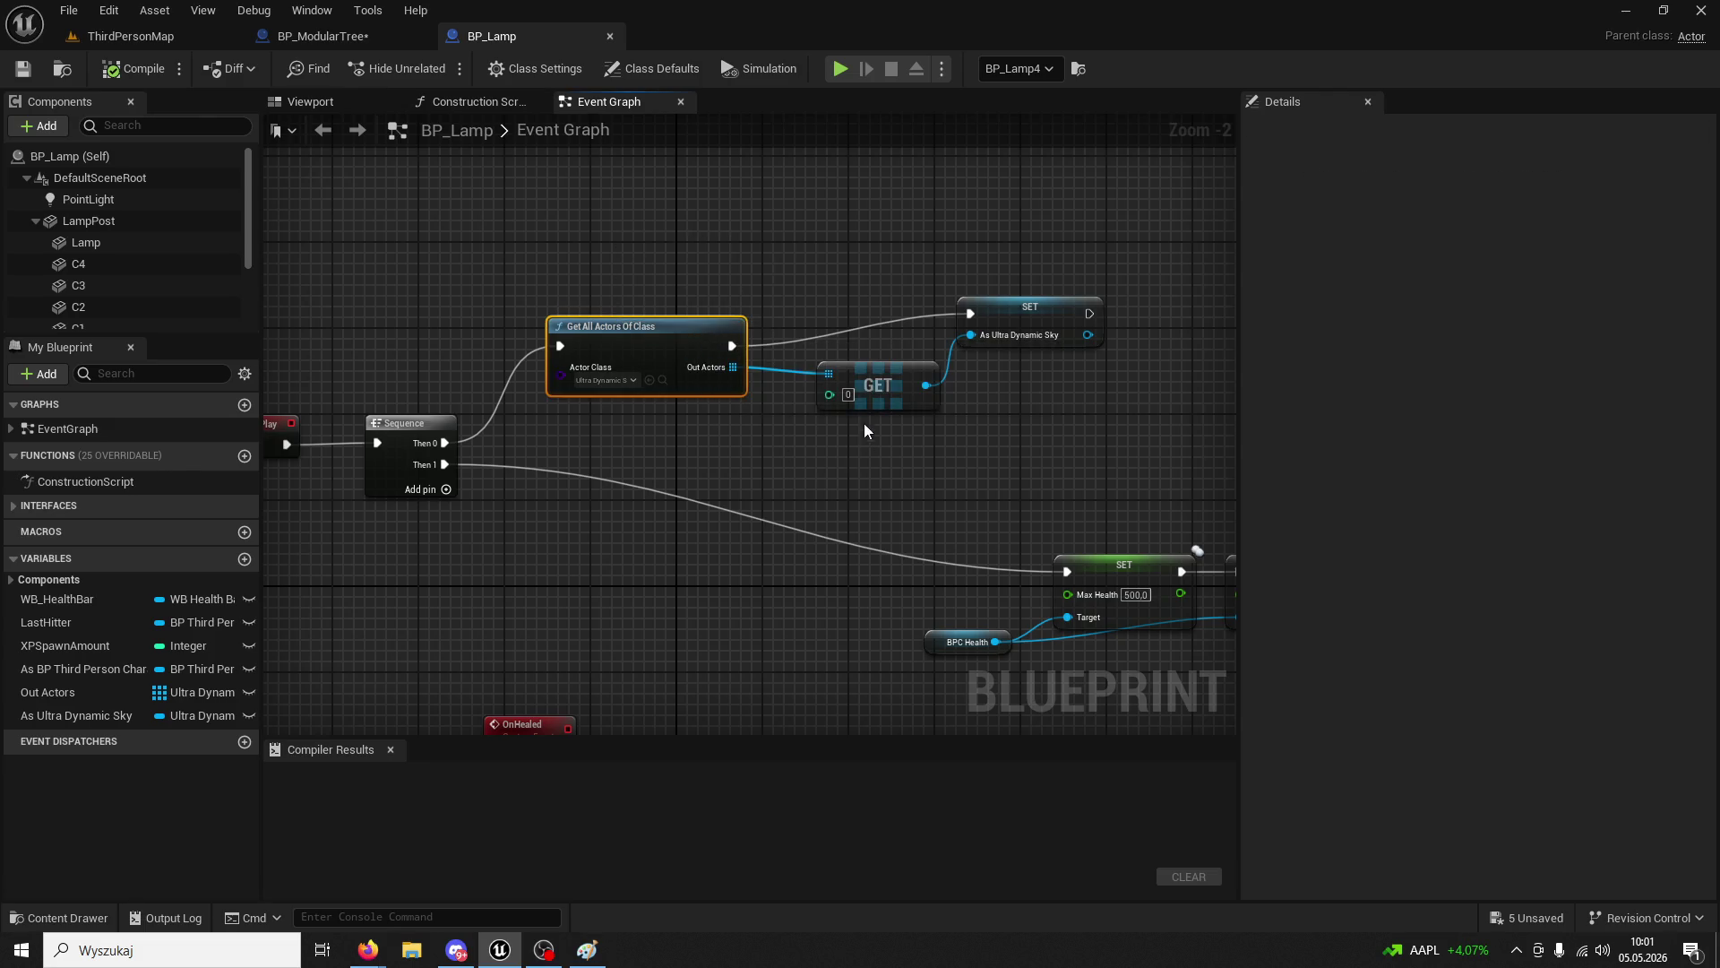
pyautogui.moveTo(864, 423); pyautogui.dragTo(537, 309)
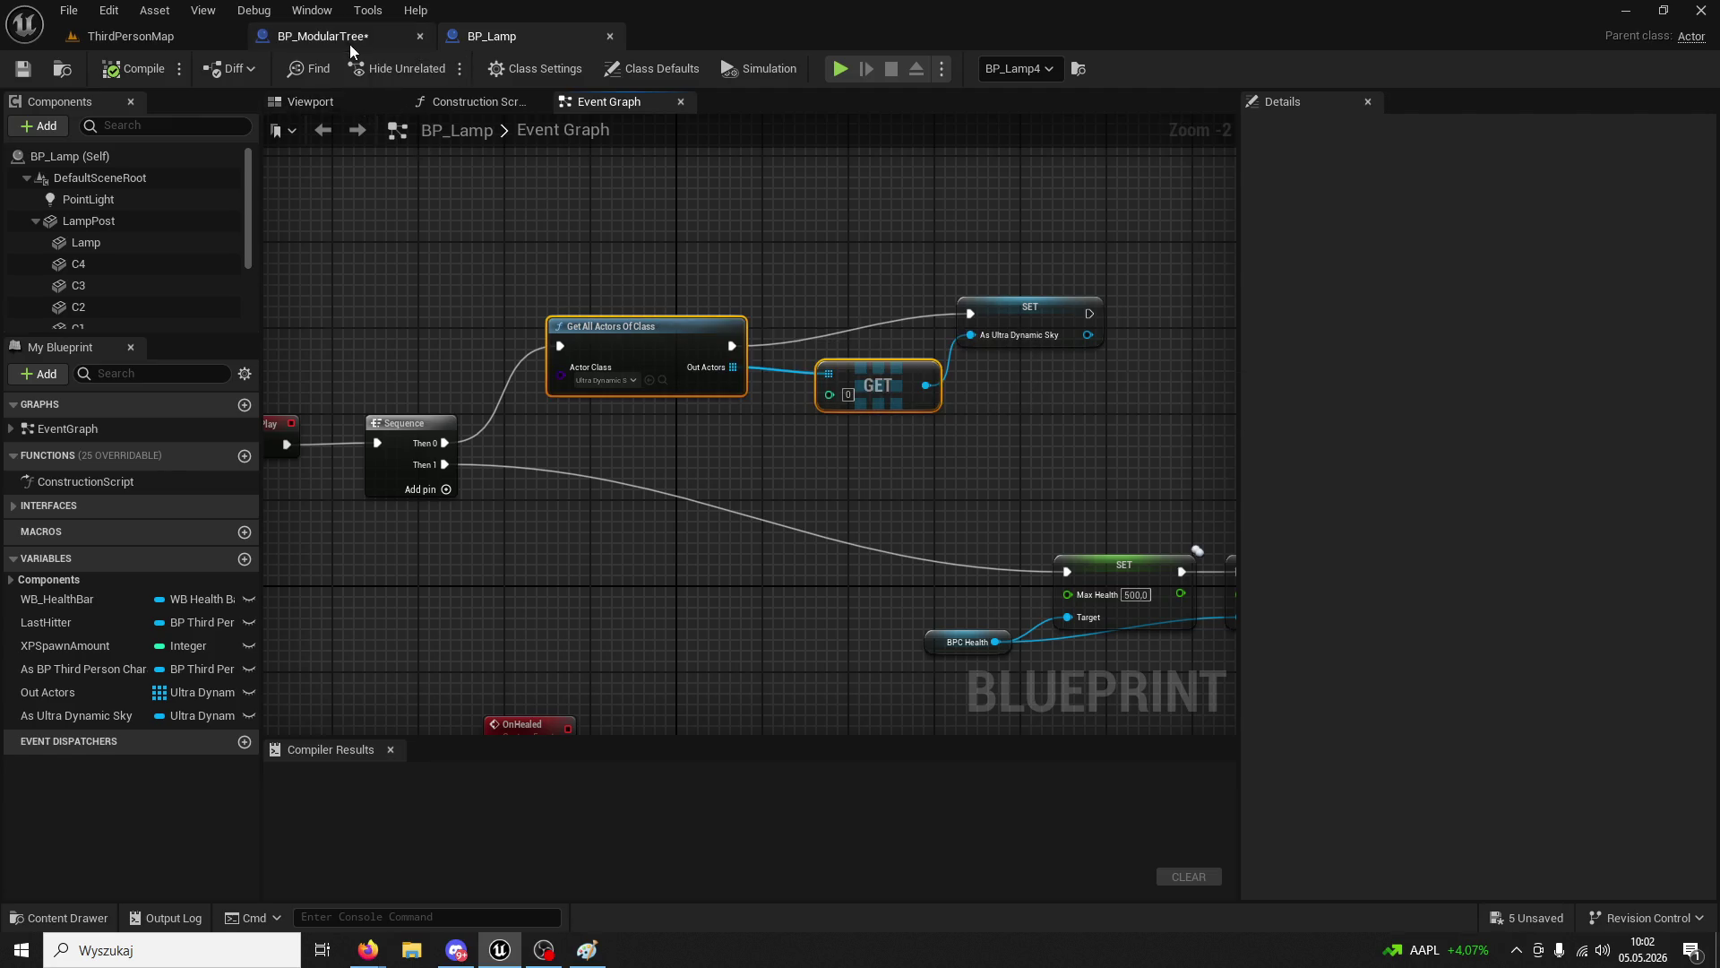
pyautogui.click(349, 35)
pyautogui.scroll(-5, 687, 411)
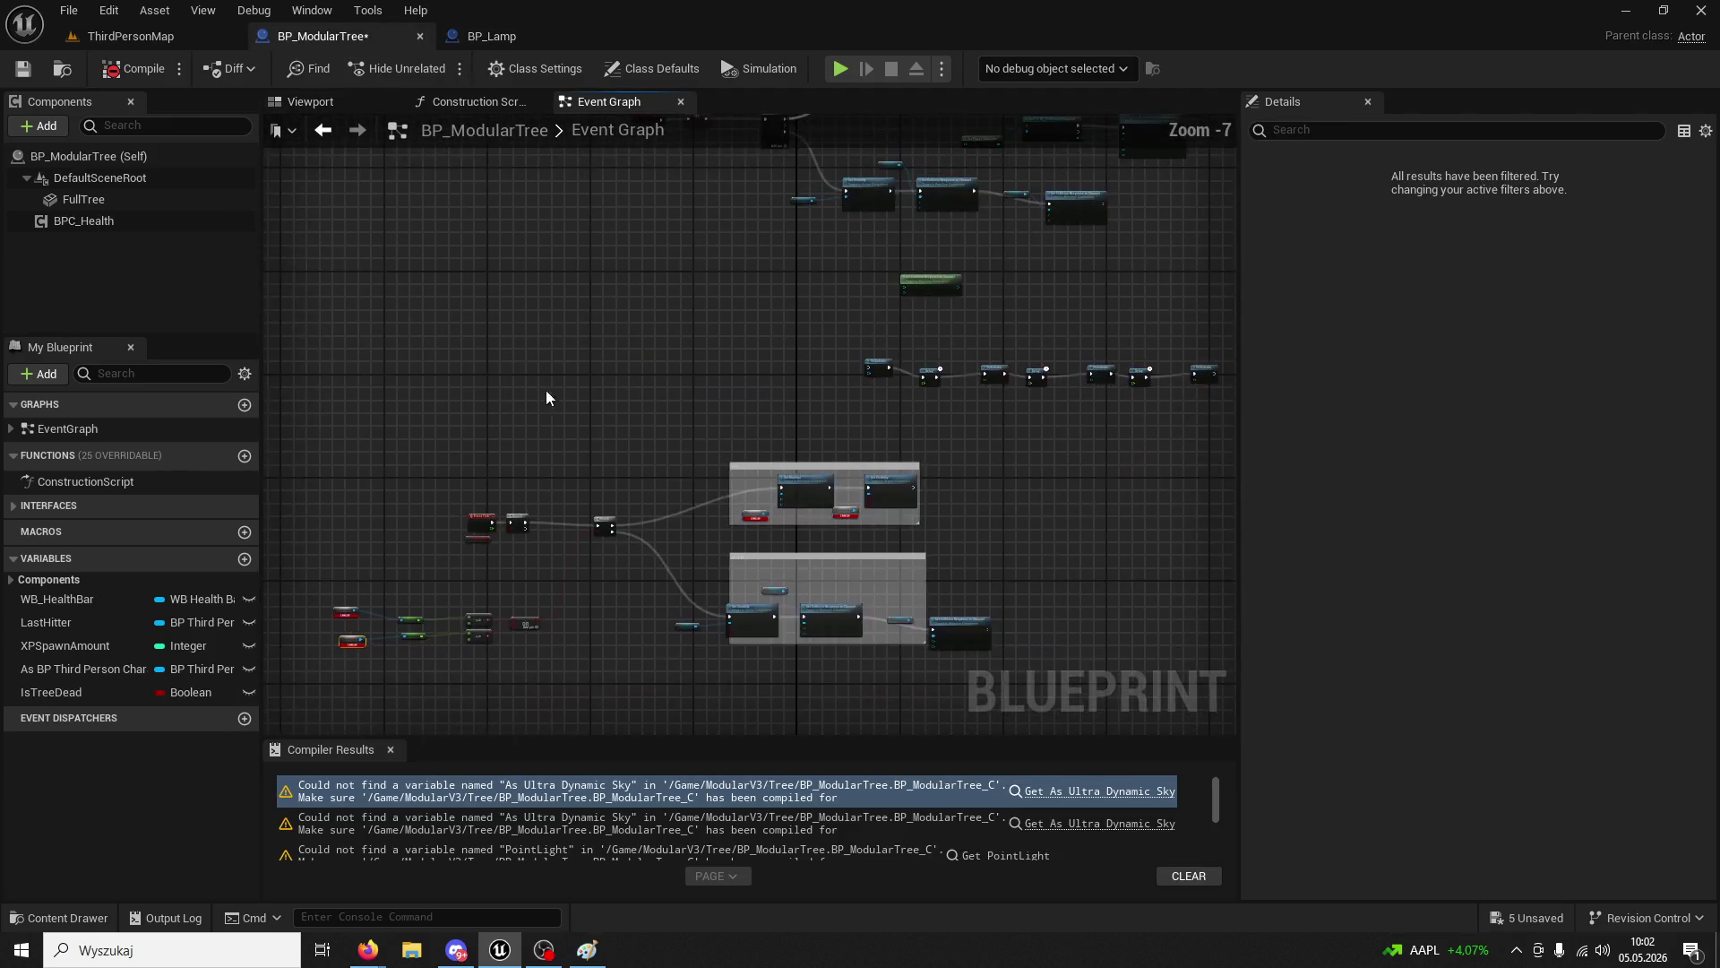
# - Paste the sky-finding nodes so Get All Actors Of Class runs after Event BeginPlay
pyautogui.scroll(5, 546, 397)
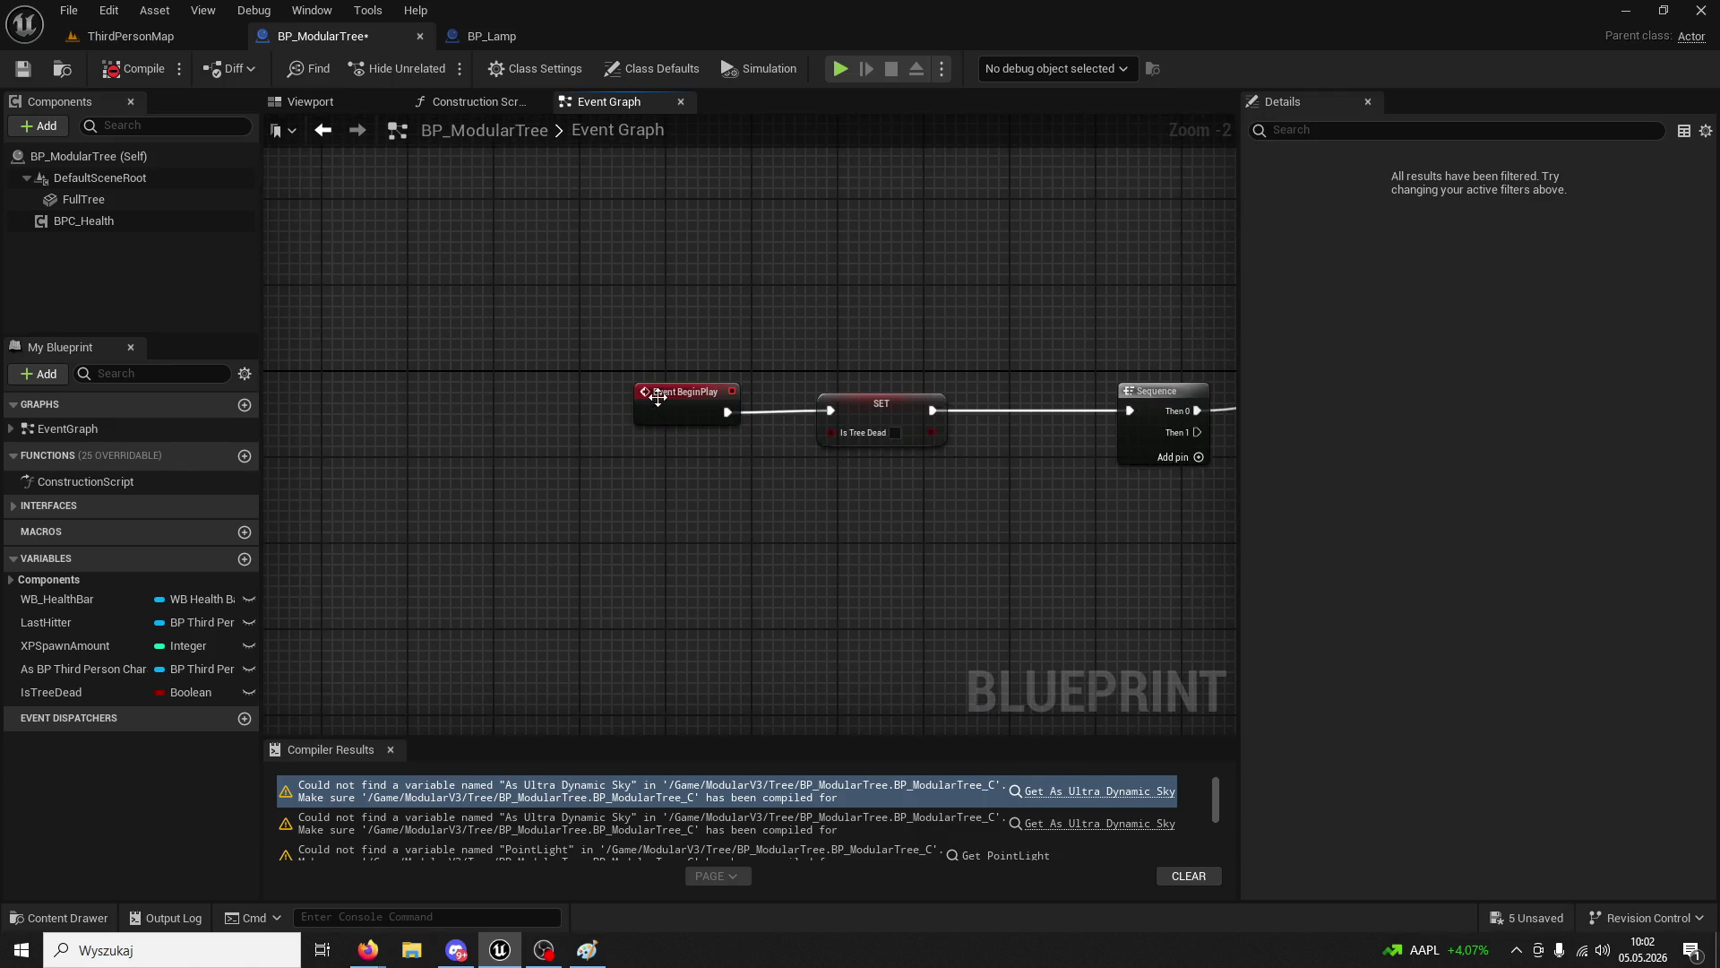
pyautogui.moveTo(658, 397)
pyautogui.mouseDown()
pyautogui.moveTo(266, 394)
pyautogui.moveTo(407, 400)
pyautogui.mouseUp()
pyautogui.hotkey('ctrl', 'v')
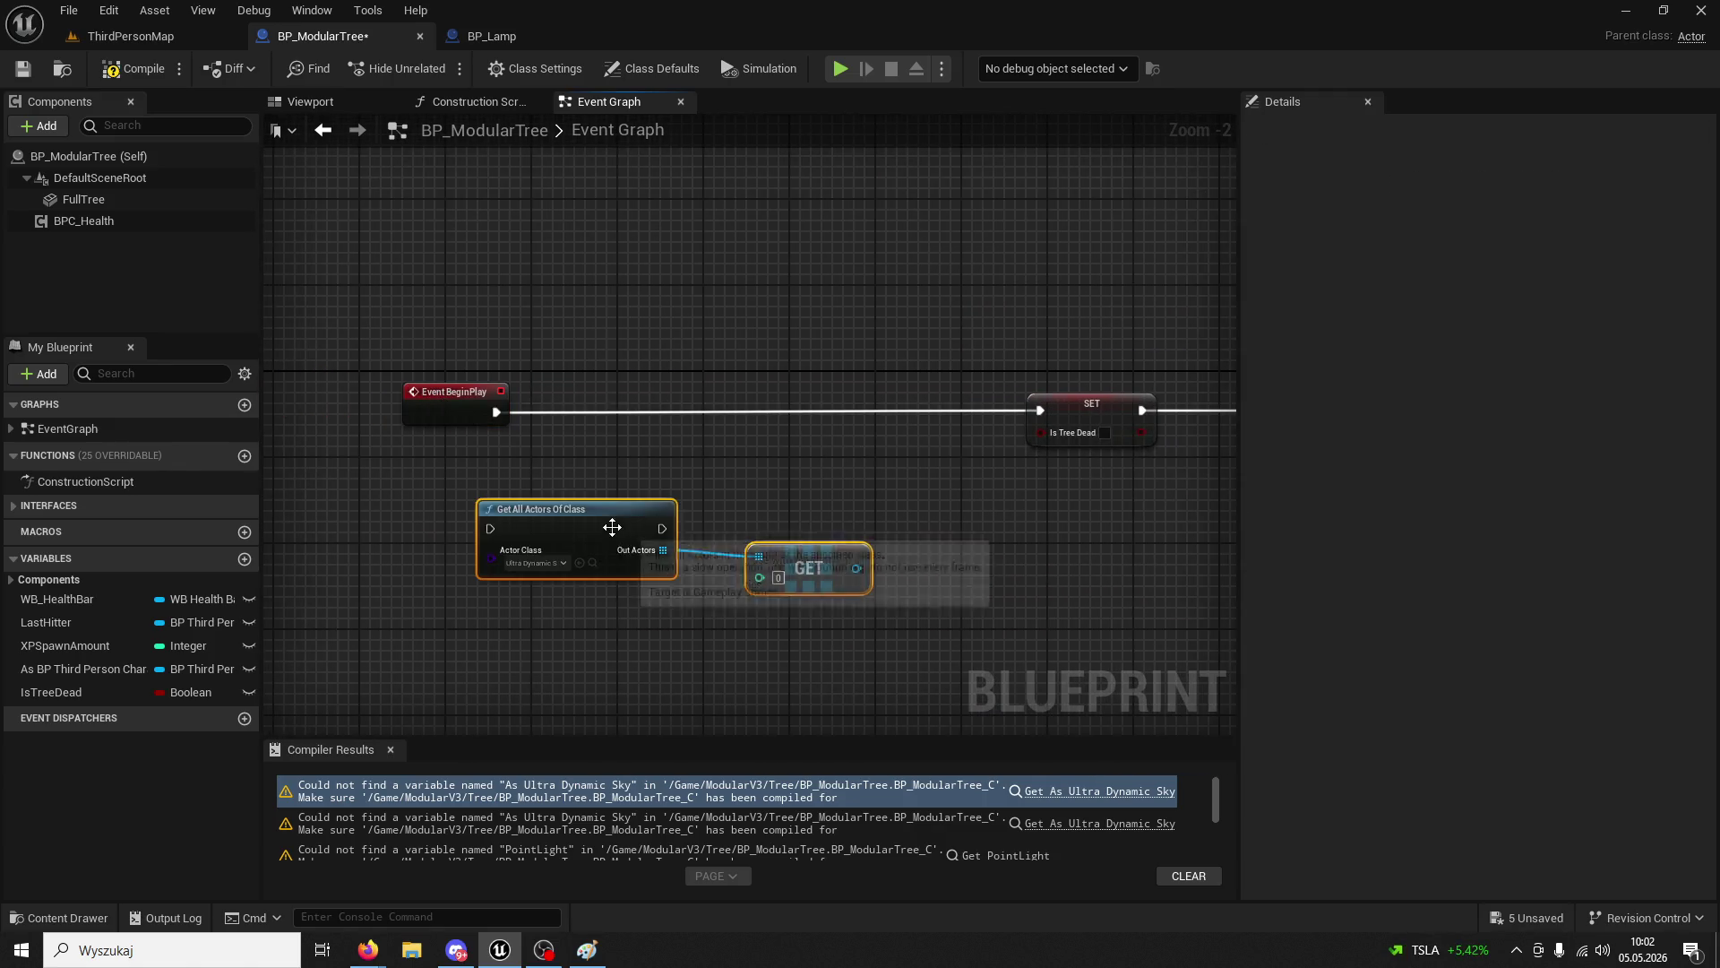
pyautogui.click(490, 435)
pyautogui.moveTo(495, 534); pyautogui.dragTo(491, 530)
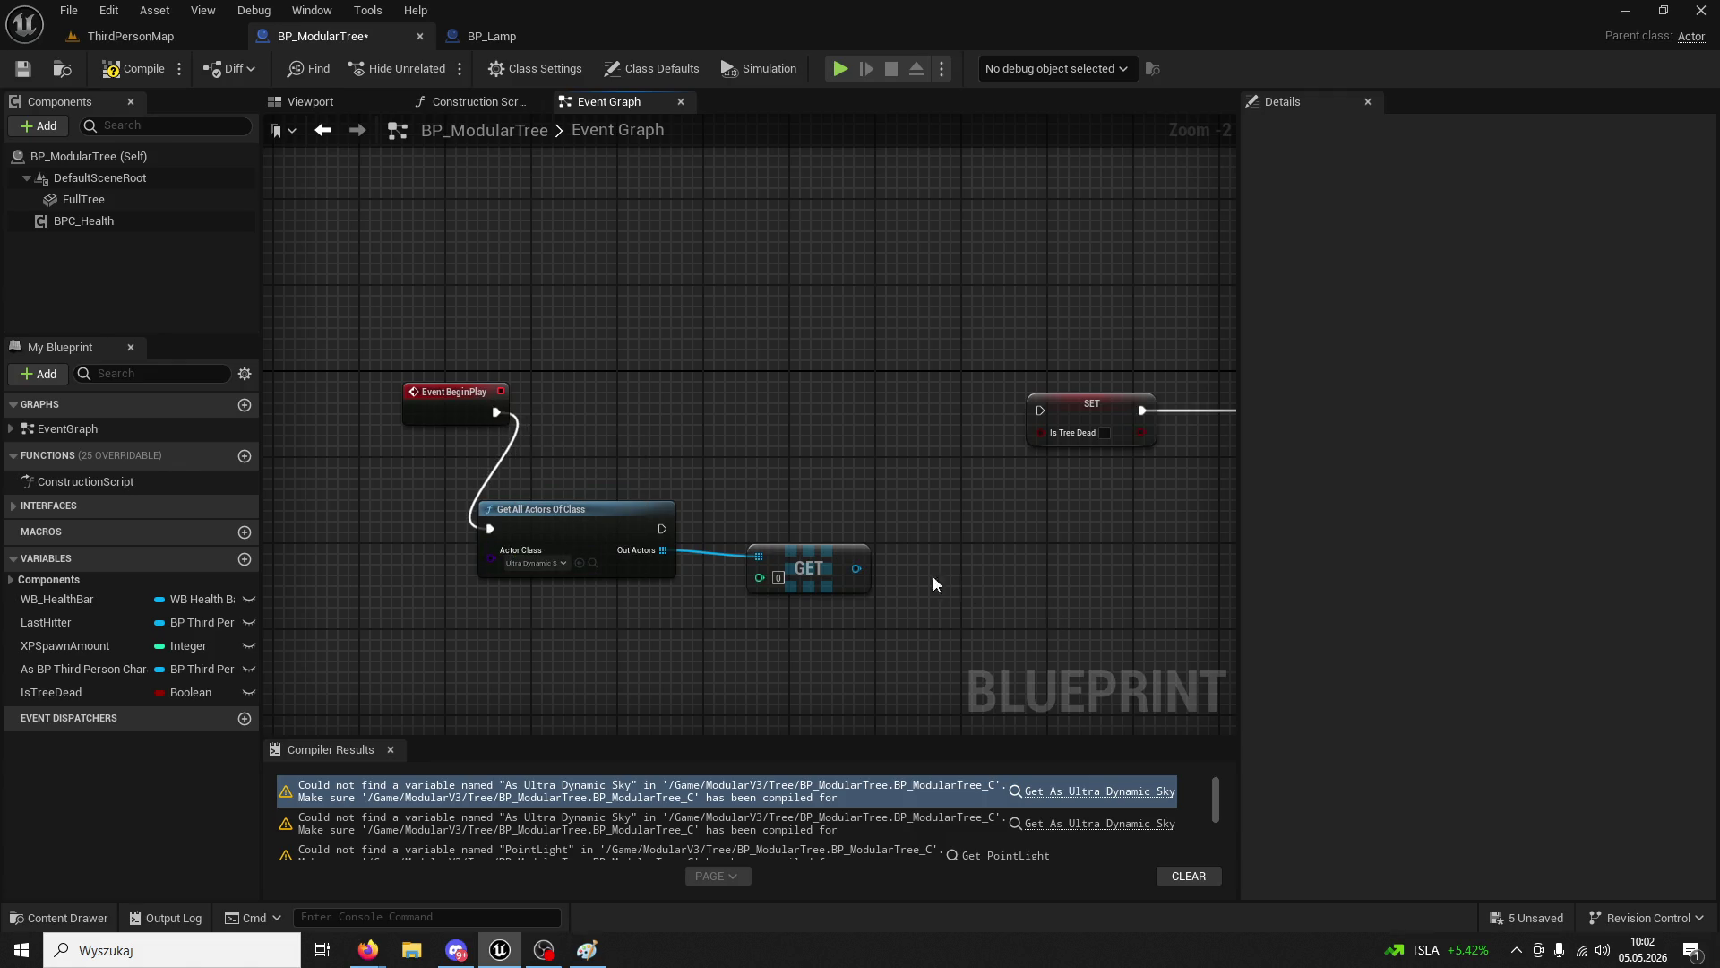
# - Promote the GET output to UltraDynamicSkyRef, chain its SET before Is Tree Dead, and compile
pyautogui.rightClick(864, 567)
pyautogui.click(943, 631)
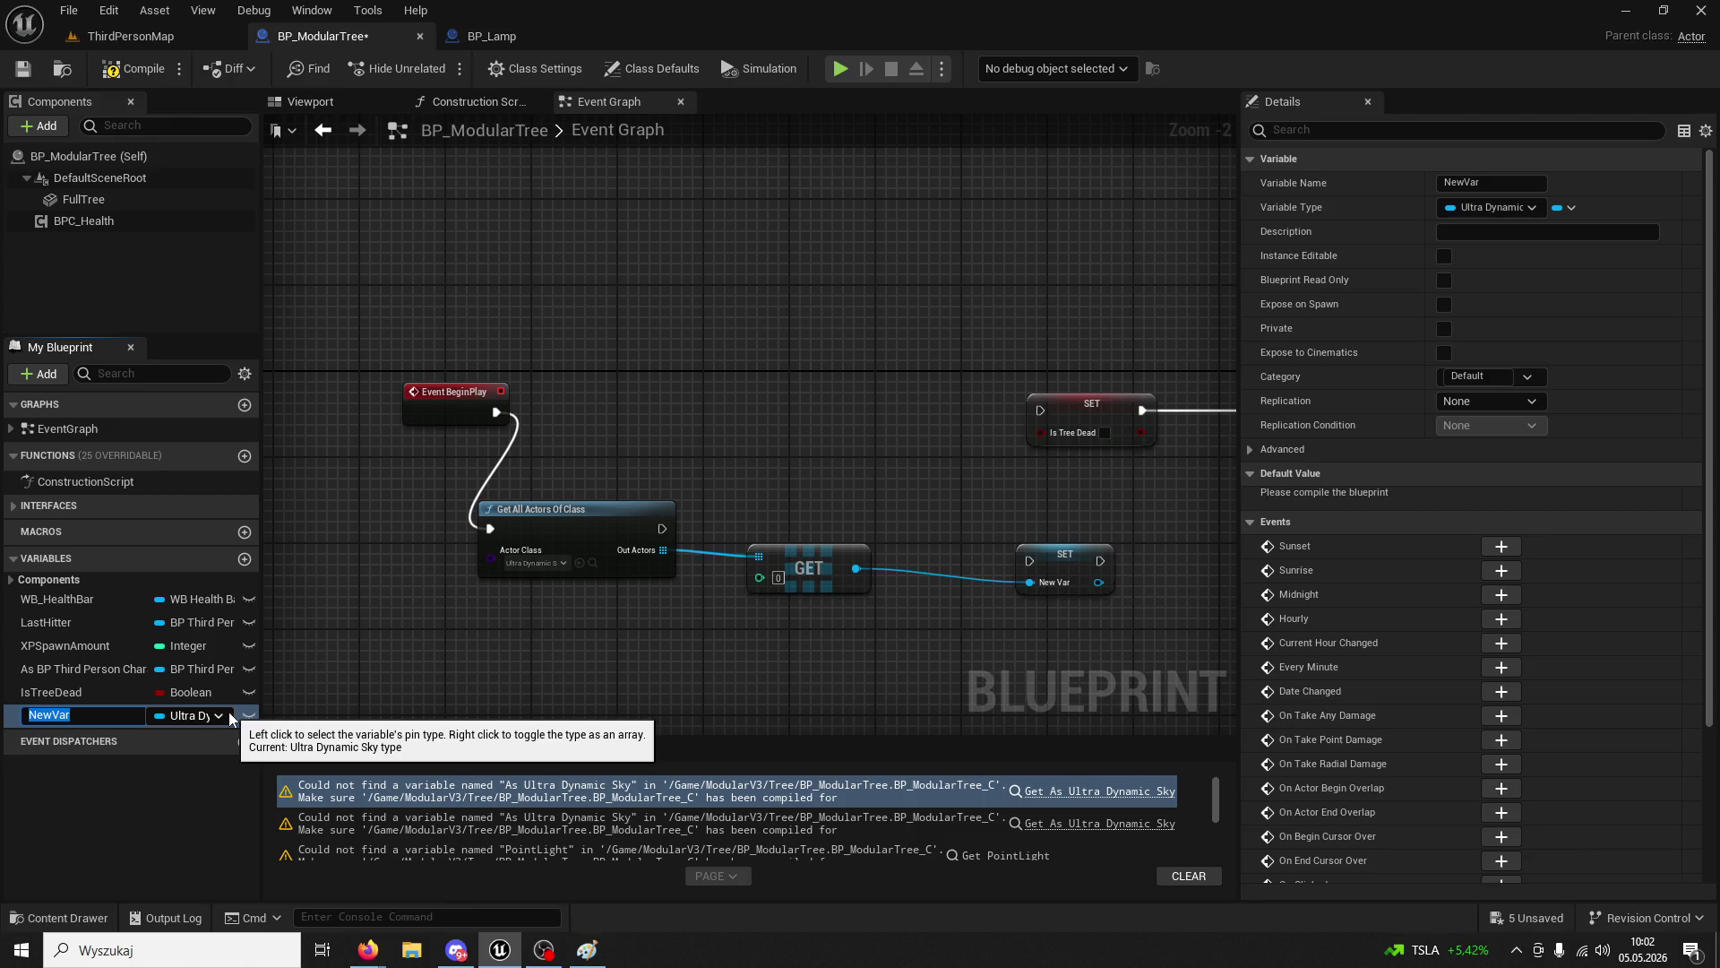
pyautogui.write('UltraDynami')
pyautogui.write('cSkyRef')
pyautogui.press('Return')
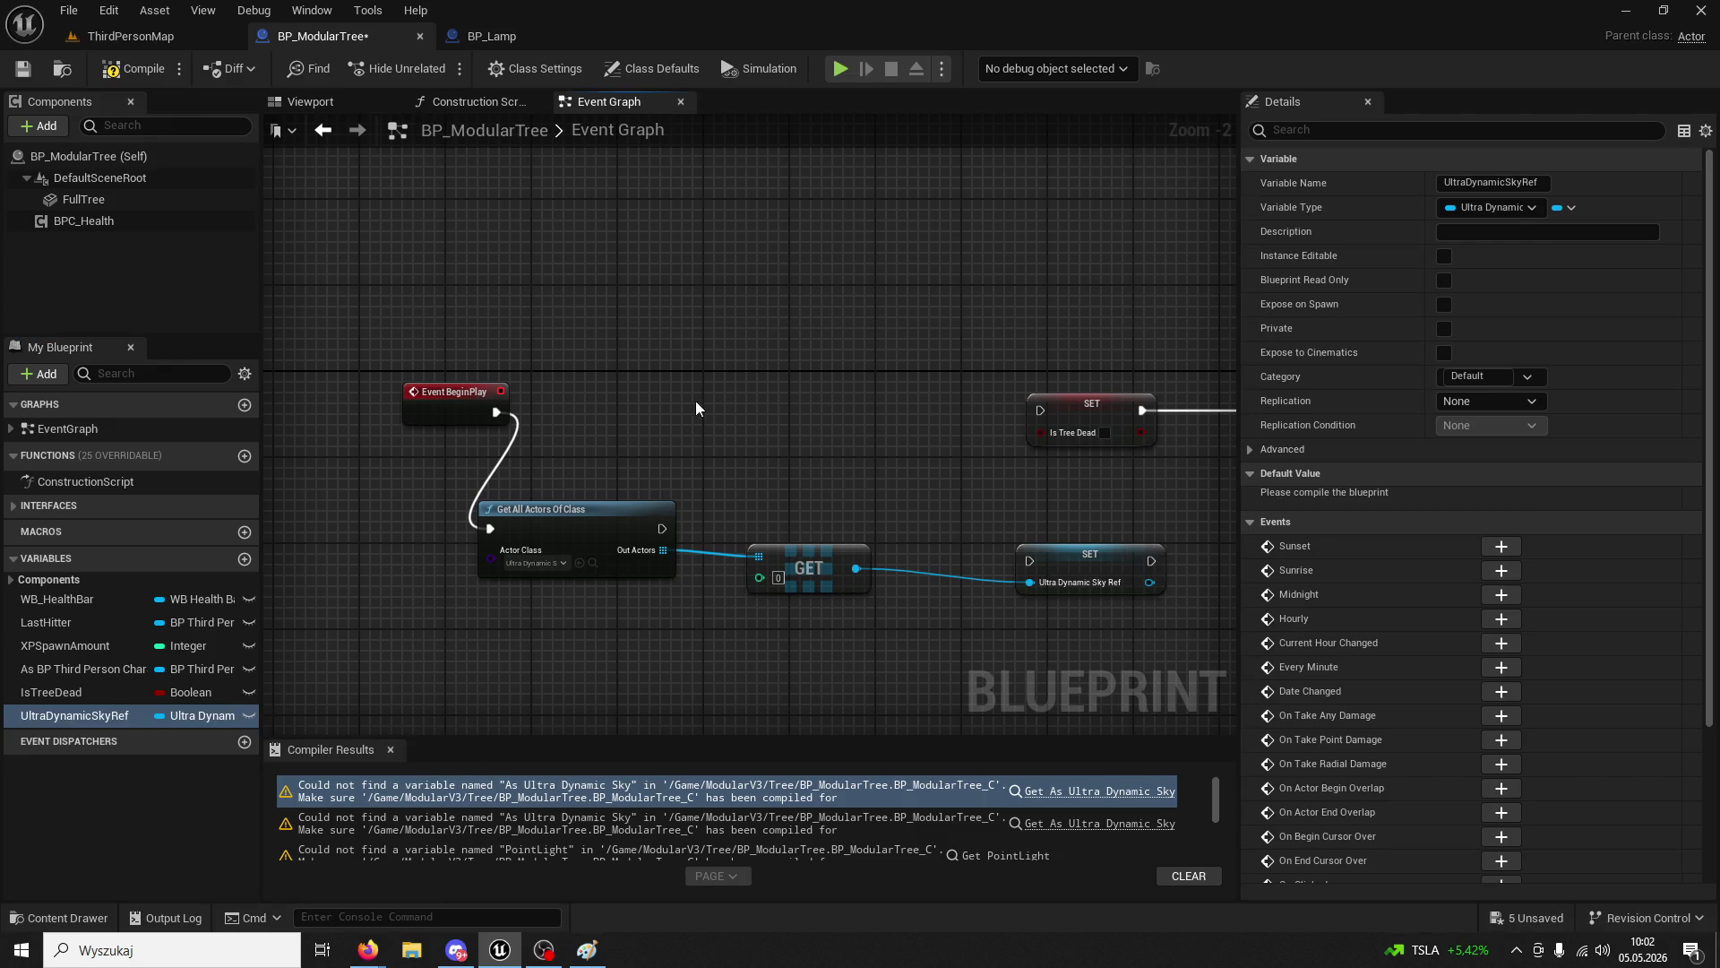
pyautogui.moveTo(1042, 564)
pyautogui.mouseDown()
pyautogui.moveTo(807, 421)
pyautogui.moveTo(844, 412)
pyautogui.mouseUp()
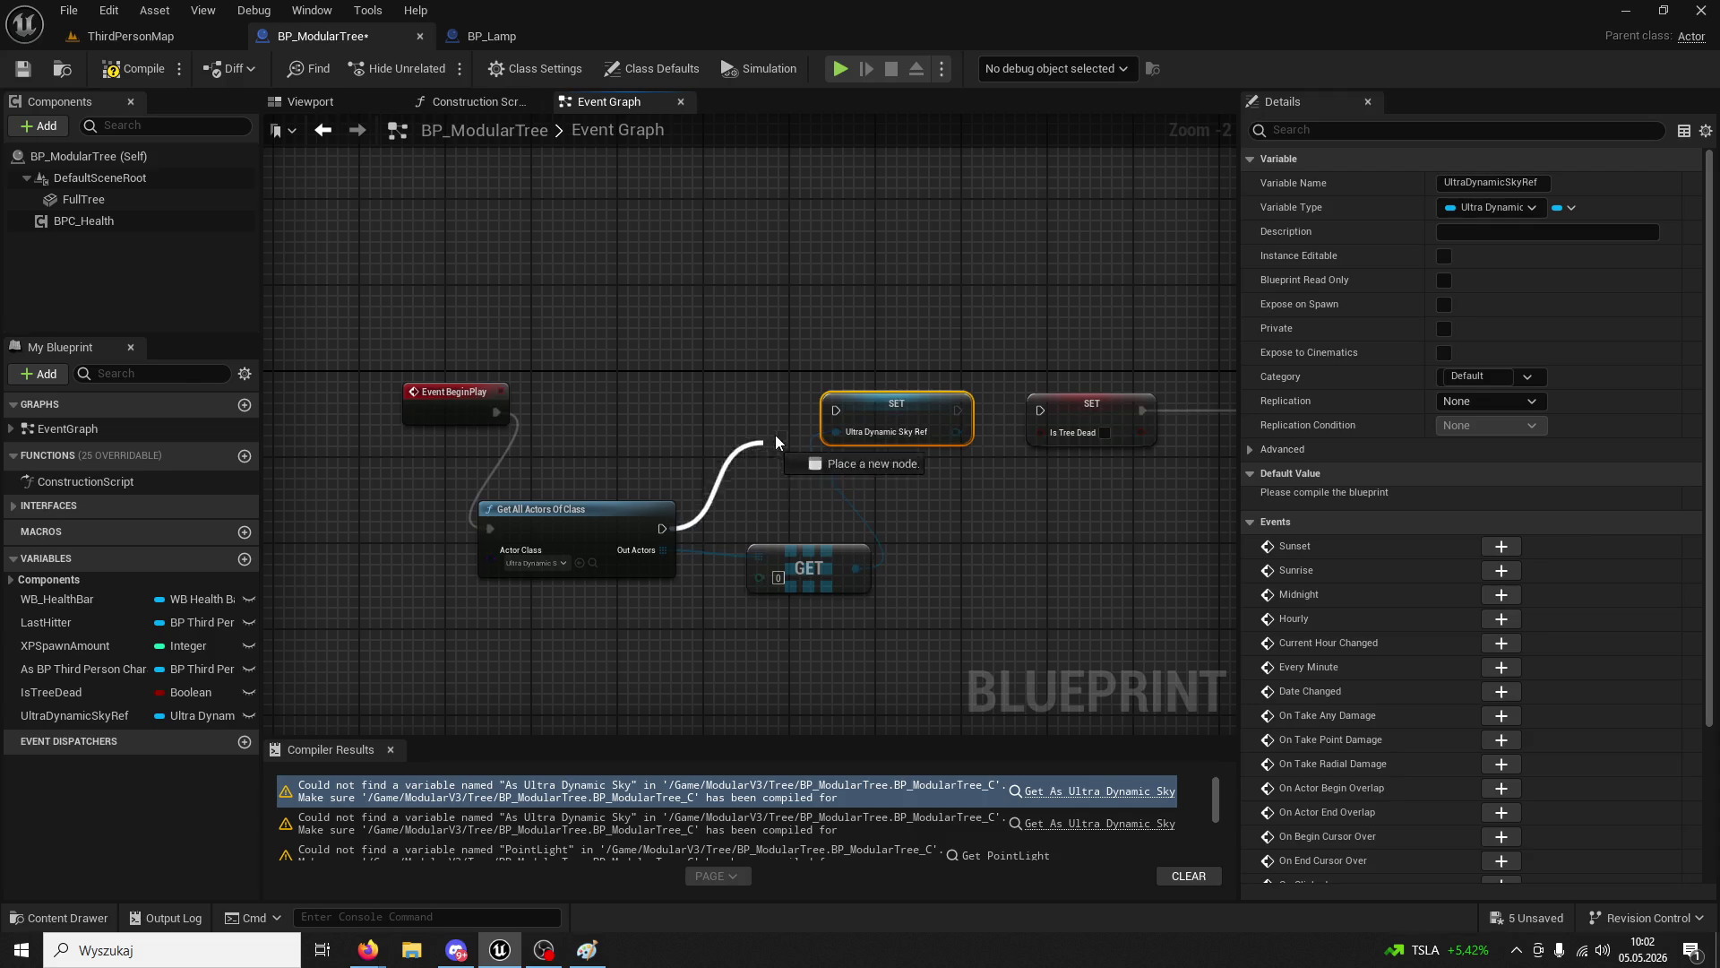
pyautogui.moveTo(957, 410)
pyautogui.mouseDown()
pyautogui.moveTo(1066, 422)
pyautogui.moveTo(1039, 410)
pyautogui.mouseUp()
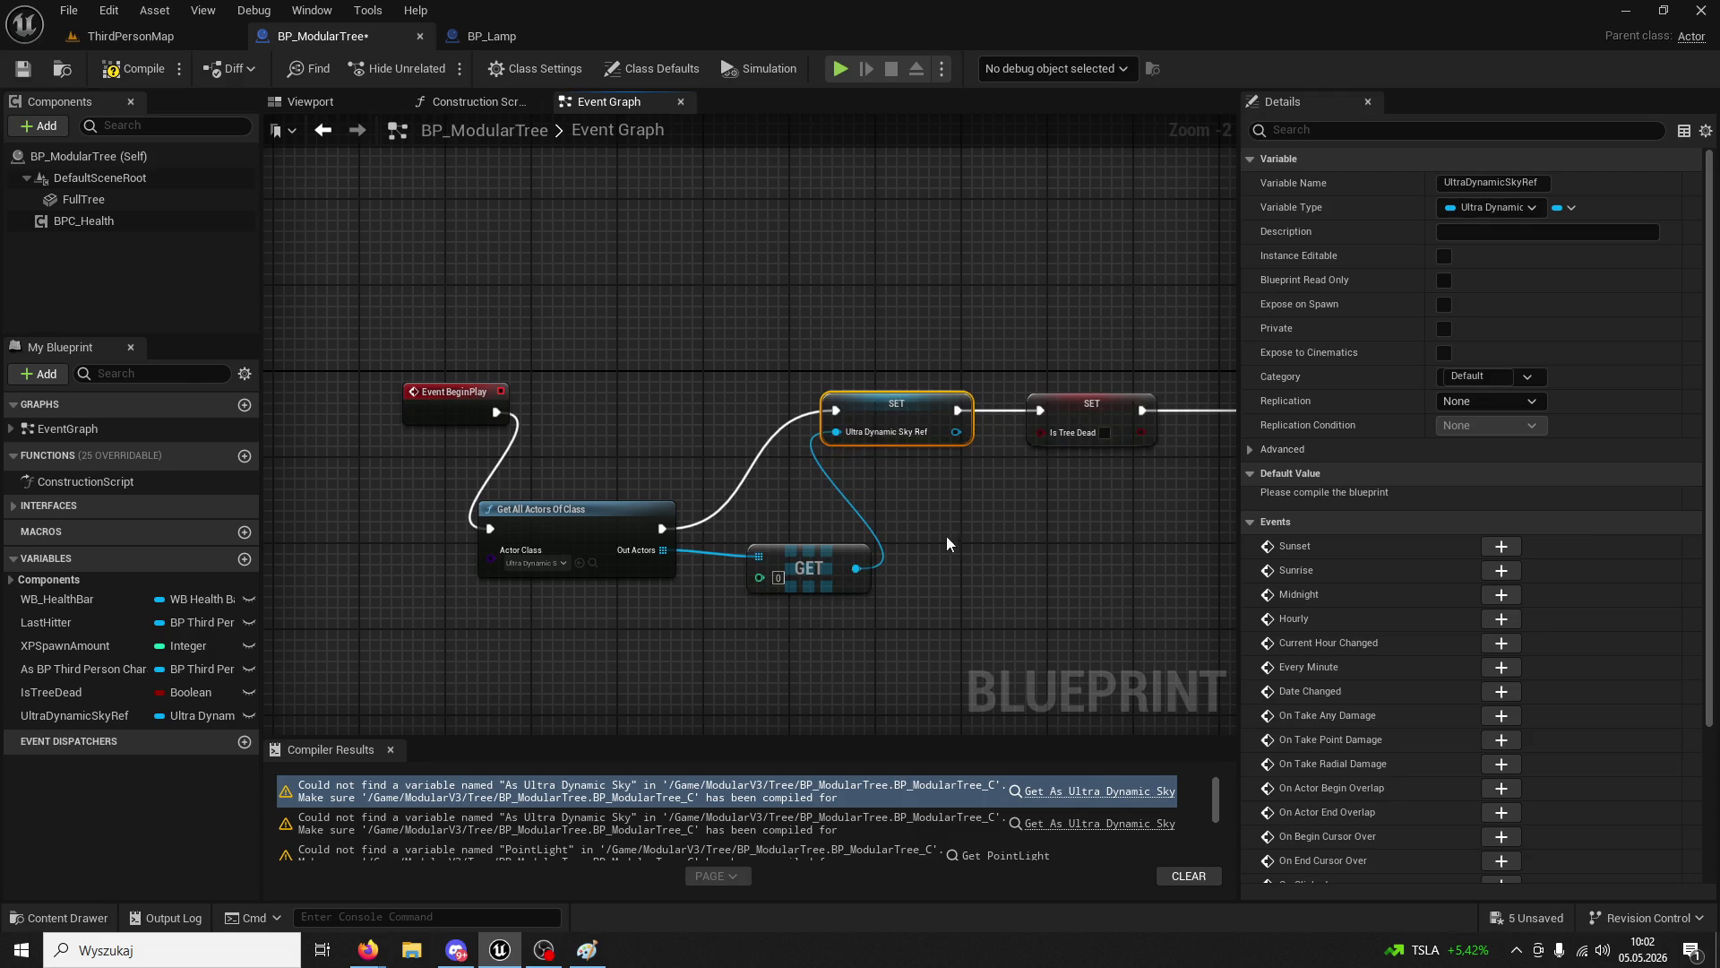
pyautogui.moveTo(611, 475); pyautogui.dragTo(645, 430)
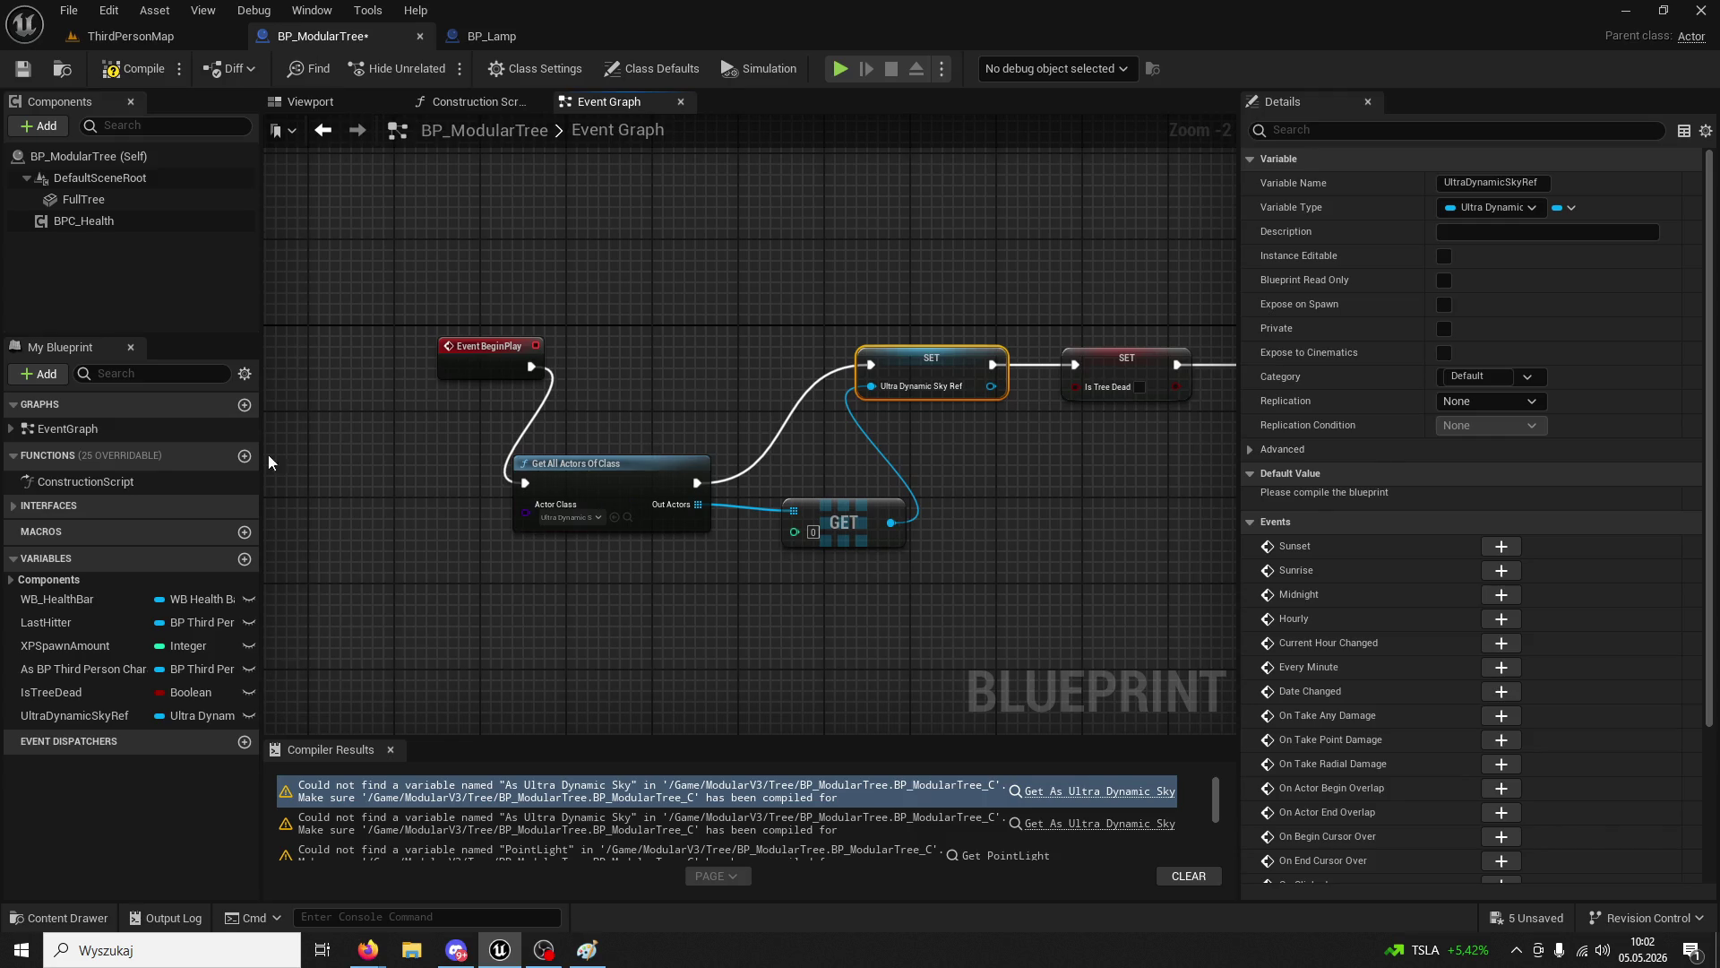
pyautogui.click(162, 71)
# - Pan over the tick logic to the broken sky reference nodes
pyautogui.moveTo(730, 636)
pyautogui.mouseDown()
pyautogui.moveTo(722, 584)
pyautogui.moveTo(582, 503)
pyautogui.moveTo(510, 325)
pyautogui.moveTo(818, 410)
pyautogui.mouseUp()
pyautogui.scroll(-3, 818, 411)
pyautogui.moveTo(636, 212); pyautogui.dragTo(1033, 224)
pyautogui.scroll(4, 804, 335)
pyautogui.moveTo(672, 538); pyautogui.dragTo(849, 370)
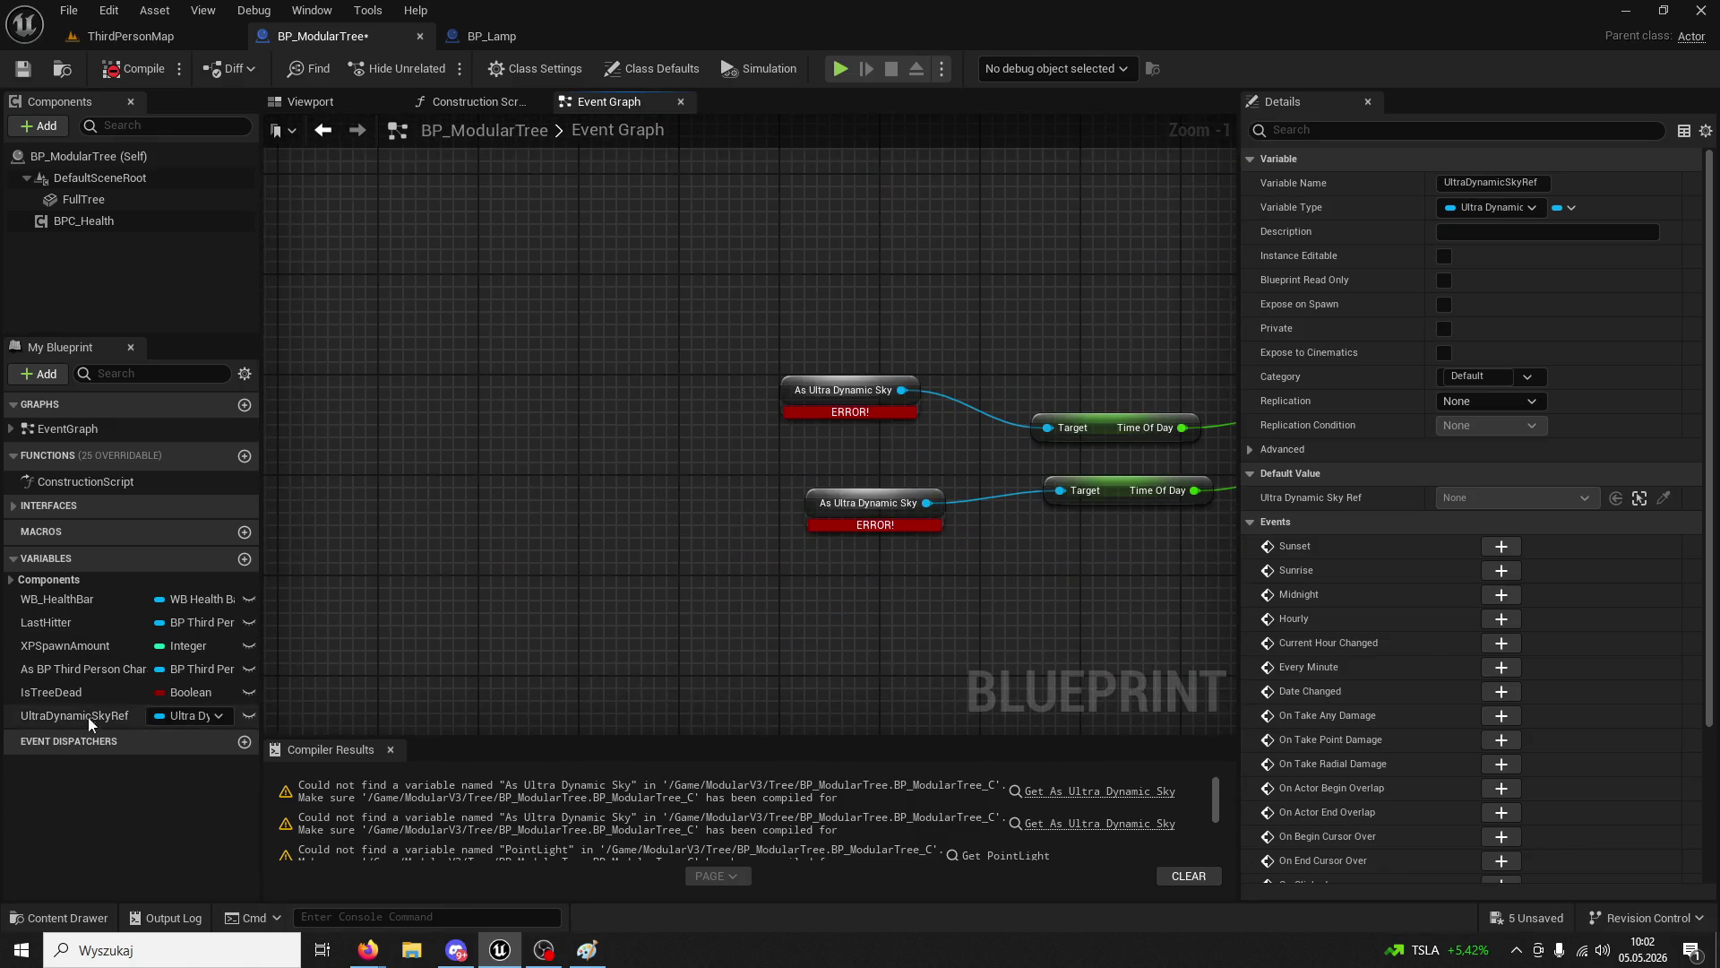
# - Replace the broken sky references with UltraDynamicSkyRef getters on both Time Of Day targets and recompile
pyautogui.moveTo(88, 717)
pyautogui.mouseDown()
pyautogui.moveTo(649, 378)
pyautogui.moveTo(635, 396)
pyautogui.mouseUp()
pyautogui.click(717, 423)
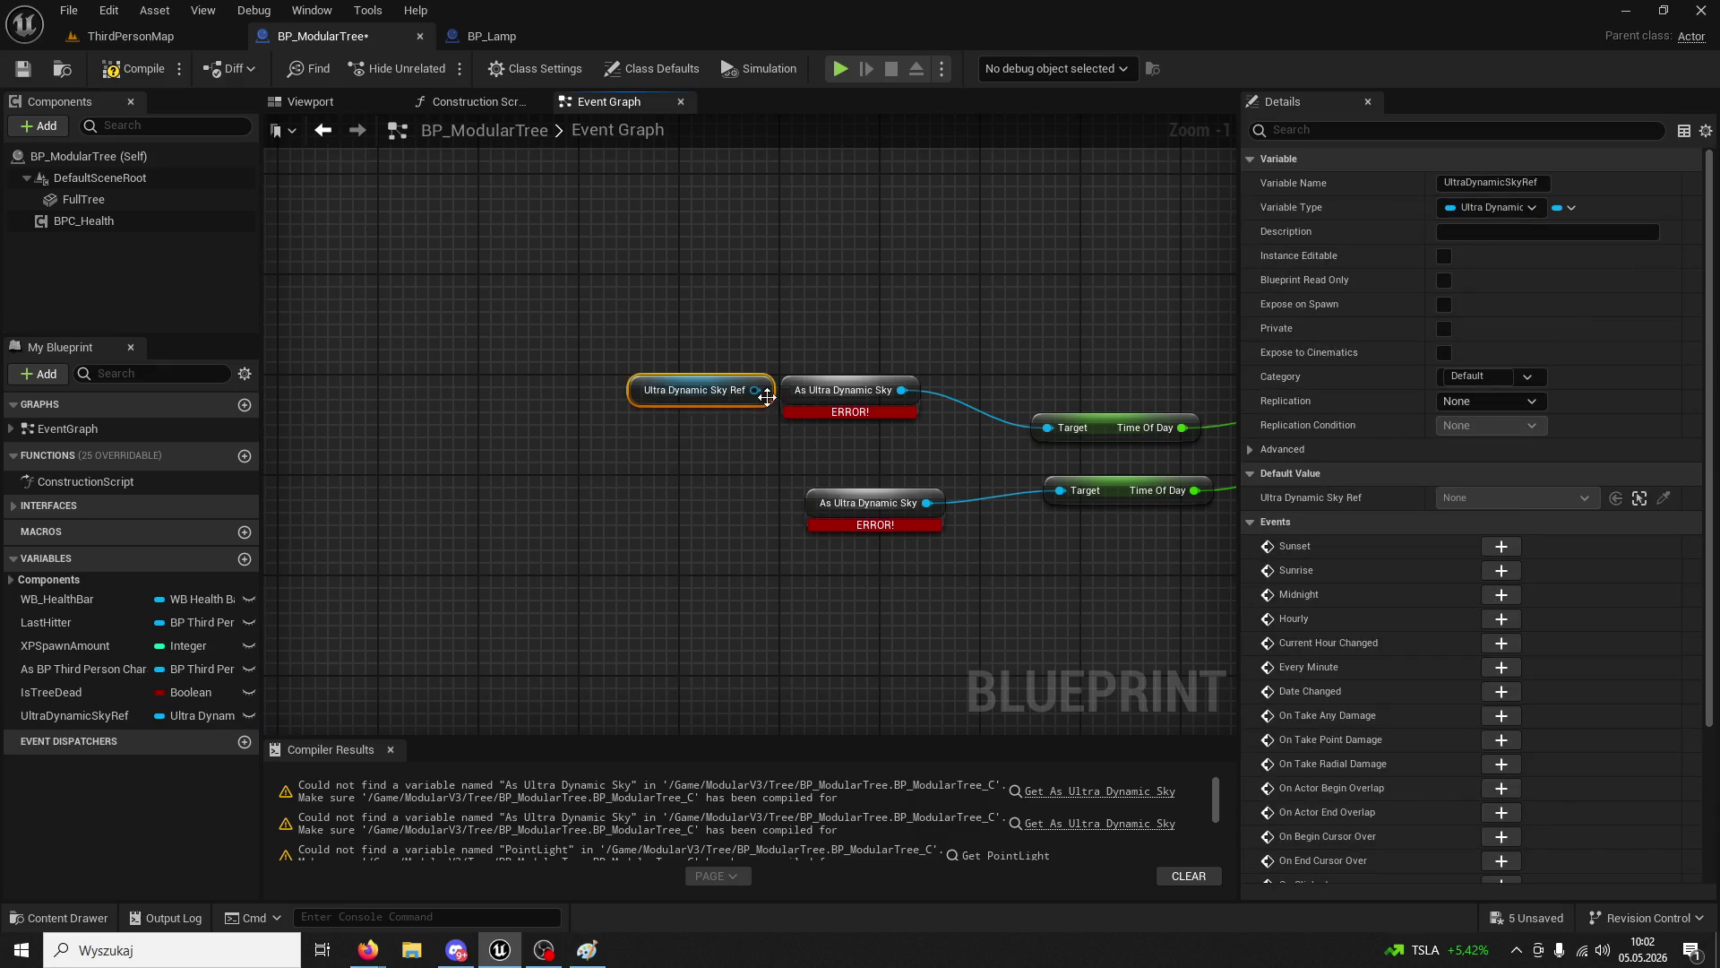
pyautogui.moveTo(754, 390); pyautogui.dragTo(1048, 429)
pyautogui.moveTo(754, 392); pyautogui.dragTo(1057, 430)
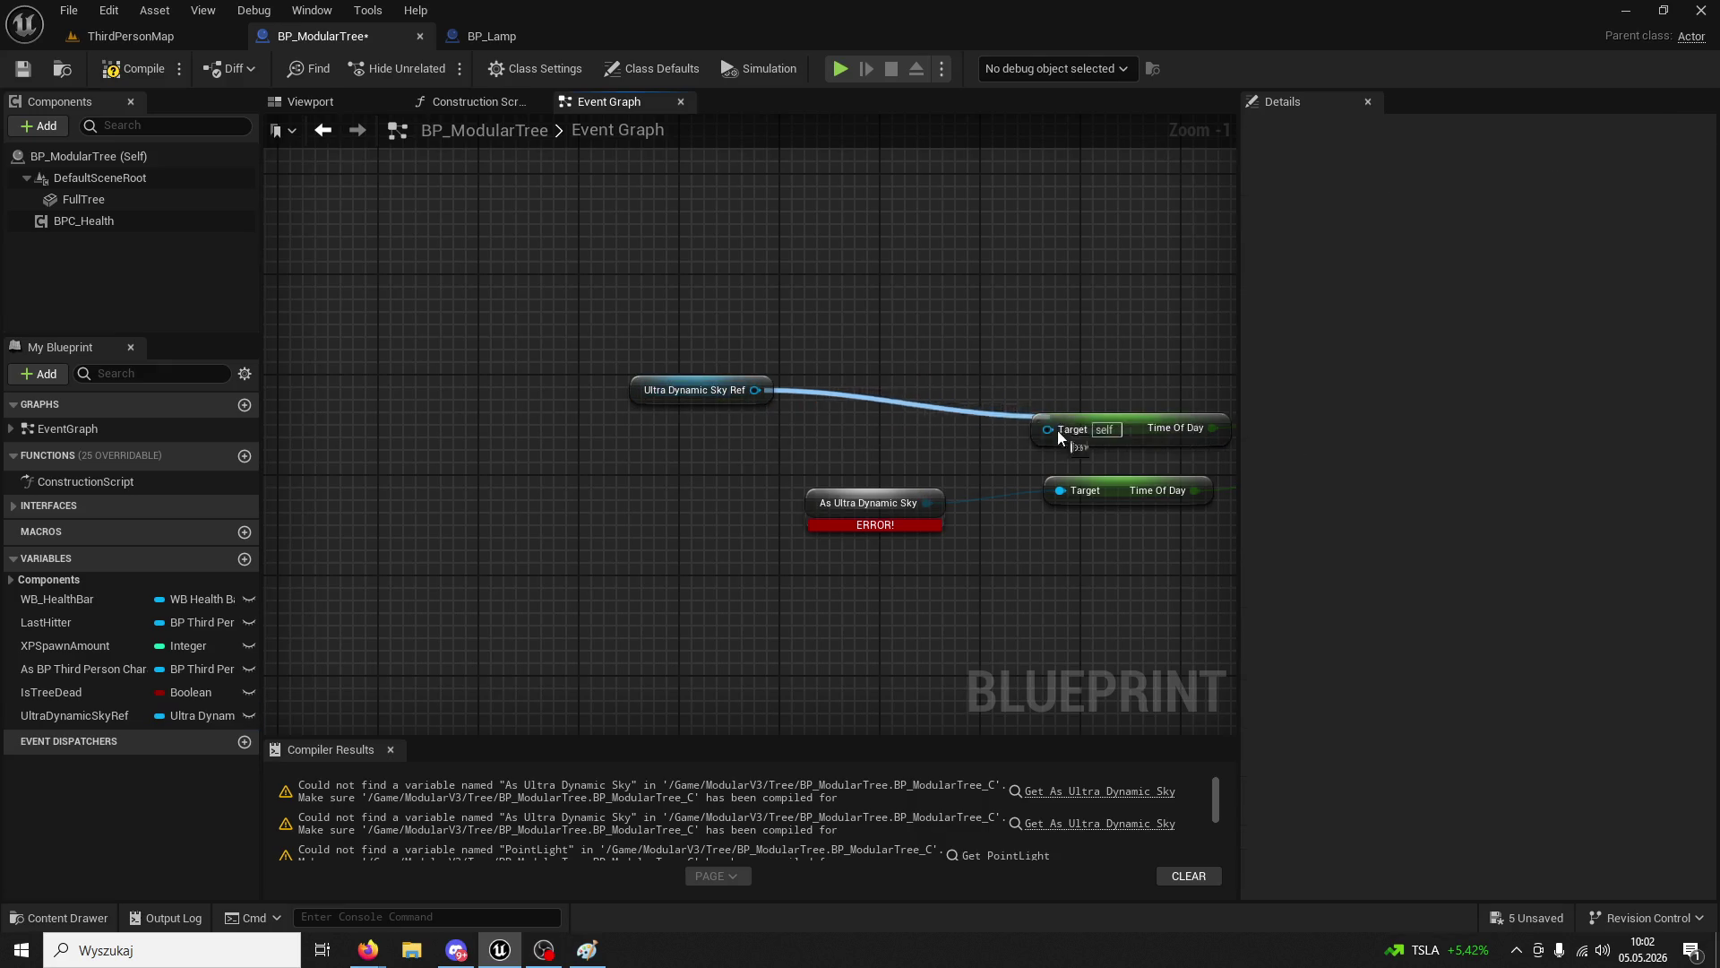
pyautogui.click(848, 503)
pyautogui.press('Delete')
pyautogui.moveTo(117, 712)
pyautogui.mouseDown()
pyautogui.moveTo(695, 488)
pyautogui.moveTo(1060, 491)
pyautogui.mouseUp()
pyautogui.click(708, 496)
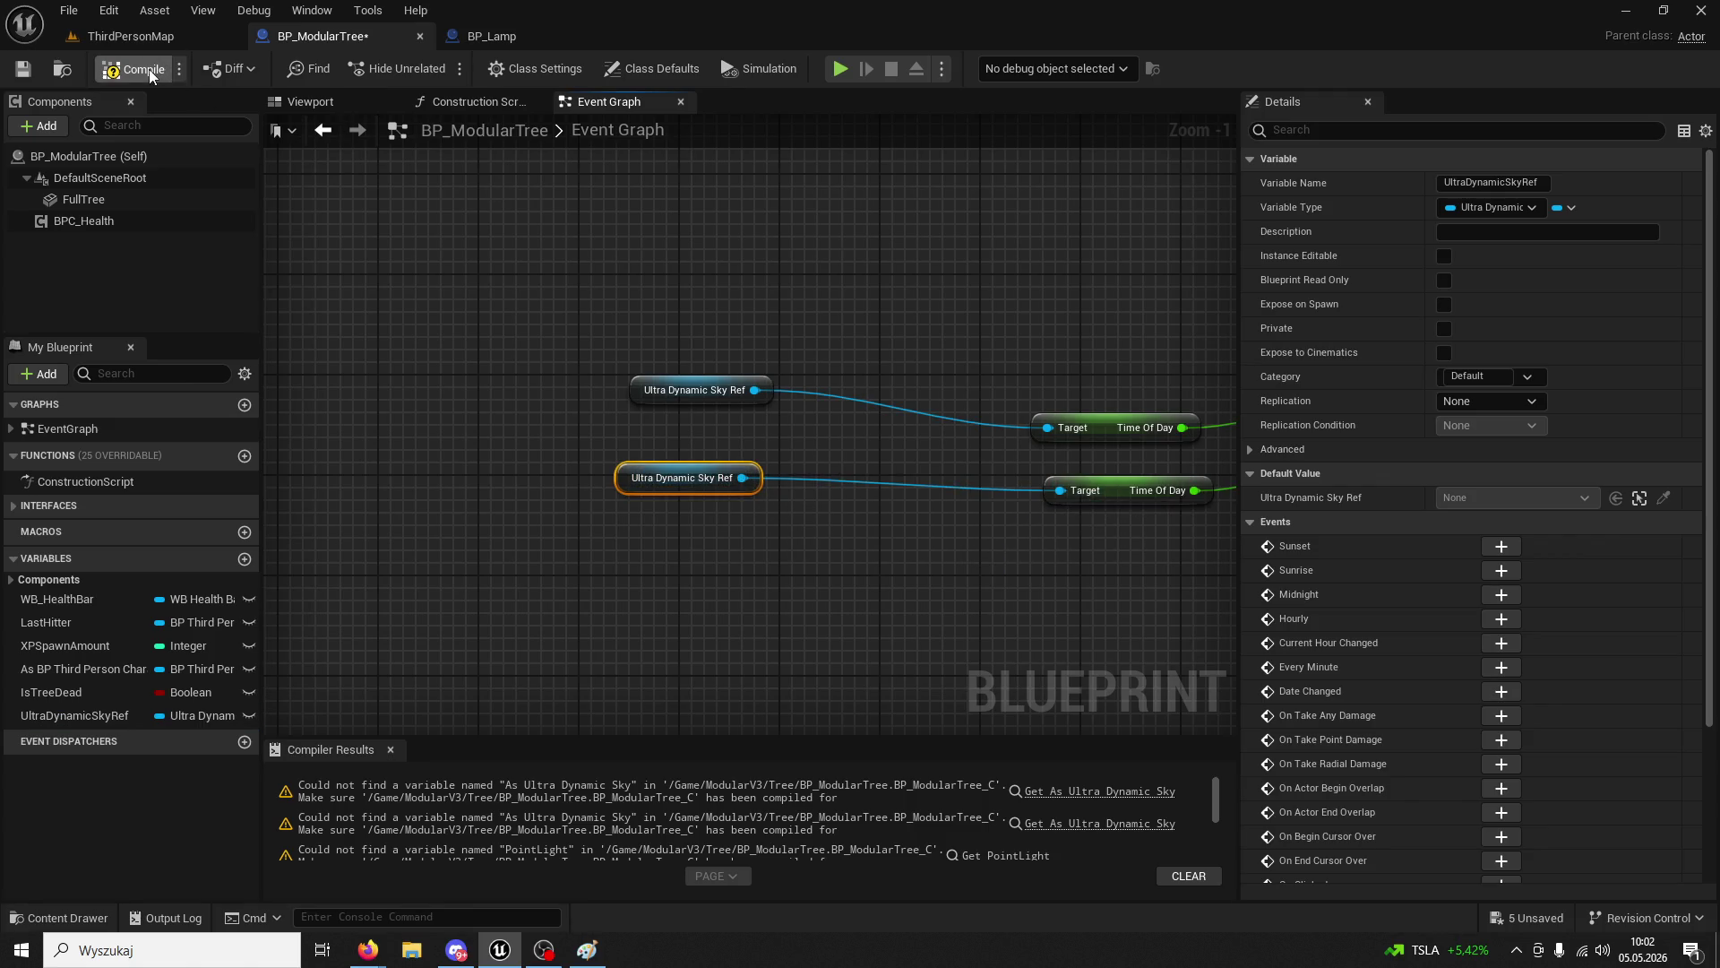
pyautogui.click(175, 39)
# - Select the Point Light and Set Visibility nodes from the PointLight error, then view the DZIEŃ group
pyautogui.click(322, 36)
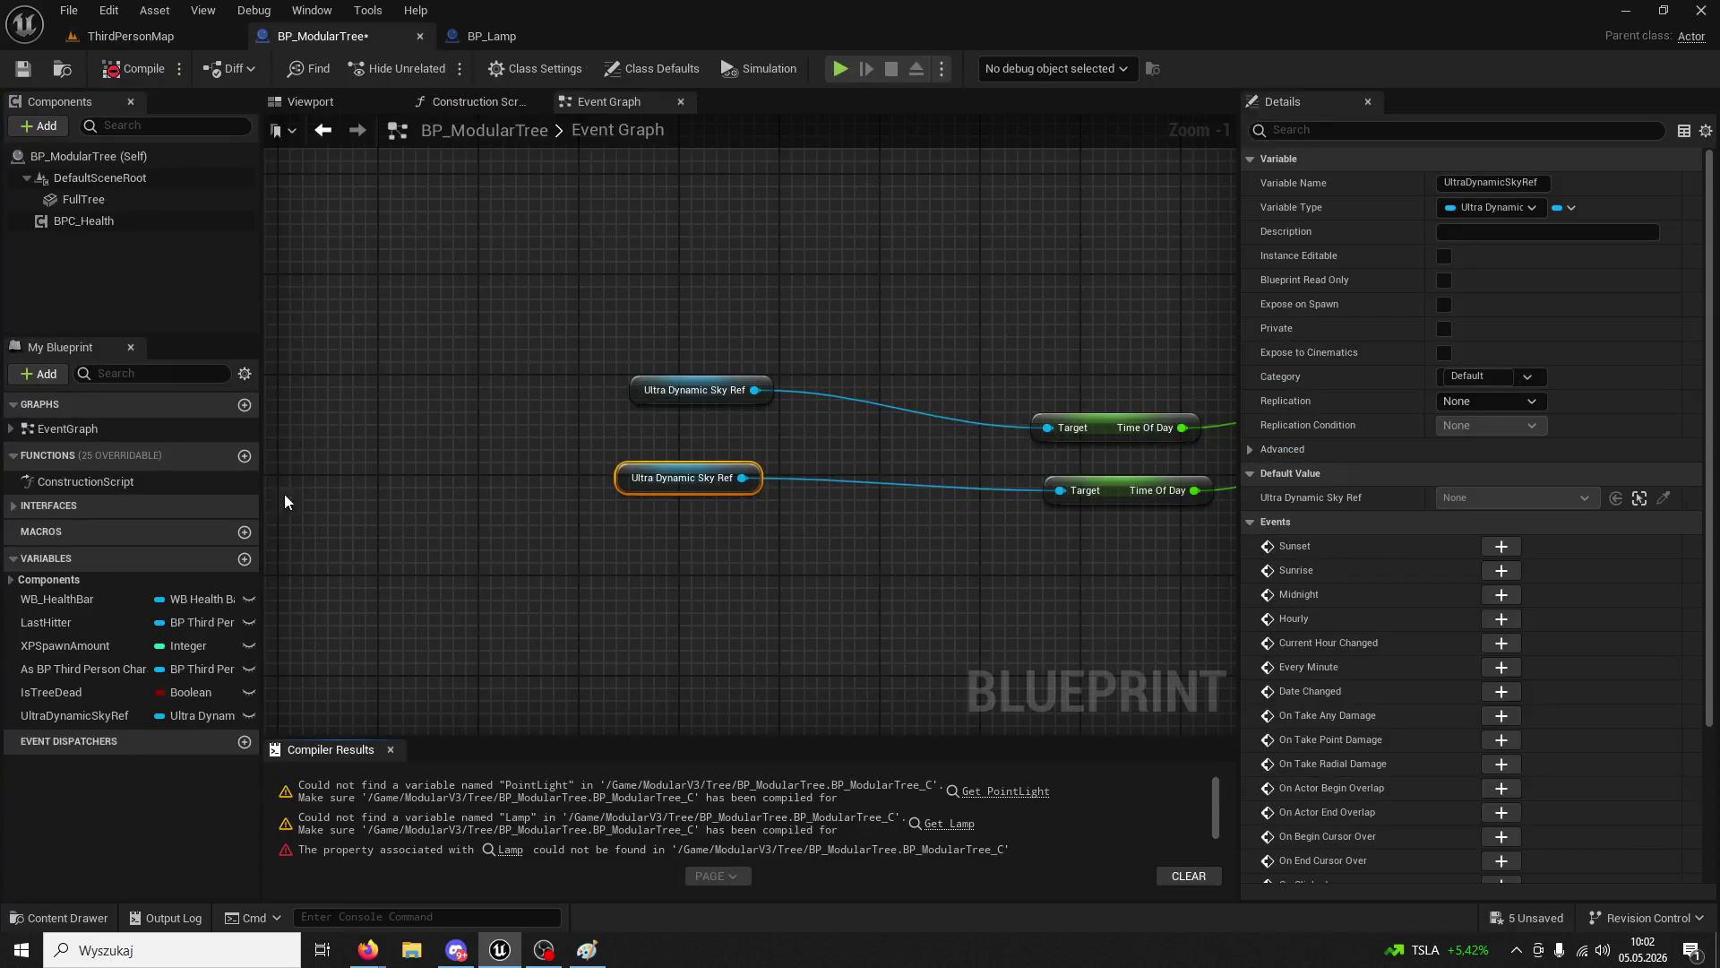
pyautogui.click(1002, 791)
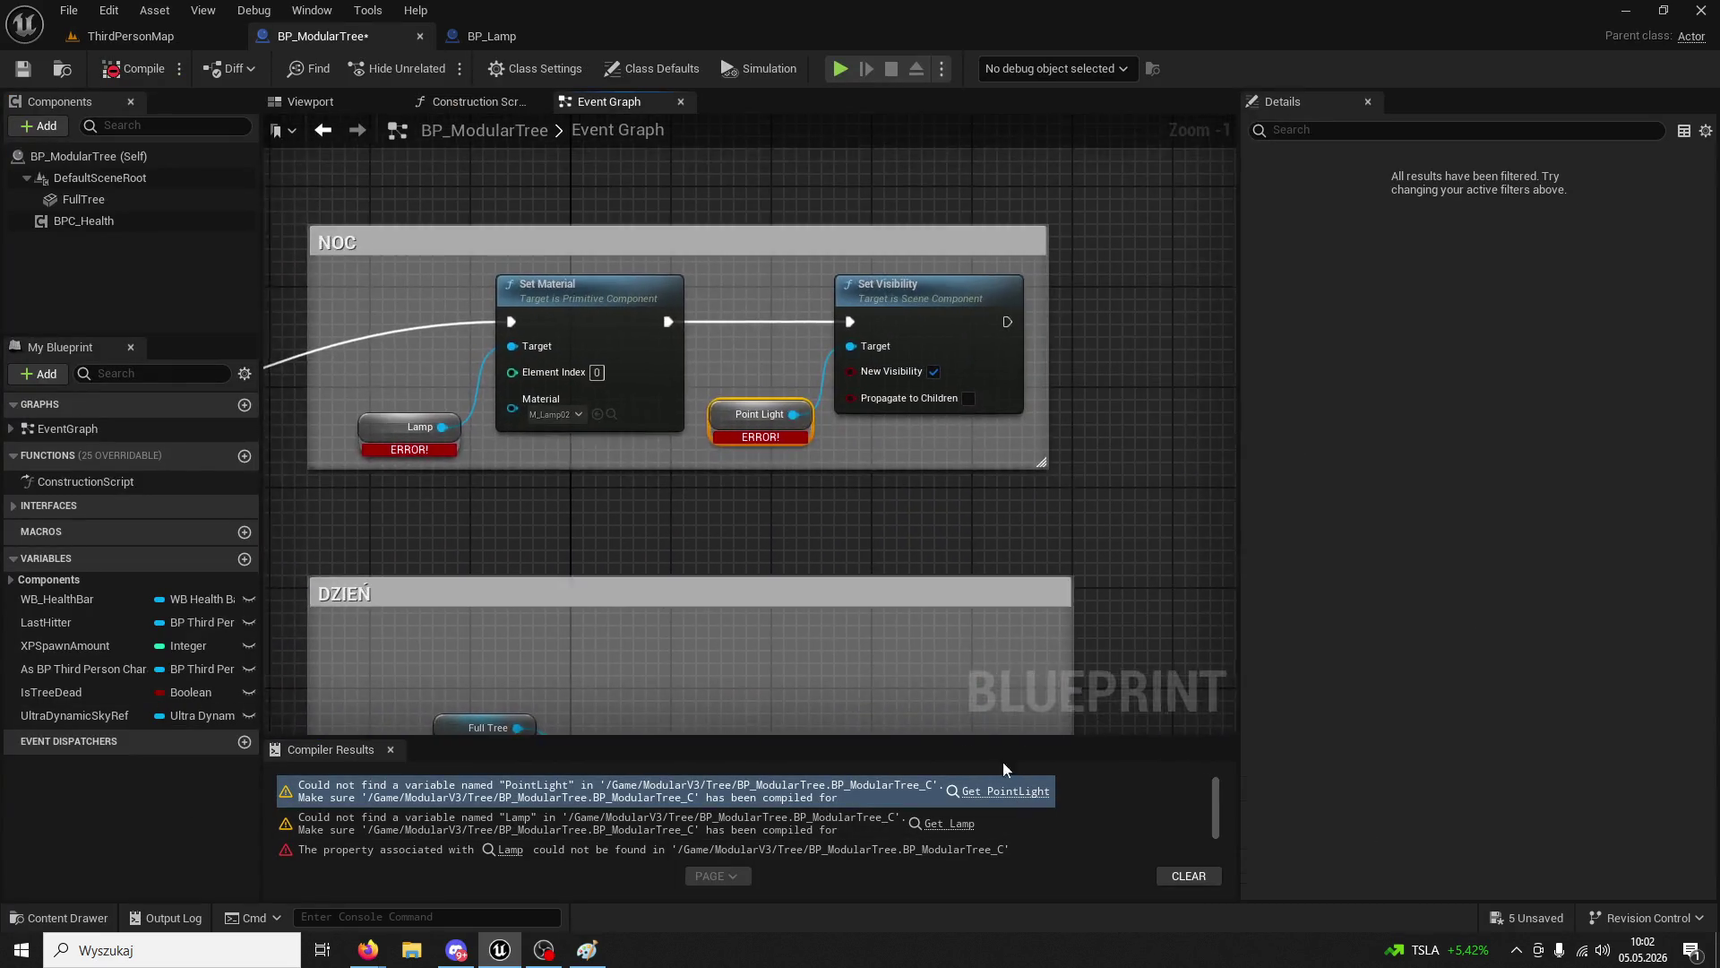
pyautogui.moveTo(1070, 450); pyautogui.dragTo(853, 389)
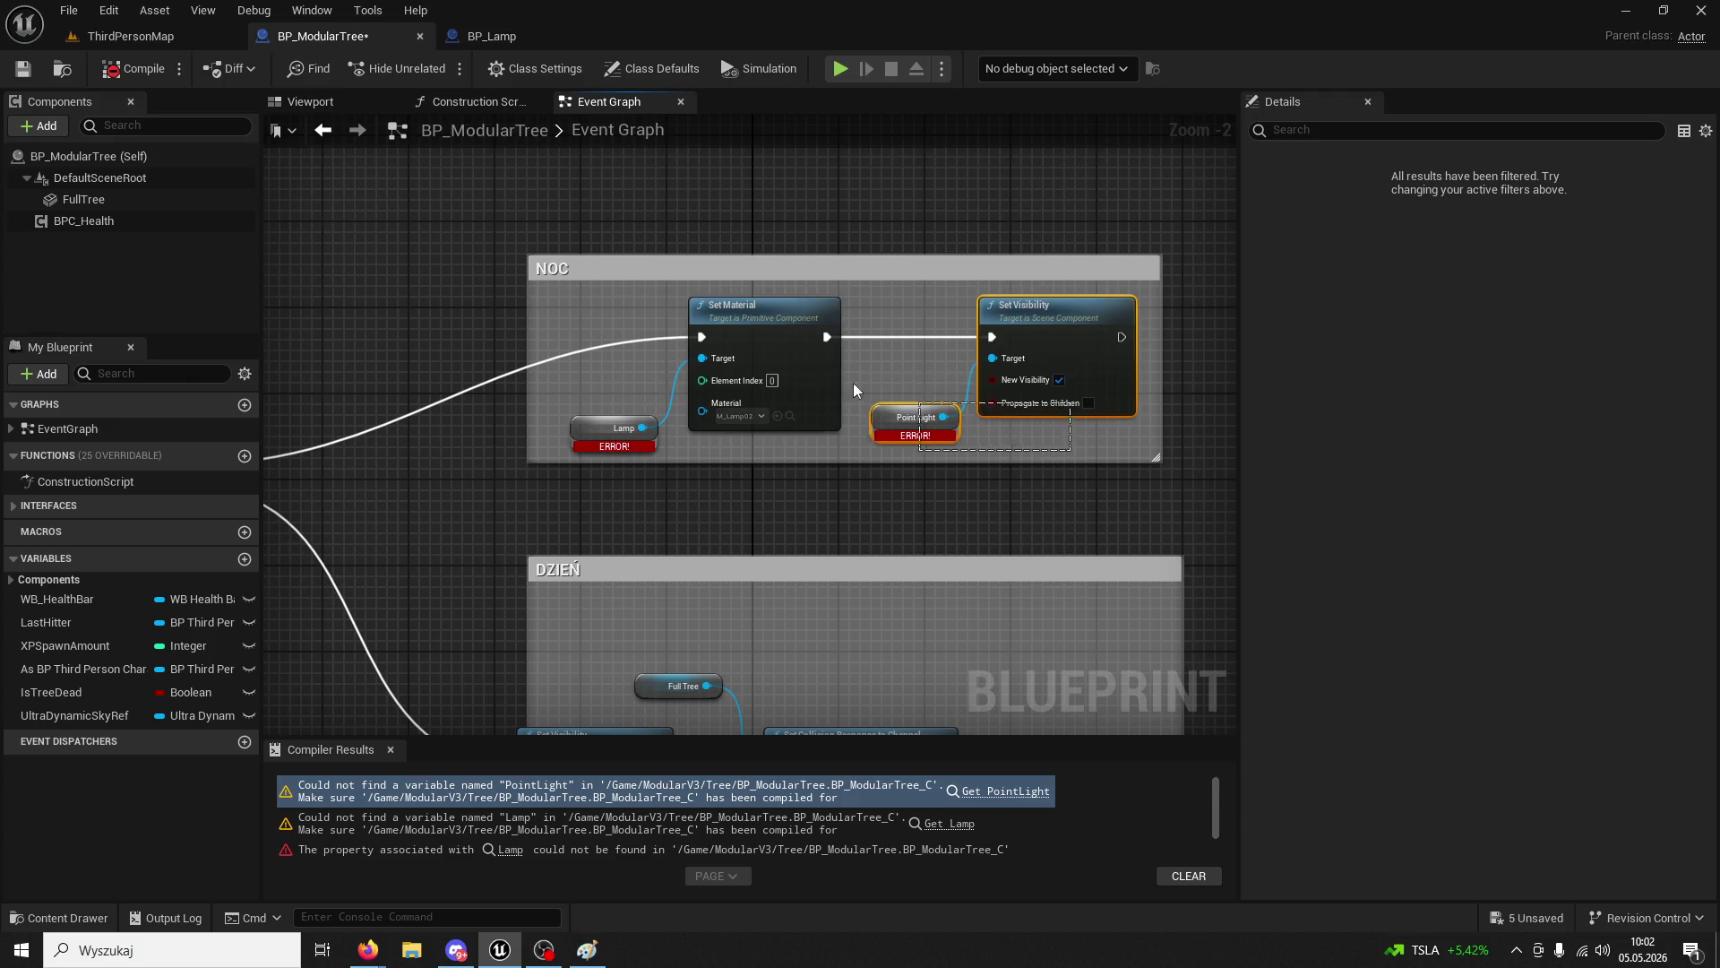
pyautogui.moveTo(606, 330)
pyautogui.mouseDown()
pyautogui.moveTo(856, 334)
pyautogui.moveTo(796, 373)
pyautogui.moveTo(732, 305)
pyautogui.moveTo(915, 351)
pyautogui.moveTo(822, 203)
pyautogui.moveTo(1072, 305)
pyautogui.mouseUp()
pyautogui.scroll(-1, 795, 373)
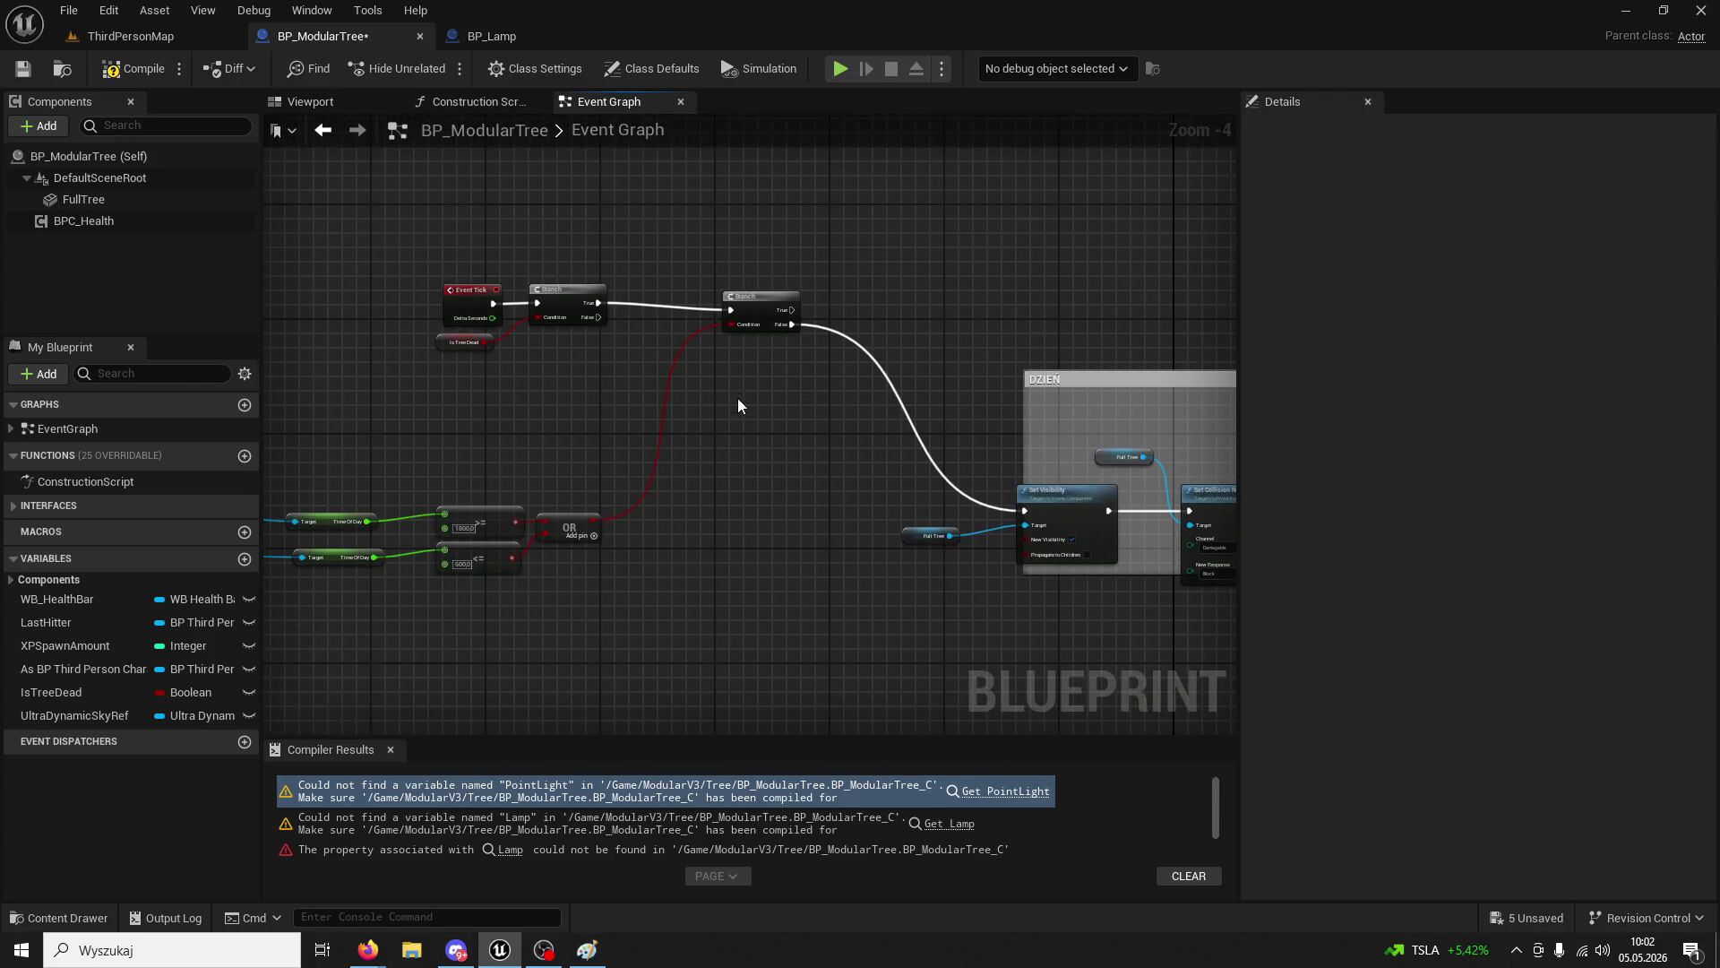
pyautogui.scroll(1, 749, 405)
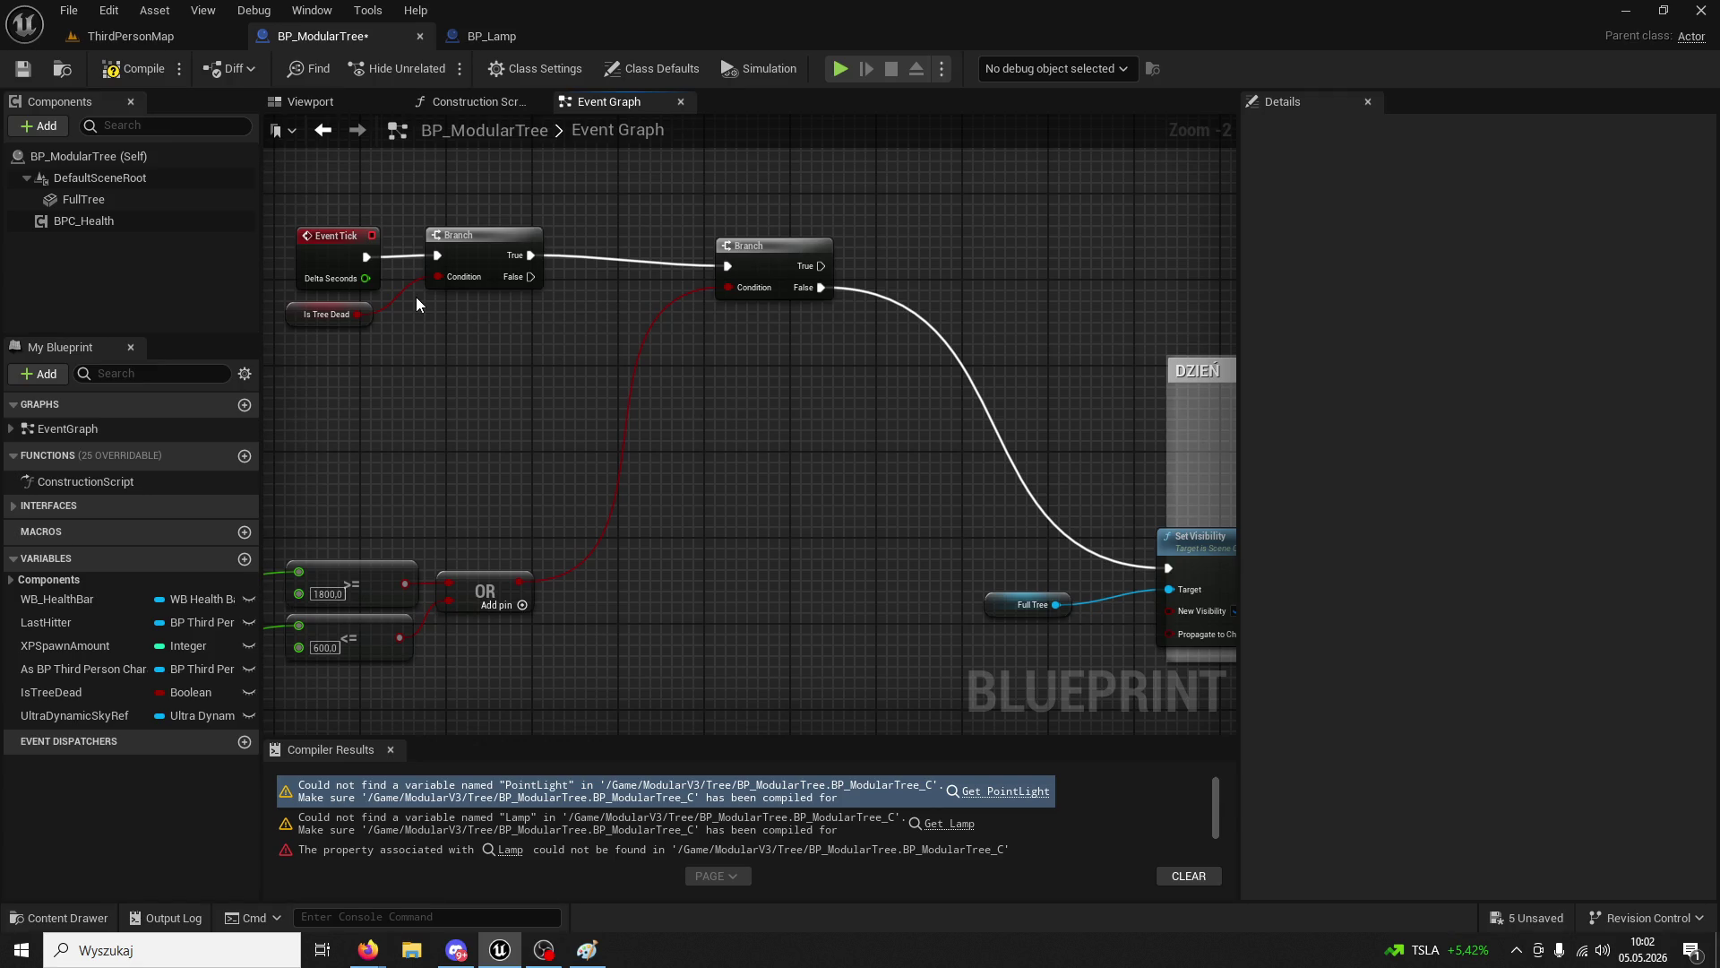
pyautogui.moveTo(845, 372)
pyautogui.mouseDown()
pyautogui.moveTo(480, 261)
pyautogui.moveTo(306, 246)
pyautogui.moveTo(741, 389)
pyautogui.moveTo(723, 439)
pyautogui.mouseUp()
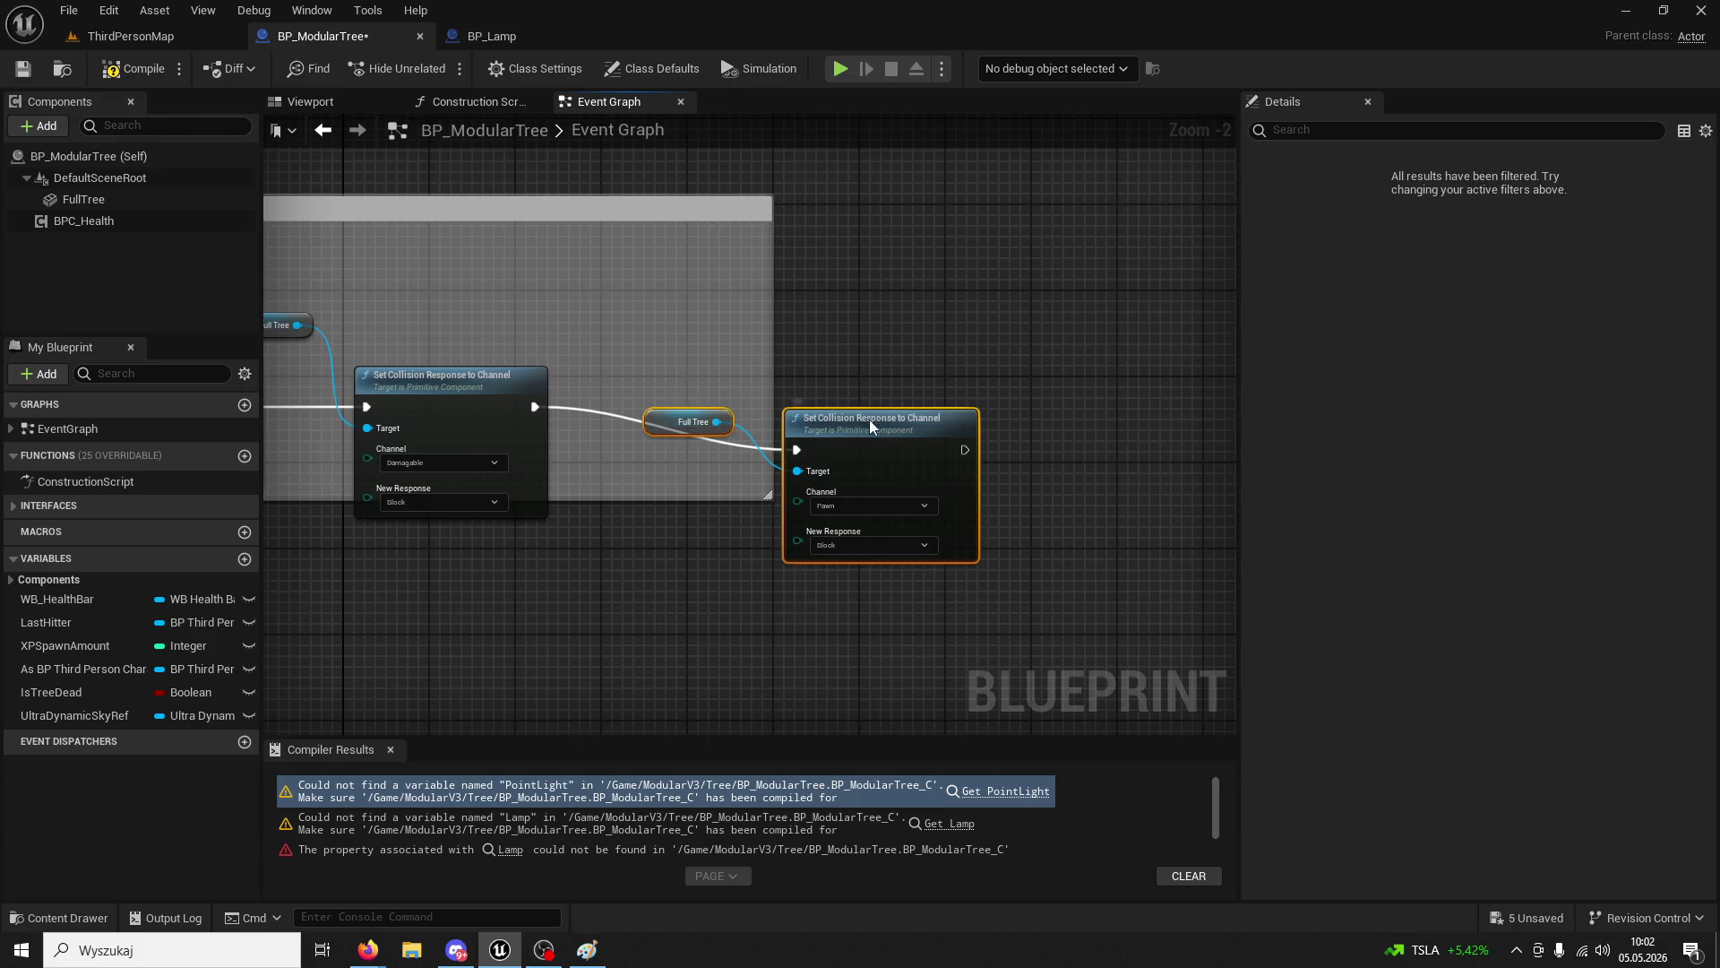
# - Add a SET IsTreeDead node to the graph and compile
pyautogui.moveTo(869, 420); pyautogui.dragTo(867, 377)
pyautogui.moveTo(51, 692)
pyautogui.mouseDown()
pyautogui.moveTo(1035, 456)
pyautogui.moveTo(1046, 410)
pyautogui.moveTo(1060, 419)
pyautogui.mouseUp()
pyautogui.click(1067, 475)
pyautogui.click(1025, 340)
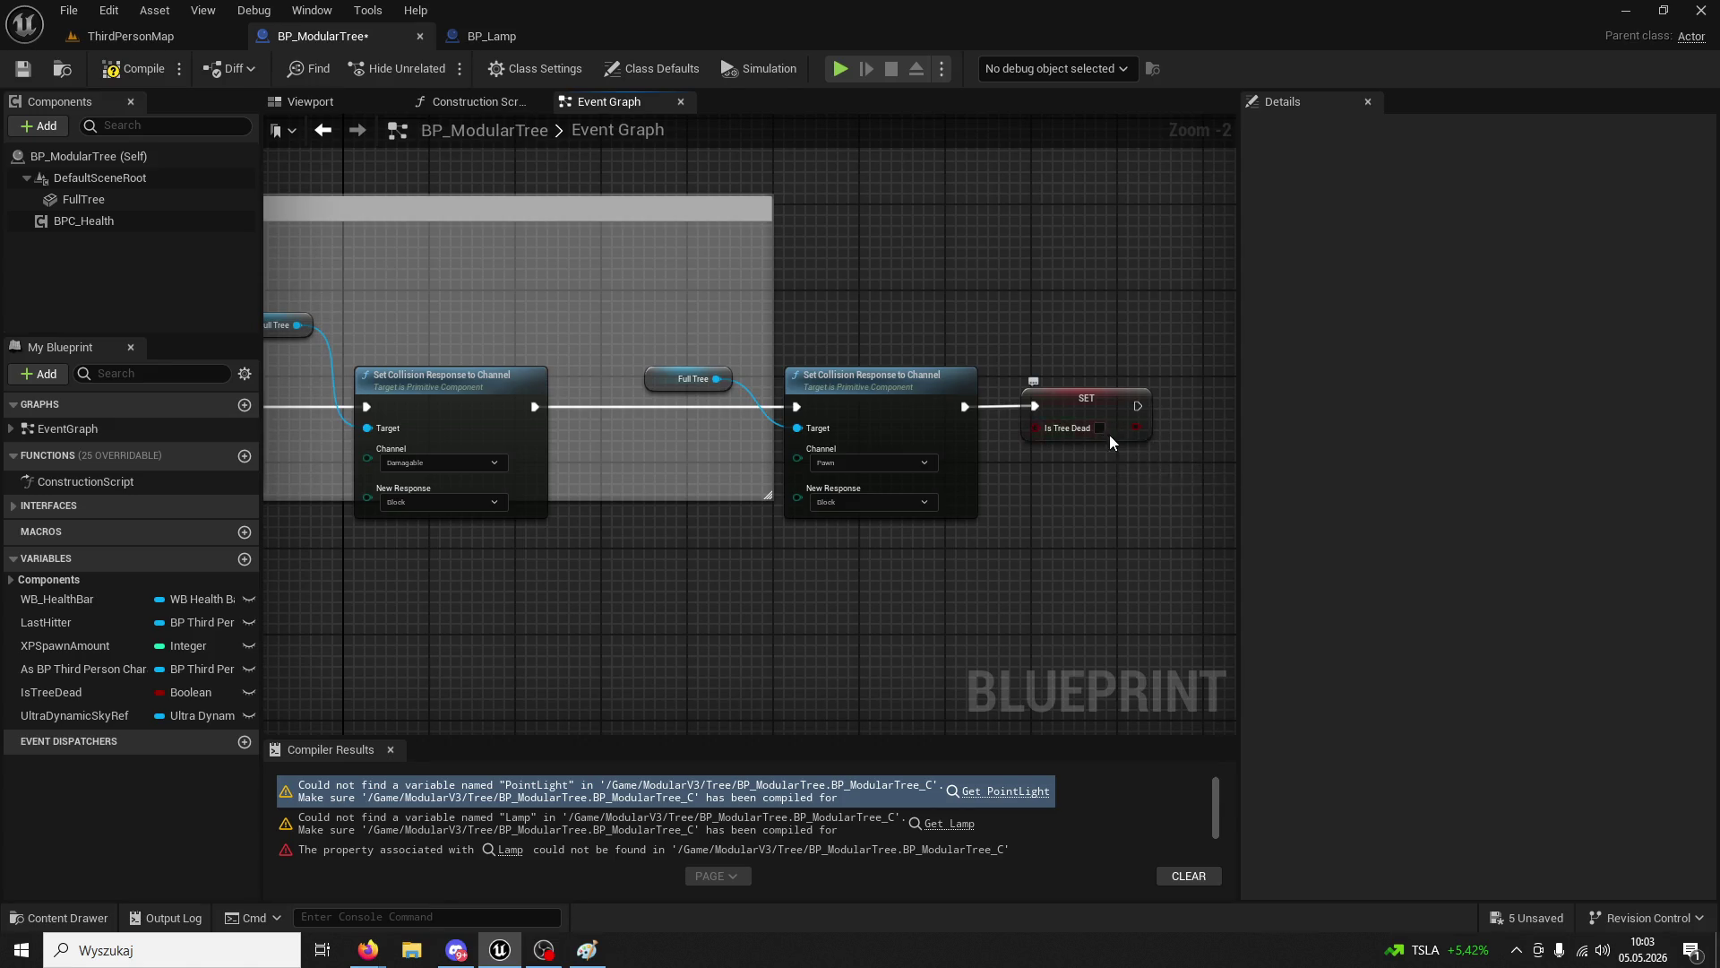
pyautogui.moveTo(833, 302); pyautogui.dragTo(995, 326)
pyautogui.click(135, 68)
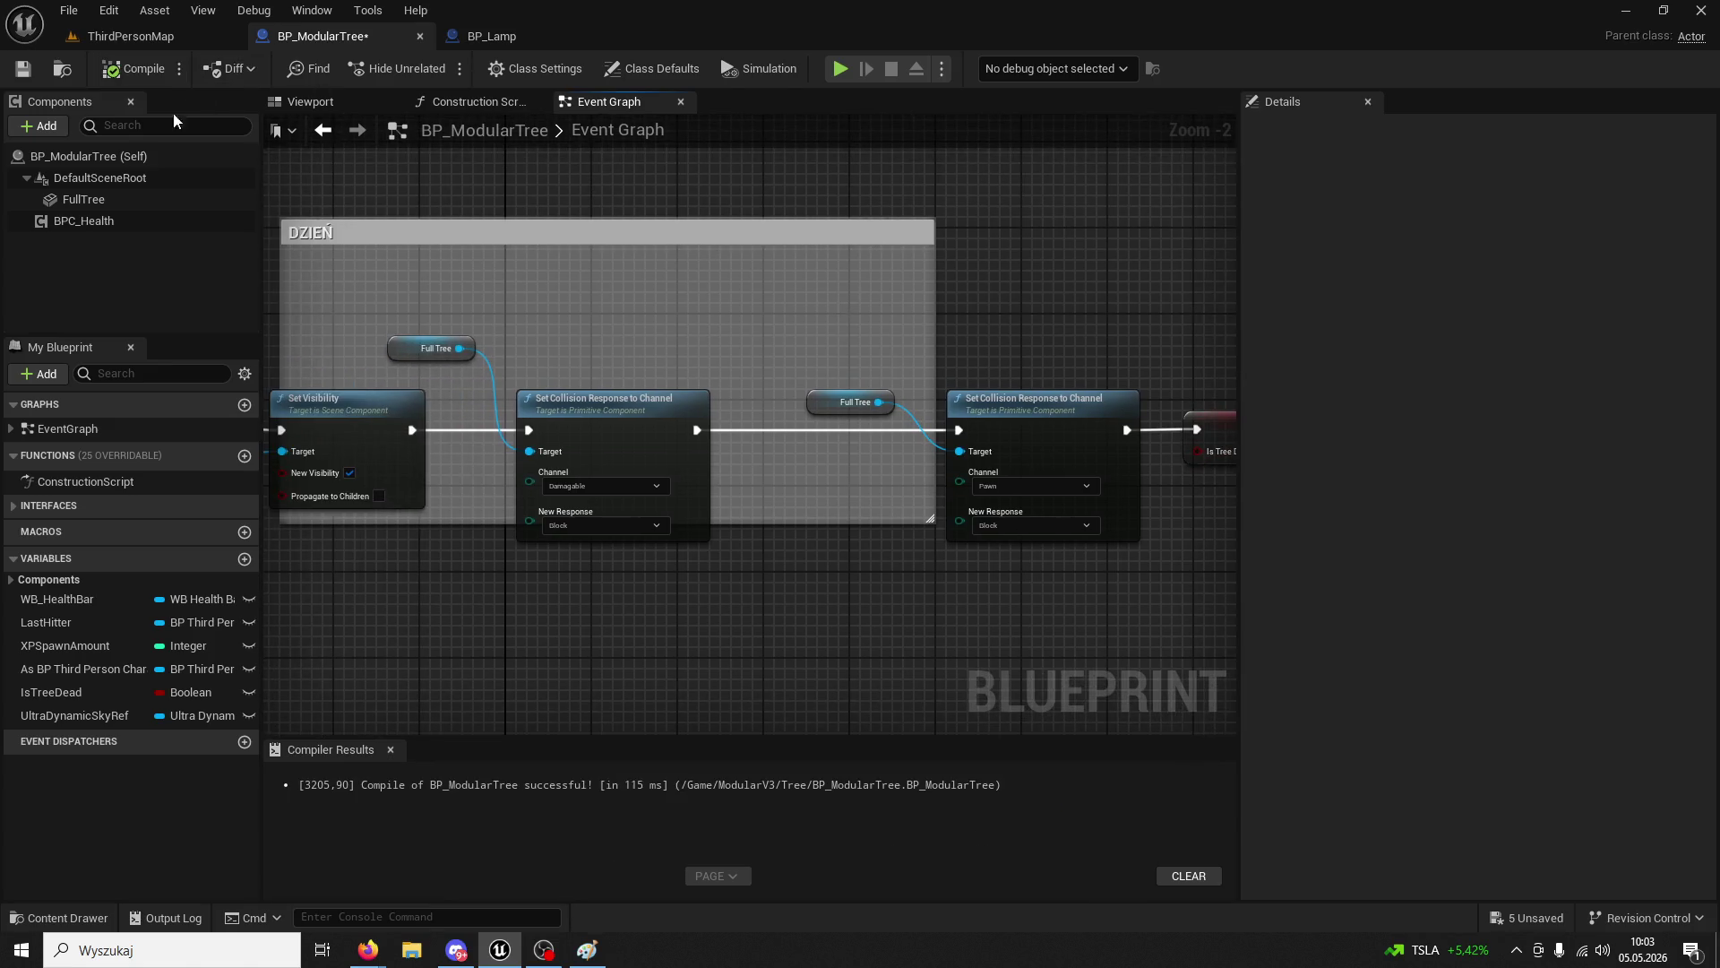
# - Route the time Branch's False path through SET IsTreeDead (false) and recompile successfully
pyautogui.moveTo(565, 348)
pyautogui.mouseDown()
pyautogui.moveTo(1202, 329)
pyautogui.moveTo(1115, 498)
pyautogui.moveTo(528, 317)
pyautogui.moveTo(642, 368)
pyautogui.mouseUp()
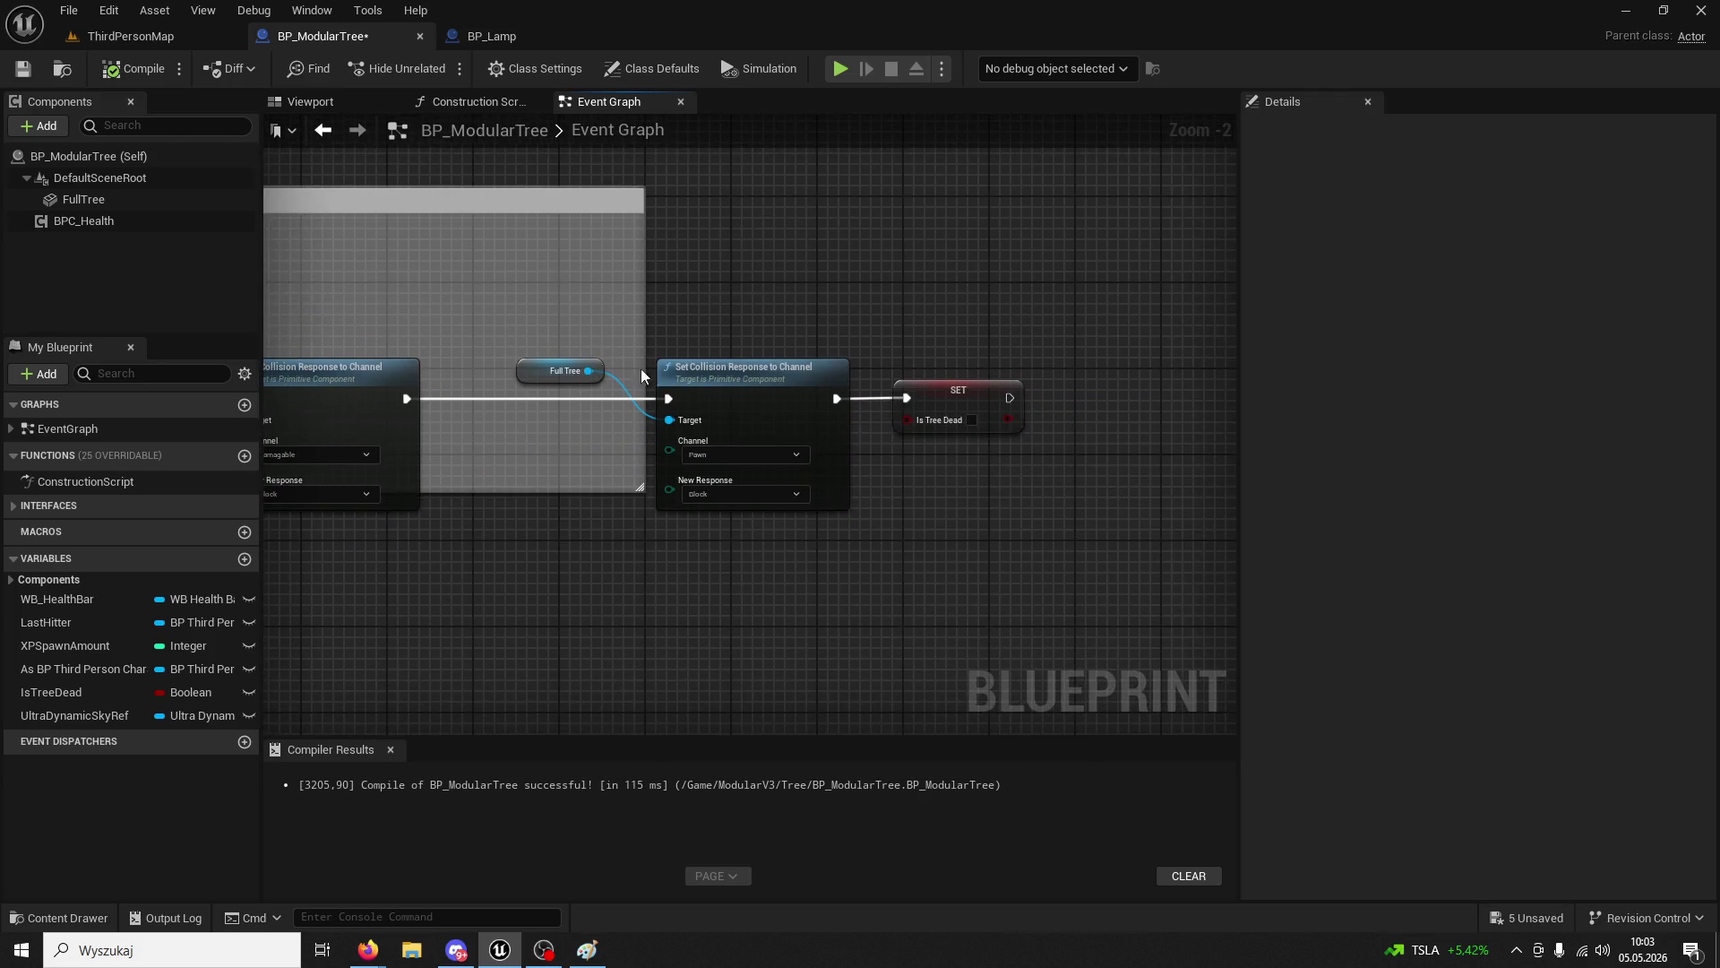
pyautogui.moveTo(974, 400)
pyautogui.mouseDown()
pyautogui.moveTo(620, 308)
pyautogui.moveTo(627, 322)
pyautogui.moveTo(600, 331)
pyautogui.moveTo(666, 348)
pyautogui.mouseUp()
pyautogui.moveTo(566, 326)
pyautogui.mouseDown()
pyautogui.moveTo(911, 613)
pyautogui.moveTo(618, 435)
pyautogui.moveTo(653, 383)
pyautogui.mouseUp()
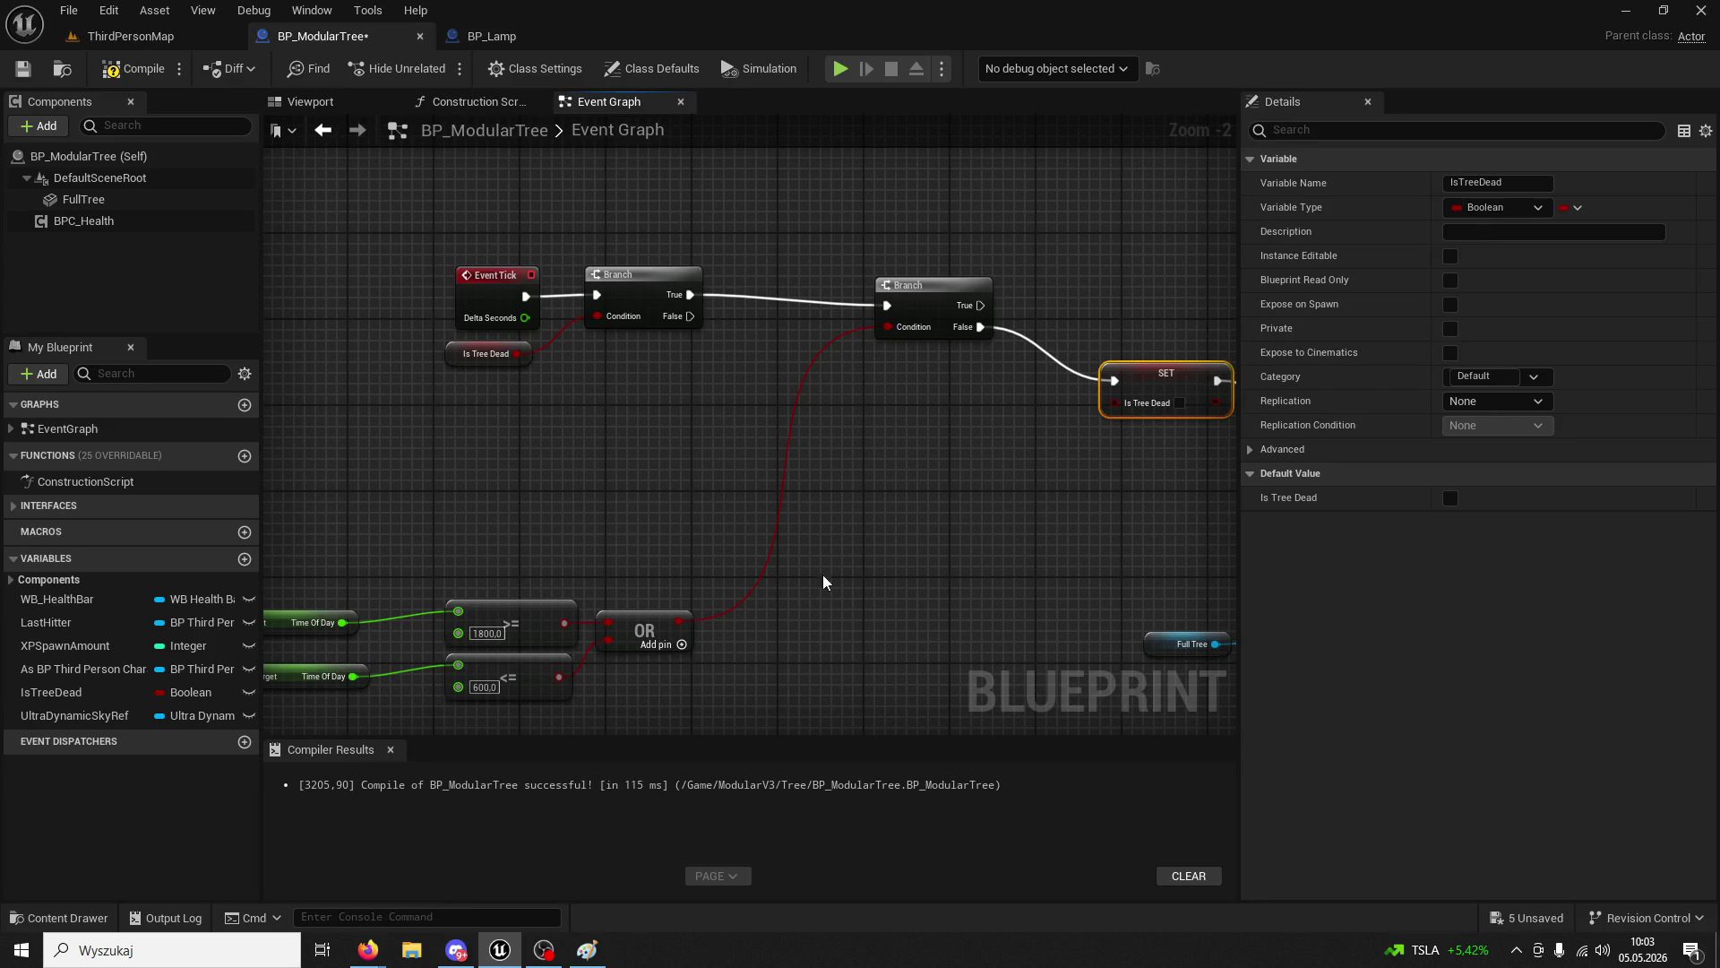
pyautogui.scroll(-4, 837, 633)
pyautogui.moveTo(837, 634)
pyautogui.mouseDown()
pyautogui.moveTo(637, 603)
pyautogui.moveTo(603, 577)
pyautogui.mouseUp()
pyautogui.scroll(3, 657, 587)
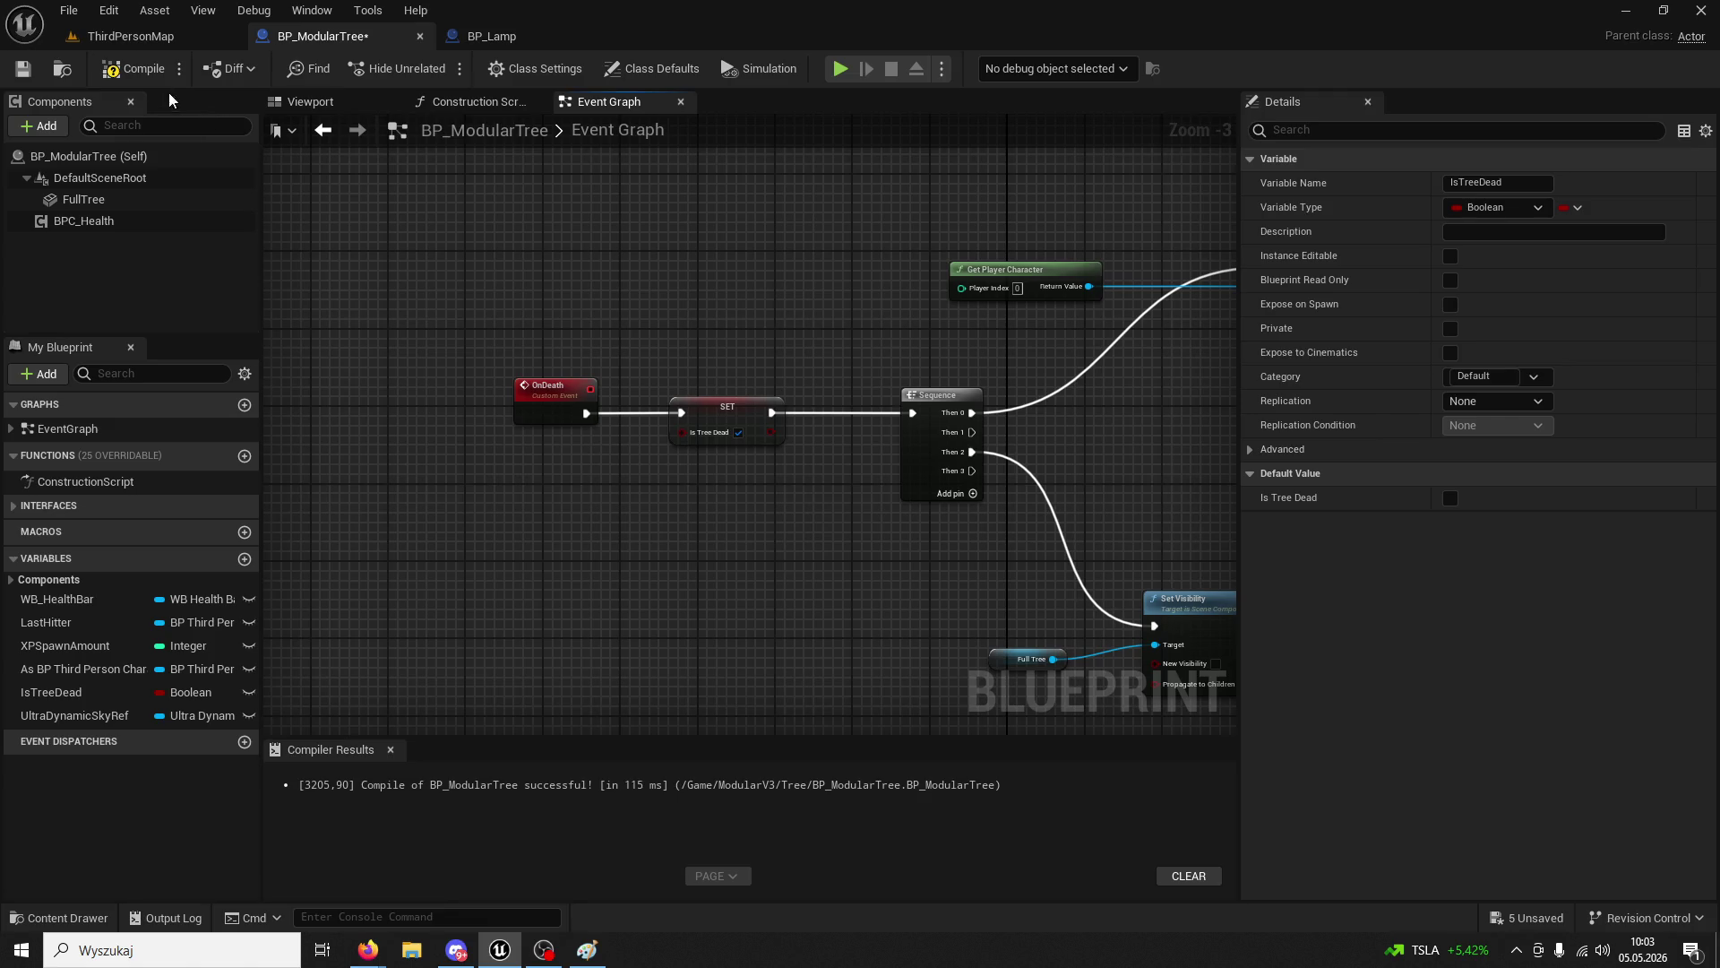
pyautogui.click(133, 68)
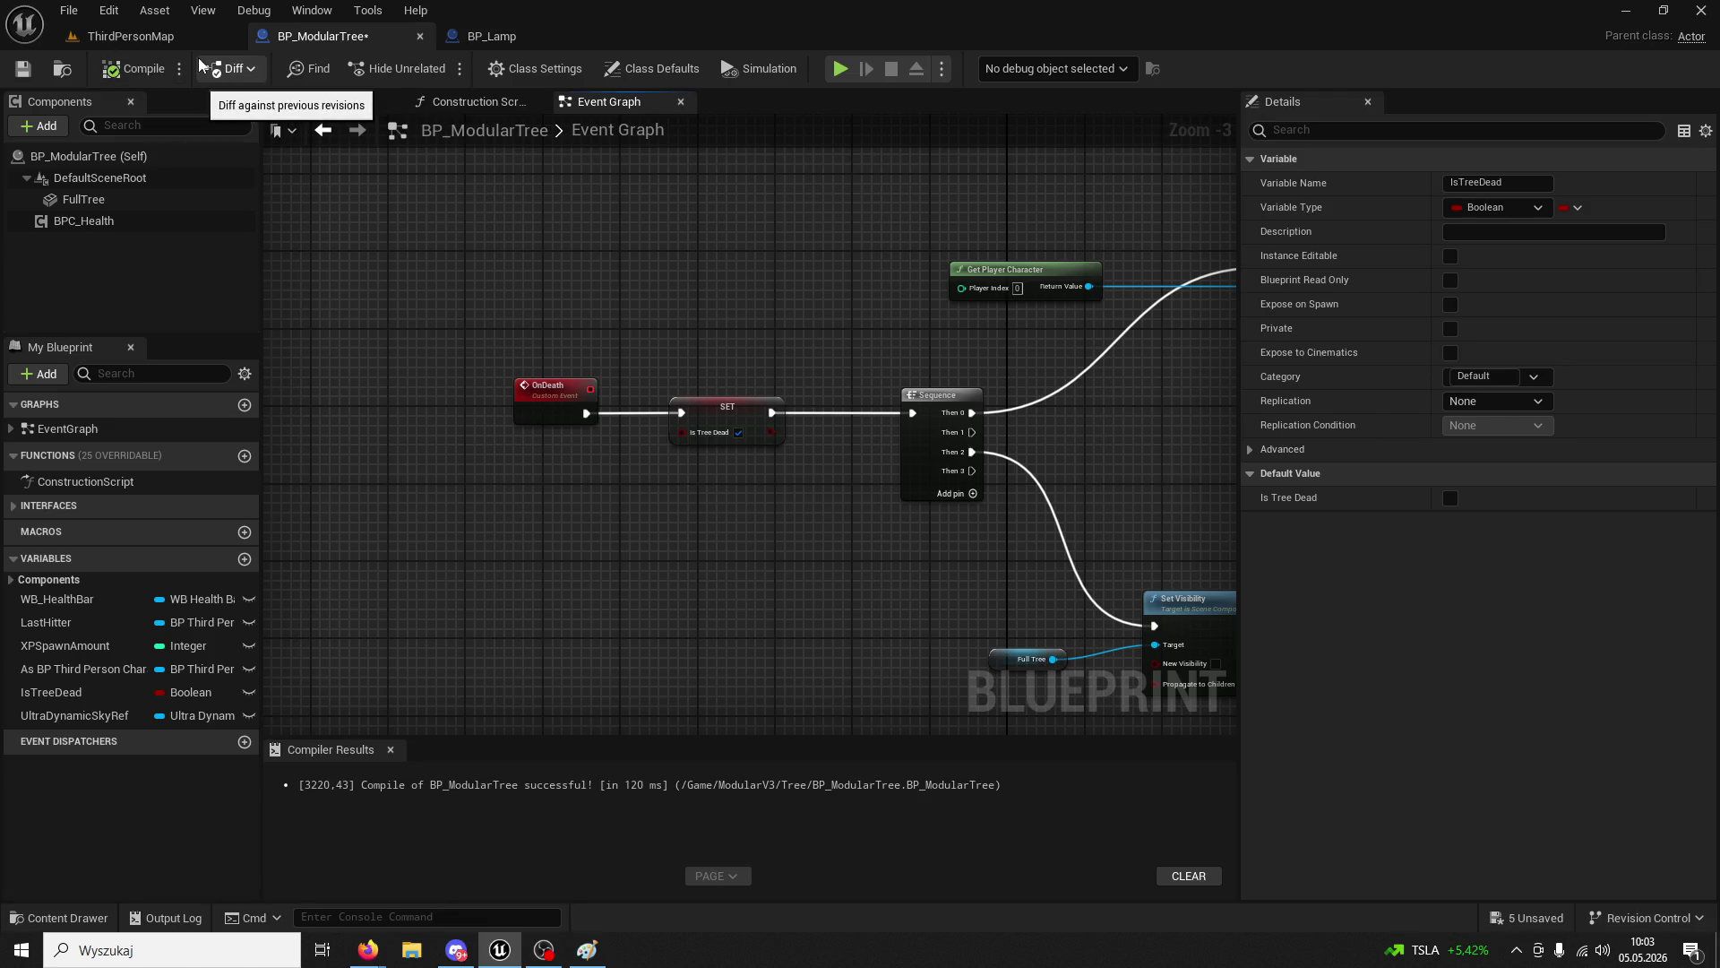
pyautogui.click(134, 36)
# - Play-test ThirdPersonMap, chopping the tree to 8/200 wood, then stop and view BP_Lamp
pyautogui.click(439, 83)
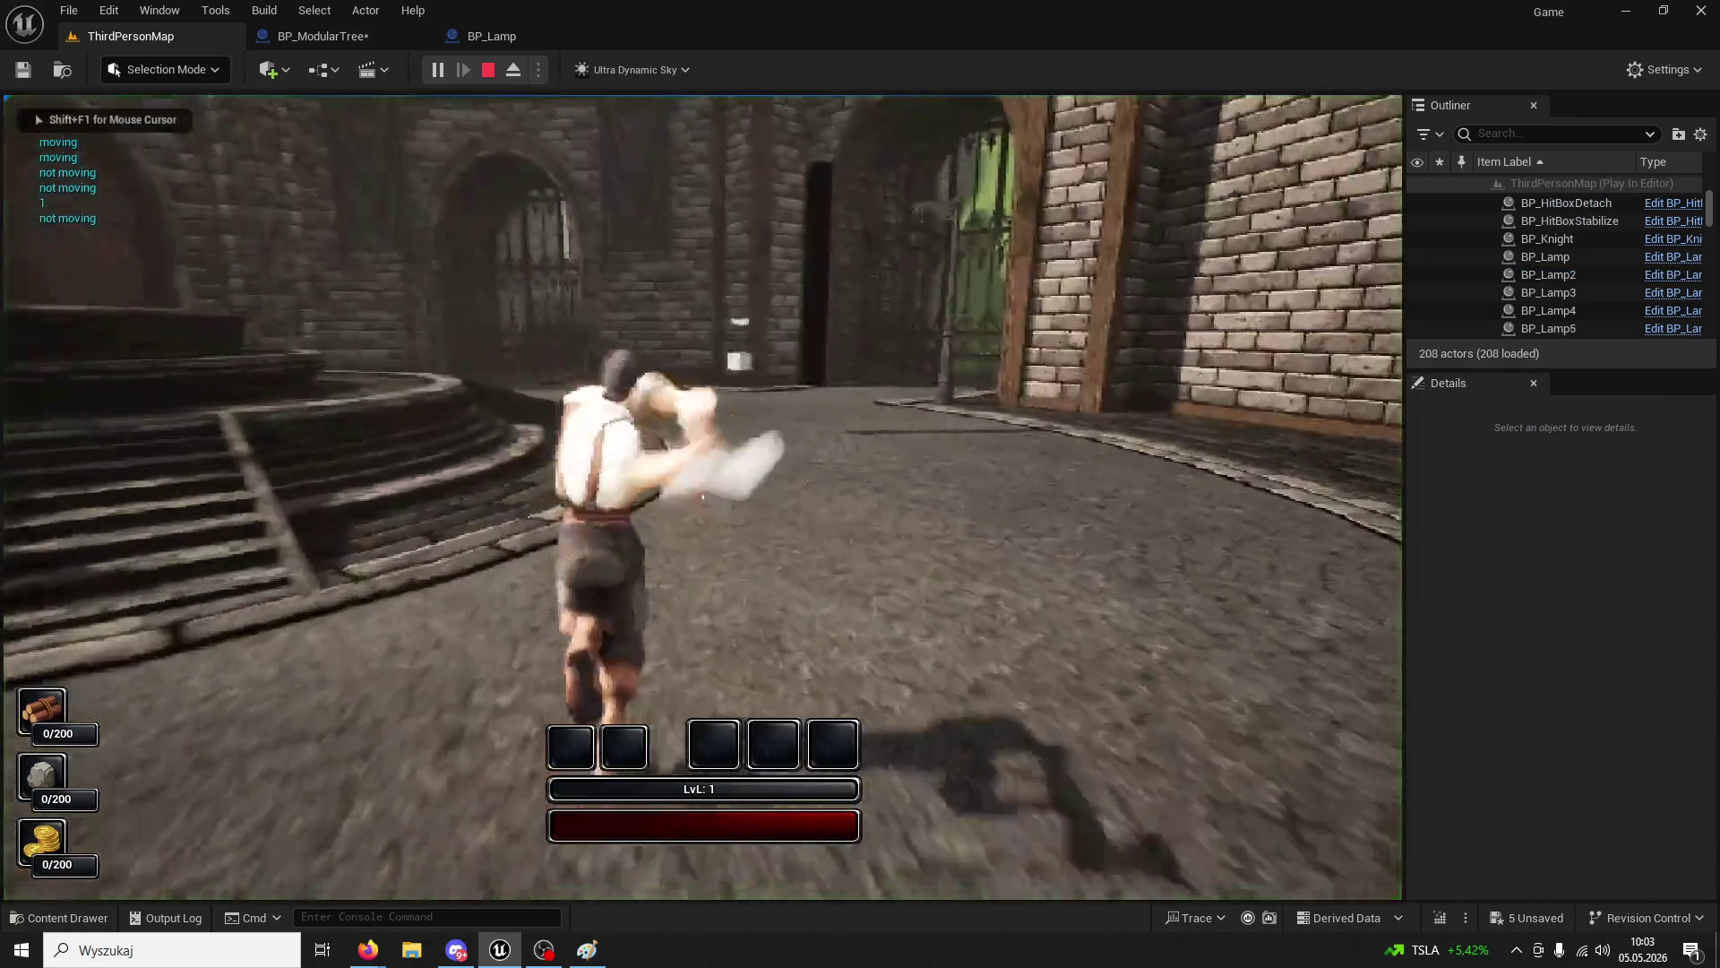
pyautogui.press('super')
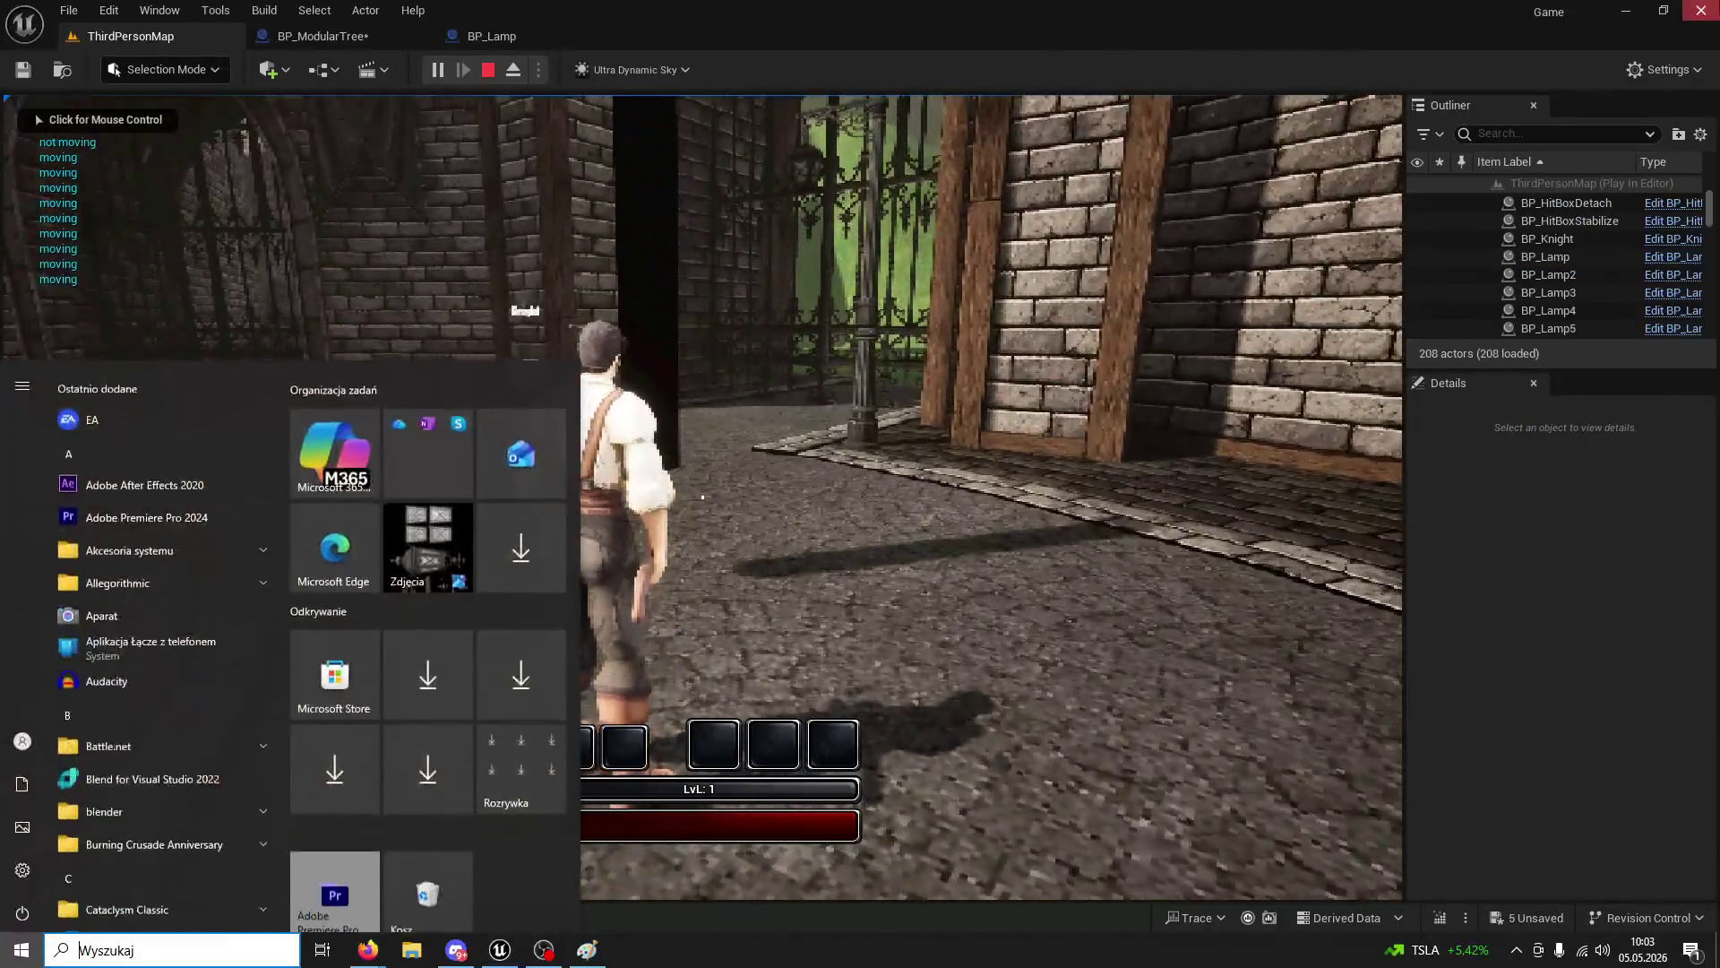
pyautogui.press('Escape')
pyautogui.click(721, 529)
pyautogui.click(721, 530)
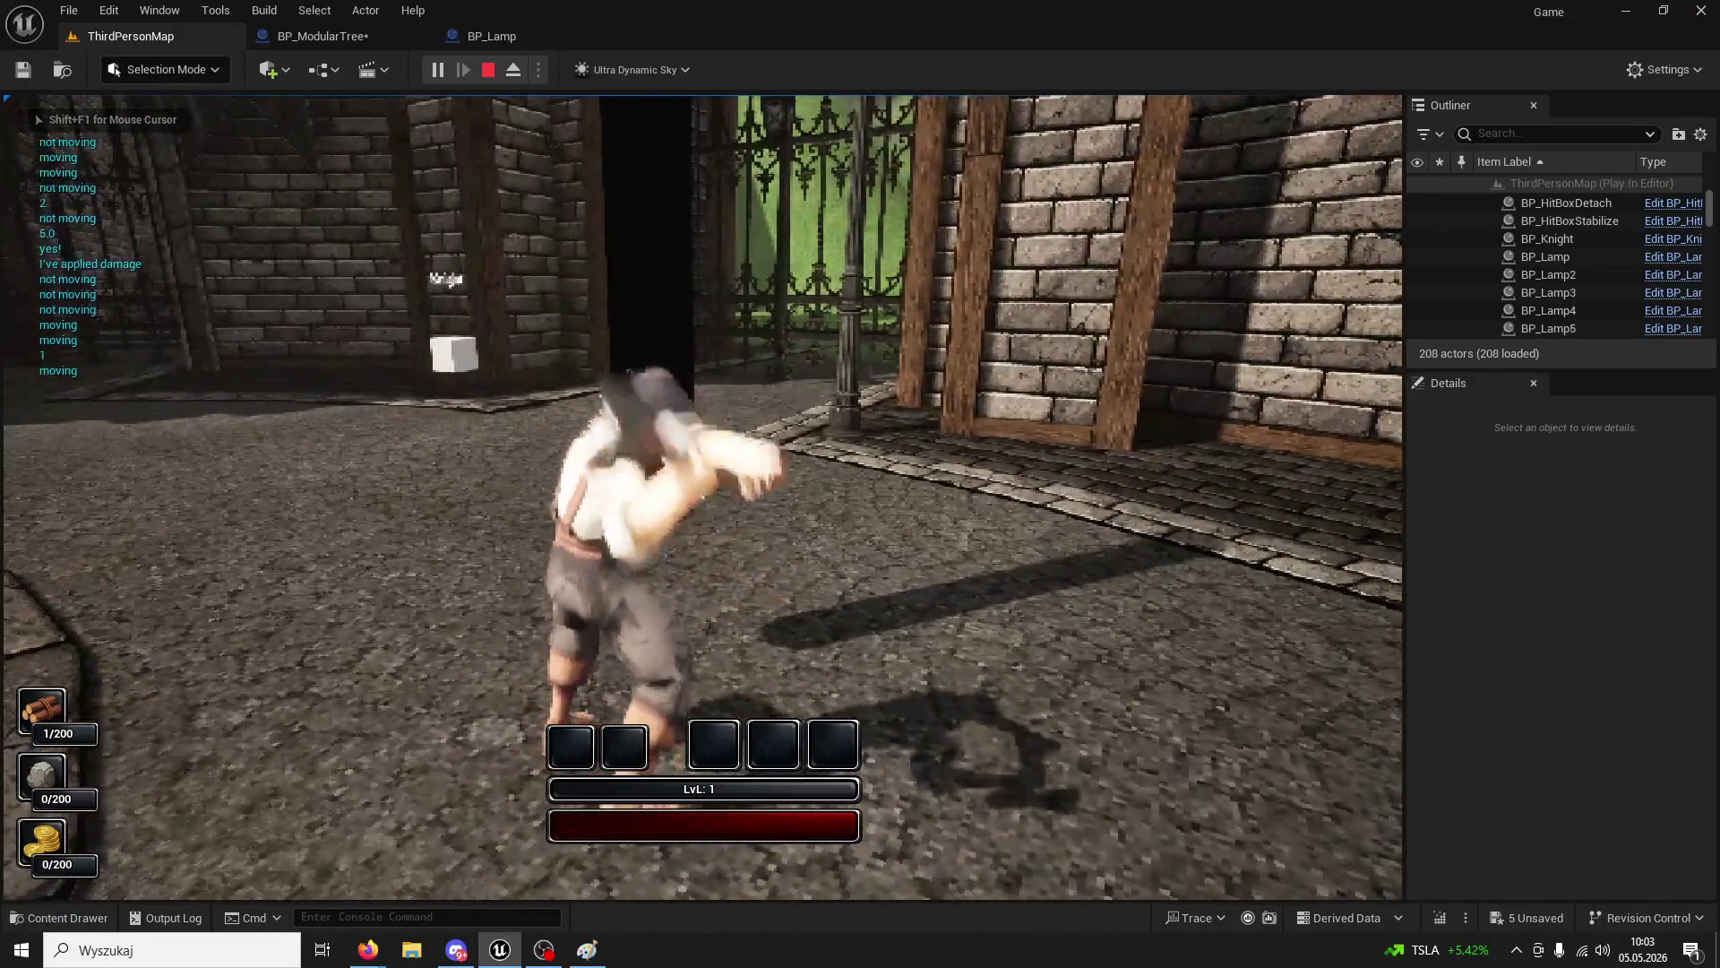
pyautogui.click(702, 496)
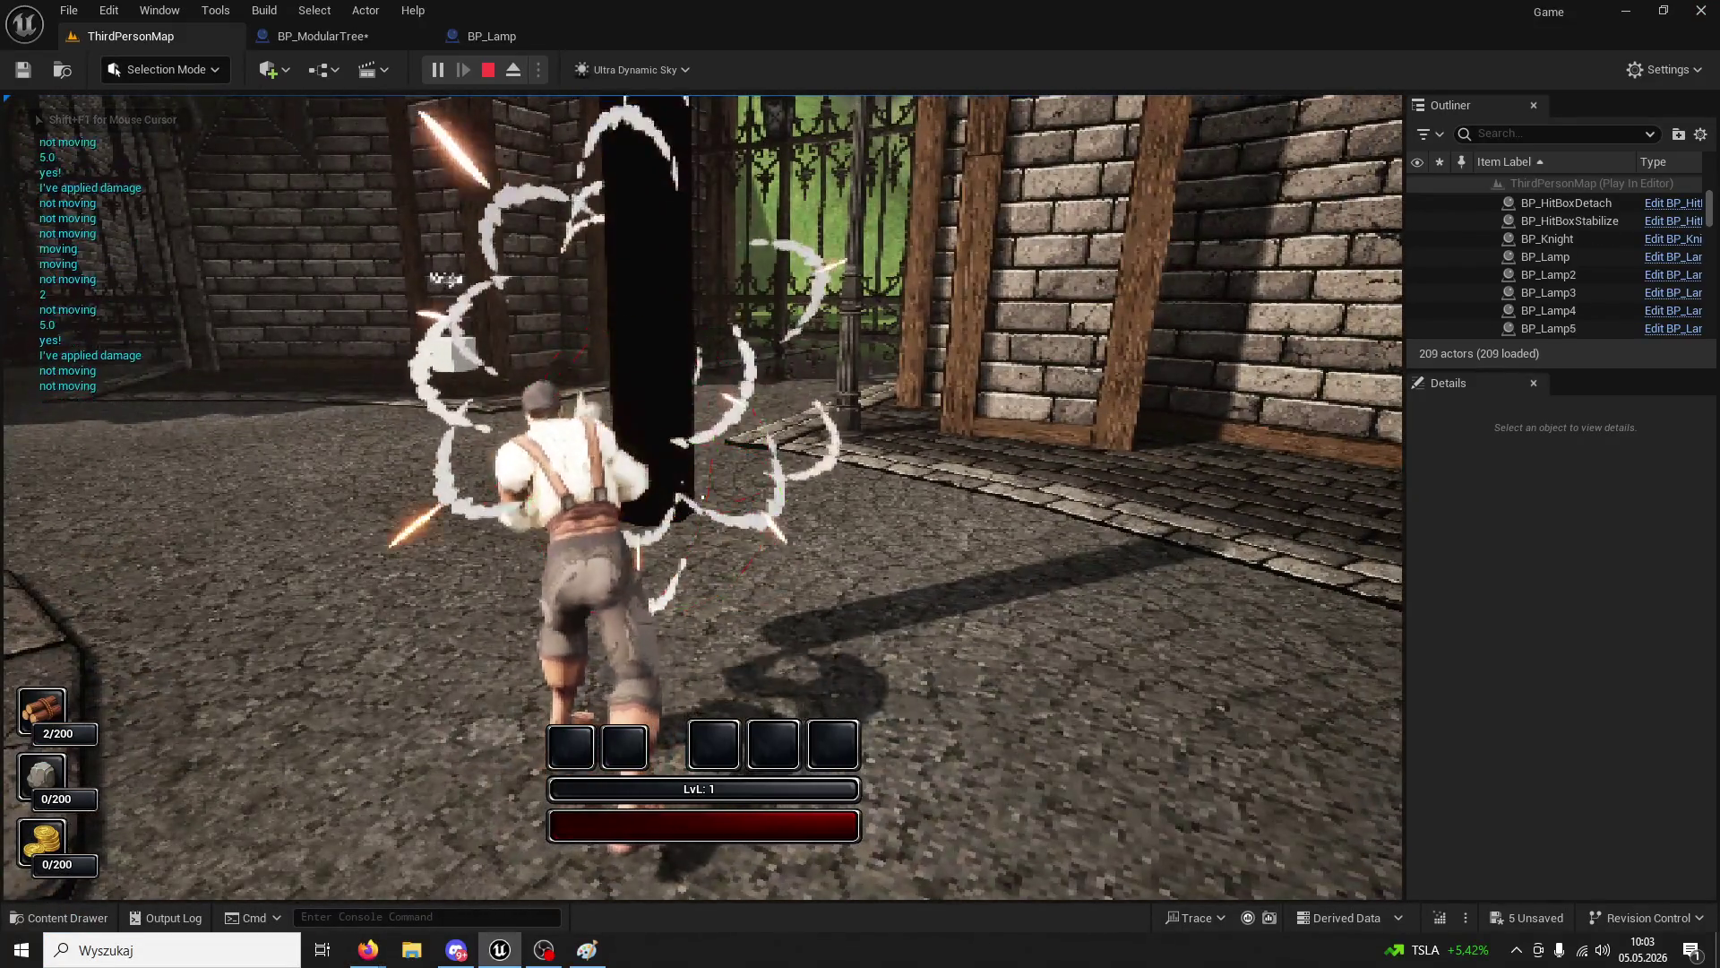
pyautogui.click(702, 497)
pyautogui.click(703, 496)
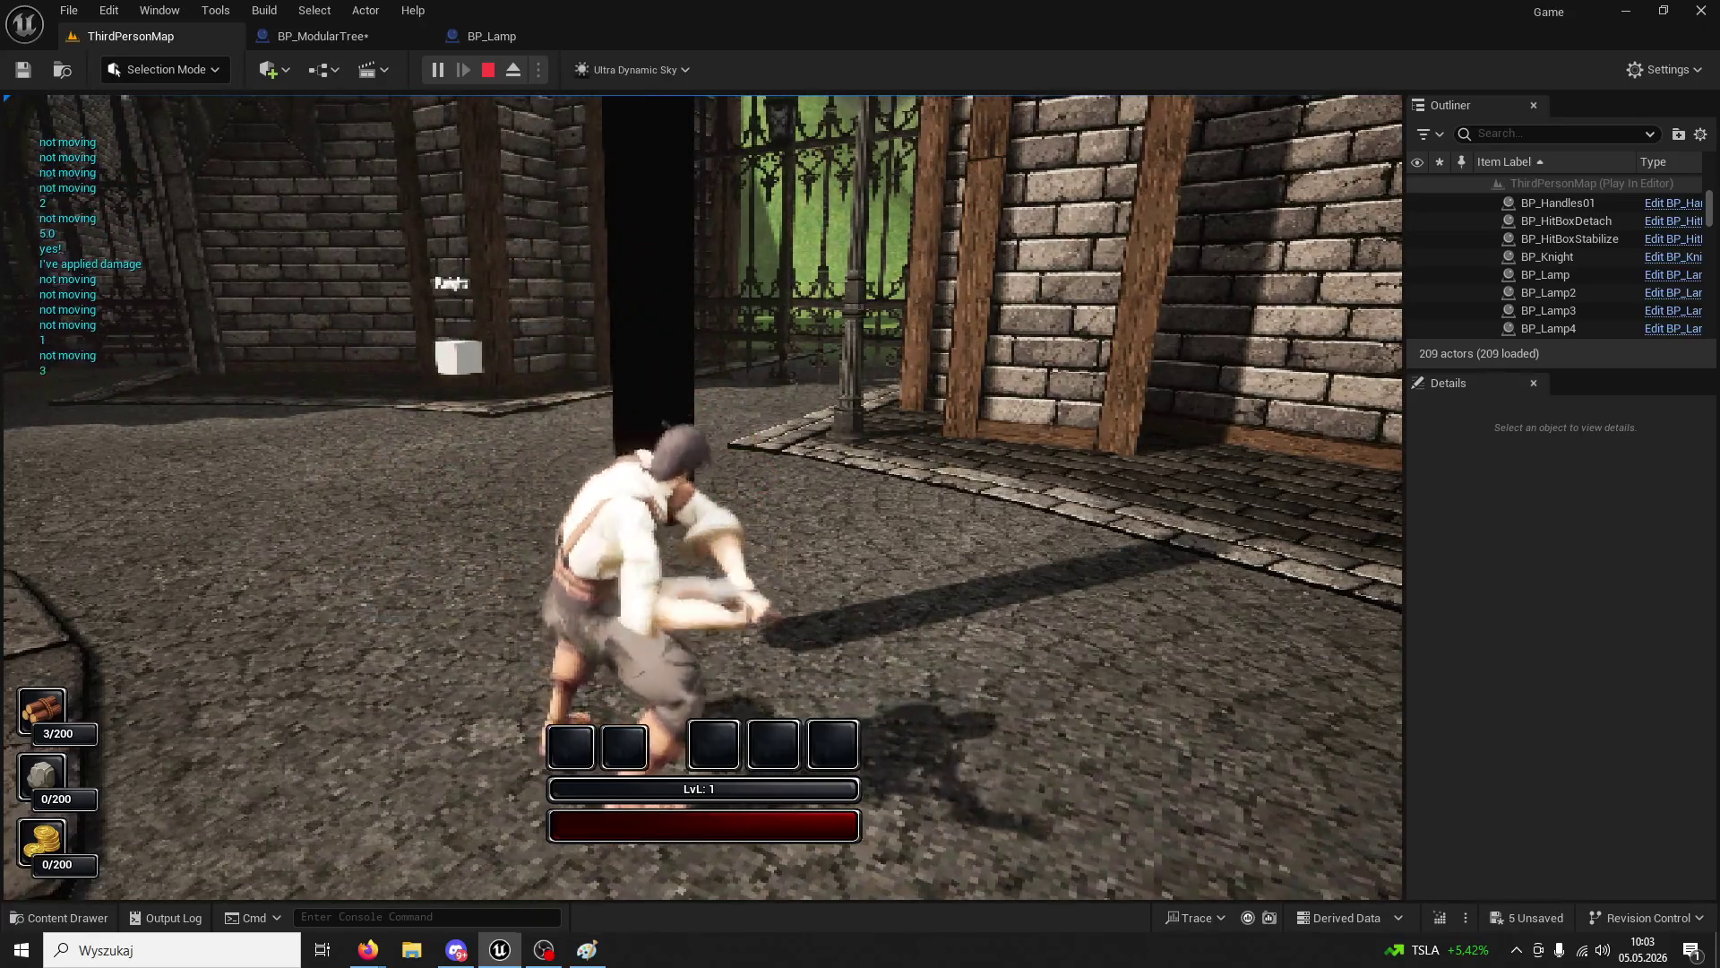
pyautogui.click(702, 496)
pyautogui.click(702, 496)
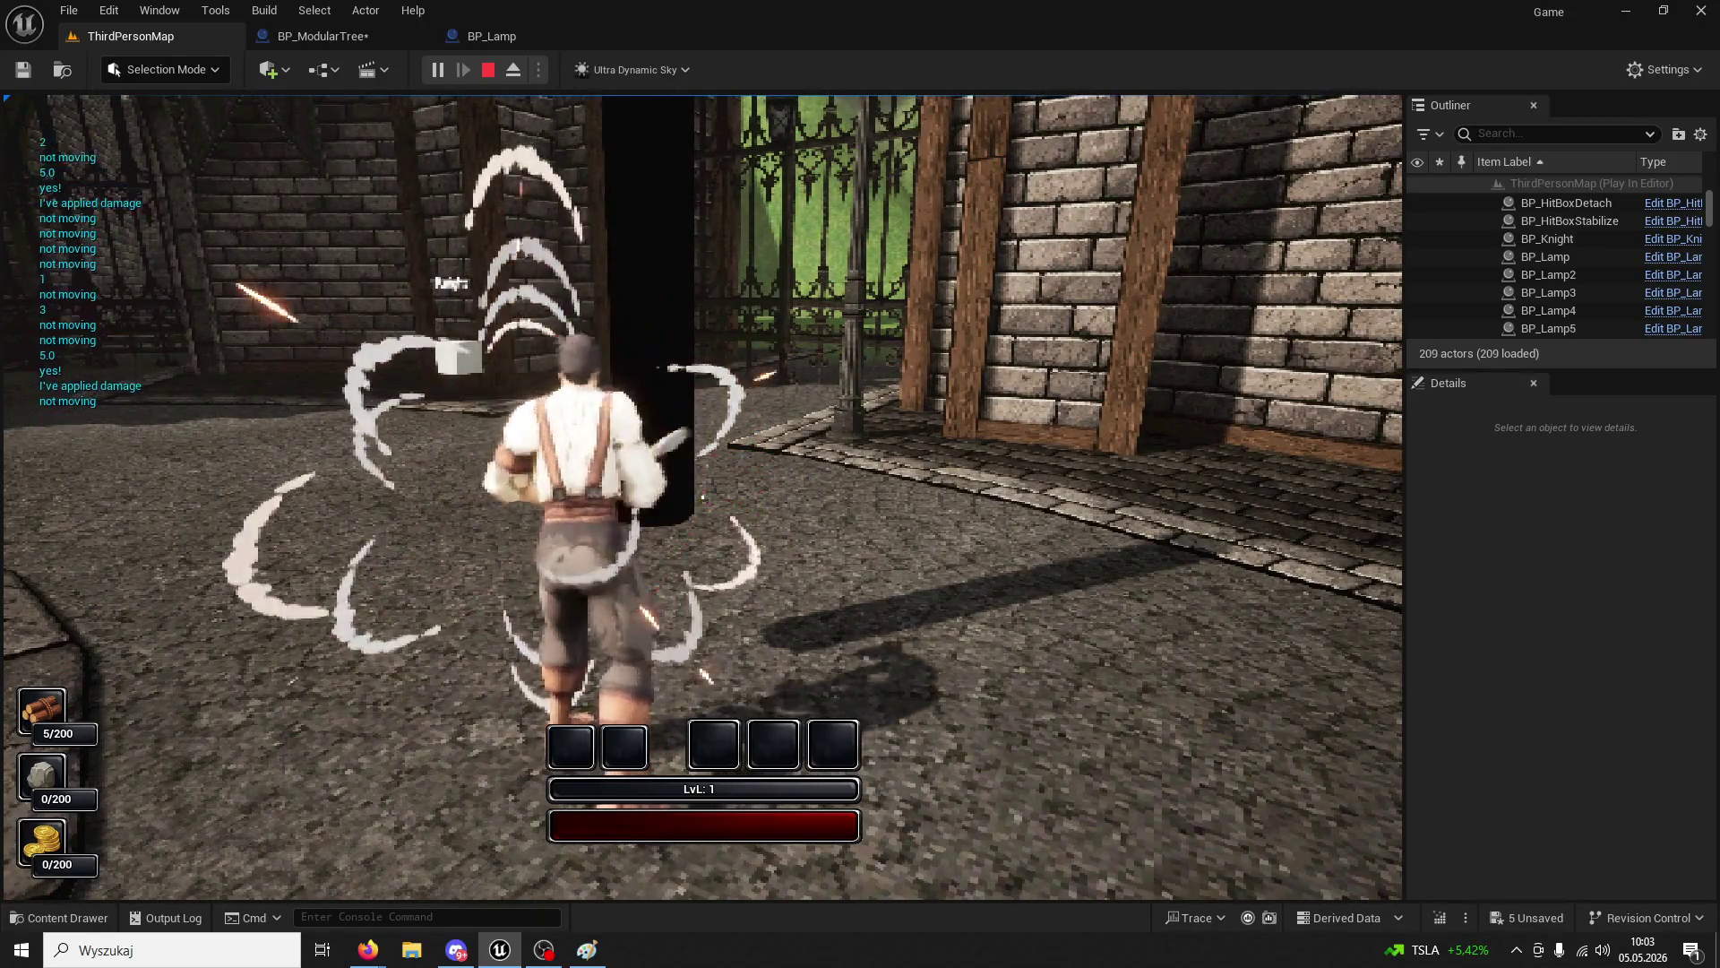
pyautogui.click(703, 496)
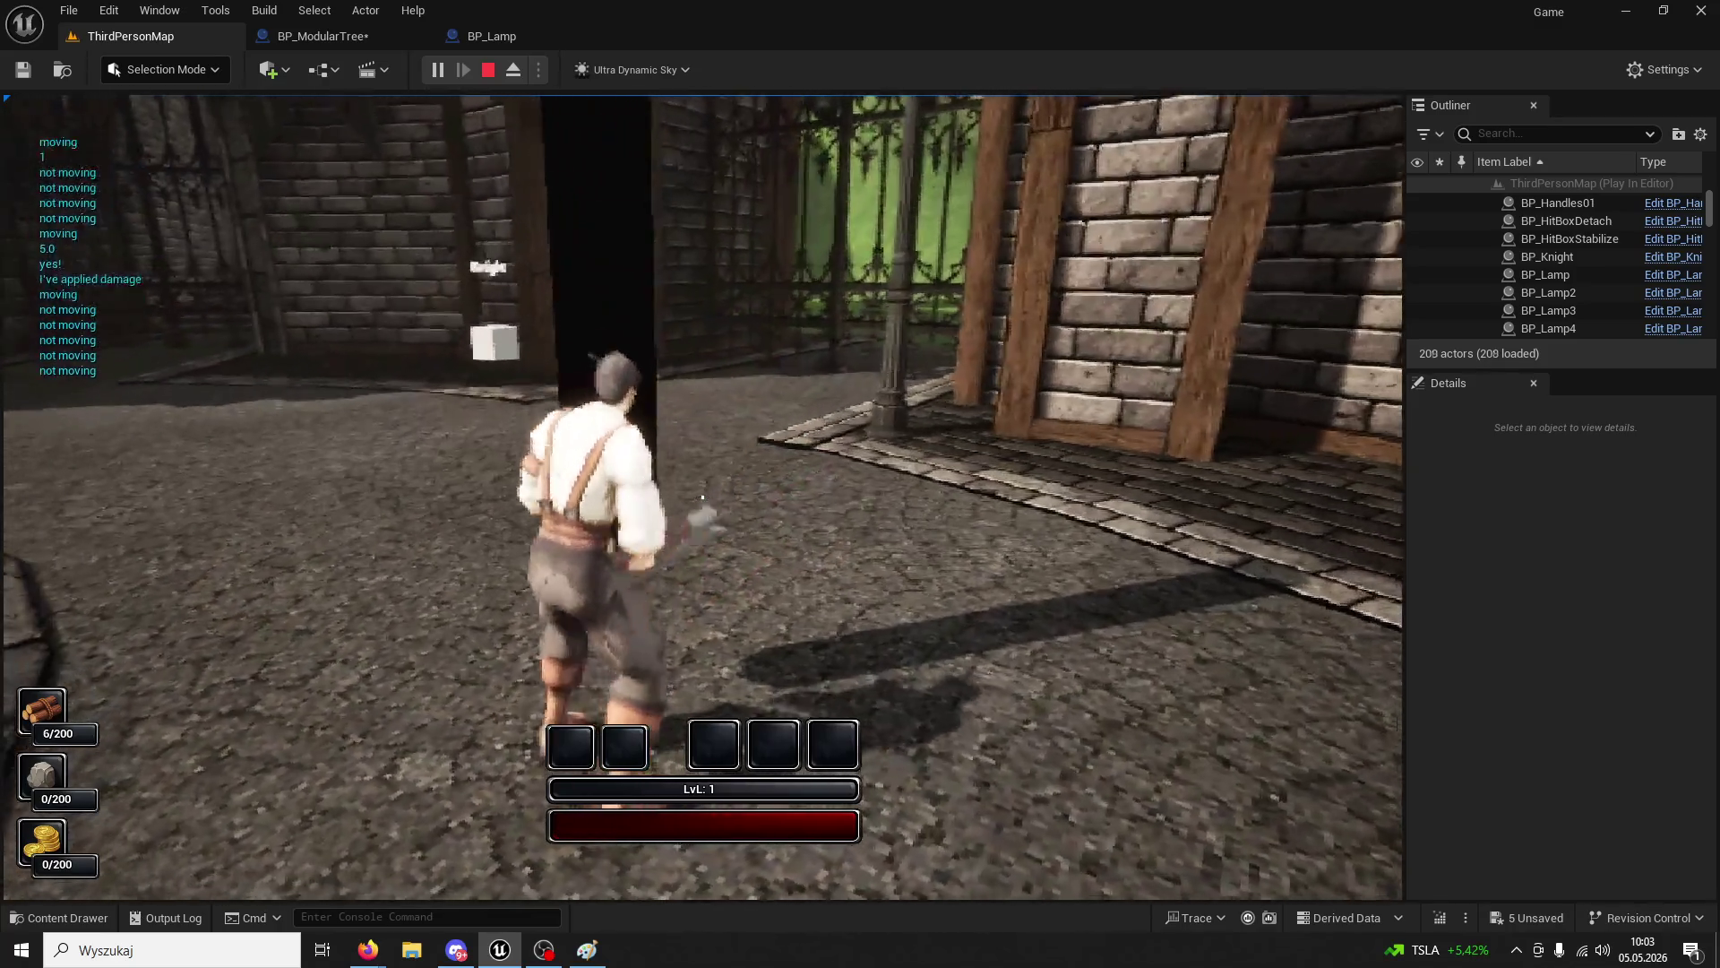
pyautogui.click(702, 497)
pyautogui.click(702, 496)
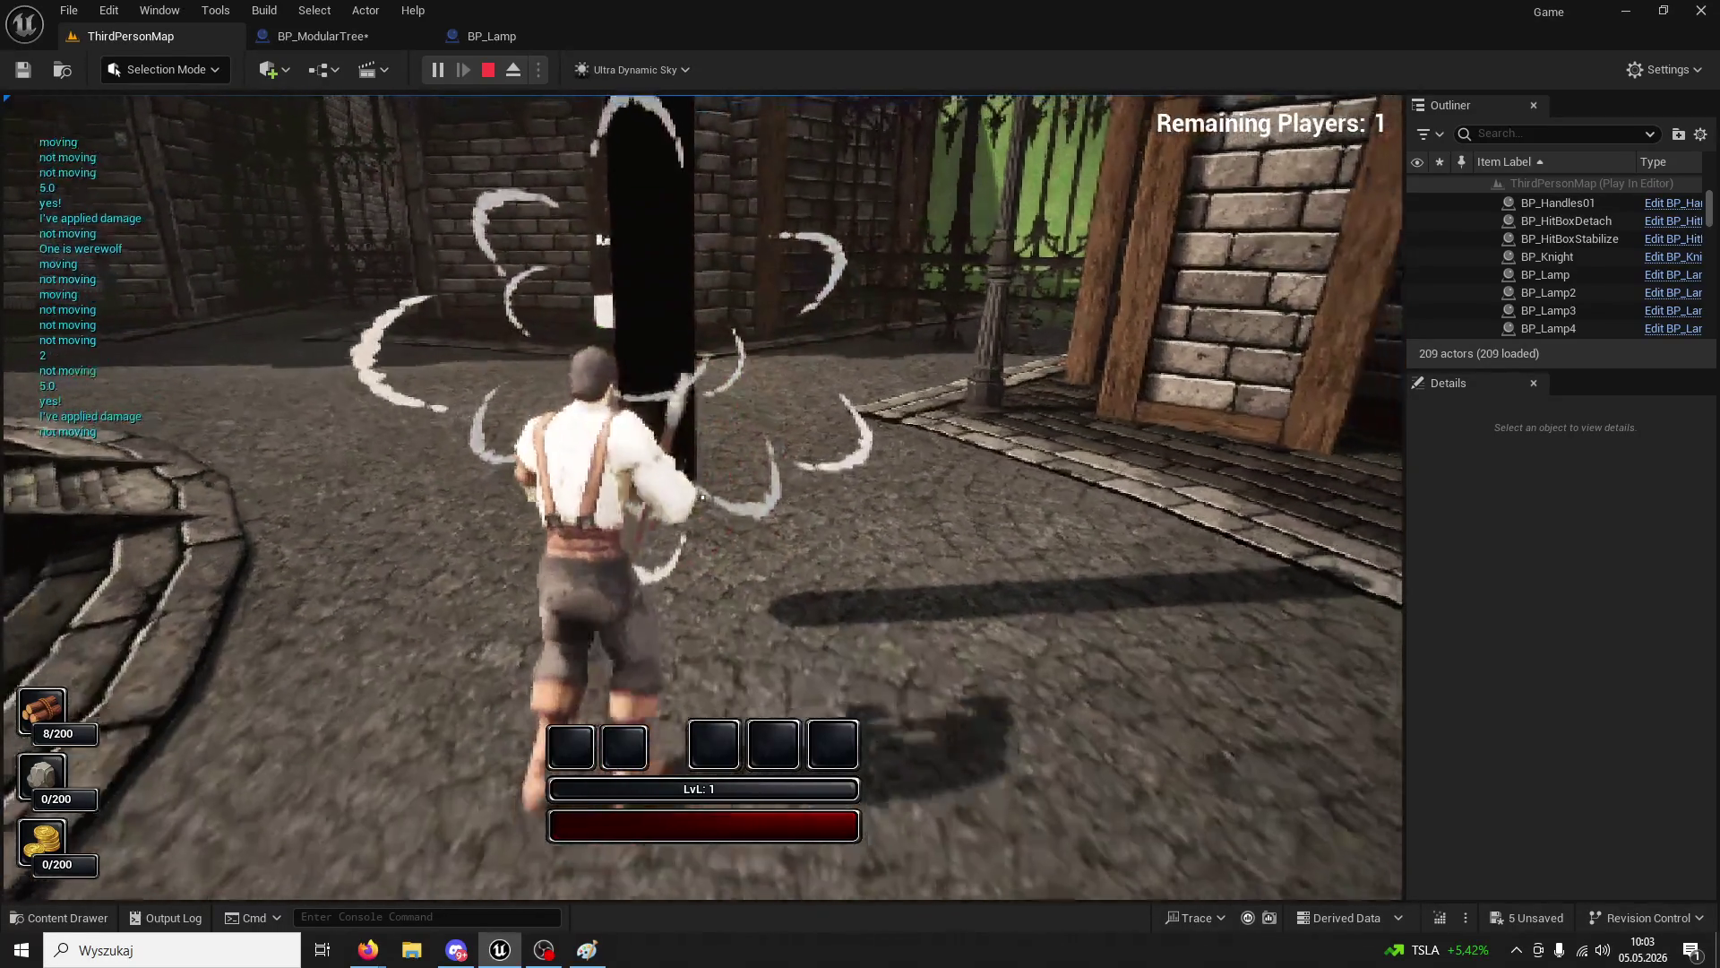
pyautogui.press('Escape')
pyautogui.click(522, 43)
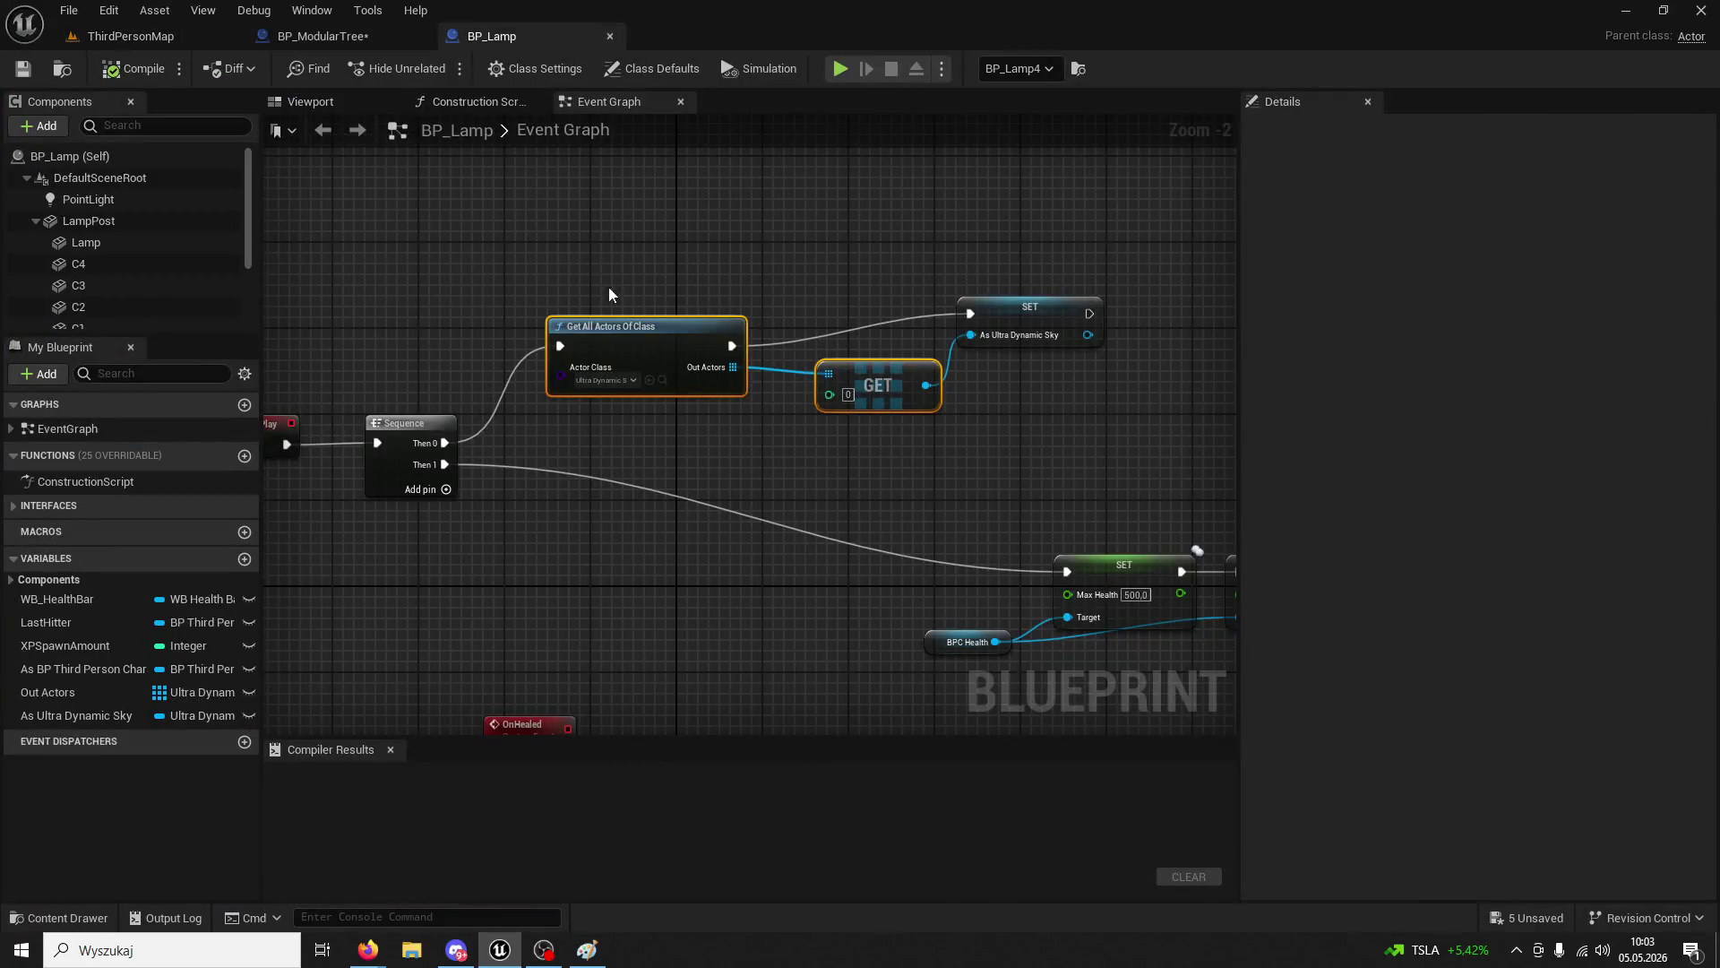
# - Break BP_Lamp's Branch False link, compile, and delete the NOC group nodes
pyautogui.scroll(-5, 613, 341)
pyautogui.scroll(4, 724, 335)
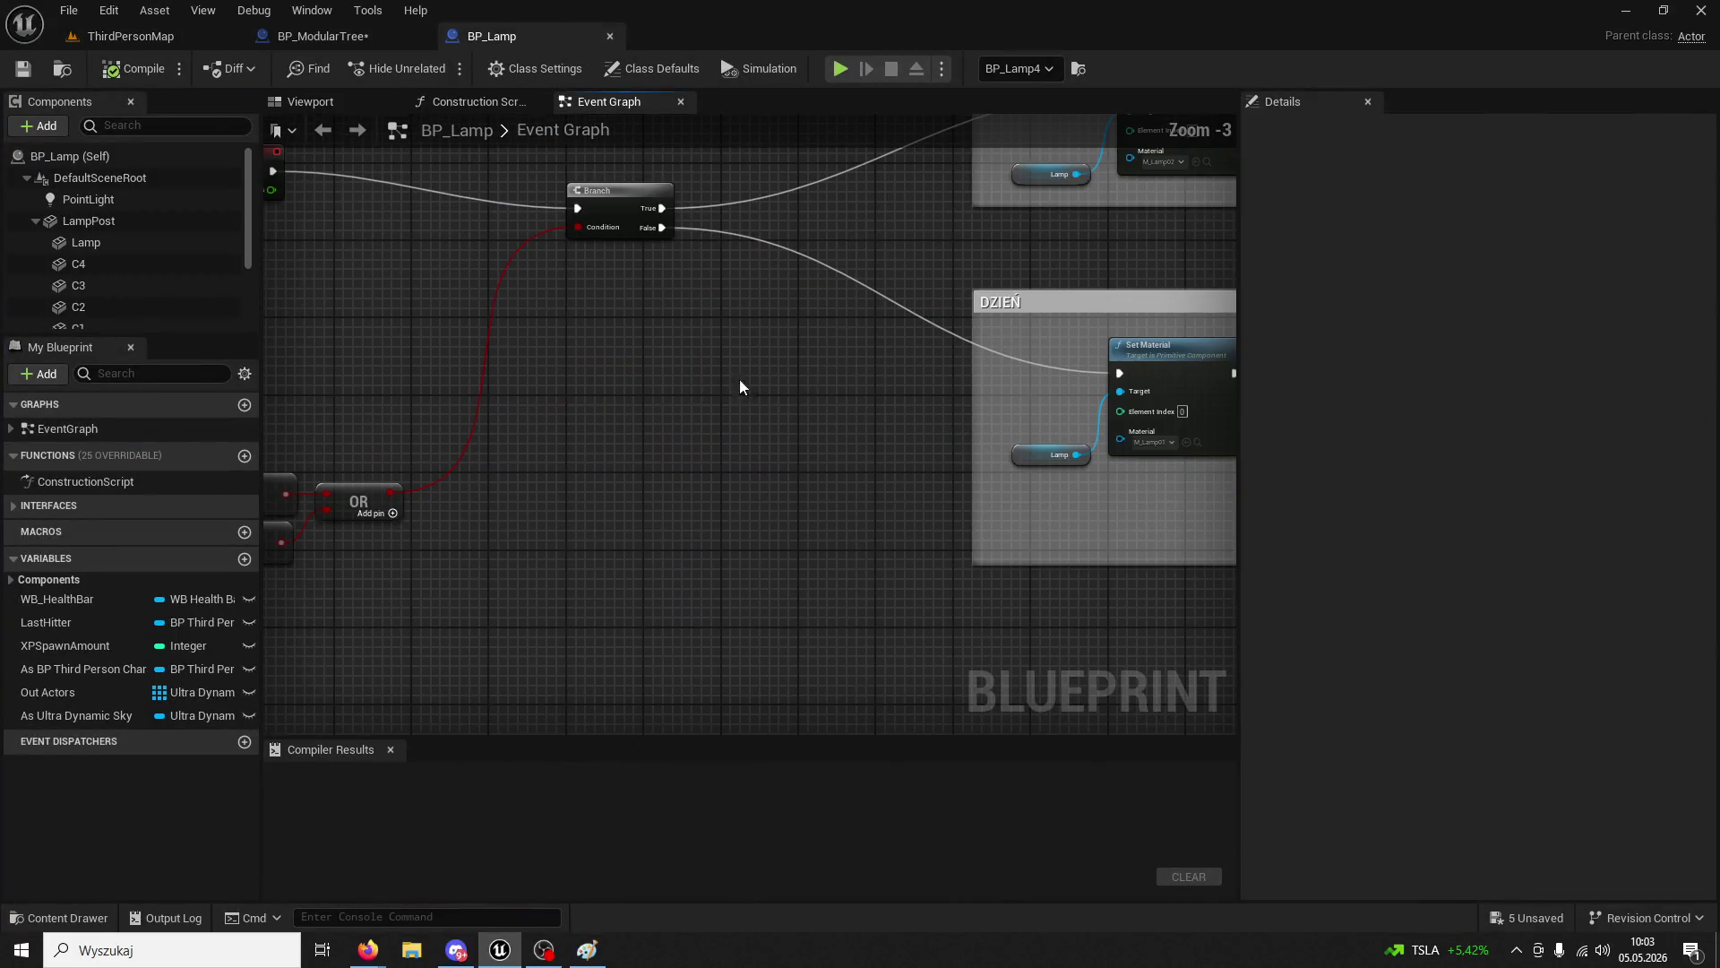
pyautogui.scroll(-2, 686, 534)
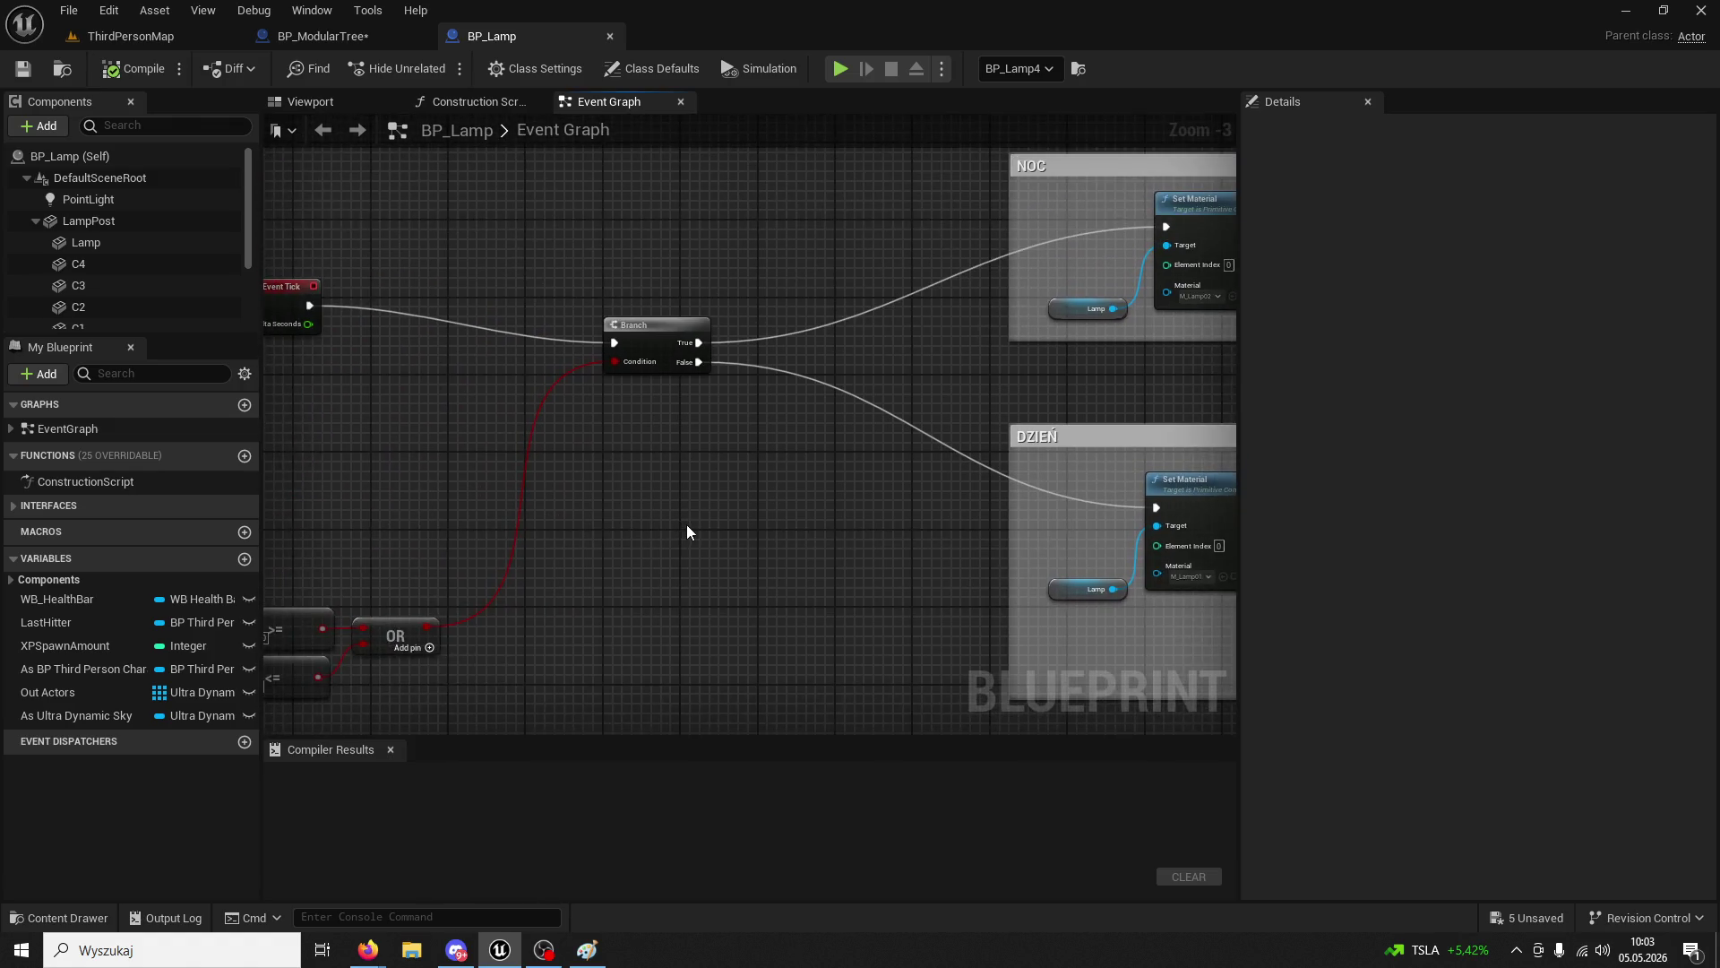
pyautogui.scroll(2, 499, 517)
pyautogui.scroll(-2, 497, 516)
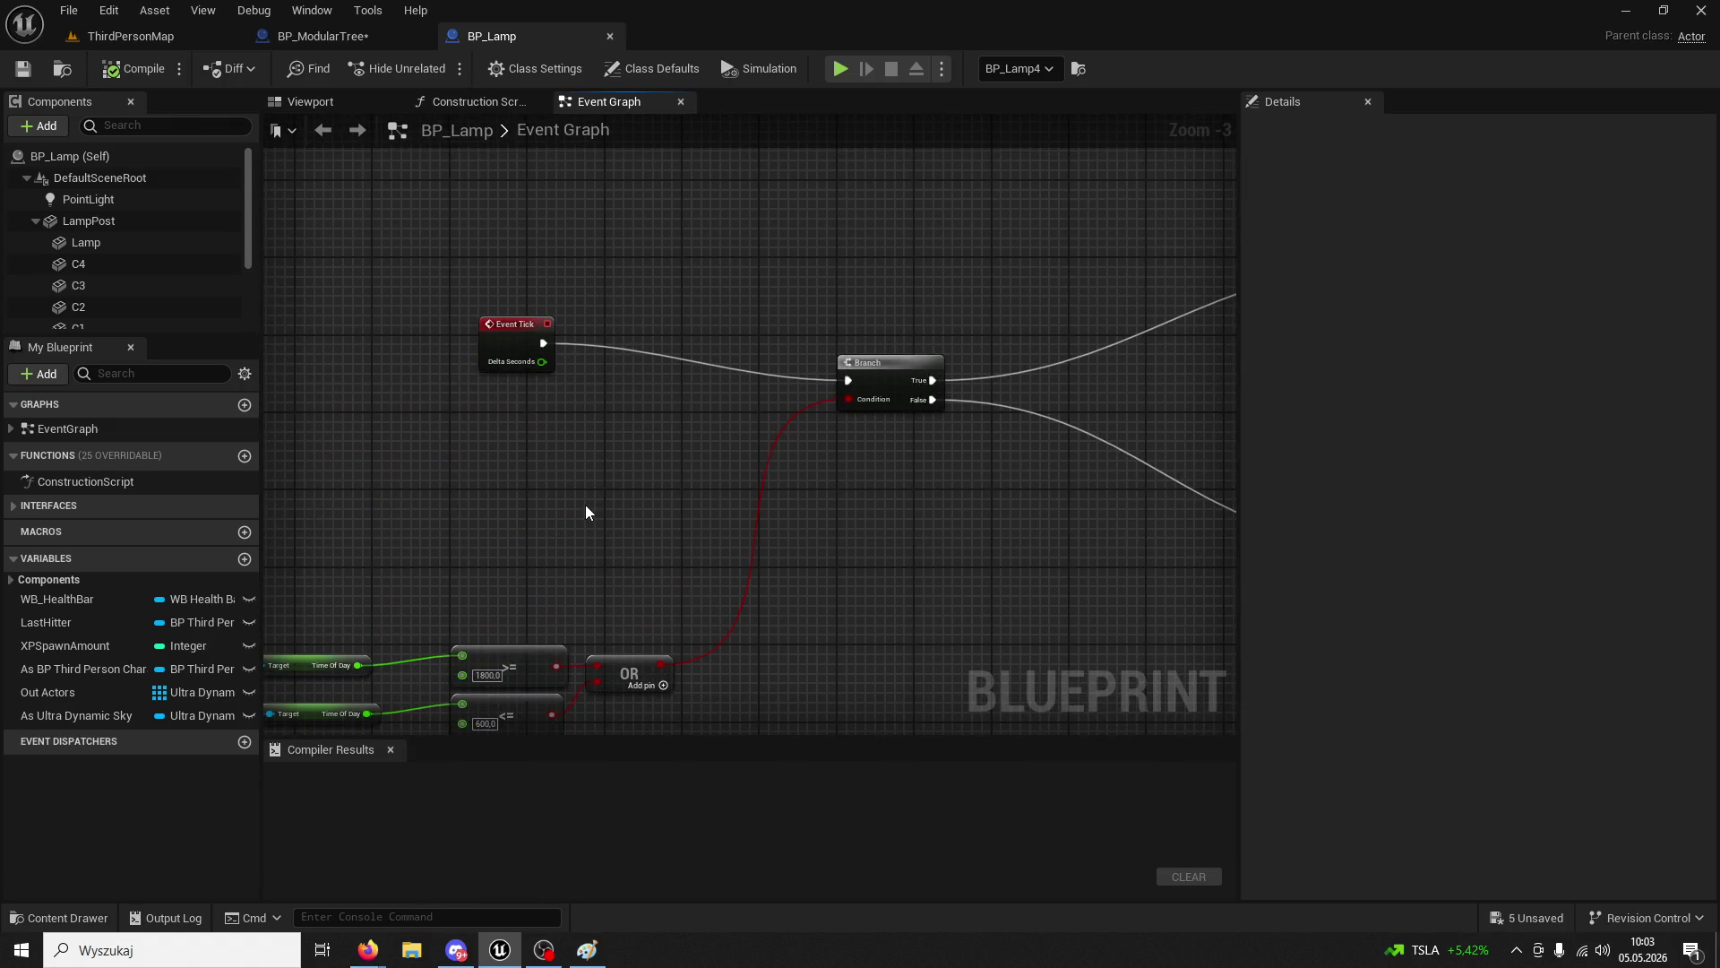
pyautogui.scroll(2, 625, 520)
pyautogui.scroll(-2, 613, 471)
pyautogui.scroll(2, 671, 387)
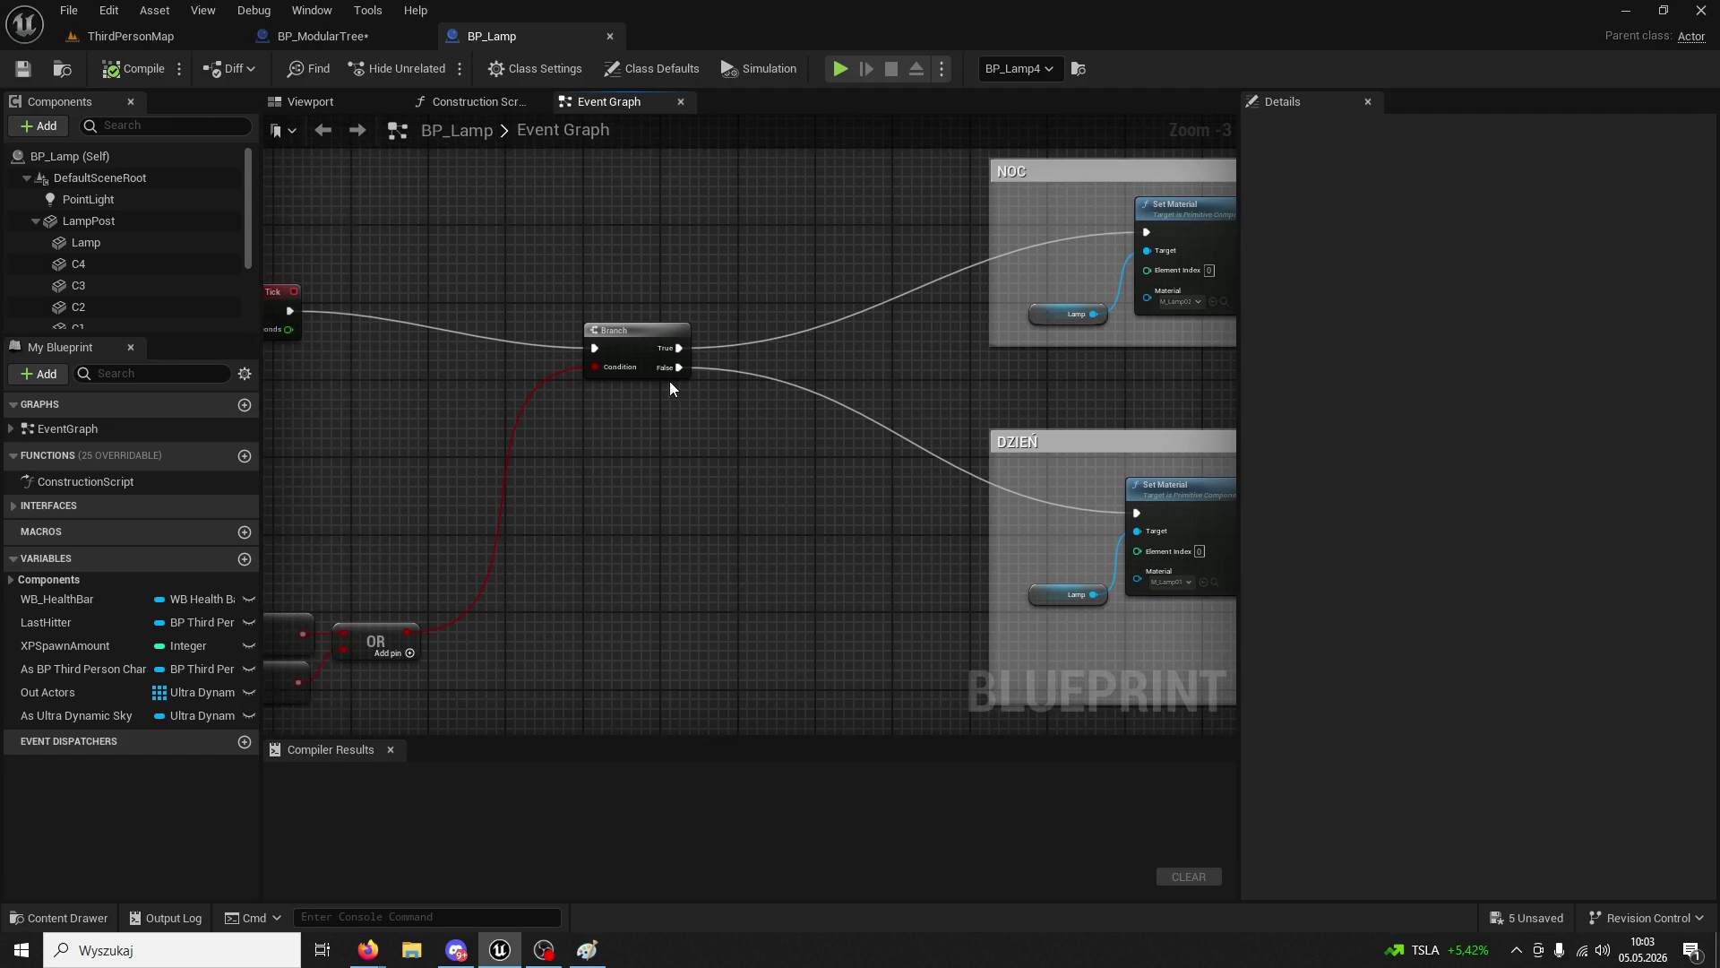
pyautogui.rightClick(686, 371)
pyautogui.click(733, 433)
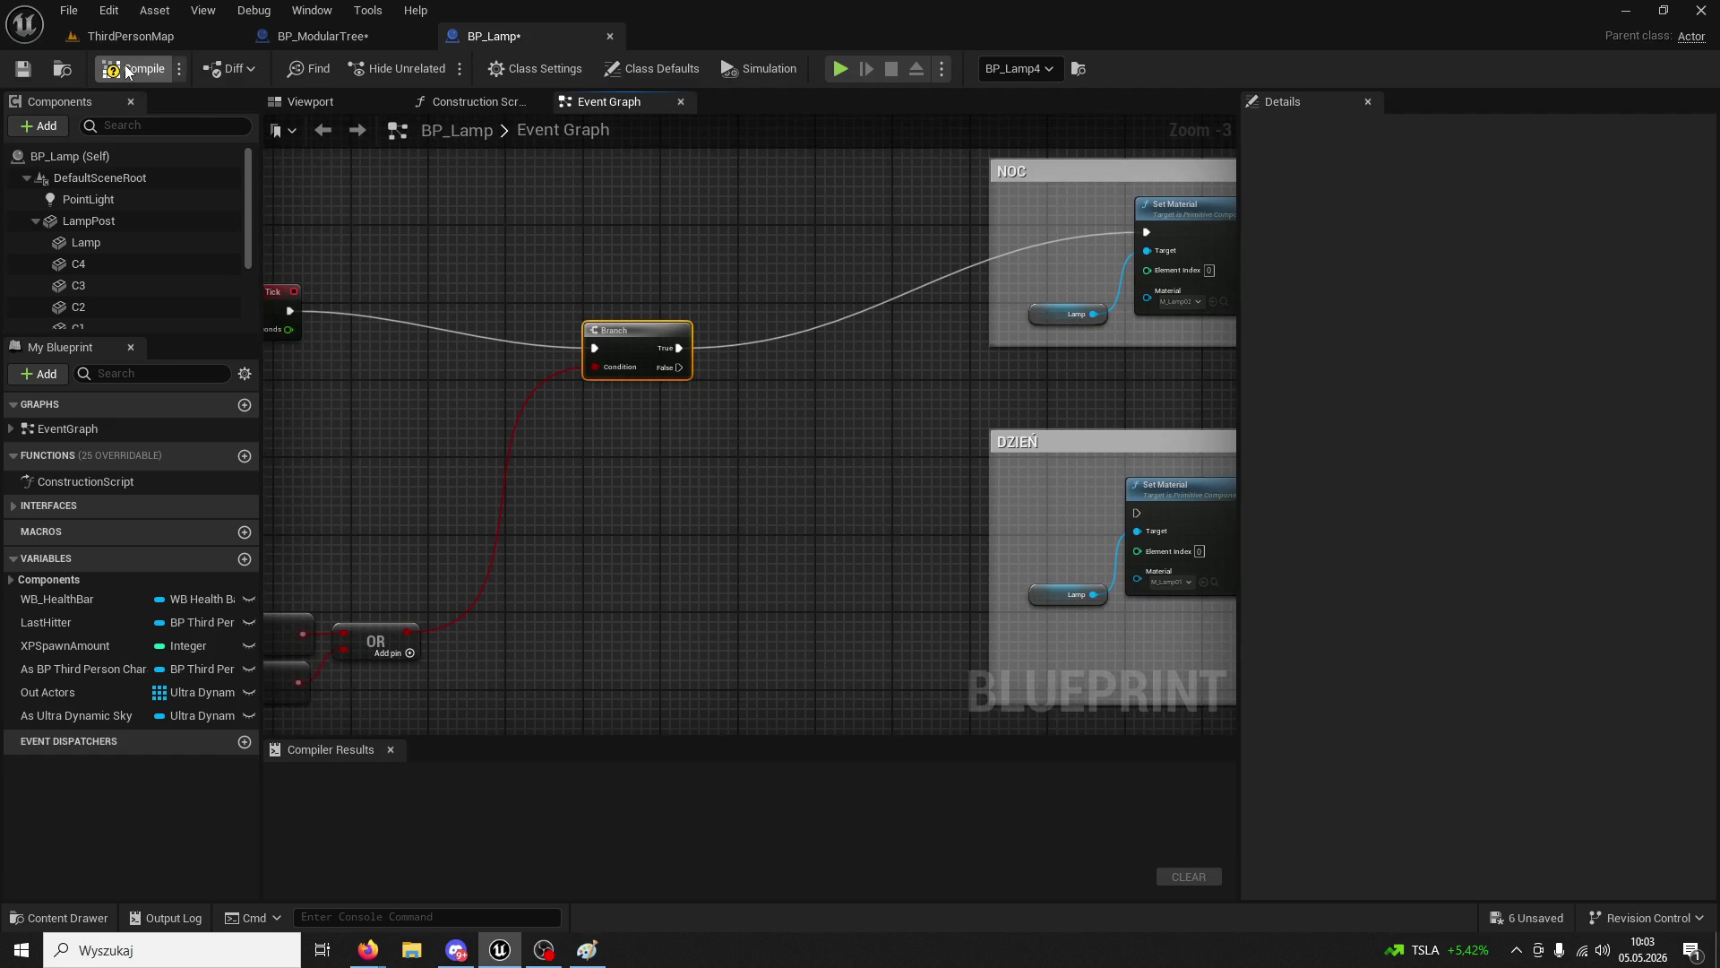
pyautogui.click(127, 72)
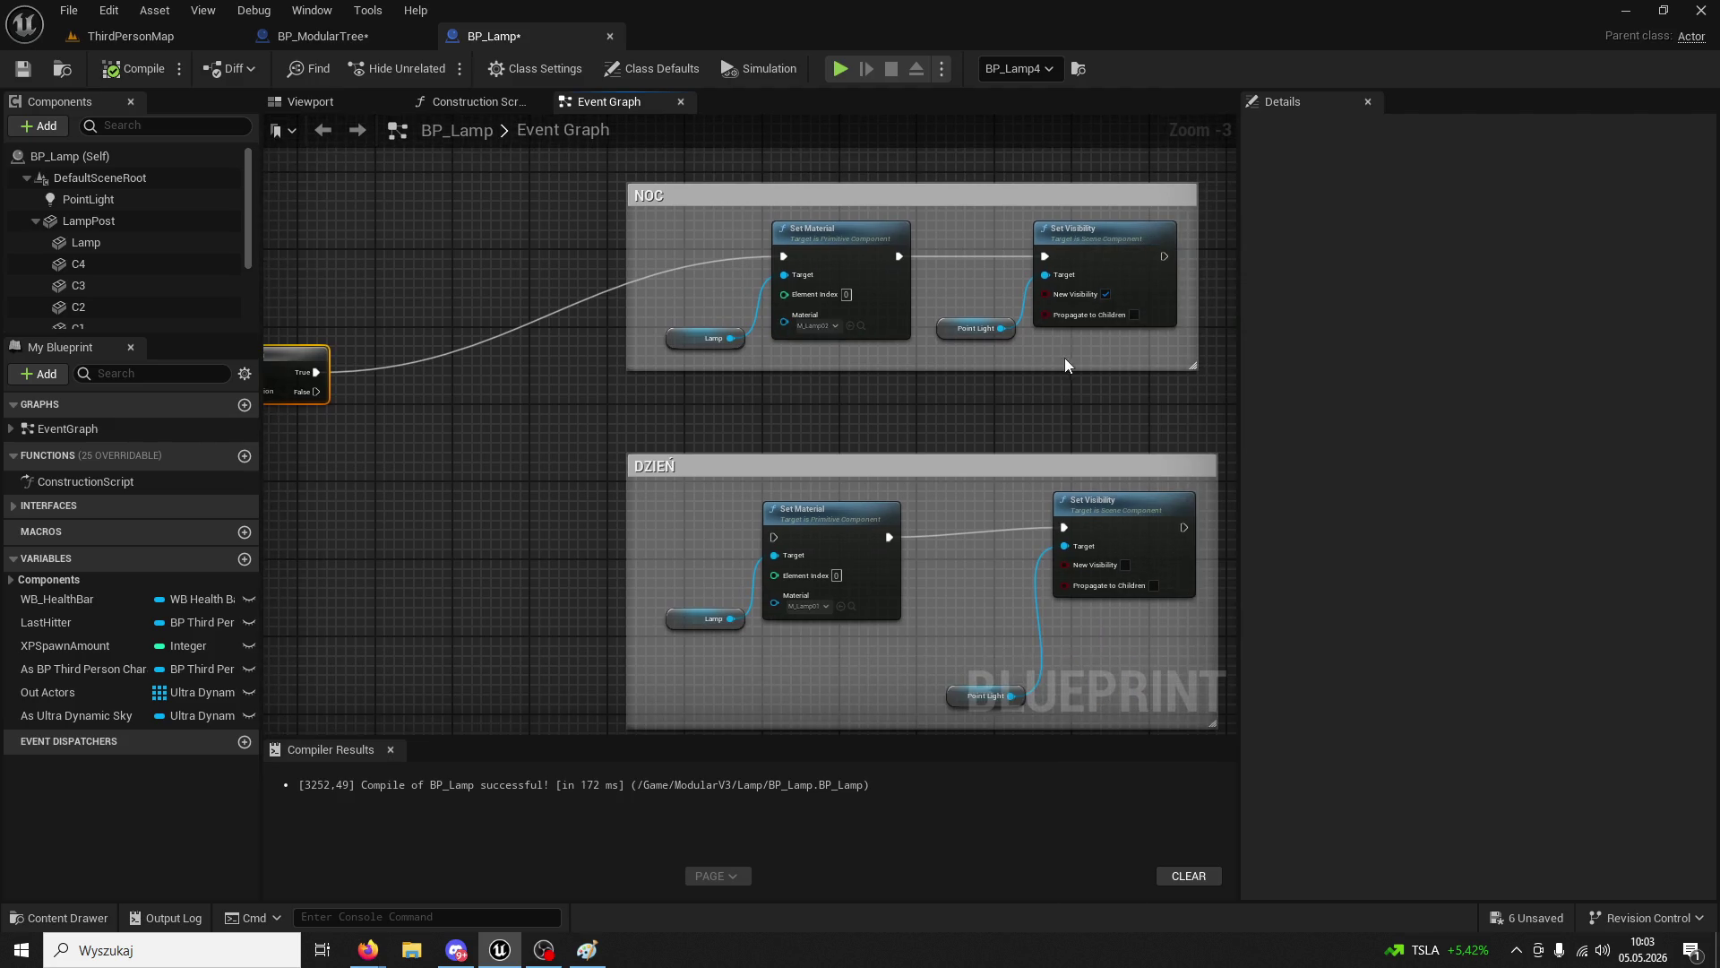
pyautogui.moveTo(1070, 355)
pyautogui.mouseDown()
pyautogui.moveTo(759, 254)
pyautogui.moveTo(659, 242)
pyautogui.mouseUp()
pyautogui.press('Delete')
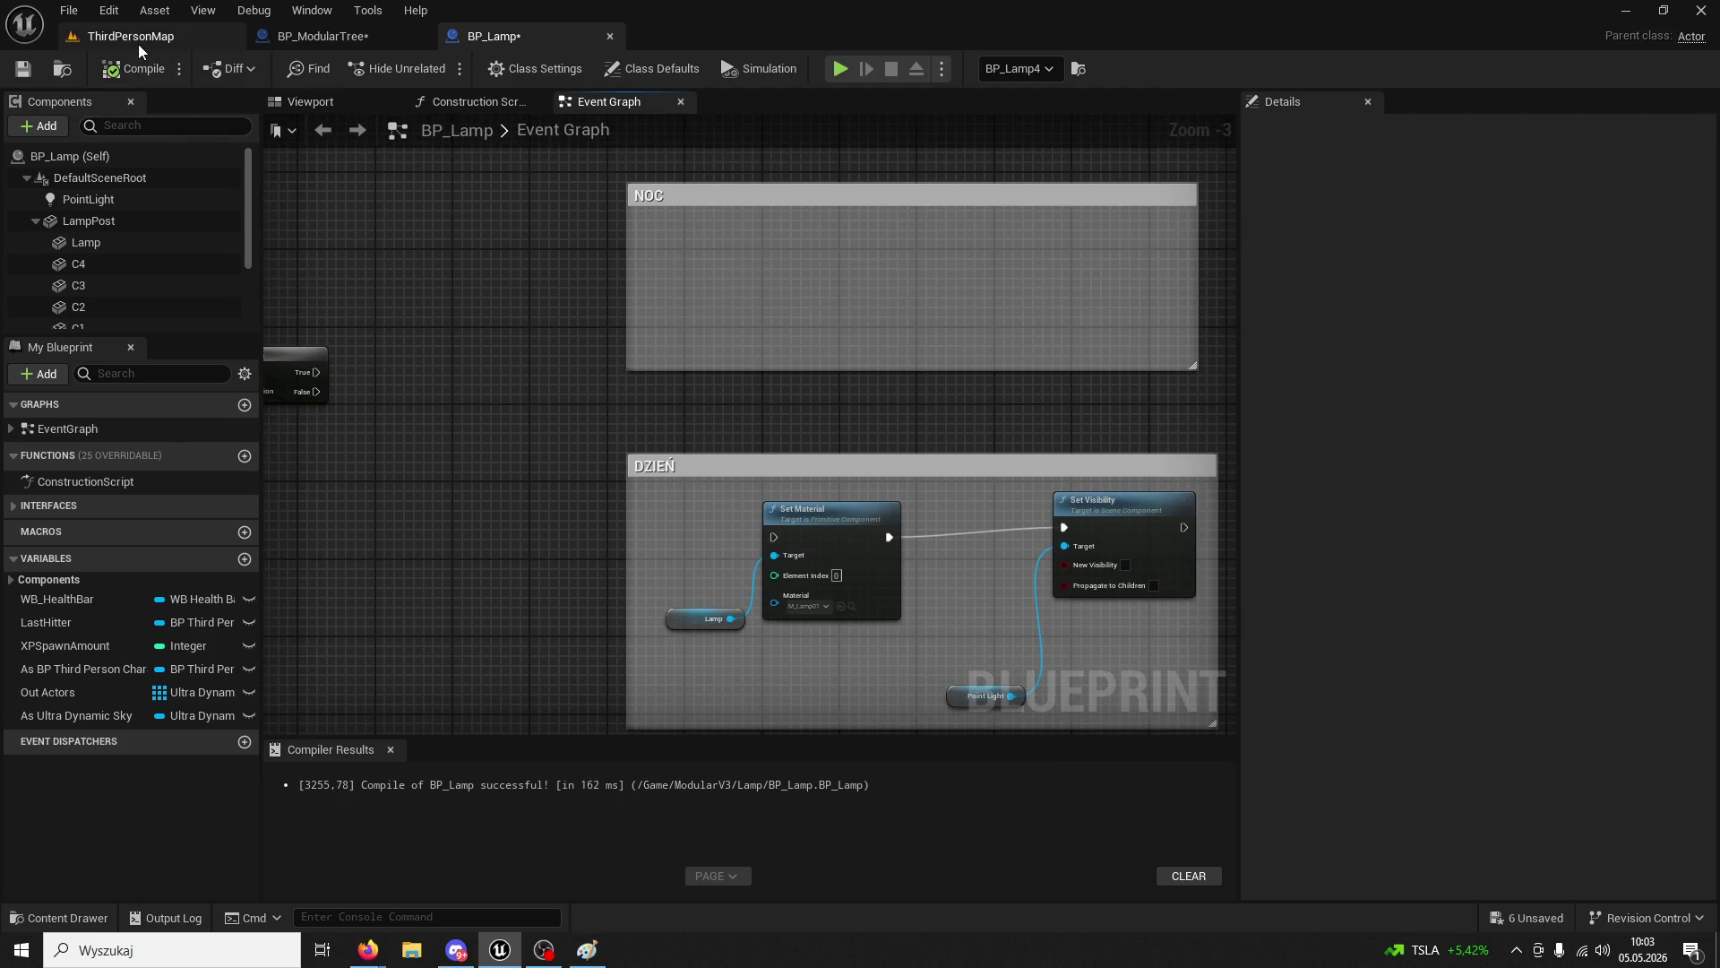
# - Play ThirdPersonMap and run the character forward
pyautogui.click(138, 45)
pyautogui.click(448, 73)
pyautogui.press('w')
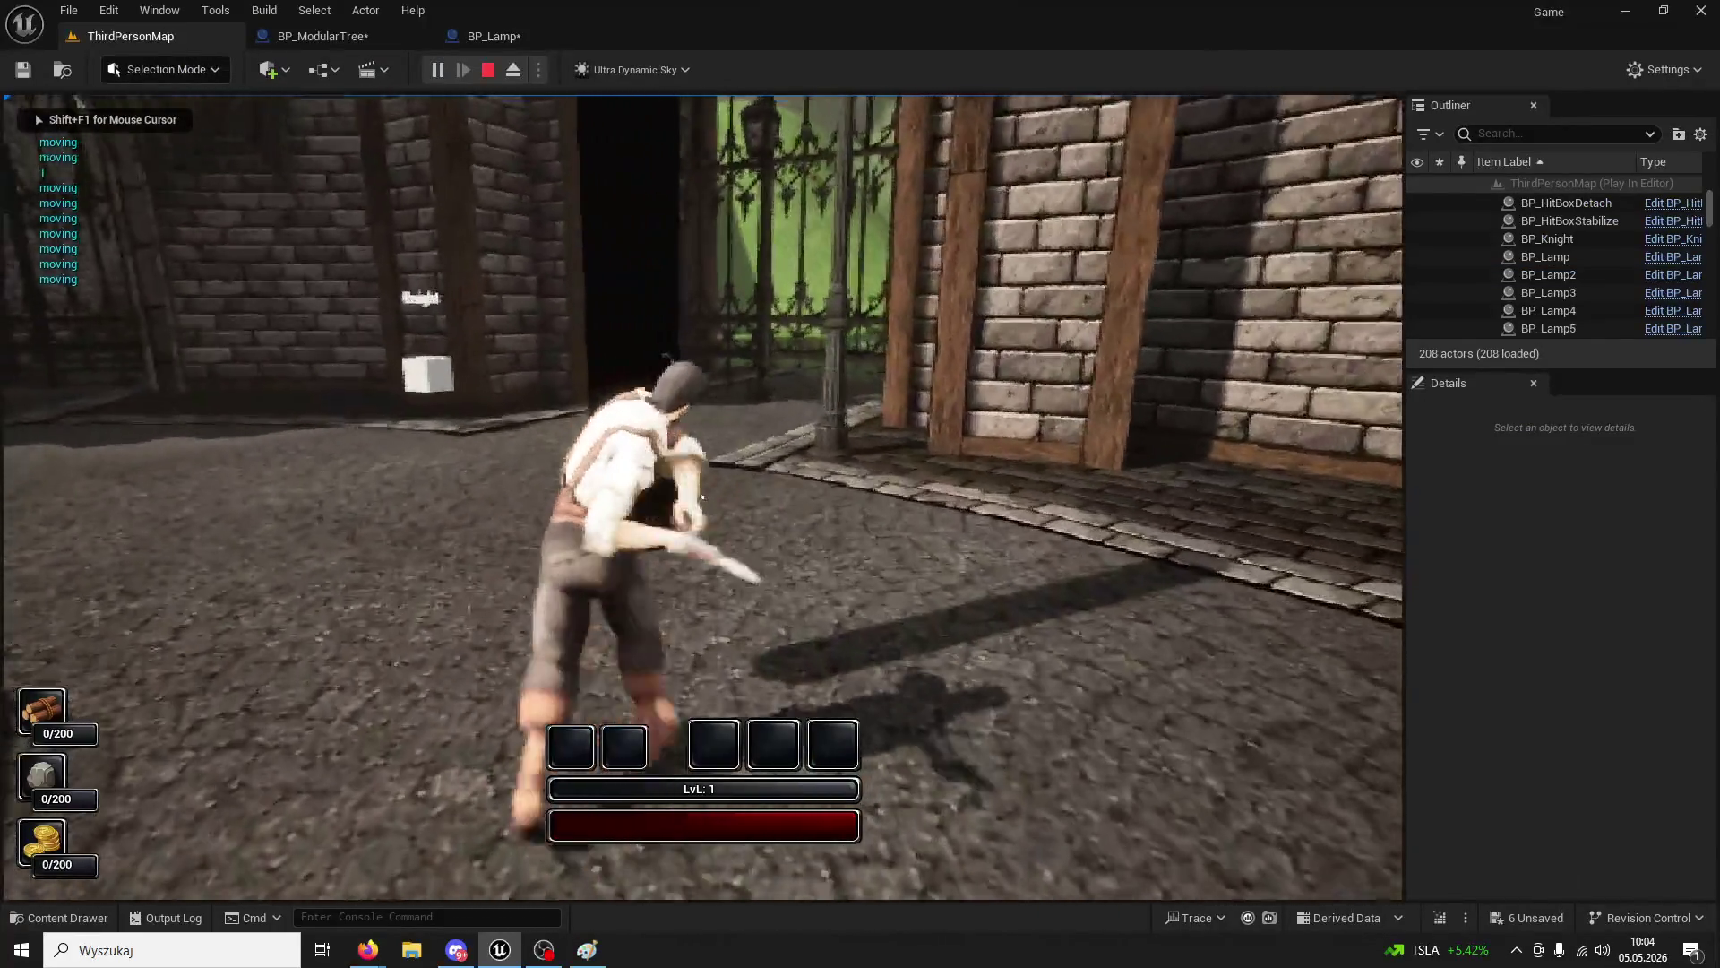
# - Chop the tree to 5/200 wood, stop play, and return to BP_ModularTree's graph
pyautogui.click(702, 496)
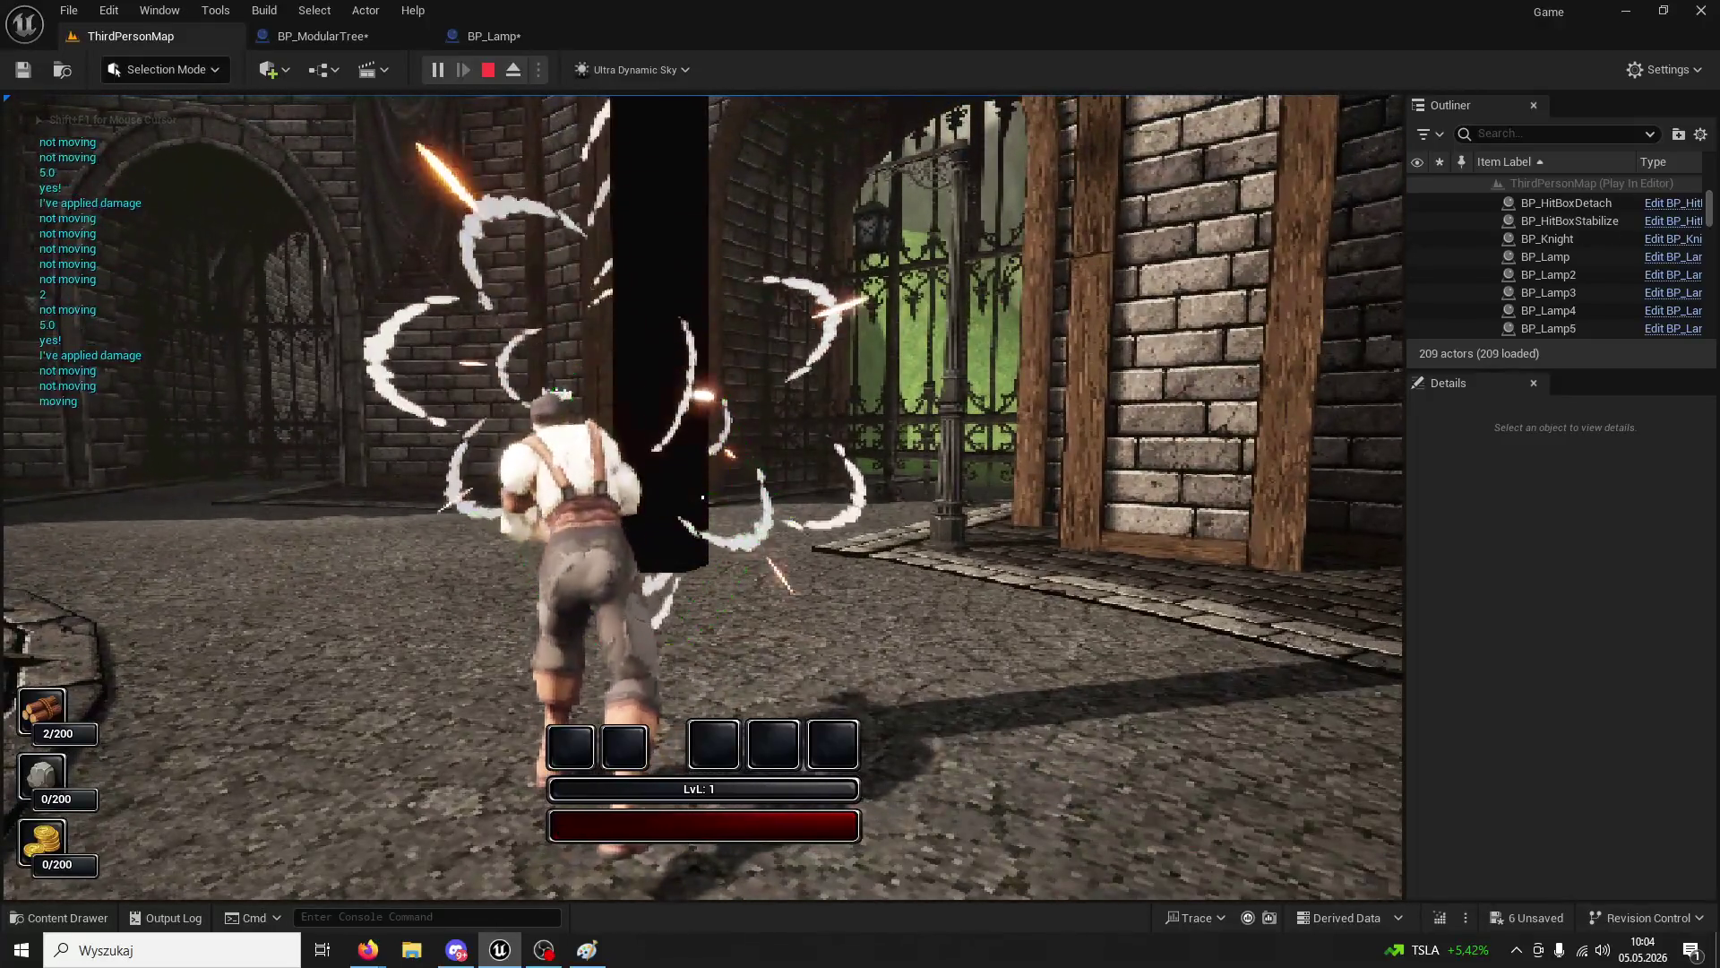
pyautogui.click(702, 497)
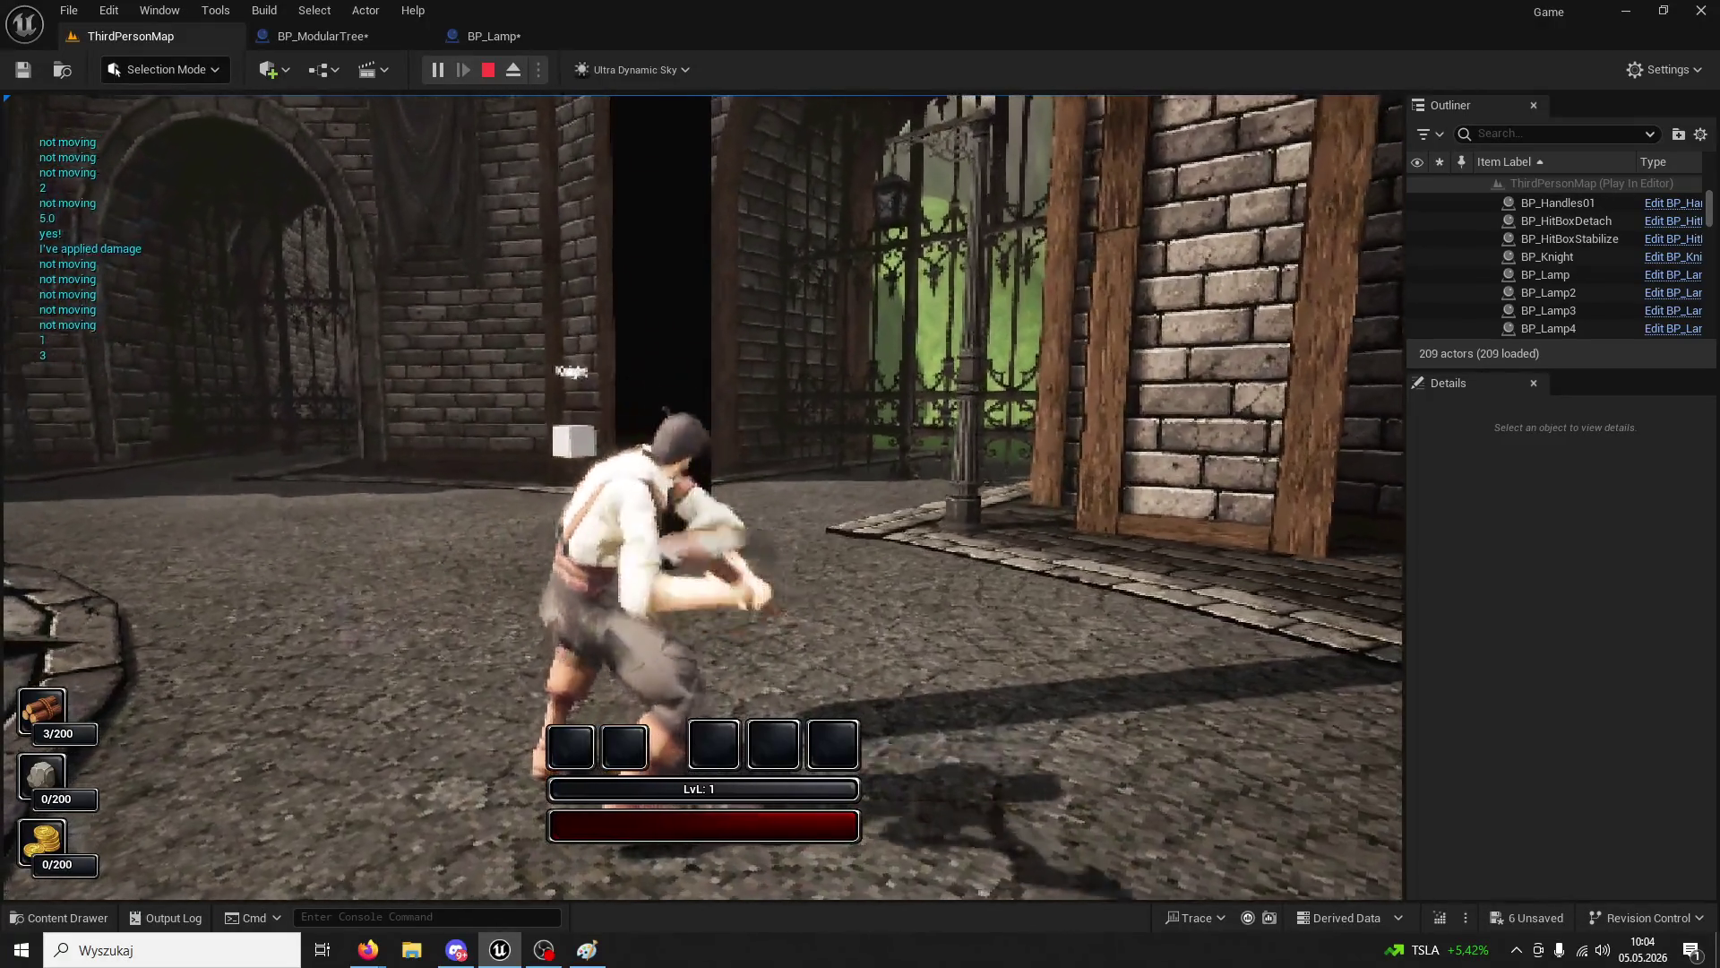
pyautogui.click(702, 497)
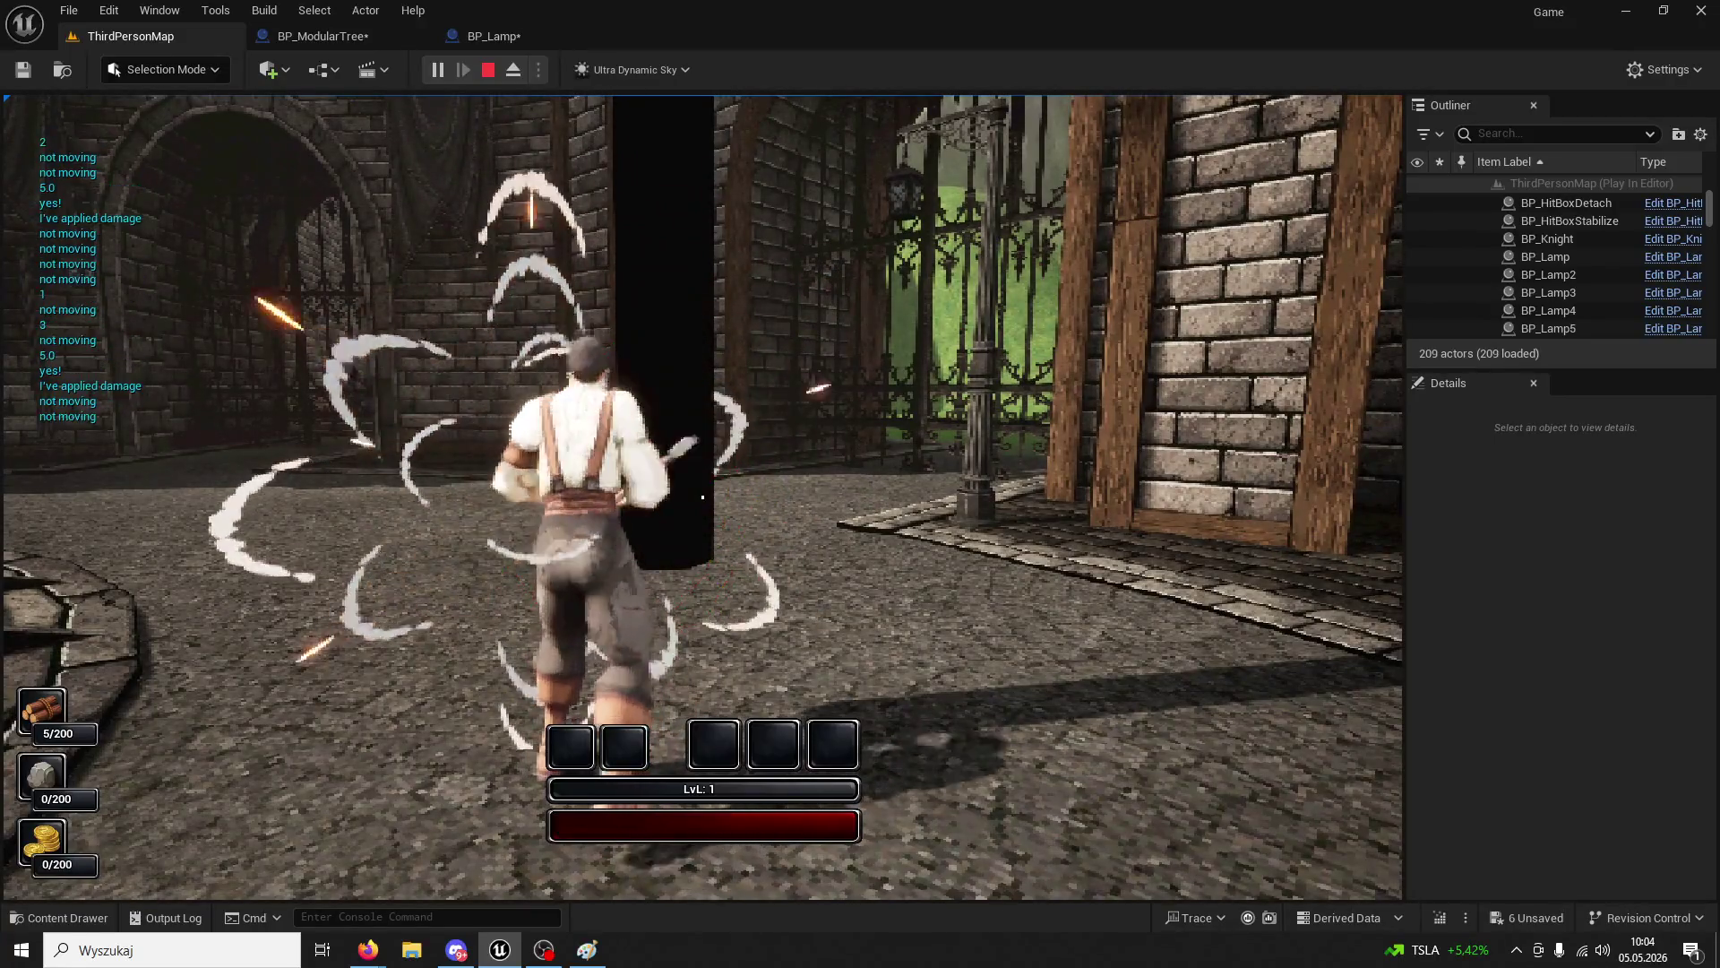
pyautogui.click(702, 496)
pyautogui.press('Escape')
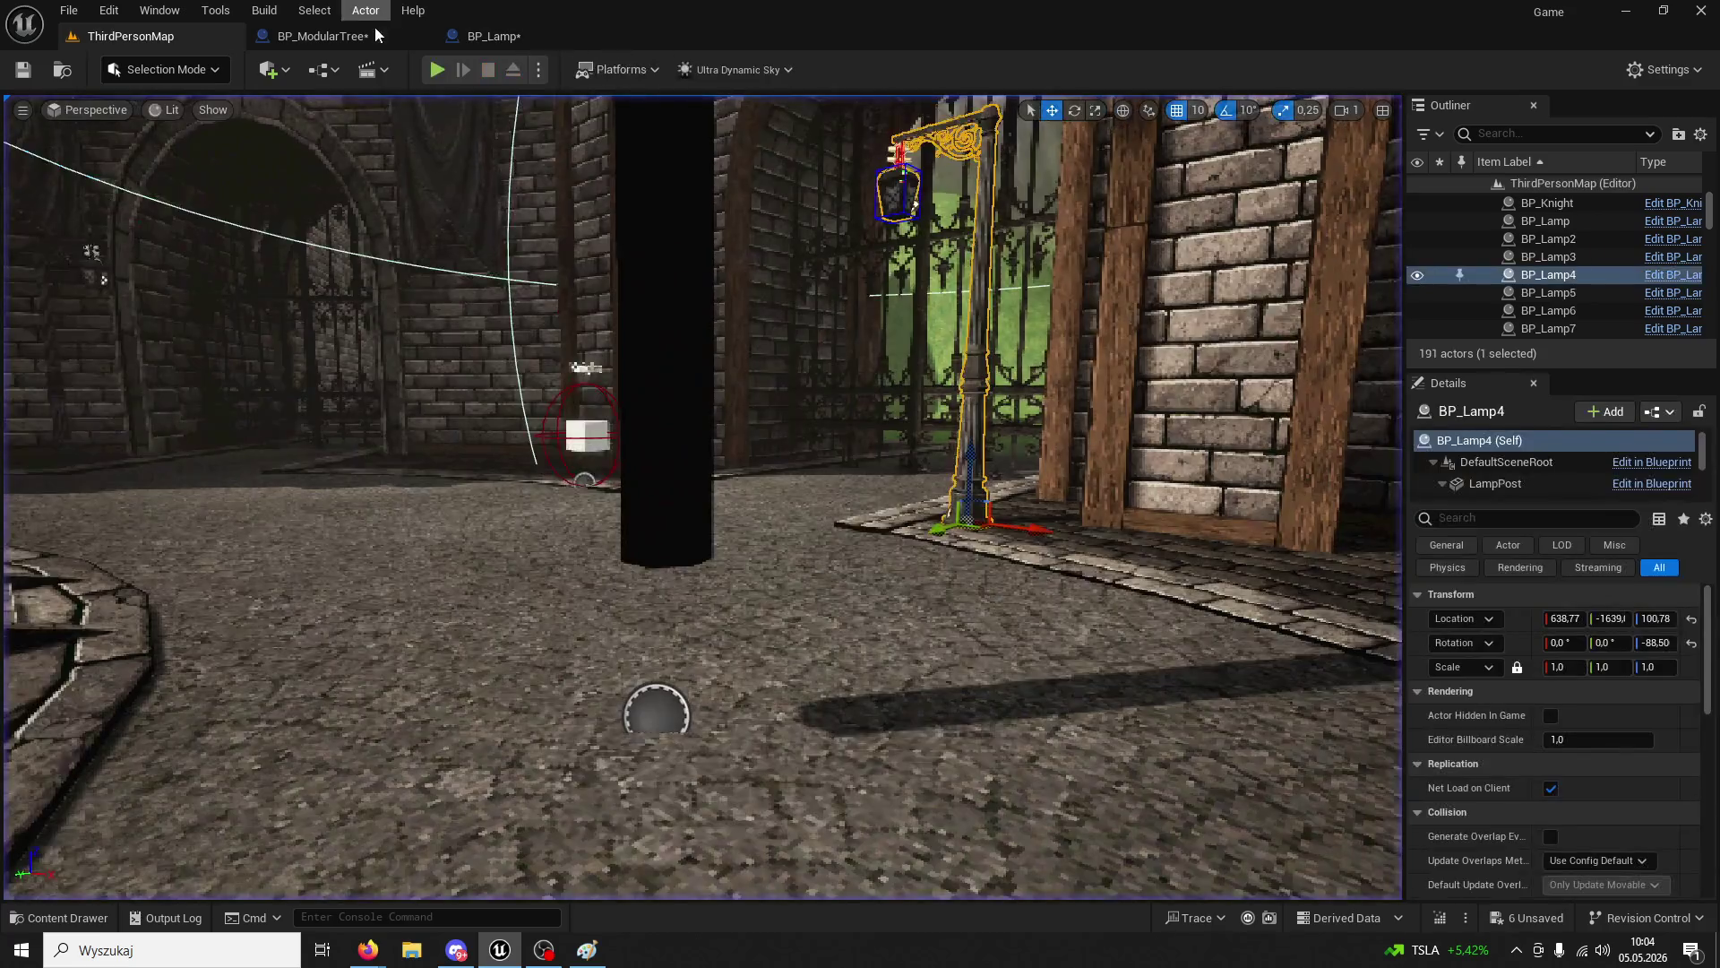
pyautogui.click(375, 27)
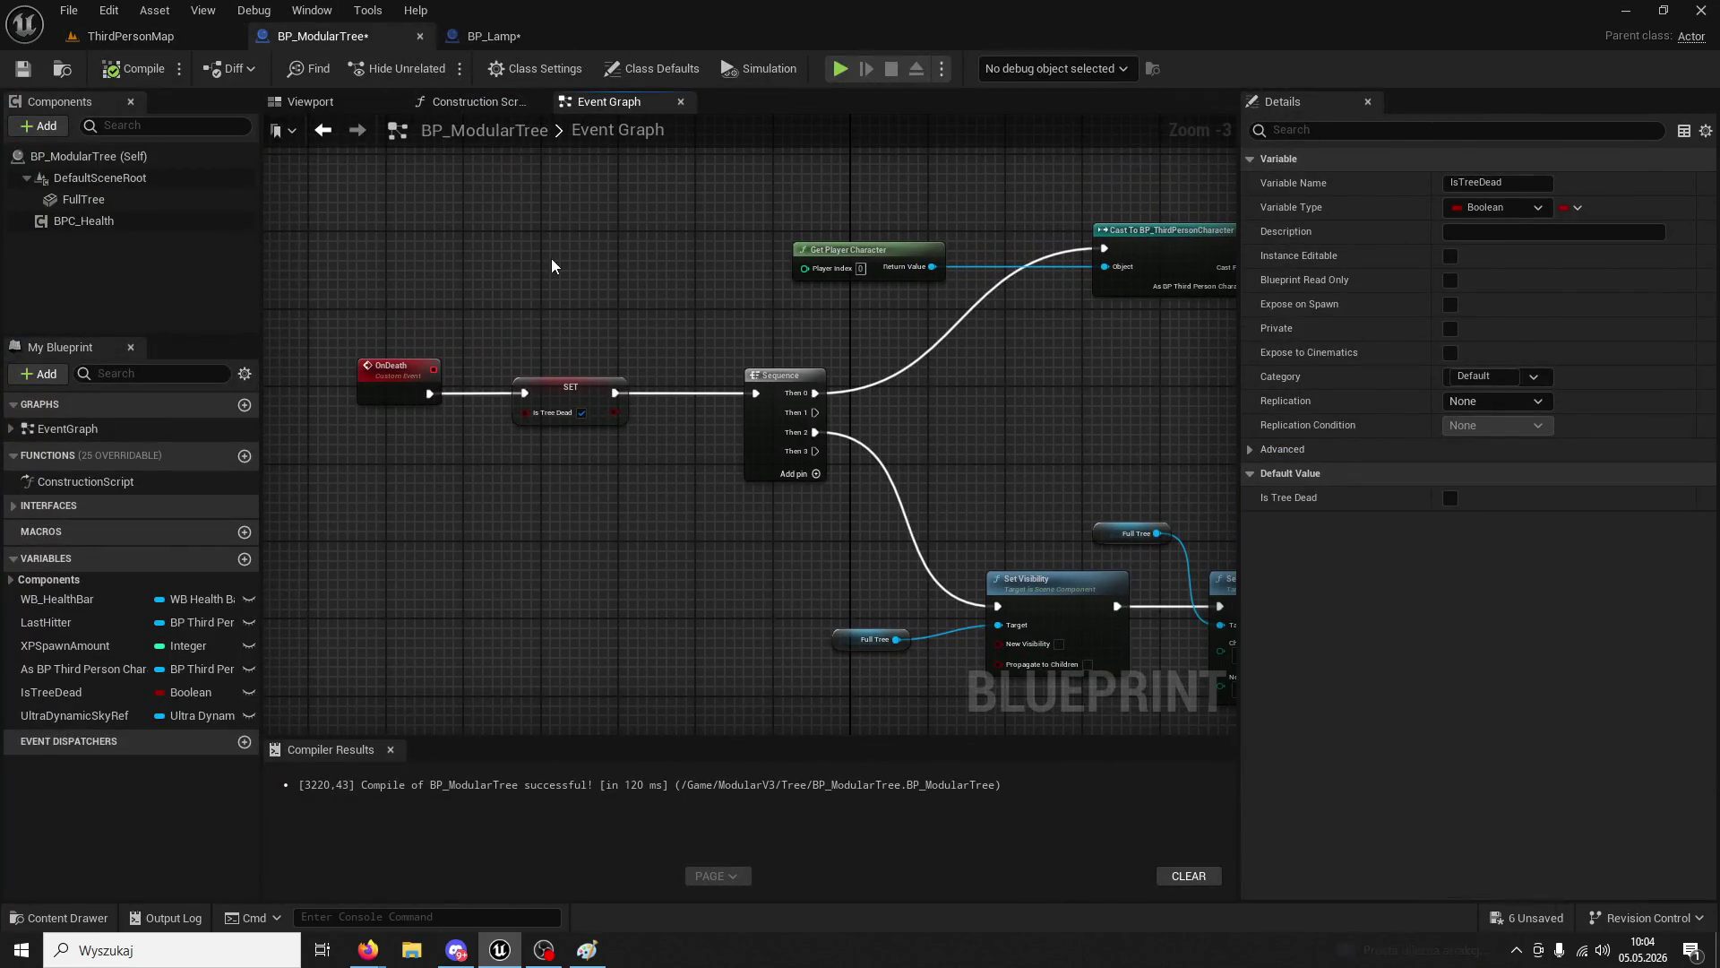
# - Review BP_Lamp's Event Tick, Branch, OnHealed and OnDamaged day/night logic
pyautogui.click(475, 36)
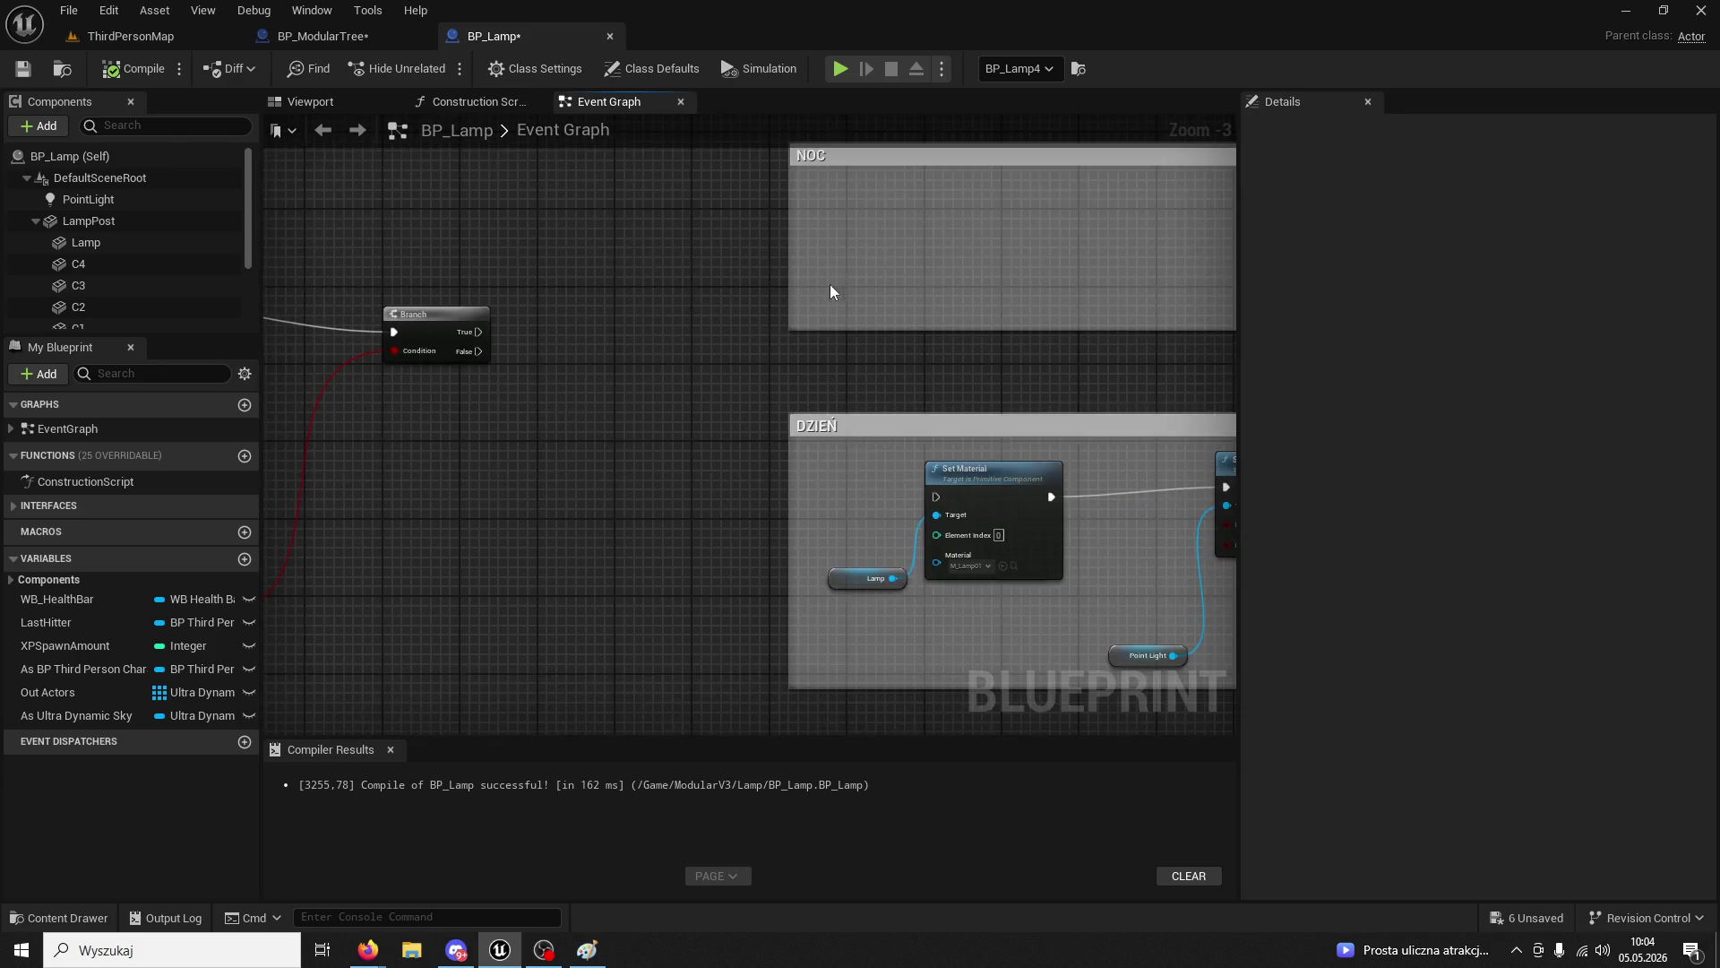
pyautogui.scroll(3, 669, 415)
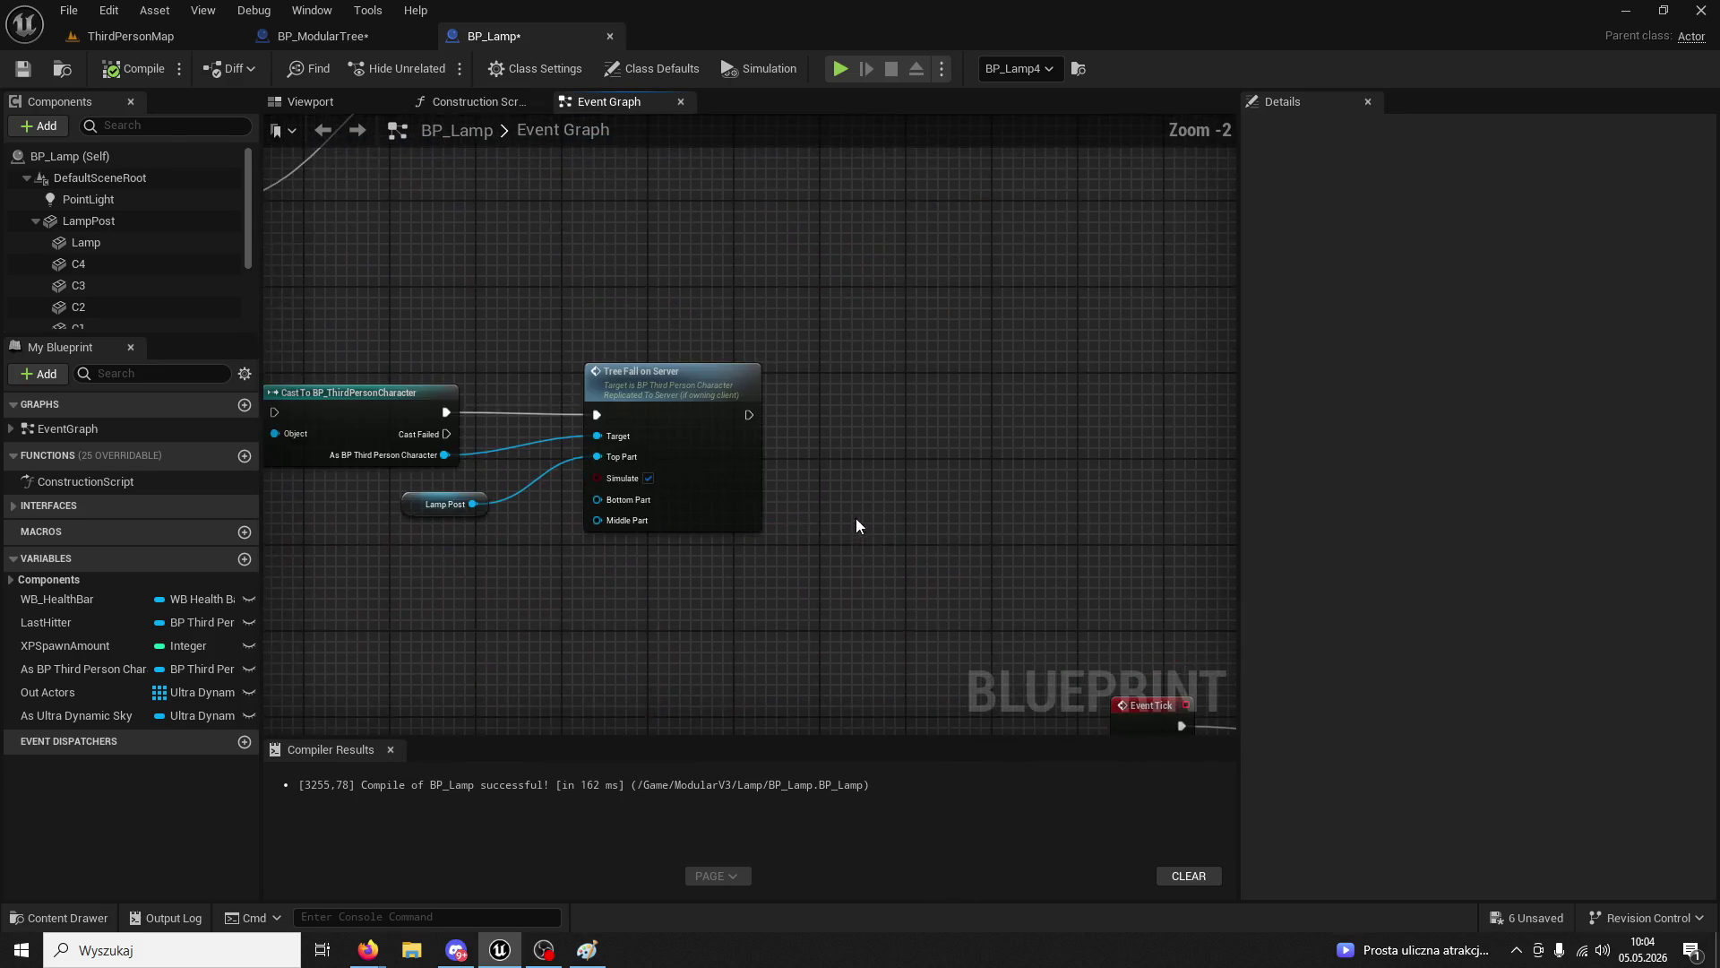
pyautogui.moveTo(1034, 581)
pyautogui.mouseDown()
pyautogui.moveTo(1046, 503)
pyautogui.moveTo(774, 373)
pyautogui.moveTo(802, 346)
pyautogui.moveTo(647, 290)
pyautogui.mouseUp()
pyautogui.scroll(-5, 648, 290)
pyautogui.scroll(3, 514, 358)
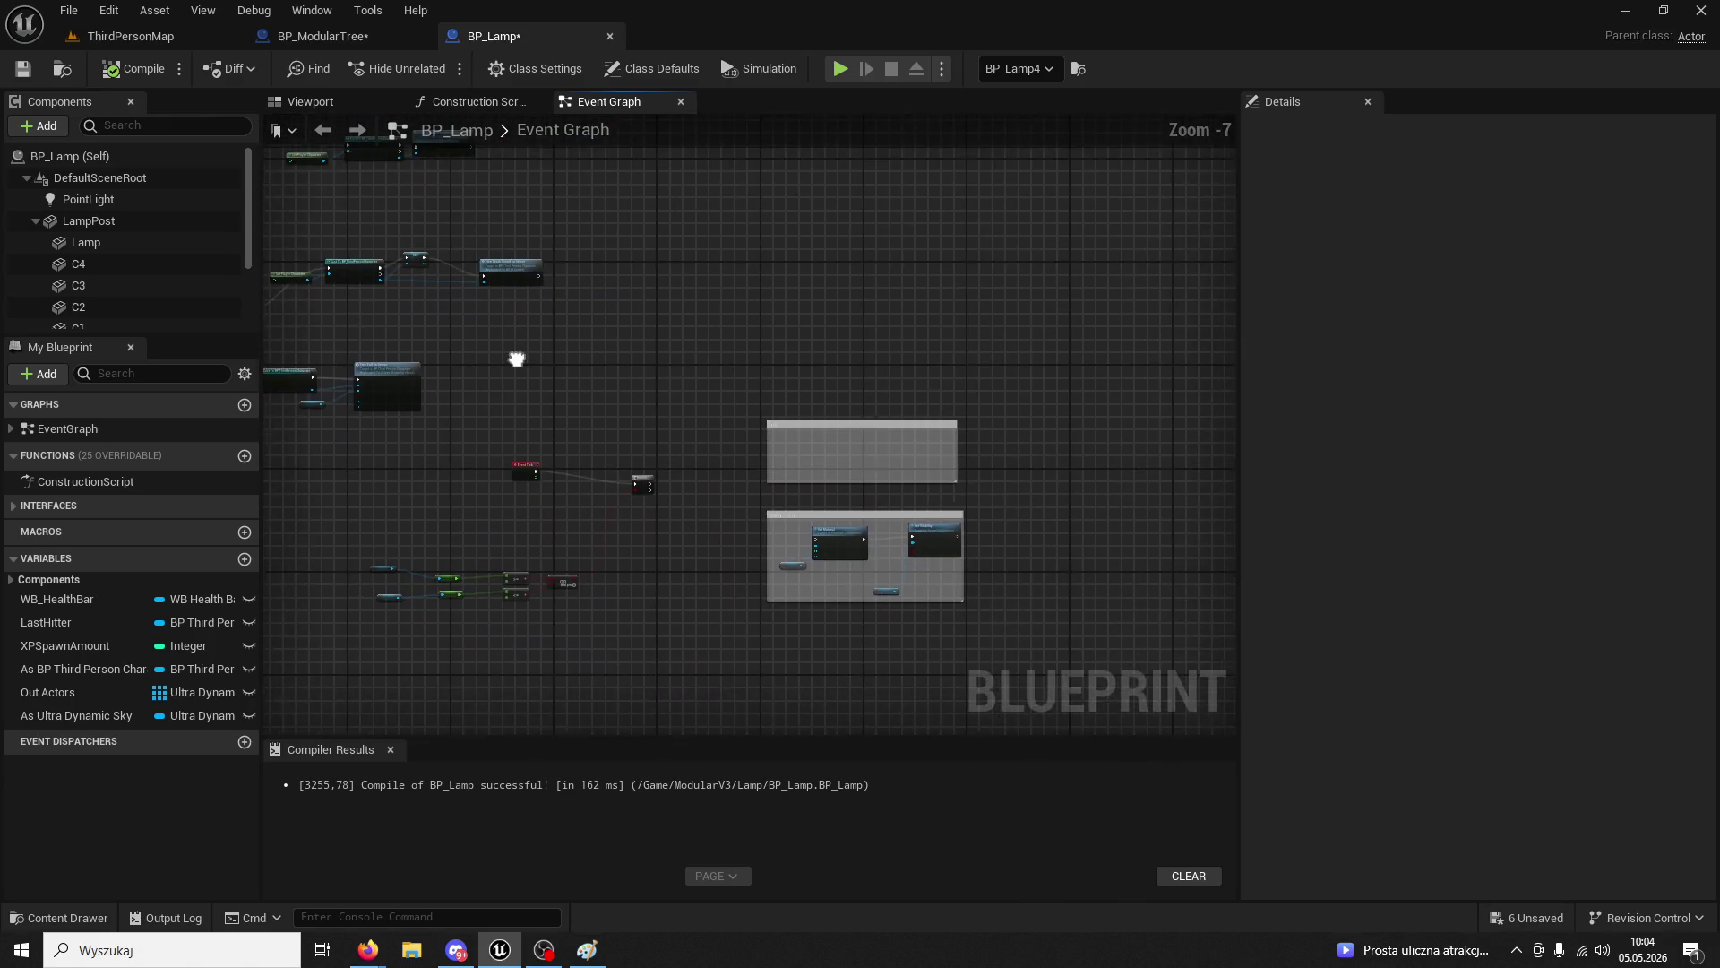
pyautogui.moveTo(594, 348)
pyautogui.mouseDown()
pyautogui.moveTo(706, 511)
pyautogui.moveTo(672, 414)
pyautogui.moveTo(733, 334)
pyautogui.moveTo(858, 689)
pyautogui.moveTo(783, 584)
pyautogui.moveTo(619, 473)
pyautogui.mouseUp()
pyautogui.scroll(4, 714, 492)
pyautogui.scroll(-3, 673, 555)
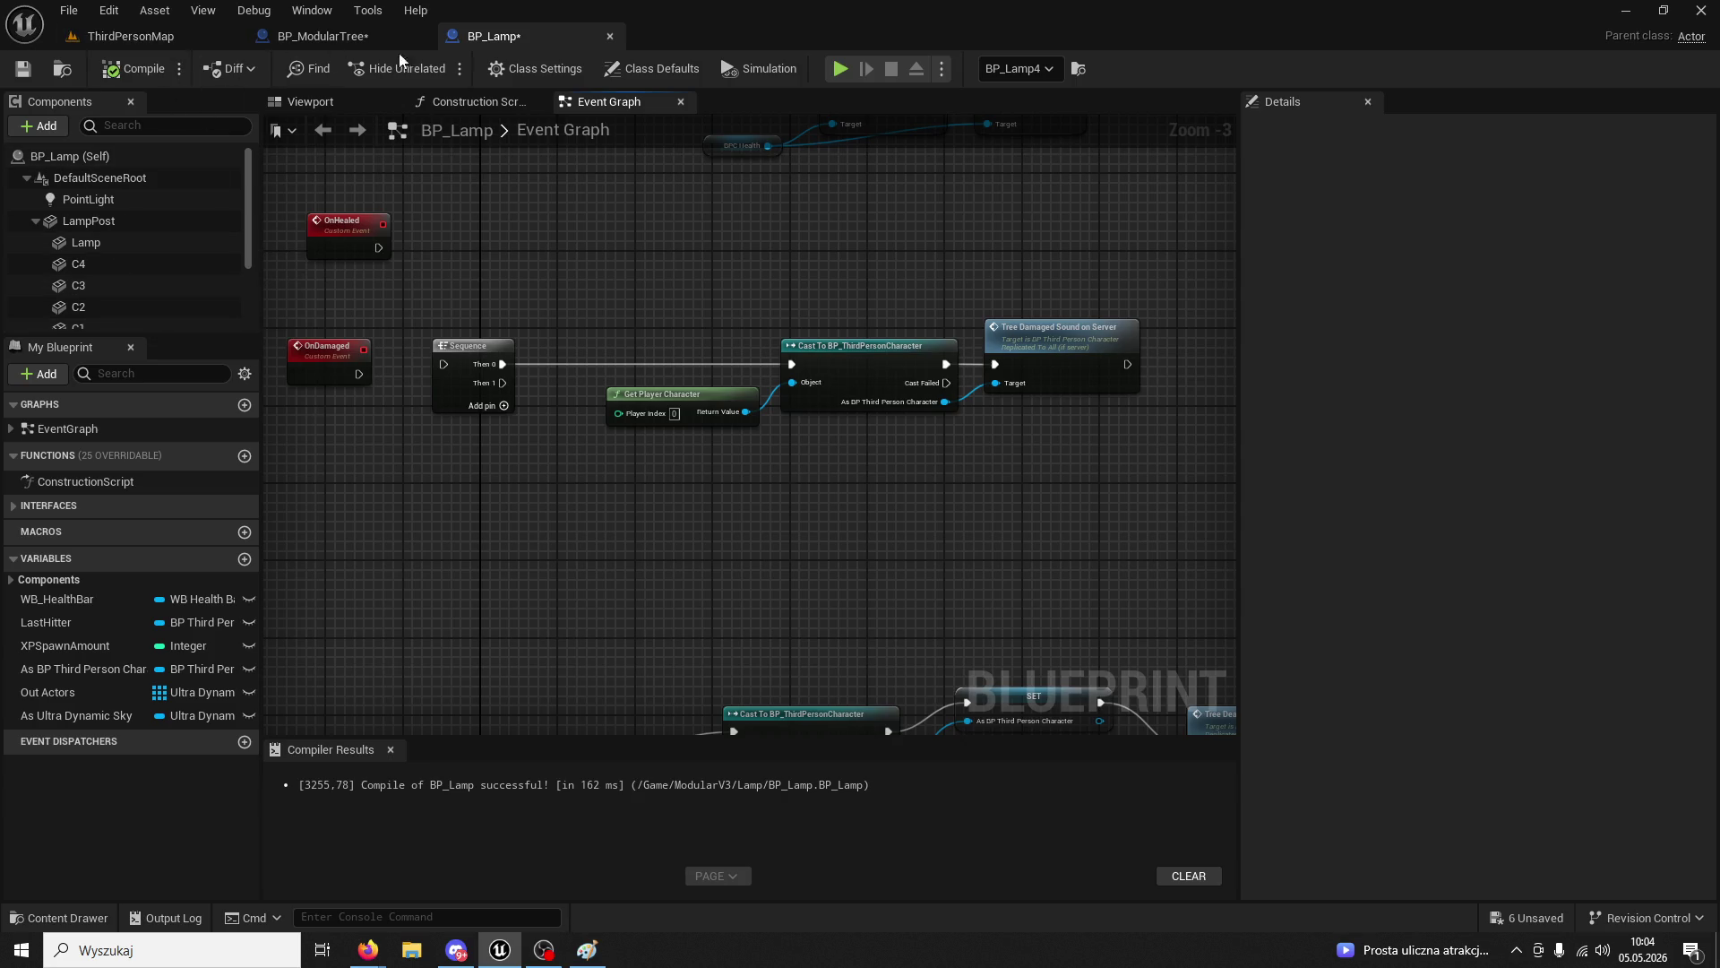
pyautogui.scroll(-3, 718, 353)
pyautogui.scroll(3, 860, 427)
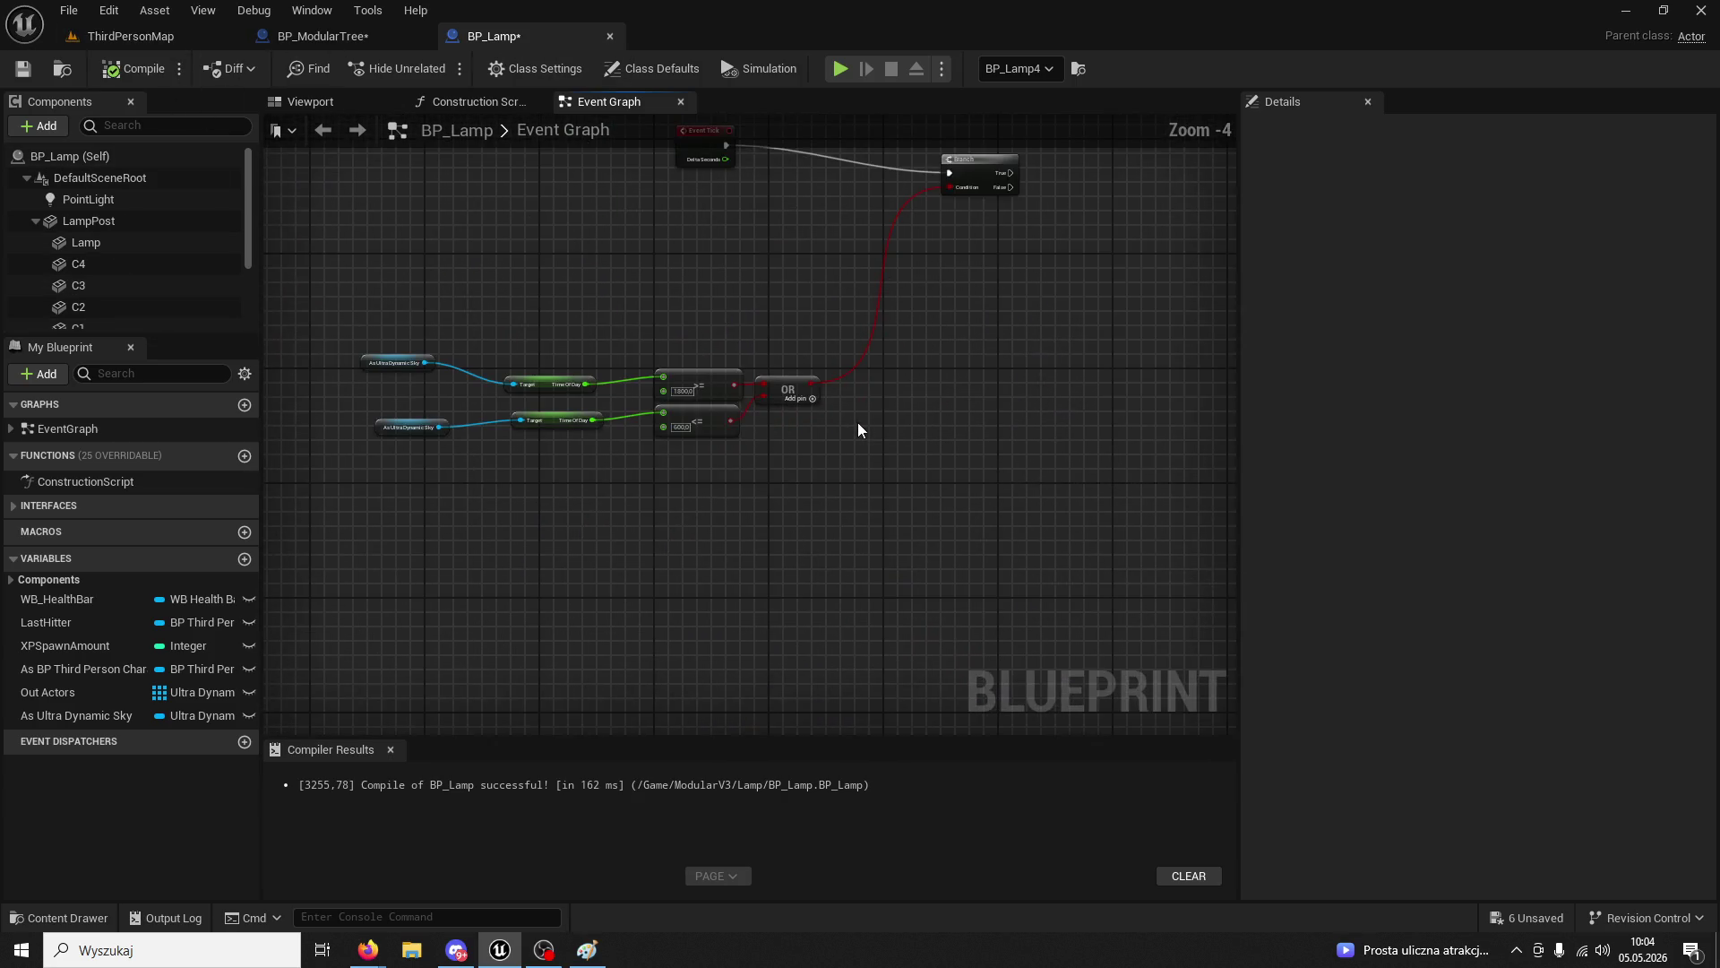
# - Undo the accidental node move, recompile BP_Lamp, and close it
pyautogui.hotkey('ctrl', 'z')
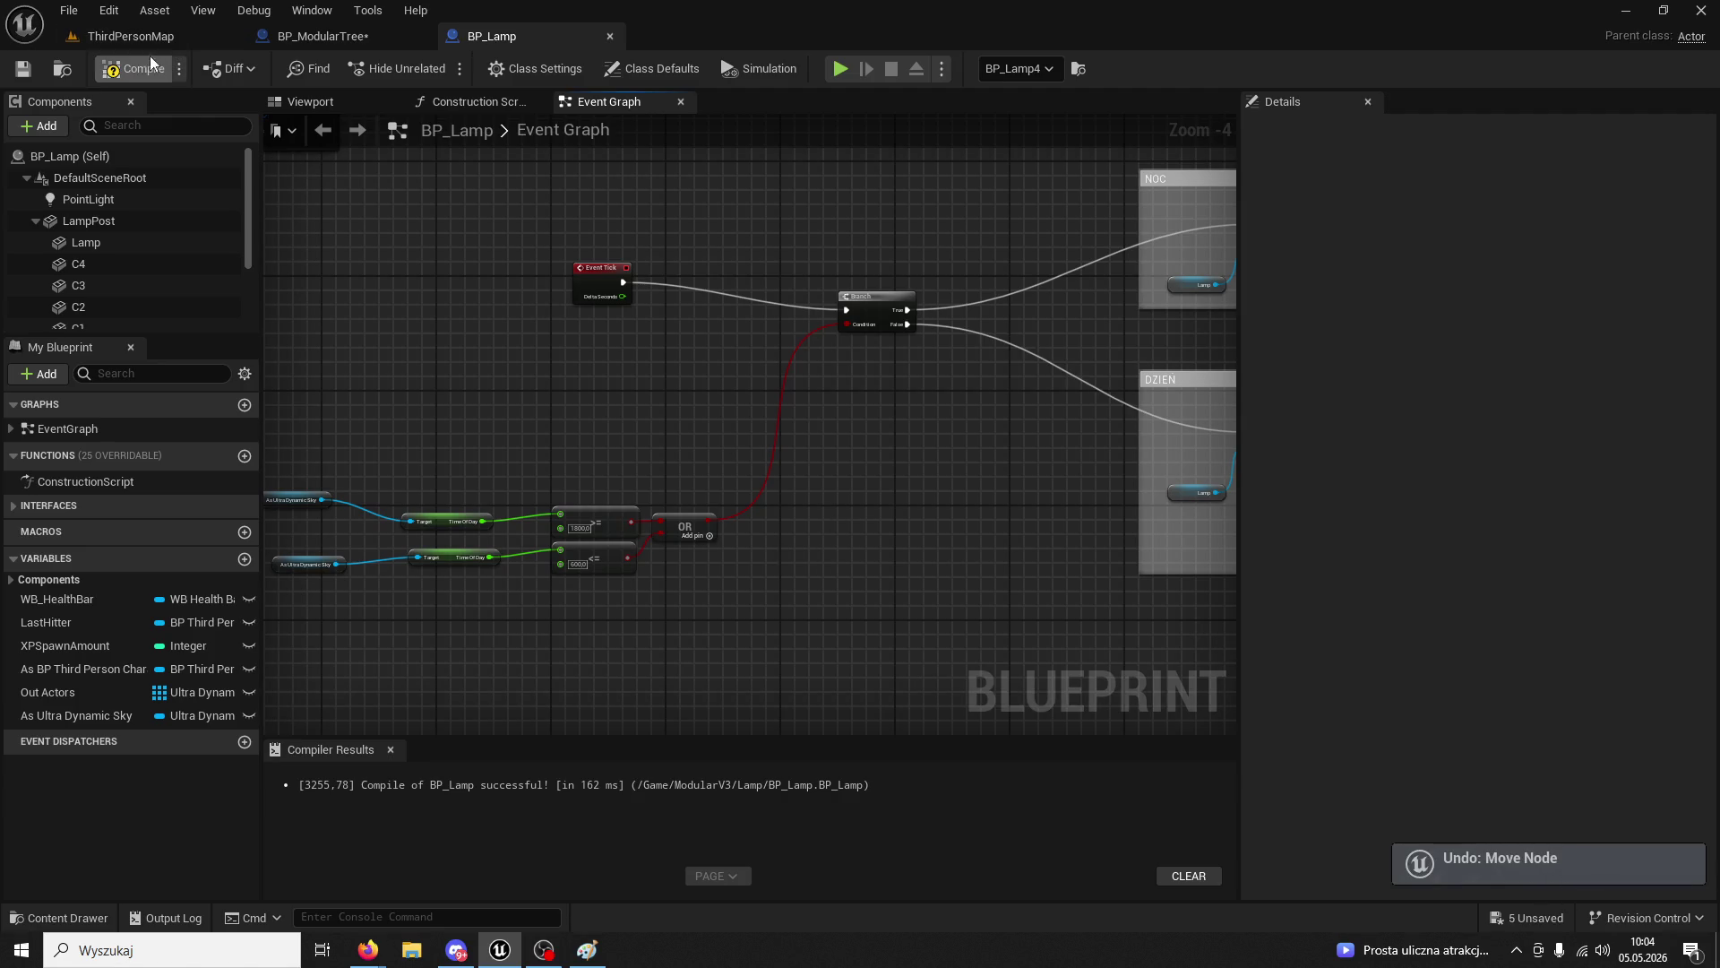
pyautogui.moveTo(782, 362); pyautogui.dragTo(388, 299)
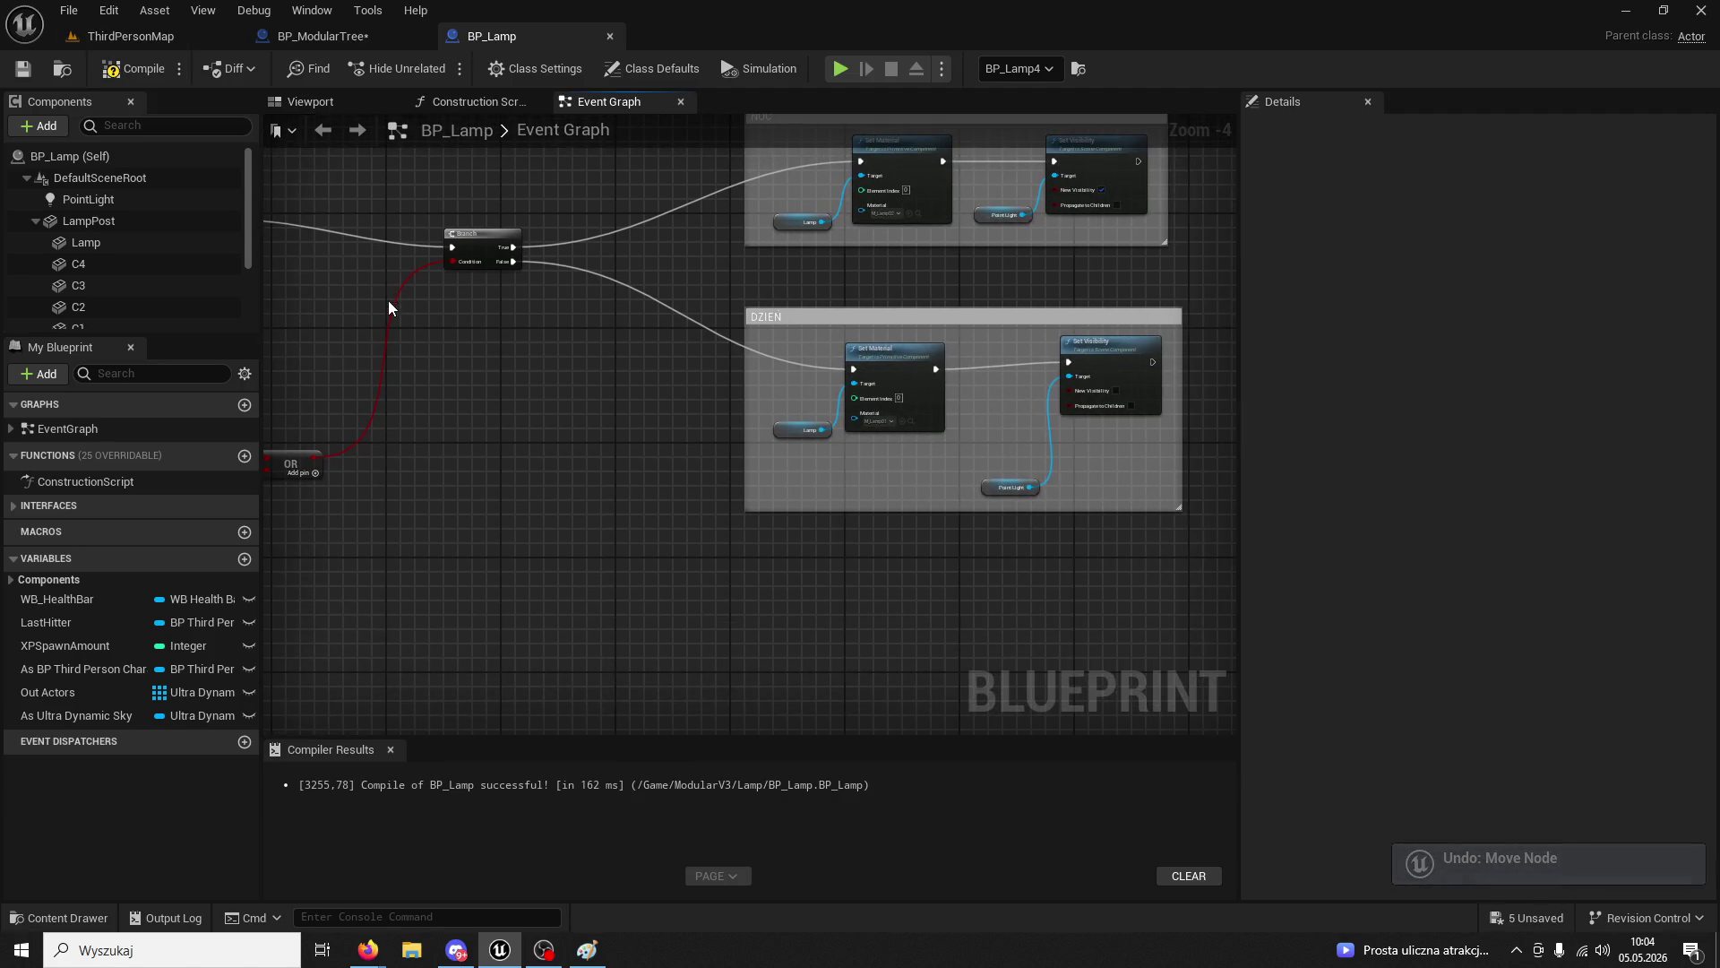
pyautogui.click(132, 71)
pyautogui.moveTo(534, 382)
pyautogui.mouseDown()
pyautogui.moveTo(749, 551)
pyautogui.moveTo(913, 478)
pyautogui.moveTo(726, 481)
pyautogui.moveTo(674, 587)
pyautogui.mouseUp()
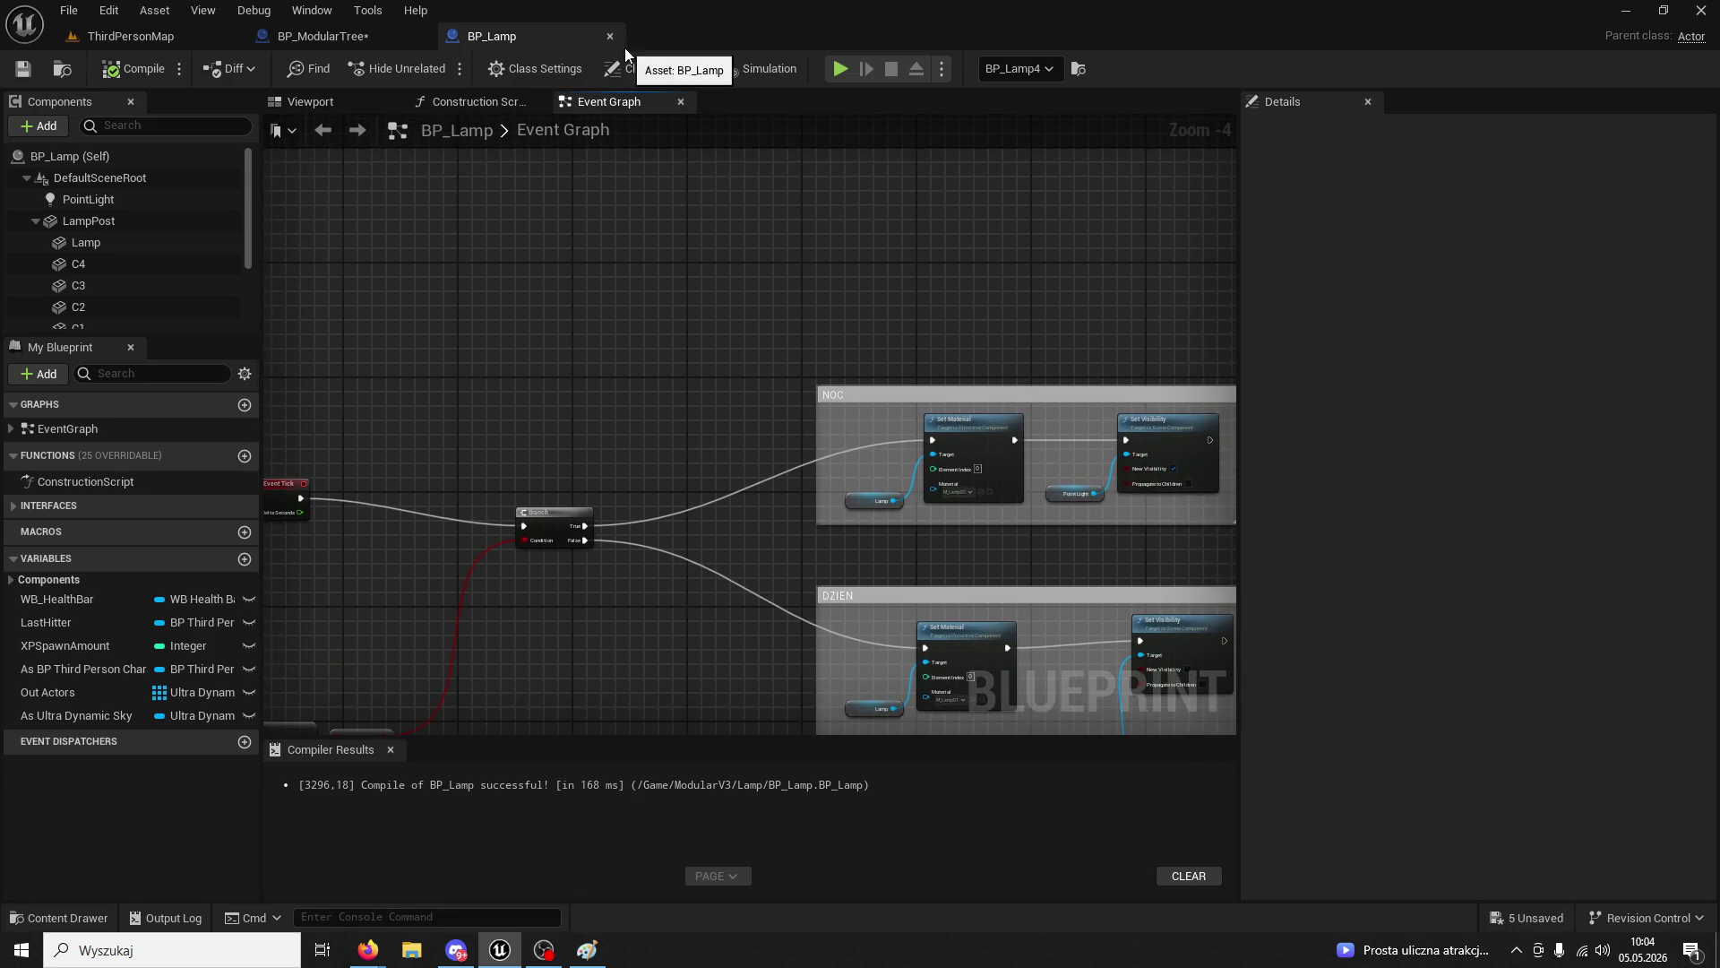
pyautogui.click(610, 37)
pyautogui.scroll(1, 627, 295)
pyautogui.scroll(-3, 804, 546)
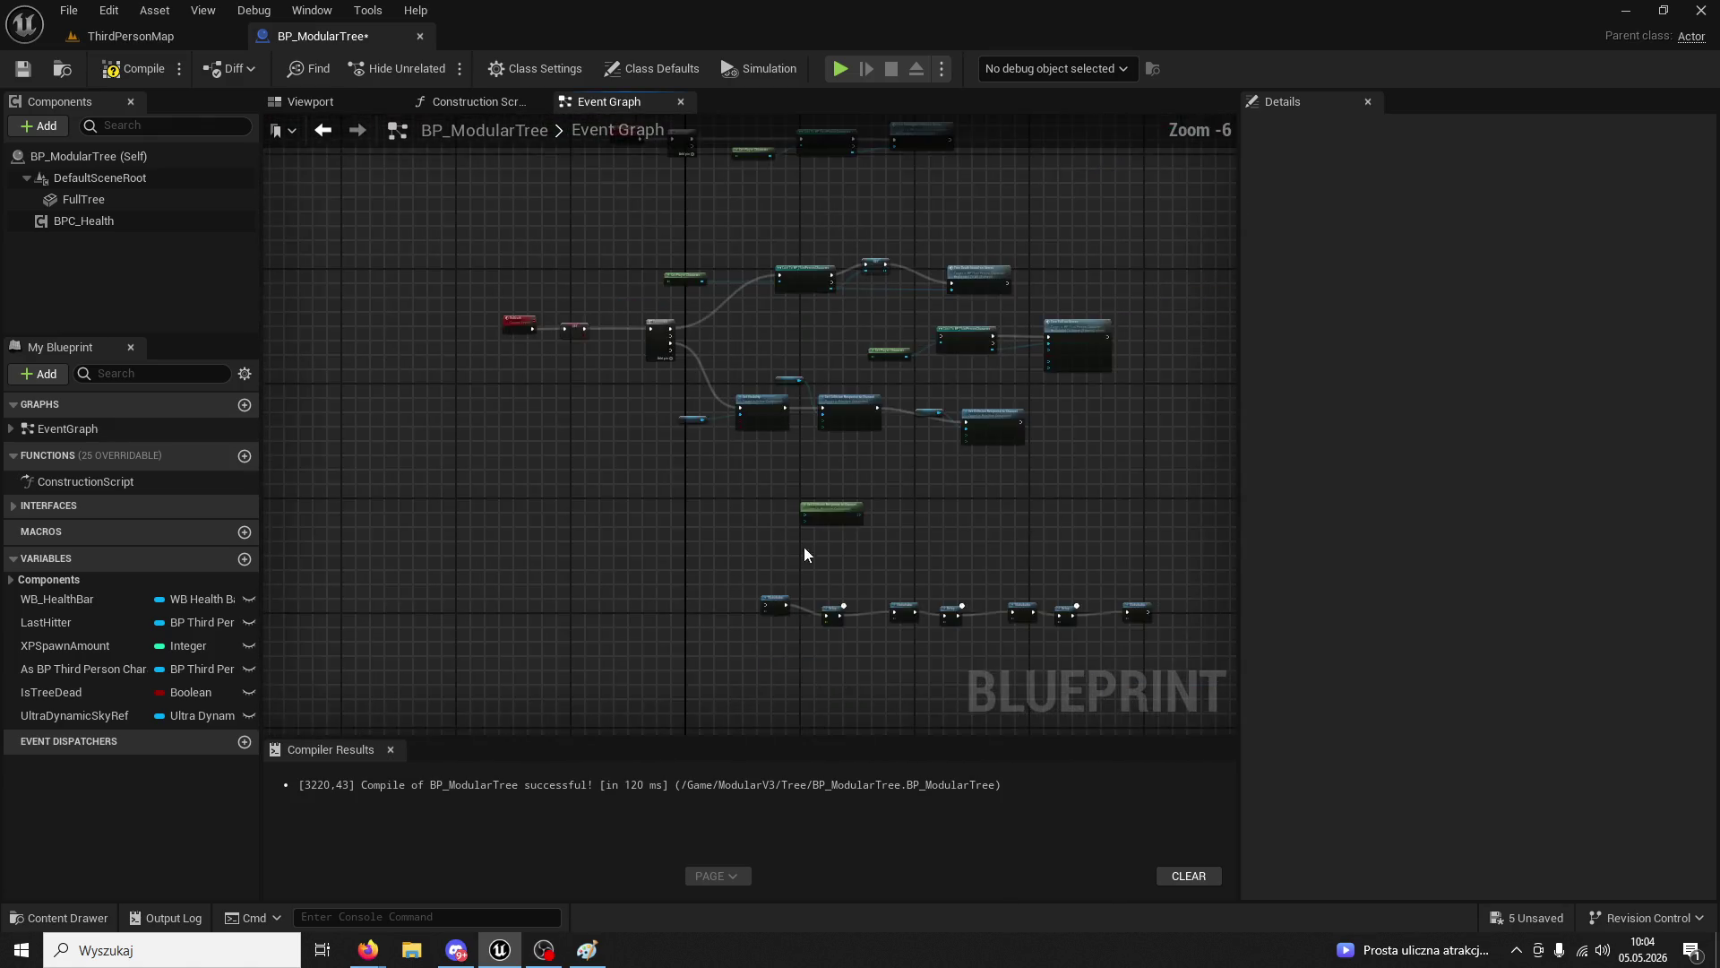
# - Break the link from Event Tick into the IsTreeDead Branch's exec input
pyautogui.moveTo(804, 546); pyautogui.dragTo(628, 491)
pyautogui.scroll(3, 731, 357)
pyautogui.scroll(-1, 732, 357)
pyautogui.moveTo(732, 356)
pyautogui.mouseDown()
pyautogui.moveTo(561, 143)
pyautogui.moveTo(798, 443)
pyautogui.moveTo(1013, 421)
pyautogui.mouseUp()
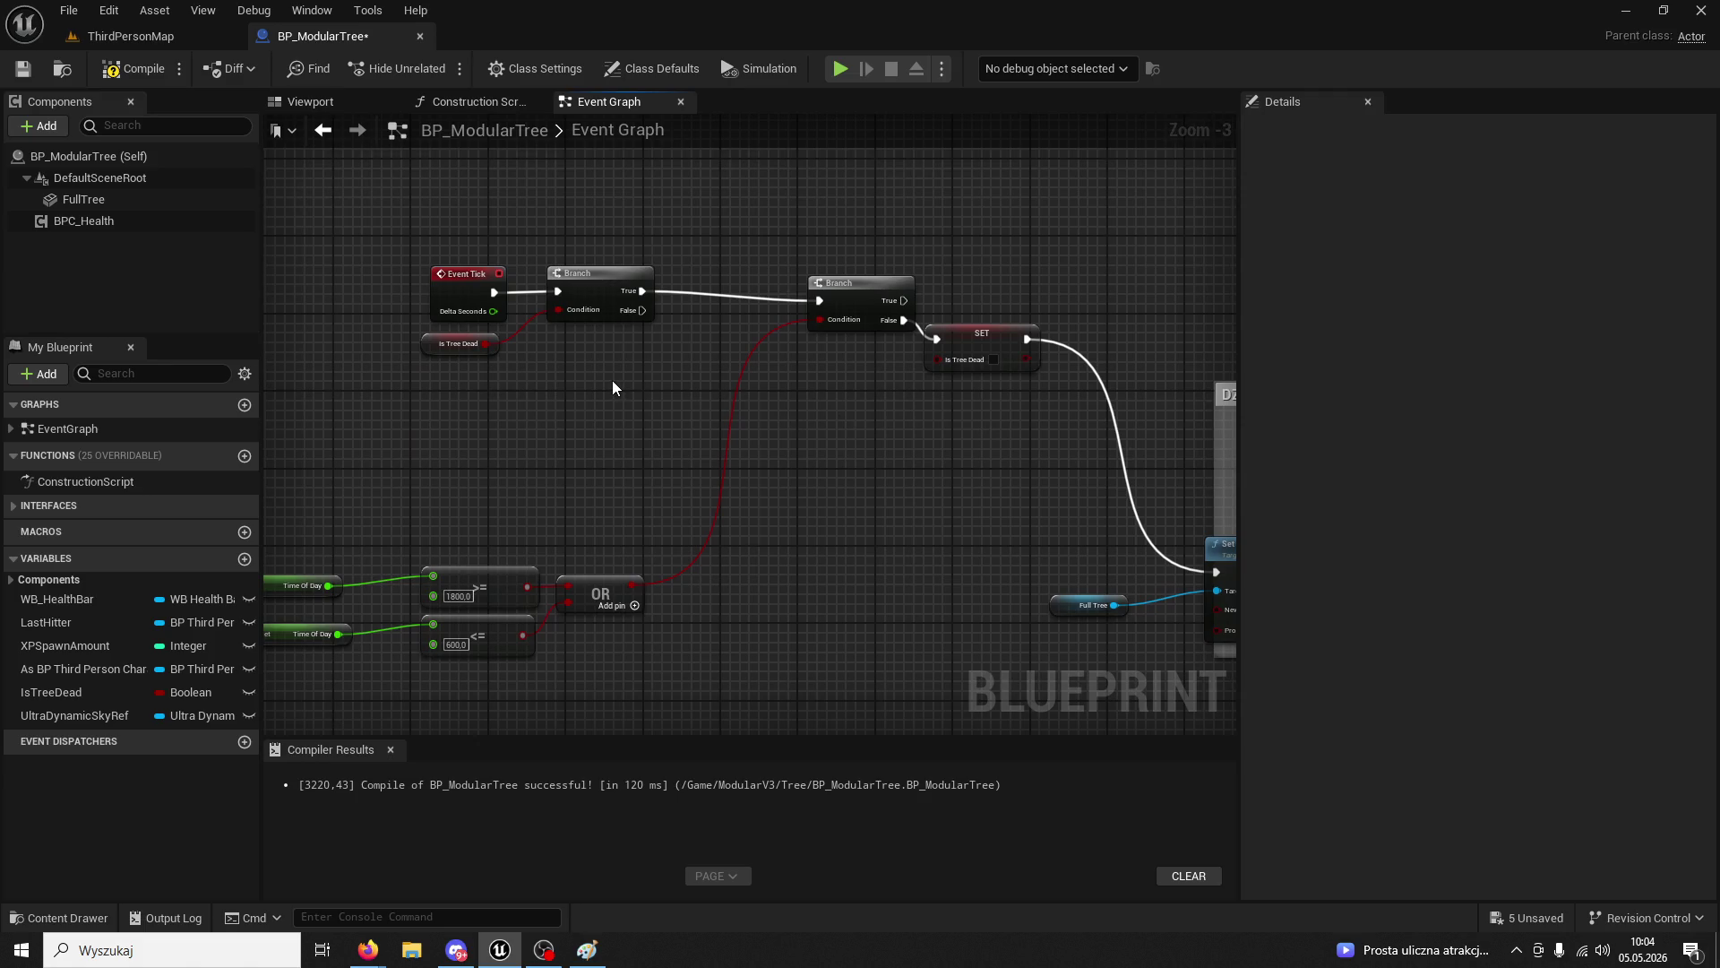
pyautogui.rightClick(557, 304)
pyautogui.click(618, 352)
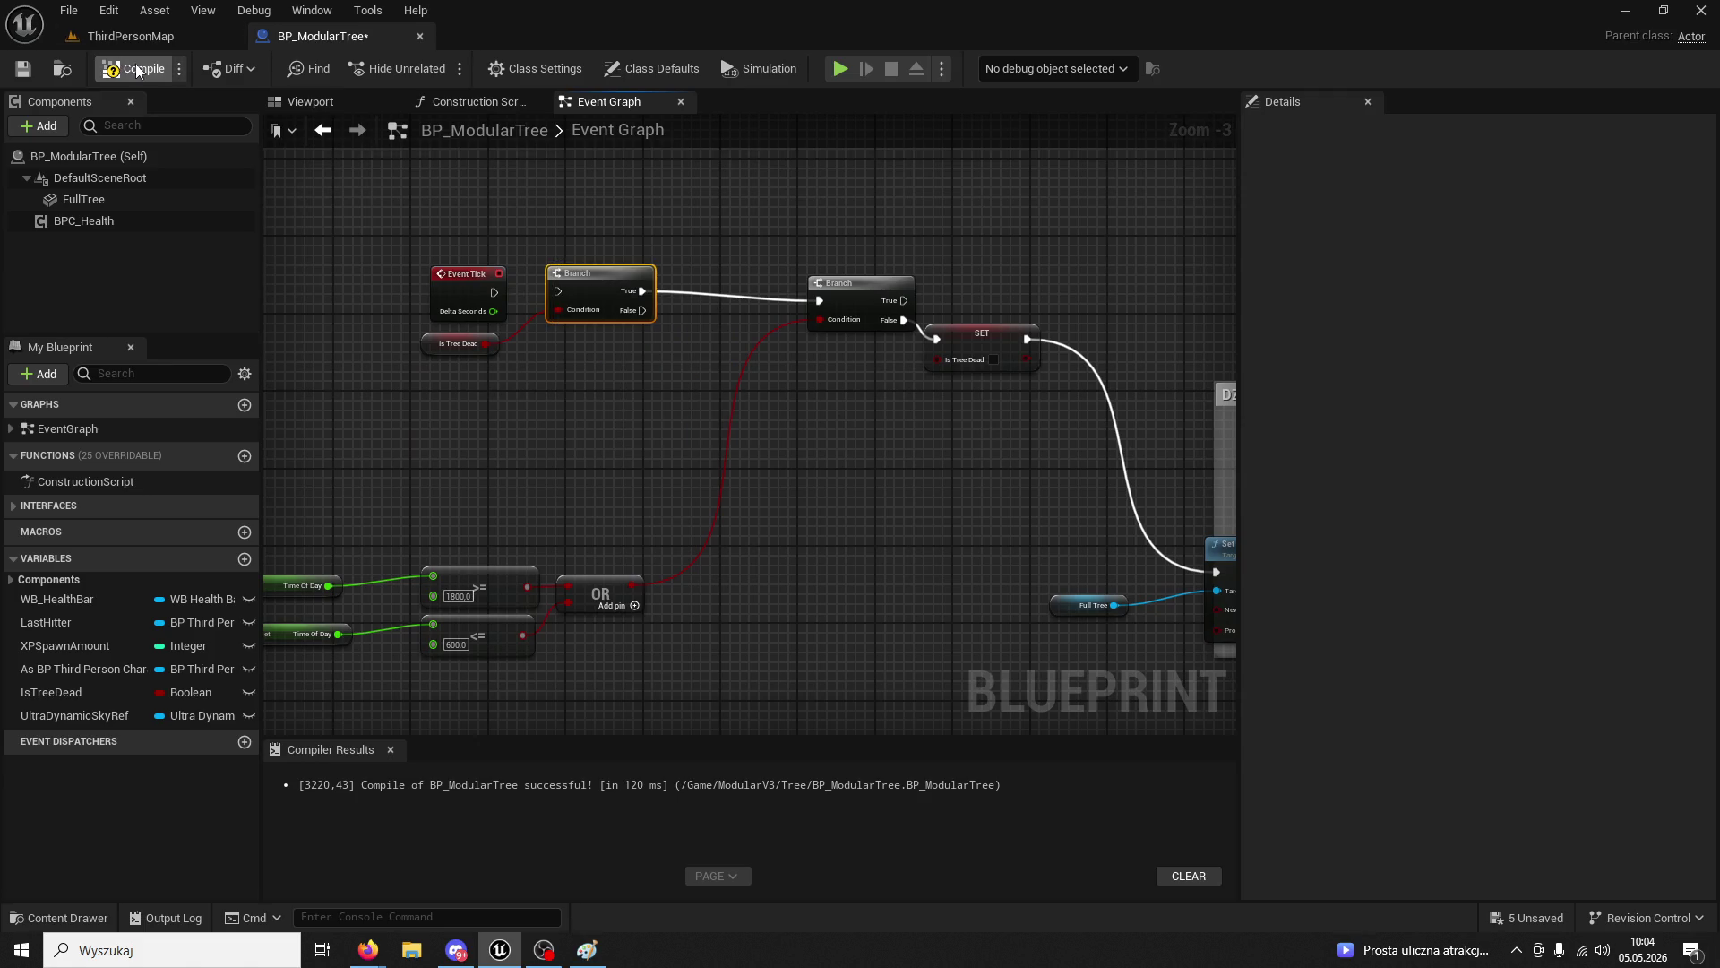
# - Recompile BP_ModularTree and start a play test of ThirdPersonMap
pyautogui.click(137, 71)
pyautogui.click(130, 36)
pyautogui.click(437, 69)
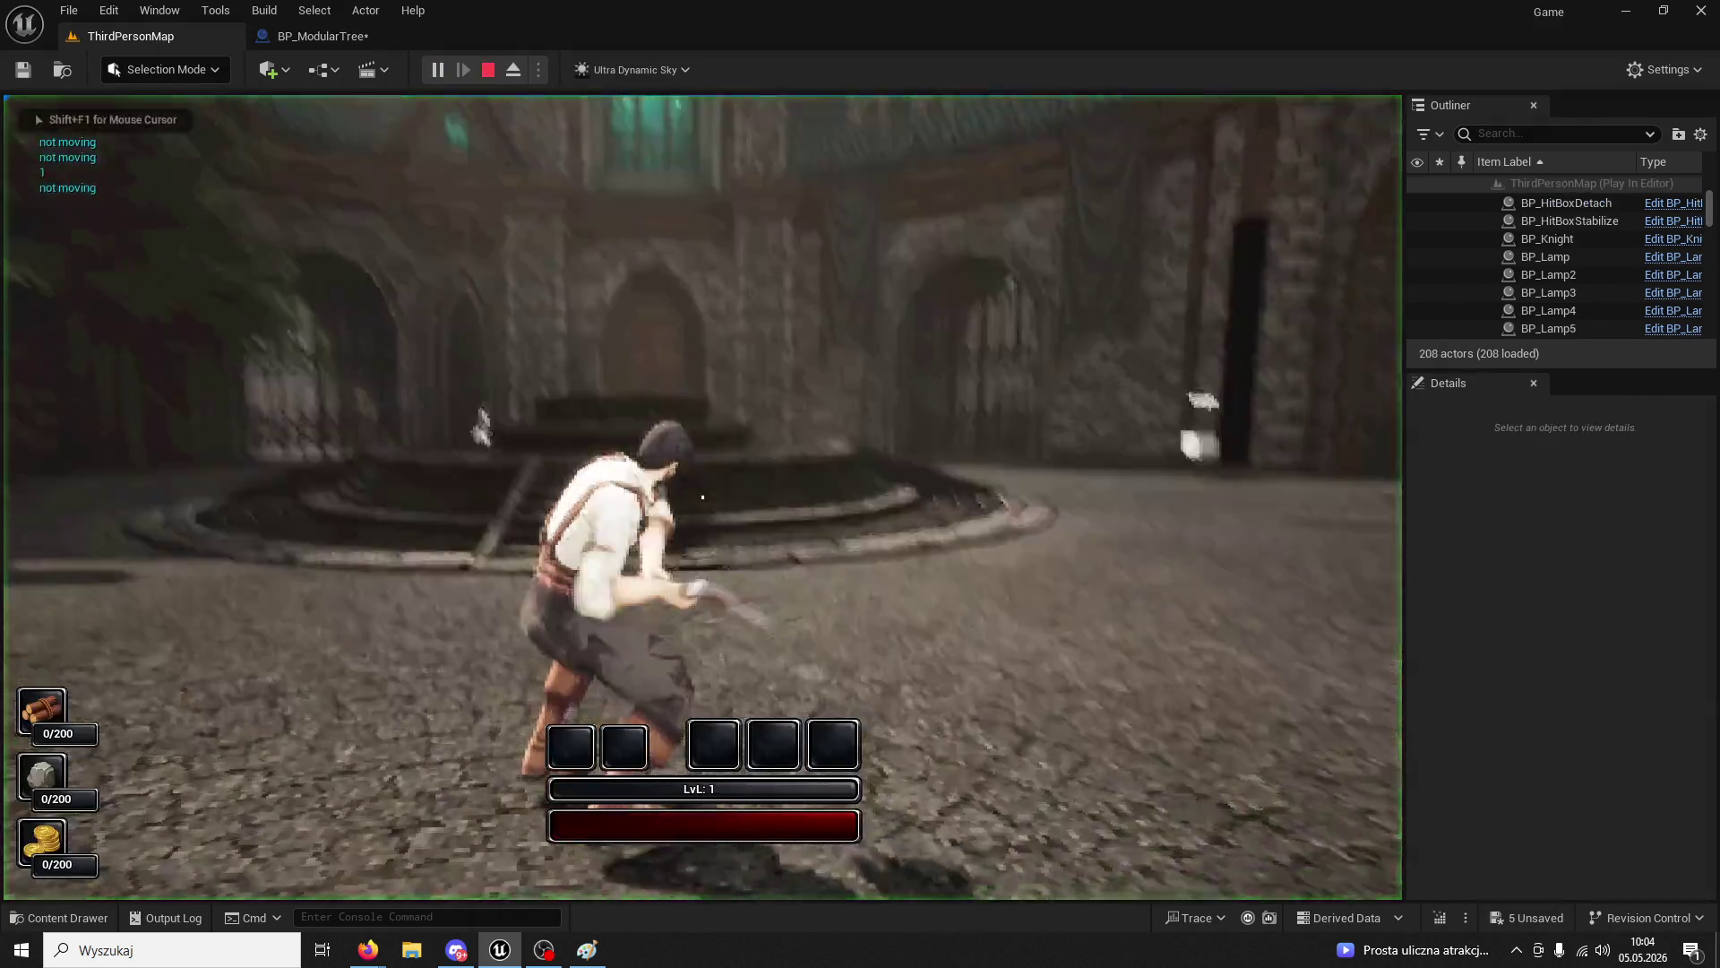
# - Run to the tree post, chop it five times to reach 4/200 wood, then stop playing
pyautogui.press('w')
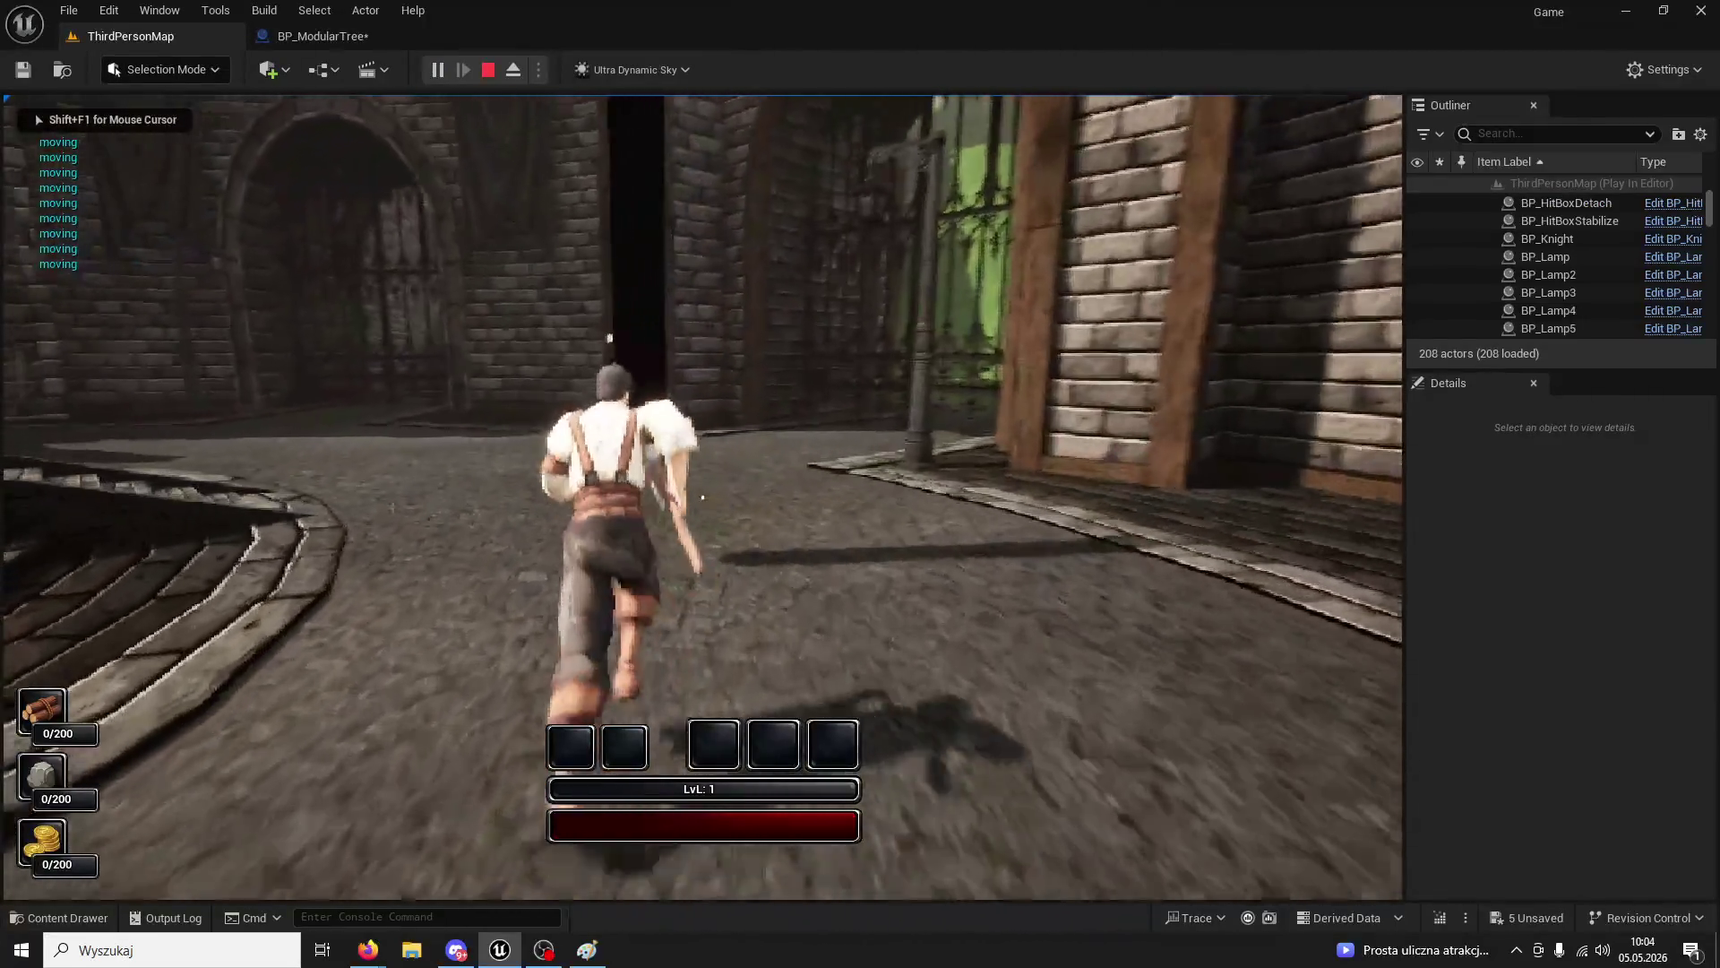
pyautogui.click(702, 498)
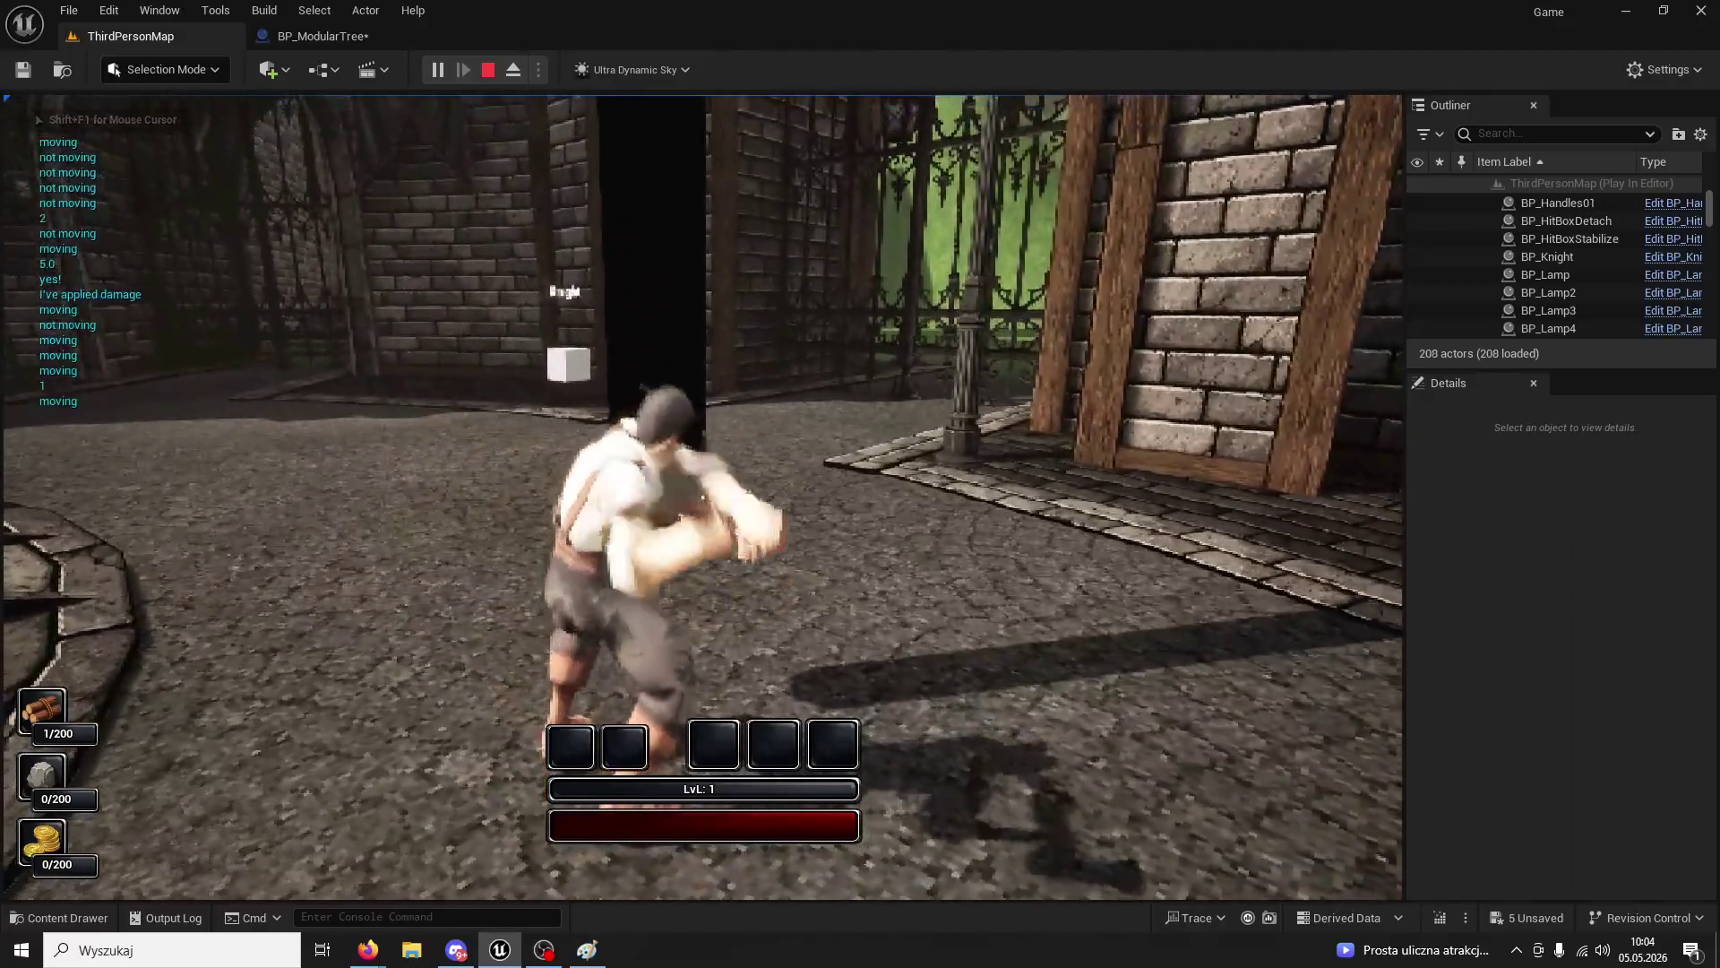
pyautogui.click(703, 497)
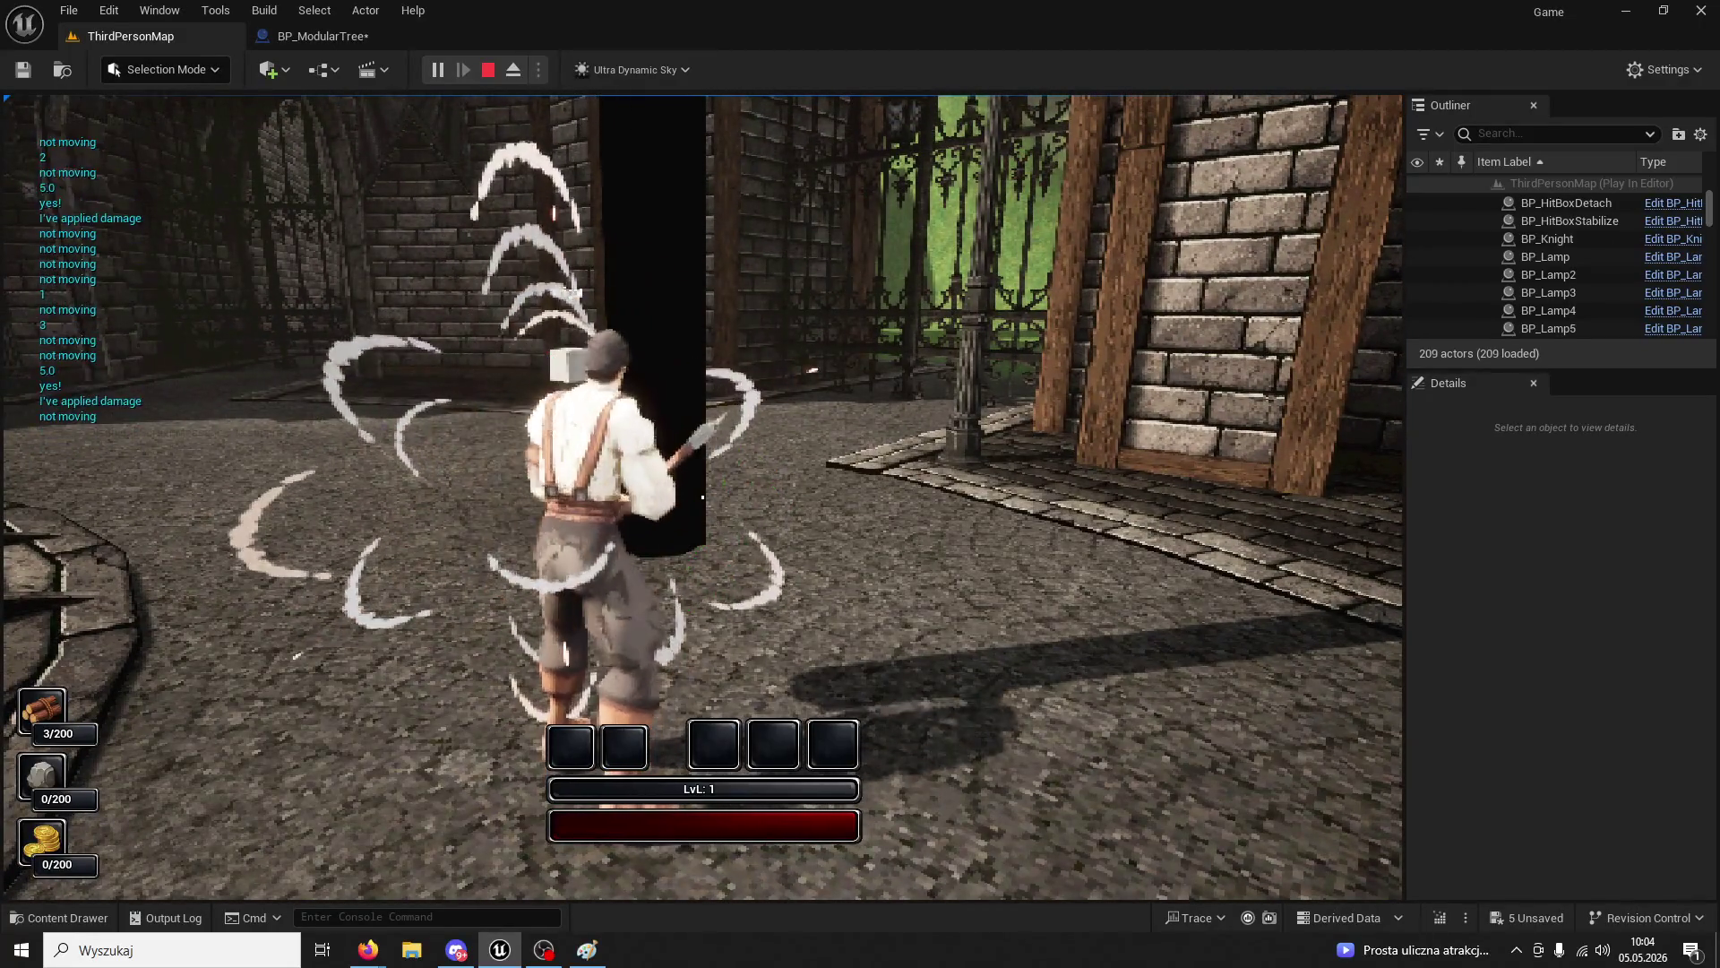
pyautogui.click(702, 497)
pyautogui.click(703, 497)
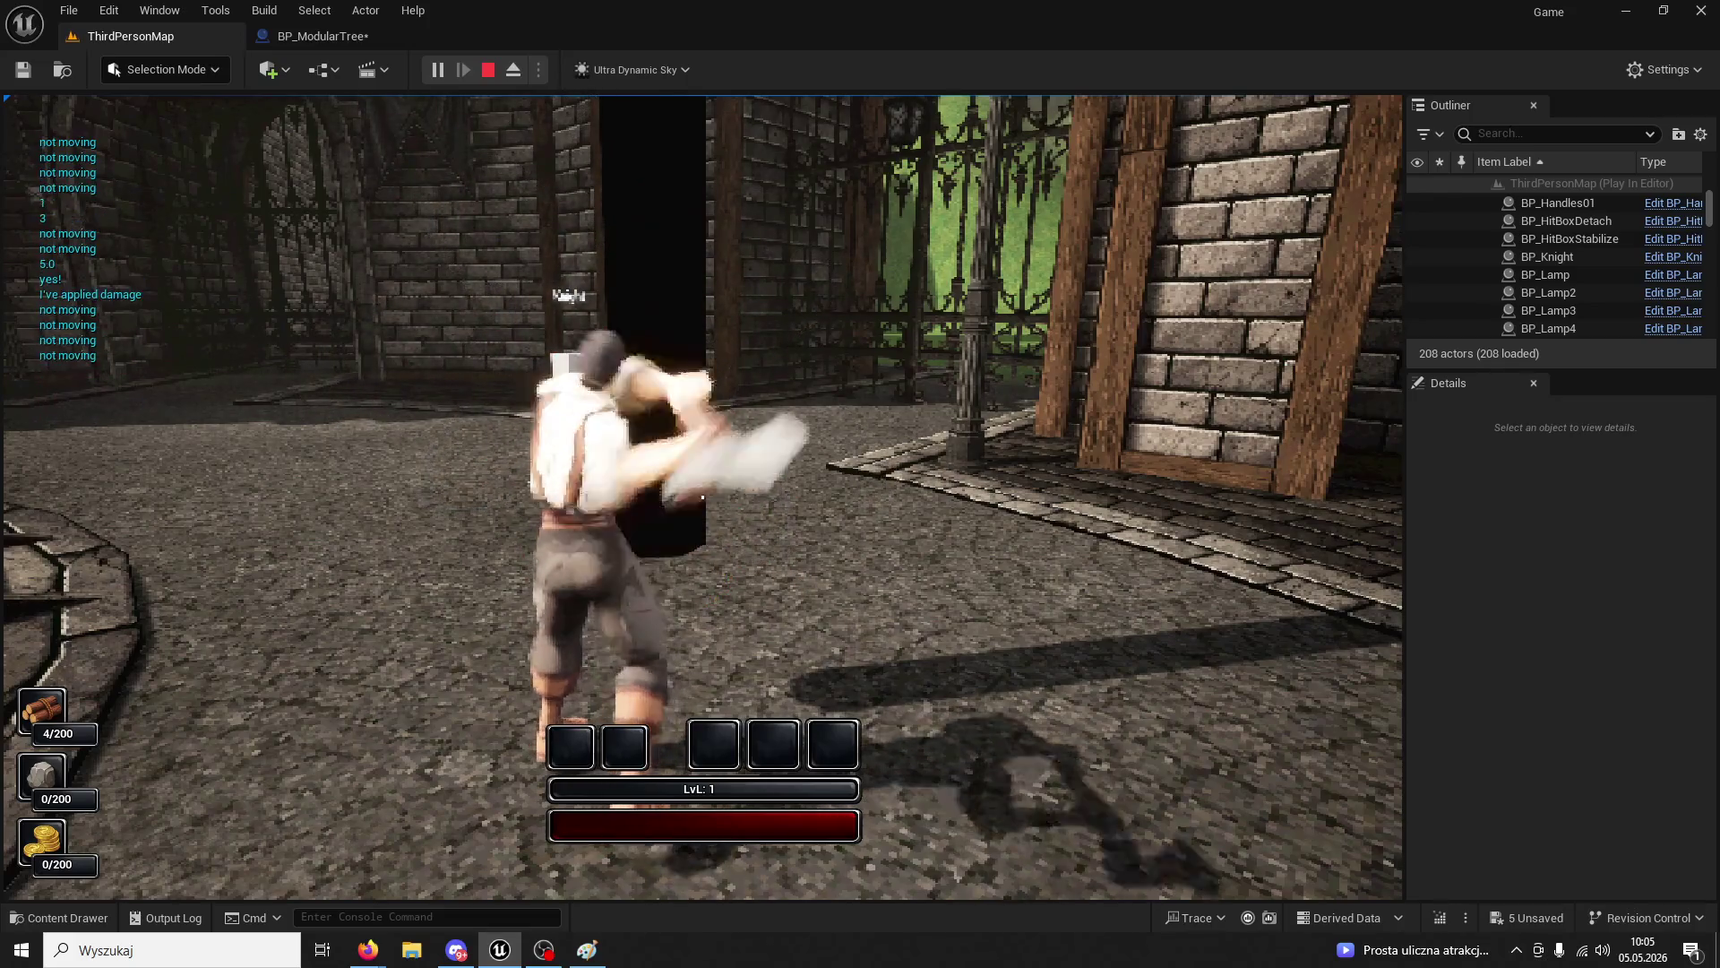
pyautogui.click(702, 497)
pyautogui.press('Escape')
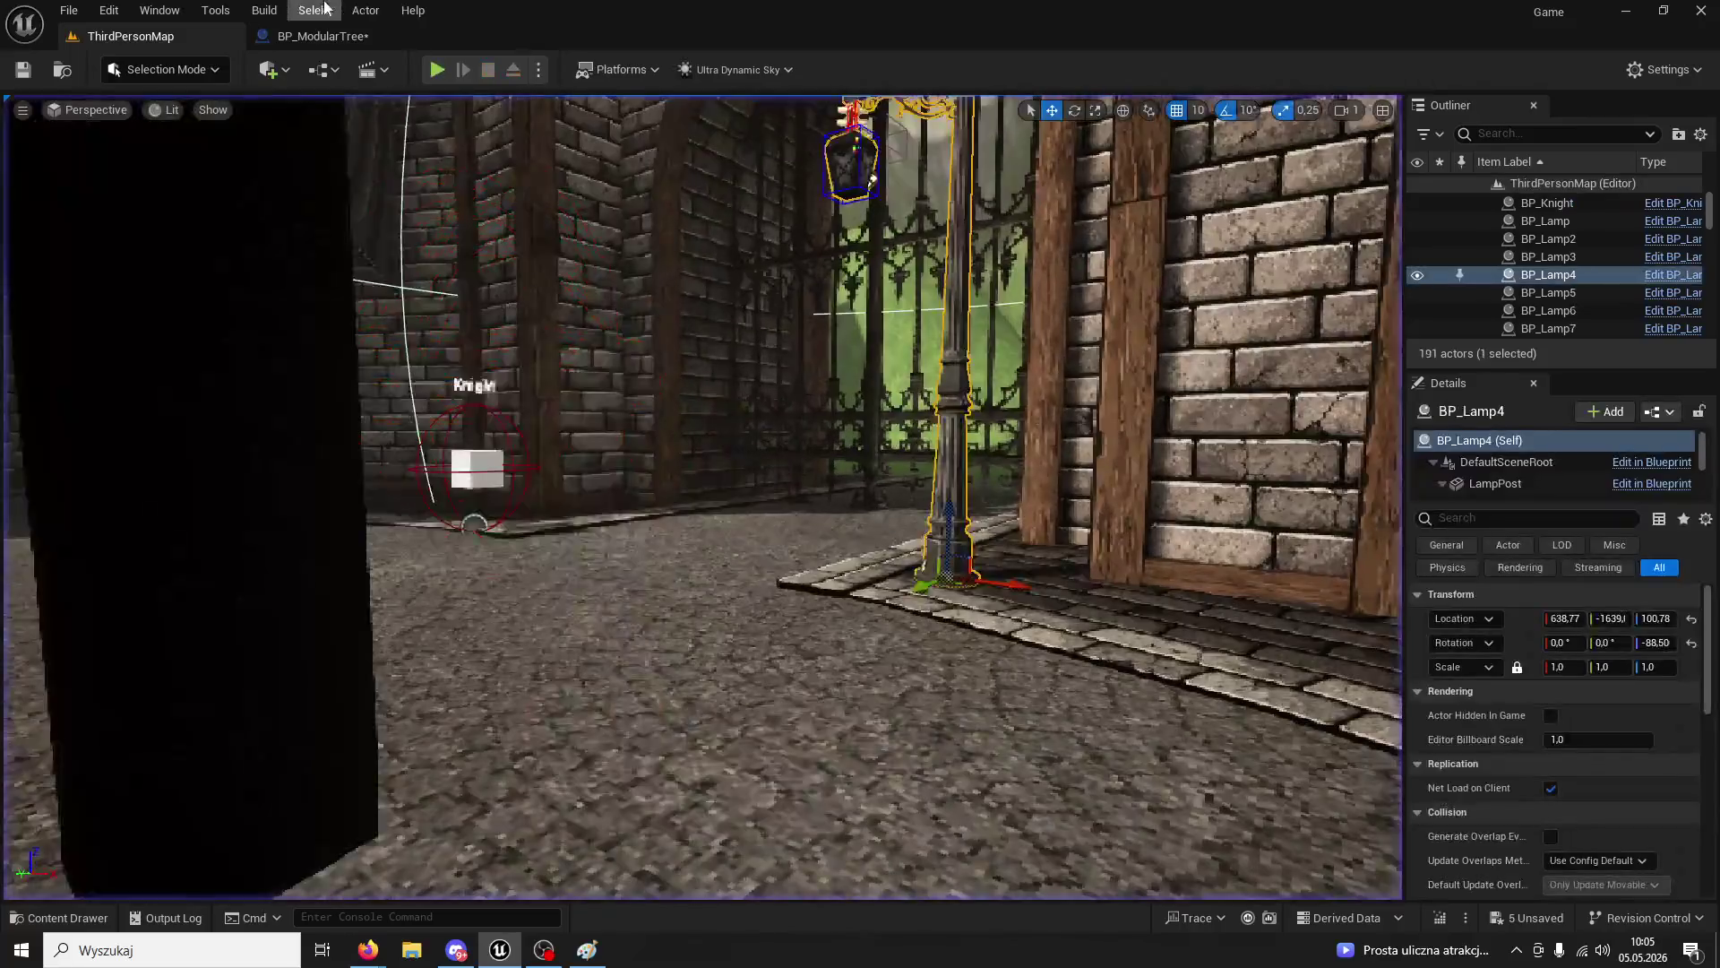
# - Recheck BP_ModularTree's 1800 and 600 Time Of Day comparison nodes
pyautogui.click(315, 10)
pyautogui.click(315, 9)
pyautogui.click(322, 36)
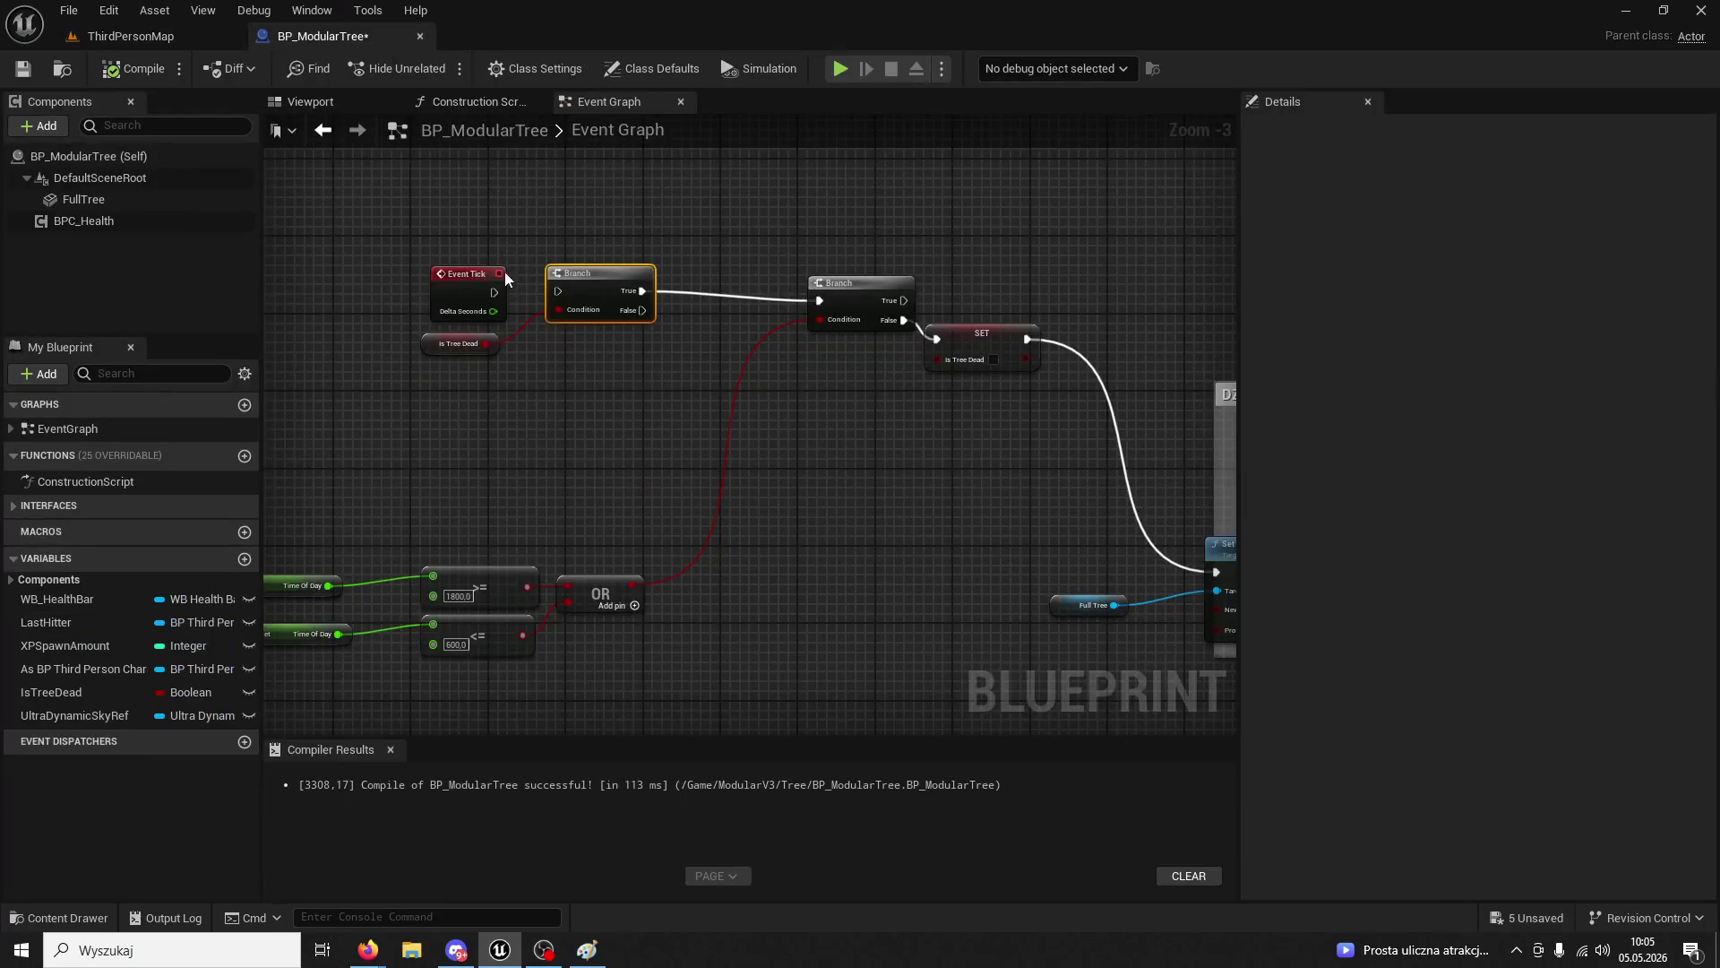
pyautogui.moveTo(531, 457)
pyautogui.mouseDown()
pyautogui.moveTo(722, 348)
pyautogui.moveTo(864, 307)
pyautogui.moveTo(872, 285)
pyautogui.moveTo(819, 308)
pyautogui.mouseUp()
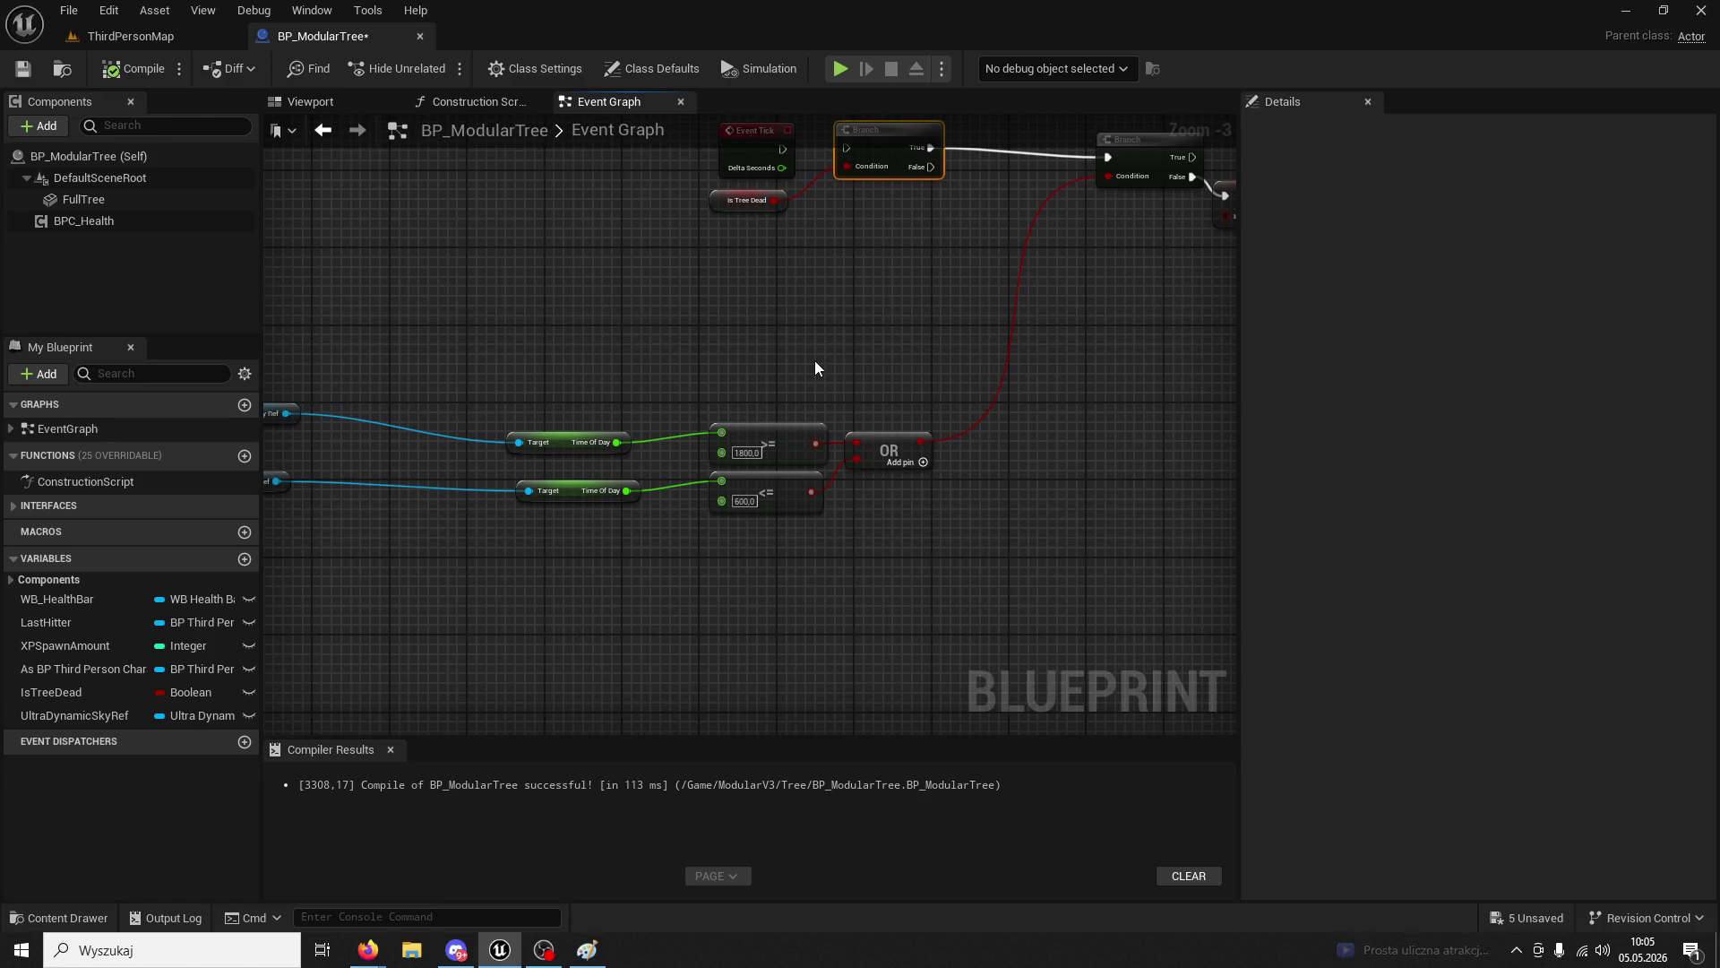
# - Select Ultra_Dynamic_Sky and filter its Details by 'day' to show Time Of Day 960.0
pyautogui.click(146, 37)
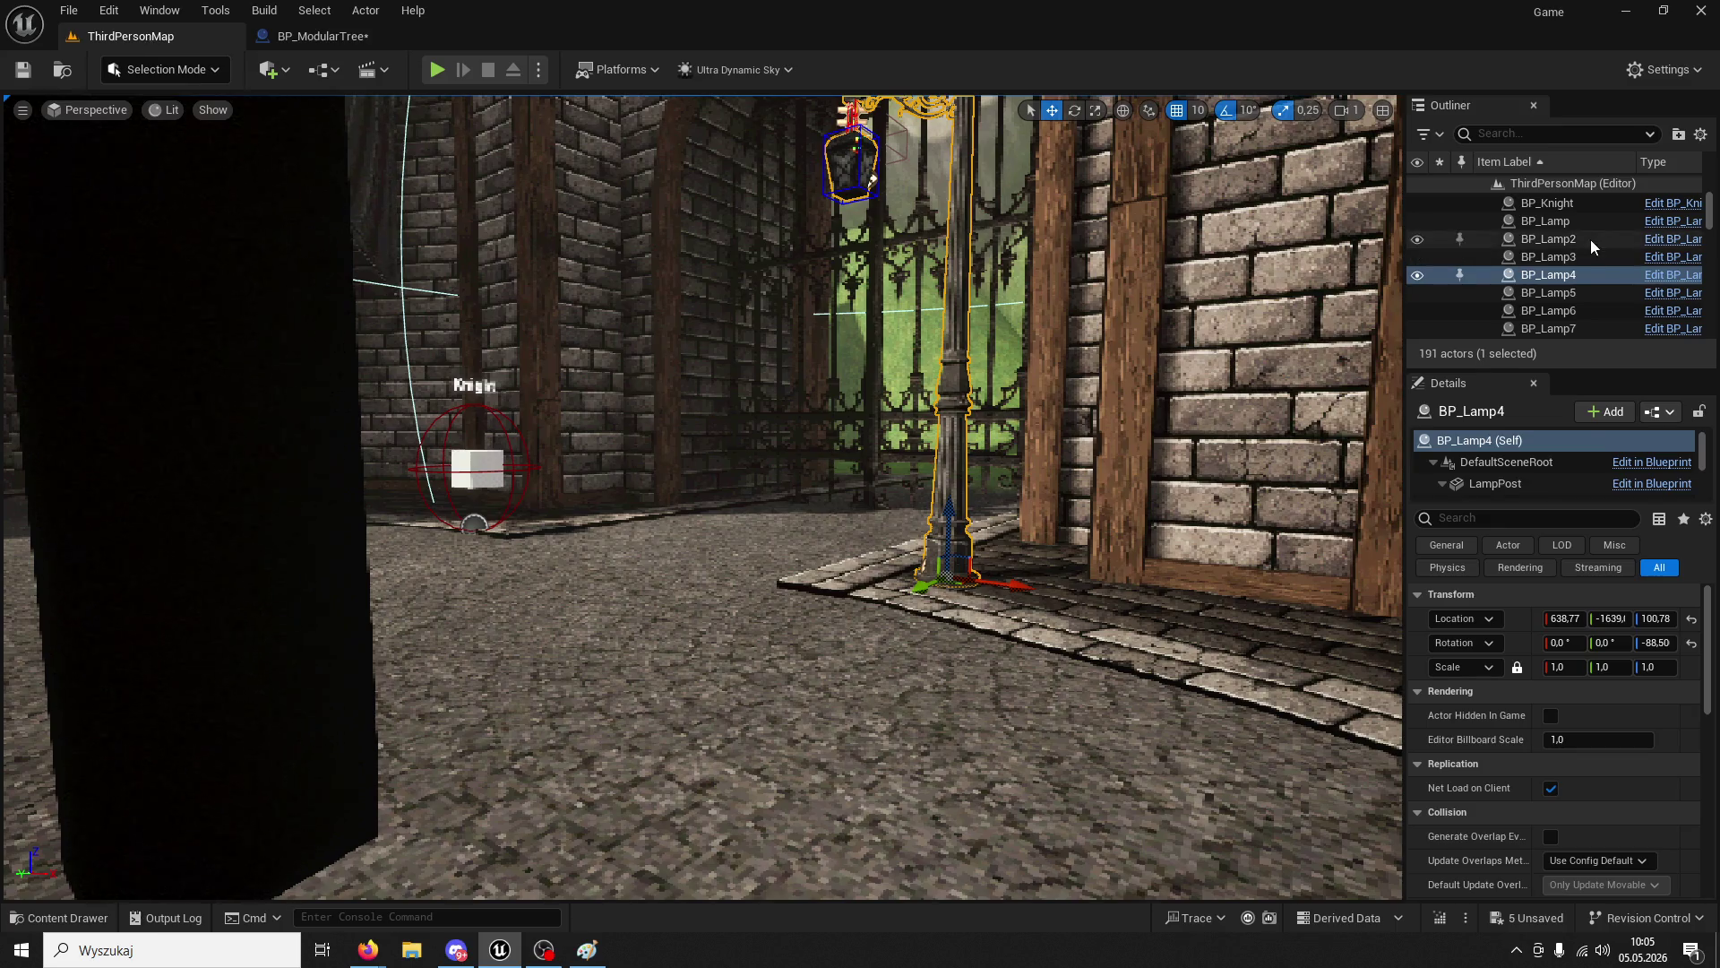
pyautogui.scroll(-15, 1673, 310)
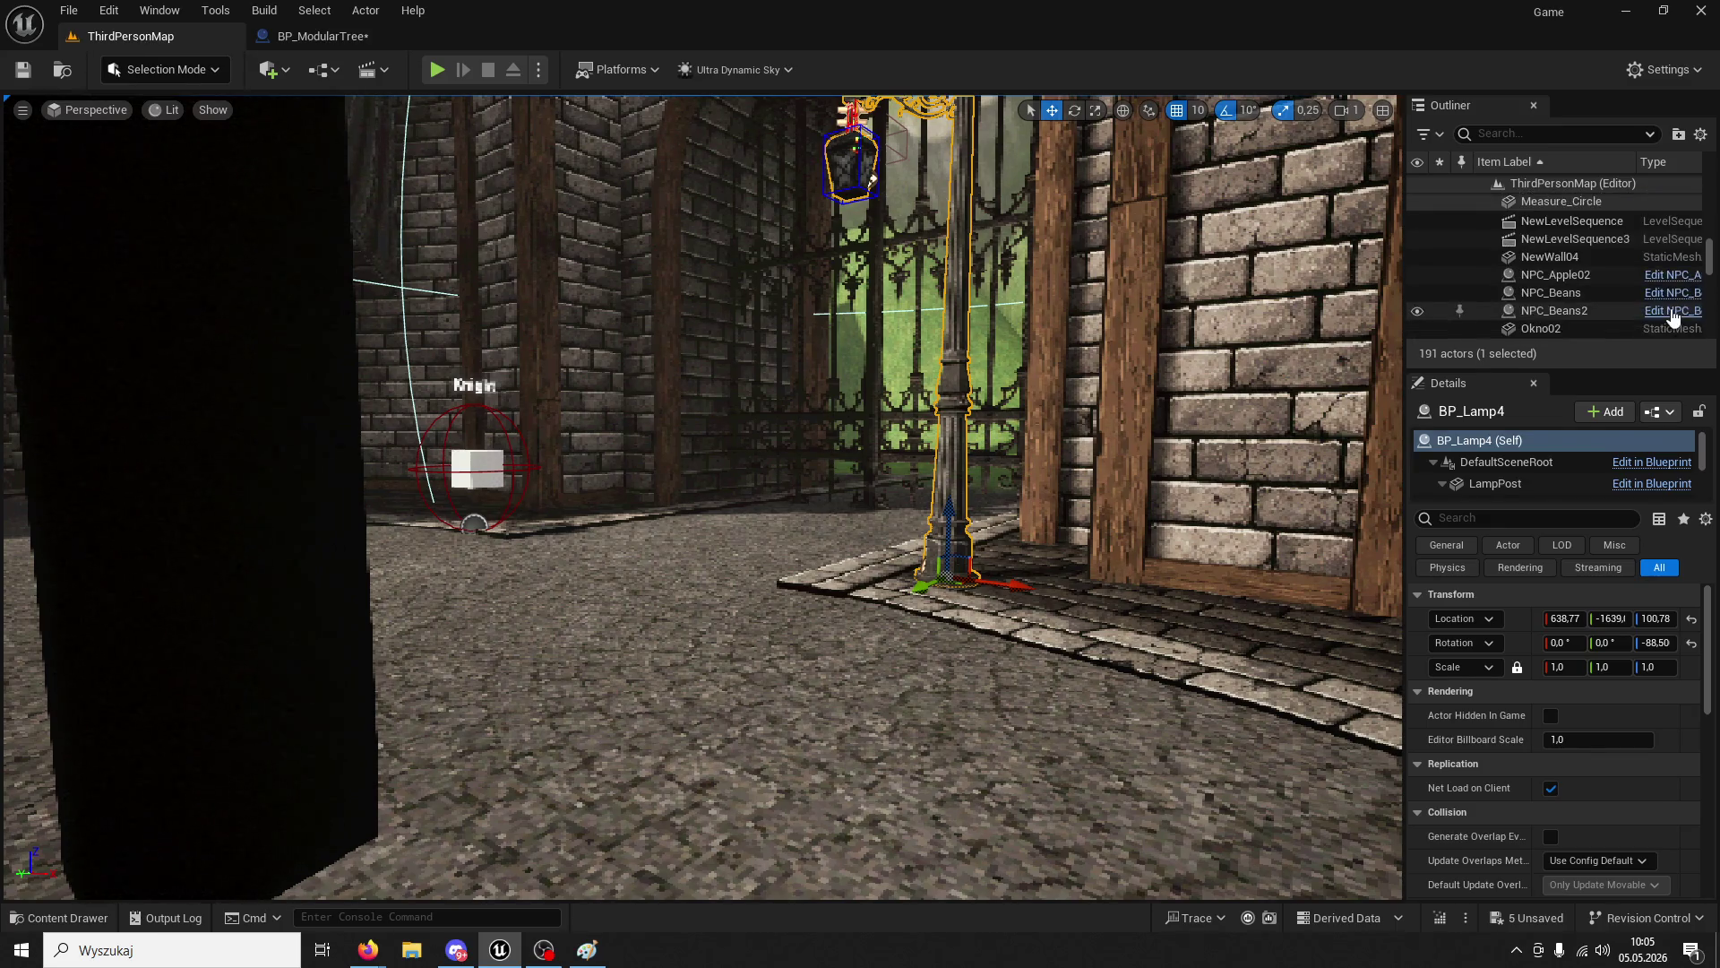
pyautogui.scroll(-15, 1658, 309)
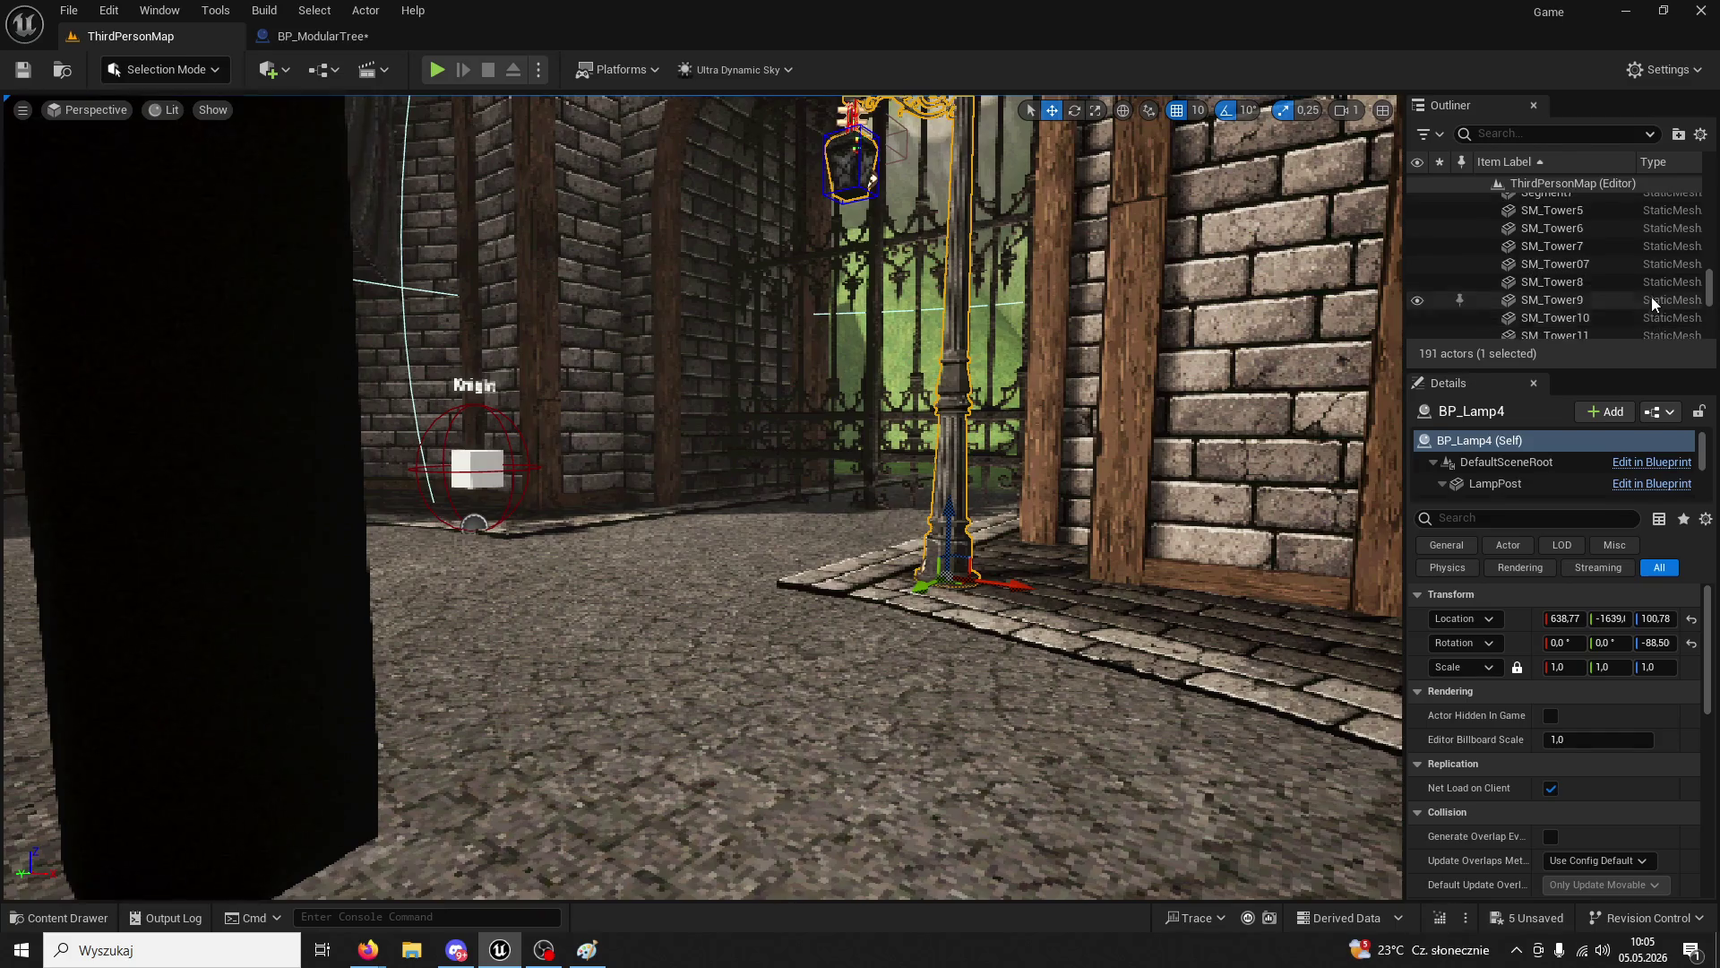
pyautogui.scroll(5, 1652, 297)
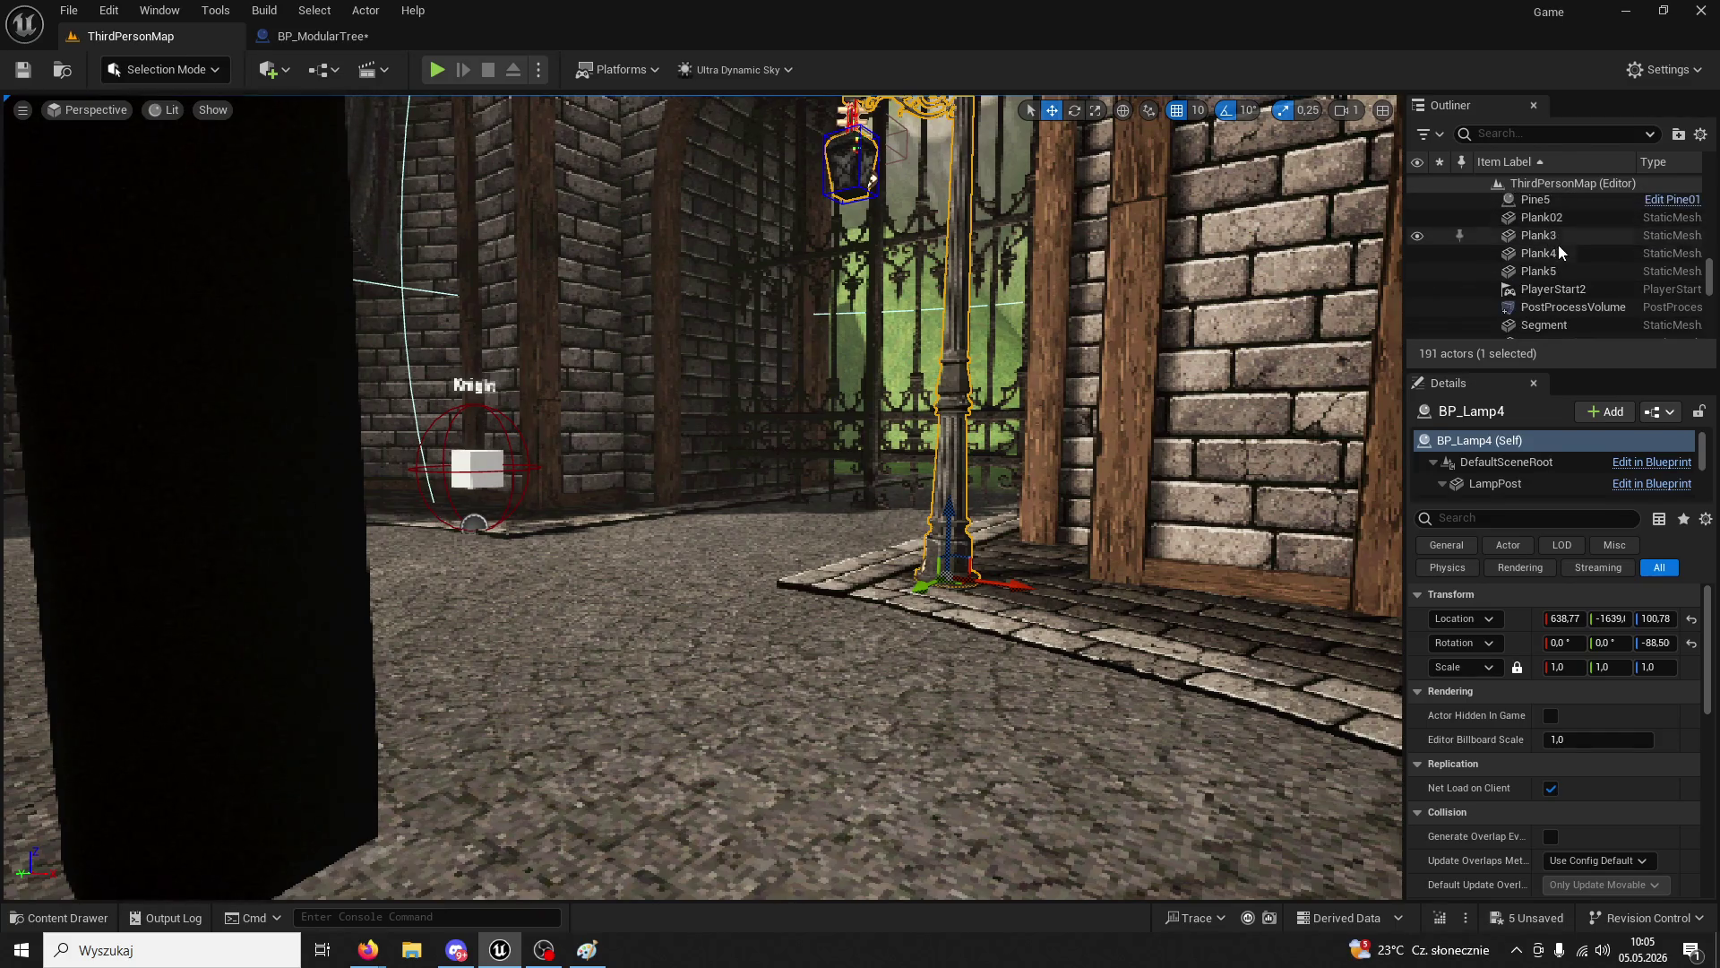
pyautogui.scroll(-10, 1563, 260)
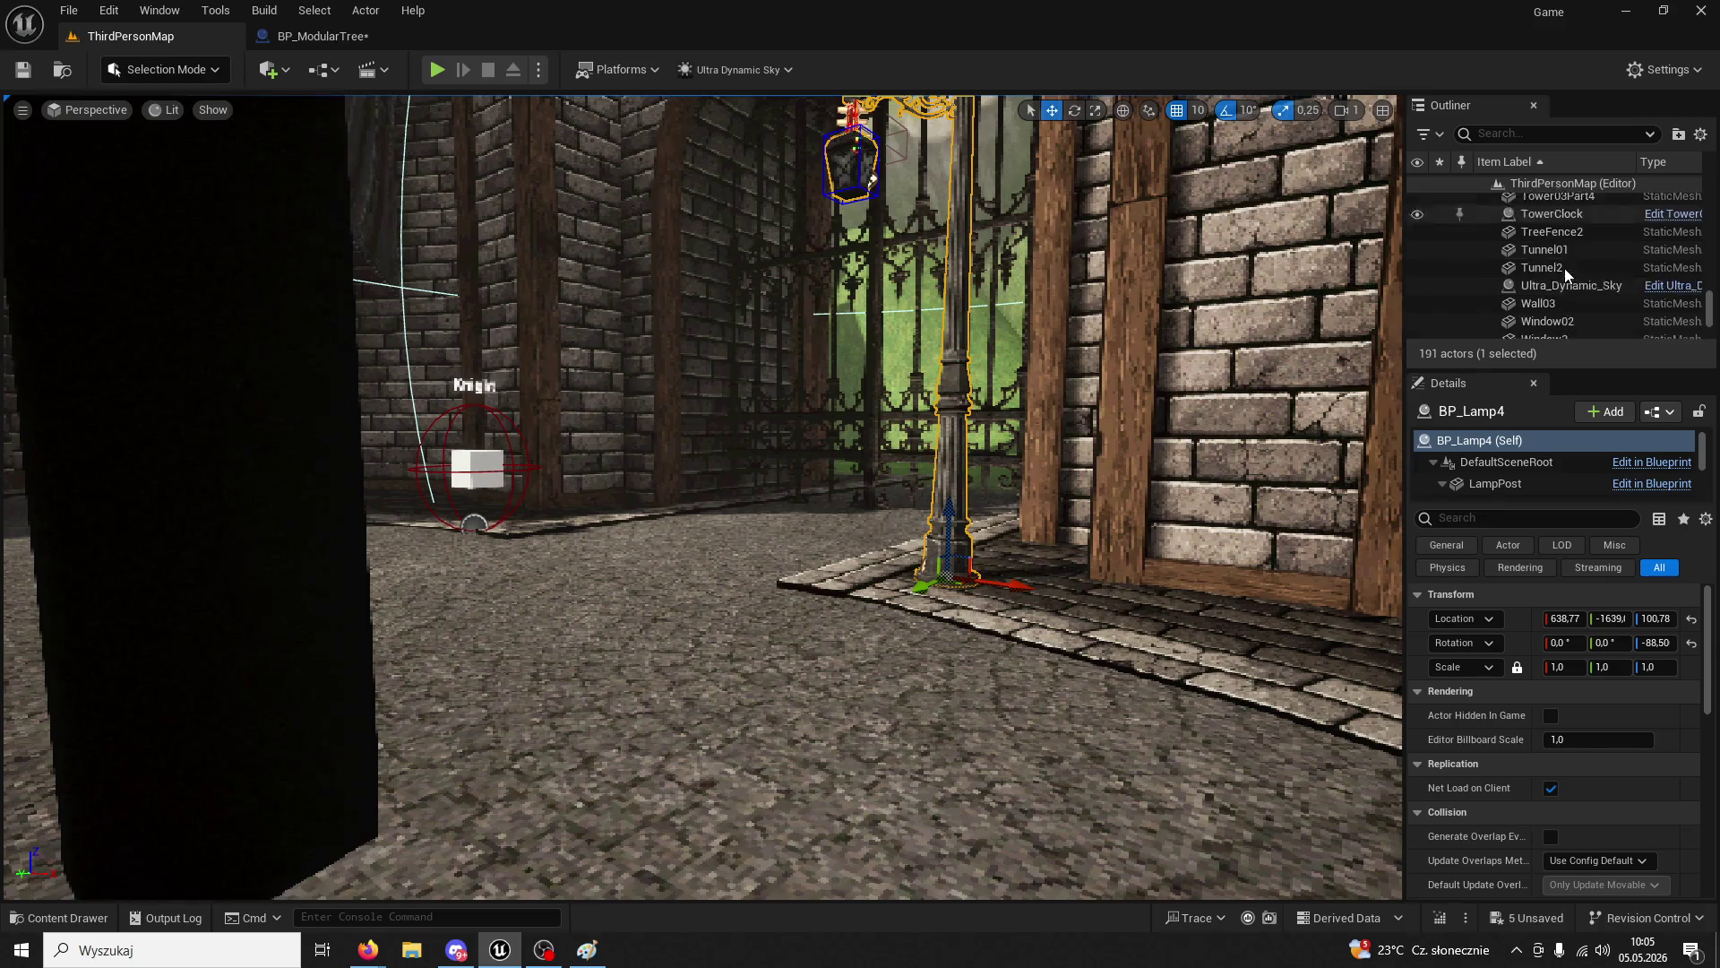
pyautogui.click(1561, 276)
pyautogui.scroll(-1, 1561, 276)
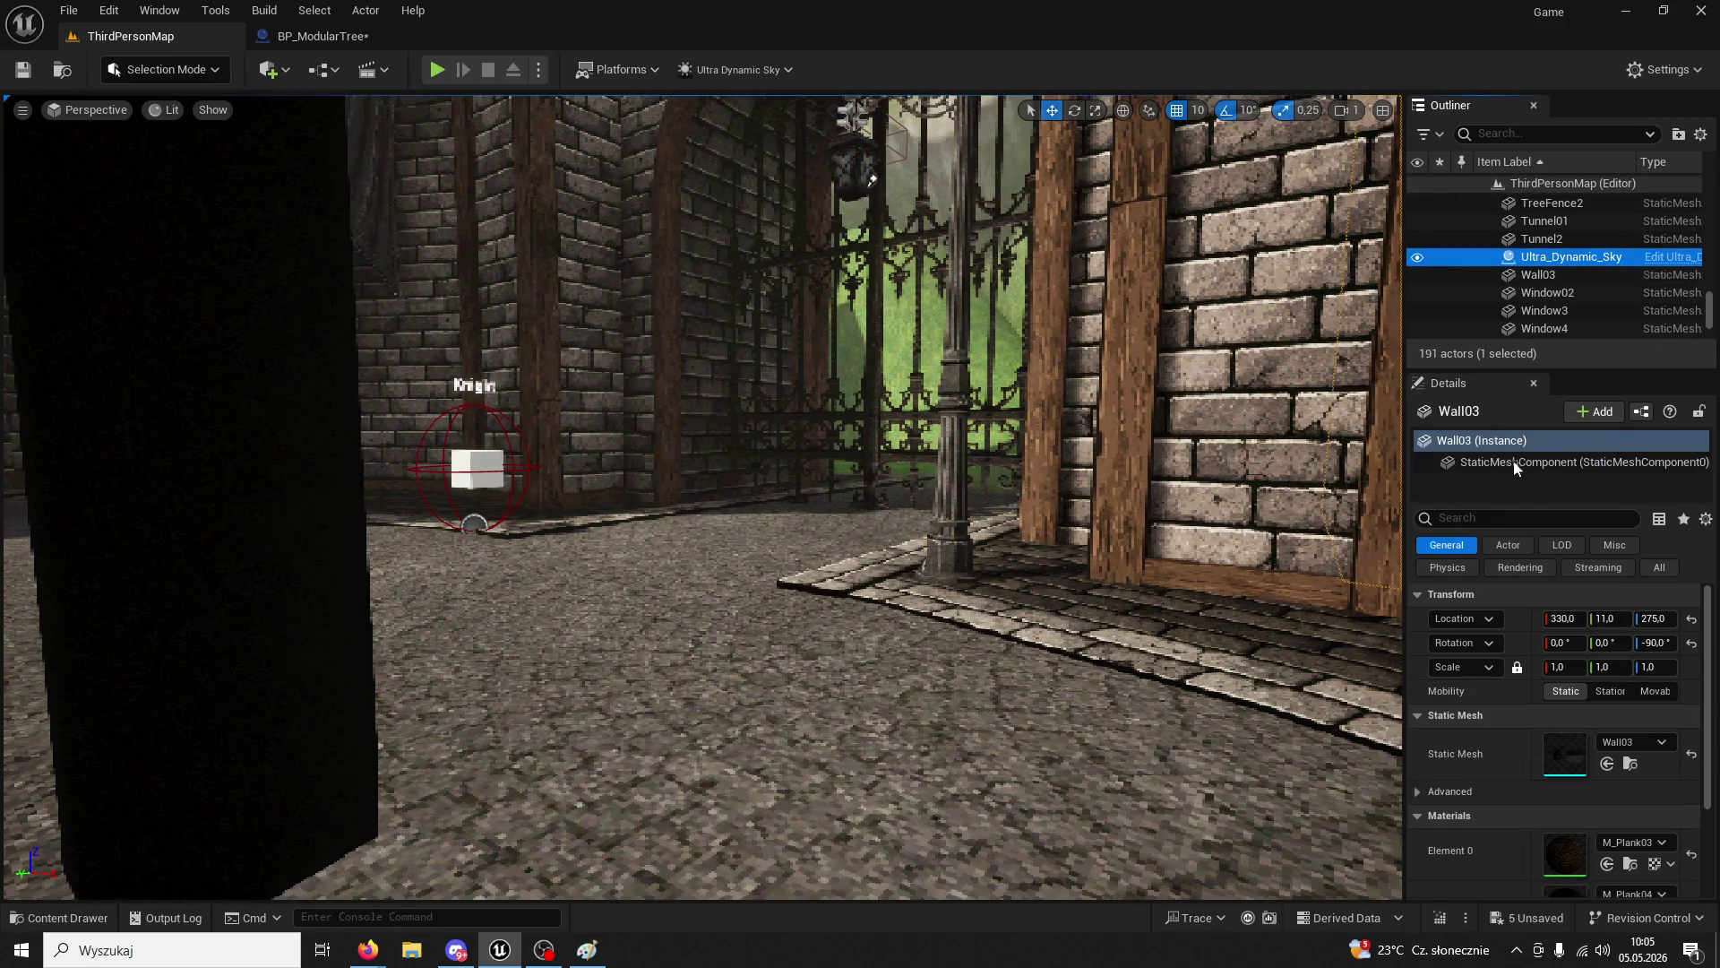
pyautogui.click(1514, 525)
pyautogui.write('day')
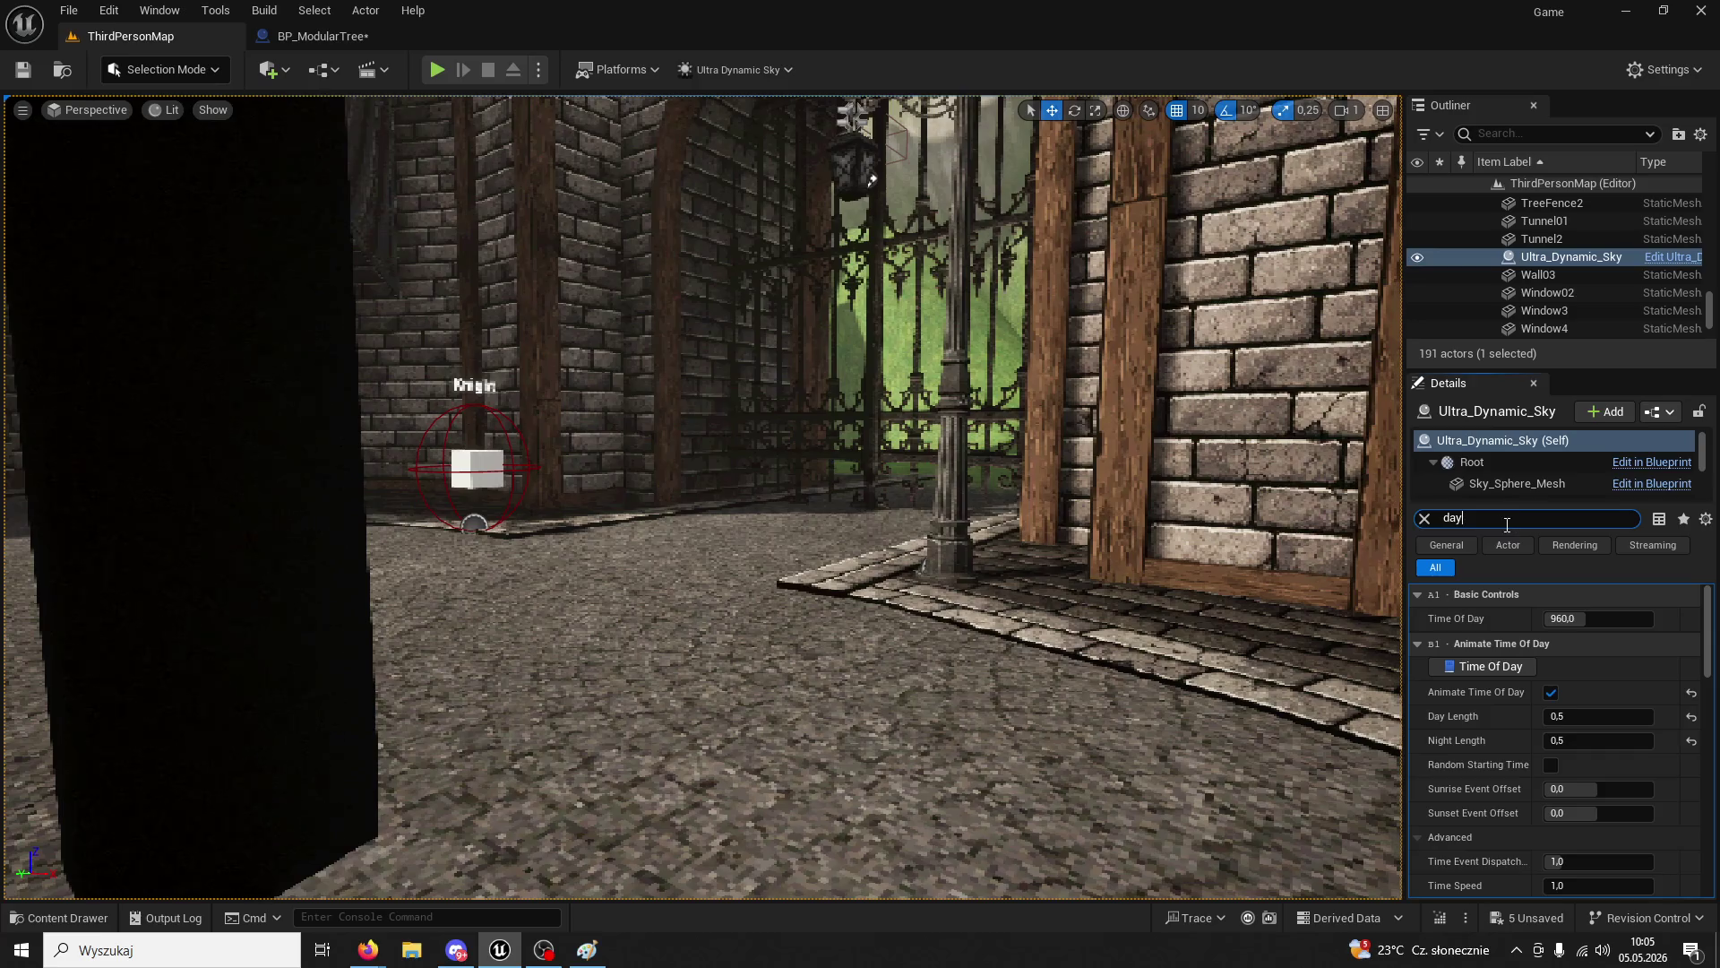
pyautogui.click(1592, 613)
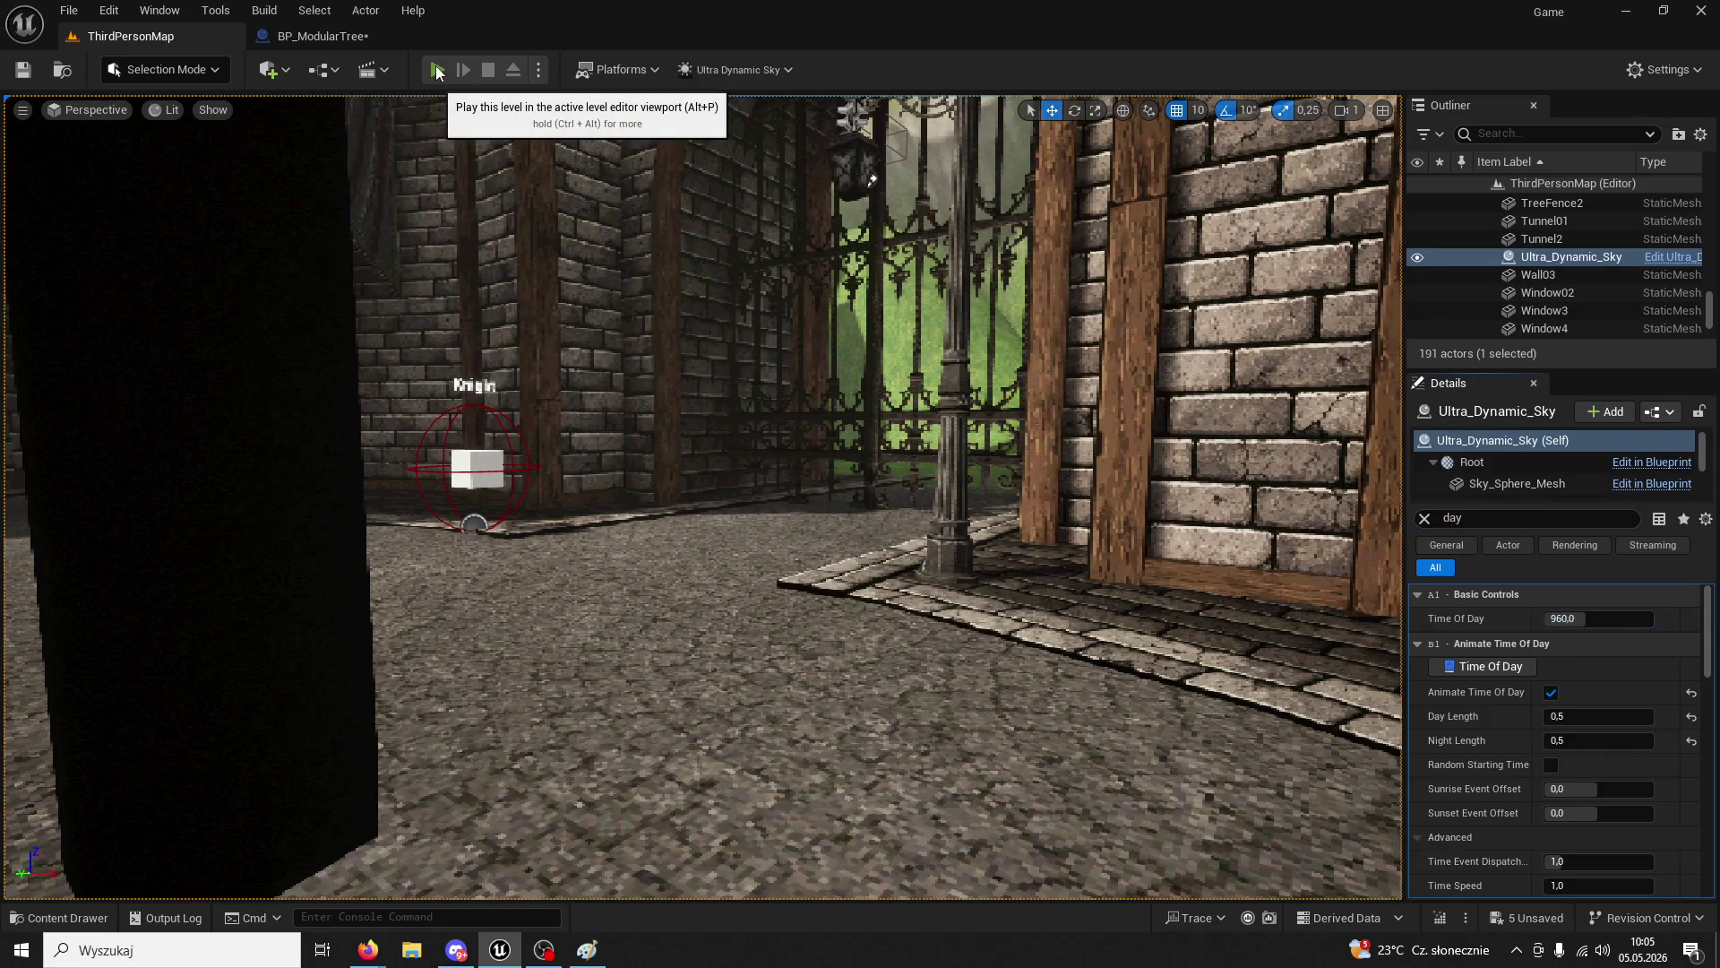
# - Stop the play test and delete the OR, >= and <= nodes from the regrow check
pyautogui.click(436, 71)
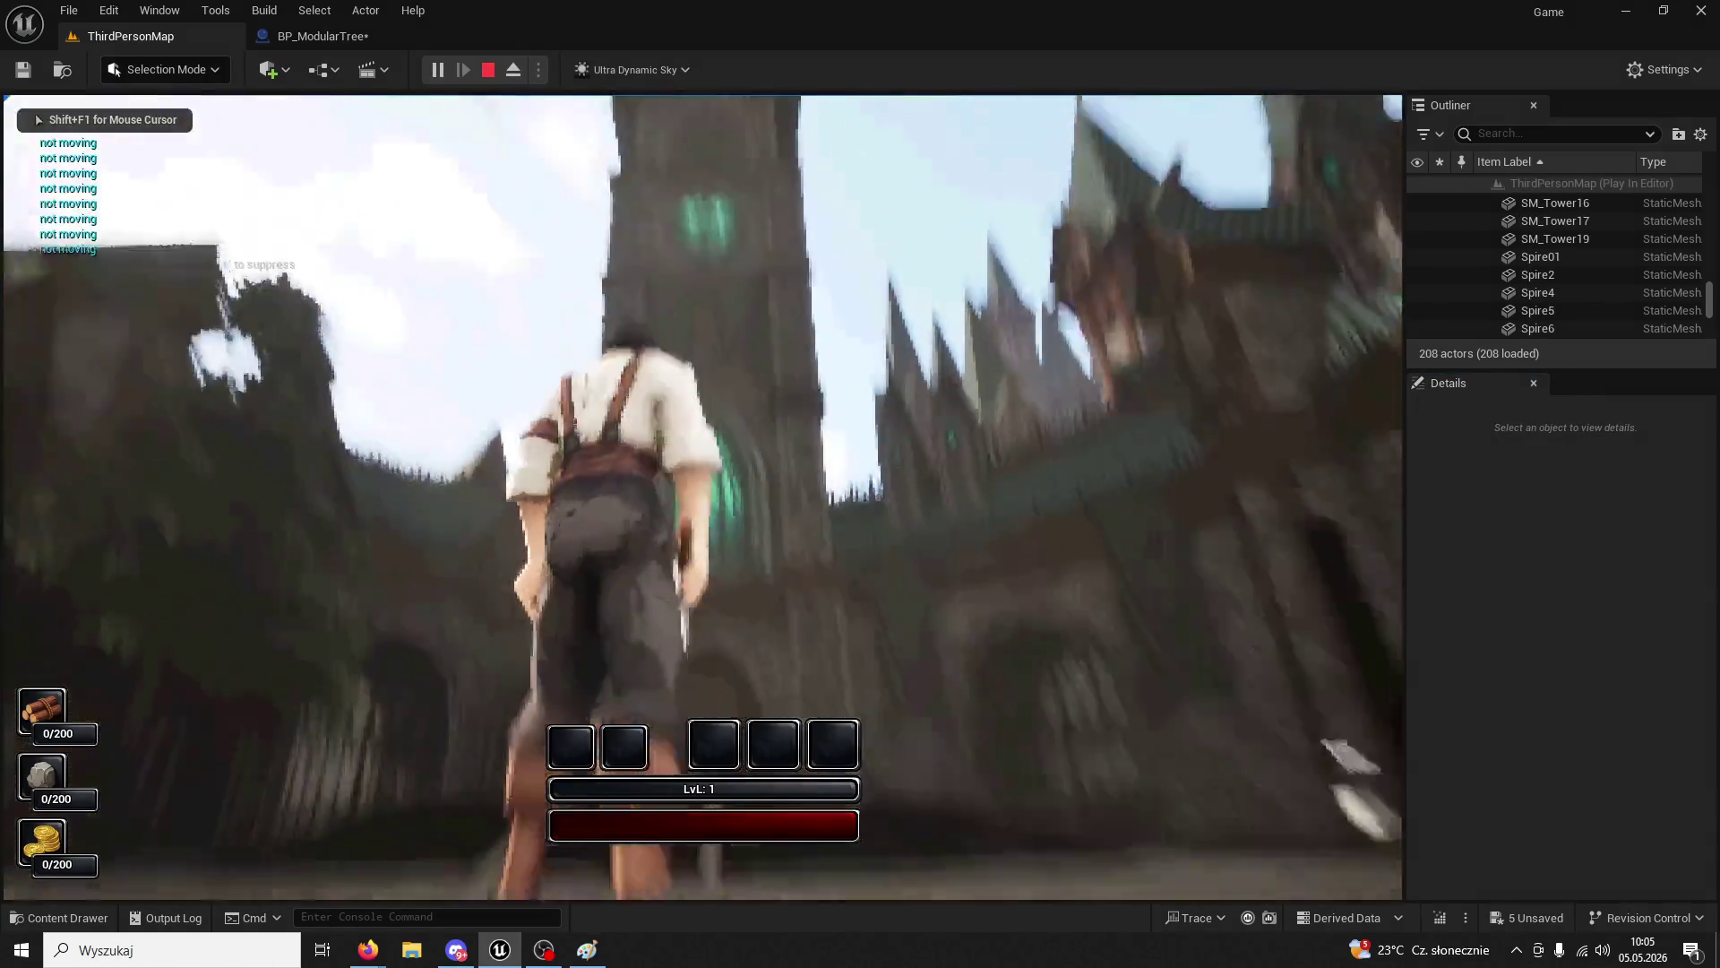
pyautogui.press('Escape')
pyautogui.click(320, 39)
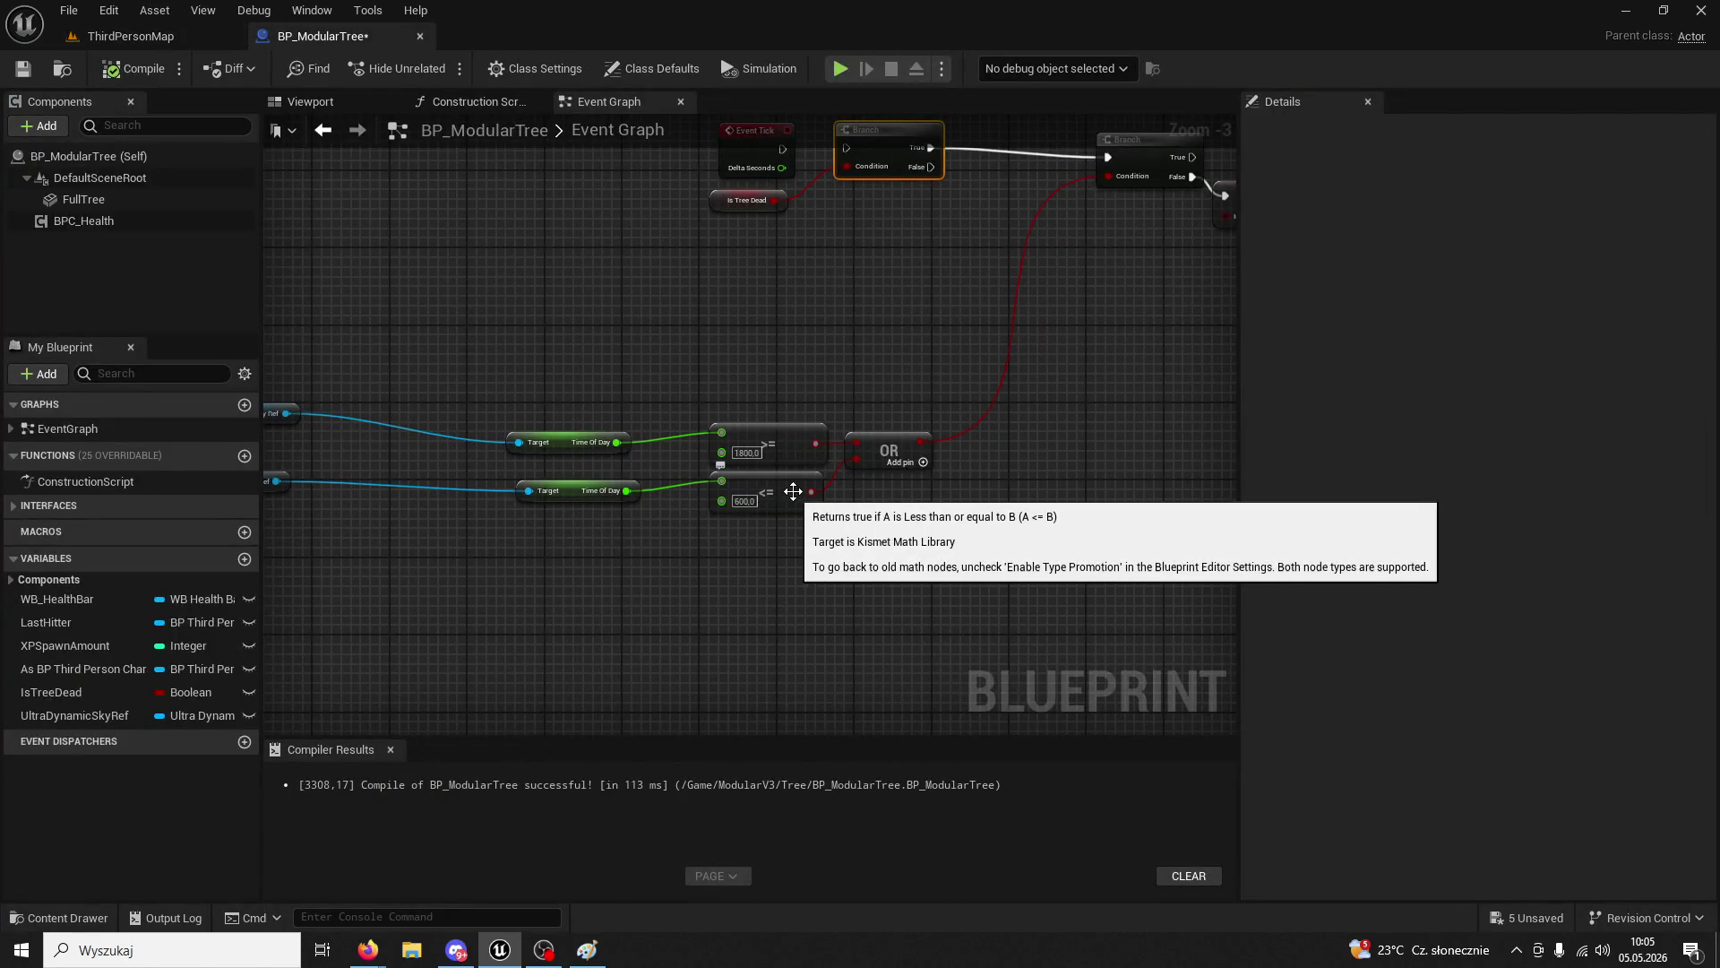
pyautogui.click(883, 448)
pyautogui.press('Delete')
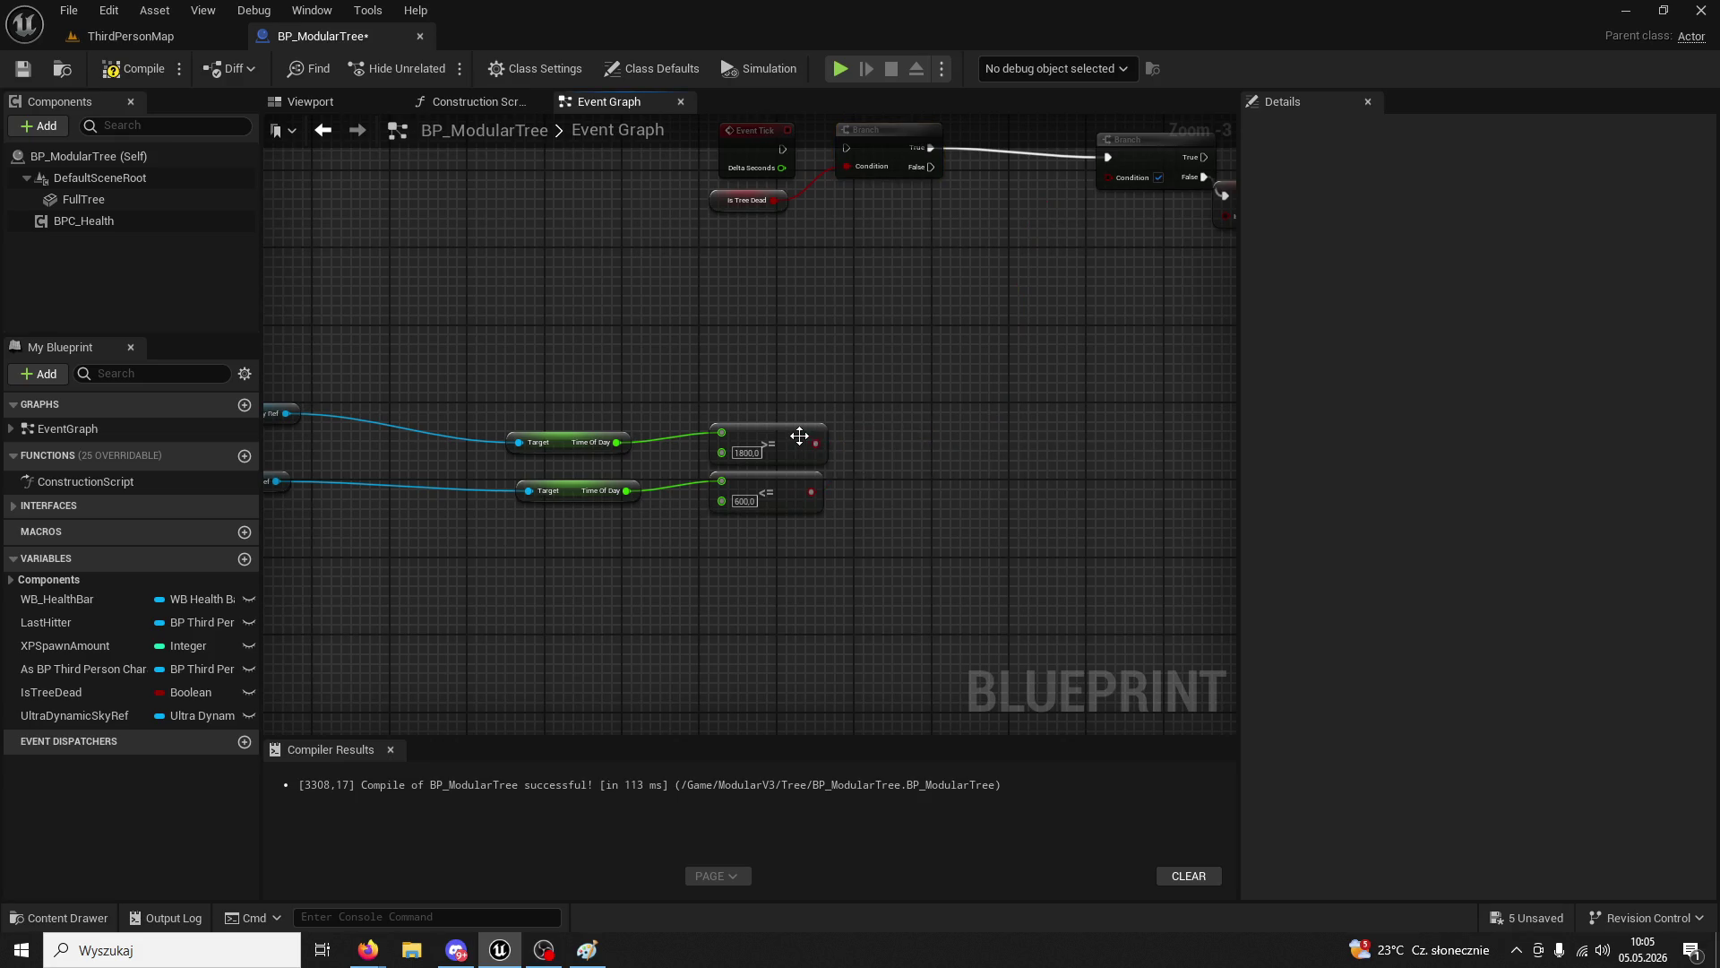
pyautogui.click(799, 439)
pyautogui.press('Delete')
pyautogui.click(794, 489)
pyautogui.press('Delete')
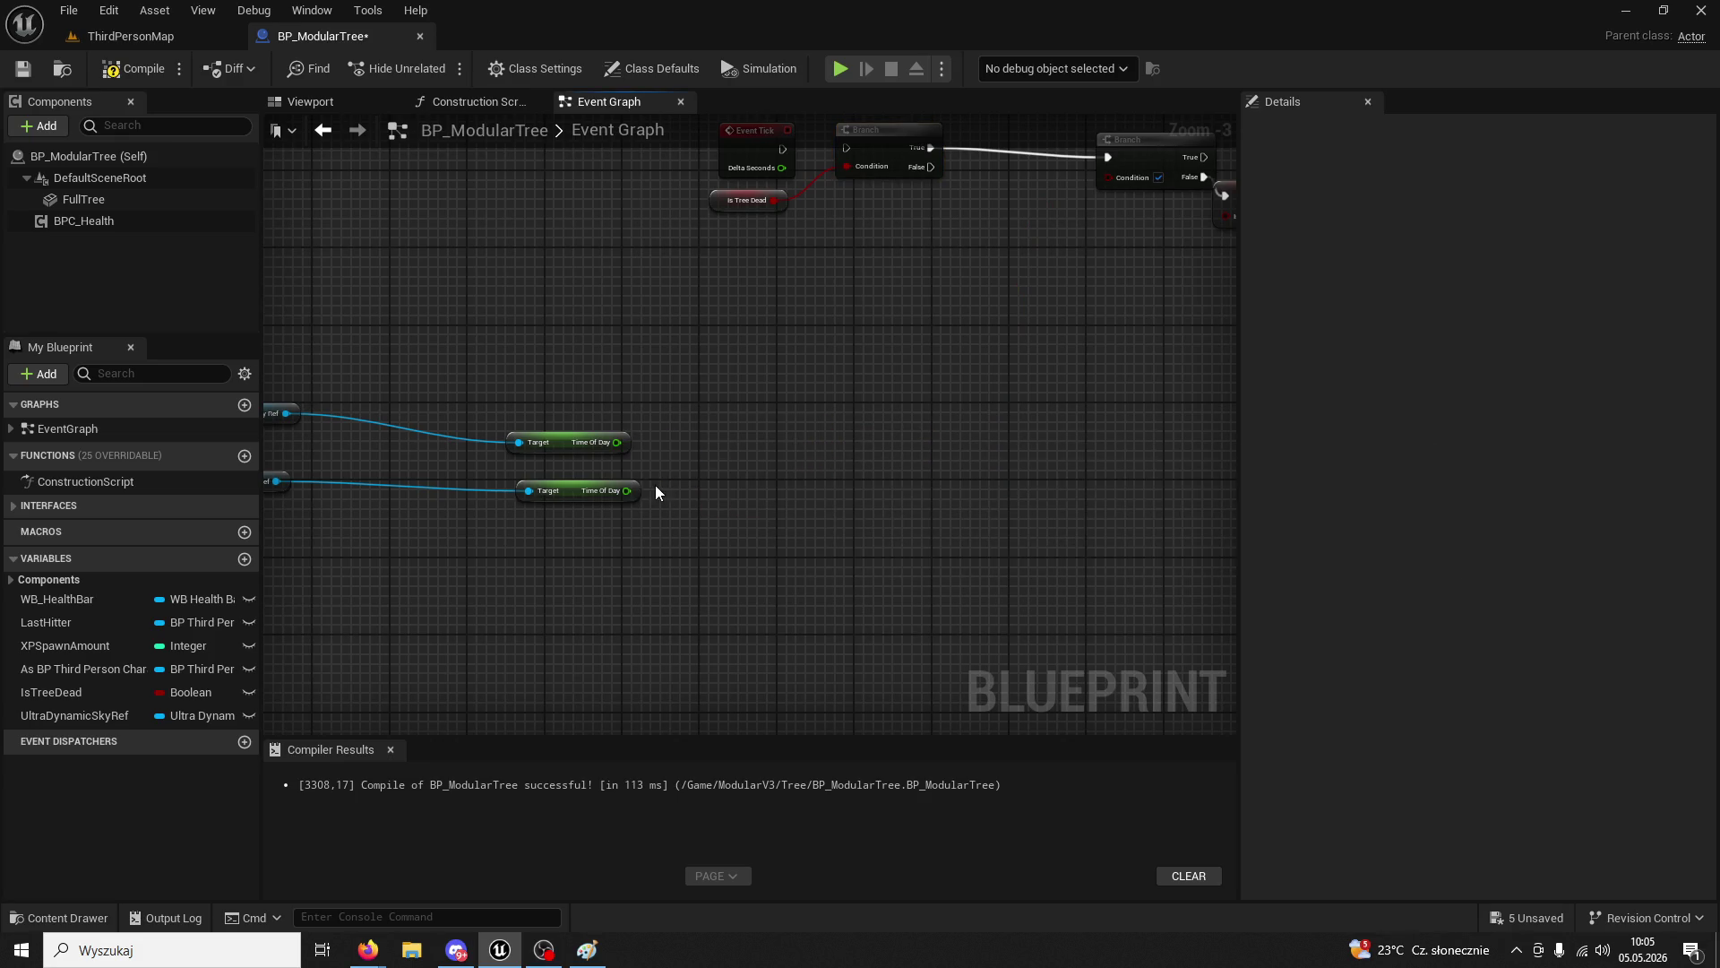
# - Add a Time Of Day == 600 comparison and feed it into the Branch Condition
pyautogui.moveTo(627, 490); pyautogui.dragTo(722, 481)
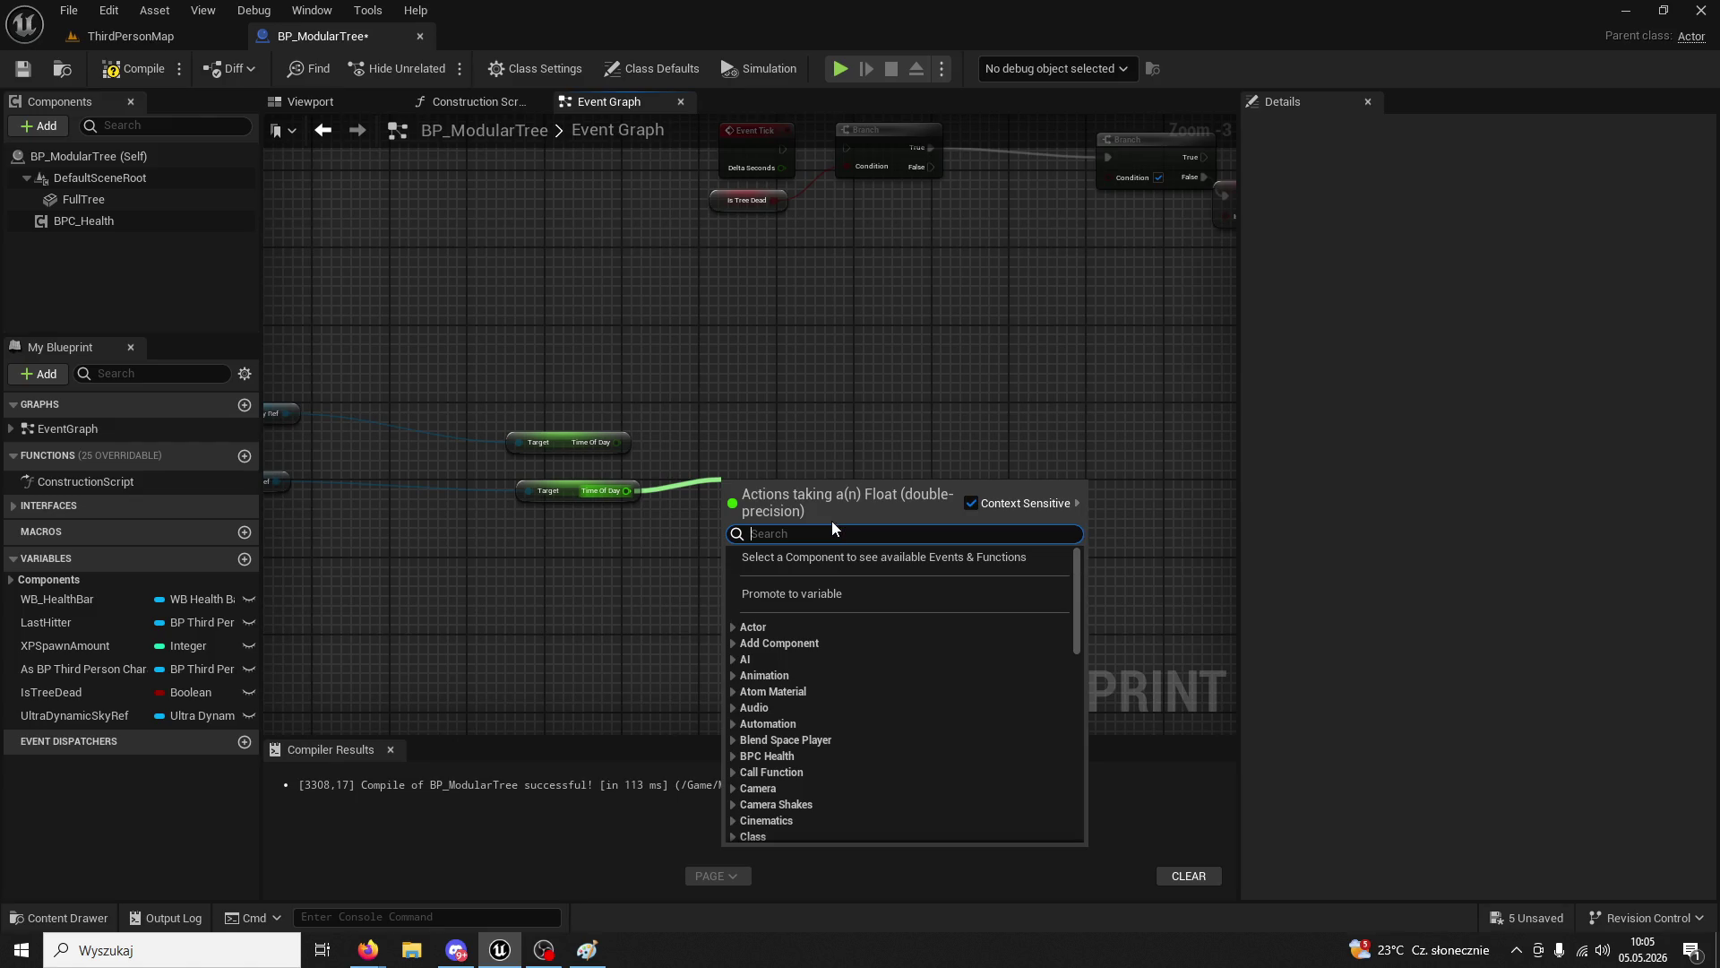
pyautogui.write('==')
pyautogui.press('Return')
pyautogui.click(749, 501)
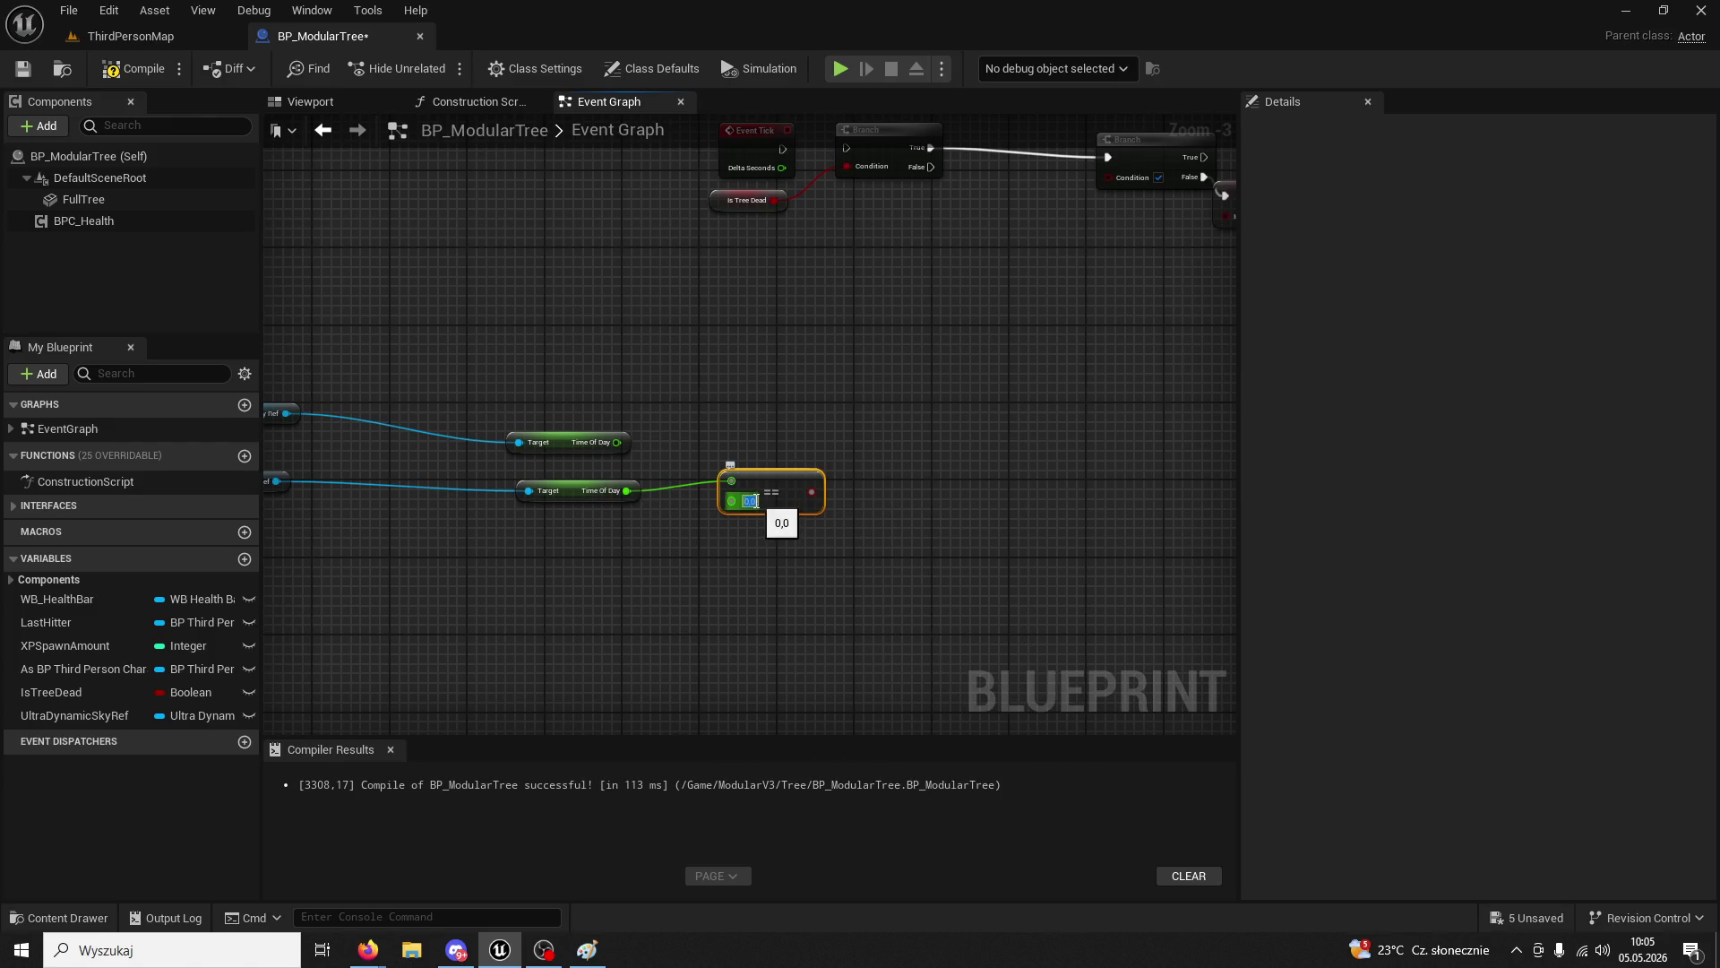
pyautogui.write('50')
pyautogui.moveTo(809, 496); pyautogui.dragTo(1113, 177)
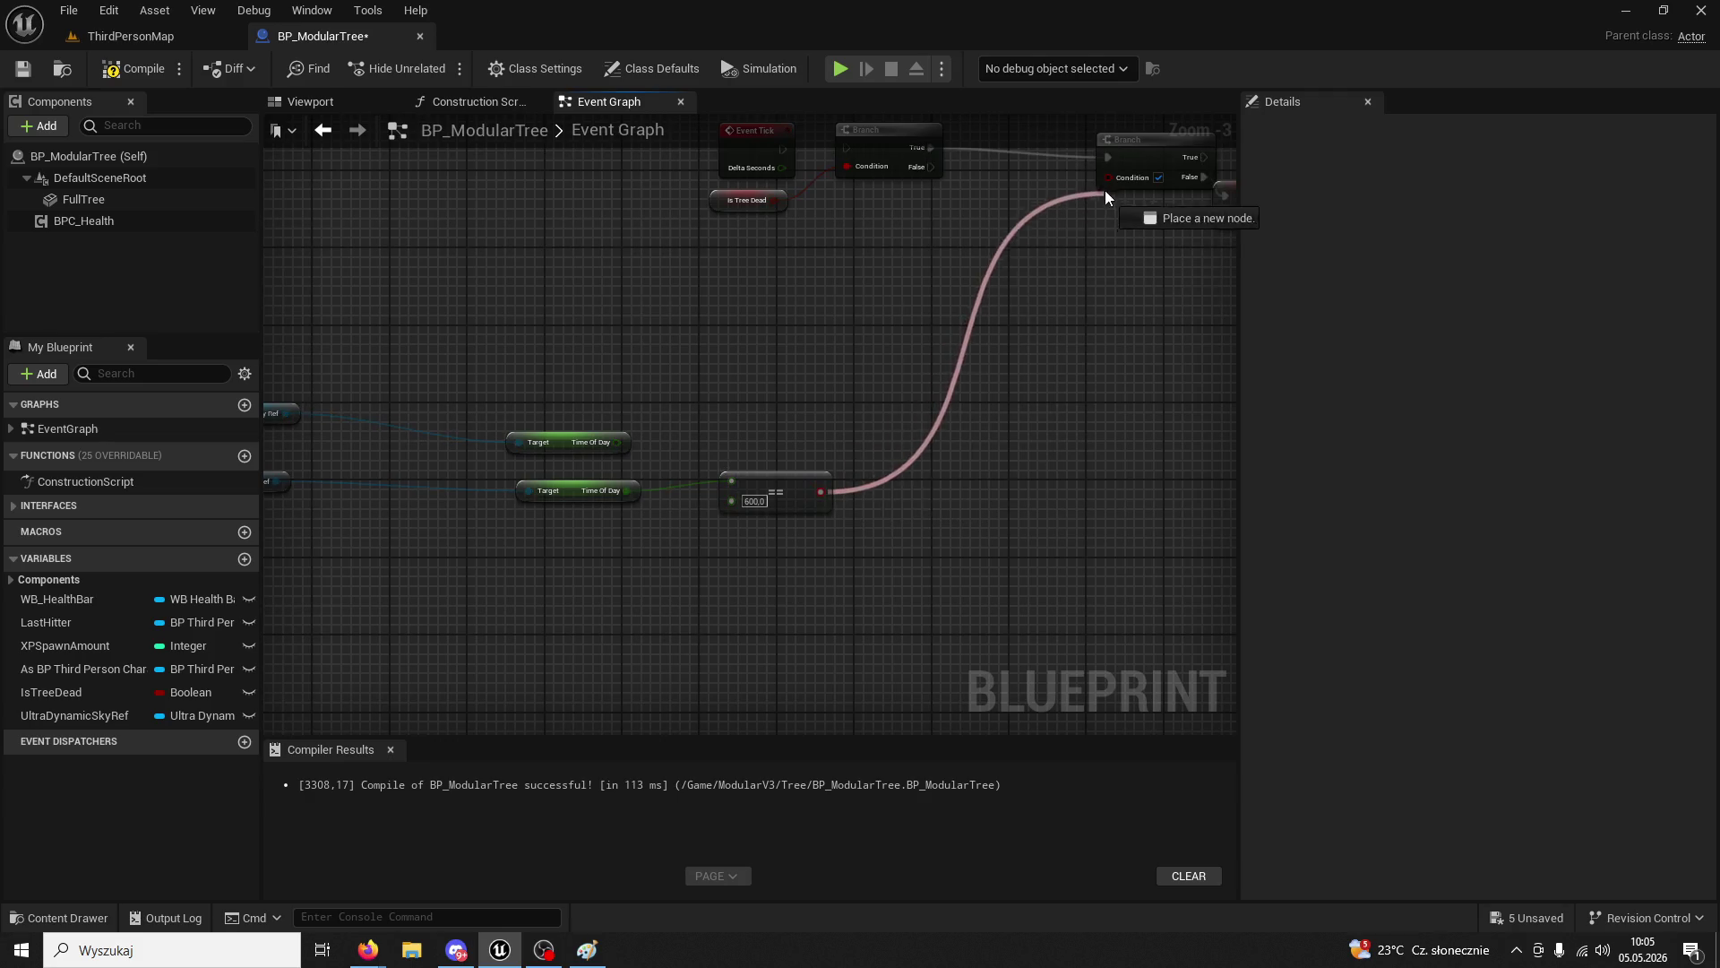
# - Insert SET IsTreeDead on the Branch's False wire, recompile, and play ThirdPersonMap
pyautogui.moveTo(1043, 370); pyautogui.dragTo(1064, 349)
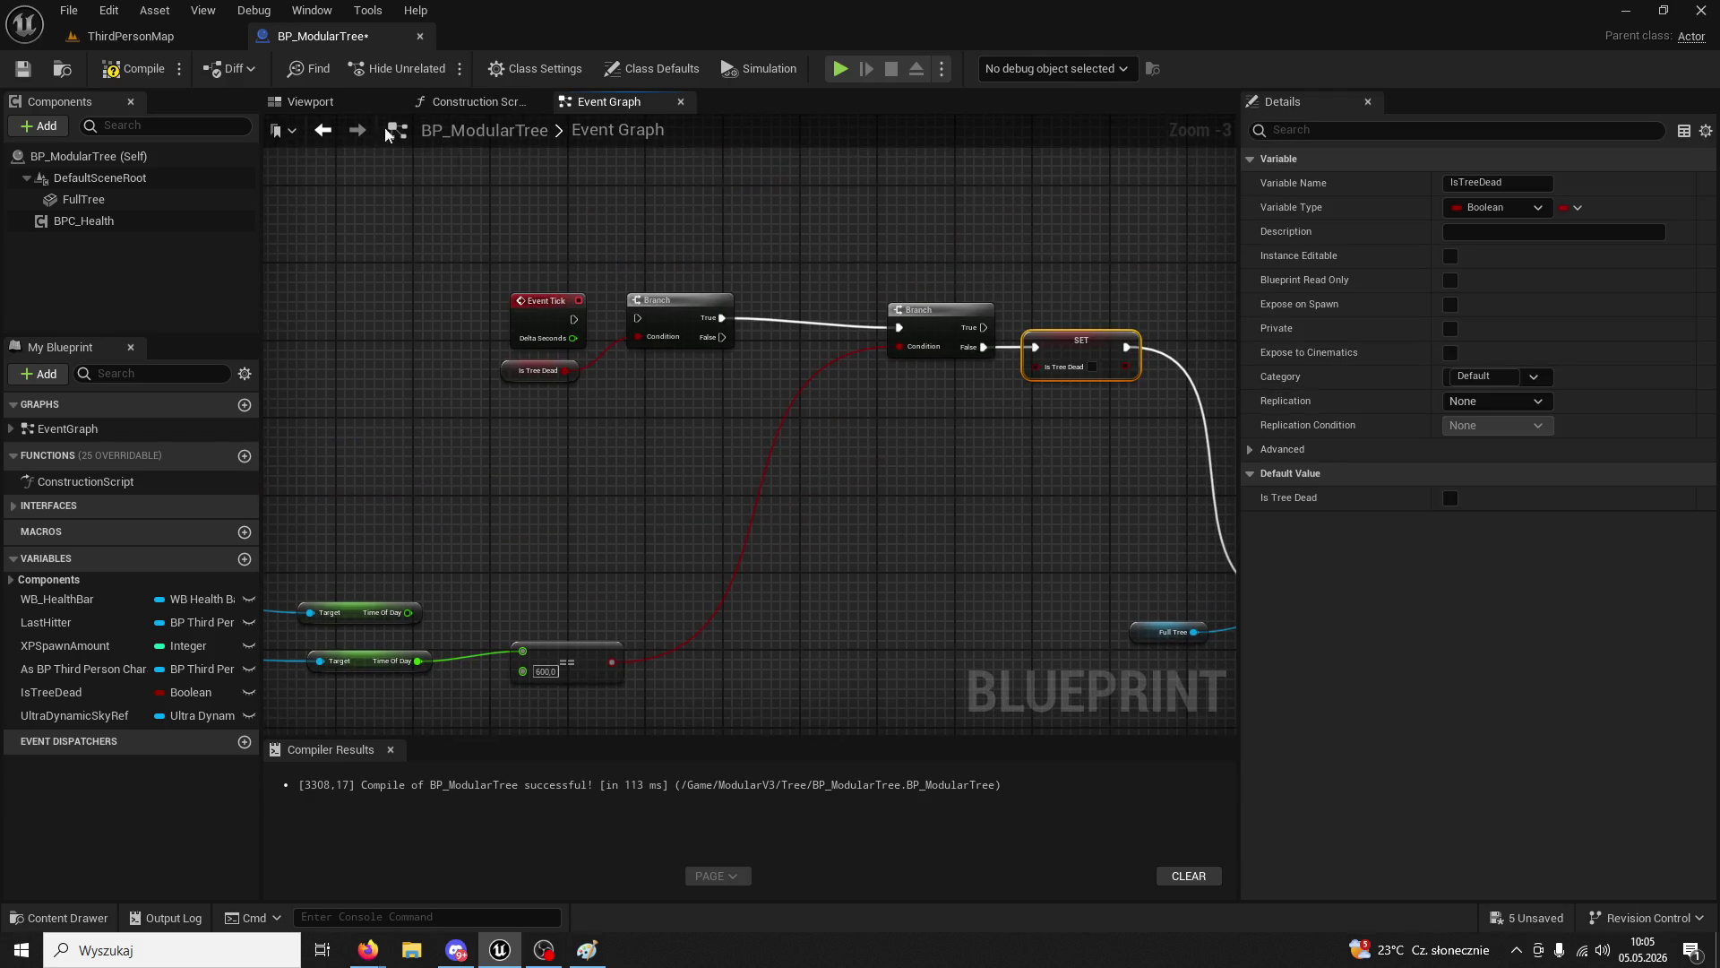
pyautogui.click(141, 68)
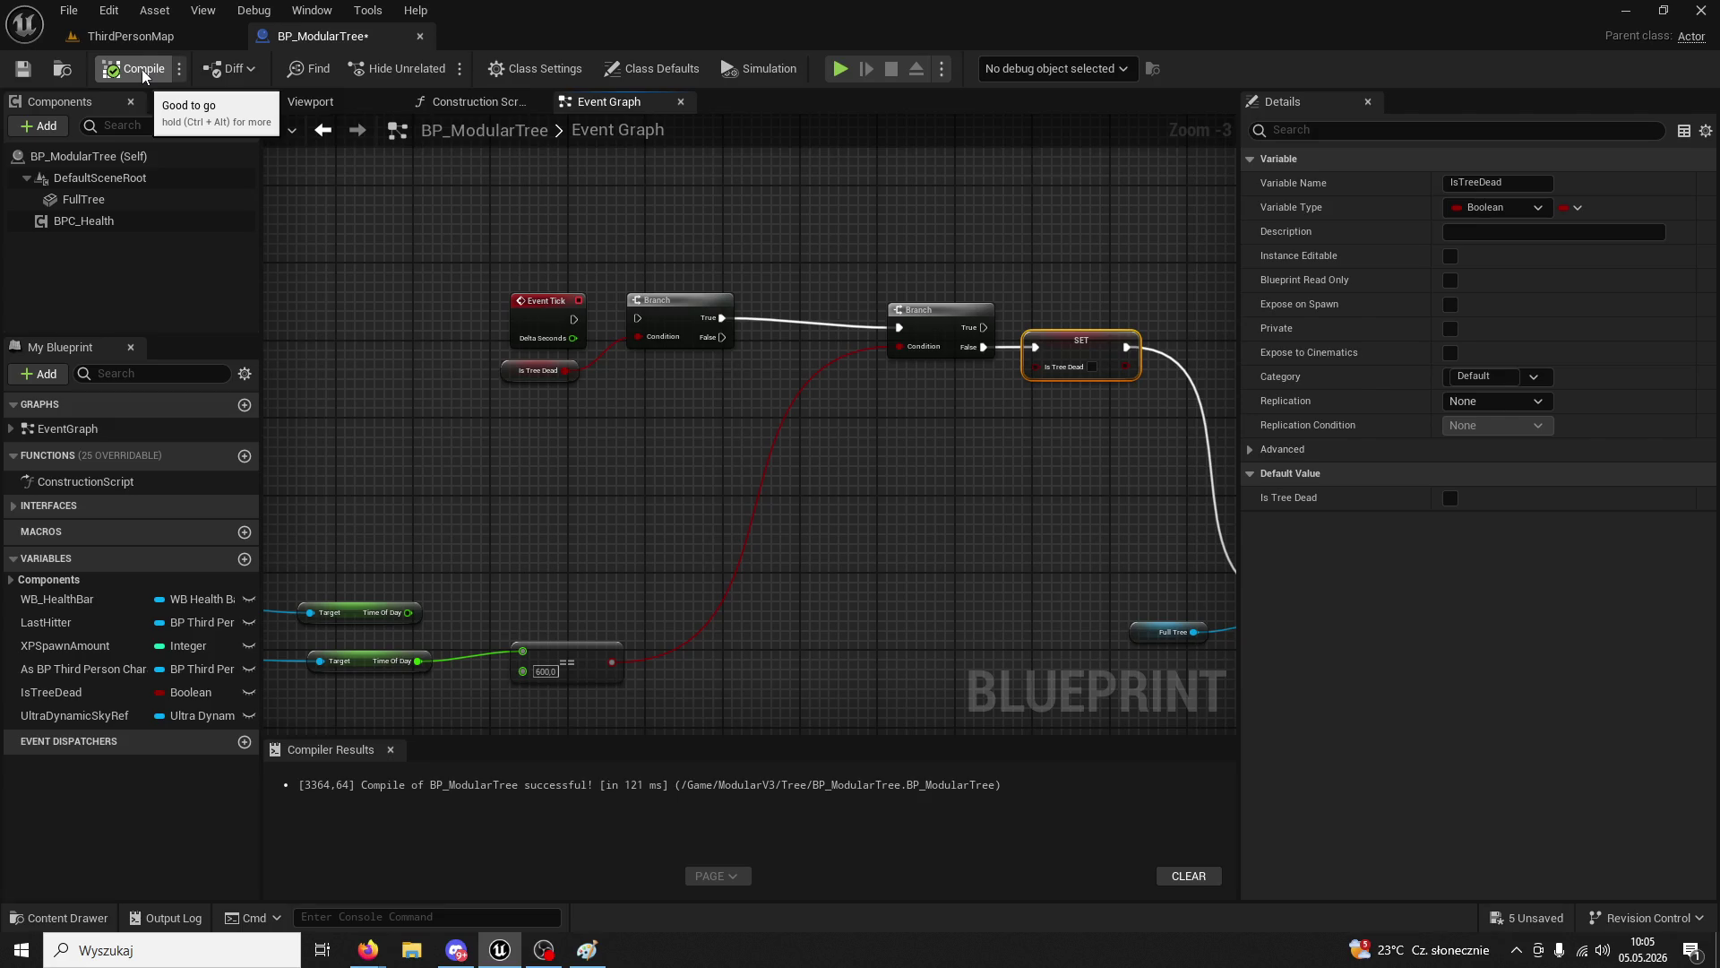
pyautogui.click(132, 37)
pyautogui.click(436, 70)
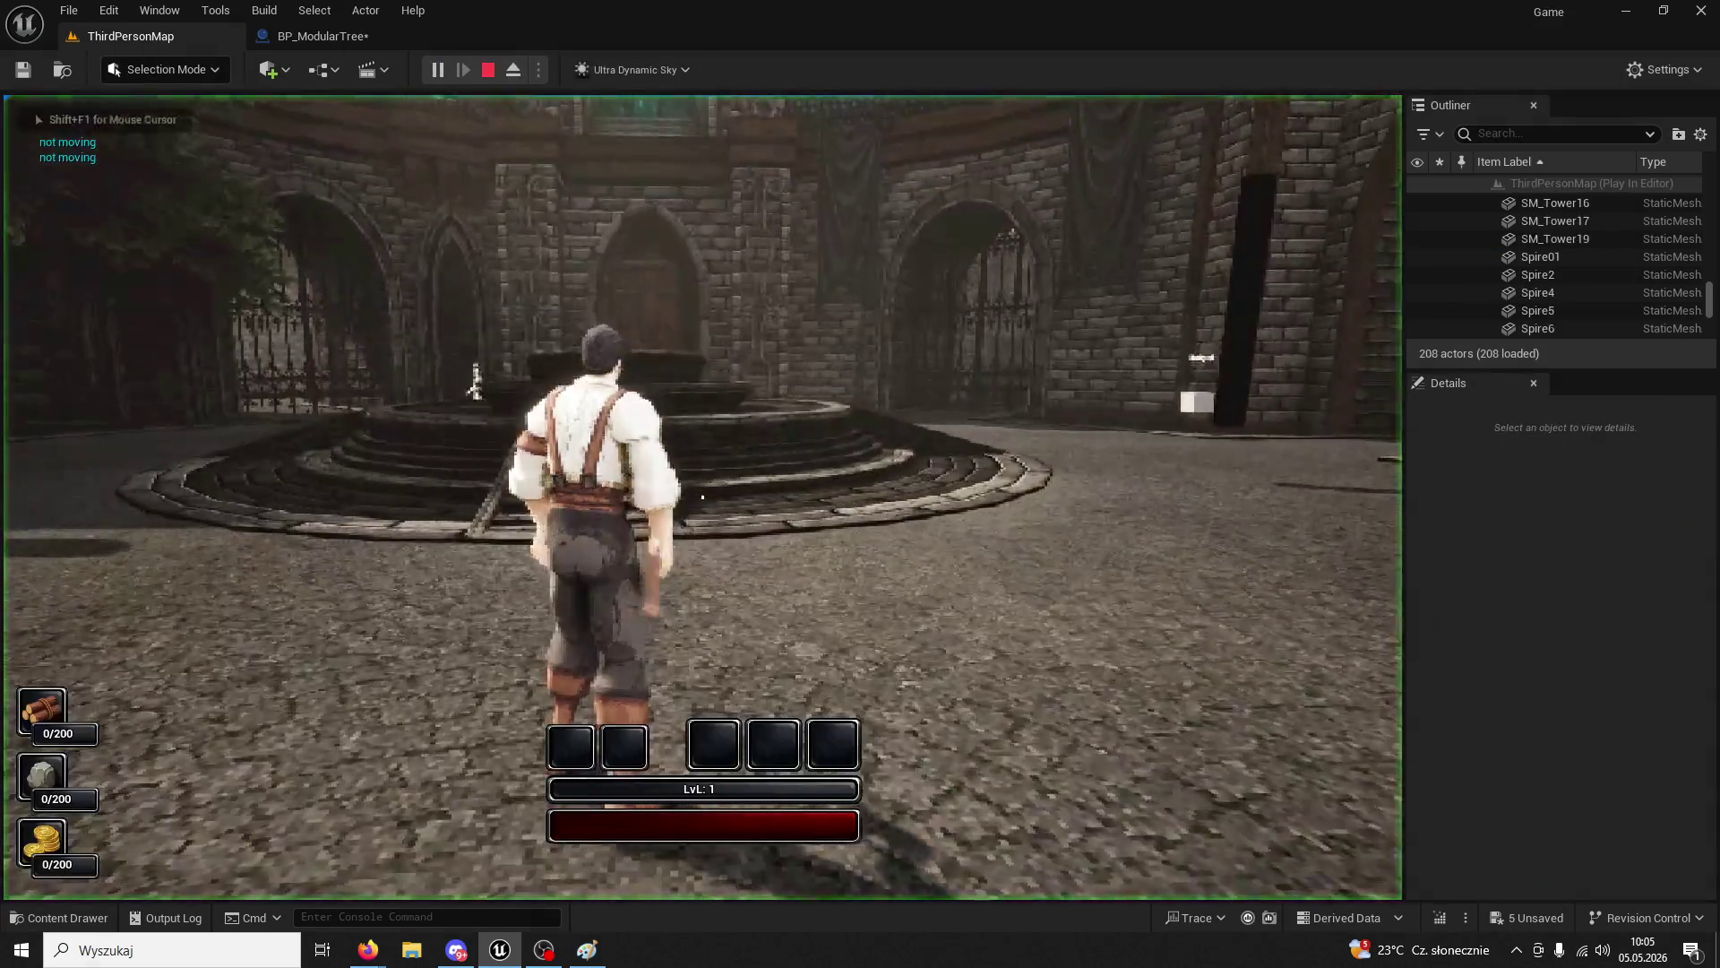
# - Chop the tree to 4/200 wood, stop playing, and go back to BP_ModularTree
pyautogui.press('w')
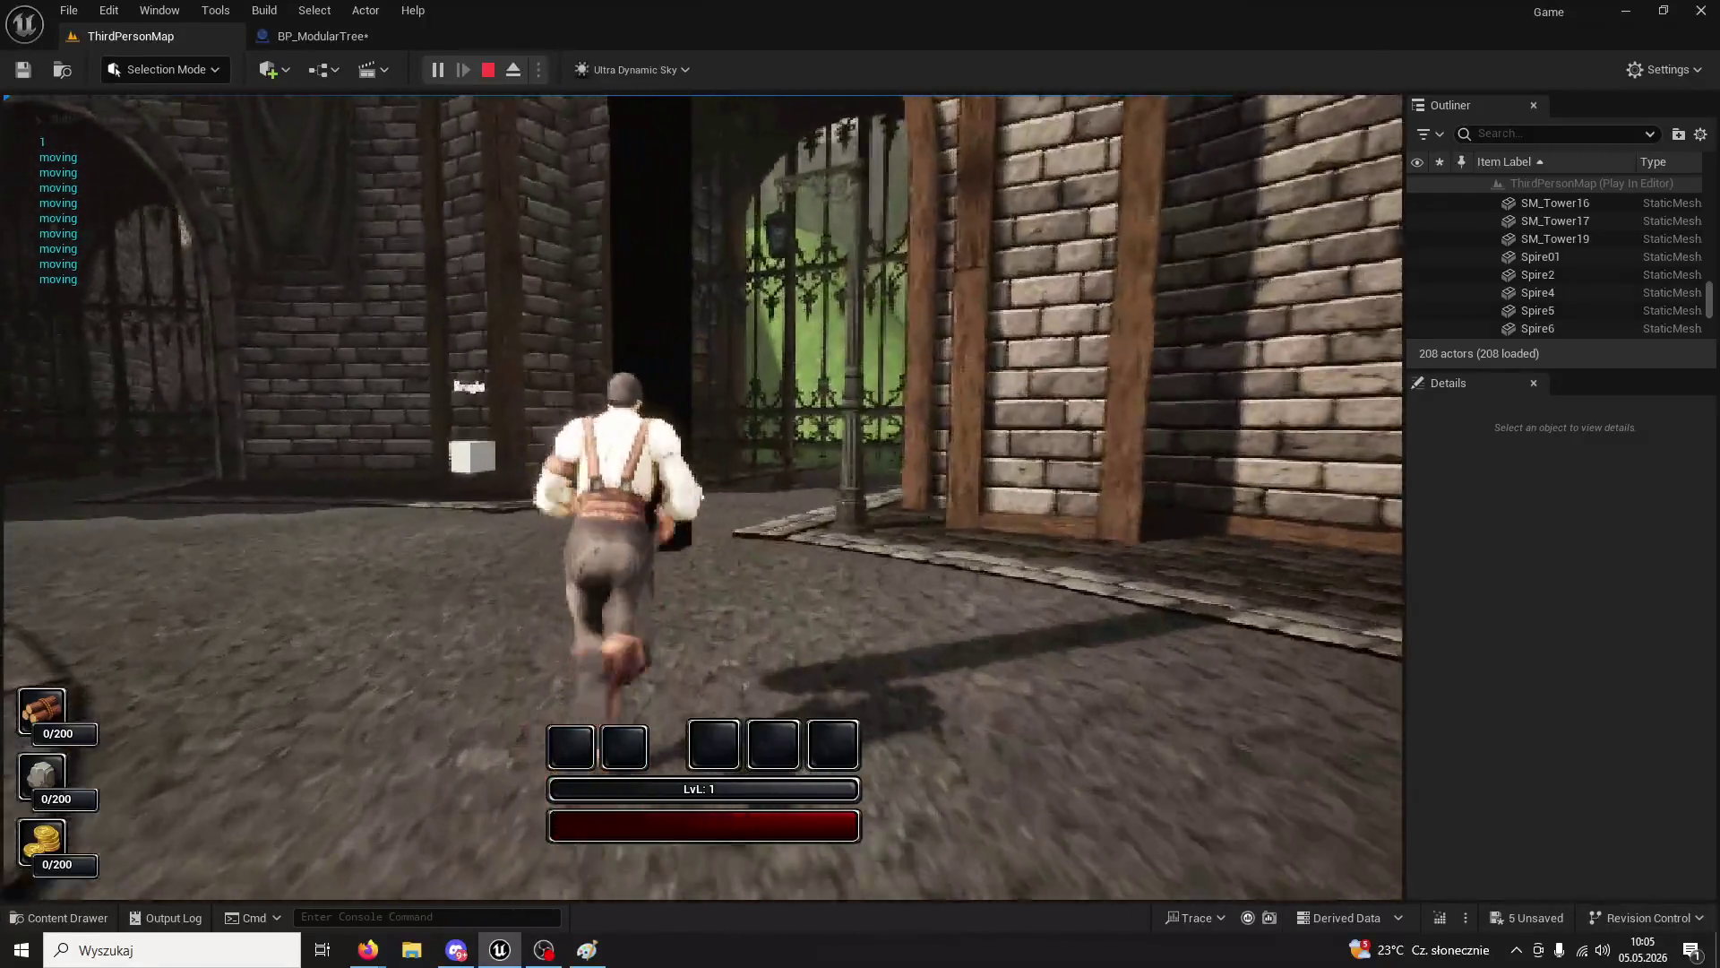
pyautogui.click(702, 497)
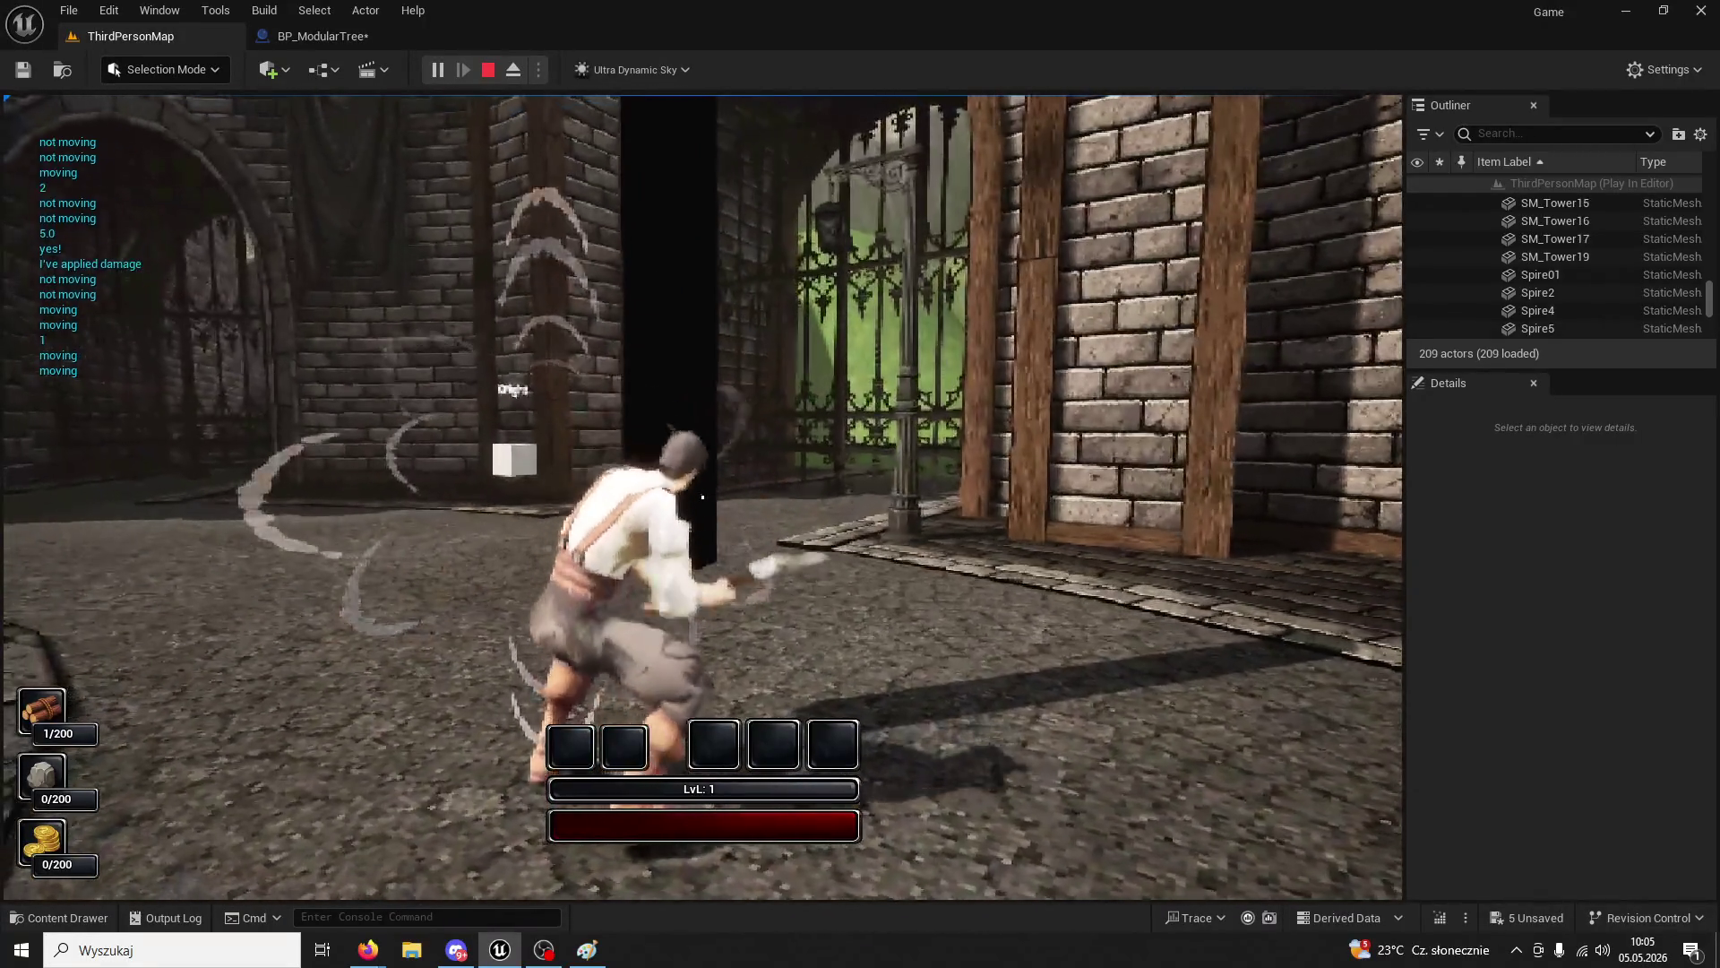
pyautogui.click(702, 497)
pyautogui.click(703, 496)
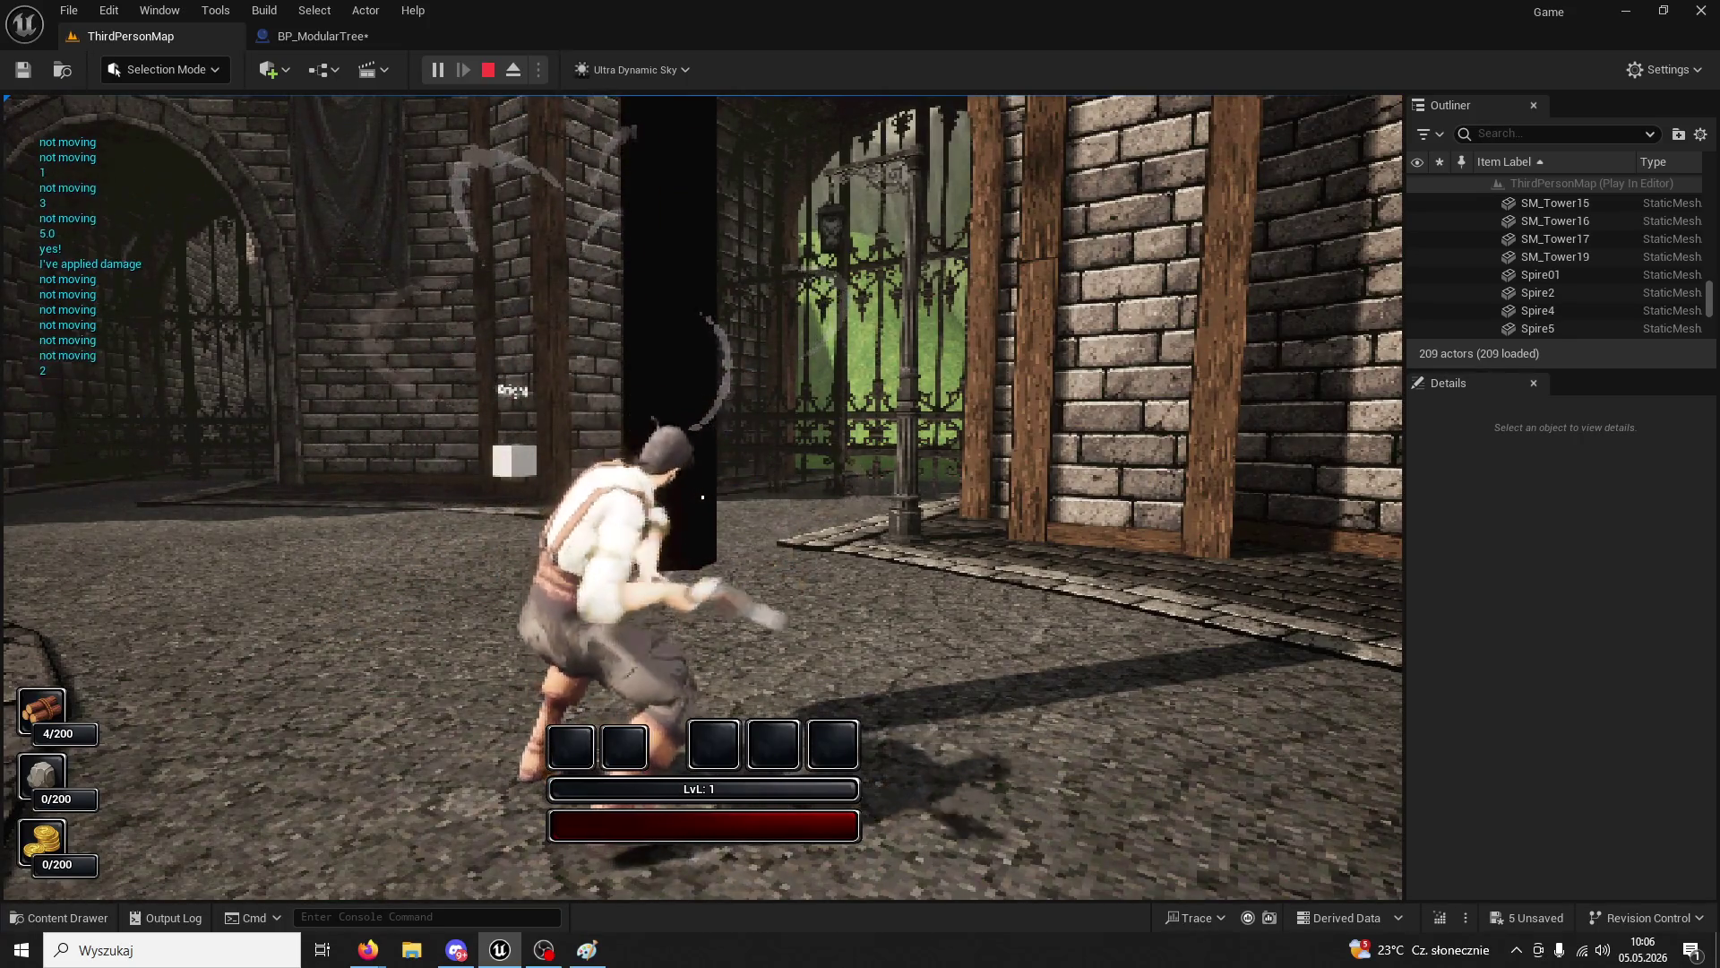
pyautogui.press('Escape')
pyautogui.click(307, 40)
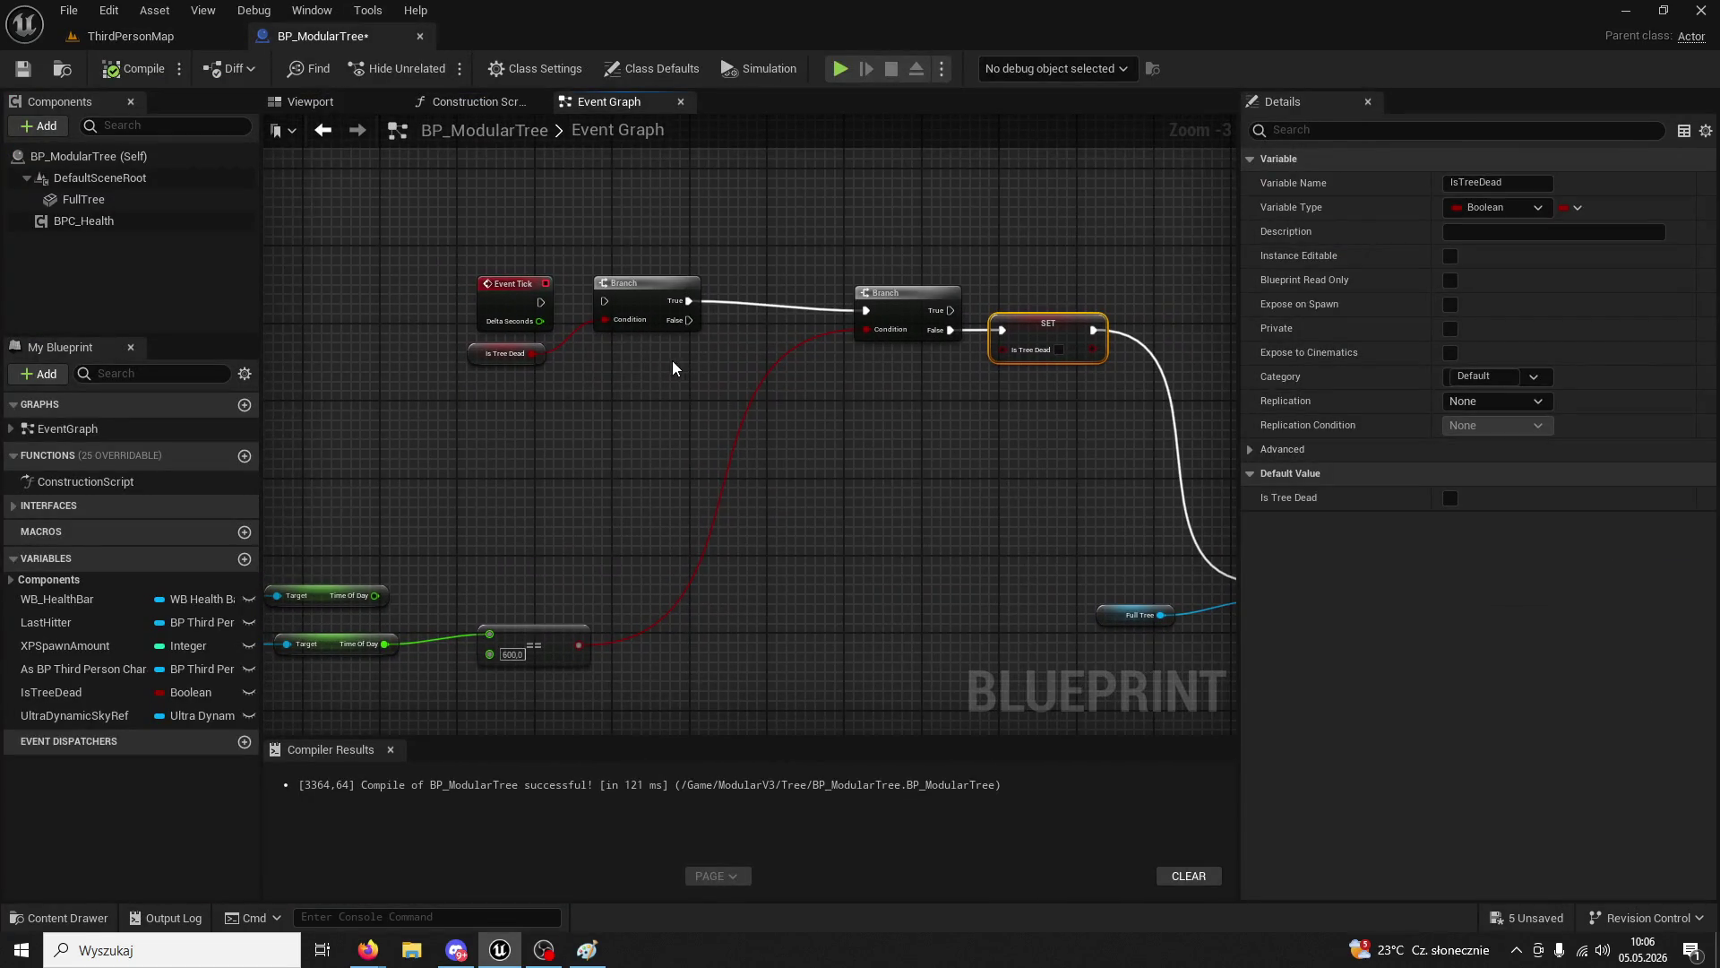
# - Wire the time Branch's True output into SET IsTreeDead
pyautogui.moveTo(674, 367)
pyautogui.mouseDown()
pyautogui.moveTo(709, 348)
pyautogui.moveTo(683, 357)
pyautogui.moveTo(884, 368)
pyautogui.moveTo(672, 372)
pyautogui.moveTo(767, 366)
pyautogui.mouseUp()
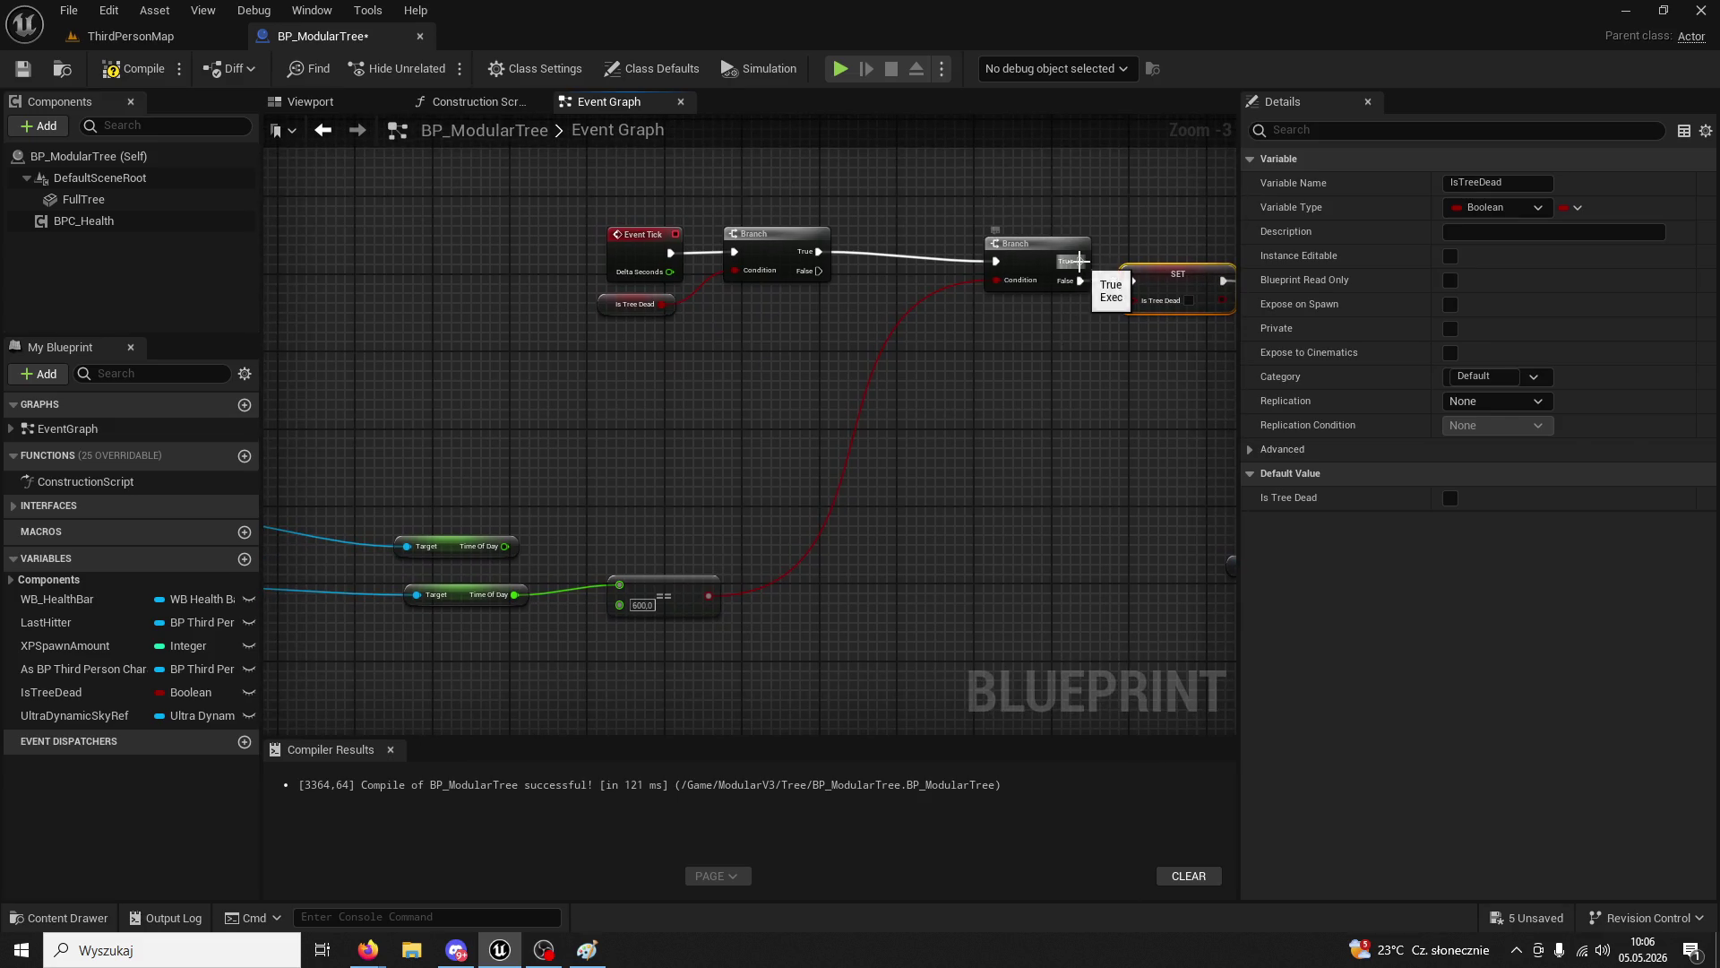
pyautogui.moveTo(1080, 261); pyautogui.dragTo(1132, 281)
pyautogui.rightClick(1092, 303)
pyautogui.click(1116, 337)
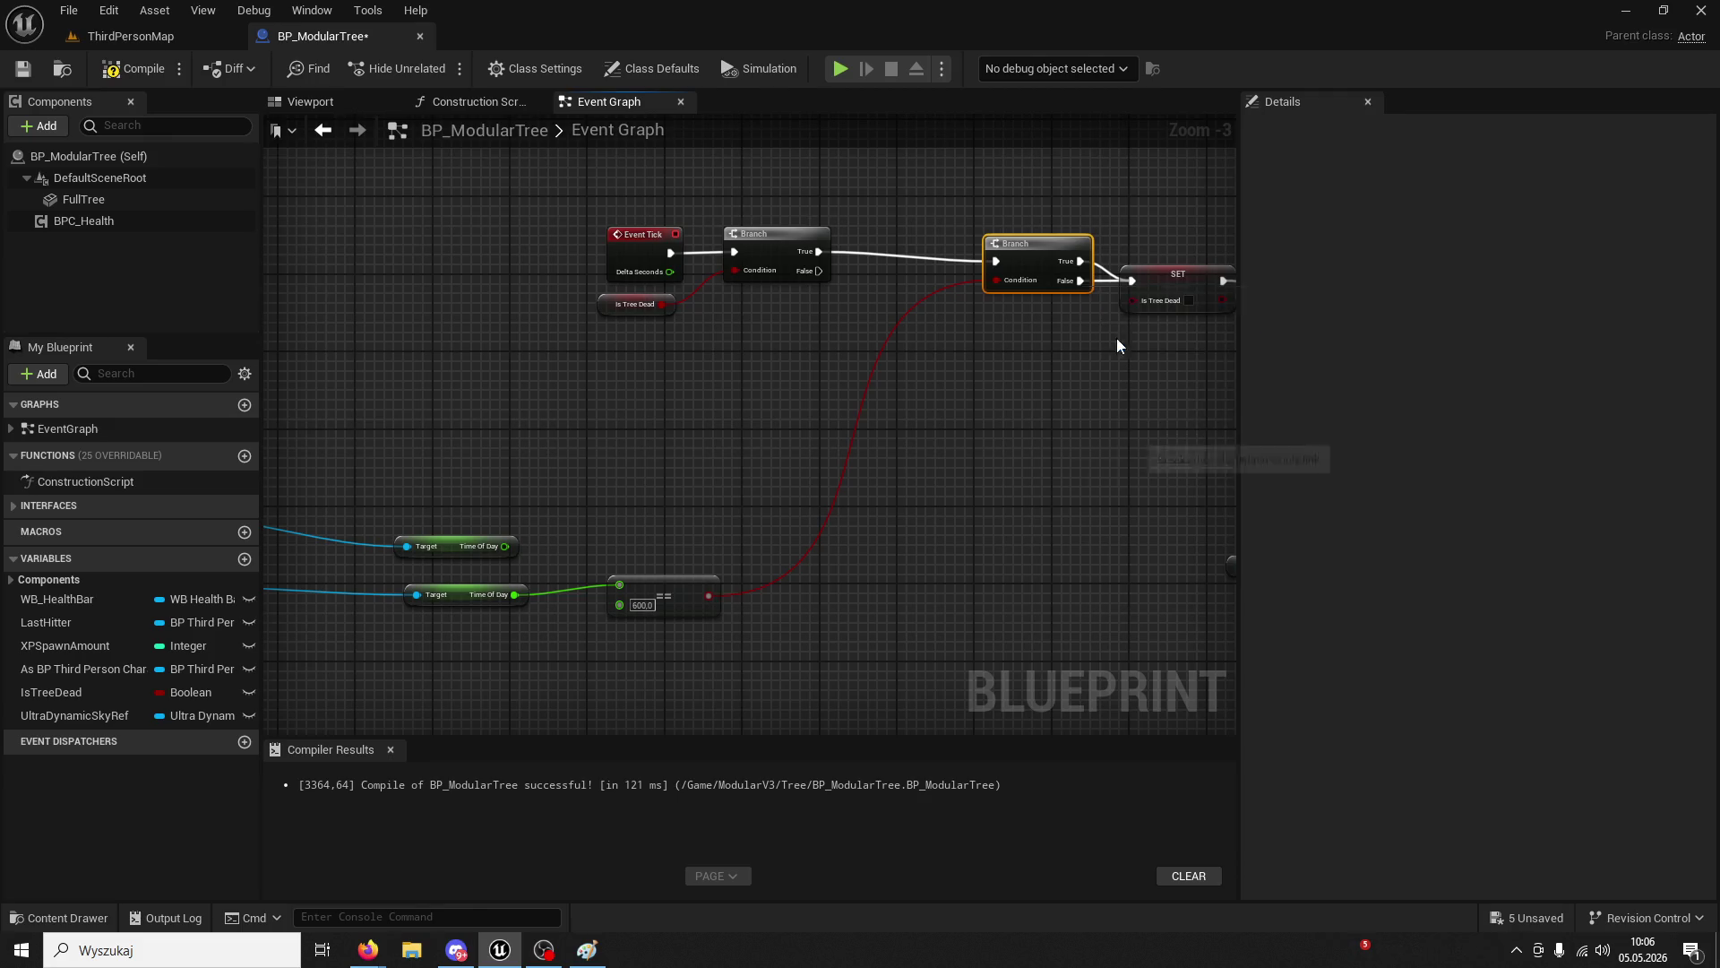
# - Remove the stray sky reference node, tidy the time check nodes, and return to ThirdPersonMap
pyautogui.moveTo(997, 382); pyautogui.dragTo(832, 377)
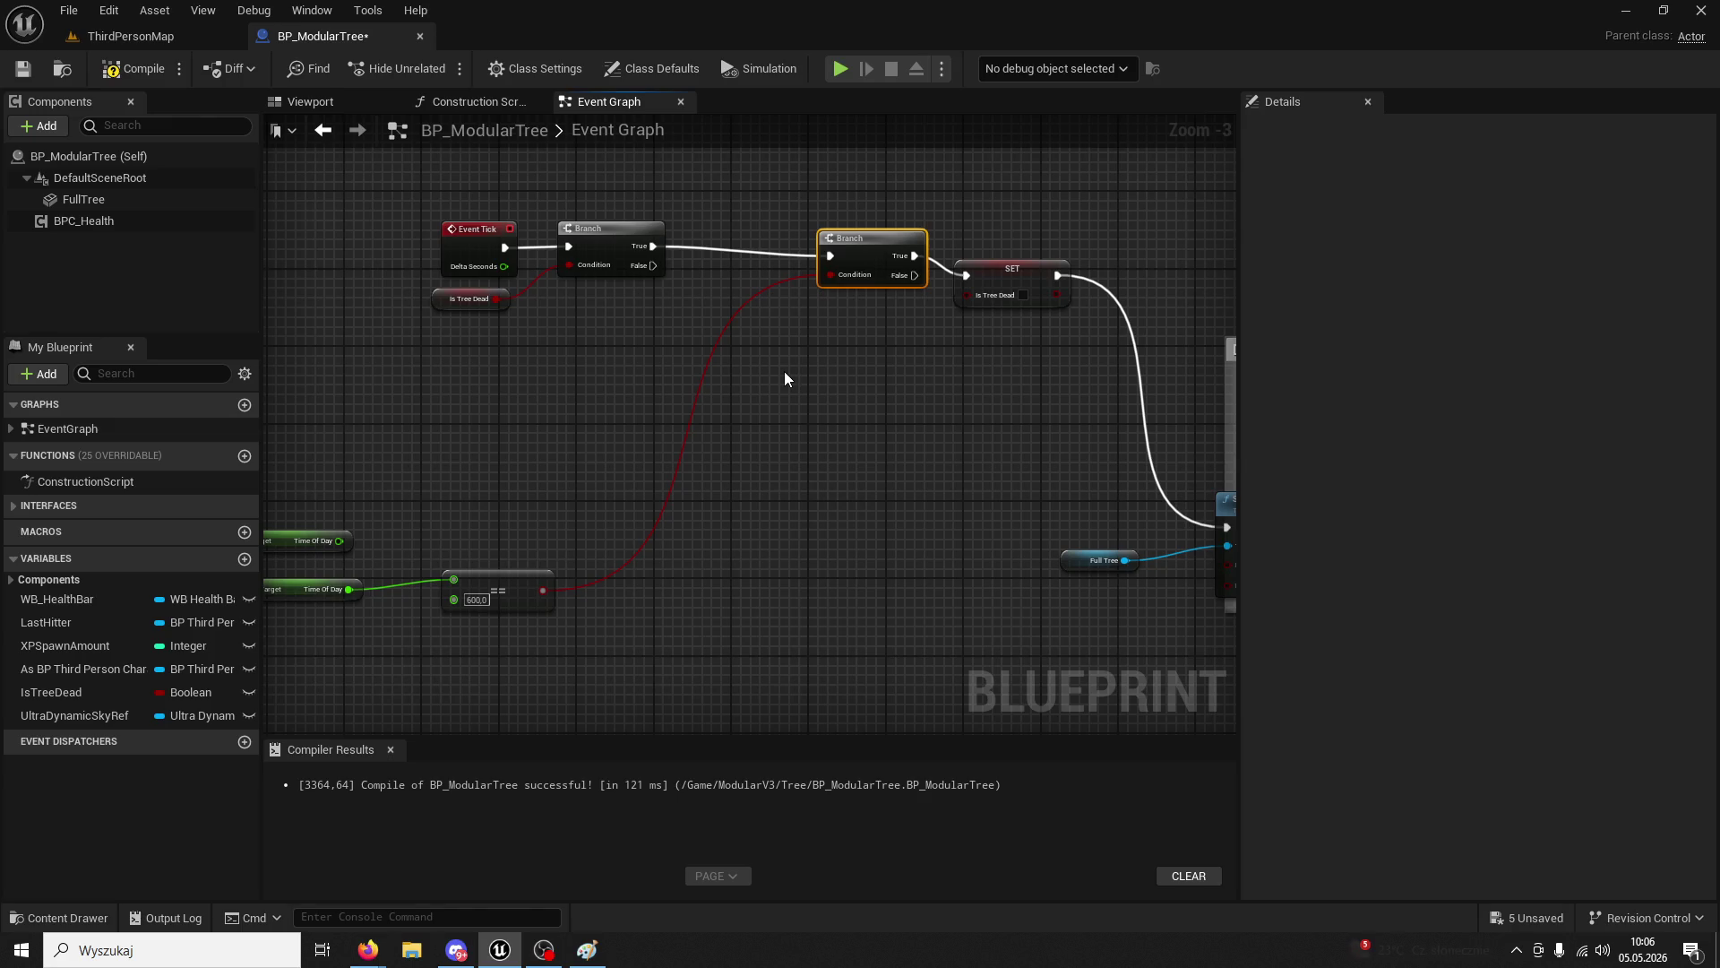
pyautogui.moveTo(783, 371); pyautogui.dragTo(1317, 343)
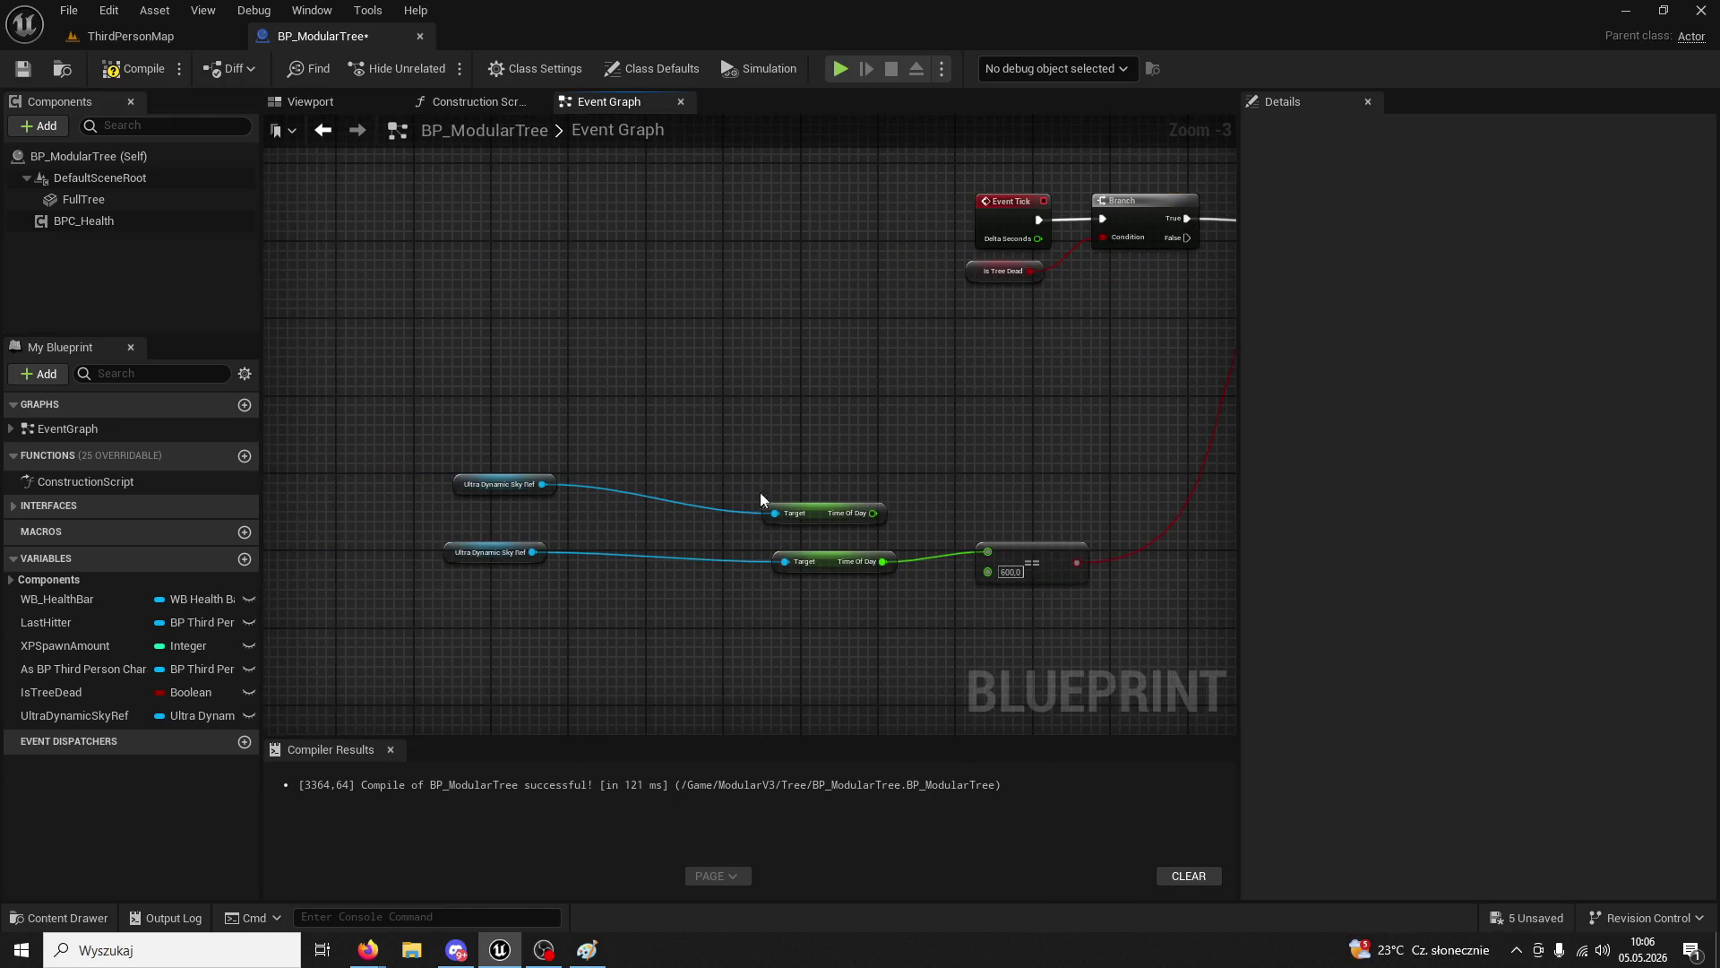
pyautogui.hotkey('ctrl', 'z')
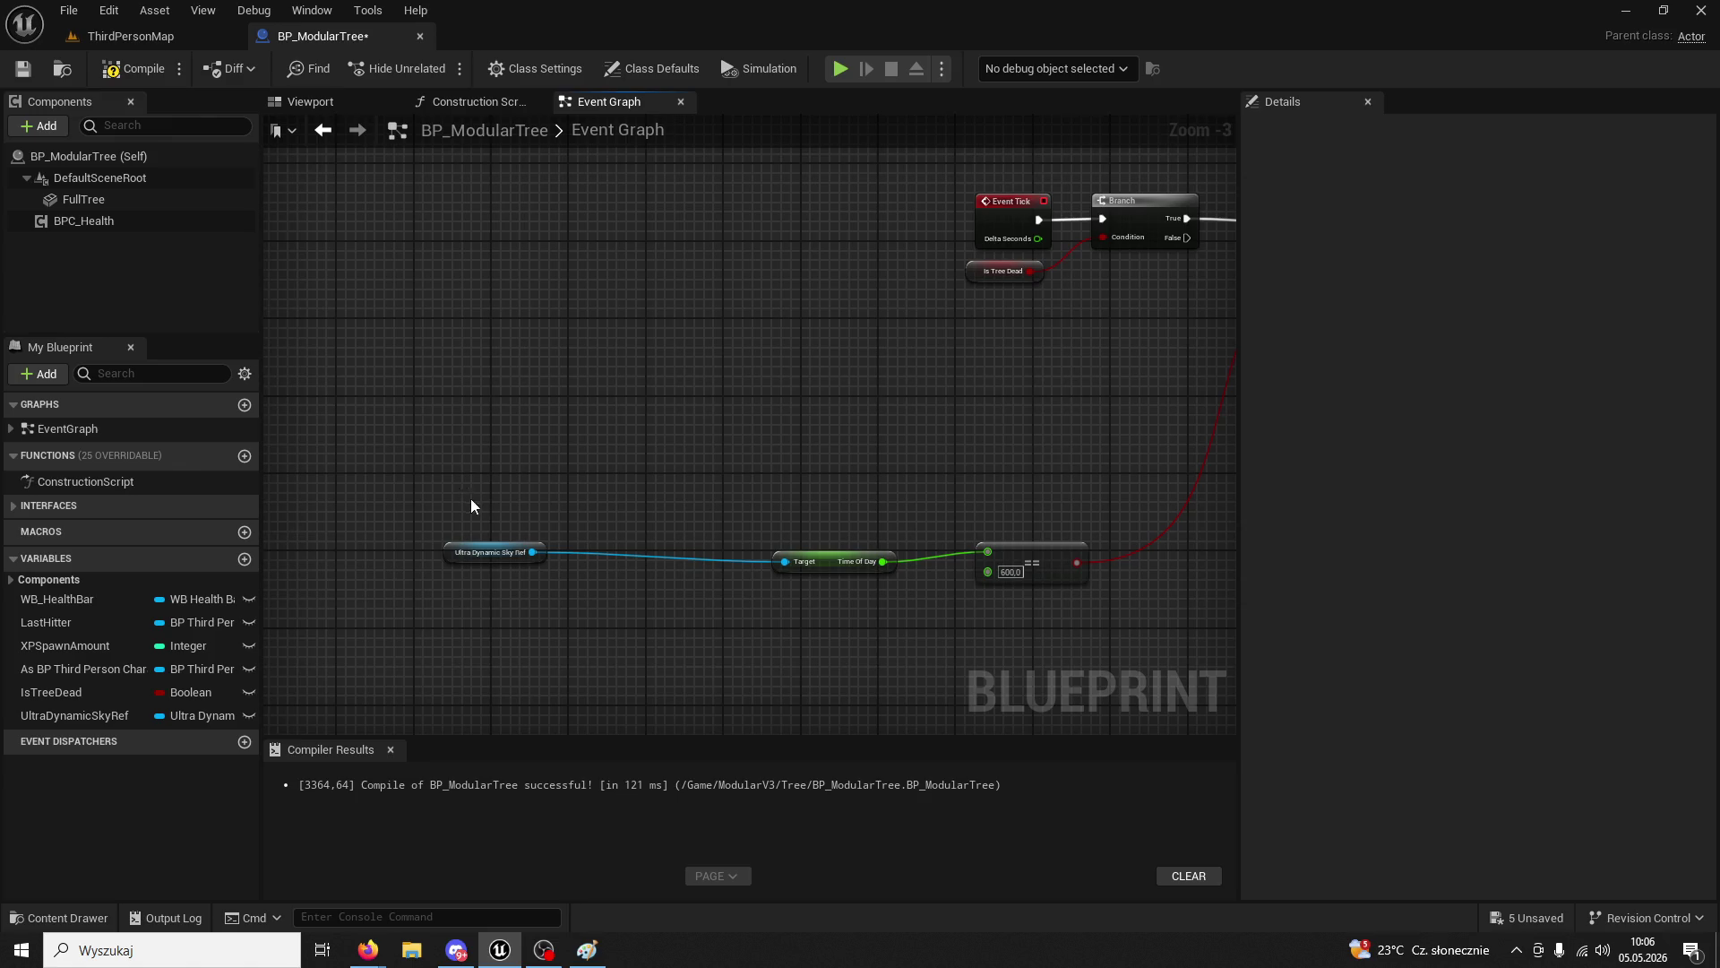
pyautogui.moveTo(442, 469)
pyautogui.mouseDown()
pyautogui.moveTo(971, 622)
pyautogui.moveTo(1006, 457)
pyautogui.moveTo(945, 447)
pyautogui.moveTo(831, 383)
pyautogui.moveTo(760, 412)
pyautogui.mouseUp()
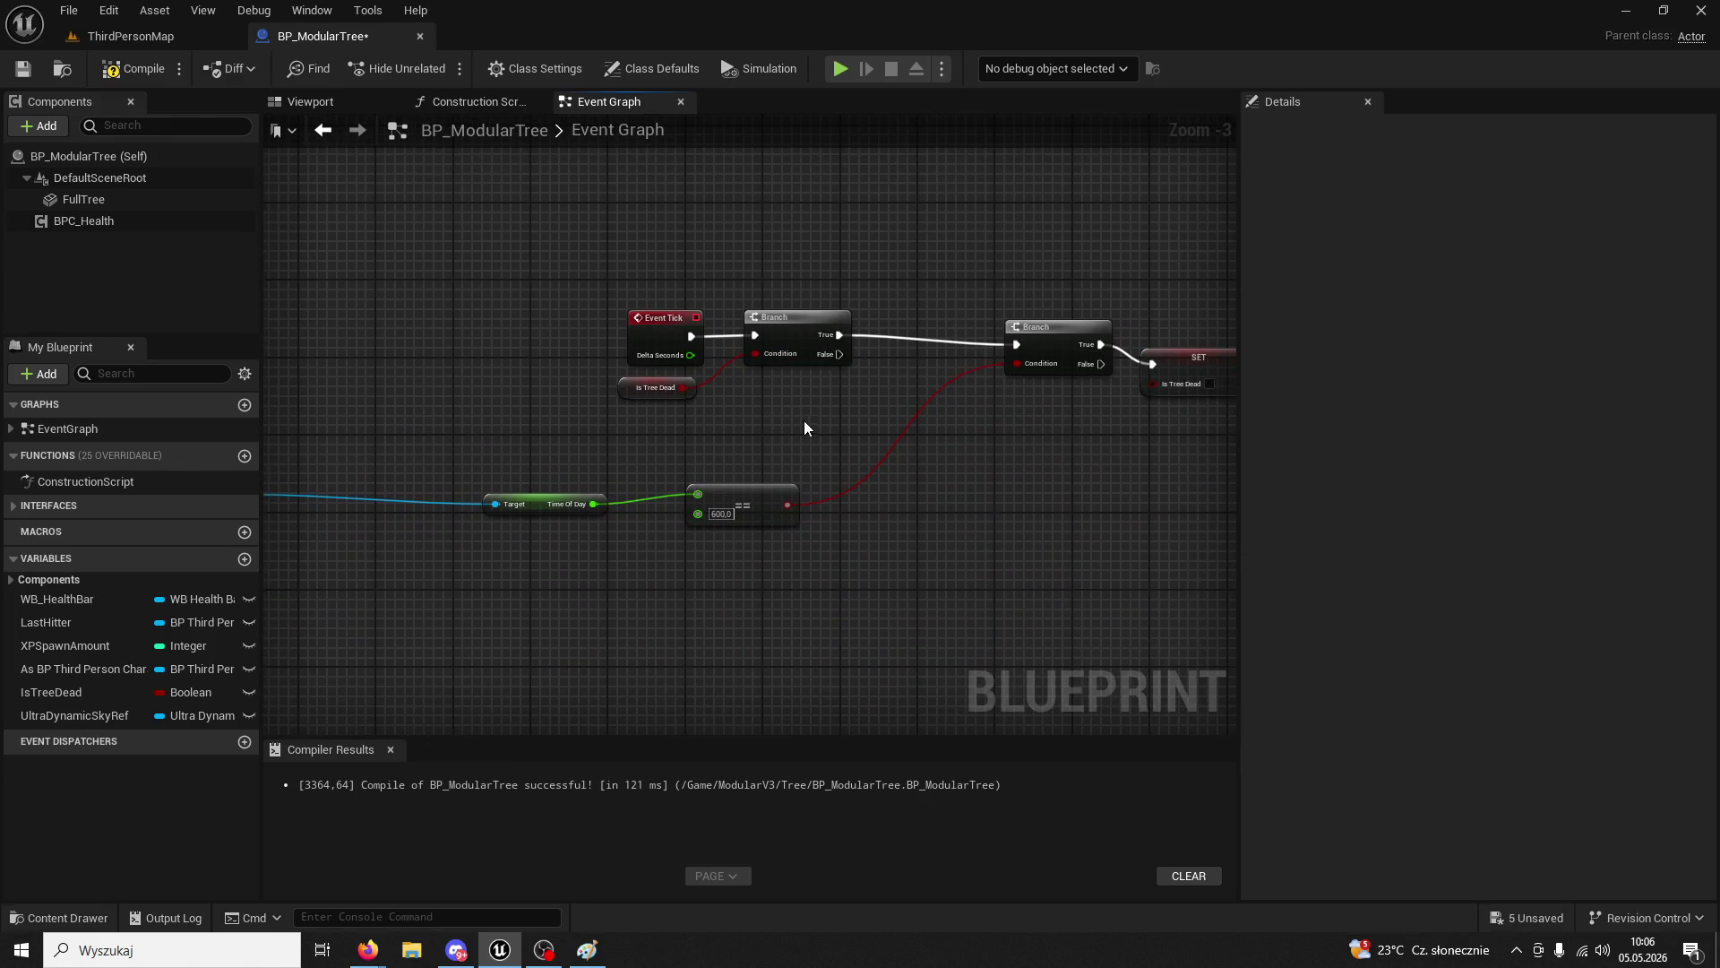
pyautogui.scroll(2, 809, 423)
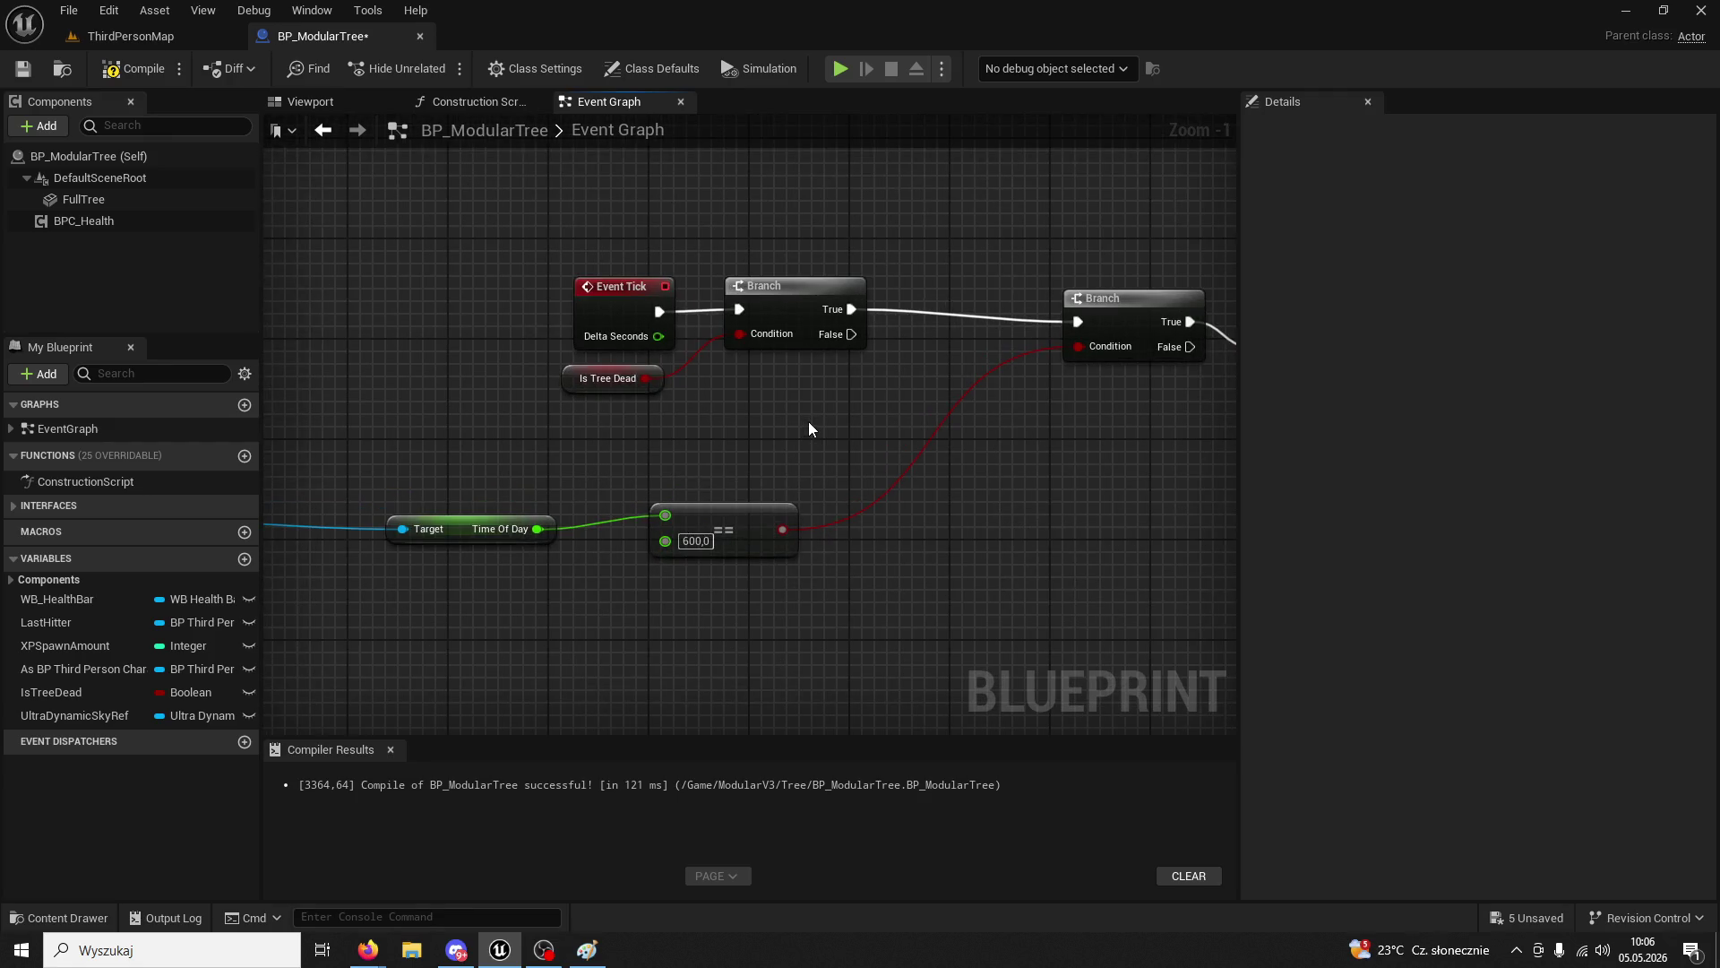
pyautogui.moveTo(808, 421)
pyautogui.mouseDown()
pyautogui.moveTo(595, 423)
pyautogui.moveTo(580, 466)
pyautogui.mouseUp()
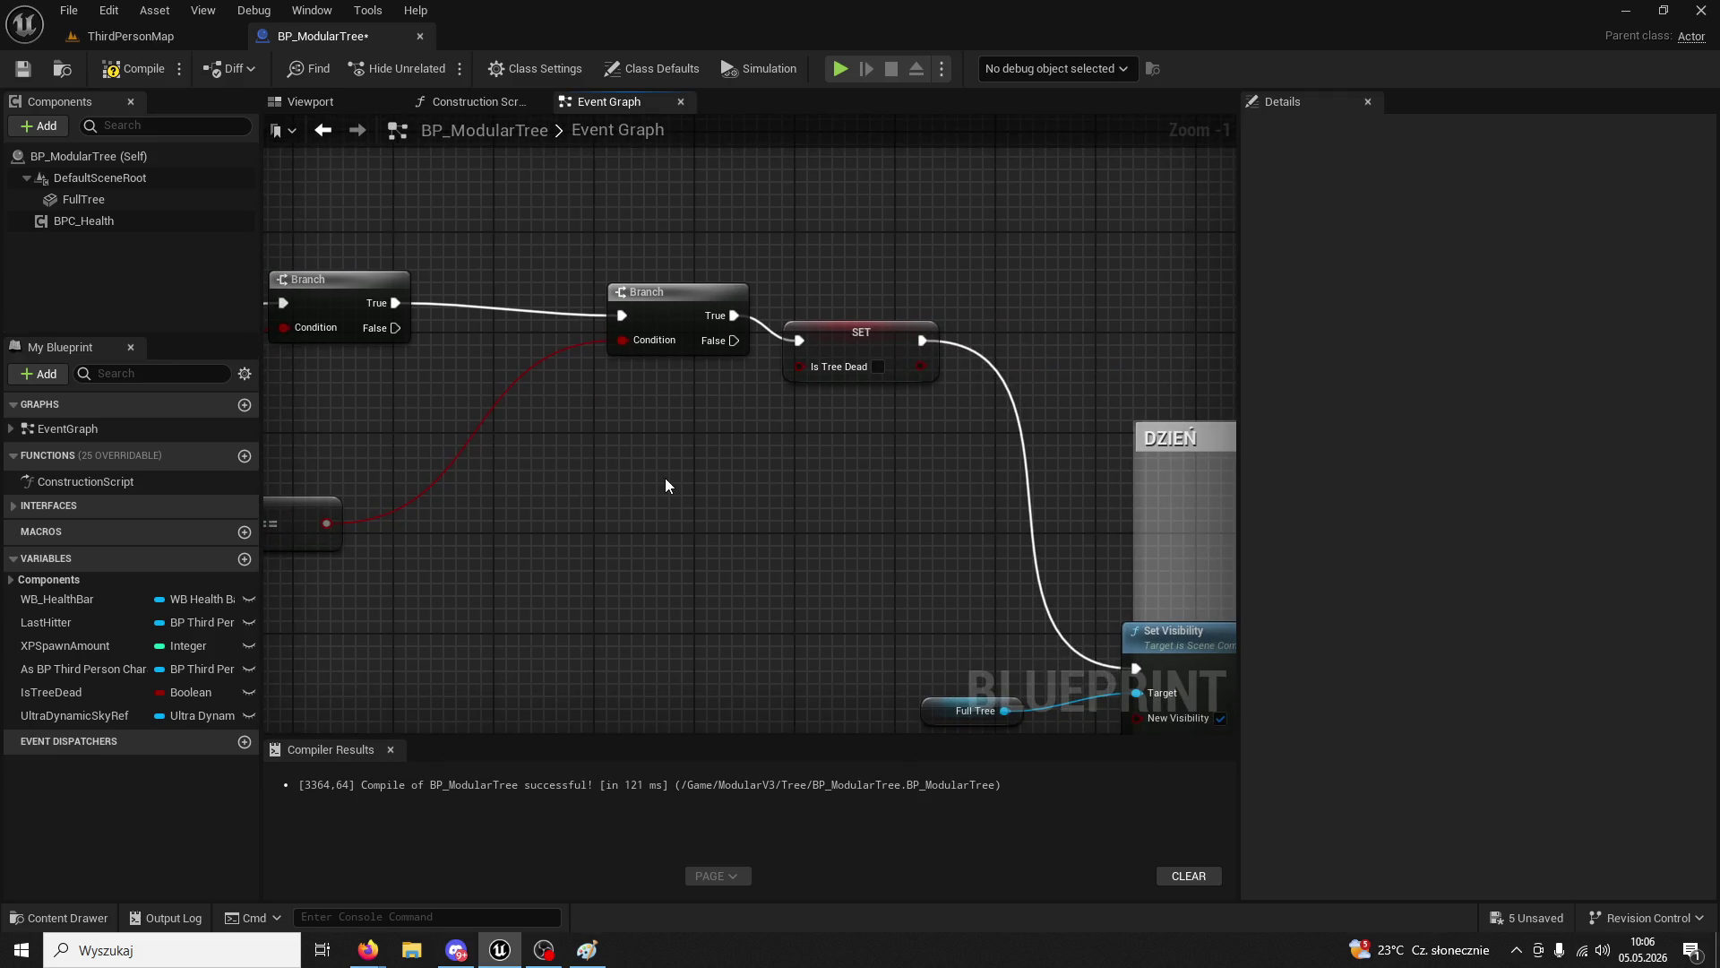
pyautogui.scroll(-2, 665, 479)
pyautogui.moveTo(706, 488); pyautogui.dragTo(468, 443)
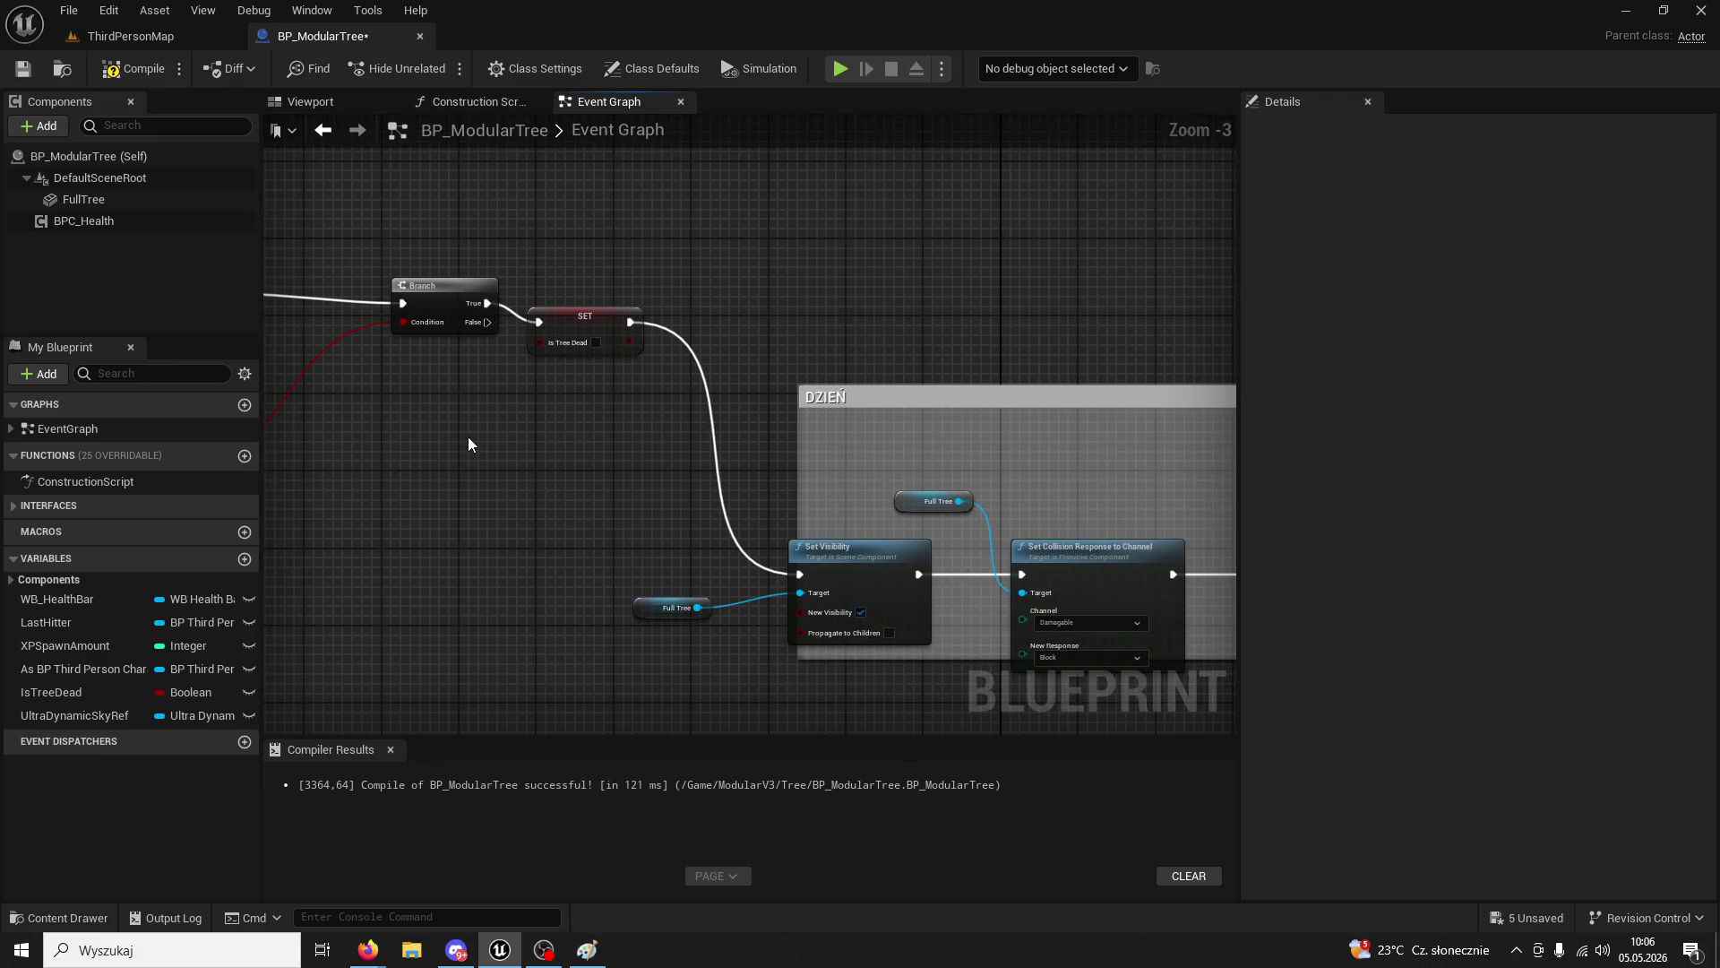
pyautogui.click(159, 40)
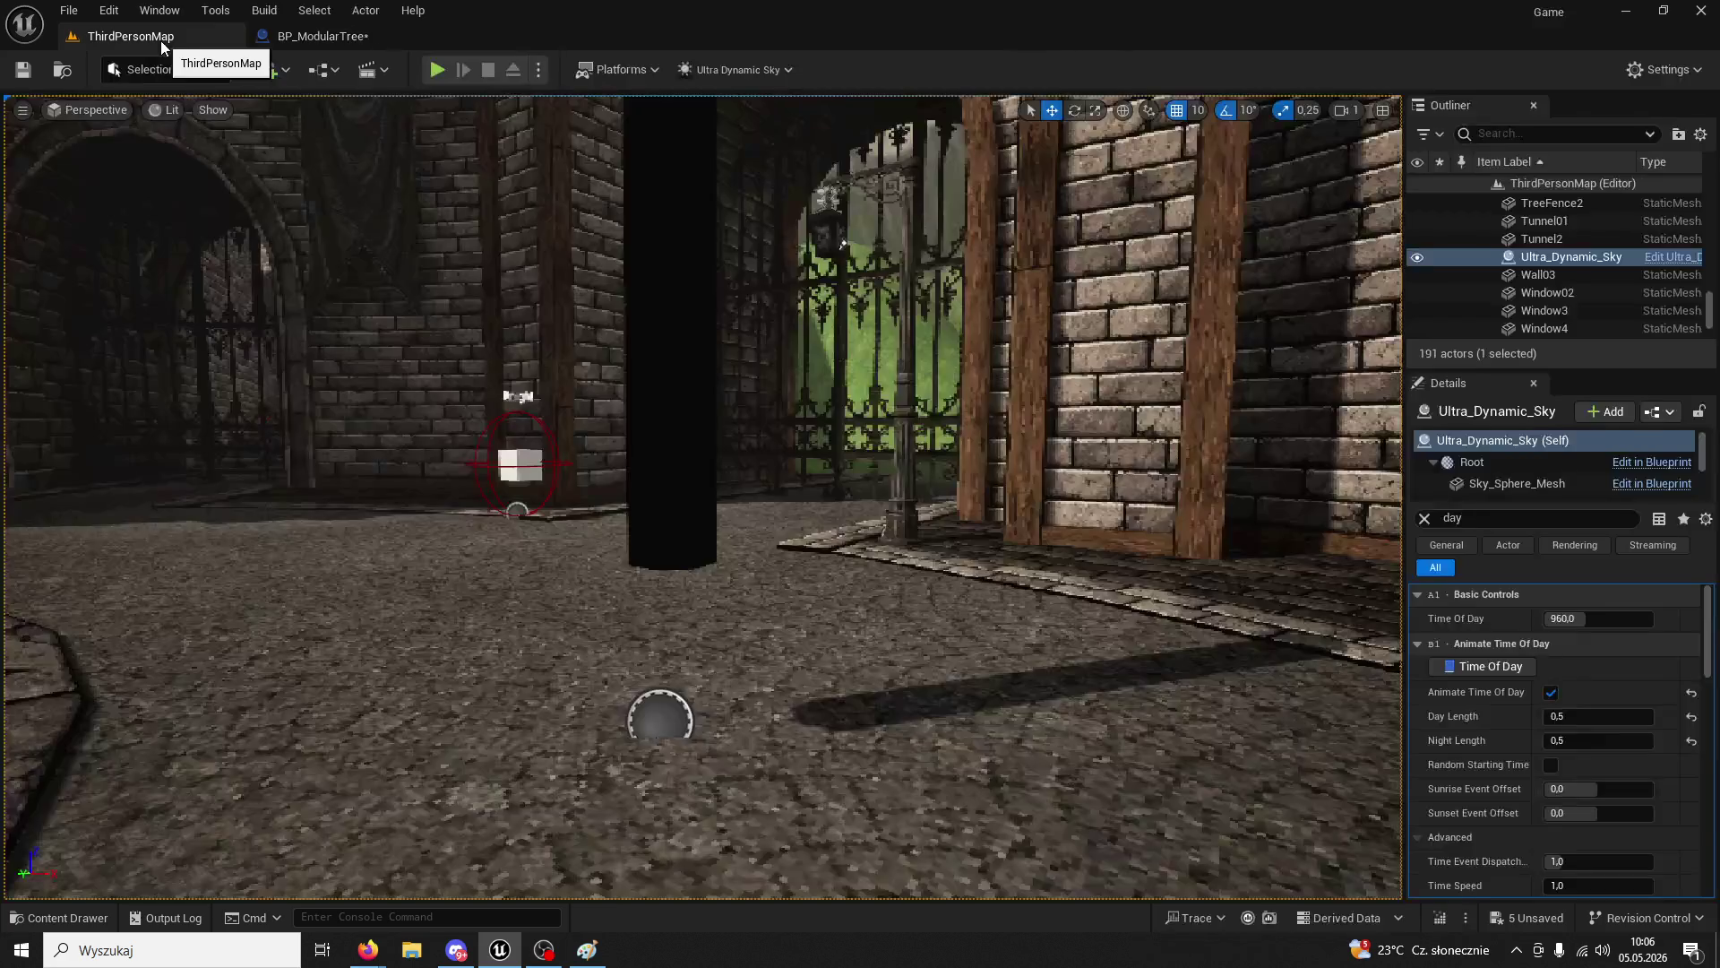
# - Play ThirdPersonMap and chop the tree four times until wood reads 5/200
pyautogui.click(438, 71)
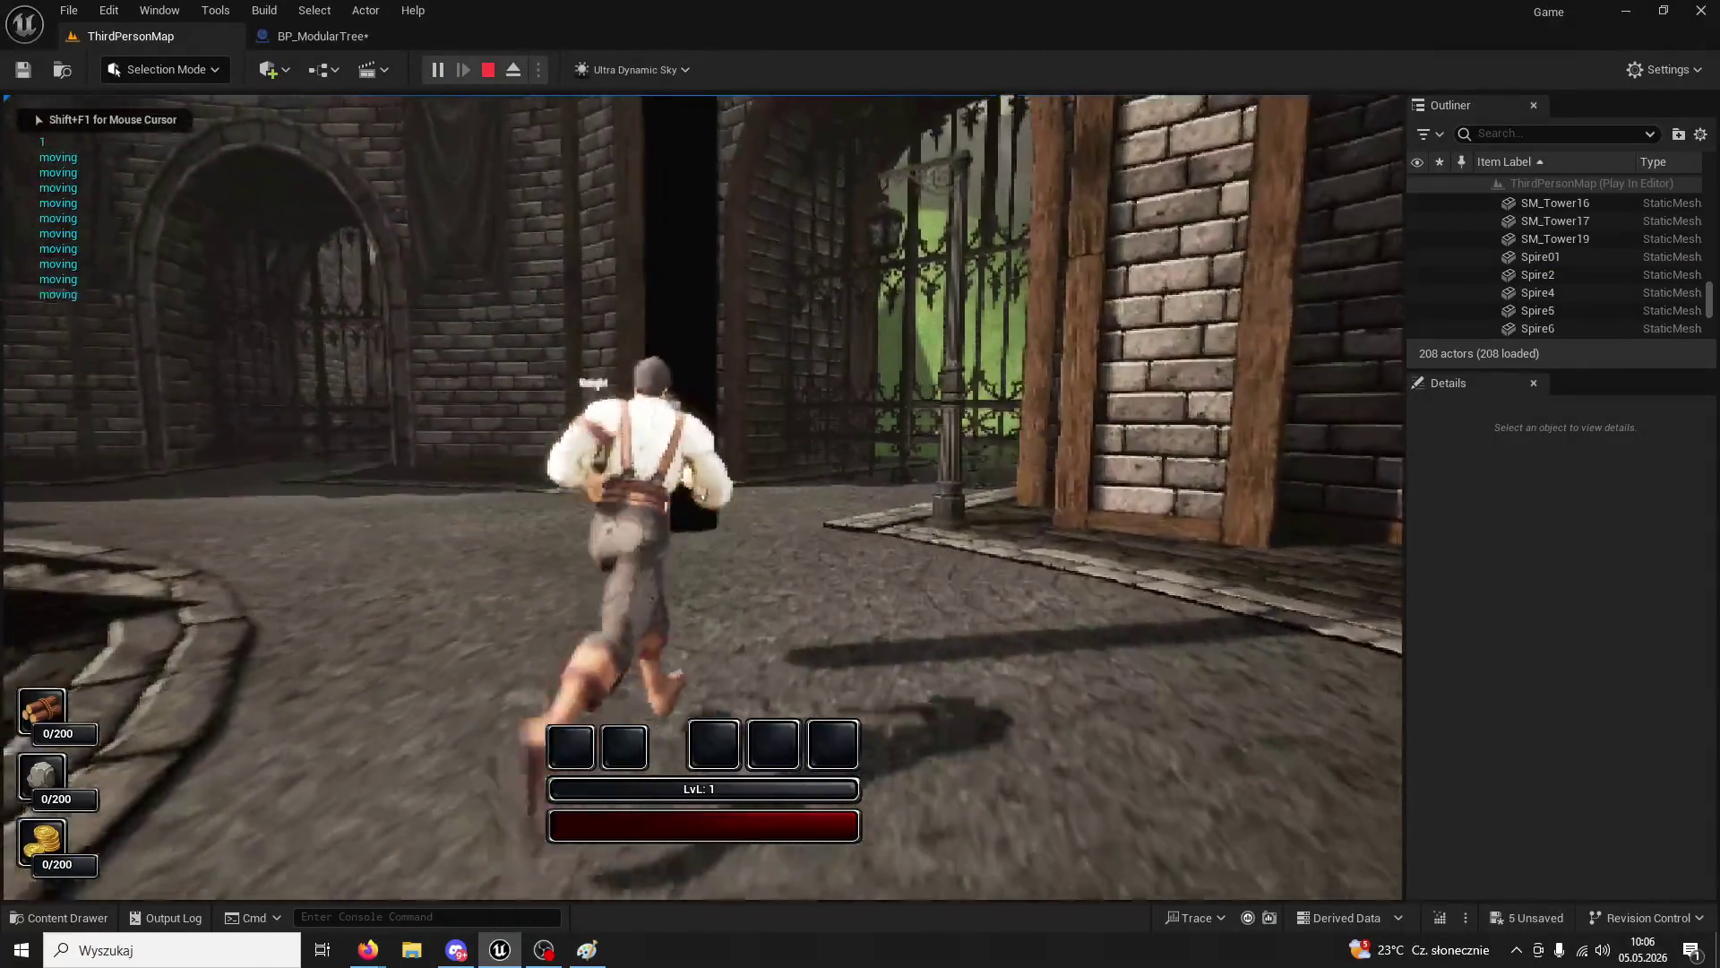
pyautogui.click(702, 496)
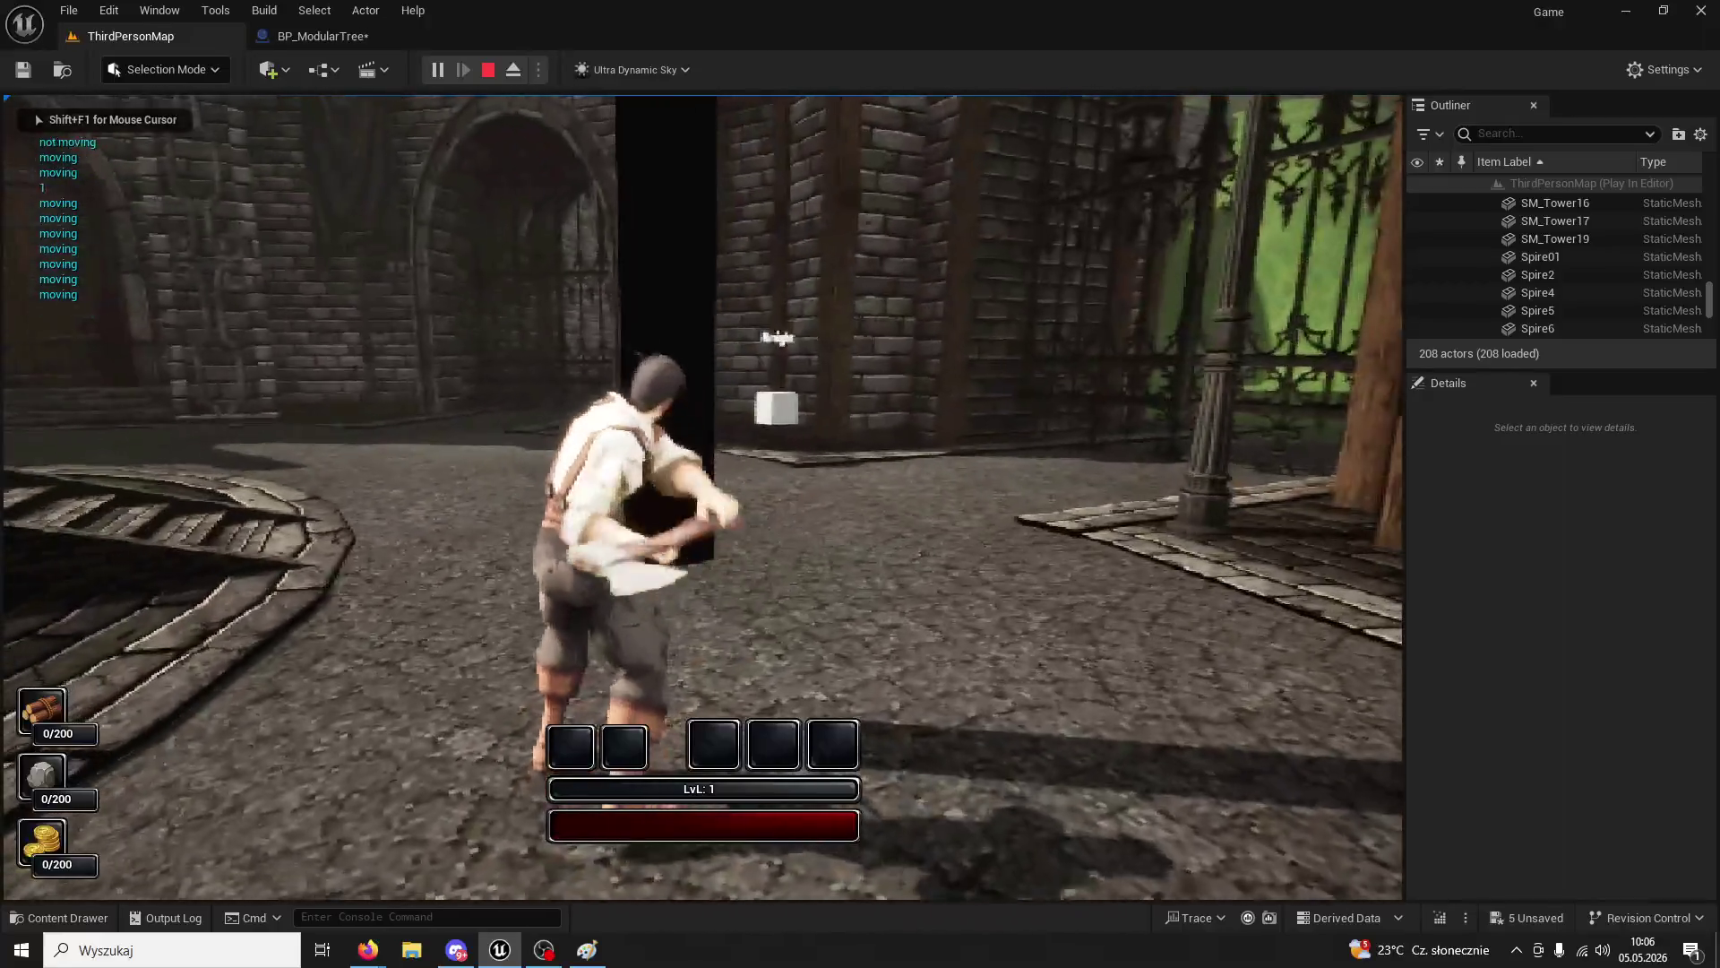
pyautogui.click(702, 496)
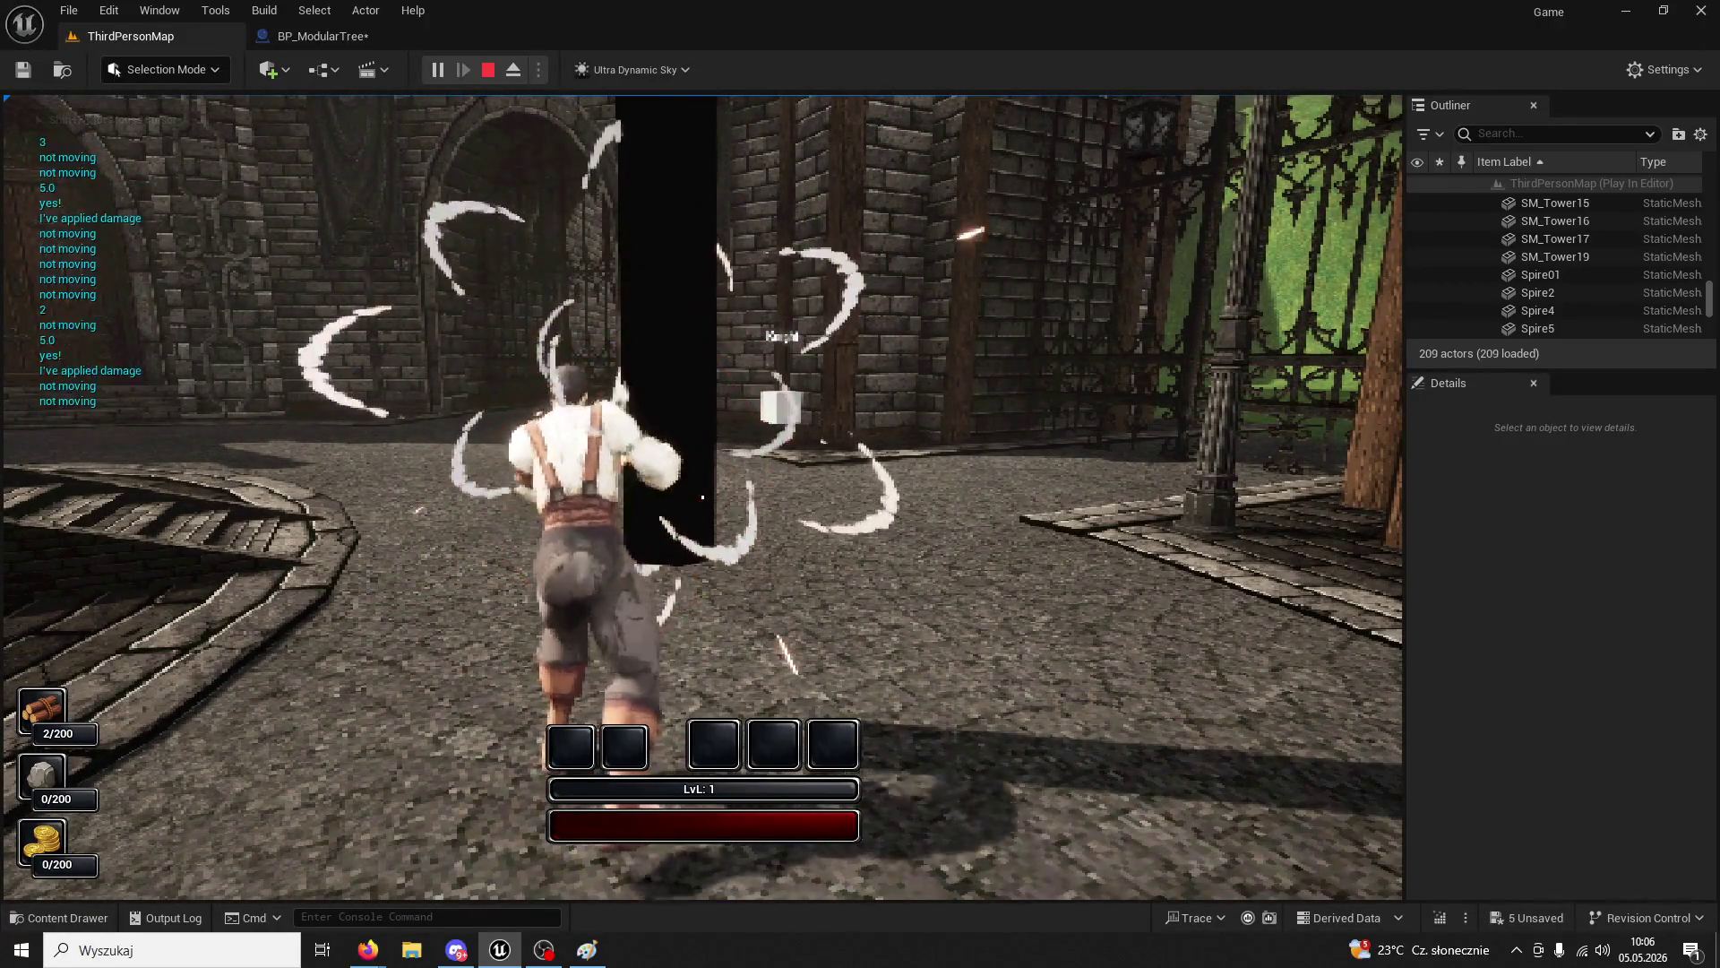
pyautogui.click(702, 496)
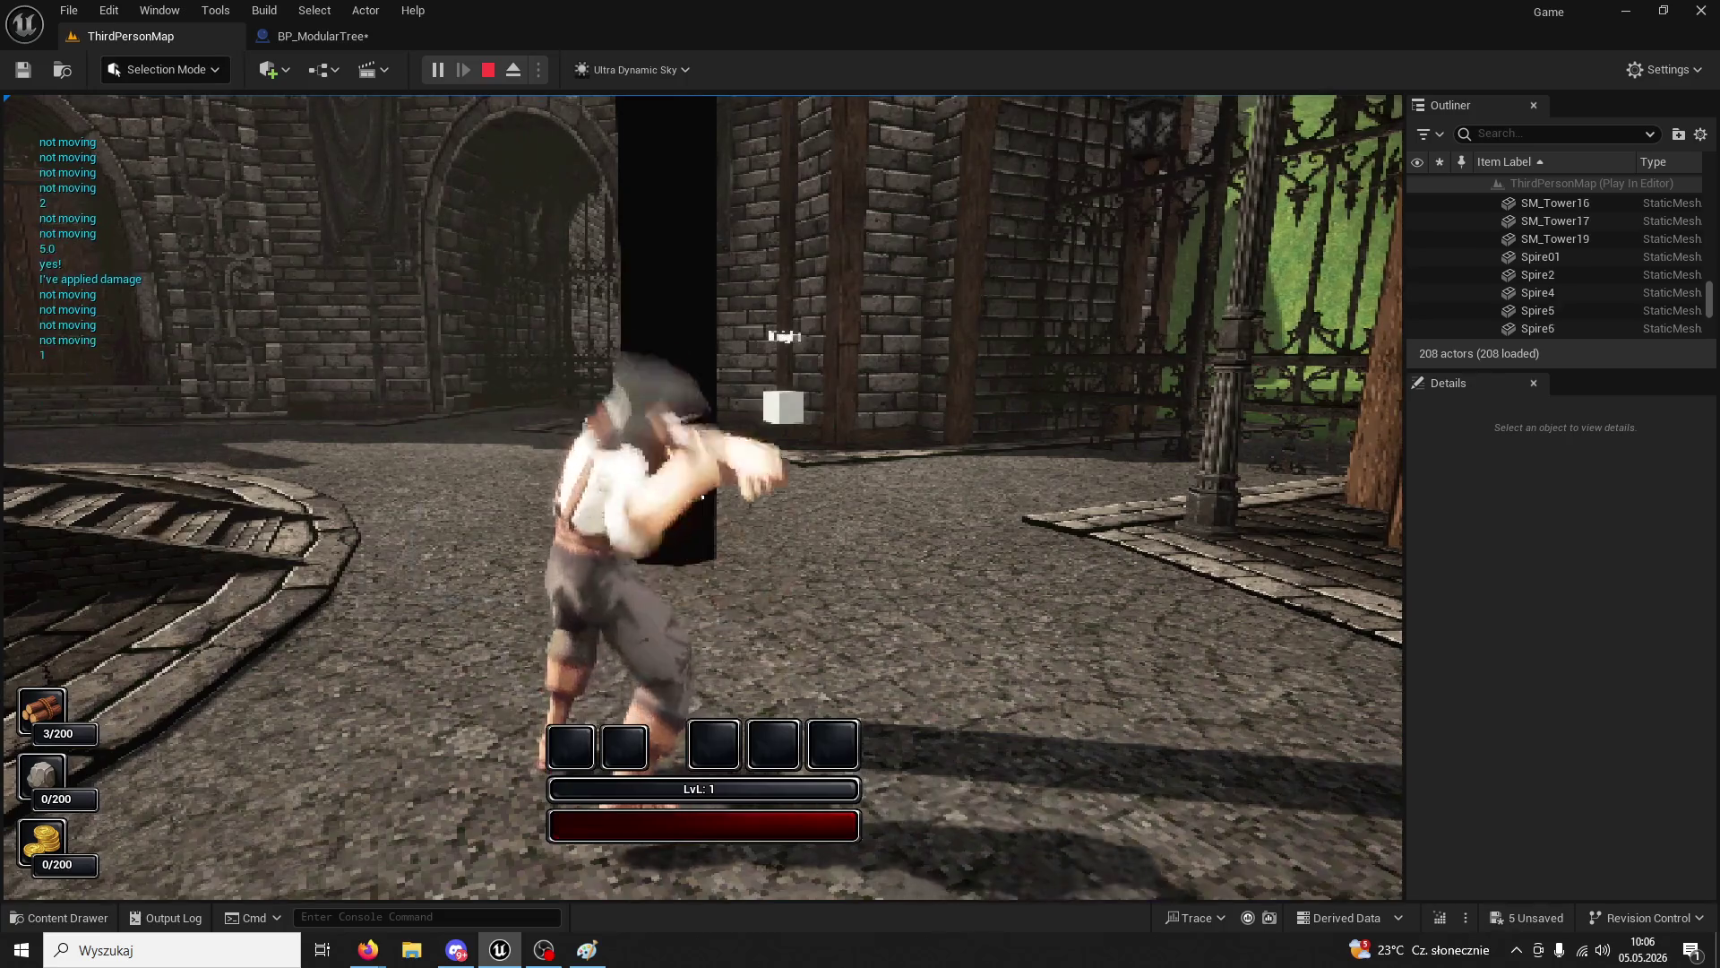
pyautogui.click(702, 496)
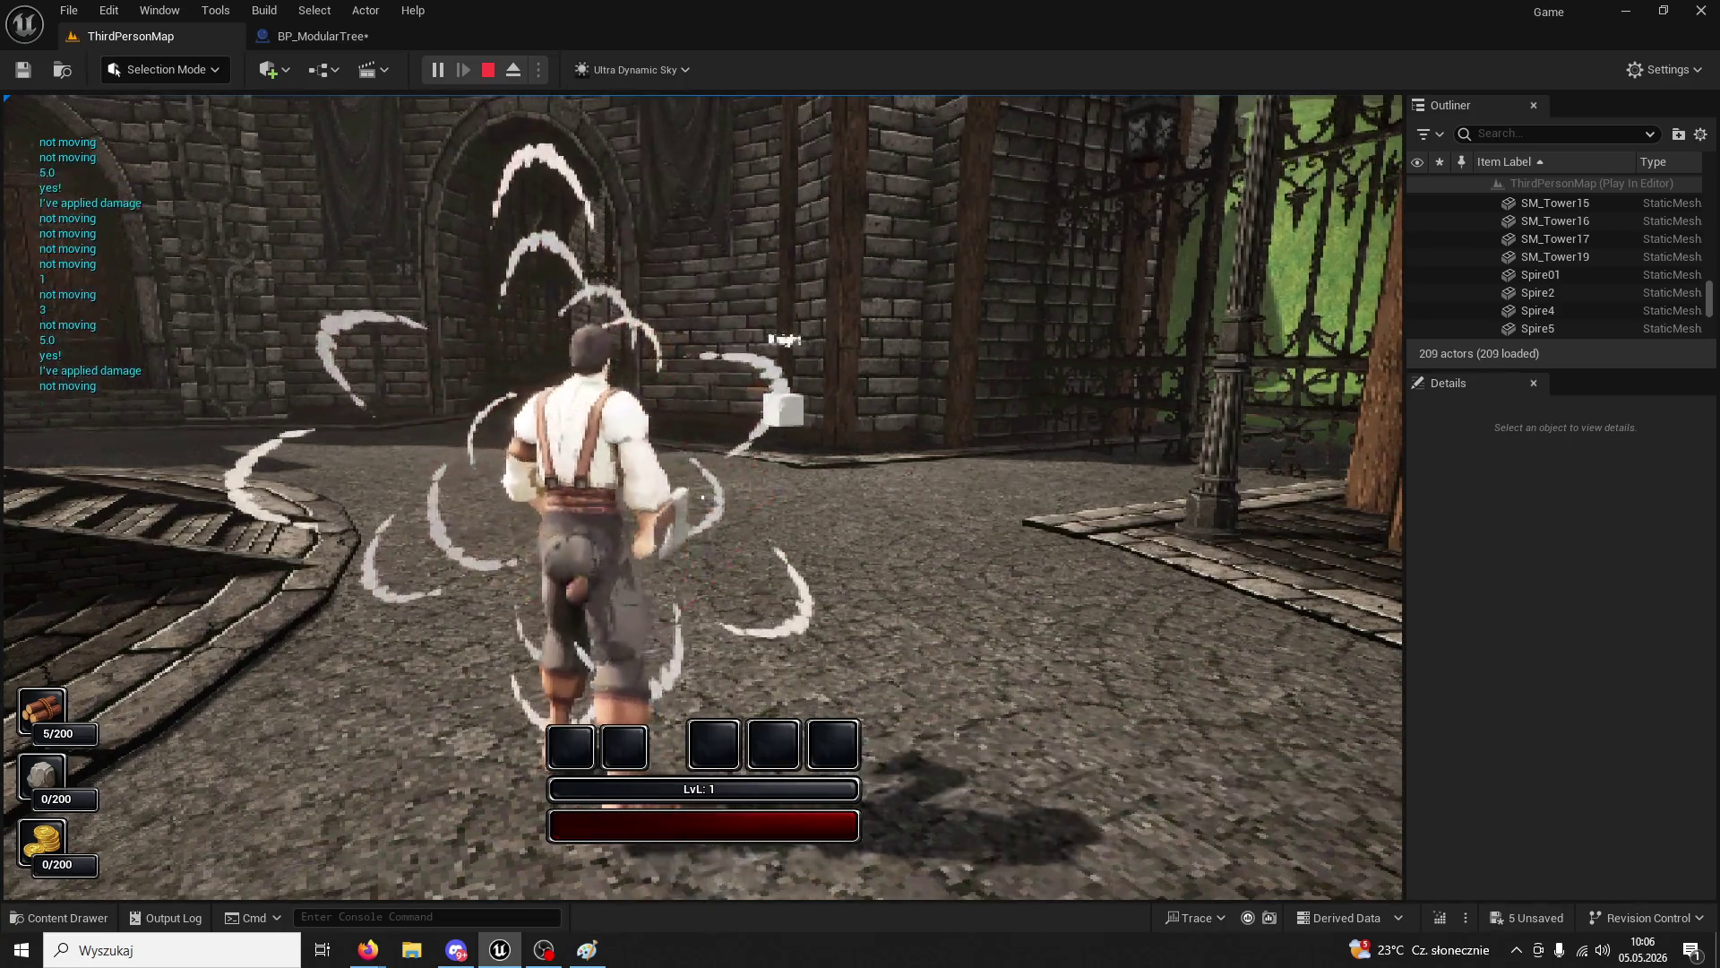
pyautogui.press('w')
pyautogui.press('w')
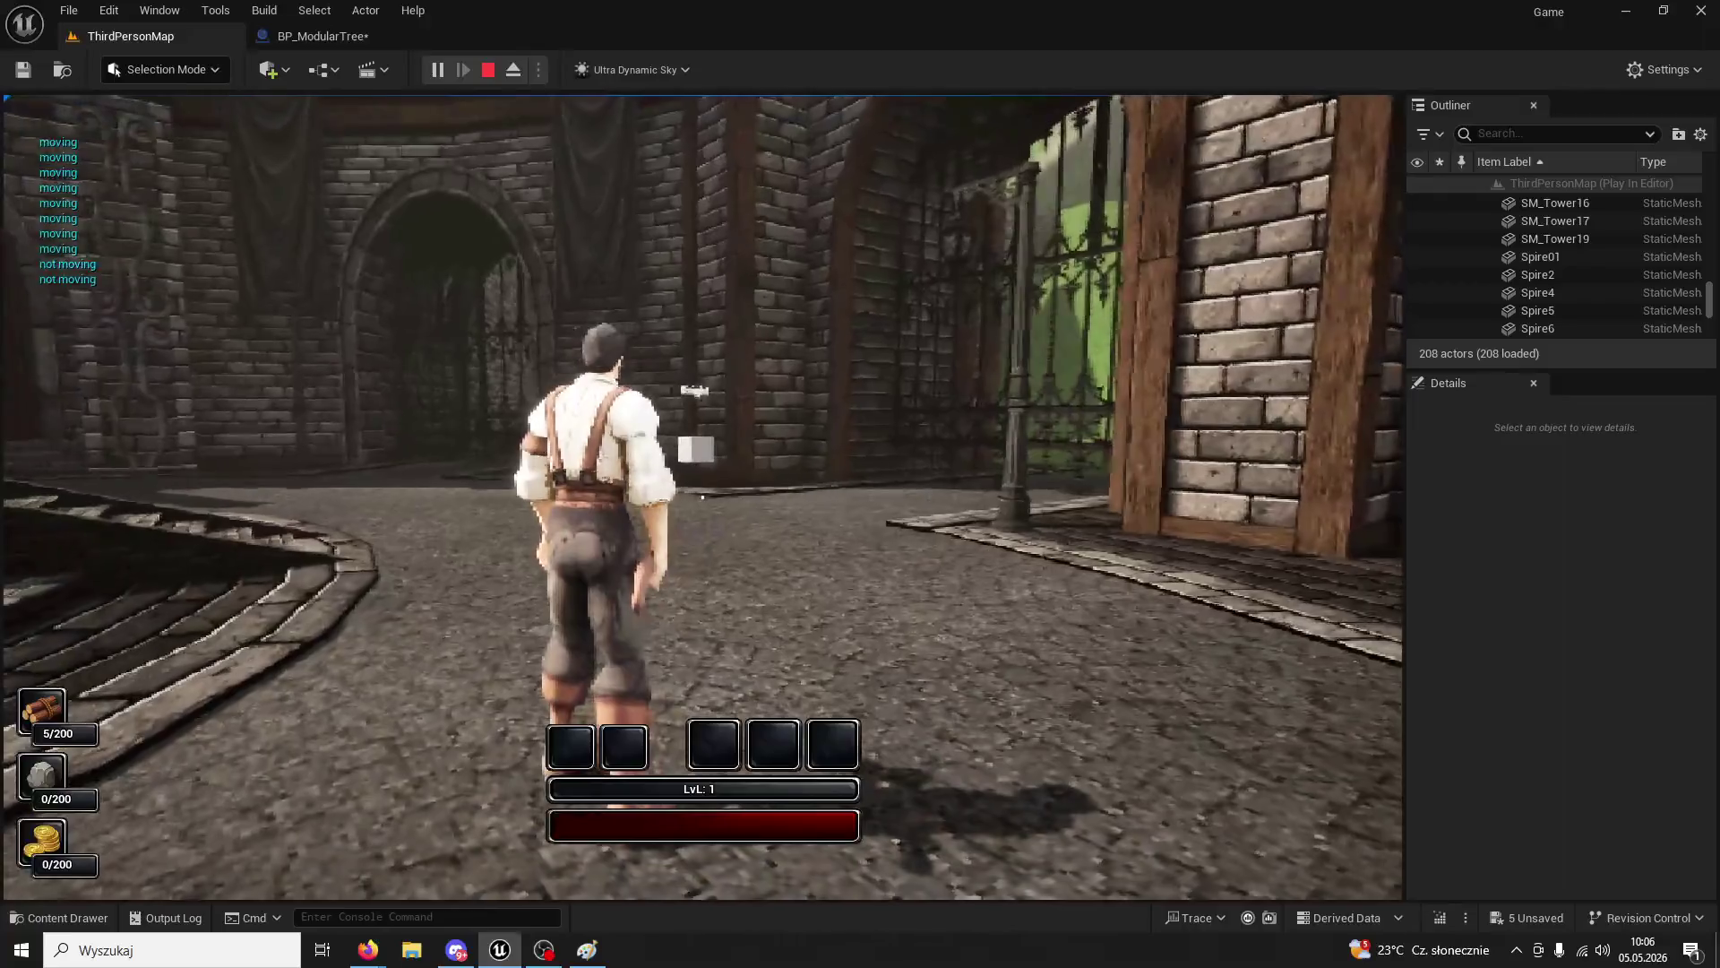
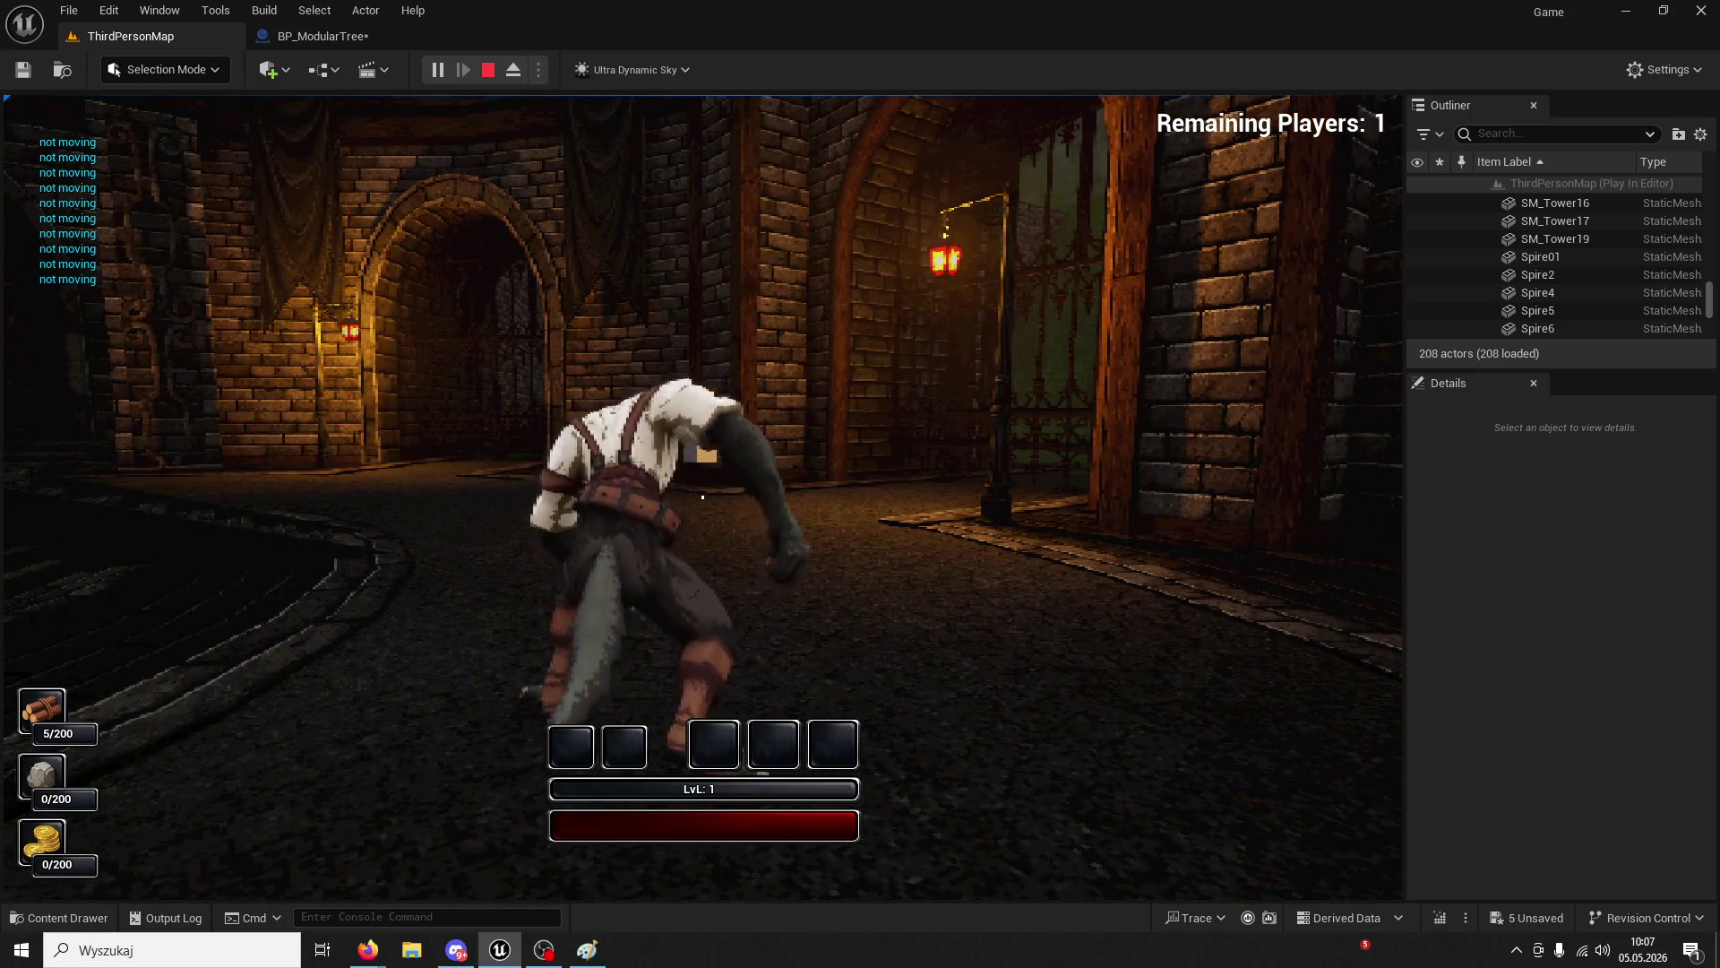
# - Run the character forward in Play-In-Editor, then end the session with Esc
pyautogui.press('w')
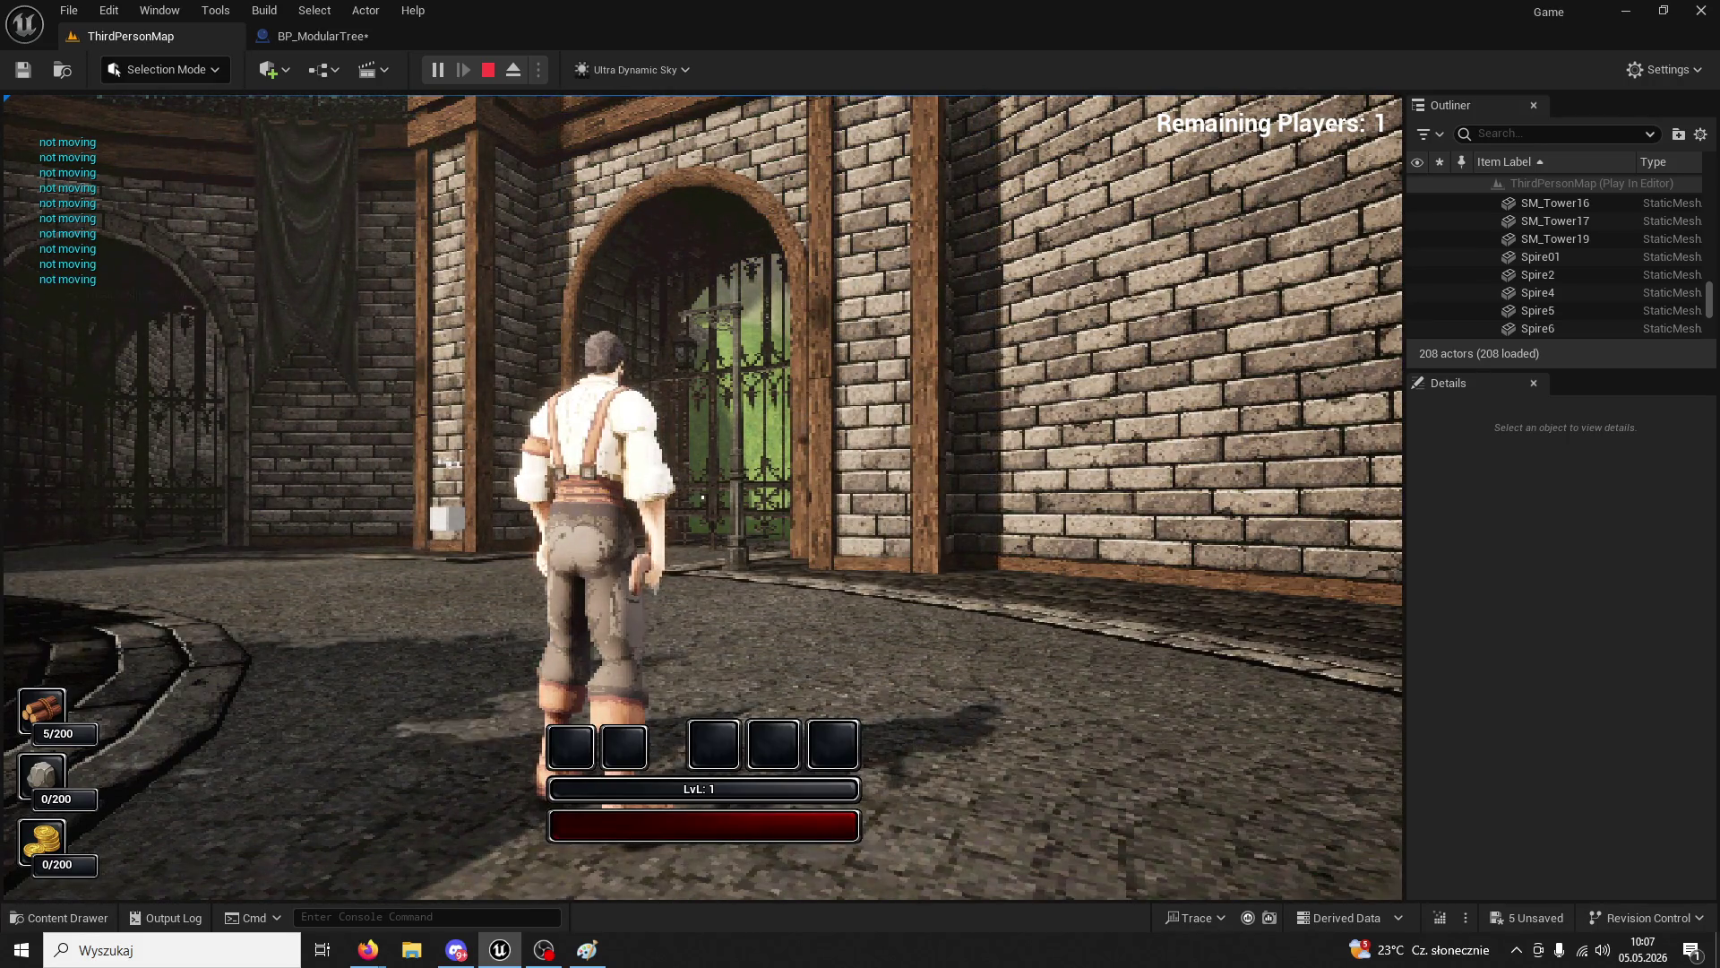
pyautogui.press('Escape')
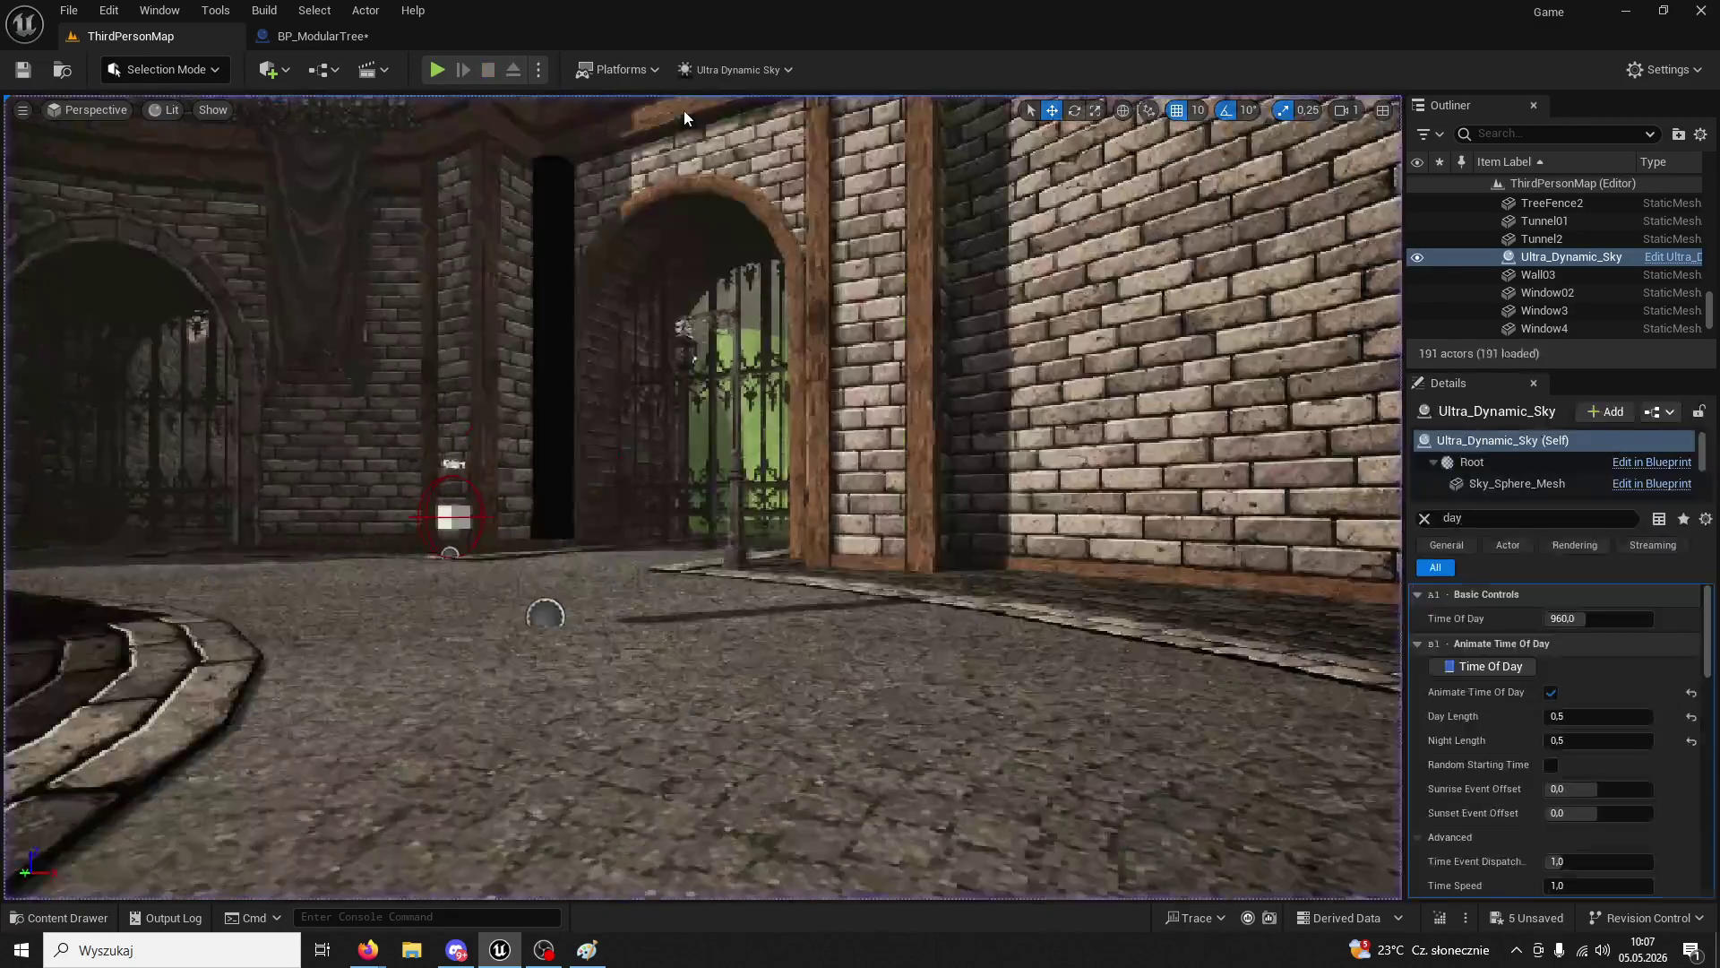
# - In BP_ModularTree, move the SET IsTreeDead link from the second Branch's True to its False output
pyautogui.click(335, 39)
pyautogui.moveTo(527, 201); pyautogui.dragTo(1046, 327)
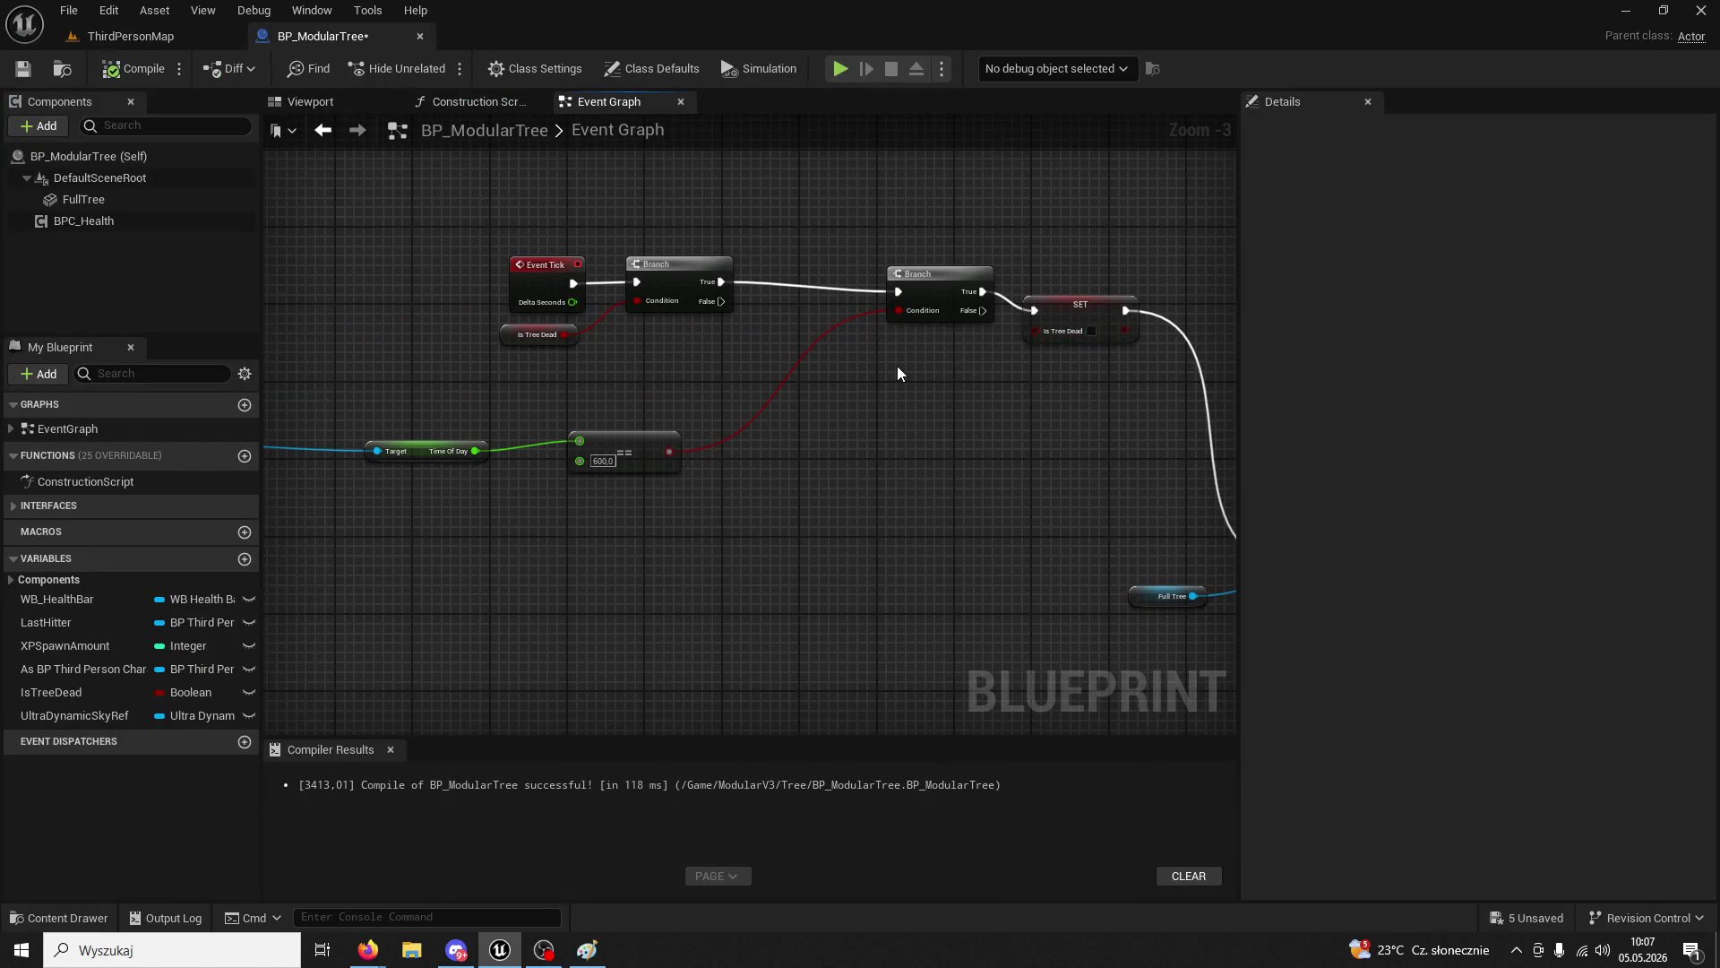
pyautogui.scroll(-5, 896, 365)
pyautogui.scroll(6, 794, 525)
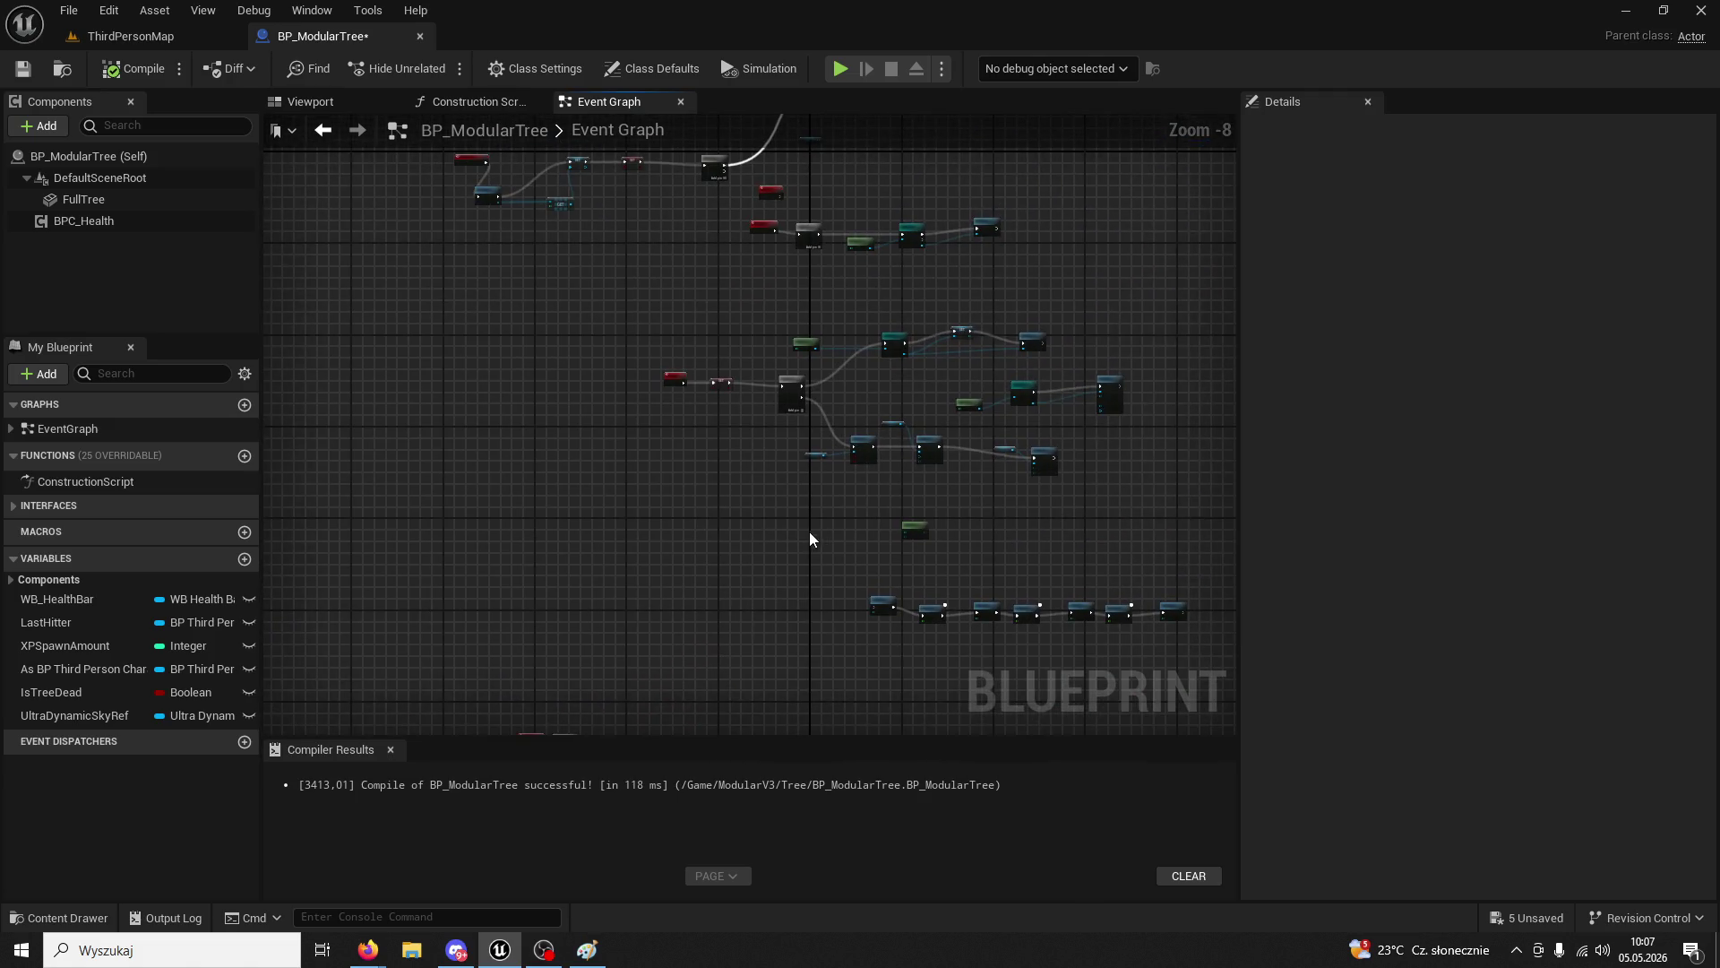
pyautogui.moveTo(712, 562)
pyautogui.mouseDown()
pyautogui.moveTo(753, 529)
pyautogui.moveTo(699, 441)
pyautogui.moveTo(795, 454)
pyautogui.moveTo(850, 279)
pyautogui.moveTo(476, 277)
pyautogui.moveTo(848, 392)
pyautogui.moveTo(819, 411)
pyautogui.mouseUp()
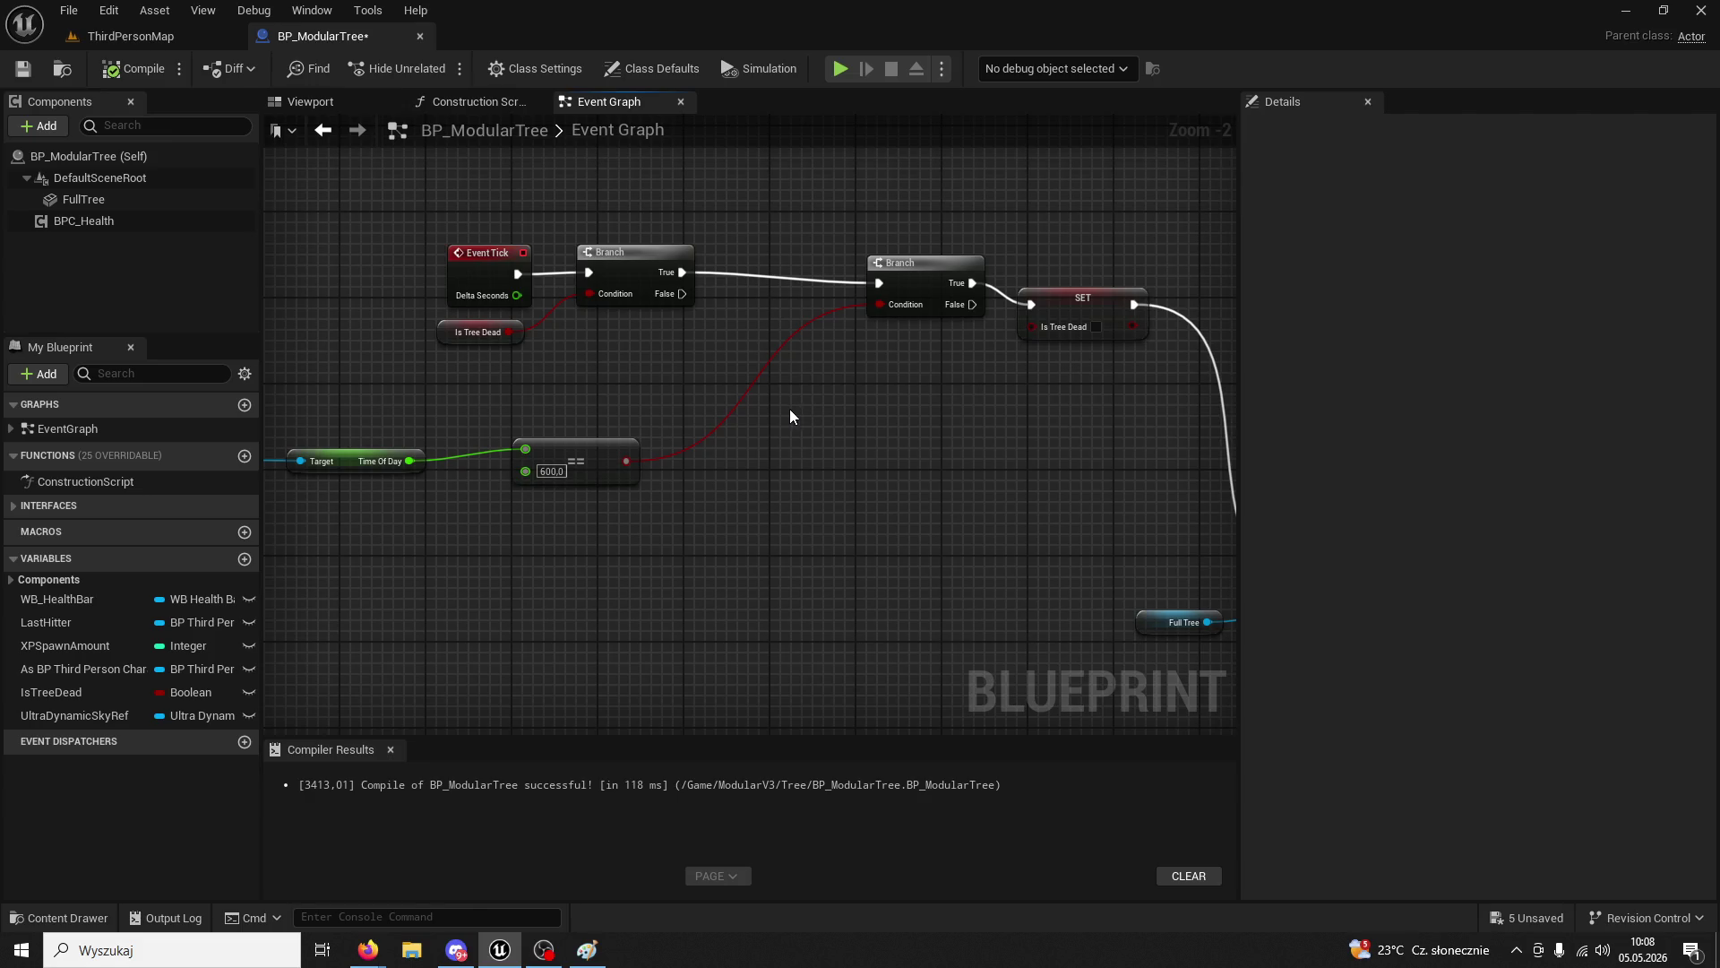
pyautogui.moveTo(793, 410); pyautogui.dragTo(808, 493)
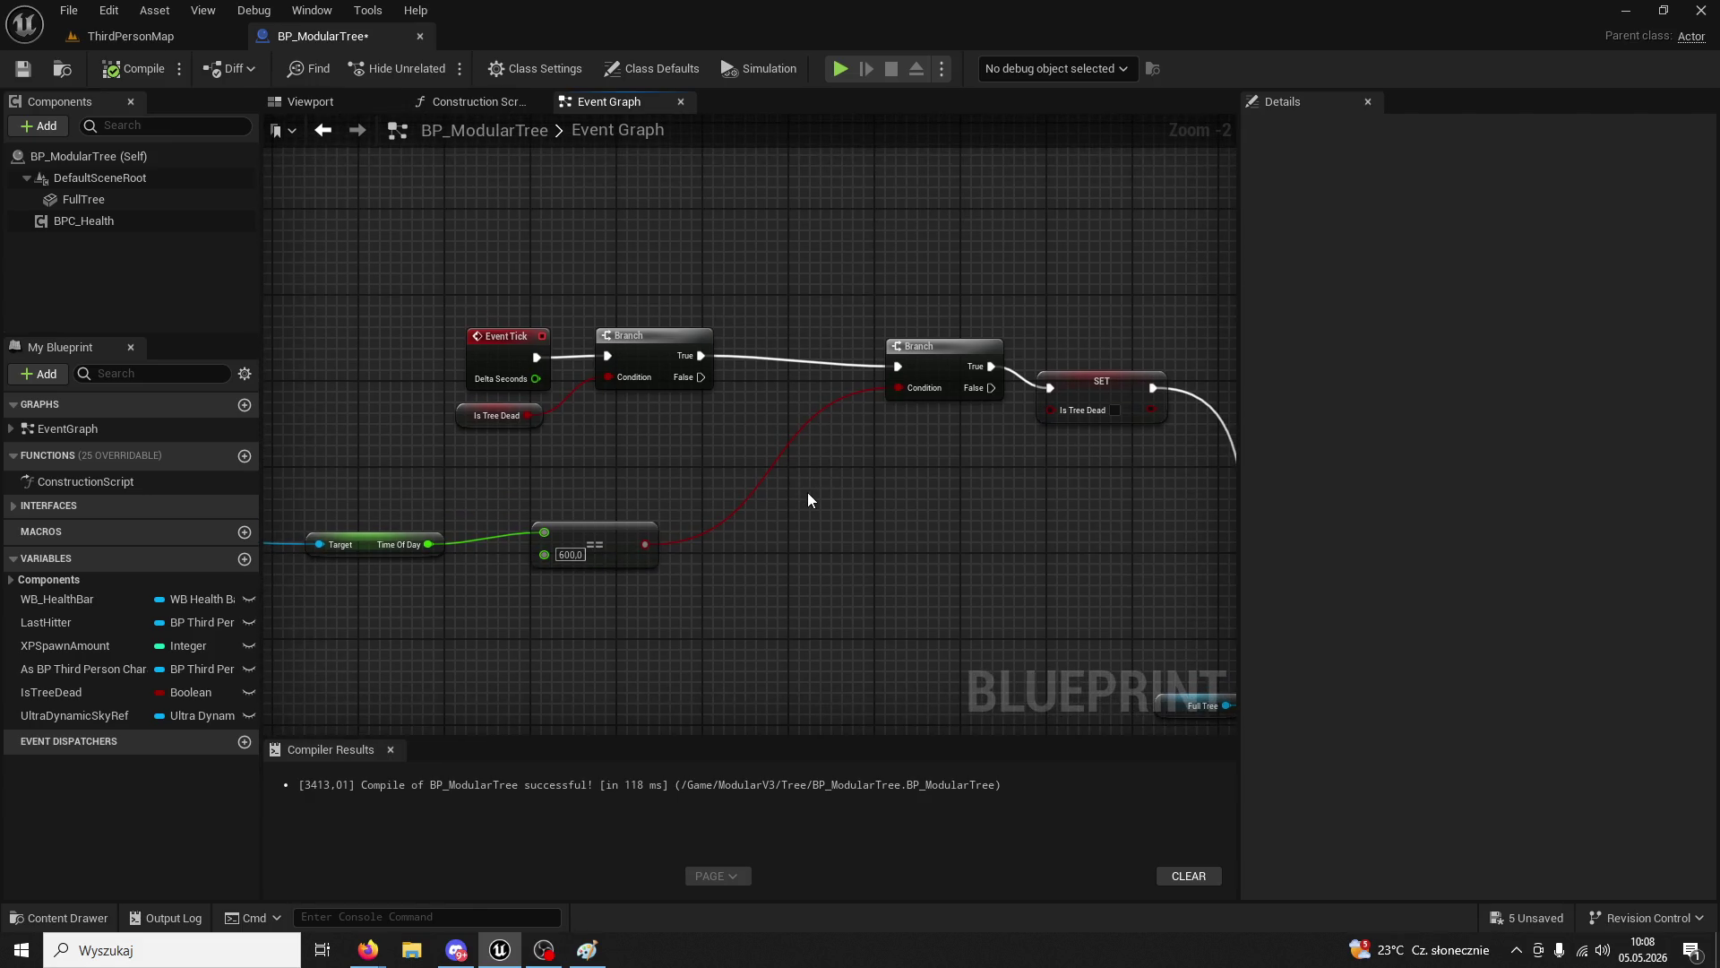
pyautogui.moveTo(991, 388); pyautogui.dragTo(1048, 395)
pyautogui.rightClick(992, 369)
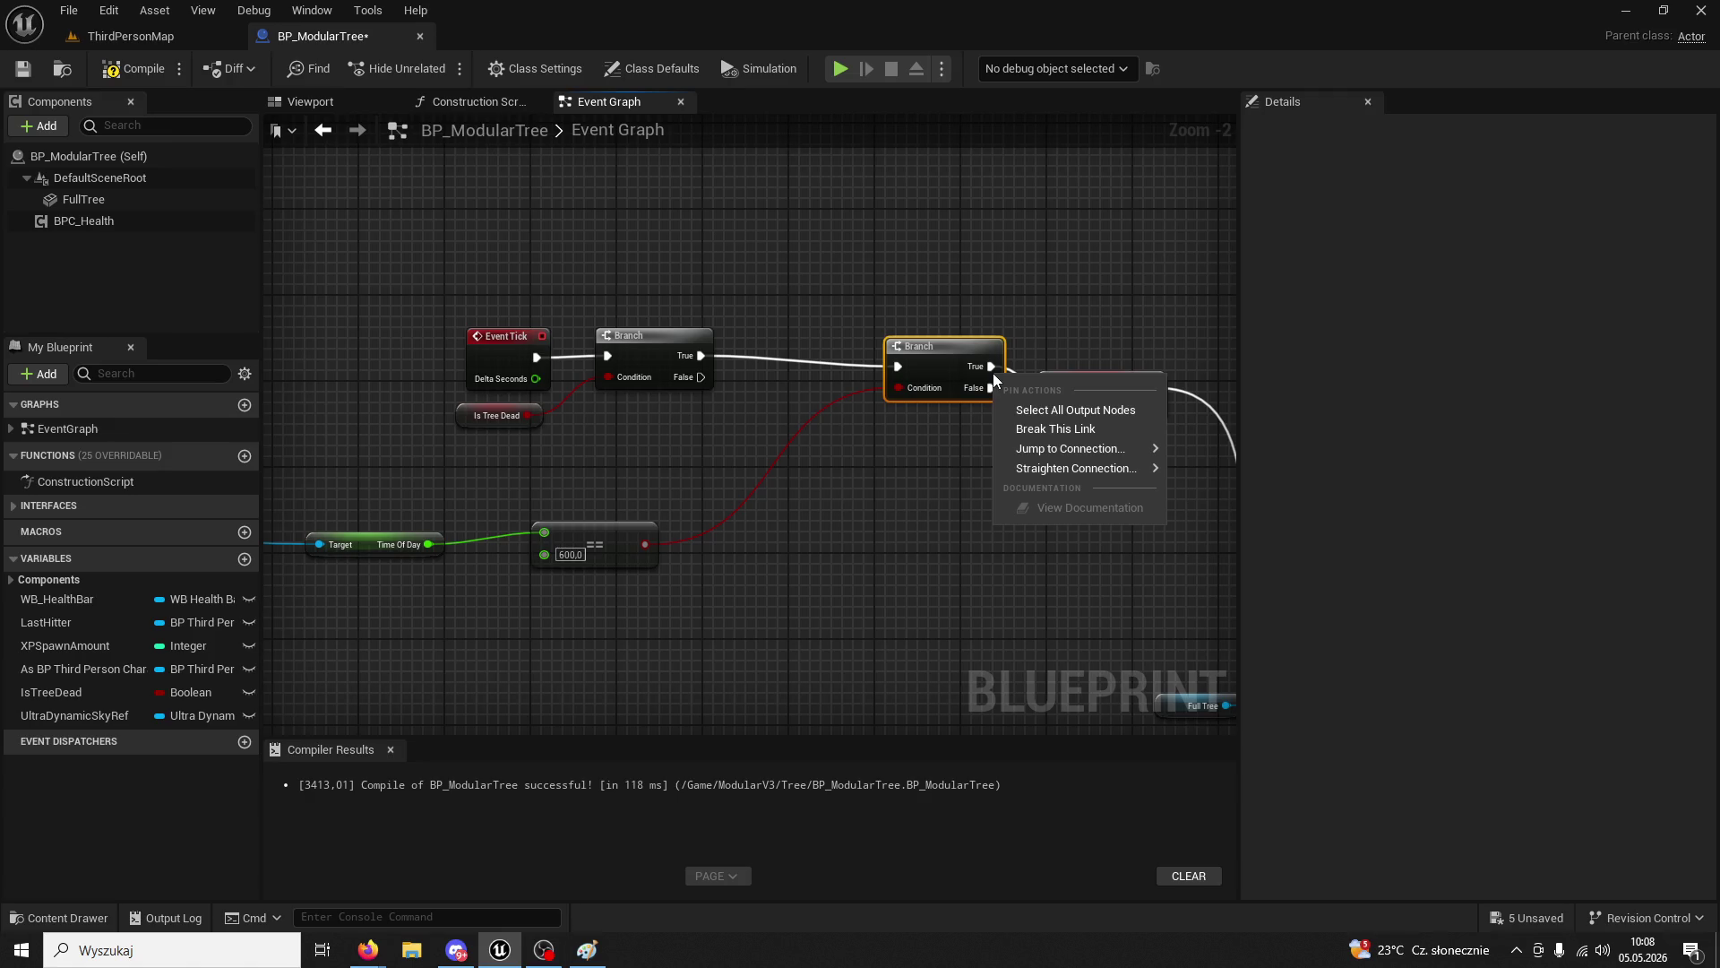
pyautogui.click(1066, 427)
pyautogui.click(159, 41)
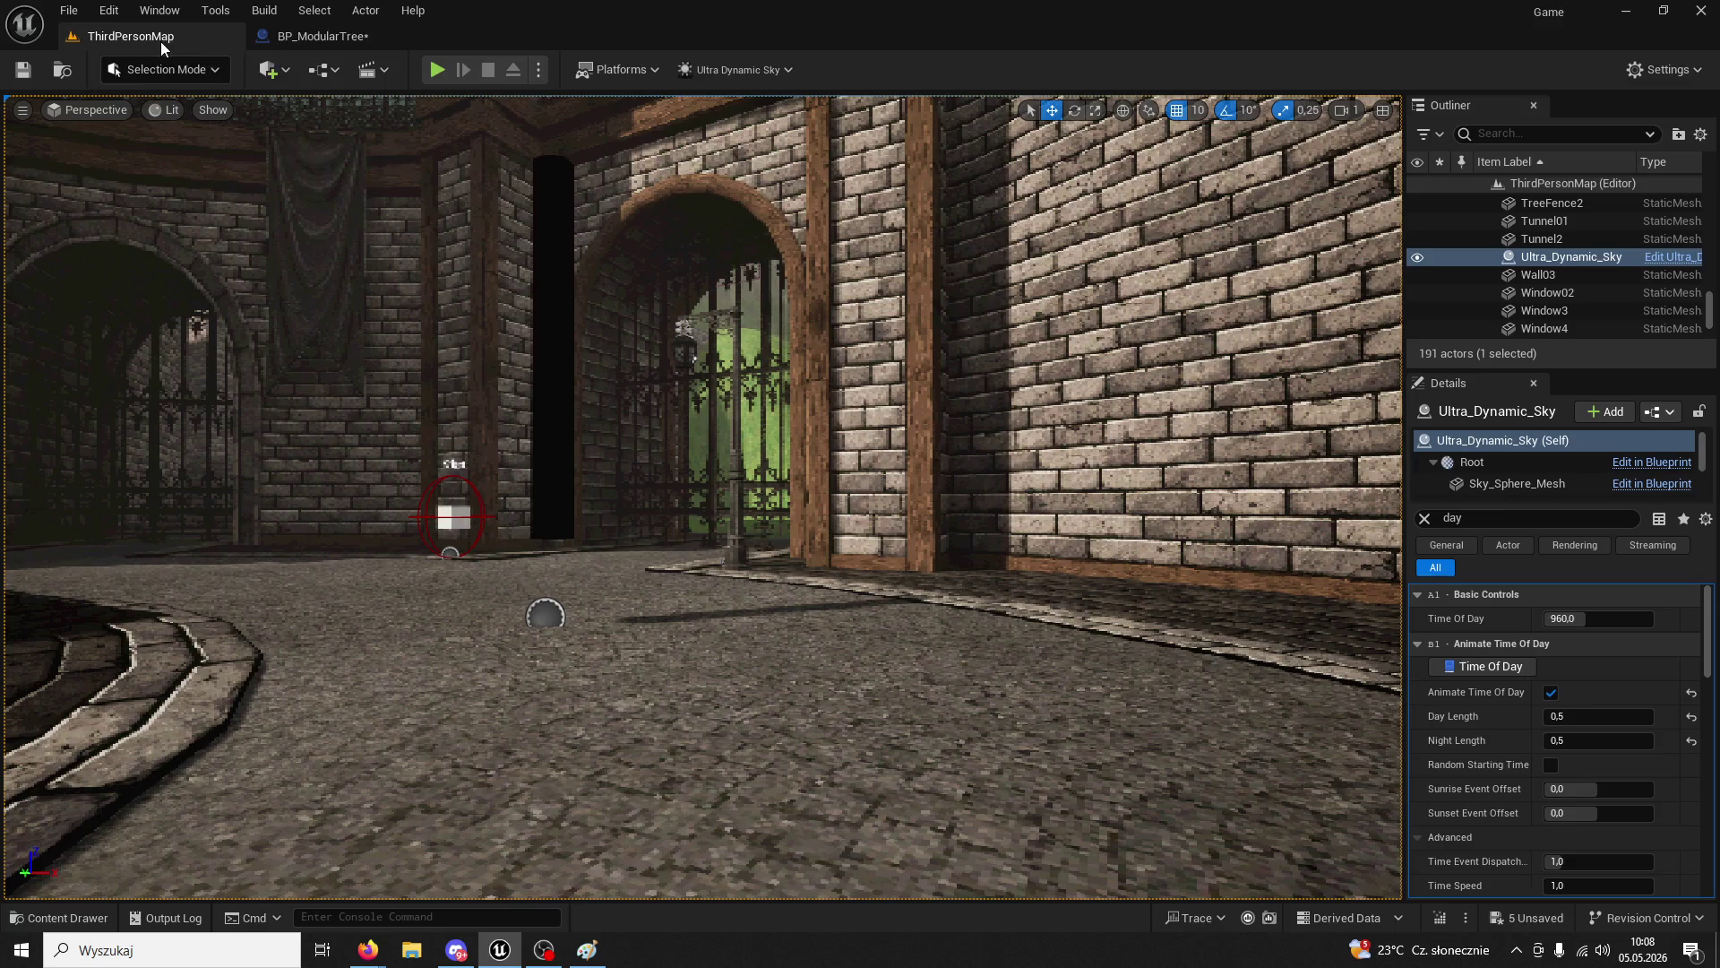
# - Play-test by chopping the tree three times to reach 5/200 wood, then return to BP_ModularTree
pyautogui.click(437, 69)
pyautogui.press('w')
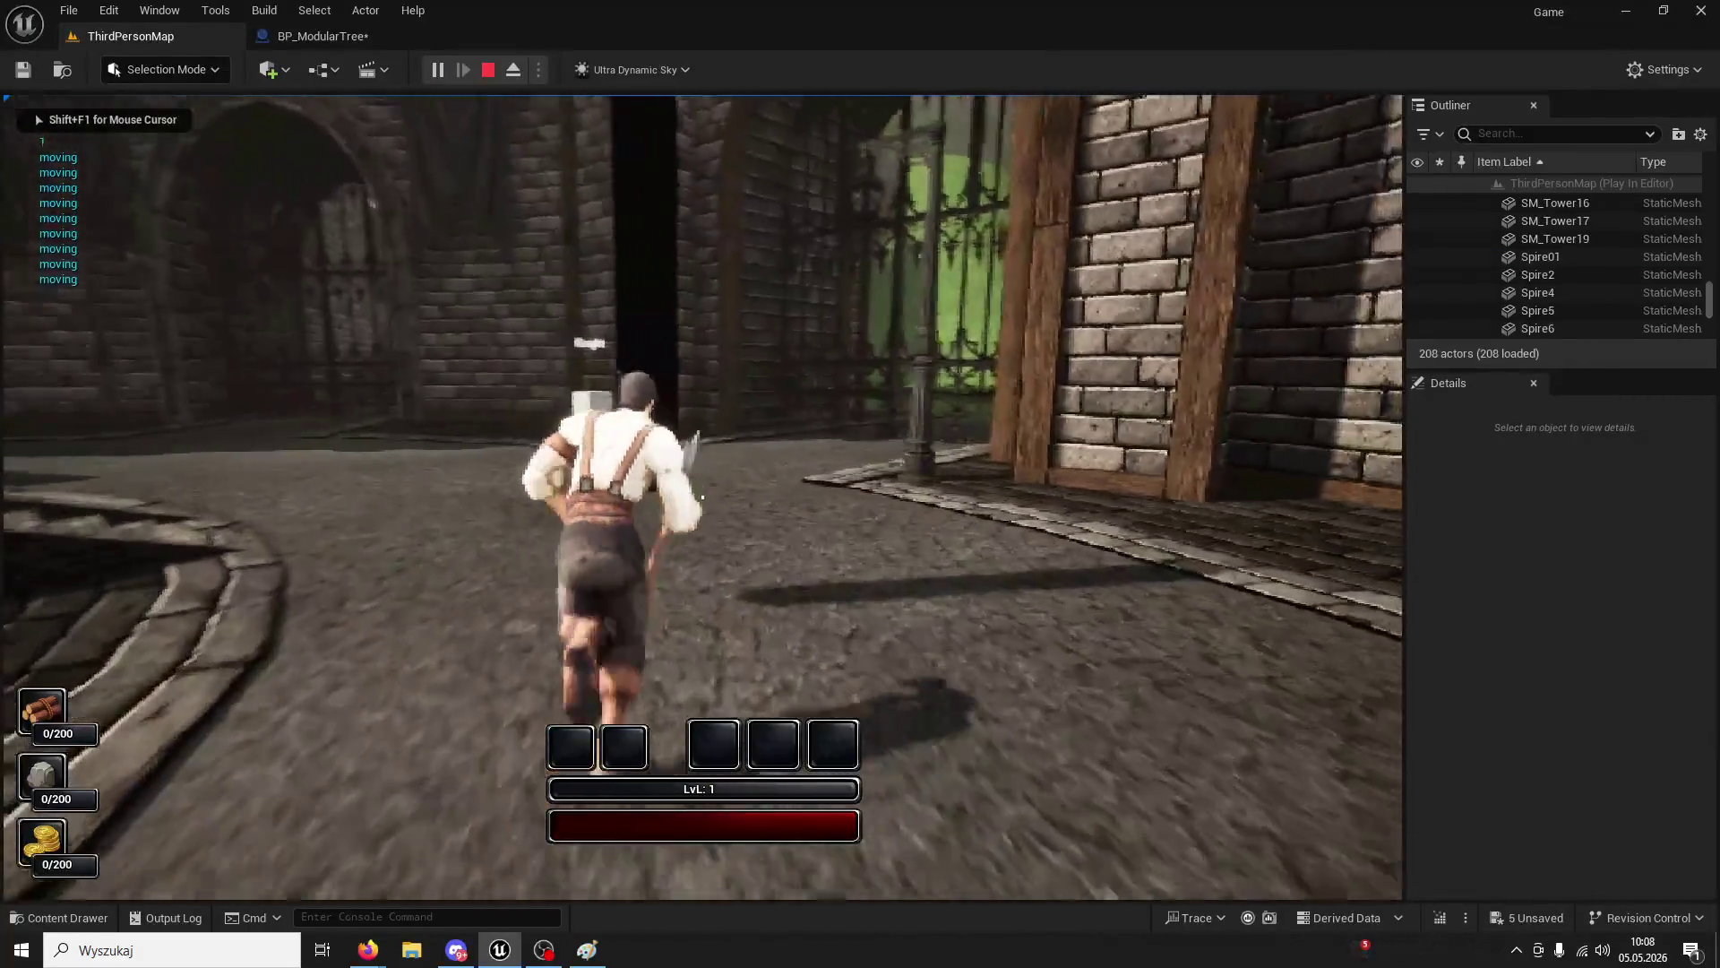
pyautogui.click(702, 498)
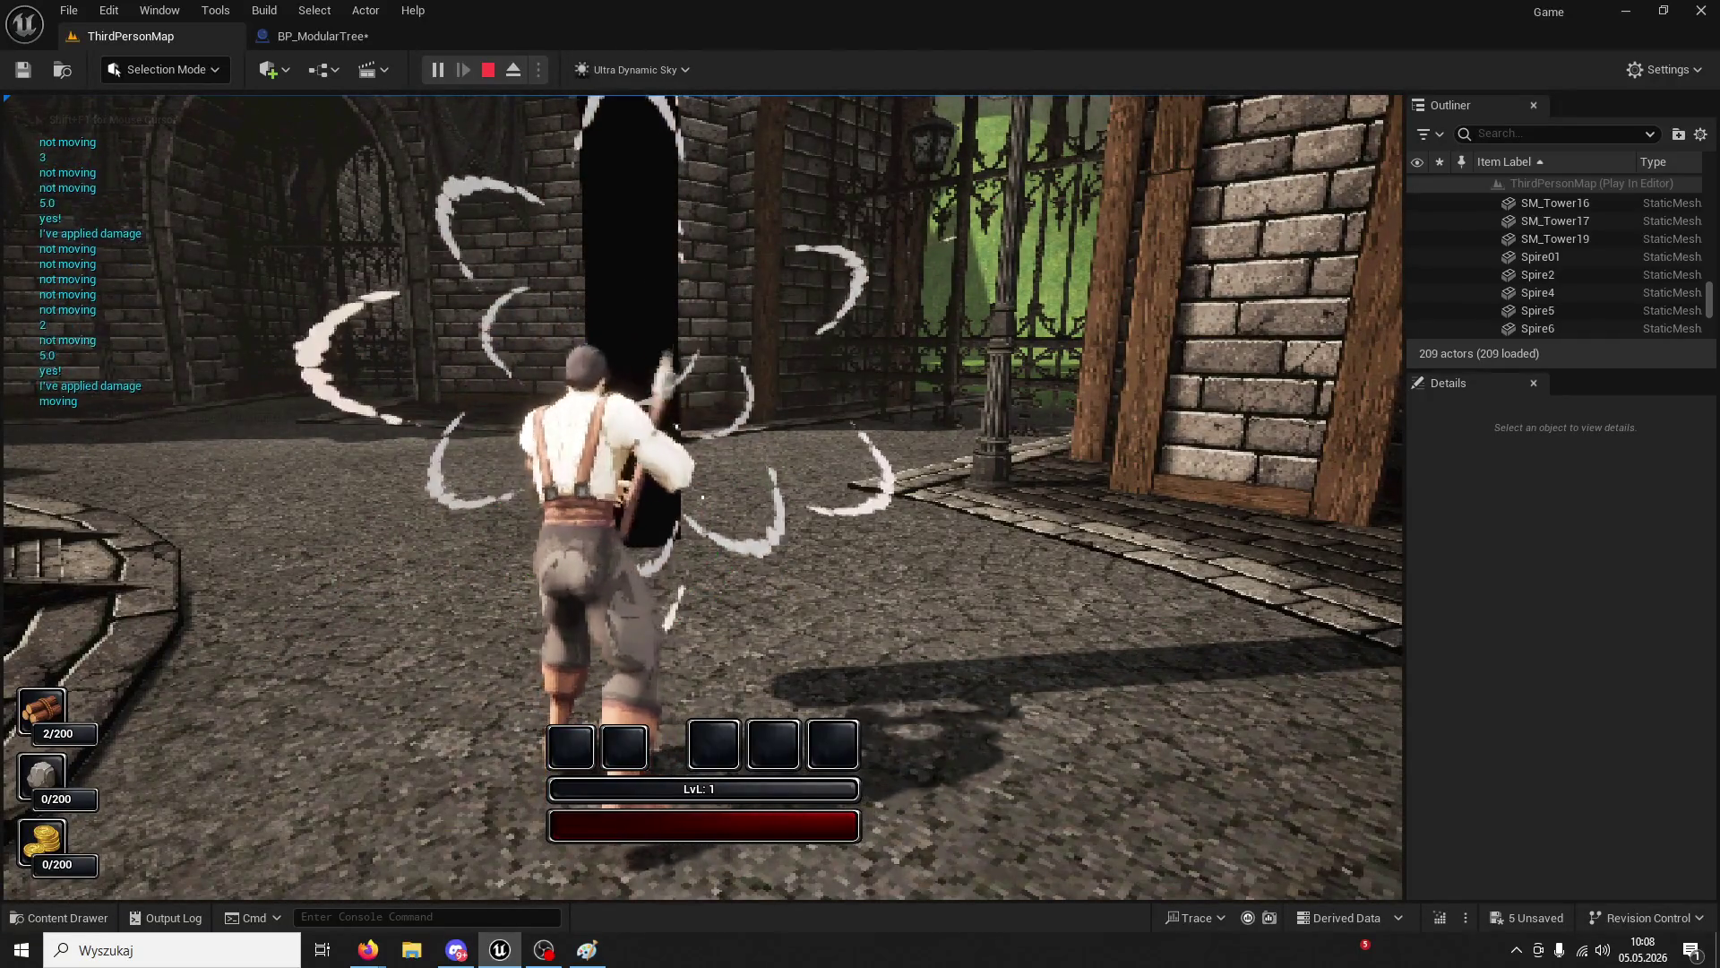
pyautogui.click(702, 497)
pyautogui.click(702, 497)
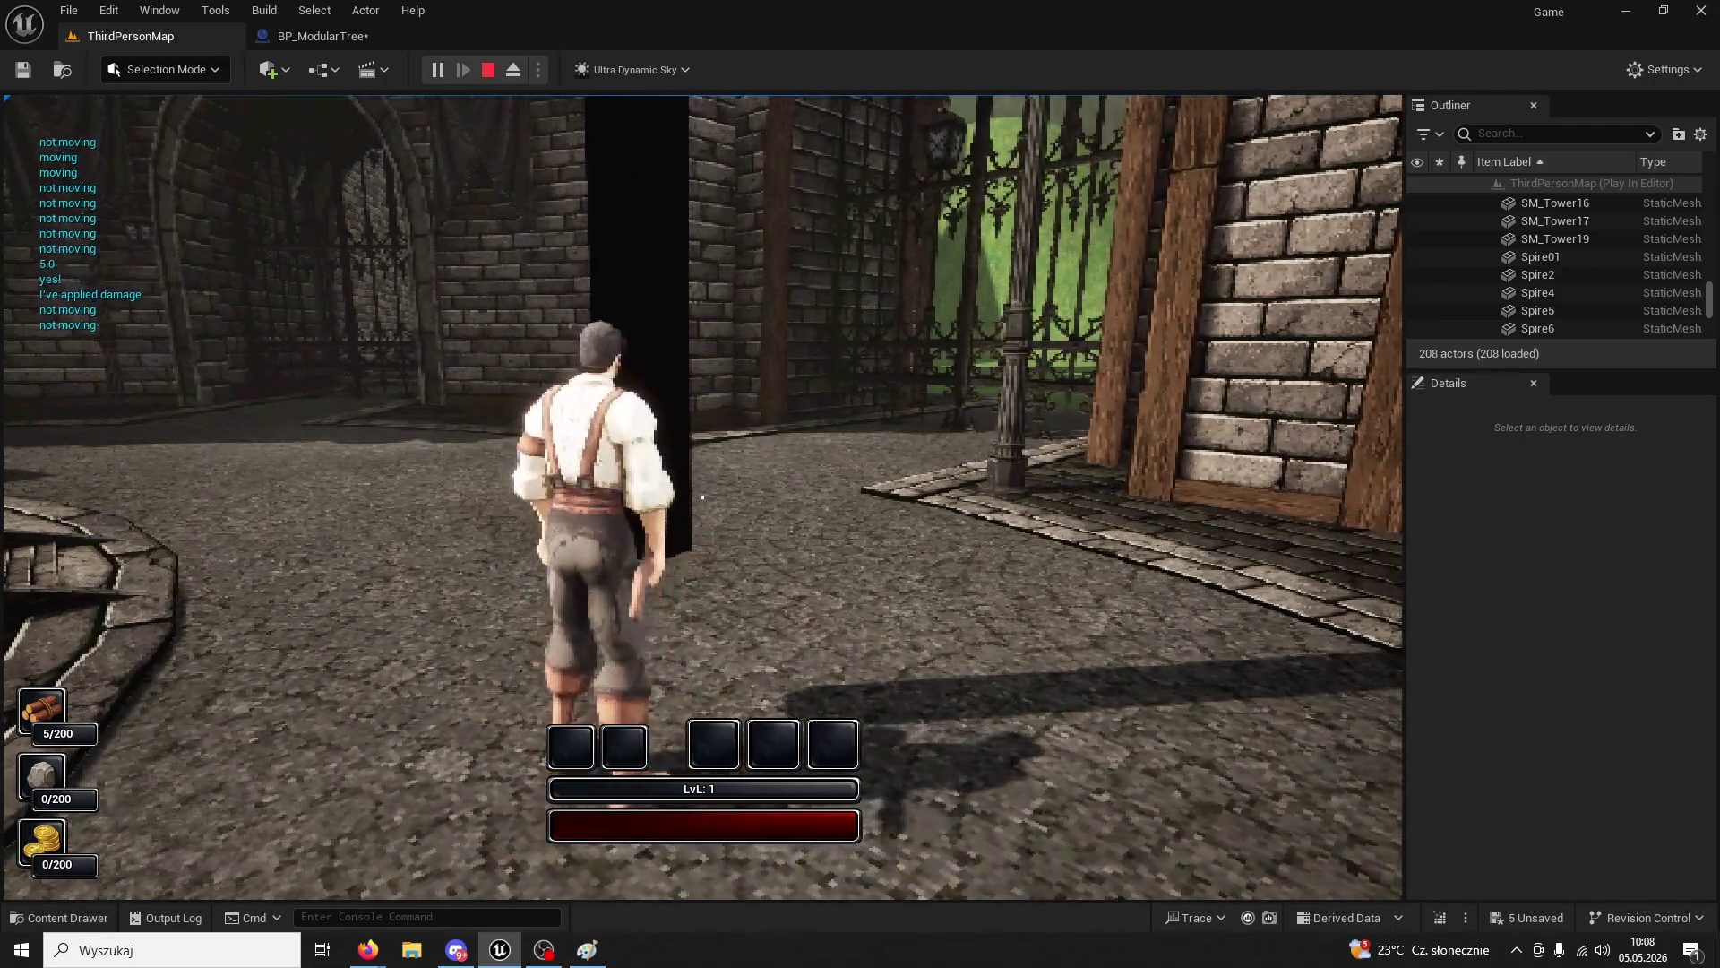
pyautogui.press('Escape')
pyautogui.click(327, 36)
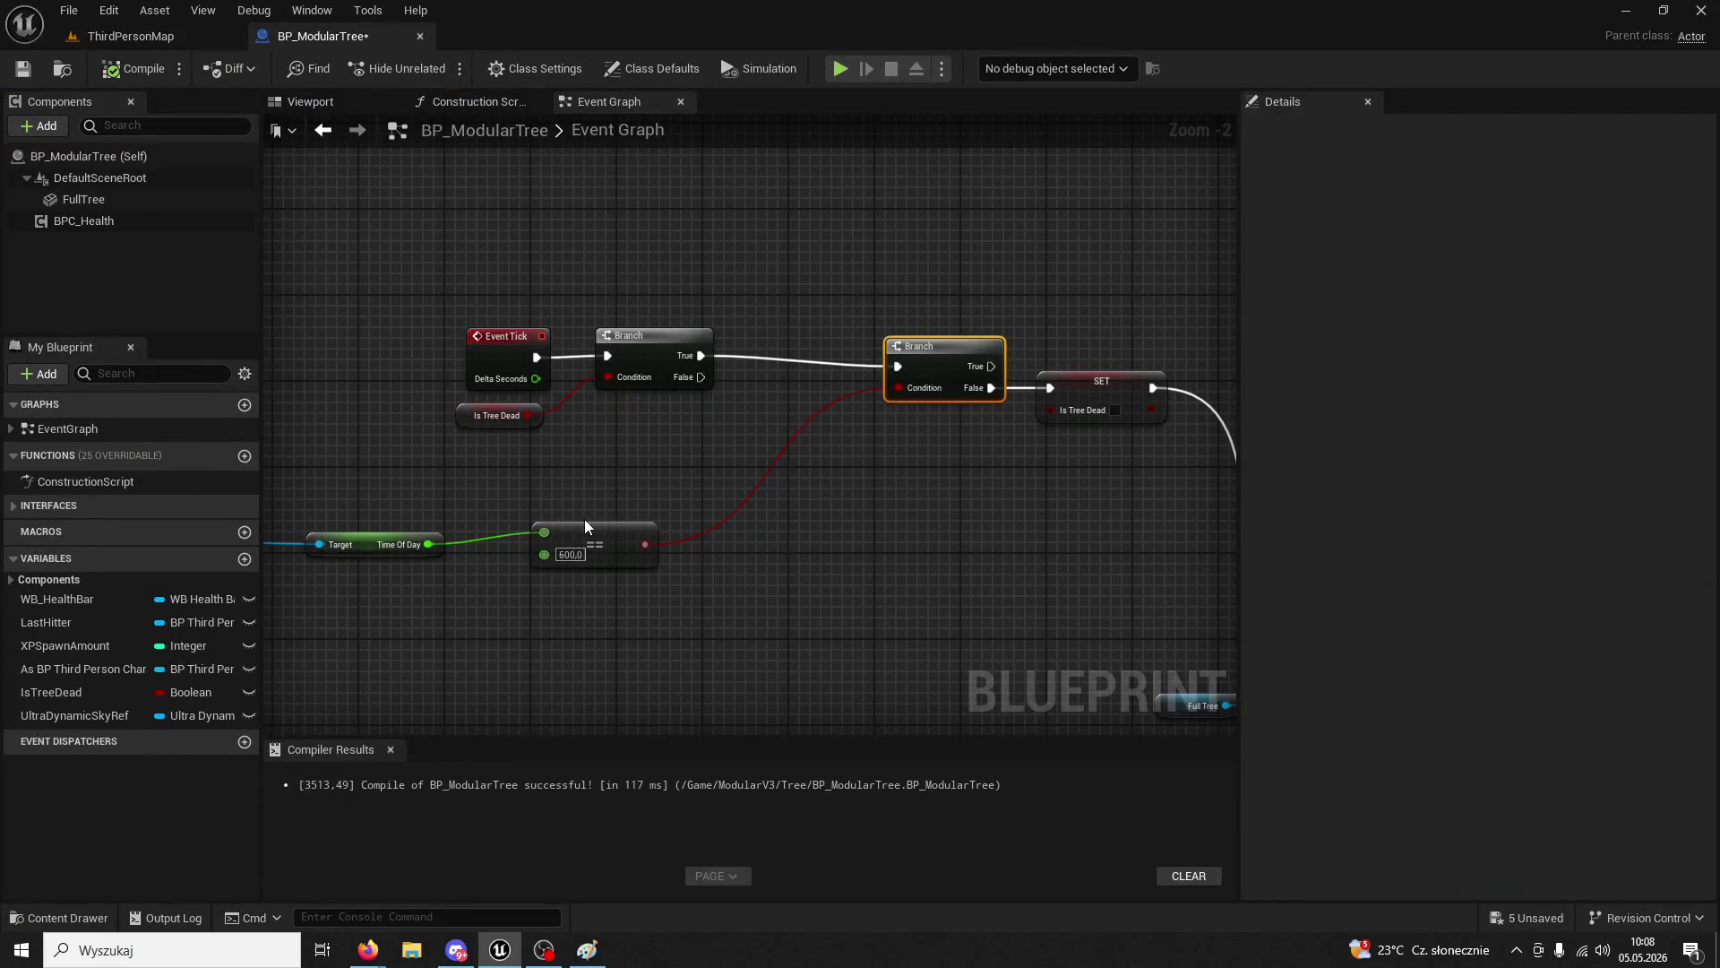
# - Free the Branch's True output from SET, discarding an accidentally added Paint Vertices node
pyautogui.moveTo(584, 519)
pyautogui.mouseDown()
pyautogui.moveTo(866, 464)
pyautogui.moveTo(767, 466)
pyautogui.mouseUp()
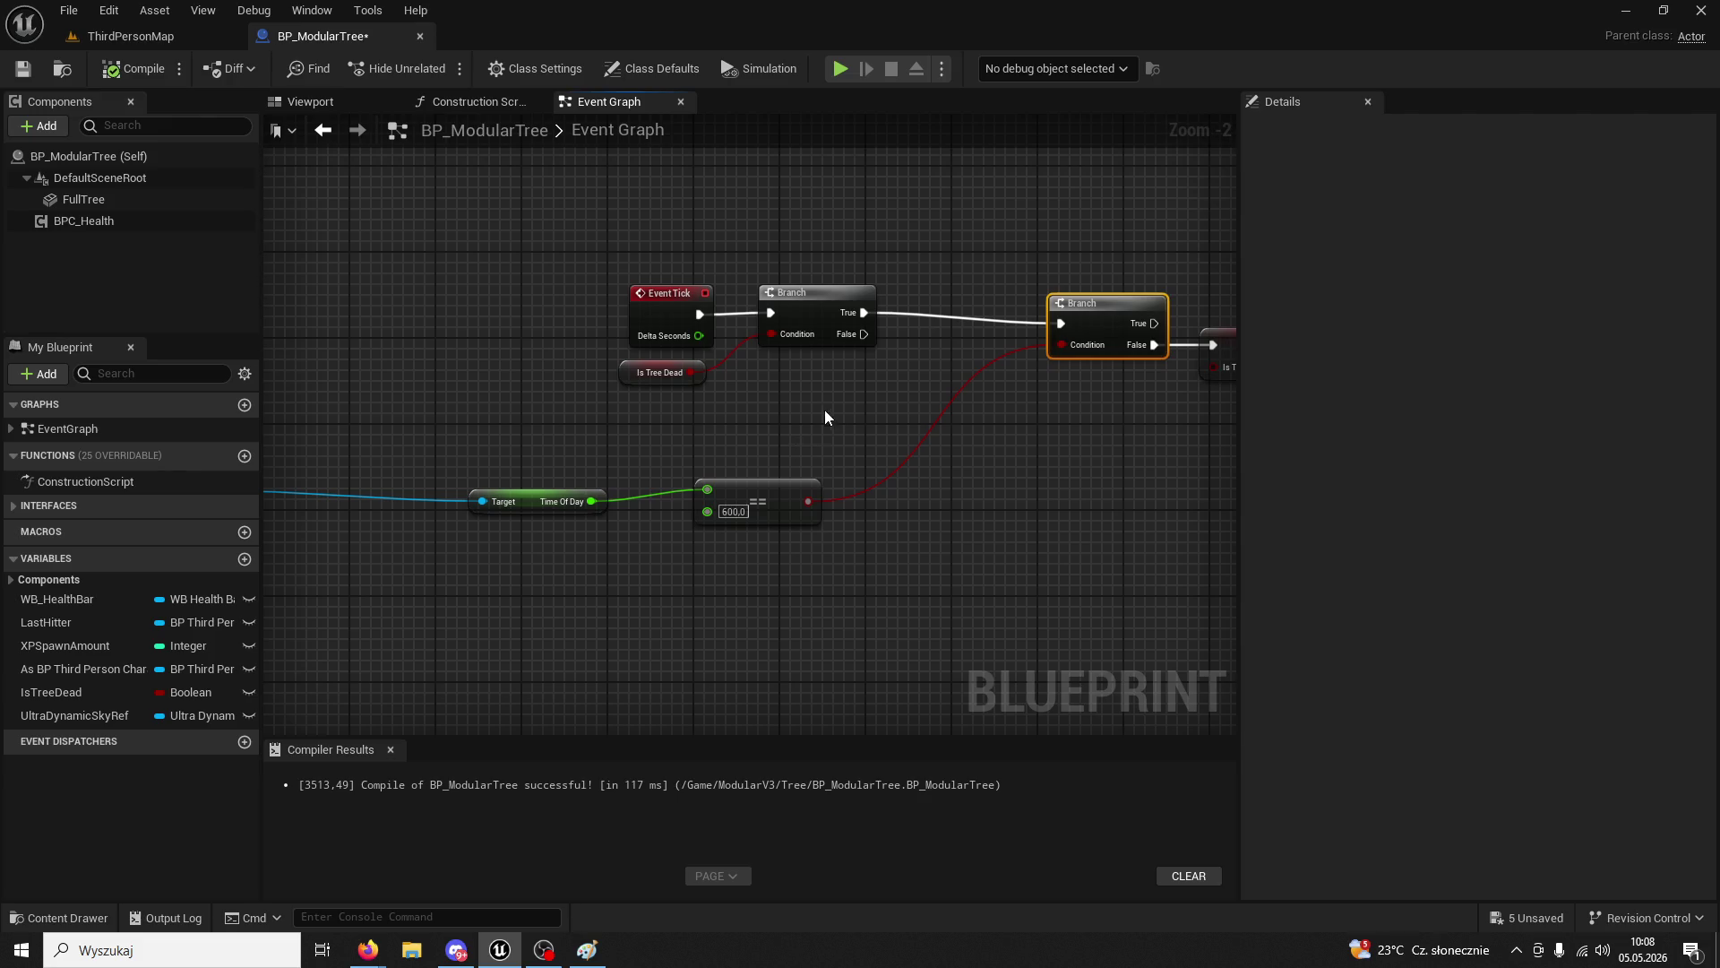
pyautogui.moveTo(824, 411); pyautogui.dragTo(540, 347)
pyautogui.moveTo(811, 263); pyautogui.dragTo(887, 292)
pyautogui.rightClick(810, 282)
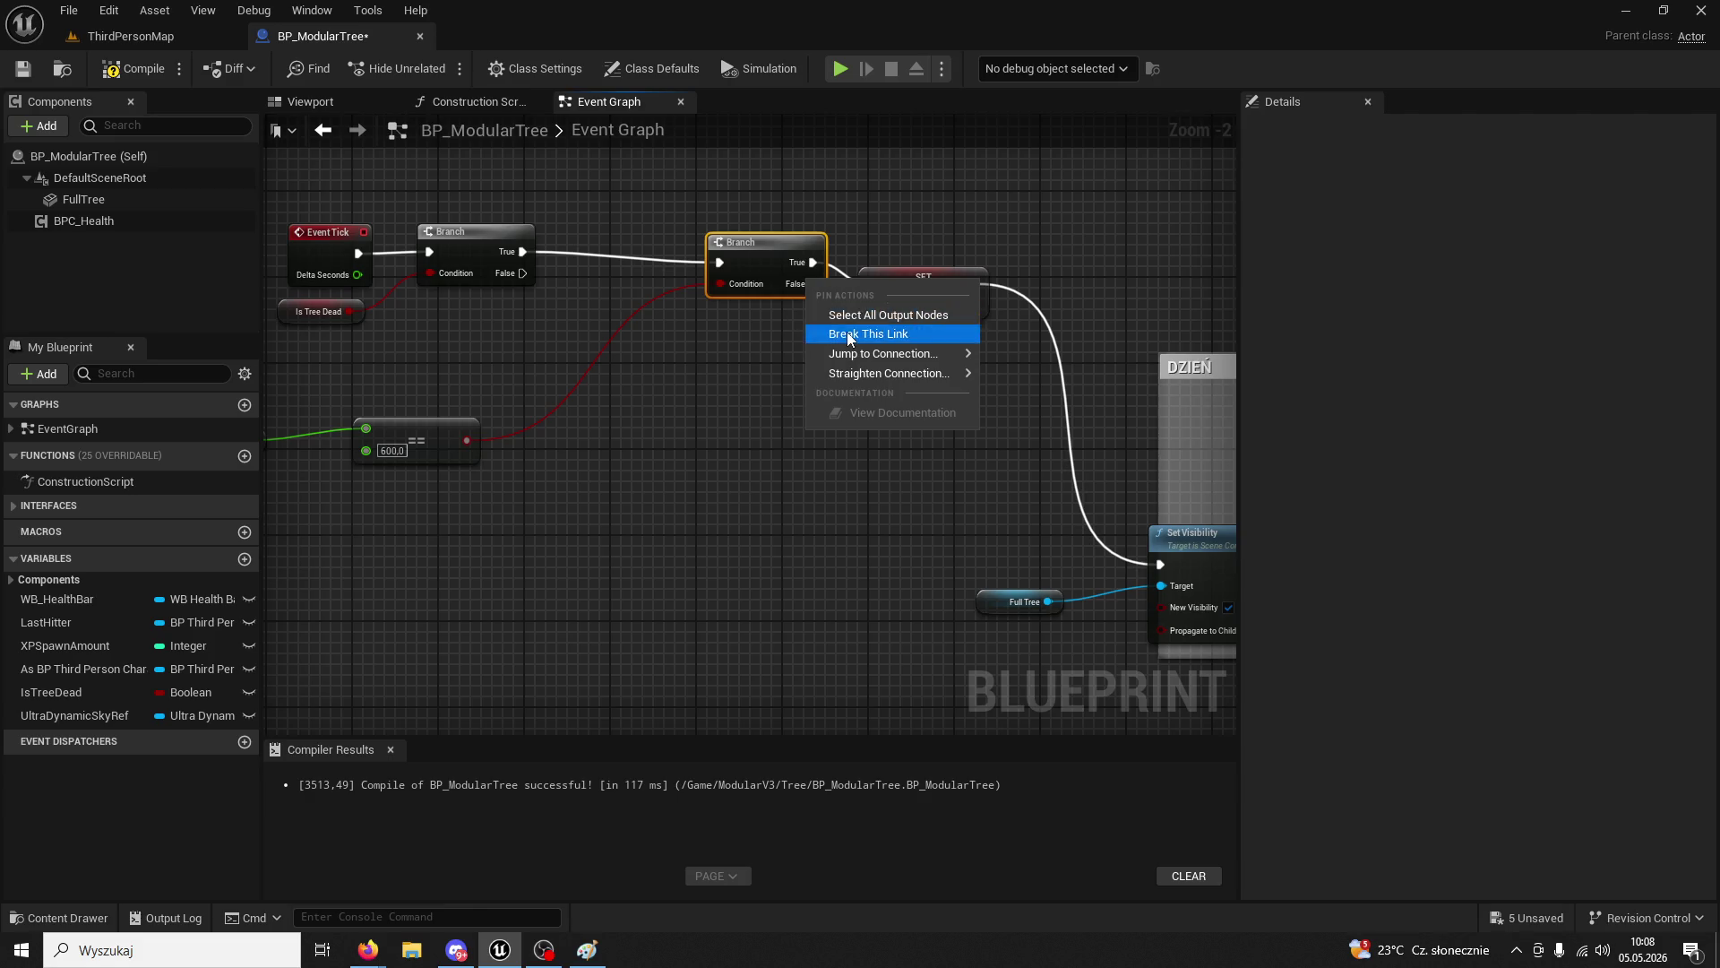
pyautogui.click(805, 352)
pyautogui.moveTo(804, 352); pyautogui.dragTo(613, 396)
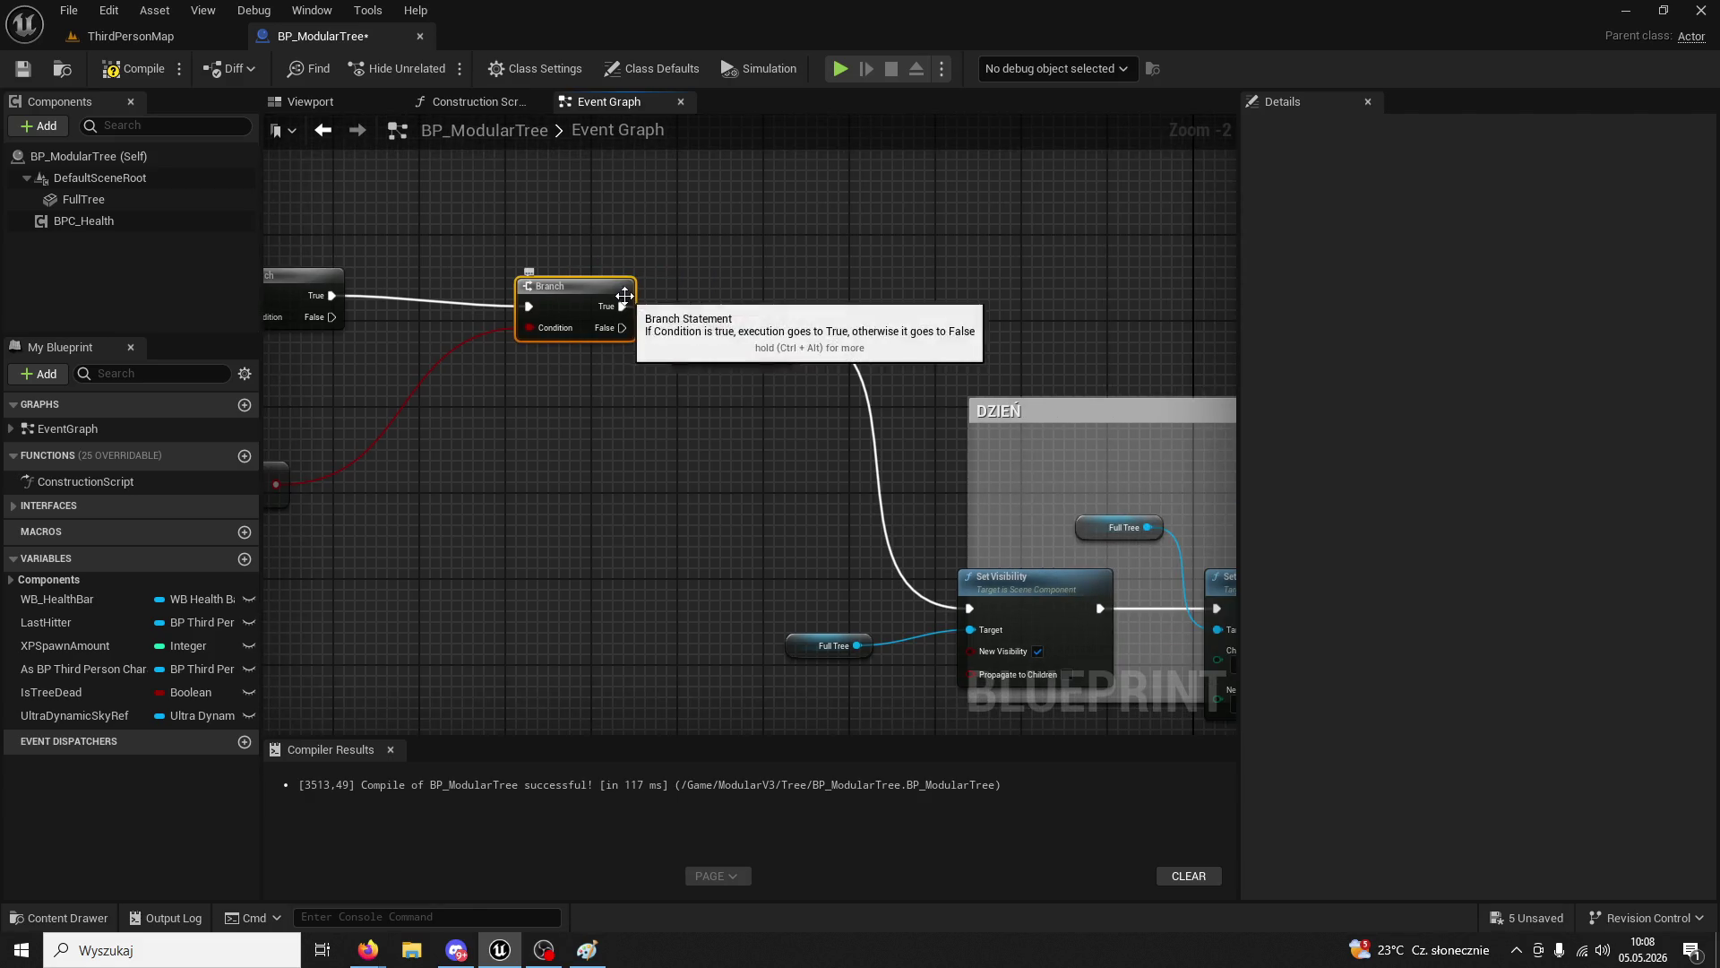
pyautogui.moveTo(619, 305); pyautogui.dragTo(728, 224)
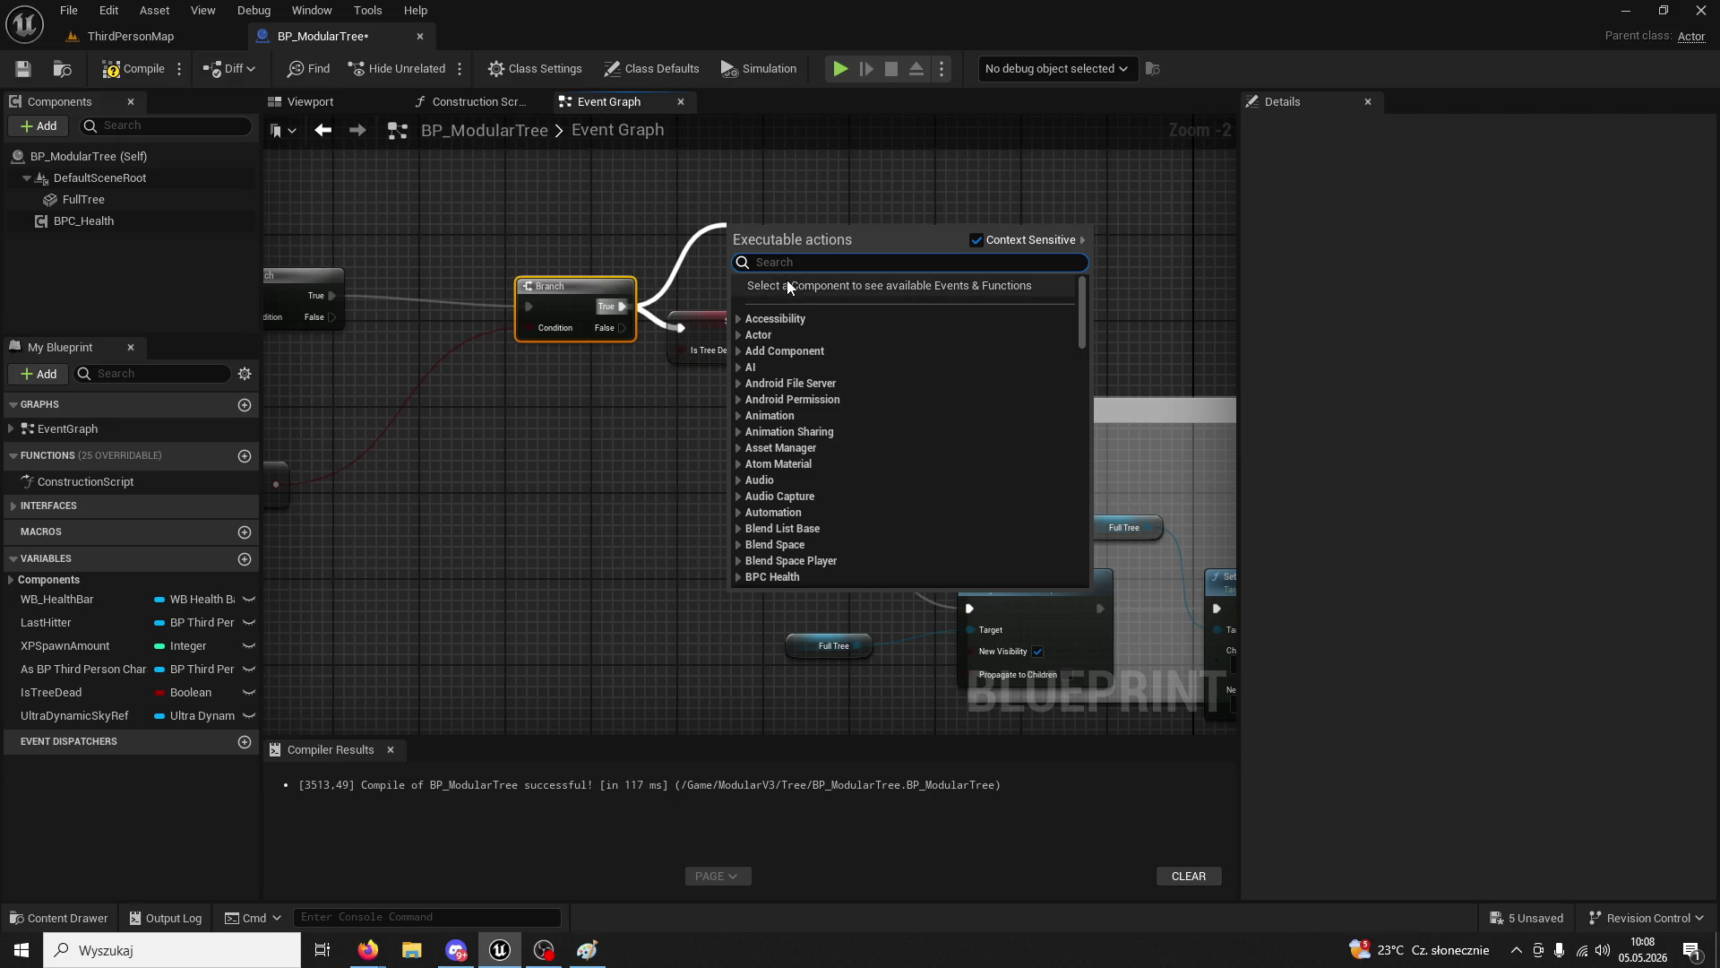
pyautogui.write('paint')
pyautogui.press('Return')
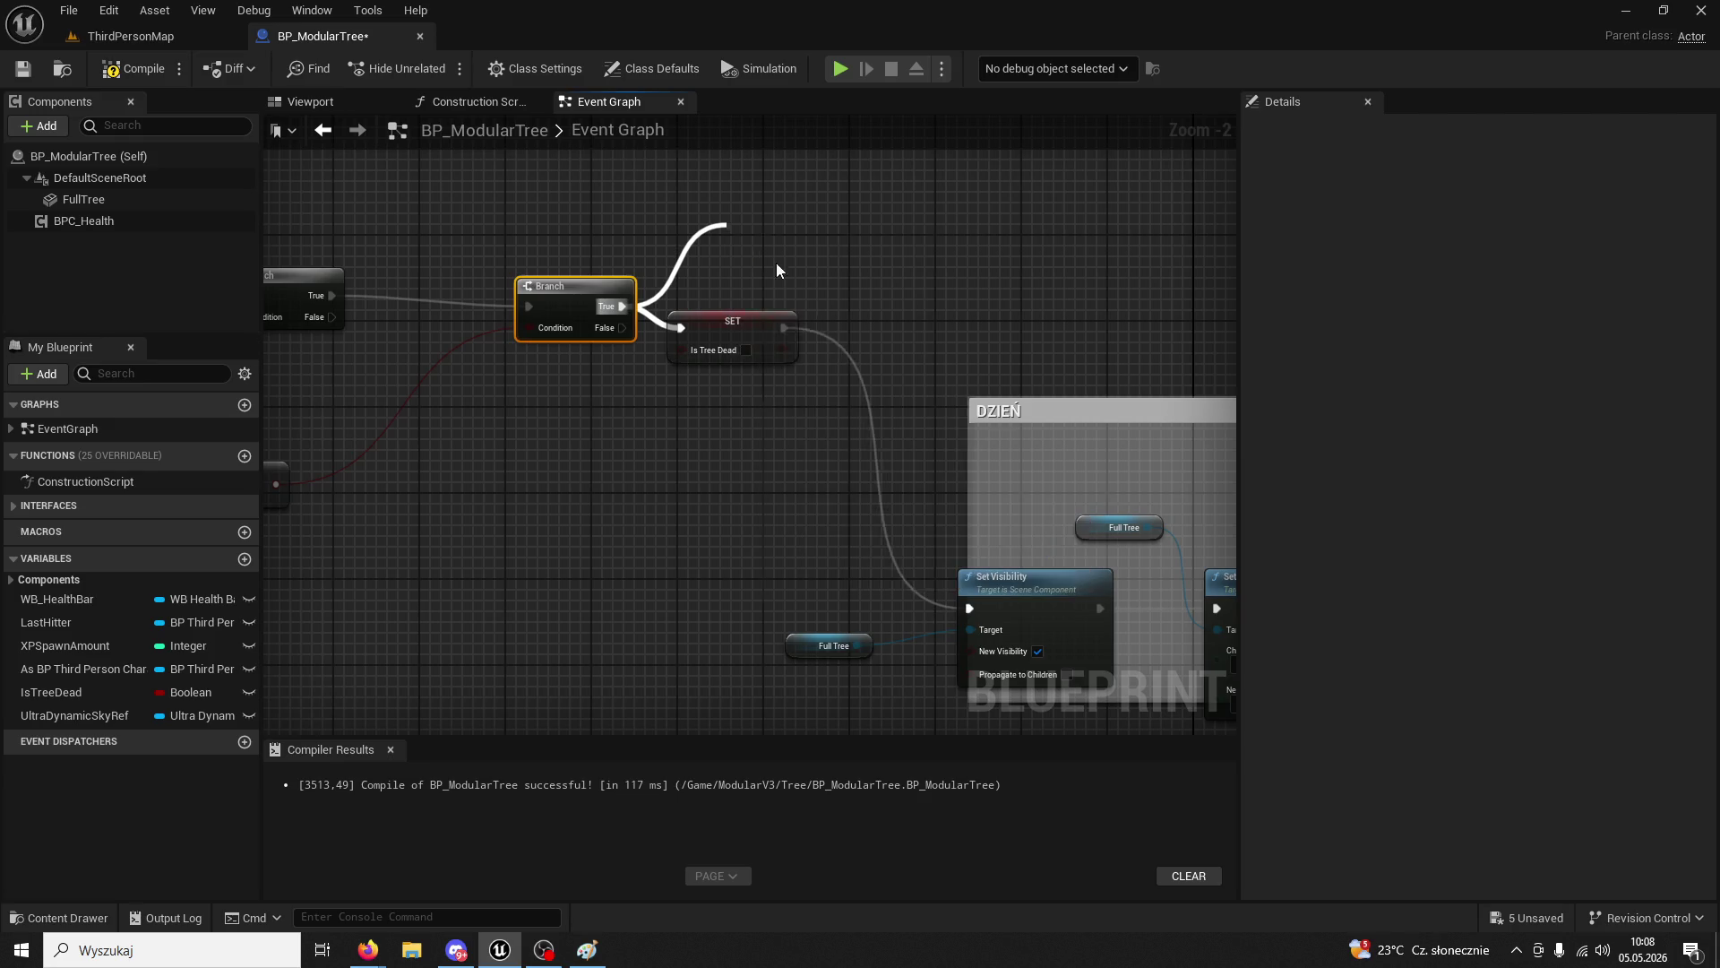
pyautogui.press('Delete')
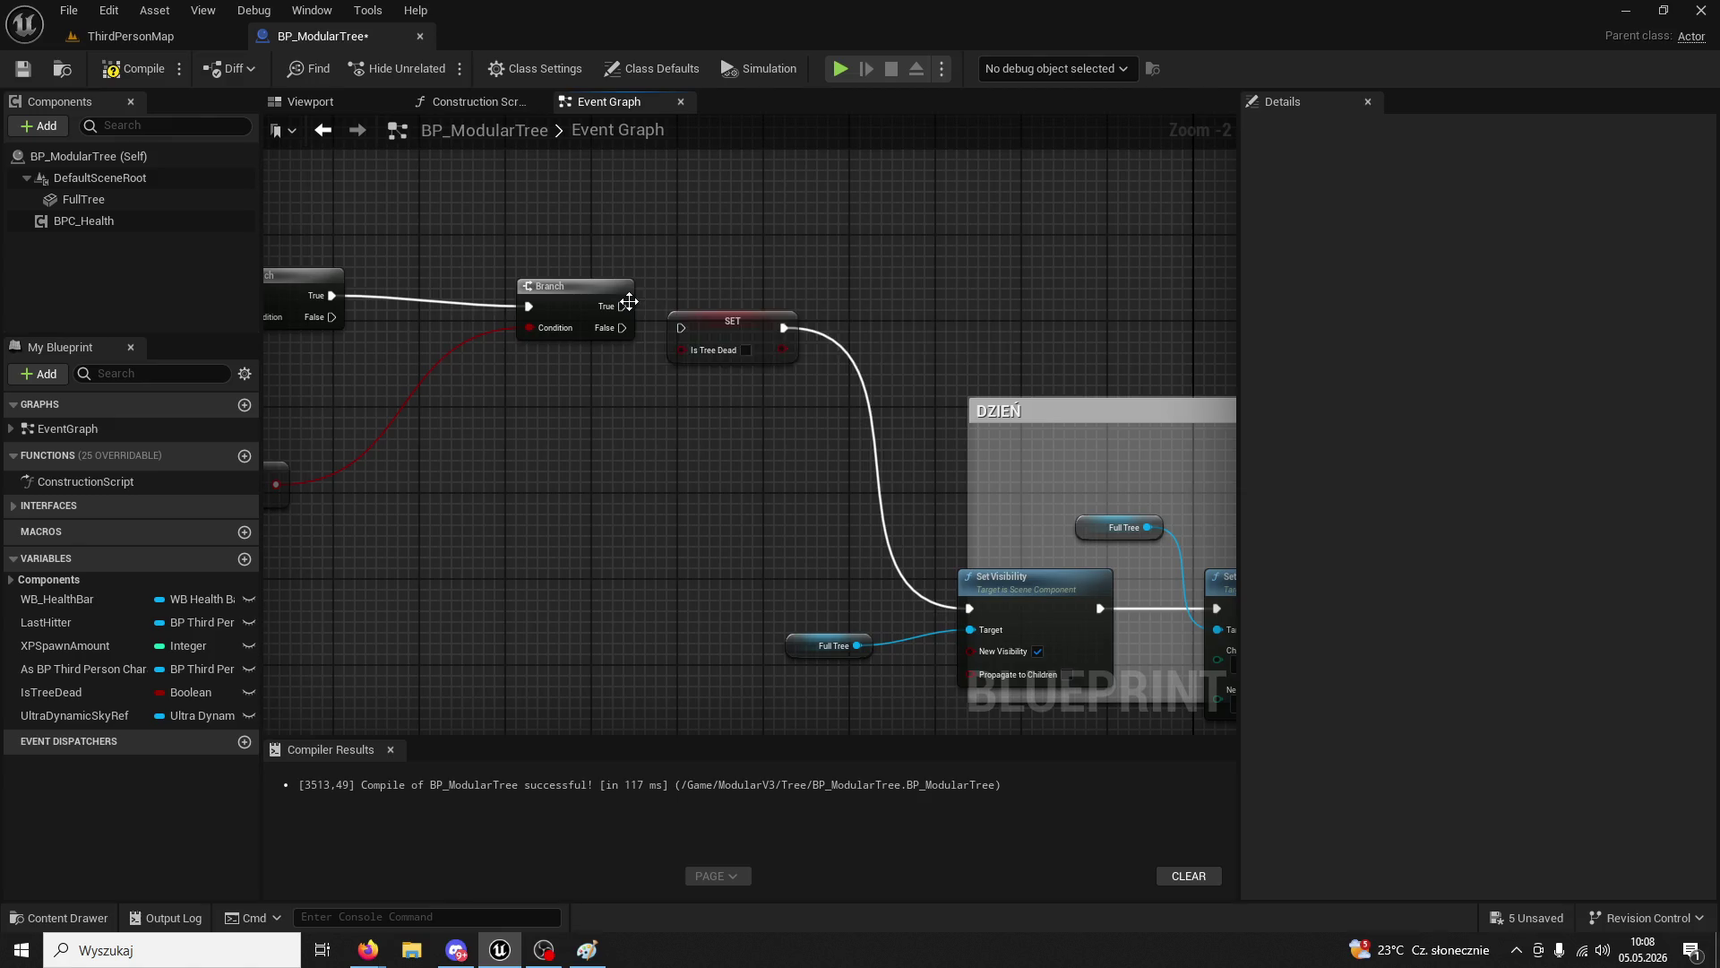
# - Add a Print String reading 'jest godzina 600' on Branch True, wire it to SET, and compile
pyautogui.moveTo(621, 305); pyautogui.dragTo(717, 263)
pyautogui.write('prin')
pyautogui.press('Return')
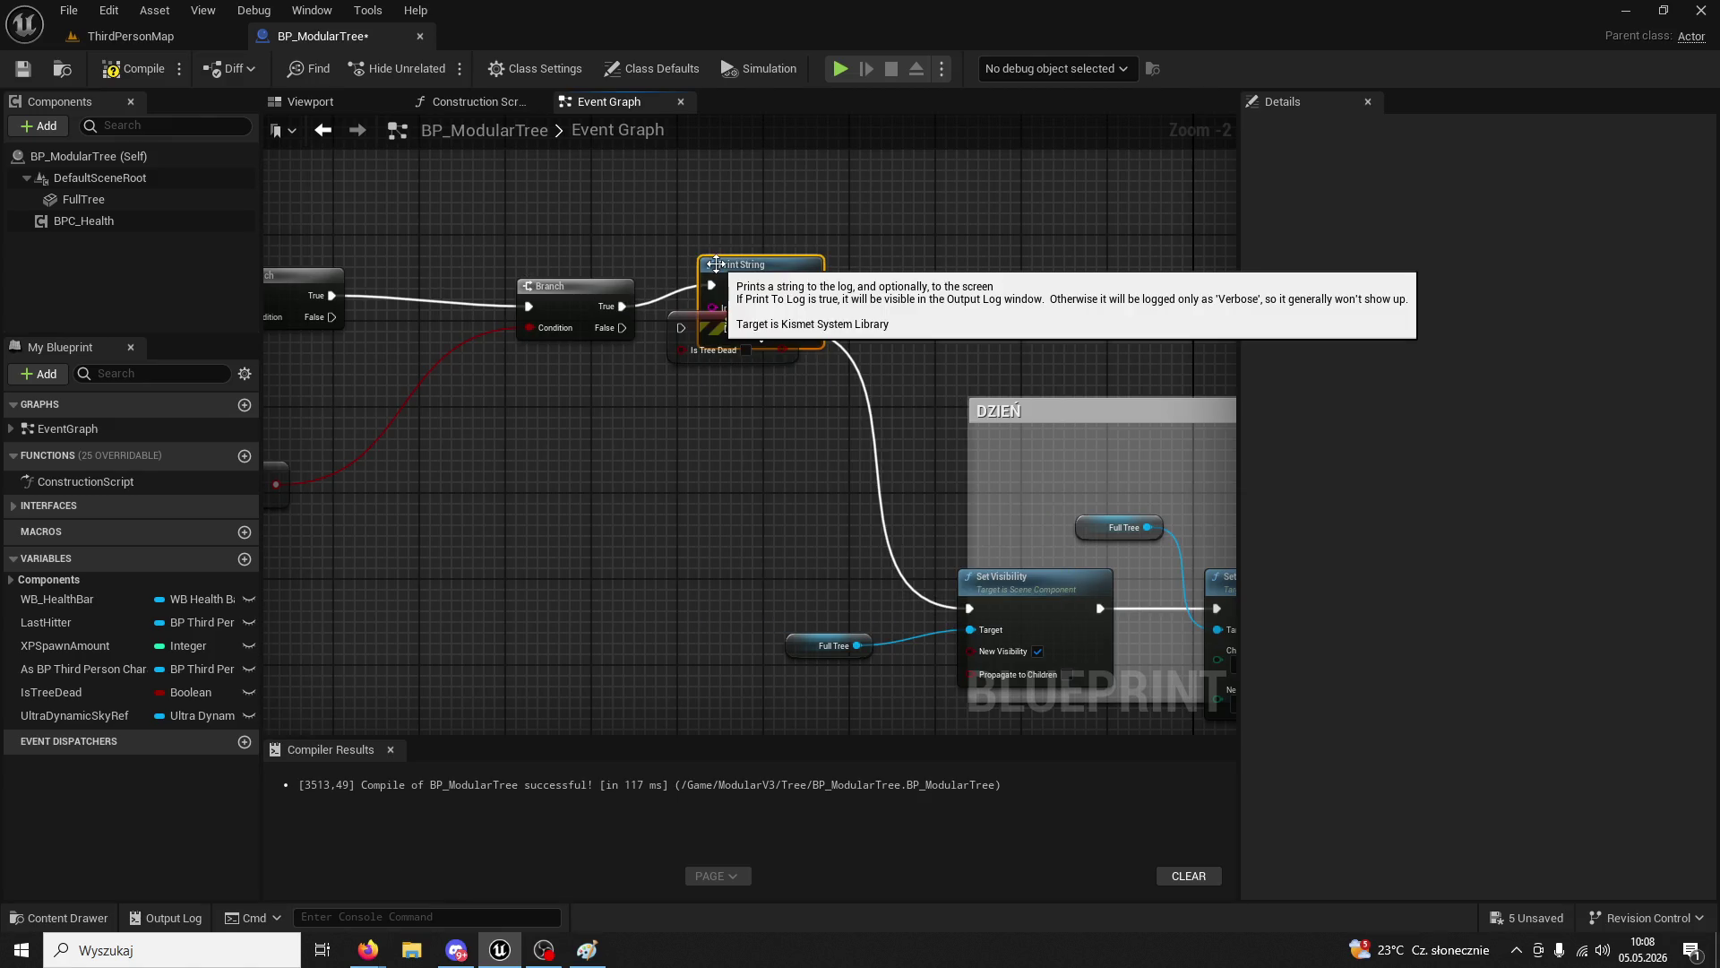
pyautogui.click(758, 244)
pyautogui.moveTo(758, 243); pyautogui.dragTo(737, 248)
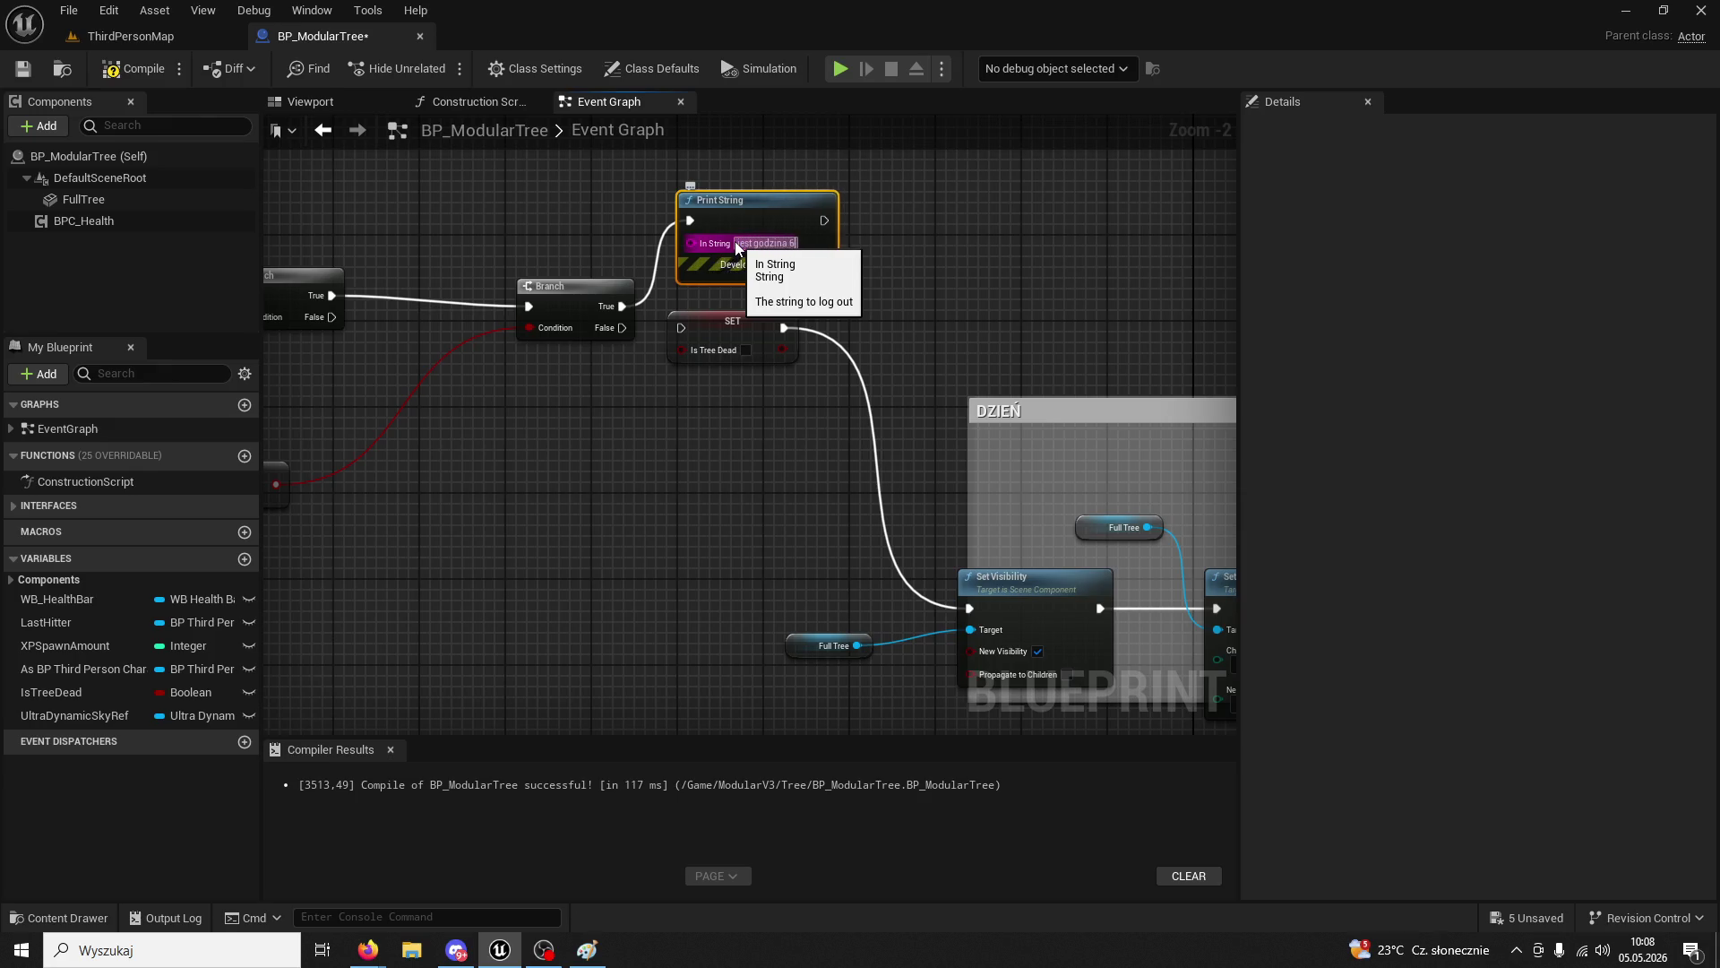
pyautogui.press('Return')
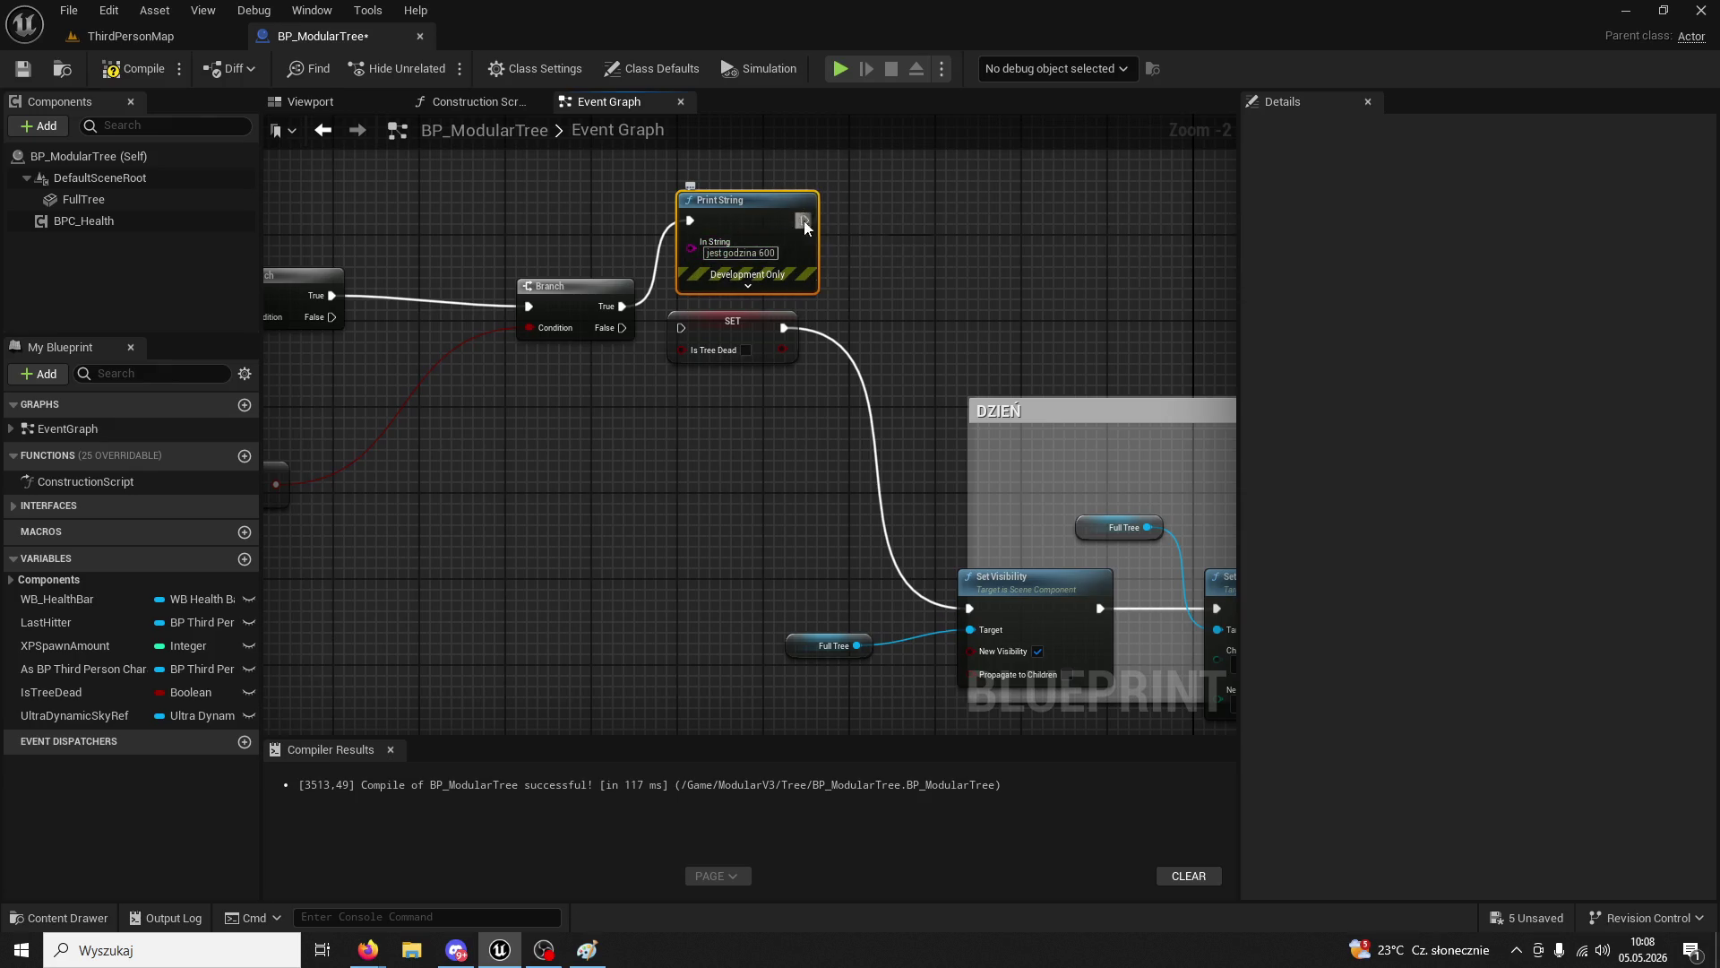
pyautogui.moveTo(803, 221); pyautogui.dragTo(681, 328)
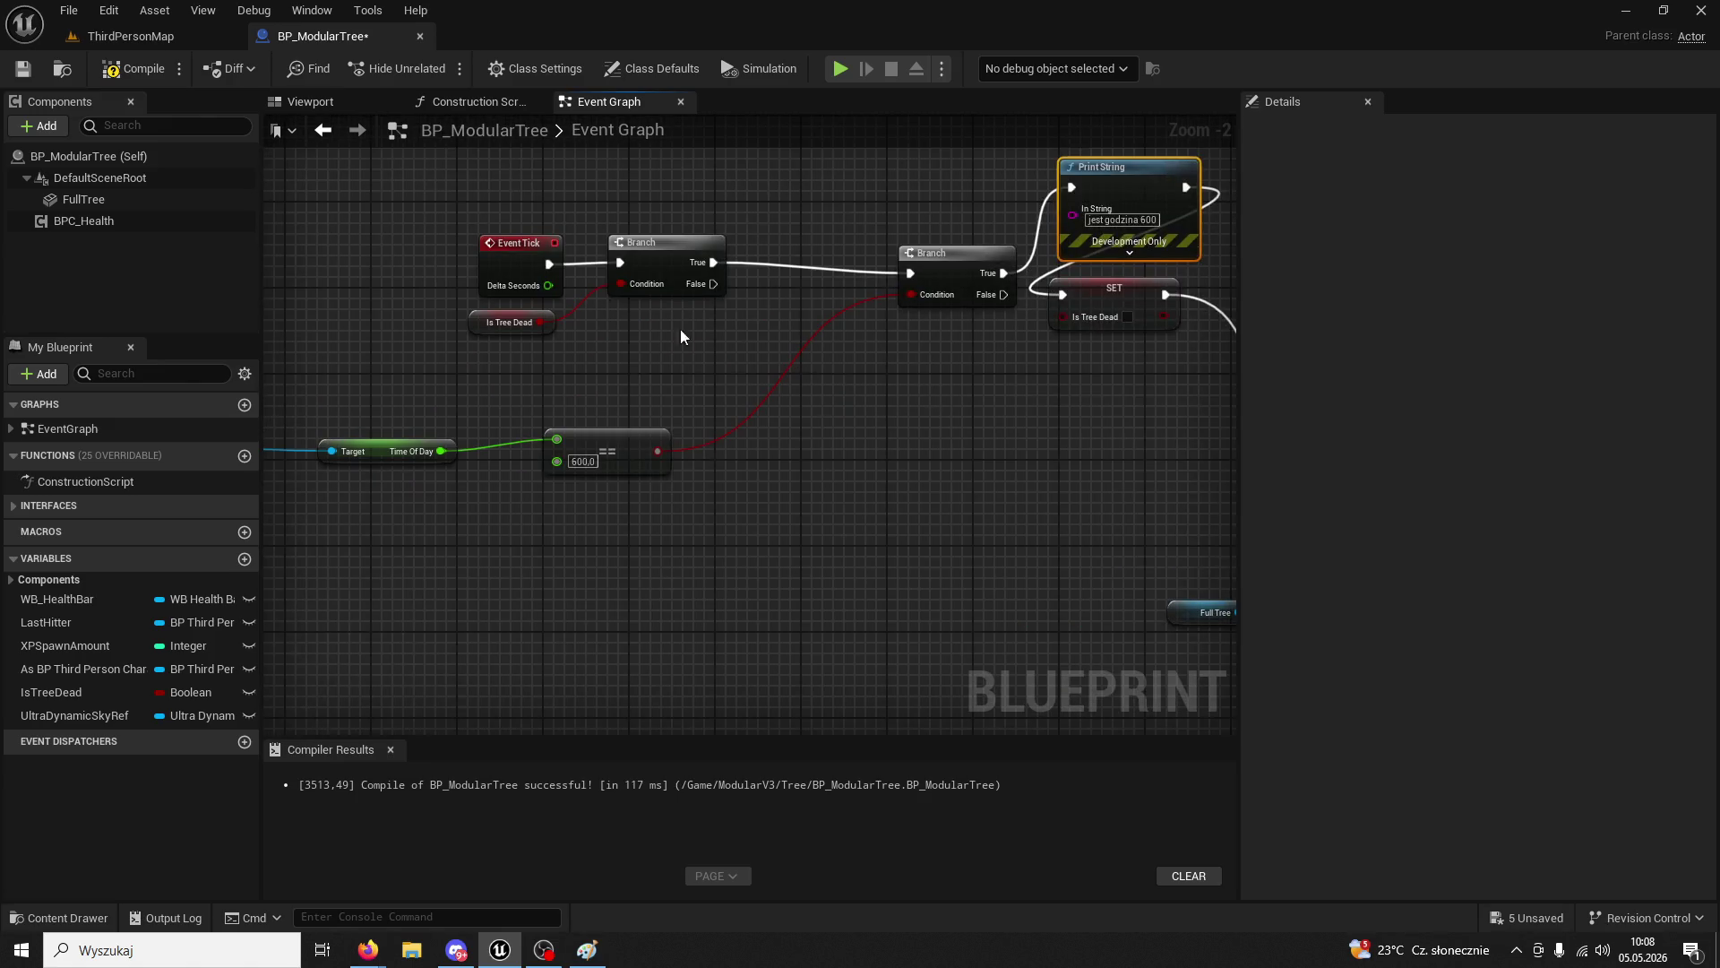
pyautogui.click(134, 79)
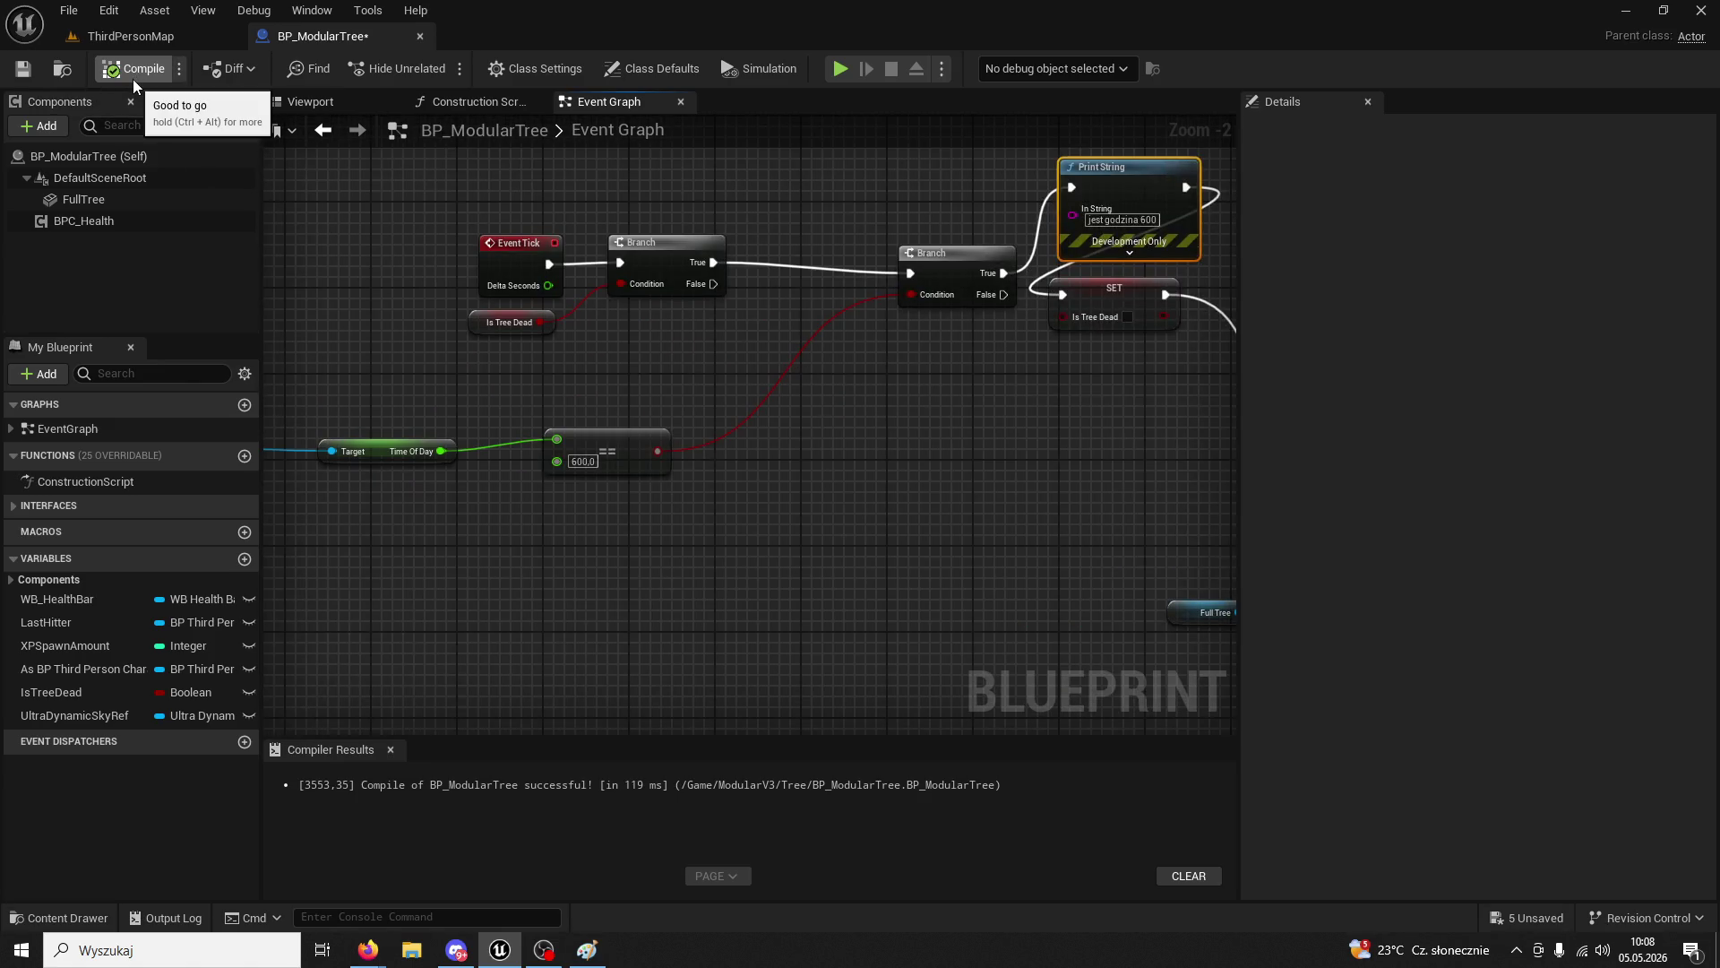
pyautogui.moveTo(640, 339)
pyautogui.mouseDown()
pyautogui.moveTo(716, 319)
pyautogui.moveTo(632, 317)
pyautogui.mouseUp()
# - Open BP_ThirdPersonCharacter from the ThirdPerson Blueprints folder in the Content Browser
pyautogui.click(70, 920)
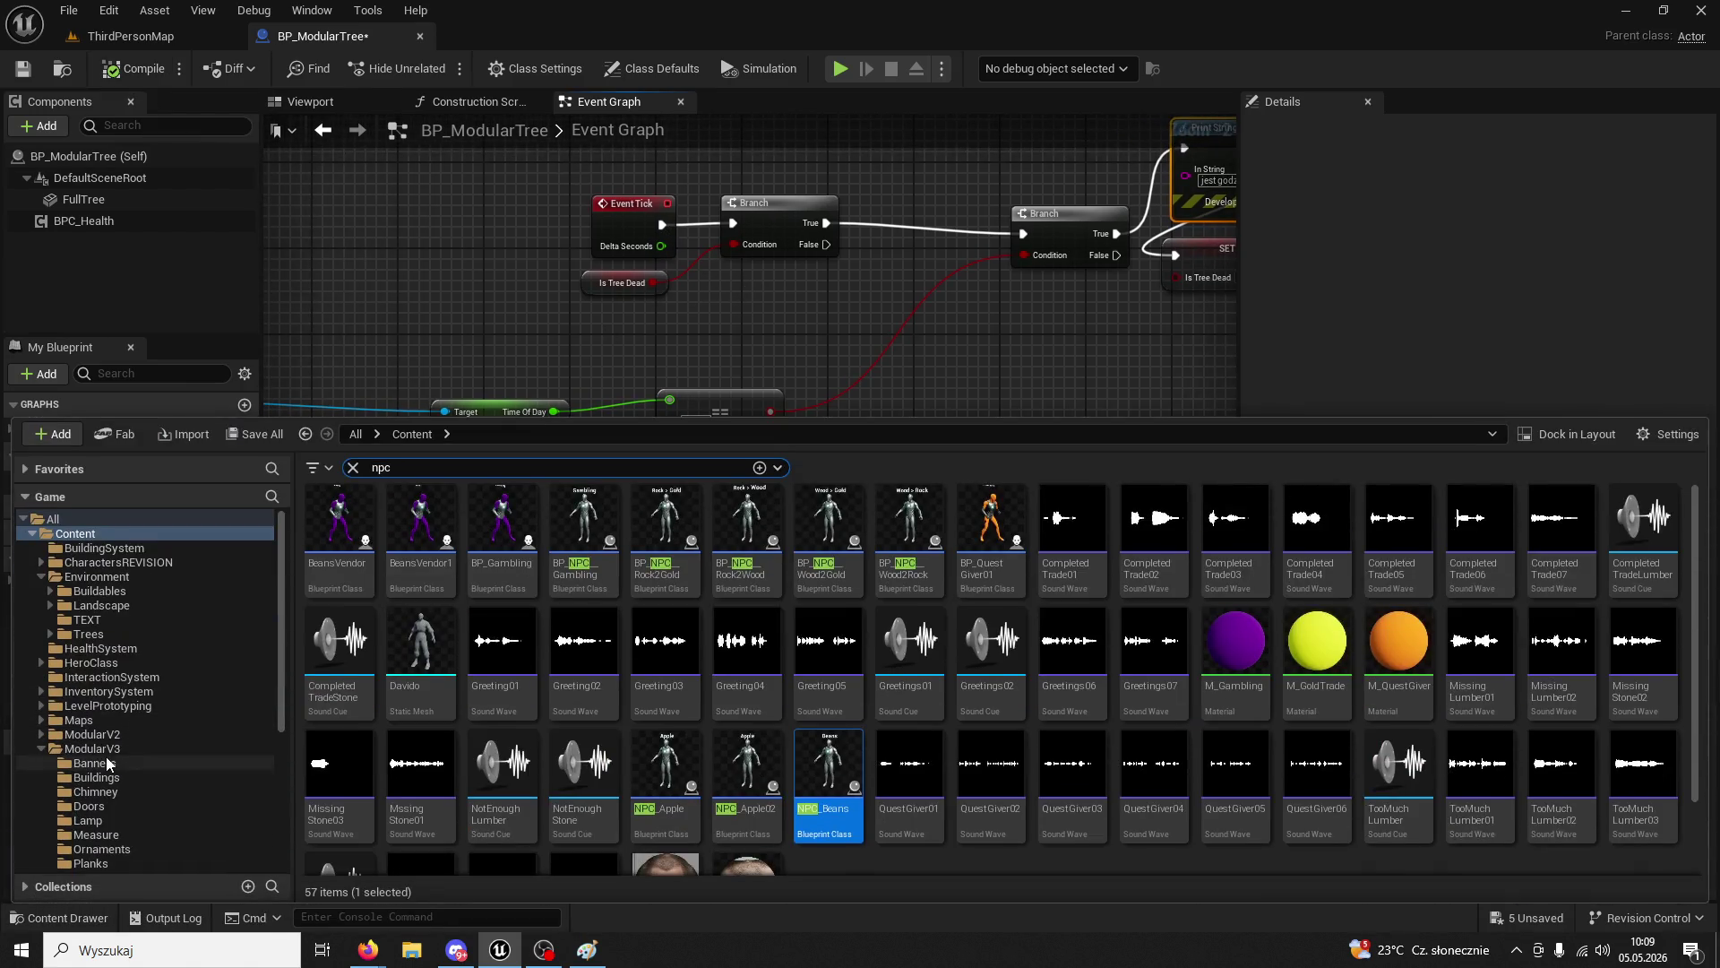
pyautogui.scroll(-6, 107, 717)
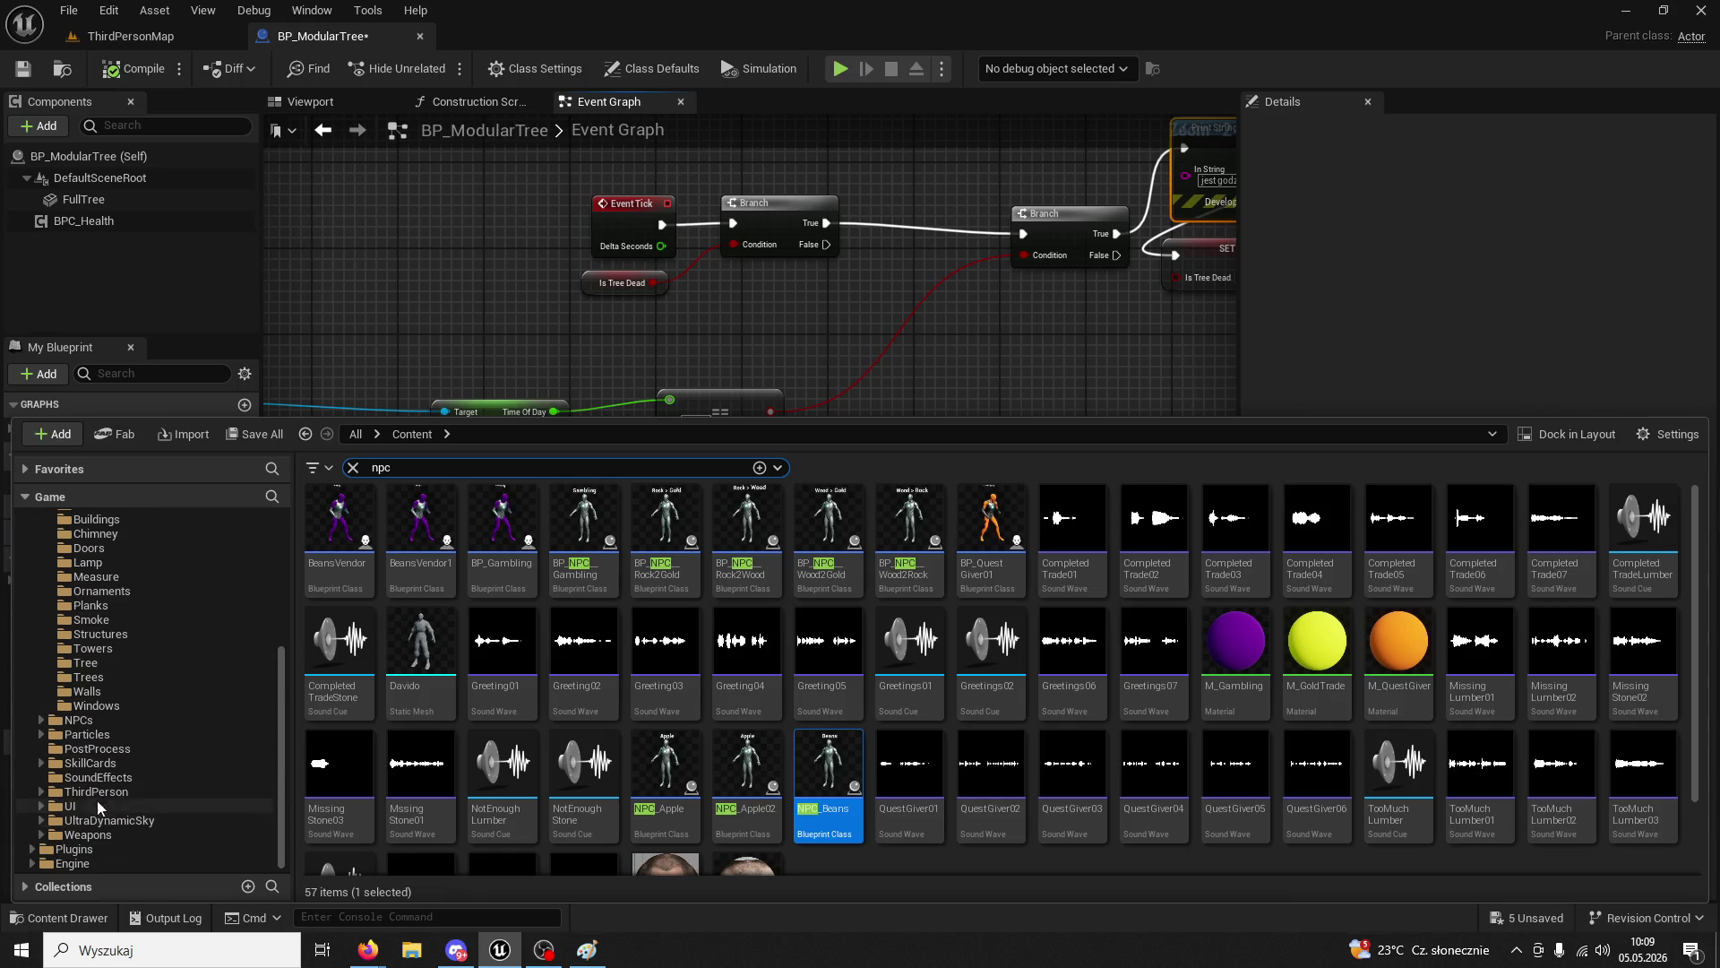
pyautogui.click(97, 792)
pyautogui.click(353, 466)
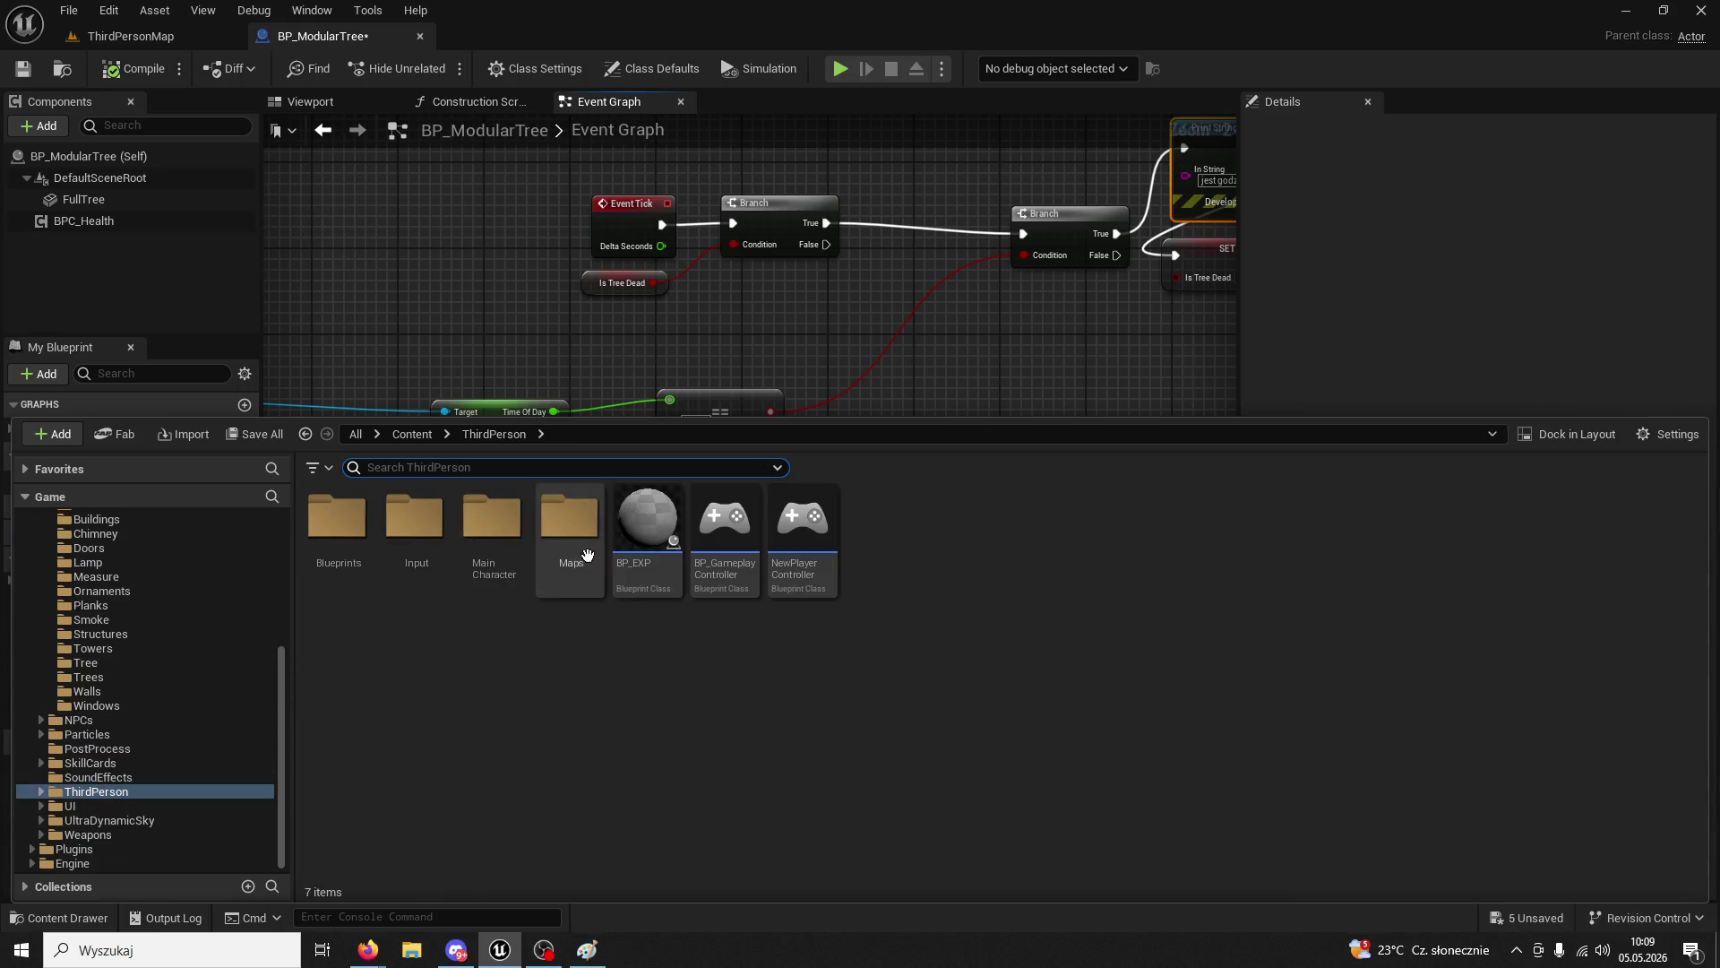
pyautogui.doubleClick(338, 520)
pyautogui.click(621, 517)
pyautogui.doubleClick(621, 517)
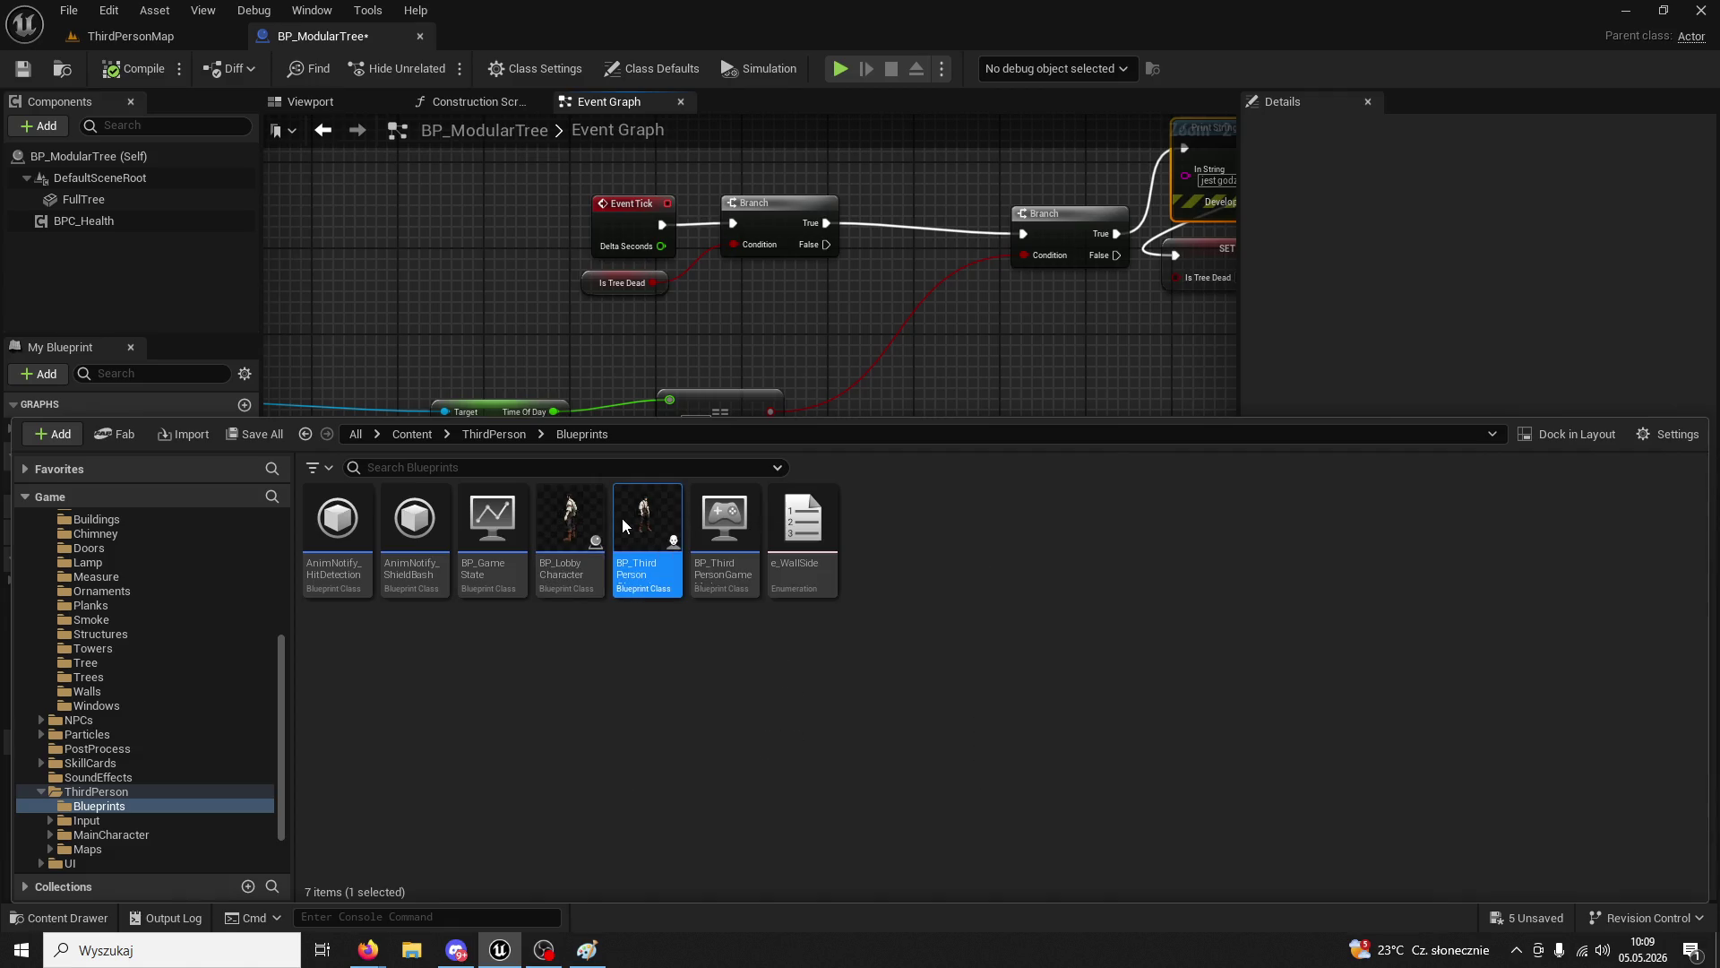
# - Disconnect the wire feeding the moving/not-moving Branch, then play ThirdPersonMap in the editor (Alt+P)
pyautogui.scroll(4, 981, 392)
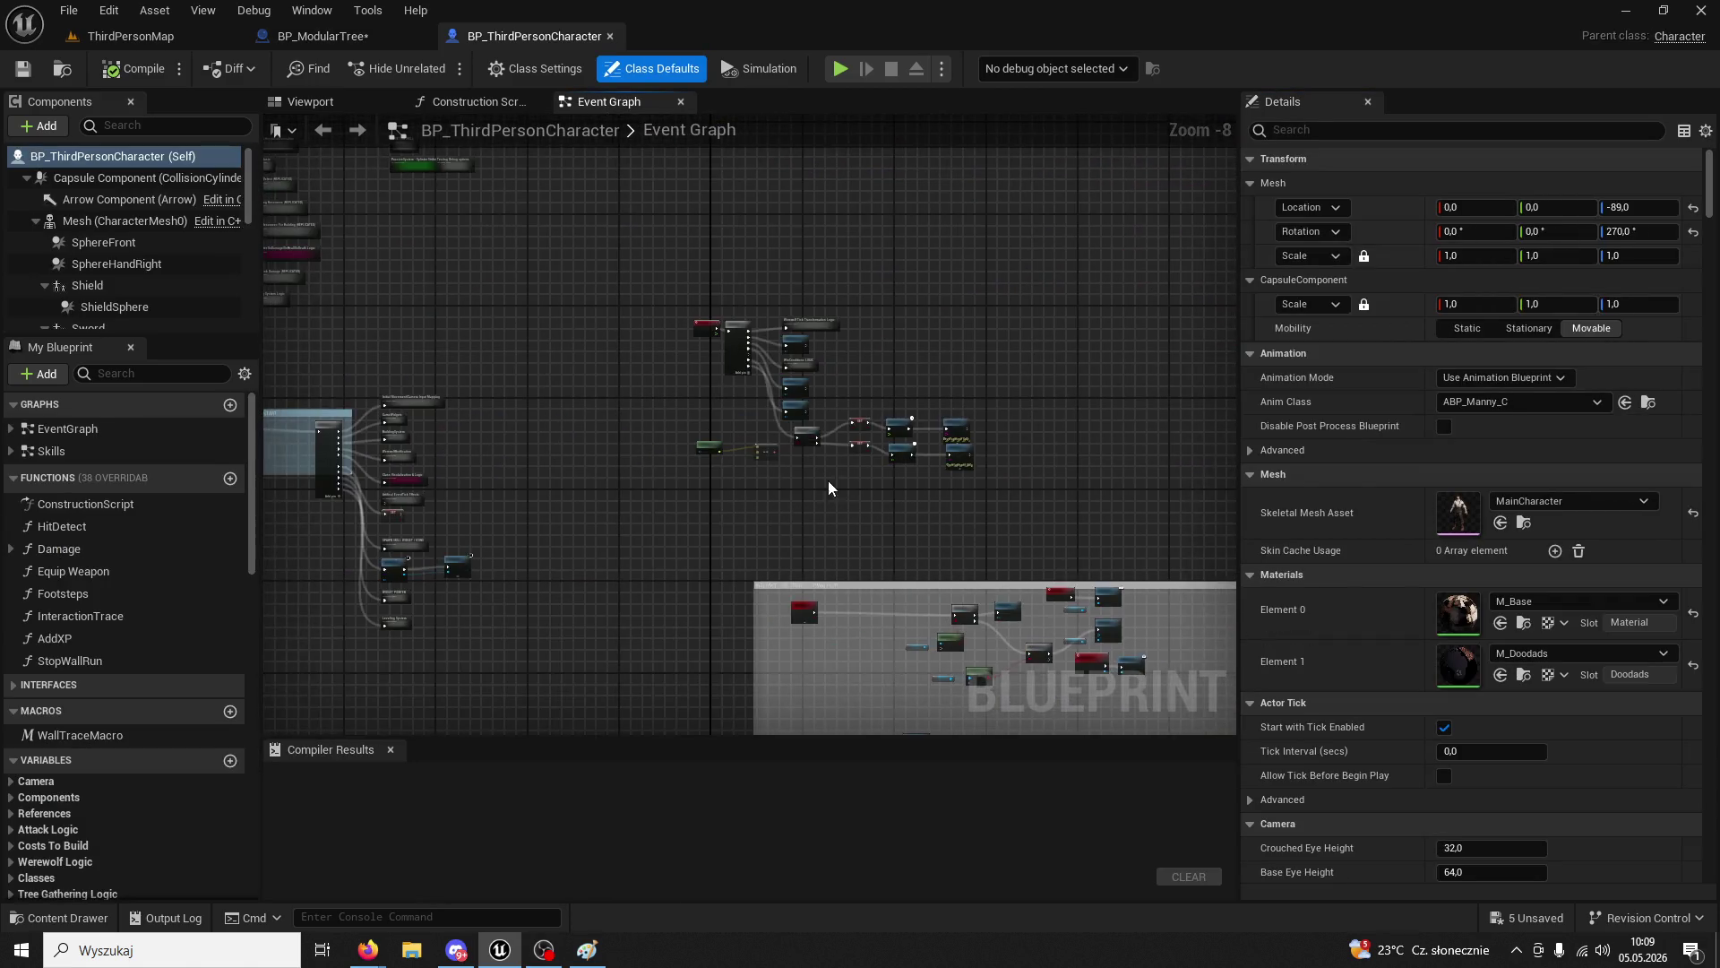
pyautogui.scroll(5, 991, 458)
pyautogui.scroll(-2, 778, 645)
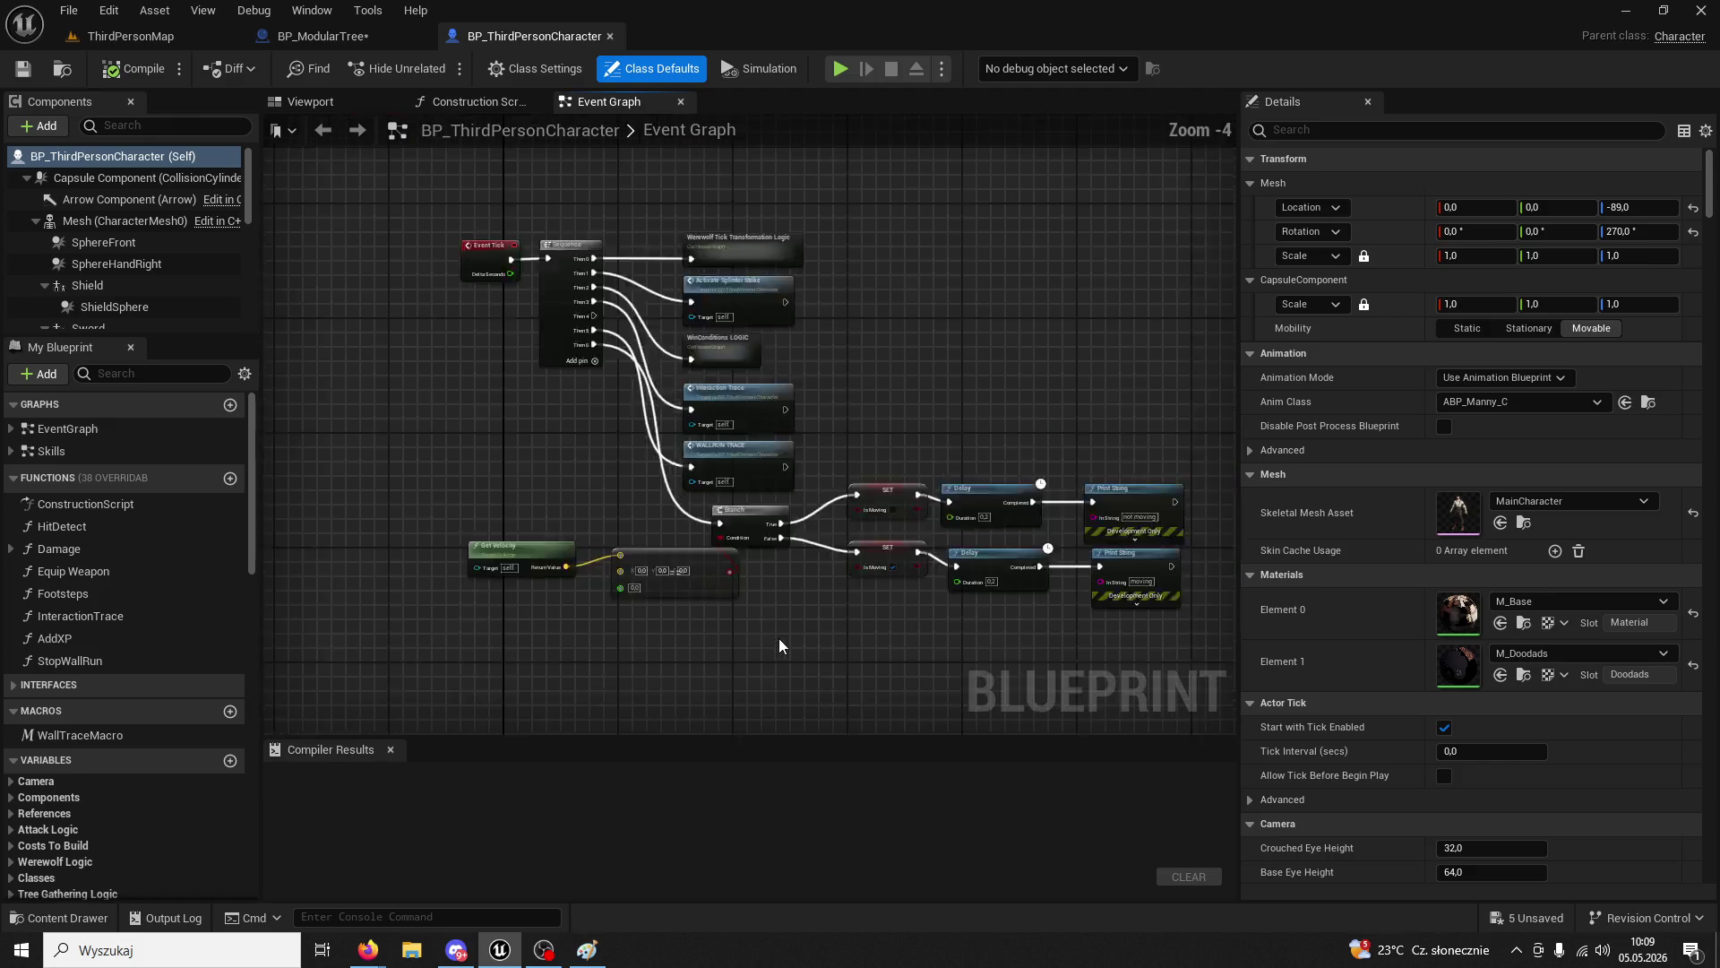
pyautogui.scroll(4, 882, 544)
pyautogui.moveTo(908, 553); pyautogui.dragTo(583, 592)
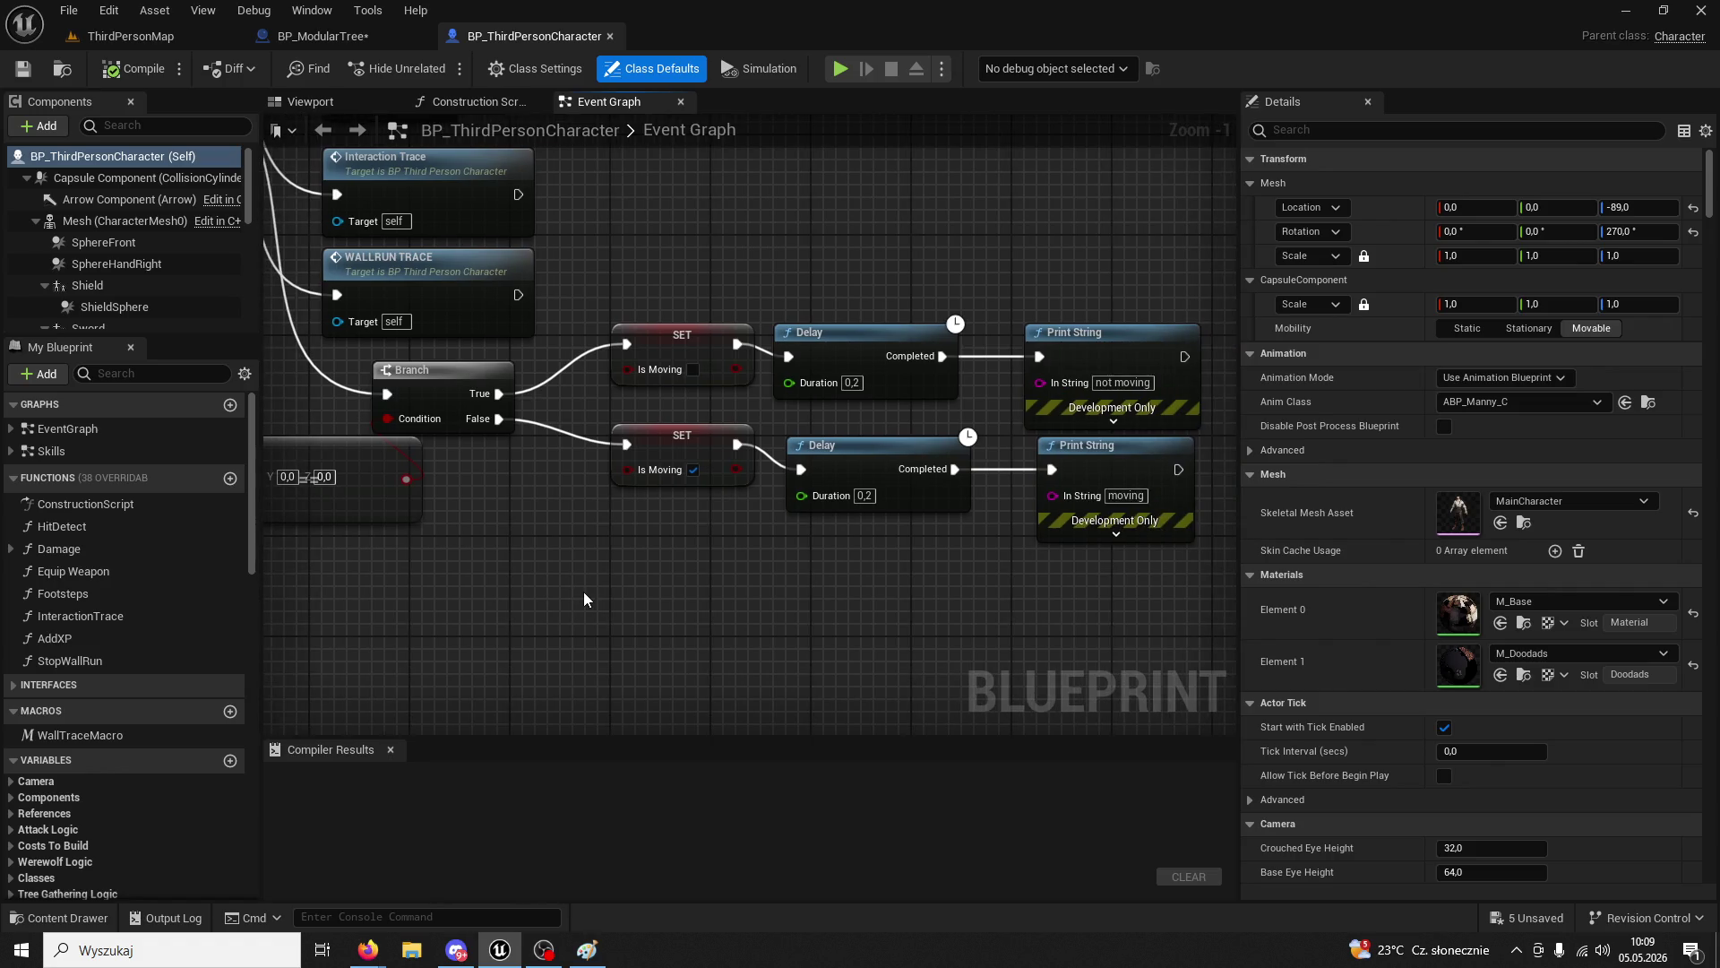
pyautogui.scroll(-3, 584, 592)
pyautogui.scroll(2, 587, 581)
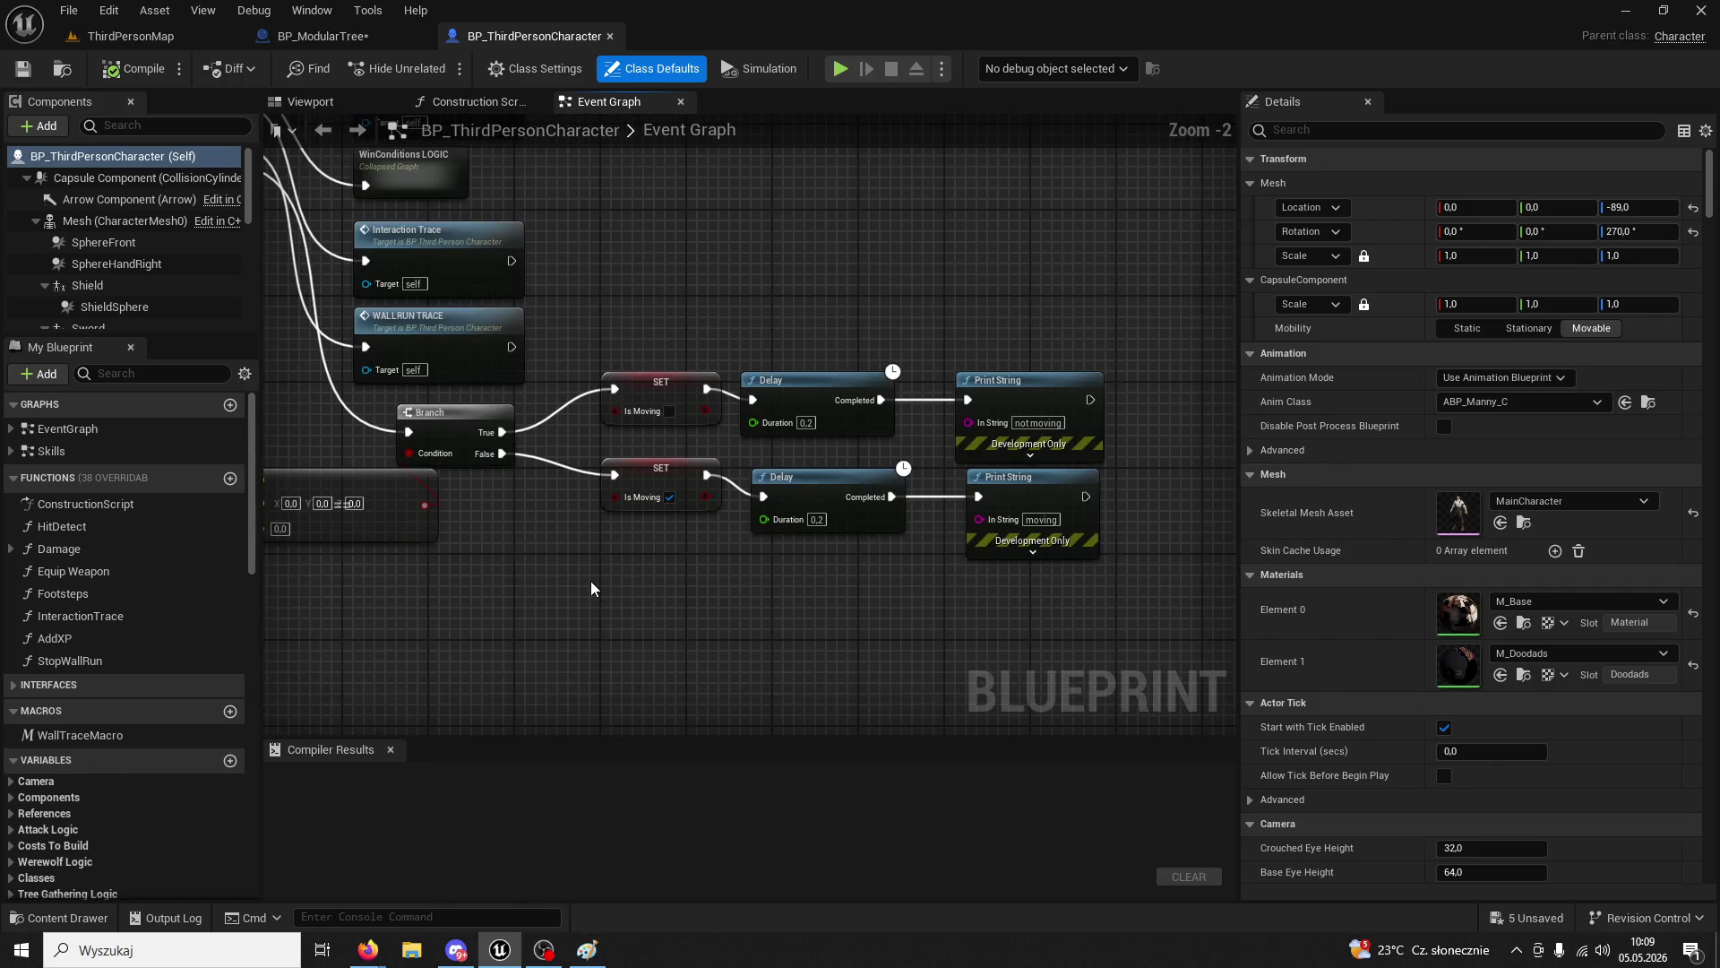
pyautogui.rightClick(407, 435)
pyautogui.click(452, 452)
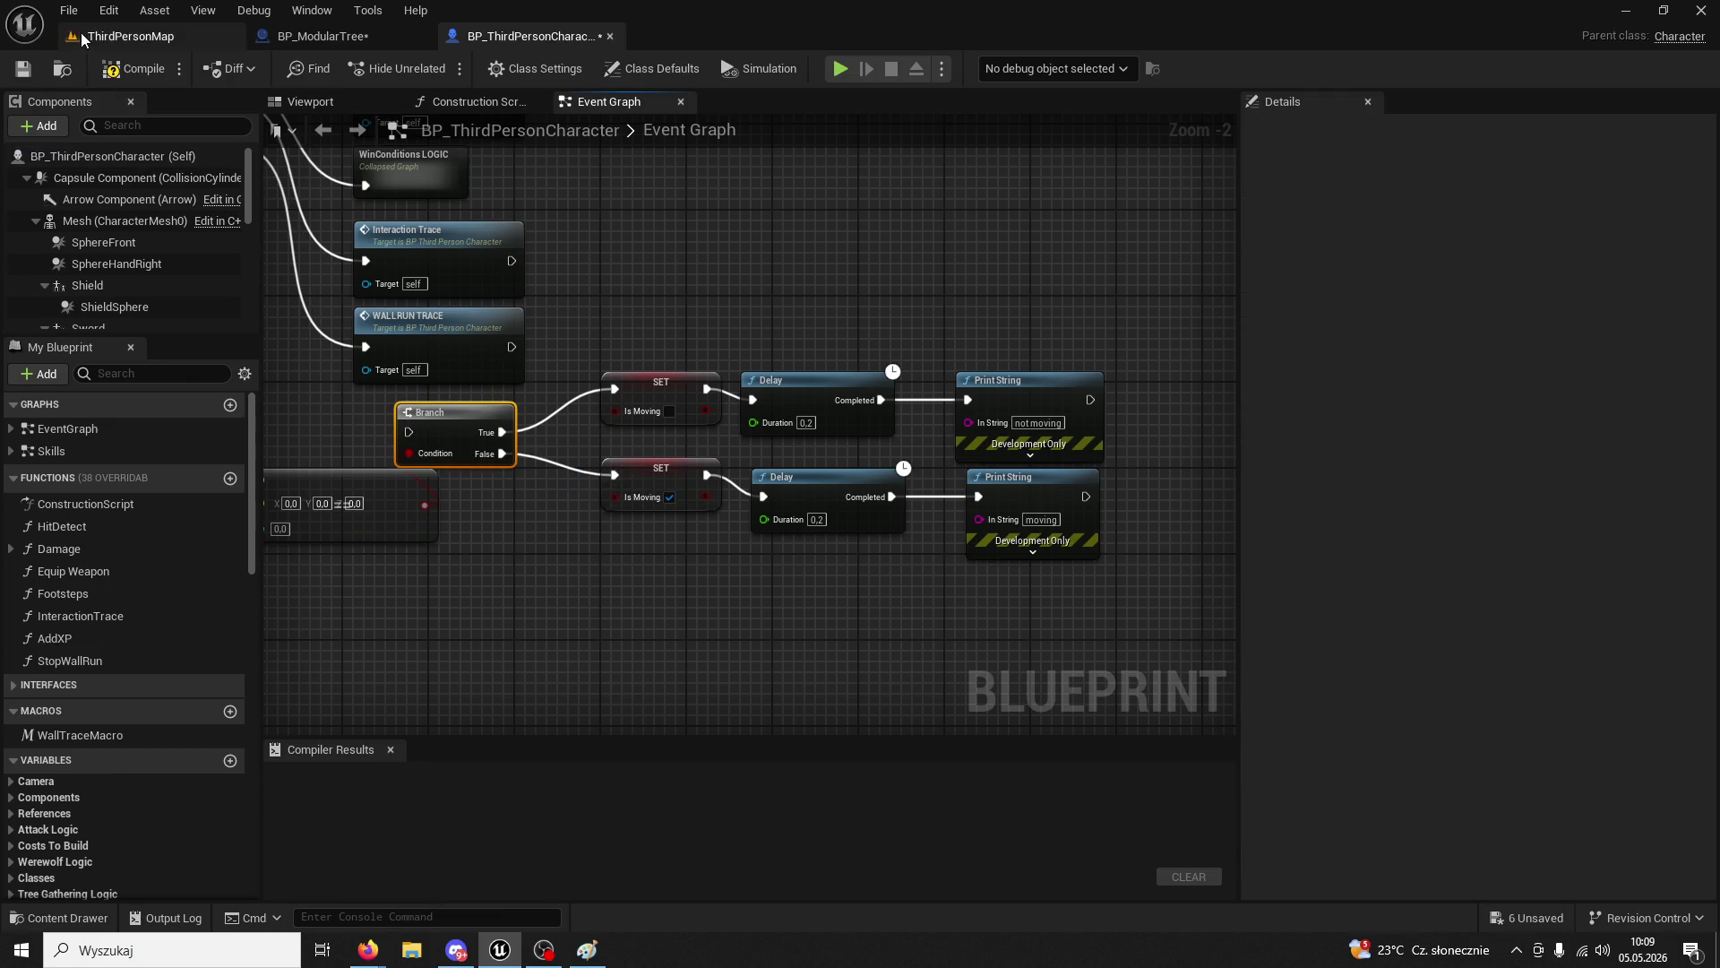
pyautogui.click(141, 40)
pyautogui.hotkey('alt', 'p')
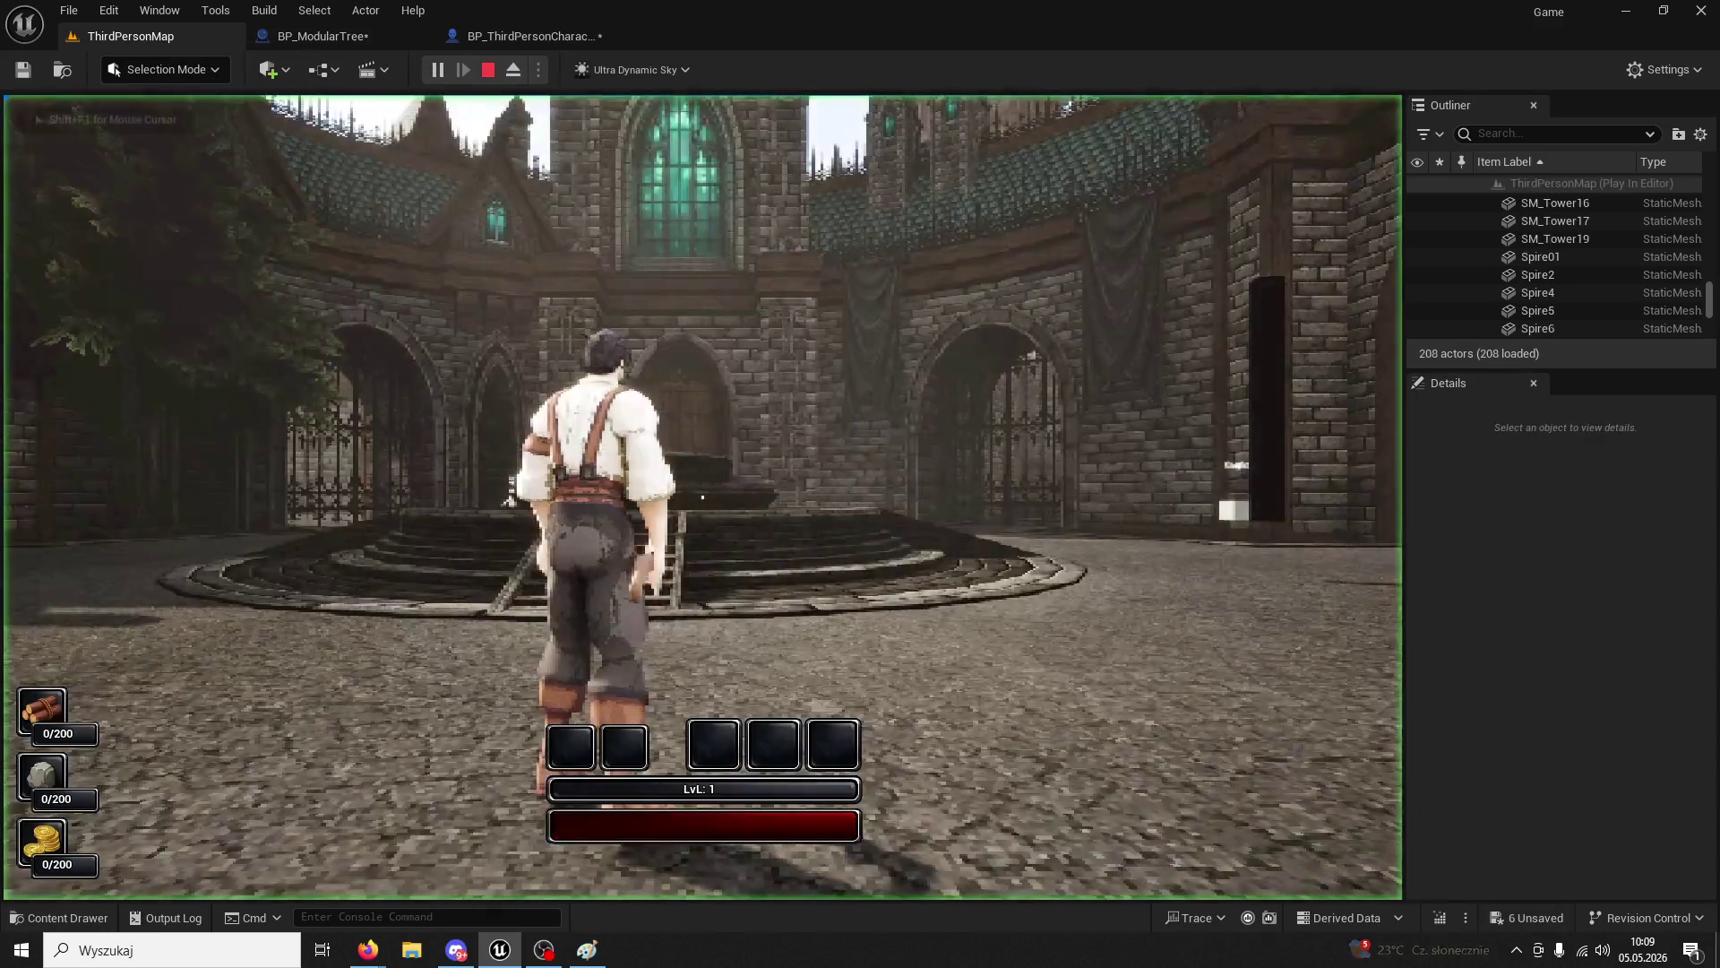
# - Run out of the courtyard and chop the tree four times, reaching 5/200 wood
pyautogui.press('w')
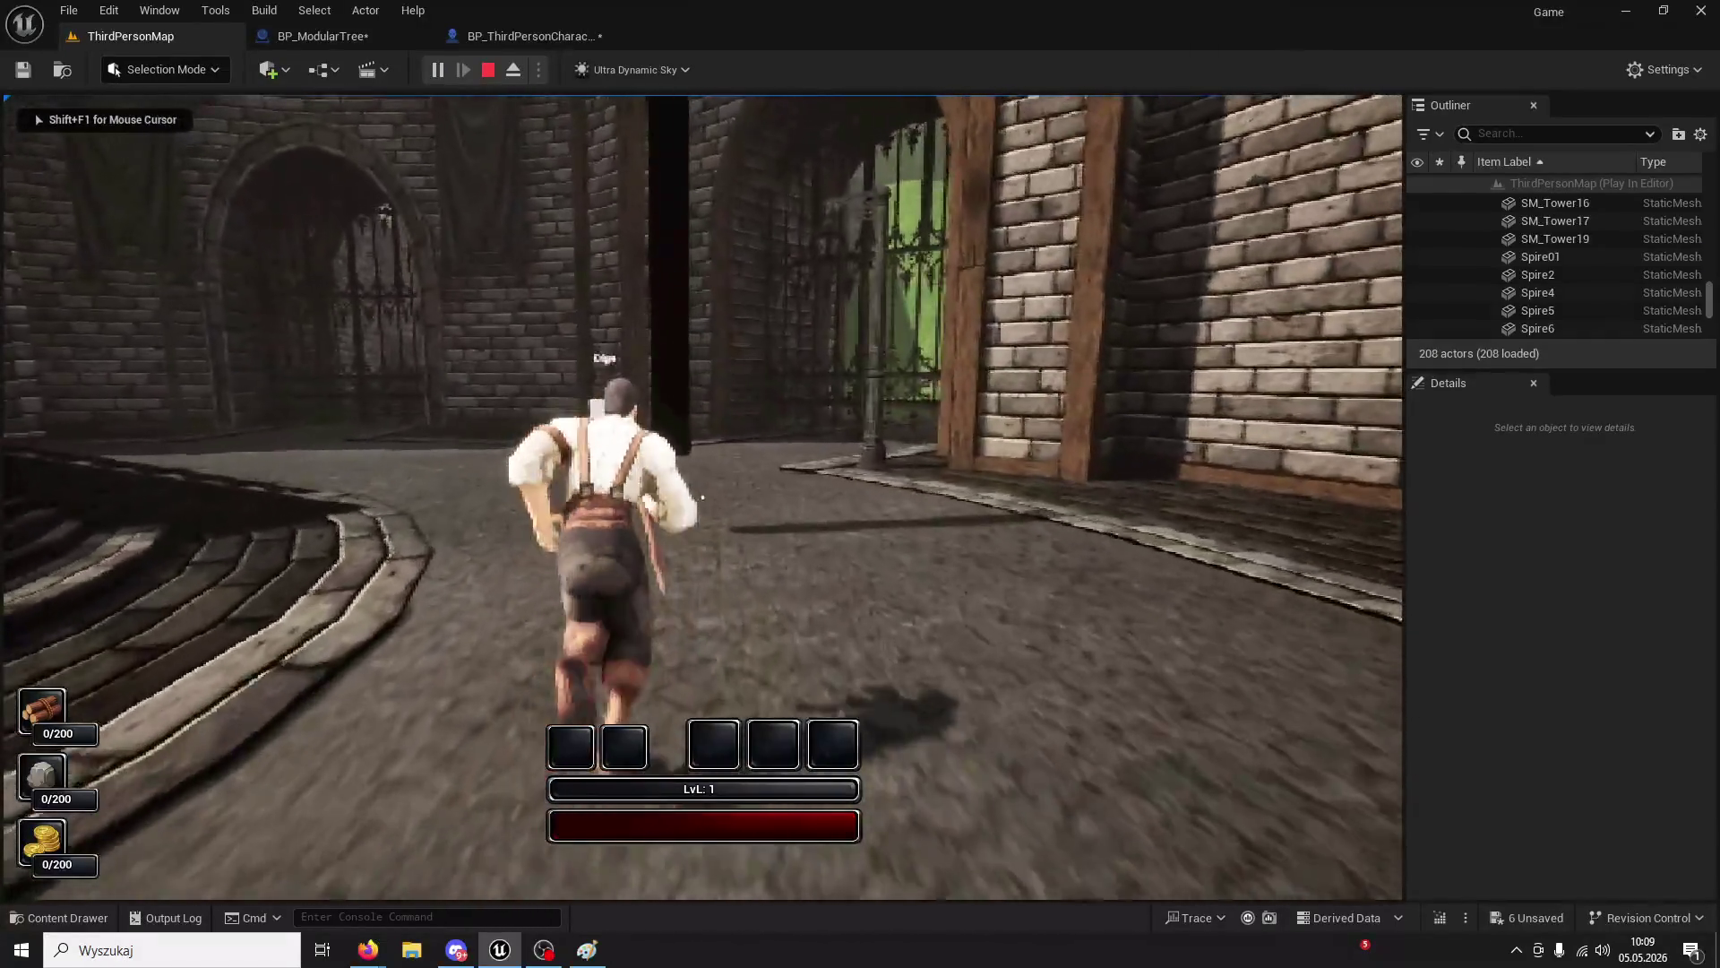
pyautogui.click(702, 498)
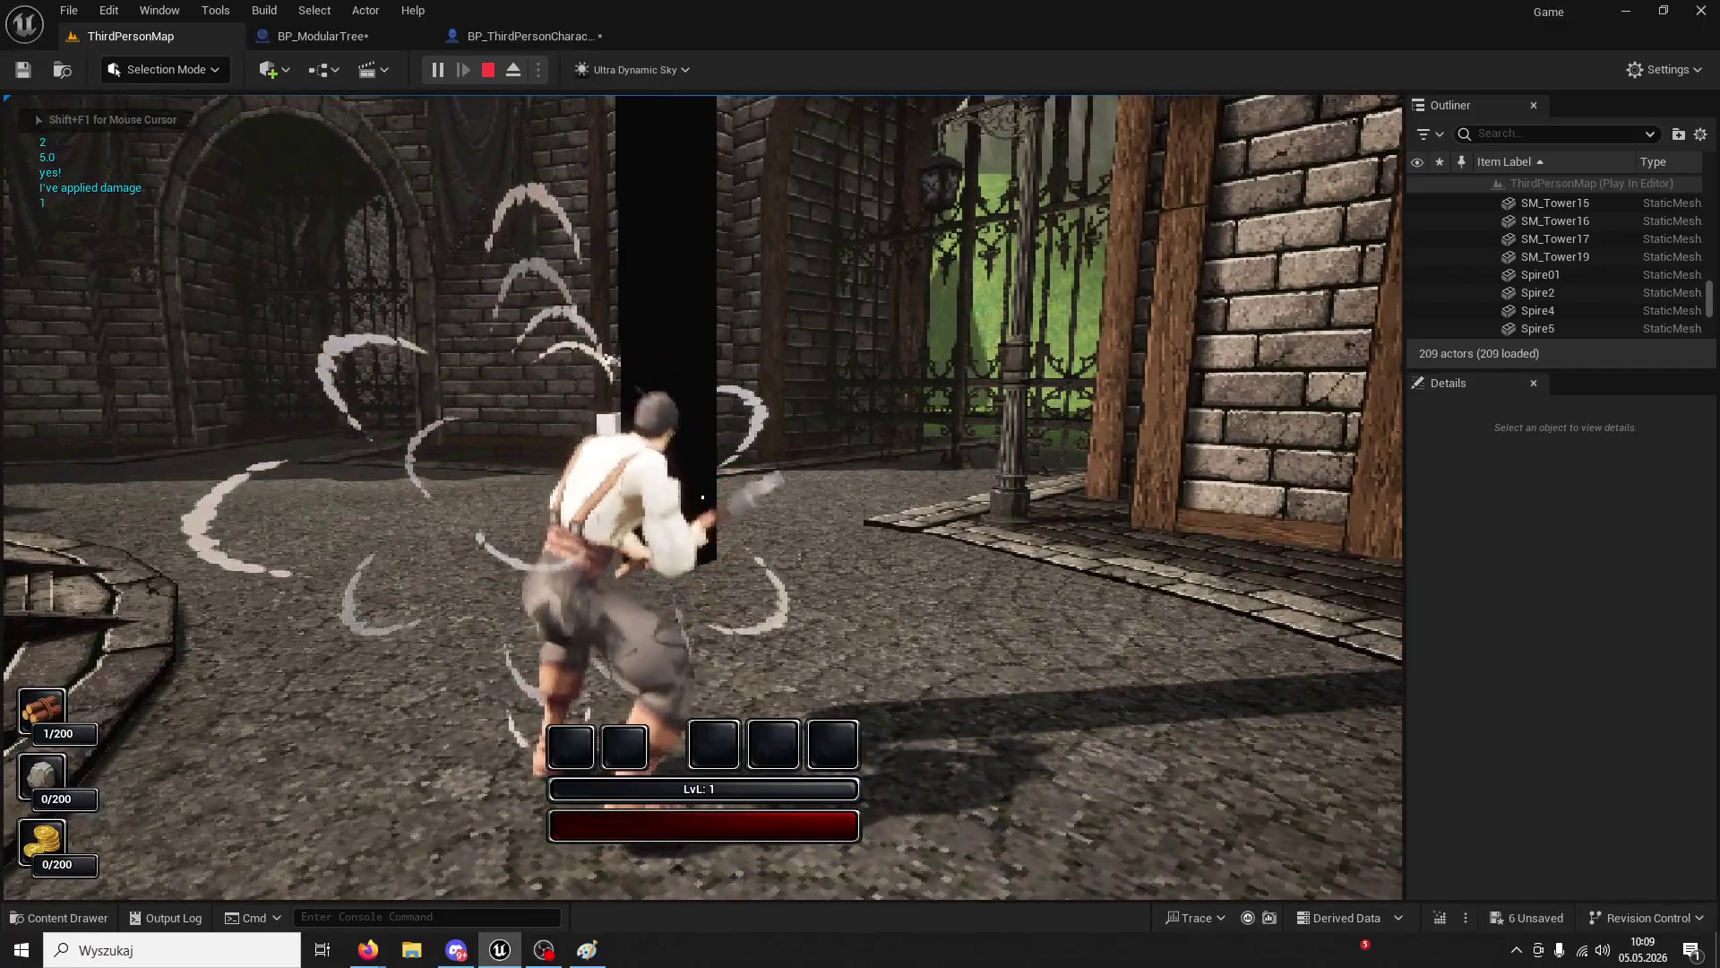
pyautogui.click(702, 497)
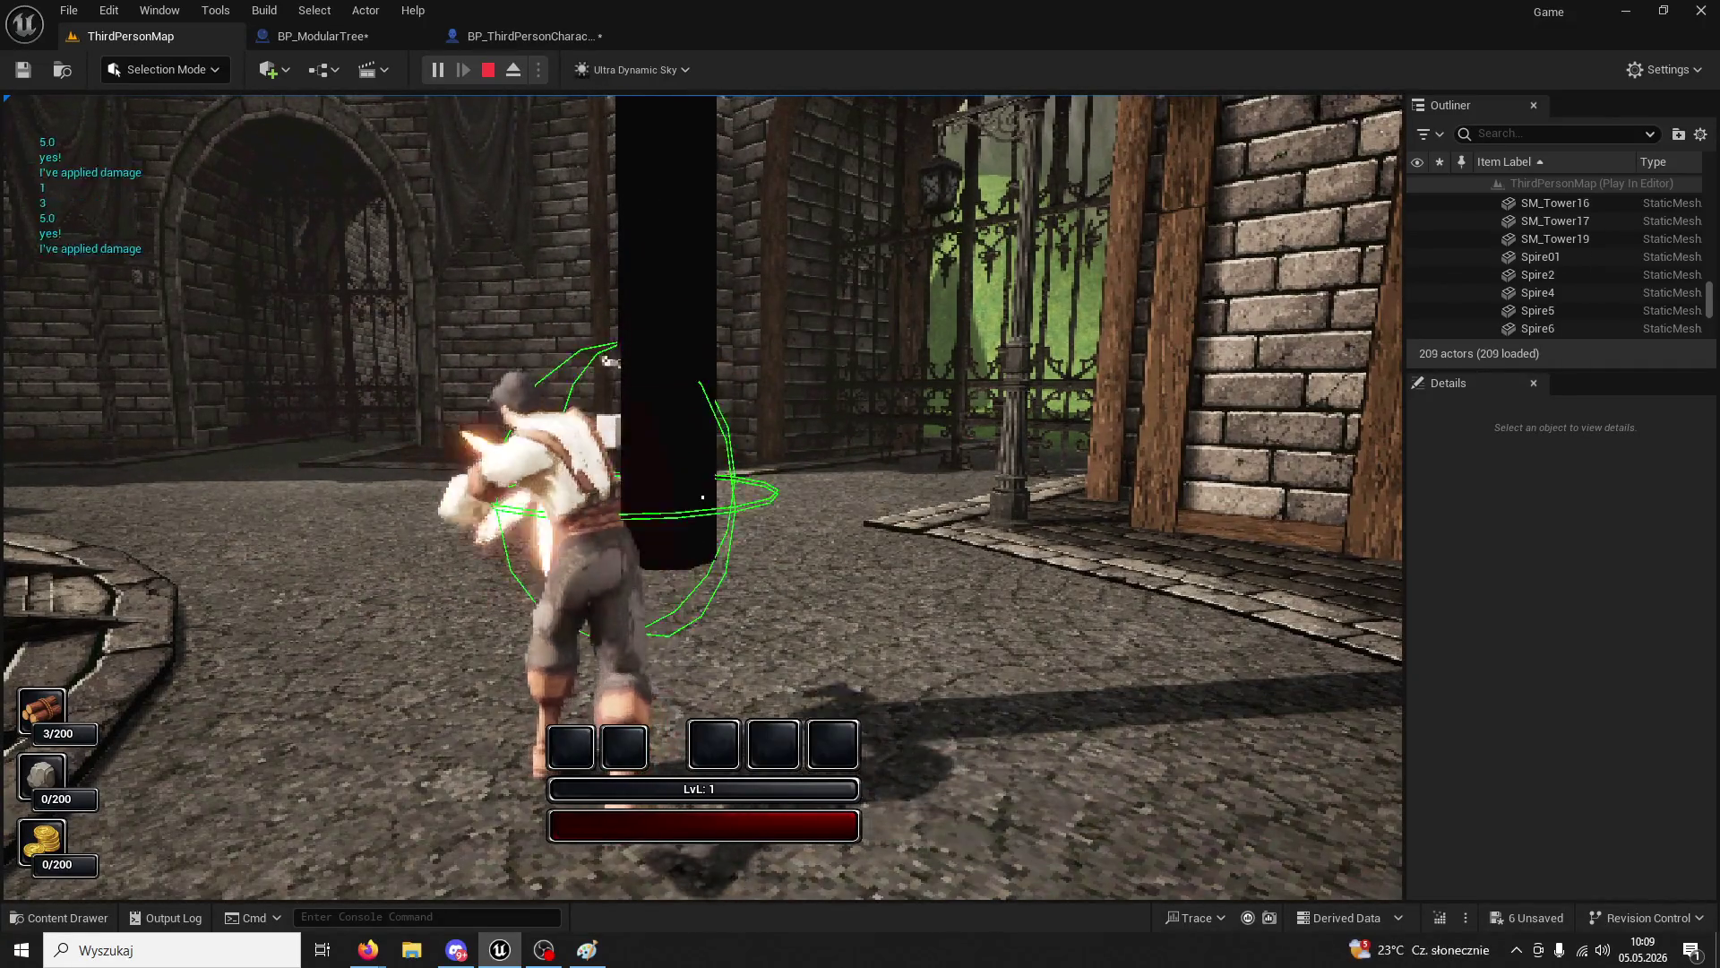
pyautogui.click(702, 497)
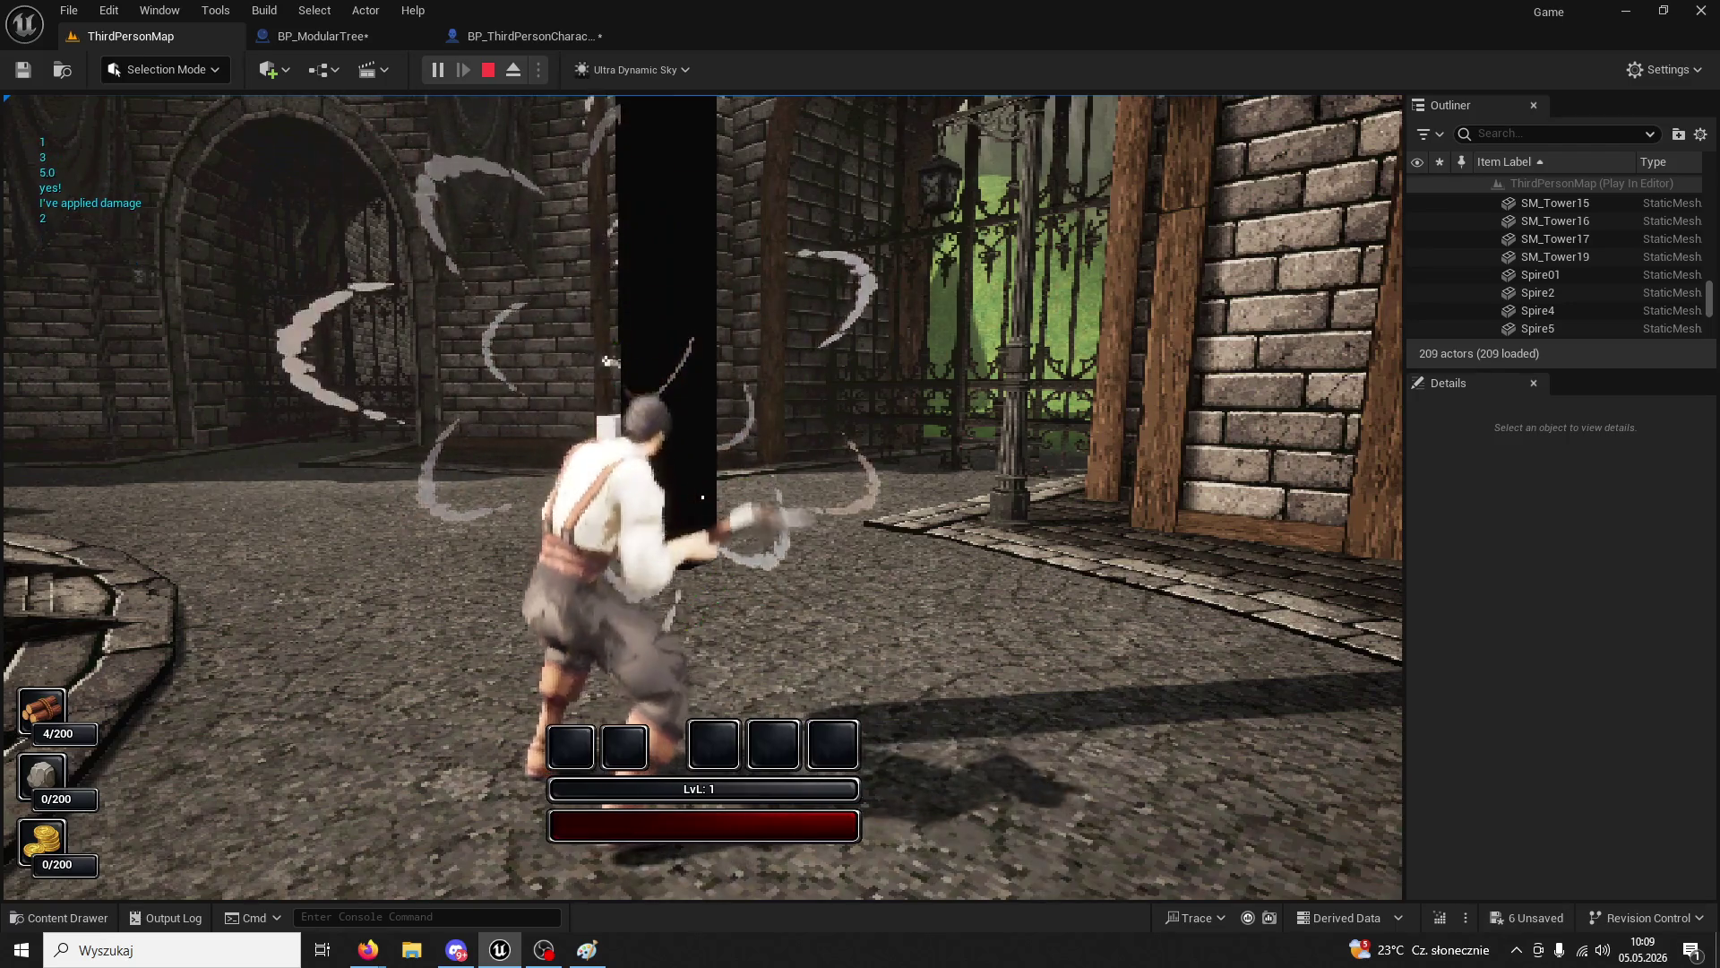
pyautogui.click(703, 498)
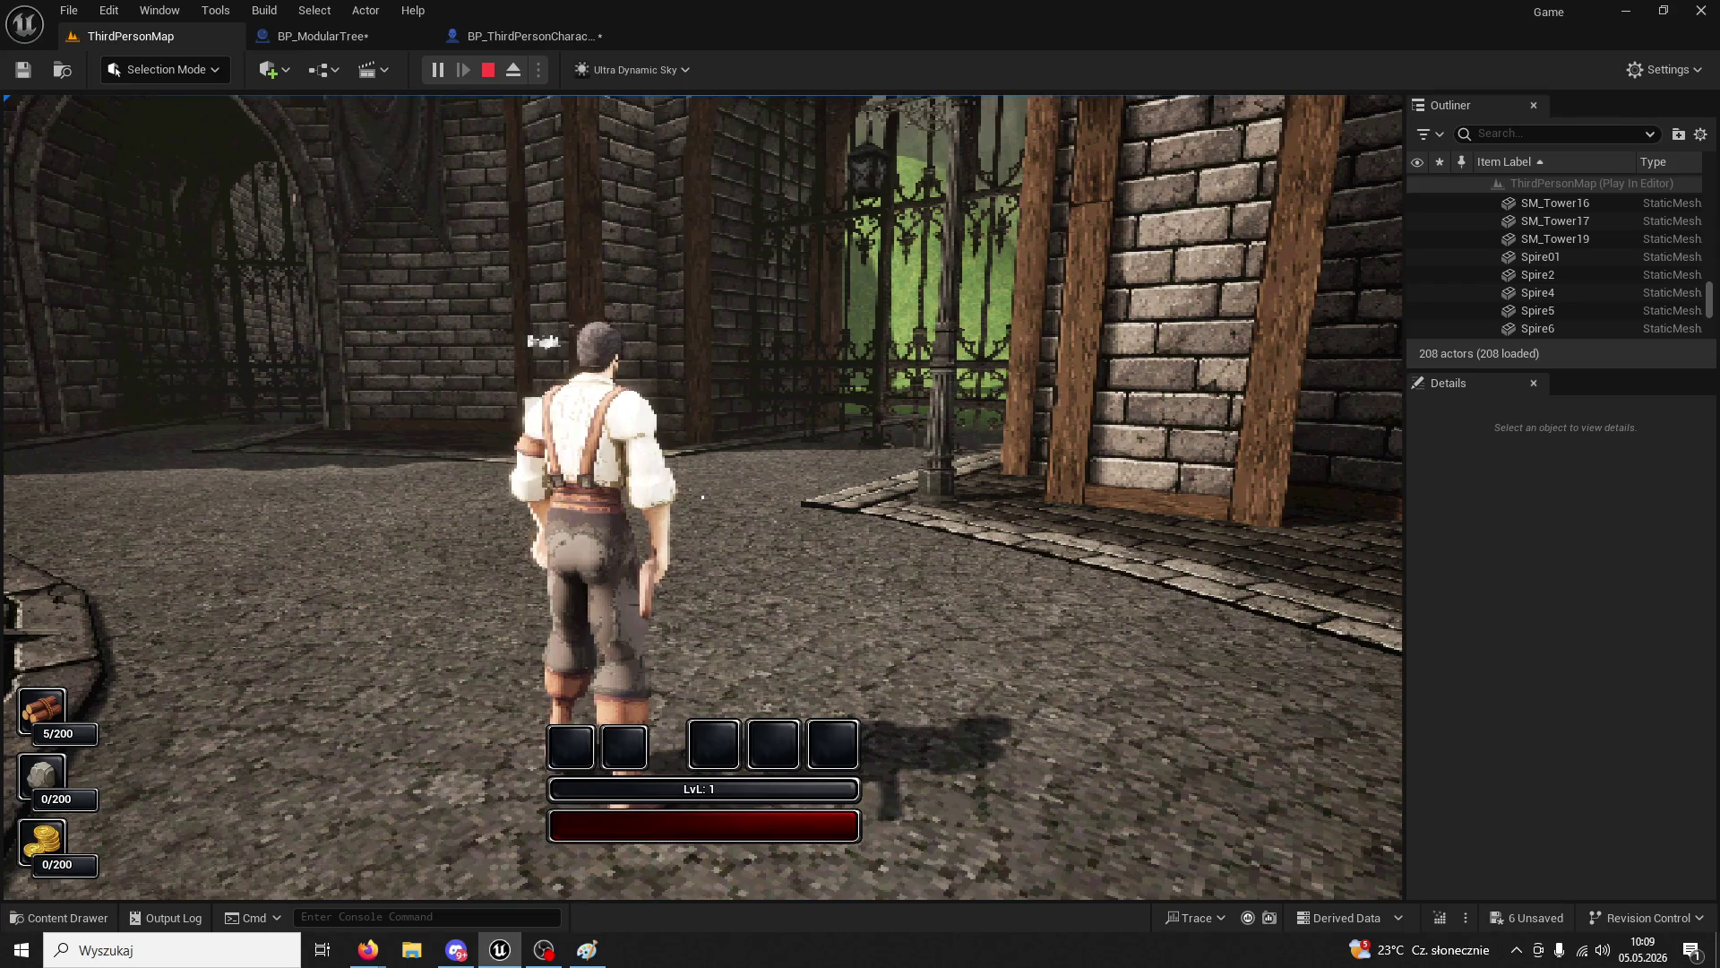
# - Roam the plaza, gate and streets as night falls, then end the session and return to BP_ModularTree
pyautogui.press('w')
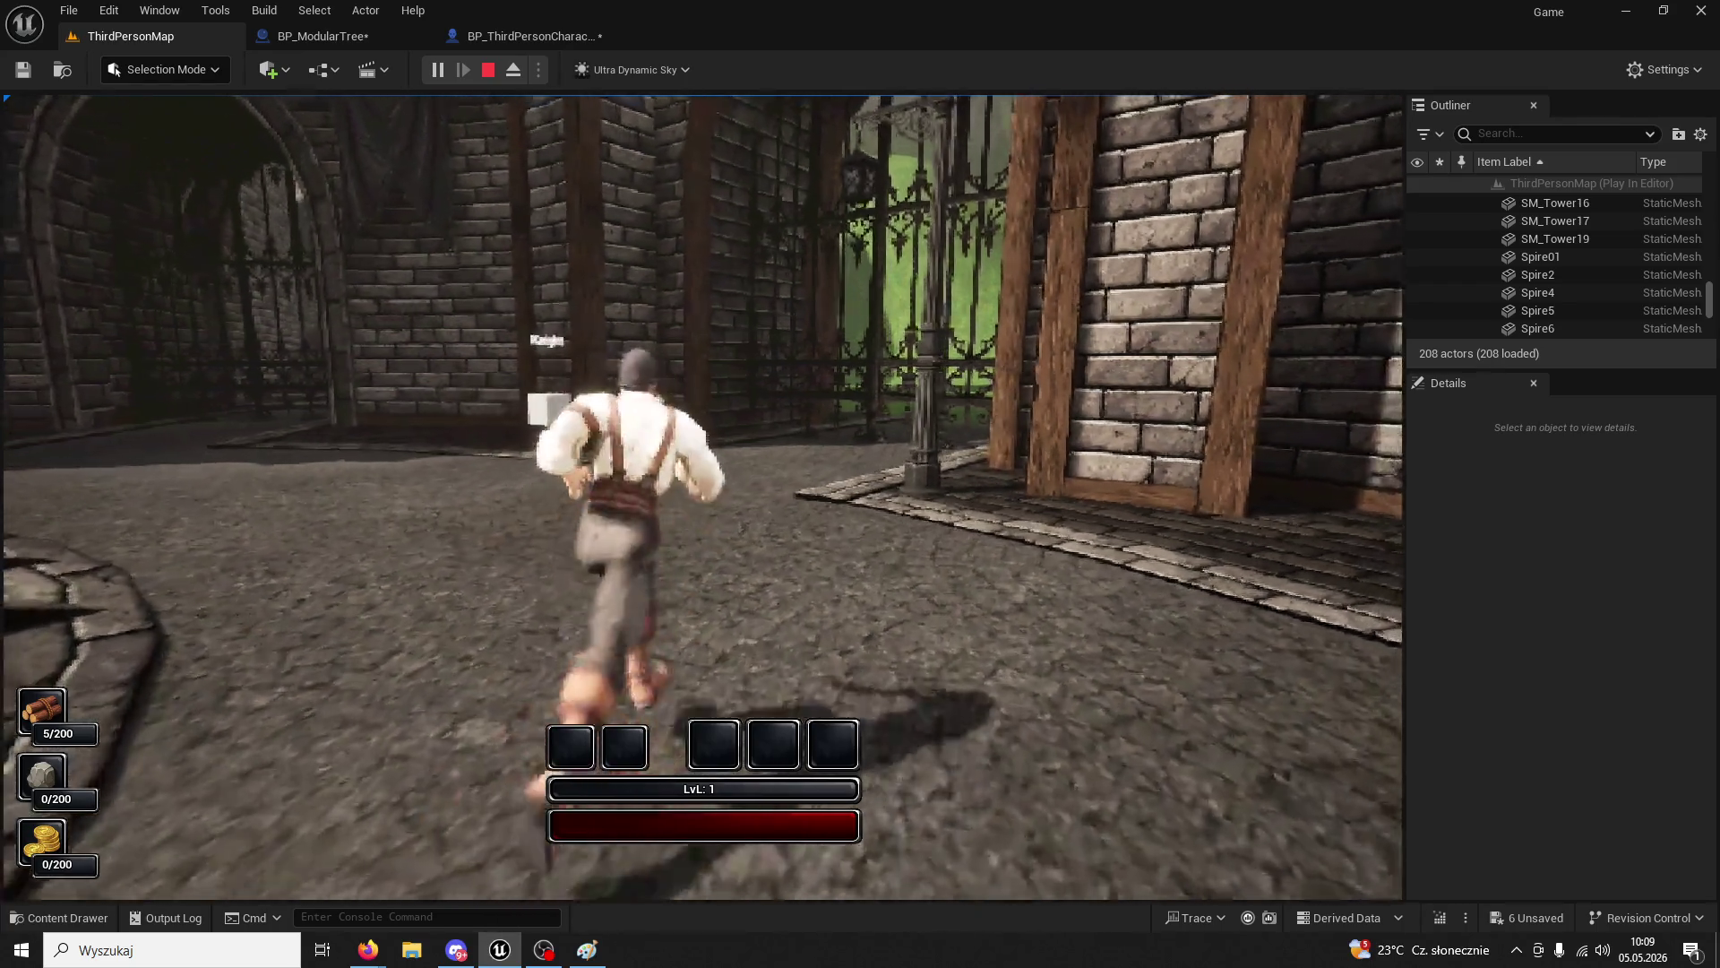
pyautogui.press('w')
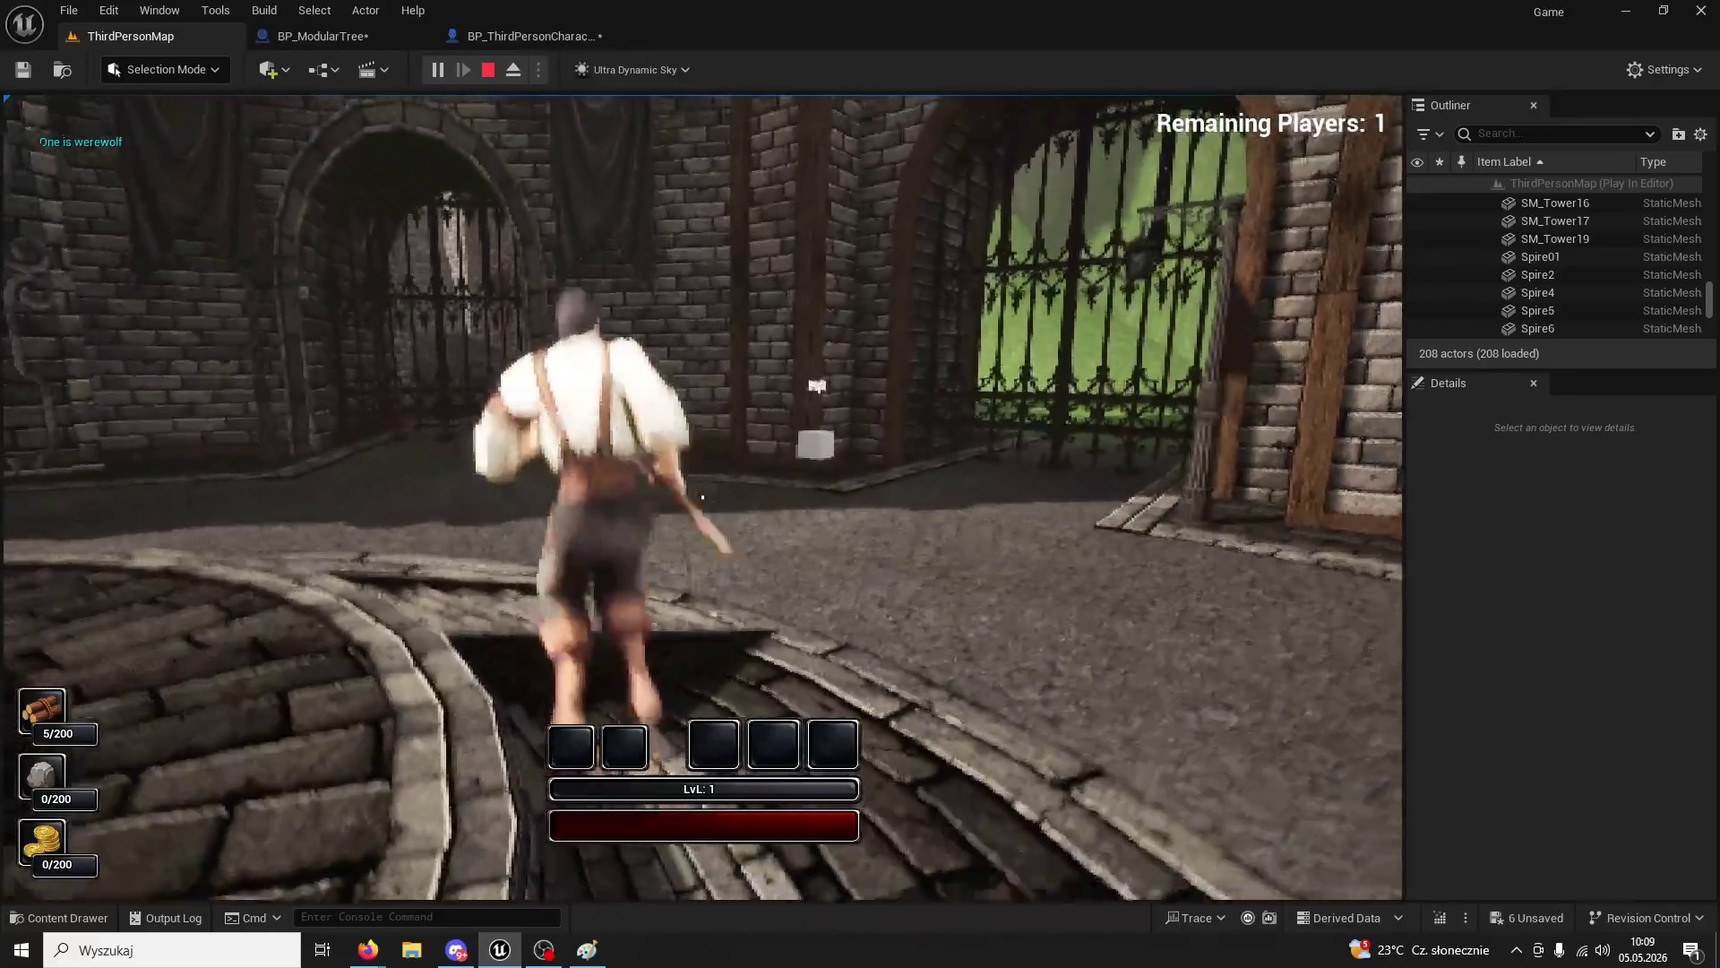
pyautogui.press('w')
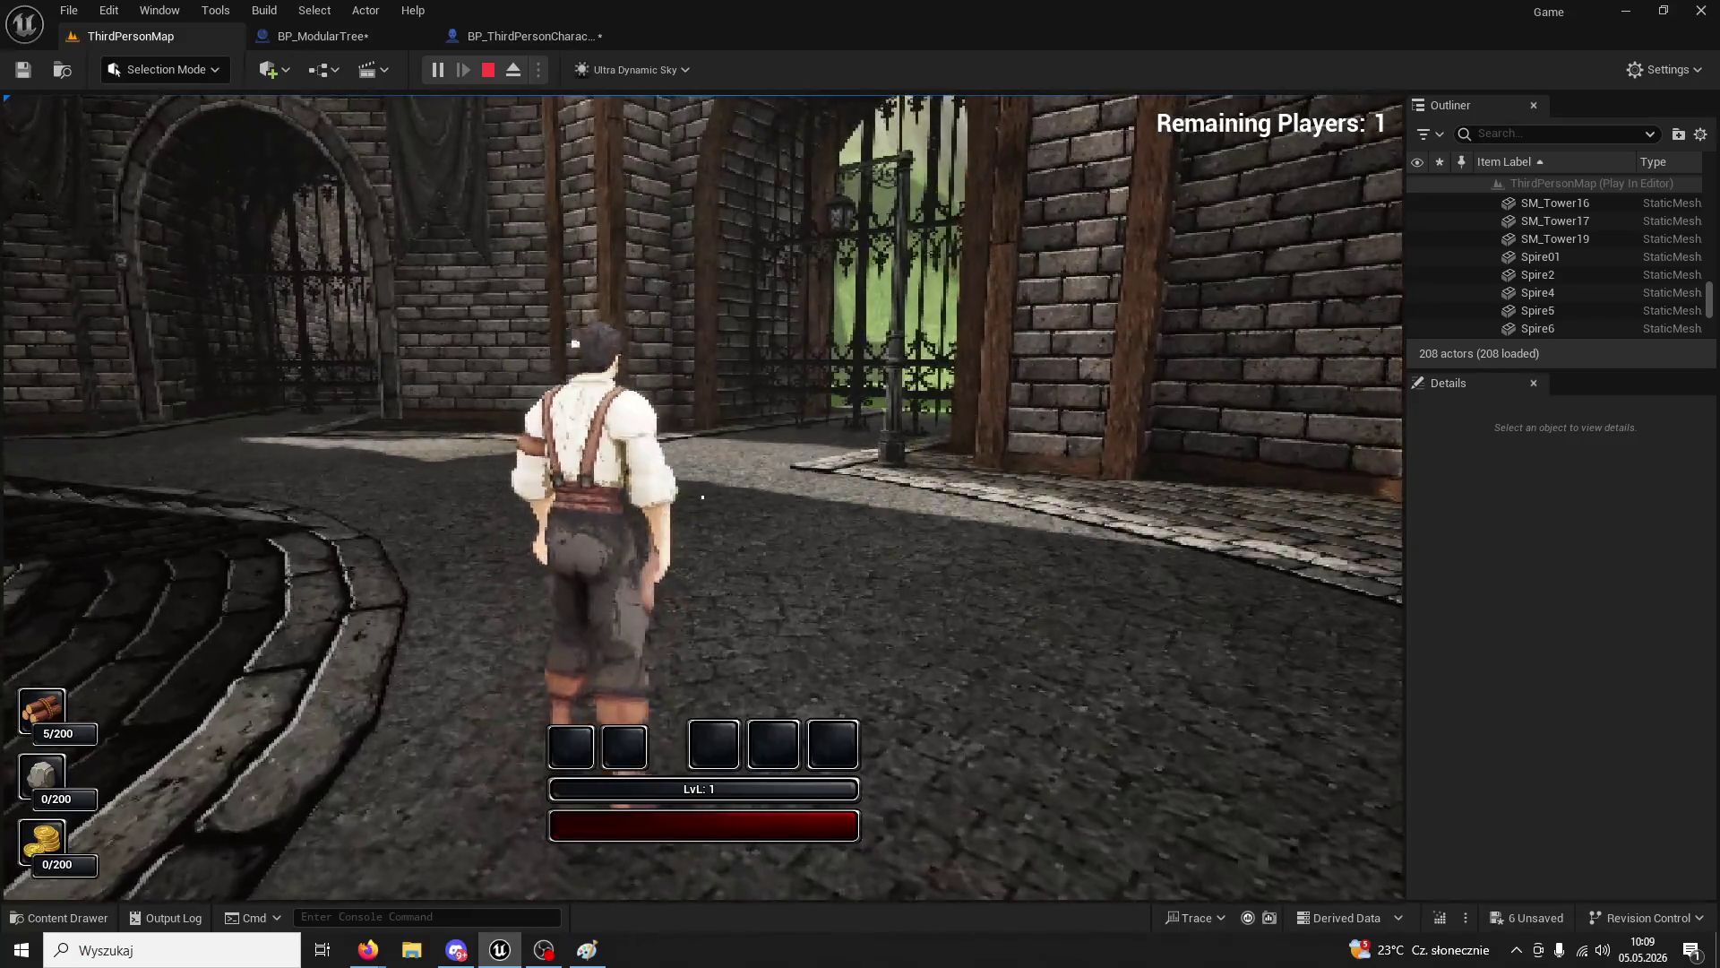
pyautogui.press('w')
pyautogui.press('w')
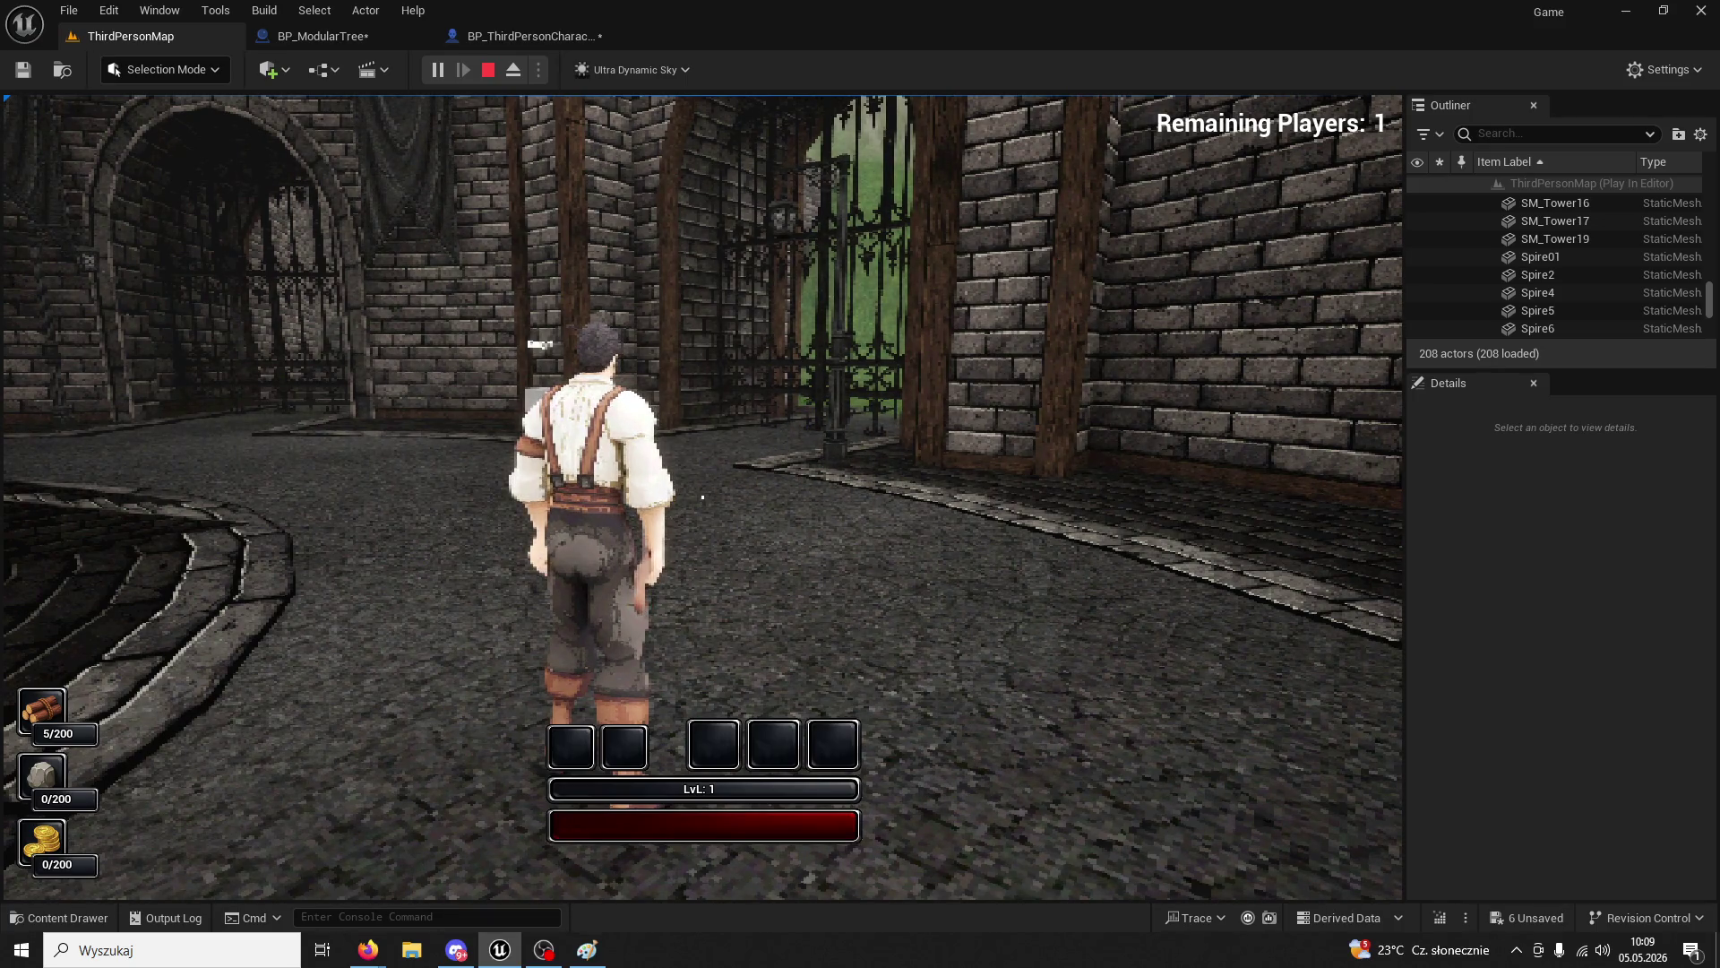
pyautogui.press('w')
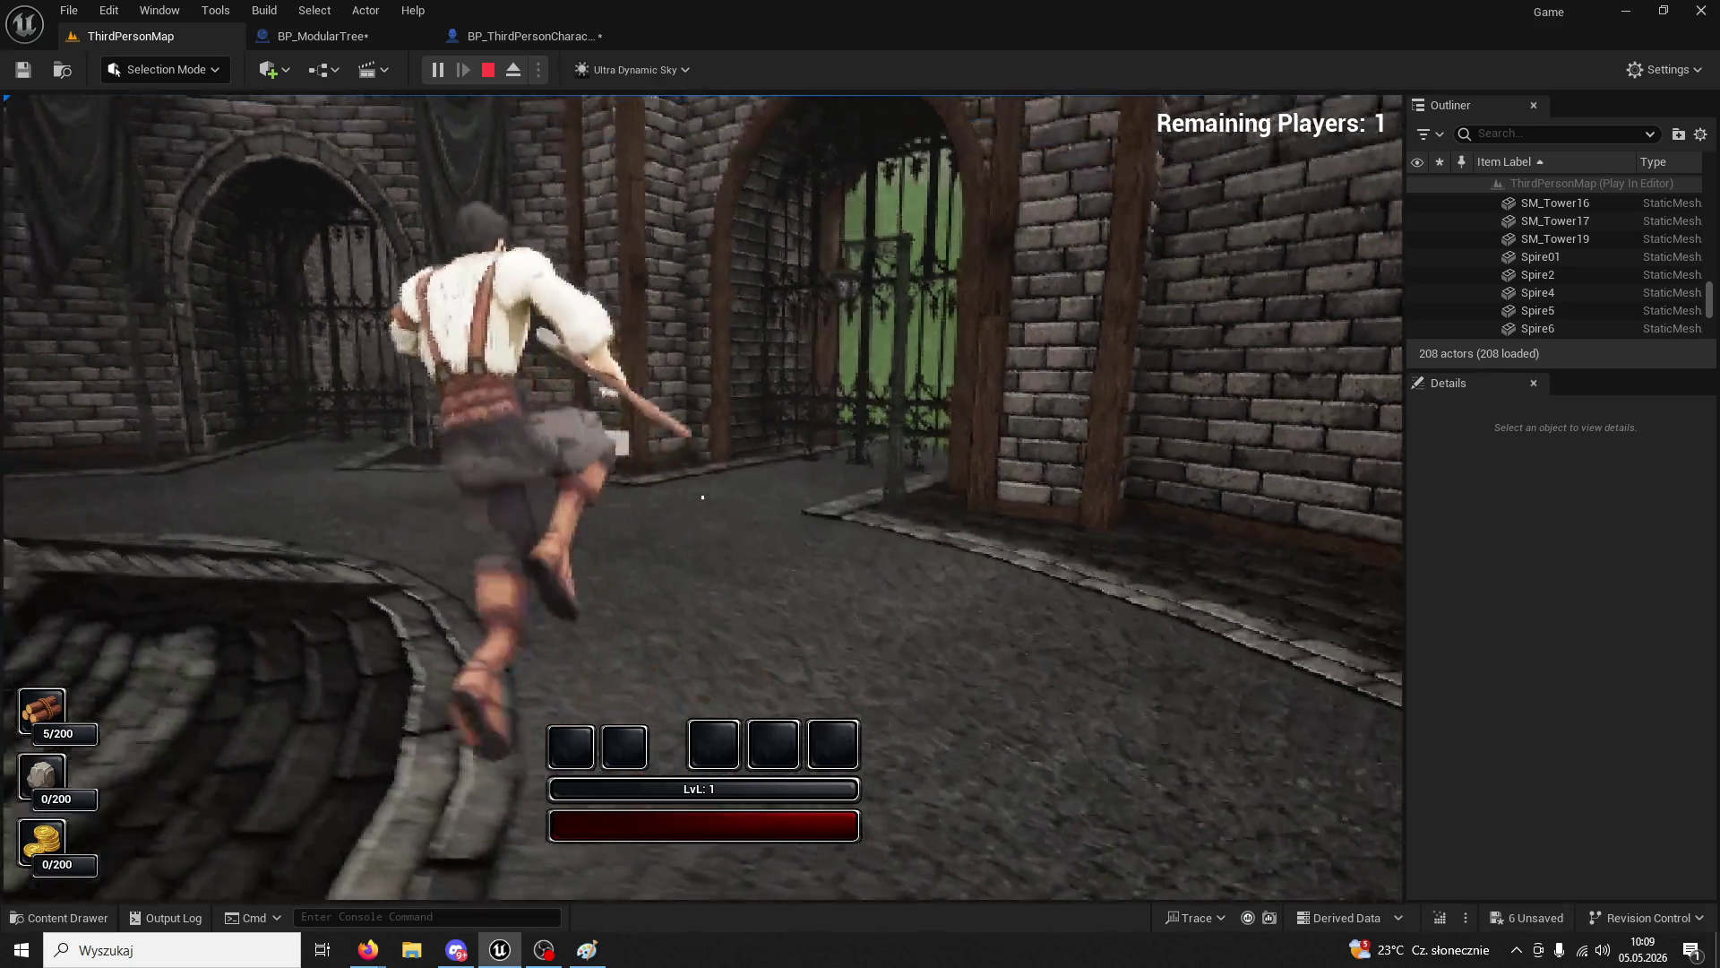
pyautogui.press('w')
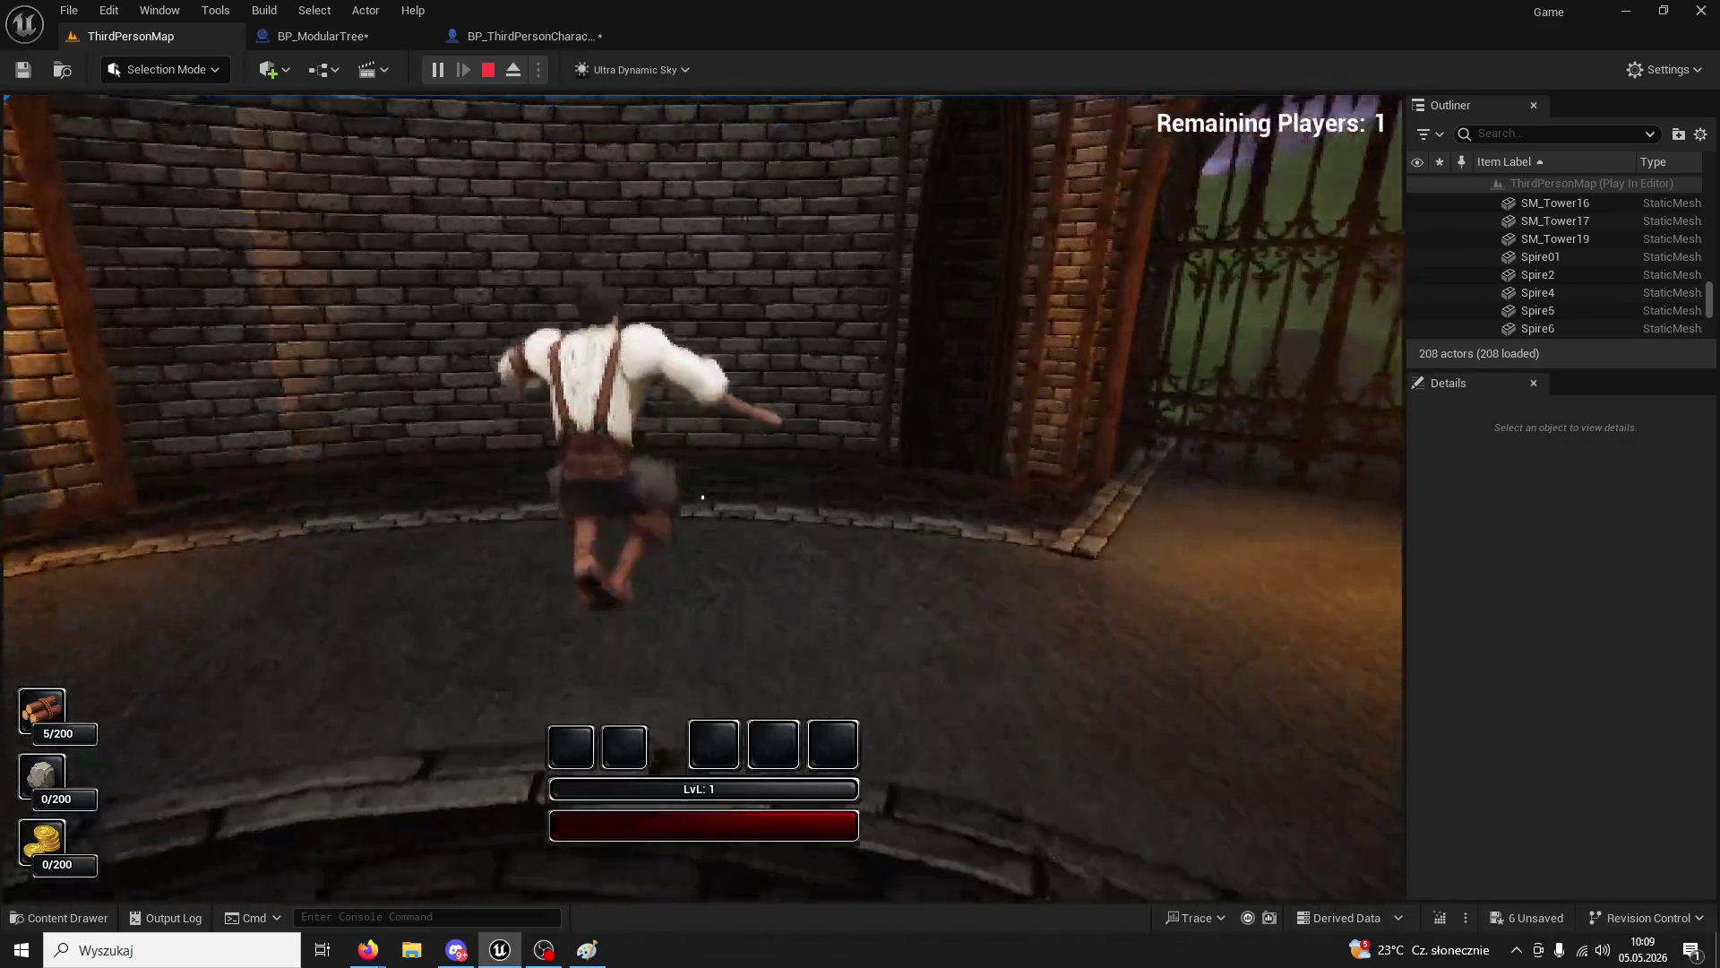
pyautogui.press('w')
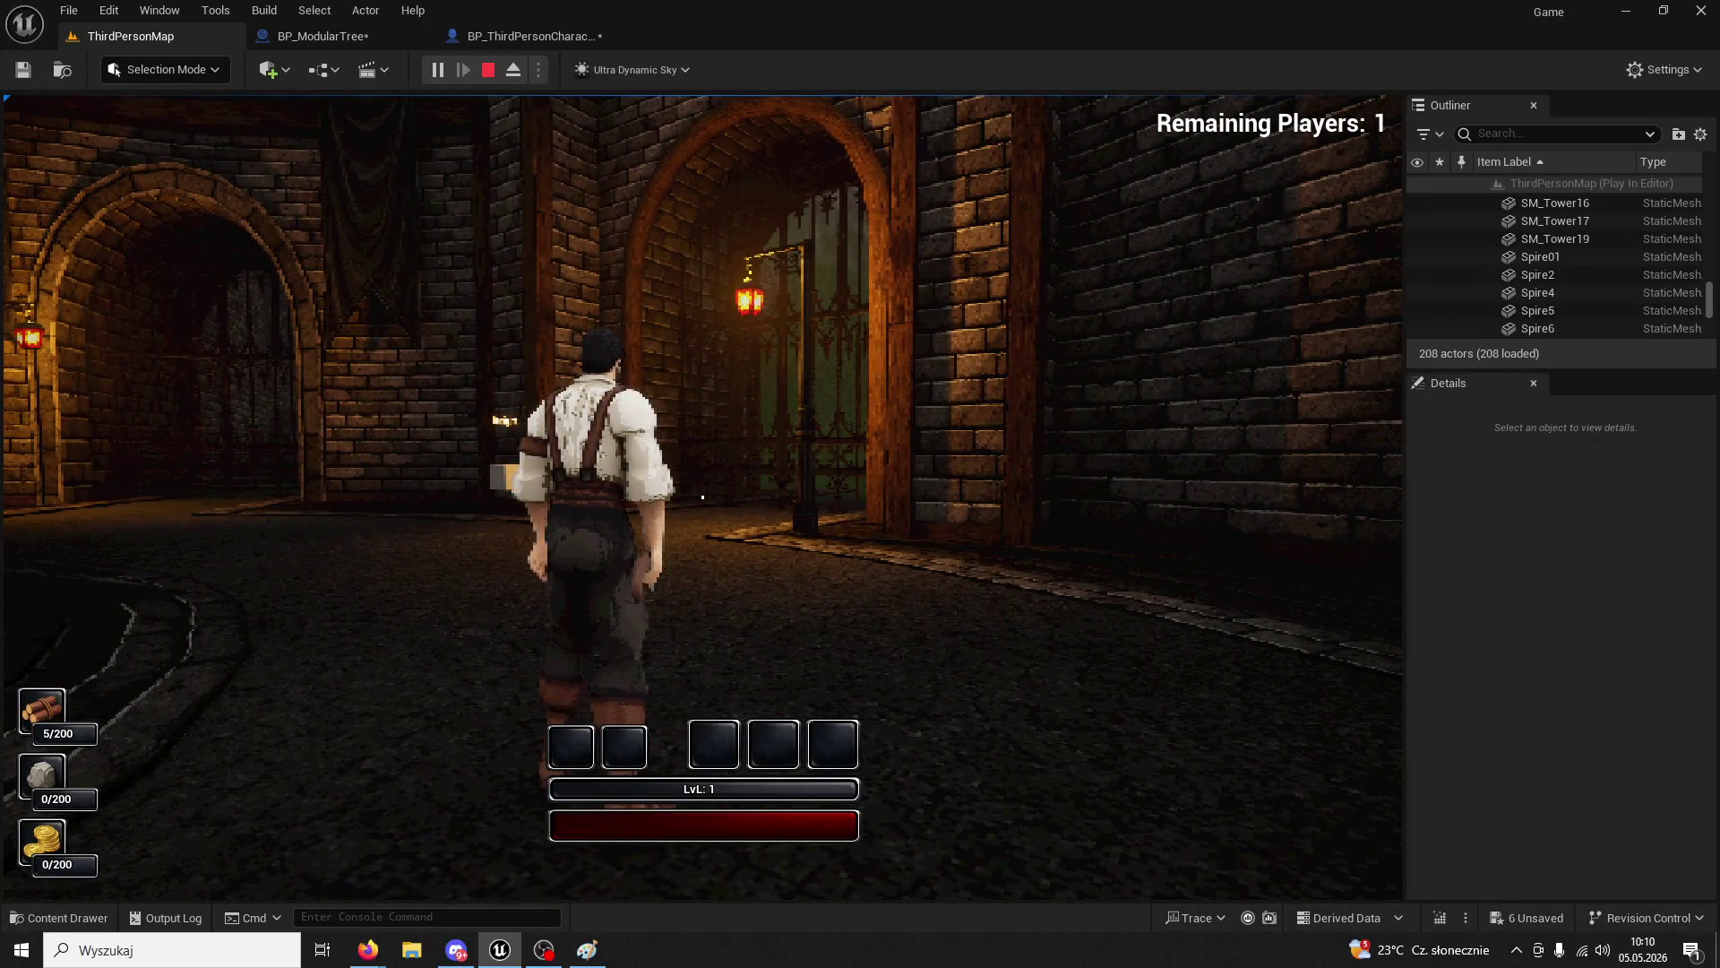
pyautogui.press('s')
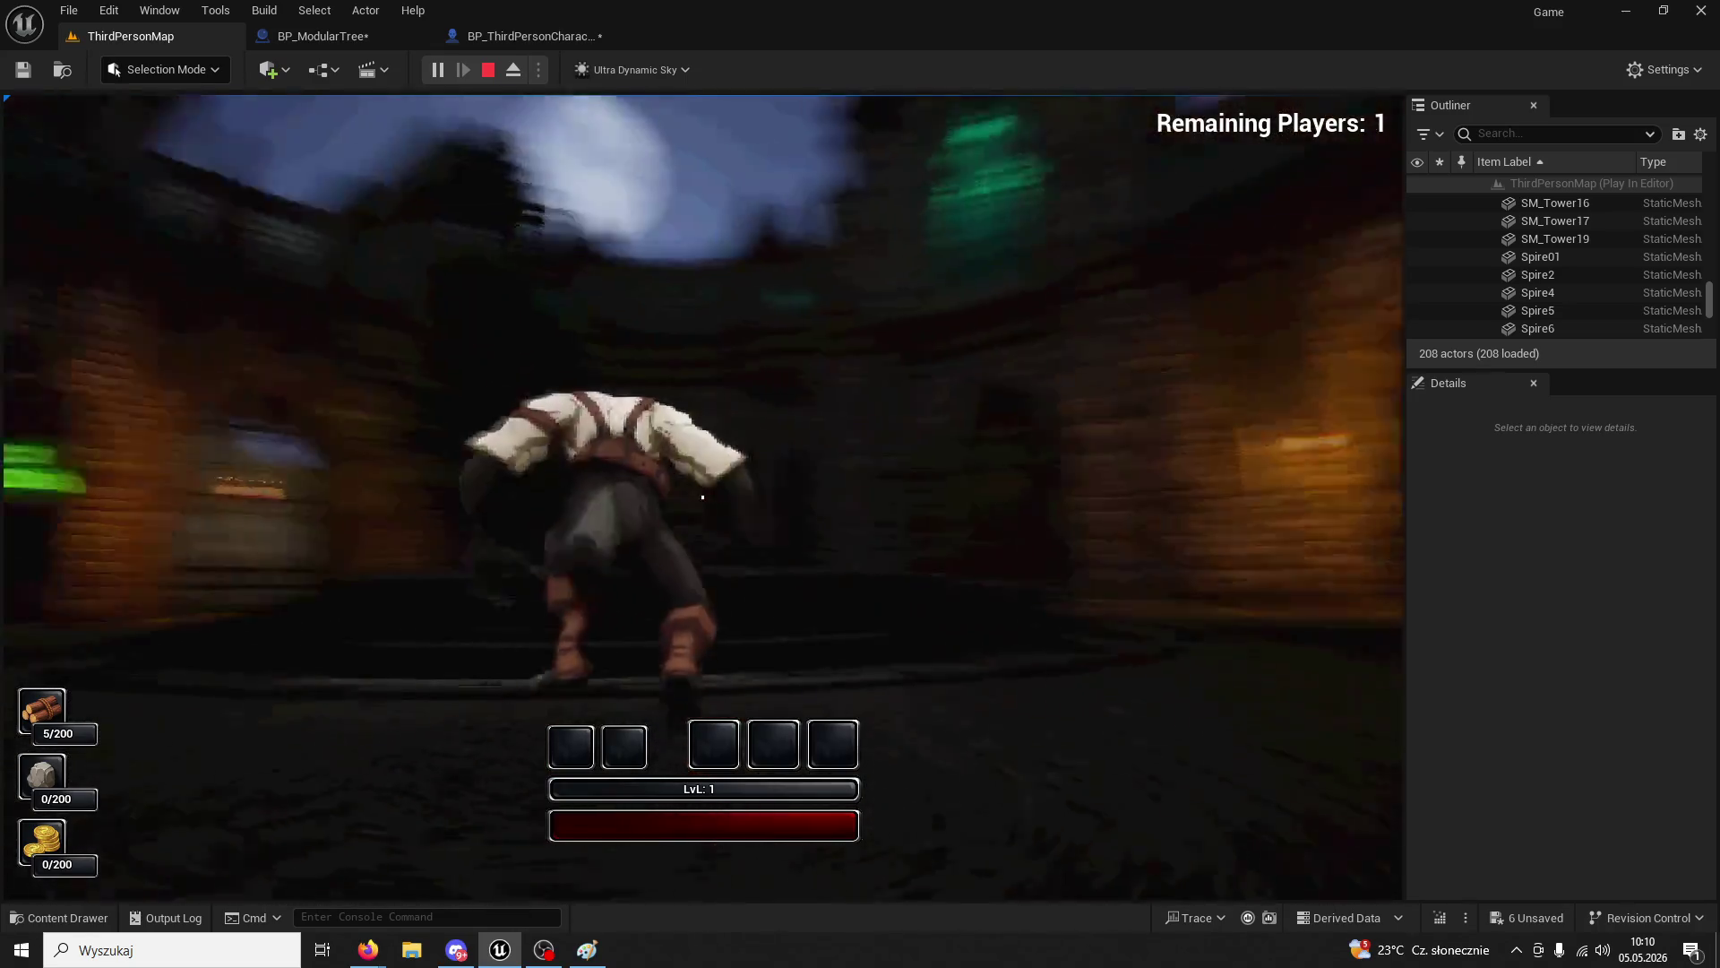
pyautogui.press('w')
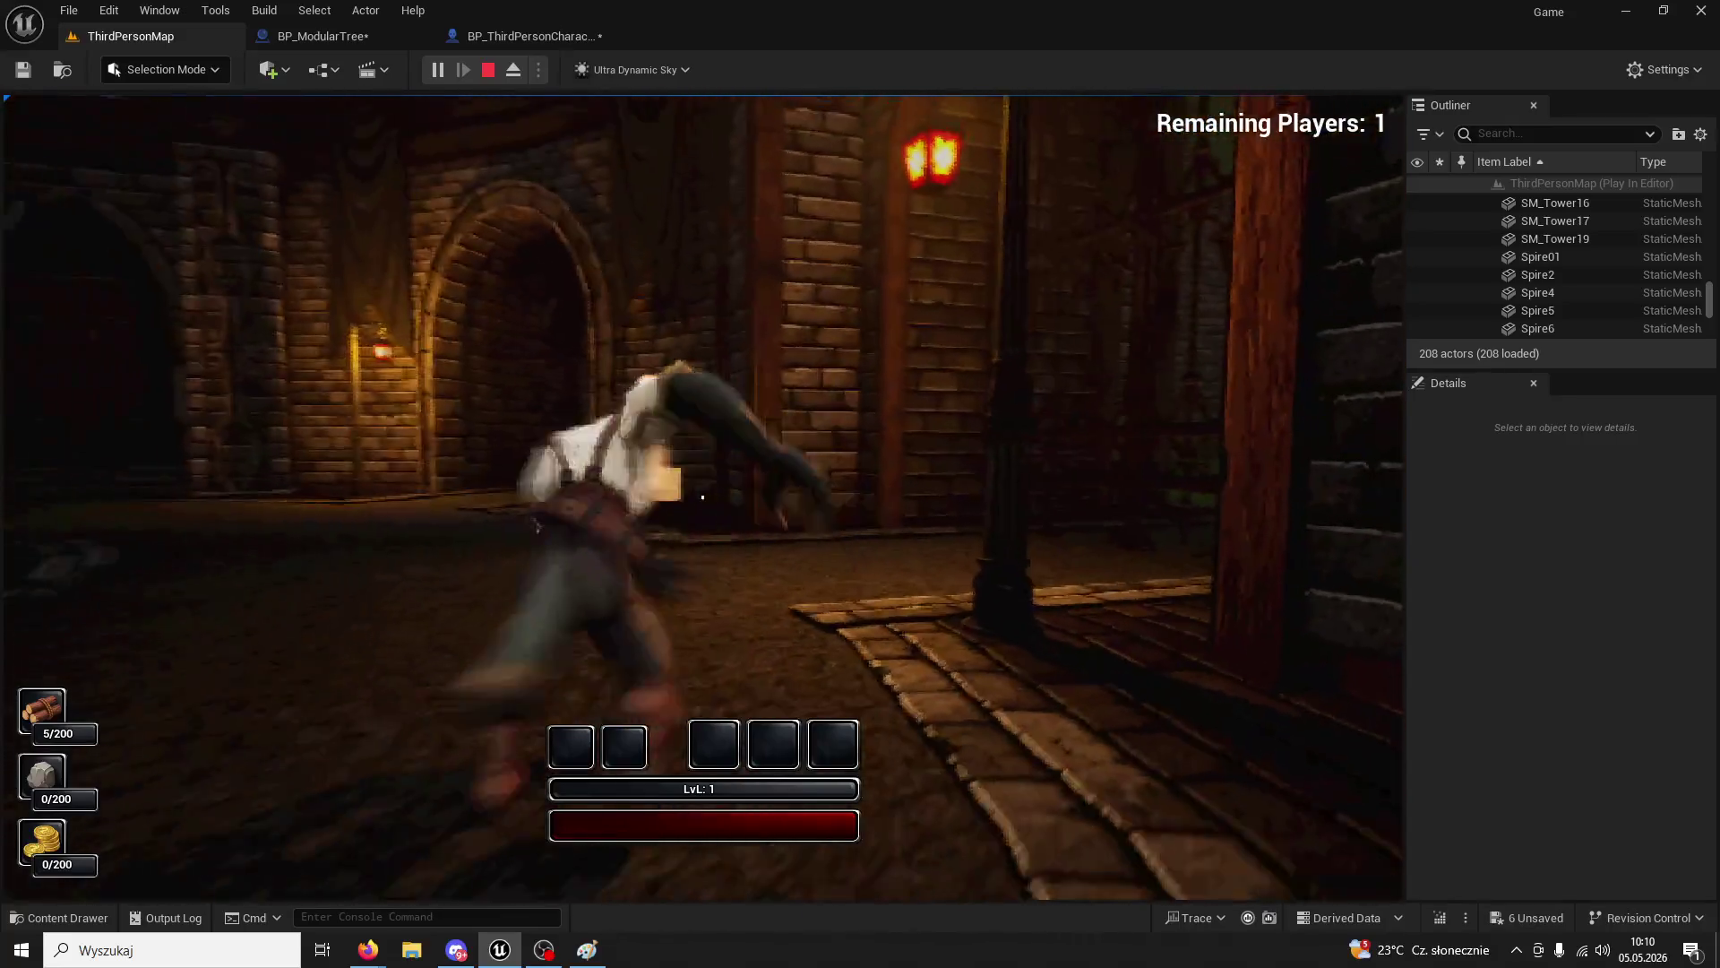
pyautogui.press('w')
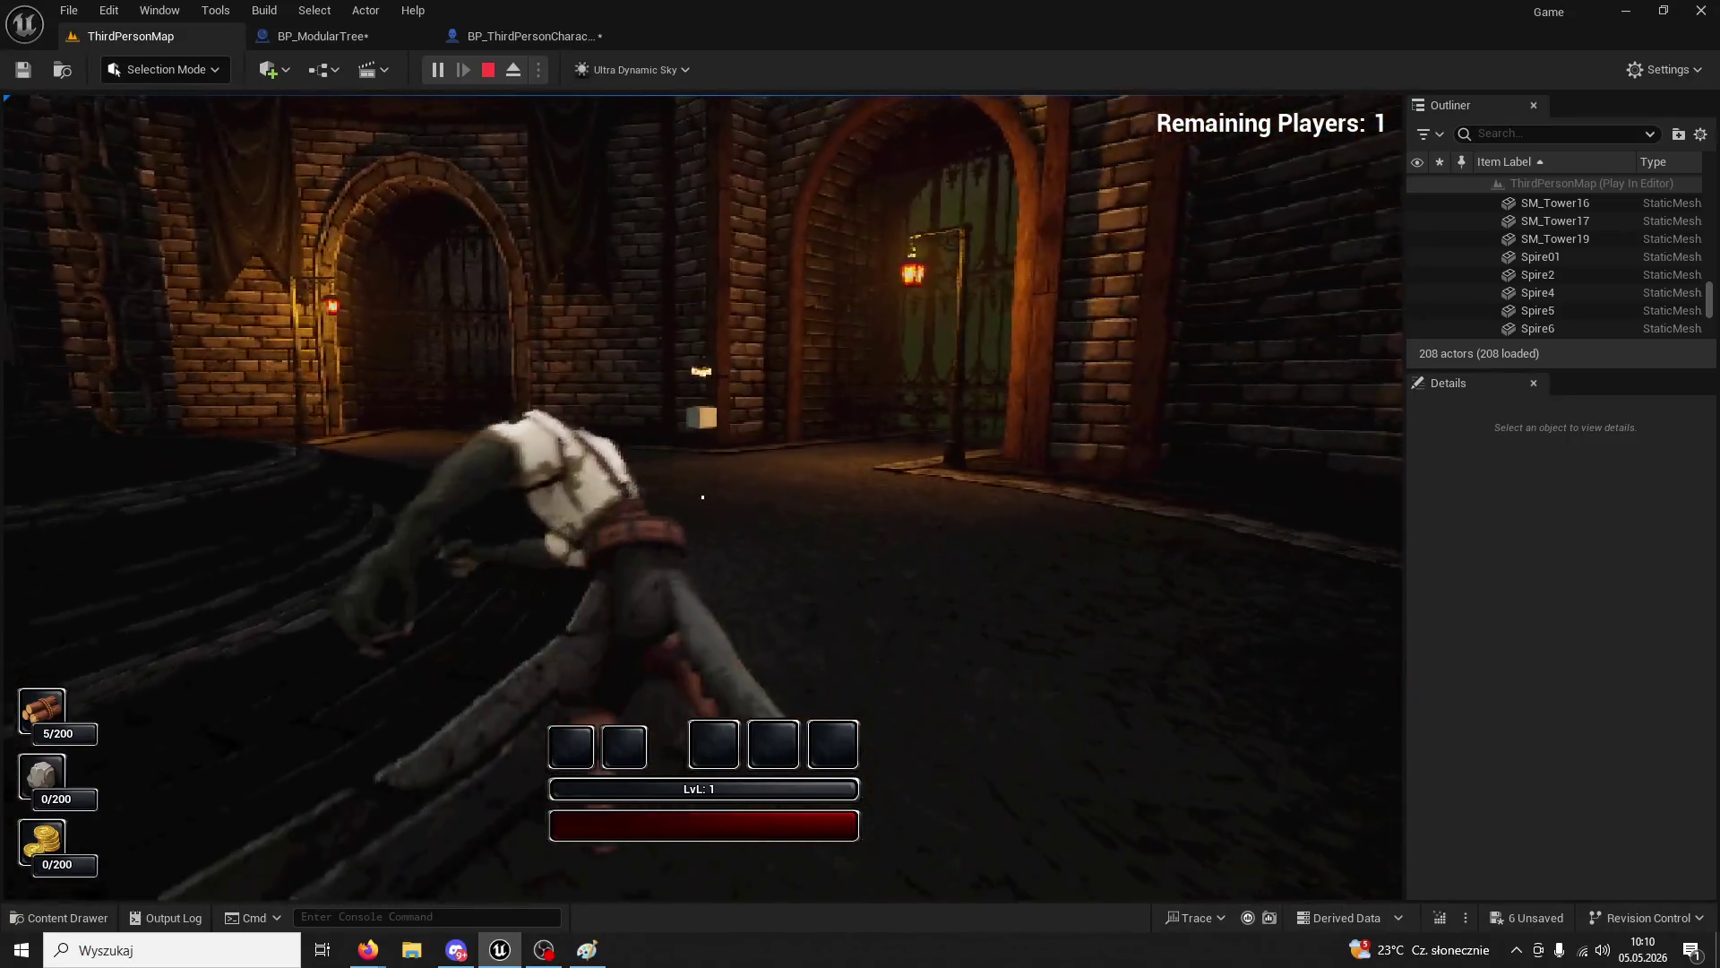
pyautogui.press('w')
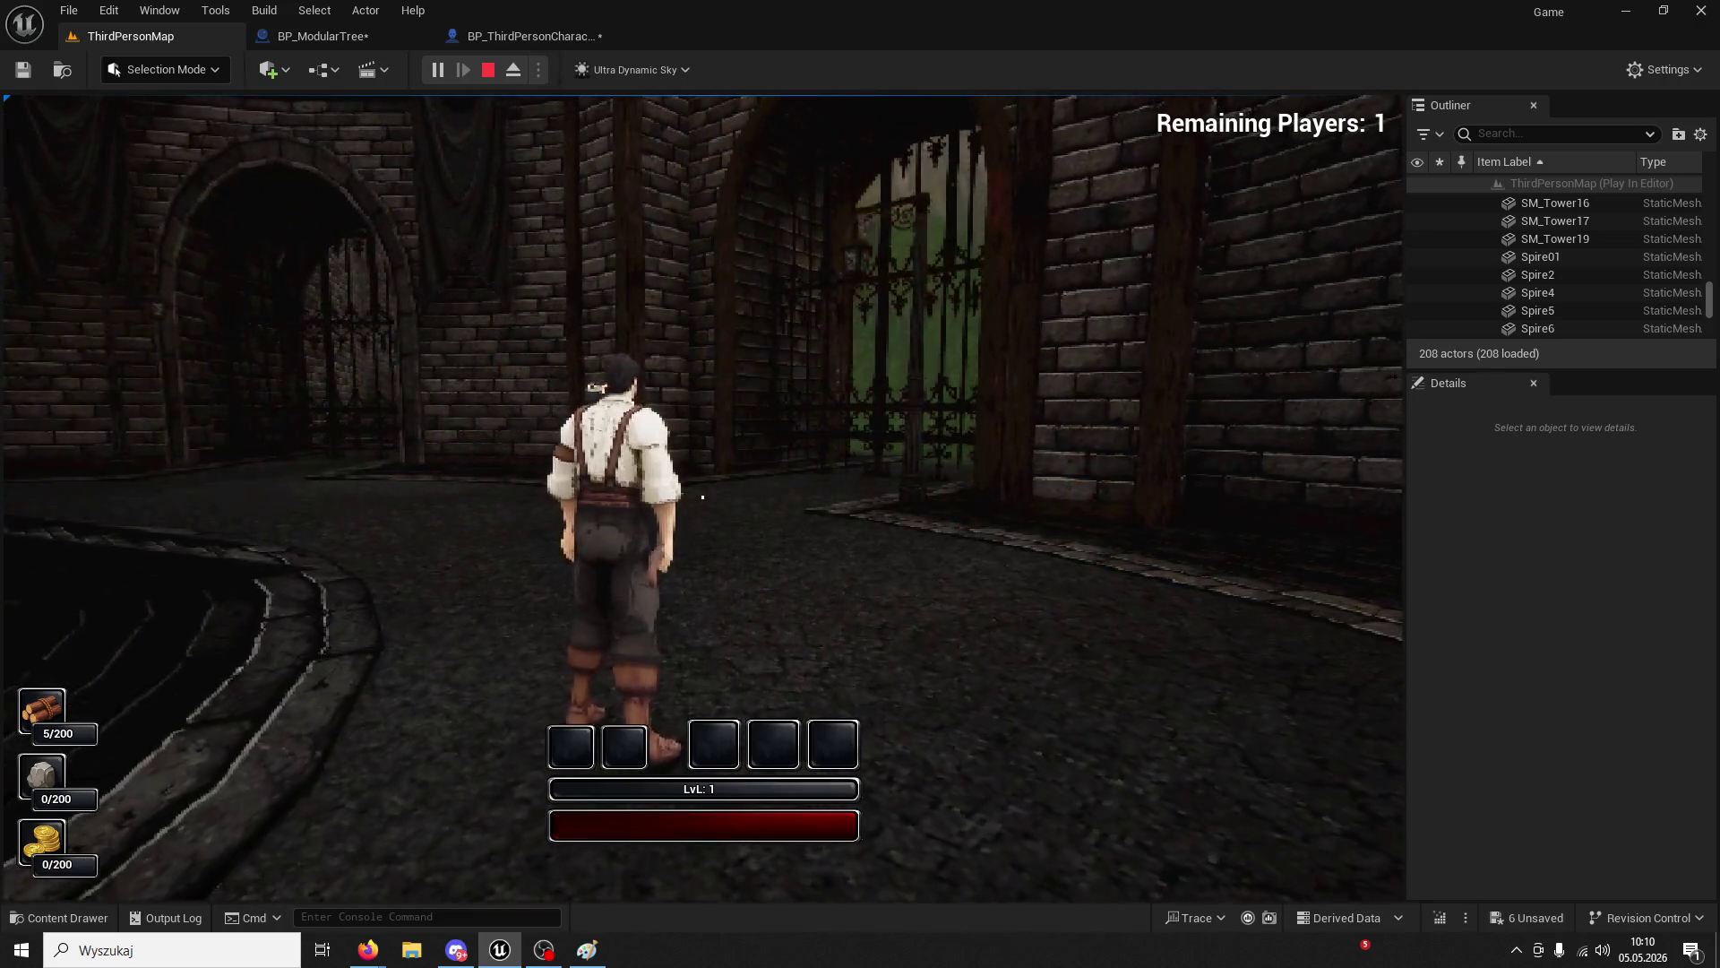
pyautogui.press('w')
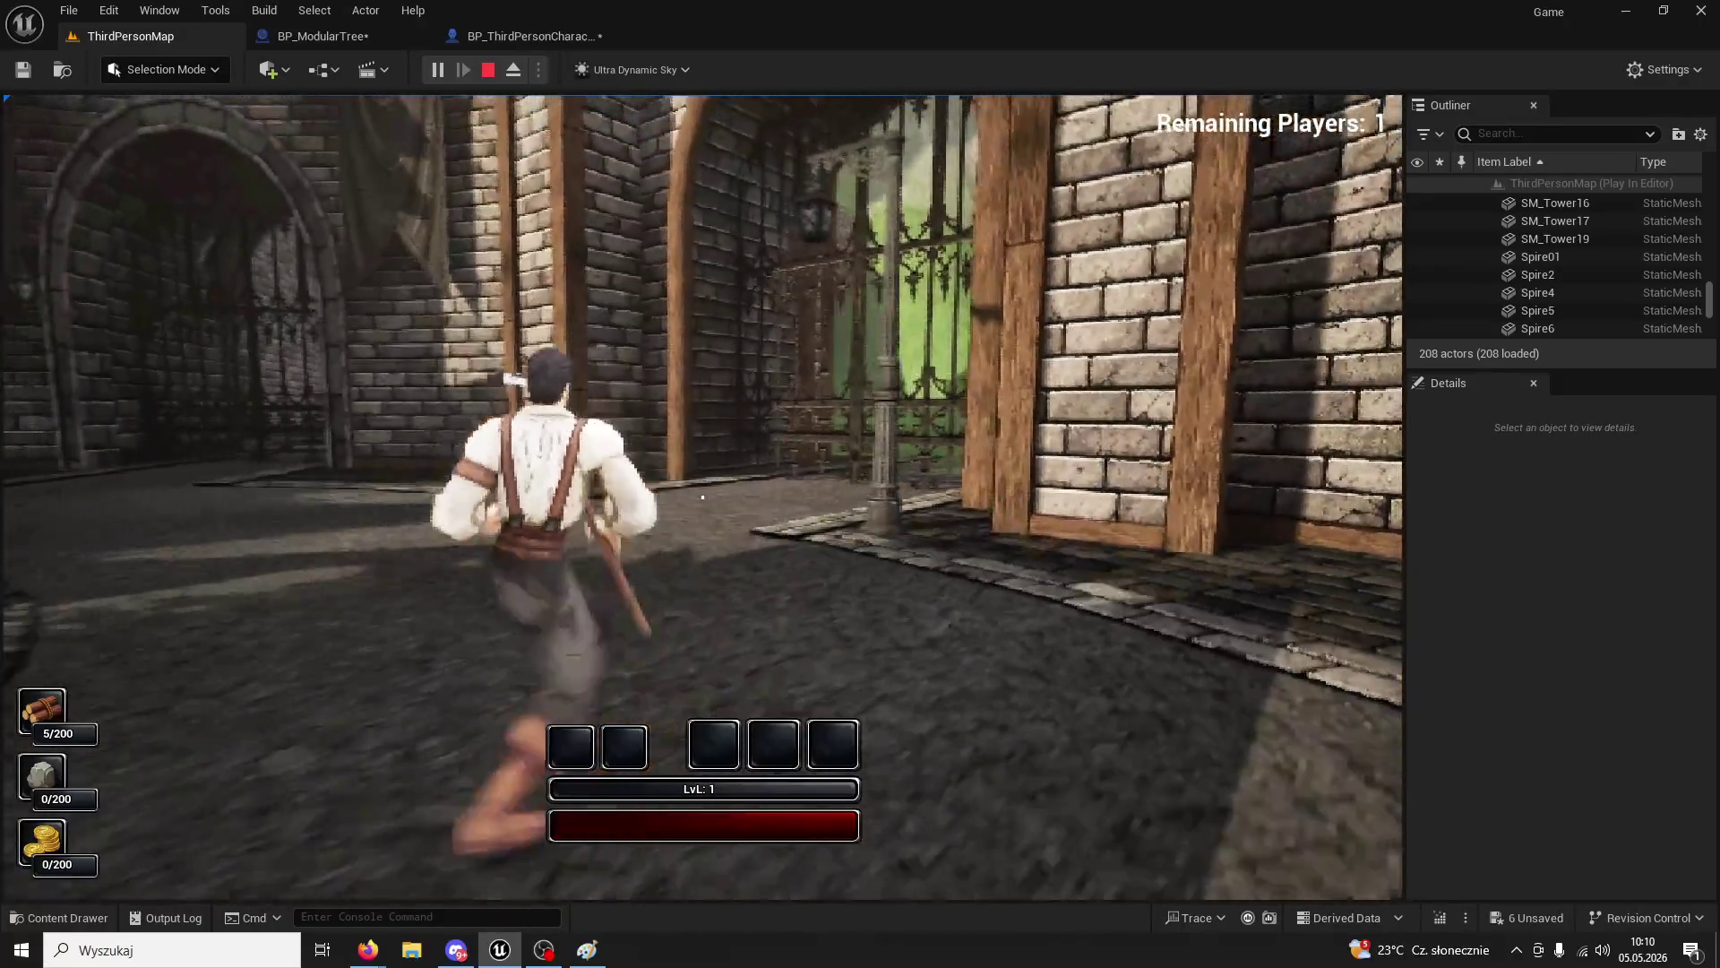
pyautogui.press('Escape')
pyautogui.click(368, 38)
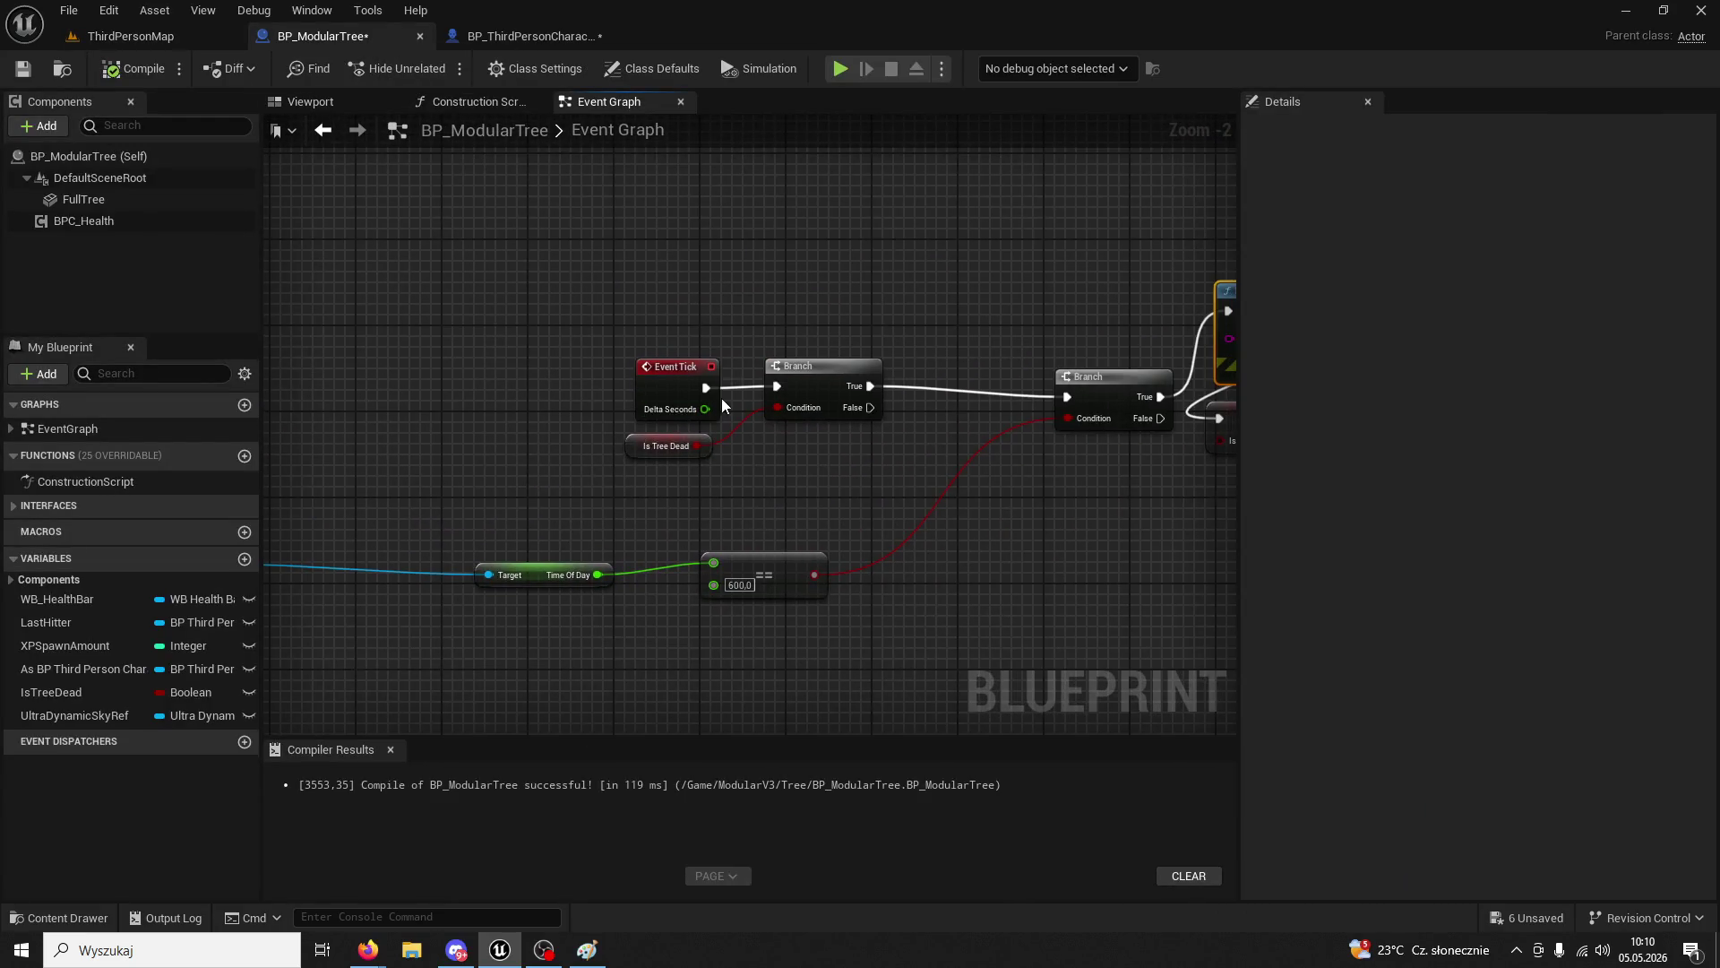
# - Add a Time Of Day To H/M/S node from the Ultra Dynamic Sky reference
pyautogui.moveTo(639, 378); pyautogui.dragTo(486, 358)
pyautogui.moveTo(508, 512); pyautogui.dragTo(797, 476)
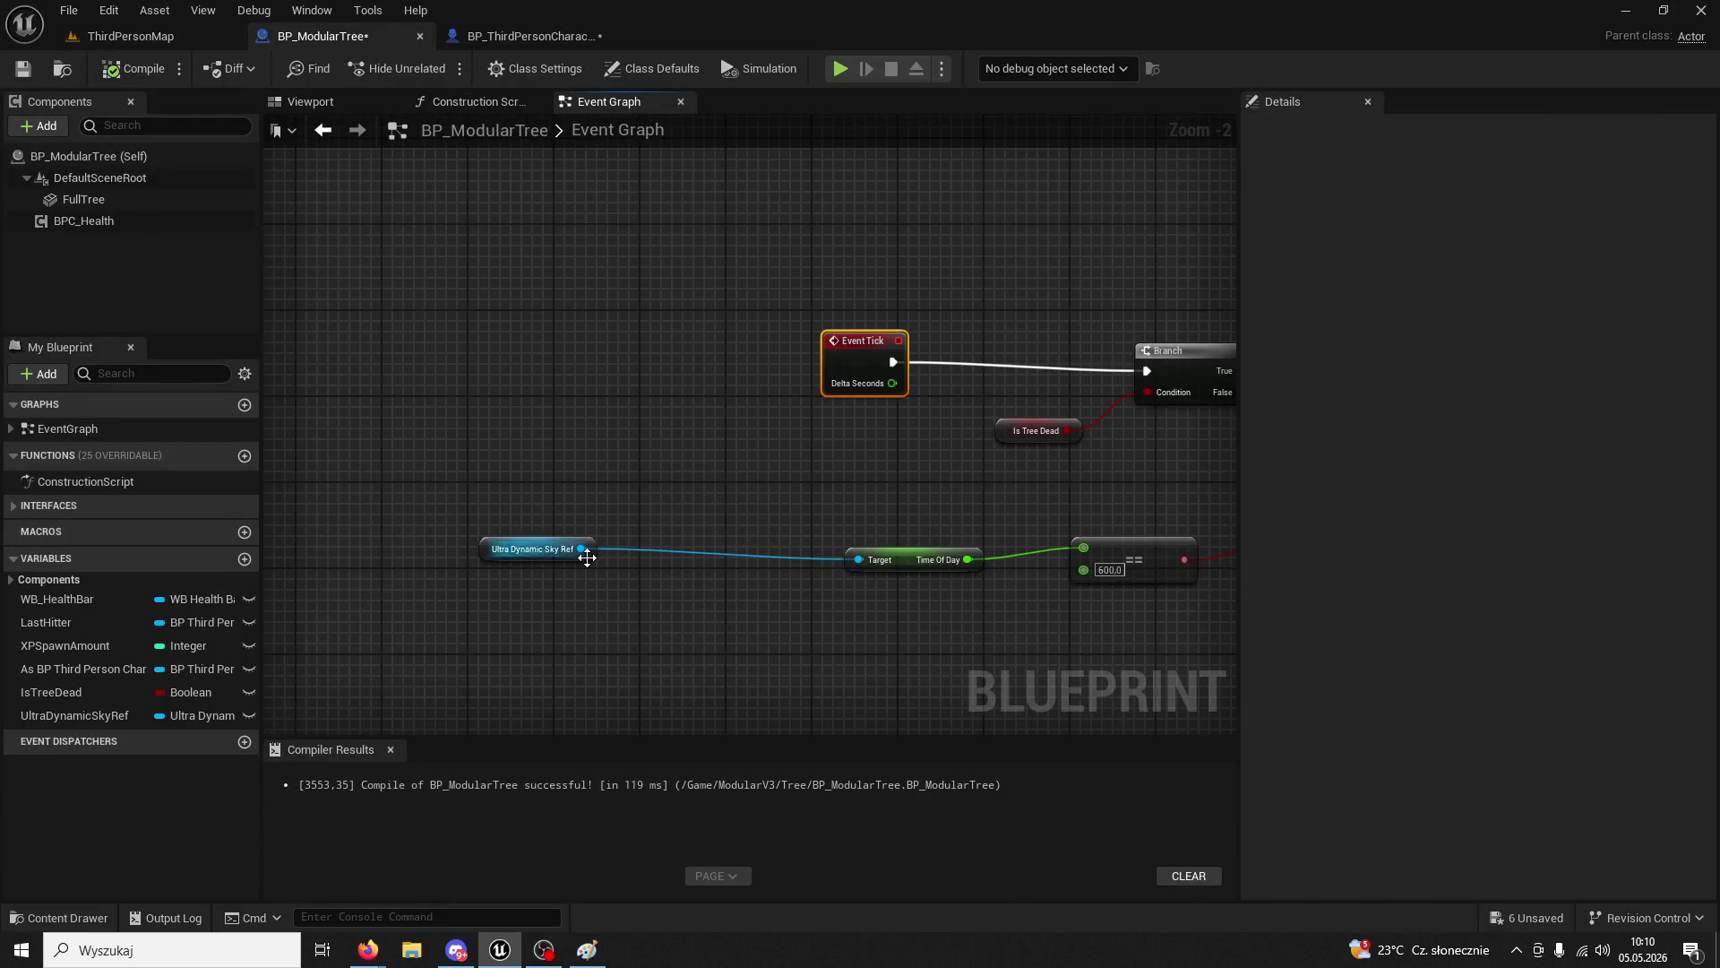
pyautogui.moveTo(581, 548)
pyautogui.mouseDown()
pyautogui.moveTo(806, 582)
pyautogui.moveTo(664, 493)
pyautogui.mouseUp()
pyautogui.write('time of the day')
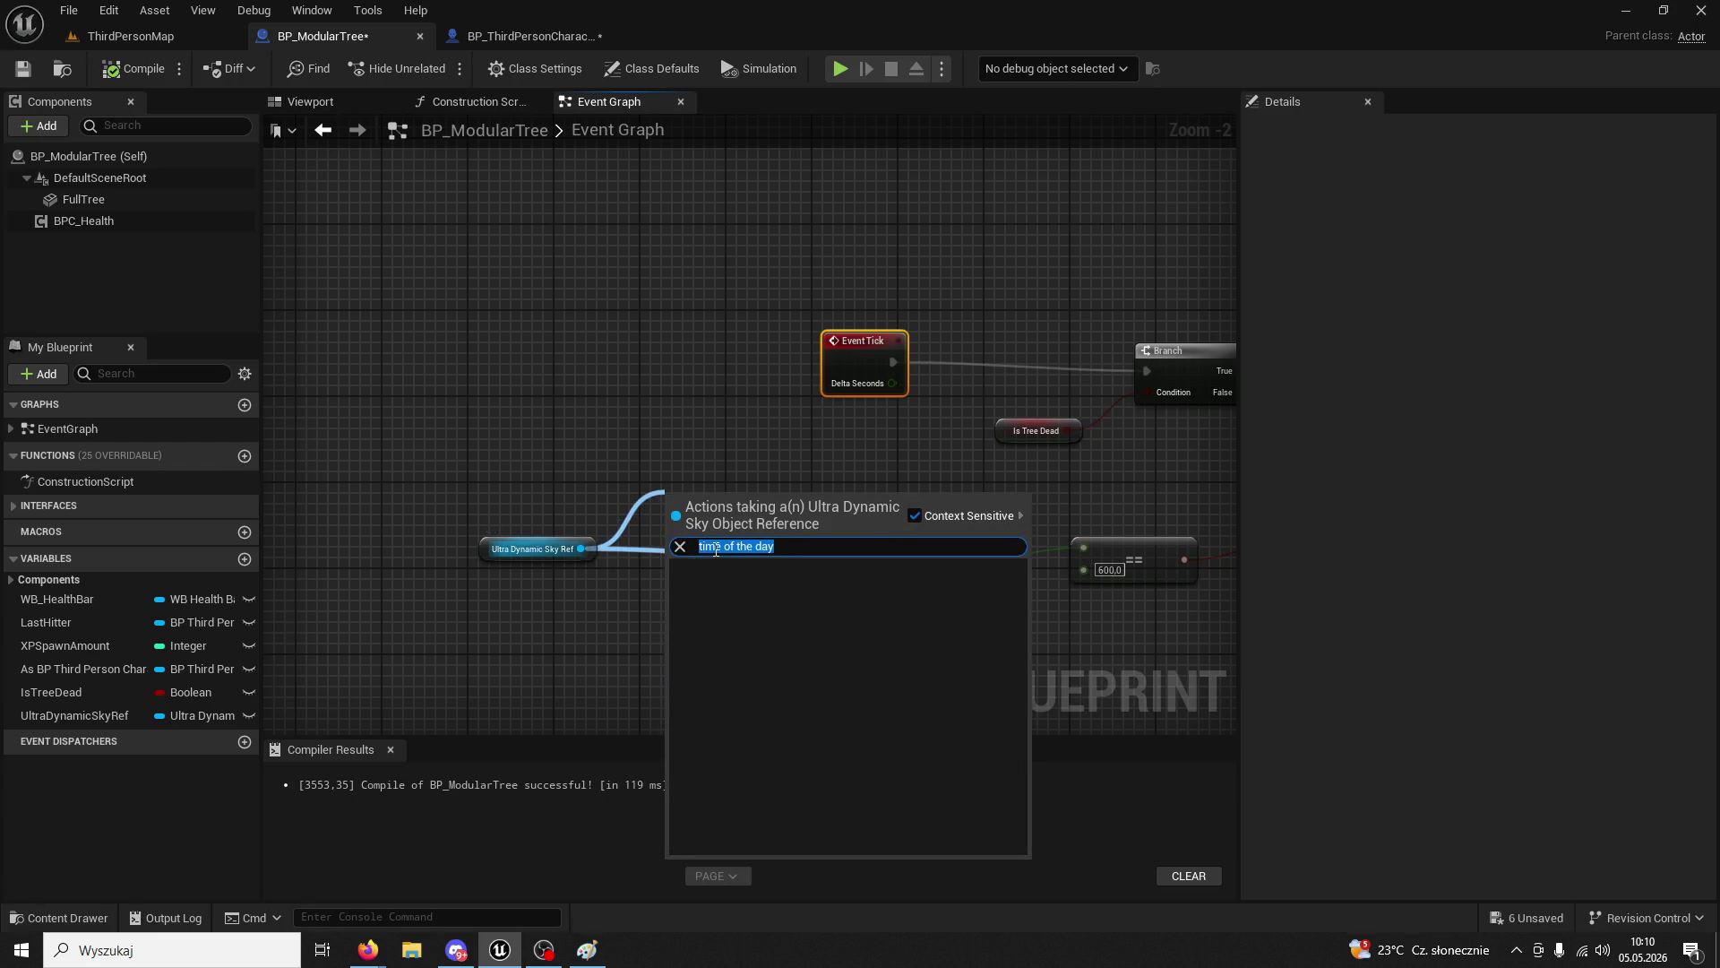
pyautogui.write('time')
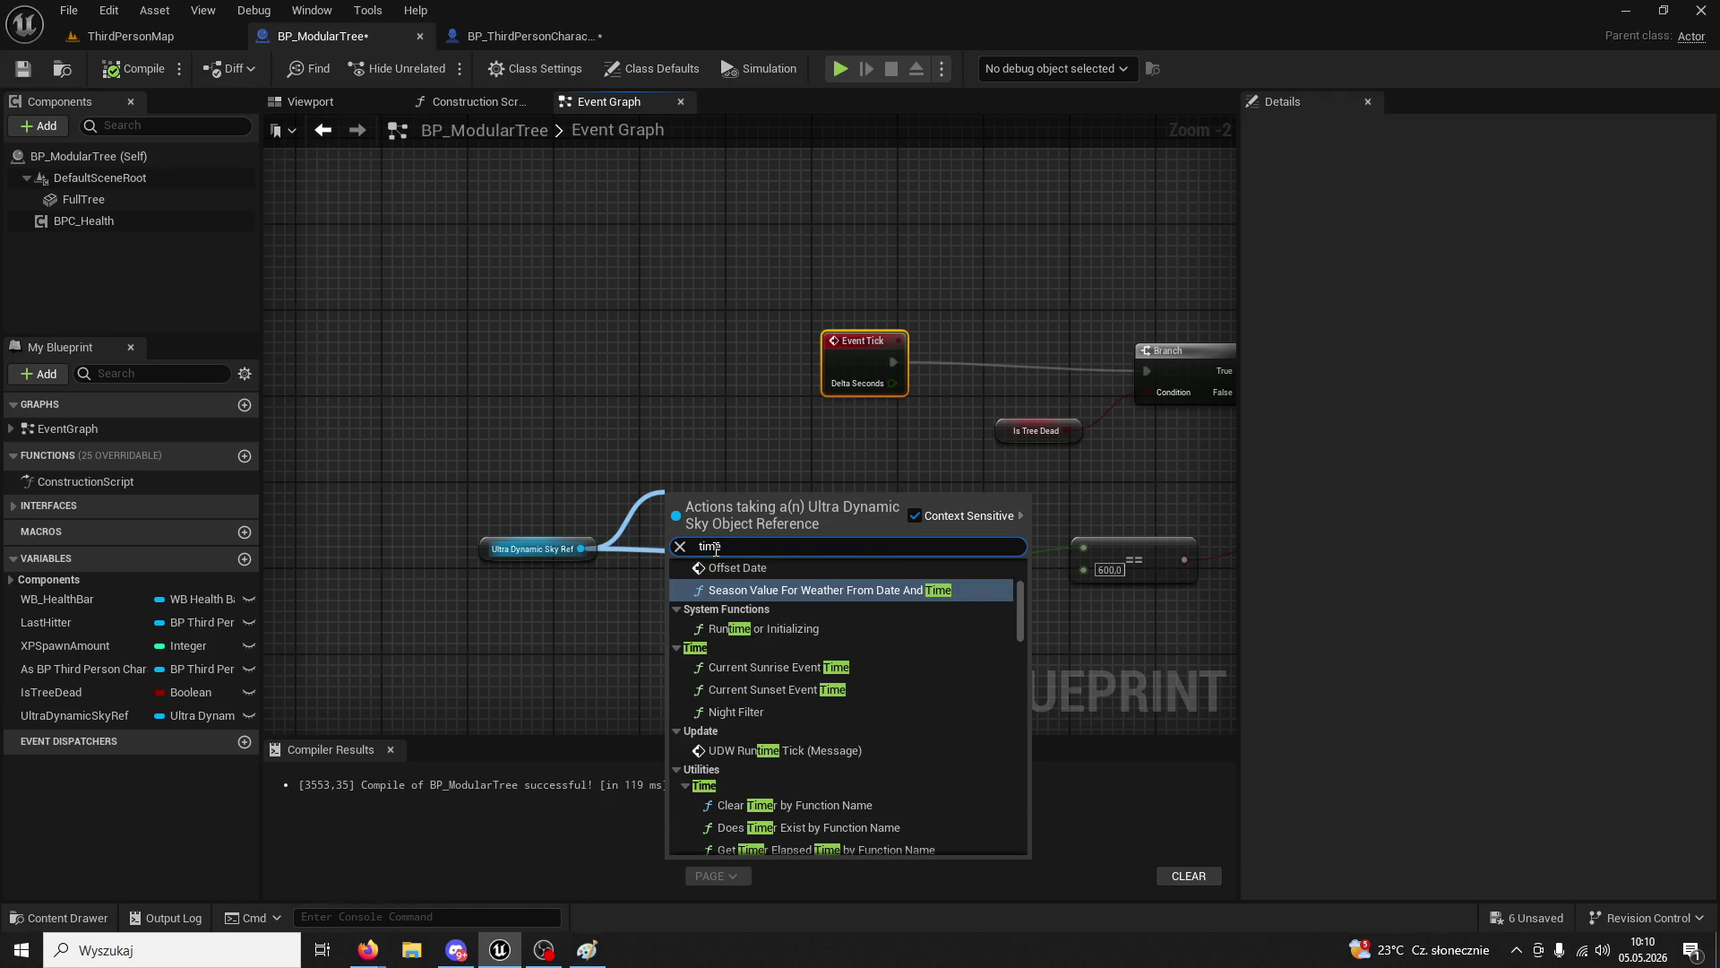
pyautogui.scroll(-6, 817, 719)
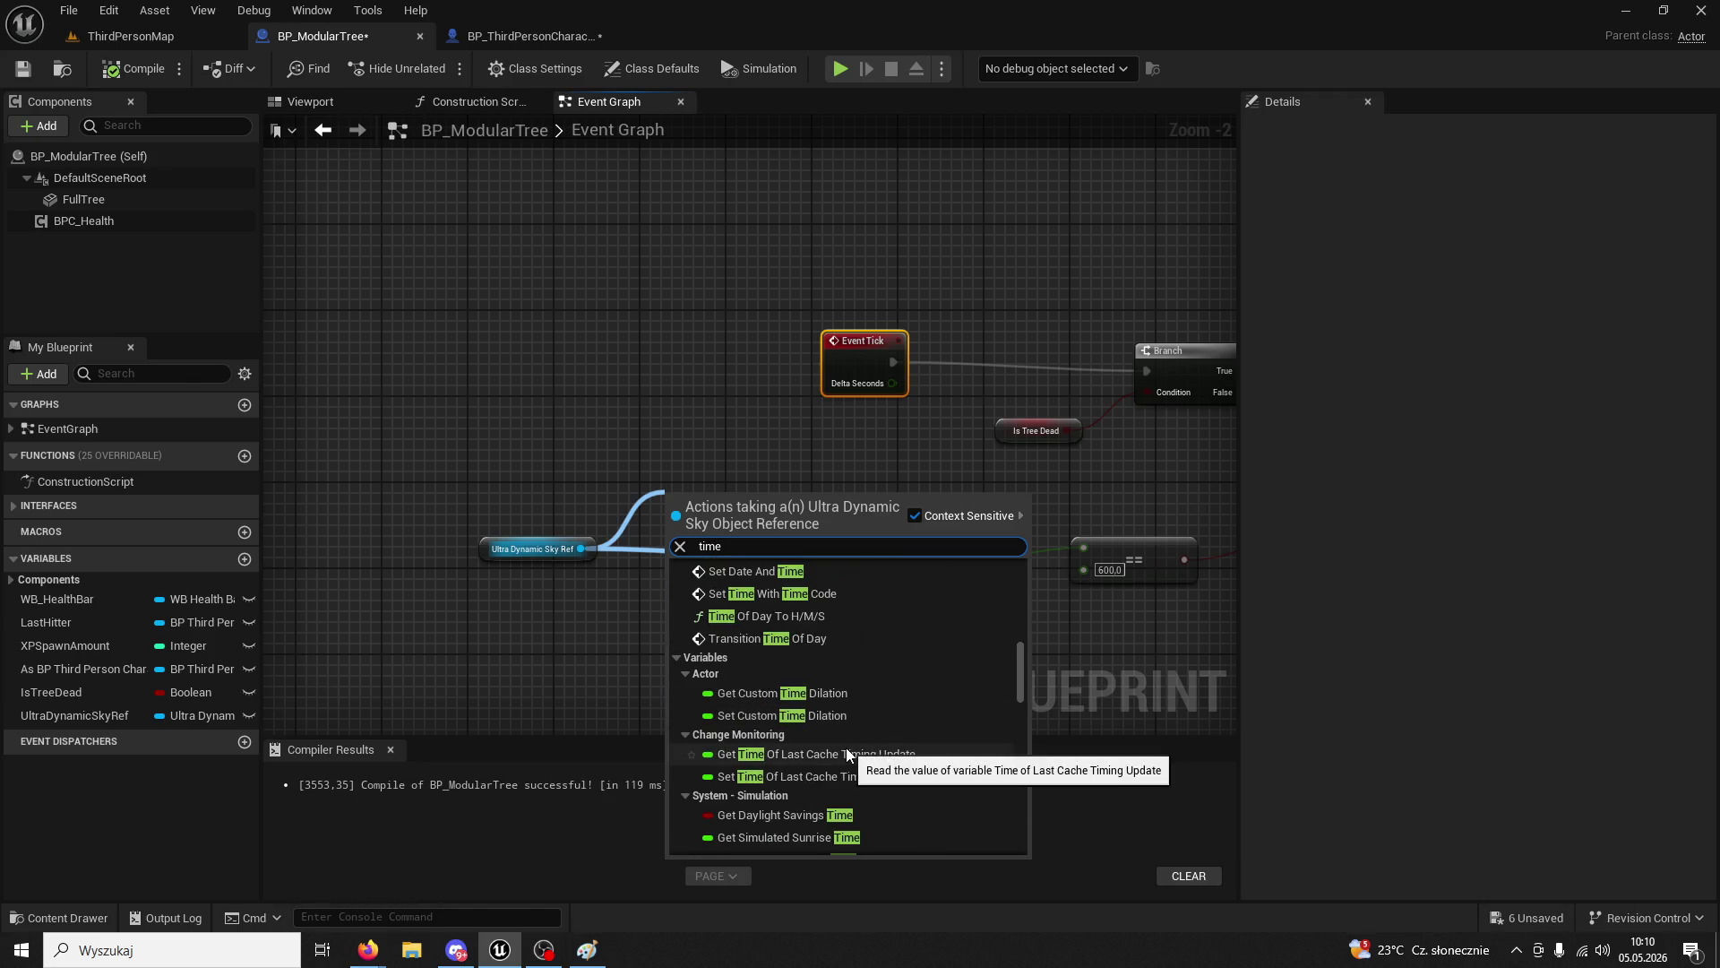
pyautogui.click(798, 615)
pyautogui.moveTo(771, 491)
pyautogui.mouseDown()
pyautogui.moveTo(706, 374)
pyautogui.moveTo(782, 429)
pyautogui.mouseUp()
pyautogui.moveTo(897, 451); pyautogui.dragTo(757, 462)
# - Insert a Print String after Event Tick and delete the Time Of Day To H/M/S node
pyautogui.moveTo(699, 352)
pyautogui.mouseDown()
pyautogui.moveTo(494, 330)
pyautogui.moveTo(692, 306)
pyautogui.mouseUp()
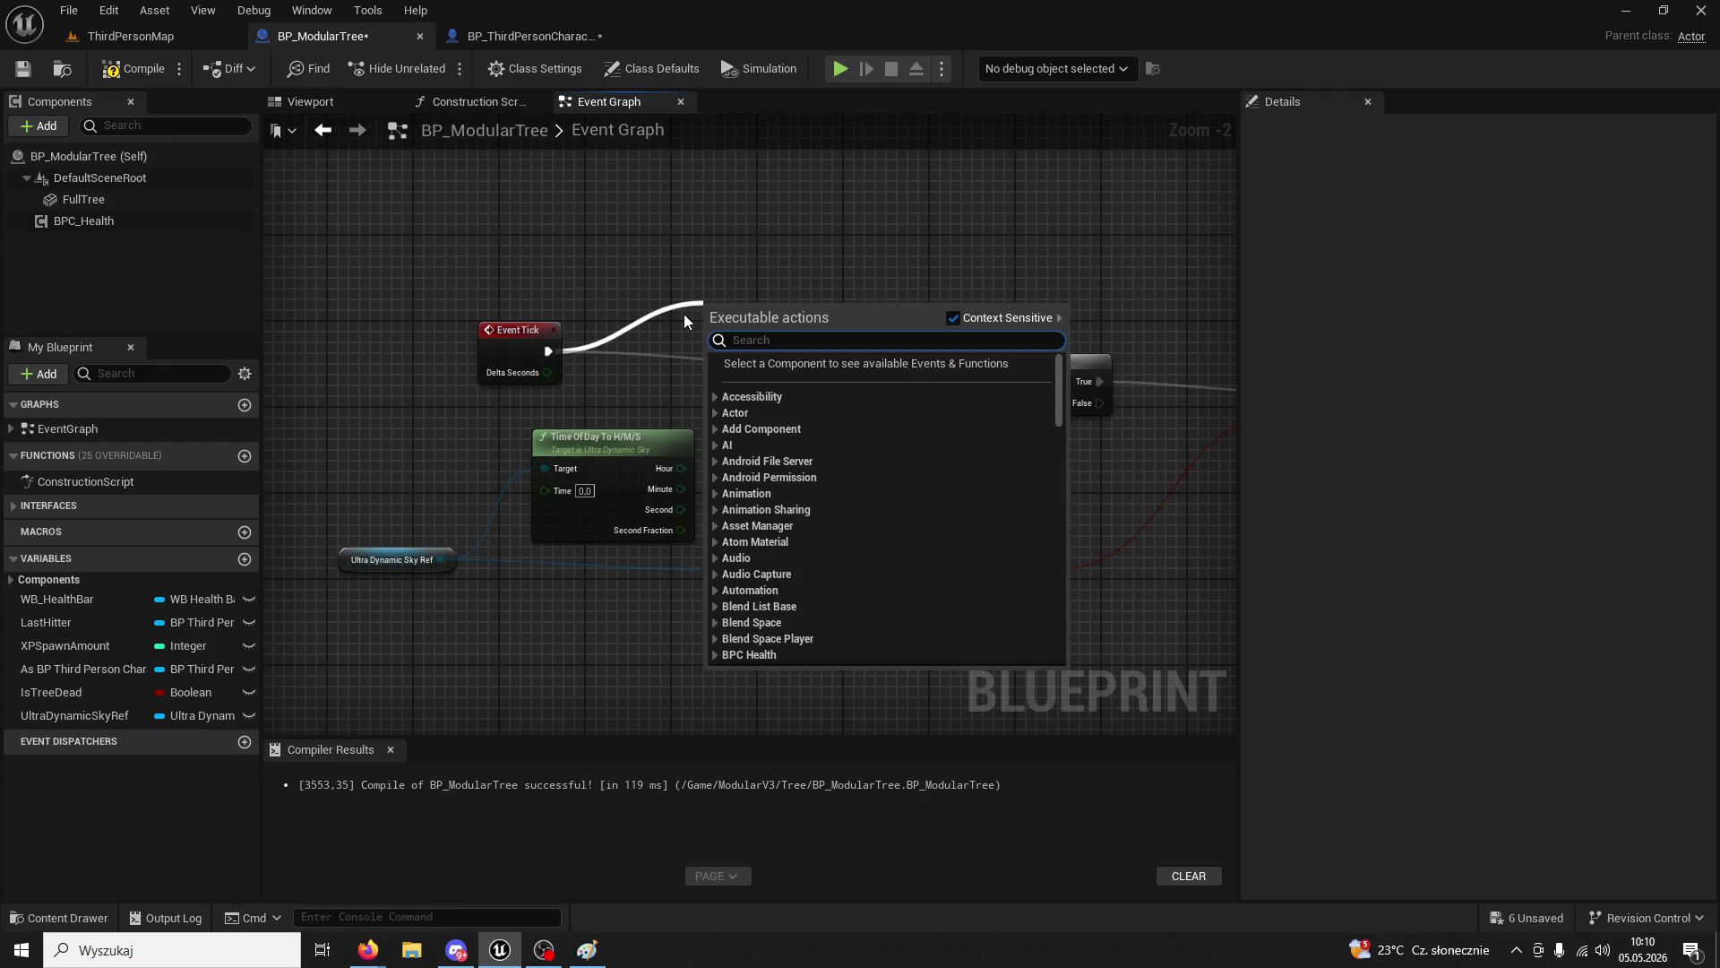
pyautogui.write('print')
pyautogui.press('Return')
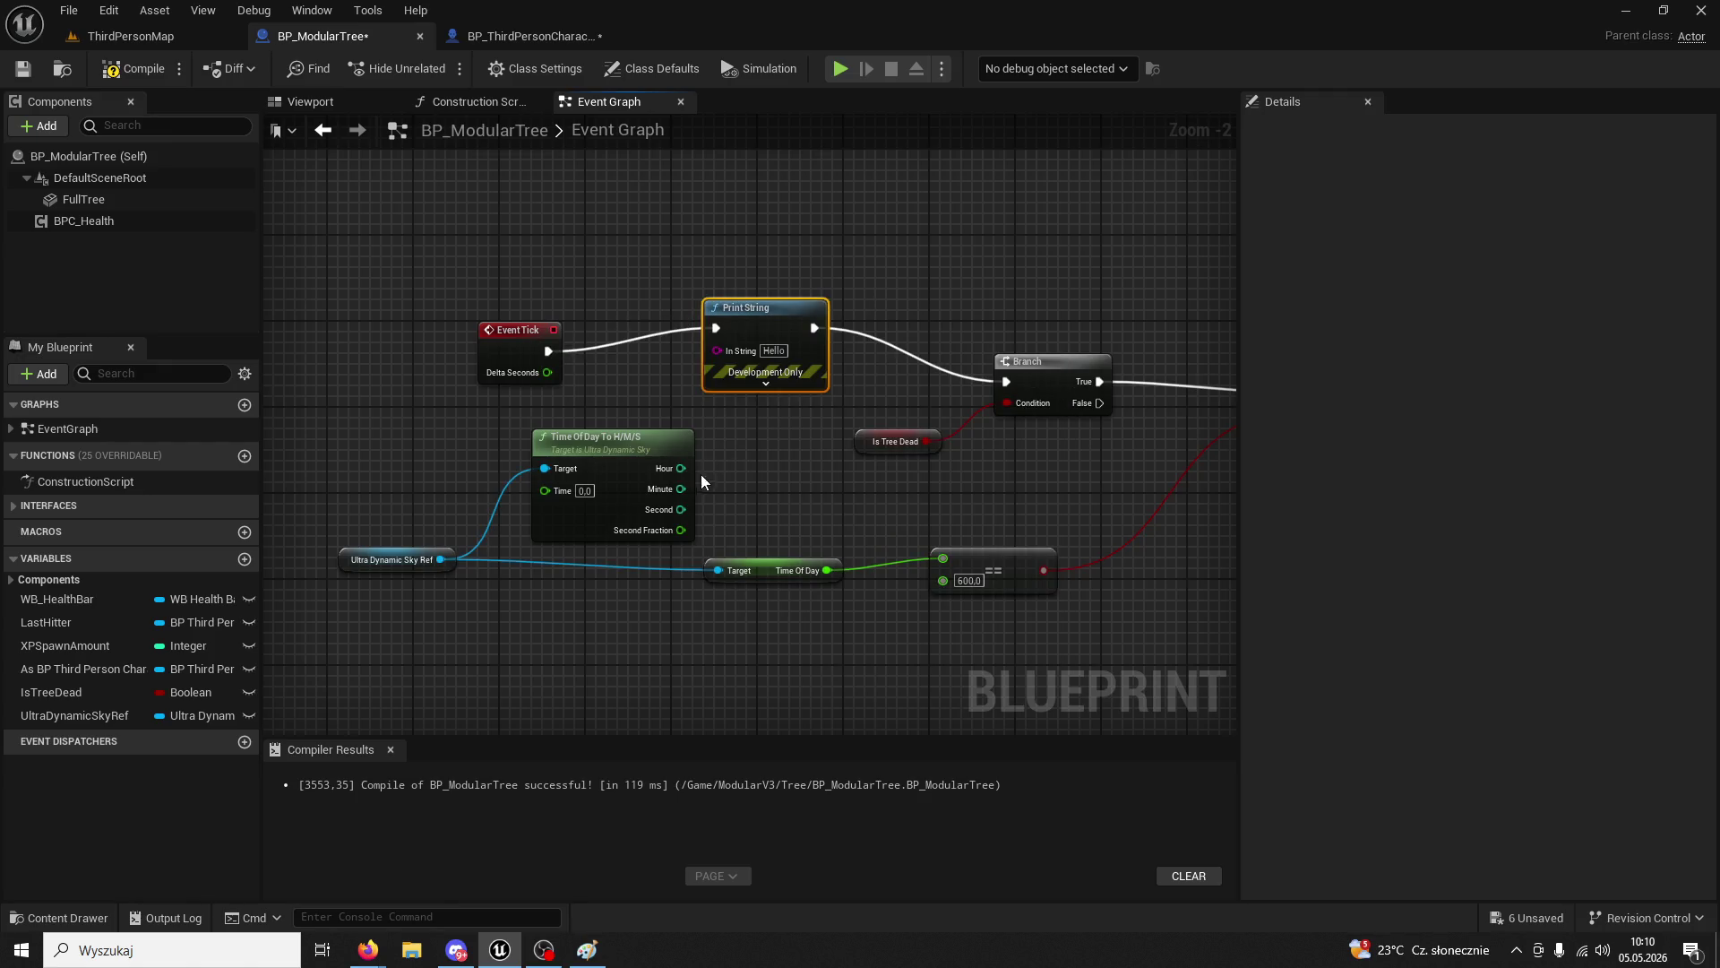
pyautogui.moveTo(685, 479); pyautogui.dragTo(663, 481)
pyautogui.press('Delete')
# - Add a Get Time Of Day node from the sky reference and wire it into In String
pyautogui.moveTo(440, 559); pyautogui.dragTo(538, 494)
pyautogui.click(119, 39)
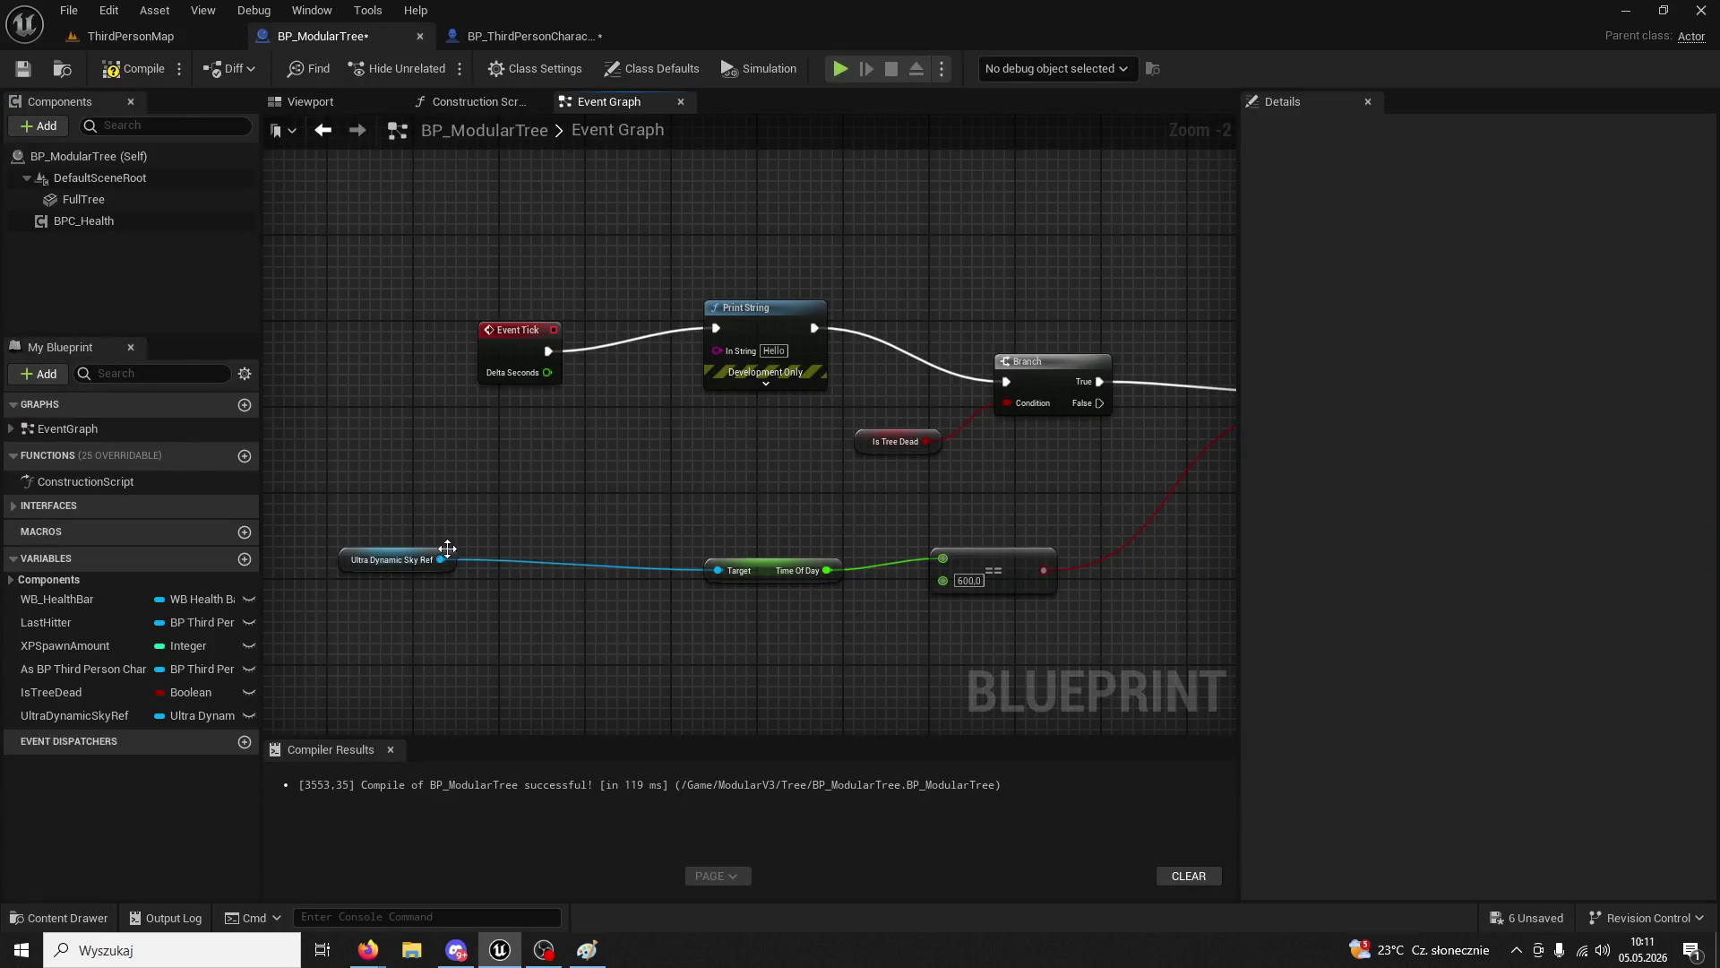
pyautogui.moveTo(440, 558); pyautogui.dragTo(499, 496)
pyautogui.write('time of day')
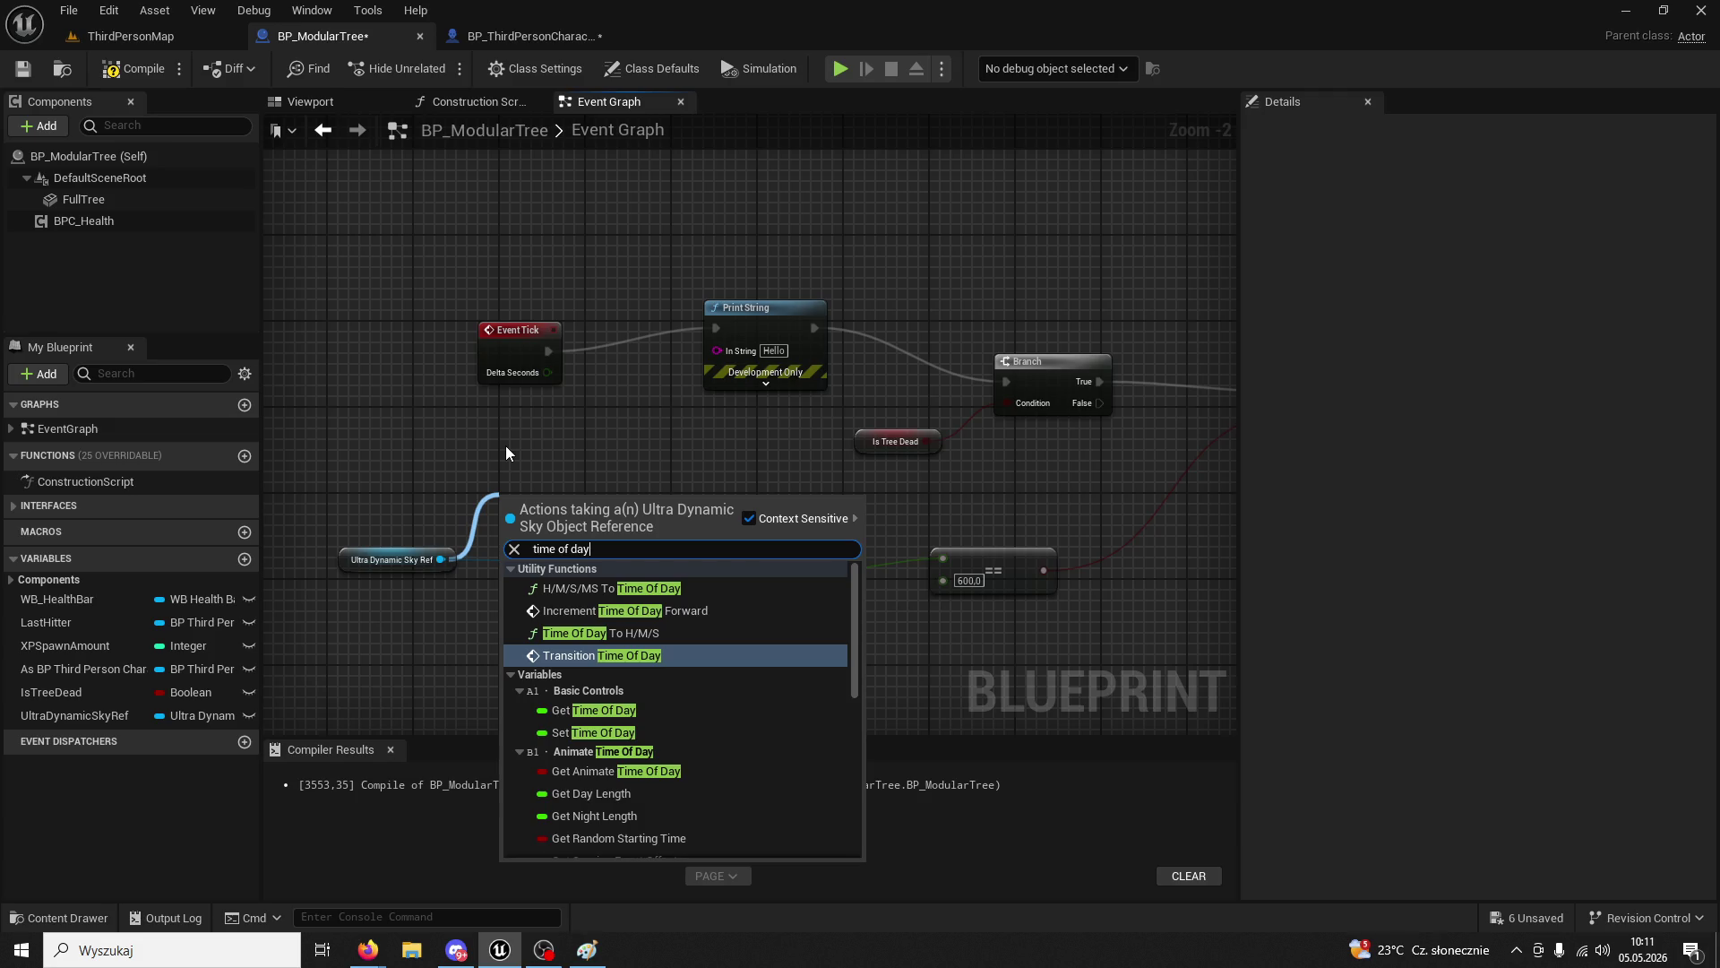
pyautogui.click(647, 710)
pyautogui.moveTo(623, 505); pyautogui.dragTo(717, 349)
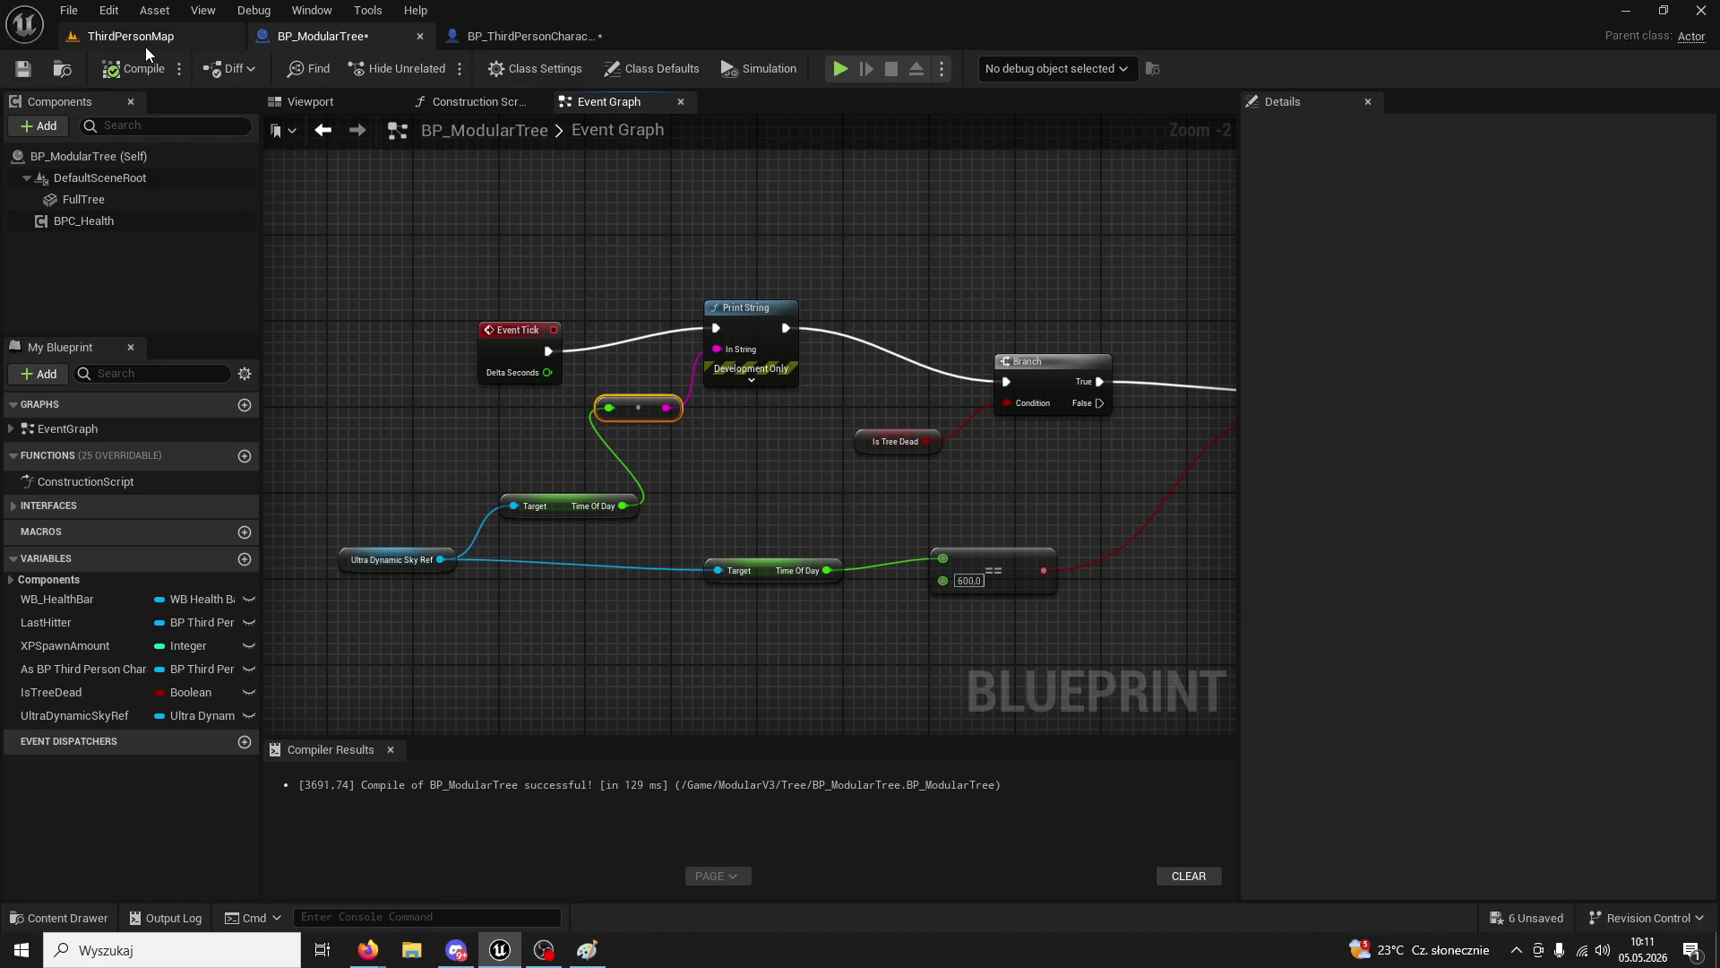
# - Play-test ThirdPersonMap, running, jumping and attacking while Time Of Day values print, then stop
pyautogui.click(145, 41)
pyautogui.click(436, 70)
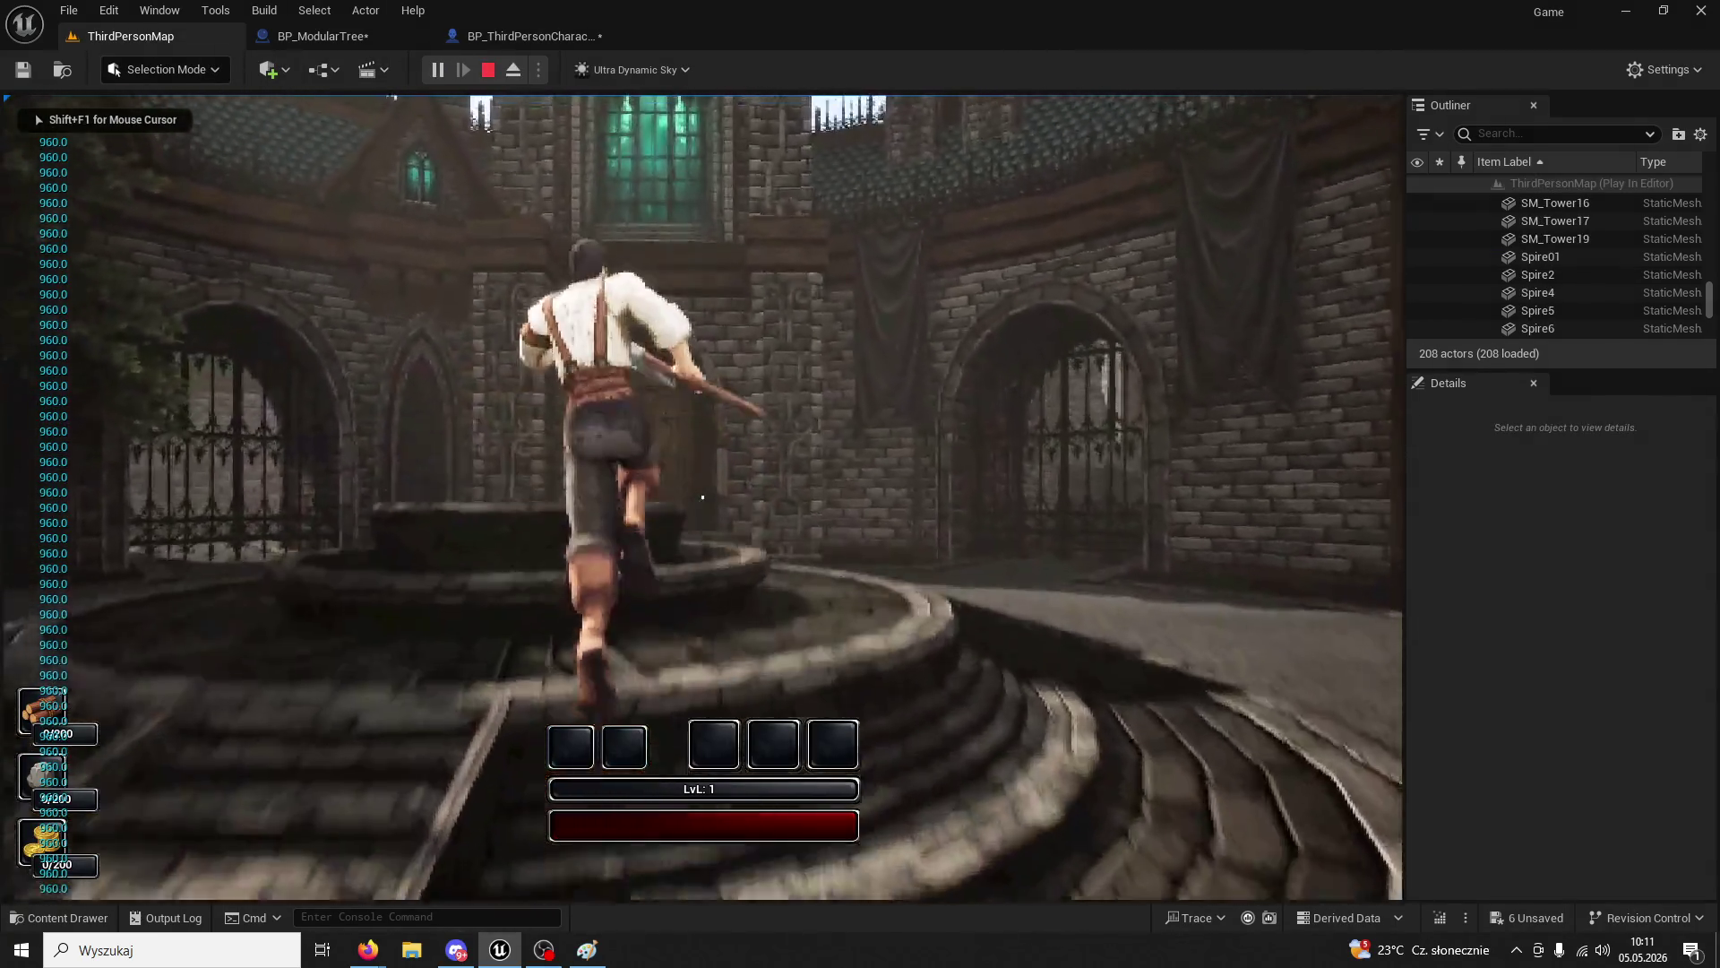
pyautogui.press('space')
pyautogui.press('w')
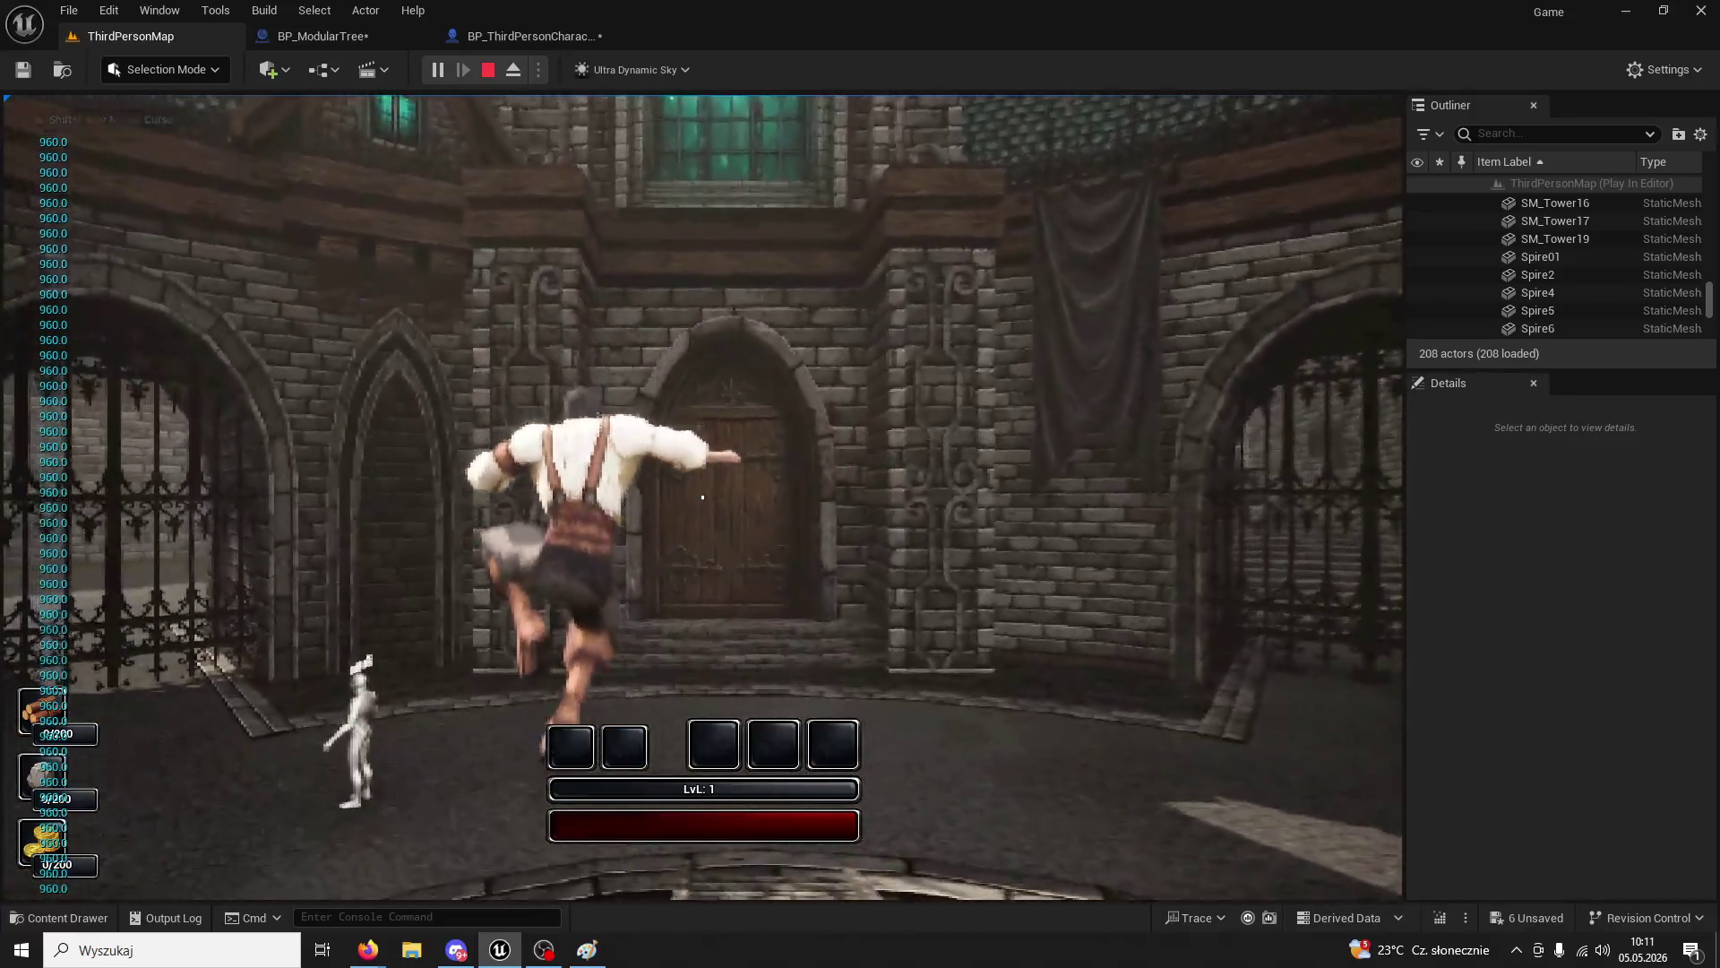
pyautogui.press('w')
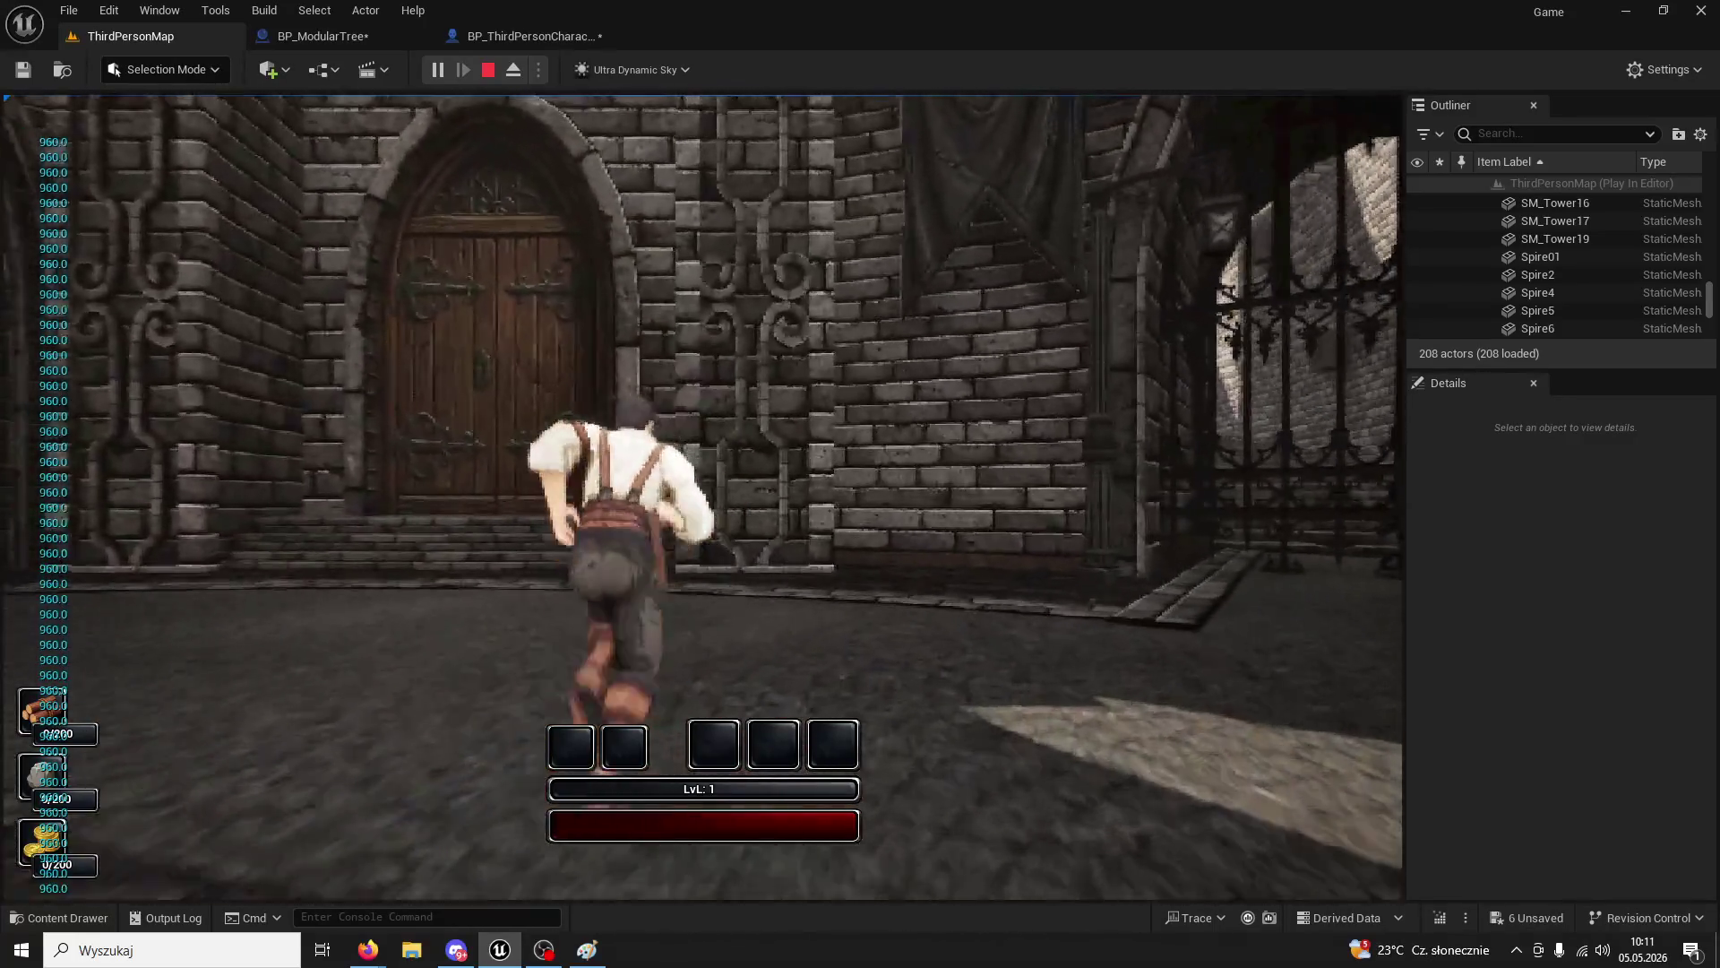
pyautogui.press('w')
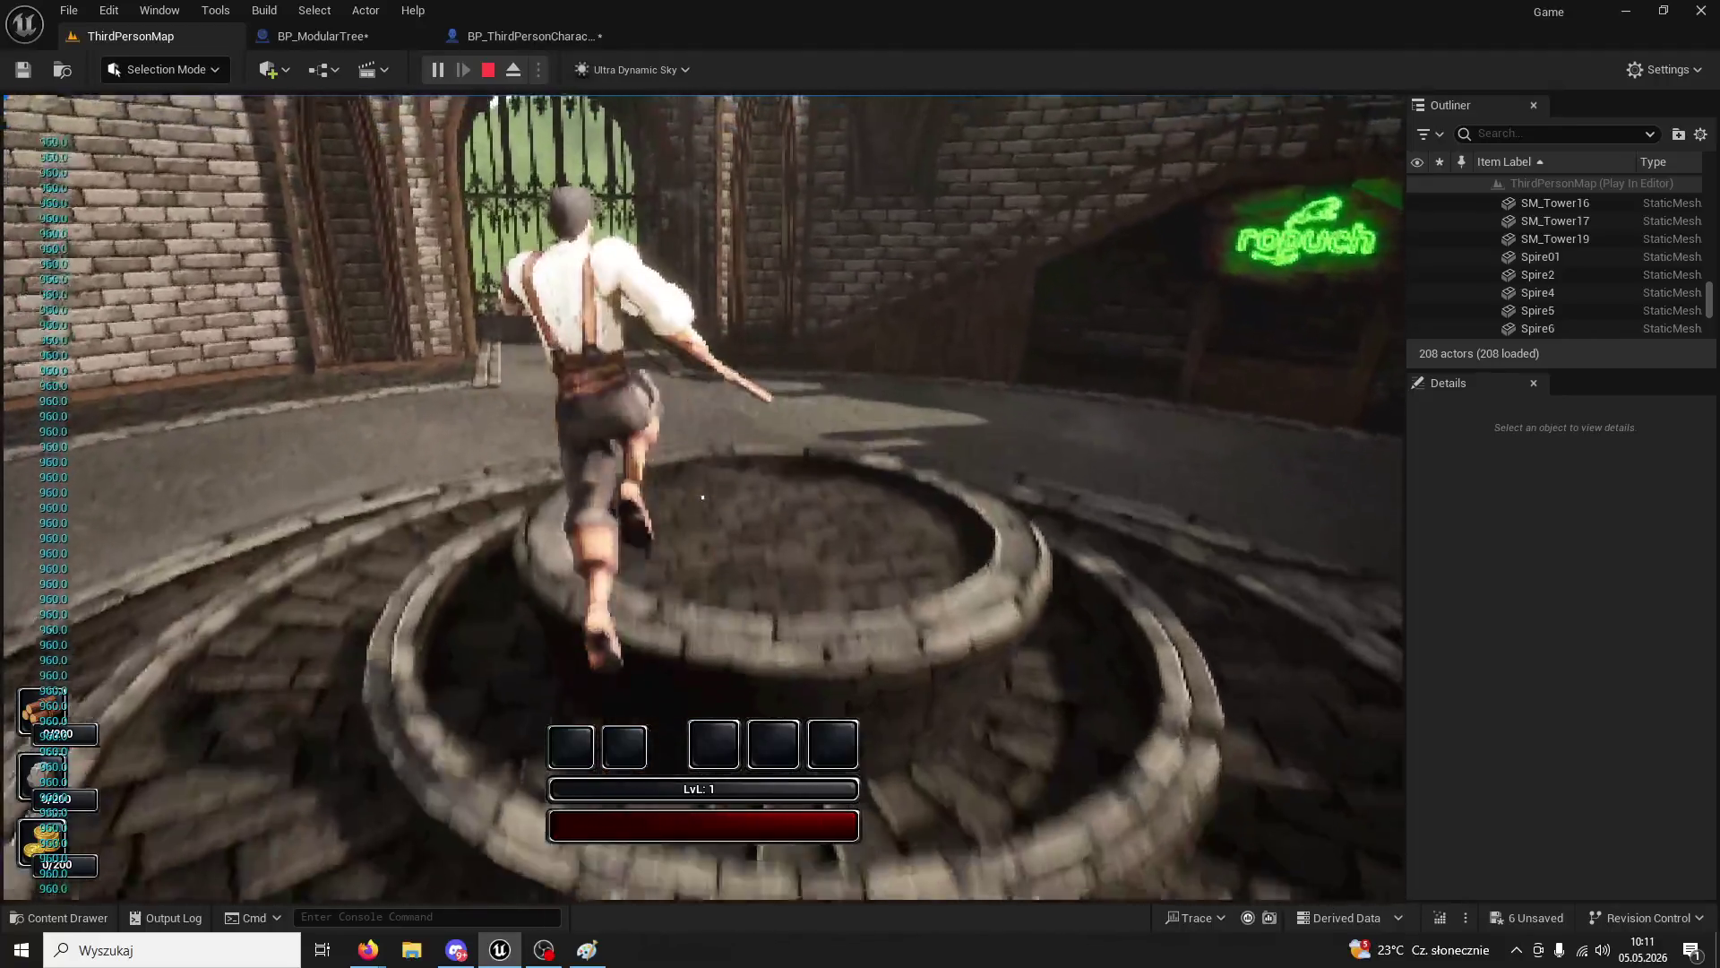
pyautogui.press('space')
pyautogui.press('w')
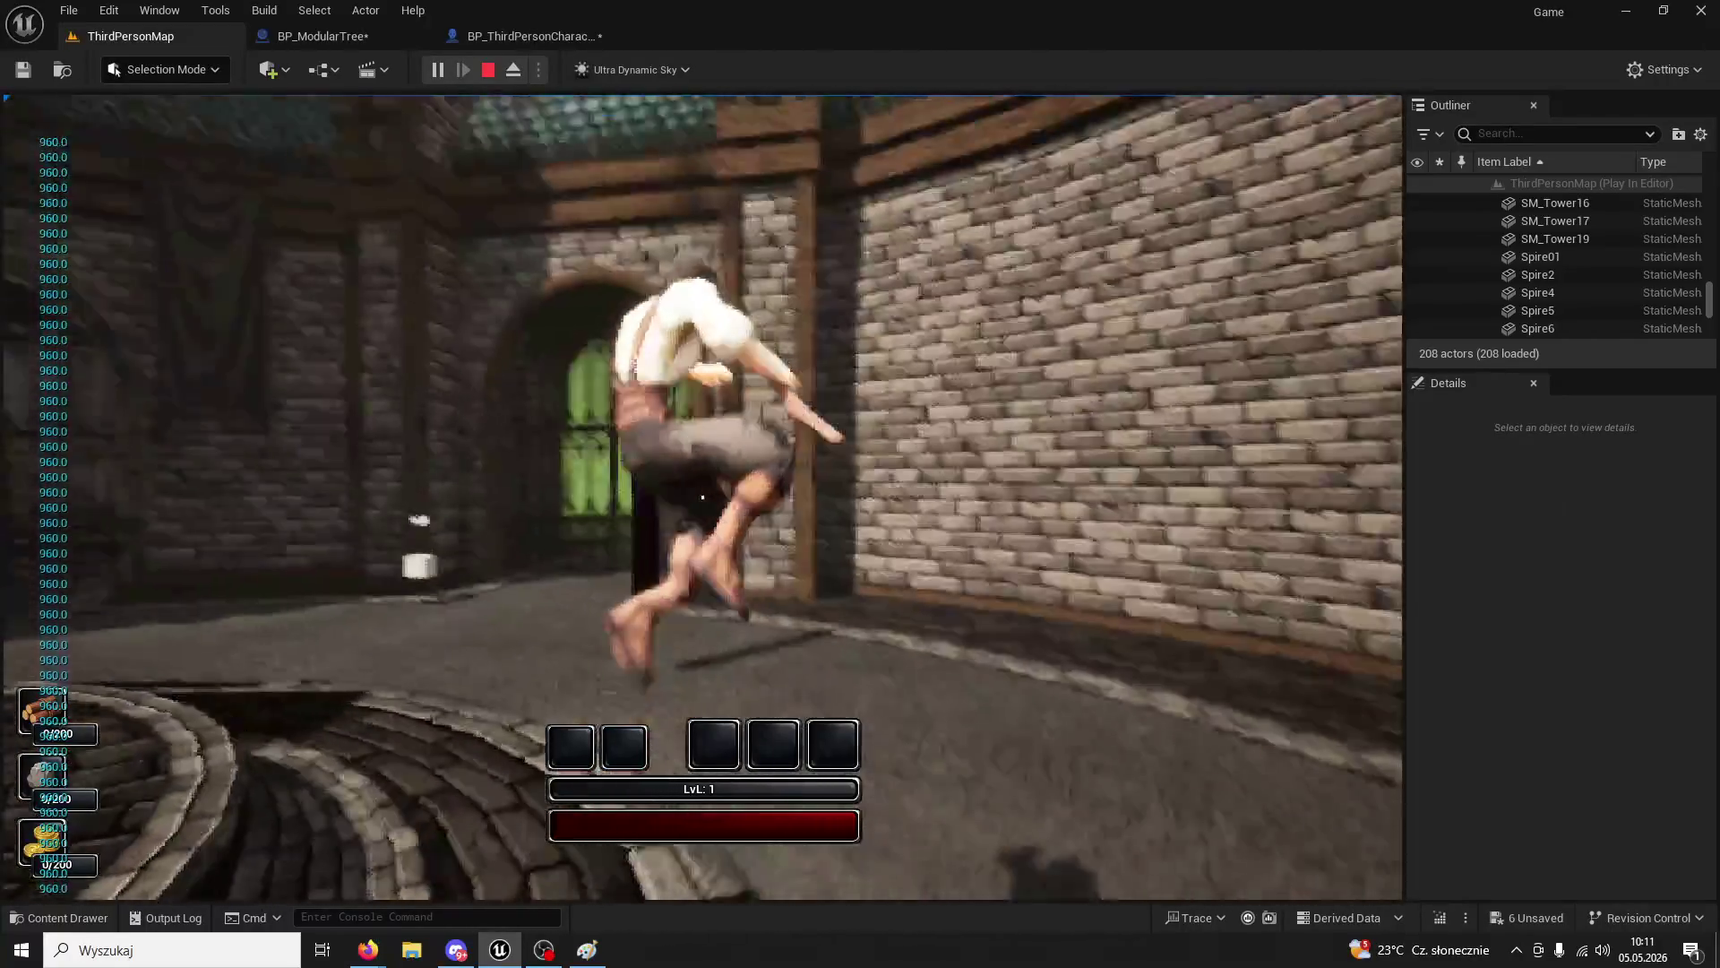
pyautogui.press('w')
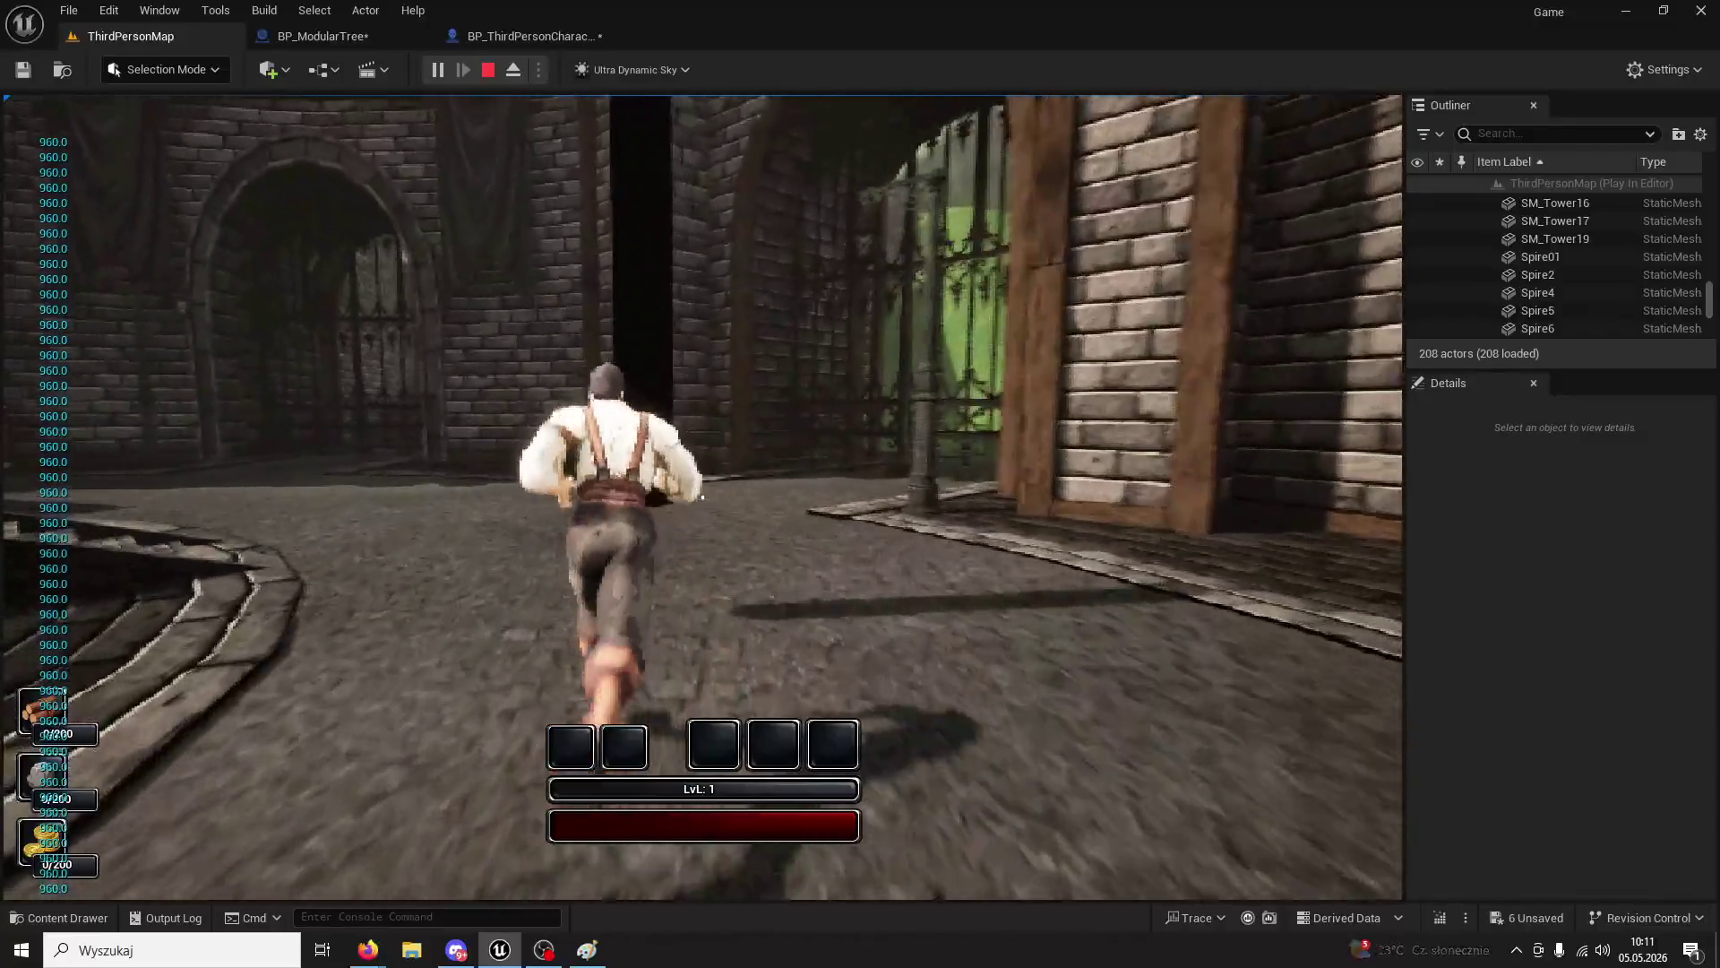
pyautogui.press('1')
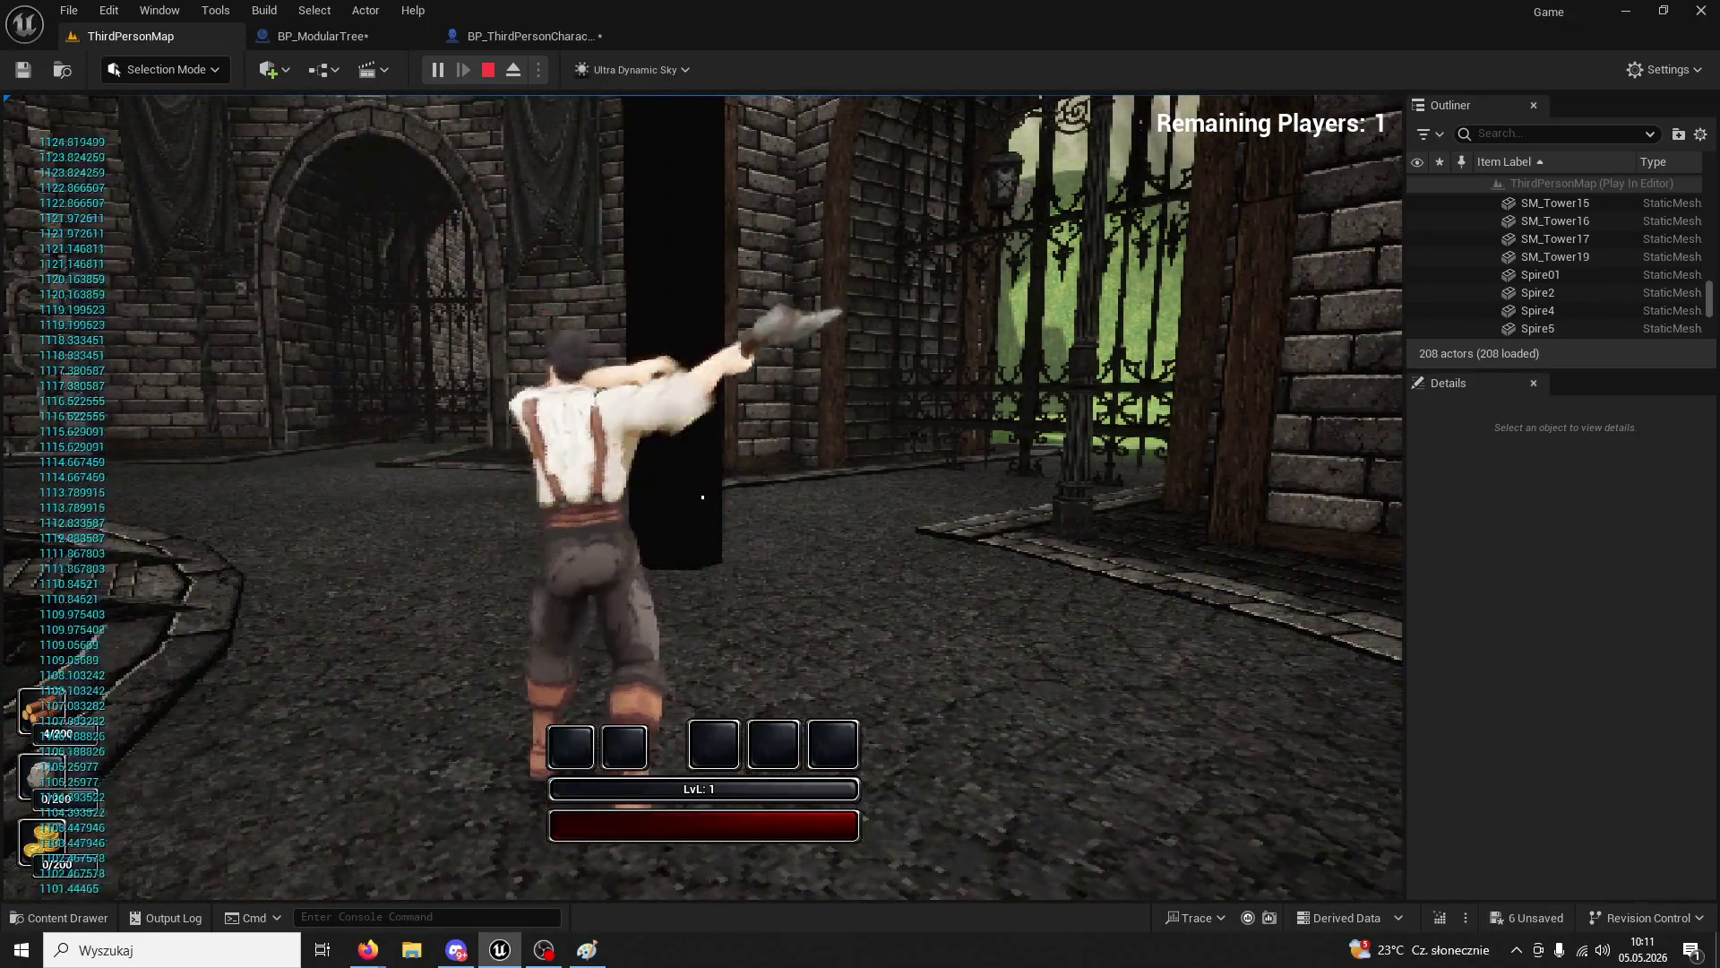
pyautogui.press('w')
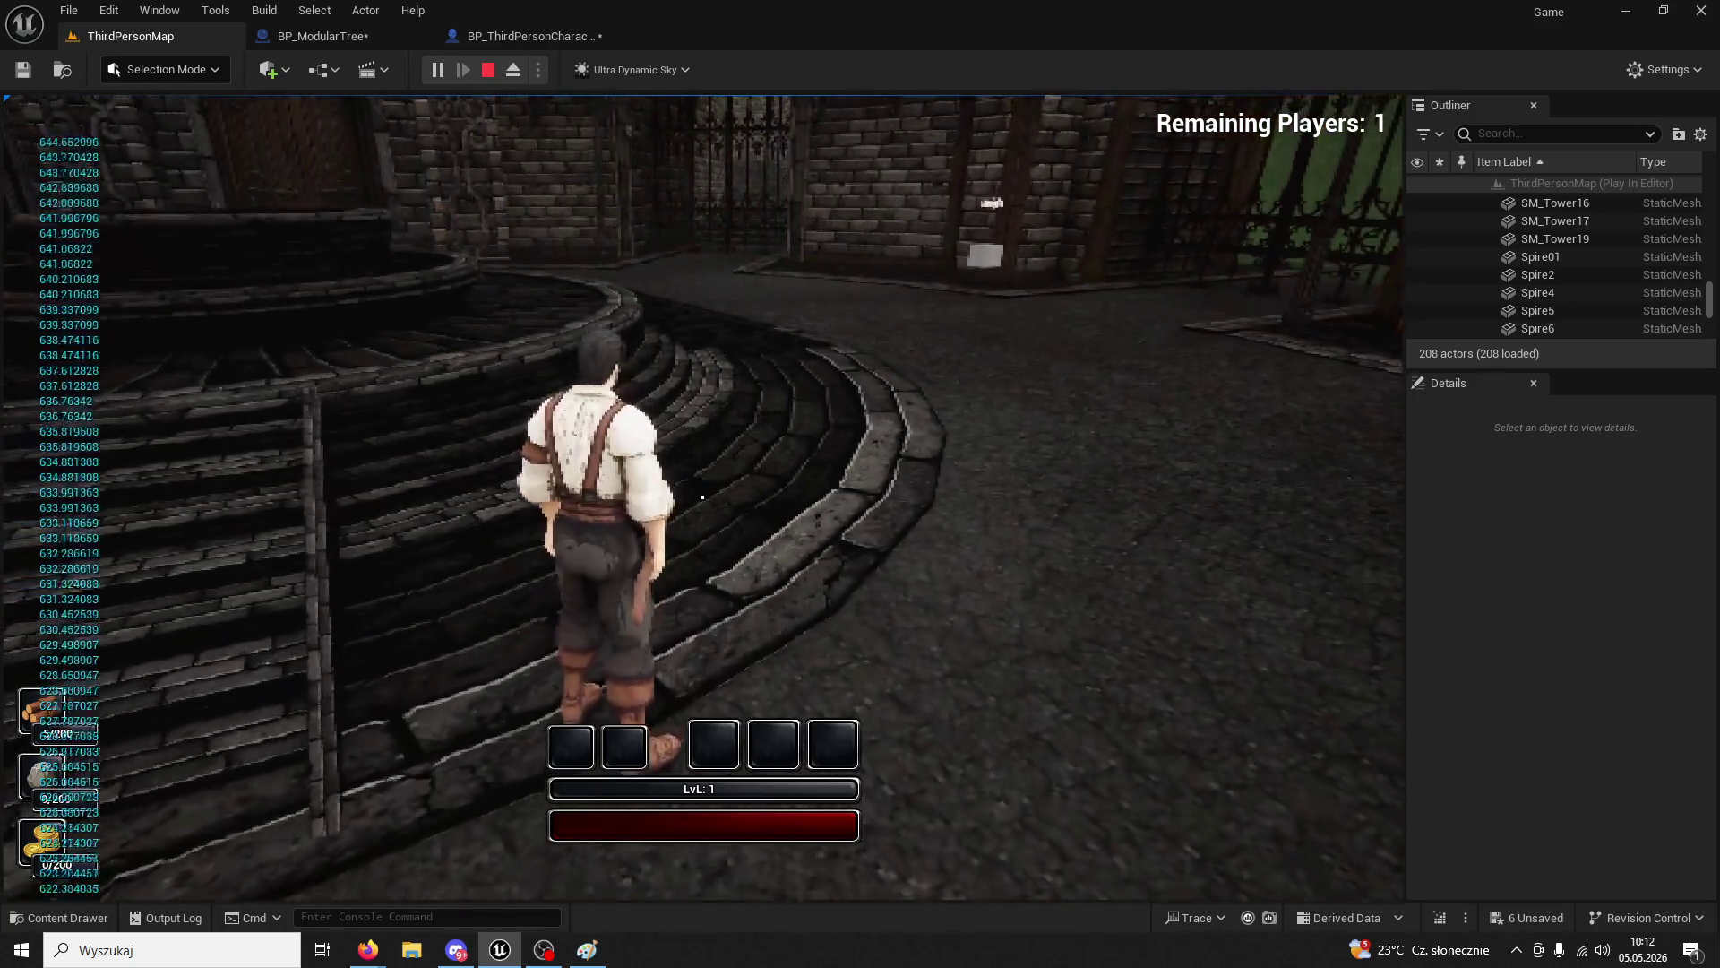
pyautogui.press('Escape')
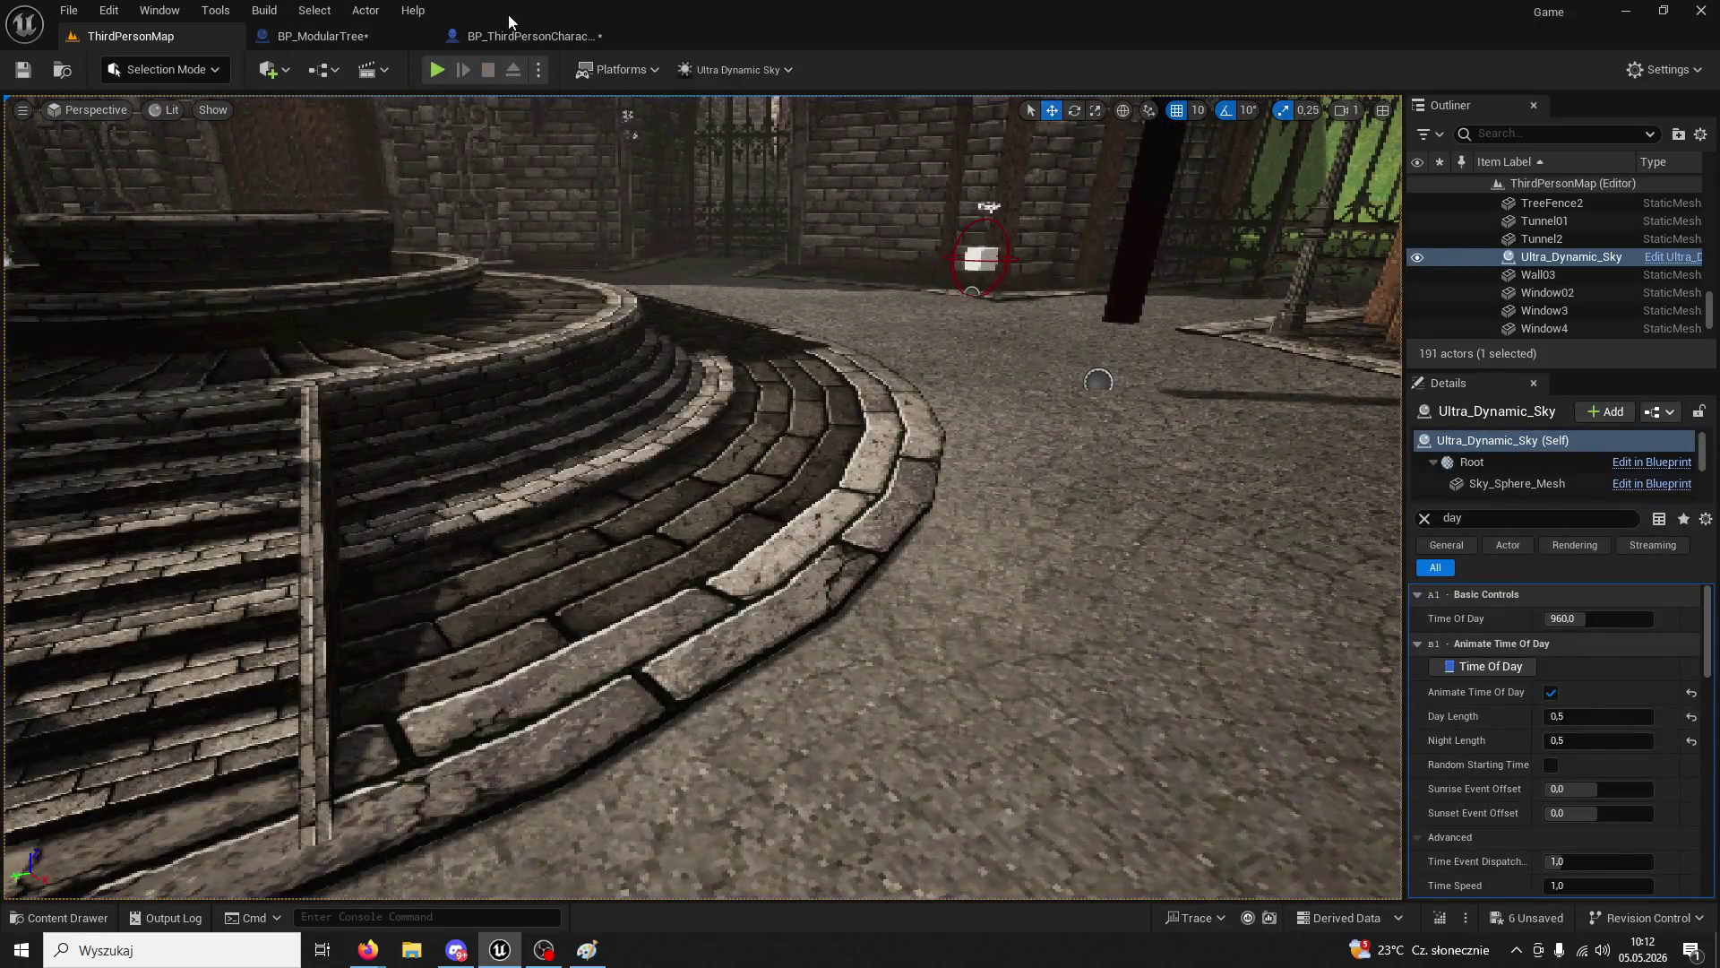
# - Look over the BP_ThirdPersonCharacter event graph
pyautogui.click(519, 36)
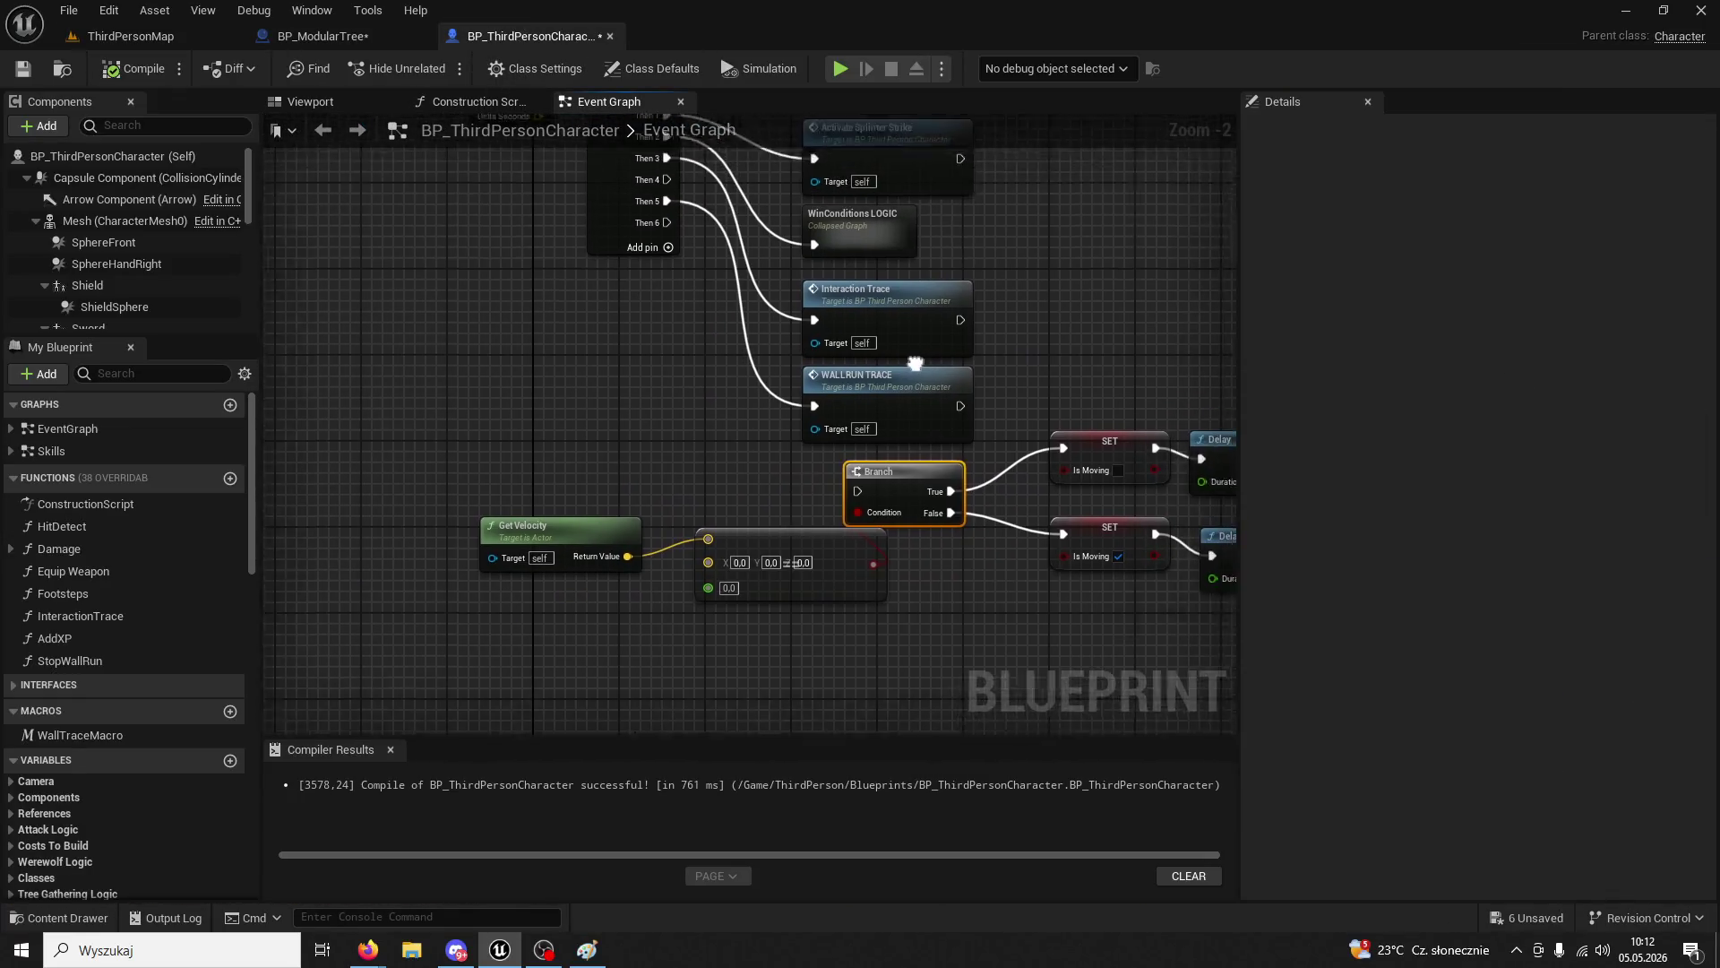
pyautogui.moveTo(915, 363); pyautogui.dragTo(751, 341)
pyautogui.click(309, 10)
# - In BP_ModularTree, erase the == node's 600.0 value and box-select the sky reference and Time Of Day nodes
pyautogui.click(314, 35)
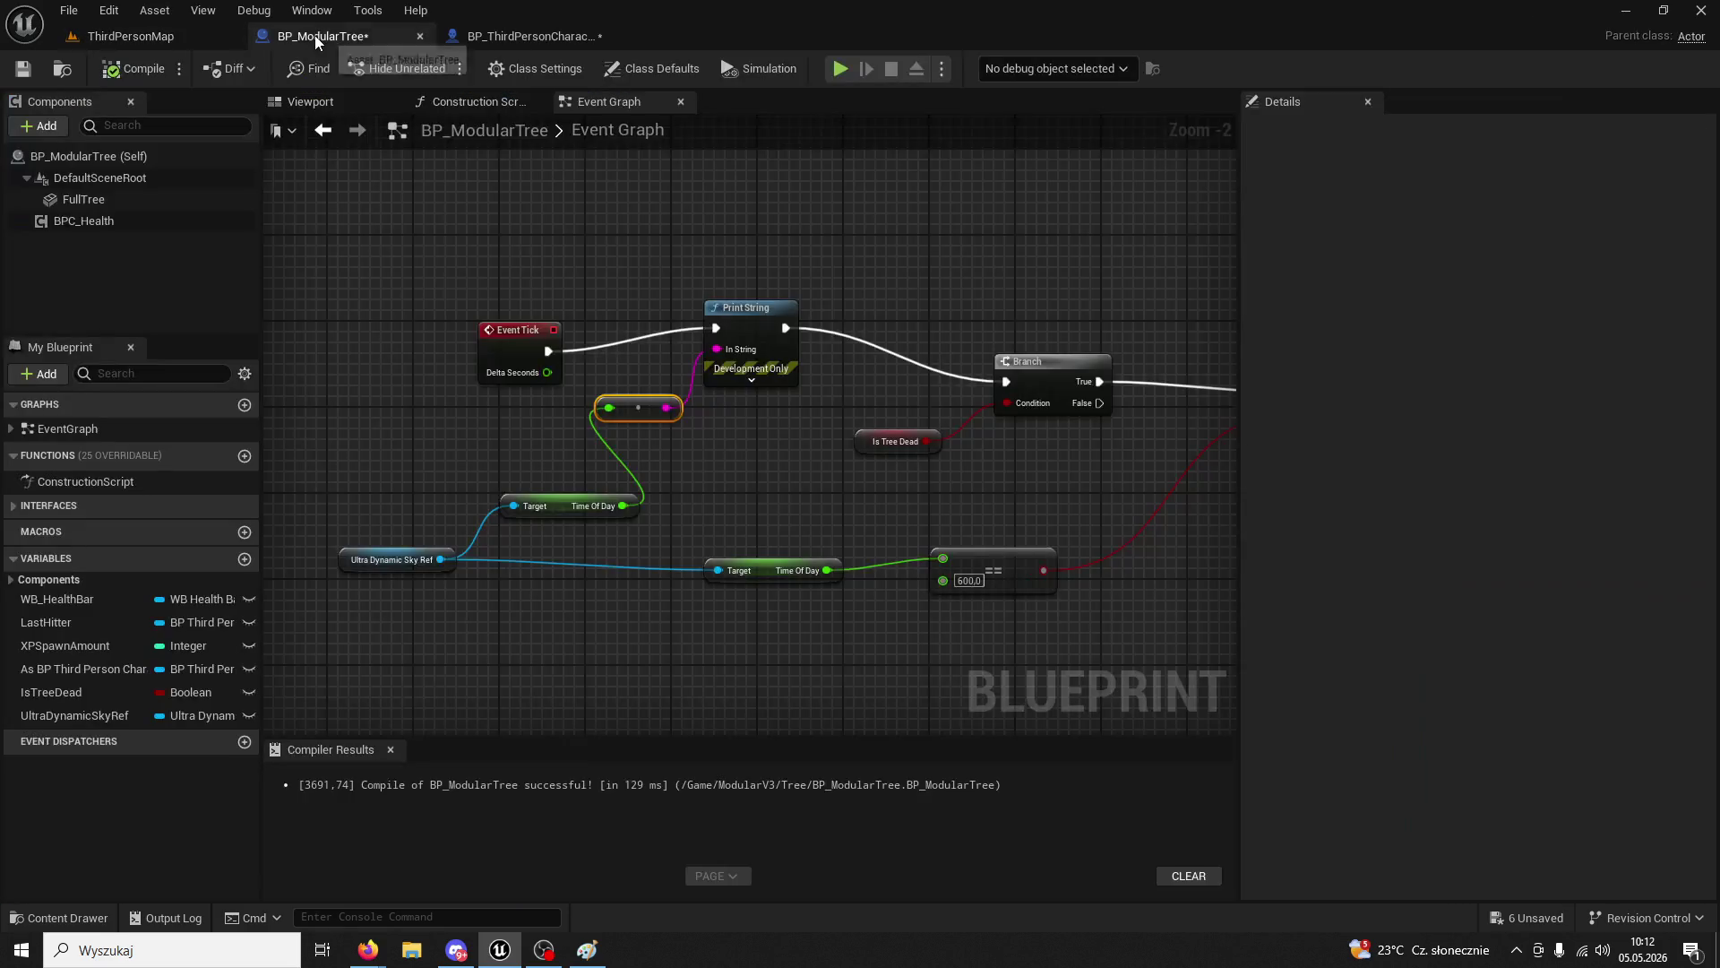
pyautogui.moveTo(595, 351)
pyautogui.mouseDown()
pyautogui.moveTo(702, 324)
pyautogui.moveTo(787, 445)
pyautogui.moveTo(1039, 636)
pyautogui.moveTo(649, 582)
pyautogui.moveTo(706, 598)
pyautogui.moveTo(889, 534)
pyautogui.moveTo(915, 476)
pyautogui.mouseUp()
pyautogui.scroll(-3, 787, 445)
pyautogui.scroll(3, 790, 469)
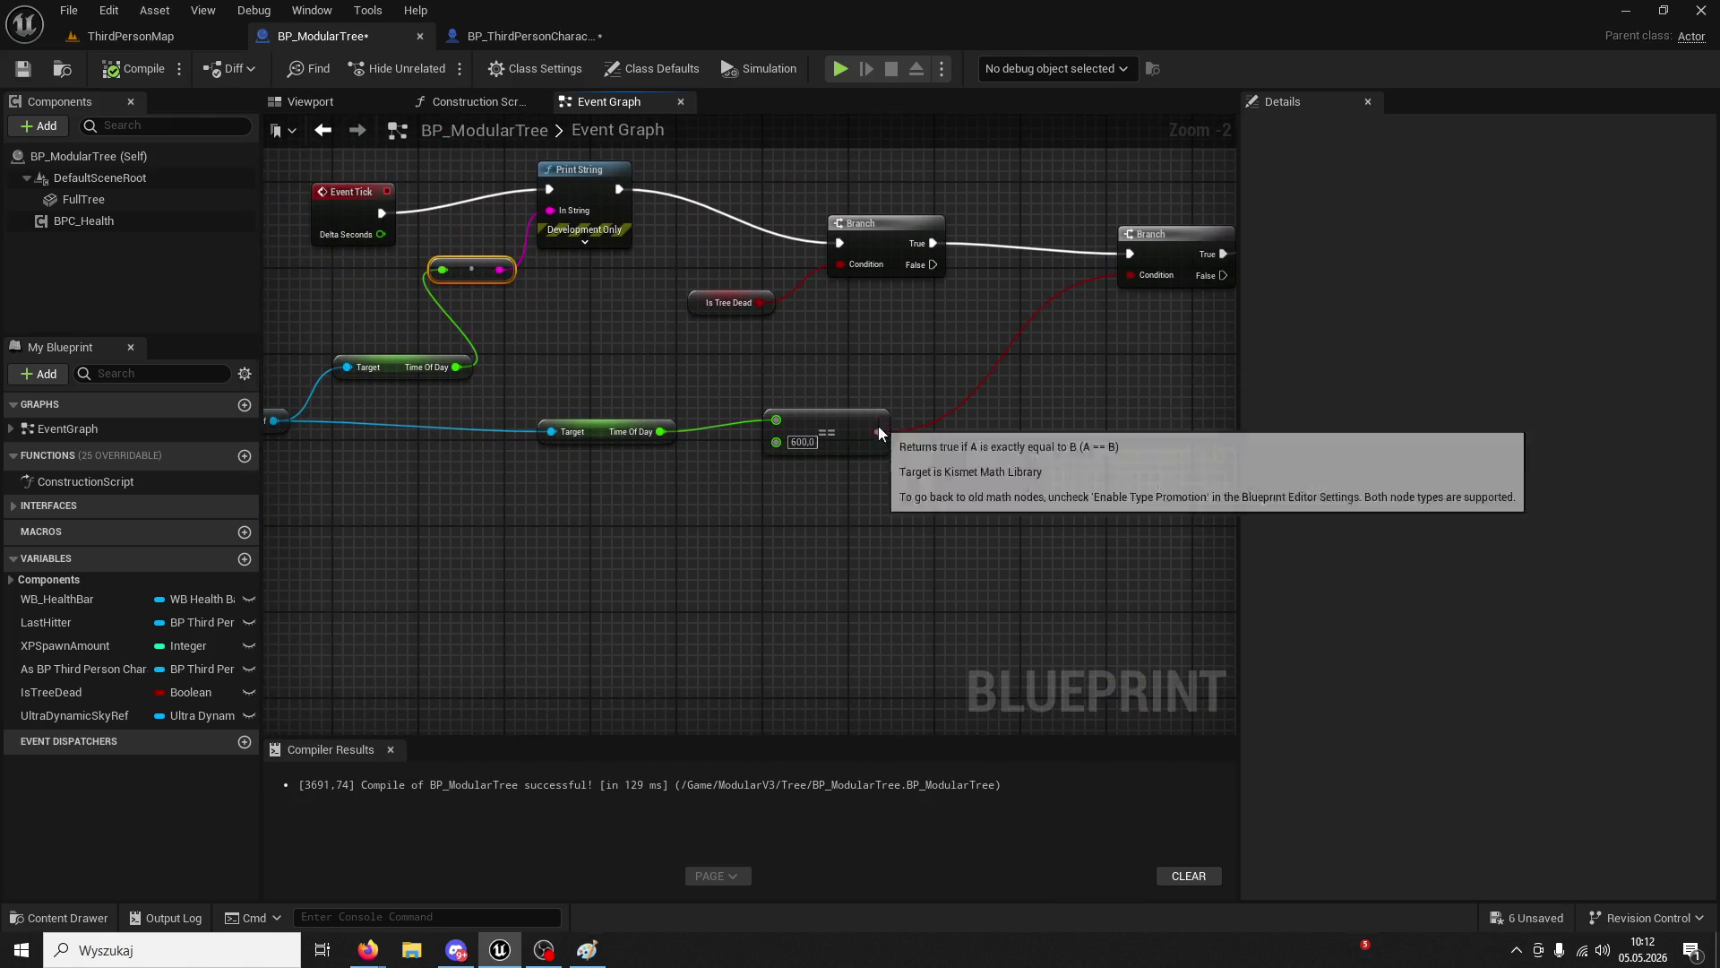
pyautogui.click(803, 442)
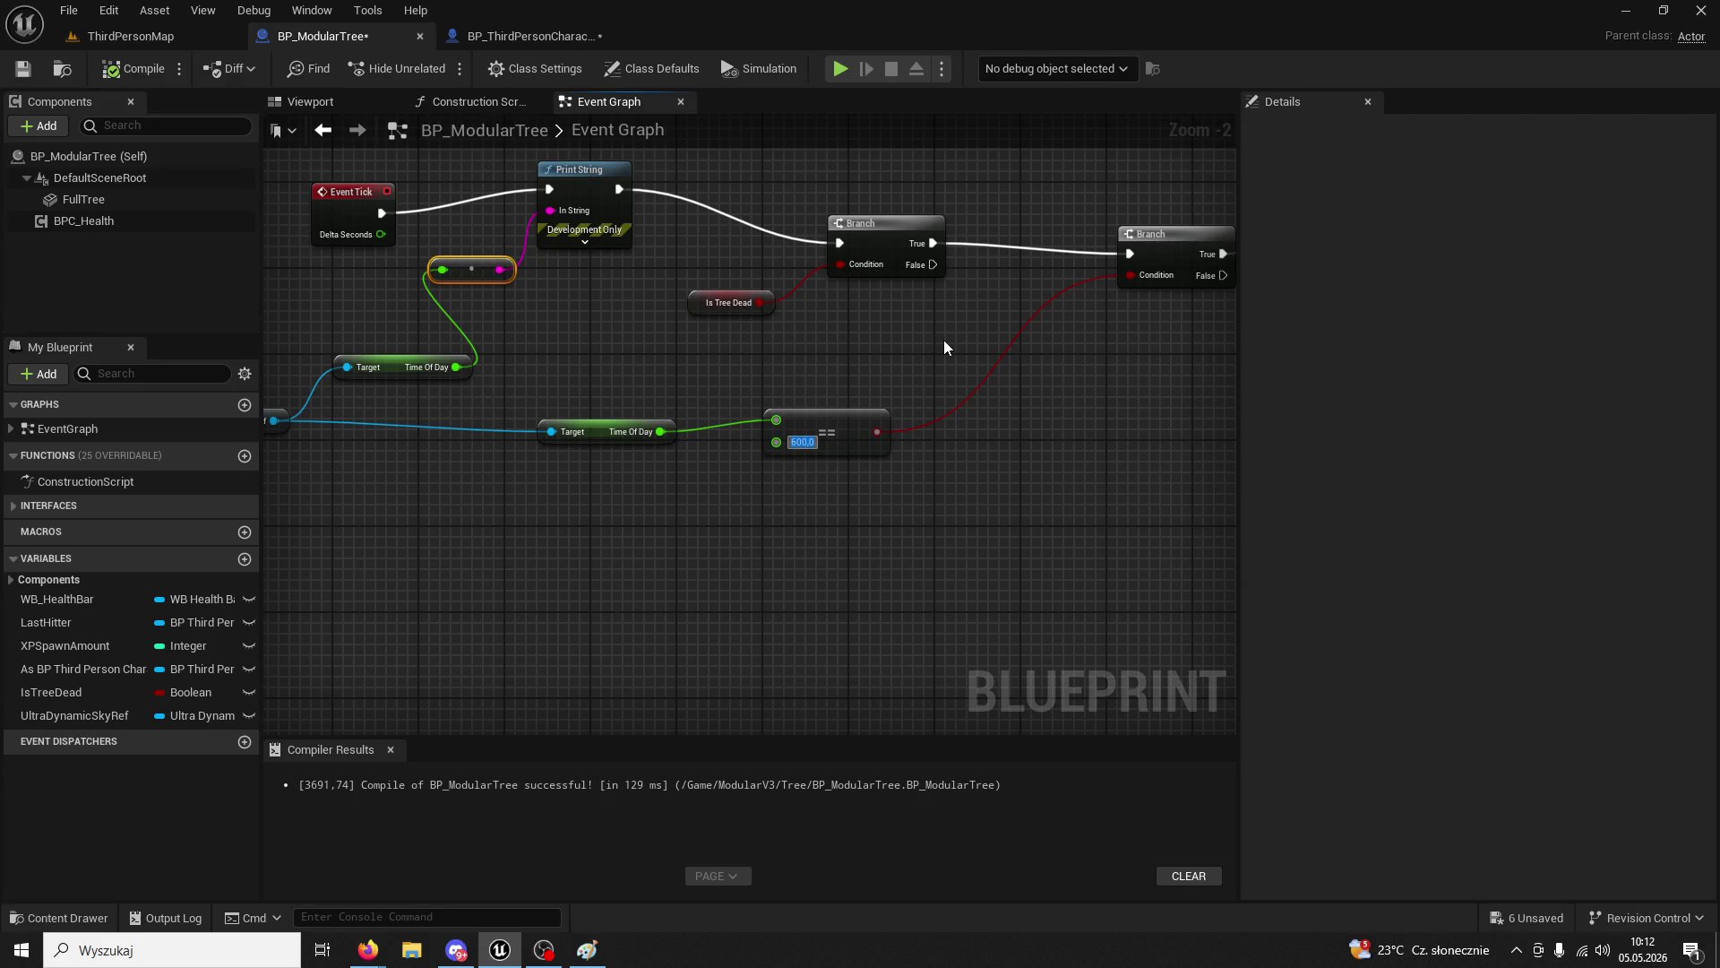
pyautogui.press('BackSpace')
pyautogui.click(922, 487)
pyautogui.moveTo(922, 488); pyautogui.dragTo(1118, 448)
# - Duplicate the Ultra Dynamic Sky reference and Time Of Day getter nodes
pyautogui.moveTo(818, 479)
pyautogui.mouseDown()
pyautogui.moveTo(383, 397)
pyautogui.moveTo(508, 329)
pyautogui.moveTo(404, 318)
pyautogui.mouseUp()
pyautogui.hotkey('ctrl', 'c')
pyautogui.hotkey('ctrl', 'v')
pyautogui.click(380, 372)
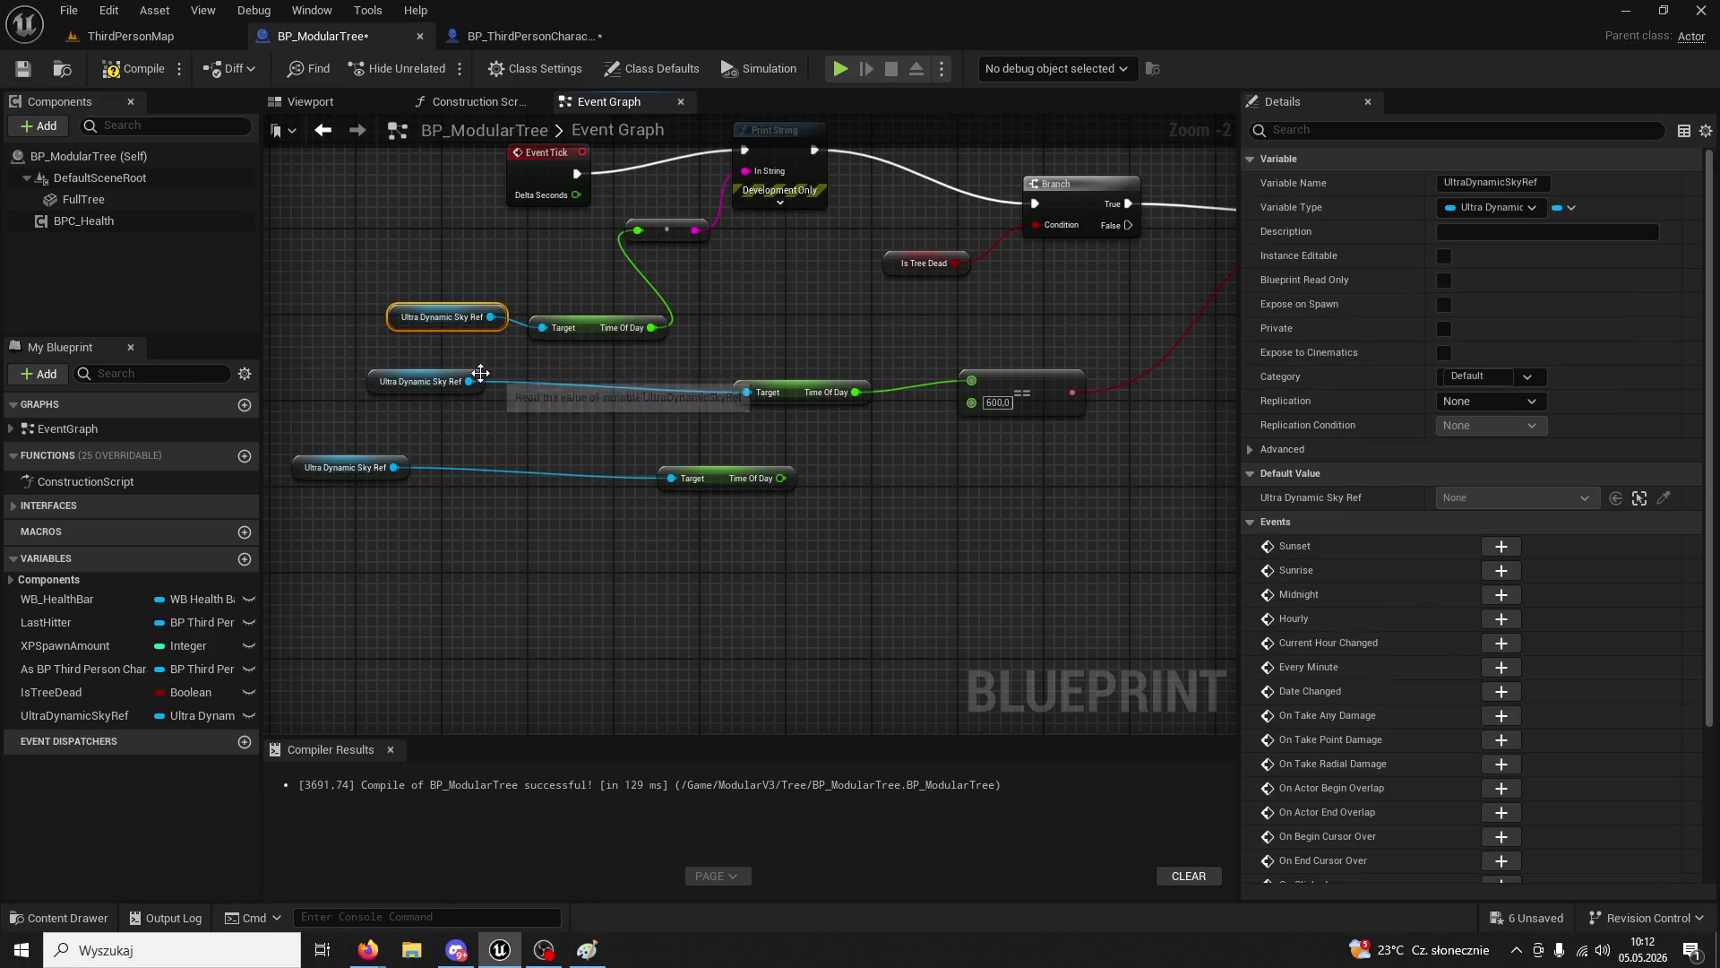
# - Replace the second branch's equality check with a Time Of Day >= 600 node
pyautogui.moveTo(955, 406); pyautogui.dragTo(815, 399)
pyautogui.click(860, 396)
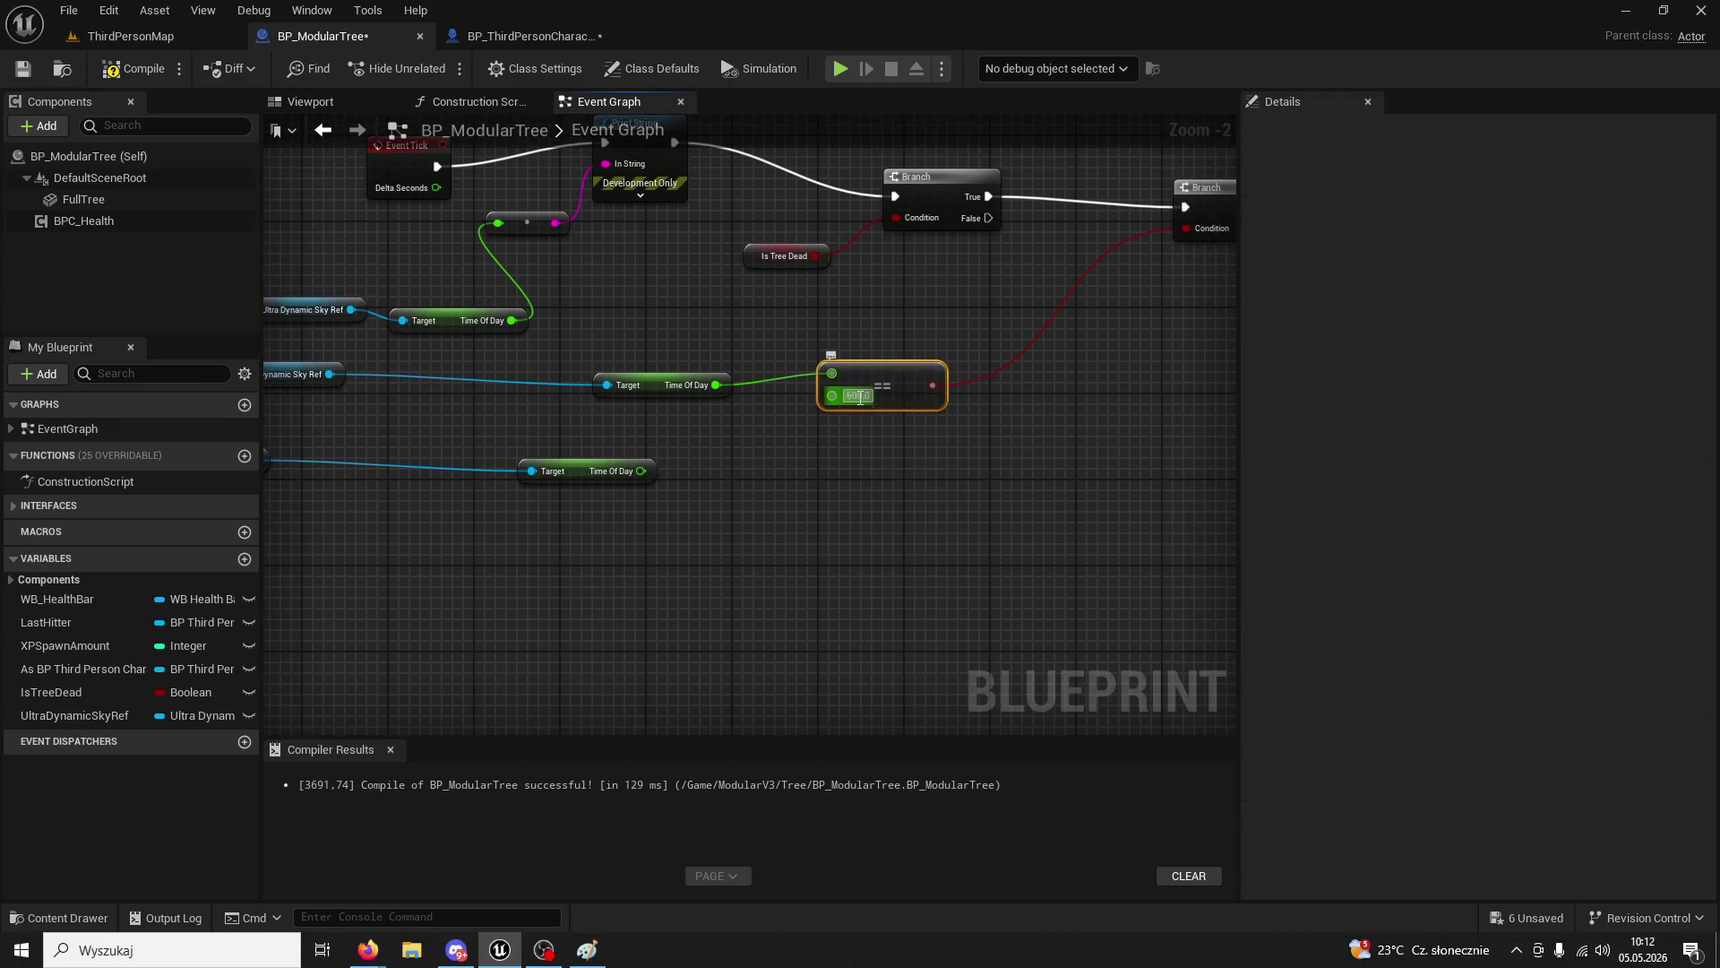
pyautogui.moveTo(710, 387); pyautogui.dragTo(714, 390)
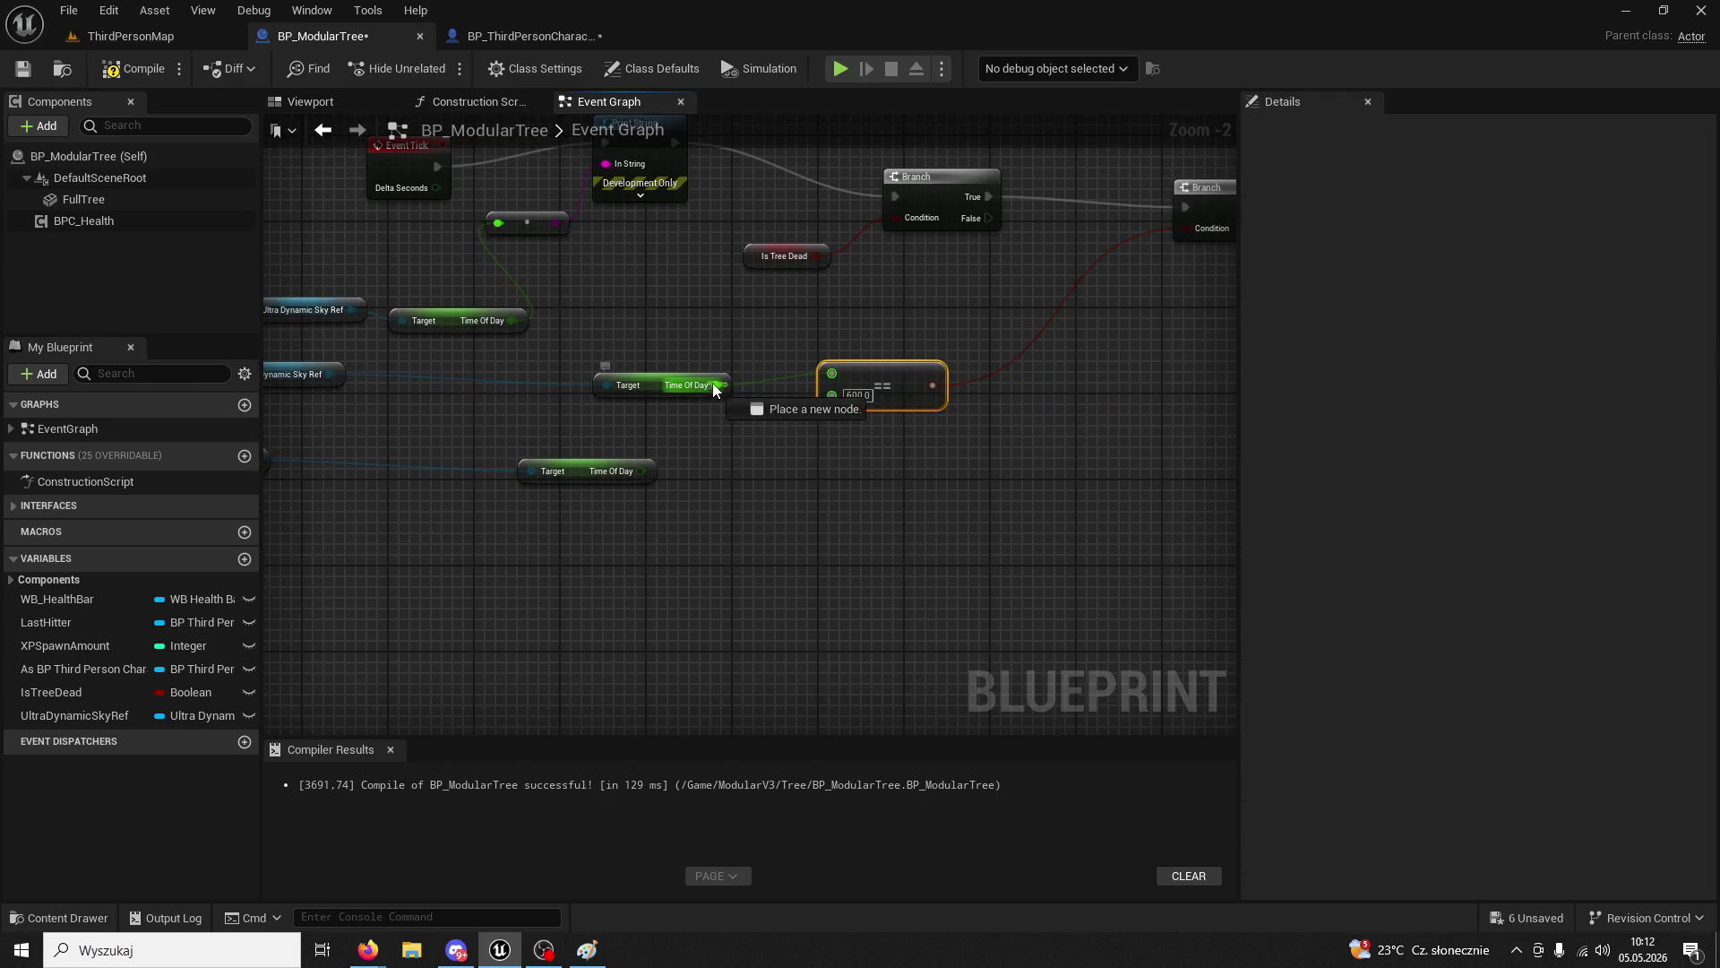
pyautogui.moveTo(799, 453); pyautogui.dragTo(799, 453)
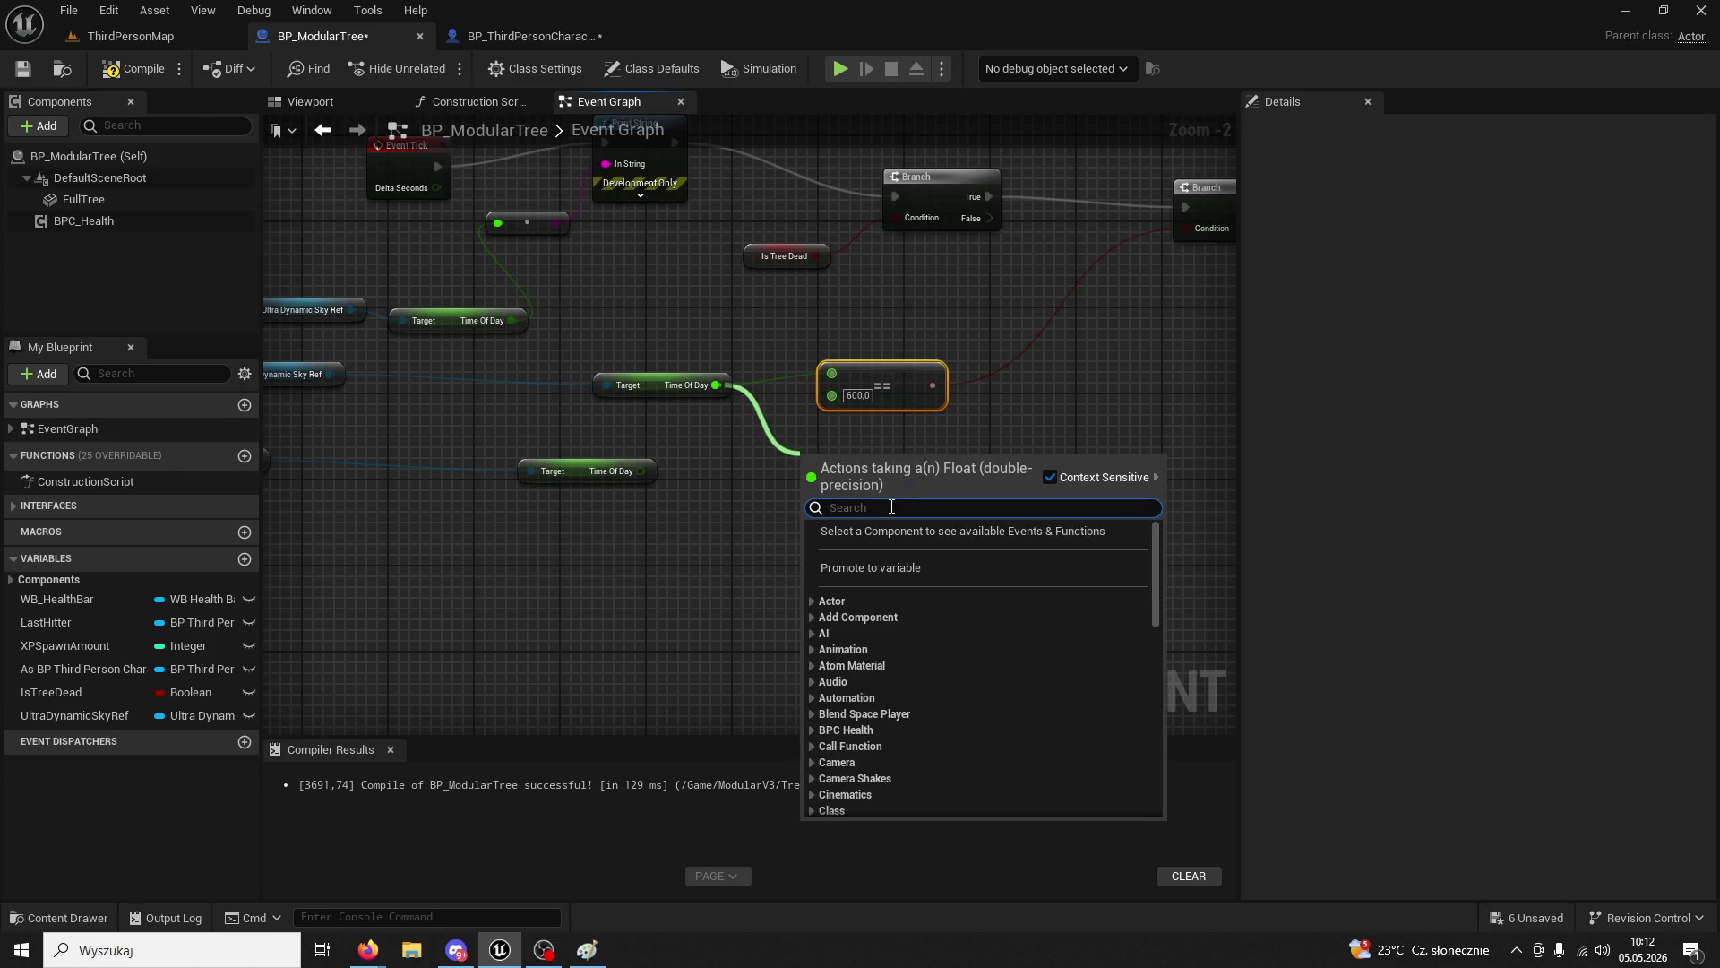
pyautogui.write('>-')
pyautogui.press('BackSpace')
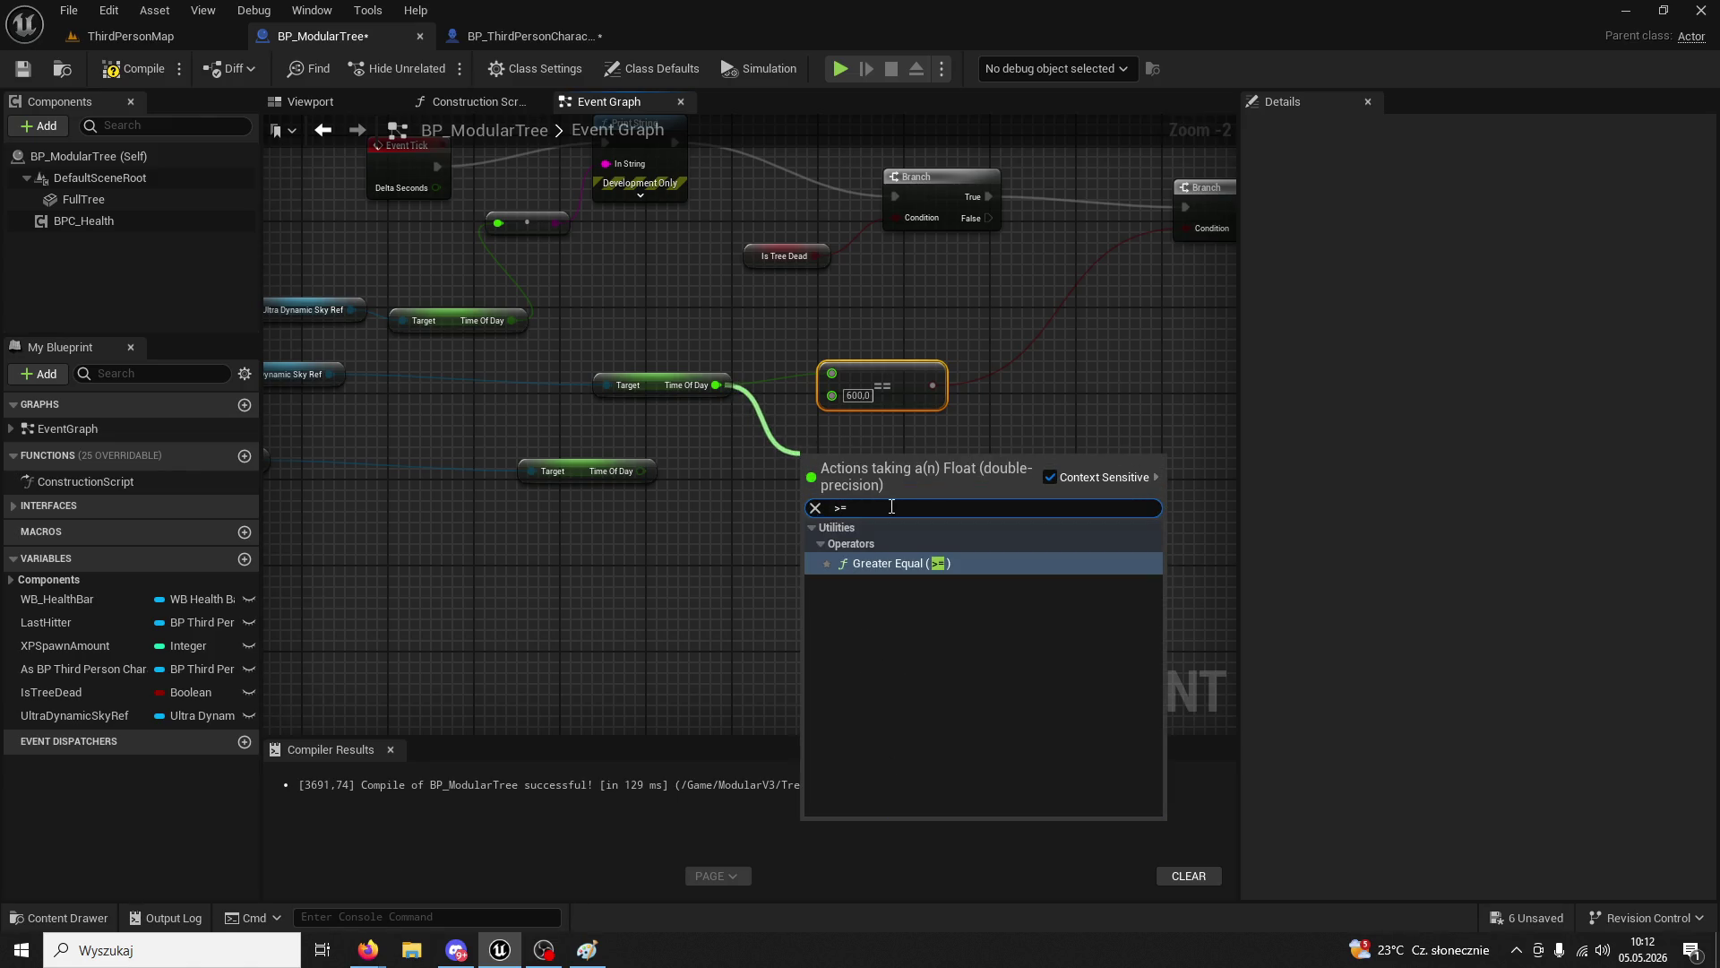
pyautogui.click(900, 567)
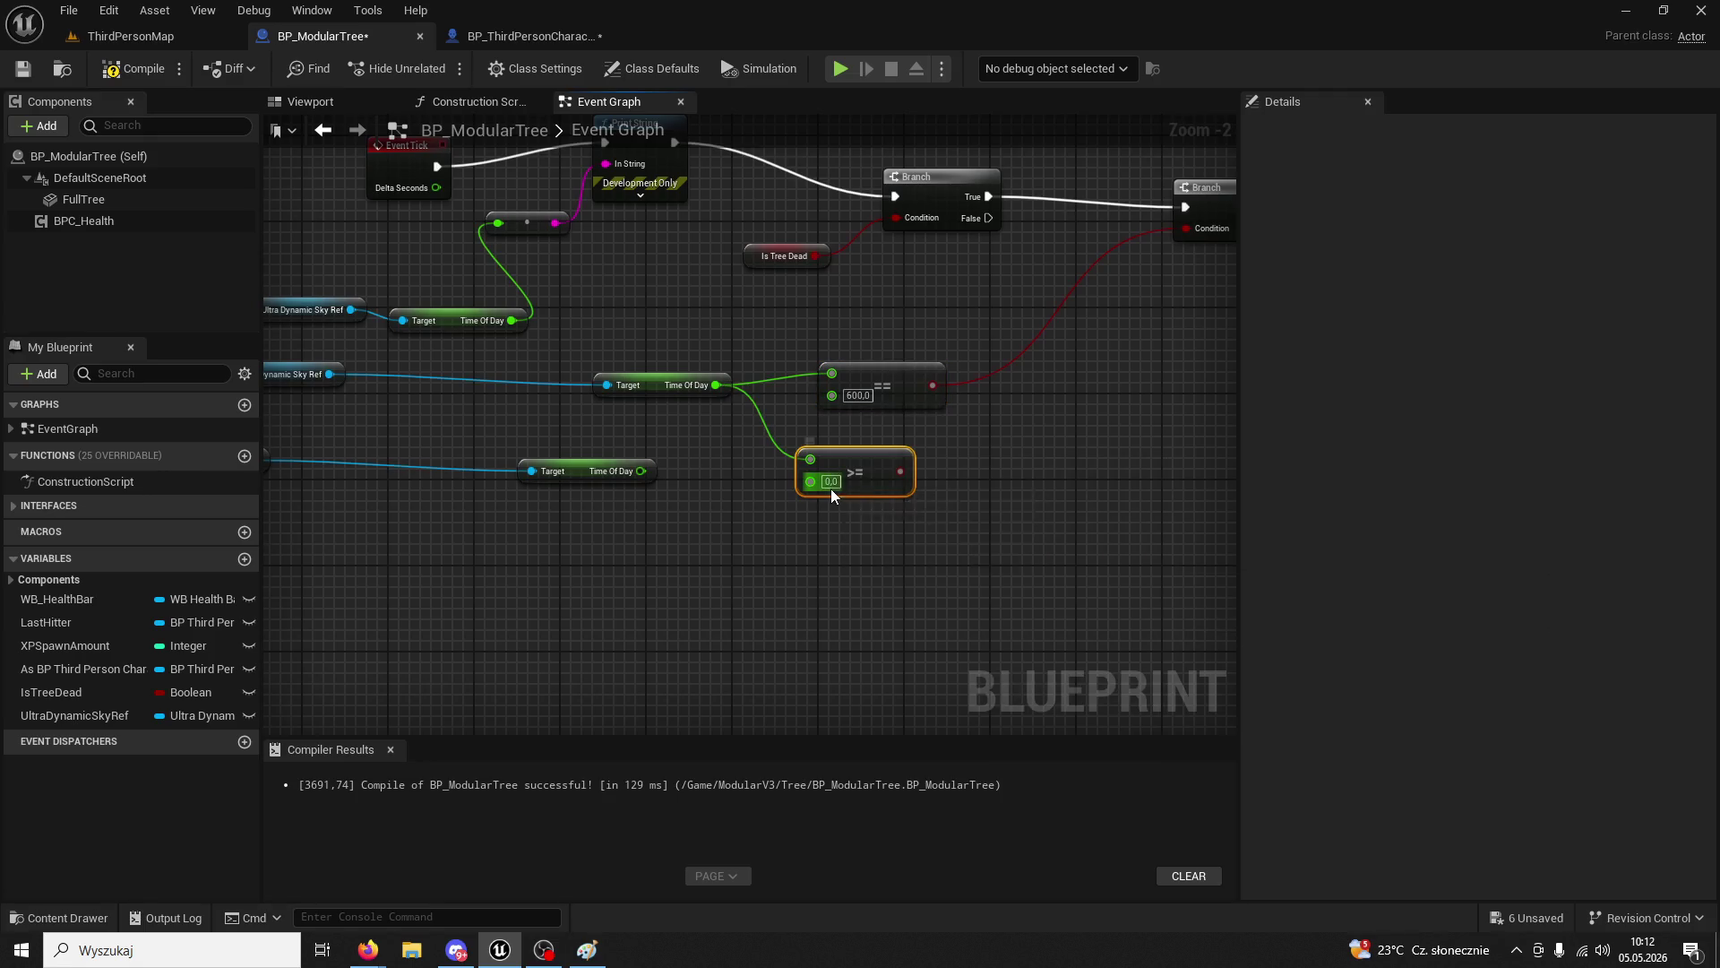
pyautogui.click(832, 480)
pyautogui.write('600')
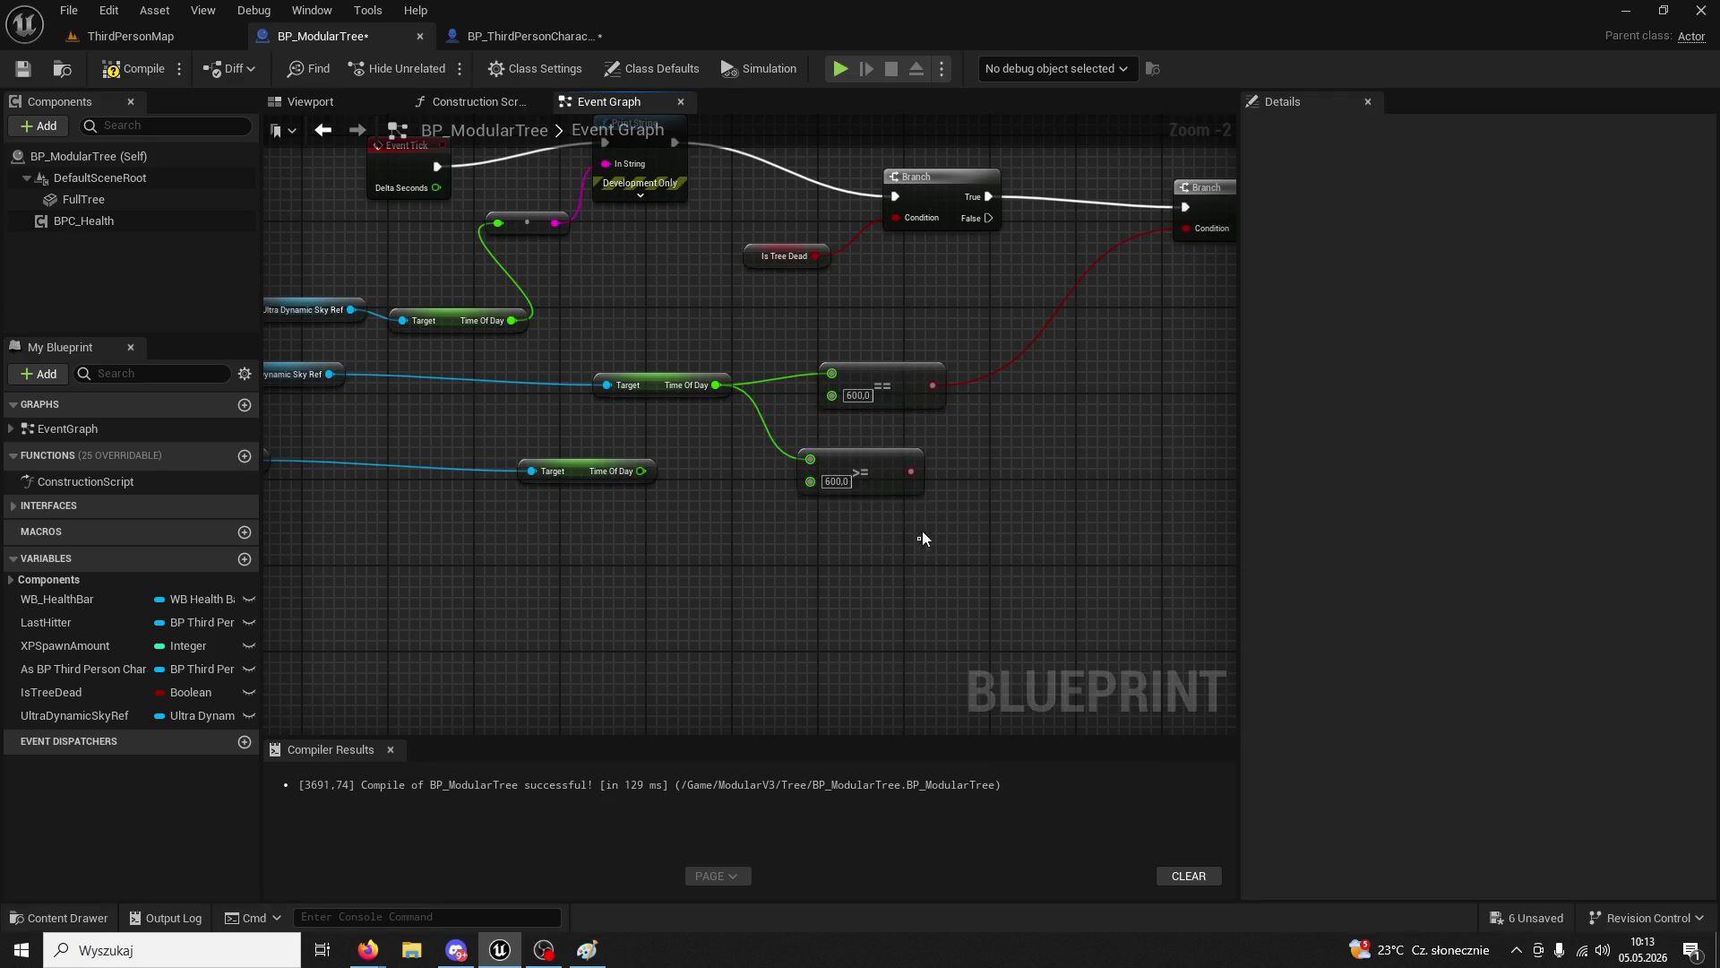
pyautogui.click(883, 393)
pyautogui.press('Delete')
pyautogui.moveTo(895, 481)
pyautogui.mouseDown()
pyautogui.moveTo(884, 405)
pyautogui.moveTo(1097, 294)
pyautogui.mouseUp()
pyautogui.moveTo(1187, 229); pyautogui.dragTo(1187, 230)
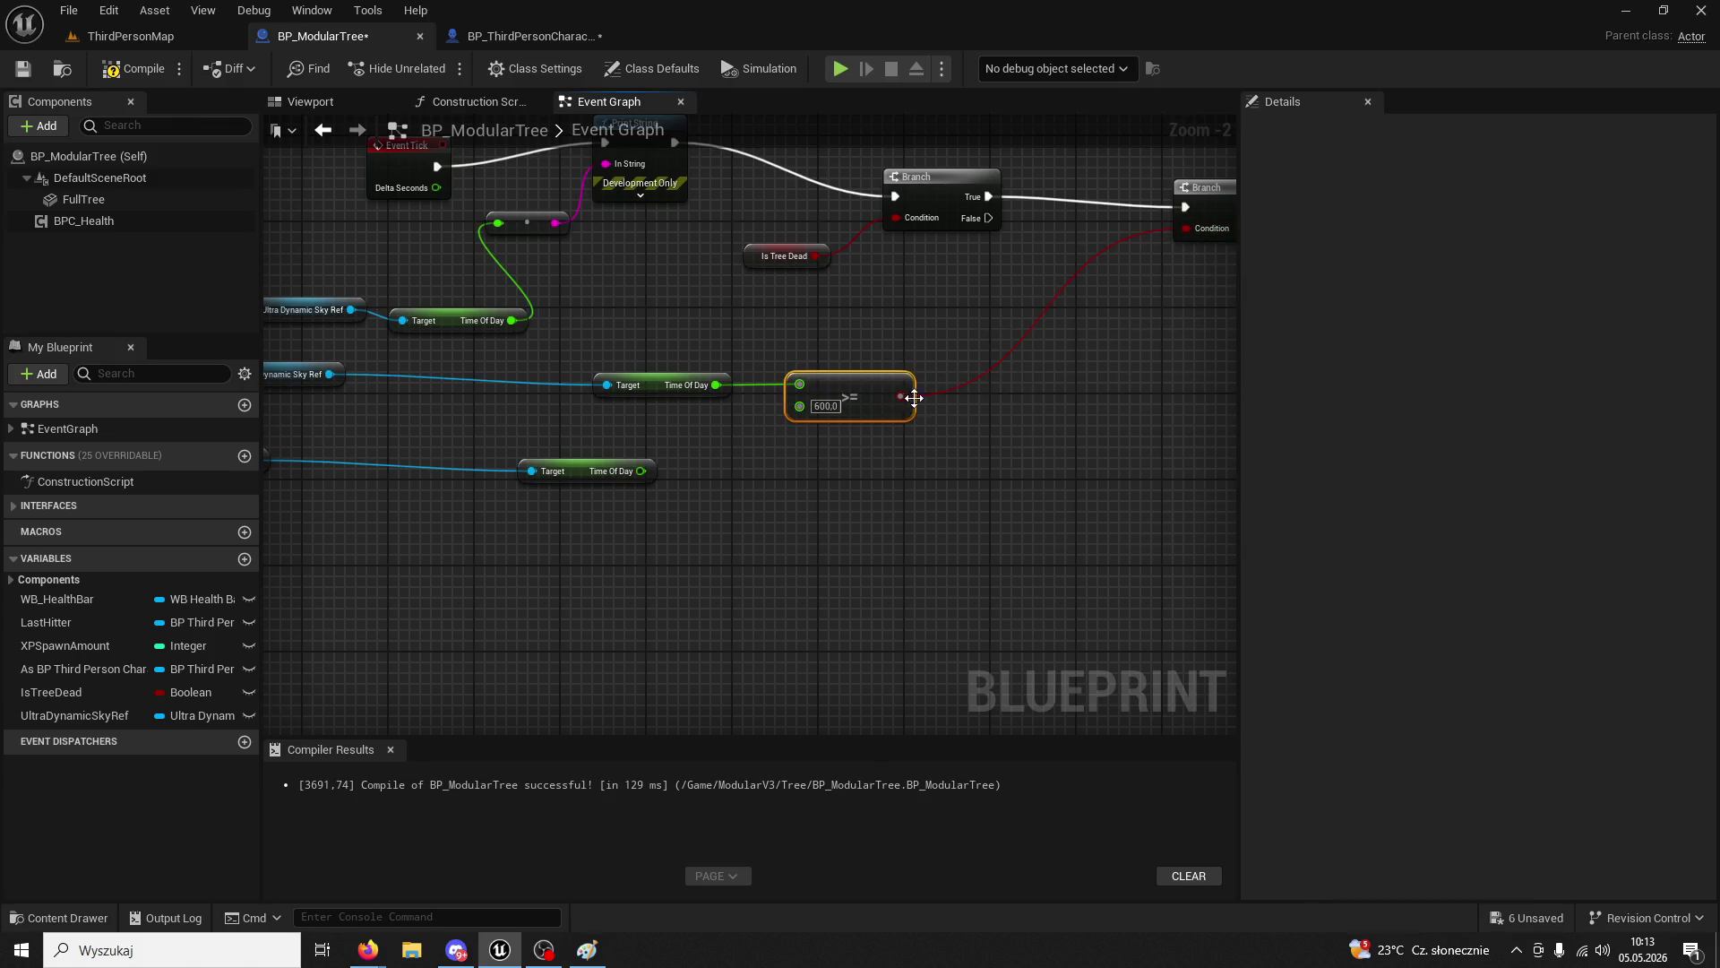
# - Insert an AND node between the >= 600 check and the branch condition
pyautogui.moveTo(914, 398); pyautogui.dragTo(985, 427)
pyautogui.write('and')
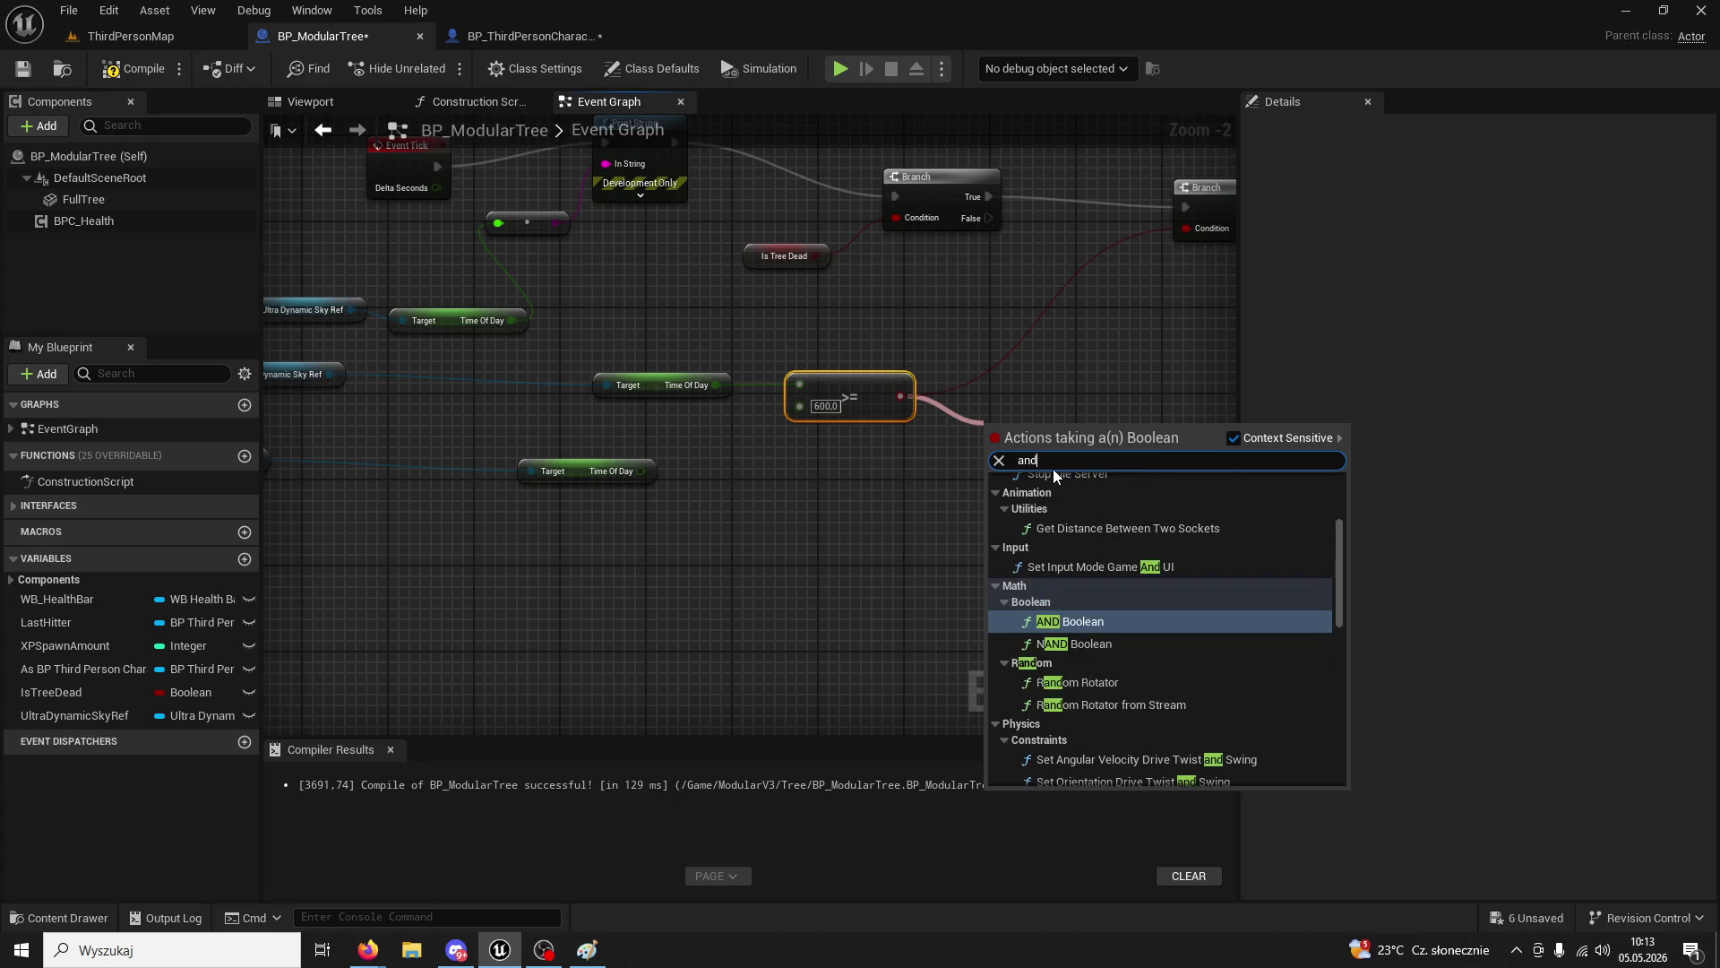
pyautogui.click(1067, 618)
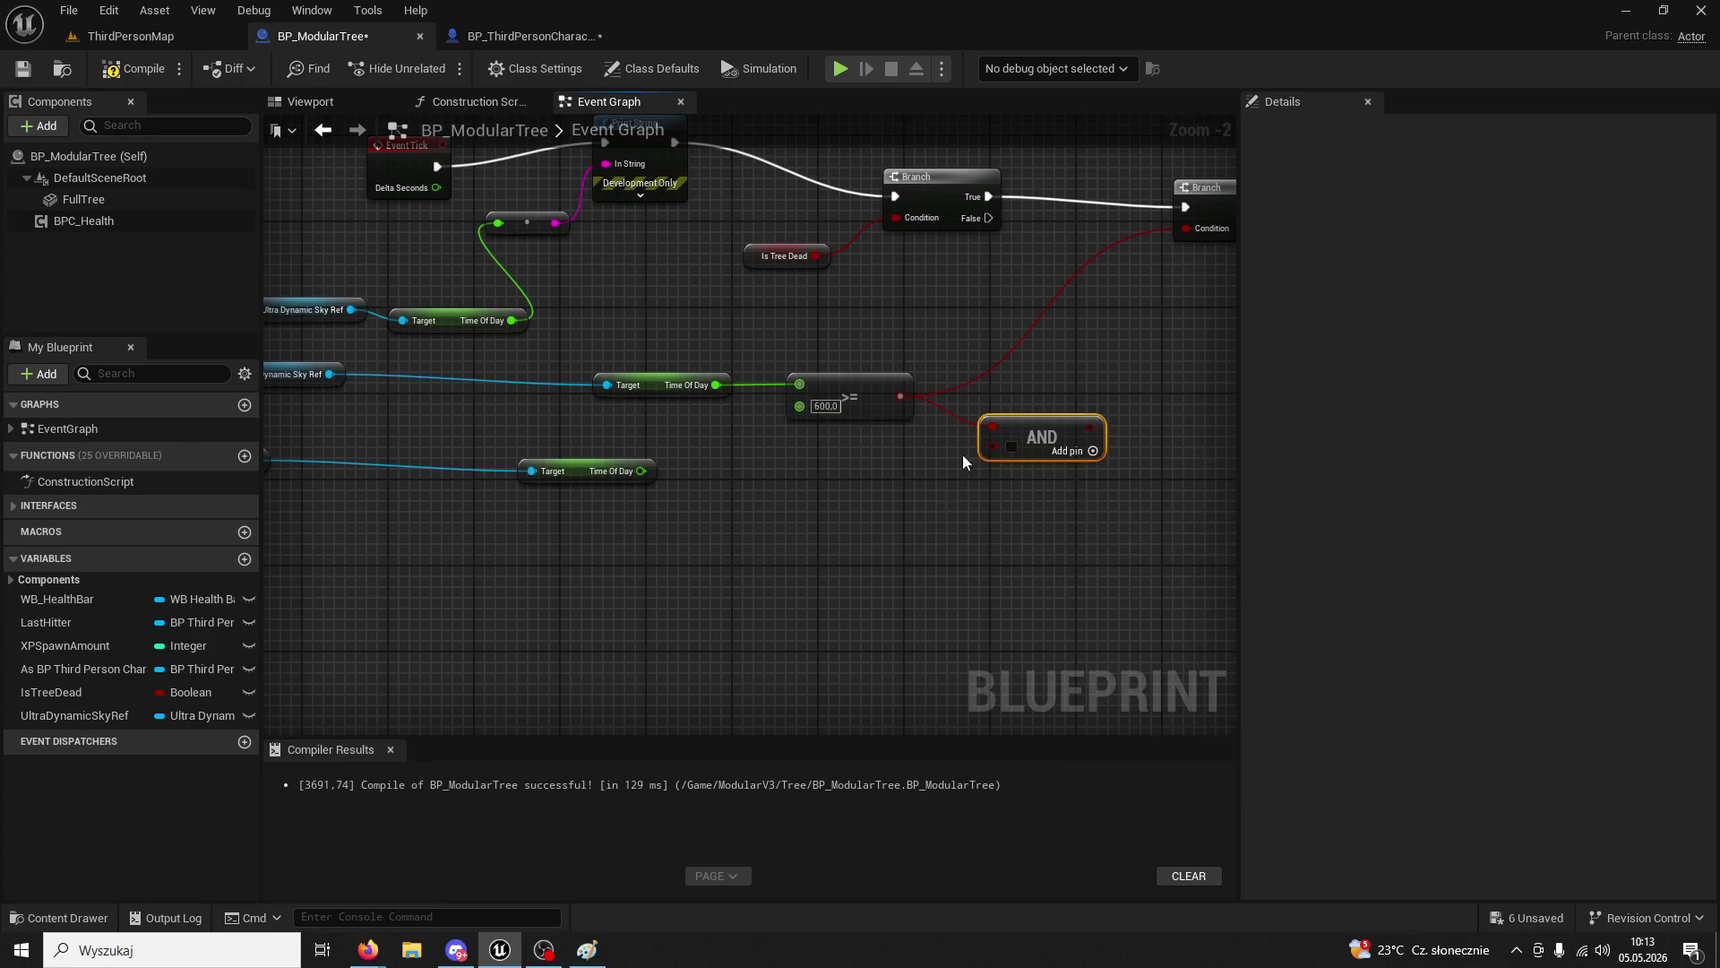
pyautogui.moveTo(1098, 418); pyautogui.dragTo(1188, 229)
# - Feed a Time Of Day <= 700 check into the AND node's second input
pyautogui.moveTo(643, 471); pyautogui.dragTo(765, 486)
pyautogui.click(852, 387)
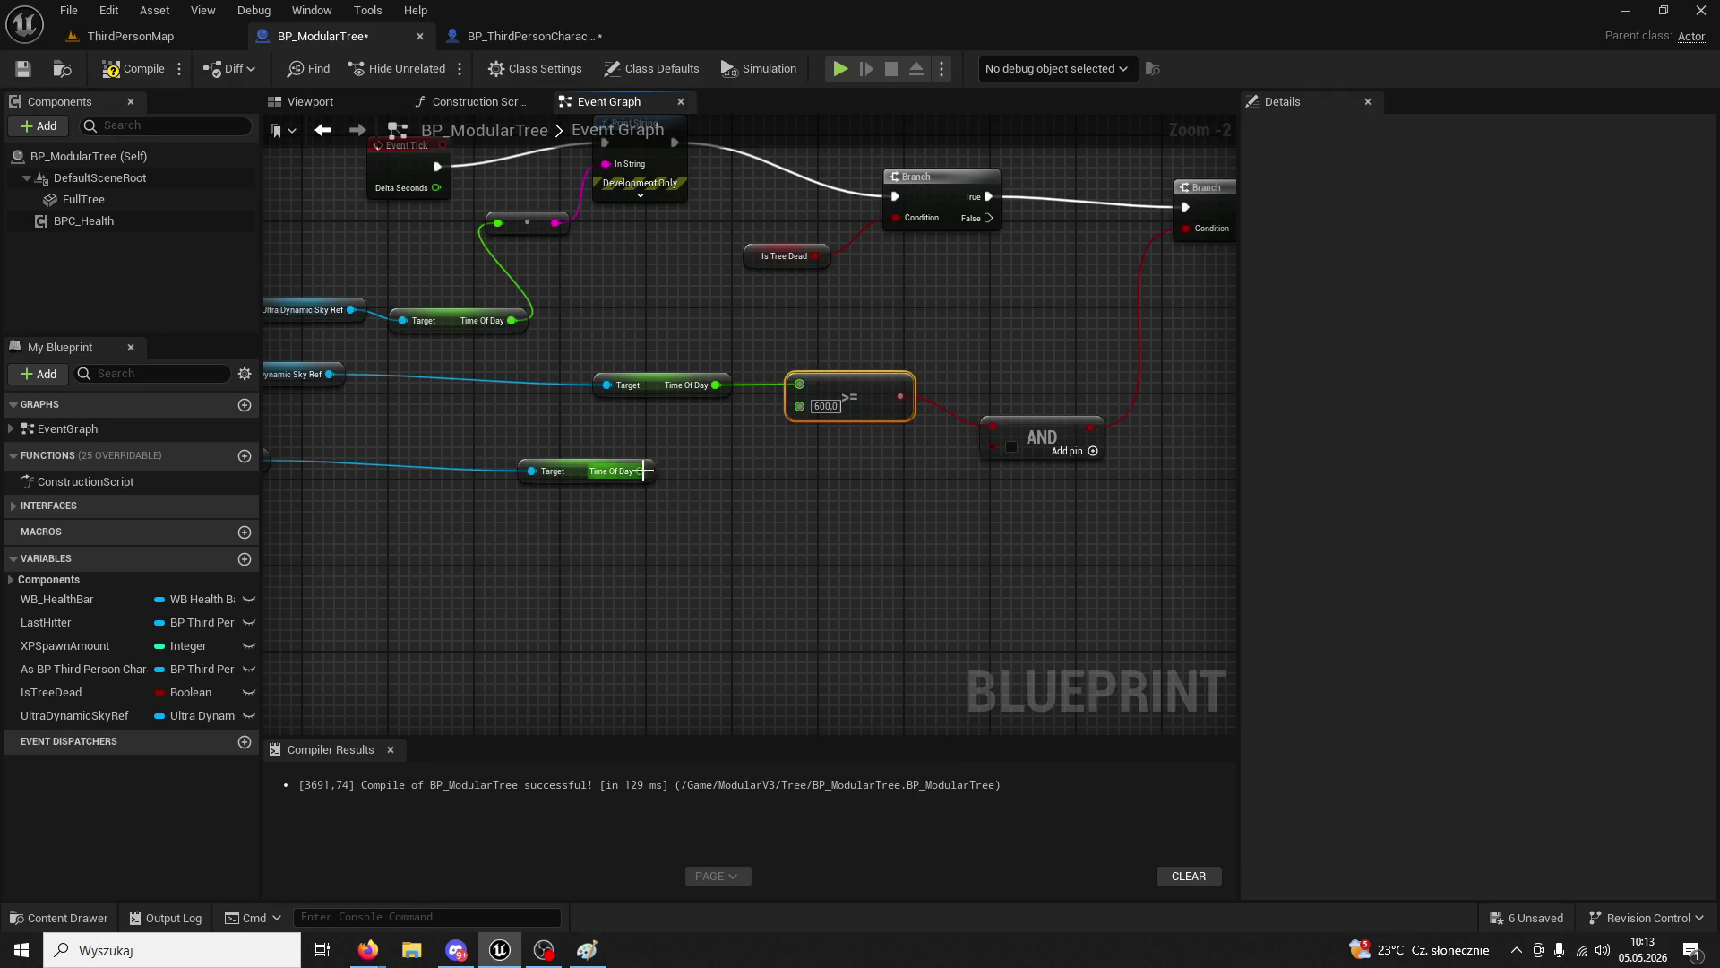
pyautogui.moveTo(643, 471); pyautogui.dragTo(794, 490)
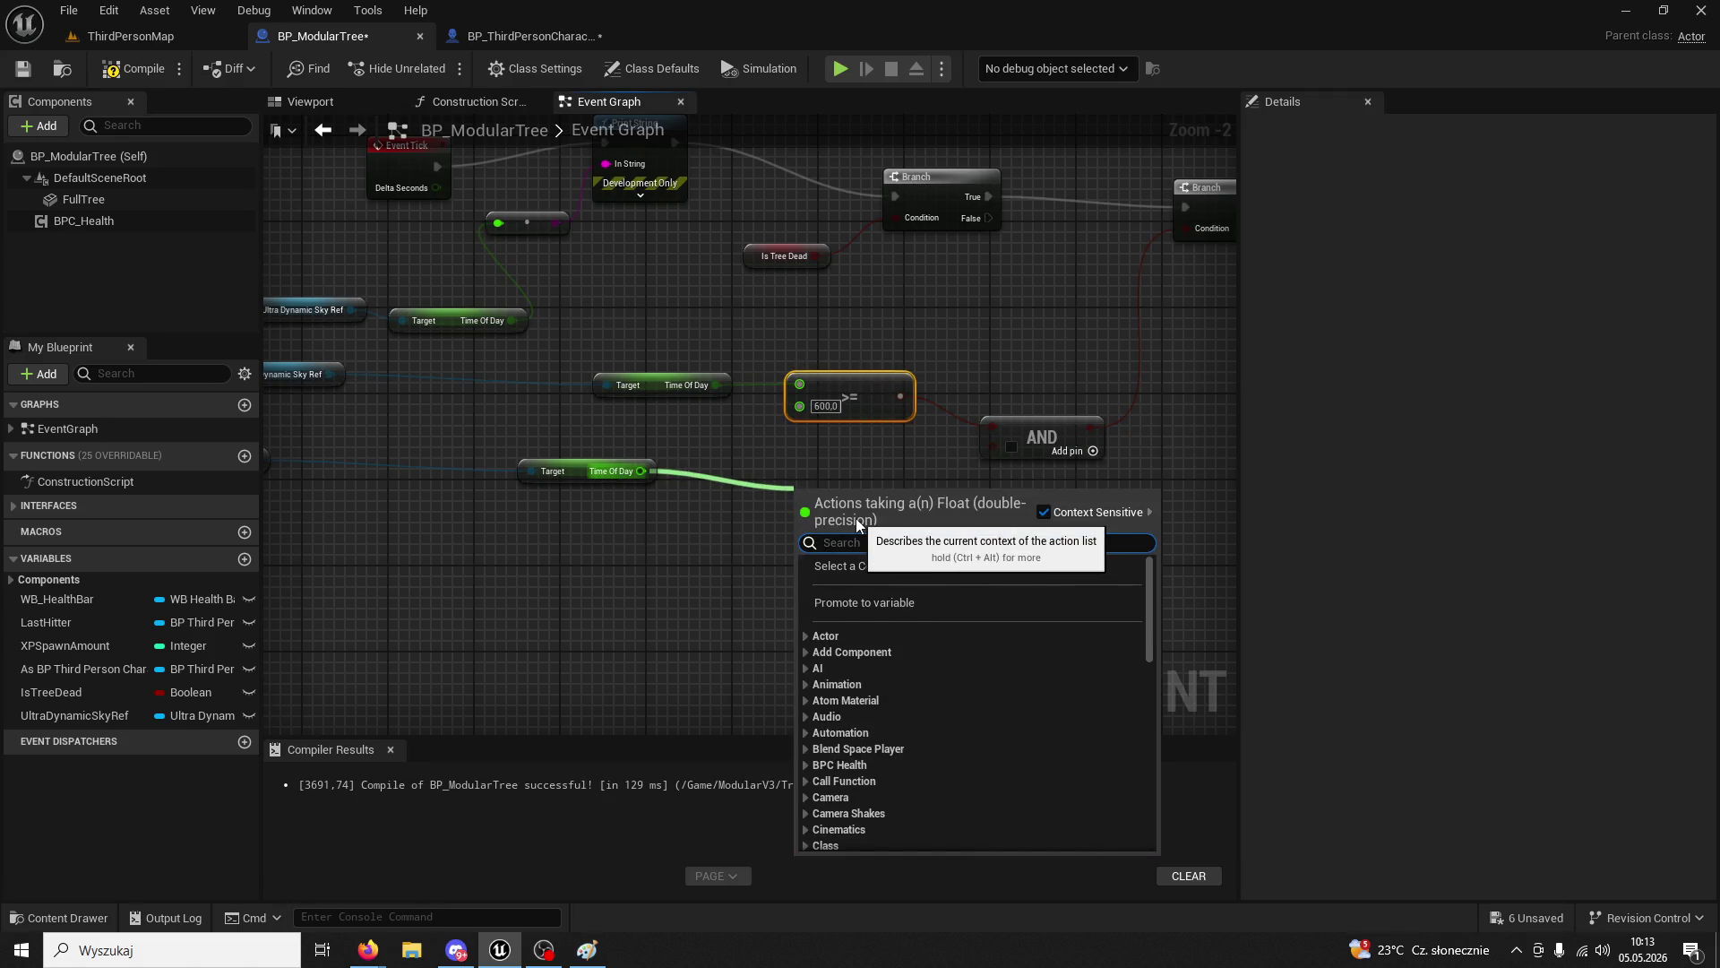
pyautogui.write('<=')
pyautogui.click(840, 598)
pyautogui.write('700')
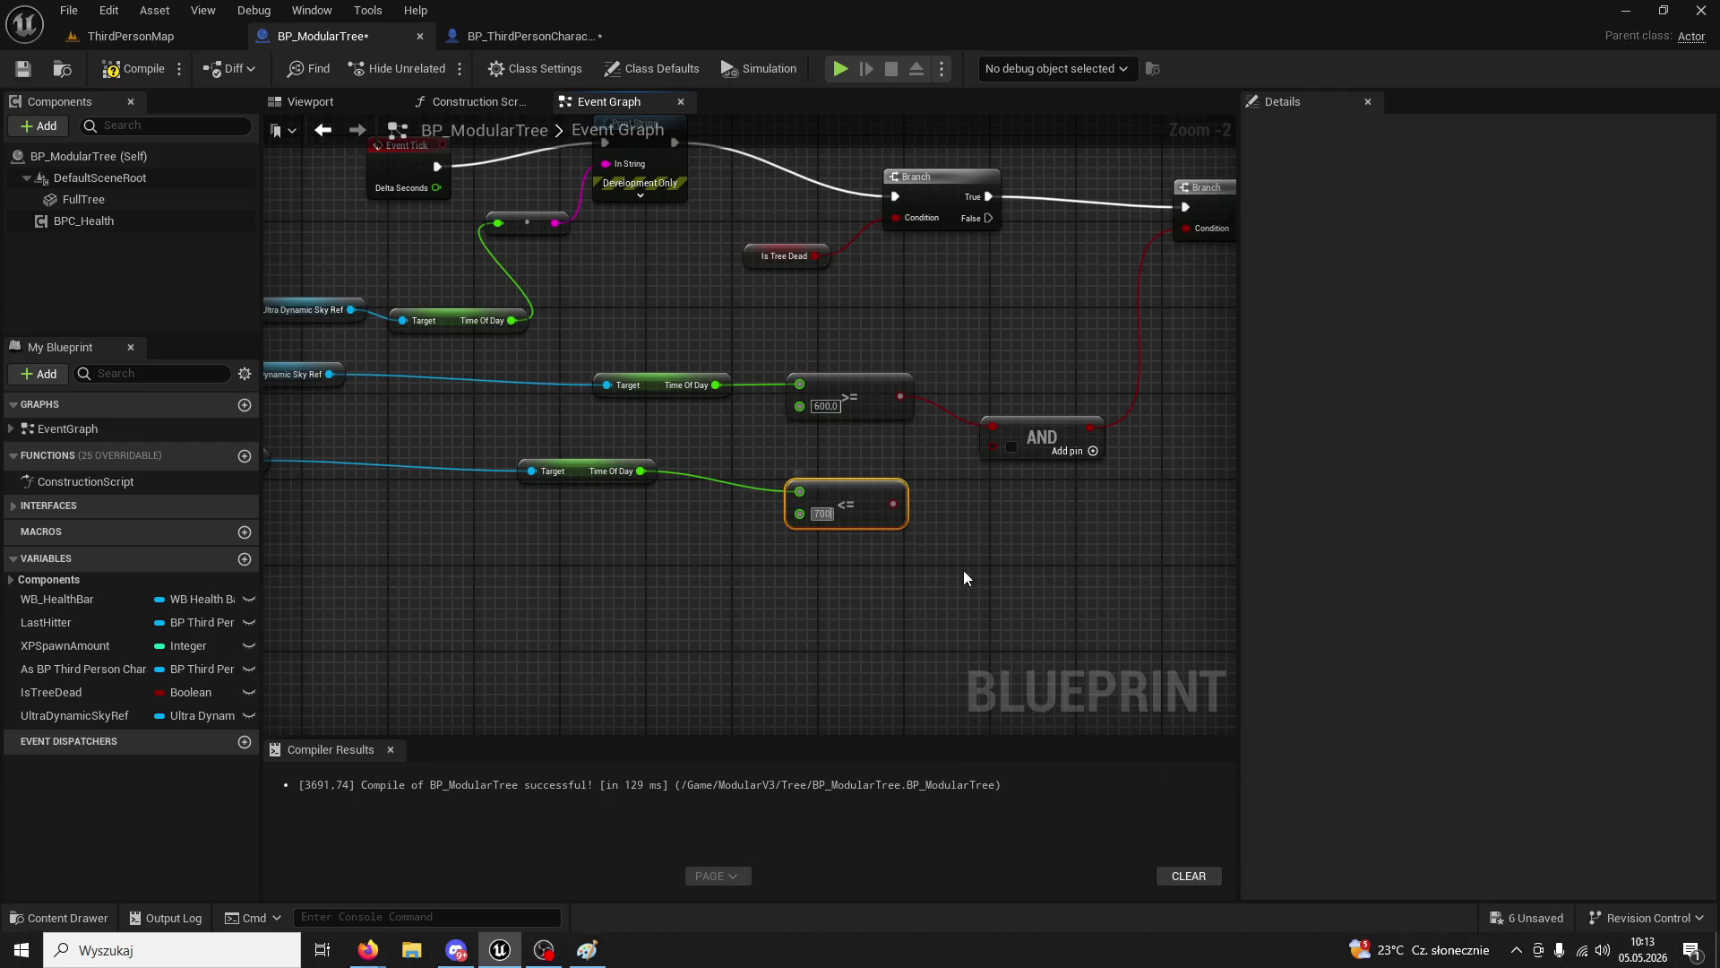
pyautogui.moveTo(900, 499)
pyautogui.mouseDown()
pyautogui.moveTo(993, 446)
pyautogui.moveTo(882, 481)
pyautogui.mouseUp()
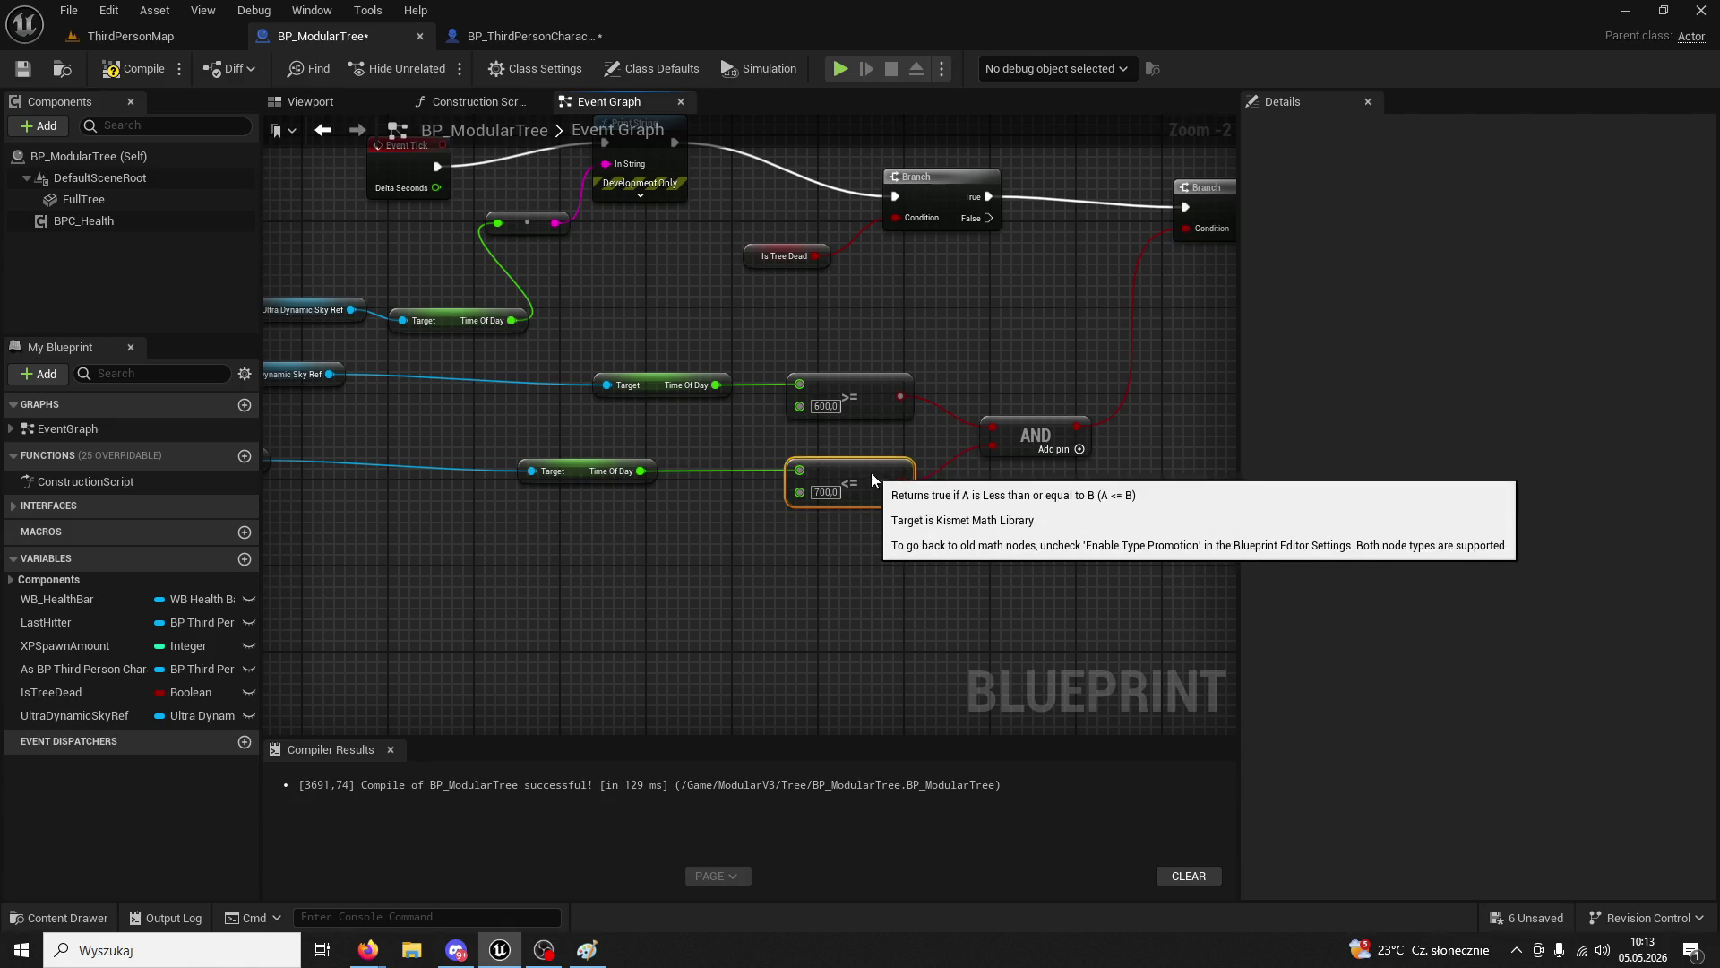
# - Compile BP_ModularTree and start a play test in ThirdPersonMap
pyautogui.click(127, 70)
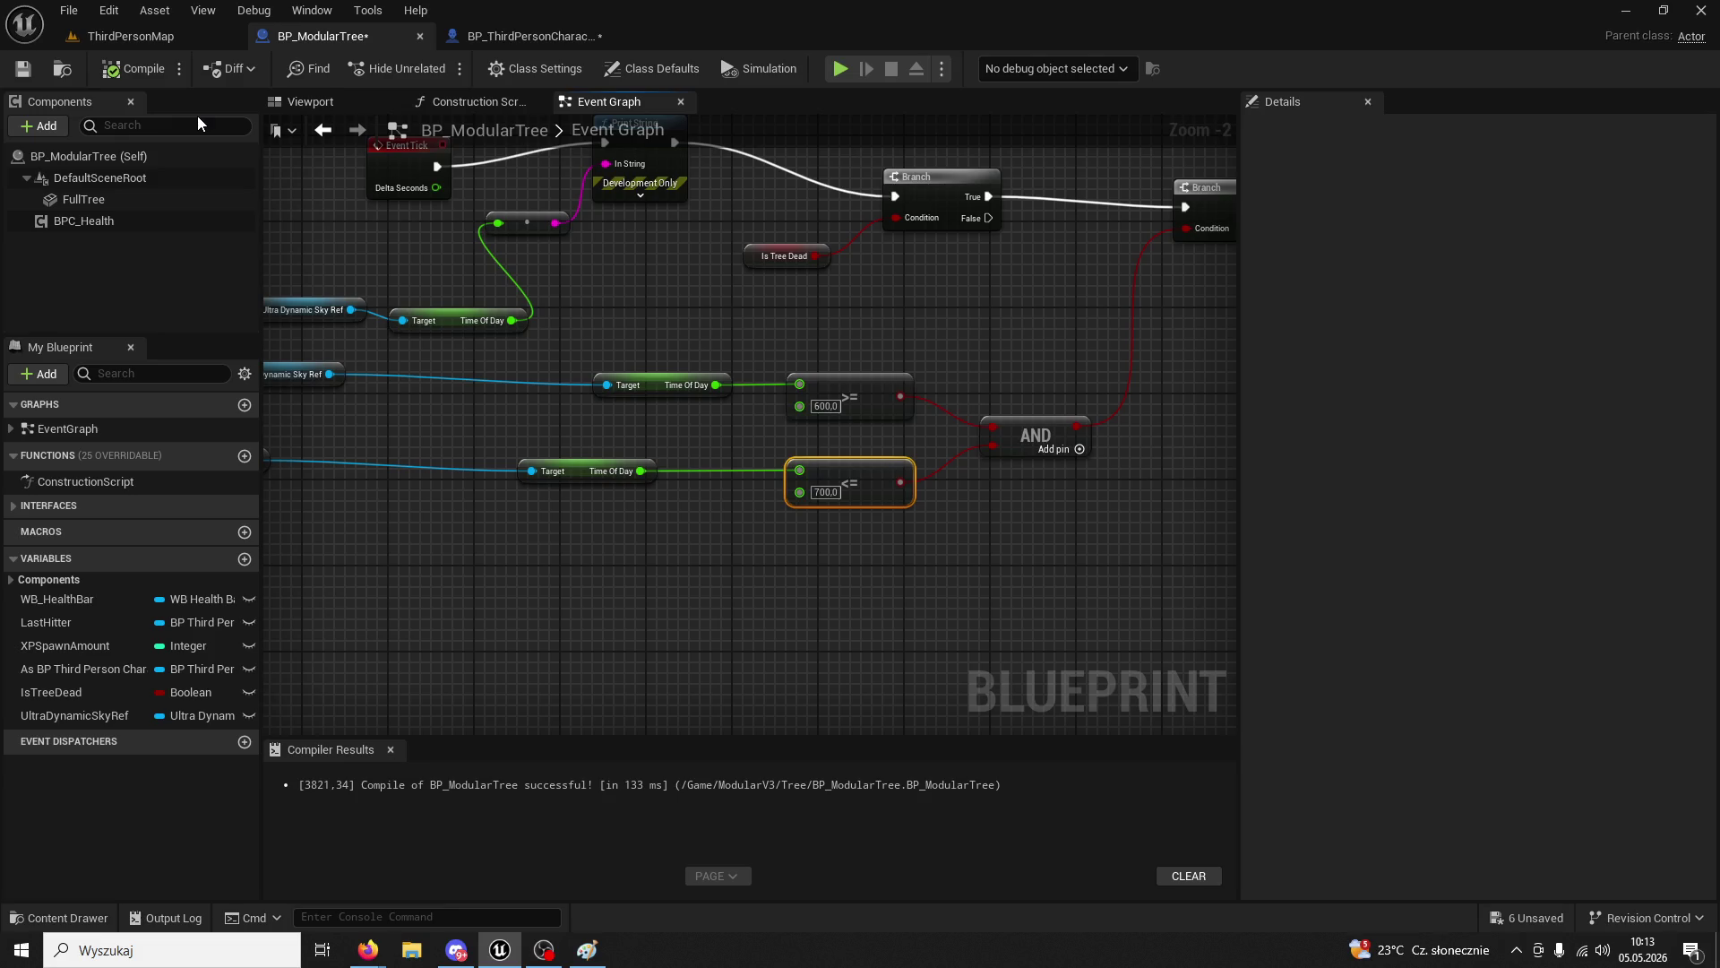
pyautogui.click(137, 40)
pyautogui.click(450, 68)
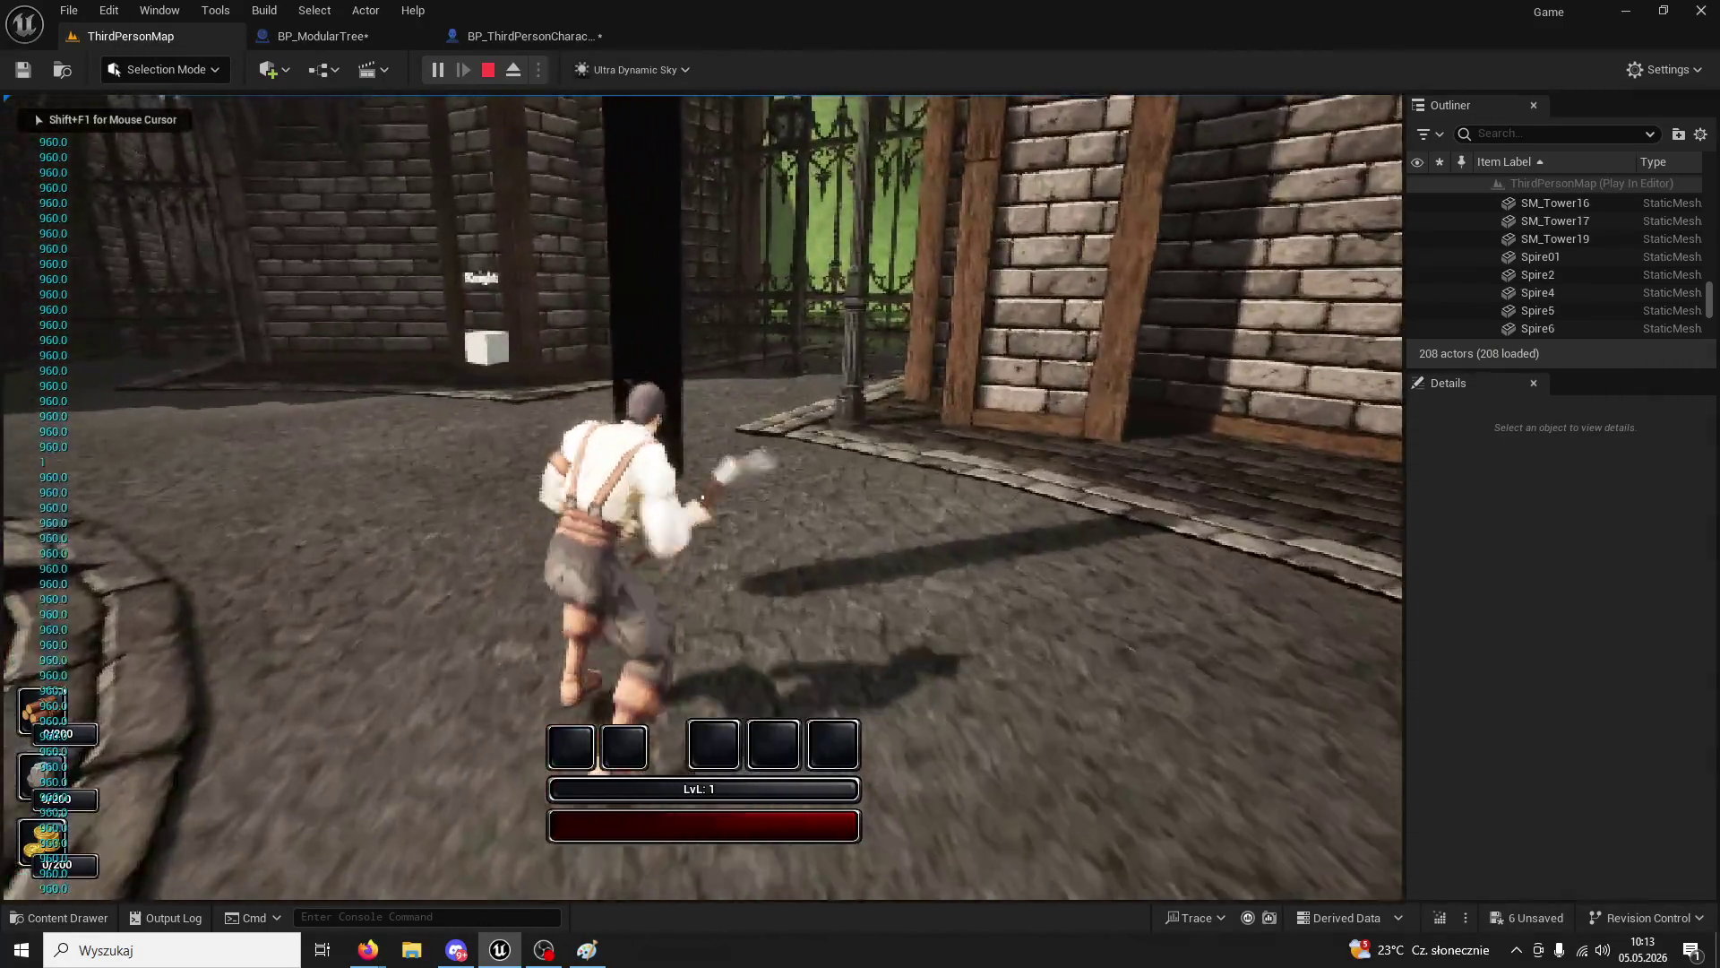
# - Chop the tree twice, run and jump onto the stone ledge, then stop playing
pyautogui.click(702, 497)
pyautogui.click(702, 497)
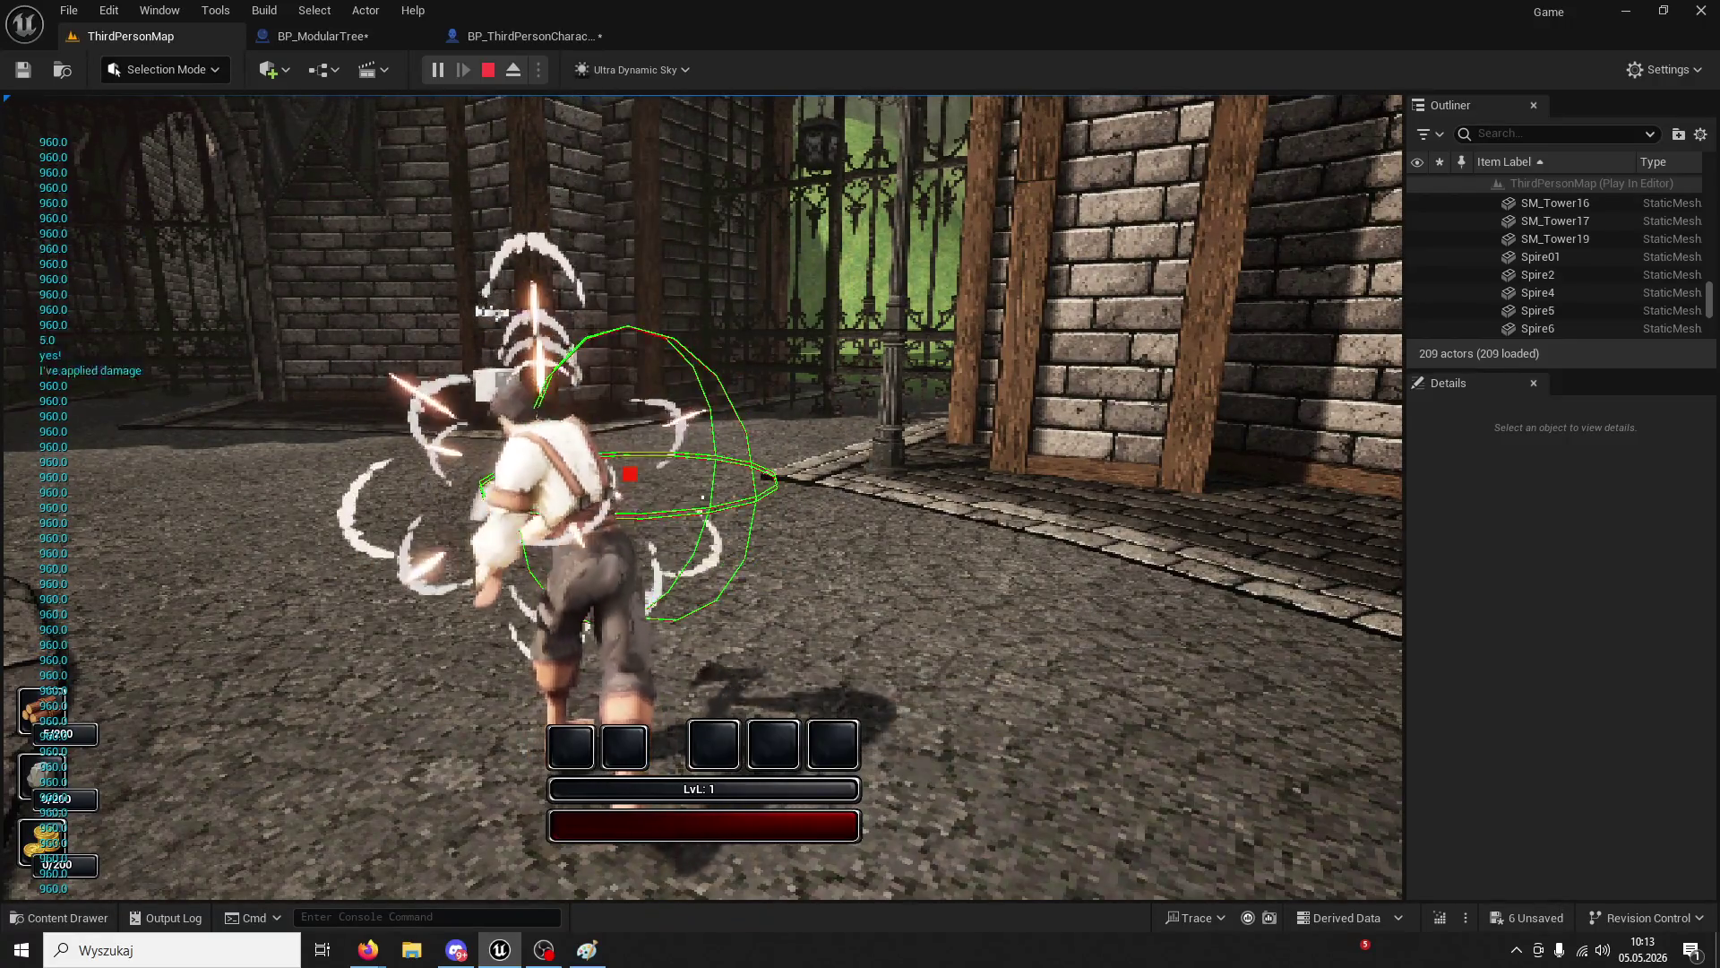
pyautogui.press('w')
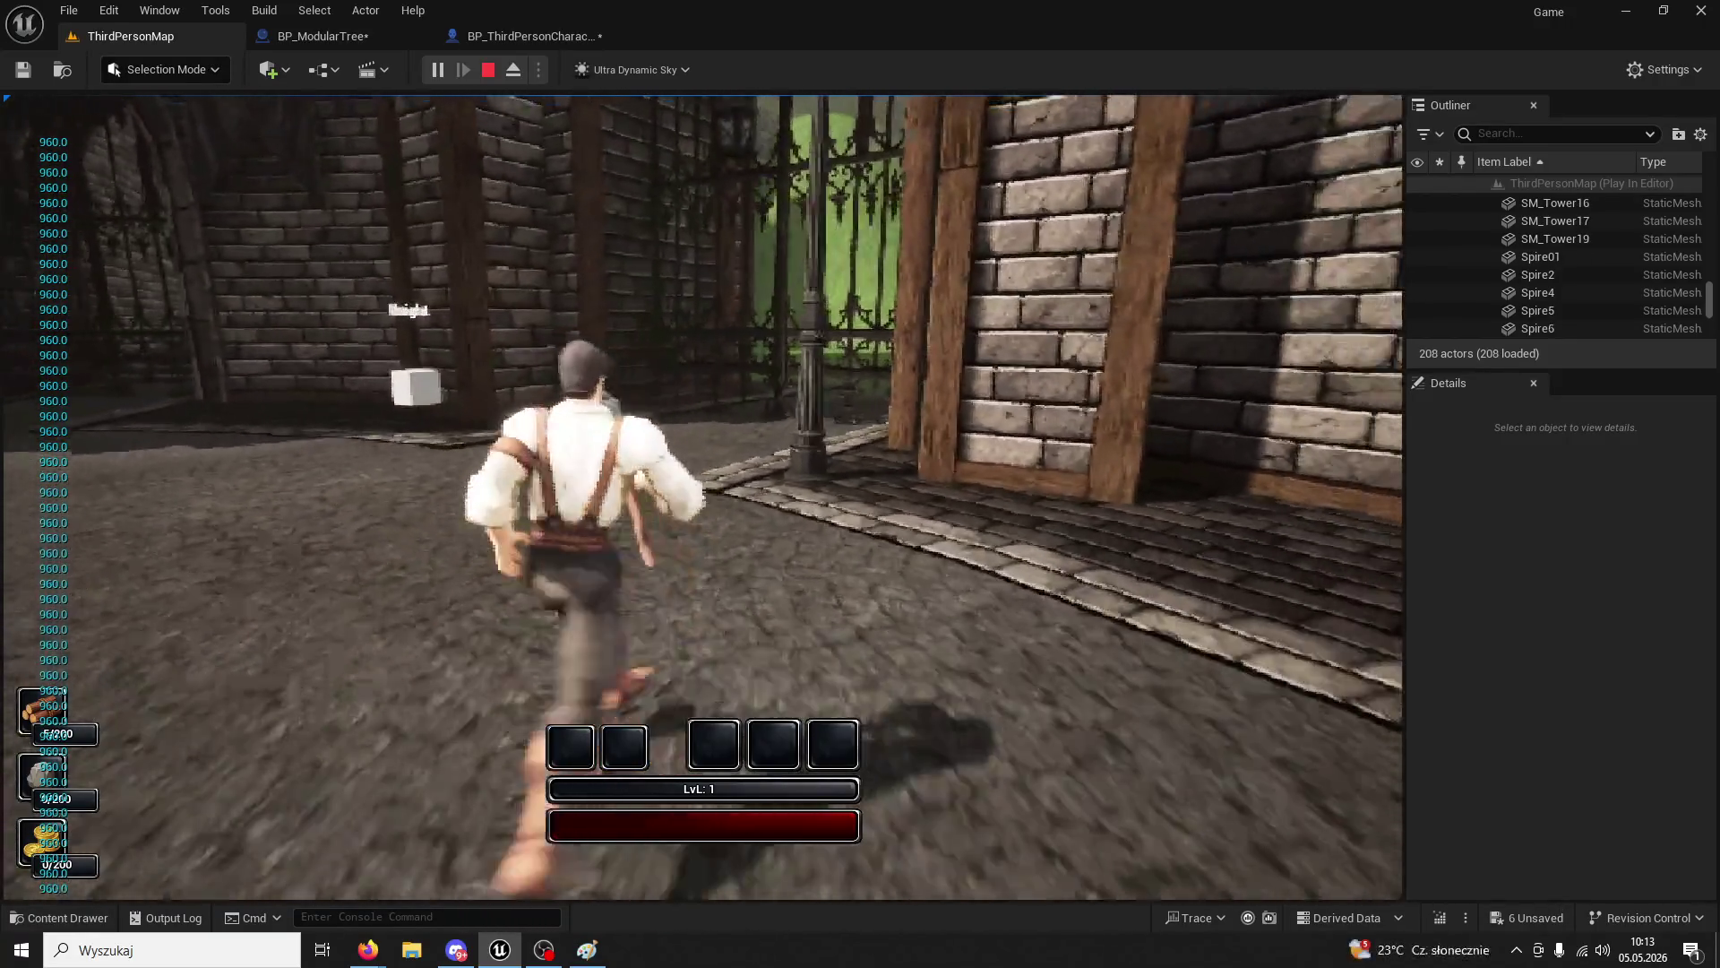
pyautogui.press('space')
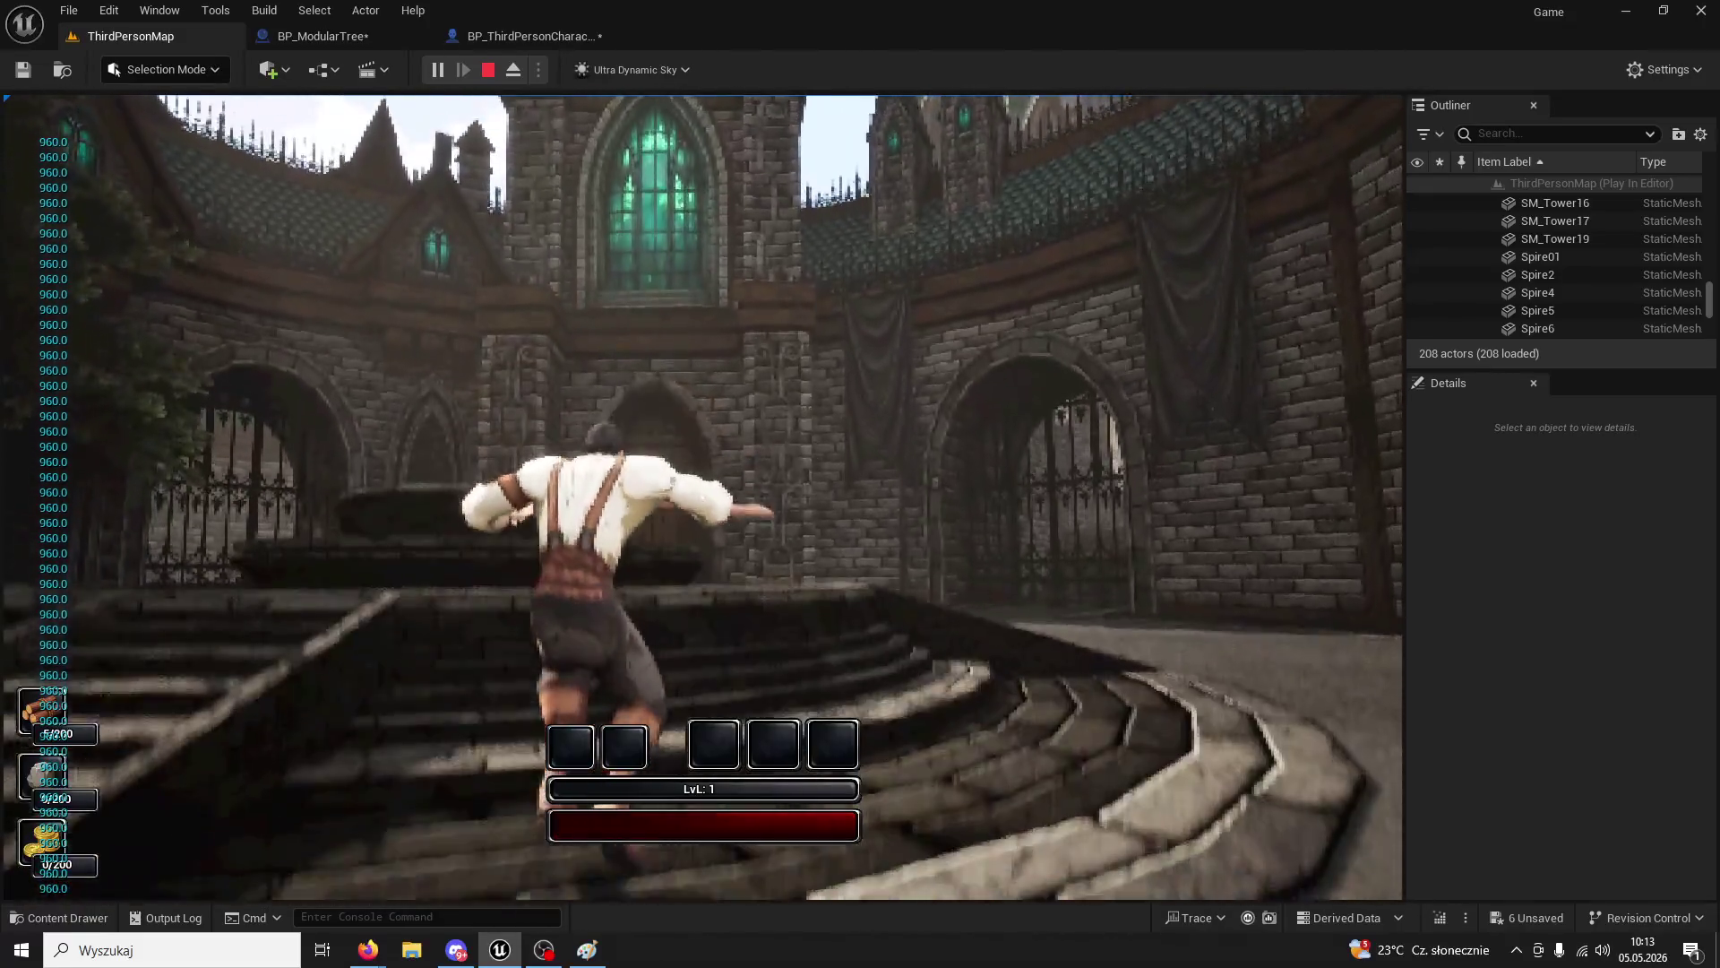
pyautogui.press('space')
pyautogui.press('Escape')
# - Set Ultra_Dynamic_Sky's Day Length and Night Length to 0.2, then start a play test
pyautogui.scroll(-3, 1564, 309)
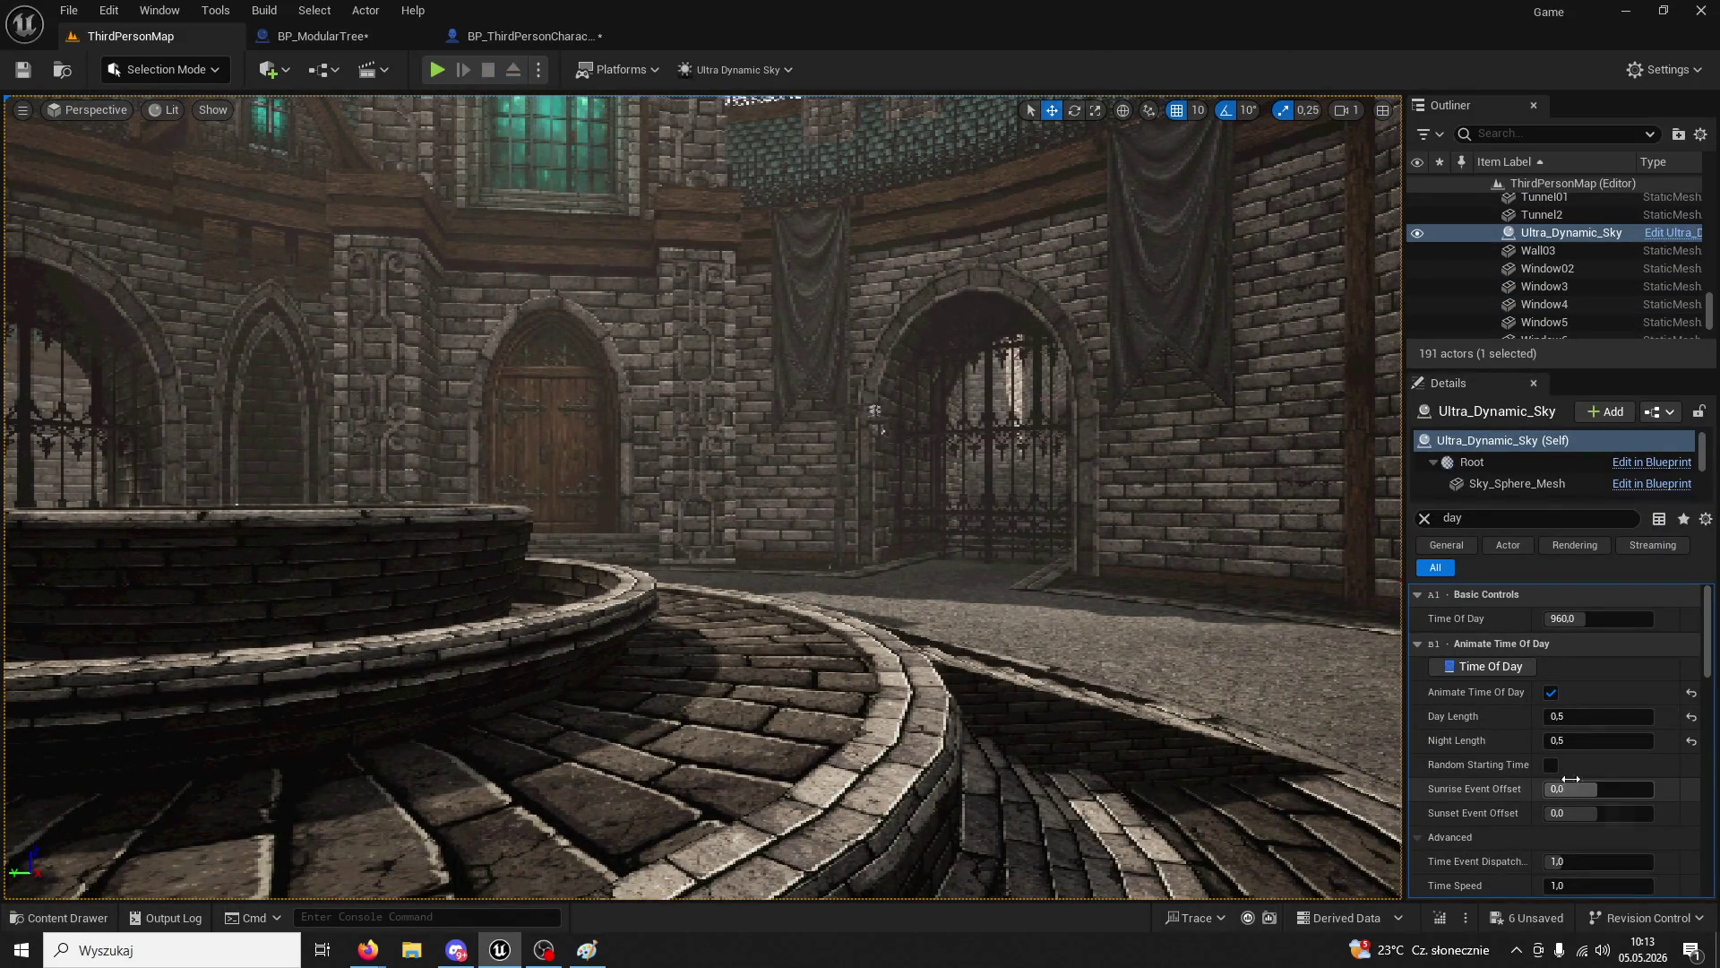
pyautogui.scroll(-5, 1571, 763)
pyautogui.scroll(4, 1571, 763)
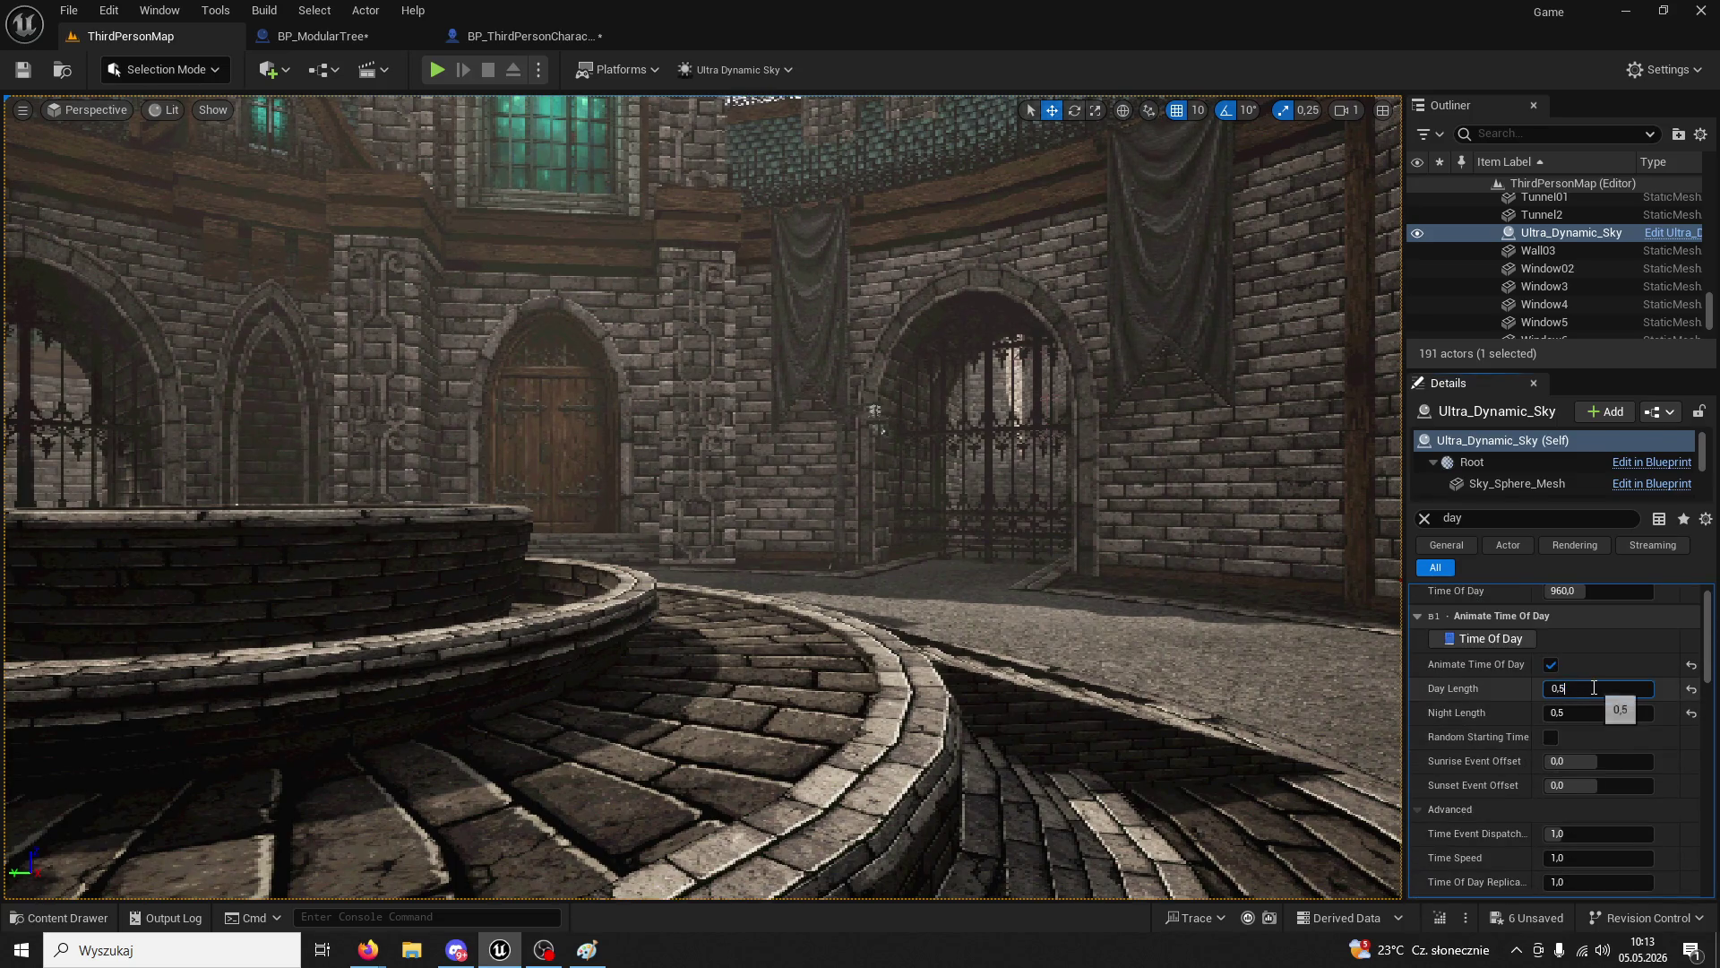
pyautogui.press('BackSpace')
pyautogui.write('2')
pyautogui.press('Tab')
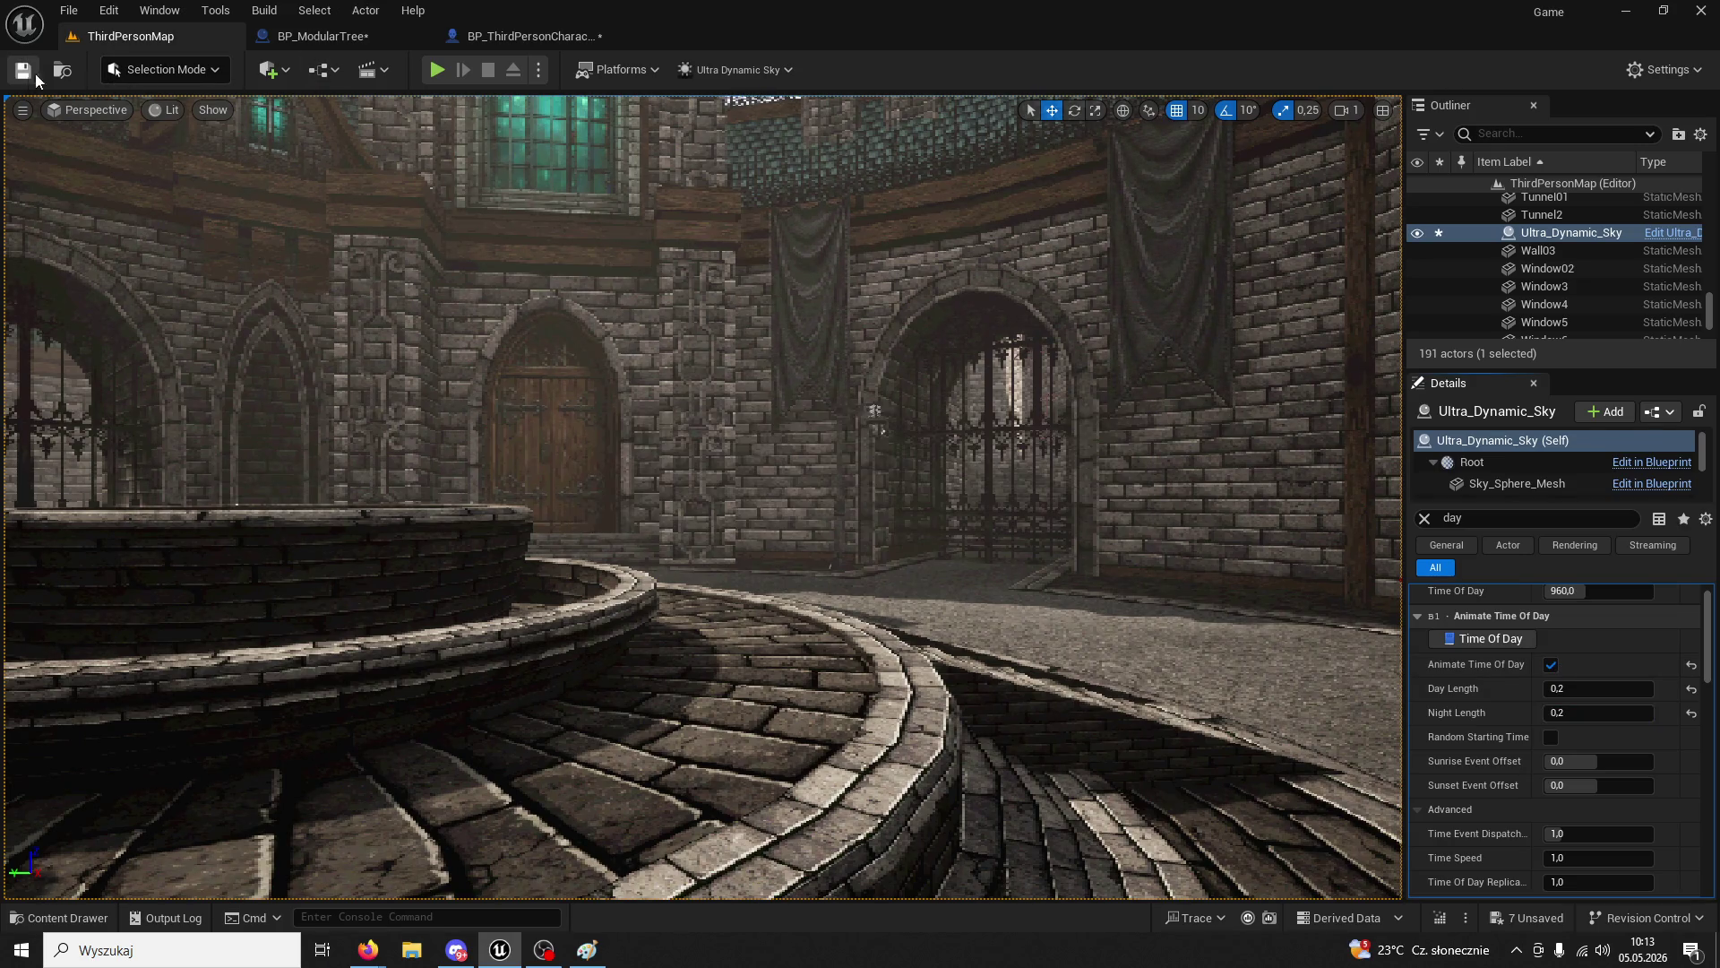
pyautogui.click(437, 70)
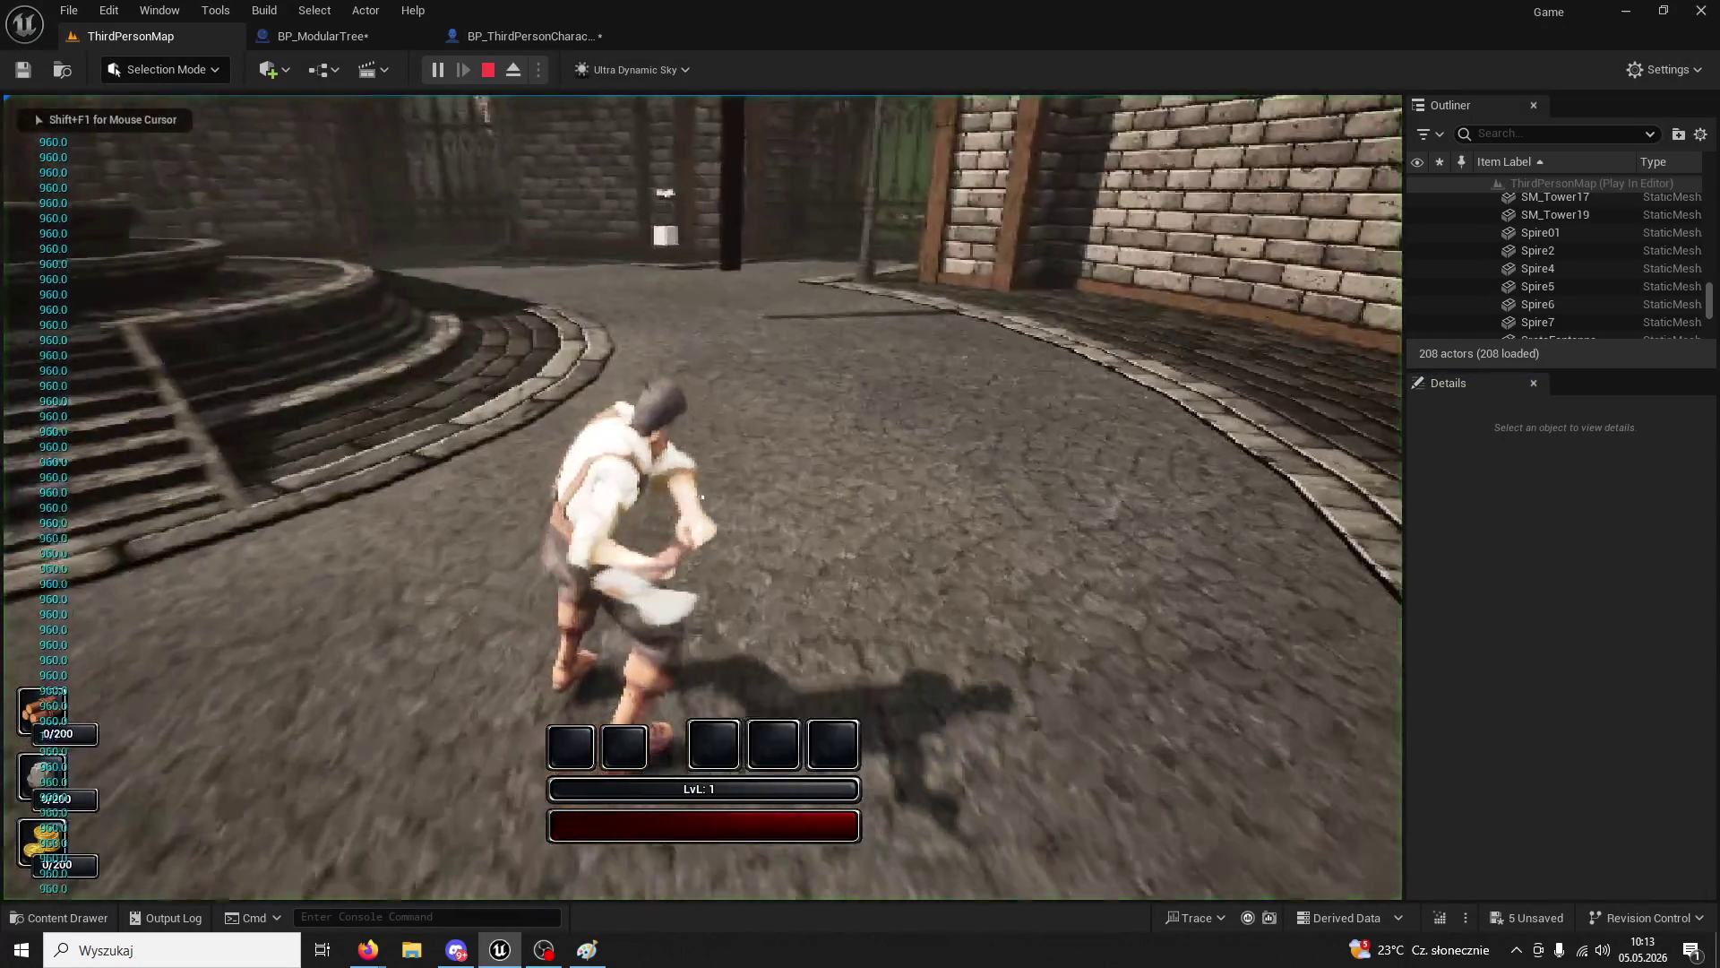
# - Run around the courtyard with spin-slashes and attack the dark tree pillar to apply damage
pyautogui.press('w')
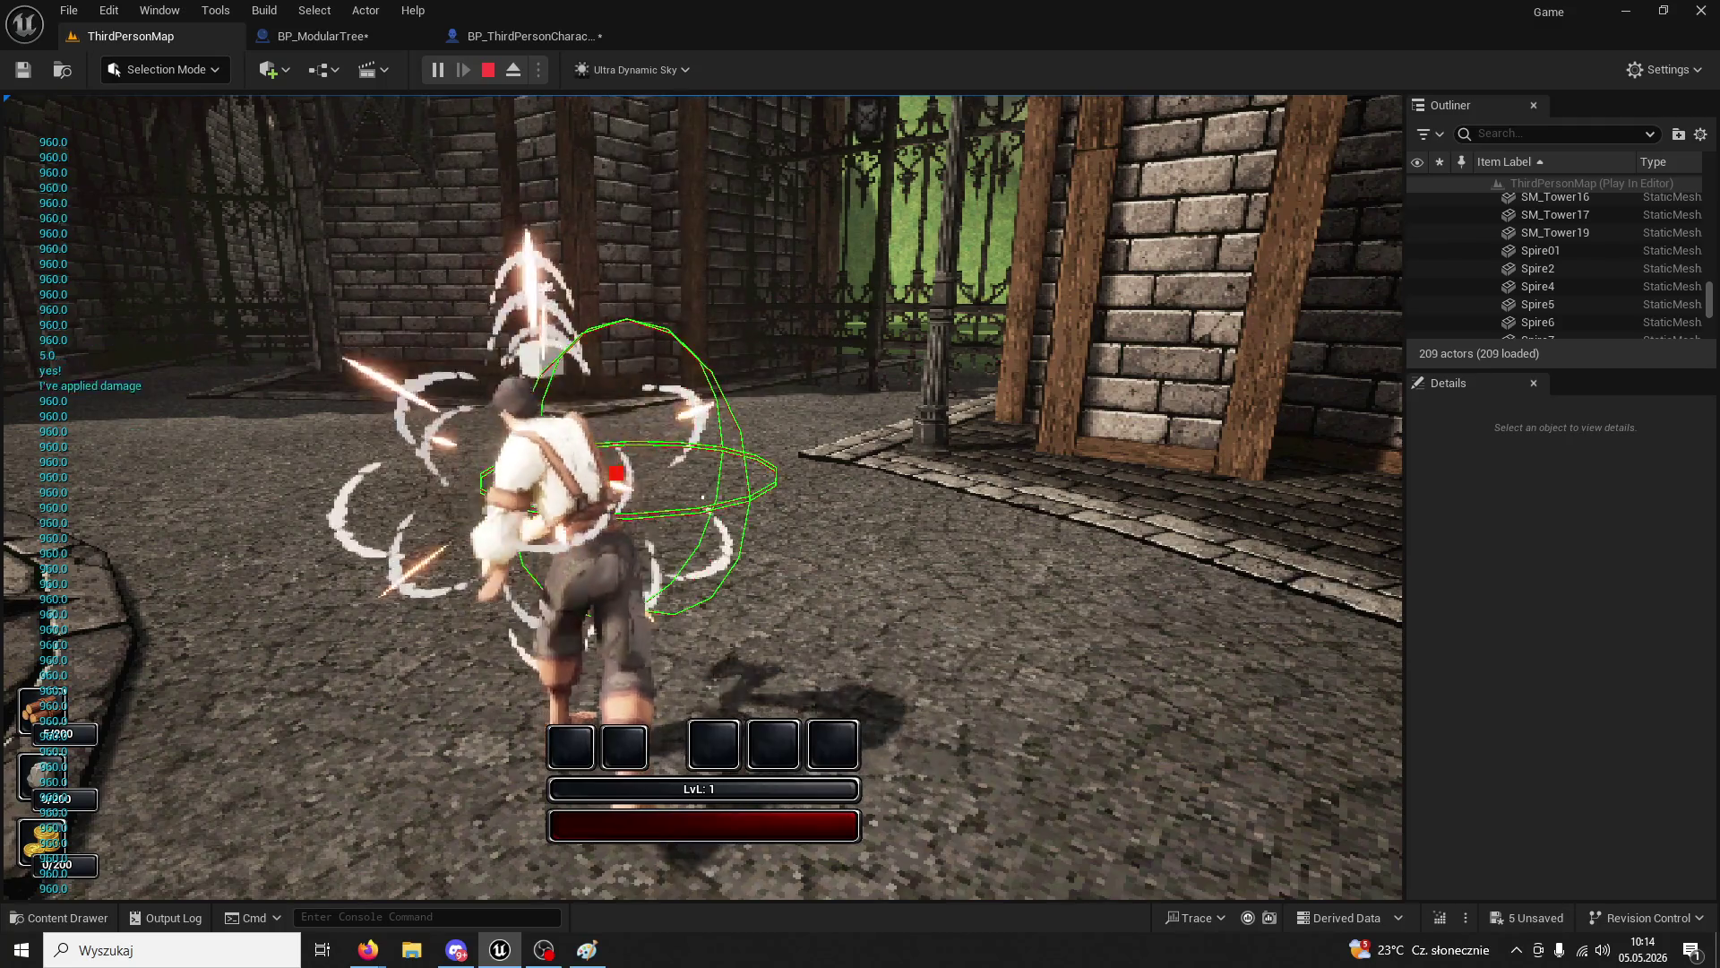
pyautogui.press('w')
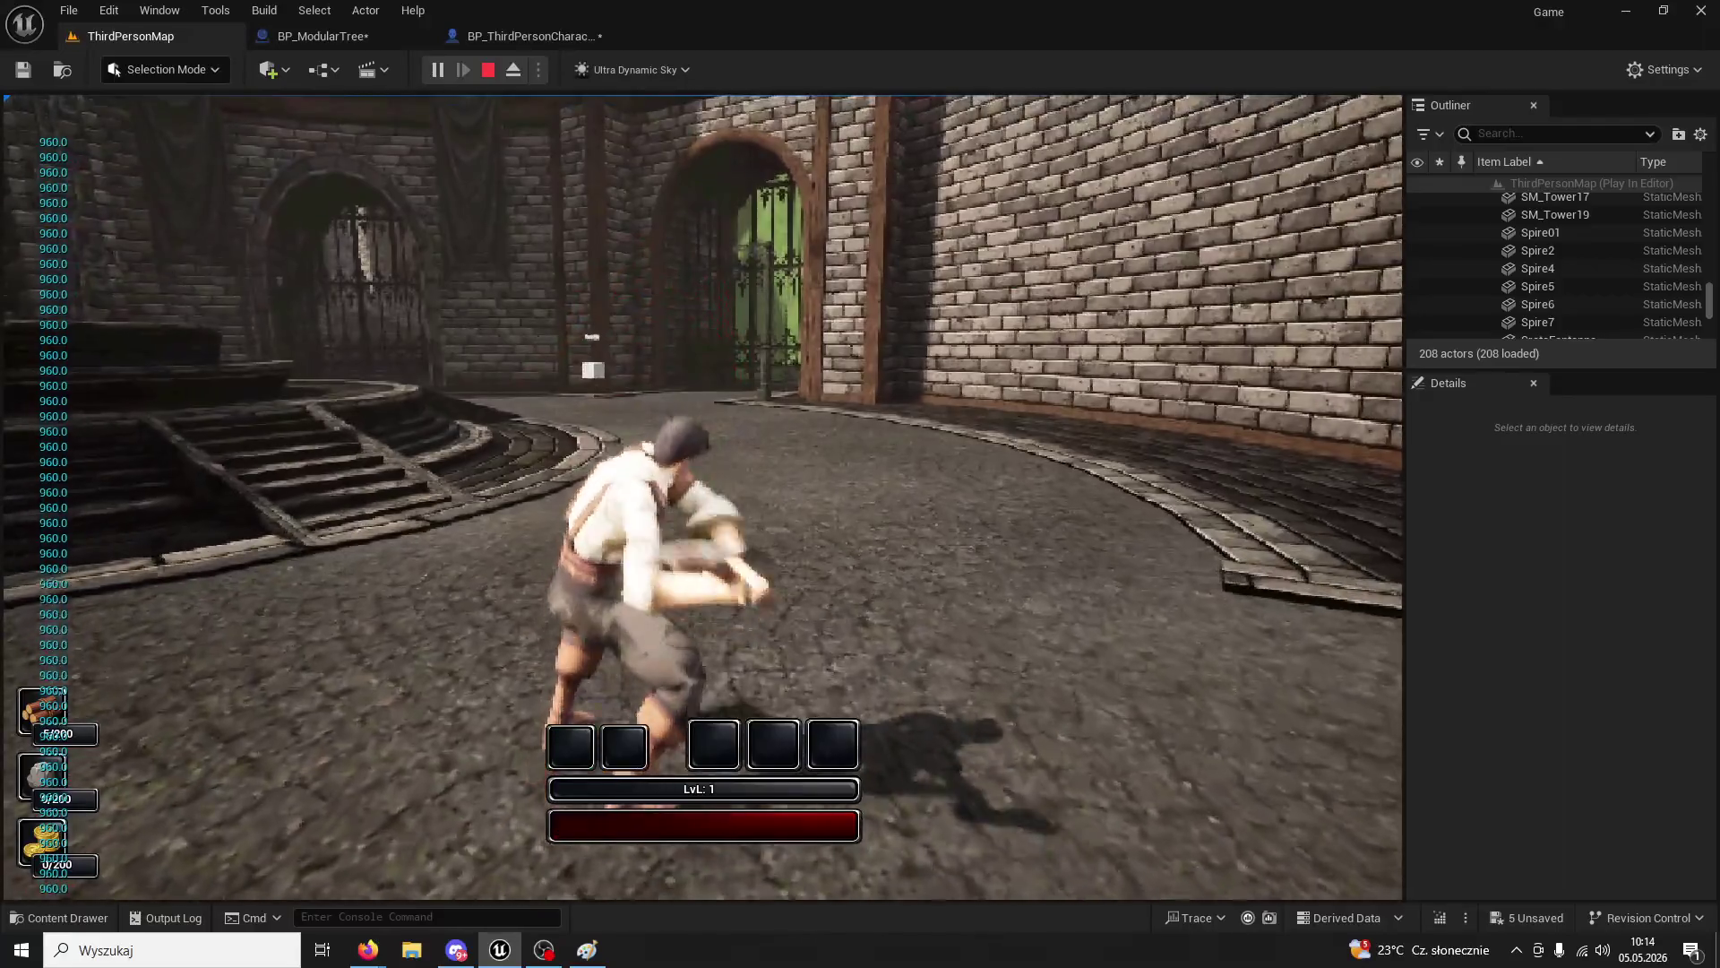
pyautogui.press('w')
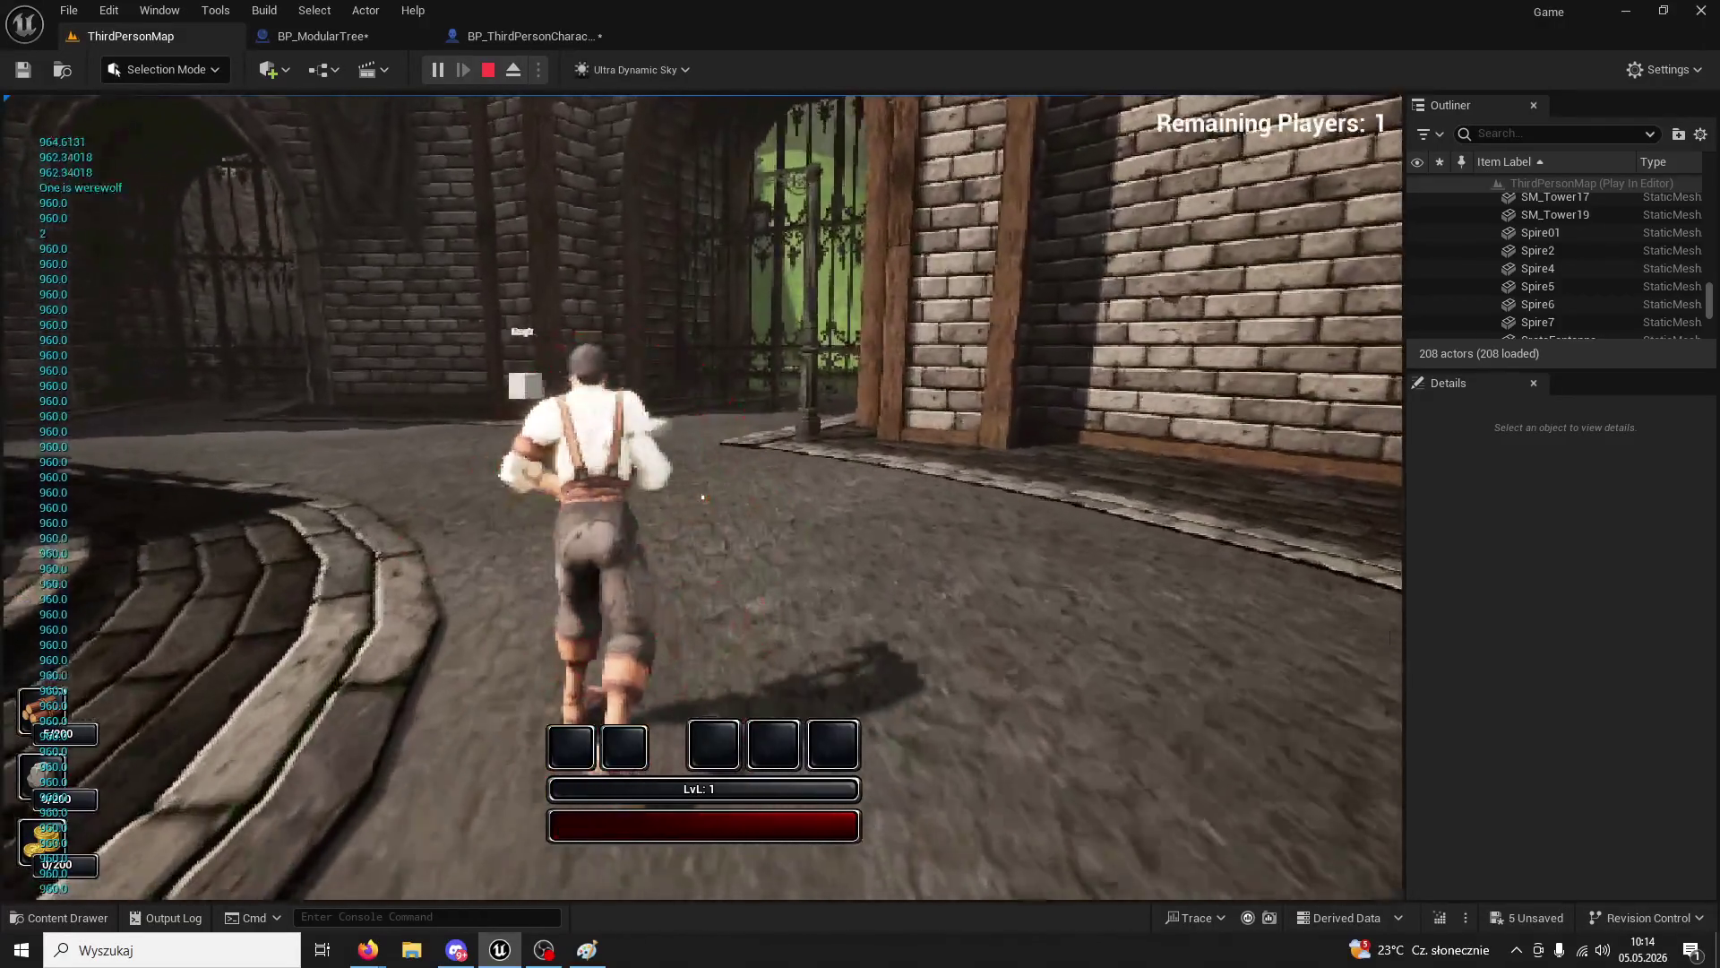
pyautogui.press('w')
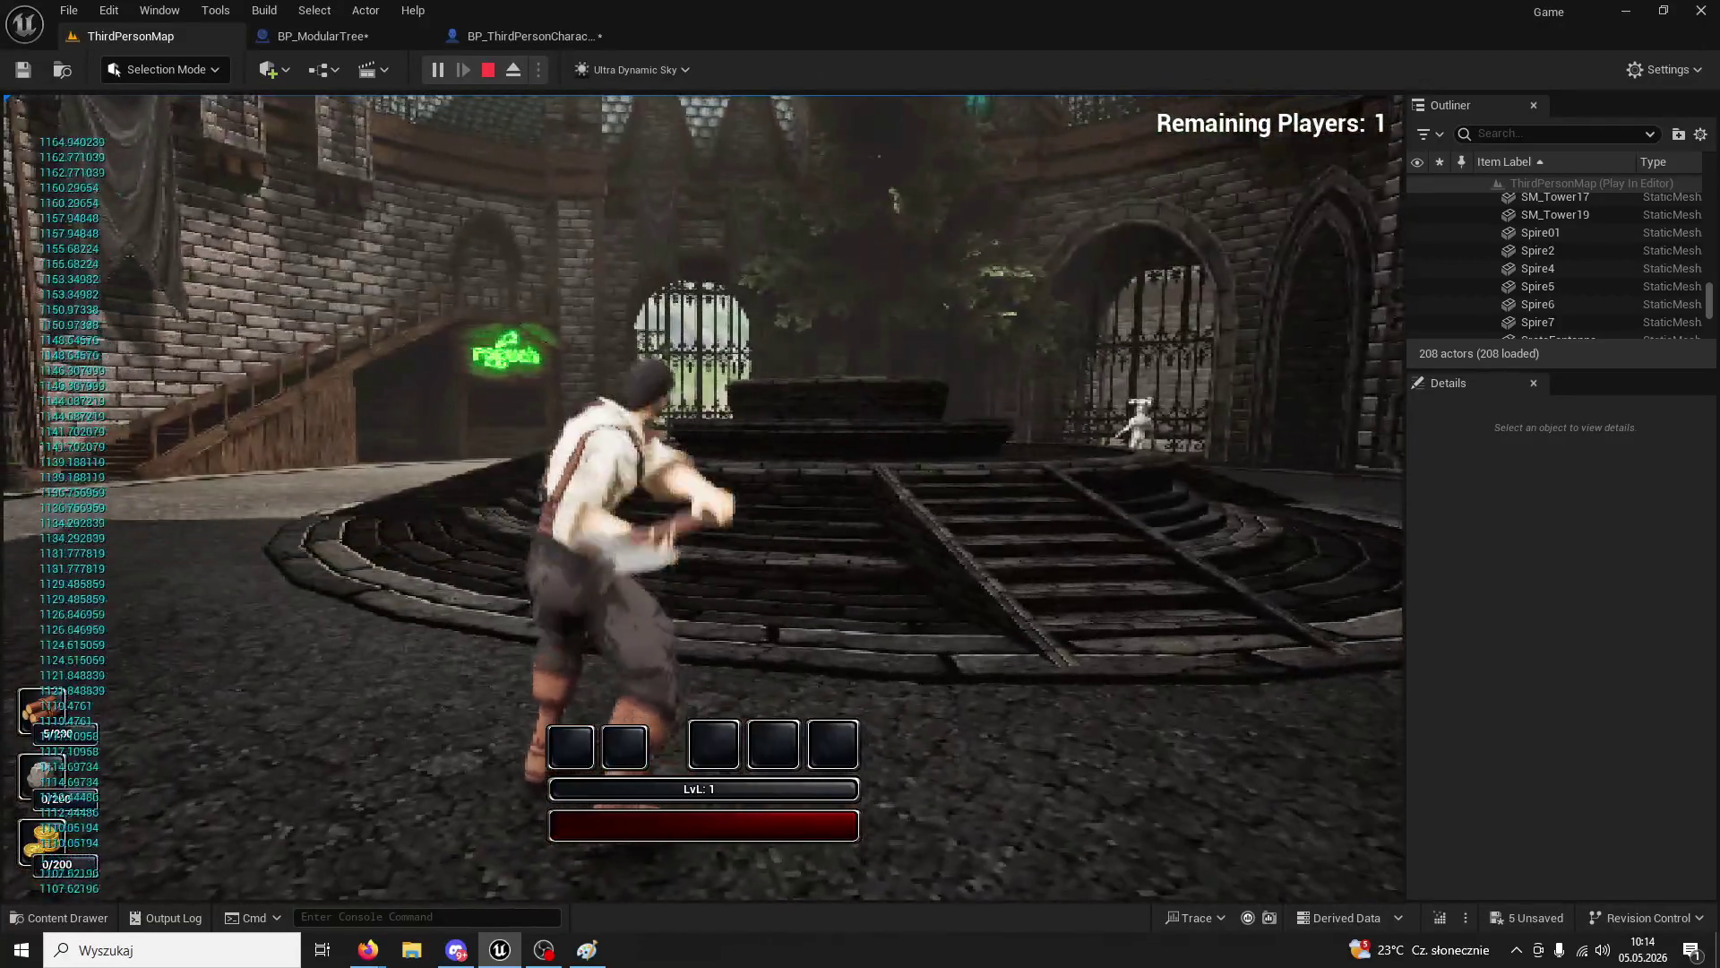
pyautogui.press('w')
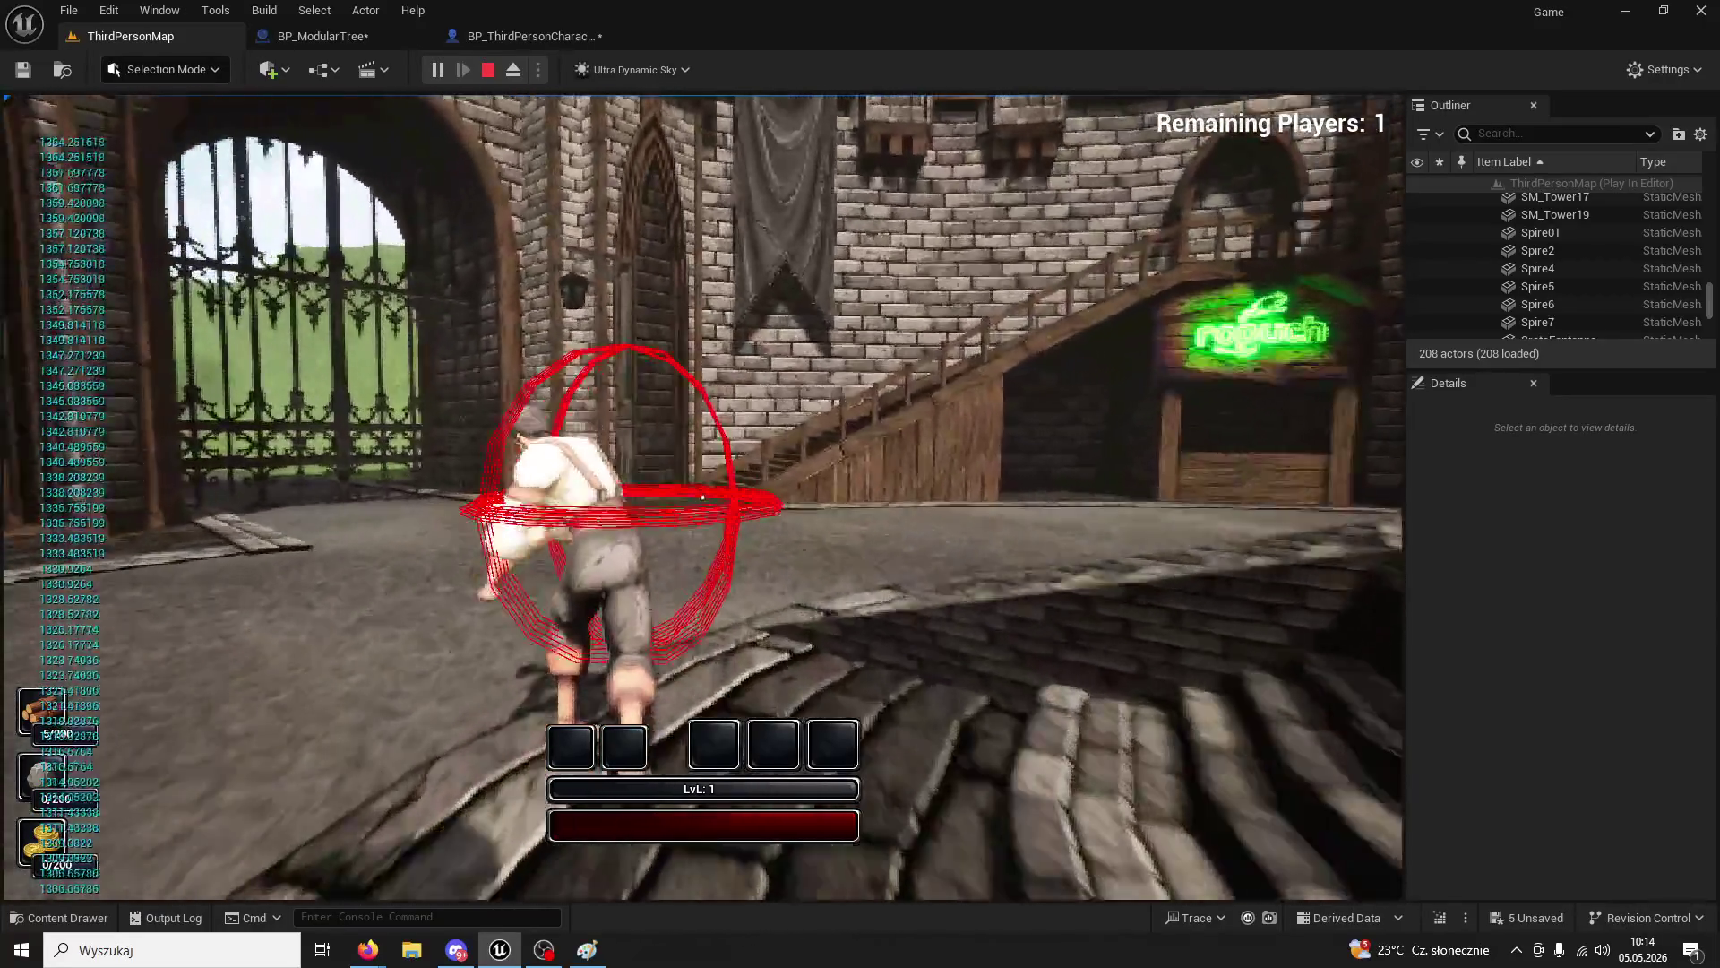
pyautogui.press('w')
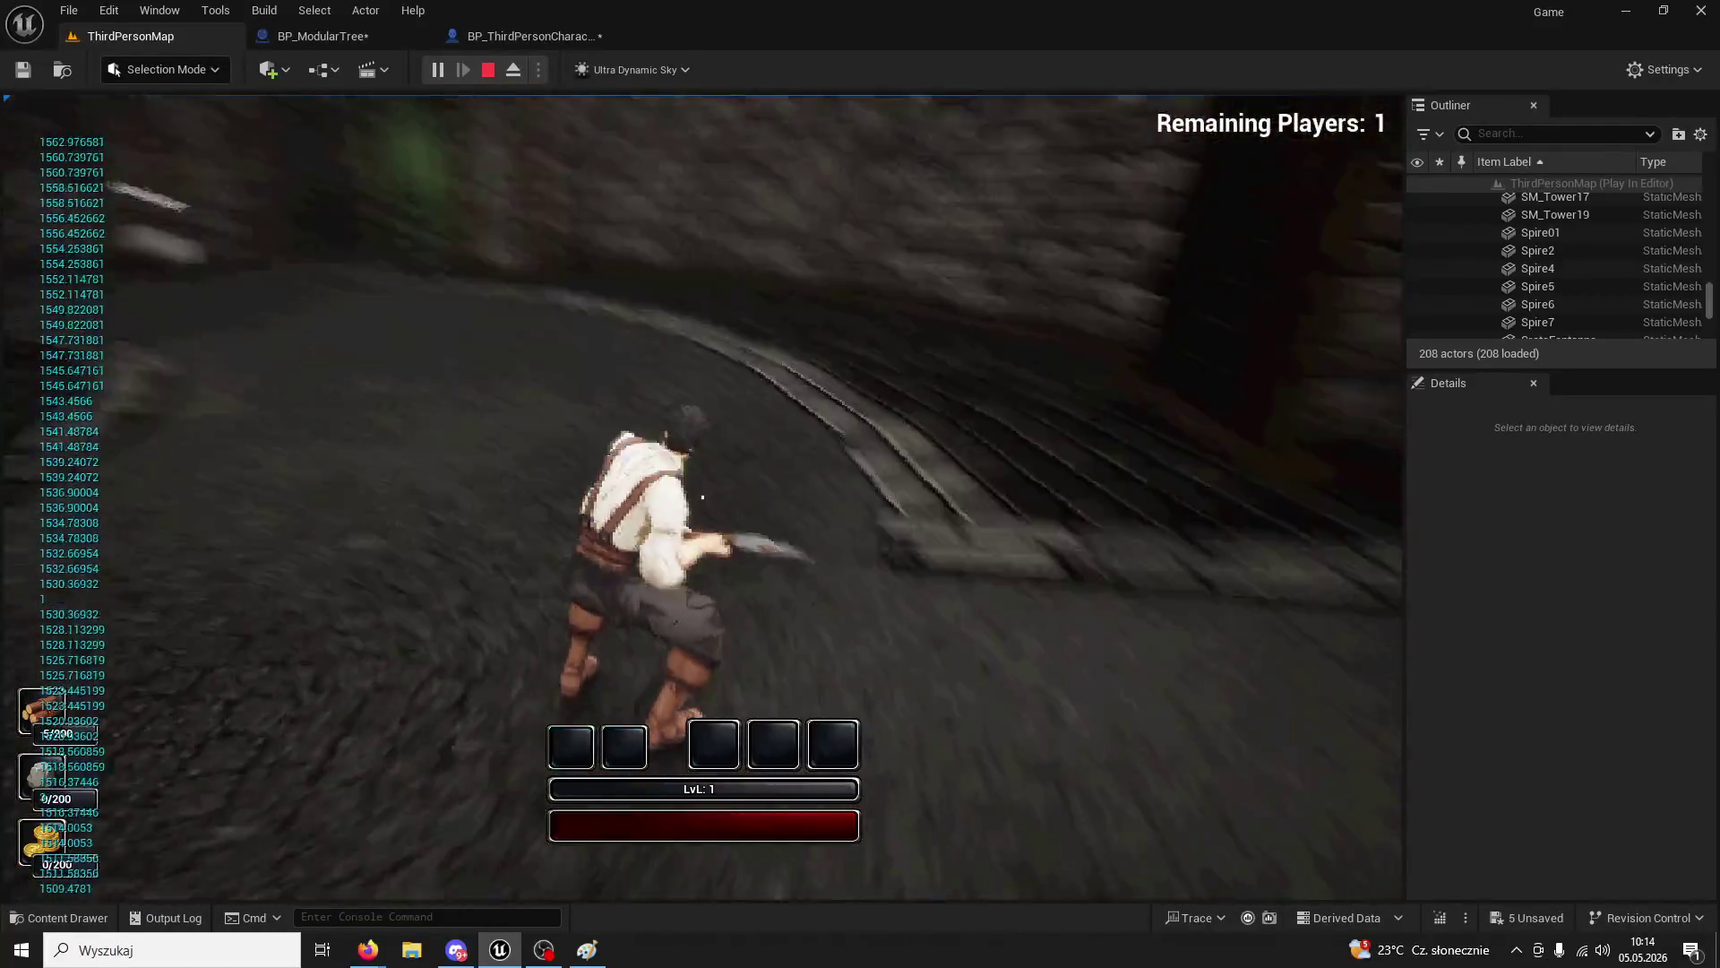
pyautogui.press('w')
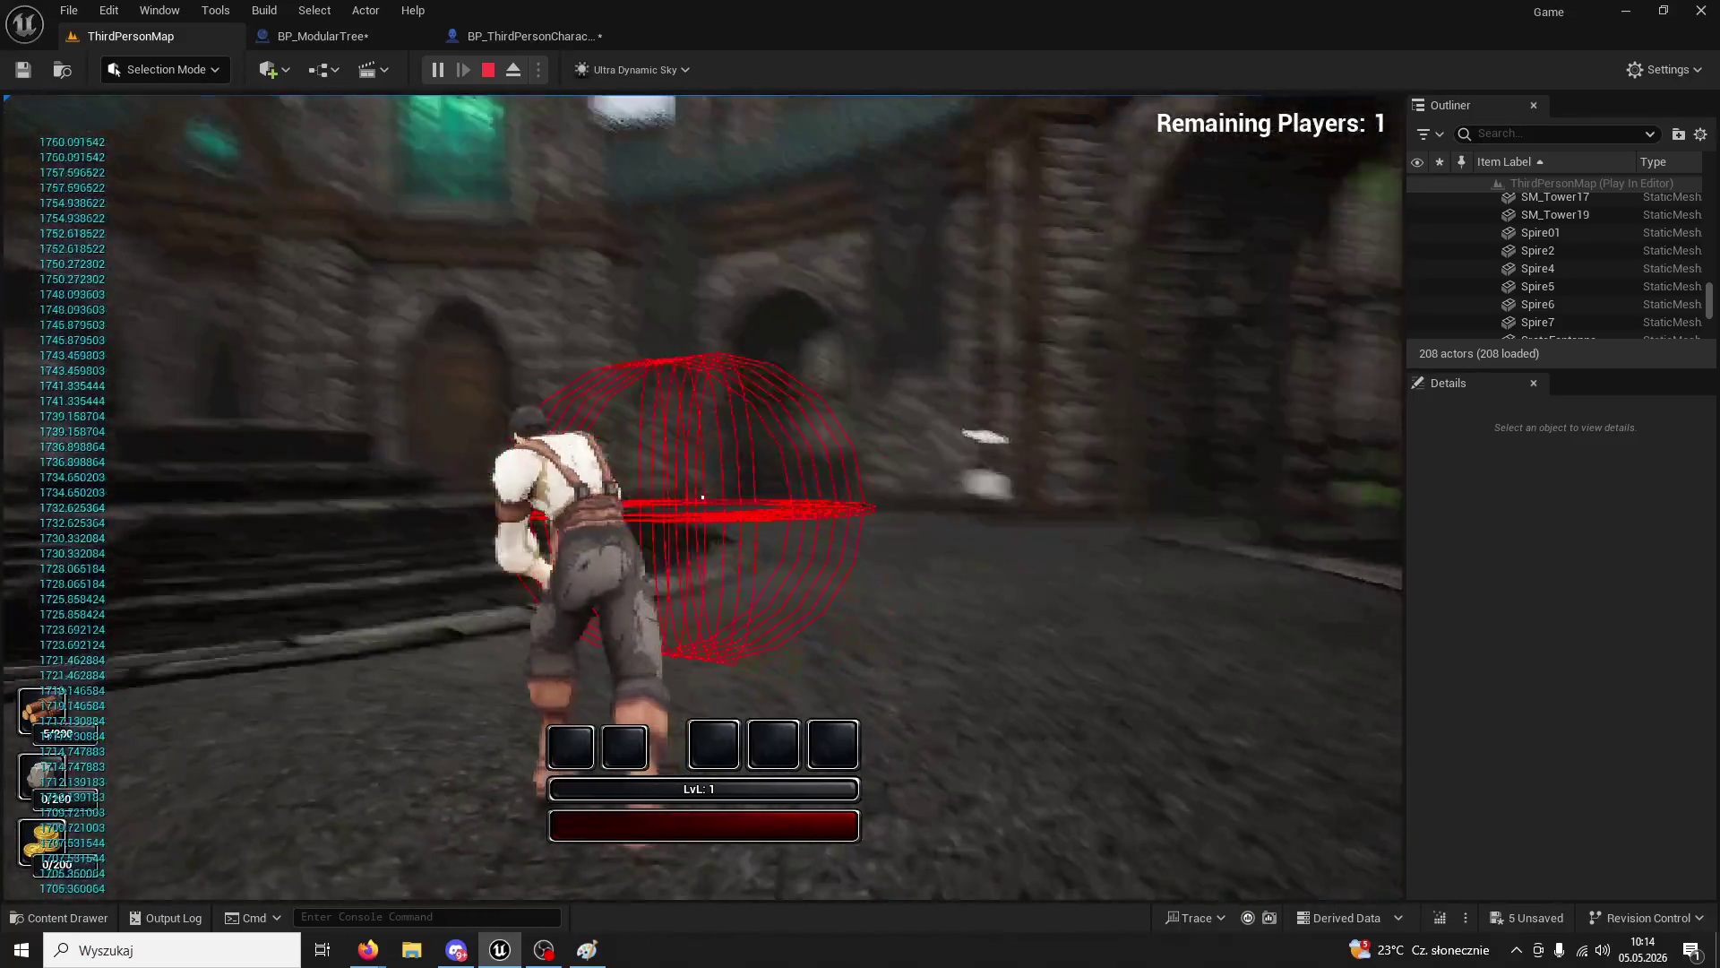
pyautogui.press('w')
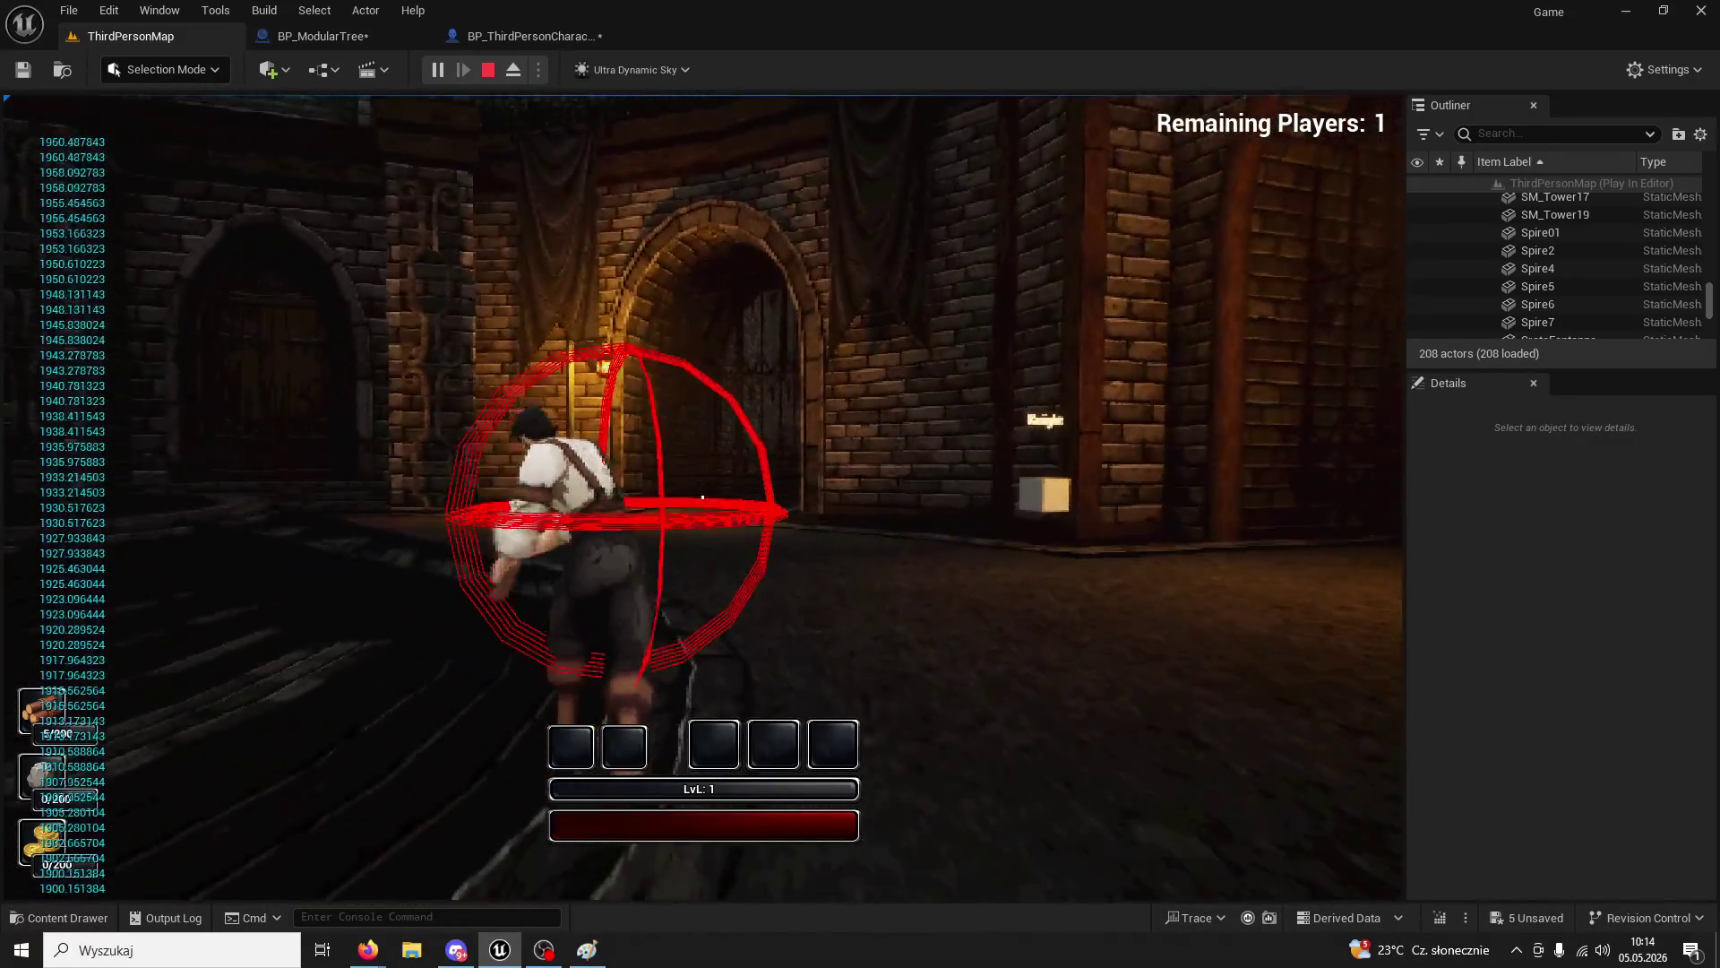
pyautogui.press('w')
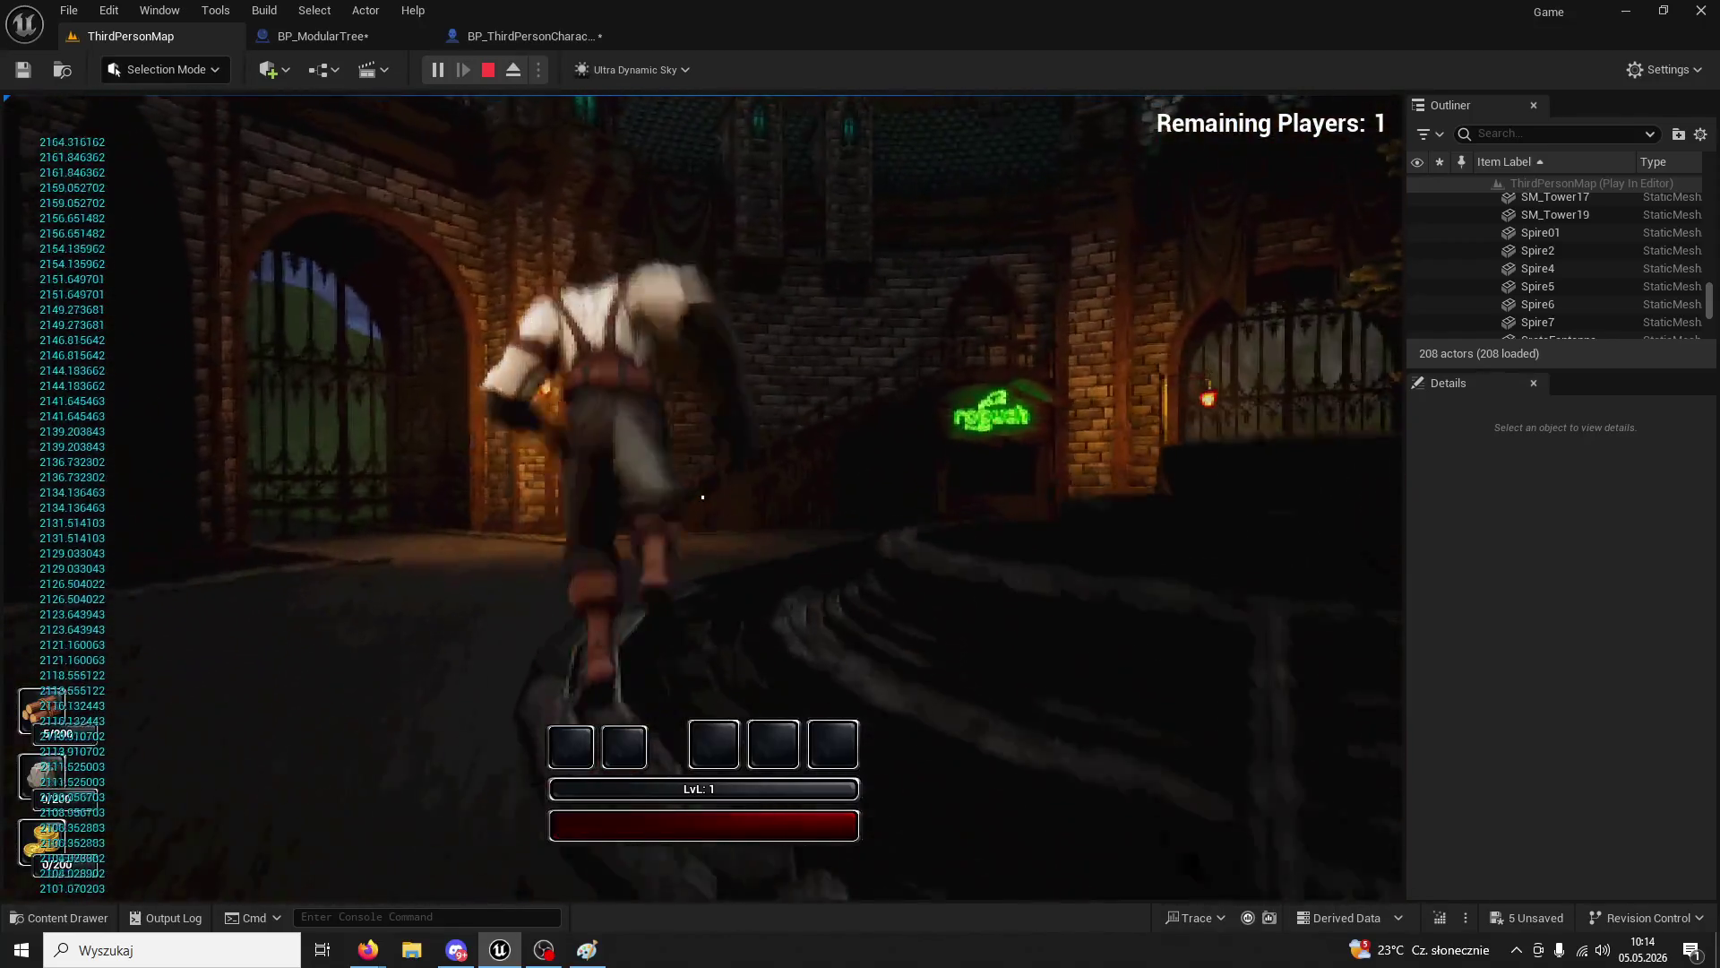
pyautogui.press('w')
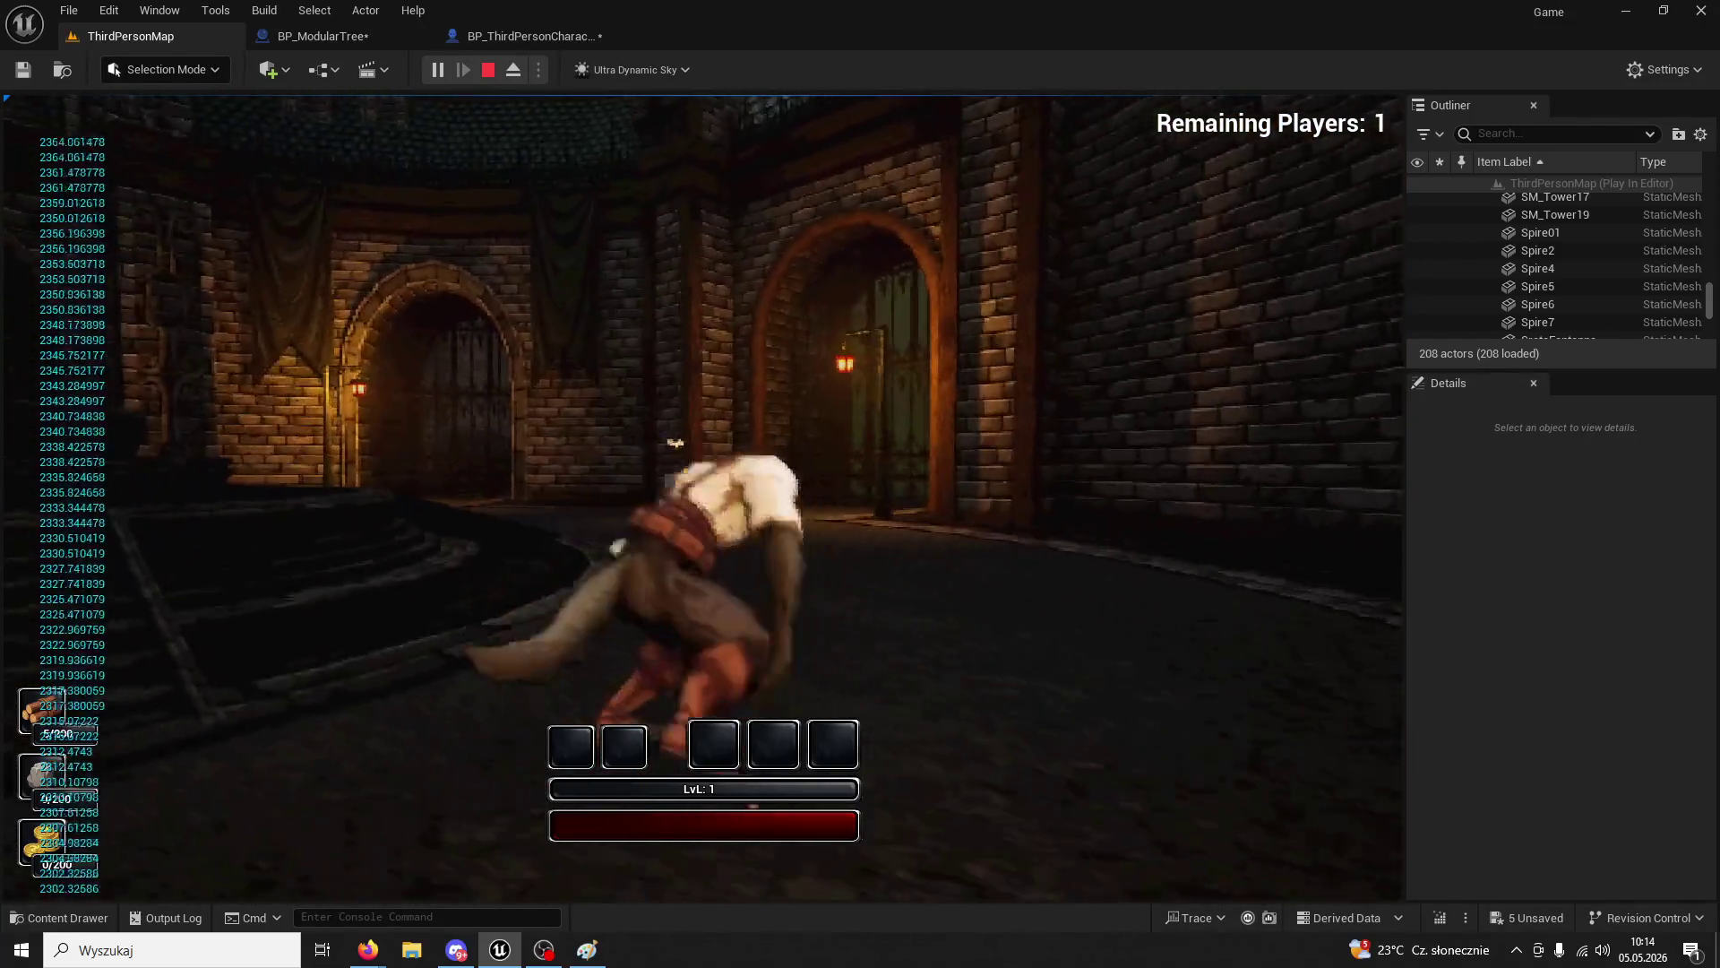
pyautogui.press('w')
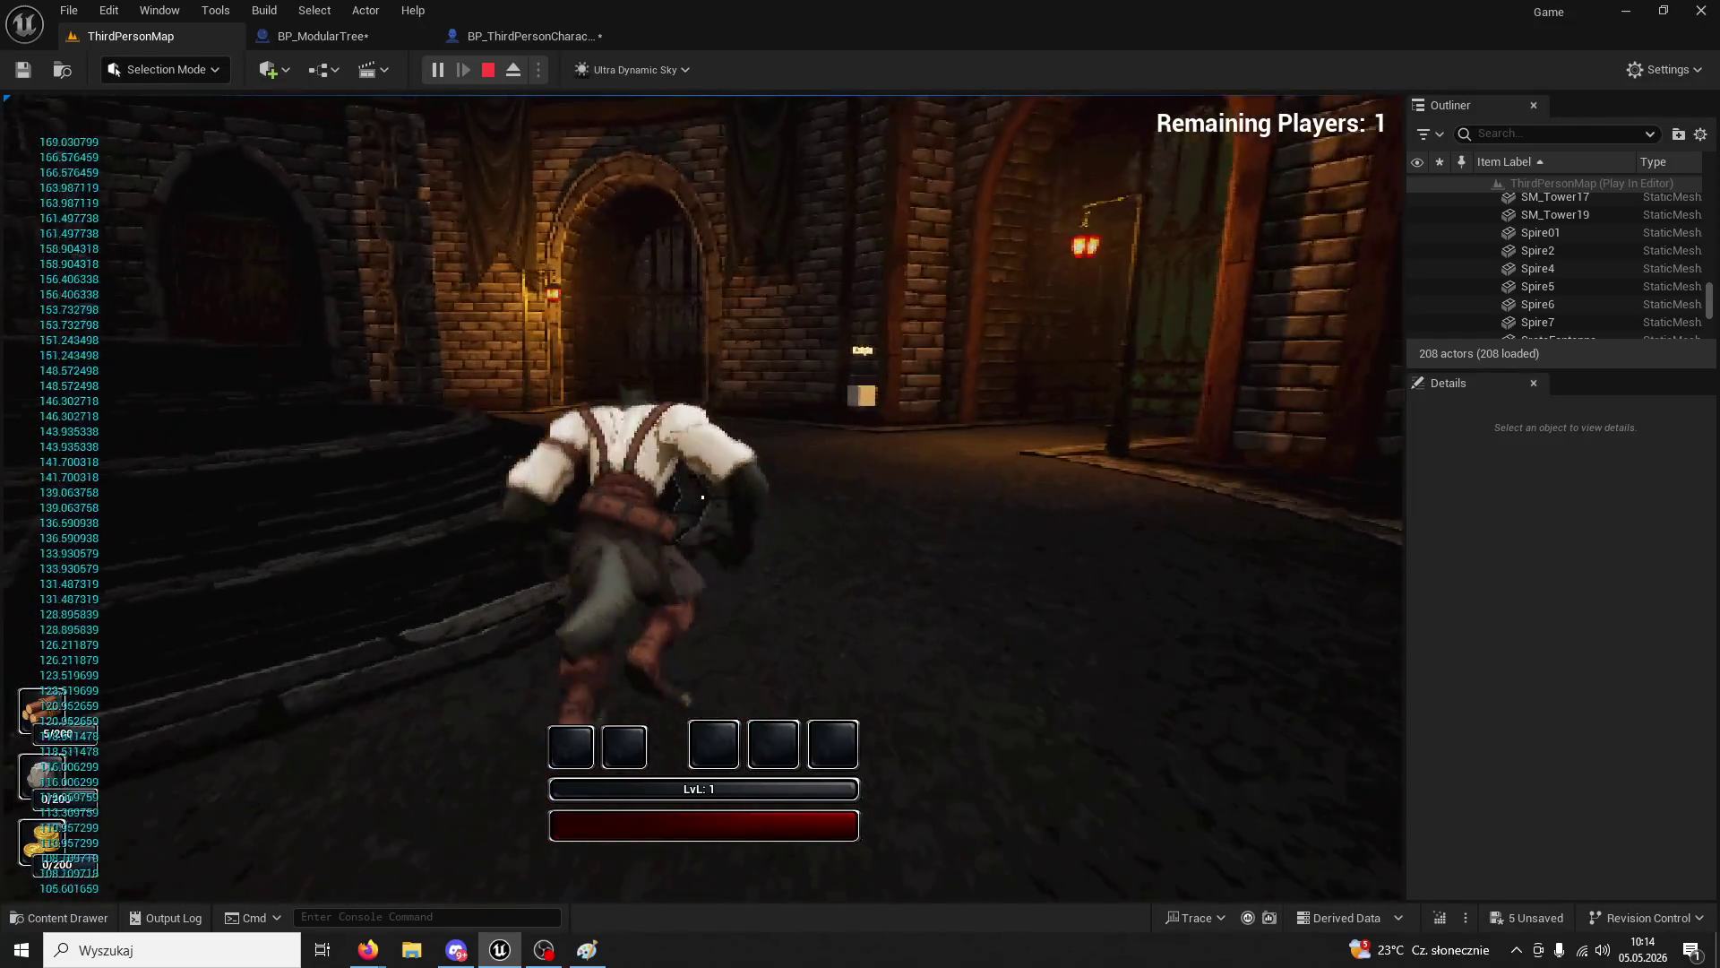
pyautogui.press('w')
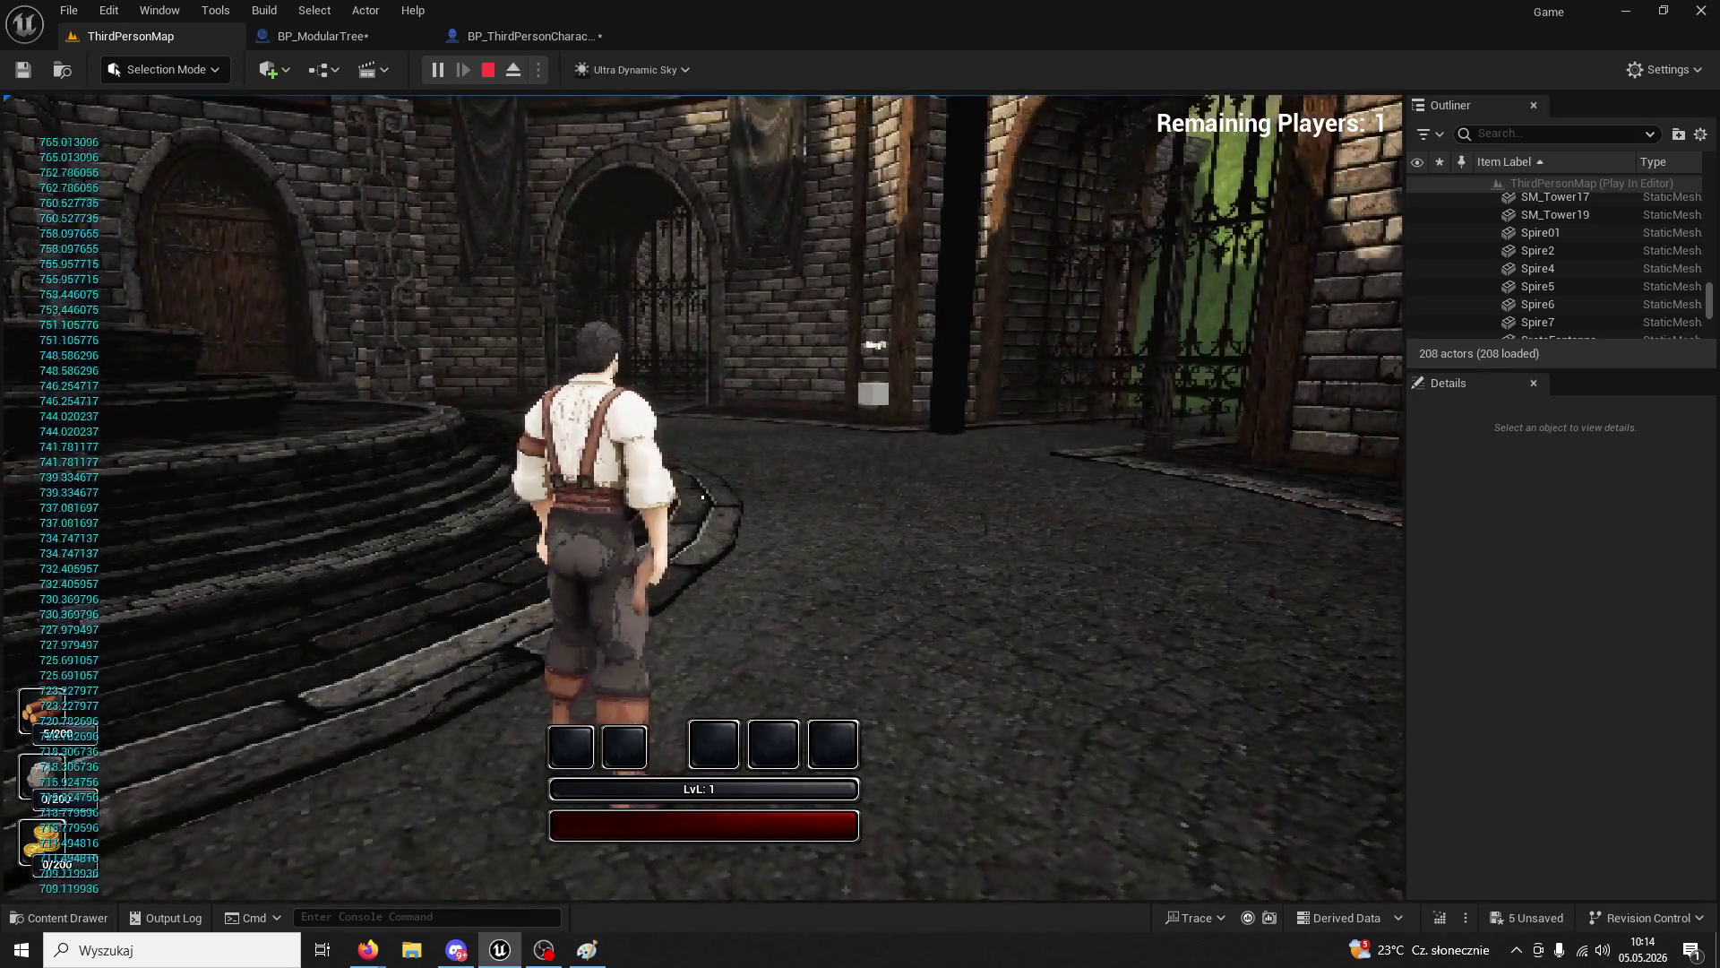
pyautogui.press('w')
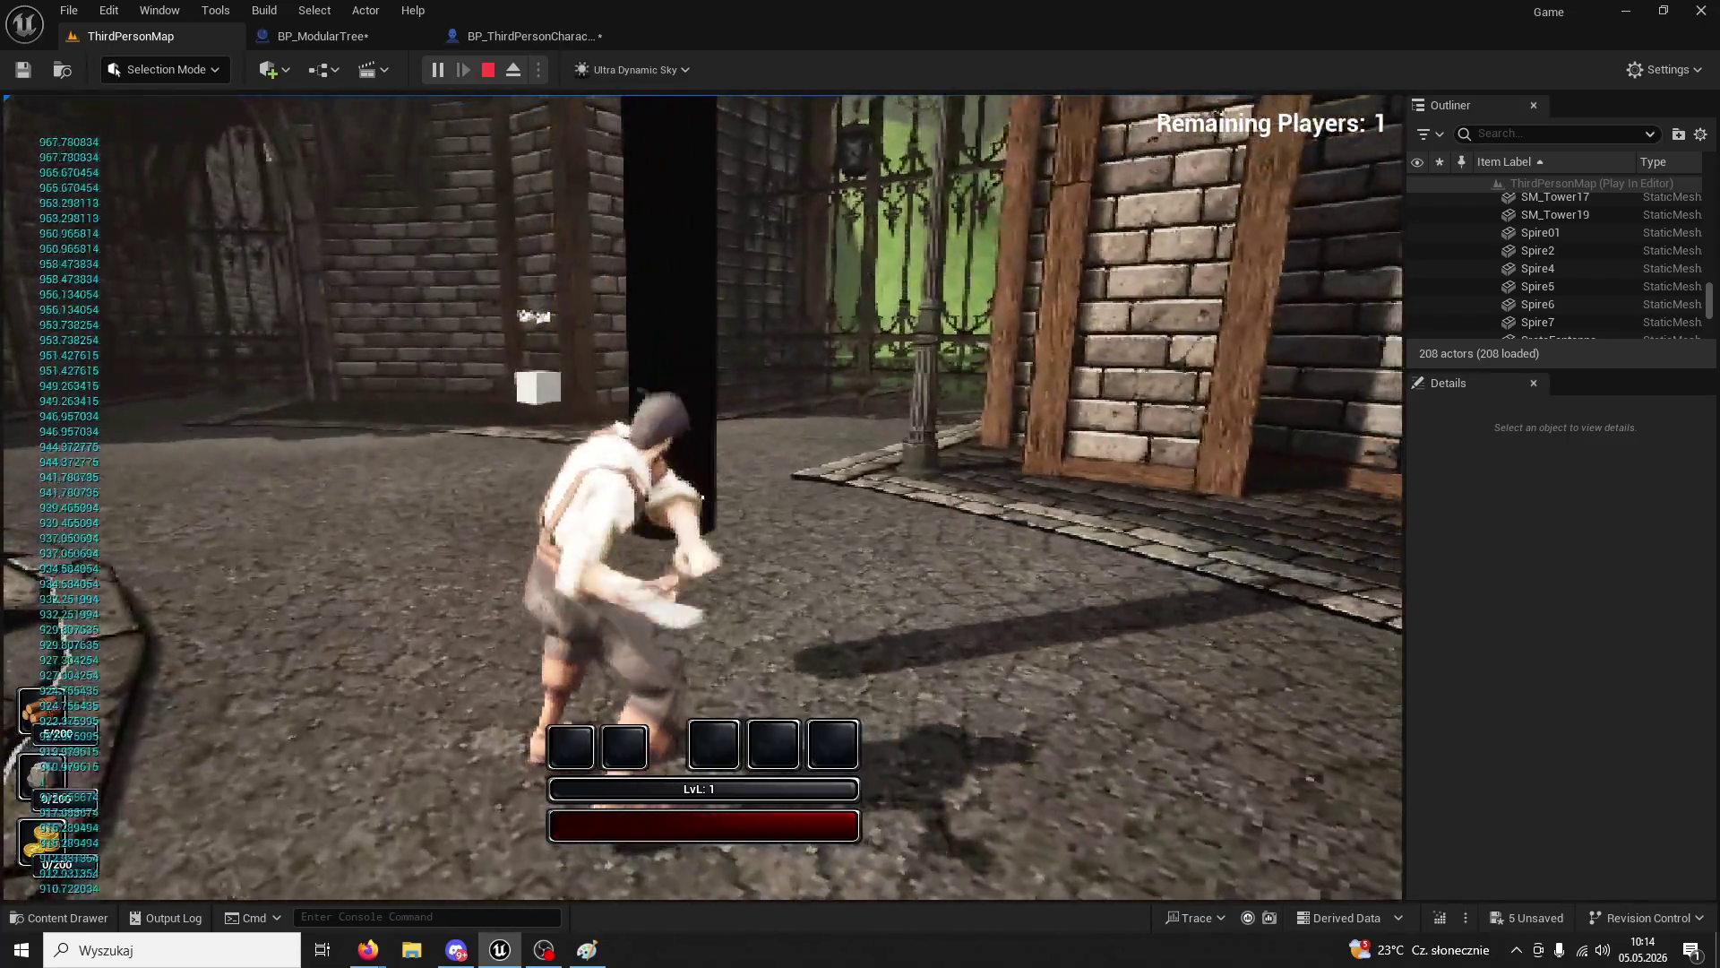
pyautogui.click(702, 496)
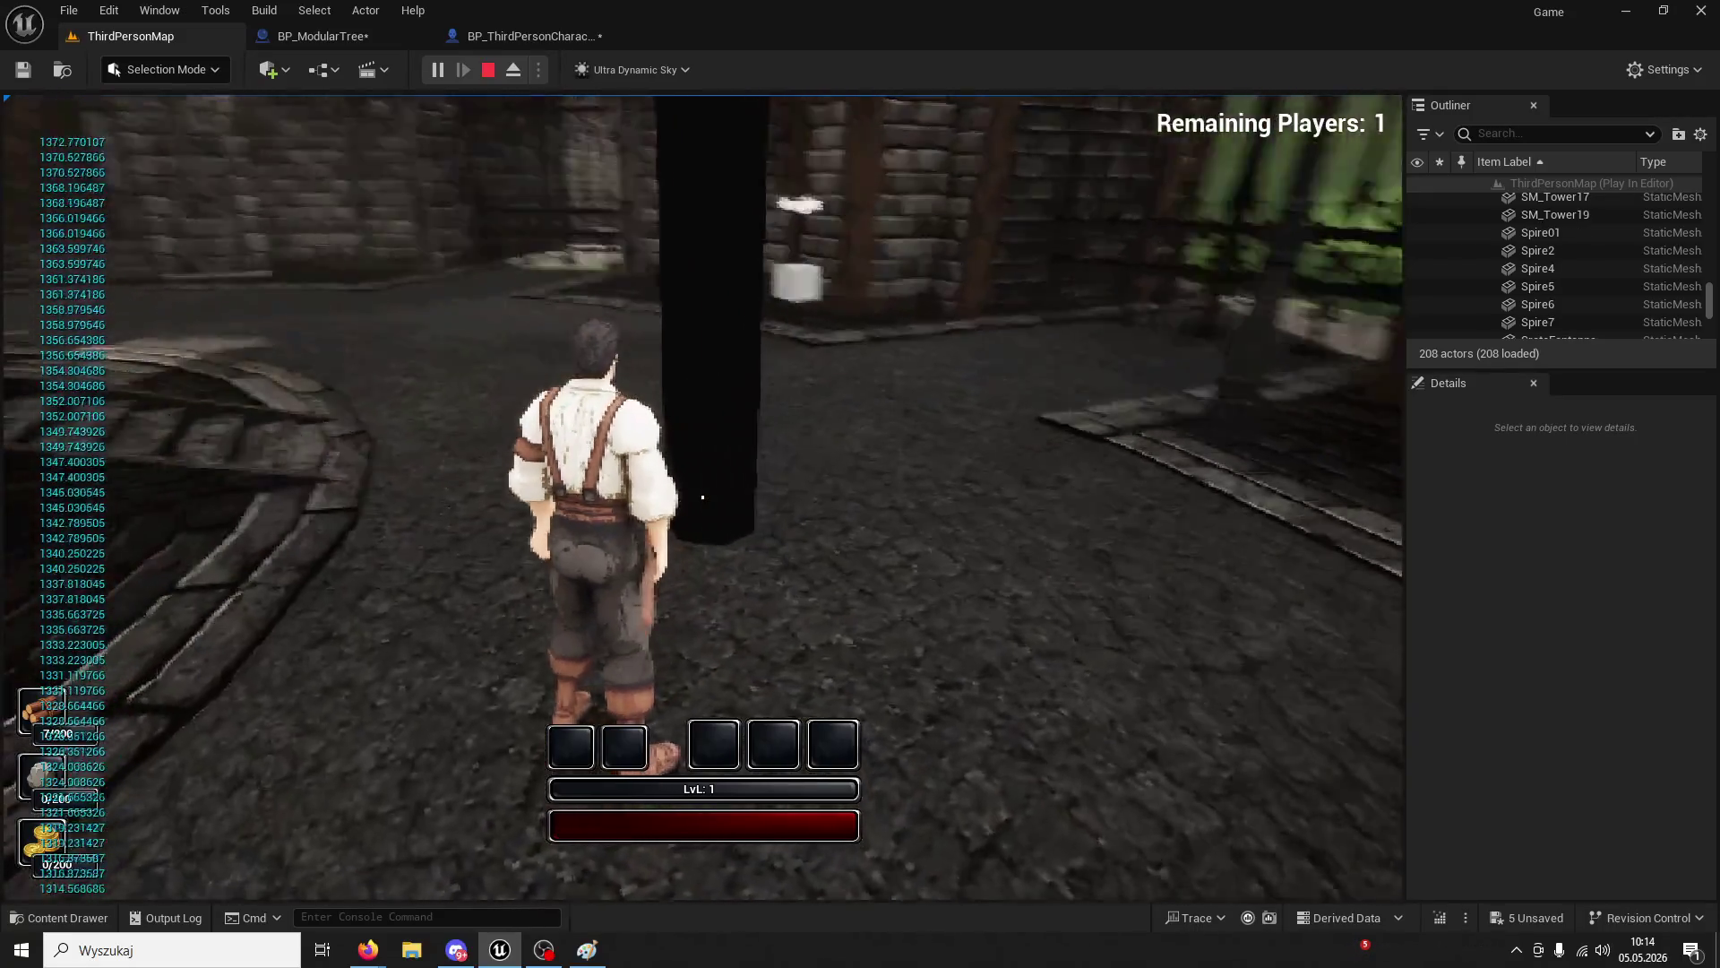
pyautogui.press('a')
pyautogui.press('a')
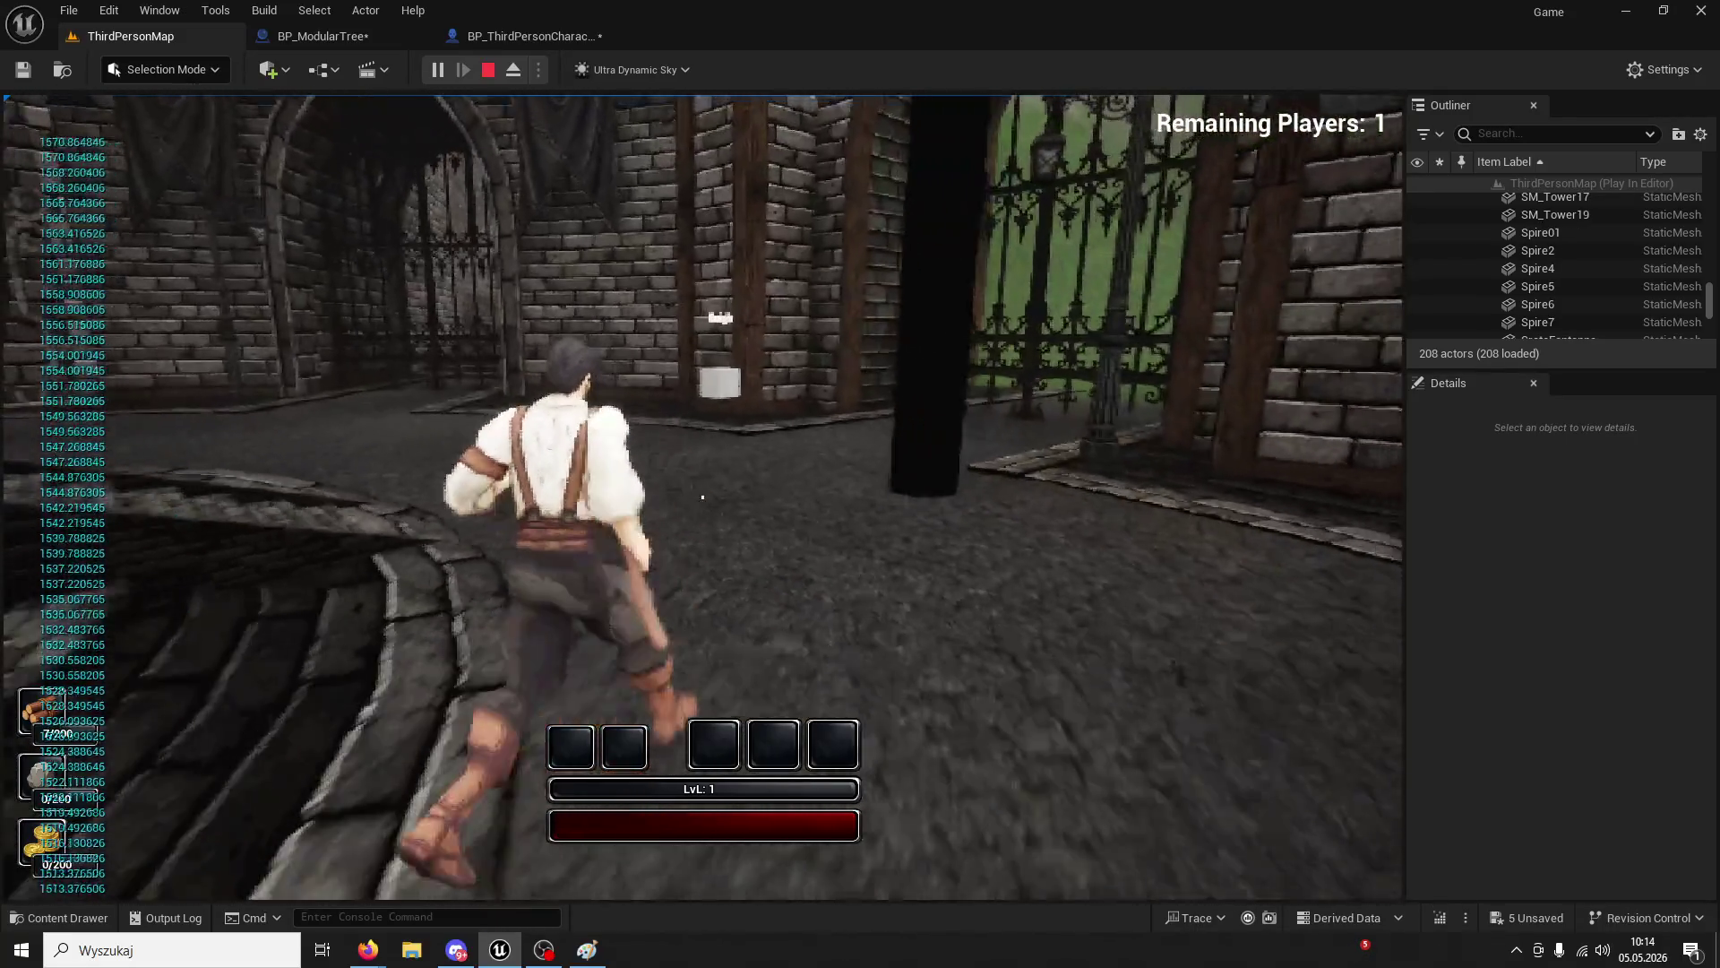
# - Run a brief attack play test, then open Content/ThirdPerson/Blueprints in the Content Drawer
pyautogui.press('Escape')
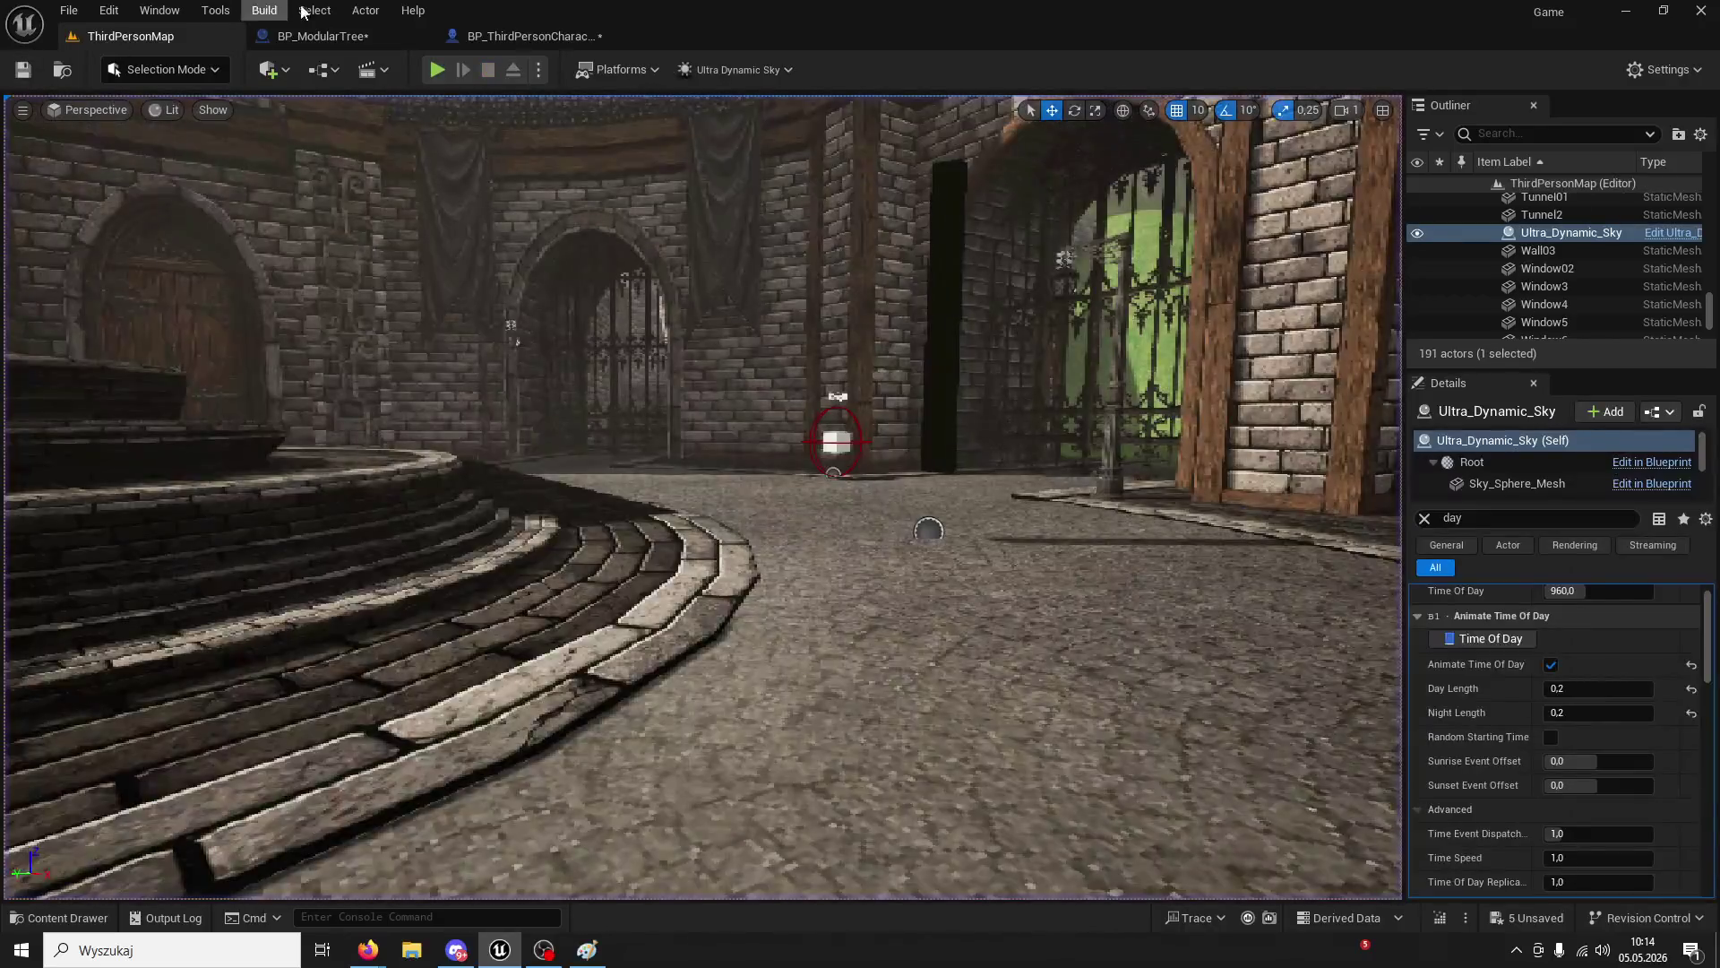
pyautogui.click(437, 69)
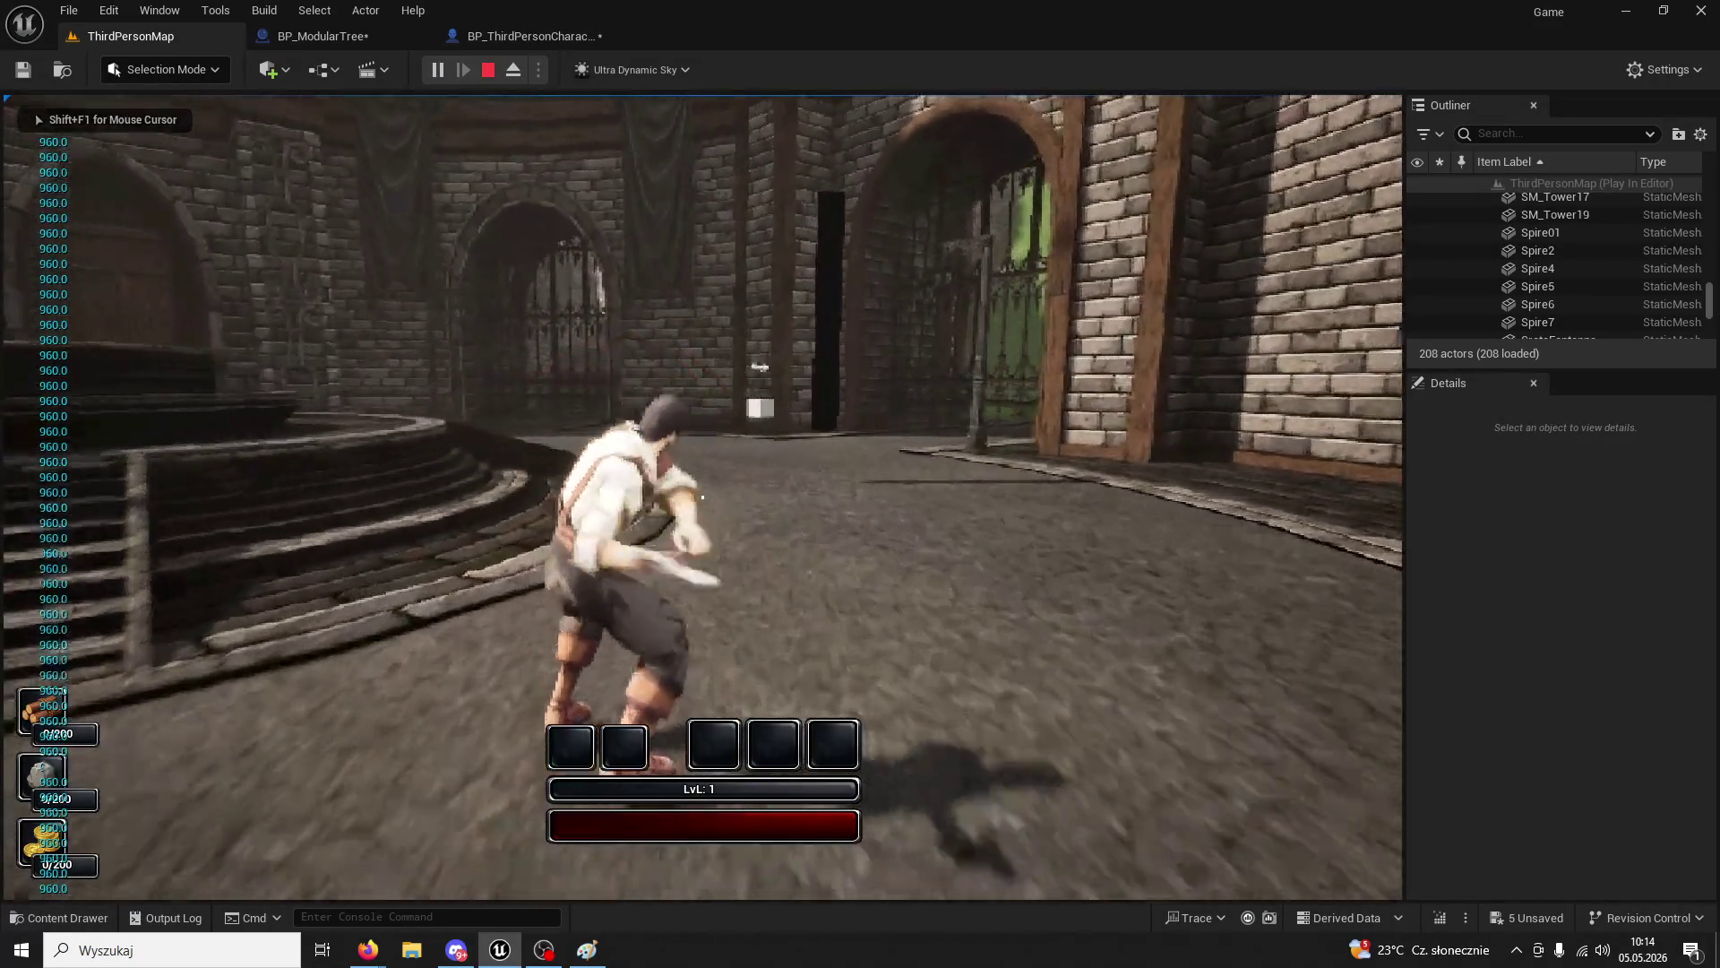
pyautogui.click(703, 496)
pyautogui.press('w')
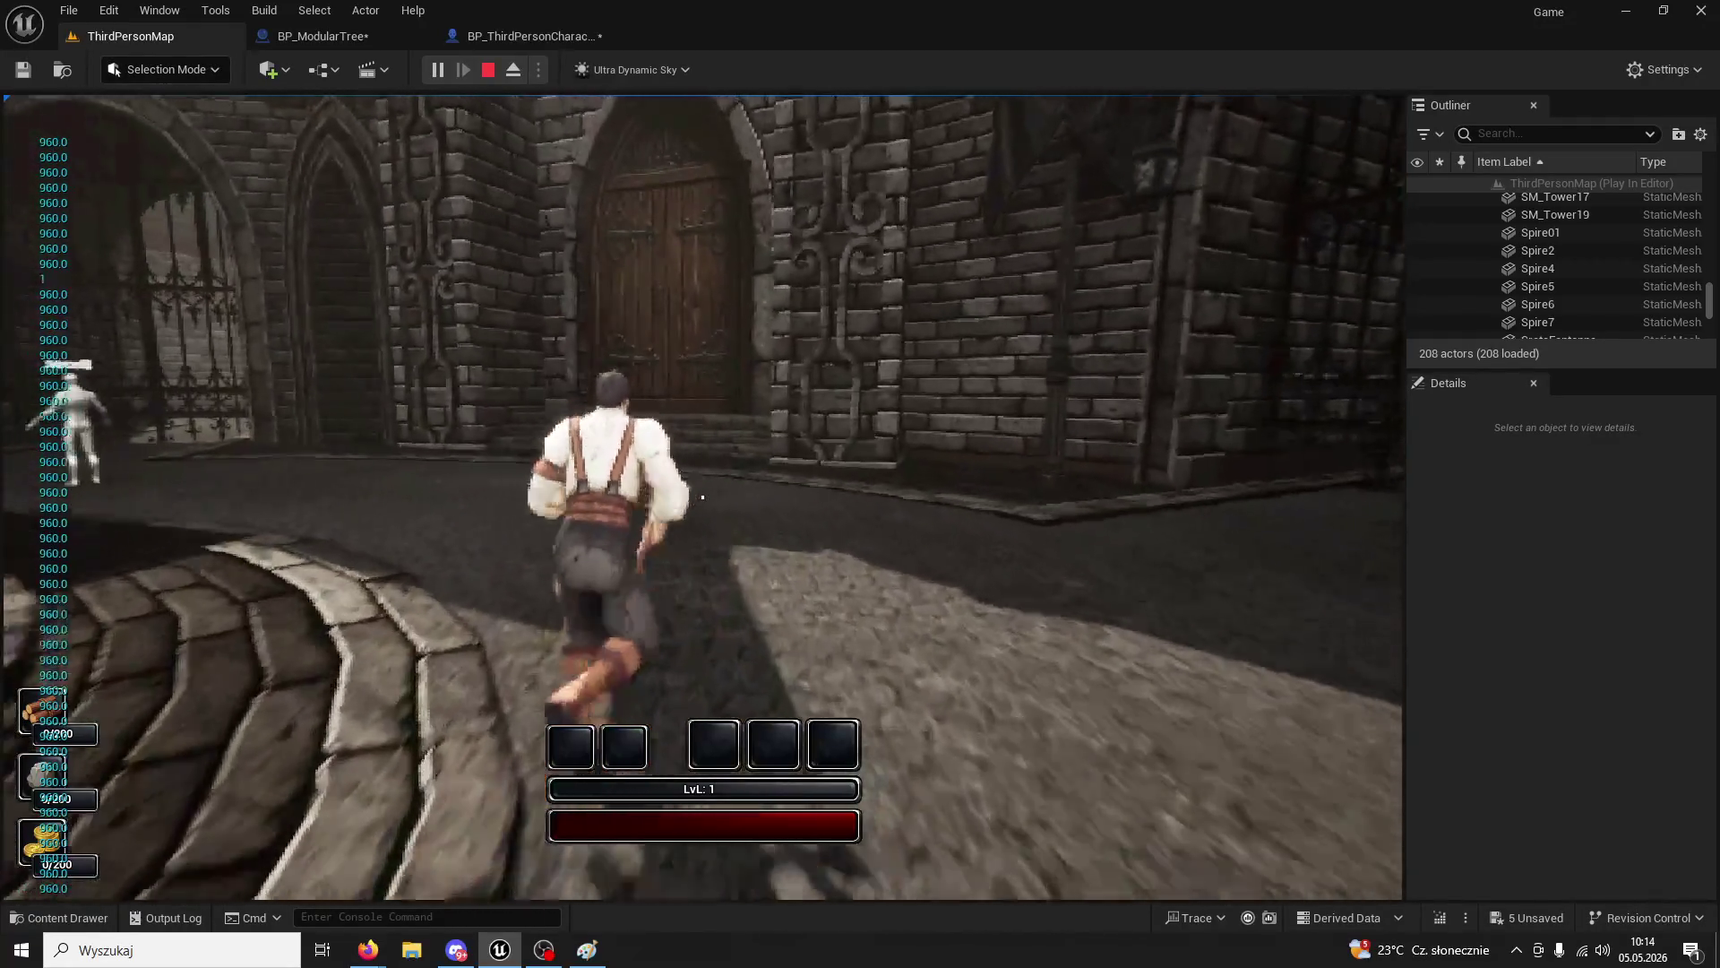
pyautogui.click(702, 497)
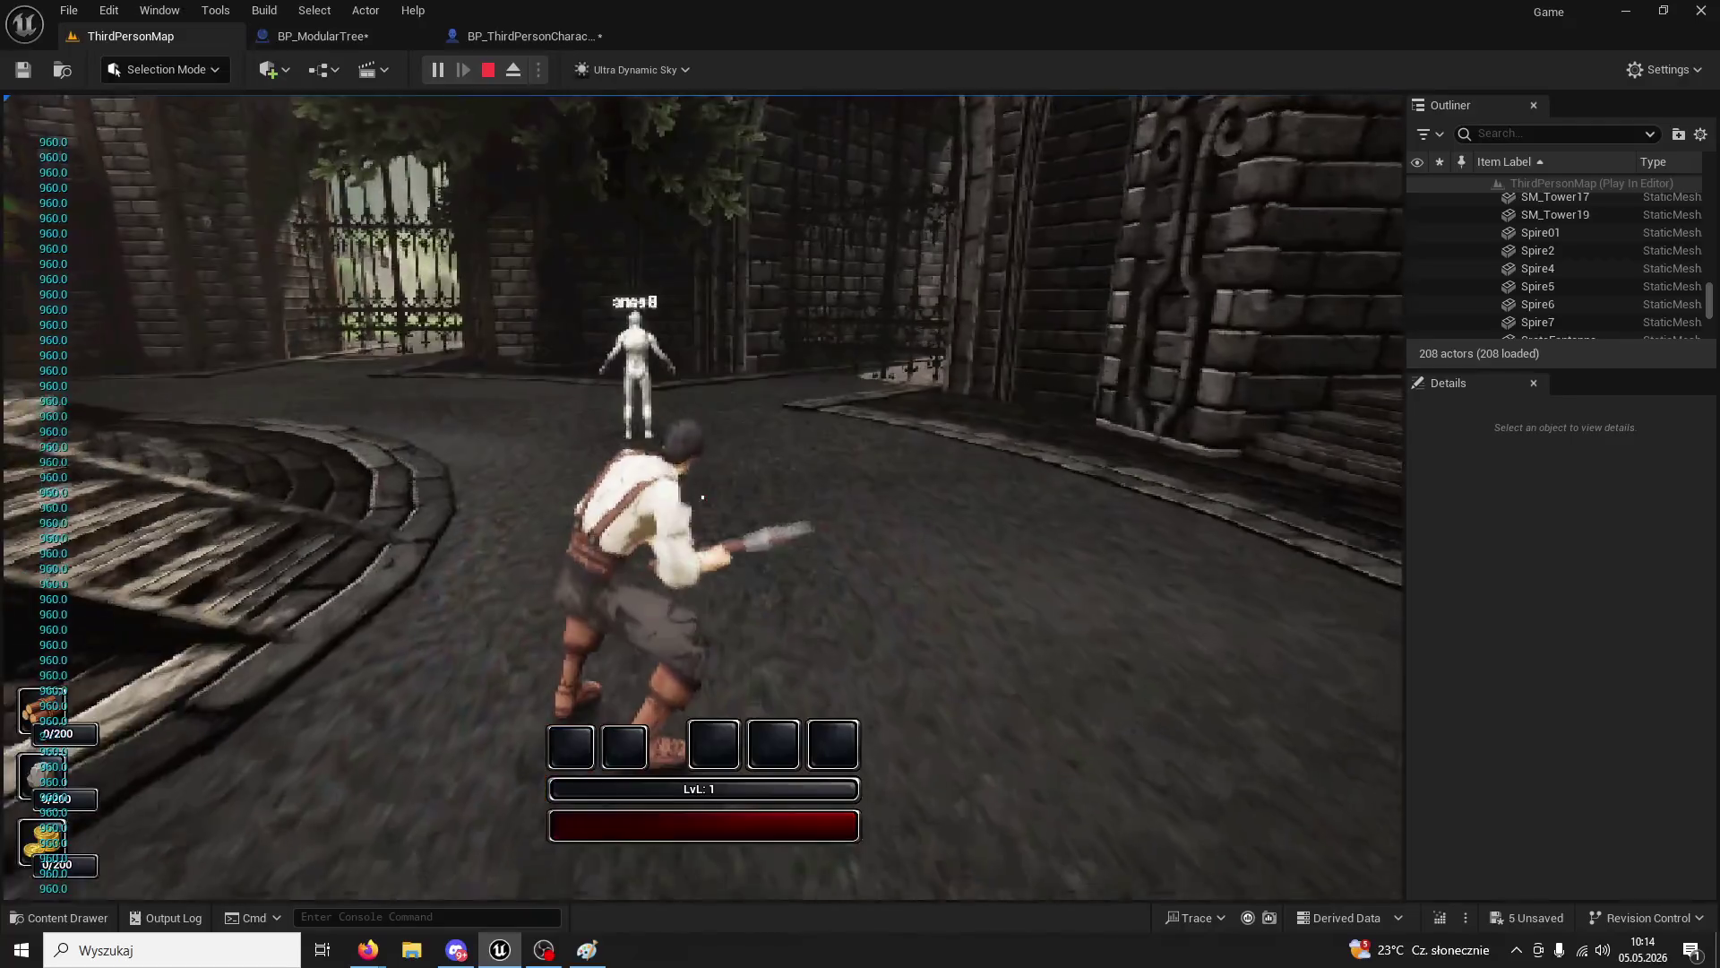
pyautogui.click(702, 496)
pyautogui.press('Escape')
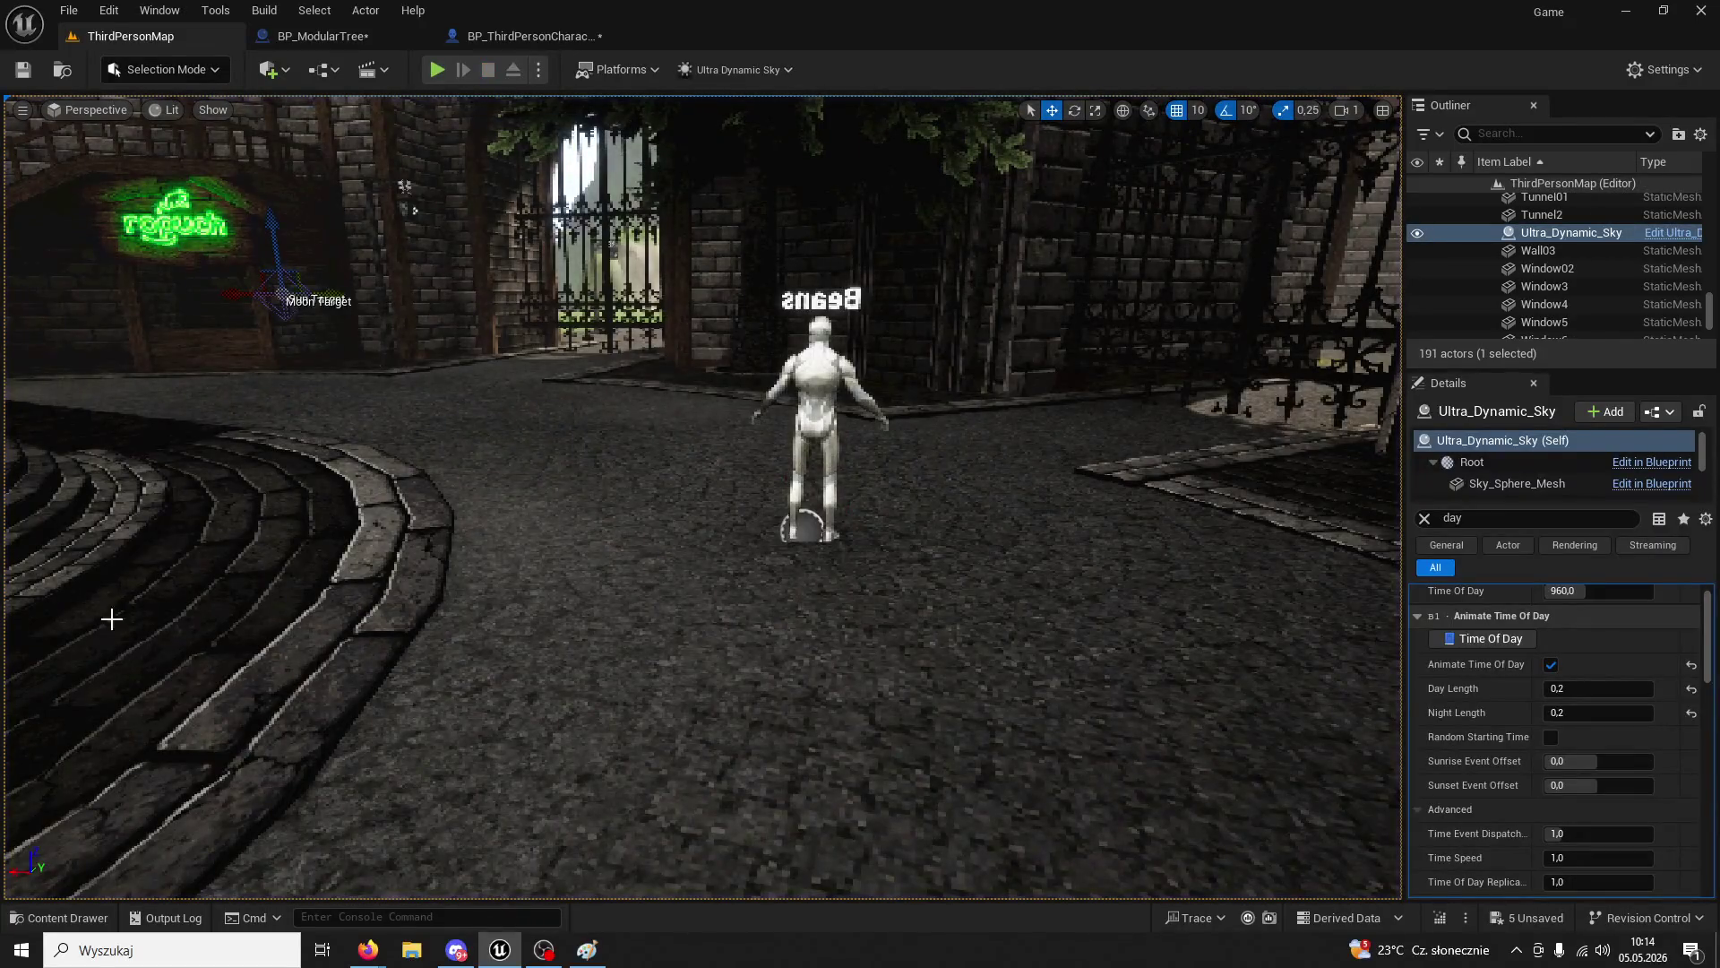
pyautogui.click(63, 917)
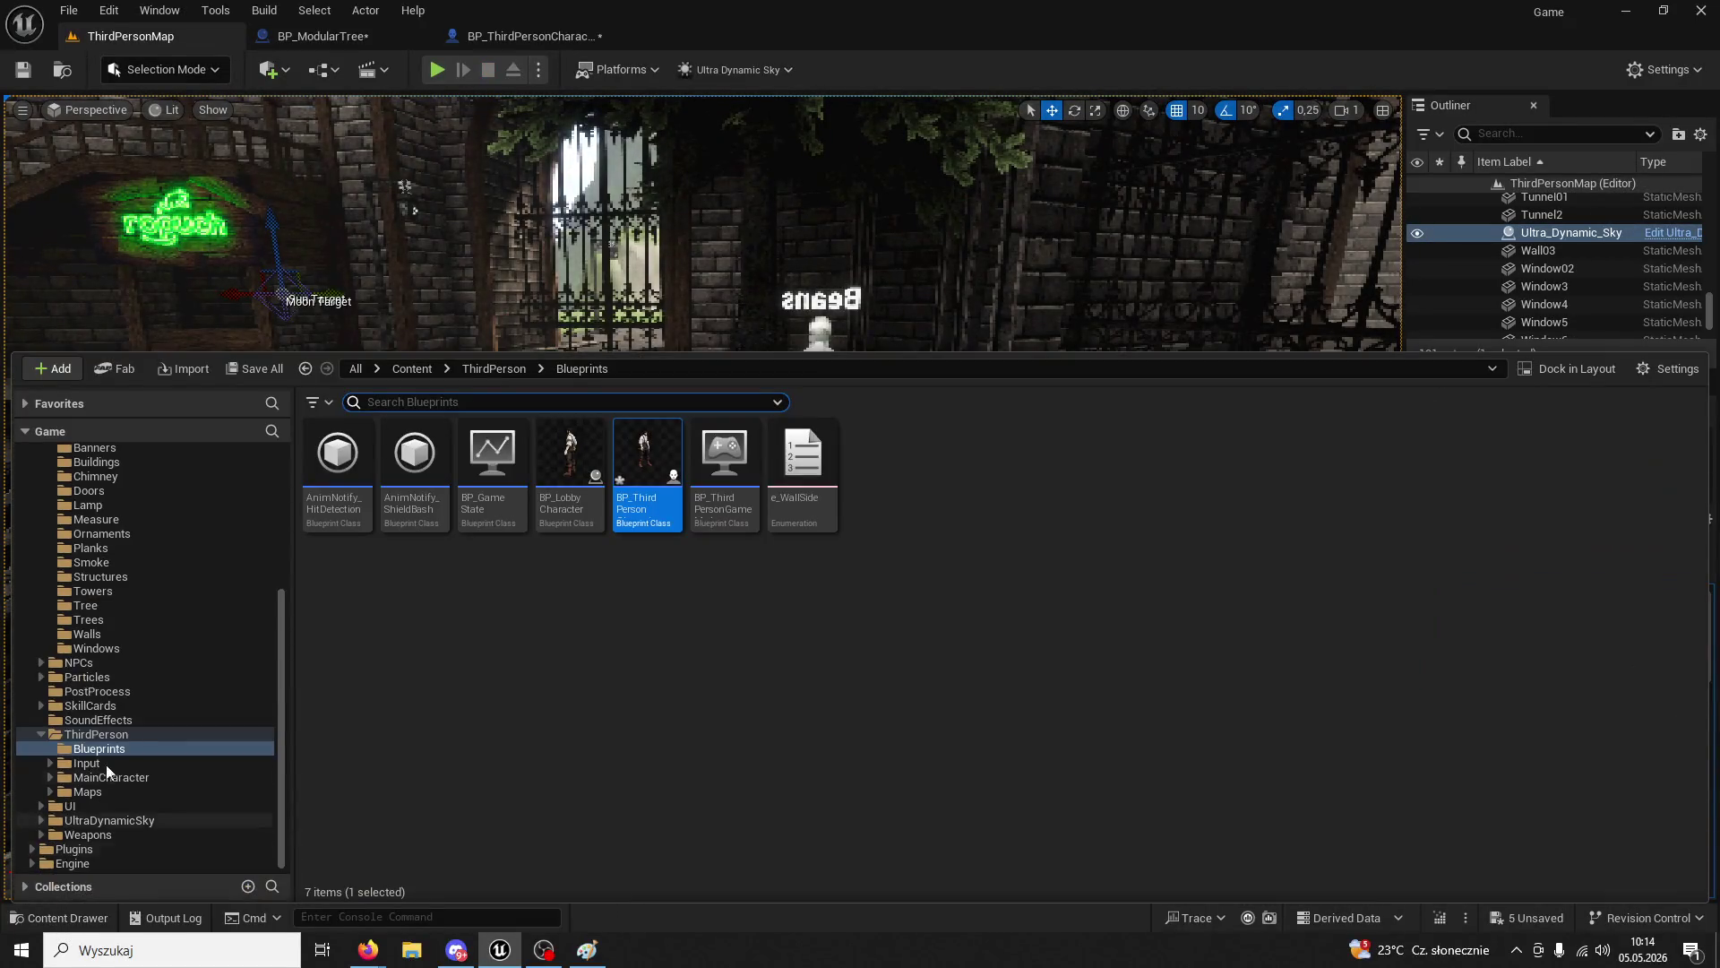
# - Open BP_ThirdPersonCharacter and wire Then 6 into the Is Moving Branch
pyautogui.doubleClick(637, 445)
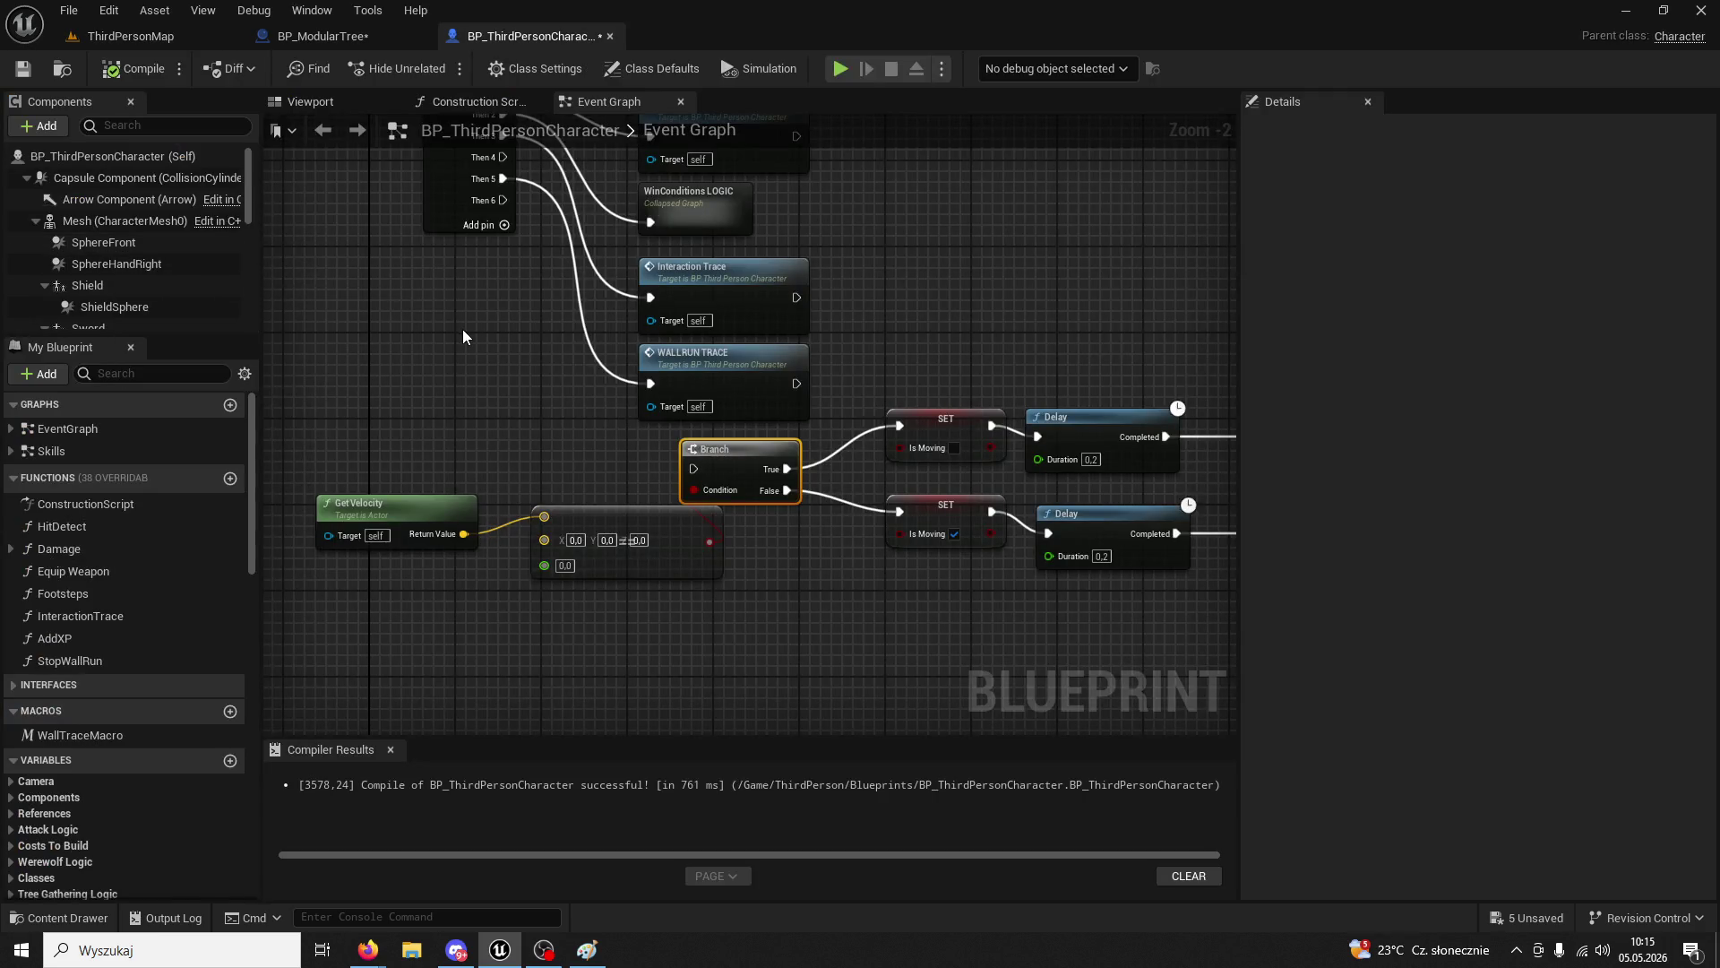
pyautogui.moveTo(502, 200); pyautogui.dragTo(691, 470)
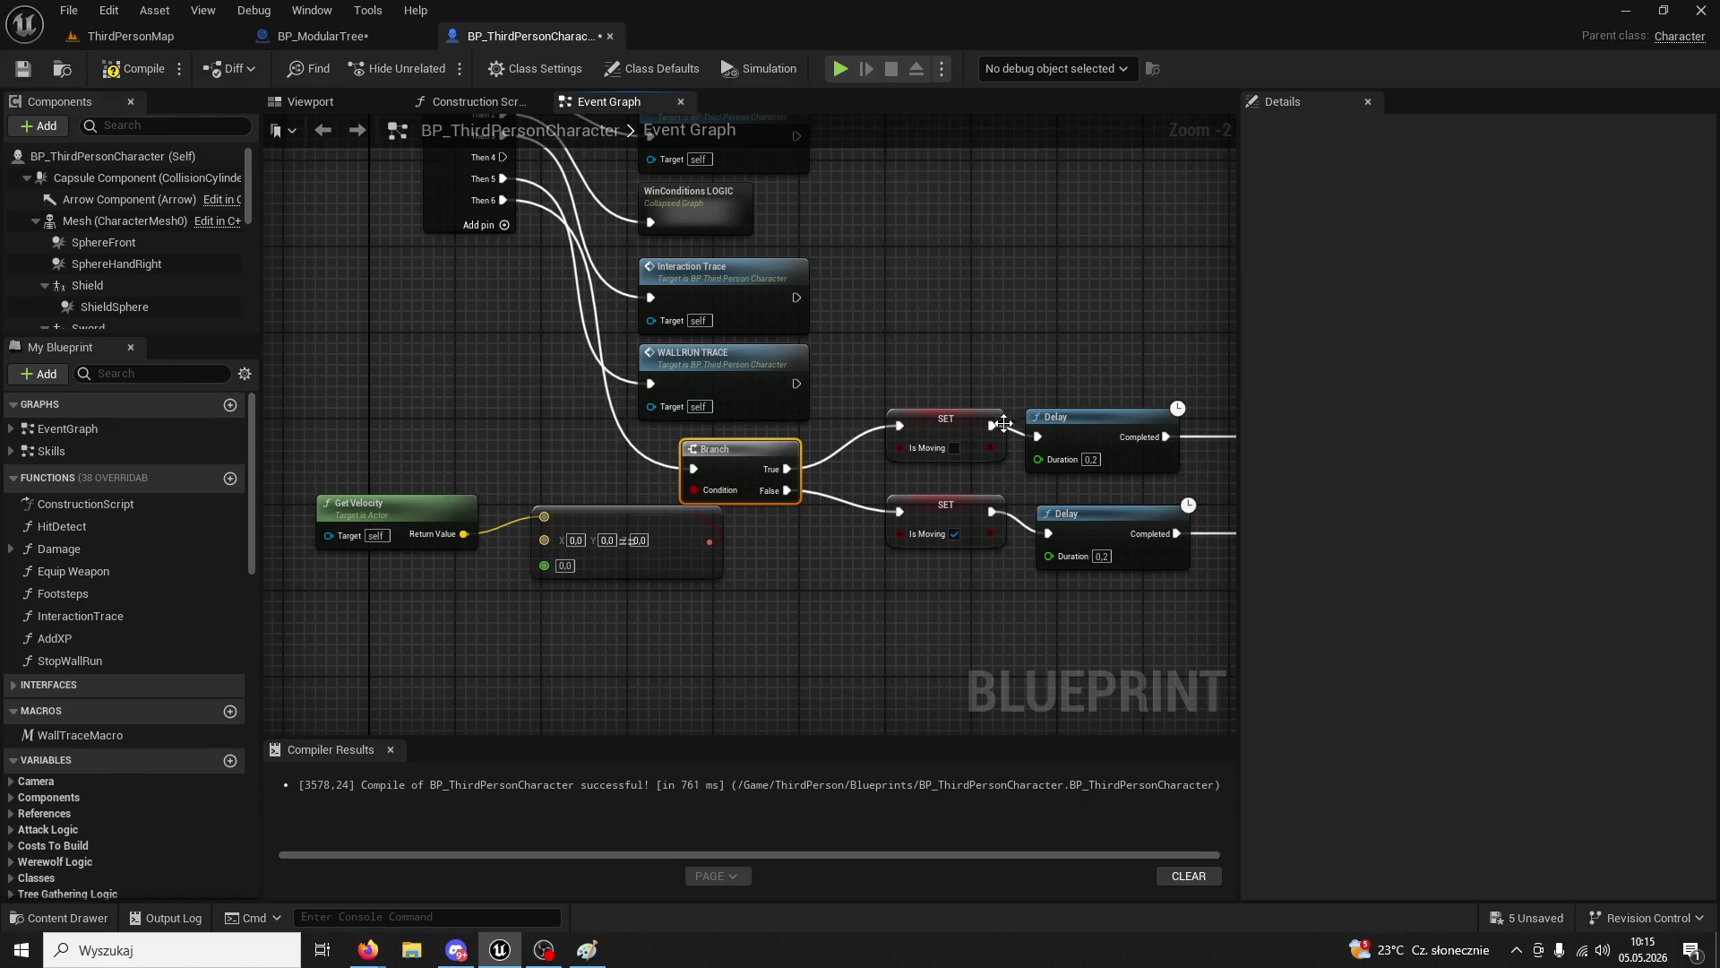
pyautogui.moveTo(1004, 424); pyautogui.dragTo(736, 305)
# - Delete both Print String nodes, compile, and return to ThirdPersonMap
pyautogui.click(838, 301)
pyautogui.press('Delete')
pyautogui.click(874, 399)
pyautogui.press('Delete')
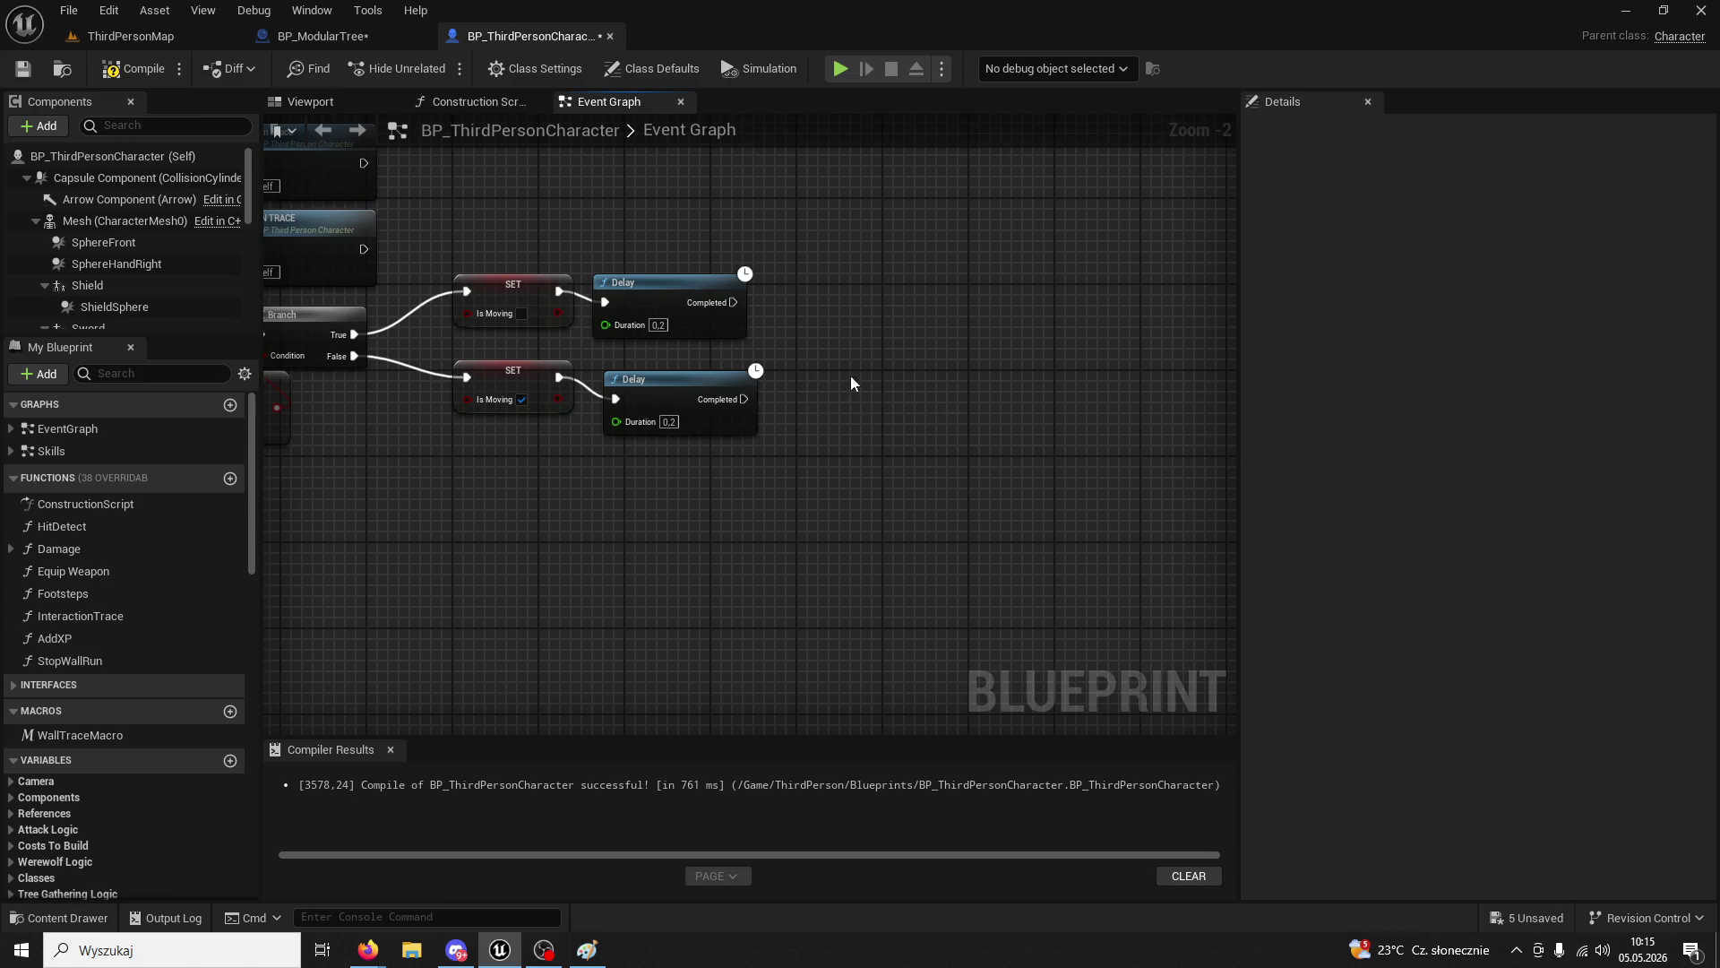
pyautogui.click(111, 71)
pyautogui.click(140, 44)
# - Play-test by striking the tree pillar and the Knight cube, then stop
pyautogui.click(436, 70)
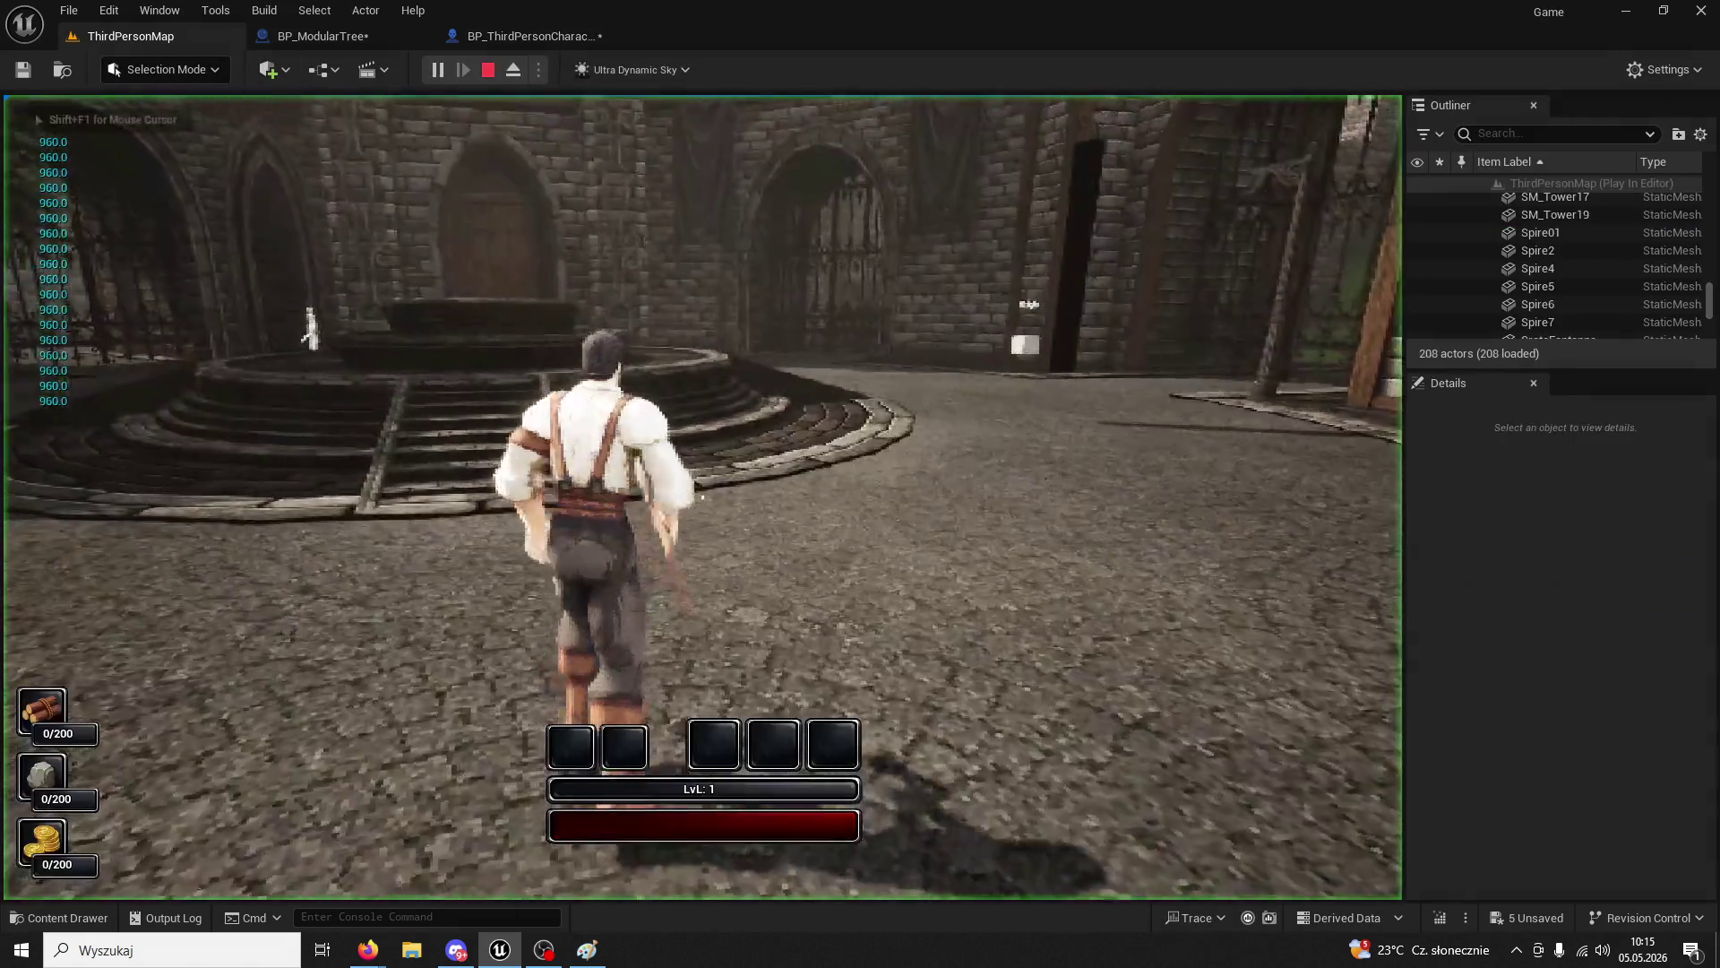
pyautogui.press('w')
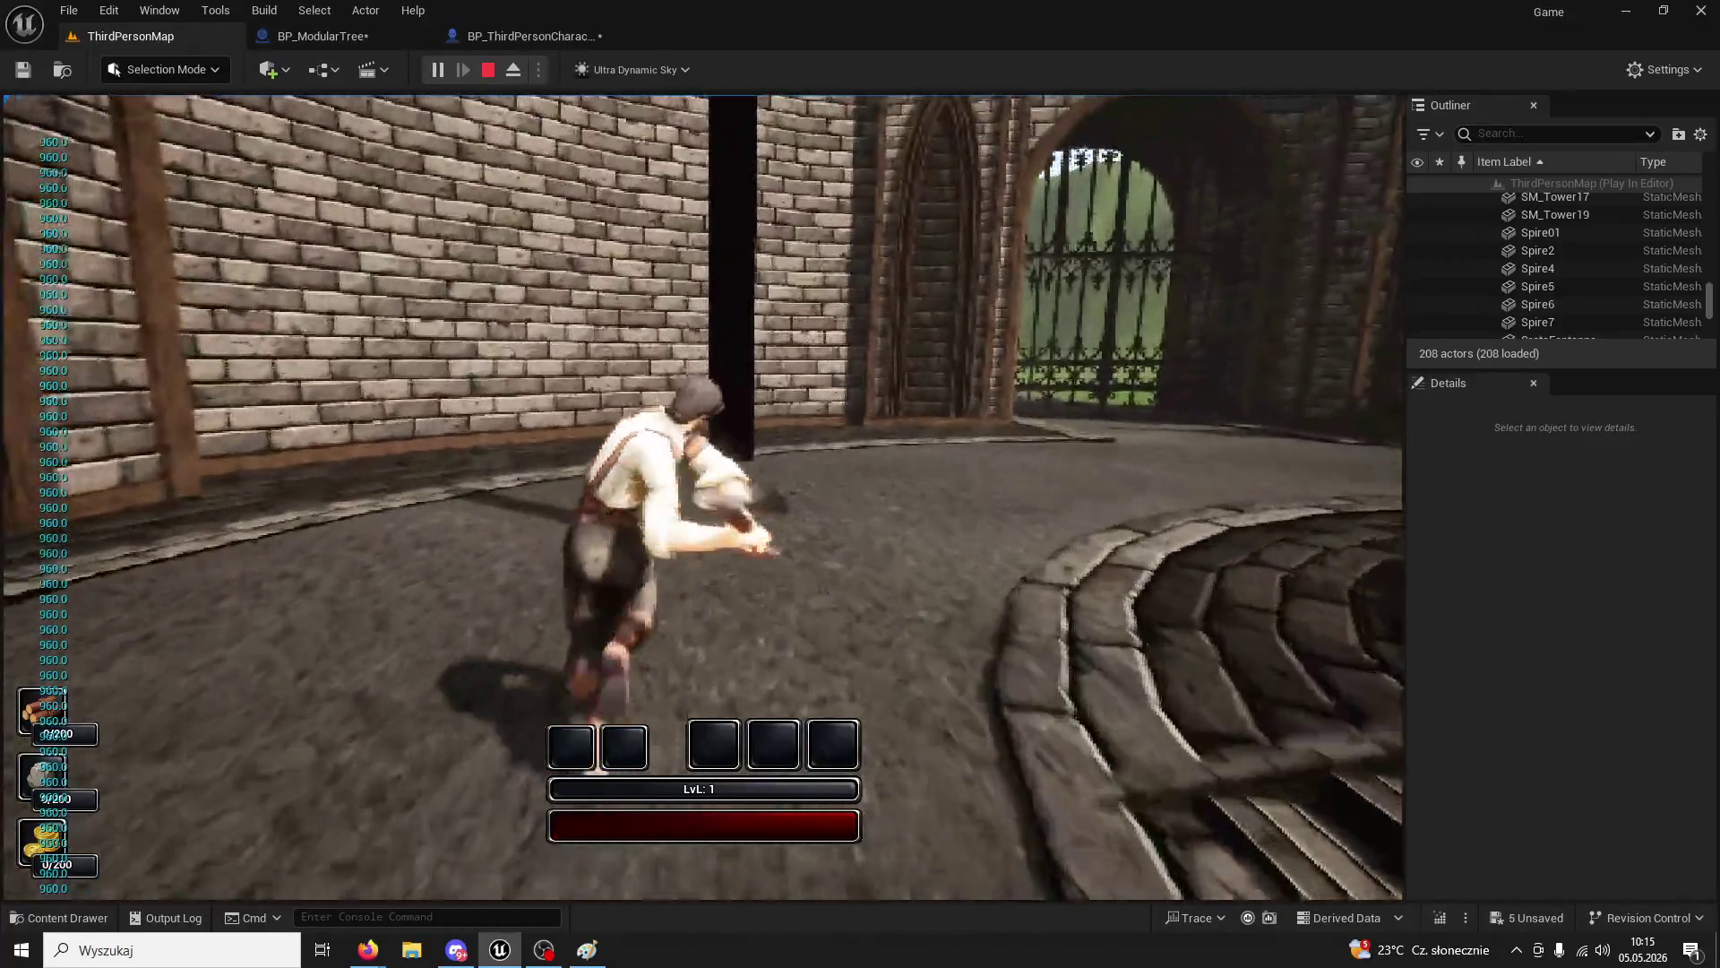
pyautogui.click(703, 496)
pyautogui.click(703, 496)
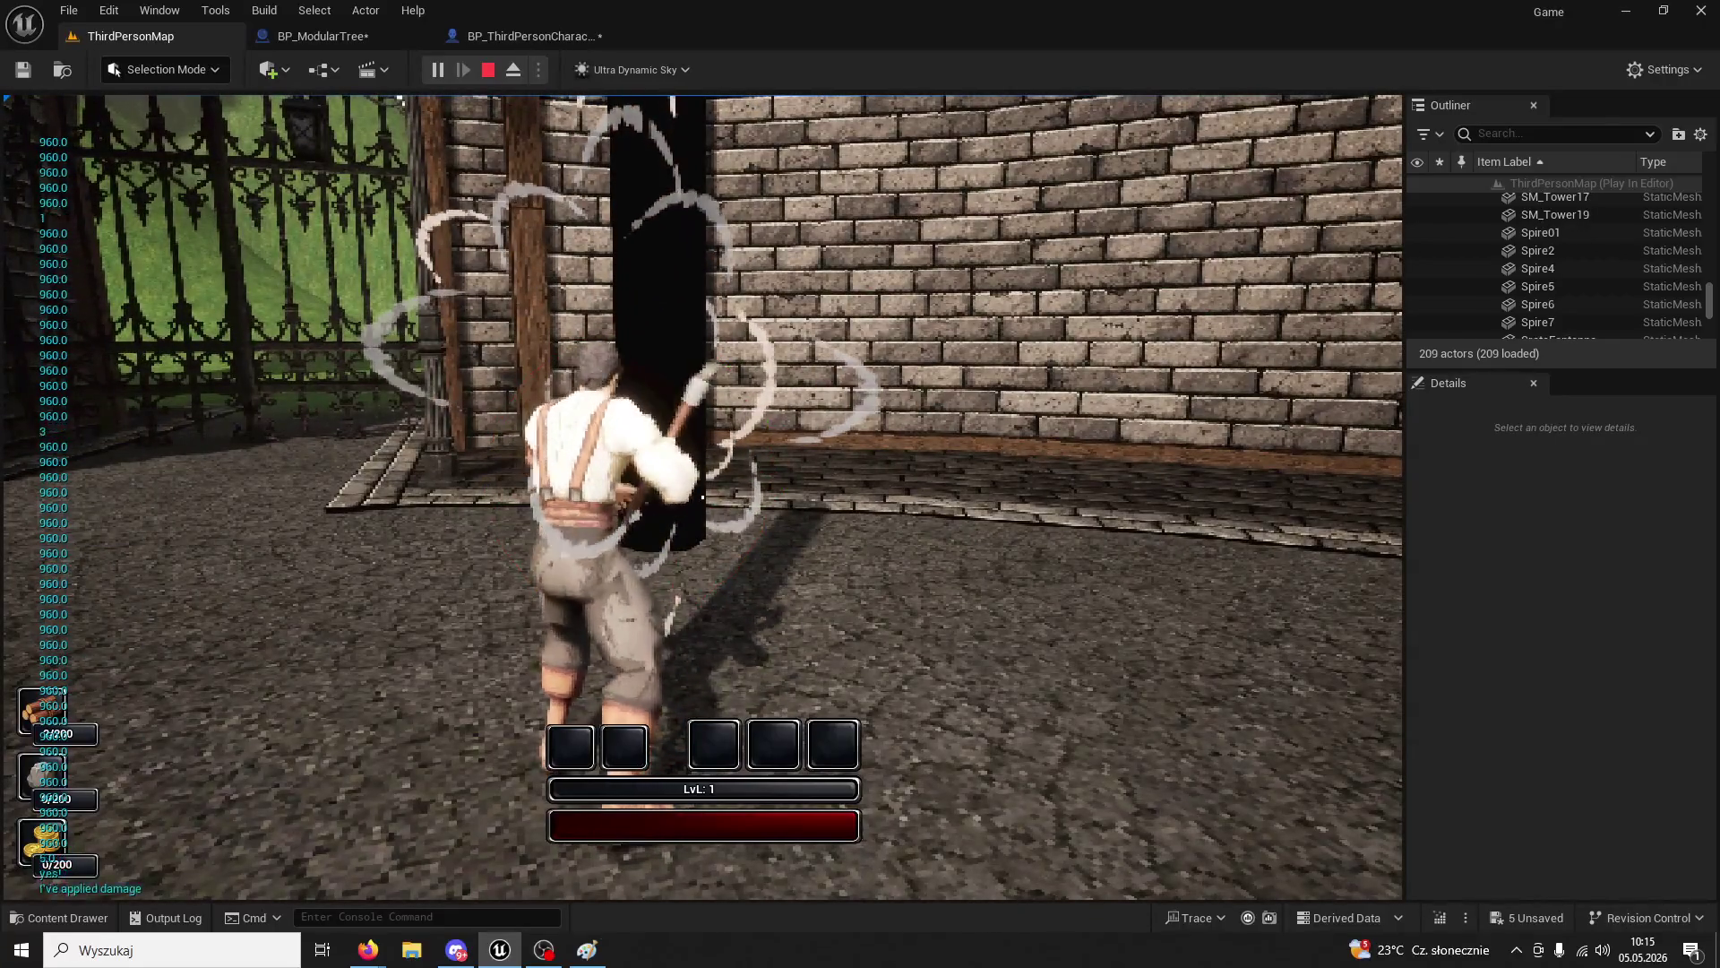
pyautogui.click(702, 497)
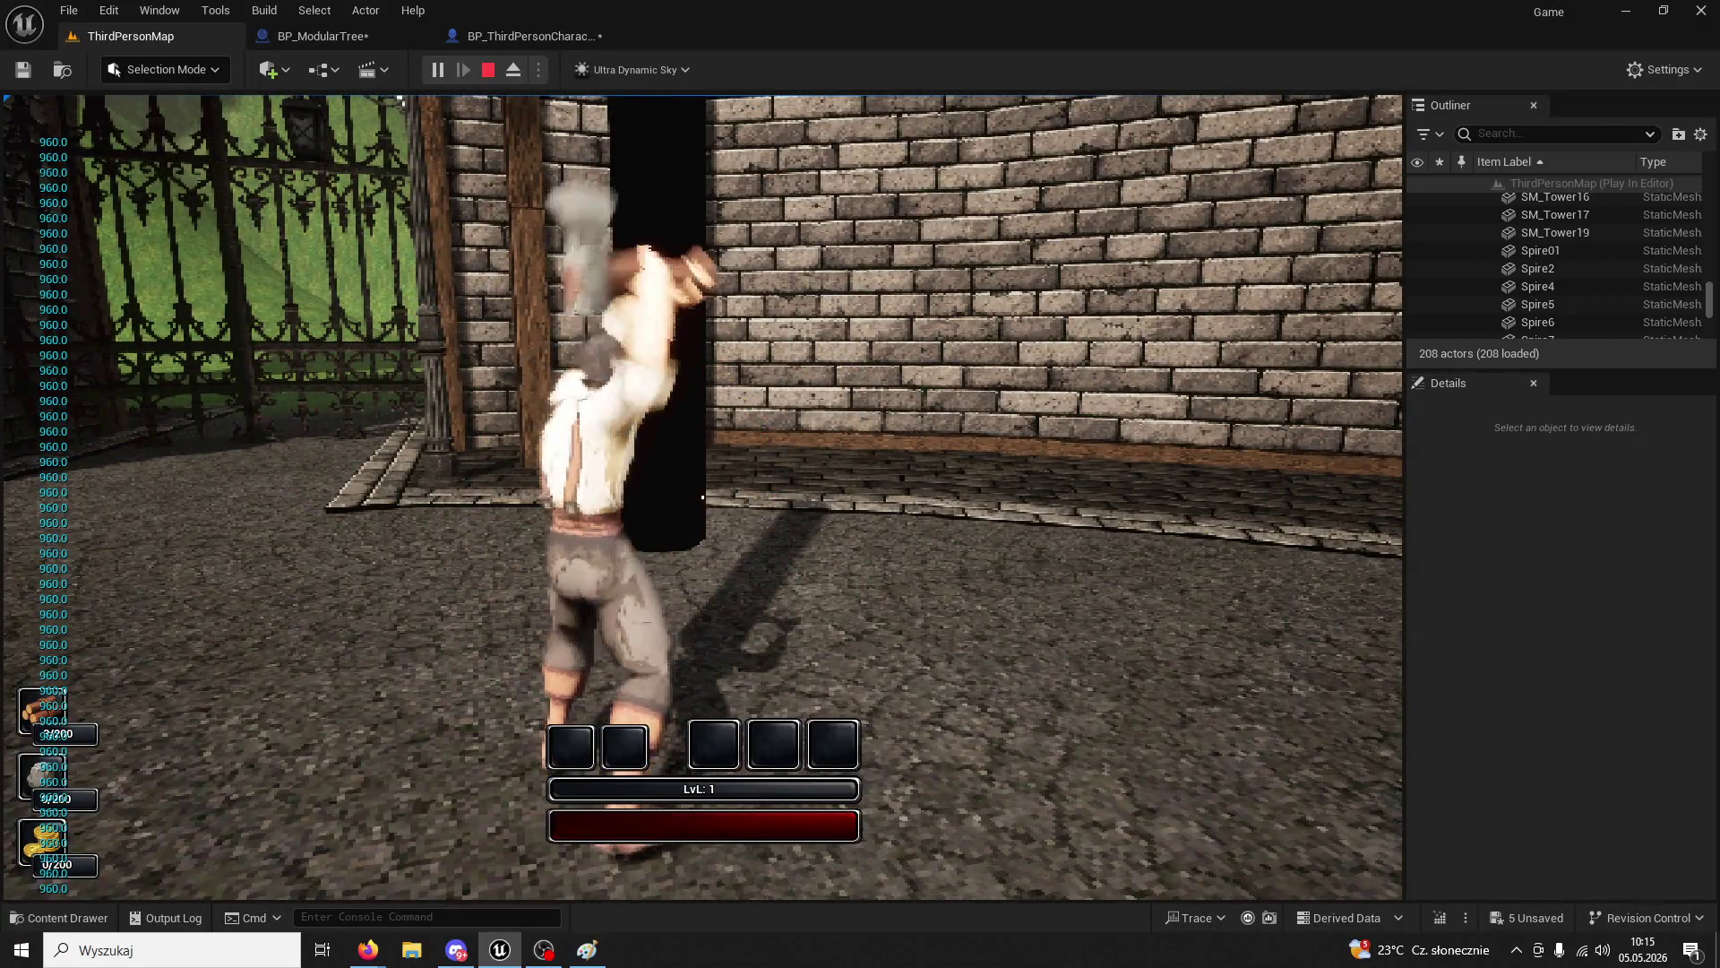
pyautogui.press('w')
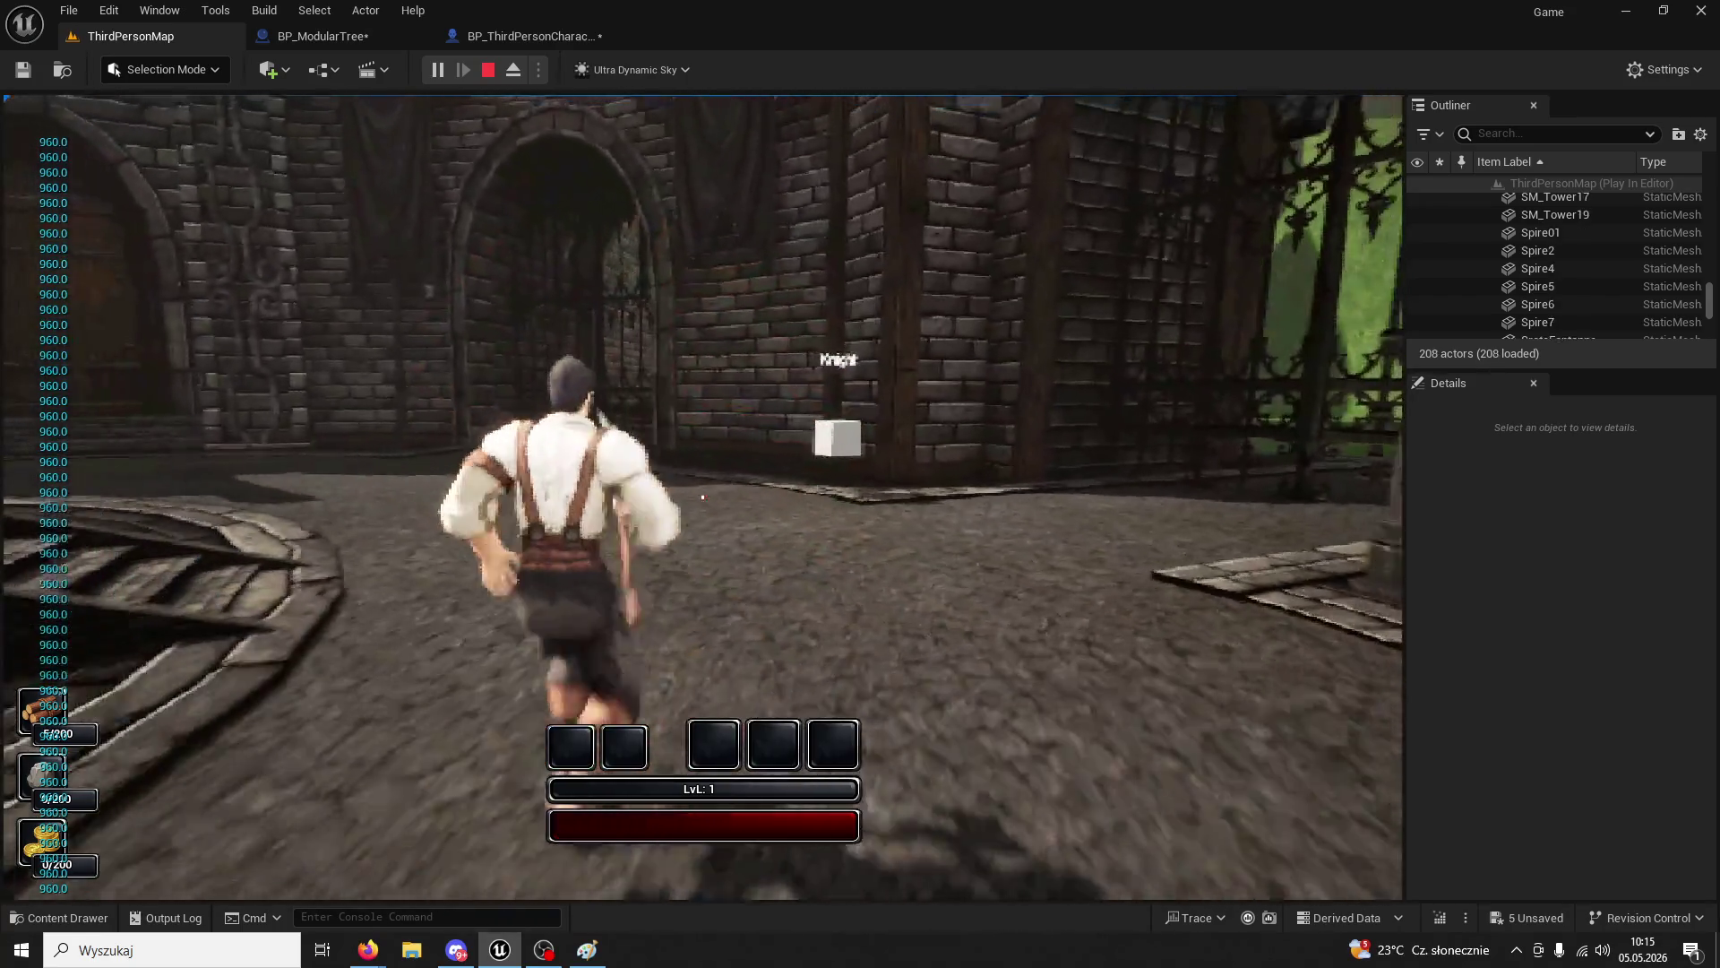
pyautogui.click(703, 496)
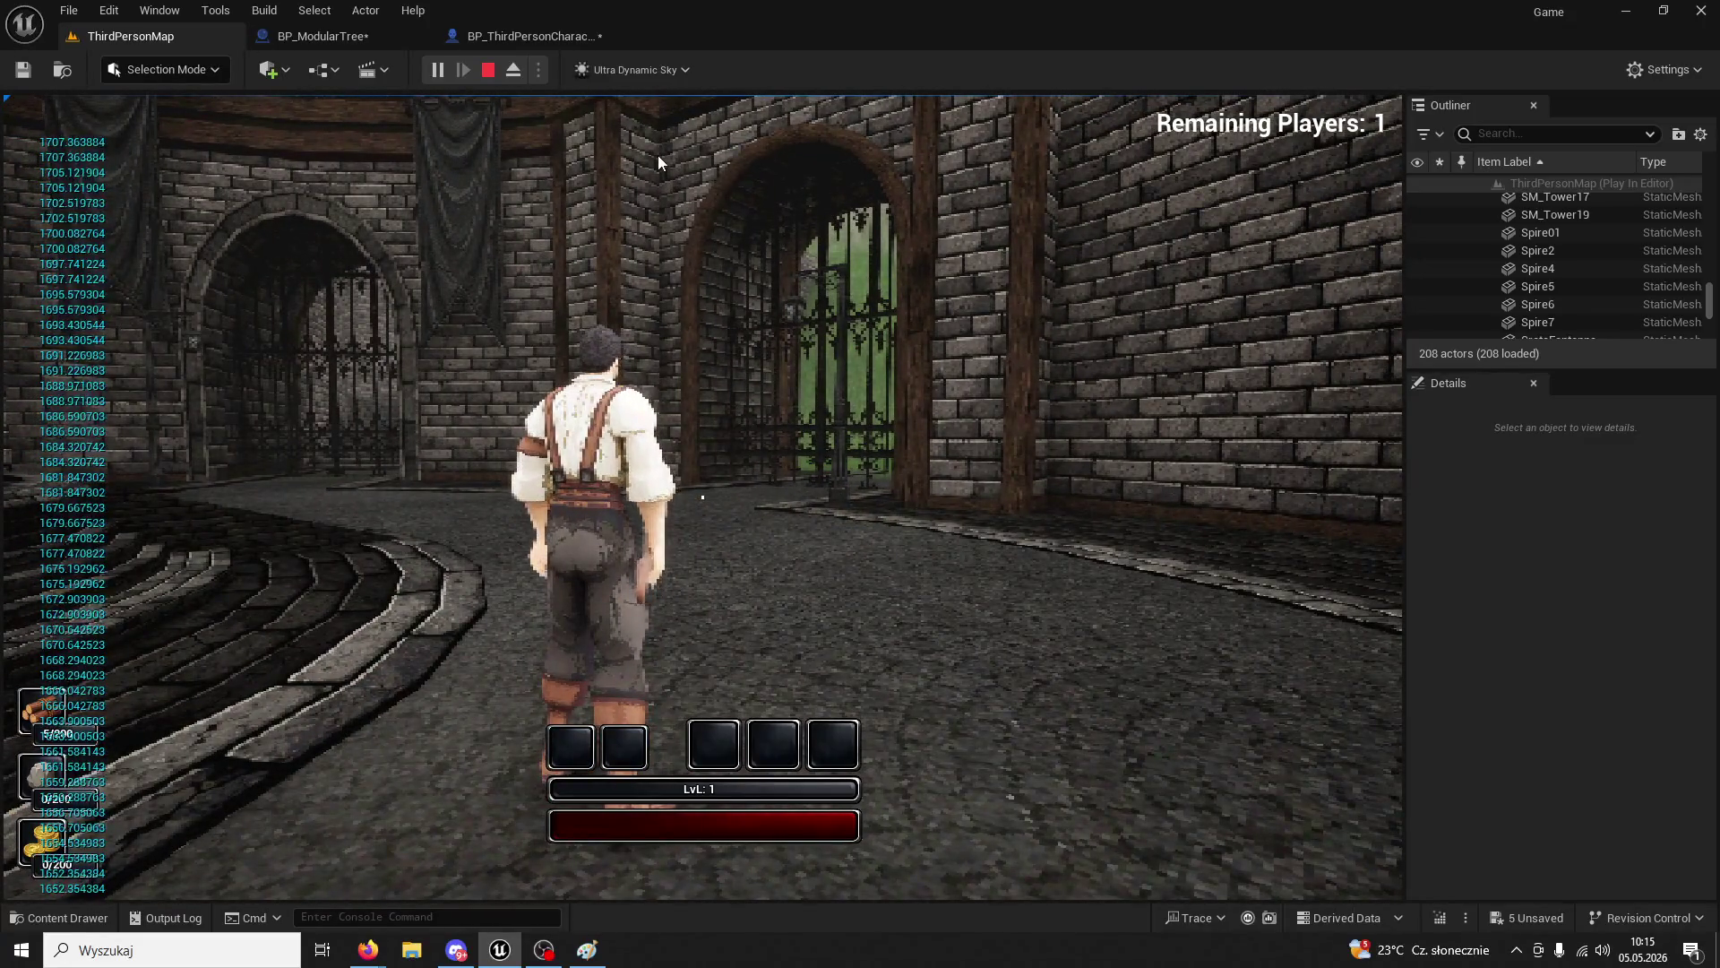
pyautogui.press('Escape')
# - Select the BP_ModularTree actor, run a second play test, then return to the blueprint editor
pyautogui.click(686, 292)
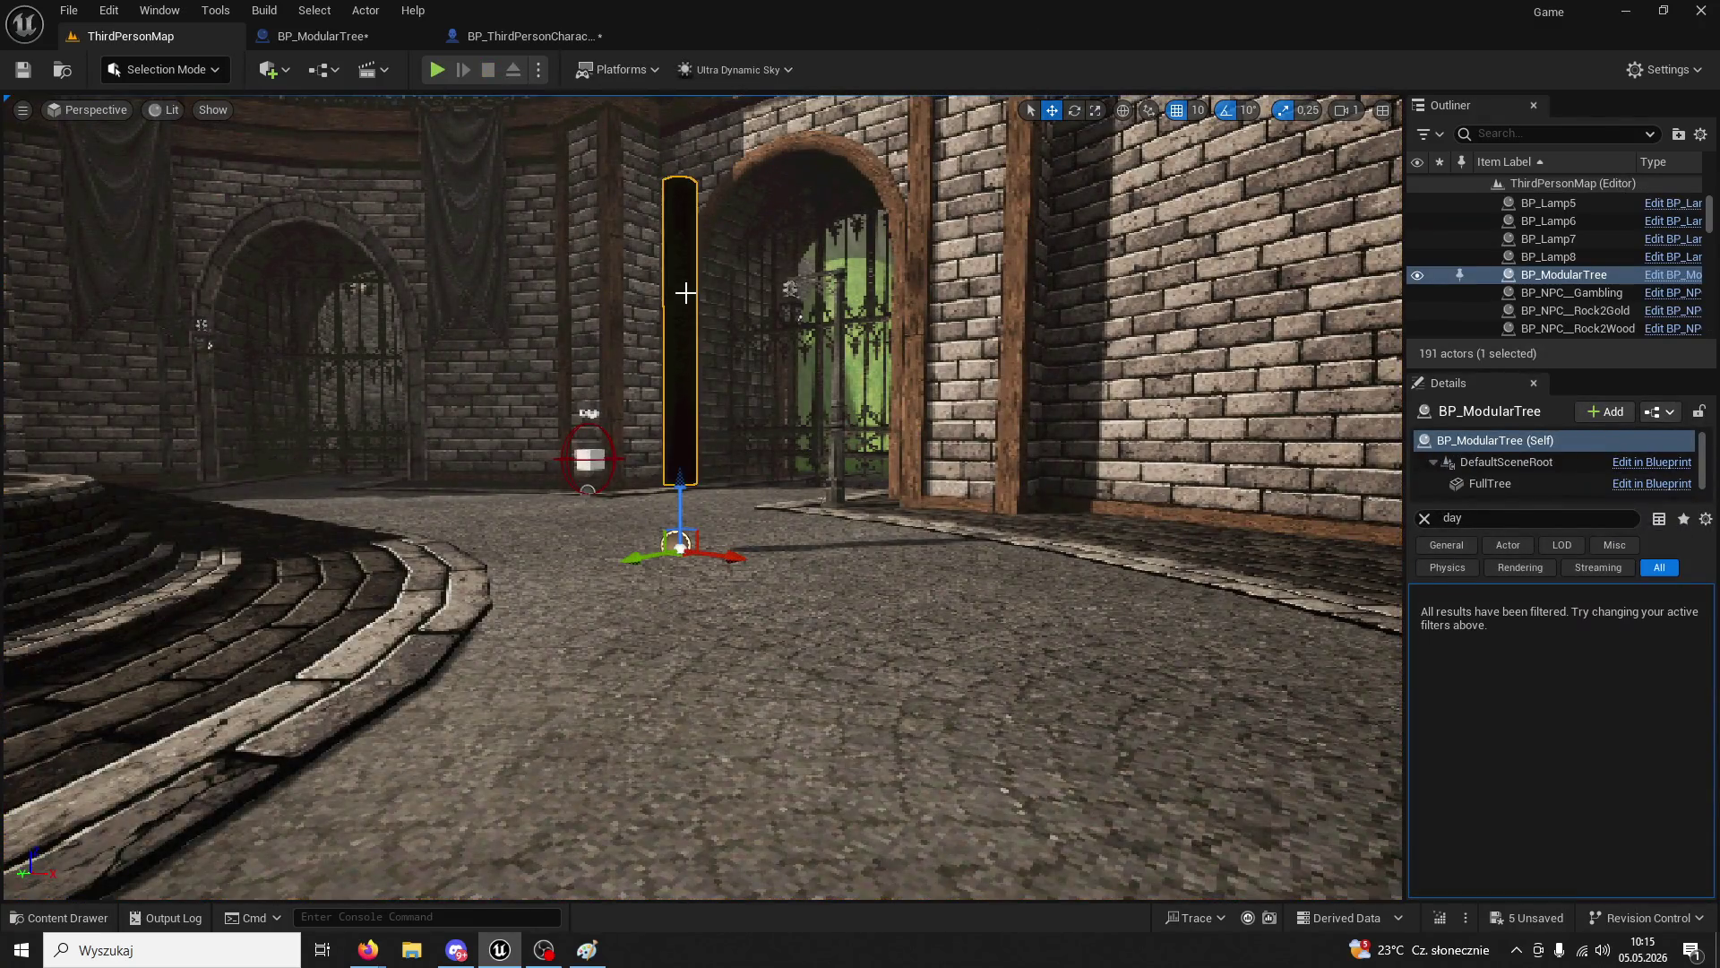
pyautogui.click(435, 70)
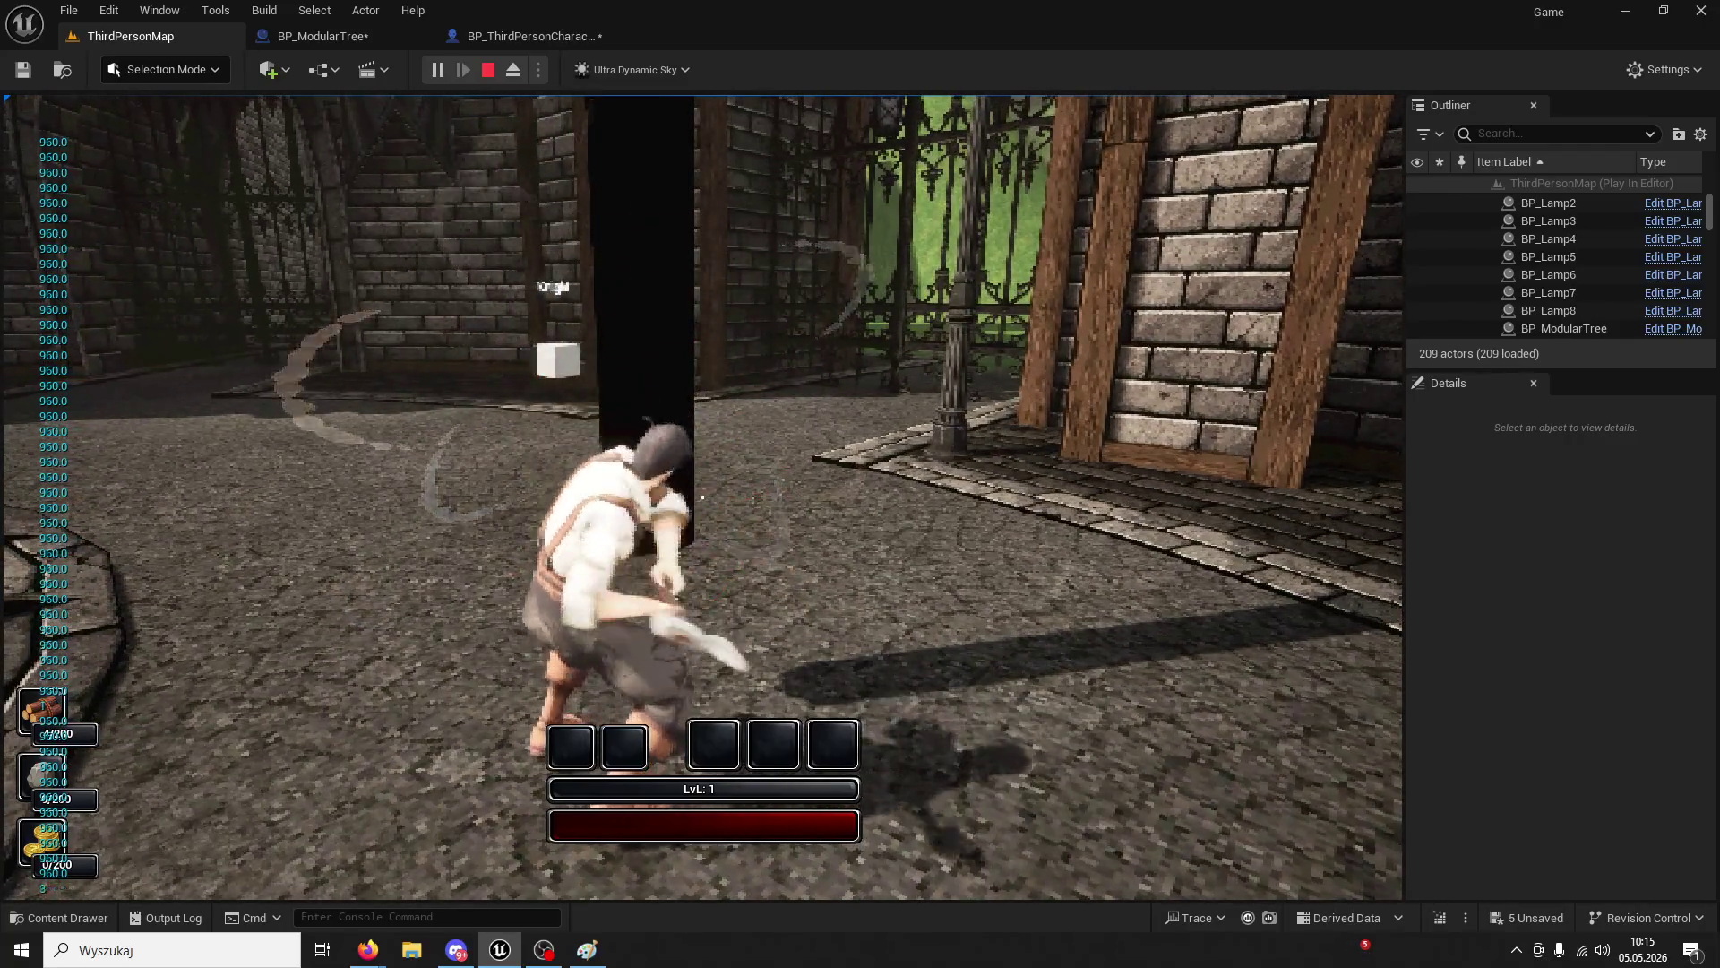
pyautogui.press('w')
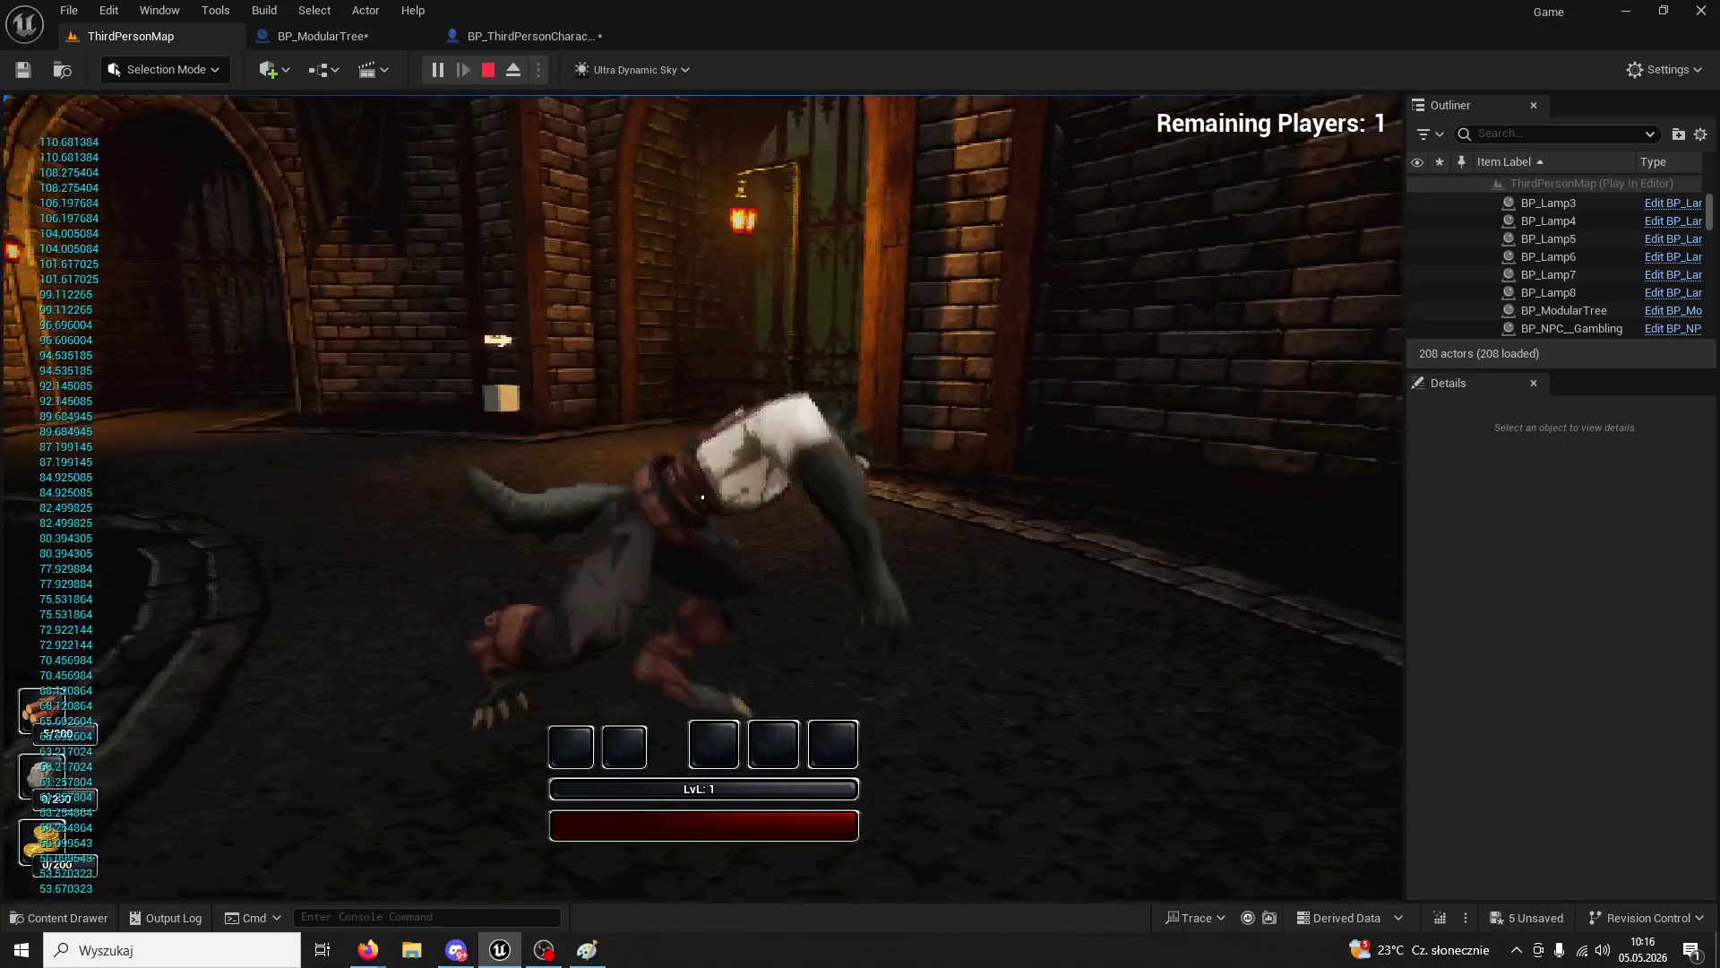
pyautogui.press('w')
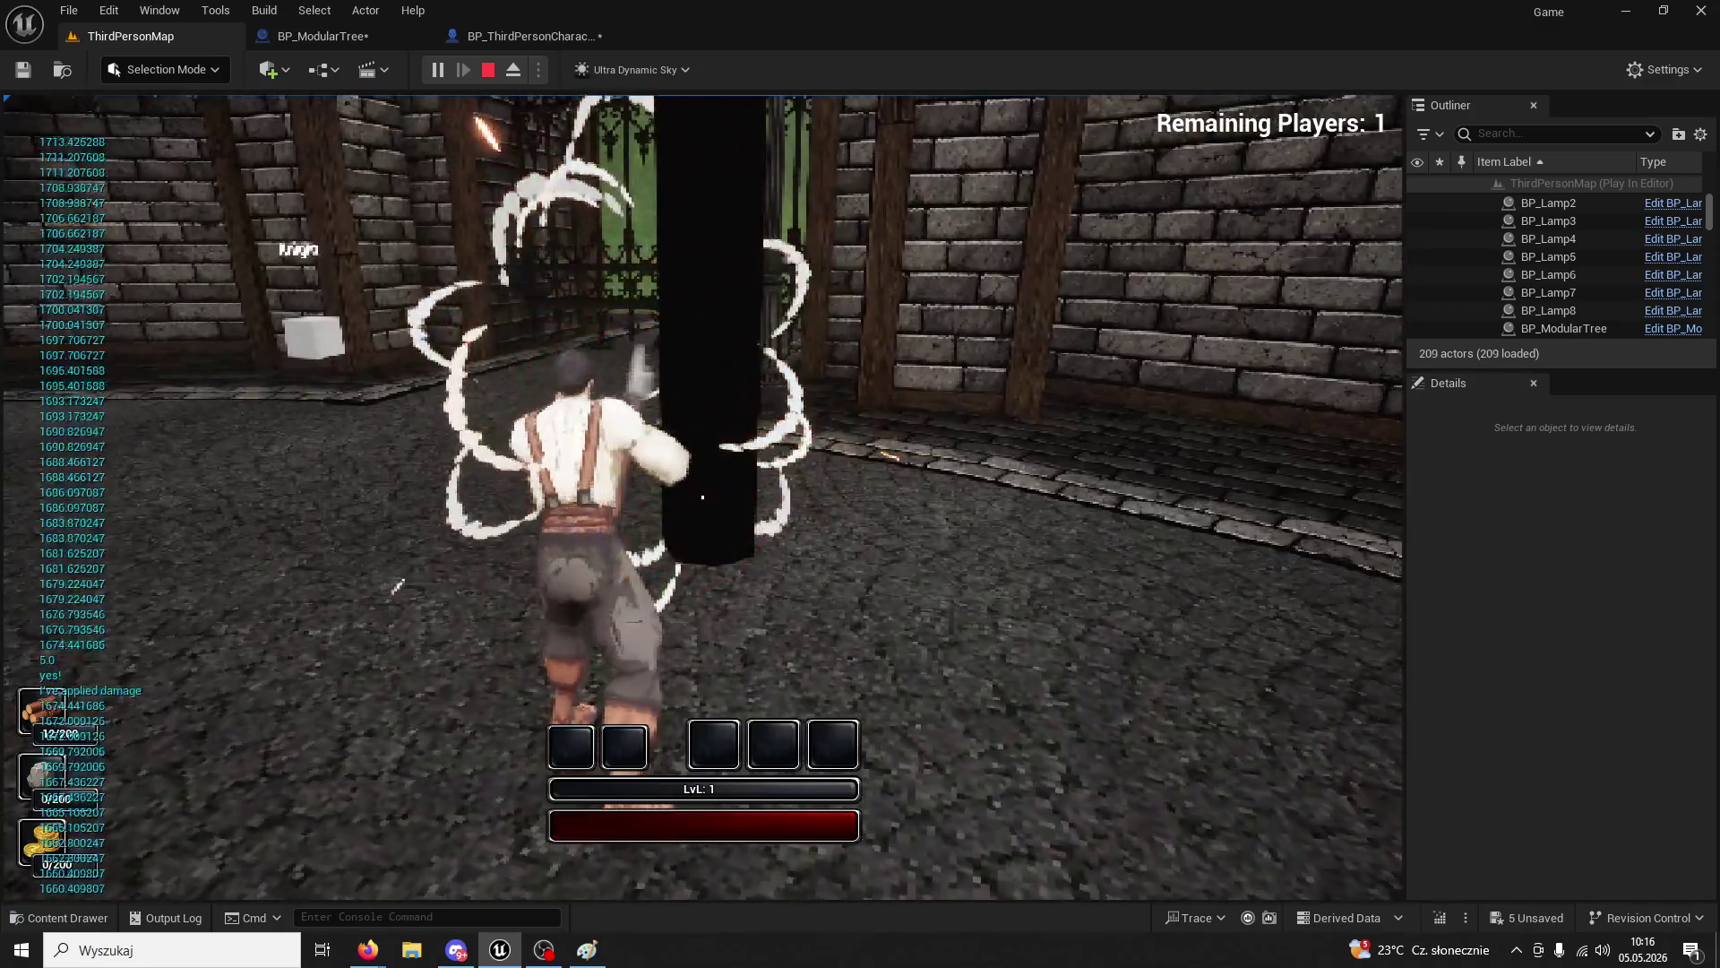
pyautogui.press('Escape')
pyautogui.click(518, 39)
# - Close the BP_ThirdPersonCharacter blueprint tab, leaving BP_ModularTree open
pyautogui.click(363, 35)
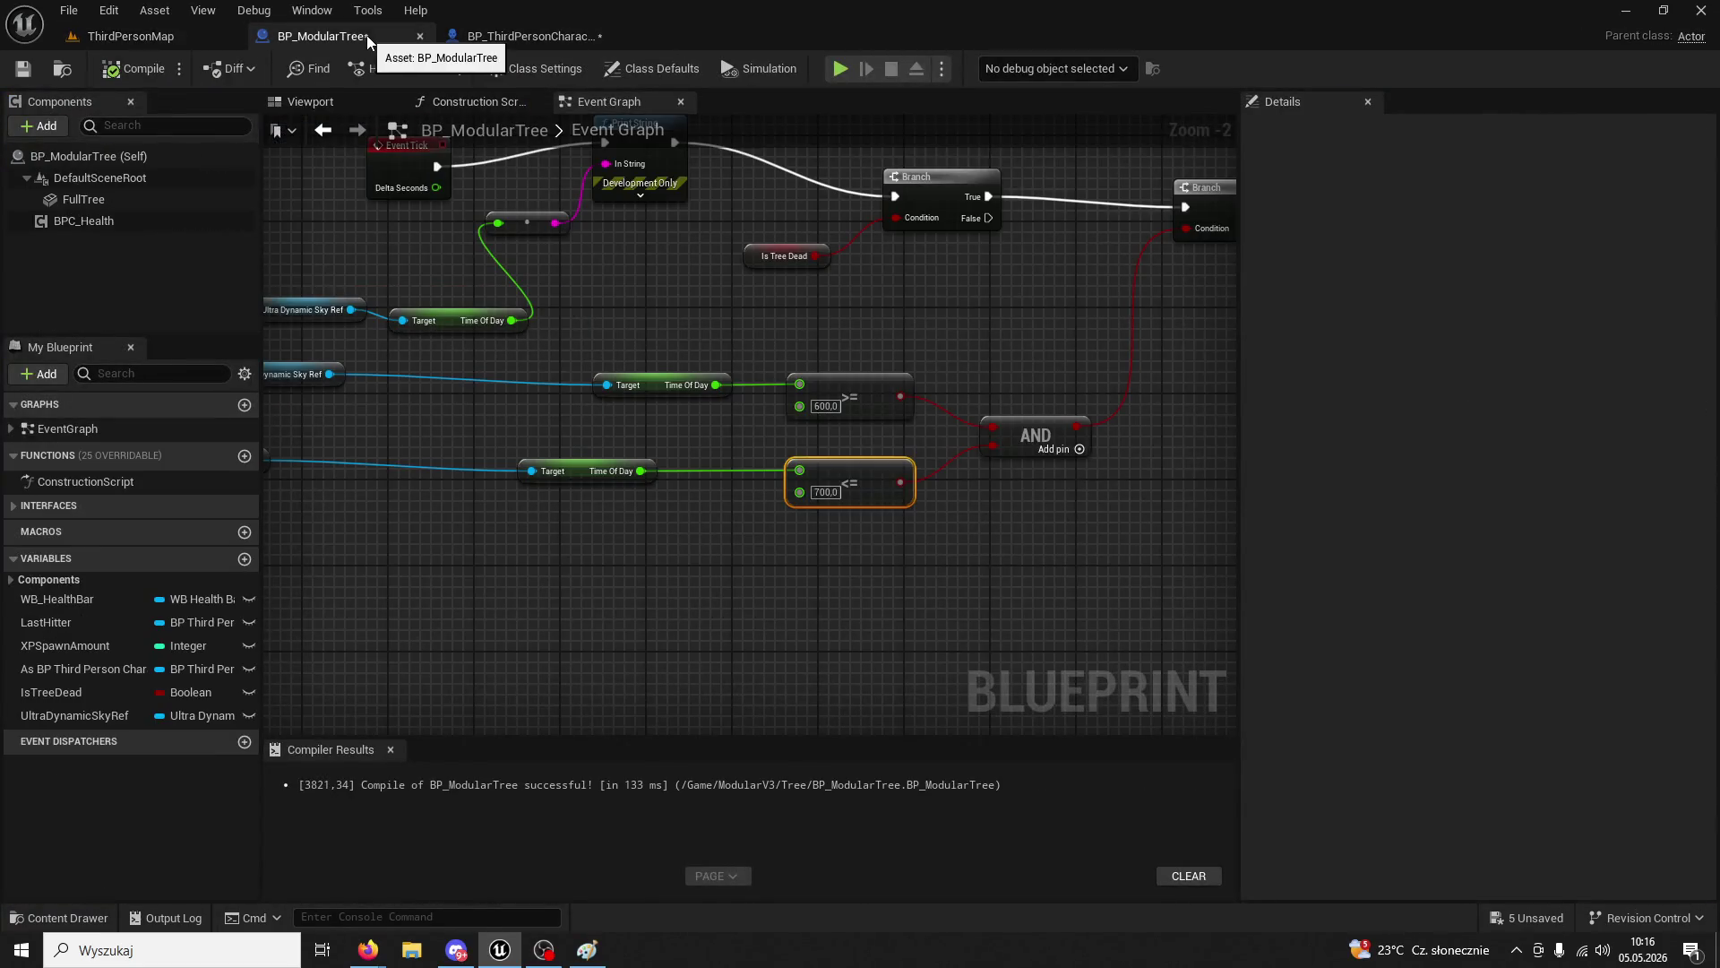
pyautogui.click(491, 38)
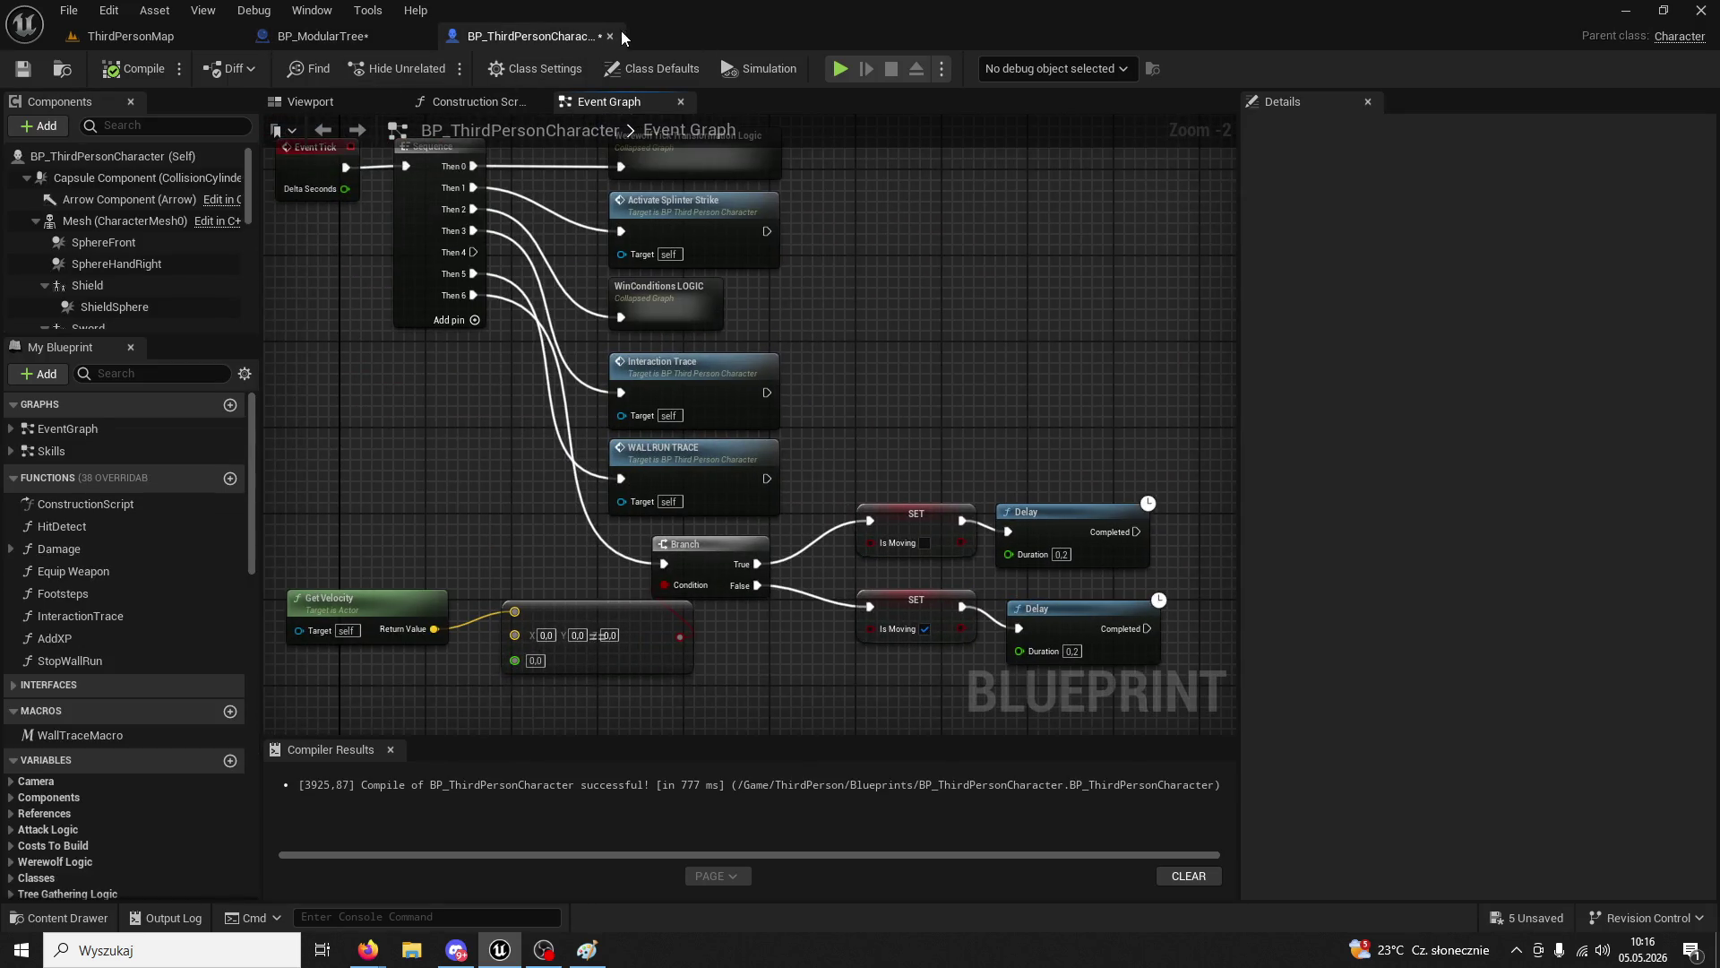
pyautogui.click(610, 35)
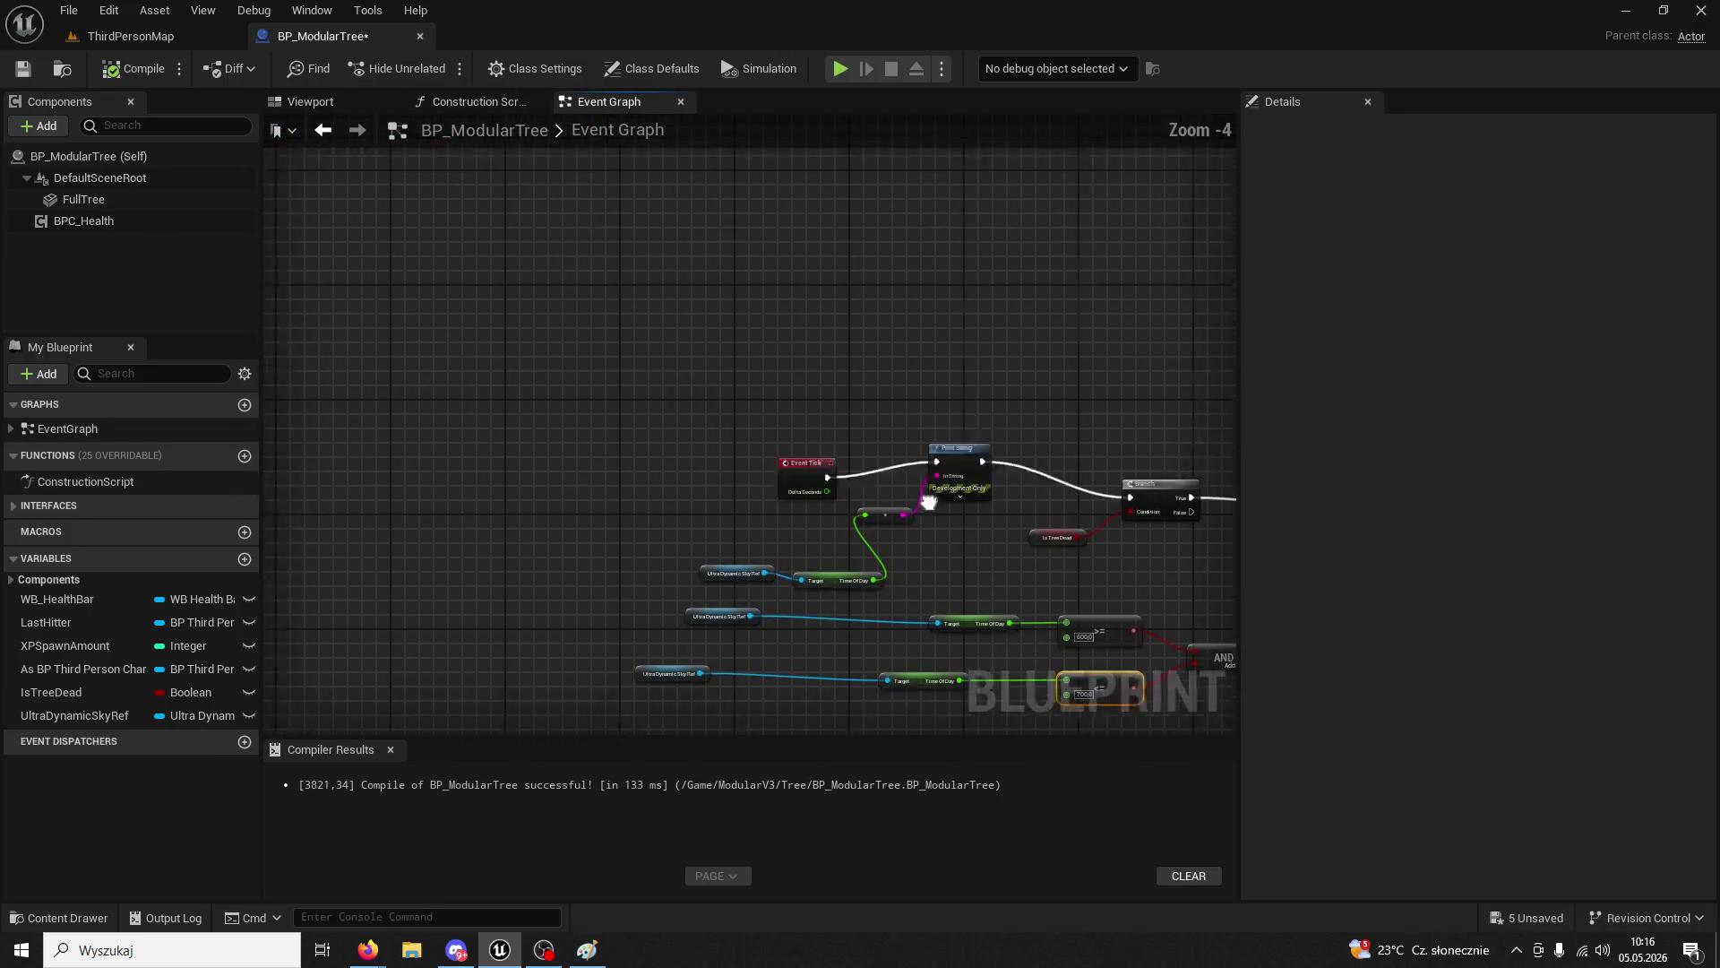
# - Pan and zoom to inspect the OnDeath chain and the health-setting nodes
pyautogui.moveTo(928, 501)
pyautogui.mouseDown()
pyautogui.moveTo(719, 334)
pyautogui.moveTo(806, 476)
pyautogui.moveTo(760, 507)
pyautogui.moveTo(717, 718)
pyautogui.mouseUp()
pyautogui.scroll(3, 699, 627)
pyautogui.moveTo(679, 540); pyautogui.dragTo(564, 626)
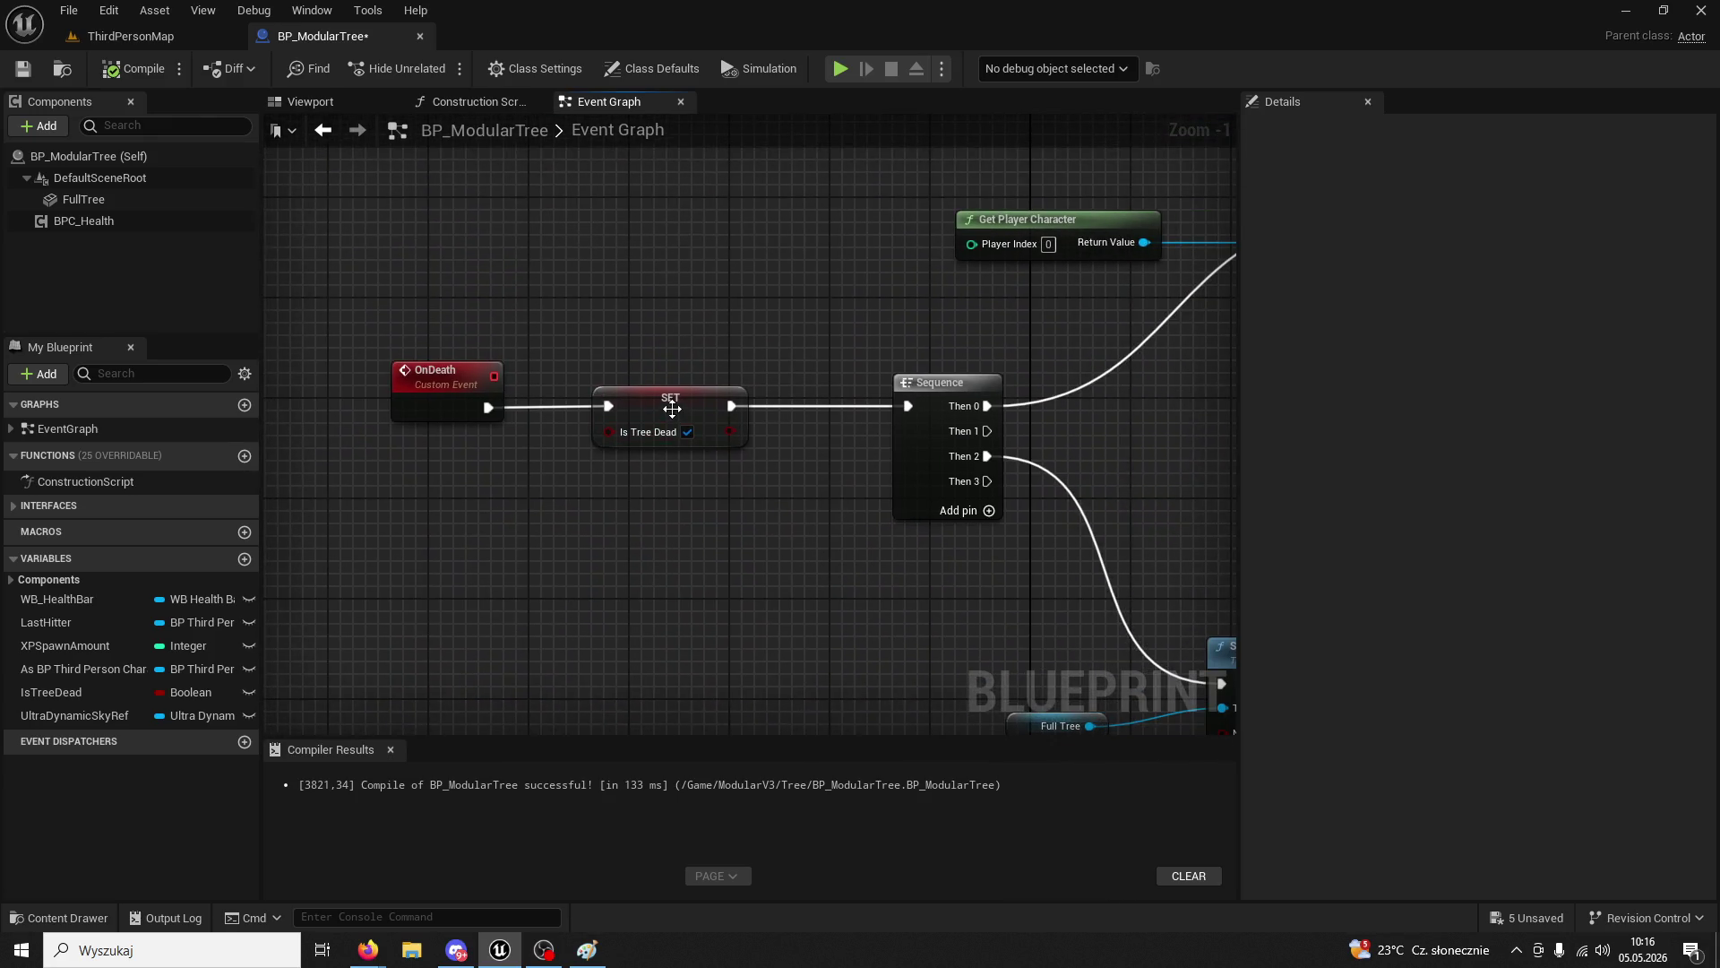
pyautogui.moveTo(672, 409)
pyautogui.mouseDown()
pyautogui.moveTo(736, 493)
pyautogui.moveTo(744, 574)
pyautogui.moveTo(717, 728)
pyautogui.mouseUp()
pyautogui.scroll(-4, 746, 369)
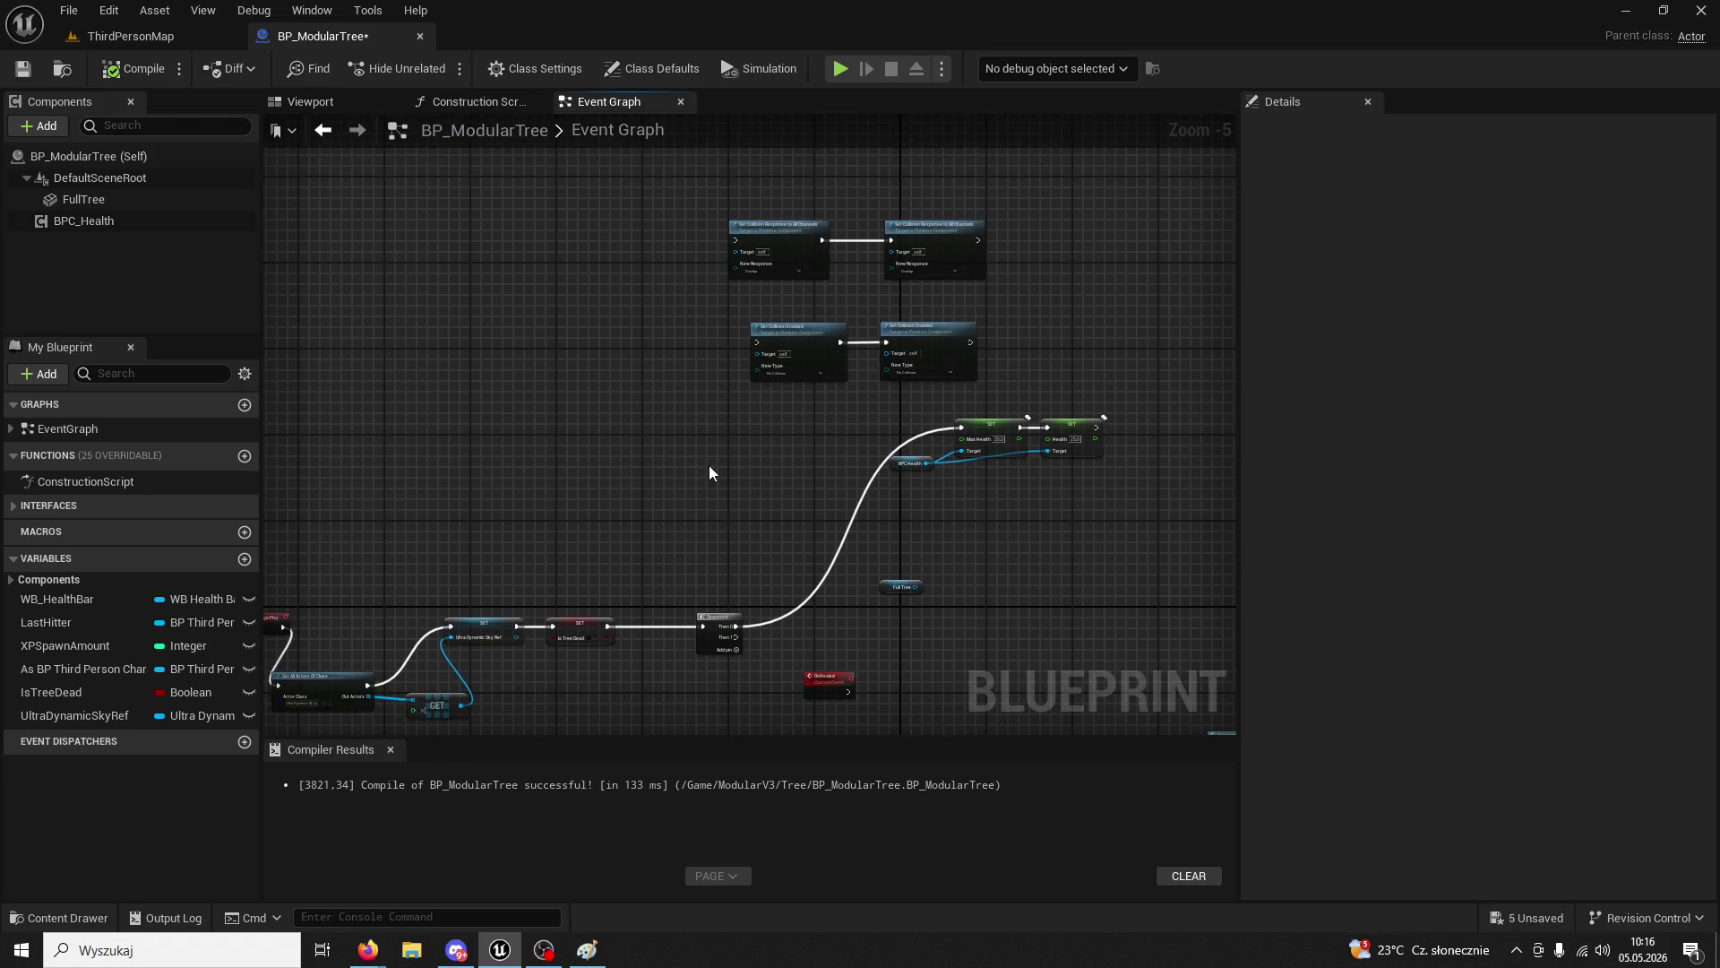
pyautogui.scroll(3, 833, 485)
pyautogui.moveTo(1026, 564); pyautogui.dragTo(791, 516)
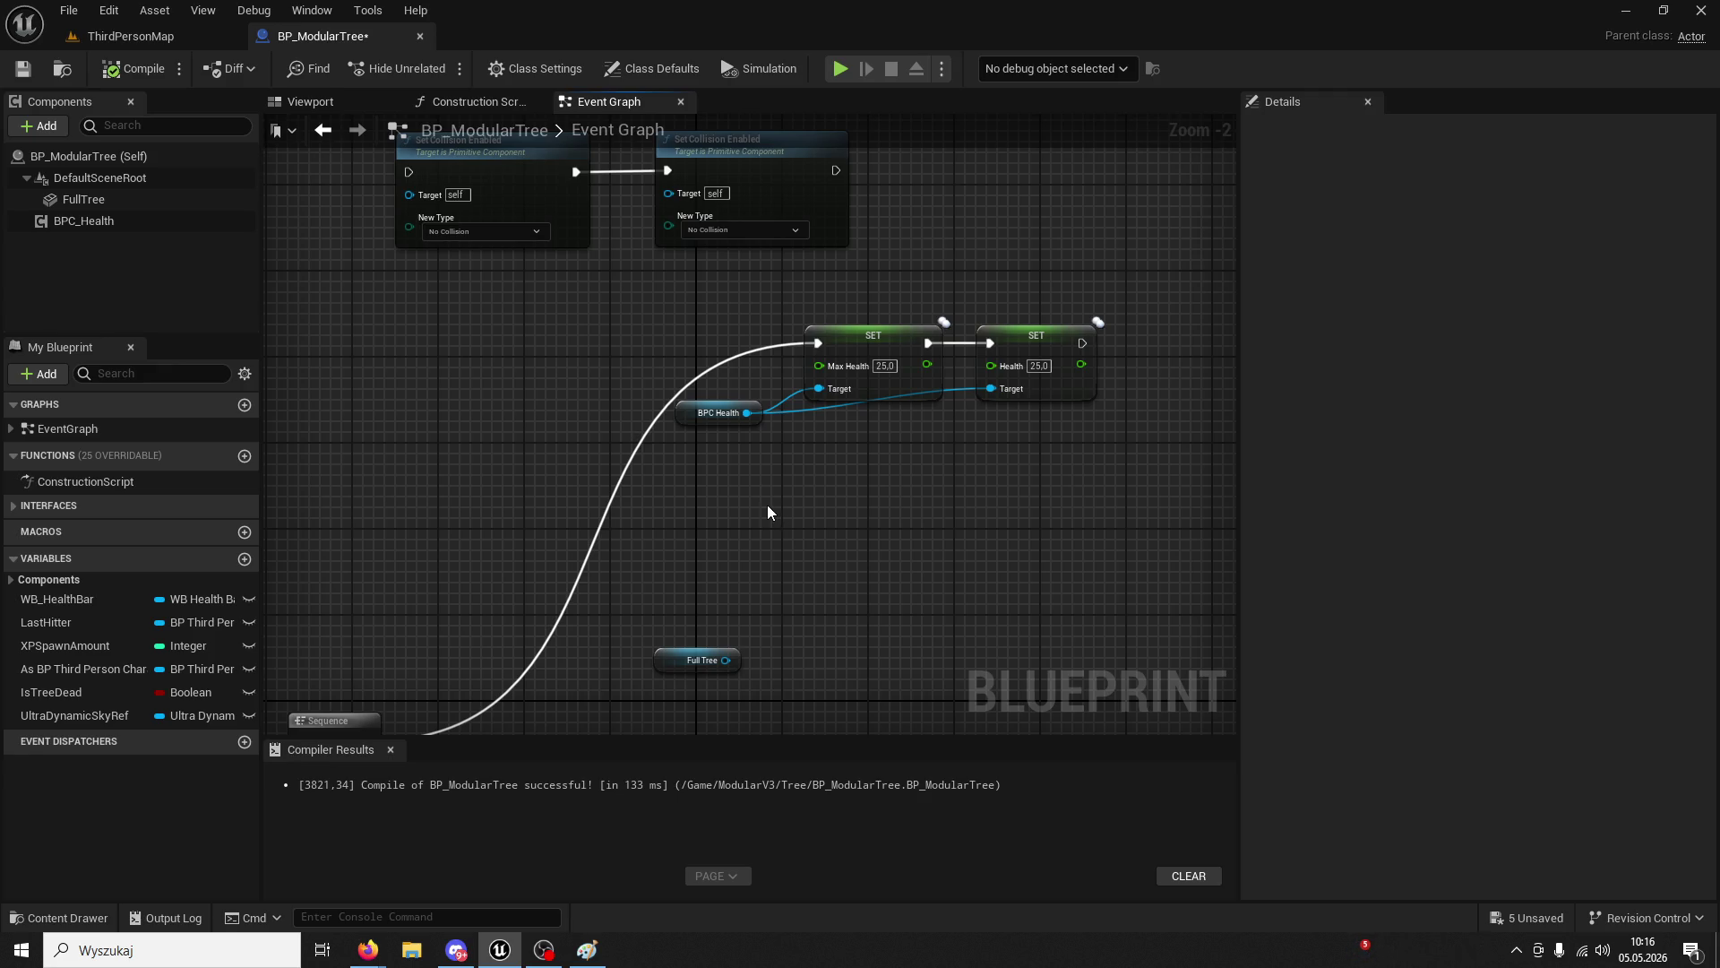
# - Survey the OnHealed and OnDamaged events and the cast, visibility and collision nodes
pyautogui.scroll(-2, 766, 503)
pyautogui.moveTo(990, 395)
pyautogui.mouseDown()
pyautogui.moveTo(798, 260)
pyautogui.moveTo(814, 288)
pyautogui.moveTo(708, 144)
pyautogui.moveTo(598, 159)
pyautogui.moveTo(897, 167)
pyautogui.moveTo(1051, 263)
pyautogui.moveTo(538, 197)
pyautogui.mouseUp()
pyautogui.scroll(3, 801, 268)
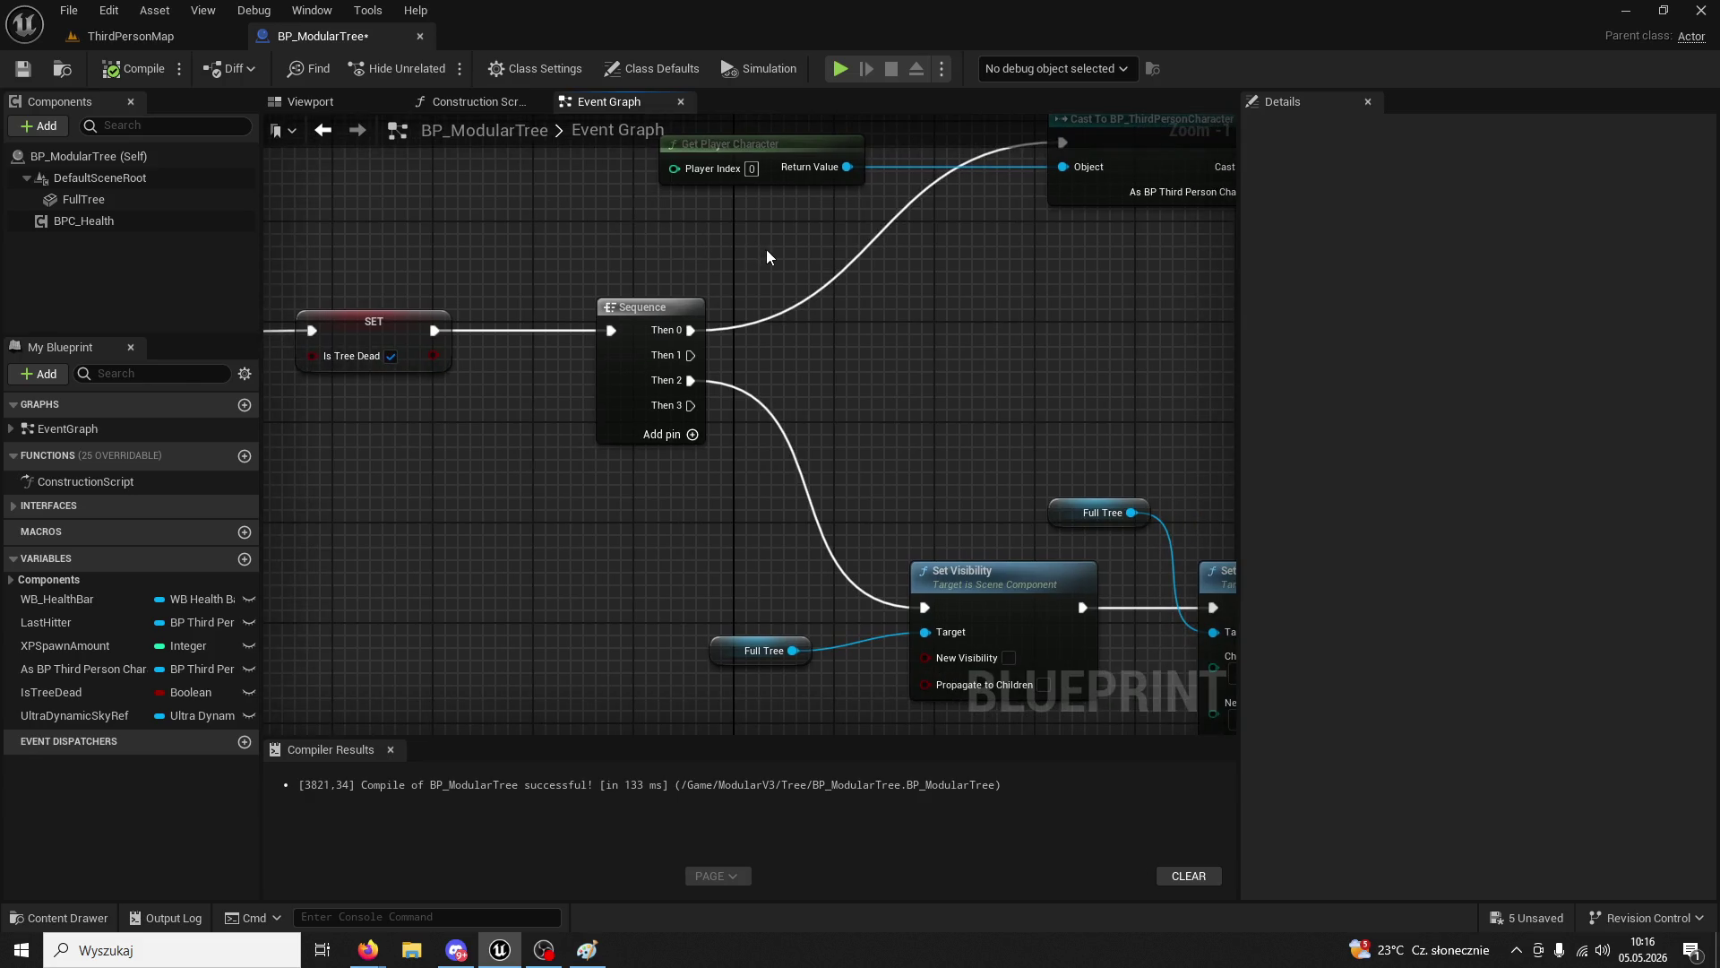
pyautogui.moveTo(721, 239)
pyautogui.mouseDown()
pyautogui.moveTo(932, 212)
pyautogui.moveTo(852, 305)
pyautogui.mouseUp()
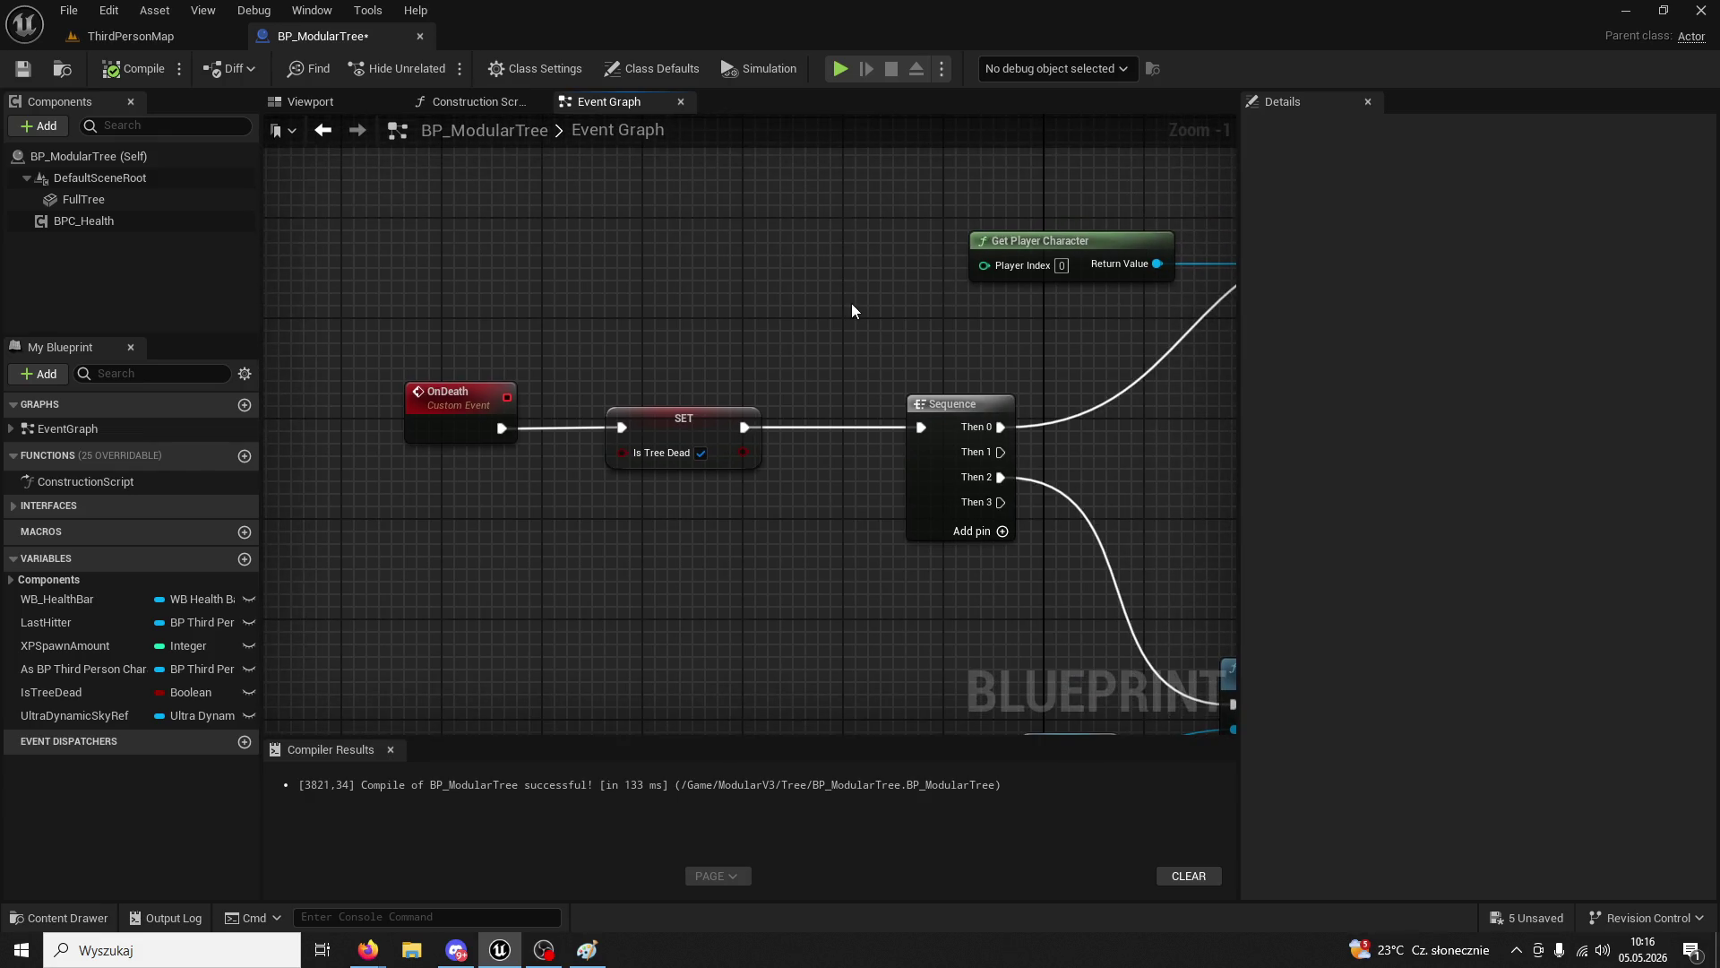
pyautogui.scroll(-1, 851, 303)
pyautogui.moveTo(576, 267); pyautogui.dragTo(644, 294)
pyautogui.scroll(-2, 805, 337)
pyautogui.moveTo(804, 337)
pyautogui.mouseDown()
pyautogui.moveTo(594, 325)
pyautogui.moveTo(887, 343)
pyautogui.moveTo(954, 306)
pyautogui.moveTo(849, 270)
pyautogui.moveTo(449, 219)
pyautogui.moveTo(280, 287)
pyautogui.moveTo(421, 344)
pyautogui.moveTo(308, 352)
pyautogui.mouseUp()
pyautogui.scroll(2, 604, 324)
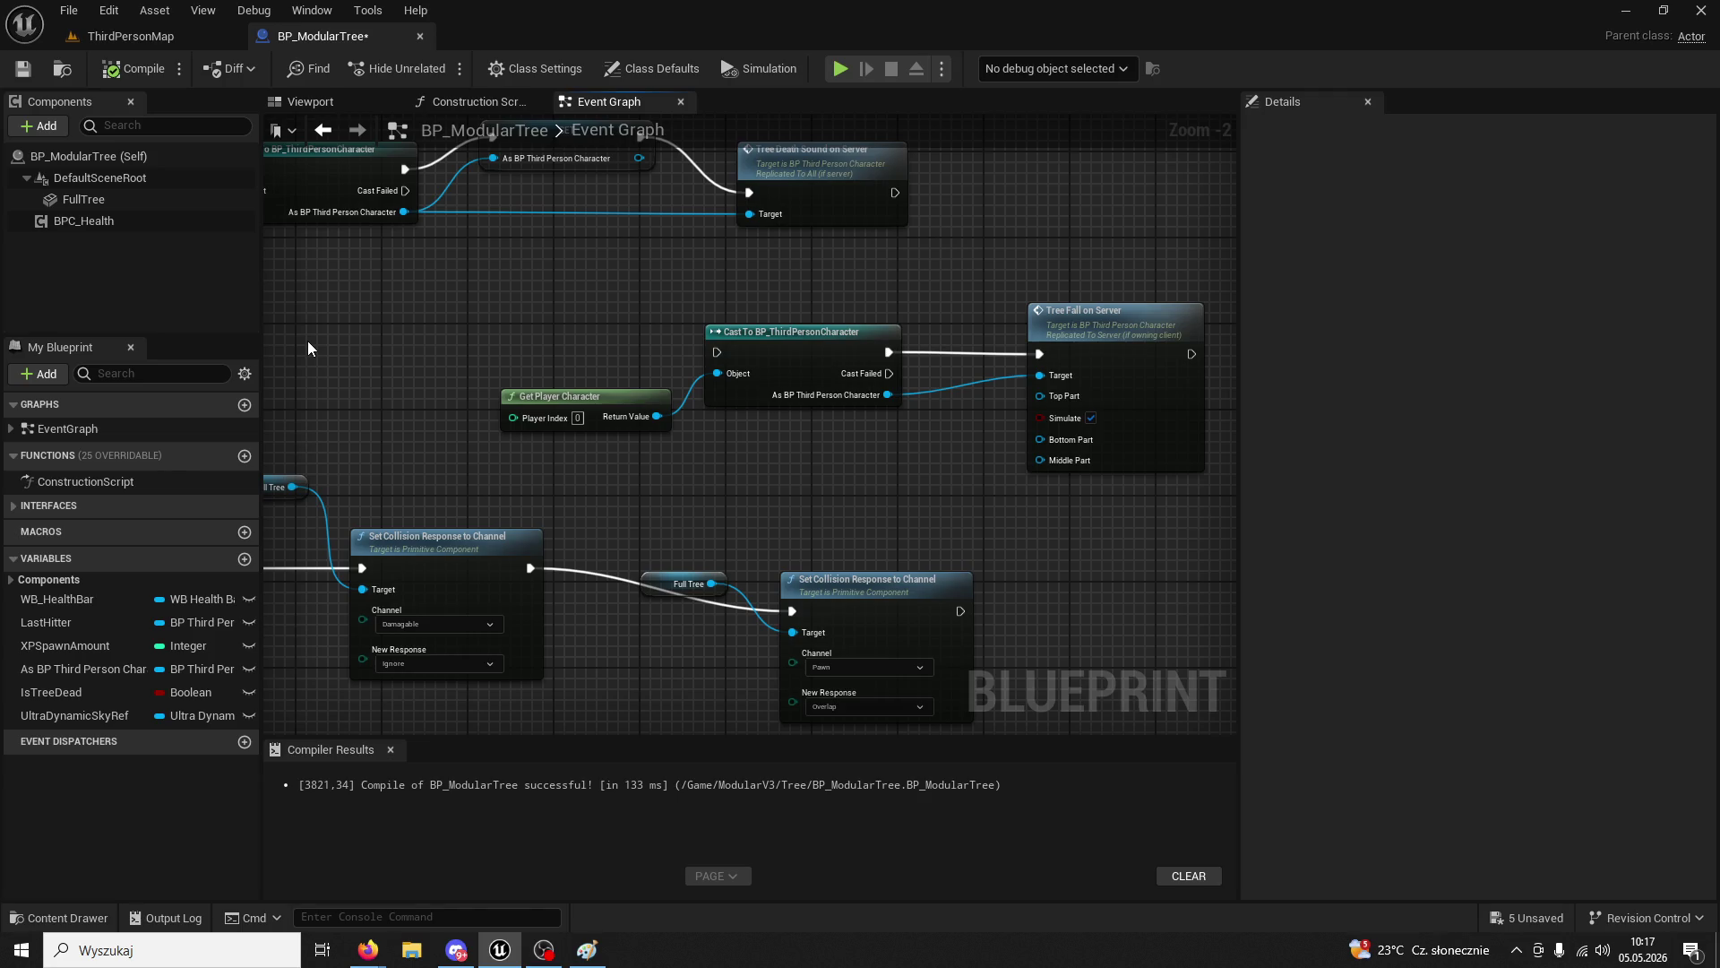
pyautogui.moveTo(308, 344)
pyautogui.mouseDown()
pyautogui.moveTo(414, 375)
pyautogui.moveTo(598, 471)
pyautogui.moveTo(868, 428)
pyautogui.moveTo(1197, 440)
pyautogui.mouseUp()
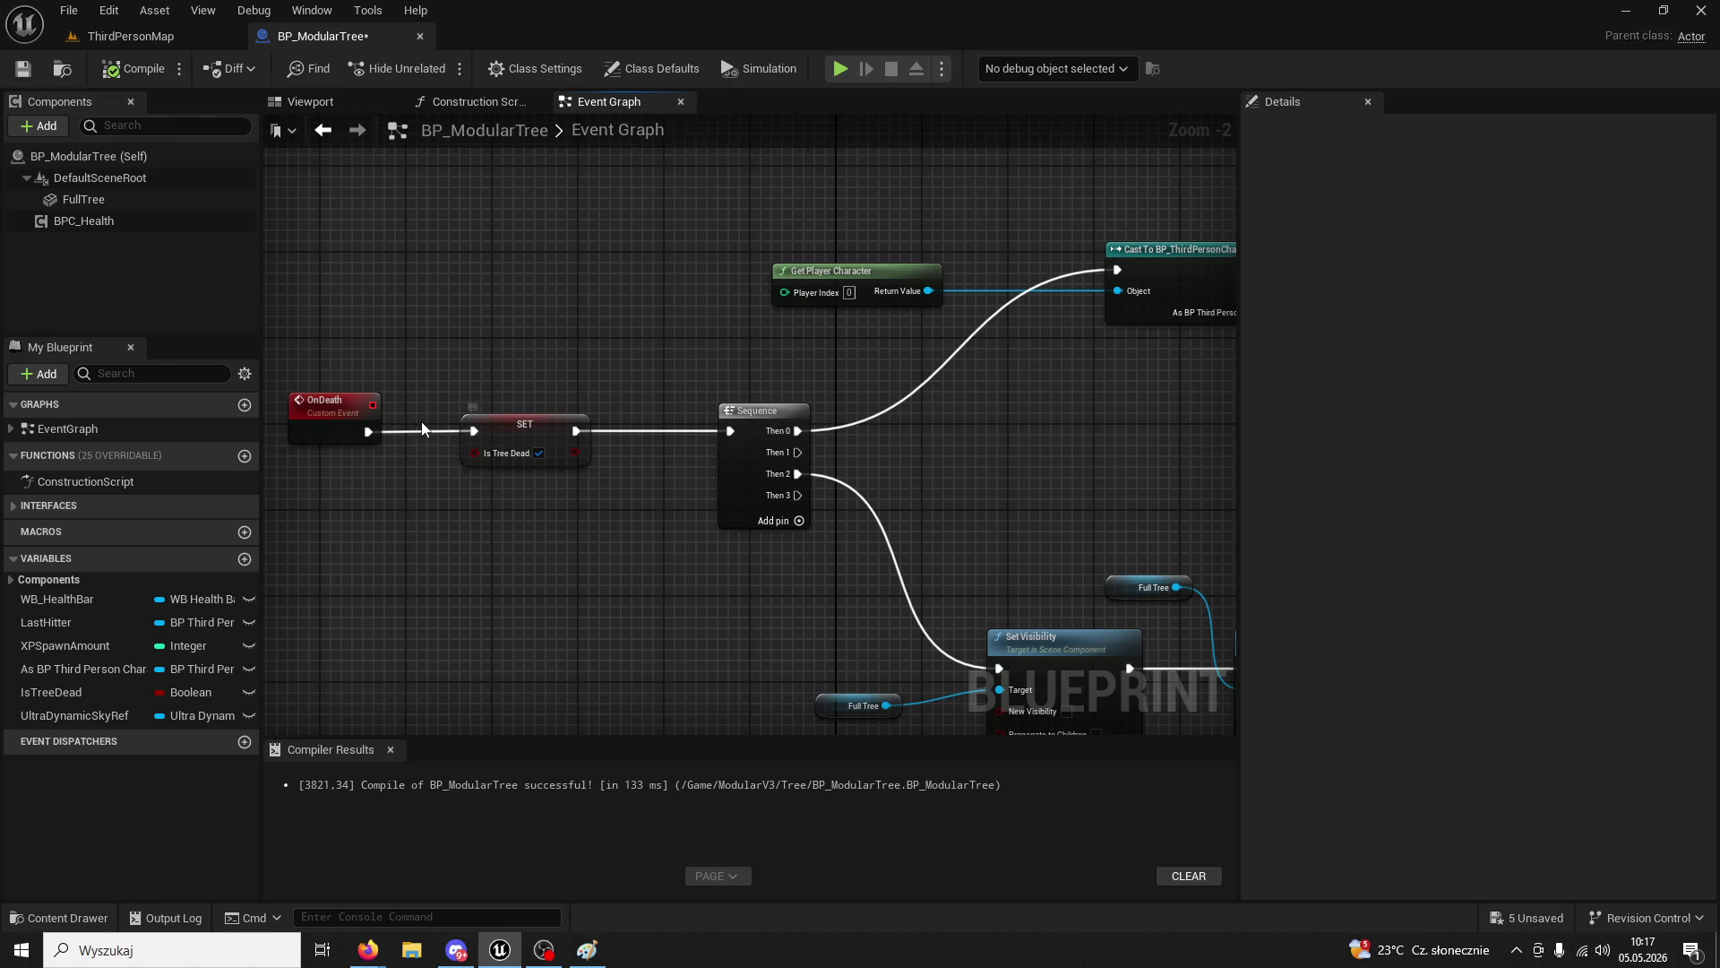
# - Move the SET IsTreeDead node out of the OnDeath chain and break its links
pyautogui.moveTo(373, 425); pyautogui.dragTo(731, 432)
pyautogui.moveTo(511, 426); pyautogui.dragTo(516, 592)
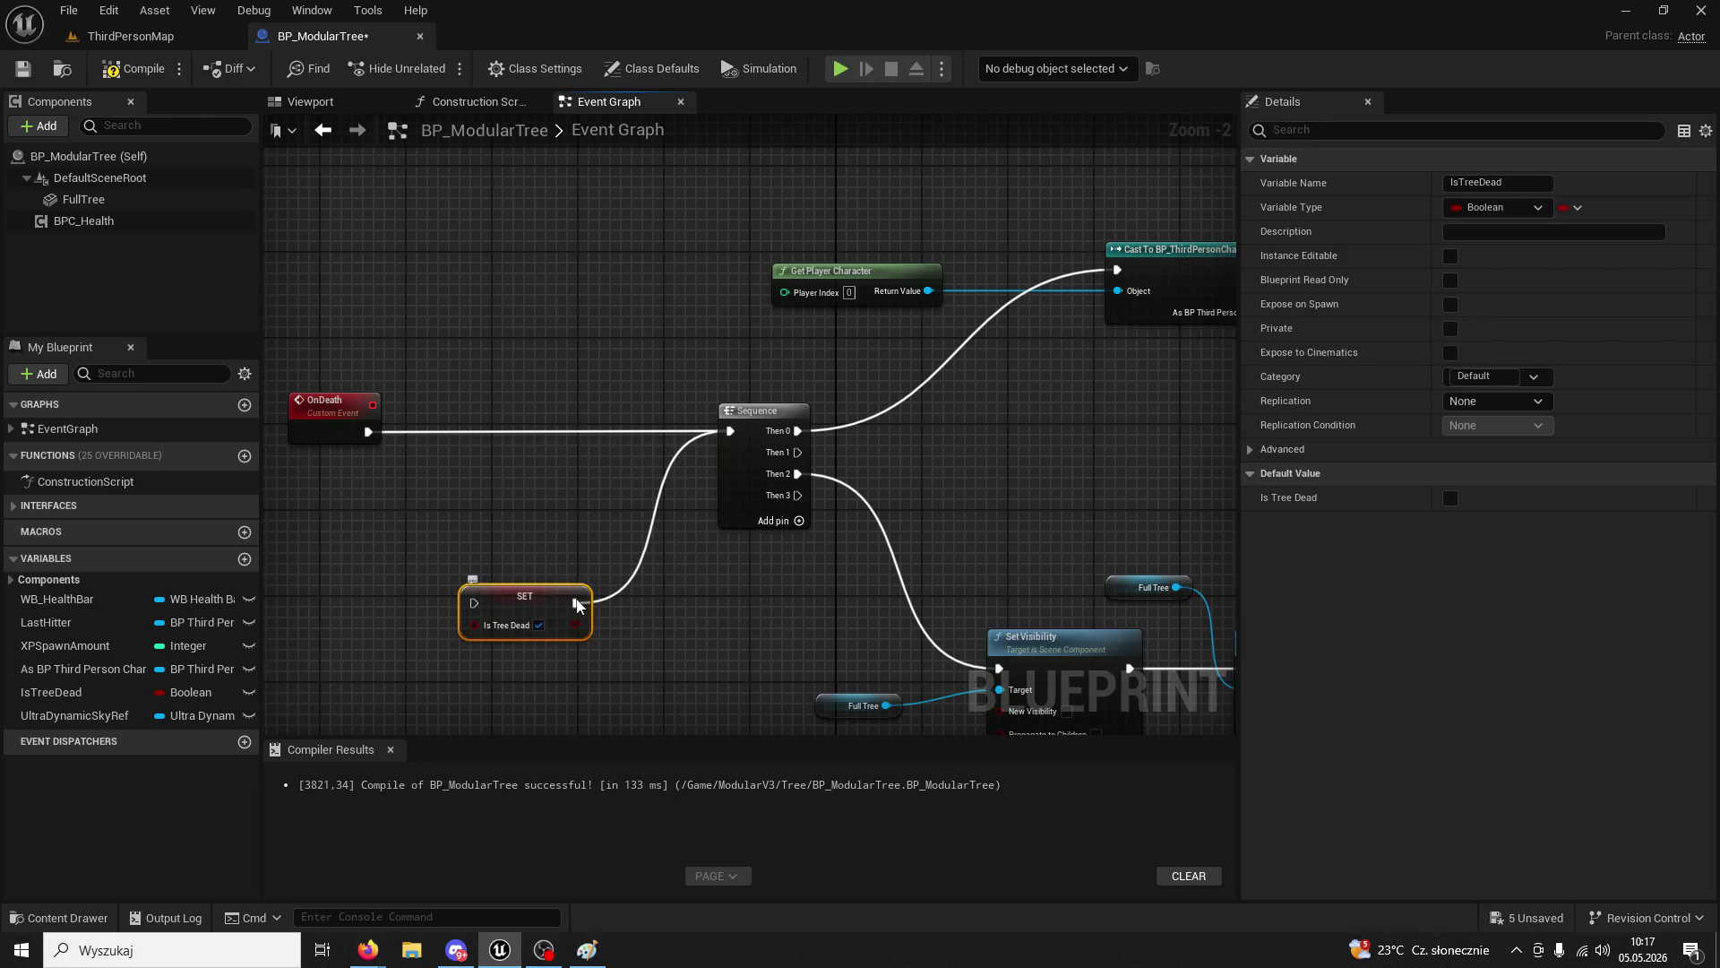
pyautogui.rightClick(576, 602)
pyautogui.click(634, 667)
pyautogui.rightClick(732, 433)
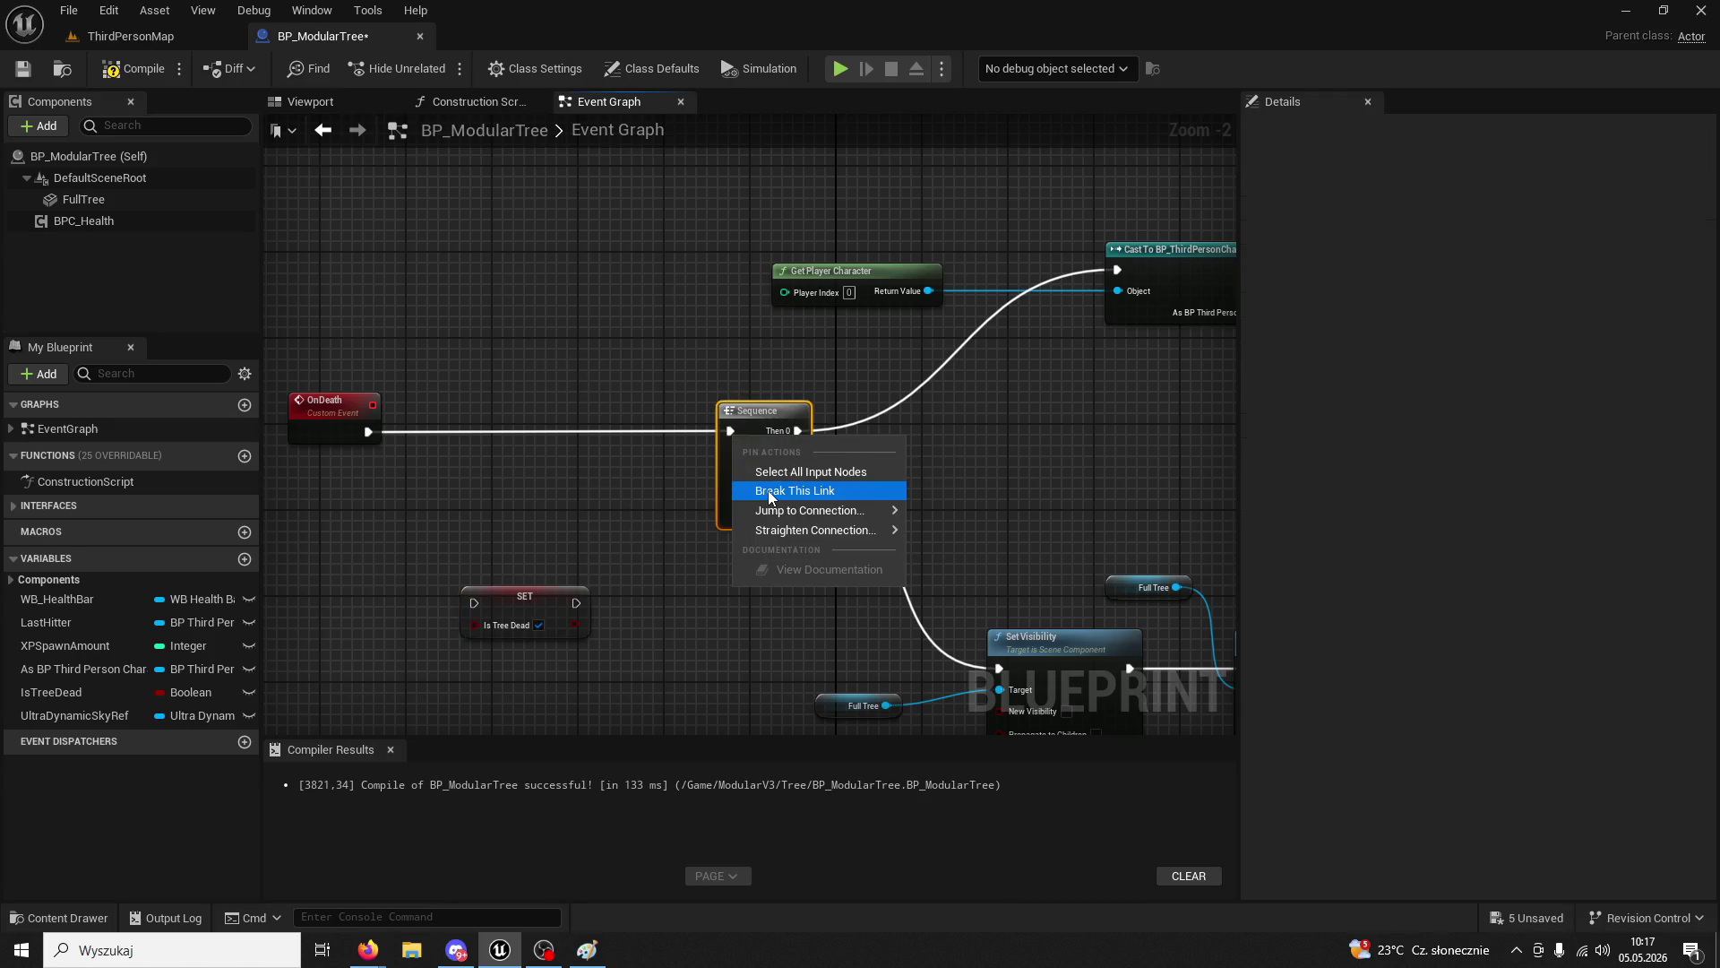
pyautogui.click(770, 491)
# - Compile BP_ModularTree and move the detached SET IsTreeDead node further down
pyautogui.moveTo(682, 490); pyautogui.dragTo(294, 514)
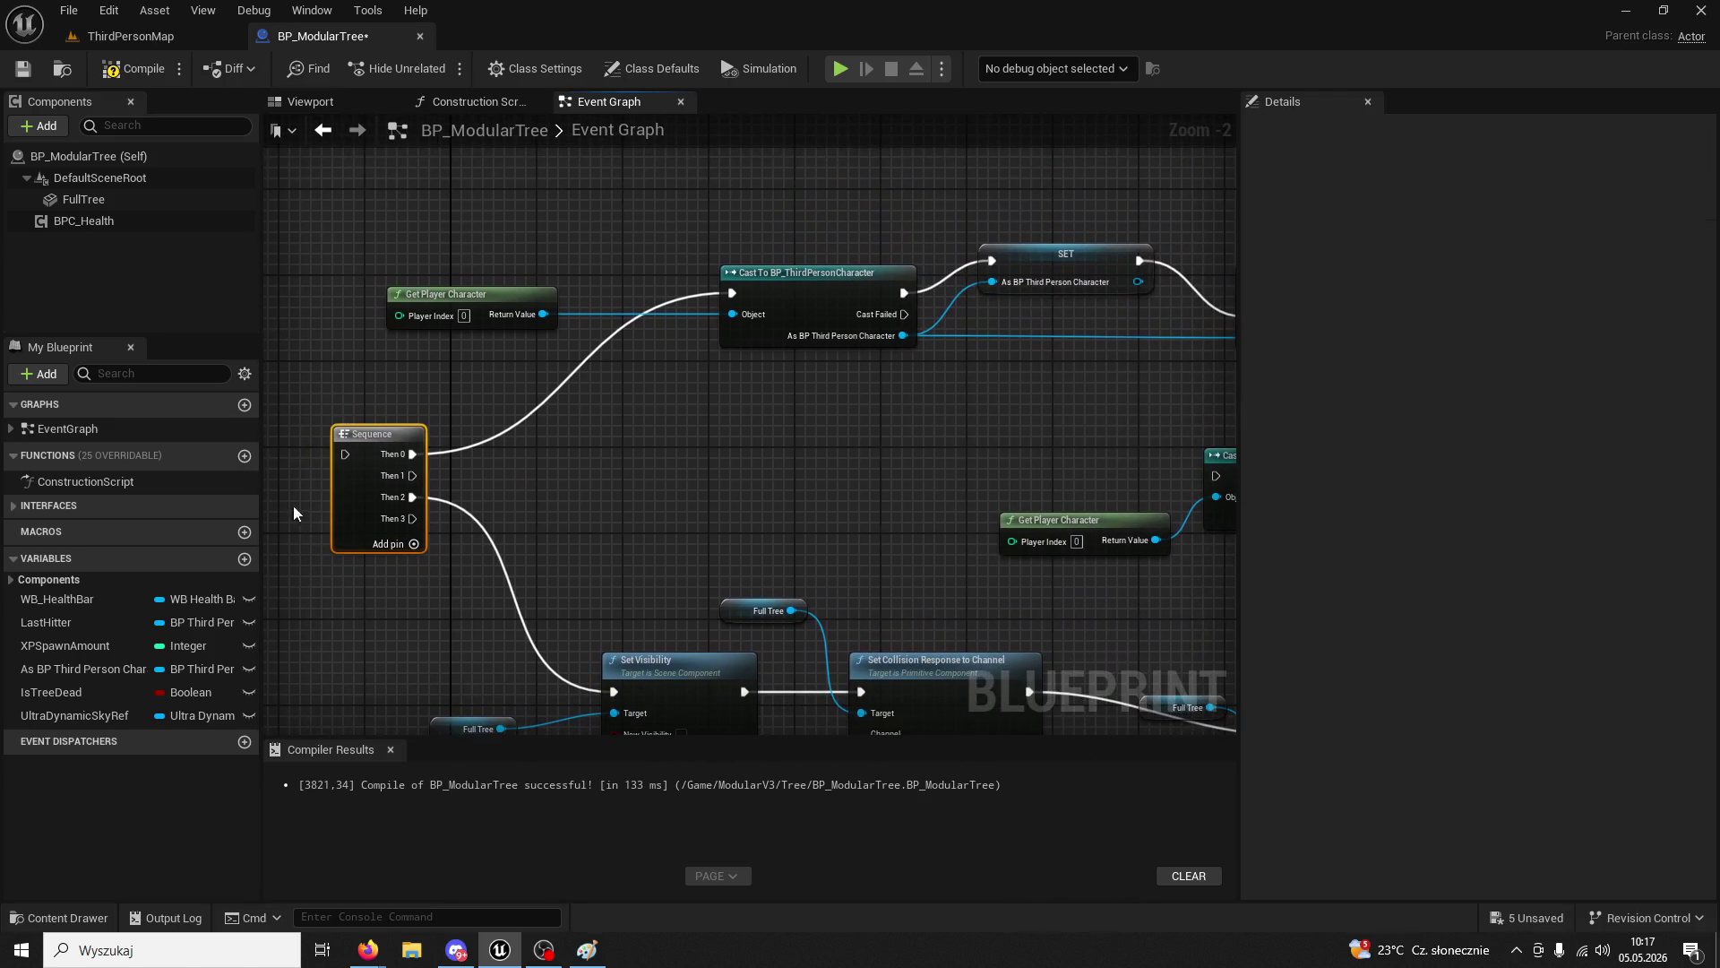
pyautogui.click(134, 69)
pyautogui.scroll(-2, 725, 316)
pyautogui.moveTo(679, 450); pyautogui.dragTo(675, 385)
pyautogui.moveTo(574, 334); pyautogui.dragTo(645, 527)
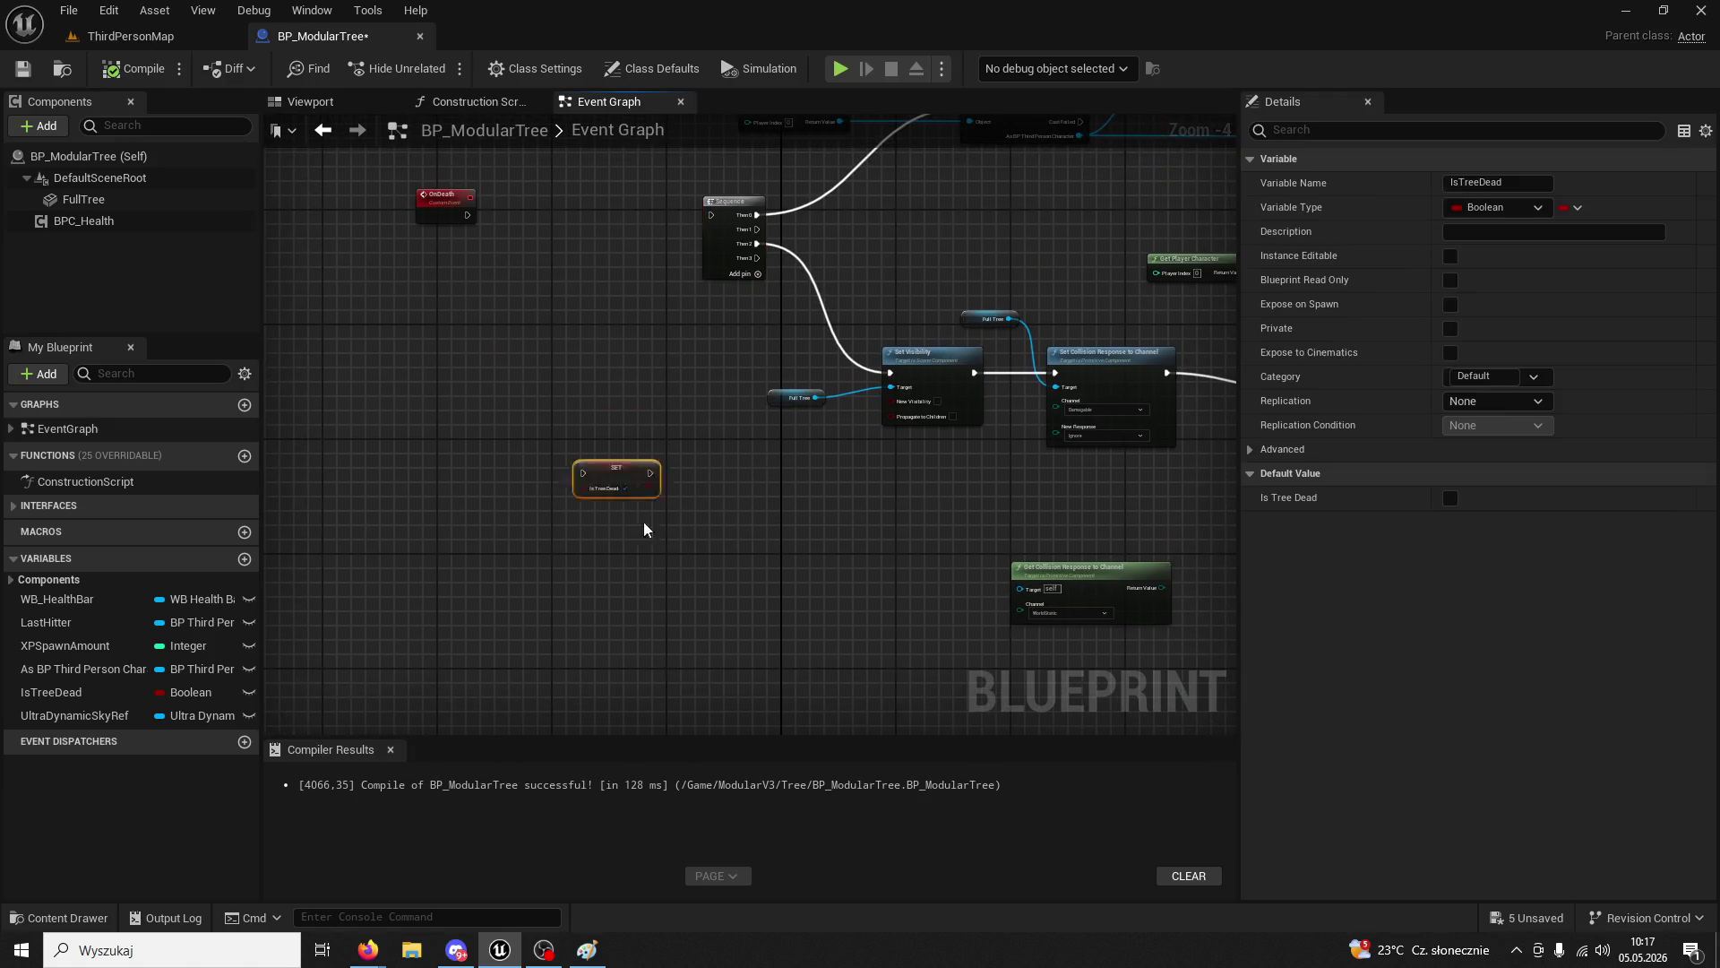
pyautogui.scroll(-3, 848, 415)
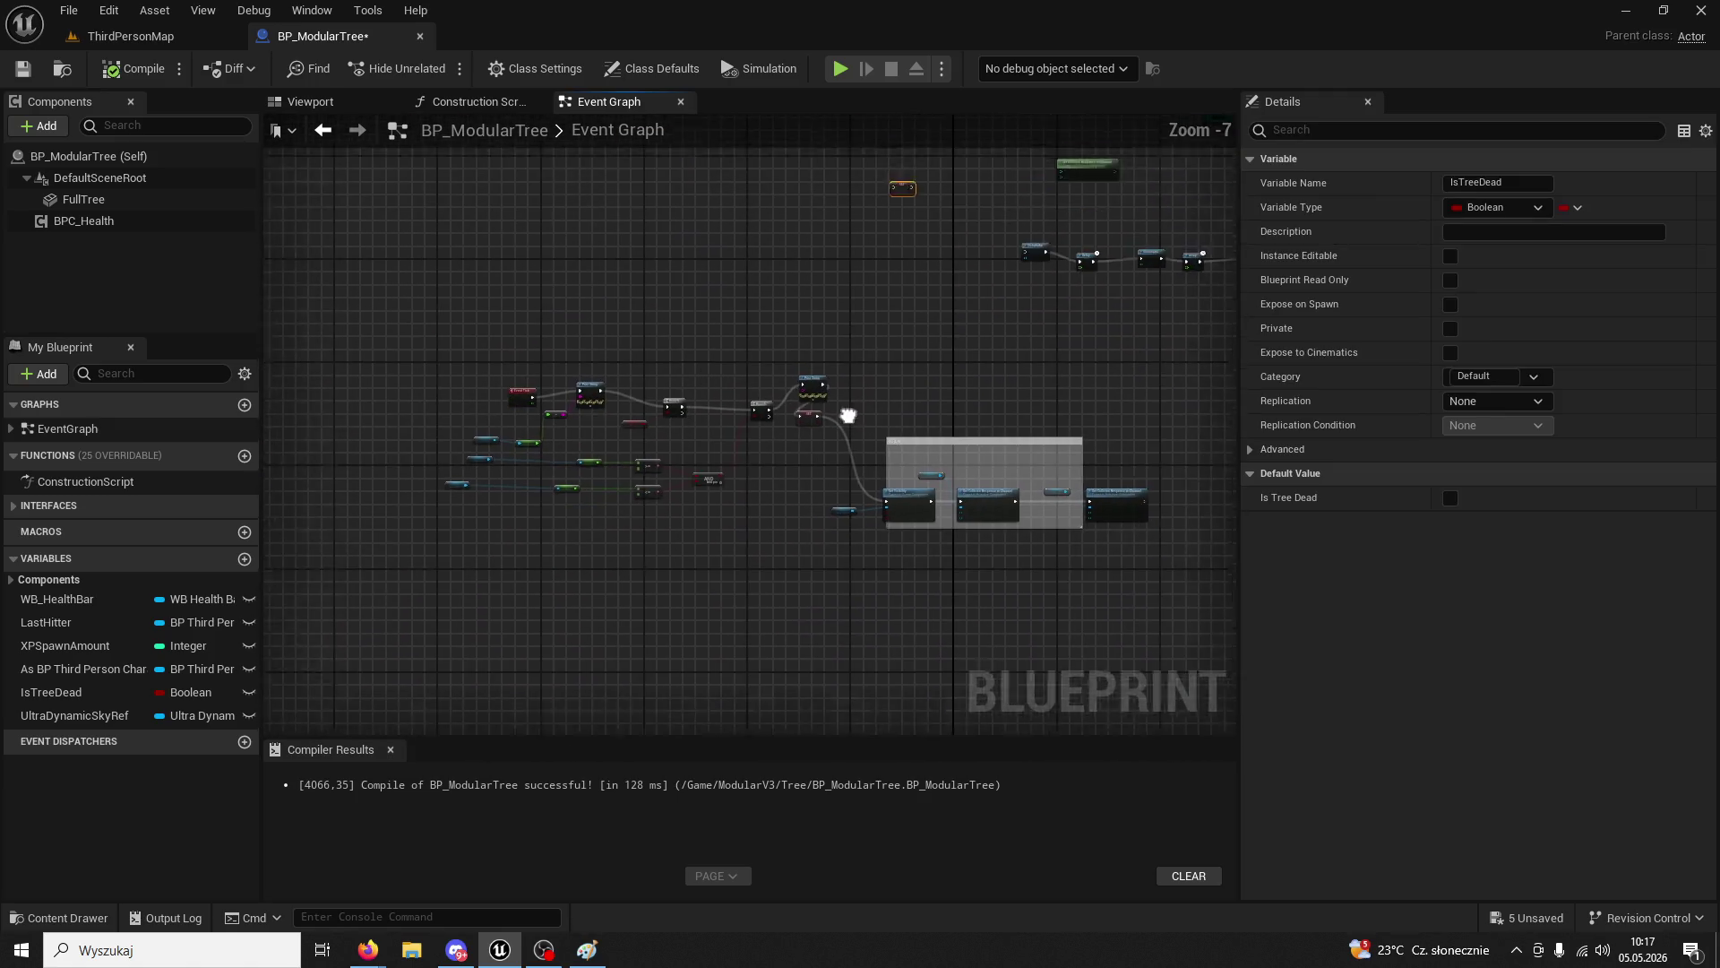
pyautogui.scroll(4, 791, 414)
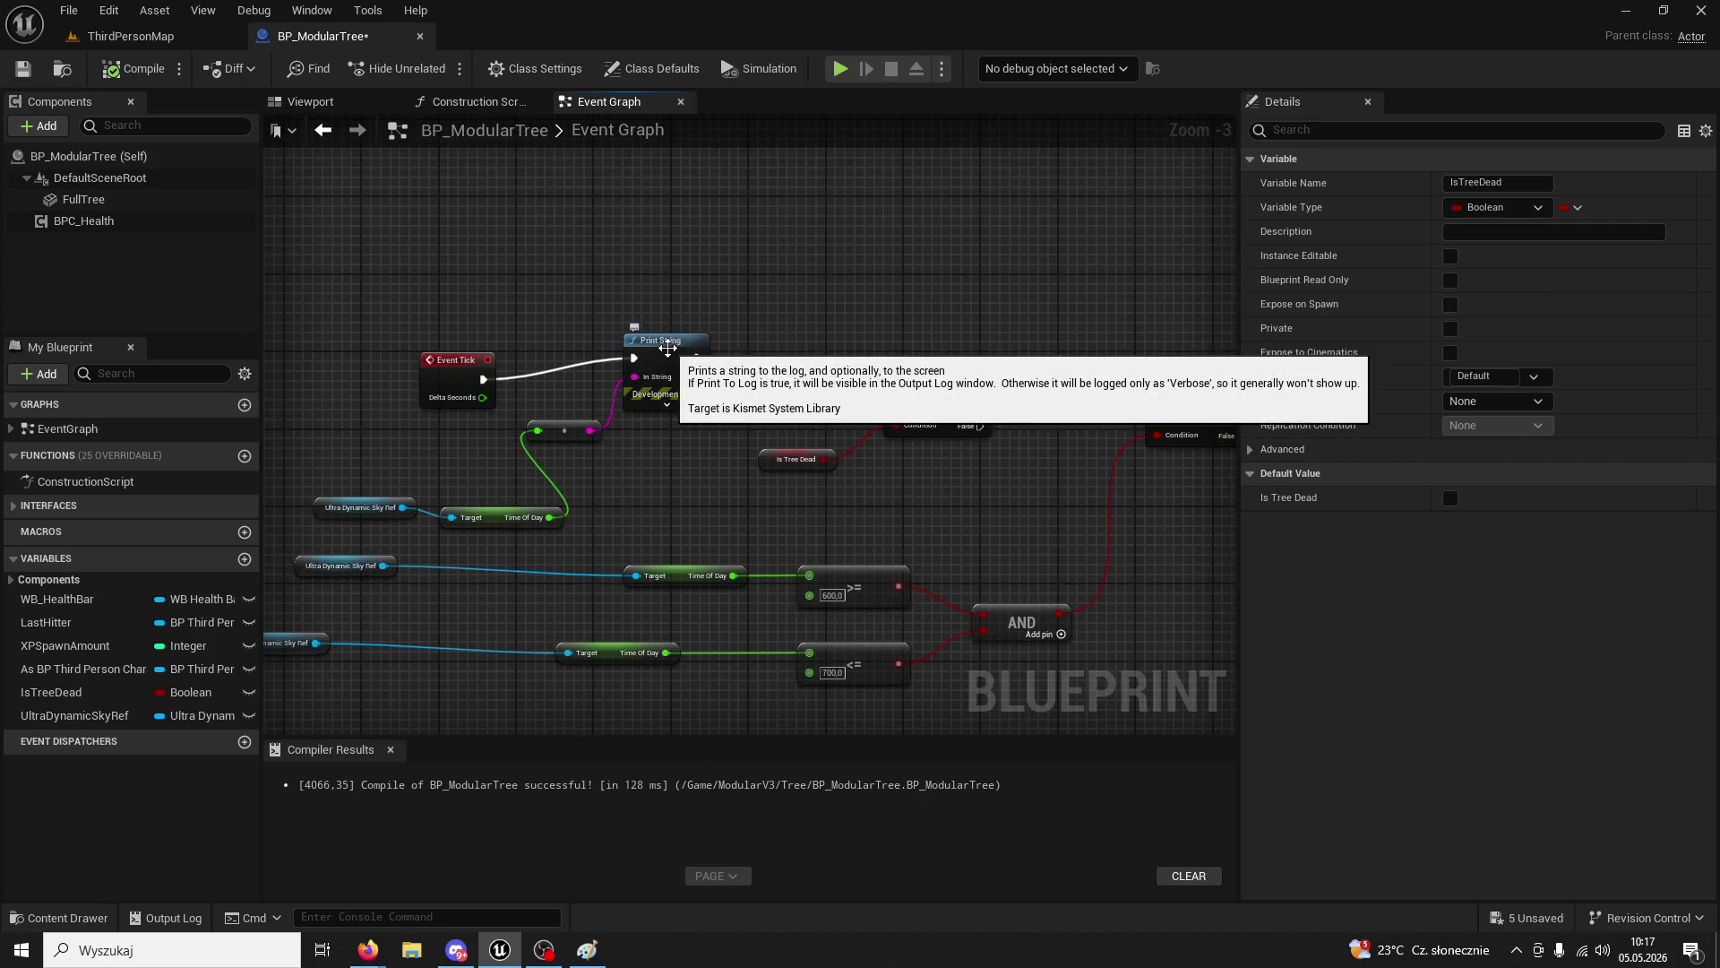
# - Delete the debug Print String, its conversion node and the unused sky time-of-day getters
pyautogui.click(686, 356)
pyautogui.press('Delete')
pyautogui.click(565, 431)
pyautogui.press('Delete')
pyautogui.click(494, 521)
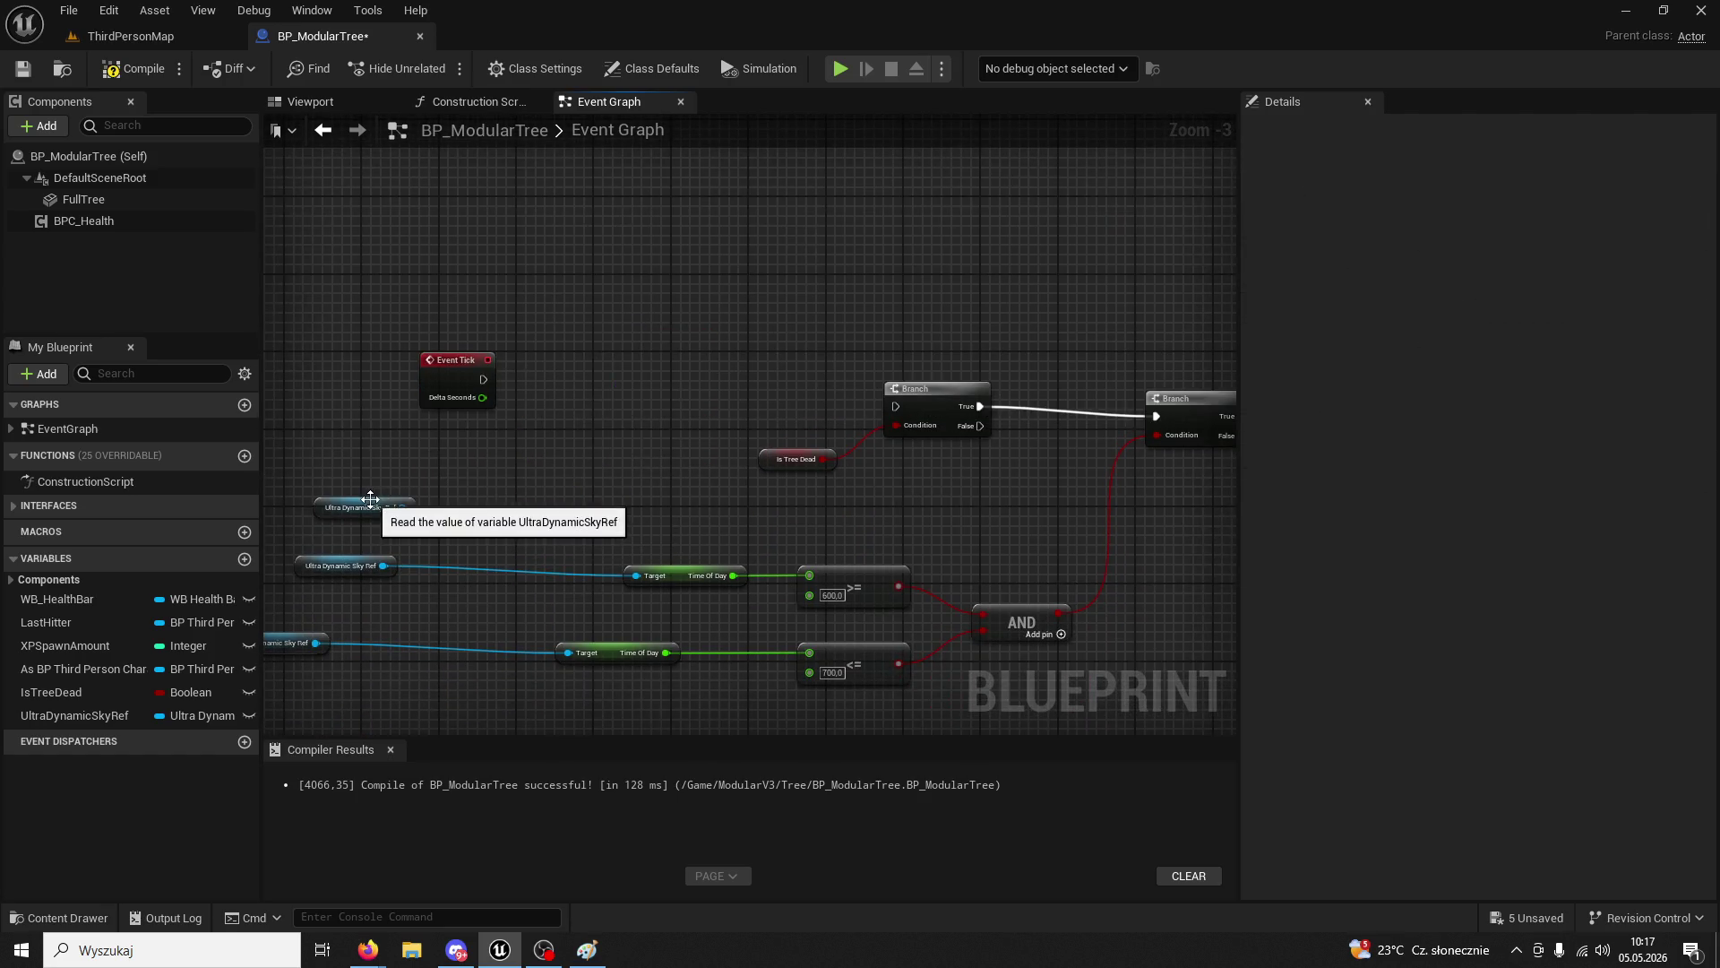
pyautogui.press('Delete')
# - Add a Sequence after Event Tick and wire its Then 0 to the IsTreeDead branch
pyautogui.moveTo(484, 379); pyautogui.dragTo(636, 367)
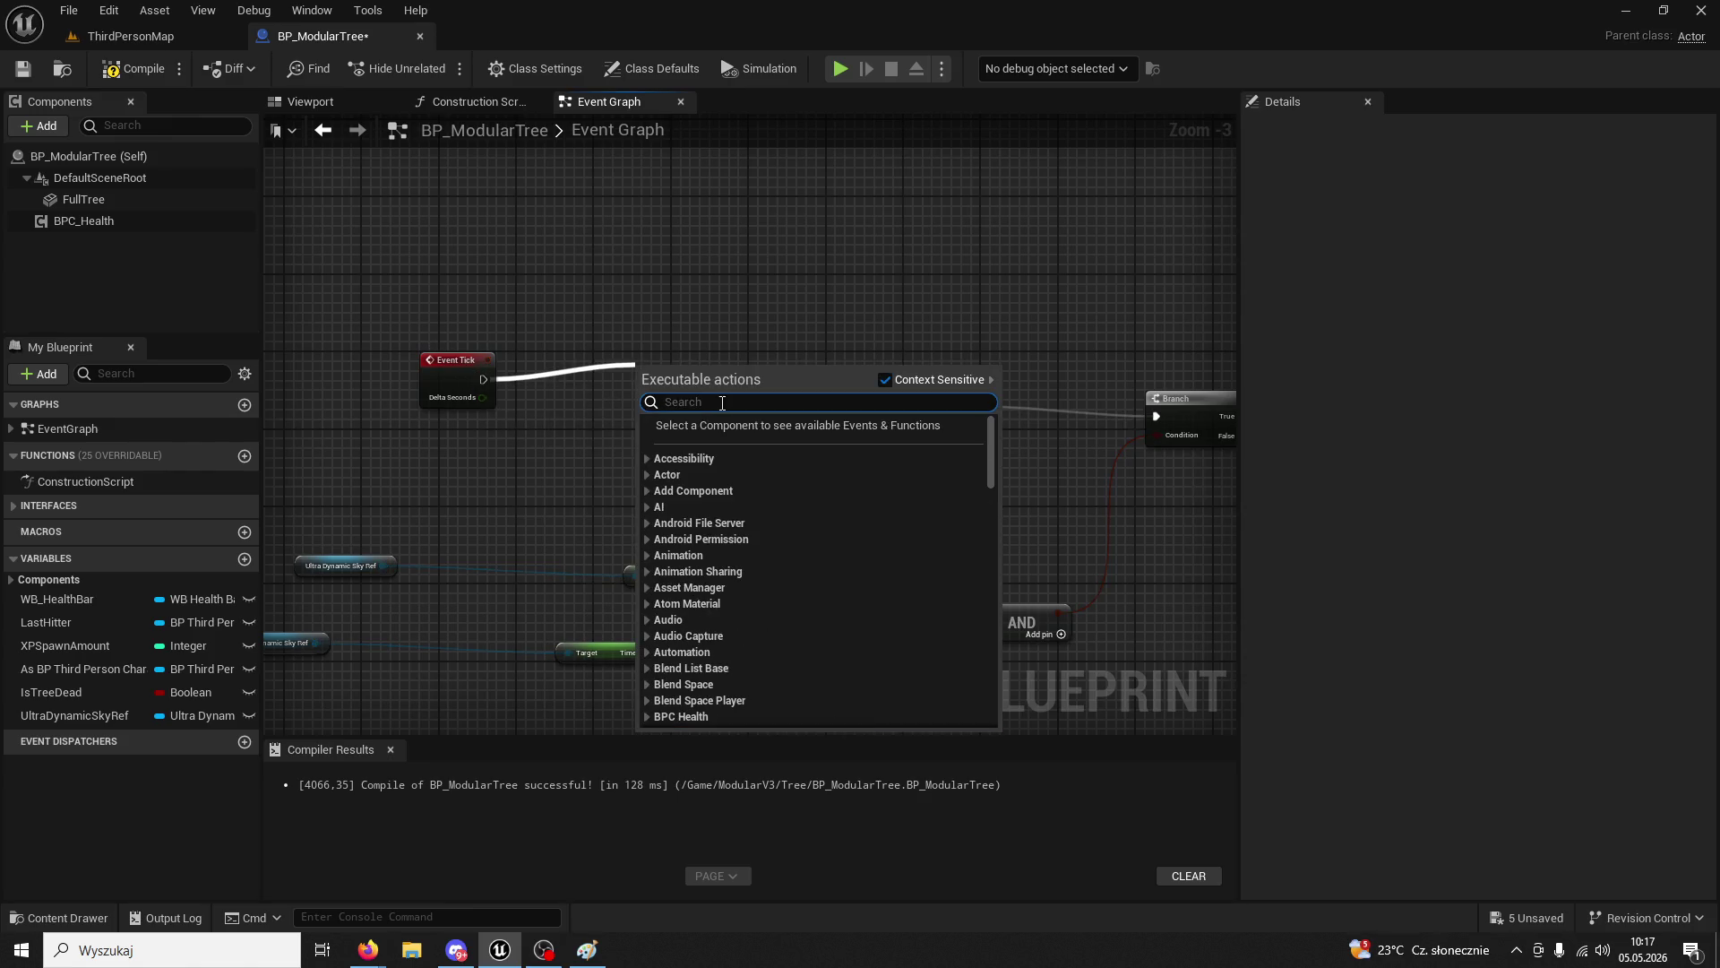
pyautogui.write('sequence')
pyautogui.press('Return')
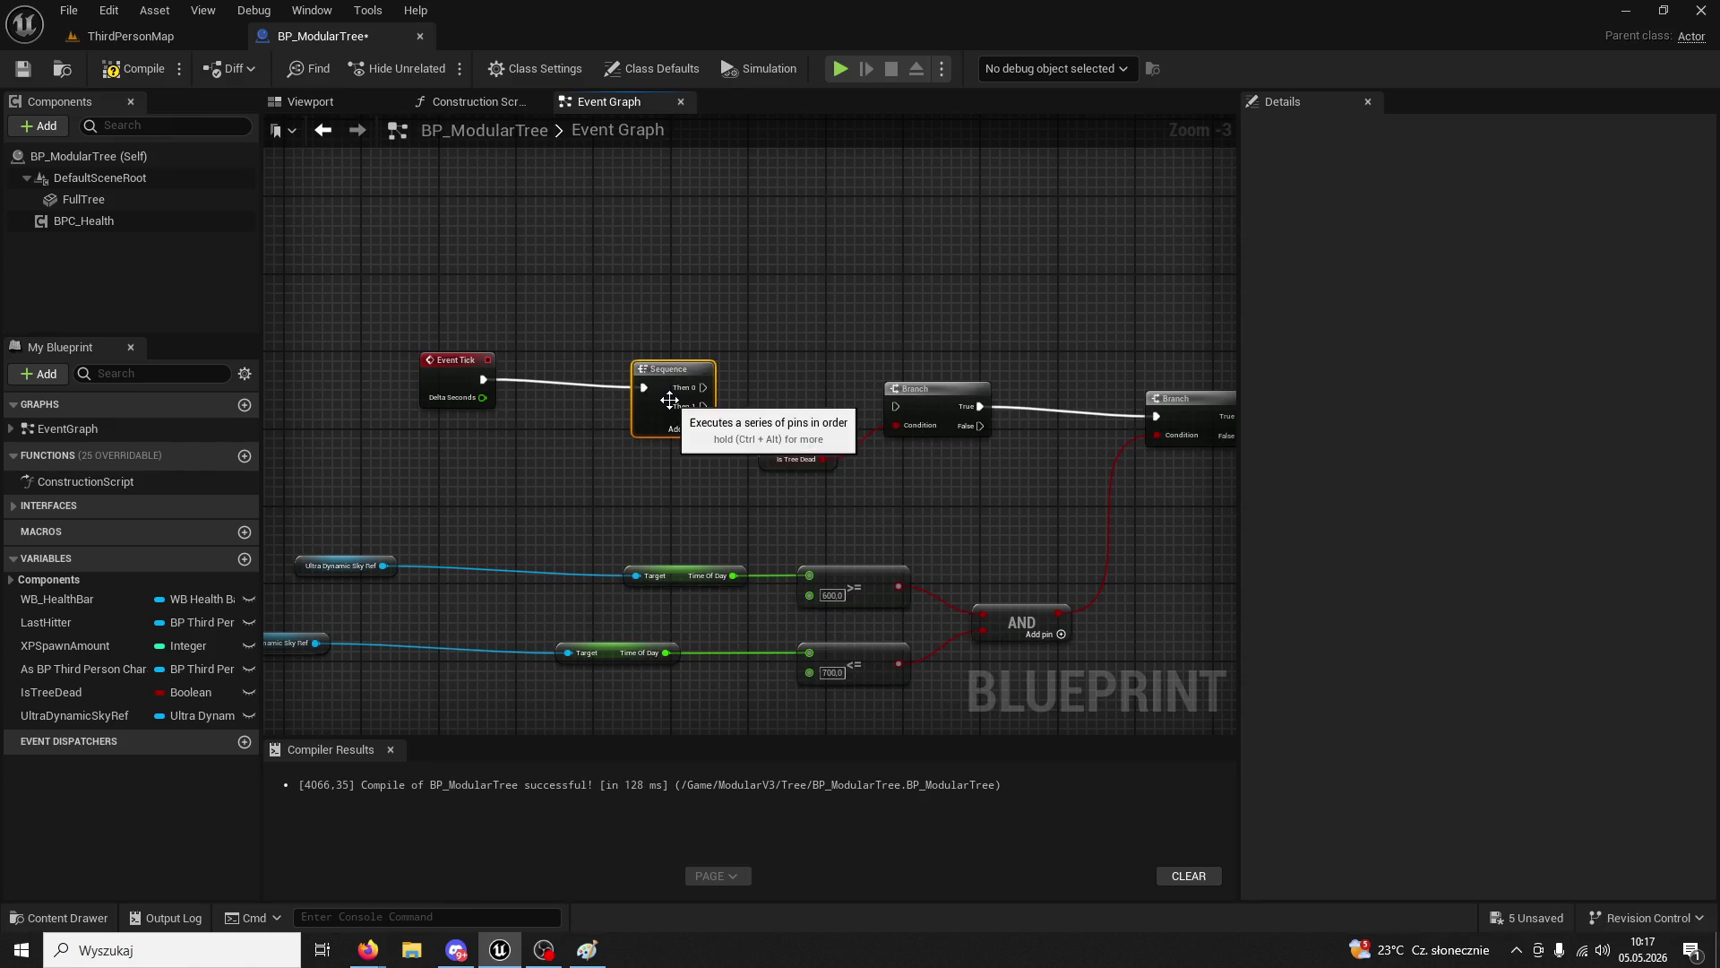
pyautogui.moveTo(703, 387); pyautogui.dragTo(895, 406)
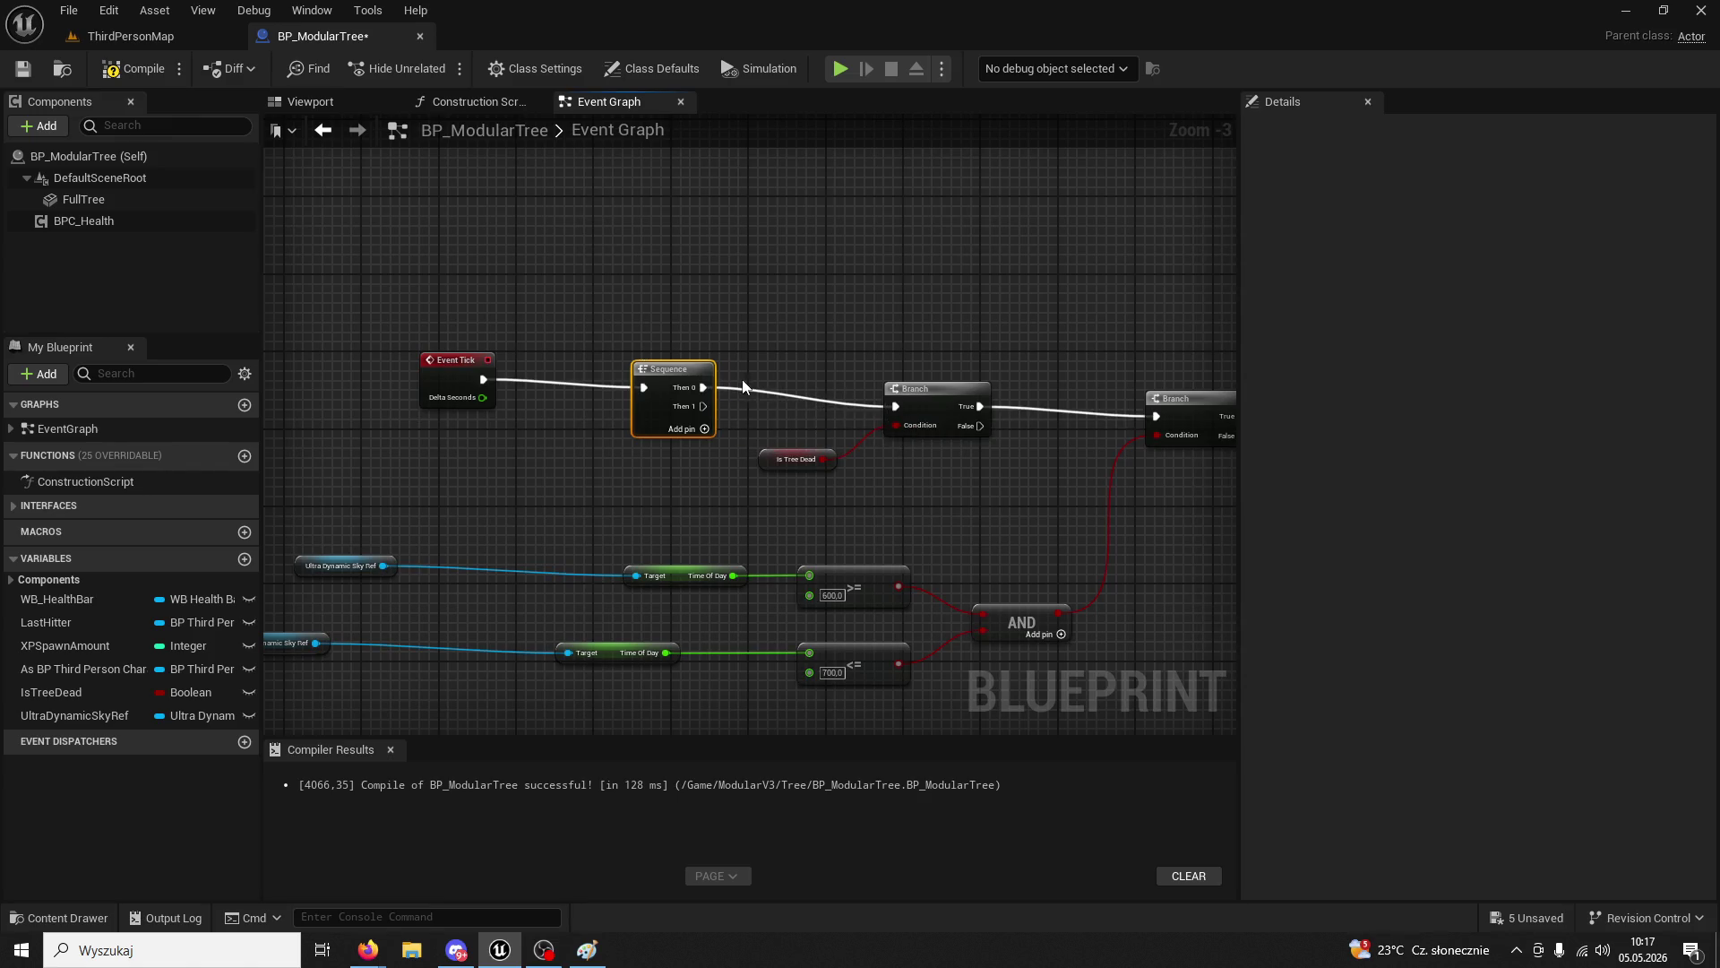
pyautogui.moveTo(697, 368); pyautogui.dragTo(689, 398)
pyautogui.moveTo(484, 360); pyautogui.dragTo(531, 399)
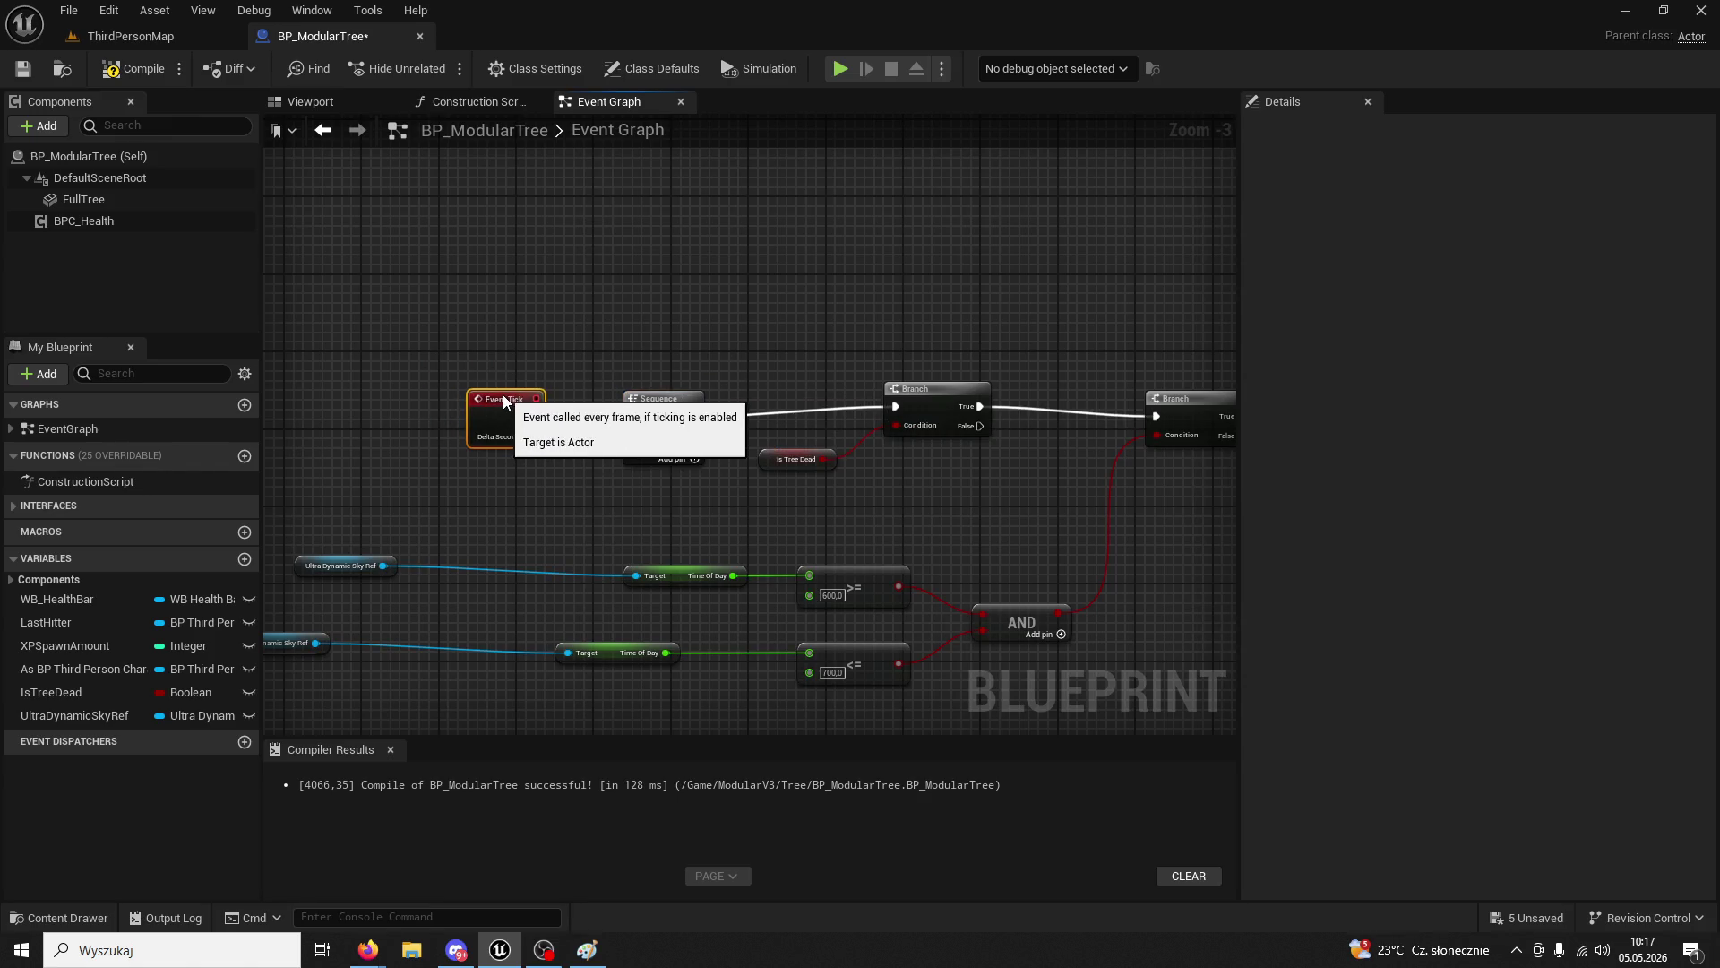
pyautogui.scroll(-5, 1165, 341)
pyautogui.scroll(2, 912, 480)
pyautogui.scroll(2, 920, 489)
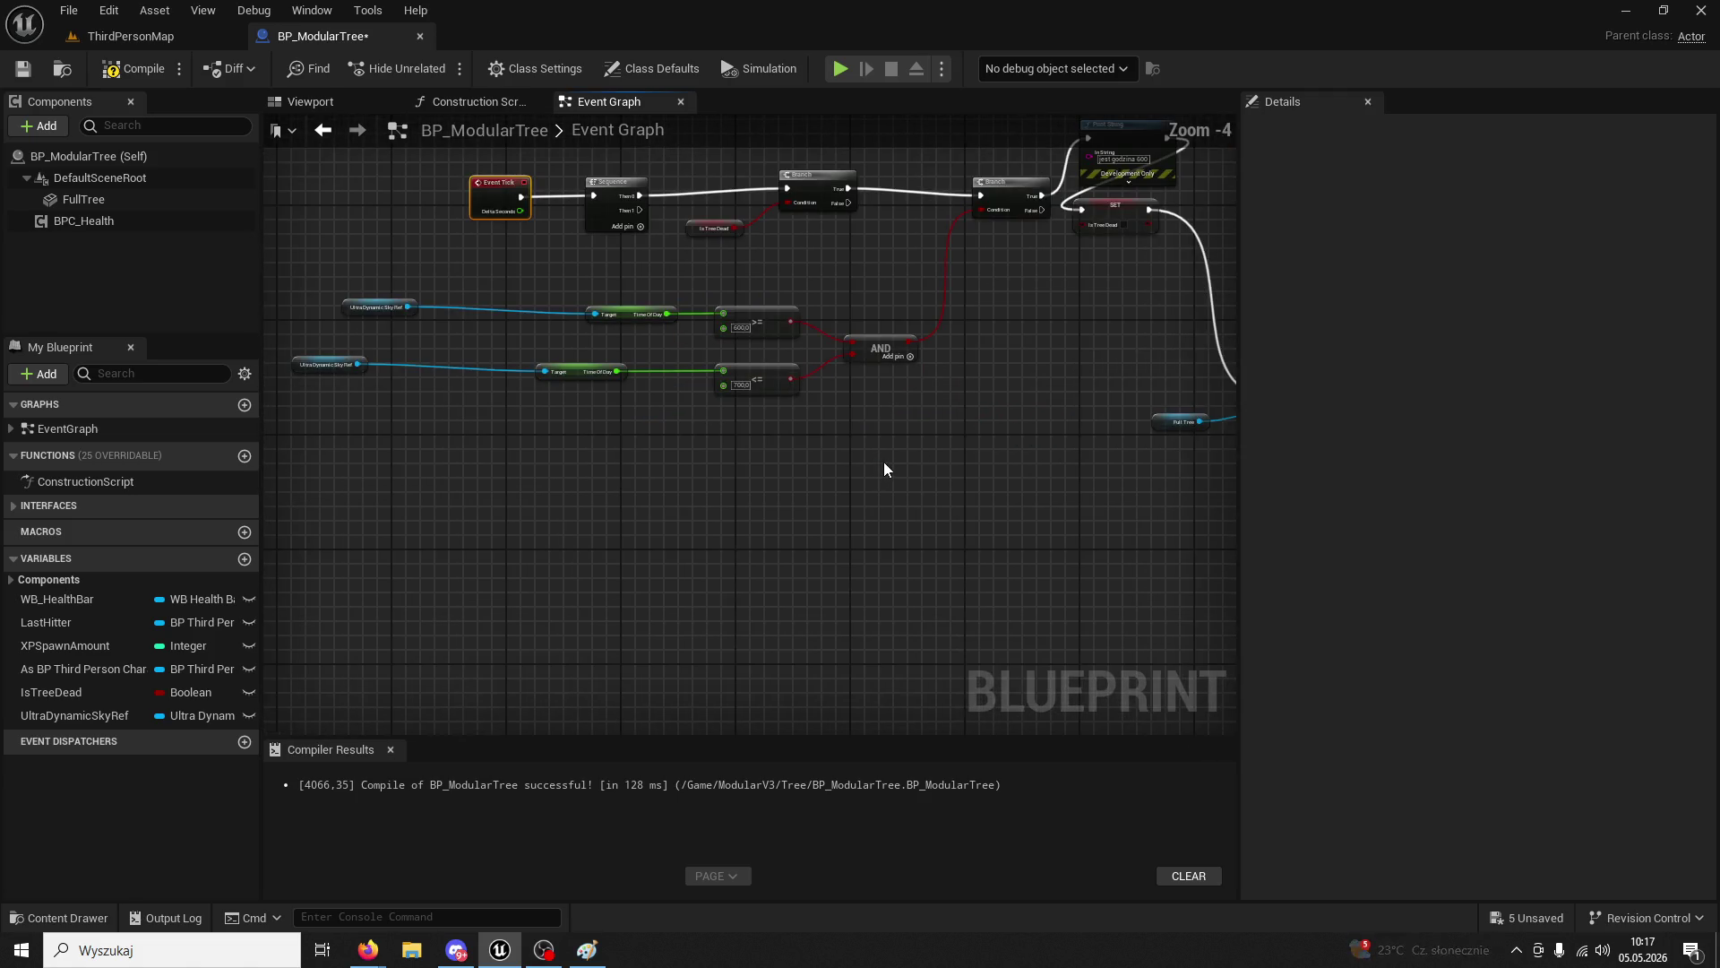
# - Shift the time-of-day comparison nodes right and move Event Tick and Sequence left
pyautogui.moveTo(445, 307); pyautogui.dragTo(1029, 522)
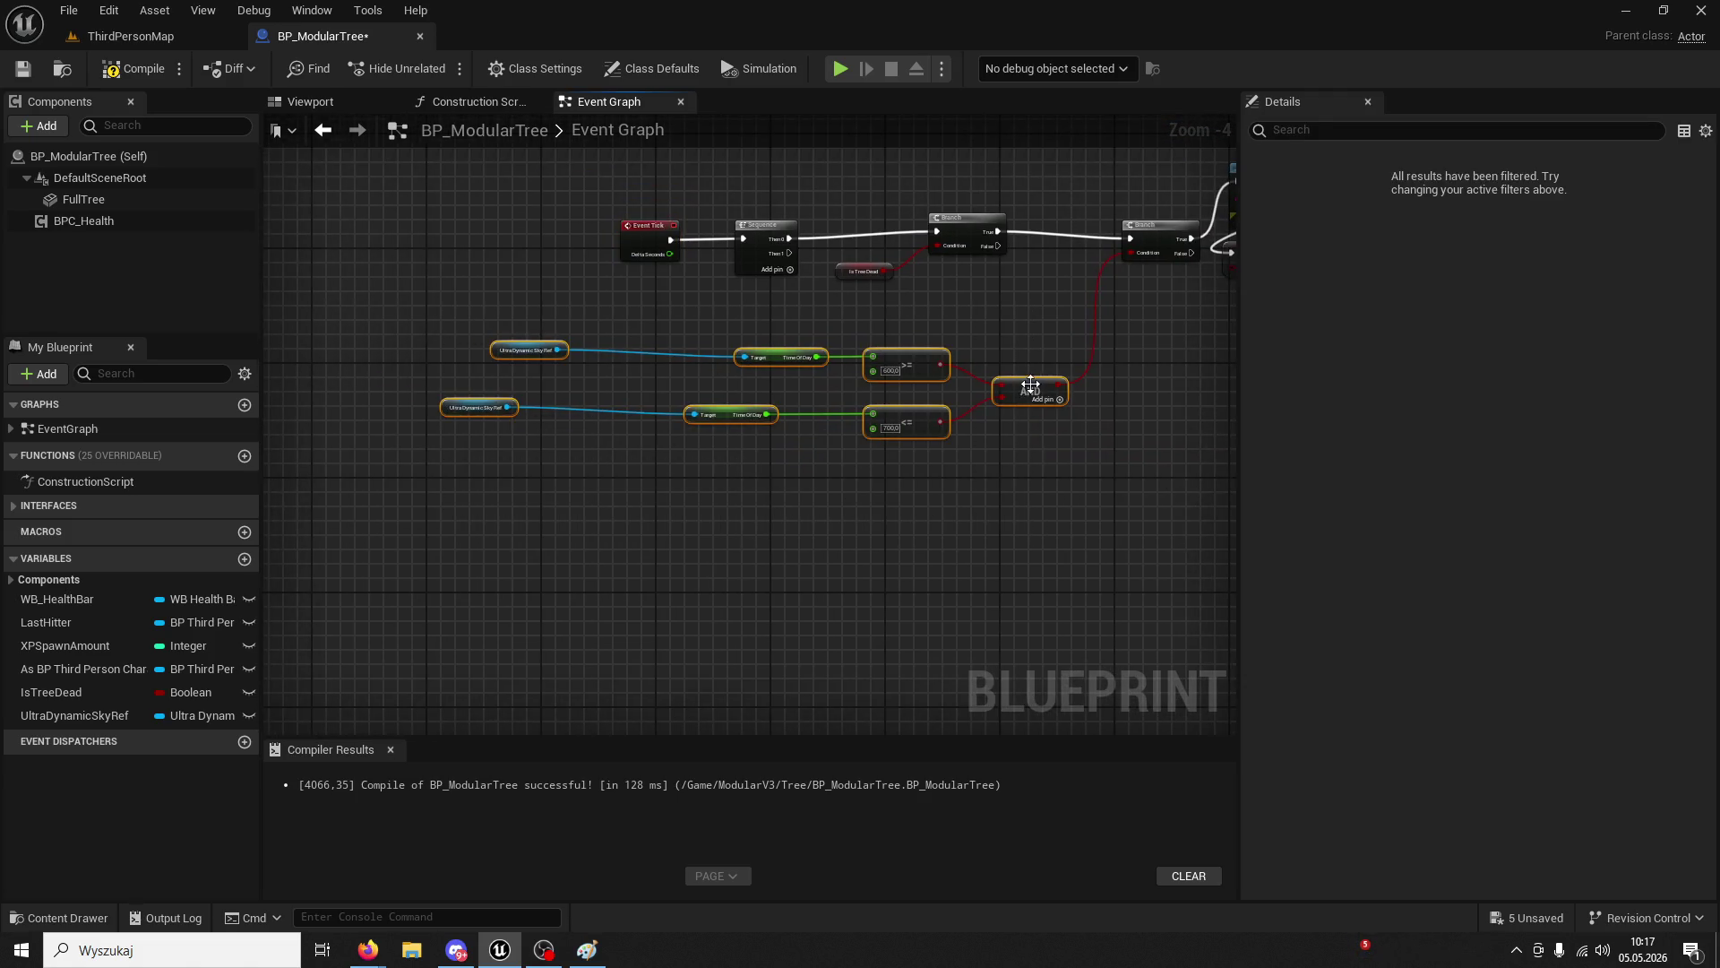
pyautogui.moveTo(1031, 392); pyautogui.dragTo(1126, 406)
pyautogui.moveTo(815, 271); pyautogui.dragTo(995, 377)
pyautogui.moveTo(969, 319); pyautogui.dragTo(556, 312)
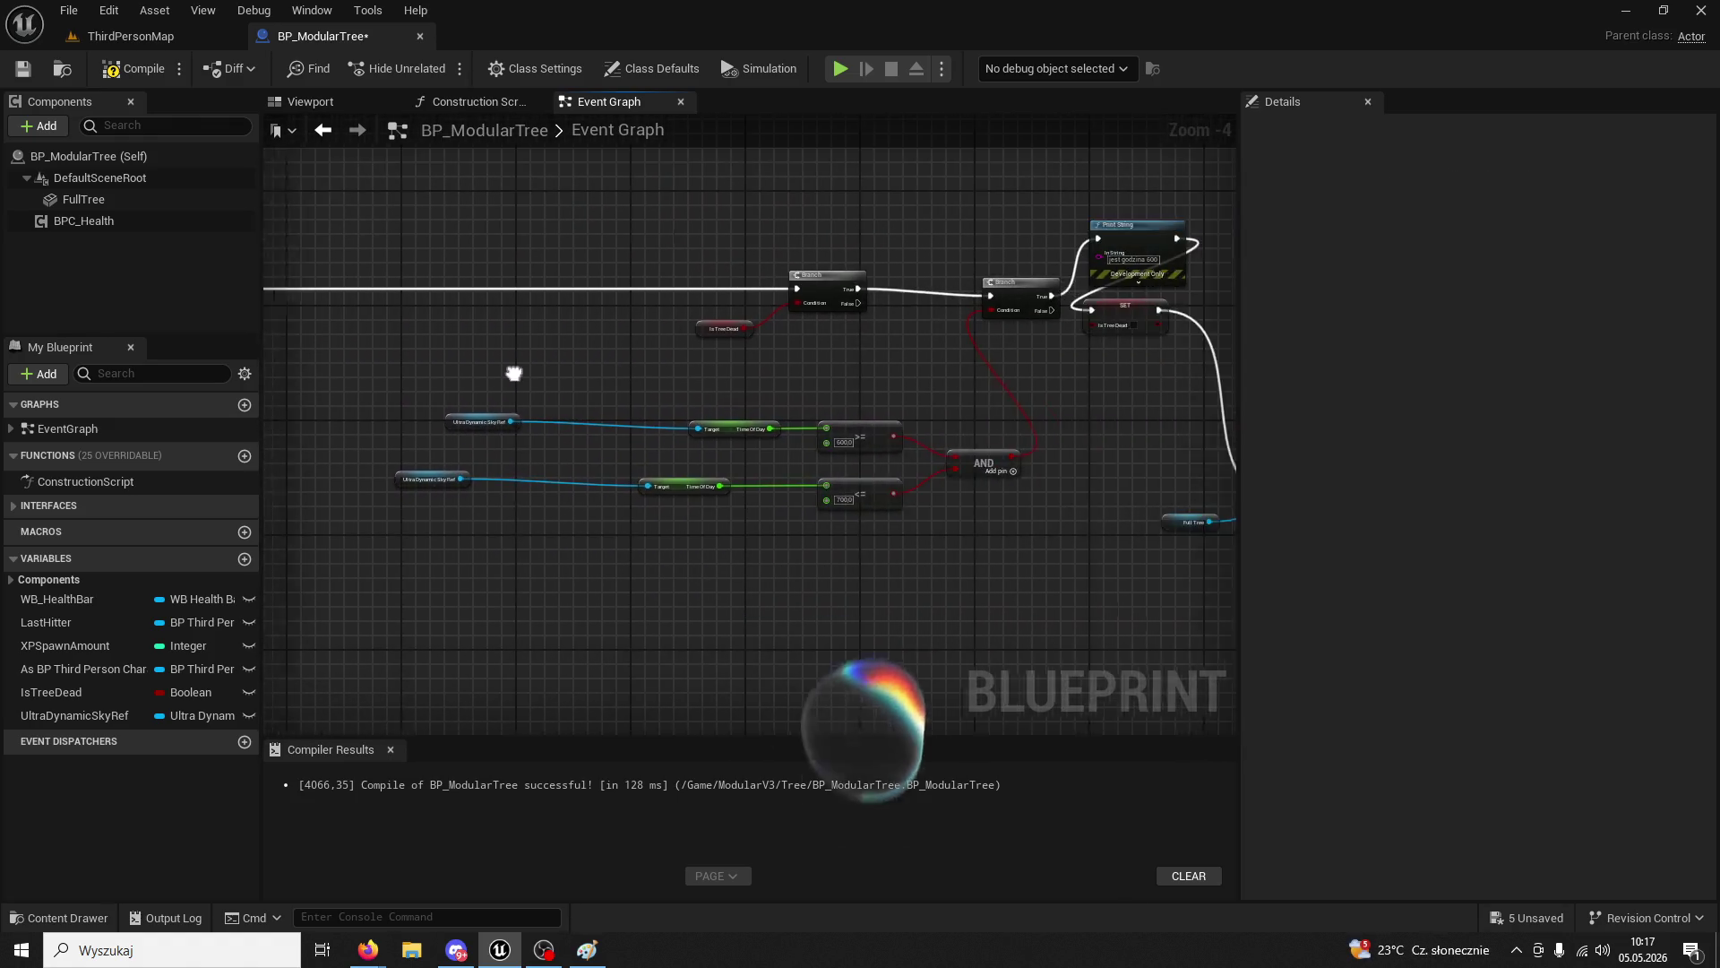
pyautogui.scroll(-2, 817, 378)
pyautogui.scroll(3, 945, 407)
pyautogui.scroll(-1, 991, 403)
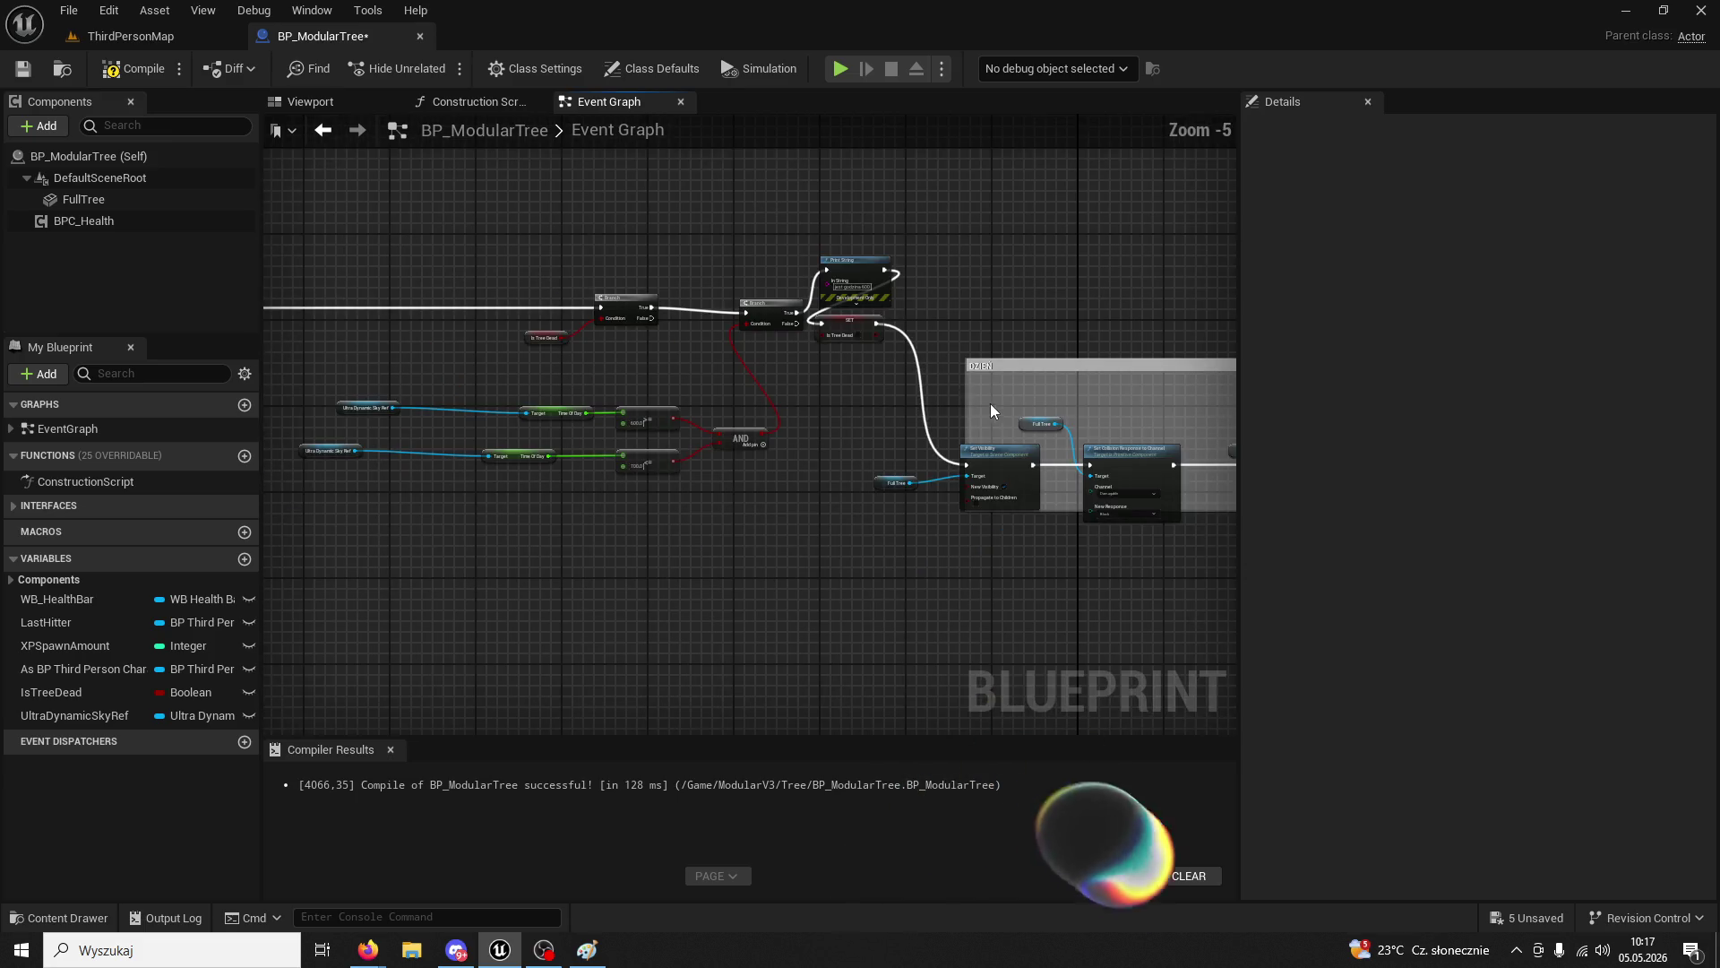
pyautogui.scroll(-1, 846, 385)
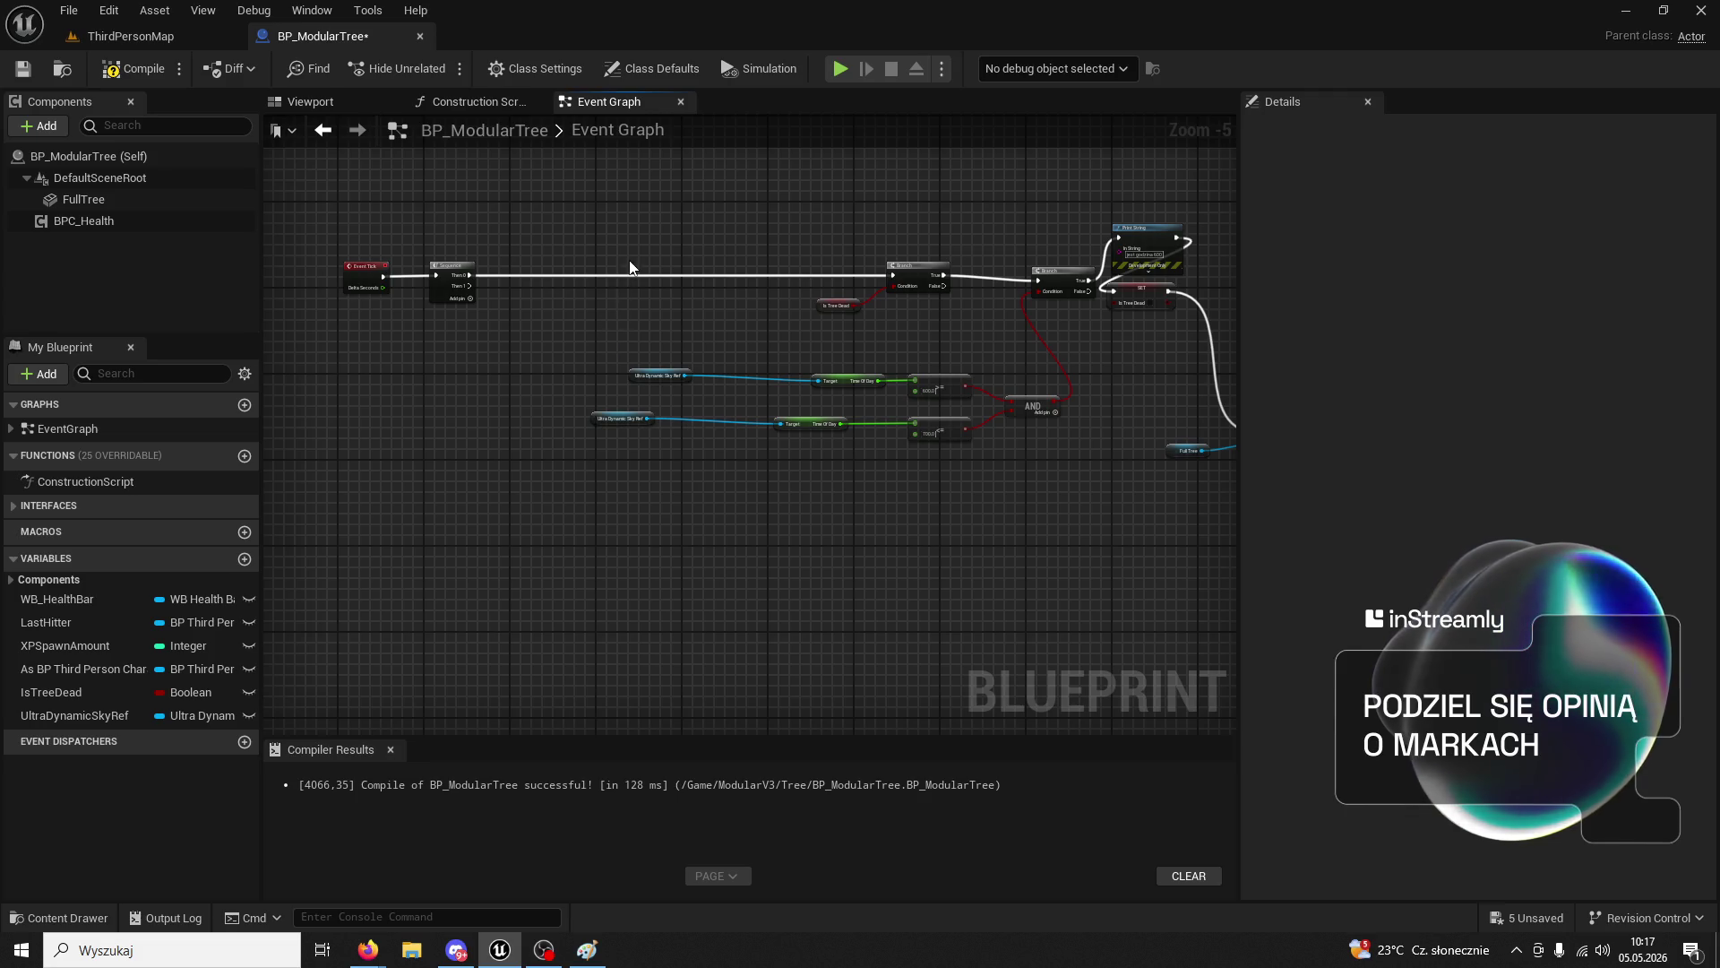
pyautogui.moveTo(629, 259); pyautogui.dragTo(781, 445)
# - Add a new Branch node wired to the Sequence's Then 1 output
pyautogui.moveTo(674, 437)
pyautogui.mouseDown()
pyautogui.moveTo(687, 328)
pyautogui.moveTo(696, 531)
pyautogui.mouseUp()
pyautogui.write('branch')
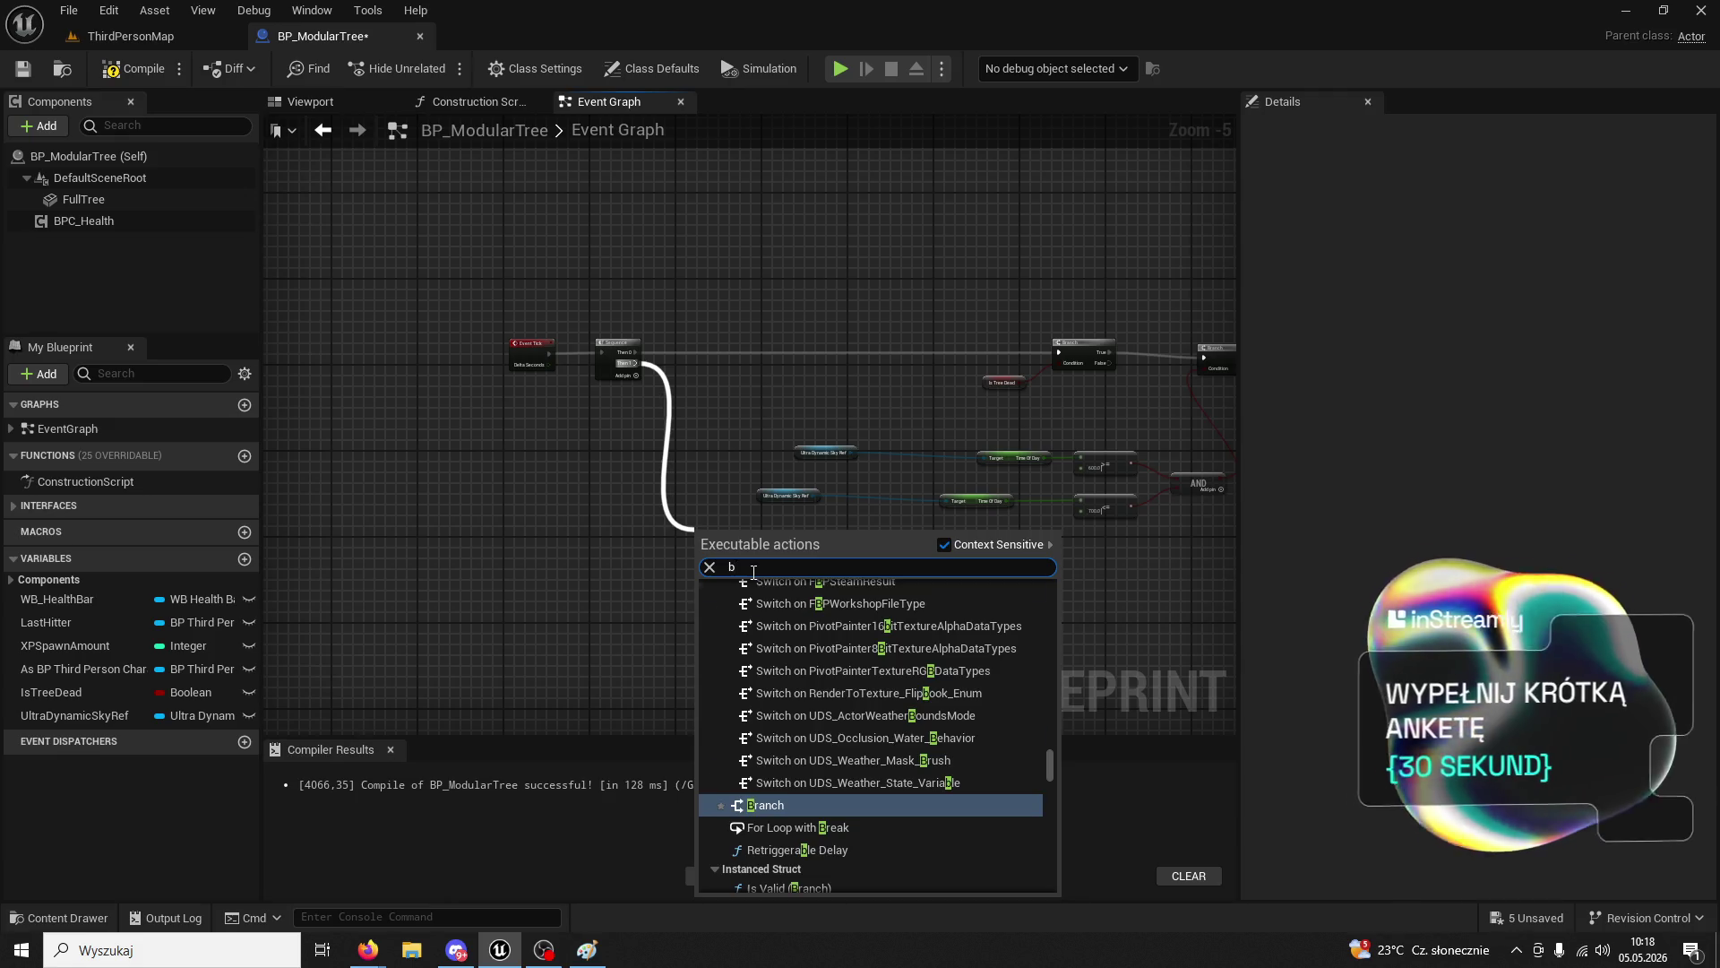
pyautogui.press('Return')
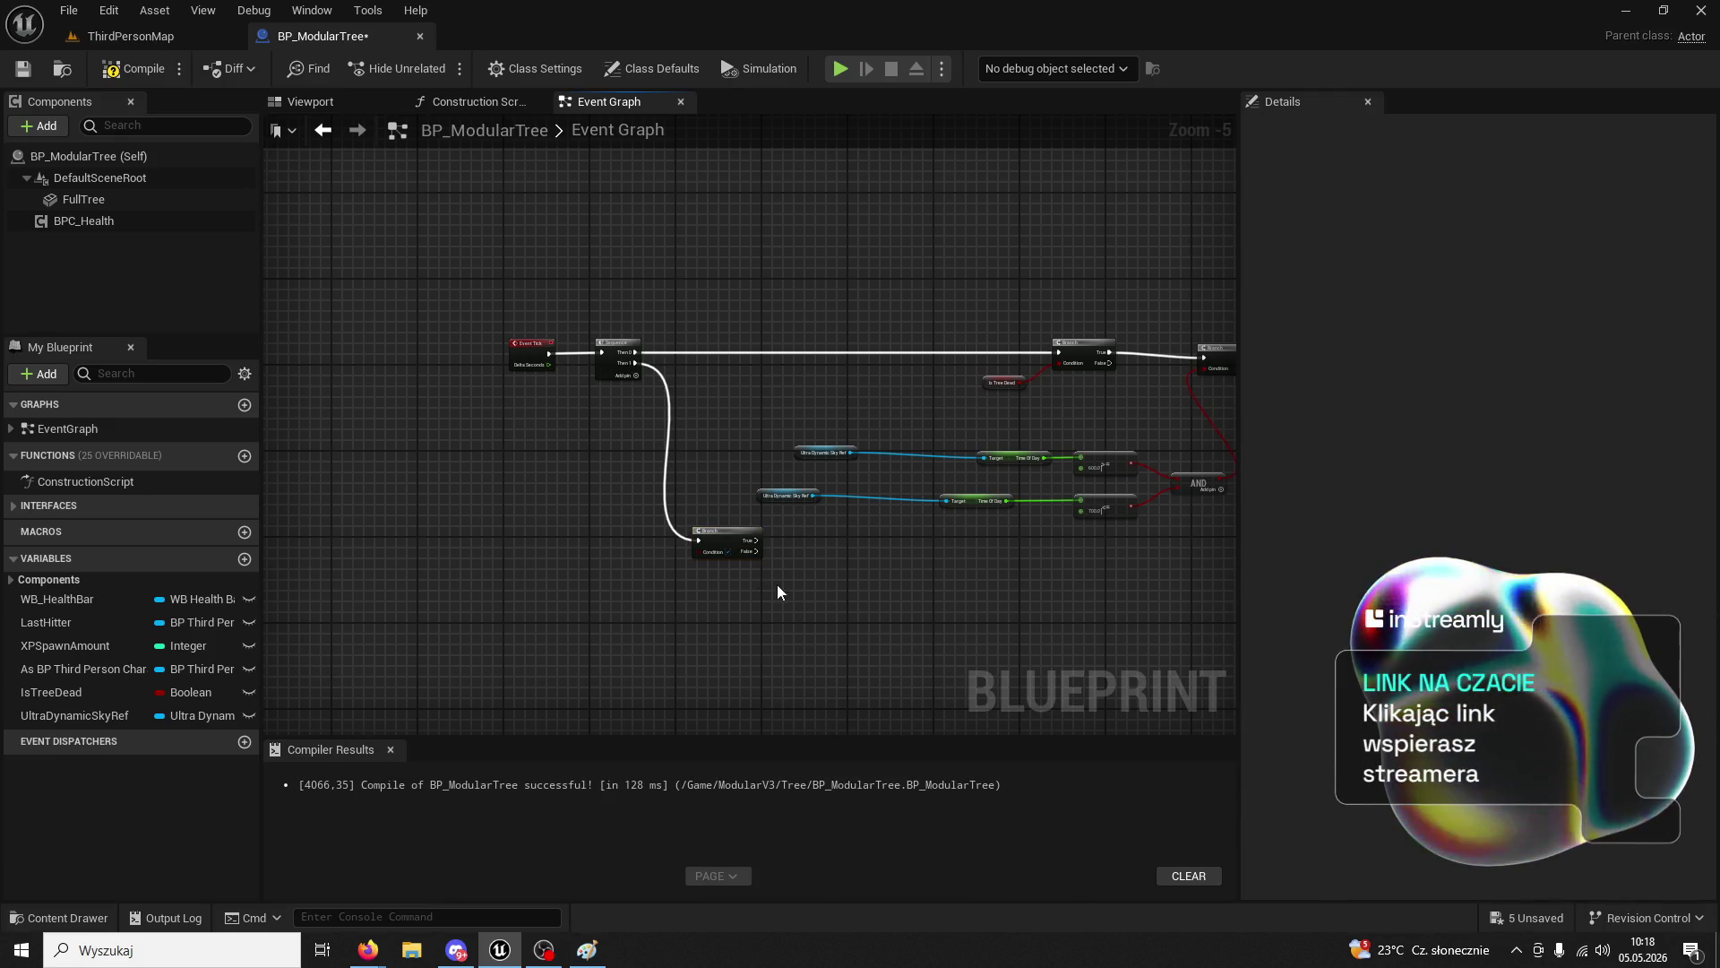
pyautogui.scroll(-3, 861, 466)
pyautogui.scroll(3, 873, 480)
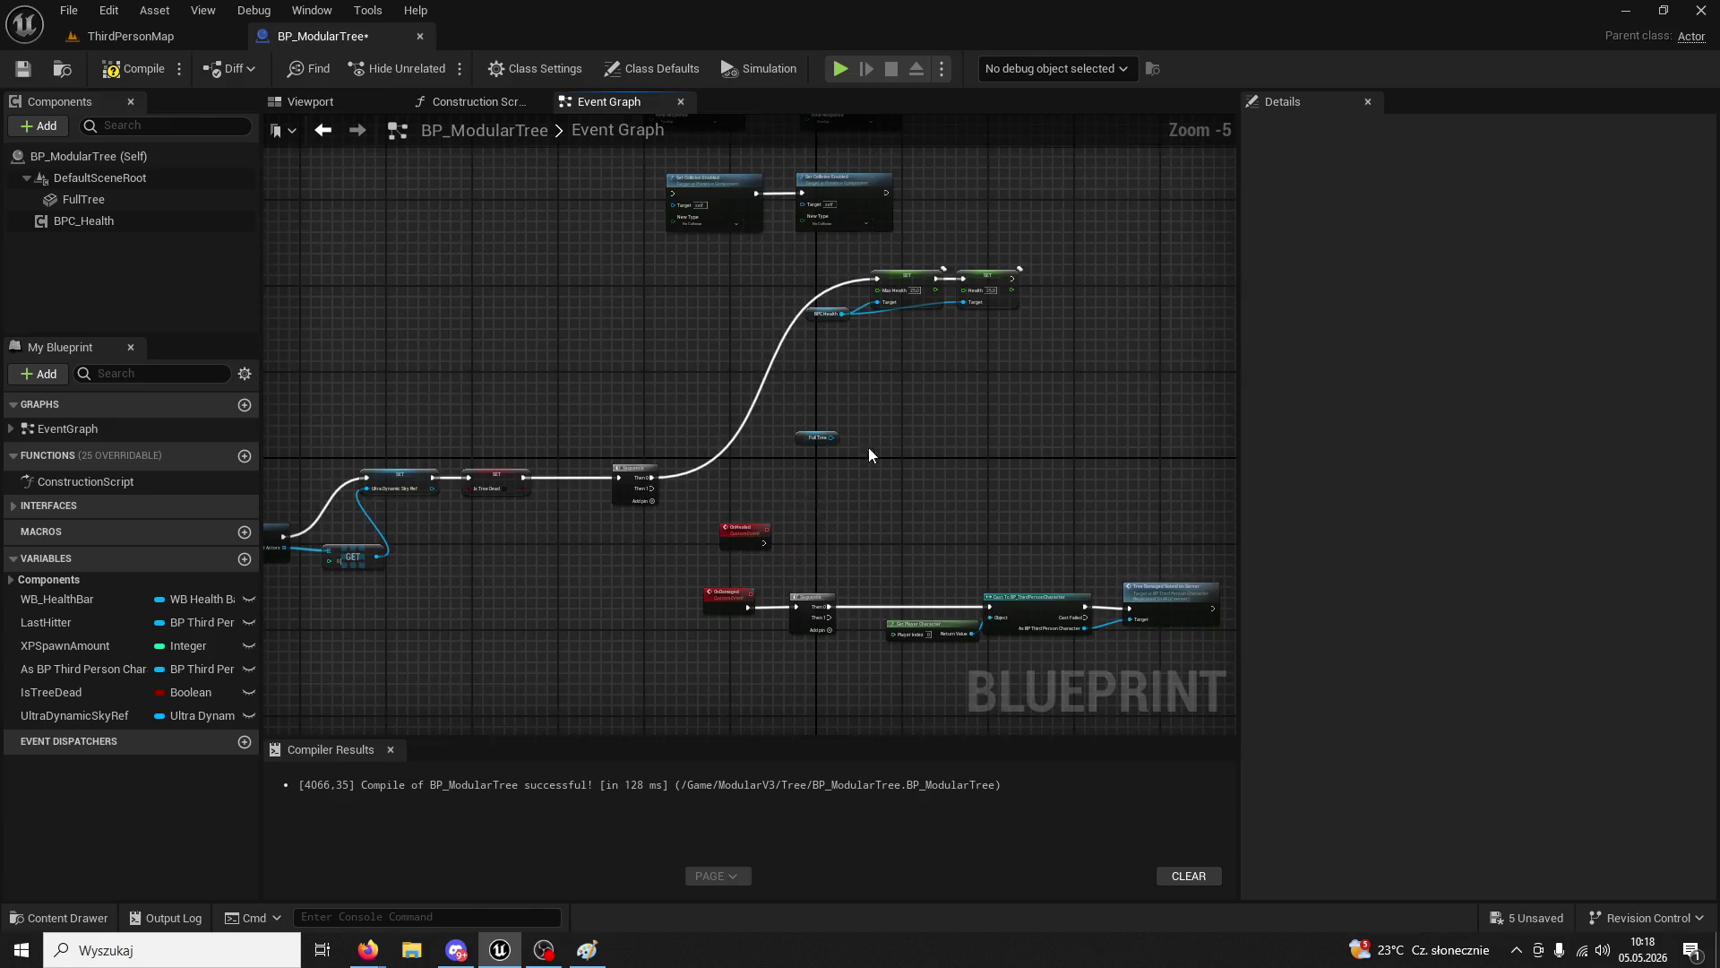
pyautogui.scroll(3, 869, 448)
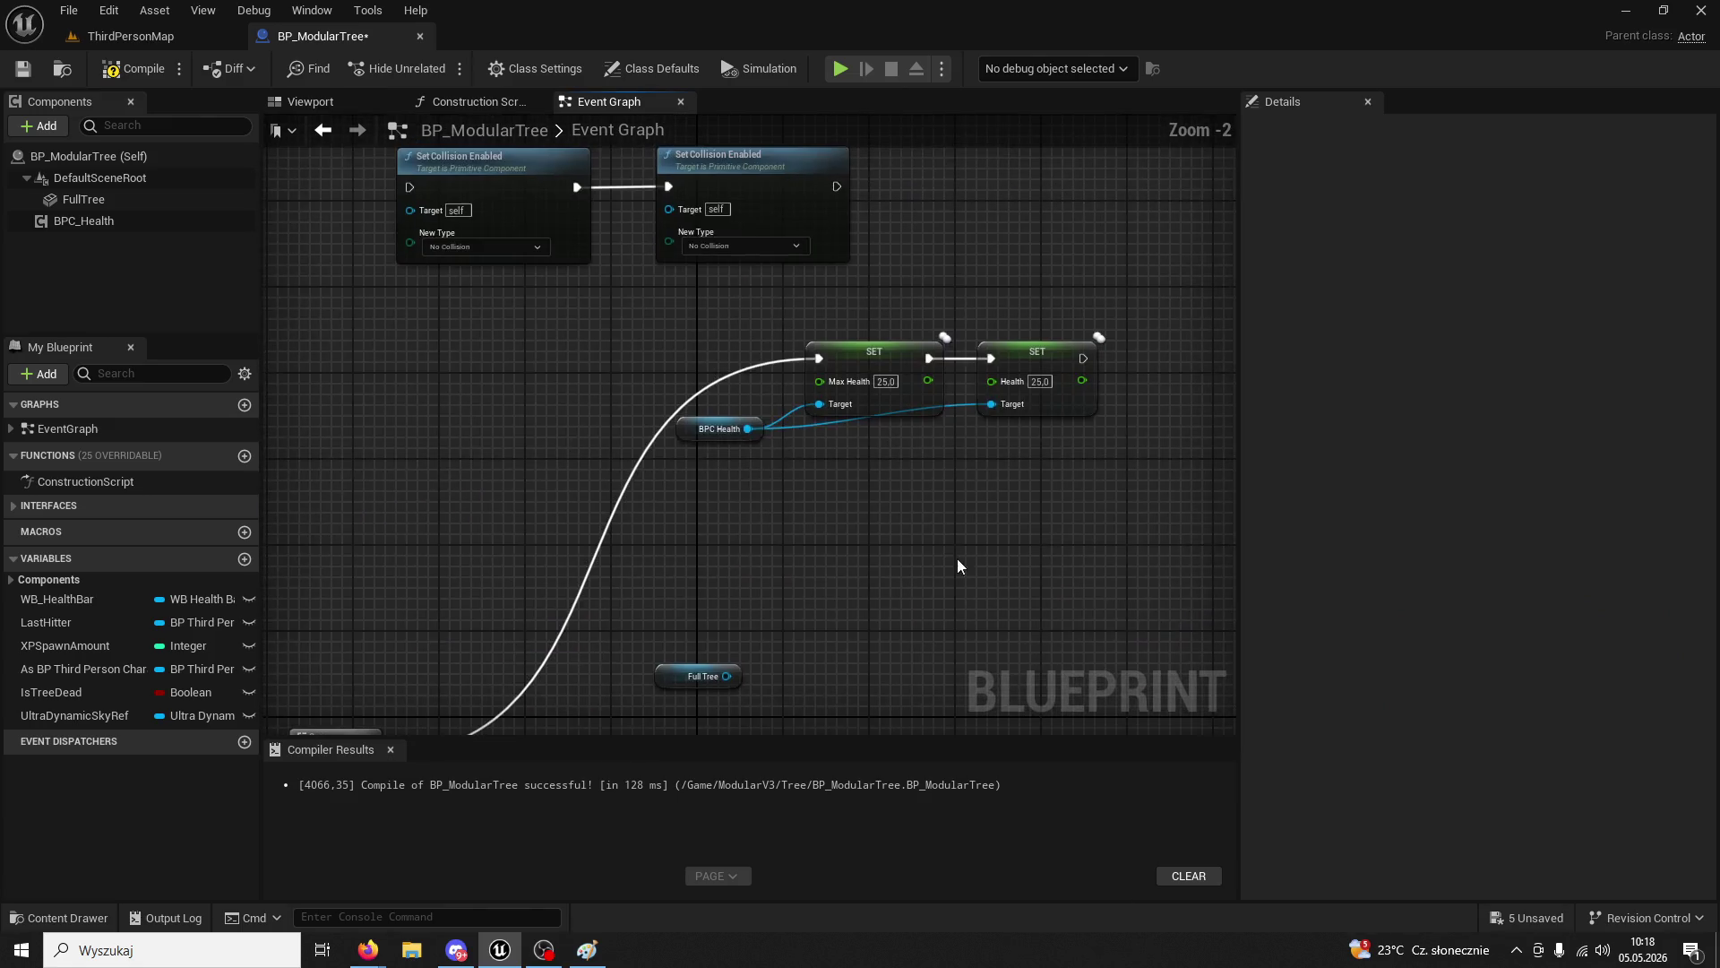
# - Inspect the Health variable being set and bring the OnDeath event into view
pyautogui.click(1031, 354)
pyautogui.scroll(-4, 937, 406)
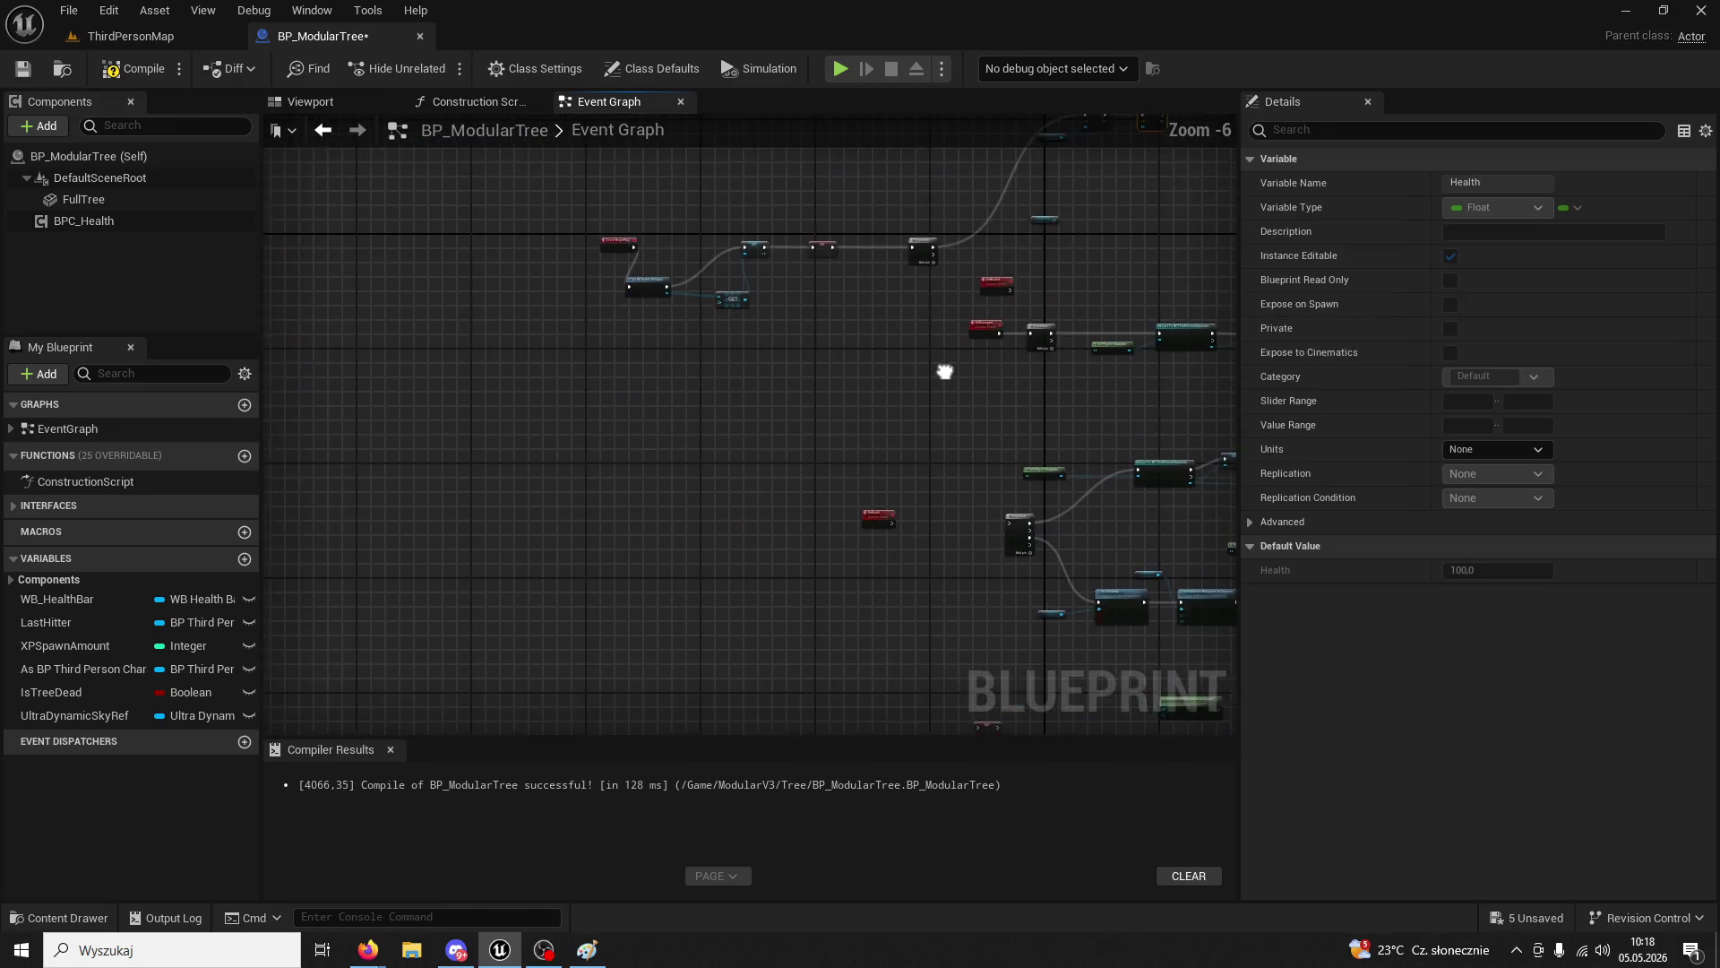
pyautogui.scroll(4, 896, 530)
pyautogui.moveTo(853, 561)
pyautogui.mouseDown()
pyautogui.moveTo(806, 625)
pyautogui.moveTo(857, 435)
pyautogui.moveTo(865, 212)
pyautogui.moveTo(915, 127)
pyautogui.mouseUp()
pyautogui.scroll(-1, 878, 303)
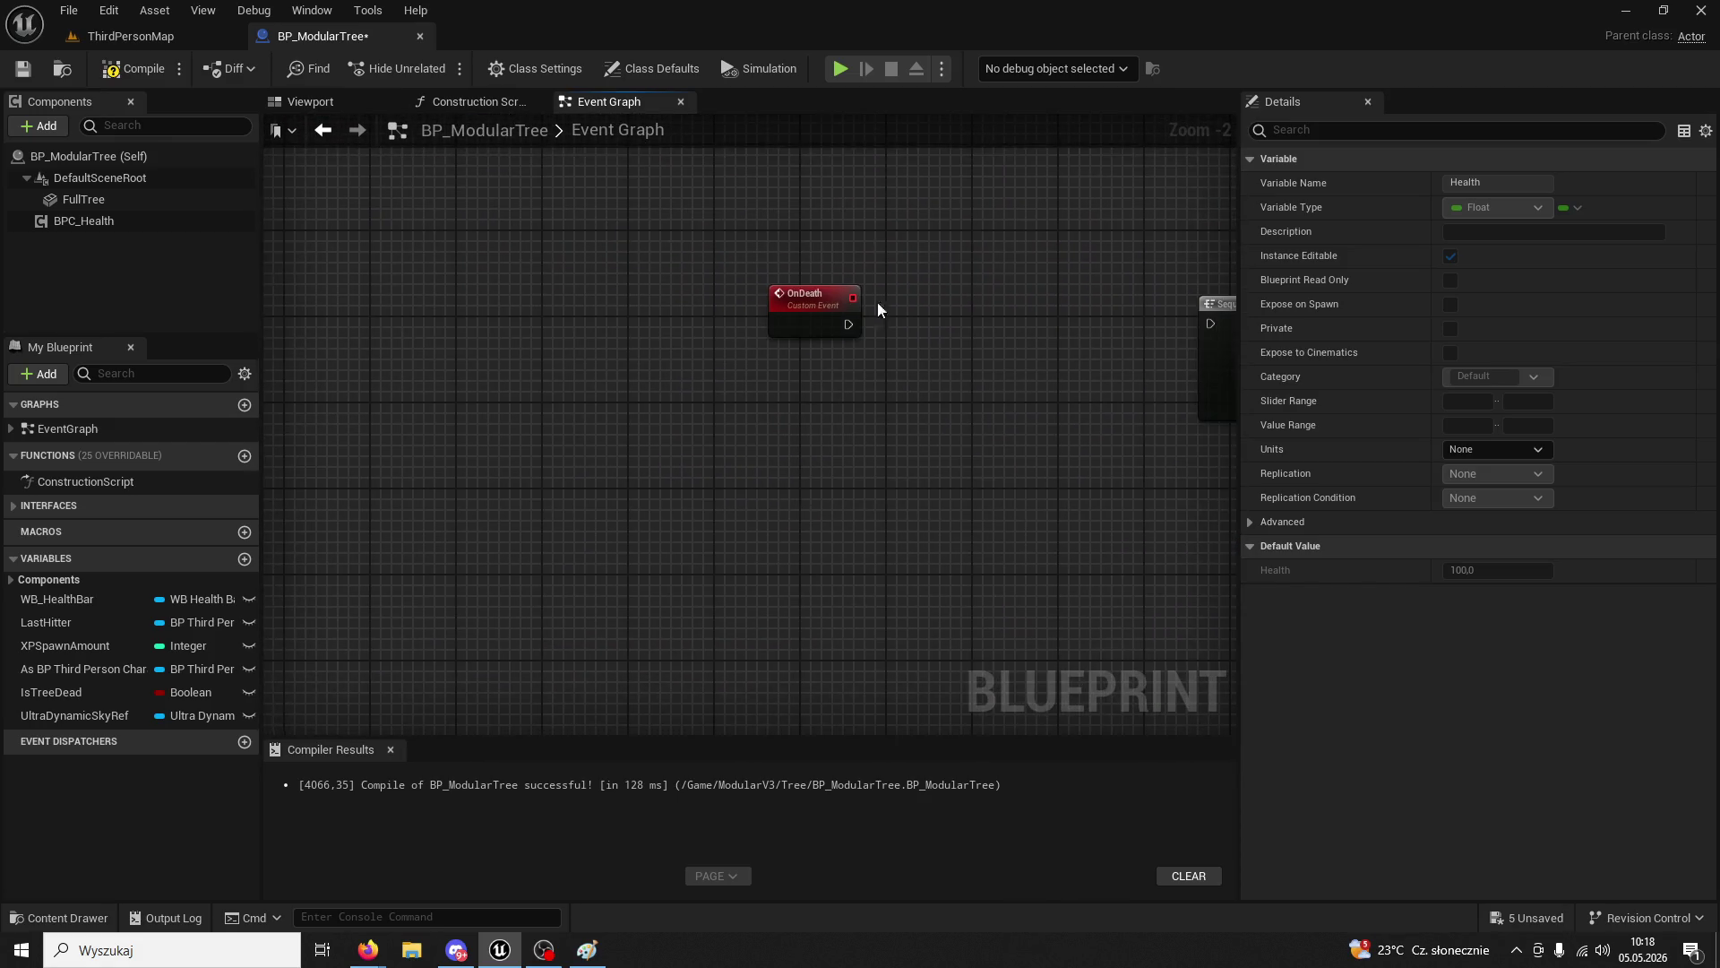
pyautogui.rightClick(777, 427)
pyautogui.click(720, 485)
pyautogui.scroll(-3, 798, 340)
pyautogui.scroll(4, 798, 341)
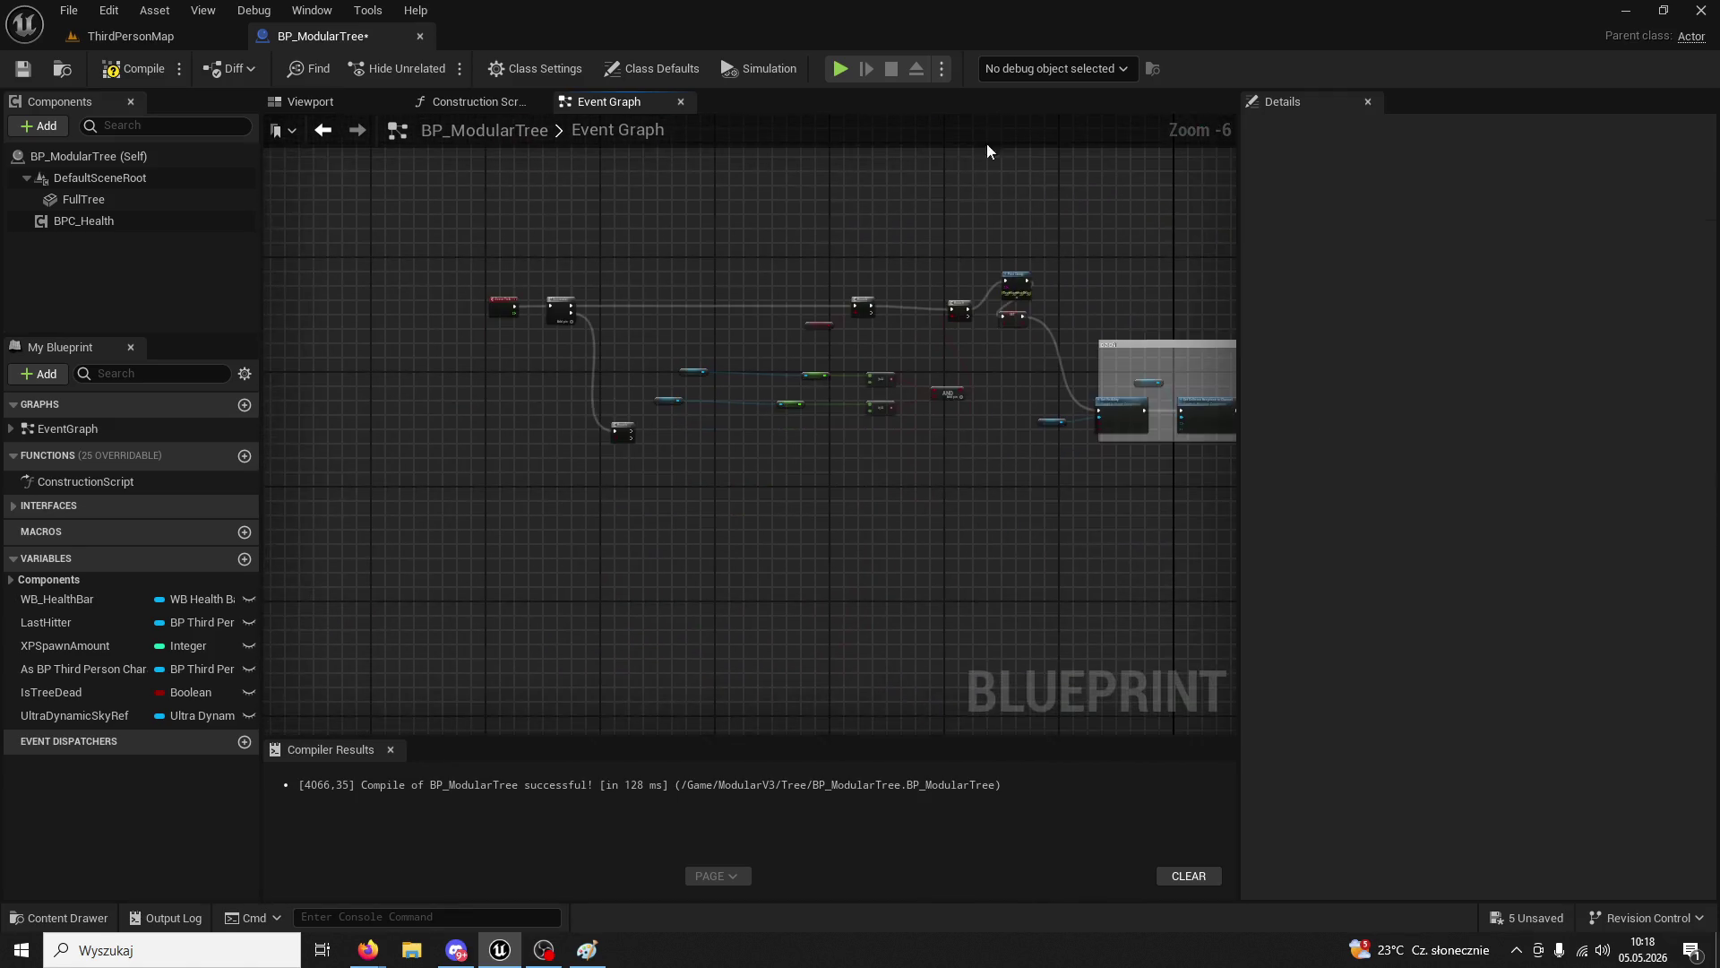
# - Add a BPC Health component reference, discarding a wrongly added Health function node
pyautogui.rightClick(776, 436)
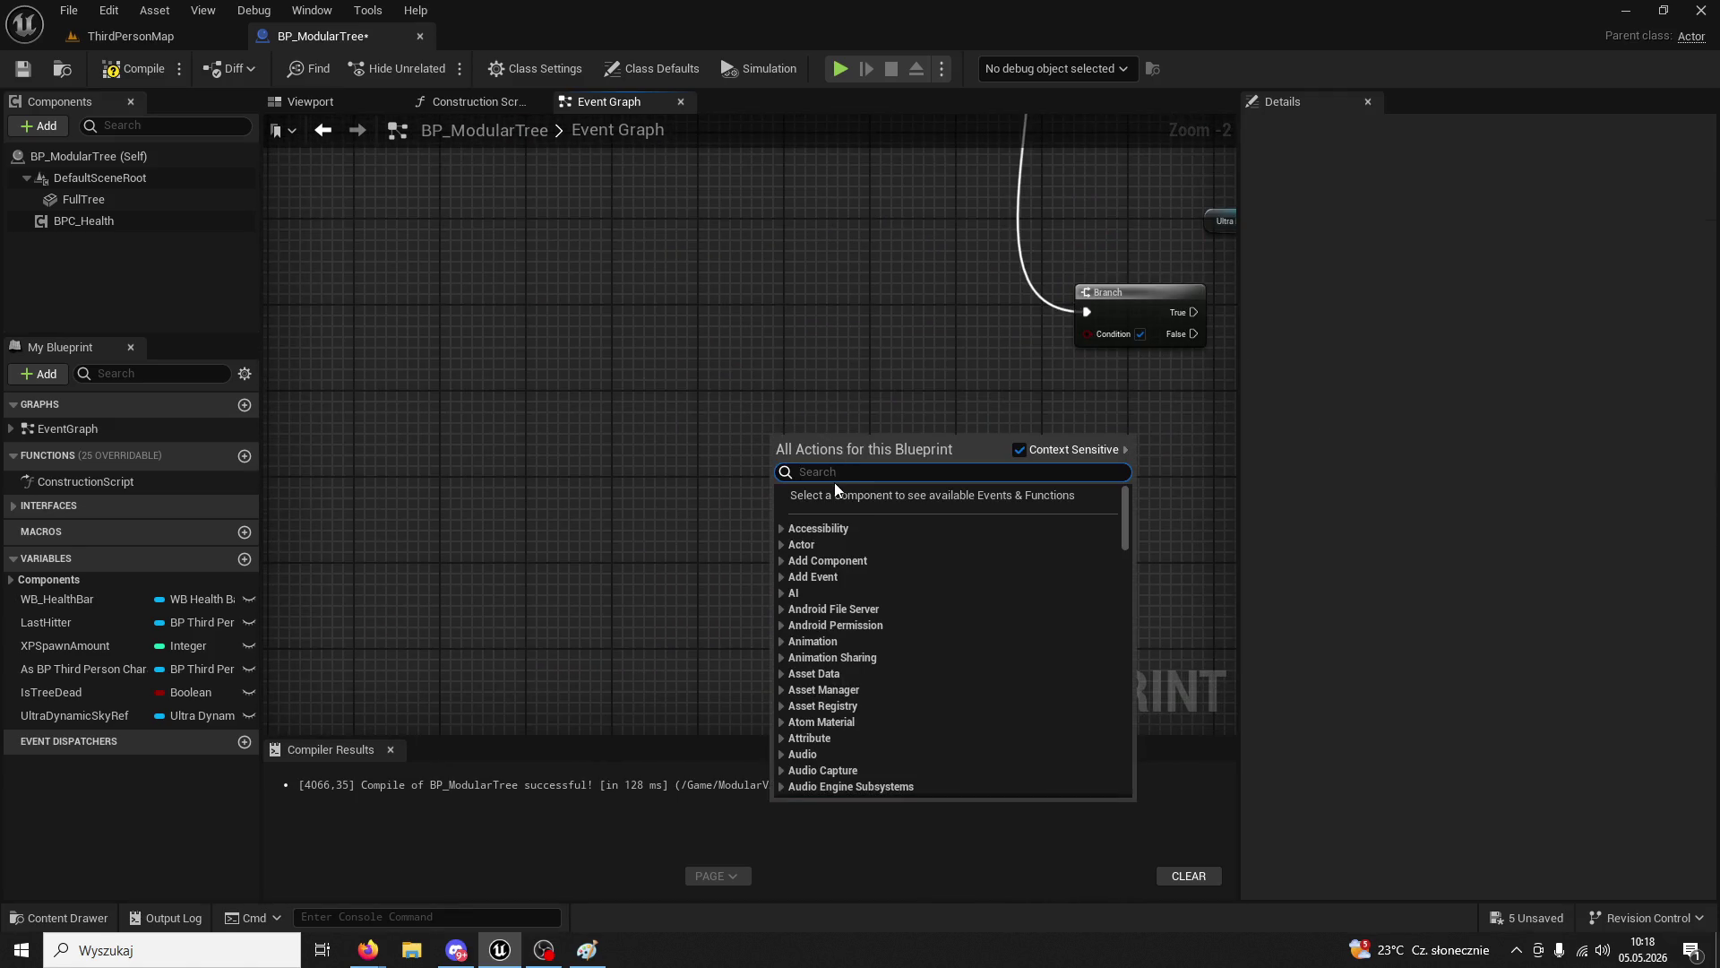
pyautogui.write('health')
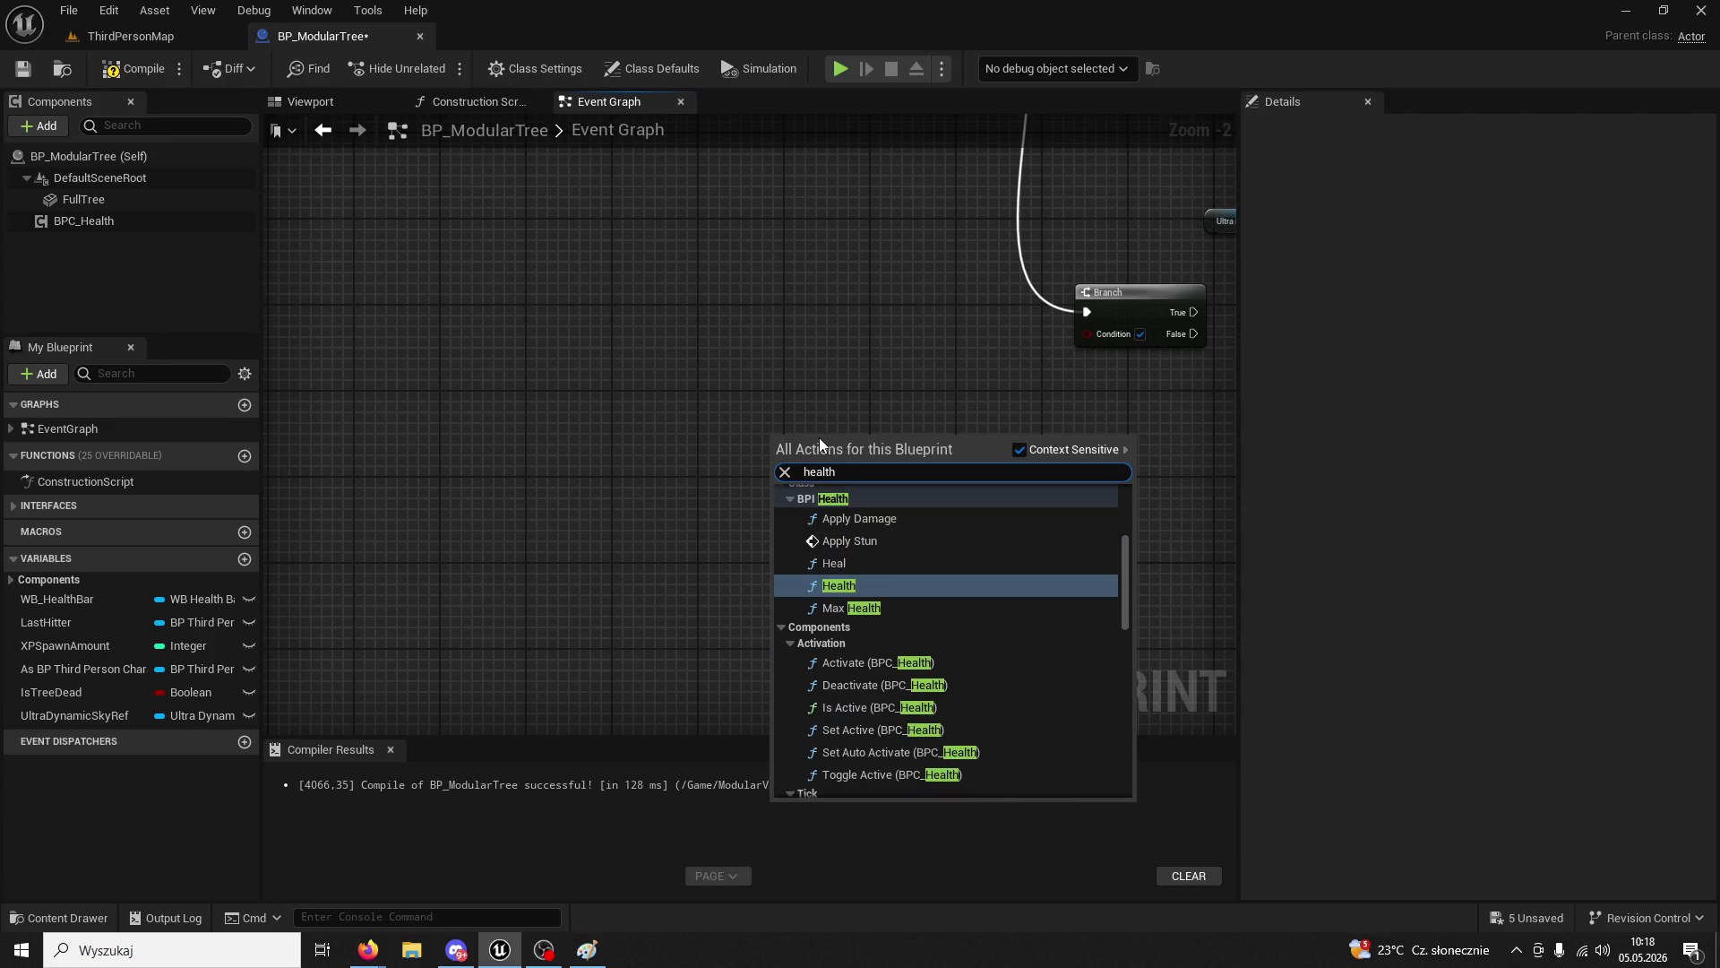
pyautogui.click(837, 585)
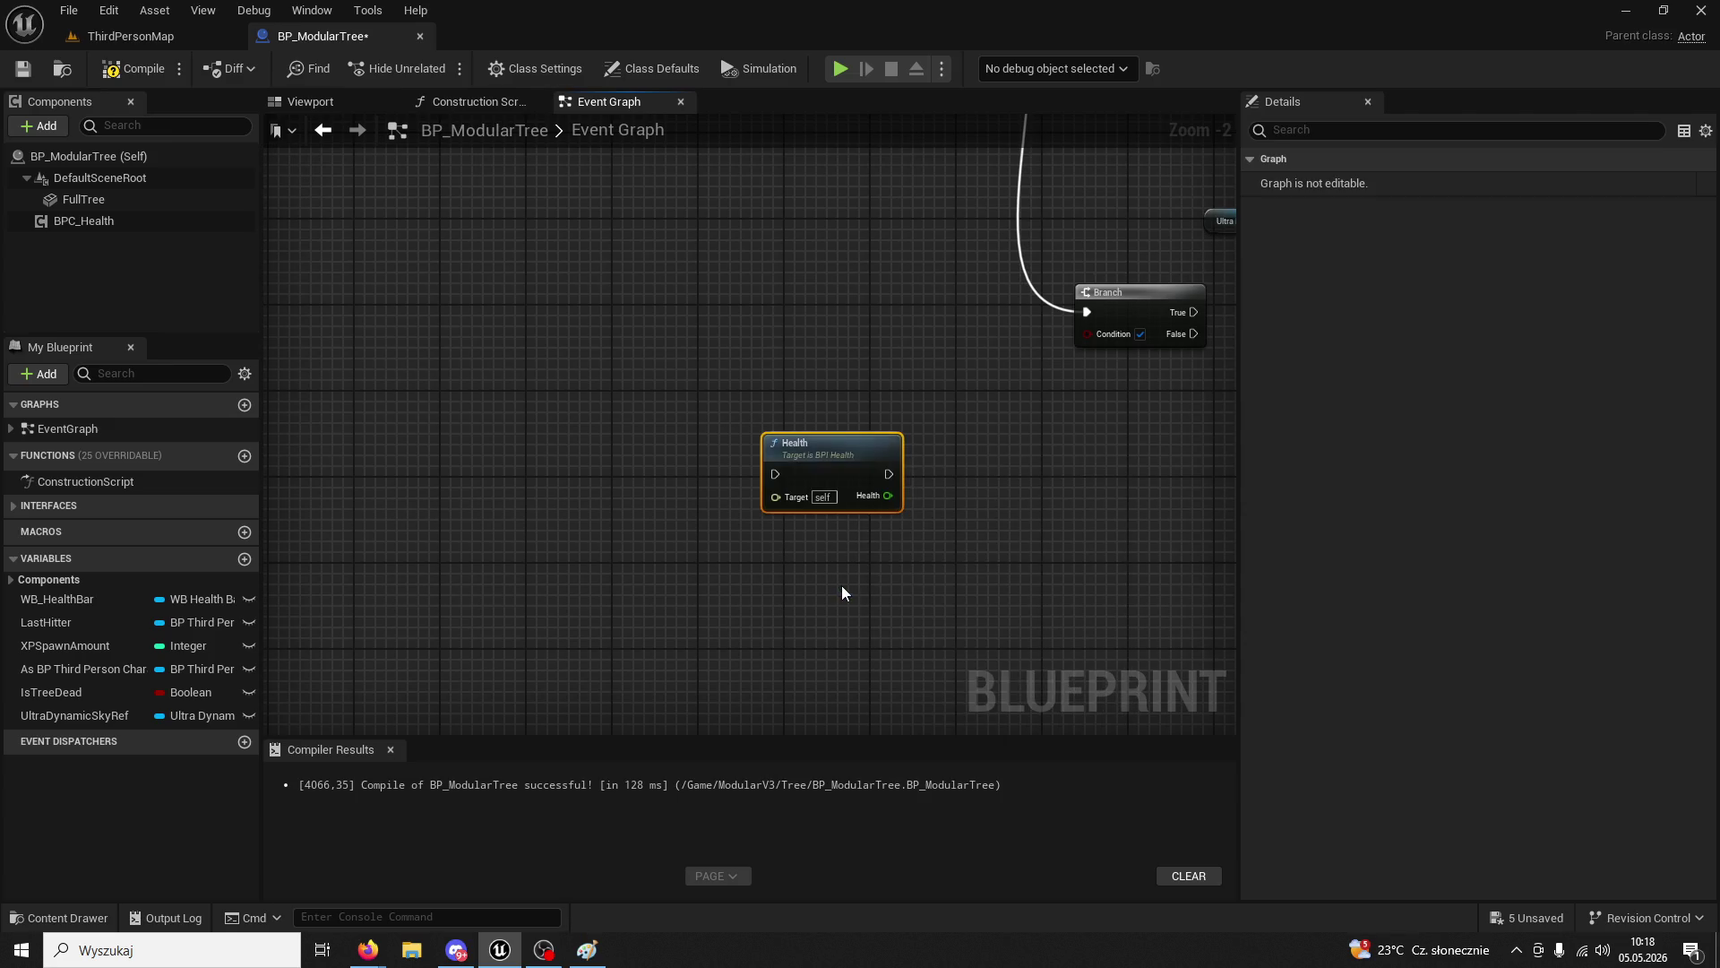
pyautogui.press('Delete')
pyautogui.rightClick(812, 451)
pyautogui.write('health')
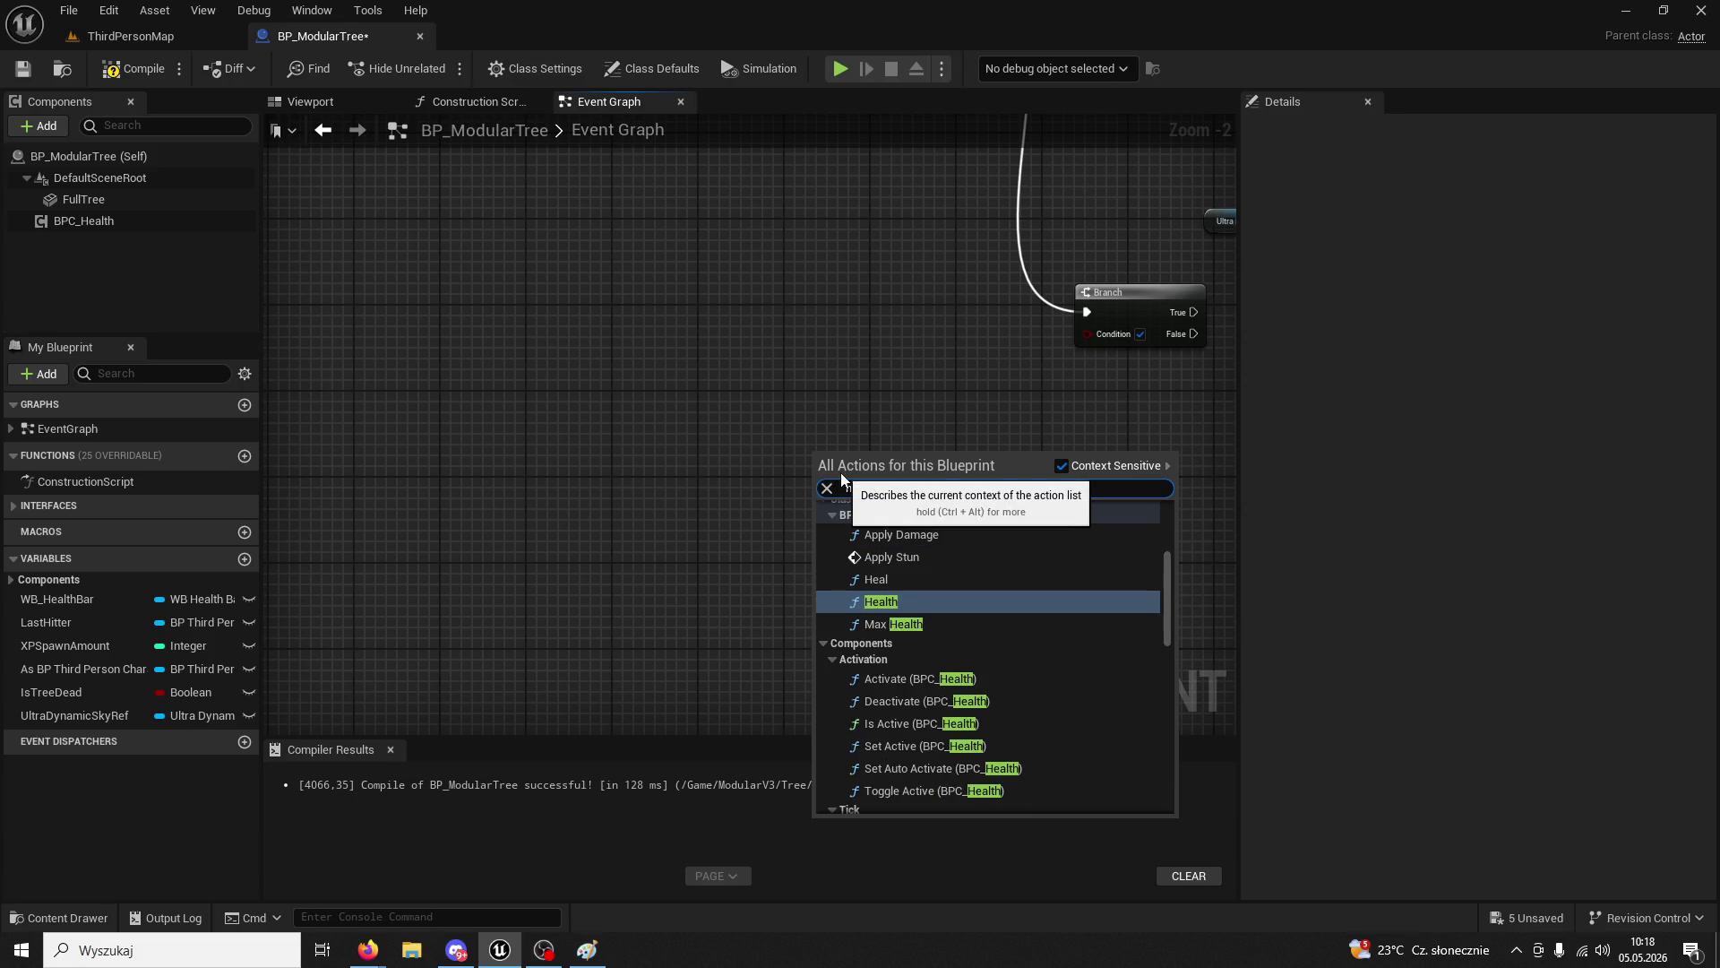
pyautogui.scroll(-10, 942, 685)
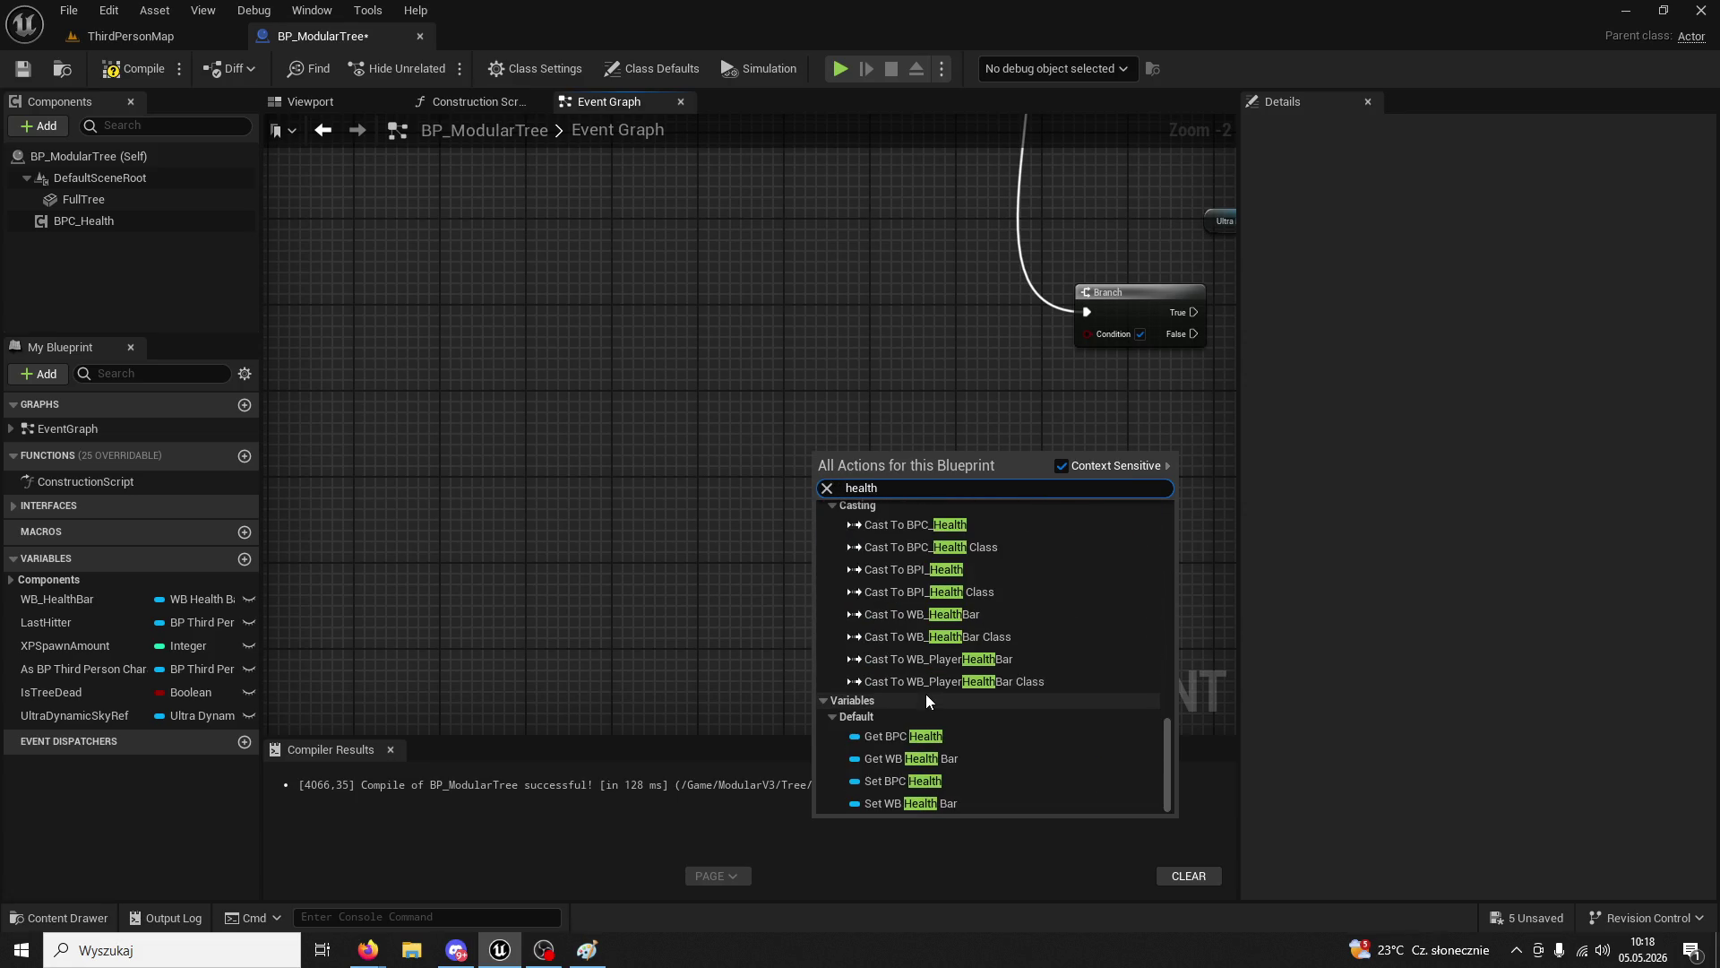
pyautogui.click(932, 736)
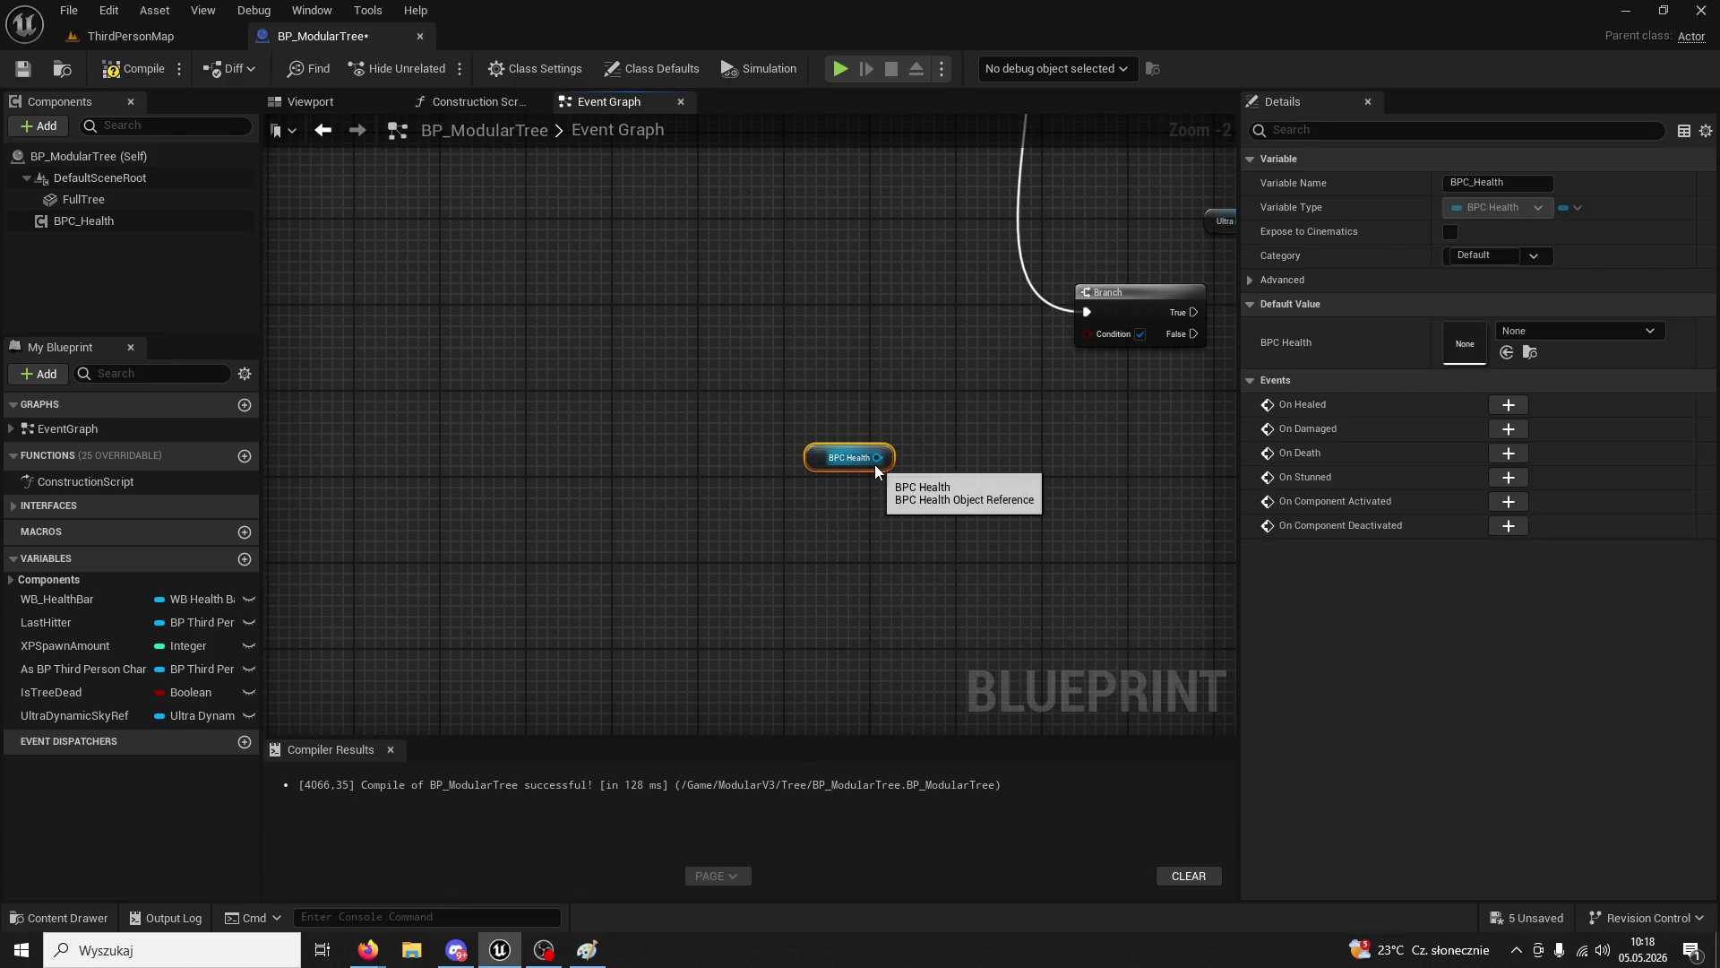
# - Get the Health value from BPC Health, deleting an unwanted Health message node
pyautogui.moveTo(875, 464); pyautogui.dragTo(896, 483)
pyautogui.write('h')
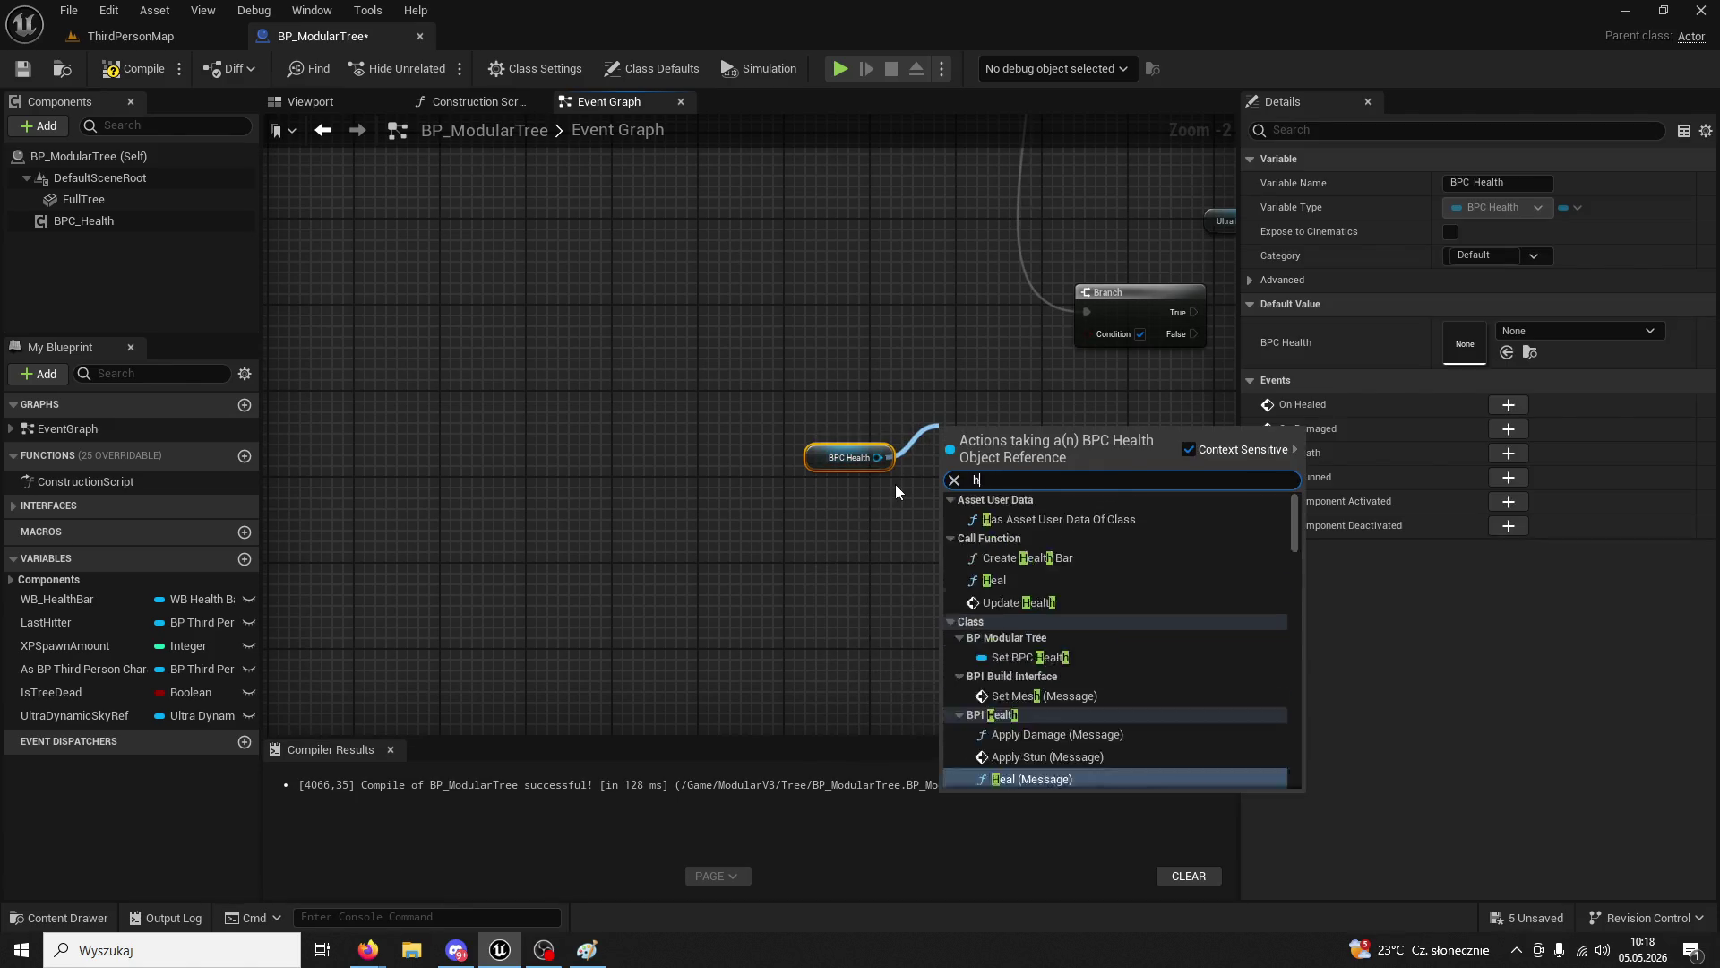
pyautogui.write('ealth')
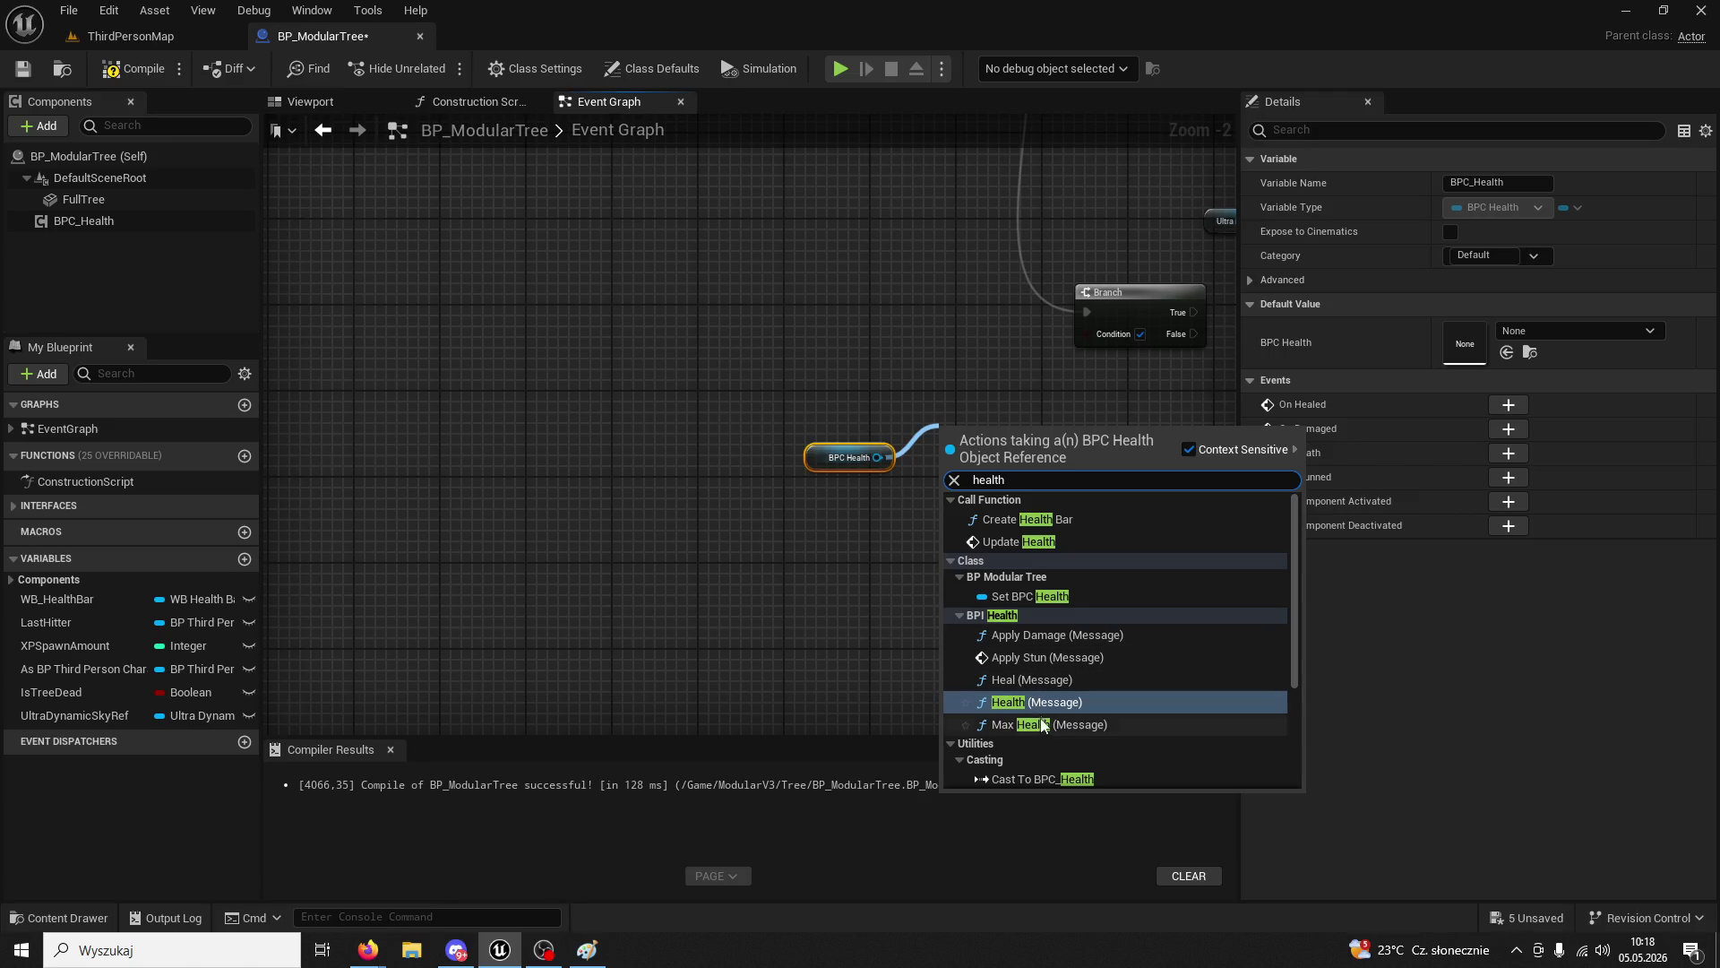
pyautogui.click(1050, 703)
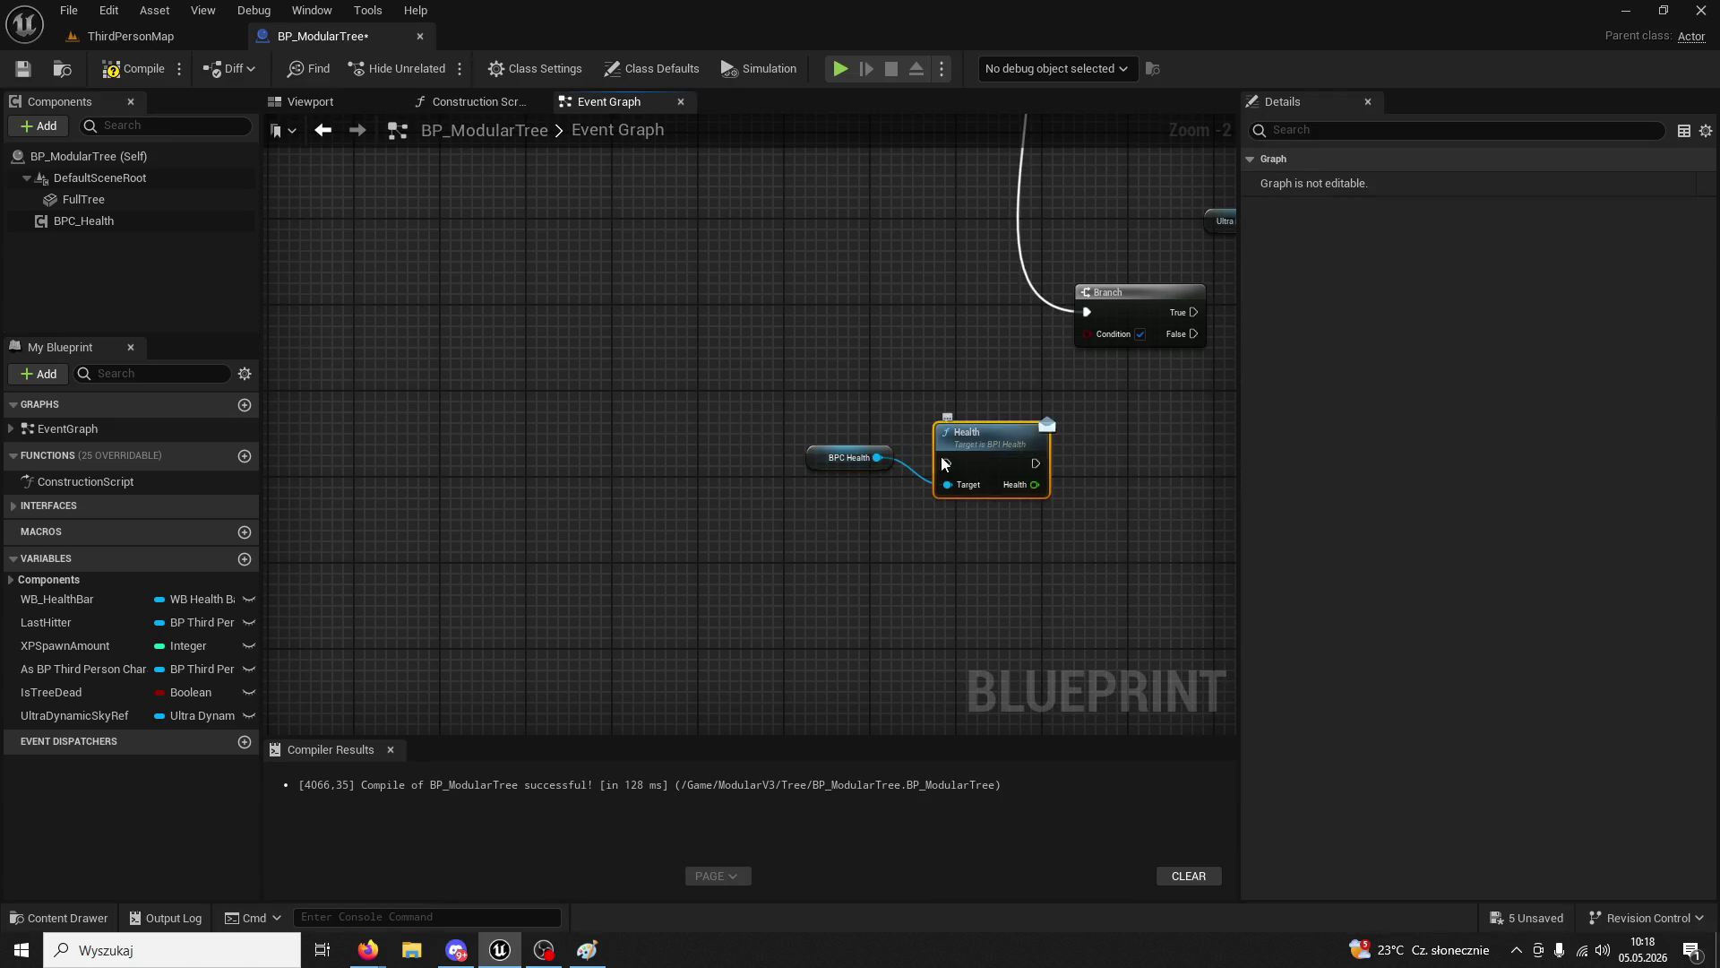
pyautogui.press('Delete')
pyautogui.moveTo(942, 425); pyautogui.dragTo(942, 426)
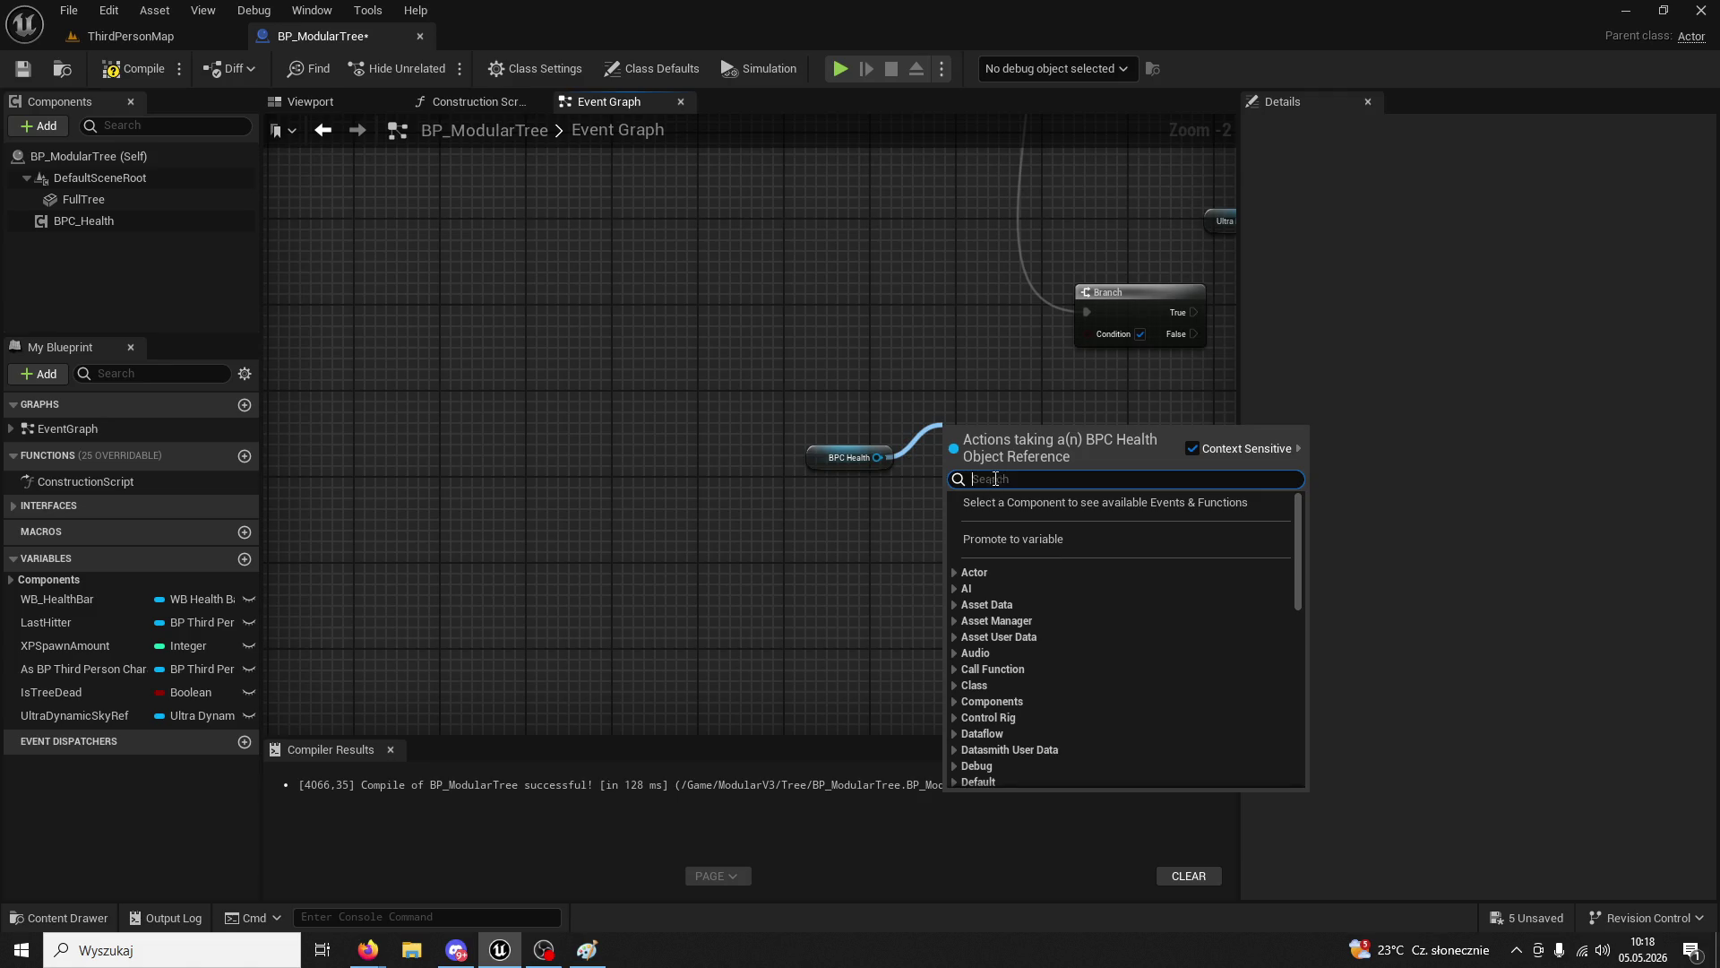
pyautogui.write('health')
pyautogui.scroll(-4, 1224, 632)
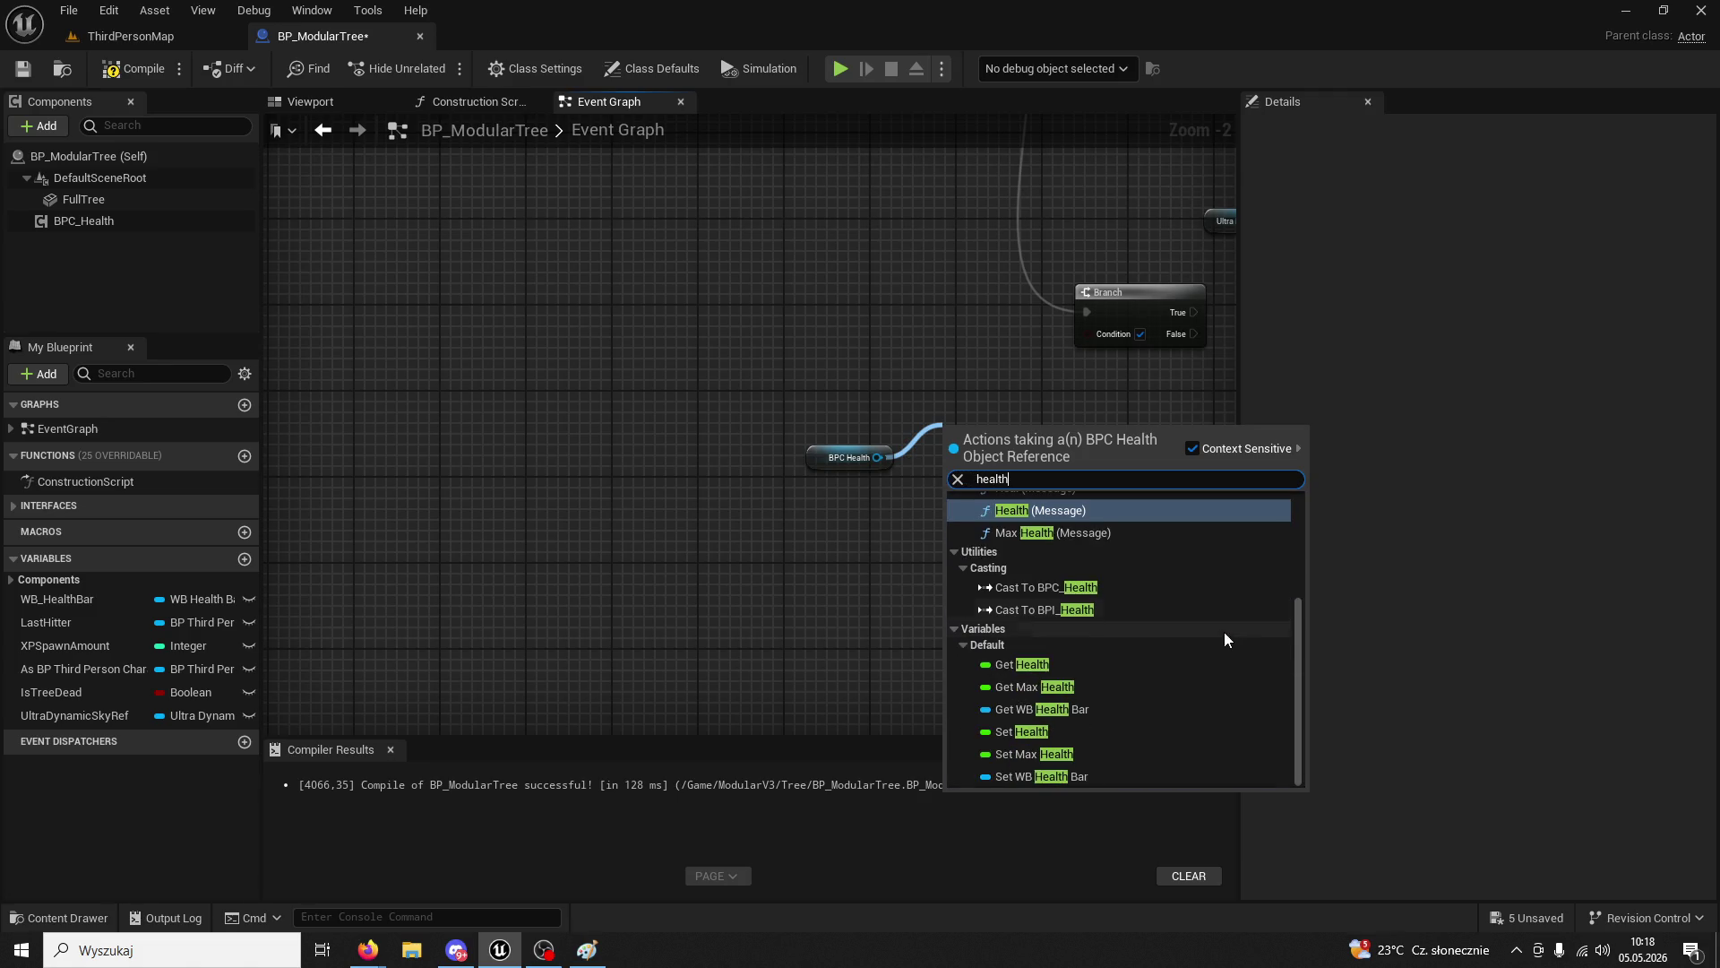
pyautogui.click(1026, 664)
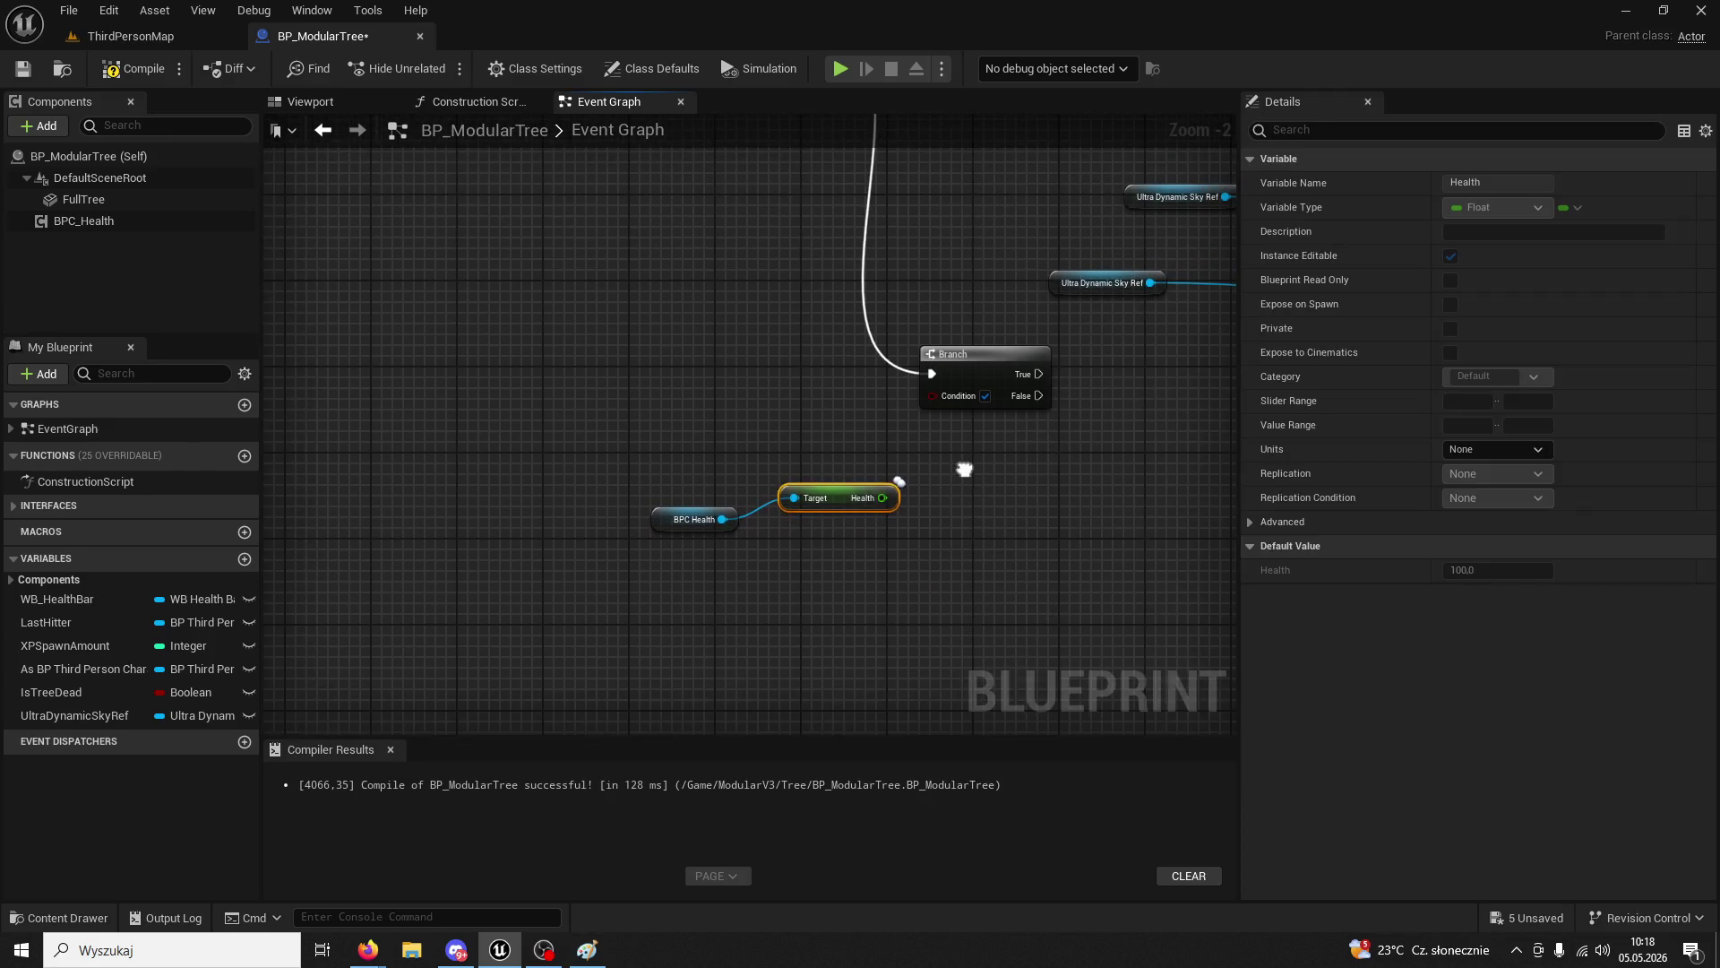
# - Try an == comparison on Health, then delete it
pyautogui.moveTo(928, 496); pyautogui.dragTo(928, 496)
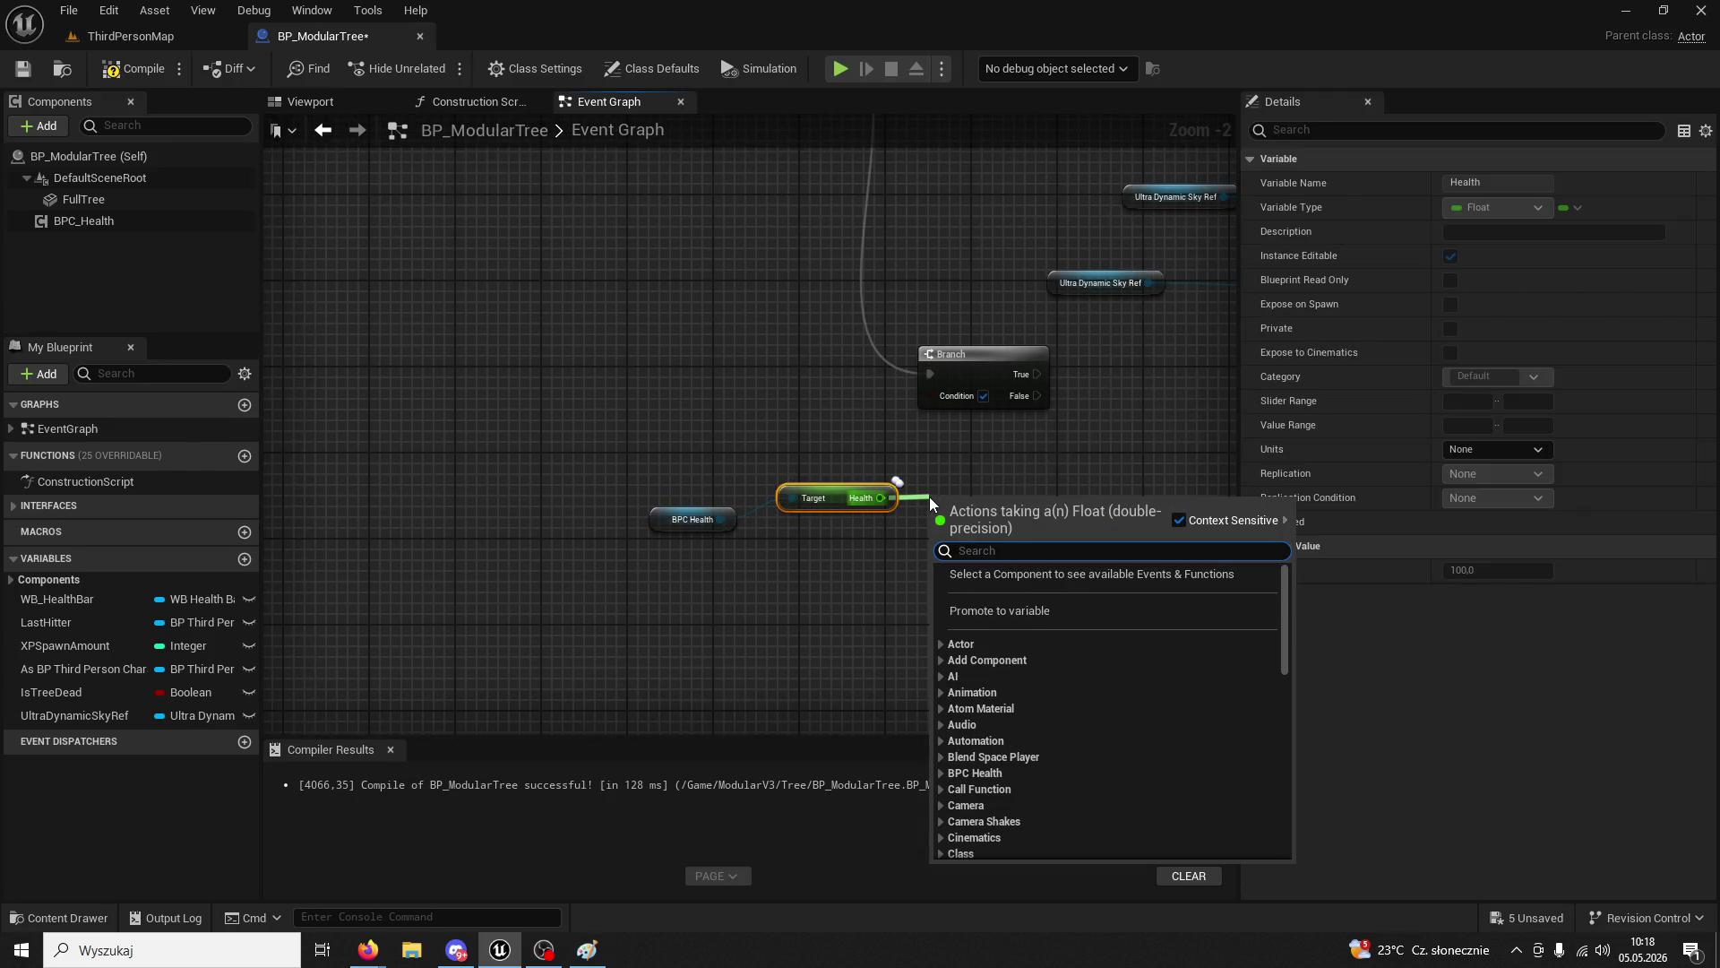
pyautogui.write('==')
pyautogui.click(1002, 734)
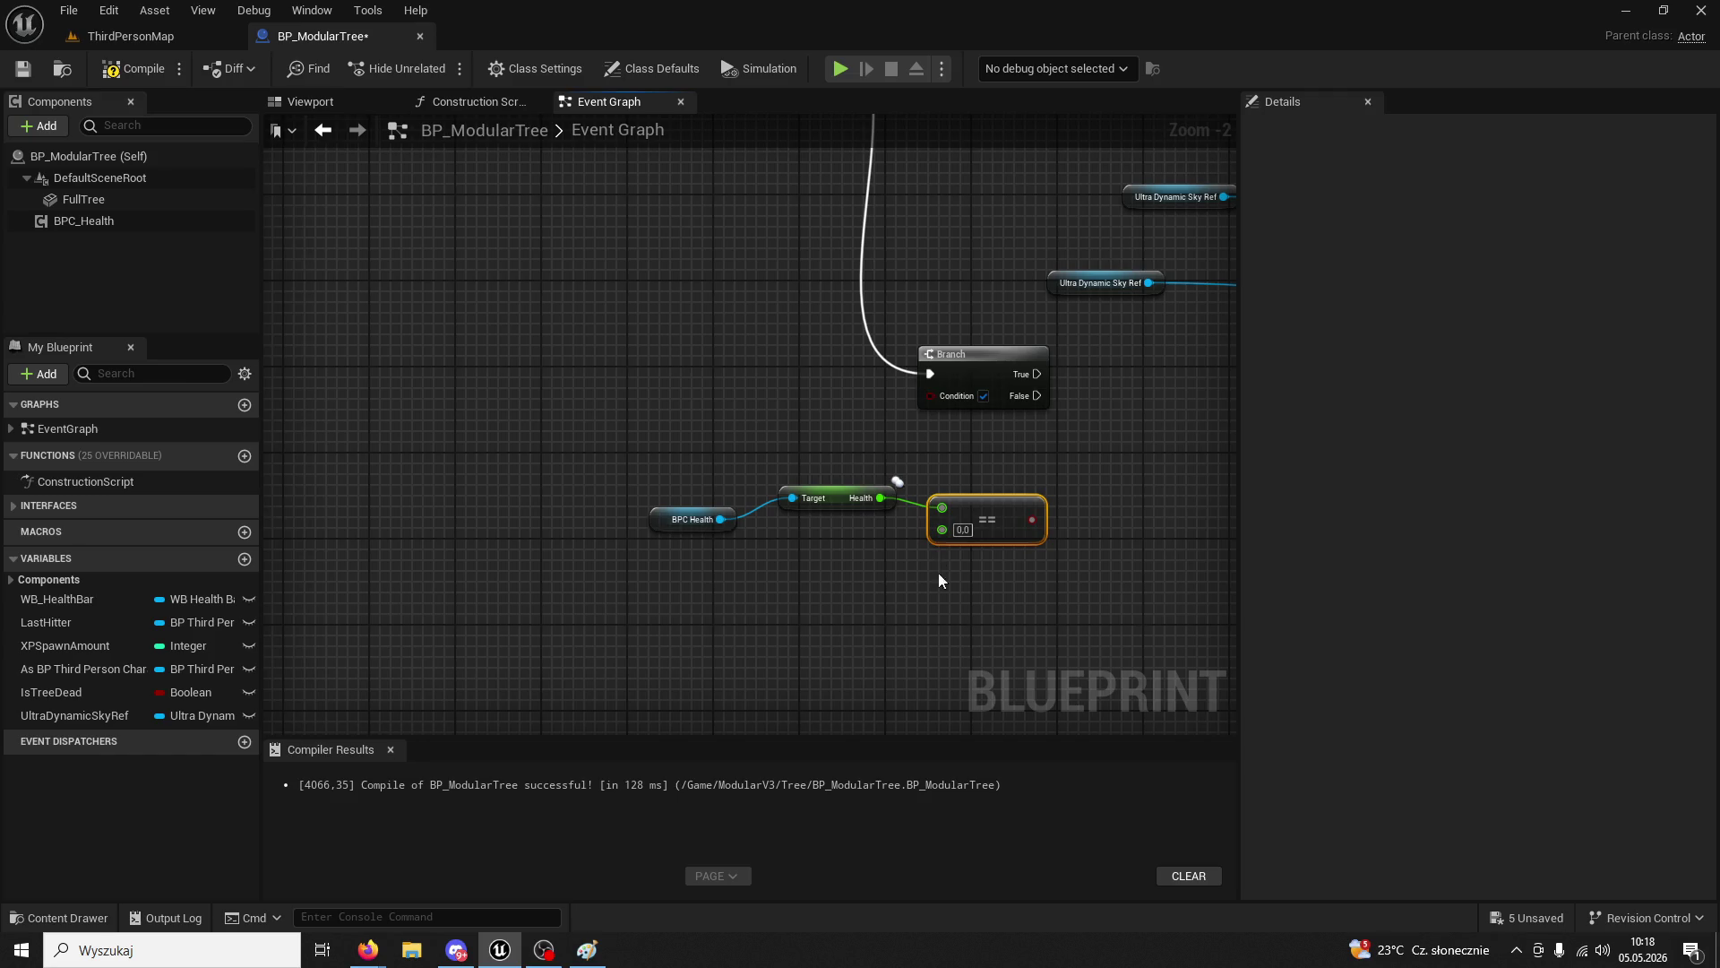
pyautogui.click(958, 529)
pyautogui.press('Return')
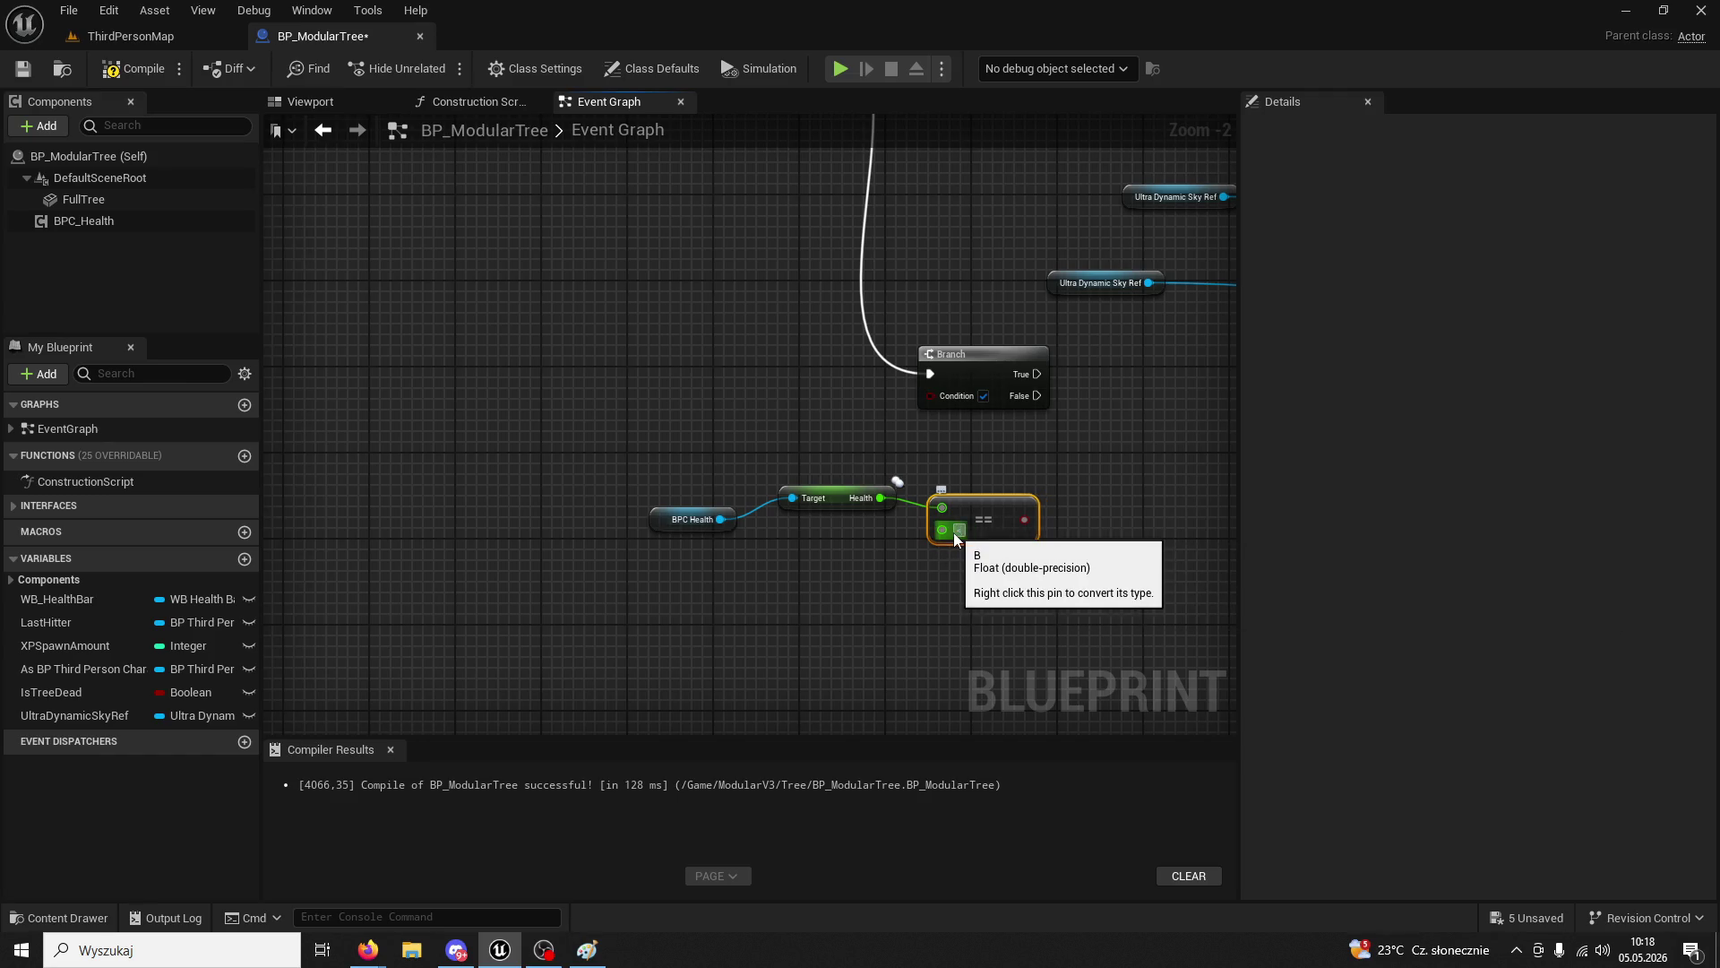
pyautogui.click(961, 599)
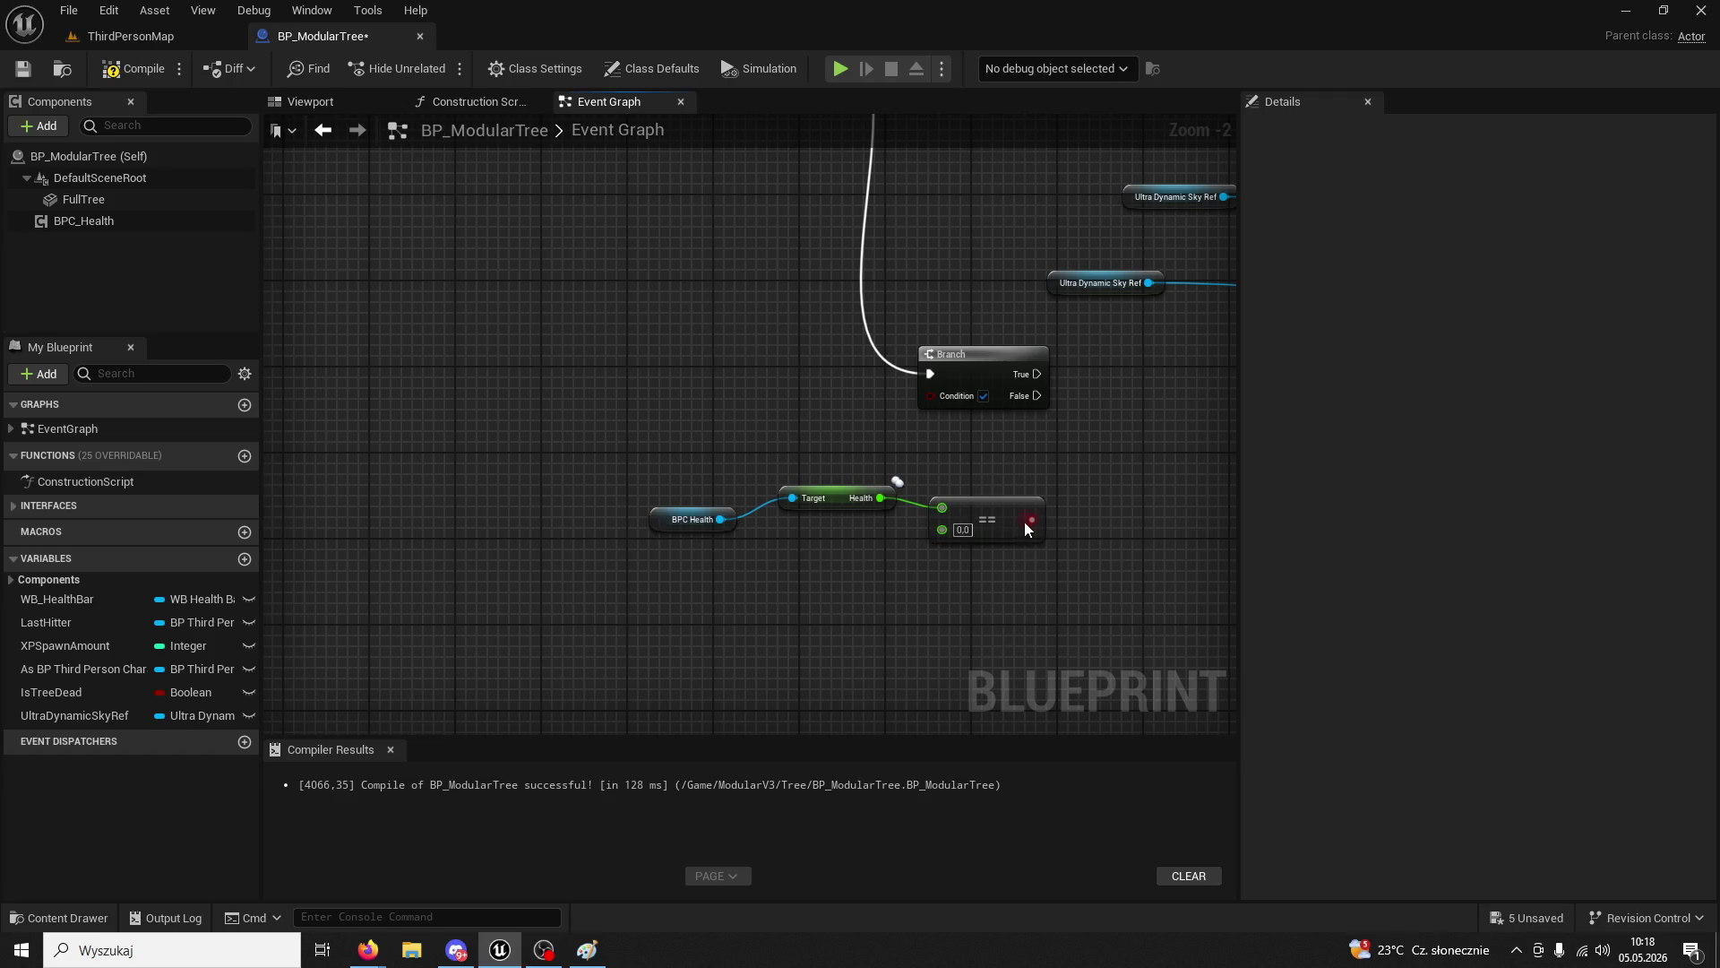
pyautogui.click(948, 508)
pyautogui.press('Delete')
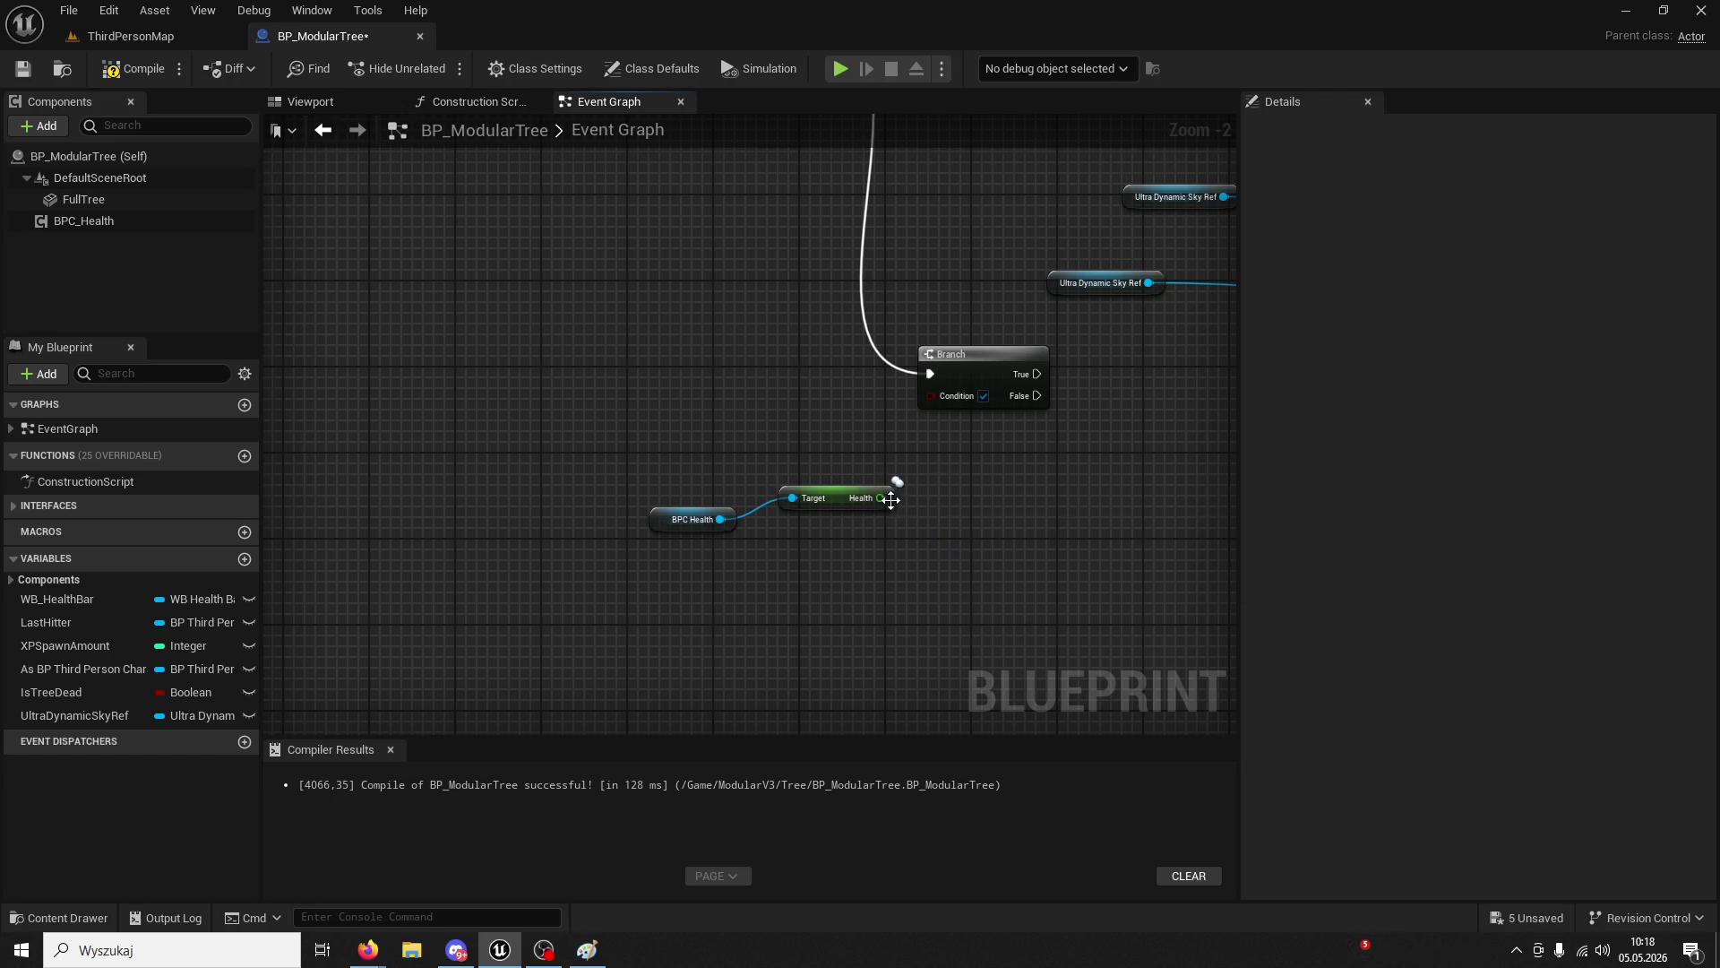
# - Compare Health <= 0.0 and feed the result into the Branch Condition
pyautogui.moveTo(967, 475); pyautogui.dragTo(968, 476)
pyautogui.write('<=')
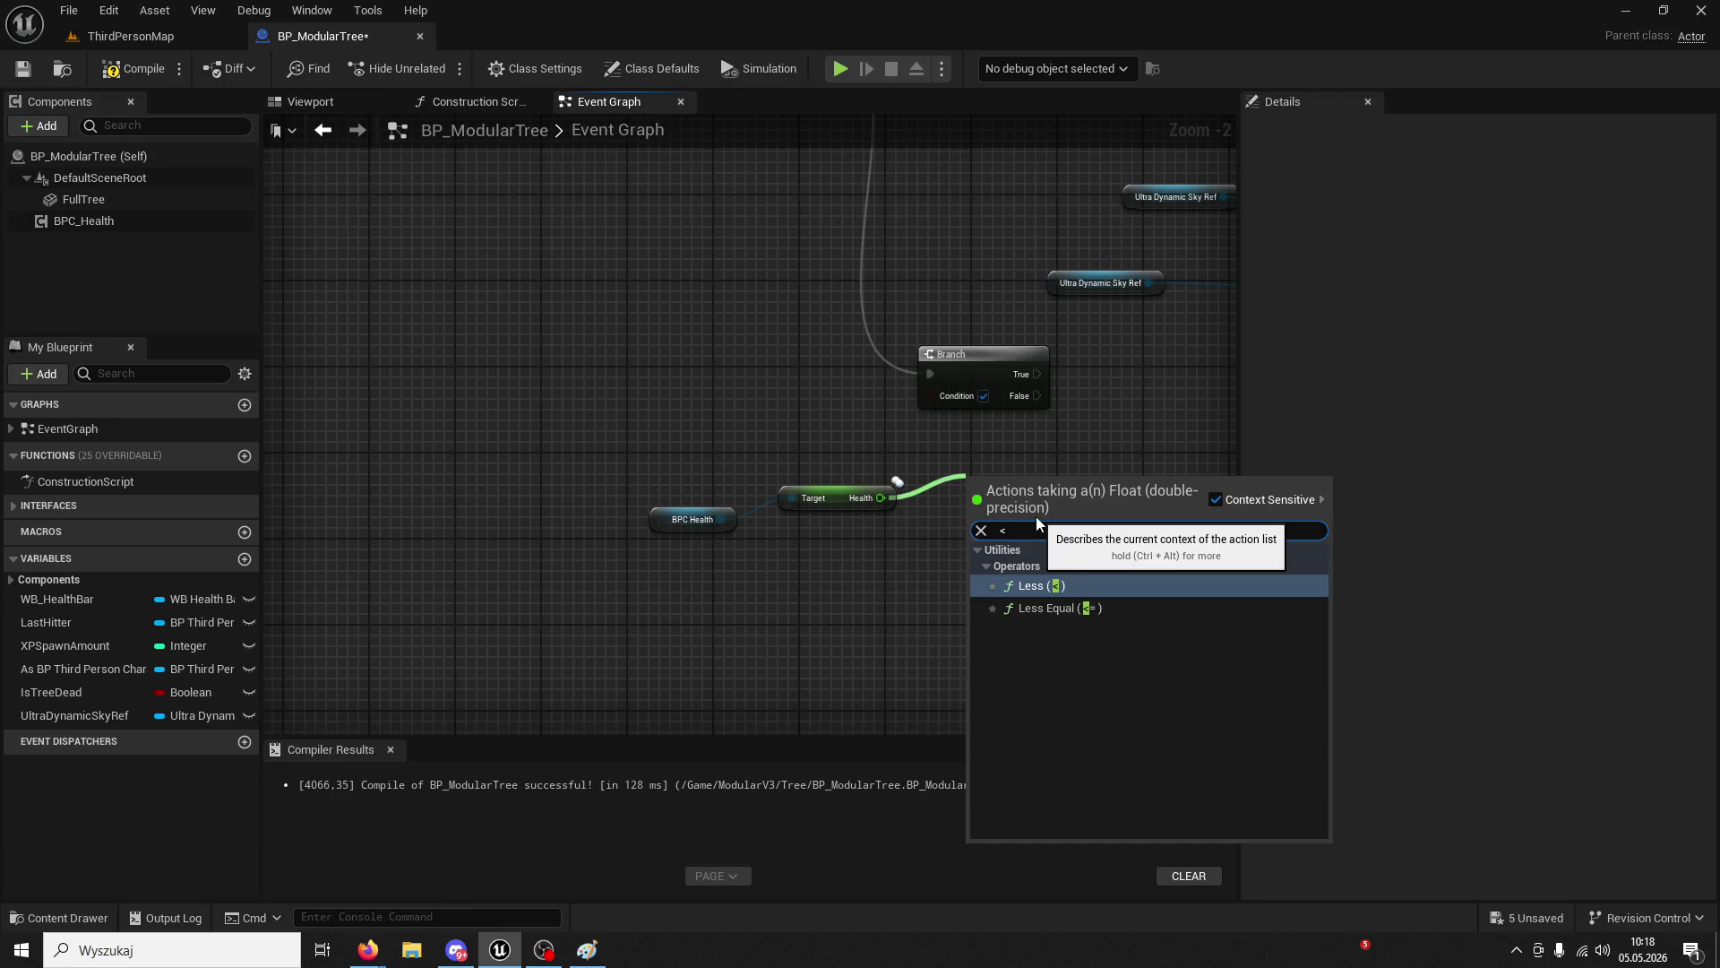
pyautogui.click(1039, 585)
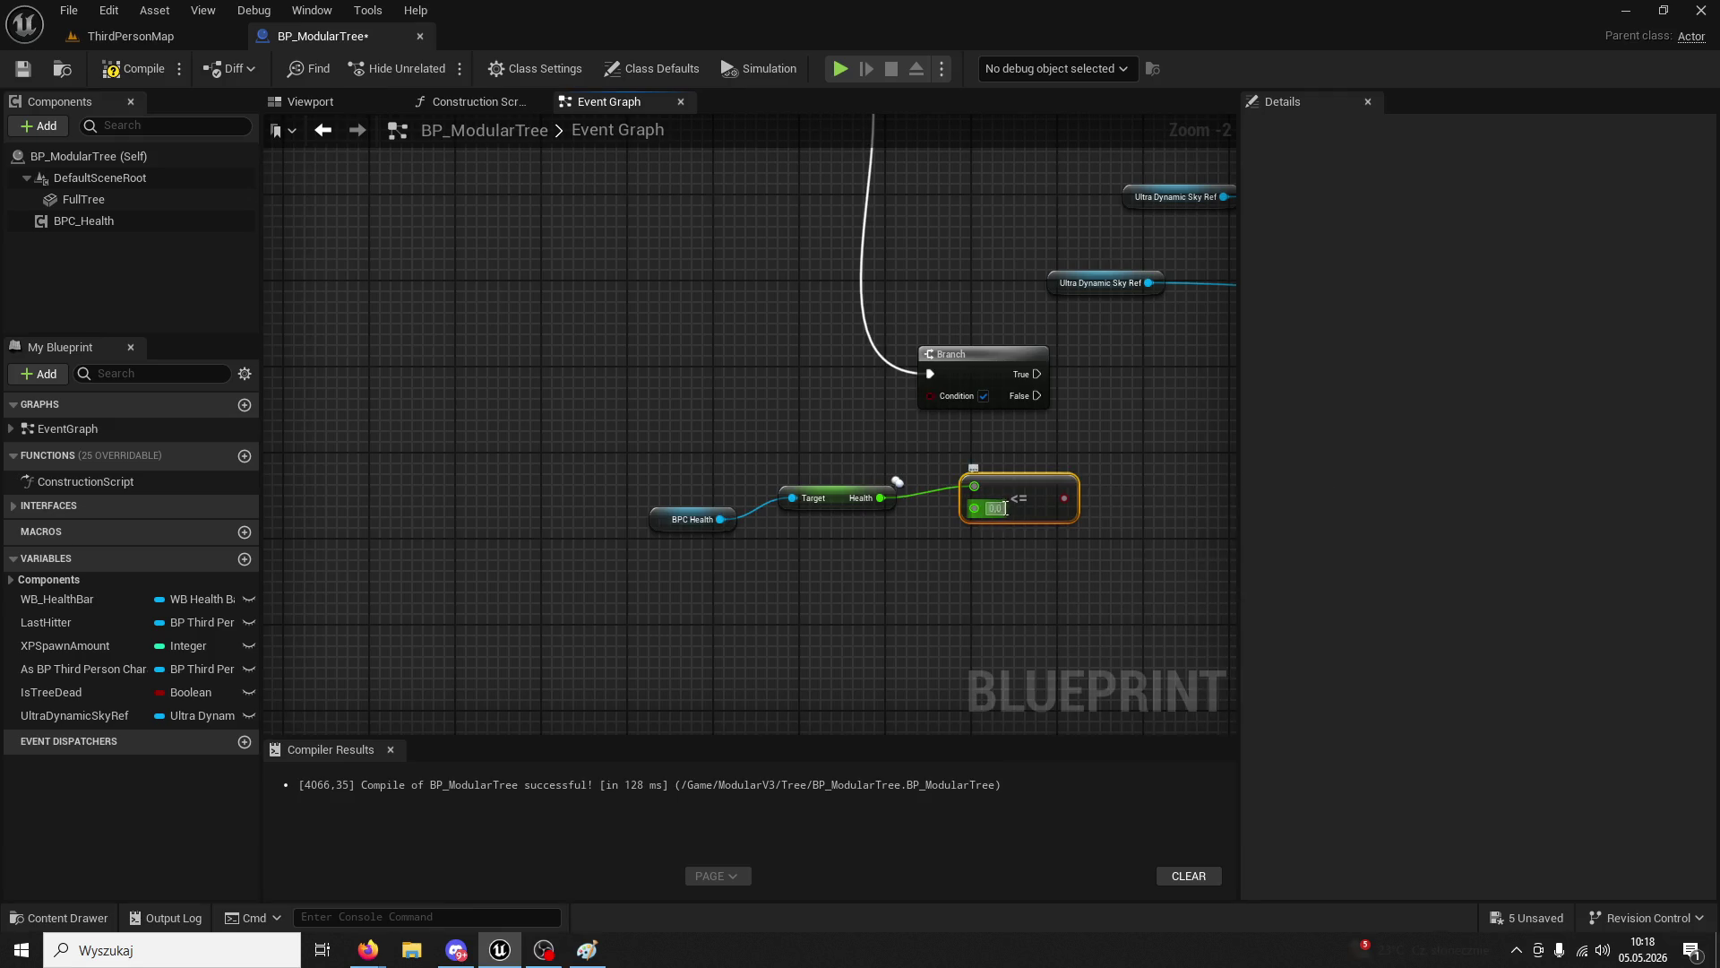
pyautogui.moveTo(938, 407); pyautogui.dragTo(932, 396)
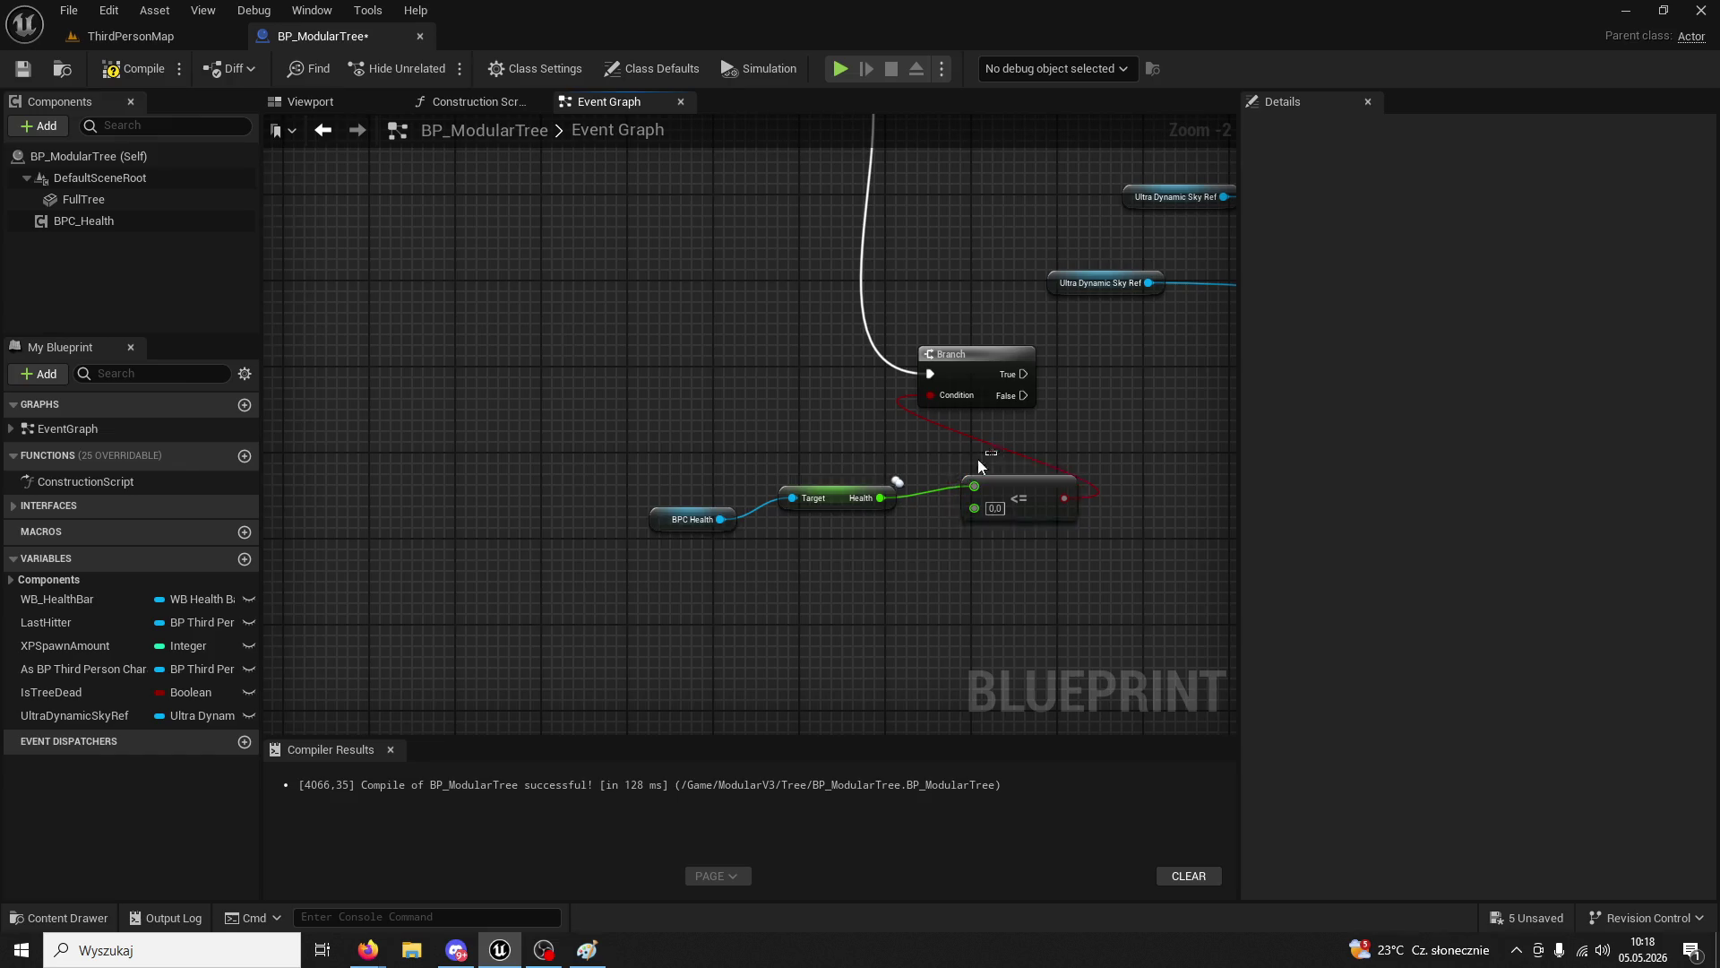
pyautogui.moveTo(1102, 547); pyautogui.dragTo(627, 471)
pyautogui.moveTo(843, 489)
pyautogui.mouseDown()
pyautogui.moveTo(638, 435)
pyautogui.moveTo(663, 421)
pyautogui.mouseUp()
# - Cut the tree's Set Visibility and Set Collision Response nodes and paste them near the new Branch
pyautogui.scroll(-6, 865, 410)
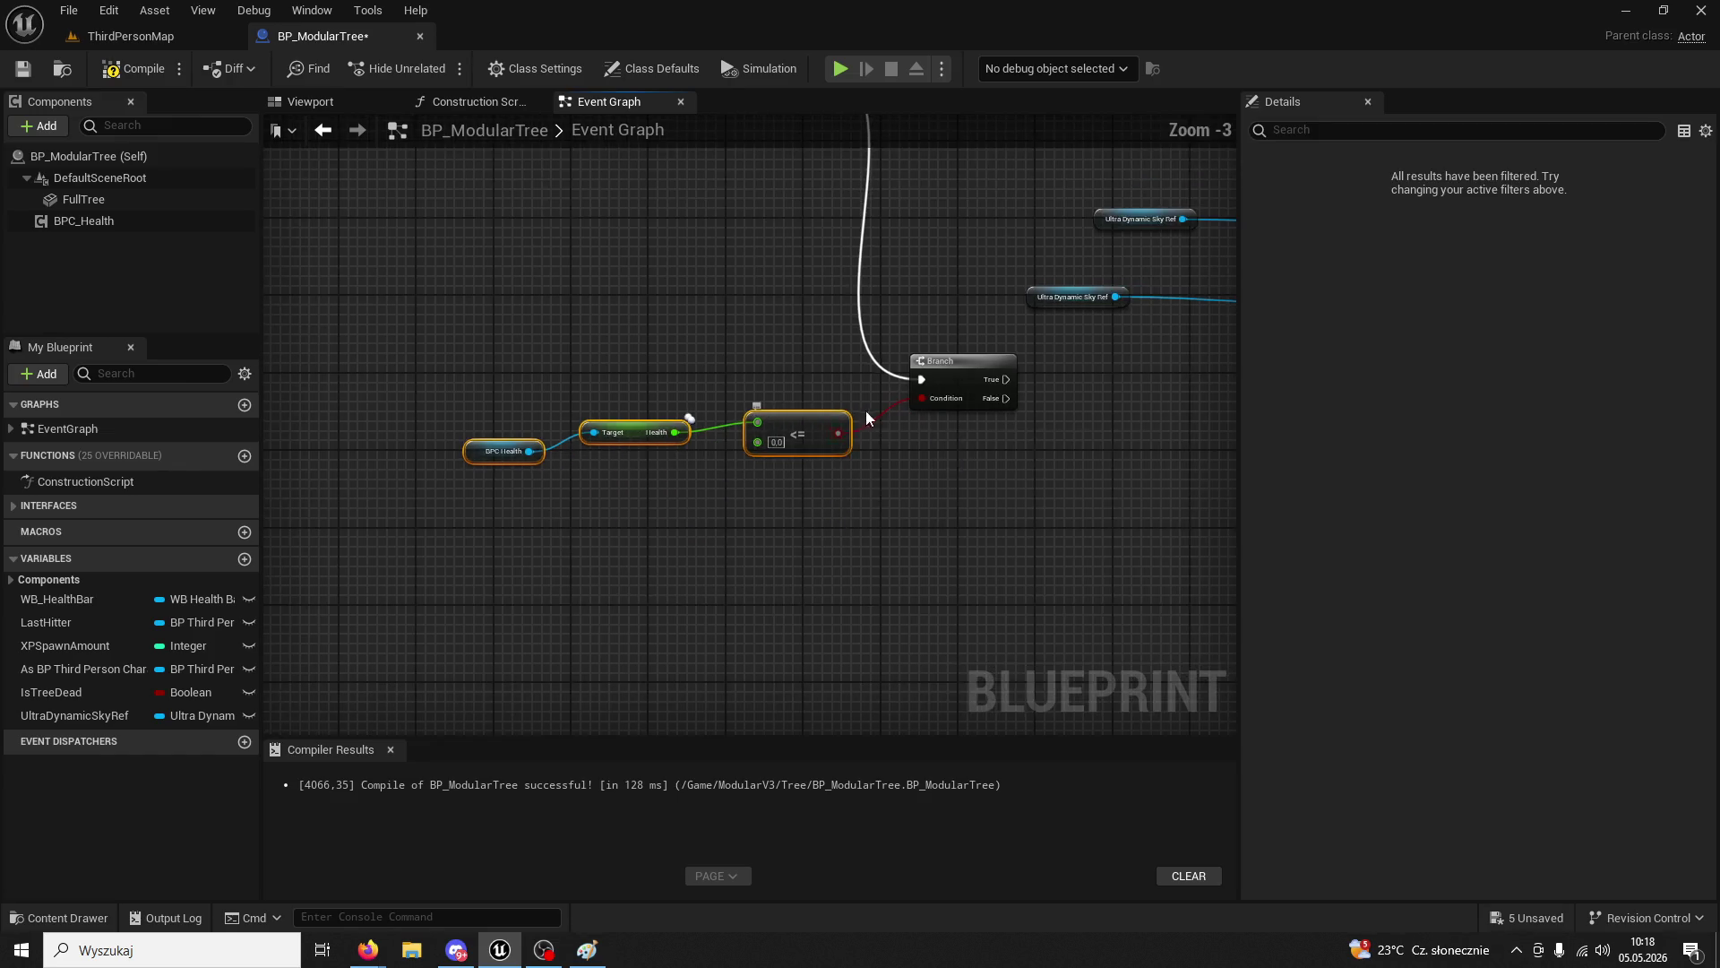
pyautogui.scroll(5, 893, 391)
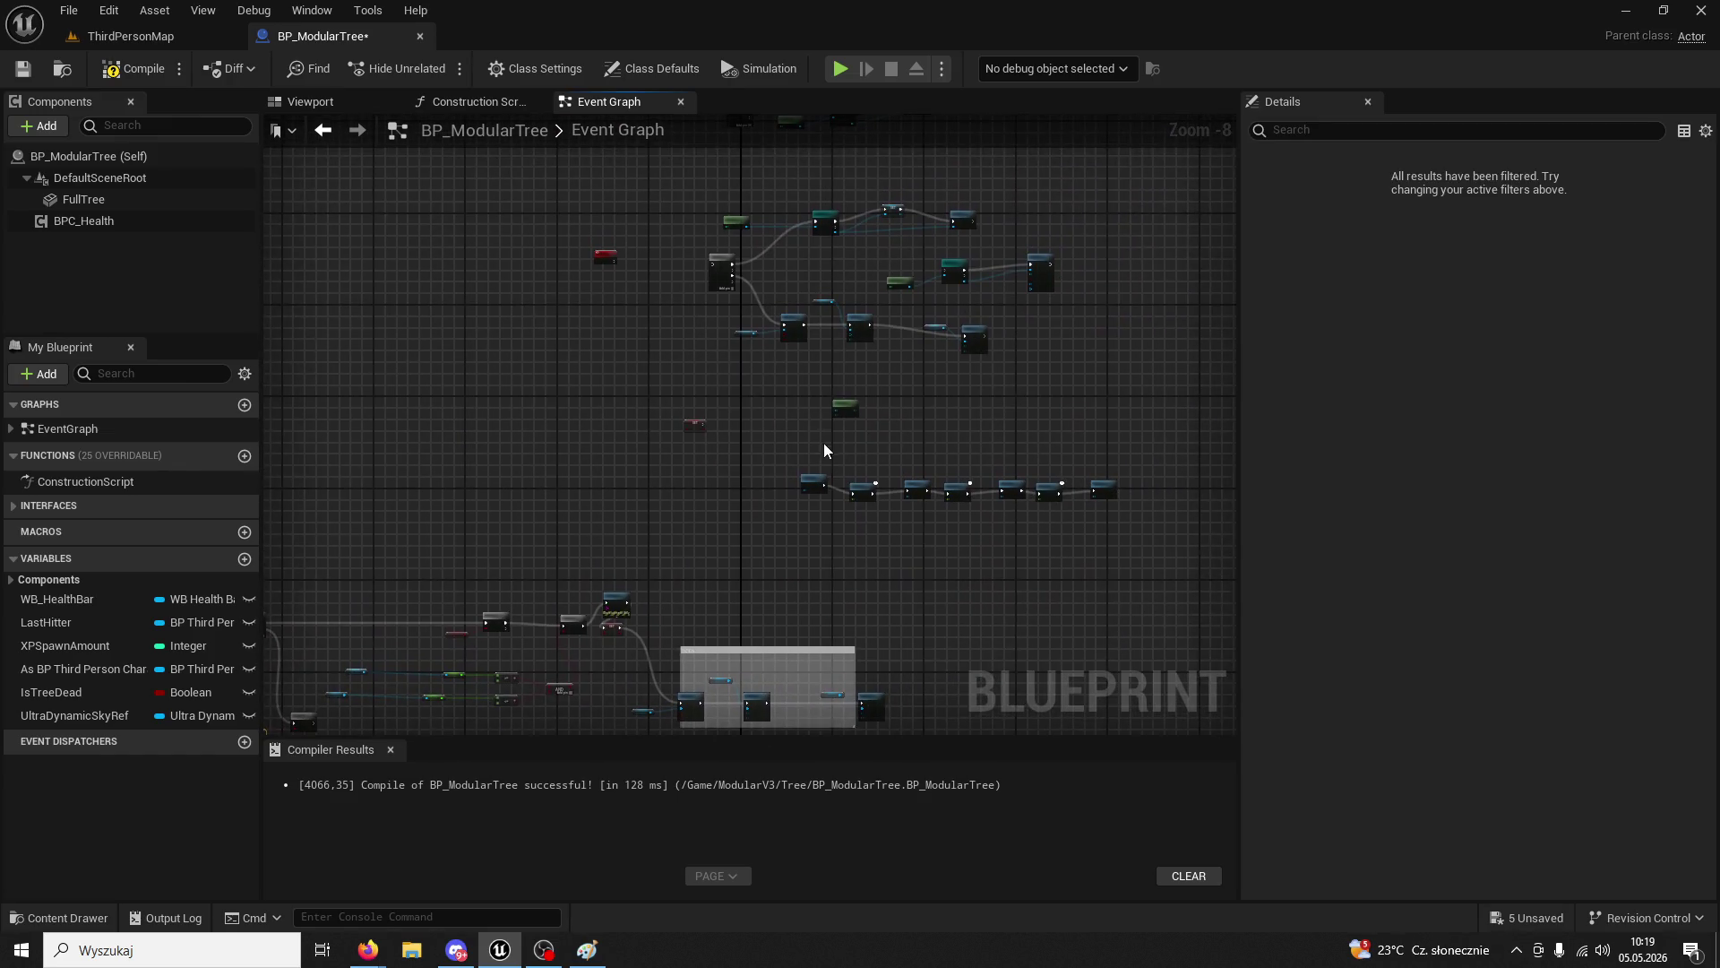
pyautogui.scroll(-2, 797, 475)
pyautogui.moveTo(1169, 502)
pyautogui.mouseDown()
pyautogui.moveTo(1009, 425)
pyautogui.moveTo(623, 334)
pyautogui.mouseUp()
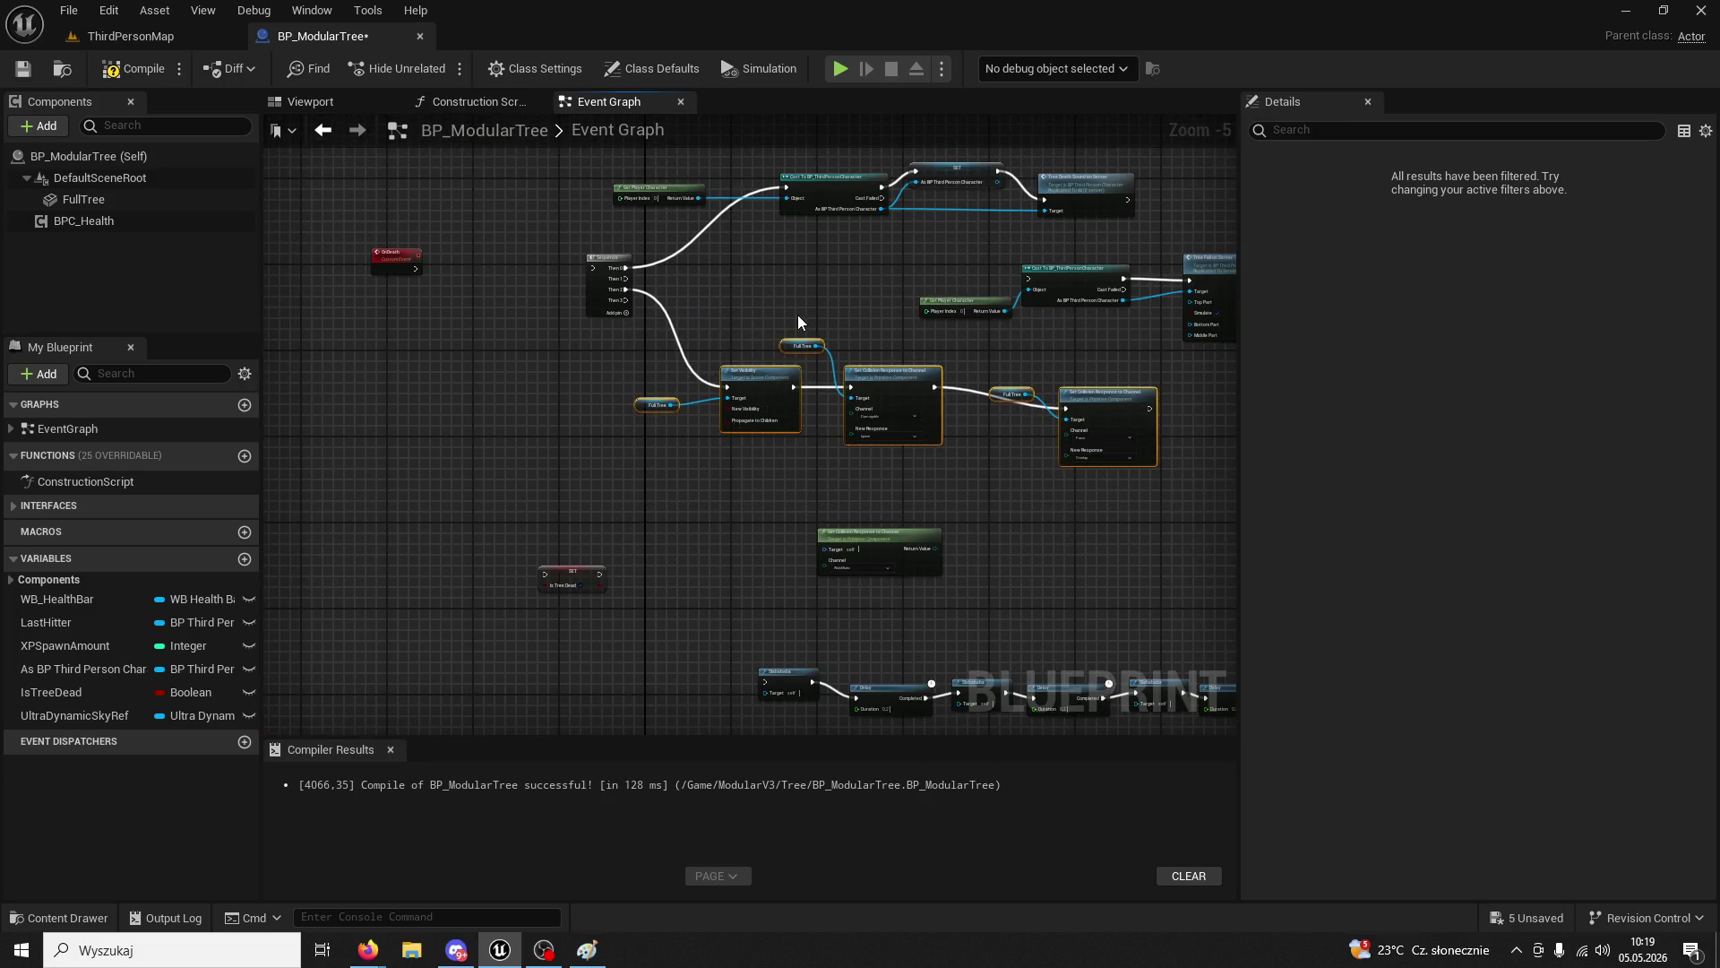
pyautogui.press('Delete')
pyautogui.scroll(2, 949, 433)
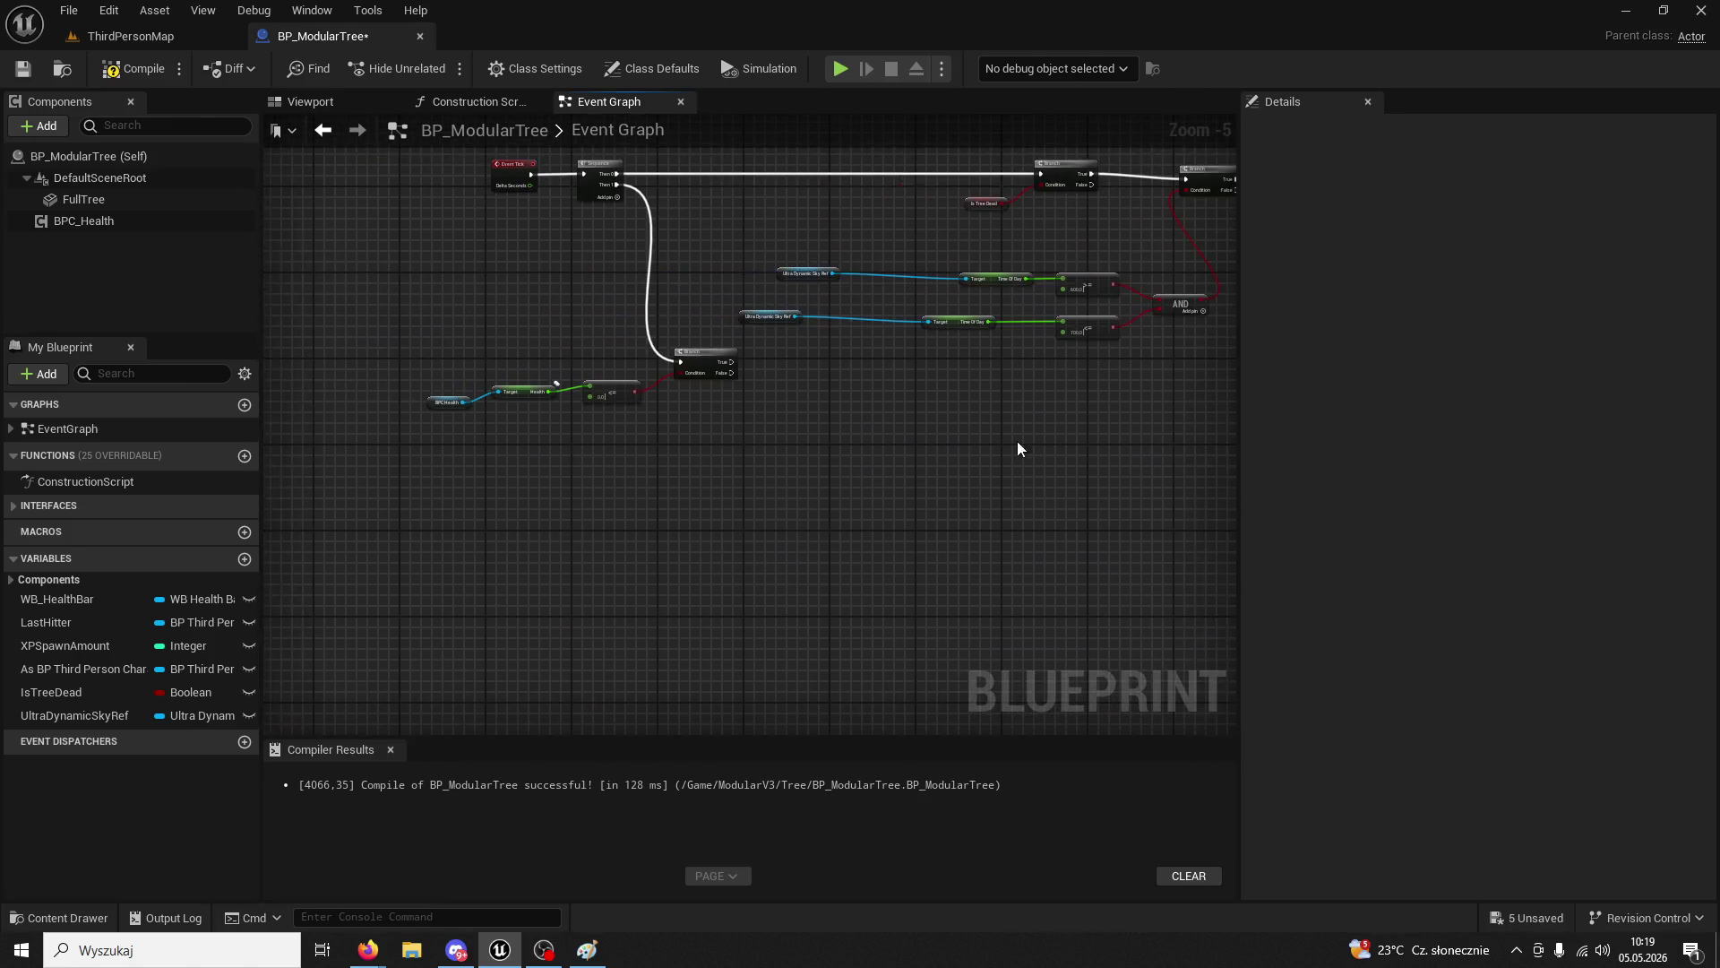
pyautogui.hotkey('ctrl', 'v')
# - Run Set Visibility from the Branch True output and return to ThirdPersonMap
pyautogui.moveTo(641, 362); pyautogui.dragTo(843, 380)
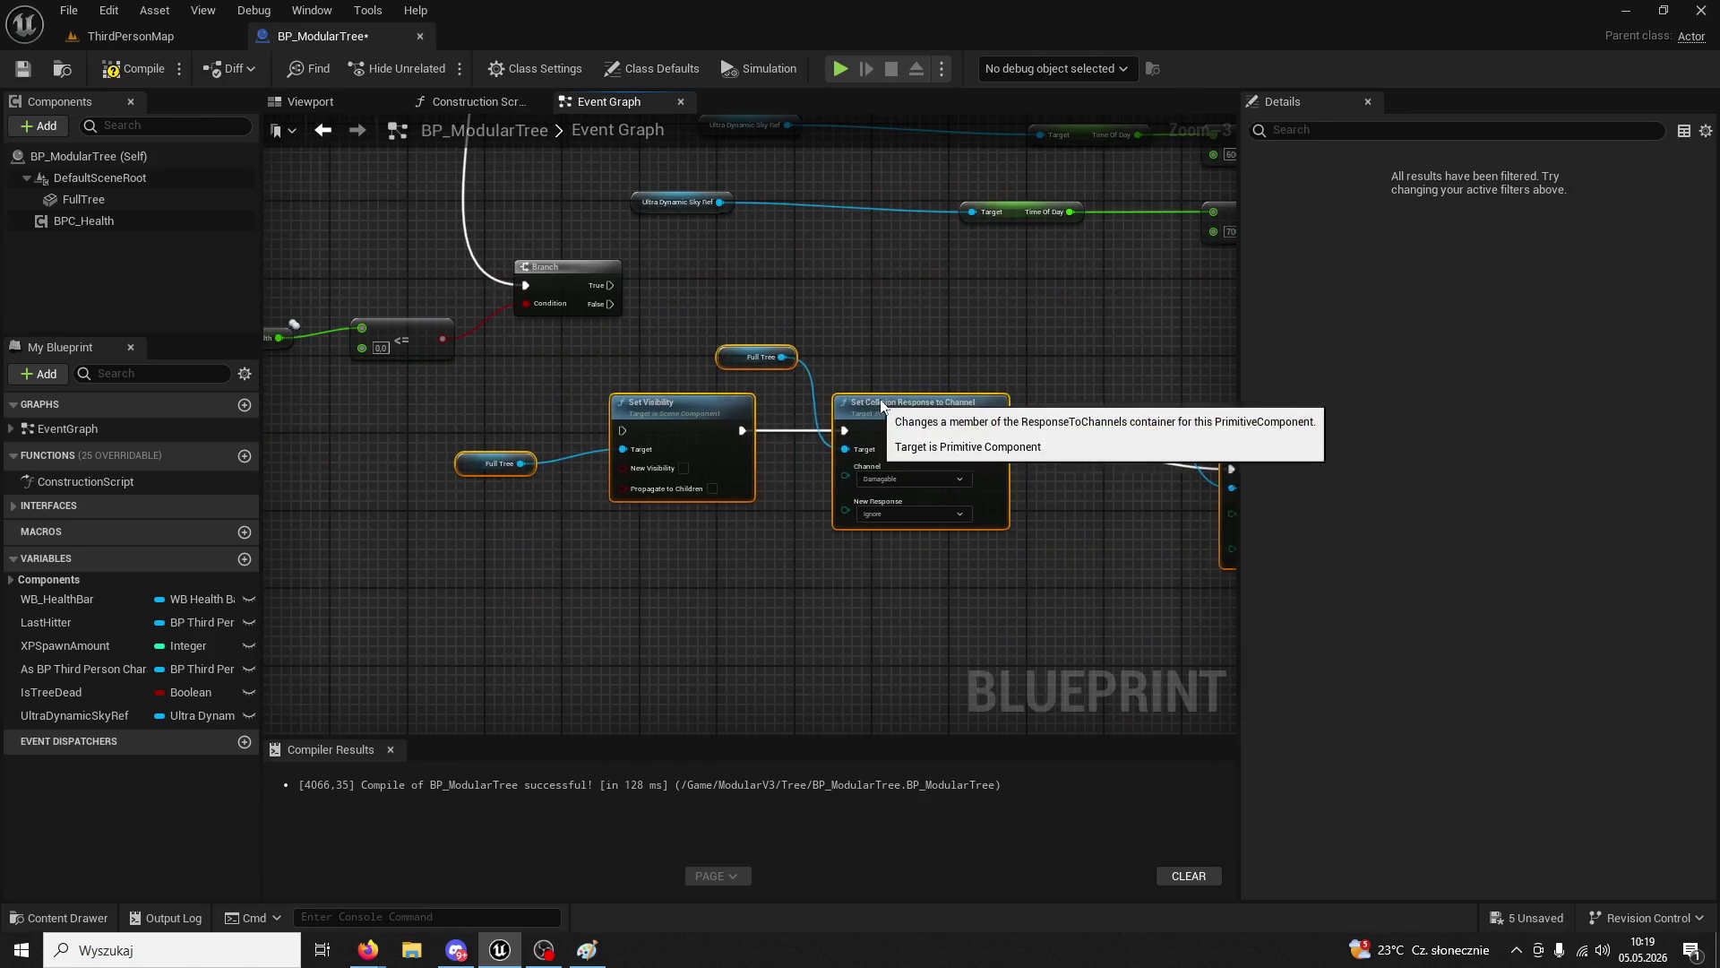
pyautogui.click(664, 335)
pyautogui.moveTo(611, 285)
pyautogui.mouseDown()
pyautogui.moveTo(659, 333)
pyautogui.moveTo(639, 431)
pyautogui.mouseUp()
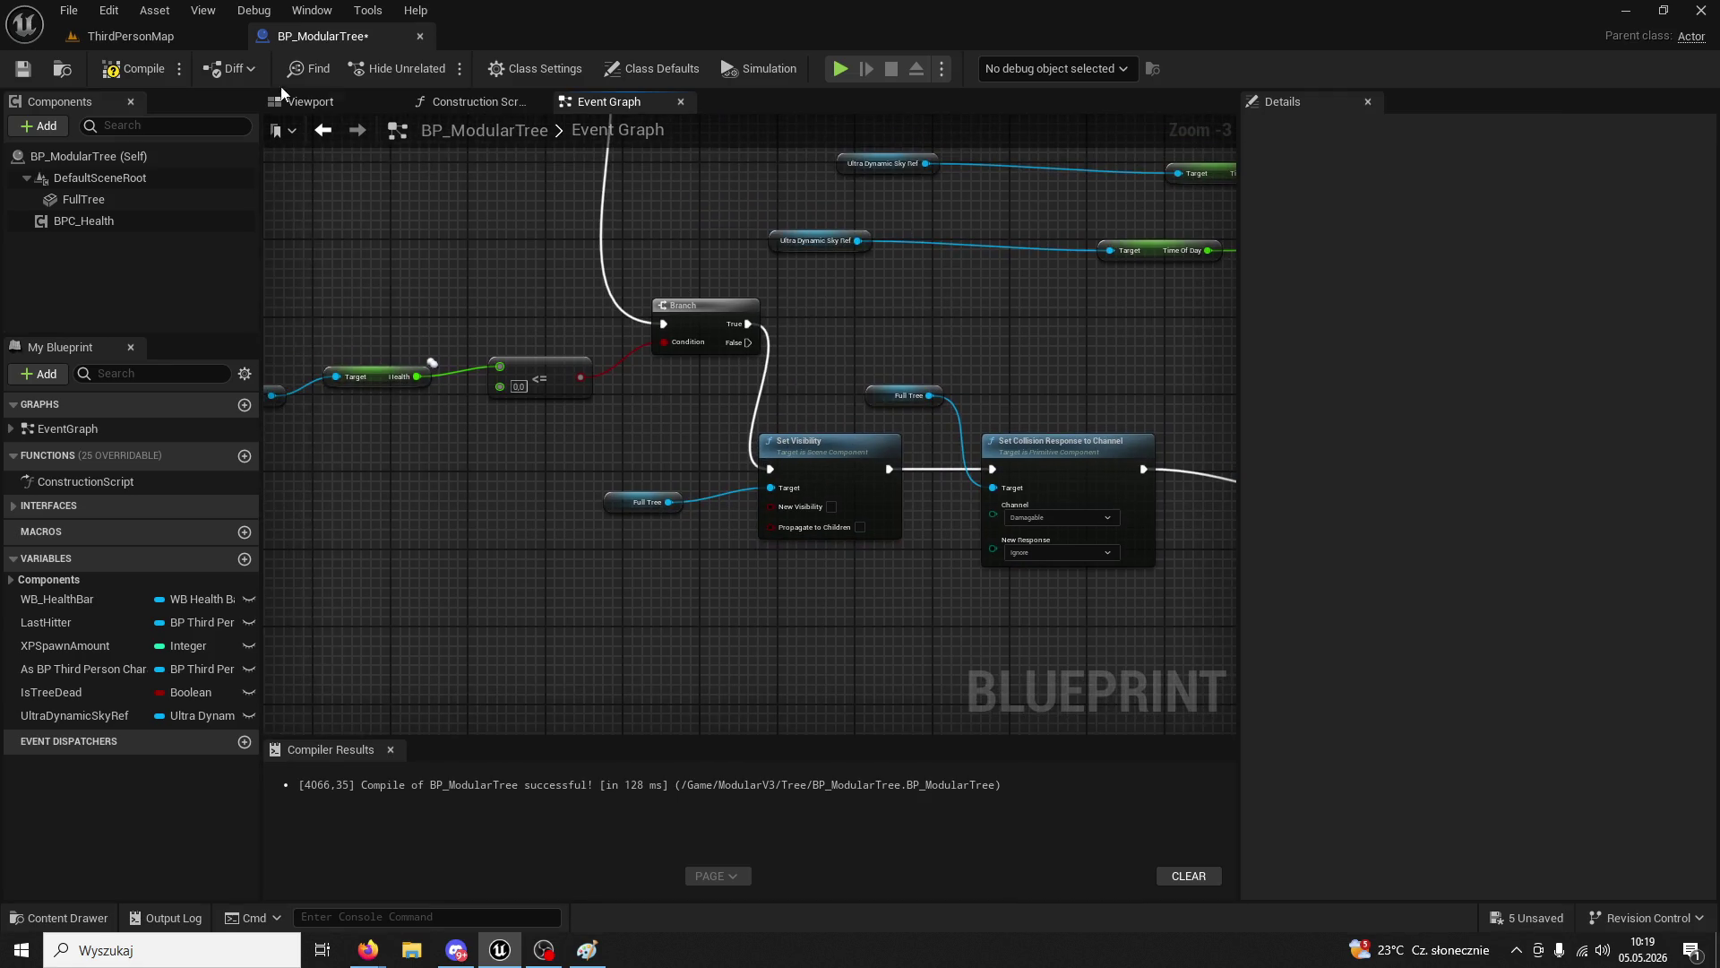
pyautogui.click(148, 37)
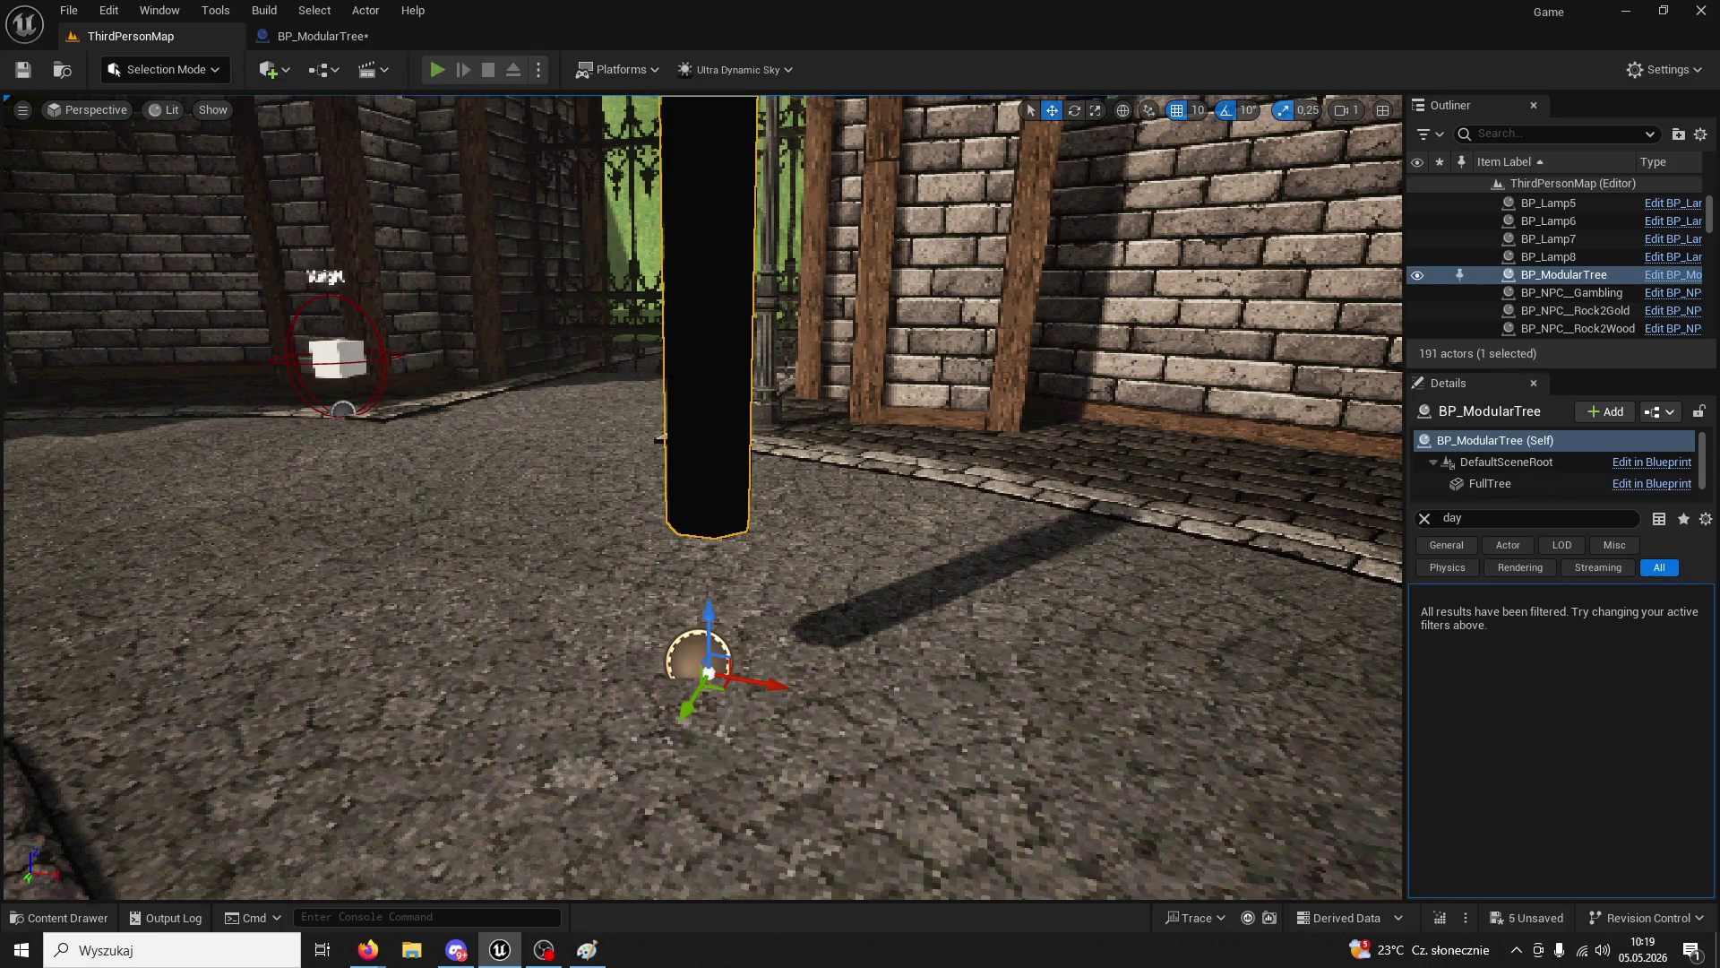
# - Play the level, fell the tree with four axe chops, then stop and reopen BP_ModularTree
pyautogui.hotkey('alt', 'p')
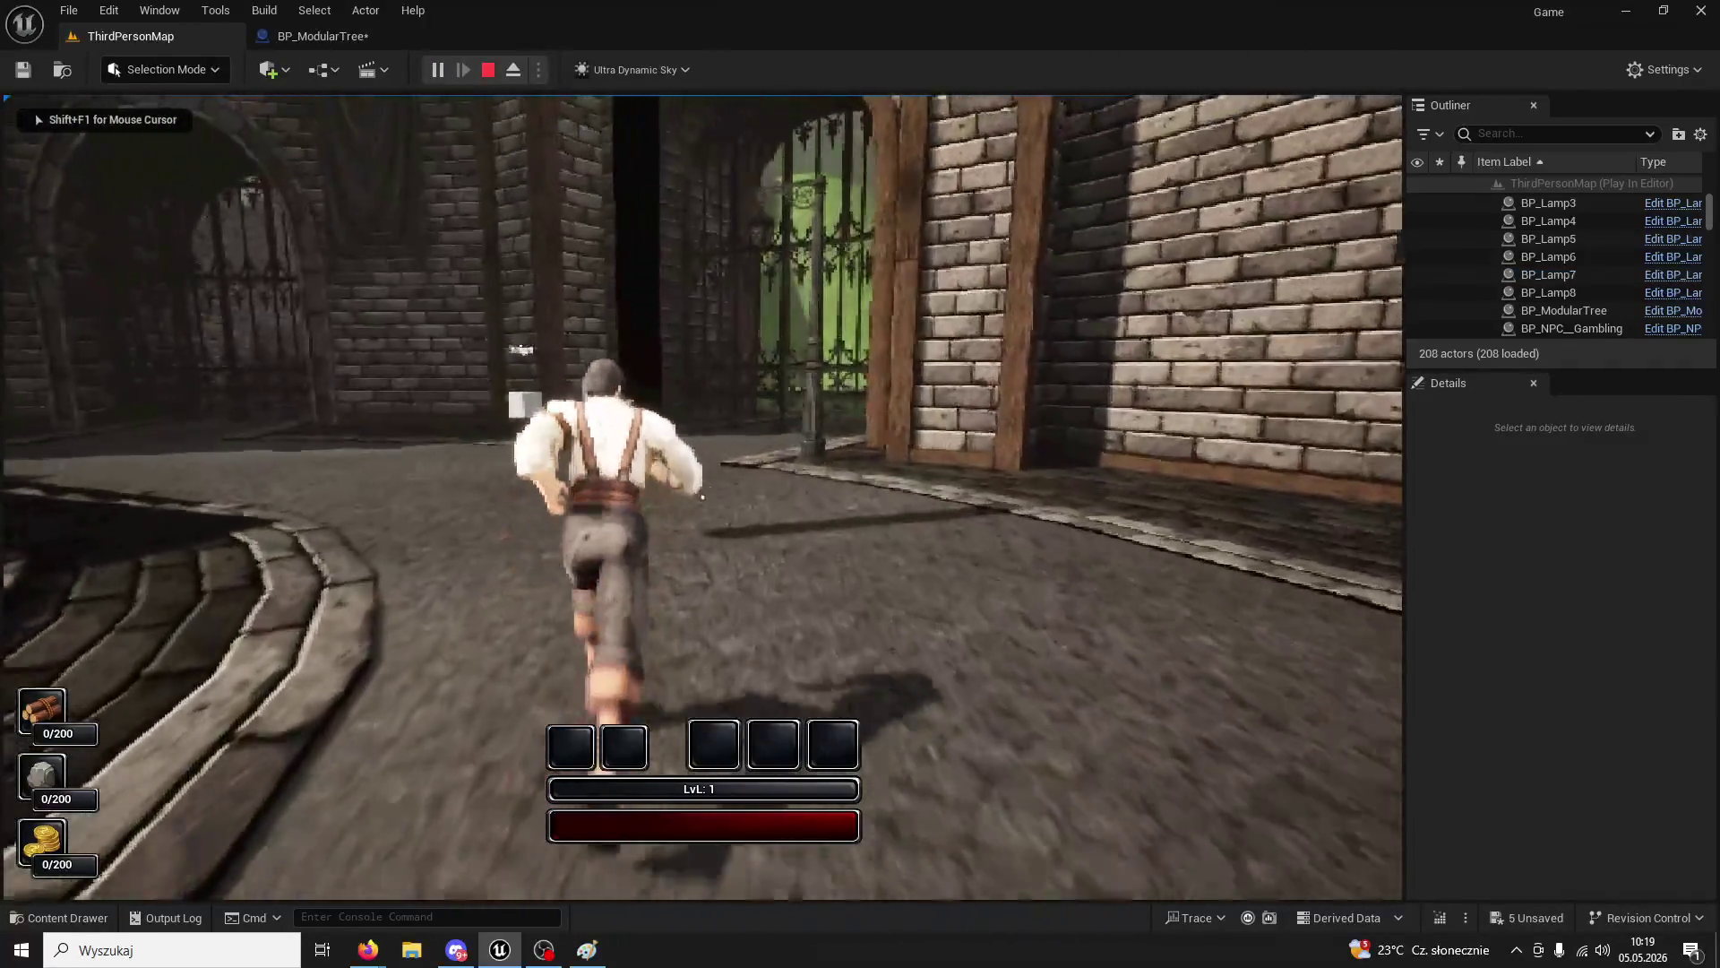
pyautogui.click(702, 496)
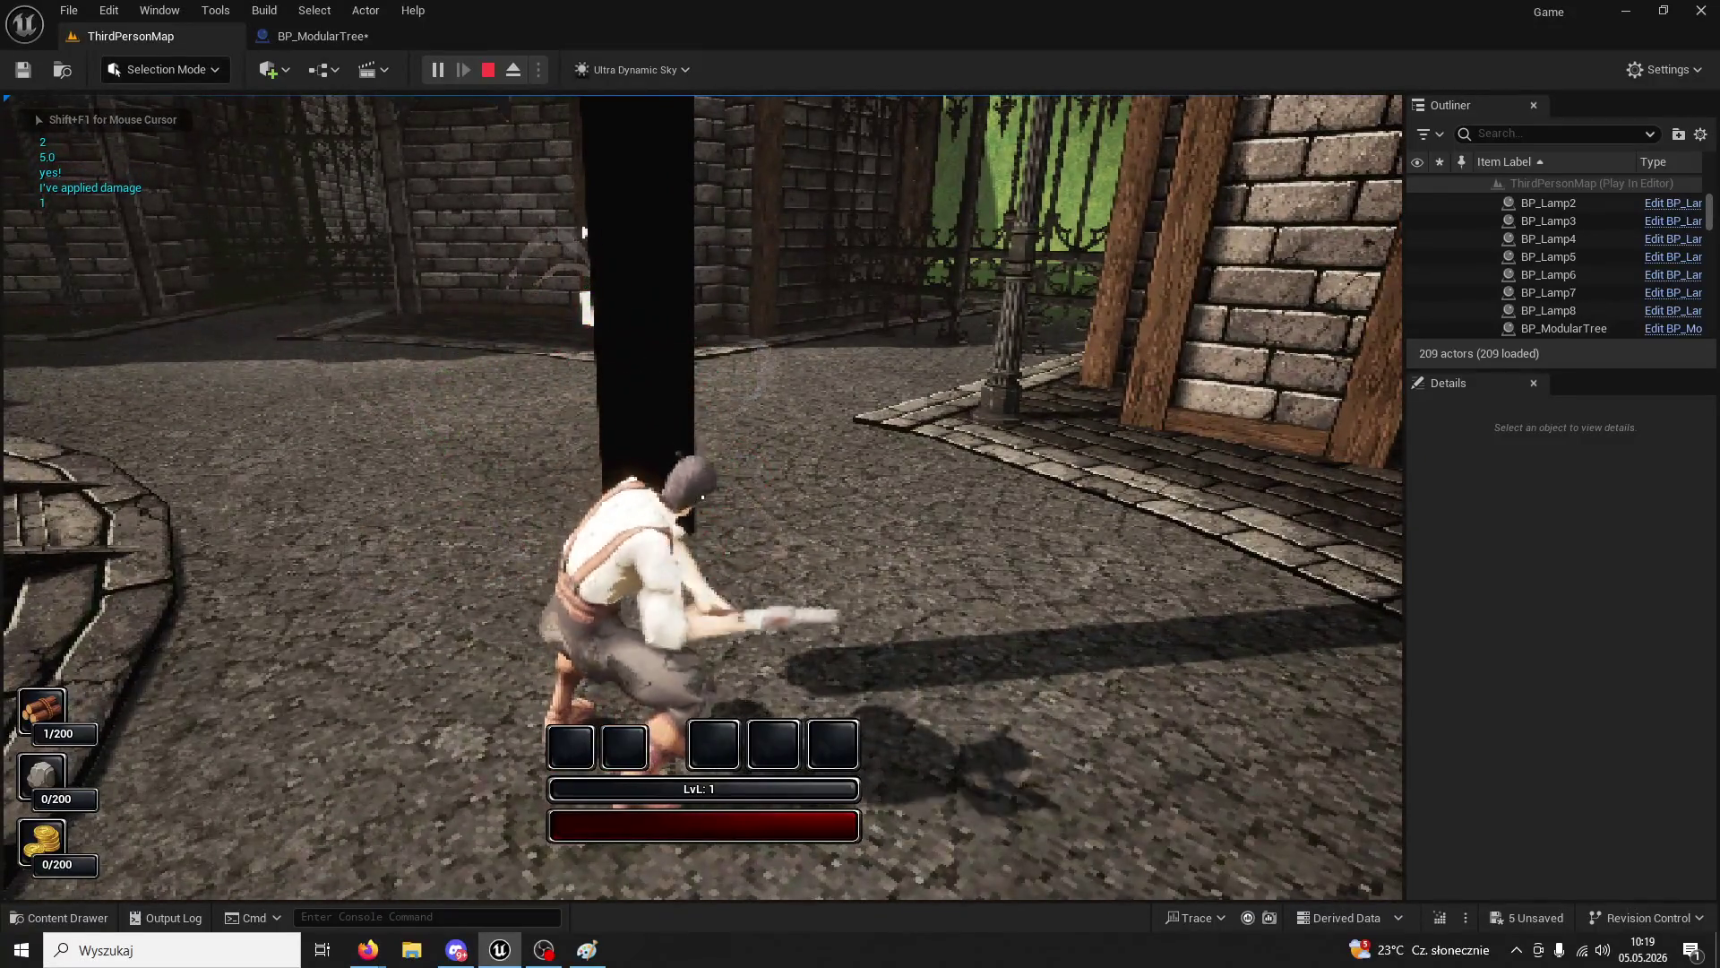
pyautogui.click(702, 496)
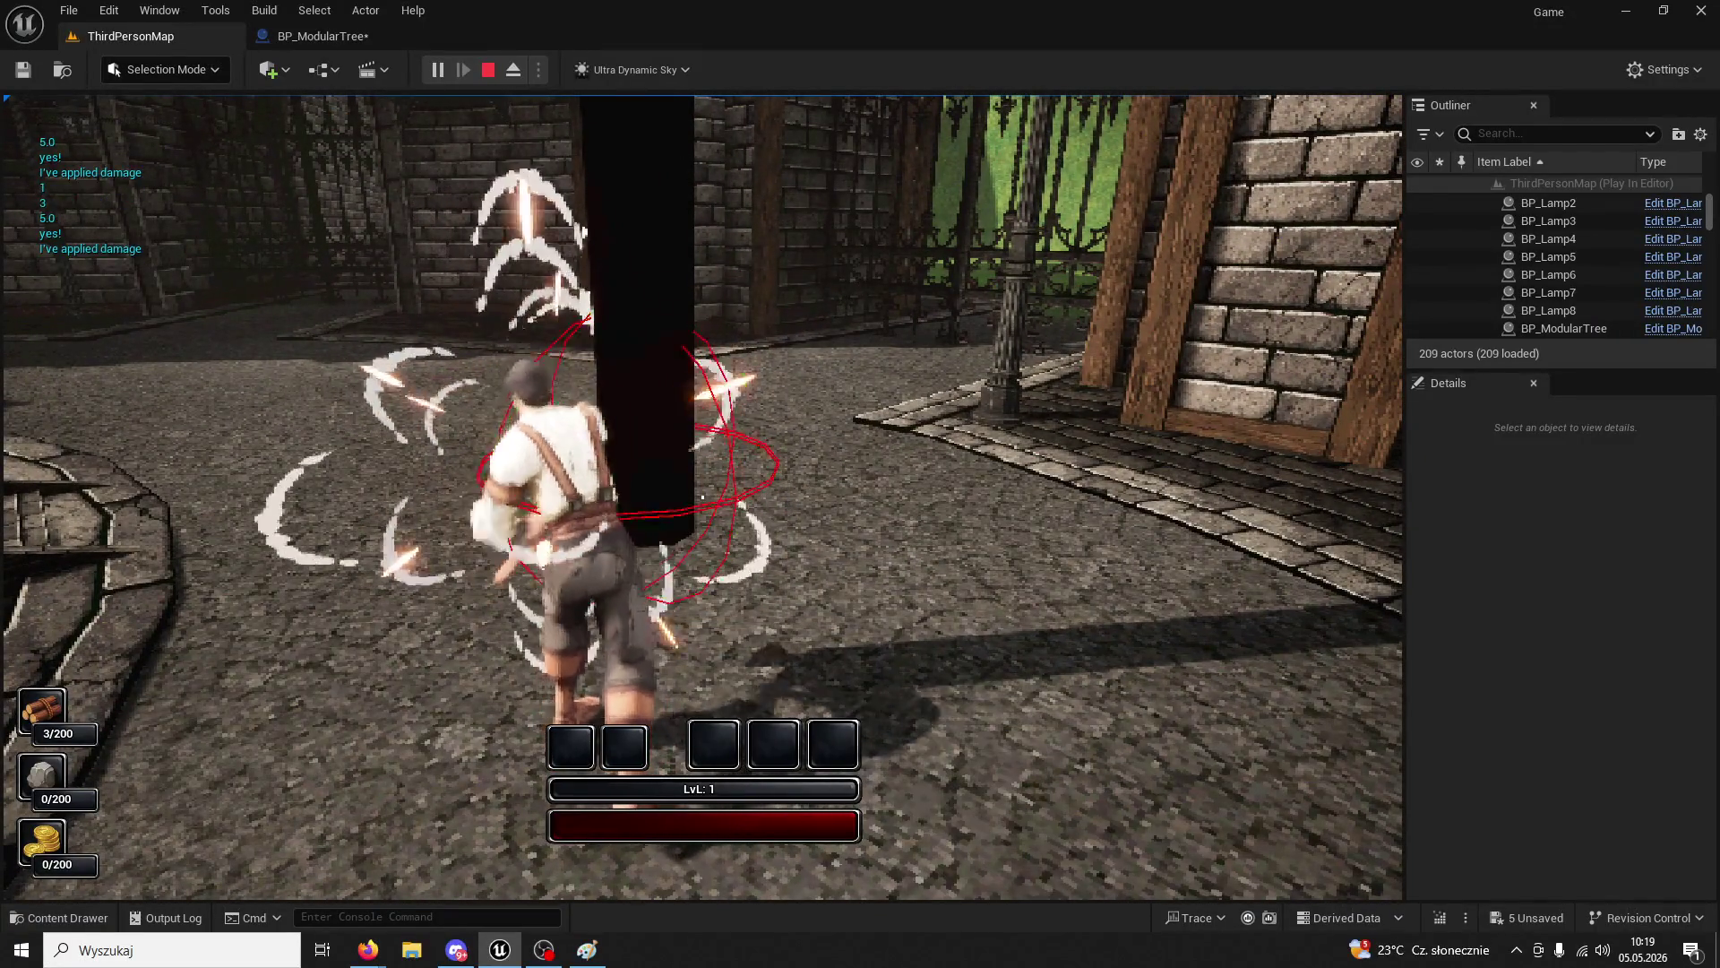
pyautogui.click(702, 496)
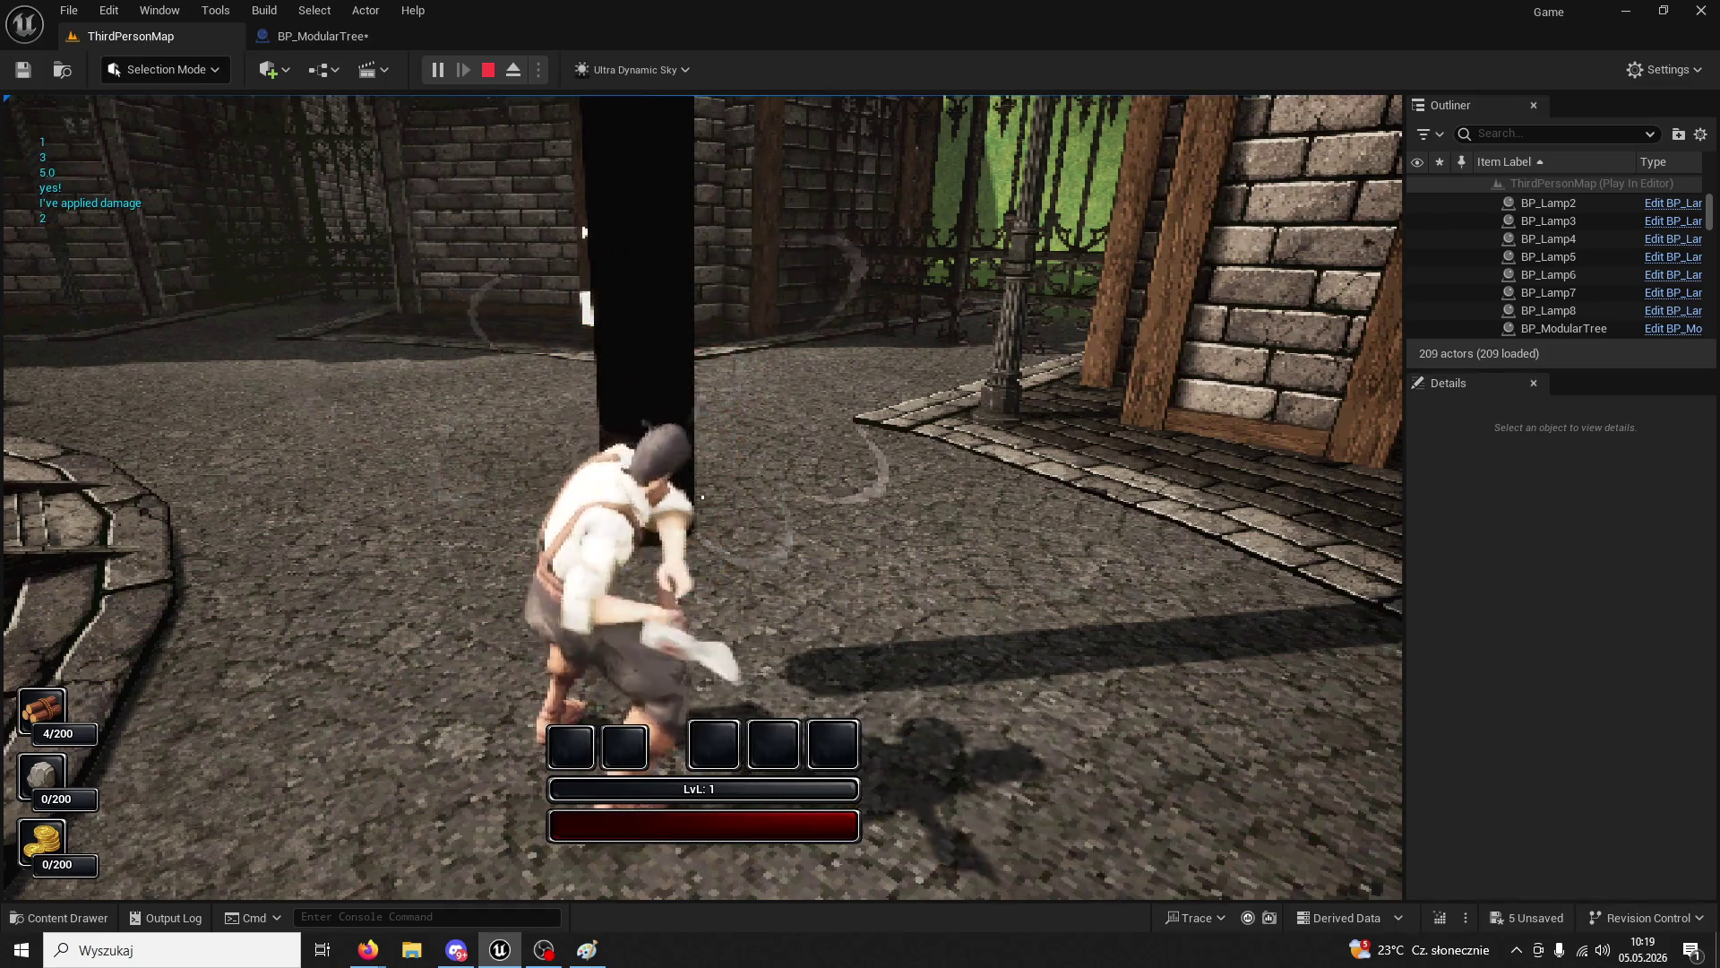
pyautogui.click(702, 497)
pyautogui.press('w')
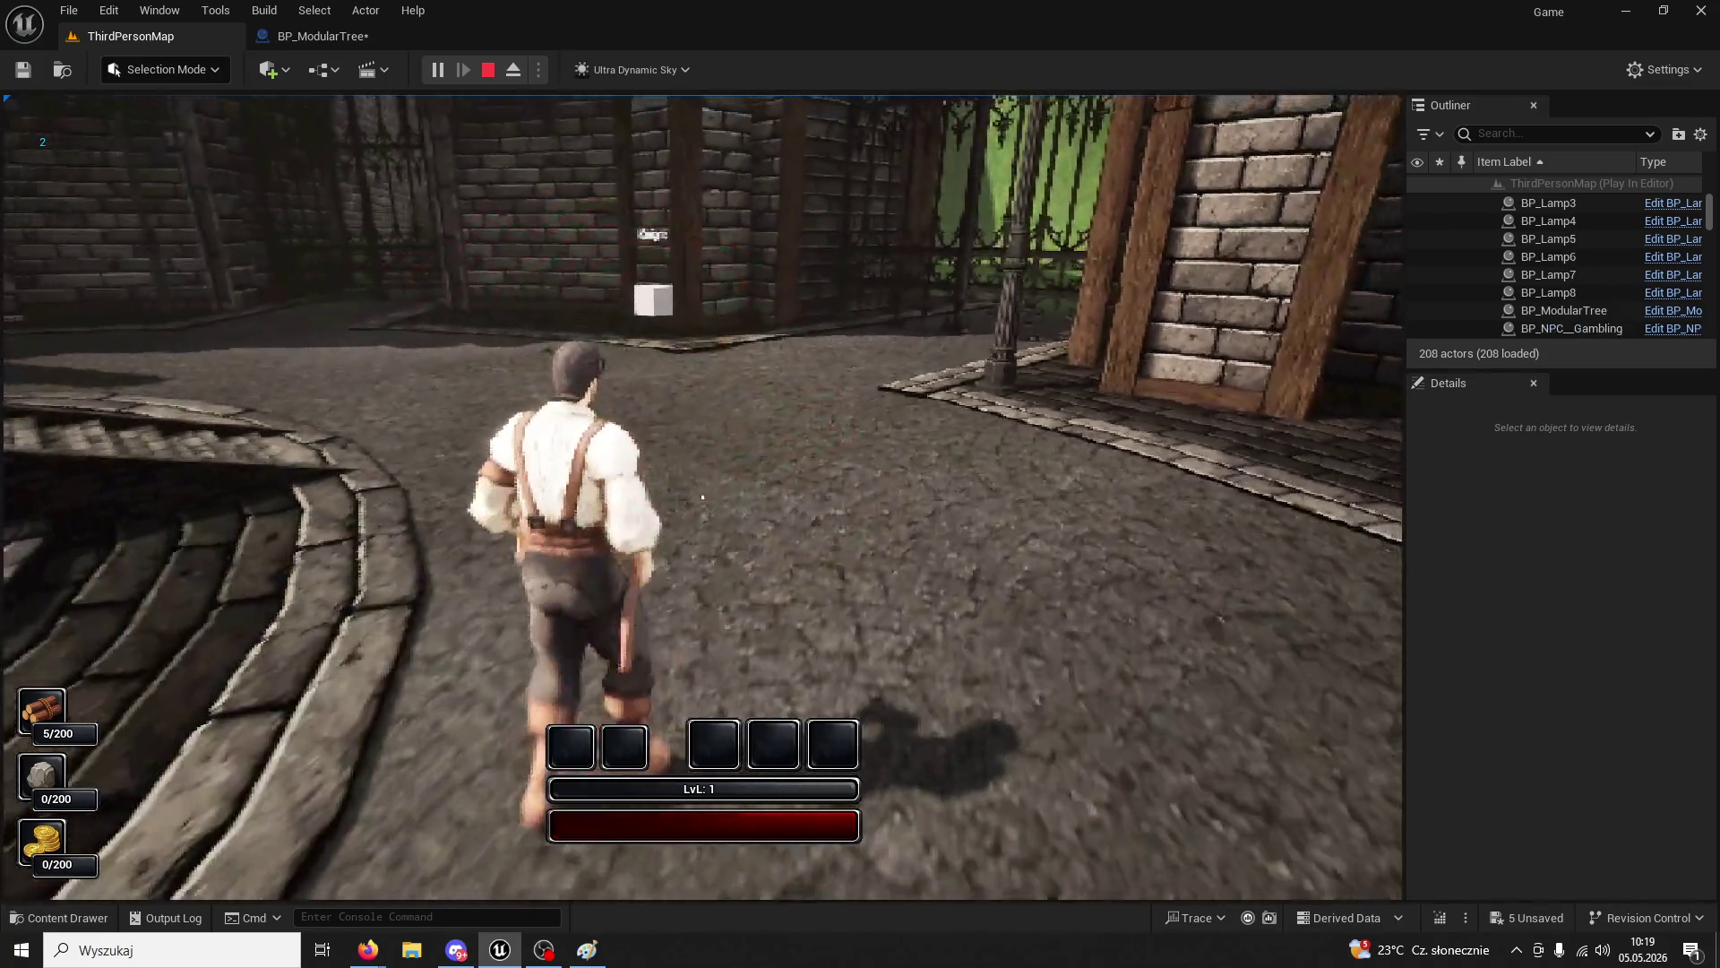
pyautogui.press('Escape')
pyautogui.click(318, 35)
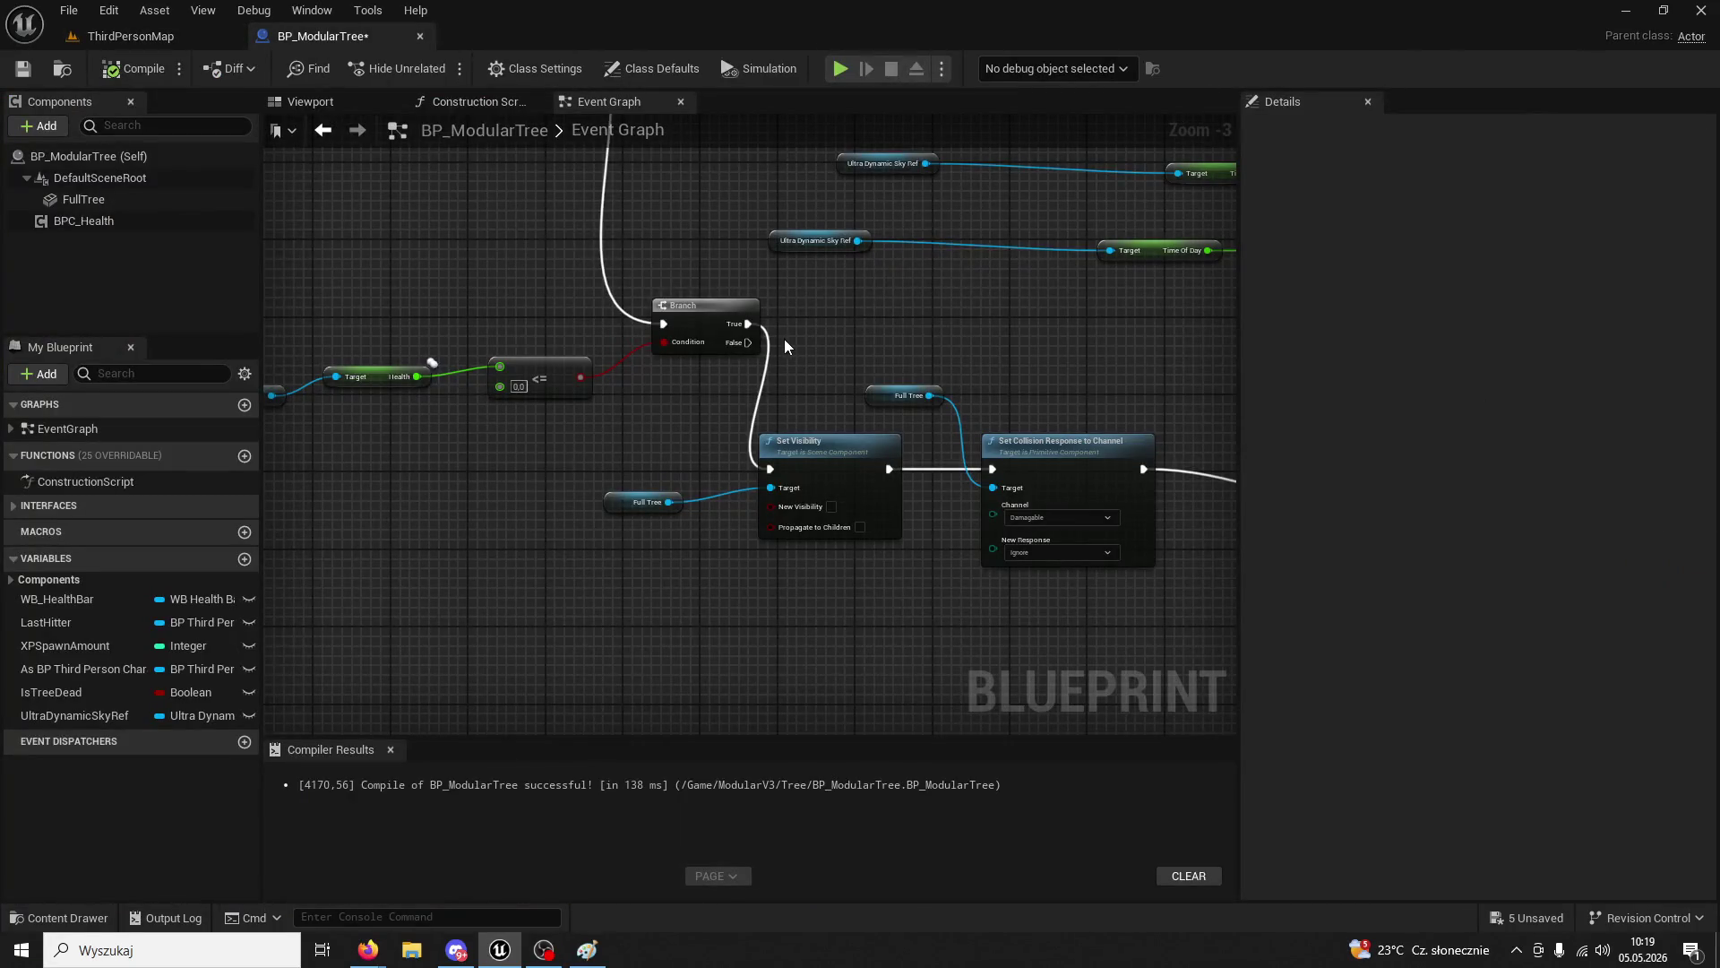
# - Paste a BPC Health reference beside the Set Collision Response node
pyautogui.moveTo(794, 336)
pyautogui.mouseDown()
pyautogui.moveTo(940, 555)
pyautogui.moveTo(788, 587)
pyautogui.moveTo(552, 352)
pyautogui.moveTo(515, 368)
pyautogui.moveTo(786, 378)
pyautogui.moveTo(604, 304)
pyautogui.moveTo(749, 307)
pyautogui.moveTo(702, 310)
pyautogui.moveTo(744, 180)
pyautogui.moveTo(1132, 349)
pyautogui.moveTo(651, 370)
pyautogui.moveTo(626, 352)
pyautogui.moveTo(874, 339)
pyautogui.moveTo(636, 336)
pyautogui.moveTo(853, 444)
pyautogui.mouseUp()
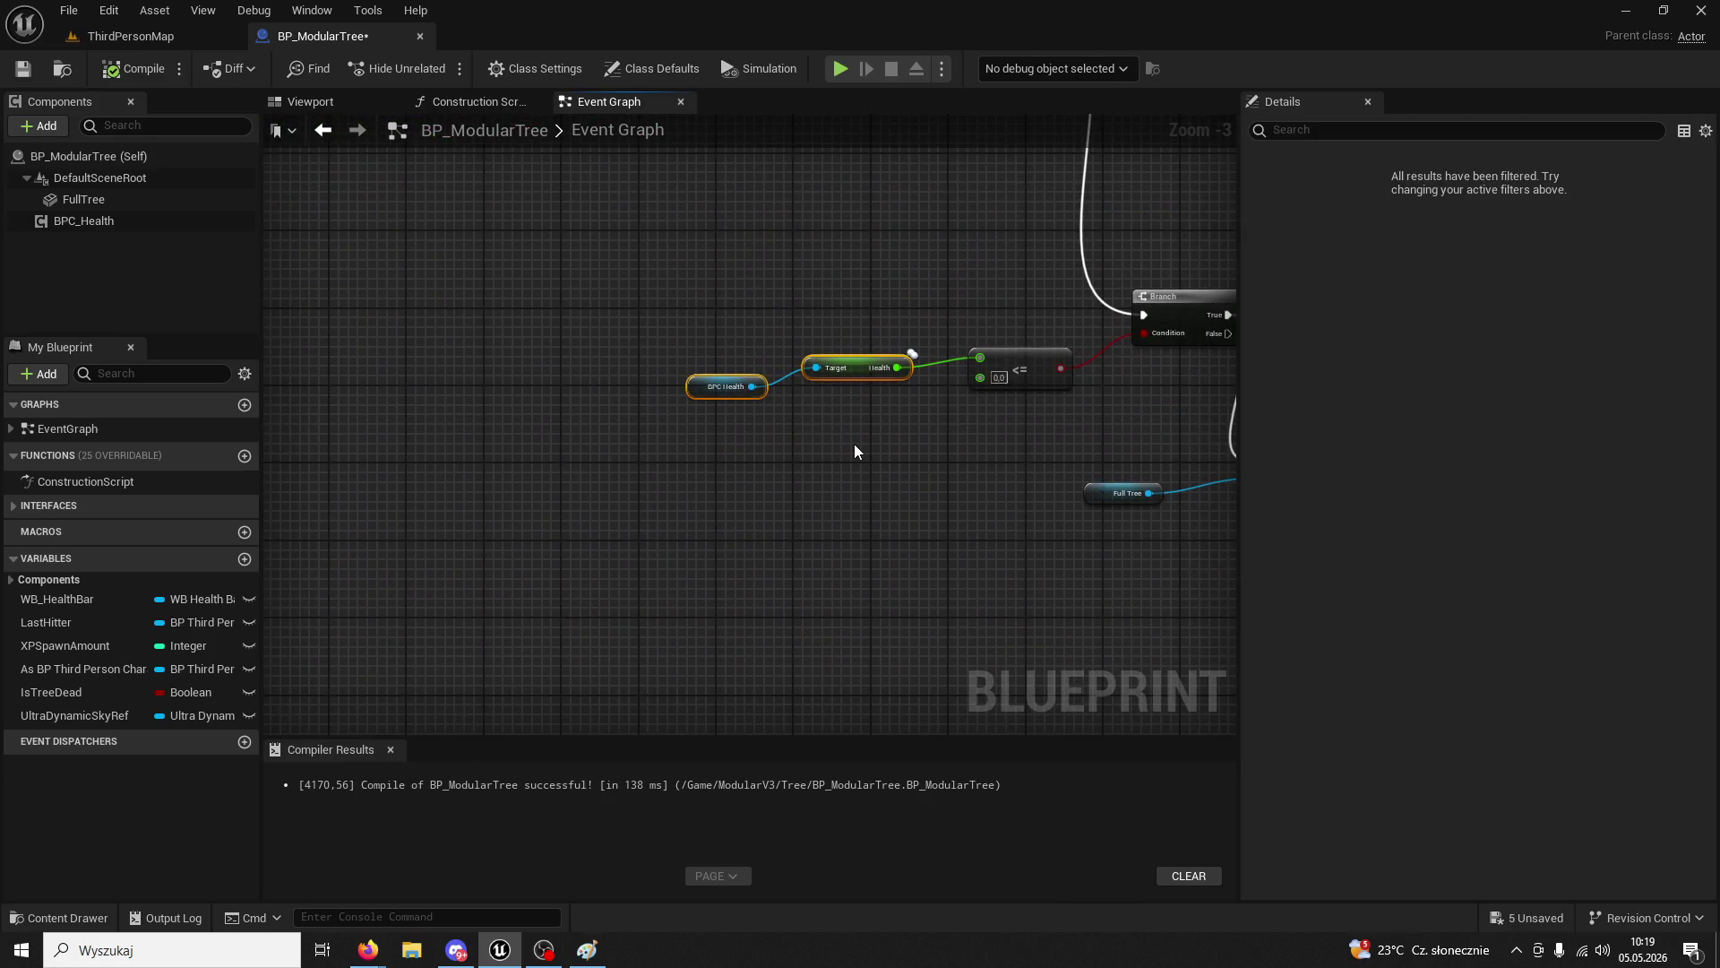
pyautogui.click(686, 387)
pyautogui.scroll(-3, 902, 470)
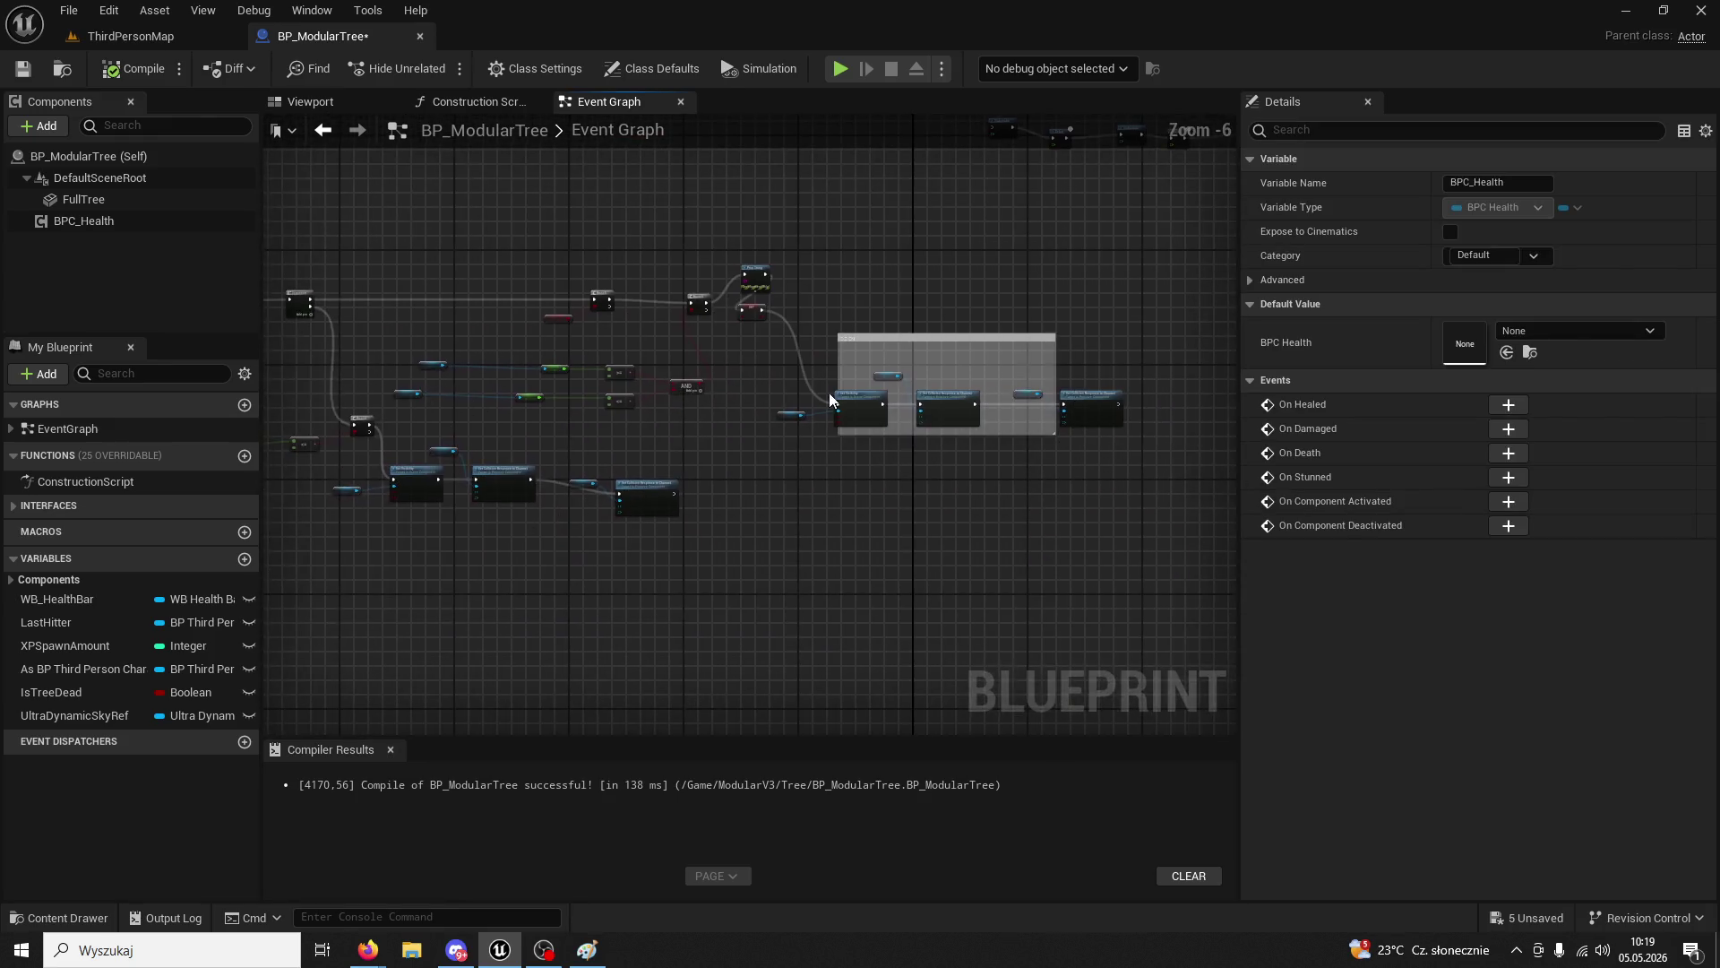
pyautogui.scroll(5, 830, 392)
pyautogui.rightClick(1087, 395)
pyautogui.click(961, 364)
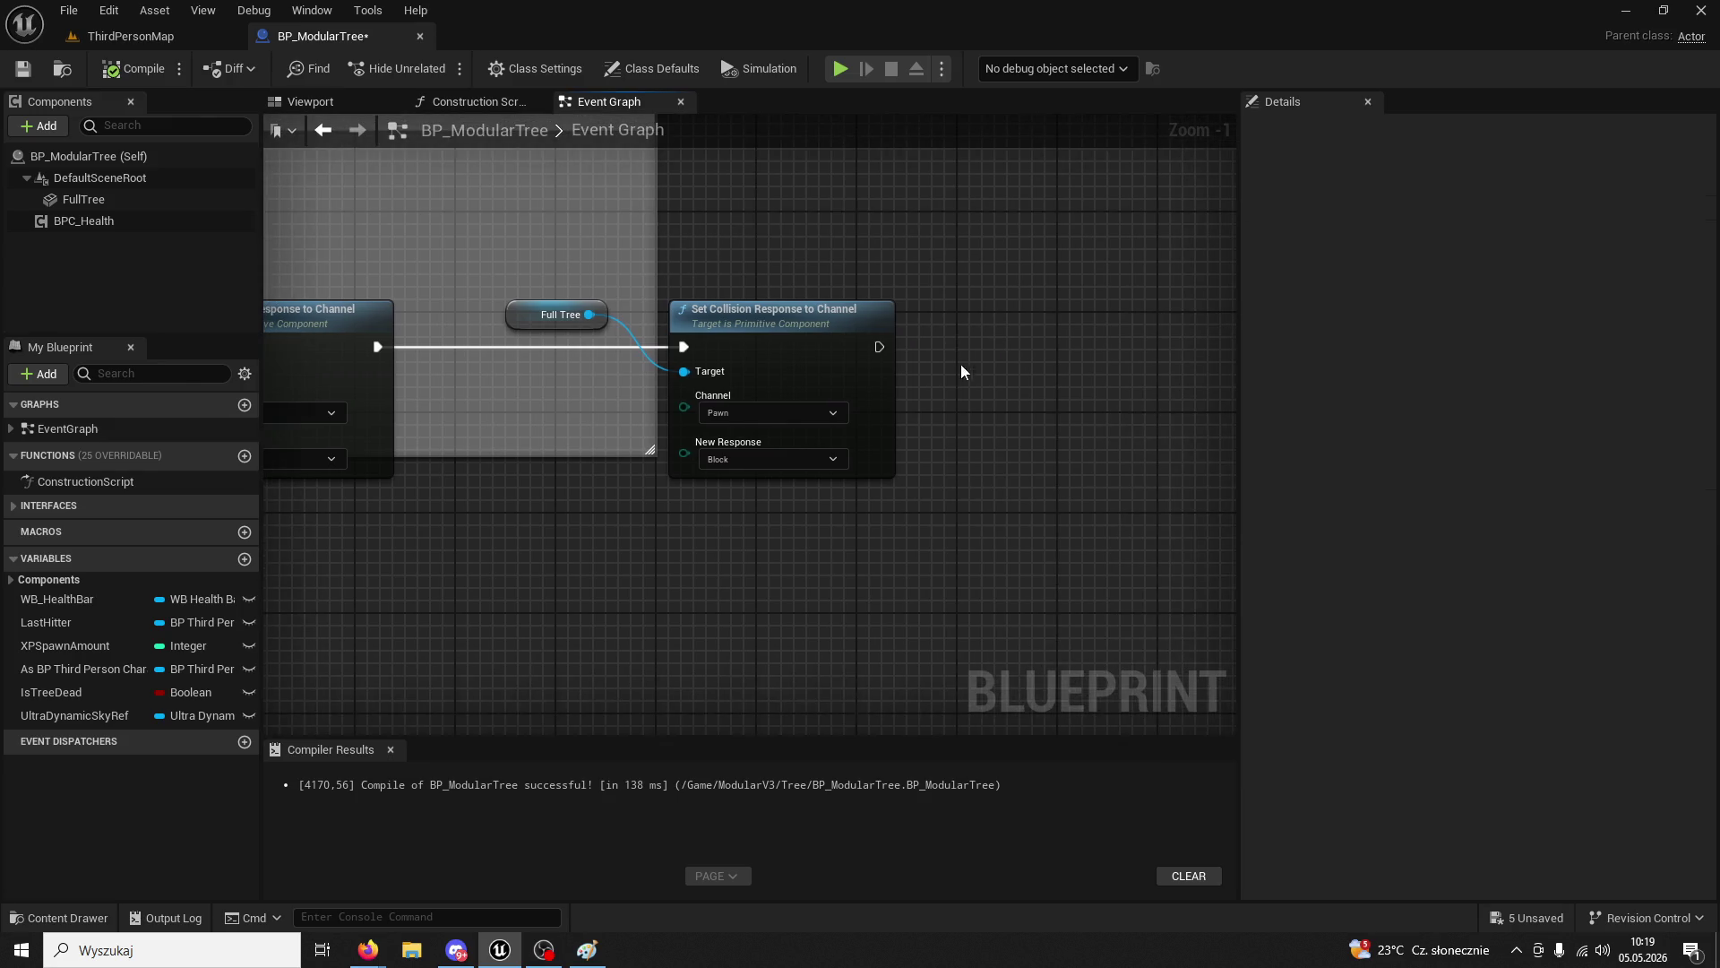
pyautogui.hotkey('ctrl', 'v')
# - Add SET Health with value 25 and run it after the collision change
pyautogui.moveTo(1017, 440); pyautogui.dragTo(1080, 354)
pyautogui.write('set')
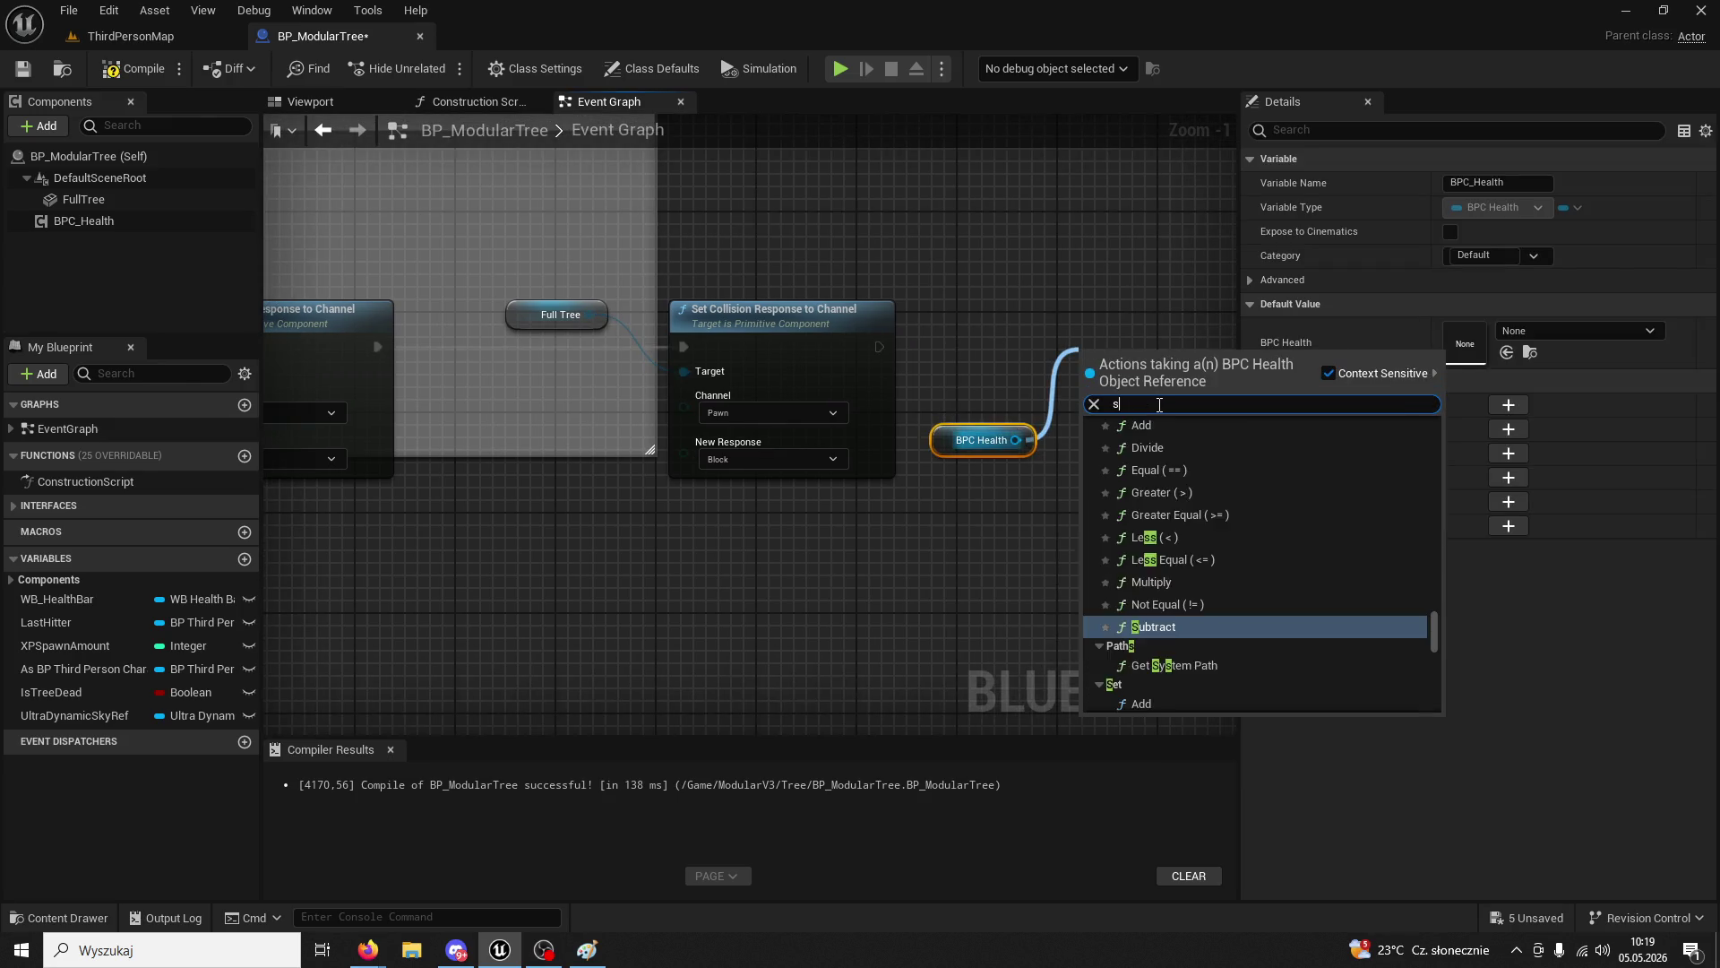
pyautogui.scroll(-10, 1170, 541)
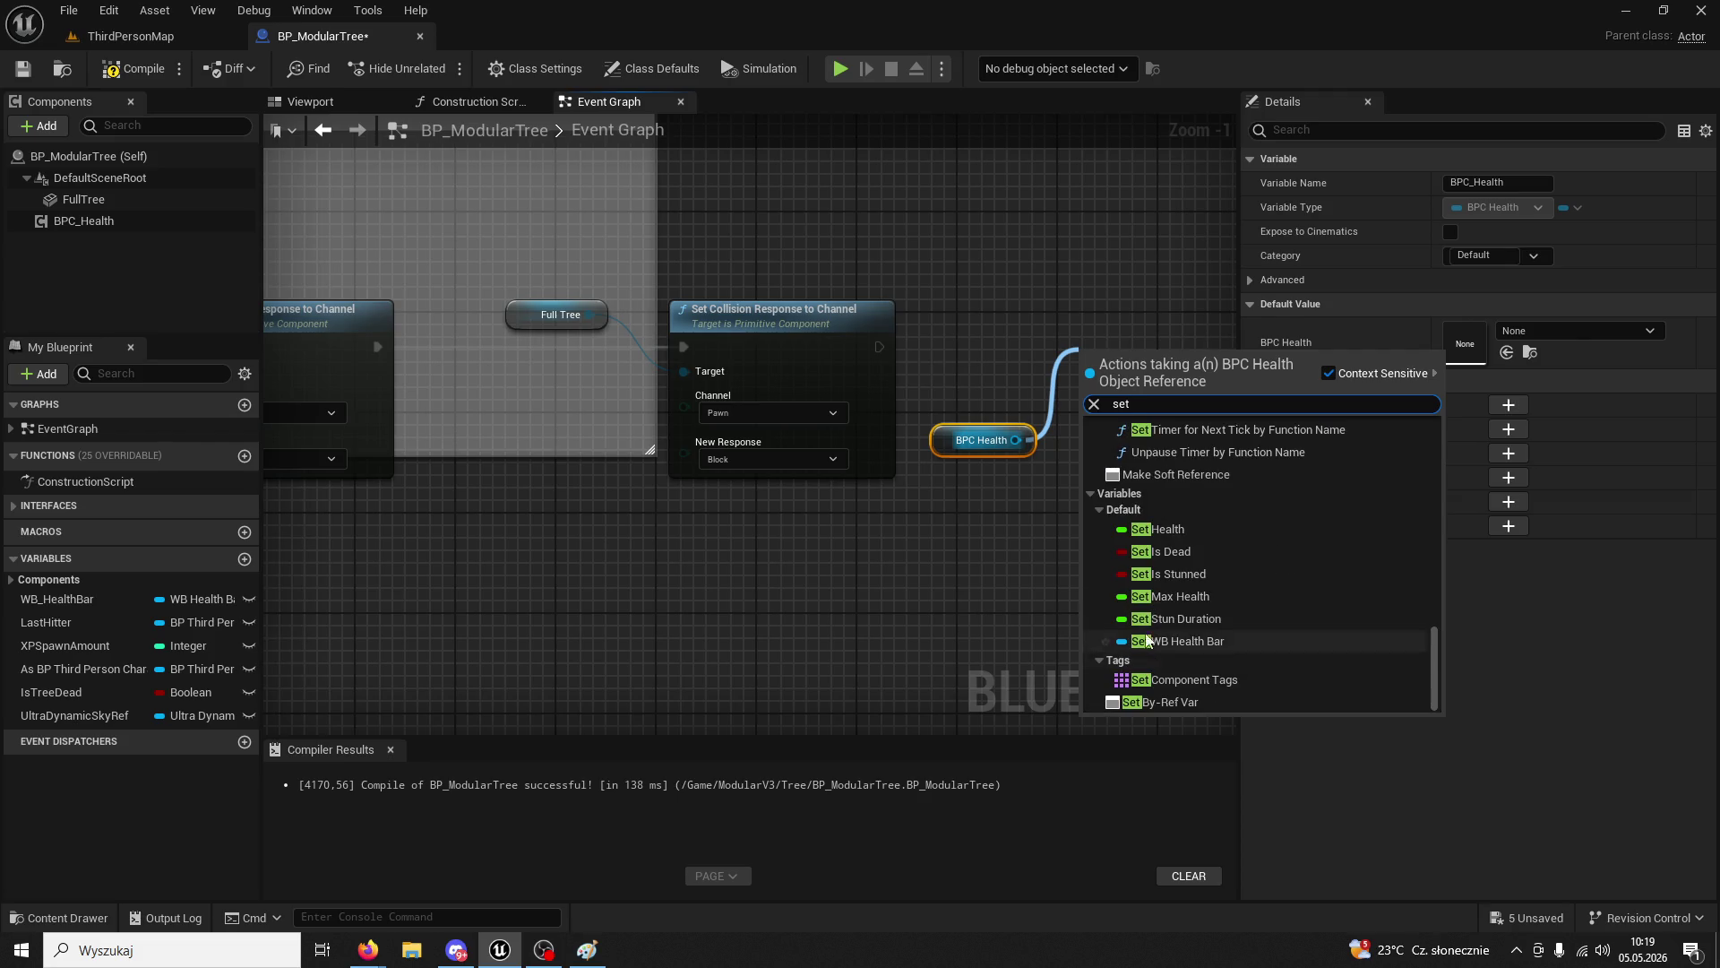
pyautogui.click(1181, 536)
pyautogui.write('25')
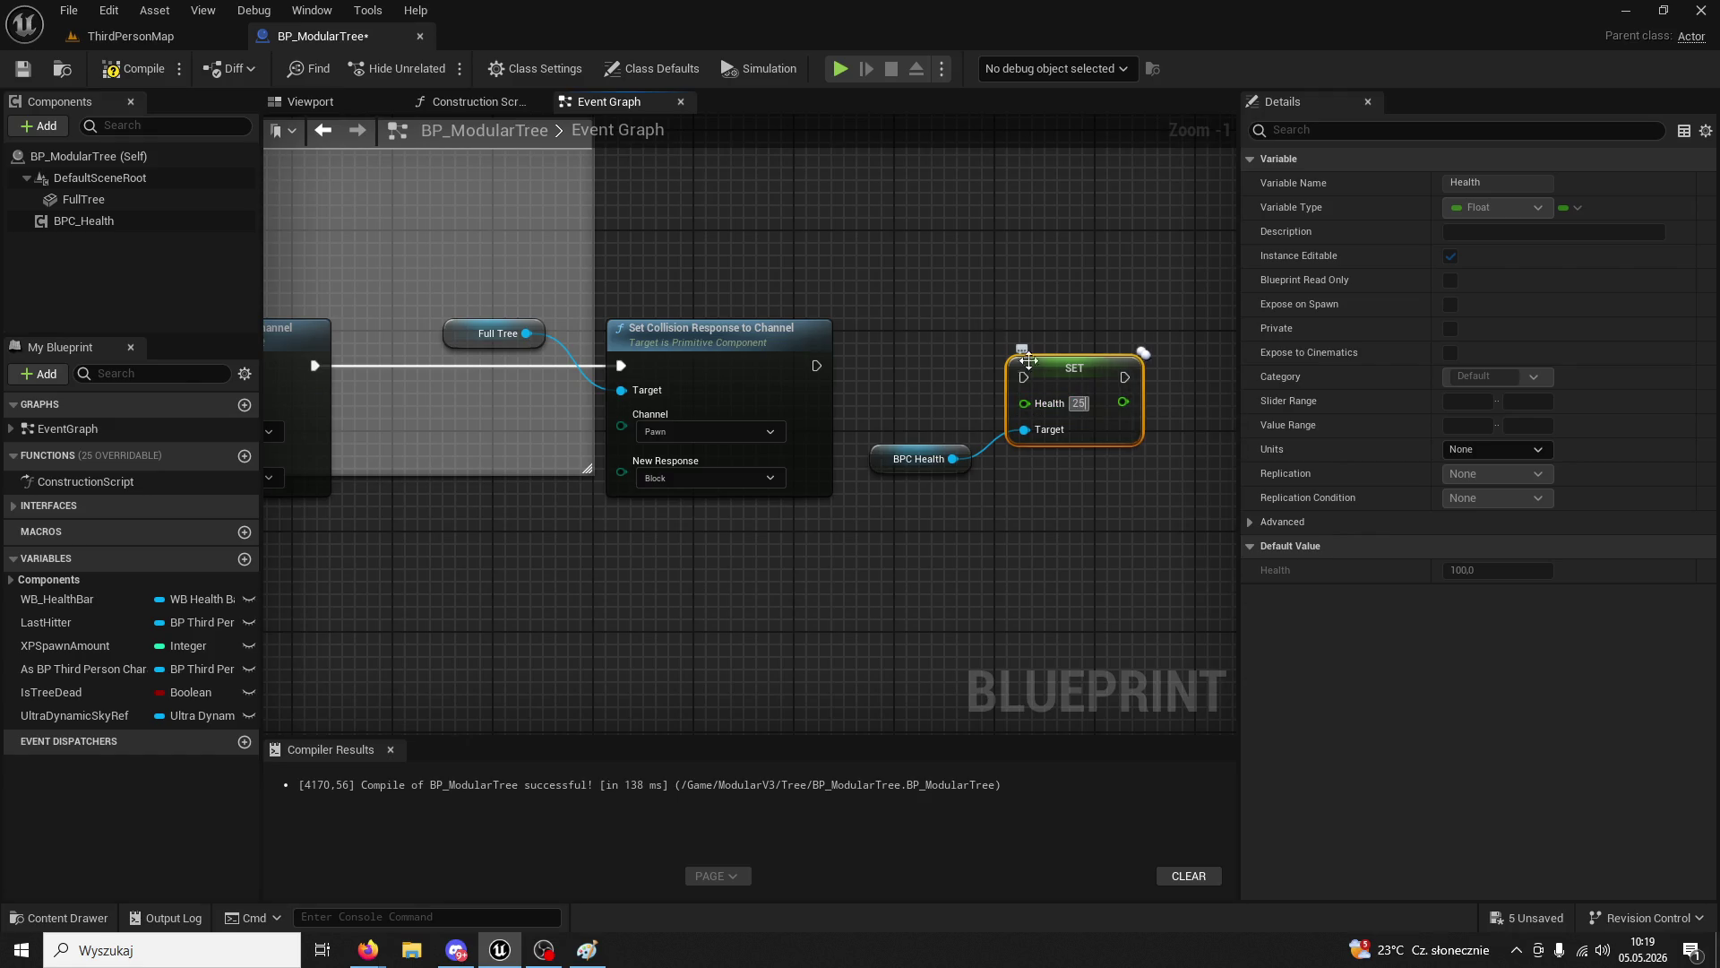
pyautogui.click(834, 375)
pyautogui.moveTo(813, 374)
pyautogui.mouseDown()
pyautogui.moveTo(1029, 387)
pyautogui.moveTo(1049, 358)
pyautogui.mouseUp()
pyautogui.click(229, 36)
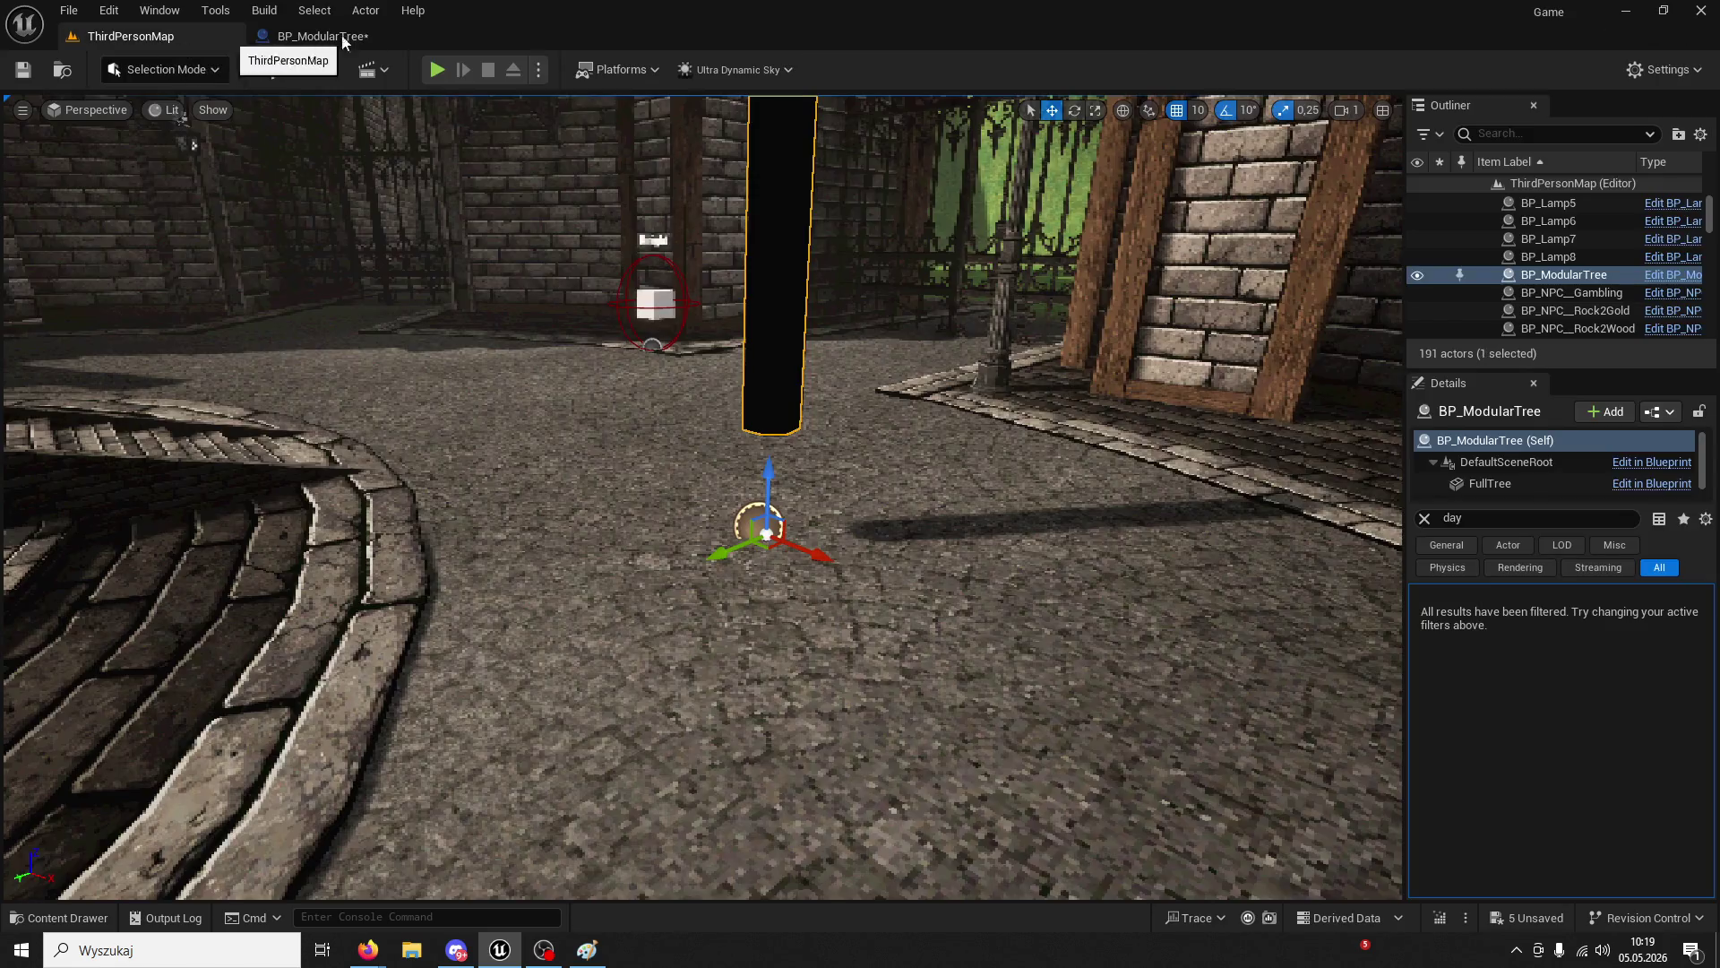
pyautogui.click(437, 71)
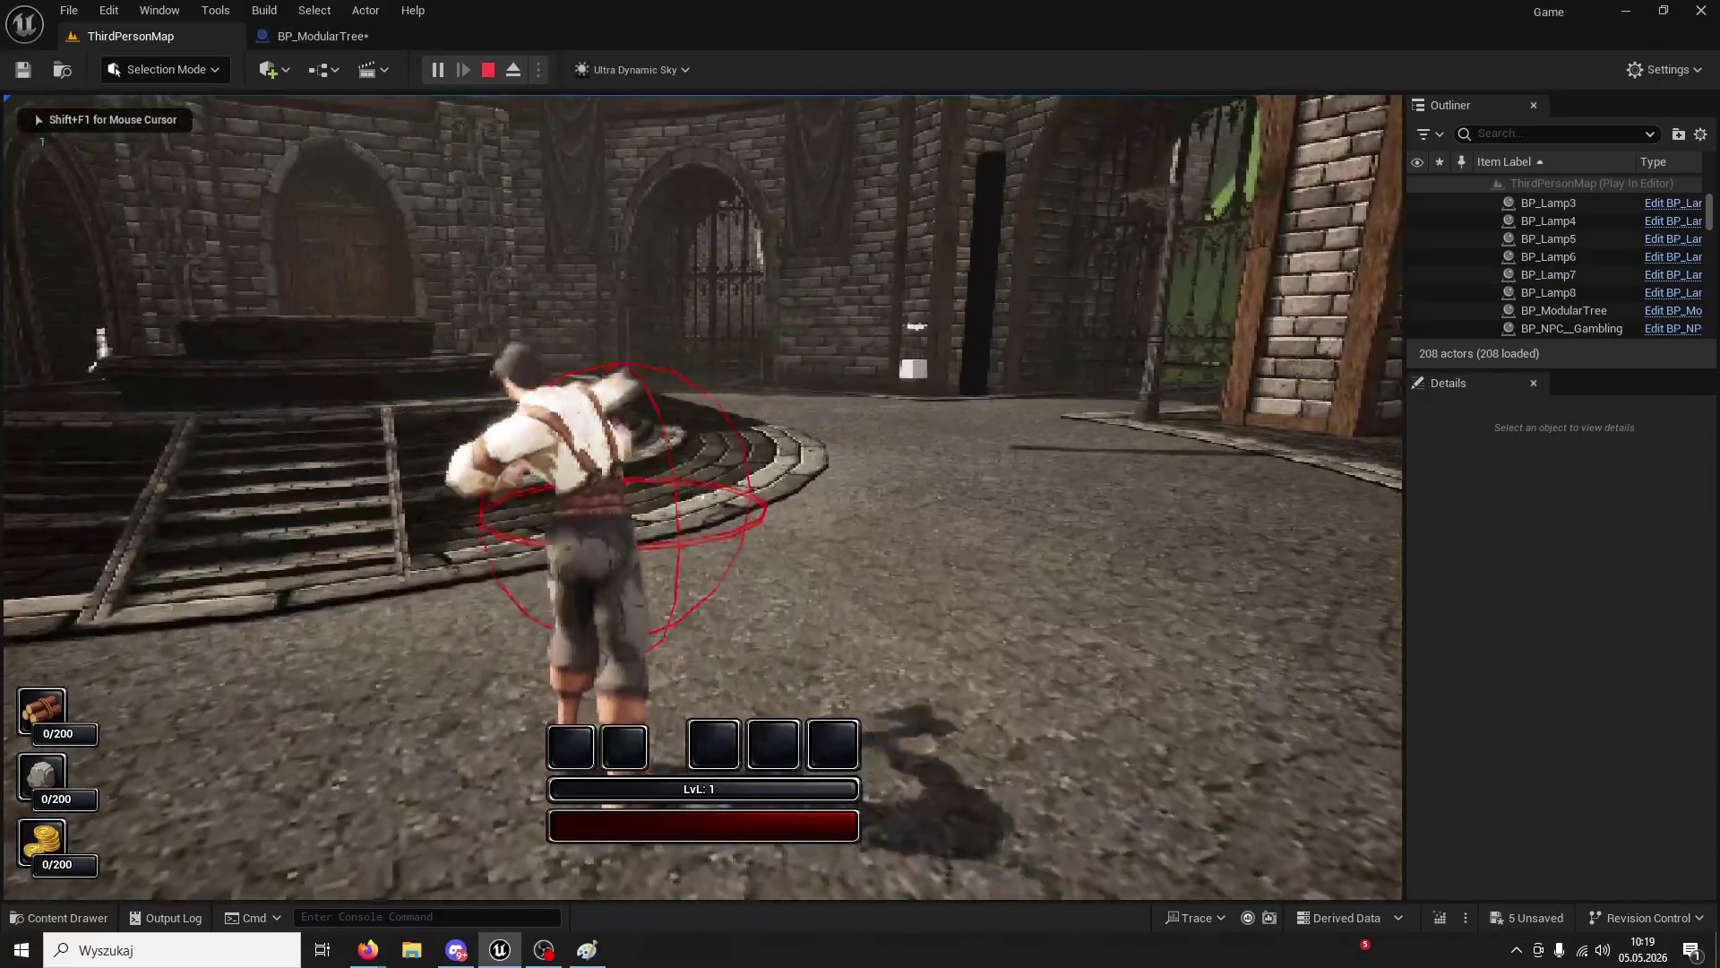
pyautogui.press('w')
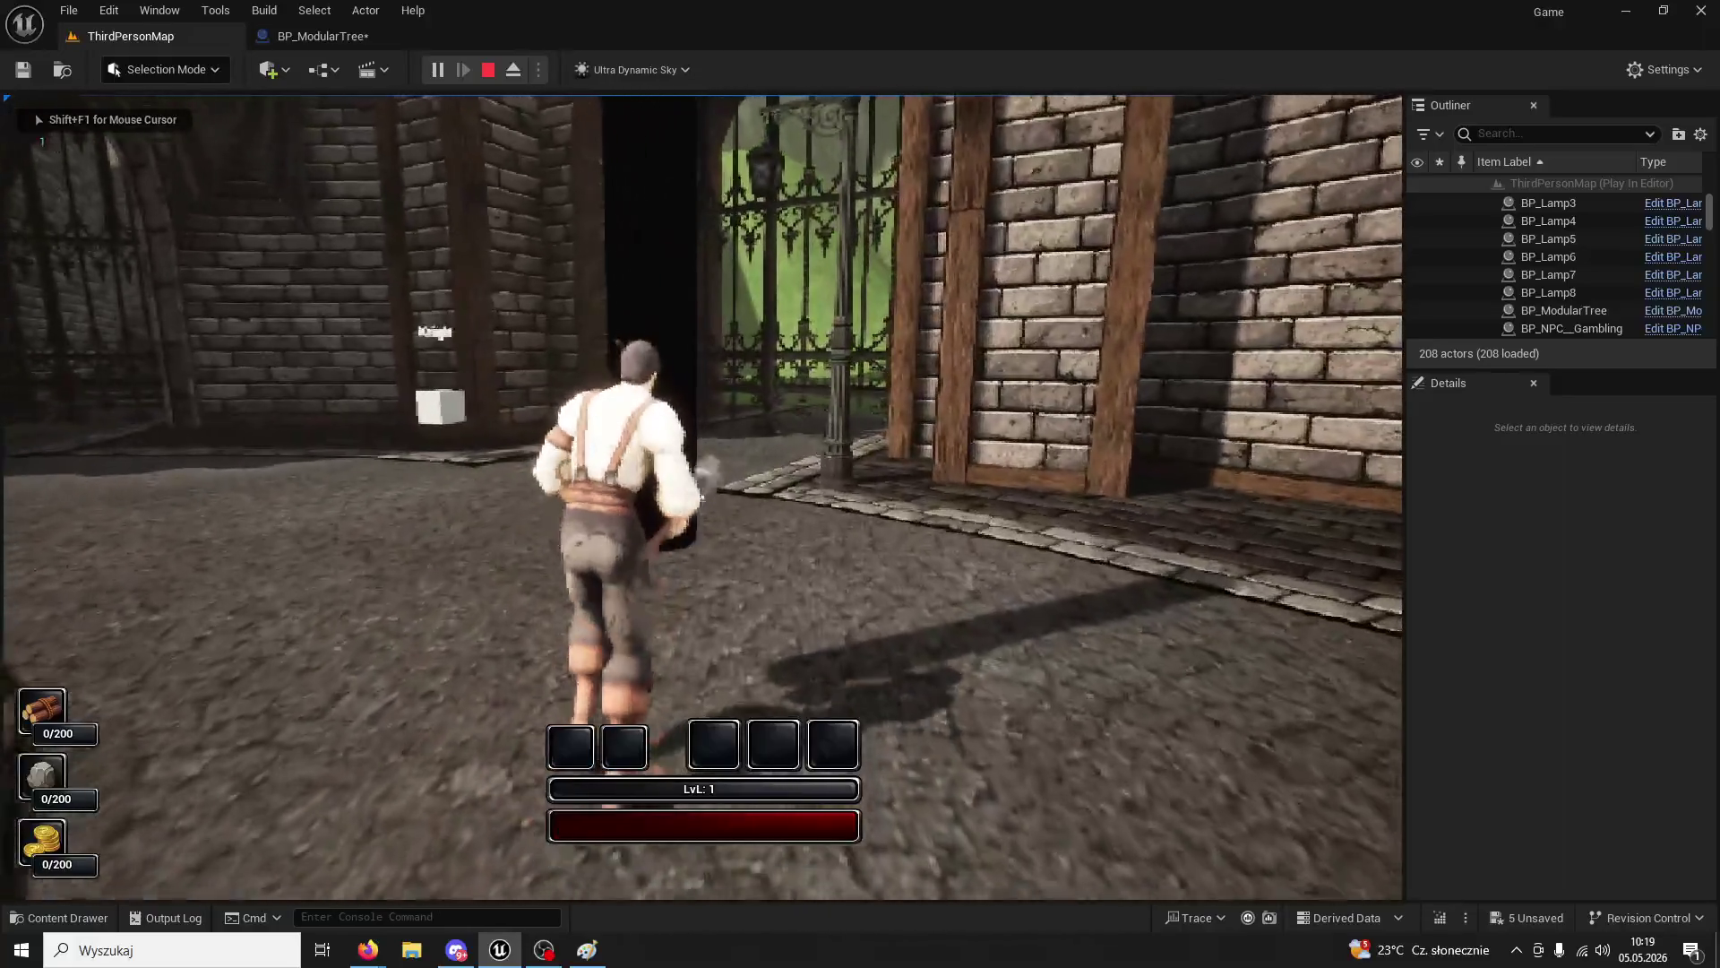
pyautogui.click(703, 498)
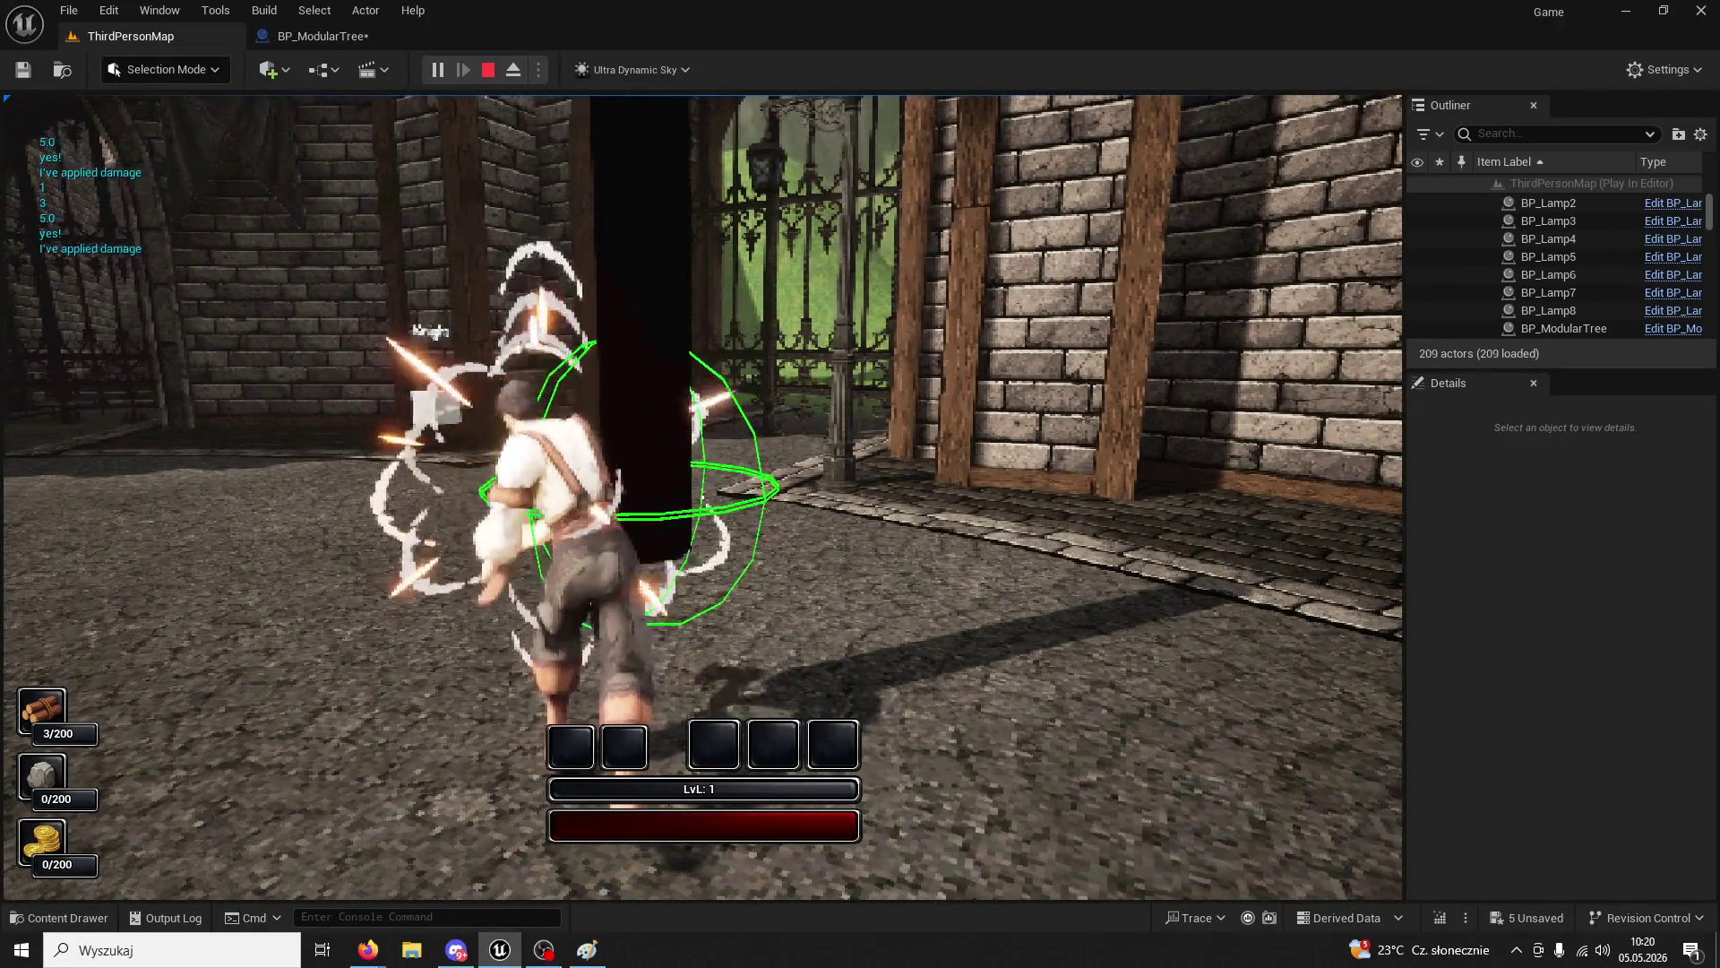
pyautogui.click(702, 497)
pyautogui.click(702, 497)
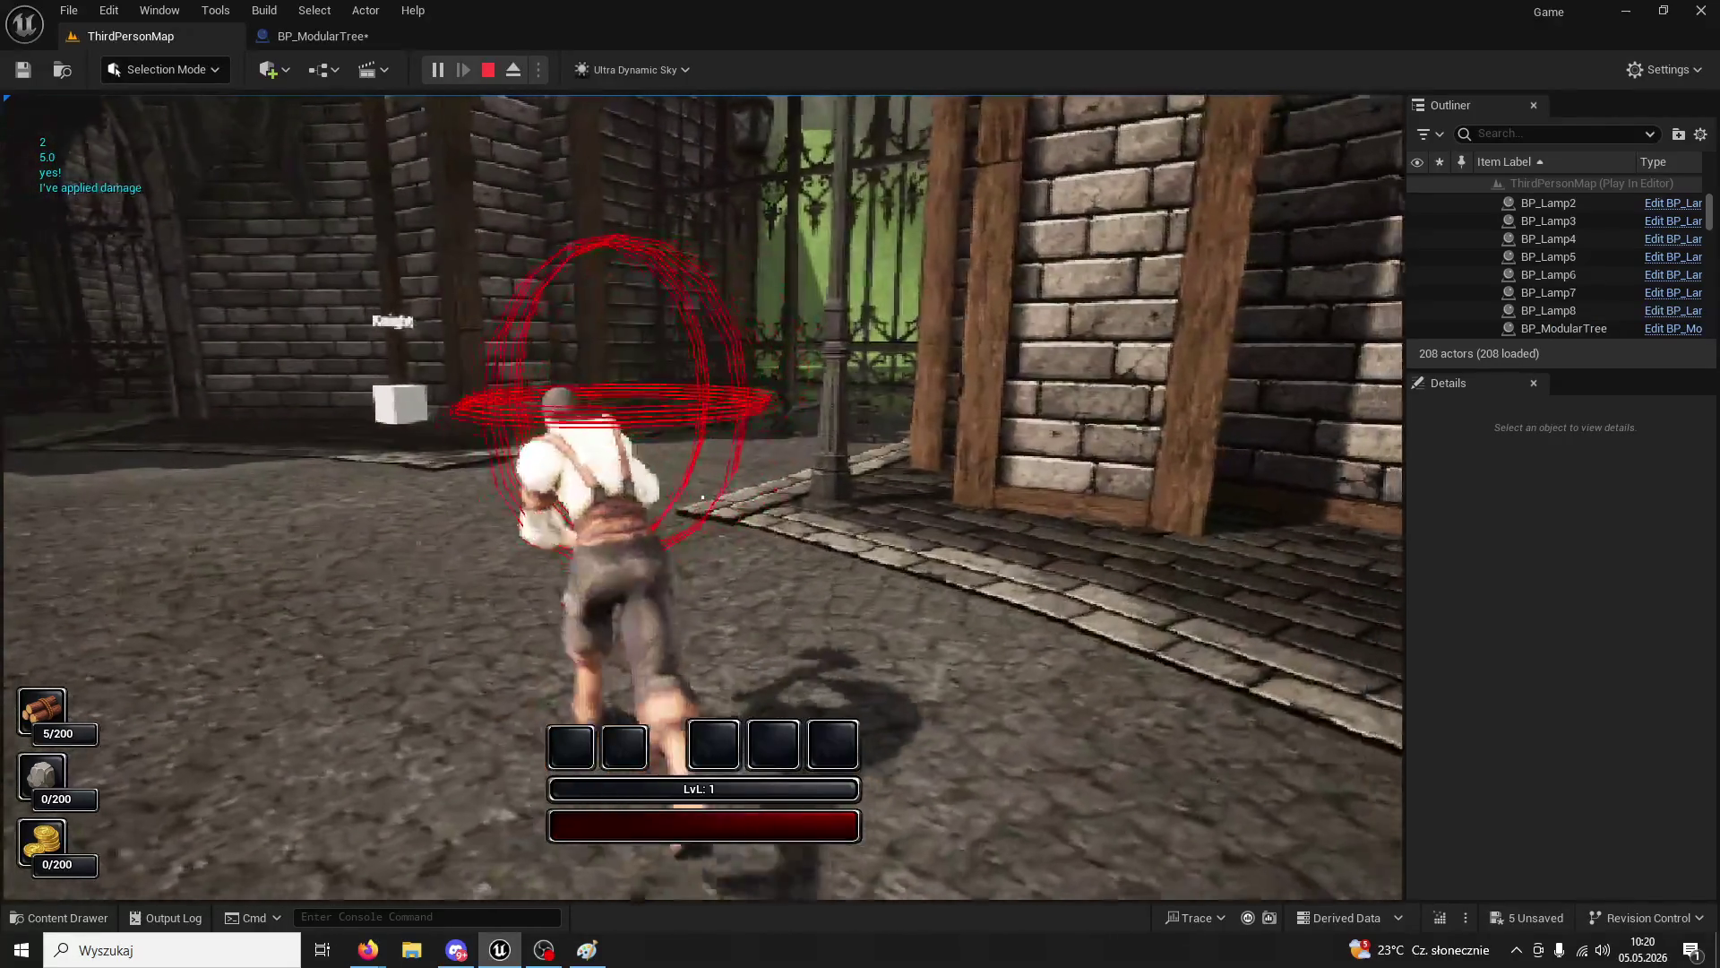
pyautogui.press('w')
pyautogui.press('w')
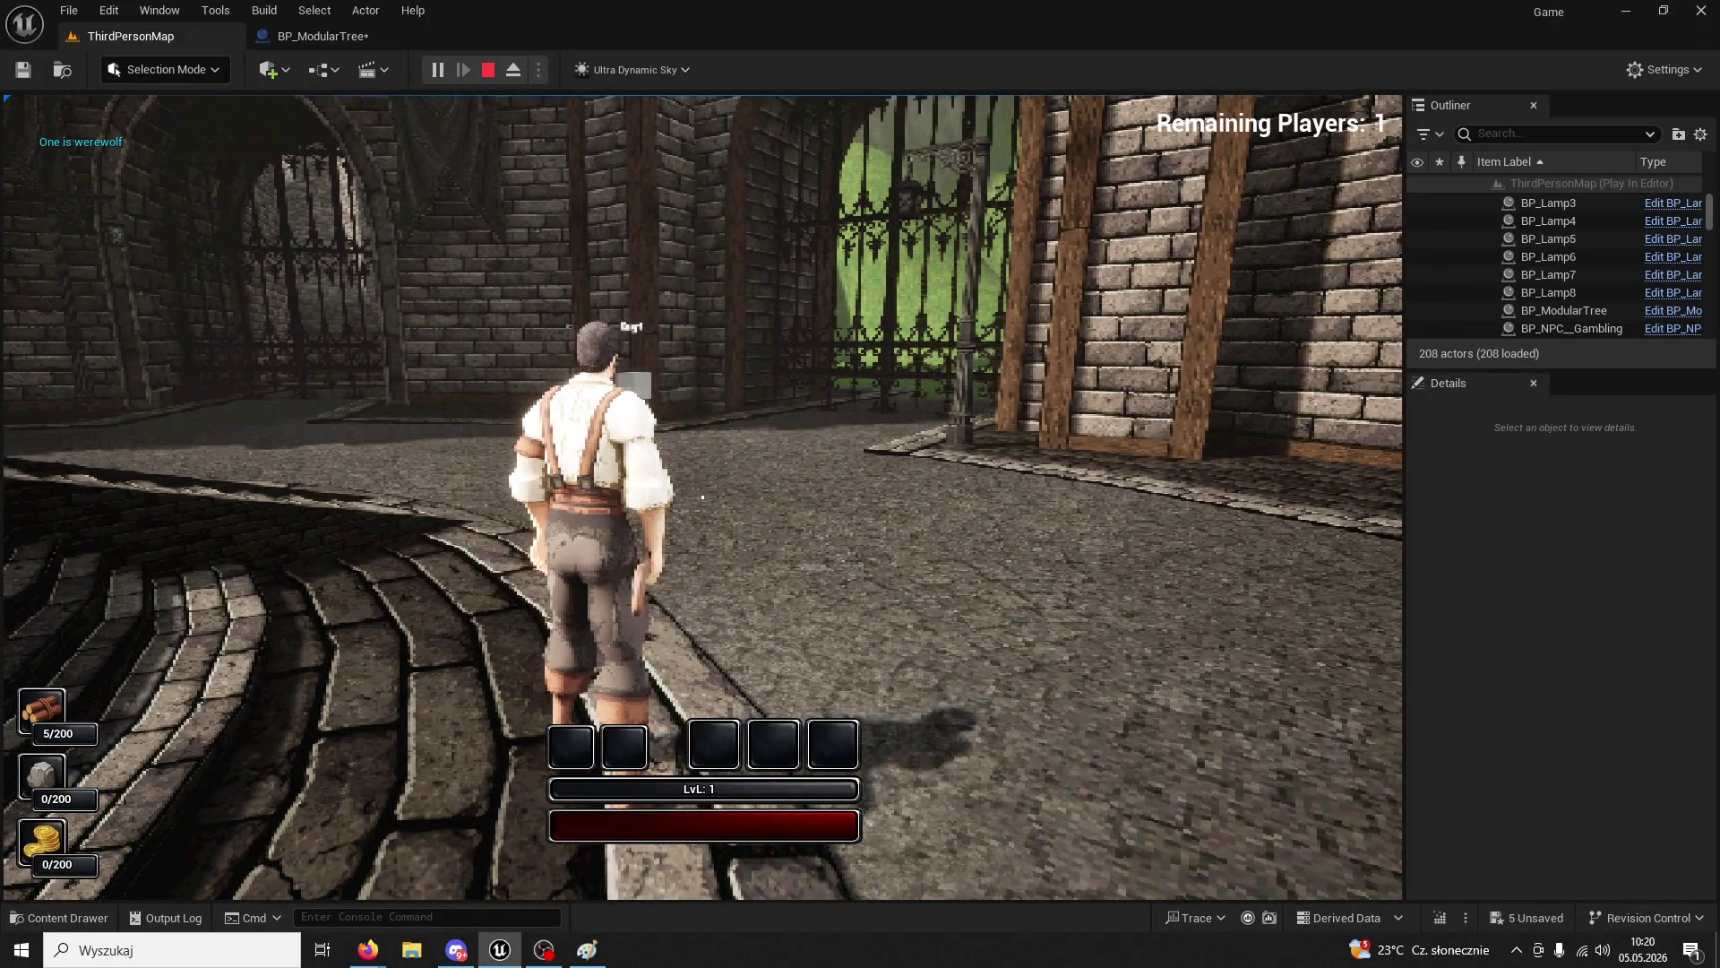
pyautogui.press('w')
pyautogui.press('space')
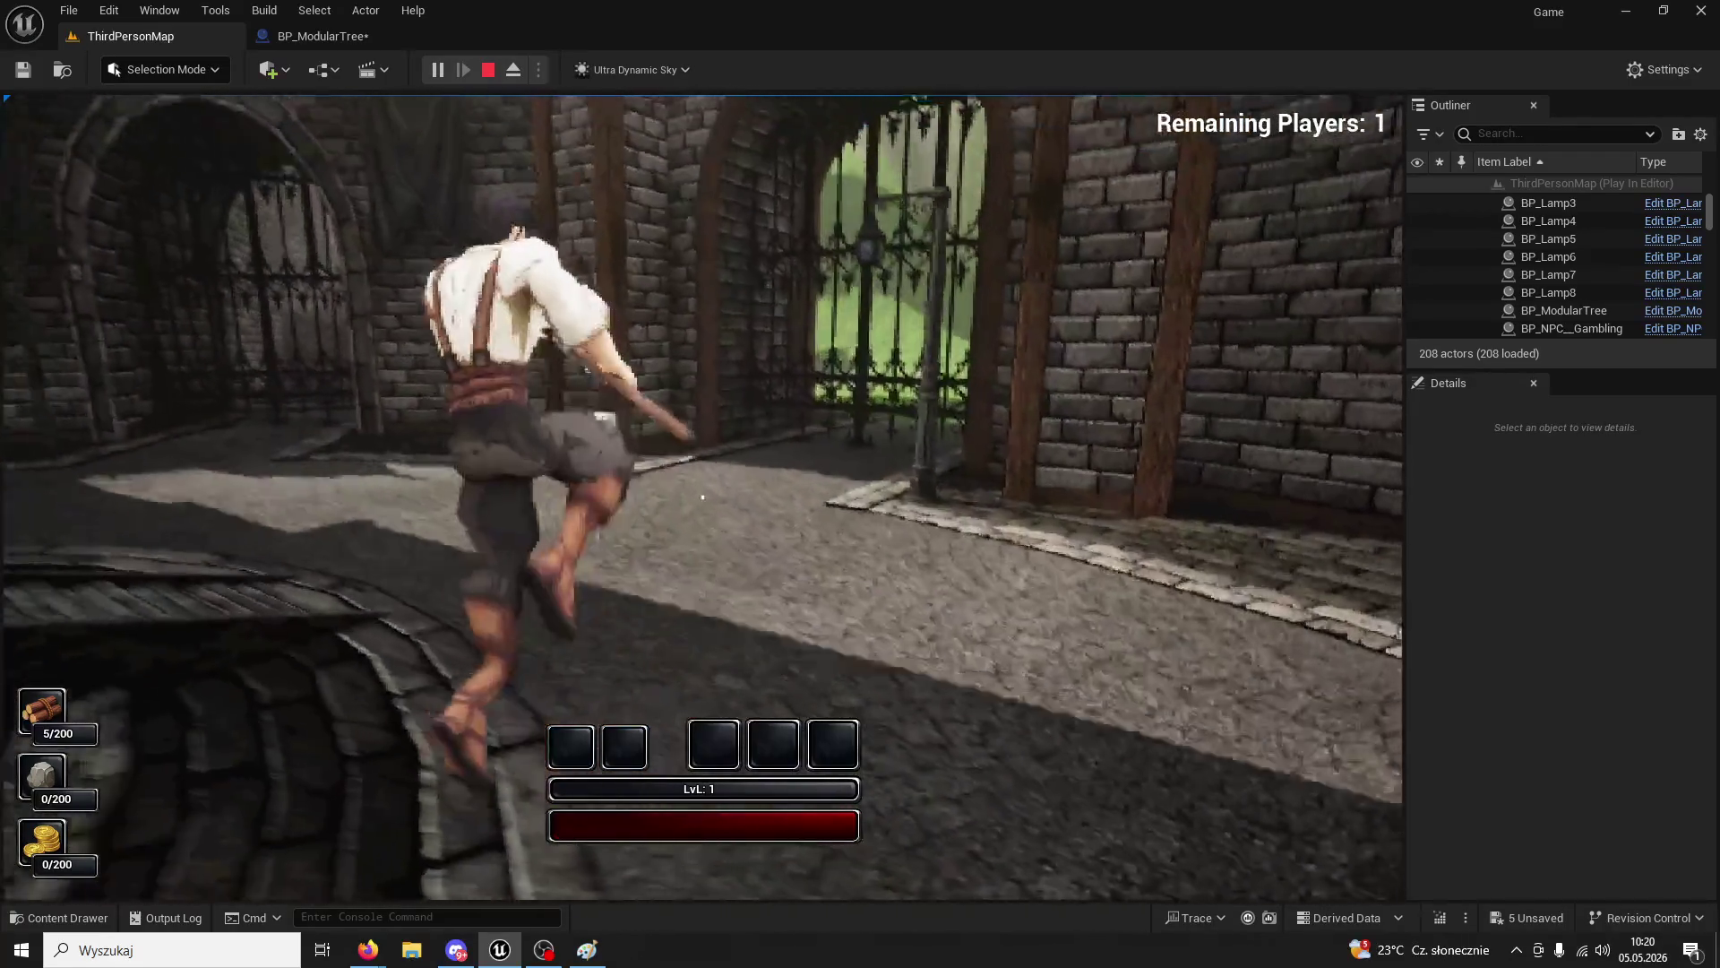
pyautogui.press('w')
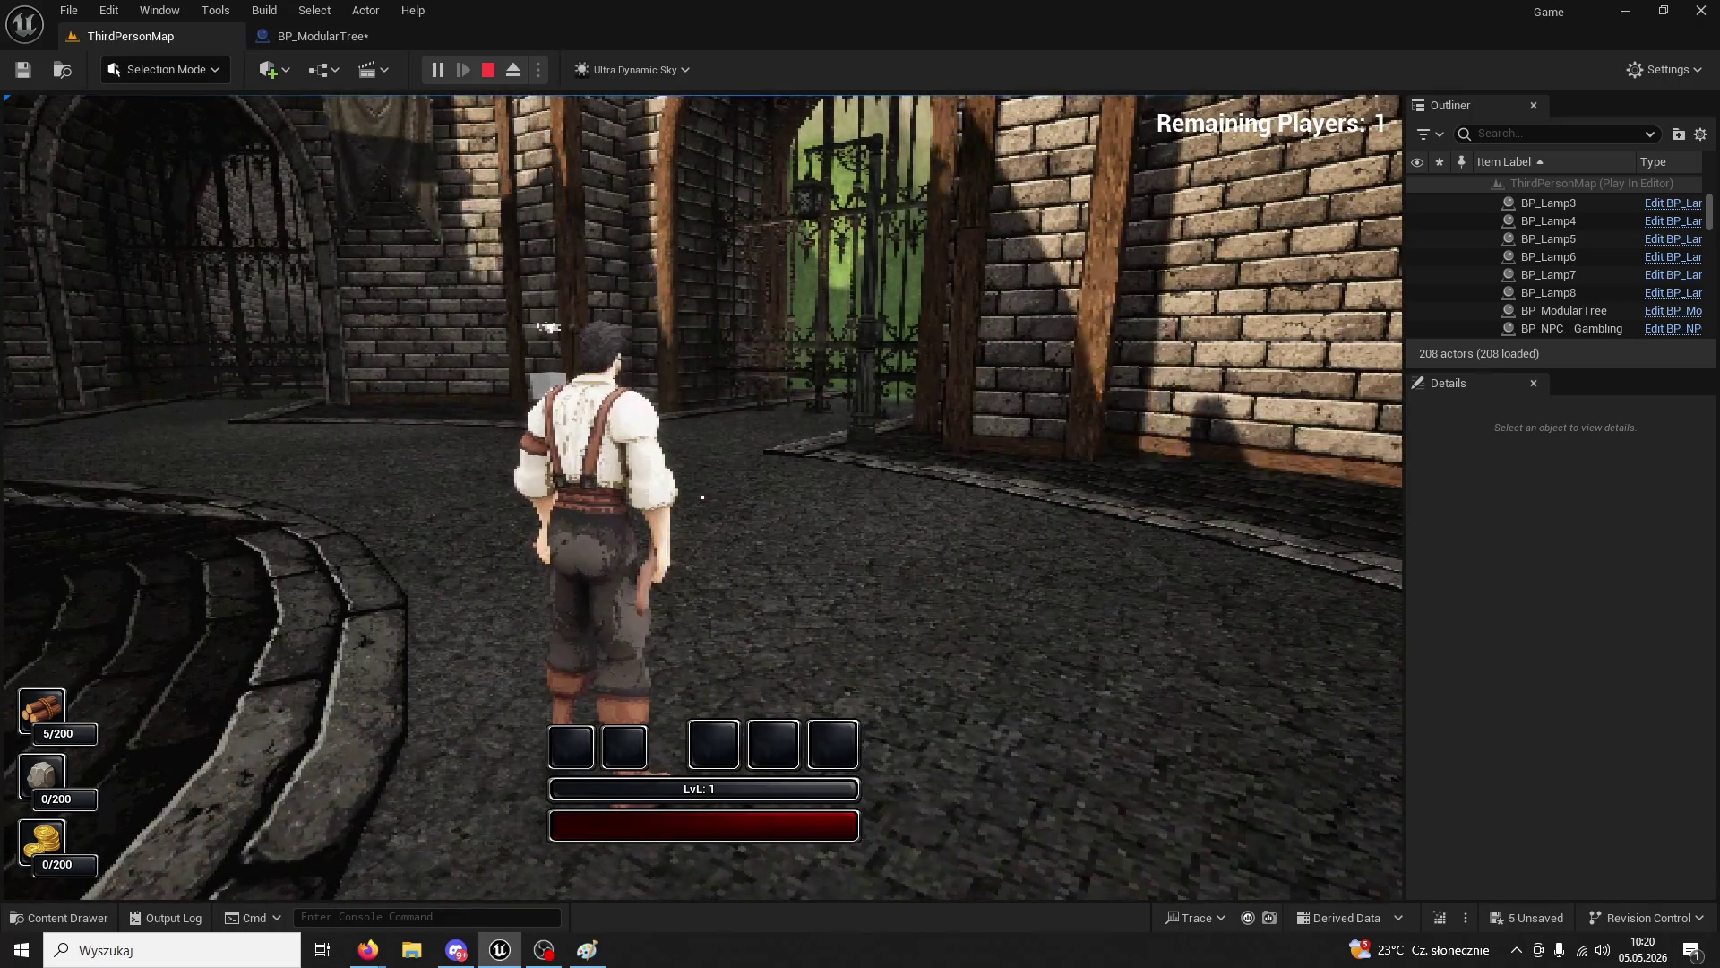
pyautogui.press('w')
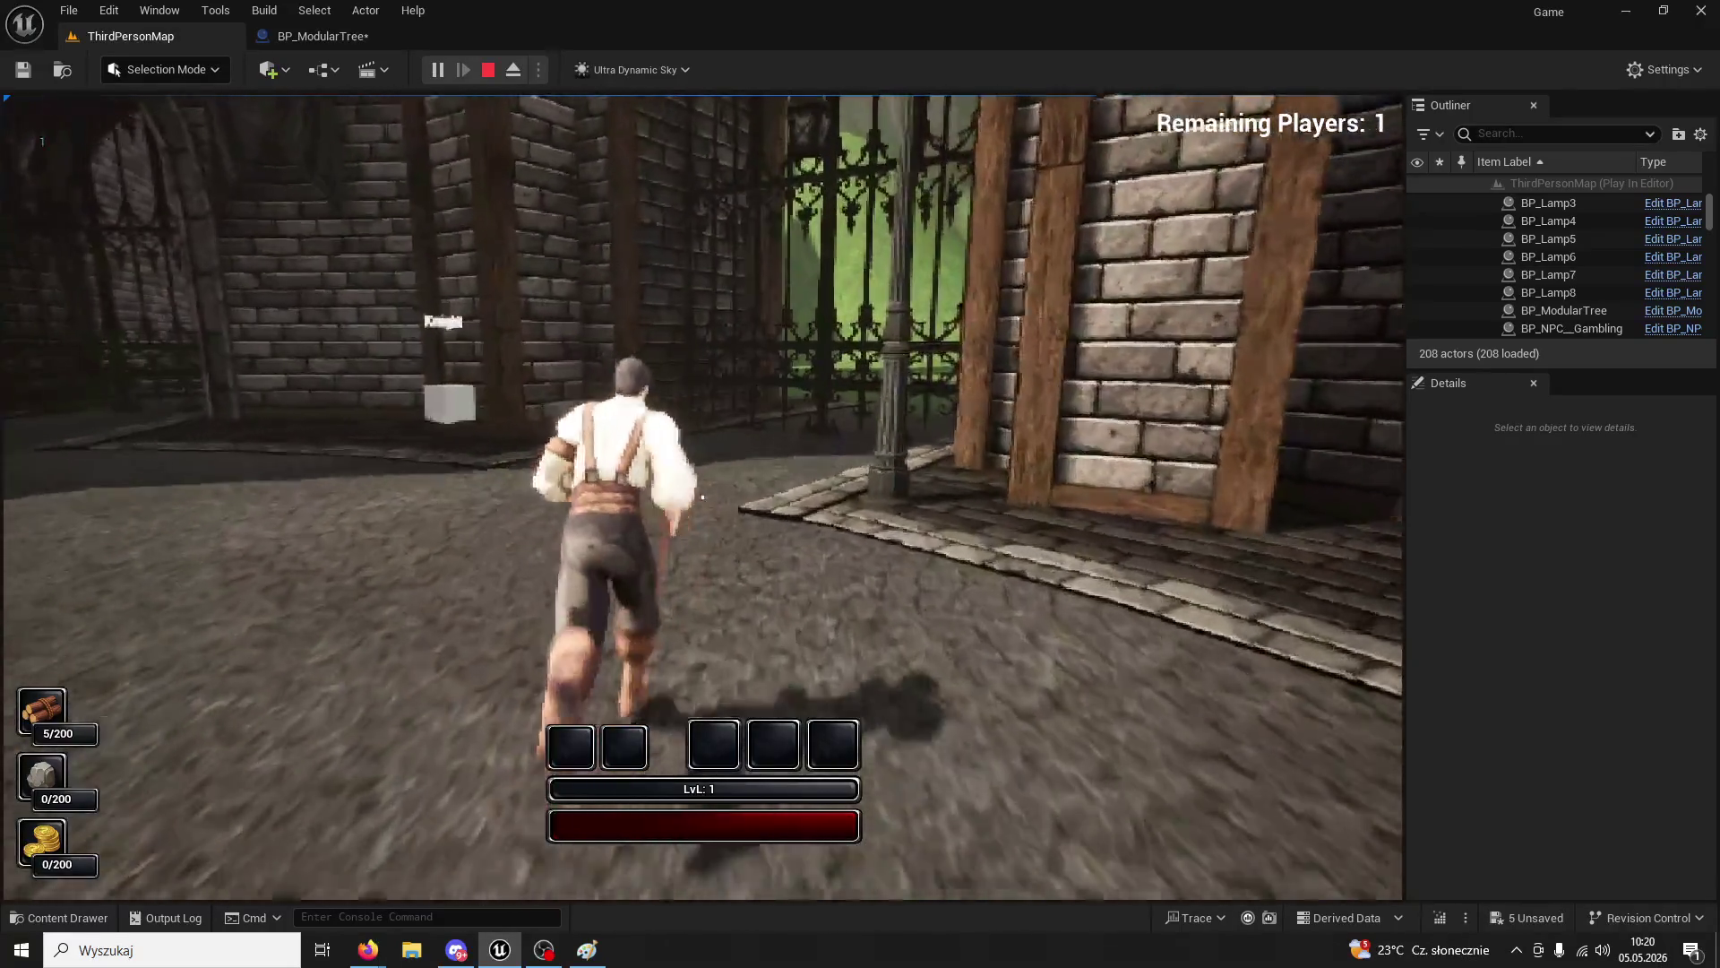
pyautogui.press('Escape')
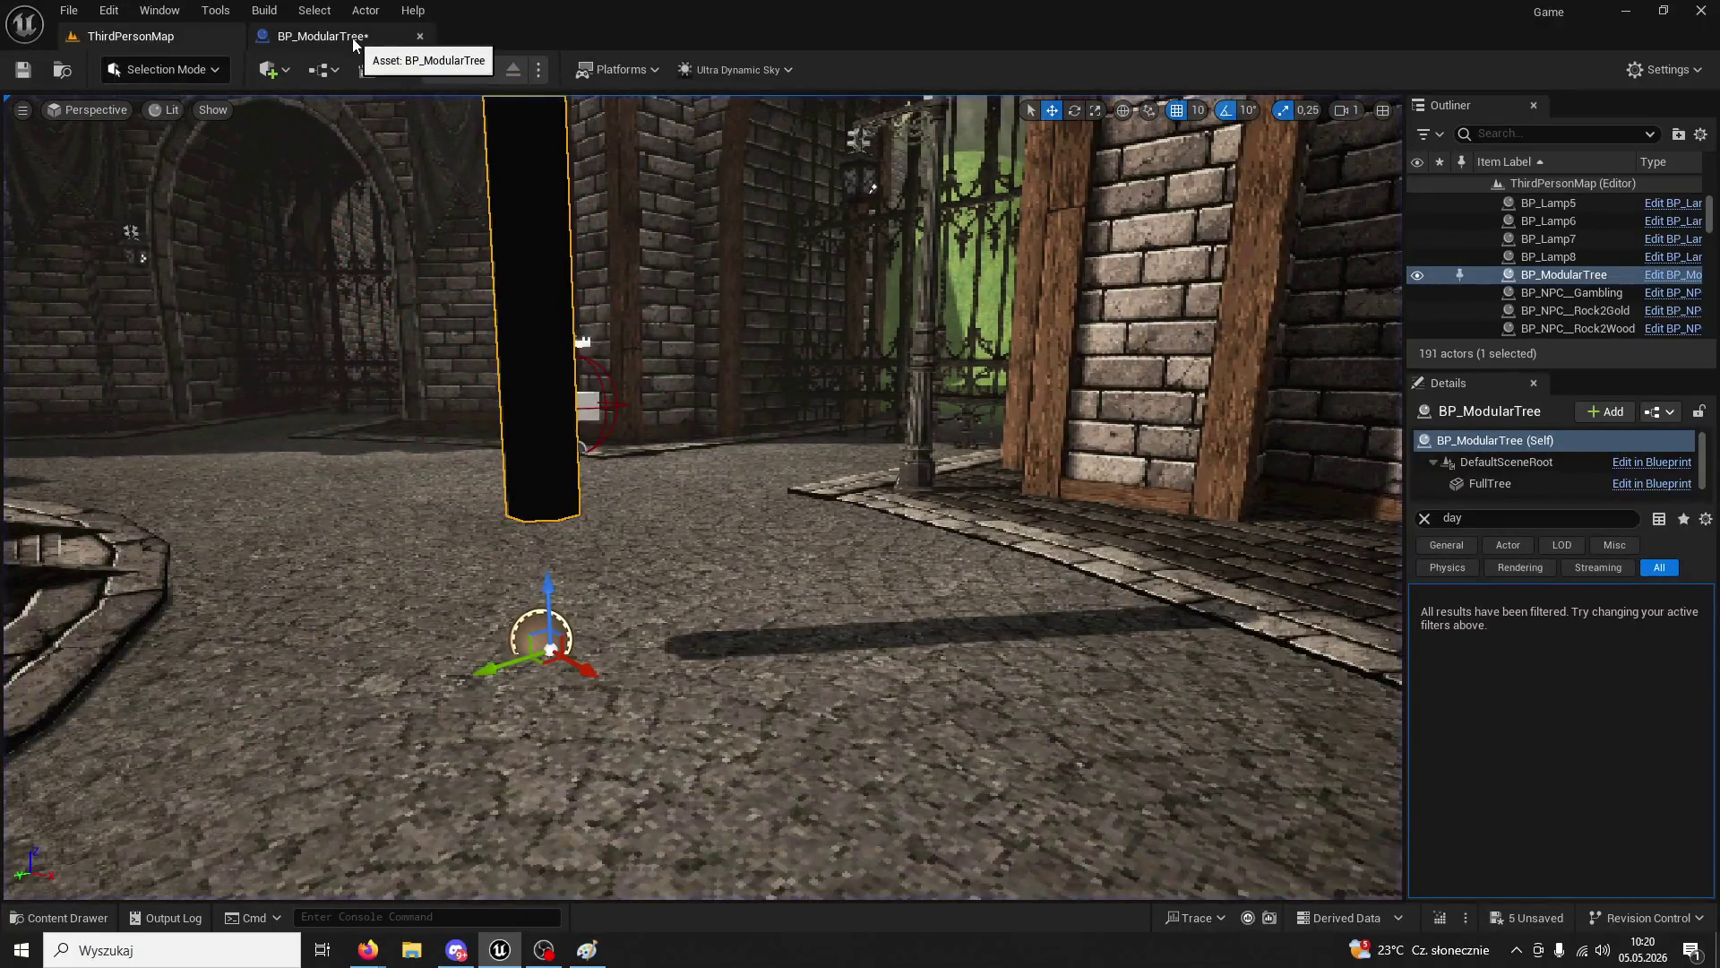
# - Pan BP_ModularTree's Event Graph across the Branch, AND, Time Of Day and Sequence nodes
pyautogui.click(352, 38)
pyautogui.moveTo(820, 348)
pyautogui.mouseDown()
pyautogui.moveTo(697, 474)
pyautogui.moveTo(876, 470)
pyautogui.mouseUp()
pyautogui.moveTo(702, 383); pyautogui.dragTo(863, 396)
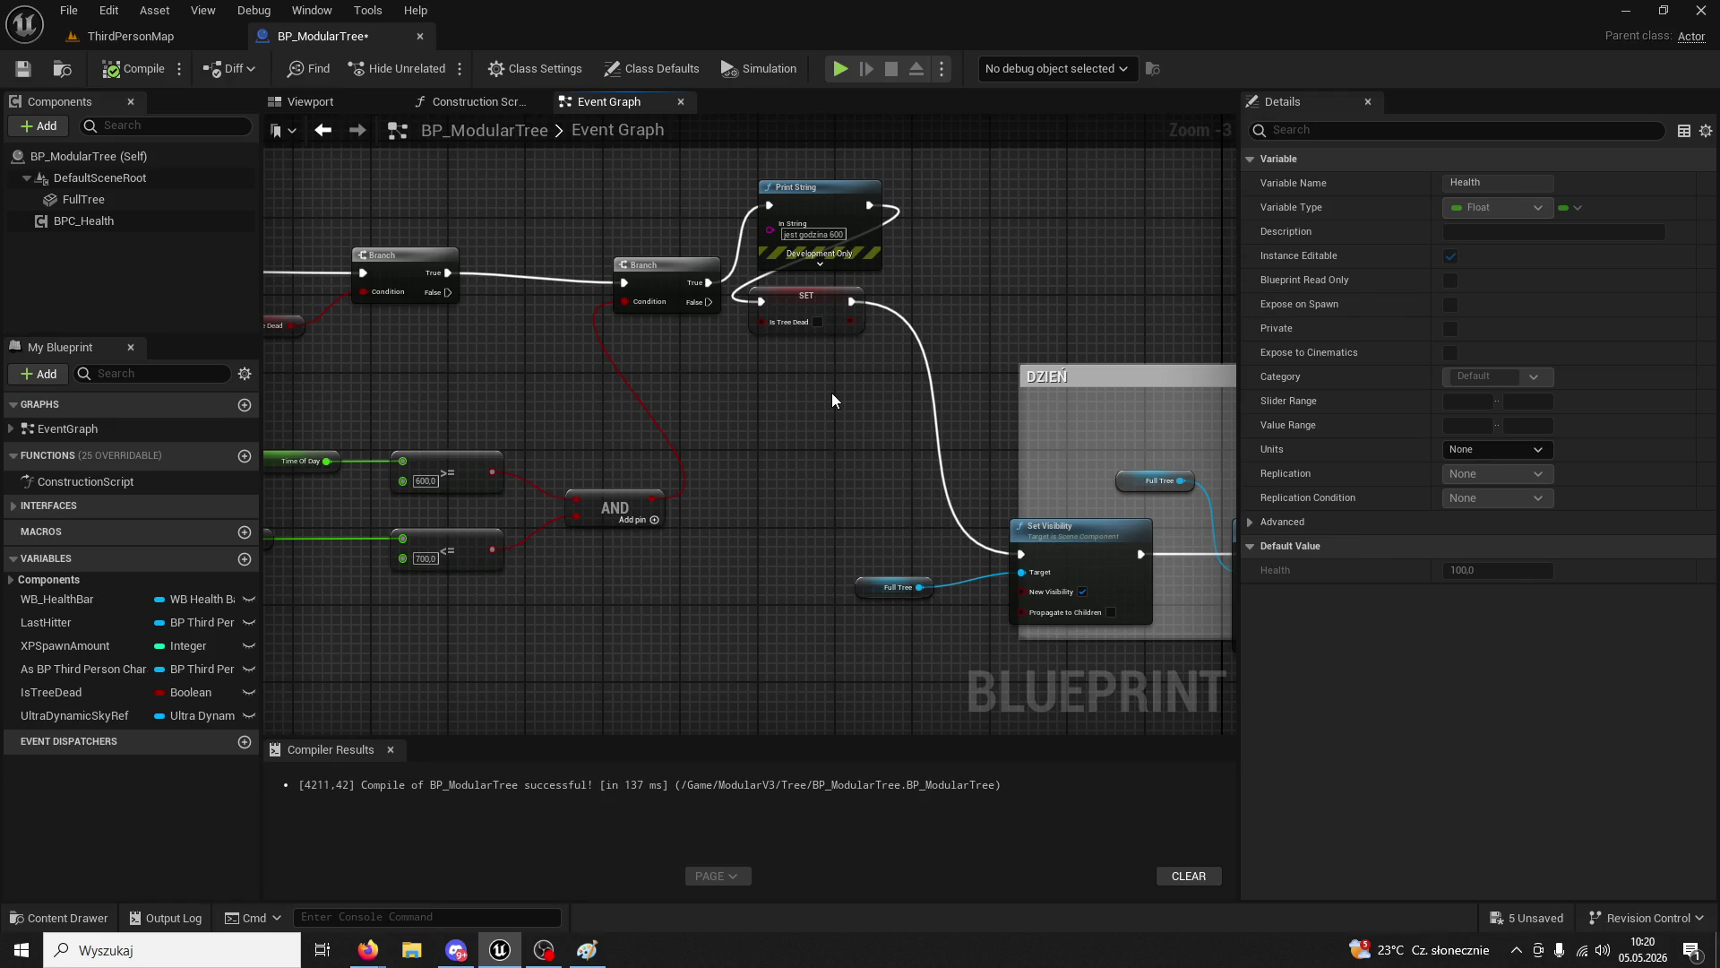
pyautogui.moveTo(833, 394); pyautogui.dragTo(991, 445)
pyautogui.moveTo(788, 421); pyautogui.dragTo(864, 437)
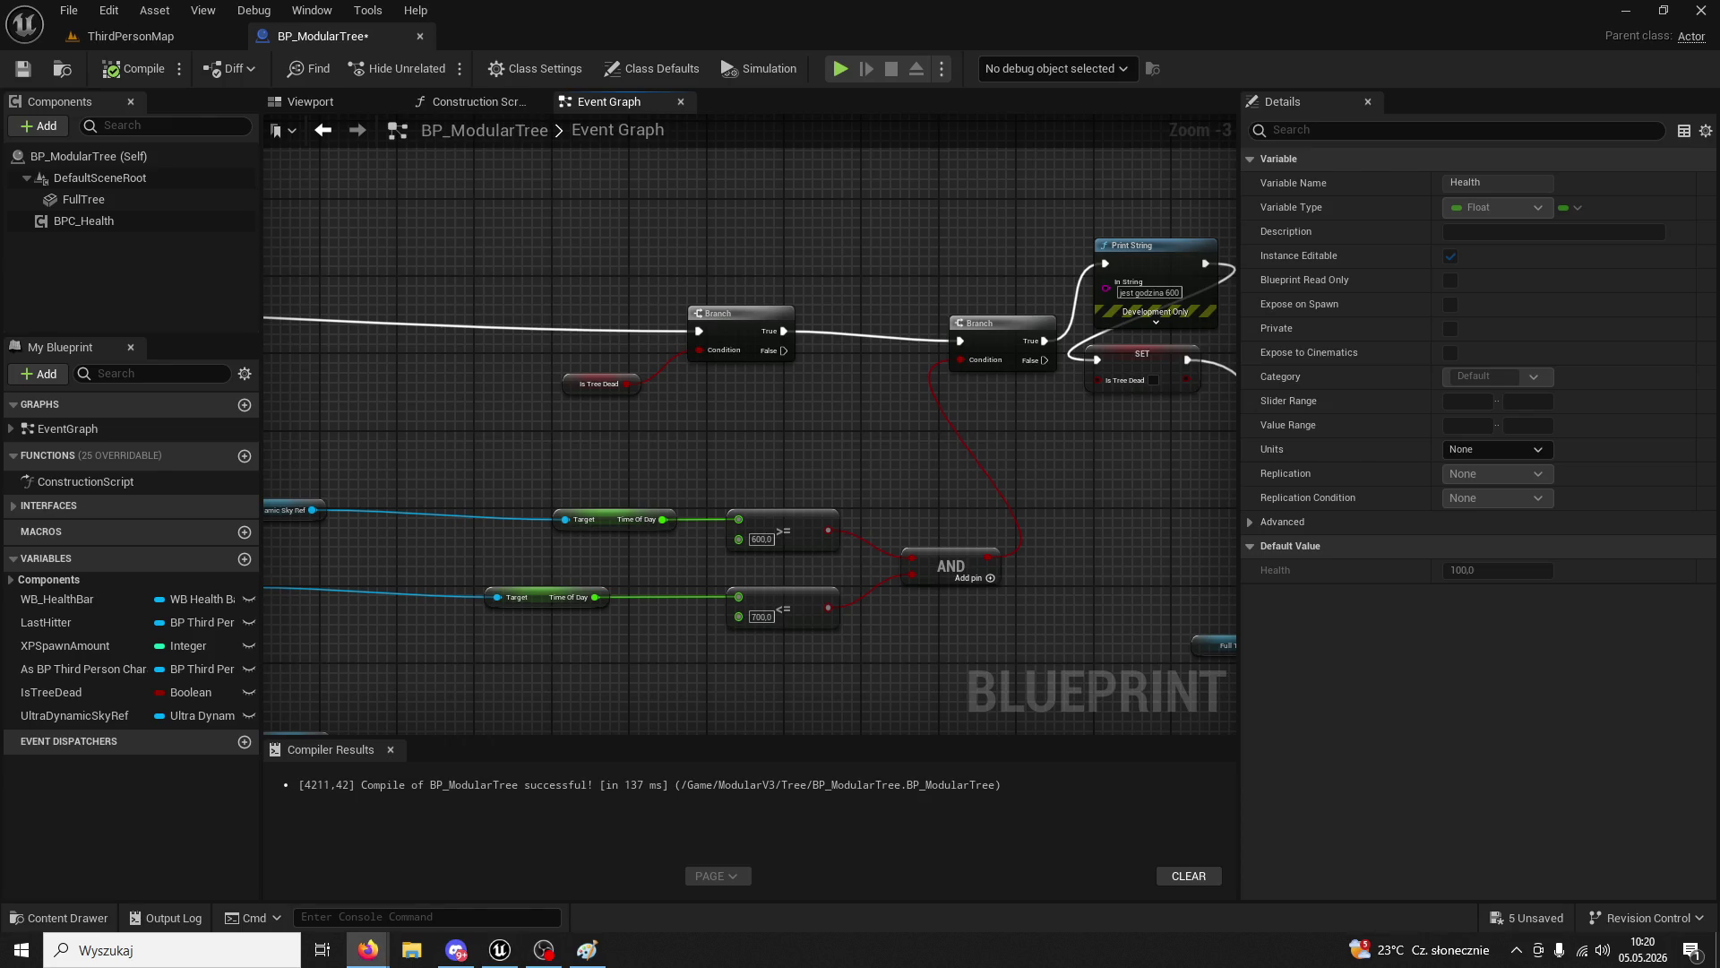
pyautogui.moveTo(641, 328); pyautogui.dragTo(1129, 367)
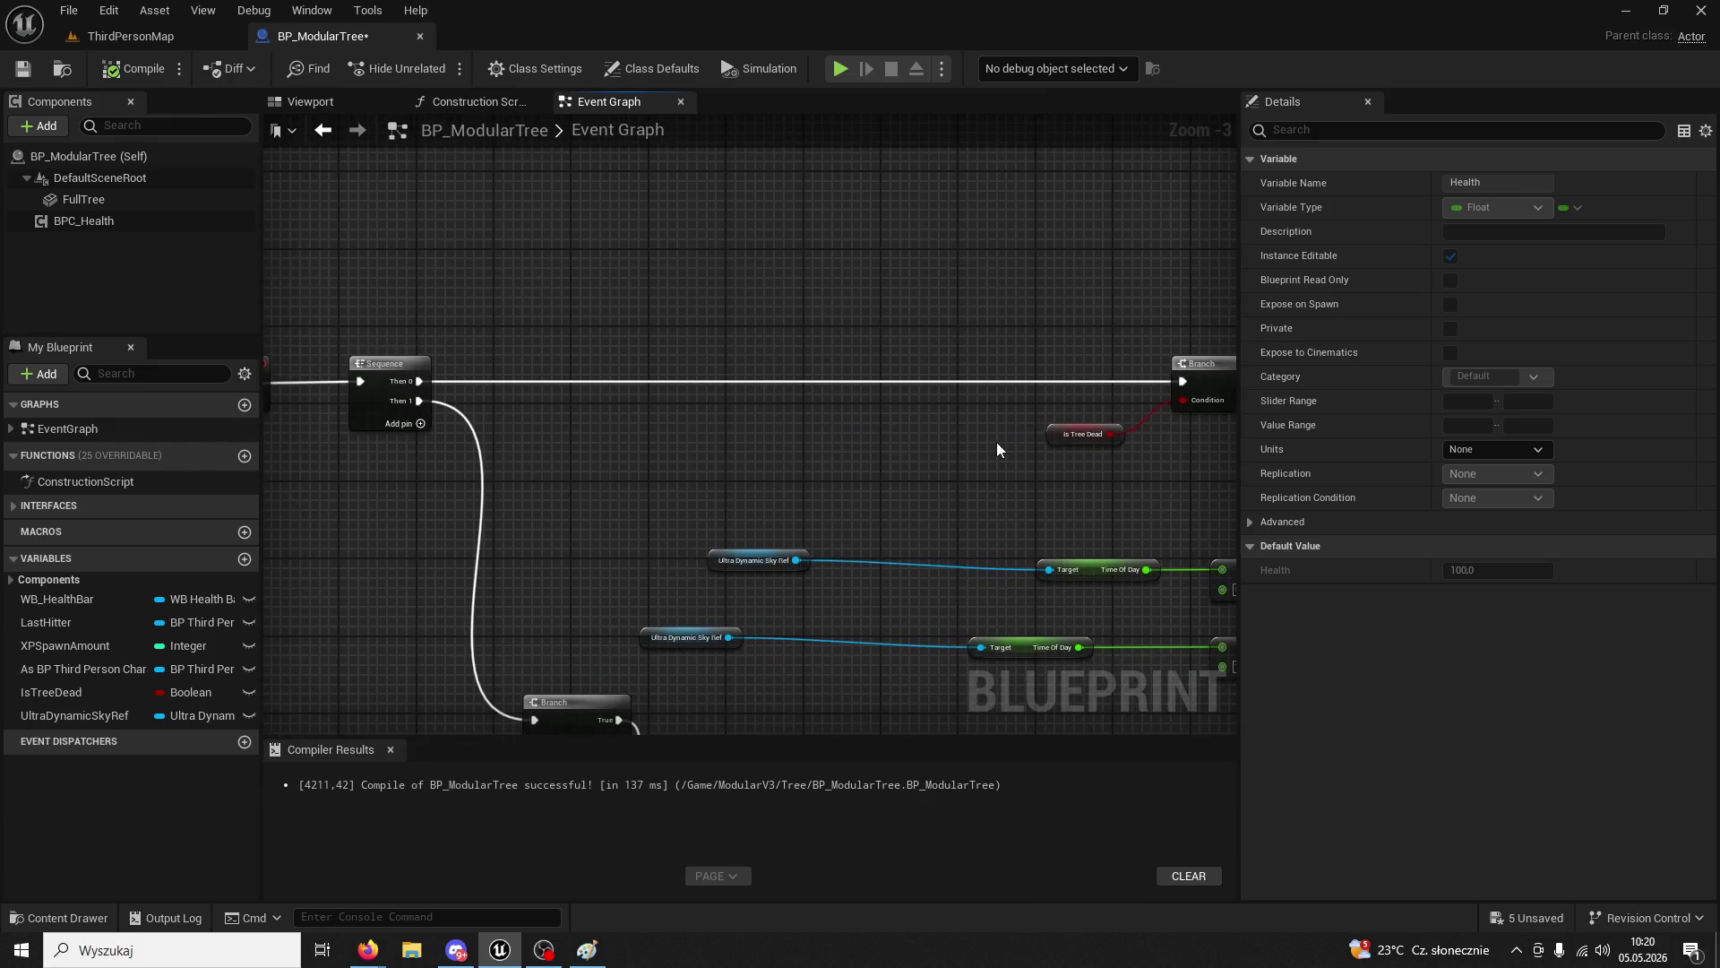
# - Connect the health Branch's False output to Set Visibility, break the True link, and compile
pyautogui.moveTo(829, 432); pyautogui.dragTo(970, 295)
pyautogui.moveTo(866, 352); pyautogui.dragTo(826, 280)
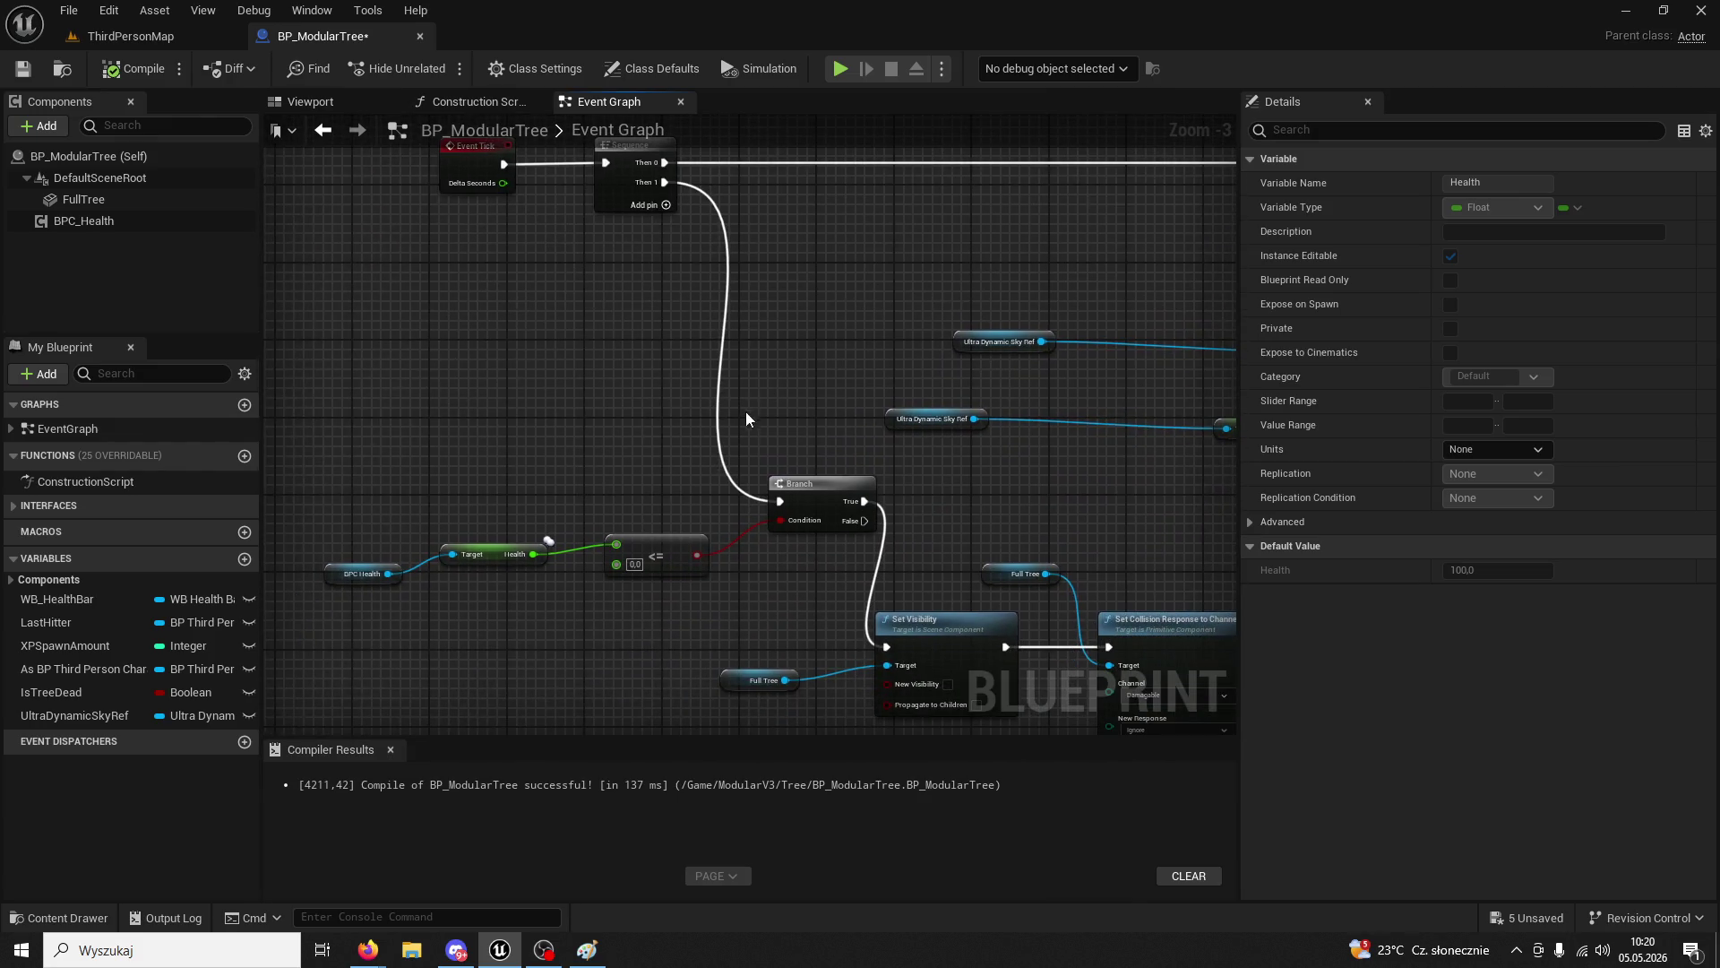
pyautogui.scroll(1, 801, 620)
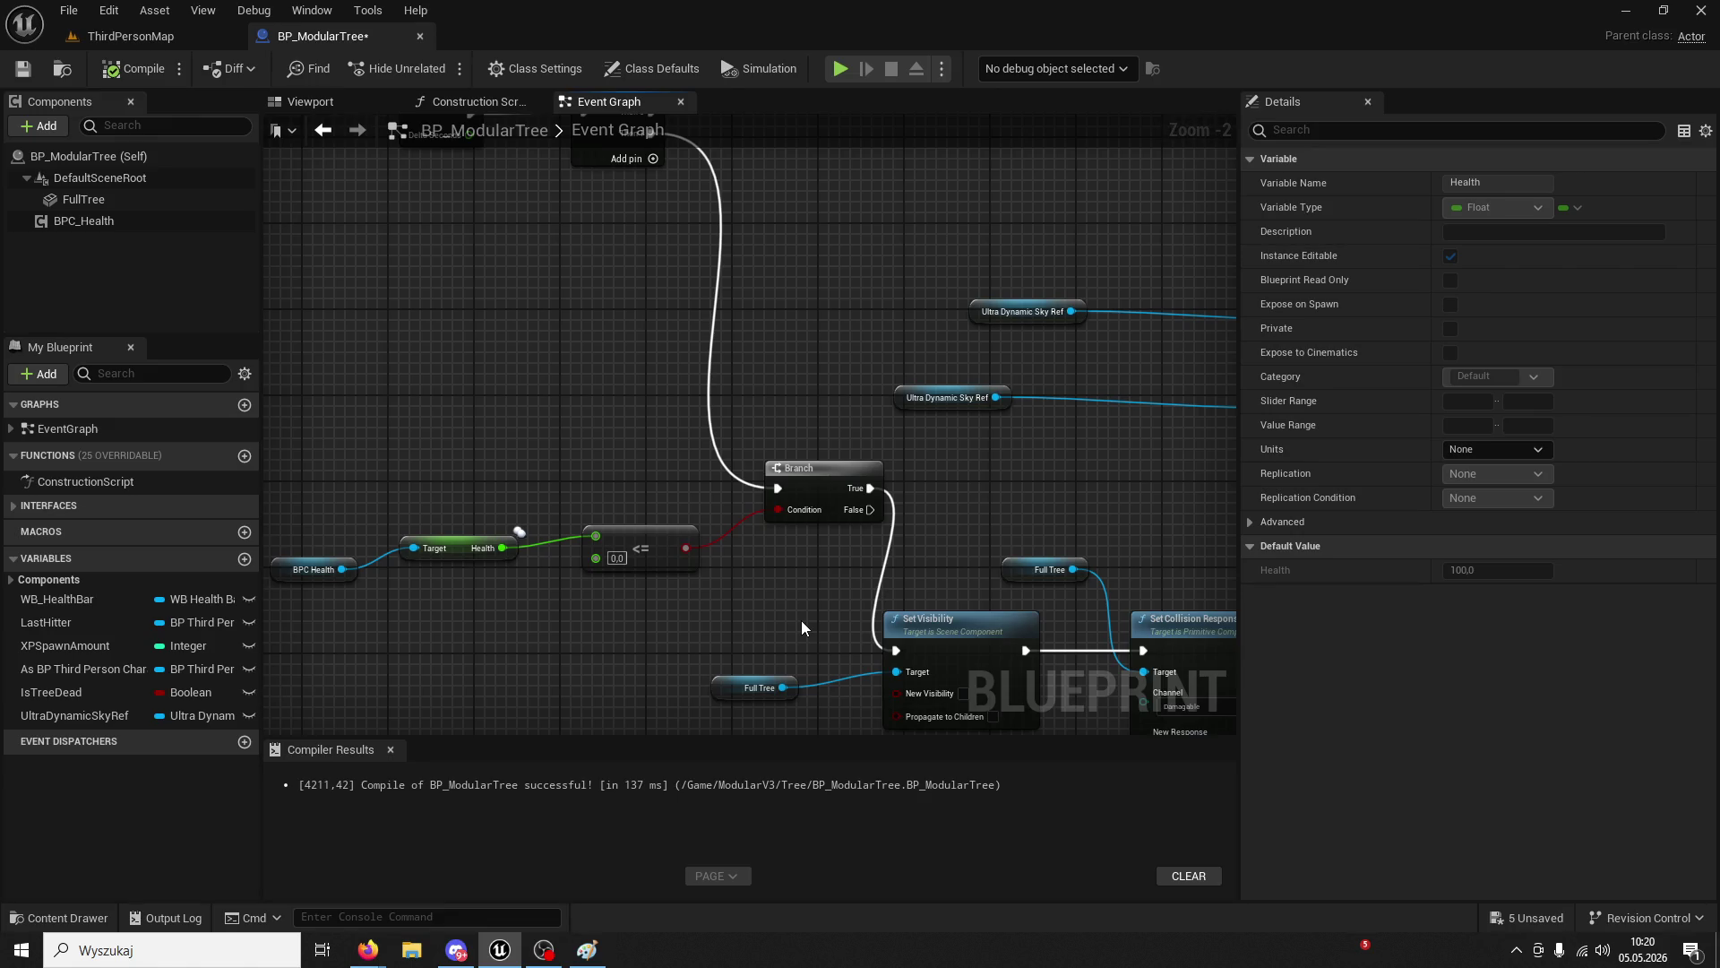
pyautogui.moveTo(801, 620); pyautogui.dragTo(594, 514)
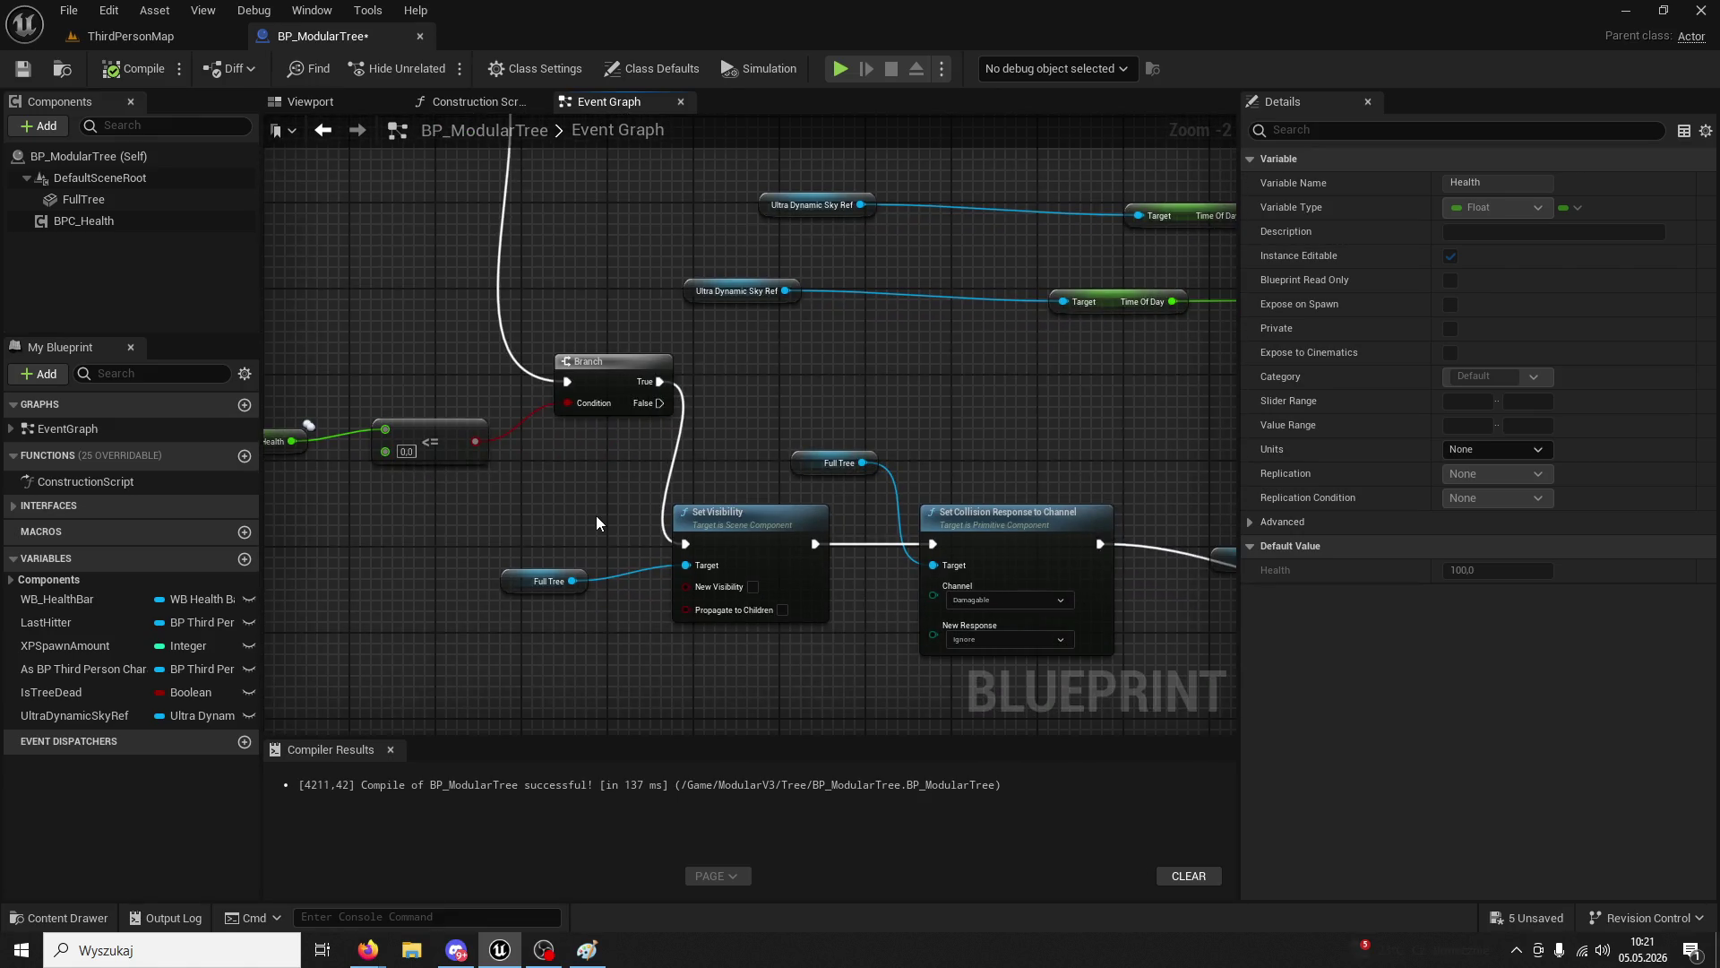
pyautogui.moveTo(660, 381); pyautogui.dragTo(681, 443)
pyautogui.moveTo(687, 546); pyautogui.dragTo(687, 547)
pyautogui.rightClick(674, 410)
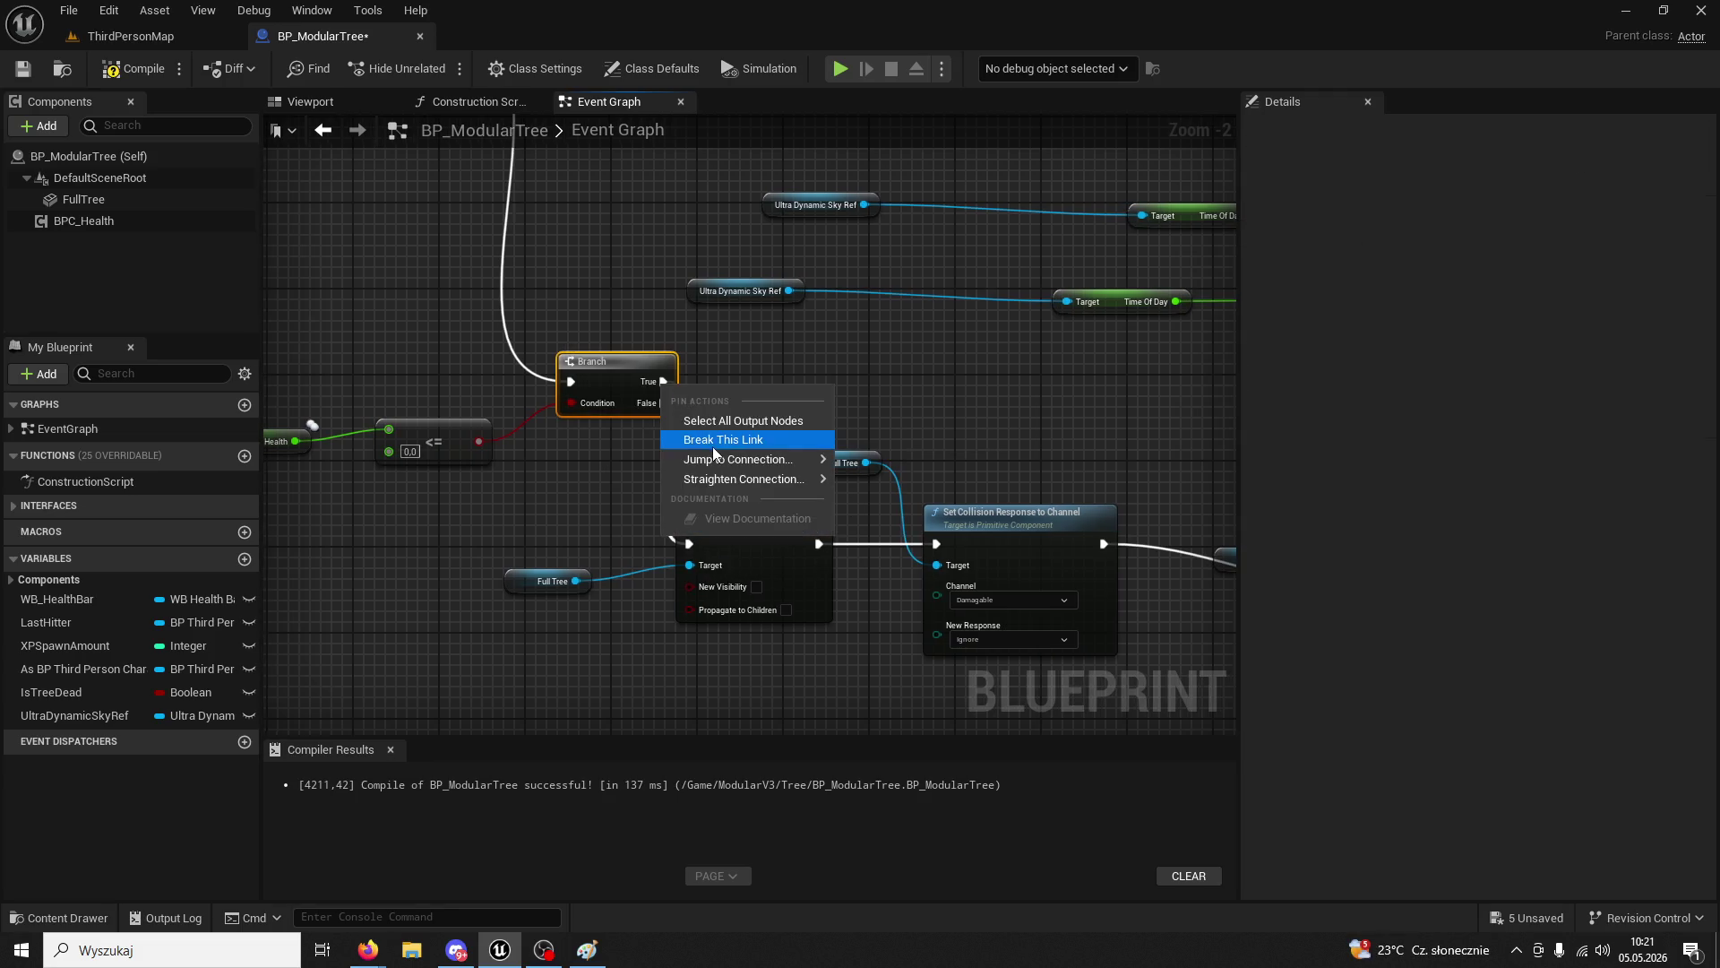
pyautogui.click(713, 446)
pyautogui.click(141, 67)
# - Play-test ThirdPersonMap twice, then return to the BP_ModularTree graph
pyautogui.click(152, 40)
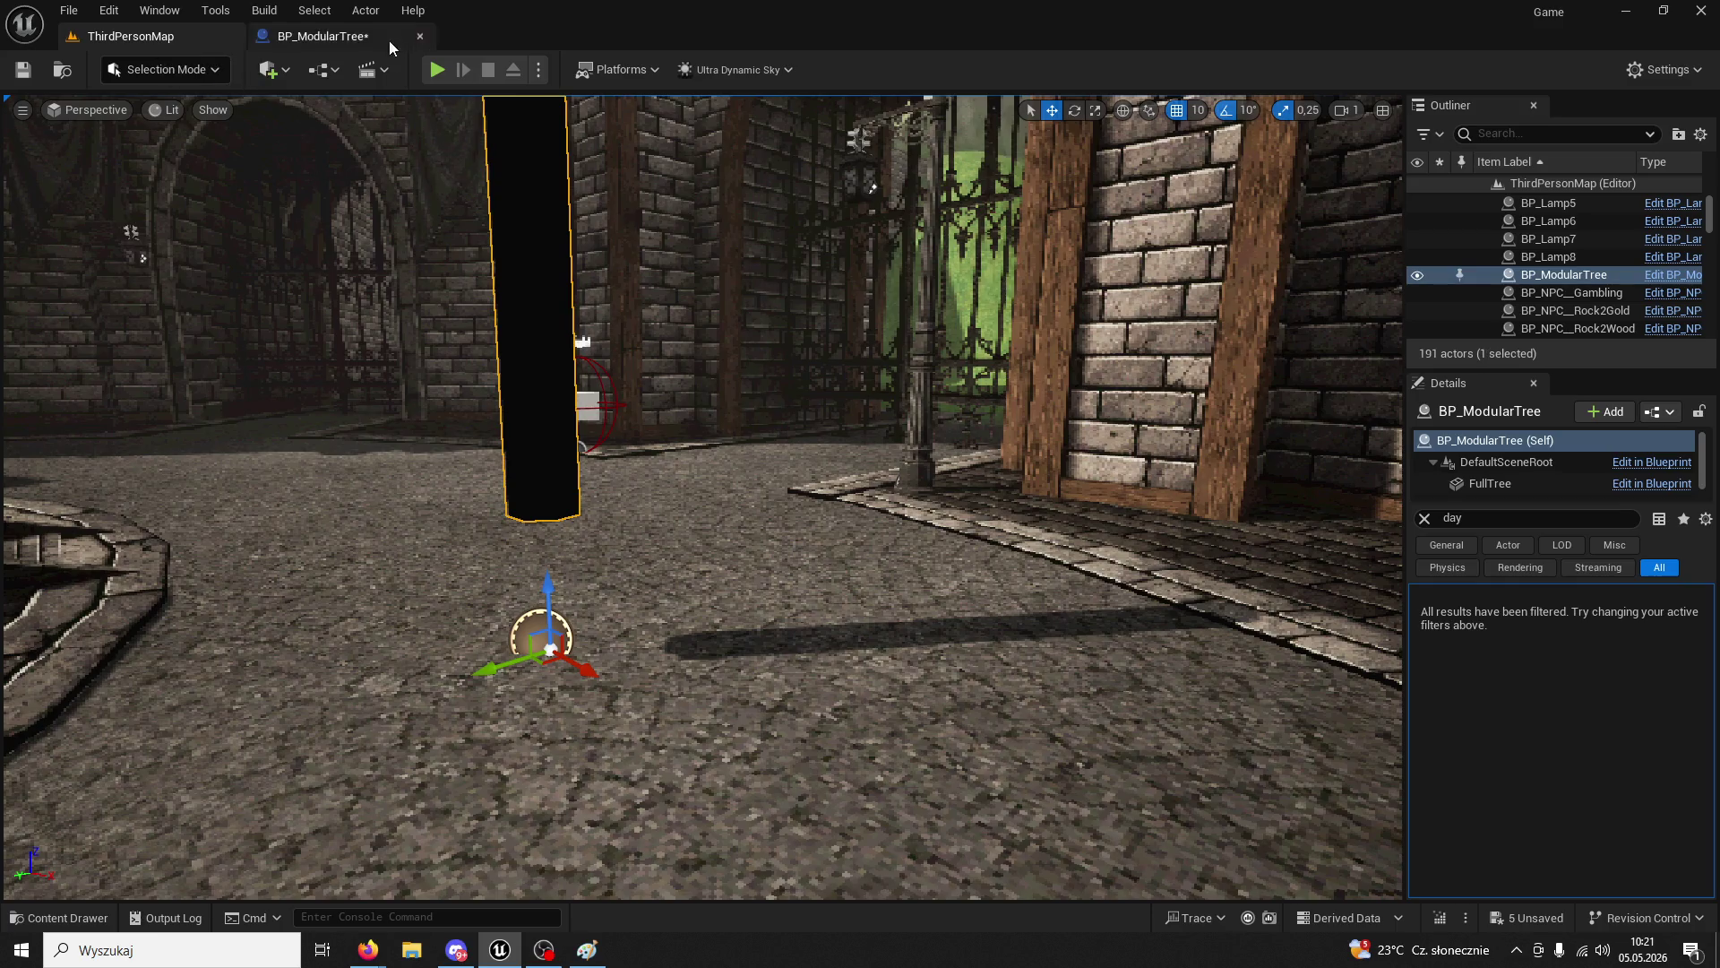
pyautogui.click(438, 69)
pyautogui.press('w')
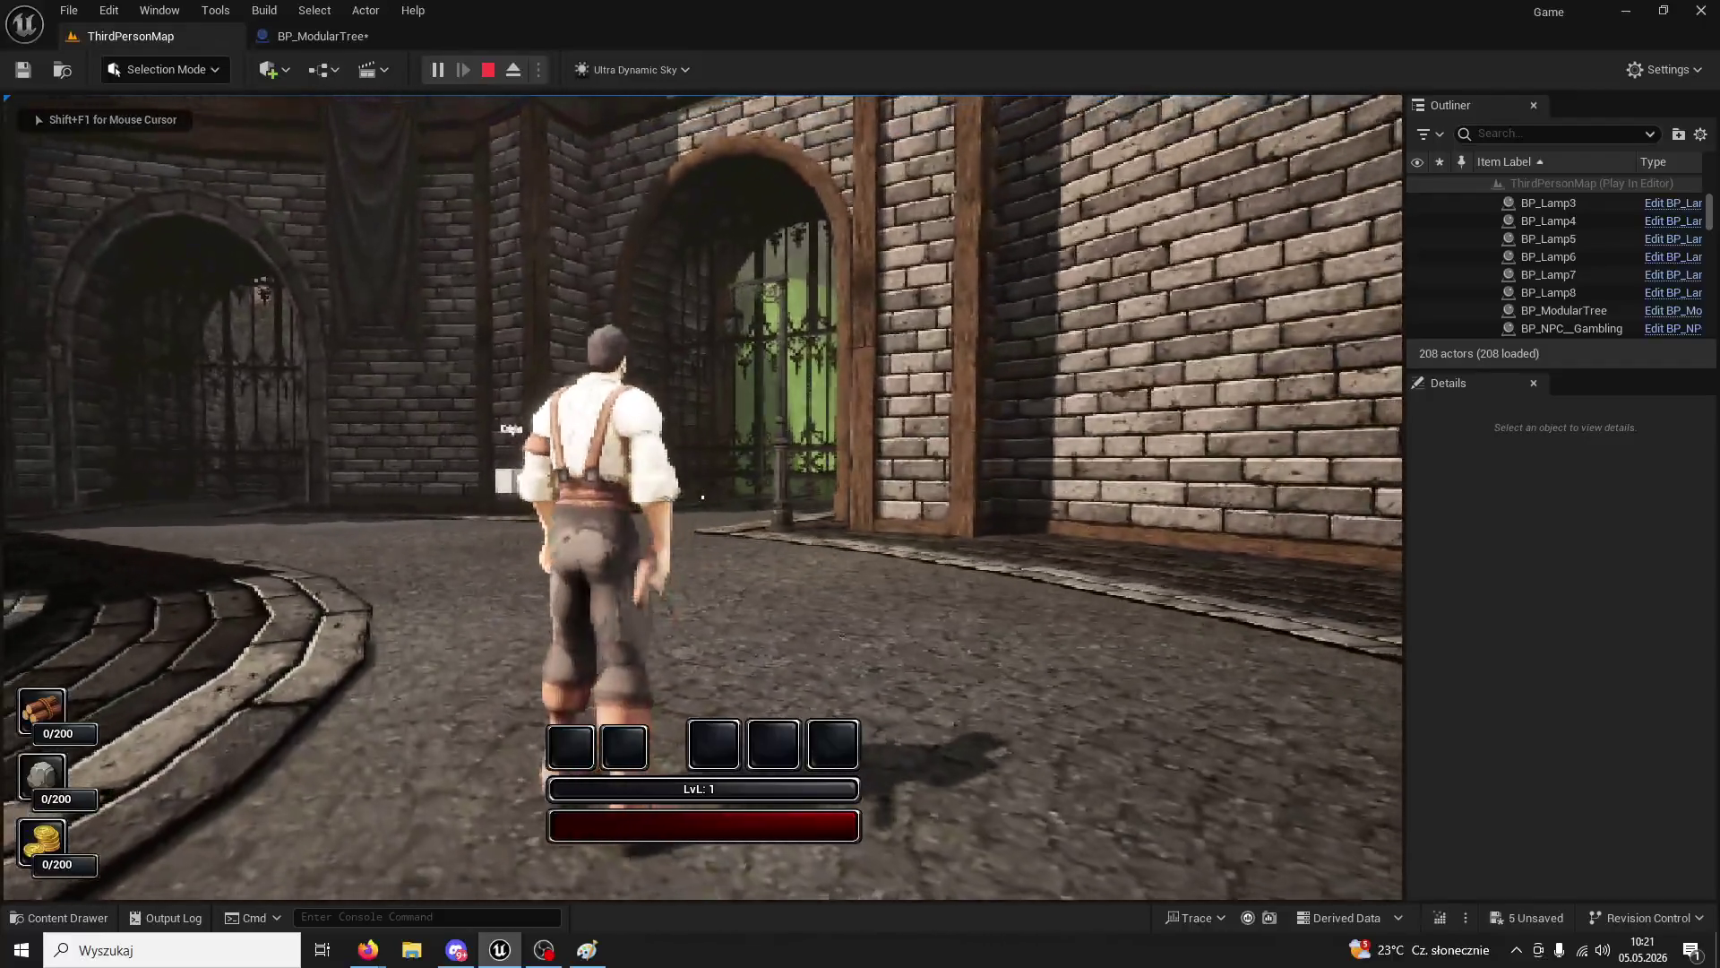
pyautogui.press('Escape')
pyautogui.click(362, 38)
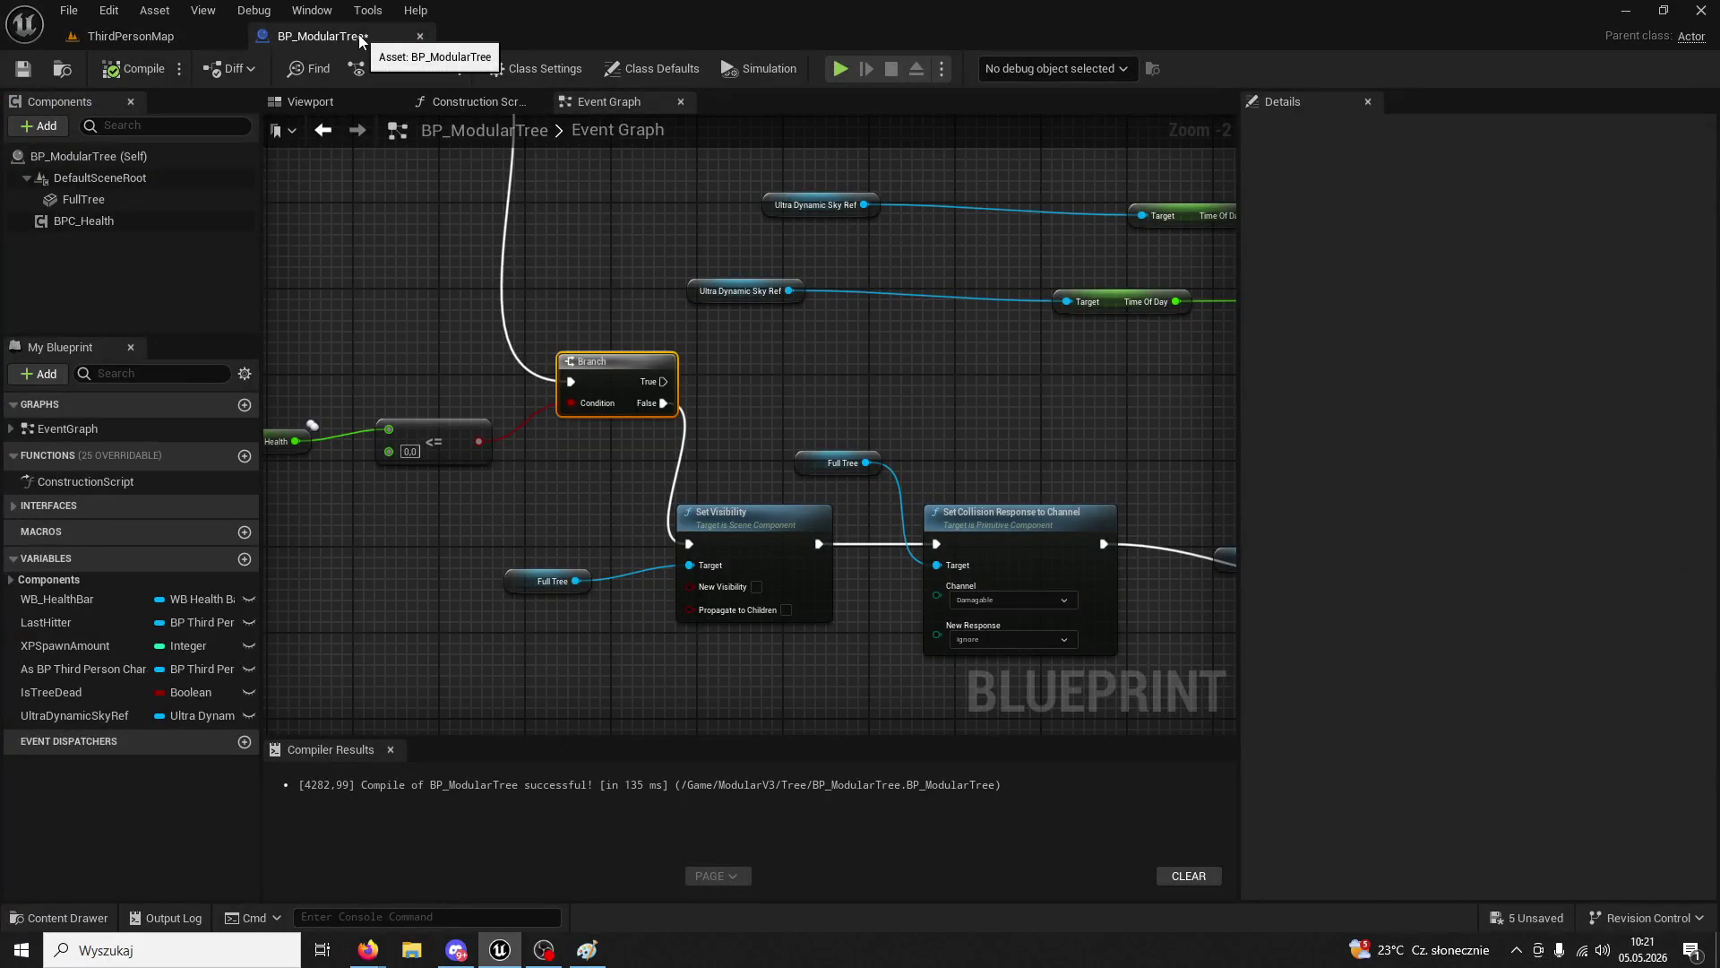
pyautogui.click(166, 32)
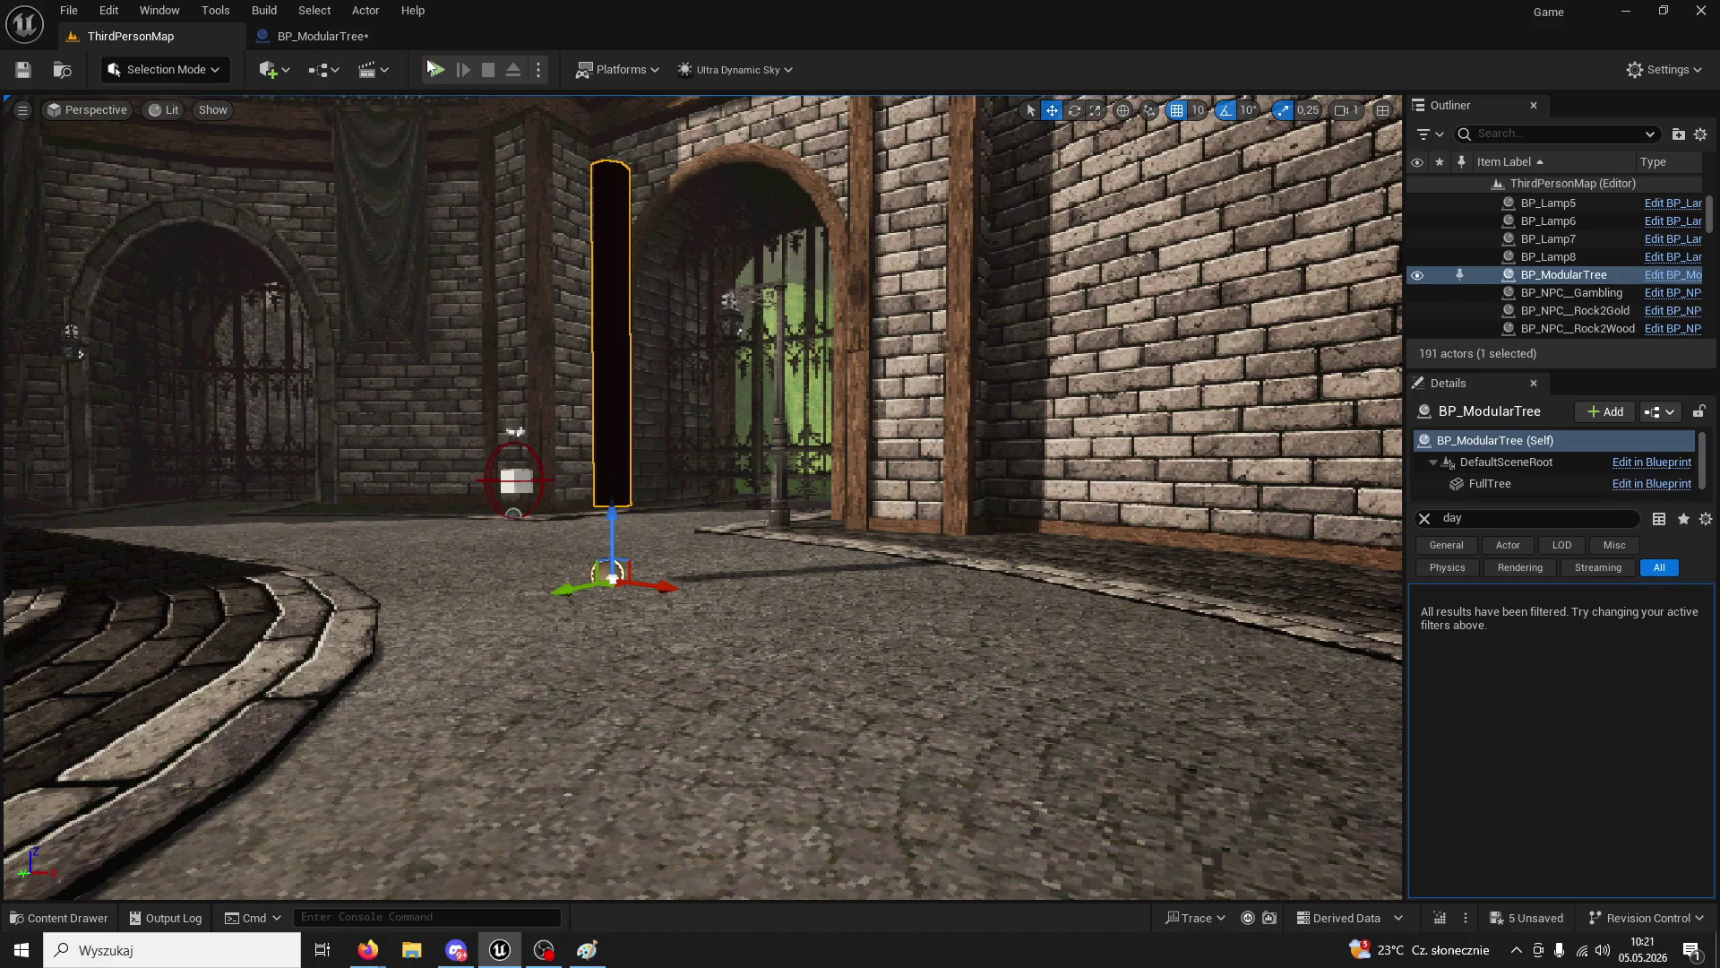
pyautogui.click(437, 69)
pyautogui.hotkey('shift', 'F1')
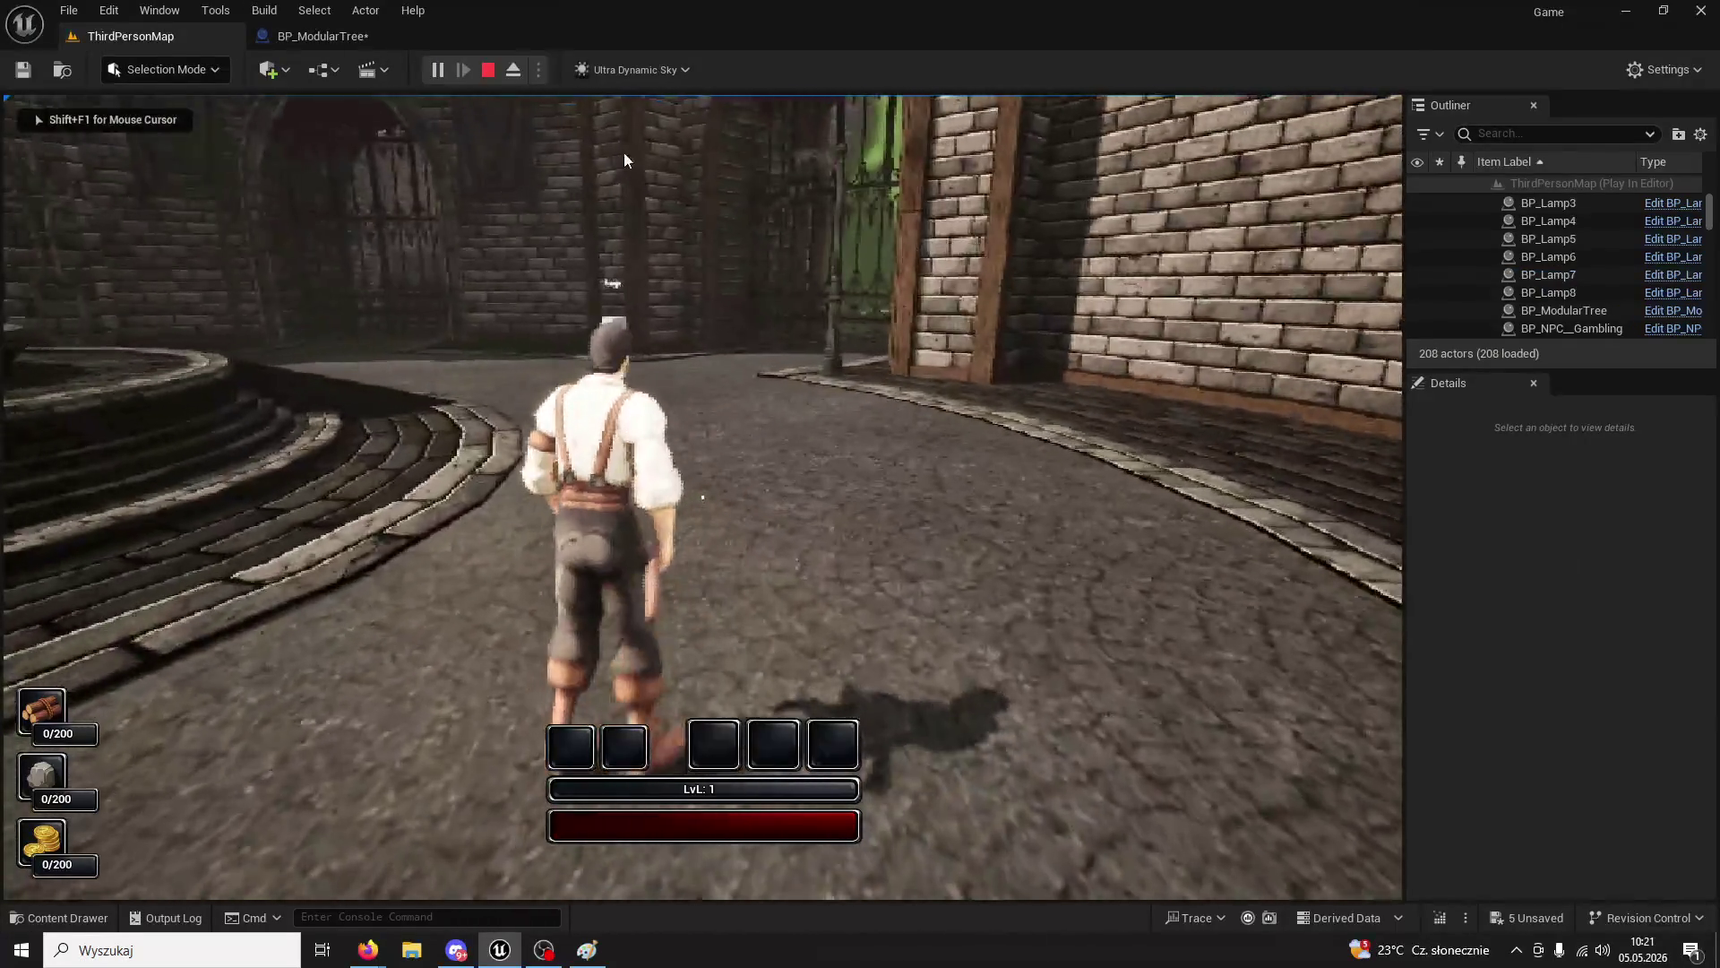
pyautogui.press('Escape')
pyautogui.click(323, 36)
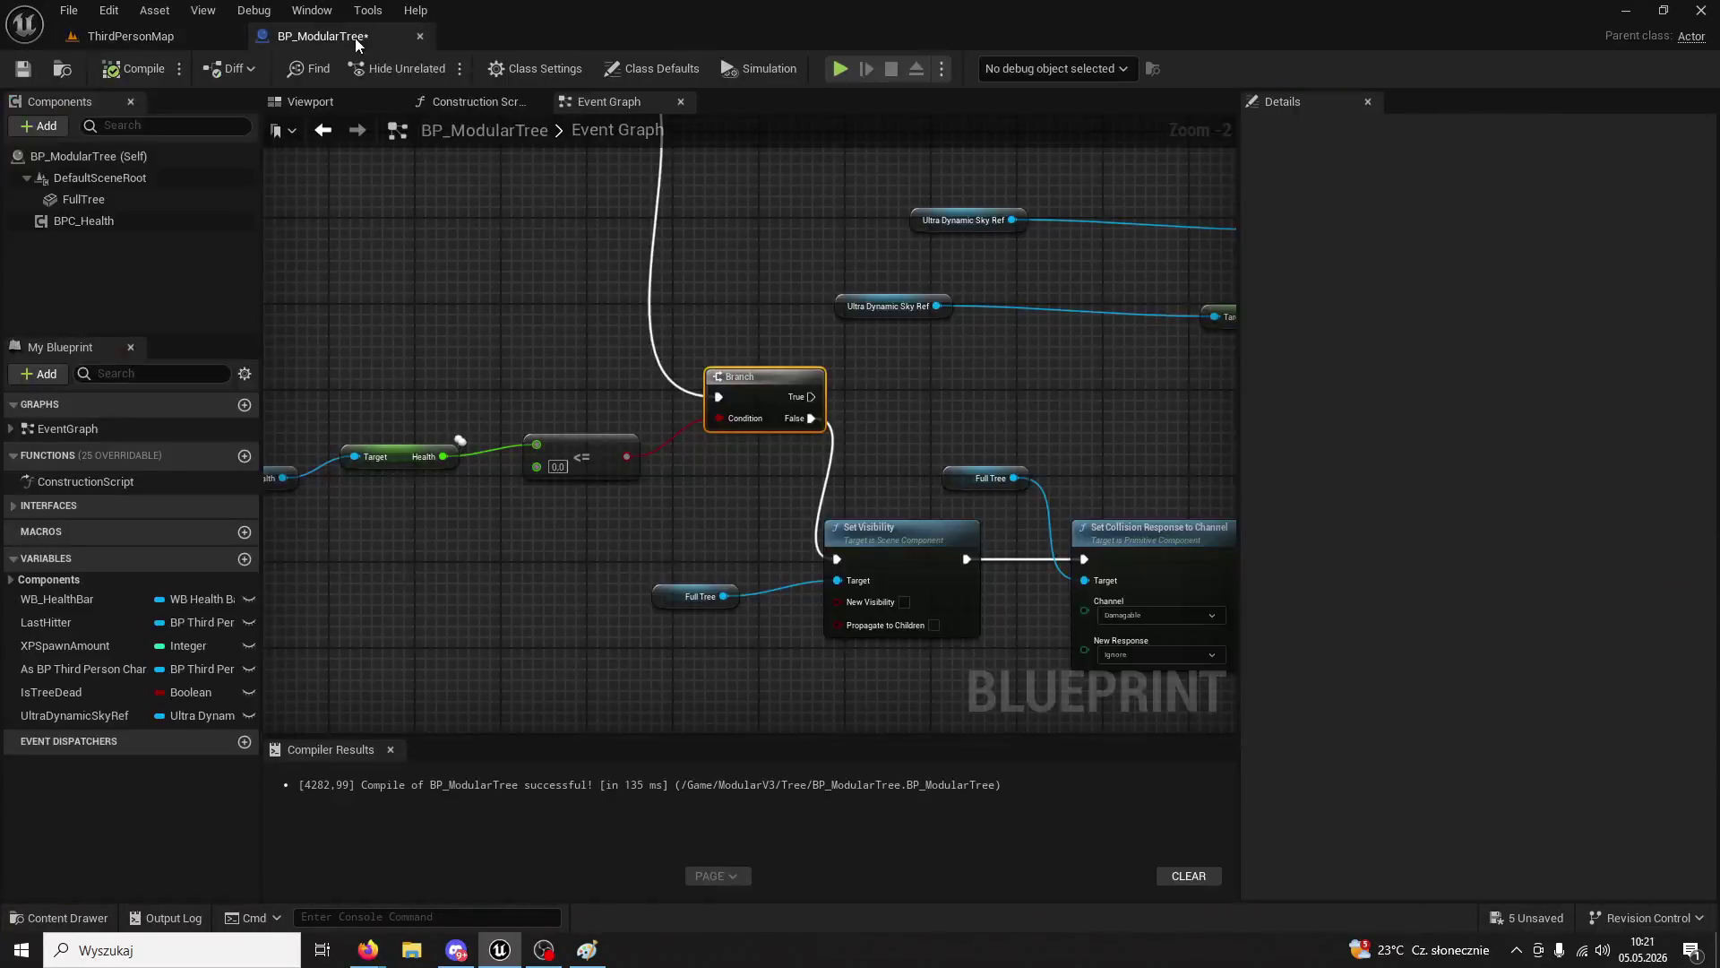
# - Break the Branch False link, recompile, and play-test the level once more
pyautogui.rightClick(810, 420)
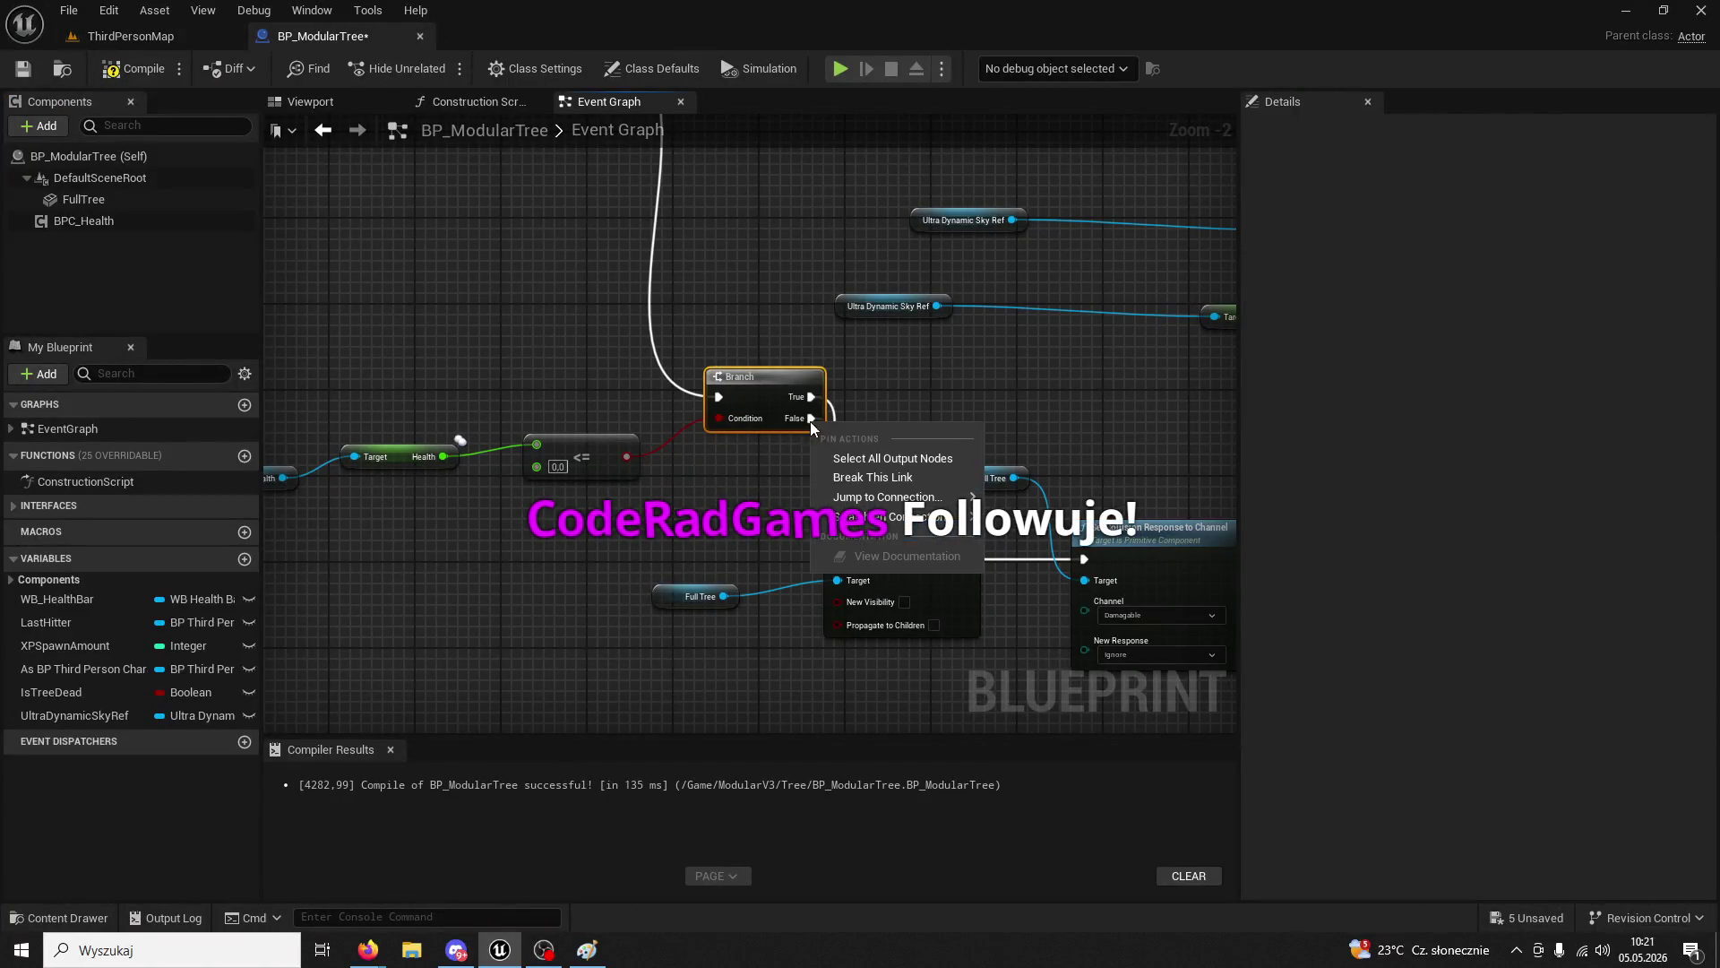
pyautogui.click(848, 478)
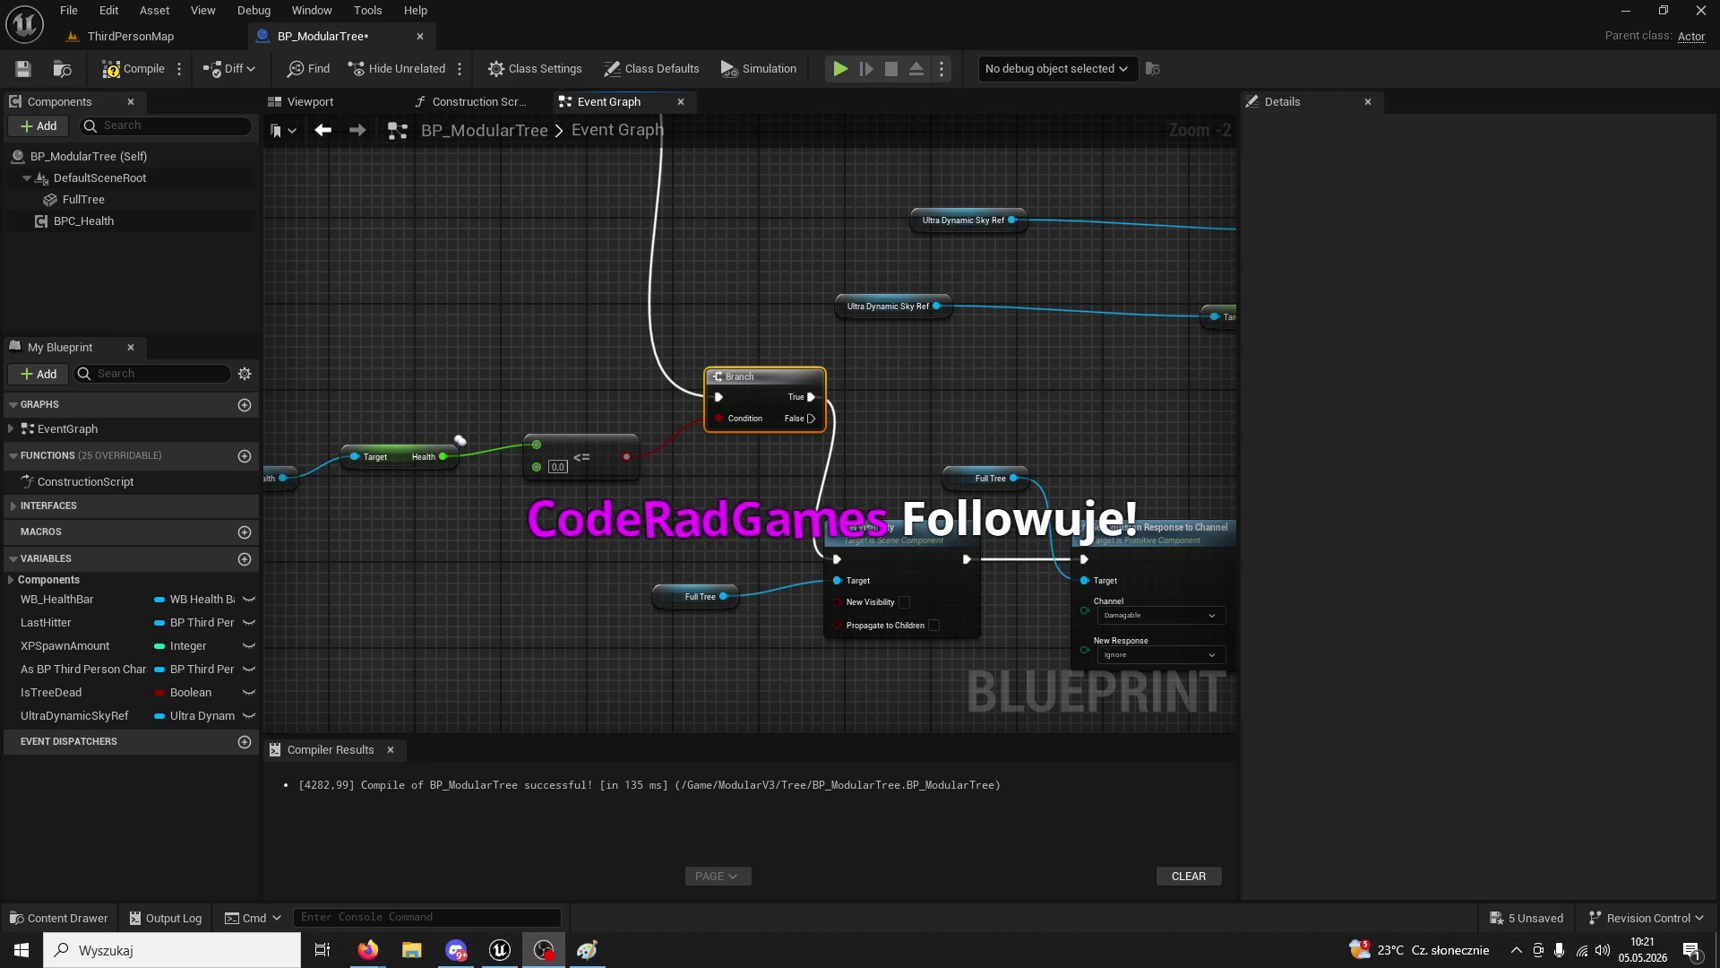
pyautogui.click(135, 69)
pyautogui.click(151, 47)
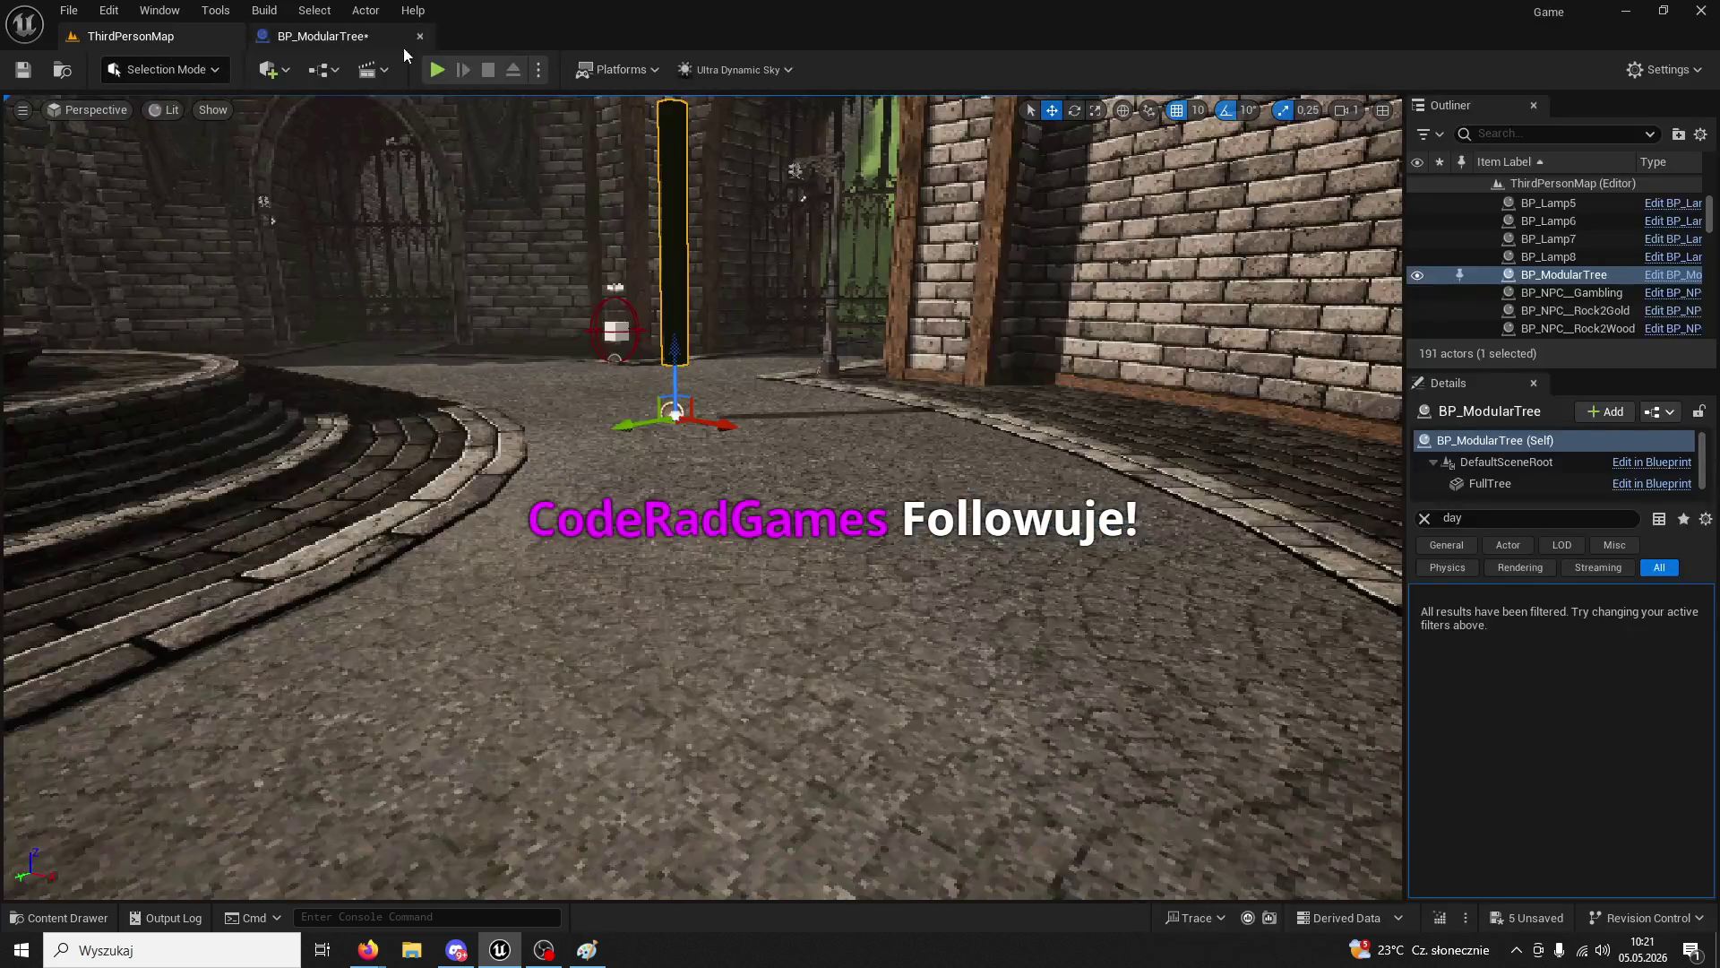
pyautogui.click(438, 68)
pyautogui.press('Escape')
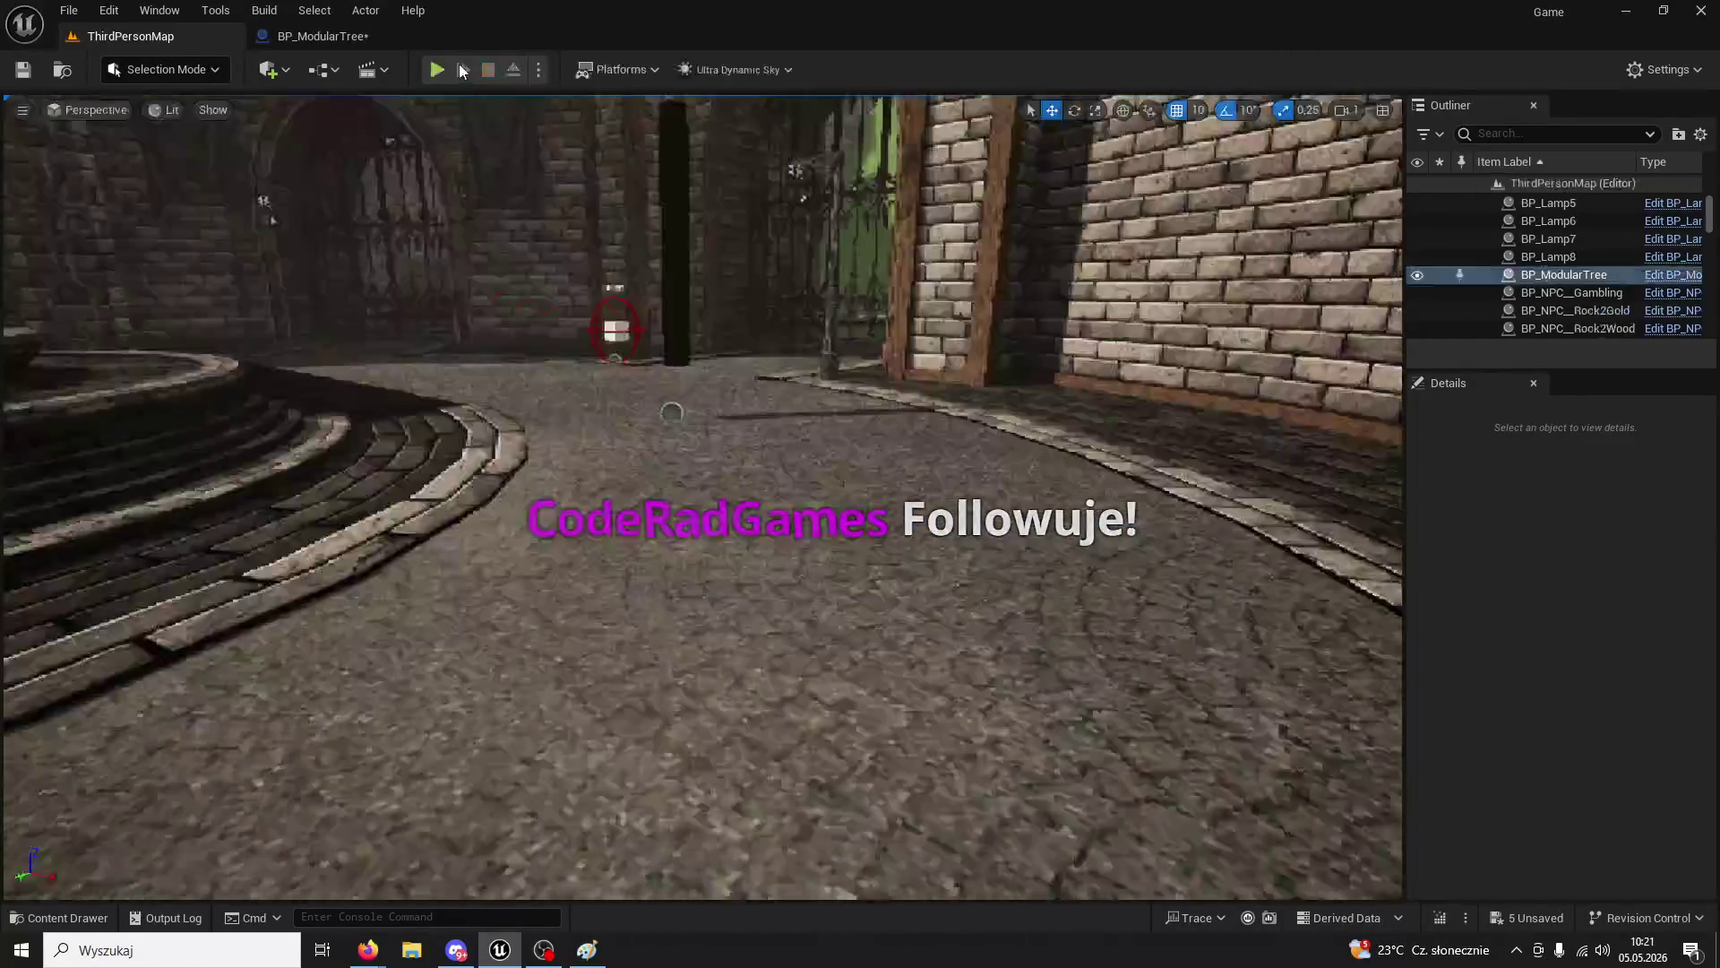
pyautogui.click(323, 36)
# - Pan around the graph to review the Set Visibility, BPC Health and Time Of Day logic
pyautogui.moveTo(801, 432); pyautogui.dragTo(702, 379)
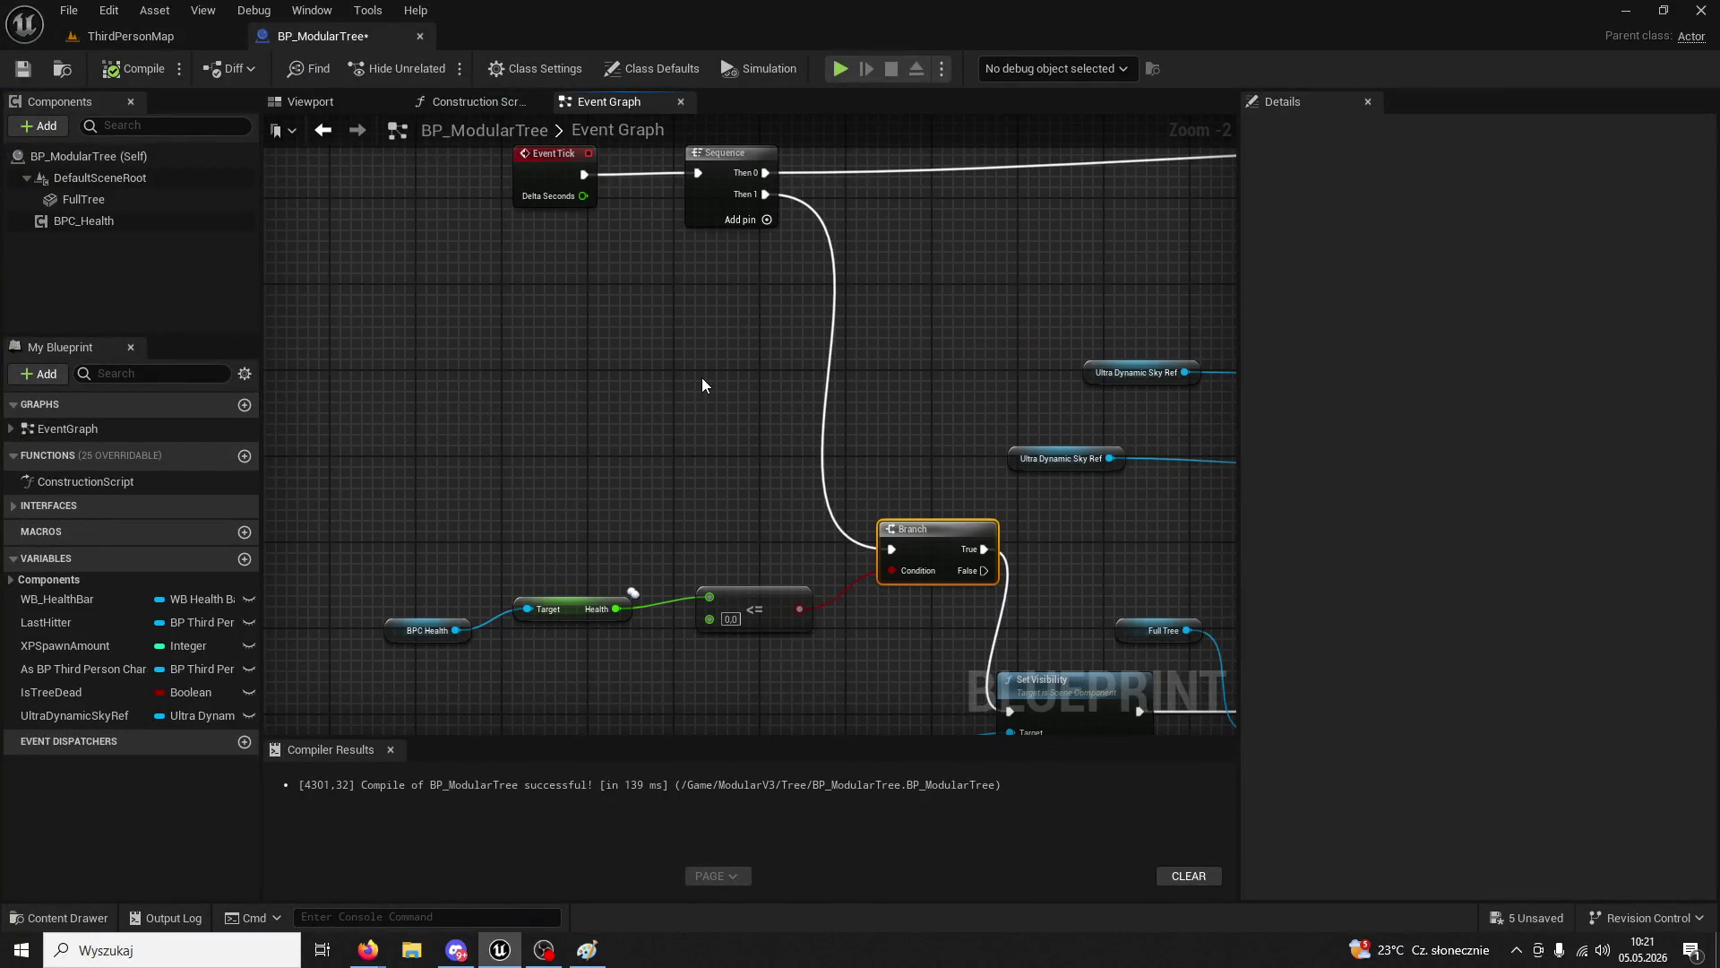
pyautogui.moveTo(843, 477); pyautogui.dragTo(639, 370)
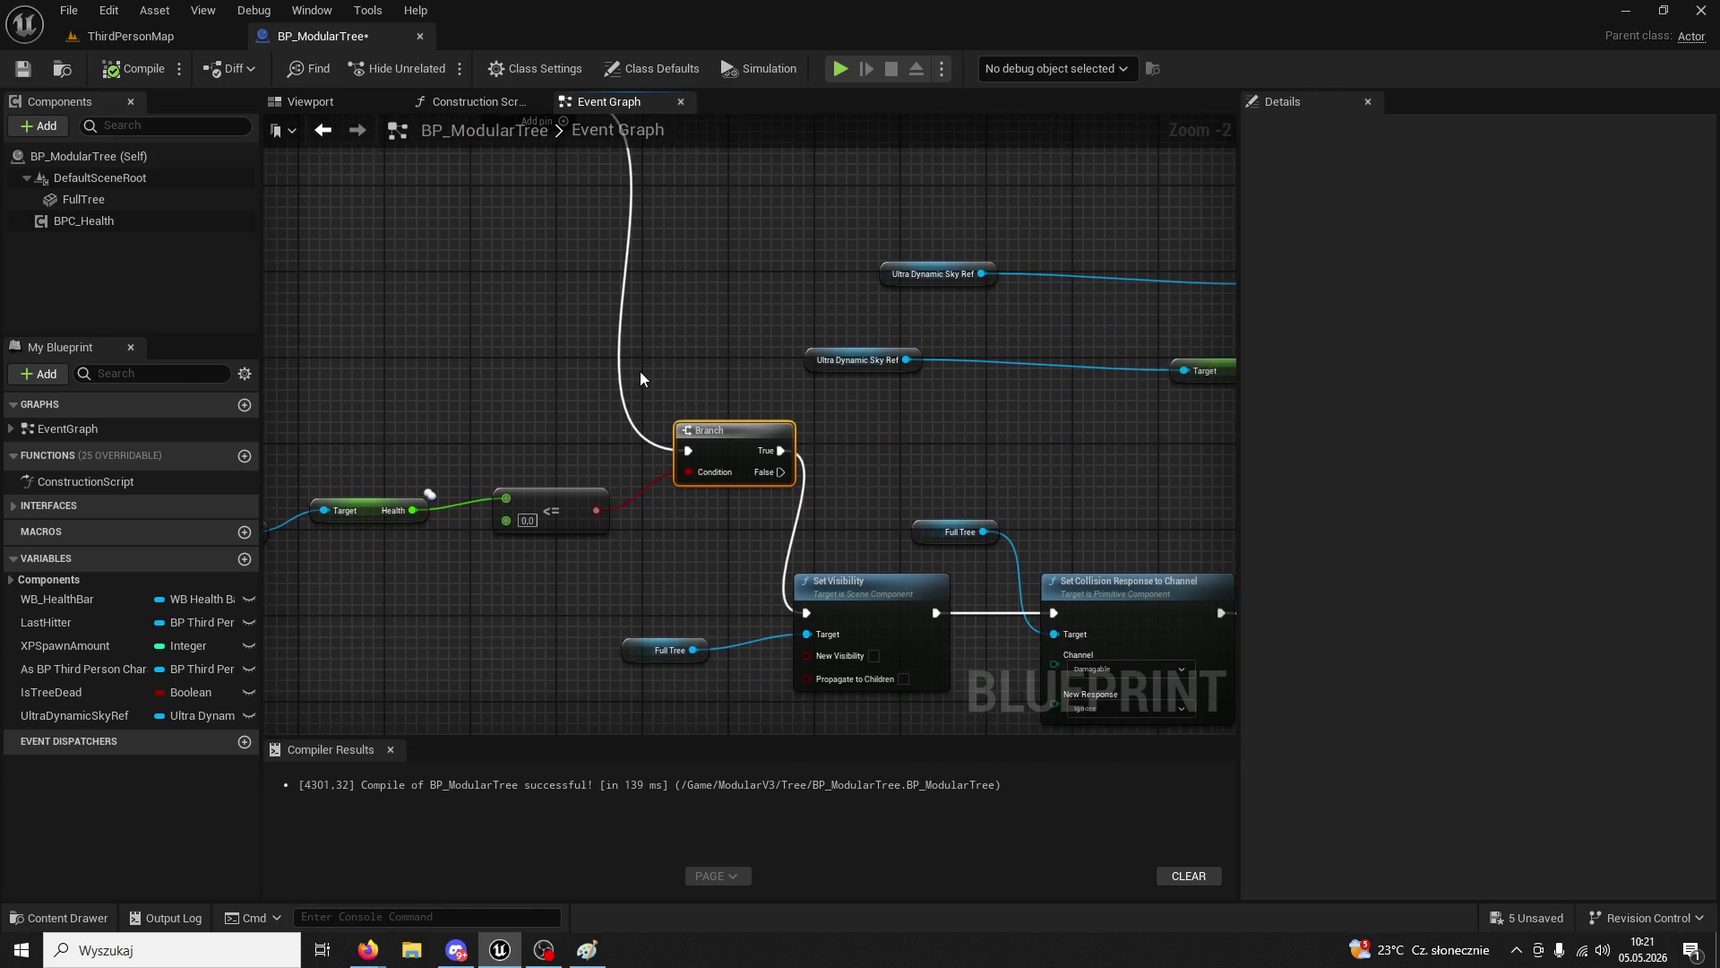
pyautogui.moveTo(857, 406)
pyautogui.mouseDown()
pyautogui.moveTo(796, 366)
pyautogui.moveTo(613, 331)
pyautogui.moveTo(593, 470)
pyautogui.moveTo(789, 556)
pyautogui.moveTo(623, 546)
pyautogui.moveTo(837, 577)
pyautogui.moveTo(883, 509)
pyautogui.moveTo(874, 461)
pyautogui.moveTo(889, 453)
pyautogui.moveTo(683, 384)
pyautogui.mouseUp()
pyautogui.scroll(-2, 645, 561)
pyautogui.scroll(2, 535, 353)
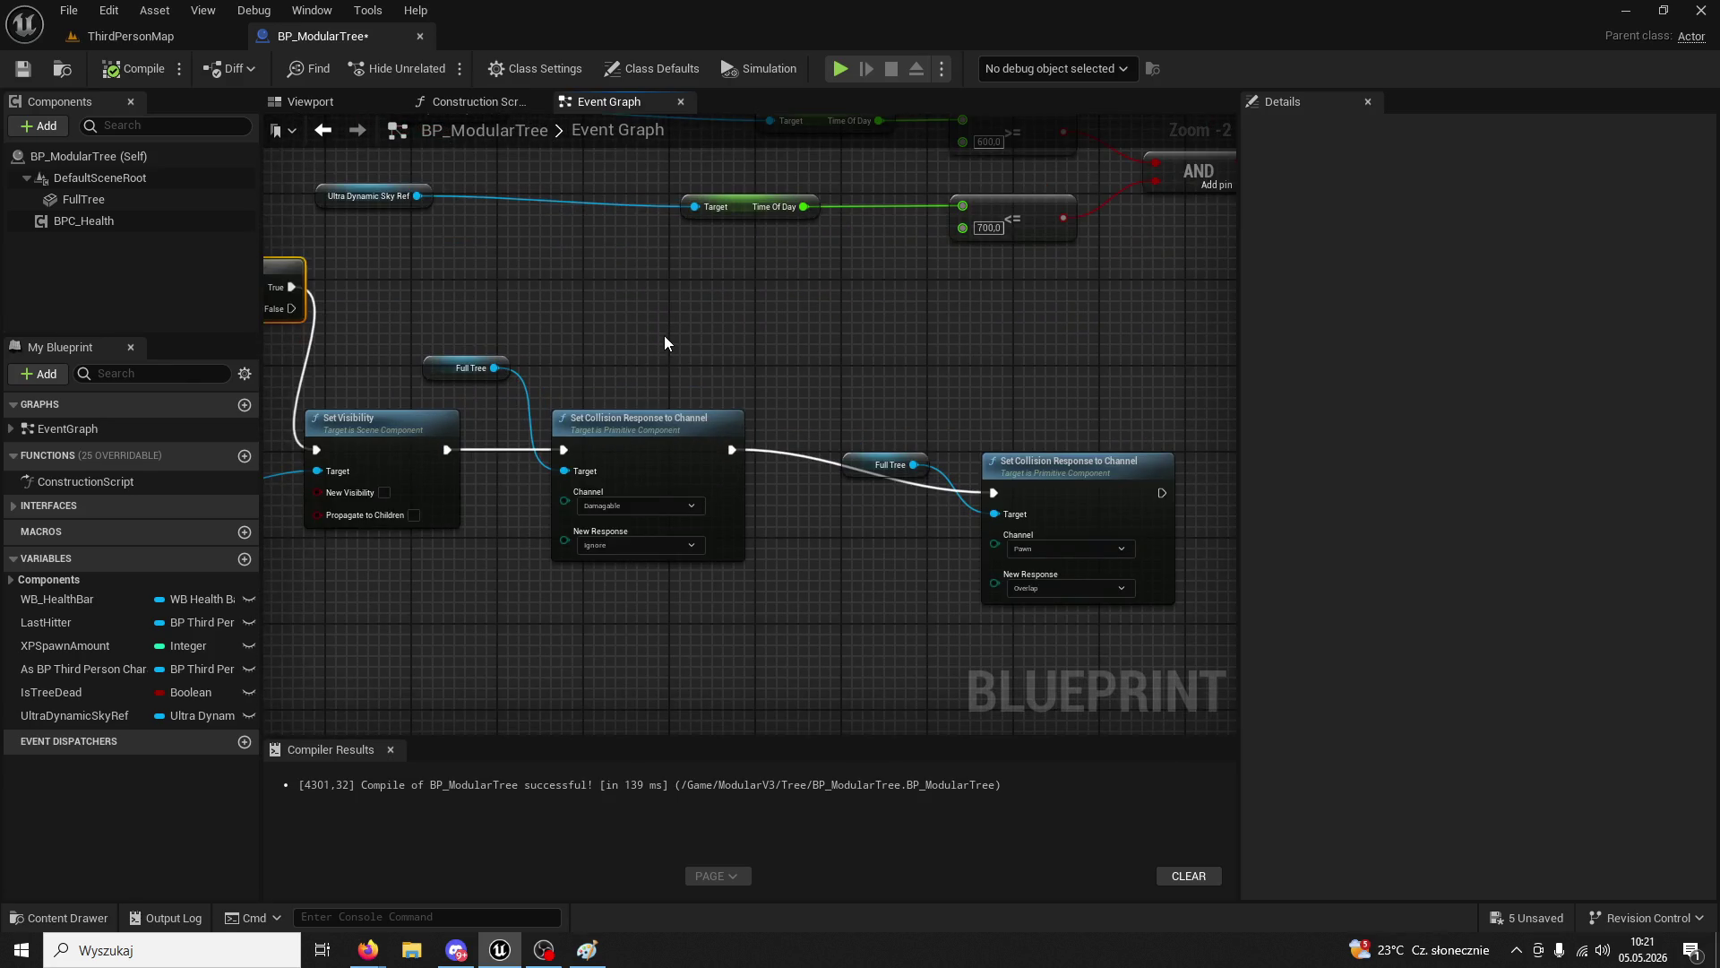
pyautogui.moveTo(664, 336)
pyautogui.mouseDown()
pyautogui.moveTo(836, 383)
pyautogui.moveTo(806, 407)
pyautogui.moveTo(797, 527)
pyautogui.mouseUp()
pyautogui.moveTo(535, 440)
pyautogui.mouseDown()
pyautogui.moveTo(795, 499)
pyautogui.moveTo(756, 399)
pyautogui.moveTo(807, 399)
pyautogui.moveTo(681, 421)
pyautogui.moveTo(510, 401)
pyautogui.moveTo(624, 424)
pyautogui.moveTo(697, 409)
pyautogui.mouseUp()
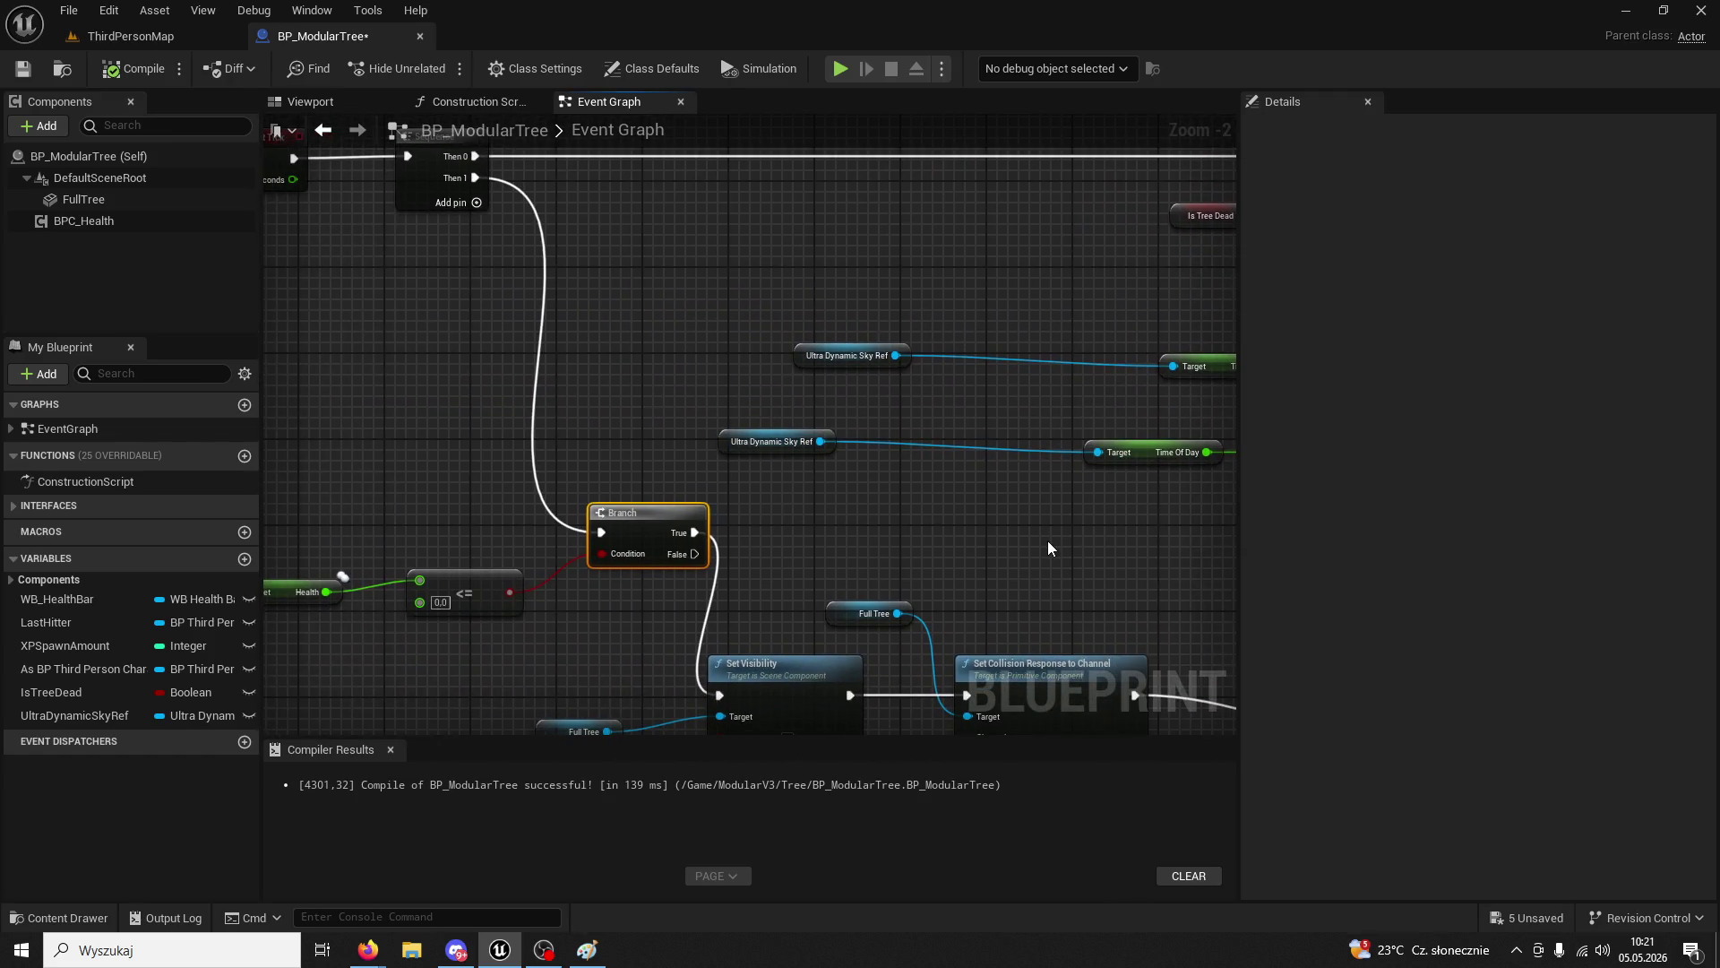
pyautogui.moveTo(1046, 540)
pyautogui.mouseDown()
pyautogui.moveTo(437, 571)
pyautogui.moveTo(629, 515)
pyautogui.moveTo(608, 472)
pyautogui.moveTo(364, 346)
pyautogui.moveTo(111, 270)
pyautogui.mouseUp()
pyautogui.moveTo(578, 462)
pyautogui.mouseDown()
pyautogui.moveTo(975, 562)
pyautogui.moveTo(726, 486)
pyautogui.moveTo(928, 537)
pyautogui.moveTo(338, 714)
pyautogui.moveTo(568, 415)
pyautogui.moveTo(584, 691)
pyautogui.moveTo(660, 394)
pyautogui.moveTo(364, 422)
pyautogui.moveTo(588, 407)
pyautogui.moveTo(453, 415)
pyautogui.moveTo(552, 456)
pyautogui.moveTo(720, 475)
pyautogui.moveTo(1050, 363)
pyautogui.mouseUp()
pyautogui.scroll(-1, 975, 561)
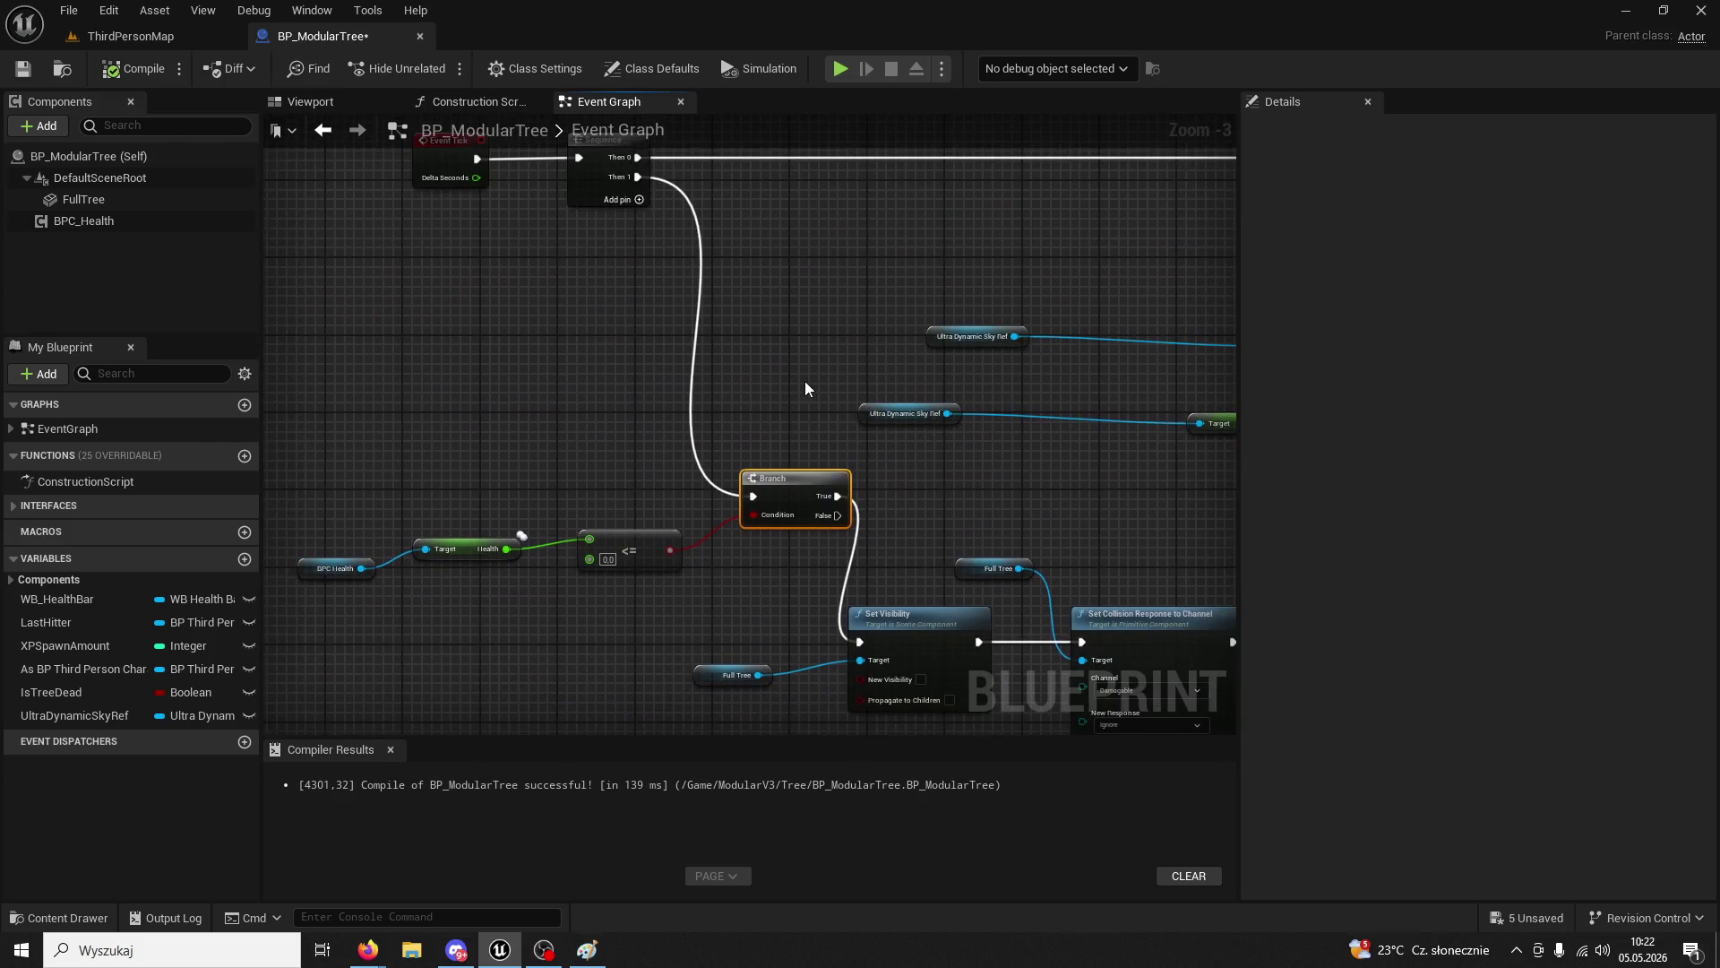
# - Select and copy the Is Tree Dead getter with its Branch
pyautogui.moveTo(805, 389)
pyautogui.mouseDown()
pyautogui.moveTo(872, 403)
pyautogui.moveTo(550, 492)
pyautogui.moveTo(570, 413)
pyautogui.moveTo(806, 373)
pyautogui.mouseUp()
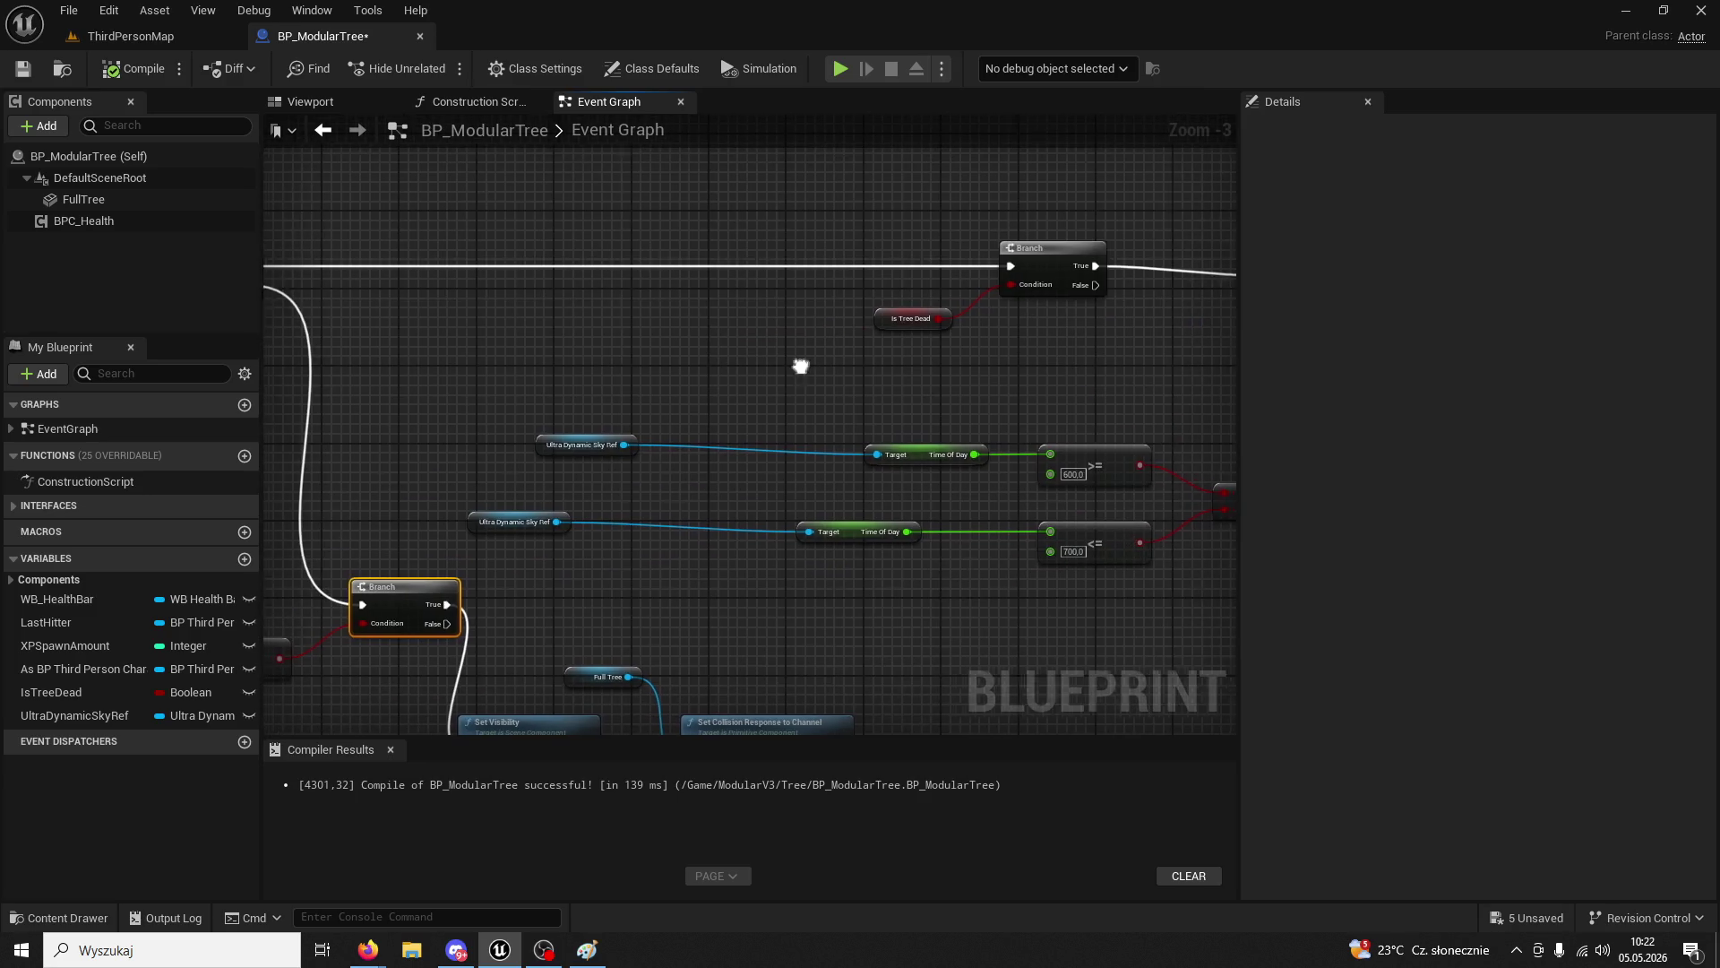
pyautogui.moveTo(806, 372)
pyautogui.mouseDown()
pyautogui.moveTo(983, 320)
pyautogui.moveTo(726, 322)
pyautogui.moveTo(895, 215)
pyautogui.moveTo(897, 243)
pyautogui.moveTo(633, 352)
pyautogui.mouseUp()
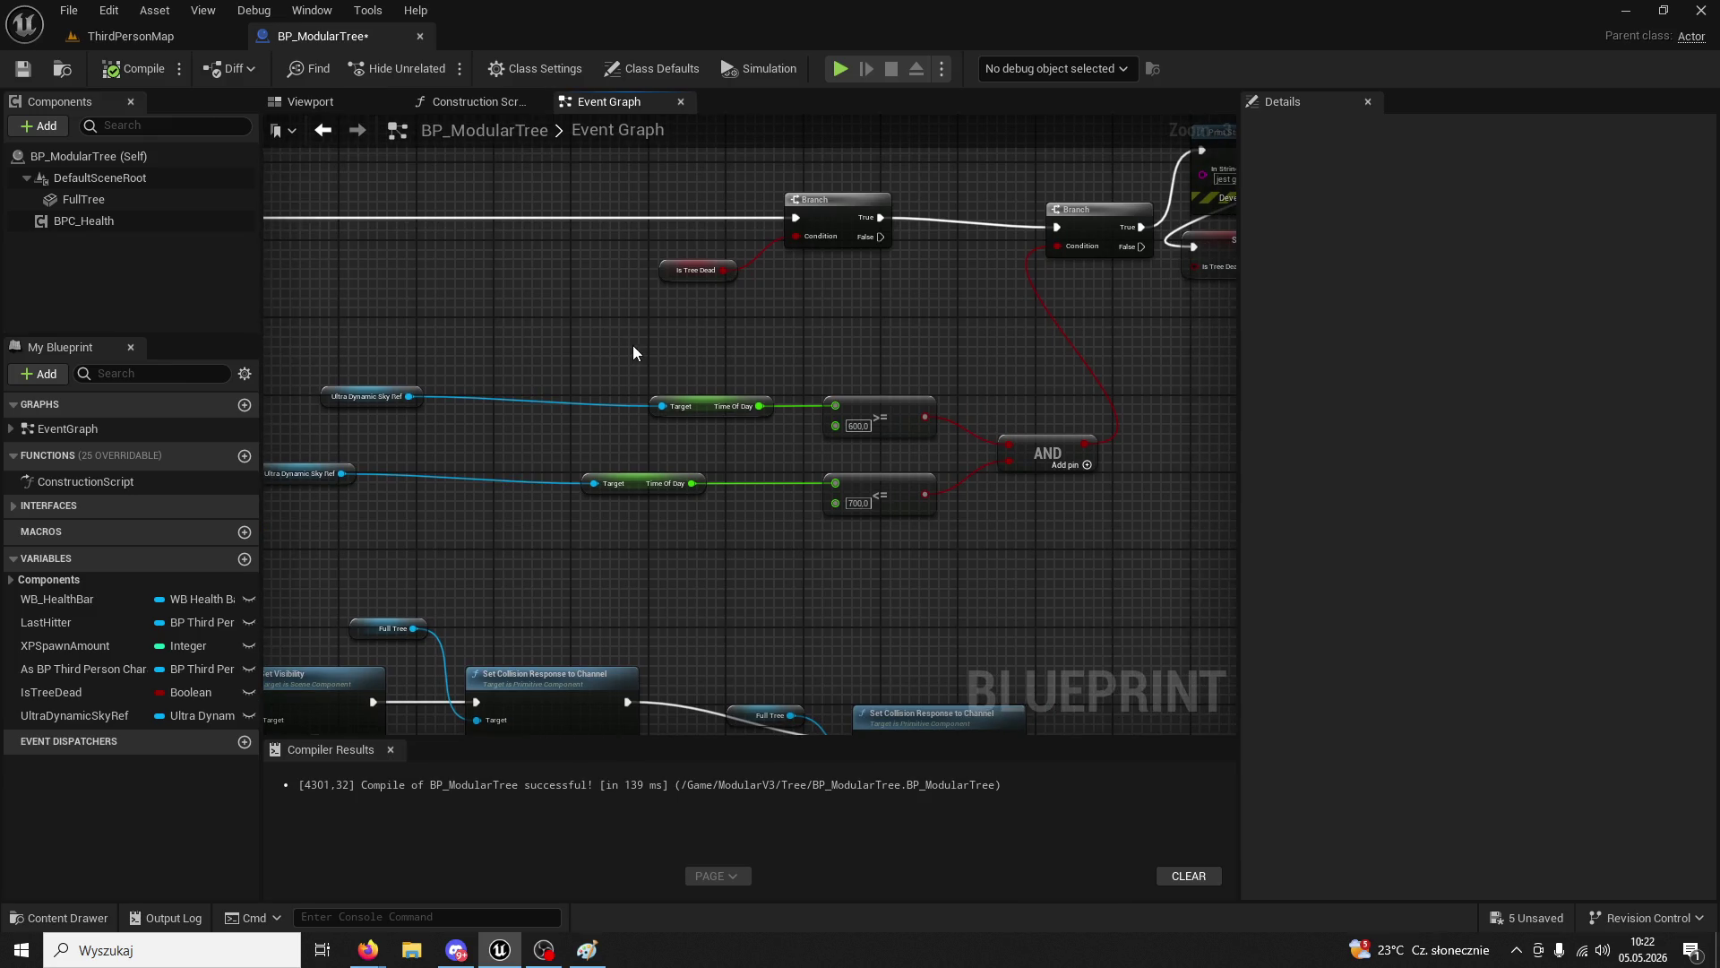
pyautogui.moveTo(635, 353)
pyautogui.mouseDown()
pyautogui.moveTo(687, 380)
pyautogui.moveTo(914, 330)
pyautogui.moveTo(794, 335)
pyautogui.moveTo(820, 325)
pyautogui.moveTo(756, 366)
pyautogui.mouseUp()
pyautogui.moveTo(1030, 314); pyautogui.dragTo(1134, 199)
pyautogui.hotkey('ctrl', 'c')
# - Paste the copy near the health check, wiring Sequence Then 1 in and True into the health Branch
pyautogui.moveTo(297, 394); pyautogui.dragTo(507, 349)
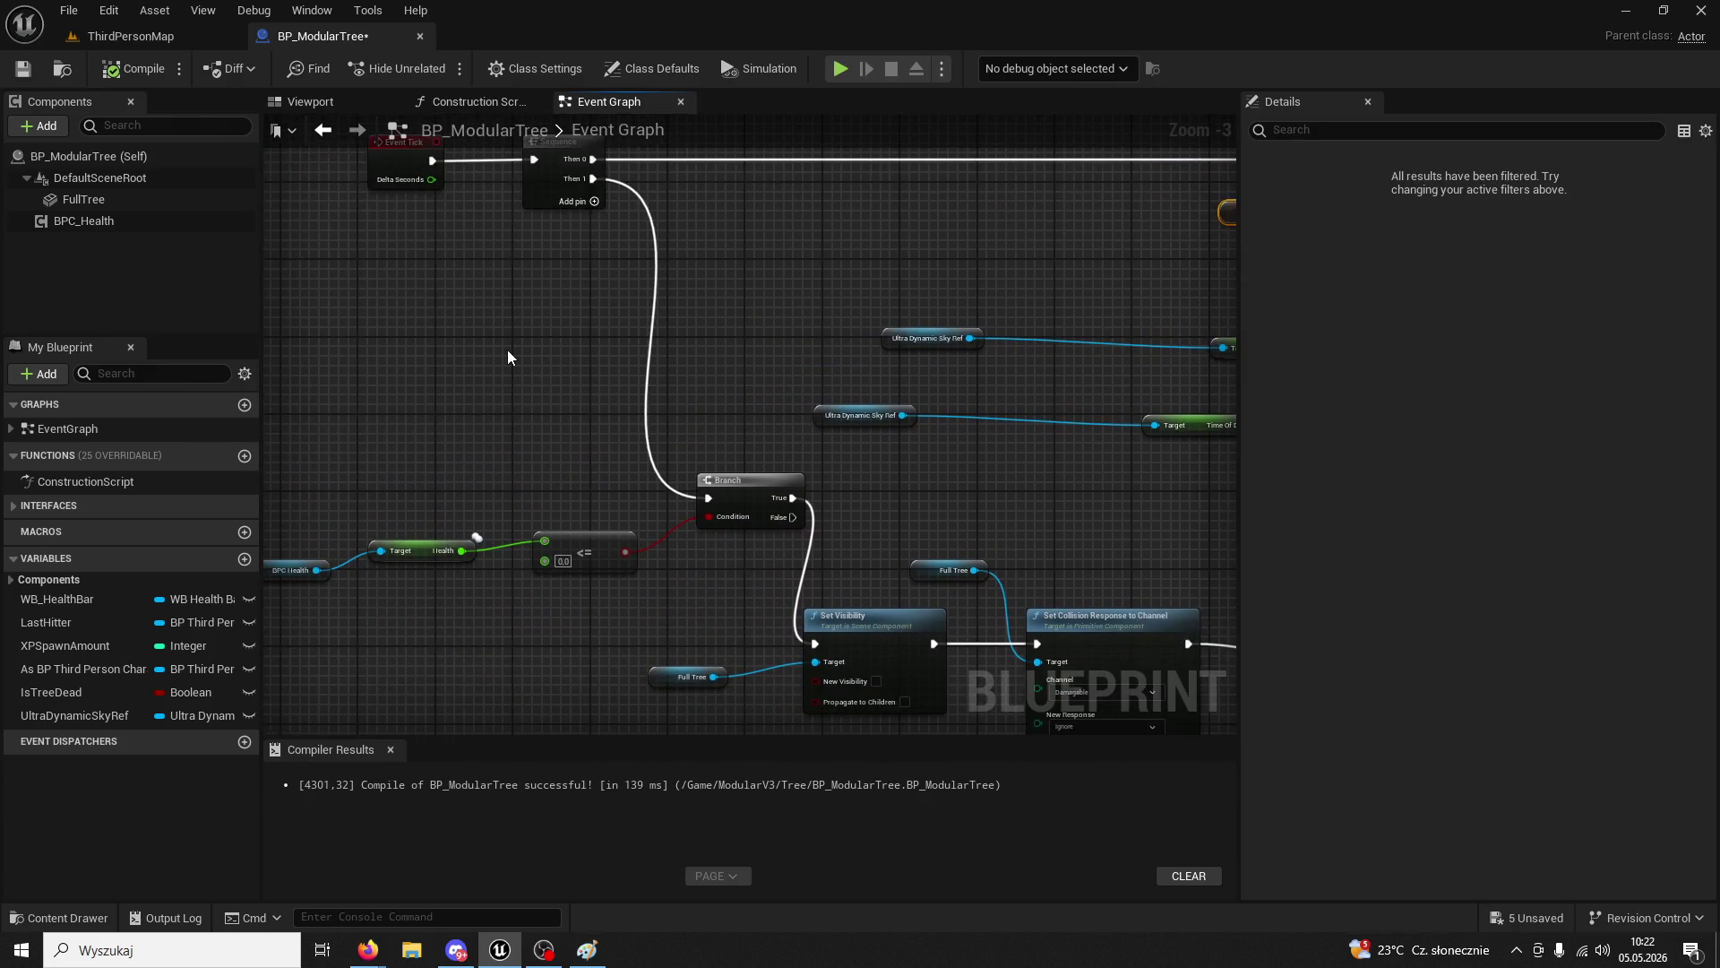
pyautogui.hotkey('ctrl', 'v')
pyautogui.moveTo(593, 178)
pyautogui.mouseDown()
pyautogui.moveTo(630, 339)
pyautogui.moveTo(612, 334)
pyautogui.moveTo(708, 498)
pyautogui.mouseUp()
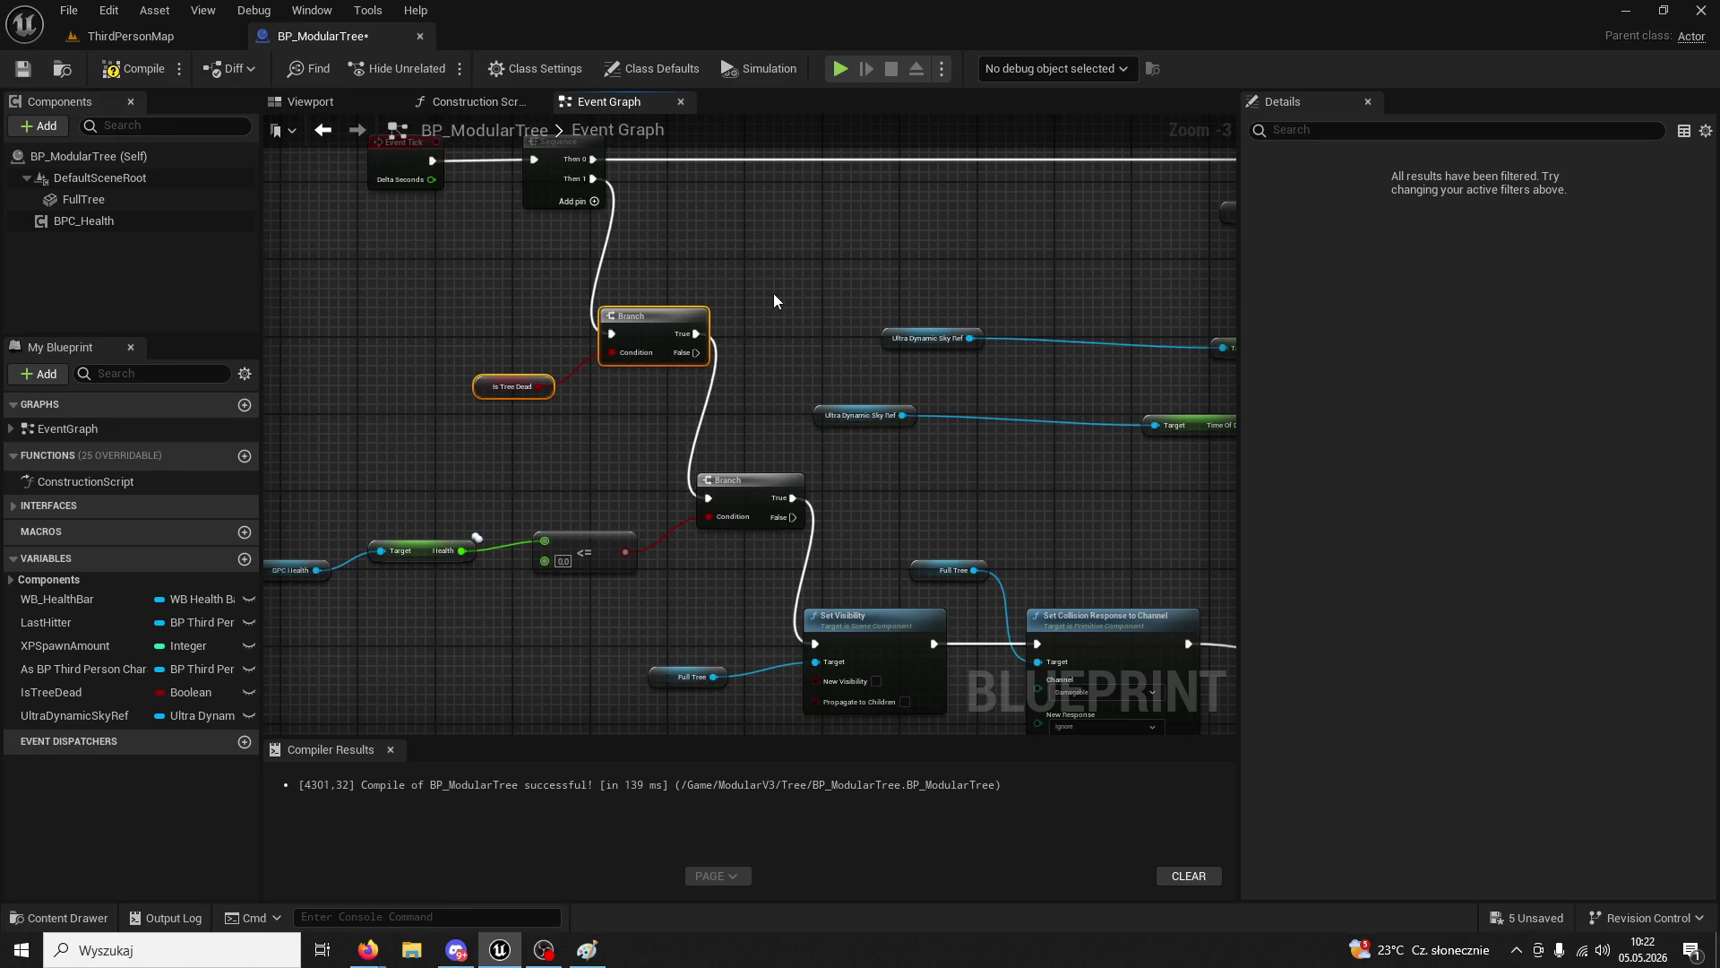
pyautogui.moveTo(772, 293)
pyautogui.mouseDown()
pyautogui.moveTo(684, 333)
pyautogui.moveTo(534, 231)
pyautogui.moveTo(801, 252)
pyautogui.mouseUp()
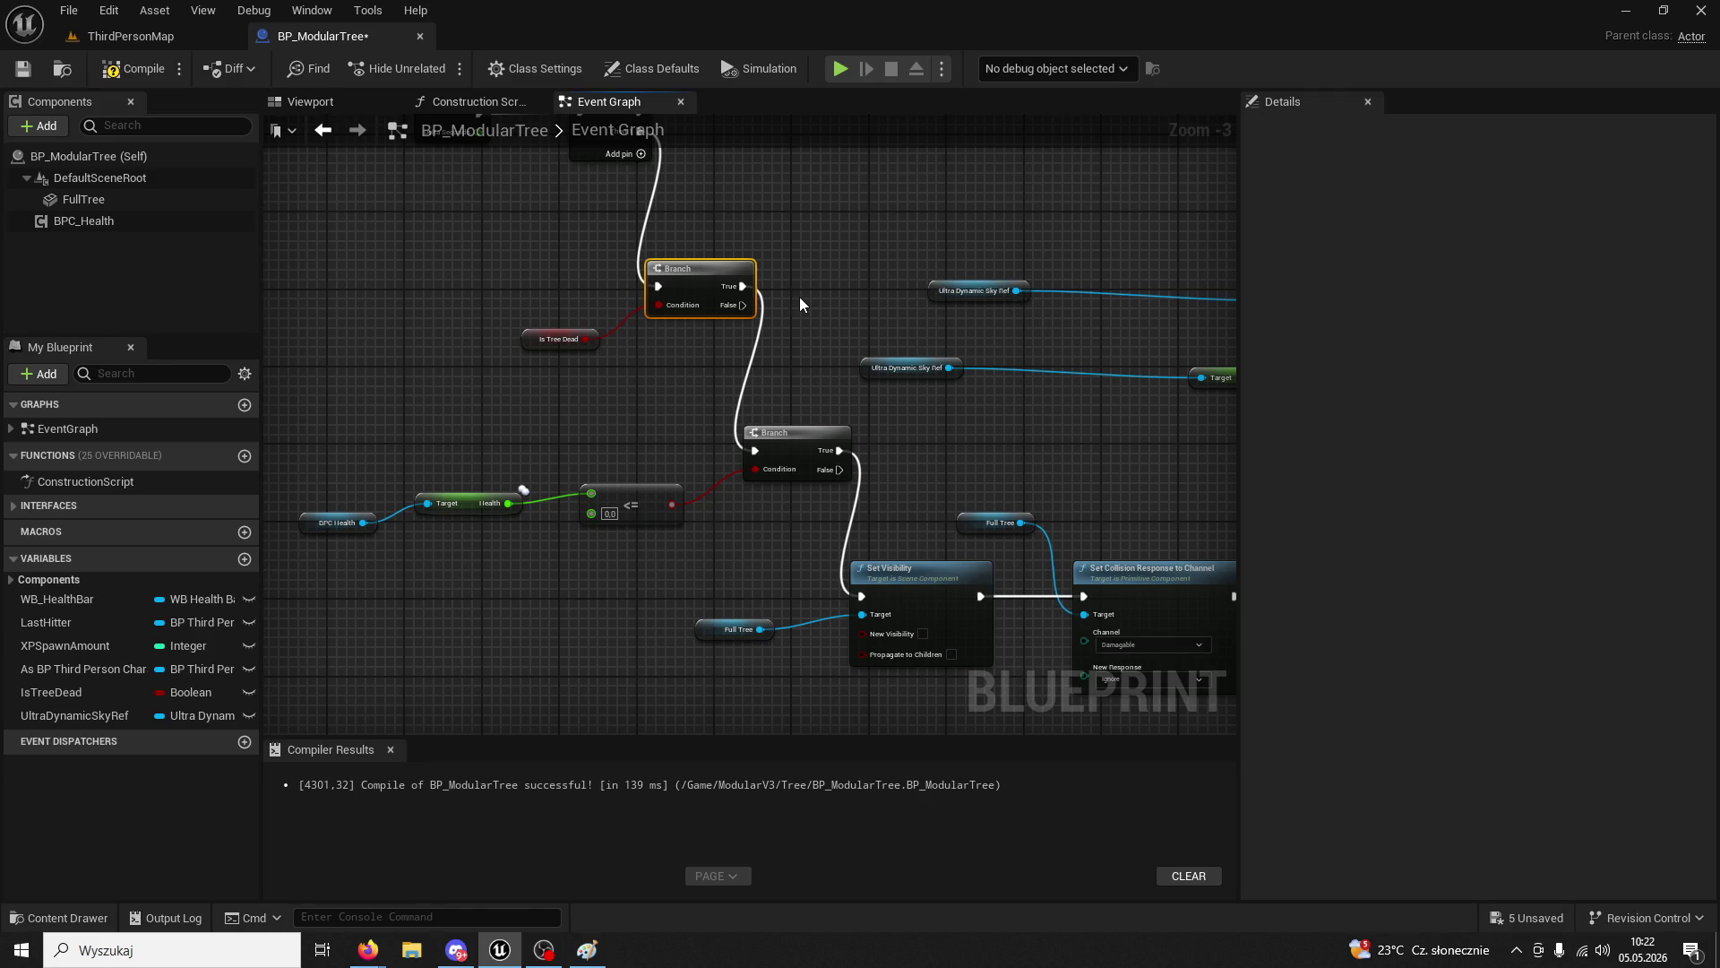
# - Recompile BP_ModularTree and start a play test in ThirdPersonMap
pyautogui.click(150, 70)
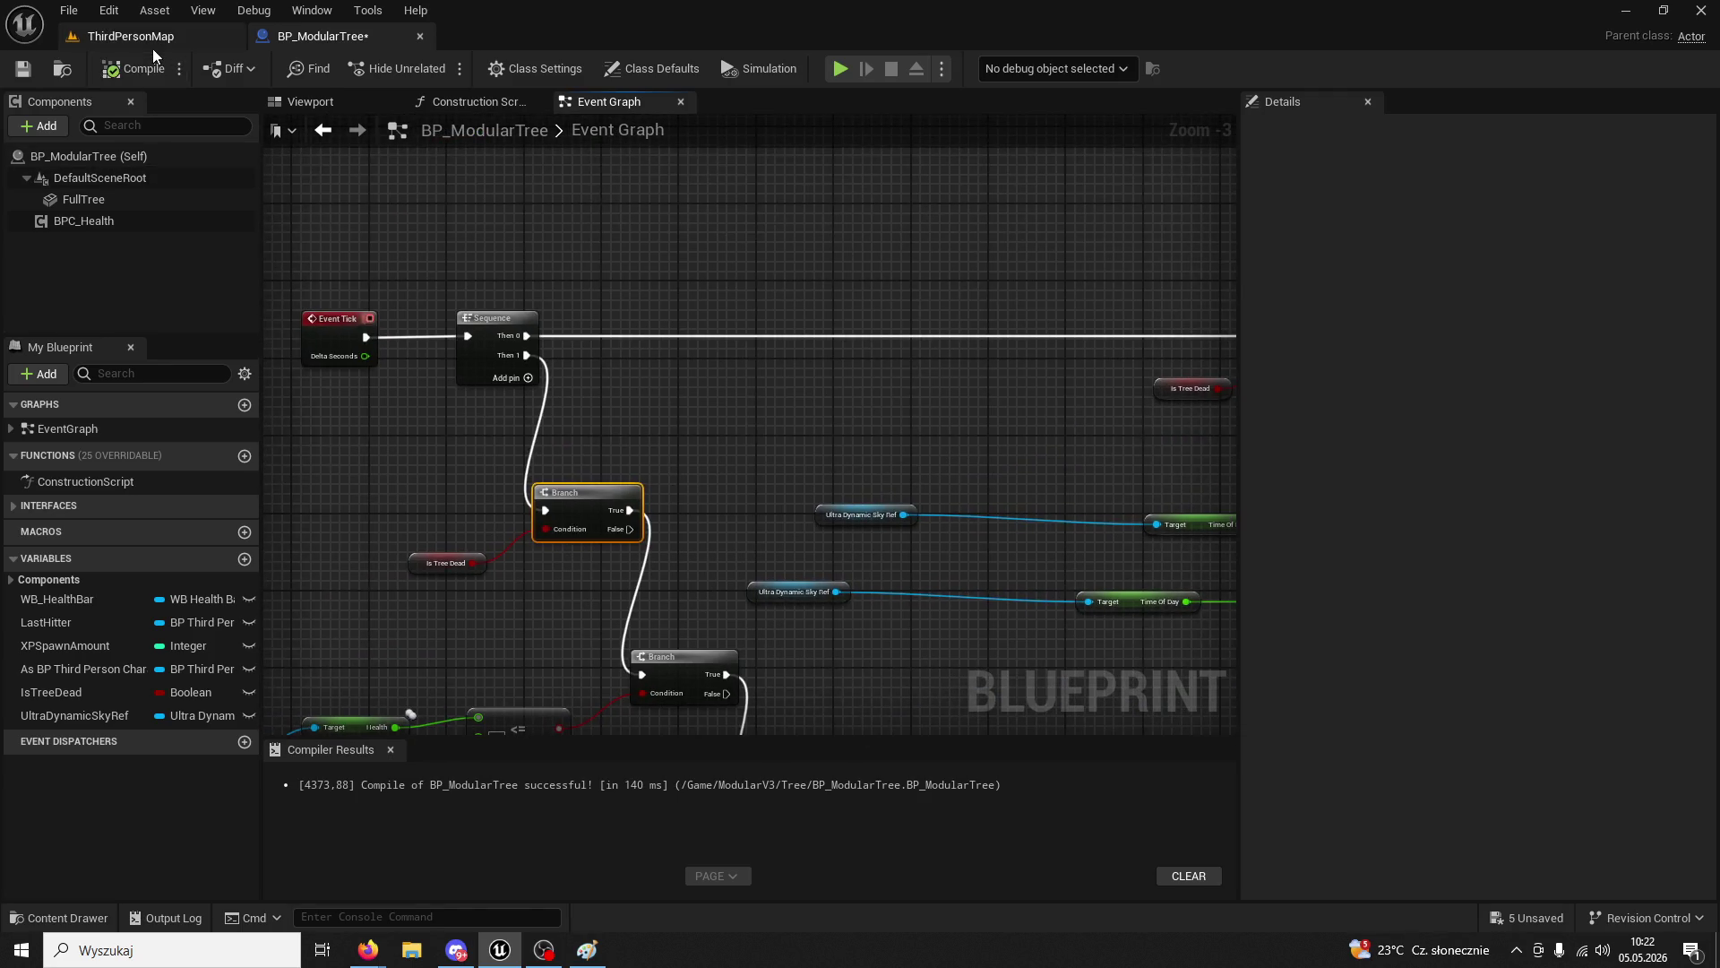
pyautogui.click(153, 42)
pyautogui.click(446, 70)
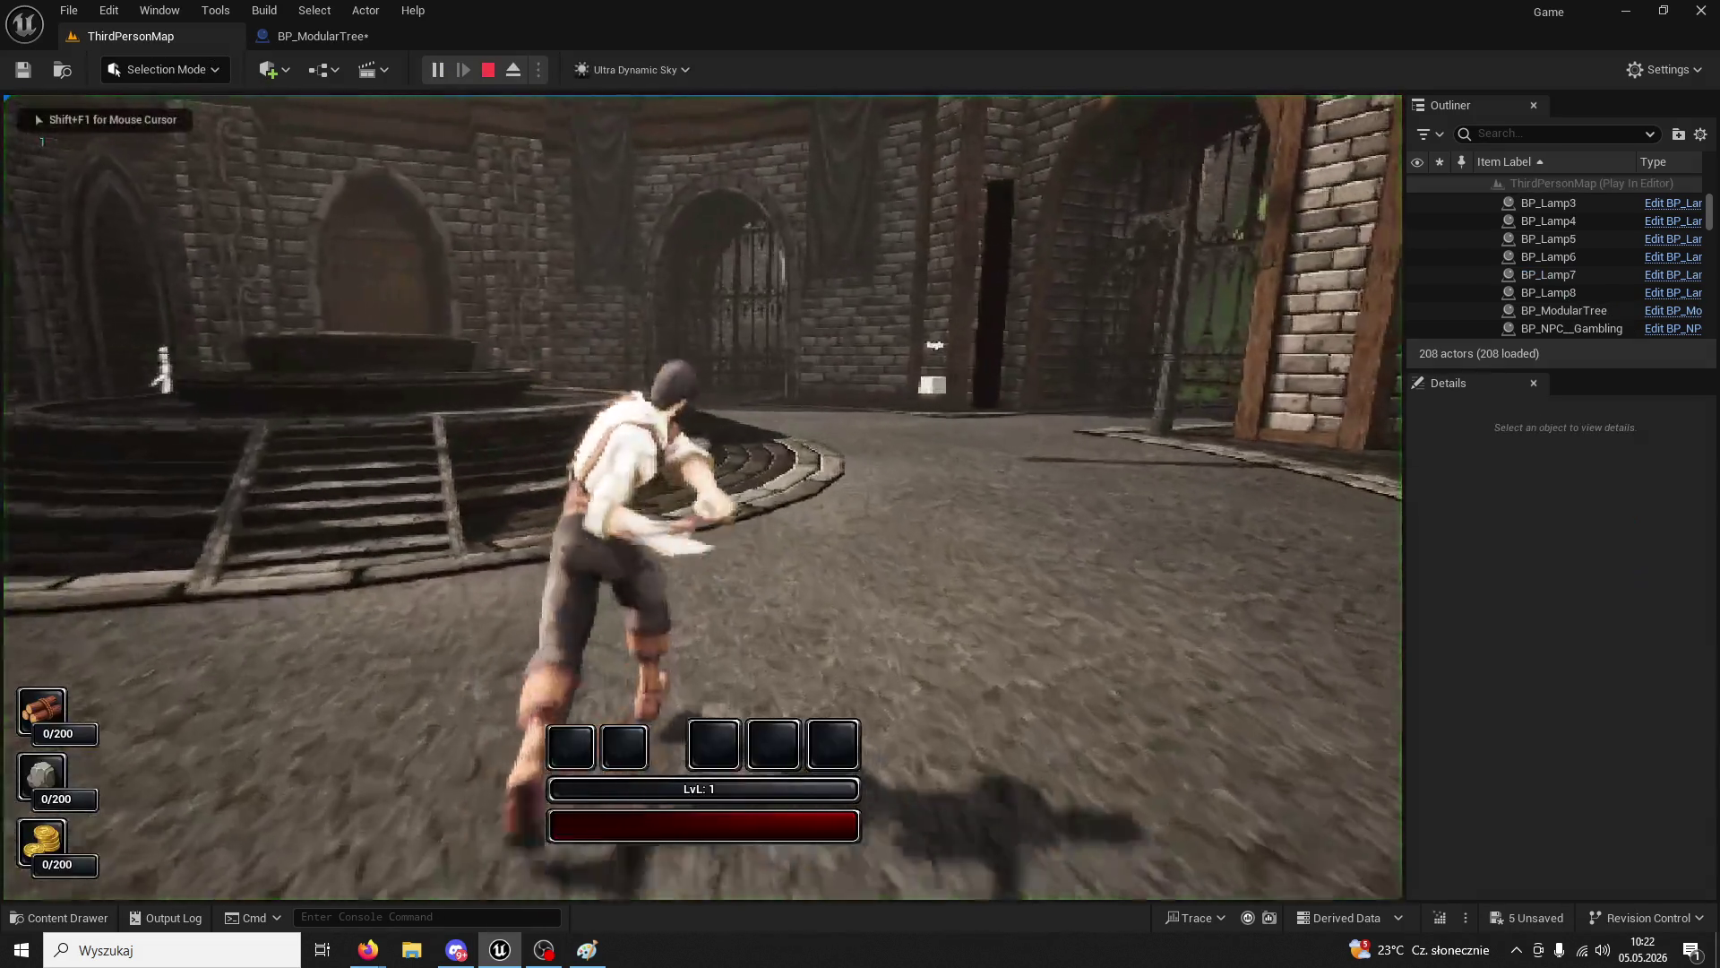
# - Run to the tree, chop it three times, then stop and return to BP_ModularTree
pyautogui.press('w')
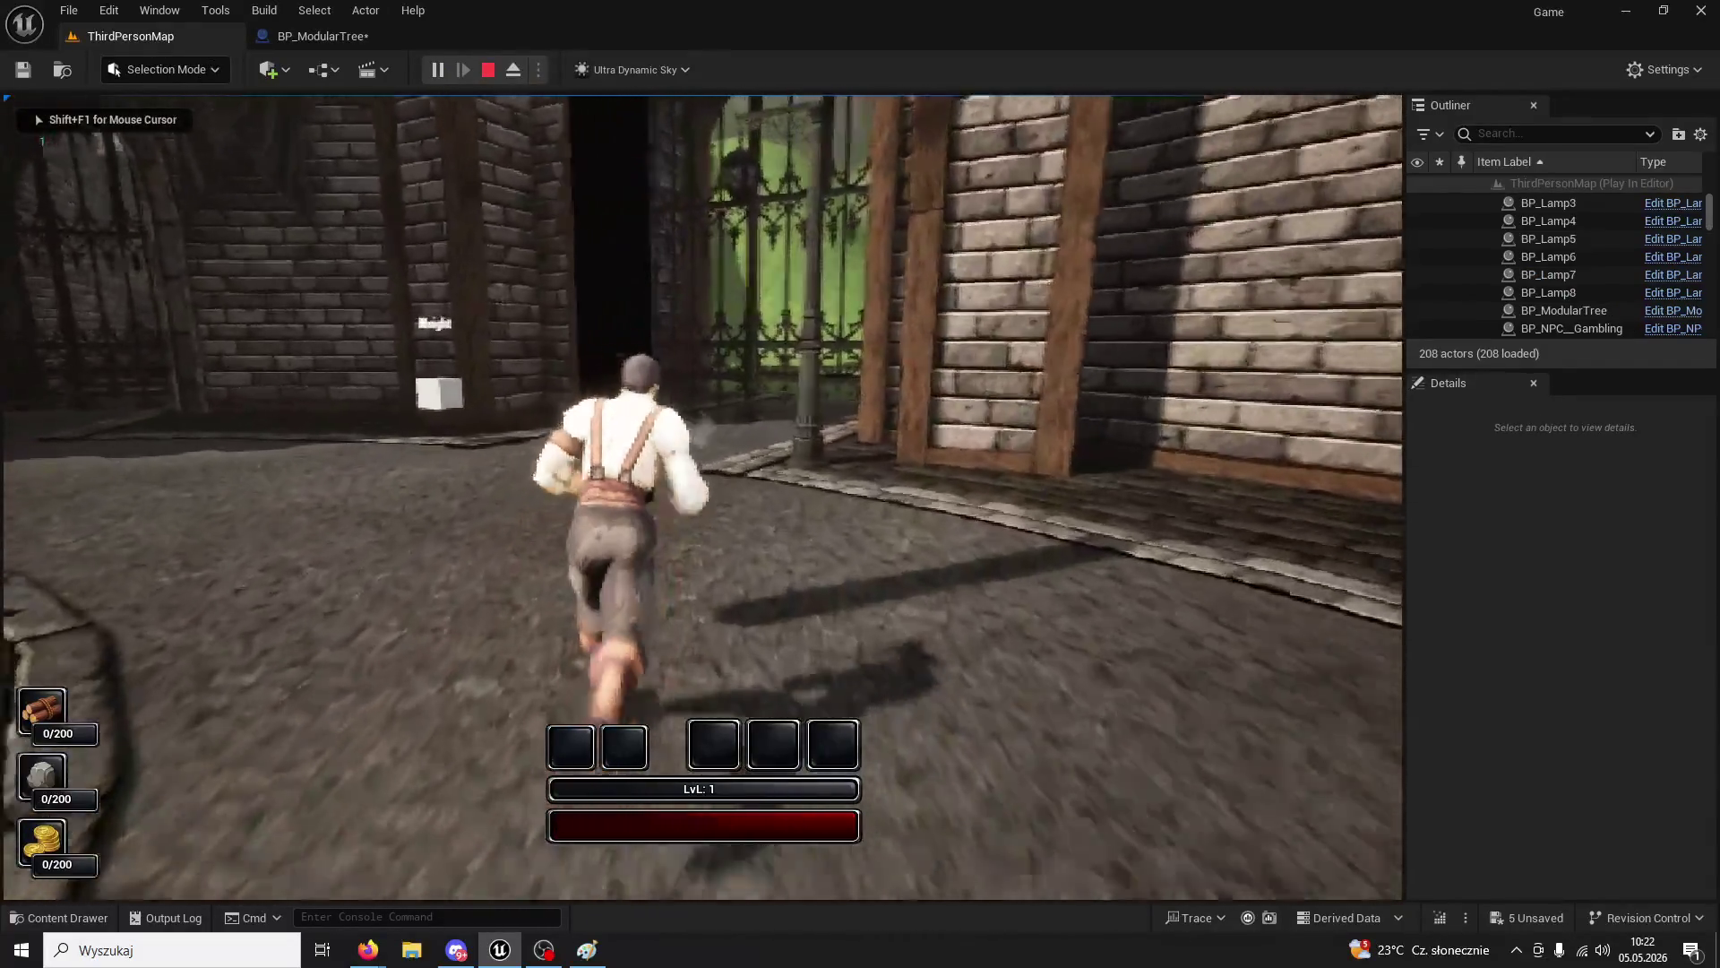
pyautogui.click(702, 497)
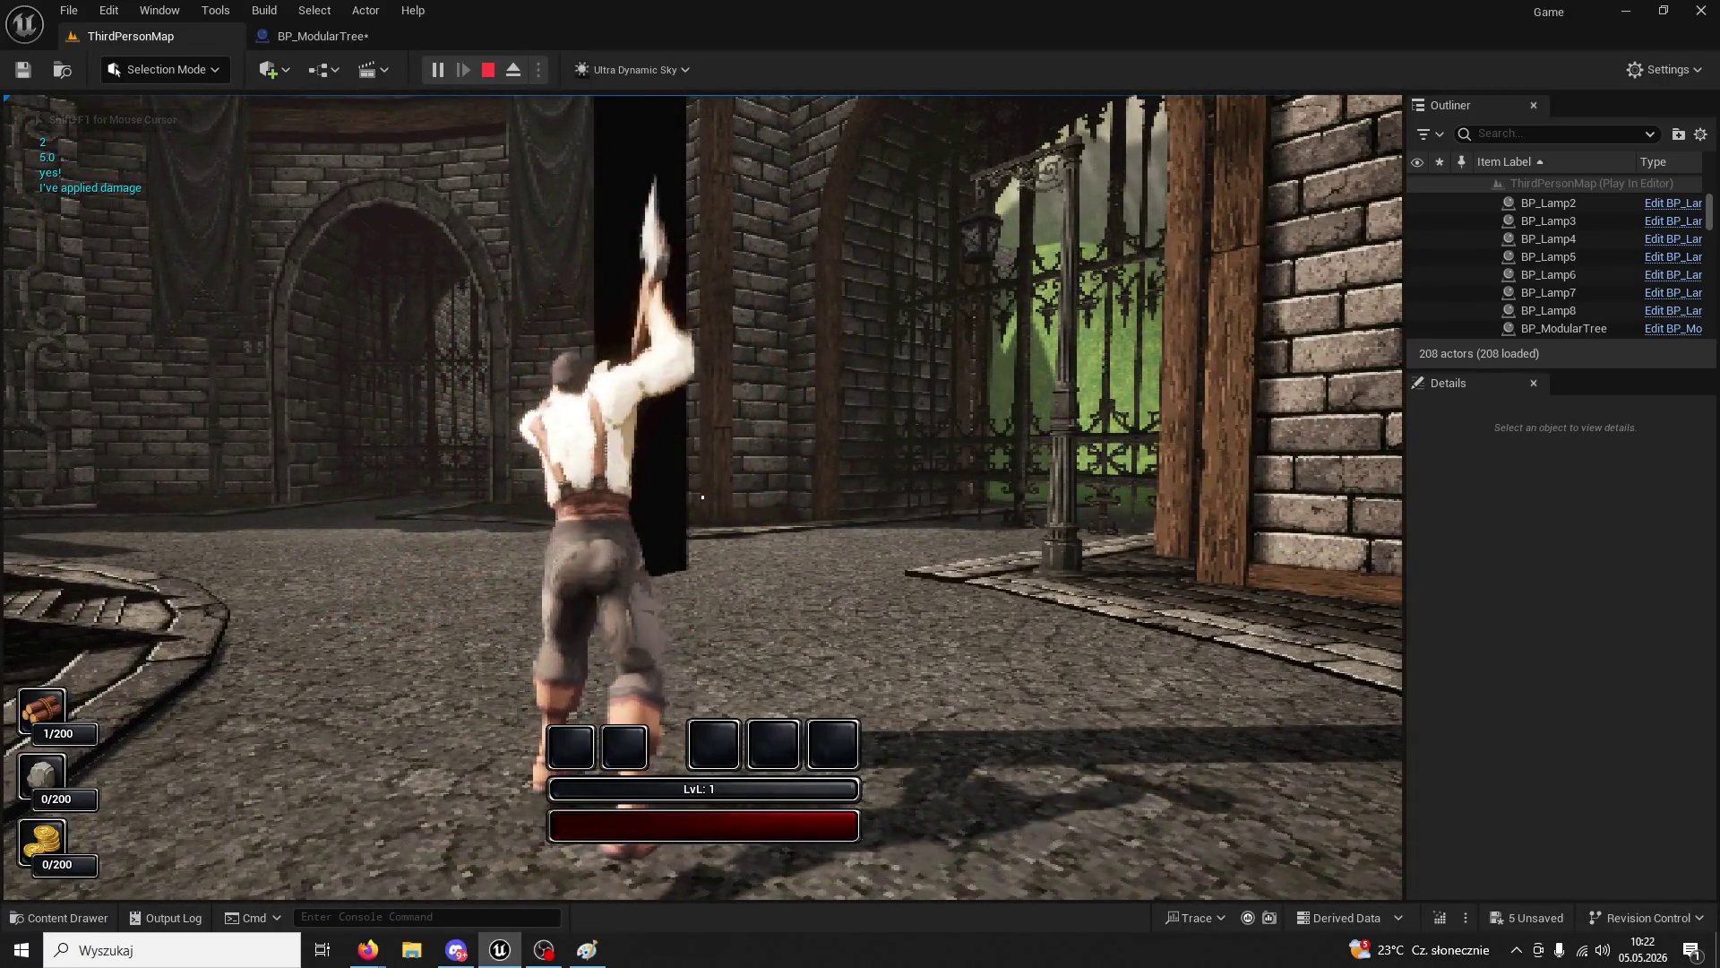
pyautogui.click(702, 496)
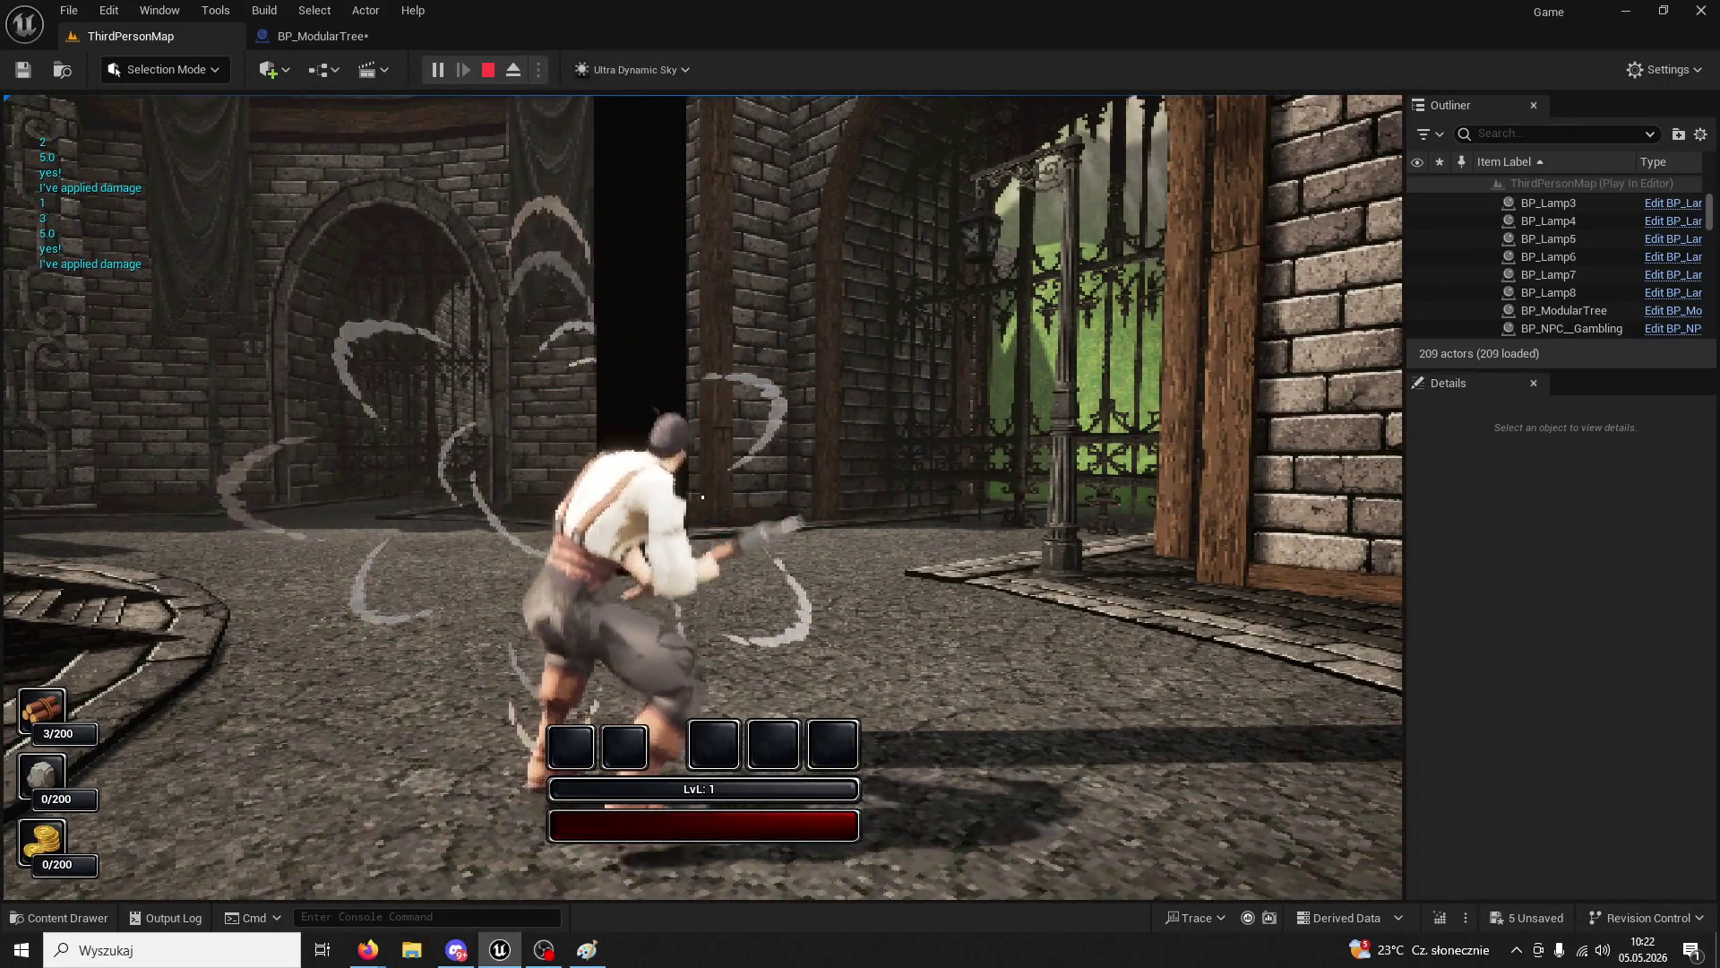
pyautogui.click(702, 496)
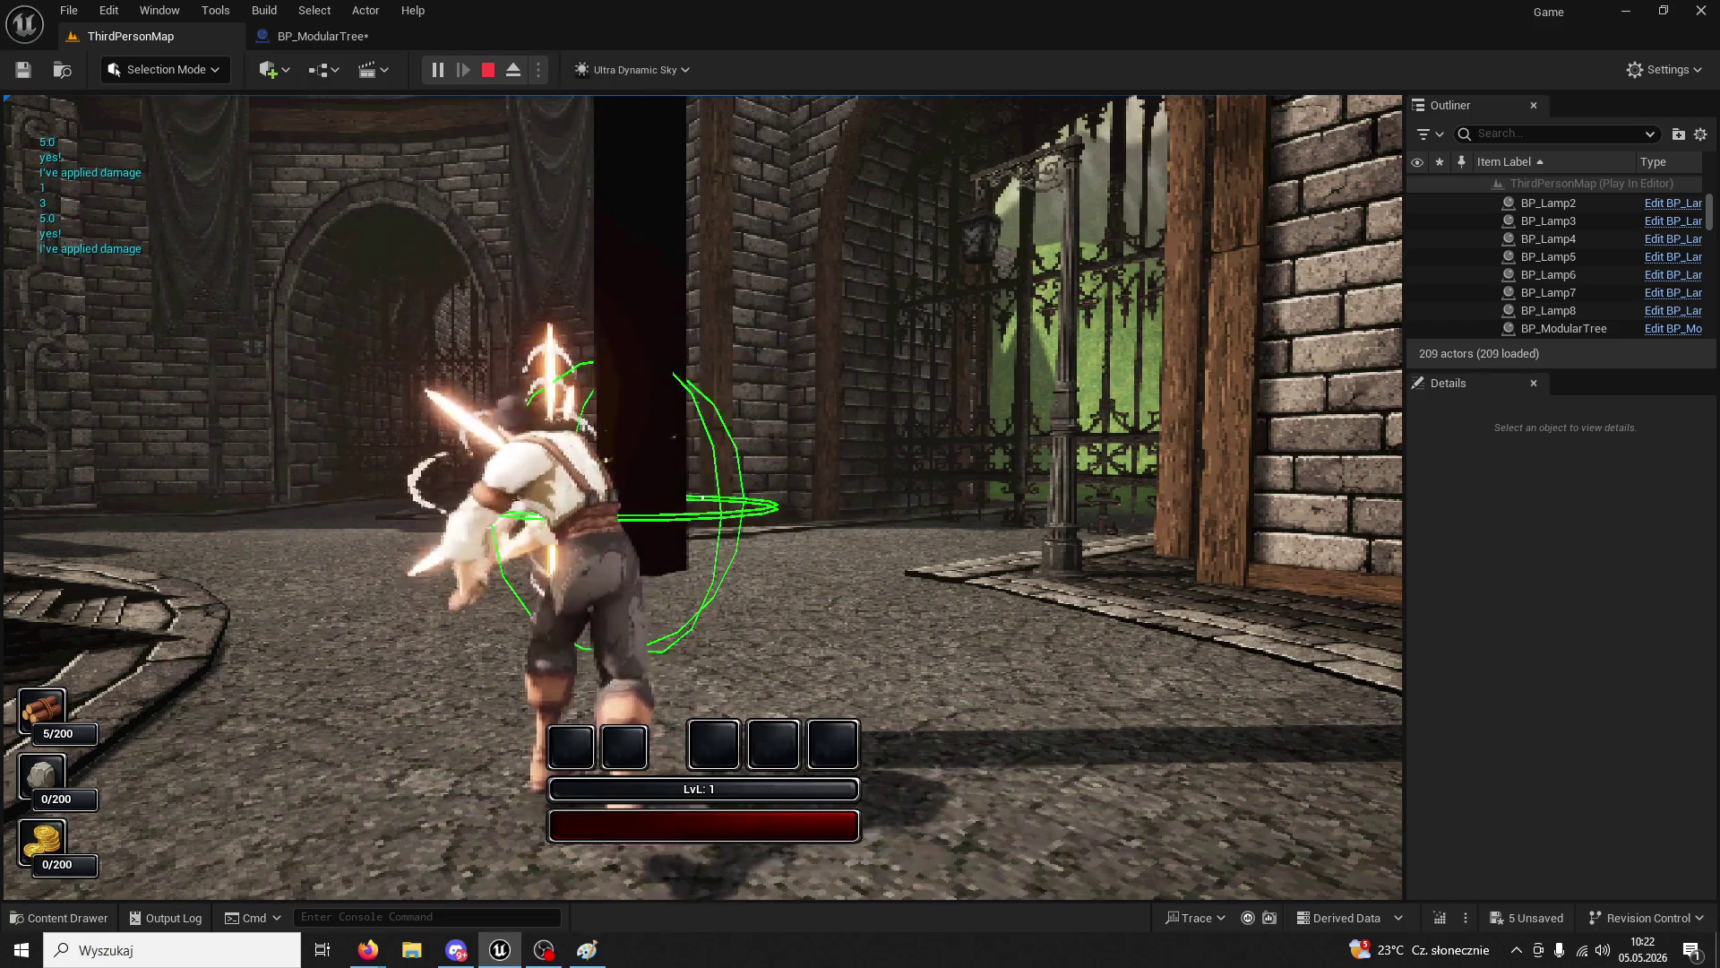
pyautogui.press('Escape')
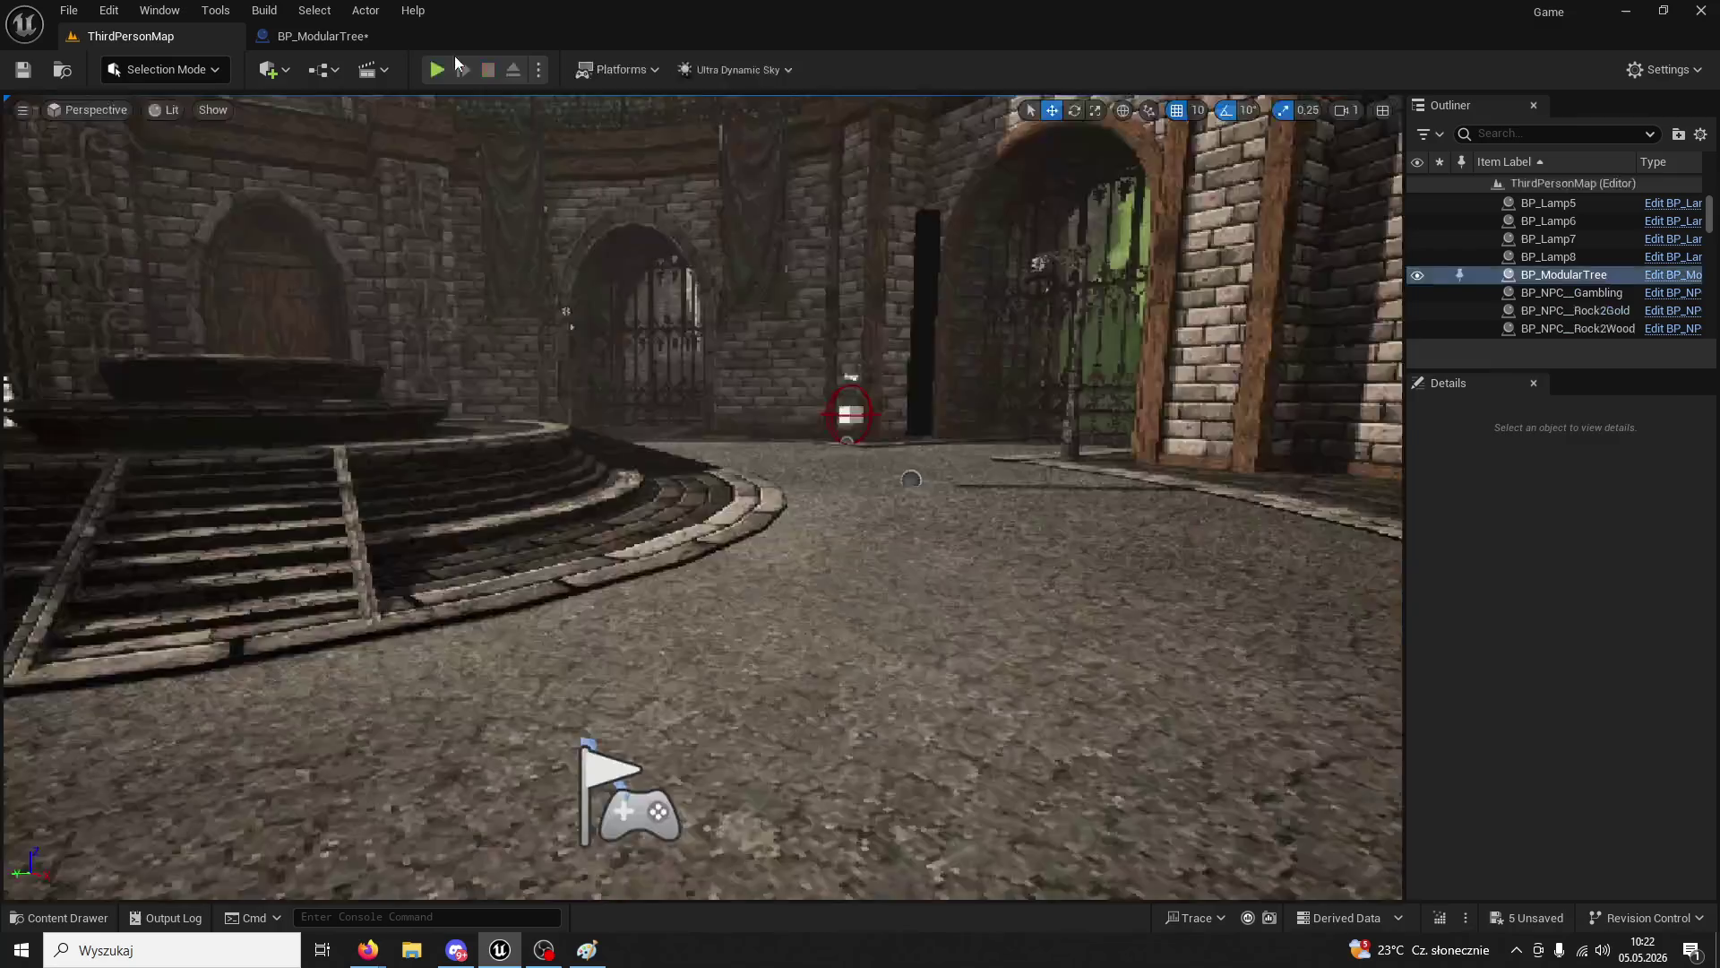
pyautogui.click(327, 36)
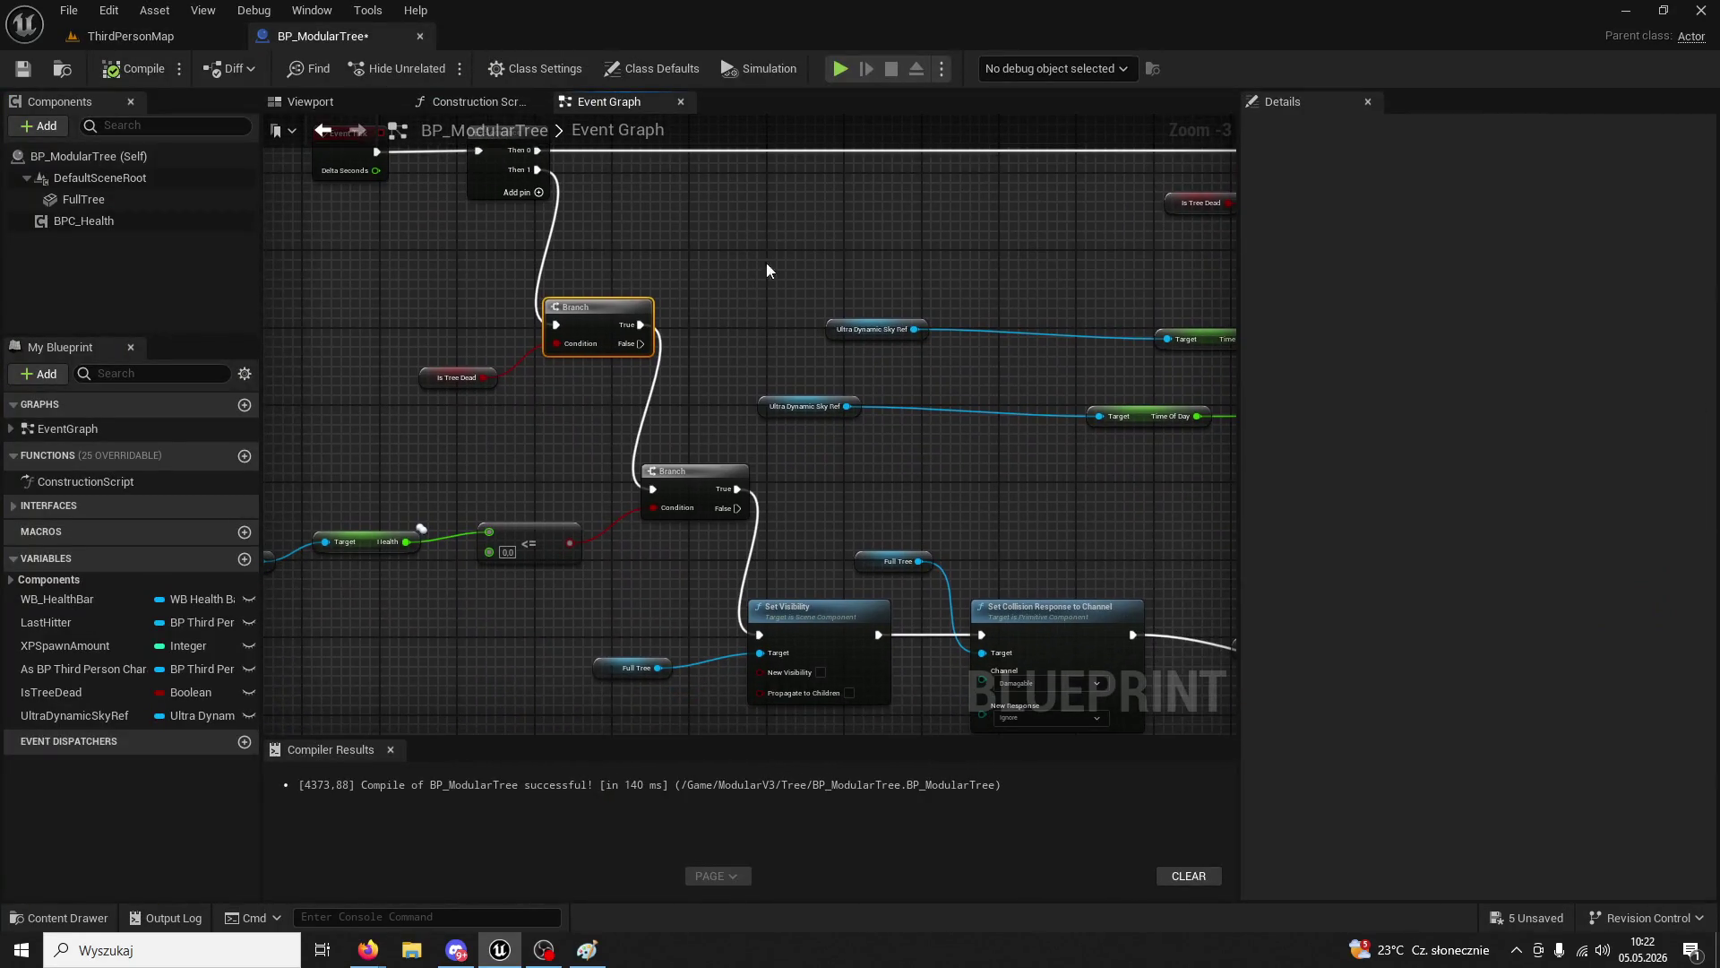
pyautogui.moveTo(713, 274)
pyautogui.mouseDown()
pyautogui.moveTo(785, 265)
pyautogui.moveTo(717, 234)
pyautogui.moveTo(660, 169)
pyautogui.mouseUp()
pyautogui.moveTo(772, 345)
pyautogui.mouseDown()
pyautogui.moveTo(749, 338)
pyautogui.moveTo(625, 427)
pyautogui.moveTo(1017, 377)
pyautogui.mouseUp()
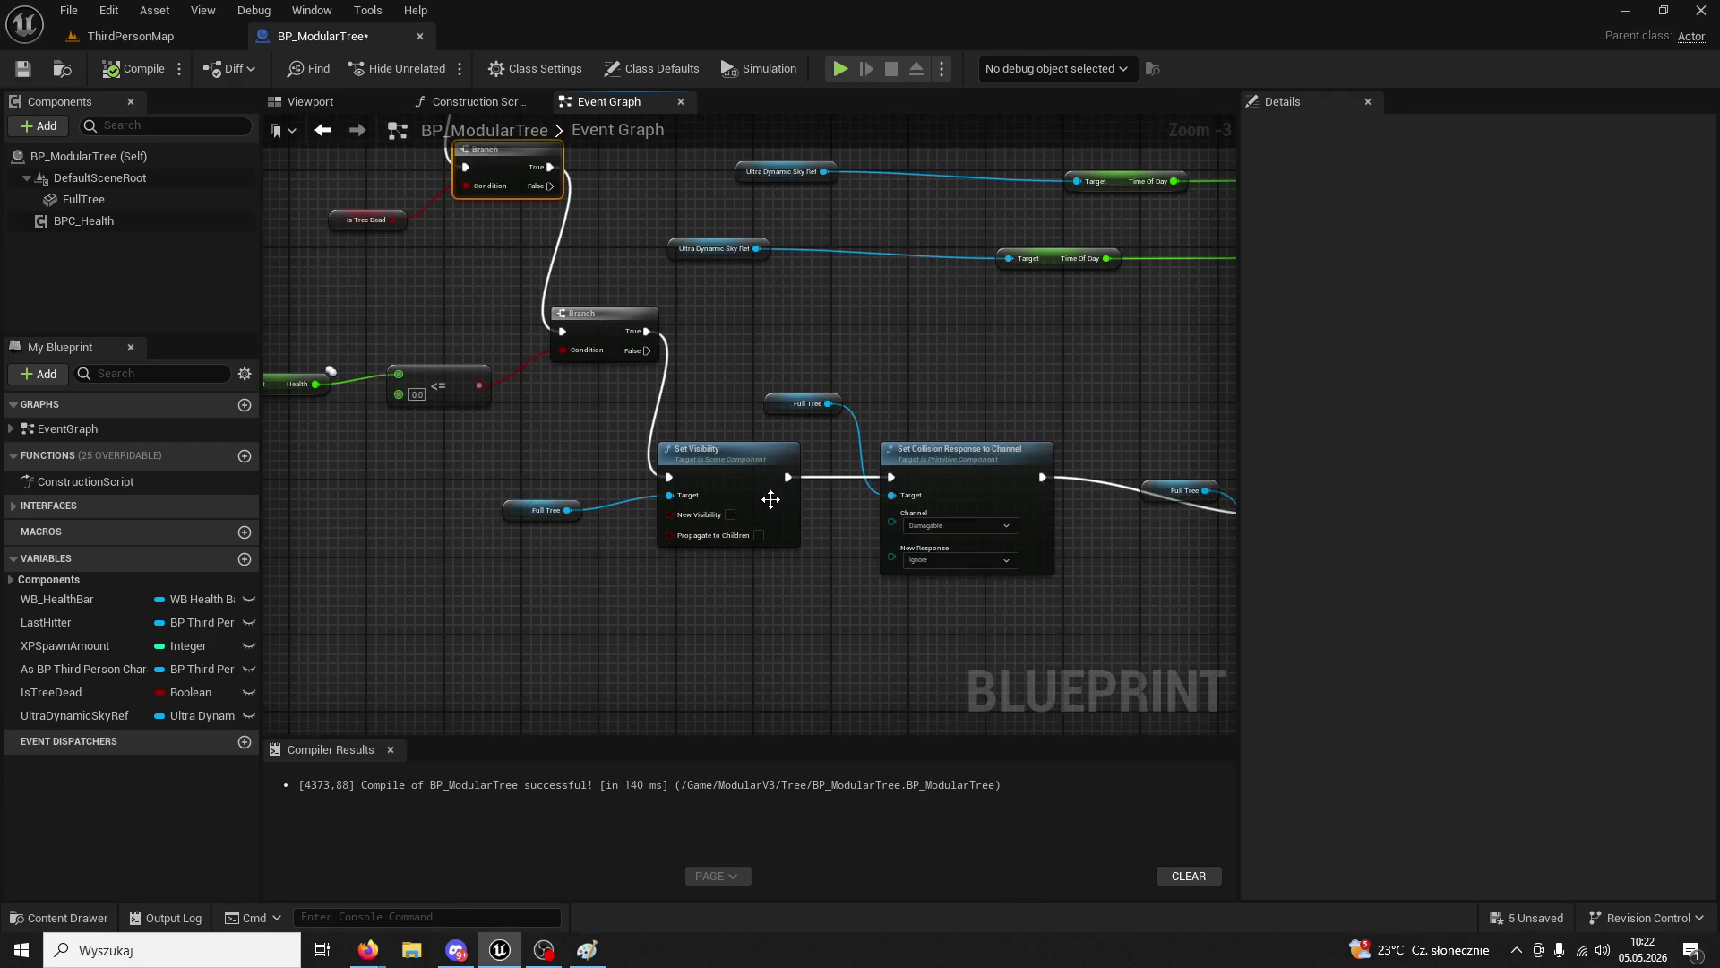
pyautogui.scroll(-3, 842, 582)
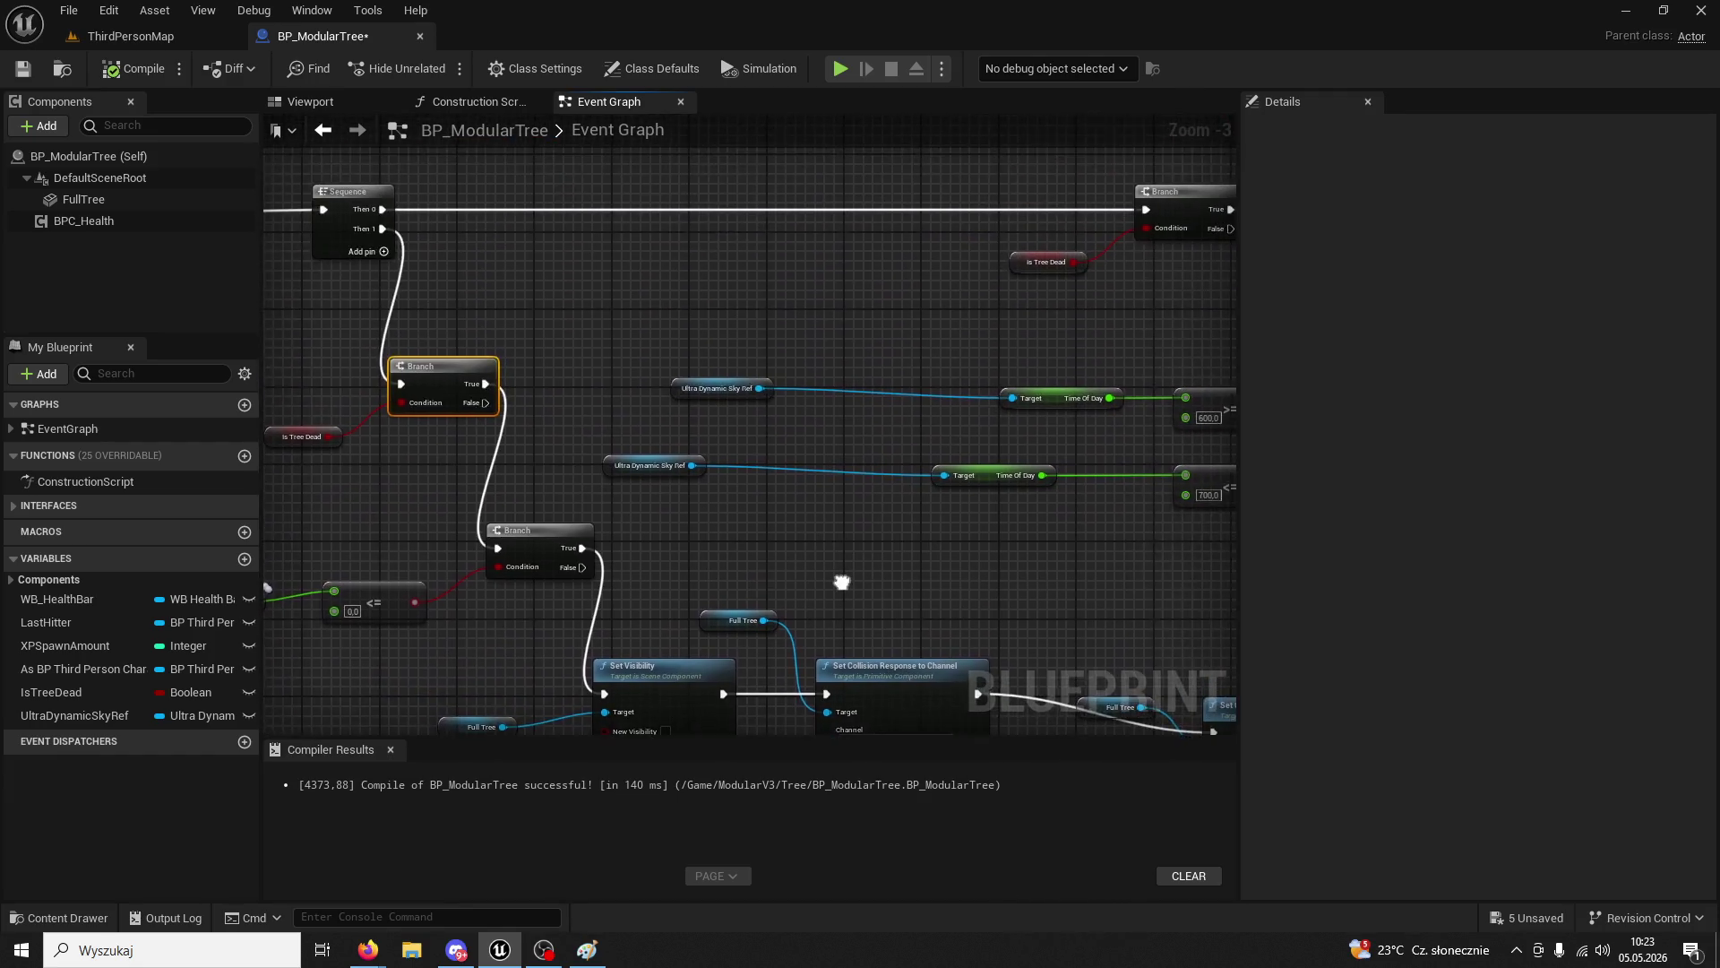
pyautogui.scroll(4, 845, 552)
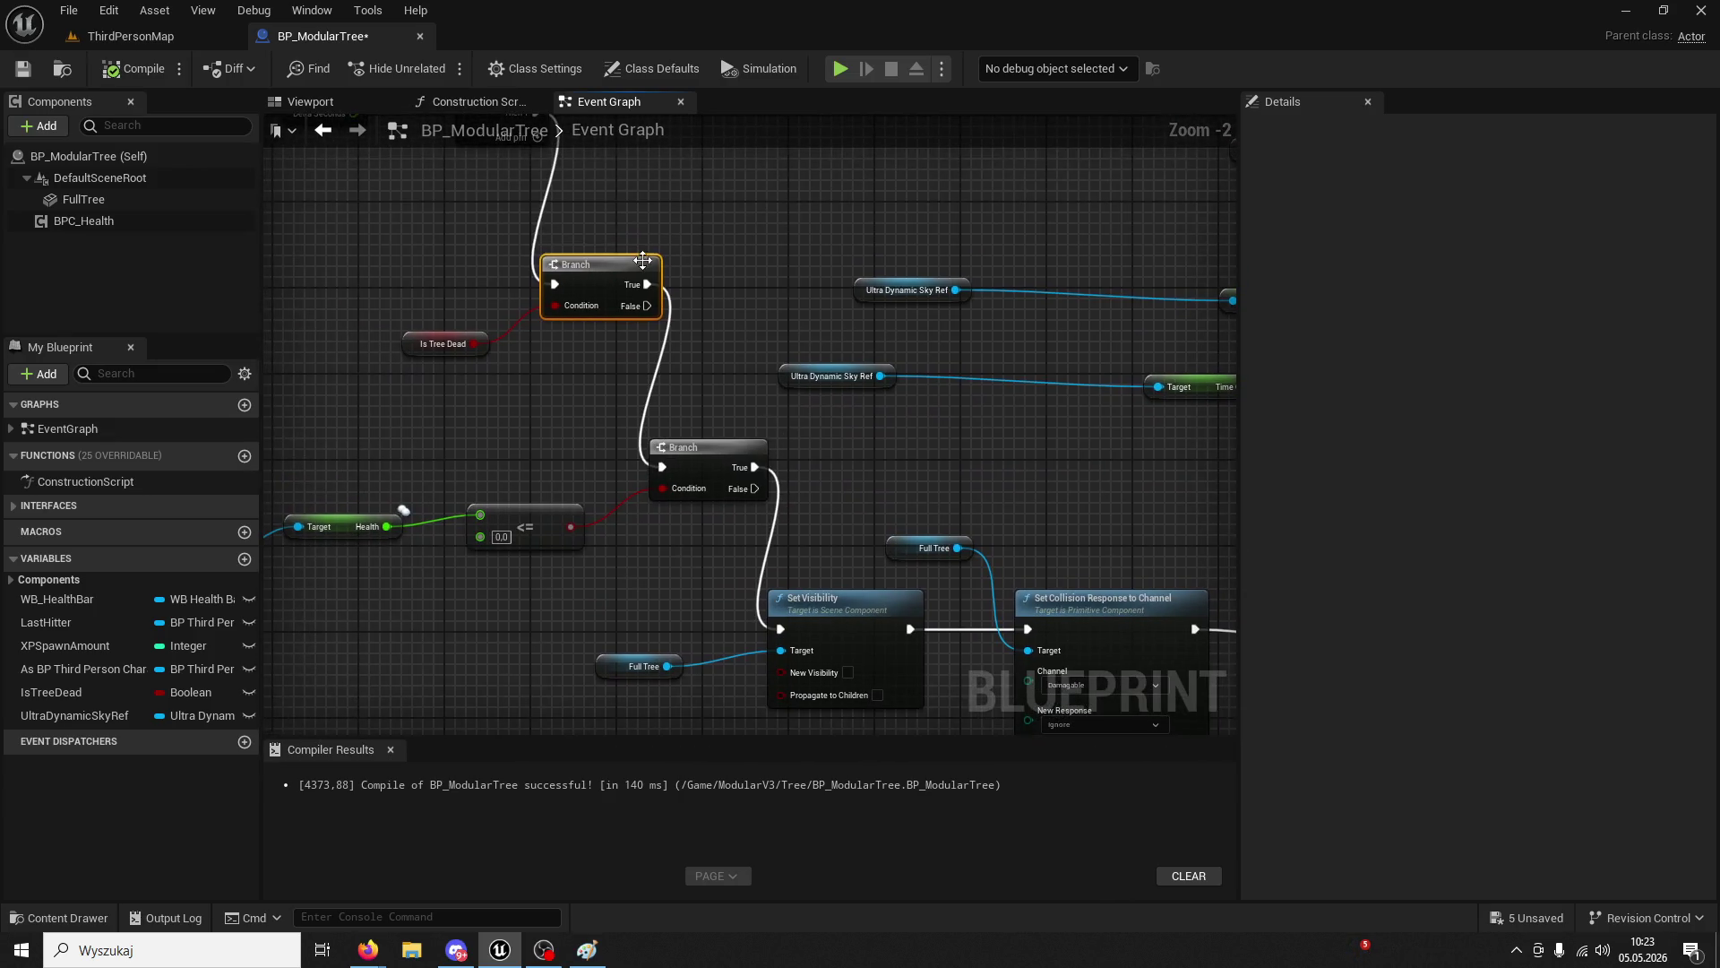
pyautogui.click(443, 343)
pyautogui.press('Delete')
pyautogui.click(600, 264)
pyautogui.press('Delete')
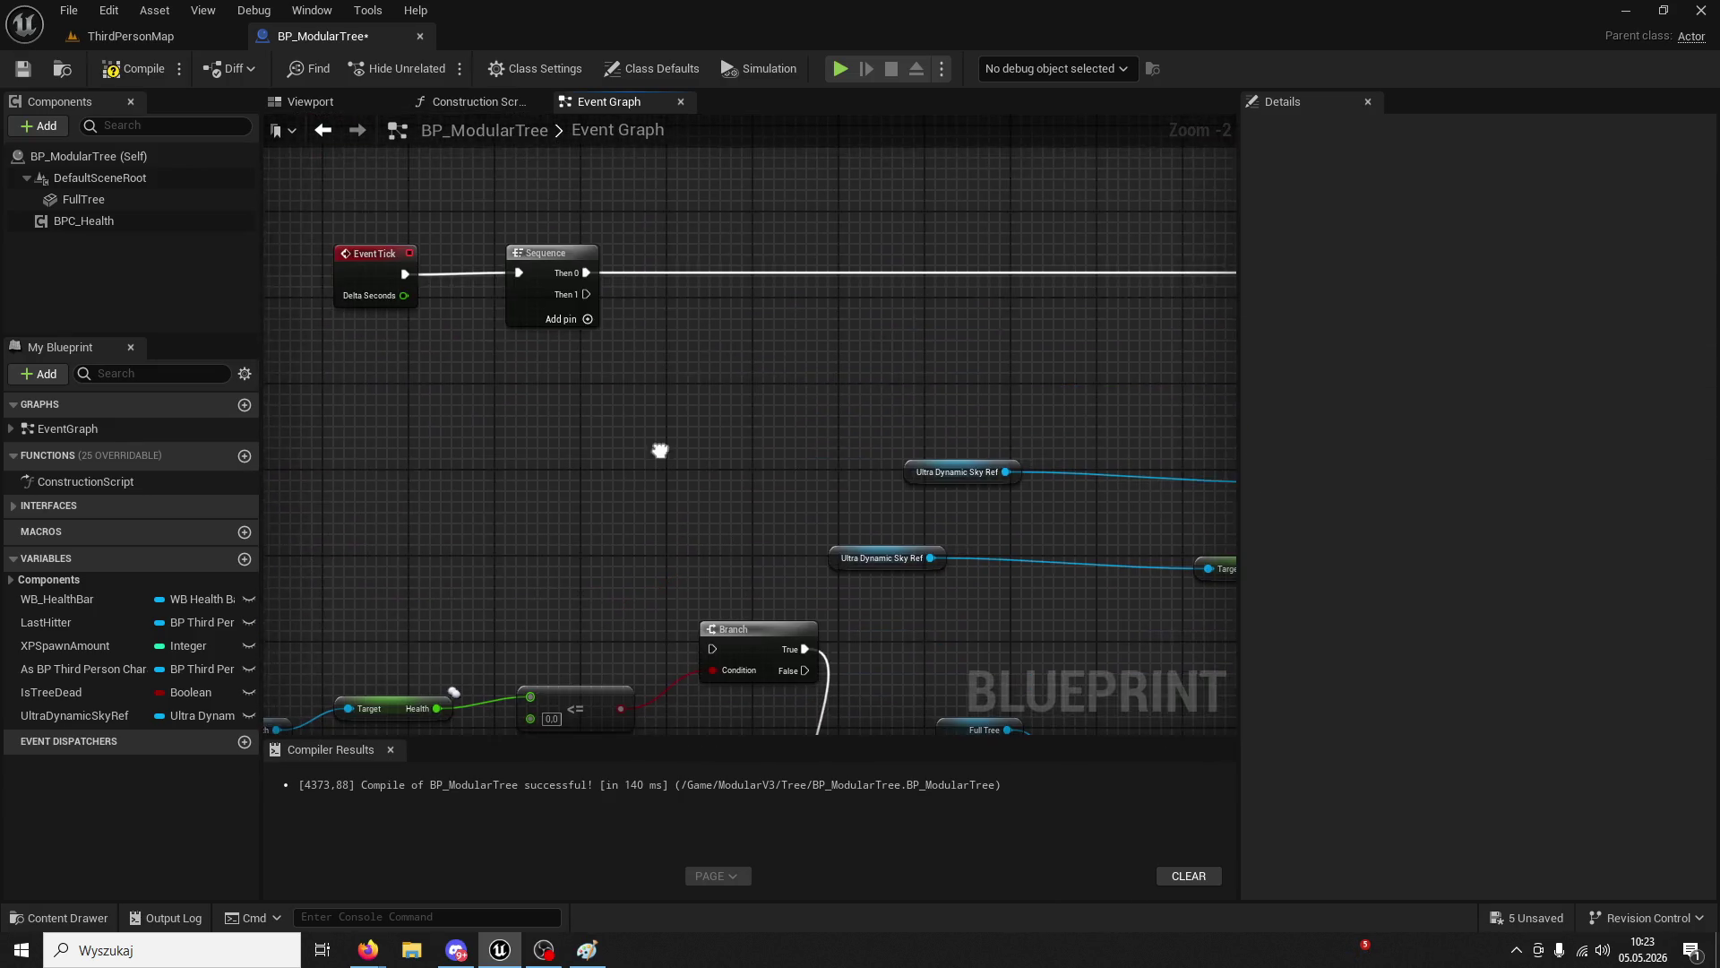
pyautogui.moveTo(532, 111)
pyautogui.mouseDown()
pyautogui.moveTo(570, 287)
pyautogui.moveTo(699, 642)
pyautogui.mouseUp()
pyautogui.moveTo(896, 708)
pyautogui.mouseDown()
pyautogui.moveTo(636, 390)
pyautogui.moveTo(1004, 530)
pyautogui.moveTo(850, 449)
pyautogui.moveTo(700, 324)
pyautogui.moveTo(749, 346)
pyautogui.moveTo(925, 557)
pyautogui.mouseUp()
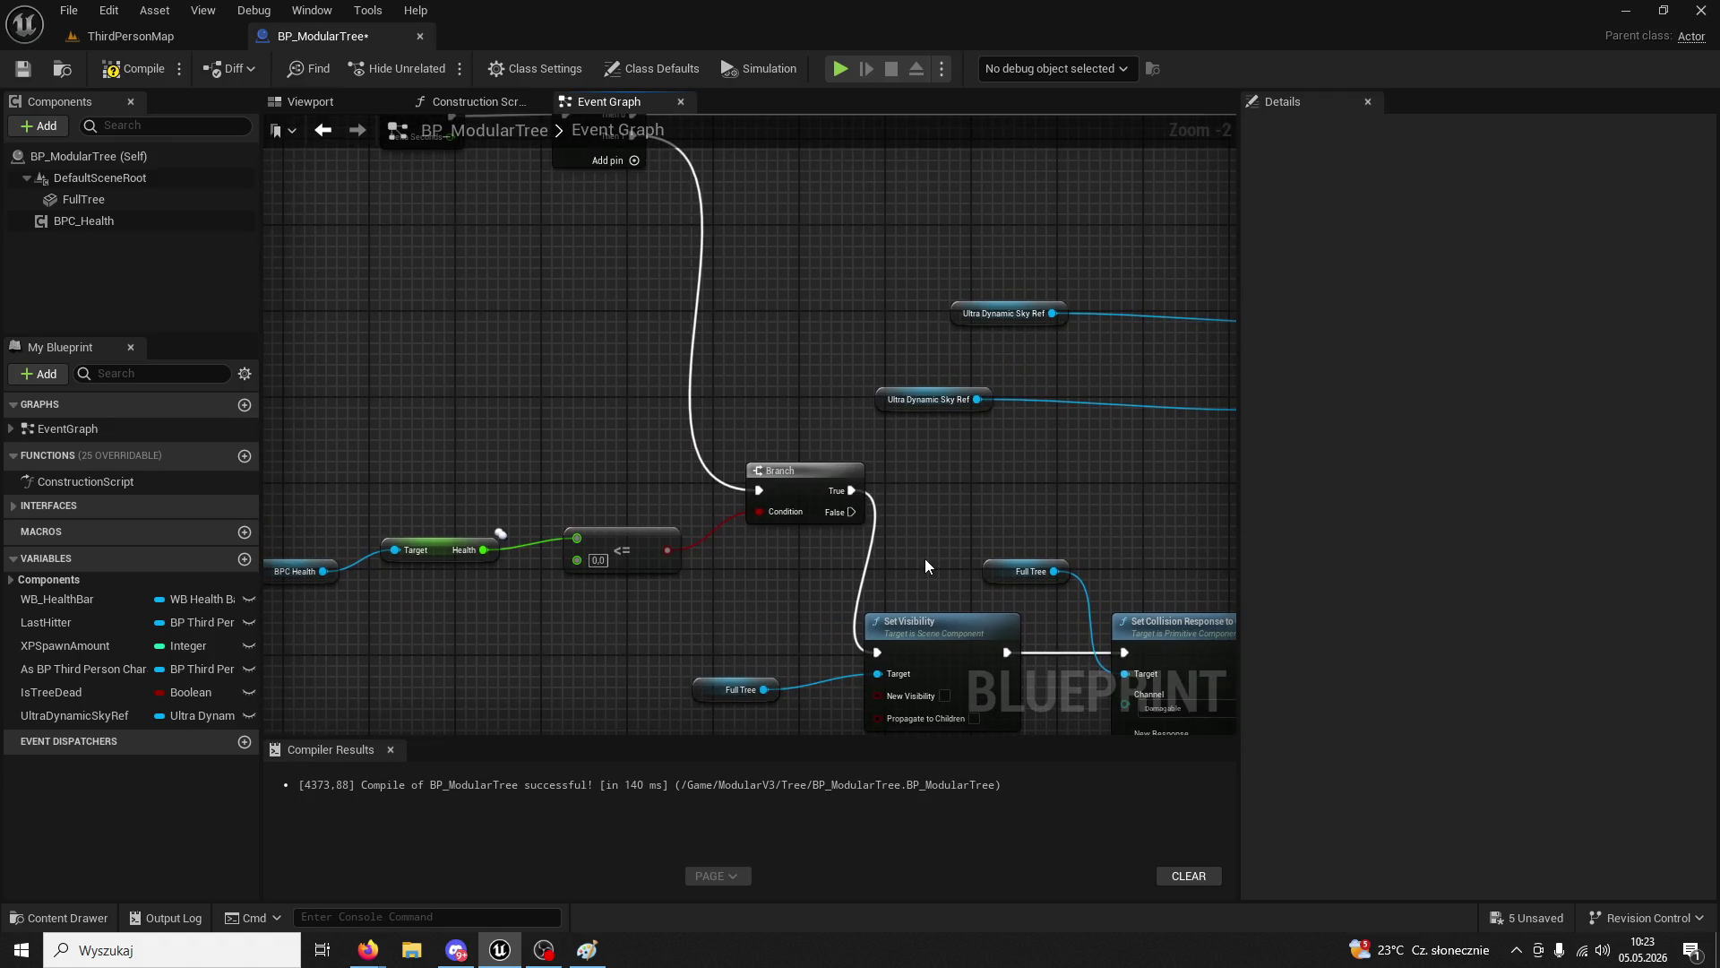
pyautogui.hotkey('ctrl', 'v')
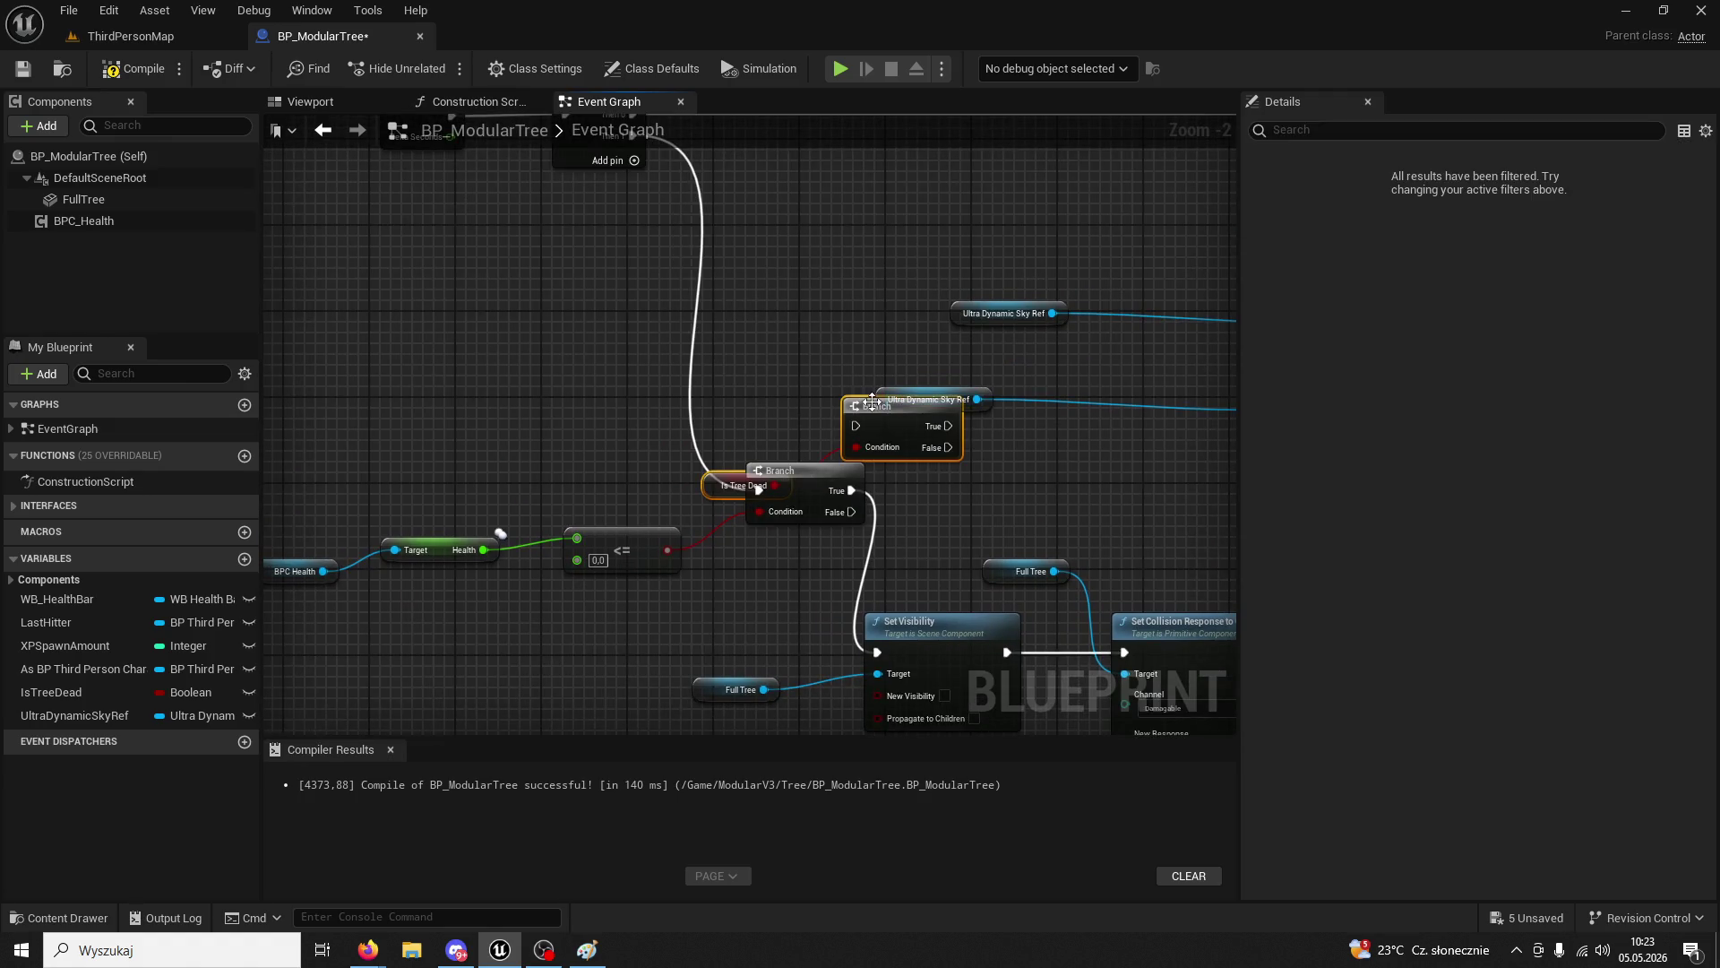
pyautogui.moveTo(884, 401)
pyautogui.mouseDown()
pyautogui.moveTo(649, 310)
pyautogui.moveTo(707, 342)
pyautogui.mouseUp()
pyautogui.moveTo(690, 193)
pyautogui.mouseDown()
pyautogui.moveTo(697, 316)
pyautogui.moveTo(676, 387)
pyautogui.moveTo(819, 540)
pyautogui.mouseUp()
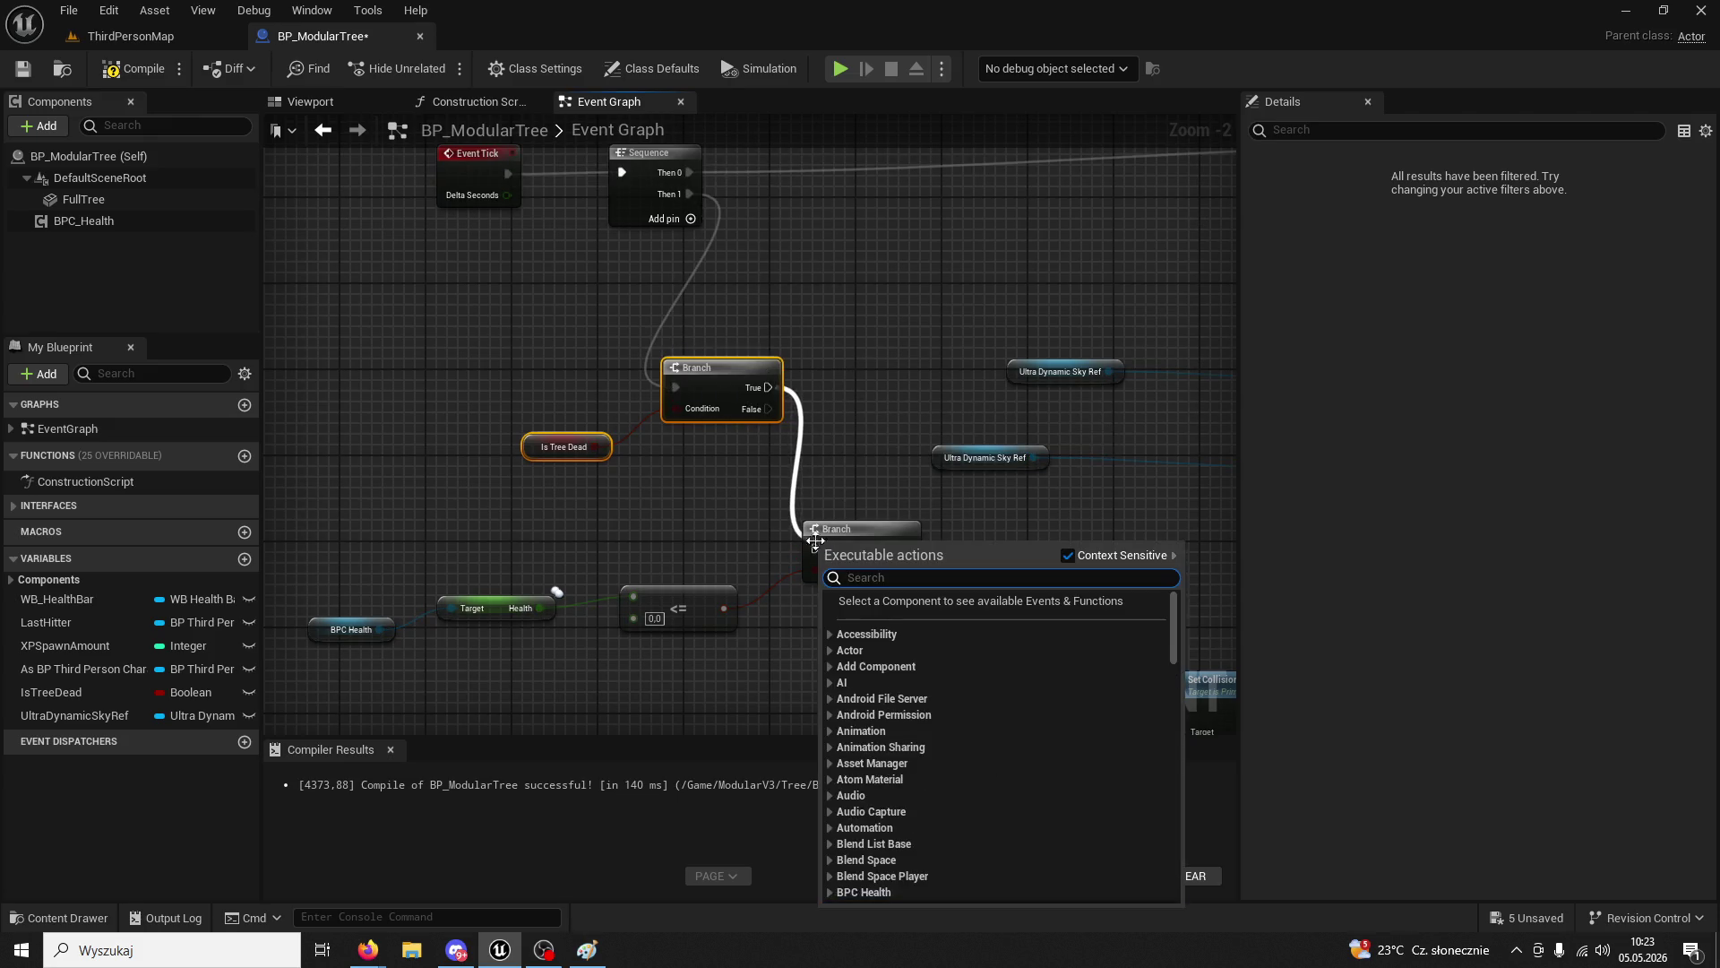
pyautogui.click(800, 539)
pyautogui.moveTo(769, 387); pyautogui.dragTo(814, 548)
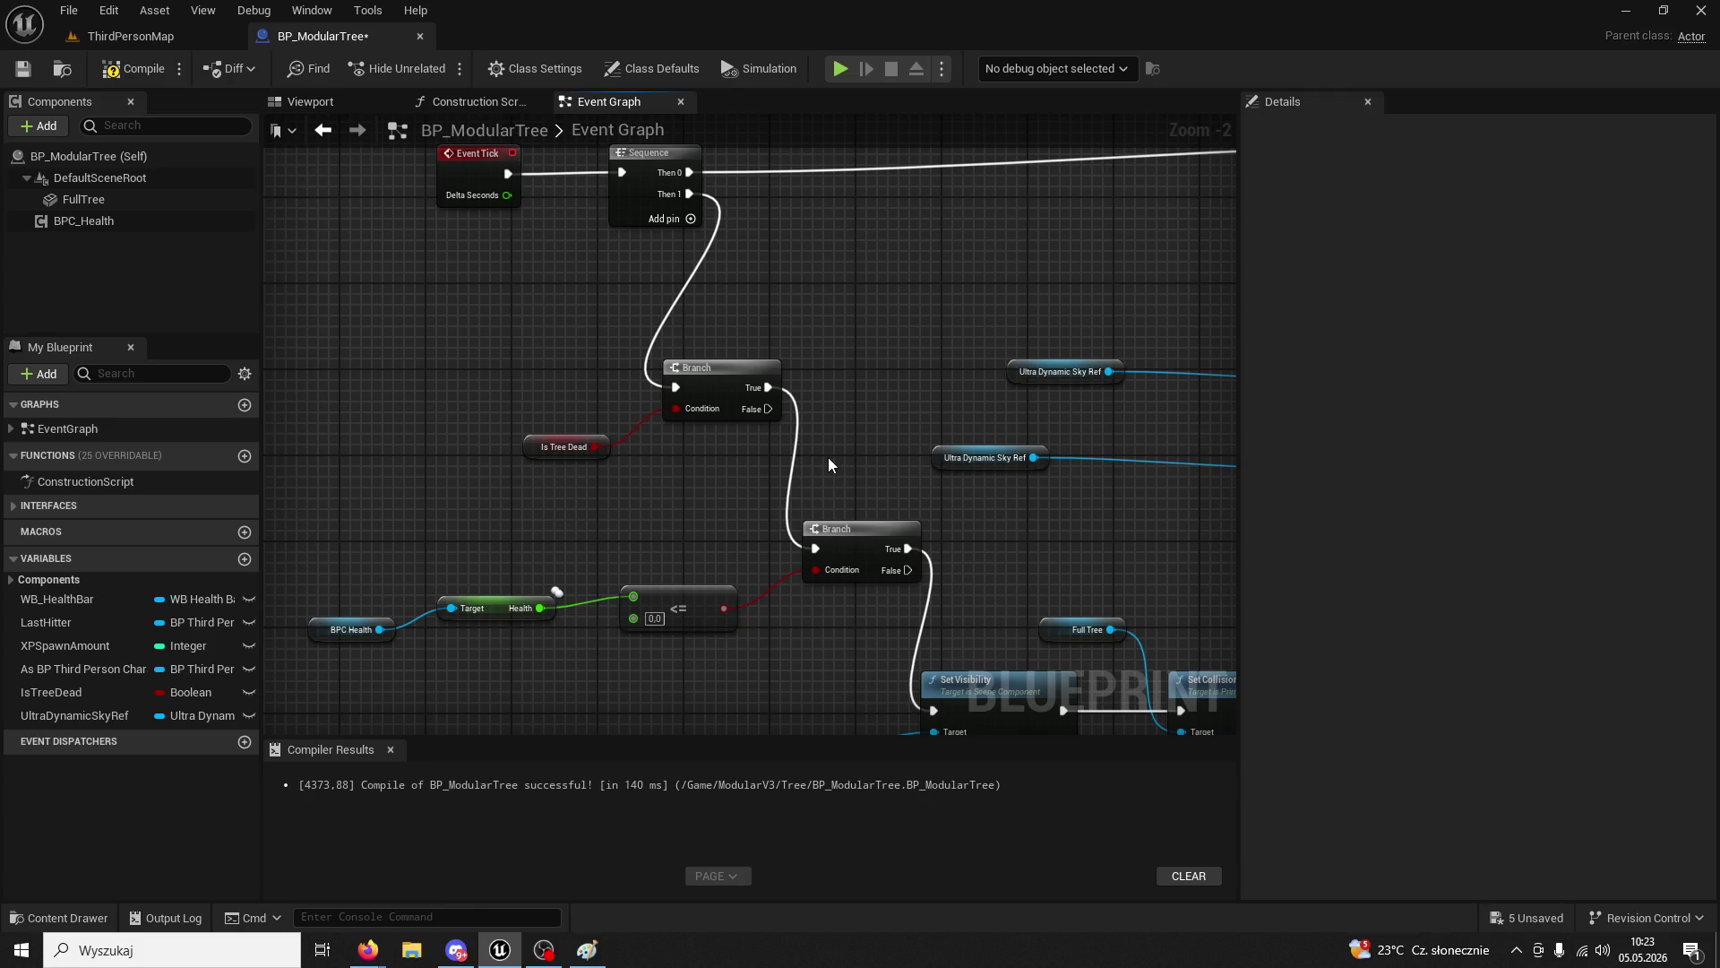
# - Add a Sequence node off the time-of-day Branch's True output
pyautogui.scroll(-1, 829, 454)
pyautogui.moveTo(939, 441)
pyautogui.mouseDown()
pyautogui.moveTo(727, 482)
pyautogui.moveTo(875, 430)
pyautogui.moveTo(539, 433)
pyautogui.mouseUp()
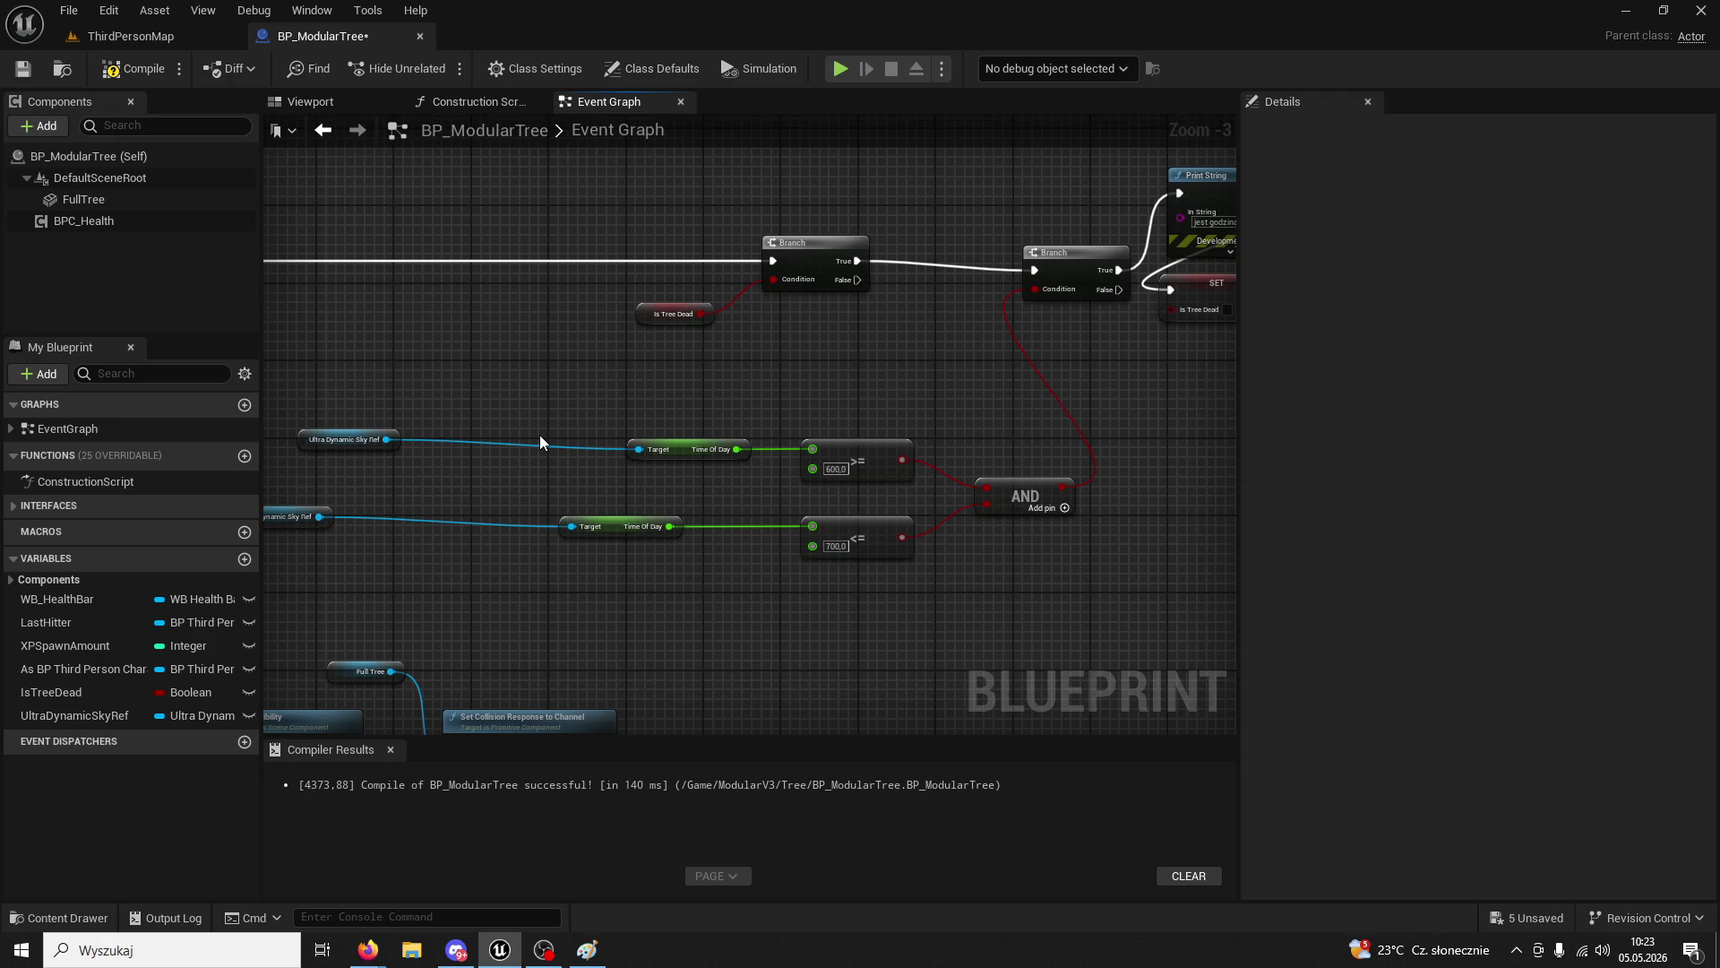
pyautogui.moveTo(986, 407); pyautogui.dragTo(760, 392)
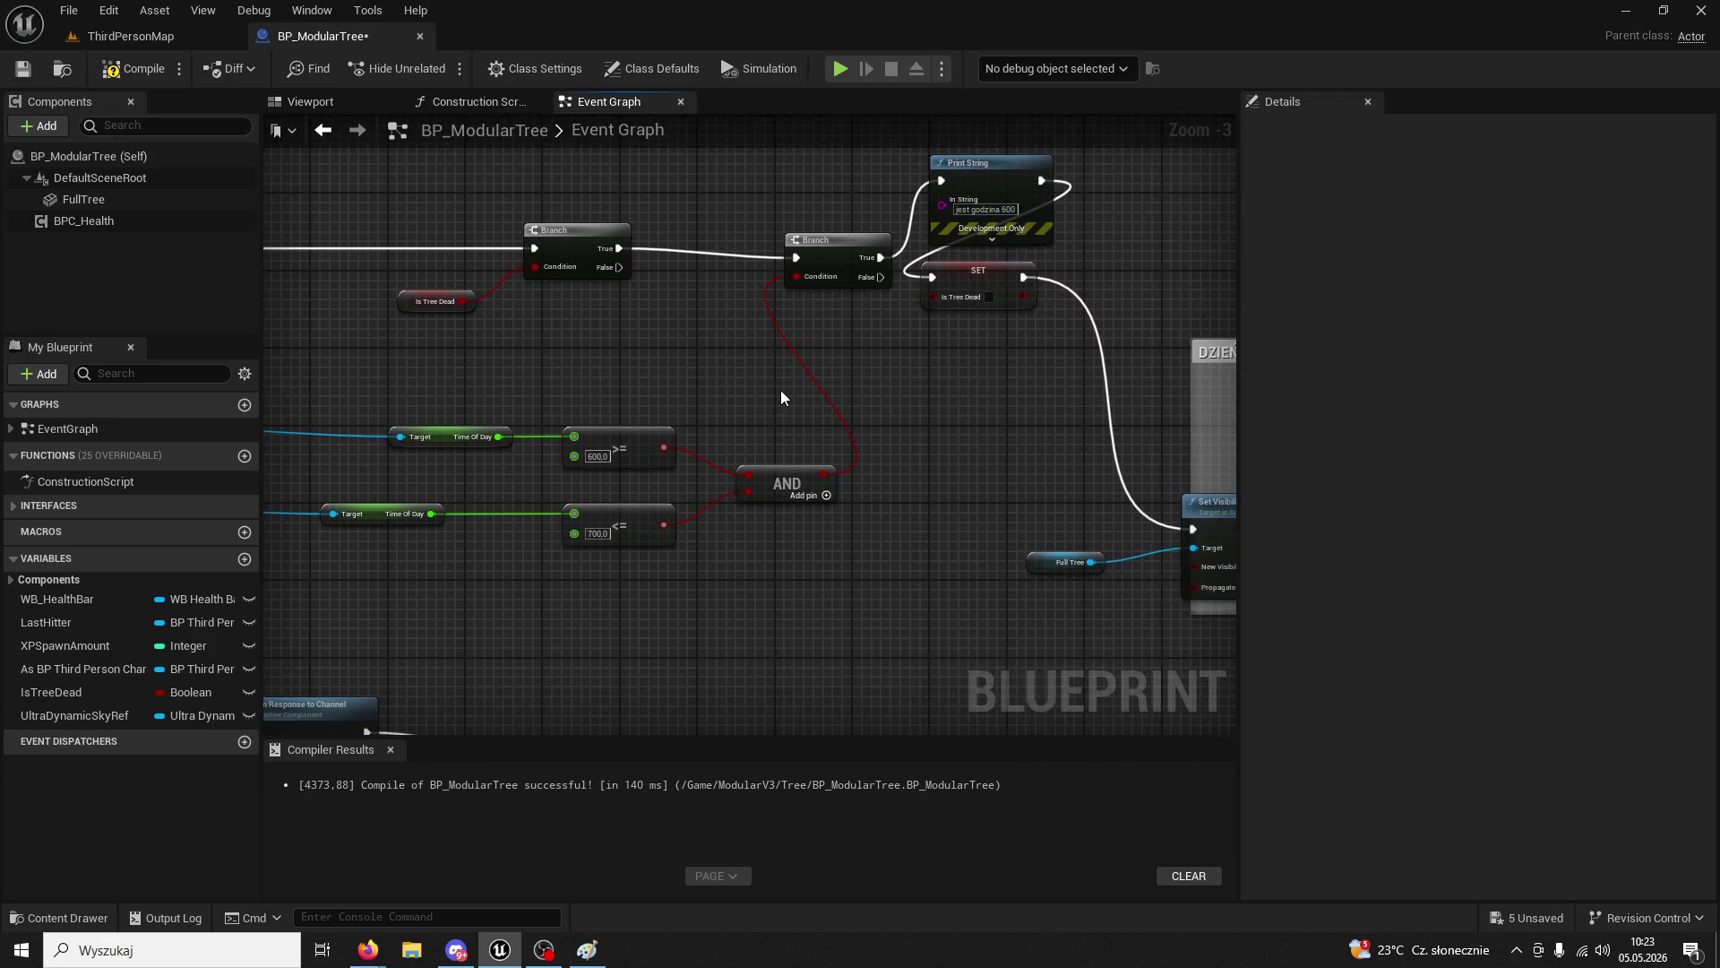
pyautogui.moveTo(955, 448)
pyautogui.mouseDown()
pyautogui.moveTo(819, 448)
pyautogui.moveTo(710, 412)
pyautogui.mouseUp()
pyautogui.scroll(-3, 818, 448)
pyautogui.moveTo(674, 337); pyautogui.dragTo(1165, 563)
pyautogui.moveTo(896, 378); pyautogui.dragTo(1143, 401)
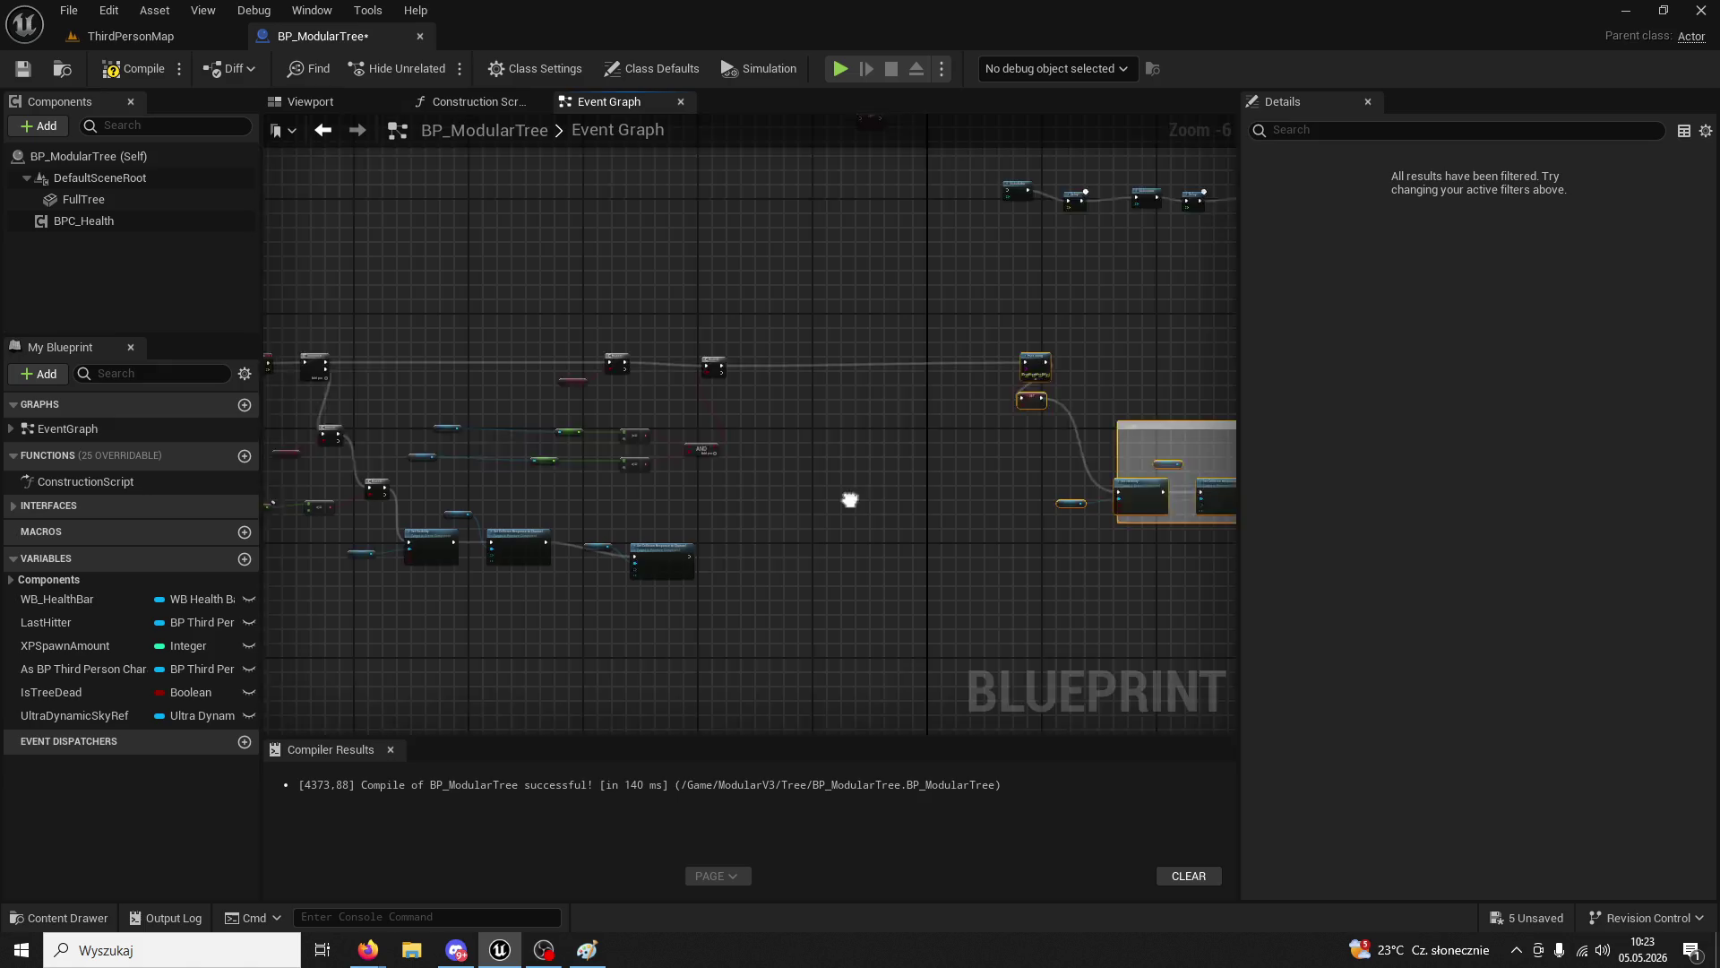
pyautogui.scroll(2, 939, 502)
pyautogui.moveTo(939, 502)
pyautogui.mouseDown()
pyautogui.moveTo(1025, 522)
pyautogui.moveTo(1055, 567)
pyautogui.moveTo(814, 456)
pyautogui.moveTo(615, 468)
pyautogui.moveTo(770, 486)
pyautogui.mouseUp()
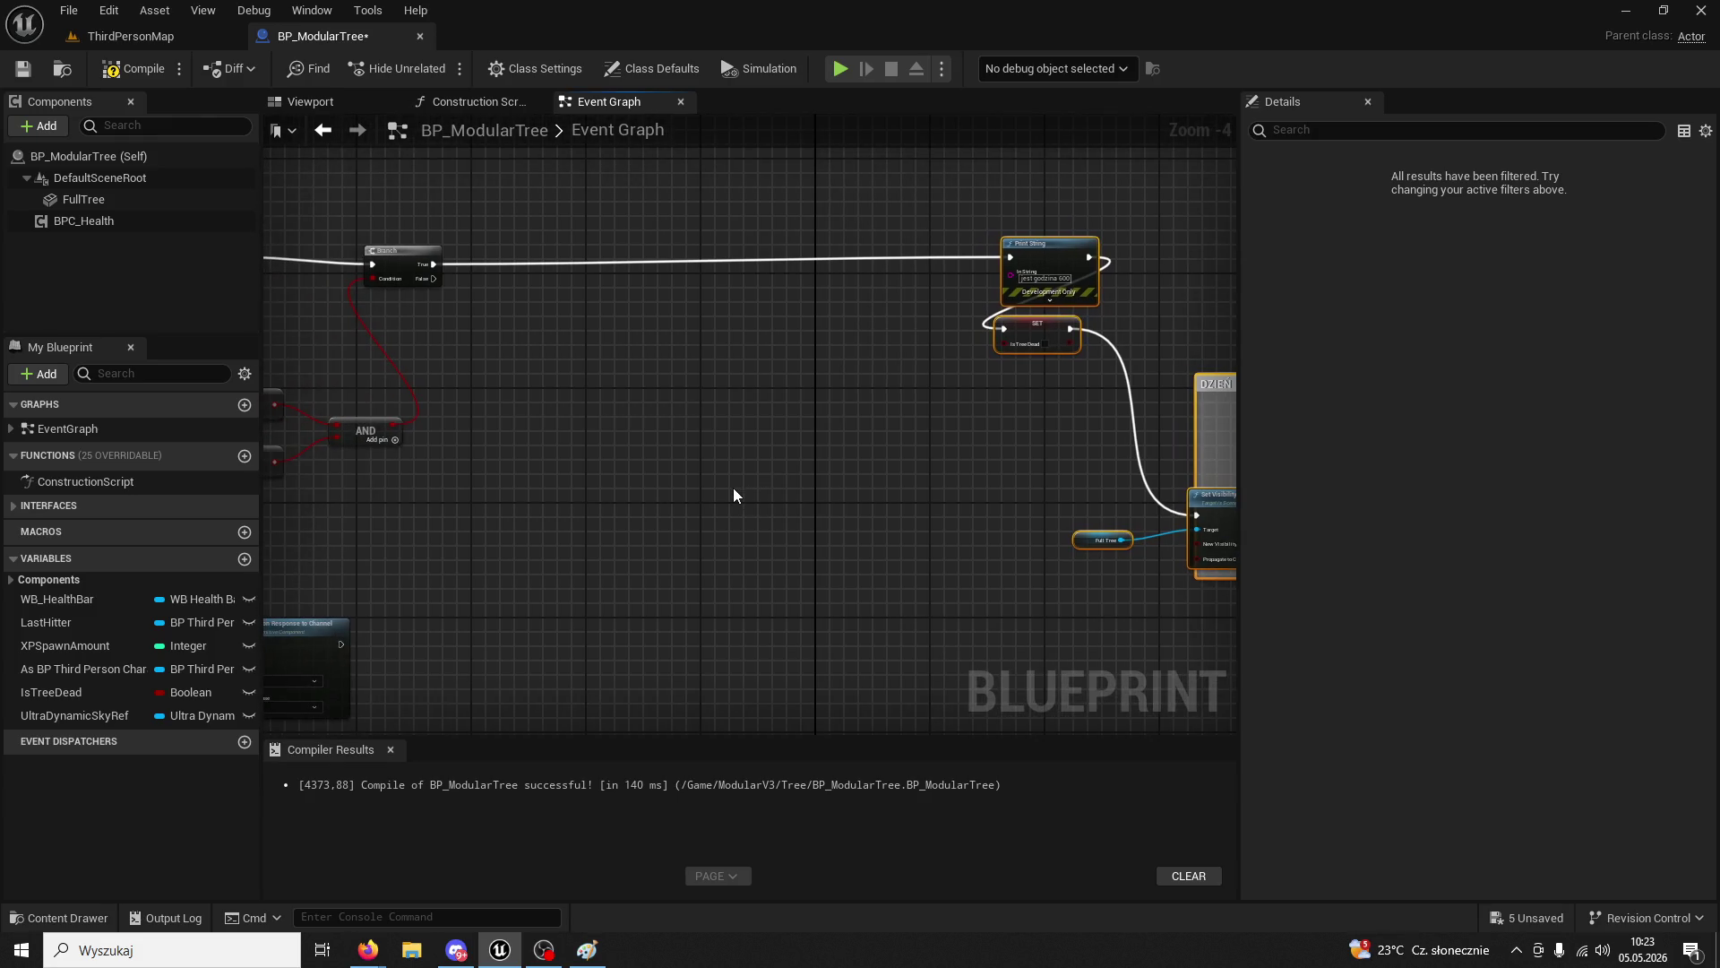
pyautogui.moveTo(733, 490)
pyautogui.mouseDown()
pyautogui.moveTo(595, 485)
pyautogui.moveTo(850, 422)
pyautogui.moveTo(820, 489)
pyautogui.moveTo(786, 487)
pyautogui.mouseUp()
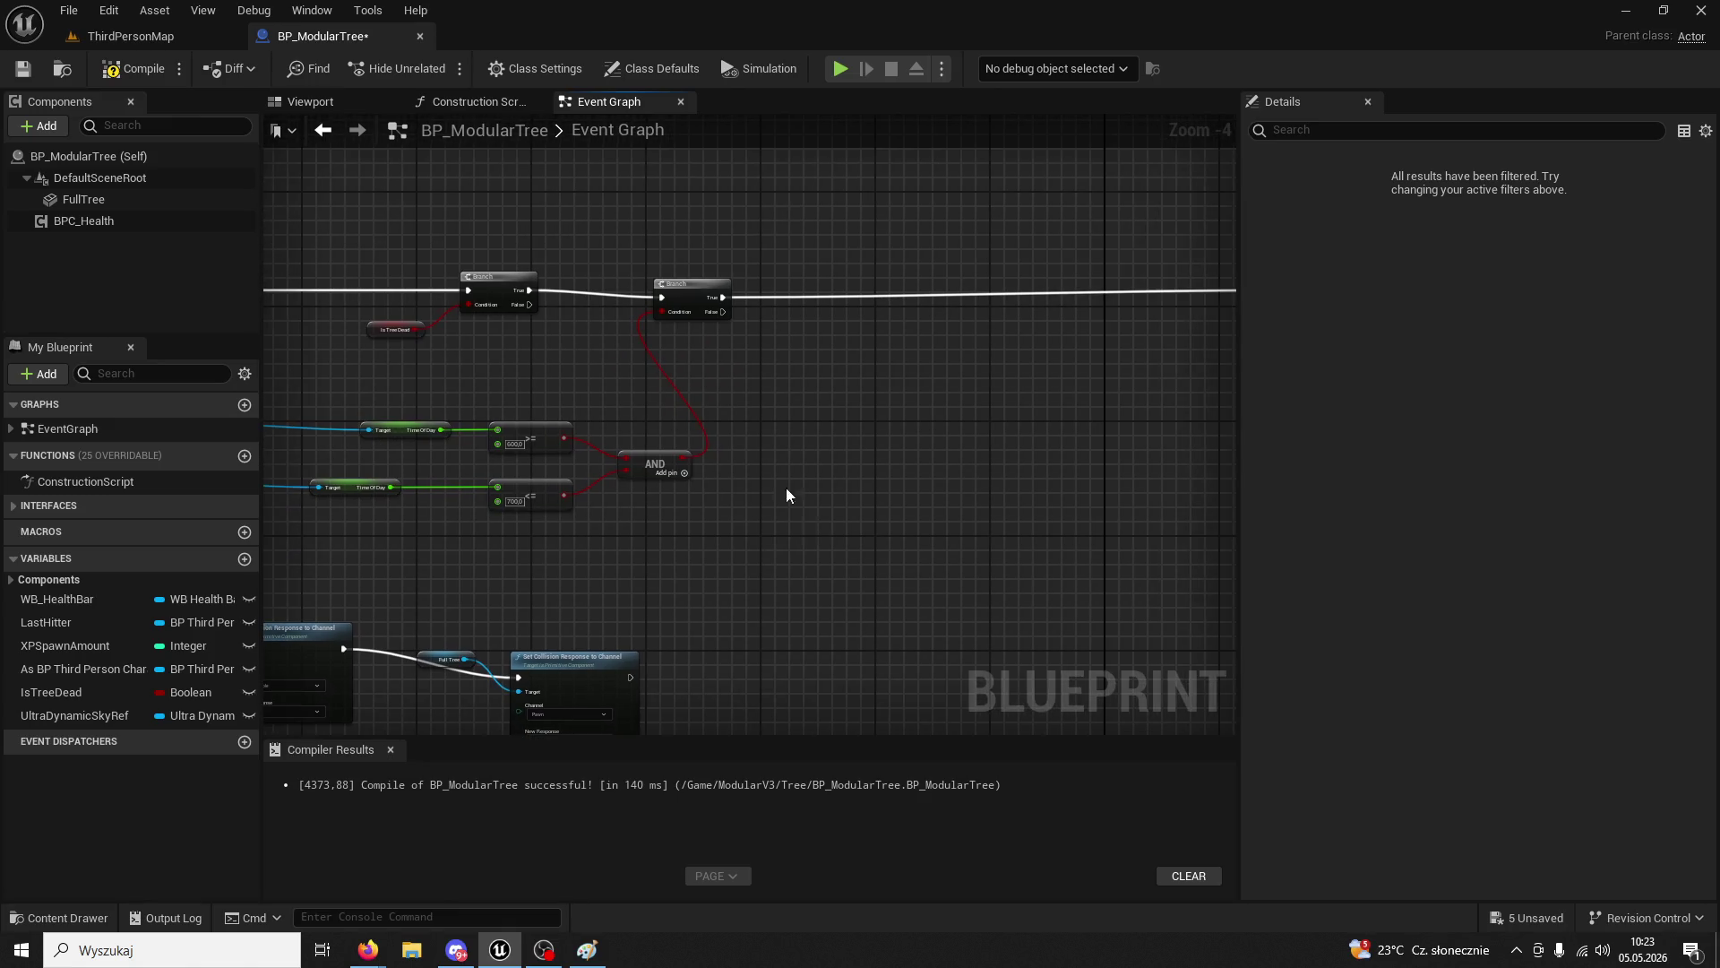
pyautogui.moveTo(717, 297)
pyautogui.mouseDown()
pyautogui.moveTo(790, 309)
pyautogui.moveTo(853, 283)
pyautogui.mouseUp()
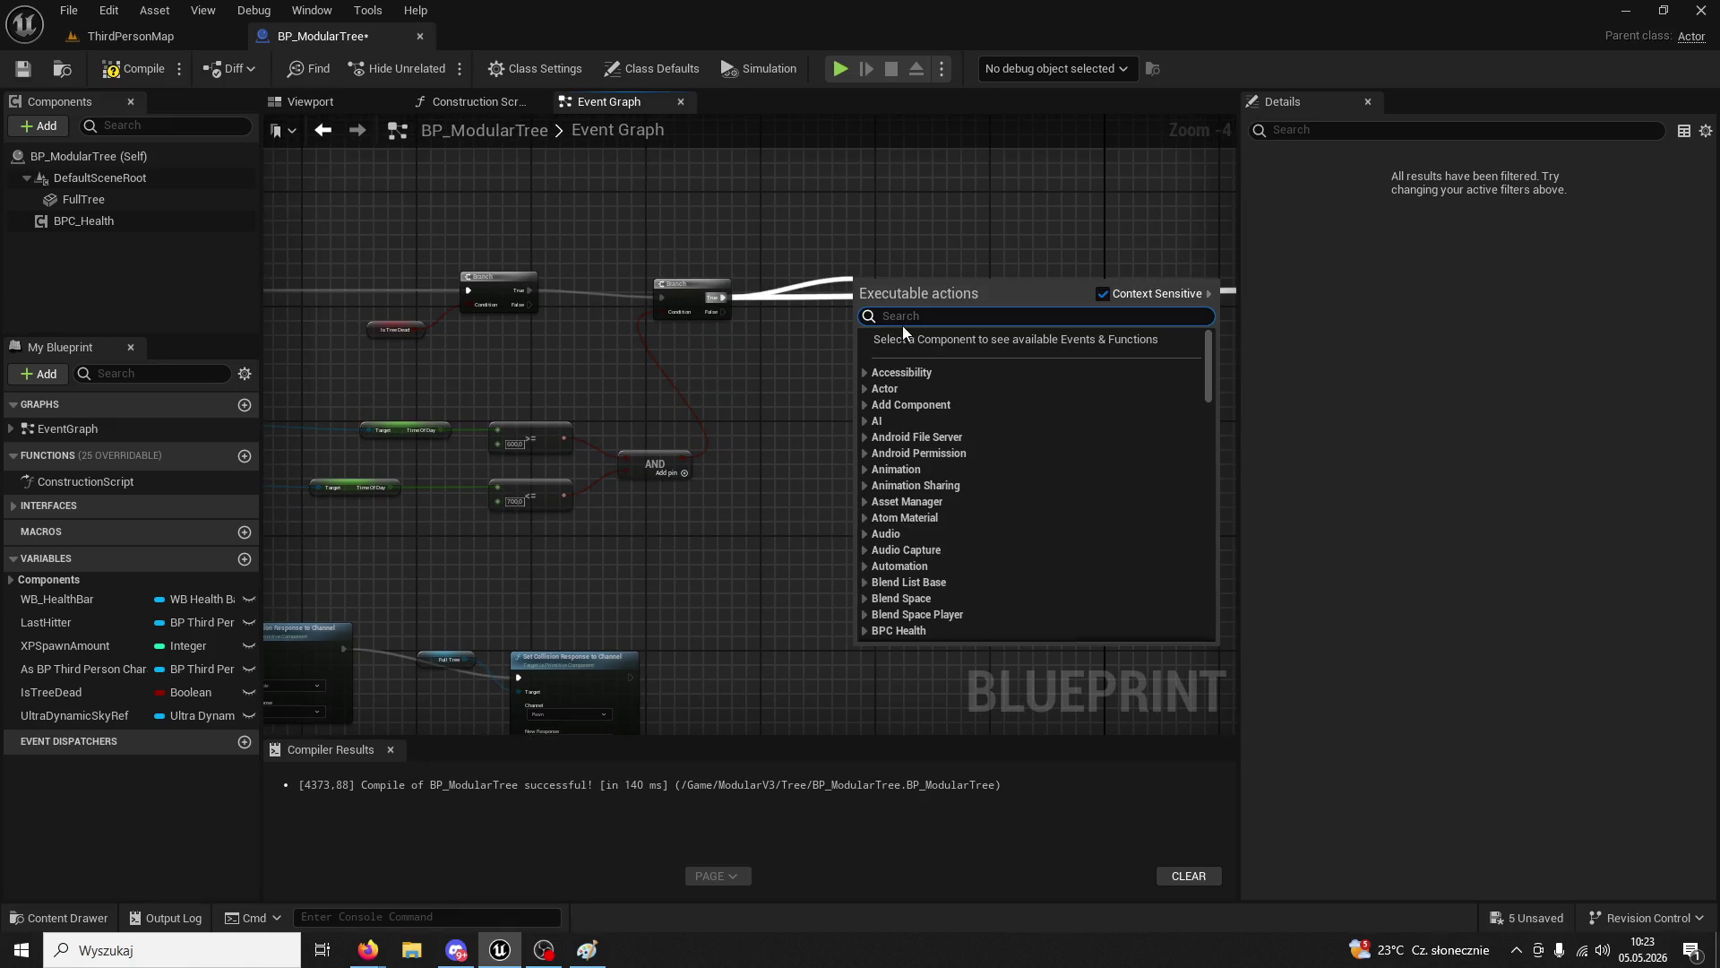
pyautogui.write('sequence')
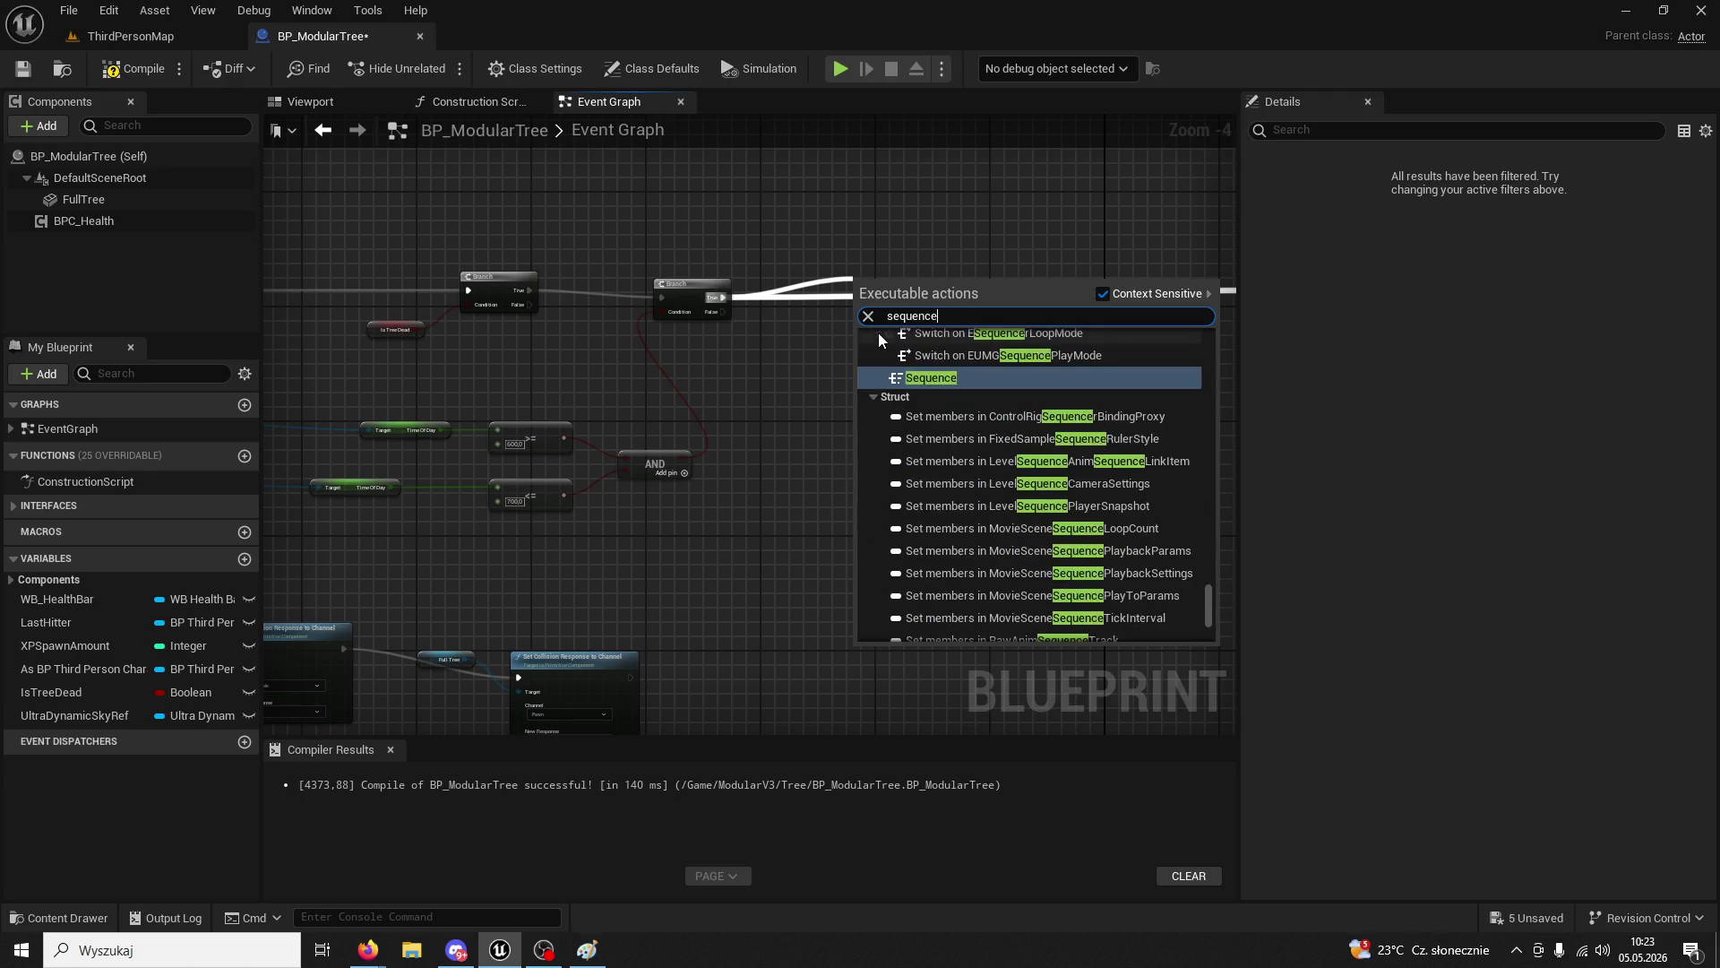
pyautogui.press('Return')
# - Move the BPC_Health Health <= 0 check nodes from the Event Tick chain to beside the Sequence
pyautogui.moveTo(835, 394); pyautogui.dragTo(927, 408)
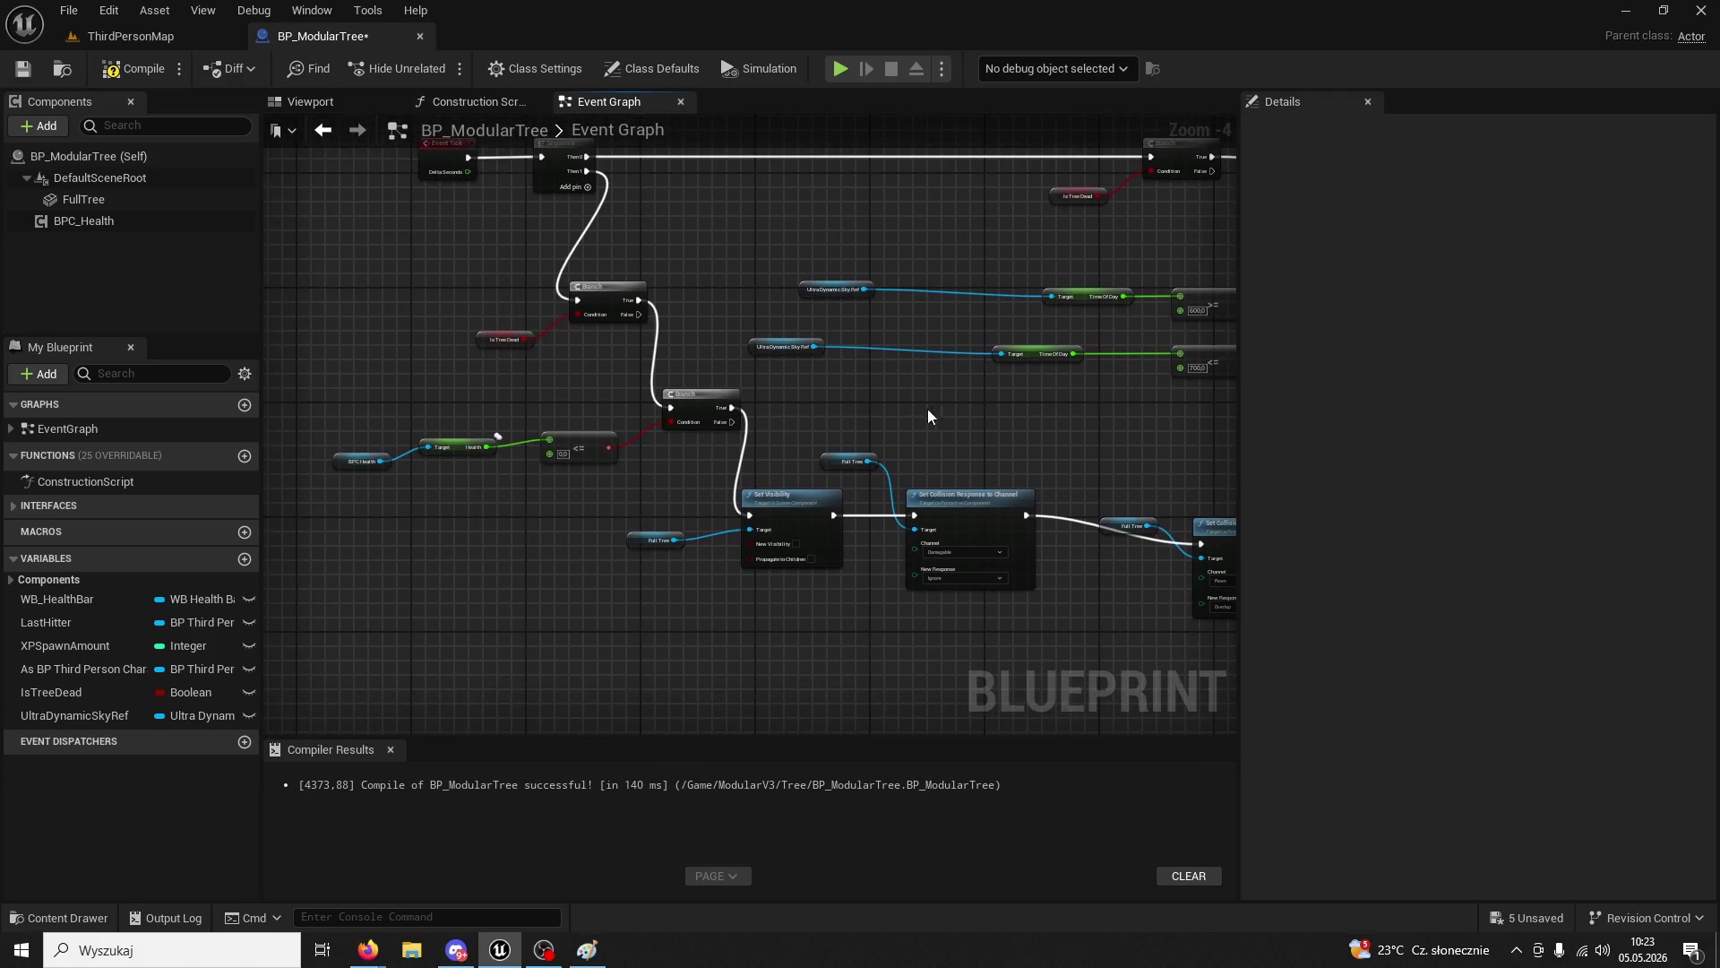
pyautogui.moveTo(330, 415); pyautogui.dragTo(584, 500)
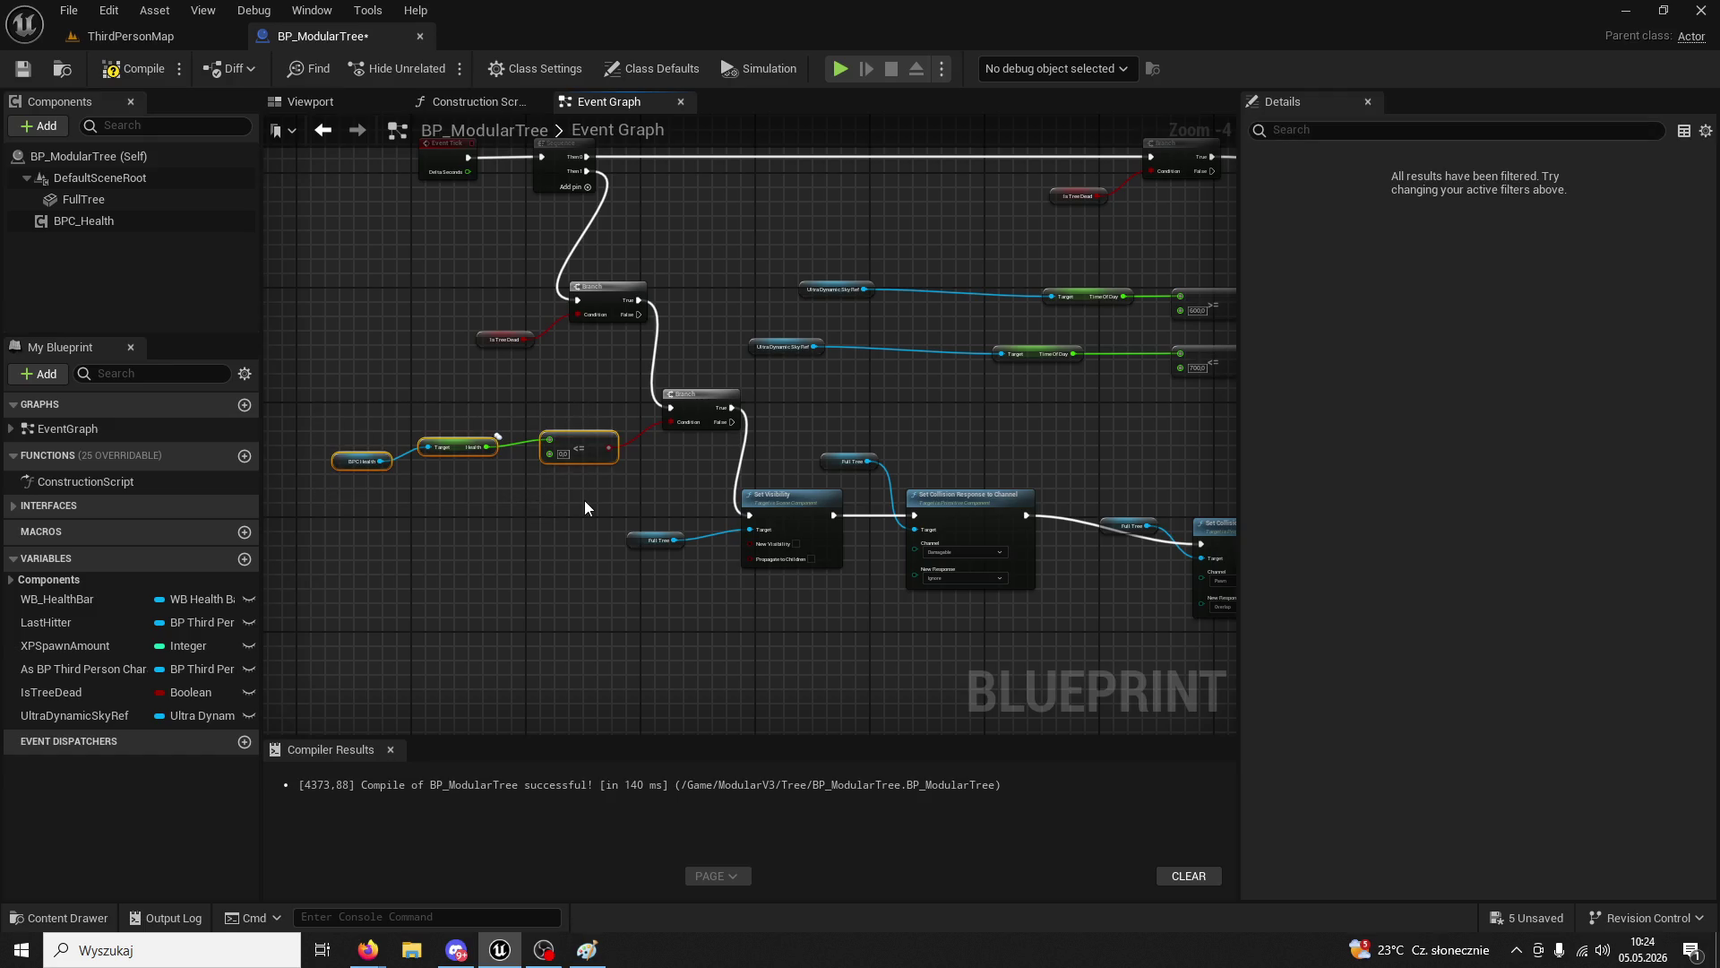
pyautogui.press('Delete')
pyautogui.moveTo(1233, 290); pyautogui.dragTo(839, 333)
pyautogui.moveTo(1251, 333)
pyautogui.mouseDown()
pyautogui.moveTo(885, 406)
pyautogui.moveTo(814, 449)
pyautogui.moveTo(846, 524)
pyautogui.mouseUp()
pyautogui.scroll(2, 885, 407)
pyautogui.hotkey('ctrl', 'z')
pyautogui.click(798, 357)
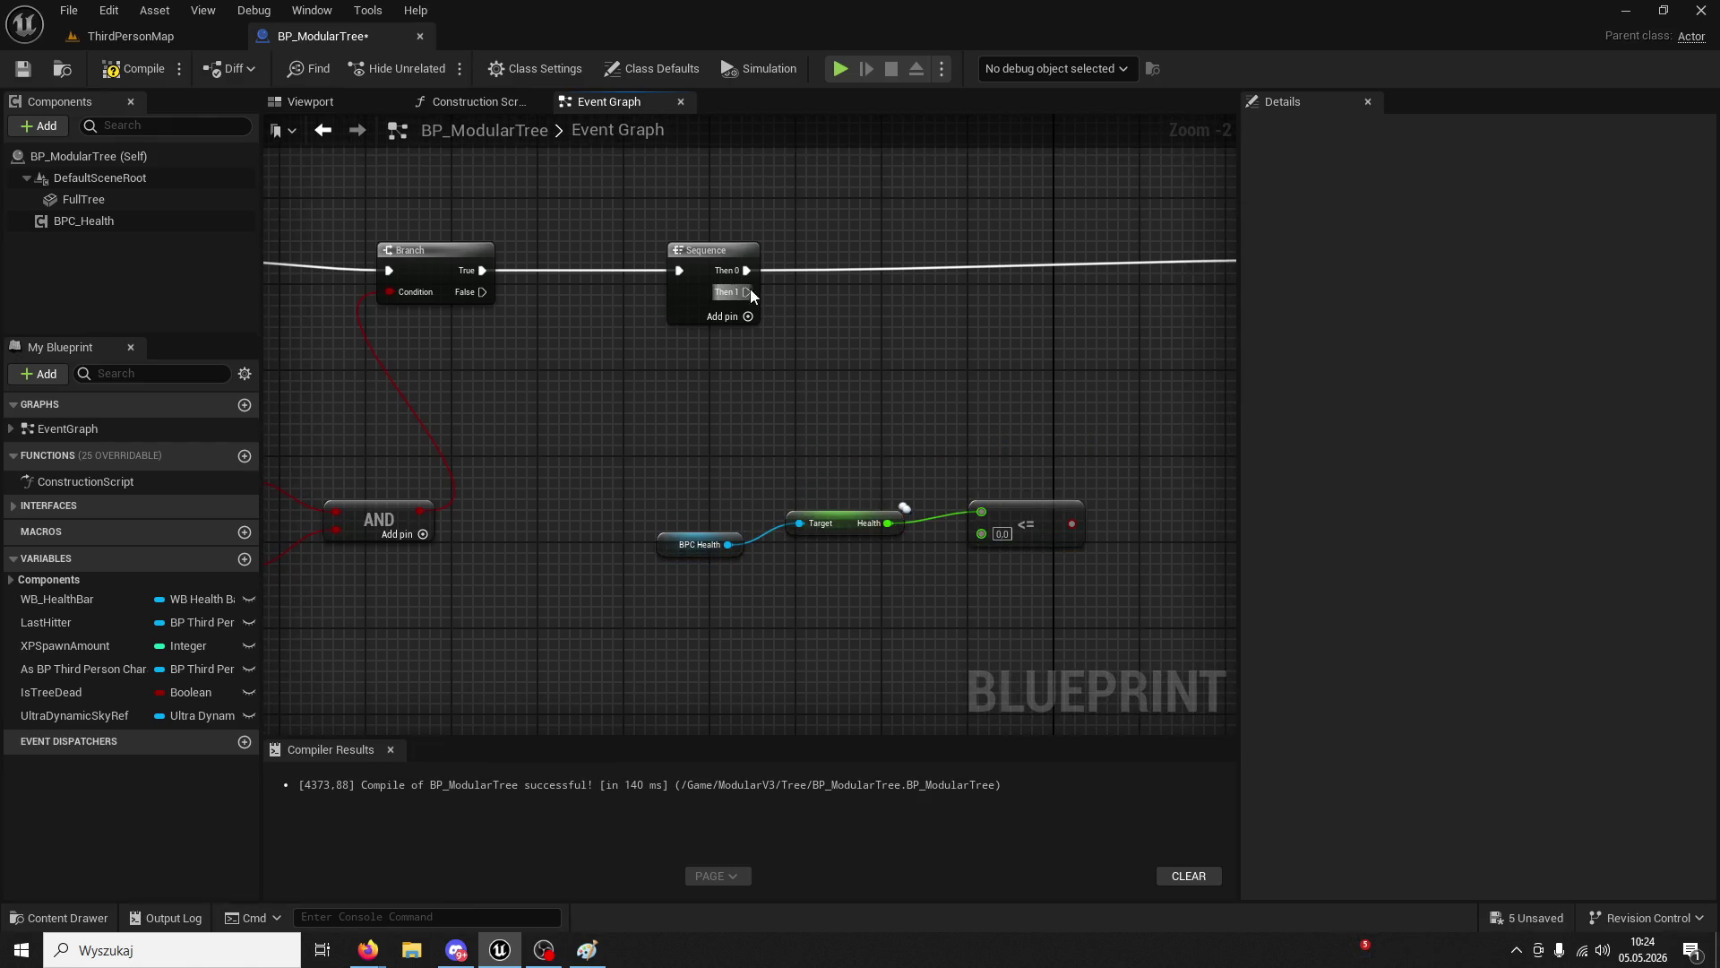
# - Add a Branch from Sequence Then 1, using the Health <= 0 result as its Condition
pyautogui.moveTo(748, 291); pyautogui.dragTo(842, 366)
pyautogui.write('bran')
pyautogui.press('Return')
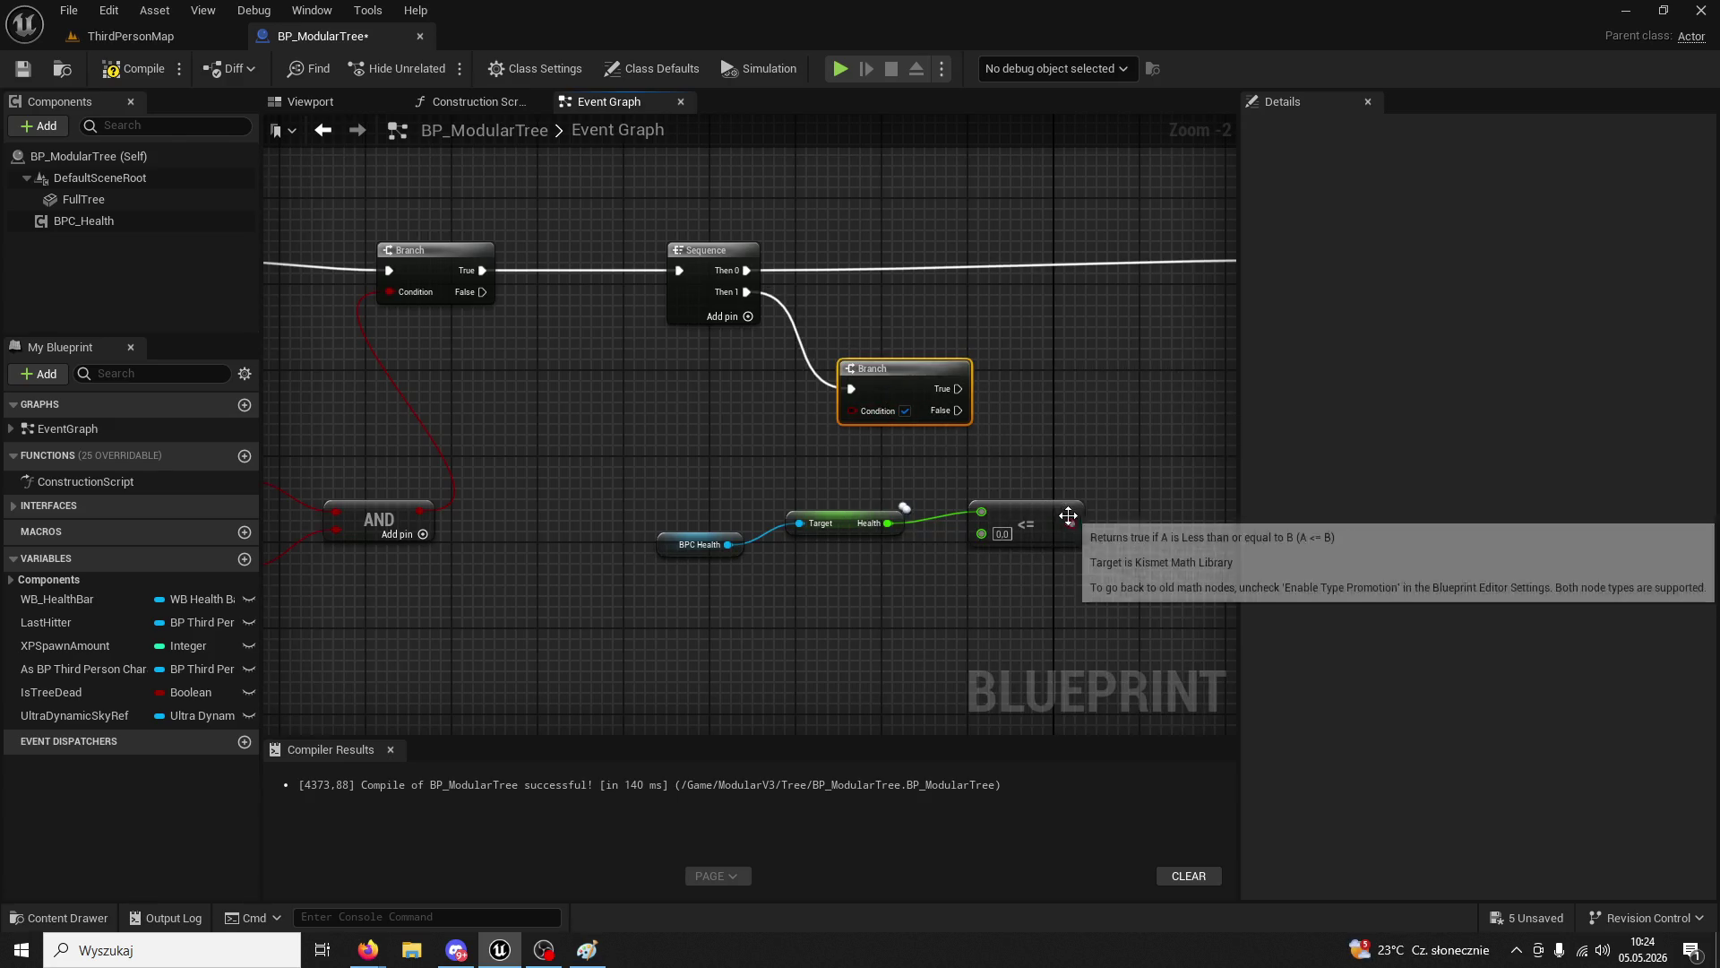
pyautogui.moveTo(1073, 523)
pyautogui.mouseDown()
pyautogui.moveTo(905, 417)
pyautogui.moveTo(852, 411)
pyautogui.mouseUp()
pyautogui.scroll(-4, 793, 460)
# - Disconnect the old Branch from Set Visibility and paste a copy of the visibility and collision nodes below the new Branch
pyautogui.scroll(2, 824, 481)
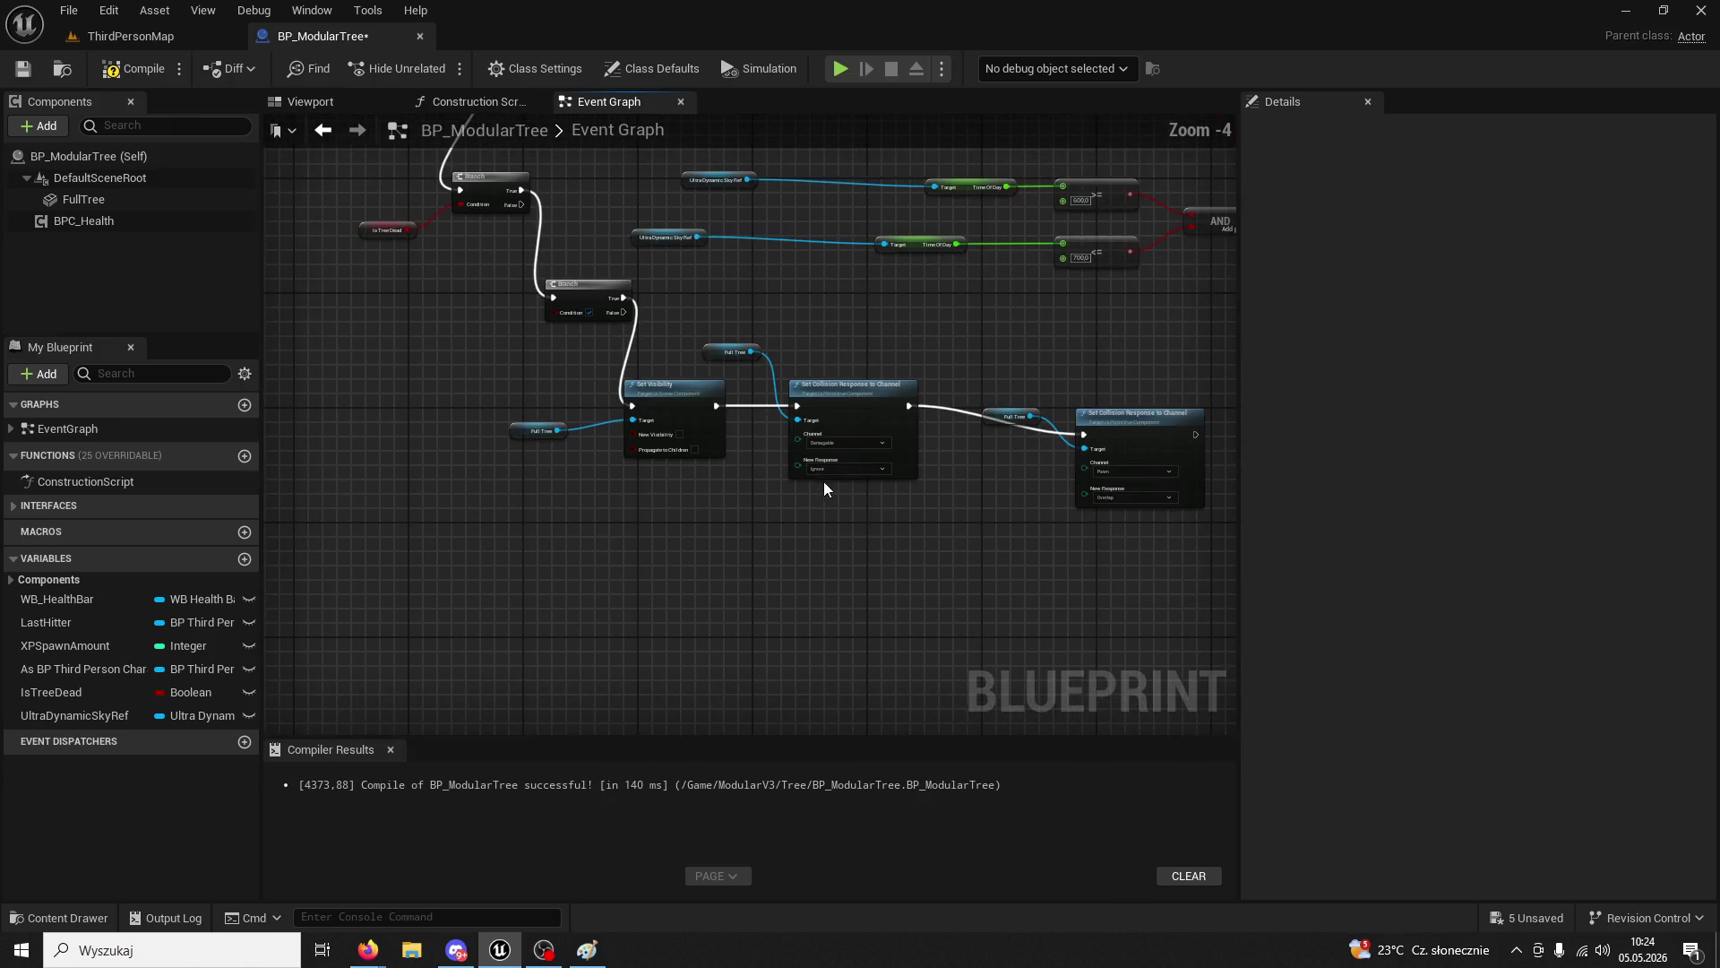
pyautogui.rightClick(620, 299)
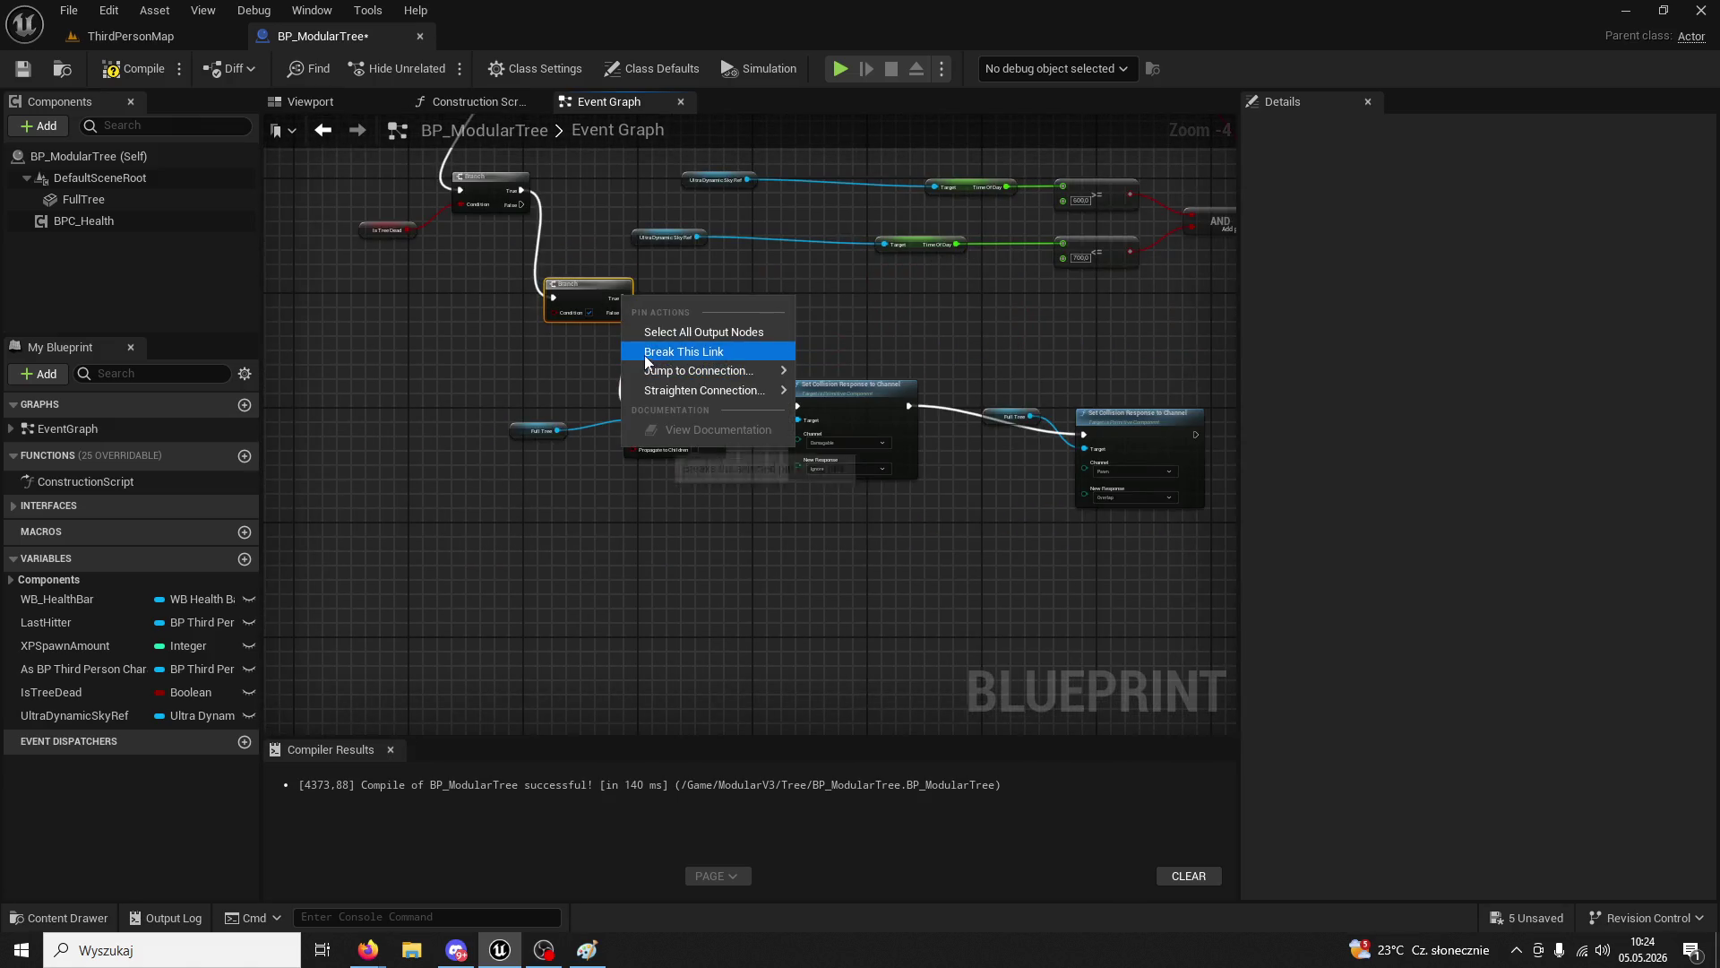
pyautogui.click(643, 350)
pyautogui.moveTo(529, 356); pyautogui.dragTo(980, 540)
pyautogui.moveTo(1138, 562); pyautogui.dragTo(670, 547)
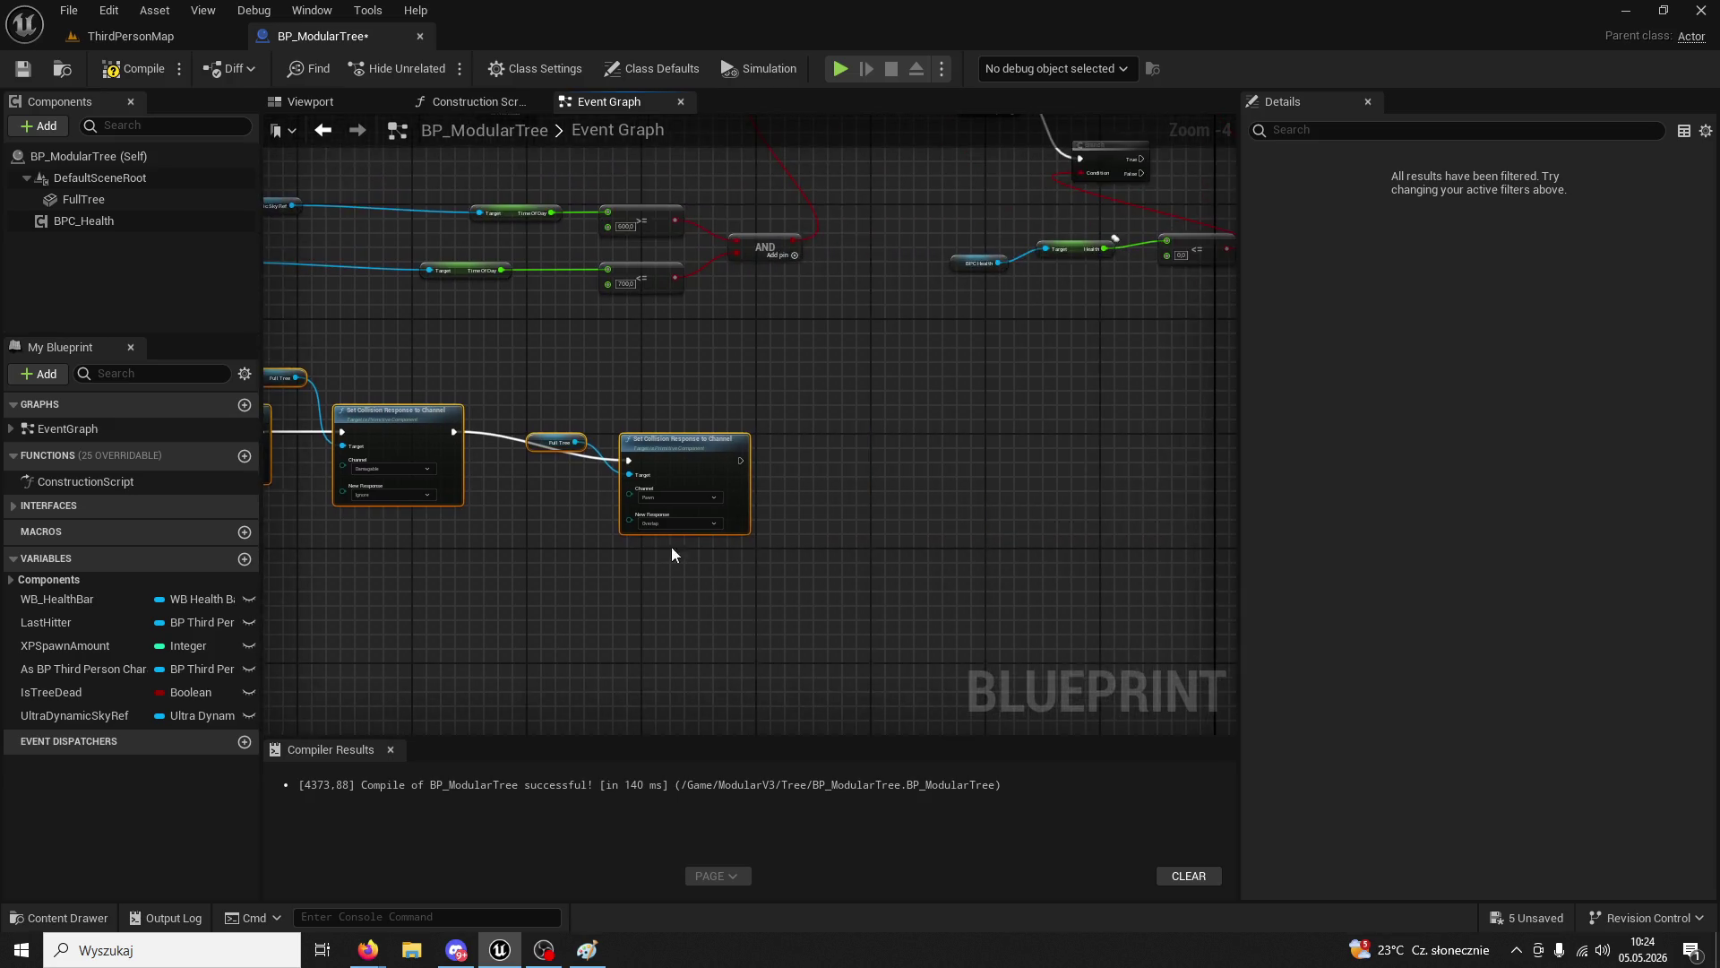
pyautogui.moveTo(1223, 443)
pyautogui.mouseDown()
pyautogui.moveTo(893, 442)
pyautogui.moveTo(826, 604)
pyautogui.mouseUp()
pyautogui.click(827, 606)
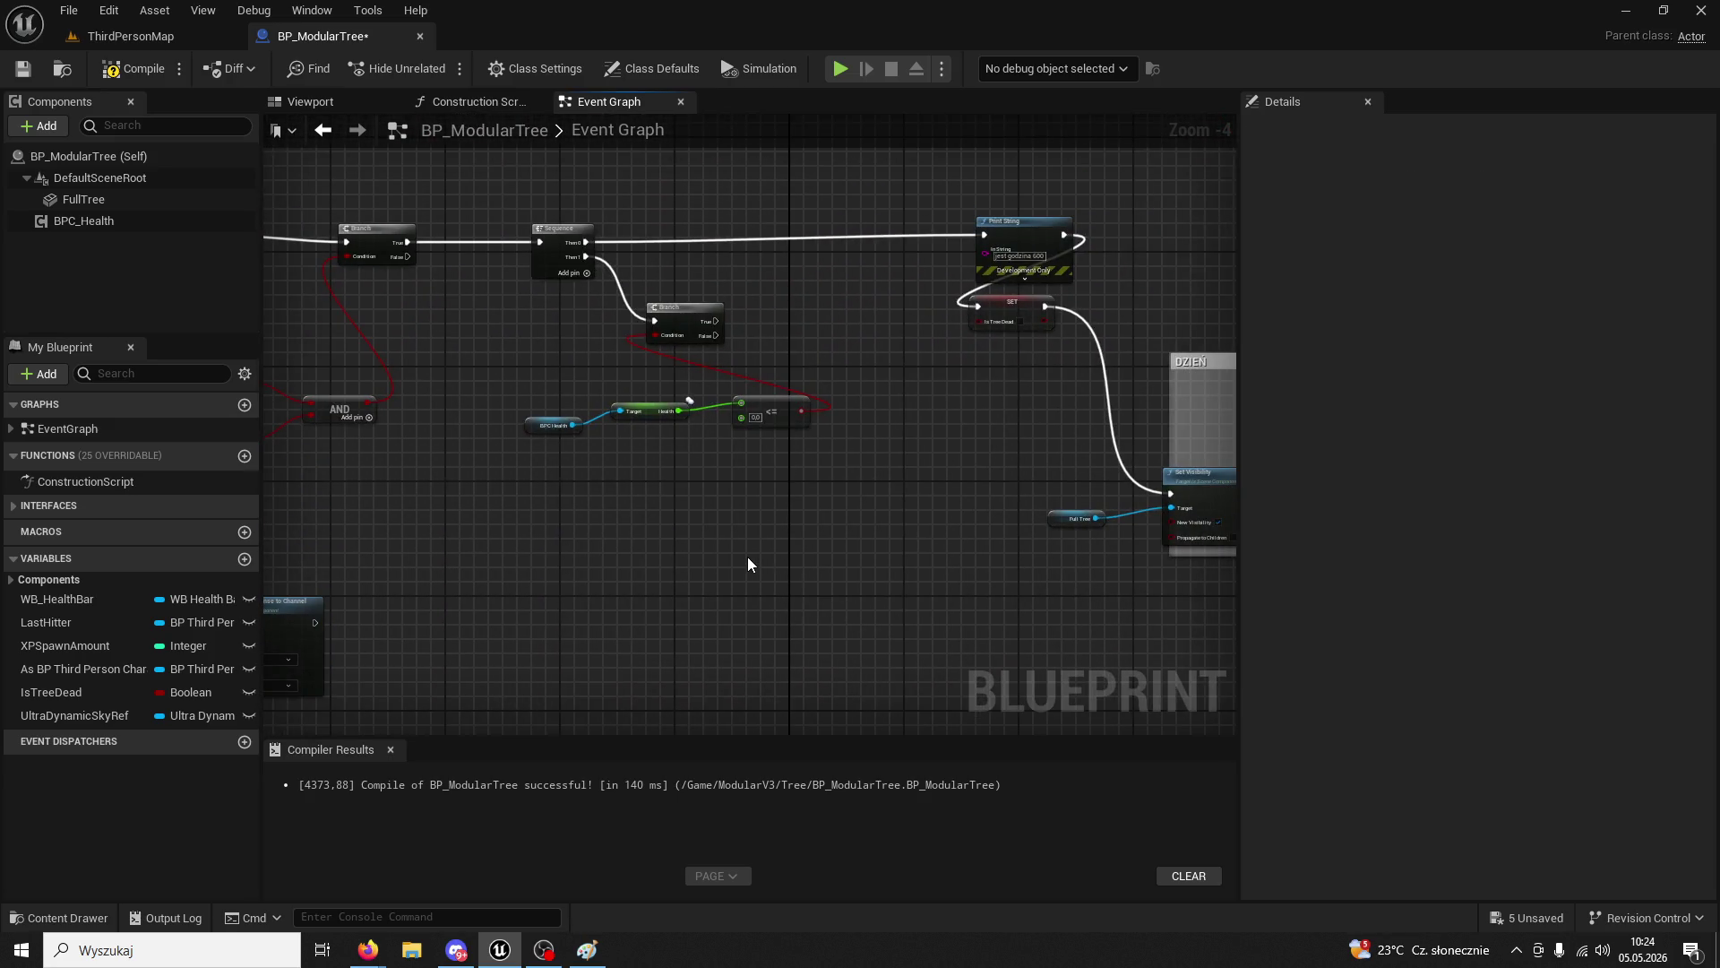
pyautogui.hotkey('ctrl', 'v')
pyautogui.moveTo(933, 532); pyautogui.dragTo(754, 428)
# - Wire the new Branch's True to the pasted Set Visibility and tick New Visibility
pyautogui.moveTo(639, 501); pyautogui.dragTo(796, 595)
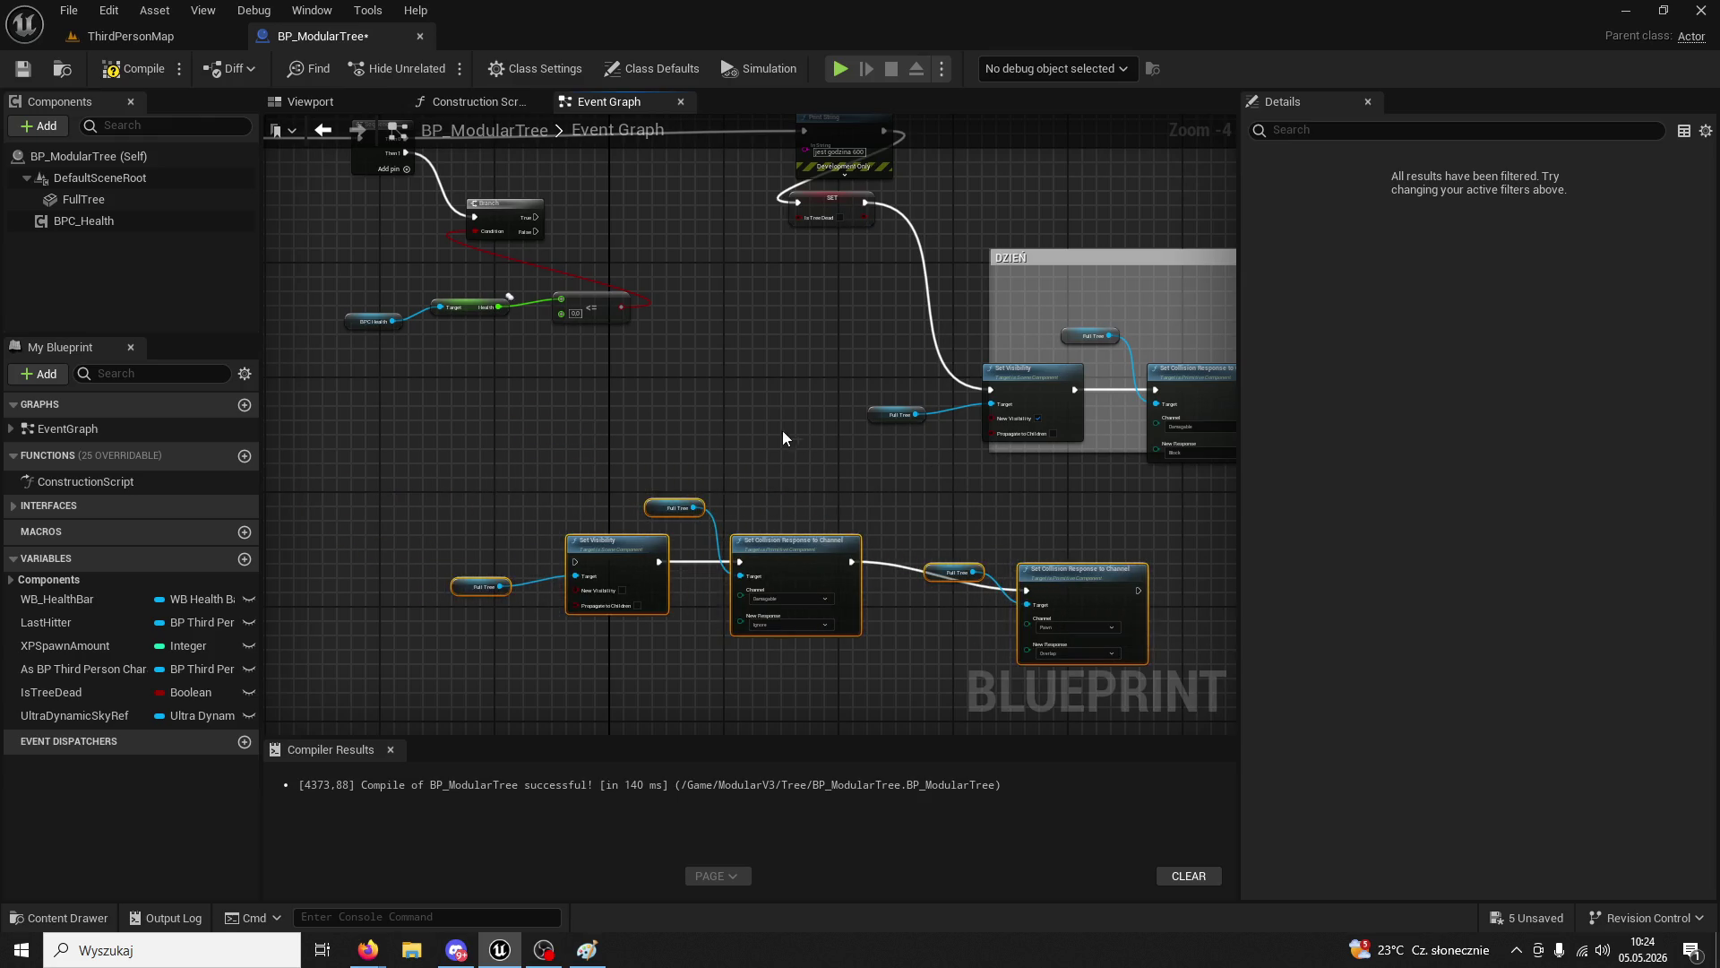
pyautogui.click(782, 430)
pyautogui.moveTo(537, 216)
pyautogui.mouseDown()
pyautogui.moveTo(640, 475)
pyautogui.moveTo(575, 562)
pyautogui.mouseUp()
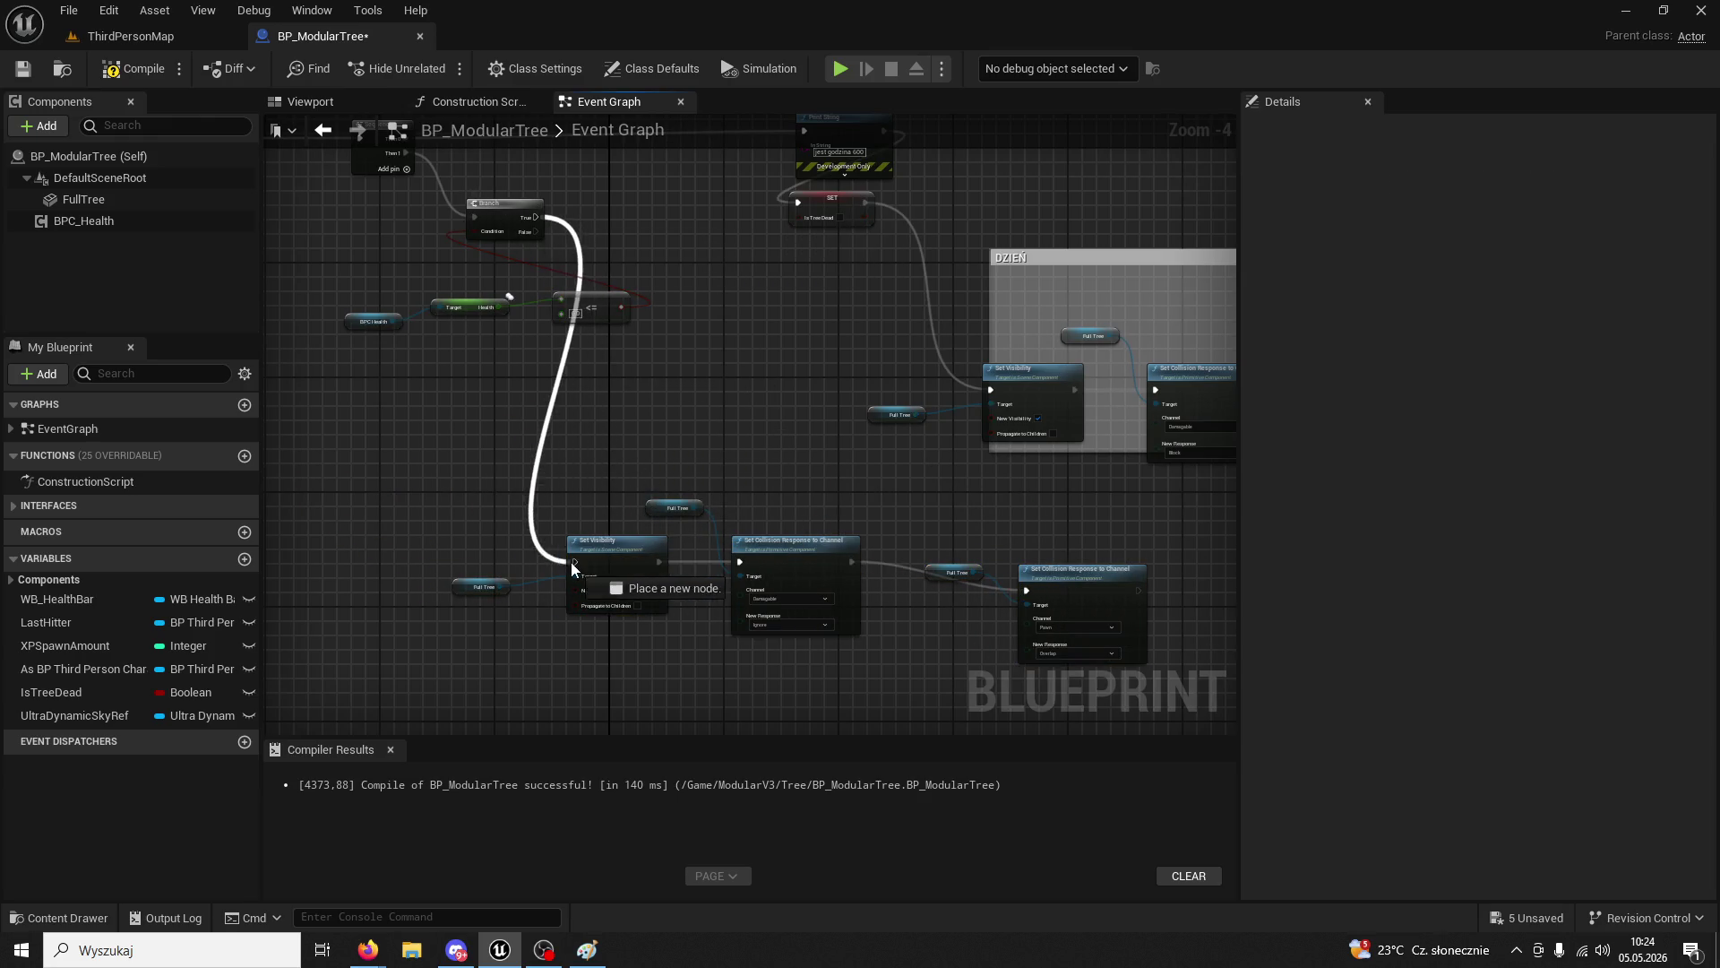
pyautogui.moveTo(468, 439)
pyautogui.mouseDown()
pyautogui.moveTo(549, 523)
pyautogui.moveTo(778, 584)
pyautogui.moveTo(674, 561)
pyautogui.mouseUp()
pyautogui.scroll(4, 794, 546)
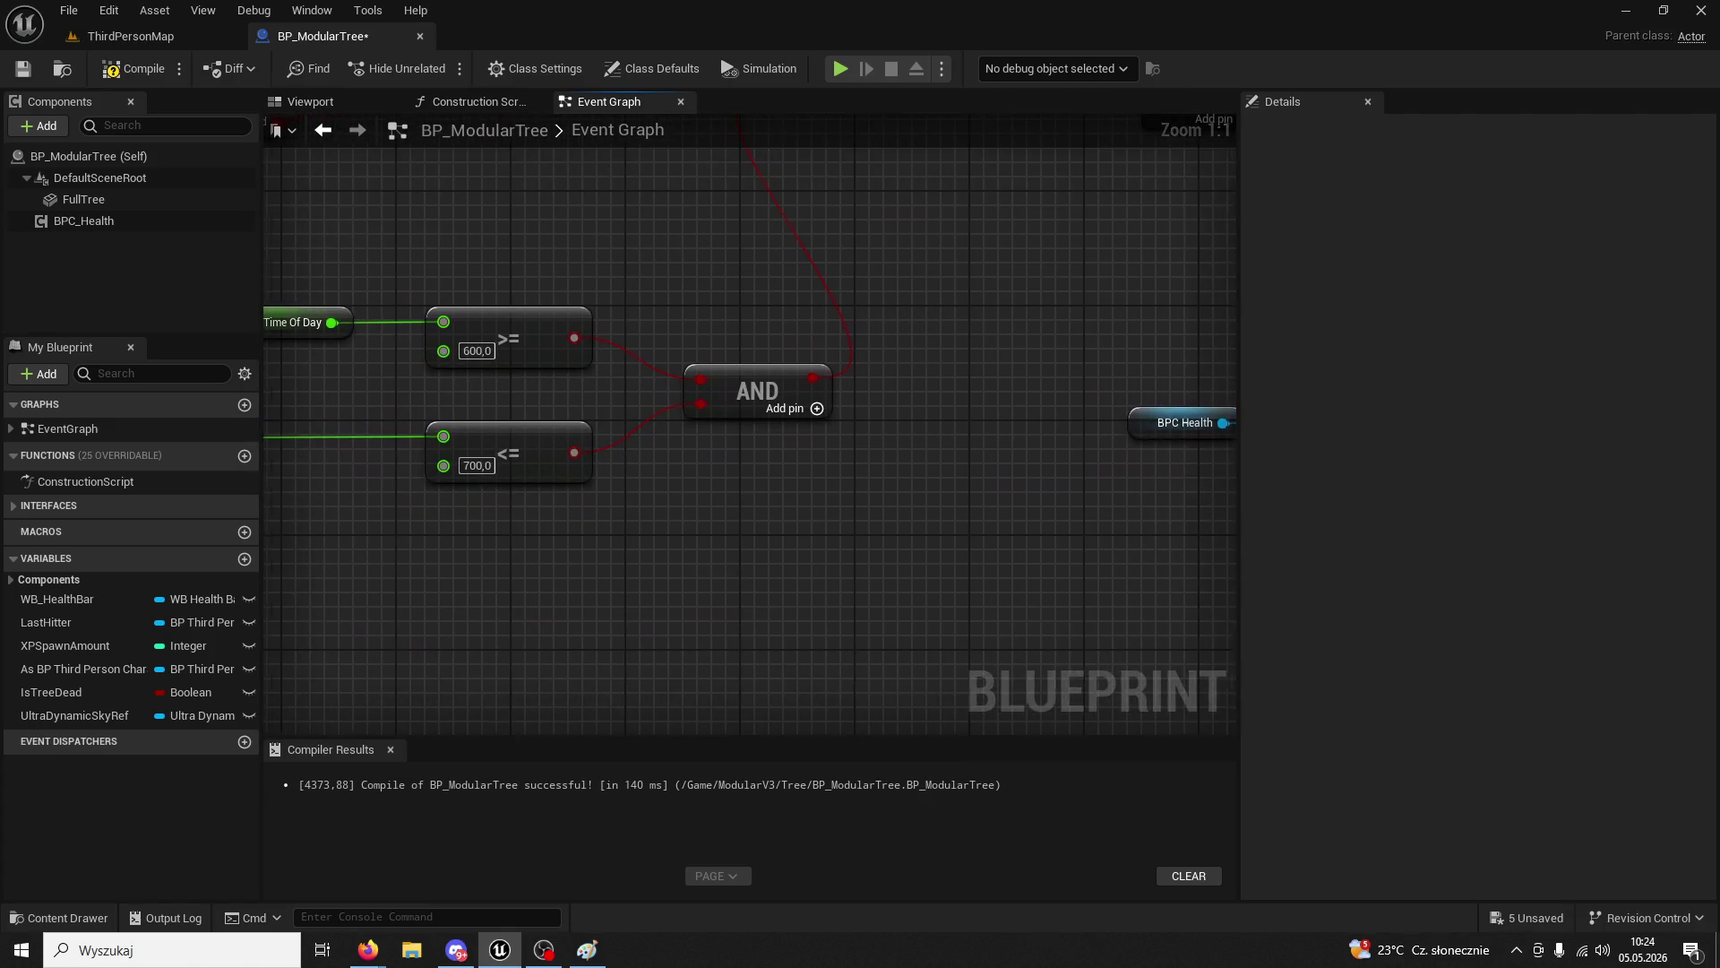
pyautogui.scroll(-2, 919, 697)
pyautogui.moveTo(899, 676)
pyautogui.mouseDown()
pyautogui.moveTo(825, 590)
pyautogui.moveTo(568, 552)
pyautogui.mouseUp()
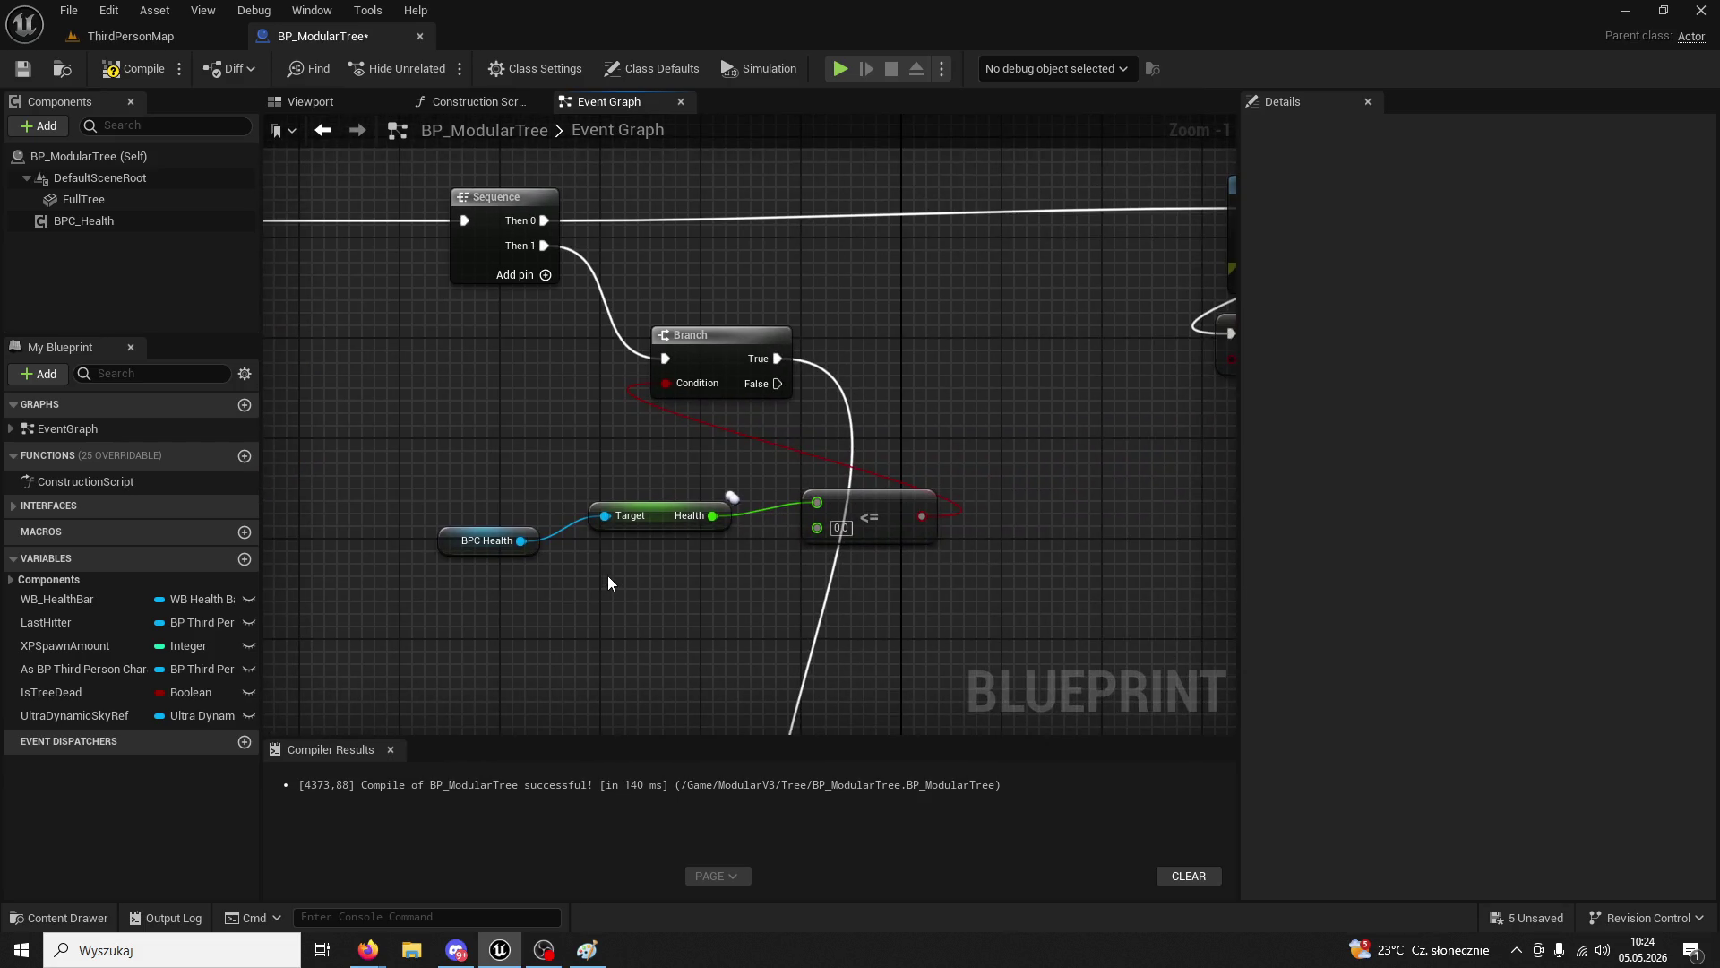
pyautogui.scroll(-5, 608, 575)
pyautogui.scroll(2, 629, 509)
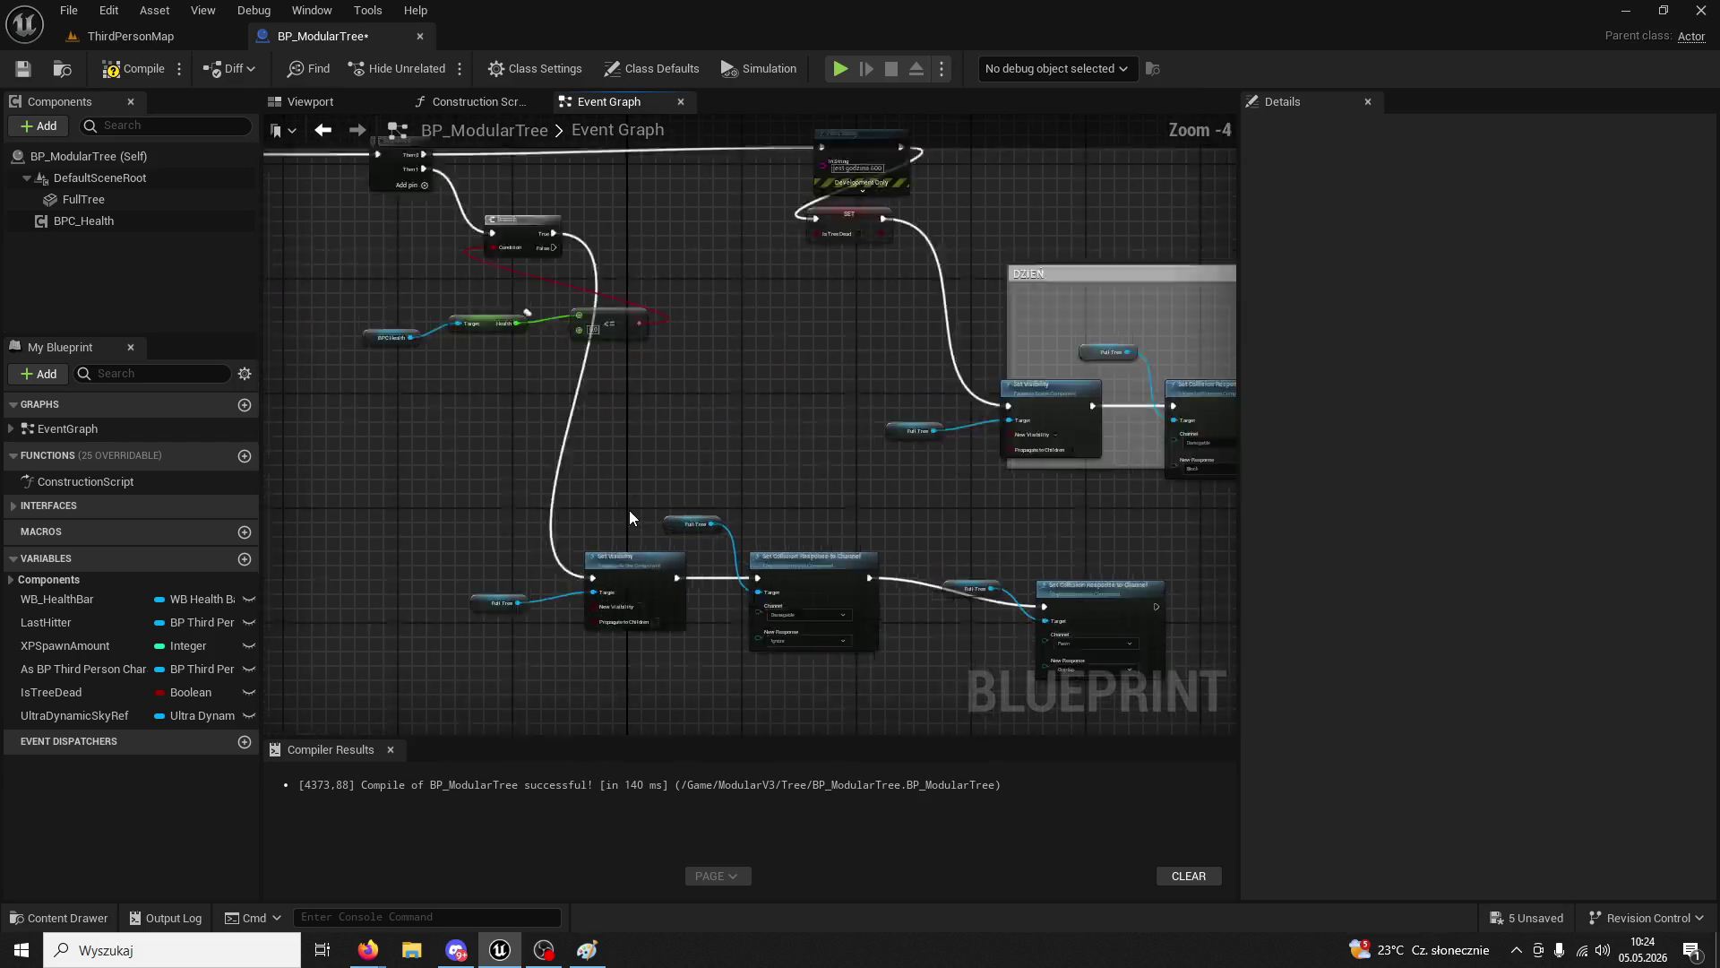
pyautogui.scroll(2, 630, 512)
pyautogui.moveTo(617, 437); pyautogui.dragTo(699, 384)
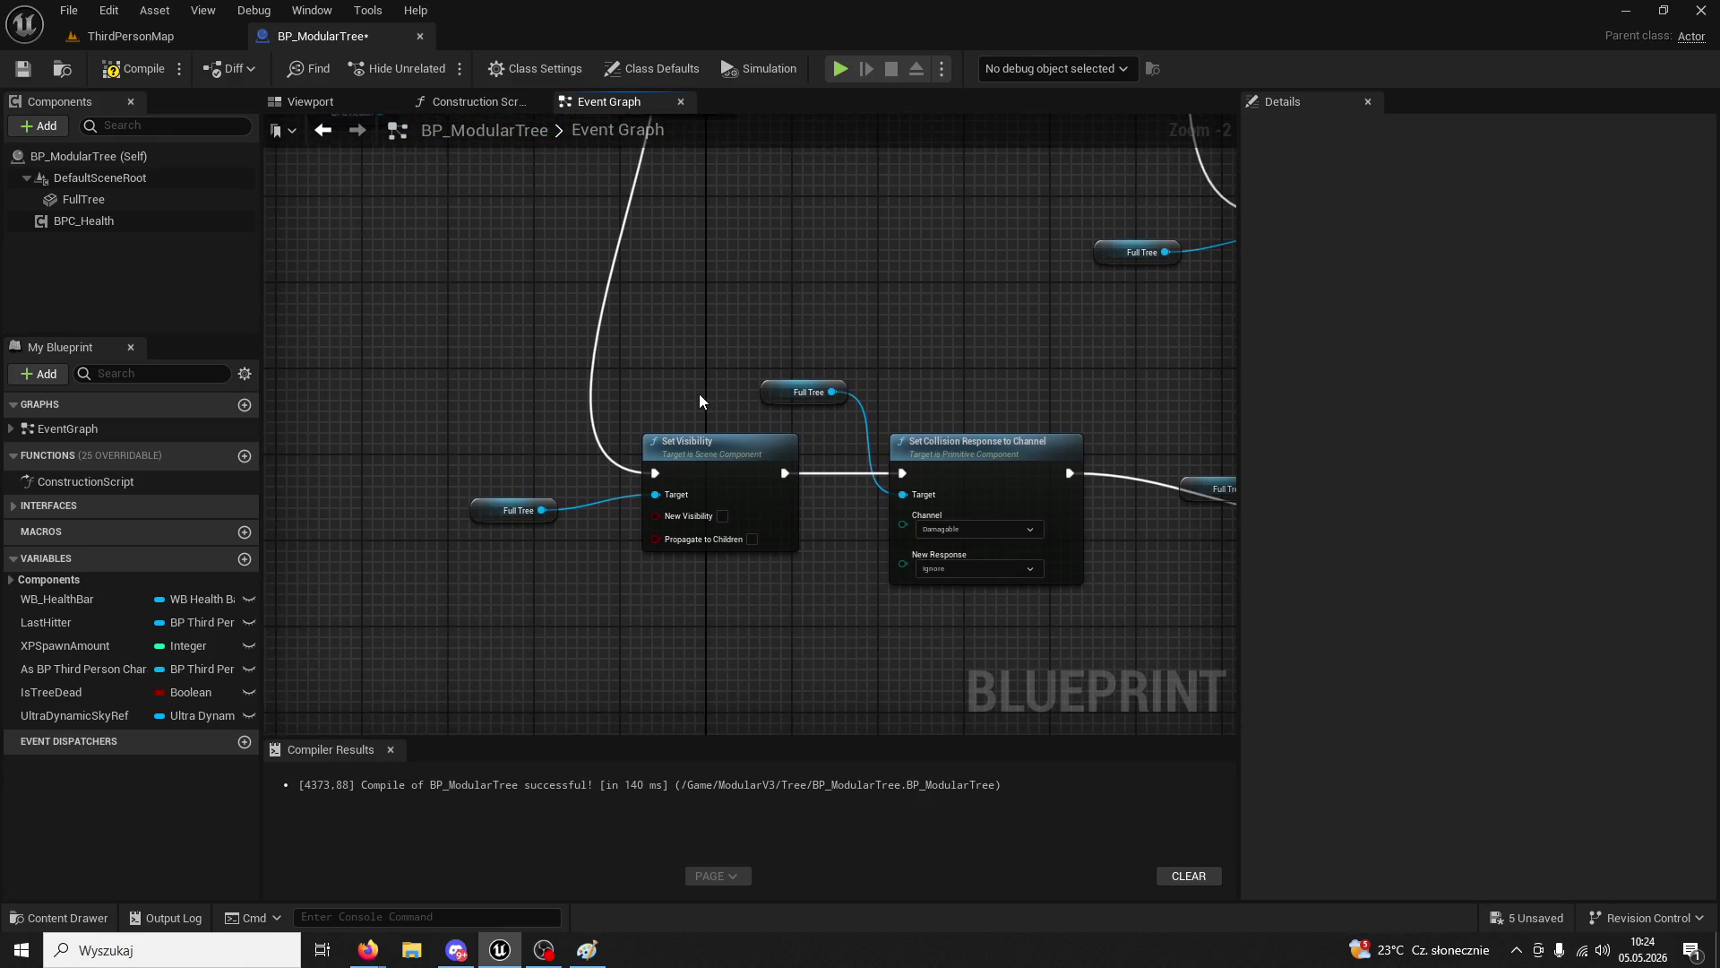
pyautogui.click(722, 515)
# - Set the Damagable and Pawn collision responses to Block and compile the blueprint
pyautogui.moveTo(833, 604); pyautogui.dragTo(714, 585)
pyautogui.click(831, 551)
pyautogui.click(847, 578)
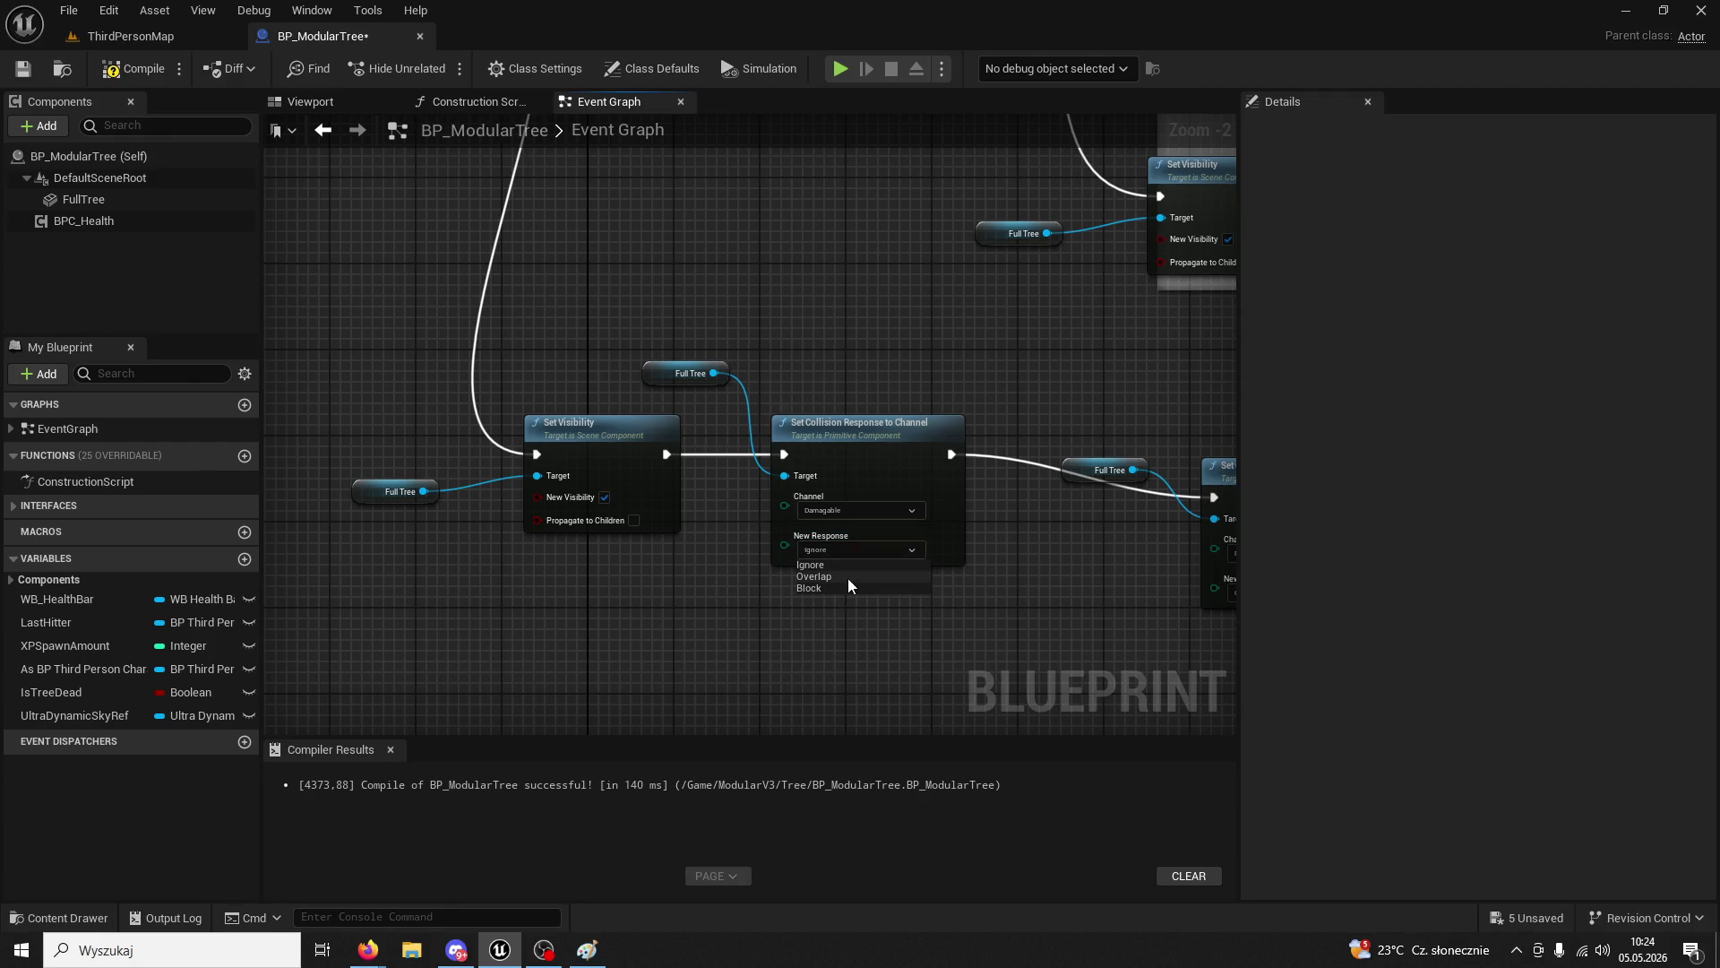
pyautogui.moveTo(953, 627); pyautogui.dragTo(573, 573)
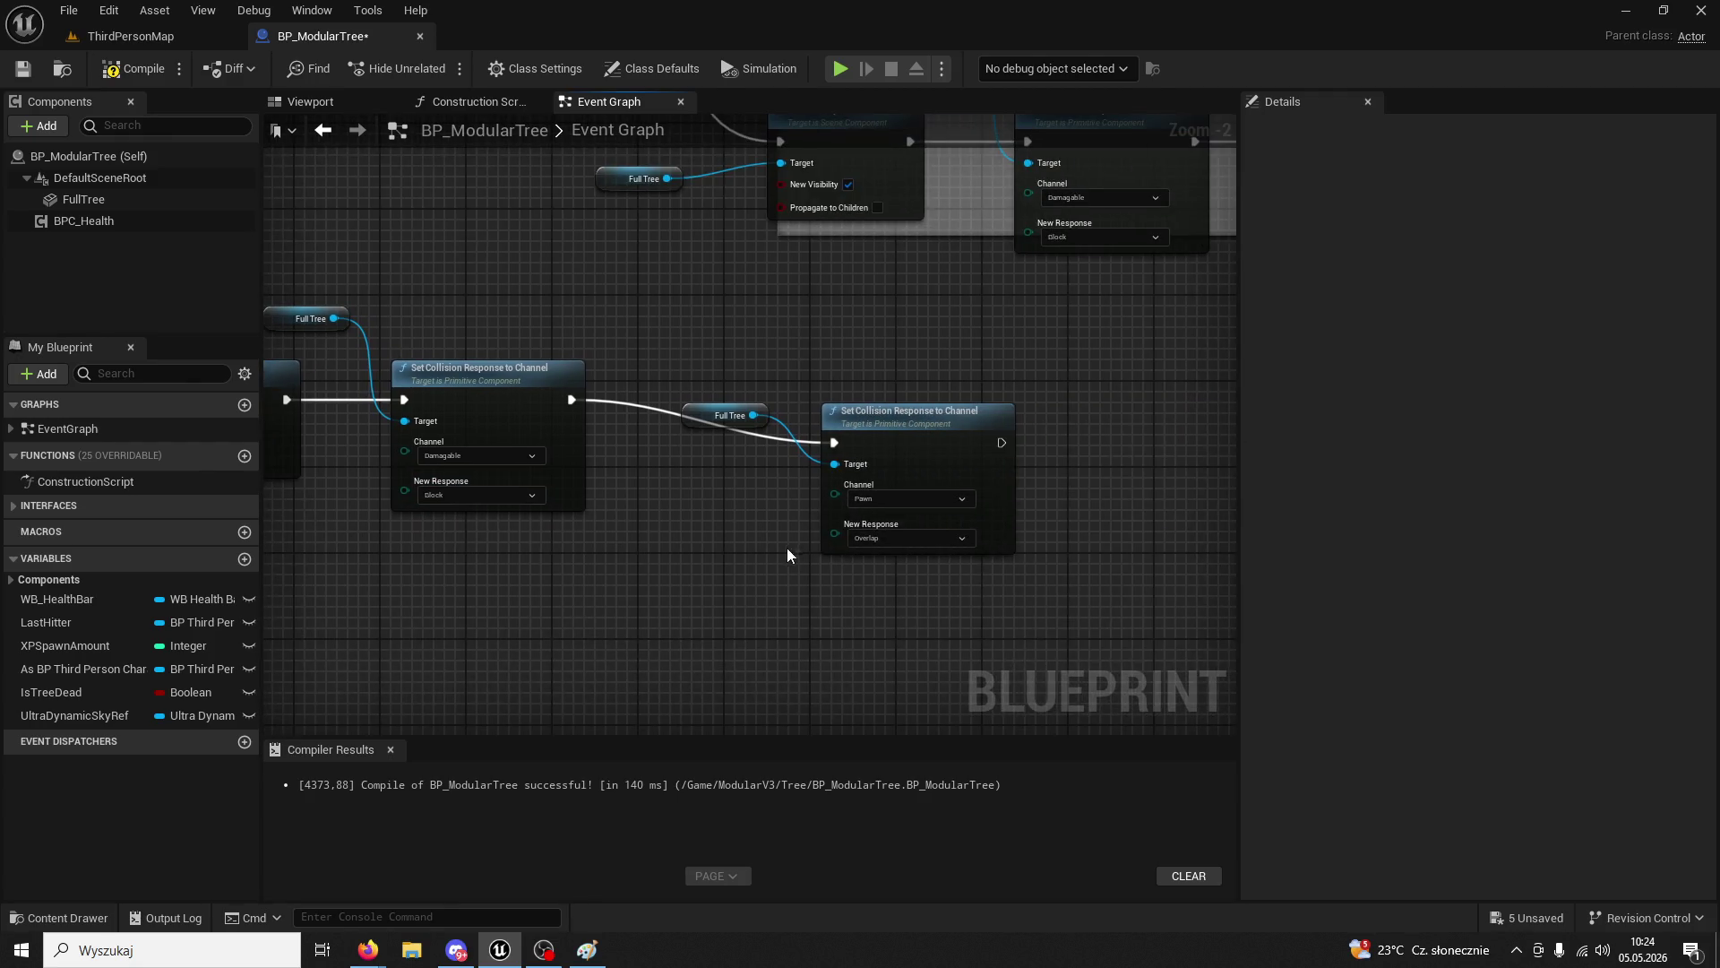
pyautogui.click(879, 540)
pyautogui.click(871, 570)
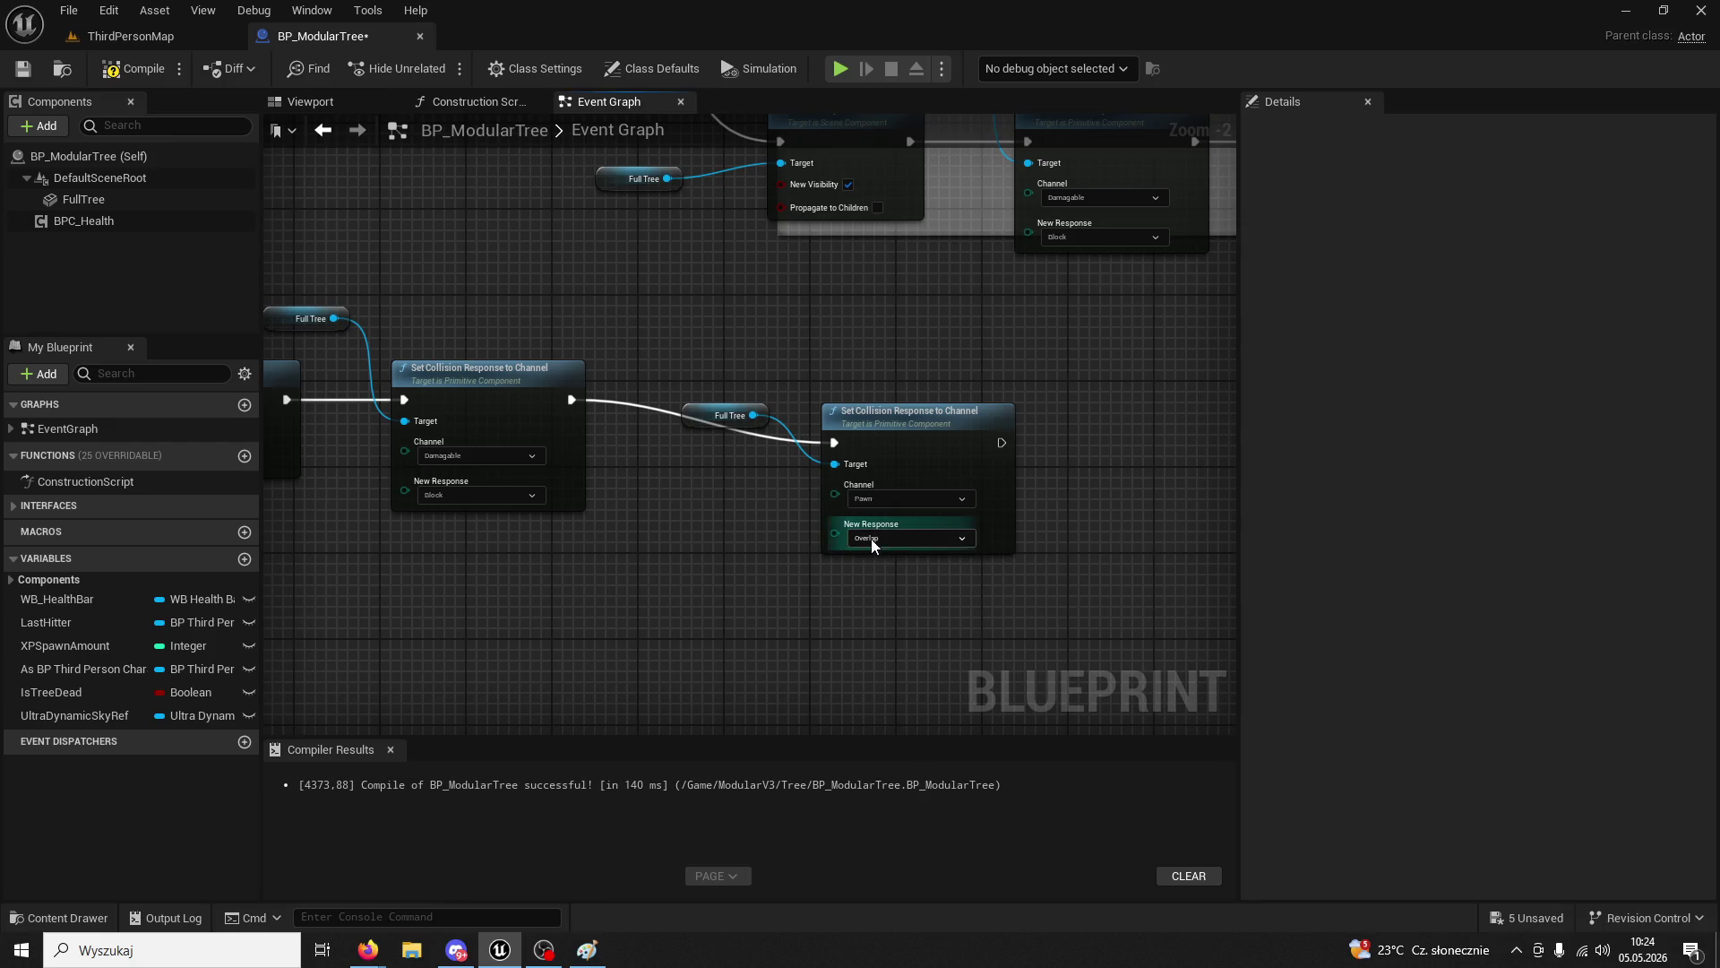
pyautogui.click(871, 539)
pyautogui.click(869, 579)
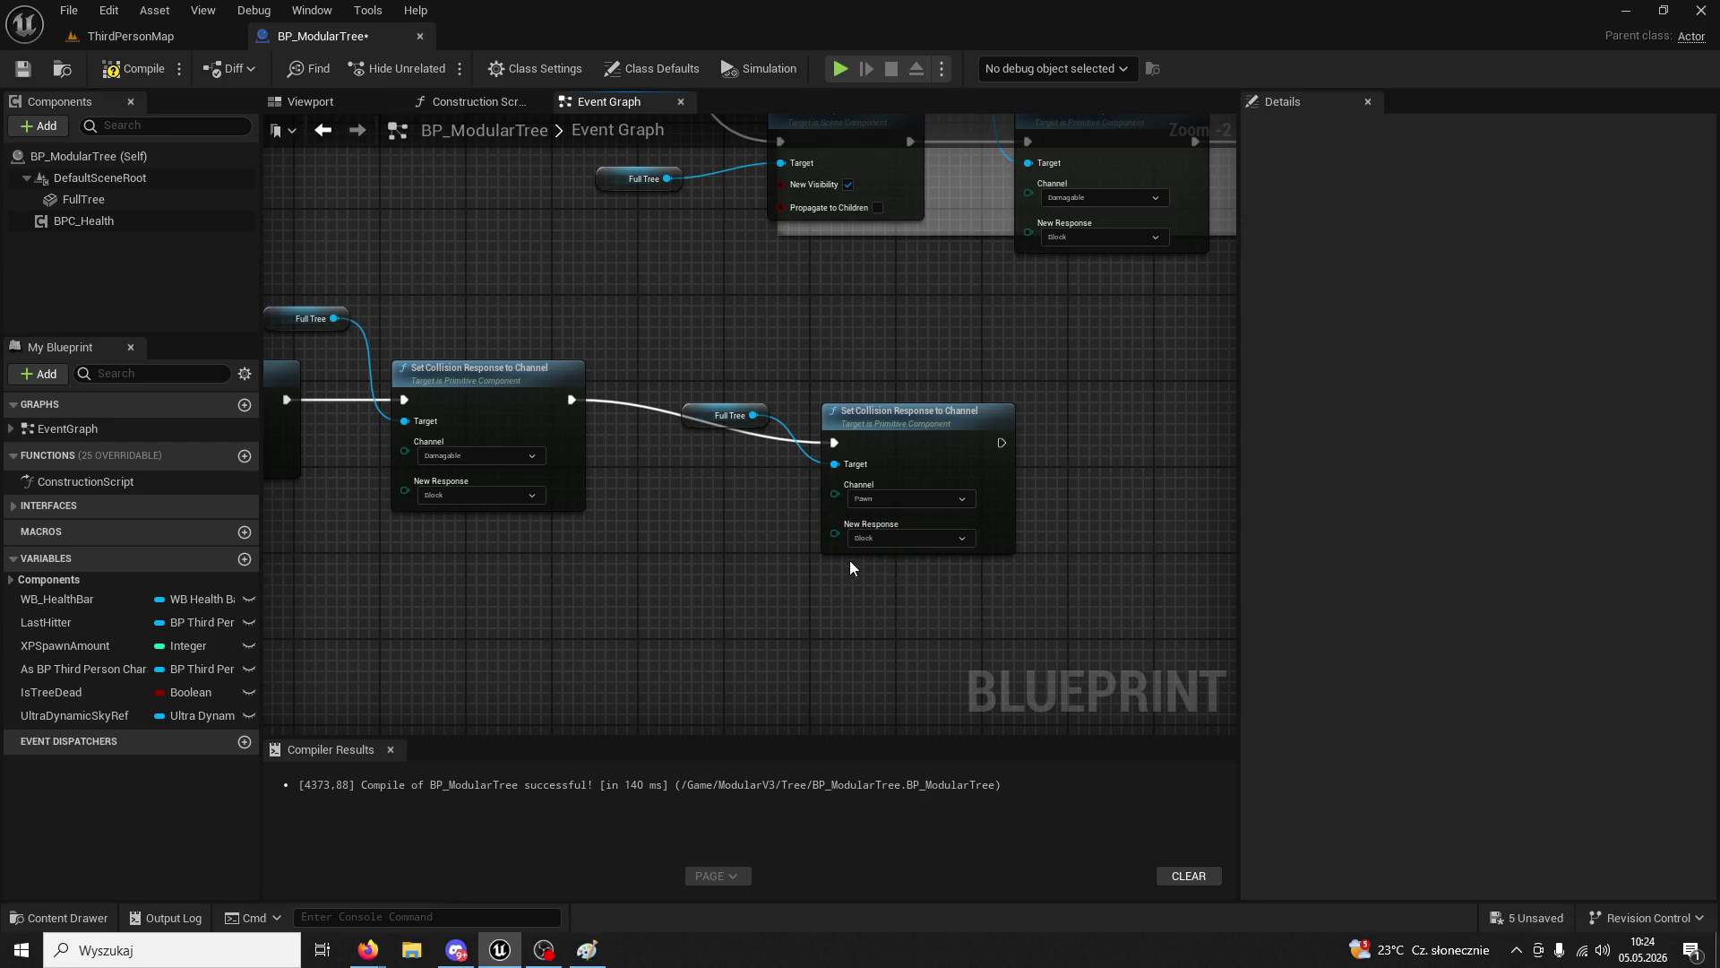
pyautogui.click(130, 37)
# - Start play-testing the level and run the character up to the black tree
pyautogui.click(433, 72)
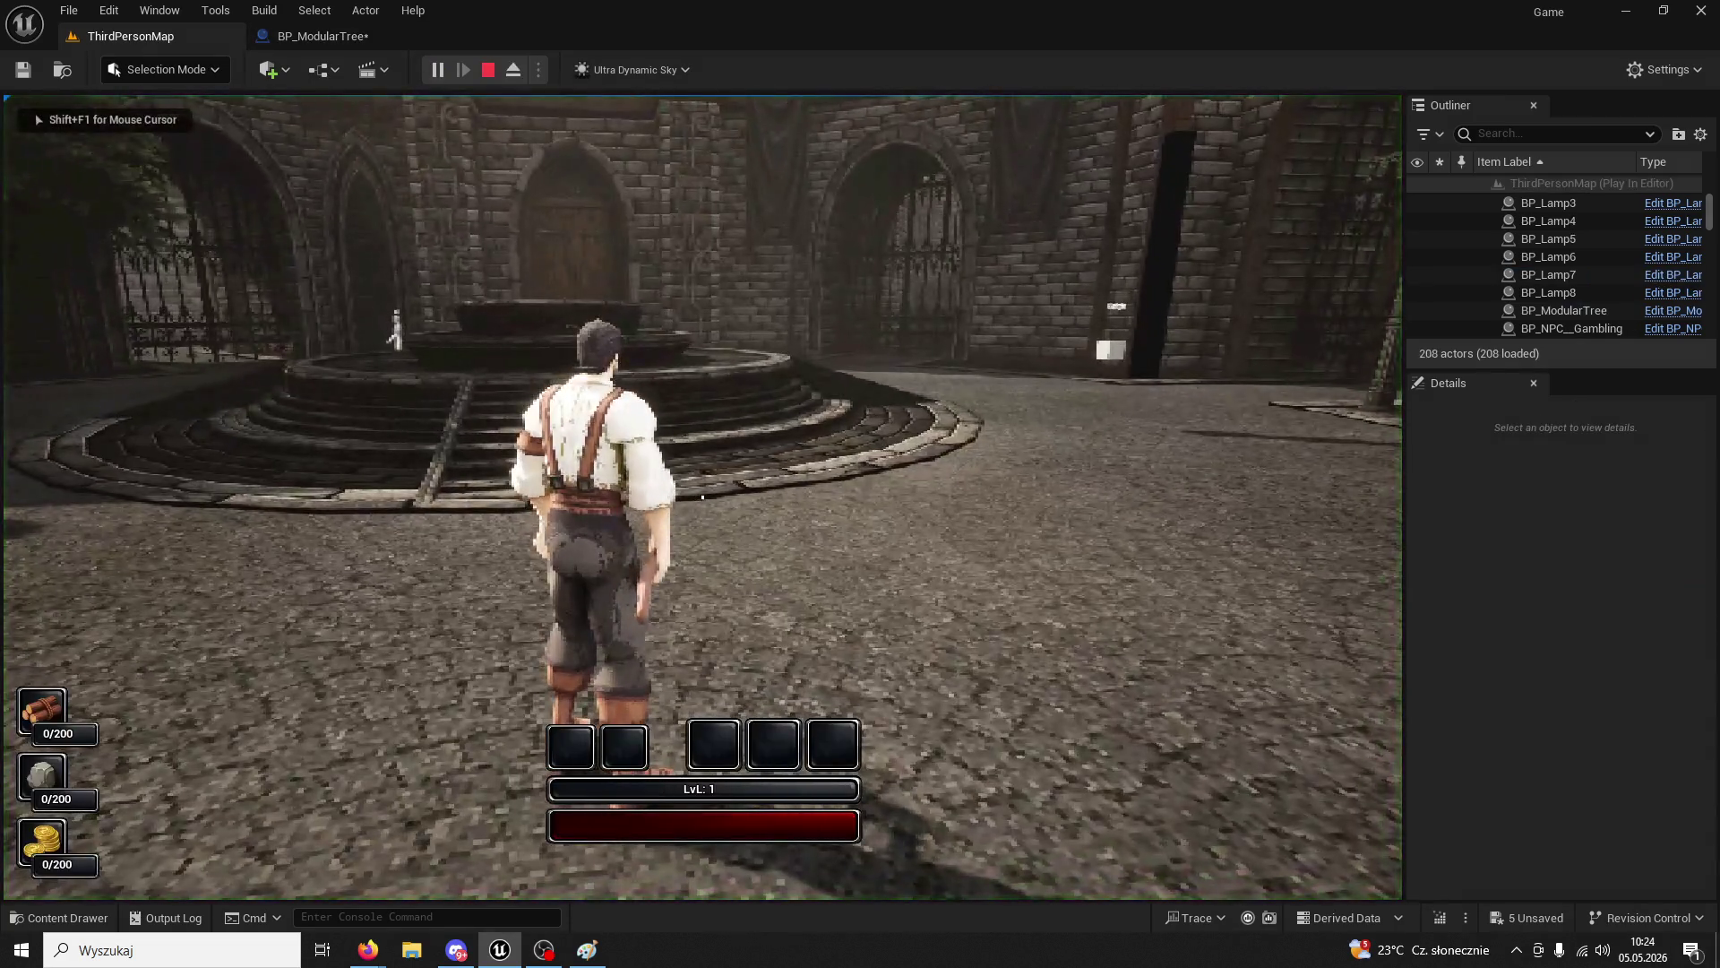
pyautogui.press('w')
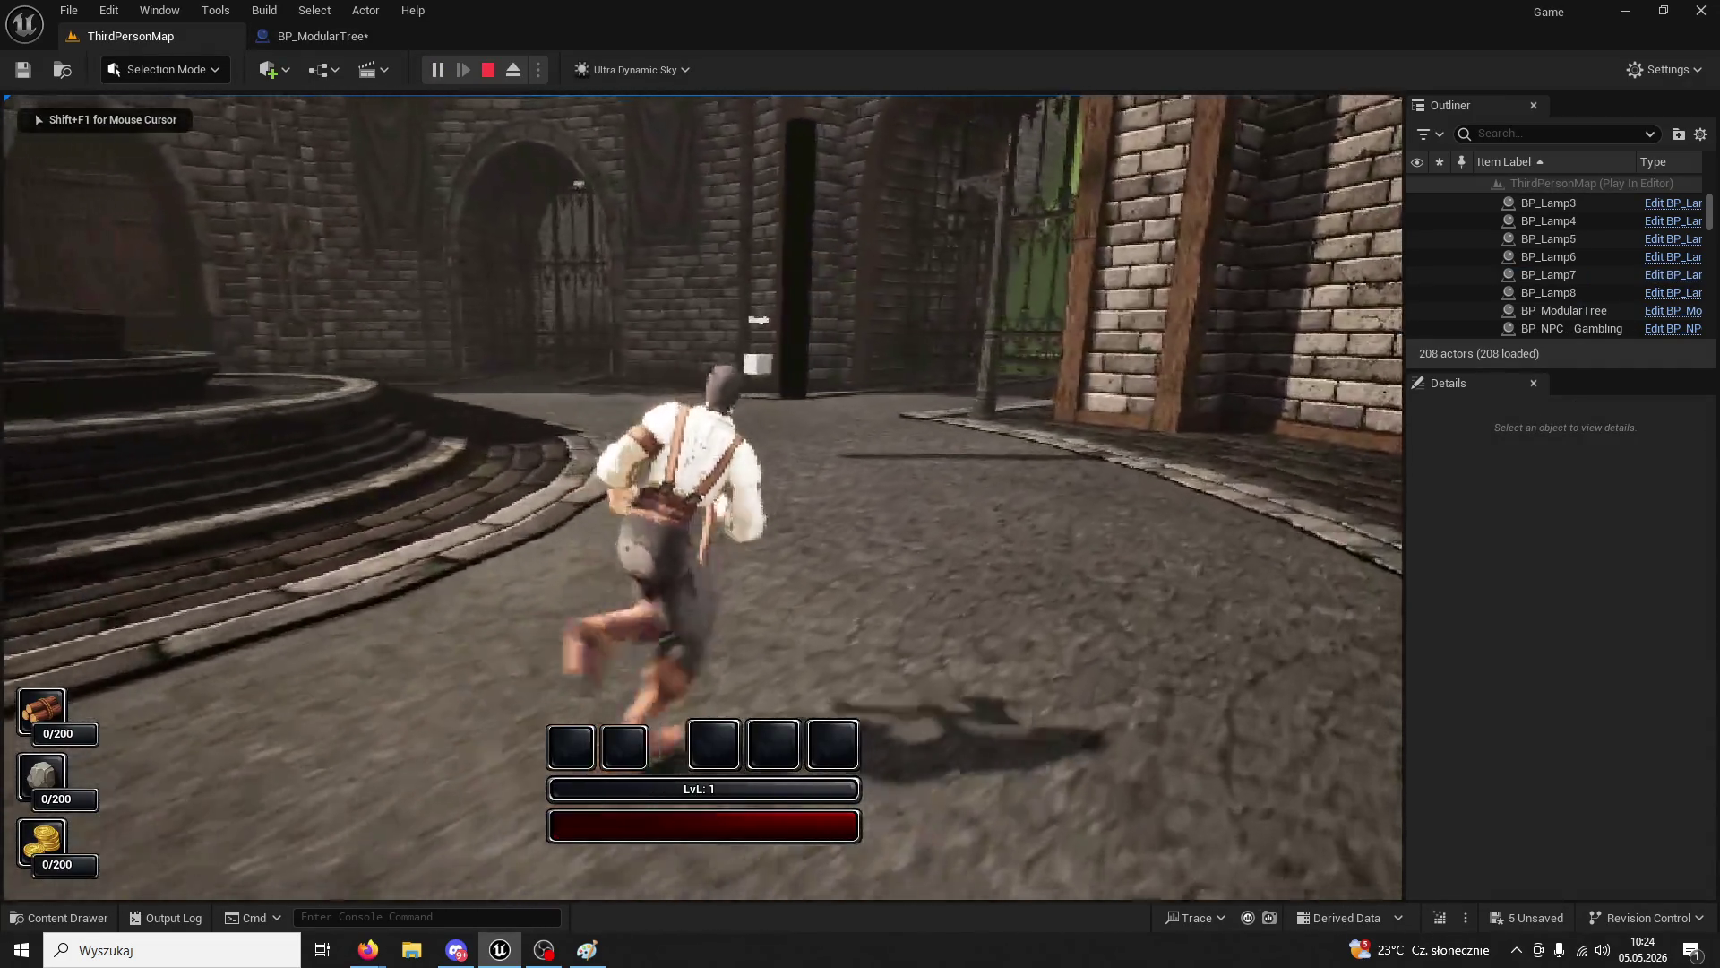
pyautogui.press('w')
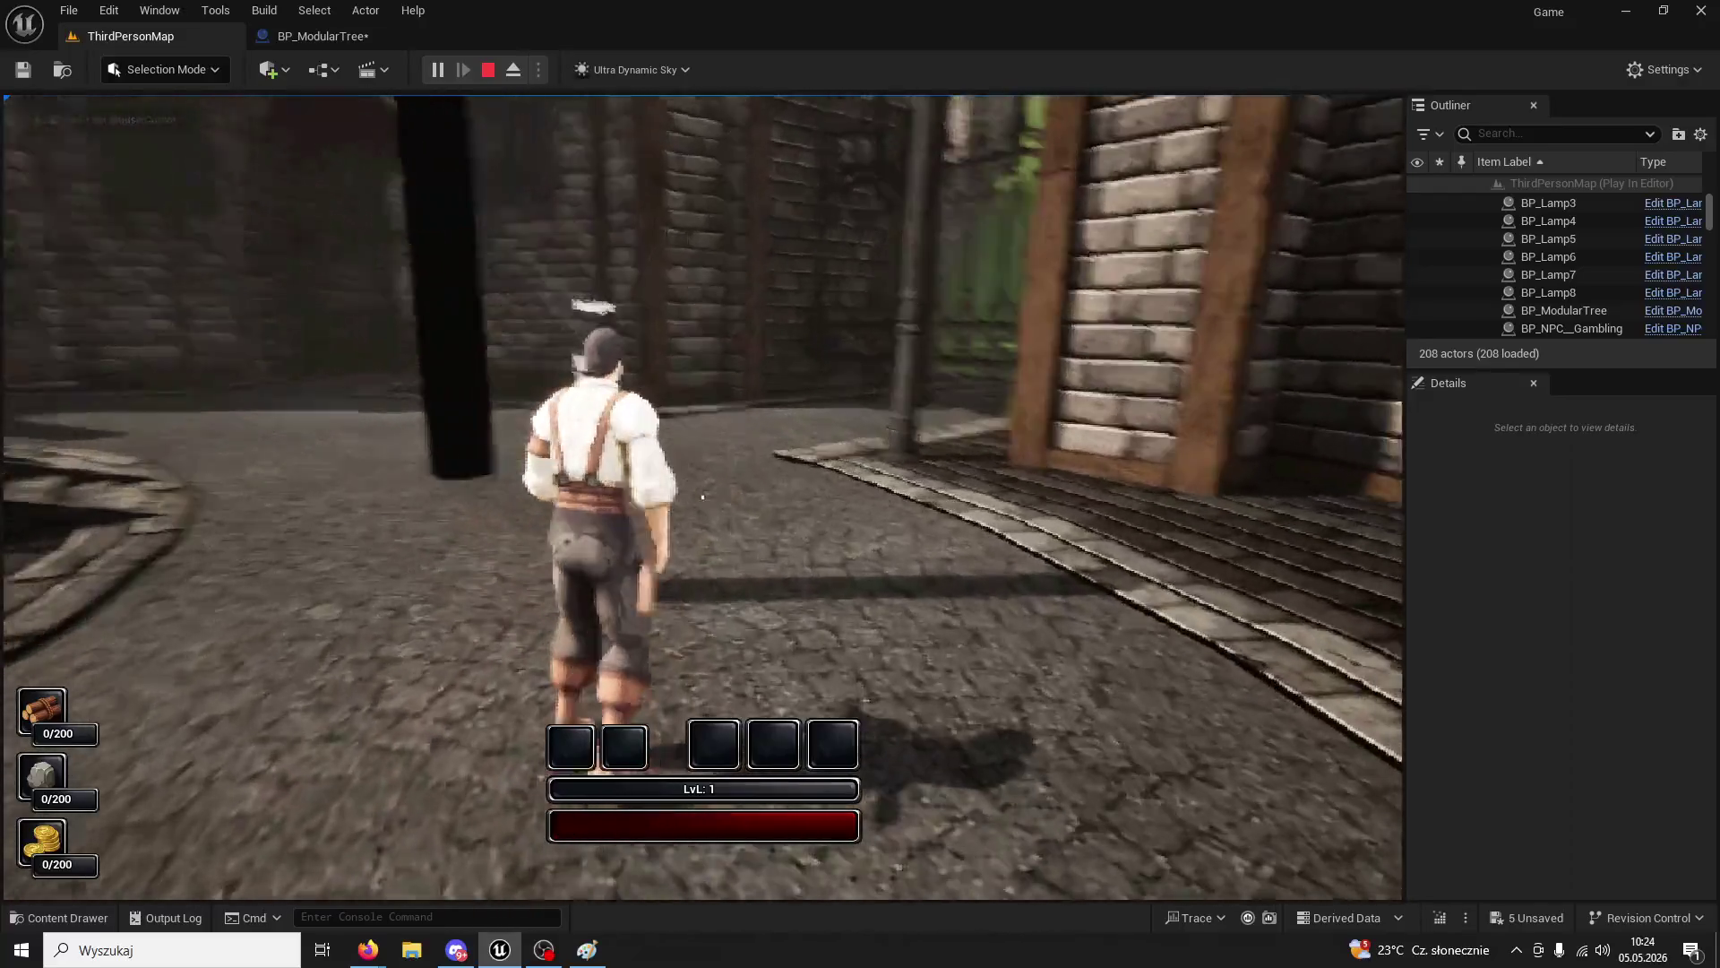
pyautogui.press('w')
# - Chop the black tree repeatedly until wood reaches 8/200, then stop the play-test
pyautogui.click(702, 496)
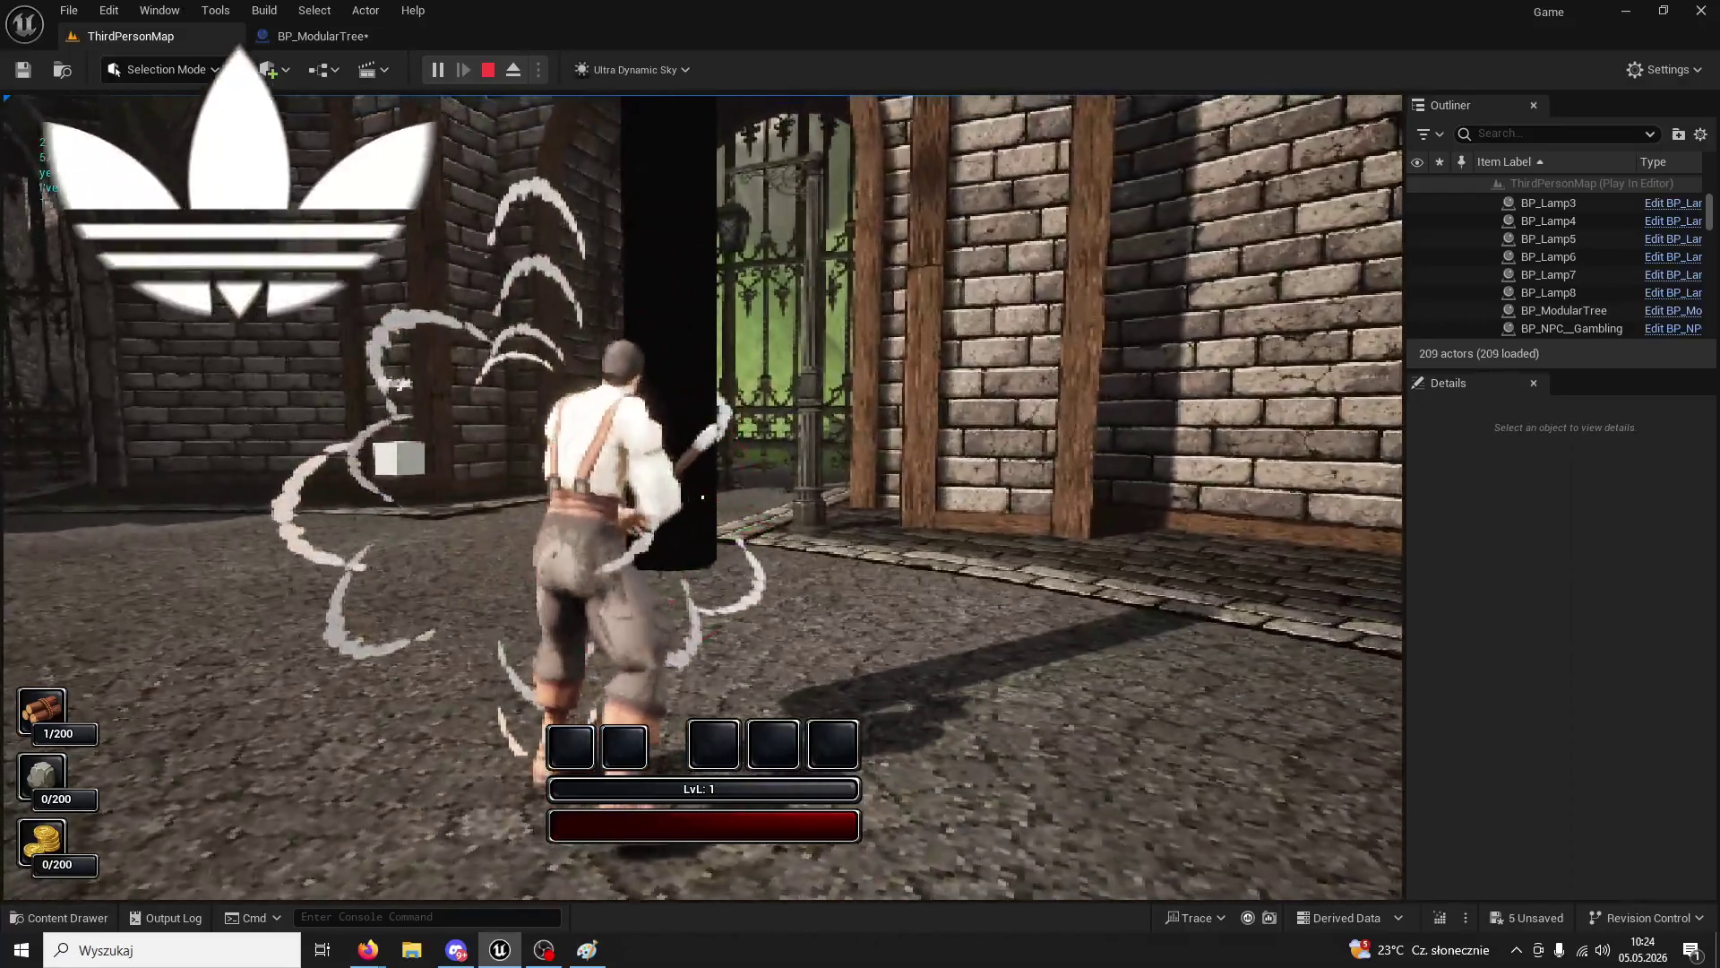
pyautogui.click(703, 496)
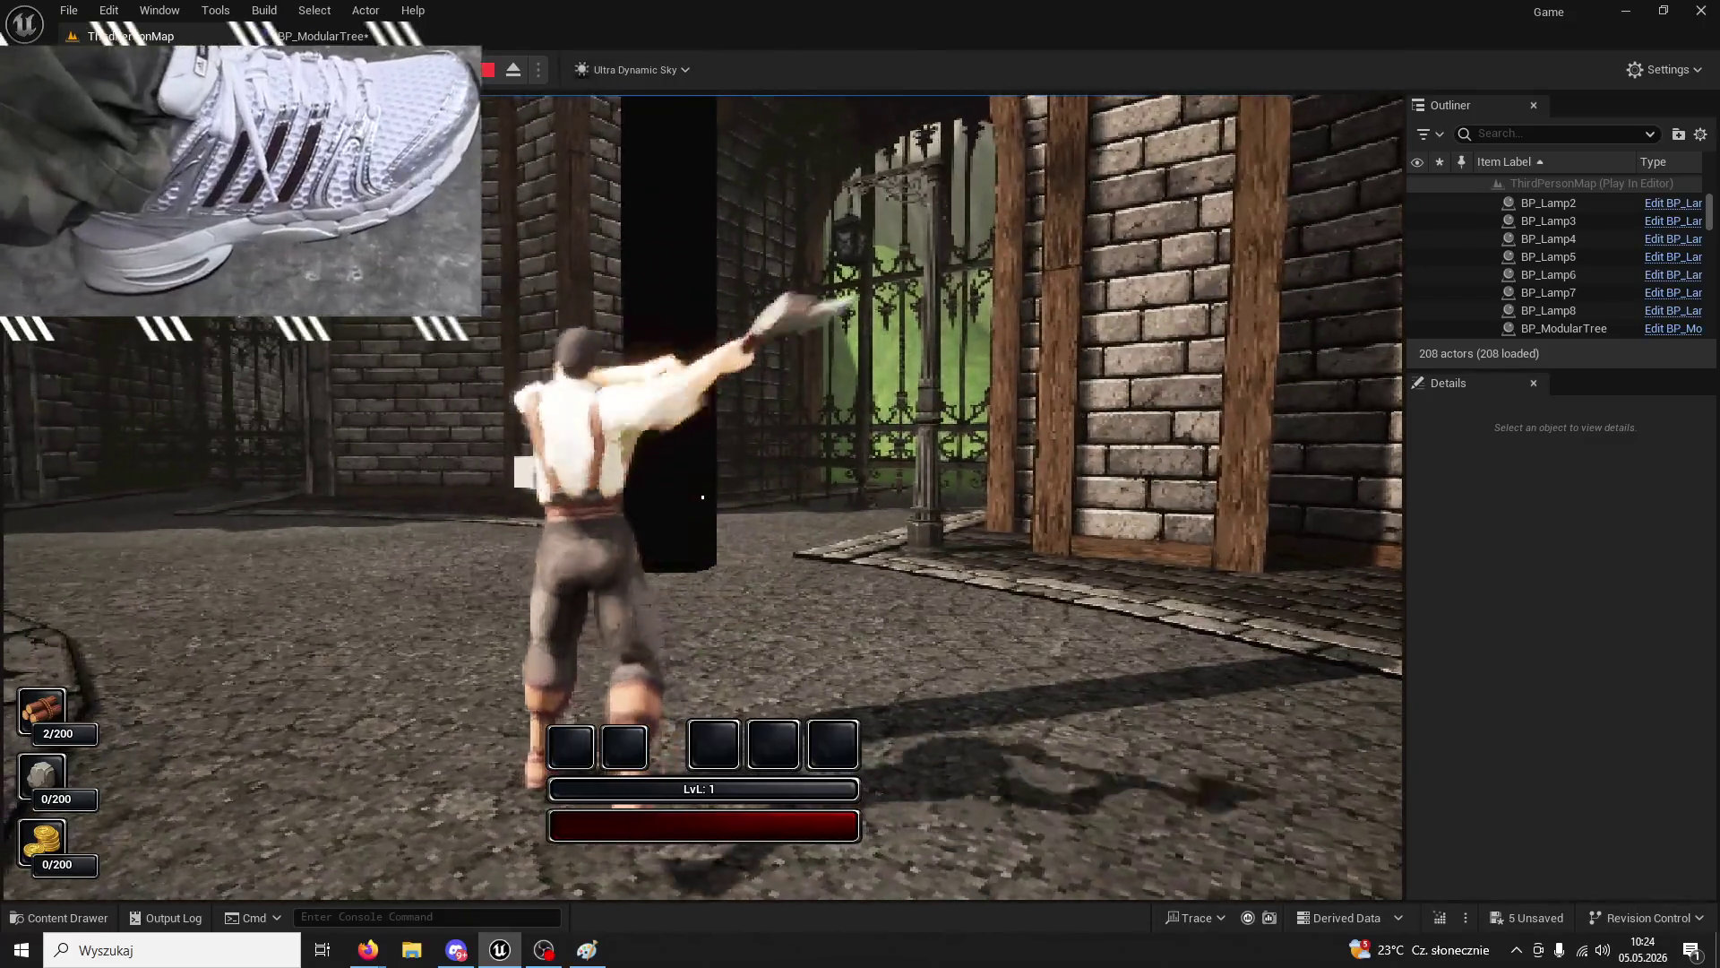
pyautogui.click(703, 496)
pyautogui.click(703, 496)
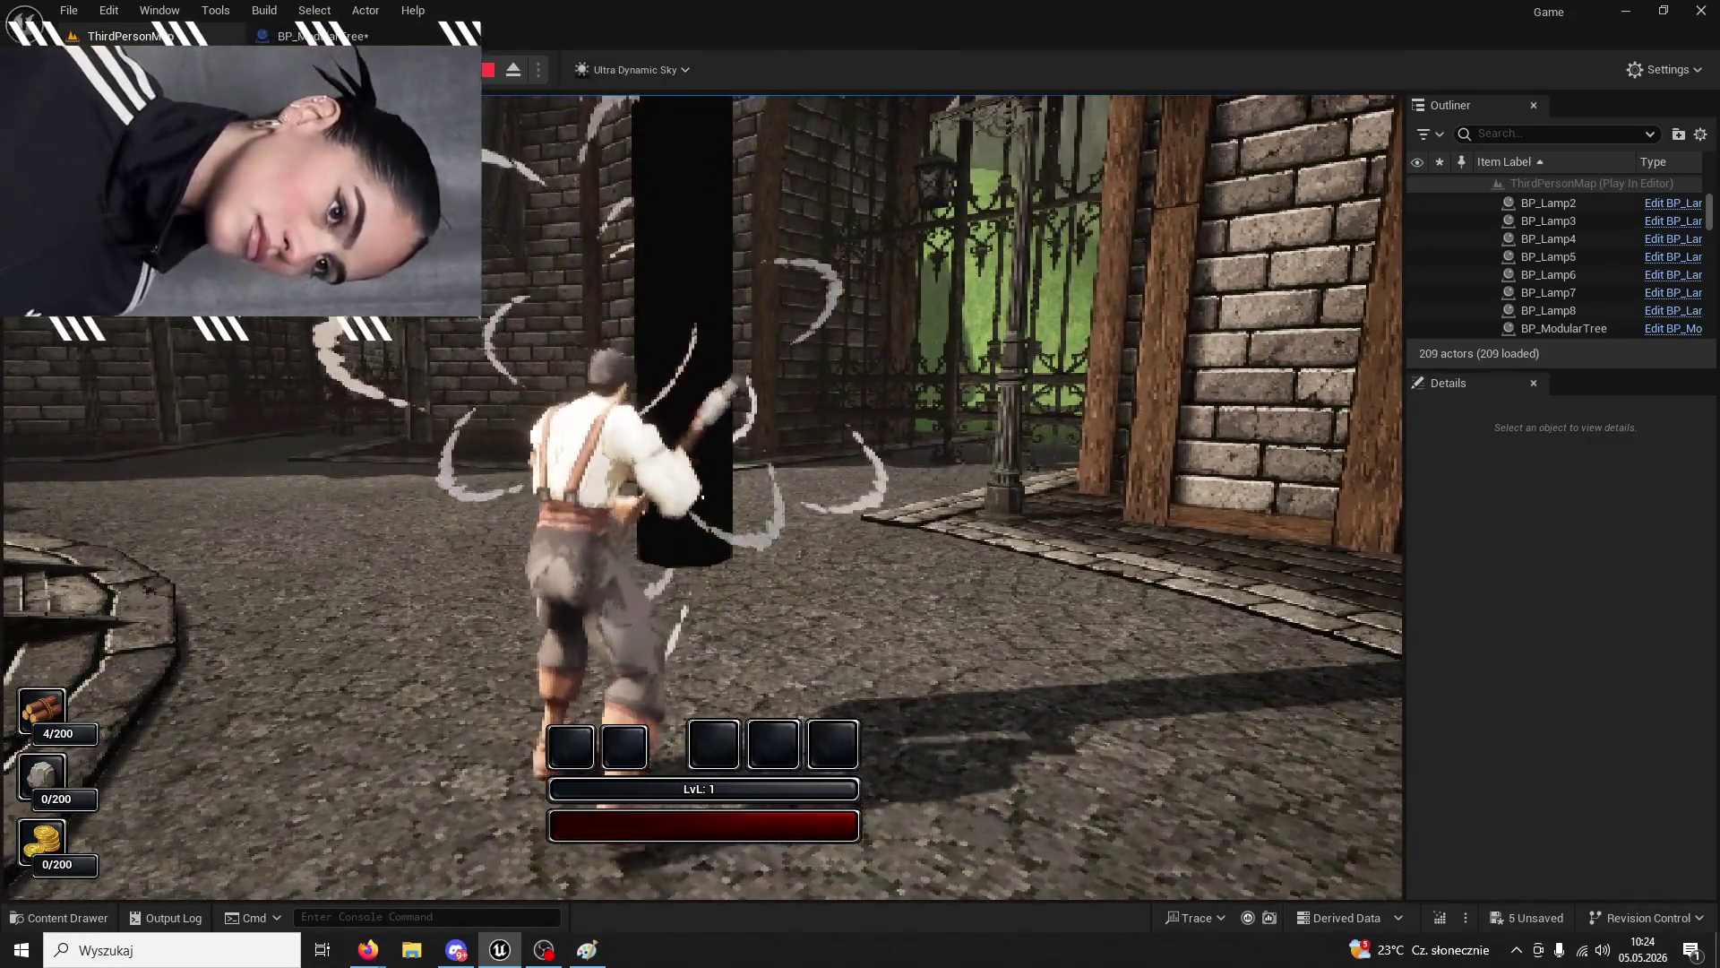
pyautogui.click(703, 496)
pyautogui.click(703, 496)
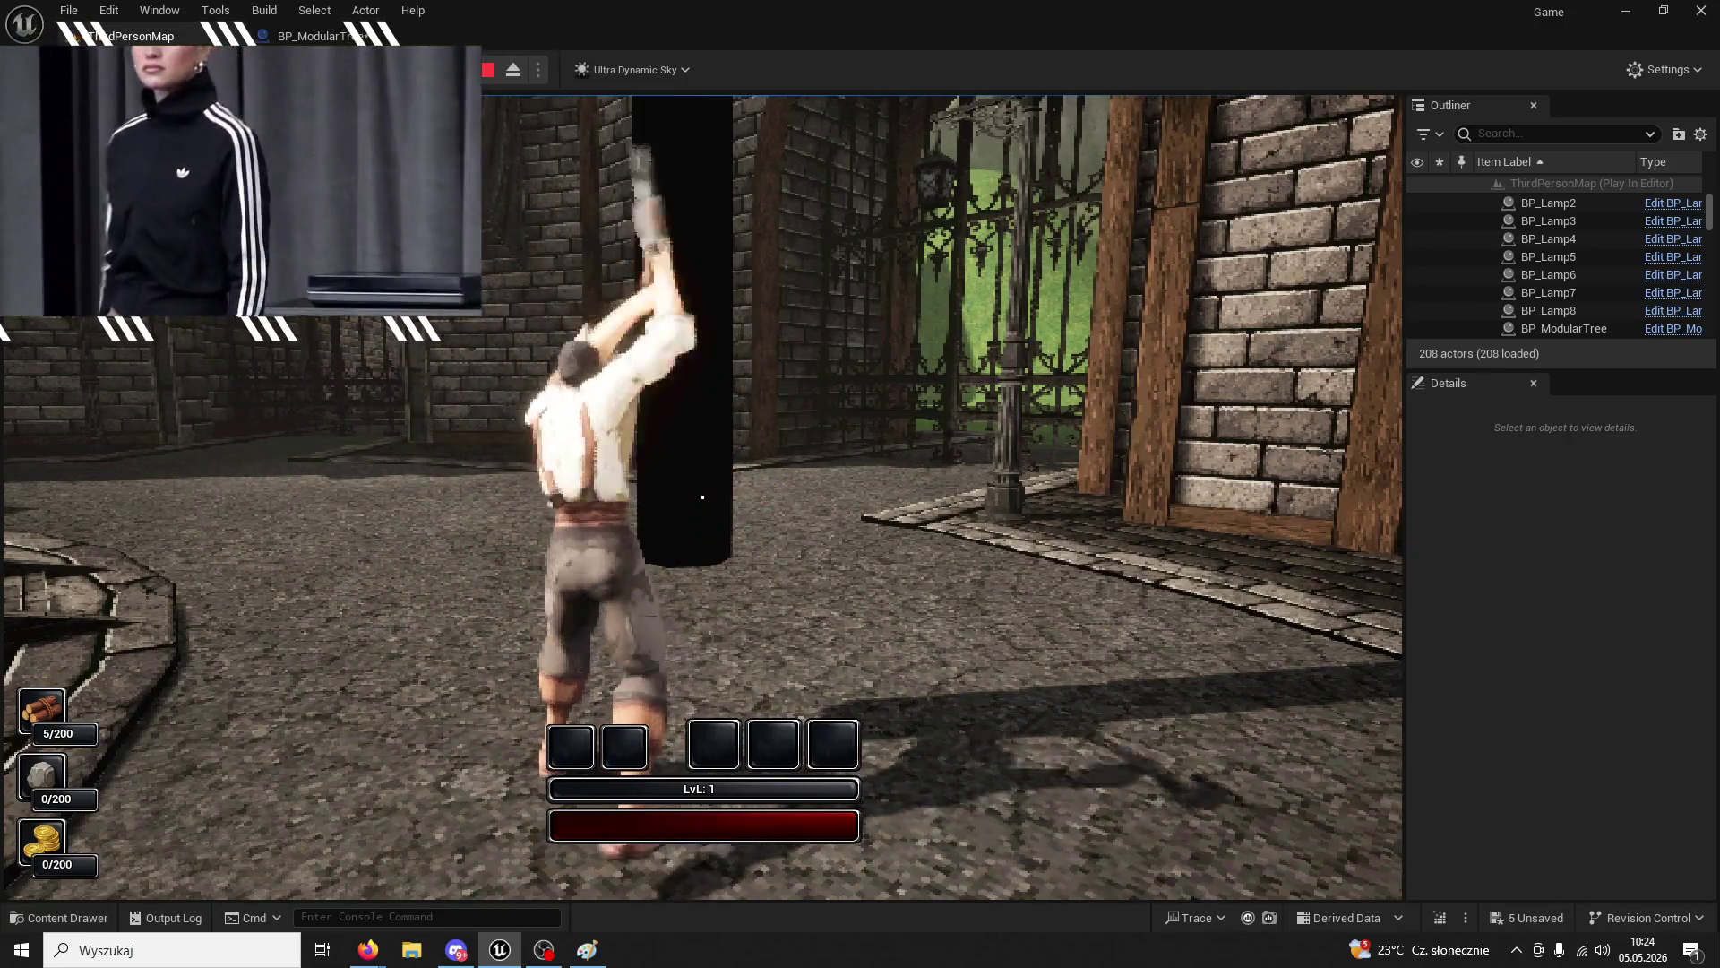
pyautogui.click(702, 496)
pyautogui.click(702, 496)
pyautogui.click(702, 496)
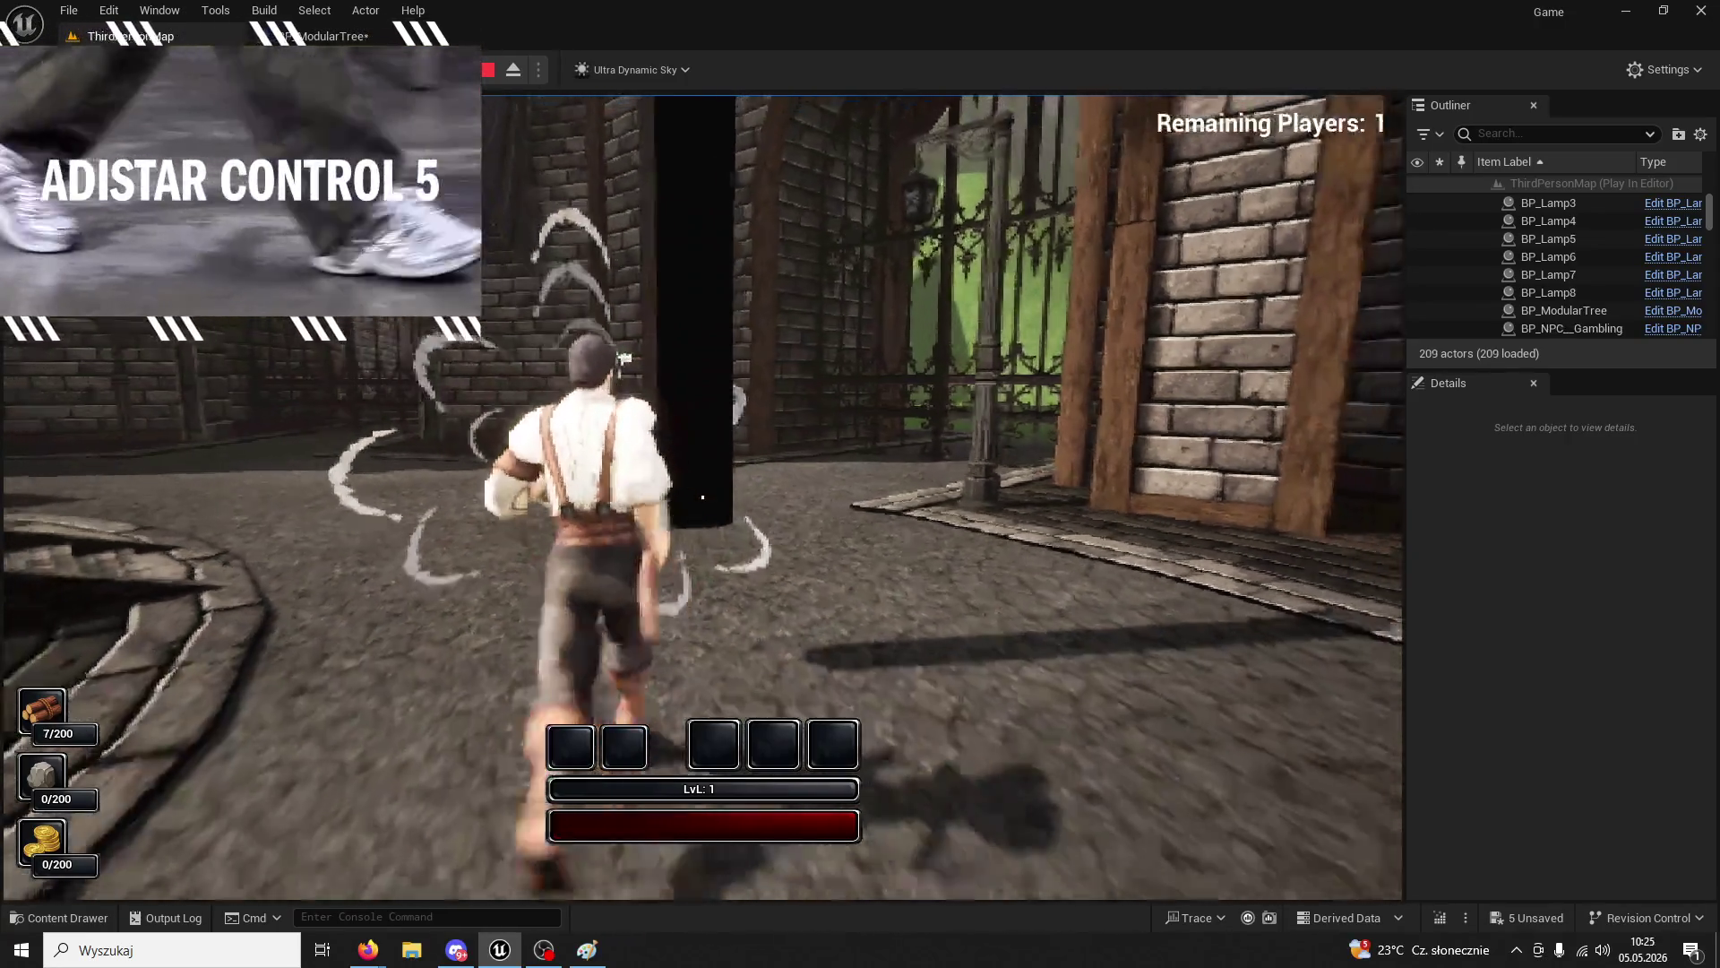
pyautogui.click(702, 497)
pyautogui.click(702, 497)
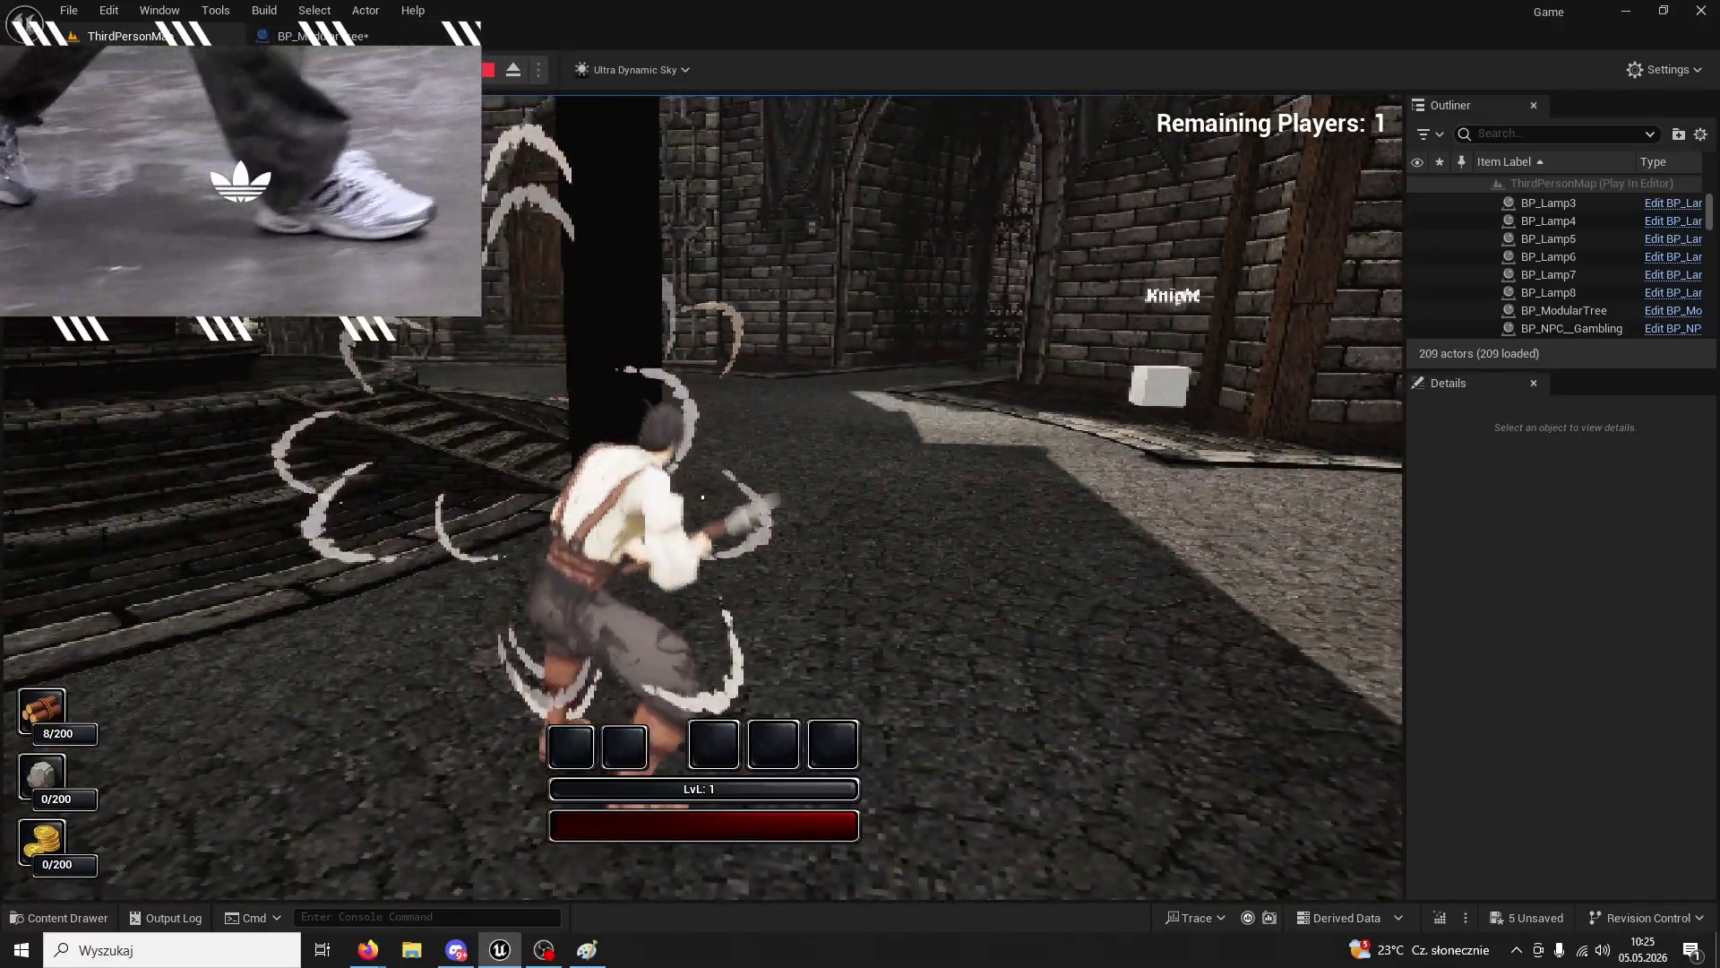
pyautogui.press('Escape')
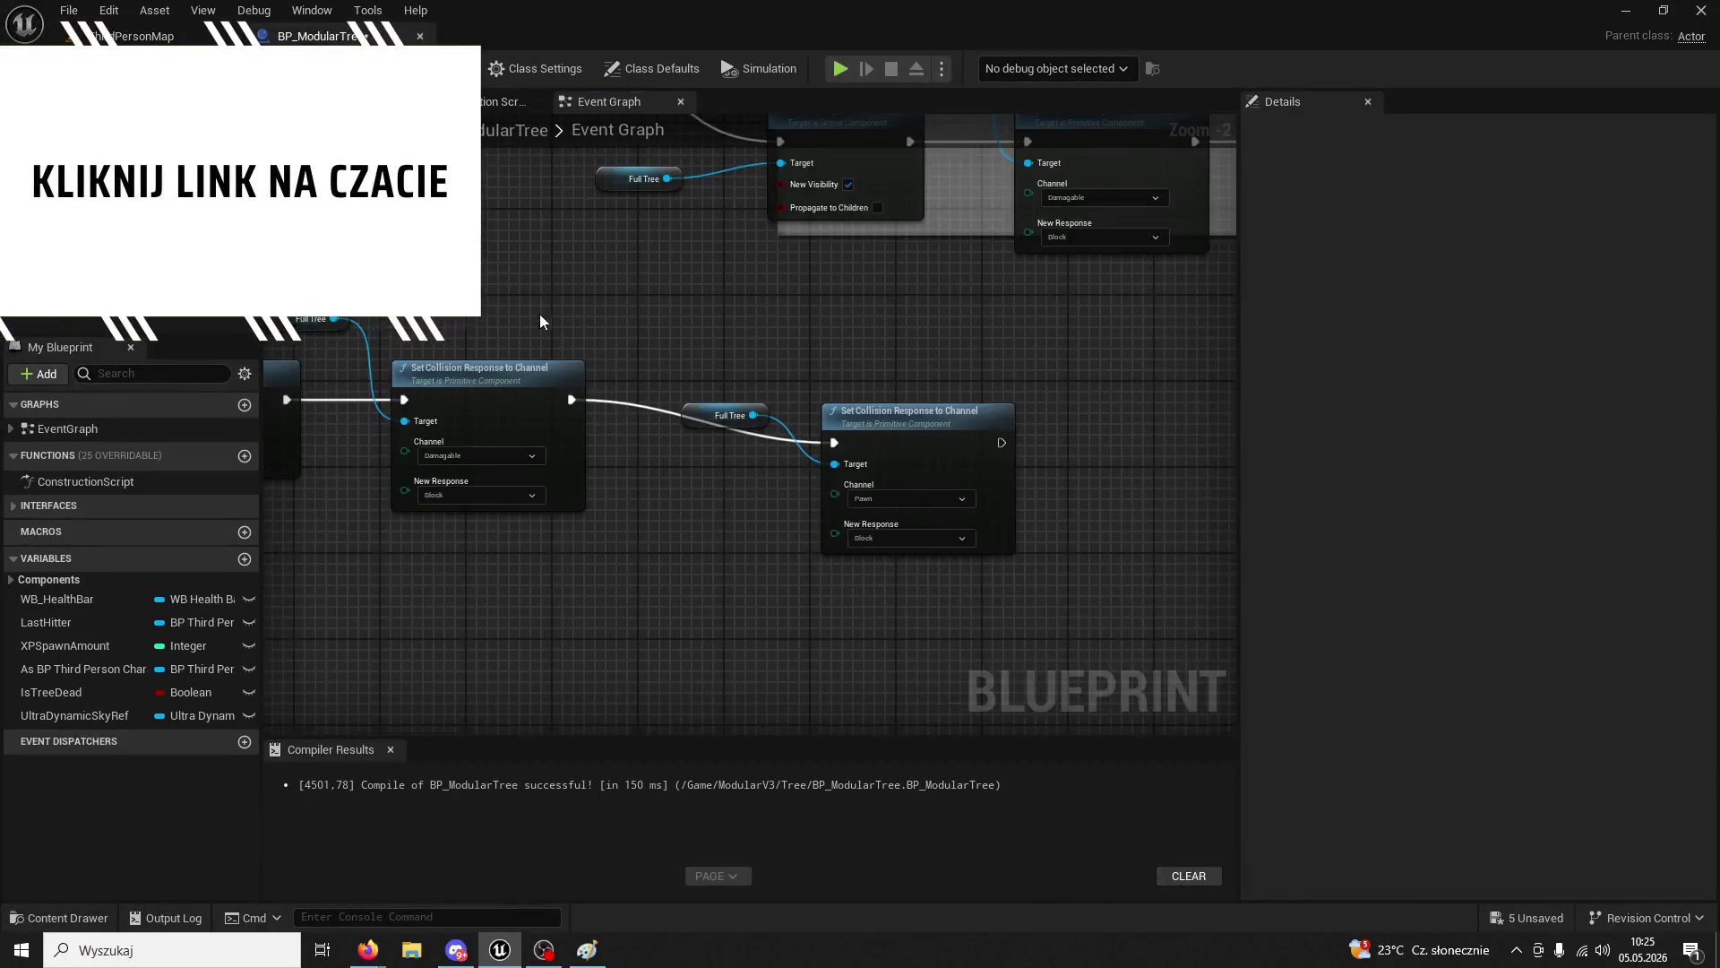
# - Drag the IsTreeDead variable into the graph as a SET node
pyautogui.scroll(-3, 766, 355)
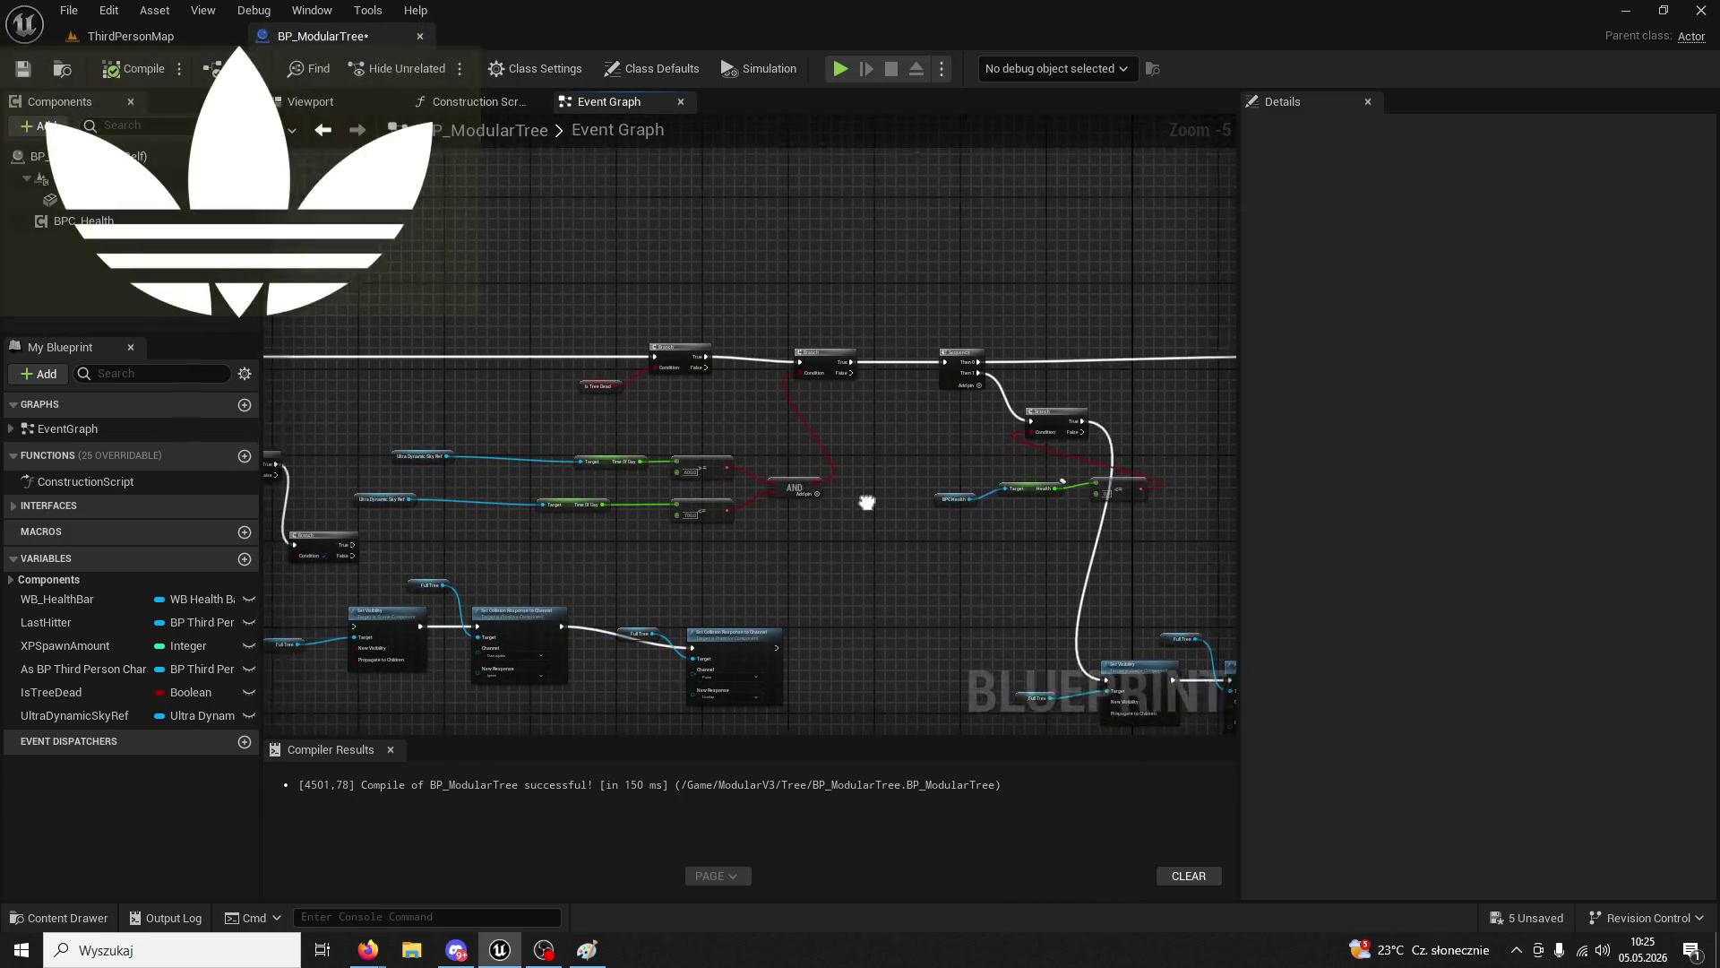
pyautogui.scroll(3, 917, 492)
pyautogui.scroll(-2, 851, 460)
pyautogui.moveTo(851, 460)
pyautogui.mouseDown()
pyautogui.moveTo(1188, 425)
pyautogui.moveTo(734, 373)
pyautogui.mouseUp()
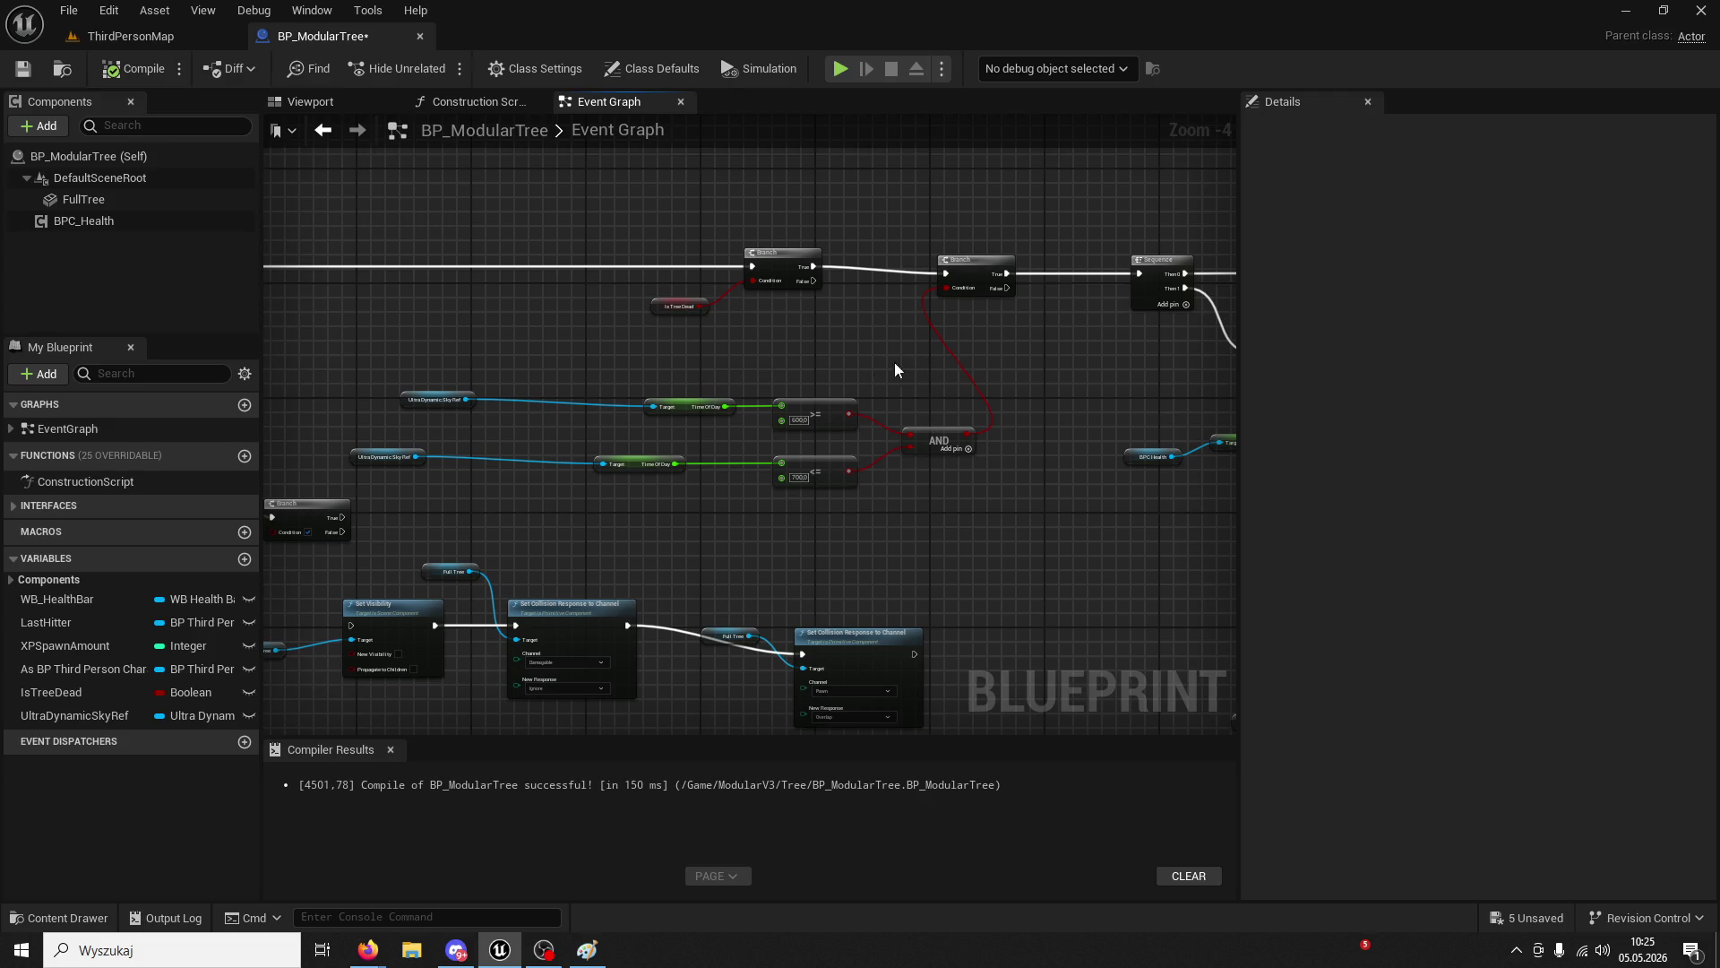
pyautogui.scroll(2, 794, 350)
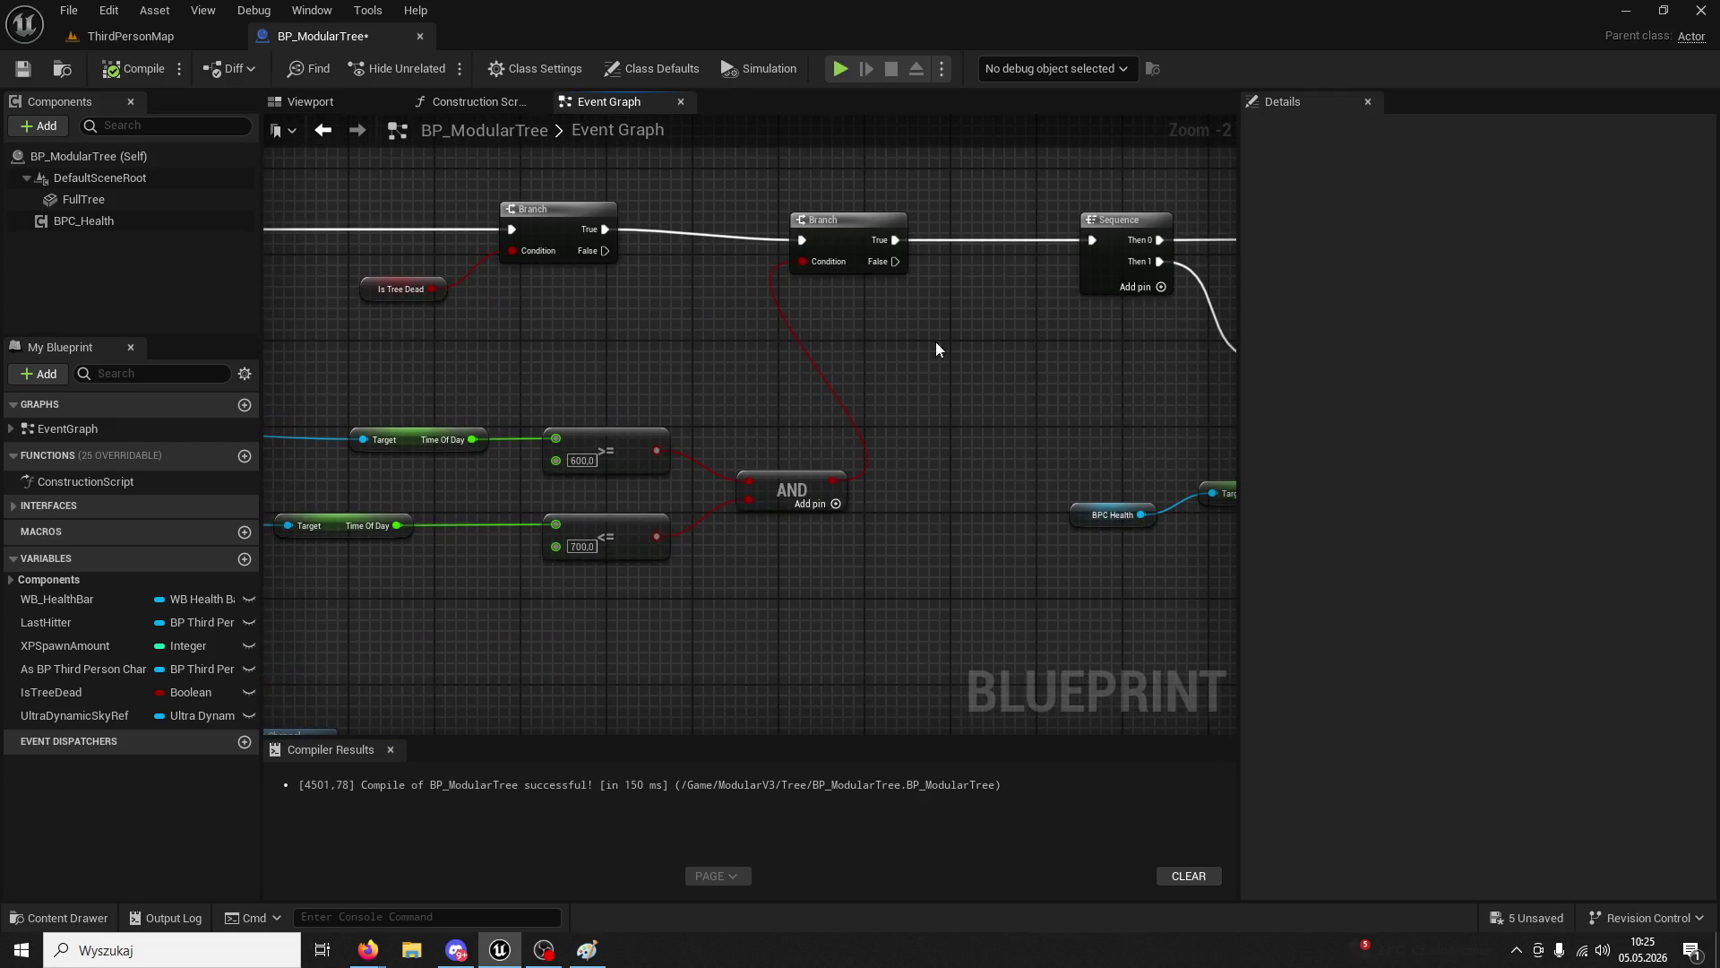
pyautogui.moveTo(936, 348); pyautogui.dragTo(584, 323)
pyautogui.scroll(-2, 923, 307)
pyautogui.moveTo(391, 300)
pyautogui.mouseDown()
pyautogui.moveTo(470, 345)
pyautogui.moveTo(802, 296)
pyautogui.moveTo(756, 303)
pyautogui.moveTo(949, 461)
pyautogui.moveTo(588, 310)
pyautogui.moveTo(464, 294)
pyautogui.mouseUp()
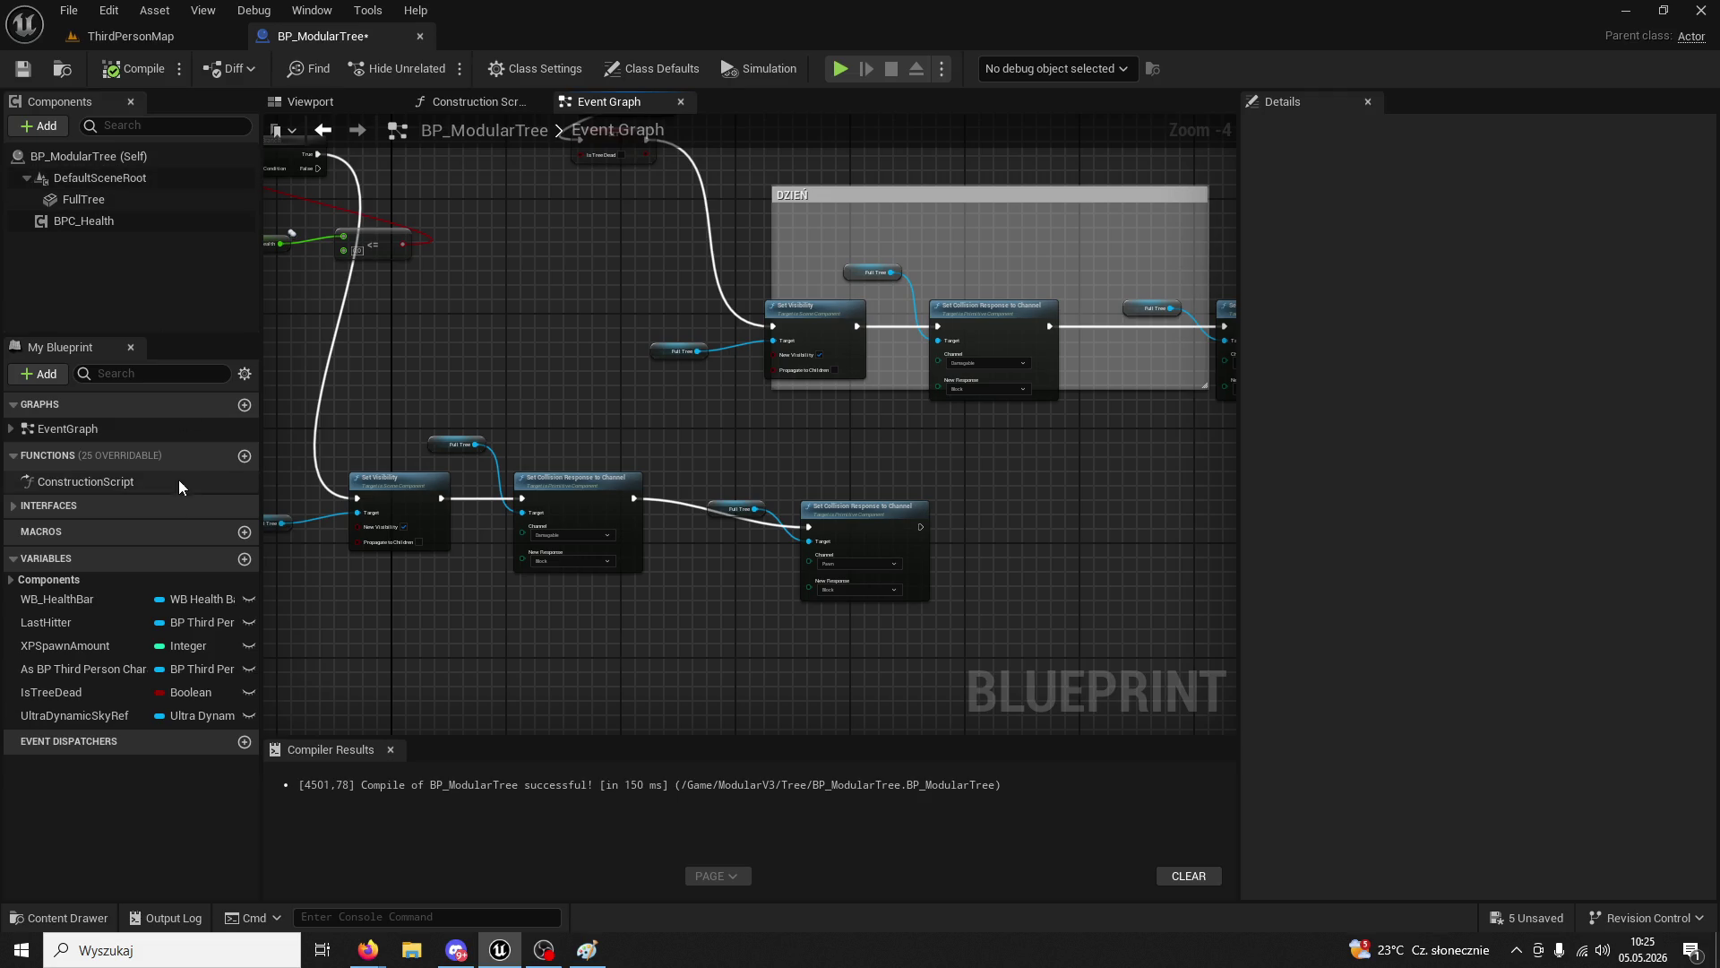
pyautogui.moveTo(77, 695)
pyautogui.mouseDown()
pyautogui.moveTo(530, 353)
pyautogui.moveTo(481, 309)
pyautogui.moveTo(781, 525)
pyautogui.mouseUp()
pyautogui.click(527, 358)
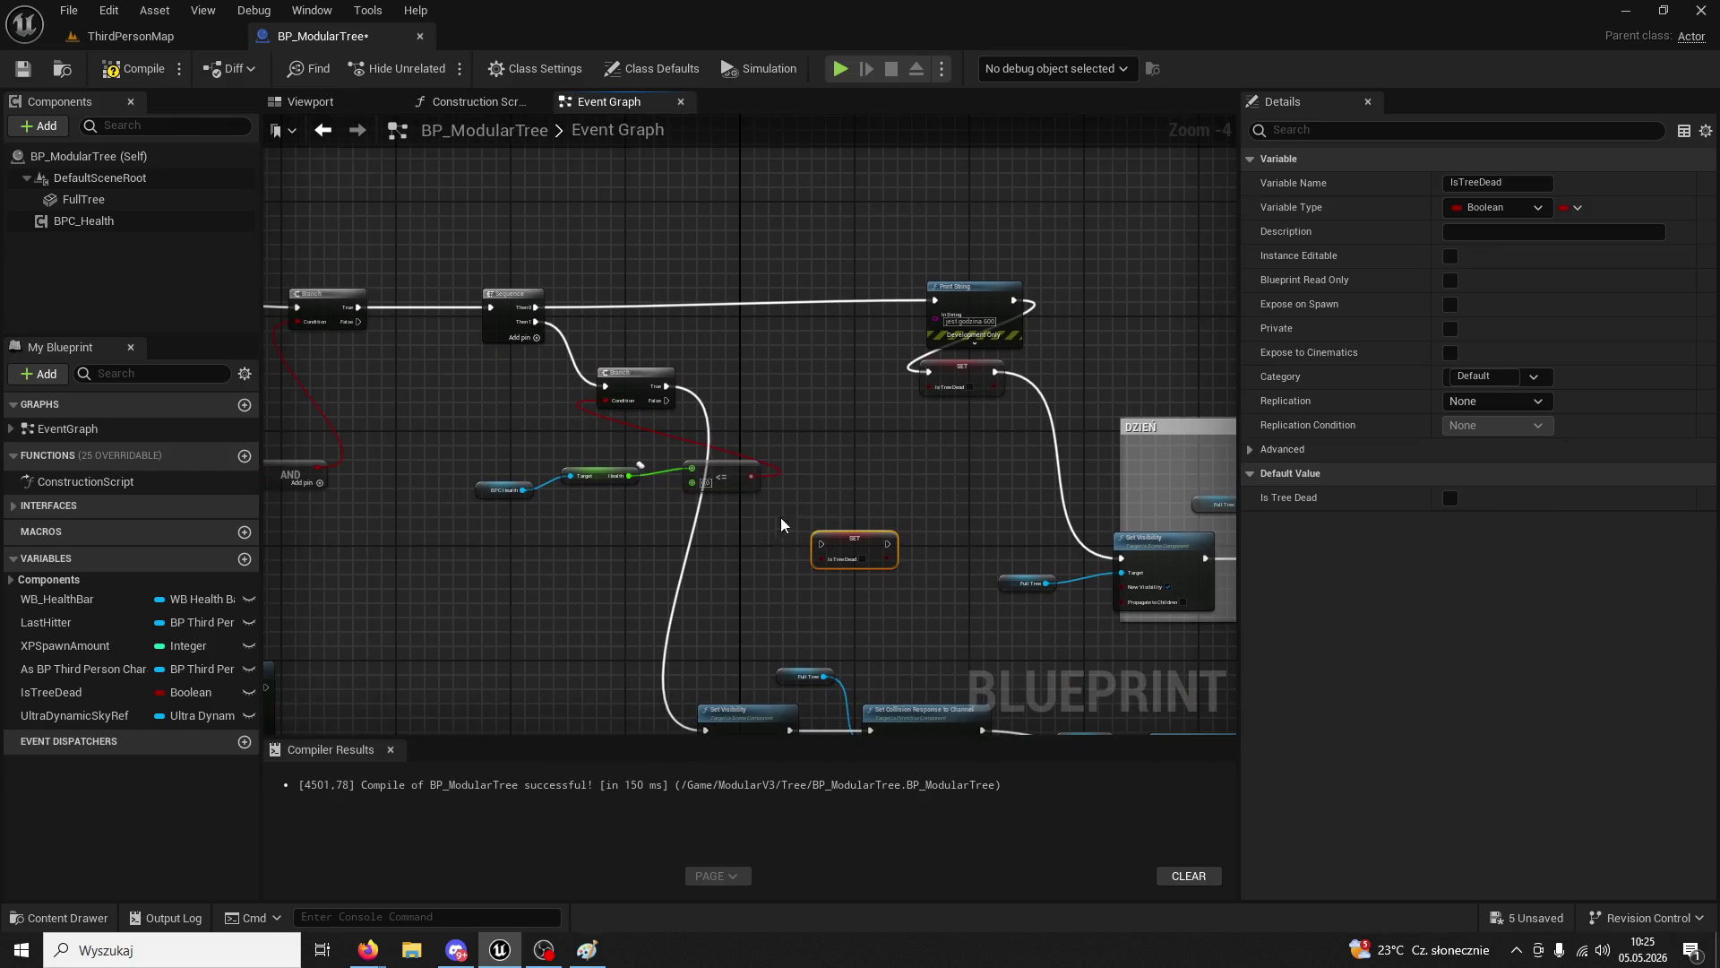
# - Position the SET IsTreeDead node near the Branch, to the left of the Sequence
pyautogui.moveTo(870, 555)
pyautogui.mouseDown()
pyautogui.moveTo(755, 375)
pyautogui.moveTo(646, 293)
pyautogui.moveTo(379, 179)
pyautogui.mouseUp()
pyautogui.scroll(3, 757, 429)
pyautogui.moveTo(385, 254); pyautogui.dragTo(1022, 394)
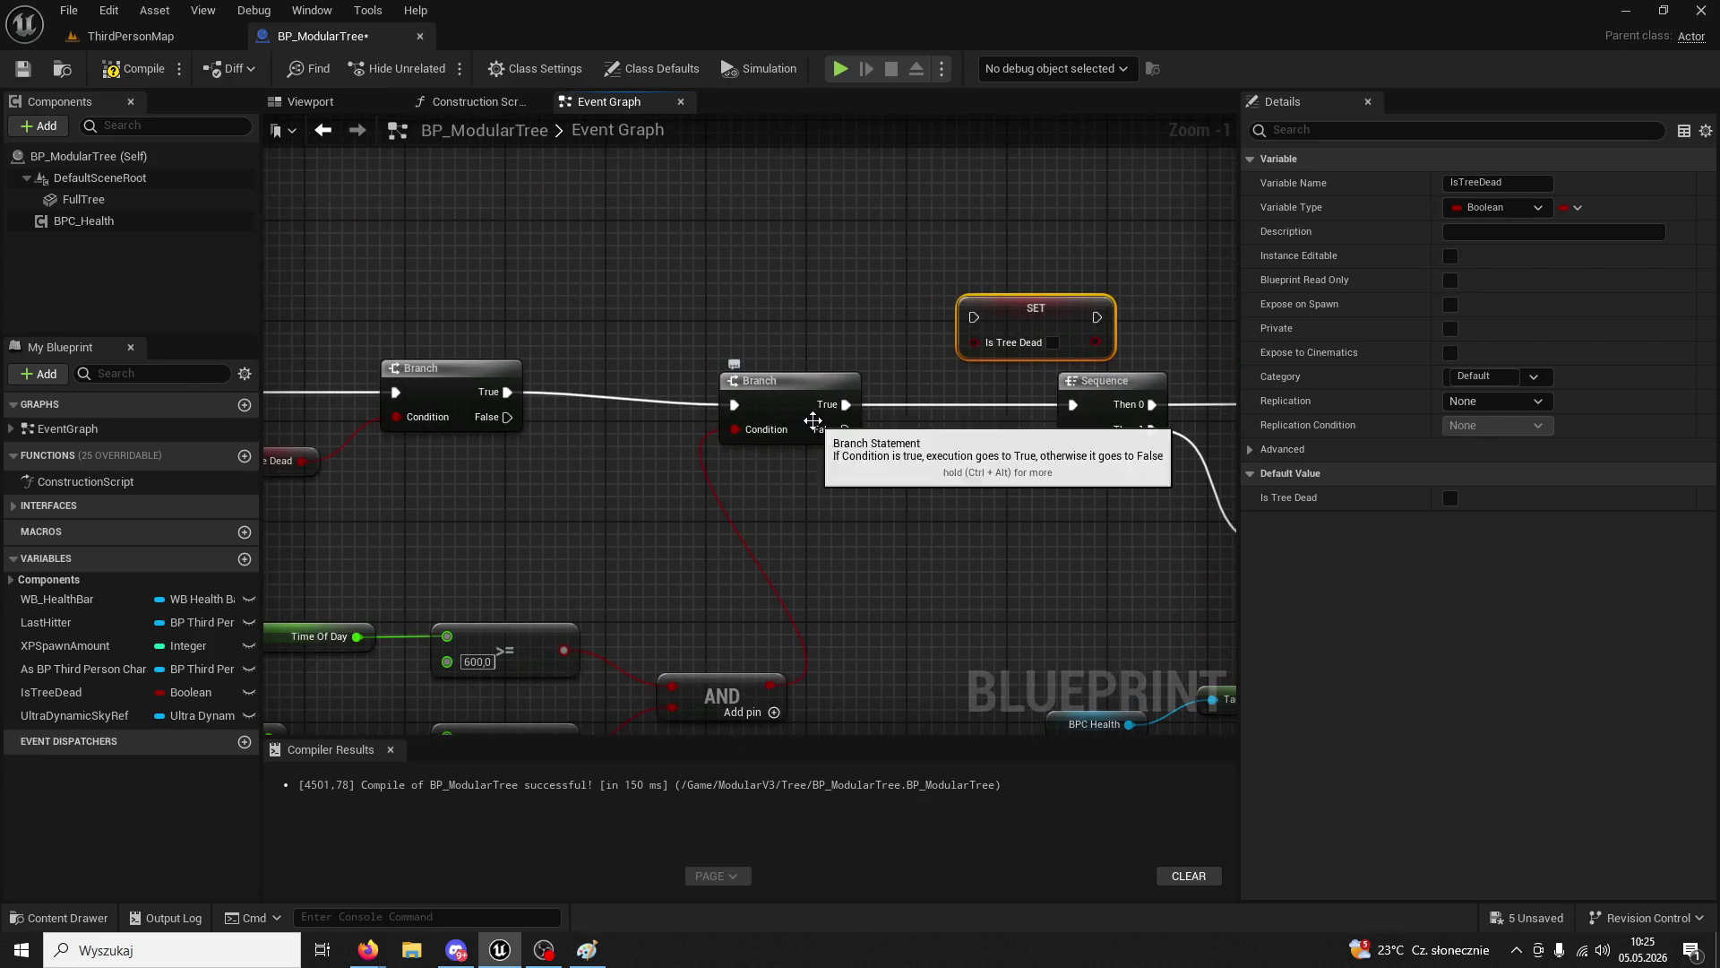
pyautogui.scroll(-2, 861, 421)
pyautogui.moveTo(851, 468); pyautogui.dragTo(1121, 475)
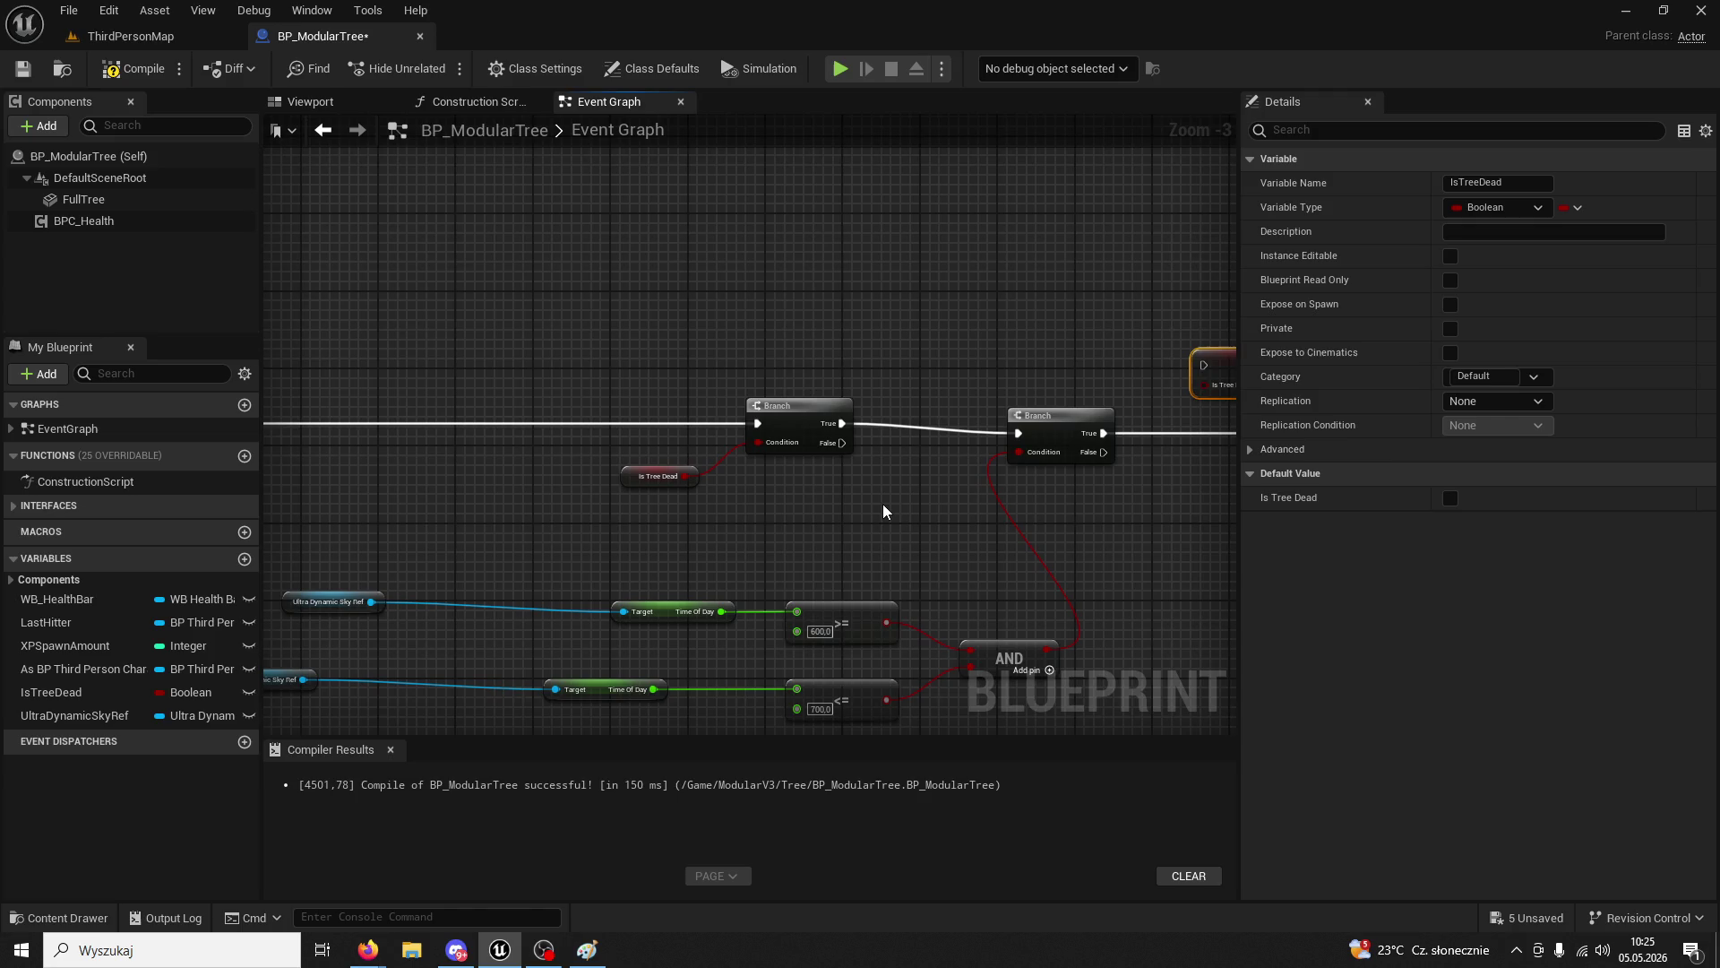
pyautogui.moveTo(883, 511); pyautogui.dragTo(287, 367)
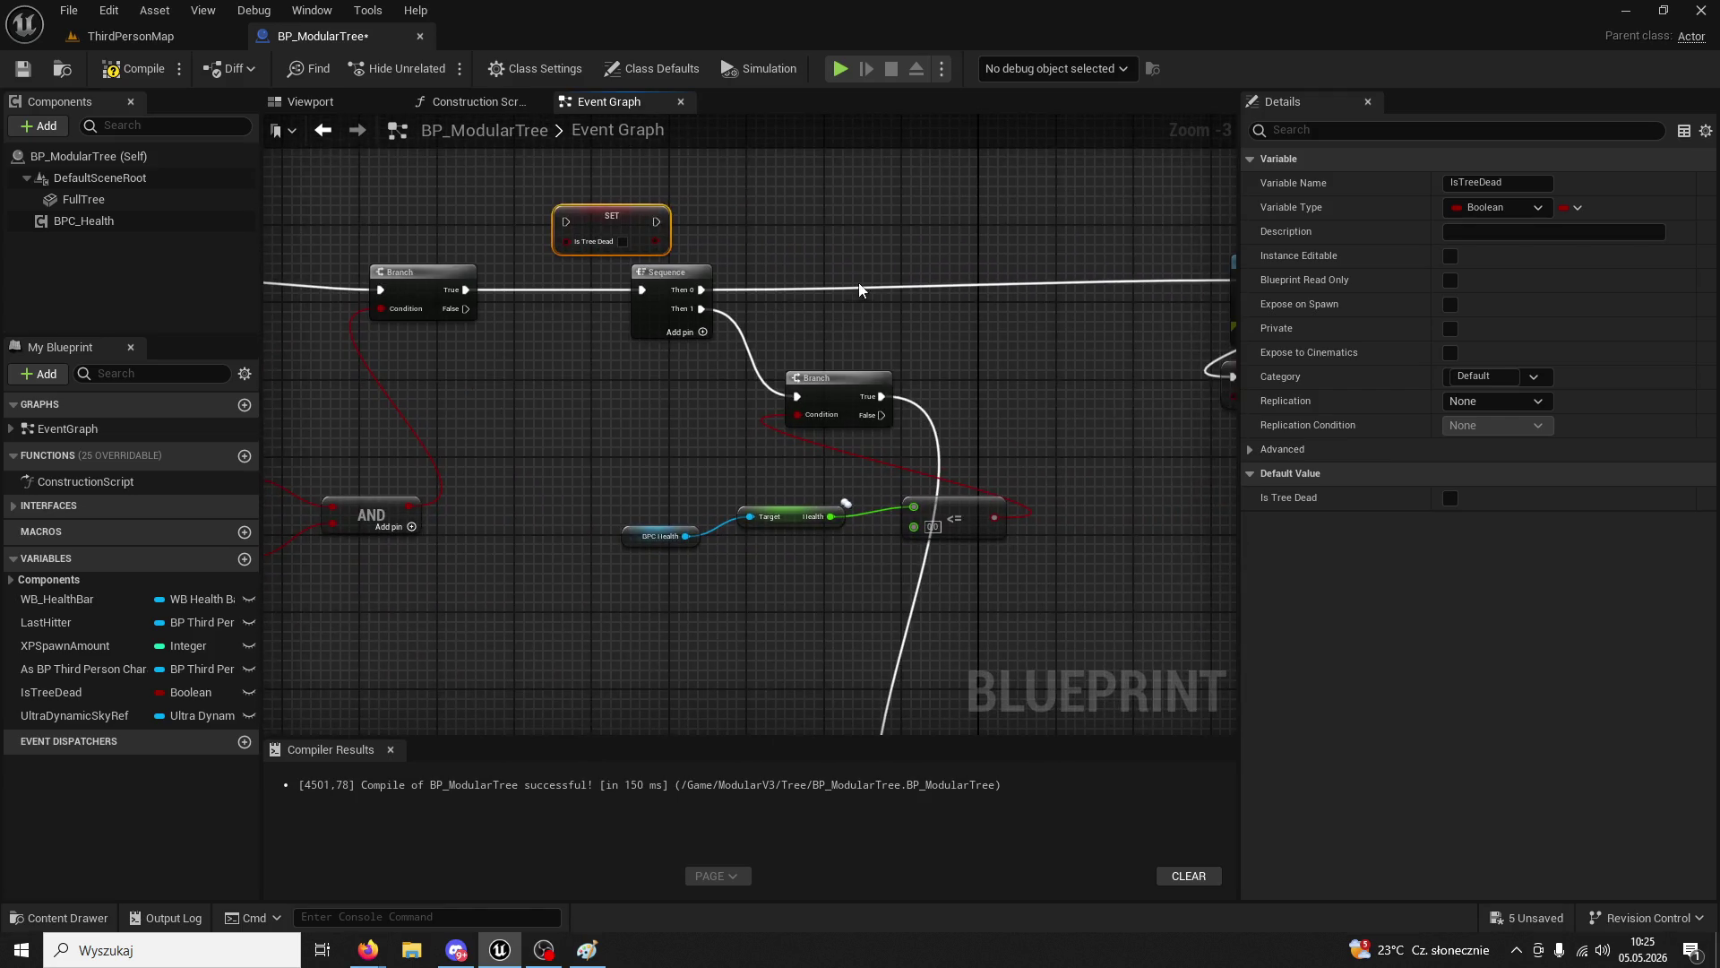
pyautogui.moveTo(645, 212); pyautogui.dragTo(1078, 322)
pyautogui.scroll(-2, 933, 488)
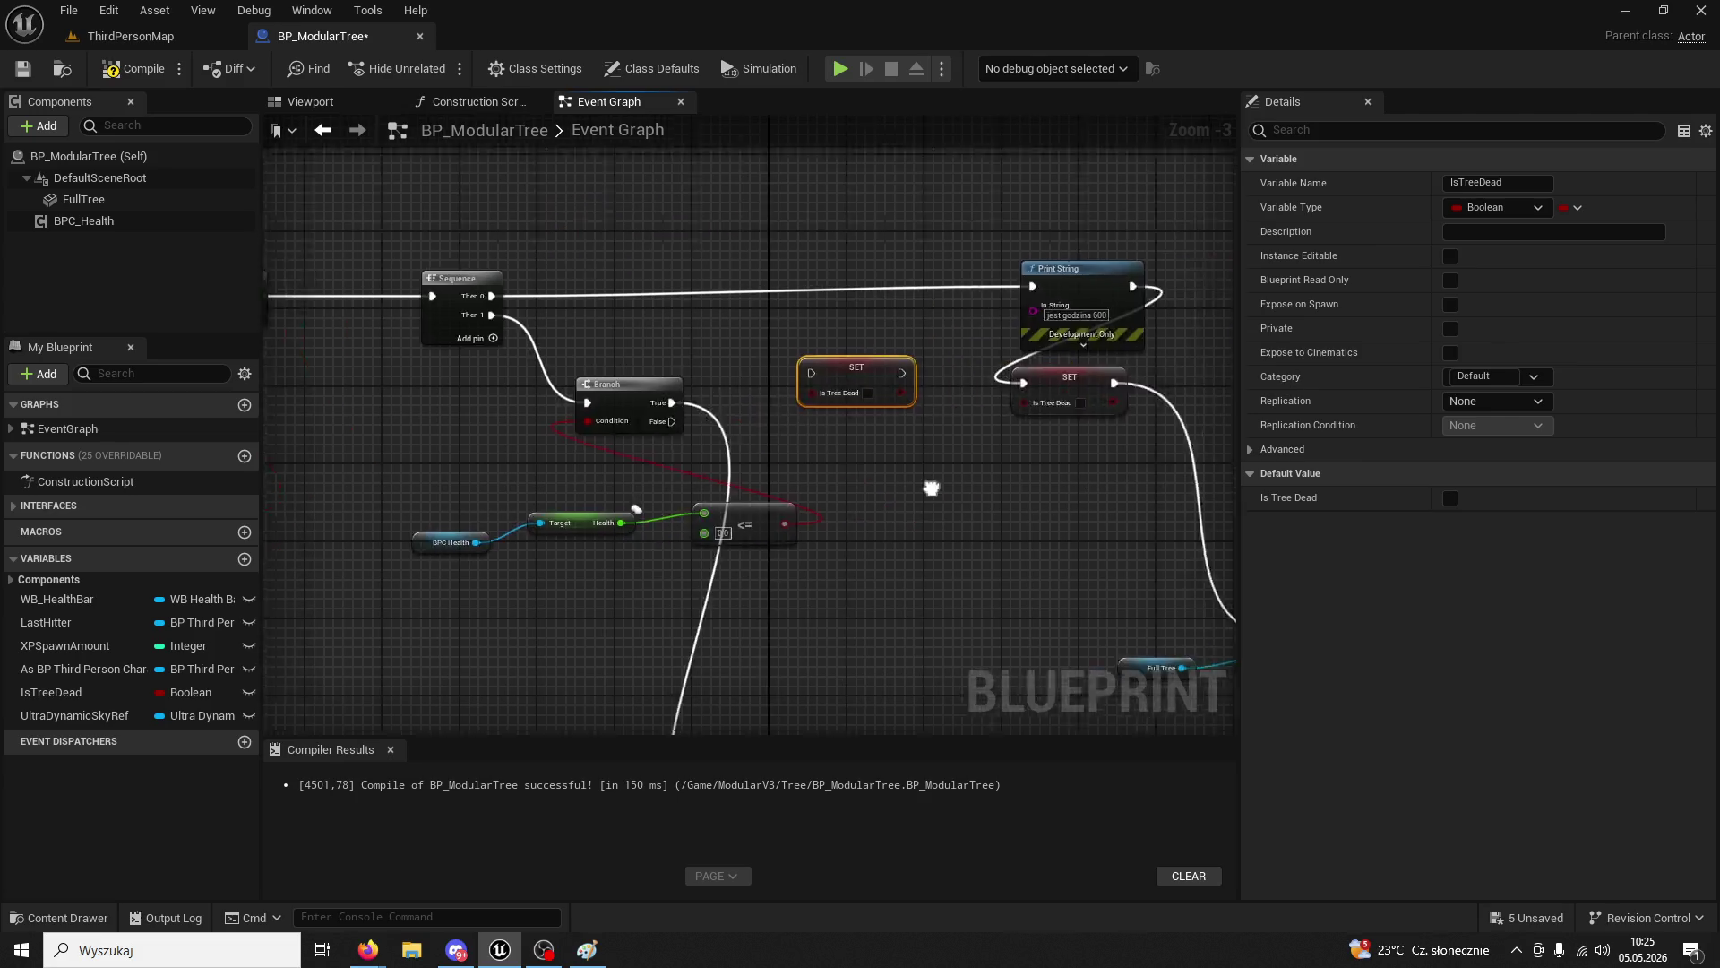
pyautogui.scroll(2, 681, 430)
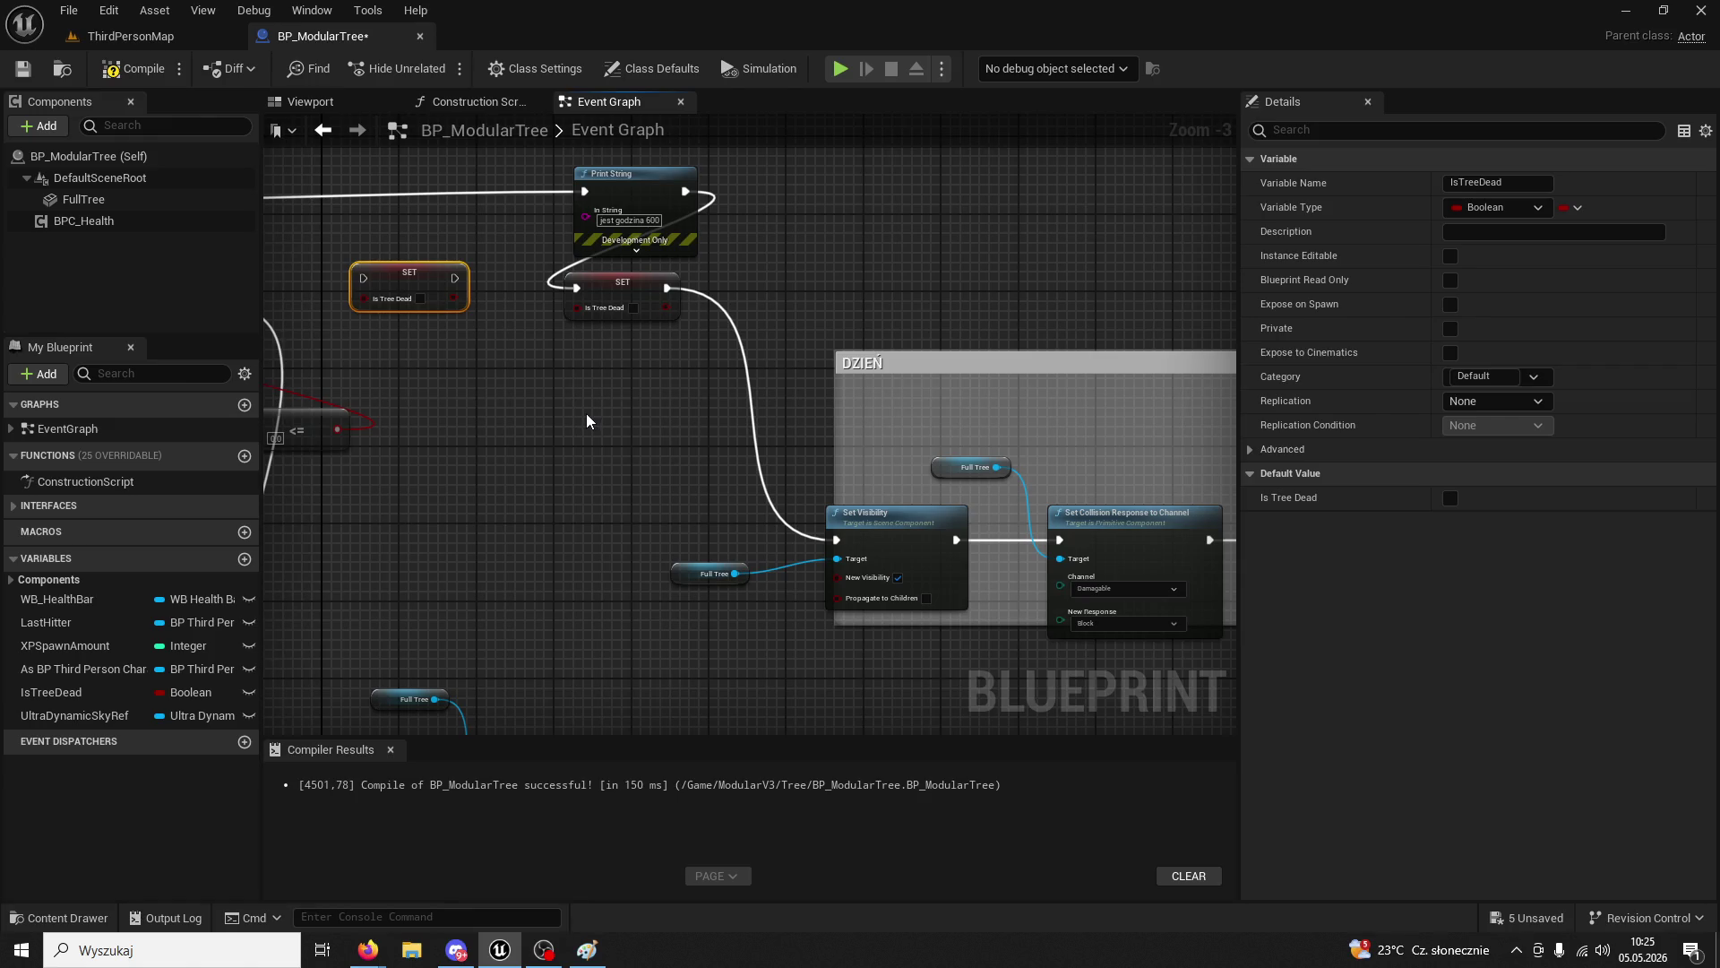
pyautogui.moveTo(587, 421)
pyautogui.mouseDown()
pyautogui.moveTo(754, 467)
pyautogui.moveTo(771, 373)
pyautogui.moveTo(701, 359)
pyautogui.moveTo(820, 485)
pyautogui.mouseUp()
pyautogui.scroll(-1, 788, 346)
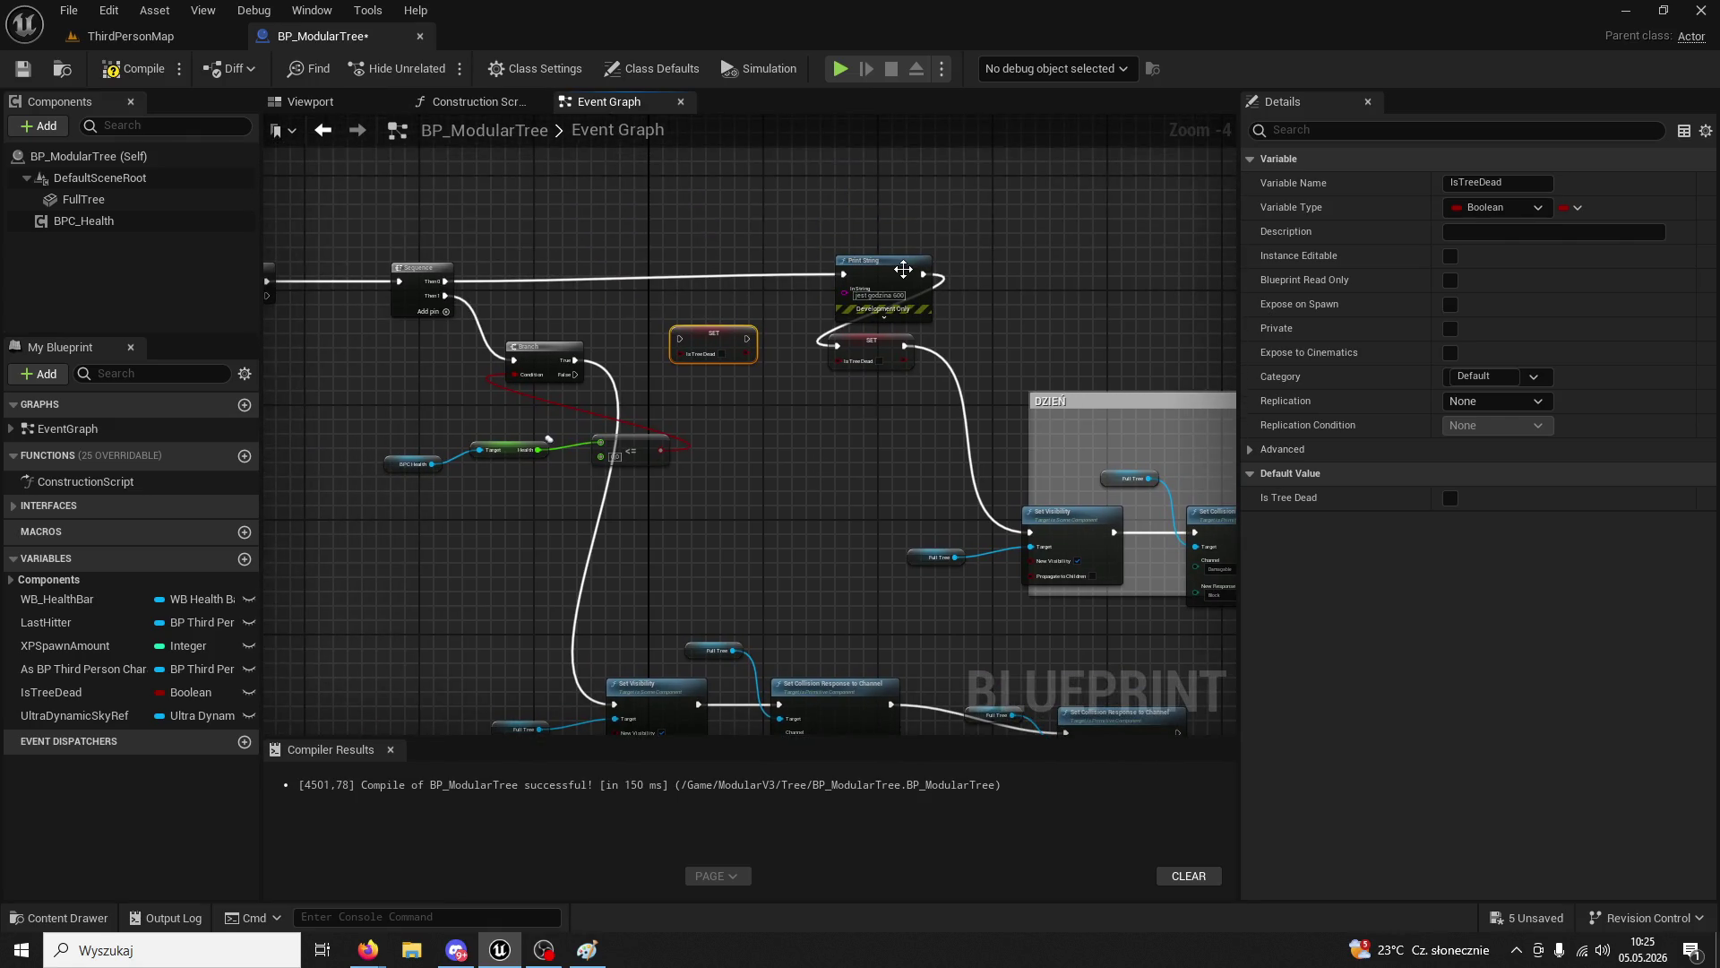
# - Delete the Print String node and wire SET IsTreeDead between the Branch and the Sequence
pyautogui.click(903, 268)
pyautogui.press('Delete')
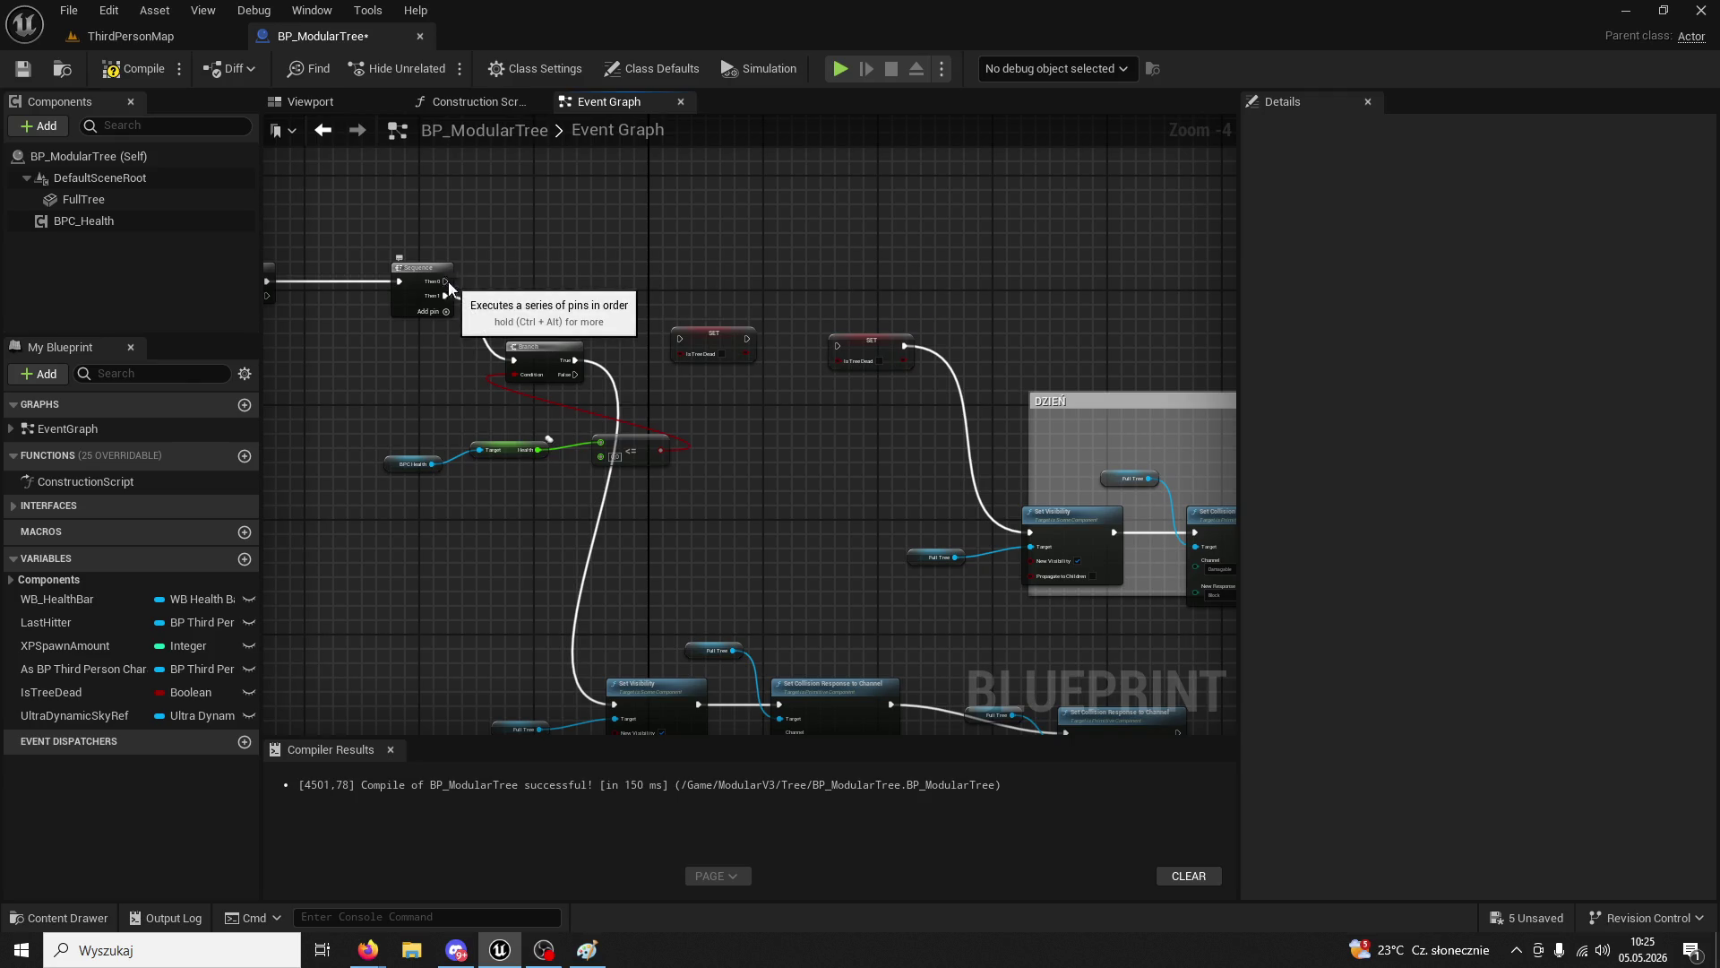
pyautogui.moveTo(445, 281)
pyautogui.mouseDown()
pyautogui.moveTo(633, 338)
pyautogui.moveTo(846, 347)
pyautogui.mouseUp()
pyautogui.moveTo(627, 376)
pyautogui.mouseDown()
pyautogui.moveTo(909, 435)
pyautogui.moveTo(619, 383)
pyautogui.mouseUp()
pyautogui.moveTo(648, 483); pyautogui.dragTo(997, 499)
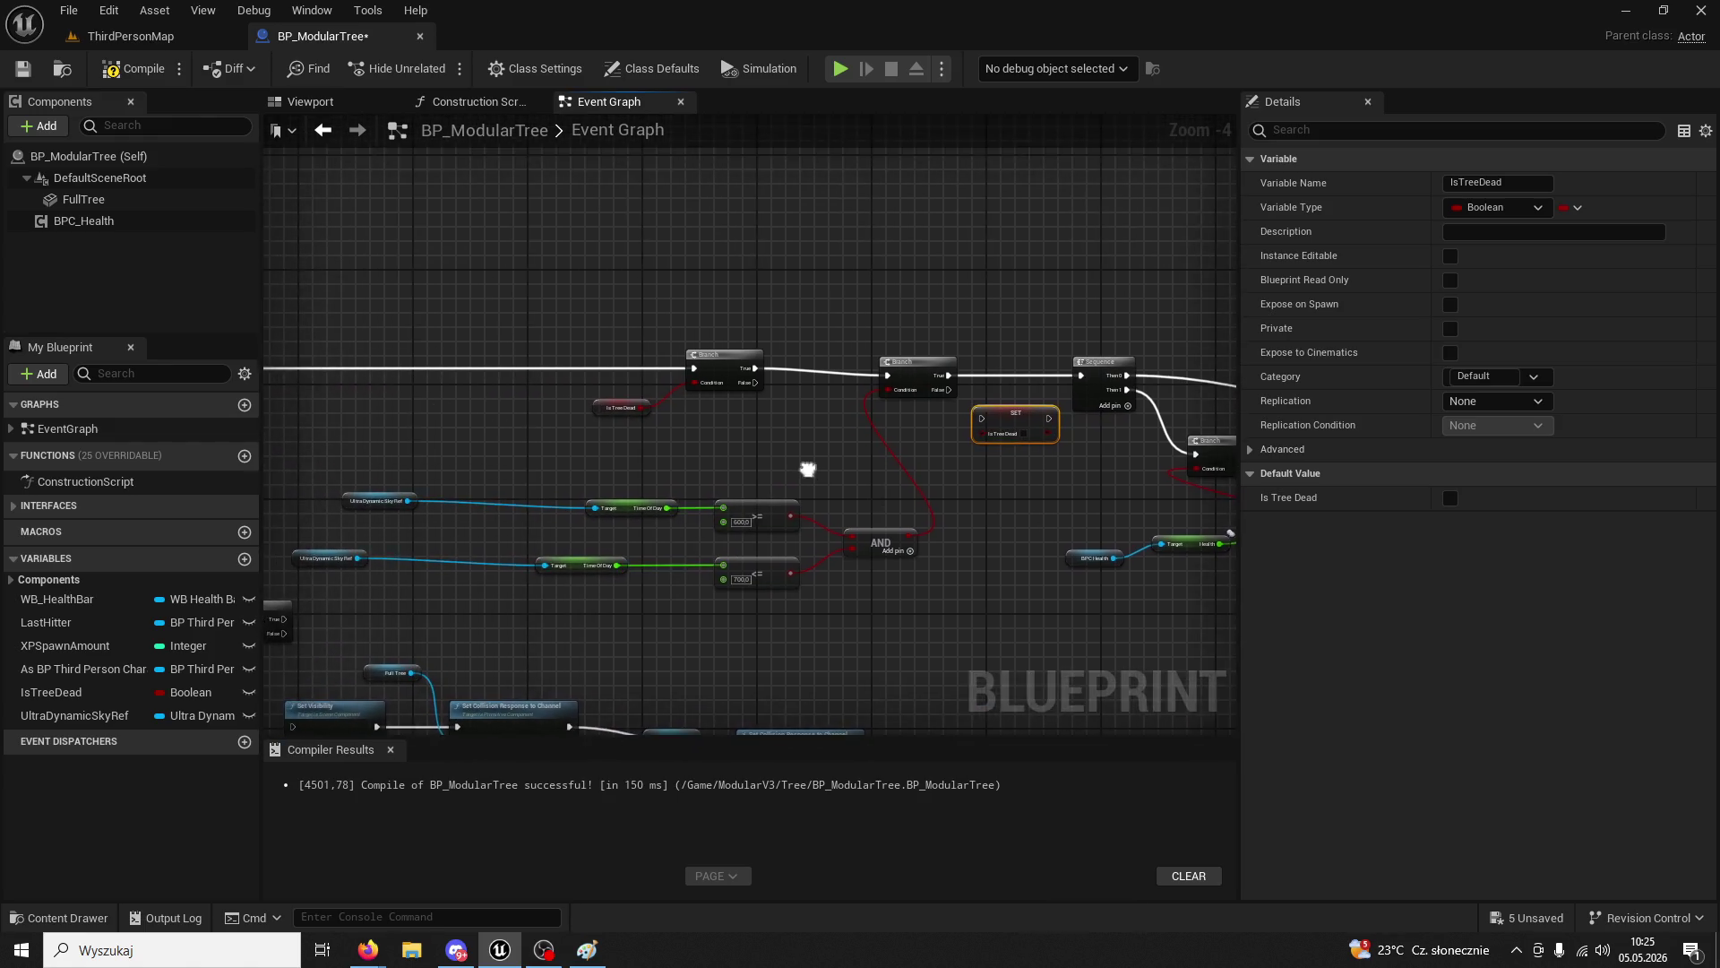
pyautogui.scroll(2, 808, 476)
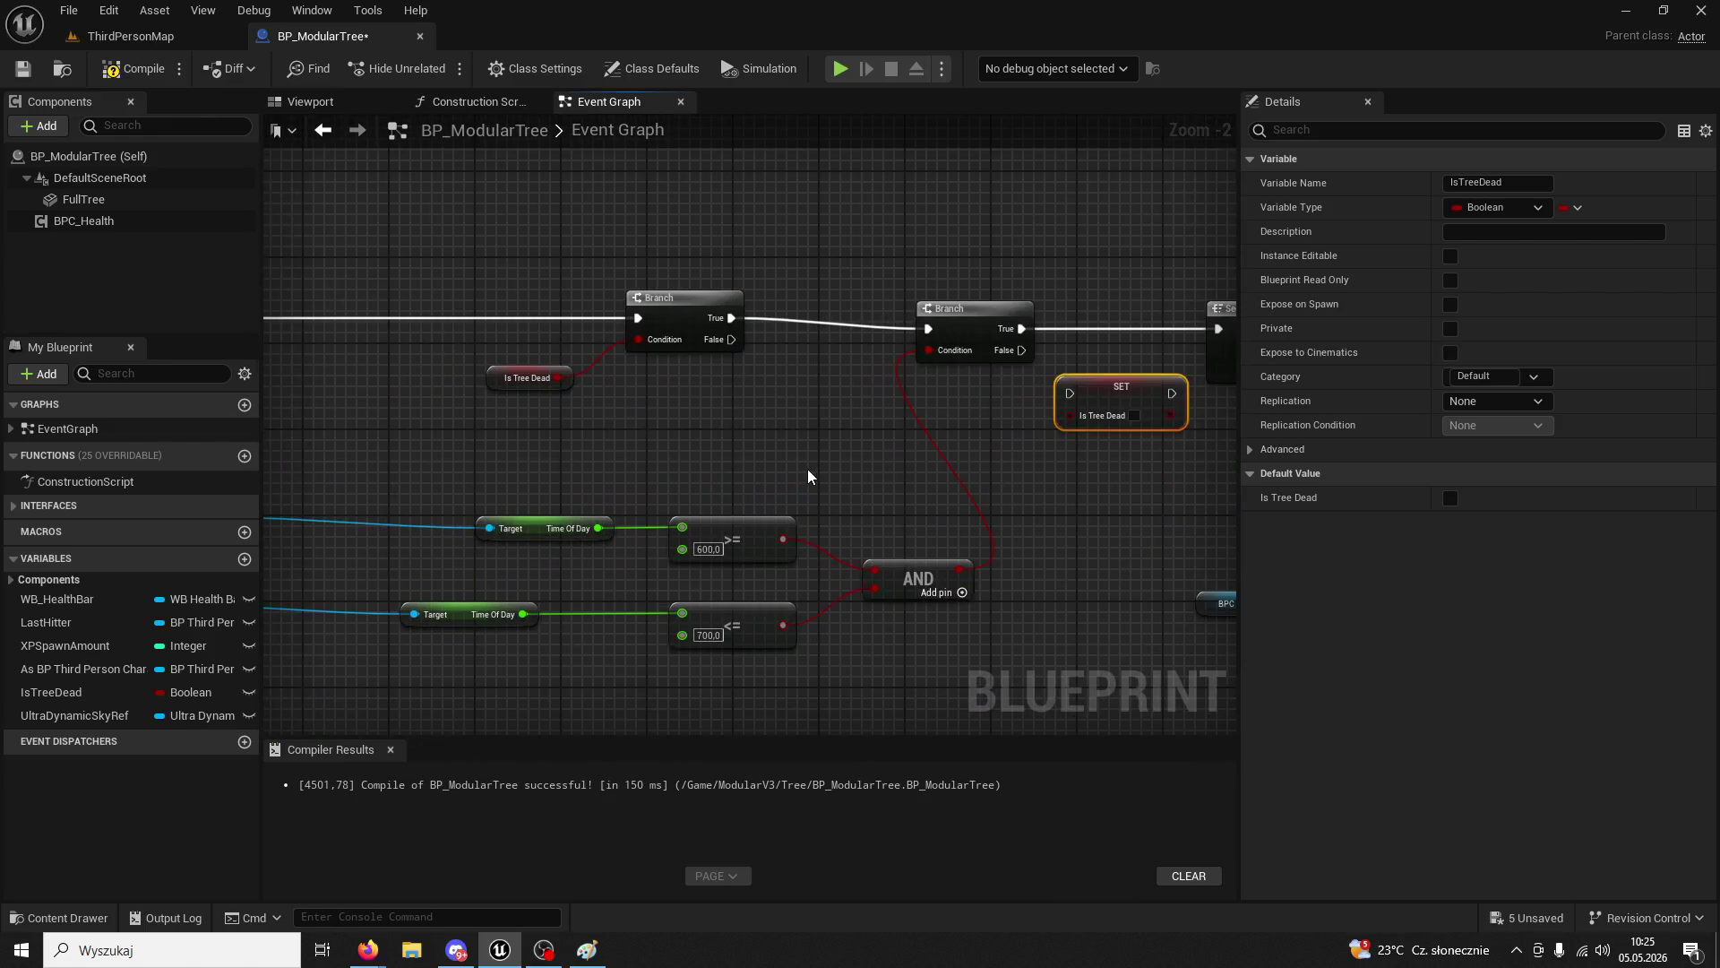
pyautogui.moveTo(808, 476); pyautogui.dragTo(623, 450)
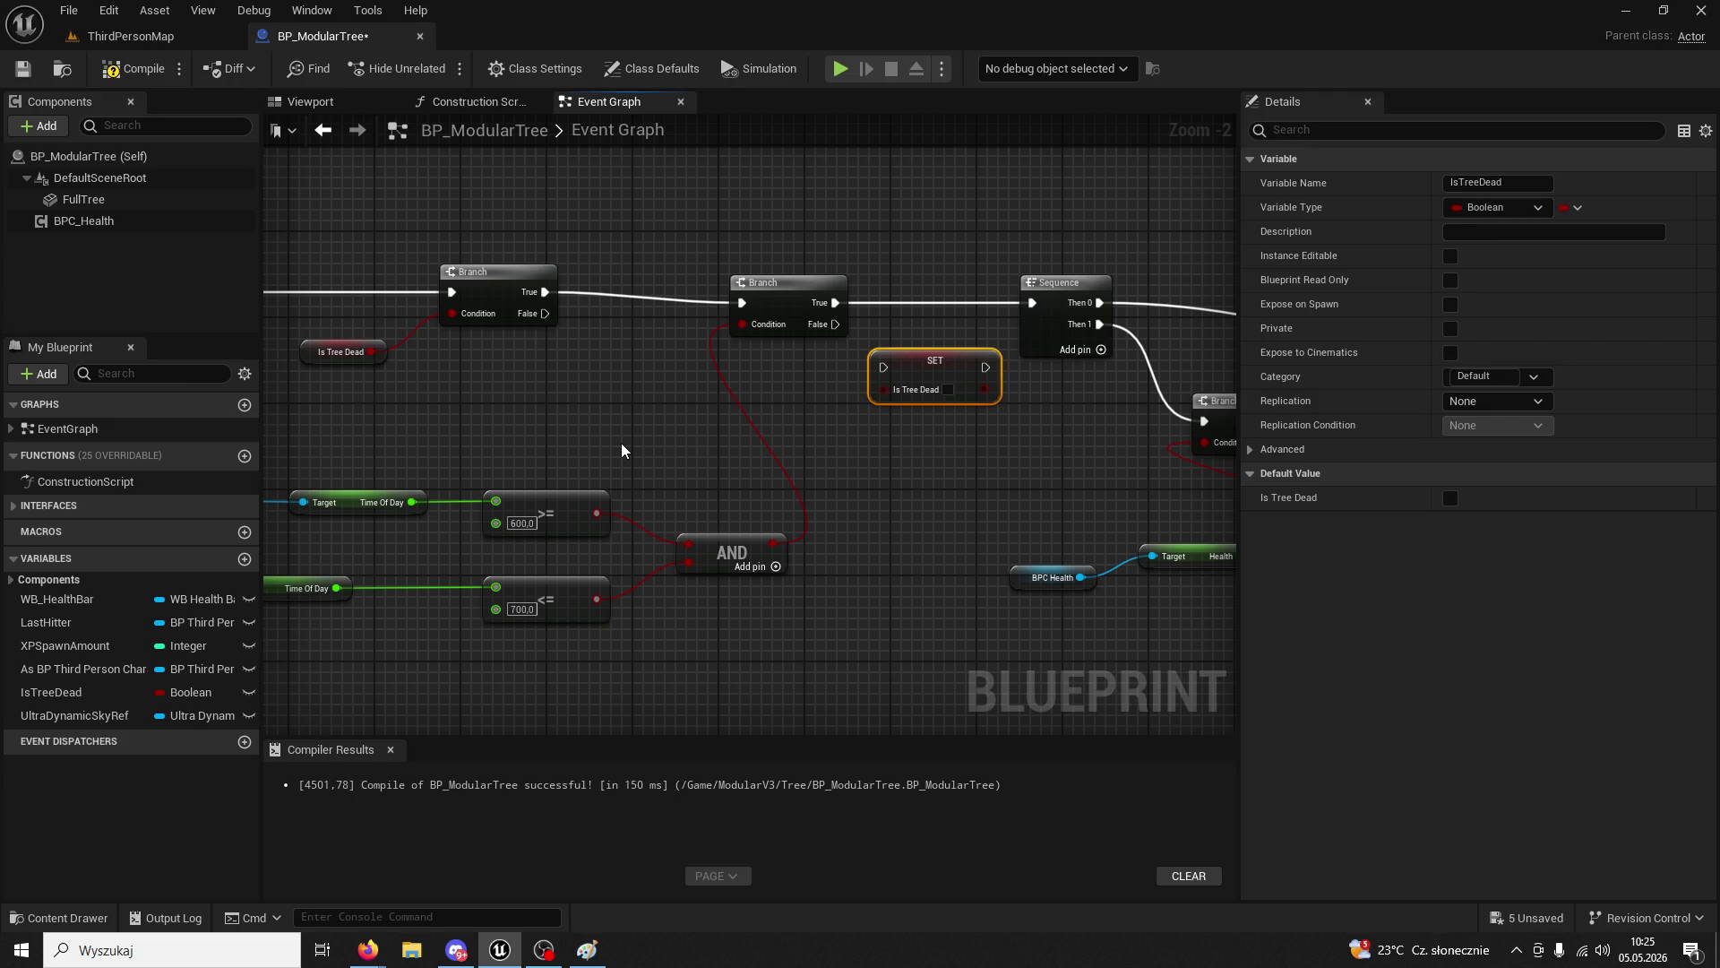
pyautogui.moveTo(968, 374)
pyautogui.mouseDown()
pyautogui.moveTo(957, 289)
pyautogui.moveTo(1006, 295)
pyautogui.mouseUp()
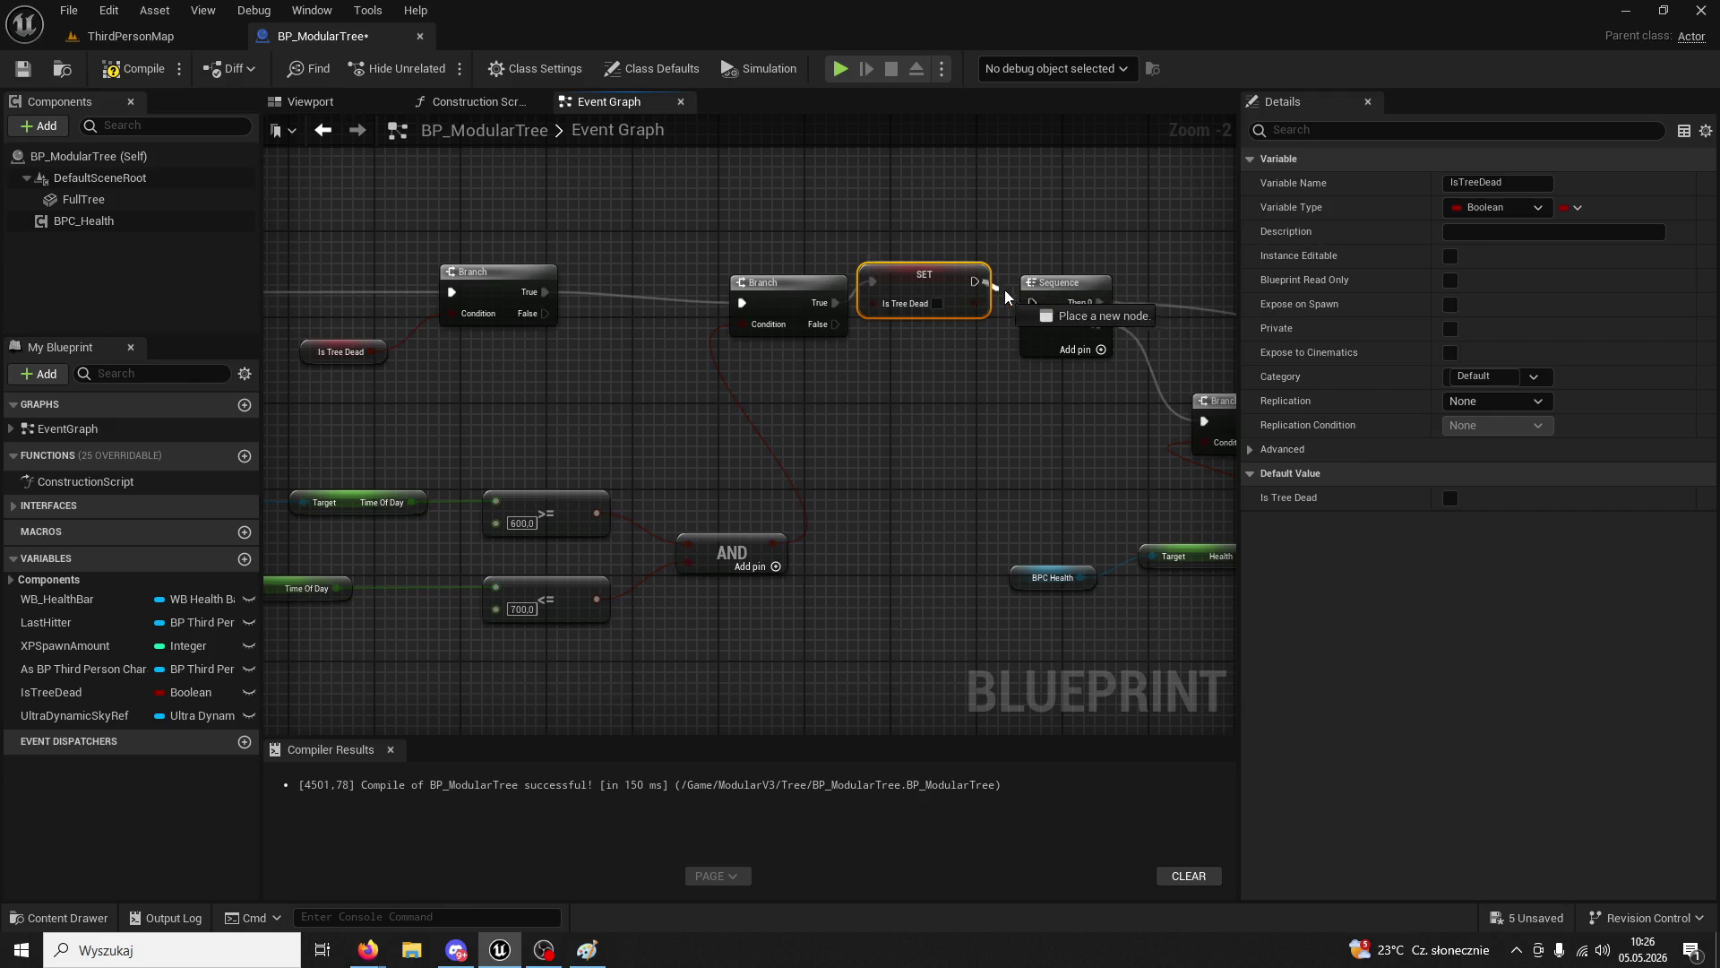
pyautogui.click(985, 228)
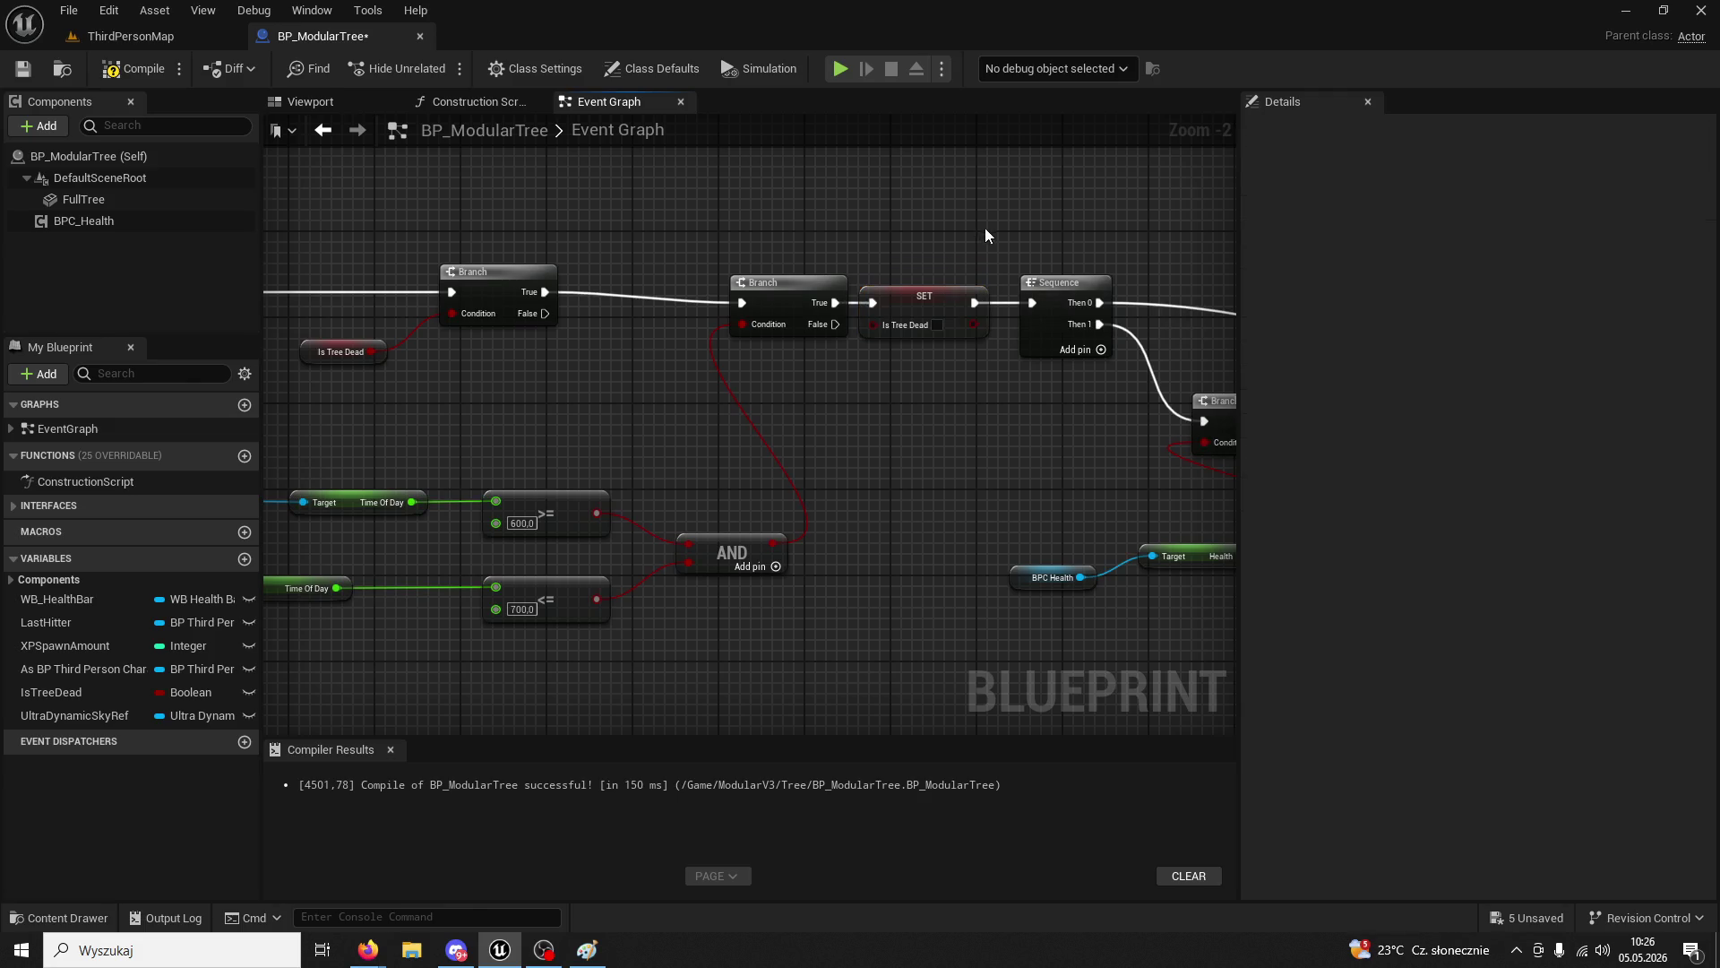
pyautogui.moveTo(986, 228)
pyautogui.mouseDown()
pyautogui.moveTo(942, 208)
pyautogui.moveTo(733, 412)
pyautogui.moveTo(700, 412)
pyautogui.moveTo(884, 406)
pyautogui.moveTo(841, 418)
pyautogui.mouseUp()
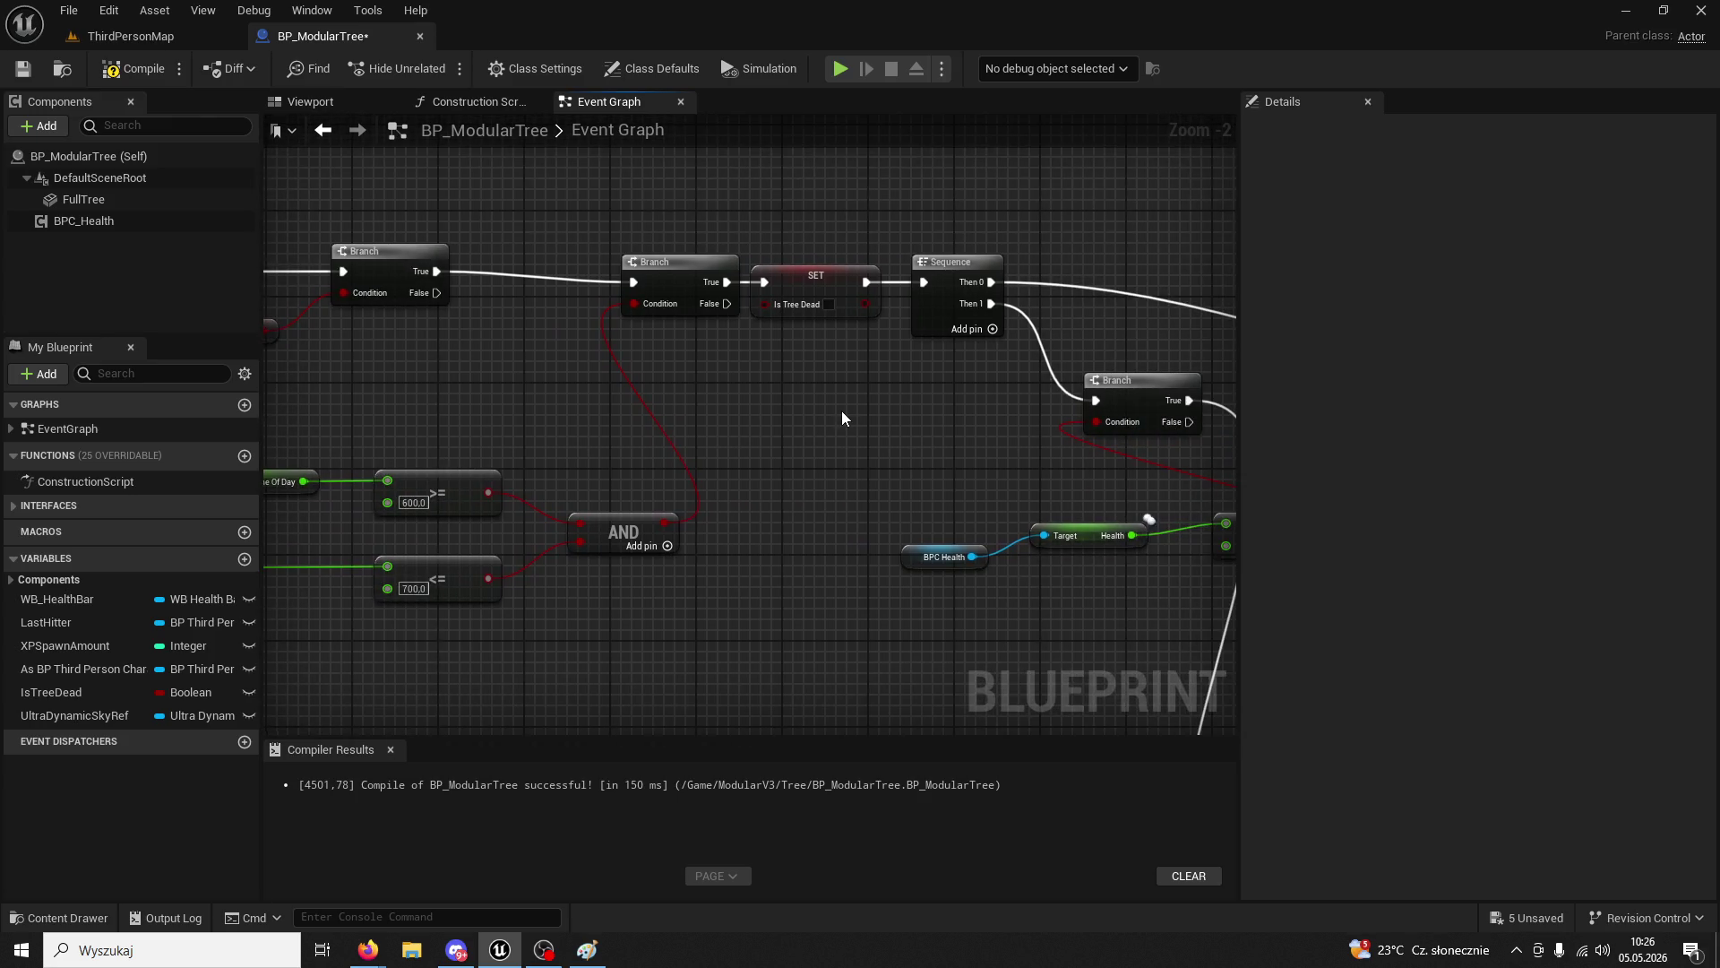
# - Compile, delete the old SET IsTreeDead node, and wire Sequence Then 0 to the day Set Visibility
pyautogui.click(136, 68)
pyautogui.moveTo(784, 359)
pyautogui.mouseDown()
pyautogui.moveTo(470, 350)
pyautogui.moveTo(433, 373)
pyautogui.mouseUp()
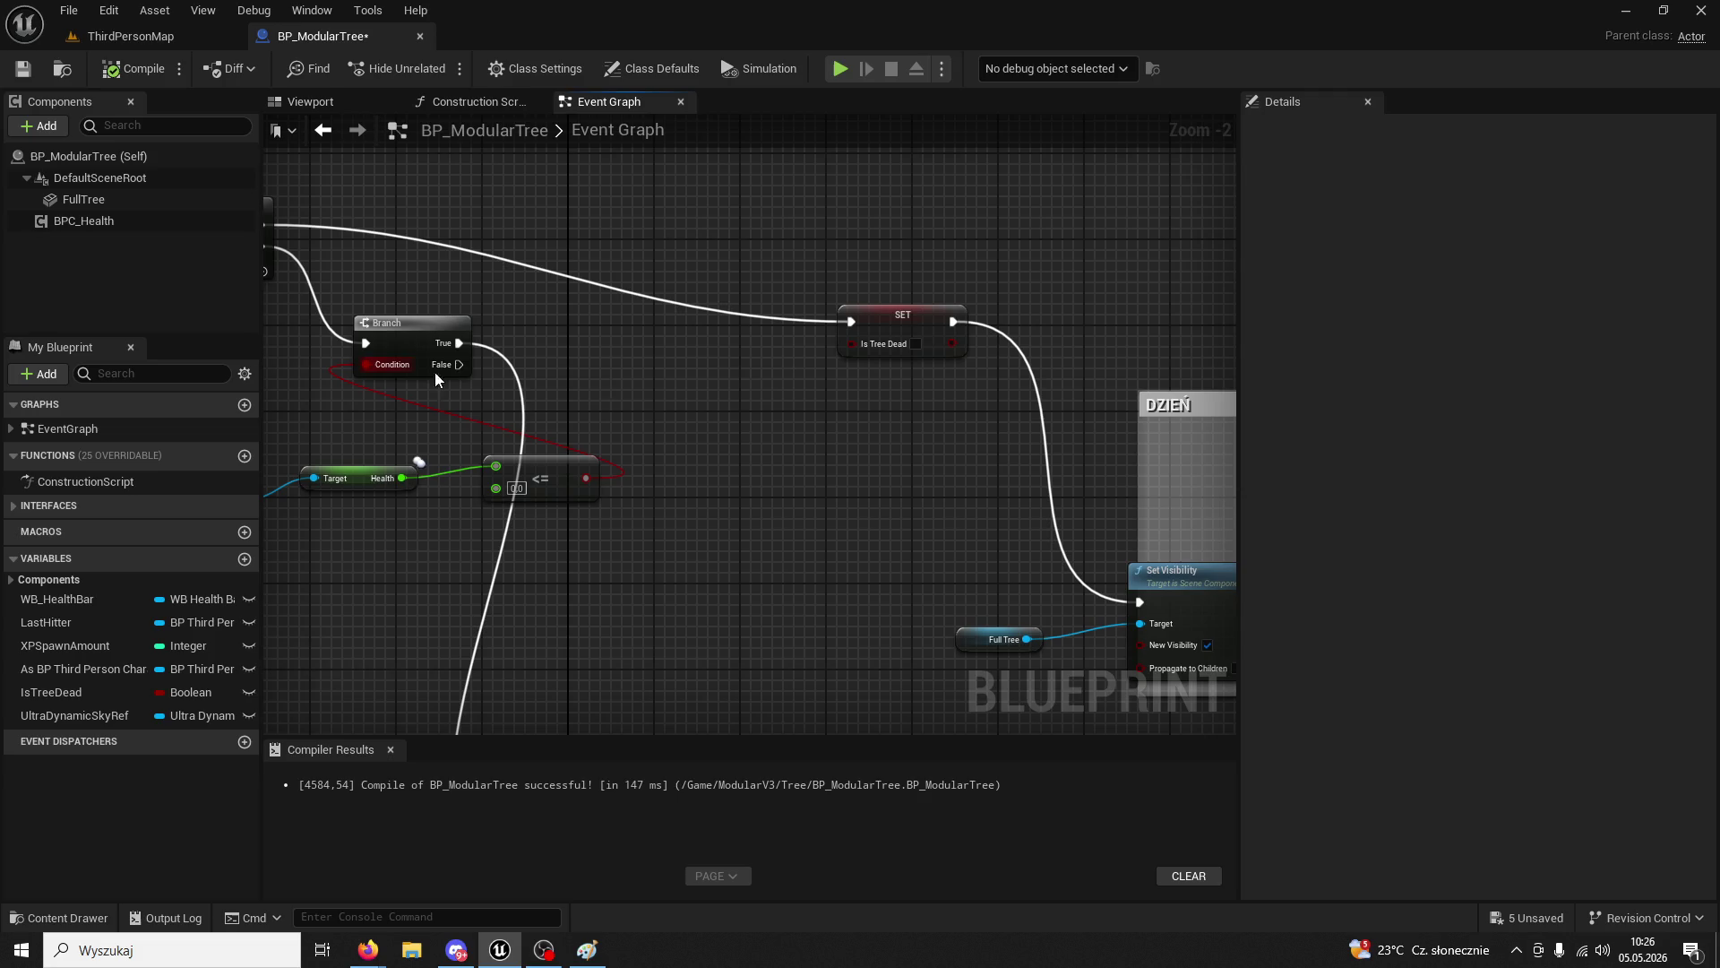
pyautogui.click(905, 333)
pyautogui.press('Delete')
pyautogui.scroll(-1, 842, 366)
pyautogui.moveTo(304, 240)
pyautogui.mouseDown()
pyautogui.moveTo(1108, 576)
pyautogui.moveTo(952, 487)
pyautogui.moveTo(551, 369)
pyautogui.moveTo(1079, 314)
pyautogui.moveTo(1182, 346)
pyautogui.moveTo(105, 104)
pyautogui.mouseUp()
# - Play-test ThirdPersonMap, chopping the black tree up to 5/200 wood, then stop playing
pyautogui.click(131, 36)
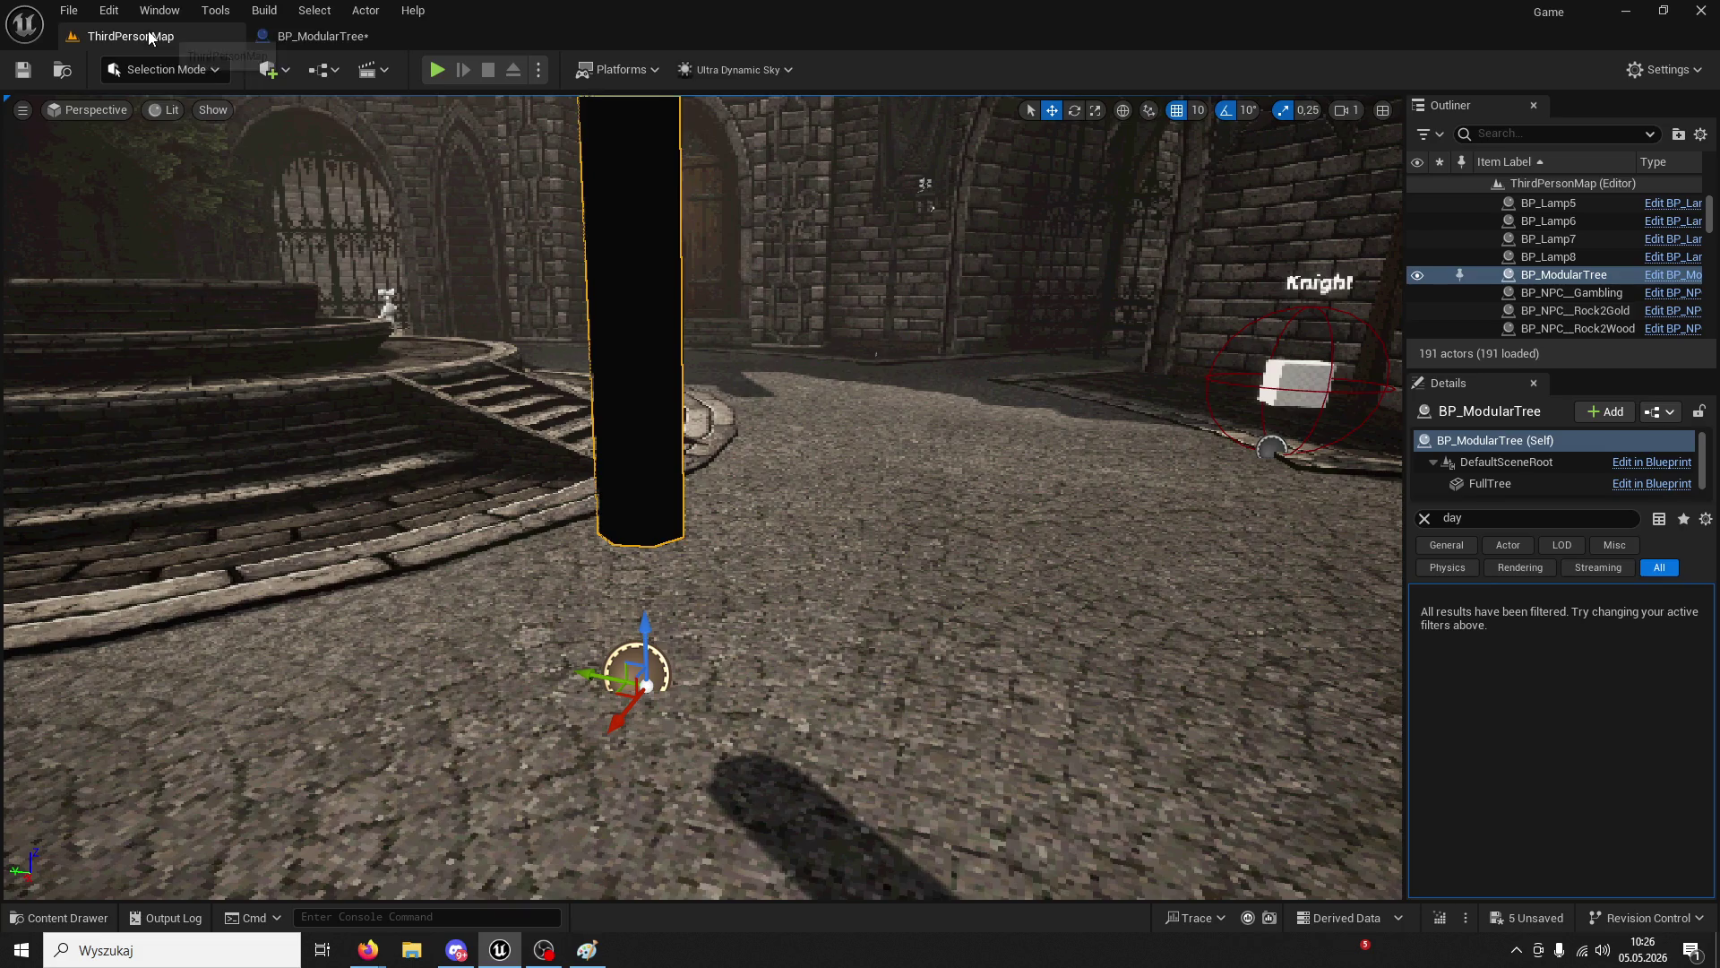
pyautogui.click(436, 69)
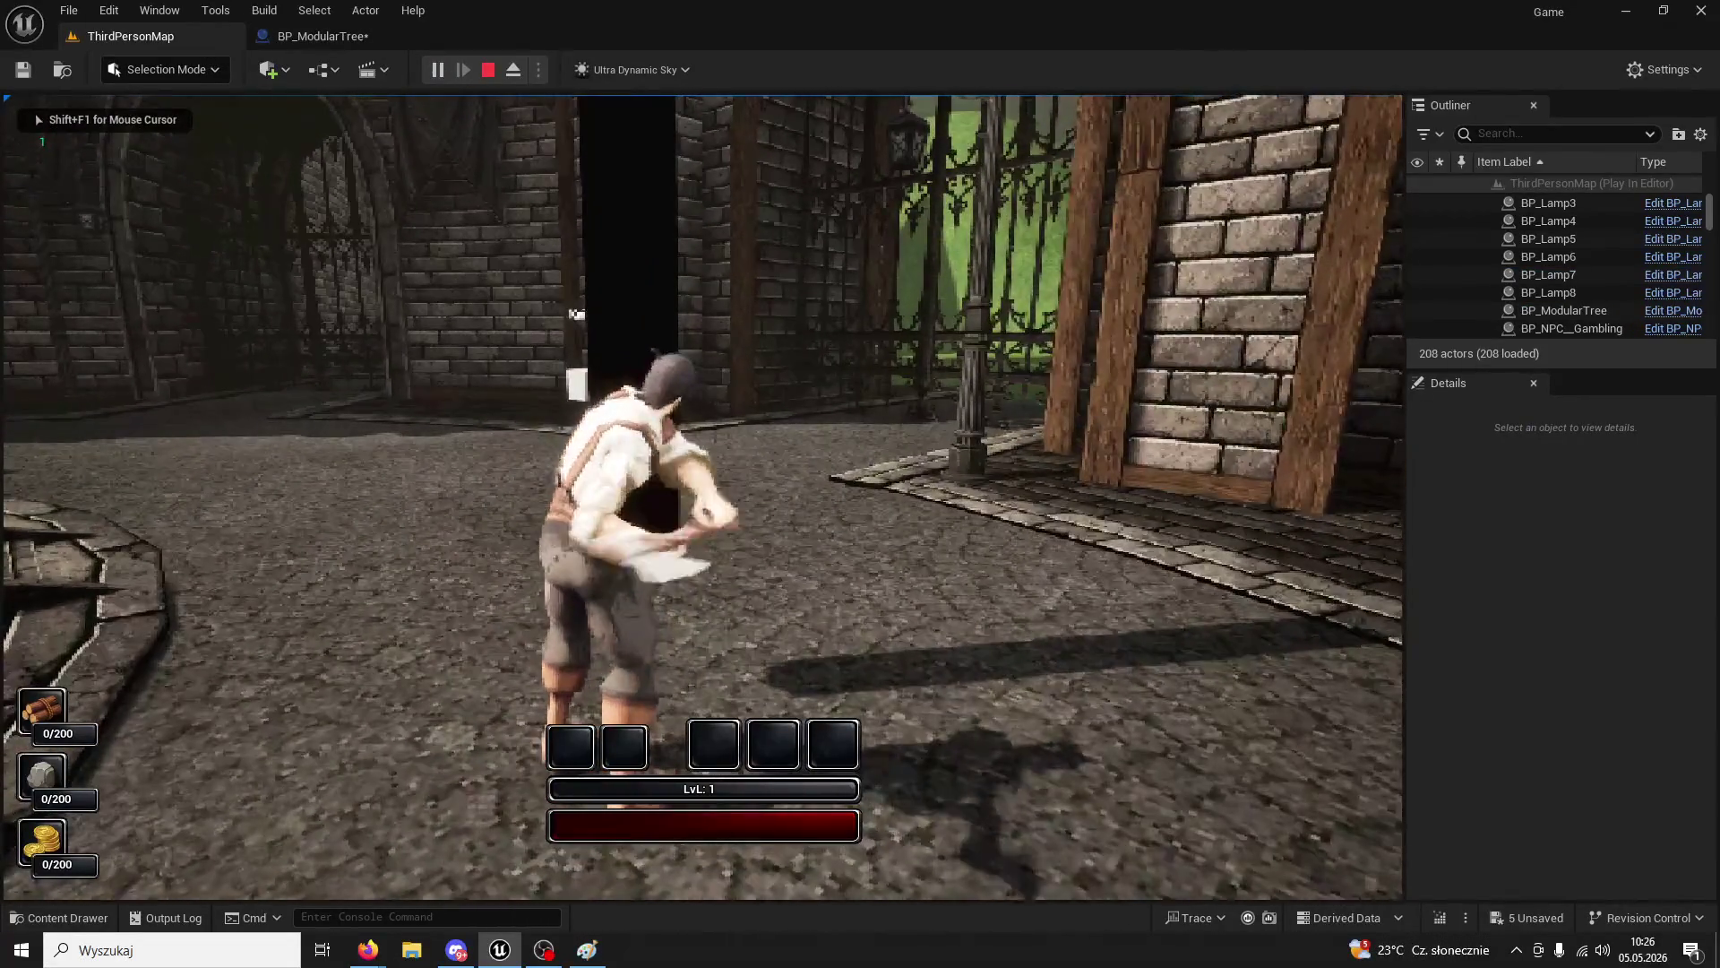
pyautogui.click(702, 497)
pyautogui.click(703, 496)
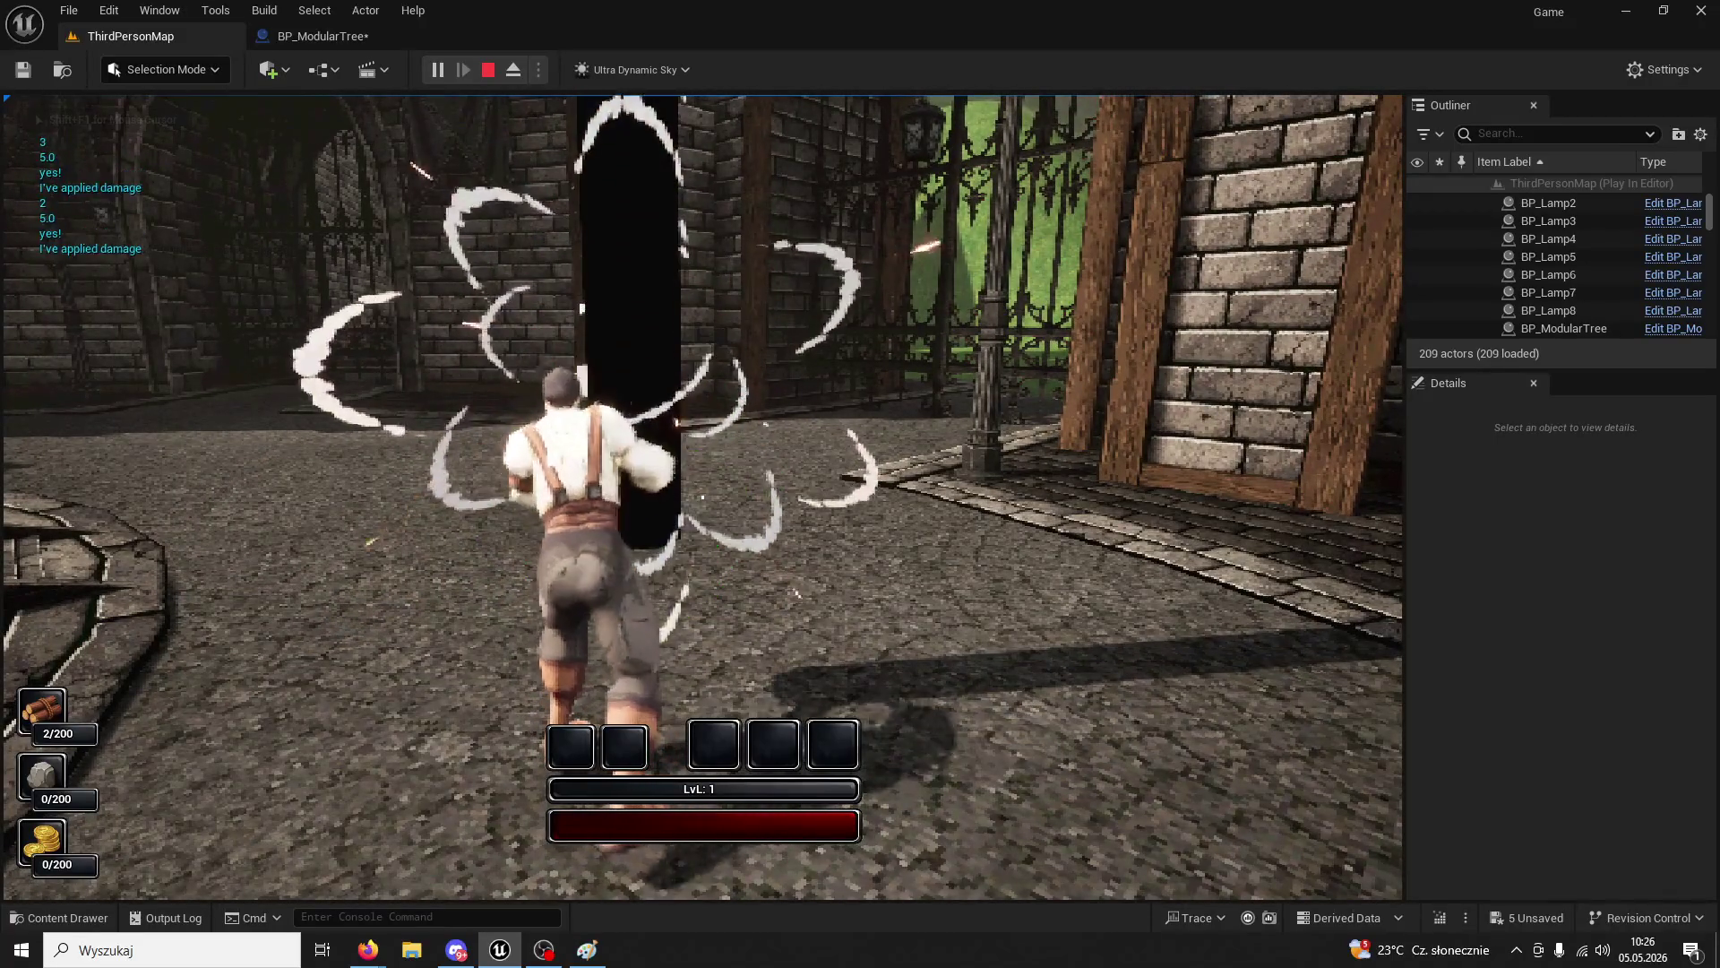
pyautogui.click(702, 497)
pyautogui.click(703, 496)
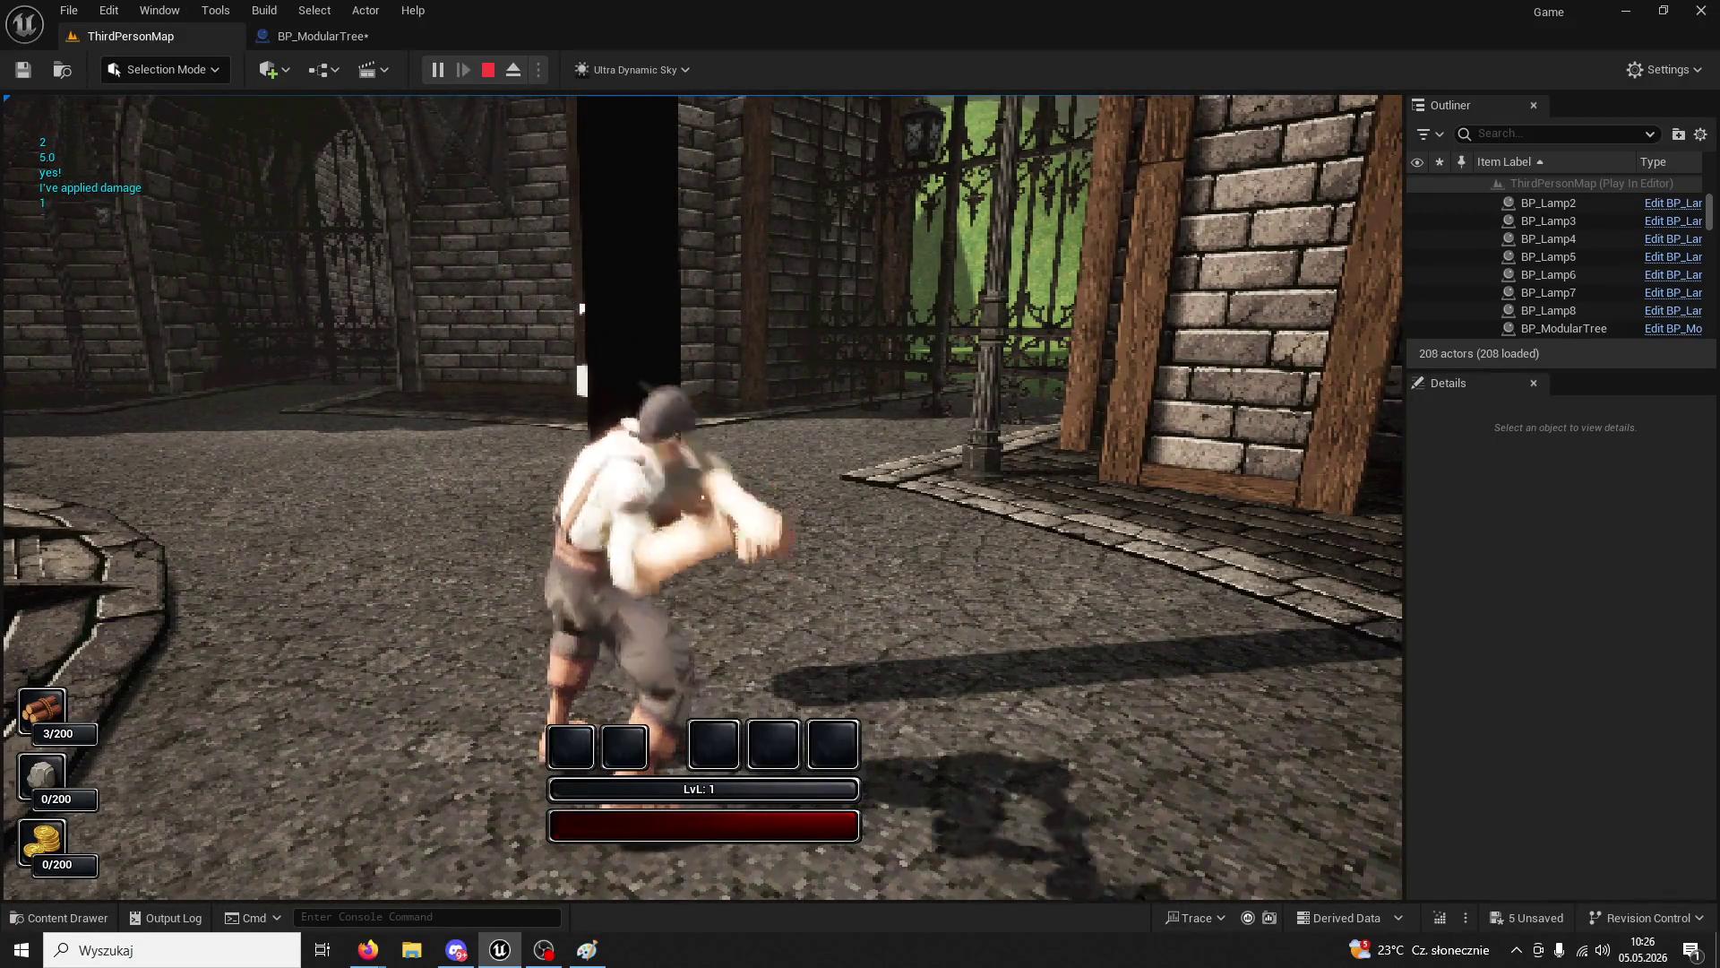
pyautogui.click(702, 496)
pyautogui.click(702, 496)
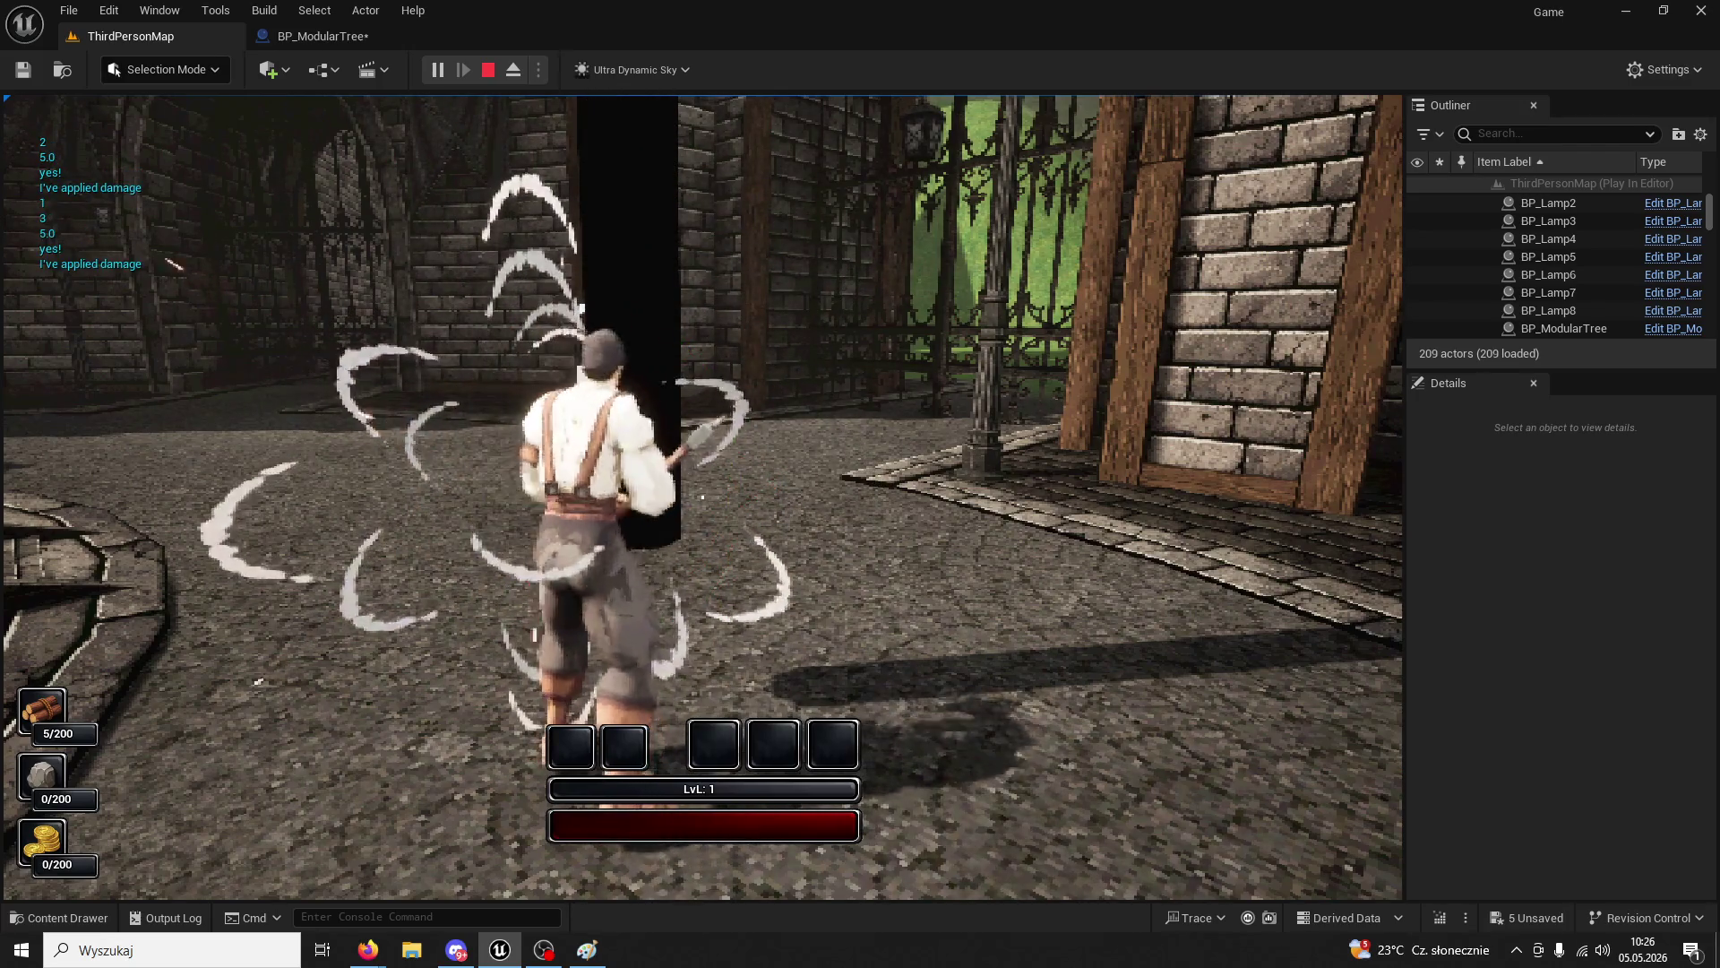
pyautogui.click(703, 496)
pyautogui.press('Escape')
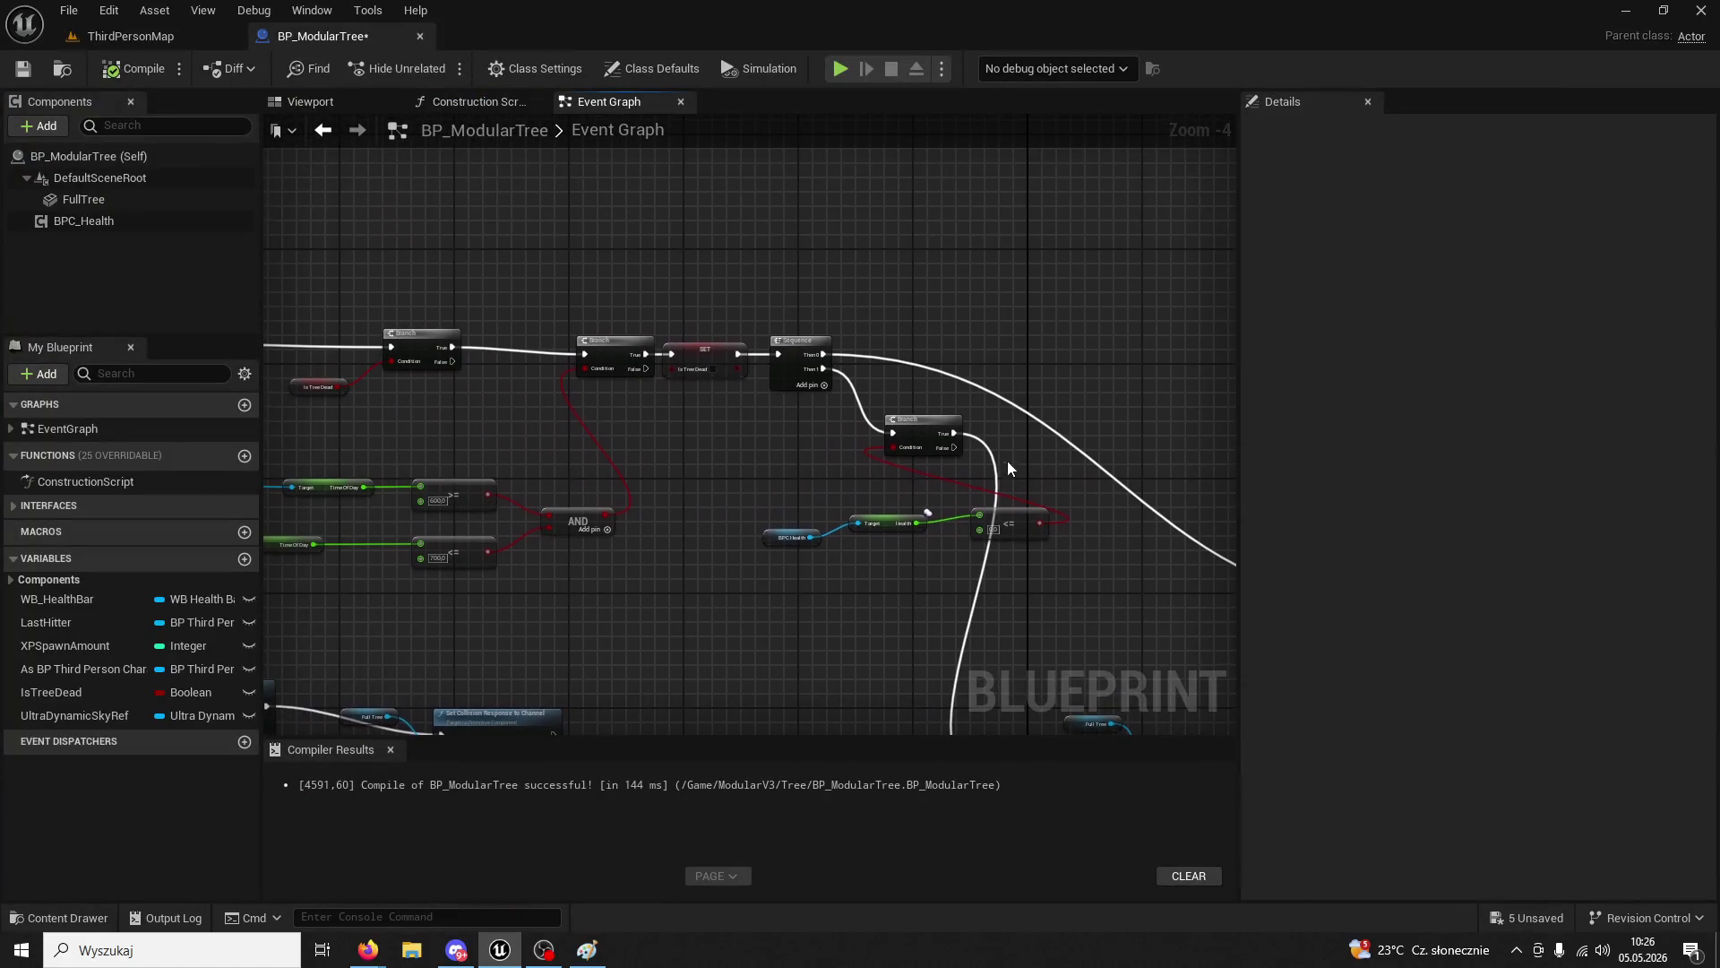
# - Delete the unused Is Tree Dead check and both Branch nodes under Event Tick, then recompile
pyautogui.moveTo(641, 418)
pyautogui.mouseDown()
pyautogui.moveTo(749, 455)
pyautogui.moveTo(858, 460)
pyautogui.moveTo(961, 357)
pyautogui.mouseUp()
pyautogui.scroll(-2, 922, 418)
pyautogui.scroll(4, 956, 463)
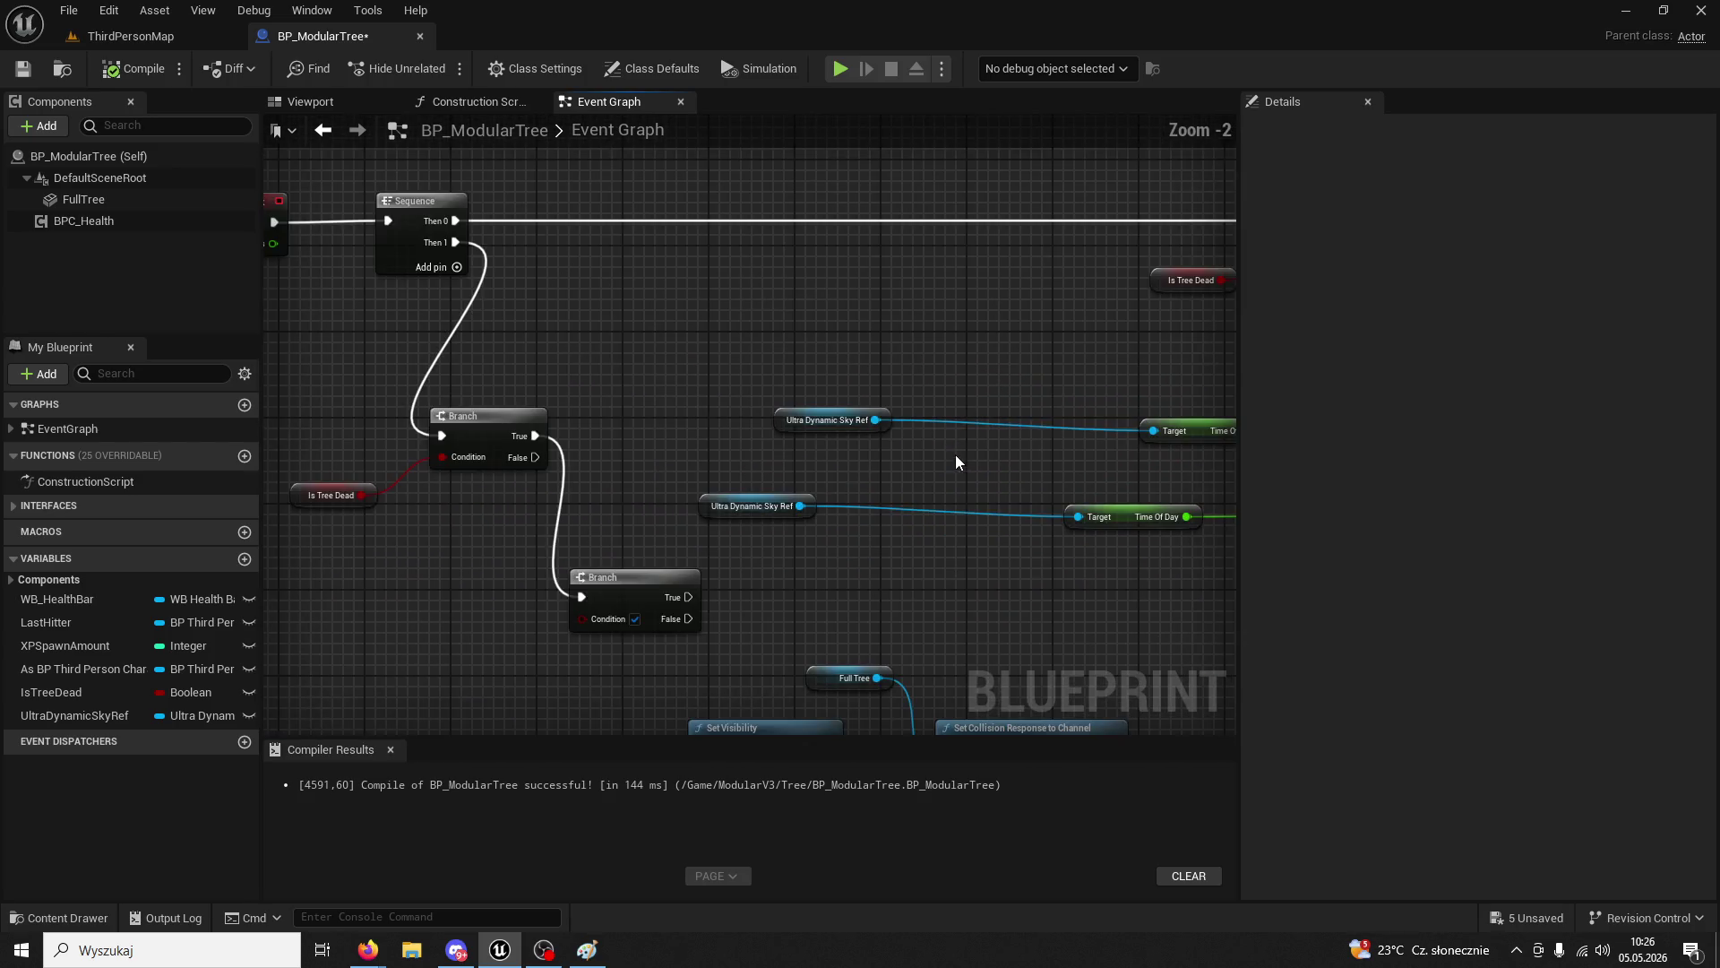
pyautogui.scroll(-3, 851, 417)
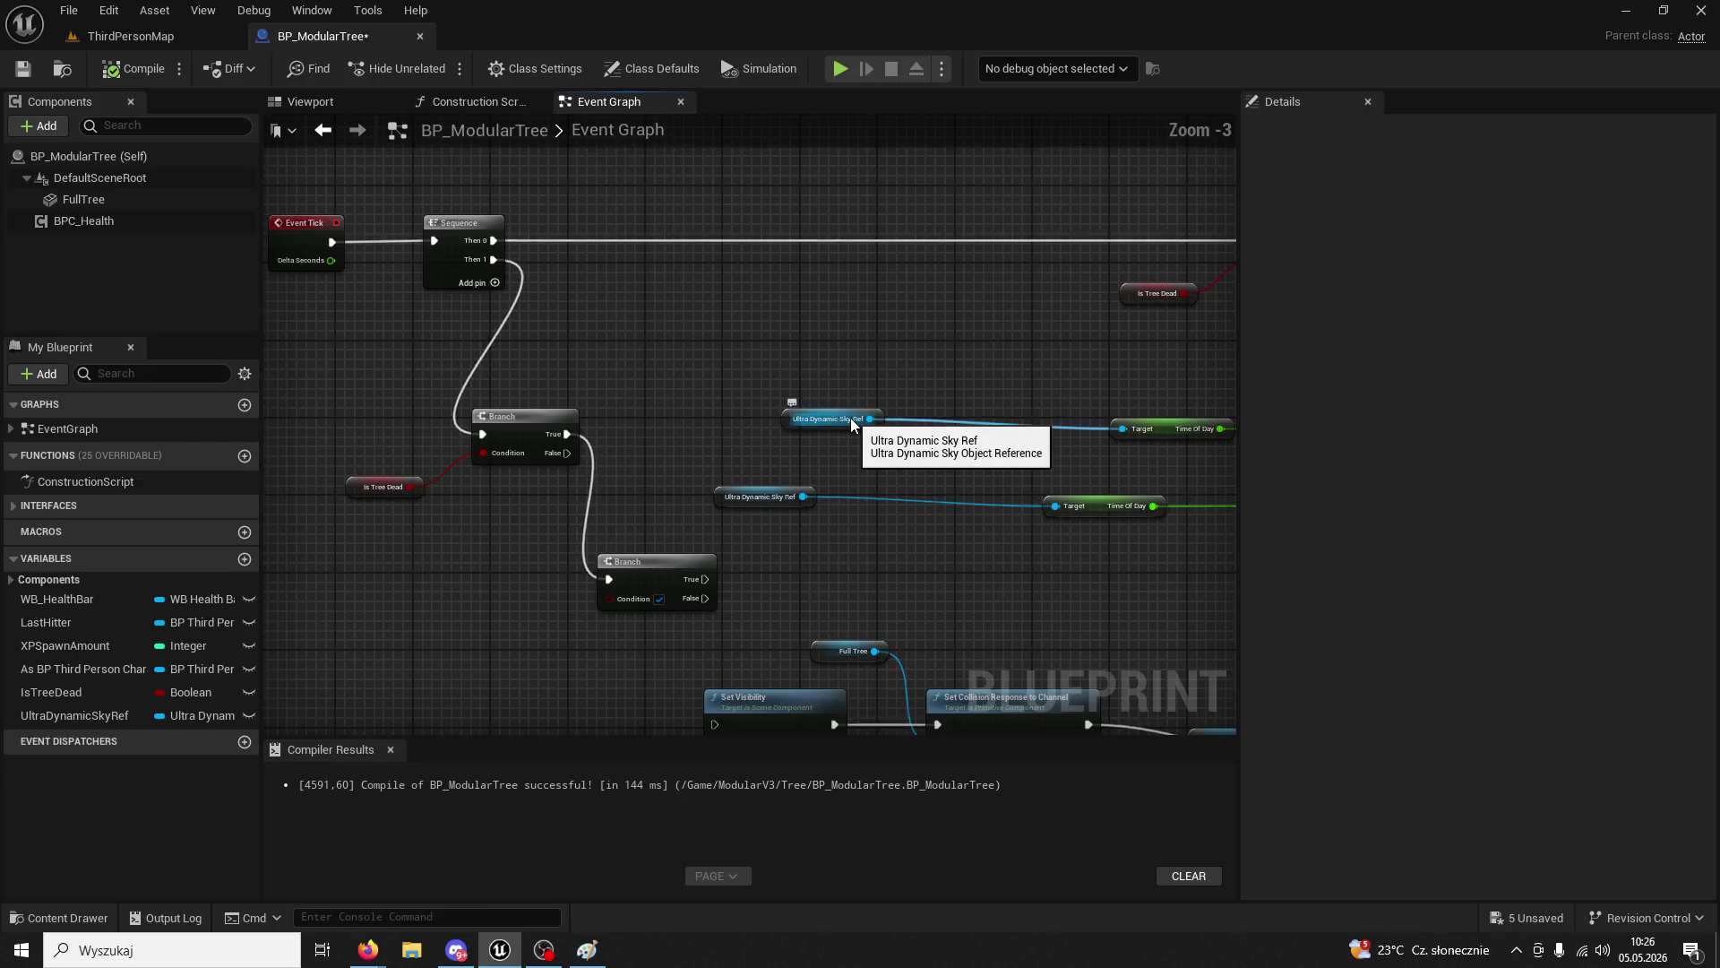
pyautogui.moveTo(851, 418); pyautogui.dragTo(886, 594)
pyautogui.scroll(-3, 887, 594)
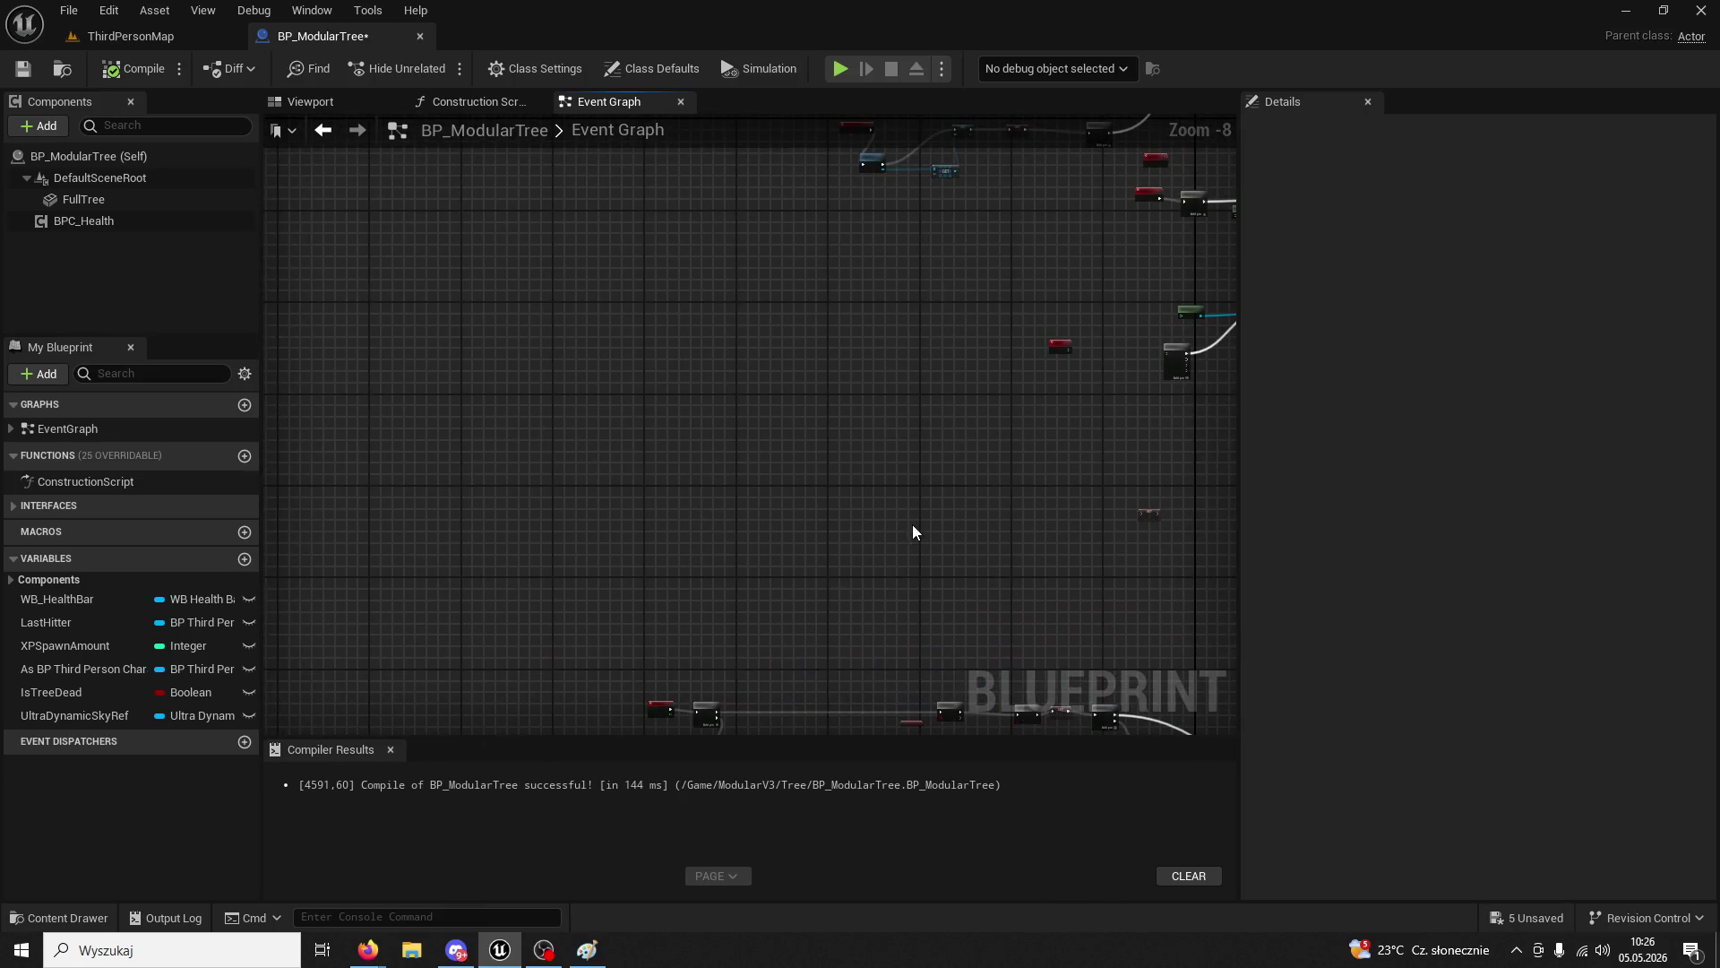
pyautogui.scroll(4, 779, 706)
pyautogui.moveTo(831, 630)
pyautogui.mouseDown()
pyautogui.moveTo(614, 453)
pyautogui.moveTo(549, 318)
pyautogui.mouseUp()
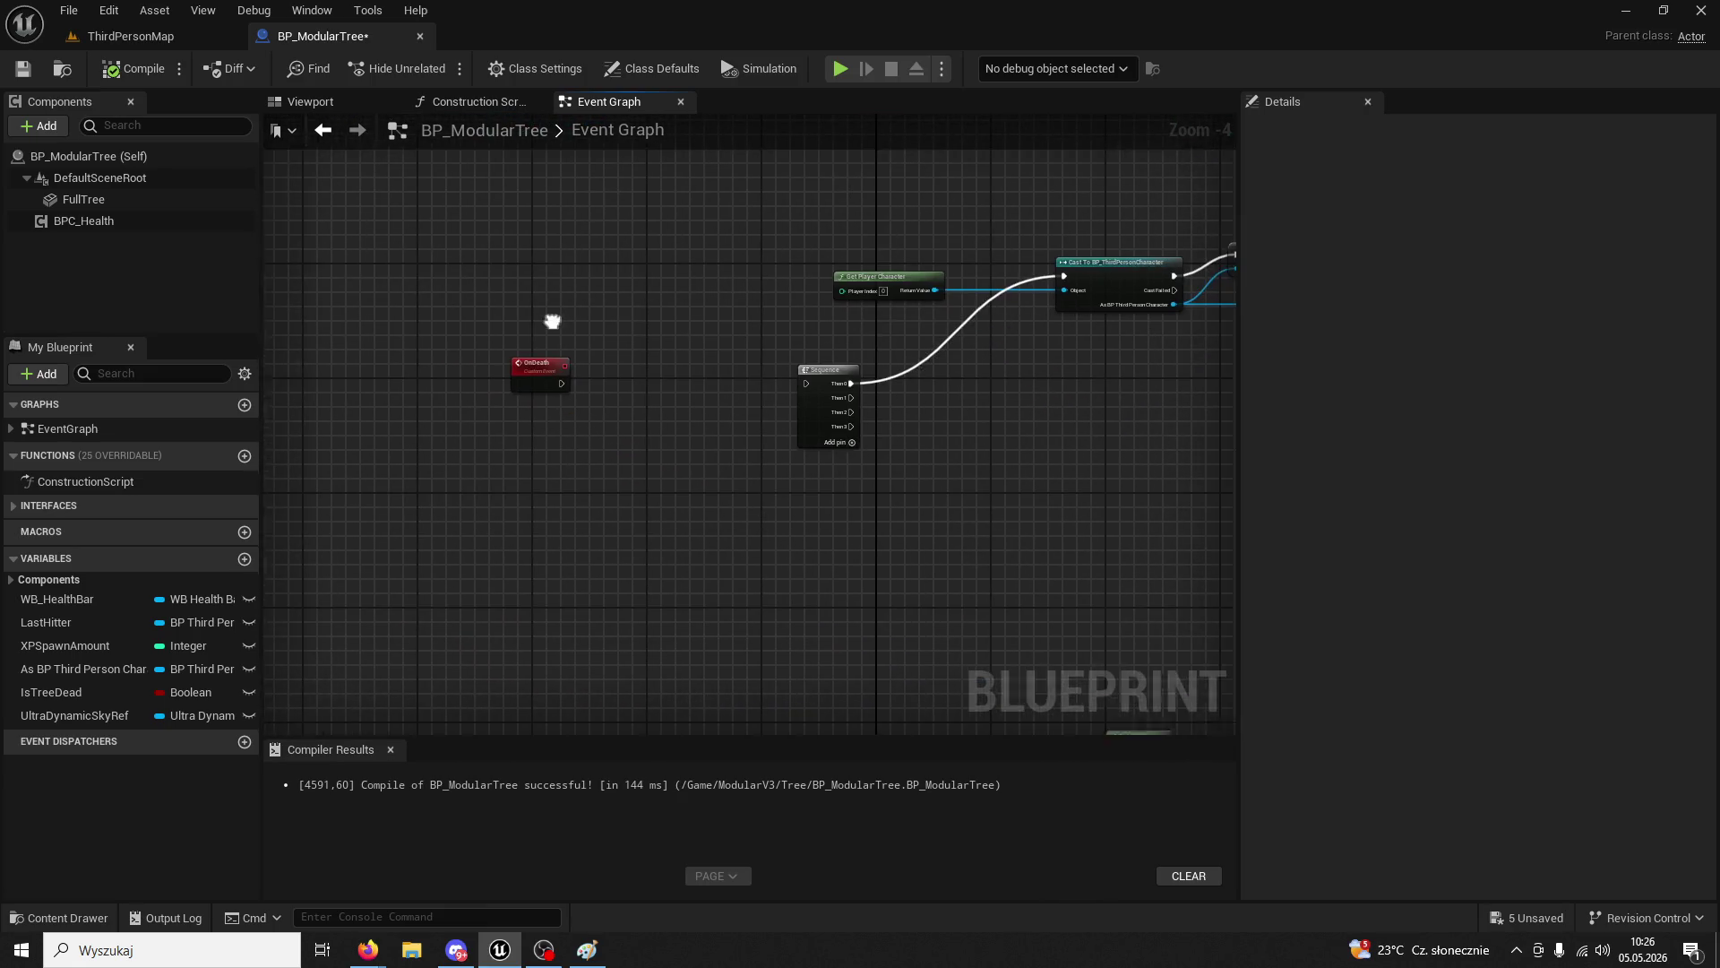
pyautogui.scroll(-3, 824, 449)
pyautogui.scroll(5, 725, 430)
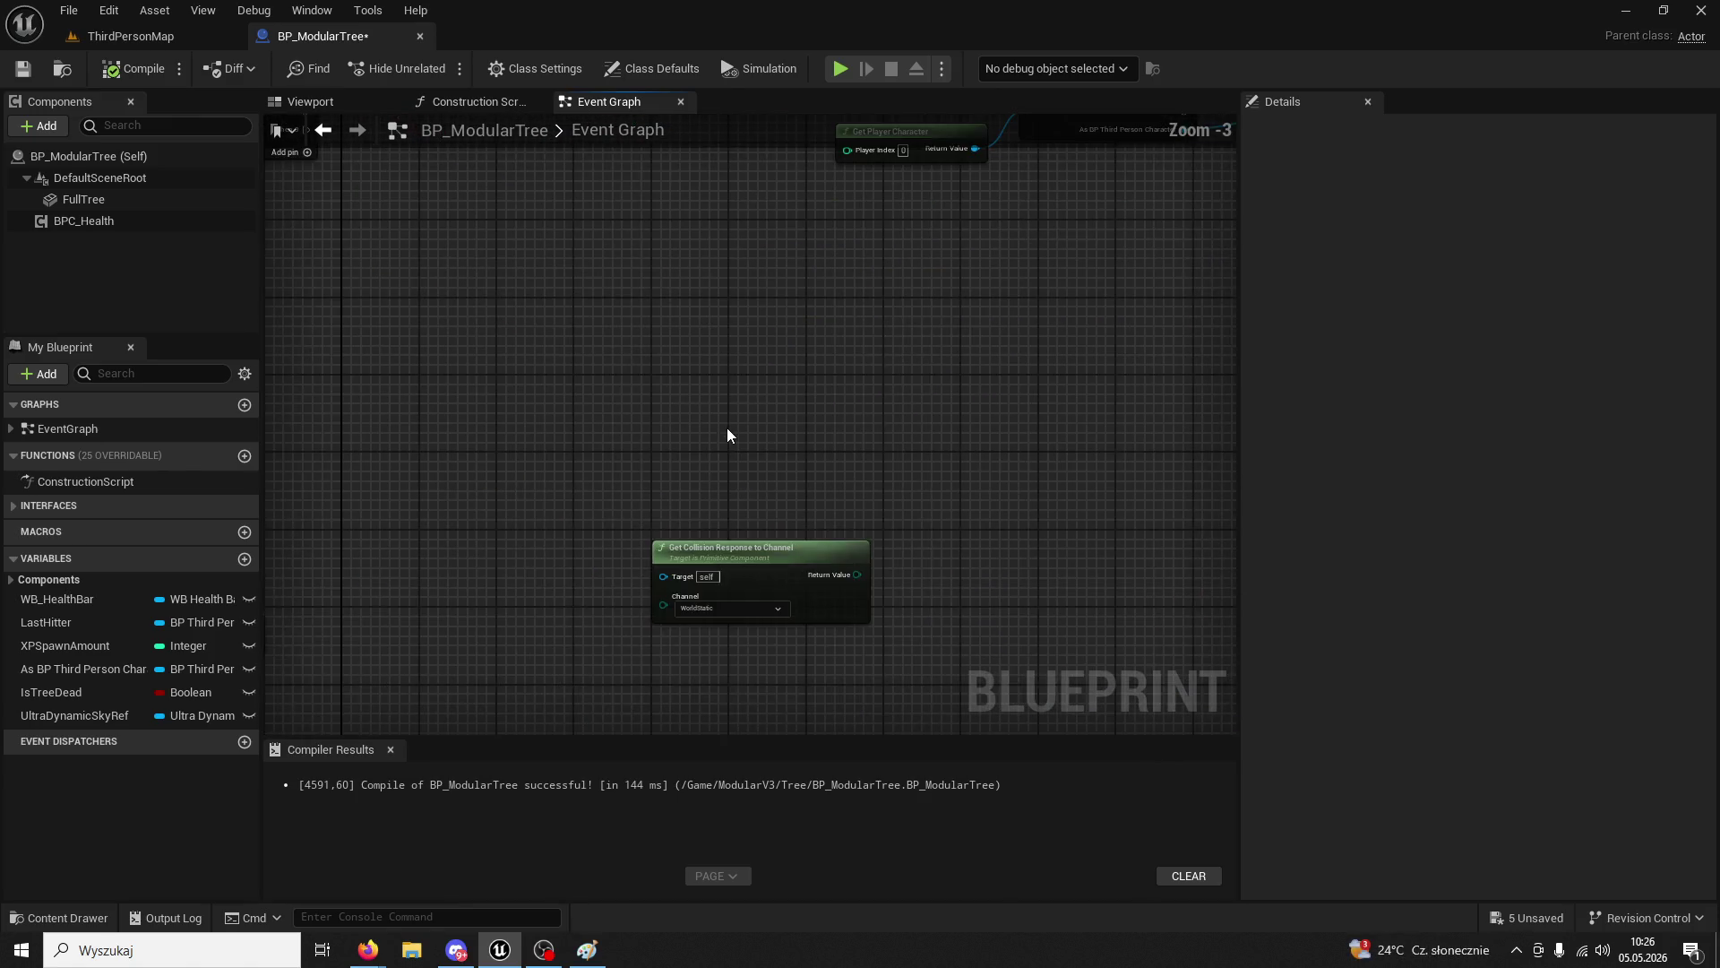
pyautogui.scroll(-4, 724, 443)
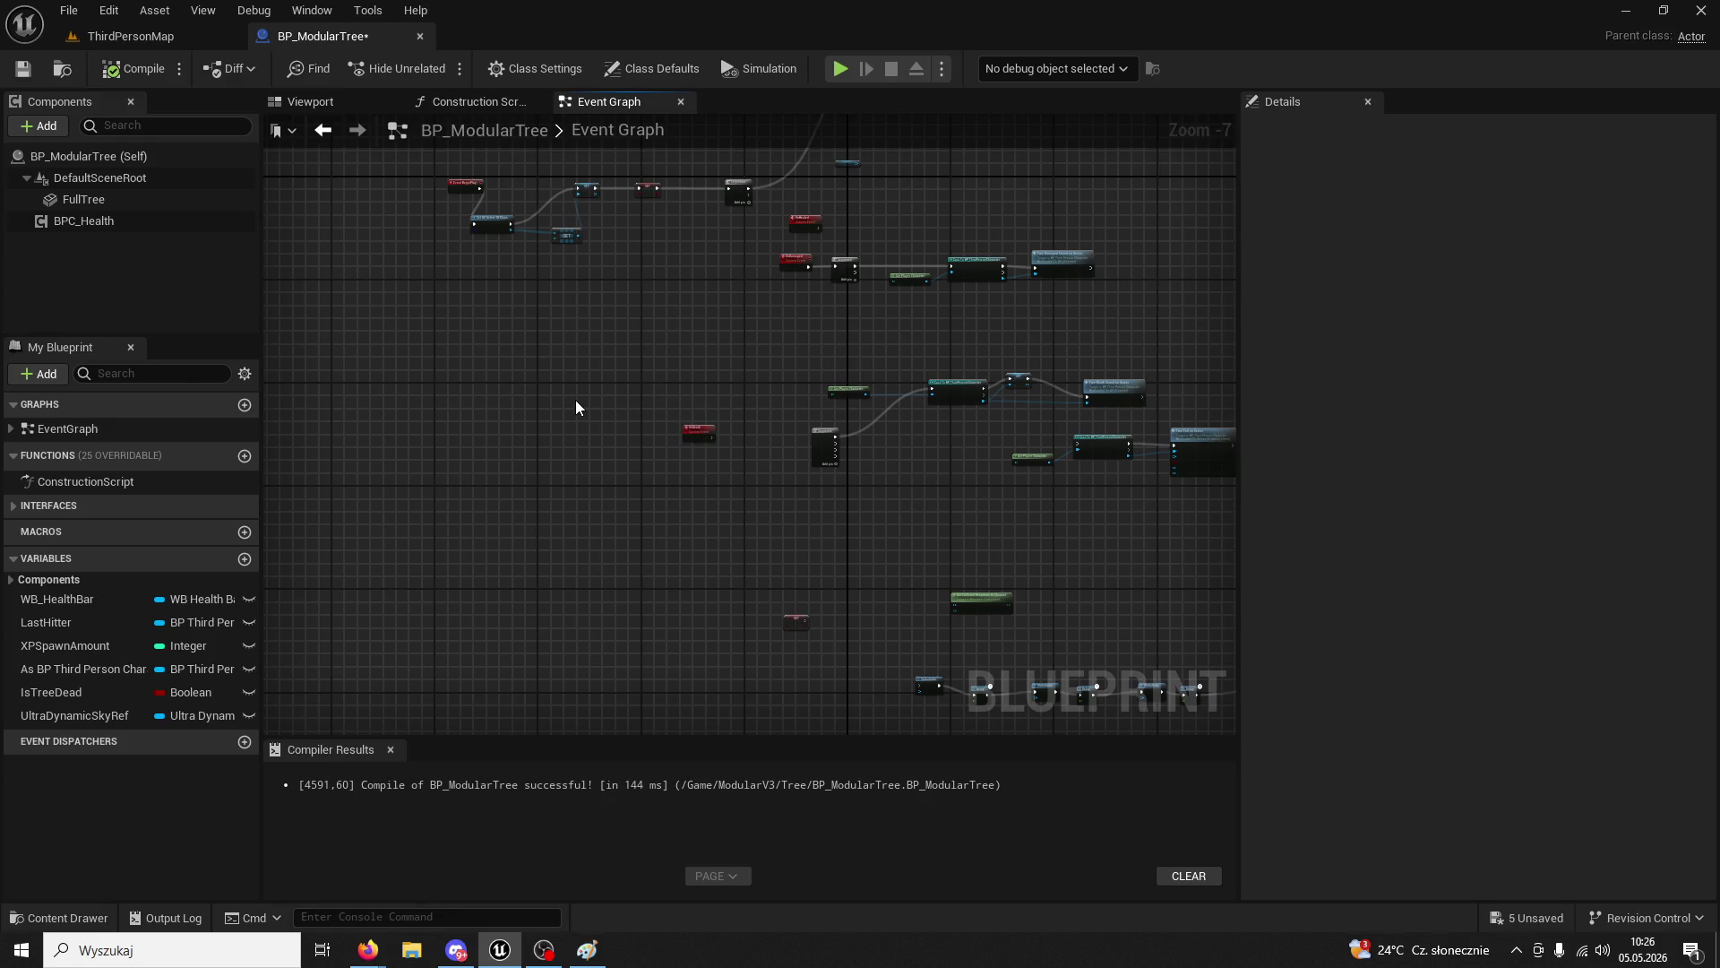
pyautogui.moveTo(606, 388)
pyautogui.mouseDown()
pyautogui.moveTo(768, 565)
pyautogui.moveTo(688, 594)
pyautogui.moveTo(522, 505)
pyautogui.mouseUp()
pyautogui.scroll(3, 780, 551)
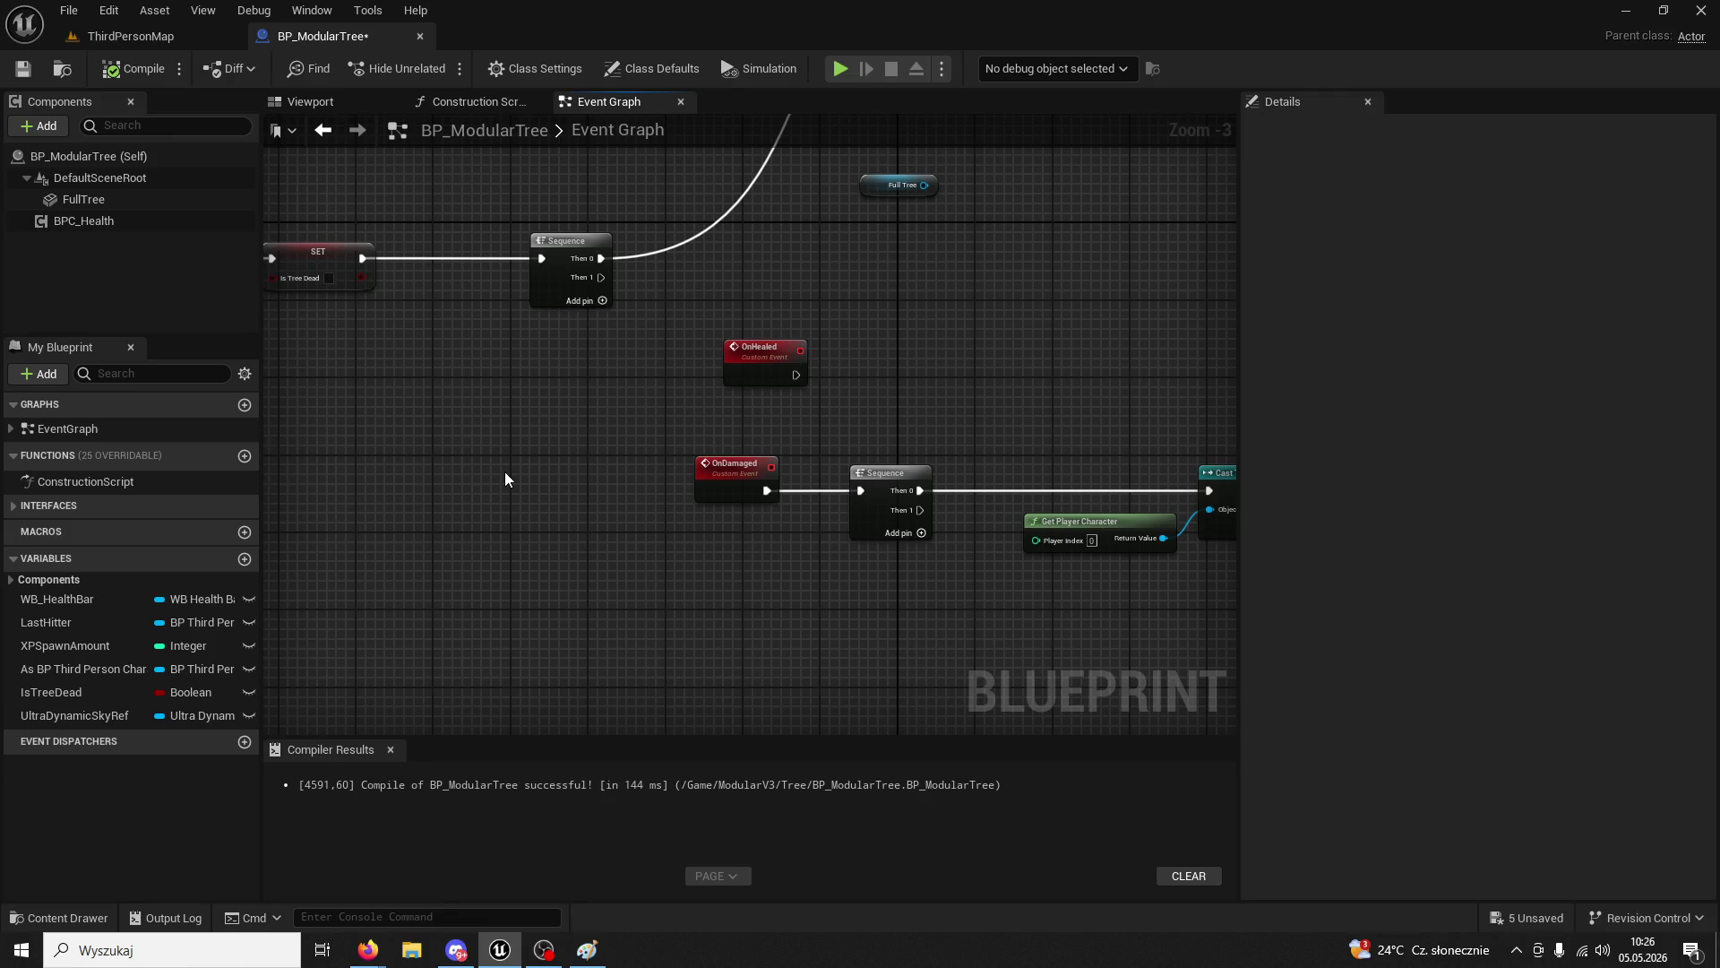
pyautogui.scroll(-7, 504, 471)
pyautogui.scroll(5, 778, 391)
pyautogui.scroll(3, 971, 367)
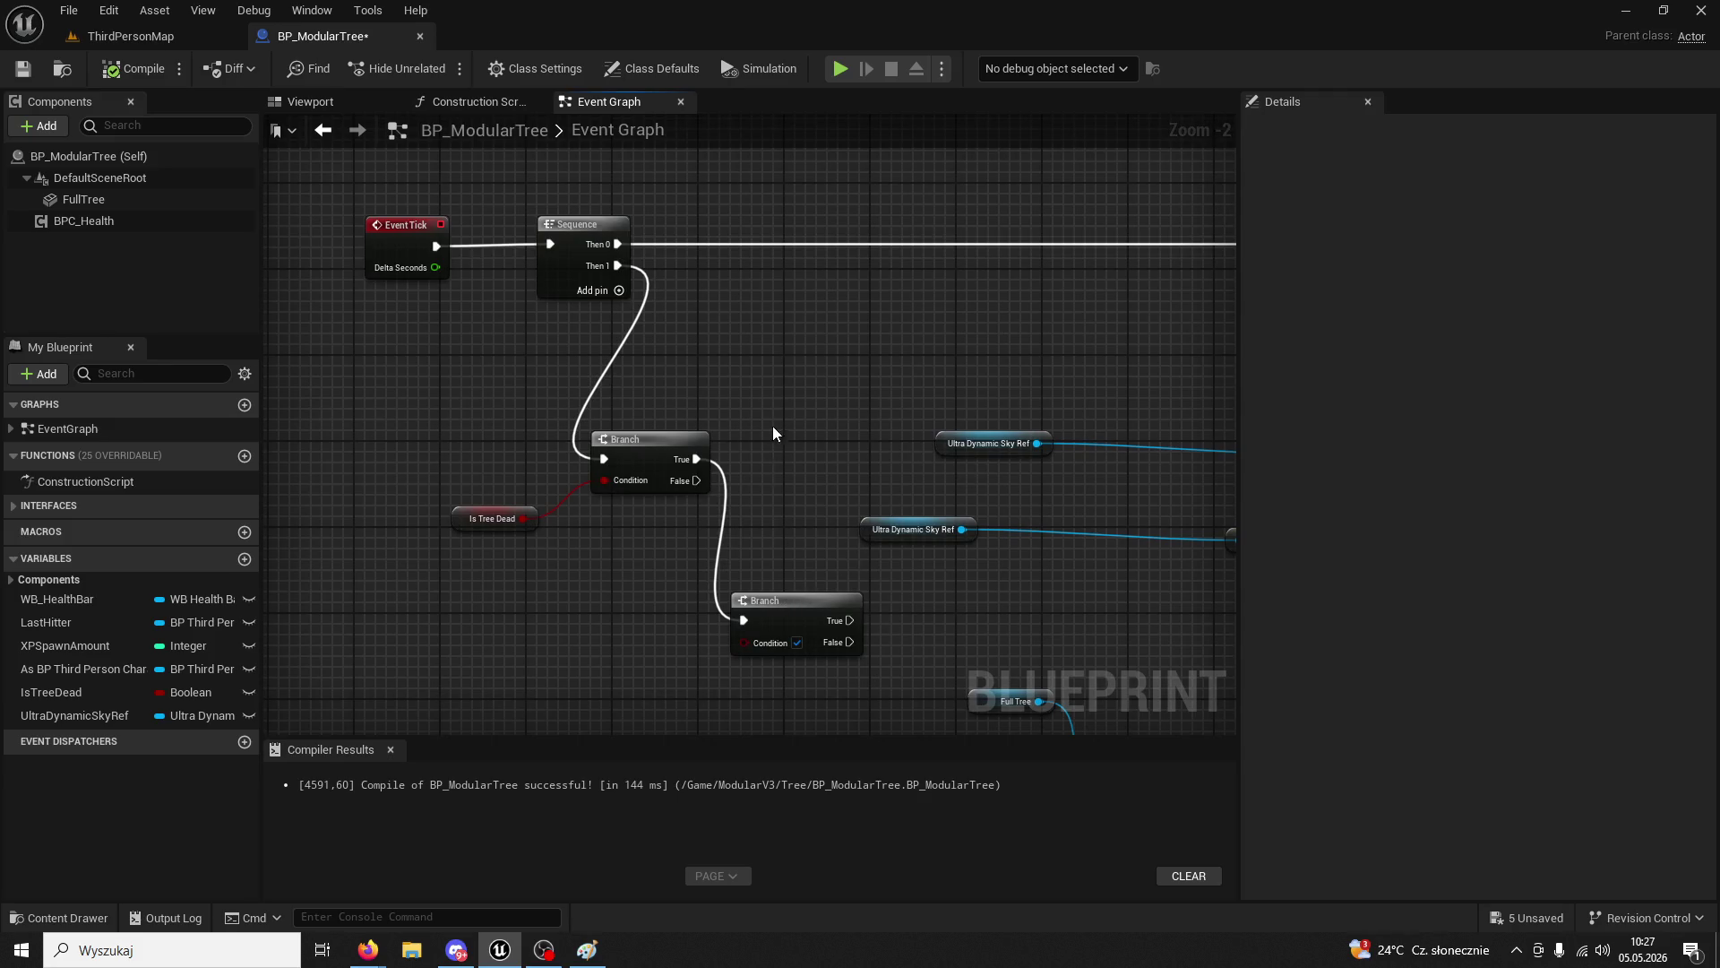
pyautogui.press('Delete')
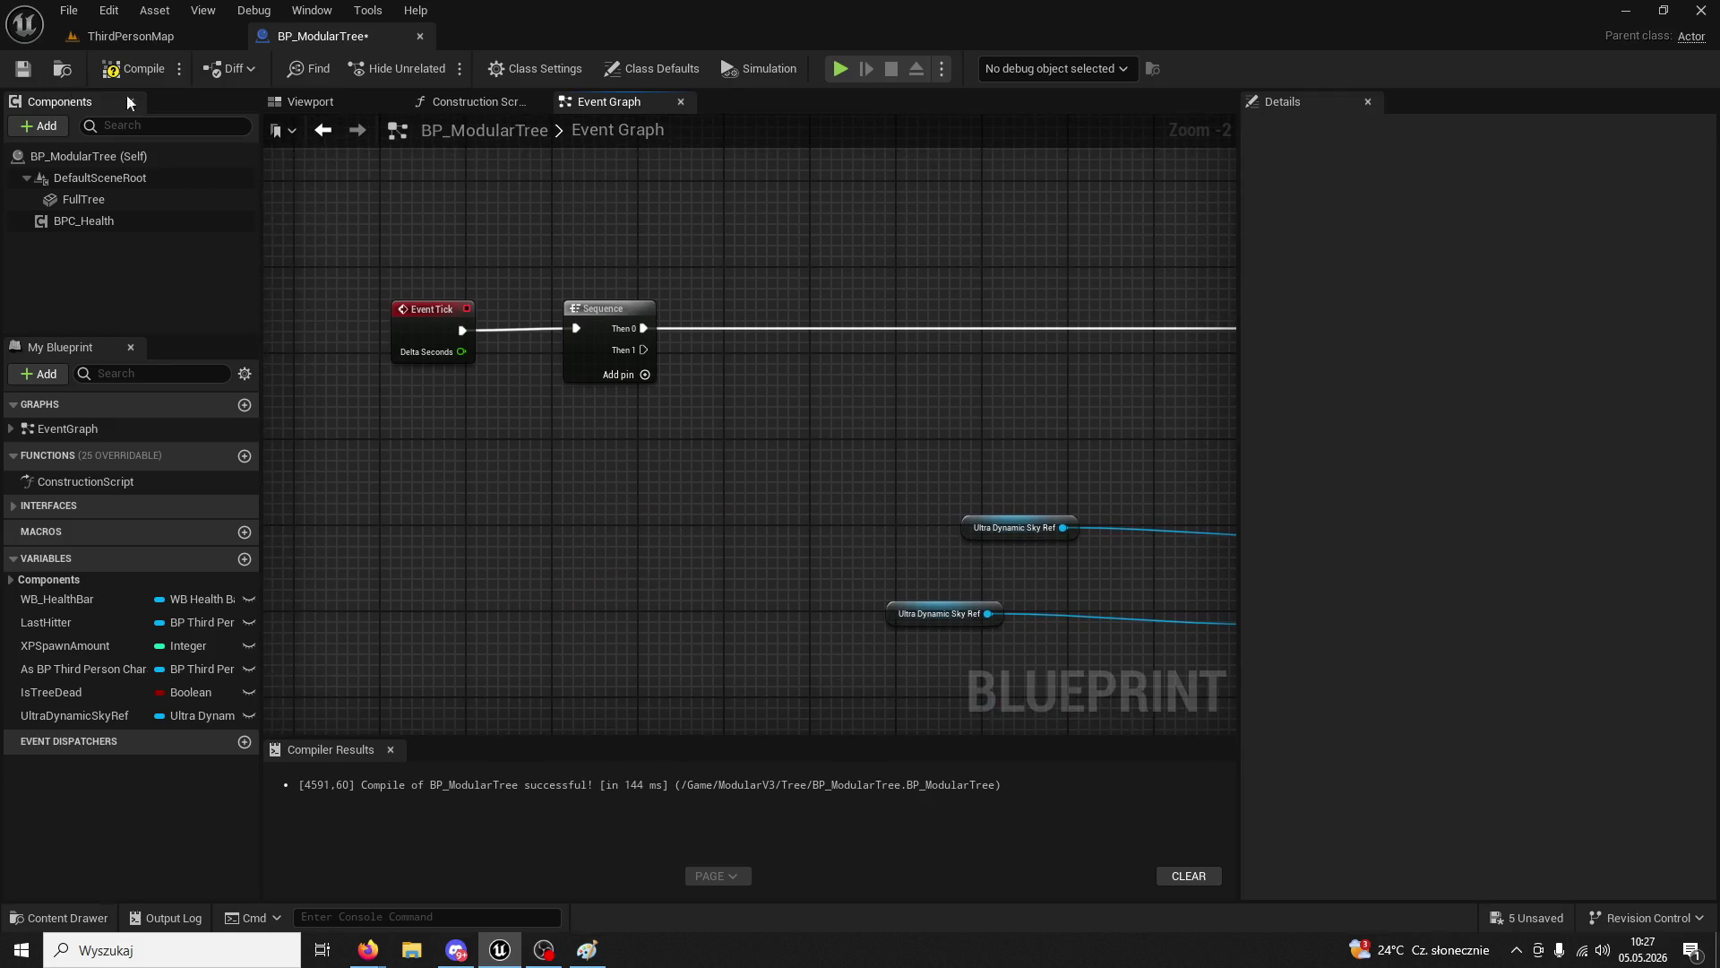
pyautogui.press('F7')
# - Move the BPC Health, Health and <= comparison nodes down and to the left
pyautogui.moveTo(798, 534); pyautogui.dragTo(530, 507)
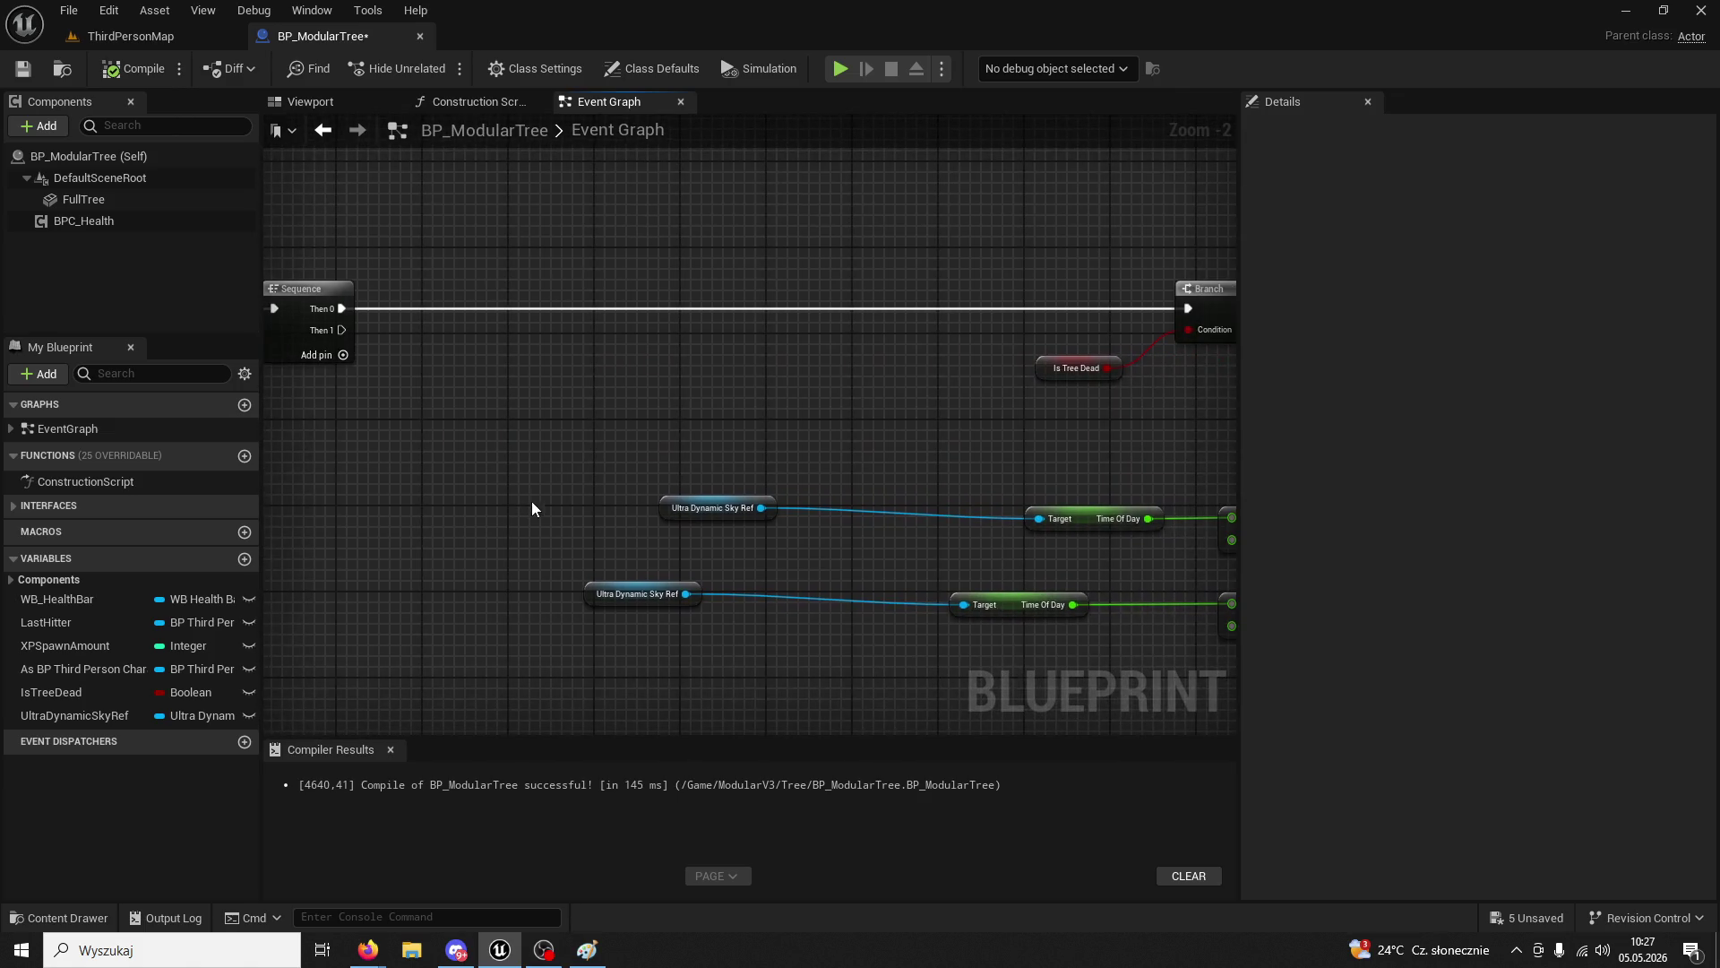
pyautogui.moveTo(704, 423); pyautogui.dragTo(494, 392)
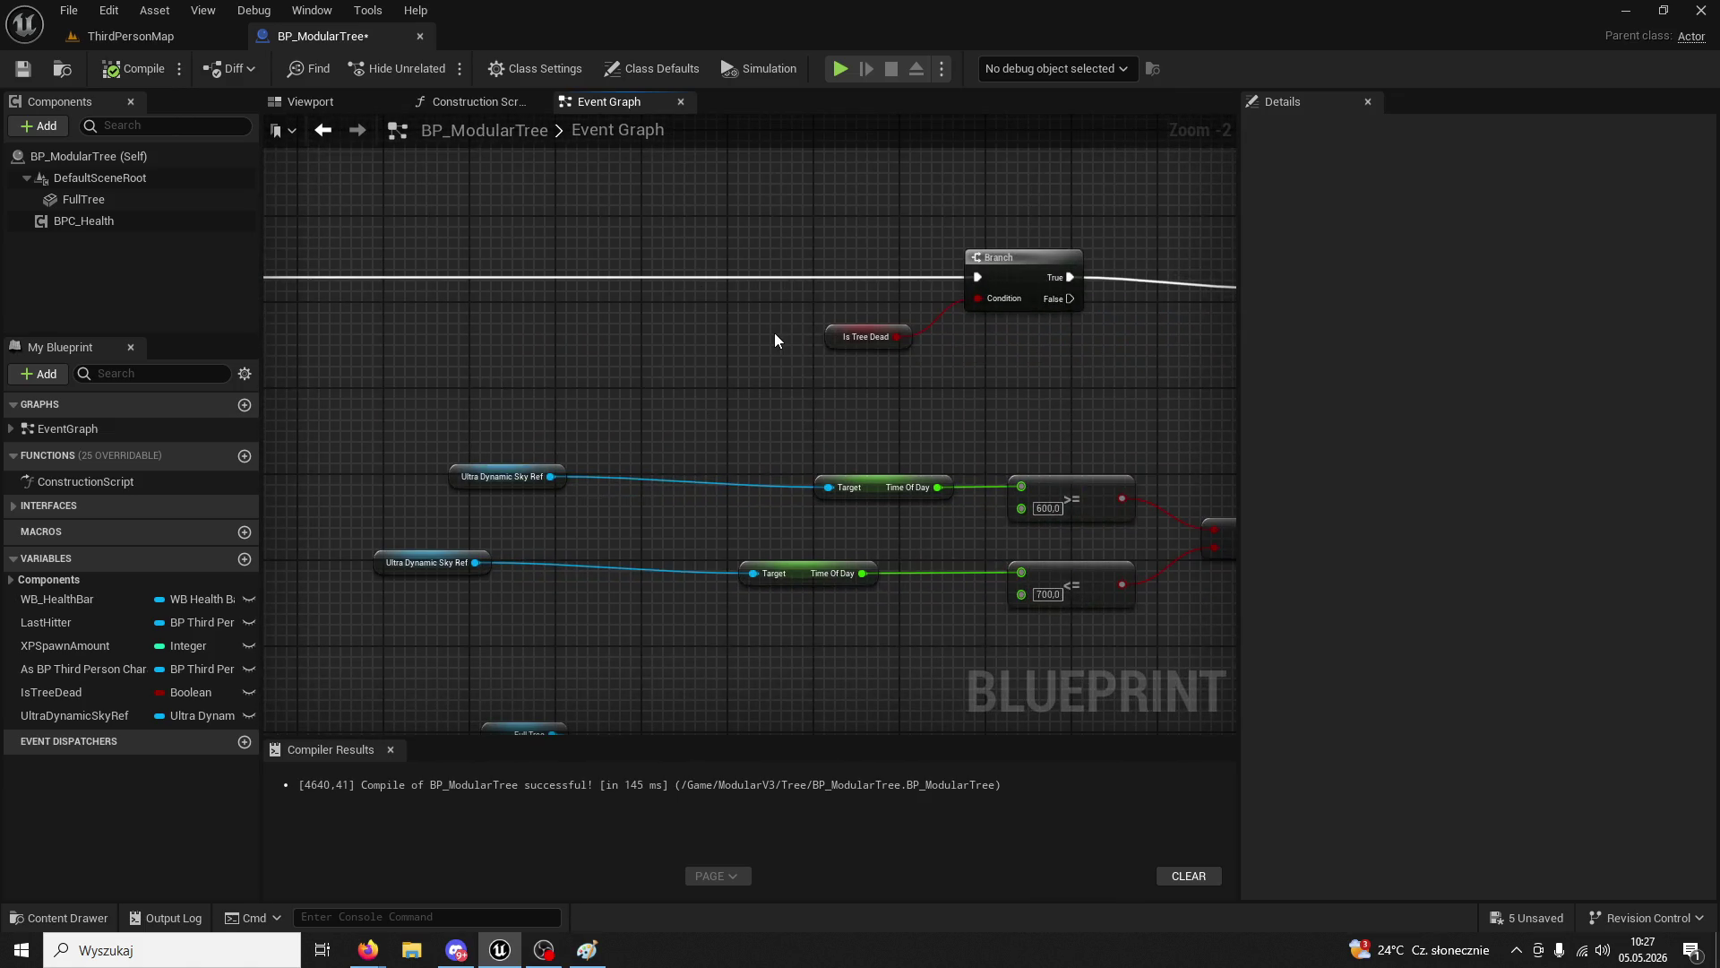
pyautogui.moveTo(1144, 415); pyautogui.dragTo(787, 369)
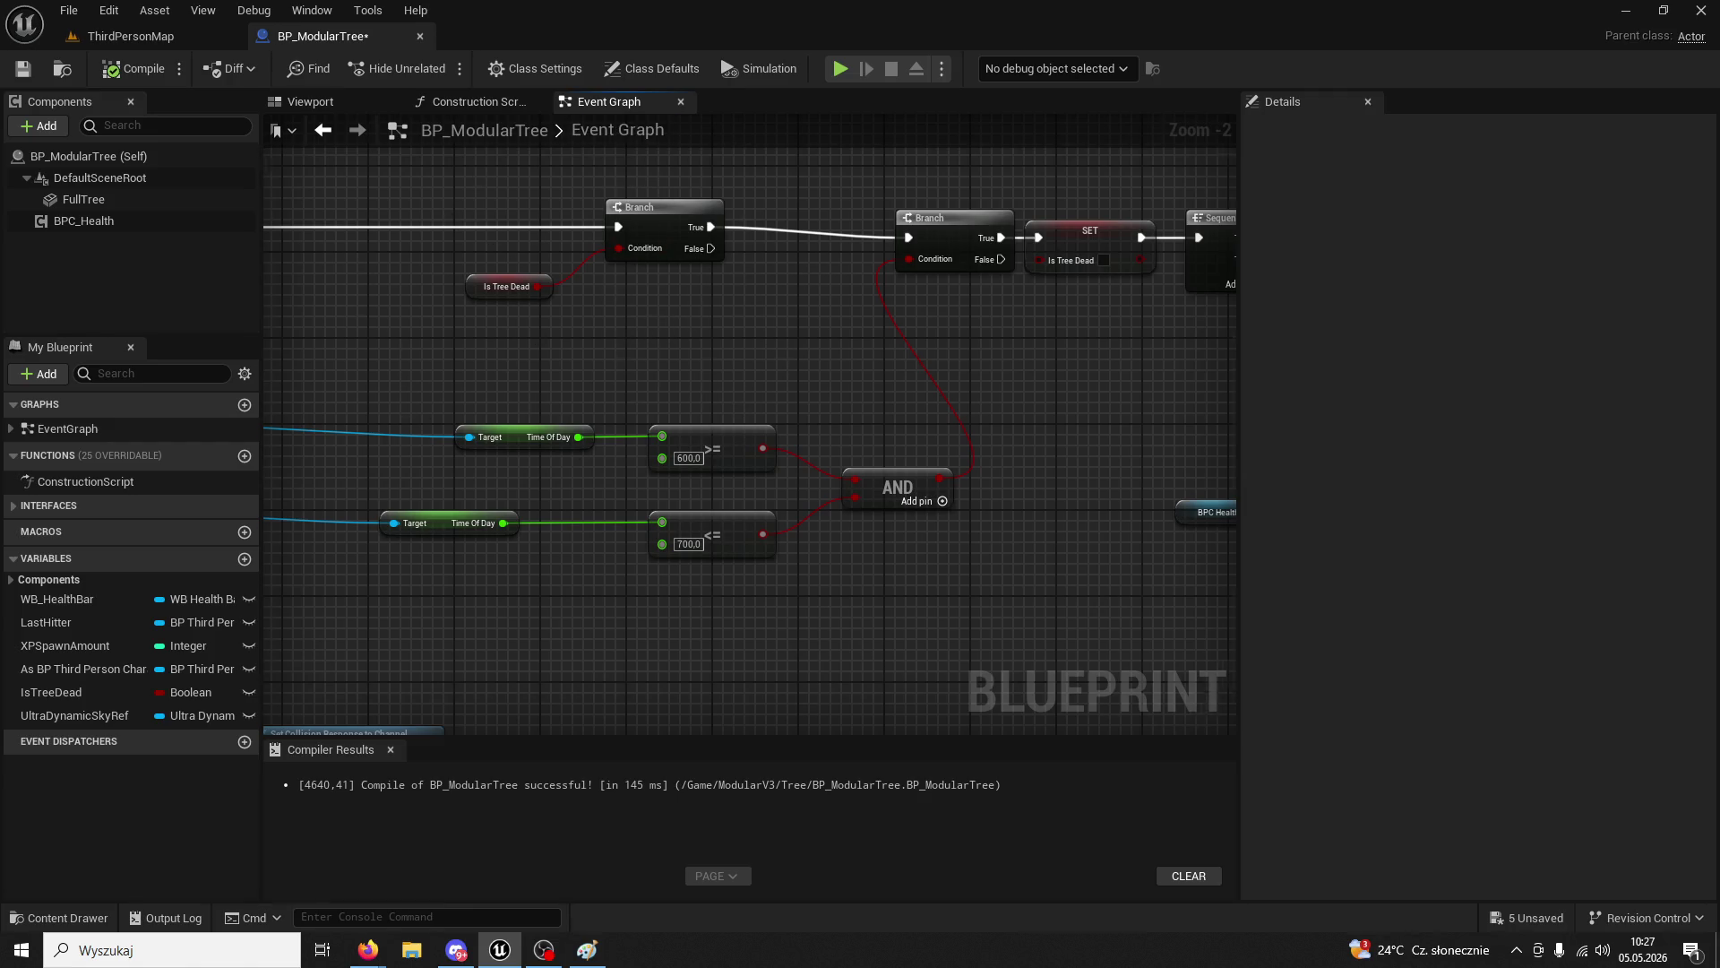
pyautogui.moveTo(645, 328)
pyautogui.mouseDown()
pyautogui.moveTo(711, 391)
pyautogui.moveTo(640, 387)
pyautogui.mouseUp()
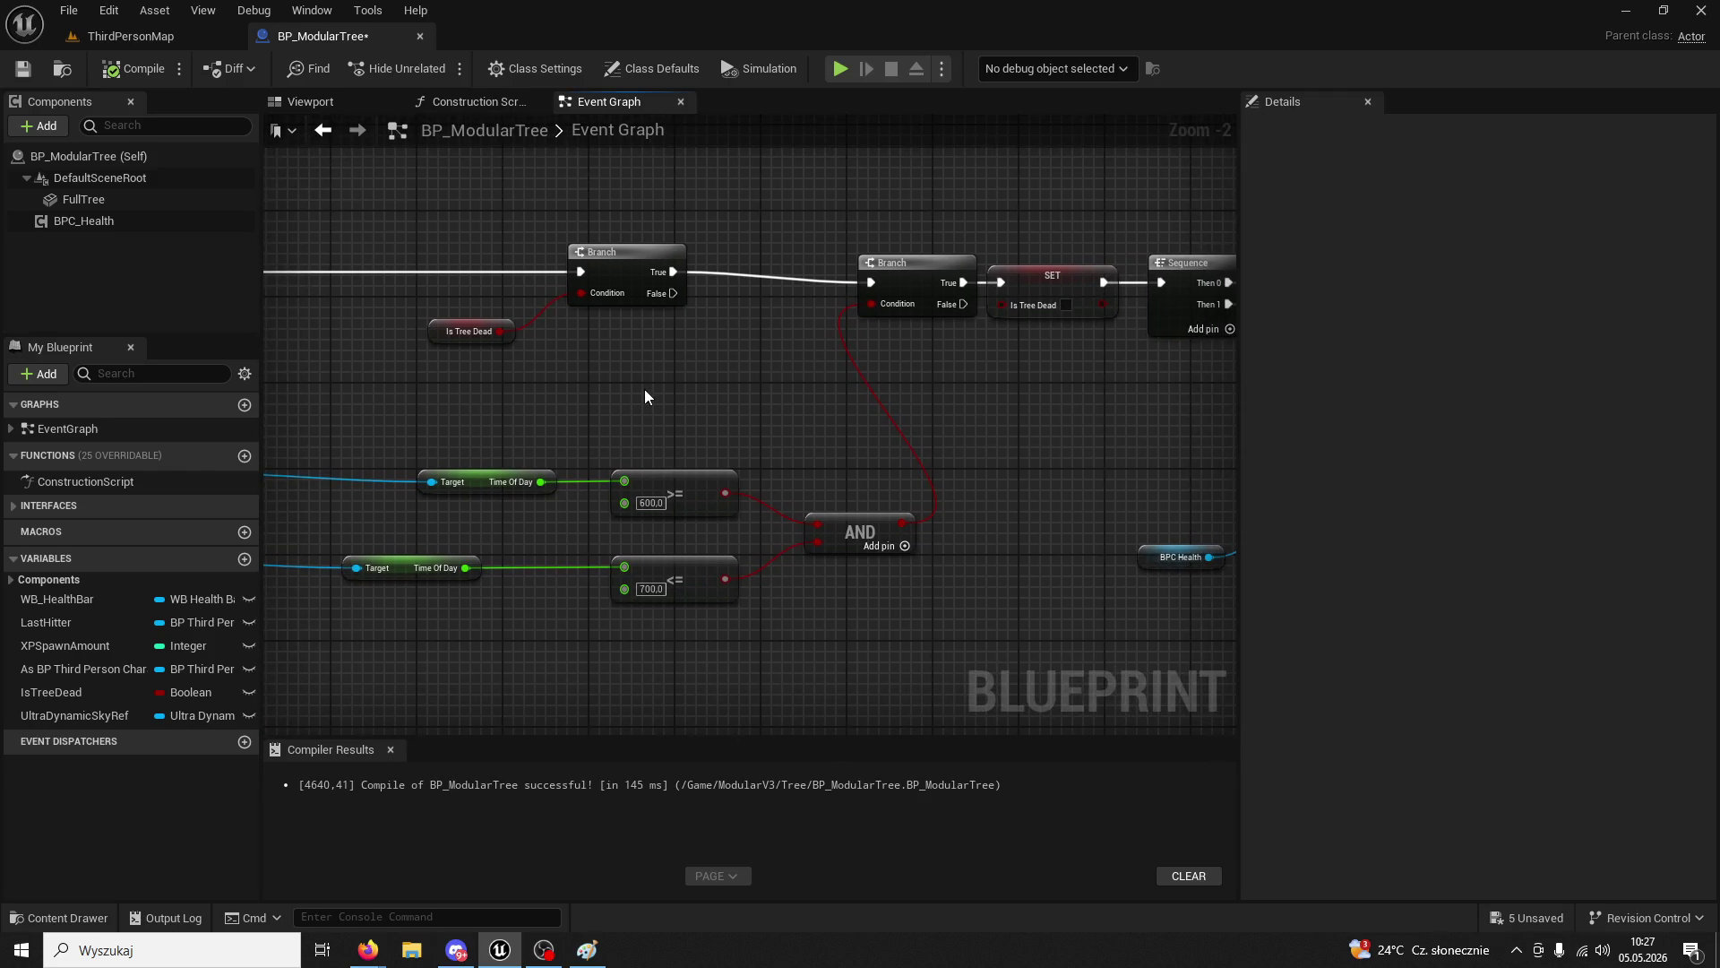
pyautogui.scroll(-3, 820, 334)
pyautogui.moveTo(818, 338)
pyautogui.mouseDown()
pyautogui.moveTo(773, 329)
pyautogui.moveTo(627, 578)
pyautogui.mouseUp()
pyautogui.scroll(-2, 626, 579)
pyautogui.scroll(1, 707, 395)
pyautogui.scroll(1, 723, 424)
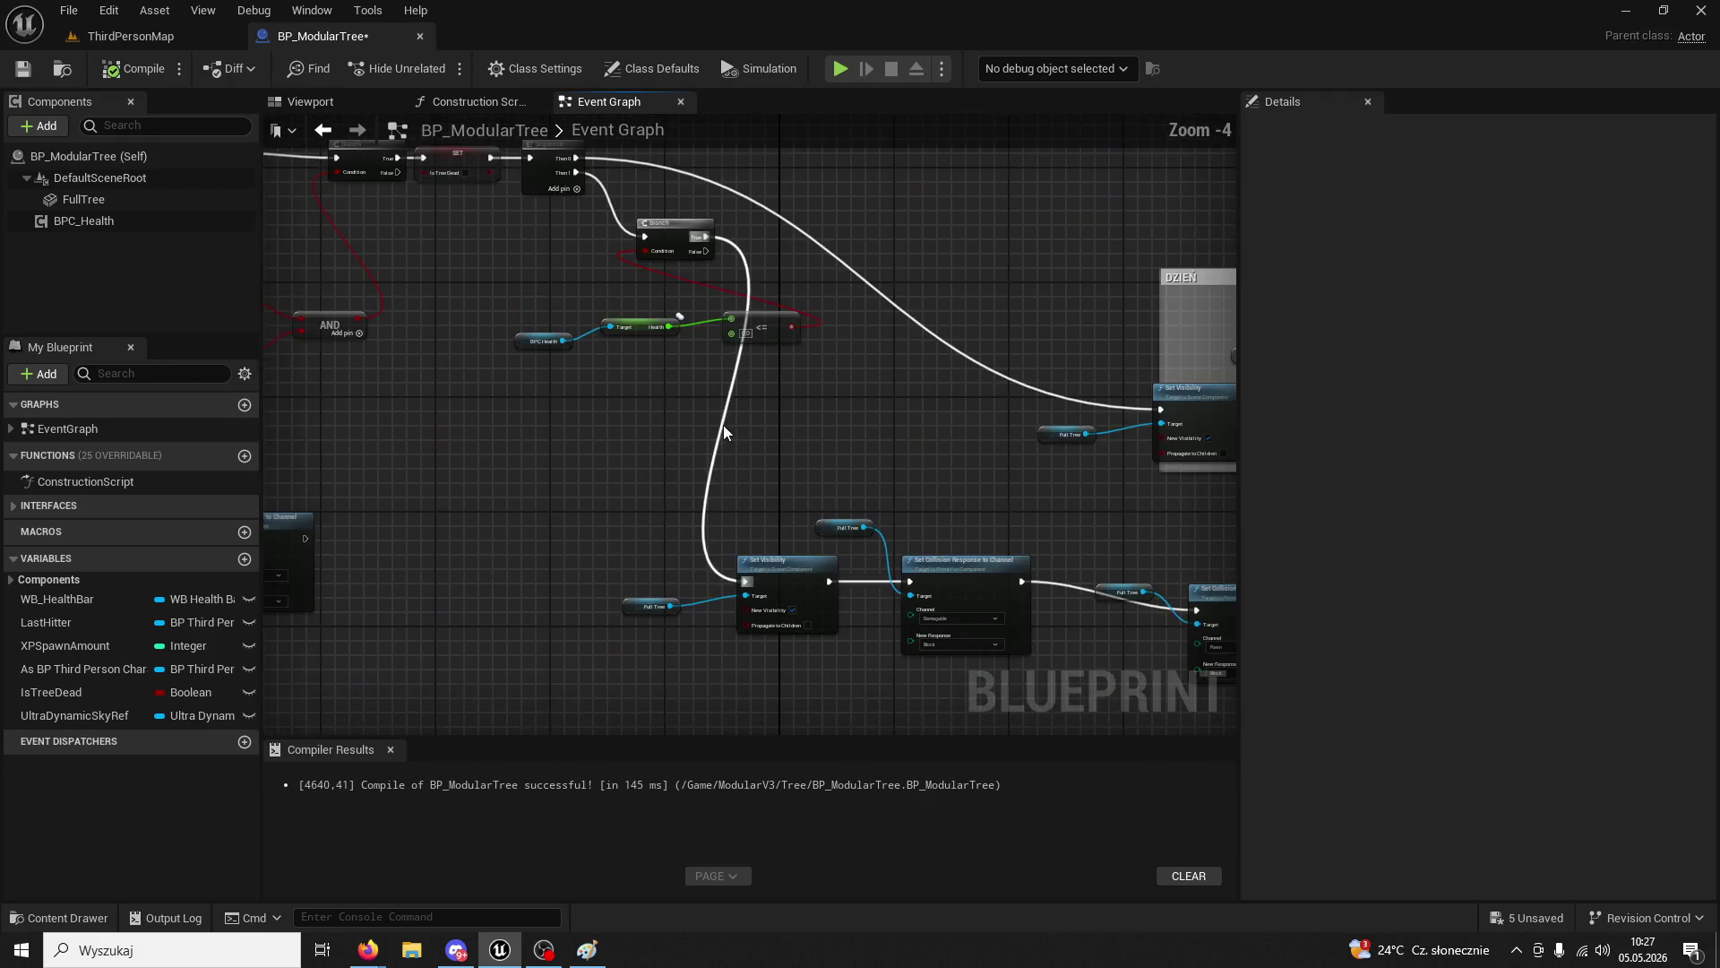
pyautogui.moveTo(1018, 633); pyautogui.dragTo(934, 462)
pyautogui.scroll(3, 934, 463)
pyautogui.moveTo(396, 162)
pyautogui.mouseDown()
pyautogui.moveTo(663, 479)
pyautogui.moveTo(745, 516)
pyautogui.moveTo(998, 504)
pyautogui.mouseUp()
pyautogui.moveTo(1091, 468); pyautogui.dragTo(766, 597)
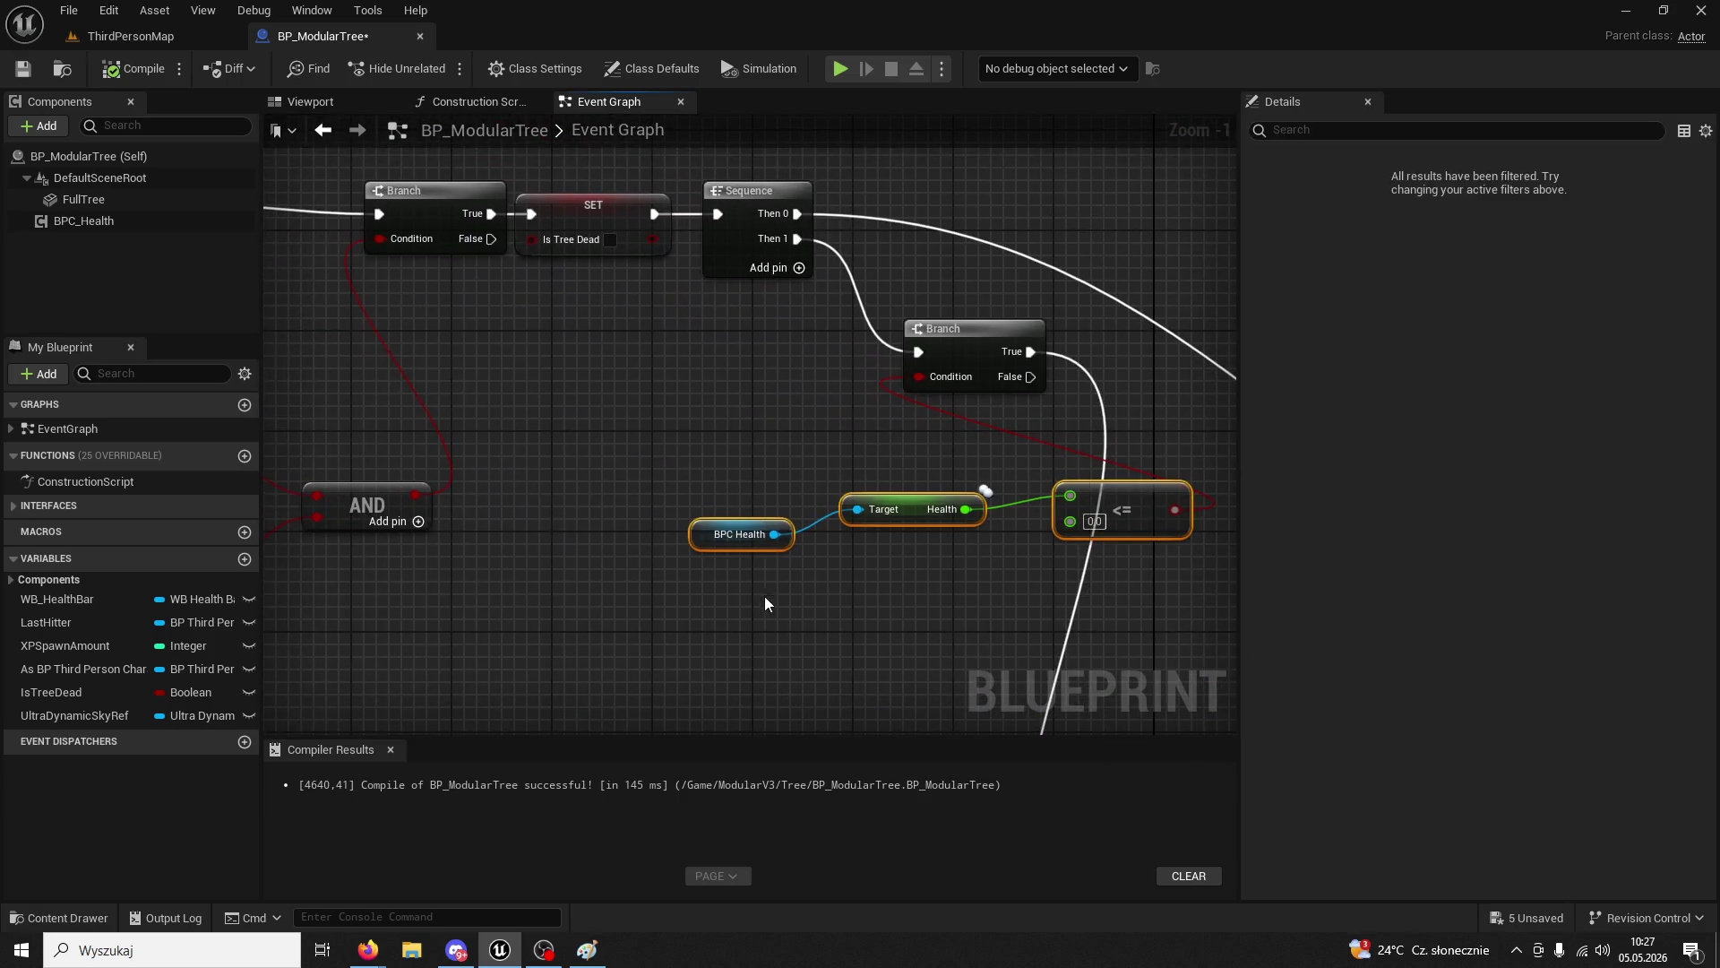
pyautogui.moveTo(913, 516); pyautogui.dragTo(674, 567)
pyautogui.click(760, 453)
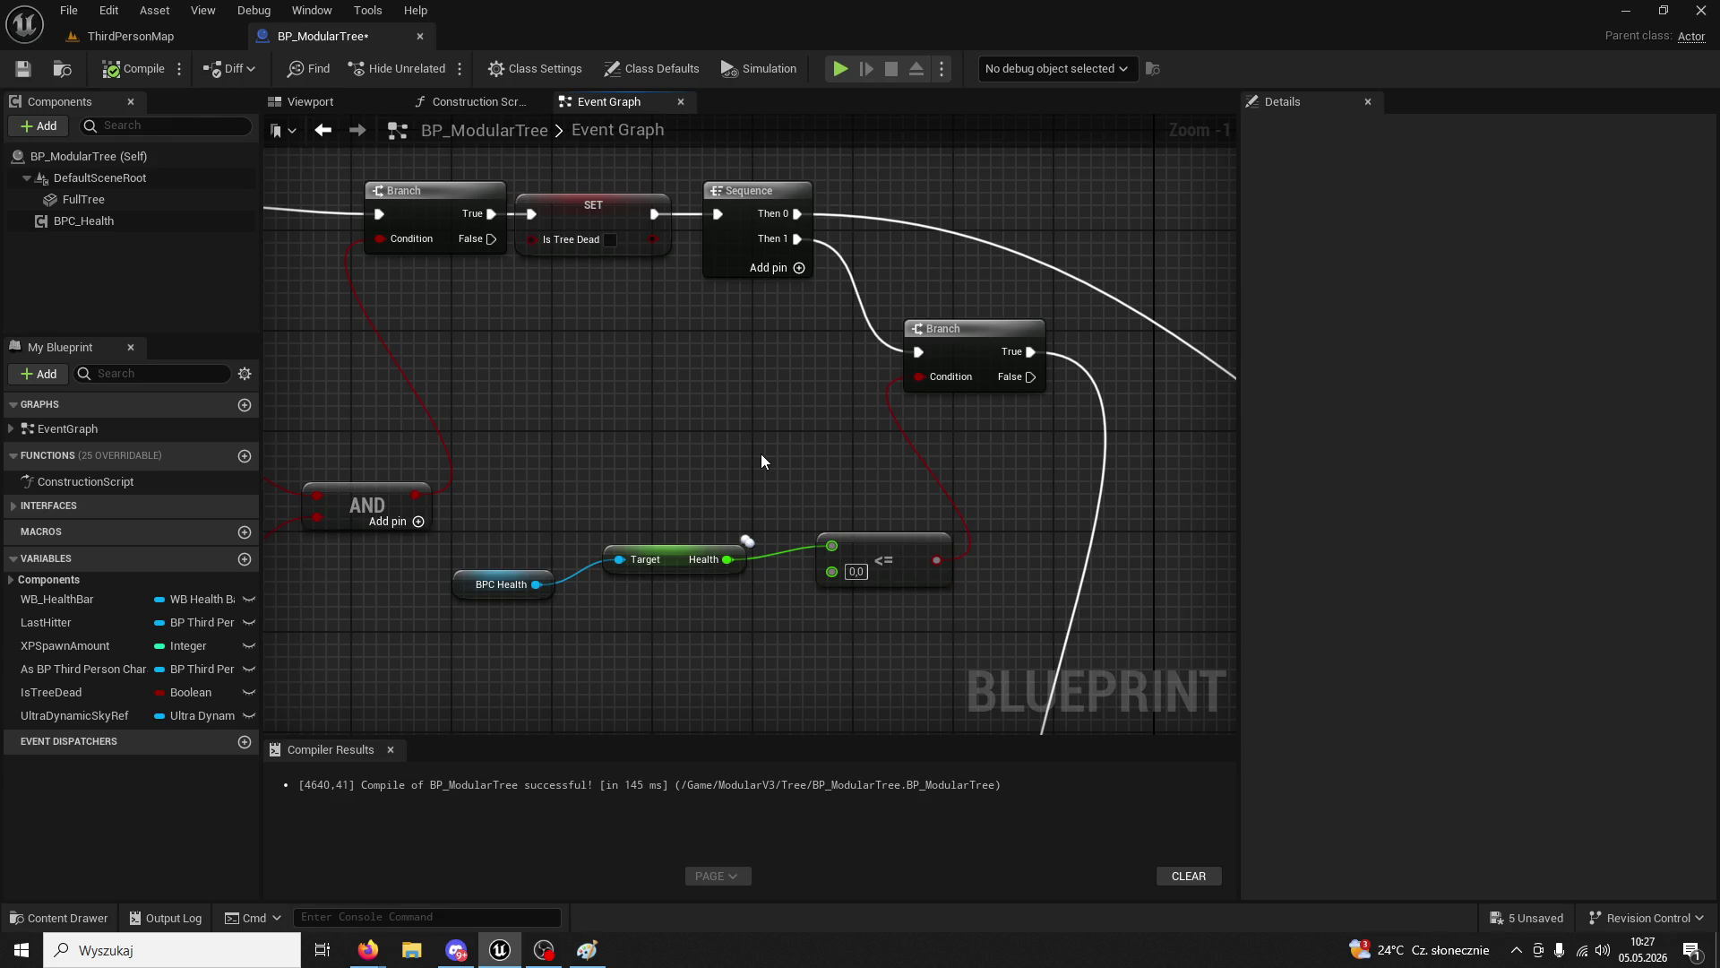
pyautogui.scroll(-2, 761, 453)
pyautogui.moveTo(1197, 583)
pyautogui.mouseDown()
pyautogui.moveTo(742, 256)
pyautogui.moveTo(567, 358)
pyautogui.moveTo(410, 384)
pyautogui.mouseUp()
# - In the DZIEŃ group, set the Damagable and Pawn channel responses to Ignore
pyautogui.scroll(-1, 443, 390)
pyautogui.scroll(2, 595, 459)
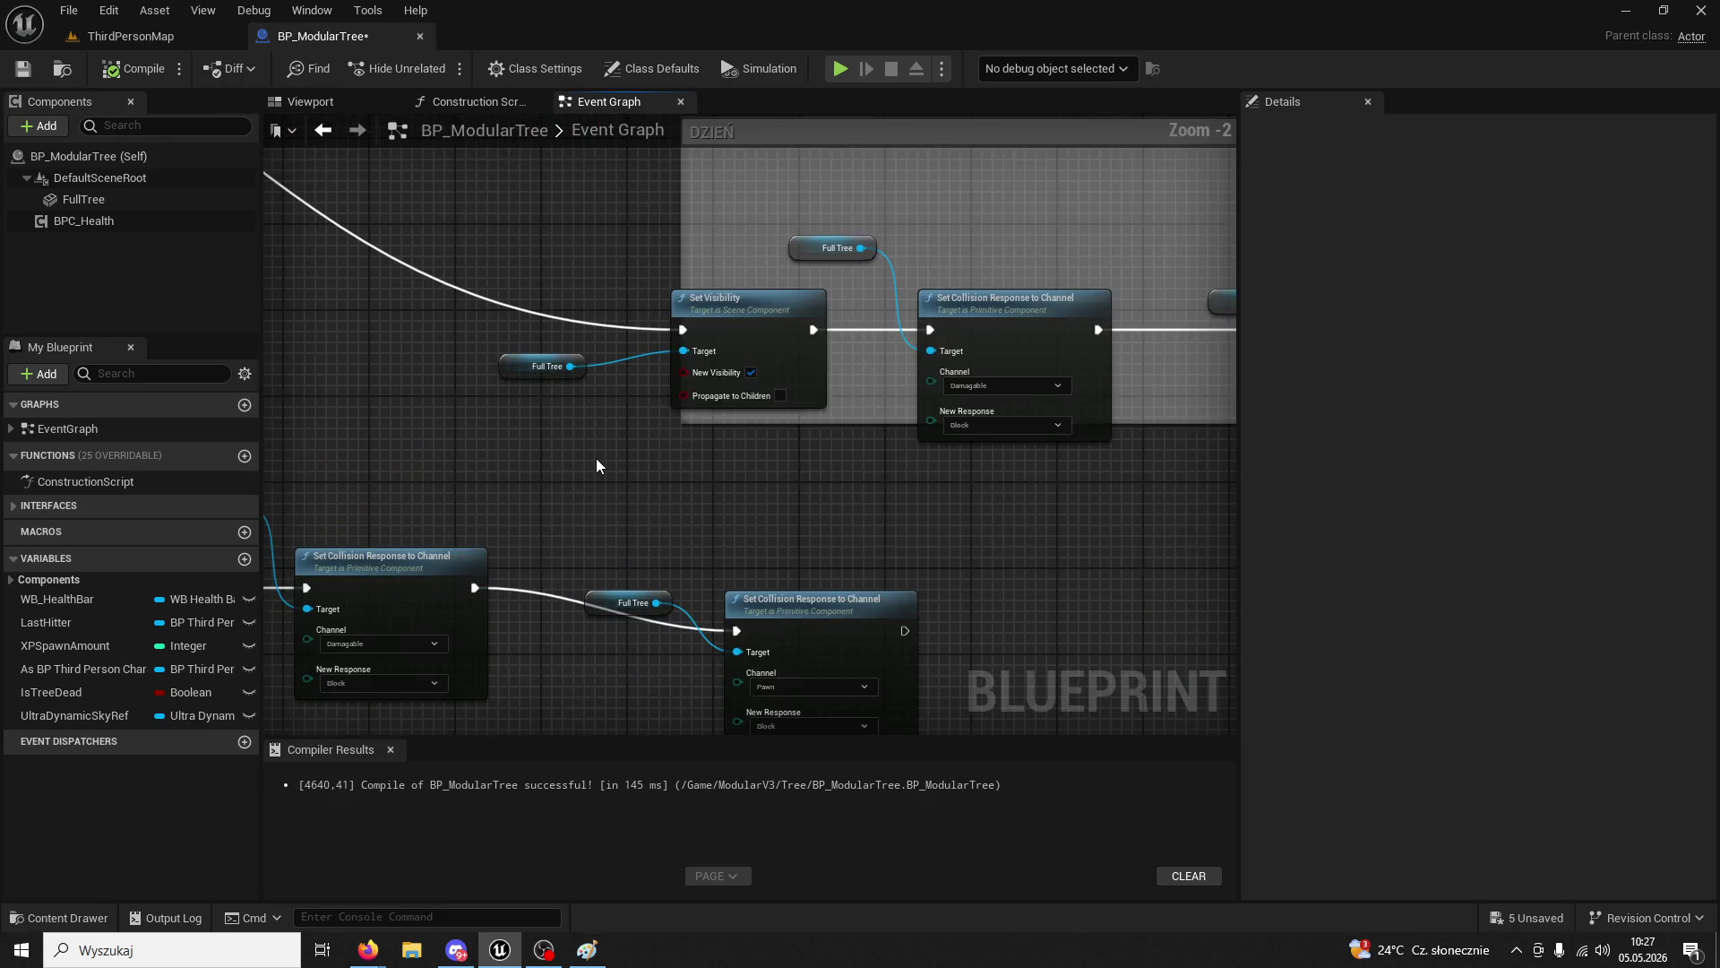
pyautogui.moveTo(595, 458)
pyautogui.mouseDown()
pyautogui.moveTo(657, 491)
pyautogui.moveTo(645, 523)
pyautogui.mouseUp()
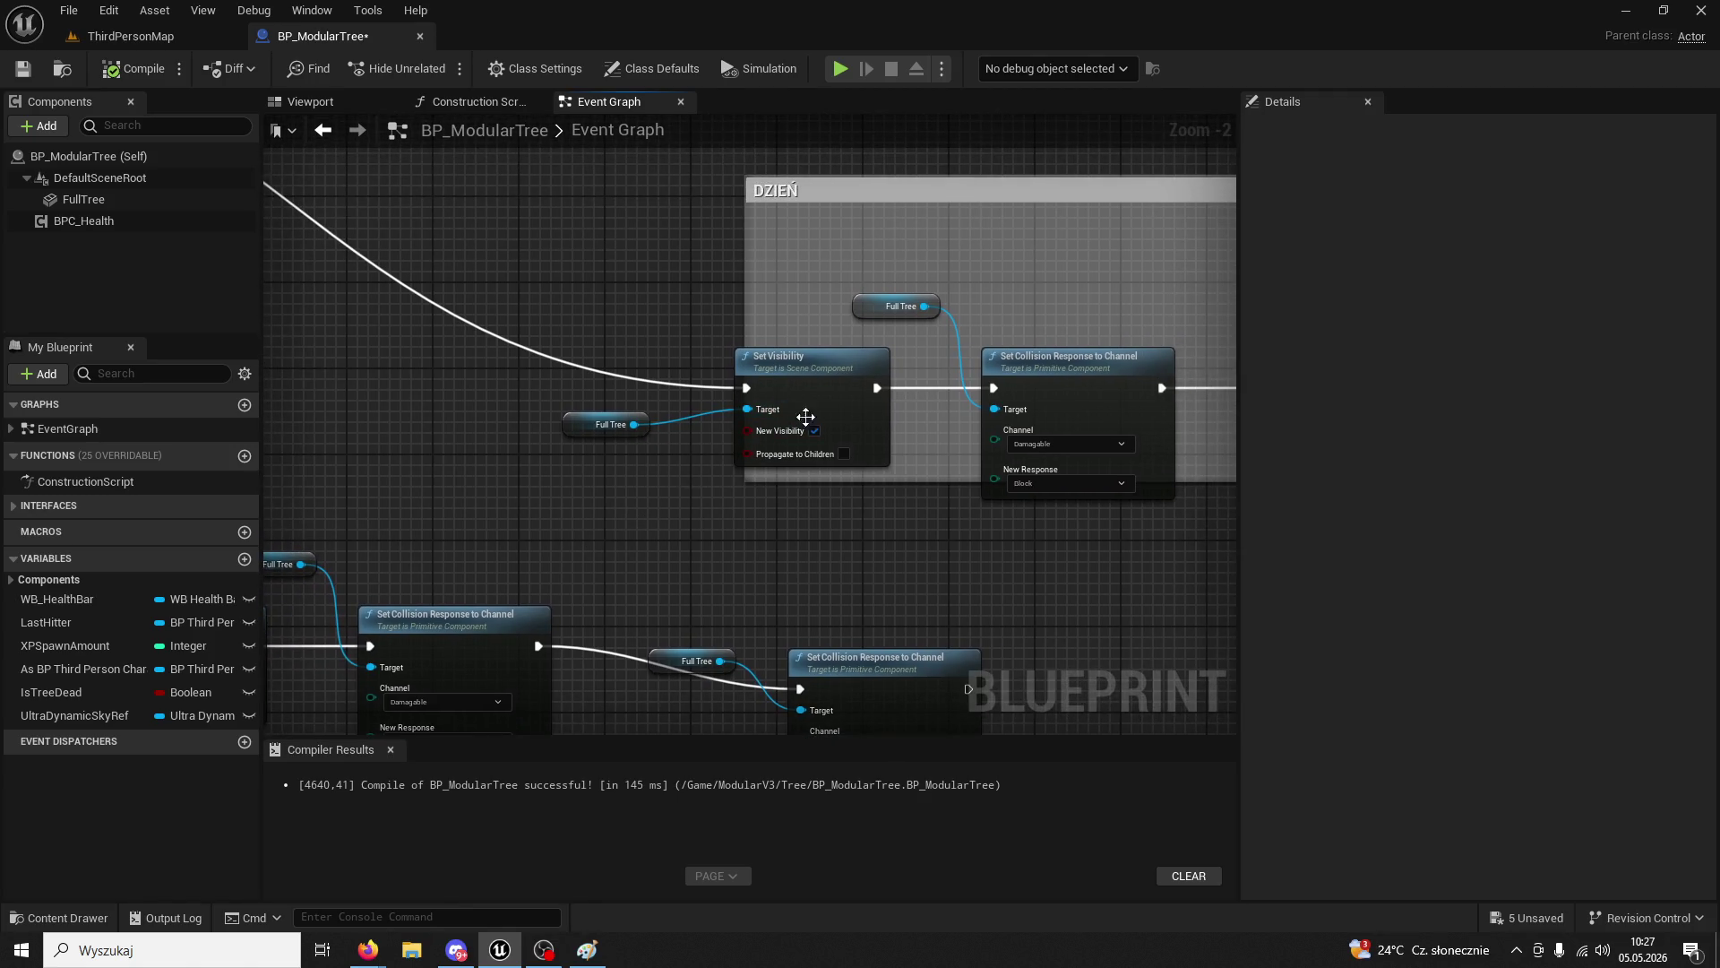
pyautogui.moveTo(947, 529)
pyautogui.mouseDown()
pyautogui.moveTo(174, 473)
pyautogui.moveTo(349, 480)
pyautogui.moveTo(1037, 329)
pyautogui.moveTo(938, 495)
pyautogui.mouseUp()
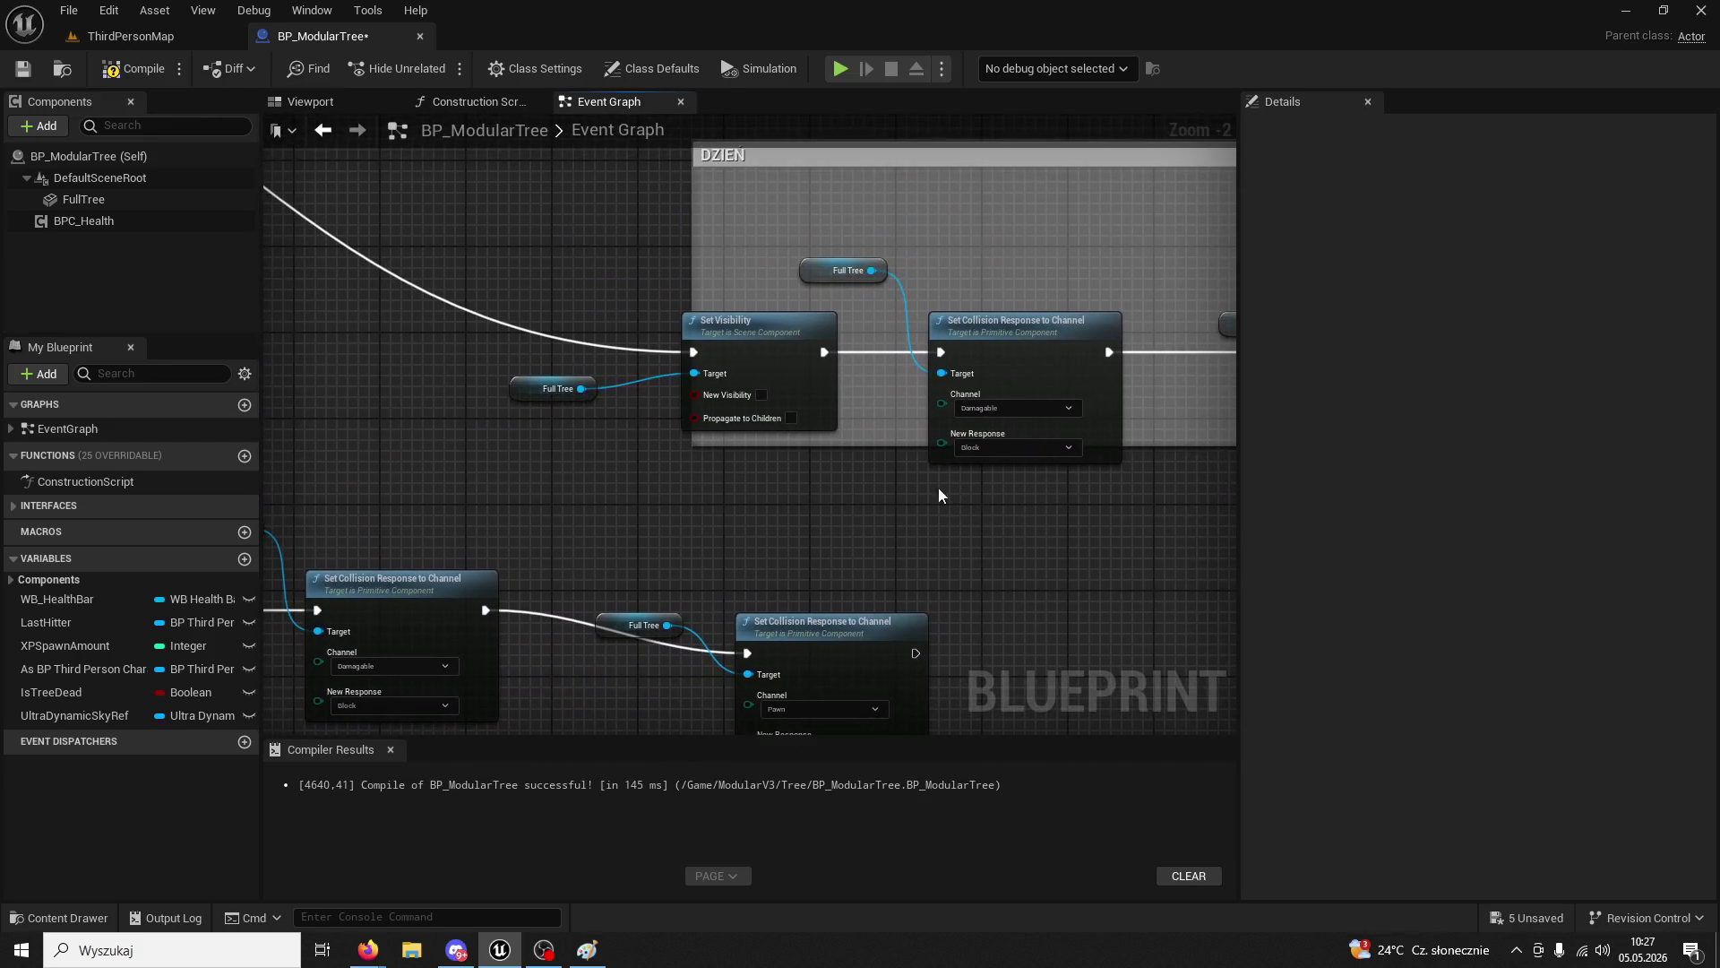
pyautogui.click(985, 448)
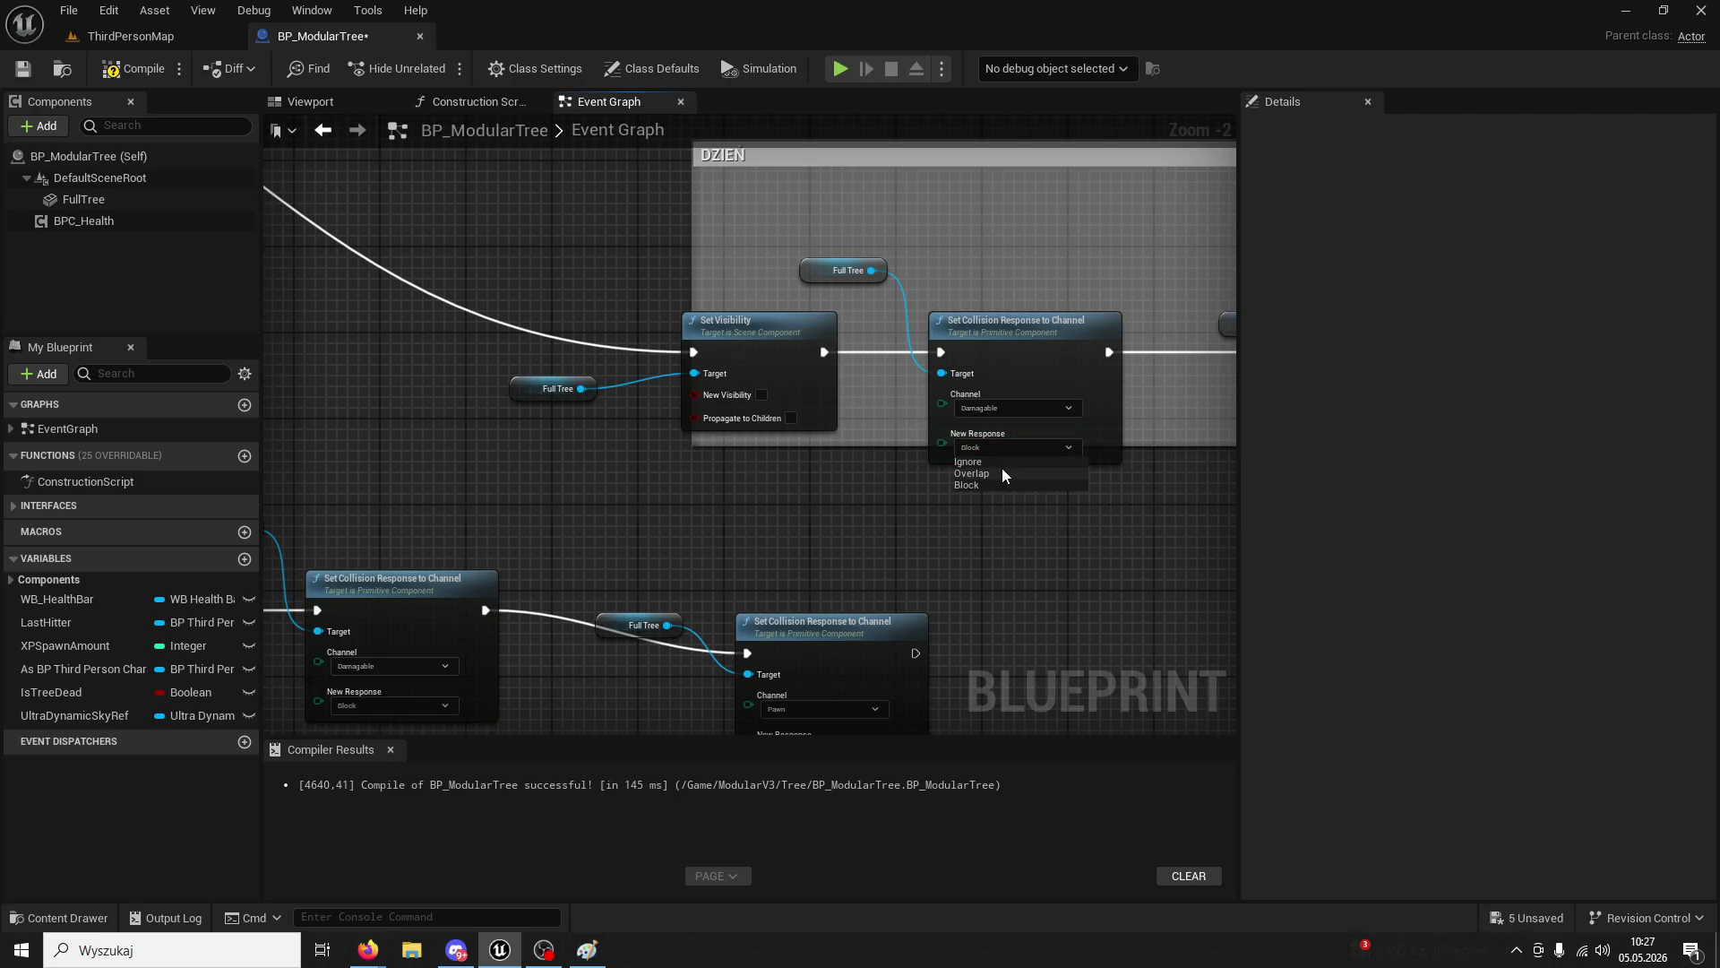
pyautogui.click(969, 461)
pyautogui.moveTo(1034, 454); pyautogui.dragTo(674, 439)
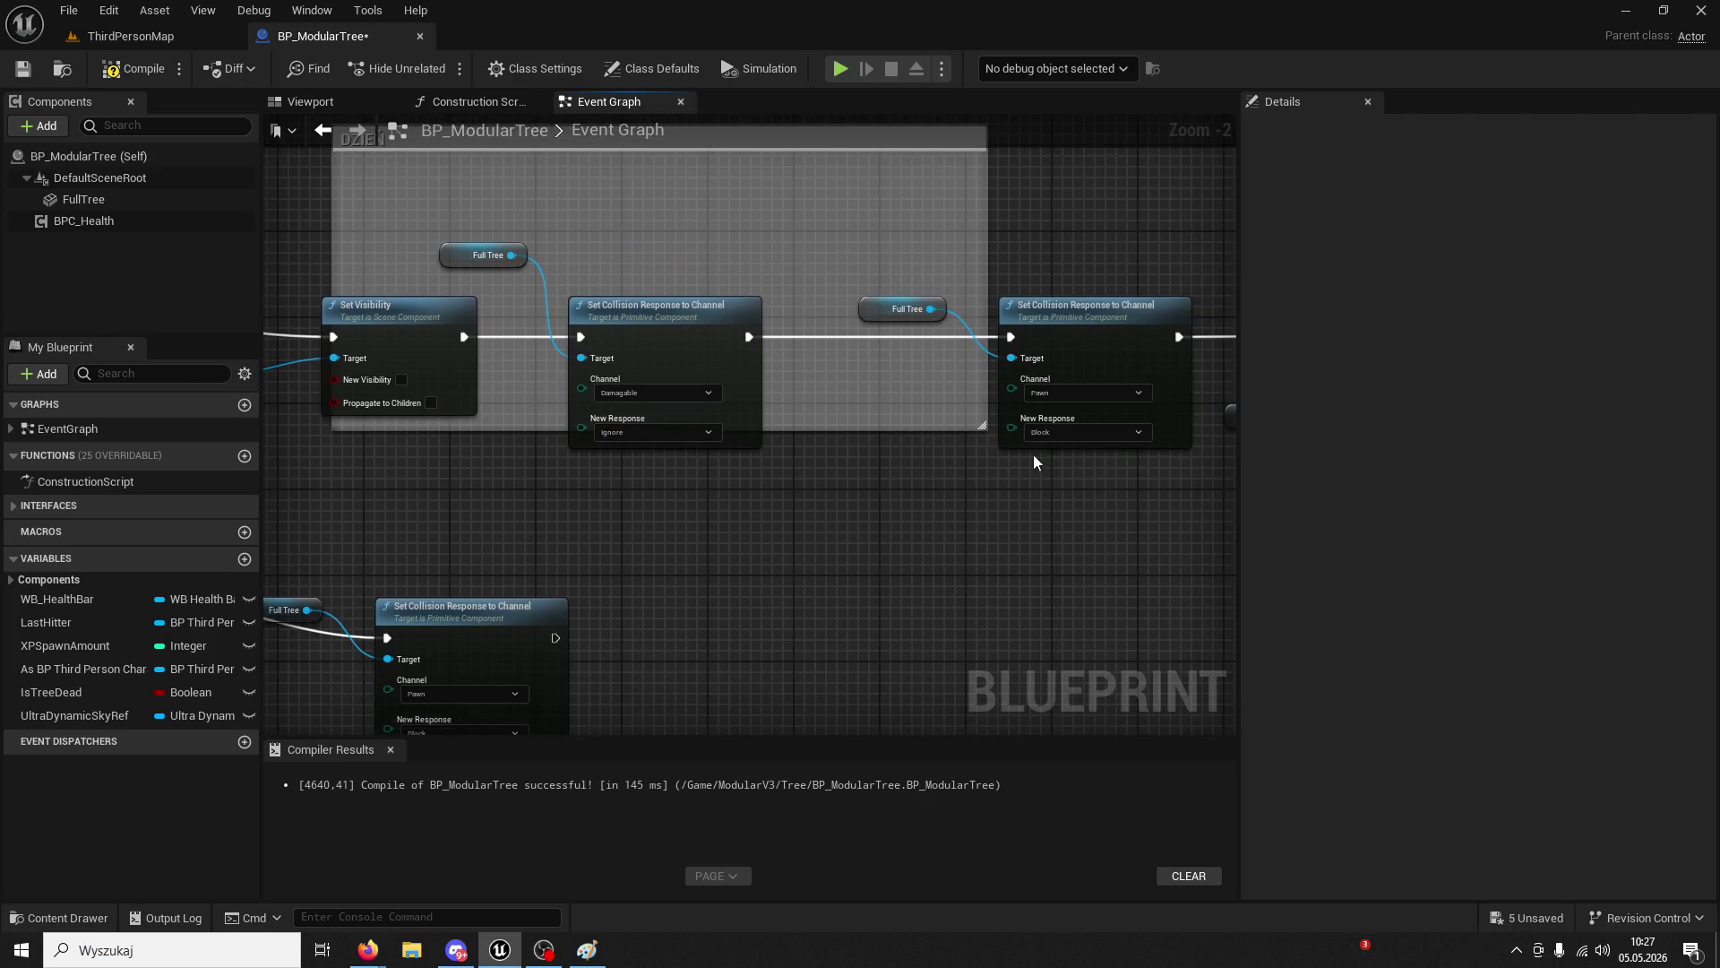
pyautogui.click(1054, 434)
pyautogui.click(1040, 446)
# - Play-test ThirdPersonMap, chopping the tree until wood reaches 6/200, then return to BP_ModularTree
pyautogui.click(143, 39)
pyautogui.click(437, 69)
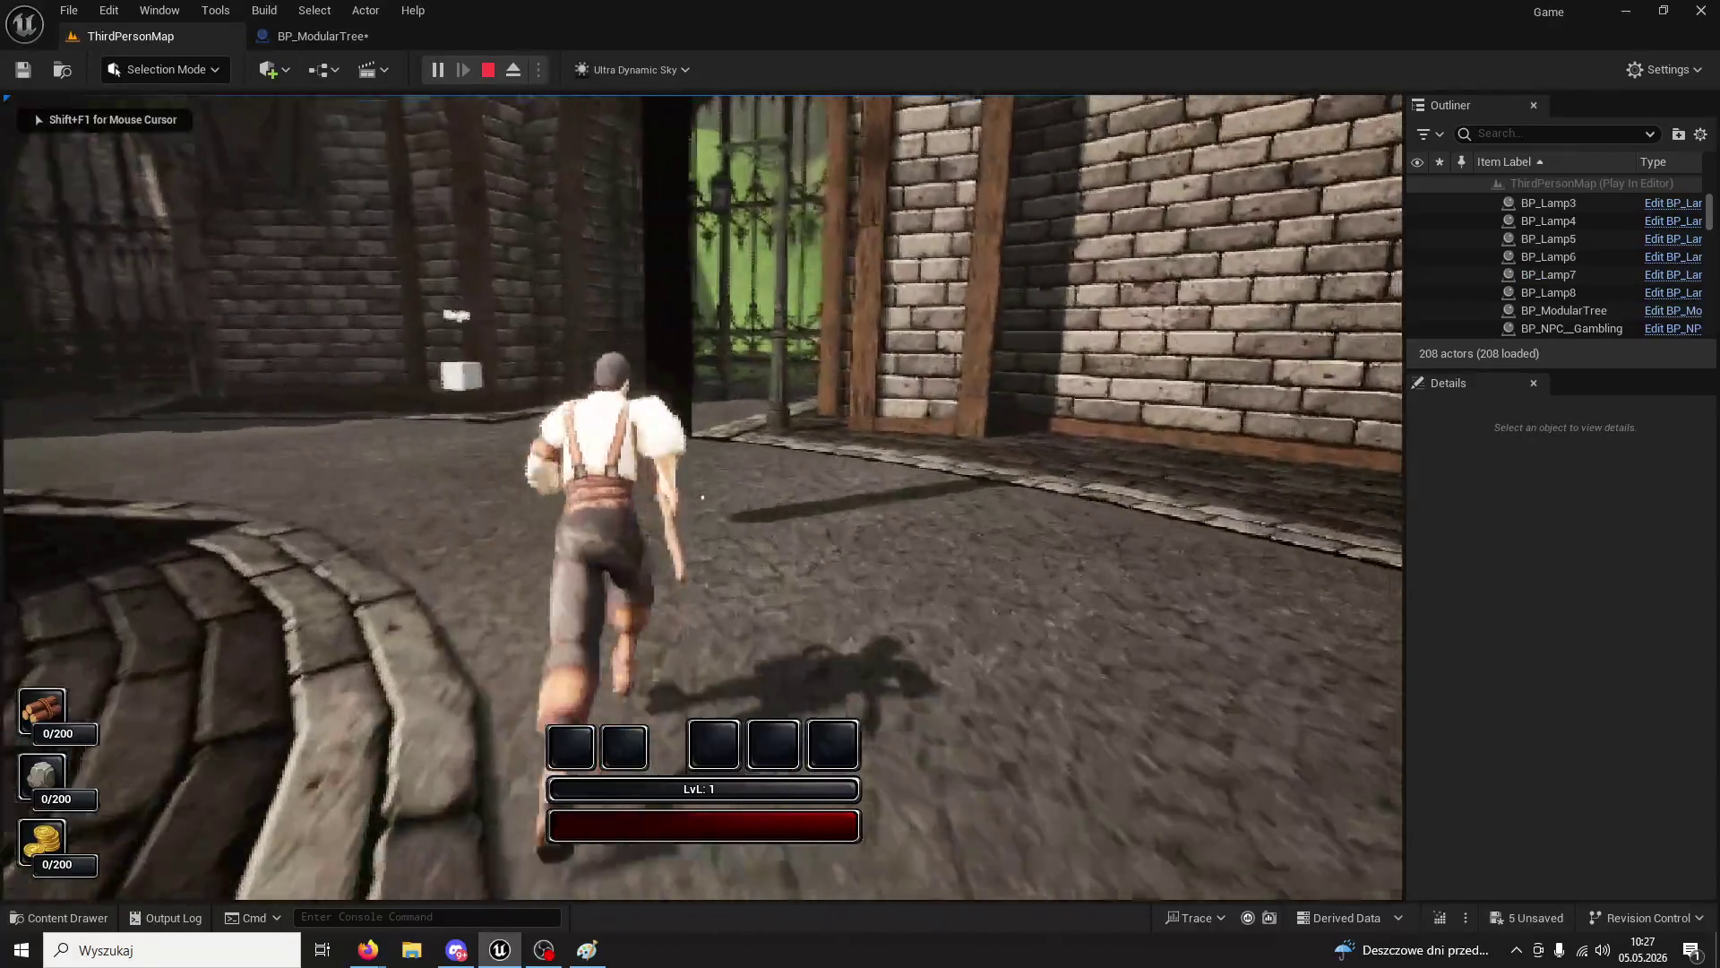
pyautogui.click(702, 496)
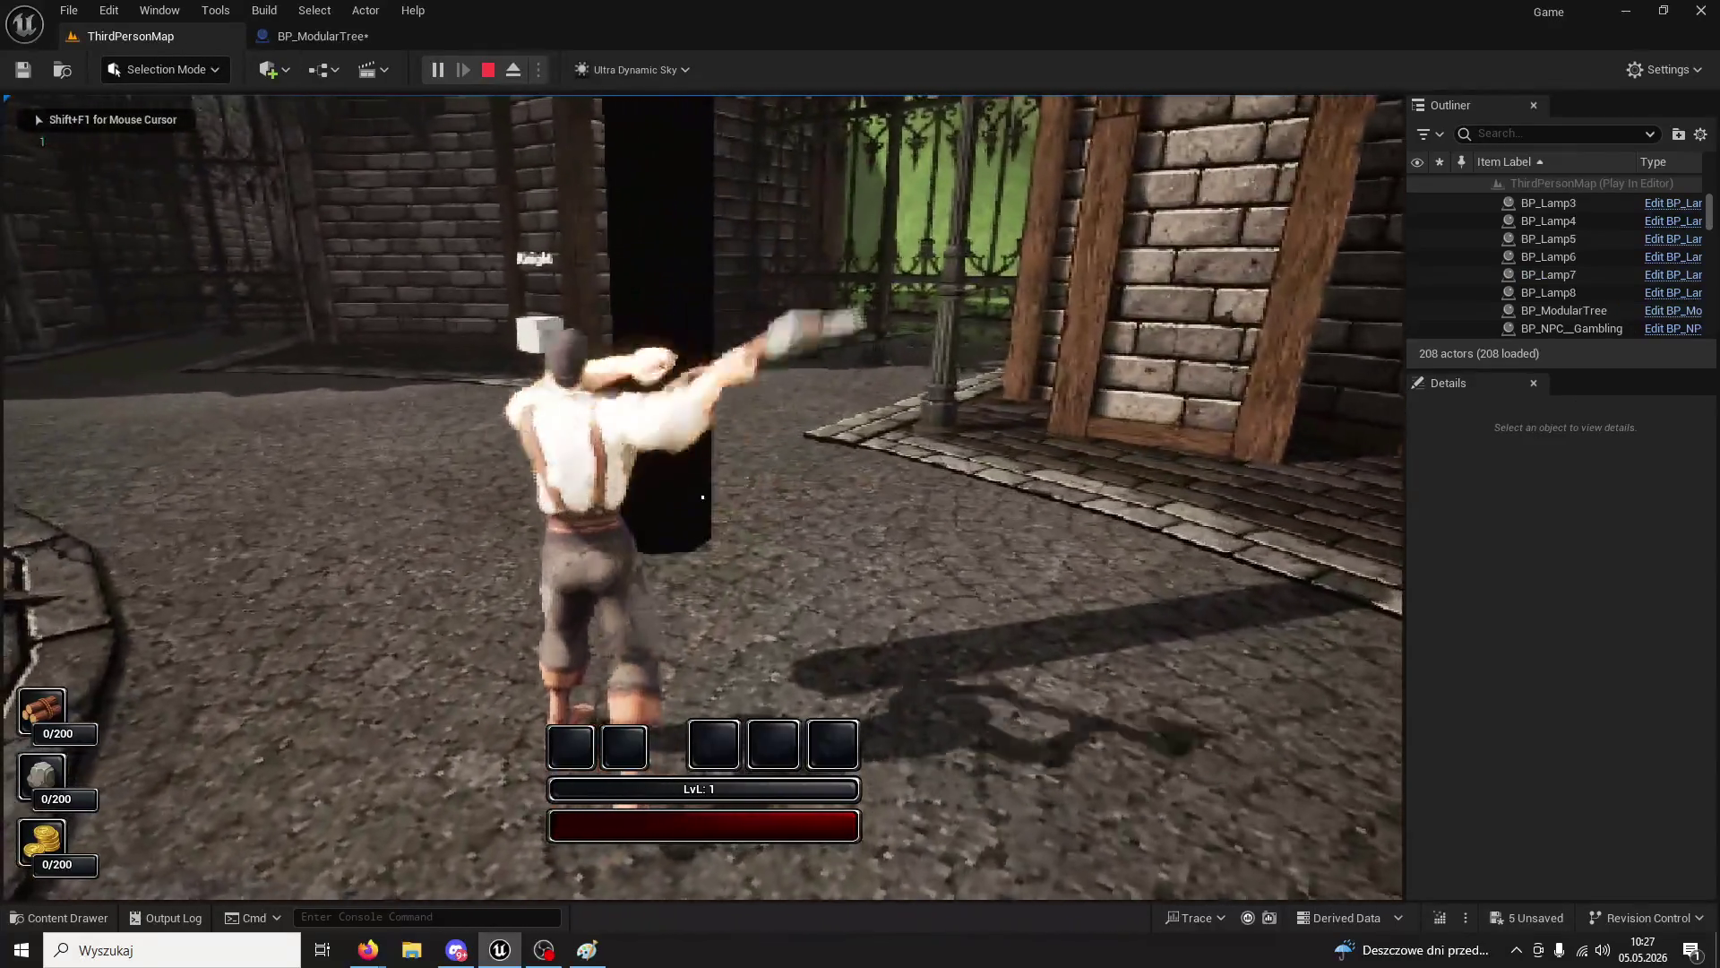
pyautogui.click(703, 497)
pyautogui.click(702, 496)
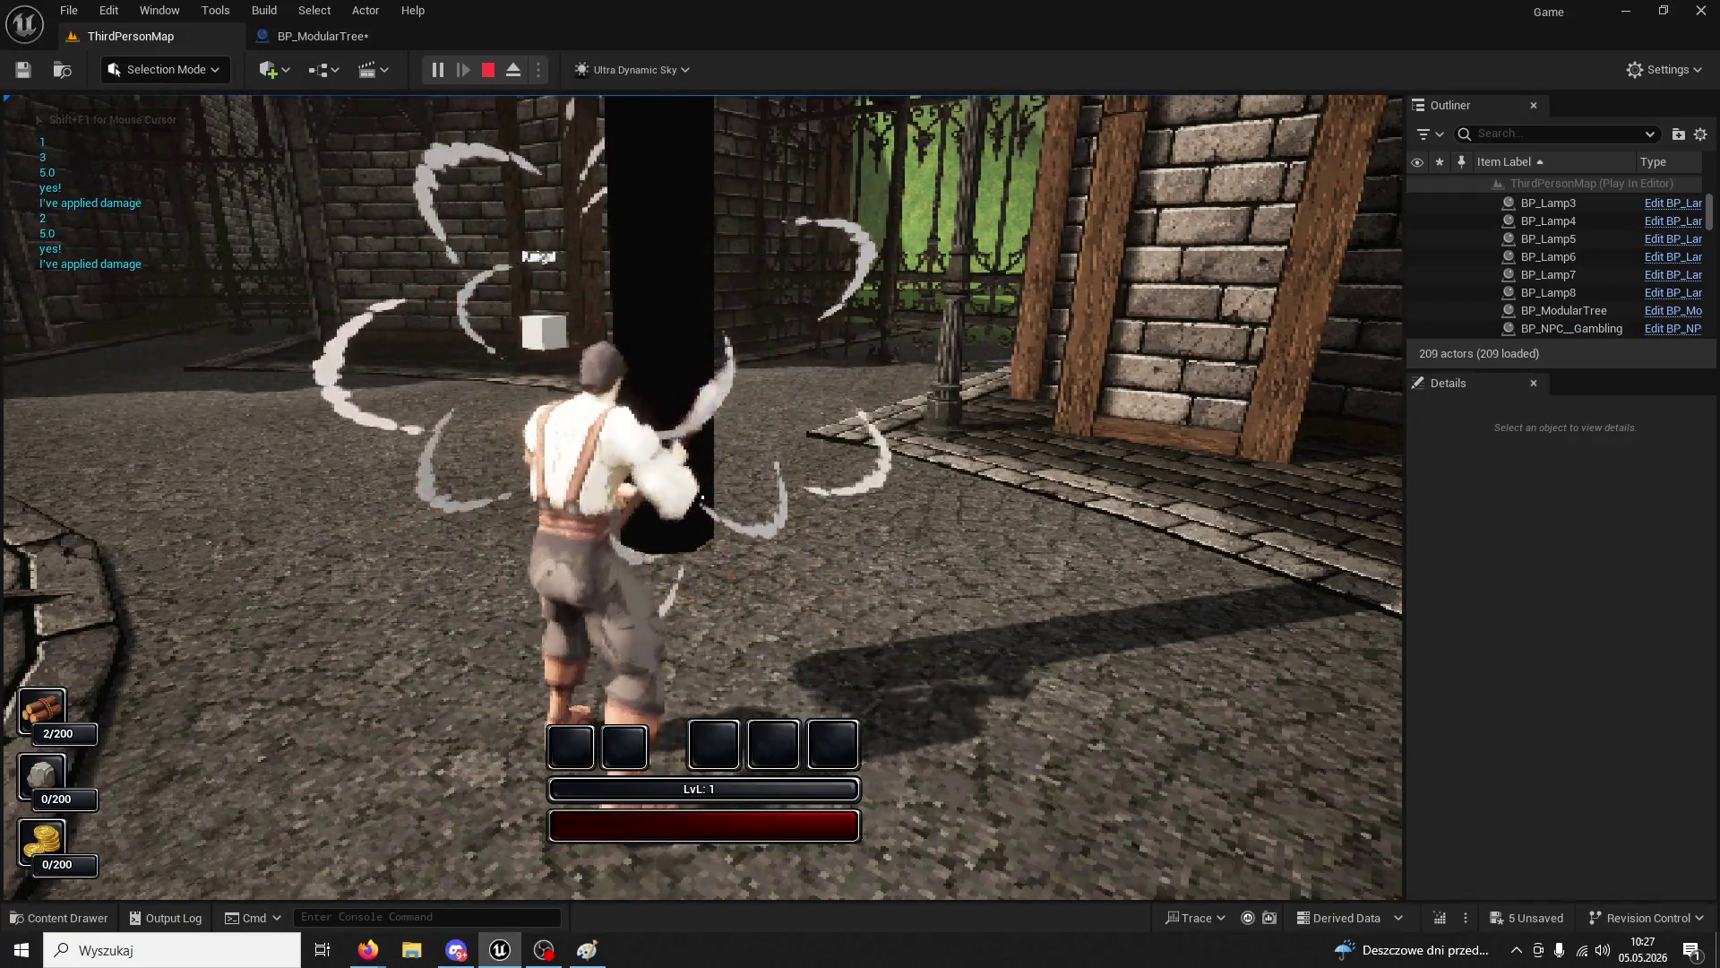
pyautogui.click(702, 496)
pyautogui.click(702, 496)
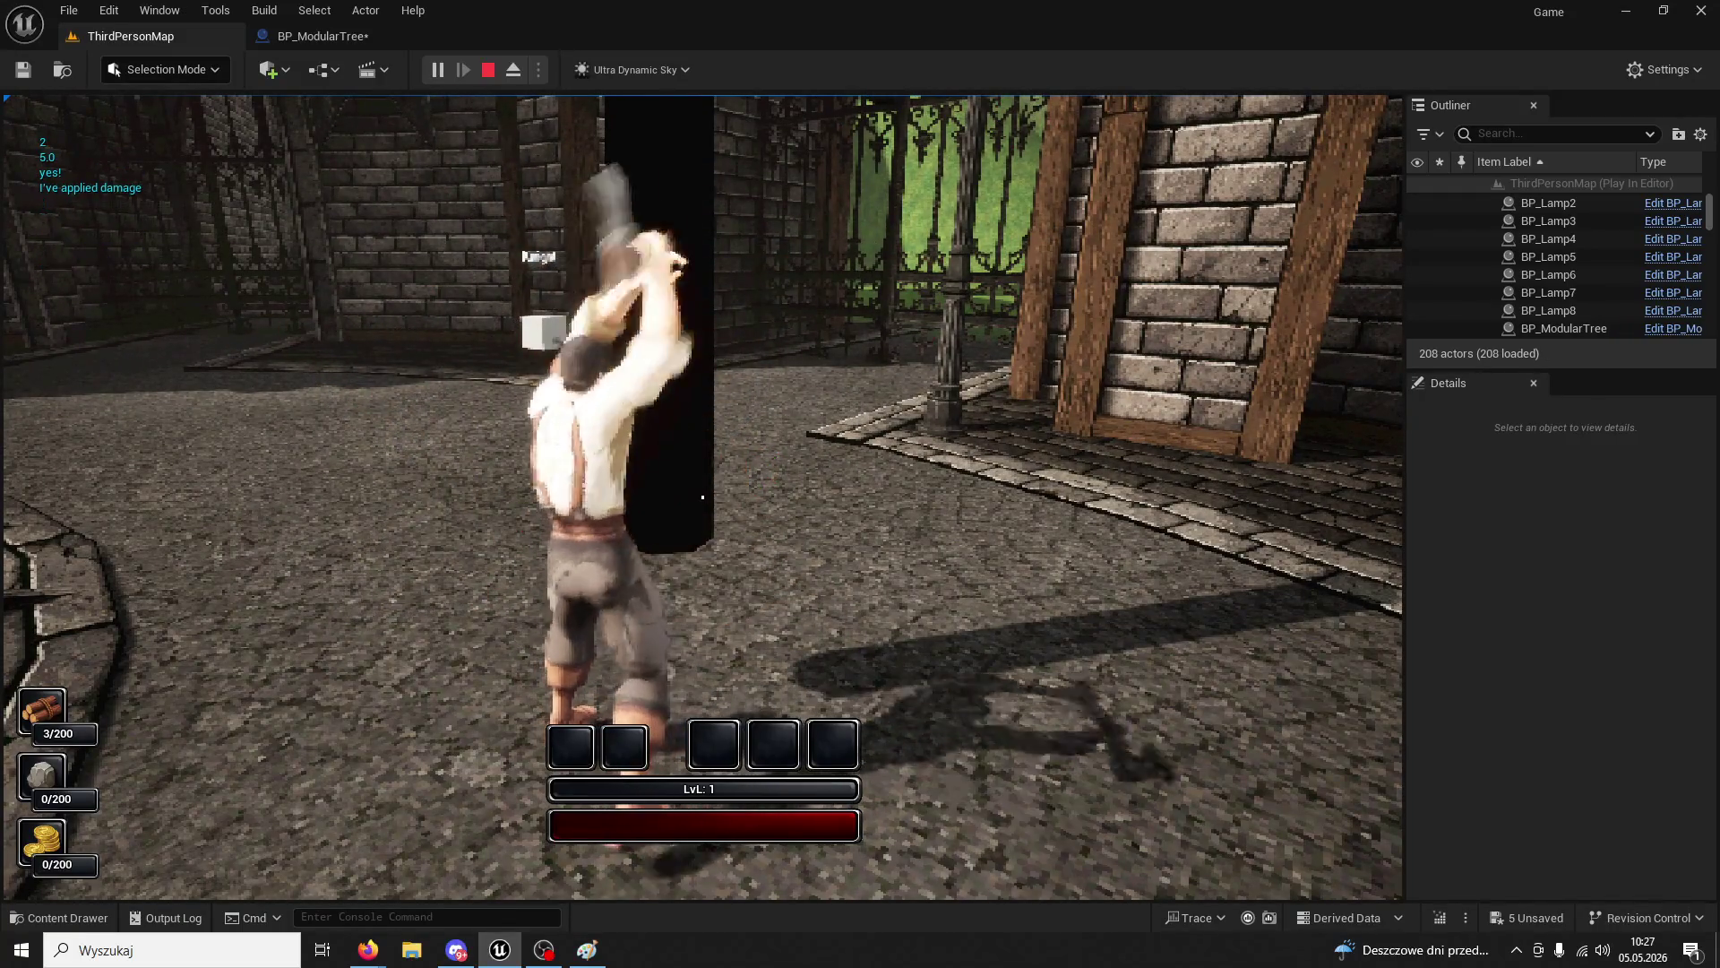
pyautogui.click(703, 496)
pyautogui.click(702, 496)
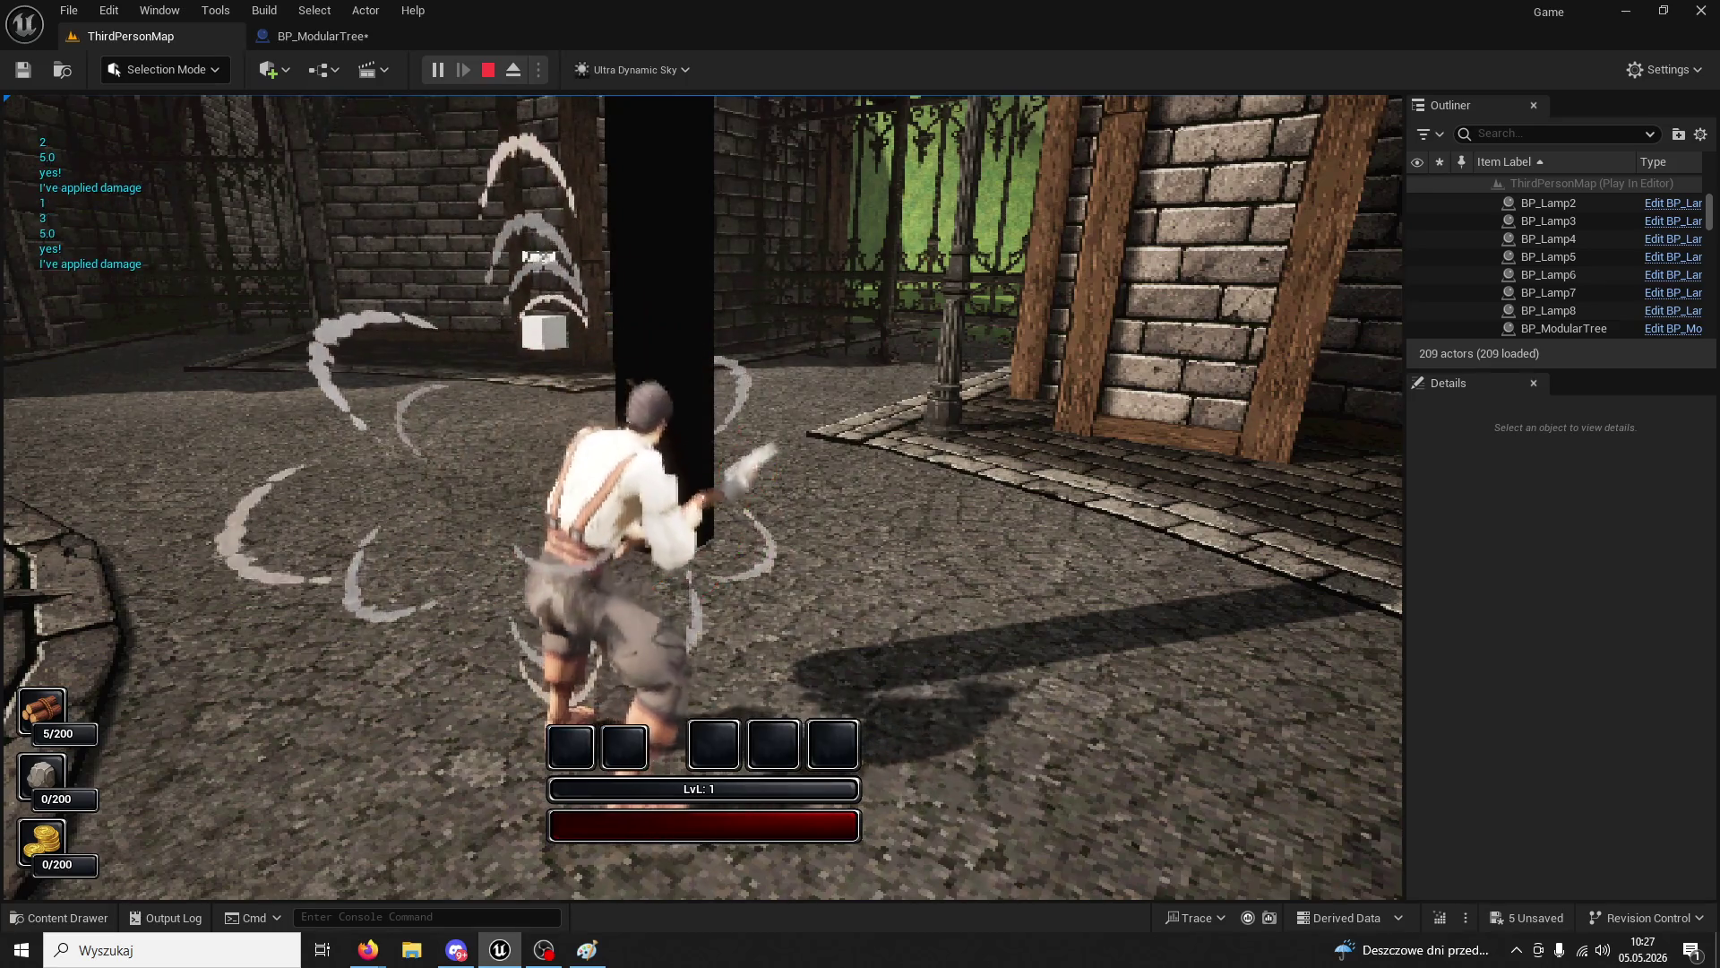
pyautogui.click(703, 497)
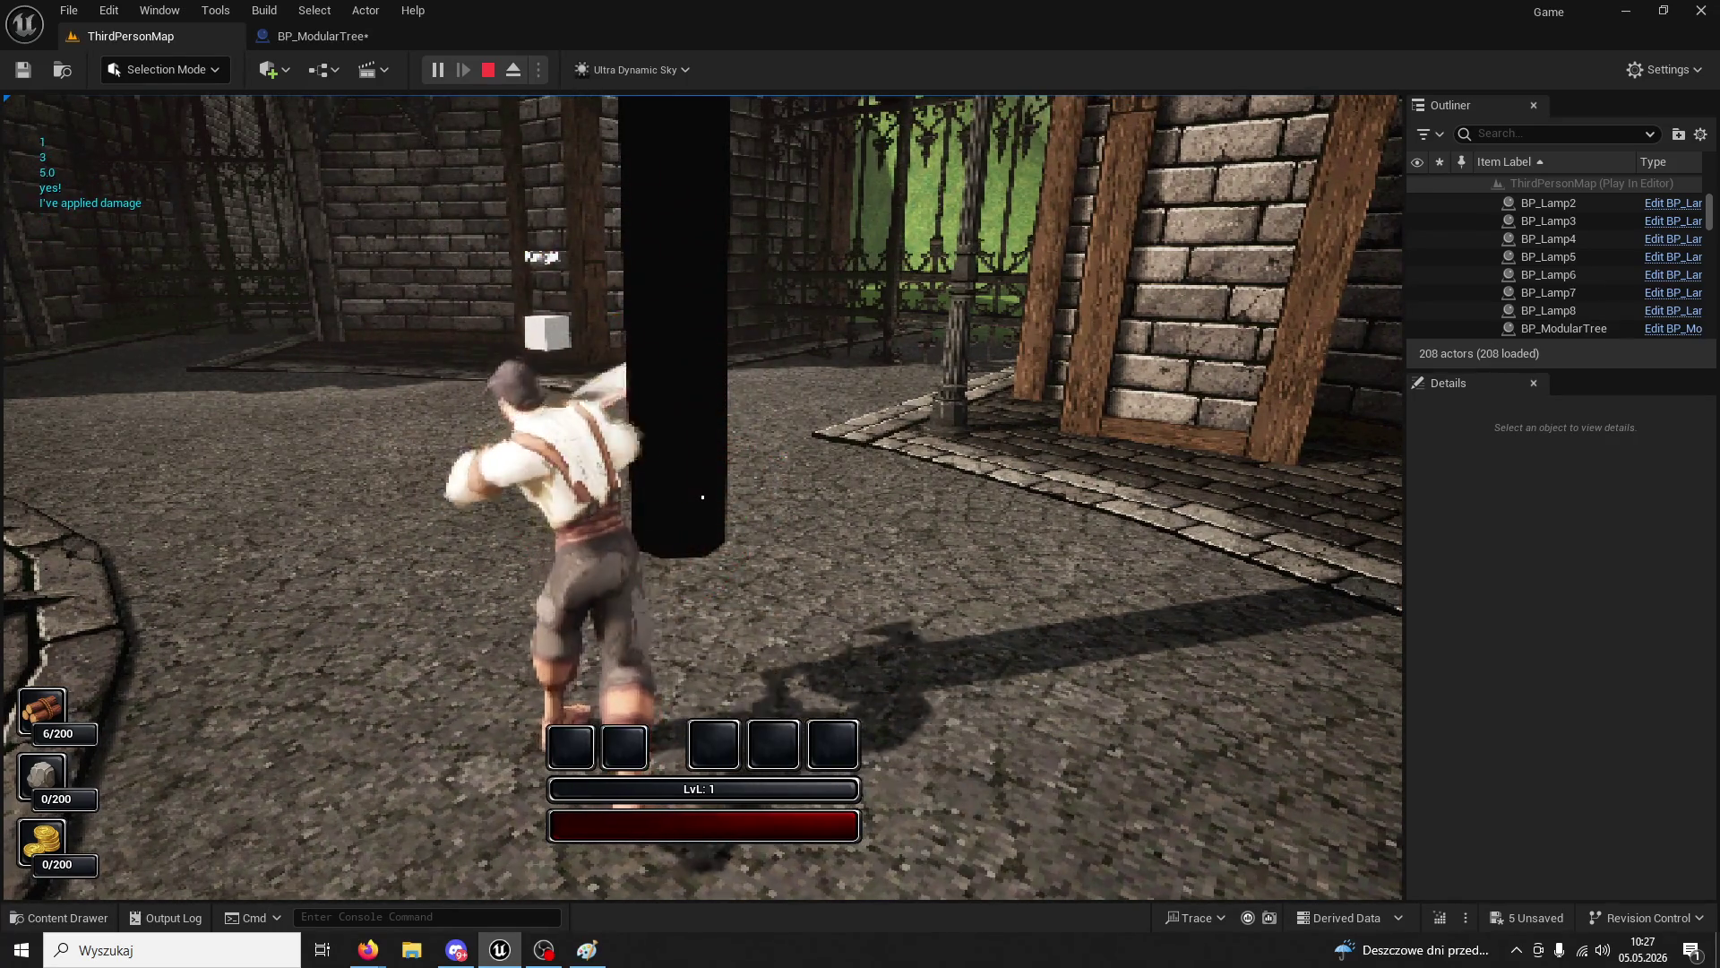
pyautogui.click(702, 496)
pyautogui.click(703, 496)
pyautogui.press('F8')
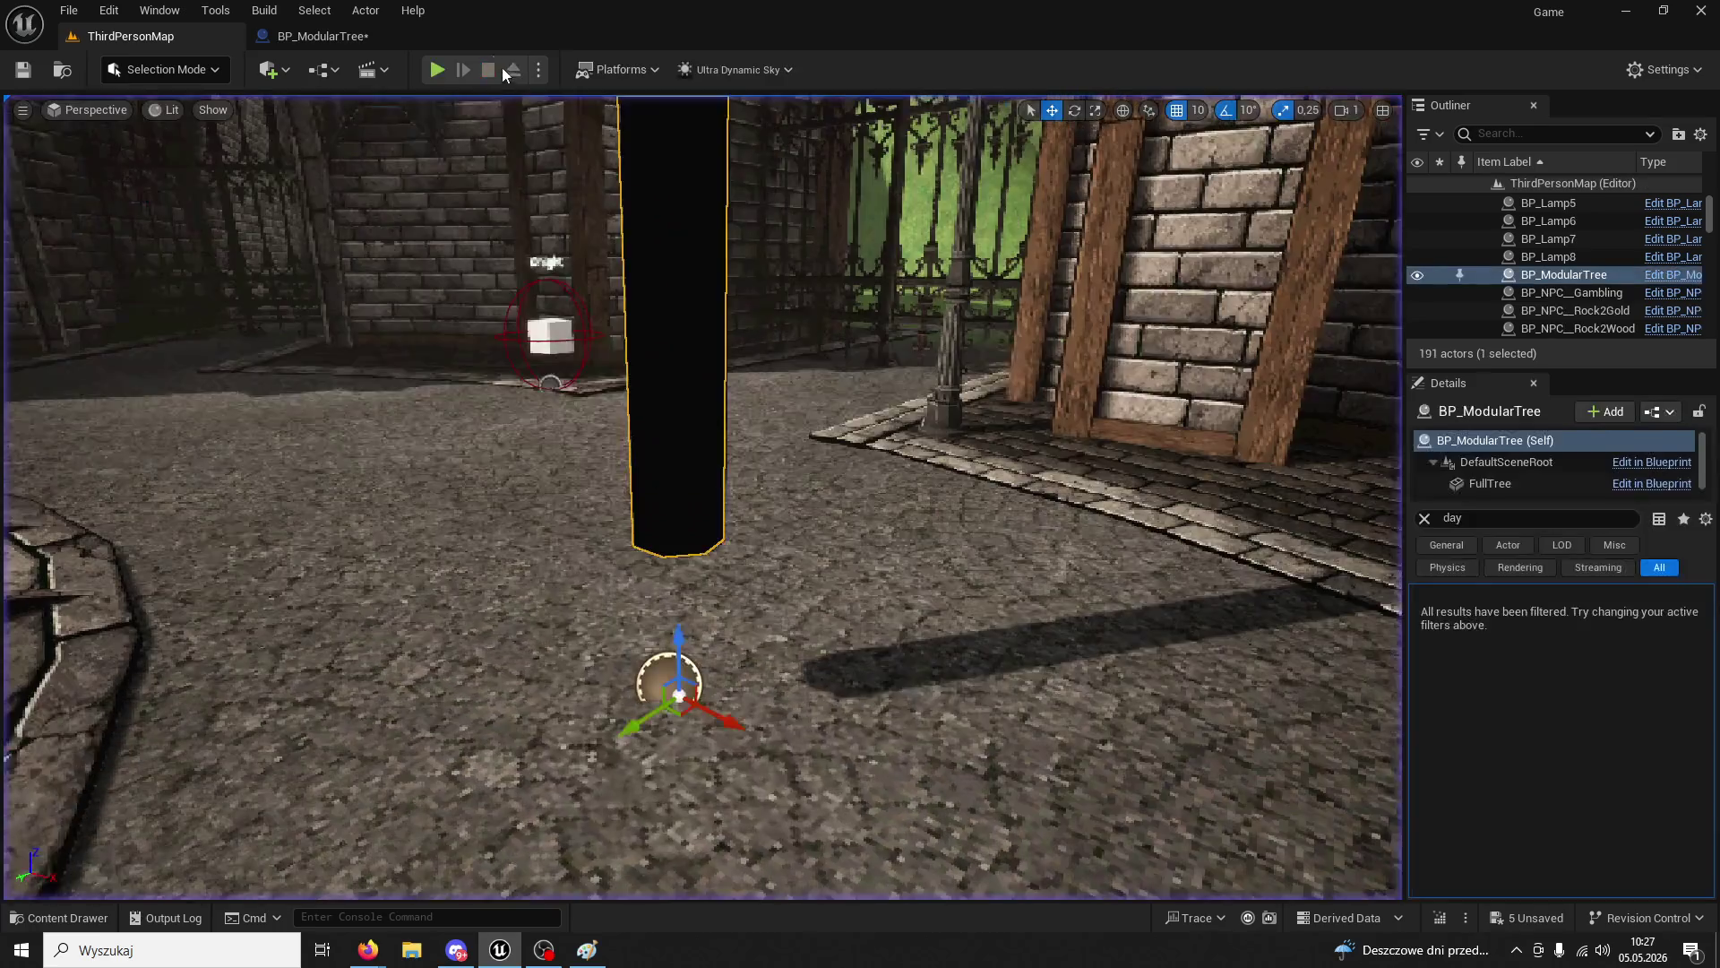
pyautogui.click(322, 35)
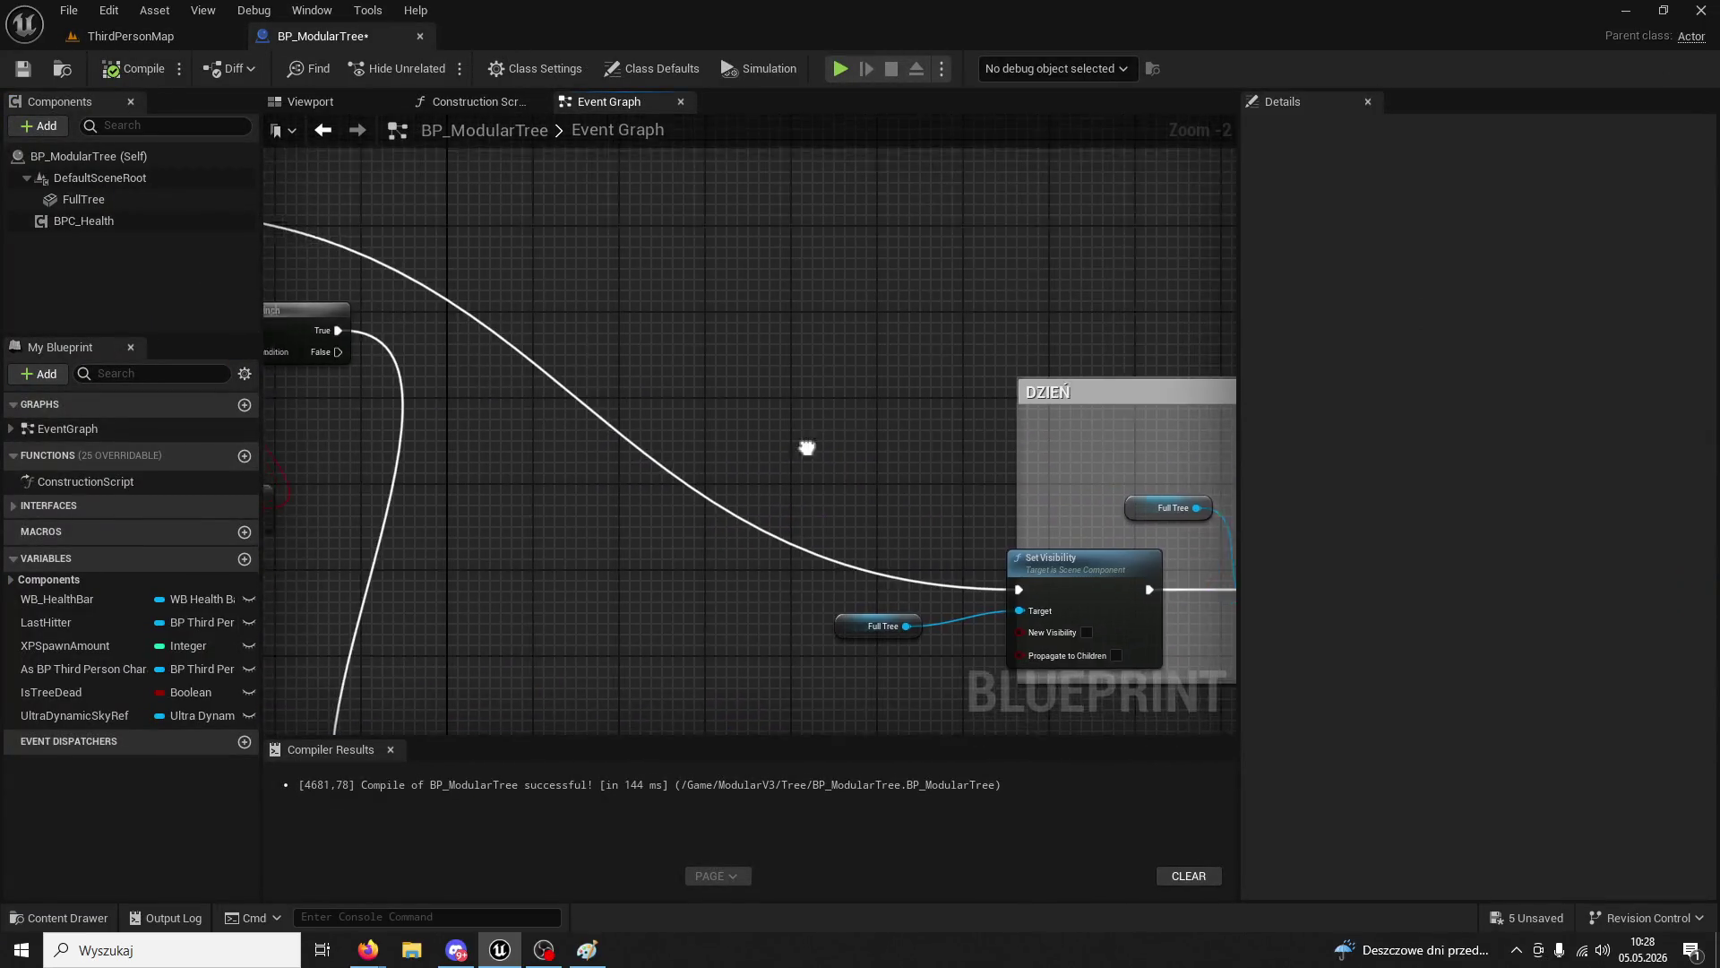
# - Break the wire from the Branch node's True output in BP_ModularTree
pyautogui.rightClick(598, 392)
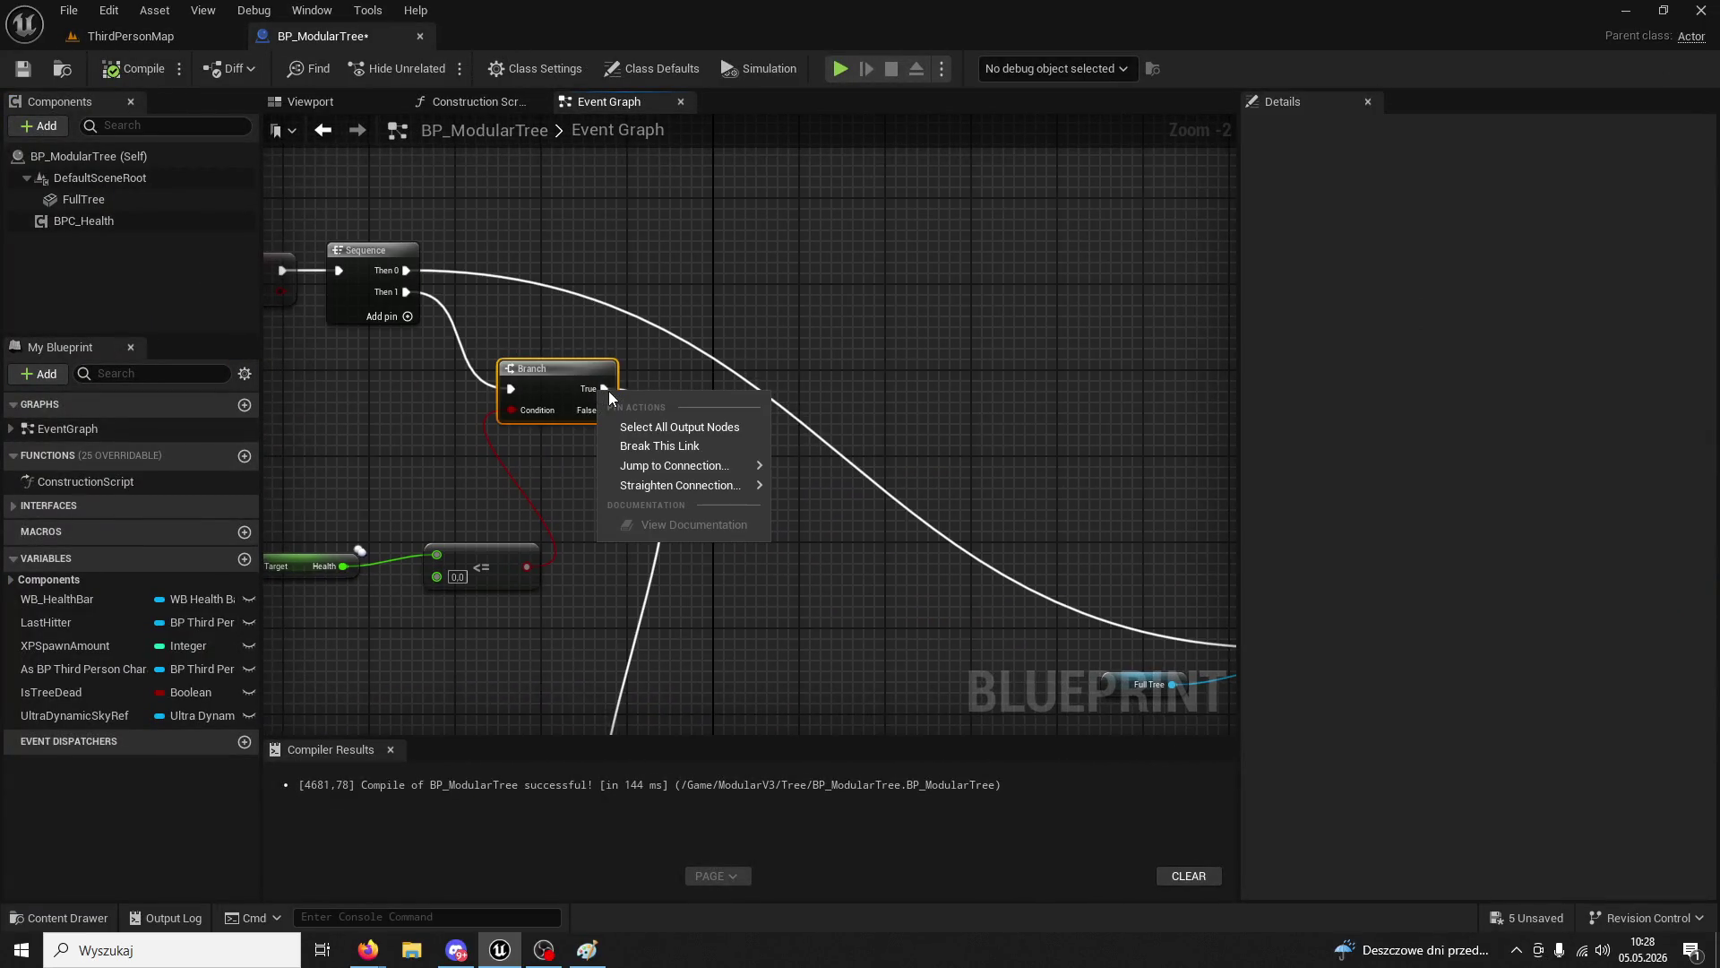
pyautogui.click(667, 444)
pyautogui.click(158, 39)
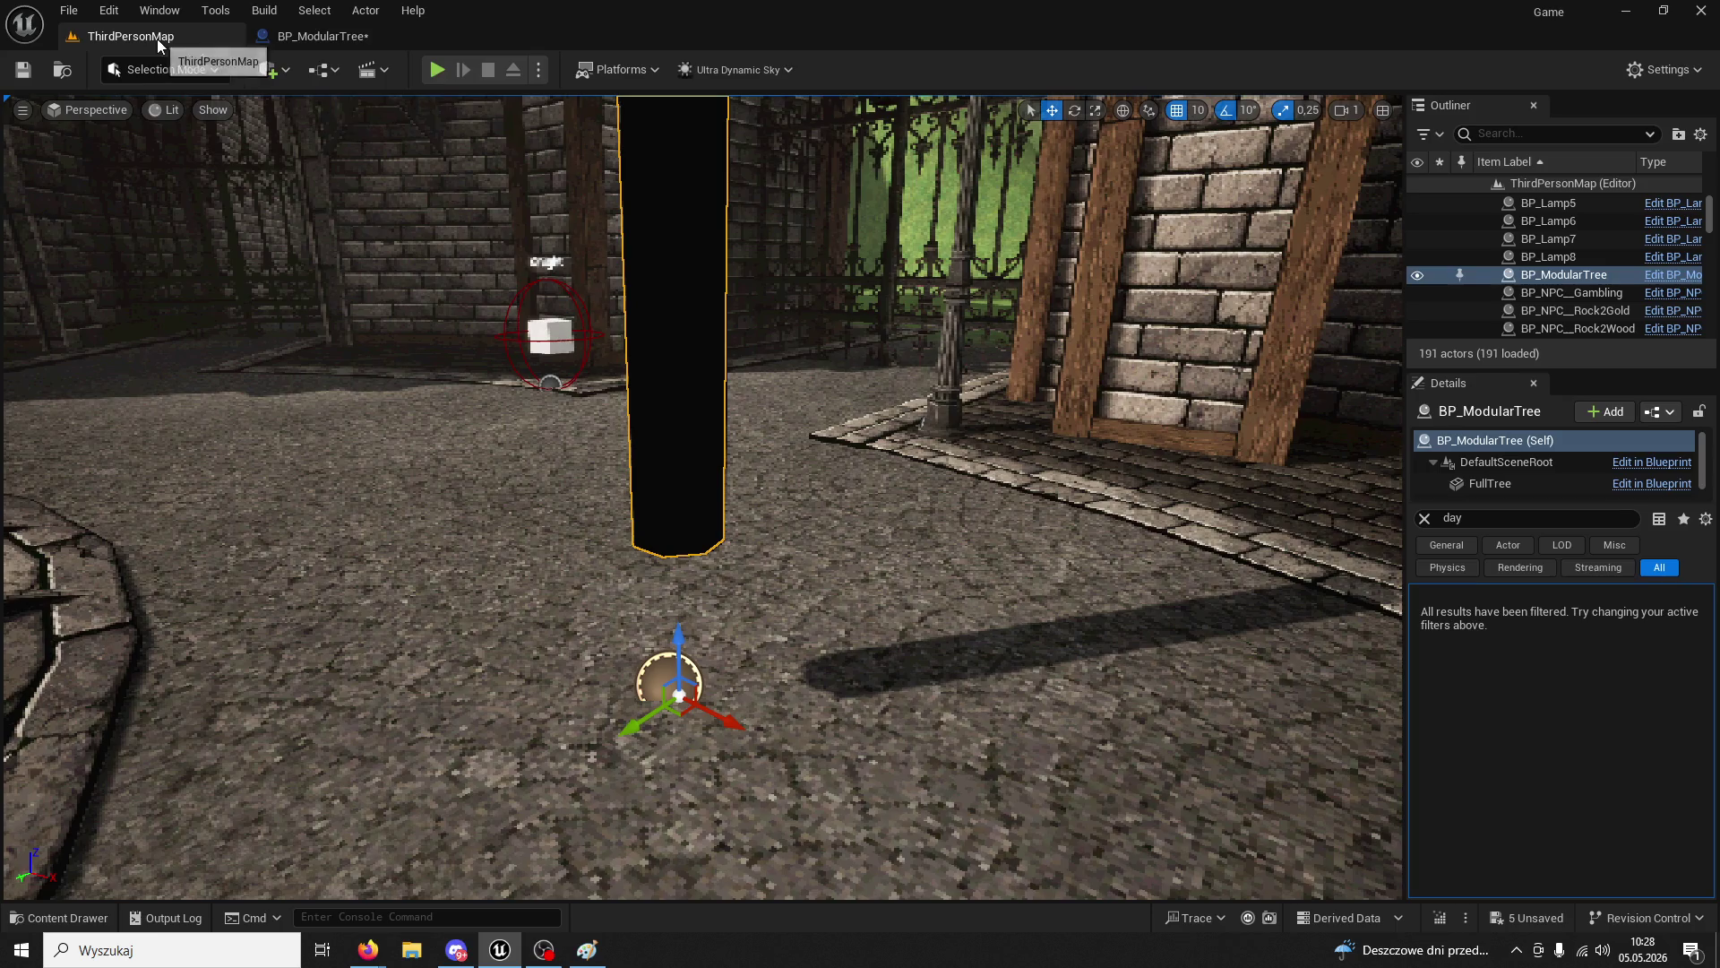
# - Play-test again, running to the tree and chopping it until wood reaches 5/200, then stop
pyautogui.click(443, 73)
pyautogui.press('w')
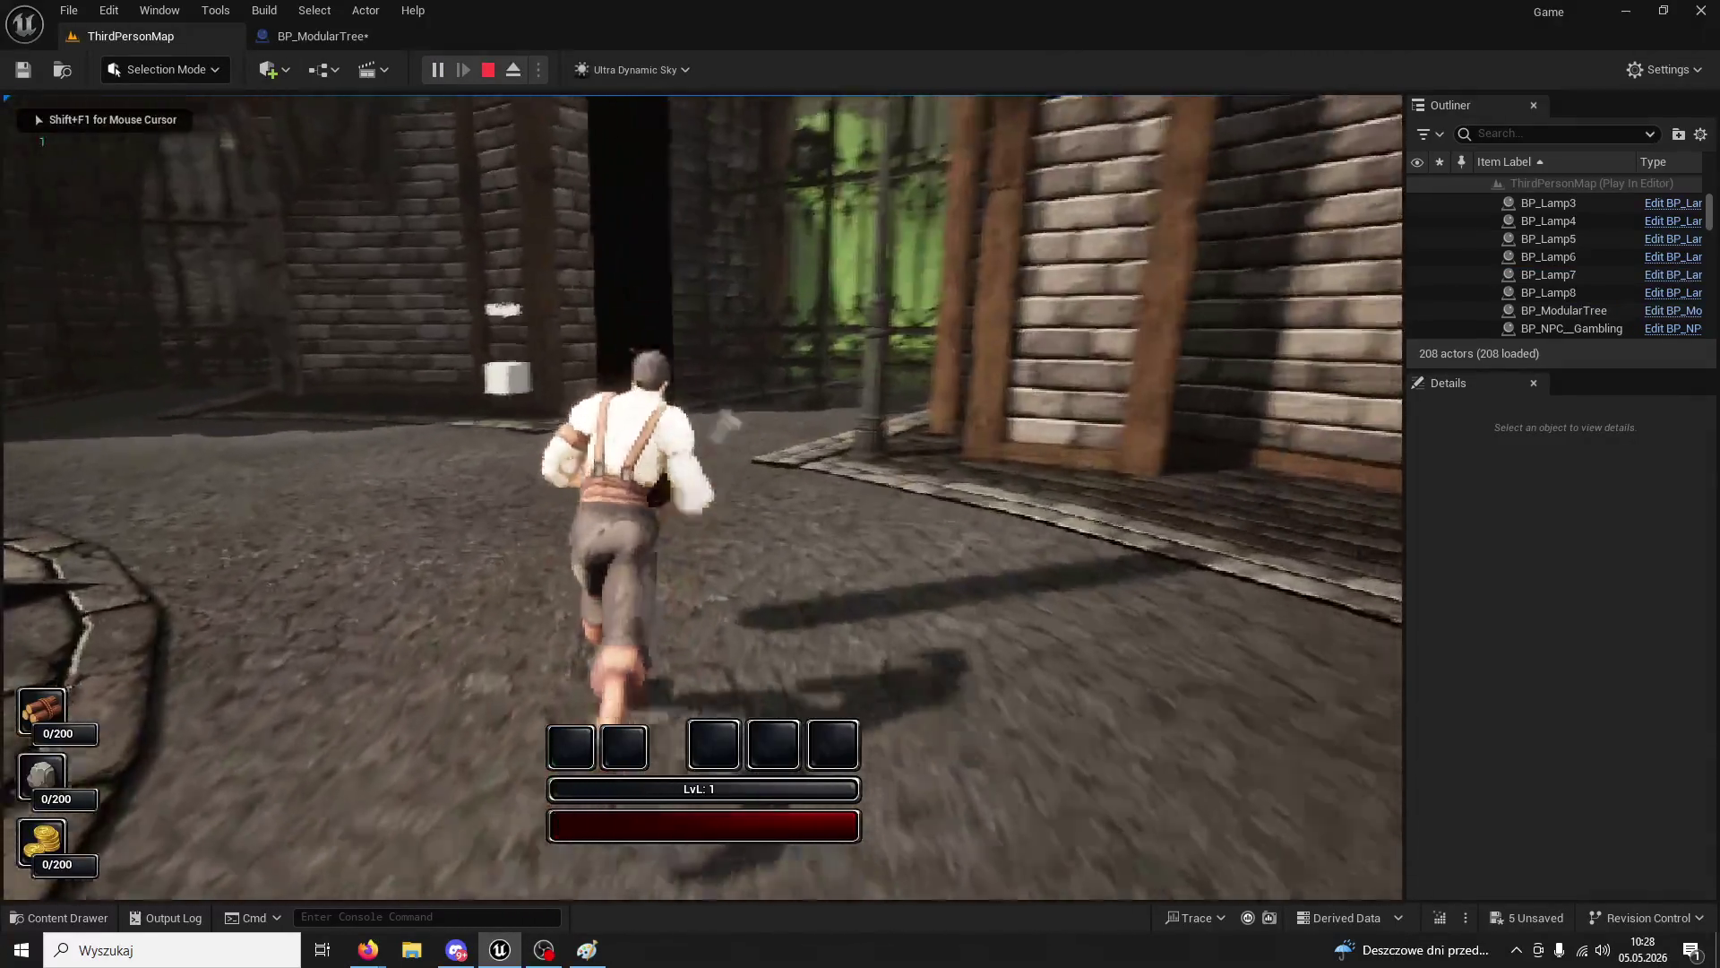
pyautogui.click(703, 497)
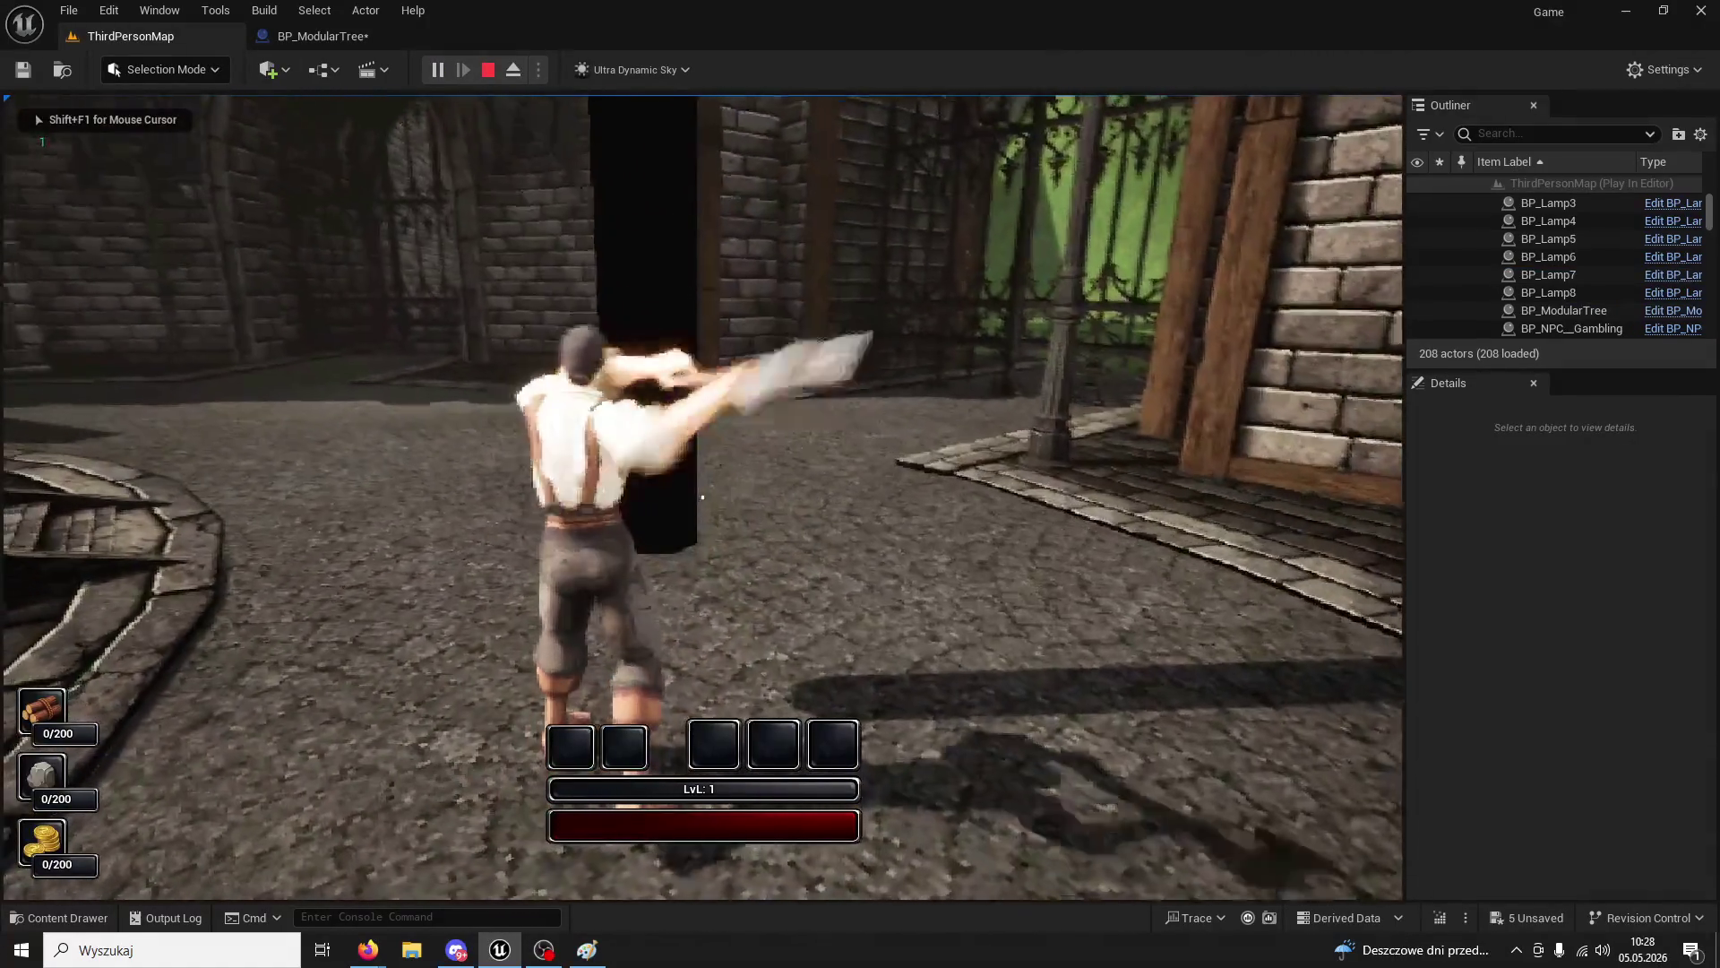
pyautogui.click(703, 497)
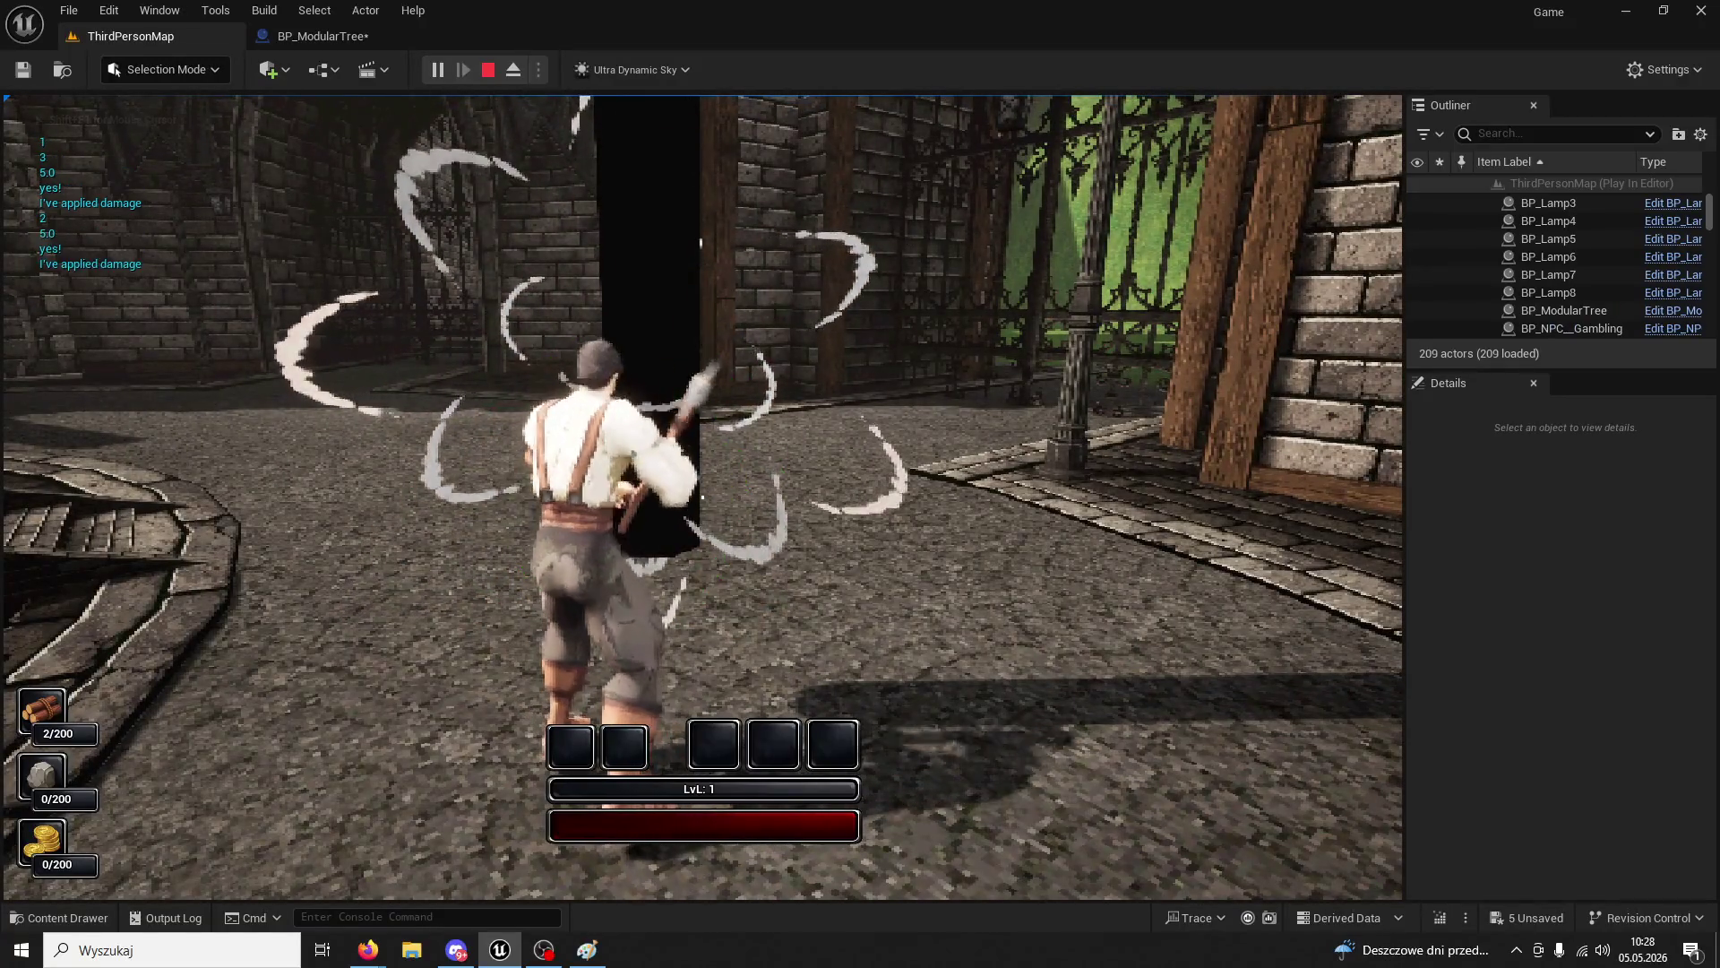
pyautogui.click(703, 497)
pyautogui.click(703, 497)
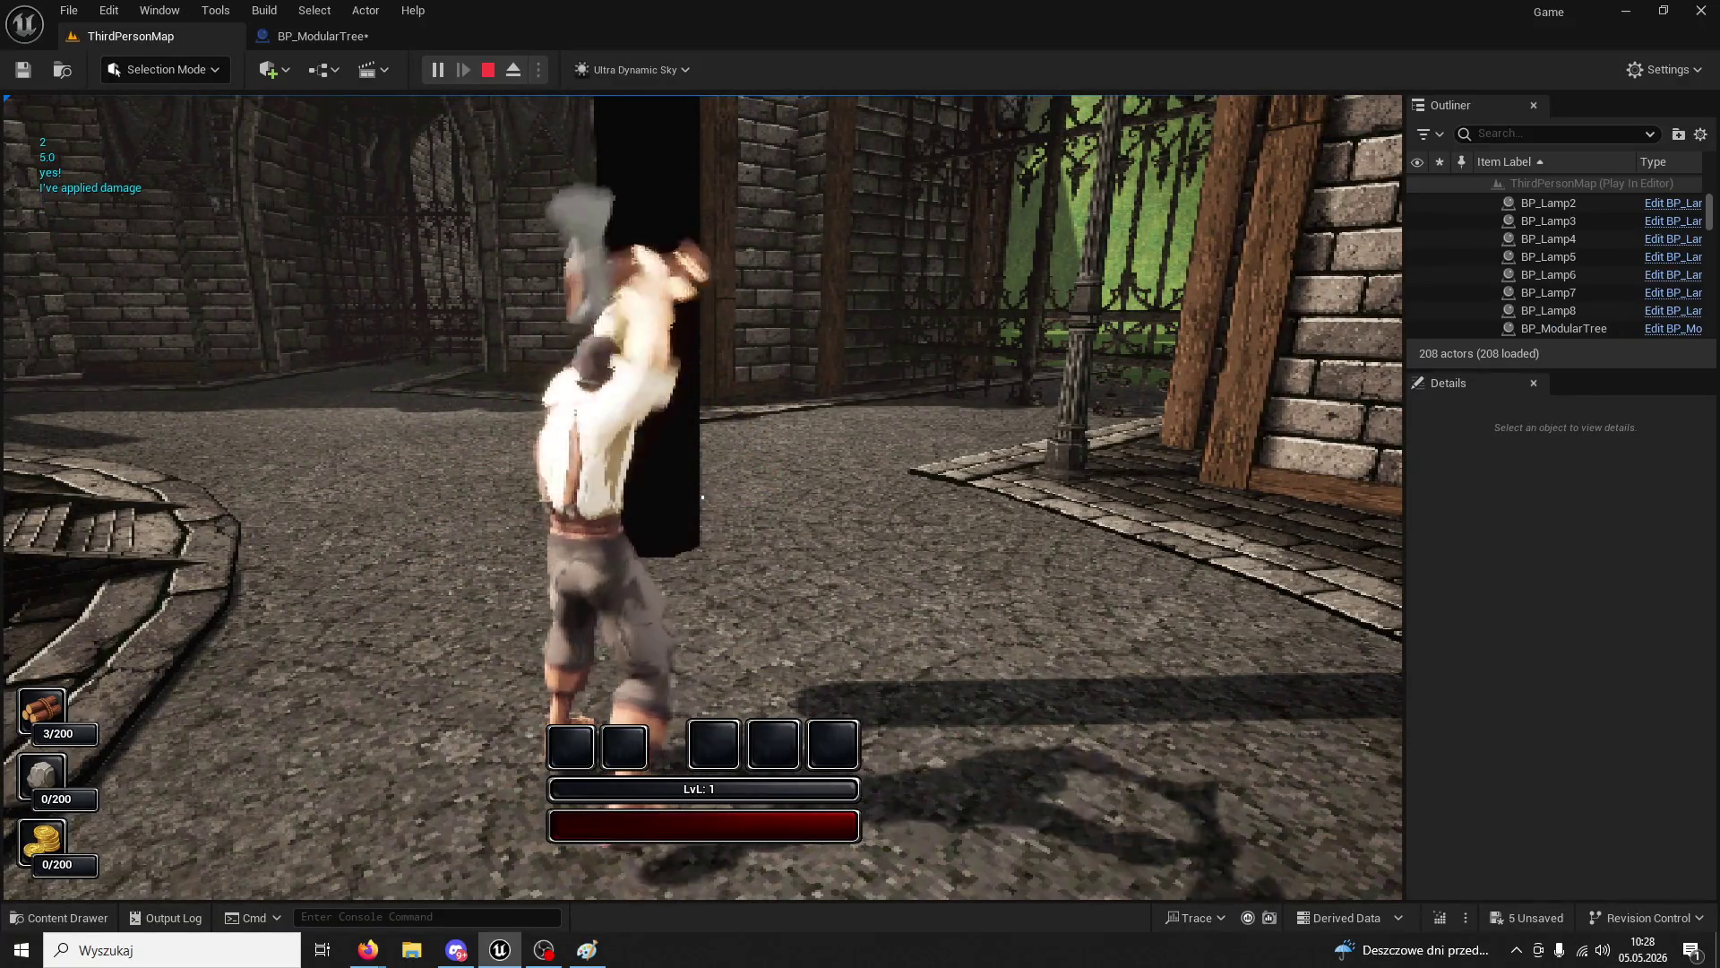
pyautogui.click(702, 497)
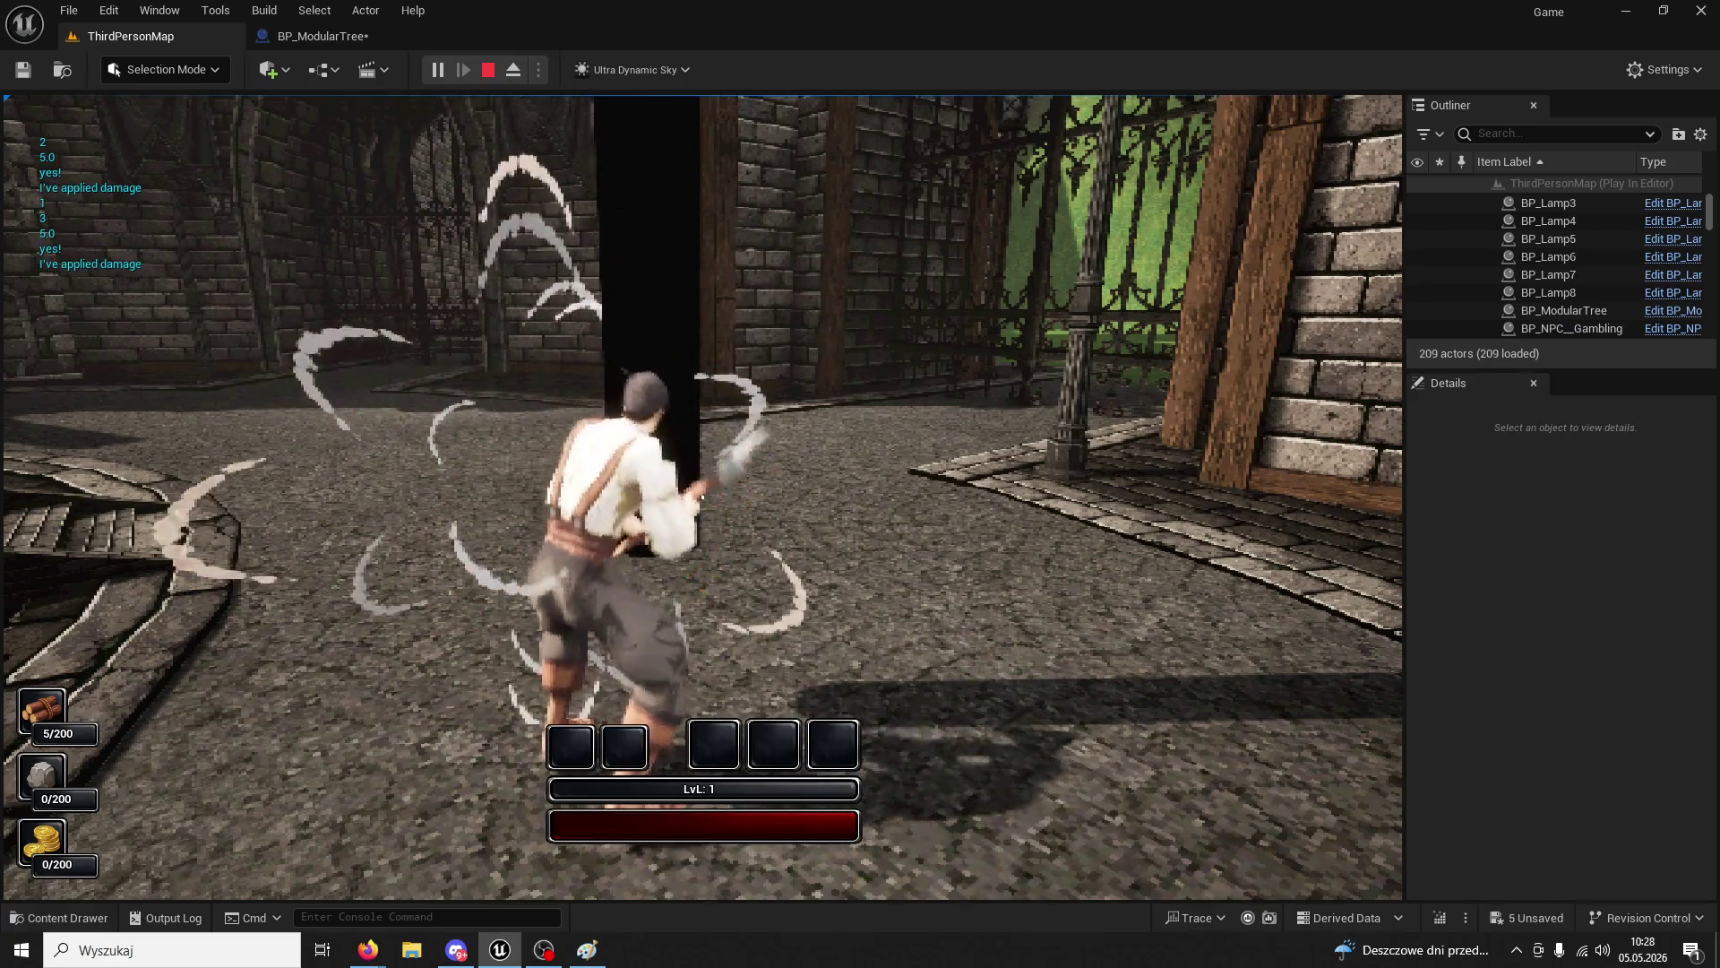
pyautogui.click(702, 497)
pyautogui.press('Escape')
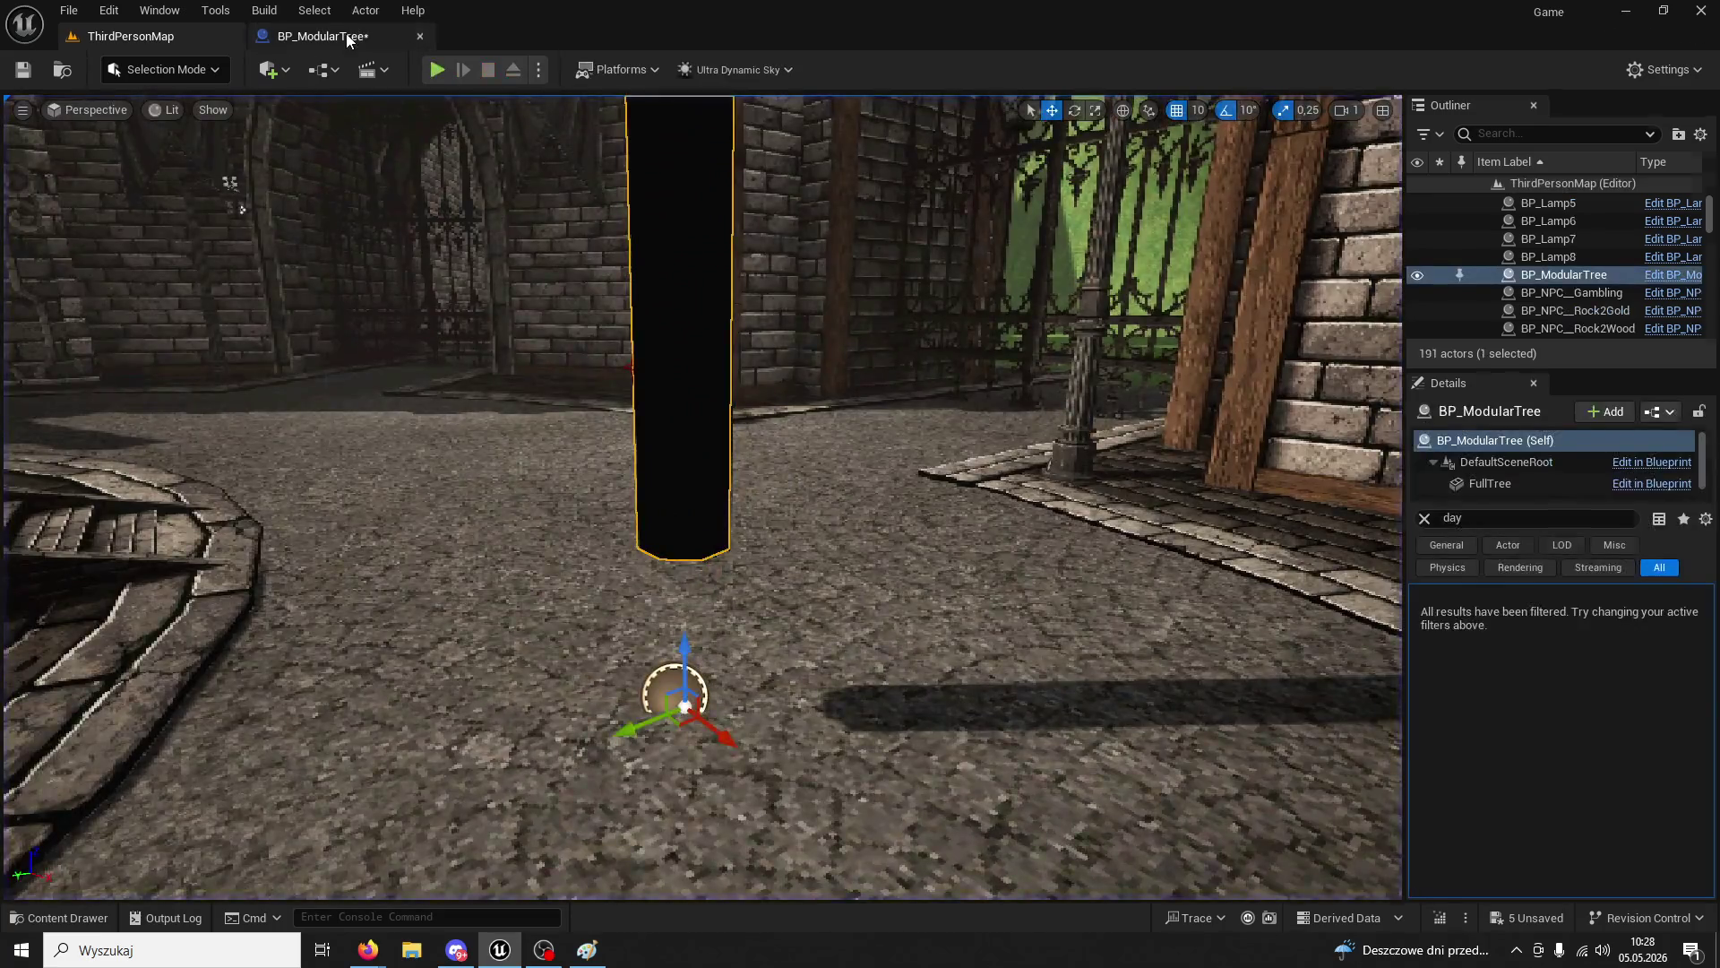
# - Delete the SET Health and BPC Health nodes at the end of the DZIEŃ day chain
pyautogui.click(323, 36)
pyautogui.scroll(3, 517, 255)
pyautogui.moveTo(922, 358)
pyautogui.mouseDown()
pyautogui.moveTo(873, 321)
pyautogui.moveTo(1183, 334)
pyautogui.moveTo(680, 261)
pyautogui.moveTo(549, 372)
pyautogui.mouseUp()
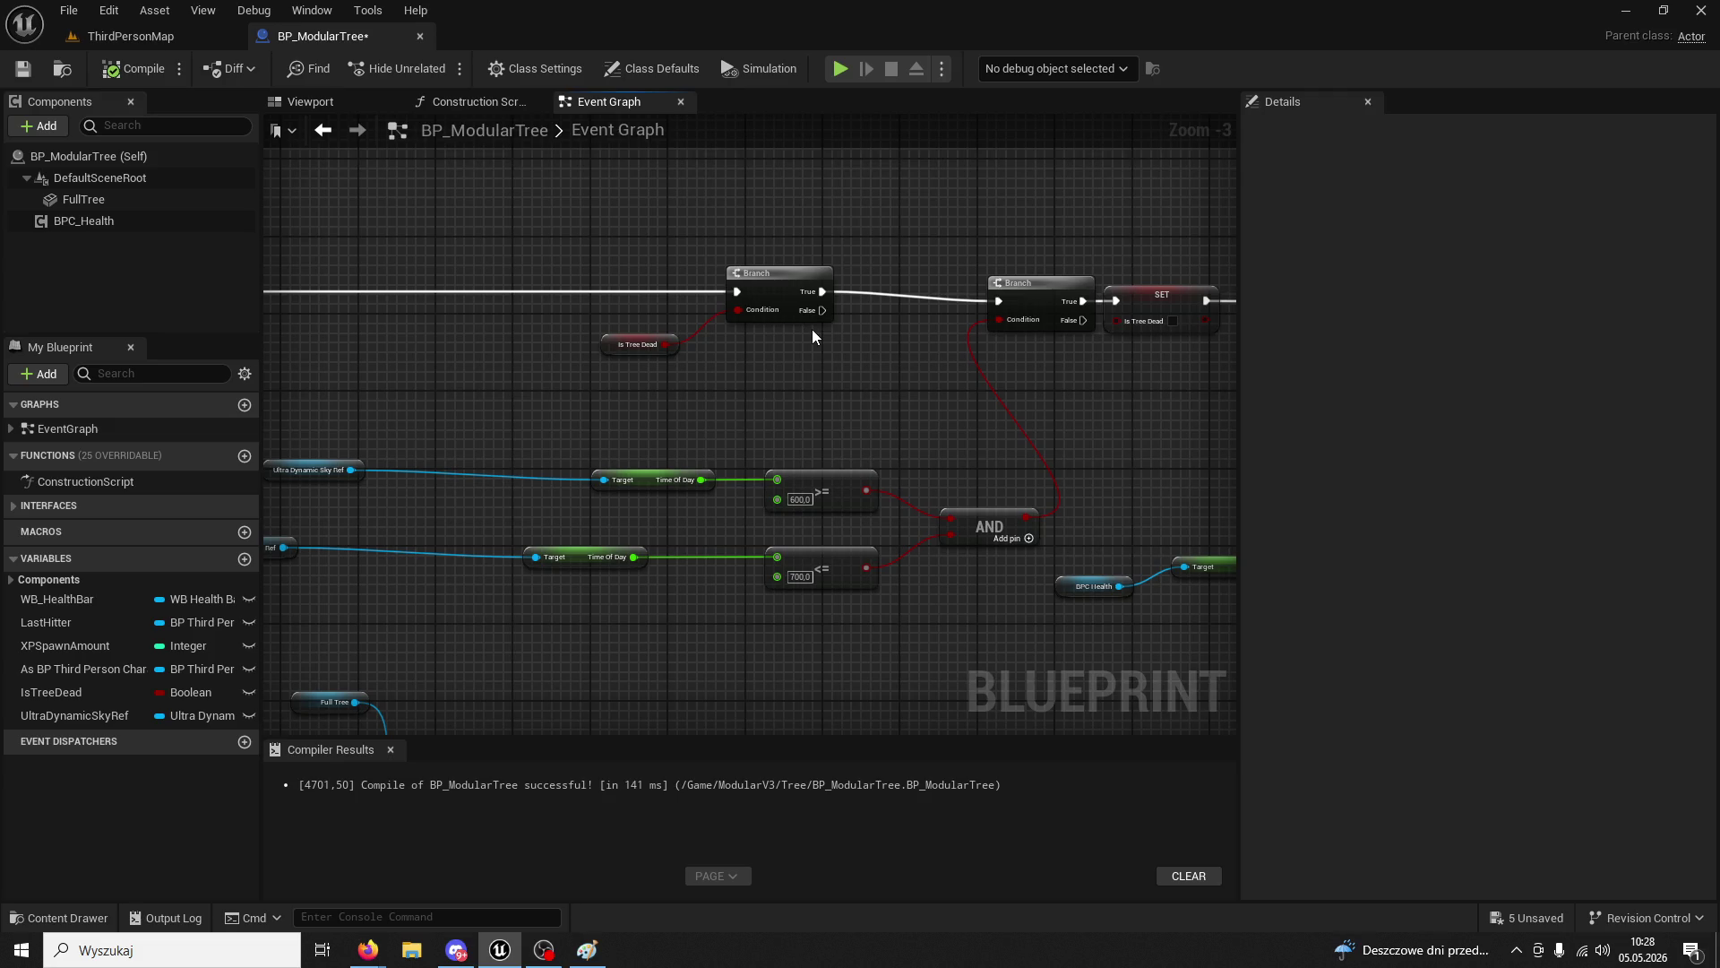
pyautogui.moveTo(812, 336)
pyautogui.mouseDown()
pyautogui.moveTo(280, 250)
pyautogui.moveTo(542, 313)
pyautogui.mouseUp()
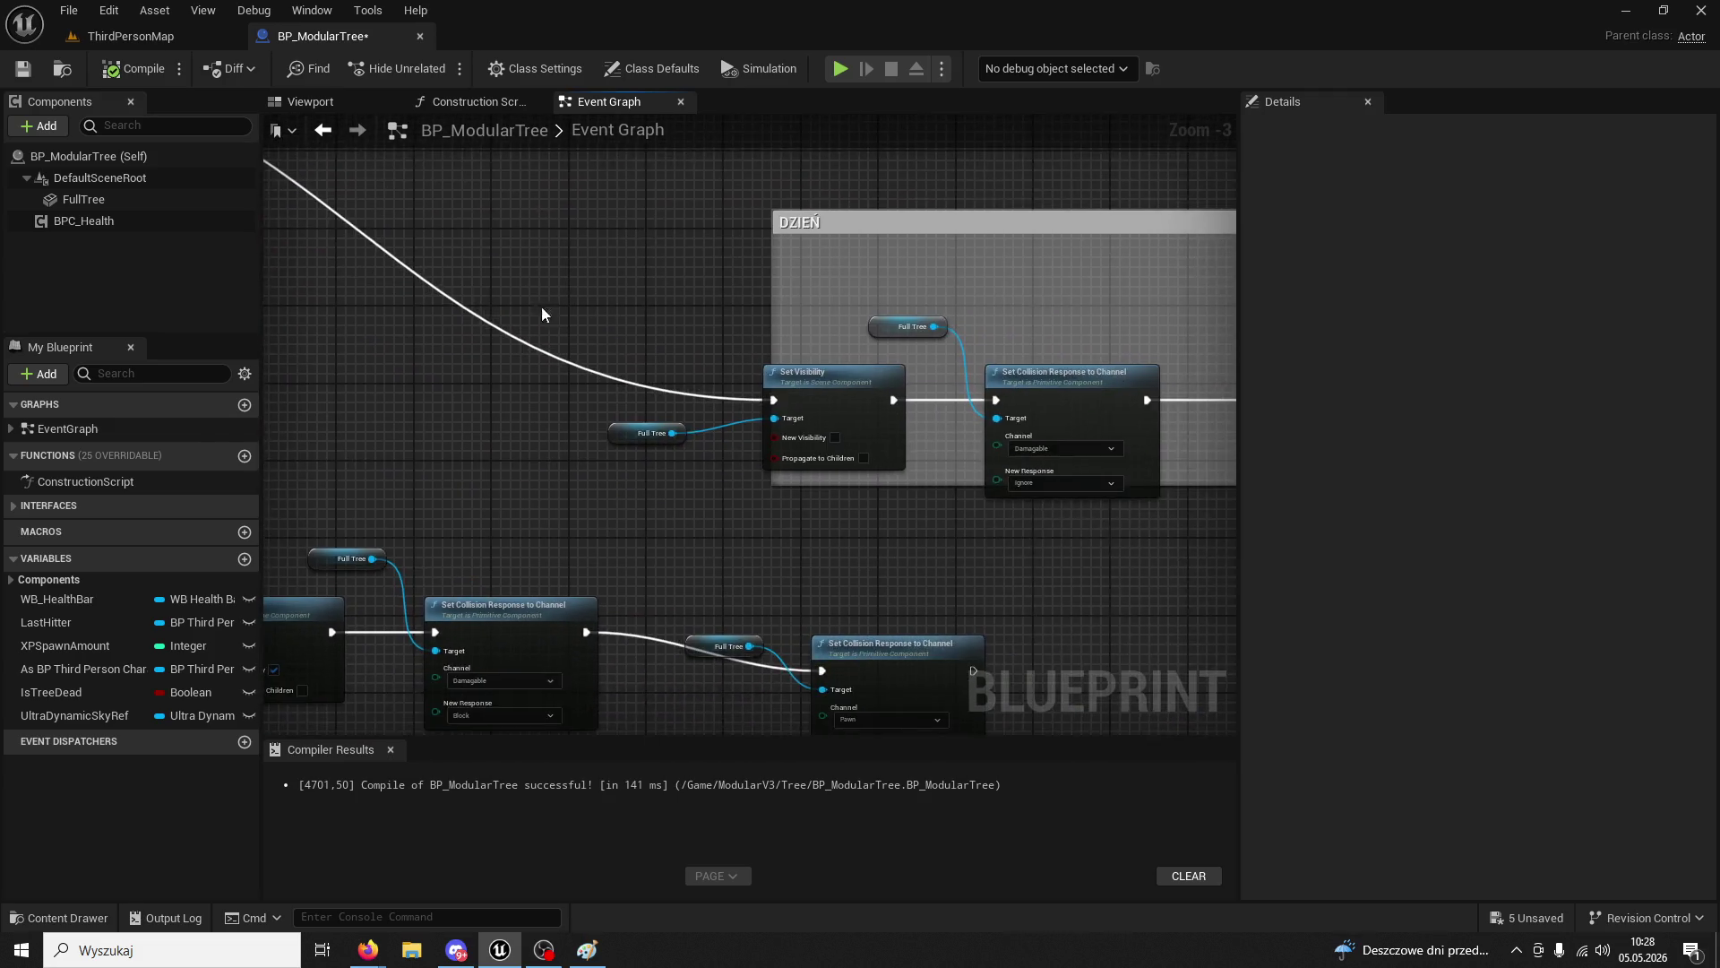
pyautogui.scroll(1, 541, 313)
pyautogui.scroll(1, 615, 326)
pyautogui.click(499, 415)
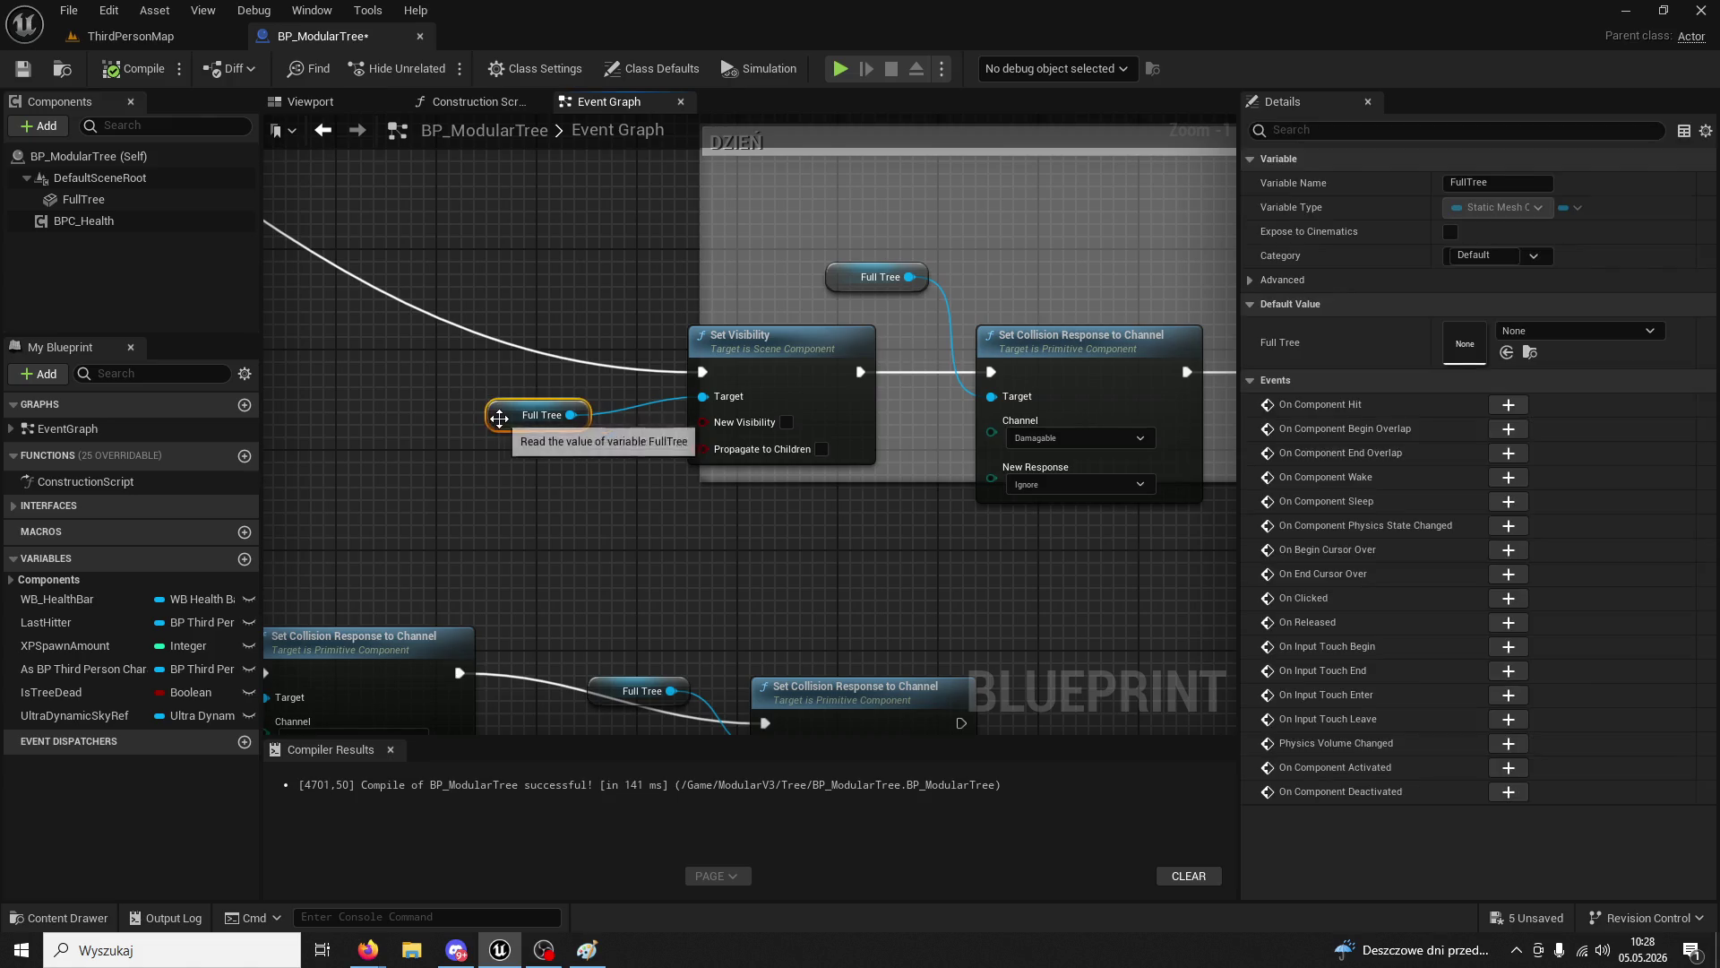
pyautogui.click(804, 351)
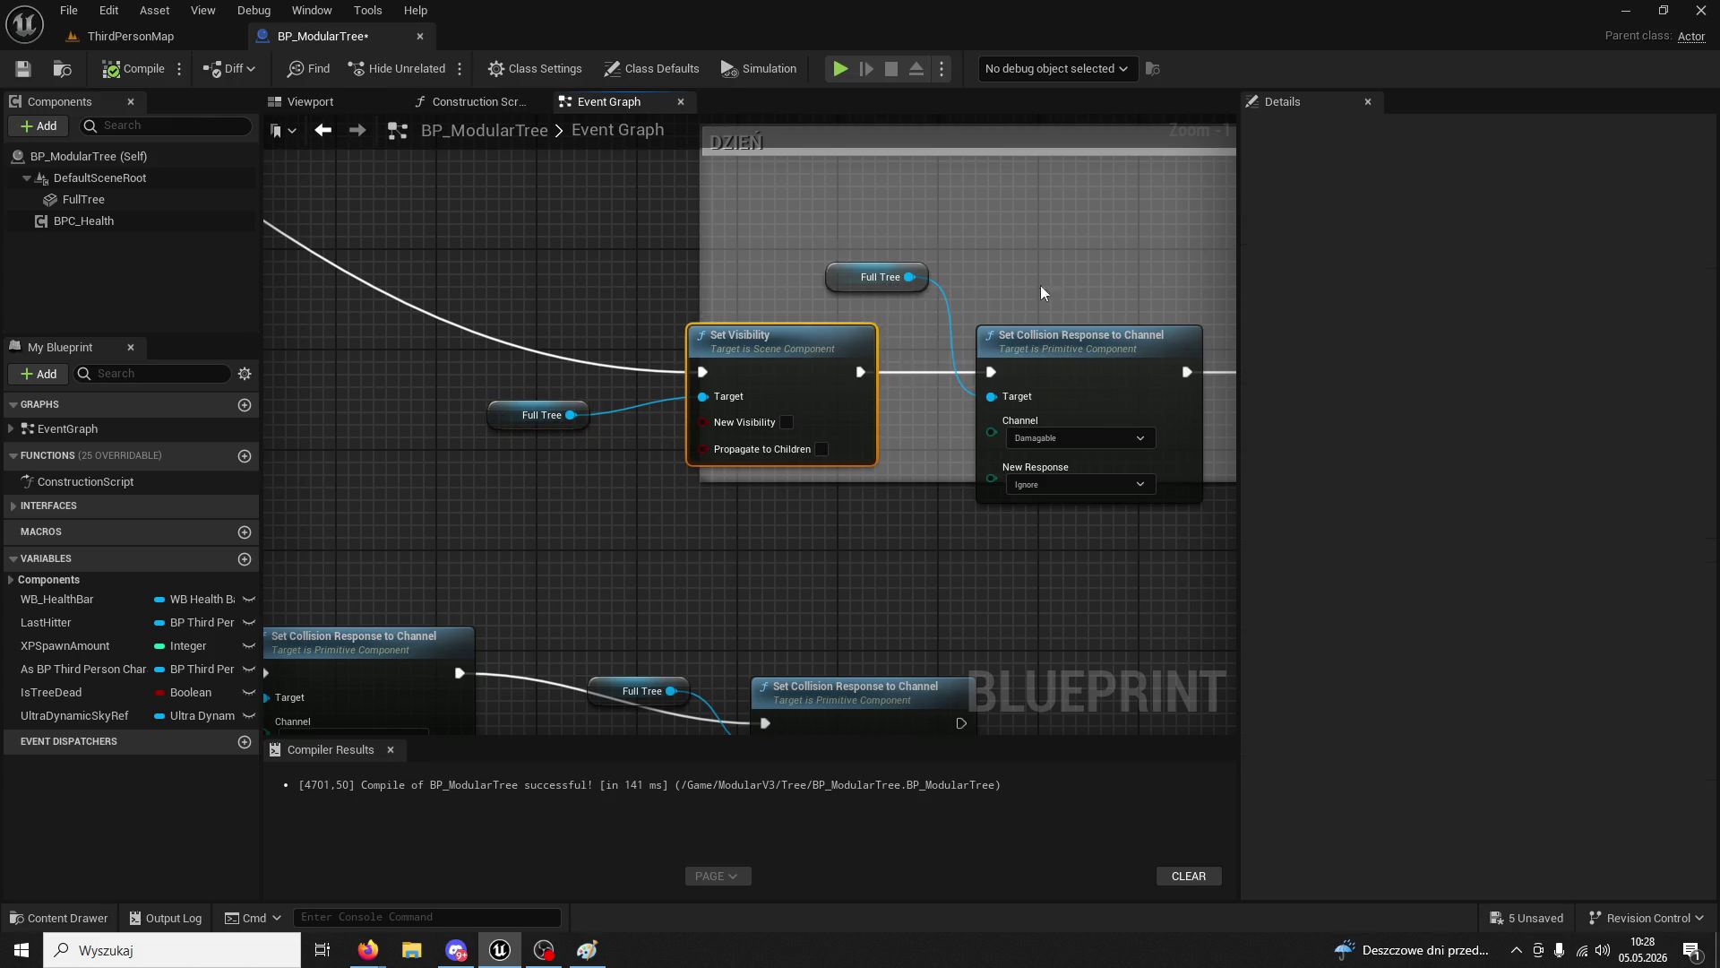
pyautogui.moveTo(1042, 292); pyautogui.dragTo(750, 243)
pyautogui.moveTo(772, 443); pyautogui.dragTo(614, 461)
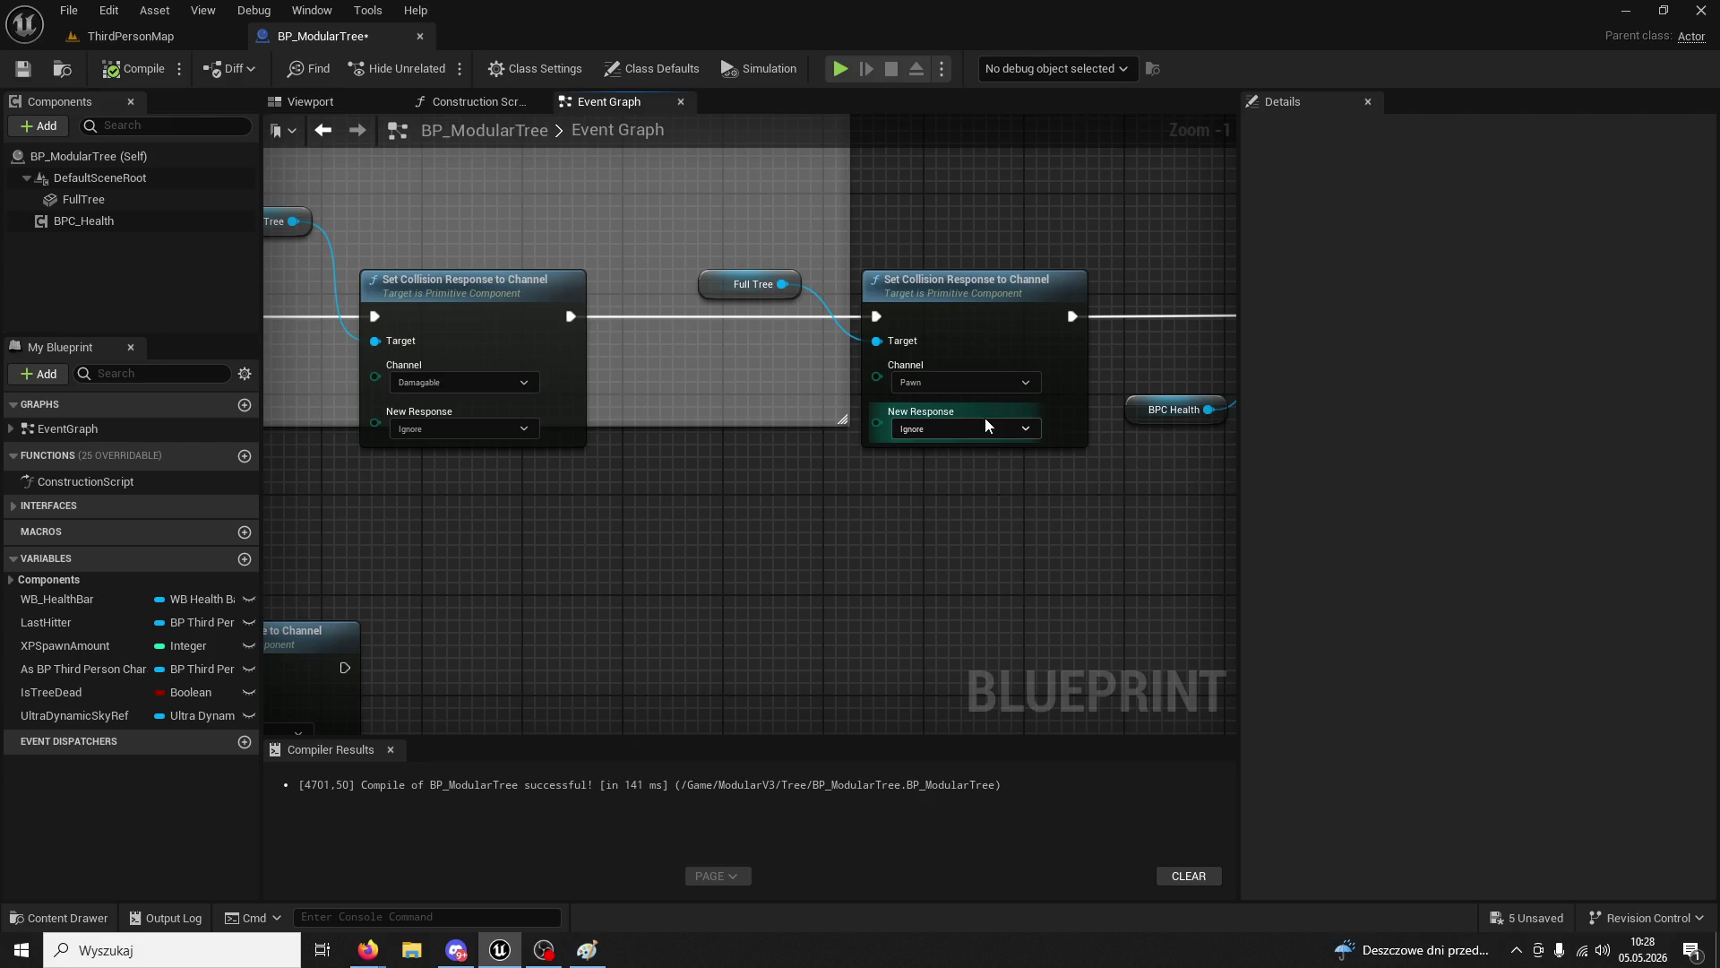
pyautogui.moveTo(903, 499)
pyautogui.mouseDown()
pyautogui.moveTo(874, 383)
pyautogui.moveTo(837, 518)
pyautogui.moveTo(685, 516)
pyautogui.moveTo(847, 553)
pyautogui.mouseUp()
pyautogui.moveTo(975, 295); pyautogui.dragTo(1087, 530)
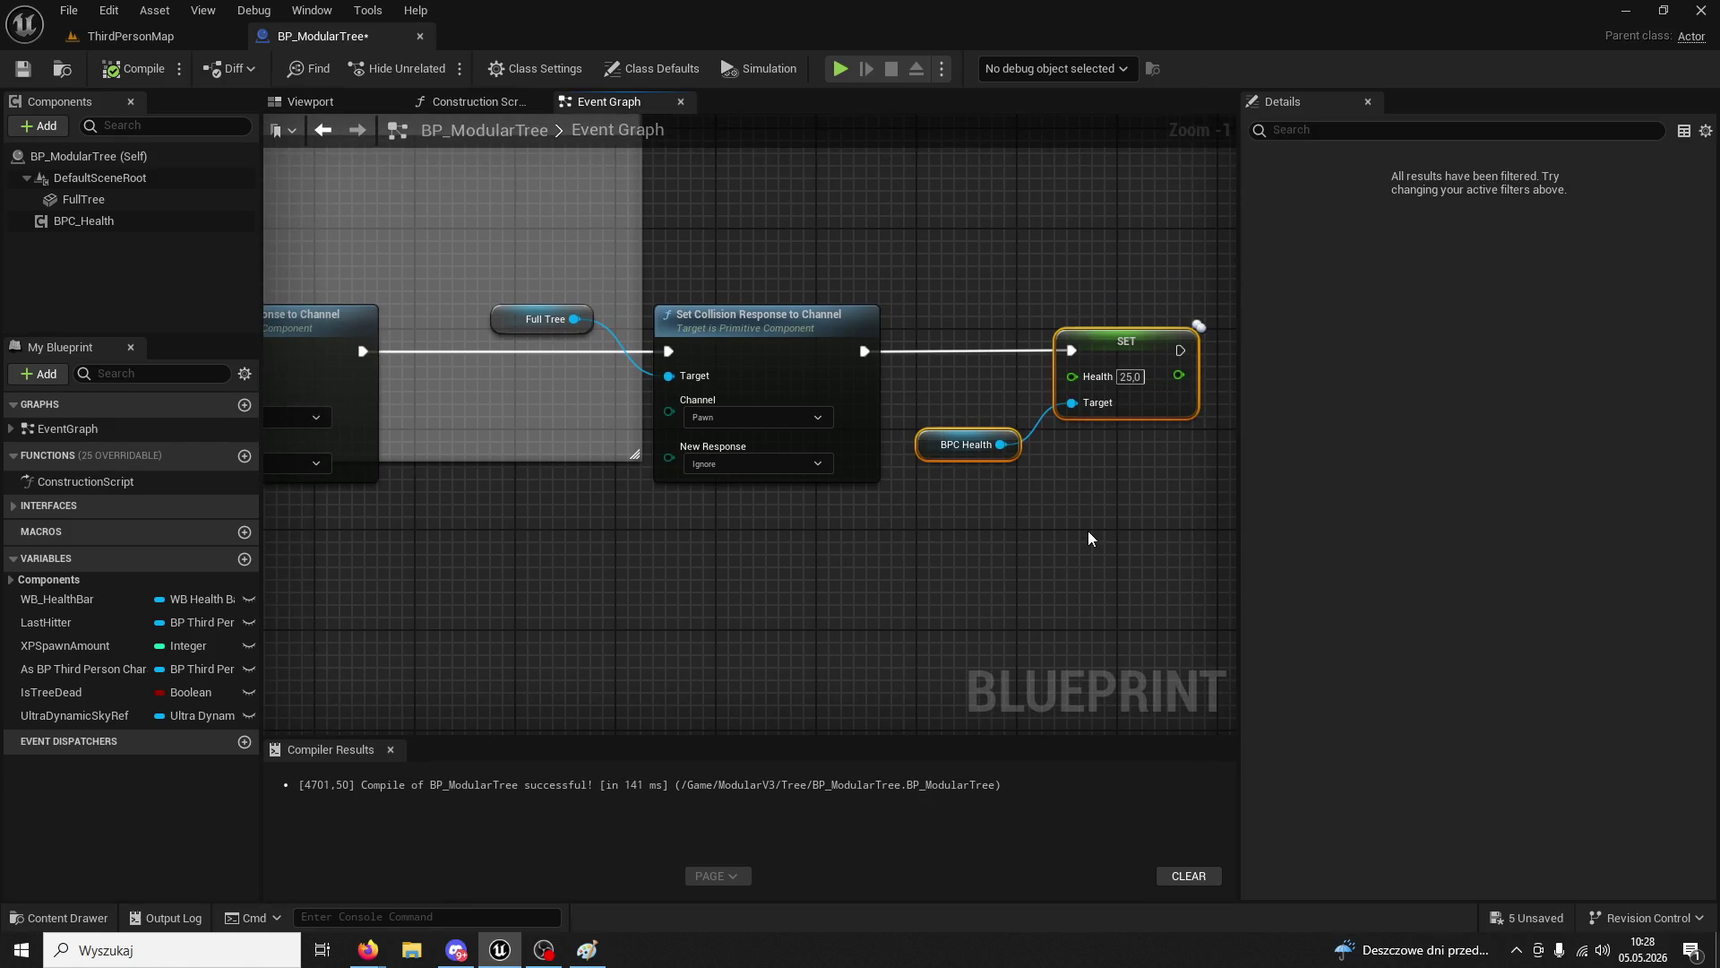
pyautogui.press('Delete')
pyautogui.moveTo(794, 427); pyautogui.dragTo(1027, 481)
pyautogui.scroll(-4, 1027, 481)
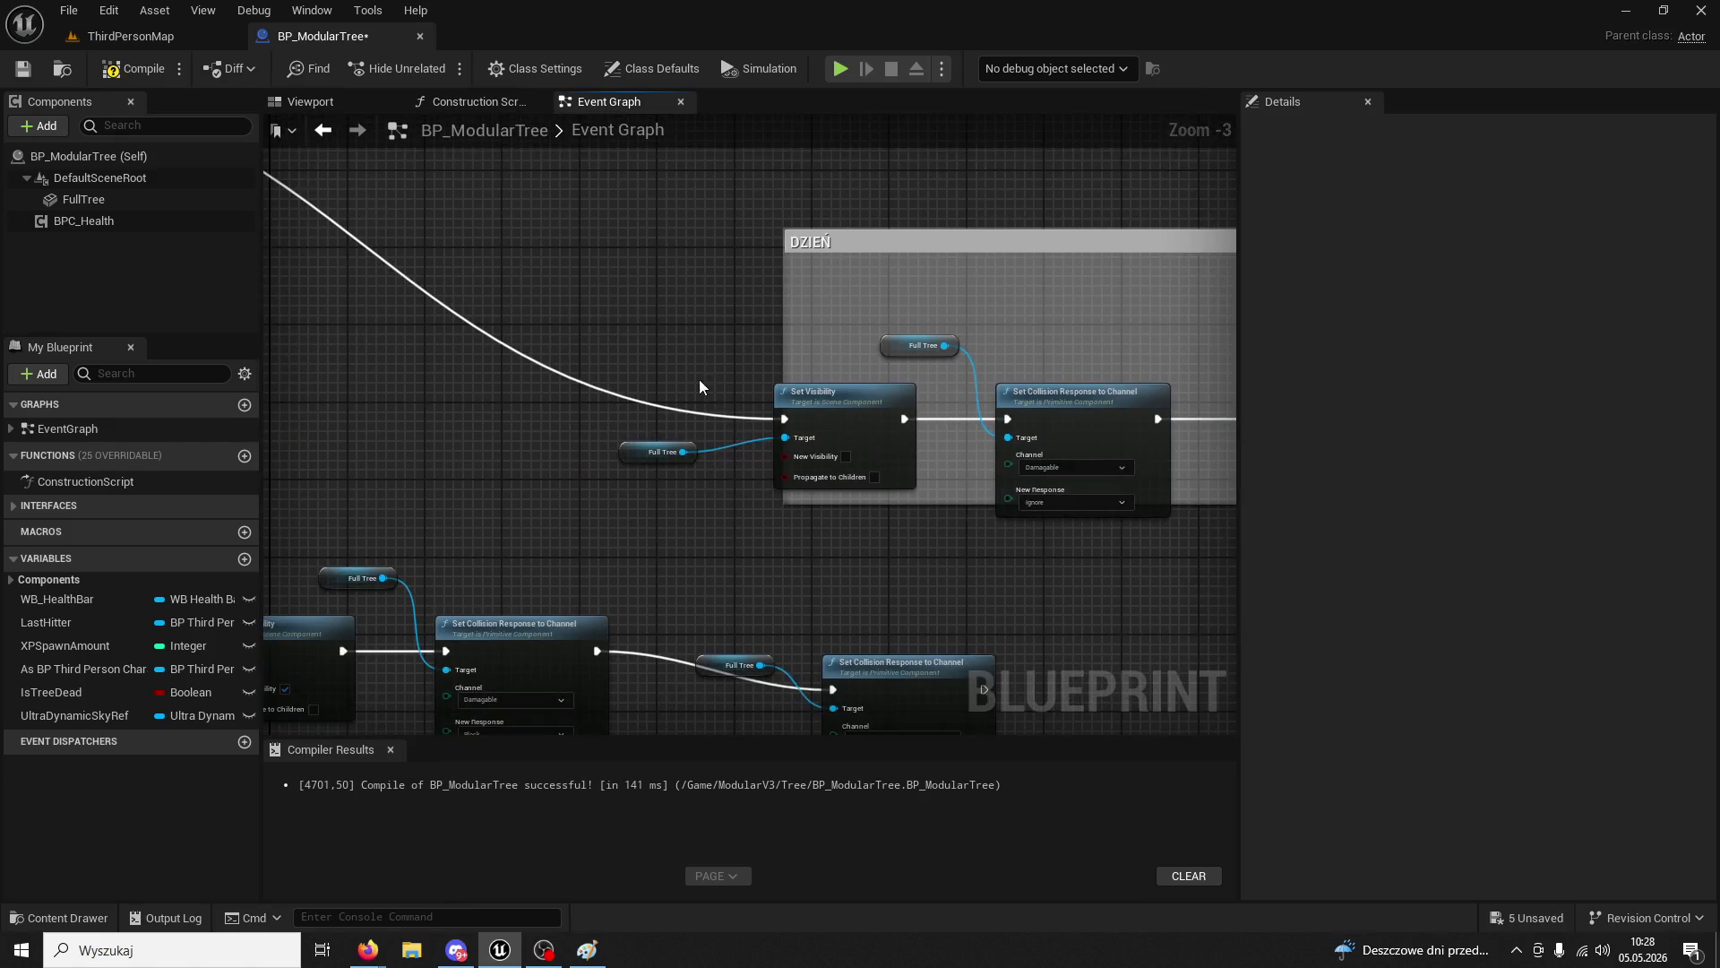
pyautogui.click(131, 36)
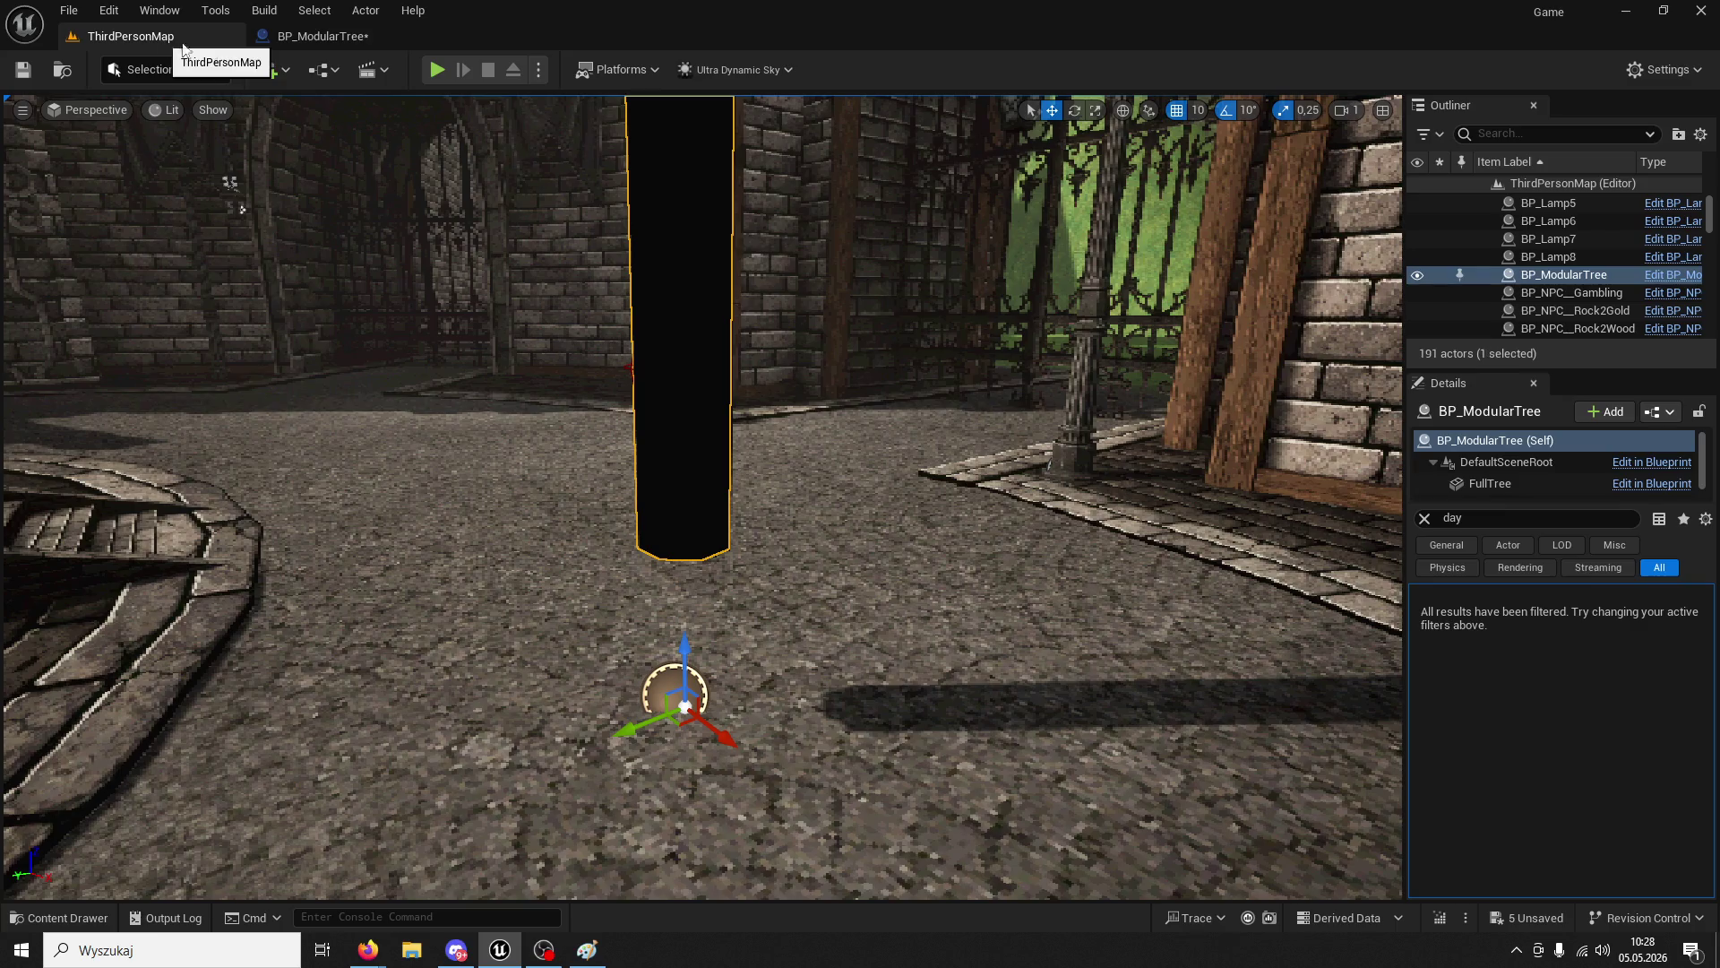
# - Play-test again, running to the tree and chopping it four times, bringing wood to 5/200
pyautogui.click(436, 70)
pyautogui.press('w')
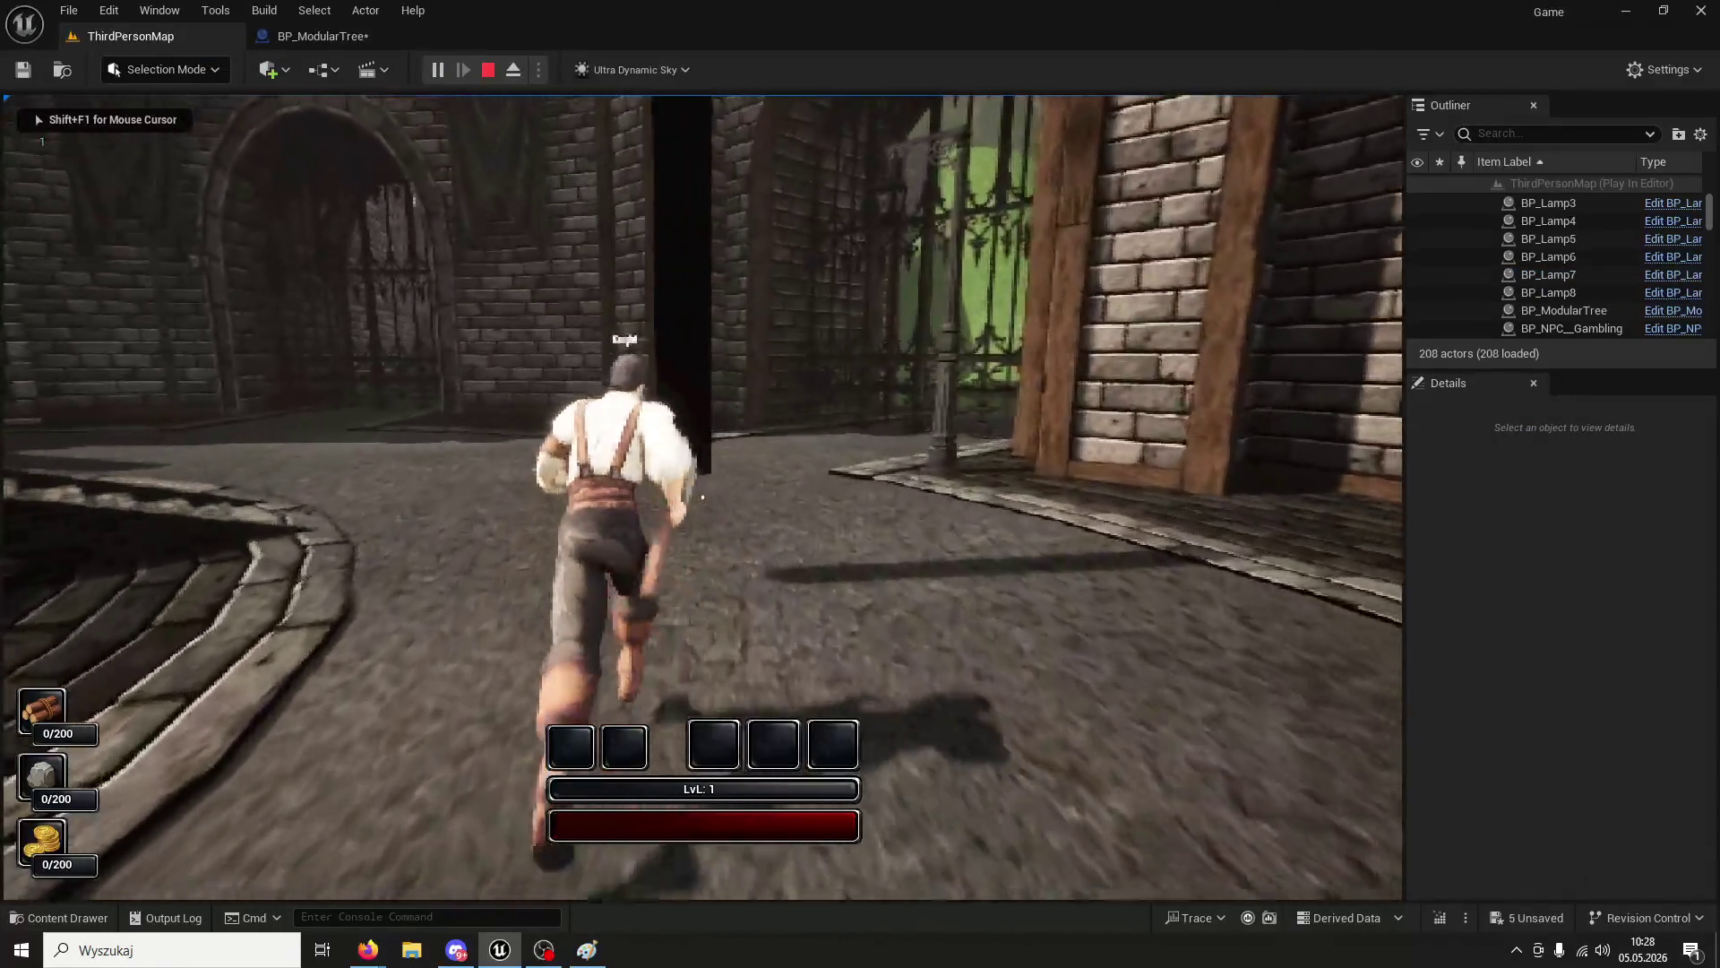
pyautogui.click(703, 497)
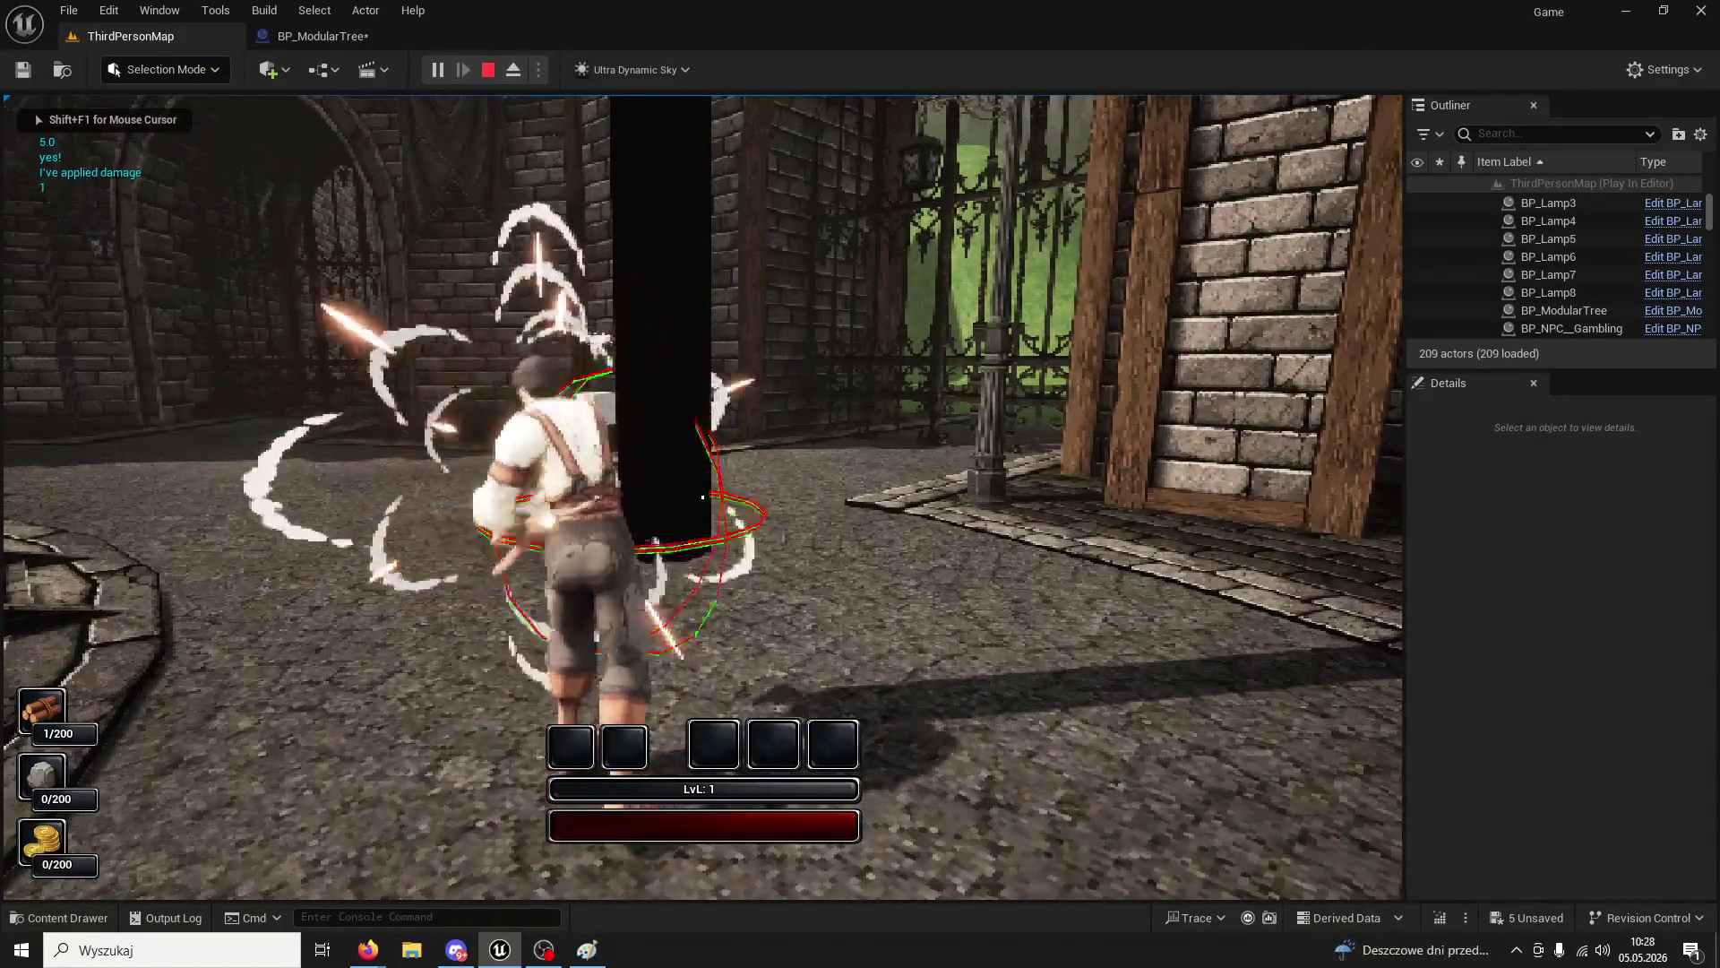
pyautogui.click(702, 498)
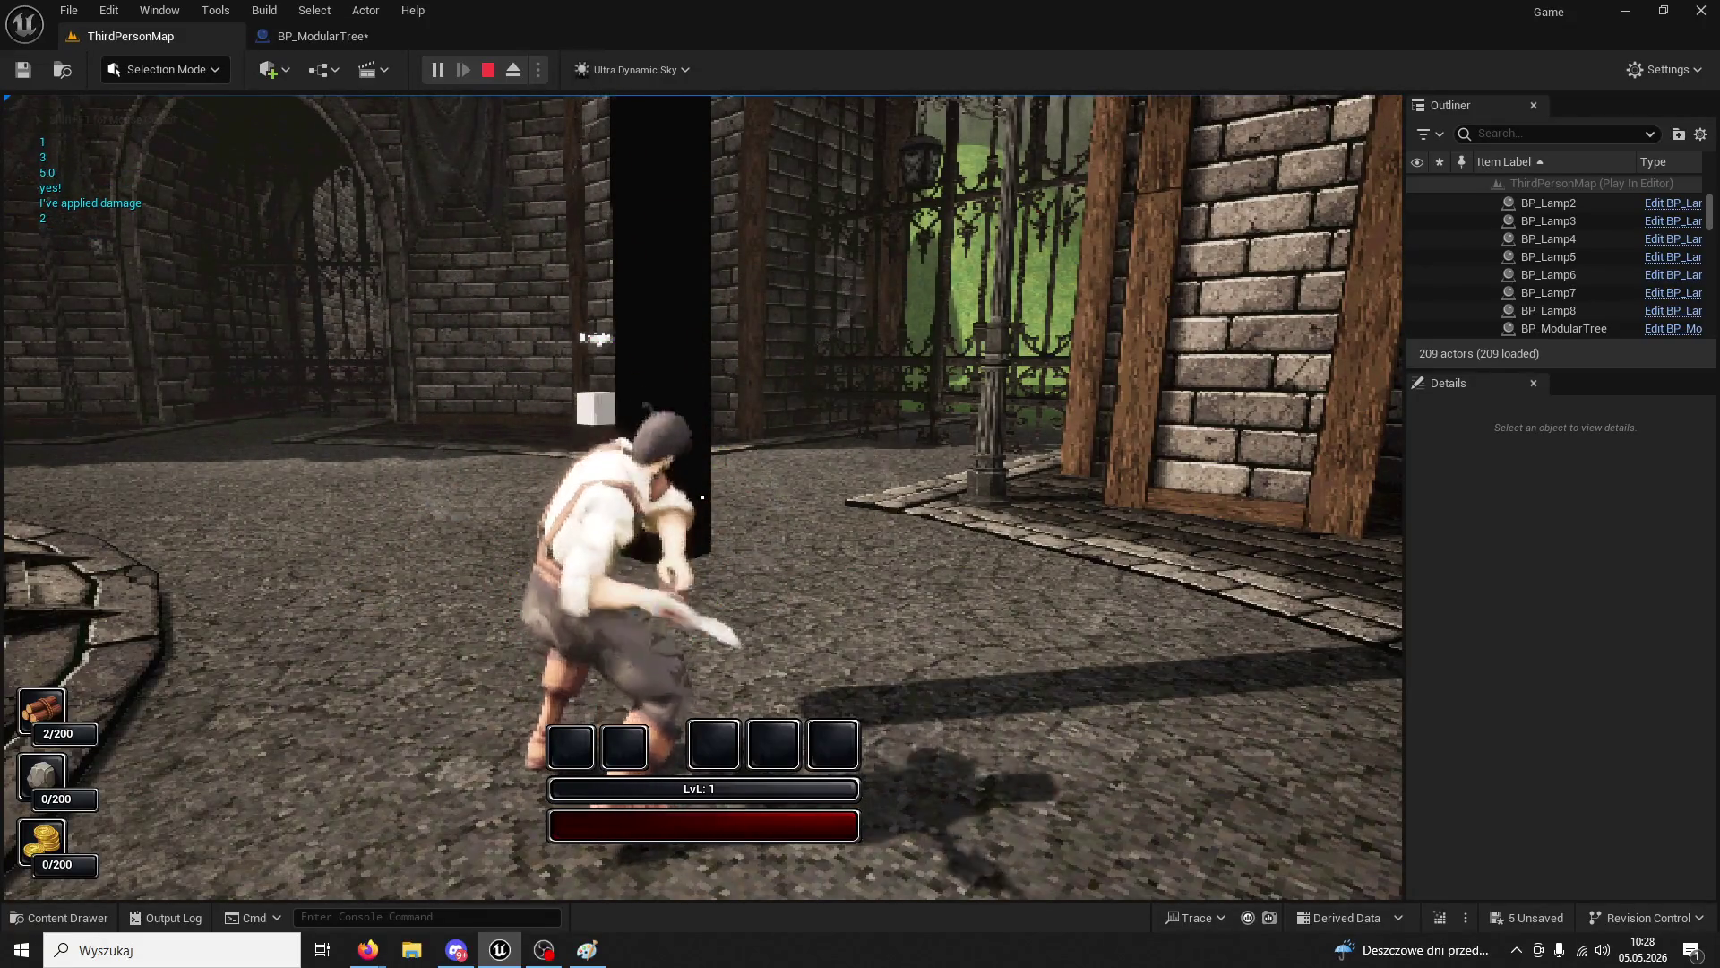
pyautogui.click(702, 498)
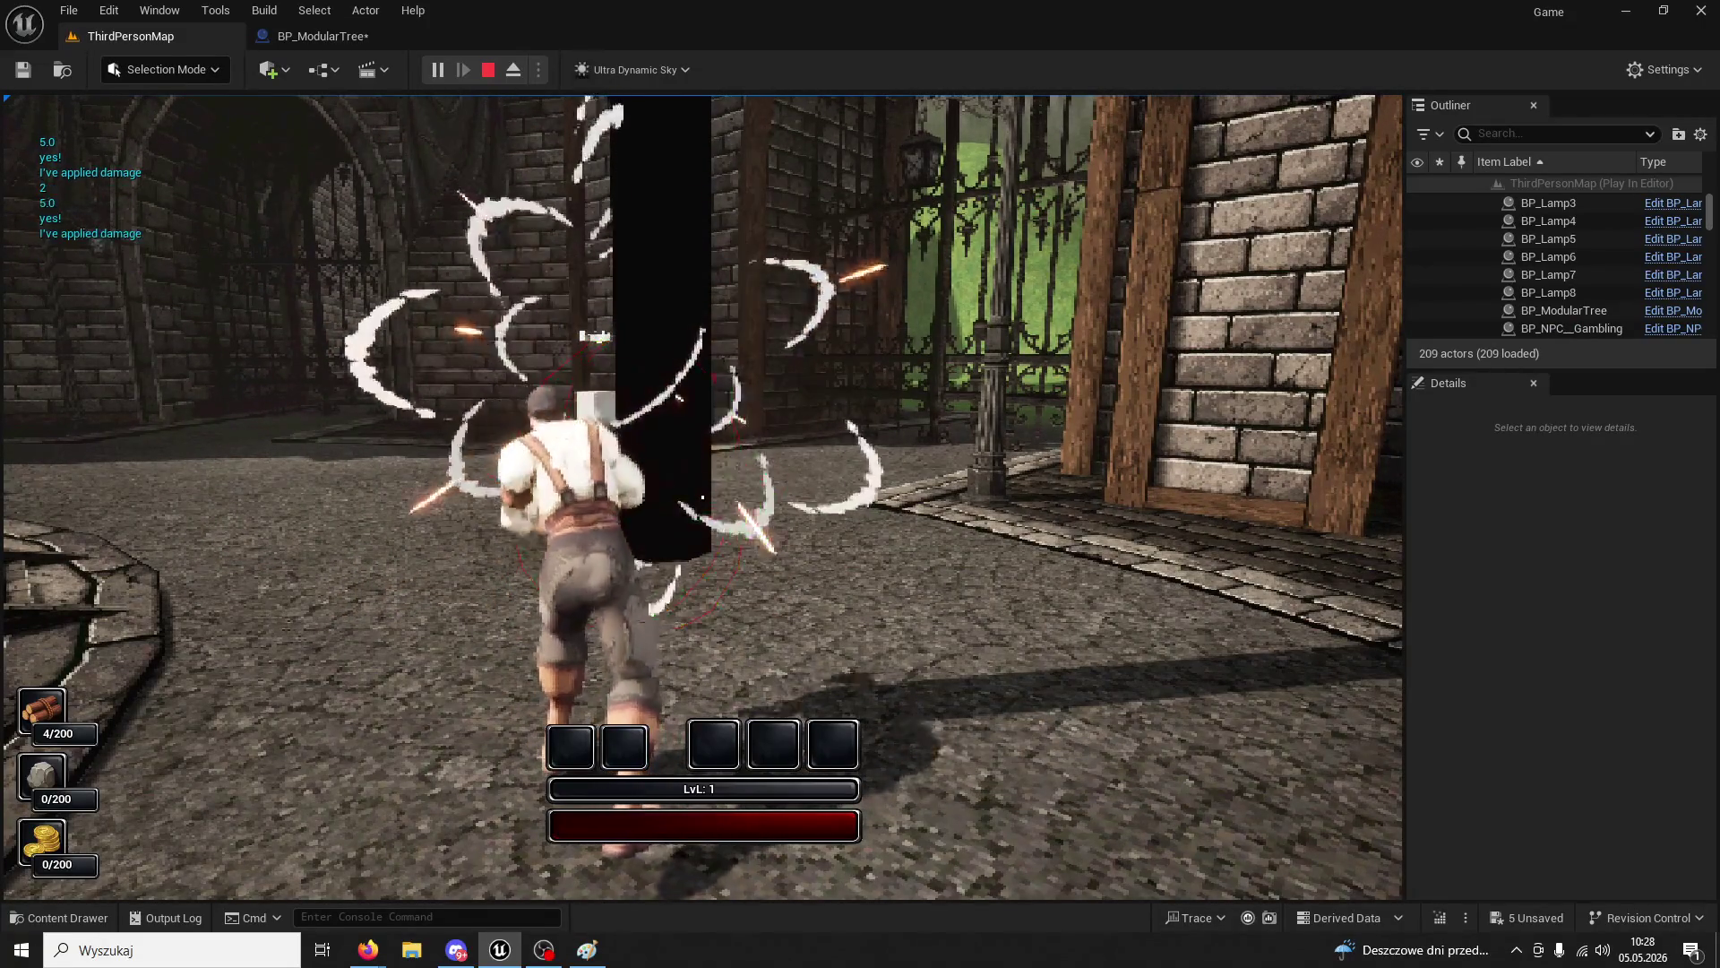
pyautogui.click(703, 497)
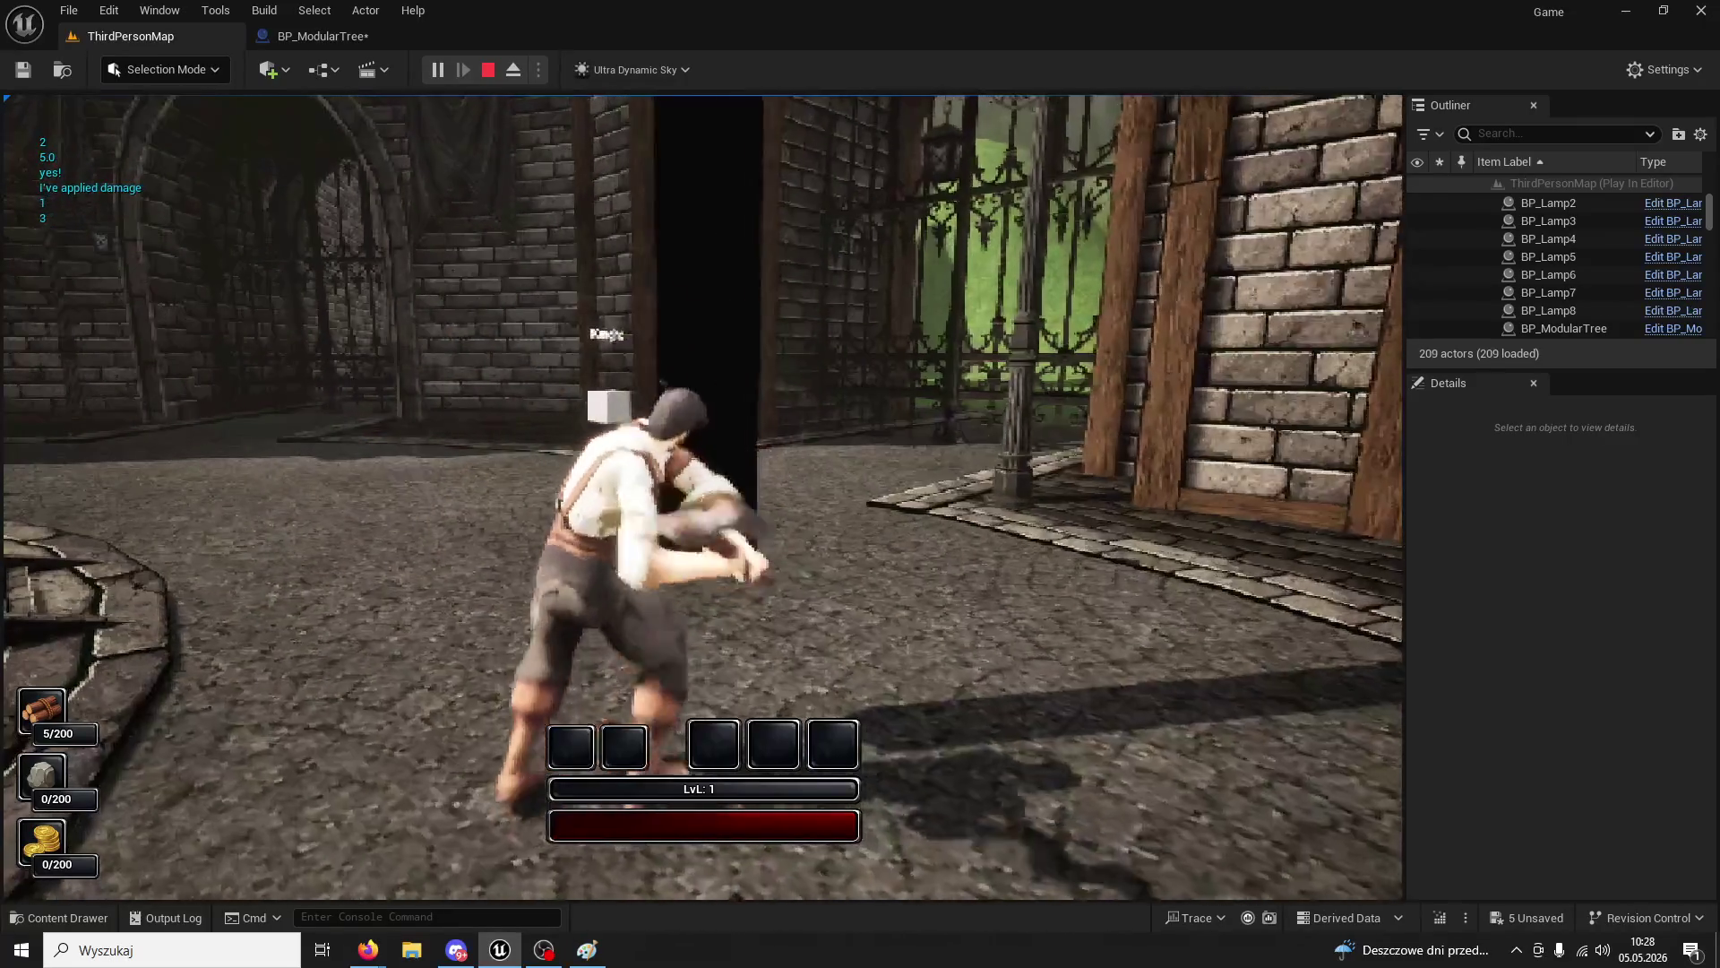
pyautogui.press('Escape')
# - Delete the SET IsTreeDead node and wire Branch True directly into the Sequence
pyautogui.click(313, 36)
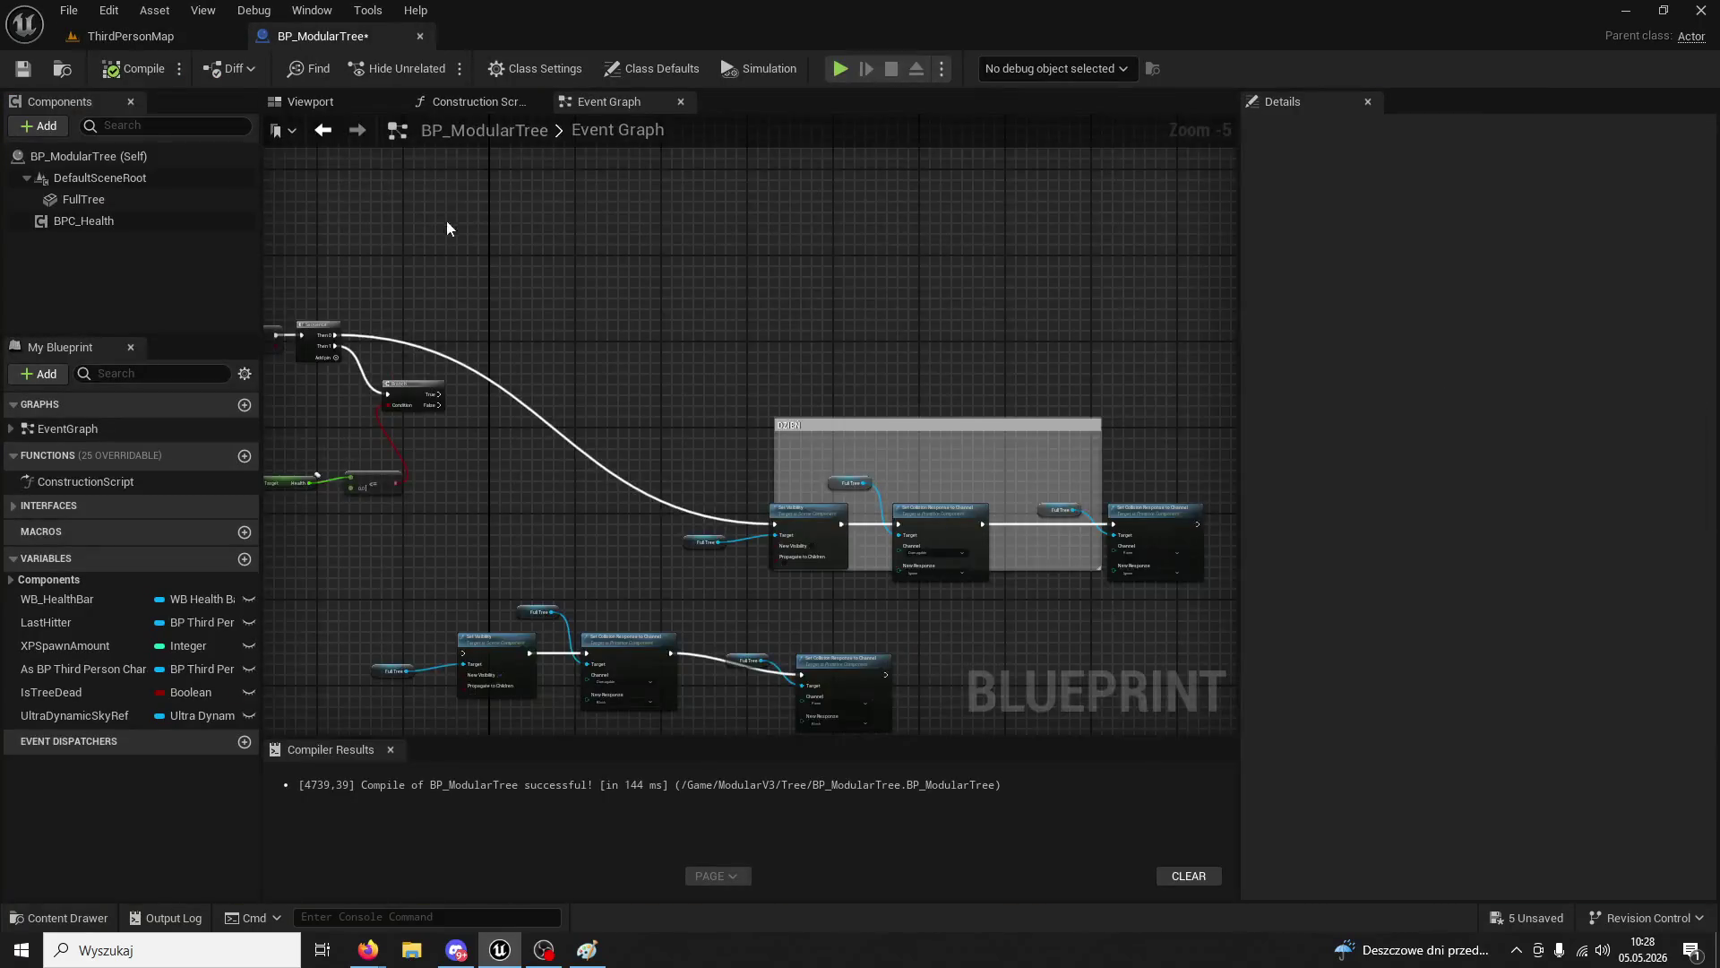
pyautogui.moveTo(446, 221)
pyautogui.mouseDown()
pyautogui.moveTo(782, 353)
pyautogui.moveTo(931, 314)
pyautogui.mouseUp()
pyautogui.moveTo(714, 362); pyautogui.dragTo(863, 354)
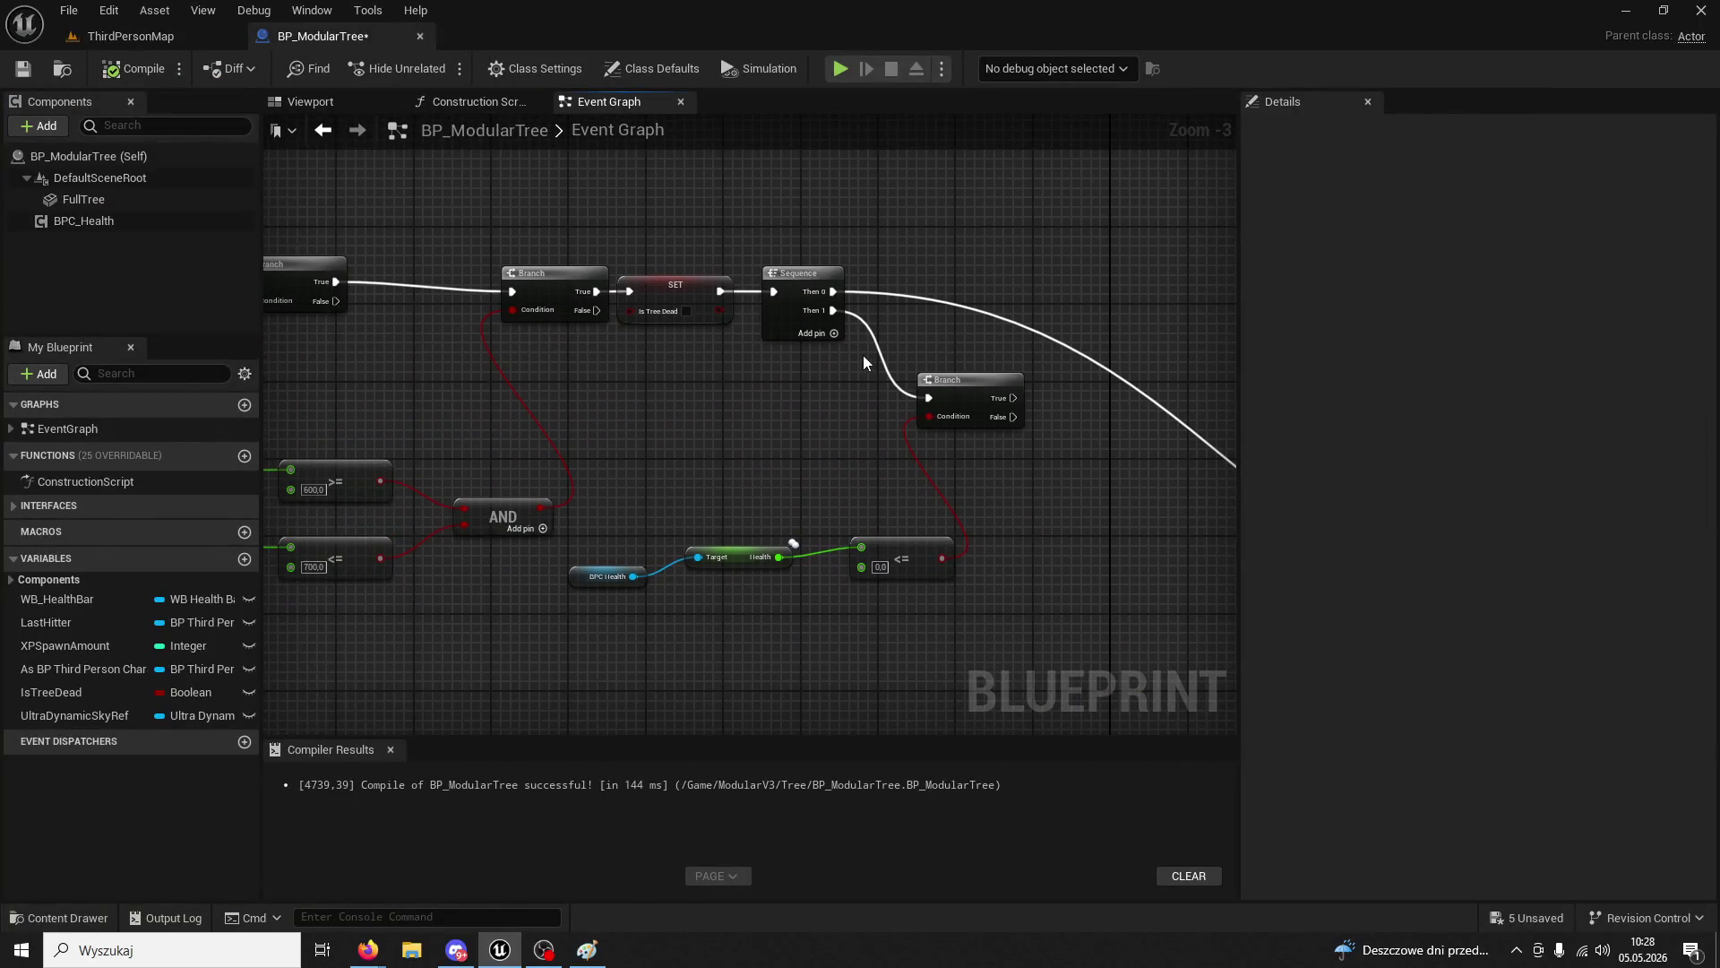
pyautogui.click(676, 312)
pyautogui.press('Delete')
pyautogui.moveTo(597, 291); pyautogui.dragTo(773, 291)
# - Shift the Event Tick and Sequence nodes further right in the Event Graph
pyautogui.moveTo(623, 305)
pyautogui.mouseDown()
pyautogui.moveTo(695, 309)
pyautogui.moveTo(728, 287)
pyautogui.moveTo(884, 329)
pyautogui.moveTo(770, 362)
pyautogui.moveTo(1146, 396)
pyautogui.mouseUp()
pyautogui.scroll(1, 883, 329)
pyautogui.moveTo(1040, 382); pyautogui.dragTo(708, 349)
pyautogui.scroll(-1, 815, 369)
pyautogui.scroll(-1, 851, 351)
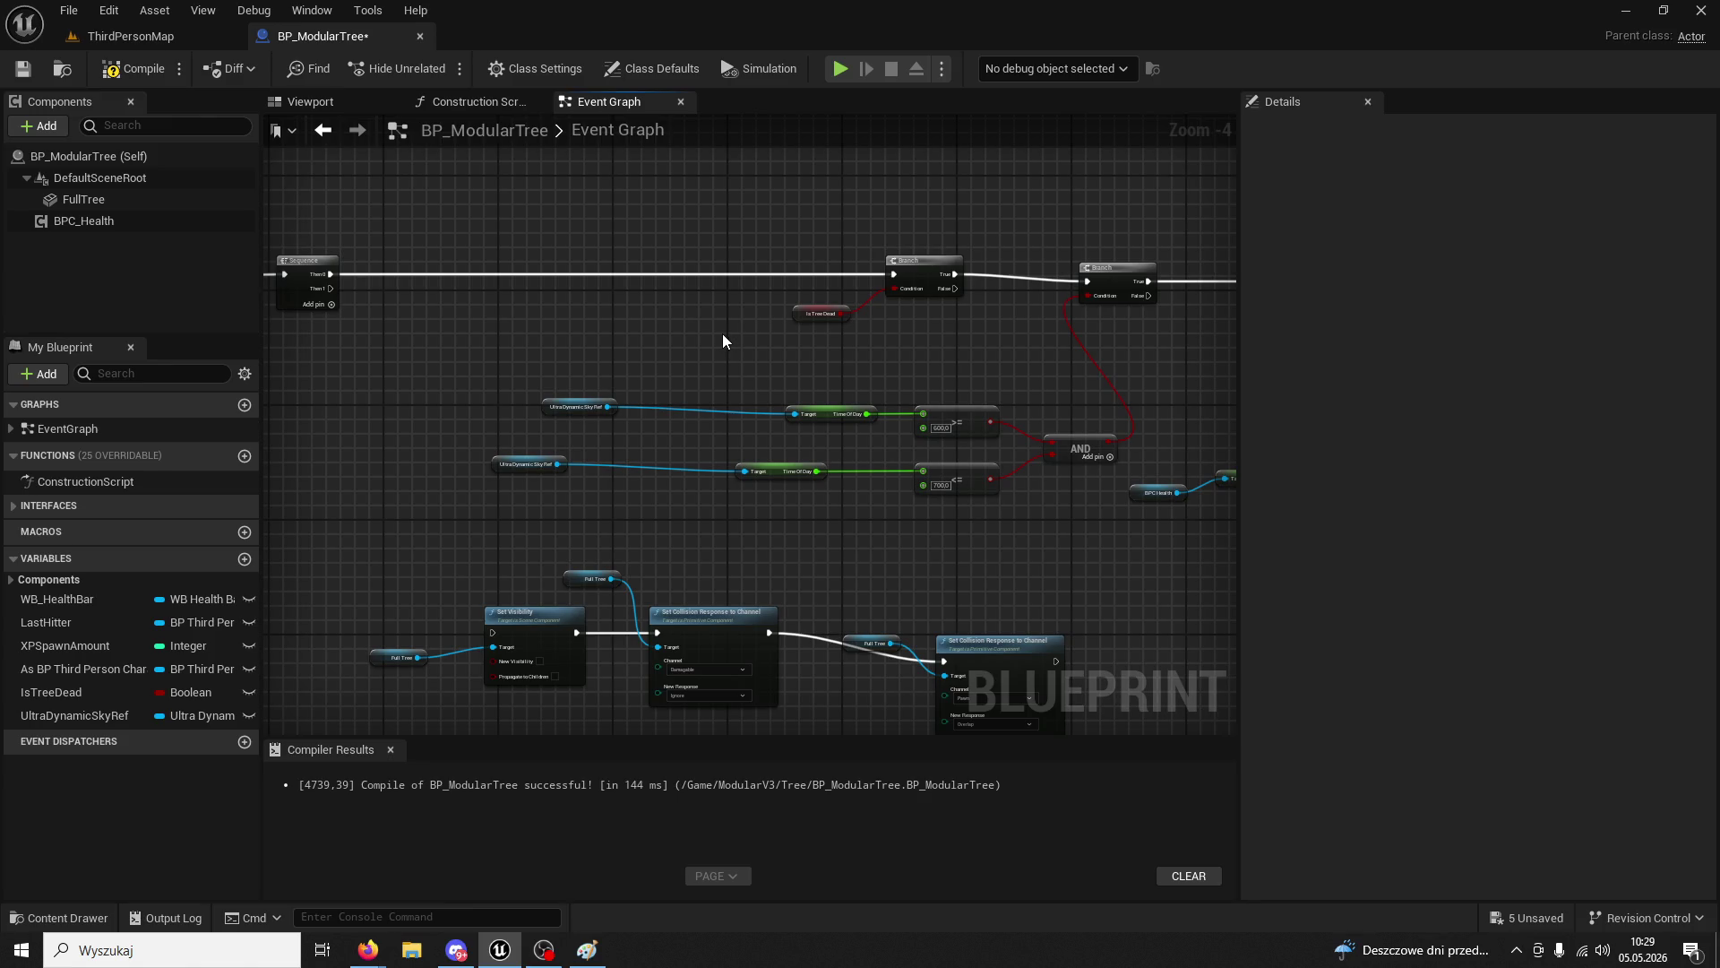
pyautogui.moveTo(724, 341); pyautogui.dragTo(1039, 420)
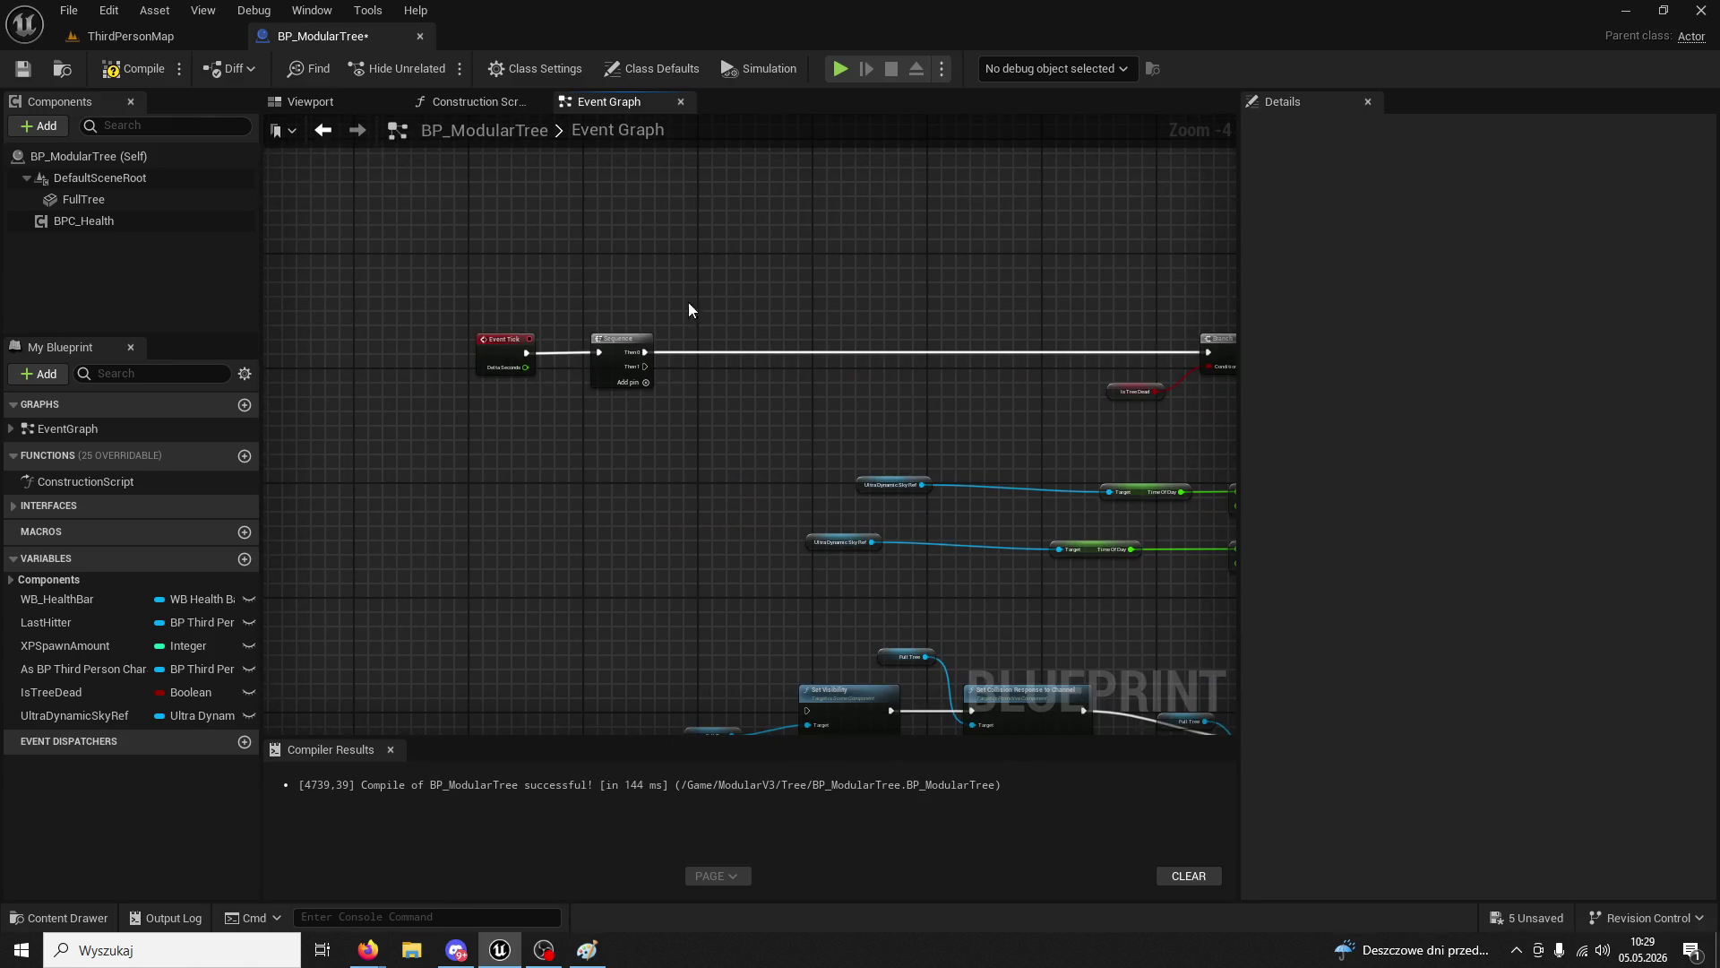
pyautogui.click(638, 339)
pyautogui.moveTo(767, 303); pyautogui.dragTo(518, 349)
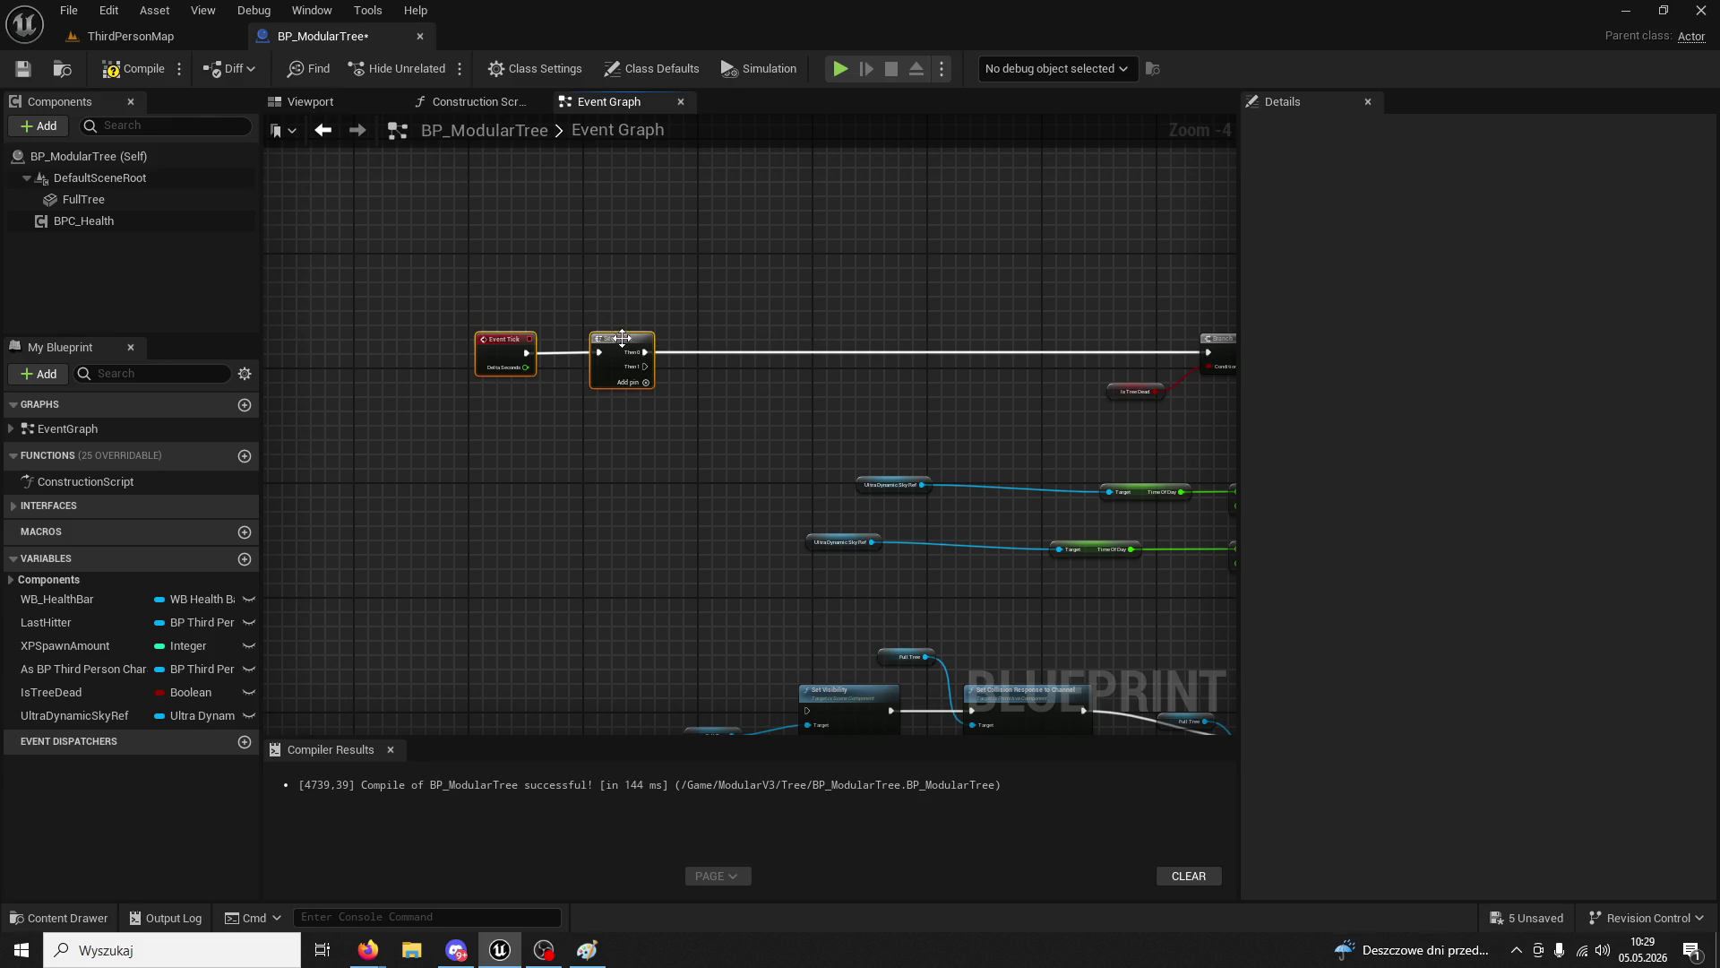
pyautogui.moveTo(623, 337); pyautogui.dragTo(1007, 338)
pyautogui.click(1039, 418)
pyautogui.moveTo(1040, 418); pyautogui.dragTo(901, 421)
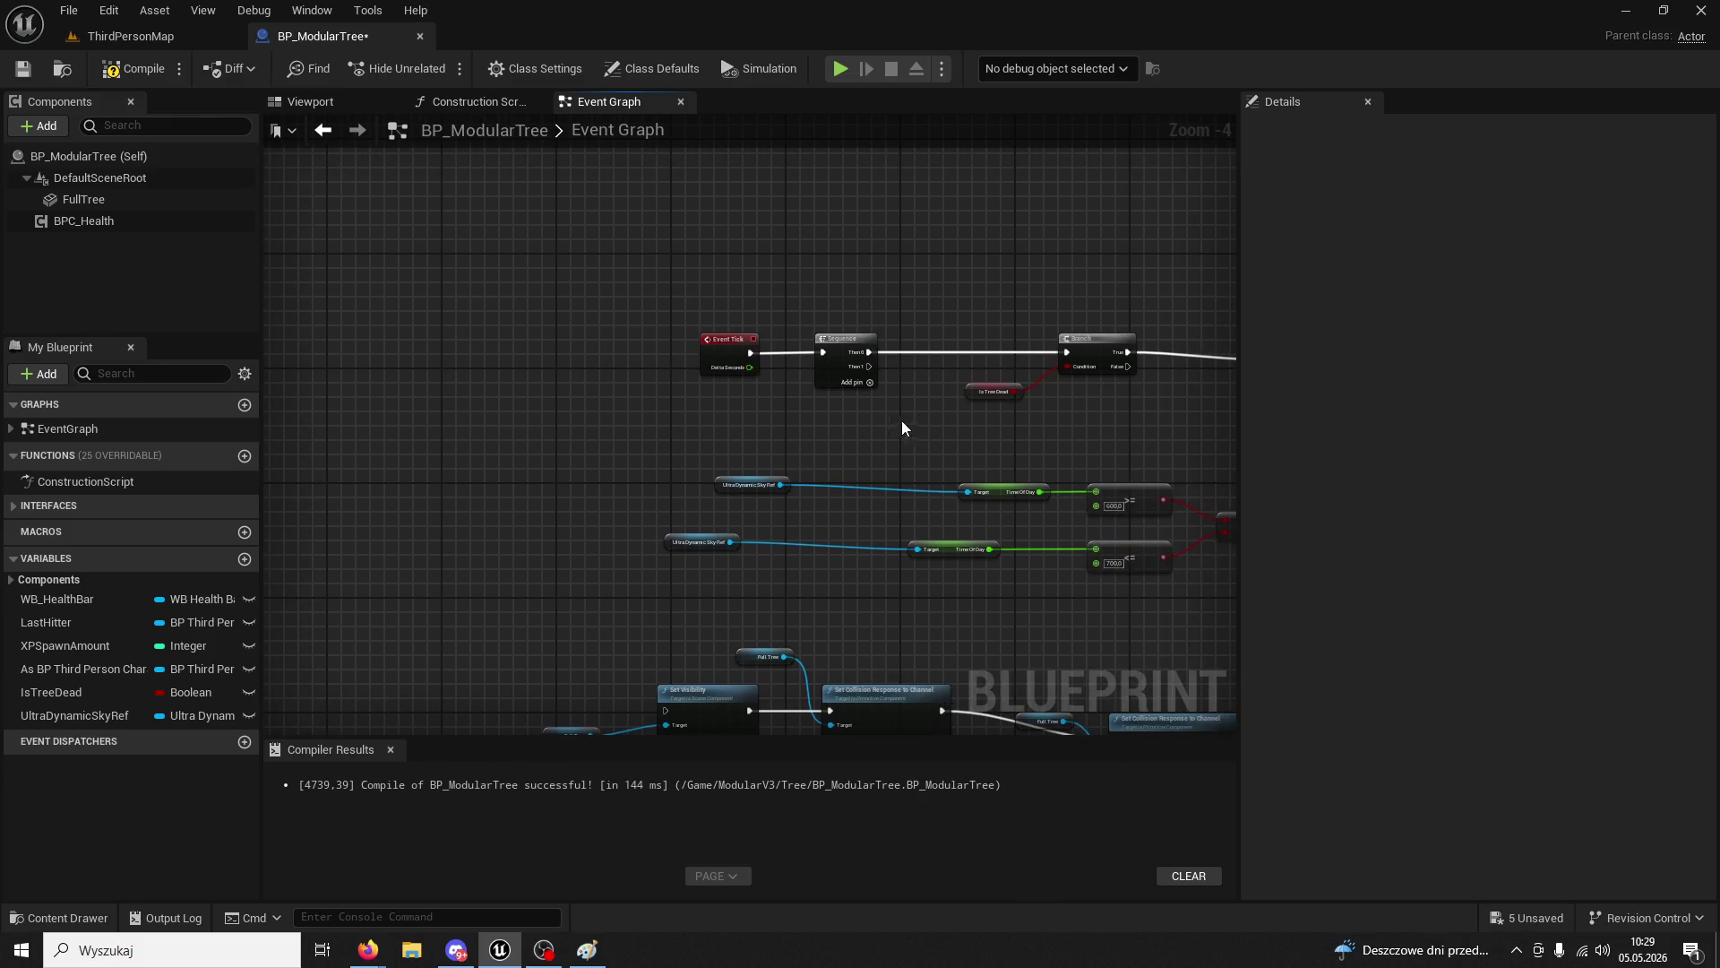
pyautogui.click(135, 36)
# - Play-test by chopping the tree five times, raising wood to 6/200, then return to BP_ModularTree
pyautogui.click(435, 71)
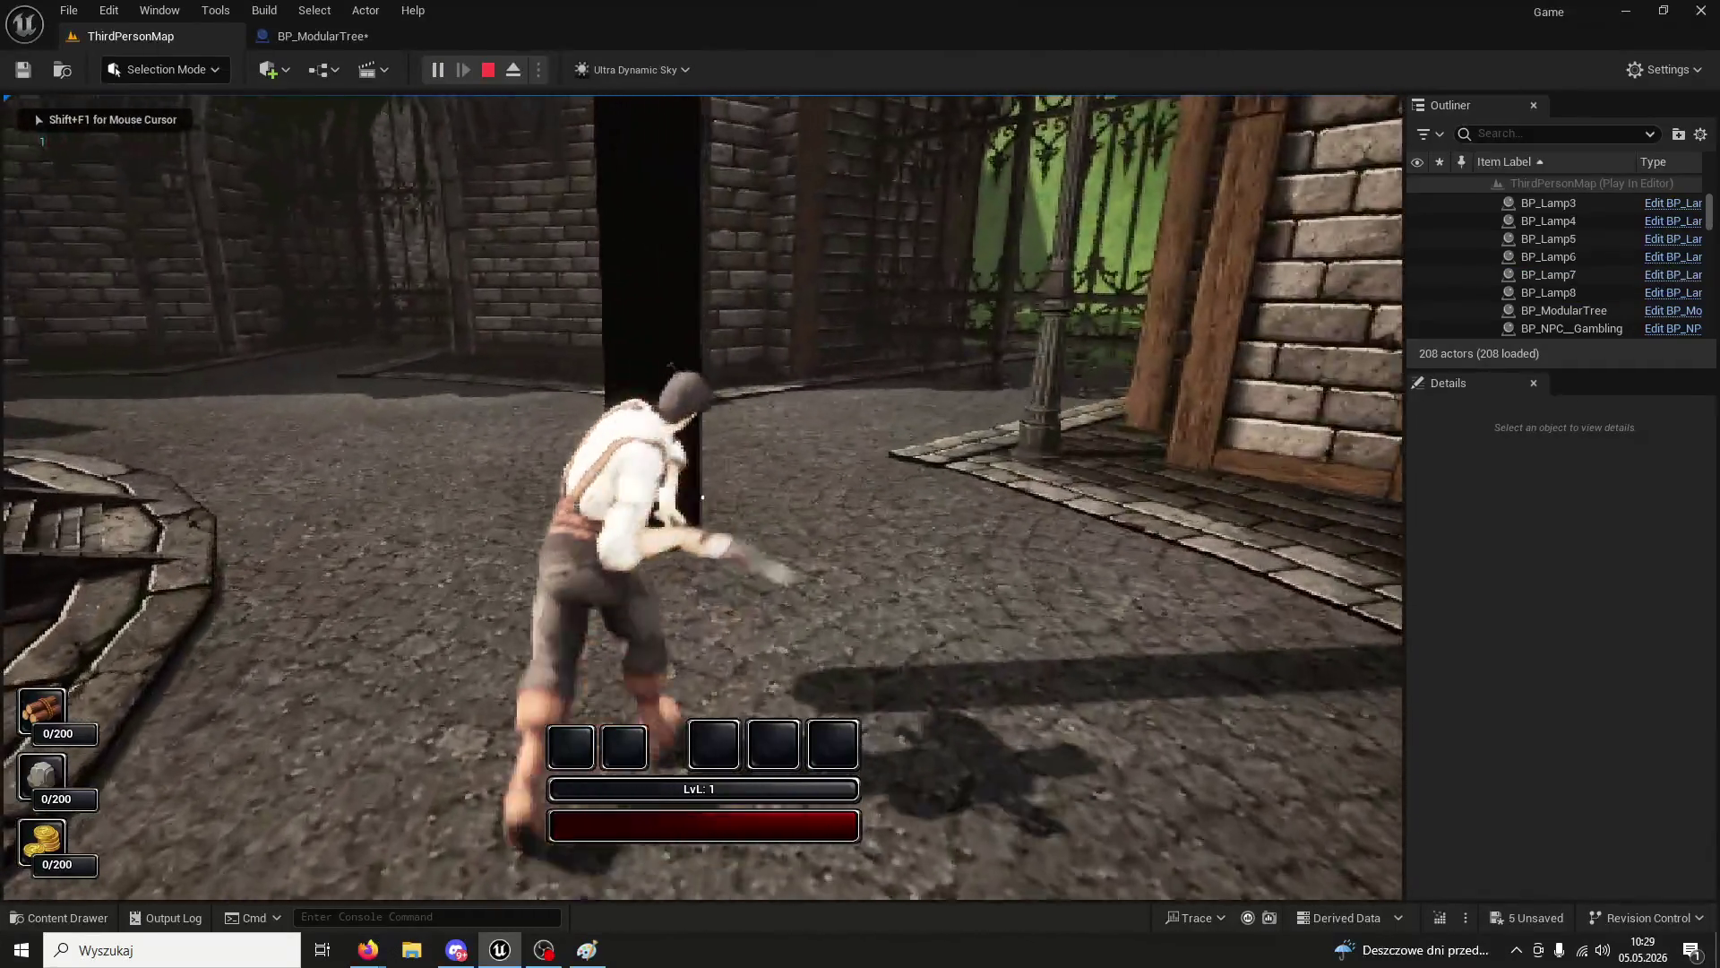
pyautogui.click(702, 498)
pyautogui.click(702, 497)
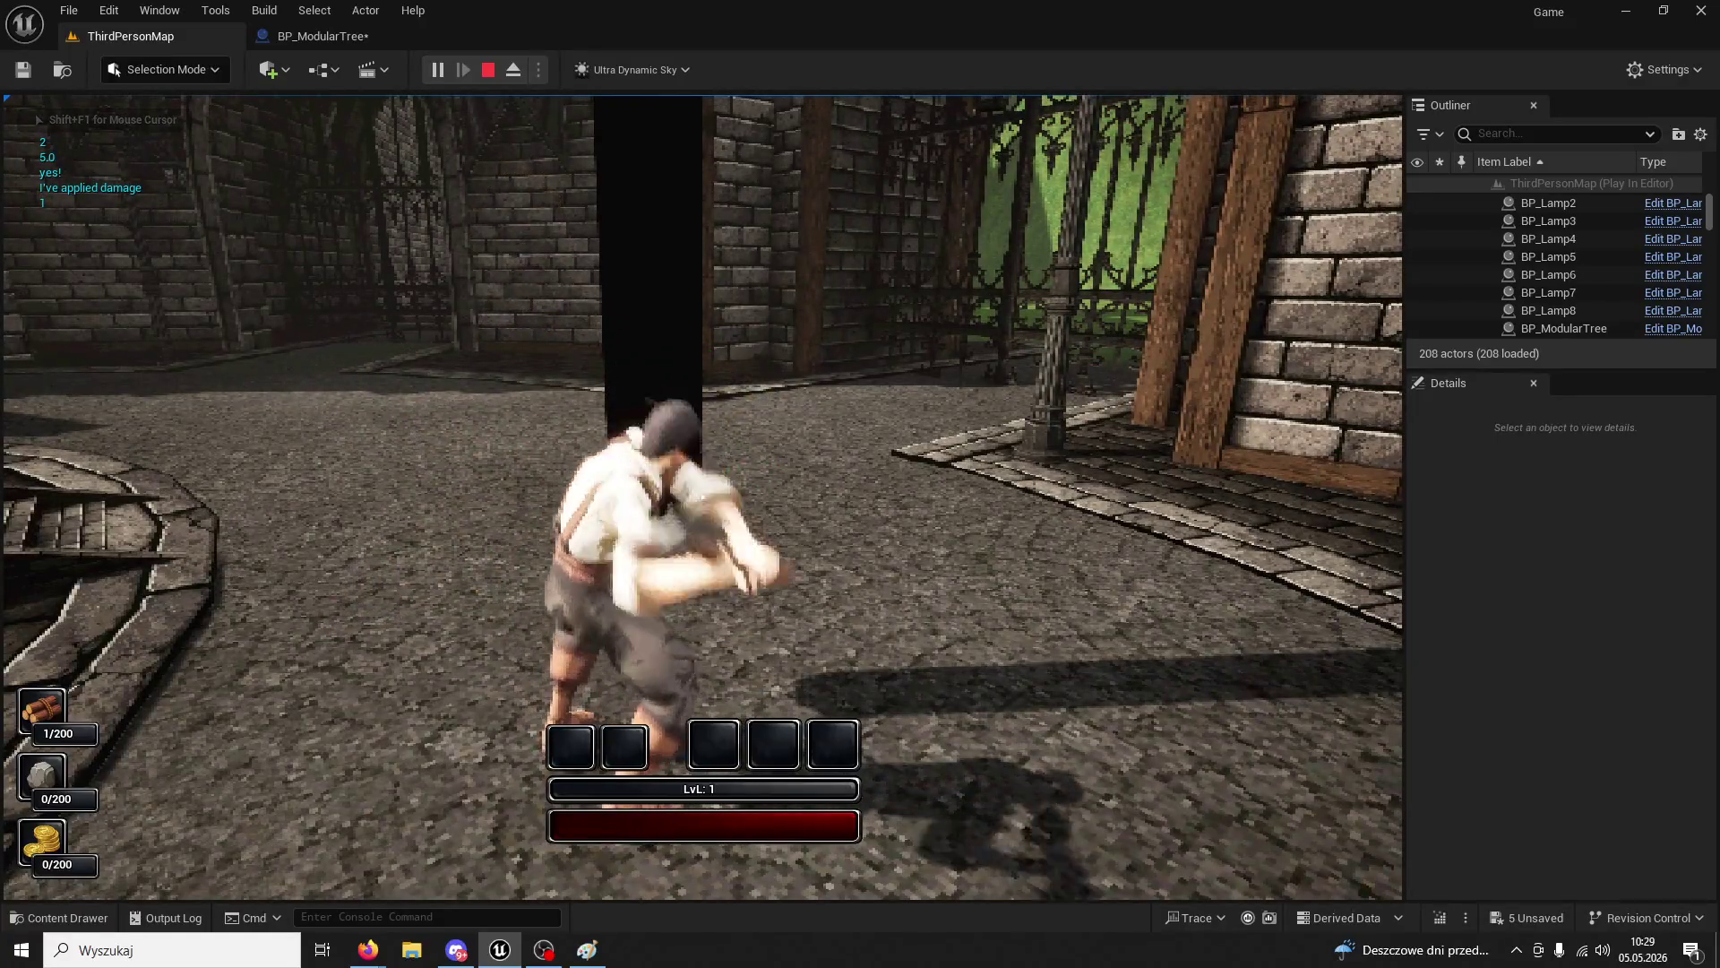
pyautogui.click(702, 497)
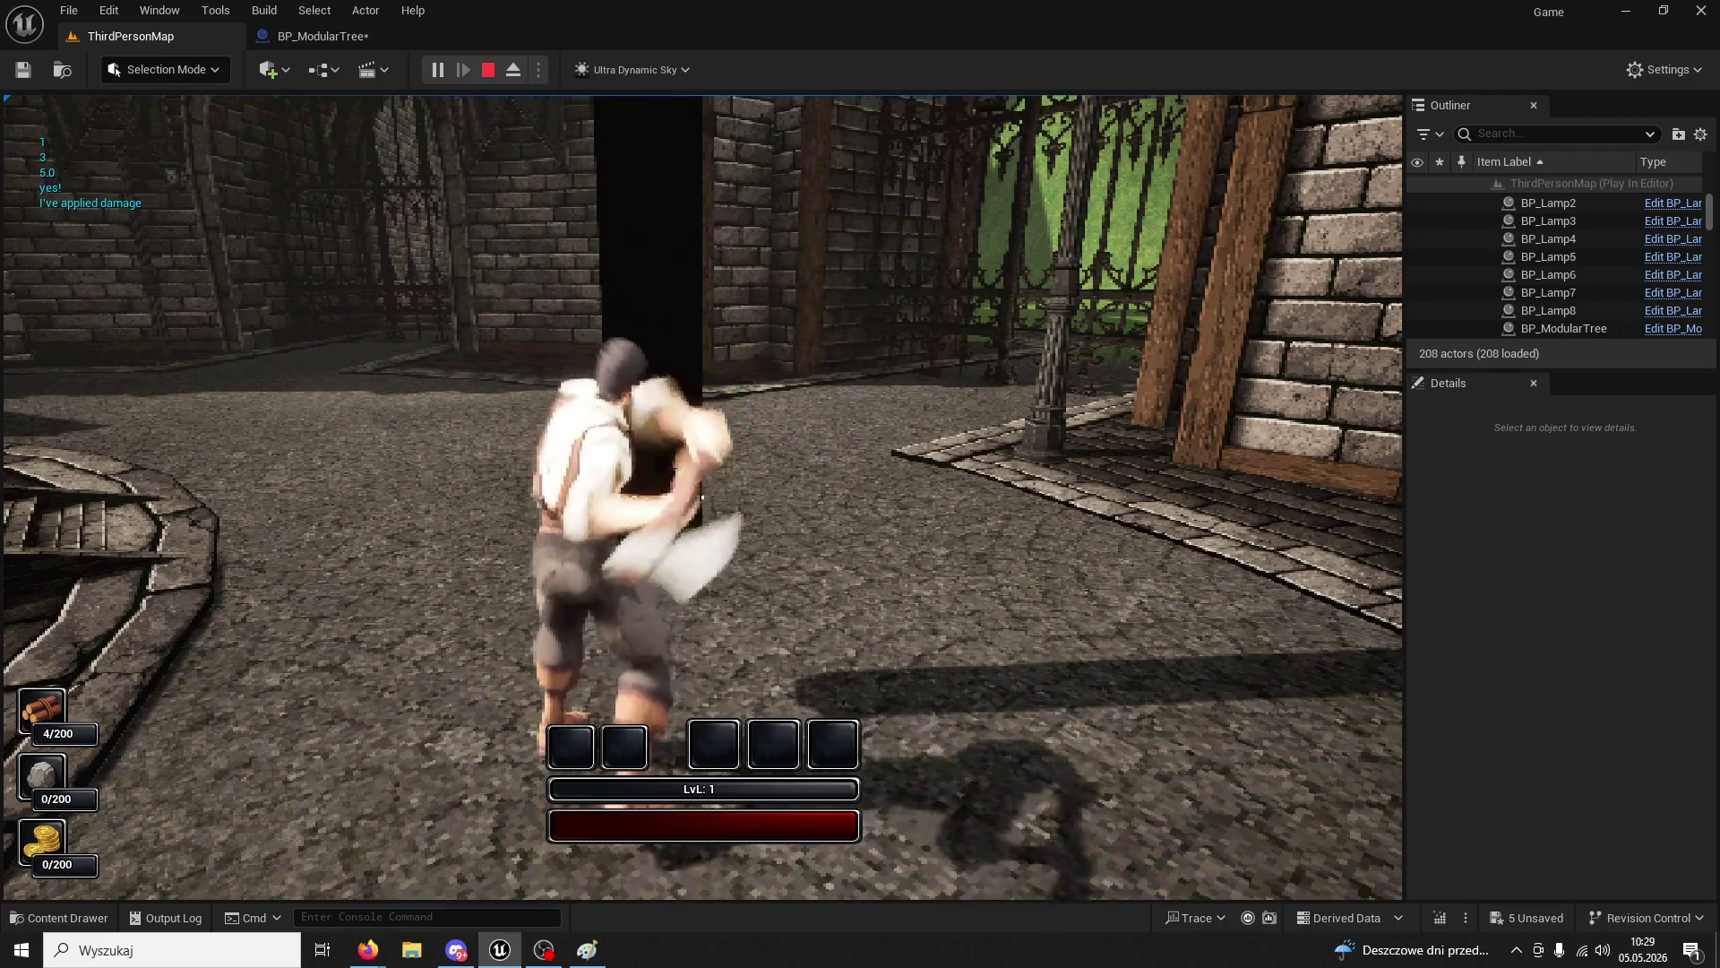
pyautogui.click(702, 498)
pyautogui.click(702, 498)
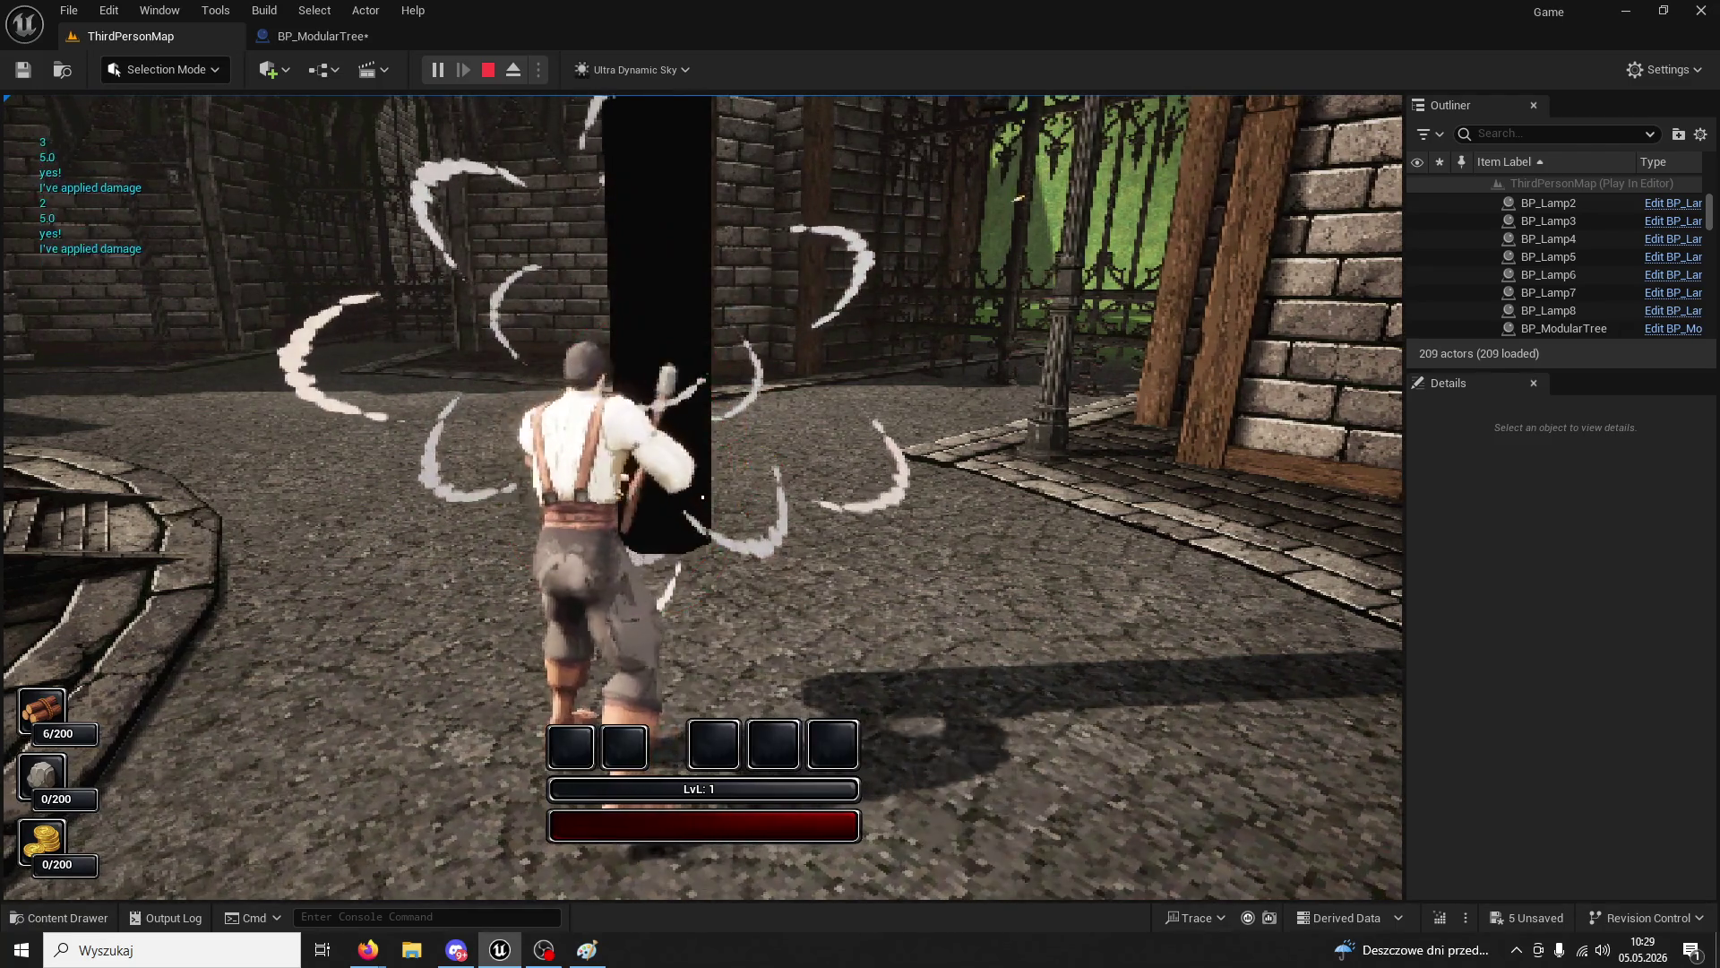
pyautogui.press('Escape')
pyautogui.click(318, 36)
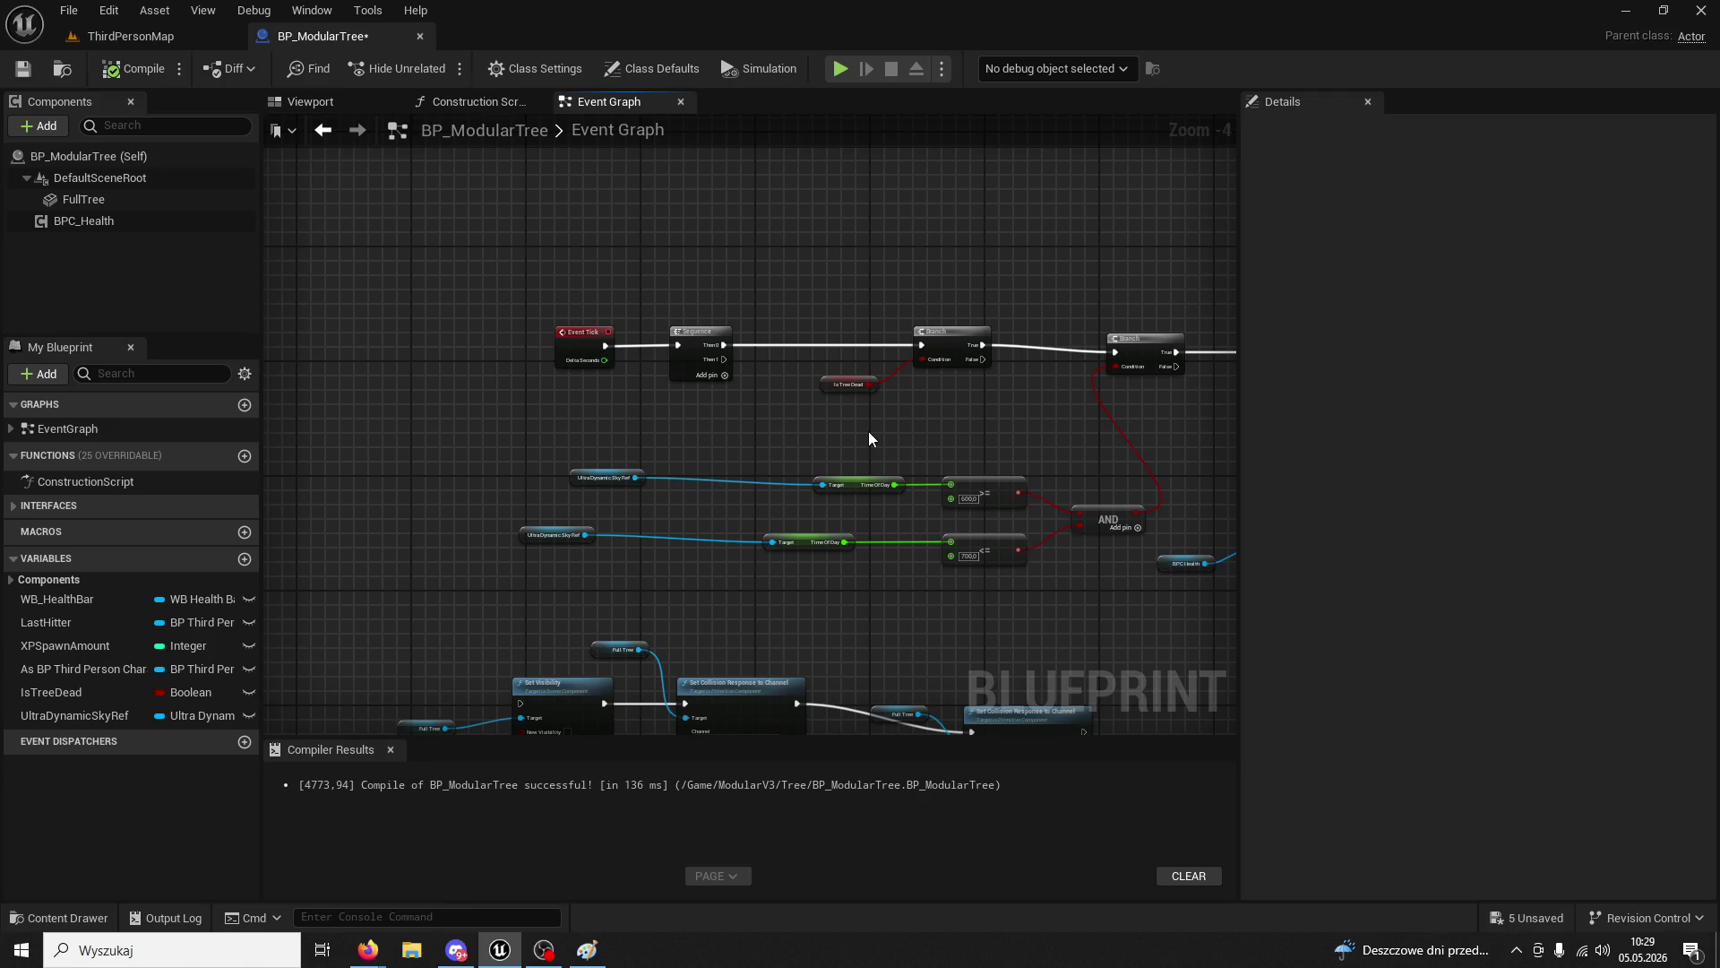
# - Pull a new connection from the Sequence node's Then 1 output to add a Branch node
pyautogui.scroll(-2, 868, 431)
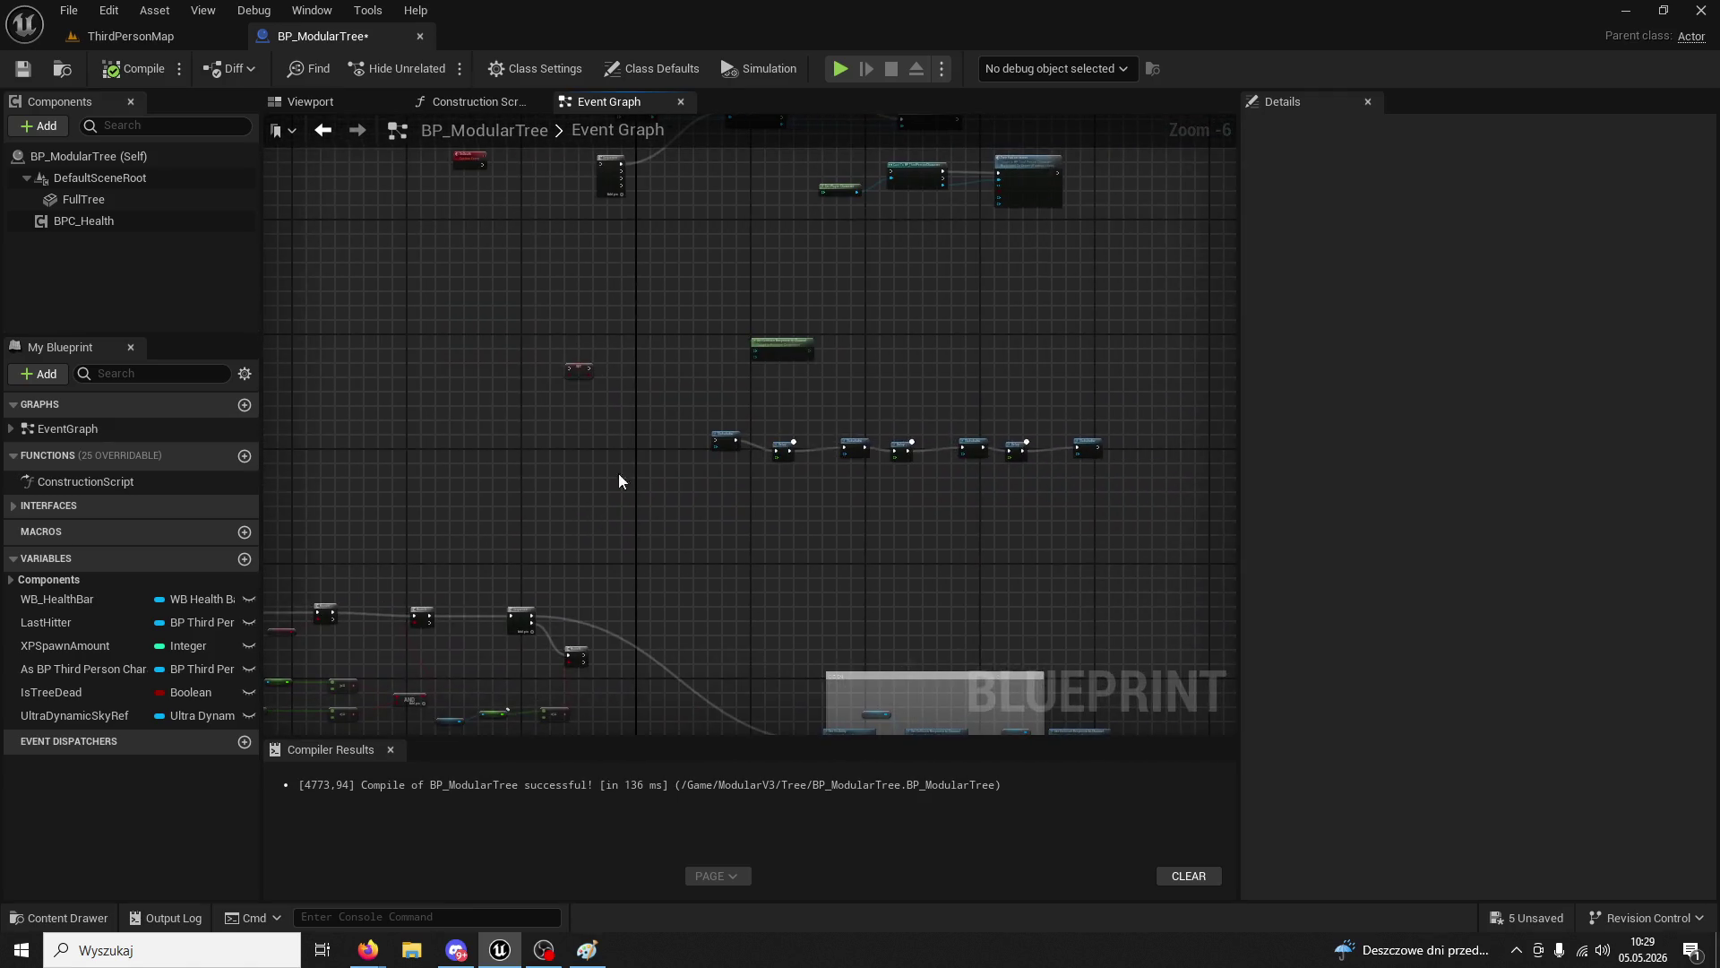
pyautogui.scroll(3, 733, 472)
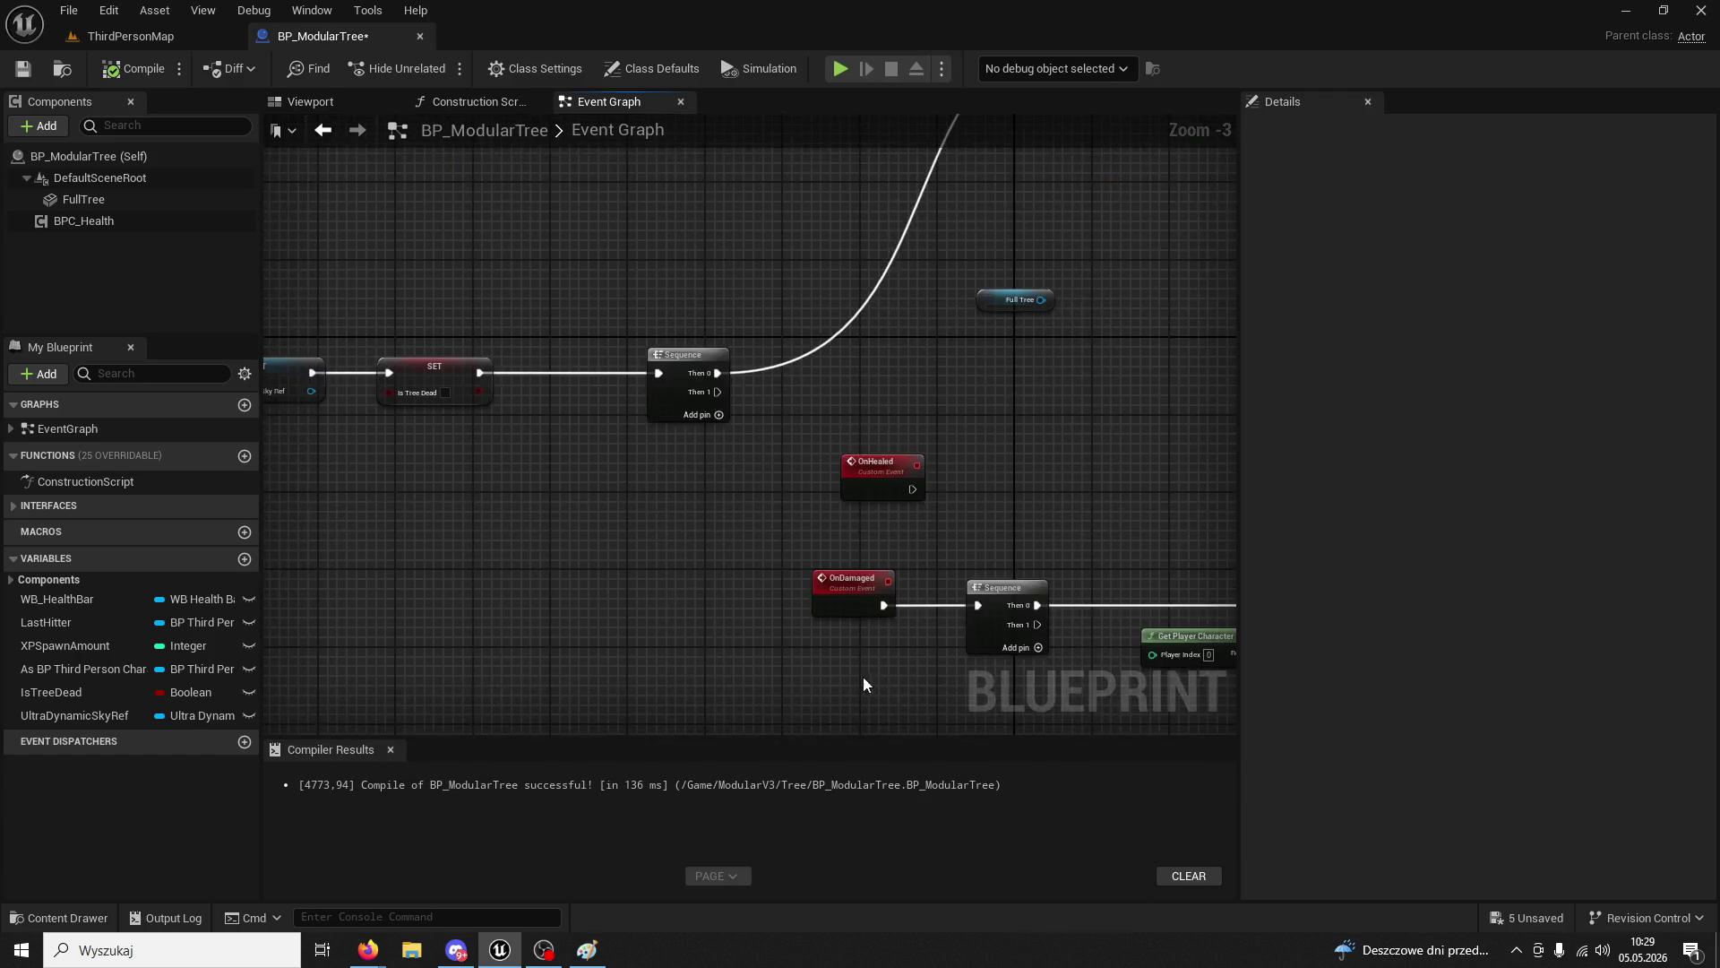
pyautogui.scroll(-3, 814, 233)
pyautogui.scroll(2, 672, 394)
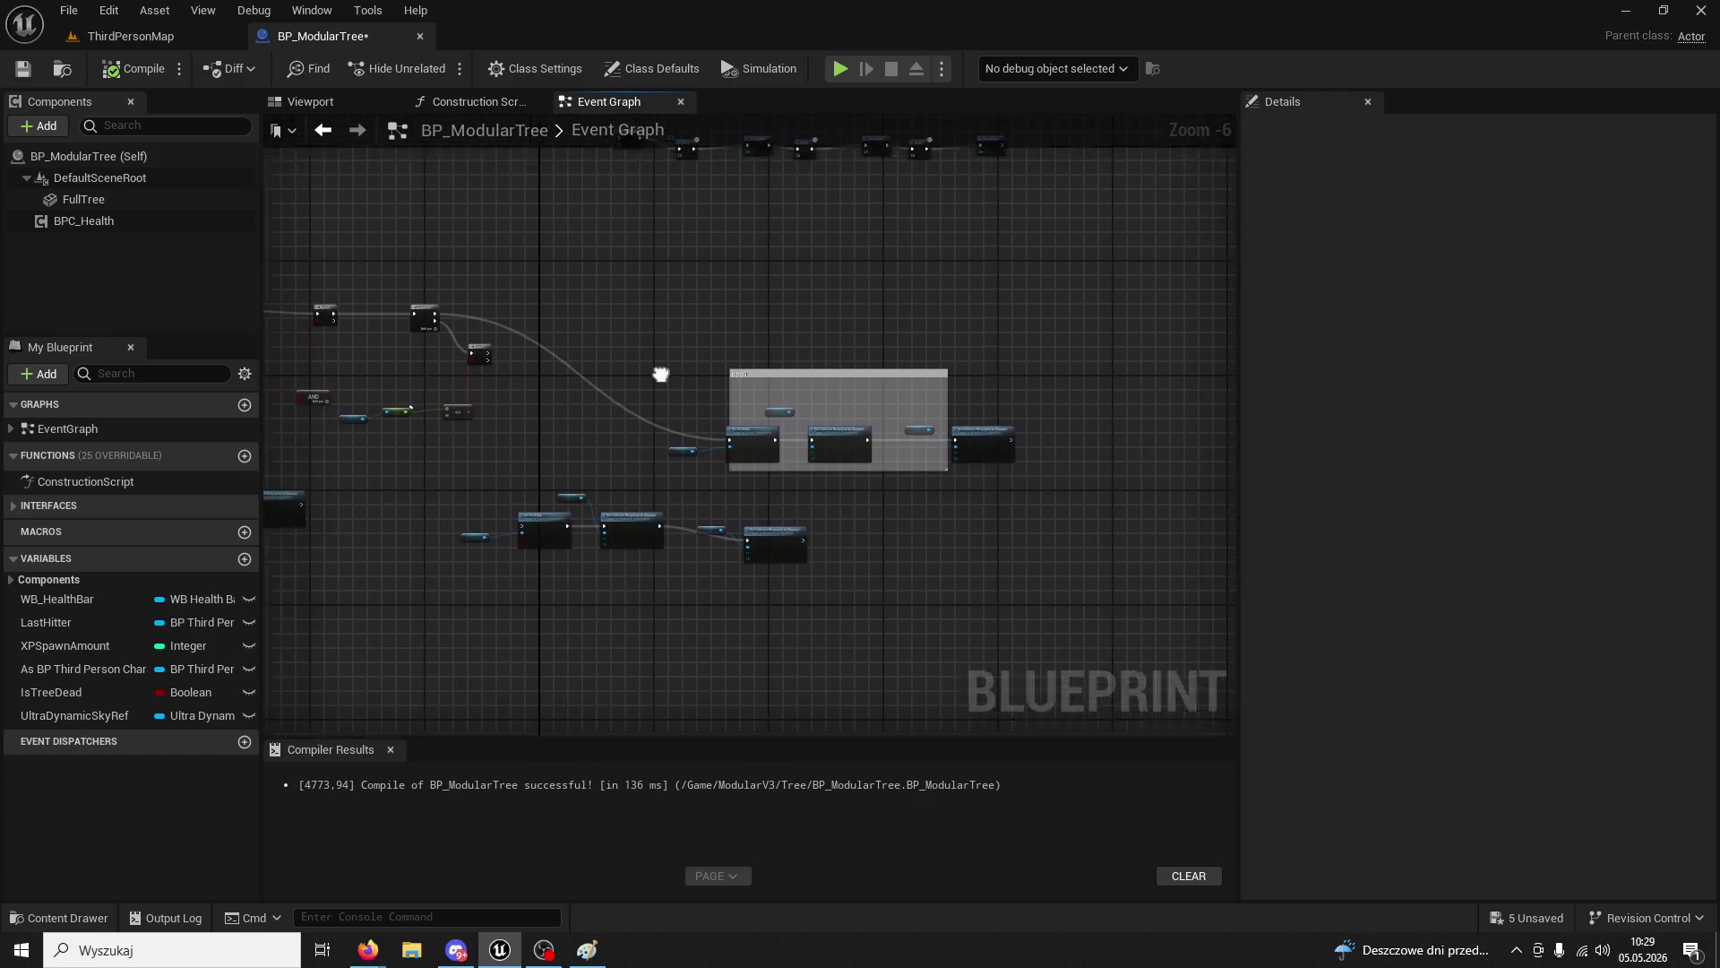
pyautogui.scroll(2, 681, 406)
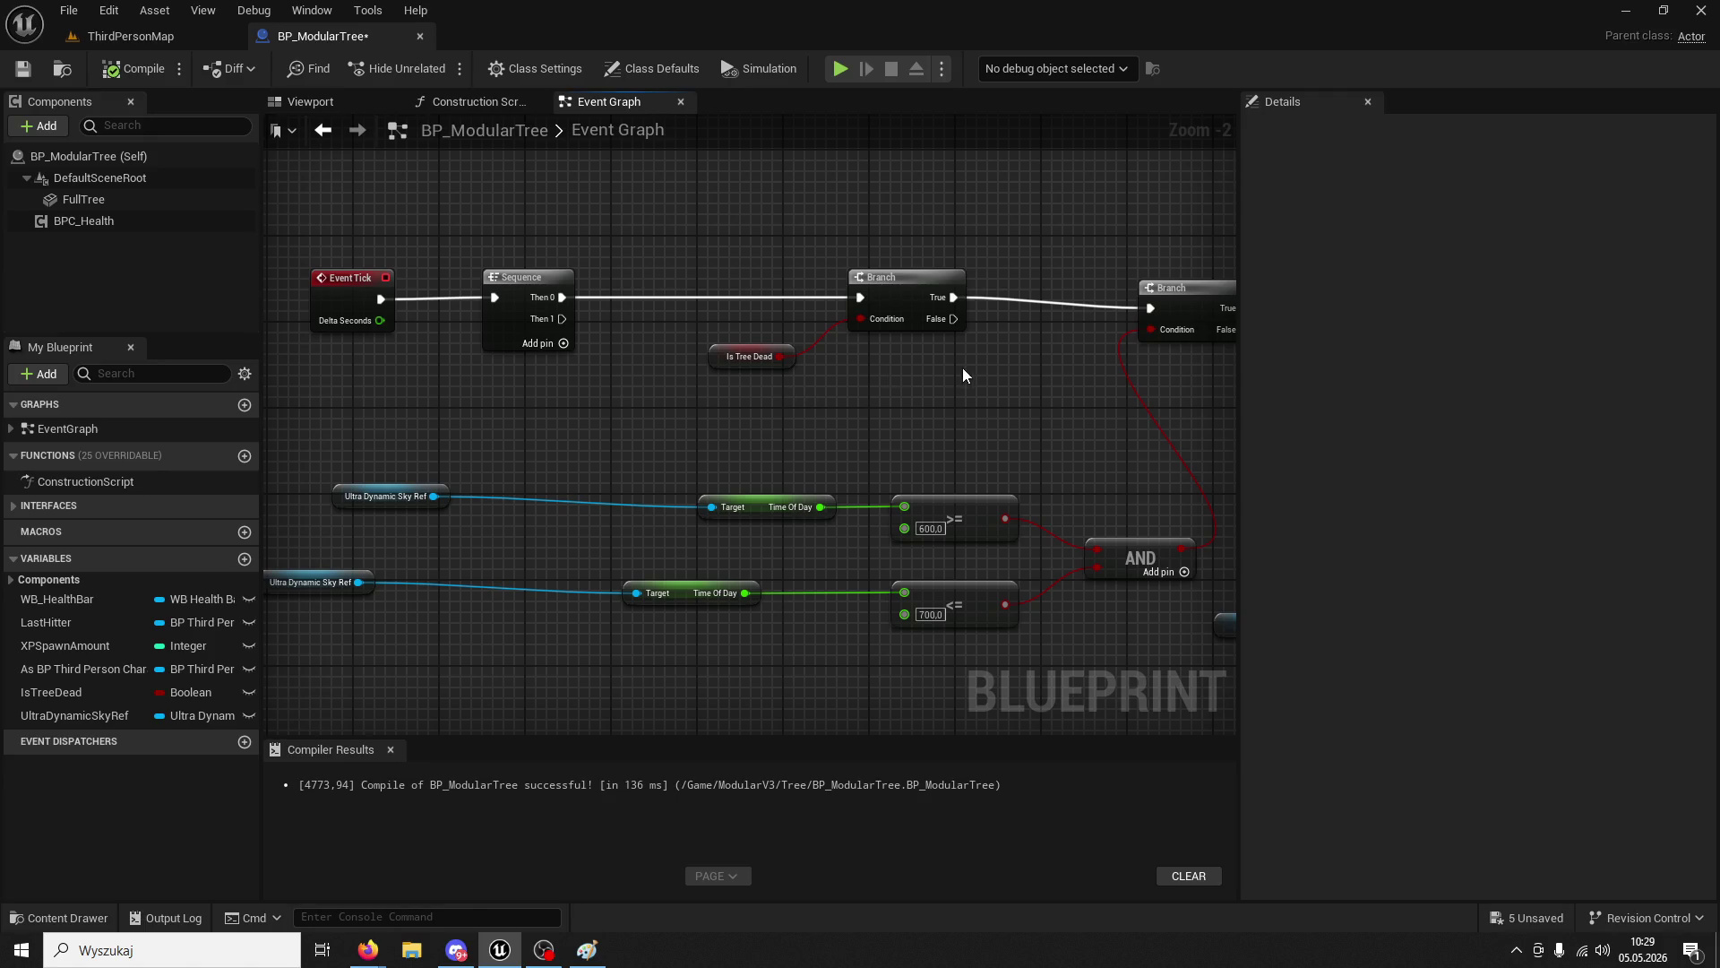
pyautogui.moveTo(962, 367)
pyautogui.mouseDown()
pyautogui.moveTo(749, 342)
pyautogui.moveTo(797, 309)
pyautogui.moveTo(878, 328)
pyautogui.mouseUp()
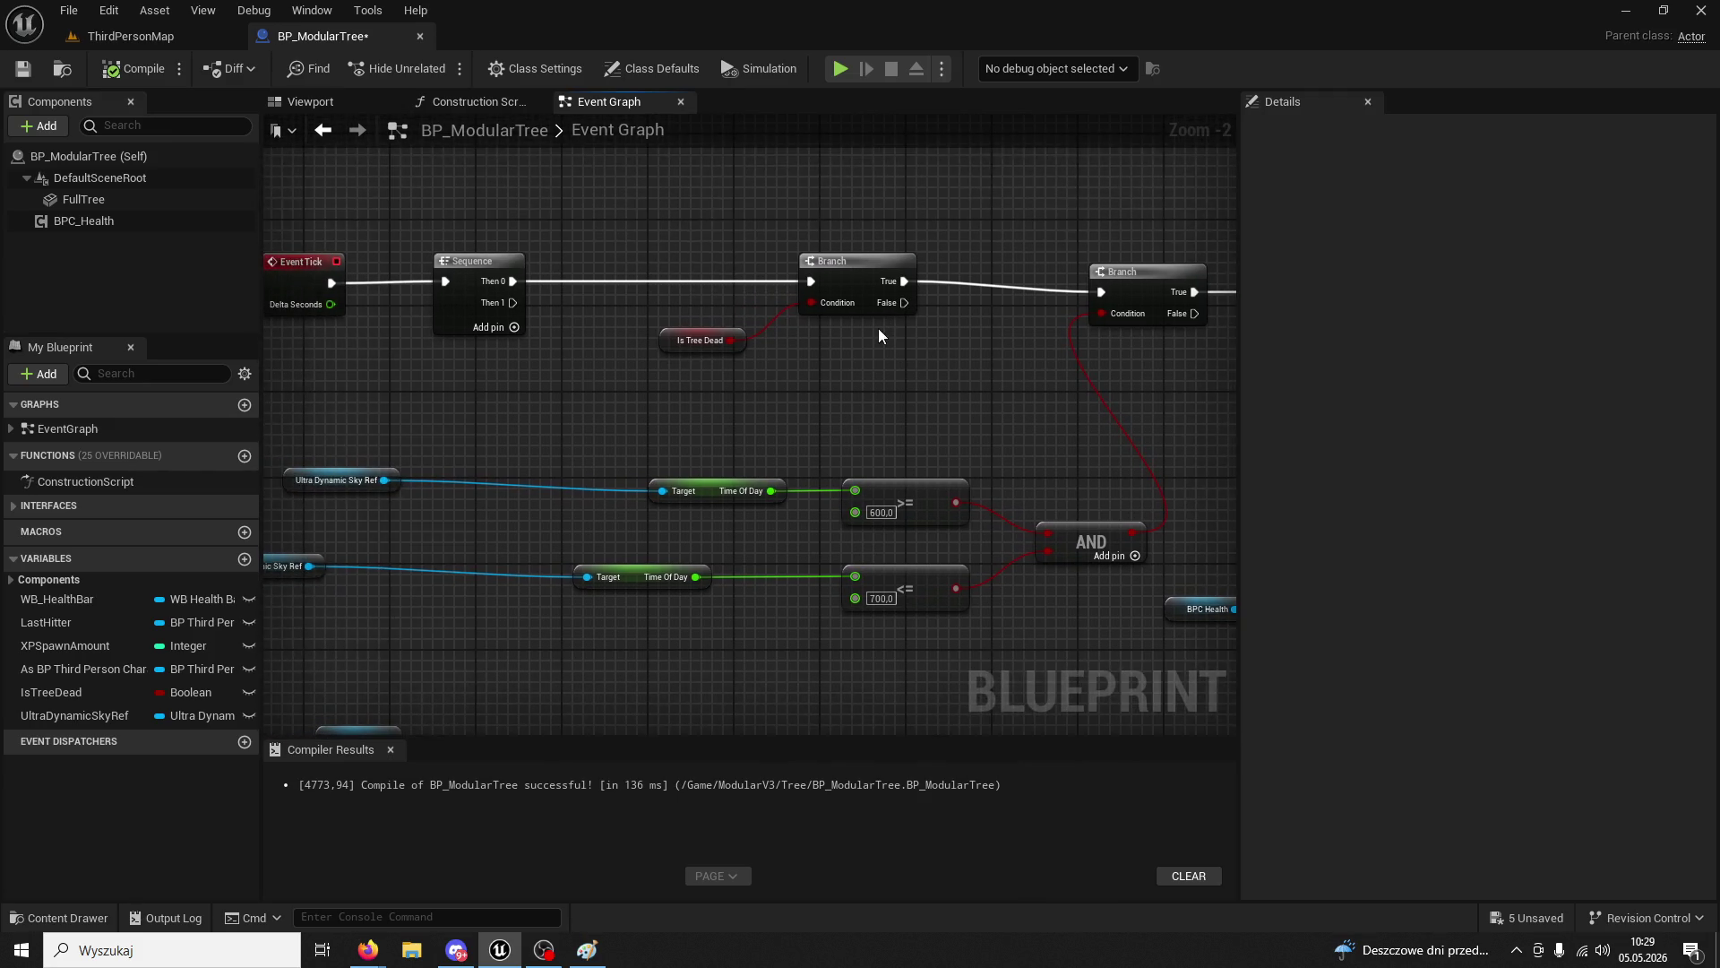
pyautogui.scroll(-2, 878, 328)
pyautogui.scroll(1, 784, 361)
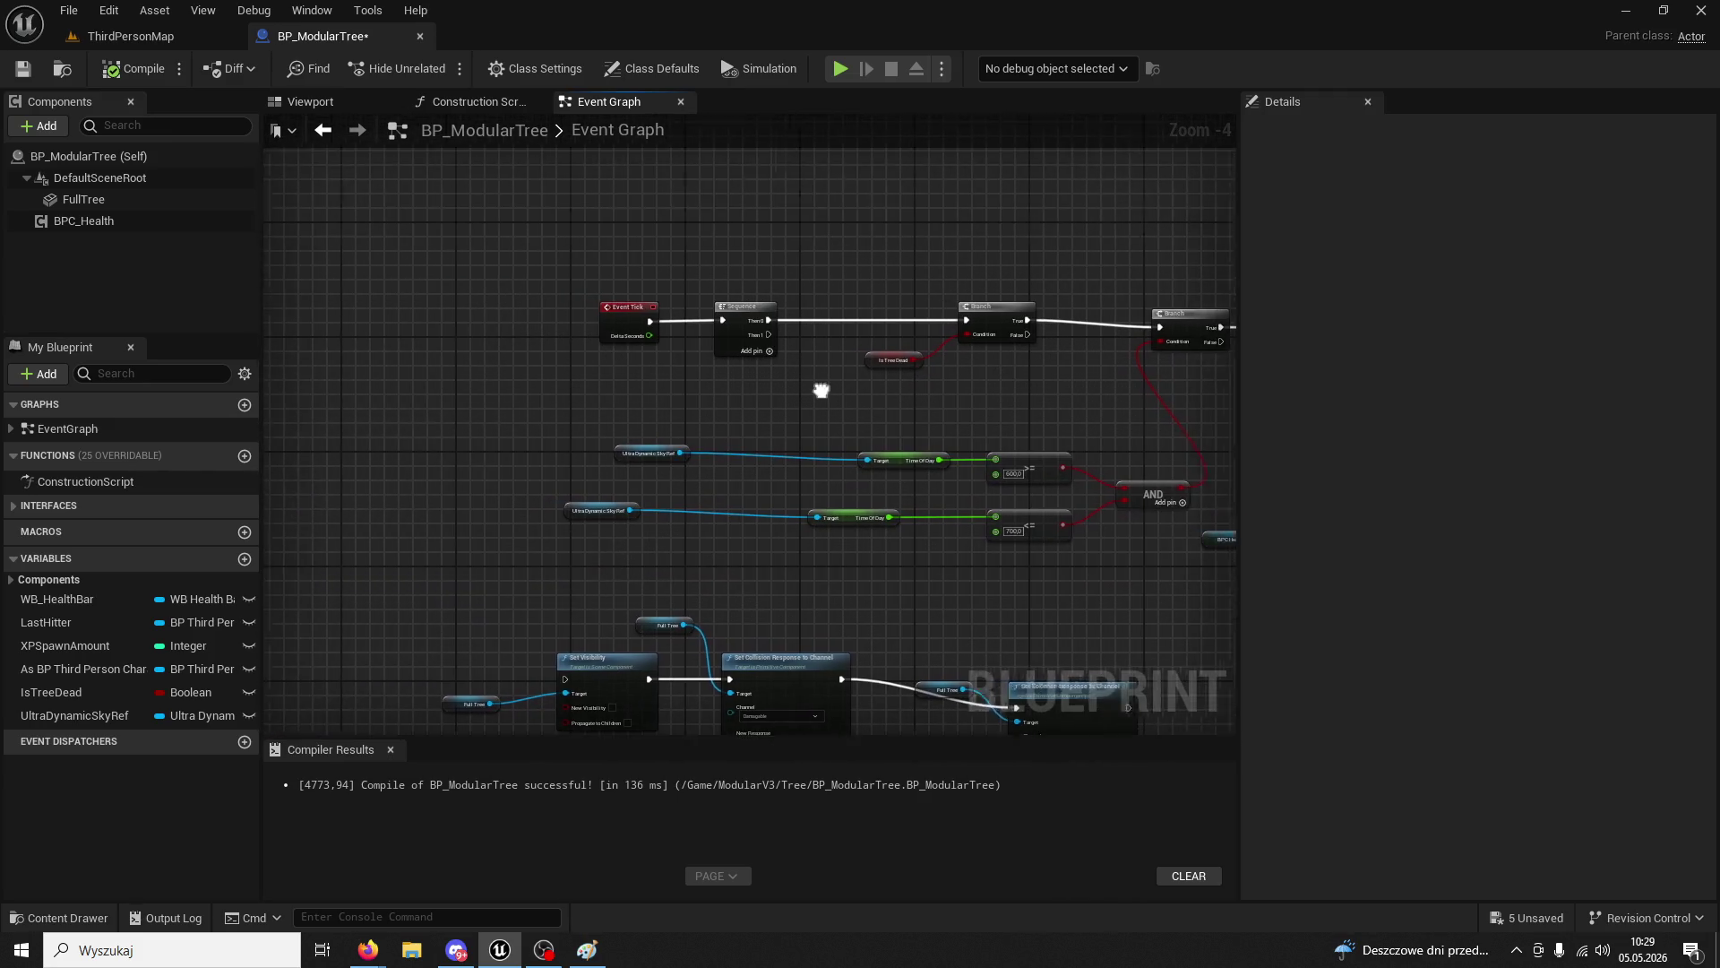
pyautogui.click(683, 326)
pyautogui.scroll(1, 625, 353)
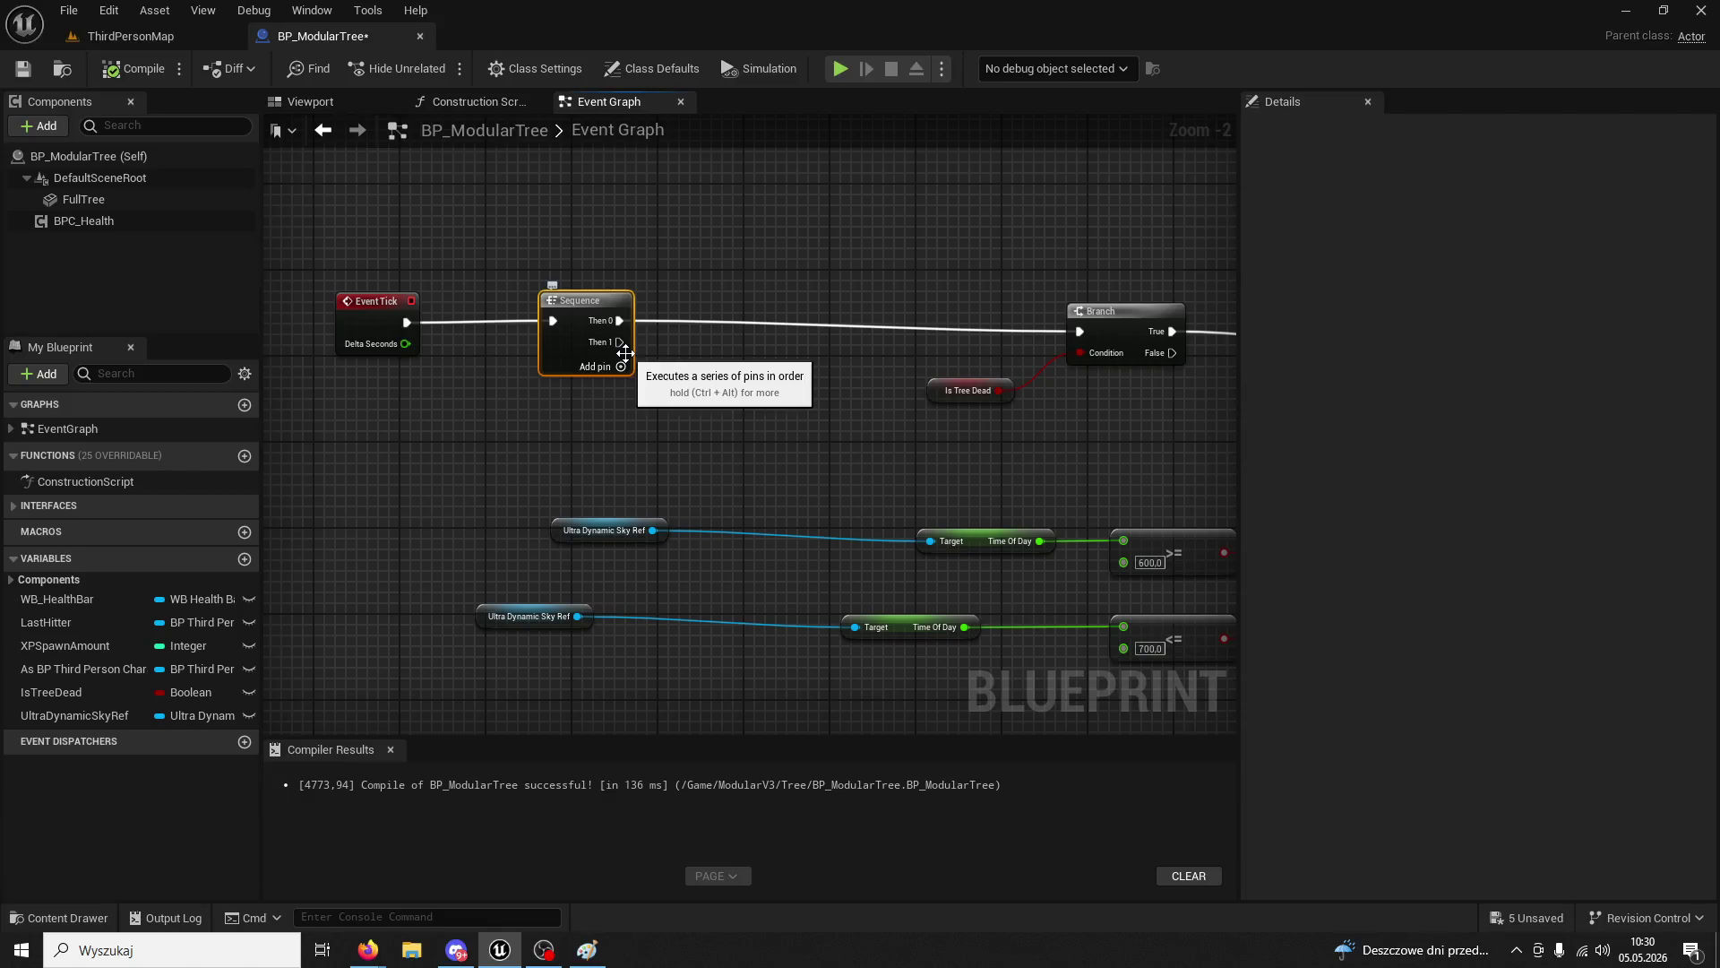
pyautogui.moveTo(619, 342); pyautogui.dragTo(760, 206)
# - Add a Branch off Sequence Then 1 and paste the BPC Health and Health getter beside it
pyautogui.write('bran')
pyautogui.press('Return')
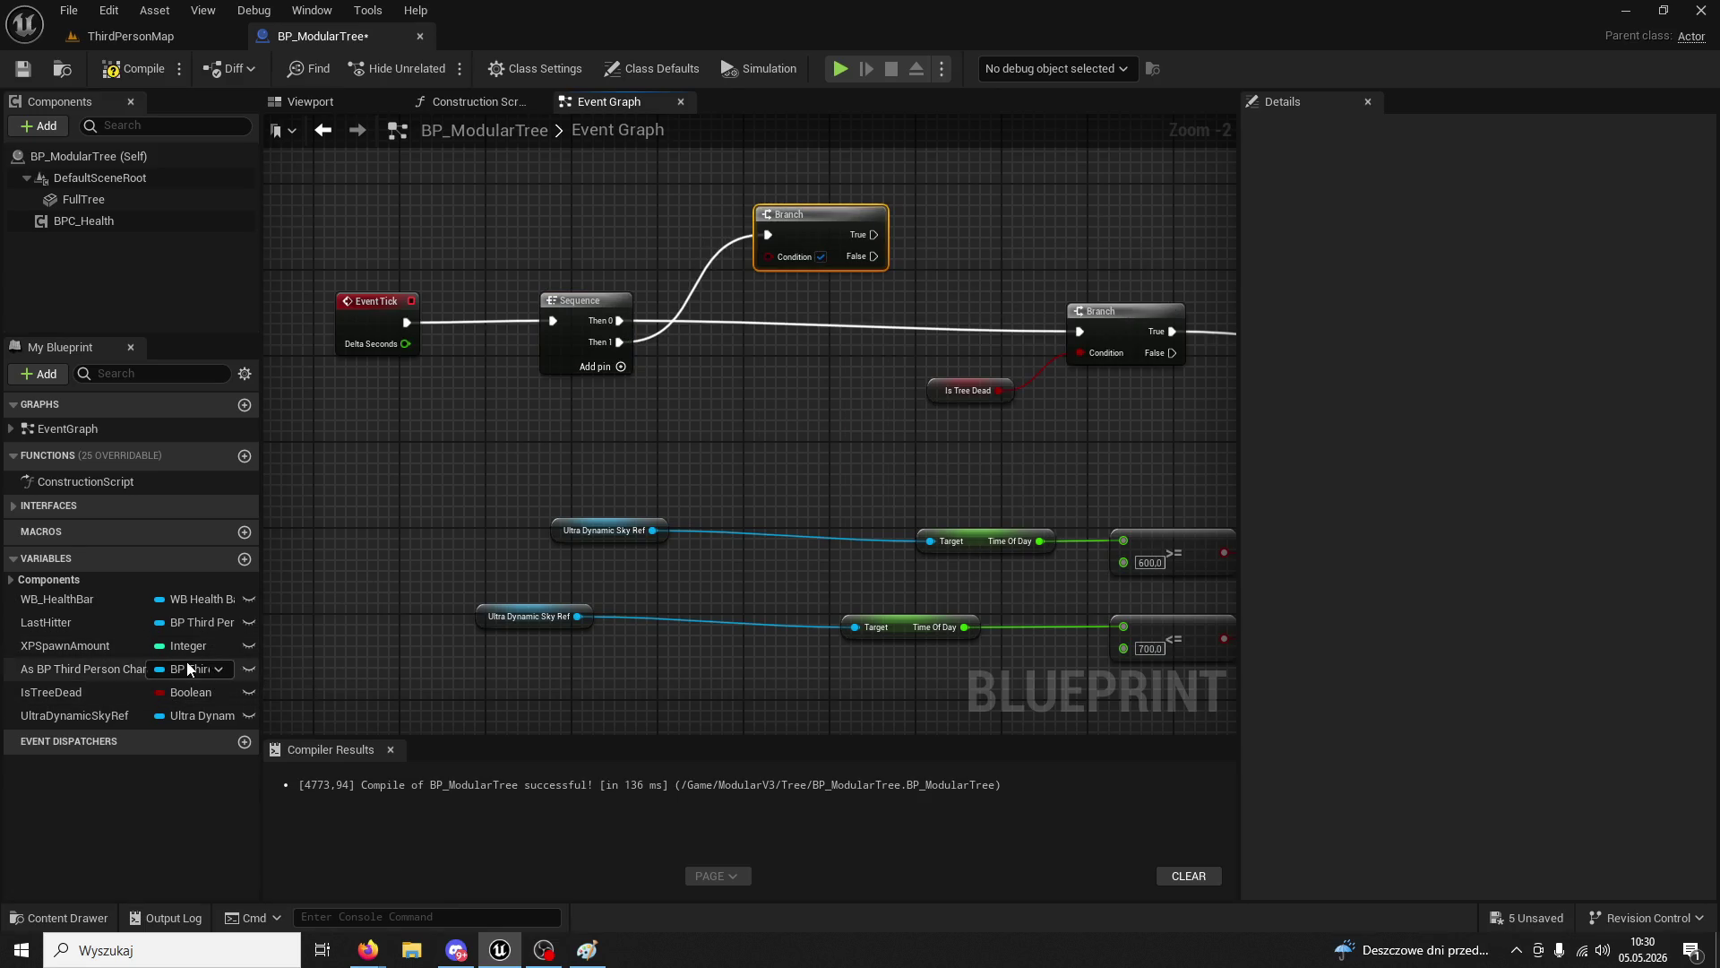
pyautogui.moveTo(686, 477)
pyautogui.mouseDown()
pyautogui.moveTo(722, 432)
pyautogui.moveTo(769, 260)
pyautogui.moveTo(860, 108)
pyautogui.moveTo(538, 359)
pyautogui.moveTo(537, 439)
pyautogui.moveTo(660, 534)
pyautogui.mouseUp()
pyautogui.moveTo(775, 313)
pyautogui.mouseDown()
pyautogui.moveTo(965, 519)
pyautogui.moveTo(1200, 681)
pyautogui.mouseUp()
pyautogui.moveTo(834, 304); pyautogui.dragTo(899, 179)
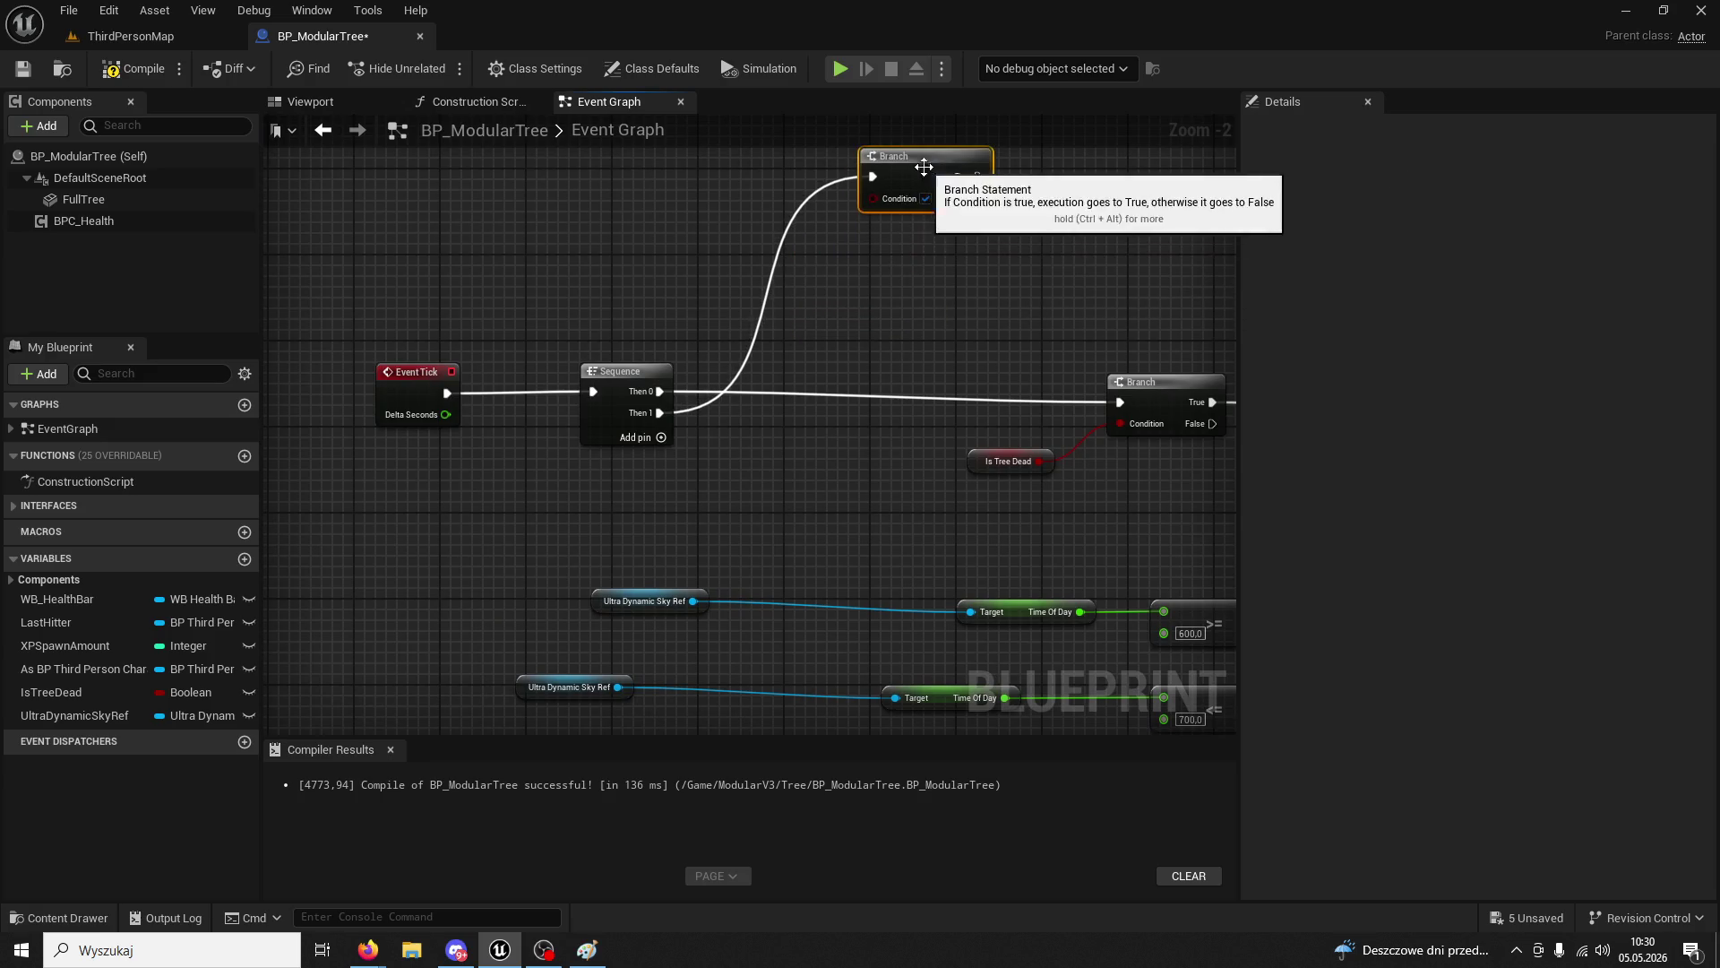
pyautogui.moveTo(629, 245); pyautogui.dragTo(693, 279)
pyautogui.hotkey('ctrl', 'v')
# - Feed Health <= 0.0 into the Branch Condition and arrange the health nodes to its left
pyautogui.moveTo(870, 272); pyautogui.dragTo(919, 330)
pyautogui.write('=')
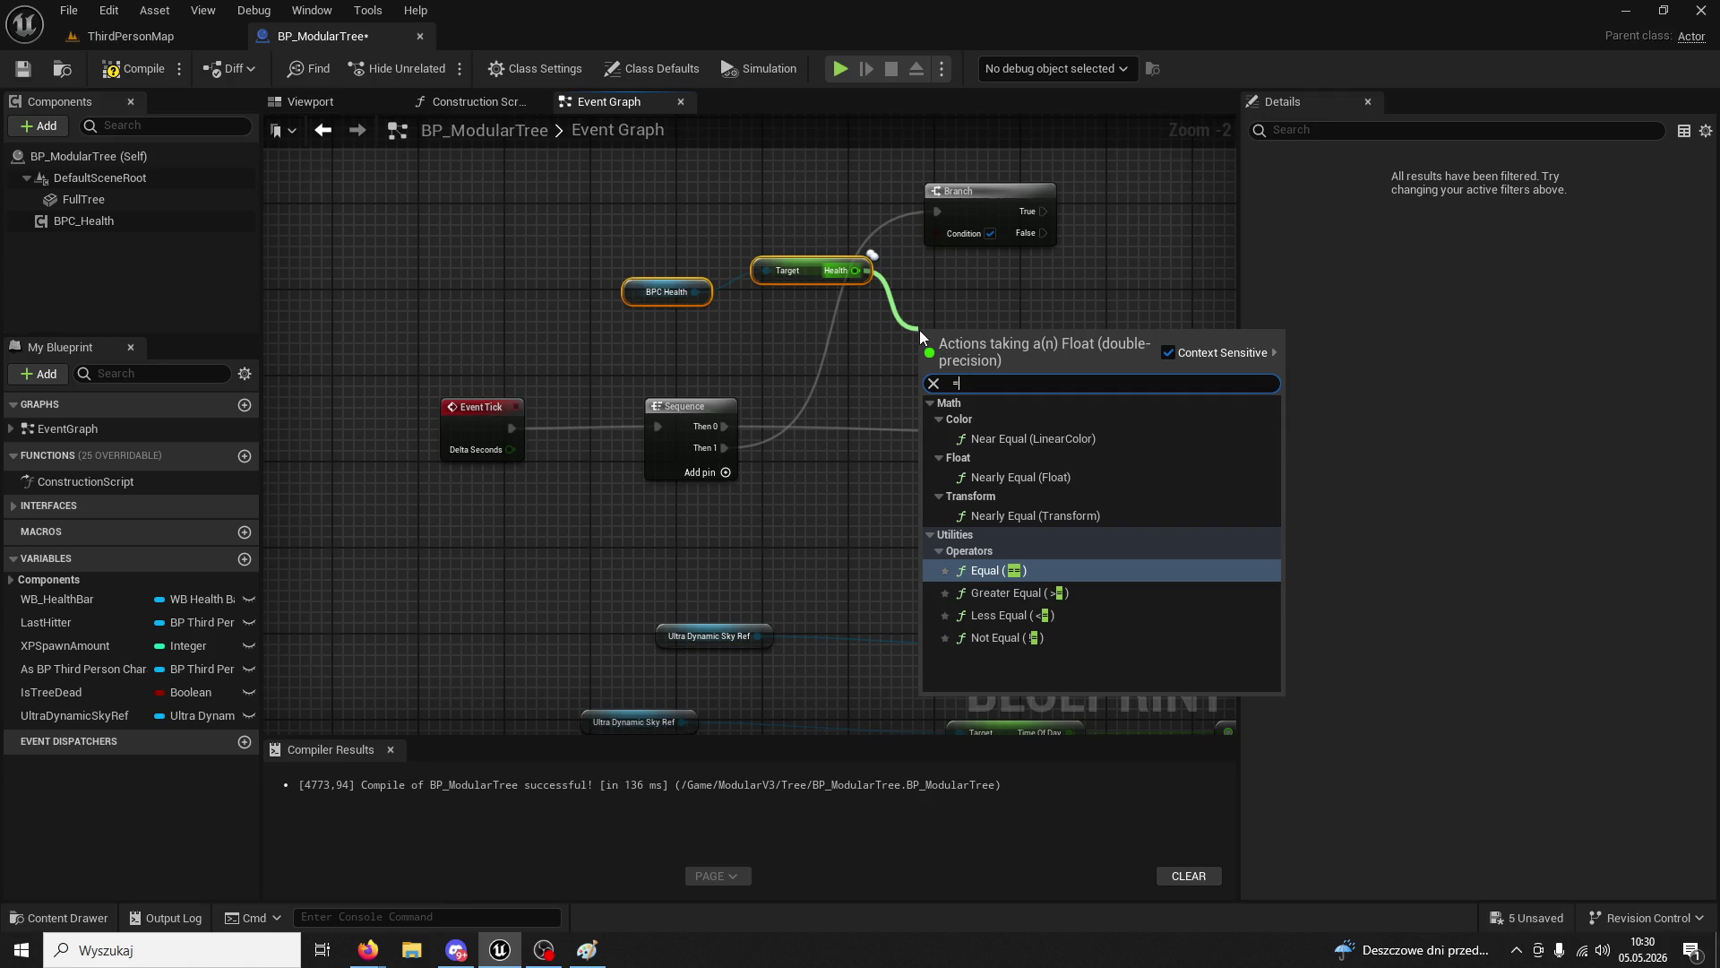
pyautogui.press('BackSpace')
pyautogui.write('<=')
pyautogui.press('Return')
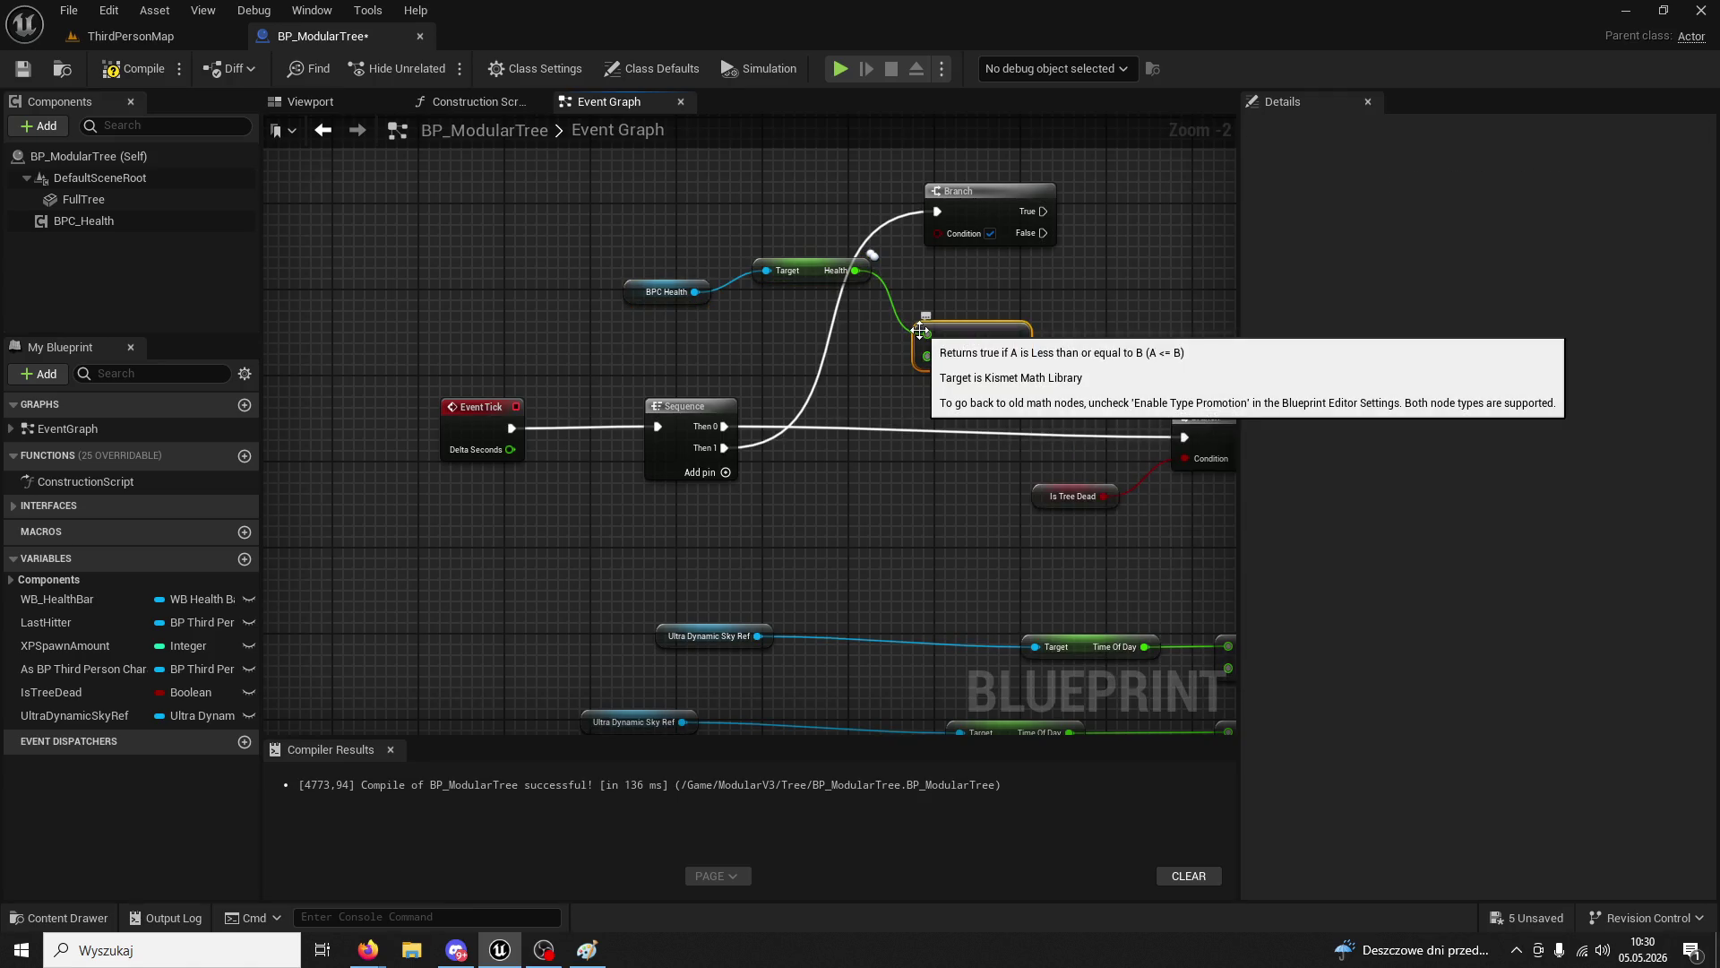
pyautogui.moveTo(1017, 346); pyautogui.dragTo(943, 237)
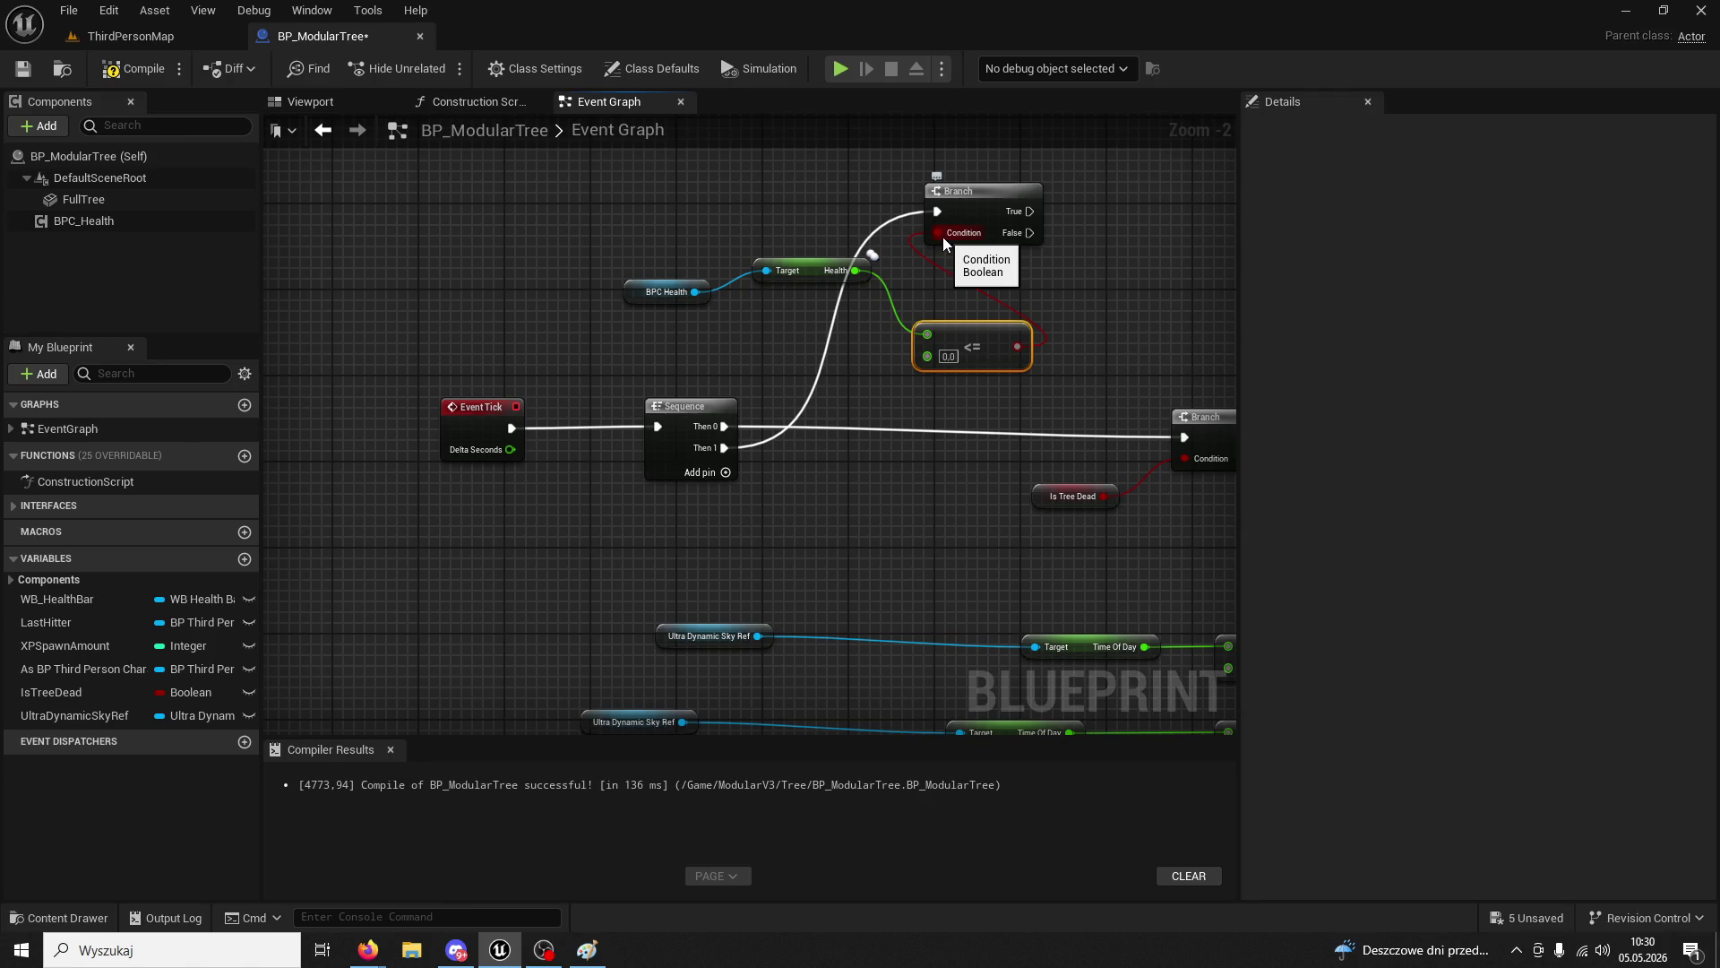
pyautogui.keyDown('ctrl'); pyautogui.click(807, 269); pyautogui.keyUp('ctrl')
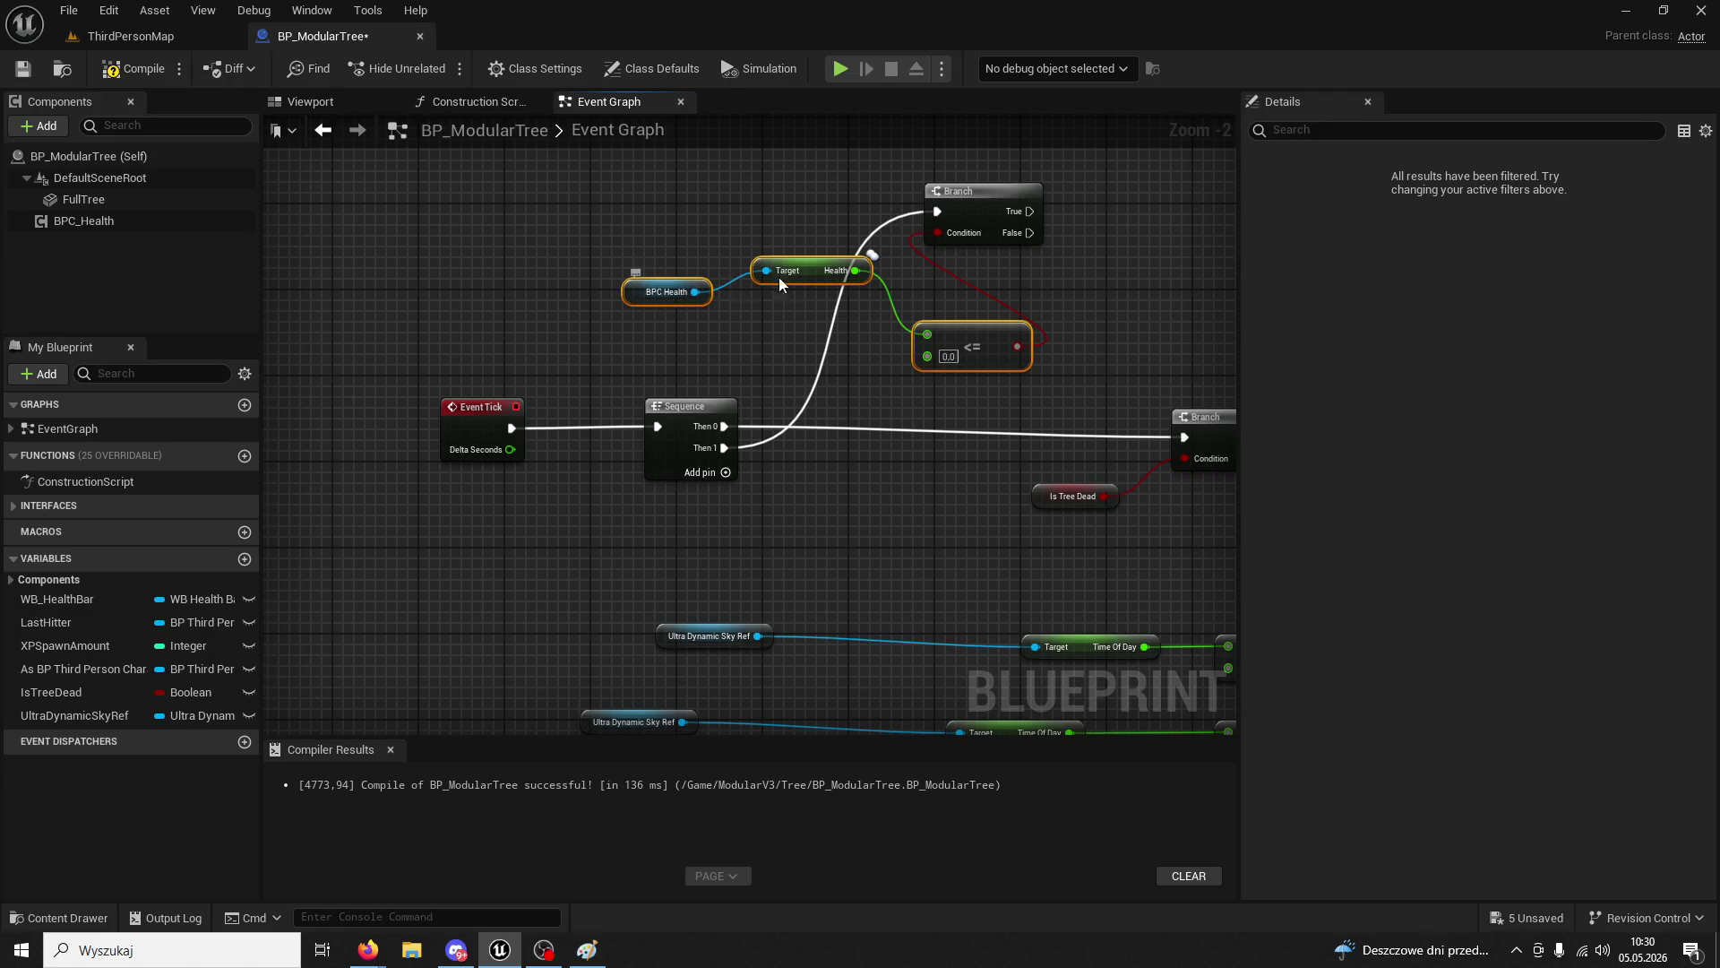
pyautogui.moveTo(818, 270)
pyautogui.mouseDown()
pyautogui.moveTo(550, 216)
pyautogui.moveTo(530, 307)
pyautogui.mouseUp()
pyautogui.click(549, 231)
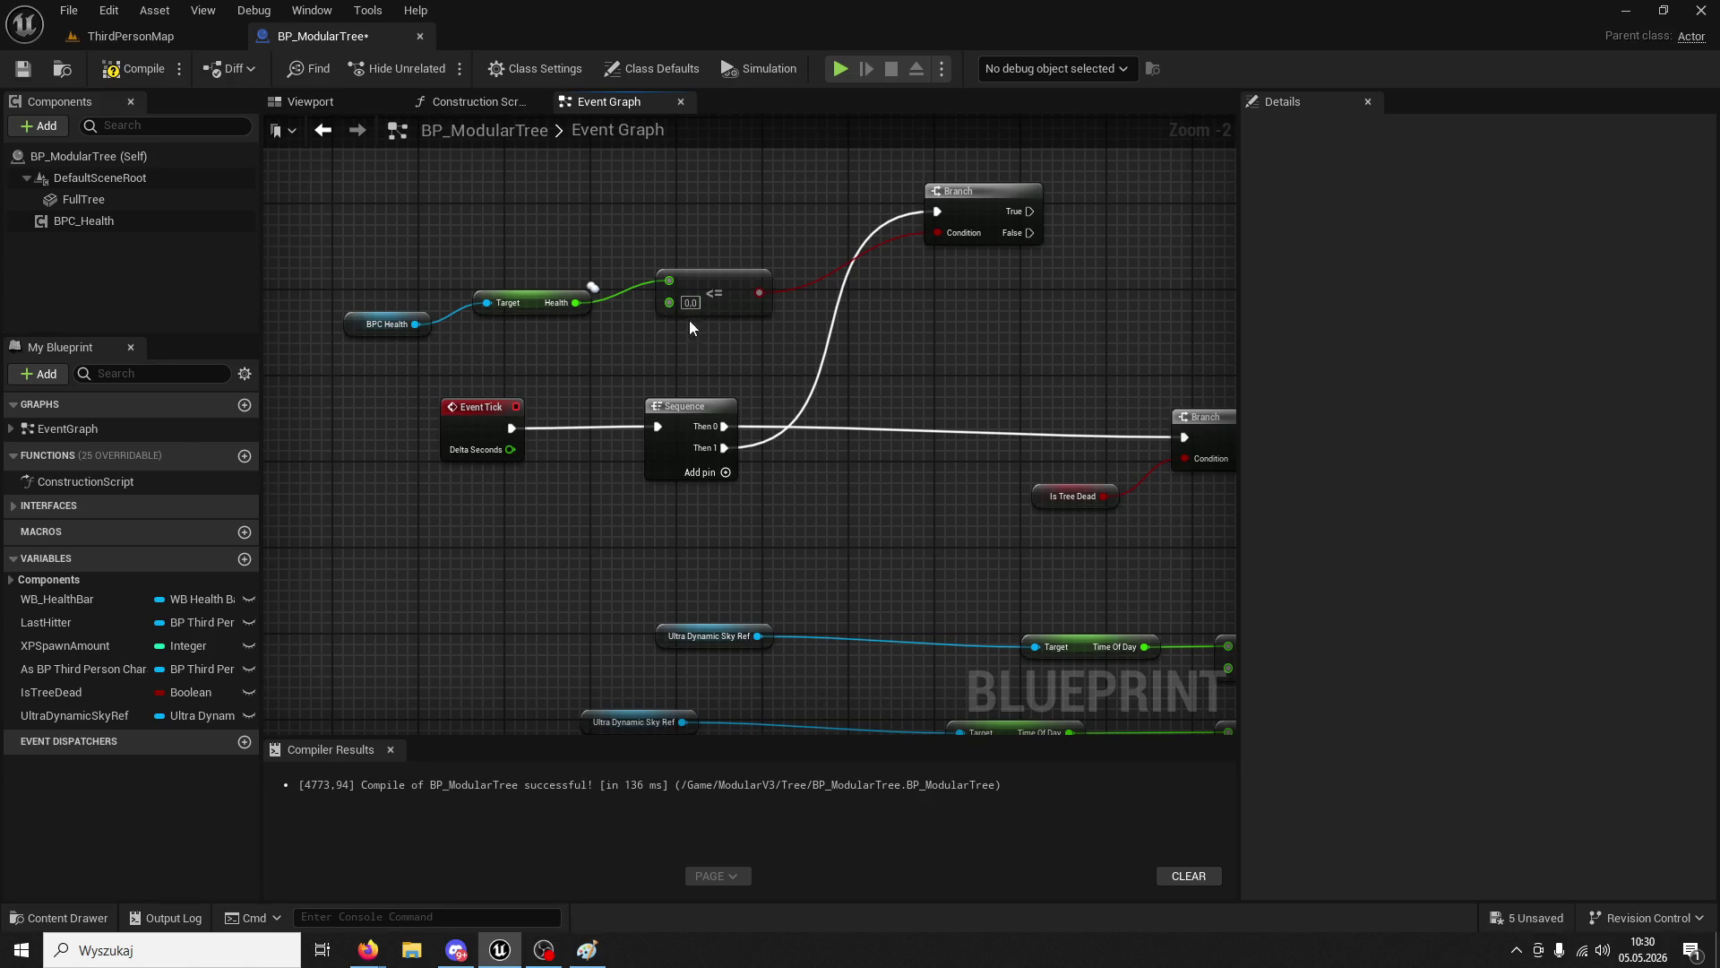
# - Select the IsTreeDead variable and delete the accidental IsTreeDead_0 duplicate
pyautogui.click(52, 692)
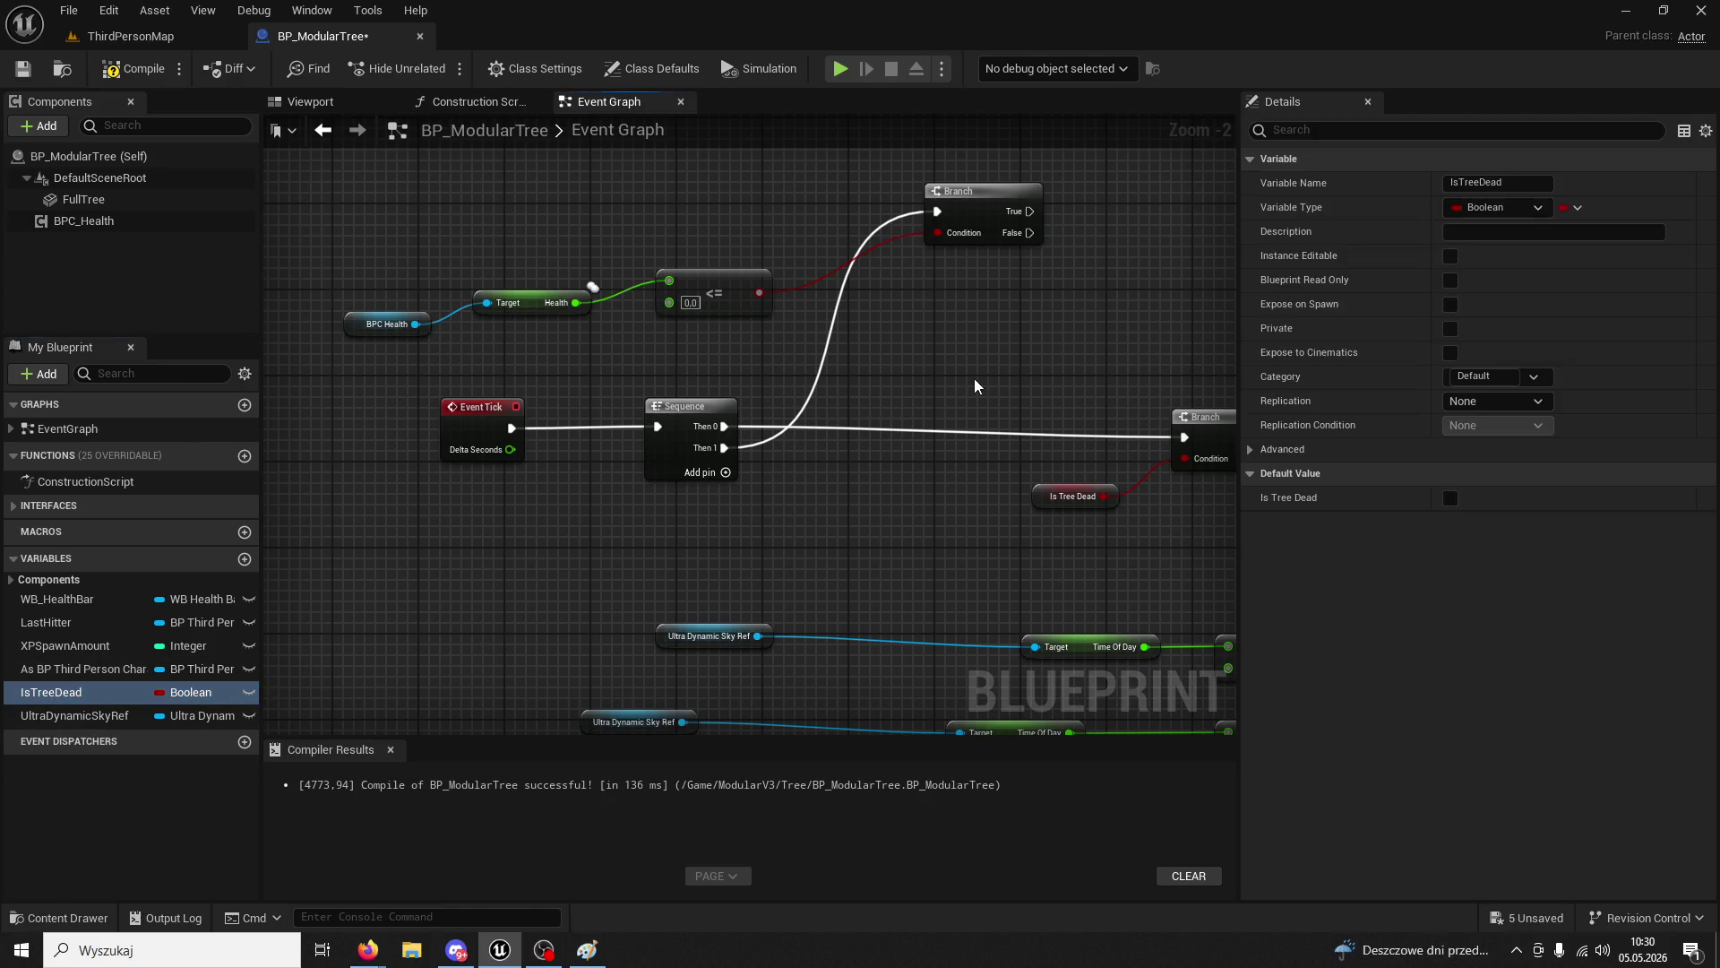
pyautogui.moveTo(975, 380); pyautogui.dragTo(851, 468)
pyautogui.hotkey('ctrl', 'd')
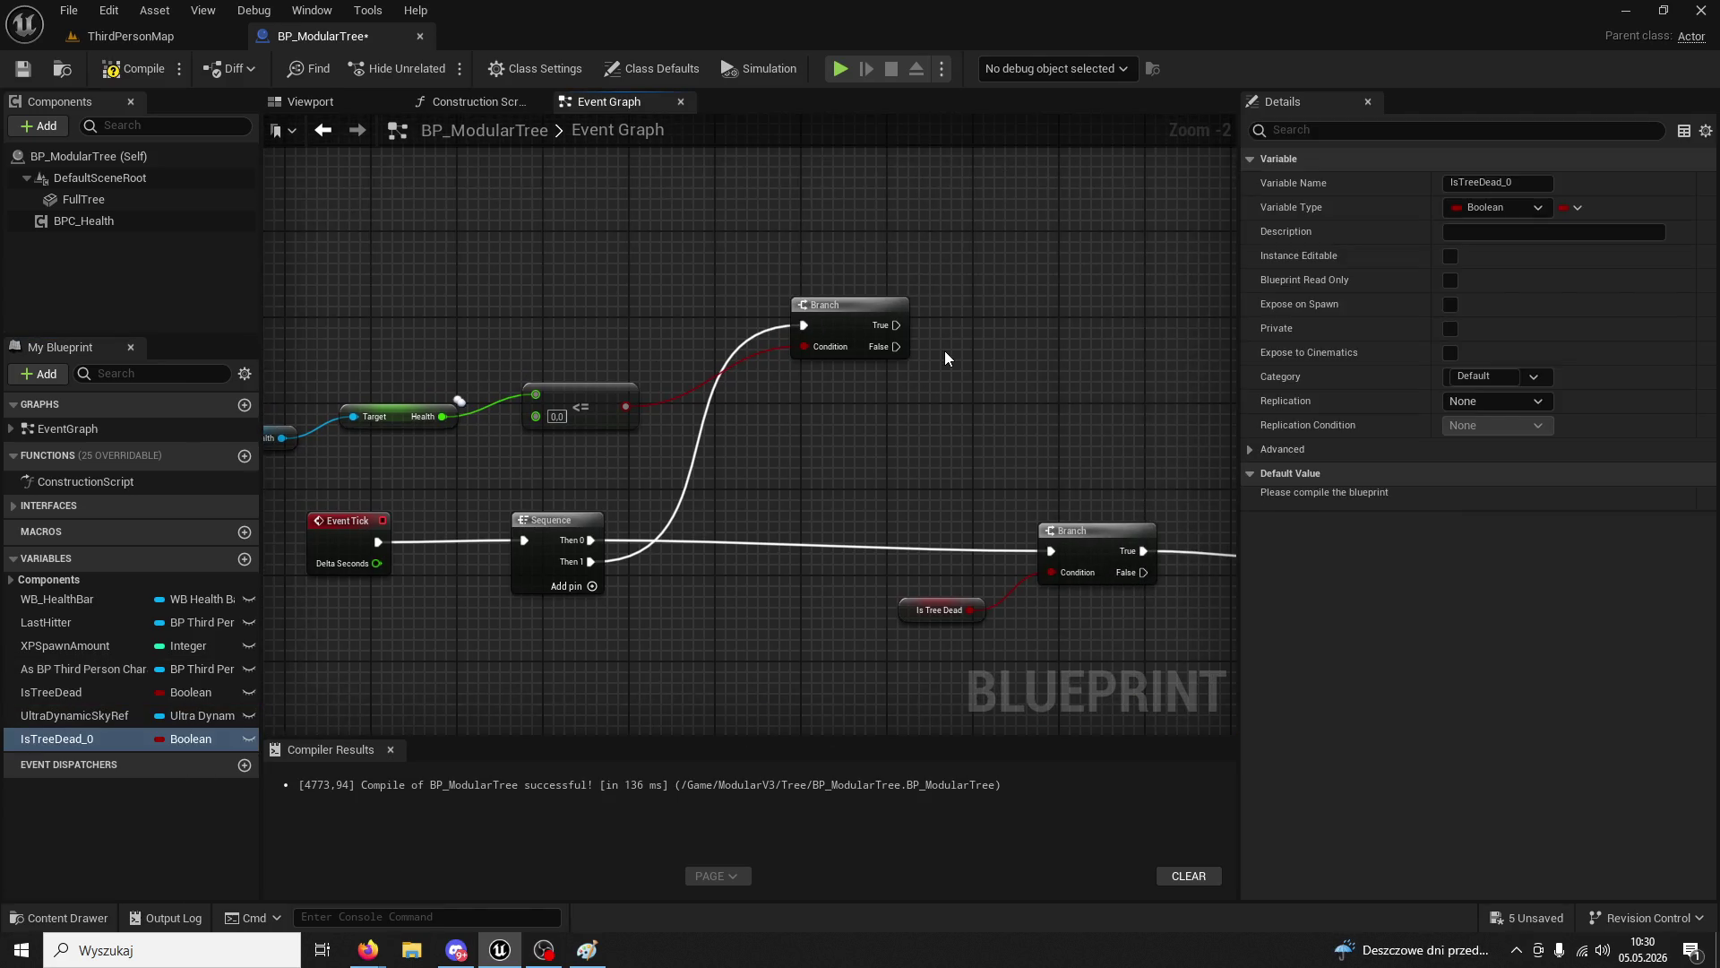
pyautogui.click(161, 823)
pyautogui.click(83, 740)
pyautogui.press('Delete')
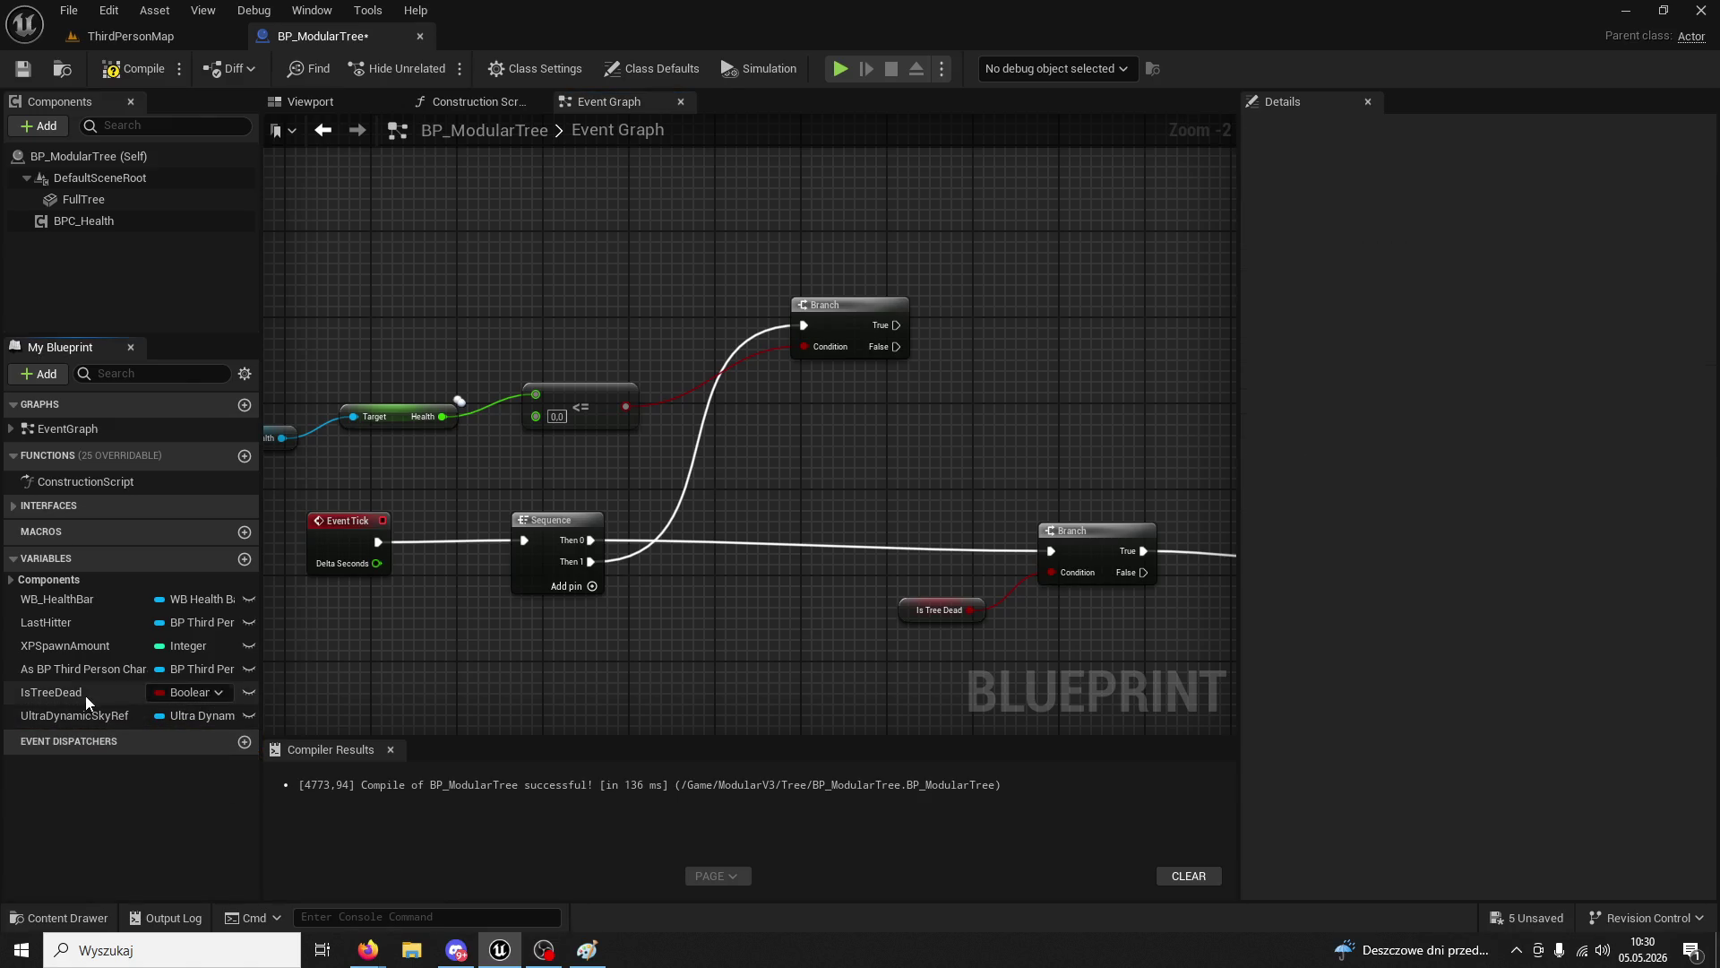
# - Set IsTreeDead true on Branch True and false on Branch False, then compile
pyautogui.moveTo(84, 691)
pyautogui.mouseDown()
pyautogui.moveTo(851, 324)
pyautogui.moveTo(978, 237)
pyautogui.mouseUp()
pyautogui.click(1040, 286)
pyautogui.moveTo(896, 324); pyautogui.dragTo(987, 250)
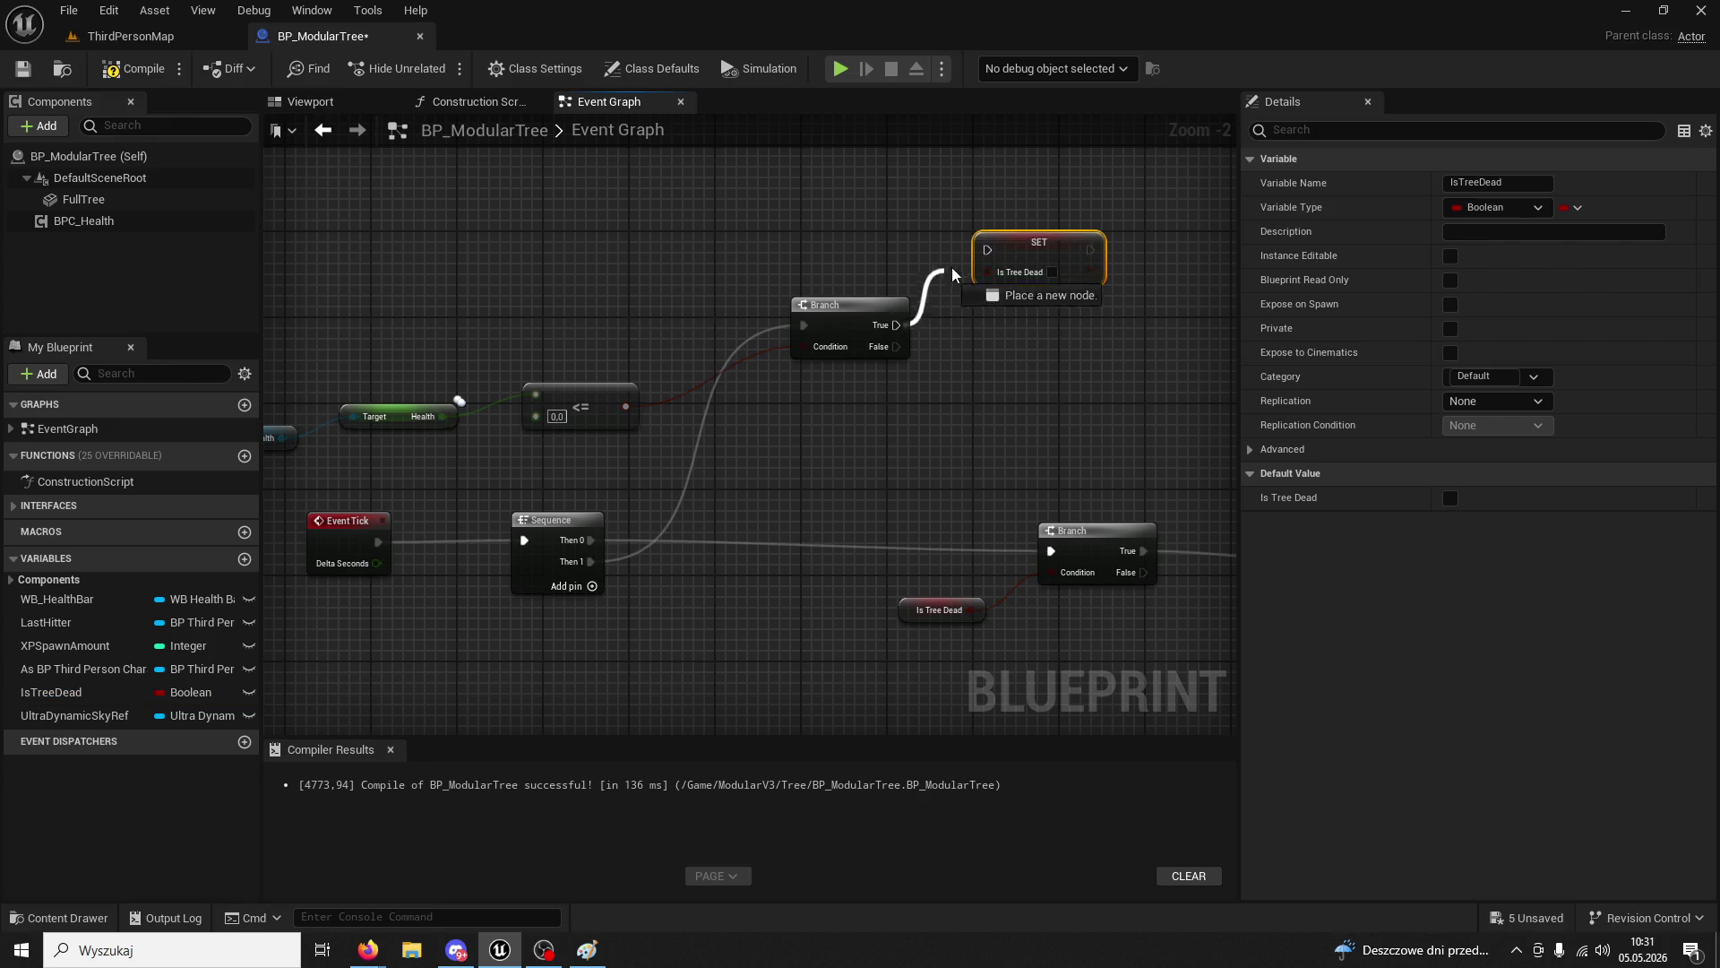
pyautogui.click(1053, 273)
pyautogui.hotkey('ctrl', 'c')
pyautogui.hotkey('ctrl', 'v')
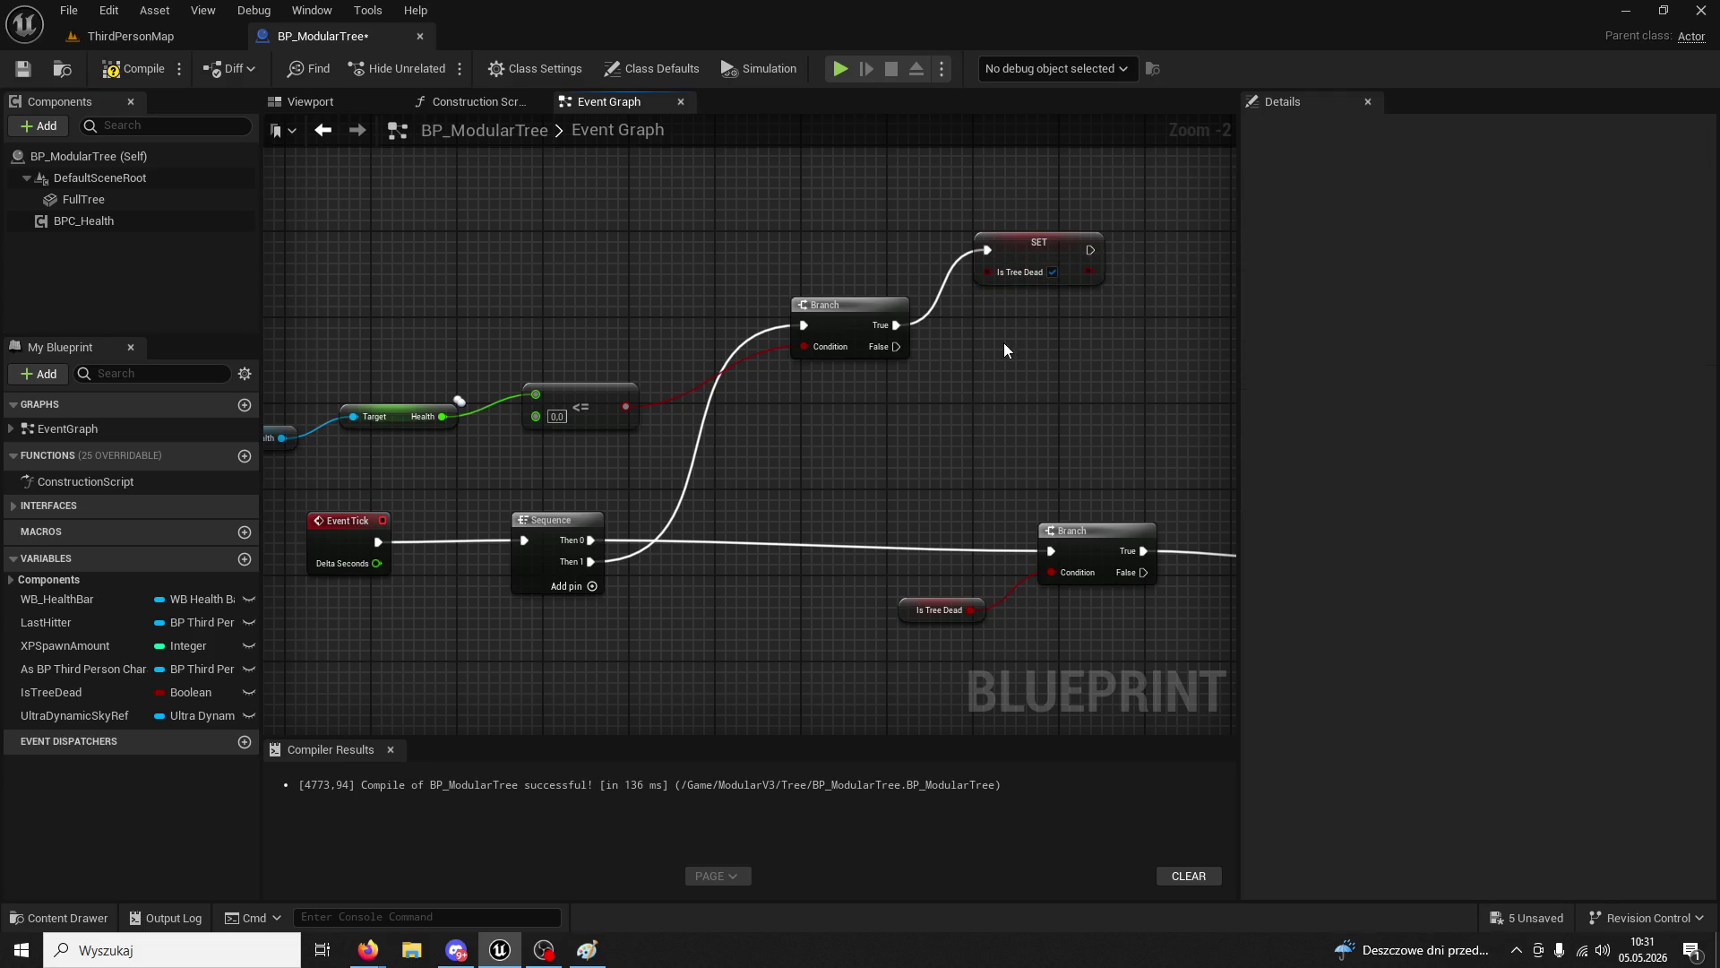
pyautogui.moveTo(900, 348); pyautogui.dragTo(1021, 349)
pyautogui.click(134, 69)
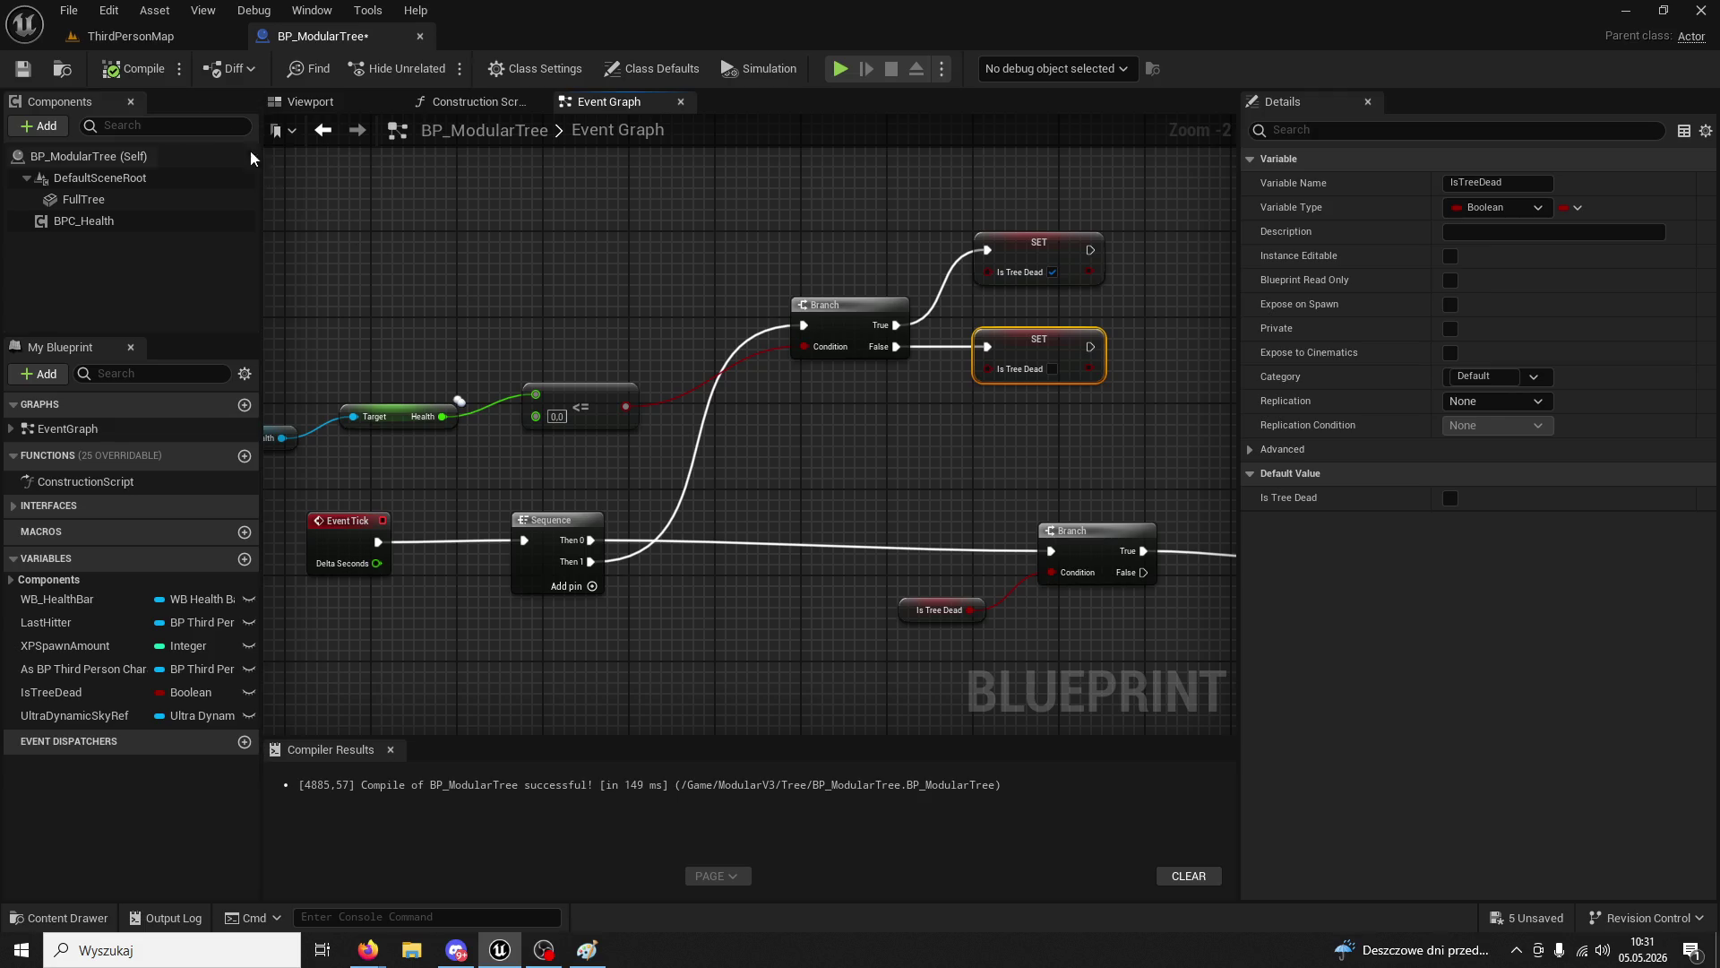
pyautogui.click(131, 36)
# - Play the level, walk to the tree and chop it five times
pyautogui.click(444, 70)
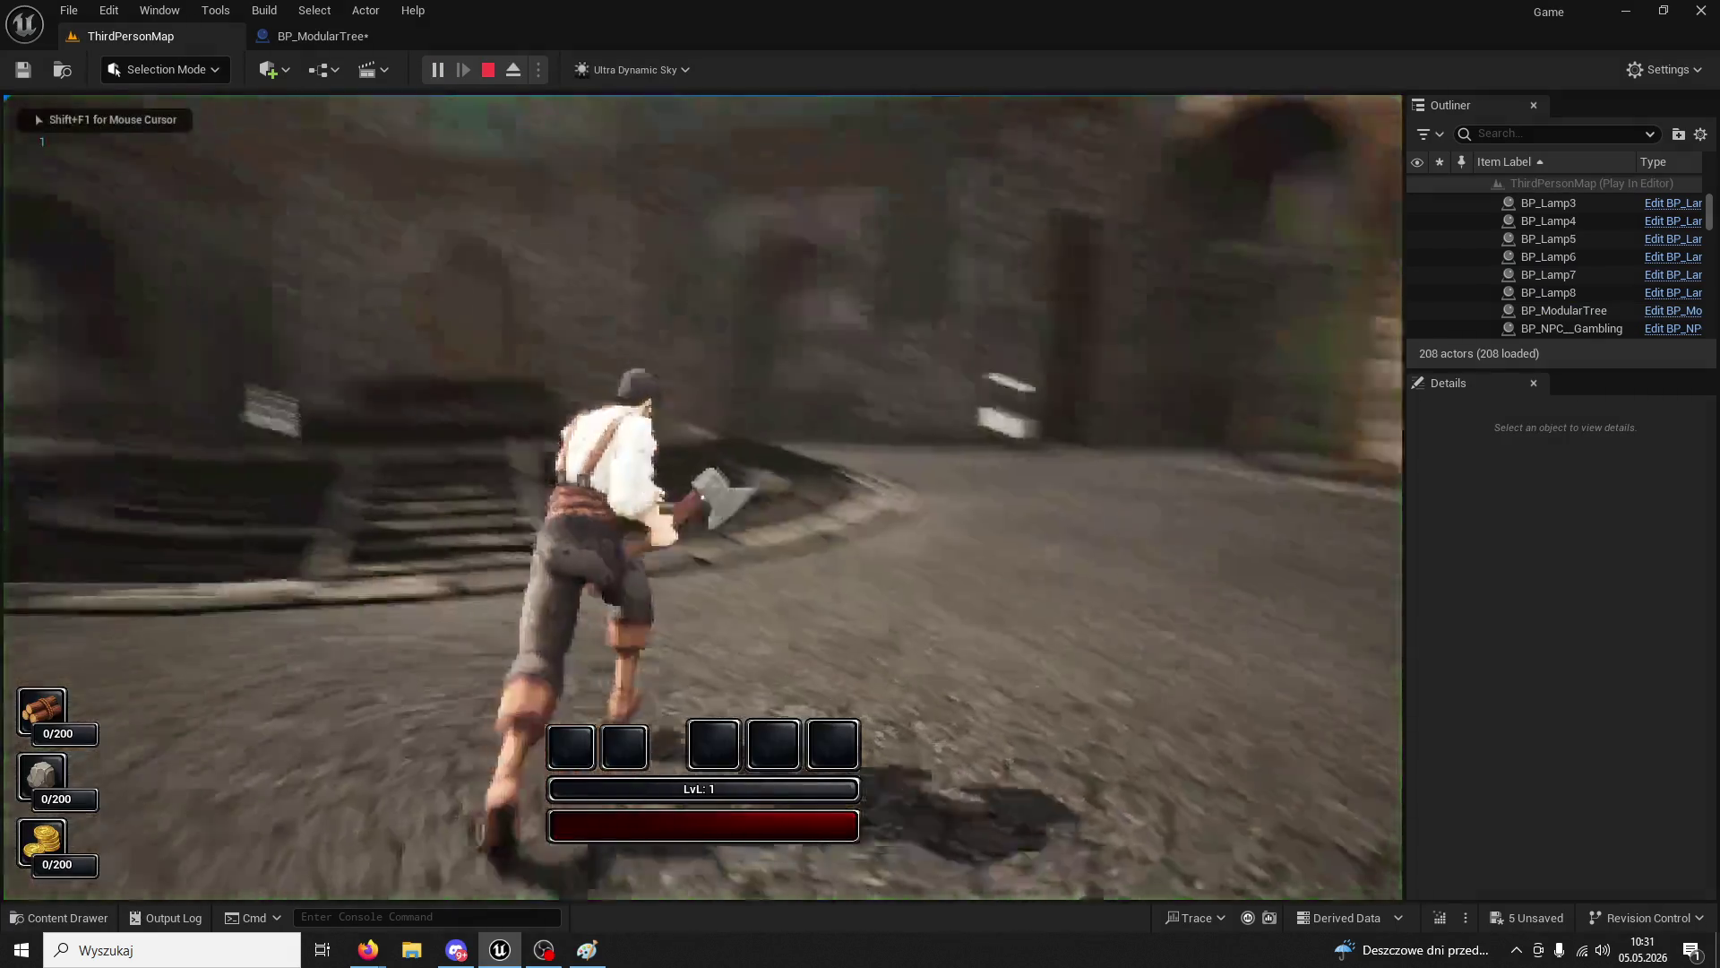
pyautogui.press('w')
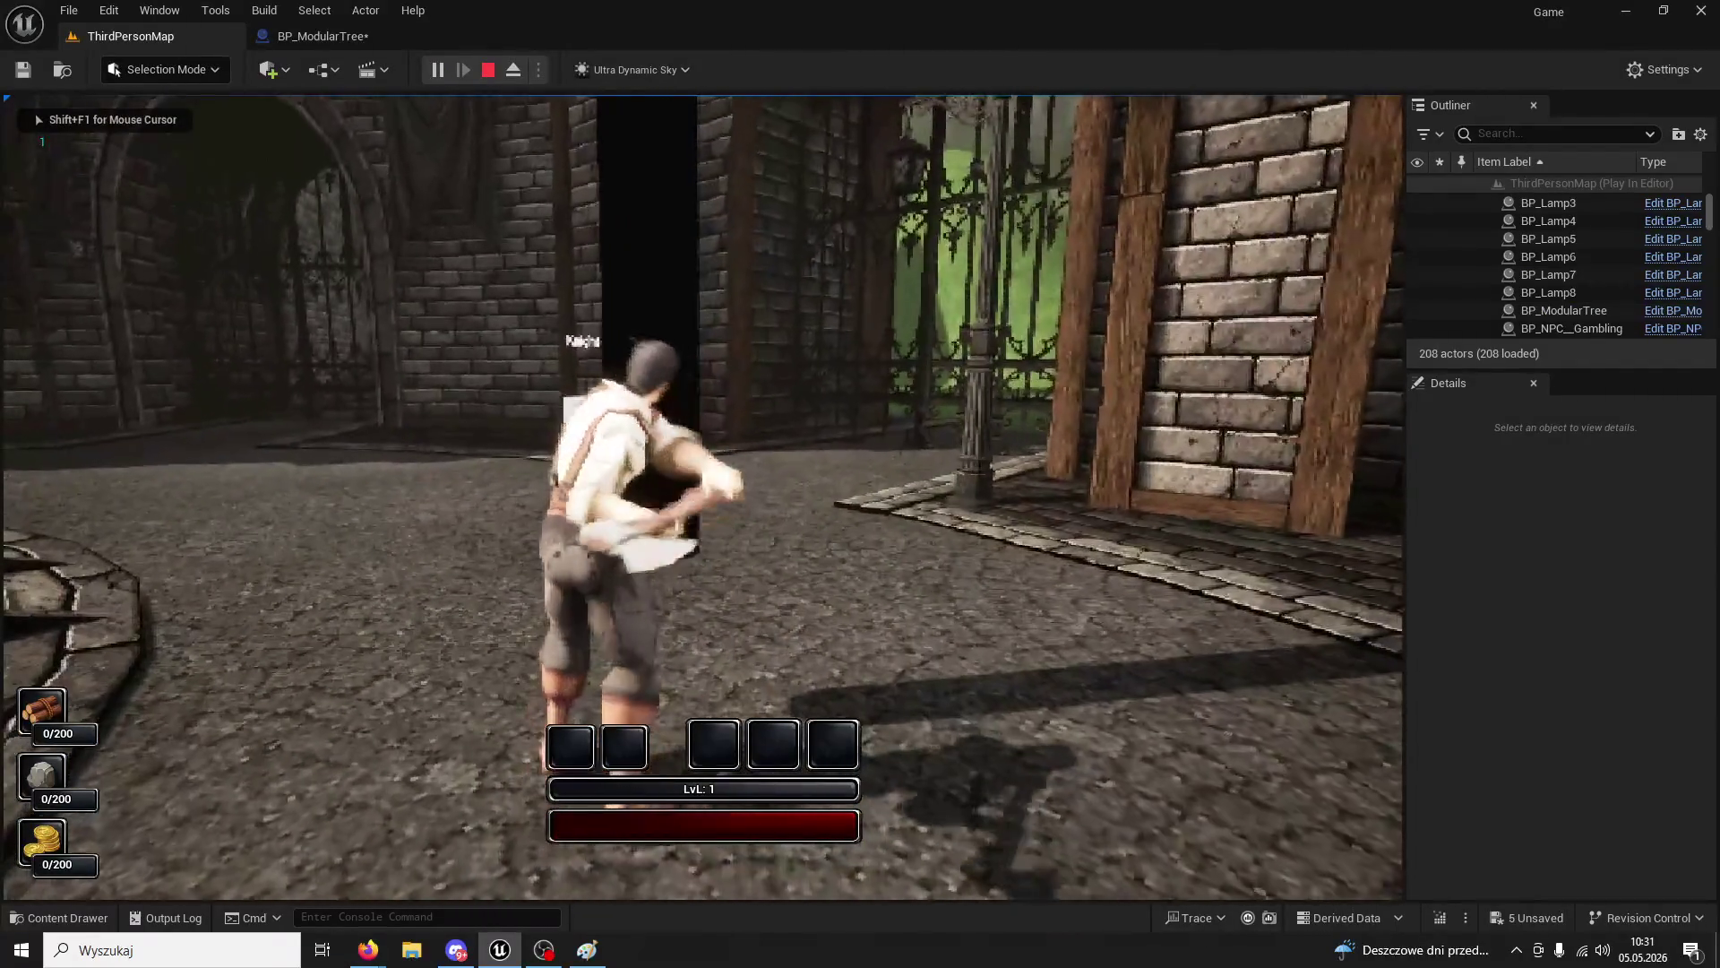
pyautogui.click(702, 497)
pyautogui.click(702, 498)
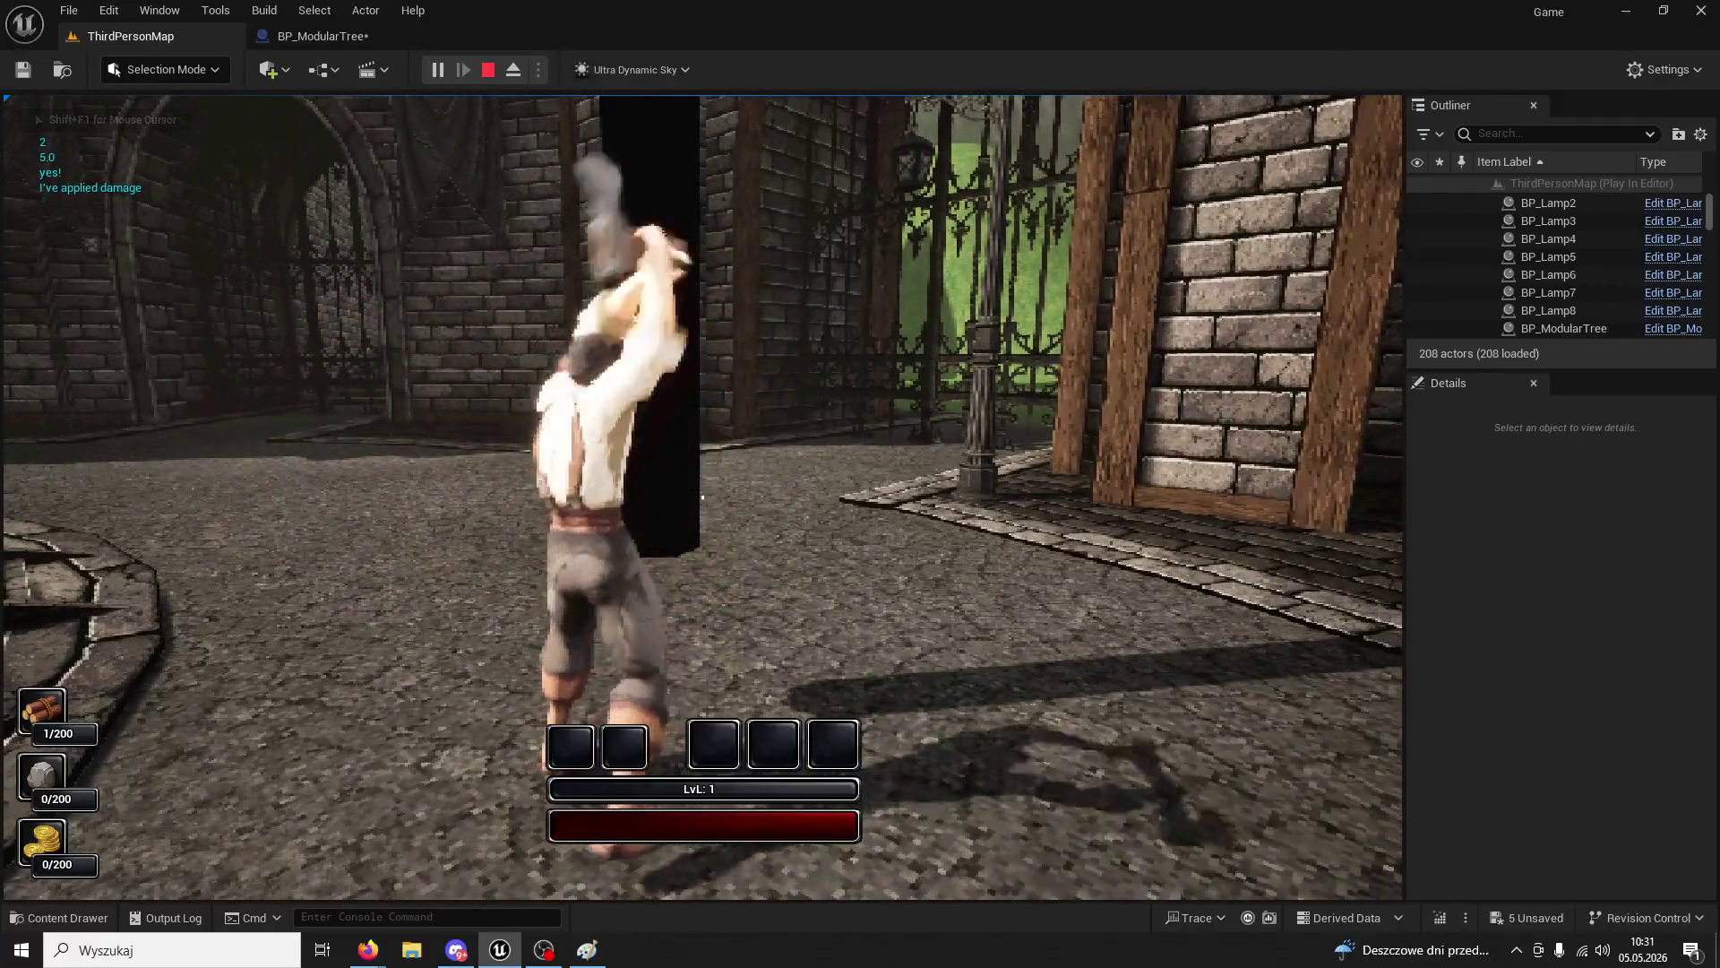
pyautogui.click(702, 497)
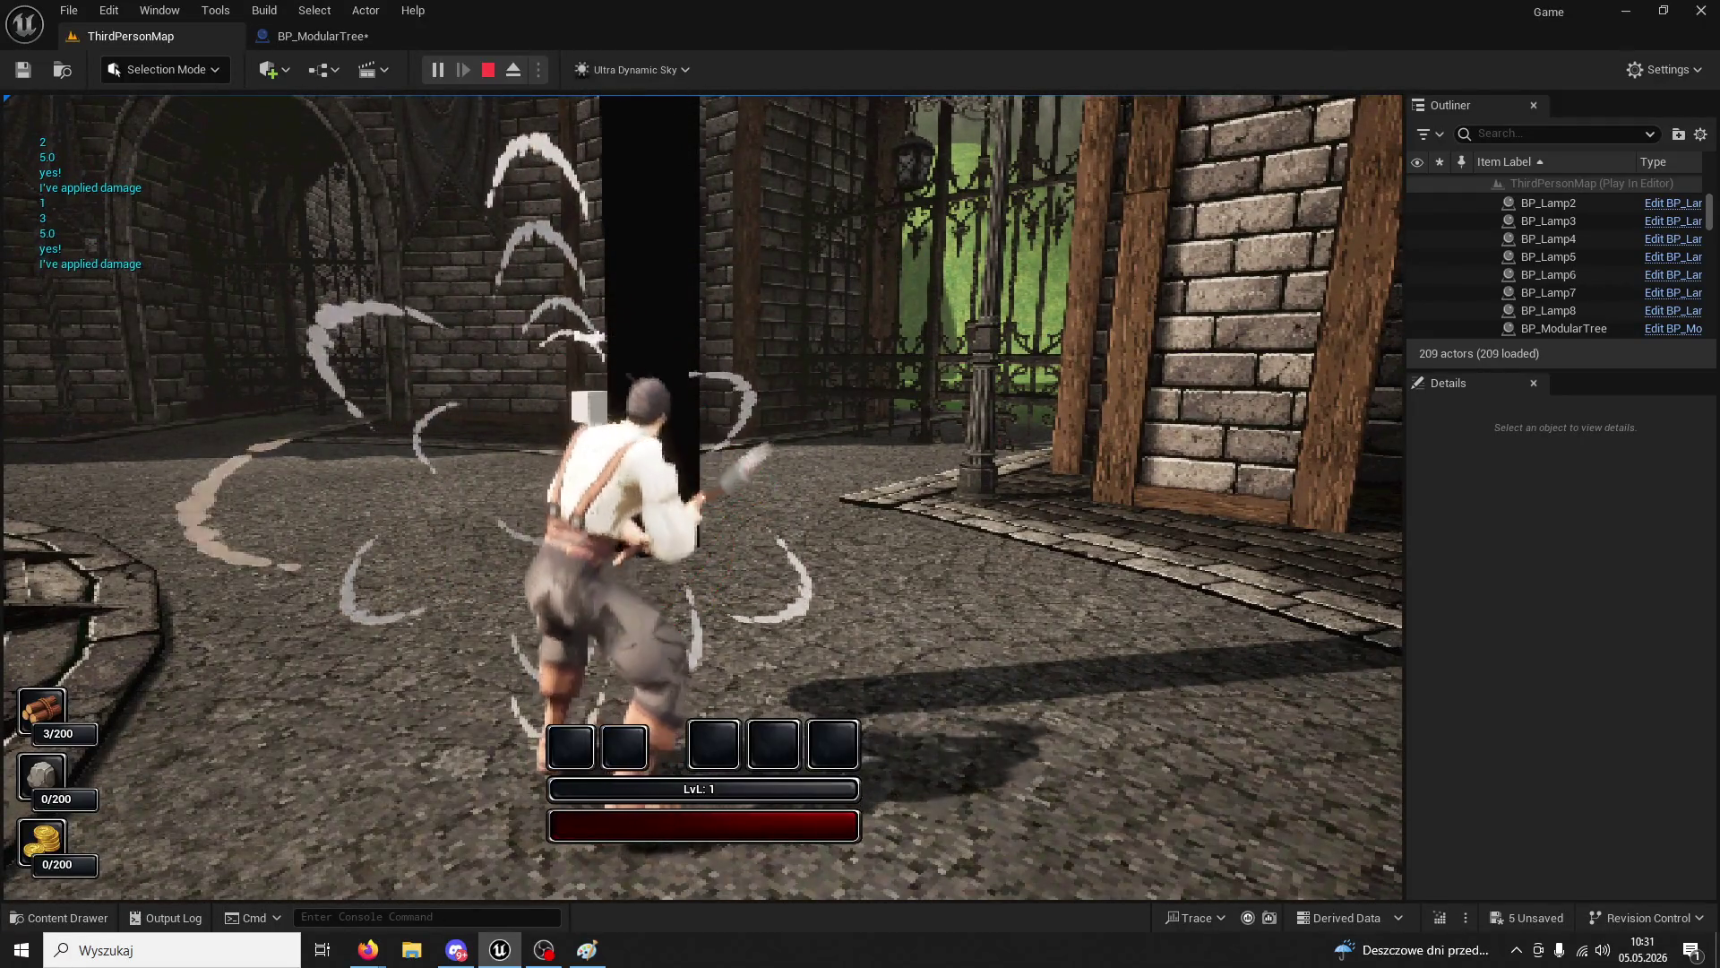
pyautogui.click(702, 497)
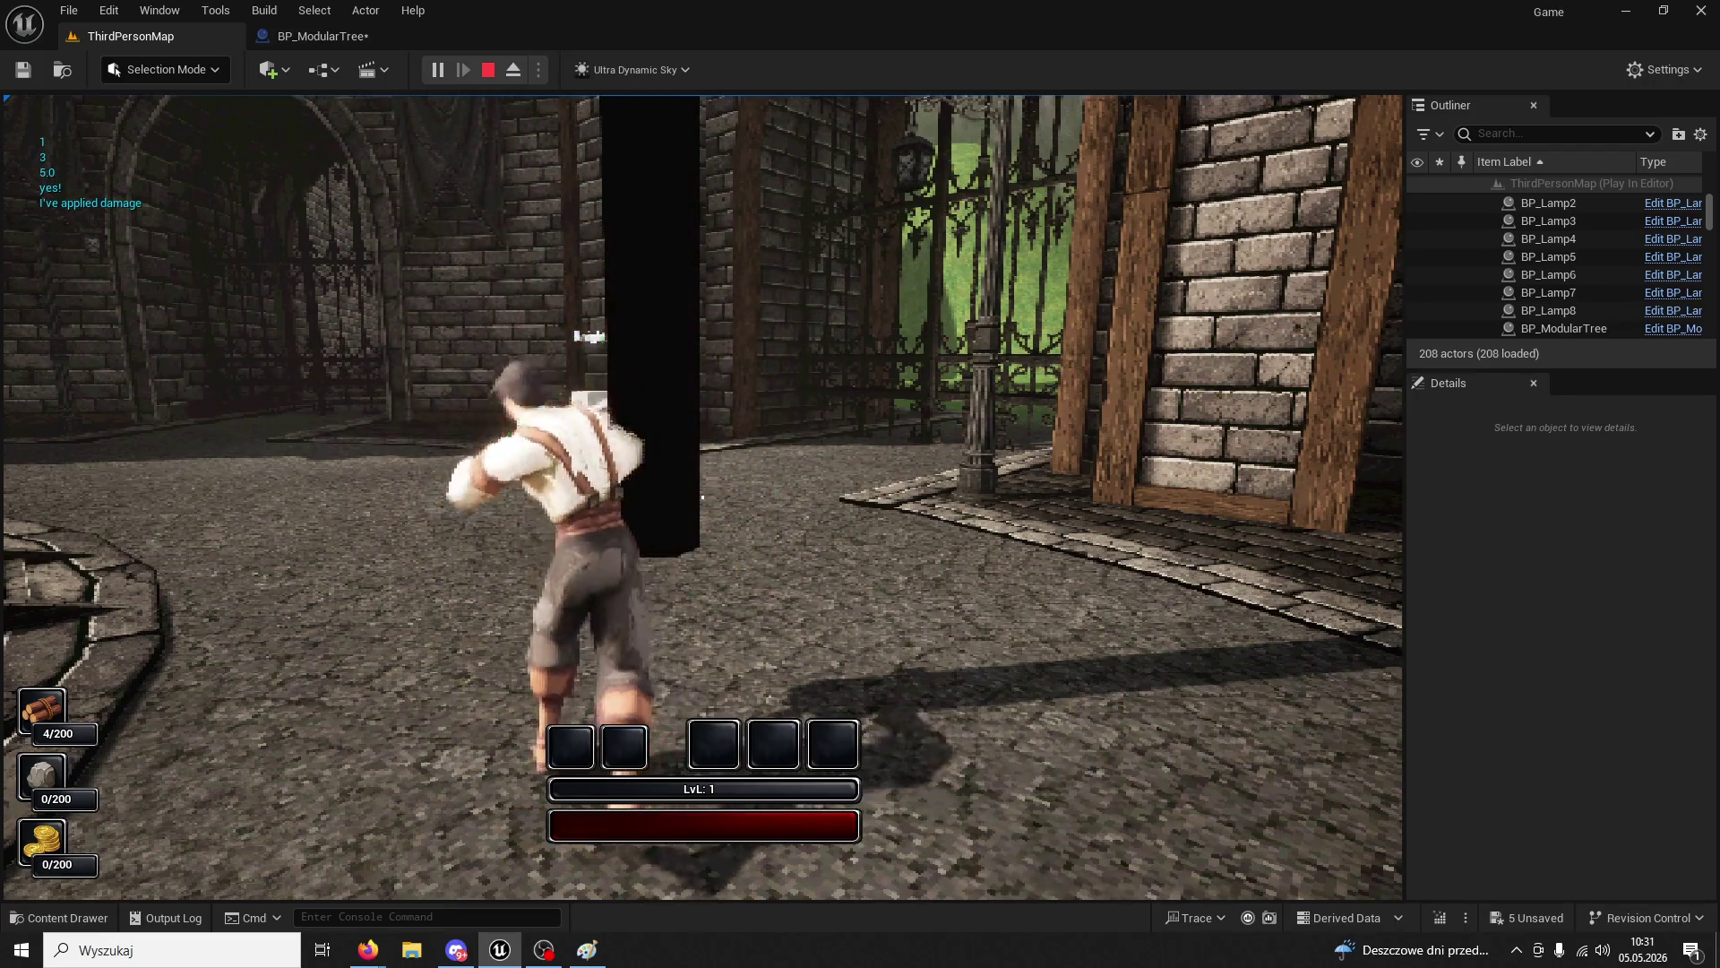
pyautogui.click(703, 498)
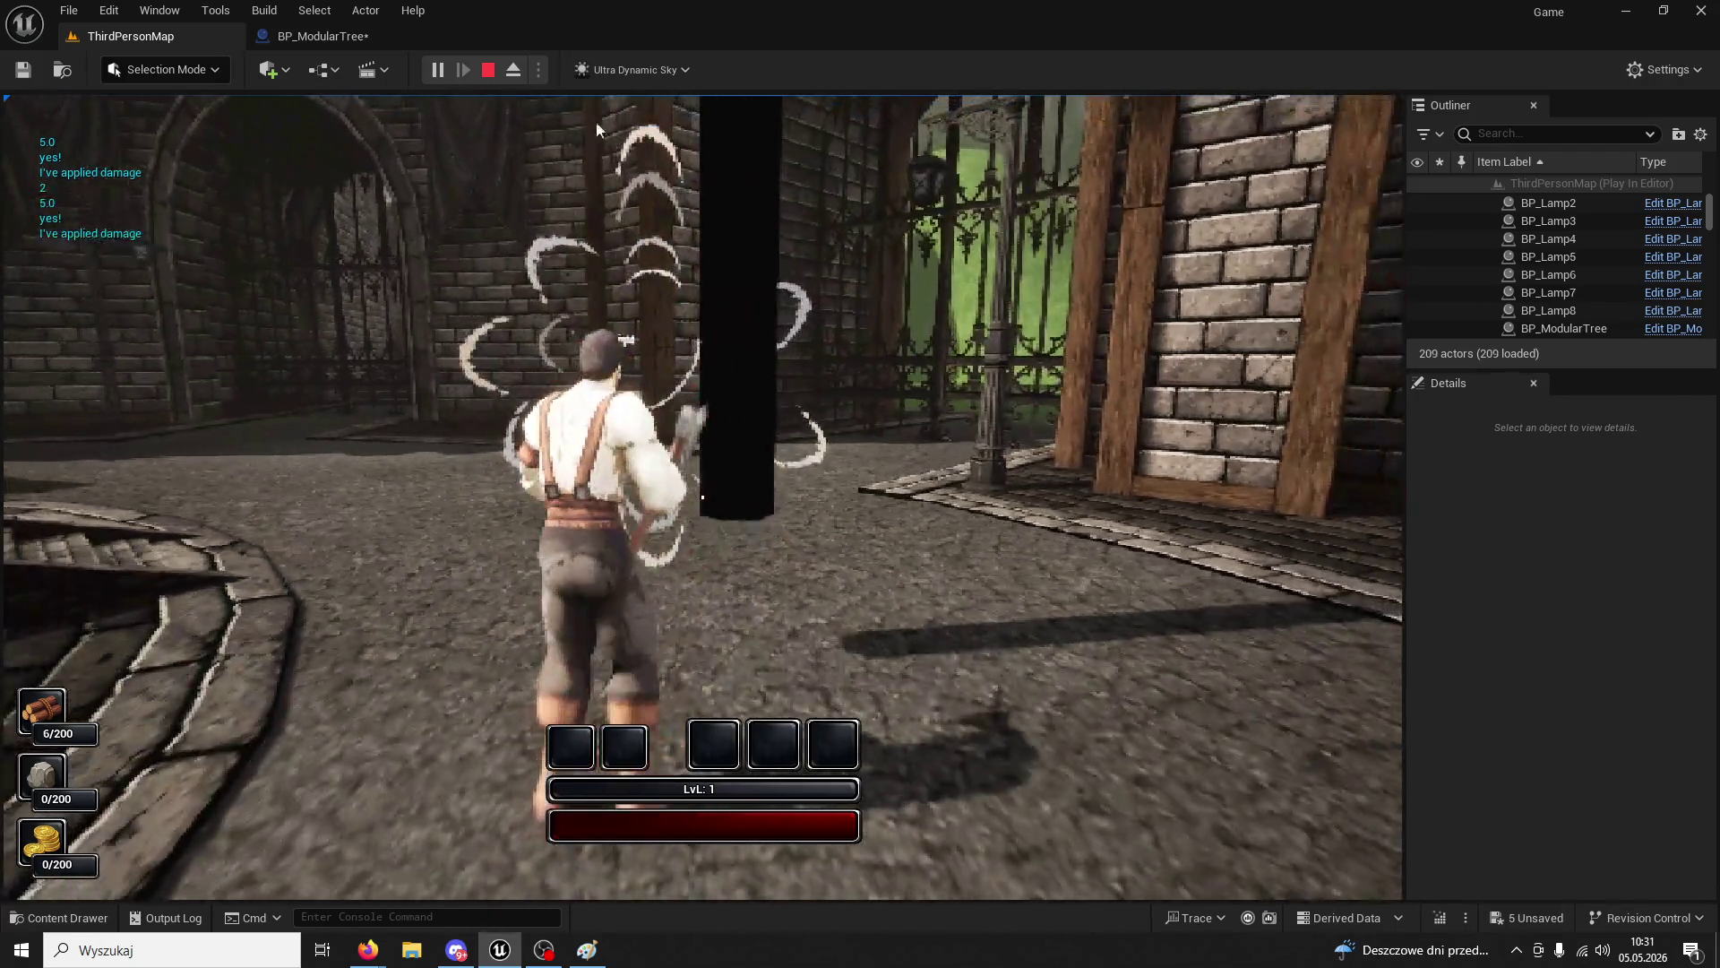
# - Stop the play-test and return to BP_ModularTree's Event Graph
pyautogui.press('Escape')
pyautogui.click(367, 34)
pyautogui.moveTo(856, 395)
pyautogui.mouseDown()
pyautogui.moveTo(922, 395)
pyautogui.moveTo(756, 380)
pyautogui.mouseUp()
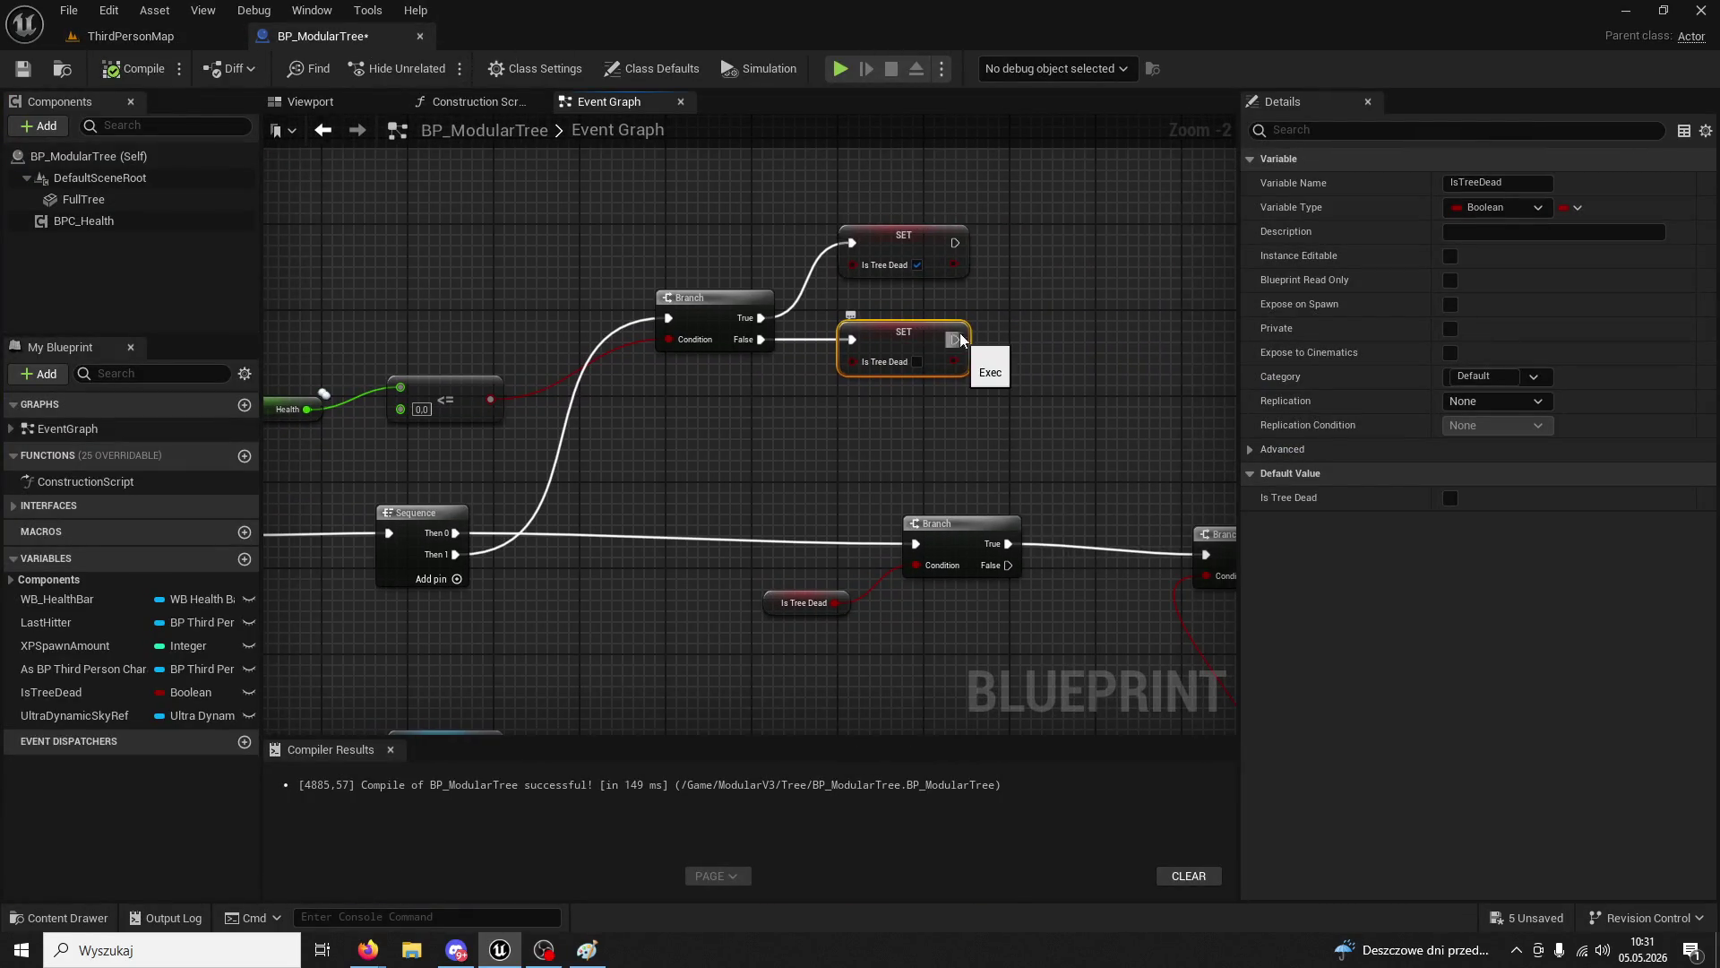
# - Add a Then 2 output to the Sequence driving a Print String of IsTreeDead
pyautogui.moveTo(729, 299)
pyautogui.mouseDown()
pyautogui.moveTo(775, 338)
pyautogui.moveTo(343, 395)
pyautogui.moveTo(730, 294)
pyautogui.moveTo(552, 224)
pyautogui.mouseUp()
pyautogui.click(743, 408)
pyautogui.moveTo(757, 405); pyautogui.dragTo(826, 448)
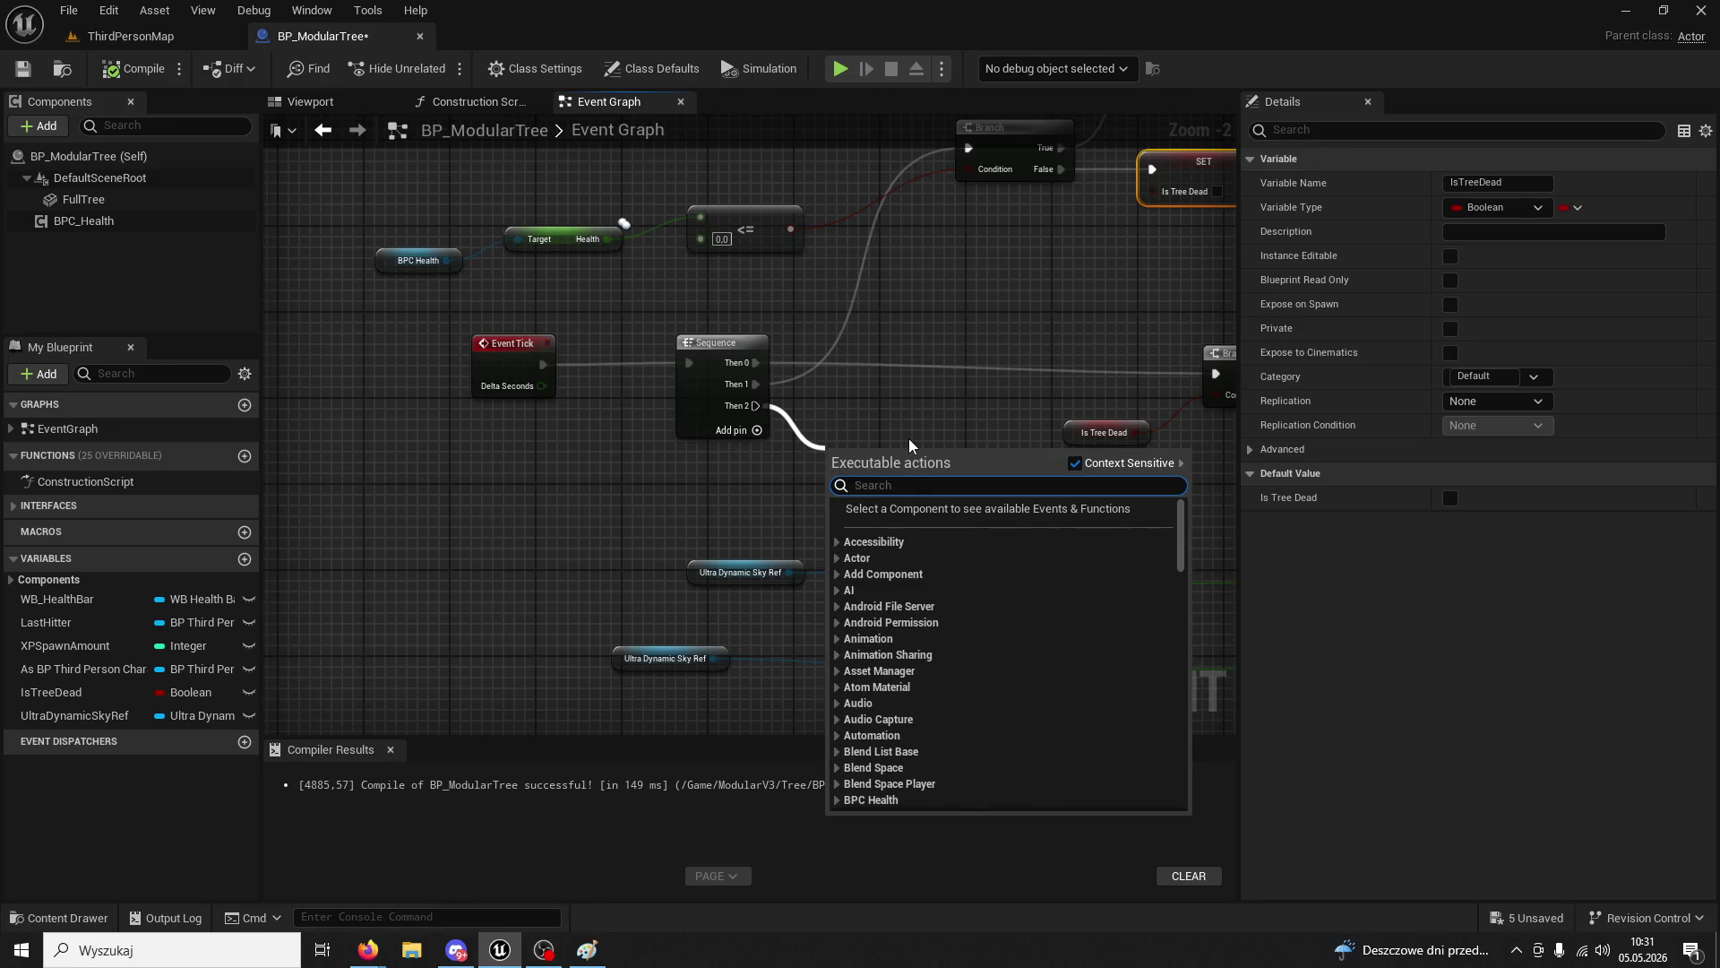
pyautogui.write('print')
pyautogui.press('Return')
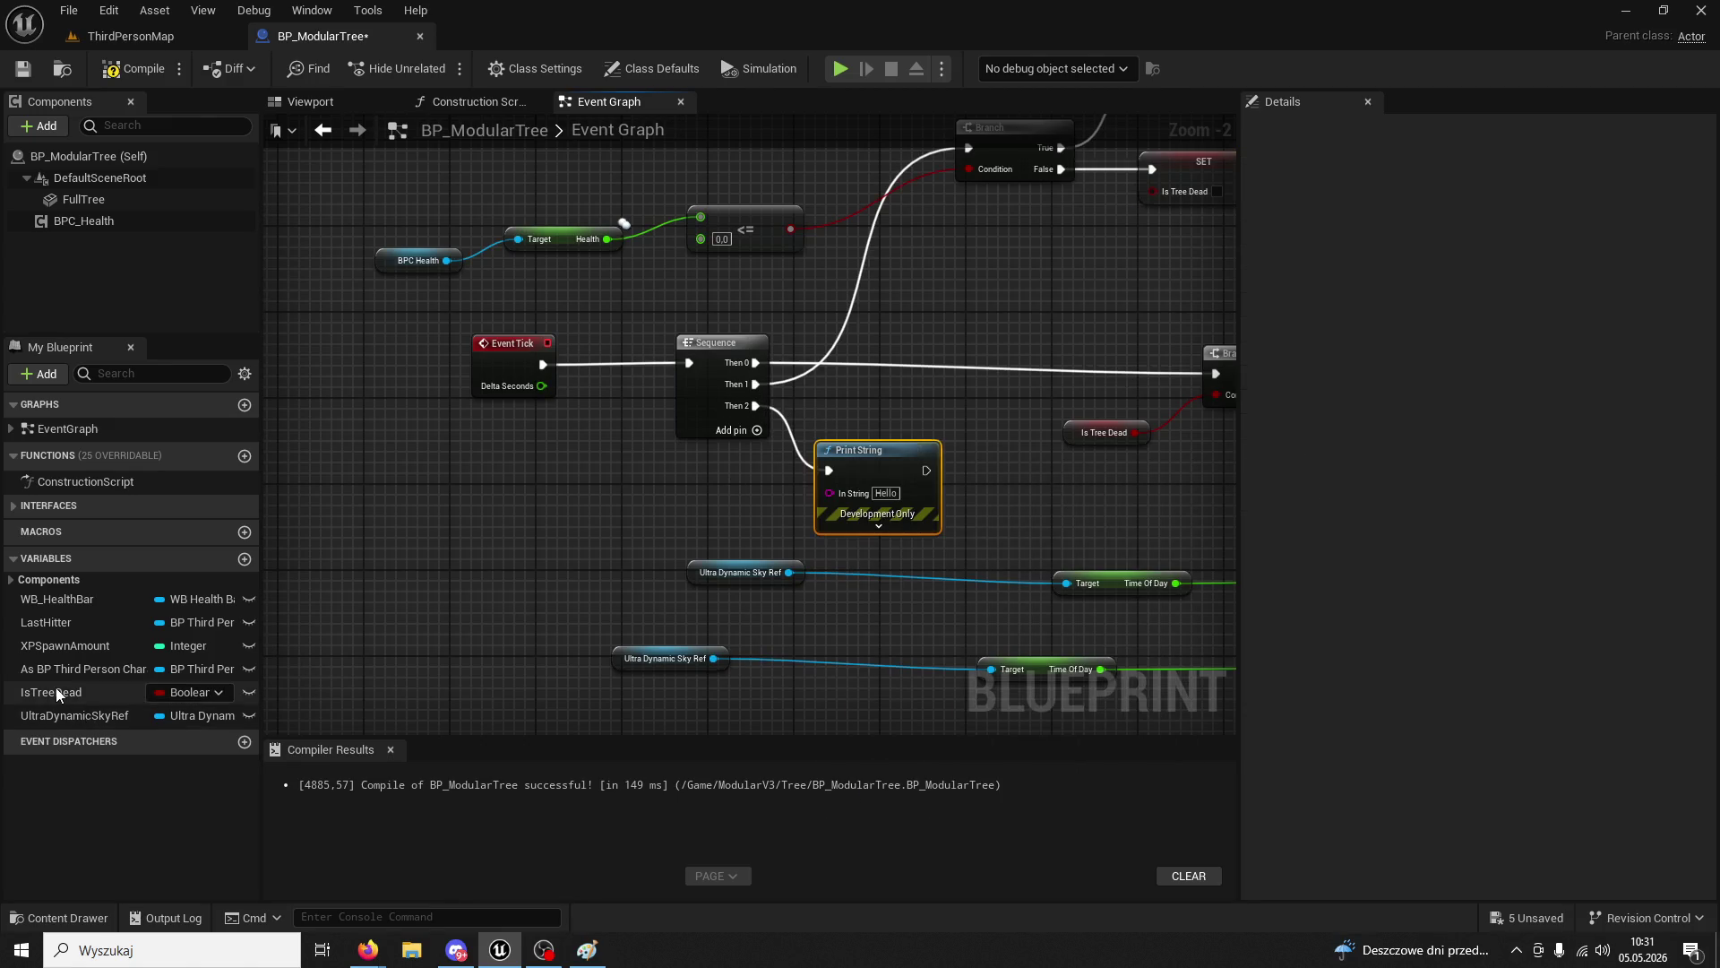
pyautogui.moveTo(51, 692)
pyautogui.mouseDown()
pyautogui.moveTo(565, 525)
pyautogui.moveTo(824, 502)
pyautogui.moveTo(821, 484)
pyautogui.mouseUp()
pyautogui.click(665, 540)
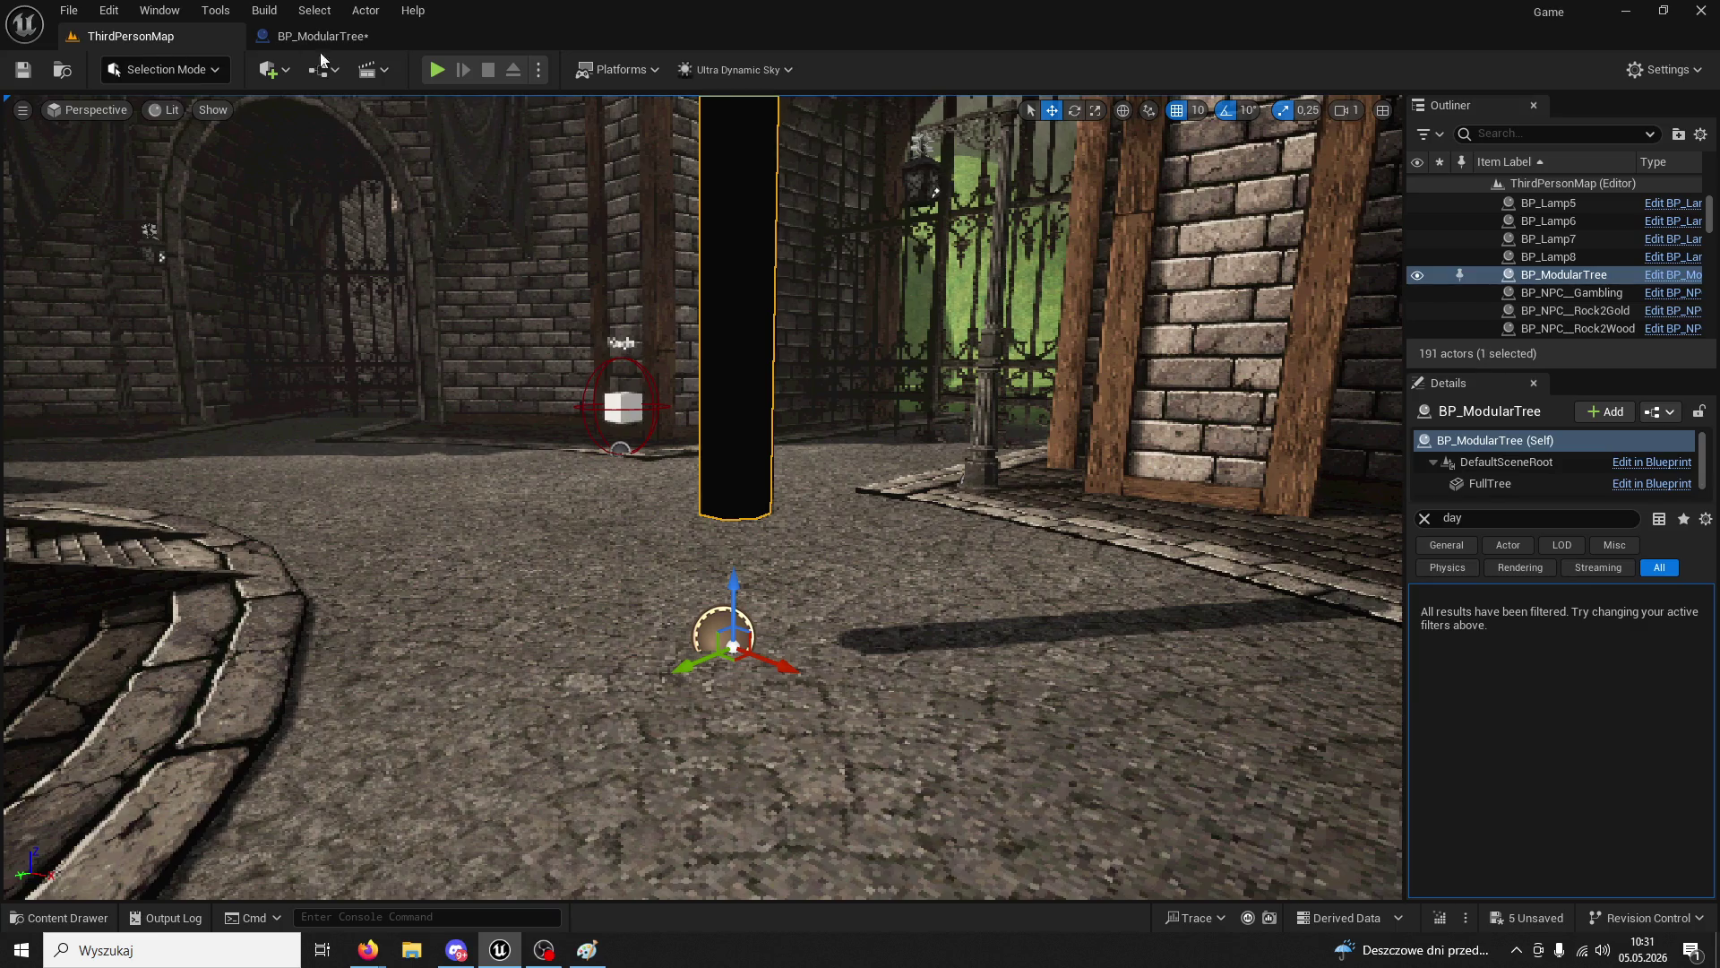
# - Start a play-test of ThirdPersonMap and move the character forward
pyautogui.click(139, 40)
pyautogui.click(437, 70)
pyautogui.press('w')
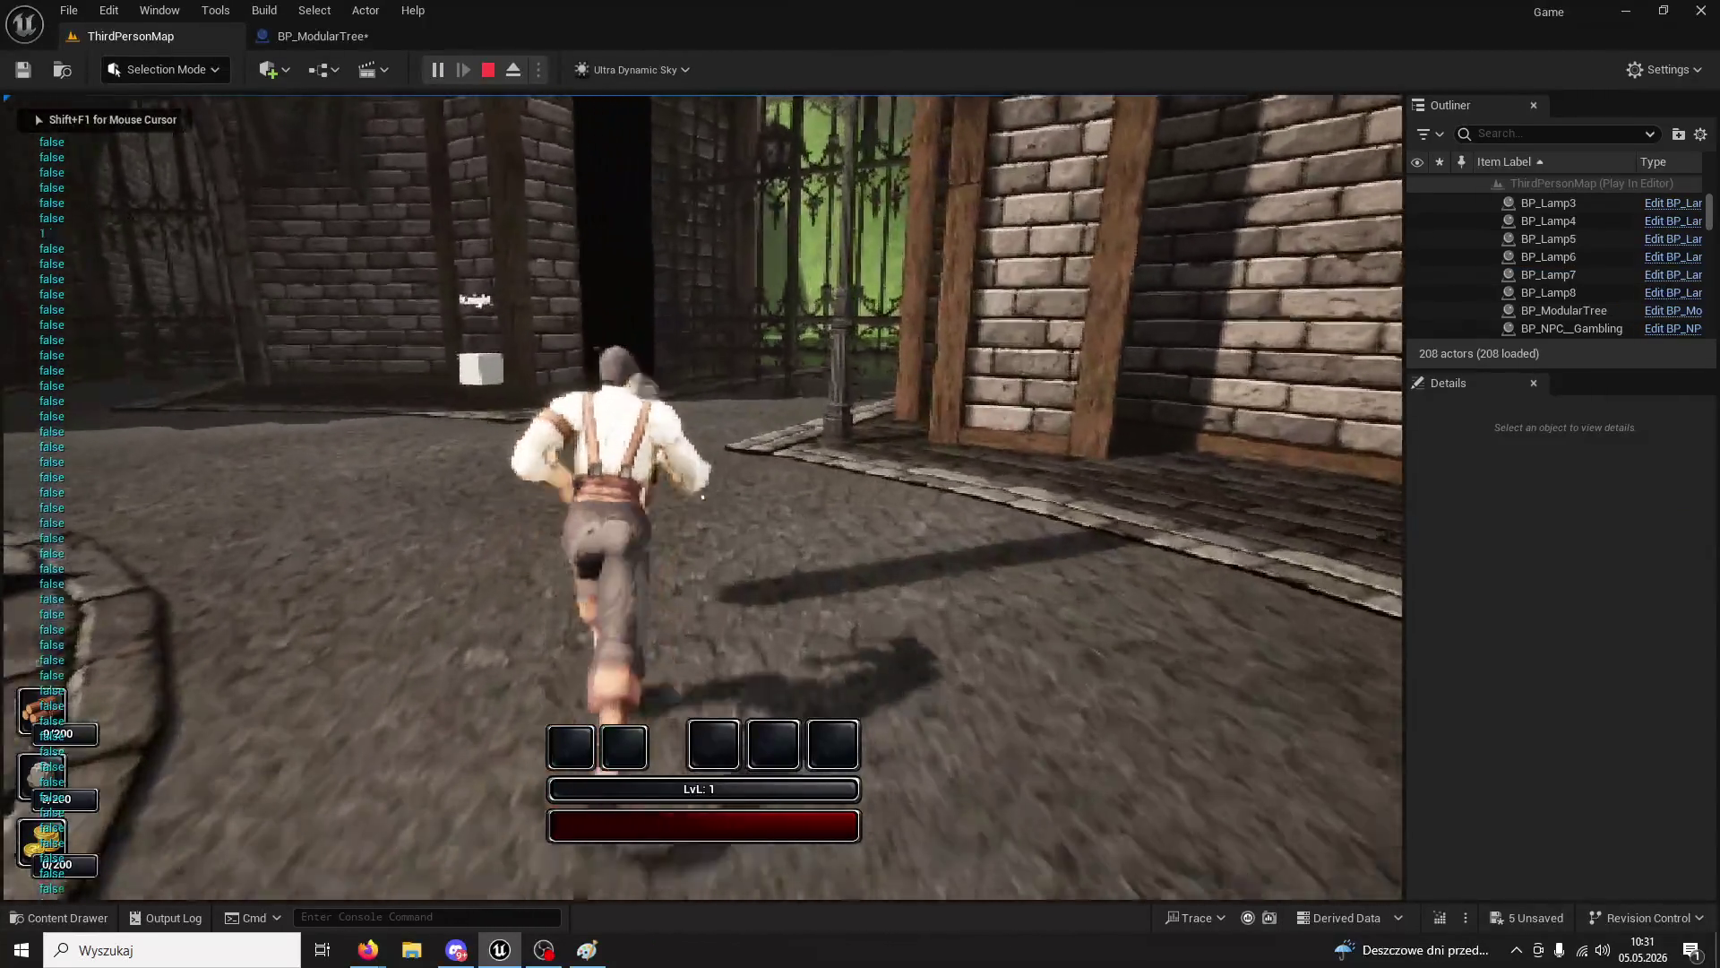
# - Chop the tree five times while IsTreeDead prints false, then stop and return to BP_ModularTree
pyautogui.click(702, 497)
pyautogui.click(702, 498)
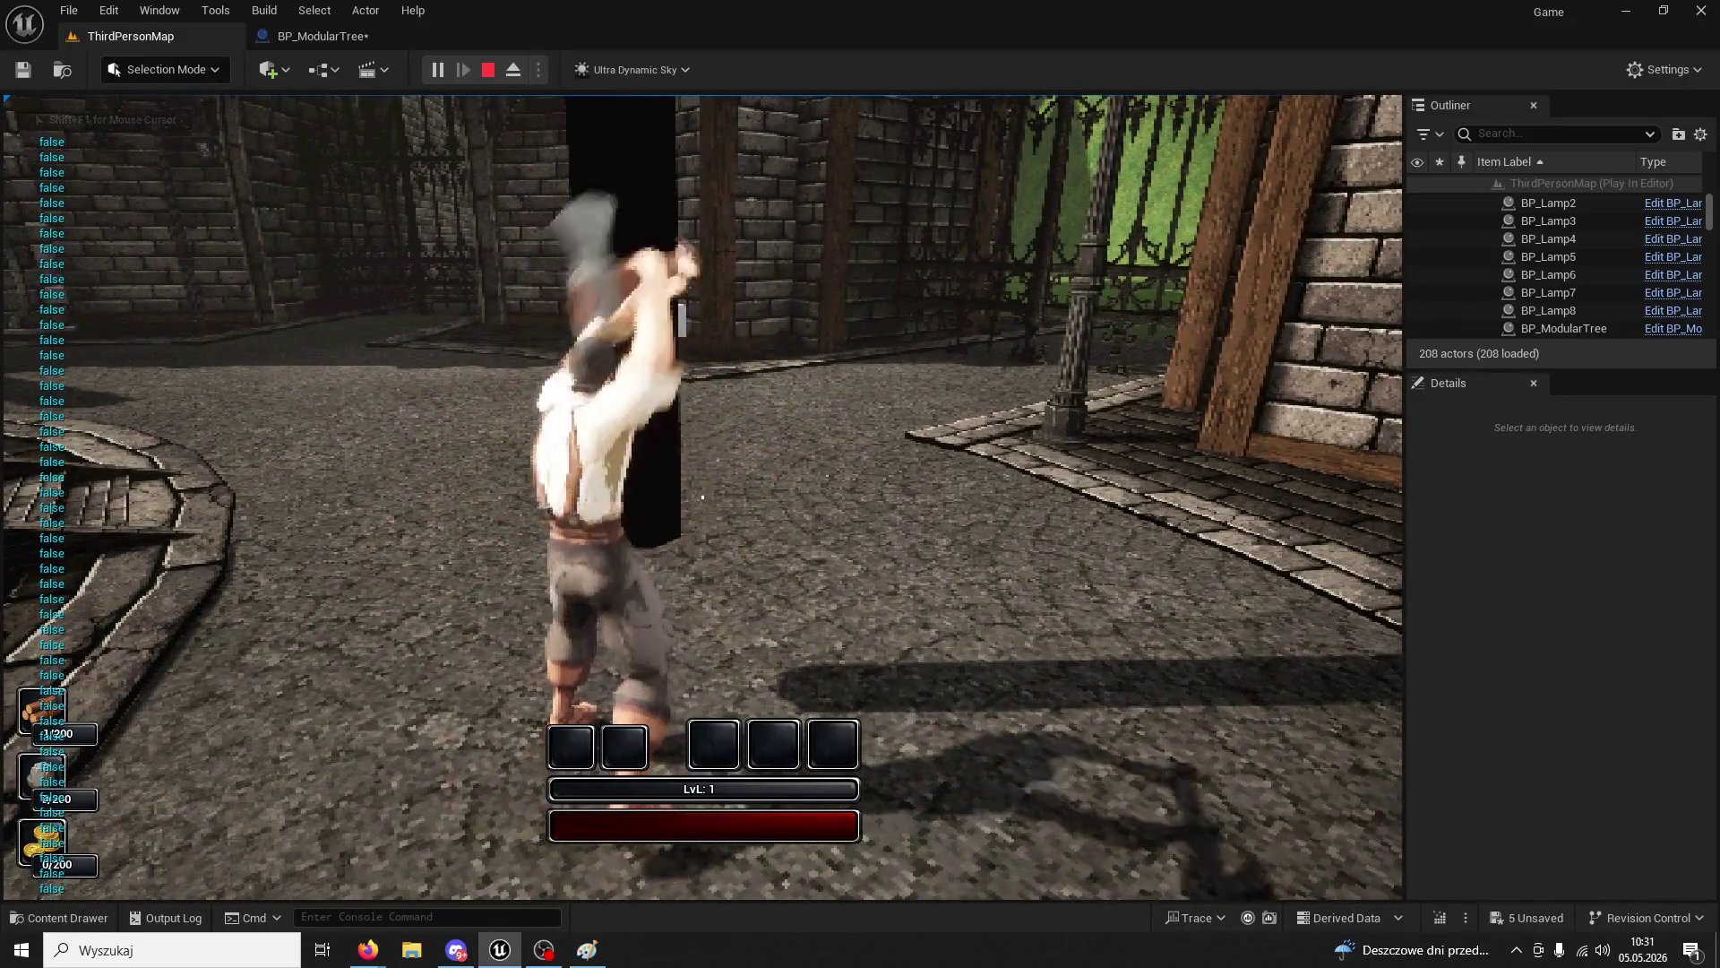
pyautogui.click(703, 497)
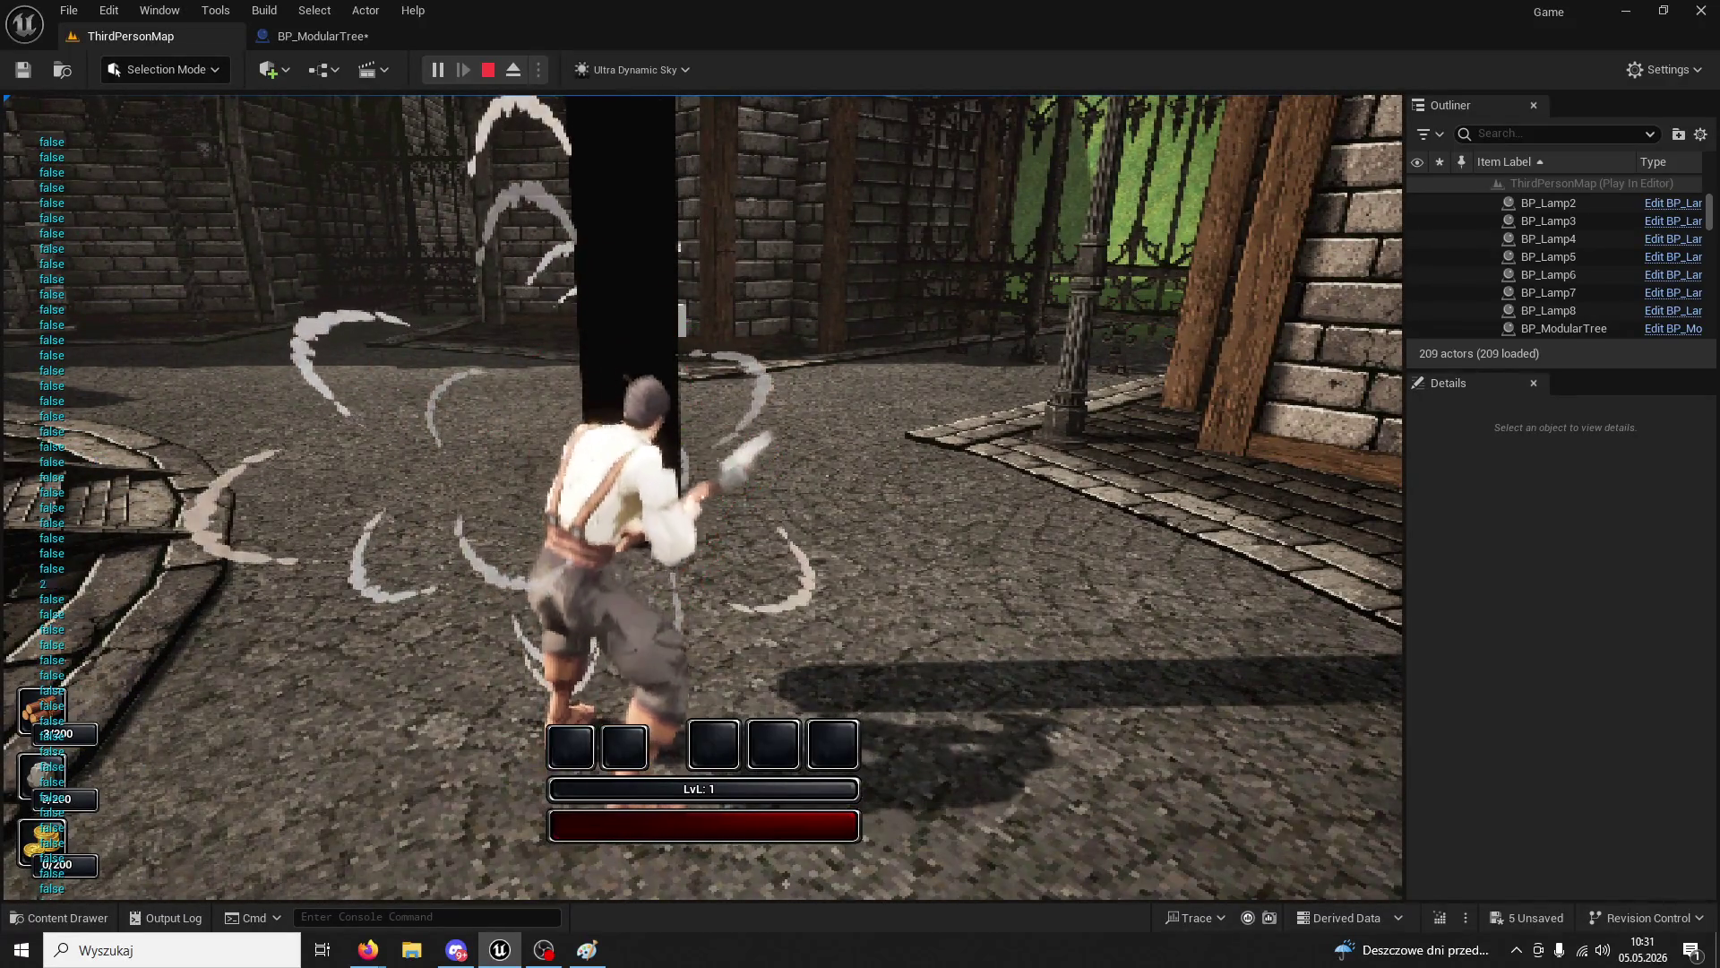
pyautogui.click(703, 498)
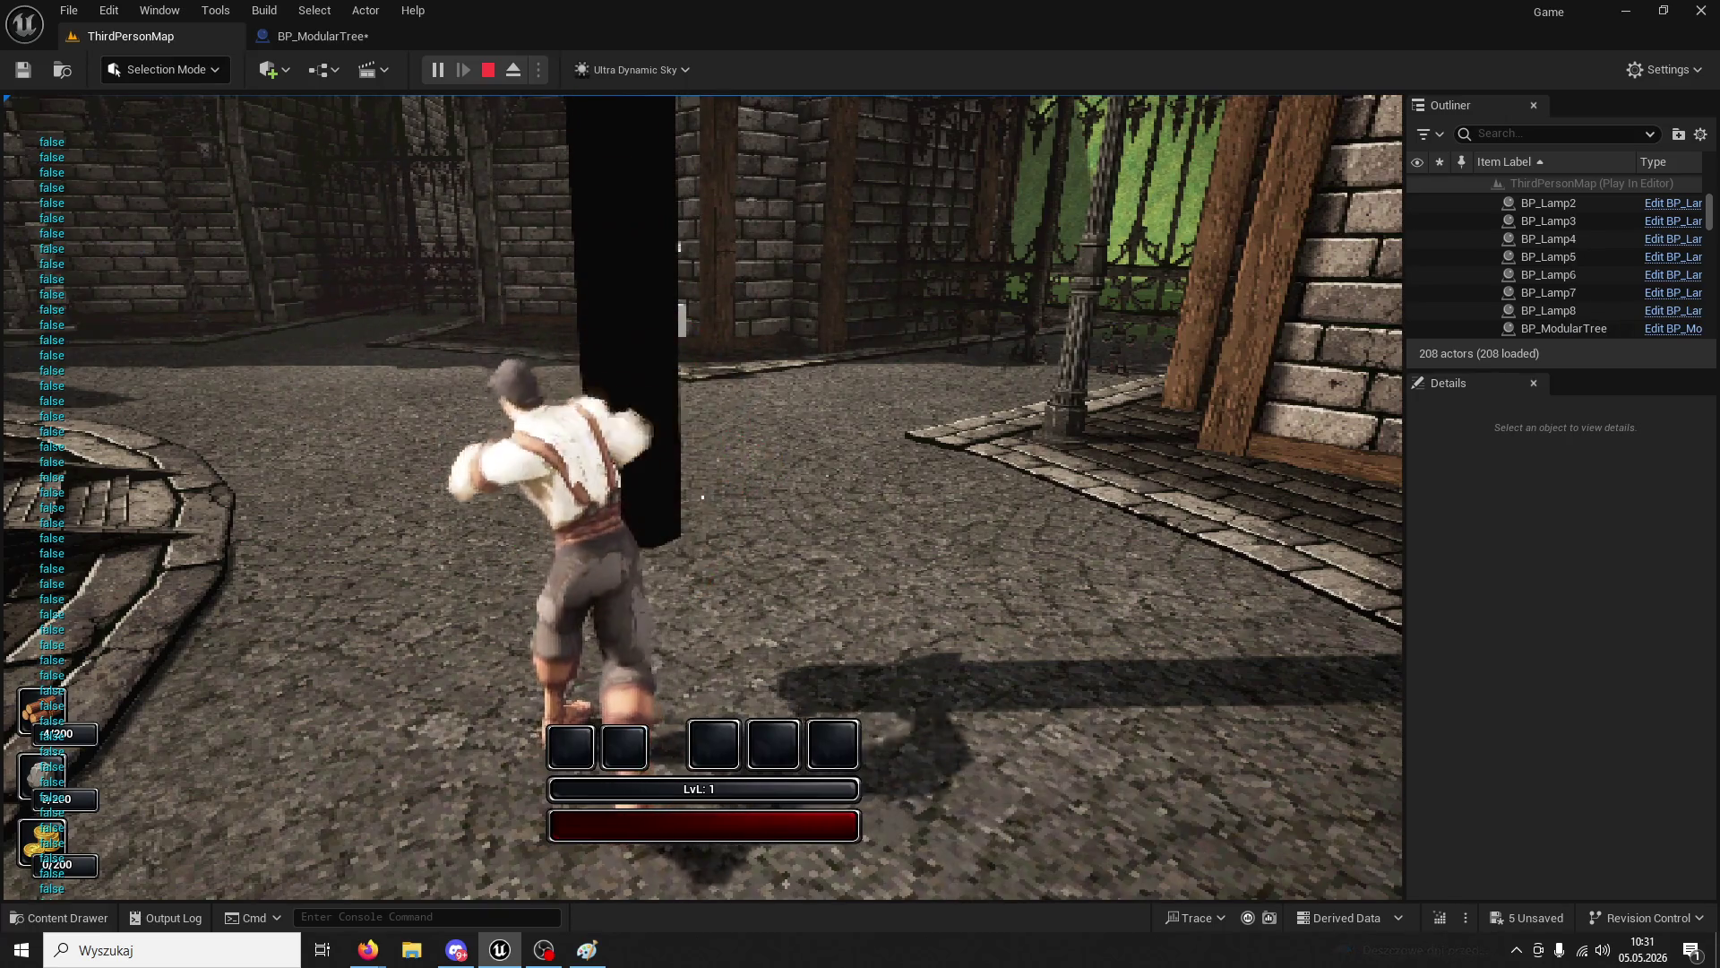
pyautogui.click(702, 497)
pyautogui.press('Escape')
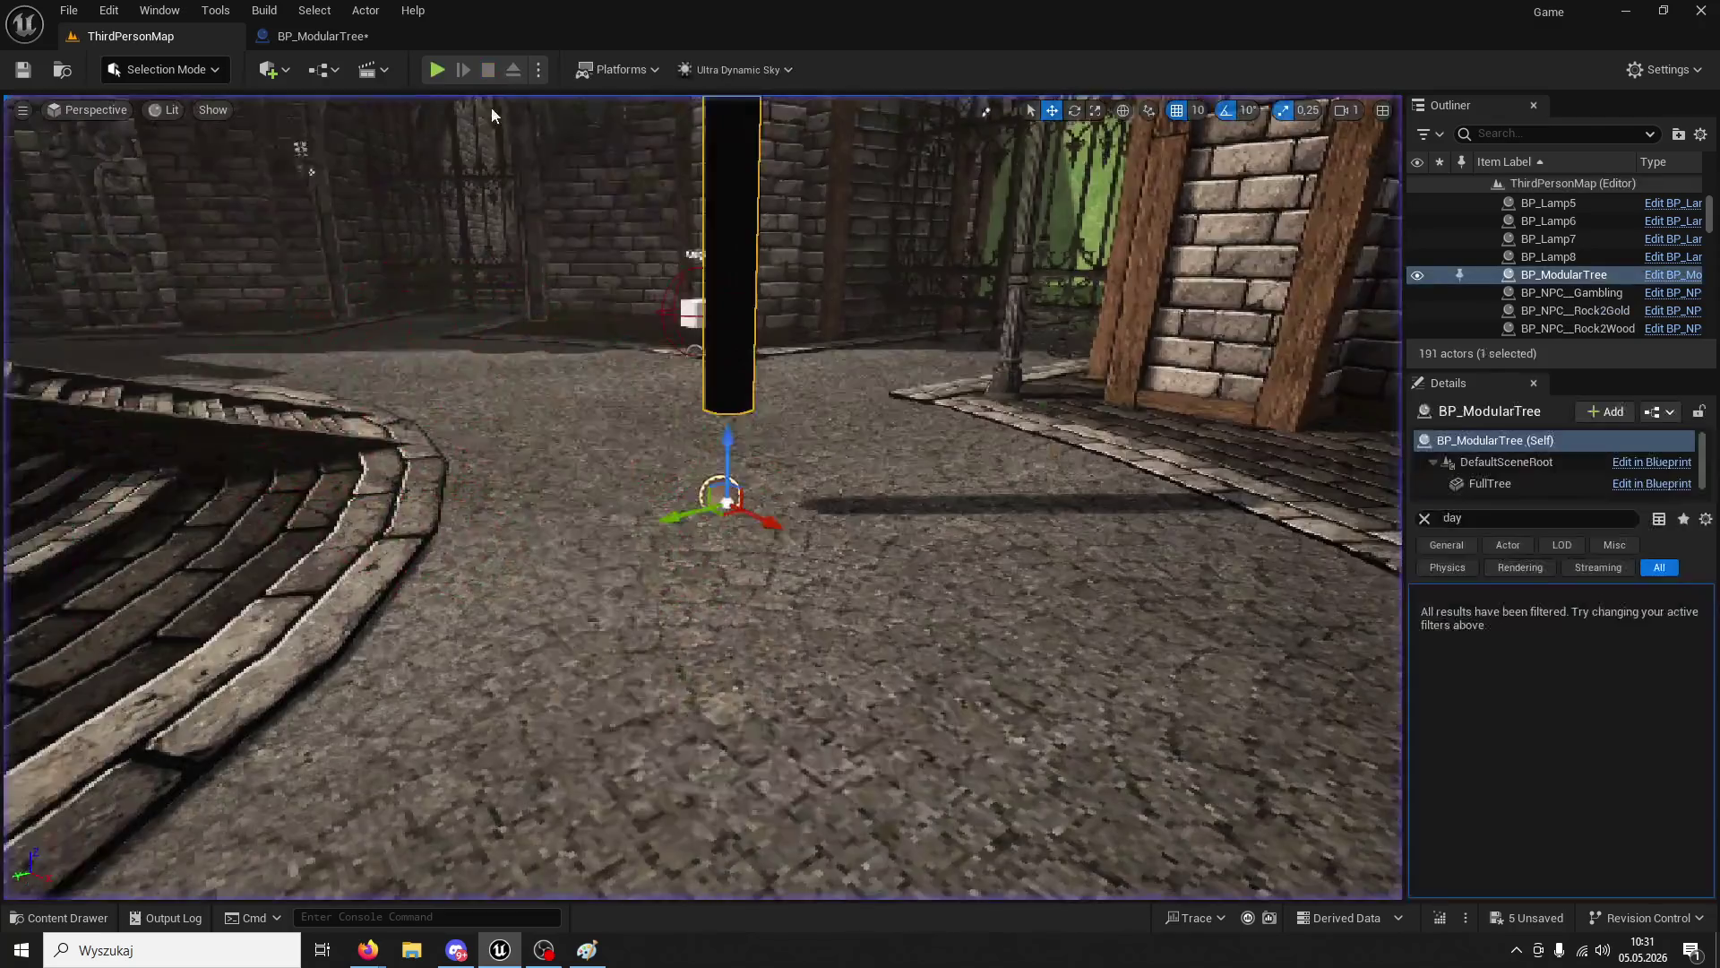
pyautogui.click(323, 36)
# - Find the Health <= 0 check Branch, delete it with its comparison, and recompile BP_ModularTree
pyautogui.moveTo(969, 419)
pyautogui.mouseDown()
pyautogui.moveTo(776, 428)
pyautogui.moveTo(595, 406)
pyautogui.mouseUp()
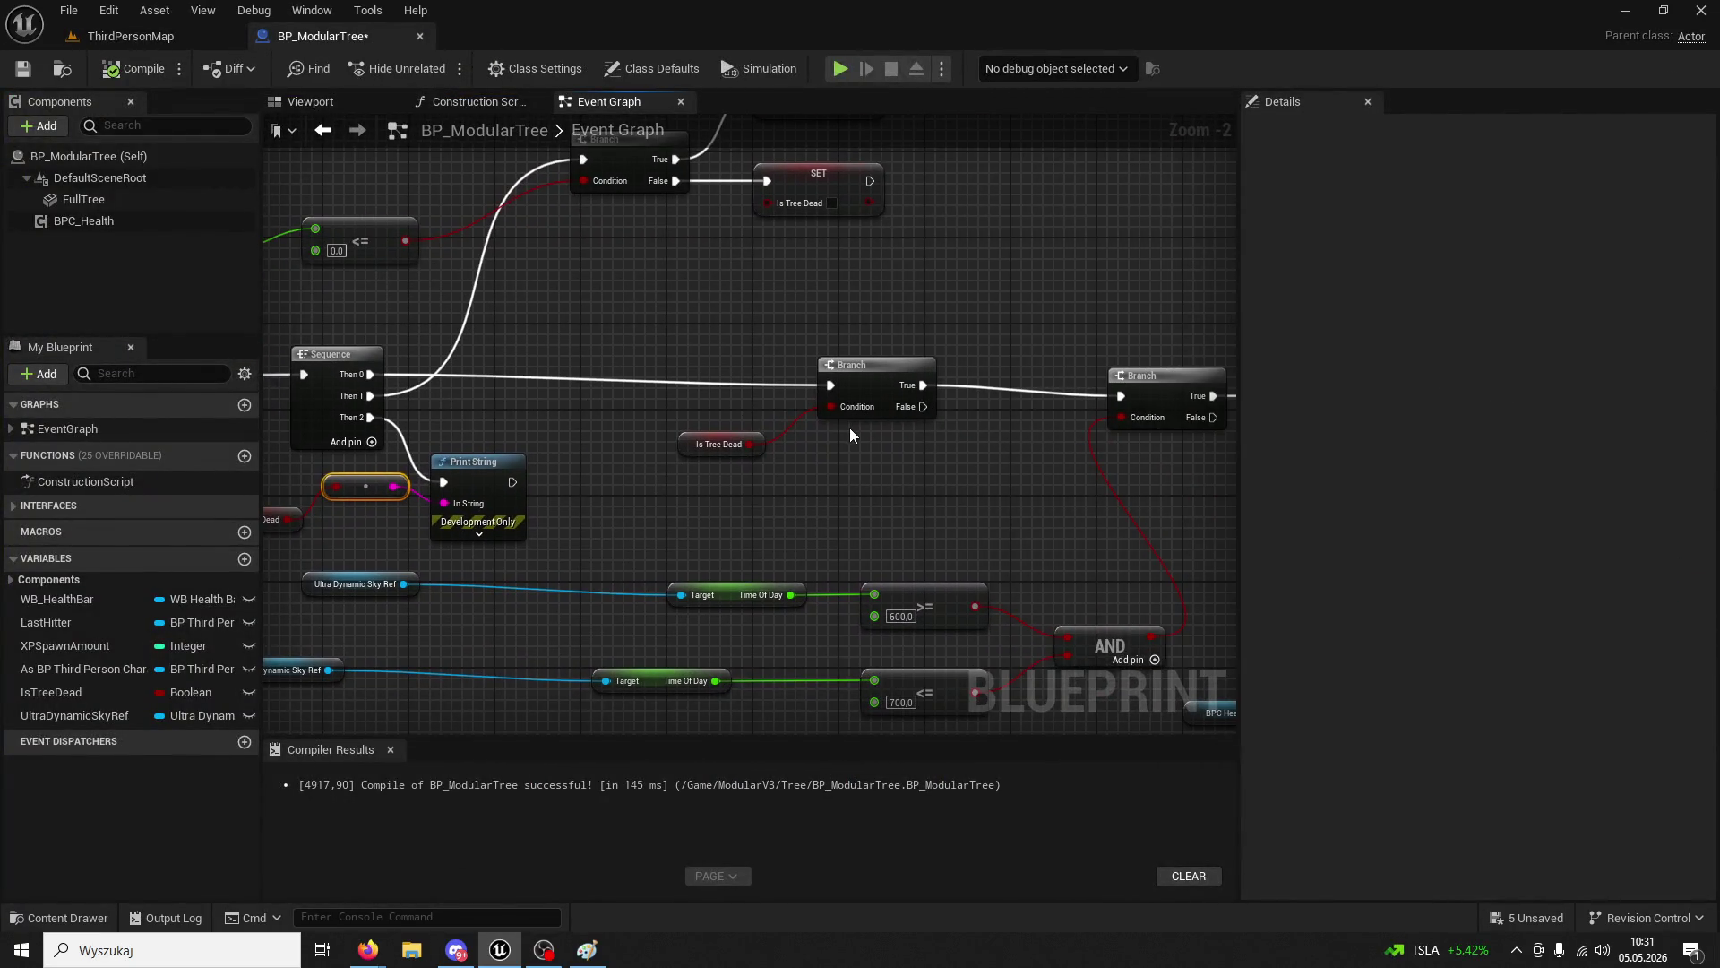
pyautogui.moveTo(850, 427)
pyautogui.mouseDown()
pyautogui.moveTo(620, 395)
pyautogui.moveTo(768, 296)
pyautogui.moveTo(839, 313)
pyautogui.moveTo(747, 309)
pyautogui.mouseUp()
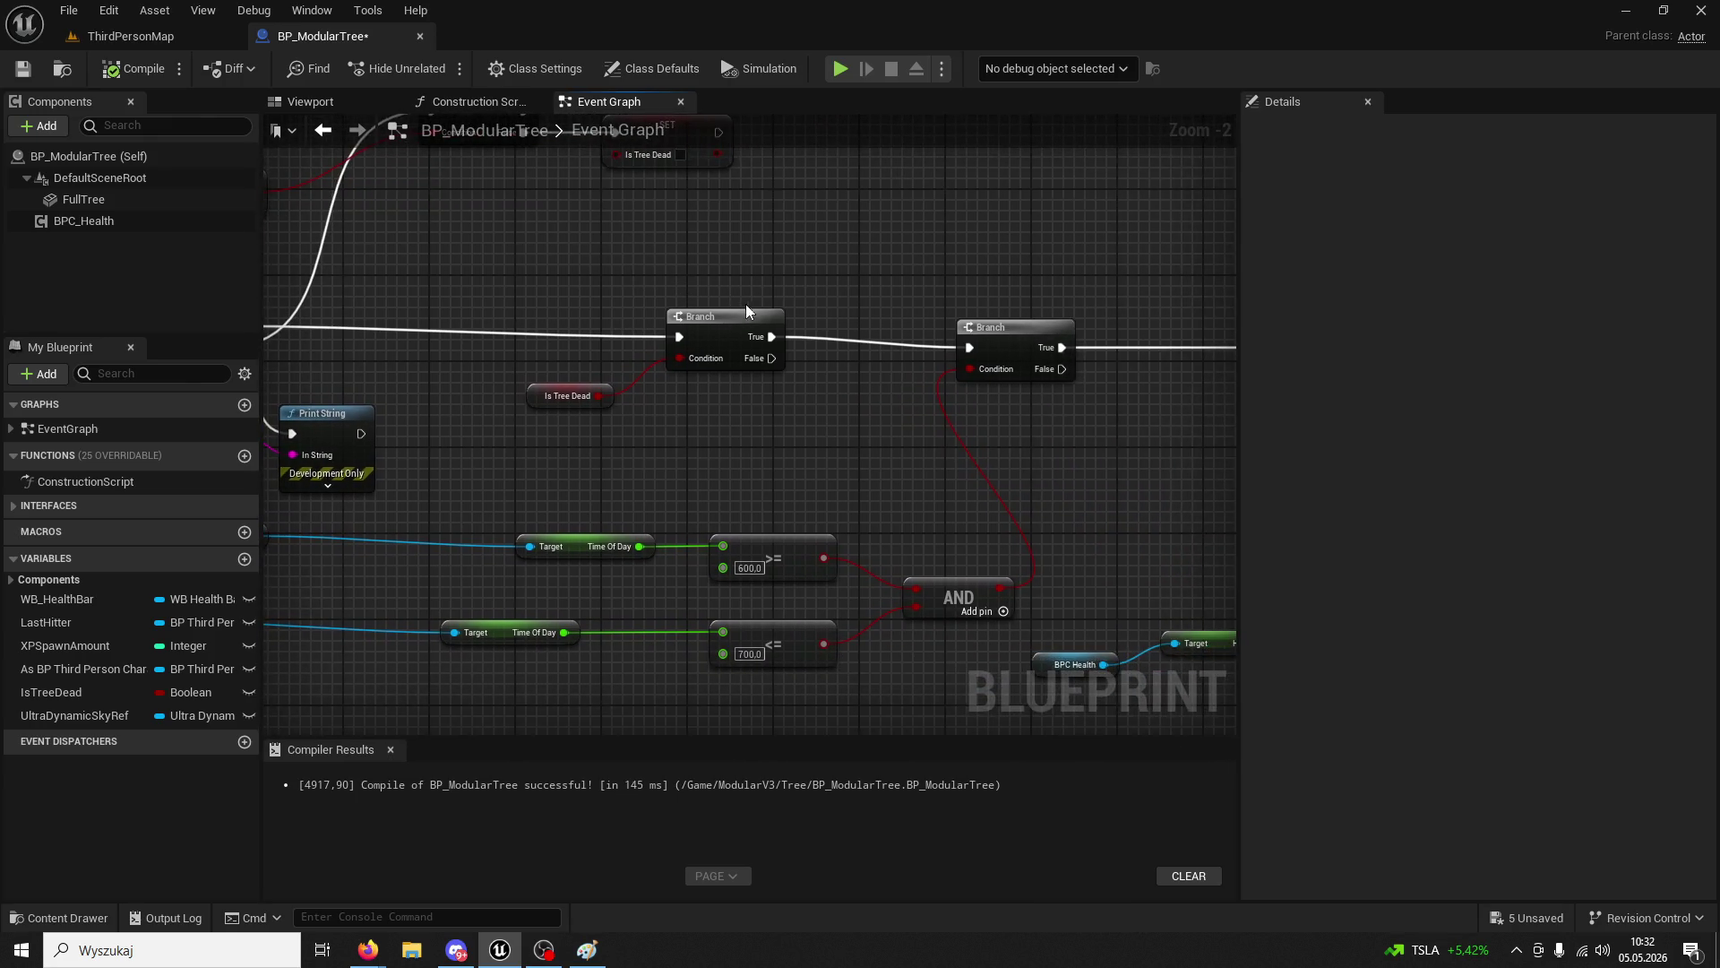
pyautogui.moveTo(916, 464); pyautogui.dragTo(747, 426)
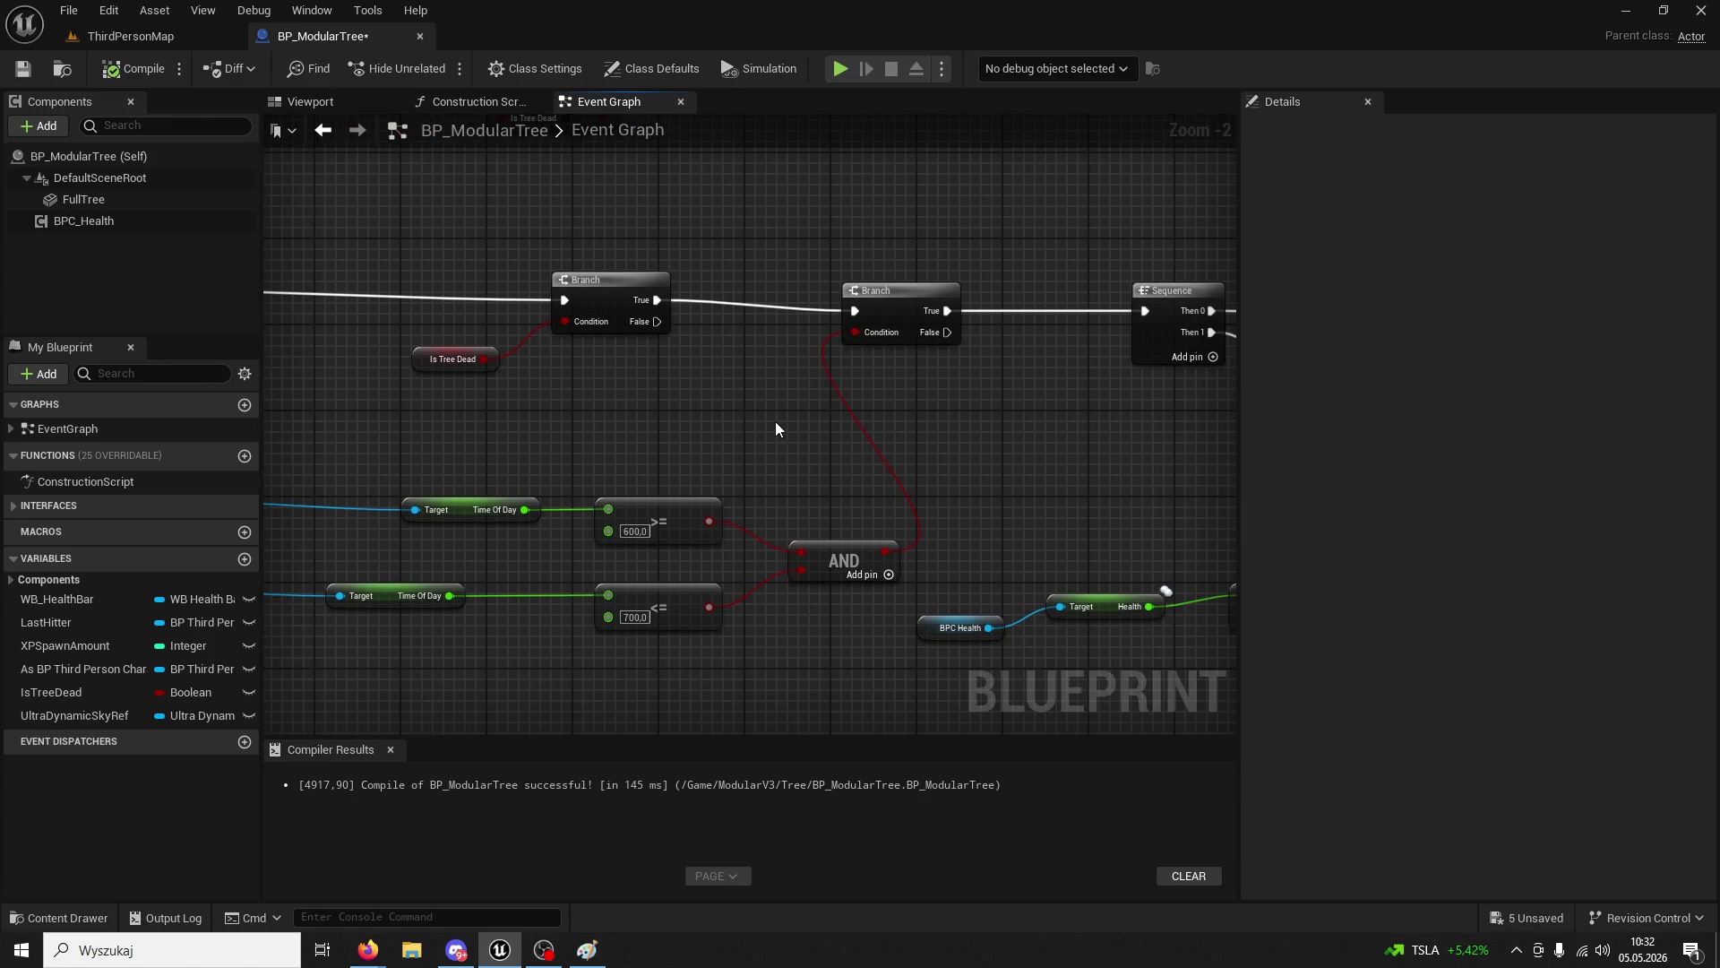
pyautogui.moveTo(760, 423)
pyautogui.mouseDown()
pyautogui.moveTo(793, 410)
pyautogui.moveTo(707, 417)
pyautogui.moveTo(808, 458)
pyautogui.mouseUp()
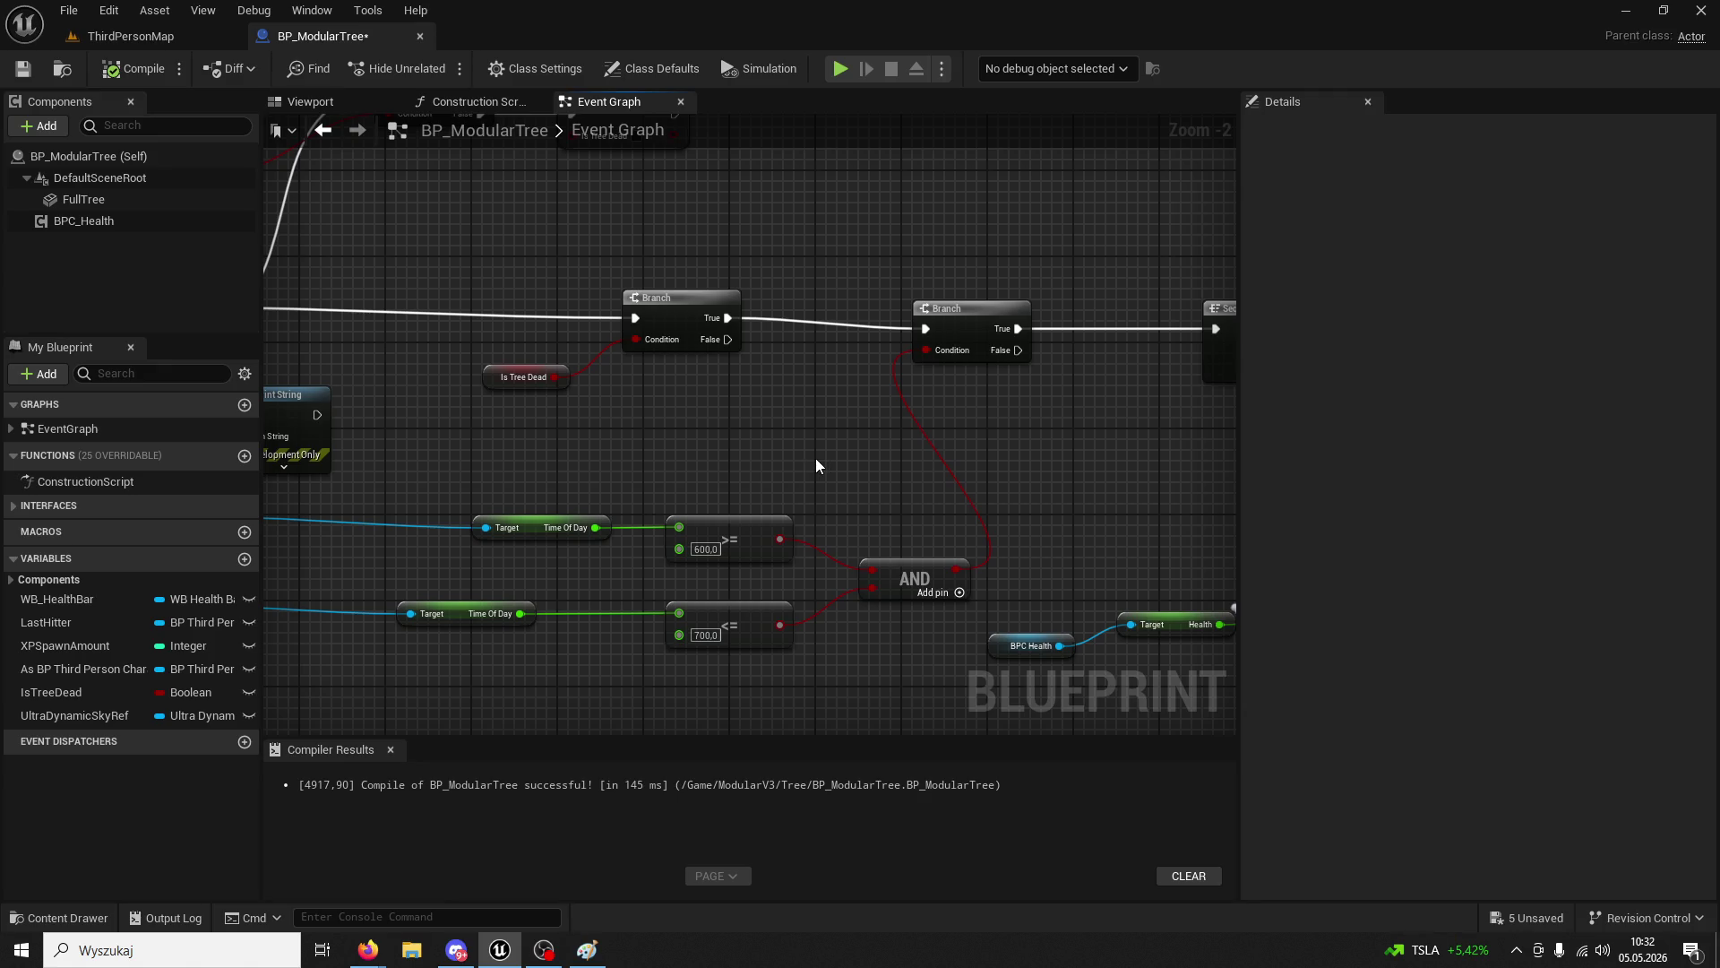
pyautogui.moveTo(816, 459); pyautogui.dragTo(891, 401)
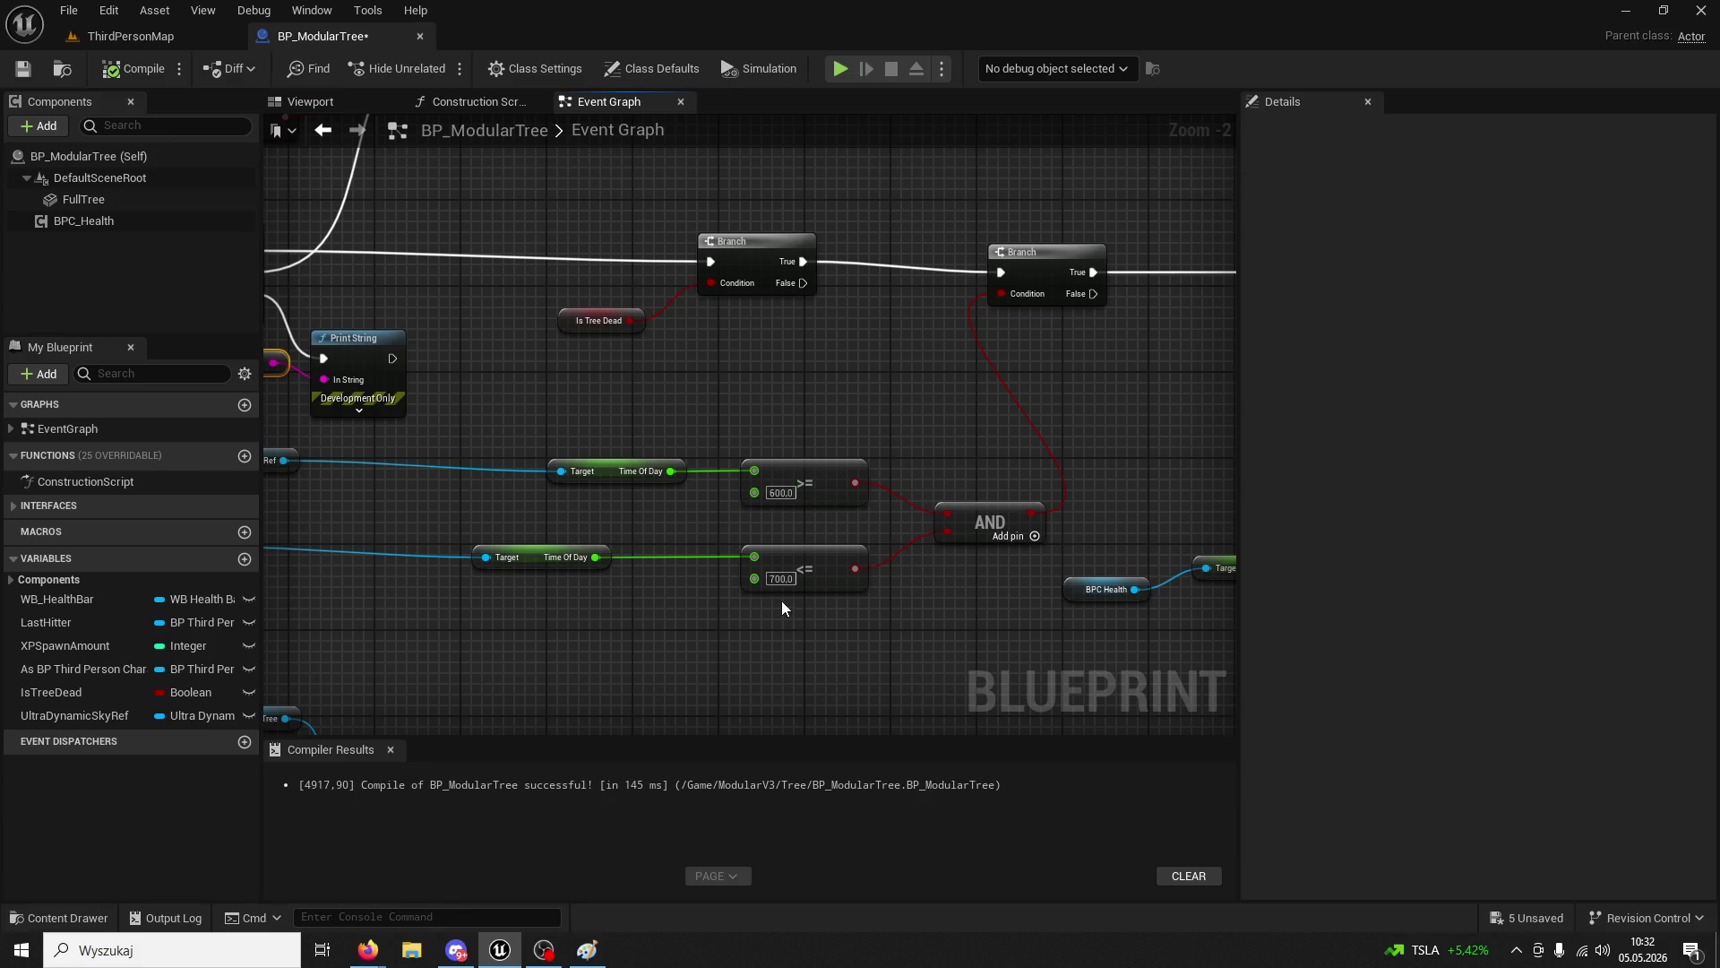
pyautogui.moveTo(781, 600); pyautogui.dragTo(849, 406)
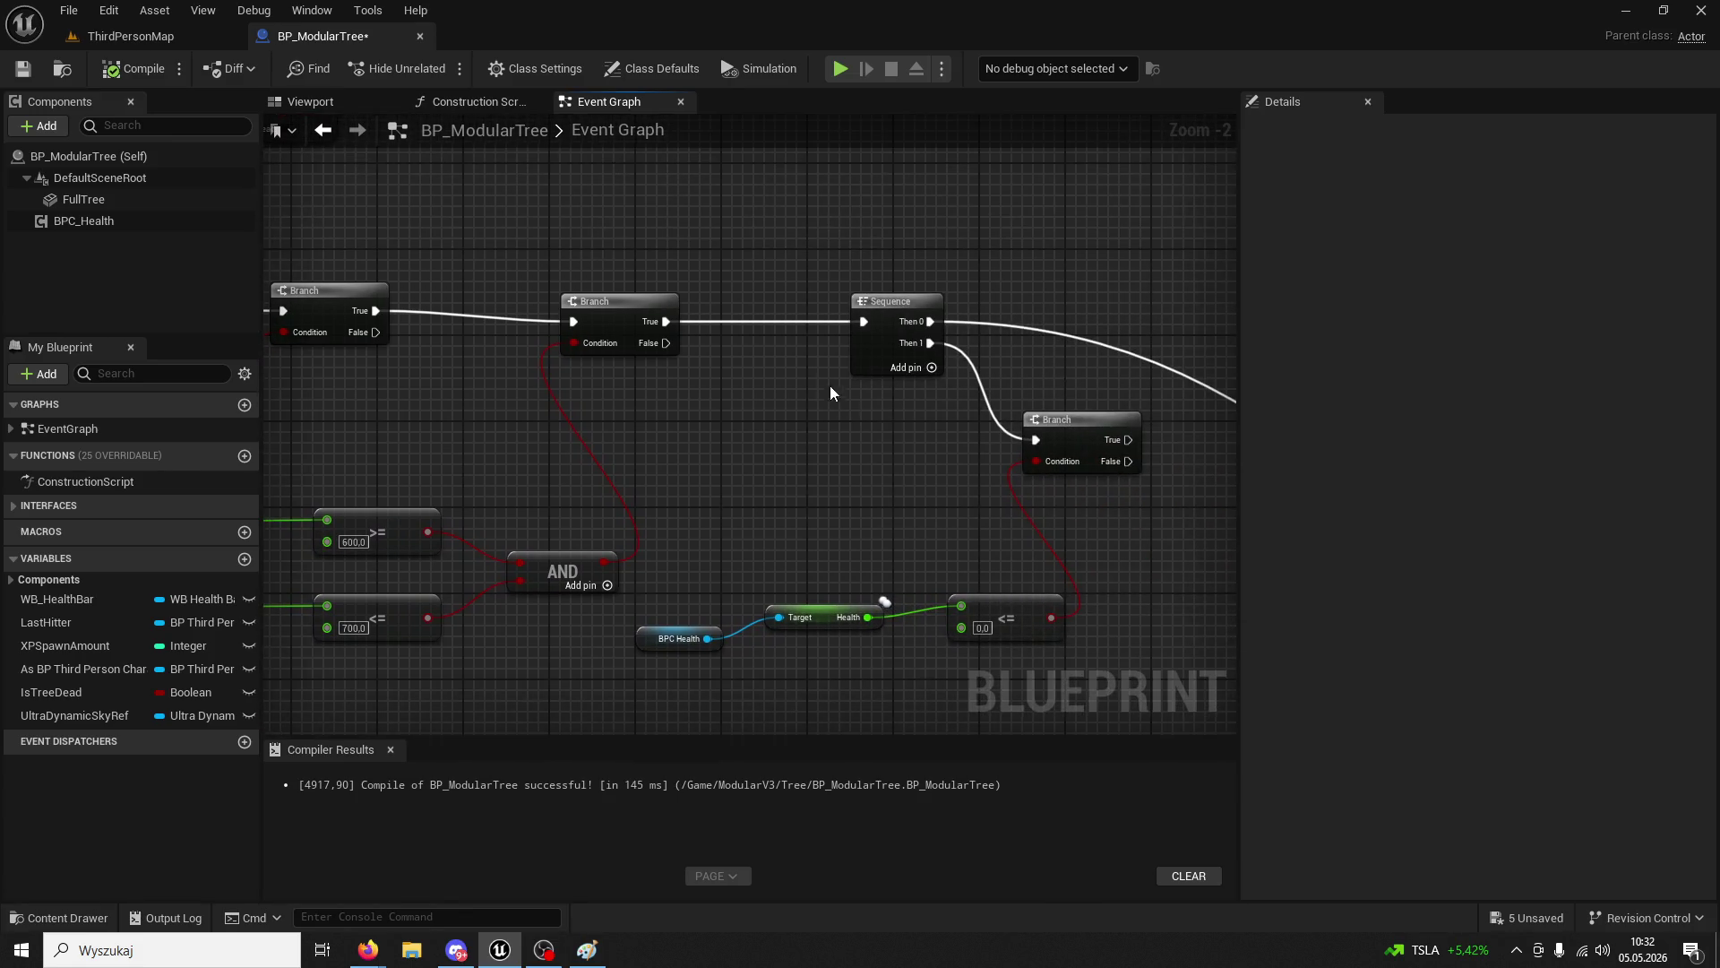
pyautogui.moveTo(948, 427); pyautogui.dragTo(686, 461)
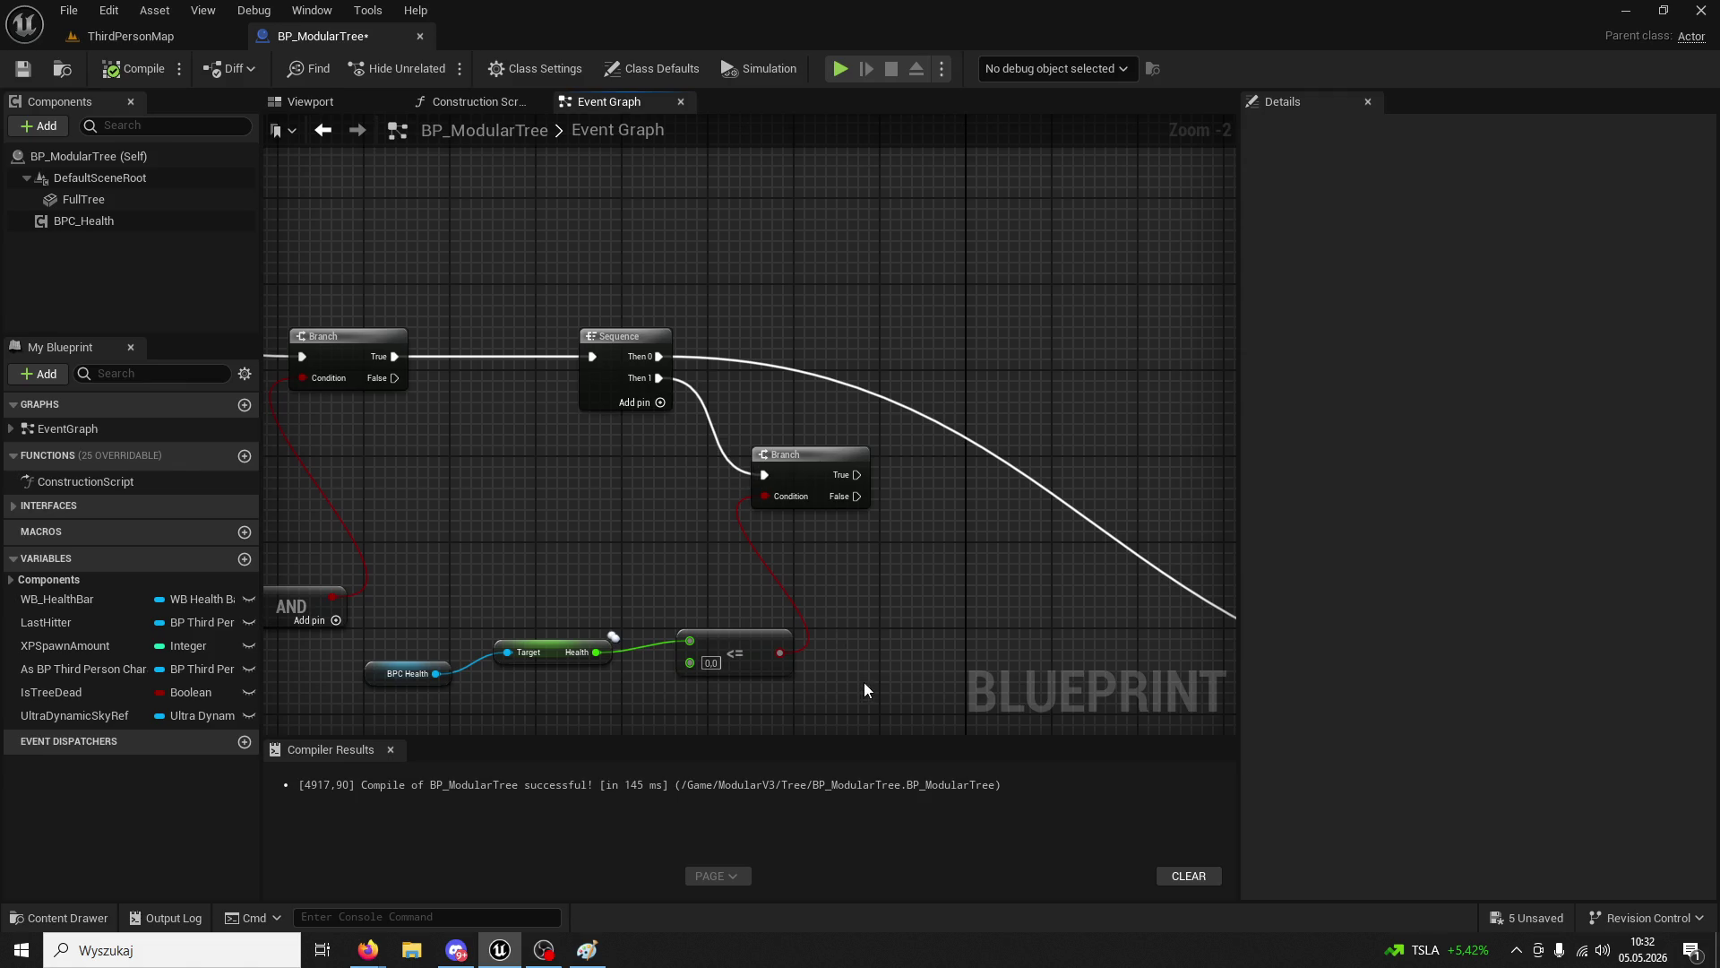
pyautogui.moveTo(864, 681)
pyautogui.mouseDown()
pyautogui.moveTo(426, 486)
pyautogui.moveTo(780, 626)
pyautogui.moveTo(718, 534)
pyautogui.moveTo(697, 536)
pyautogui.moveTo(691, 484)
pyautogui.moveTo(384, 414)
pyautogui.moveTo(507, 464)
pyautogui.moveTo(466, 466)
pyautogui.moveTo(637, 664)
pyautogui.moveTo(484, 415)
pyautogui.moveTo(634, 561)
pyautogui.moveTo(860, 488)
pyautogui.mouseUp()
pyautogui.press('Delete')
pyautogui.click(136, 73)
# - Add a Do Once node off the Sequence's first output
pyautogui.scroll(-2, 860, 487)
pyautogui.moveTo(990, 488)
pyautogui.mouseDown()
pyautogui.moveTo(1048, 581)
pyautogui.moveTo(995, 534)
pyautogui.moveTo(560, 457)
pyautogui.mouseUp()
pyautogui.scroll(2, 723, 453)
pyautogui.moveTo(722, 454); pyautogui.dragTo(549, 438)
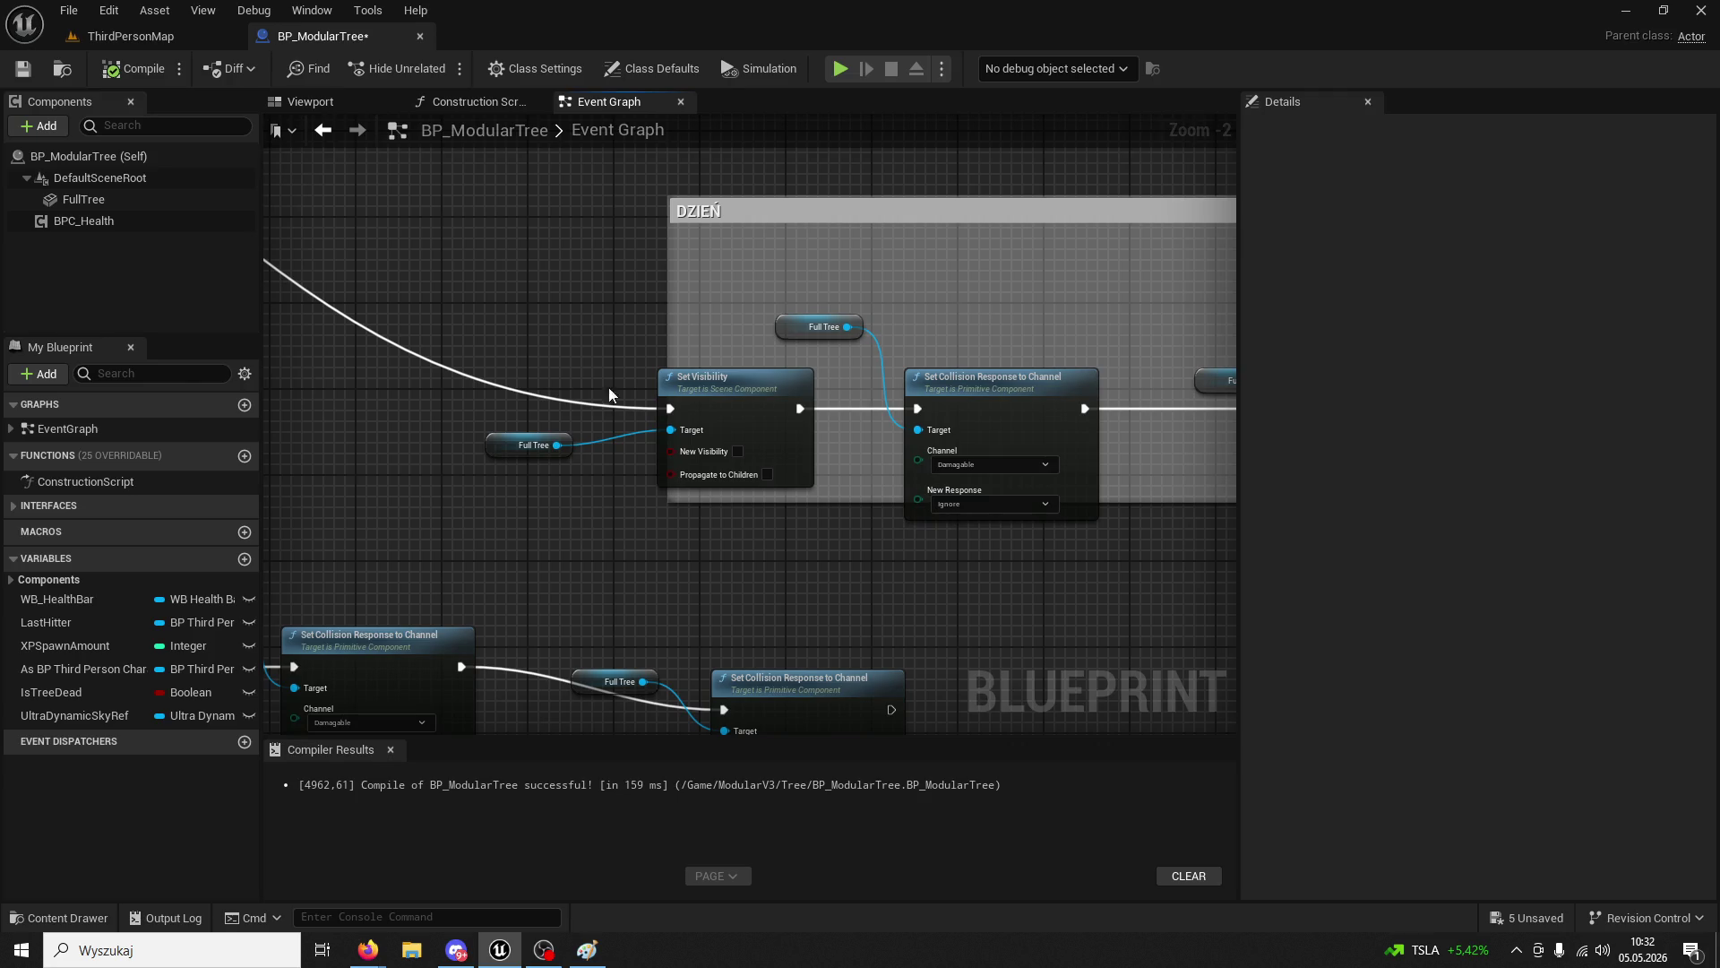
pyautogui.click(856, 236)
pyautogui.moveTo(853, 249)
pyautogui.mouseDown()
pyautogui.moveTo(722, 283)
pyautogui.moveTo(975, 339)
pyautogui.moveTo(648, 454)
pyautogui.moveTo(601, 545)
pyautogui.moveTo(668, 576)
pyautogui.moveTo(706, 525)
pyautogui.moveTo(863, 578)
pyautogui.moveTo(1014, 461)
pyautogui.moveTo(757, 465)
pyautogui.mouseUp()
pyautogui.scroll(-2, 671, 549)
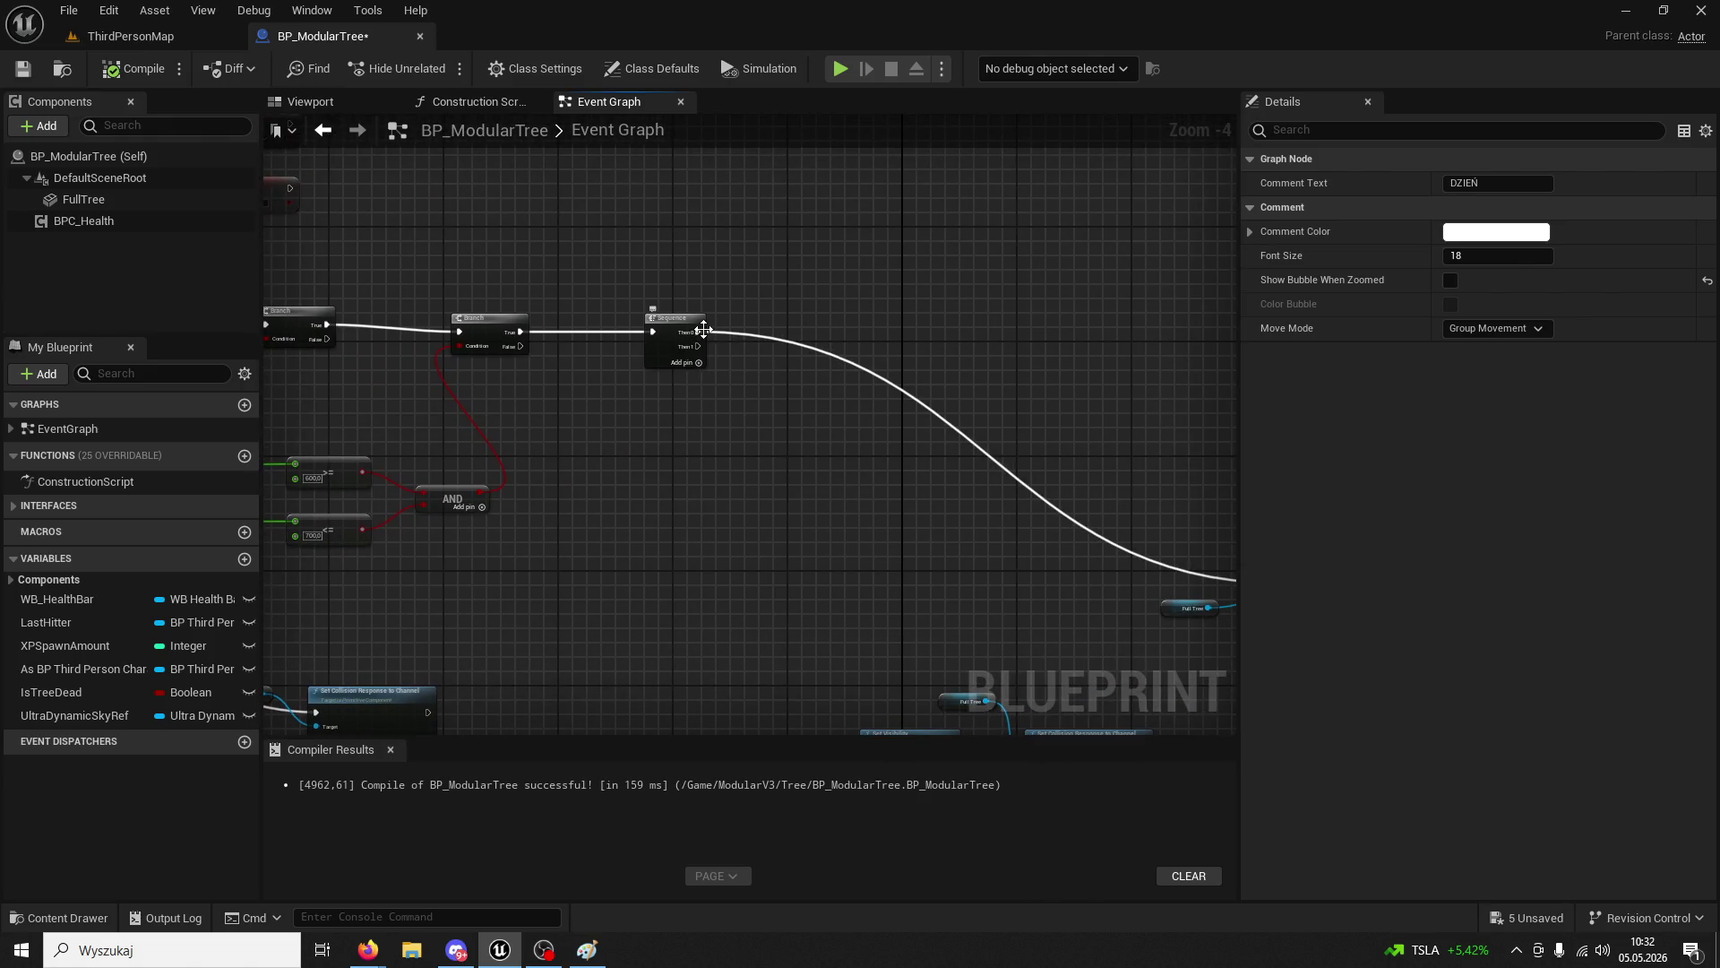
pyautogui.moveTo(700, 330); pyautogui.dragTo(835, 288)
pyautogui.write('do once')
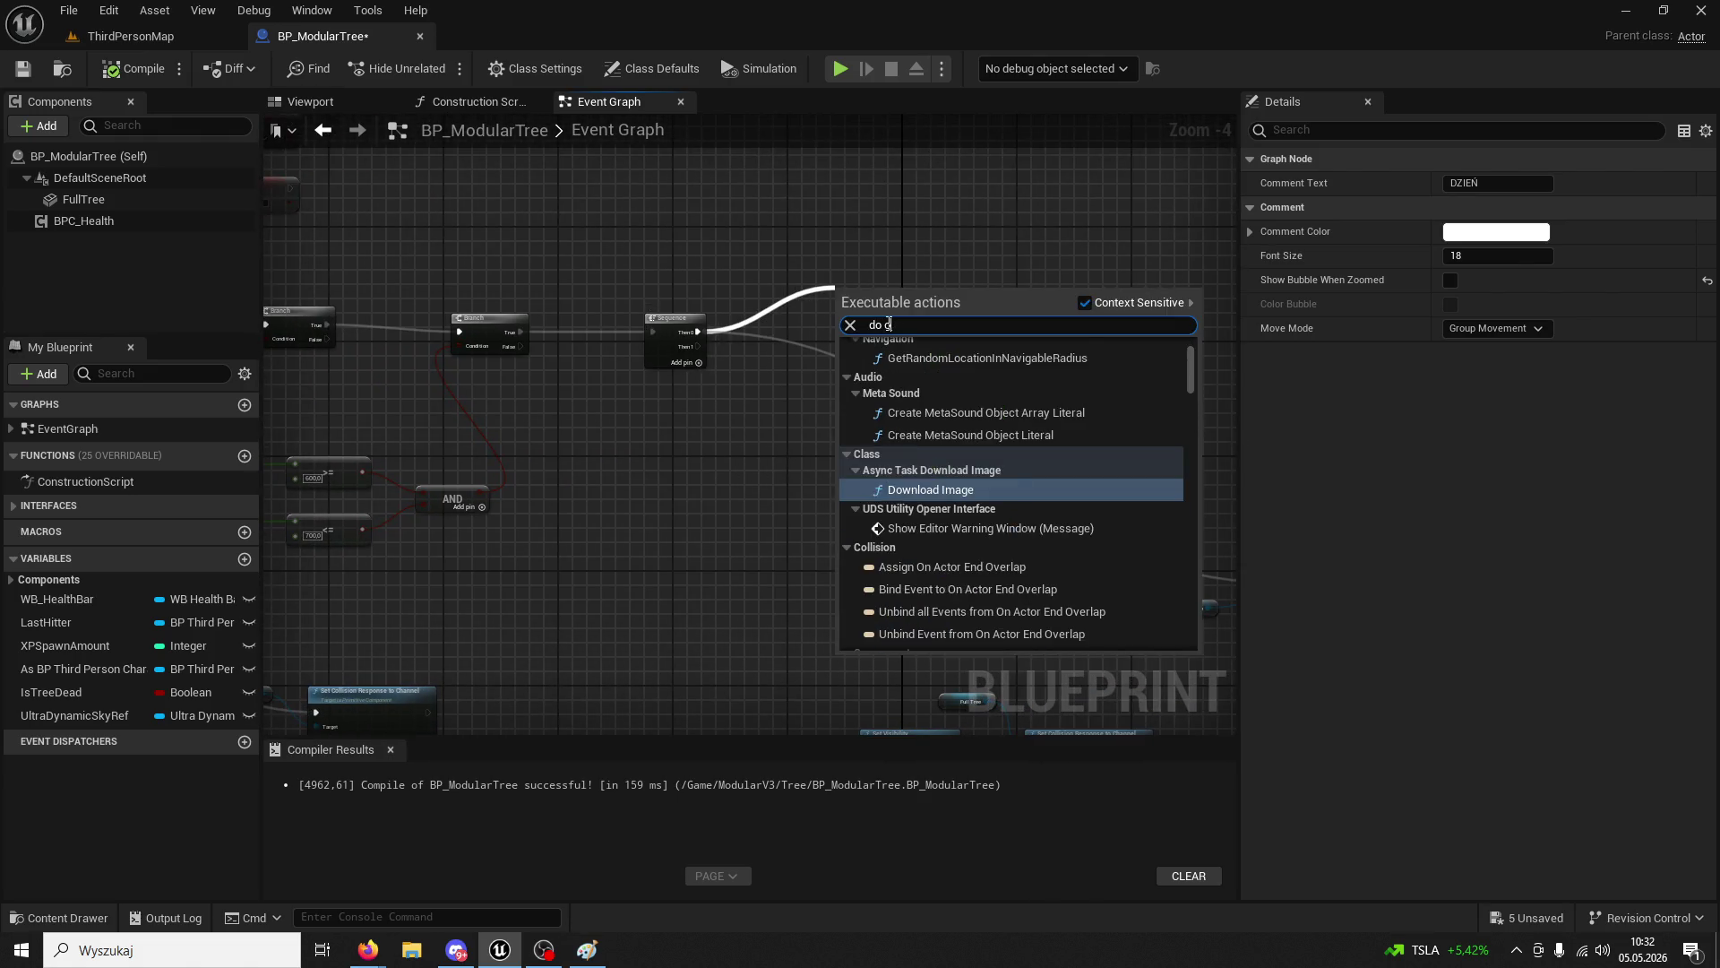
pyautogui.click(969, 371)
# - Disconnect the Sequence from Do Once and delete the redundant Sequence node
pyautogui.scroll(2, 882, 353)
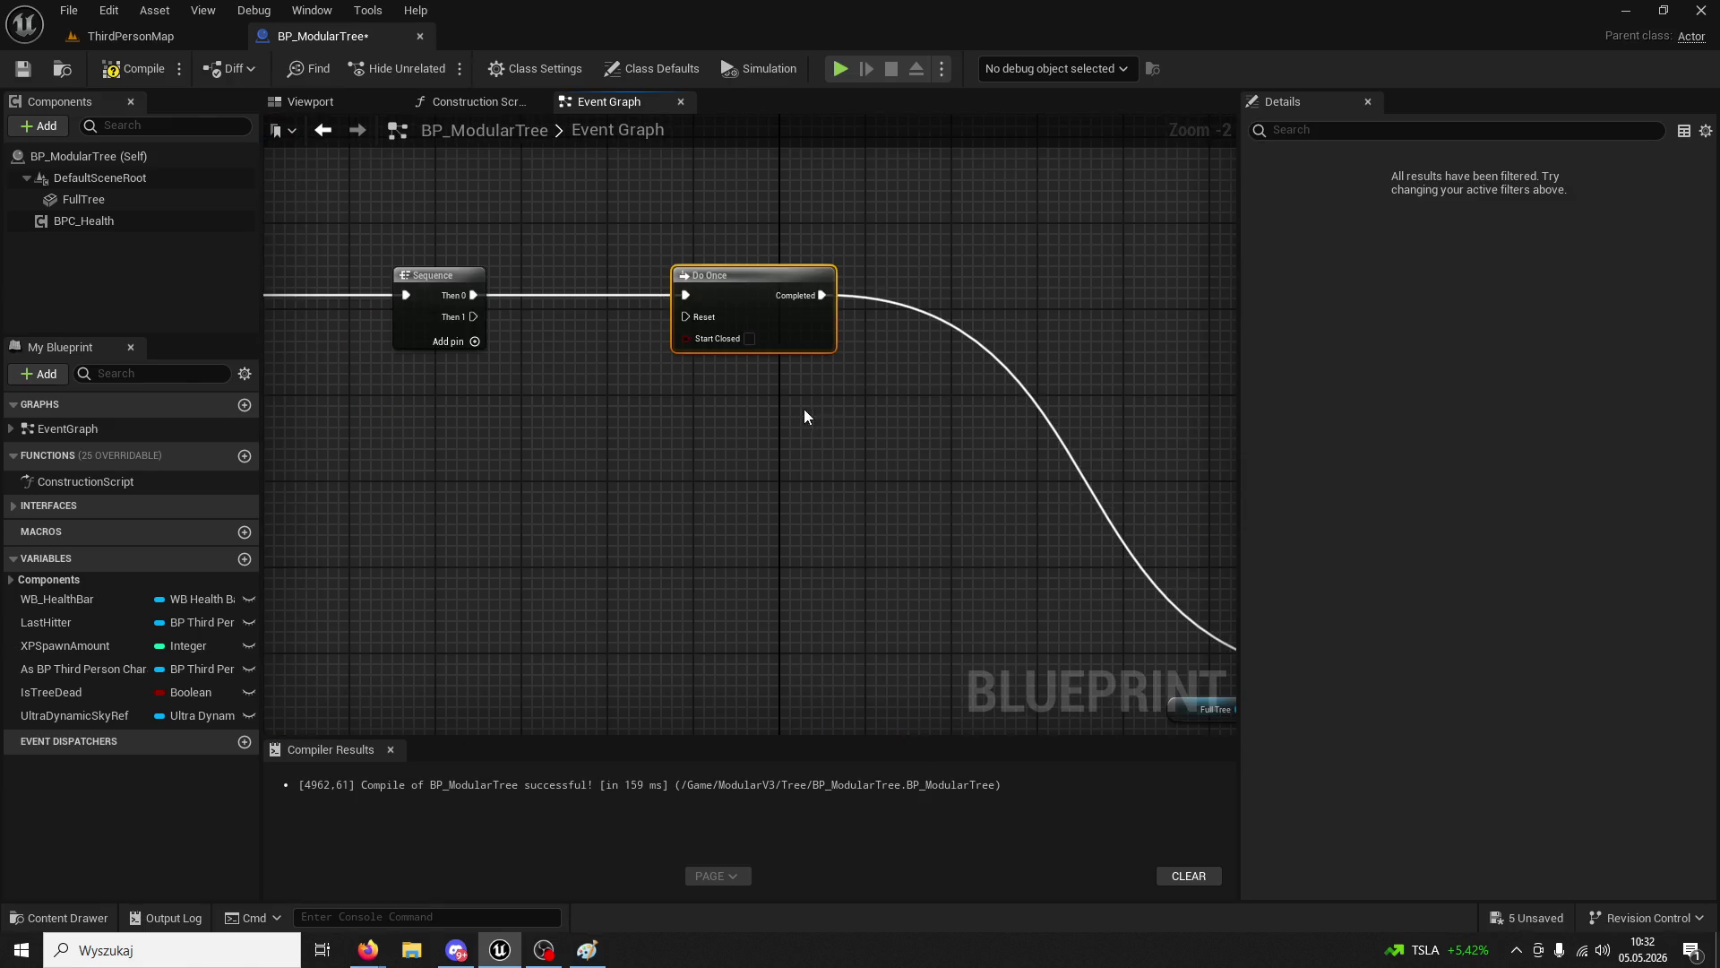
pyautogui.moveTo(803, 408)
pyautogui.mouseDown()
pyautogui.moveTo(544, 328)
pyautogui.moveTo(523, 339)
pyautogui.moveTo(521, 314)
pyautogui.moveTo(661, 352)
pyautogui.moveTo(792, 476)
pyautogui.moveTo(1097, 513)
pyautogui.mouseUp()
pyautogui.scroll(-2, 507, 309)
pyautogui.scroll(2, 792, 476)
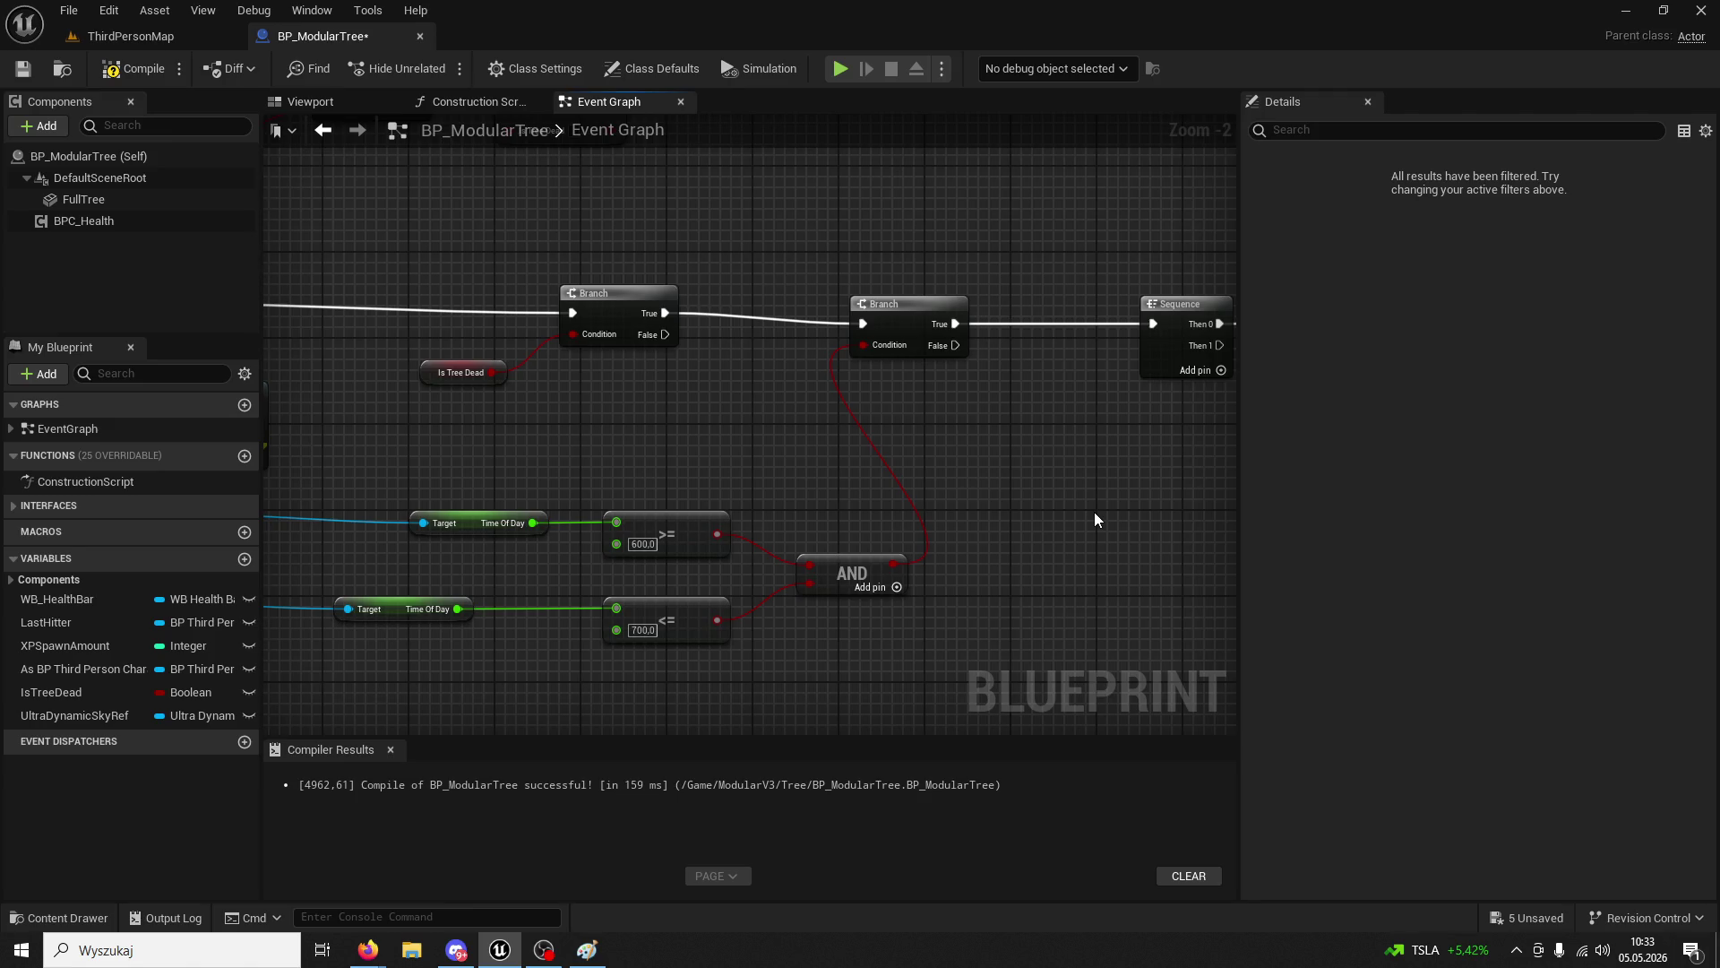
pyautogui.moveTo(1094, 512); pyautogui.dragTo(676, 455)
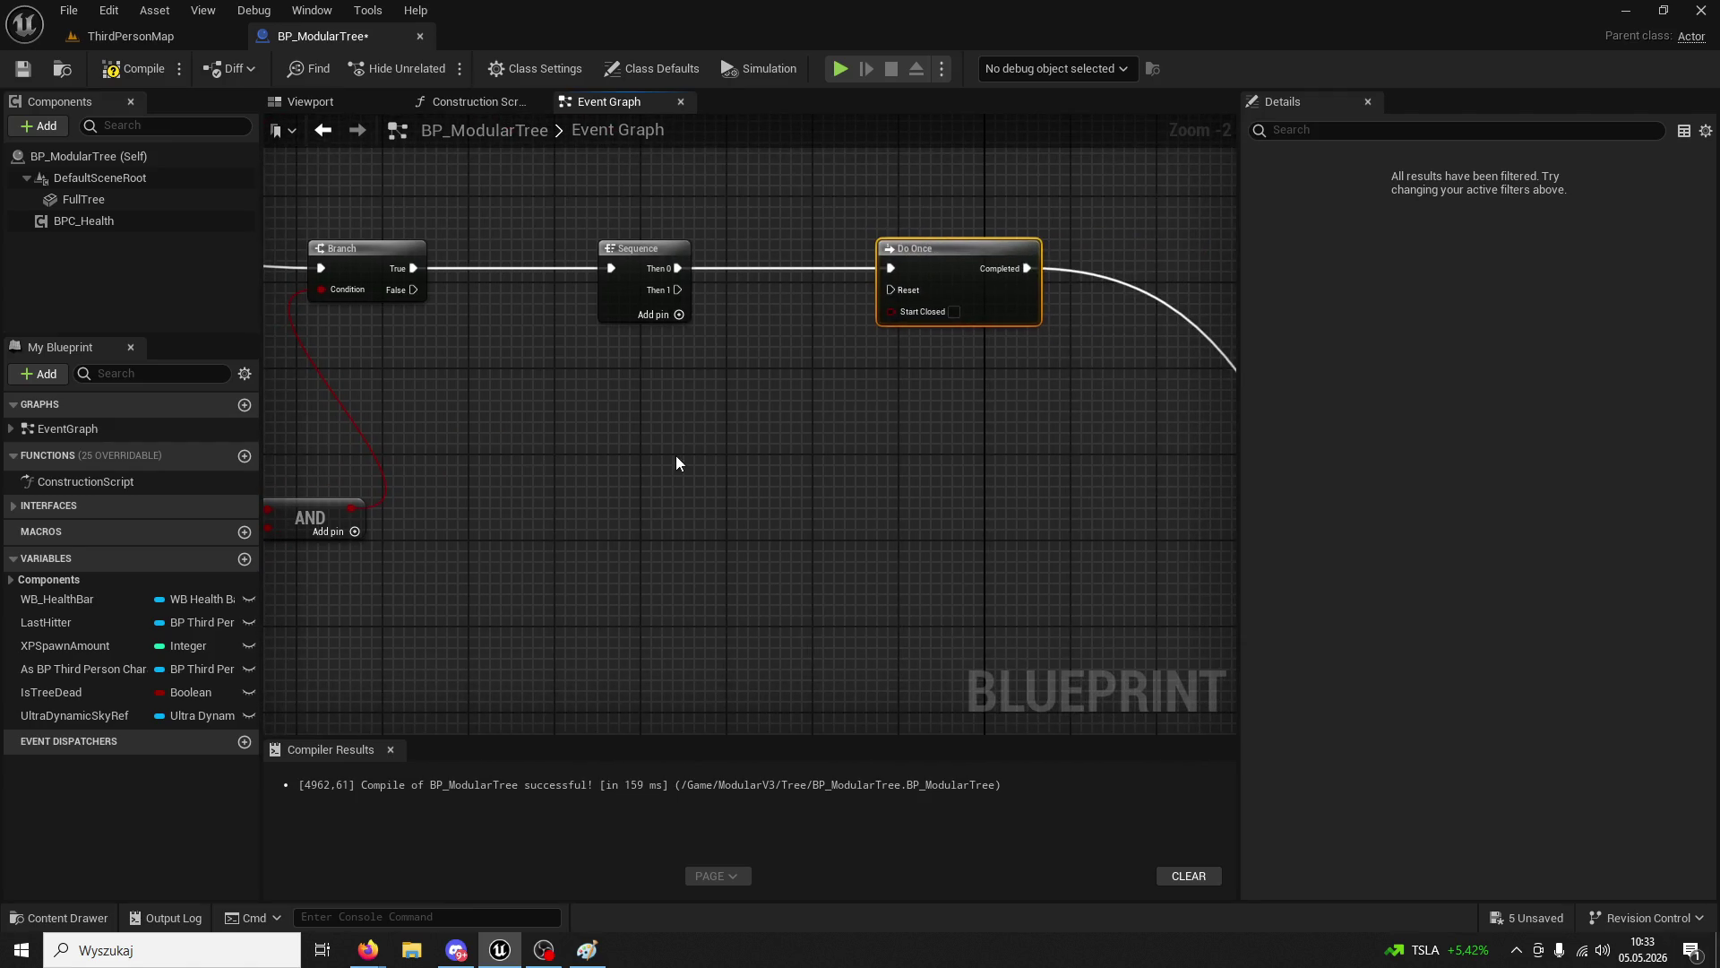
pyautogui.rightClick(882, 266)
pyautogui.click(932, 312)
pyautogui.moveTo(594, 231); pyautogui.dragTo(844, 325)
pyautogui.press('Delete')
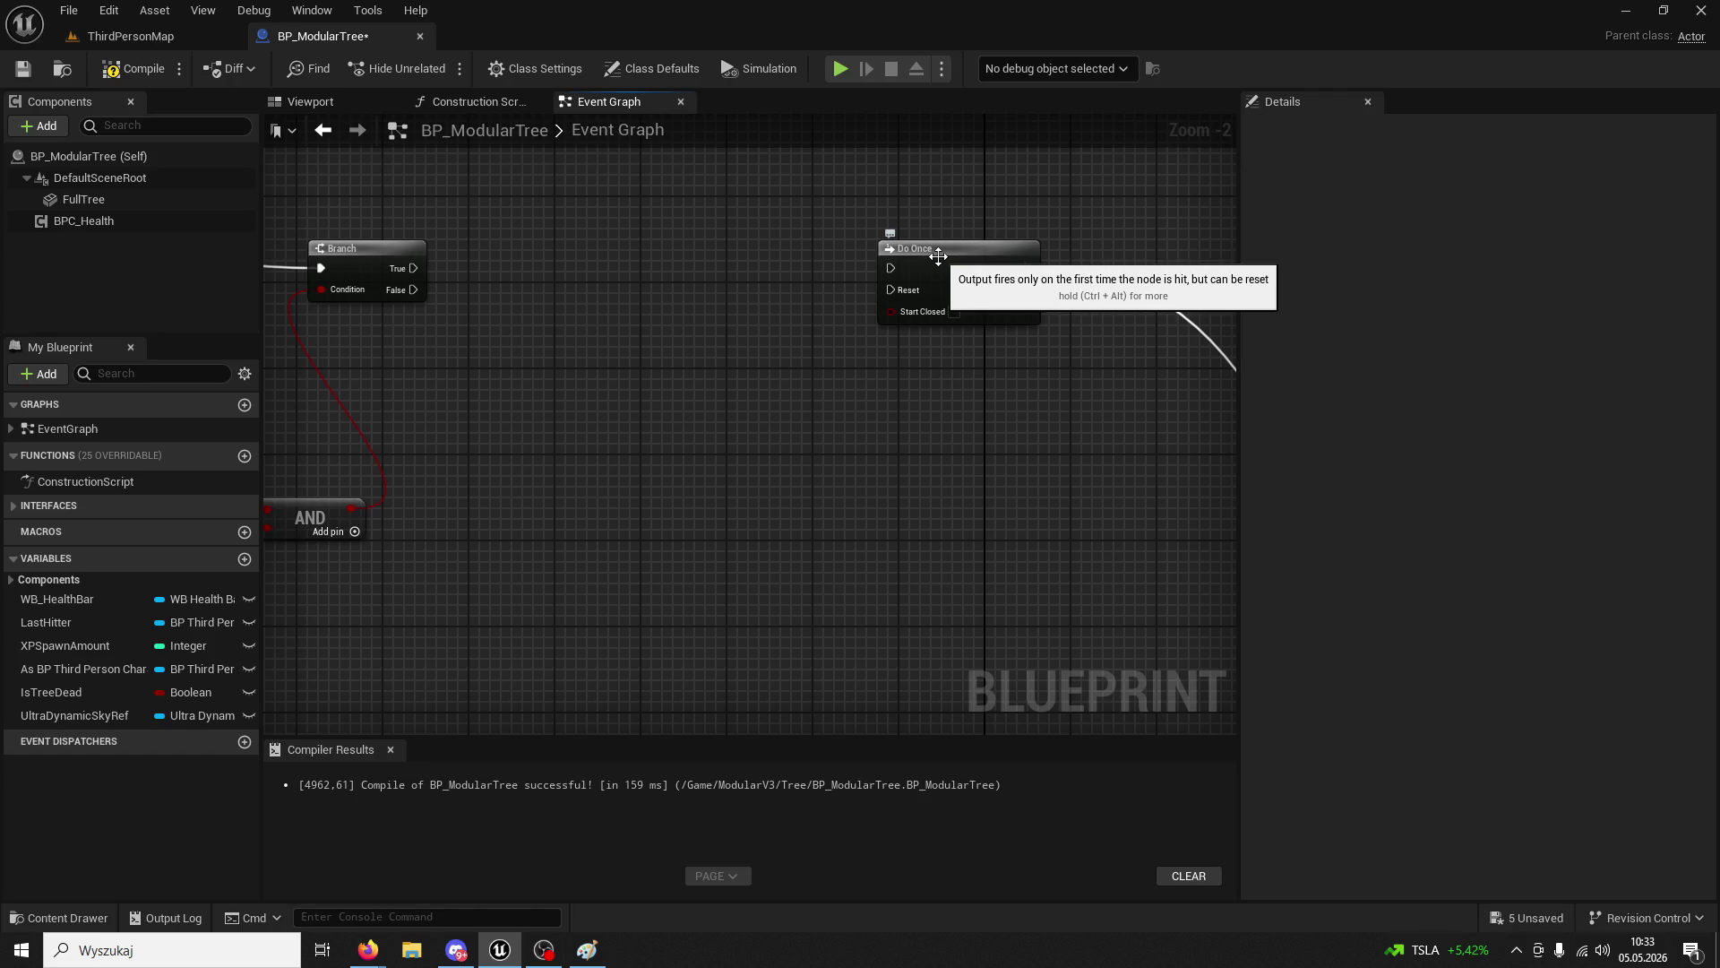
# - Move Do Once together with the DZIEŃ comment group up and left
pyautogui.scroll(-3, 1116, 353)
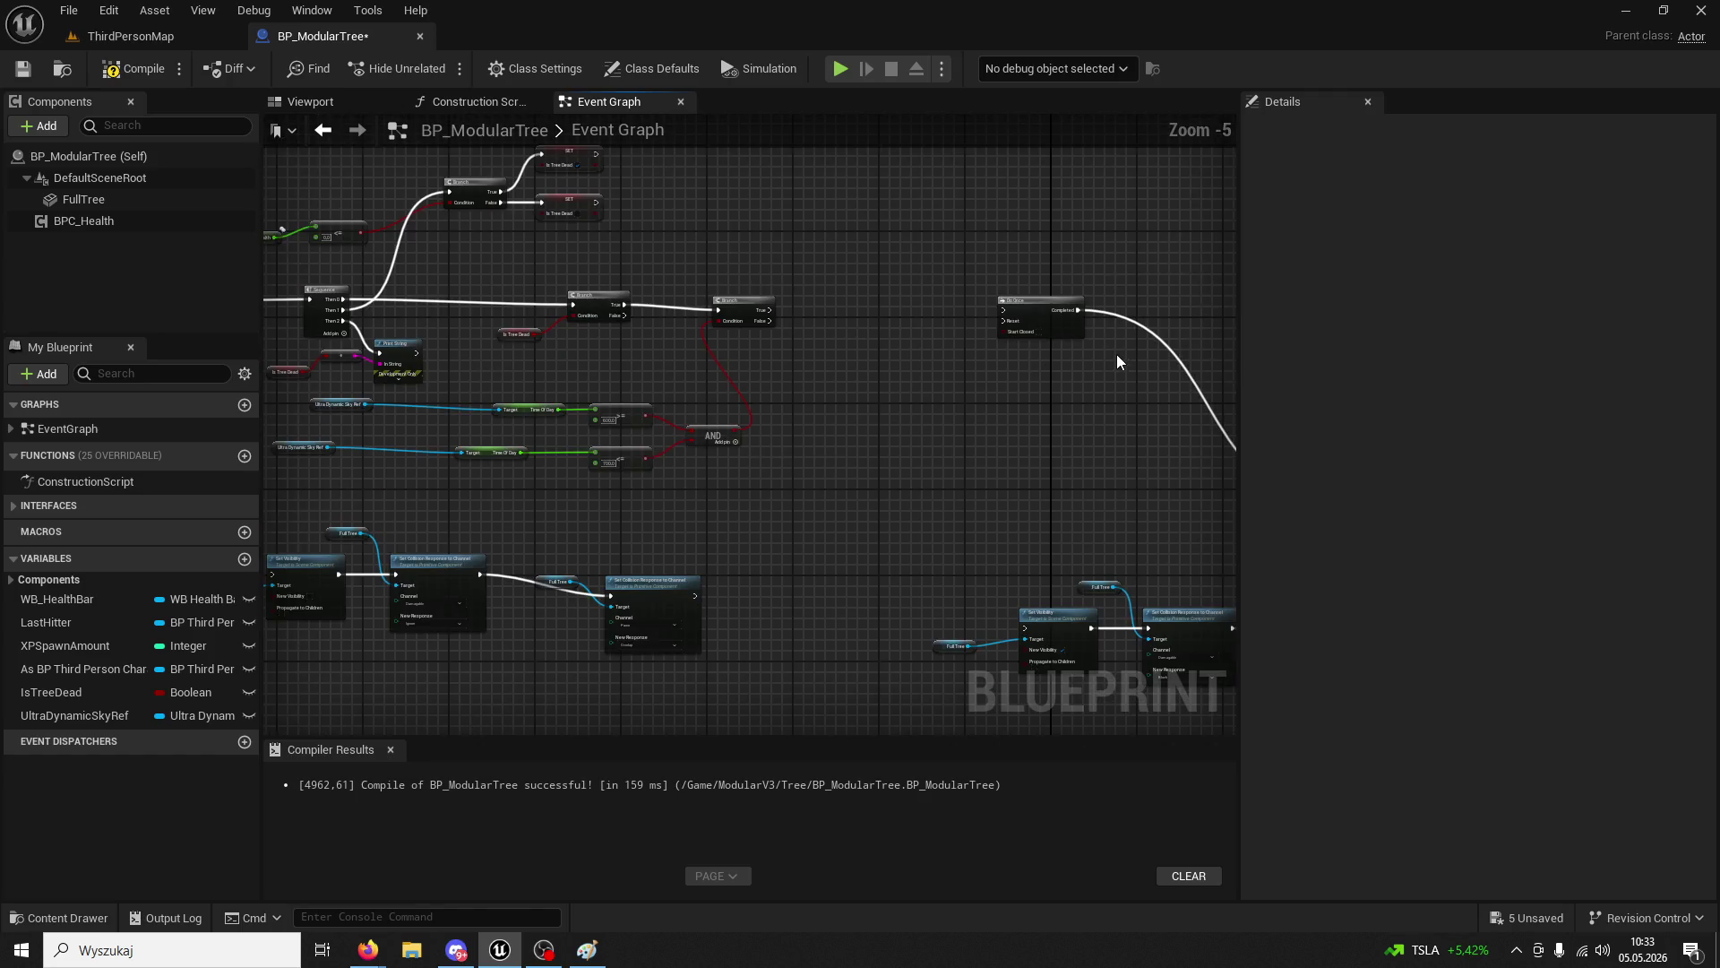
pyautogui.moveTo(1116, 353)
pyautogui.mouseDown()
pyautogui.moveTo(1042, 384)
pyautogui.moveTo(766, 331)
pyautogui.mouseUp()
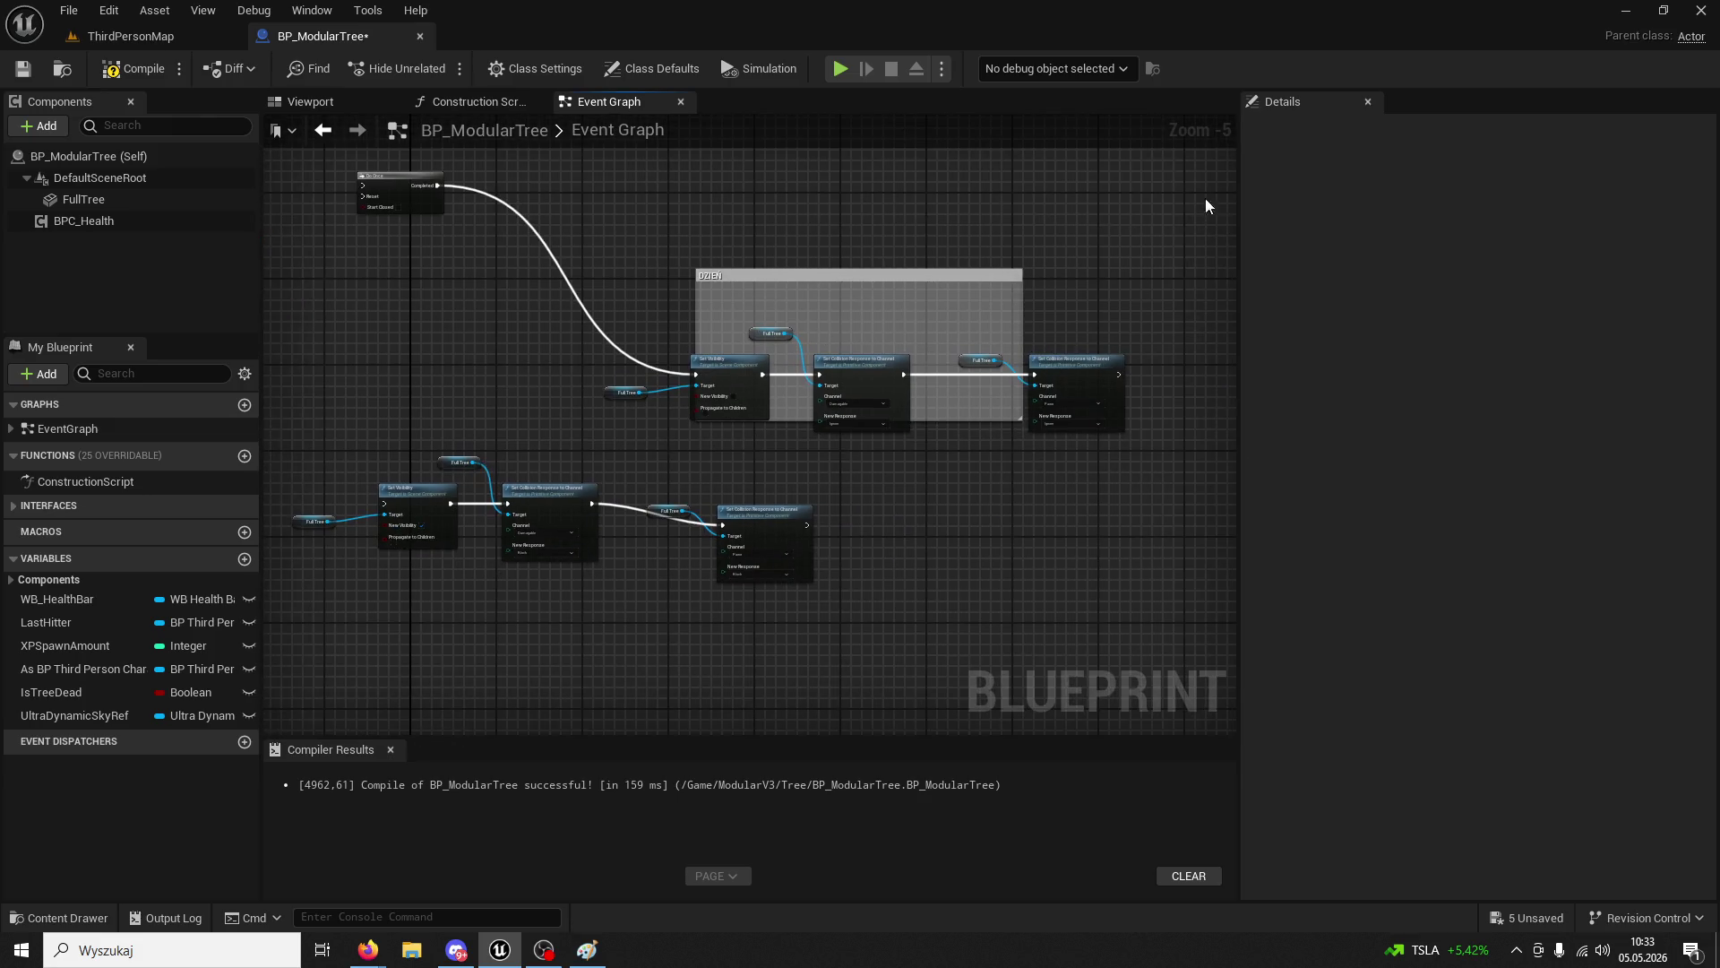
pyautogui.moveTo(1206, 205); pyautogui.dragTo(642, 388)
pyautogui.moveTo(503, 357); pyautogui.dragTo(598, 348)
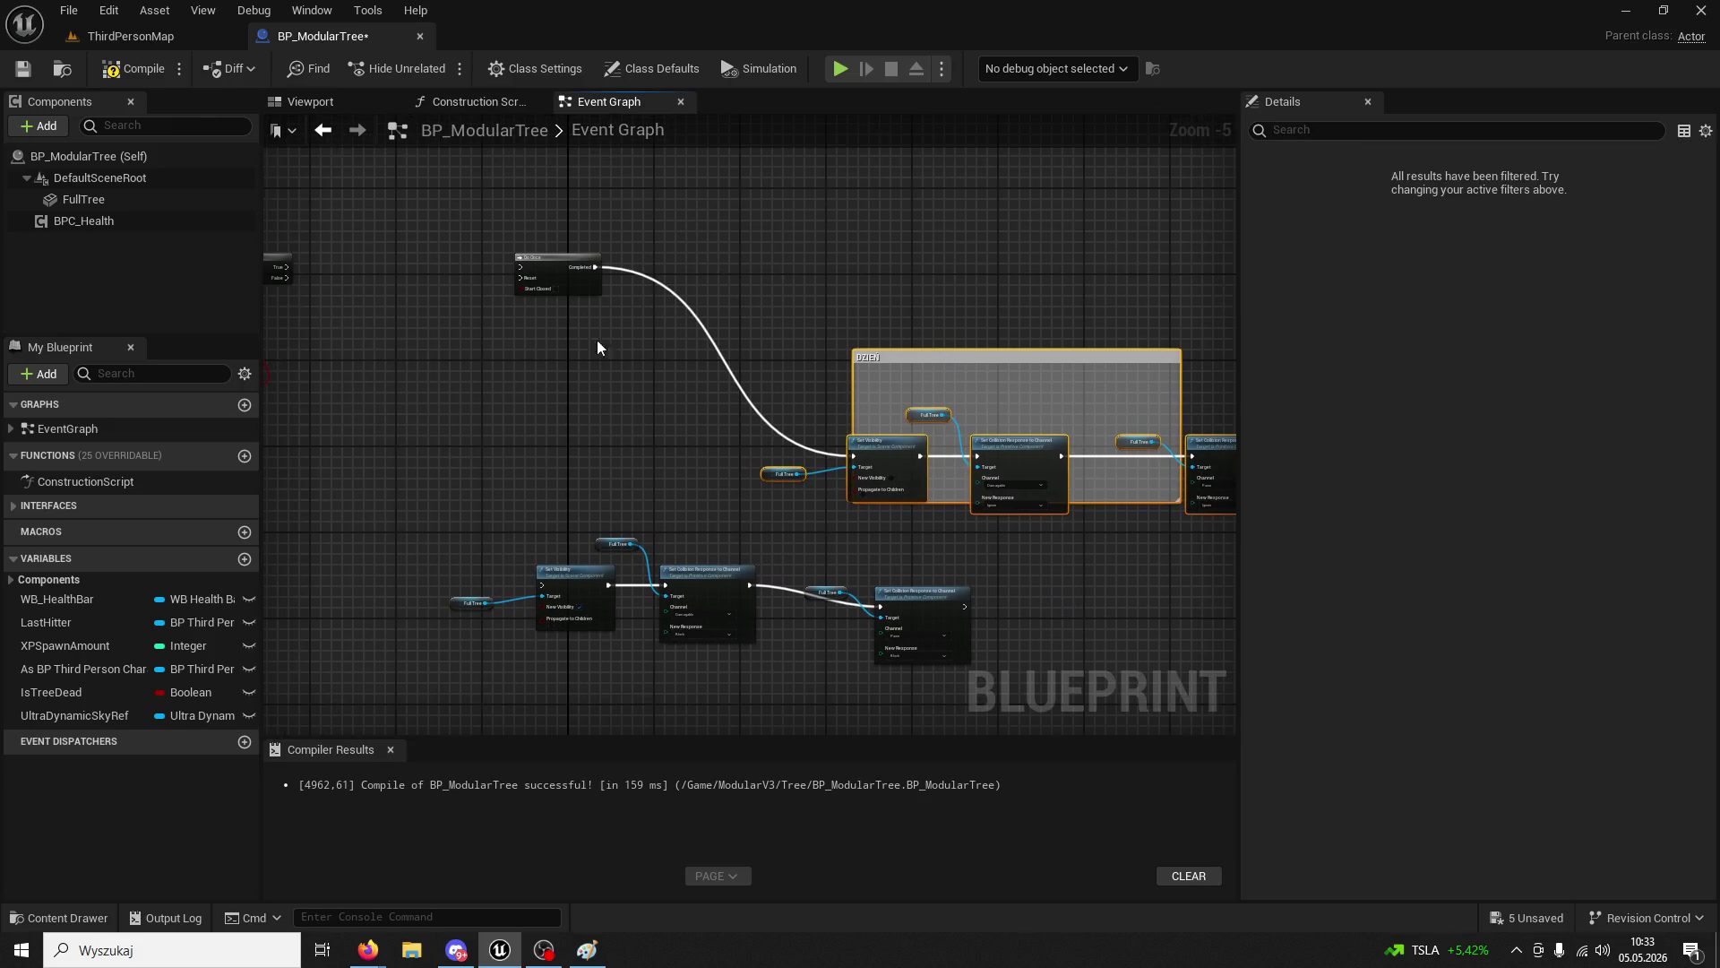
pyautogui.moveTo(557, 289)
pyautogui.mouseDown()
pyautogui.moveTo(749, 418)
pyautogui.moveTo(681, 336)
pyautogui.moveTo(522, 288)
pyautogui.mouseUp()
pyautogui.click(661, 443)
# - Widen and extend the DZIEŃ comment to enclose all the daytime nodes
pyautogui.moveTo(1153, 414)
pyautogui.mouseDown()
pyautogui.moveTo(979, 430)
pyautogui.moveTo(1006, 404)
pyautogui.moveTo(1106, 415)
pyautogui.mouseUp()
pyautogui.moveTo(1103, 501); pyautogui.dragTo(1109, 544)
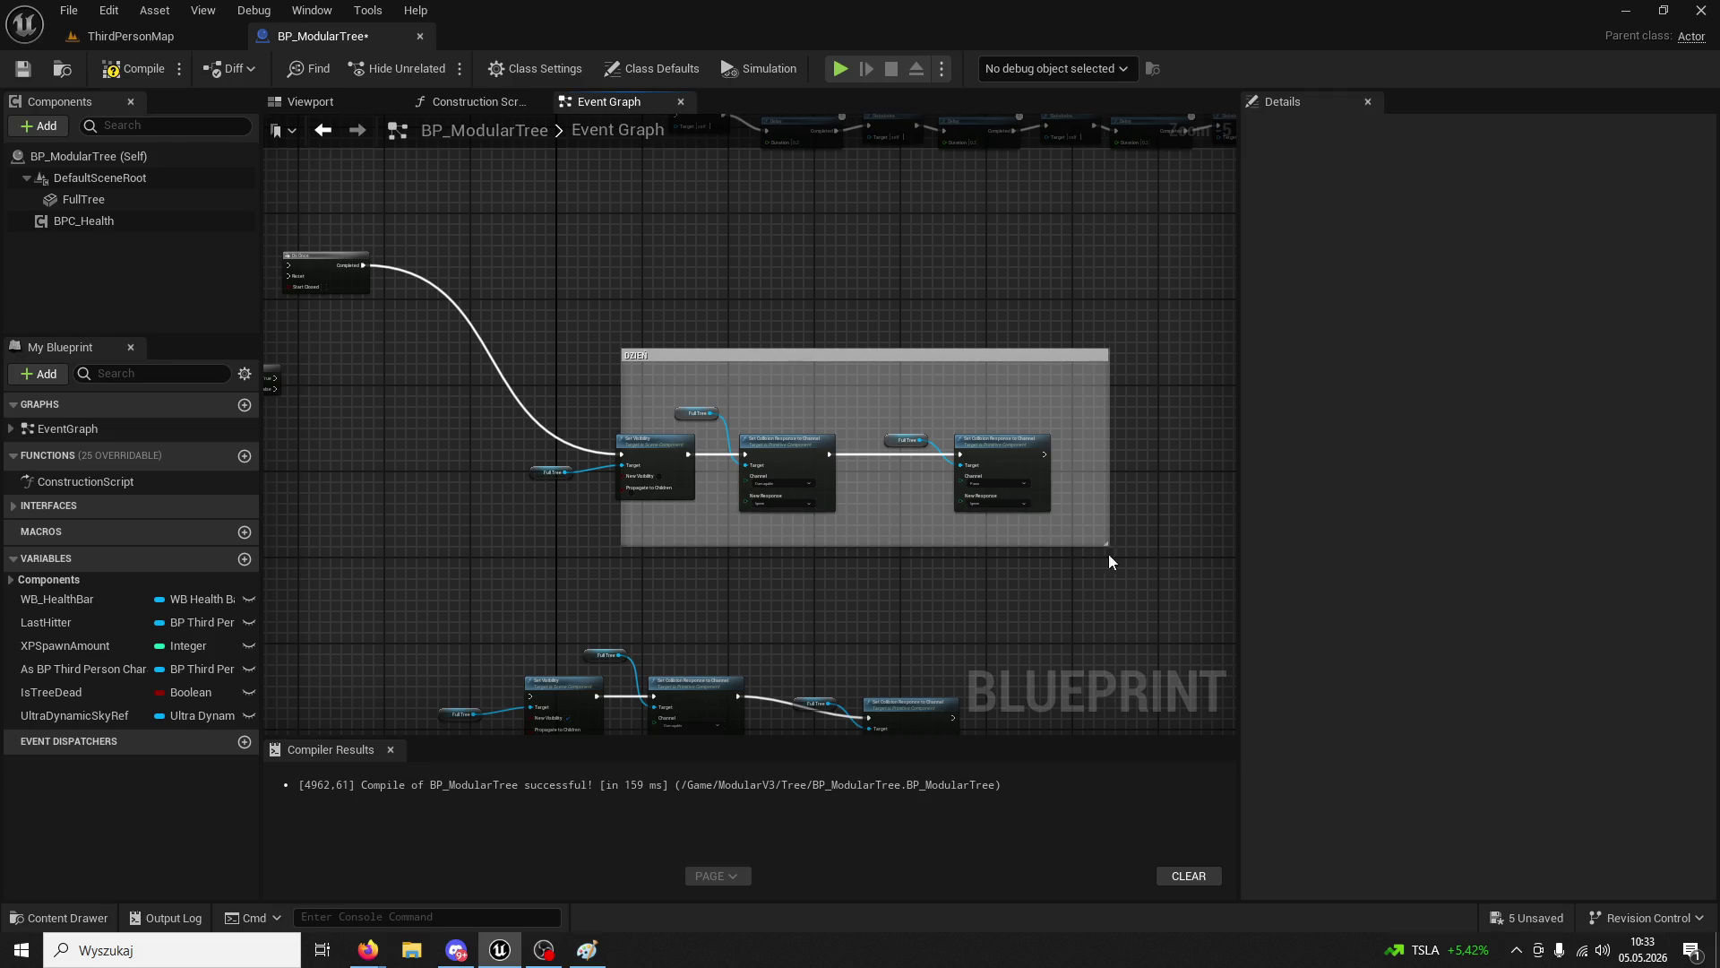
pyautogui.moveTo(621, 398); pyautogui.dragTo(499, 394)
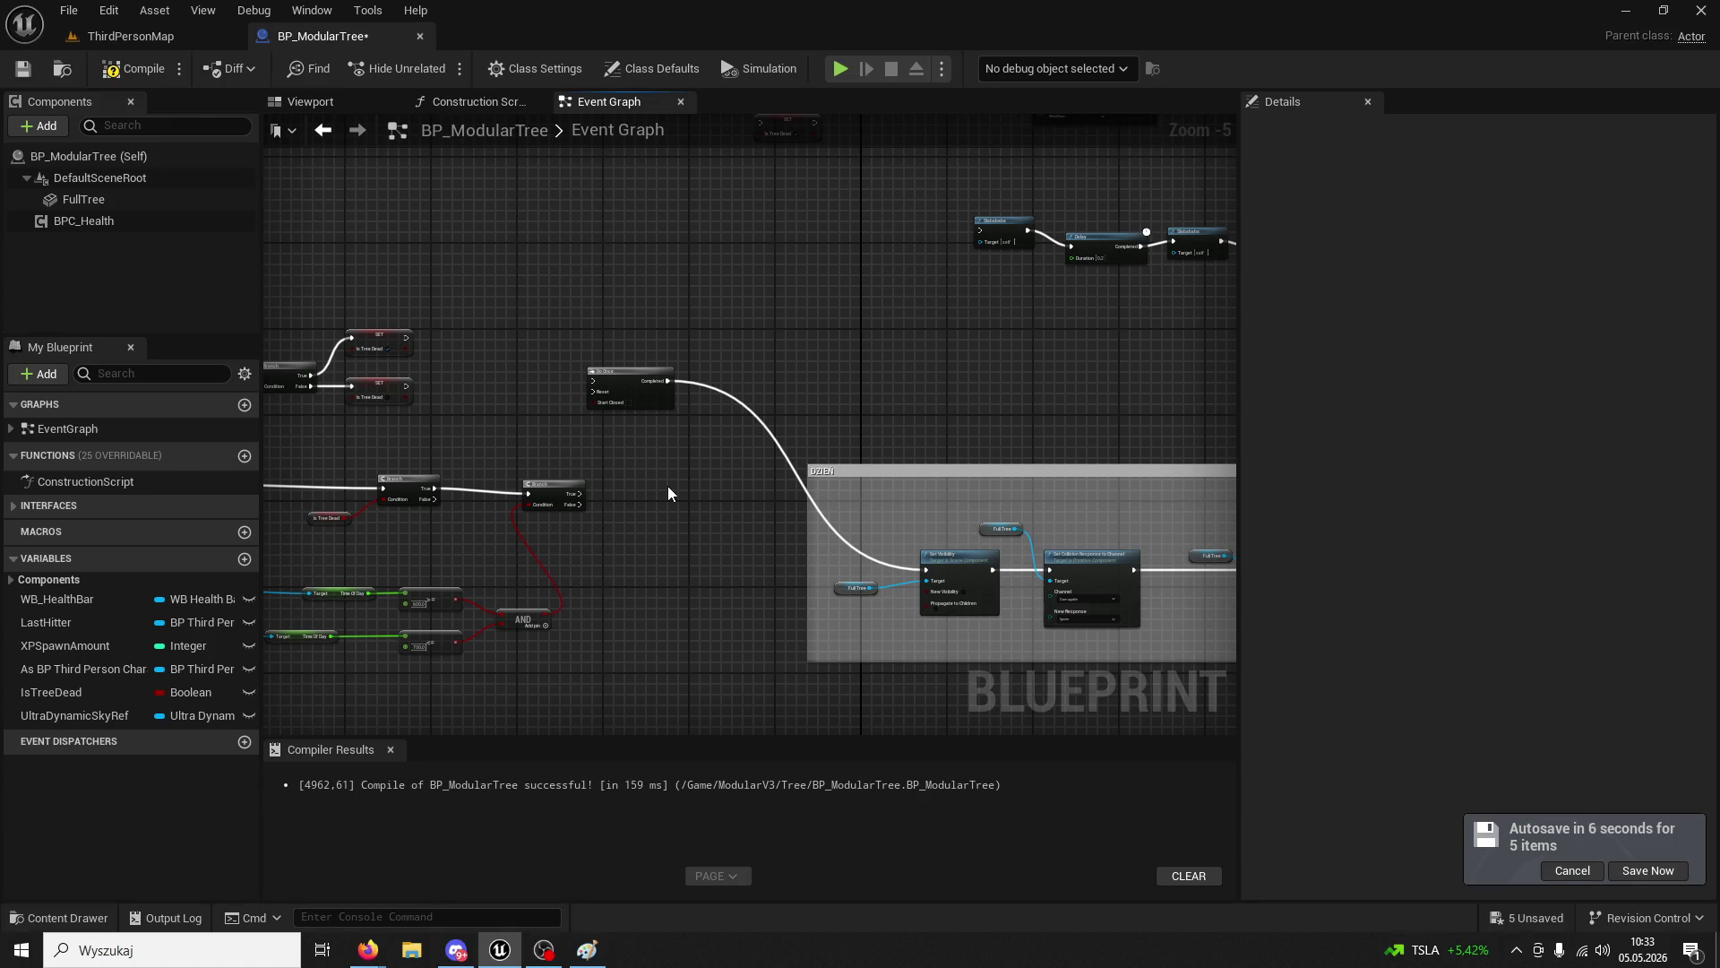
# - Add a Sequence node after the IsTreeDead Branch's True output
pyautogui.scroll(2, 668, 486)
pyautogui.moveTo(795, 495); pyautogui.dragTo(865, 421)
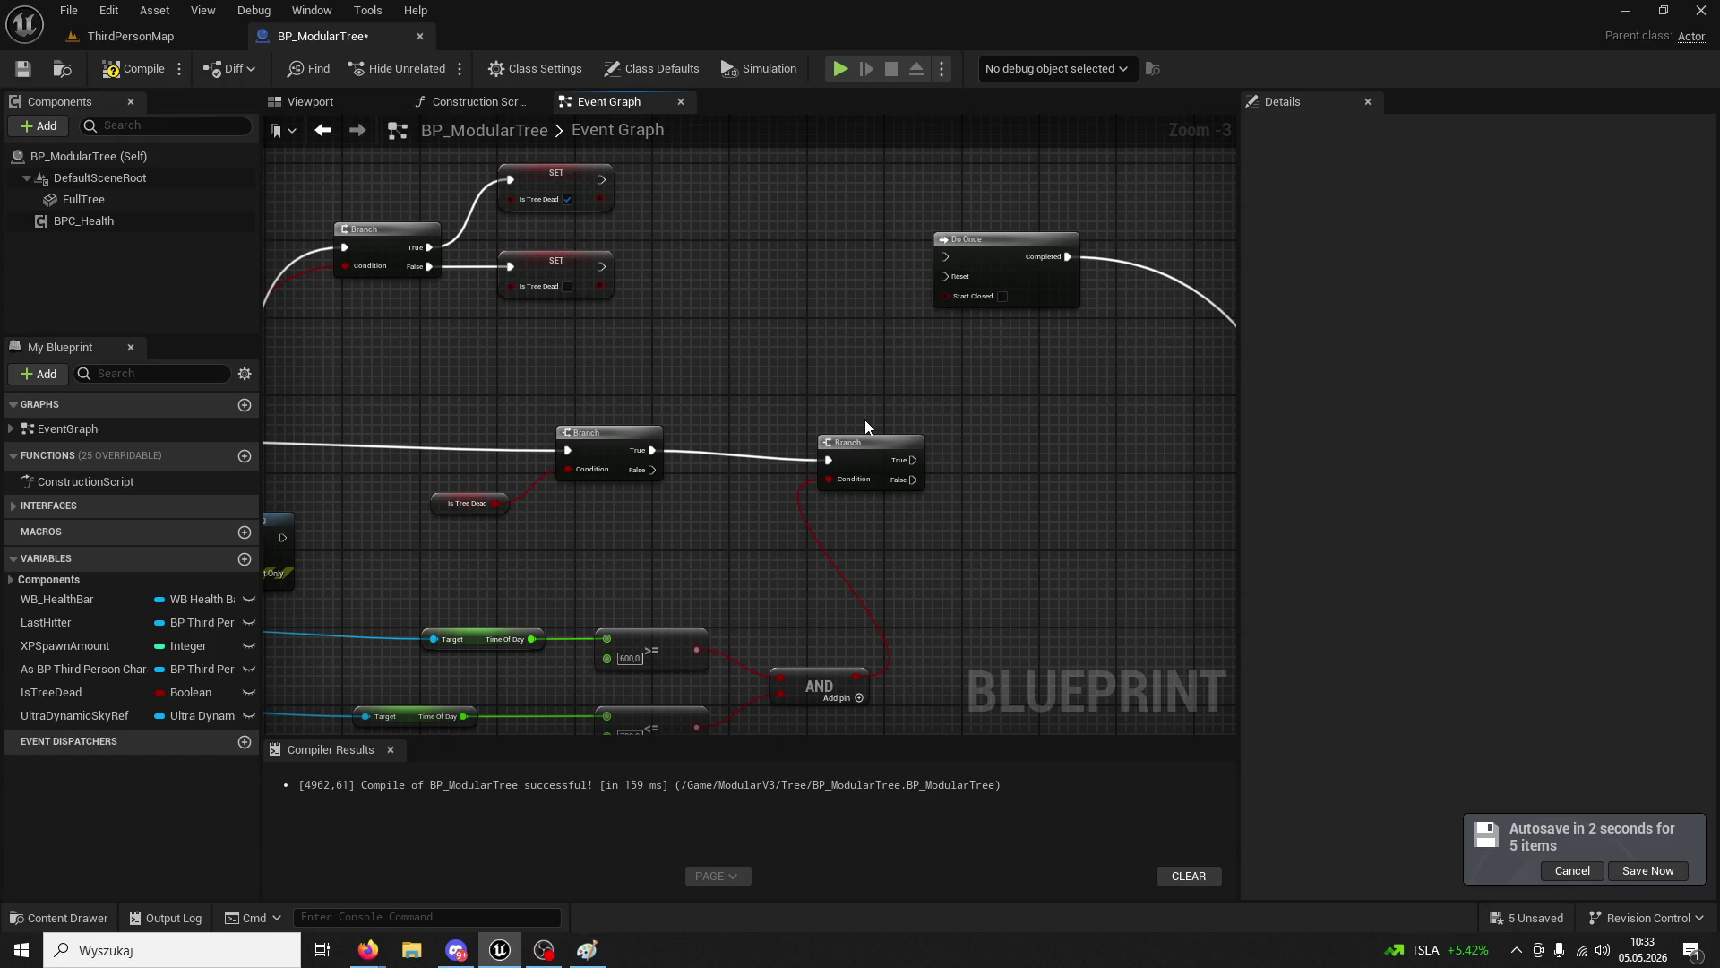
pyautogui.scroll(2, 864, 419)
pyautogui.moveTo(714, 373); pyautogui.dragTo(967, 302)
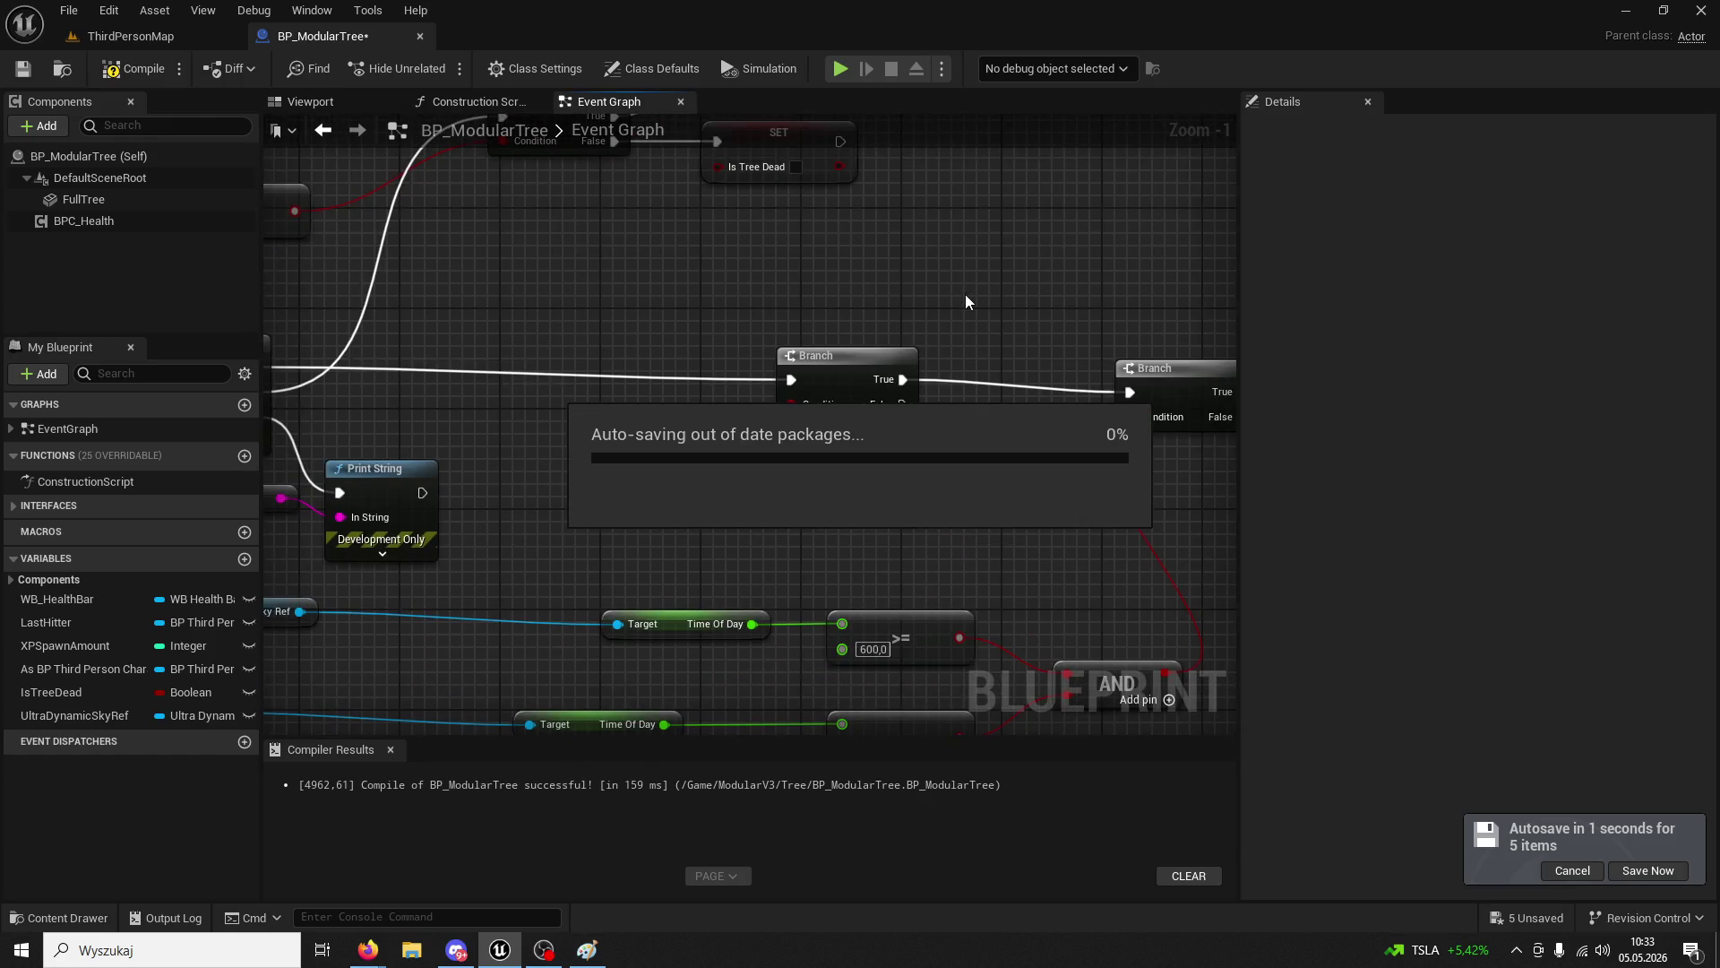
pyautogui.moveTo(993, 290)
pyautogui.mouseDown()
pyautogui.moveTo(798, 265)
pyautogui.moveTo(834, 239)
pyautogui.moveTo(875, 327)
pyautogui.moveTo(850, 352)
pyautogui.mouseUp()
pyautogui.moveTo(726, 417); pyautogui.dragTo(784, 373)
pyautogui.write('sequence')
pyautogui.press('Return')
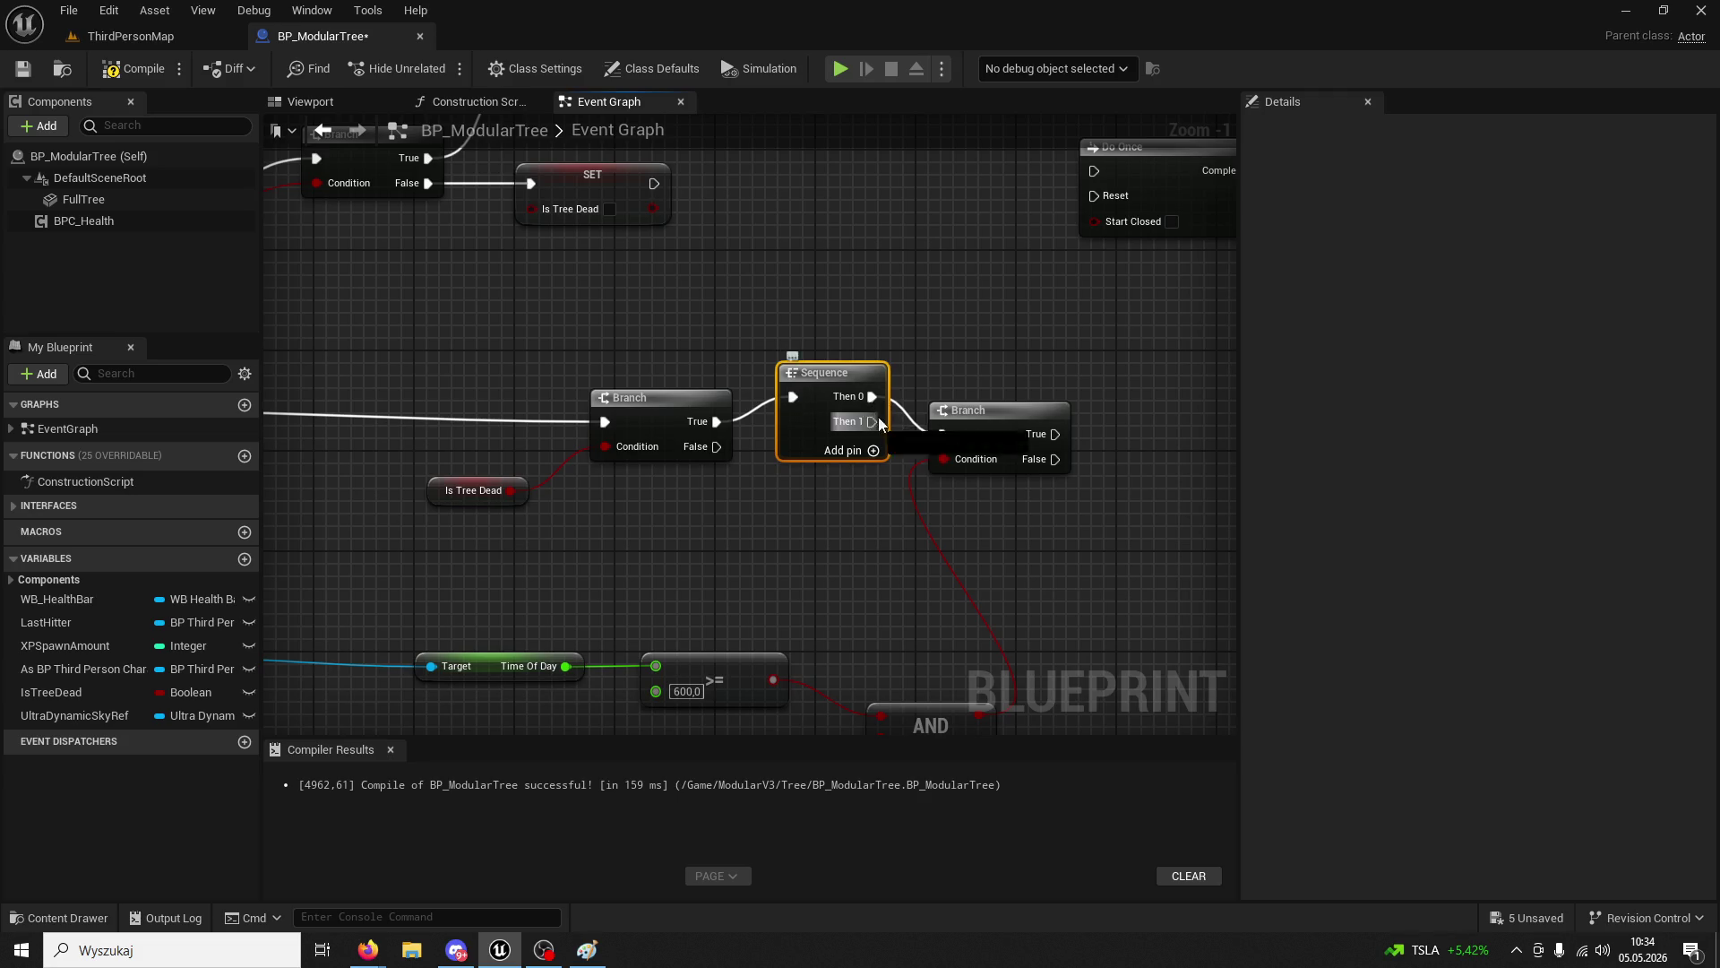
# - Rewire Sequence Then 0 from the second Branch to the Do Once node
pyautogui.rightClick(871, 398)
pyautogui.click(911, 474)
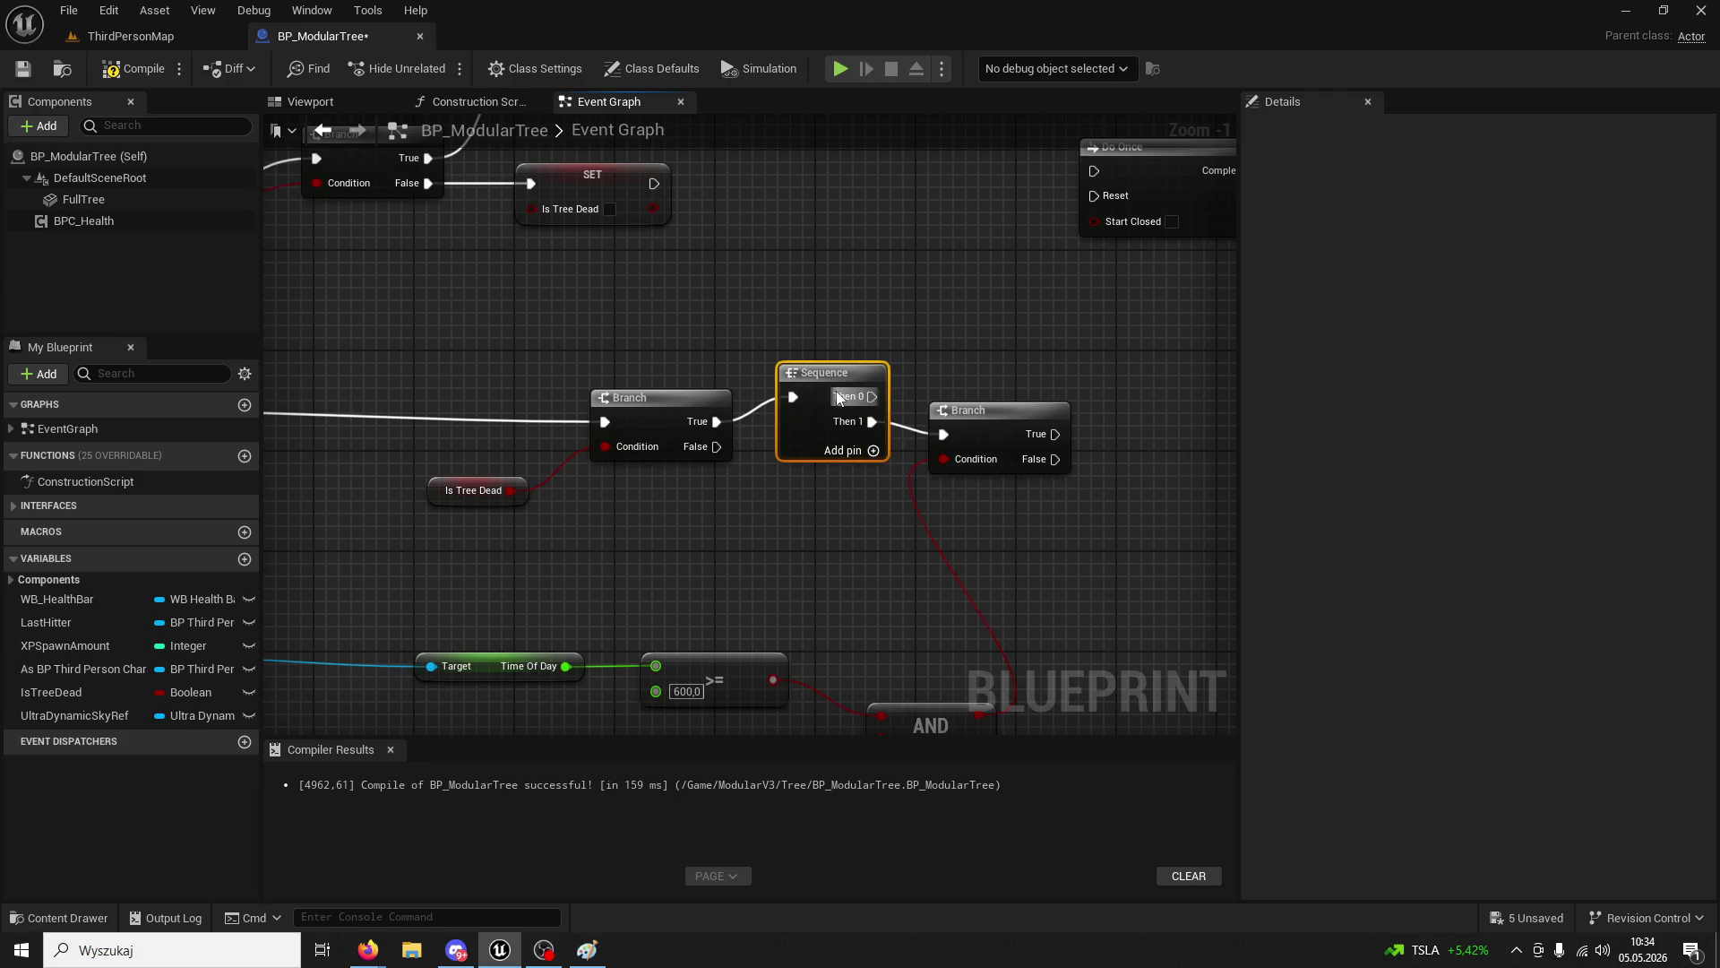
pyautogui.moveTo(688, 482)
pyautogui.mouseDown()
pyautogui.moveTo(760, 526)
pyautogui.moveTo(923, 232)
pyautogui.mouseUp()
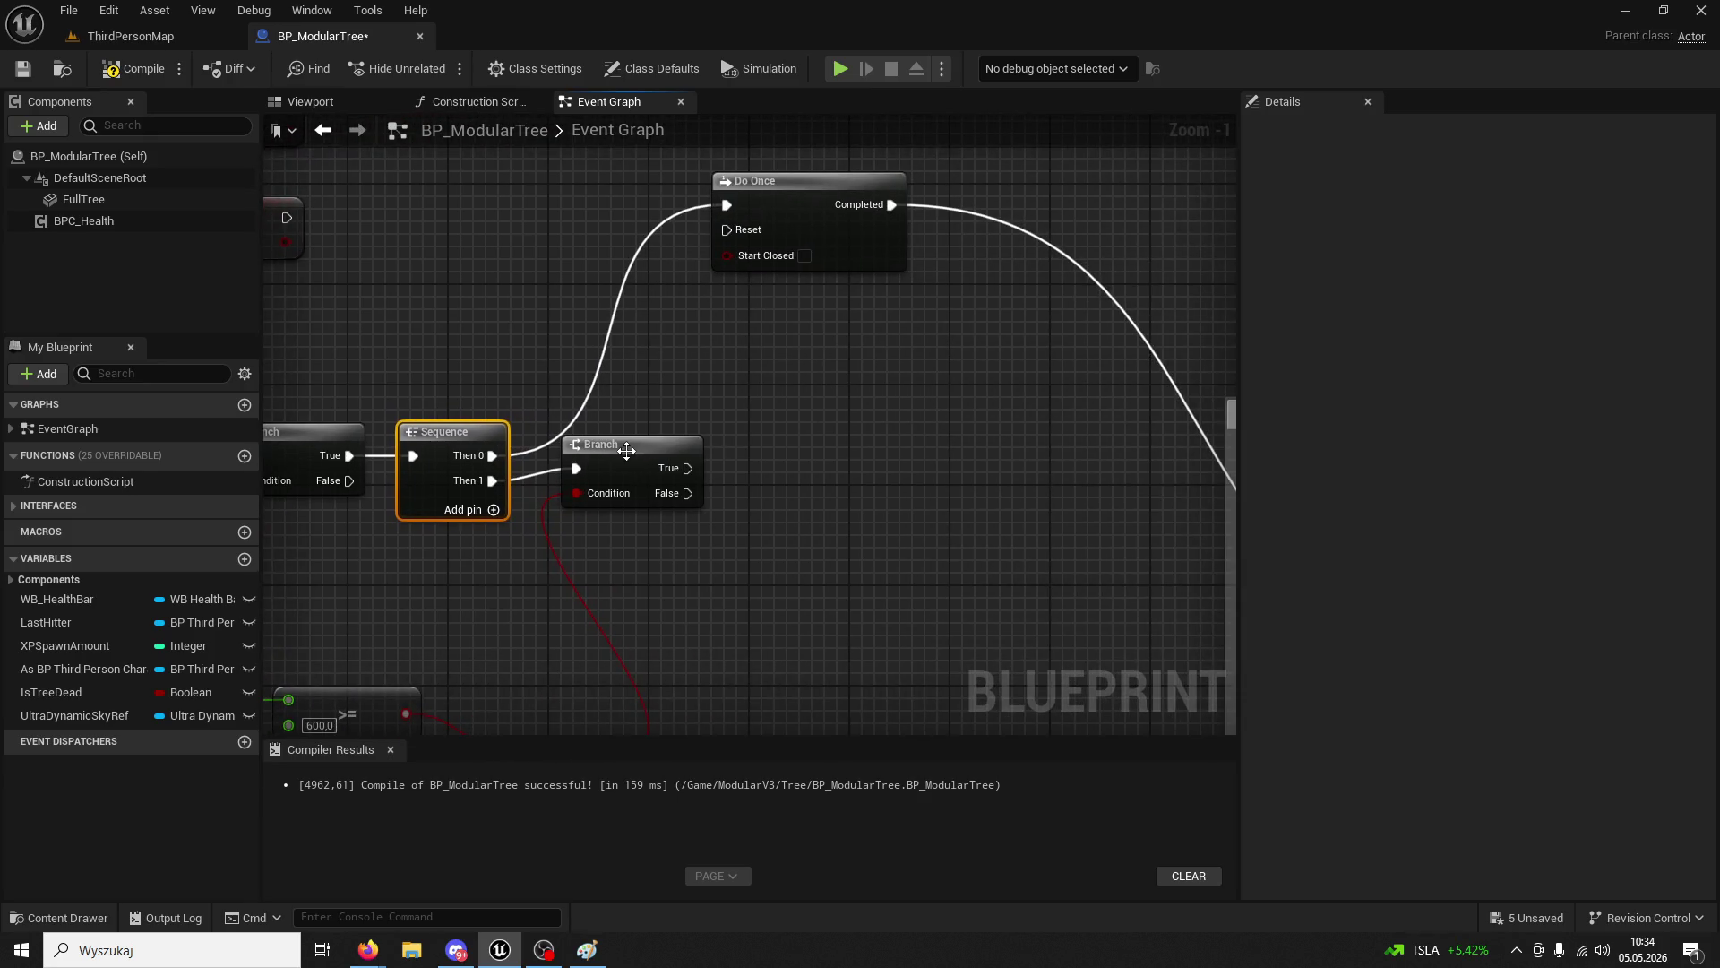
pyautogui.moveTo(632, 467); pyautogui.dragTo(631, 480)
# - Check both SET Is Tree Dead nodes and the DZIEŃ chain, then return to ThirdPersonMap
pyautogui.scroll(-3, 455, 371)
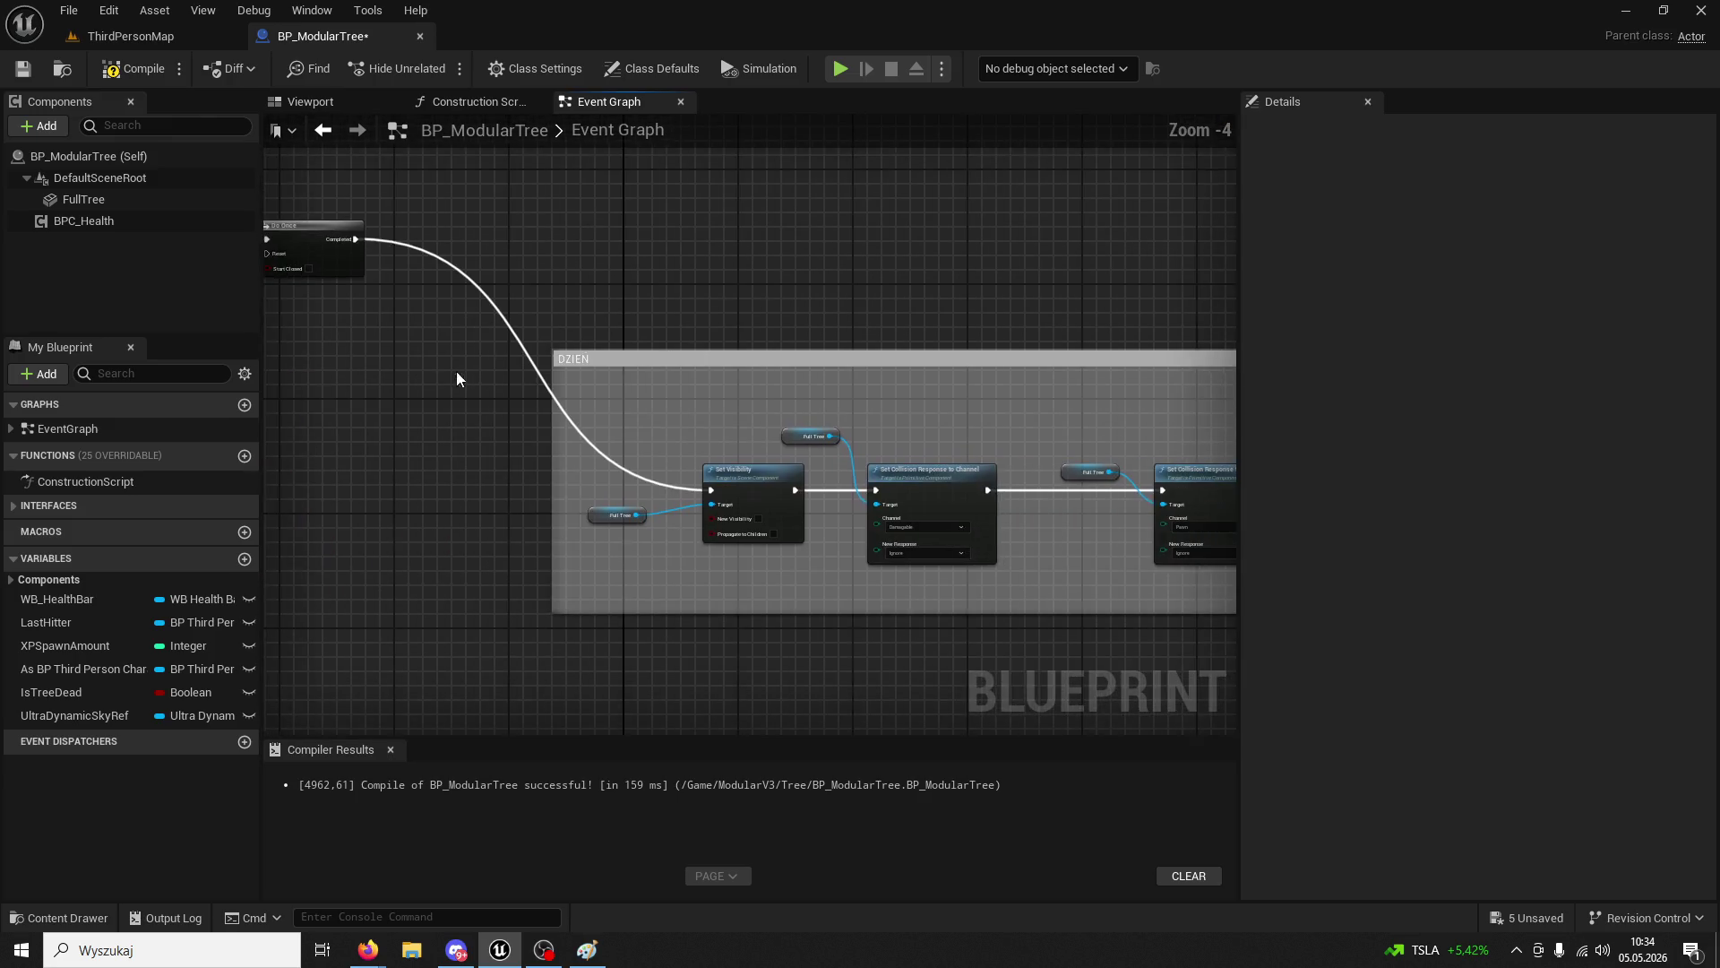
pyautogui.moveTo(595, 374)
pyautogui.mouseDown()
pyautogui.moveTo(695, 373)
pyautogui.moveTo(743, 325)
pyautogui.moveTo(684, 338)
pyautogui.moveTo(628, 296)
pyautogui.moveTo(896, 406)
pyautogui.moveTo(941, 502)
pyautogui.mouseUp()
pyautogui.click(888, 305)
pyautogui.scroll(2, 941, 341)
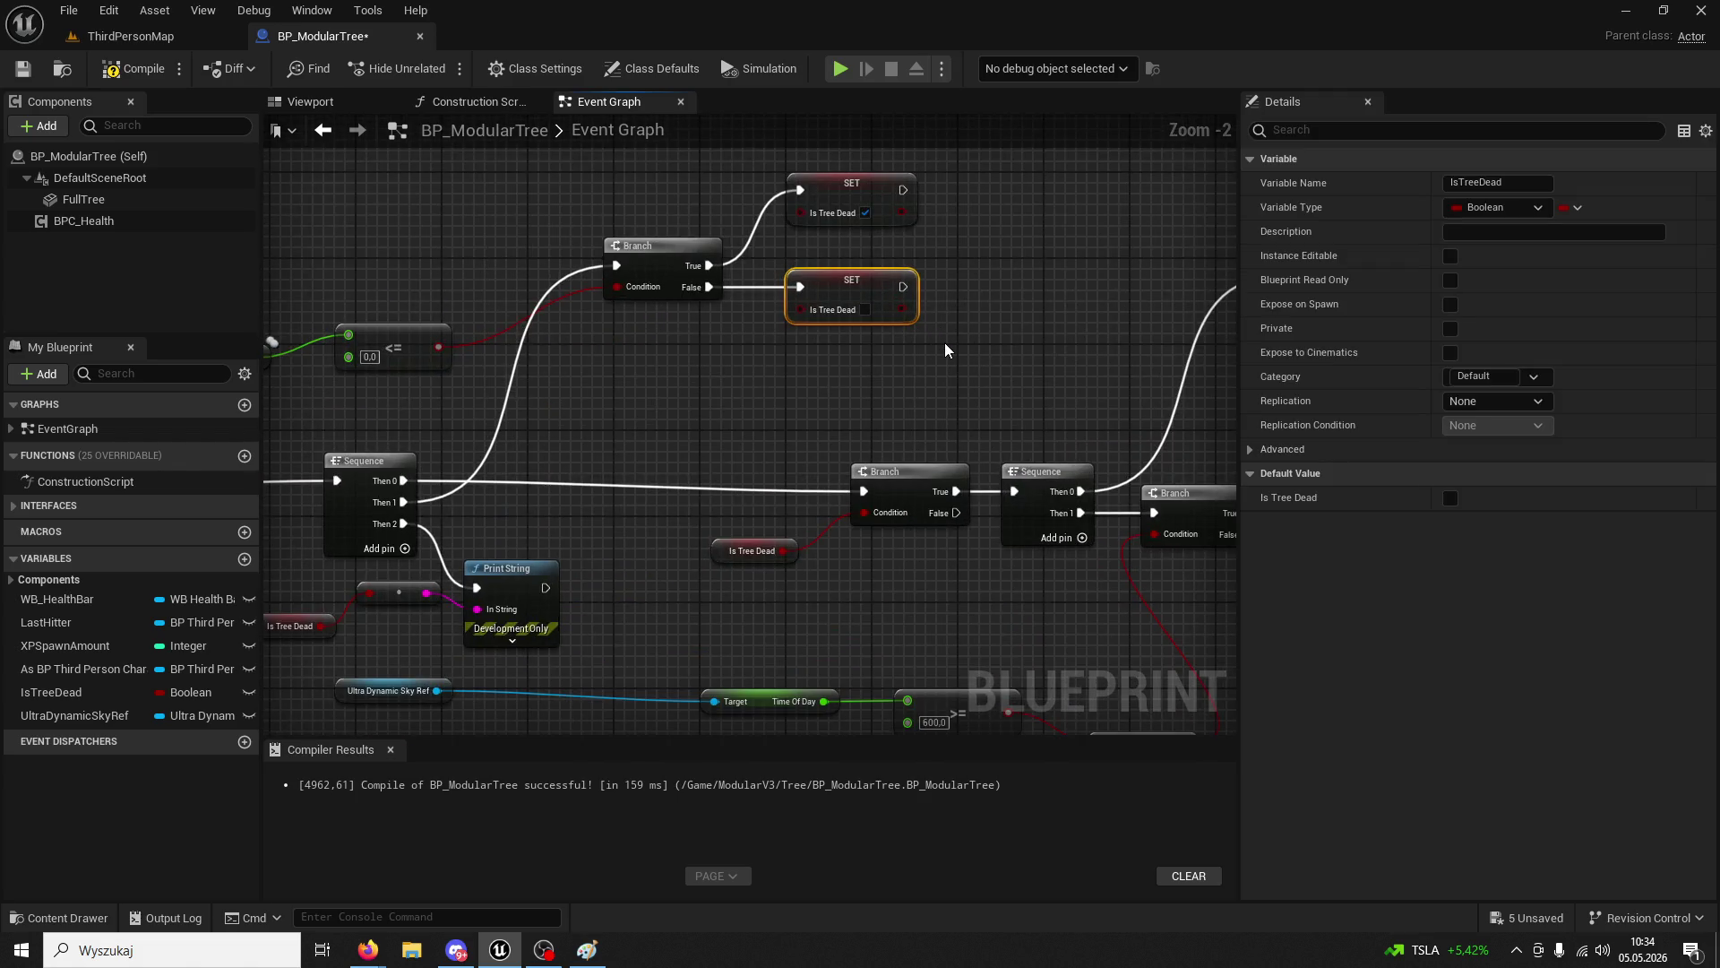
pyautogui.click(853, 200)
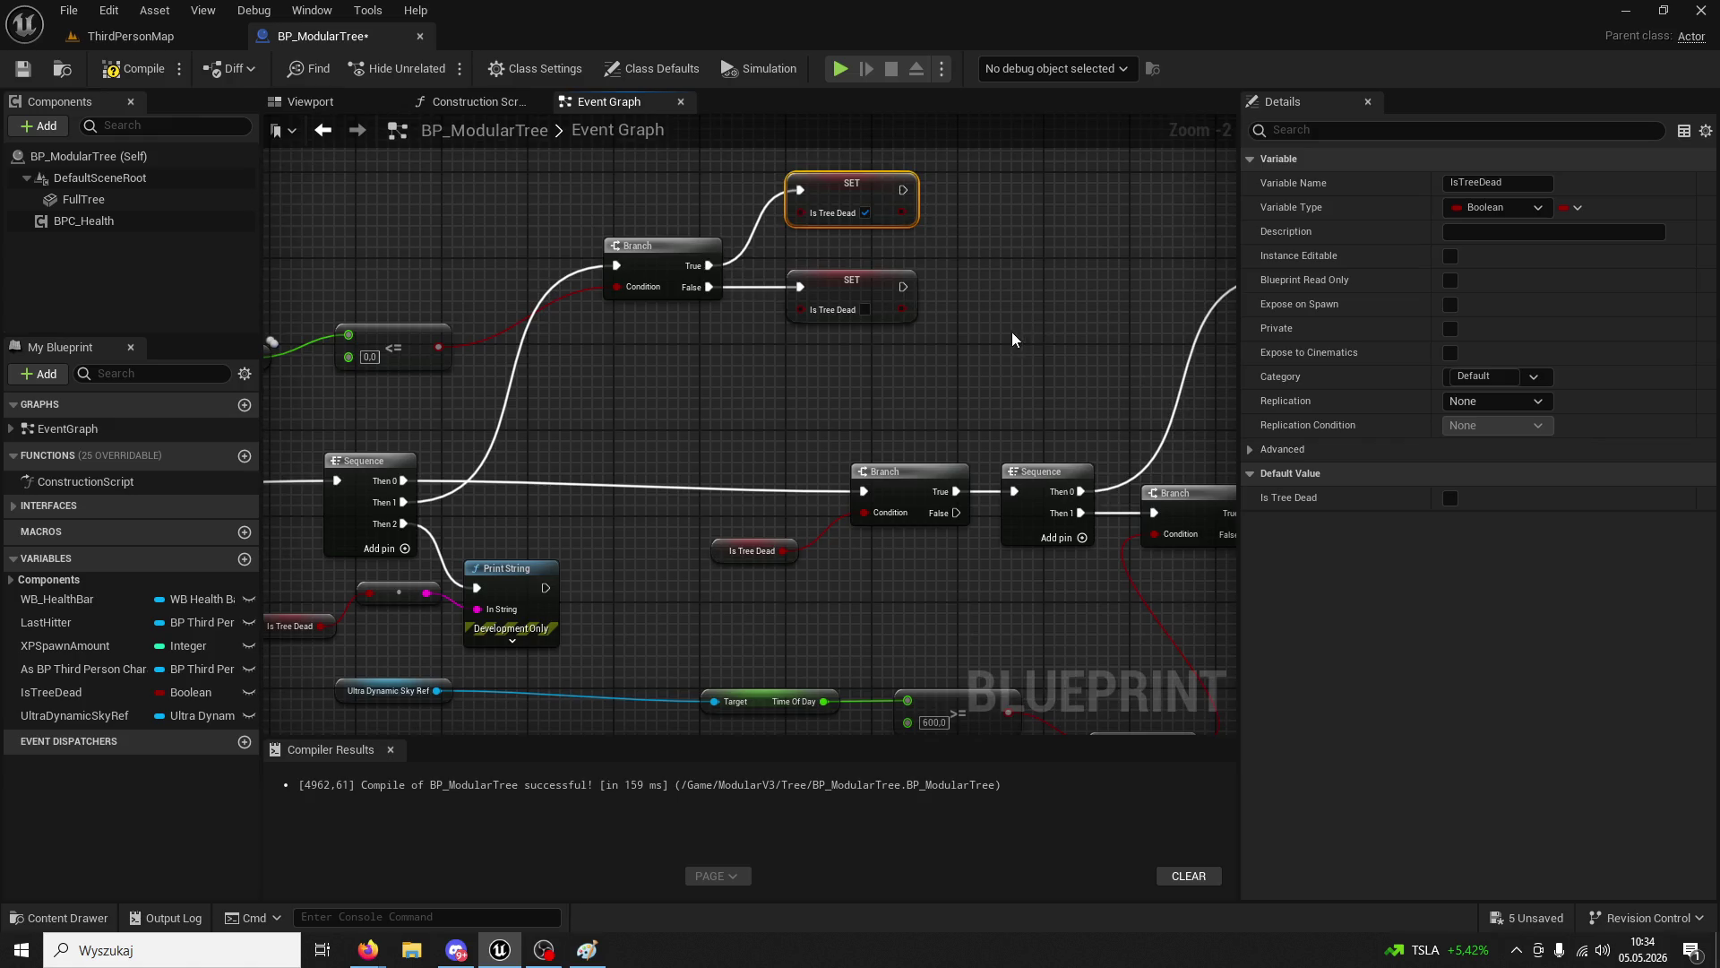
pyautogui.moveTo(1013, 331); pyautogui.dragTo(1201, 300)
pyautogui.moveTo(924, 341); pyautogui.dragTo(509, 324)
pyautogui.scroll(-2, 606, 315)
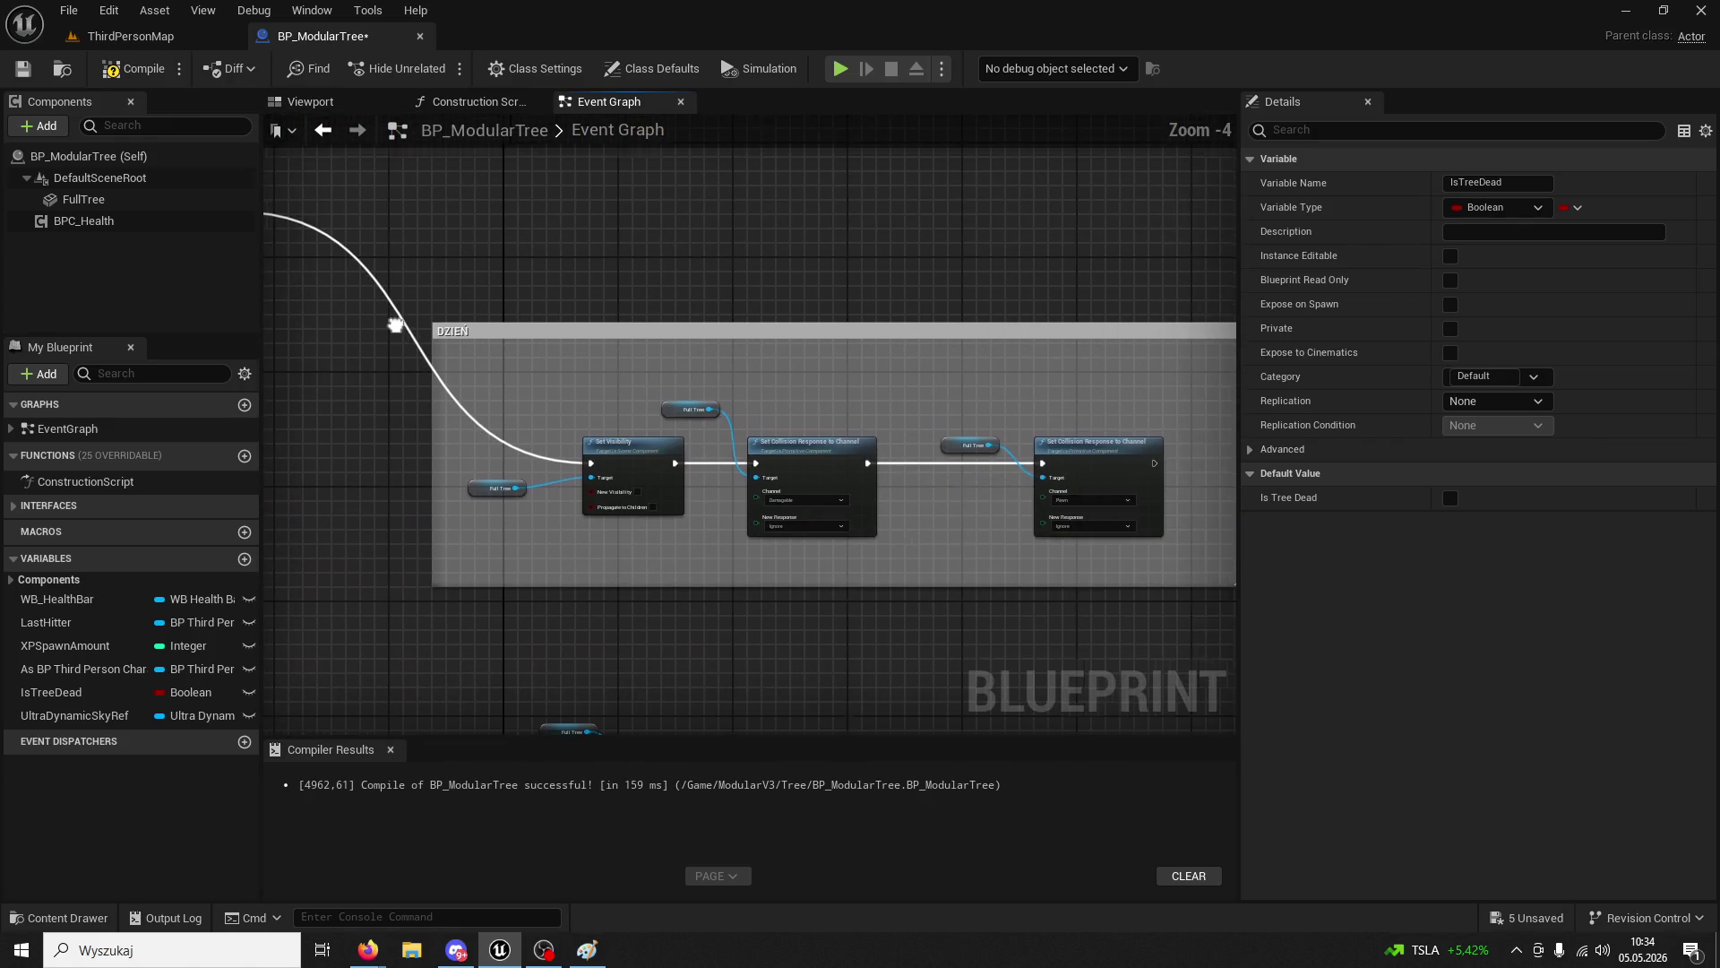
pyautogui.moveTo(576, 380); pyautogui.dragTo(684, 368)
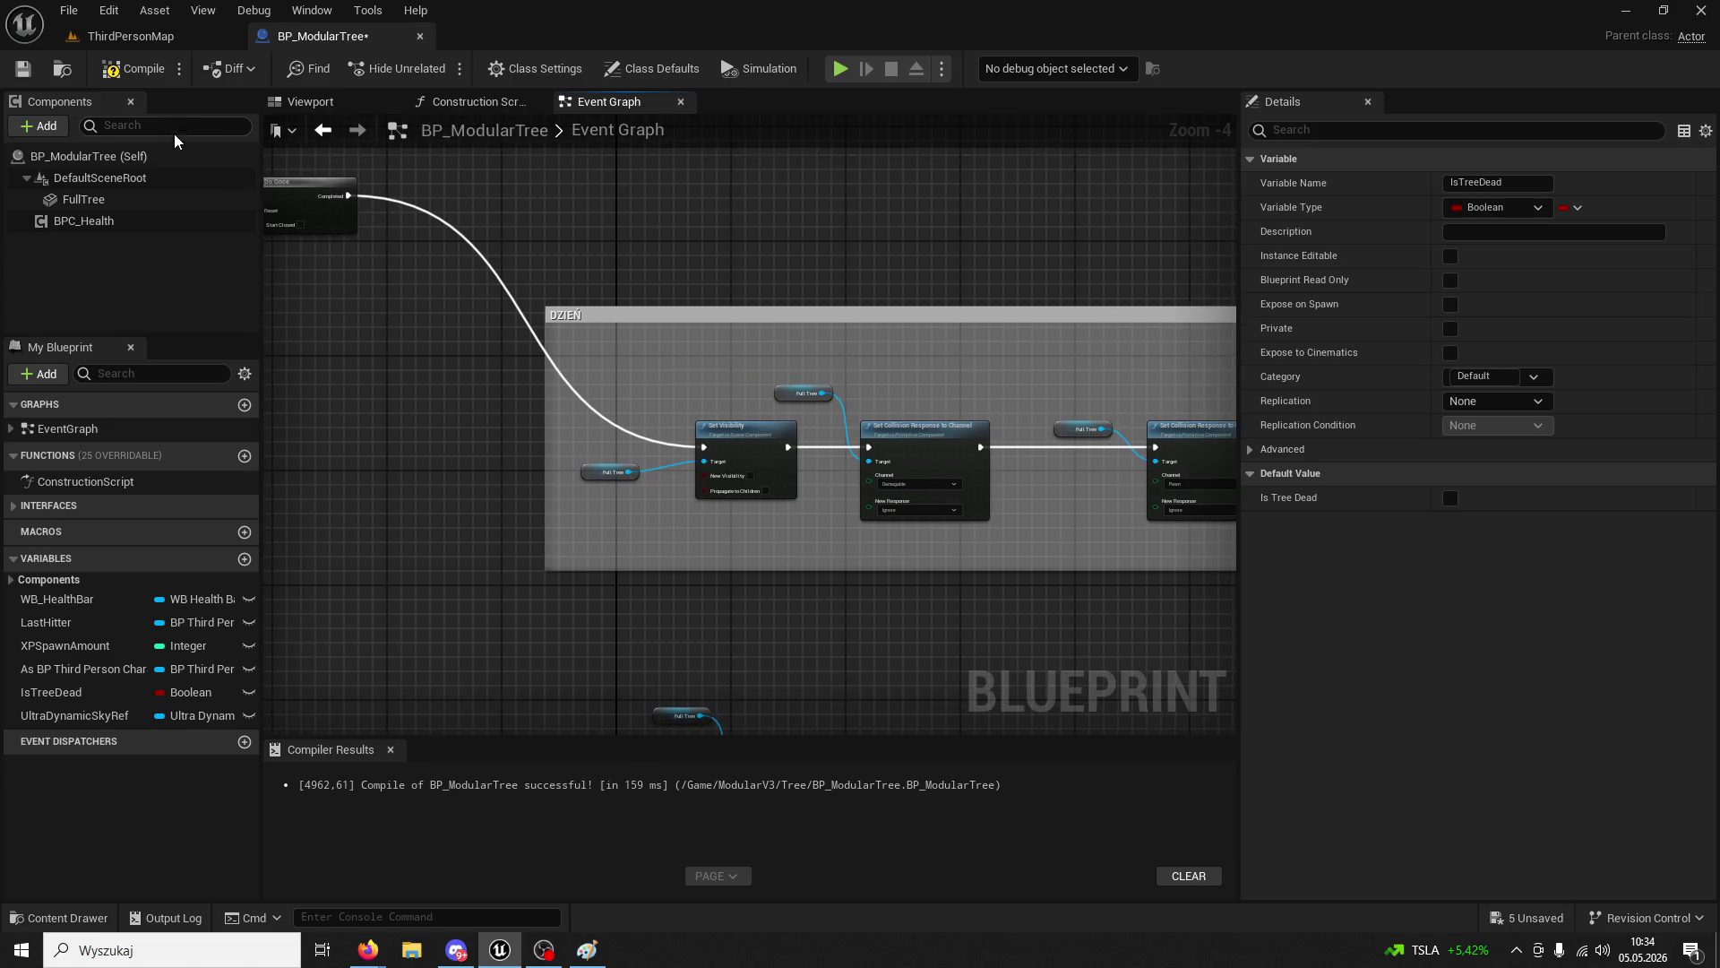
pyautogui.click(142, 37)
# - Play ThirdPersonMap, chop the tree three times until it falls, then stop the play-test
pyautogui.click(438, 70)
pyautogui.press('w')
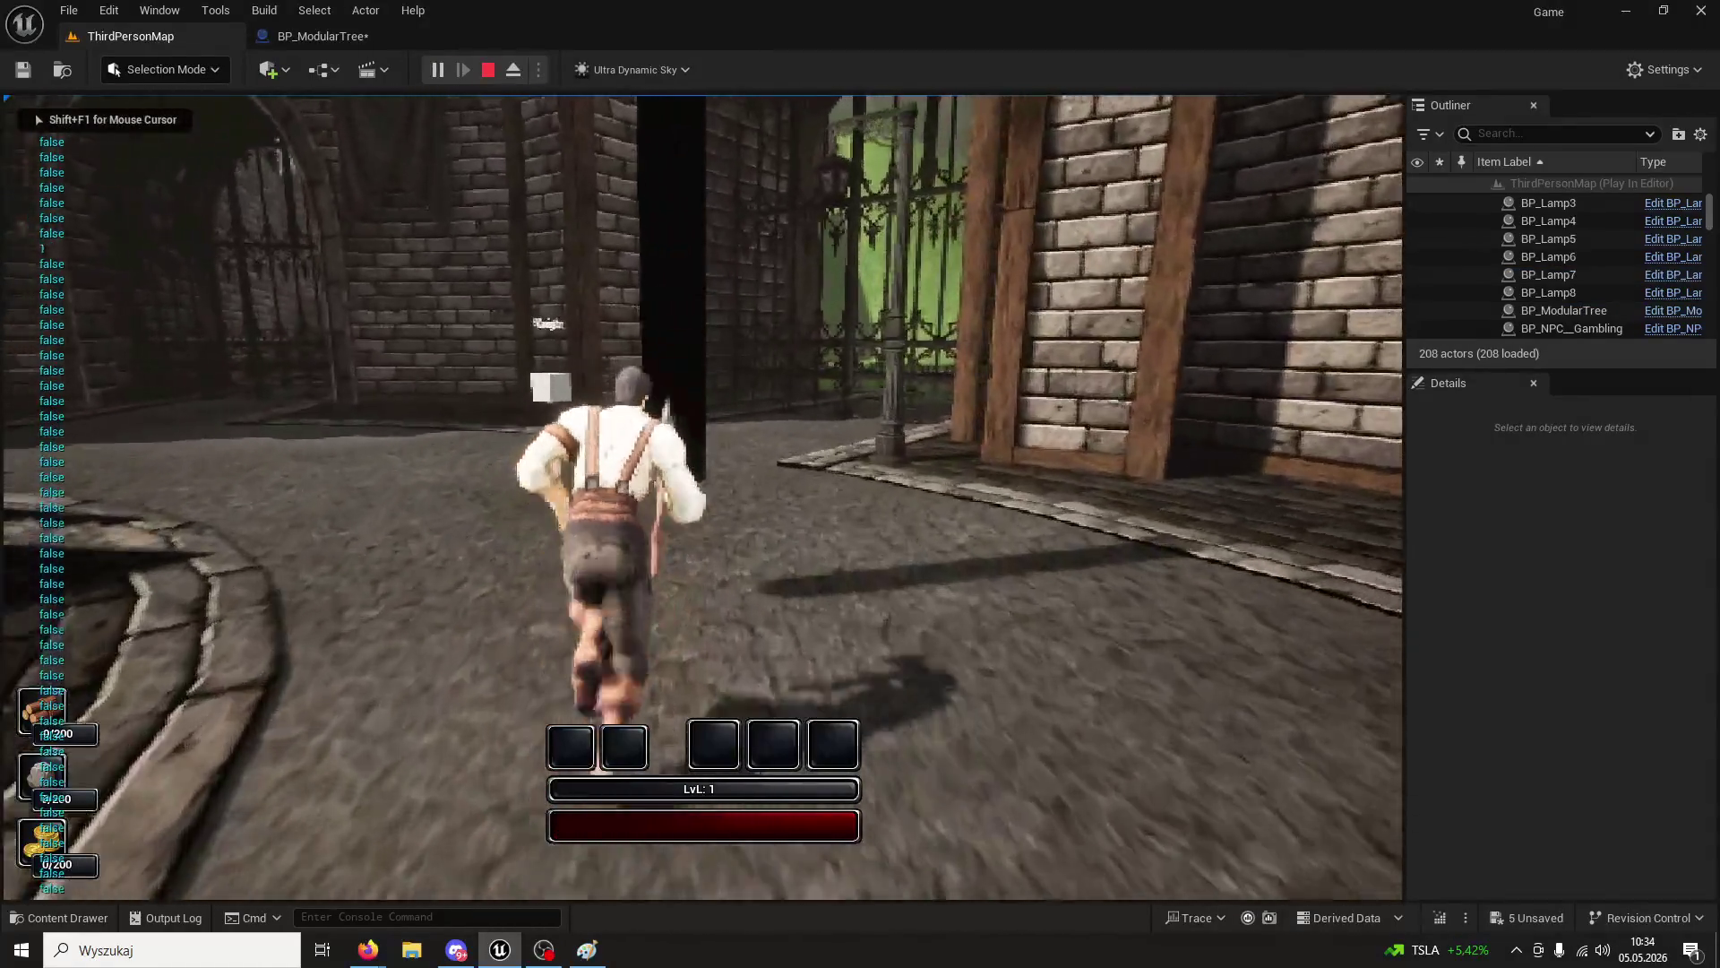
pyautogui.click(703, 496)
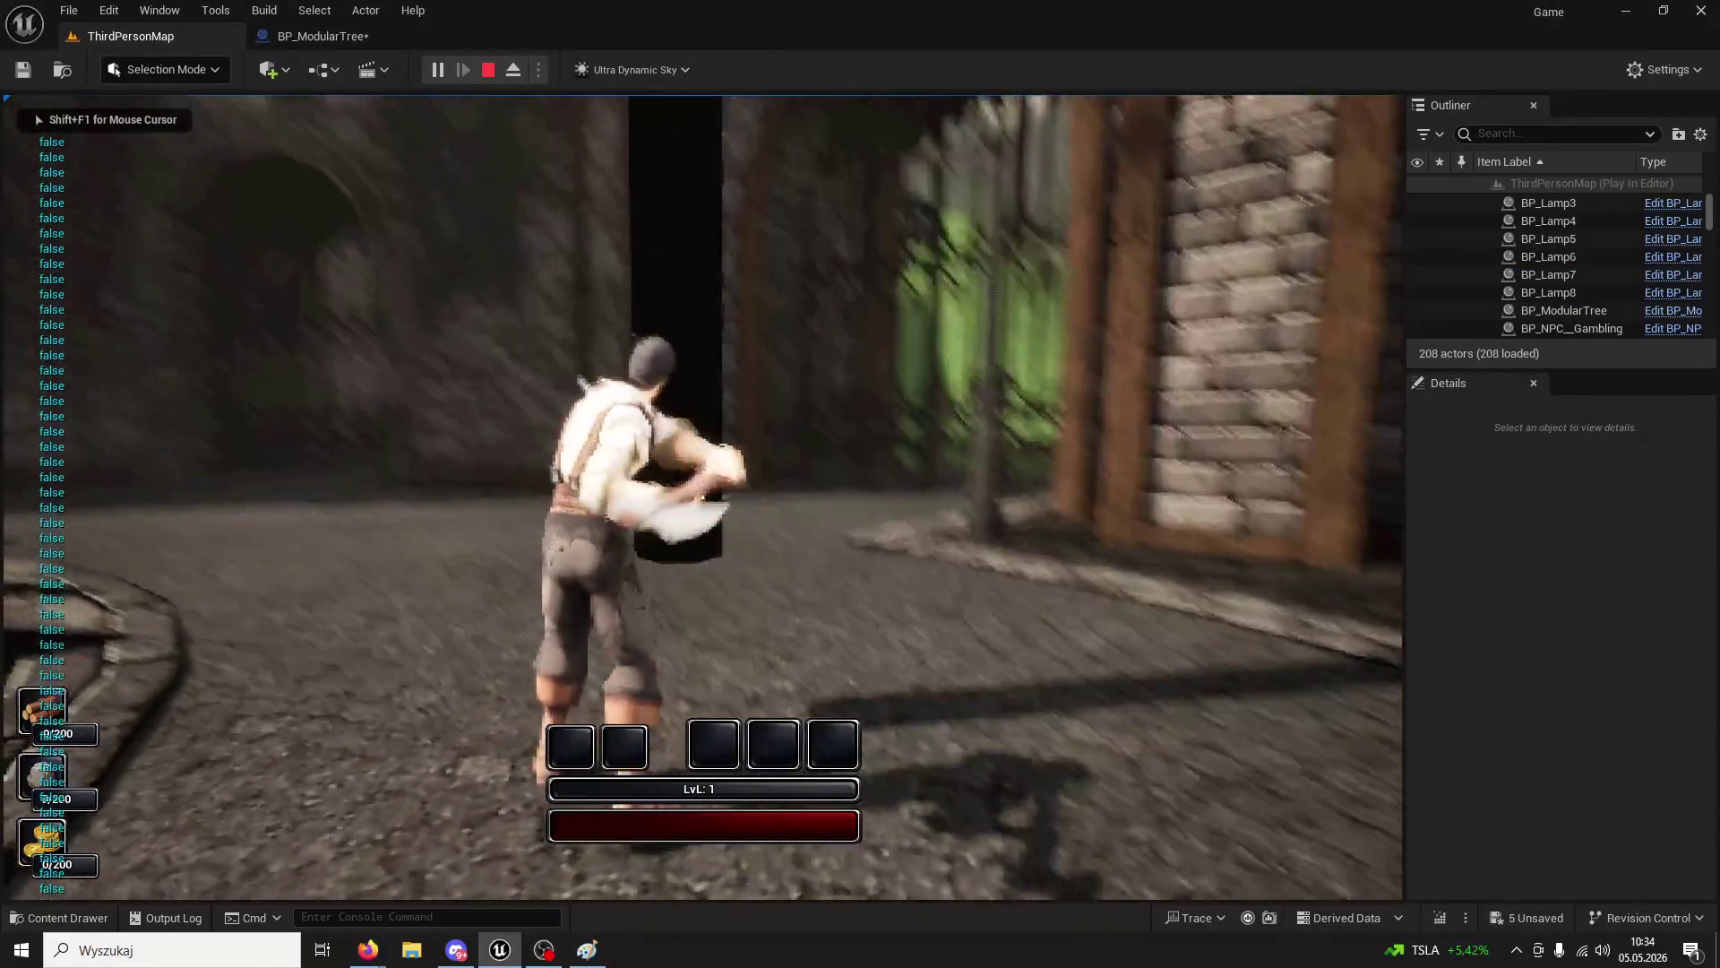
pyautogui.click(702, 496)
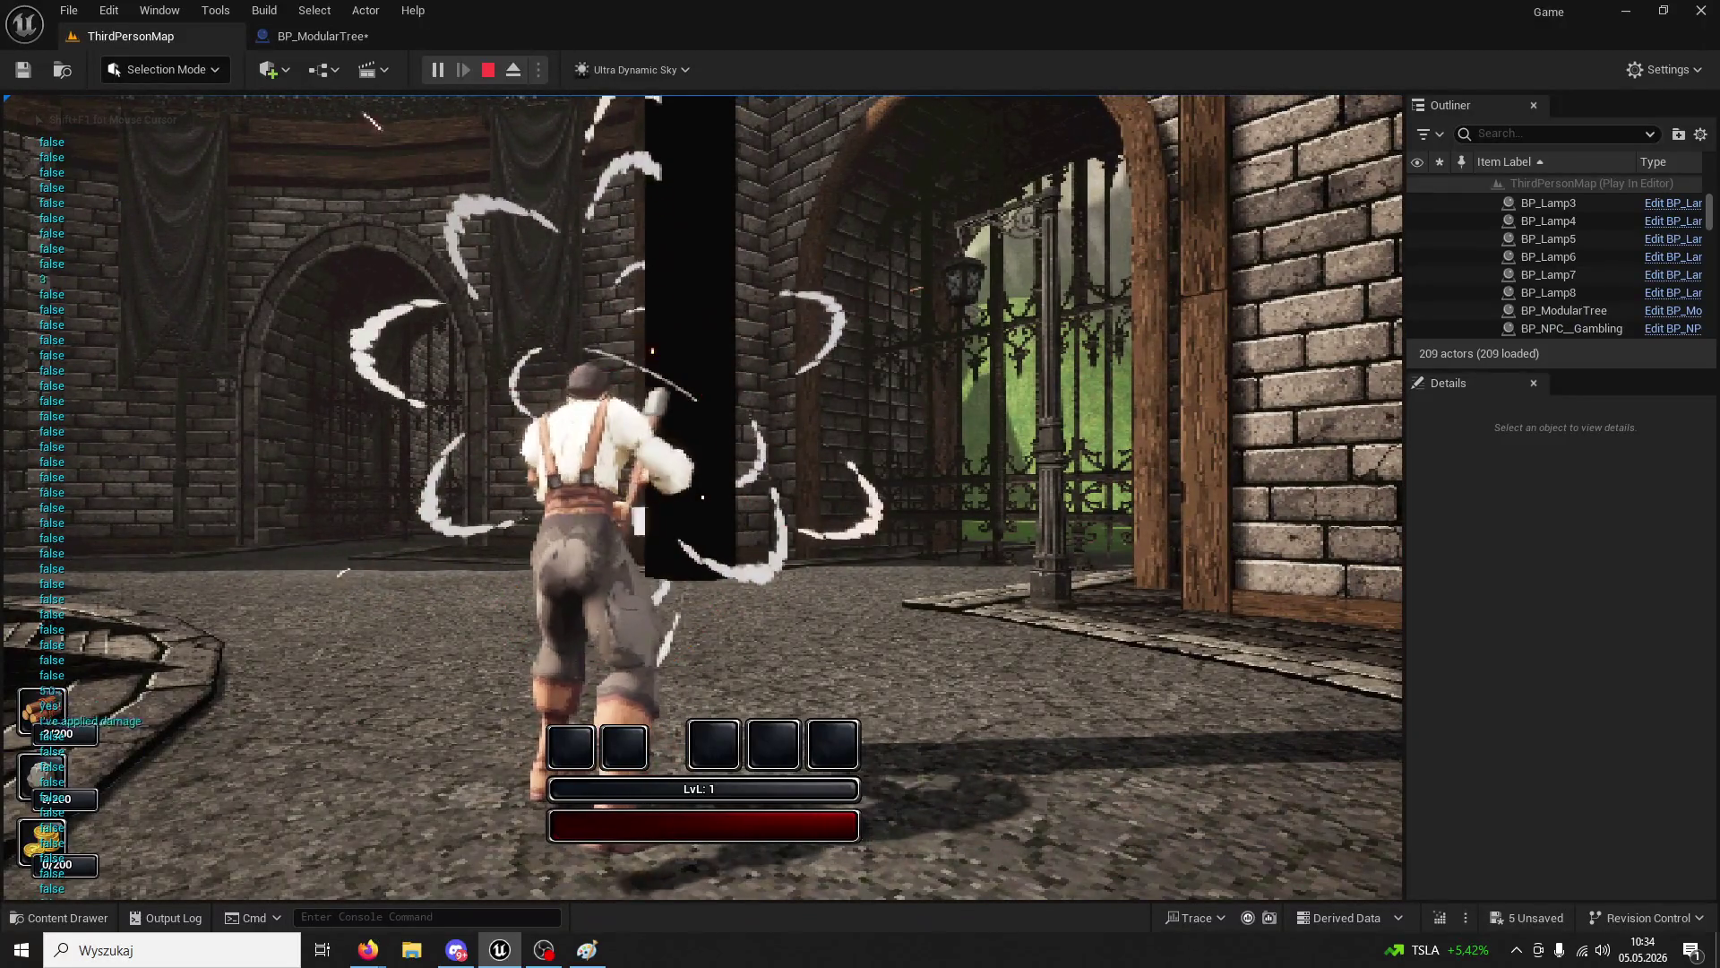
pyautogui.click(702, 496)
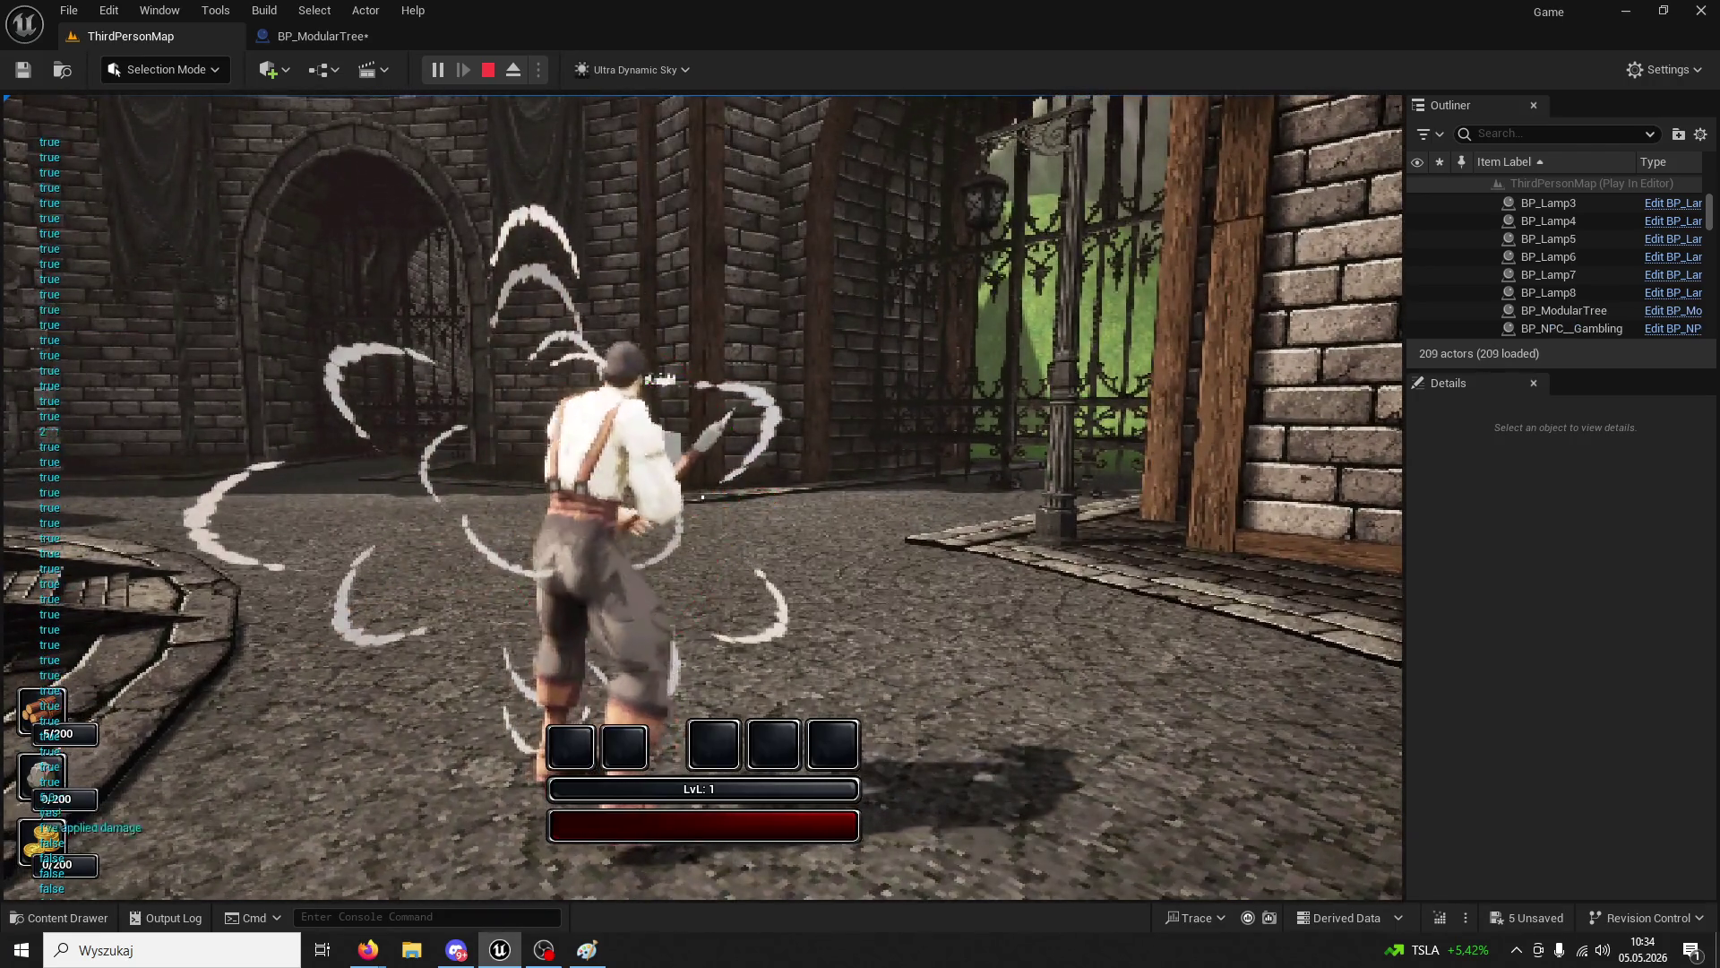
pyautogui.press('w')
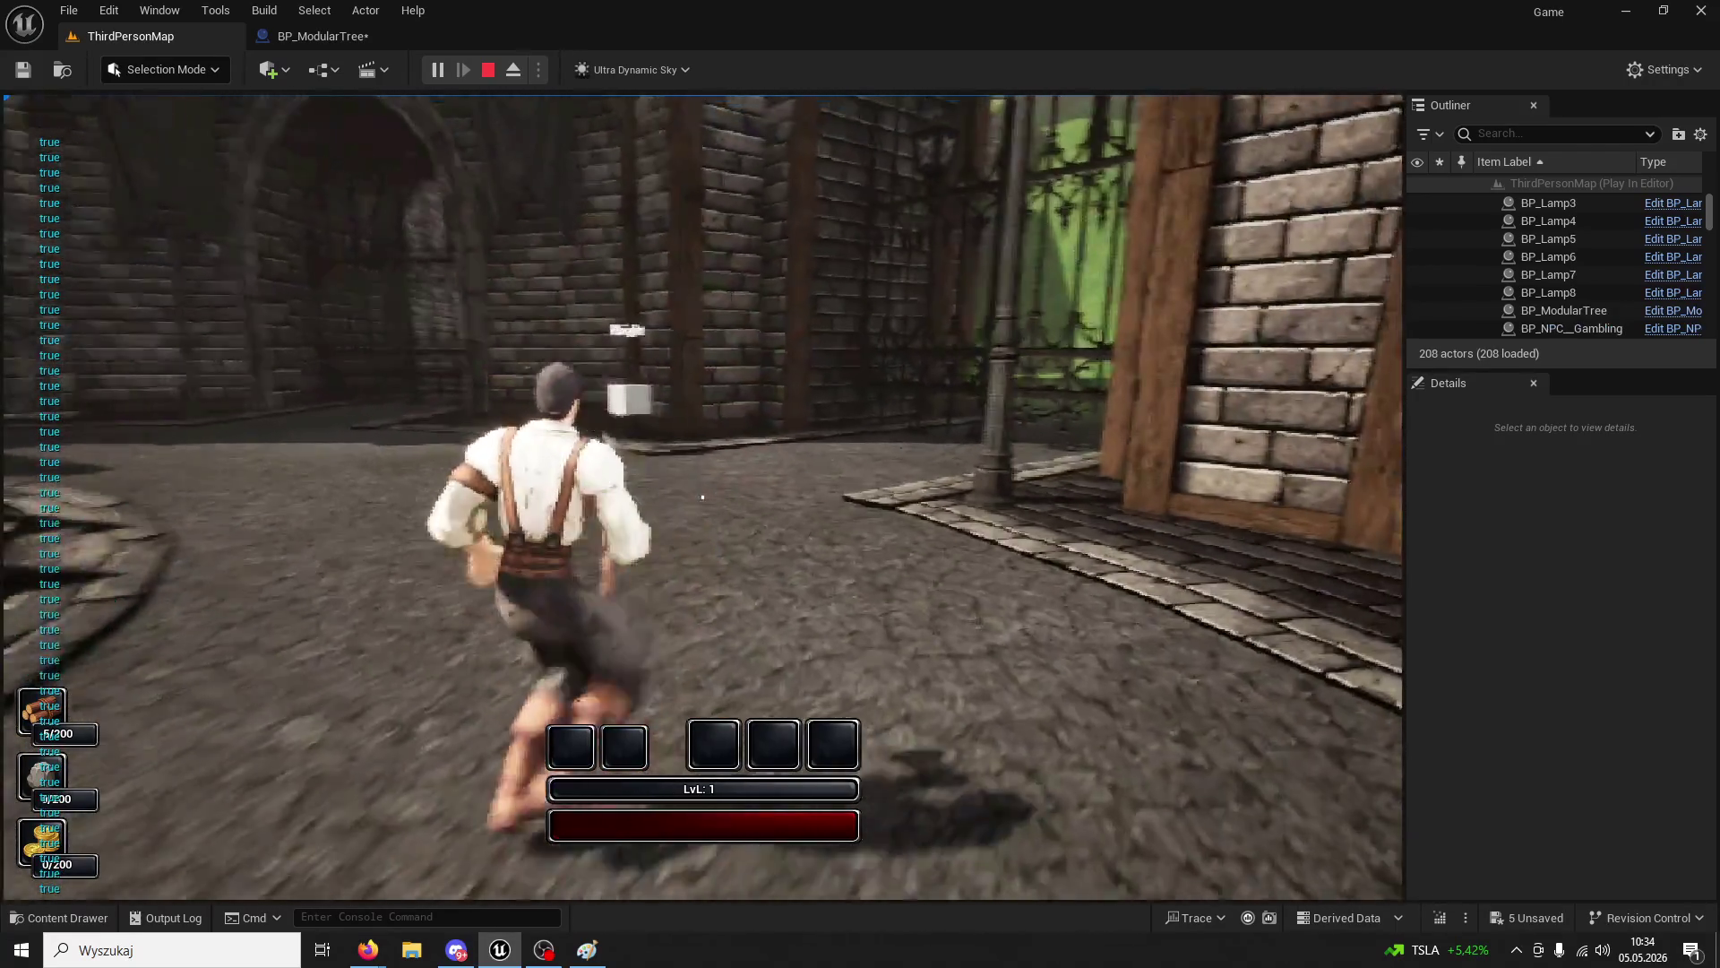
pyautogui.press('Escape')
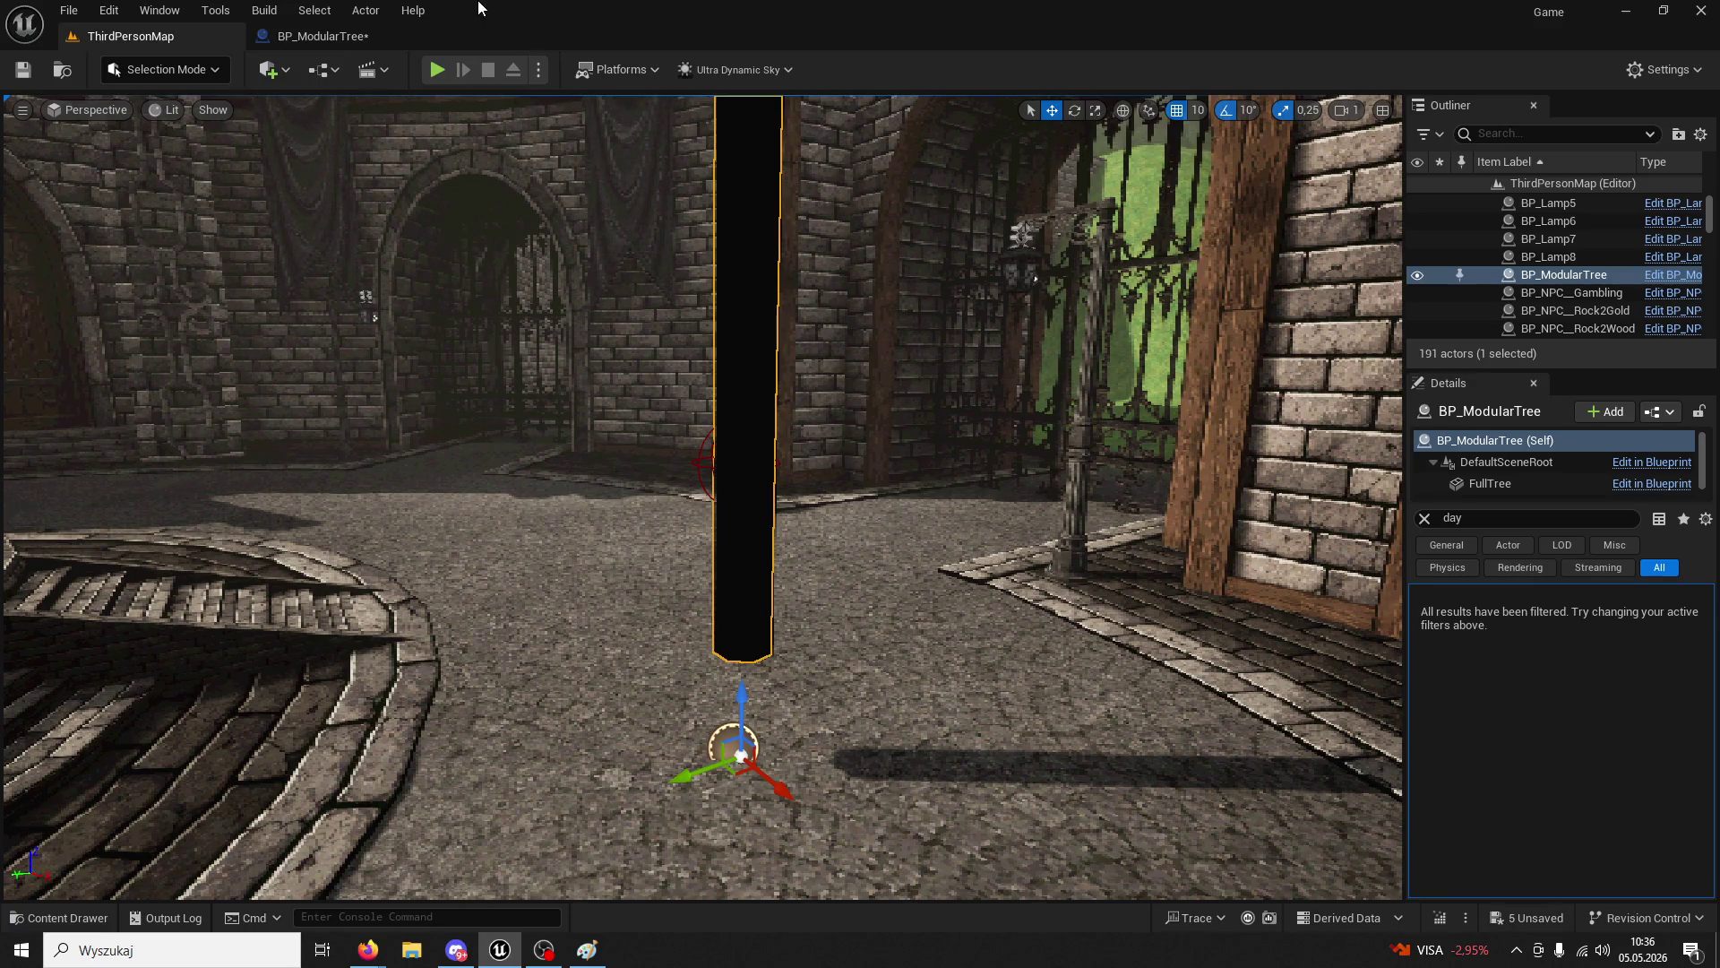
# - Return to BP_ModularTree and inspect the Branch, Sequence, AND and Is Tree Dead SET nodes
pyautogui.click(319, 36)
pyautogui.scroll(-2, 822, 358)
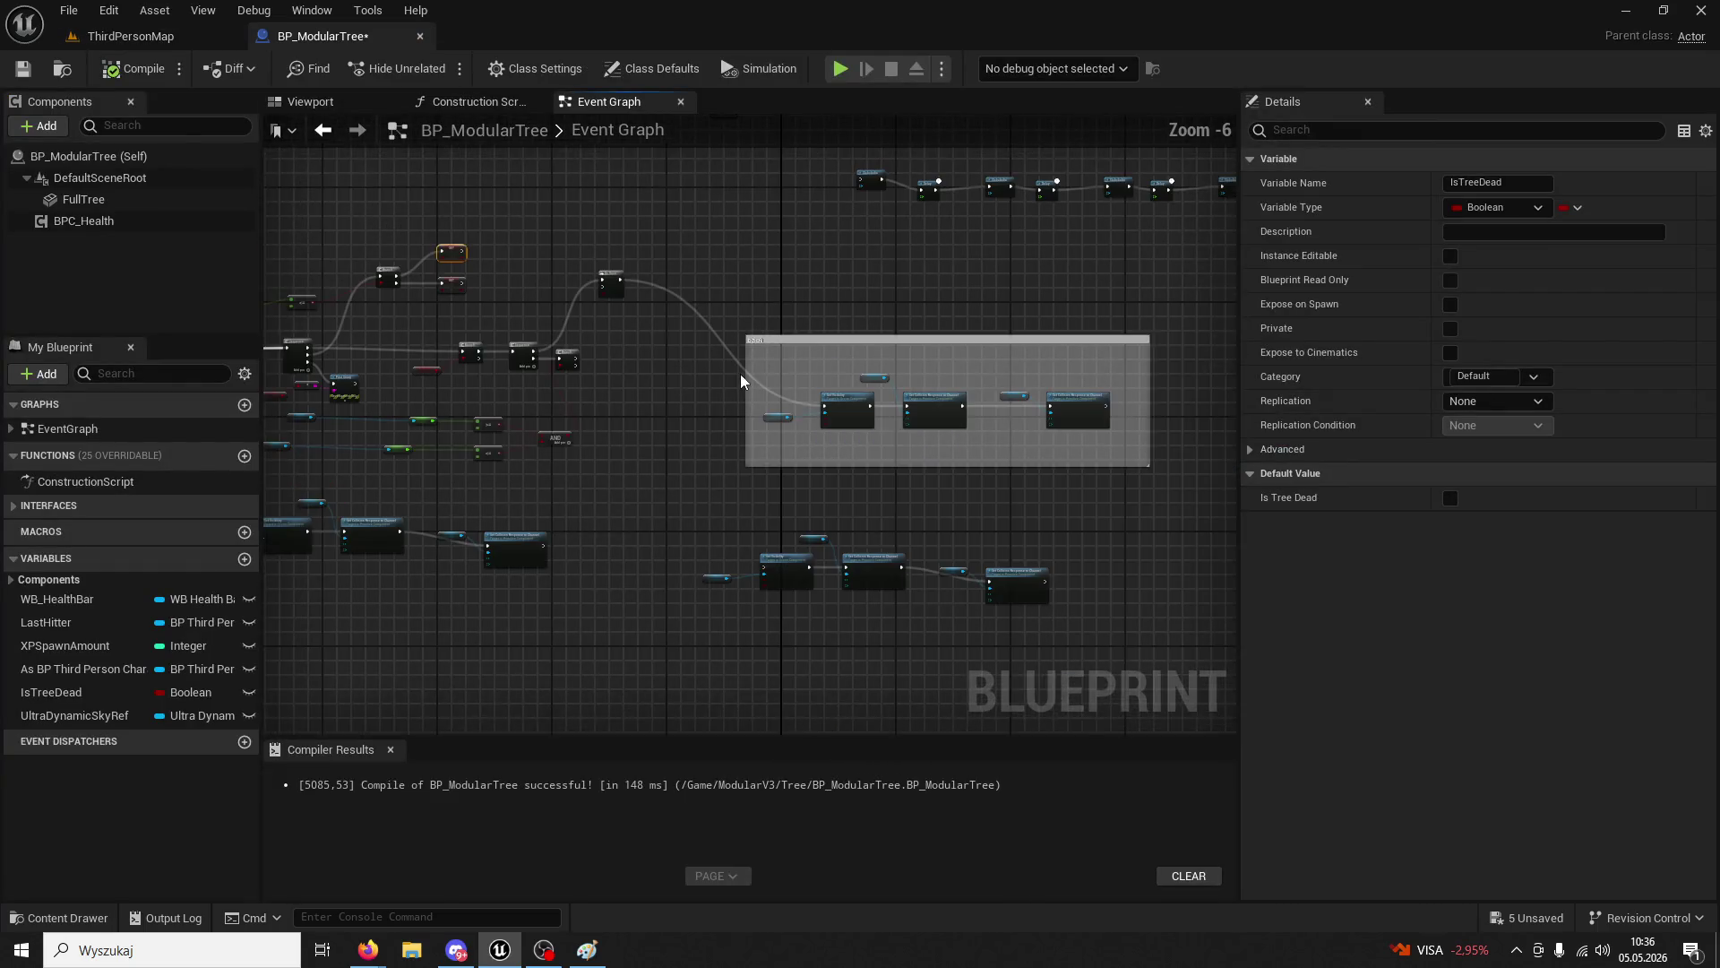
pyautogui.scroll(4, 550, 489)
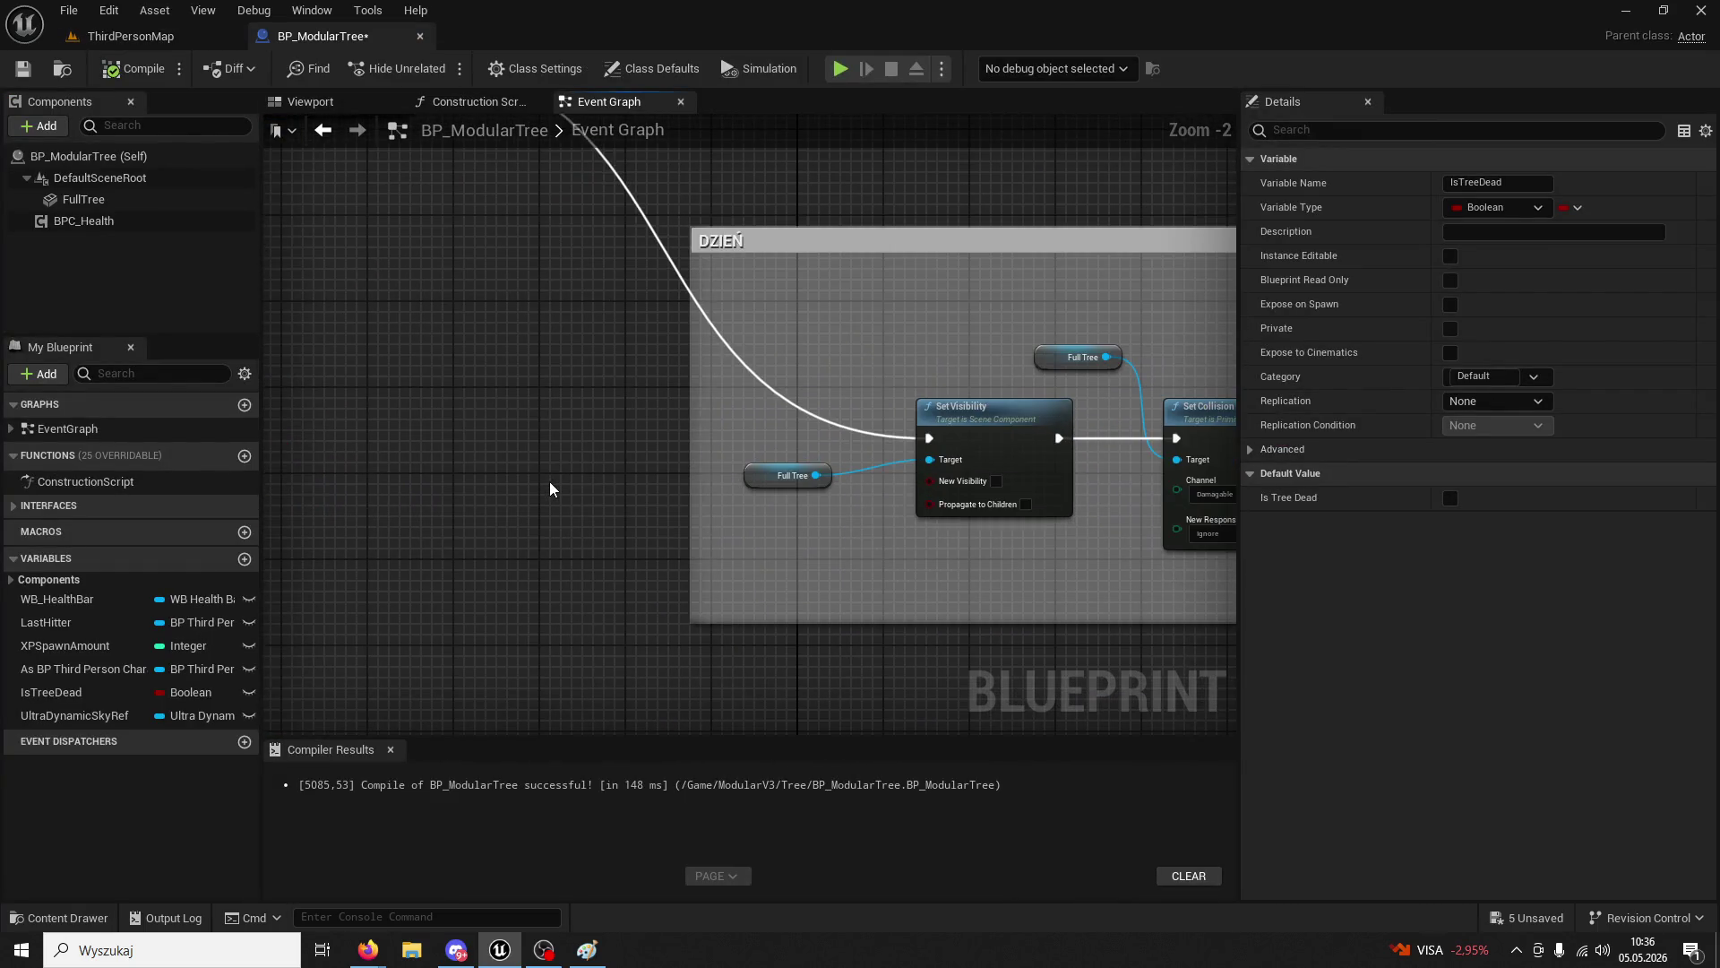
pyautogui.scroll(-2, 555, 498)
pyautogui.moveTo(545, 490)
pyautogui.mouseDown()
pyautogui.moveTo(707, 537)
pyautogui.moveTo(1087, 511)
pyautogui.moveTo(1025, 588)
pyautogui.moveTo(926, 561)
pyautogui.moveTo(987, 576)
pyautogui.moveTo(826, 589)
pyautogui.mouseUp()
pyautogui.scroll(1, 986, 576)
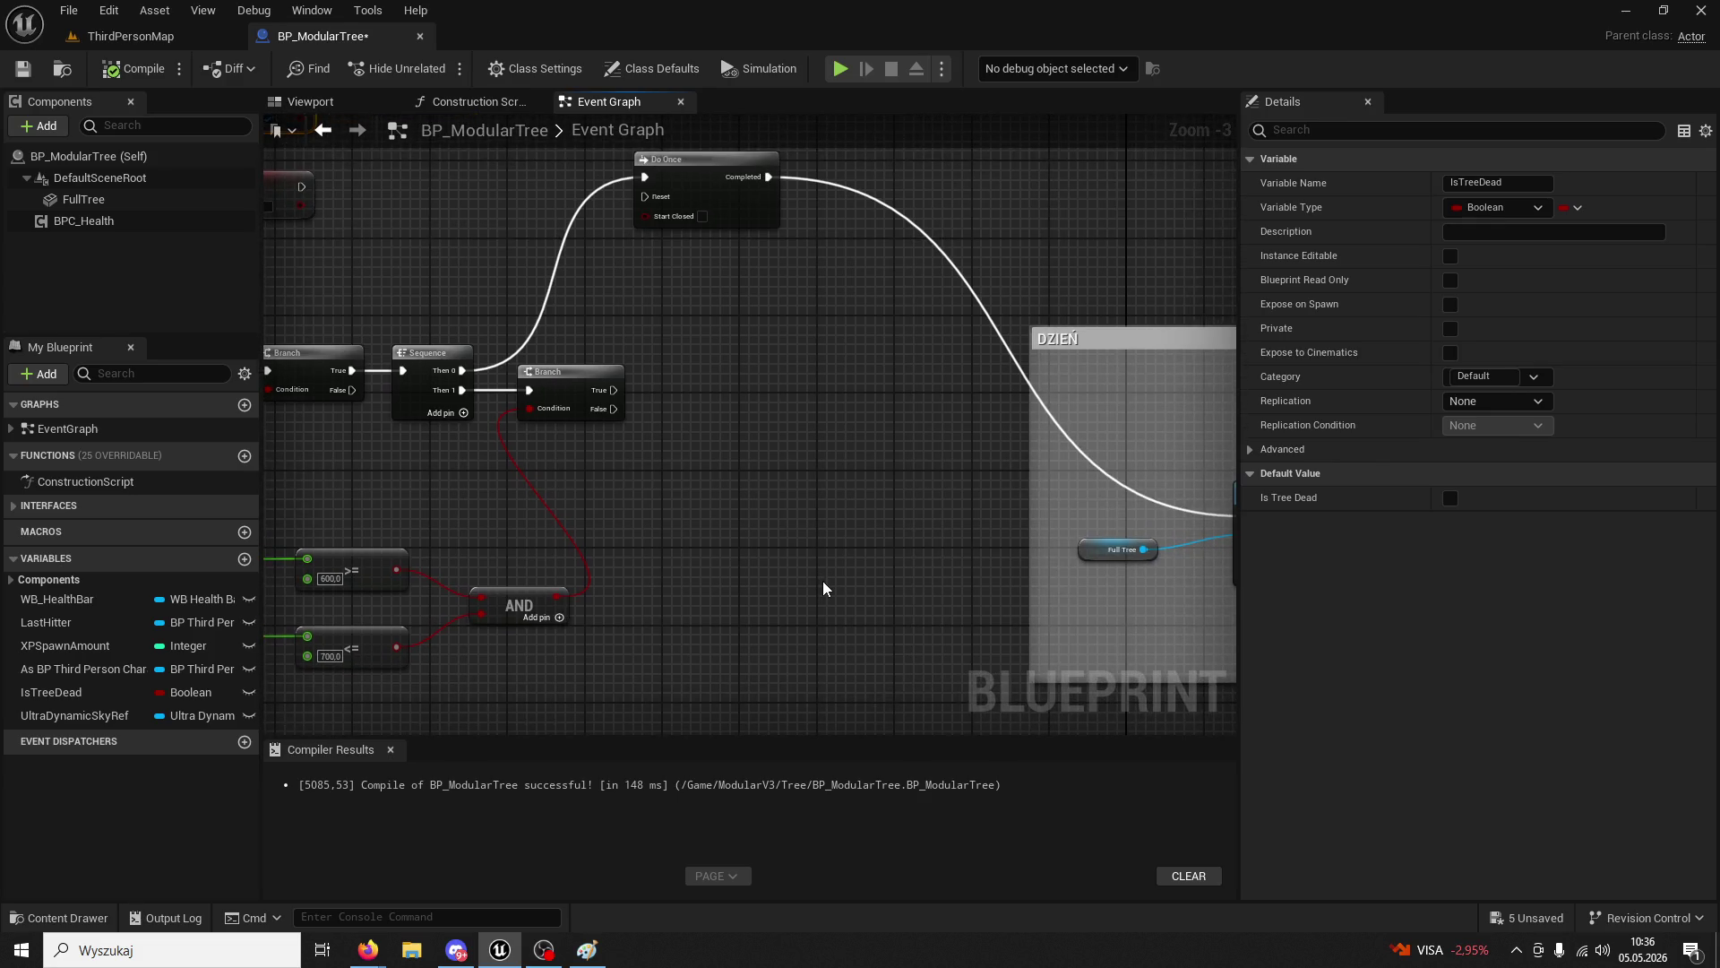
pyautogui.moveTo(826, 589)
pyautogui.mouseDown()
pyautogui.moveTo(887, 578)
pyautogui.moveTo(847, 559)
pyautogui.mouseUp()
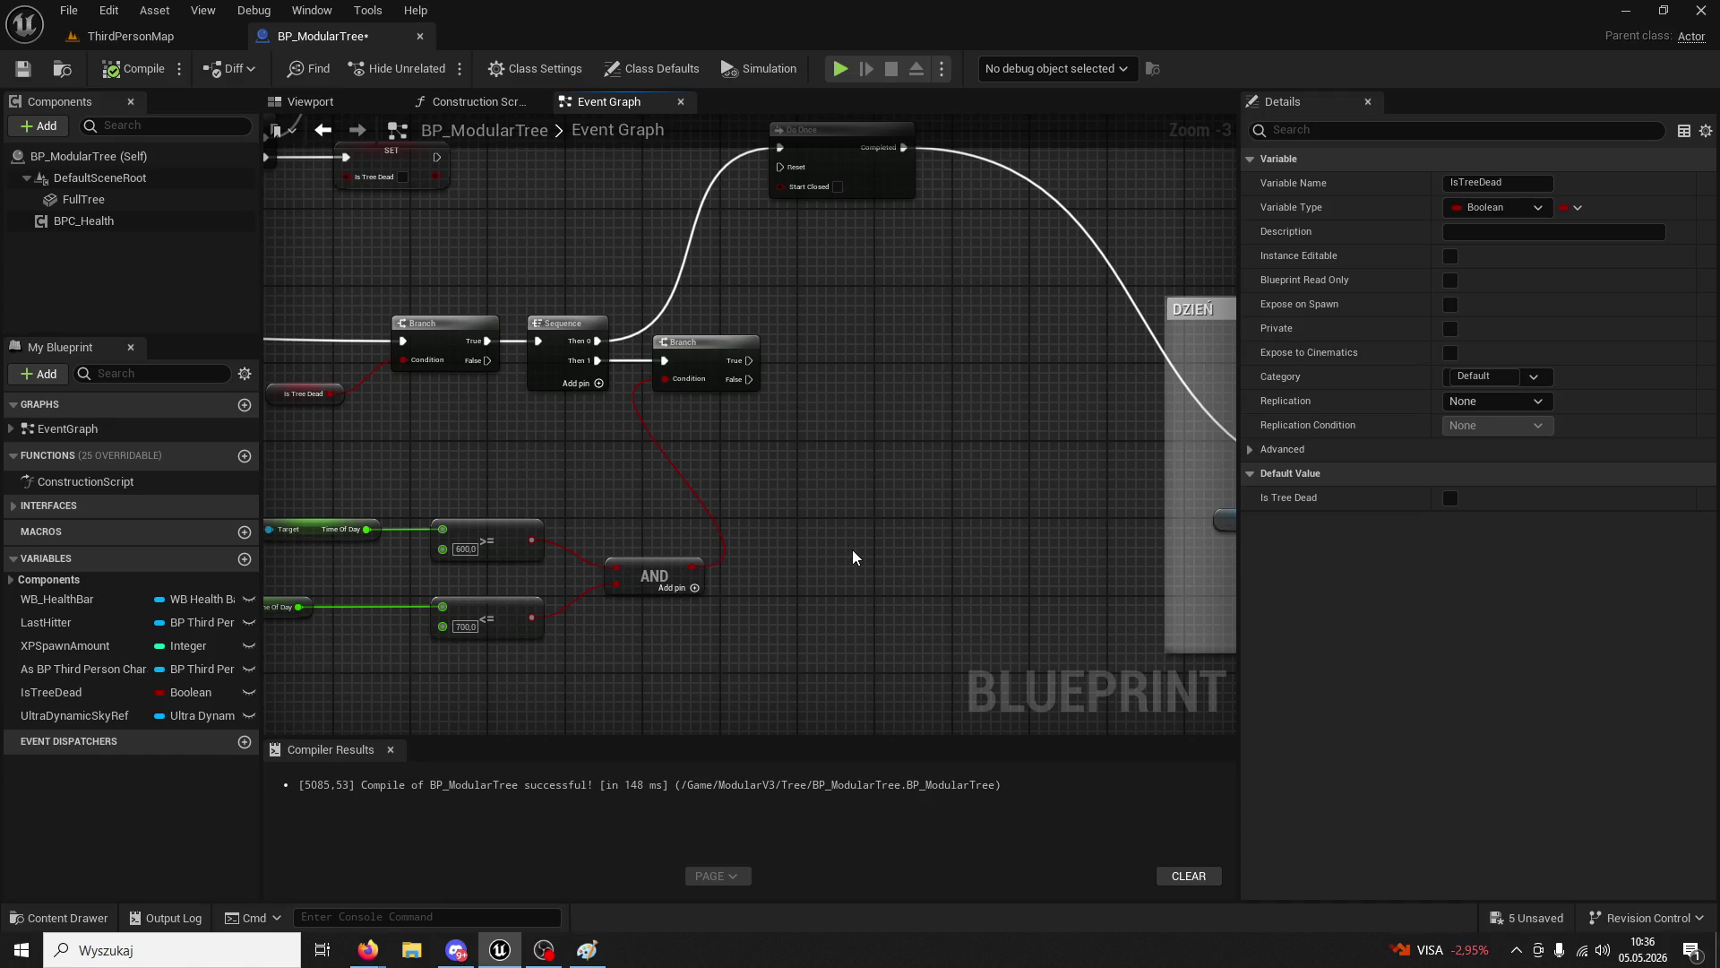
# - Survey the branch logic and the Event Tick sequence in the Event Graph
pyautogui.scroll(2, 1006, 595)
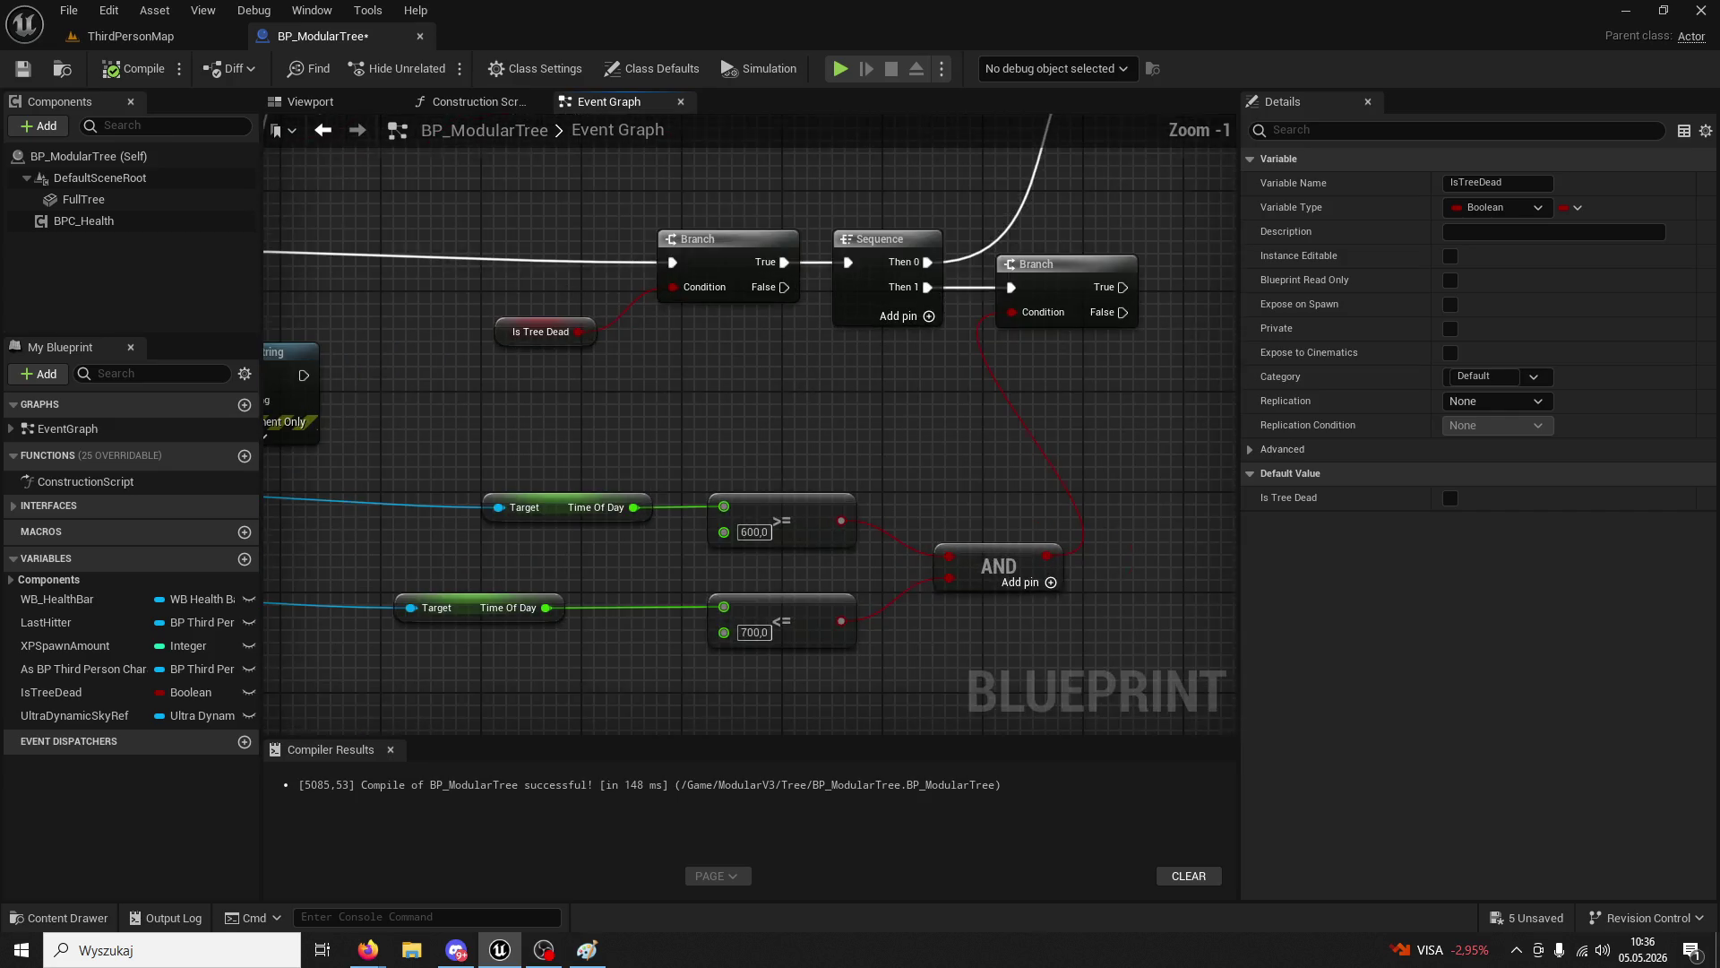
pyautogui.scroll(-2, 920, 426)
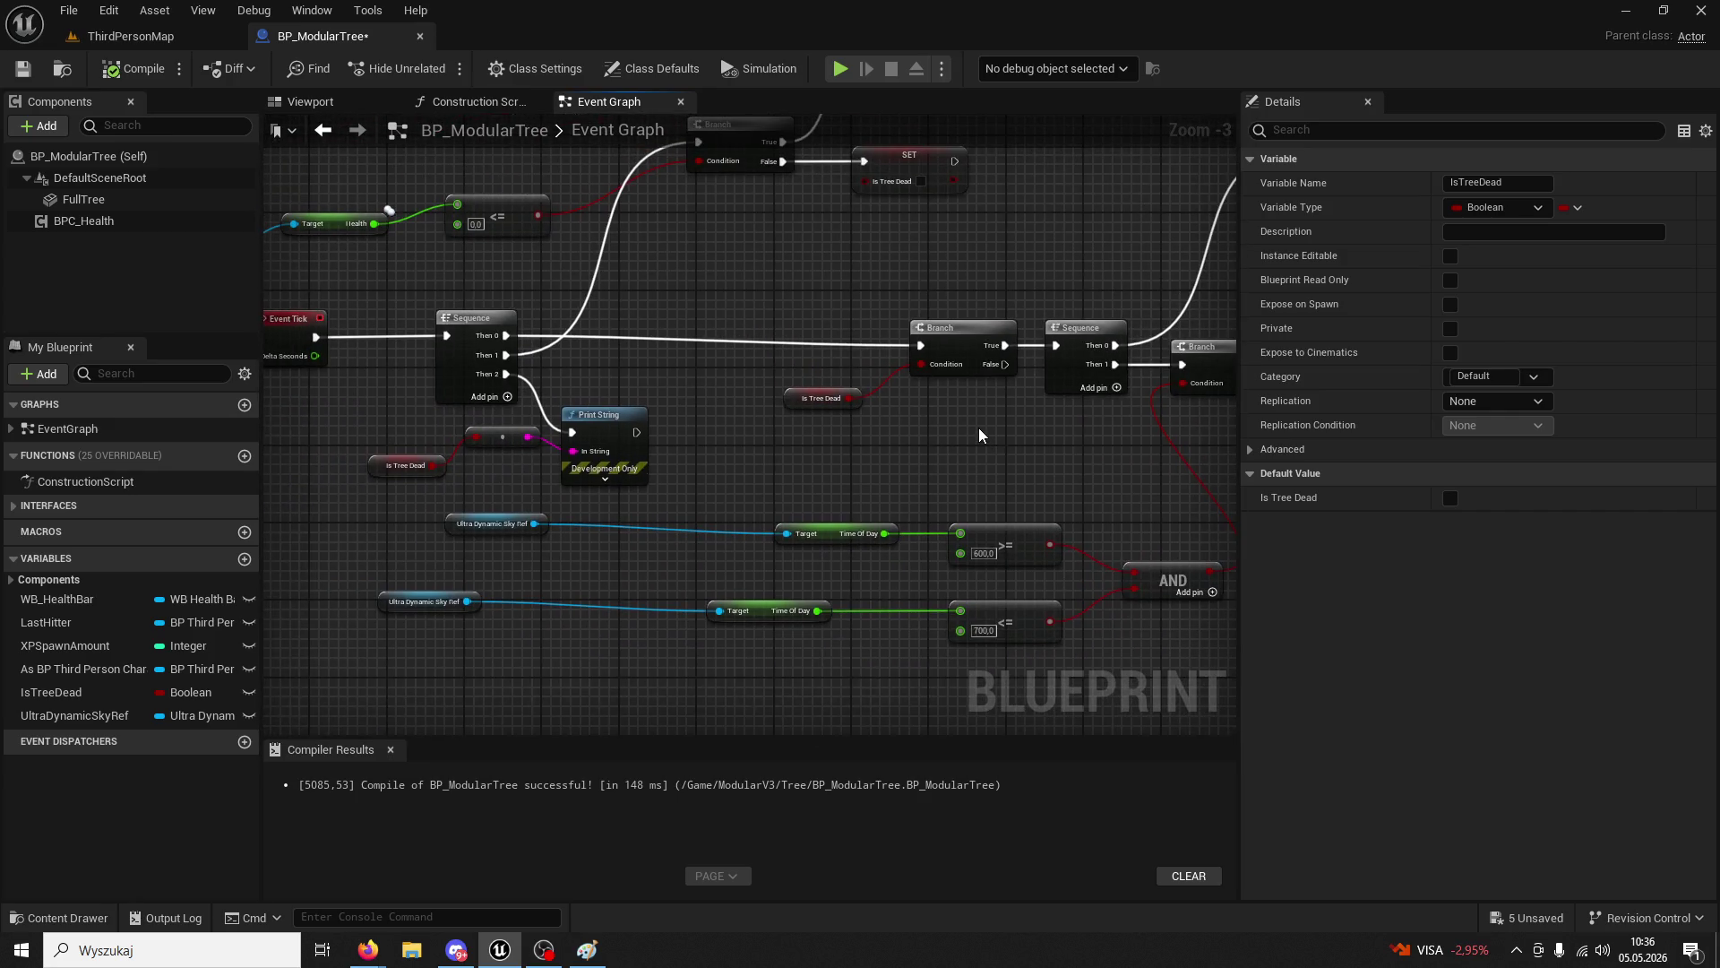
pyautogui.moveTo(829, 424); pyautogui.dragTo(599, 385)
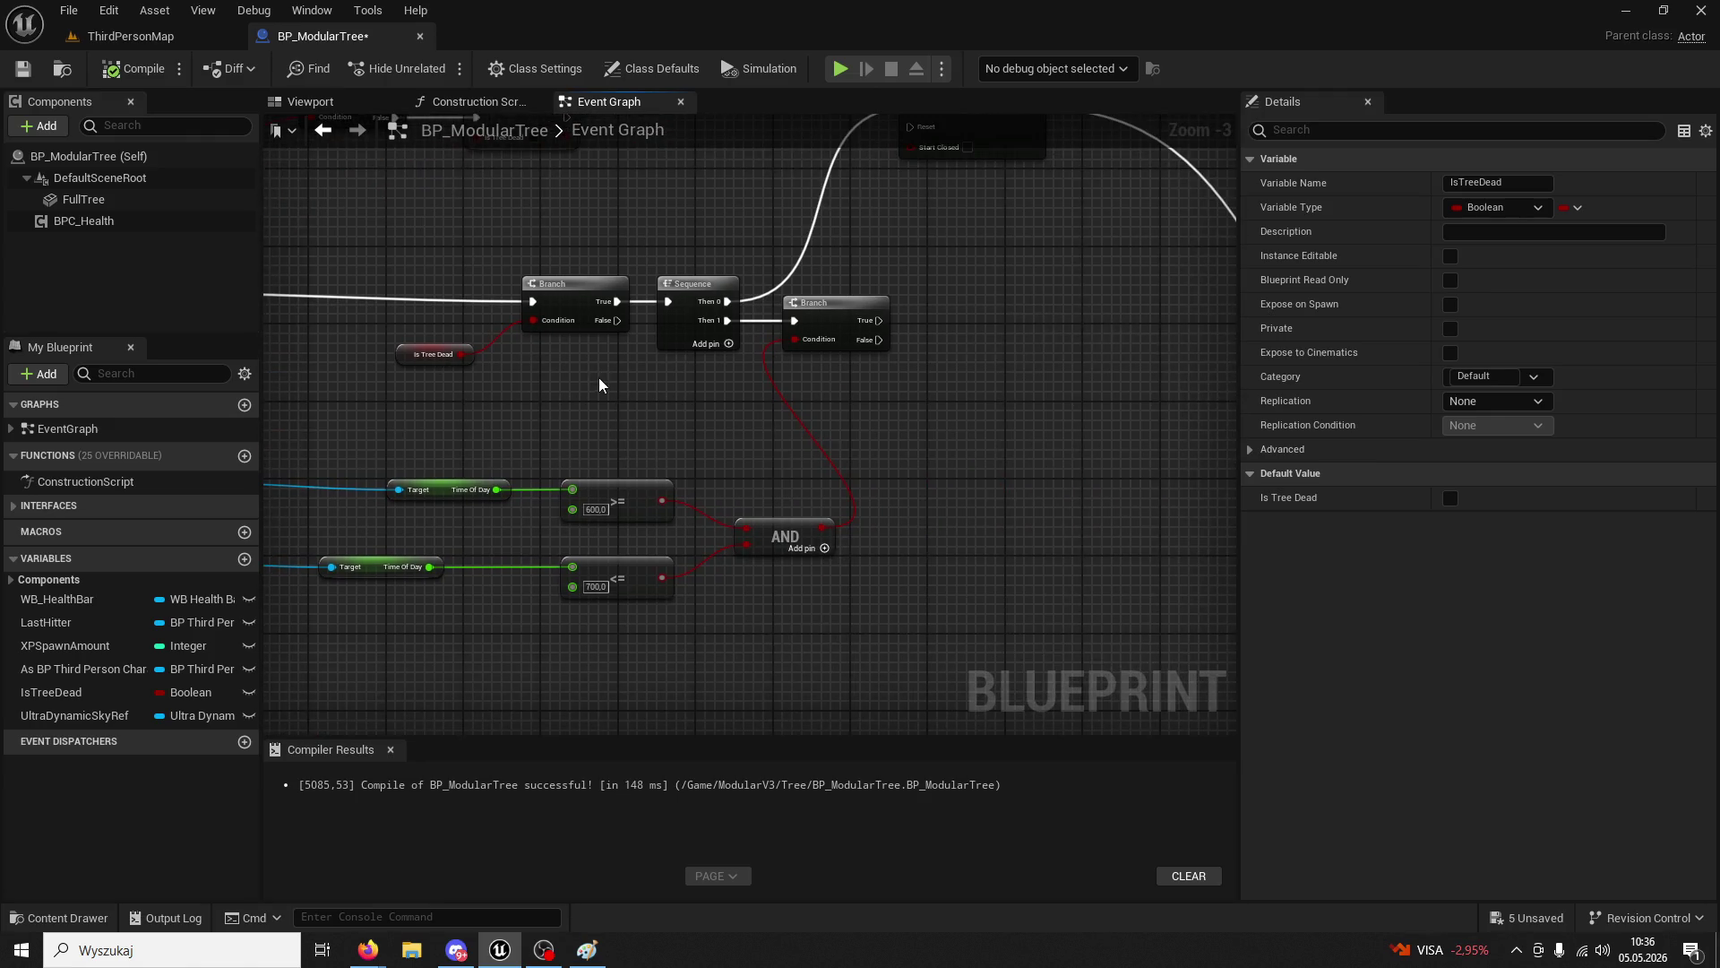
pyautogui.scroll(-3, 670, 372)
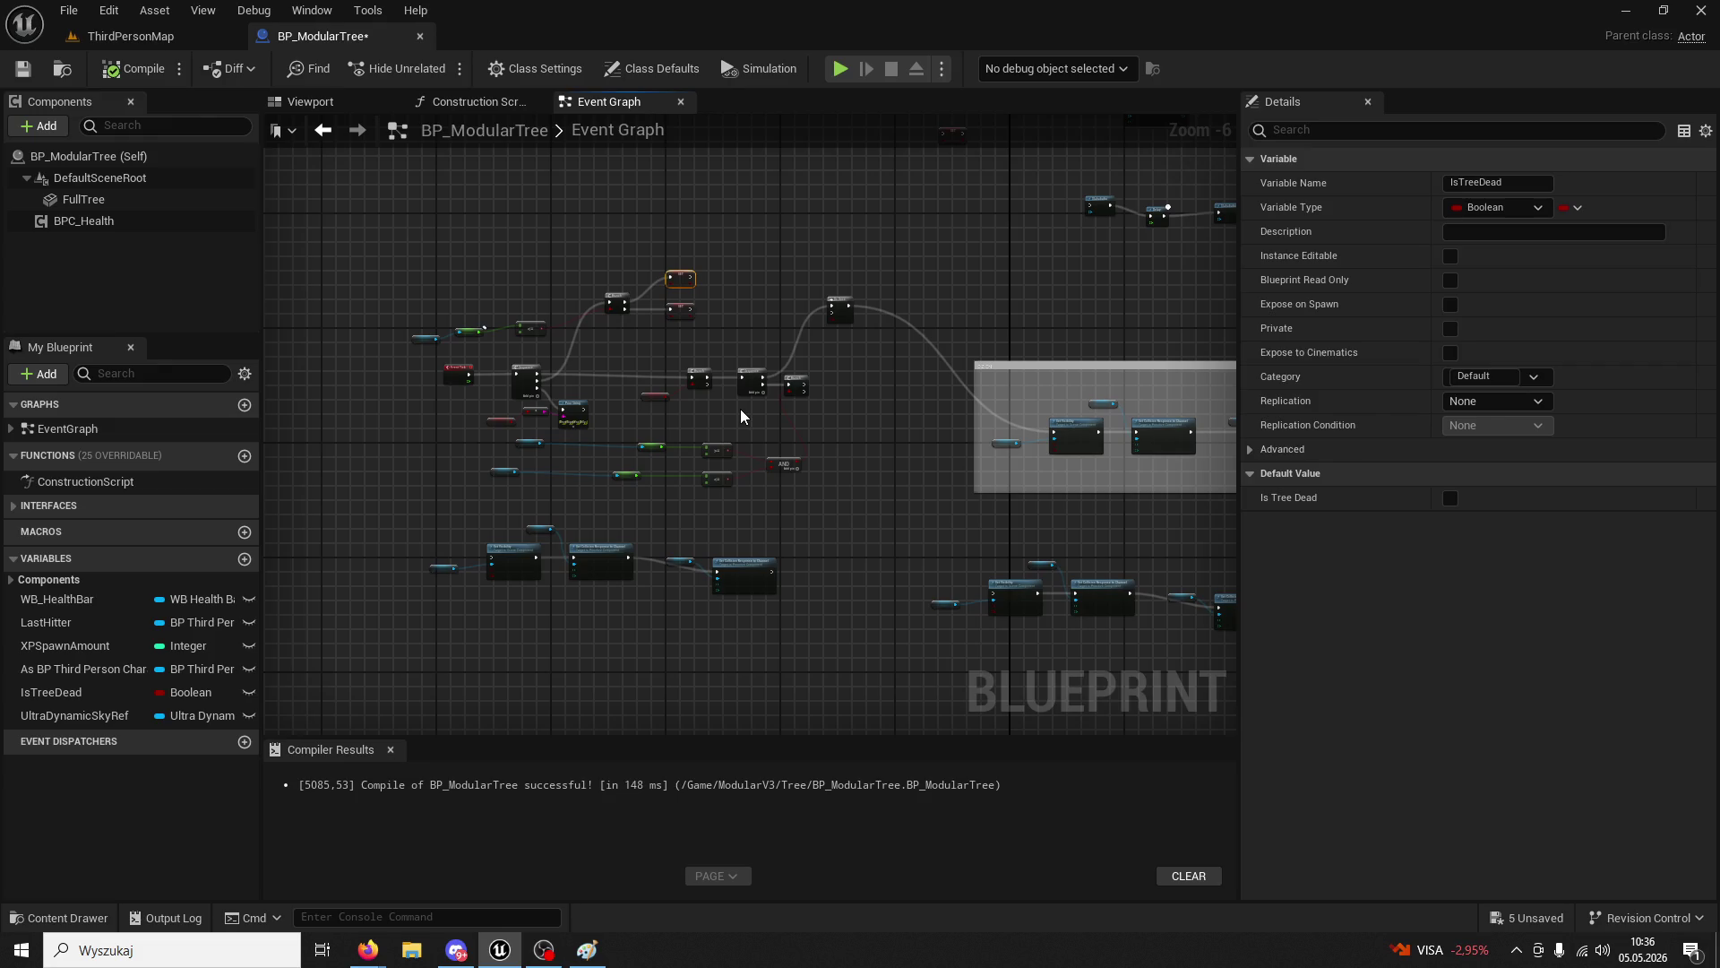
pyautogui.scroll(4, 672, 405)
pyautogui.moveTo(841, 524); pyautogui.dragTo(886, 528)
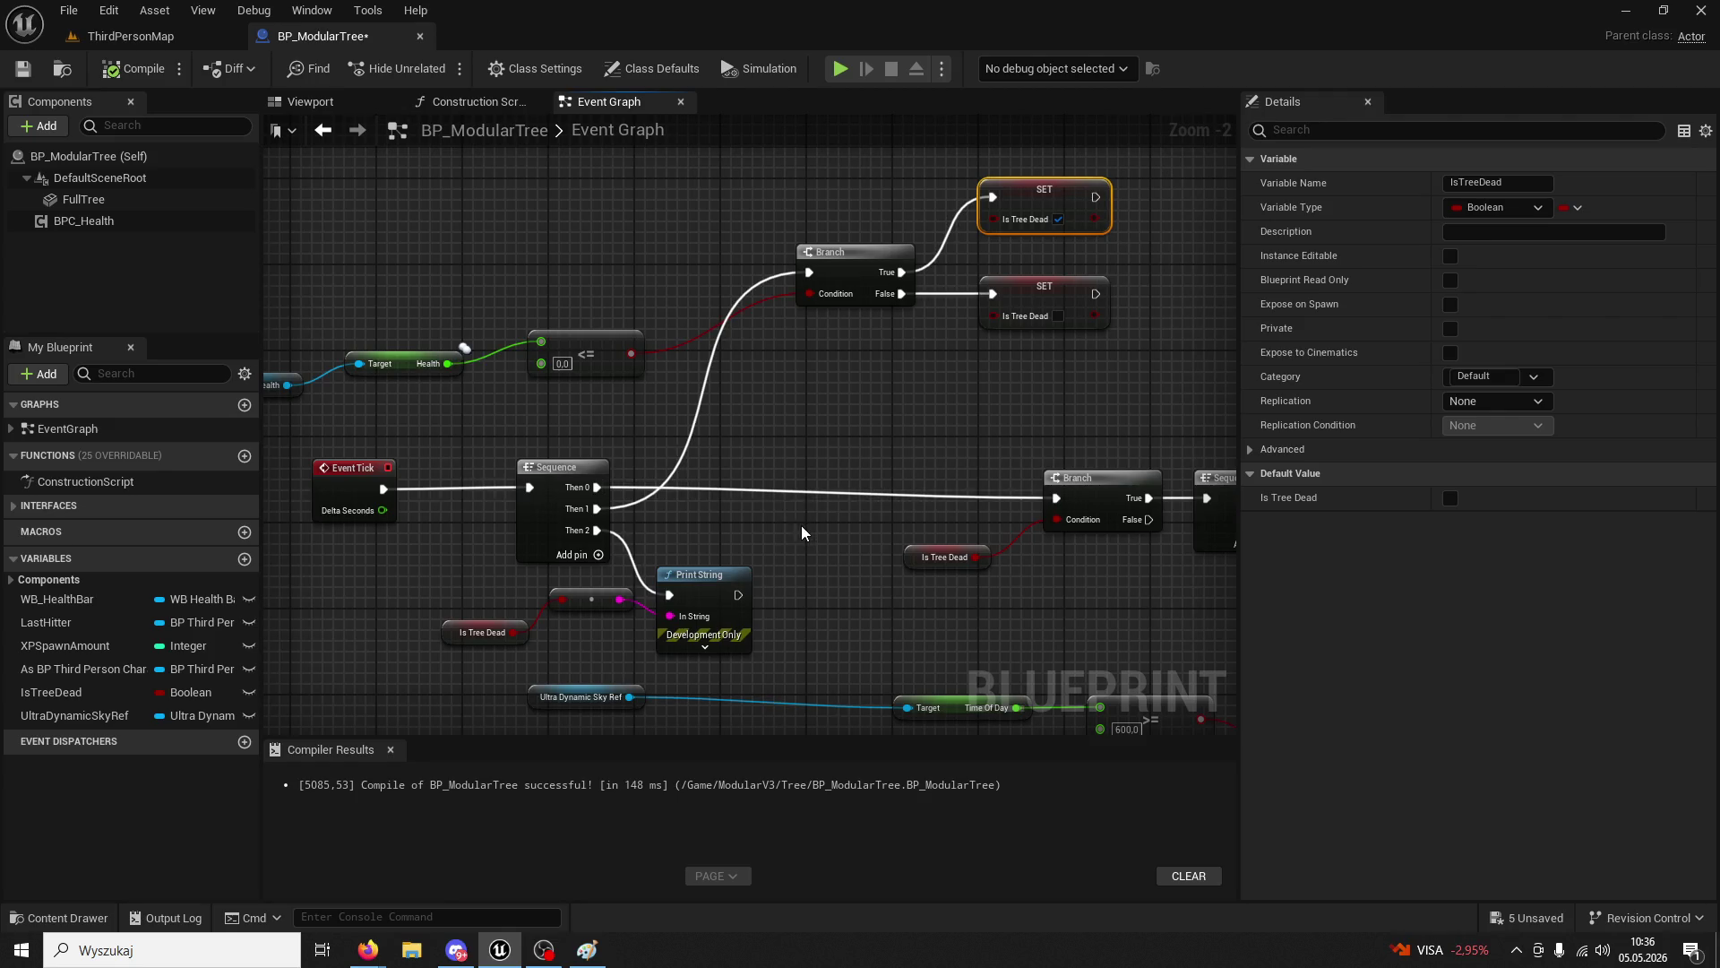
pyautogui.moveTo(801, 525); pyautogui.dragTo(700, 524)
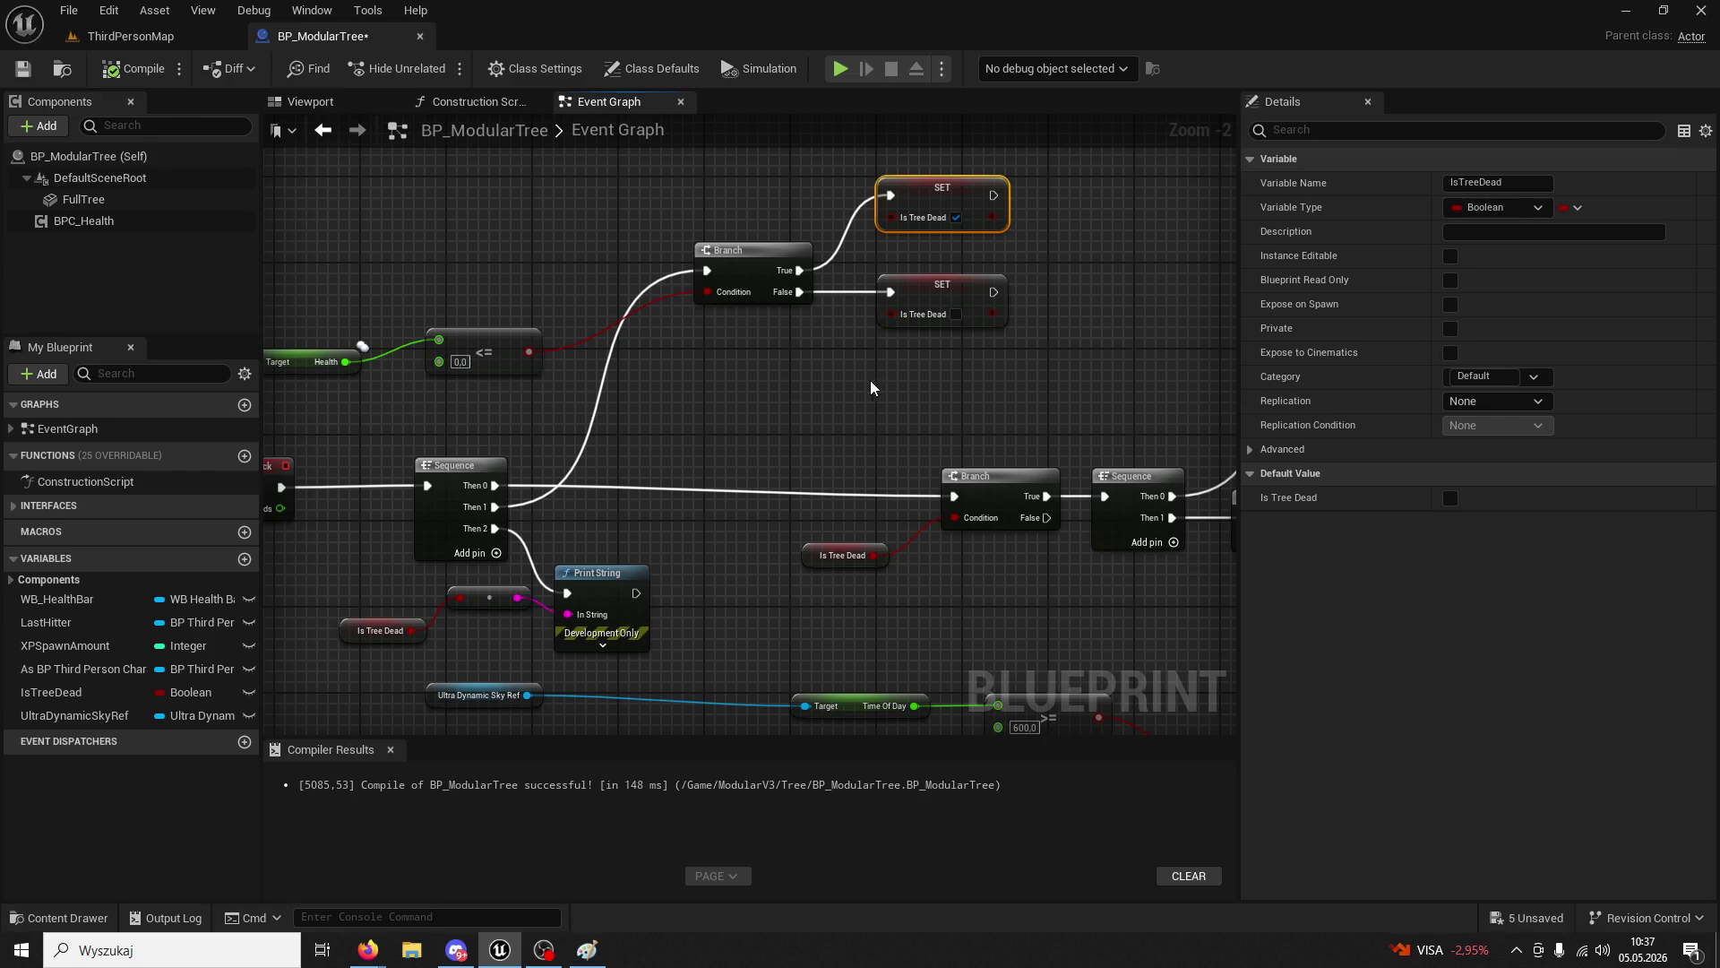
pyautogui.moveTo(872, 388); pyautogui.dragTo(573, 339)
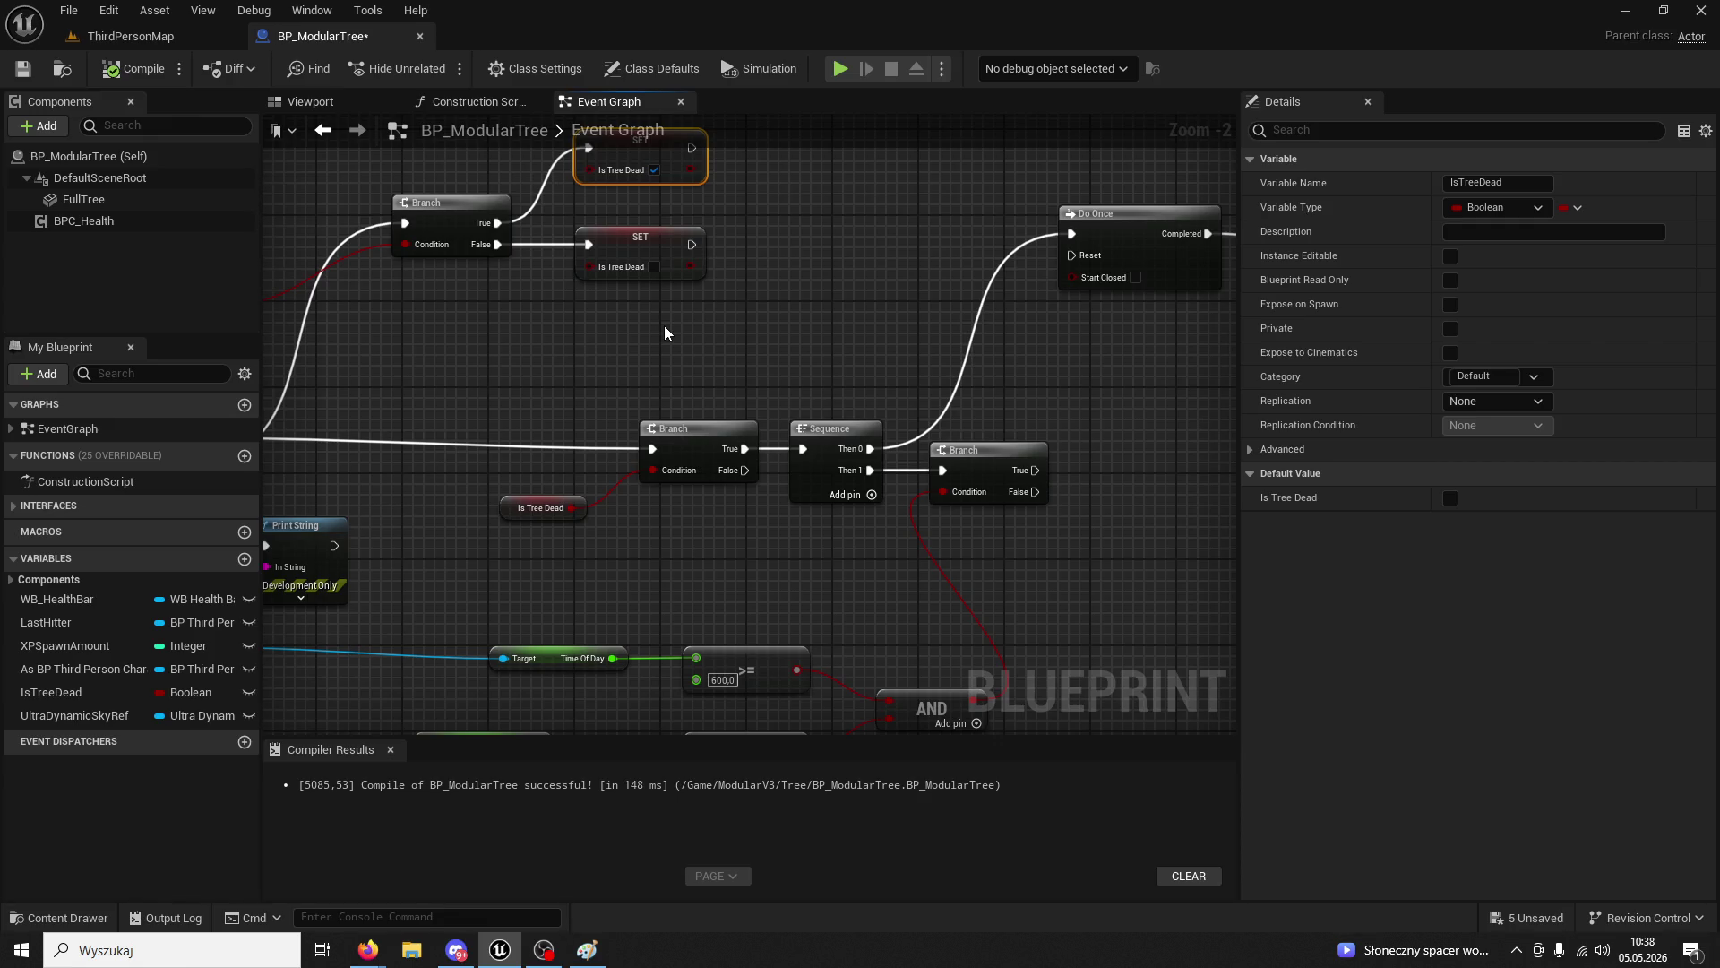
# - Box-select both Ultra Dynamic Sky Ref nodes and move them right toward Time Of Day
pyautogui.scroll(-3, 700, 342)
pyautogui.scroll(2, 720, 371)
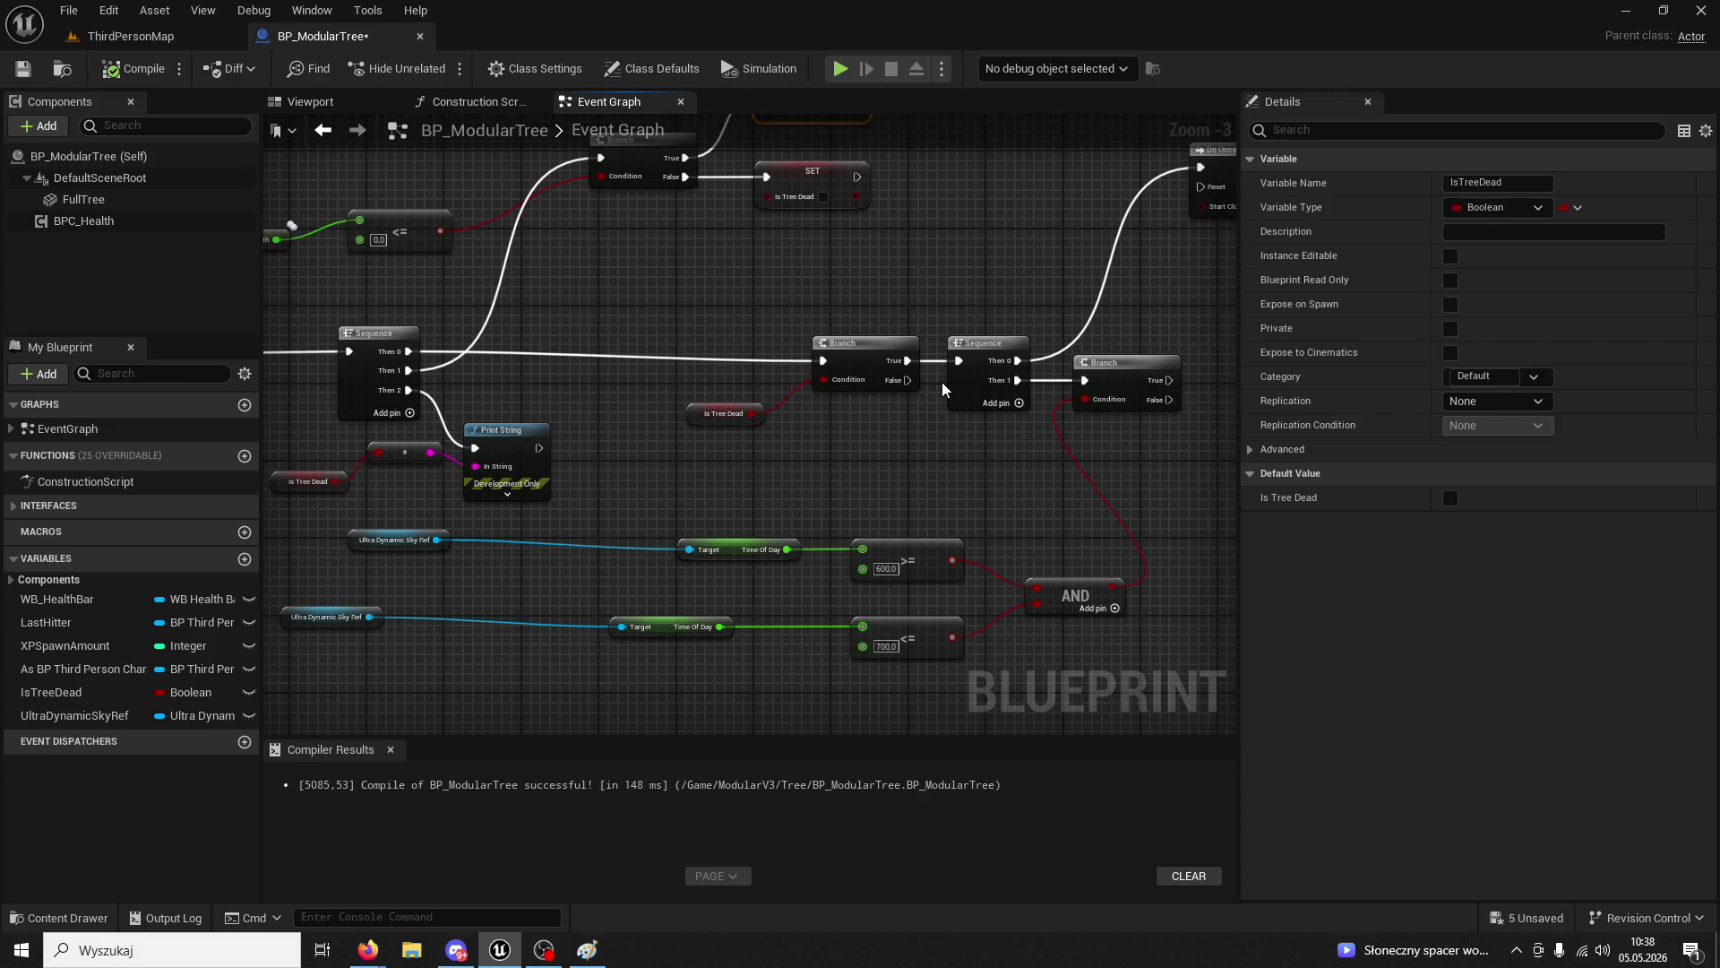
pyautogui.scroll(-2, 943, 382)
pyautogui.scroll(2, 942, 382)
pyautogui.moveTo(301, 544)
pyautogui.mouseDown()
pyautogui.moveTo(428, 636)
pyautogui.moveTo(409, 615)
pyautogui.moveTo(478, 617)
pyautogui.mouseUp()
pyautogui.click(558, 668)
pyautogui.moveTo(615, 675); pyautogui.dragTo(422, 638)
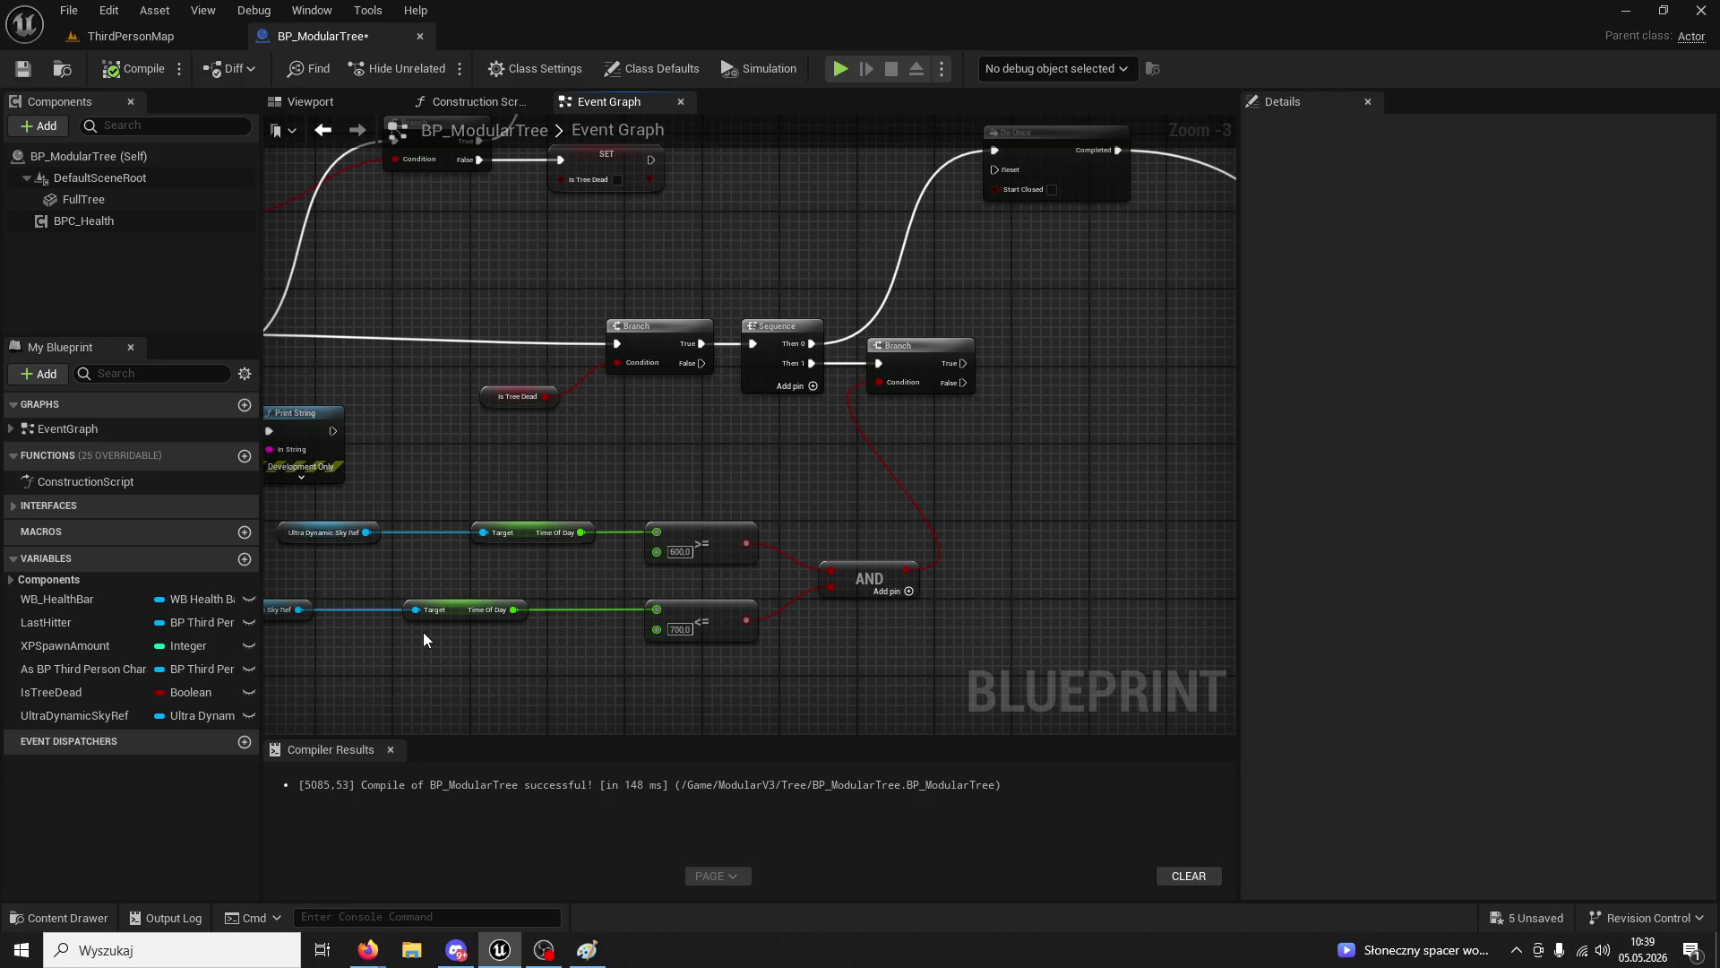
# - Pan the Event Graph to bring the Branch and Sequence nodes into view
pyautogui.scroll(-2, 751, 396)
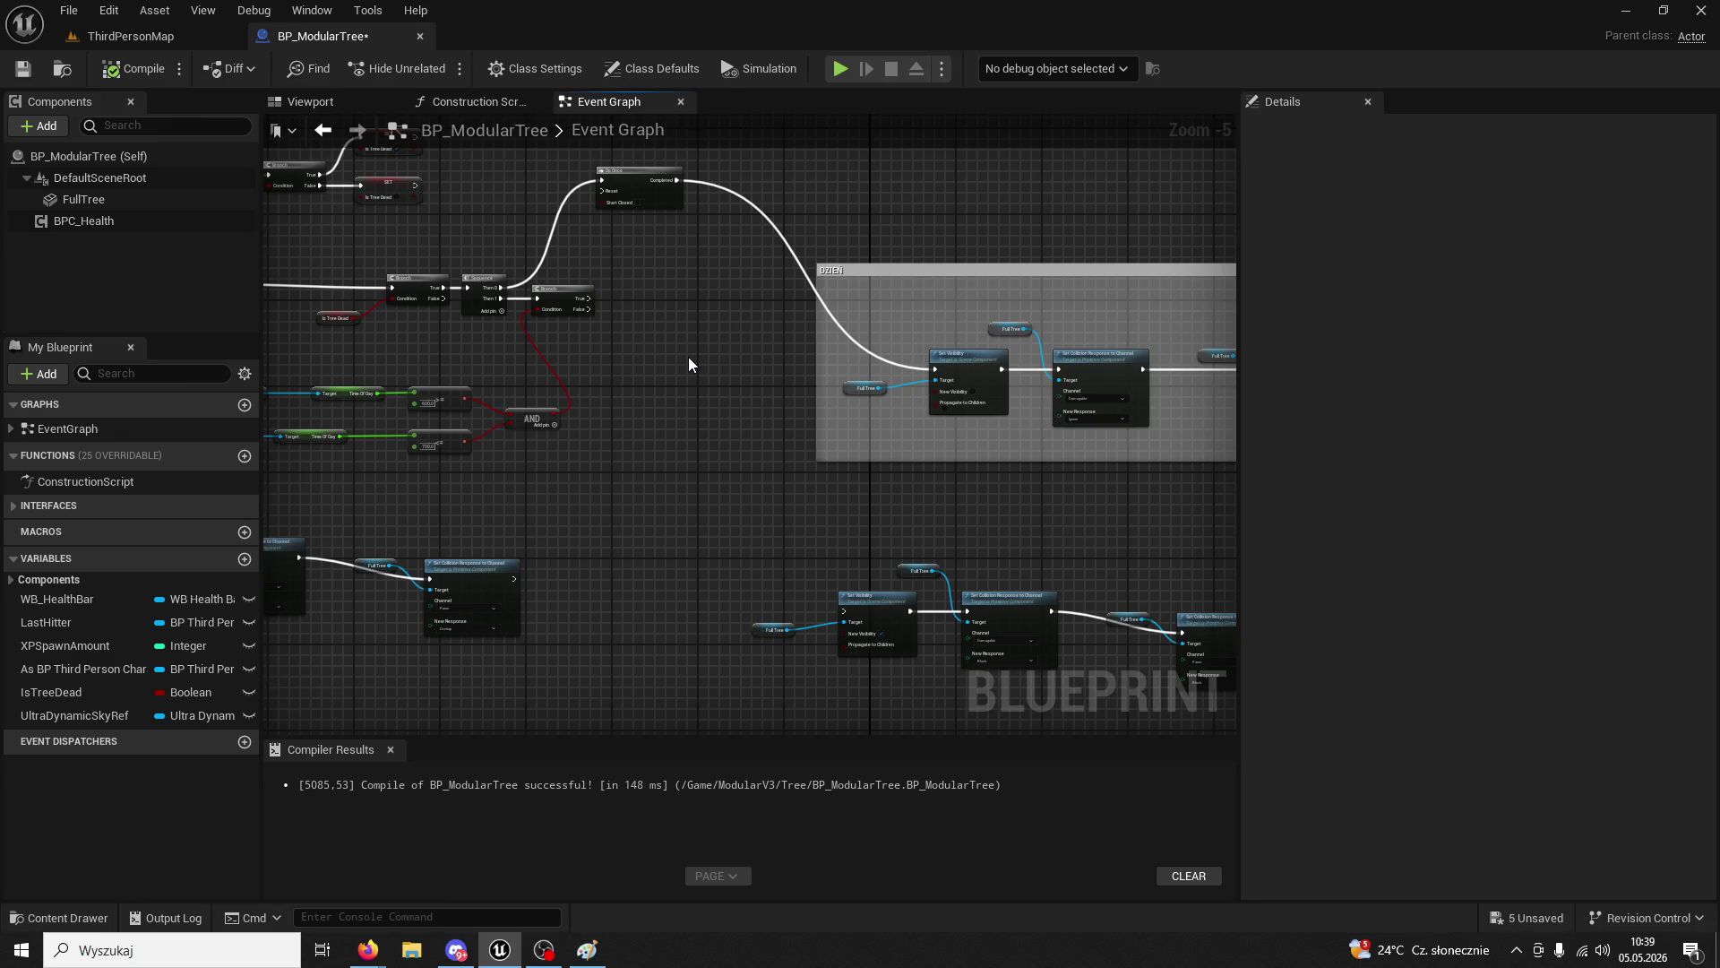
pyautogui.scroll(5, 799, 409)
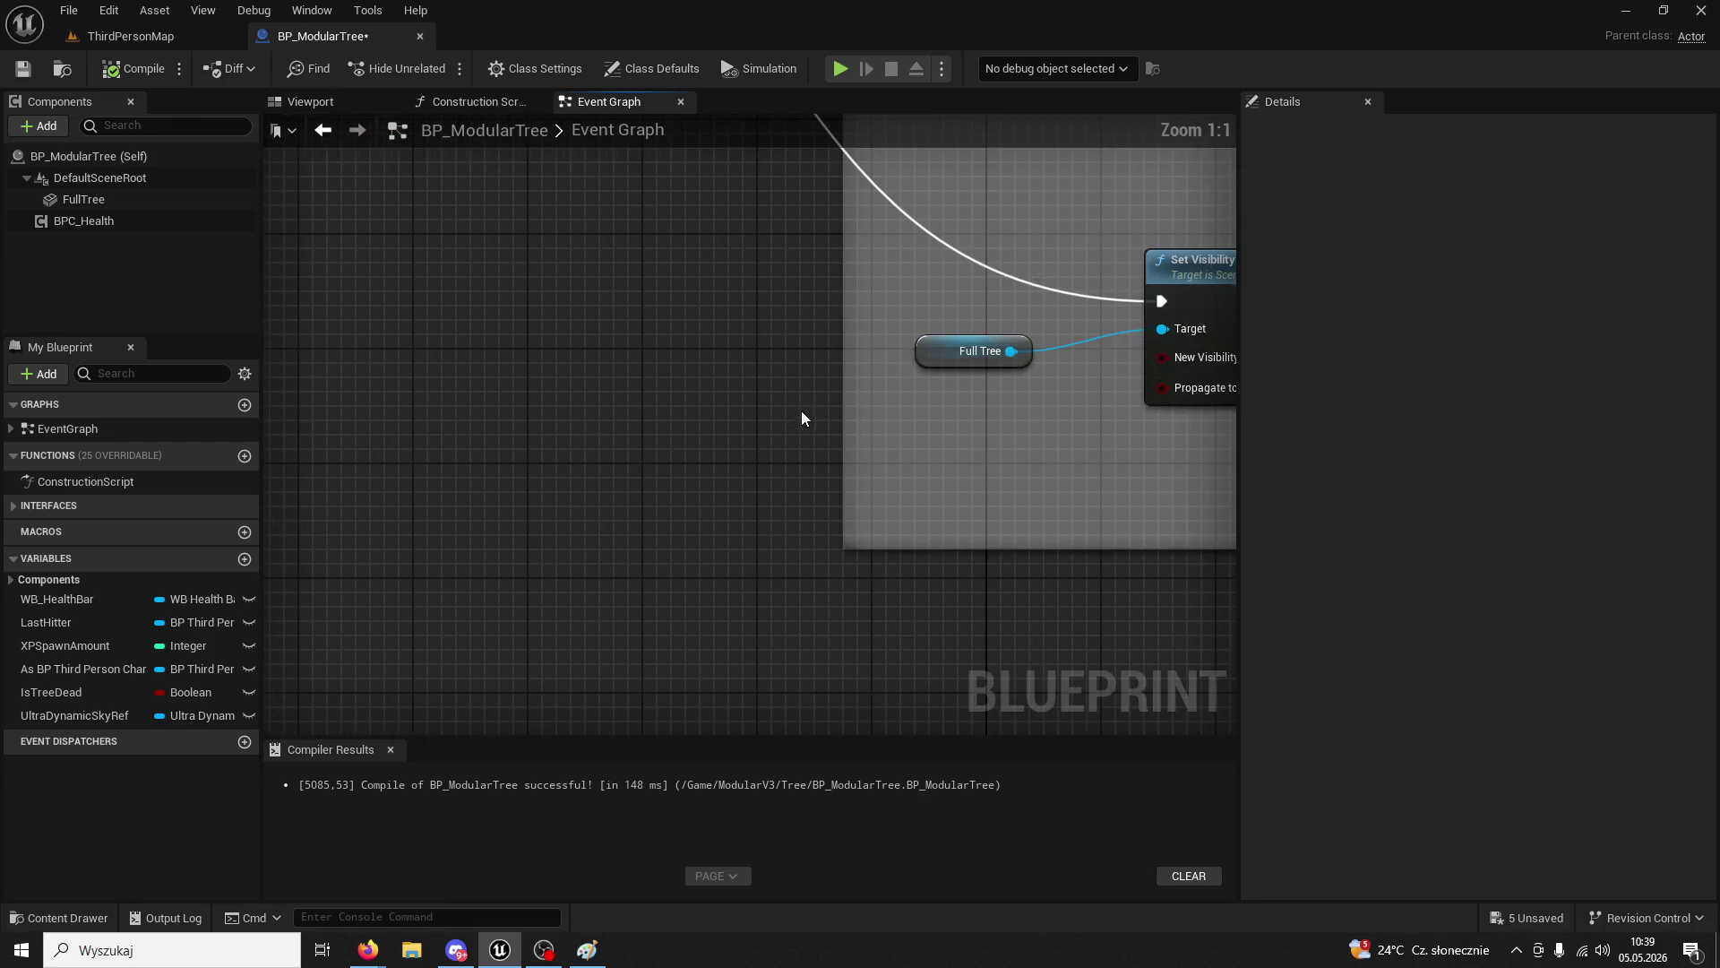
pyautogui.scroll(-4, 799, 408)
pyautogui.rightClick(572, 417)
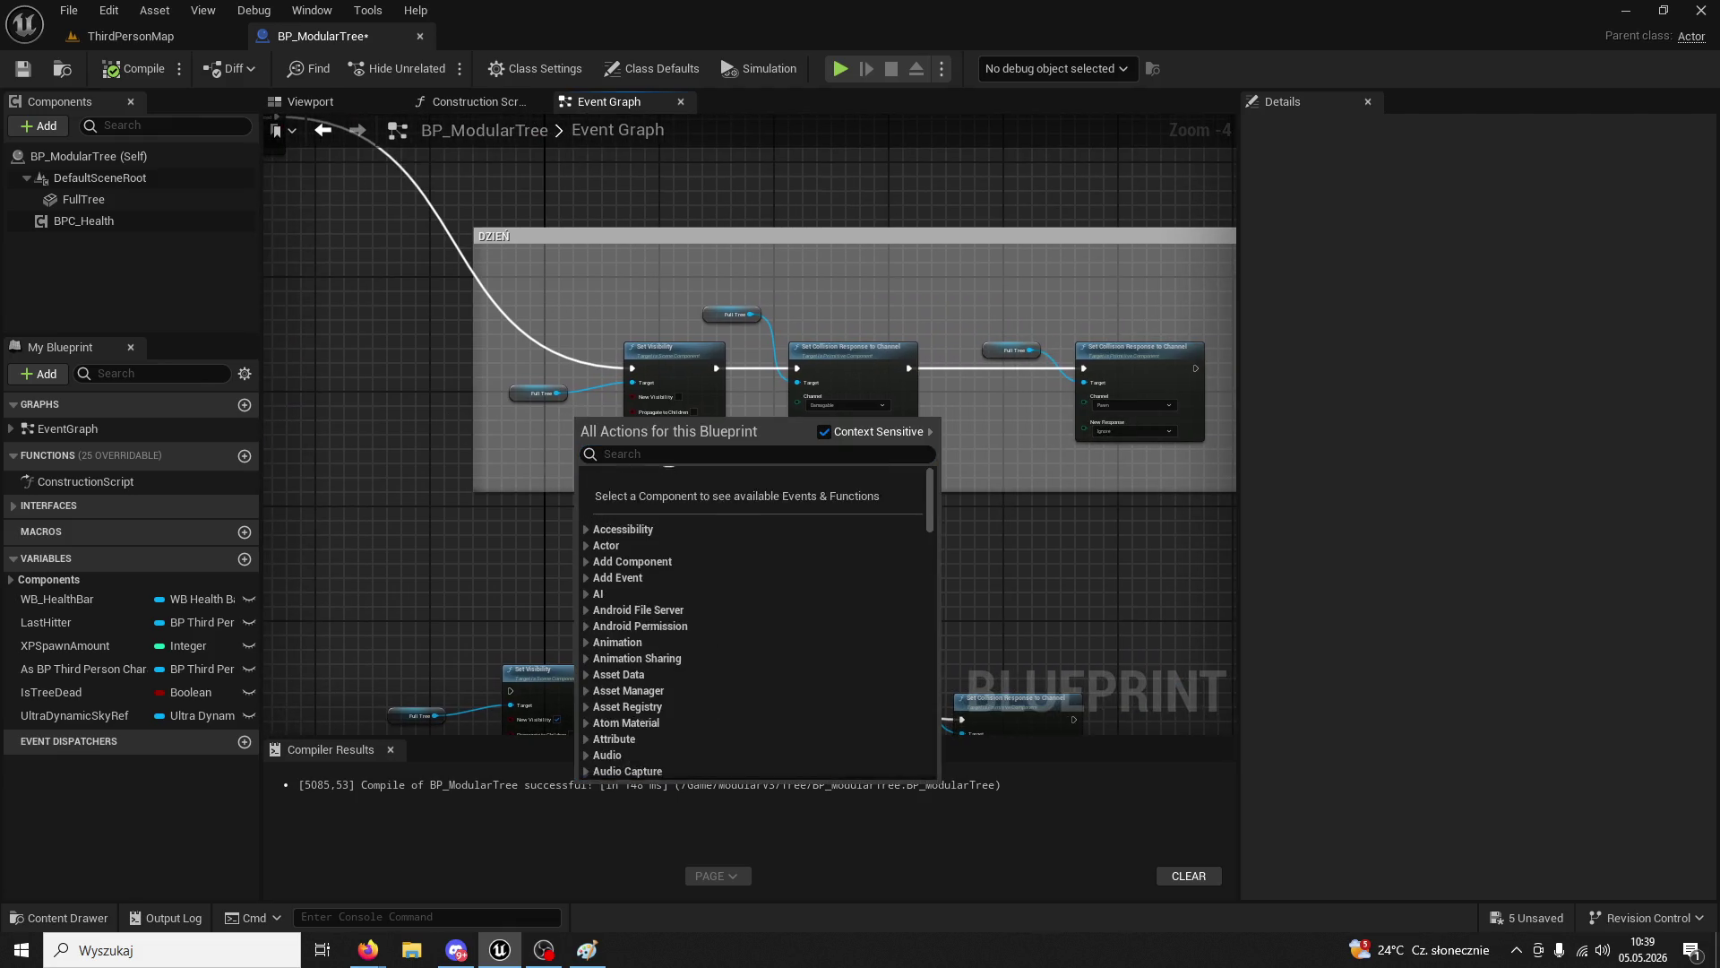
pyautogui.moveTo(529, 404)
pyautogui.mouseDown()
pyautogui.moveTo(668, 496)
pyautogui.moveTo(1010, 475)
pyautogui.mouseUp()
pyautogui.scroll(3, 900, 466)
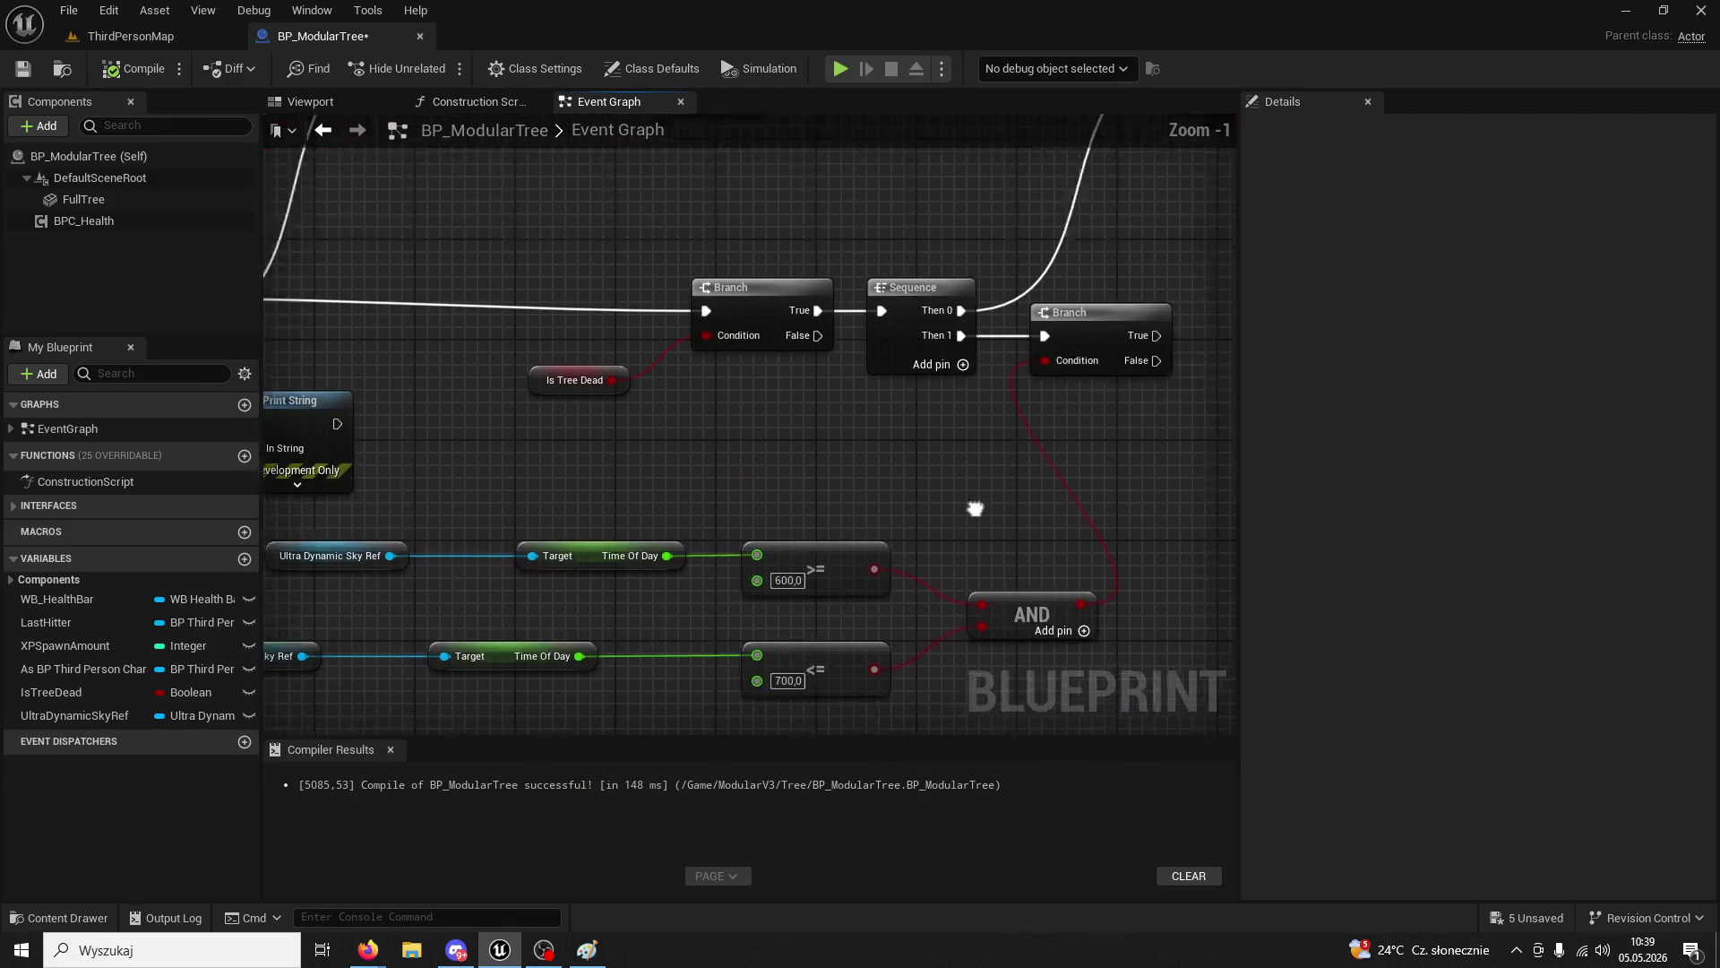
pyautogui.moveTo(753, 358)
pyautogui.mouseDown()
pyautogui.moveTo(618, 290)
pyautogui.moveTo(668, 323)
pyautogui.mouseUp()
pyautogui.moveTo(793, 334); pyautogui.dragTo(844, 331)
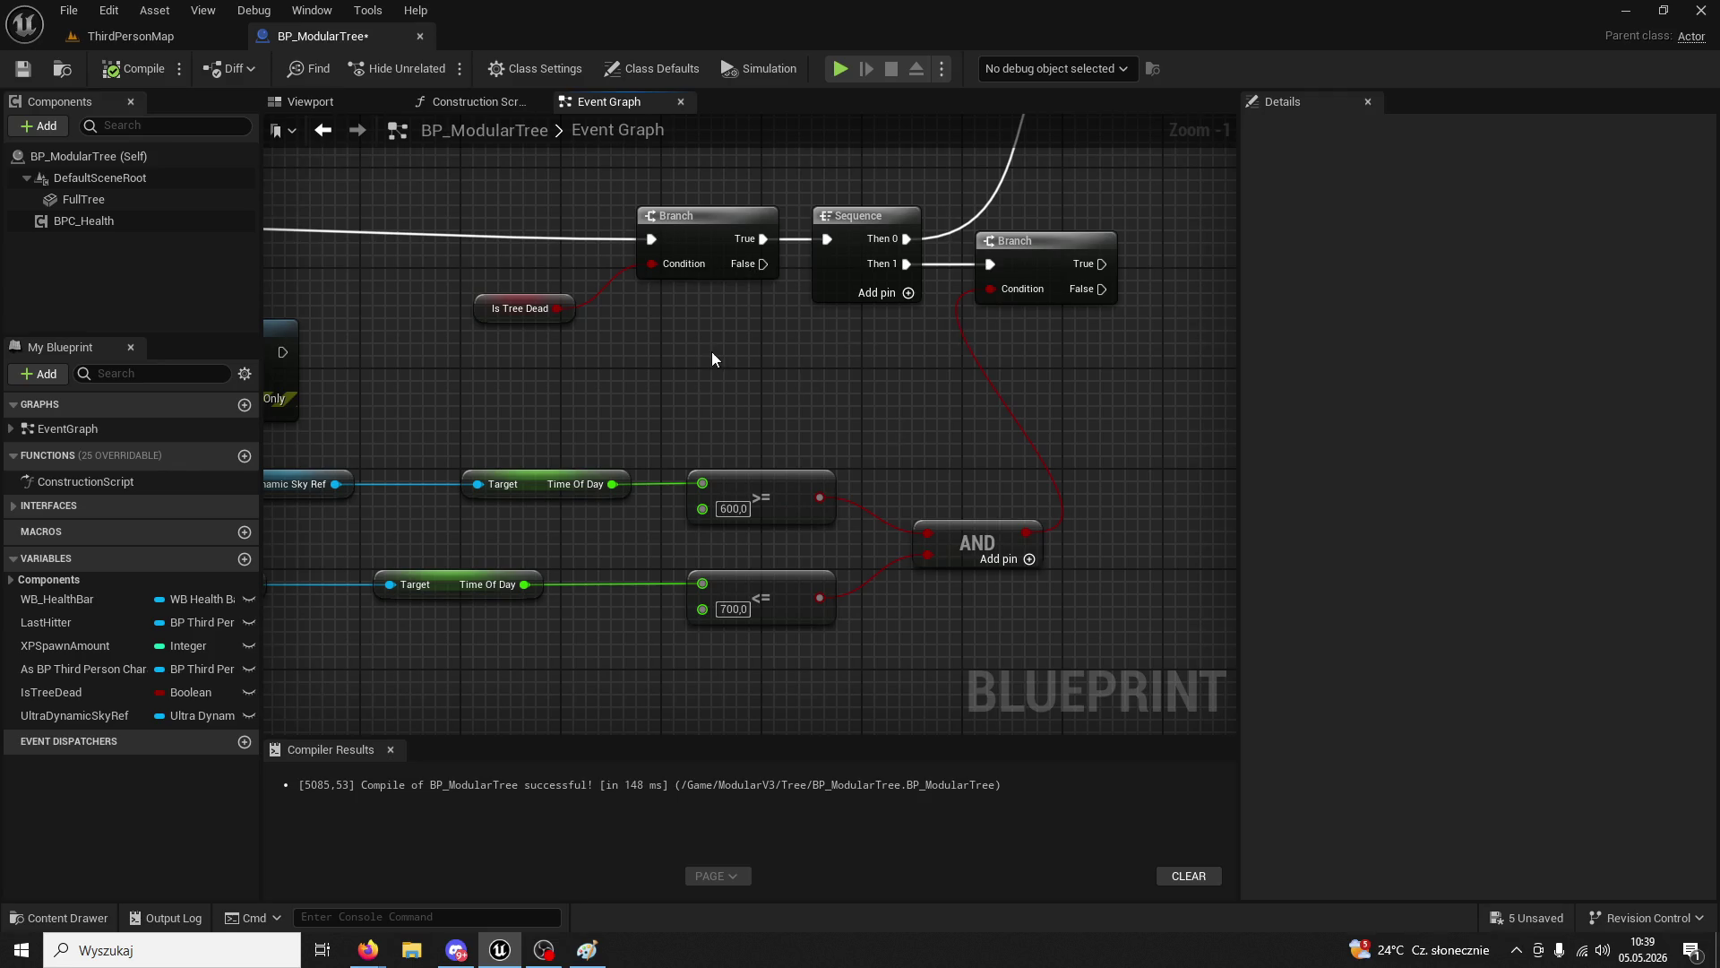
# - Pan across the graph to the DZIEŃ comment group and beyond
pyautogui.moveTo(1062, 337); pyautogui.dragTo(664, 422)
pyautogui.scroll(-4, 664, 422)
pyautogui.moveTo(768, 422)
pyautogui.mouseDown()
pyautogui.moveTo(645, 398)
pyautogui.moveTo(837, 373)
pyautogui.moveTo(53, 385)
pyautogui.mouseUp()
pyautogui.scroll(3, 737, 380)
pyautogui.moveTo(708, 385)
pyautogui.mouseDown()
pyautogui.moveTo(381, 367)
pyautogui.moveTo(707, 368)
pyautogui.moveTo(788, 215)
pyautogui.mouseUp()
pyautogui.scroll(-4, 707, 369)
pyautogui.scroll(2, 714, 607)
pyautogui.scroll(2, 837, 622)
# - Navigate past the SET Health and Event Tick nodes to the DZIEŃ comment nodes
pyautogui.moveTo(837, 622)
pyautogui.mouseDown()
pyautogui.moveTo(675, 550)
pyautogui.moveTo(607, 175)
pyautogui.mouseUp()
pyautogui.scroll(-5, 1002, 429)
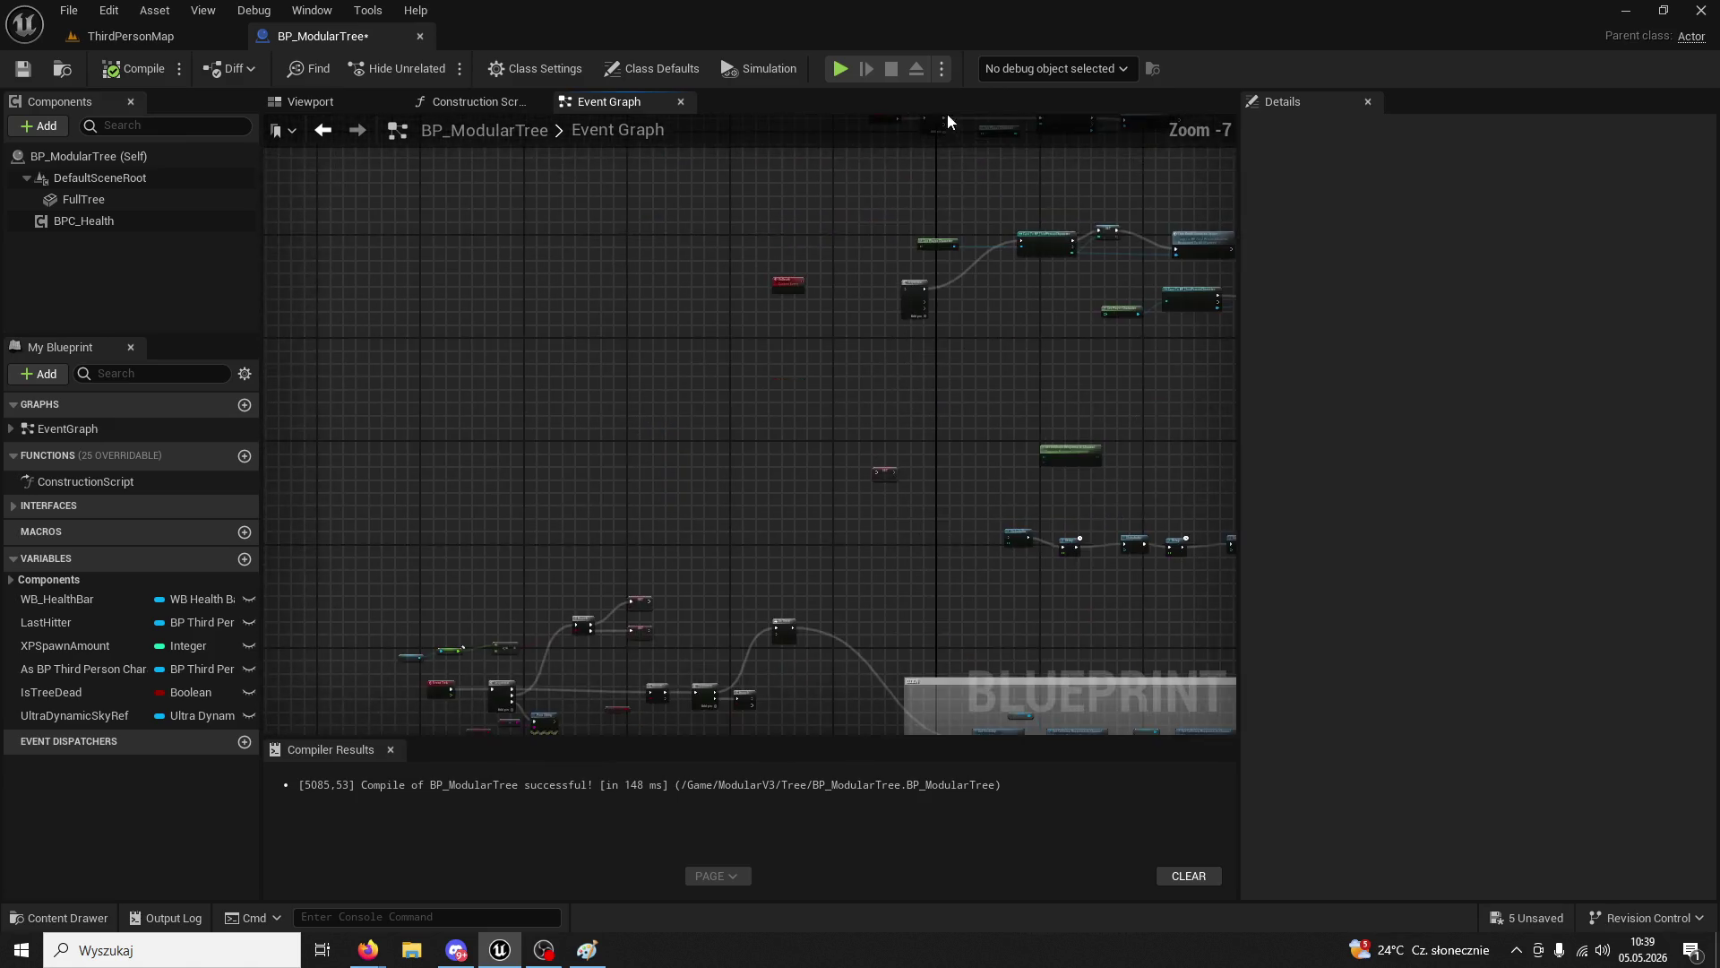
pyautogui.scroll(4, 606, 354)
pyautogui.moveTo(606, 354)
pyautogui.mouseDown()
pyautogui.moveTo(707, 480)
pyautogui.moveTo(783, 432)
pyautogui.moveTo(840, 426)
pyautogui.moveTo(632, 303)
pyautogui.mouseUp()
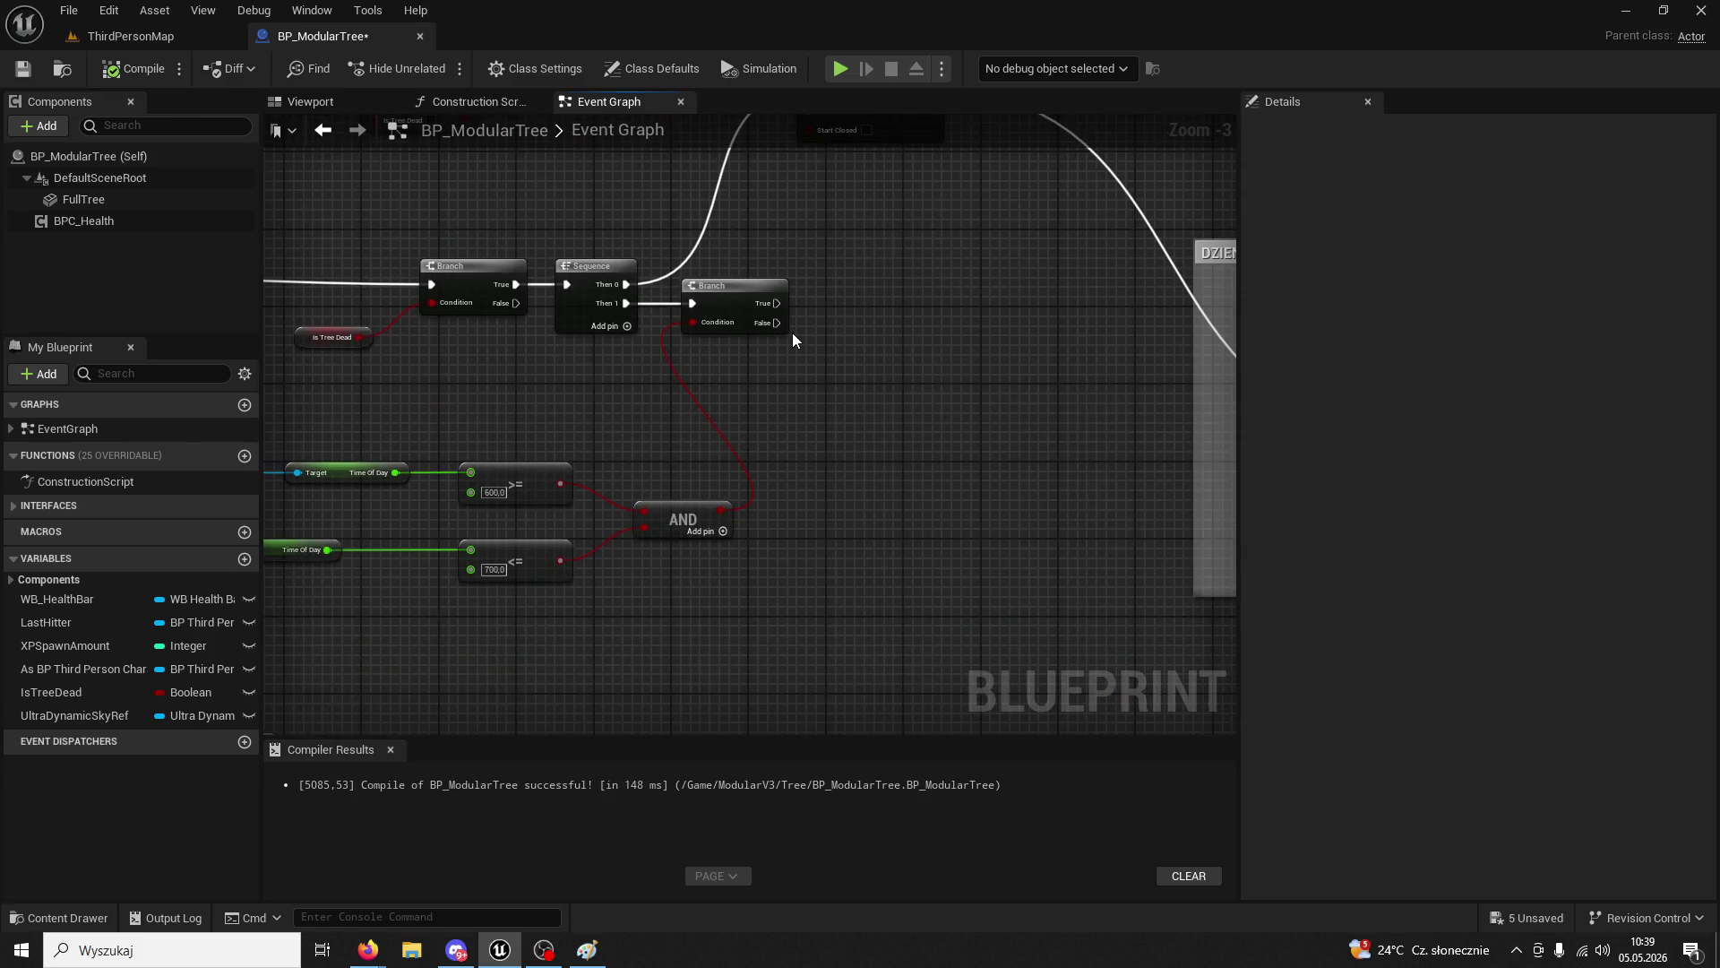
pyautogui.moveTo(792, 332)
pyautogui.mouseDown()
pyautogui.moveTo(863, 388)
pyautogui.moveTo(733, 391)
pyautogui.mouseUp()
pyautogui.moveTo(940, 422)
pyautogui.mouseDown()
pyautogui.moveTo(565, 310)
pyautogui.moveTo(536, 346)
pyautogui.moveTo(745, 342)
pyautogui.mouseUp()
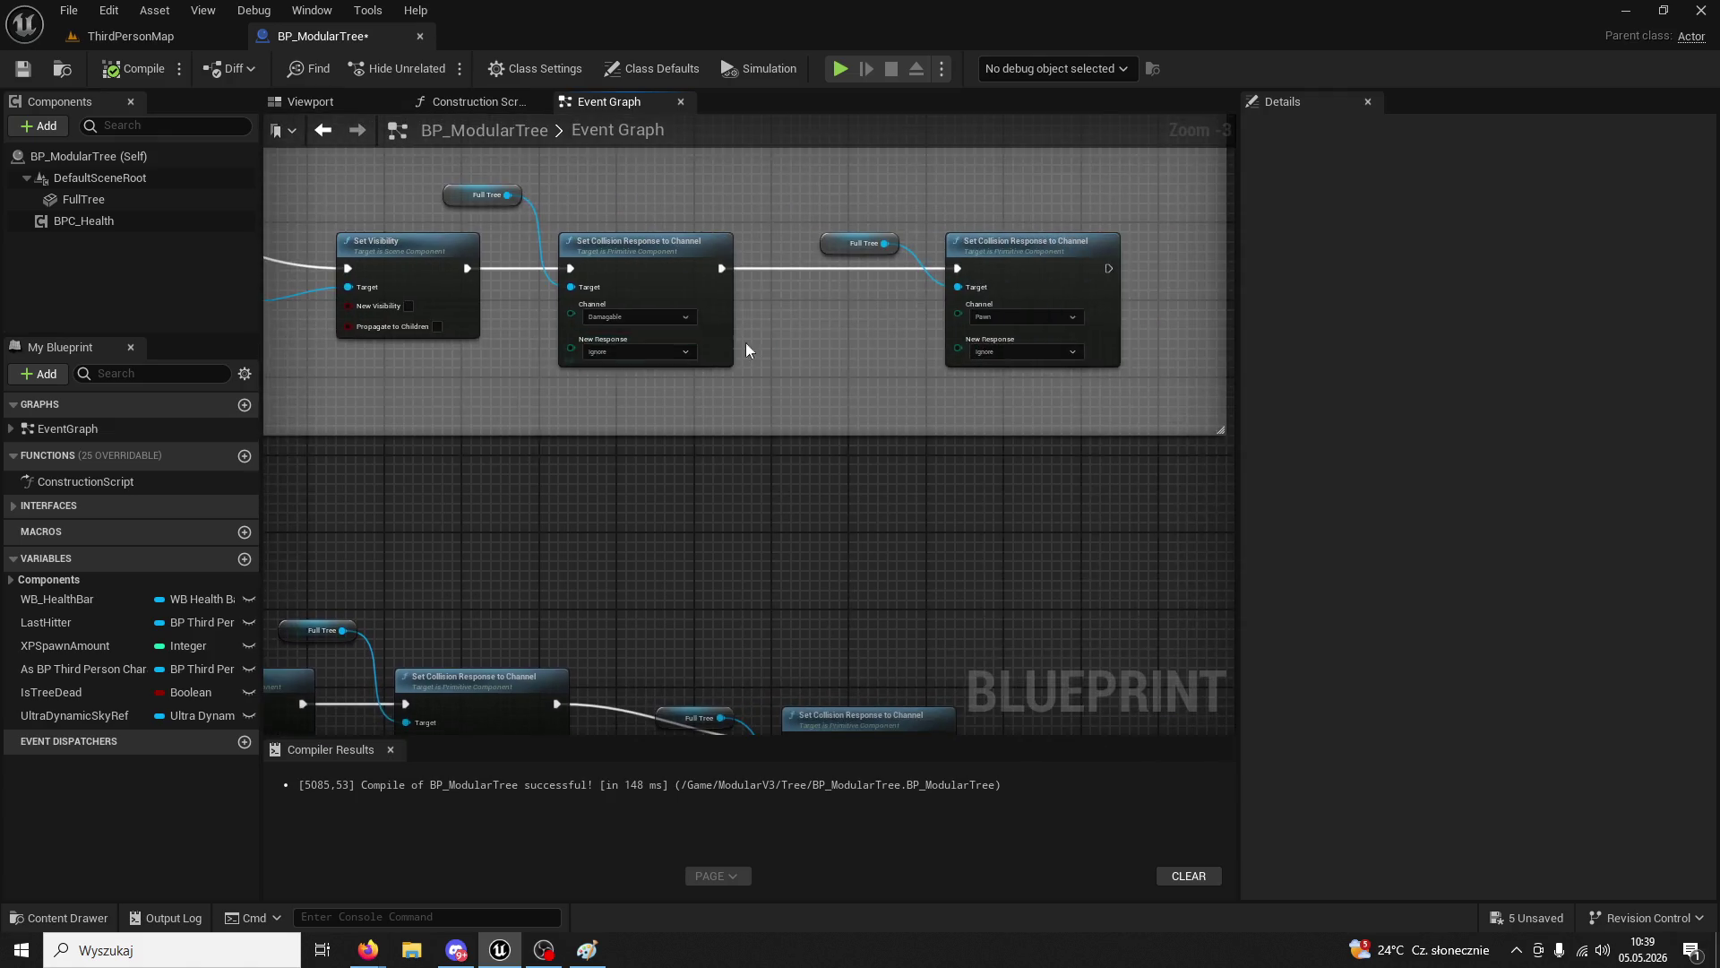
pyautogui.scroll(-1, 745, 342)
# - Wire the time-of-day Branch's True output into the lower Set Visibility node
pyautogui.moveTo(980, 370); pyautogui.dragTo(423, 225)
pyautogui.moveTo(457, 331)
pyautogui.mouseDown()
pyautogui.moveTo(841, 364)
pyautogui.moveTo(821, 410)
pyautogui.moveTo(723, 281)
pyautogui.mouseUp()
pyautogui.scroll(-1, 723, 281)
pyautogui.moveTo(568, 326)
pyautogui.mouseDown()
pyautogui.moveTo(926, 509)
pyautogui.moveTo(981, 599)
pyautogui.moveTo(804, 491)
pyautogui.mouseUp()
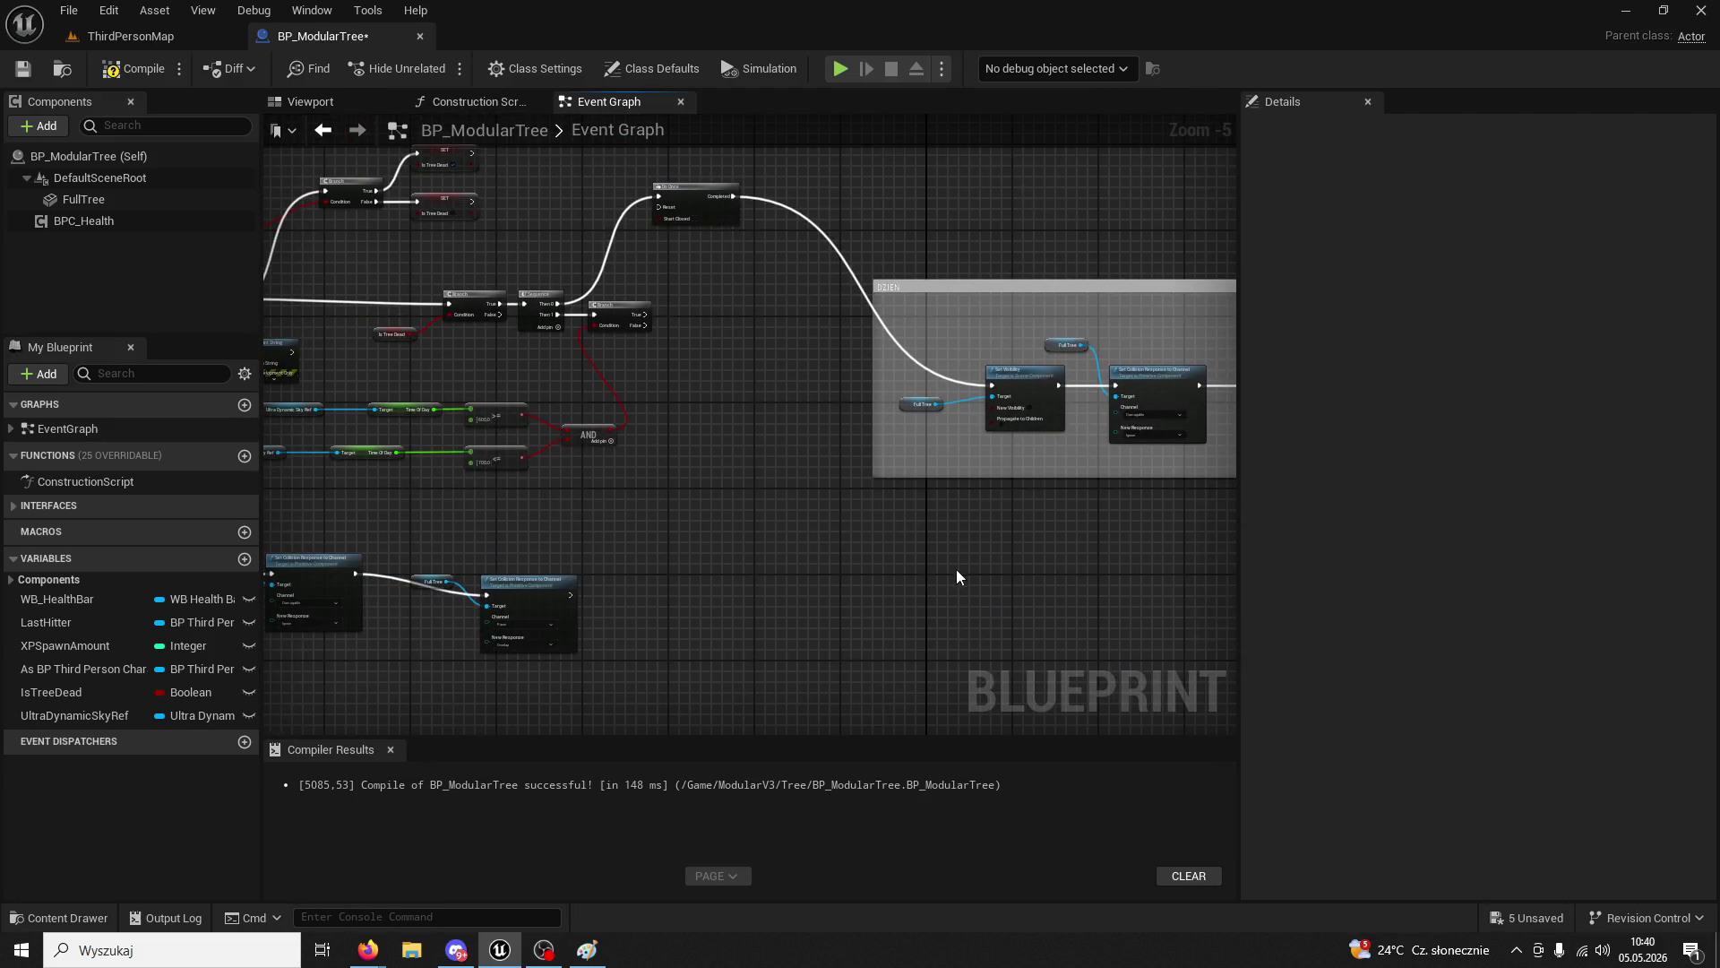
pyautogui.scroll(2, 706, 392)
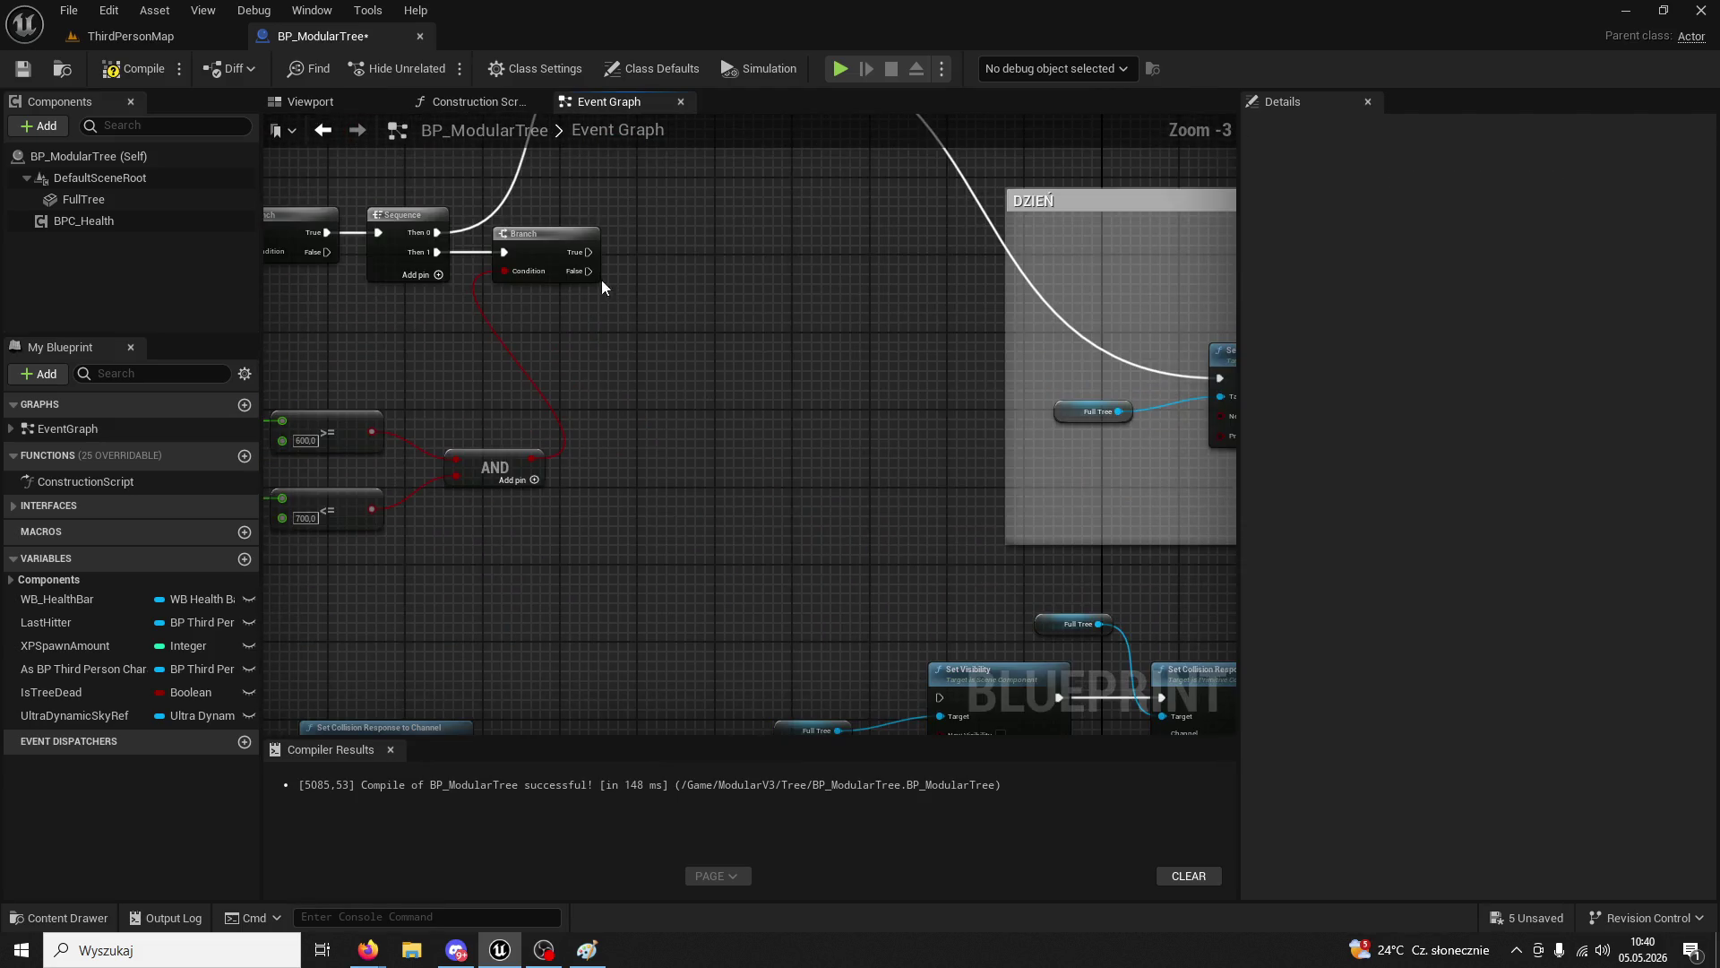
pyautogui.moveTo(586, 249)
pyautogui.mouseDown()
pyautogui.moveTo(939, 692)
pyautogui.moveTo(686, 373)
pyautogui.mouseUp()
# - Enable New Visibility on the lower chain and set Damageable and Pawn responses to Block
pyautogui.scroll(1, 939, 692)
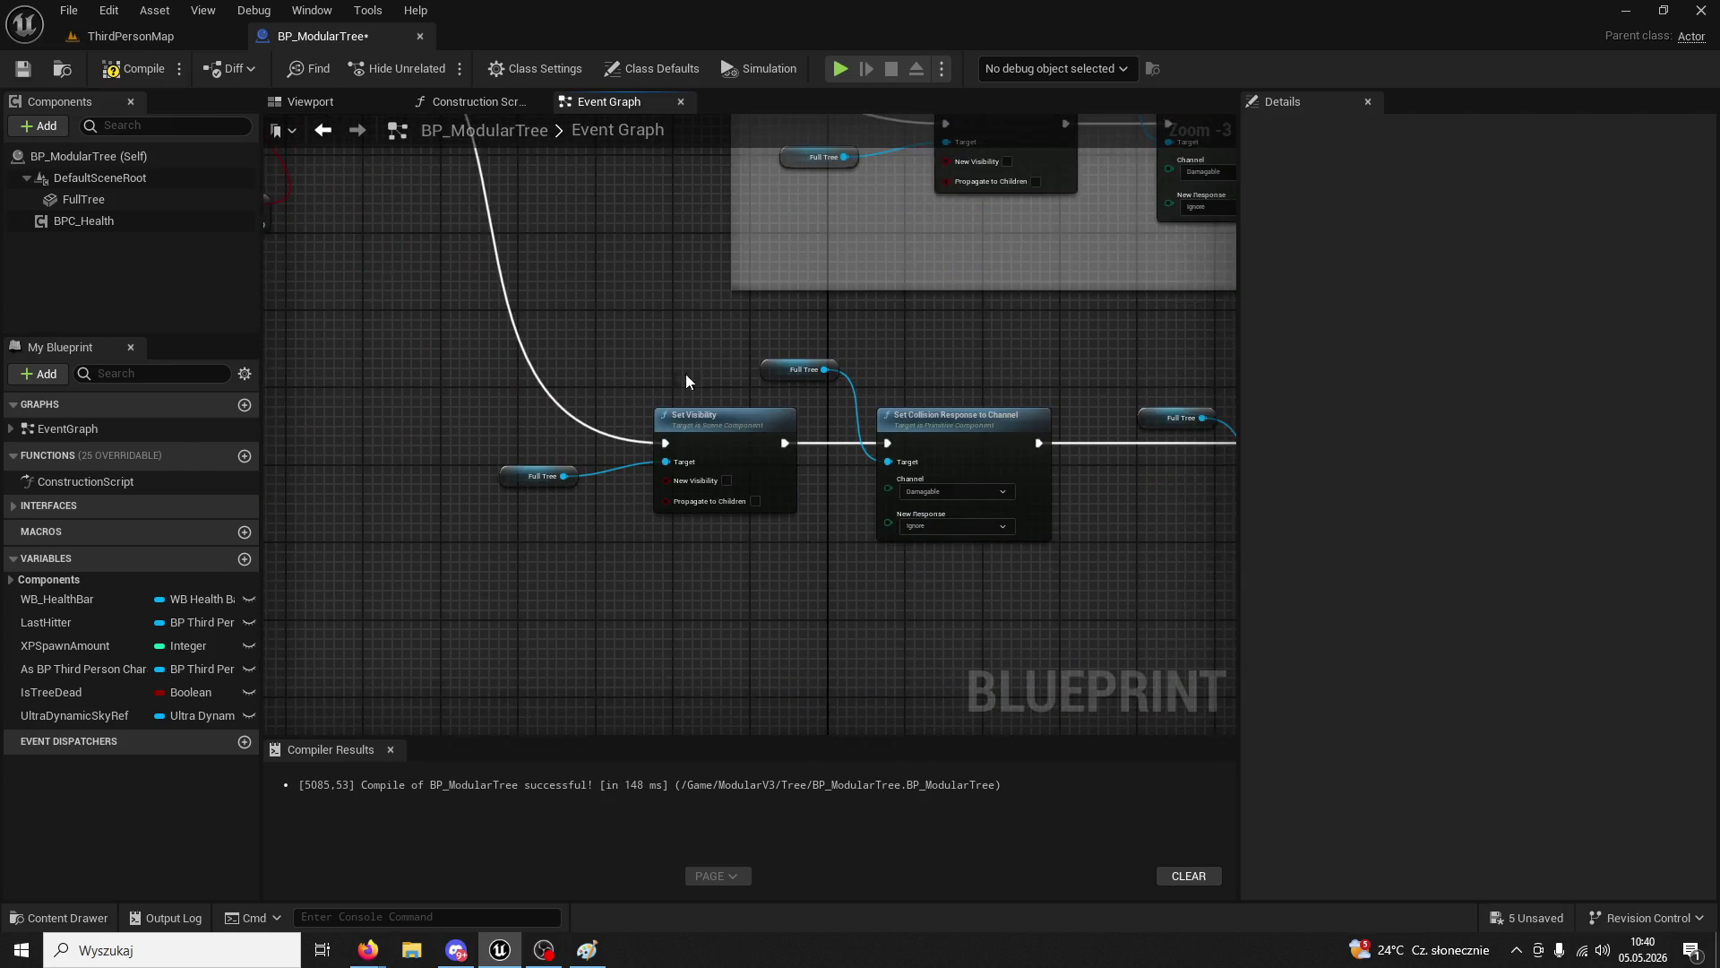
pyautogui.click(721, 483)
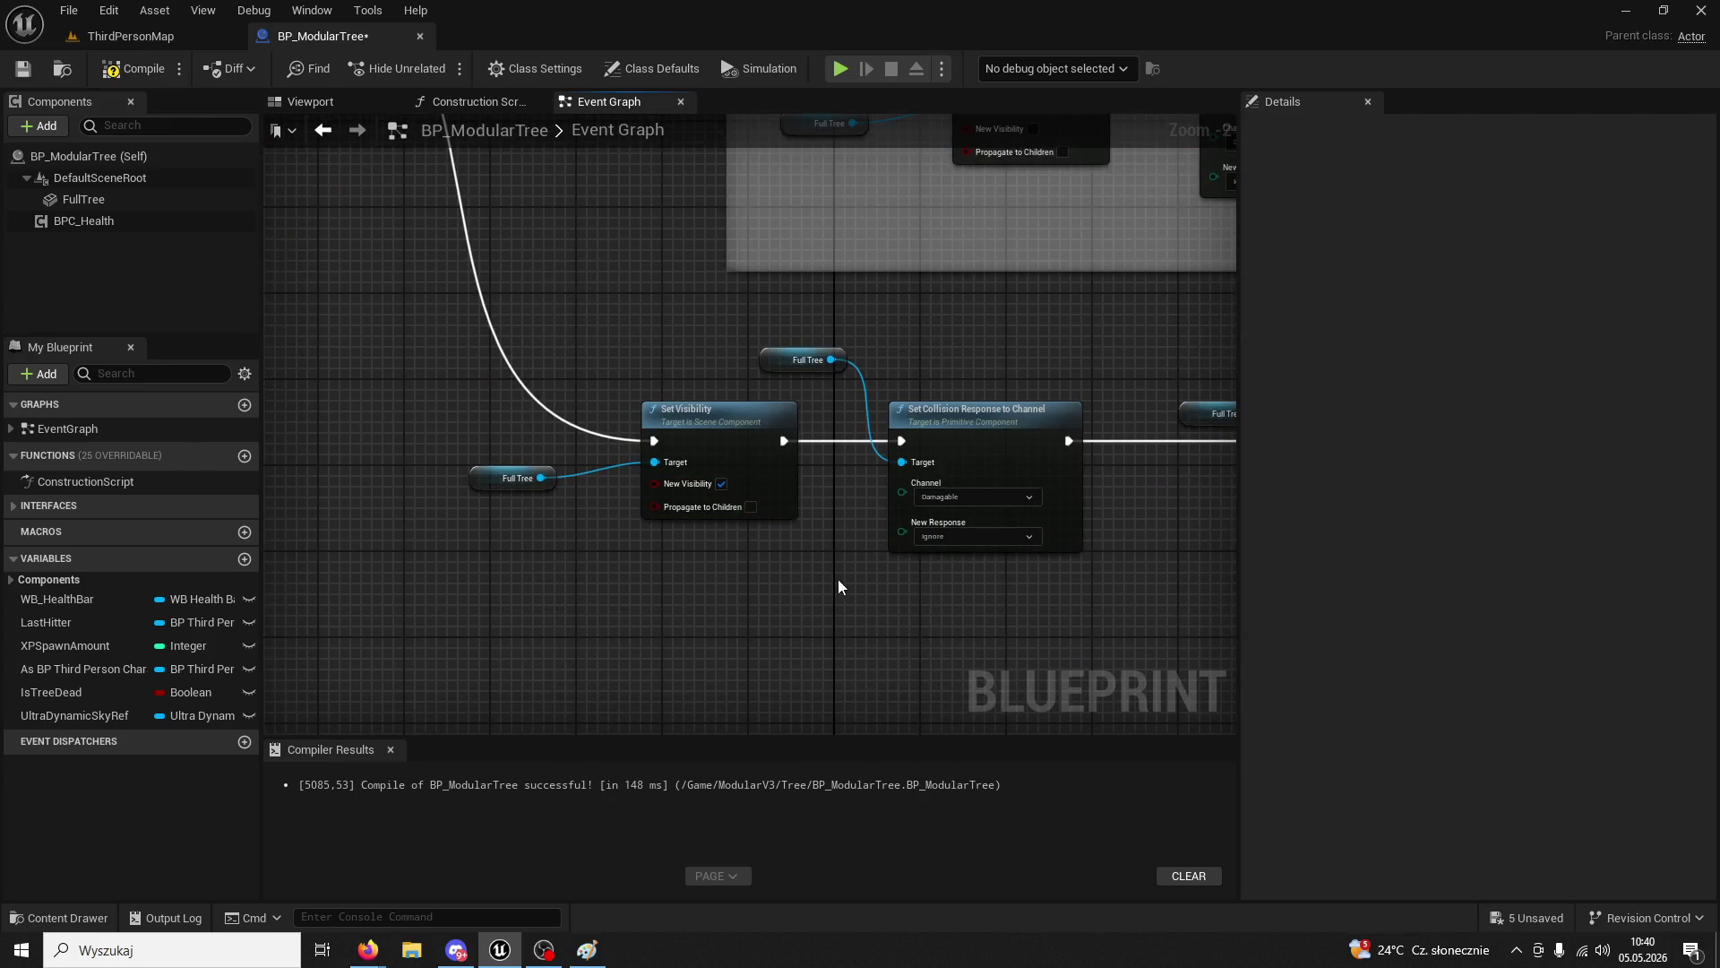
pyautogui.moveTo(1004, 543); pyautogui.dragTo(823, 485)
pyautogui.click(820, 484)
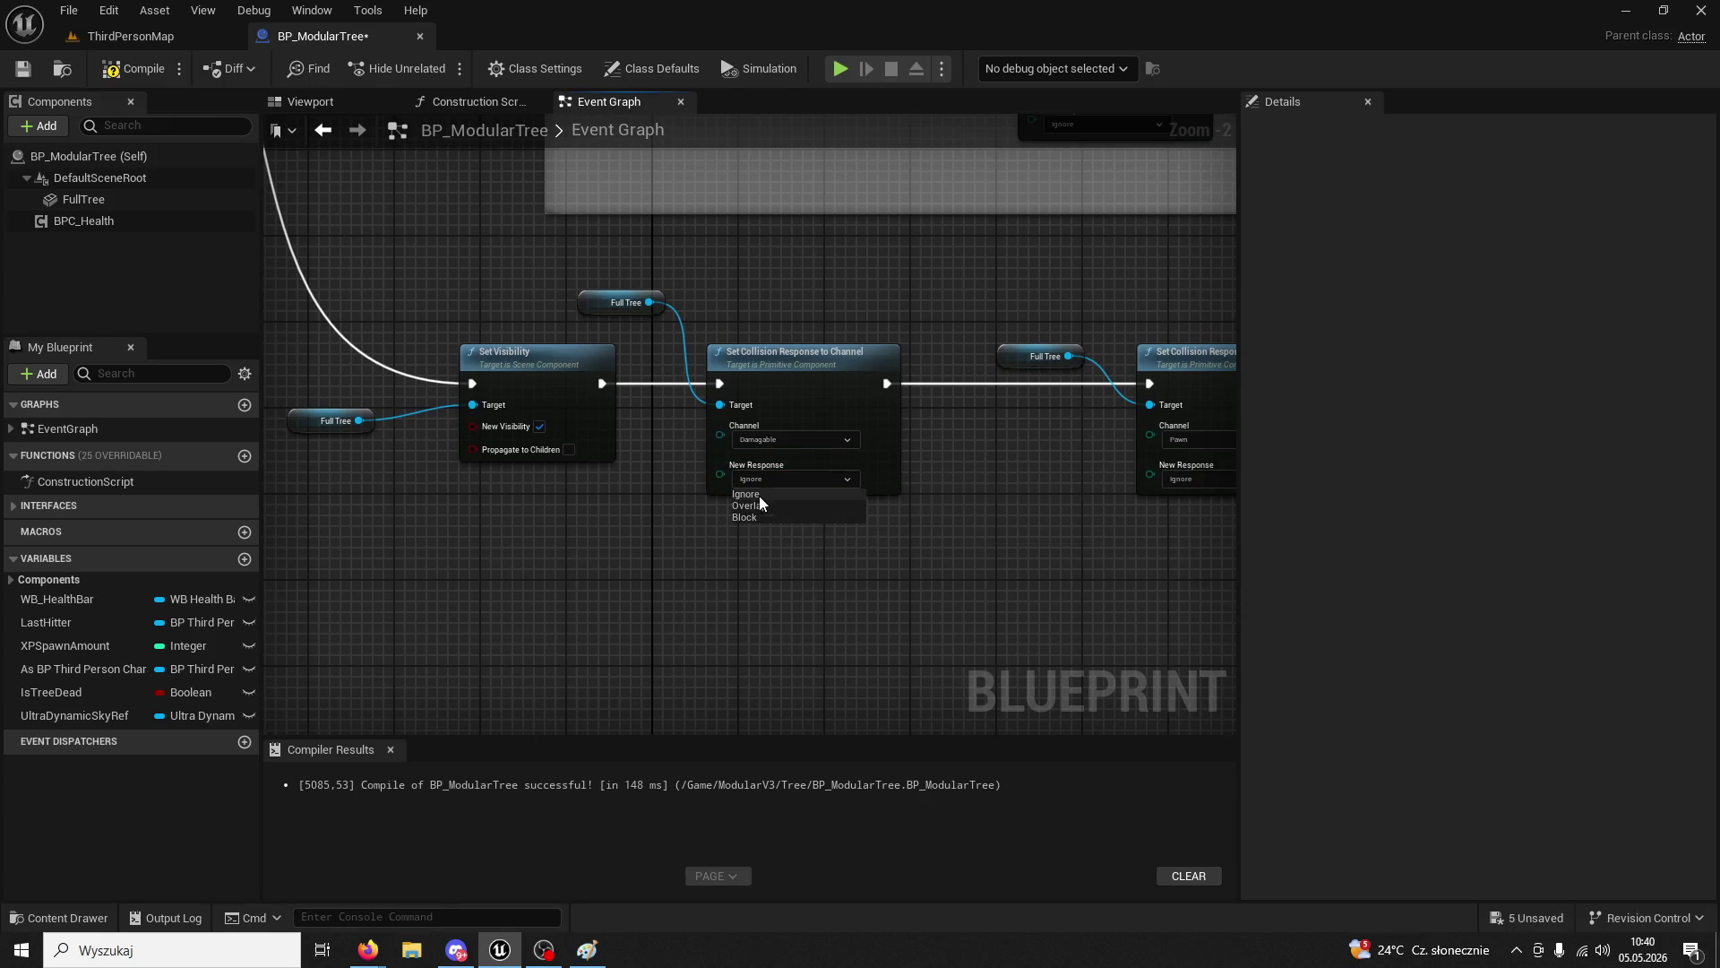
pyautogui.click(757, 493)
pyautogui.click(755, 484)
pyautogui.click(757, 511)
pyautogui.moveTo(874, 524); pyautogui.dragTo(626, 491)
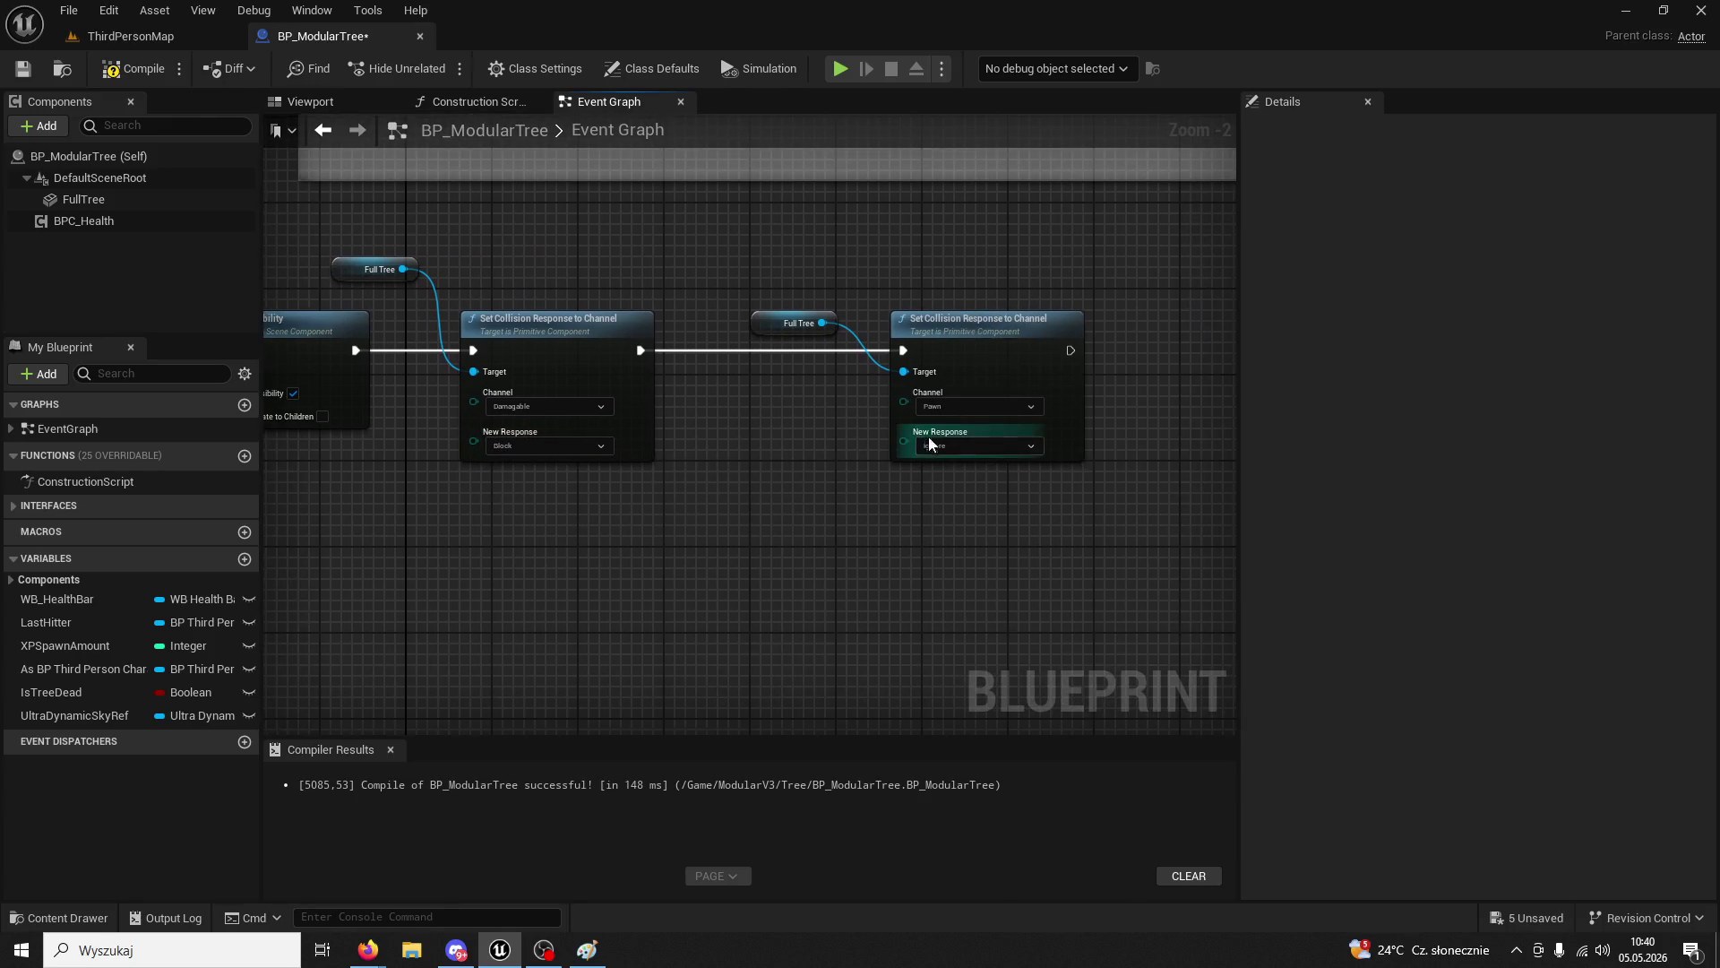
pyautogui.click(972, 445)
pyautogui.click(937, 479)
# - Pan between the Do Once, collision nodes and the time-of-day Branch to check the chain
pyautogui.scroll(-1, 937, 478)
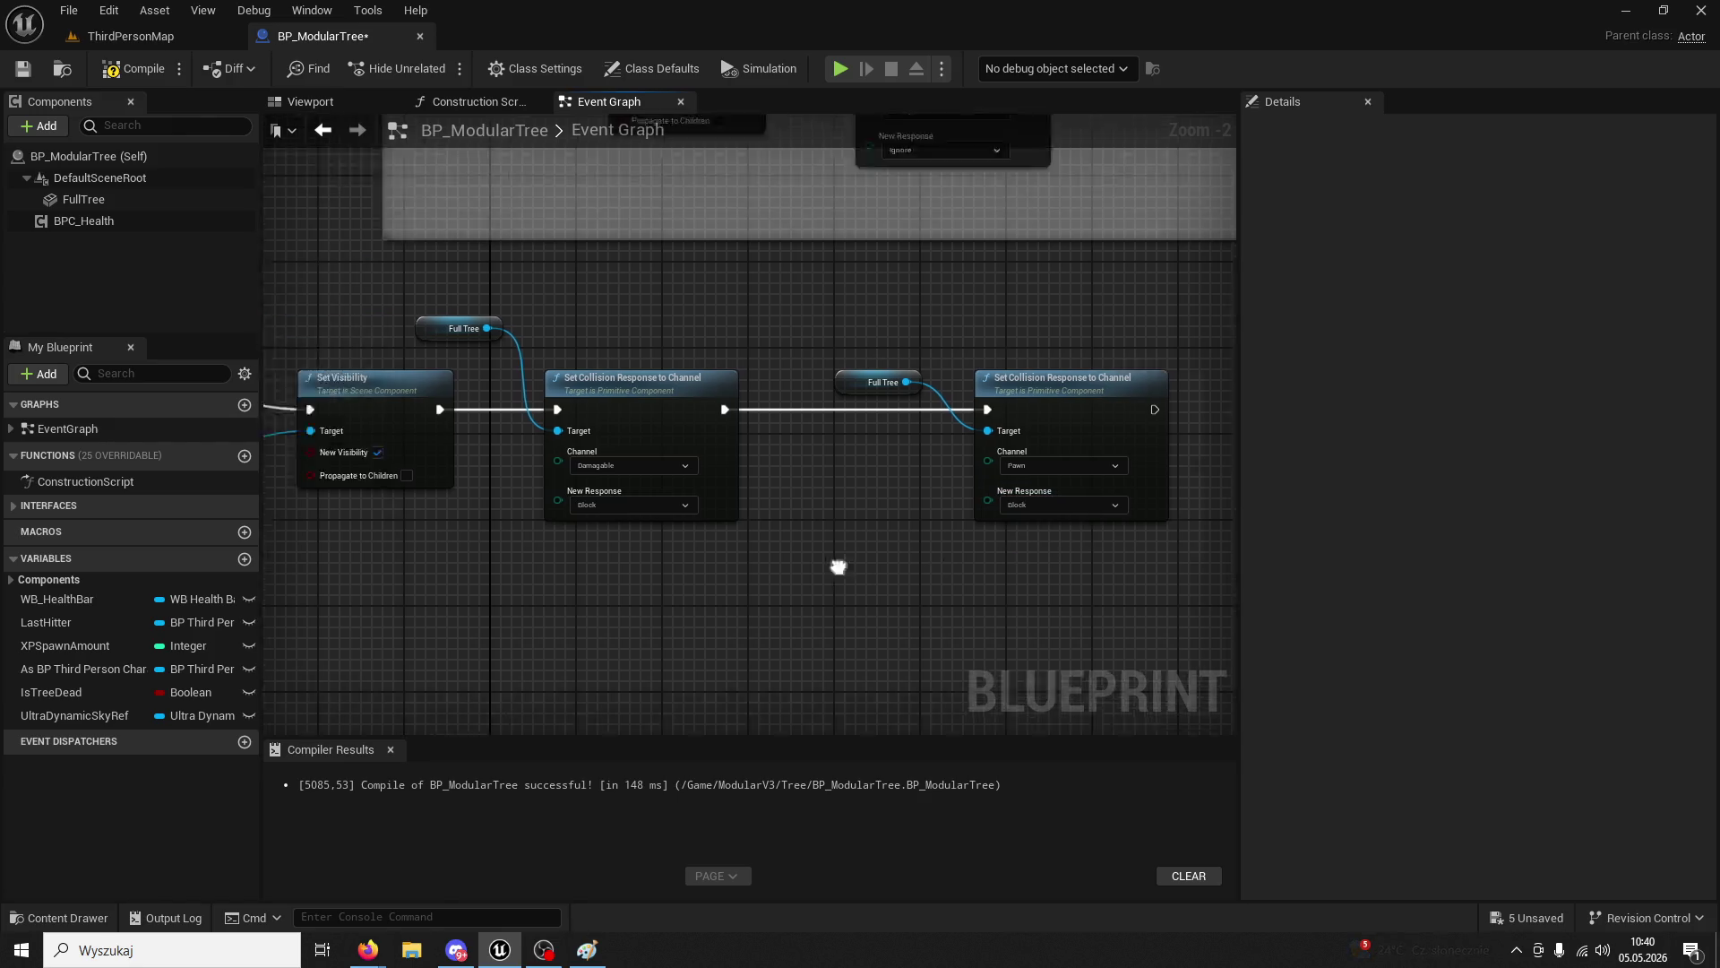
pyautogui.moveTo(566, 261); pyautogui.dragTo(873, 443)
pyautogui.scroll(-1, 873, 443)
pyautogui.moveTo(678, 363); pyautogui.dragTo(856, 627)
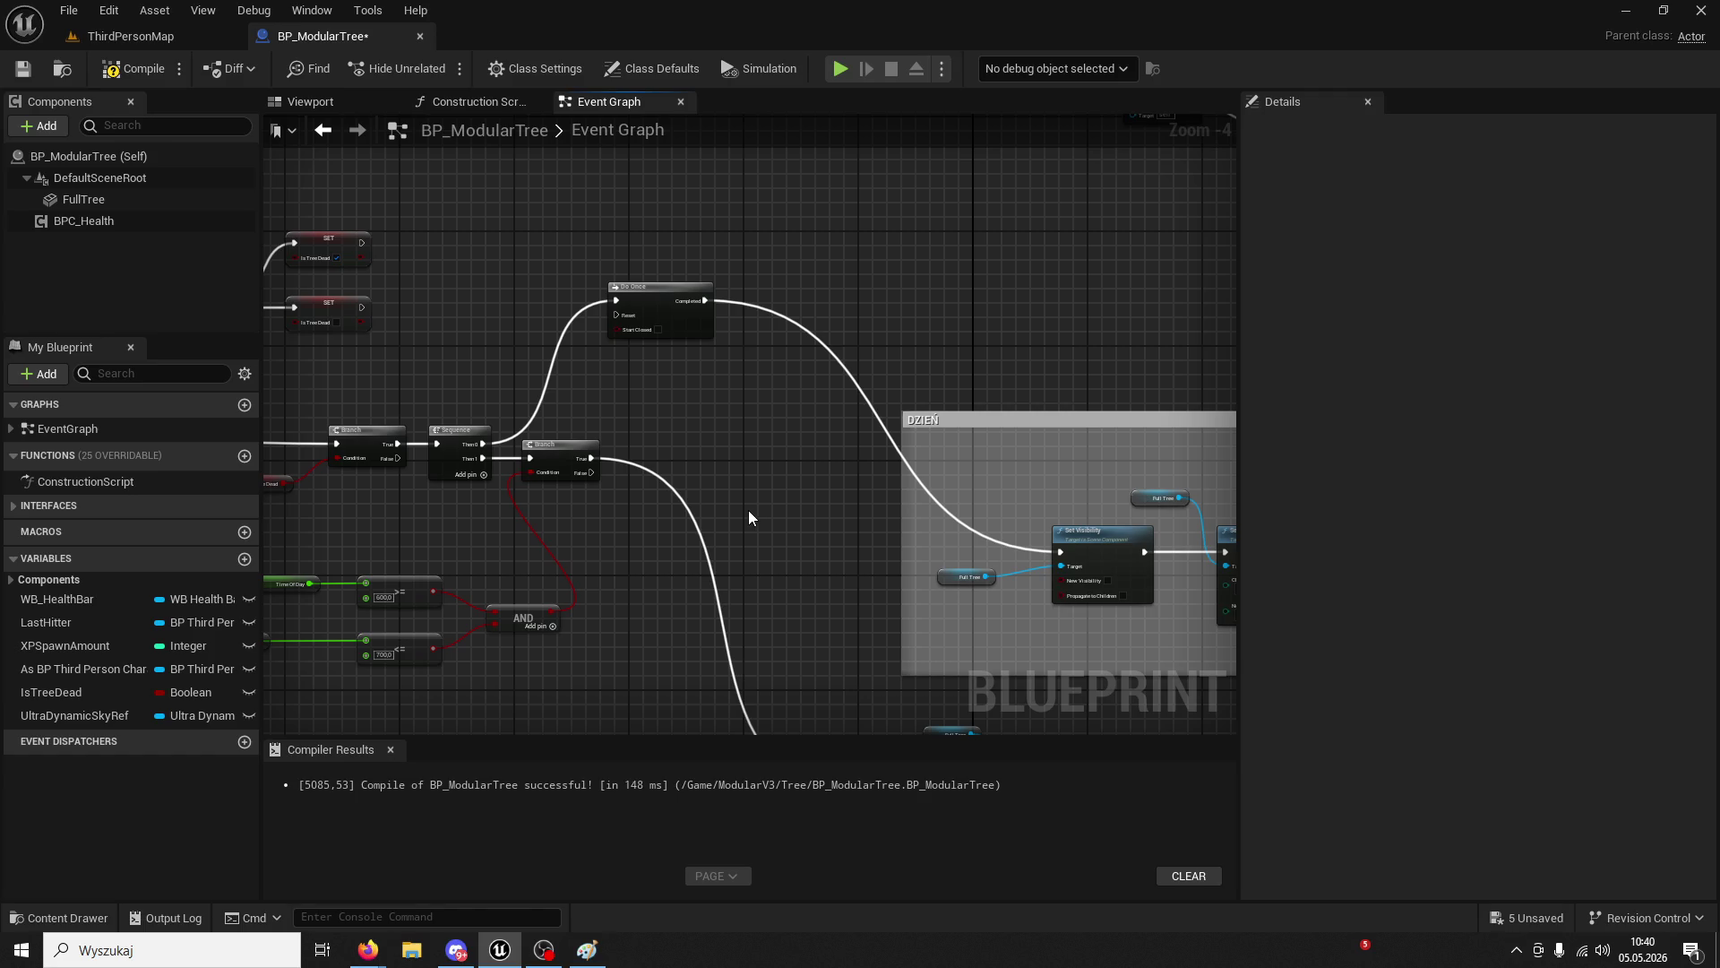
pyautogui.moveTo(749, 509)
pyautogui.mouseDown()
pyautogui.moveTo(691, 346)
pyautogui.moveTo(384, 315)
pyautogui.mouseUp()
pyautogui.moveTo(1084, 325)
pyautogui.mouseDown()
pyautogui.moveTo(819, 333)
pyautogui.moveTo(814, 309)
pyautogui.mouseUp()
pyautogui.scroll(2, 814, 315)
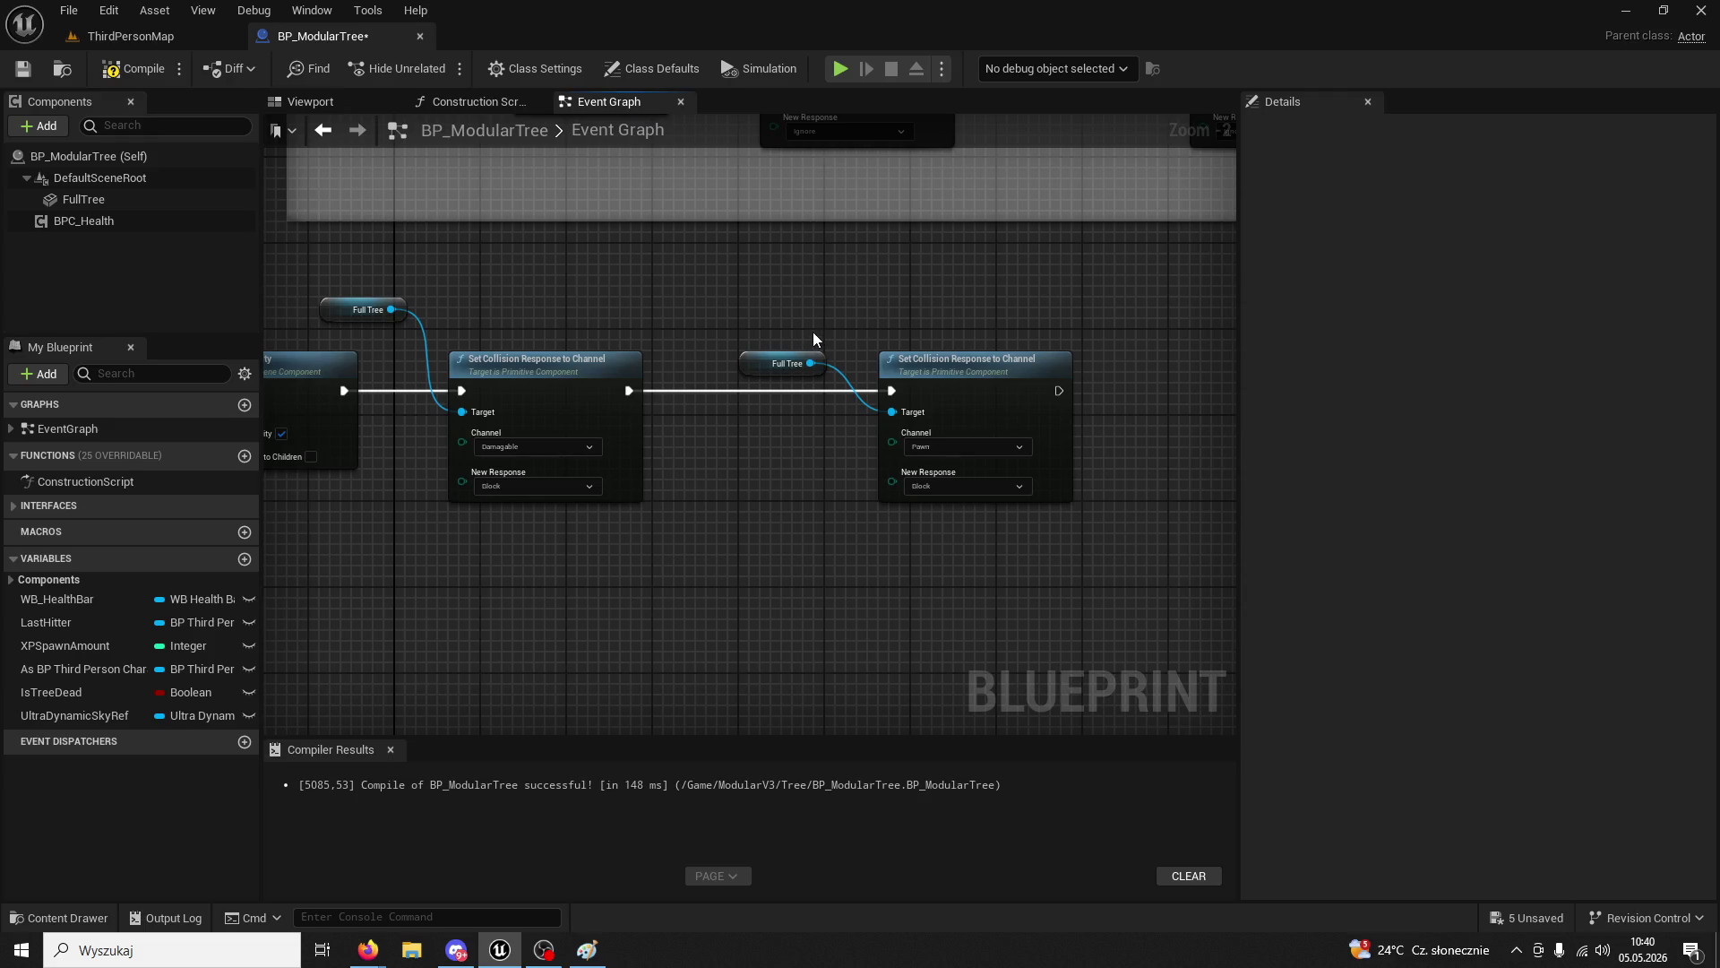
pyautogui.moveTo(937, 356)
pyautogui.mouseDown()
pyautogui.moveTo(889, 501)
pyautogui.moveTo(1066, 565)
pyautogui.mouseUp()
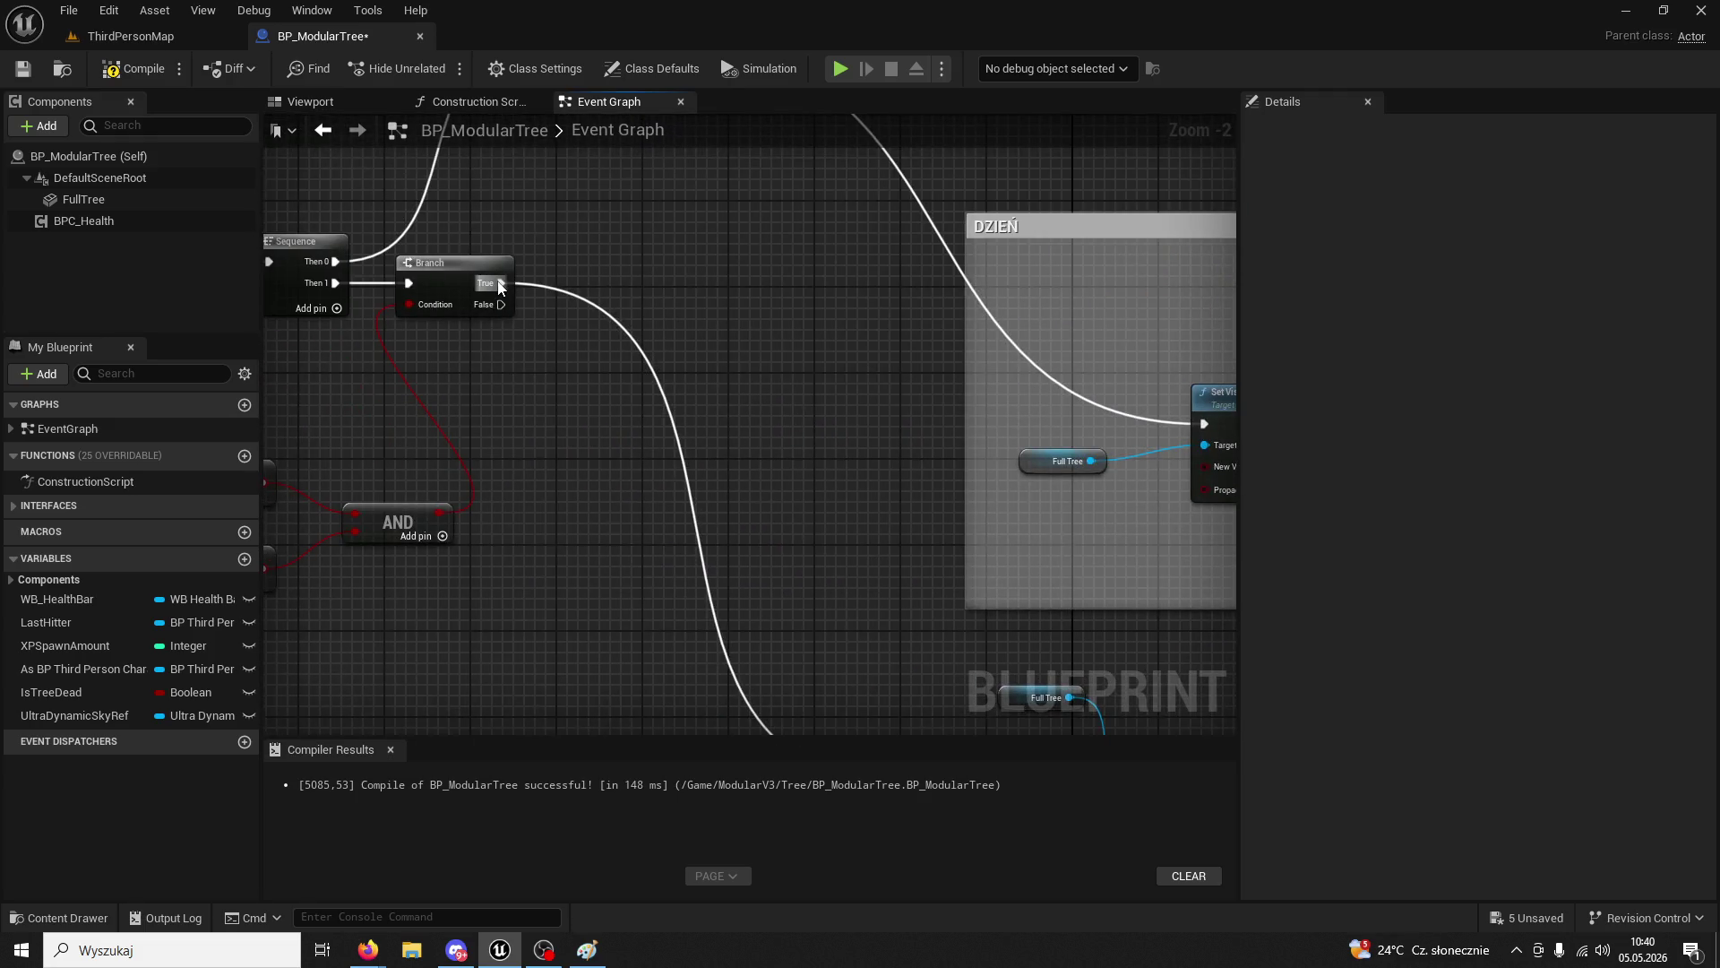
# - Insert a Do Once node after the time-of-day Branch's True output
pyautogui.moveTo(501, 283); pyautogui.dragTo(601, 309)
pyautogui.write('do once')
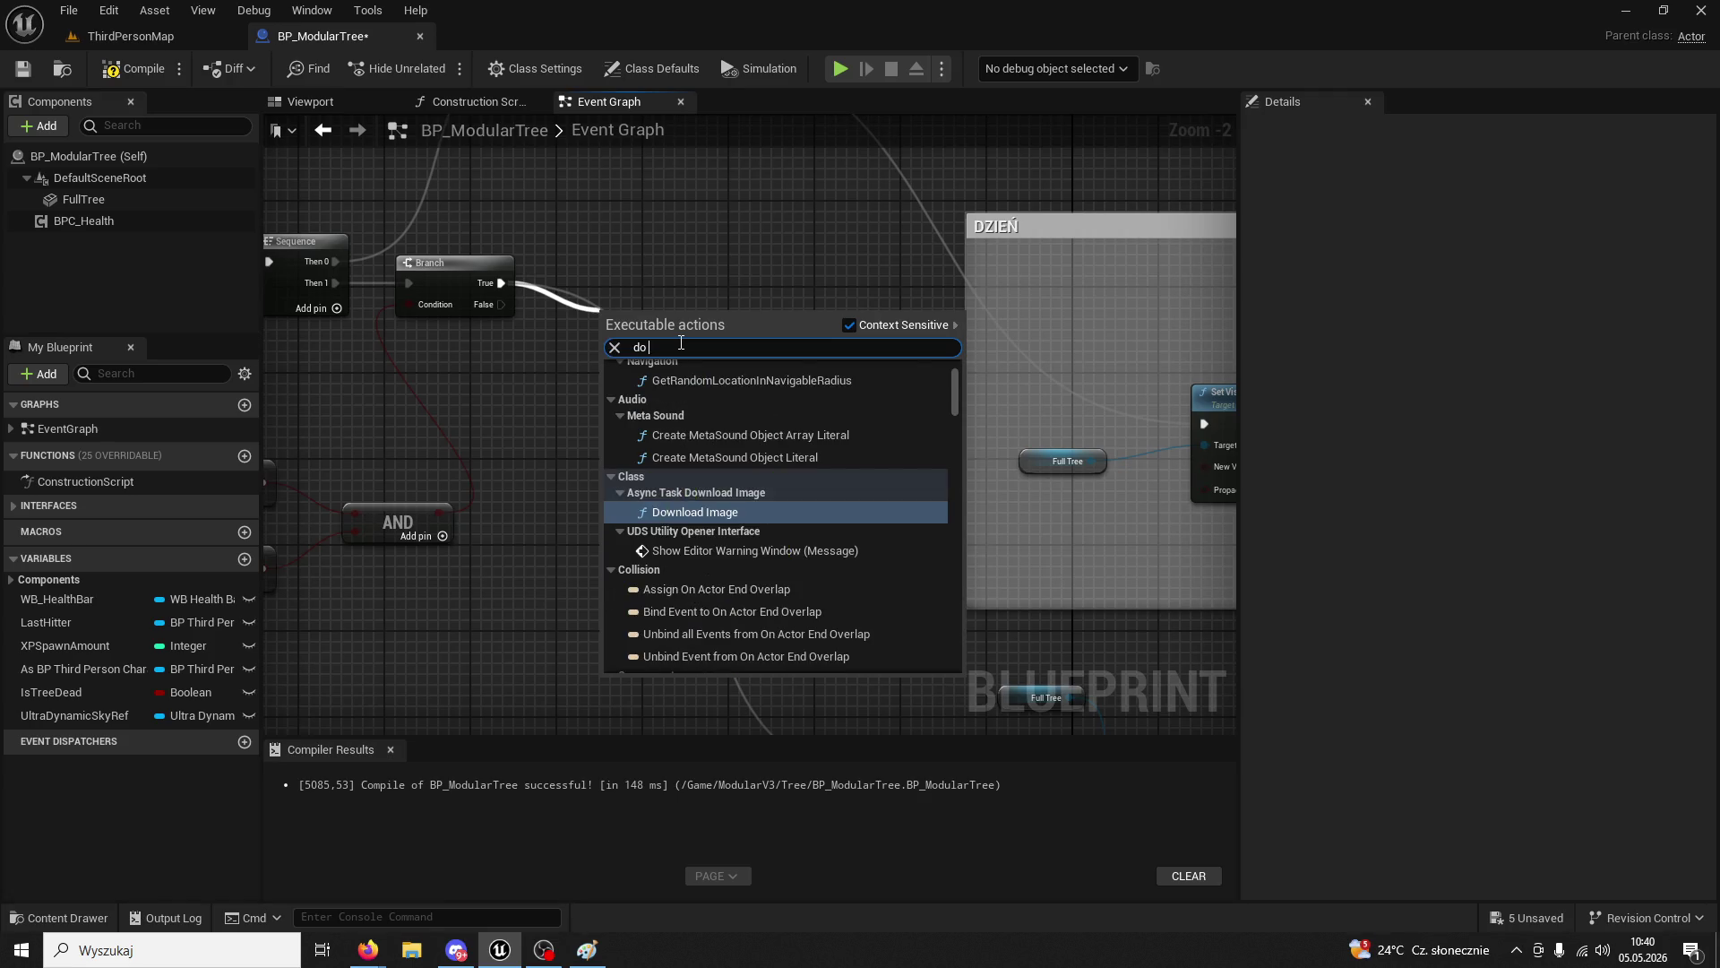
pyautogui.click(691, 401)
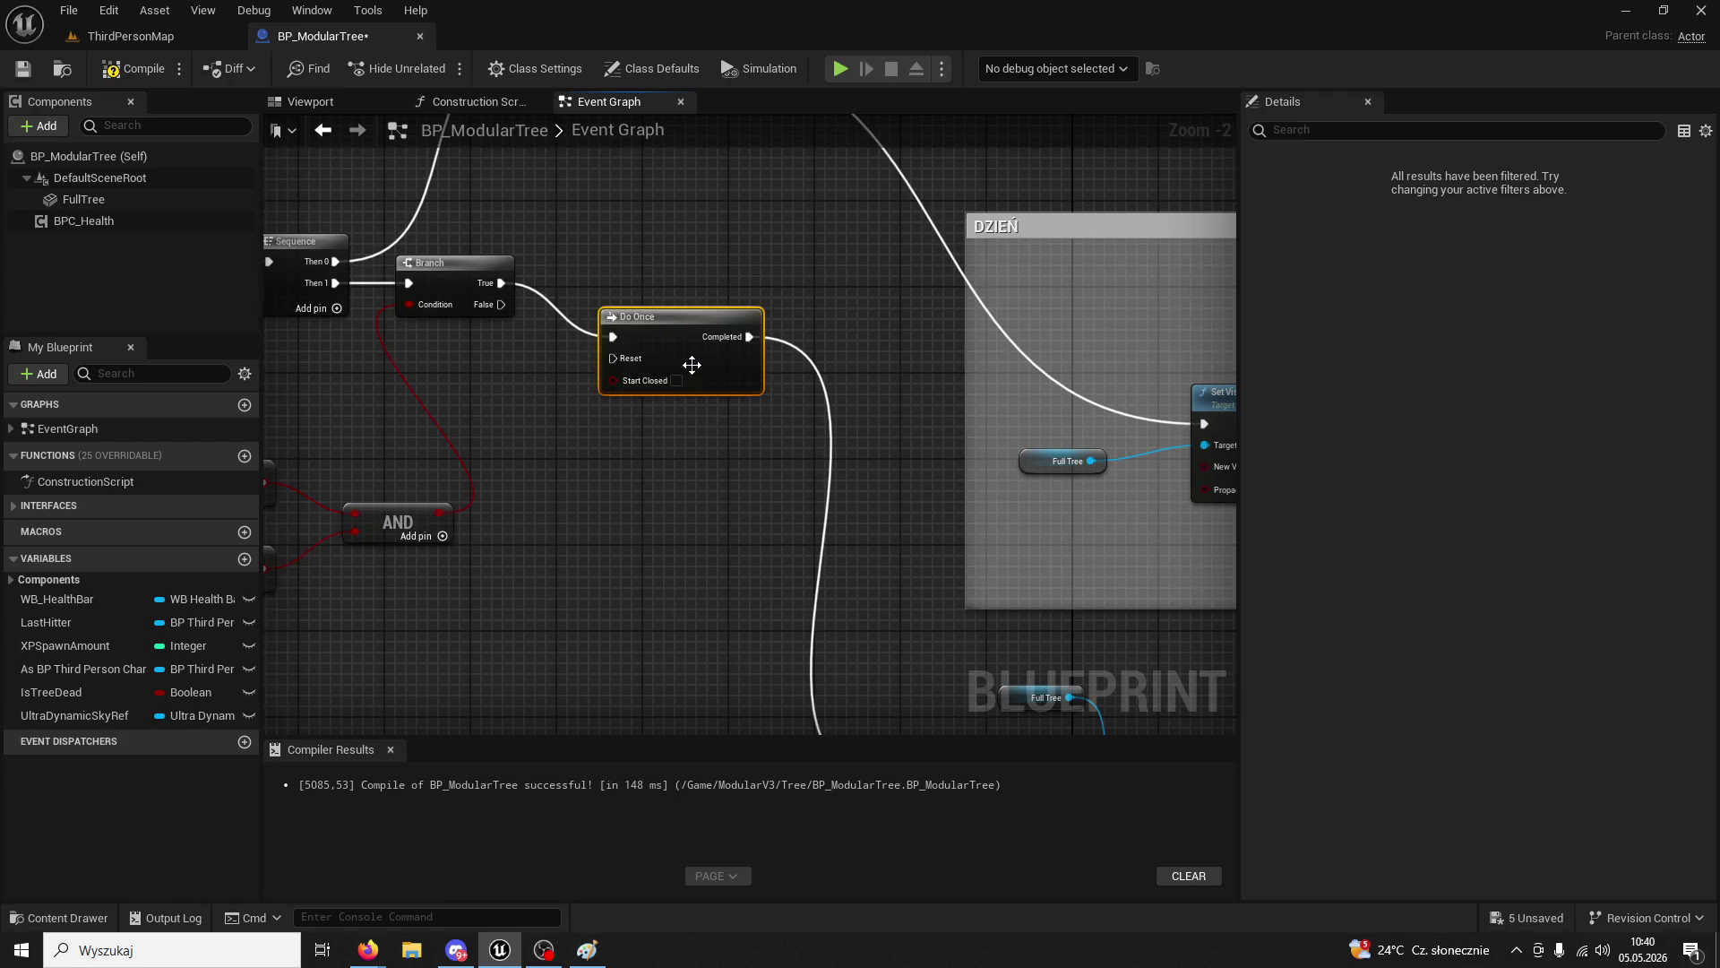
pyautogui.scroll(-1, 732, 413)
pyautogui.moveTo(732, 413)
pyautogui.mouseDown()
pyautogui.moveTo(596, 362)
pyautogui.moveTo(382, 160)
pyautogui.moveTo(557, 260)
pyautogui.moveTo(851, 373)
pyautogui.moveTo(731, 518)
pyautogui.moveTo(744, 395)
pyautogui.moveTo(756, 428)
pyautogui.moveTo(717, 354)
pyautogui.moveTo(627, 484)
pyautogui.moveTo(1006, 438)
pyautogui.mouseUp()
# - Paste a BPC Health reference and add a SET Health node from it
pyautogui.scroll(-1, 731, 518)
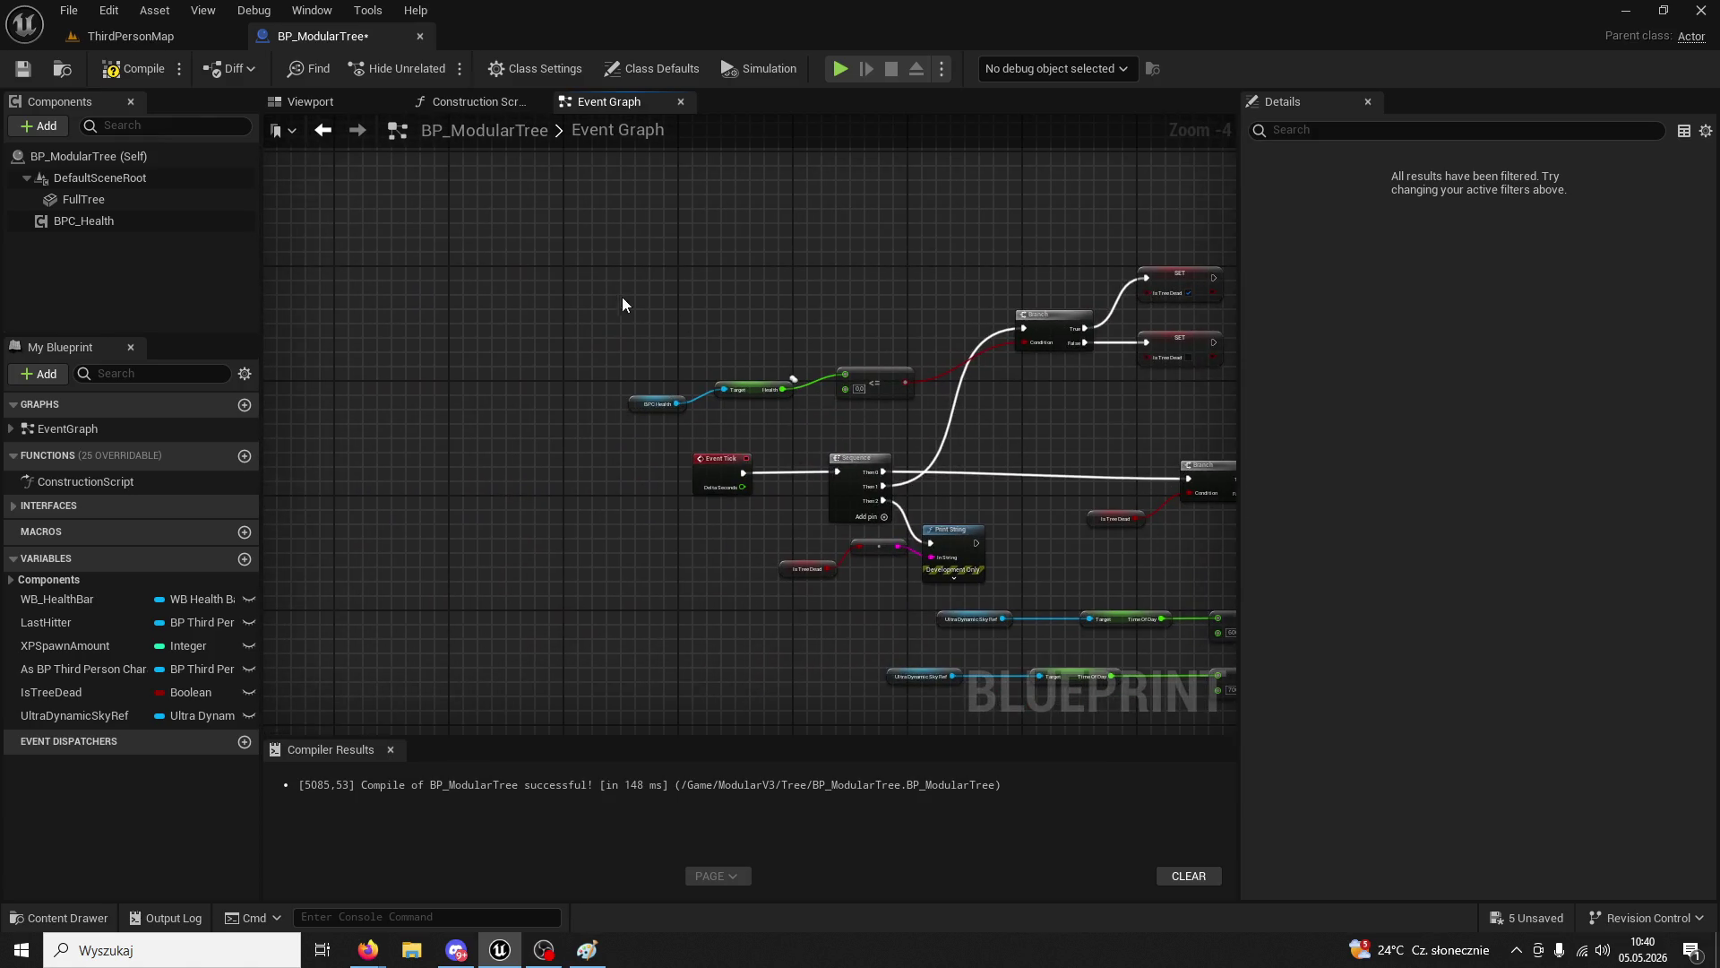
pyautogui.moveTo(621, 298)
pyautogui.mouseDown()
pyautogui.moveTo(922, 461)
pyautogui.moveTo(806, 269)
pyautogui.moveTo(760, 421)
pyautogui.moveTo(795, 323)
pyautogui.mouseUp()
pyautogui.hotkey('ctrl', 'v')
pyautogui.scroll(2, 750, 473)
pyautogui.write('set health')
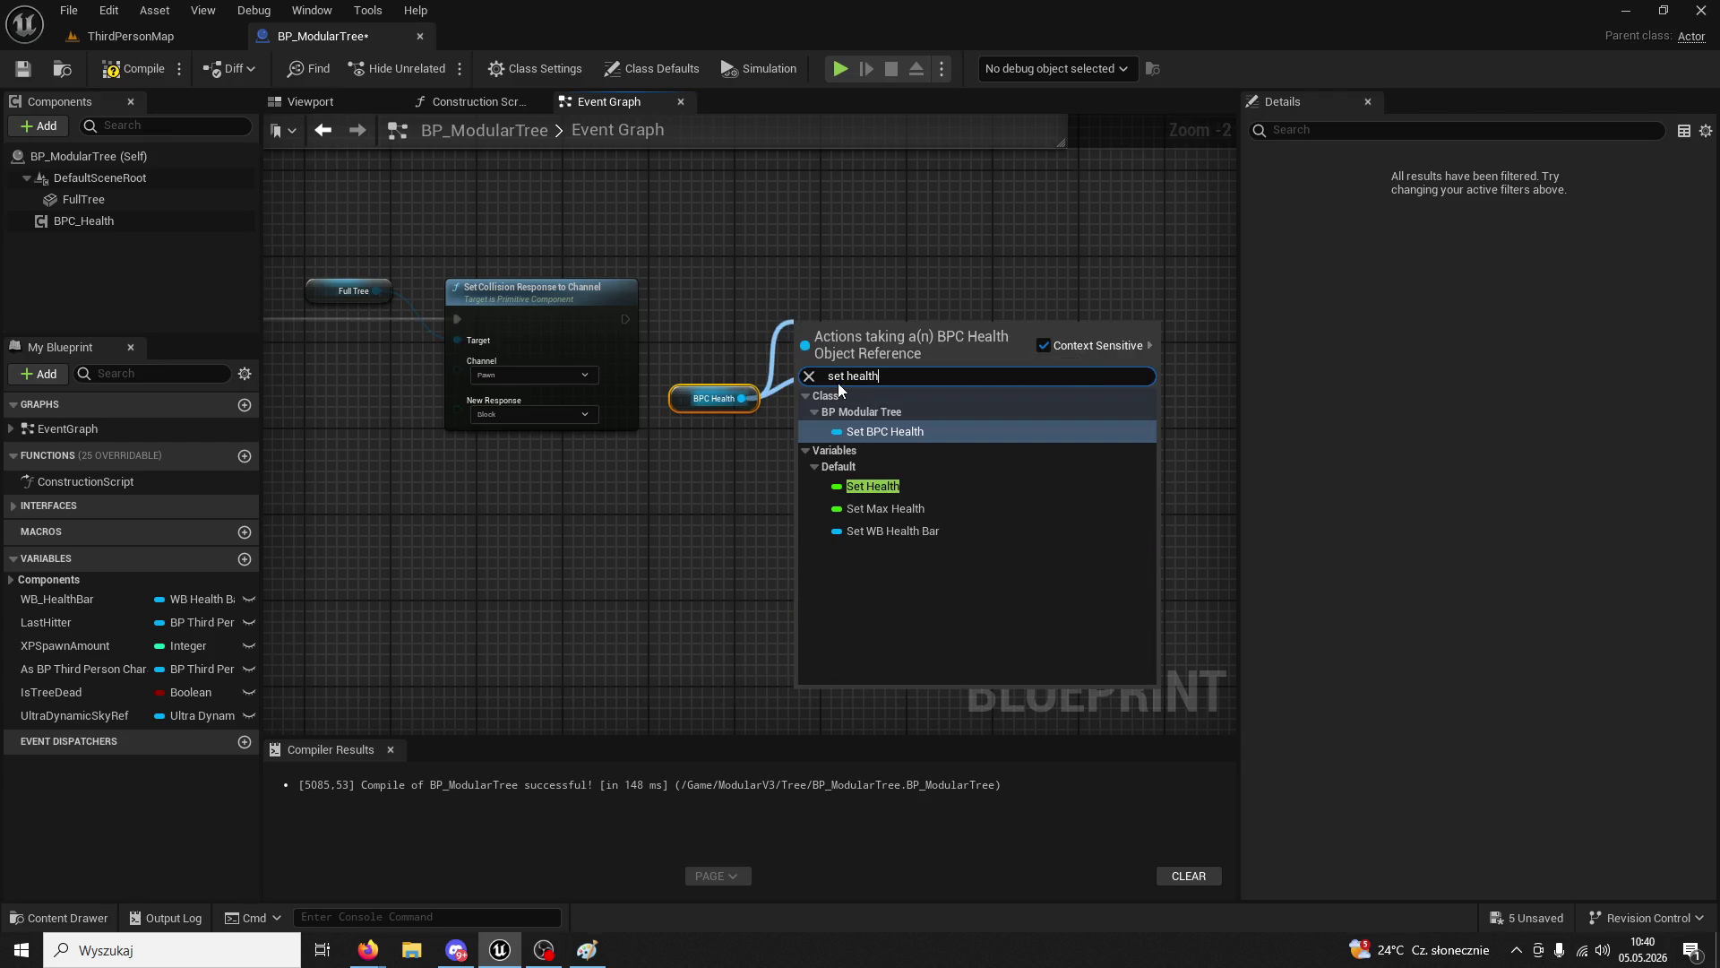
pyautogui.click(873, 487)
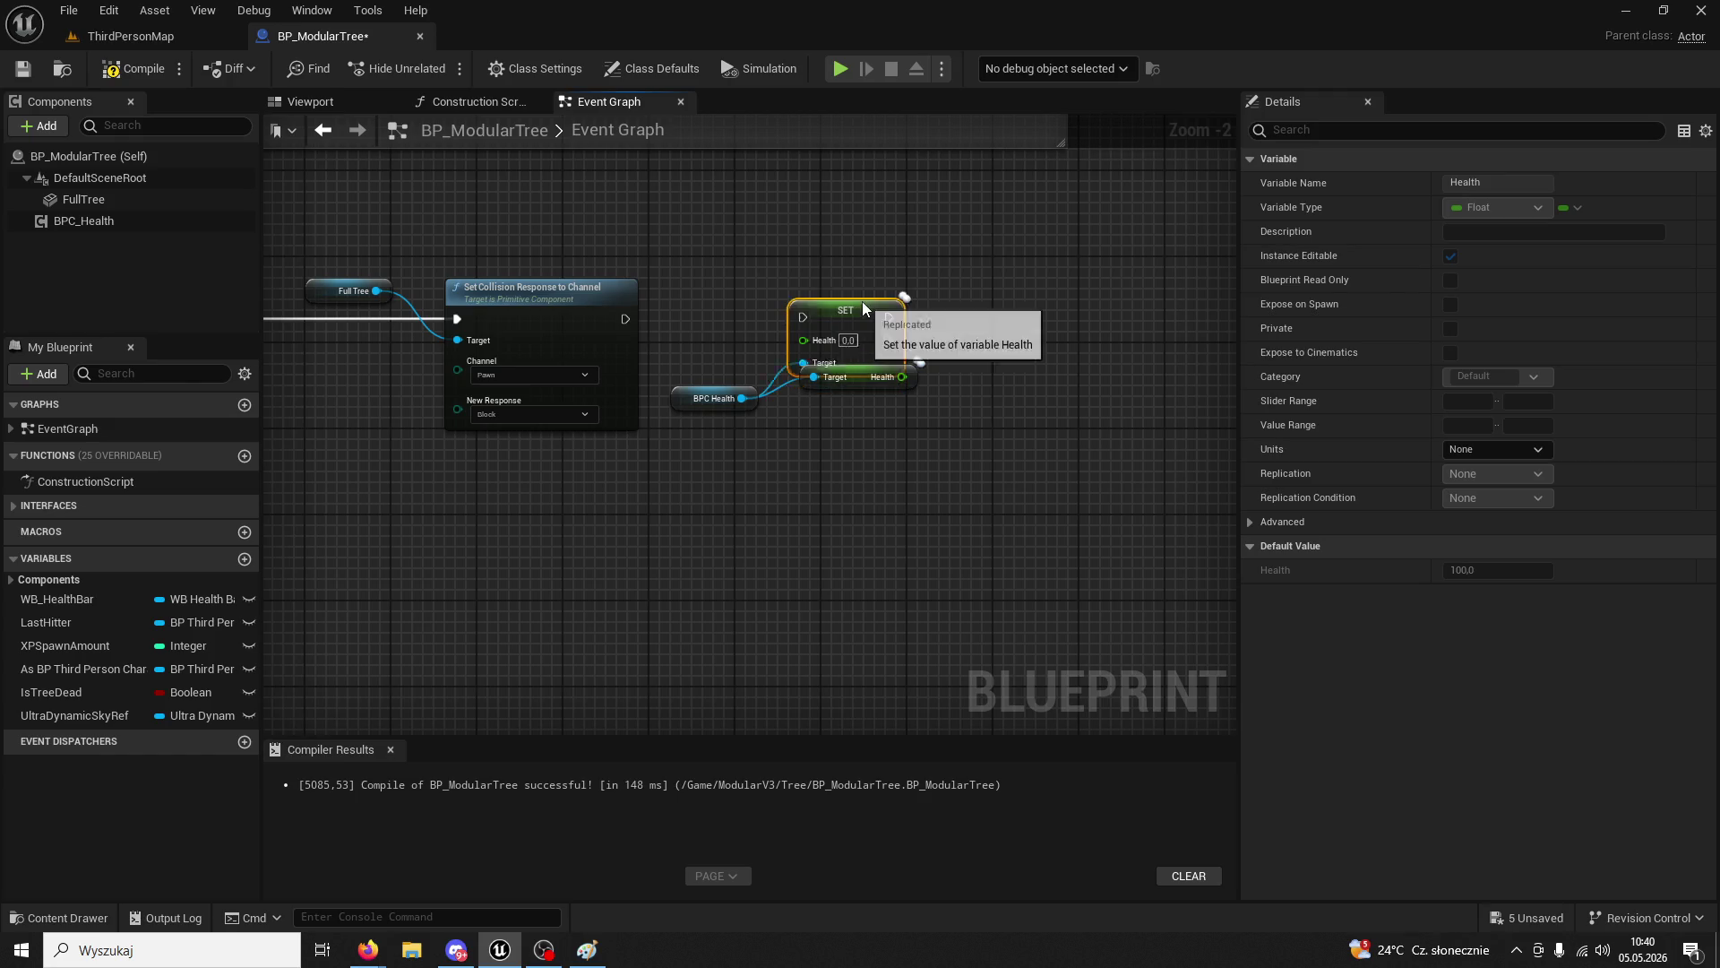
# - Run the Pawn collision node into SET Health and set Health to 25
pyautogui.moveTo(624, 319); pyautogui.dragTo(803, 307)
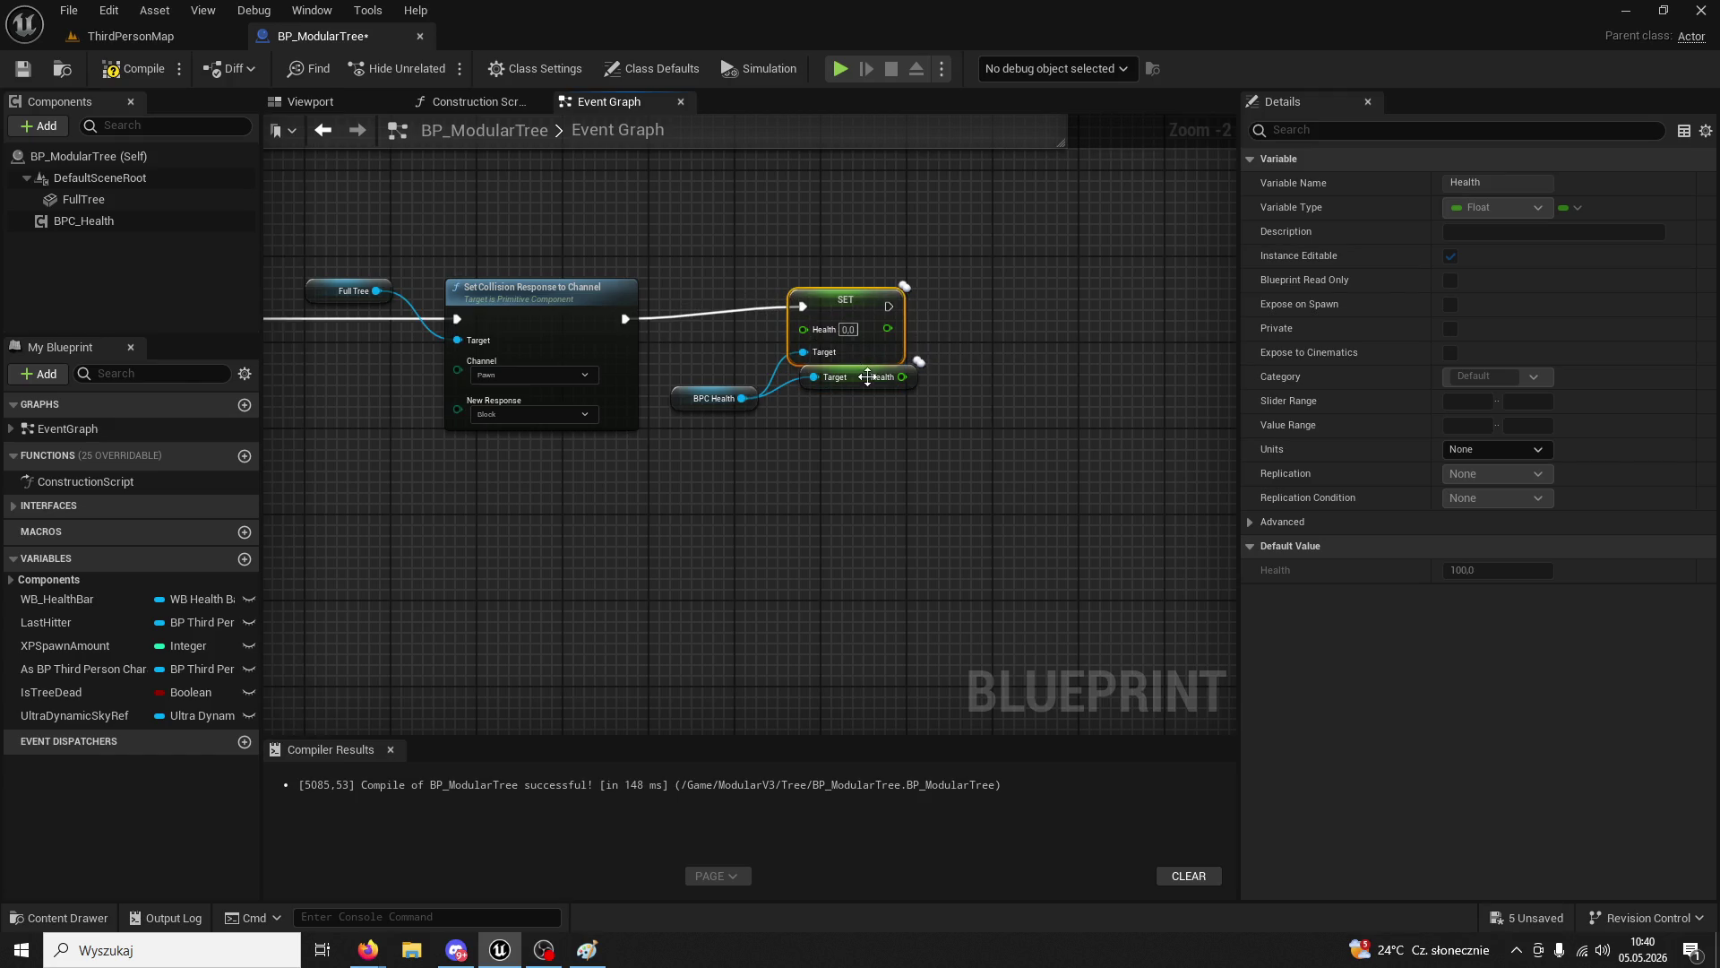
pyautogui.click(847, 329)
pyautogui.write('25')
pyautogui.press('Return')
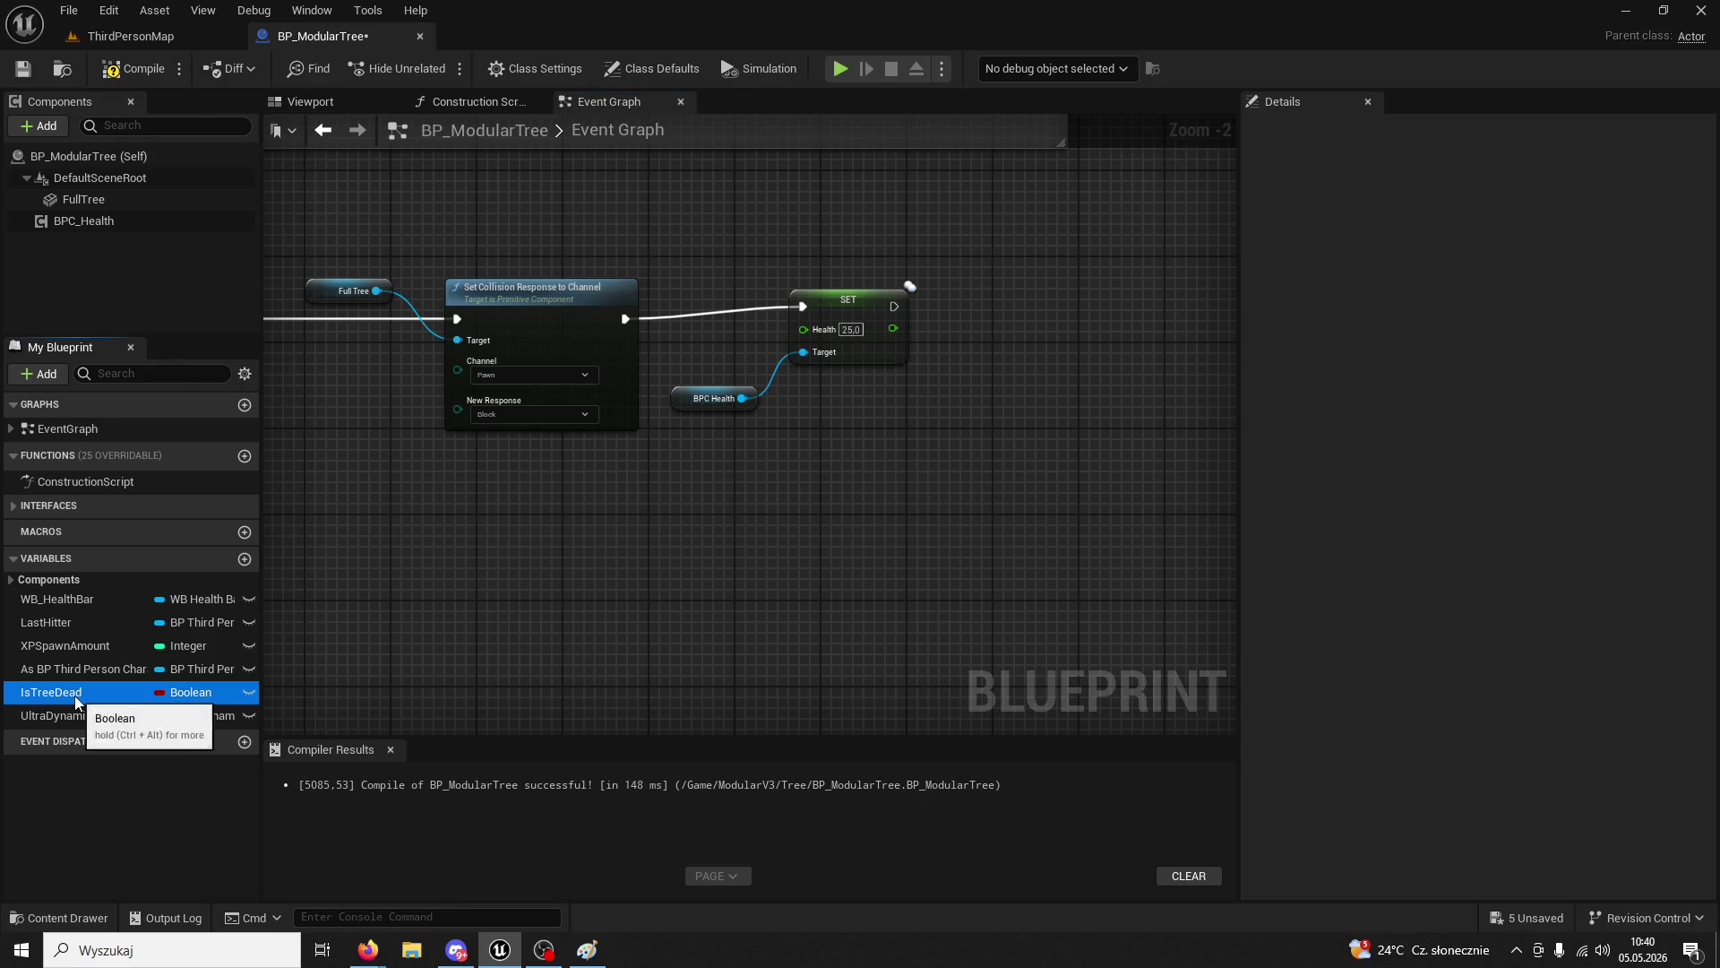
pyautogui.moveTo(74, 693)
pyautogui.mouseDown()
pyautogui.moveTo(1018, 318)
pyautogui.moveTo(1018, 334)
pyautogui.mouseUp()
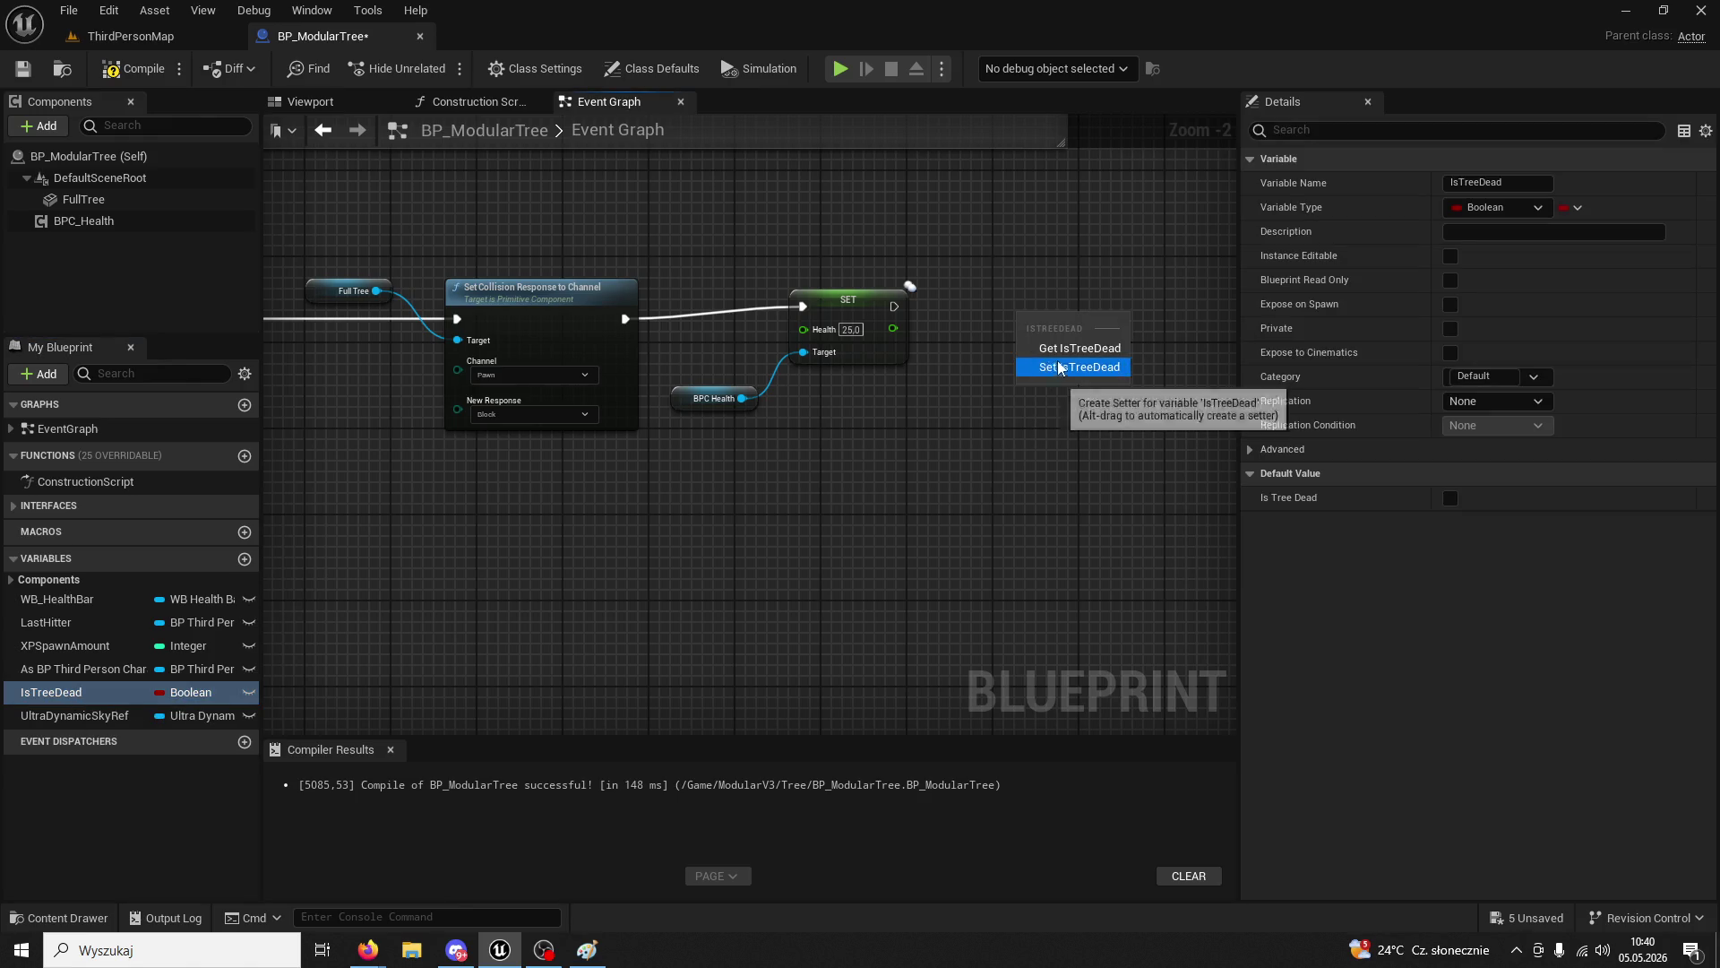
pyautogui.click(884, 329)
# - Check the IsTreeDead true and false setters, then compile BP_ModularTree
pyautogui.scroll(-4, 1057, 510)
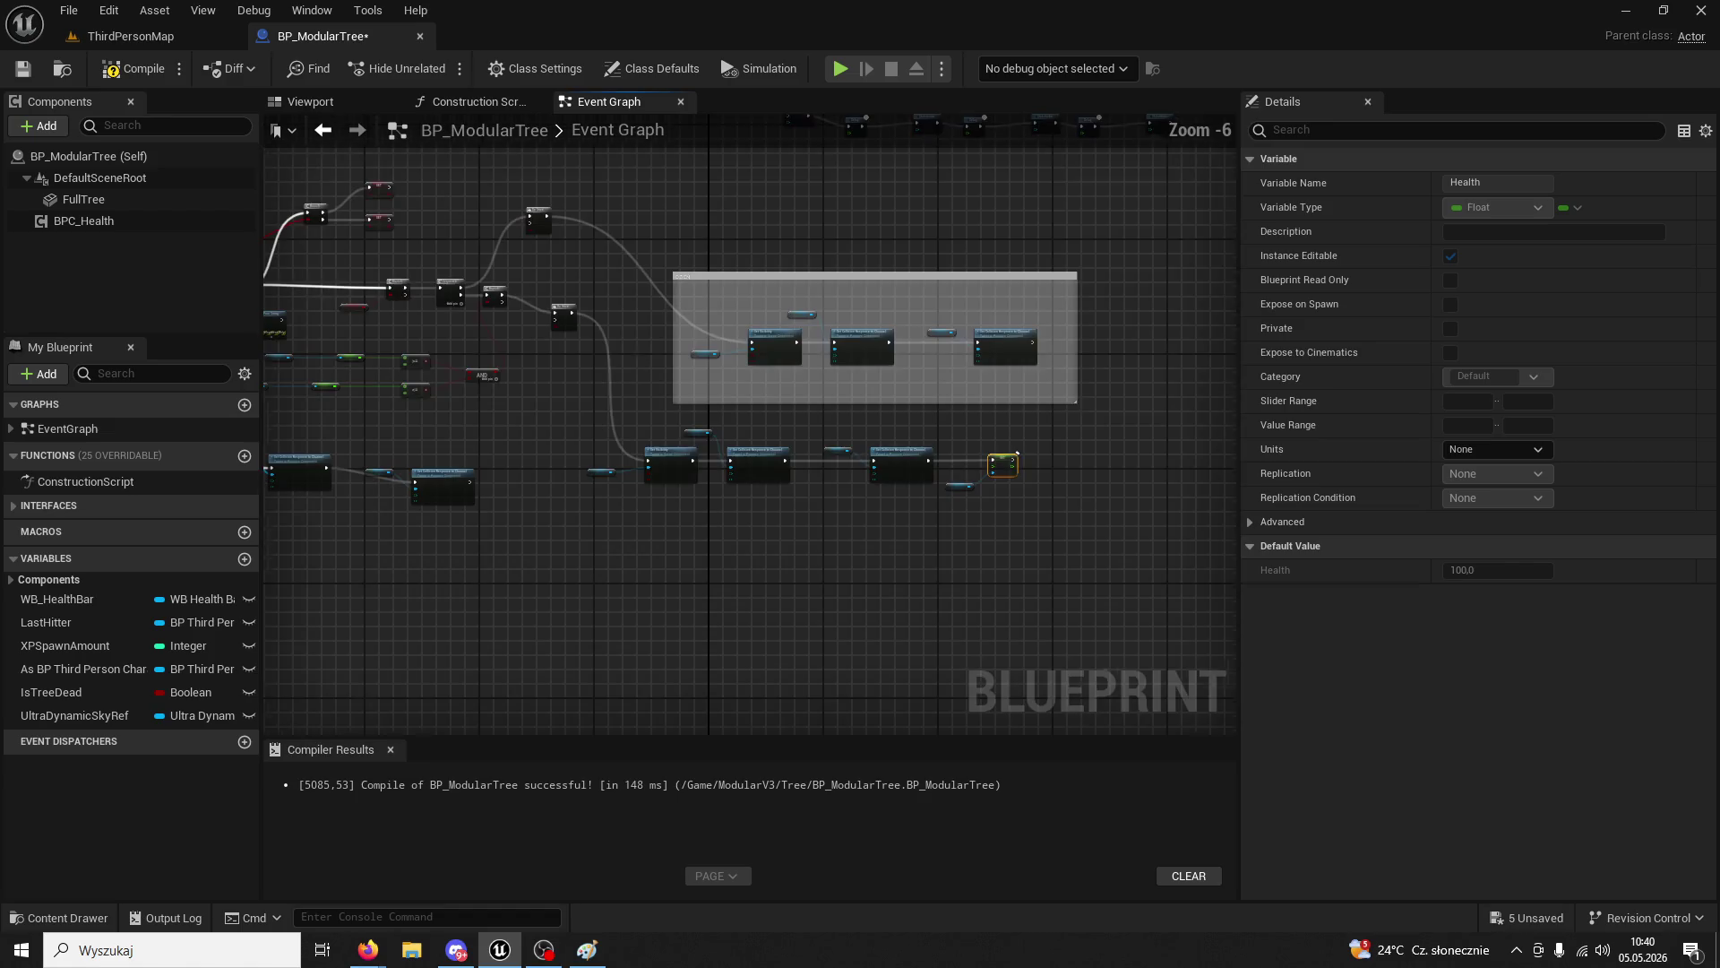
pyautogui.scroll(4, 885, 491)
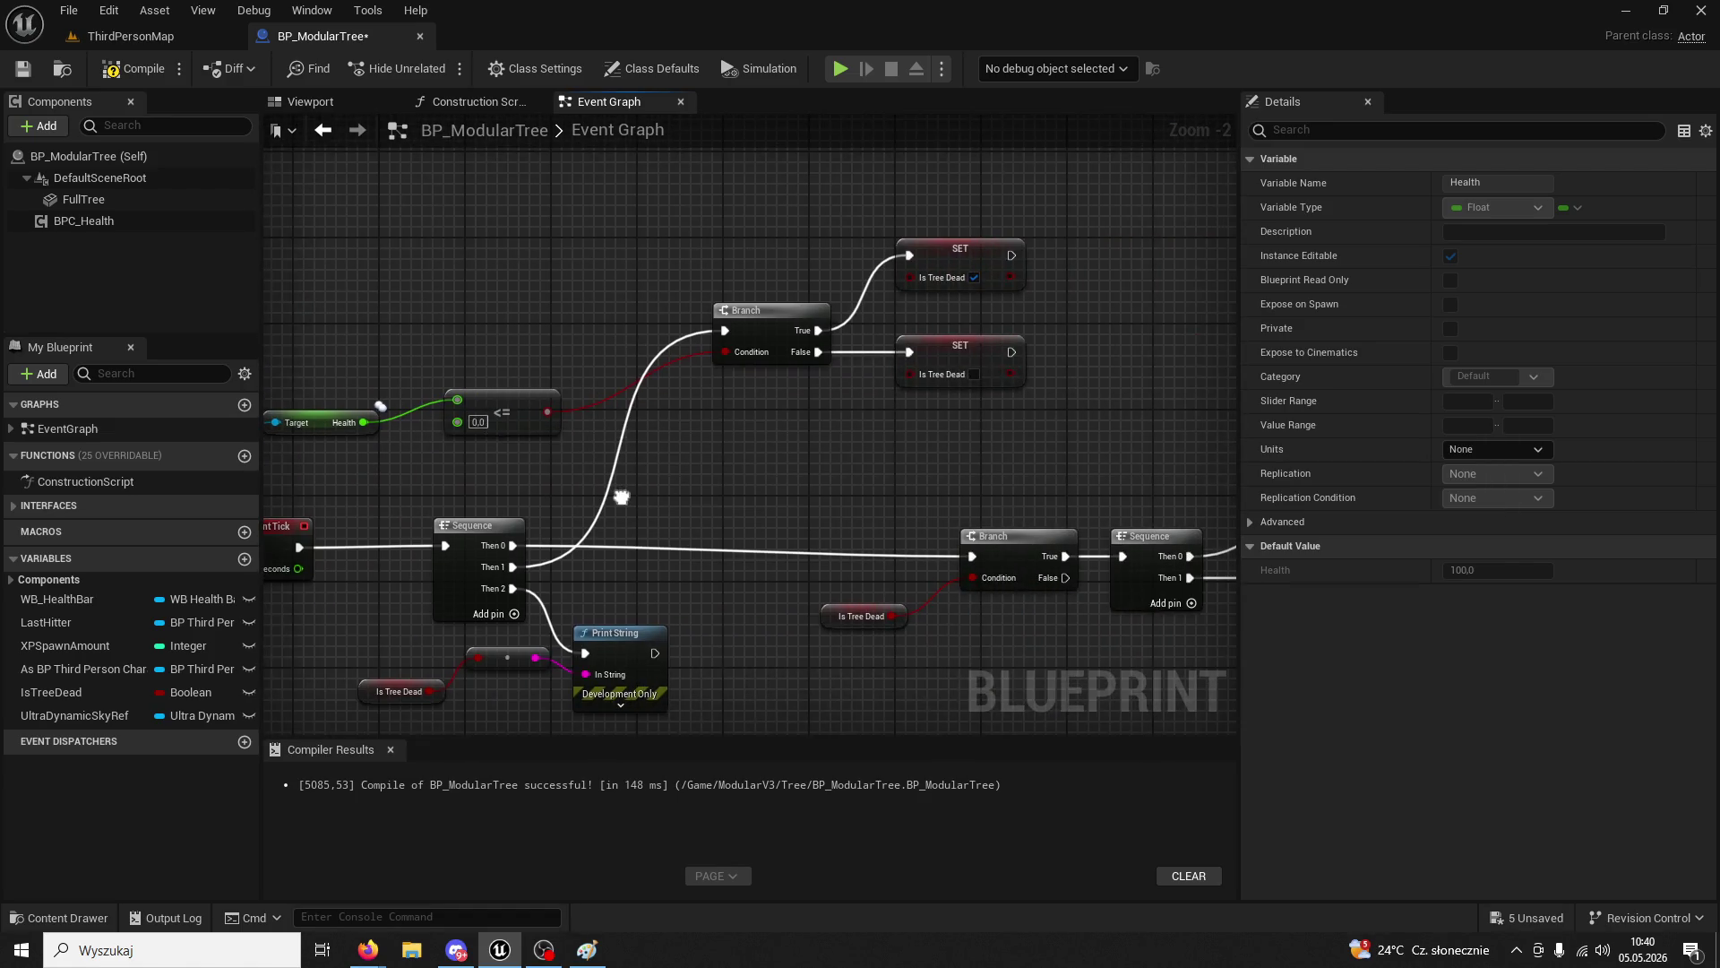
pyautogui.moveTo(851, 421); pyautogui.dragTo(493, 425)
pyautogui.click(977, 247)
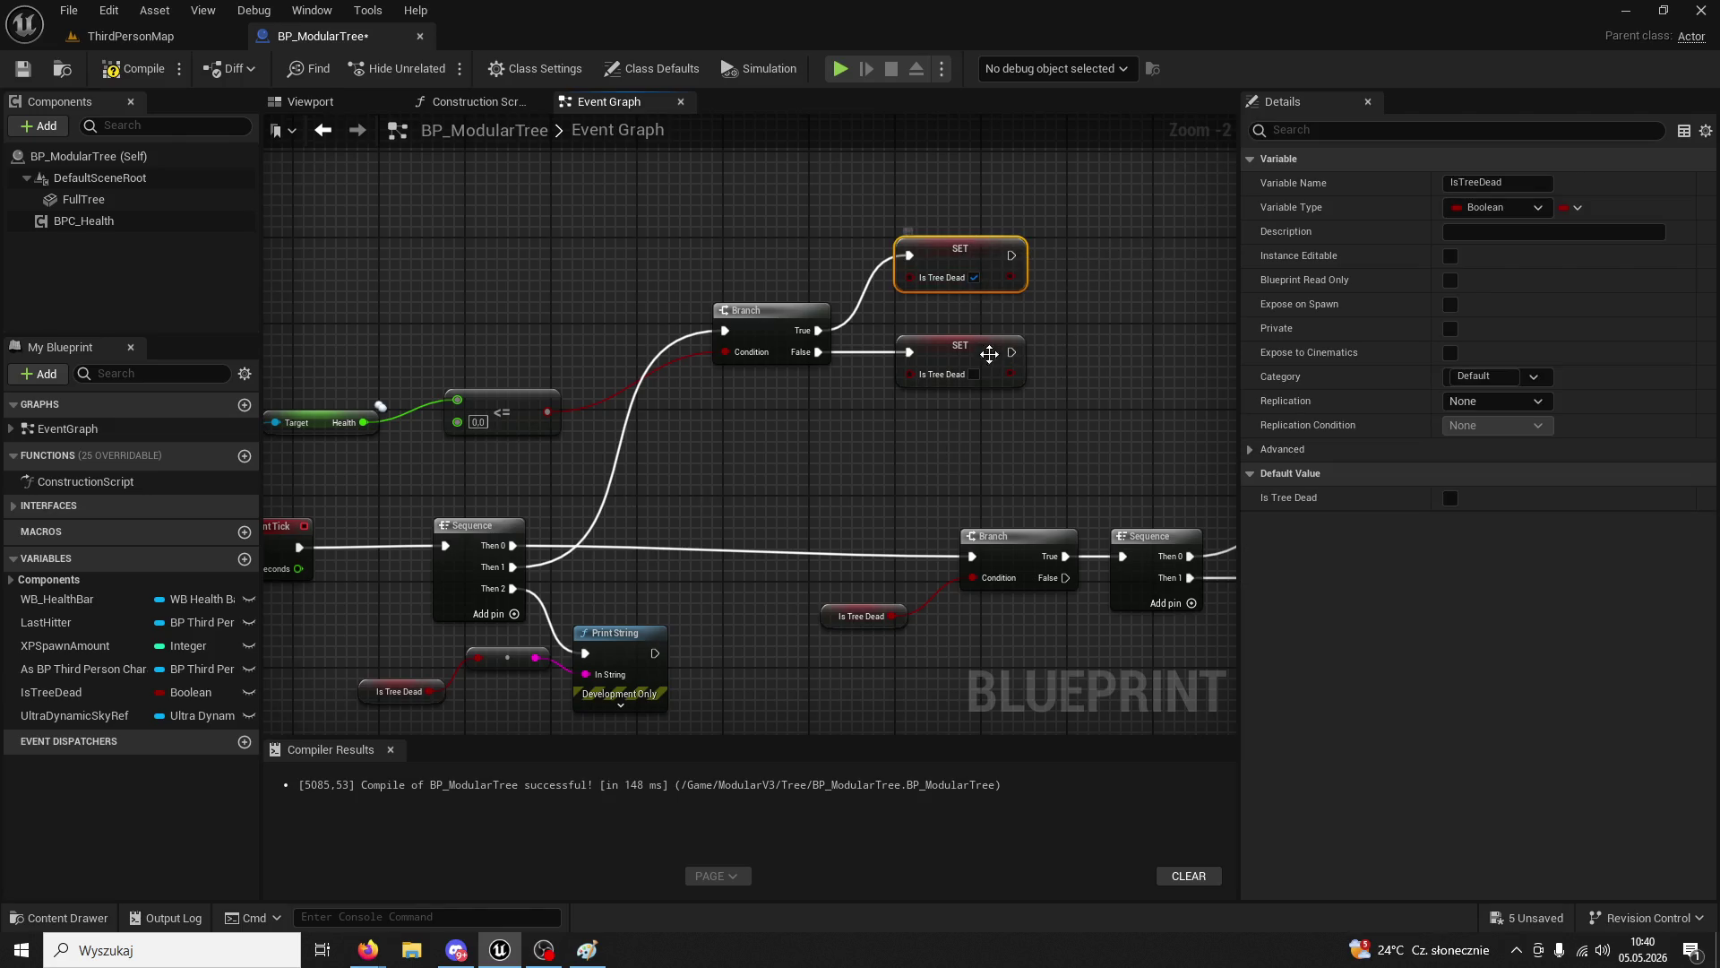
pyautogui.click(986, 352)
pyautogui.moveTo(986, 353)
pyautogui.mouseDown()
pyautogui.moveTo(701, 359)
pyautogui.moveTo(932, 417)
pyautogui.moveTo(824, 487)
pyautogui.moveTo(598, 437)
pyautogui.mouseUp()
pyautogui.scroll(-2, 702, 360)
pyautogui.scroll(2, 776, 417)
pyautogui.click(148, 70)
# - Review the health reset and night-time Branch nodes, then play ThirdPersonMap
pyautogui.scroll(-3, 770, 480)
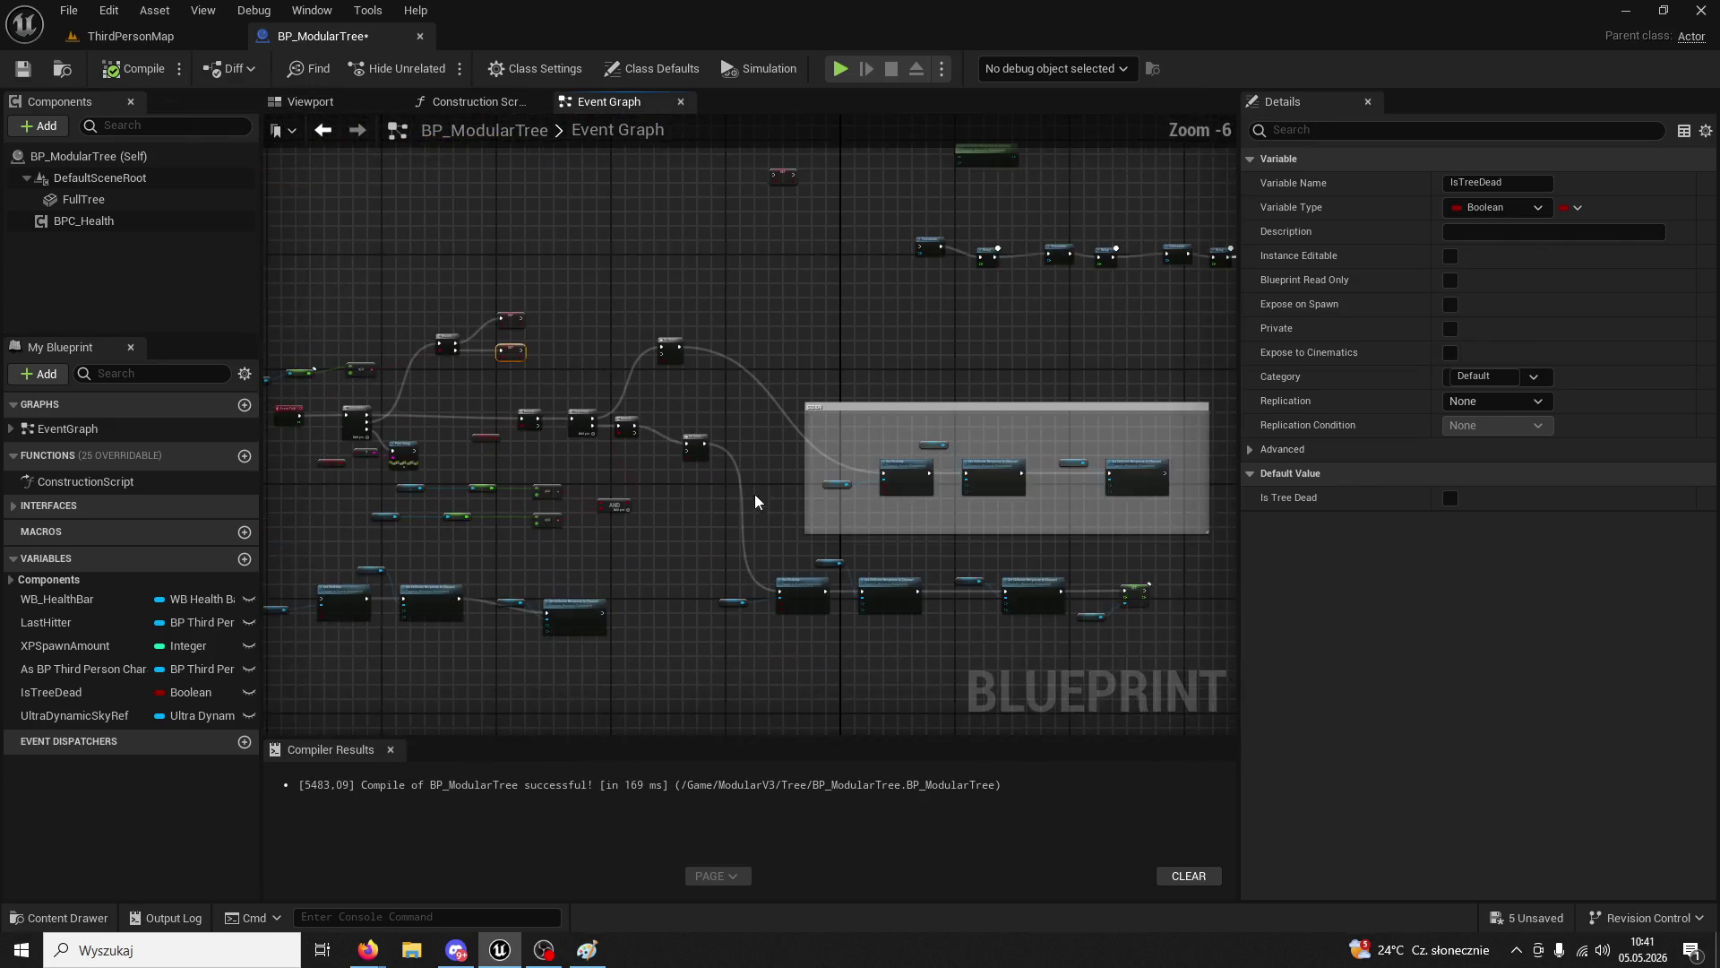
pyautogui.scroll(3, 755, 493)
pyautogui.moveTo(663, 564)
pyautogui.mouseDown()
pyautogui.moveTo(663, 501)
pyautogui.moveTo(614, 487)
pyautogui.mouseUp()
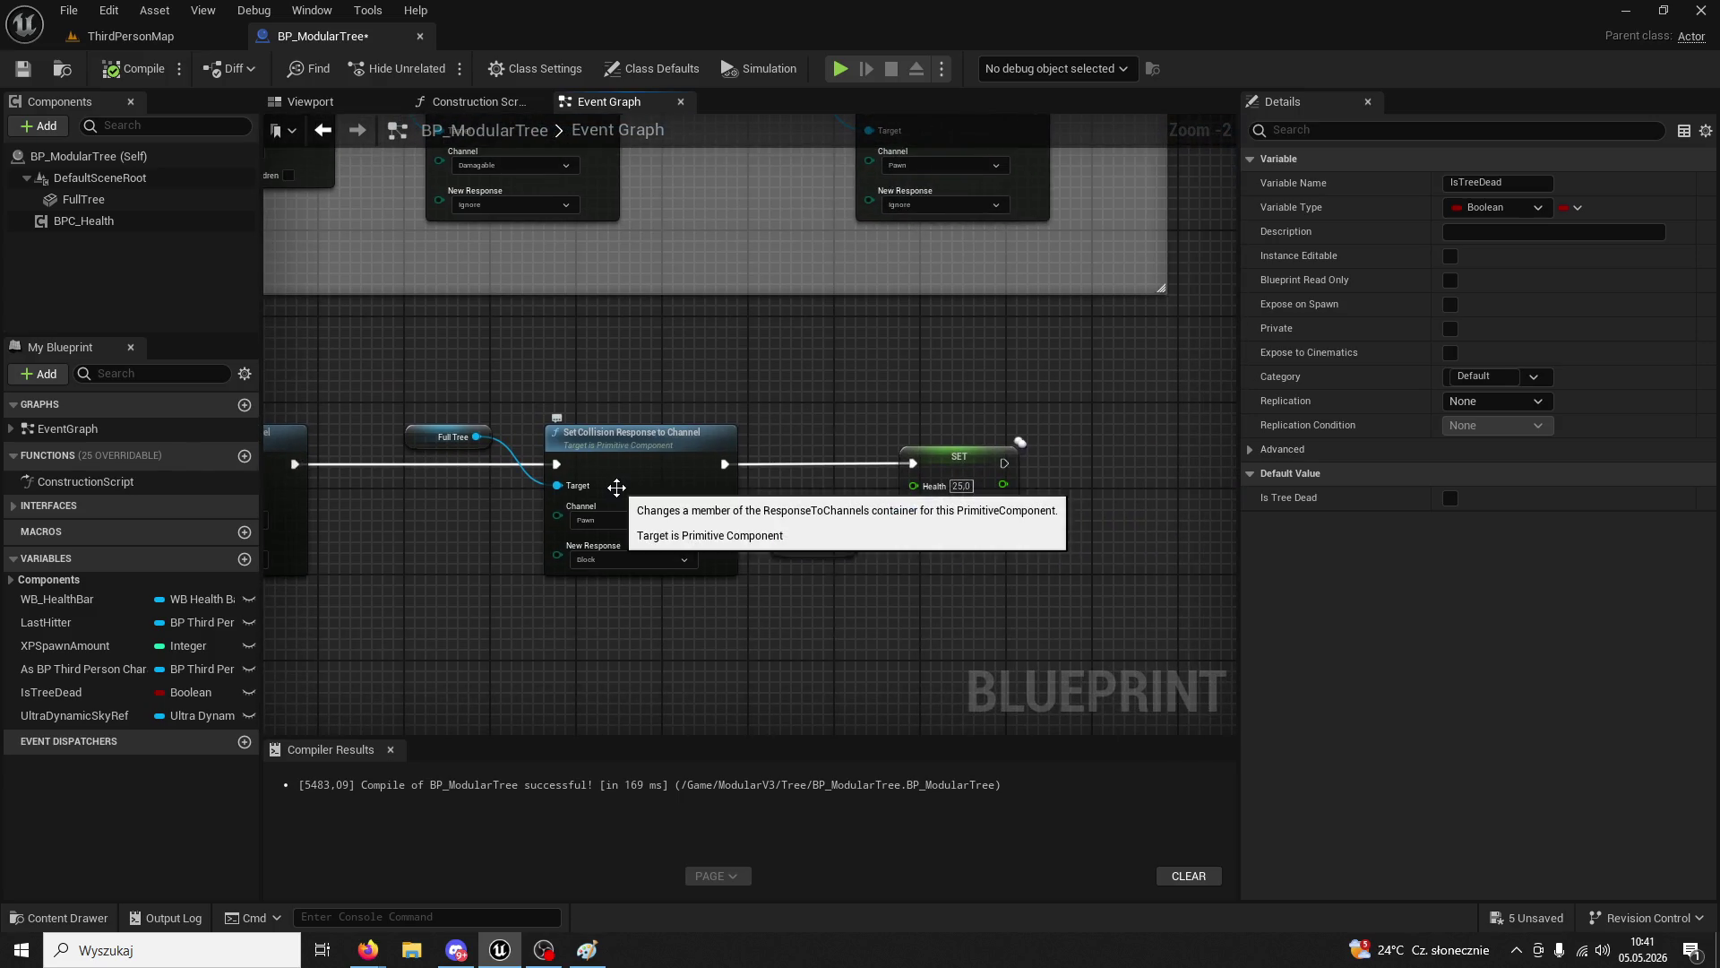
pyautogui.moveTo(745, 399); pyautogui.dragTo(895, 403)
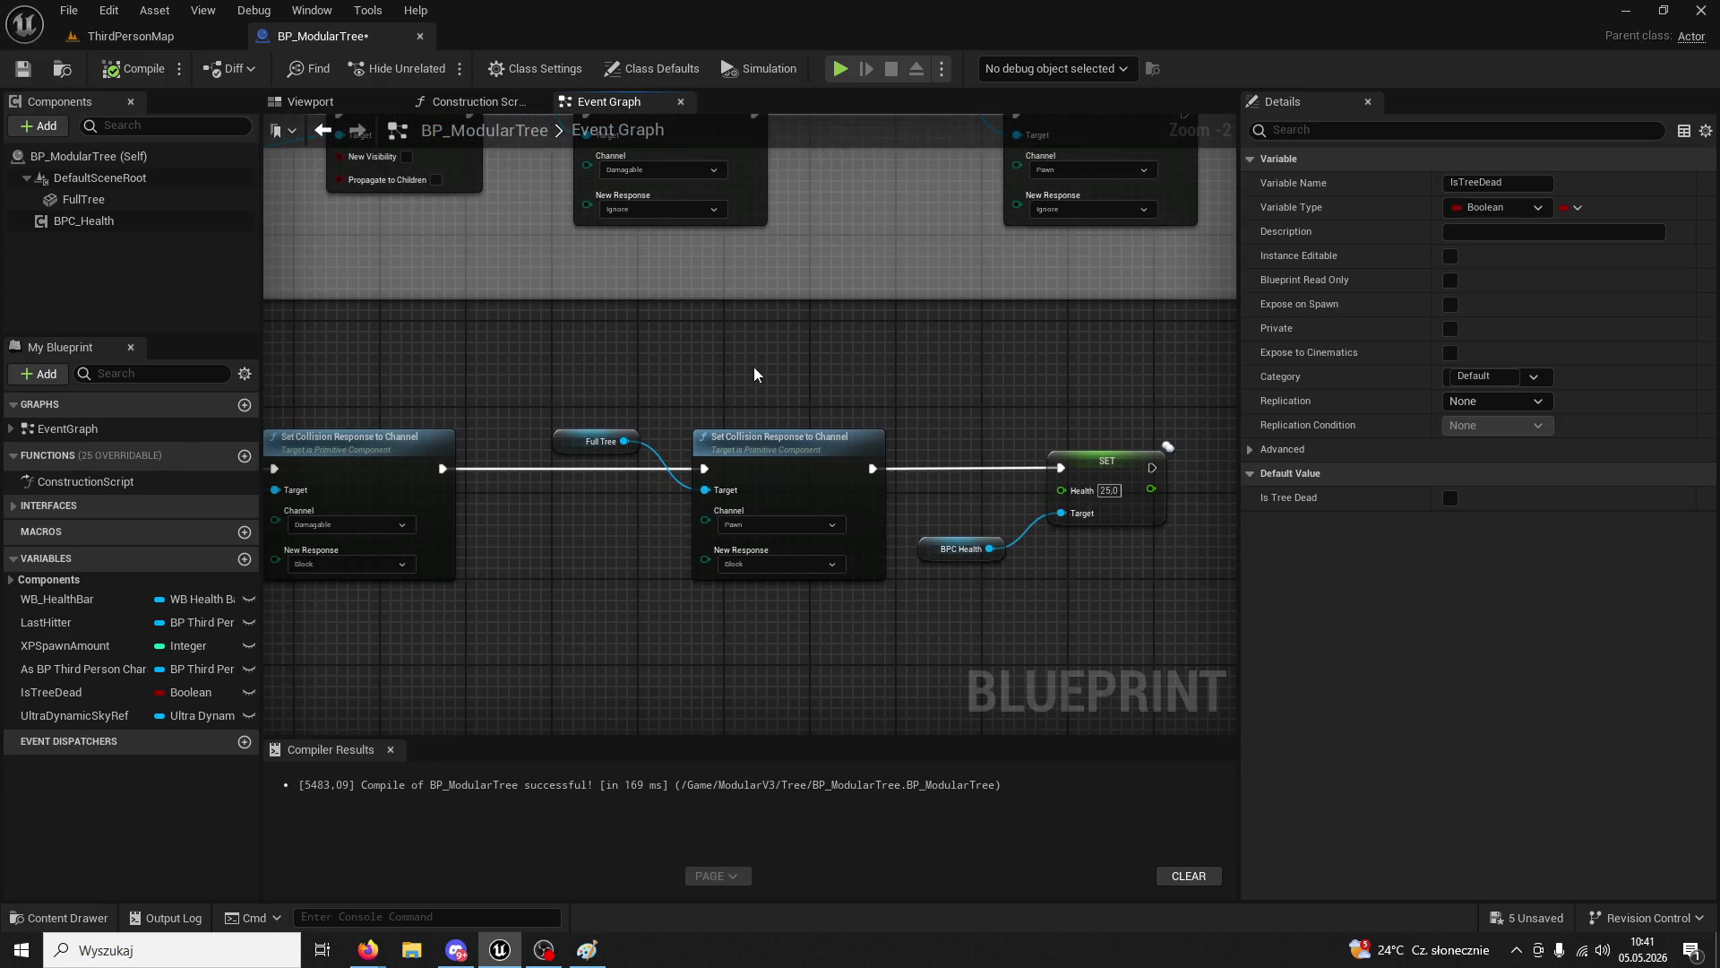
pyautogui.moveTo(754, 367)
pyautogui.mouseDown()
pyautogui.moveTo(714, 388)
pyautogui.moveTo(982, 510)
pyautogui.moveTo(917, 536)
pyautogui.mouseUp()
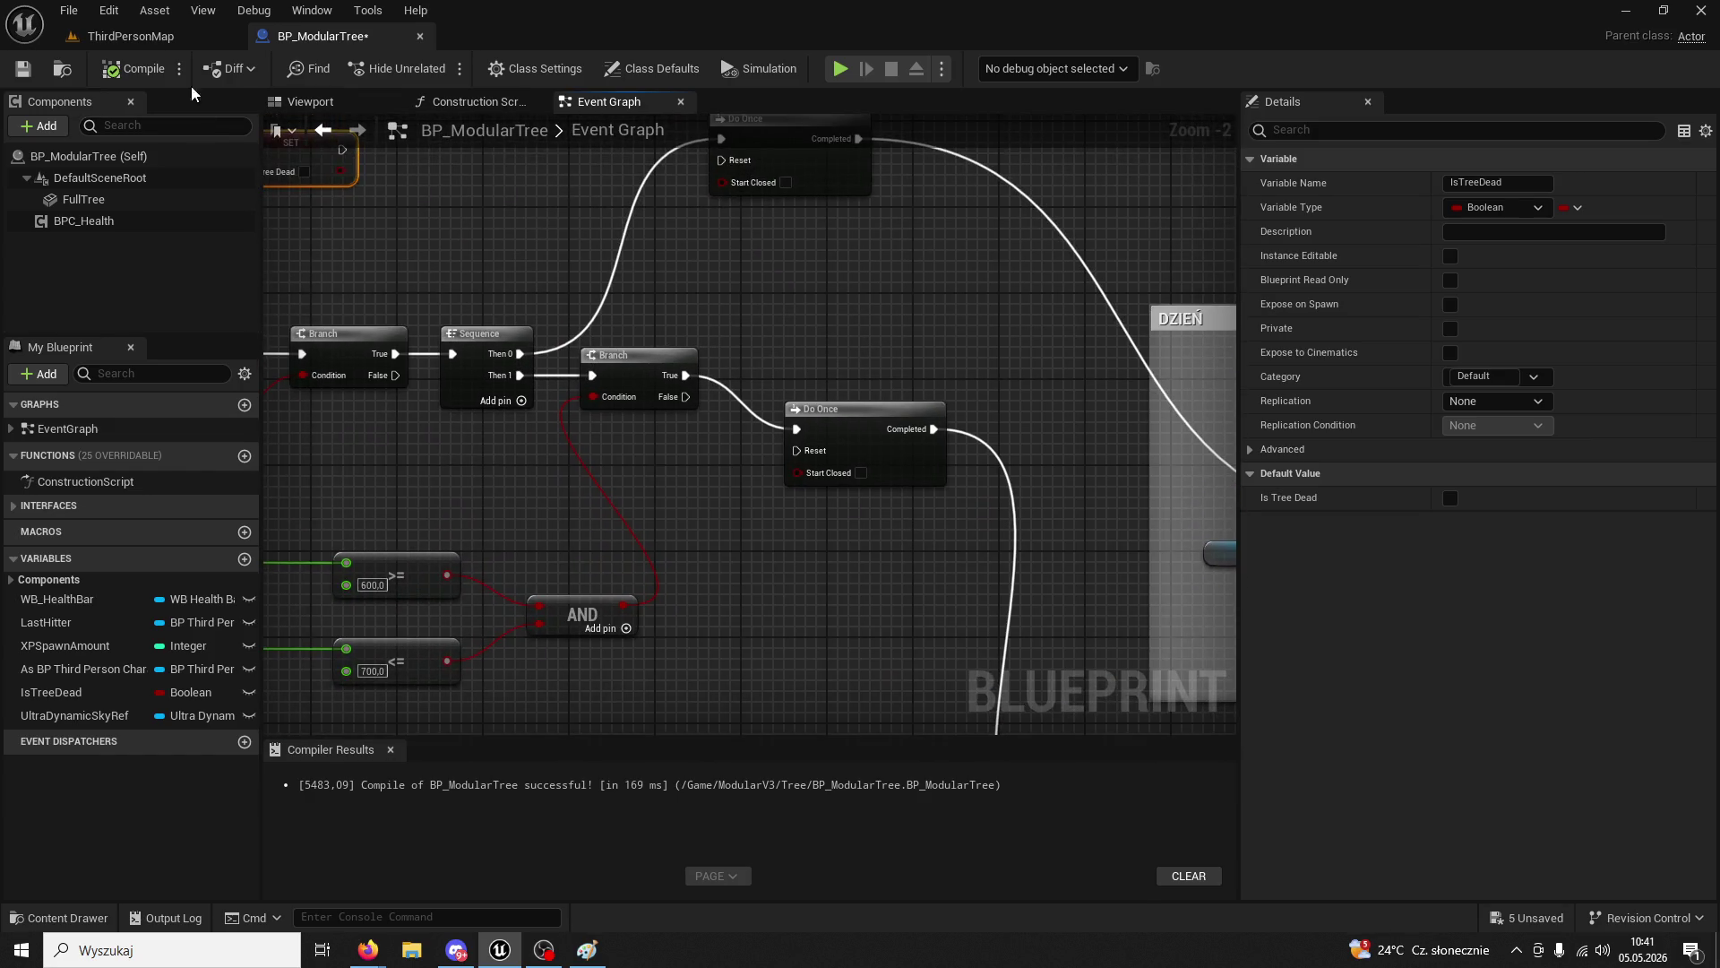
pyautogui.click(130, 36)
pyautogui.click(436, 69)
# - Run to the tree, strike it six times until IsTreeDead prints true, then stop playing
pyautogui.press('w')
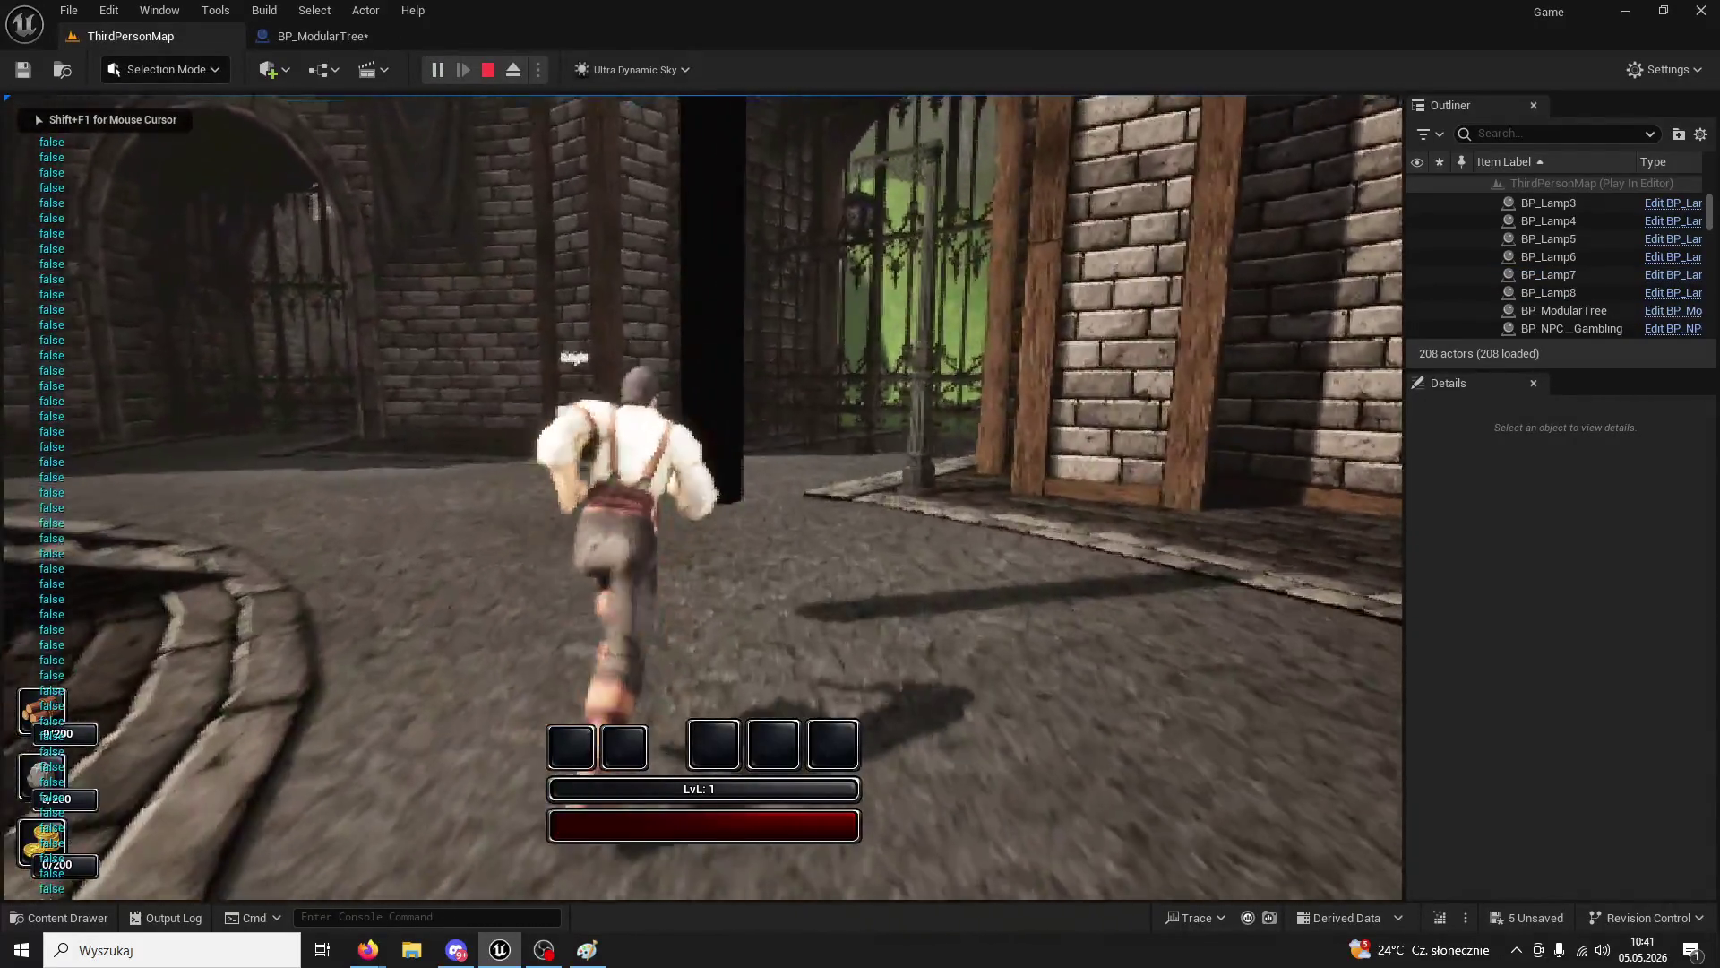
pyautogui.click(703, 497)
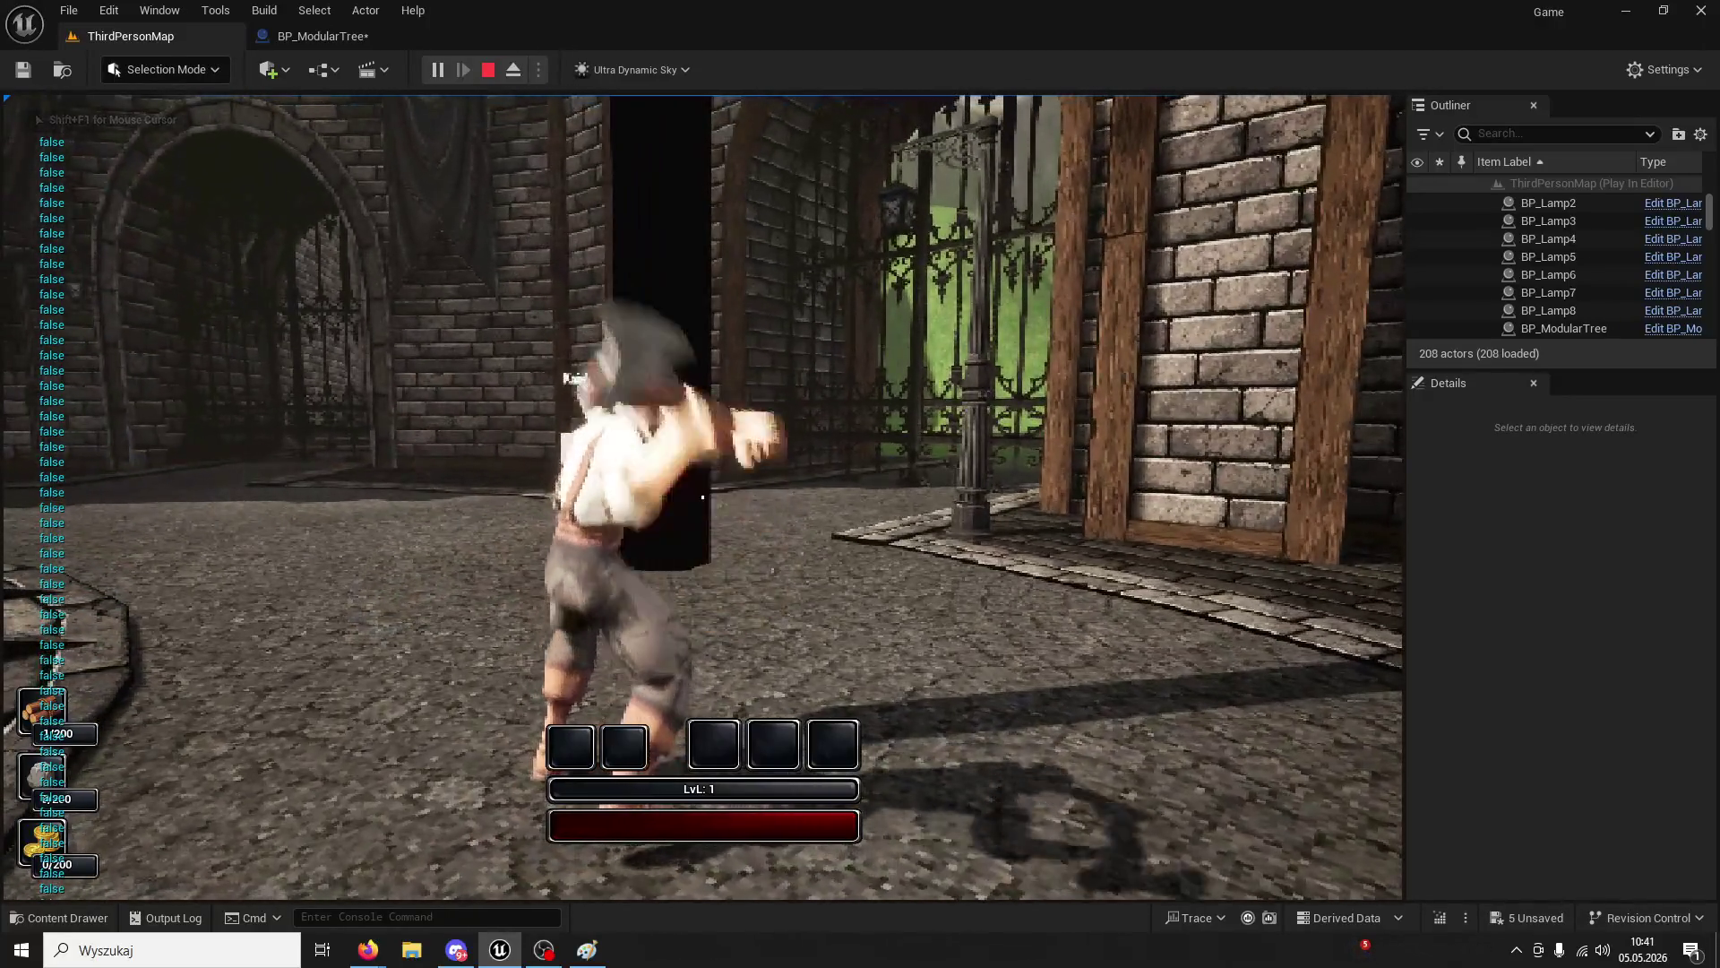
pyautogui.click(702, 497)
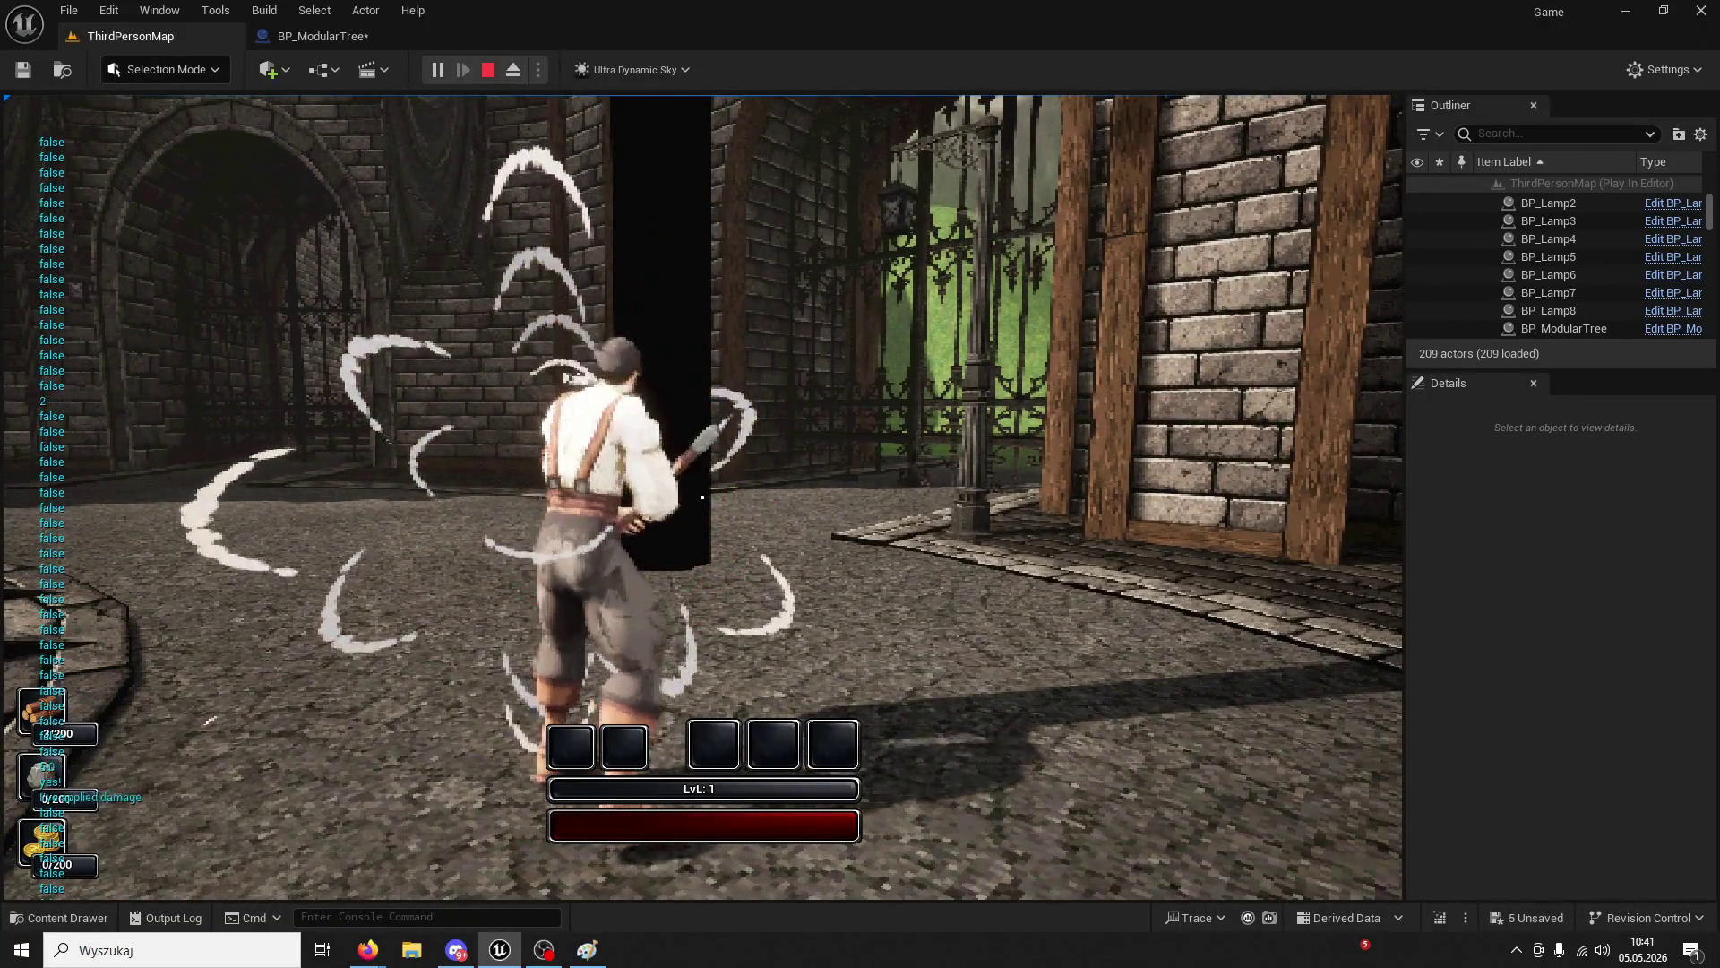
pyautogui.click(702, 497)
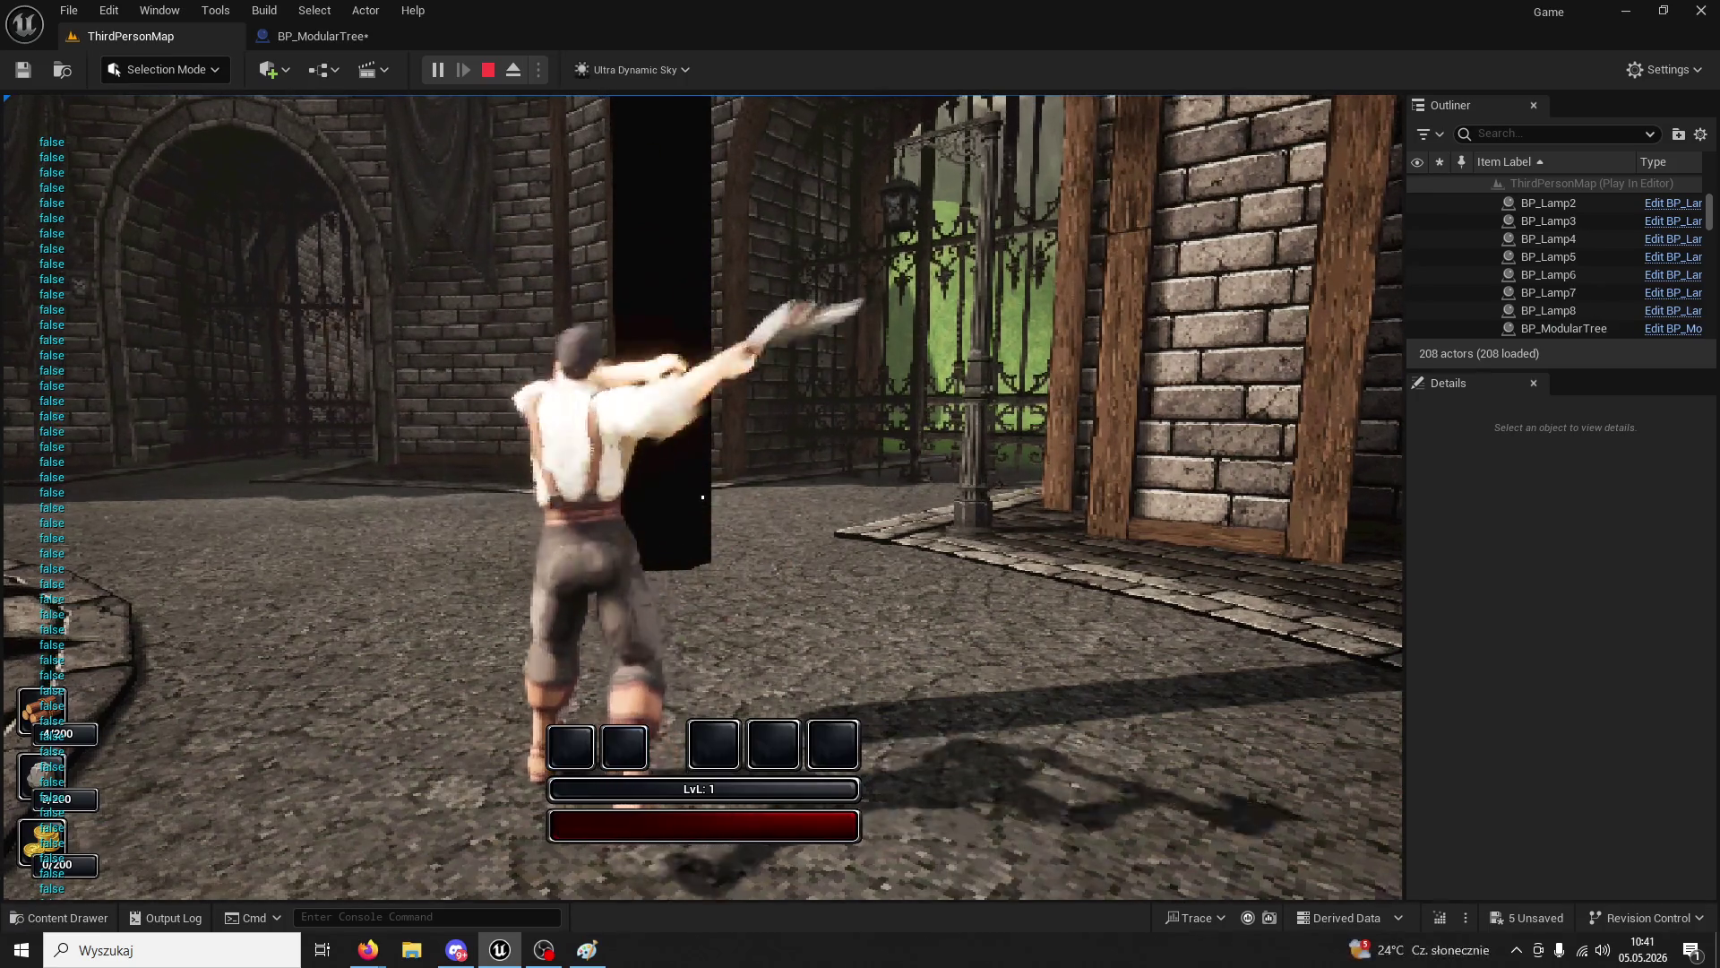
pyautogui.click(702, 497)
pyautogui.press('w')
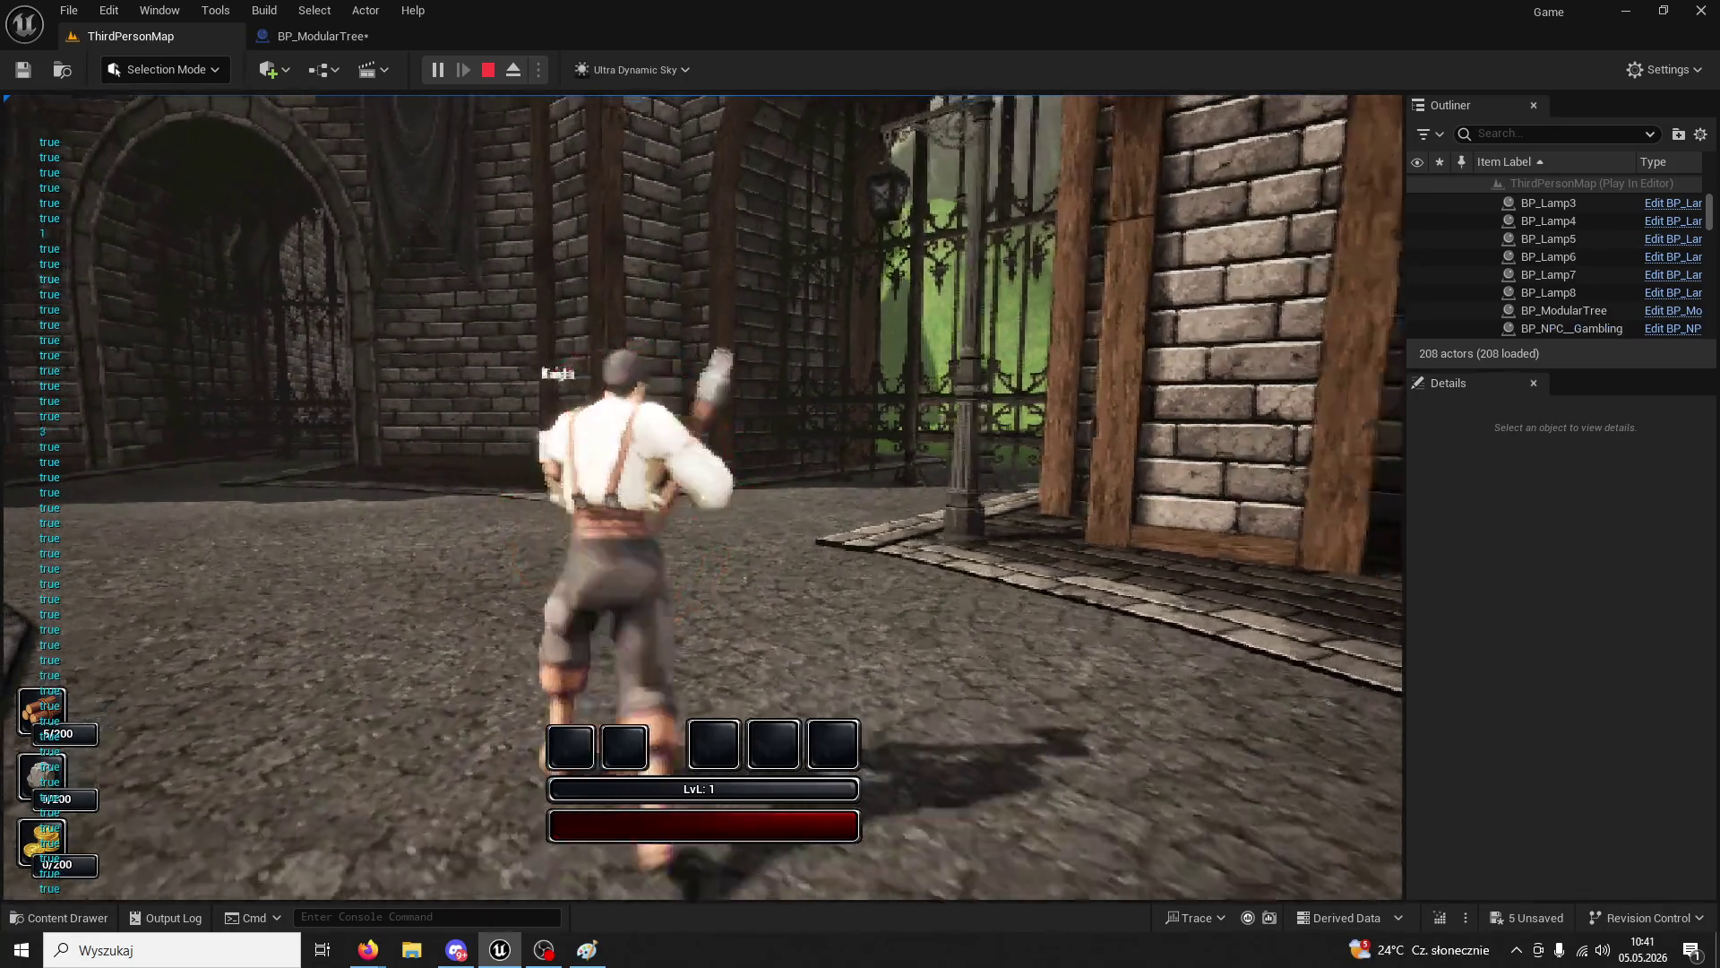
pyautogui.click(703, 497)
pyautogui.click(703, 497)
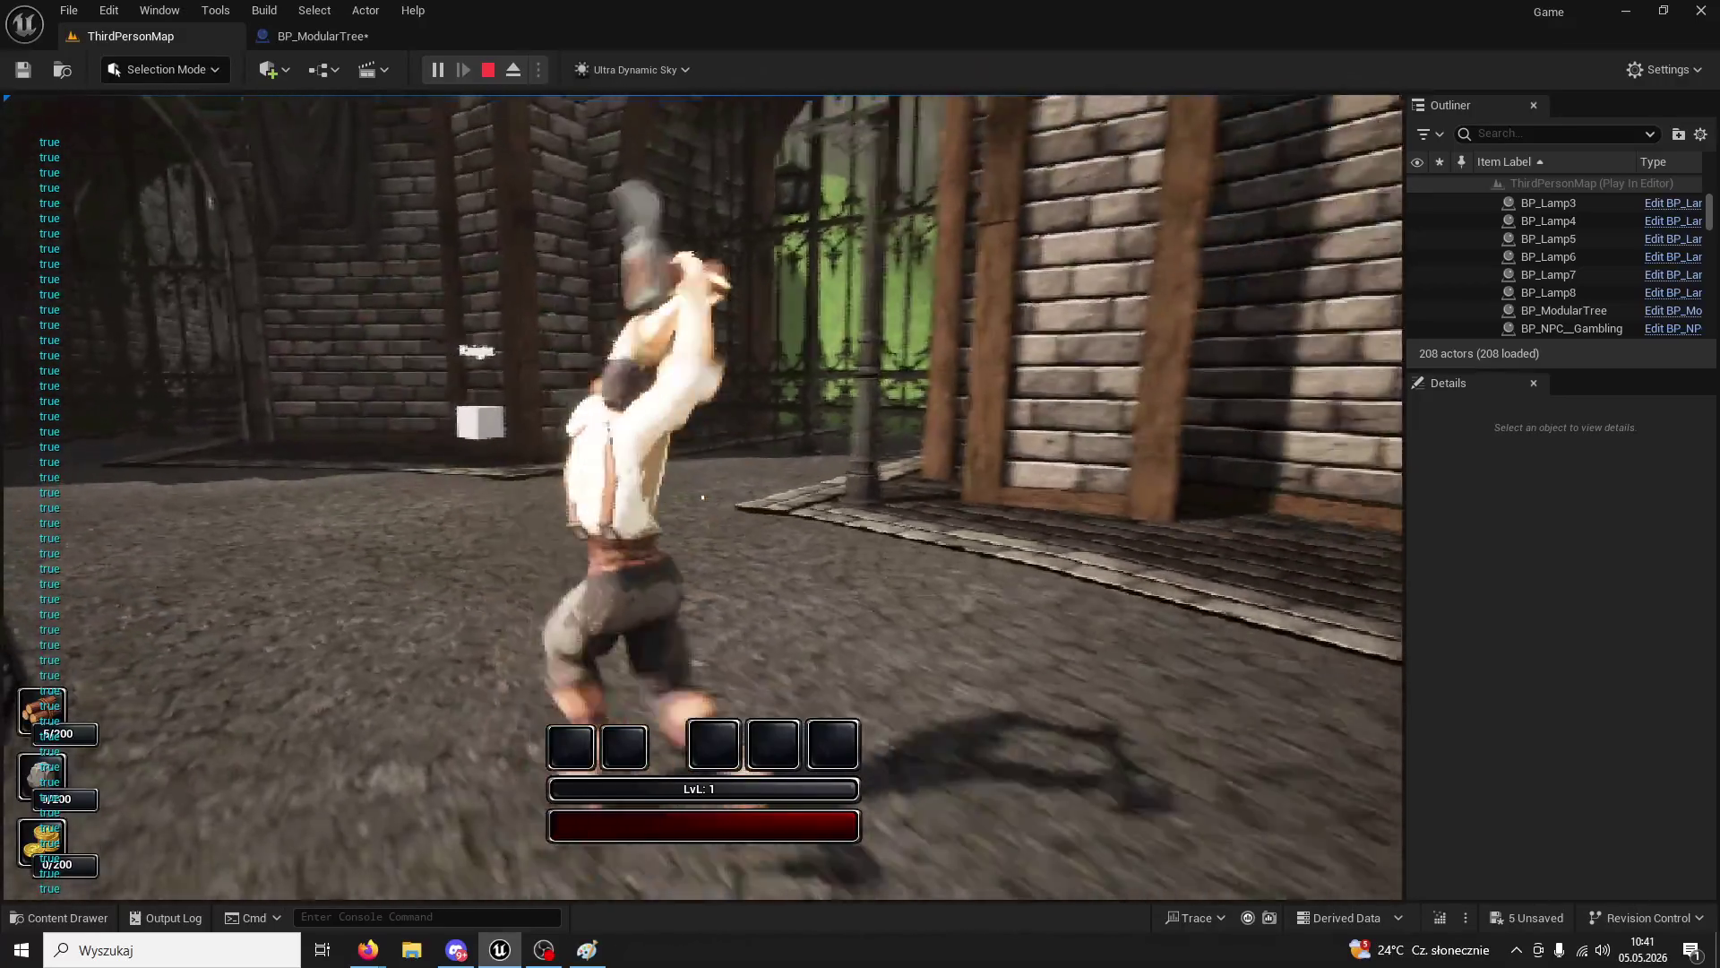
pyautogui.press('w')
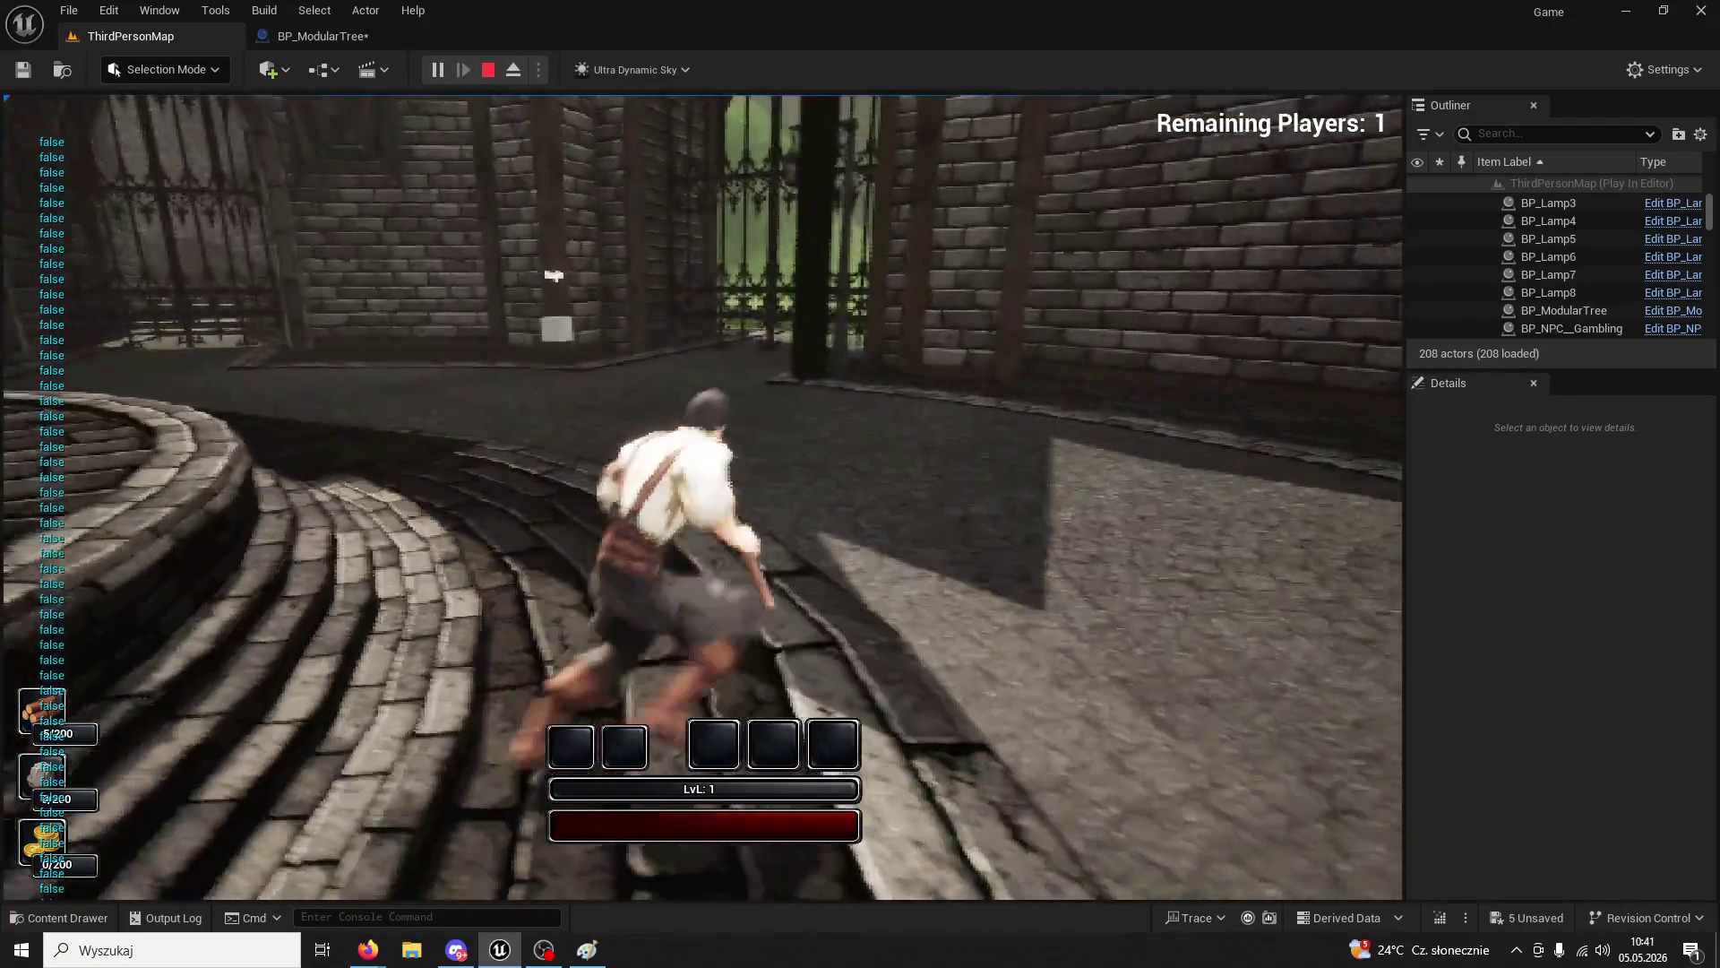
pyautogui.press('Escape')
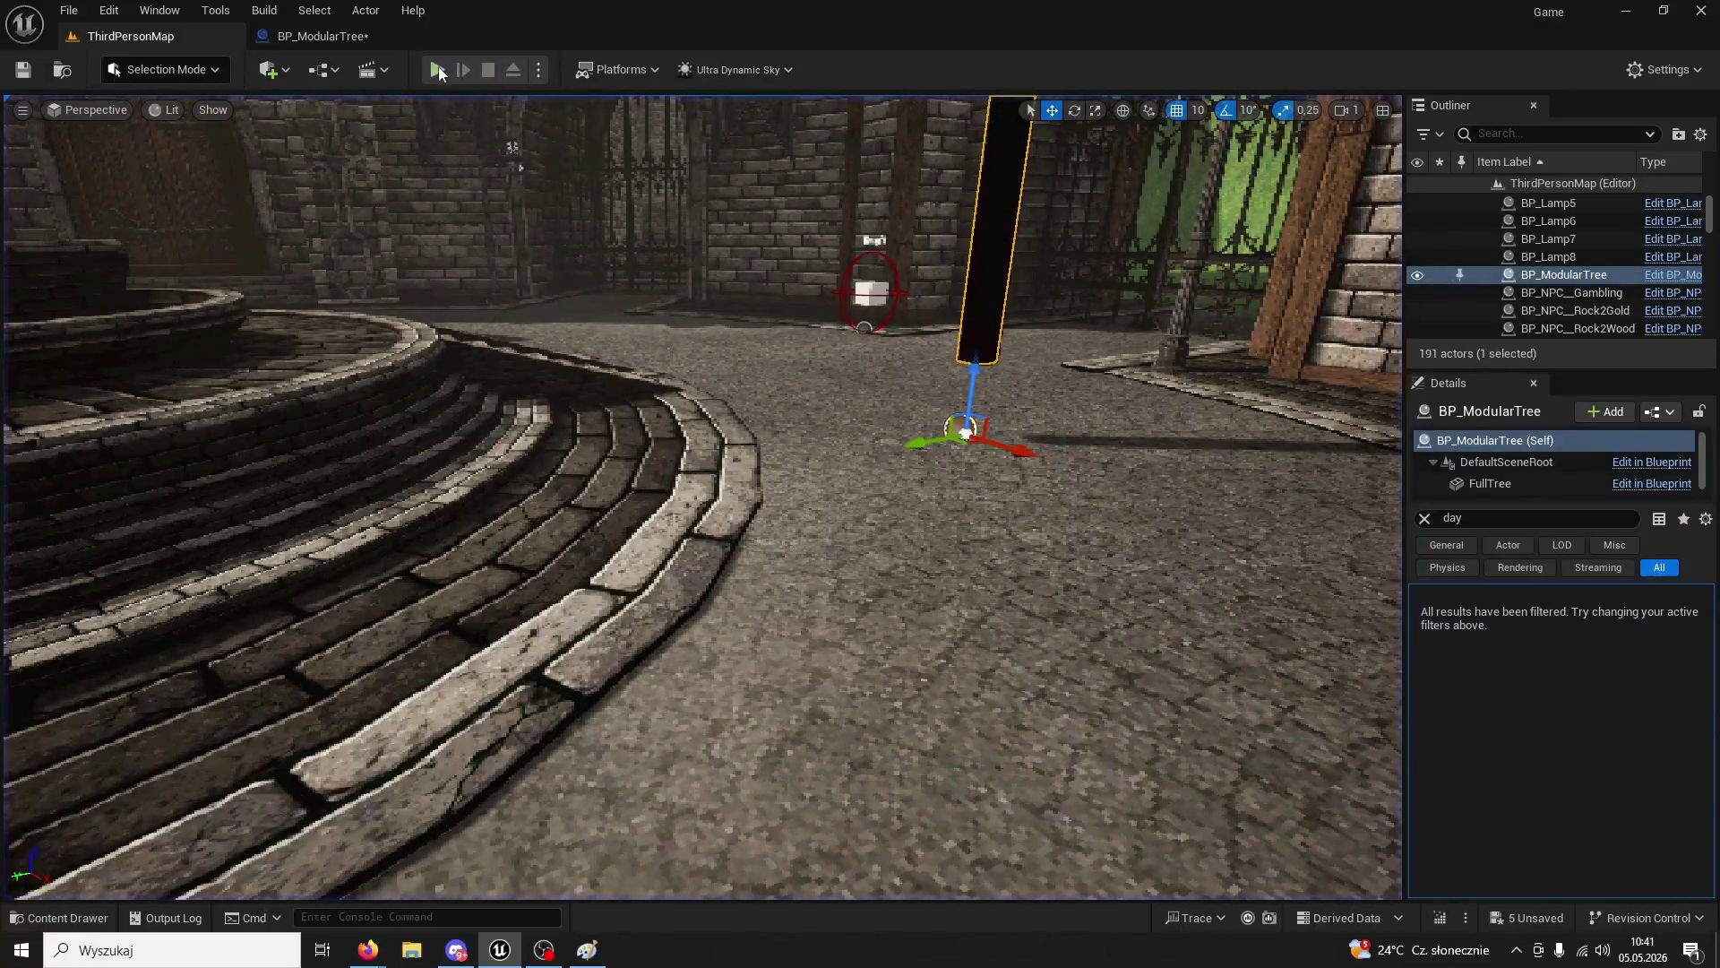
# - Launch a new Play-in-Editor session with Alt+P
pyautogui.hotkey('alt', 'p')
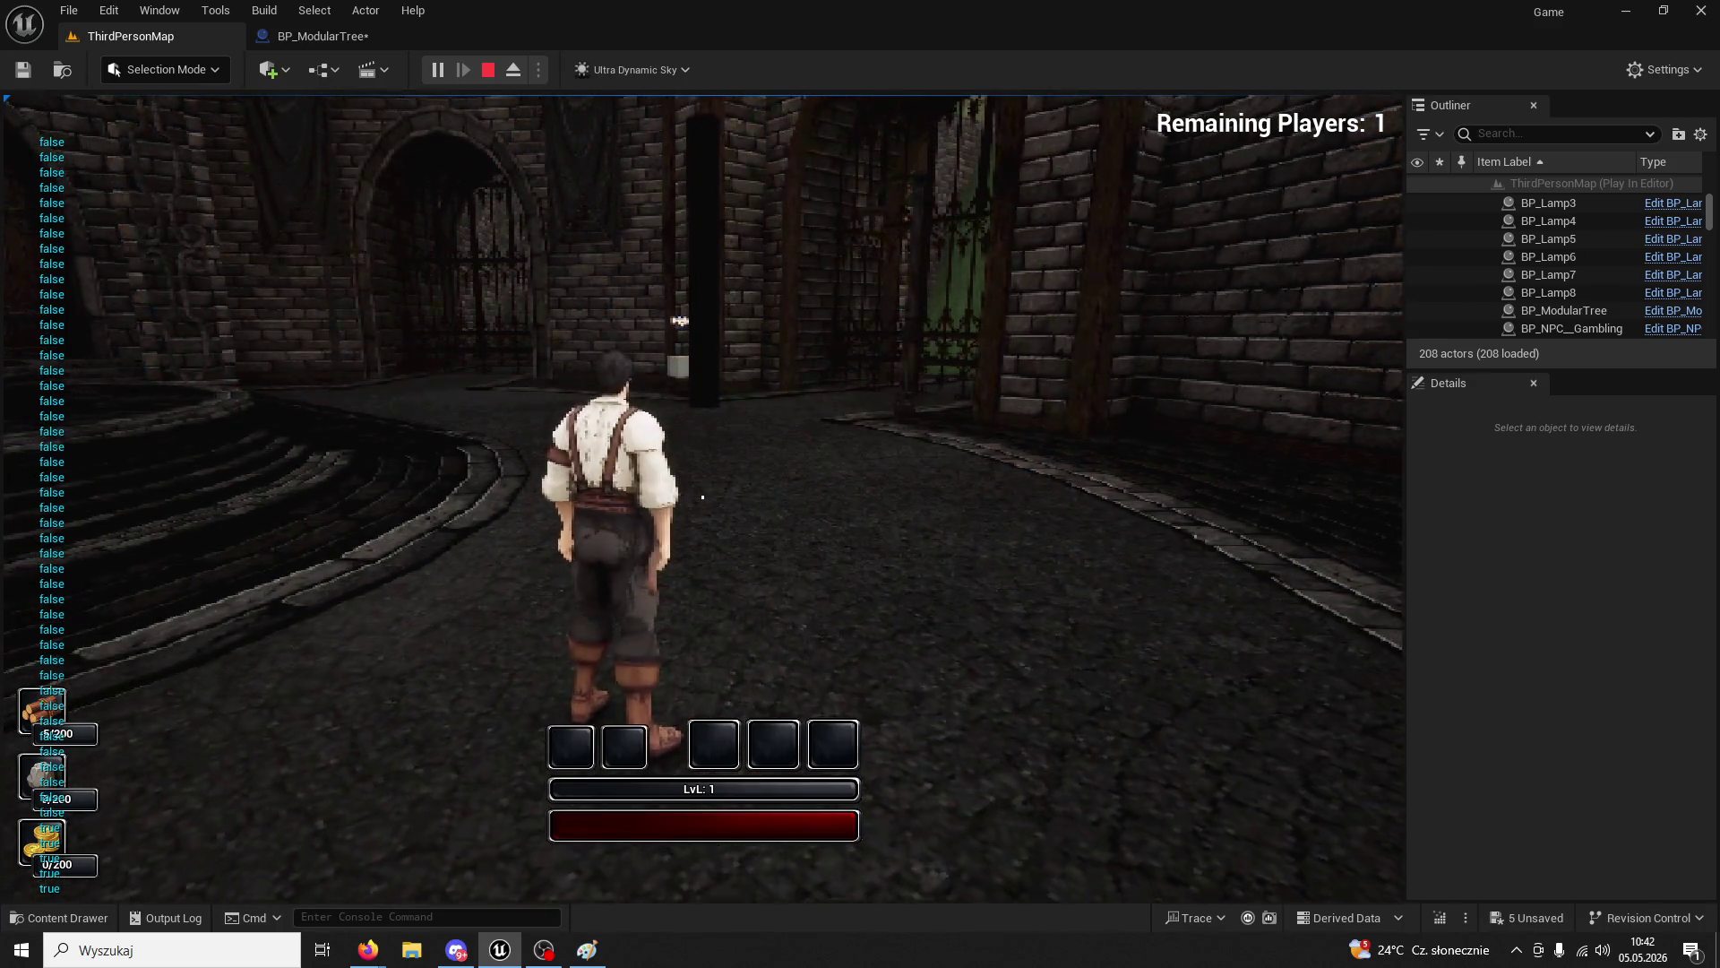
# - Run to the restored tree and hit it five times, then free the mouse with Shift+F1
pyautogui.press('w')
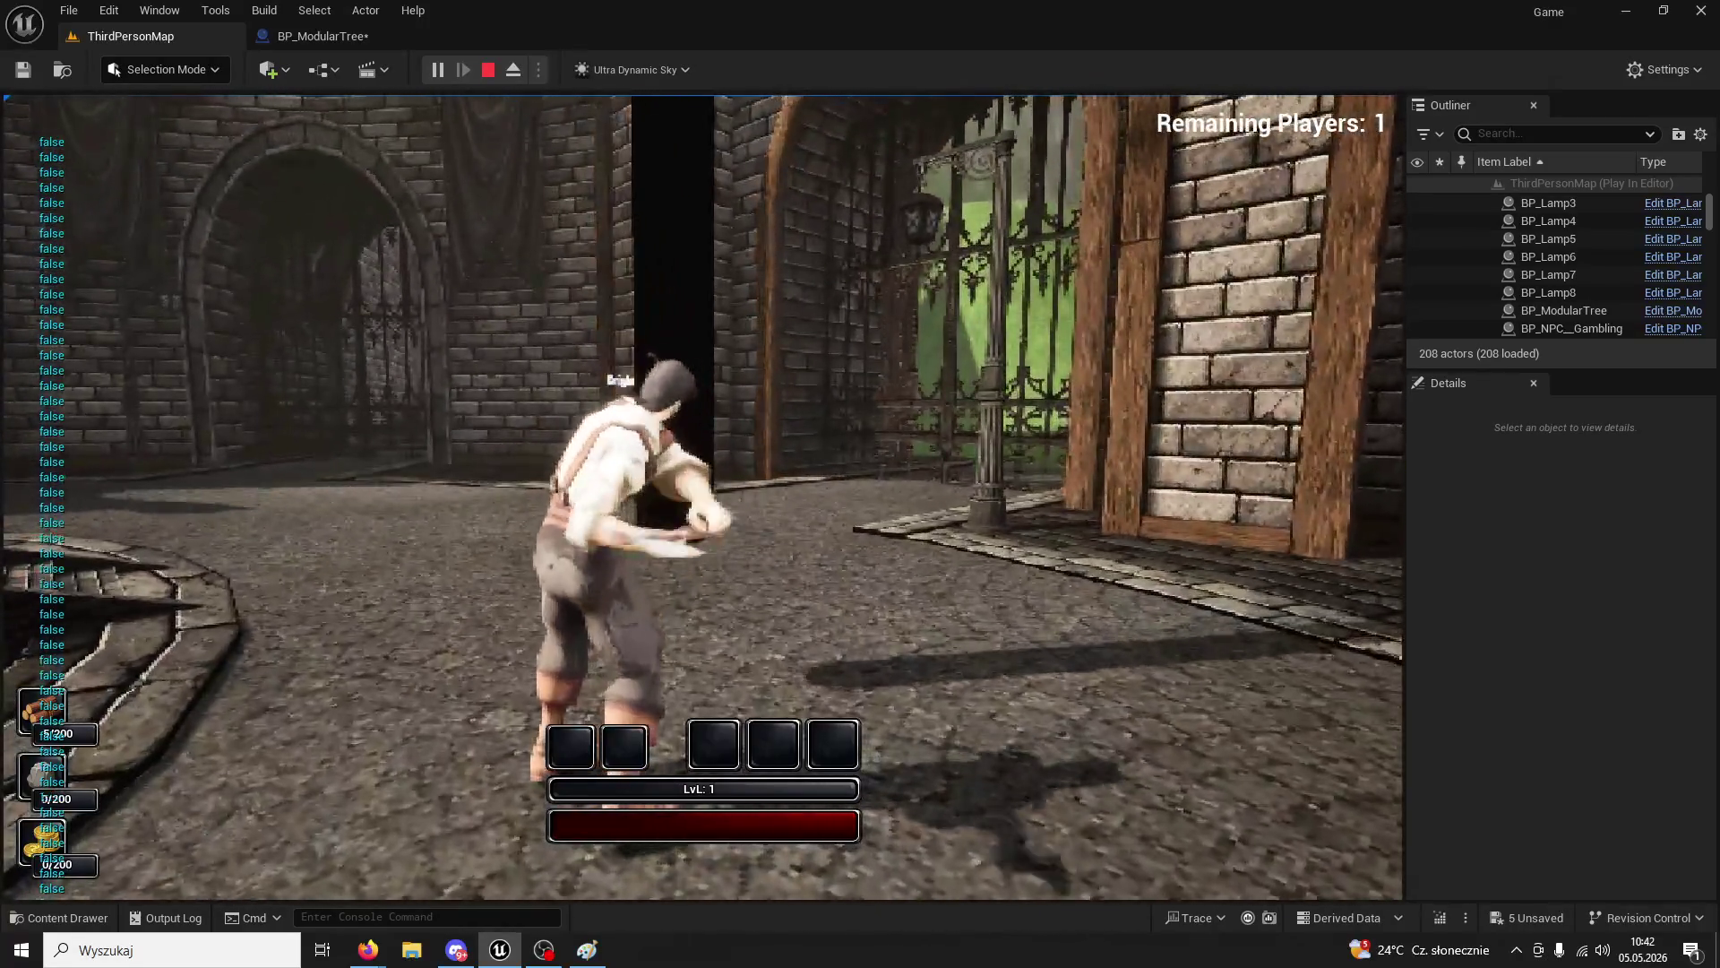
pyautogui.click(703, 496)
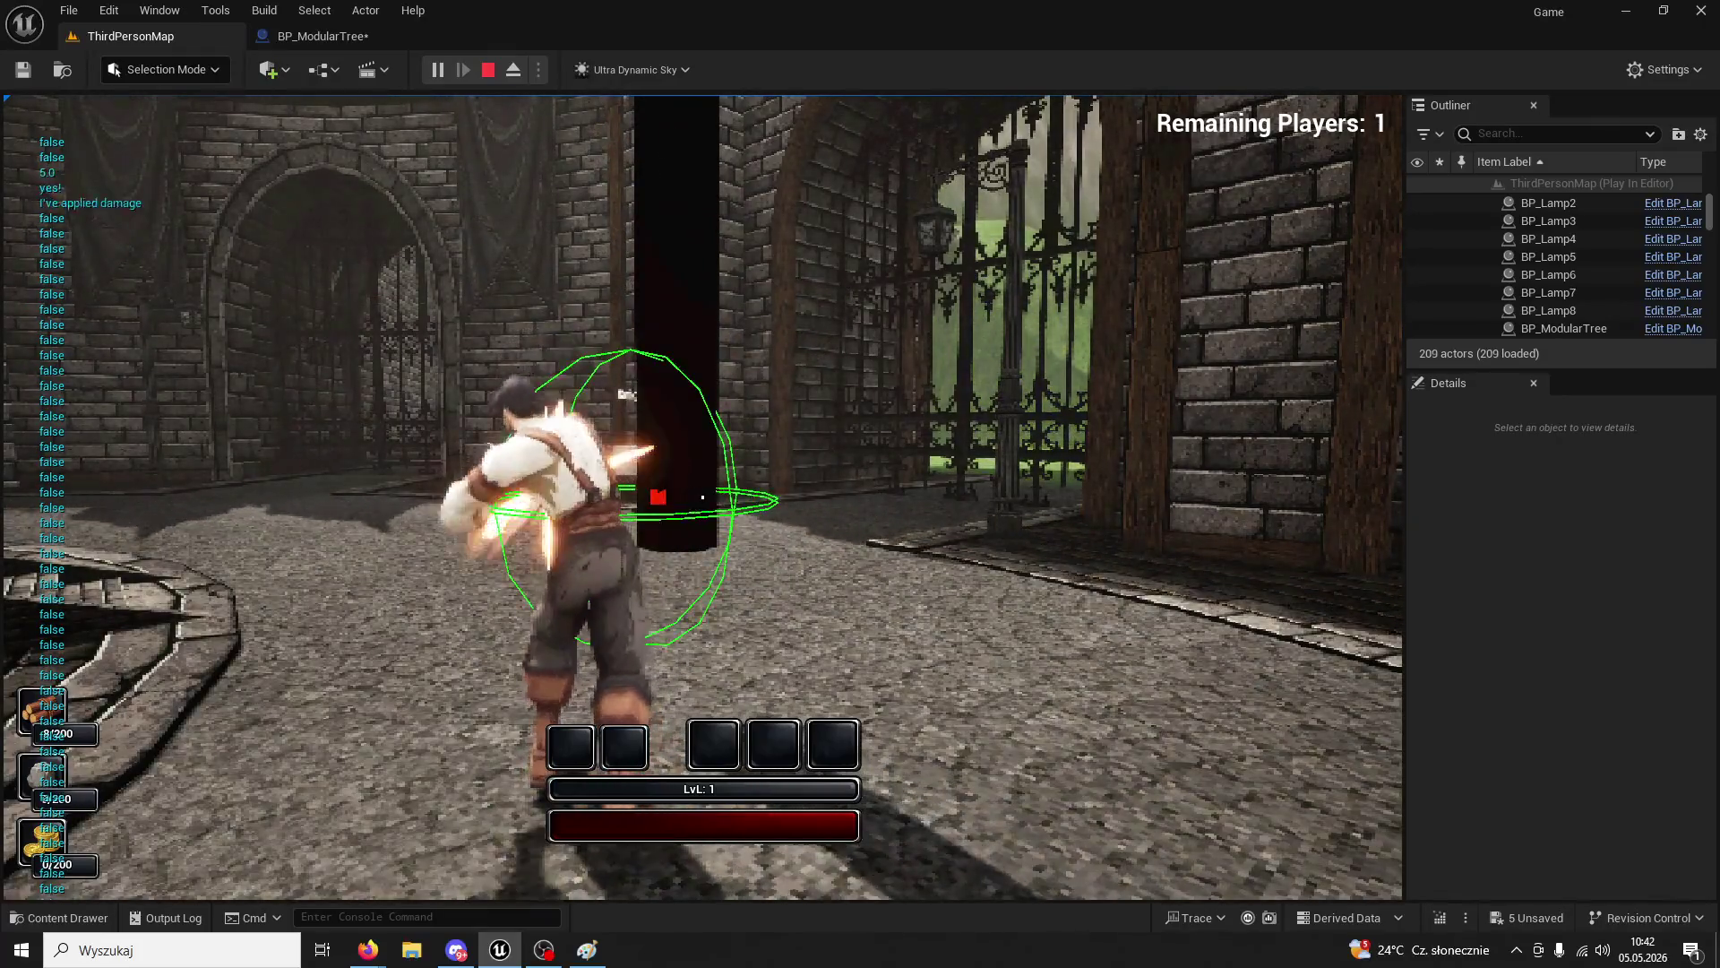
pyautogui.click(702, 497)
pyautogui.click(702, 497)
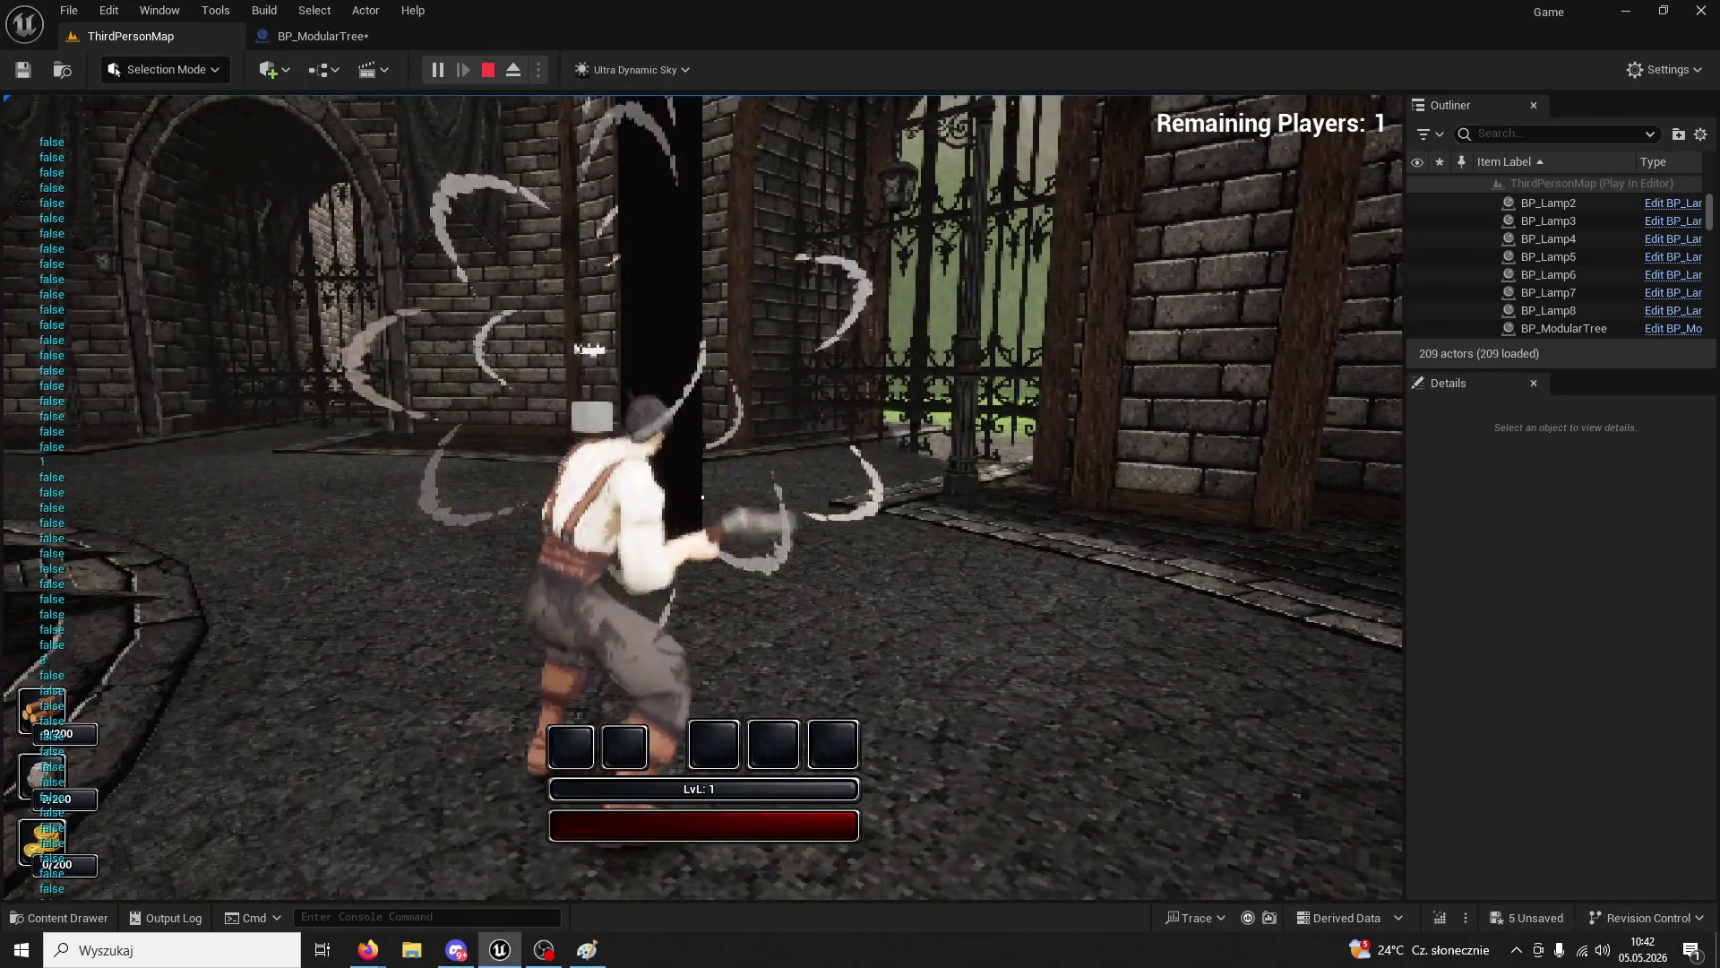
pyautogui.click(702, 496)
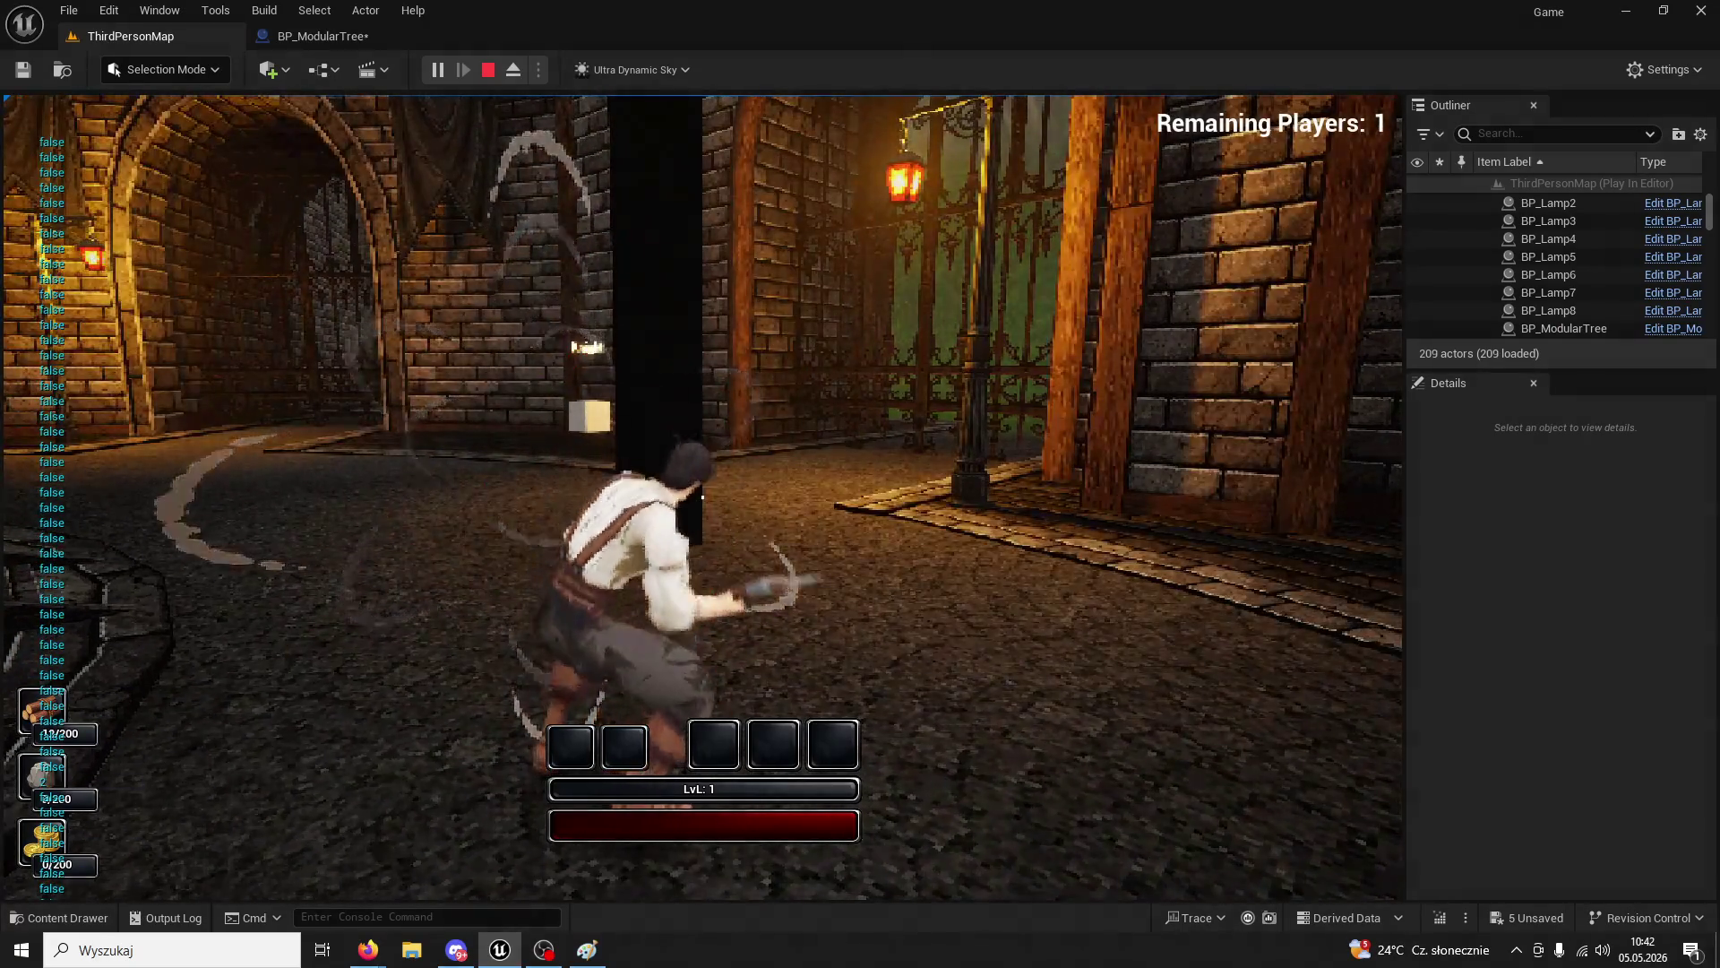
pyautogui.click(703, 496)
pyautogui.hotkey('shift', 'F1')
# - In BP_ModularTree, inspect the SET Health 25.0 node and pull a wire from it
pyautogui.click(310, 39)
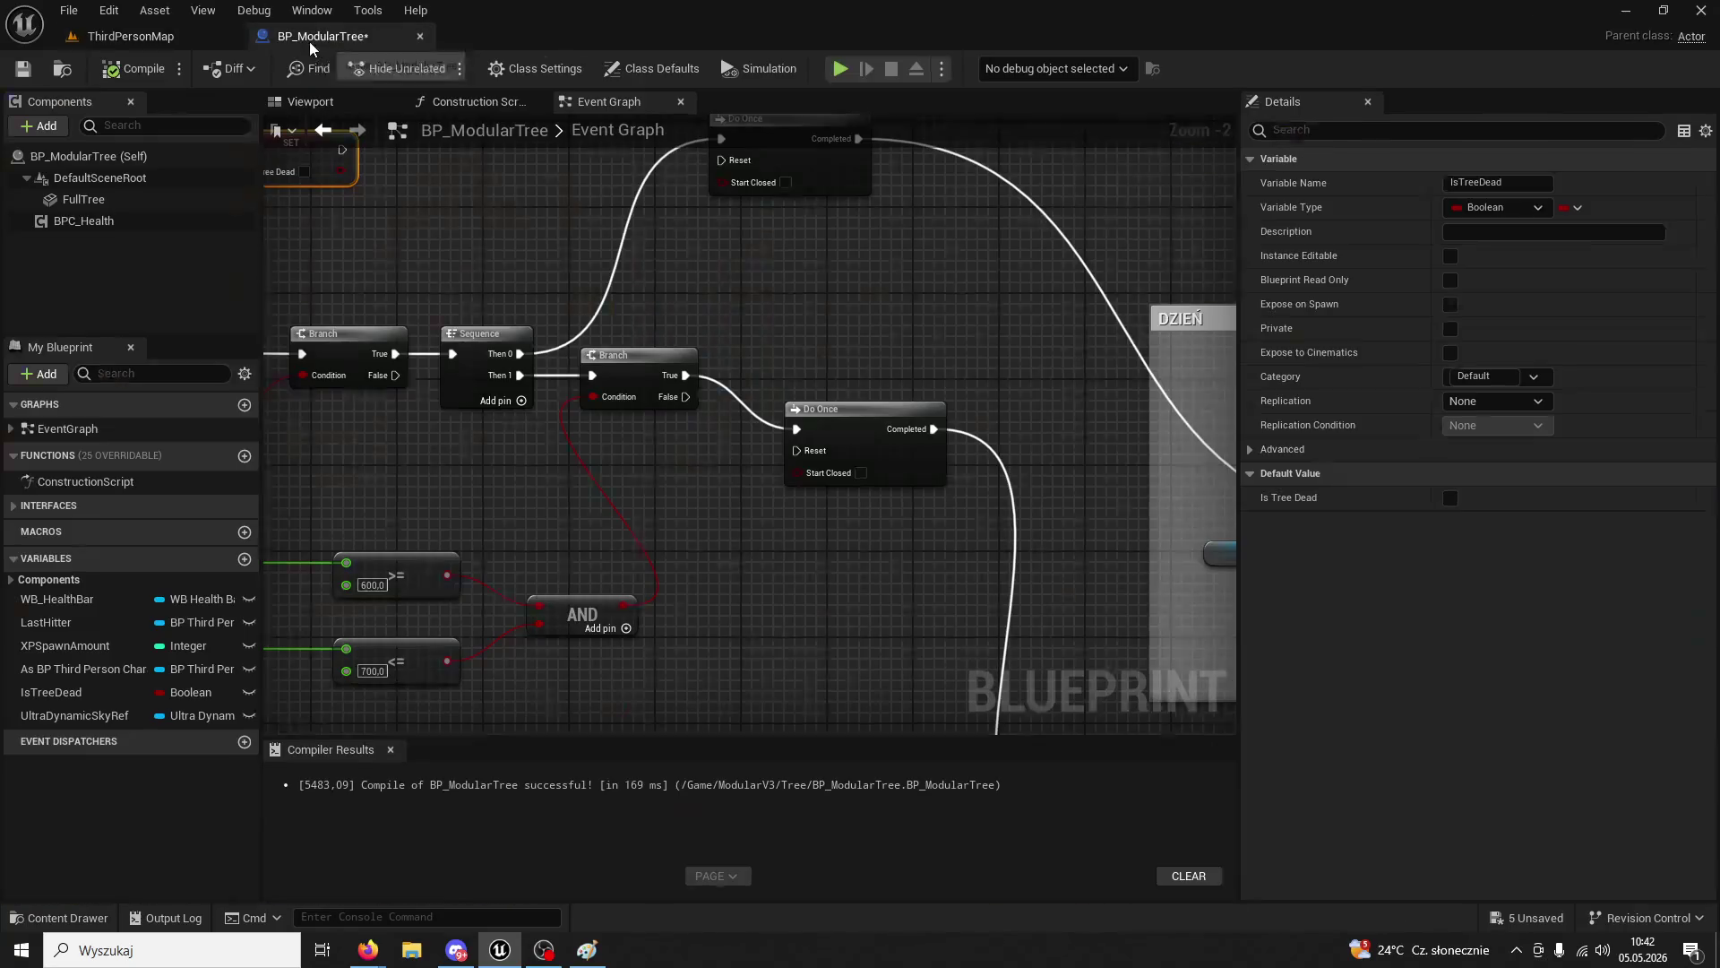
pyautogui.moveTo(669, 289); pyautogui.dragTo(665, 365)
pyautogui.scroll(-2, 798, 284)
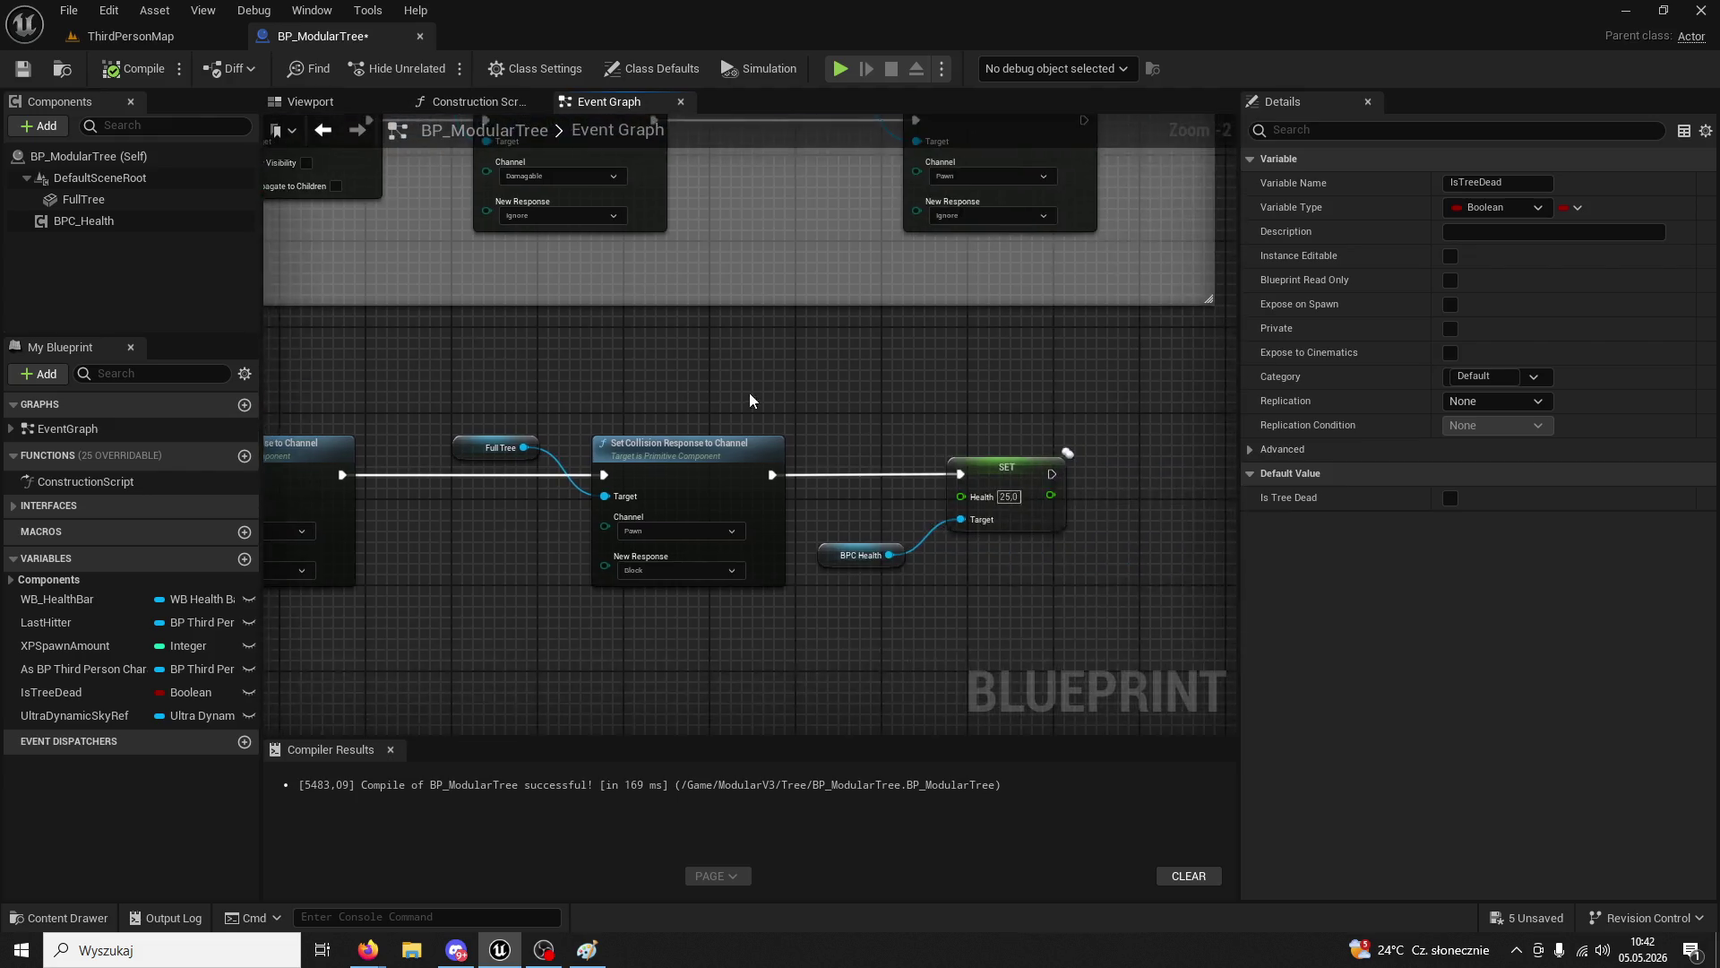
pyautogui.click(952, 443)
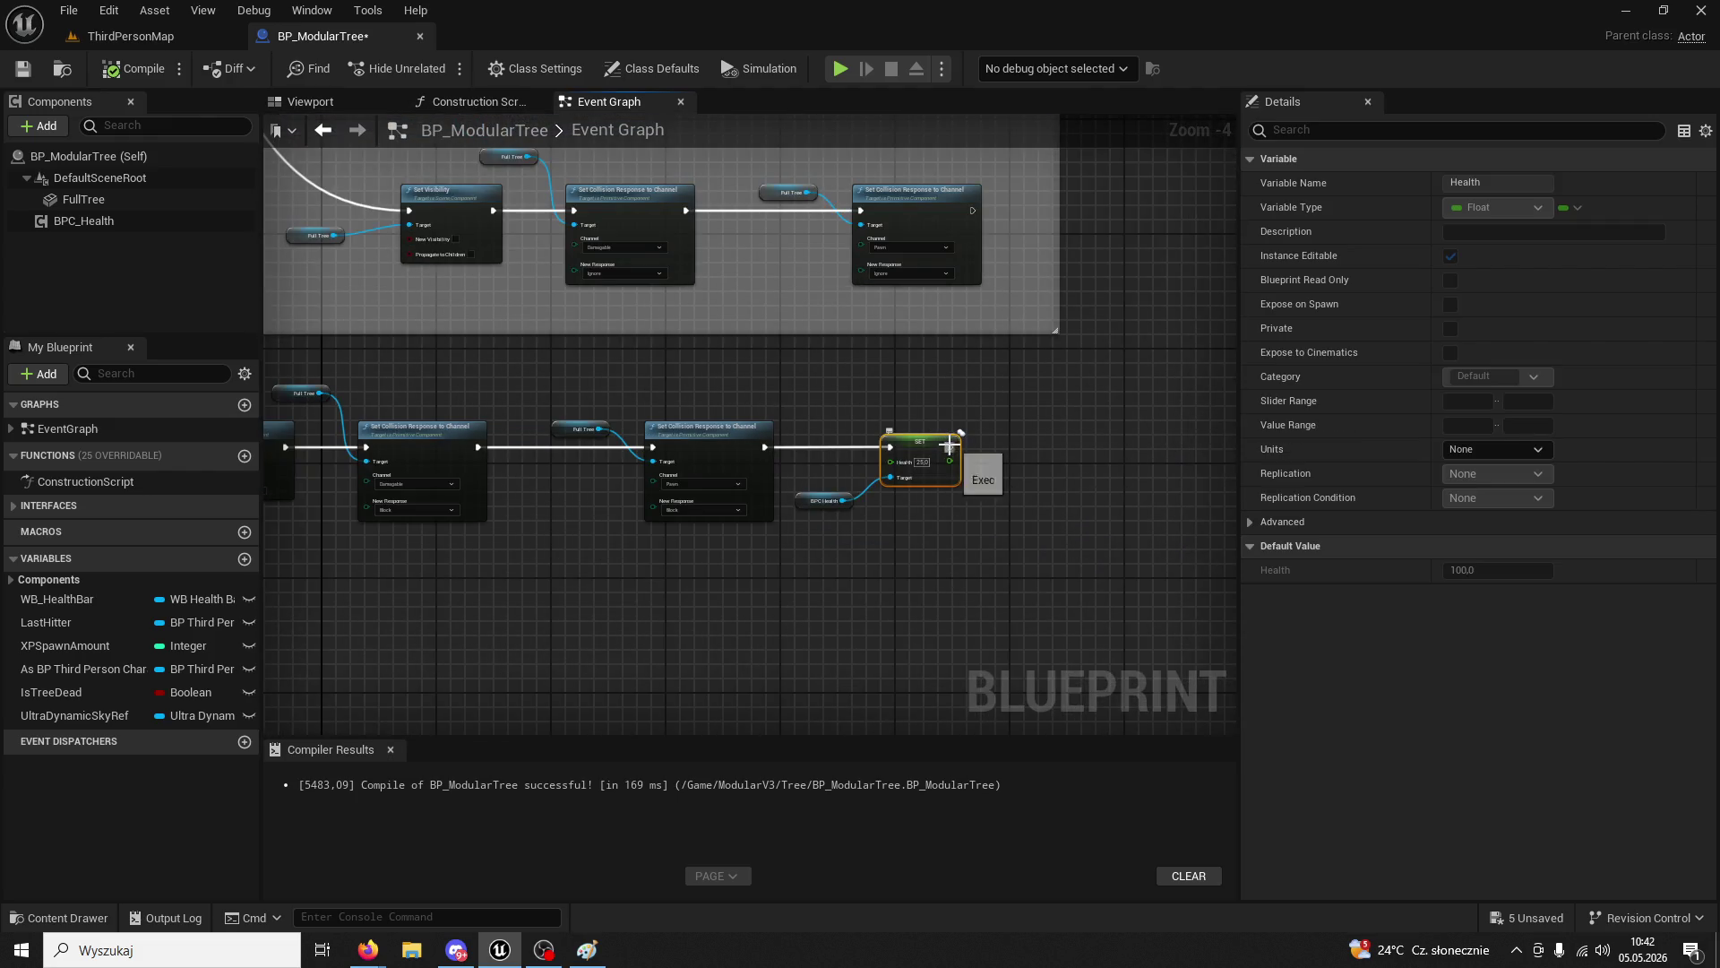
pyautogui.moveTo(949, 445)
pyautogui.mouseDown()
pyautogui.moveTo(430, 468)
pyautogui.moveTo(327, 491)
pyautogui.moveTo(607, 411)
pyautogui.moveTo(690, 339)
pyautogui.moveTo(400, 296)
pyautogui.mouseUp()
pyautogui.scroll(2, 627, 341)
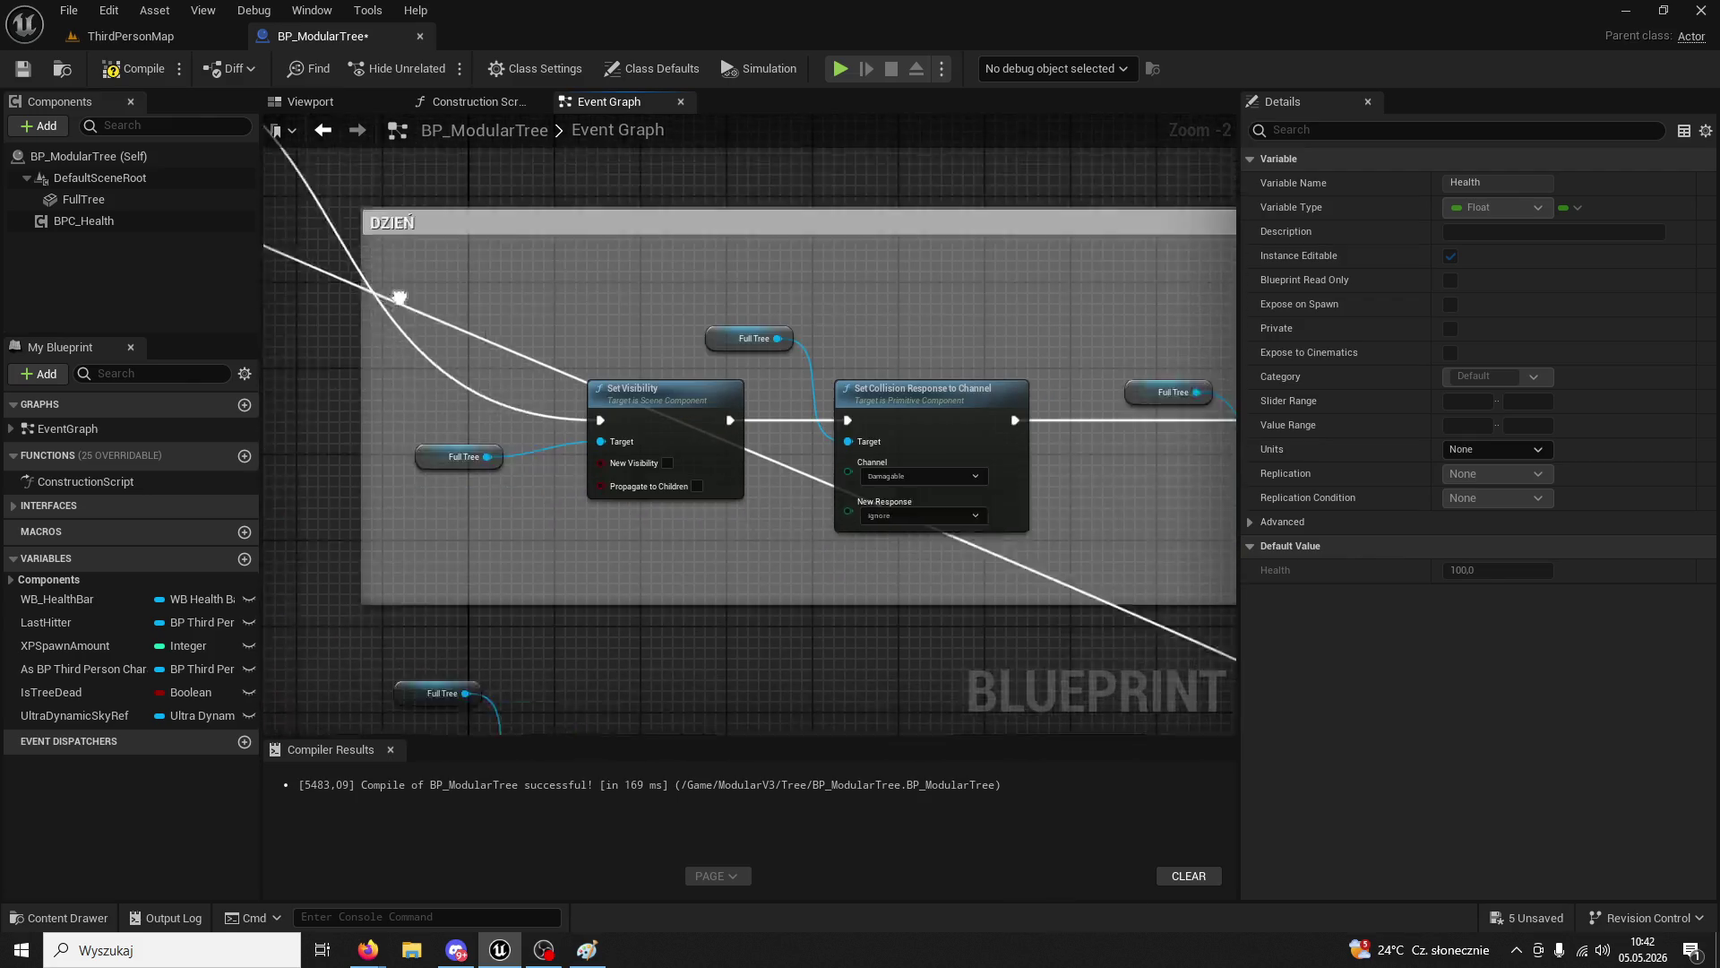
pyautogui.moveTo(1219, 332)
pyautogui.mouseDown()
pyautogui.moveTo(1272, 339)
pyautogui.moveTo(289, 452)
pyautogui.moveTo(603, 550)
pyautogui.moveTo(602, 310)
pyautogui.moveTo(629, 269)
pyautogui.mouseUp()
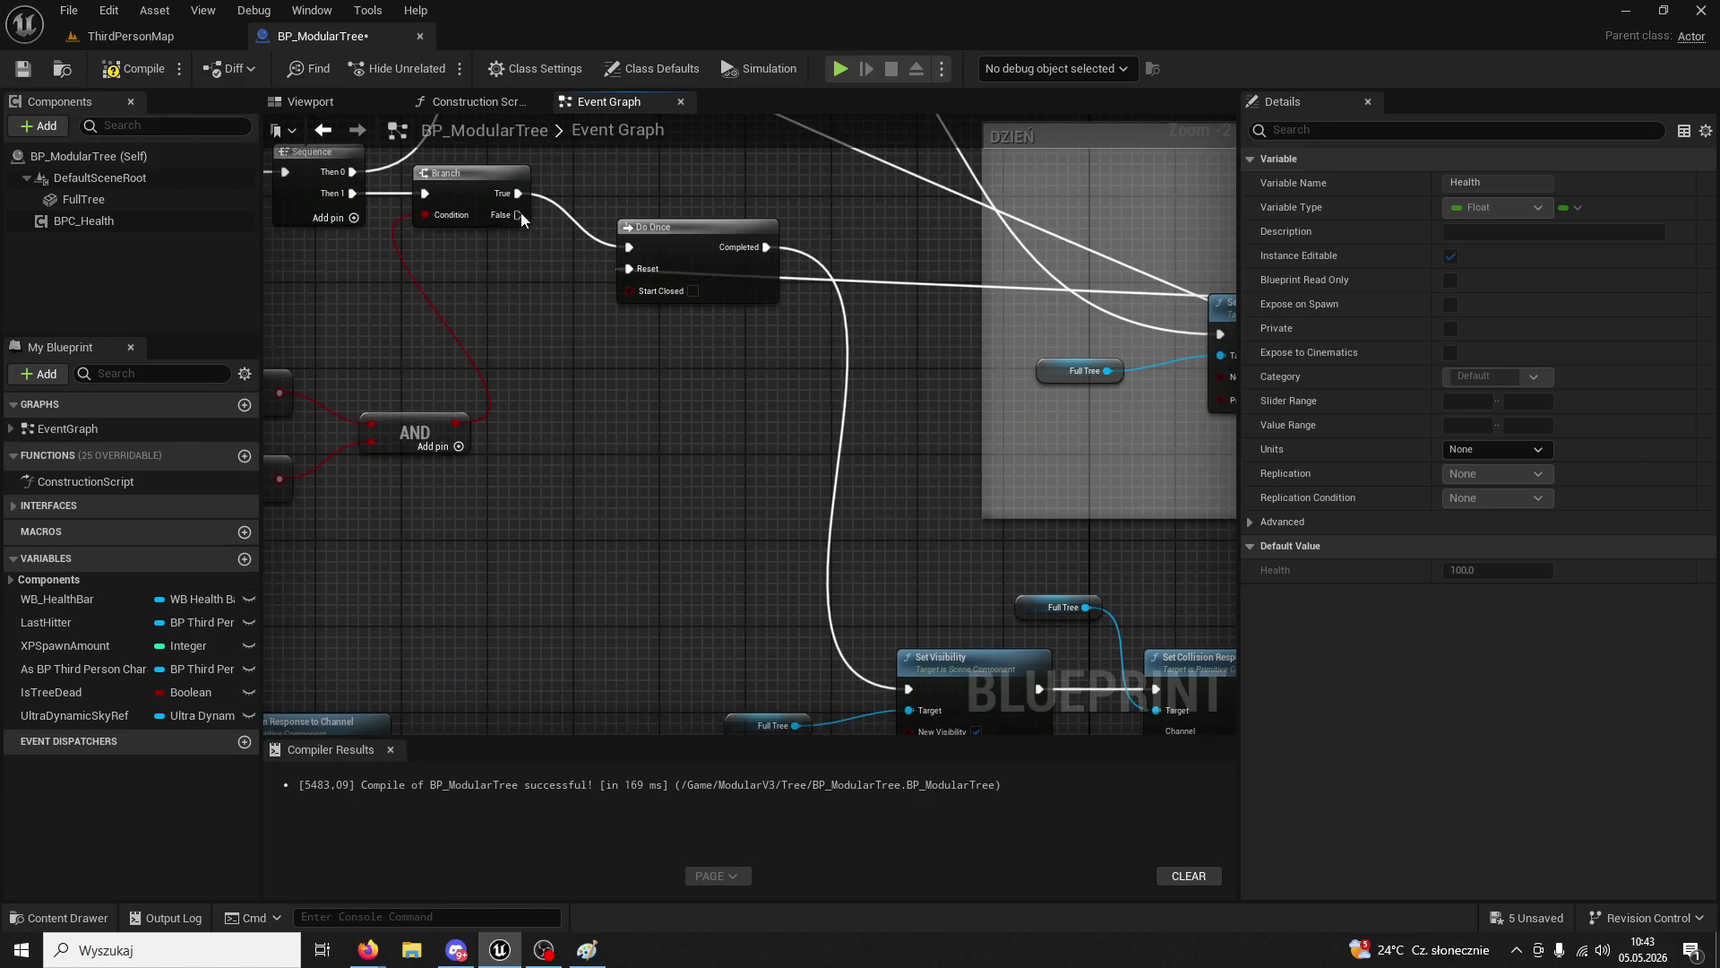
# - Play ThirdPersonMap again and run toward the gated doorway
pyautogui.click(127, 34)
pyautogui.click(441, 68)
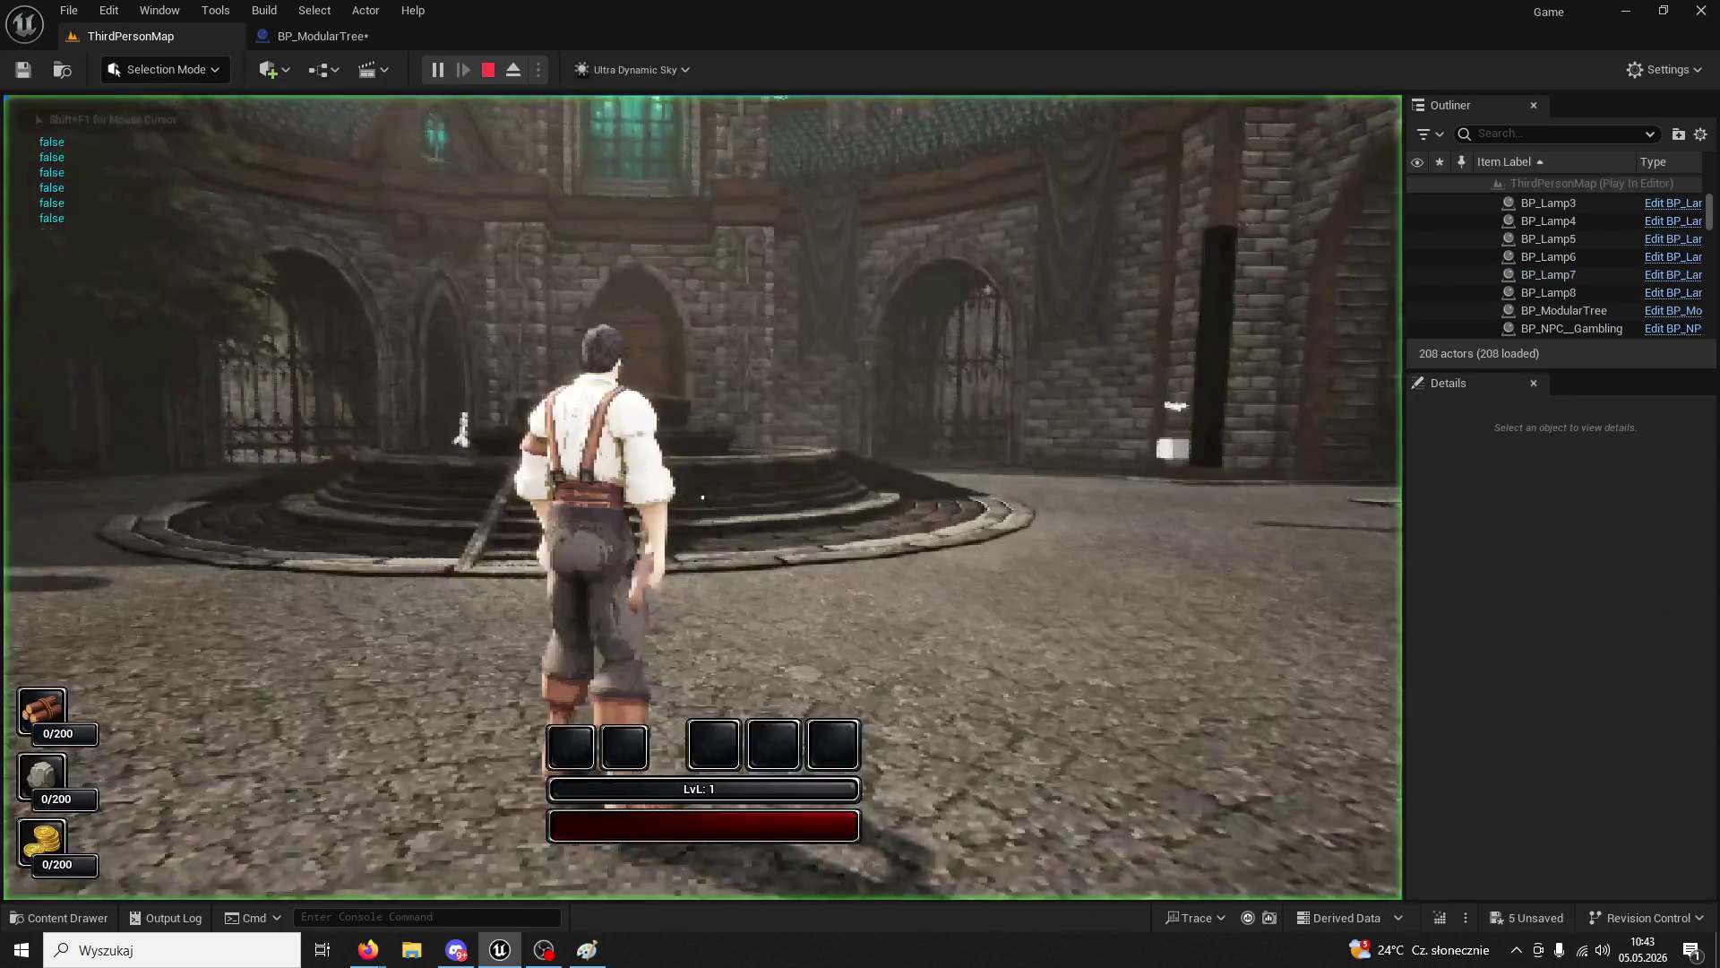
pyautogui.press('w')
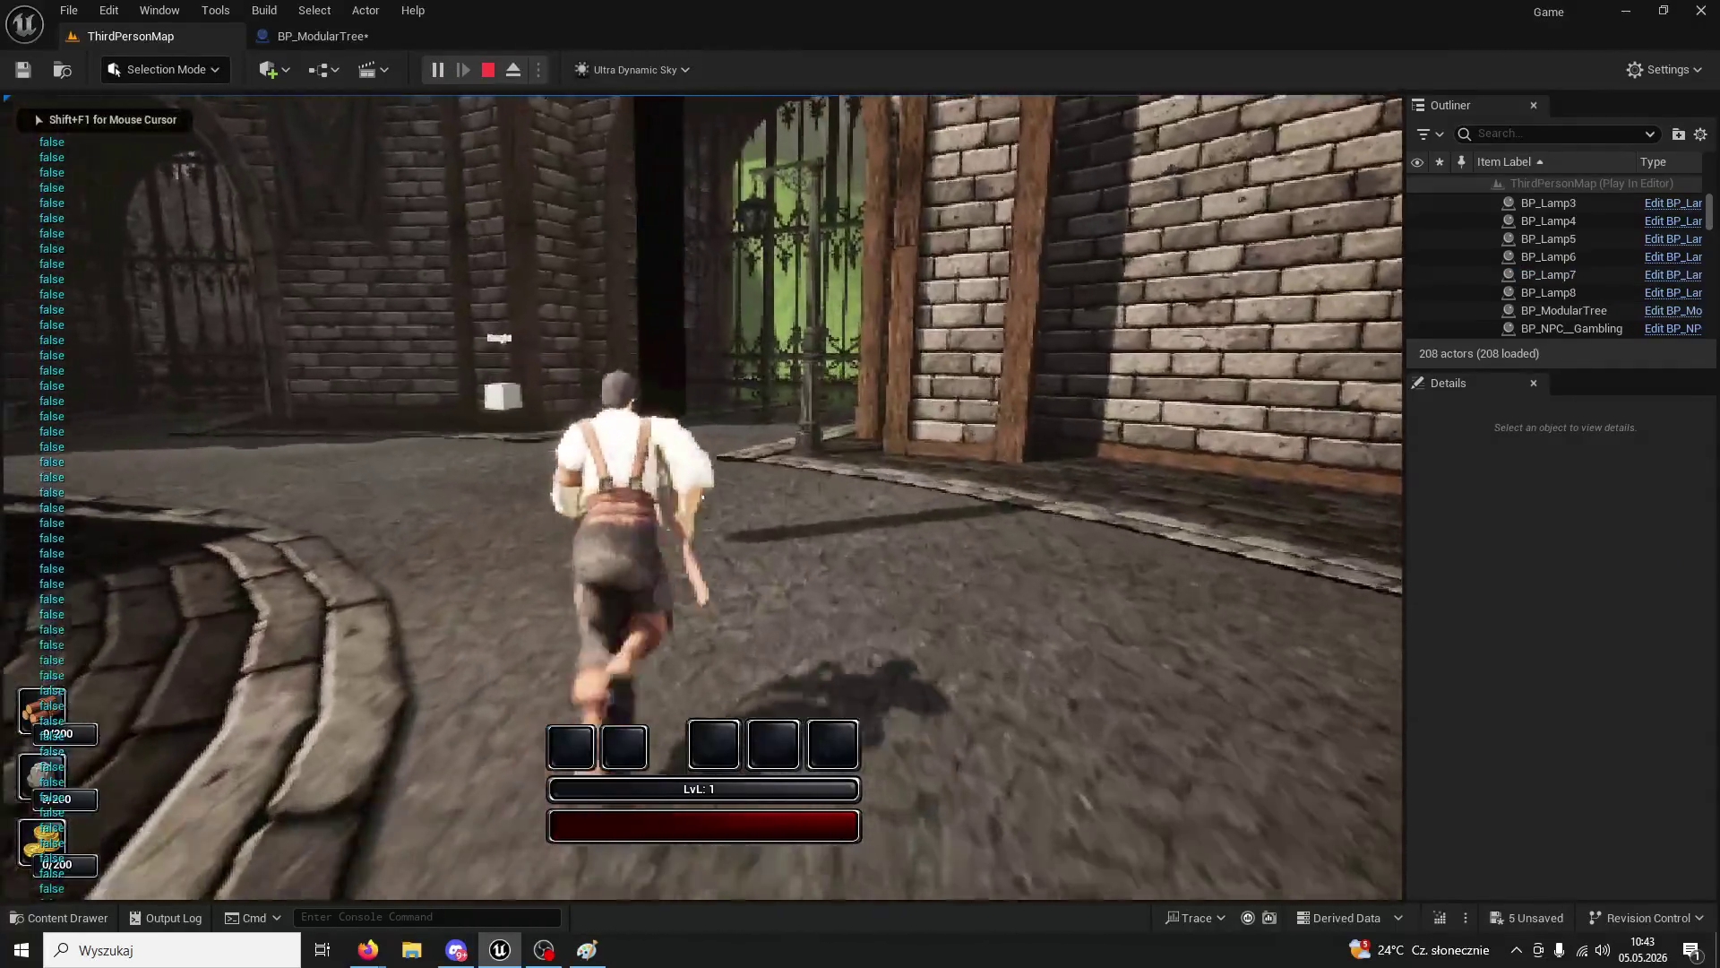